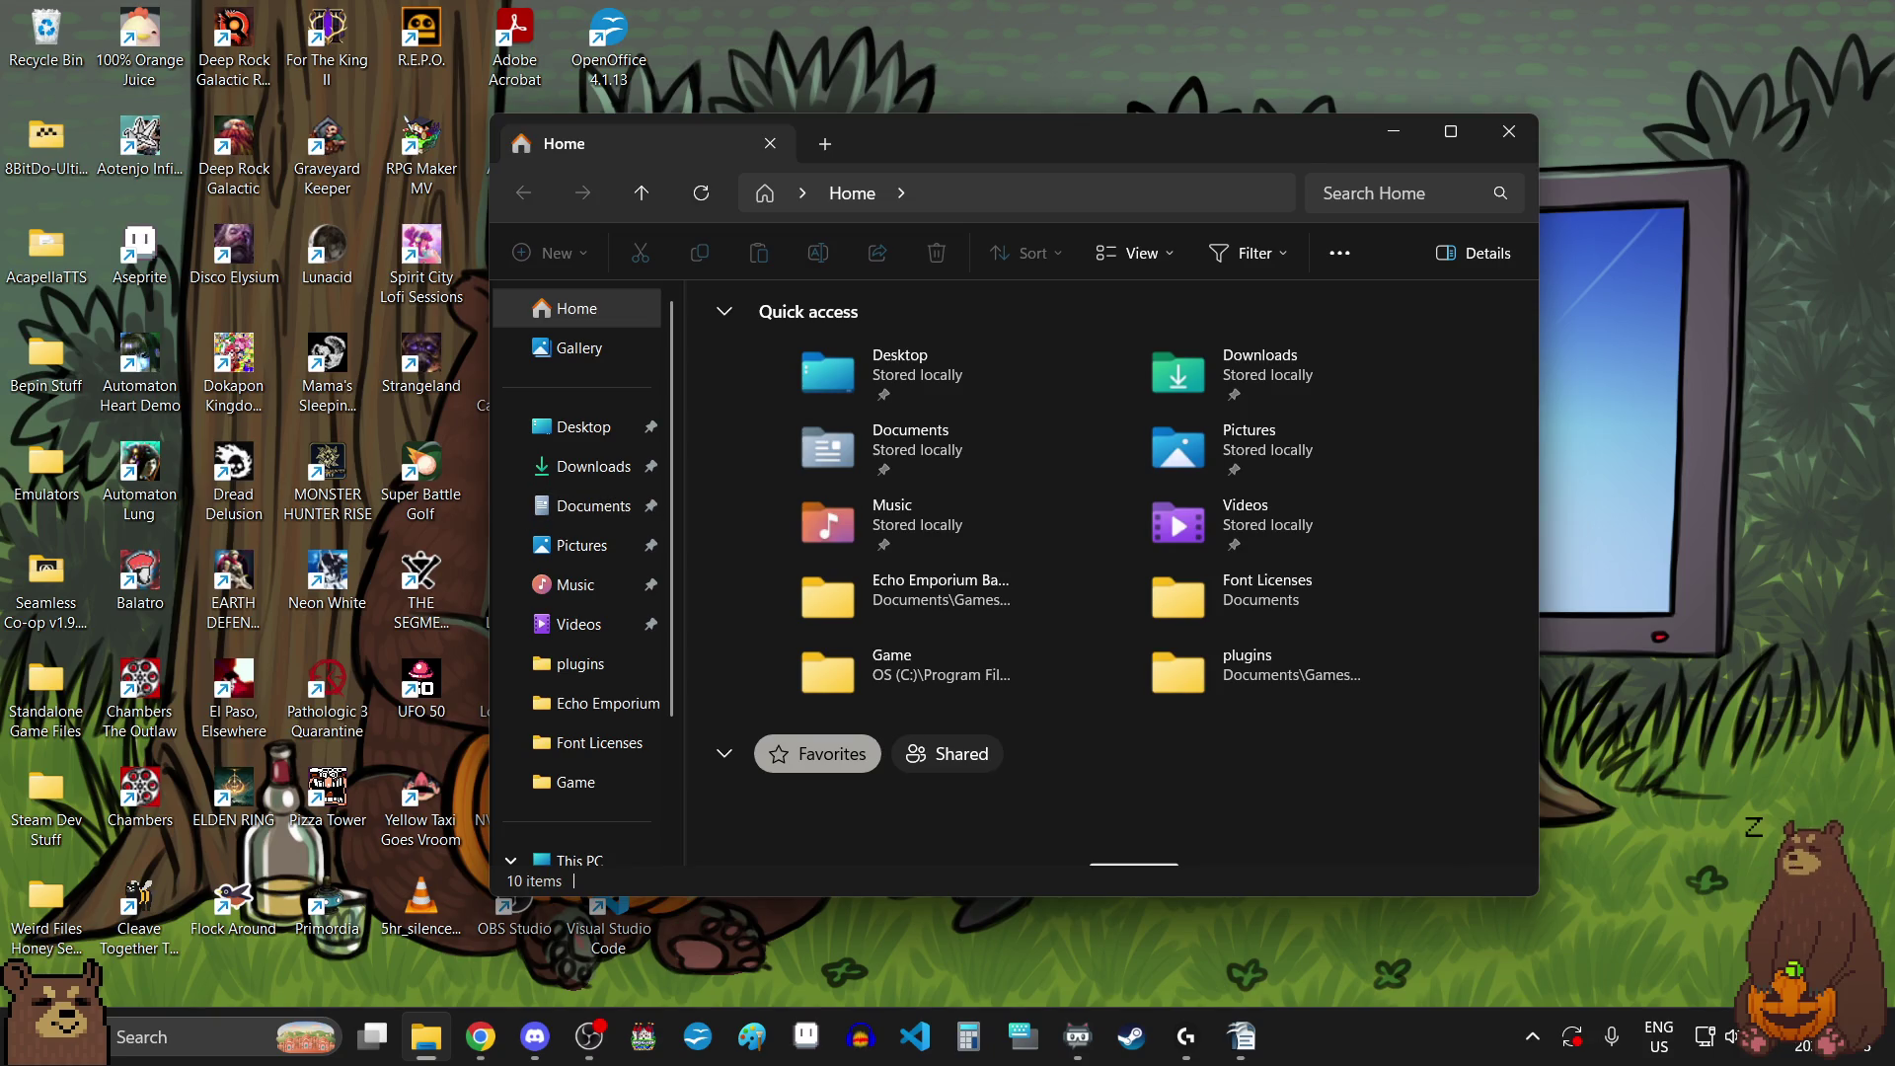
# Launch Game.rpgproject from the Documents > Games > Echo Emporium folder.
pyautogui.hotkey('alt', 'Tab')
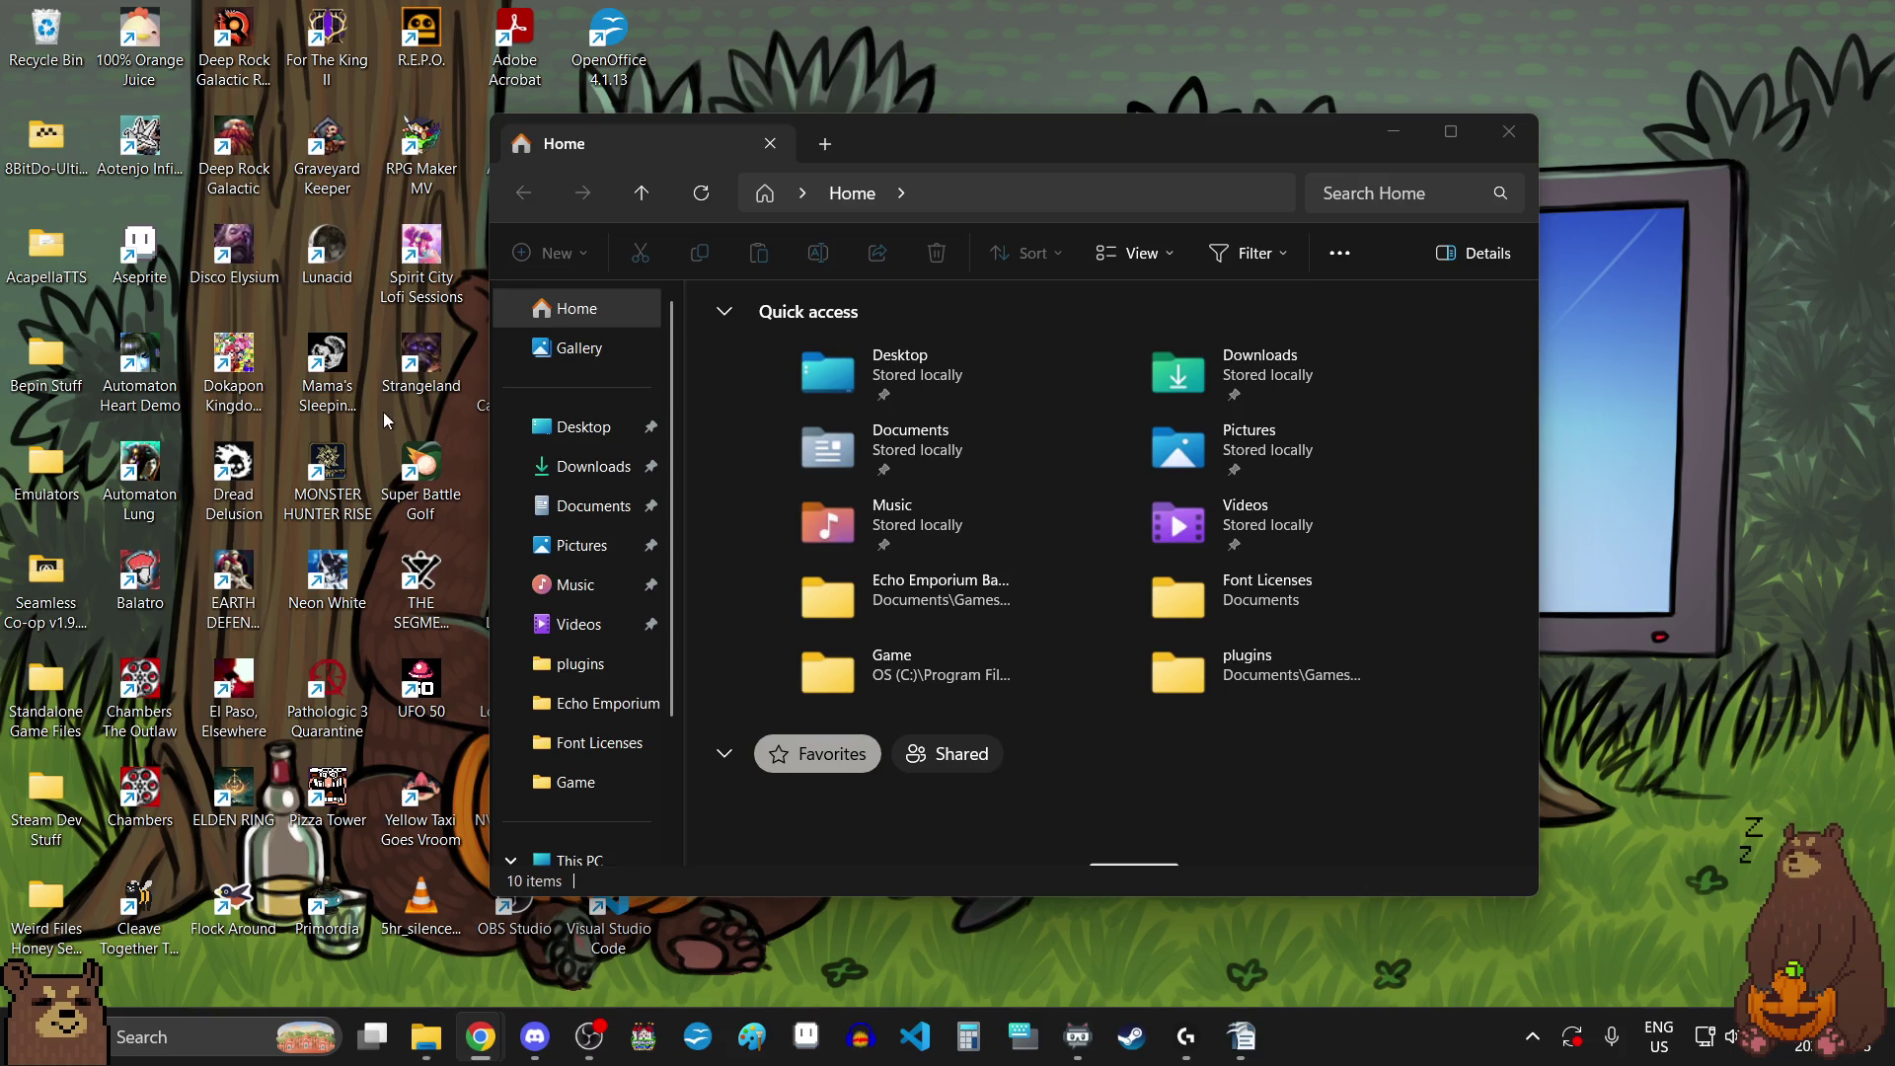
pyautogui.click(632, 508)
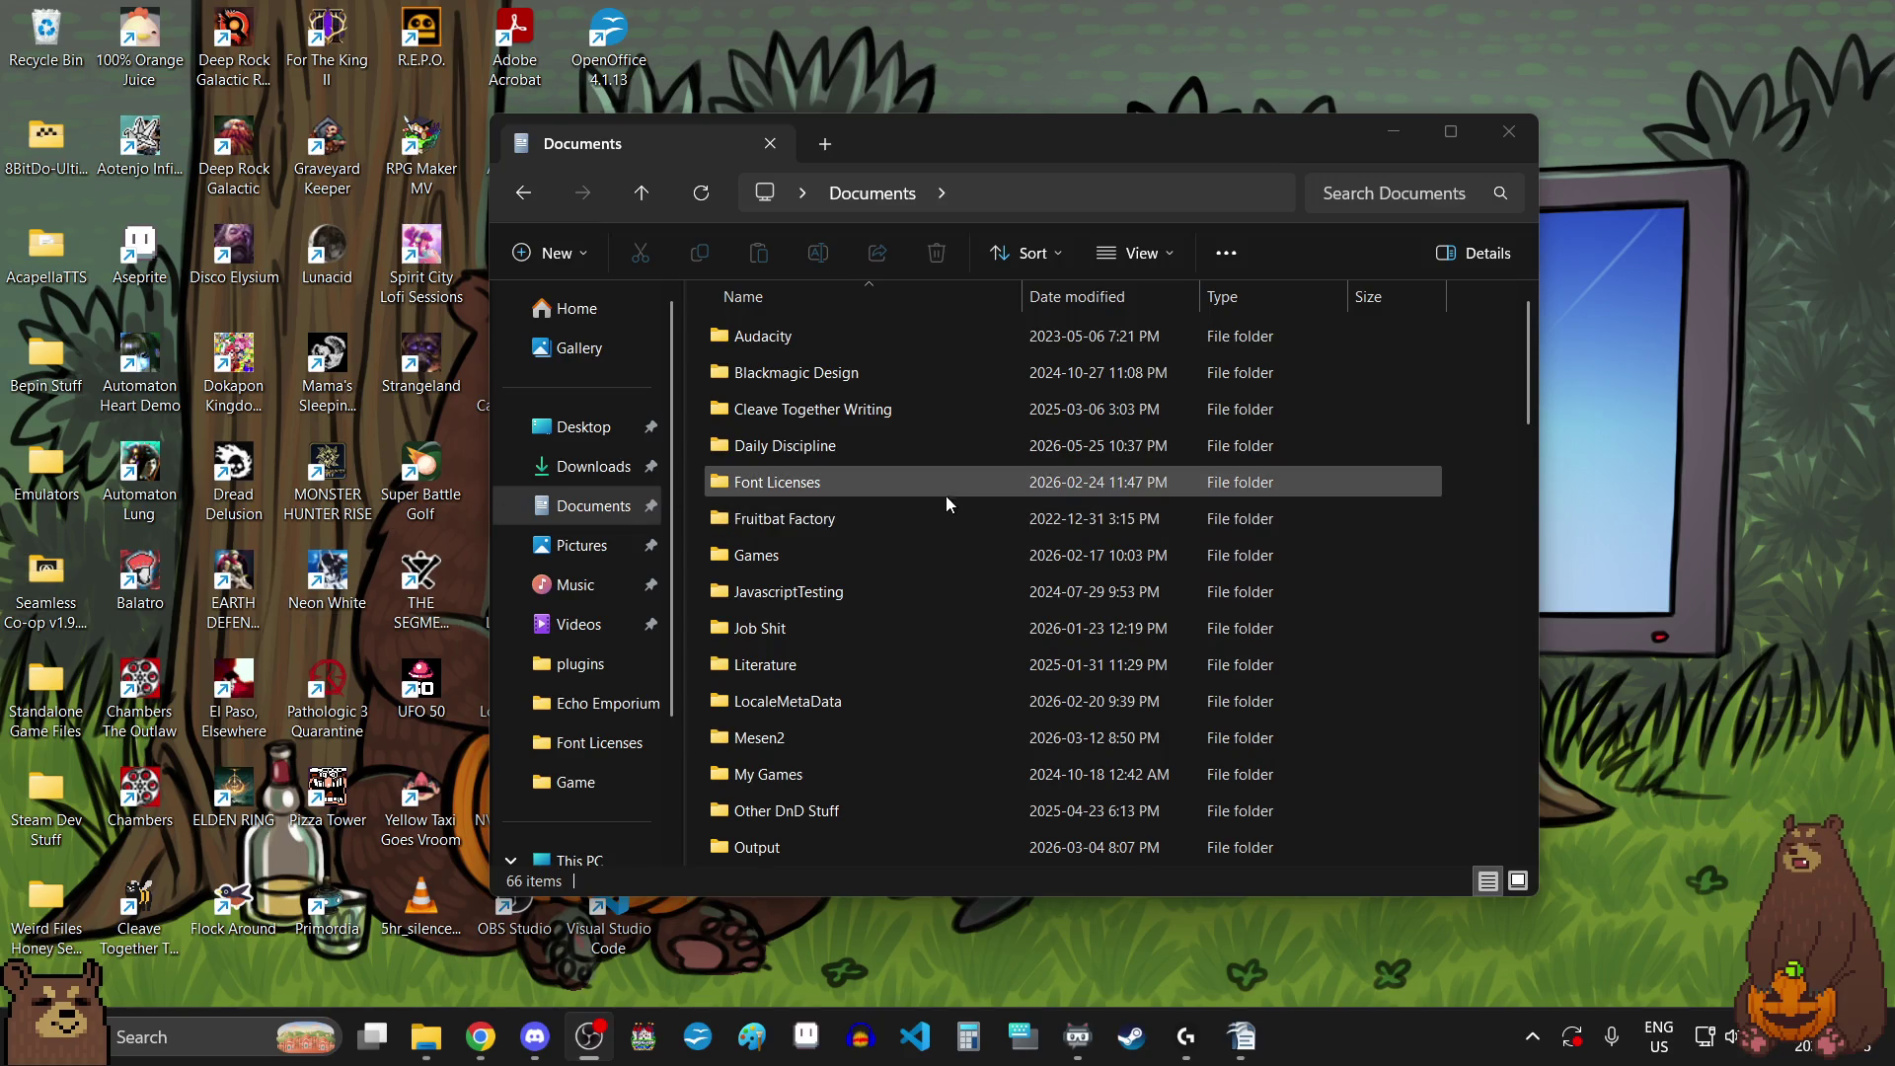
pyautogui.doubleClick(780, 555)
pyautogui.doubleClick(813, 445)
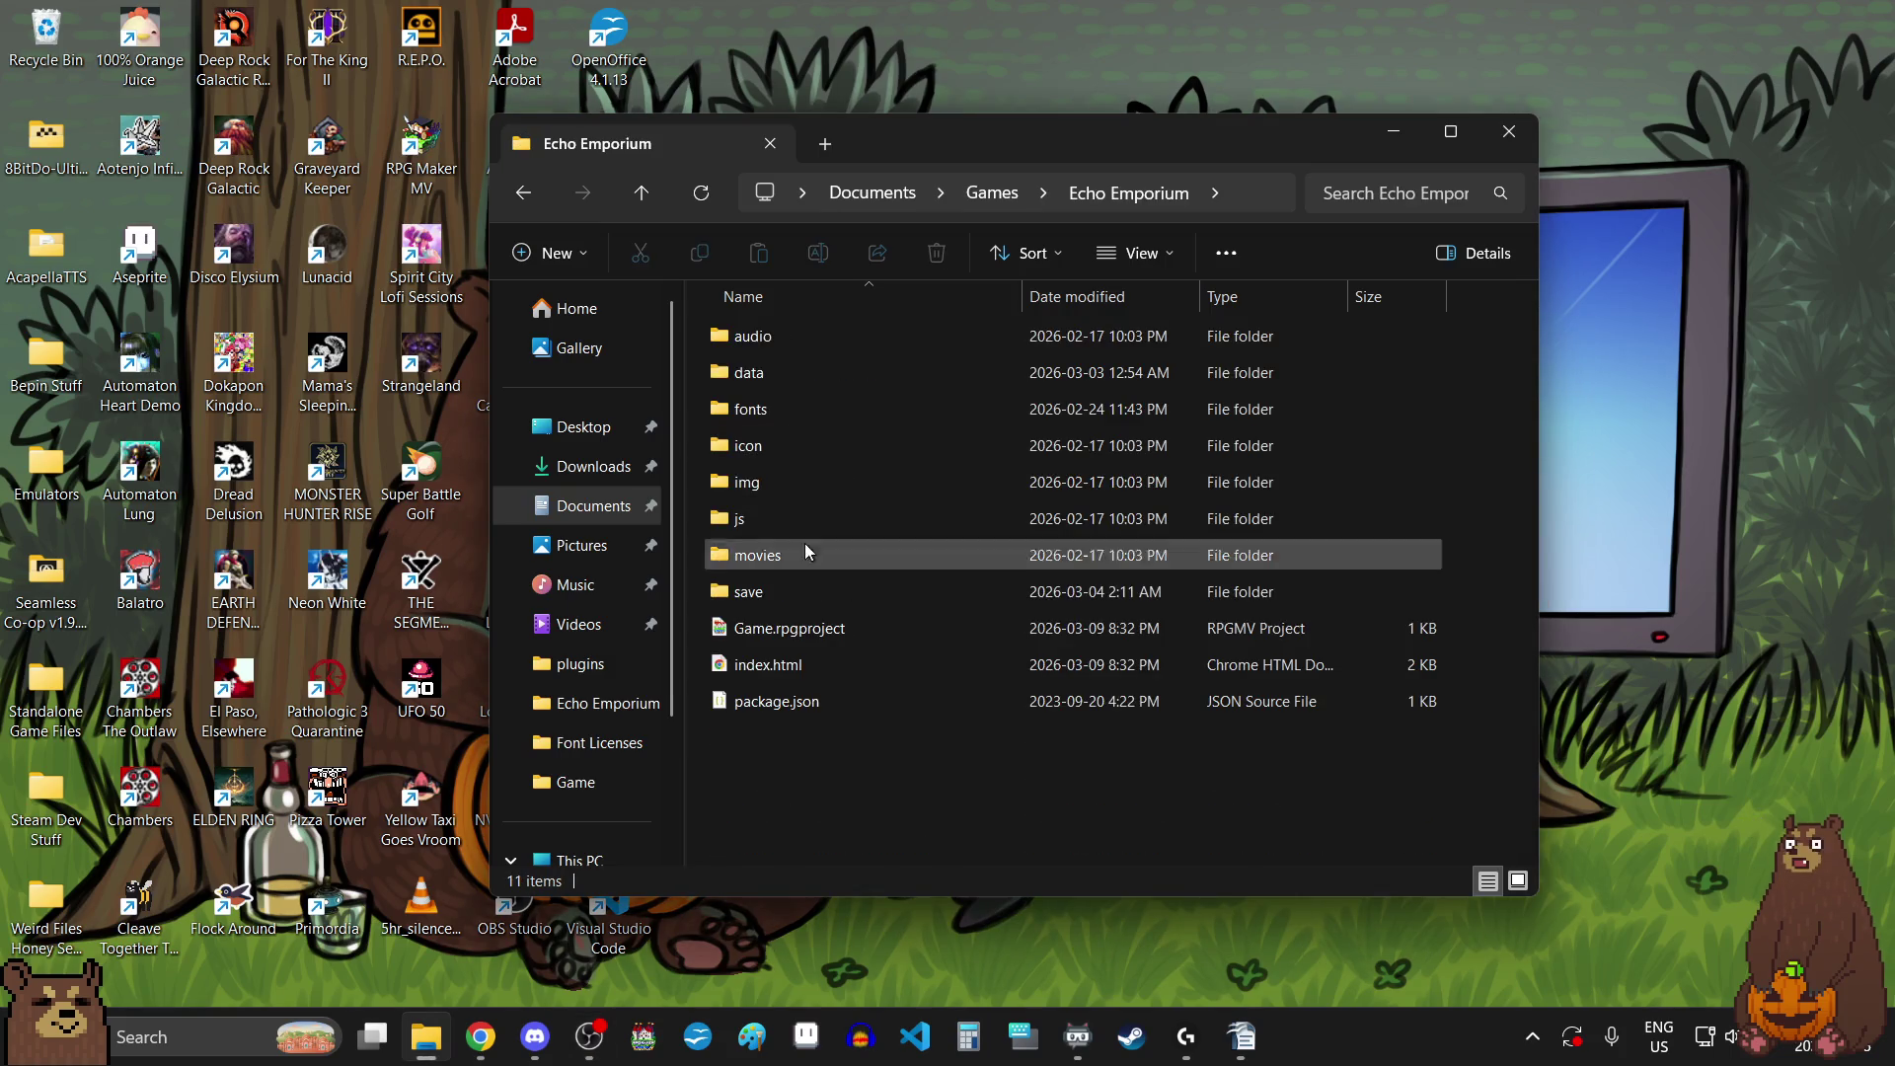
pyautogui.doubleClick(803, 631)
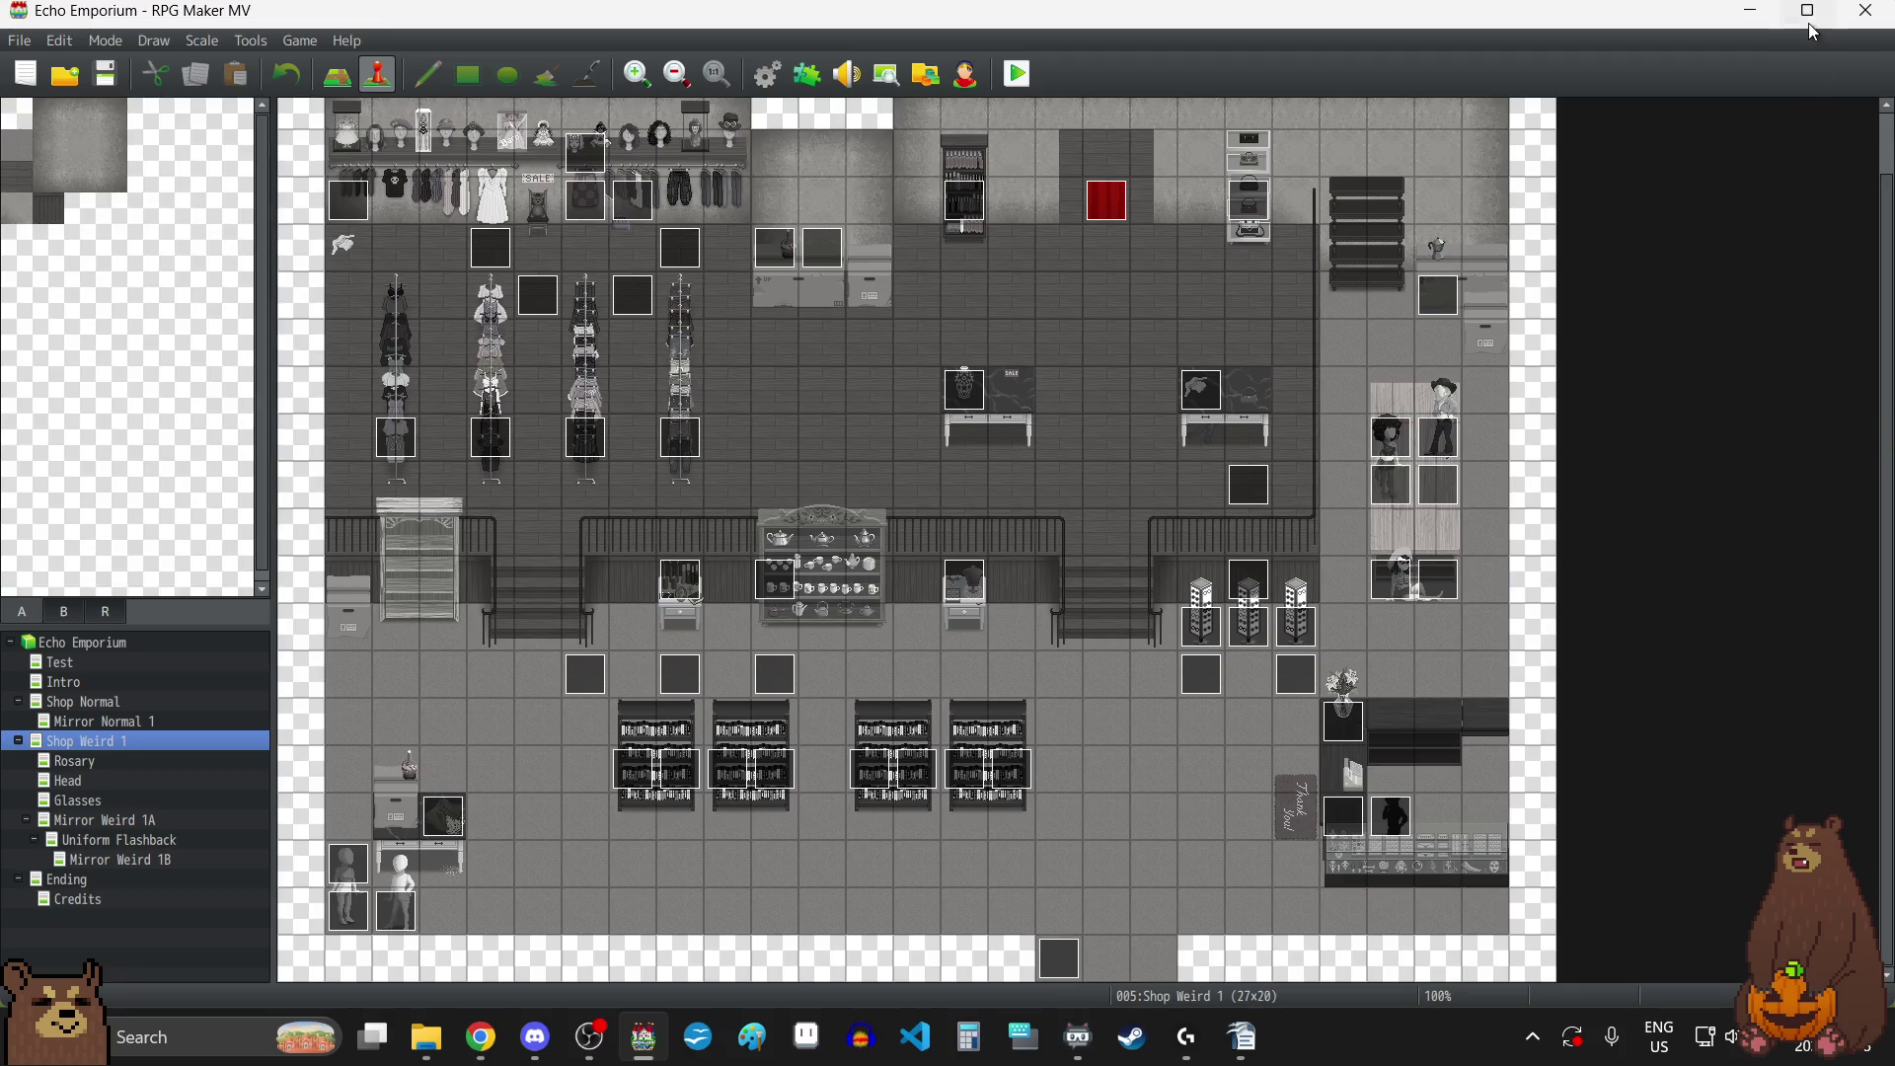
# Maximize the RPG Maker MV window showing the Echo Emporium project's Shop Weird 1 map.
pyautogui.click(1809, 14)
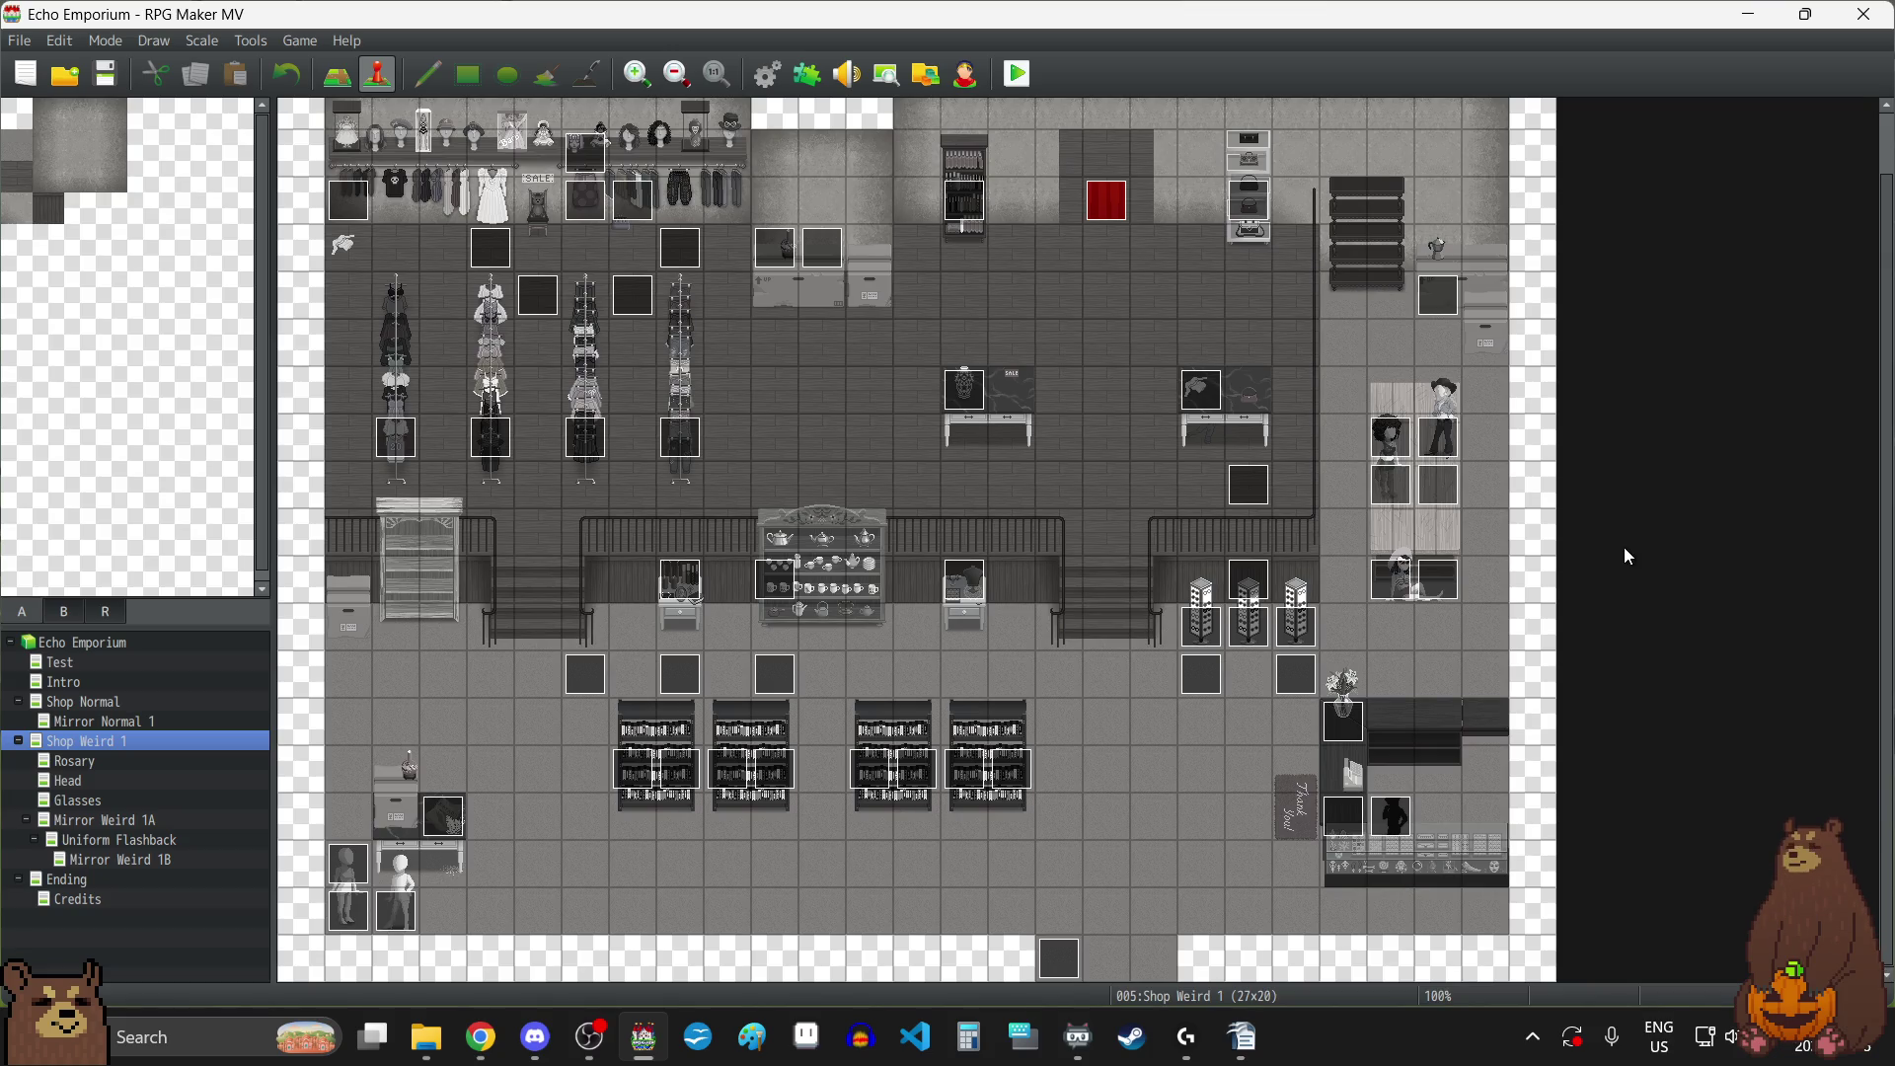
pyautogui.doubleClick(590, 155)
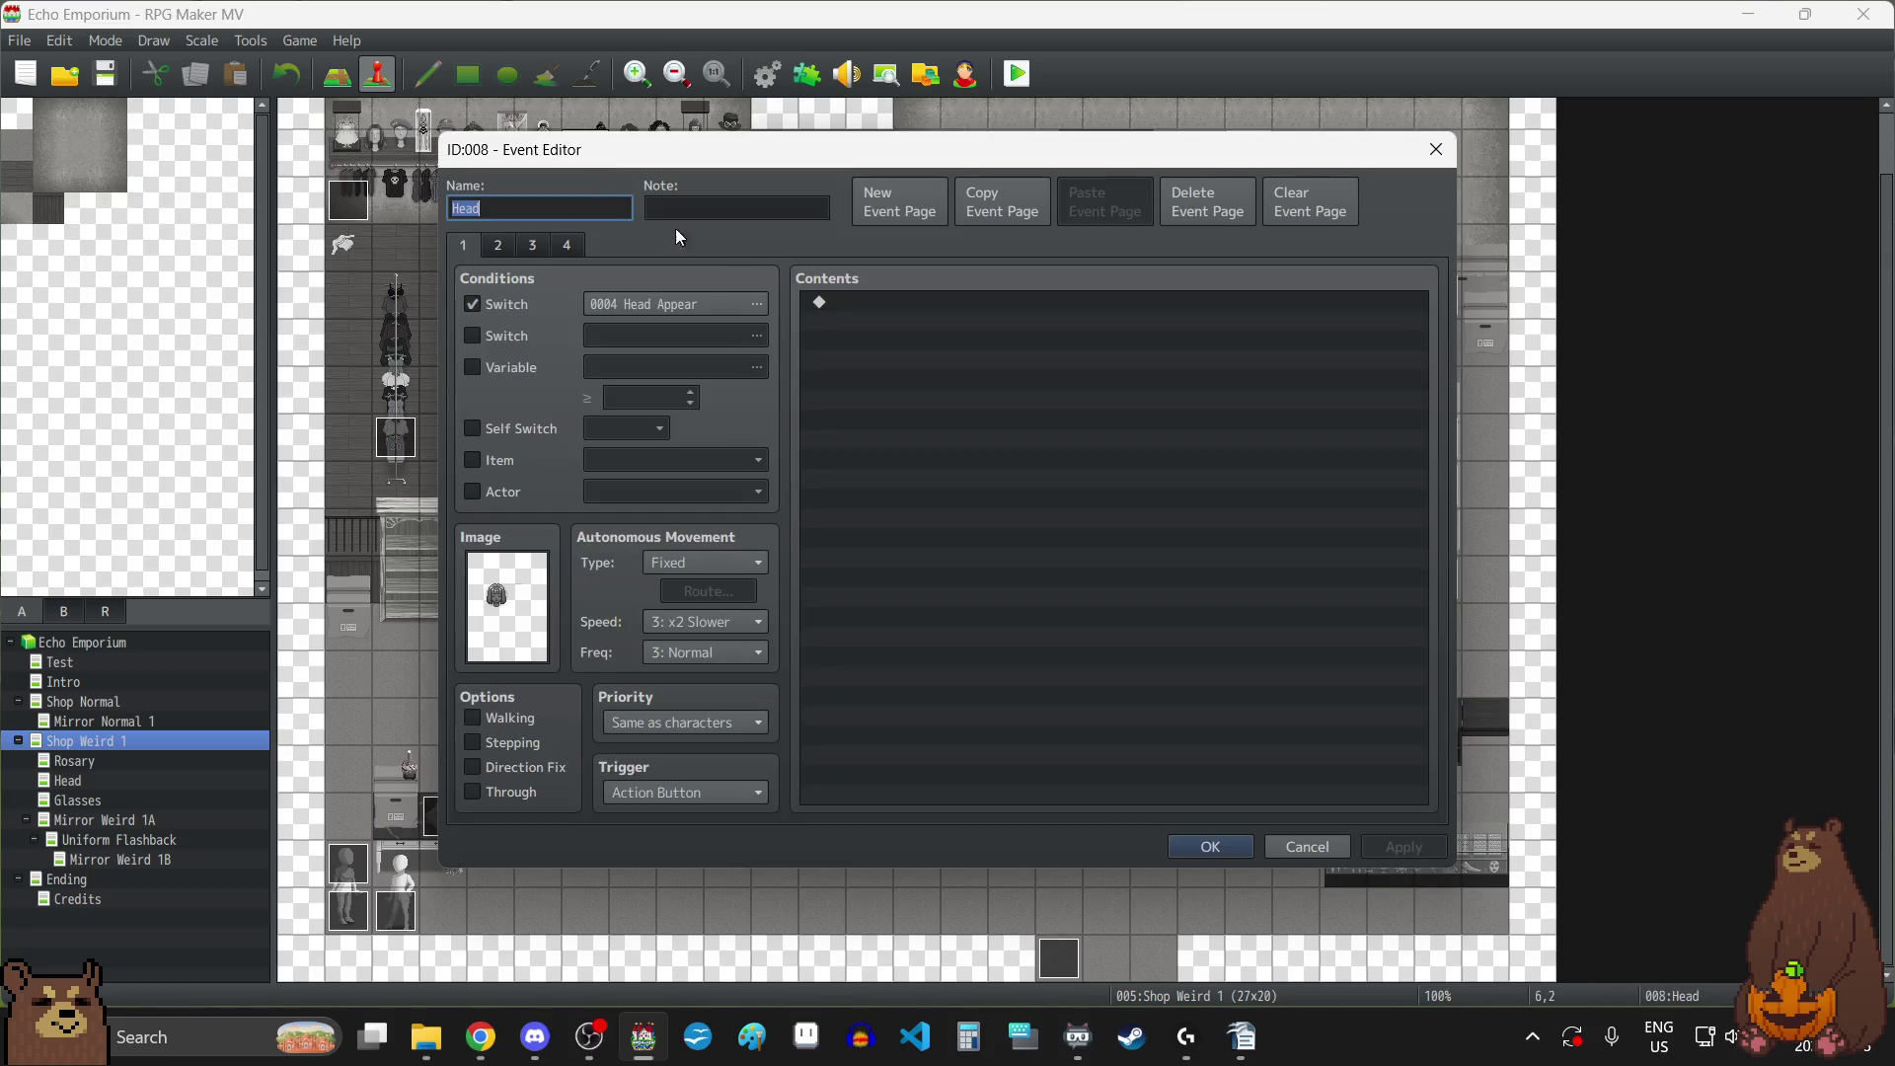
pyautogui.click(501, 243)
pyautogui.click(533, 248)
pyautogui.click(566, 249)
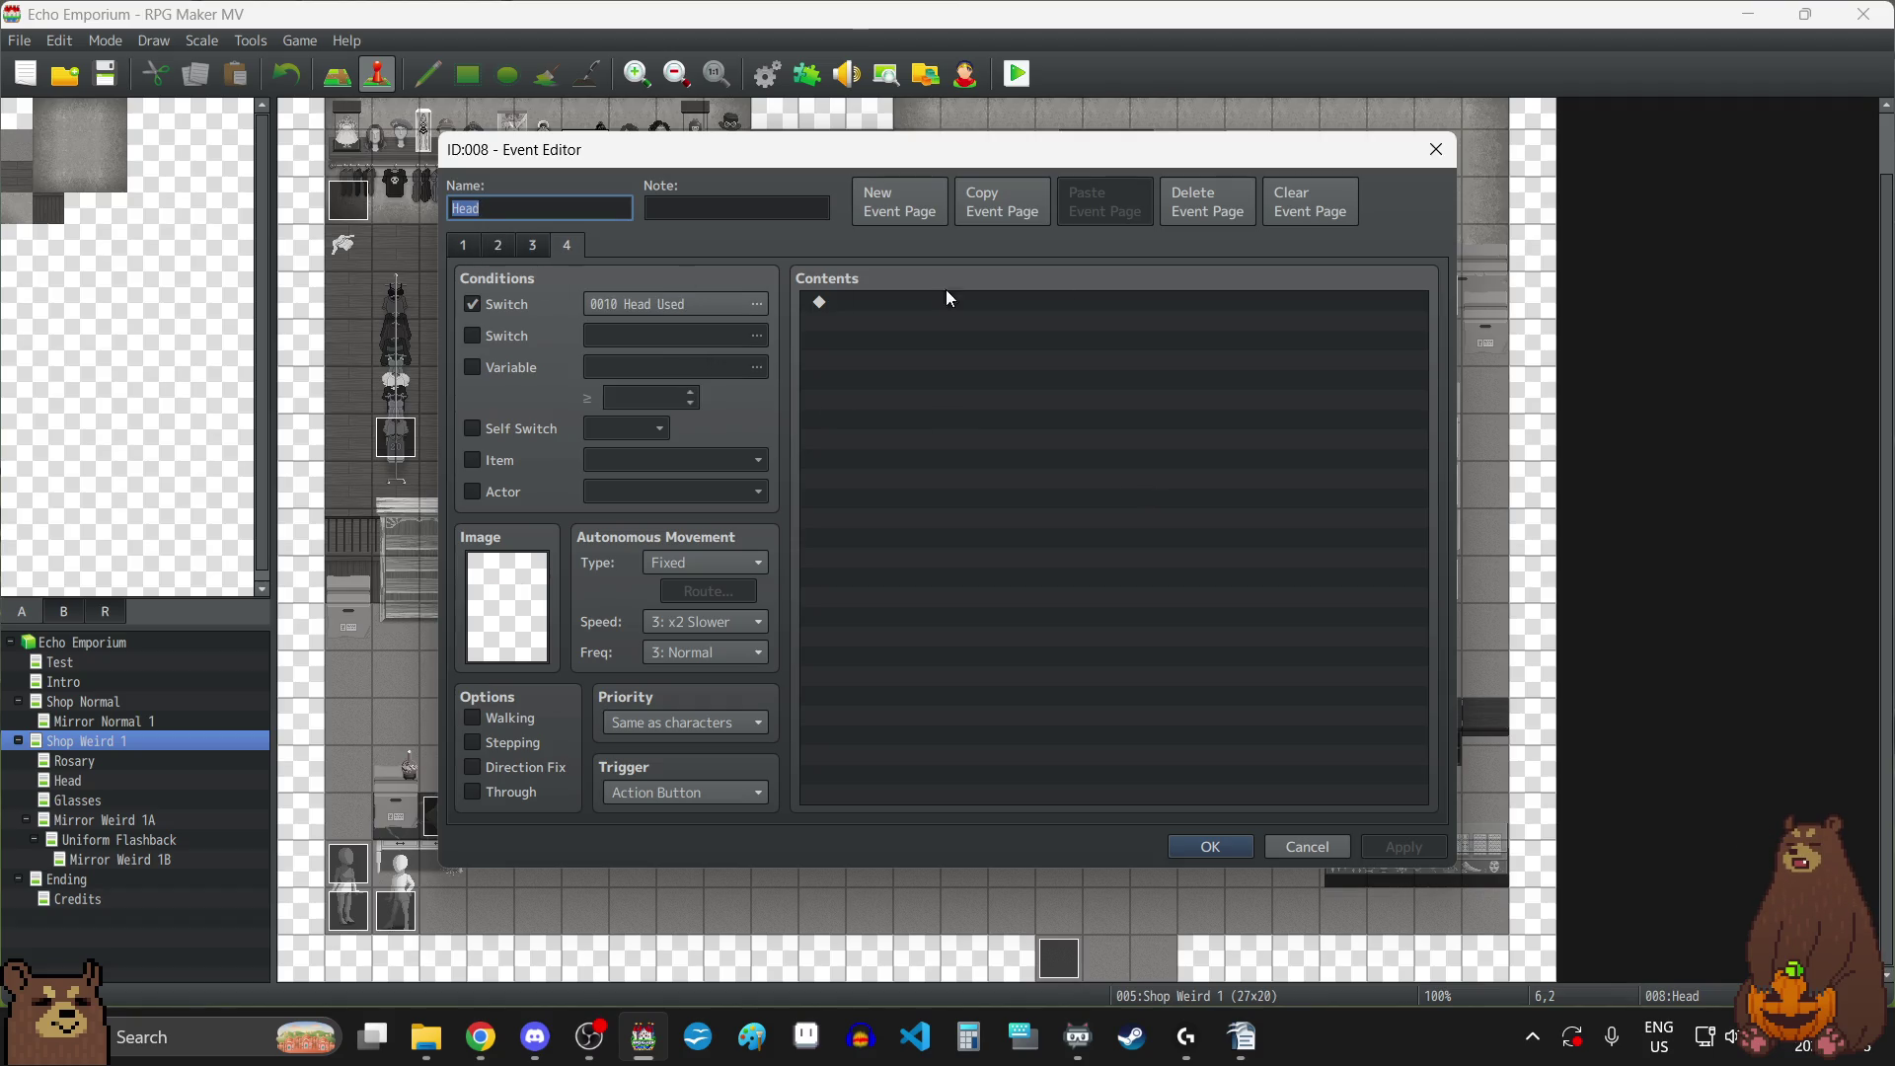
pyautogui.click(1436, 149)
pyautogui.doubleClick(576, 196)
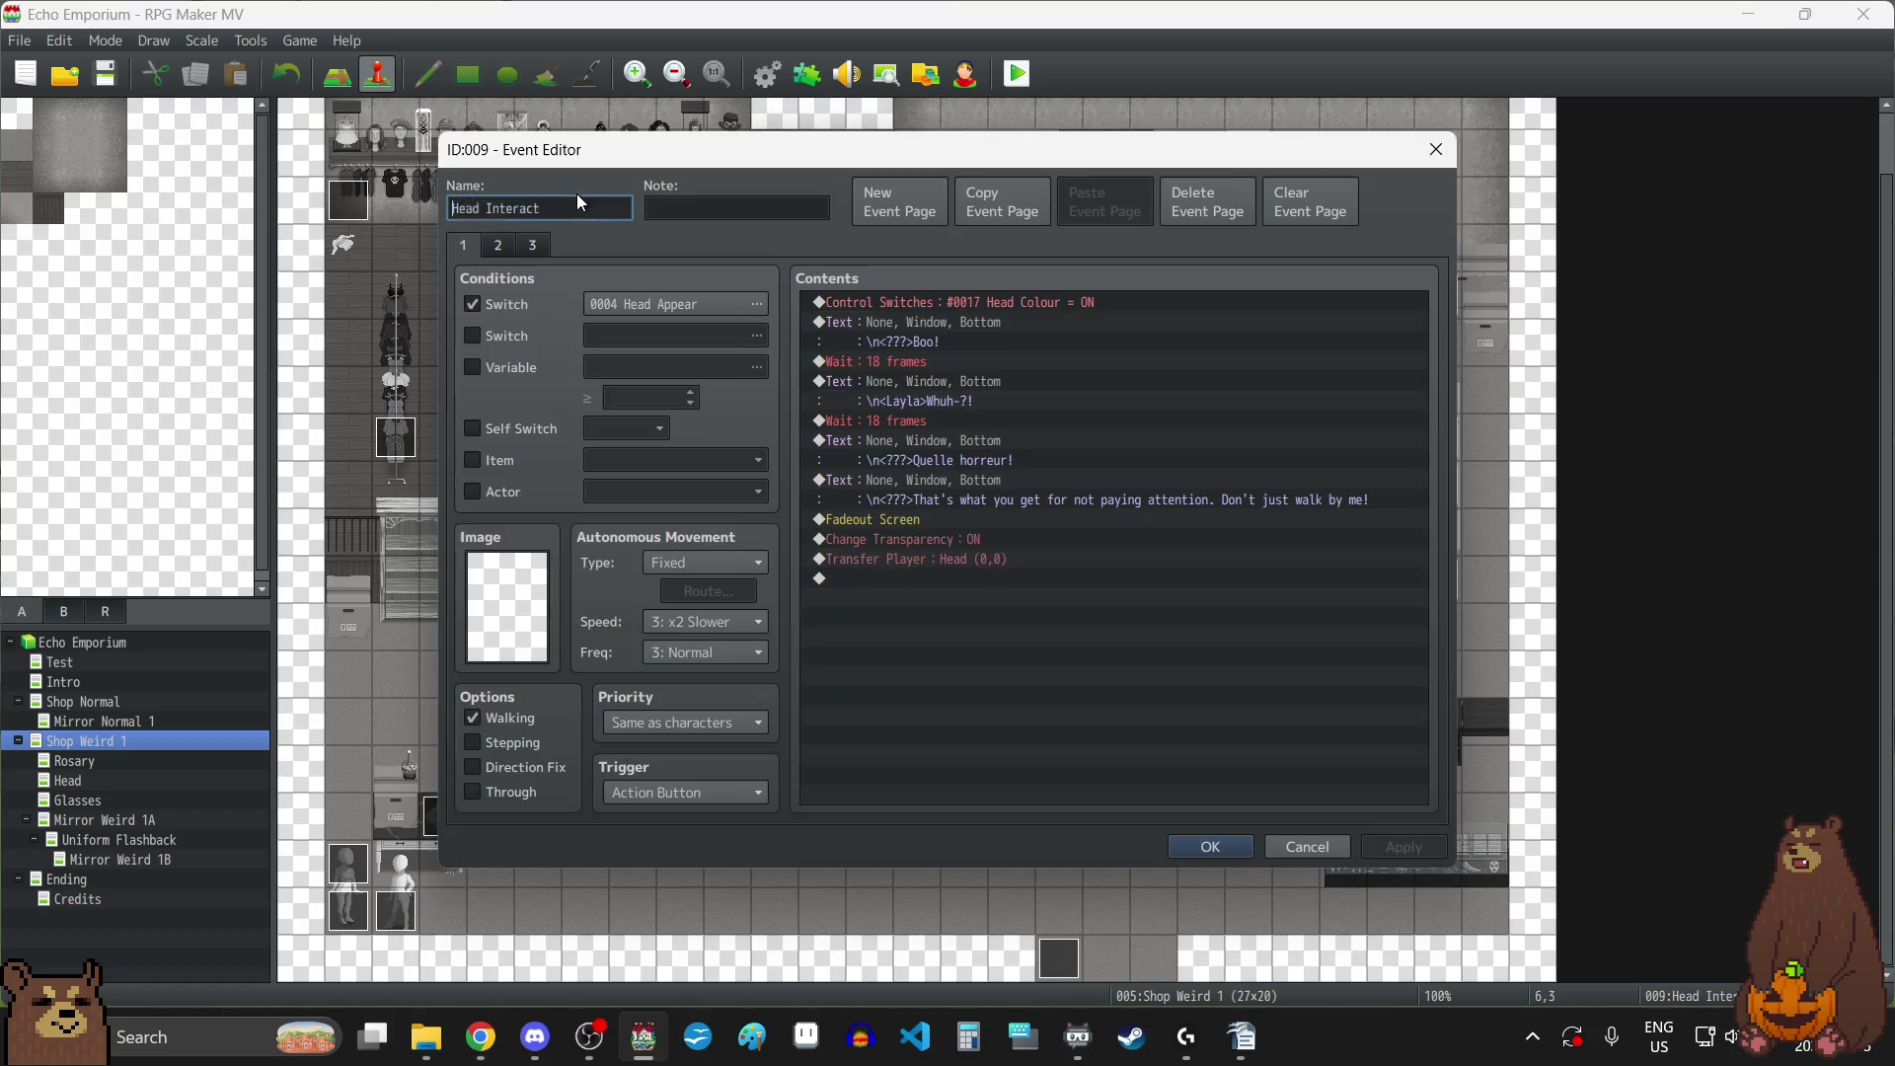
pyautogui.click(494, 249)
pyautogui.click(533, 246)
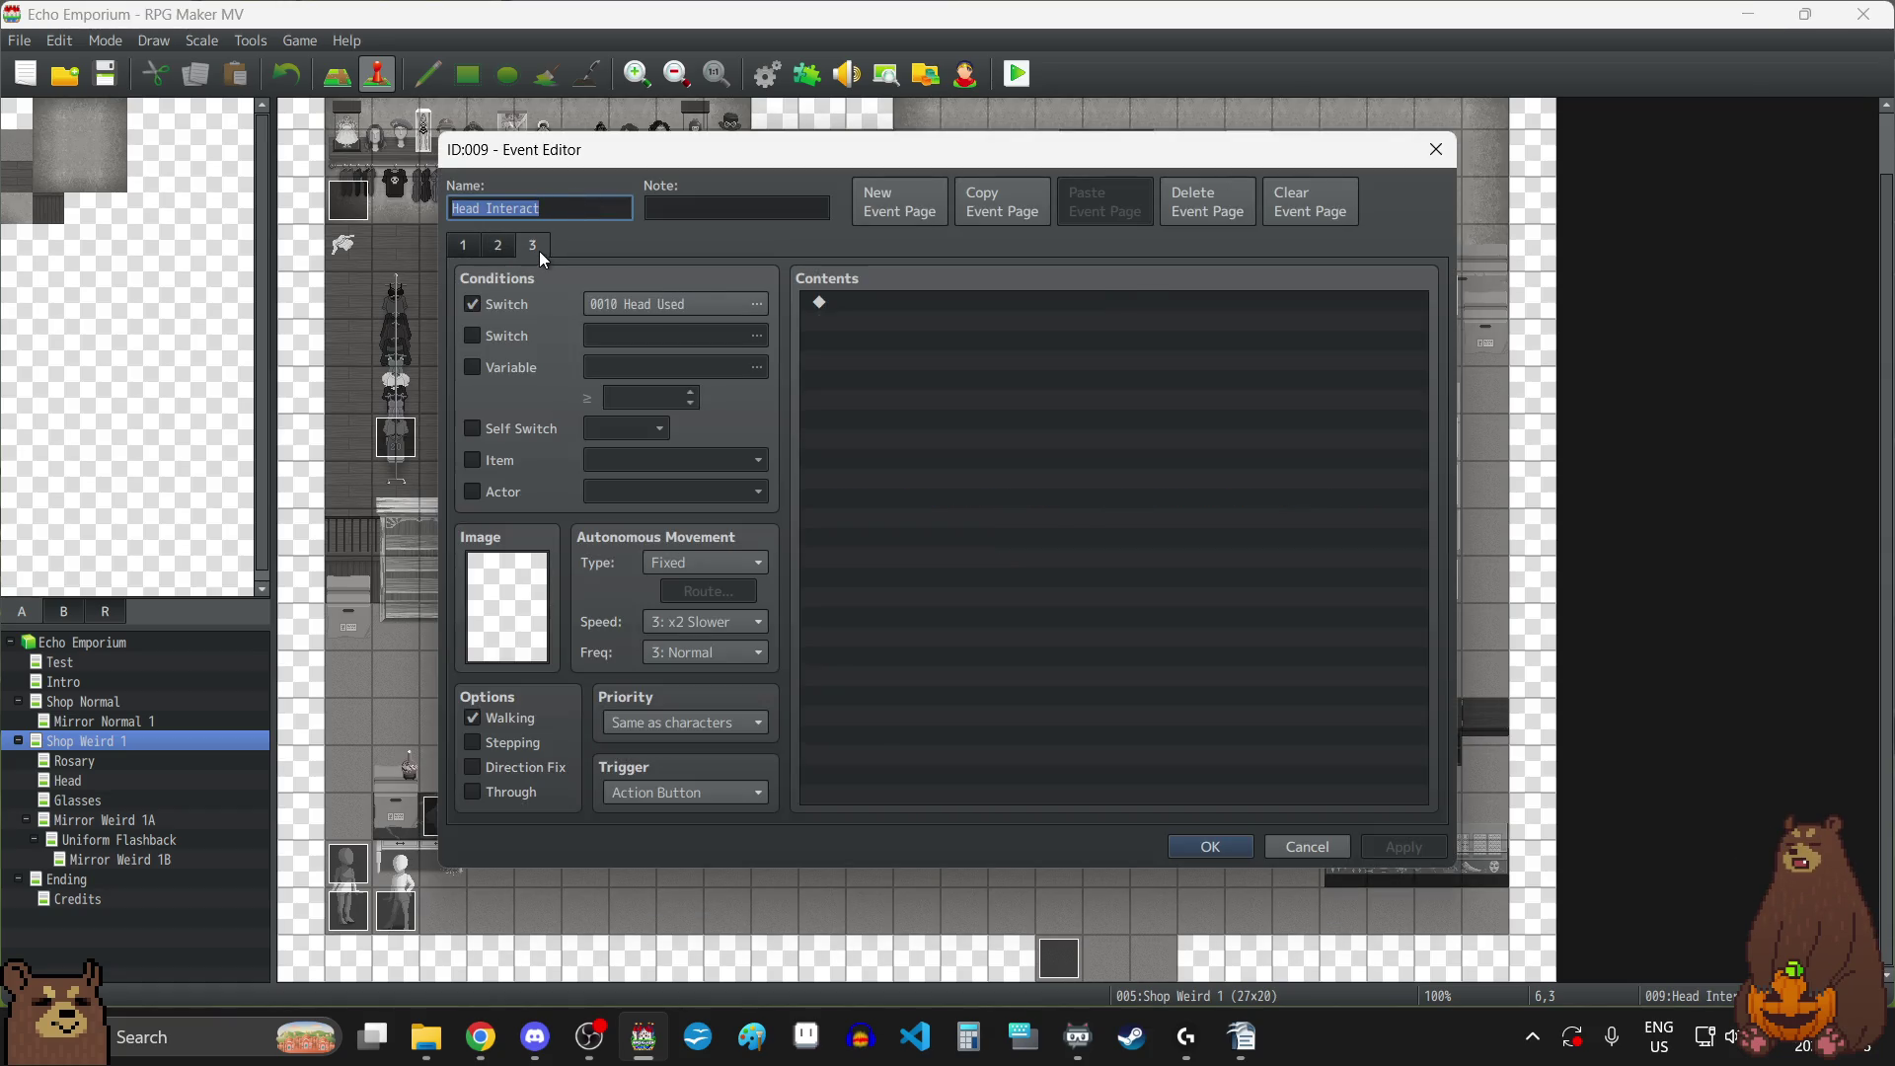
pyautogui.click(1436, 149)
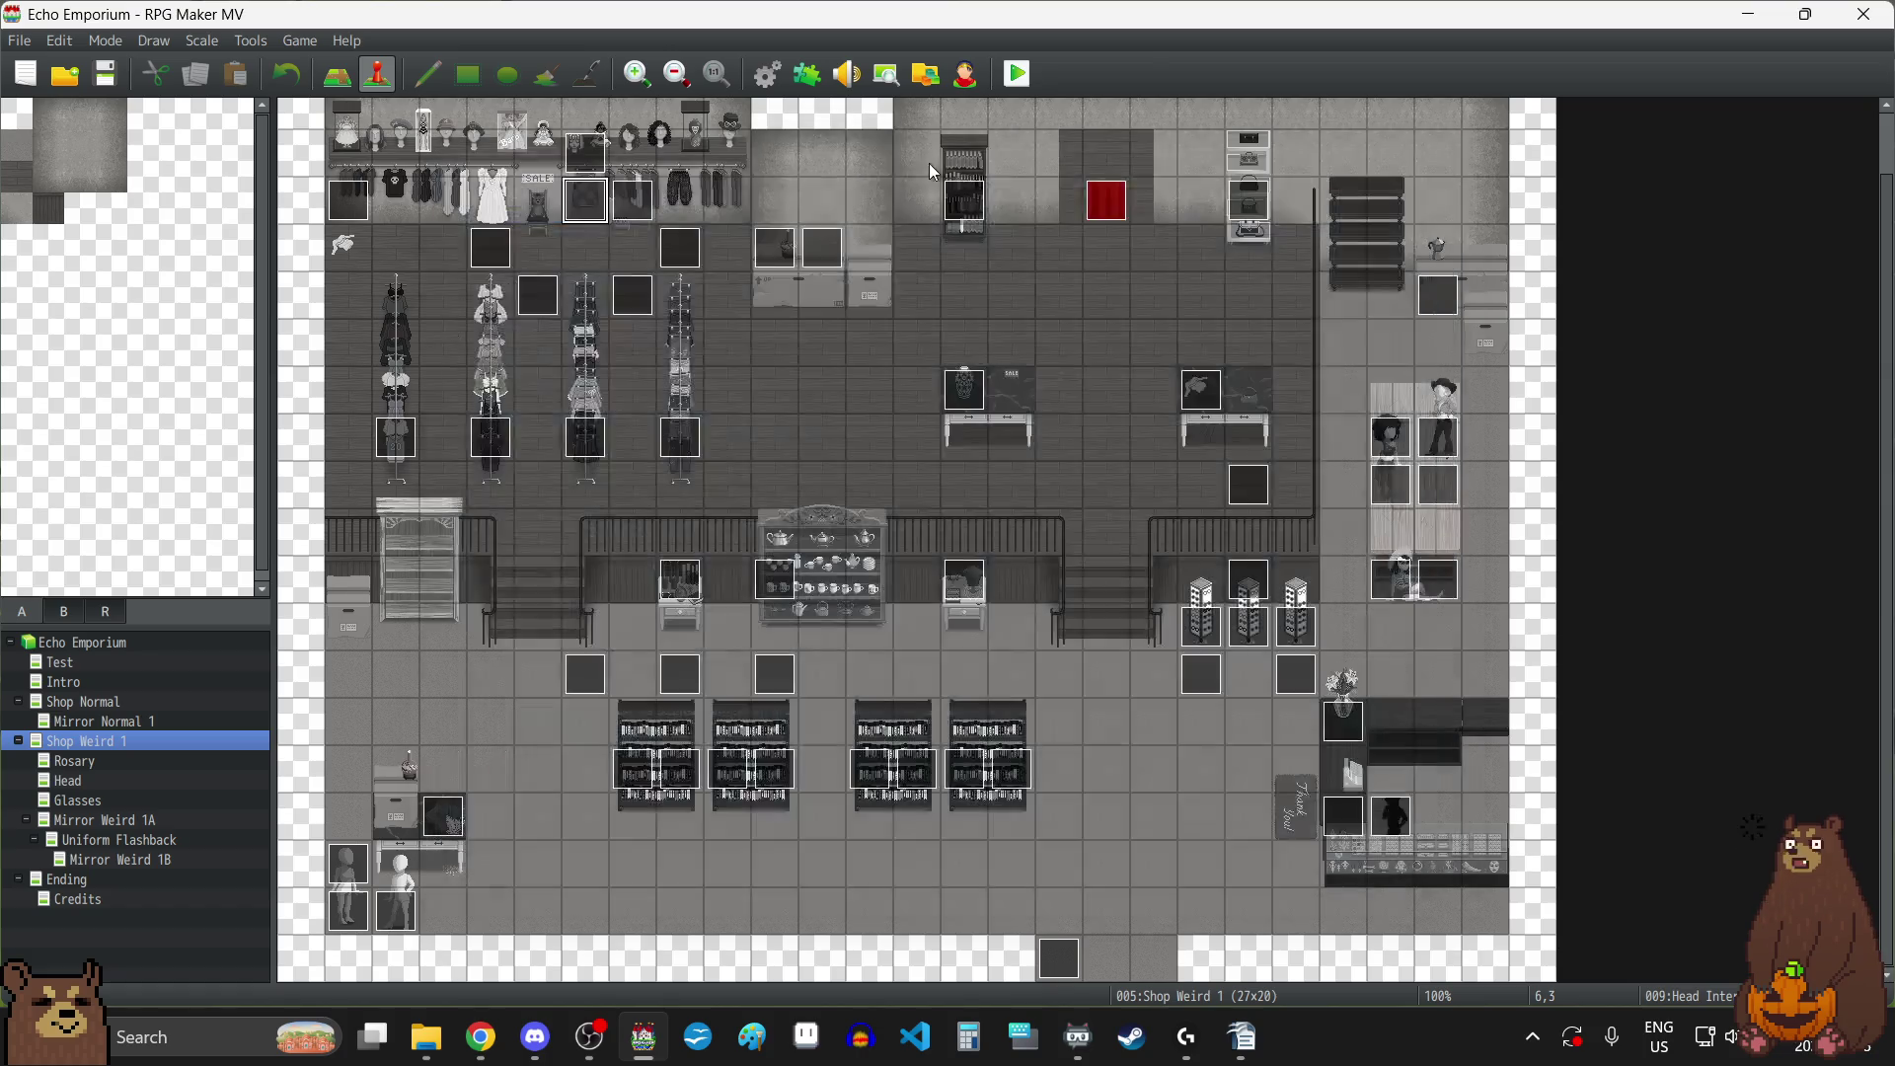
pyautogui.doubleClick(600, 158)
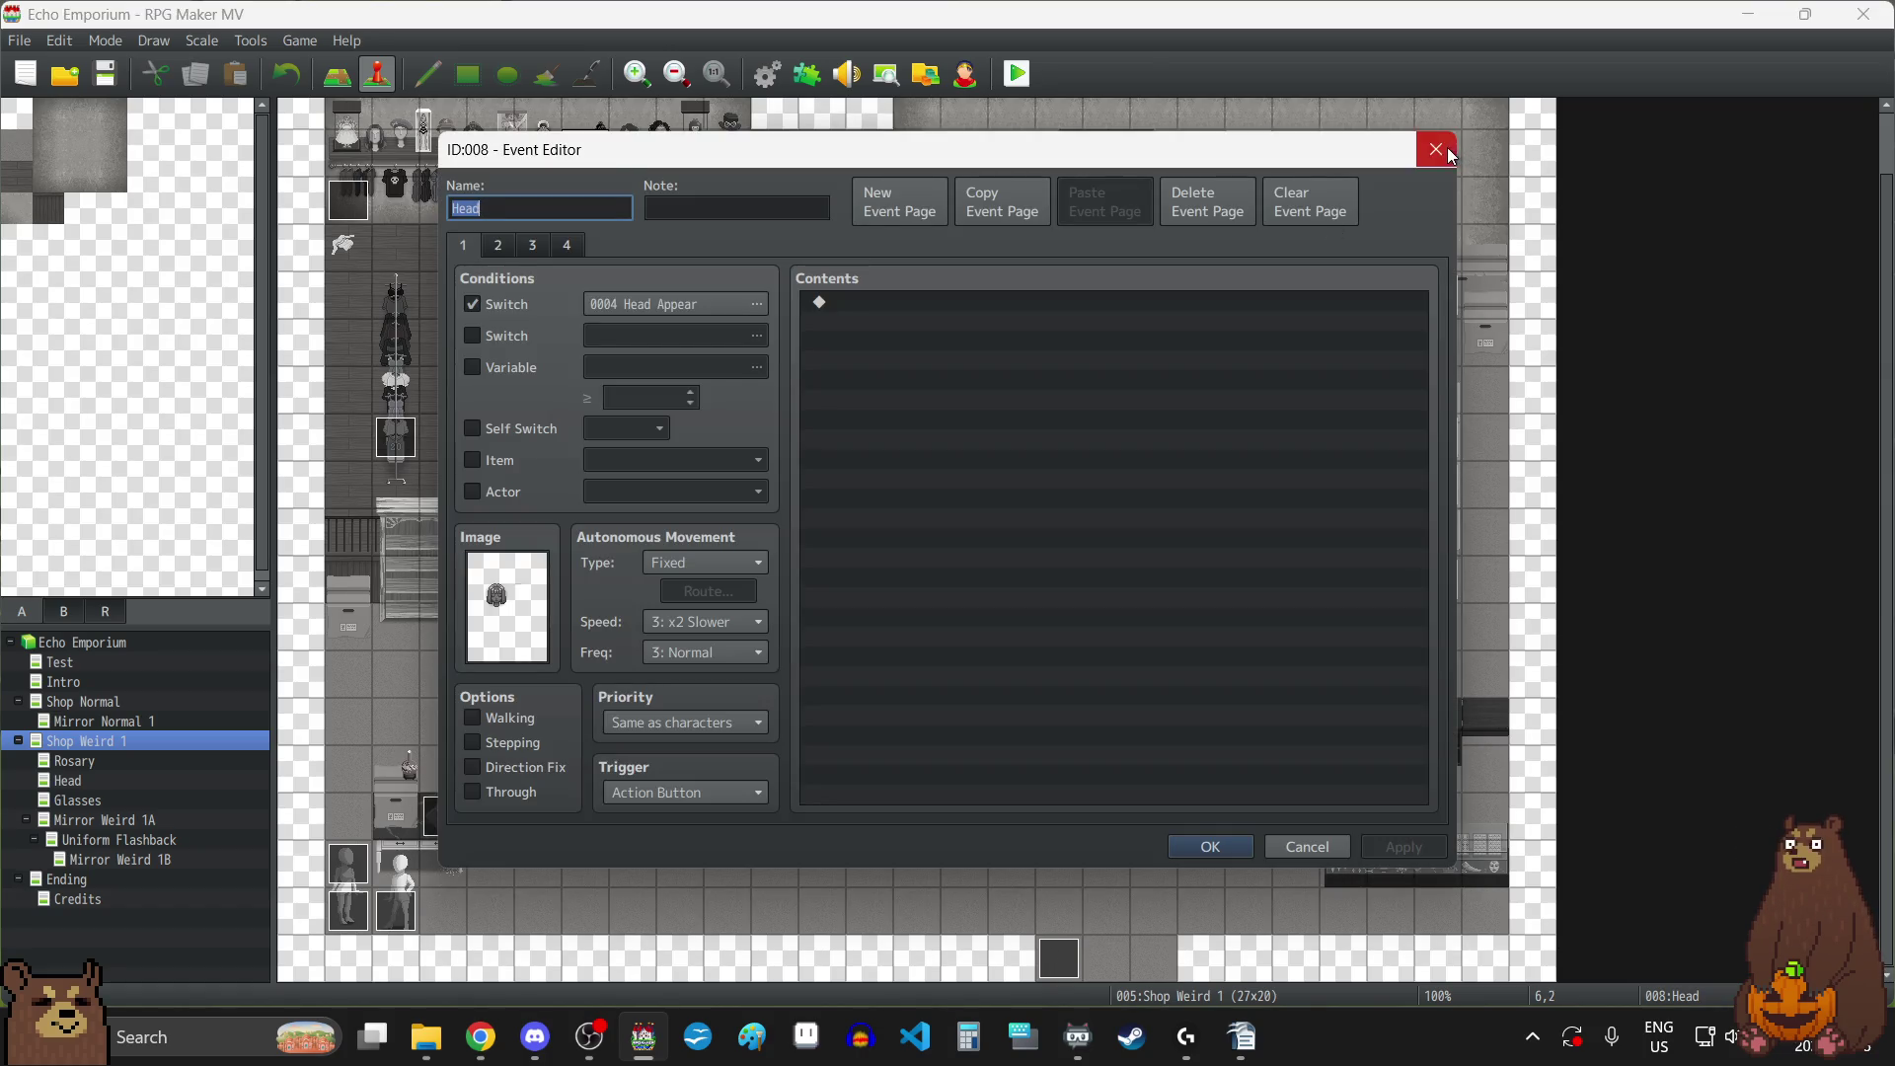
pyautogui.click(1436, 149)
pyautogui.doubleClick(600, 203)
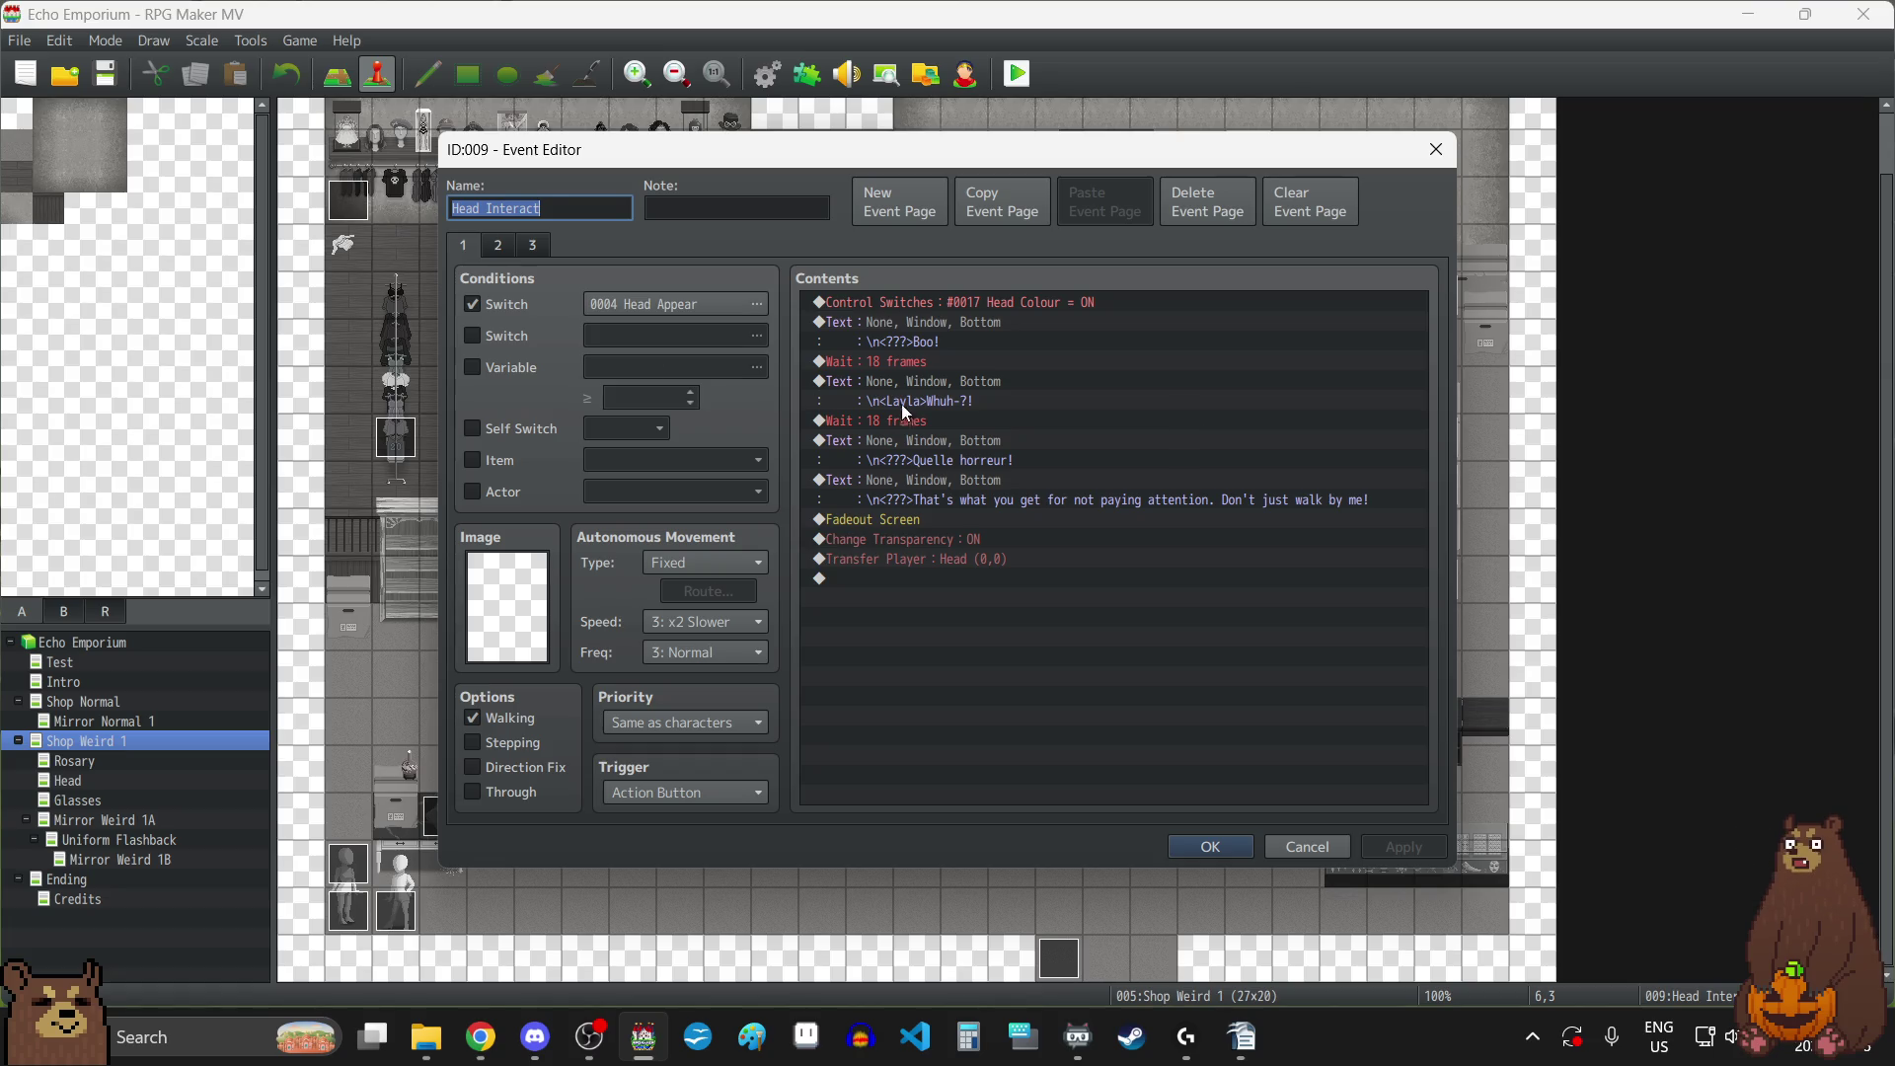
pyautogui.click(497, 246)
pyautogui.click(533, 245)
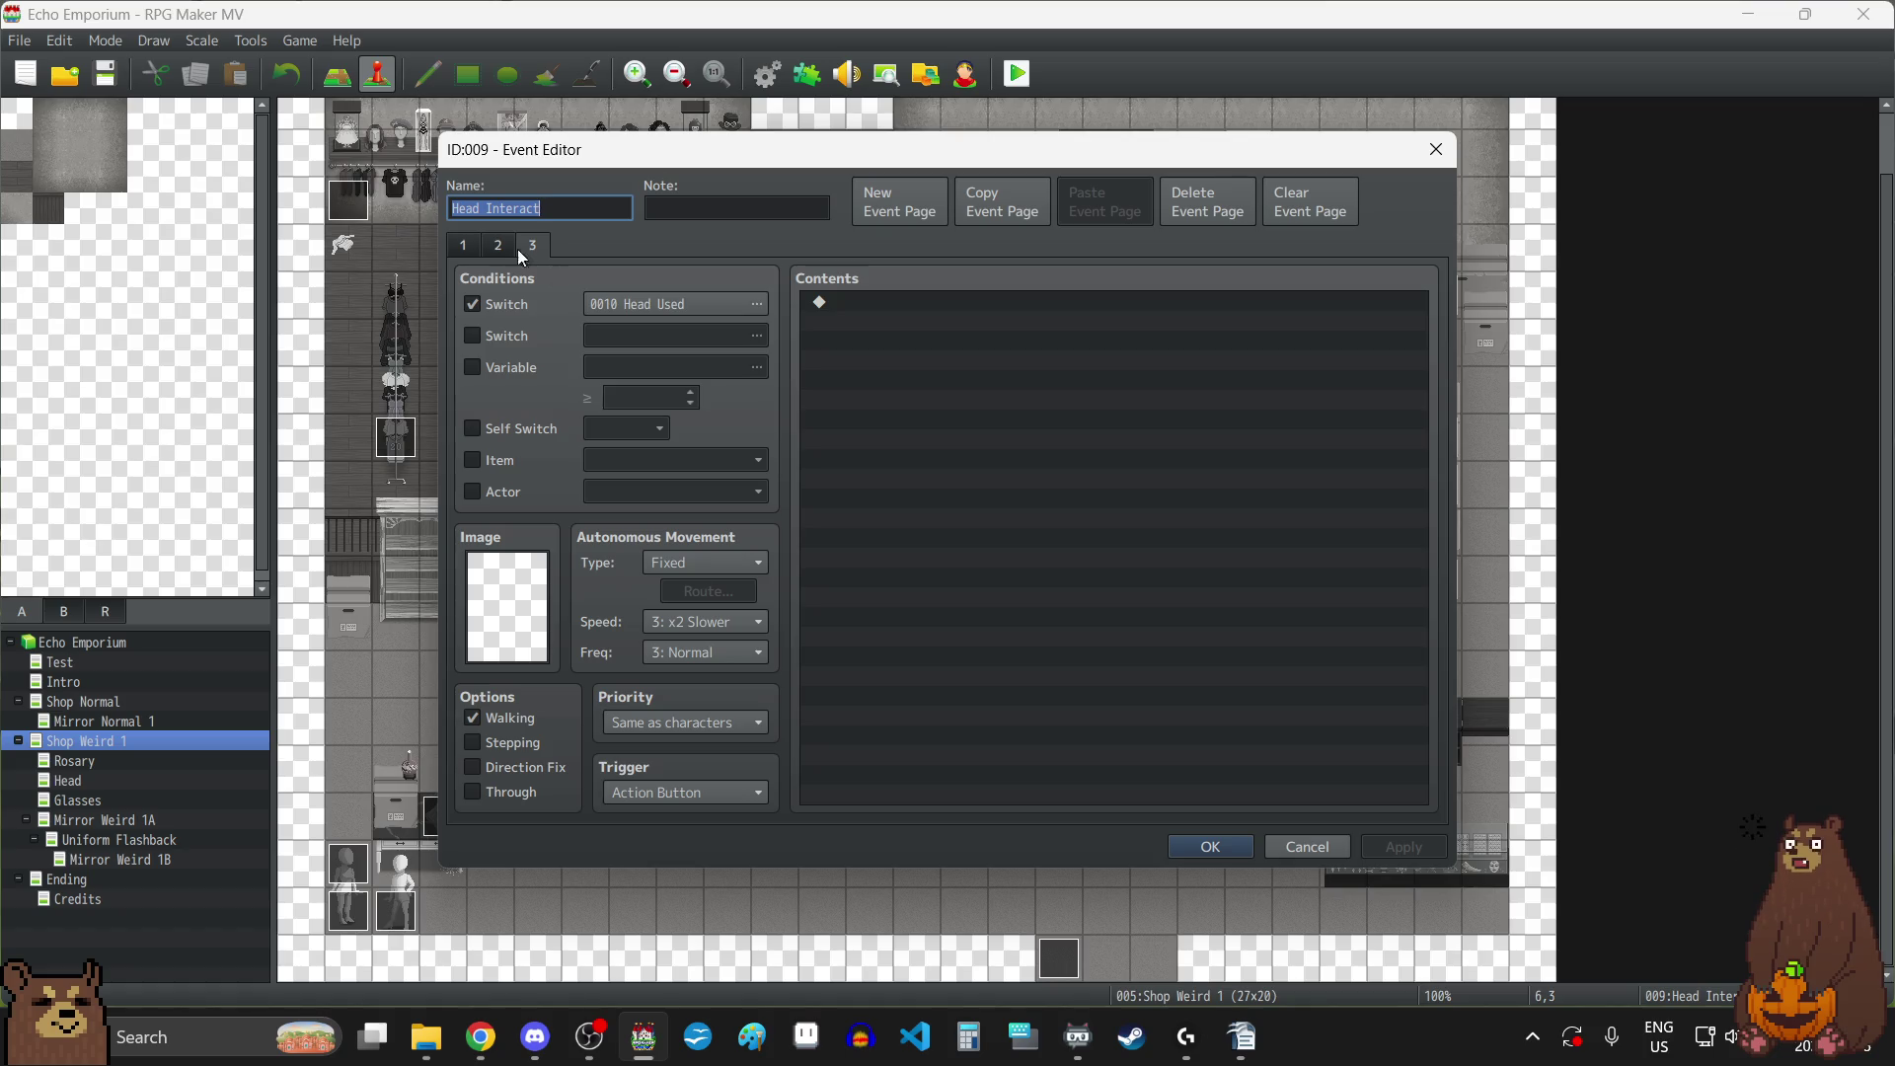
pyautogui.click(460, 246)
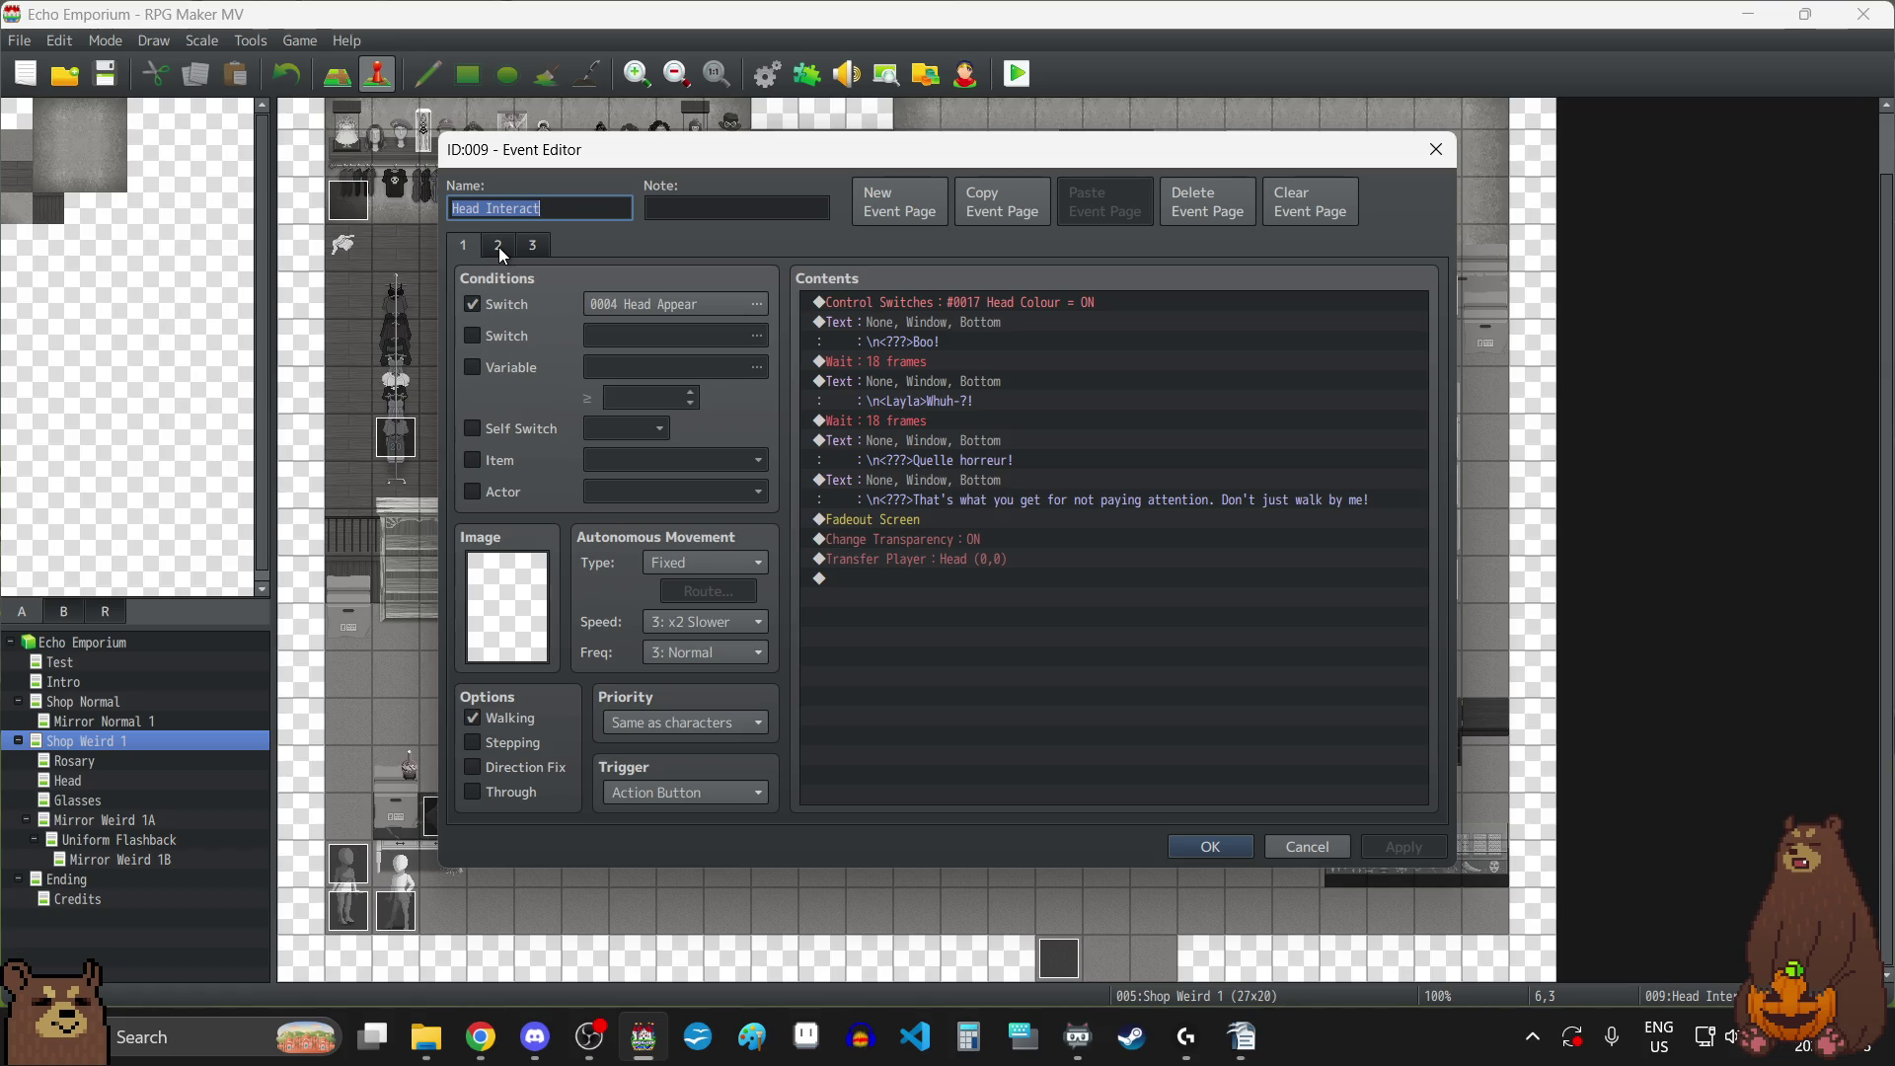
pyautogui.click(500, 251)
pyautogui.click(530, 249)
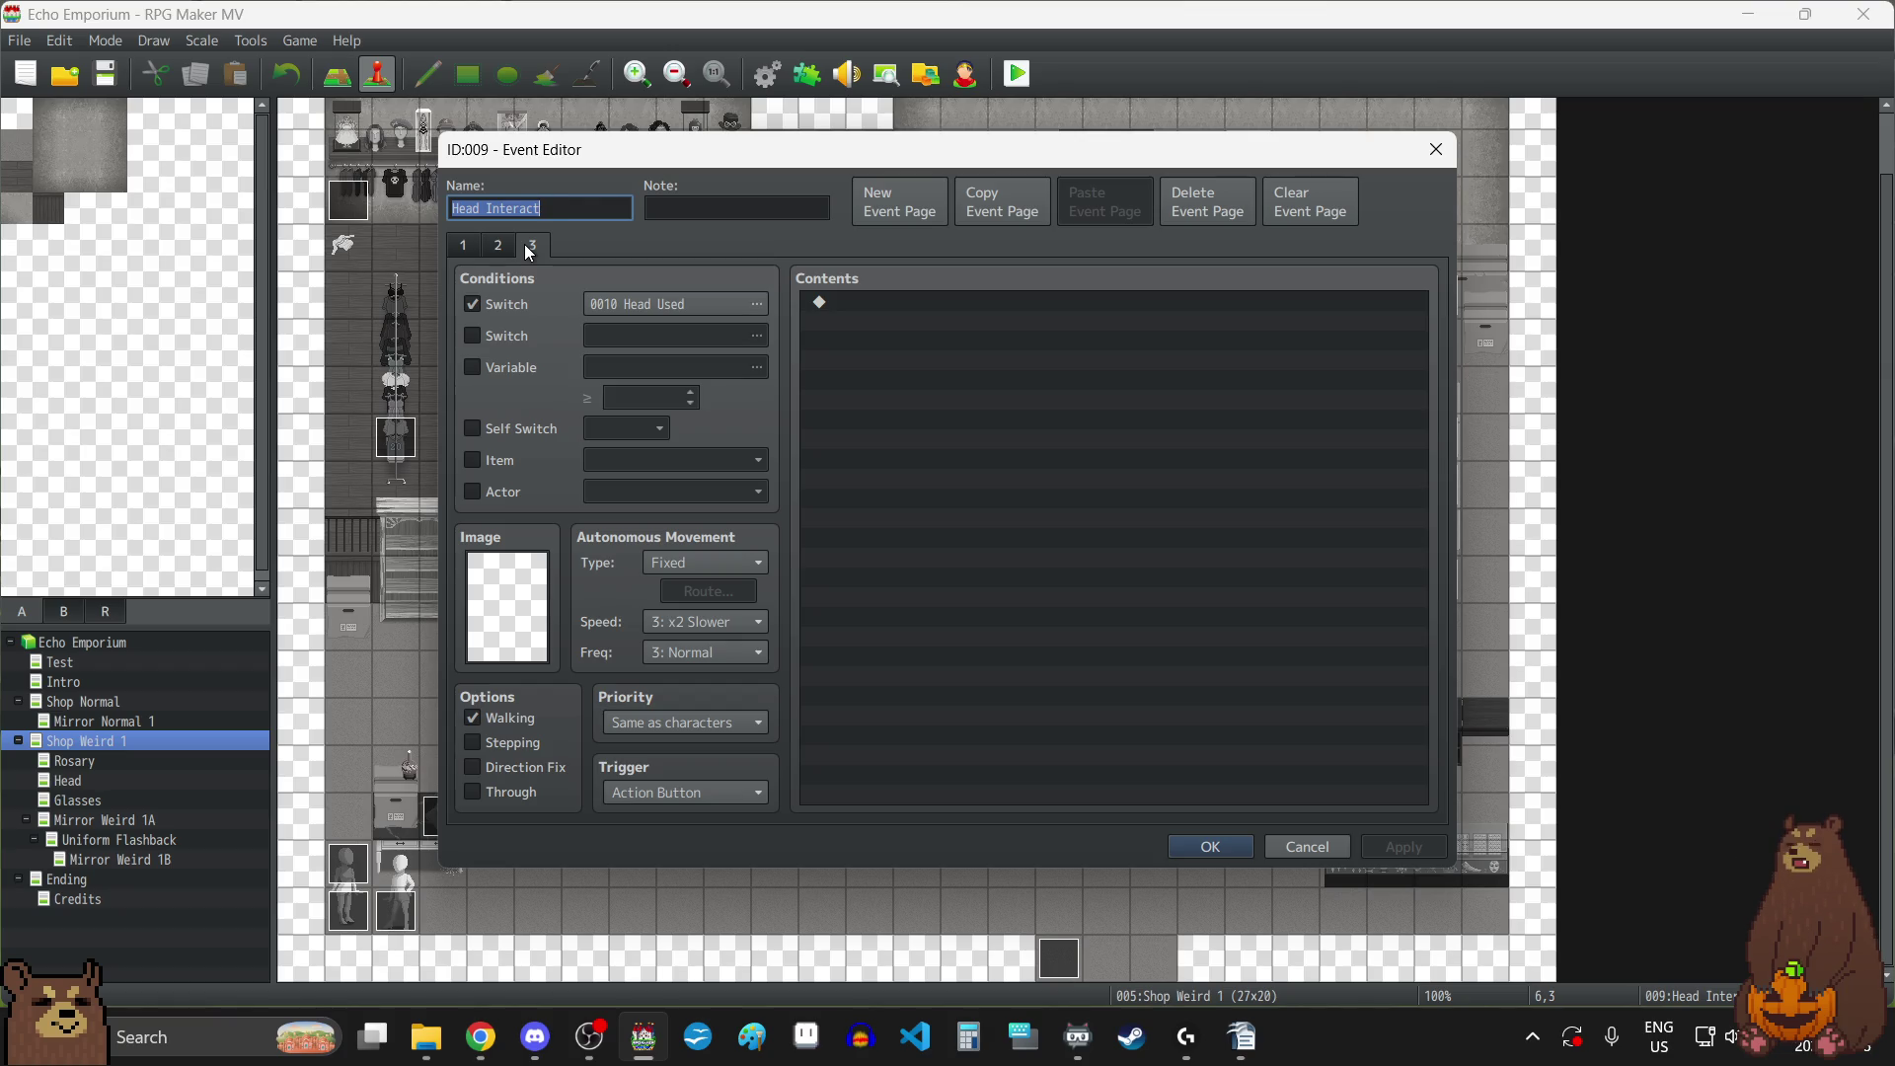
pyautogui.click(469, 259)
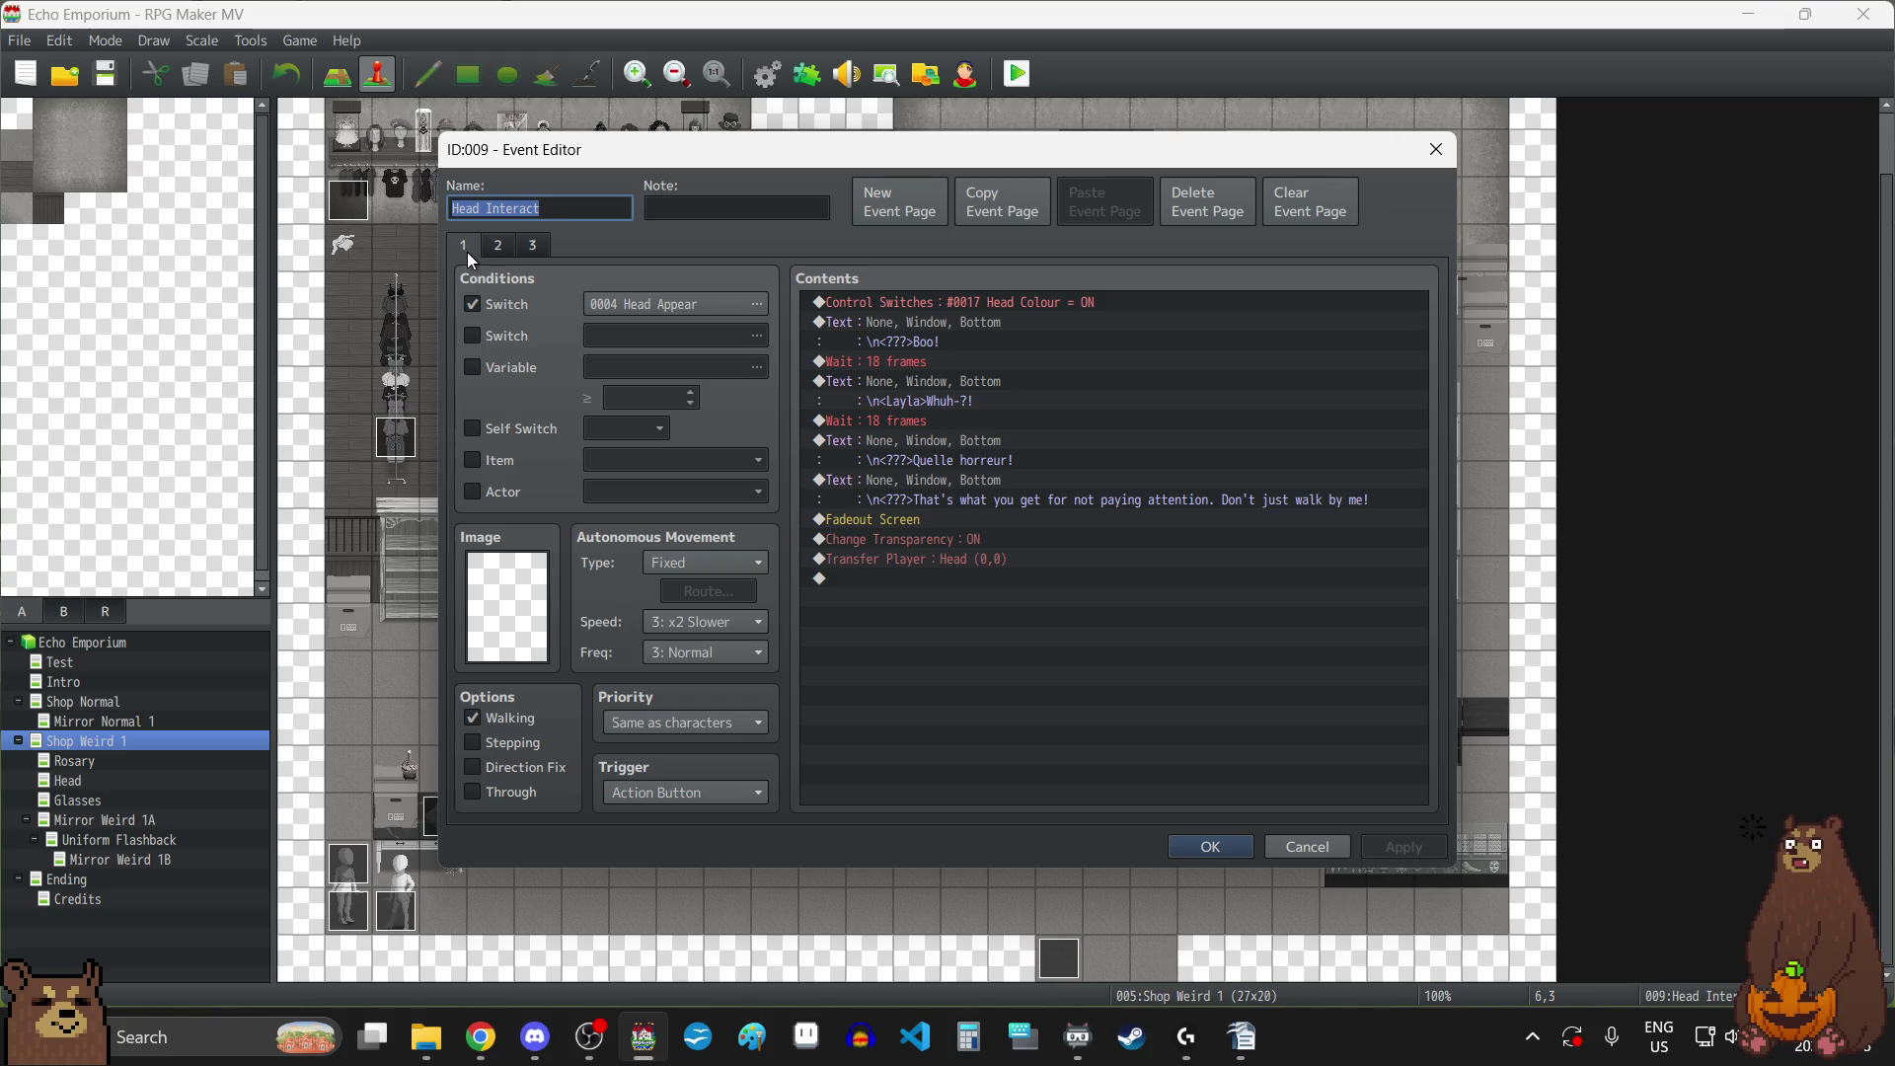
pyautogui.click(499, 248)
pyautogui.click(531, 249)
pyautogui.click(466, 246)
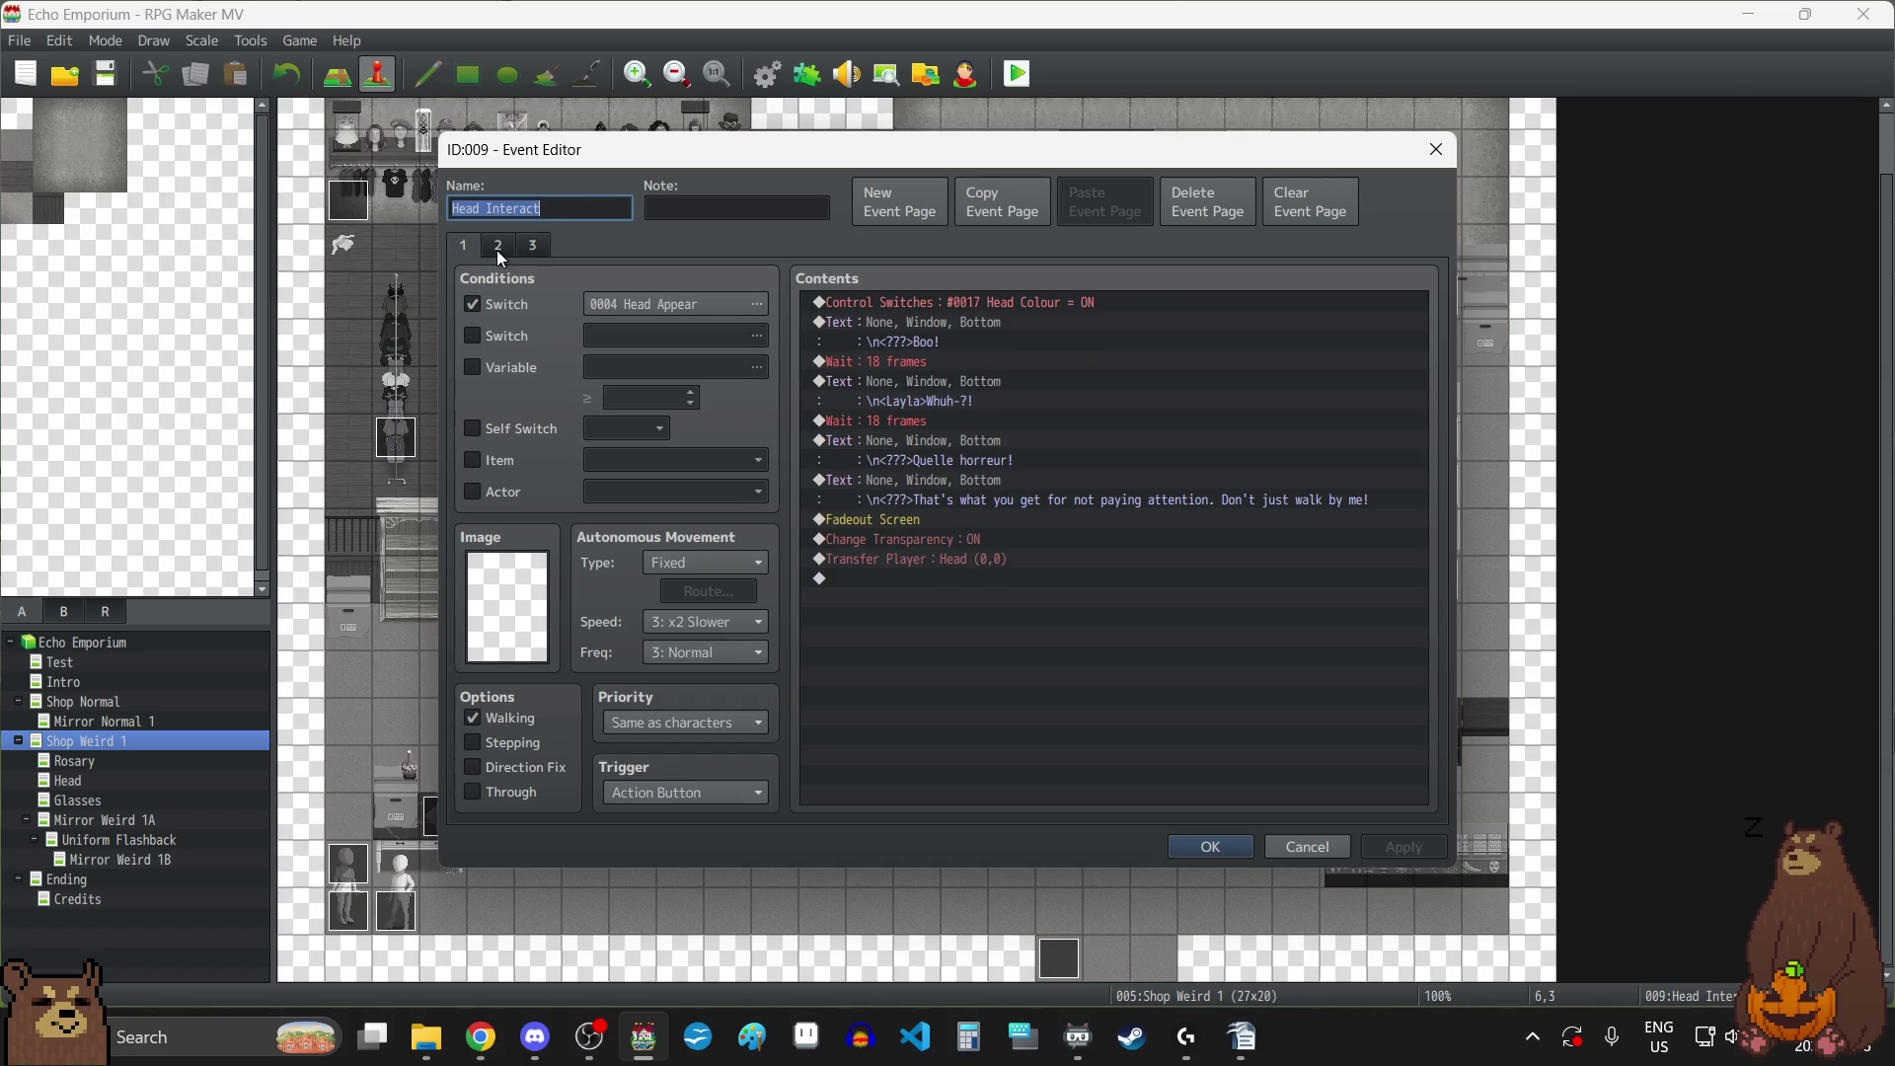
pyautogui.click(1436, 149)
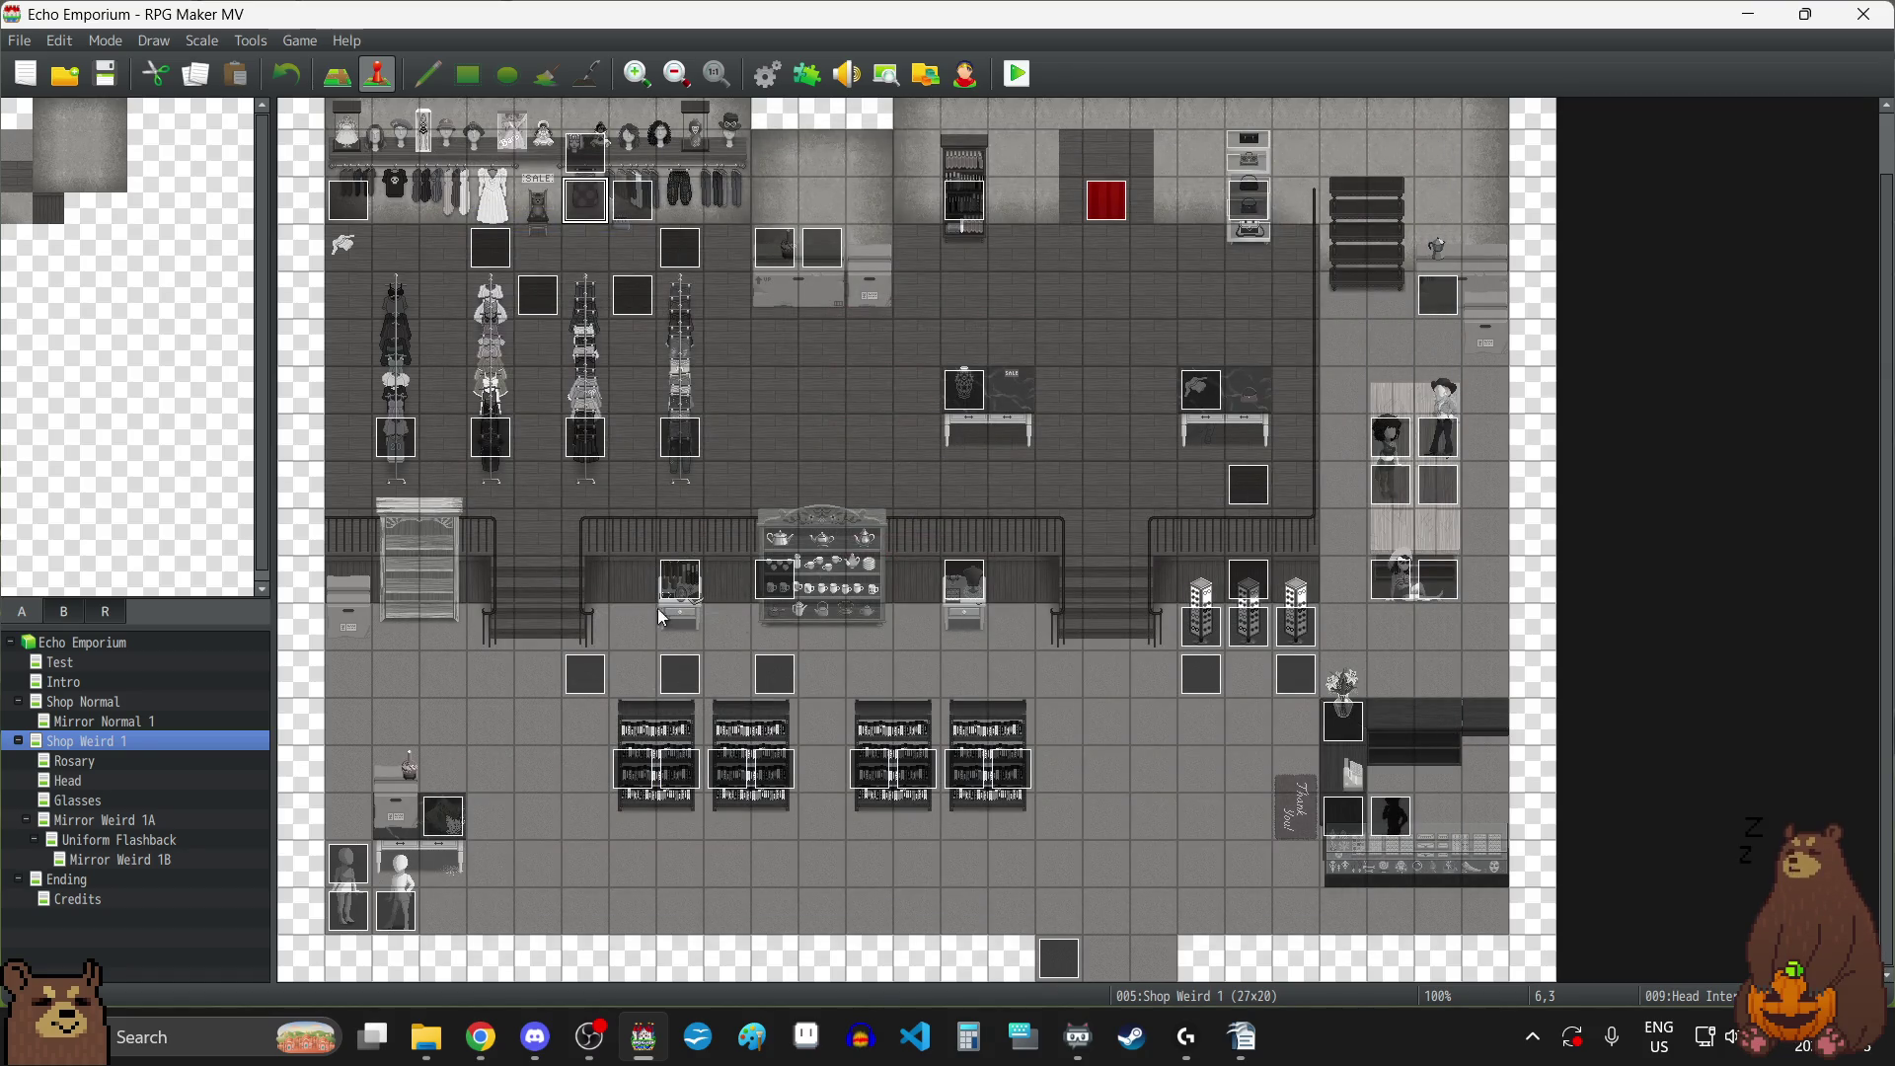
pyautogui.click(65, 785)
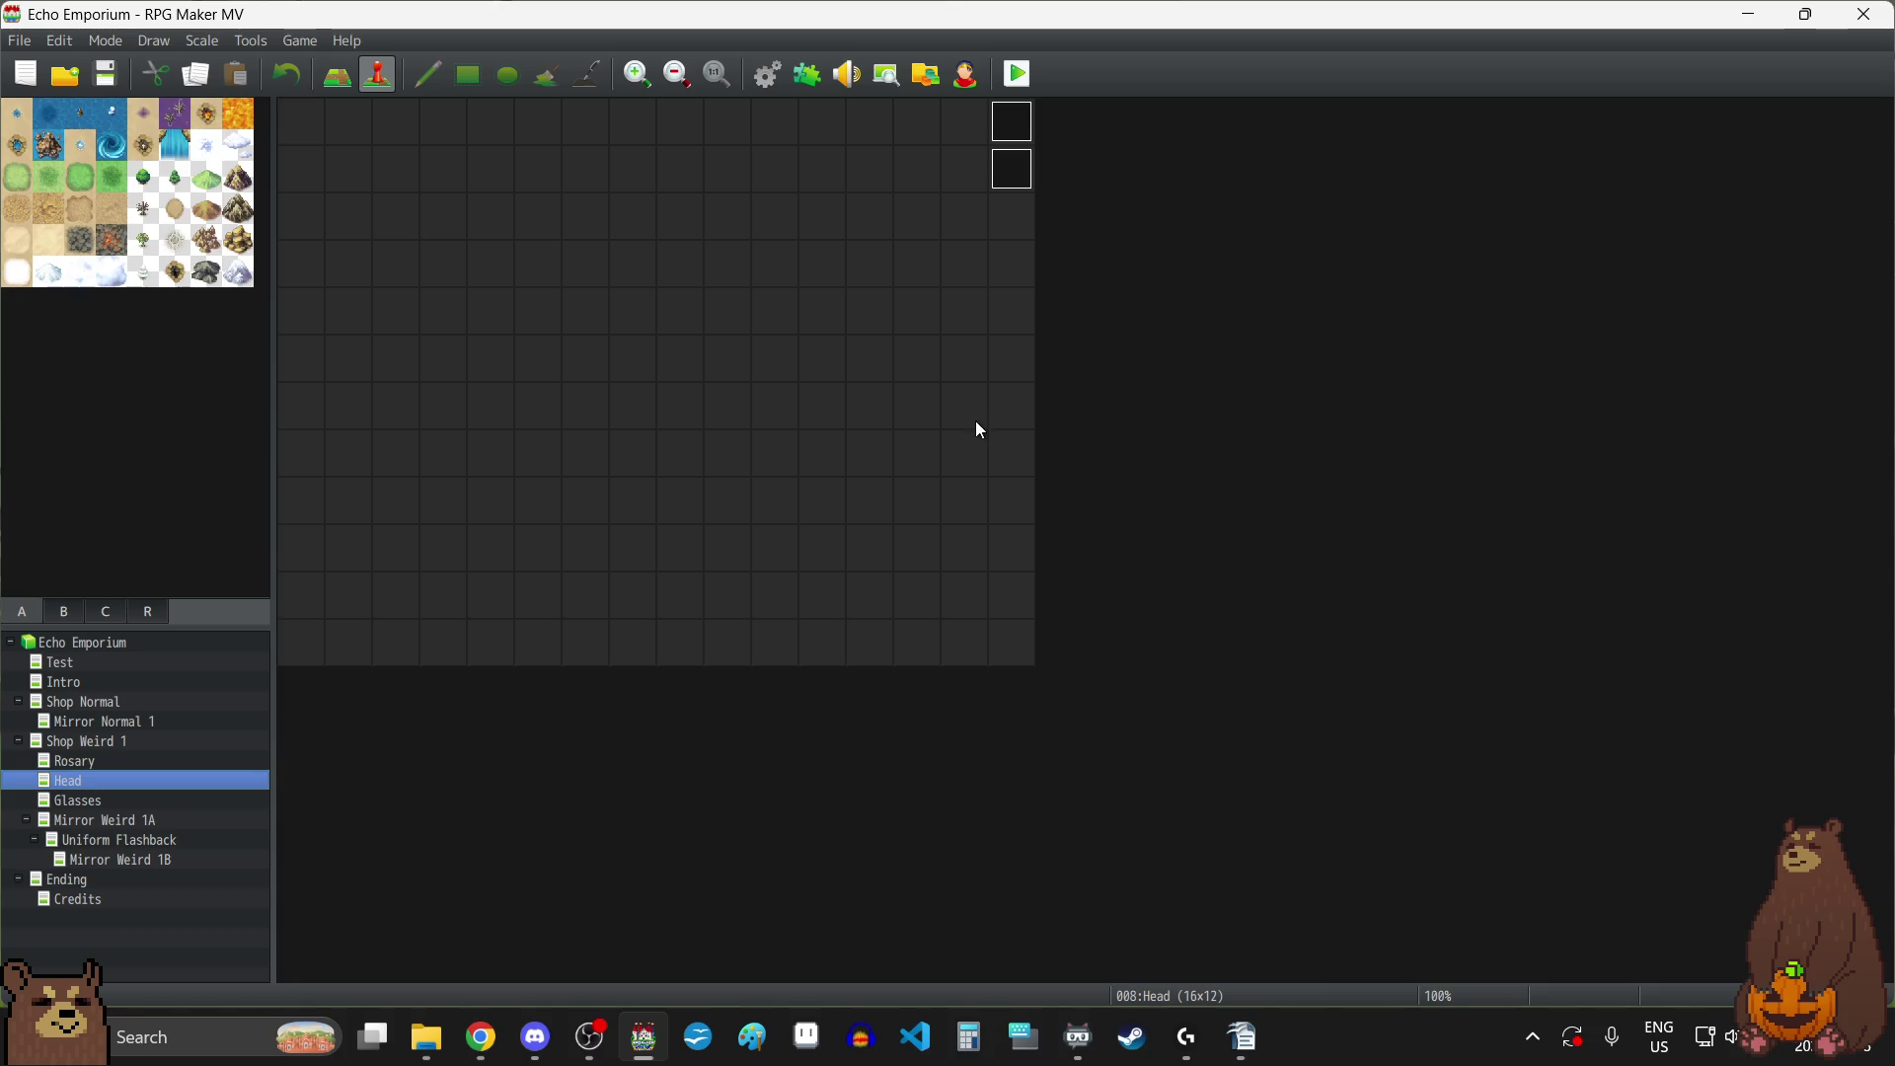
pyautogui.doubleClick(1008, 118)
pyautogui.click(1436, 149)
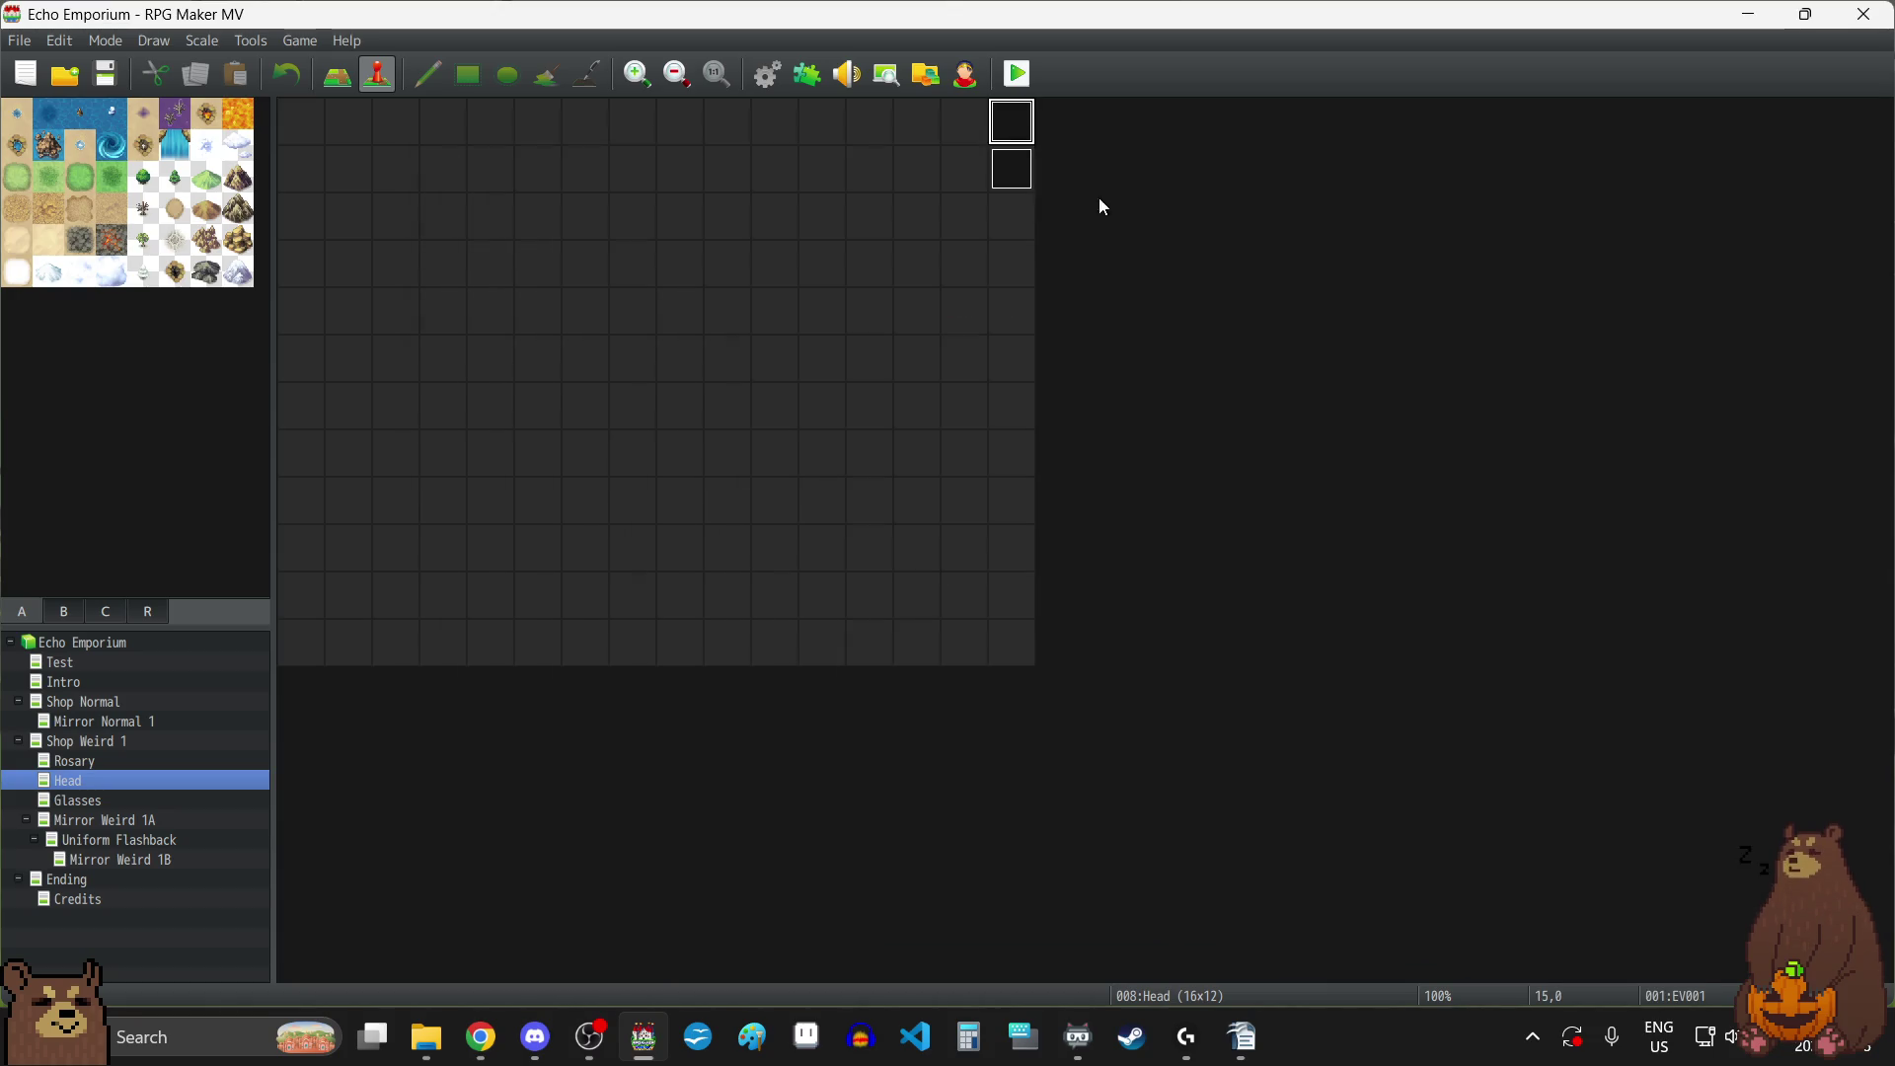
pyautogui.doubleClick(1021, 169)
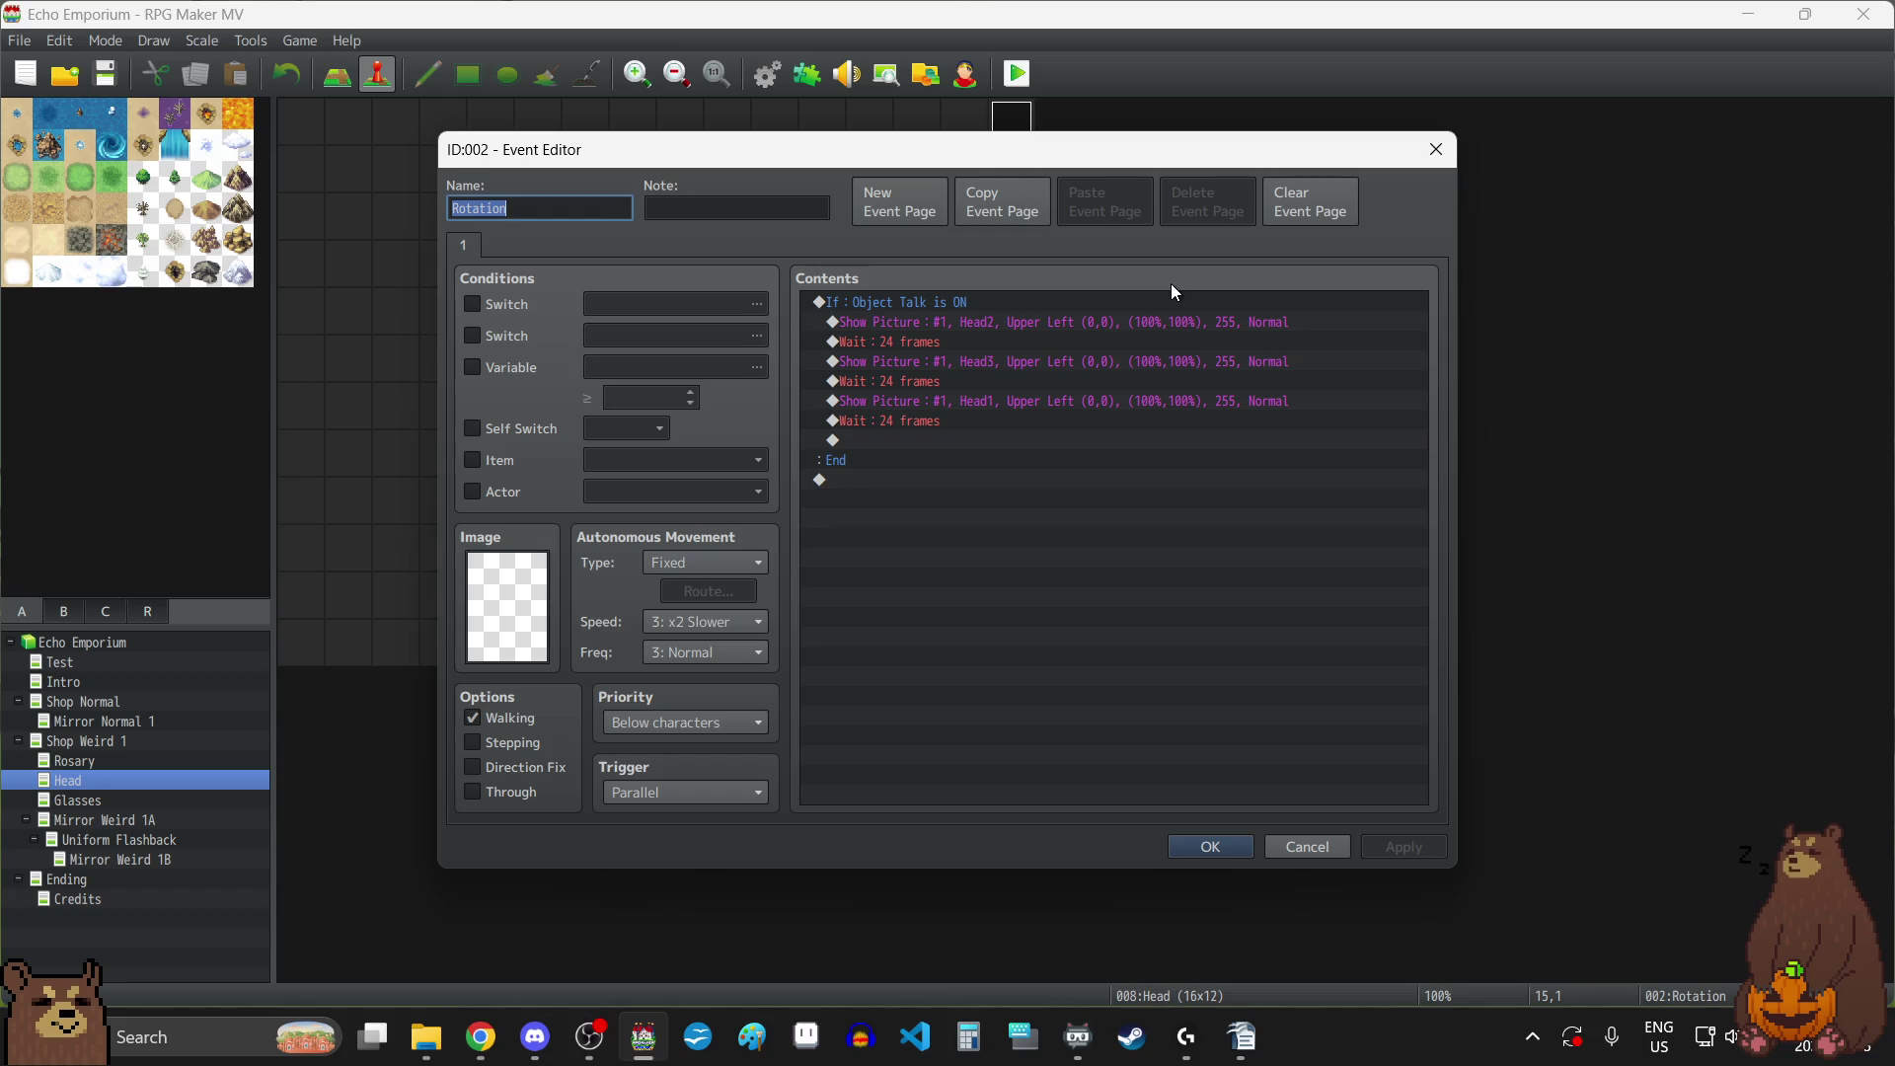
pyautogui.click(1434, 151)
pyautogui.doubleClick(1011, 118)
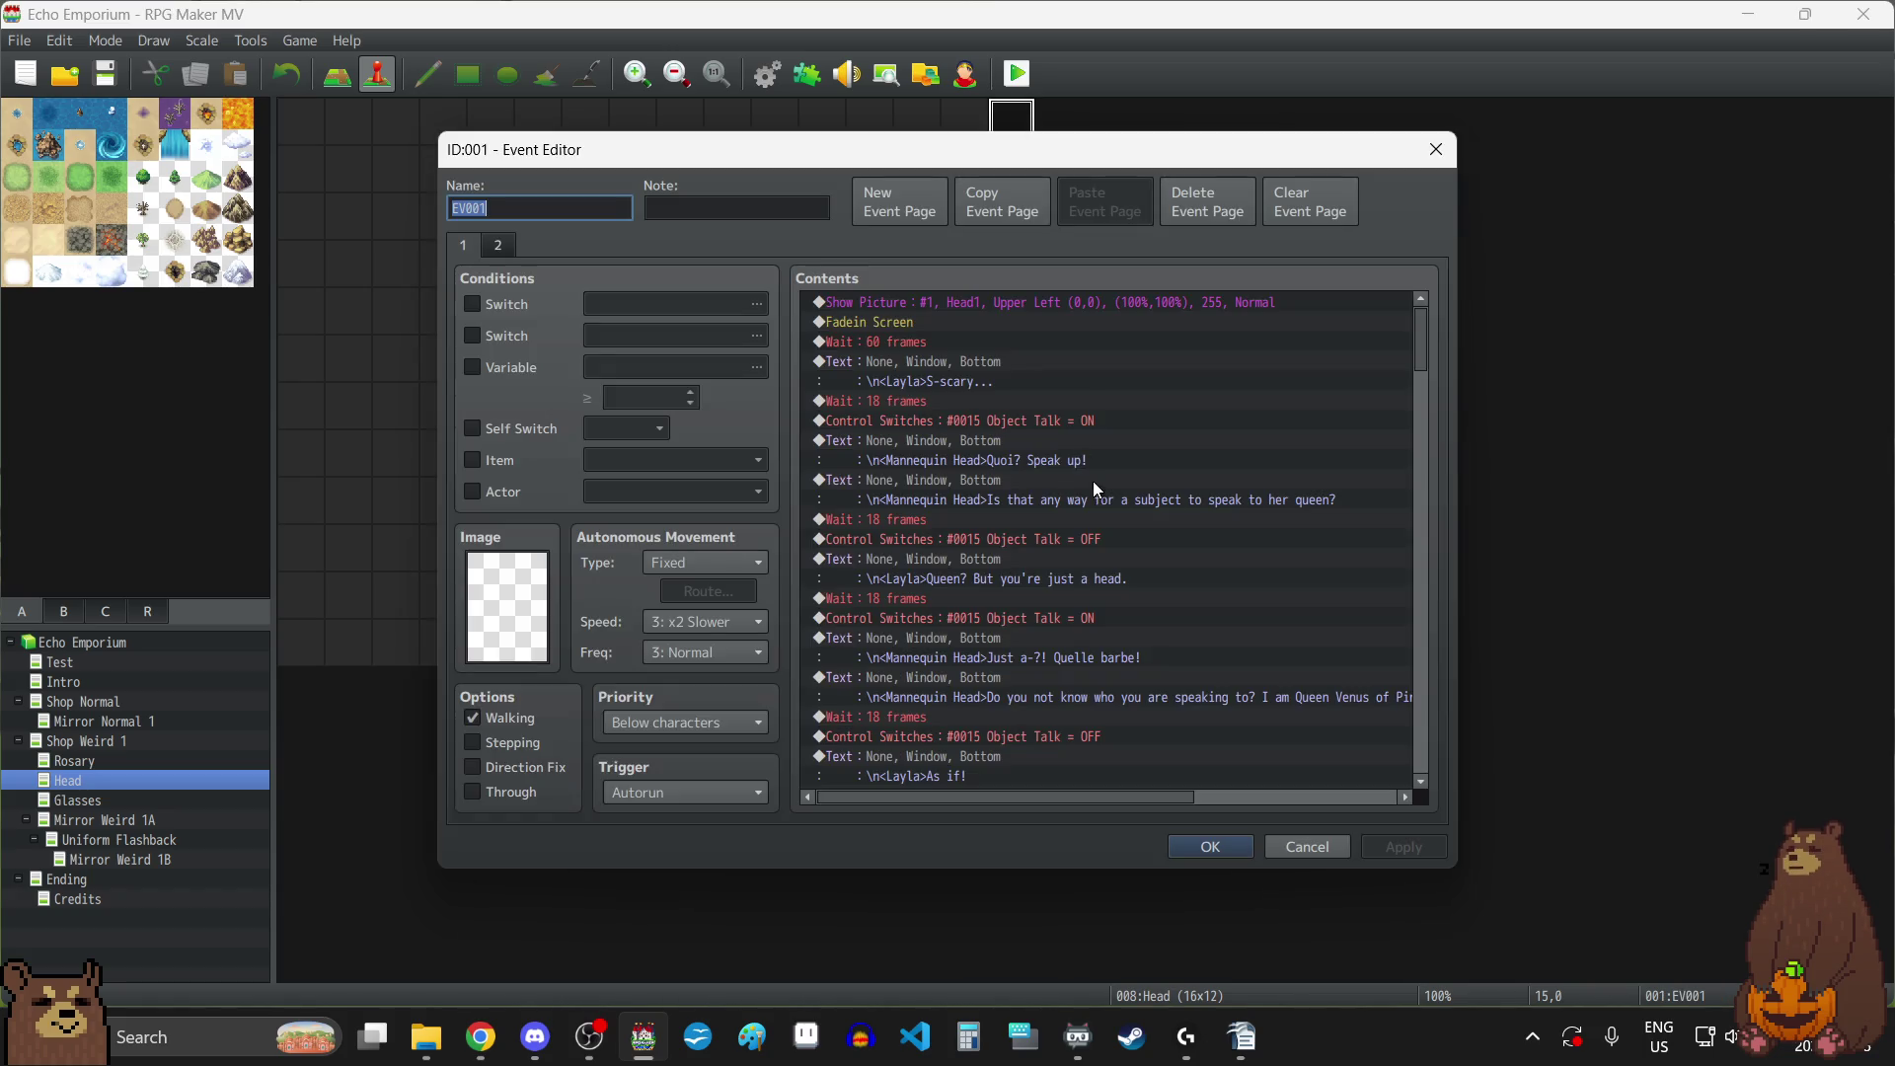
pyautogui.scroll(-15, 1058, 478)
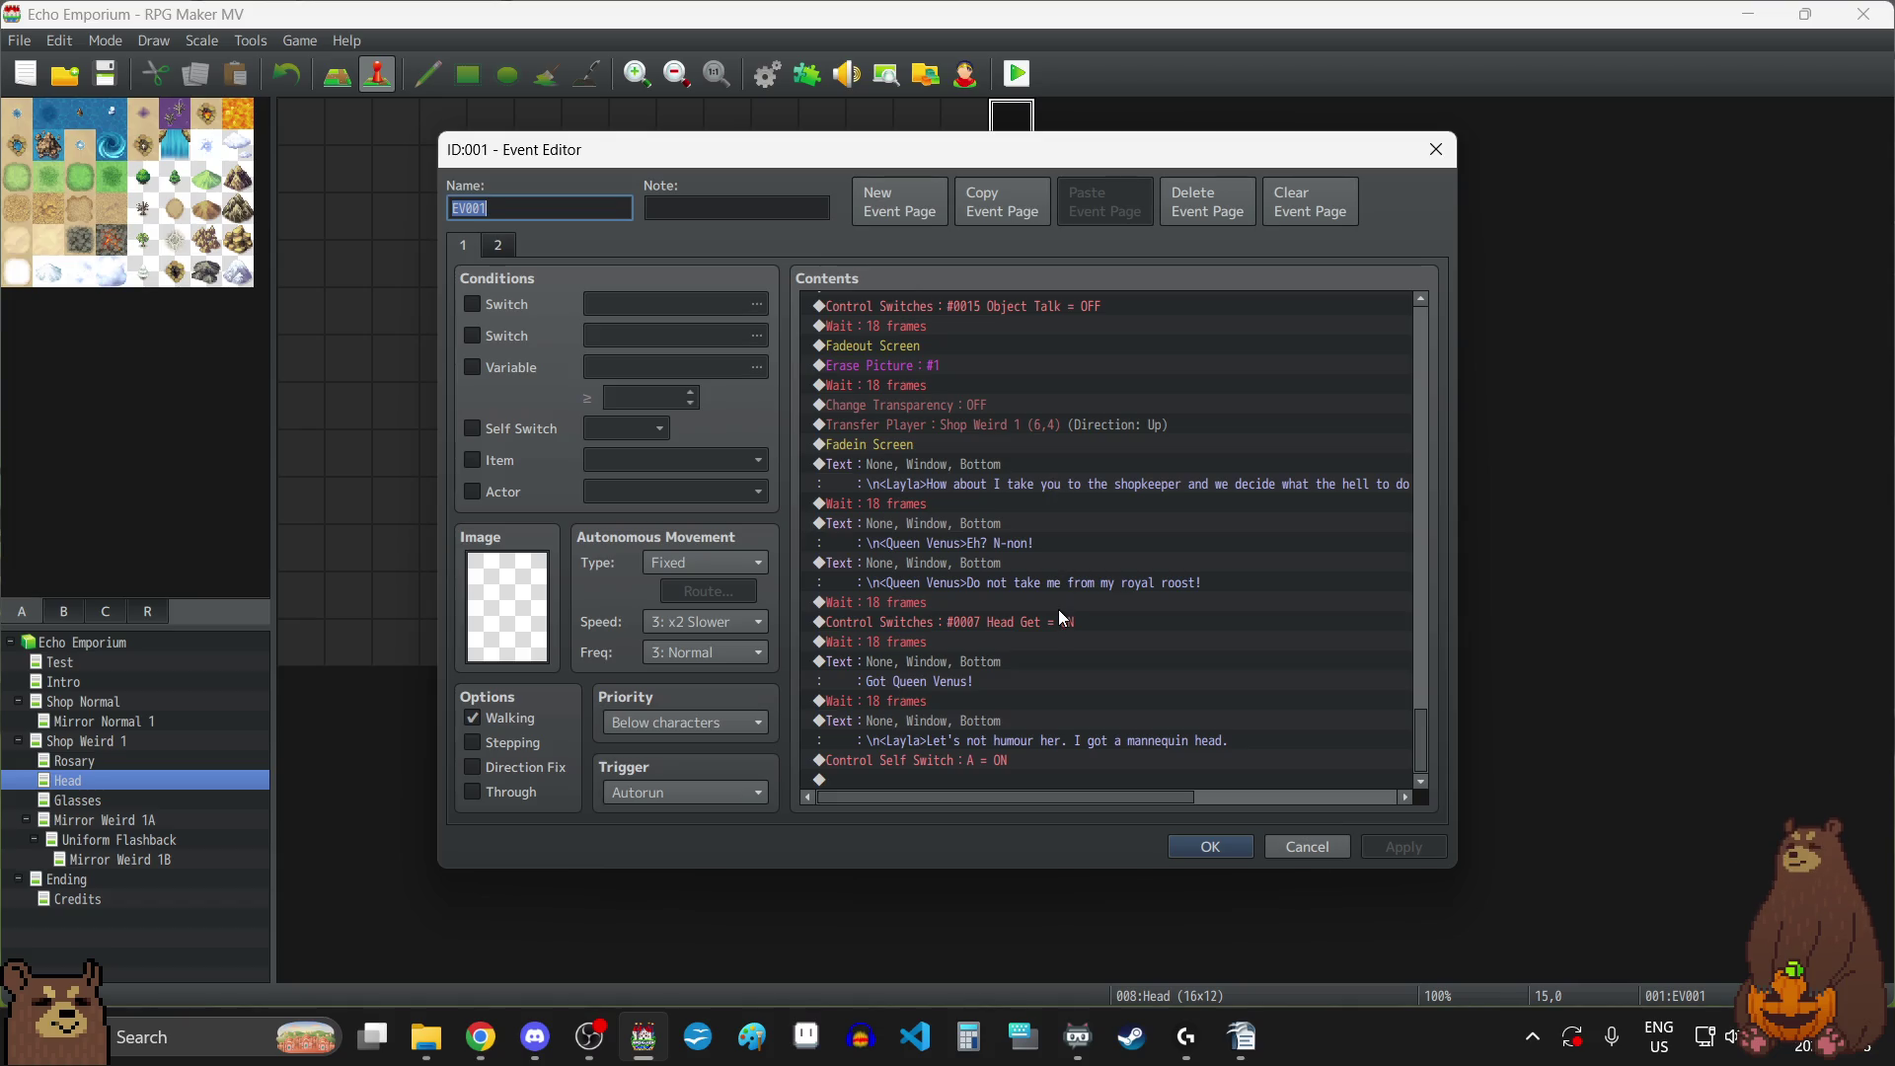
pyautogui.click(1437, 146)
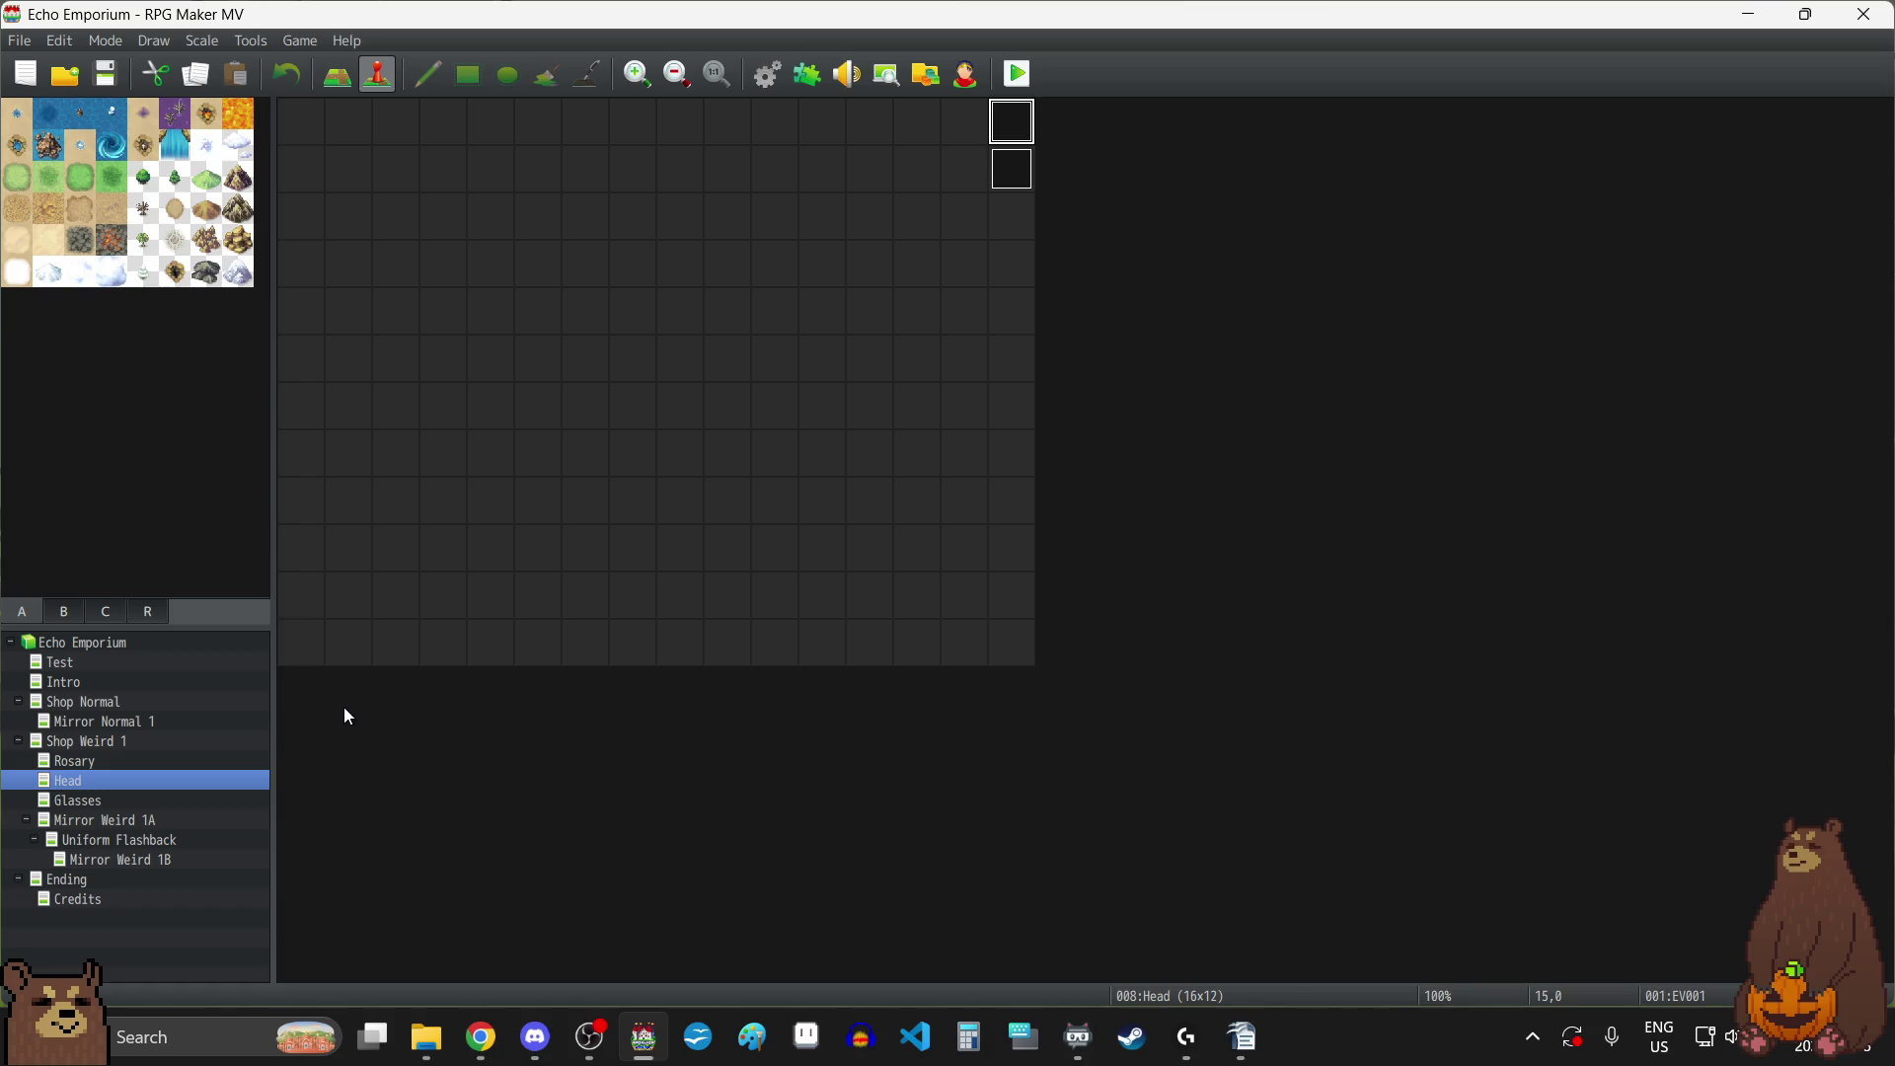
pyautogui.click(120, 742)
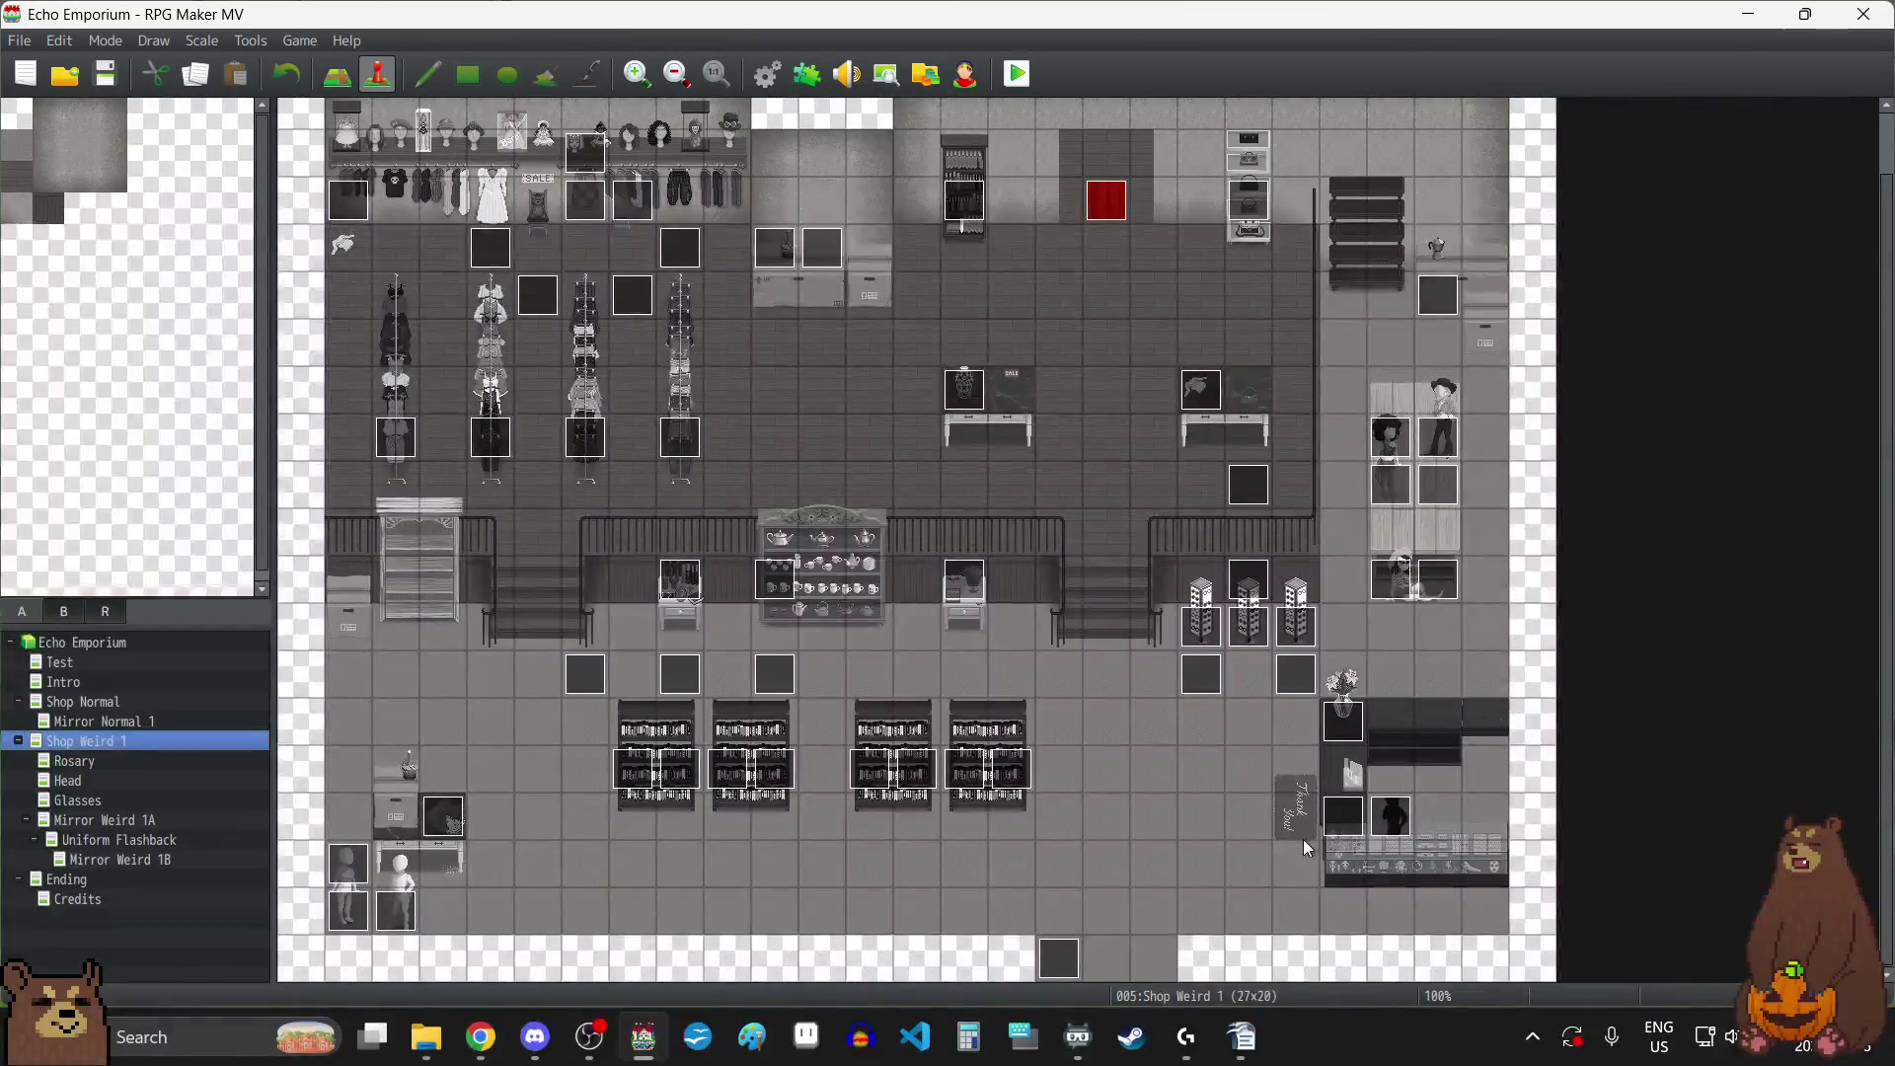
pyautogui.doubleClick(1347, 817)
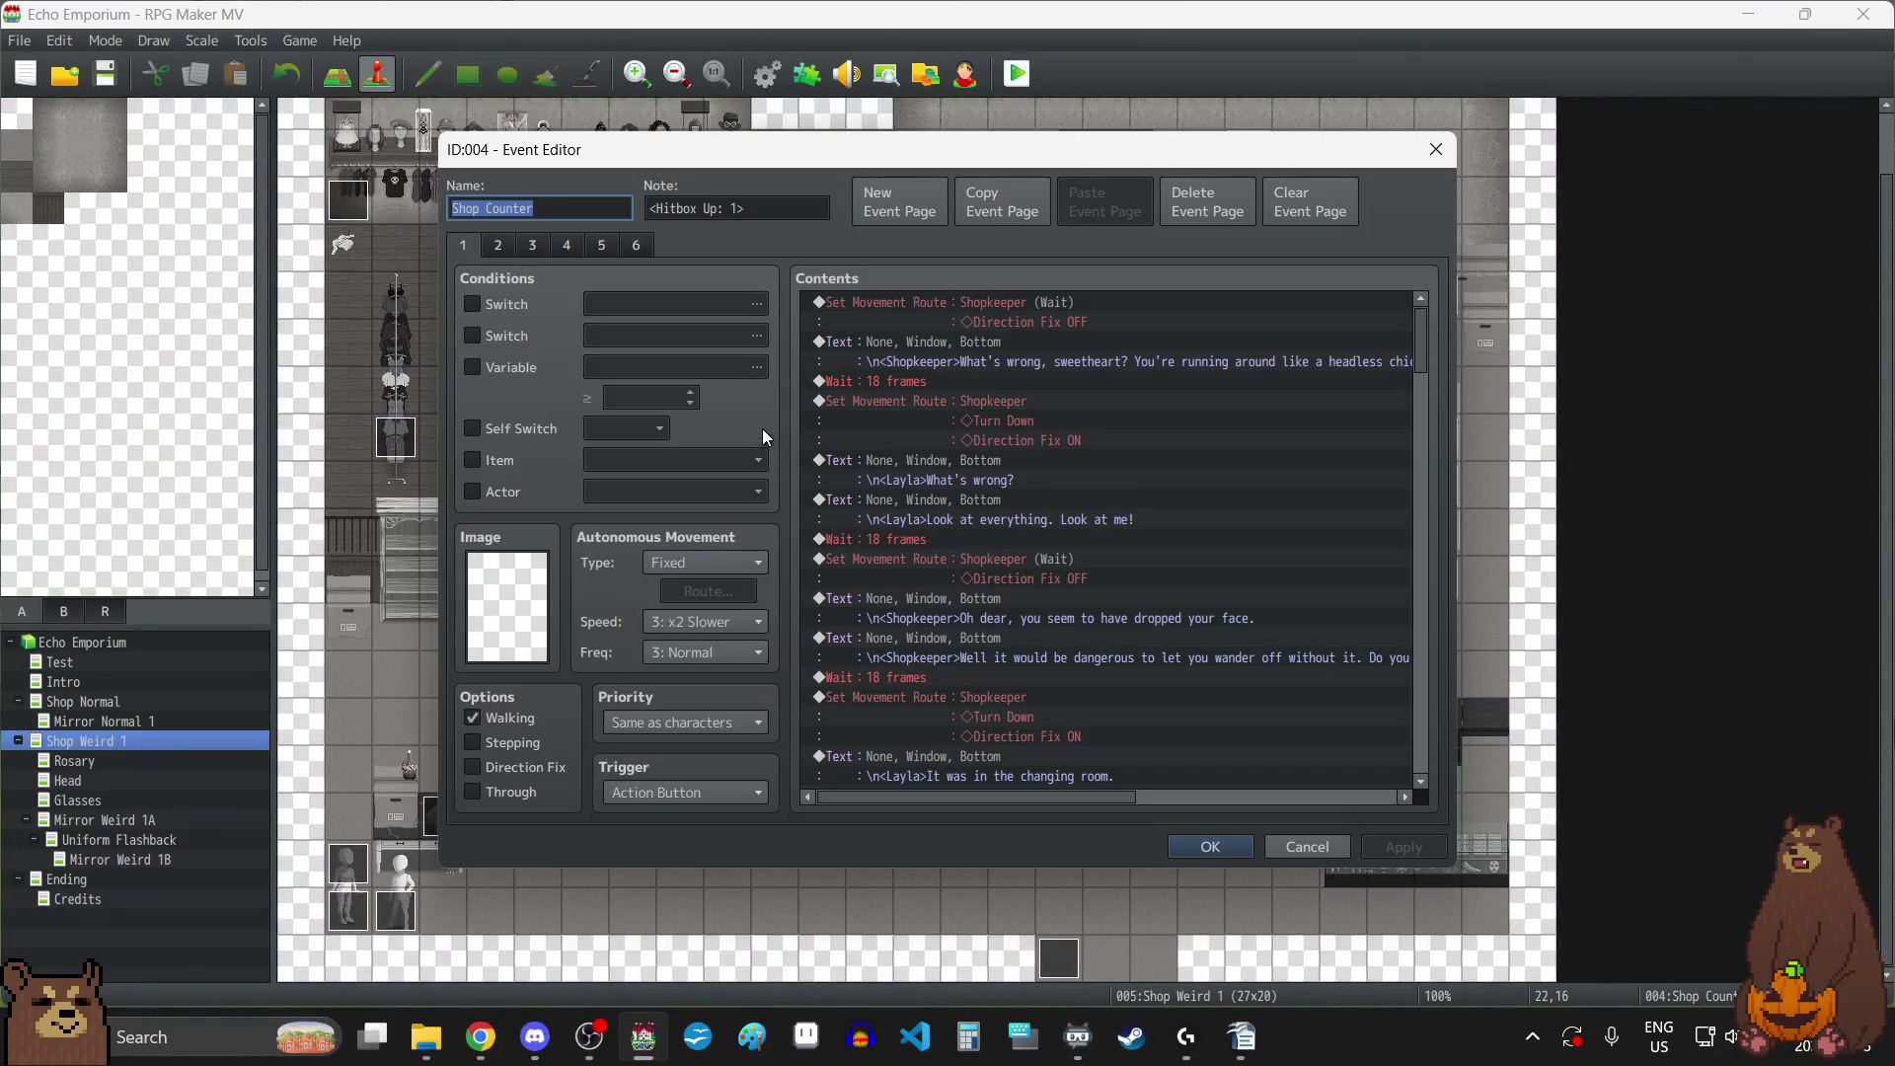
pyautogui.click(497, 246)
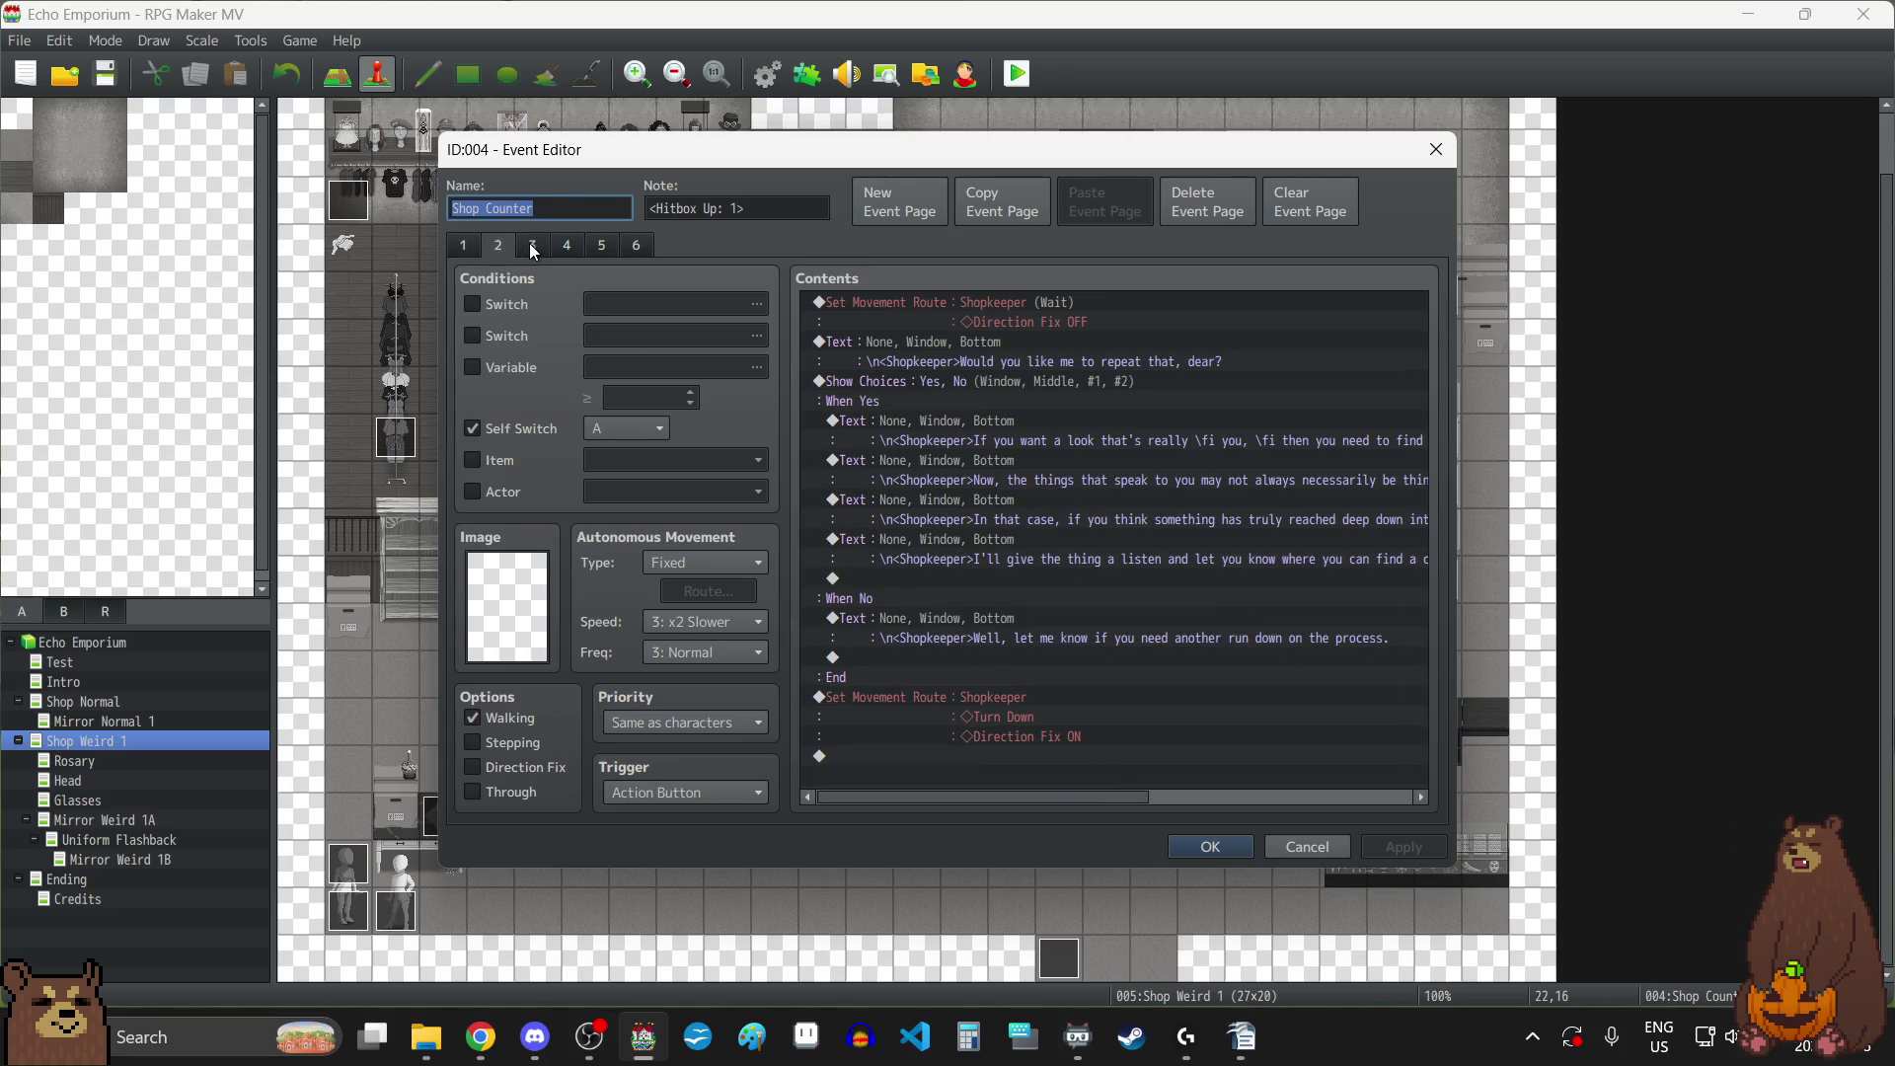
pyautogui.click(533, 245)
pyautogui.click(567, 246)
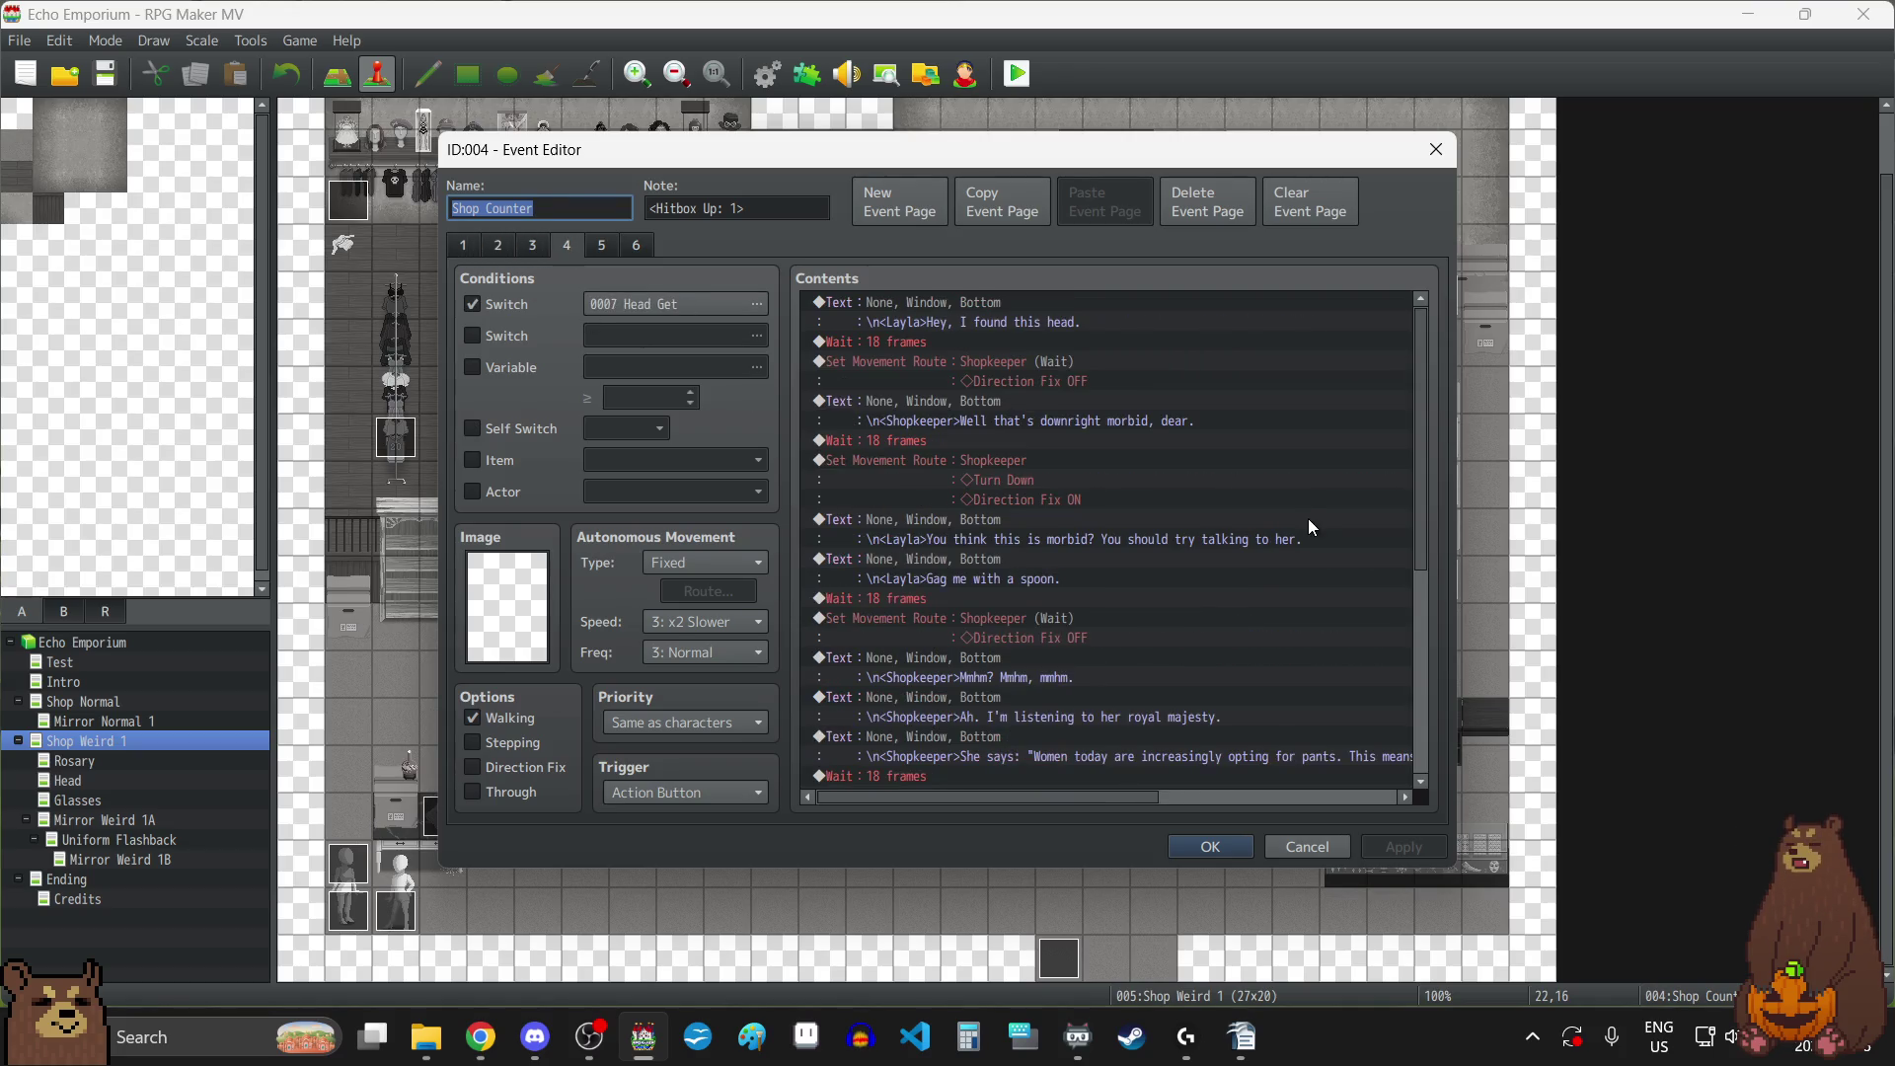
pyautogui.scroll(-6, 1227, 491)
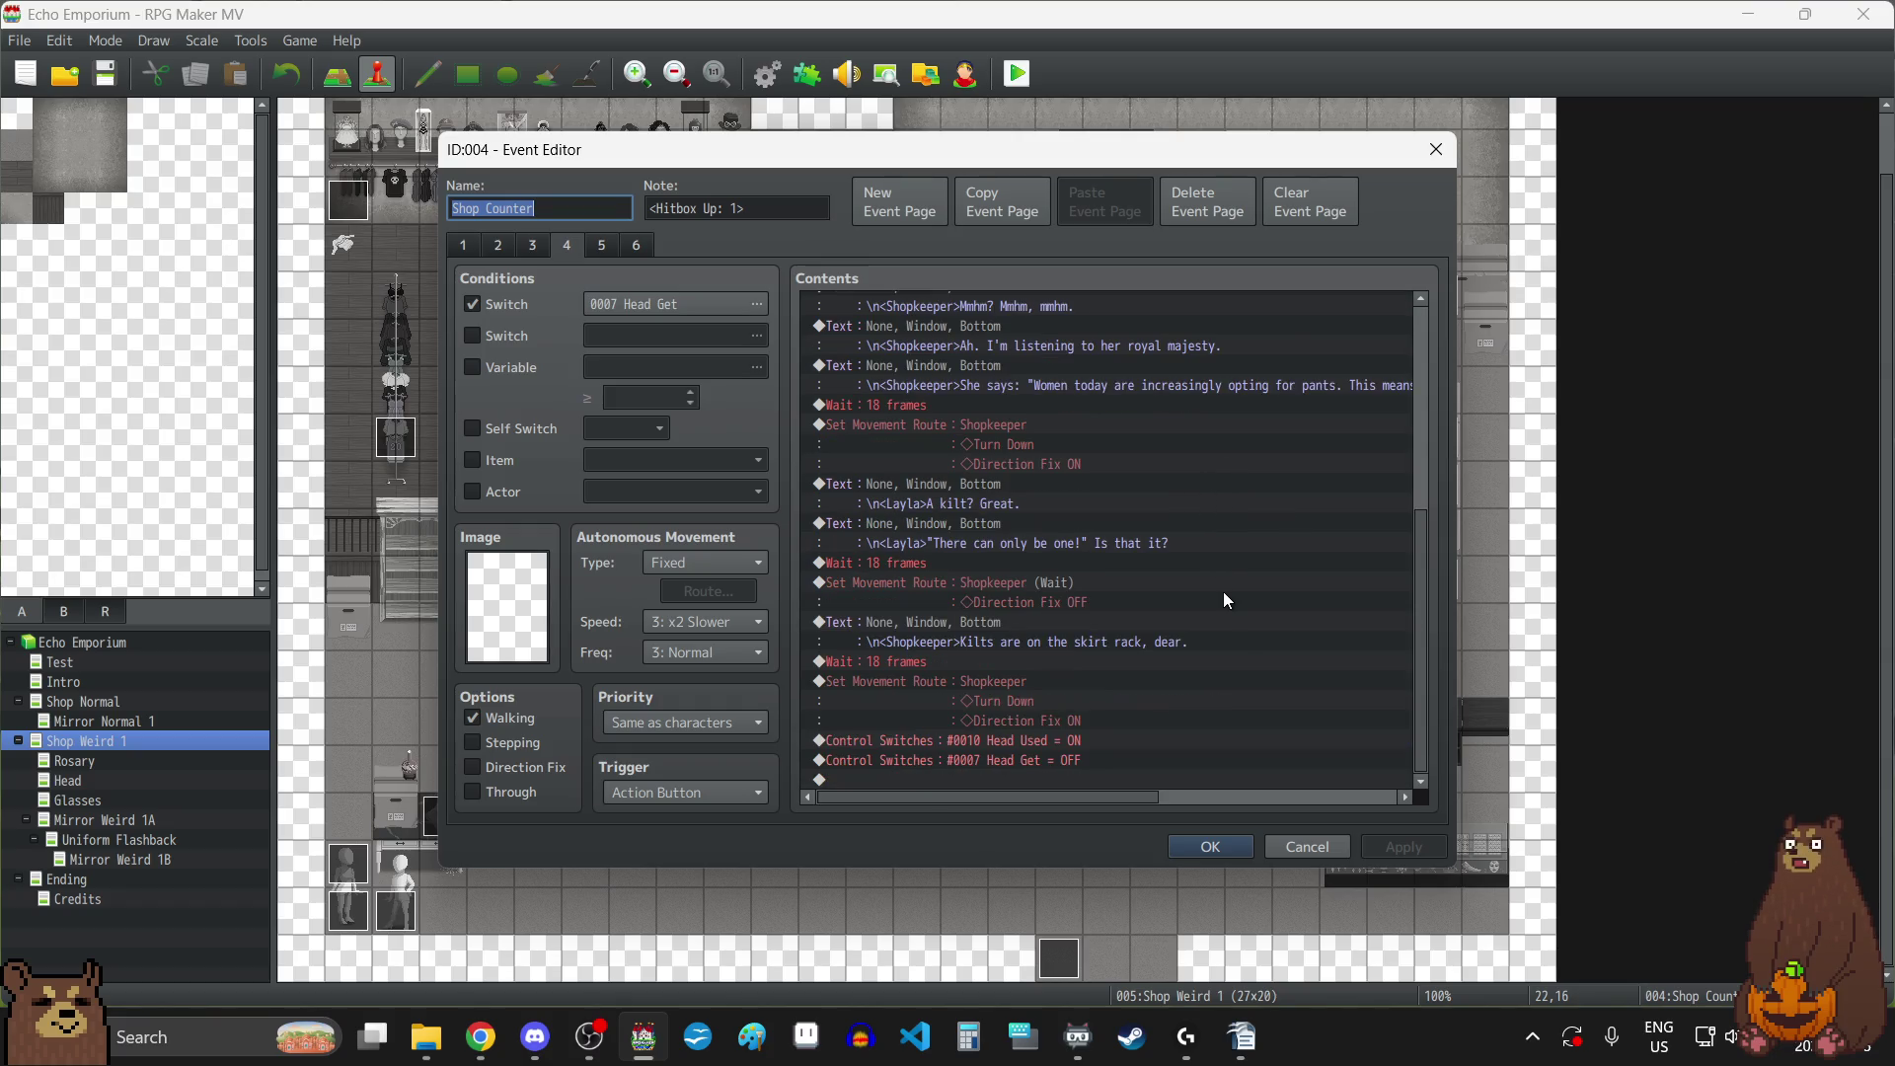
pyautogui.click(1436, 149)
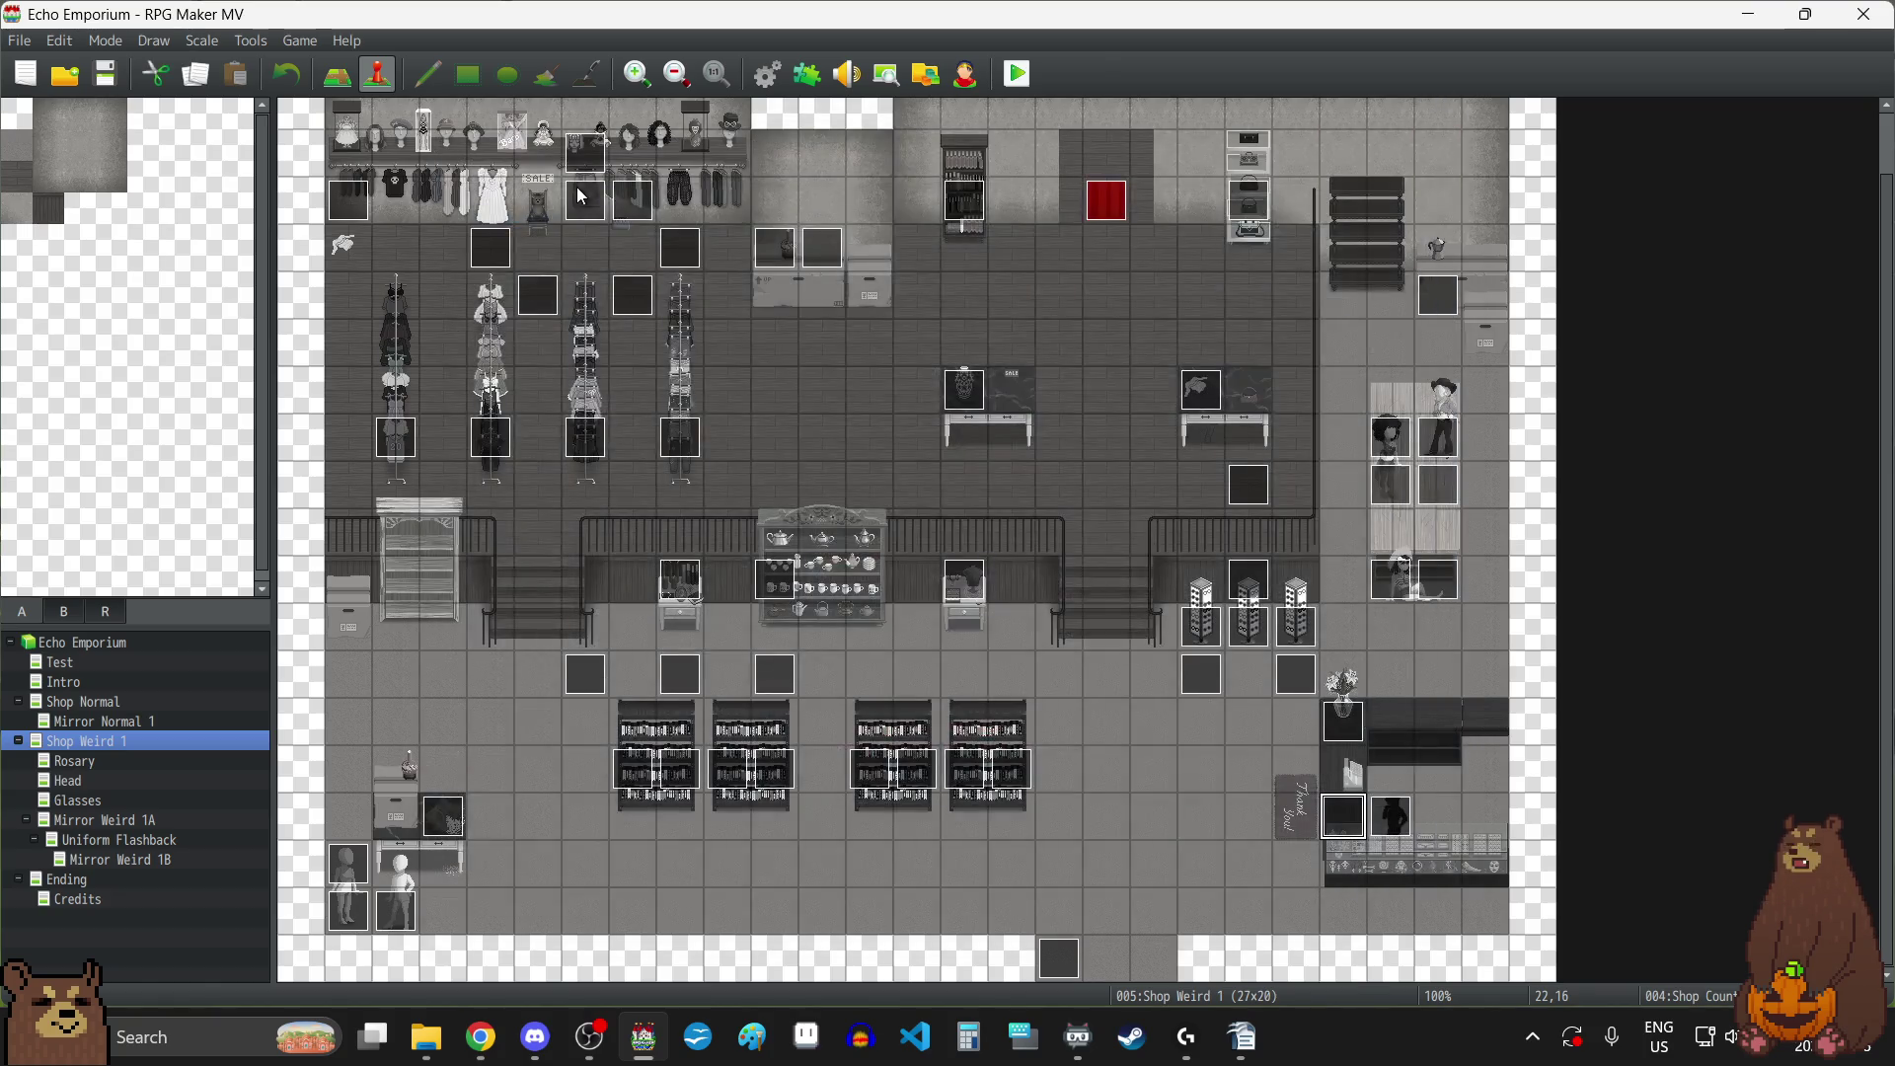
pyautogui.doubleClick(590, 193)
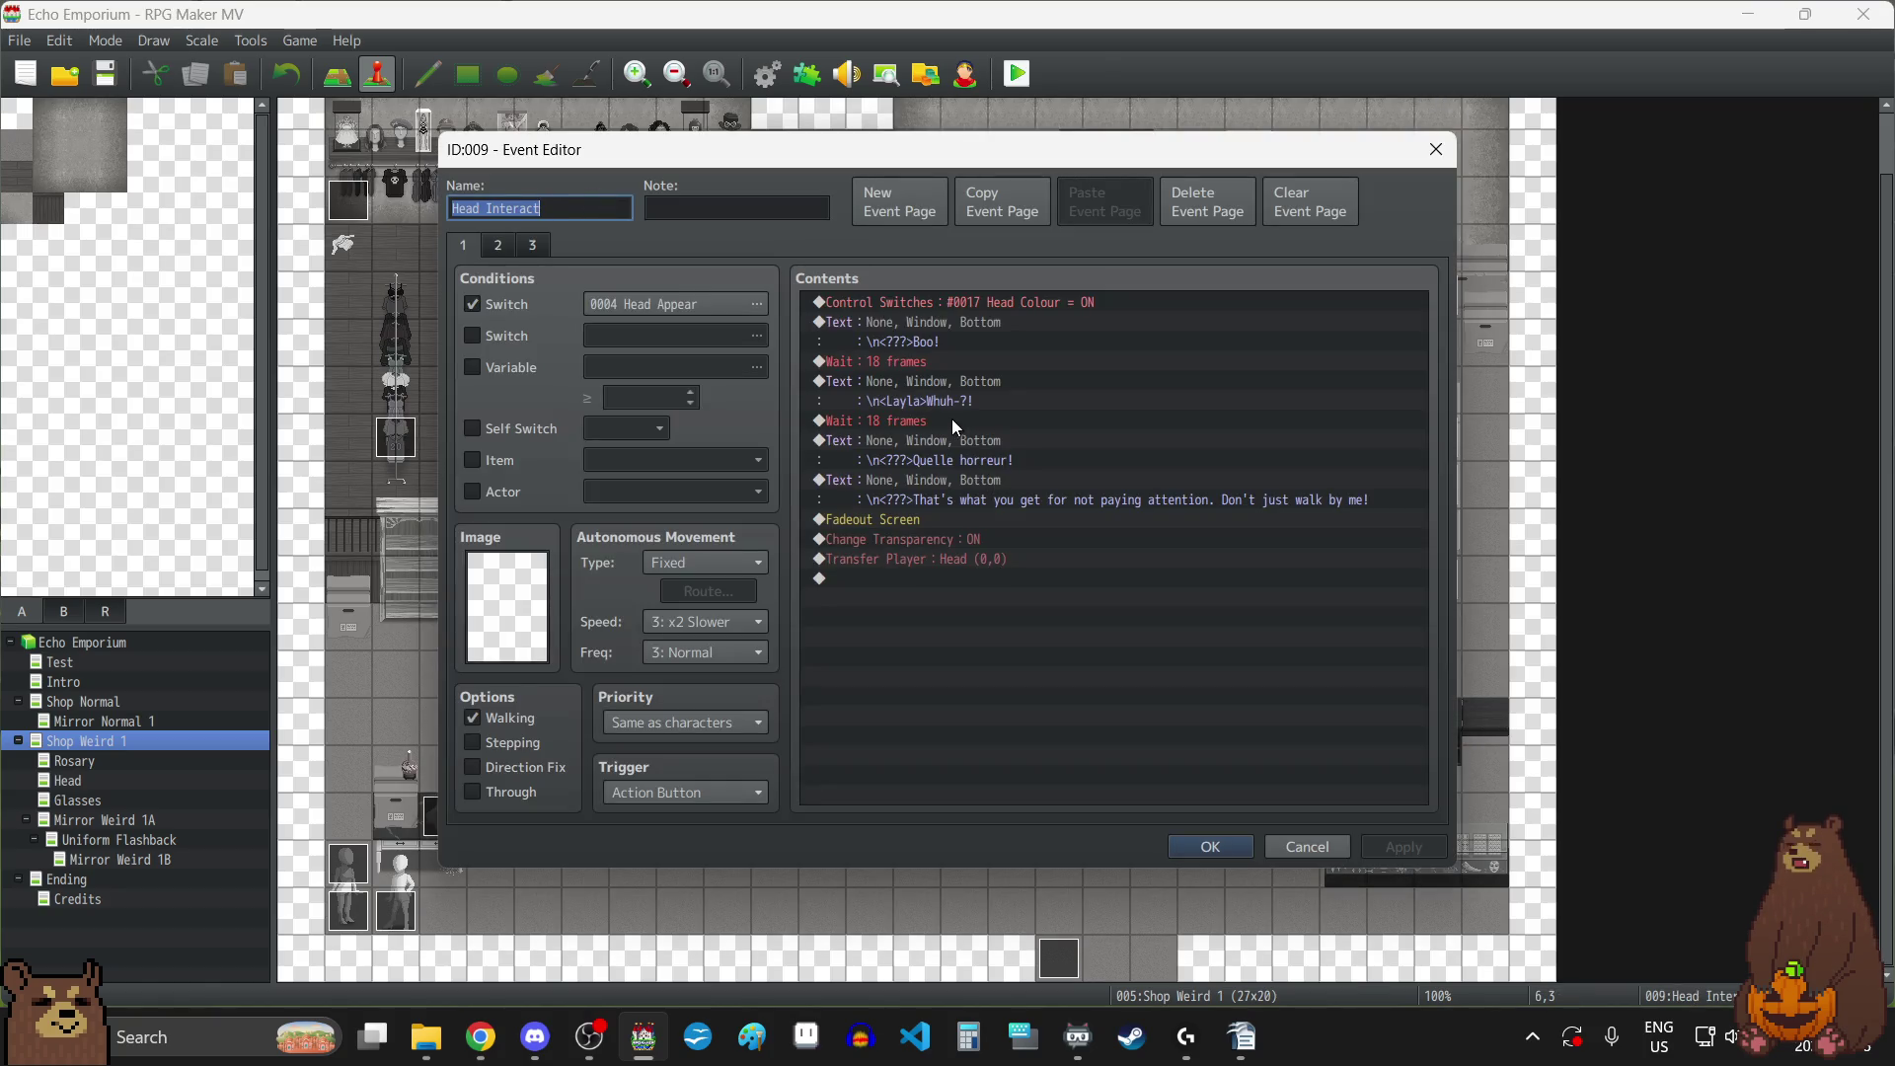
pyautogui.click(498, 244)
pyautogui.click(539, 251)
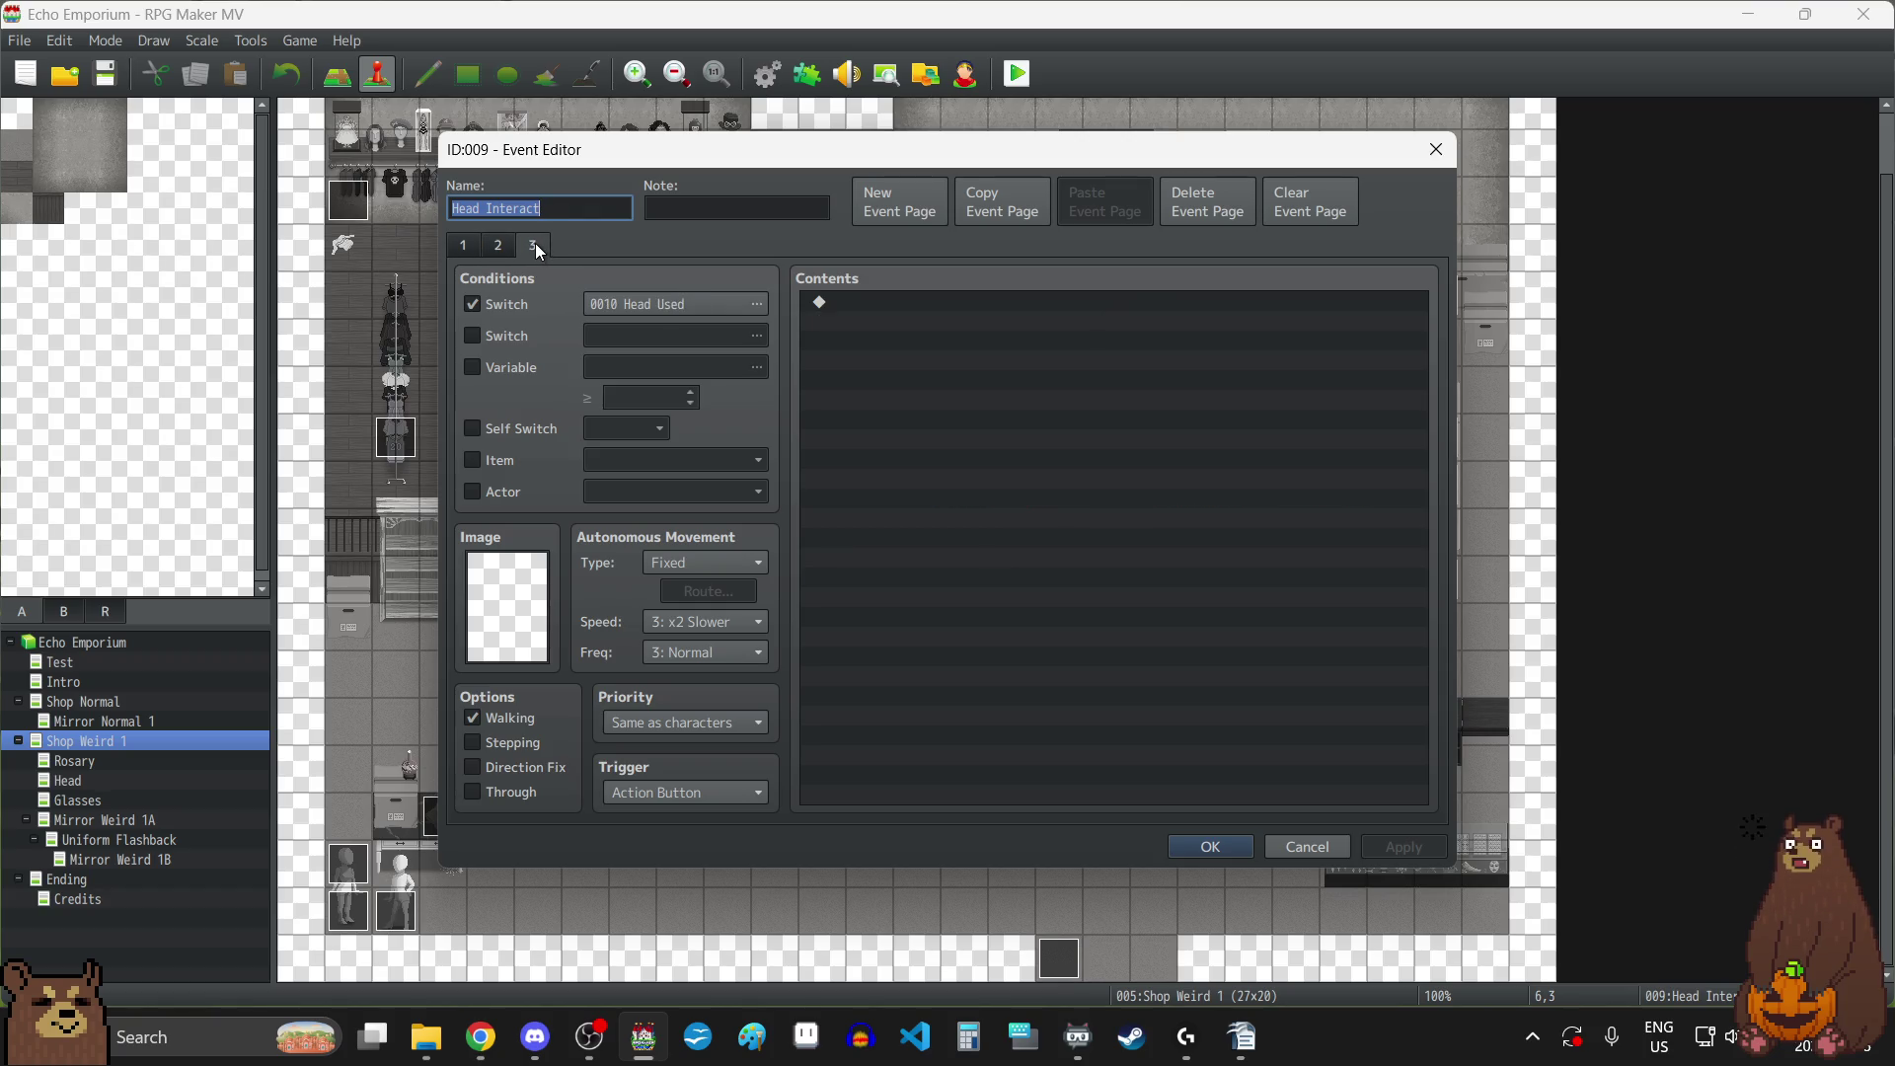
pyautogui.click(1437, 150)
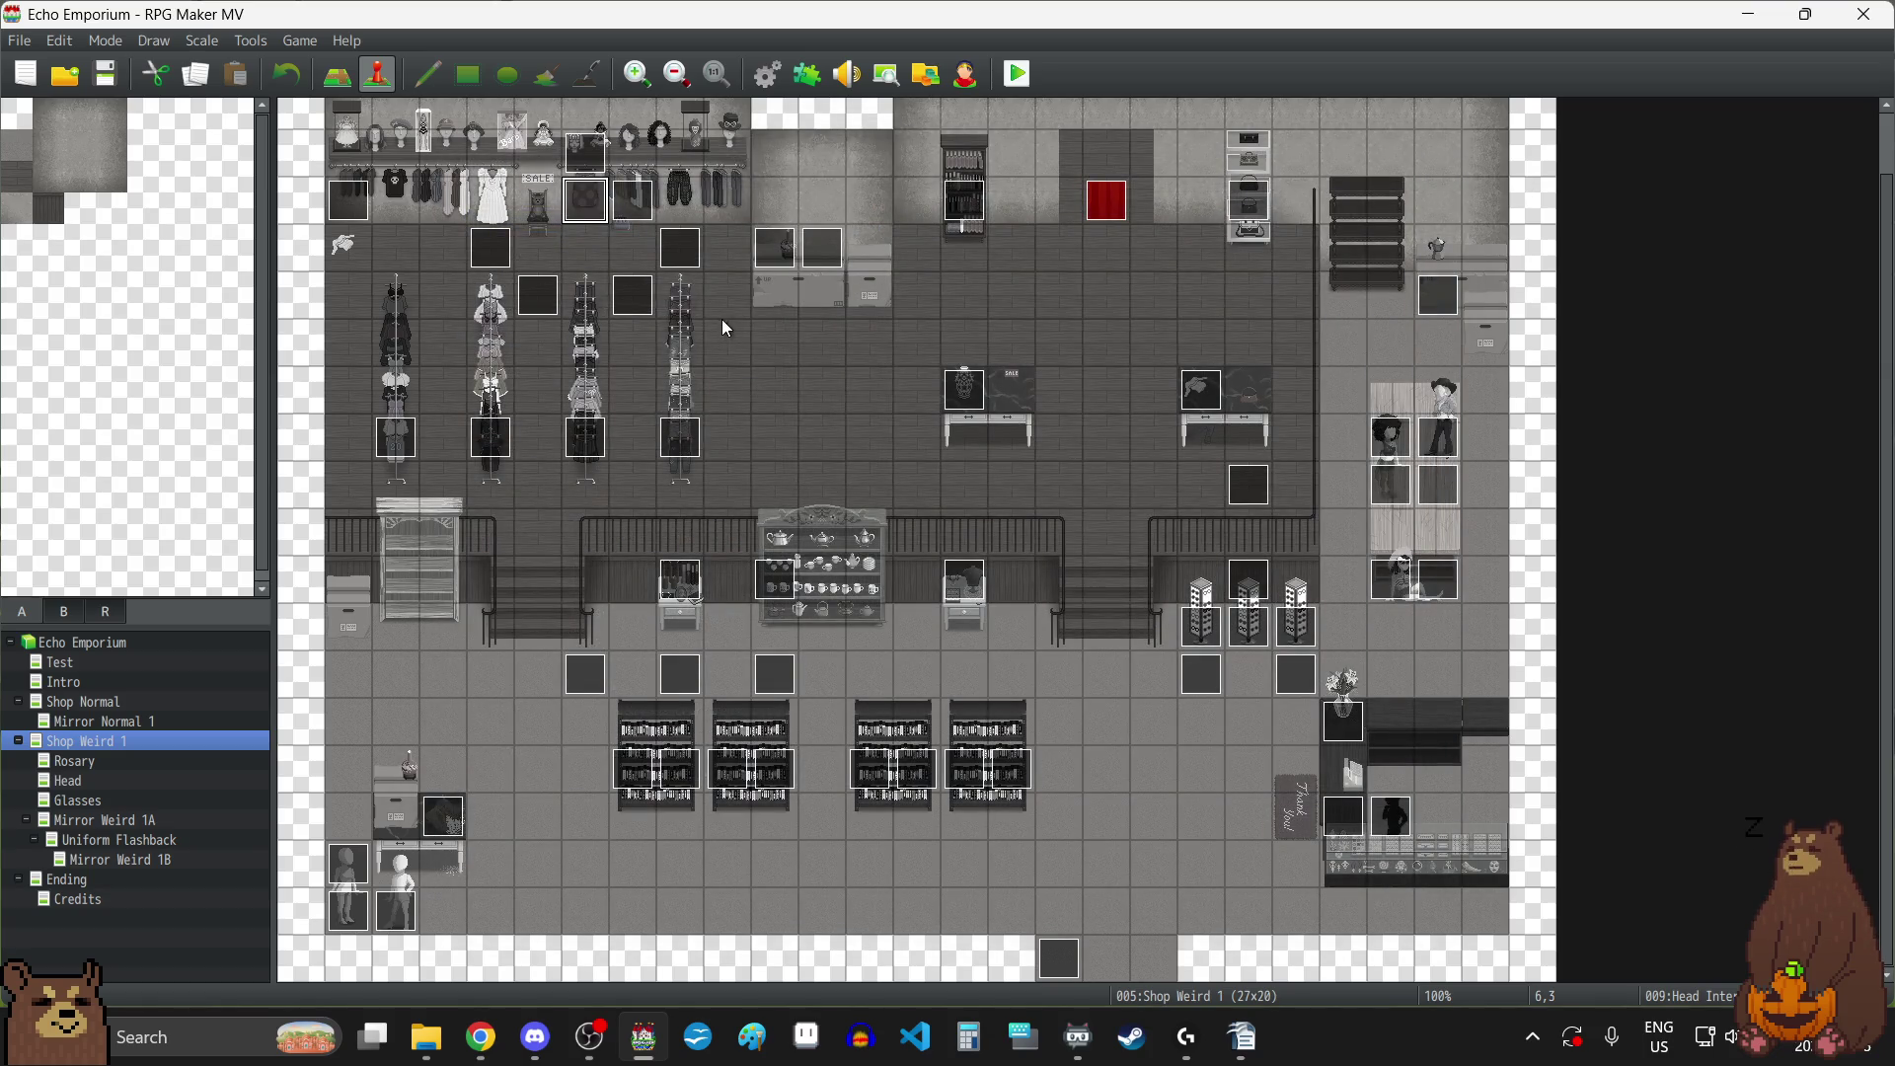
pyautogui.doubleClick(686, 248)
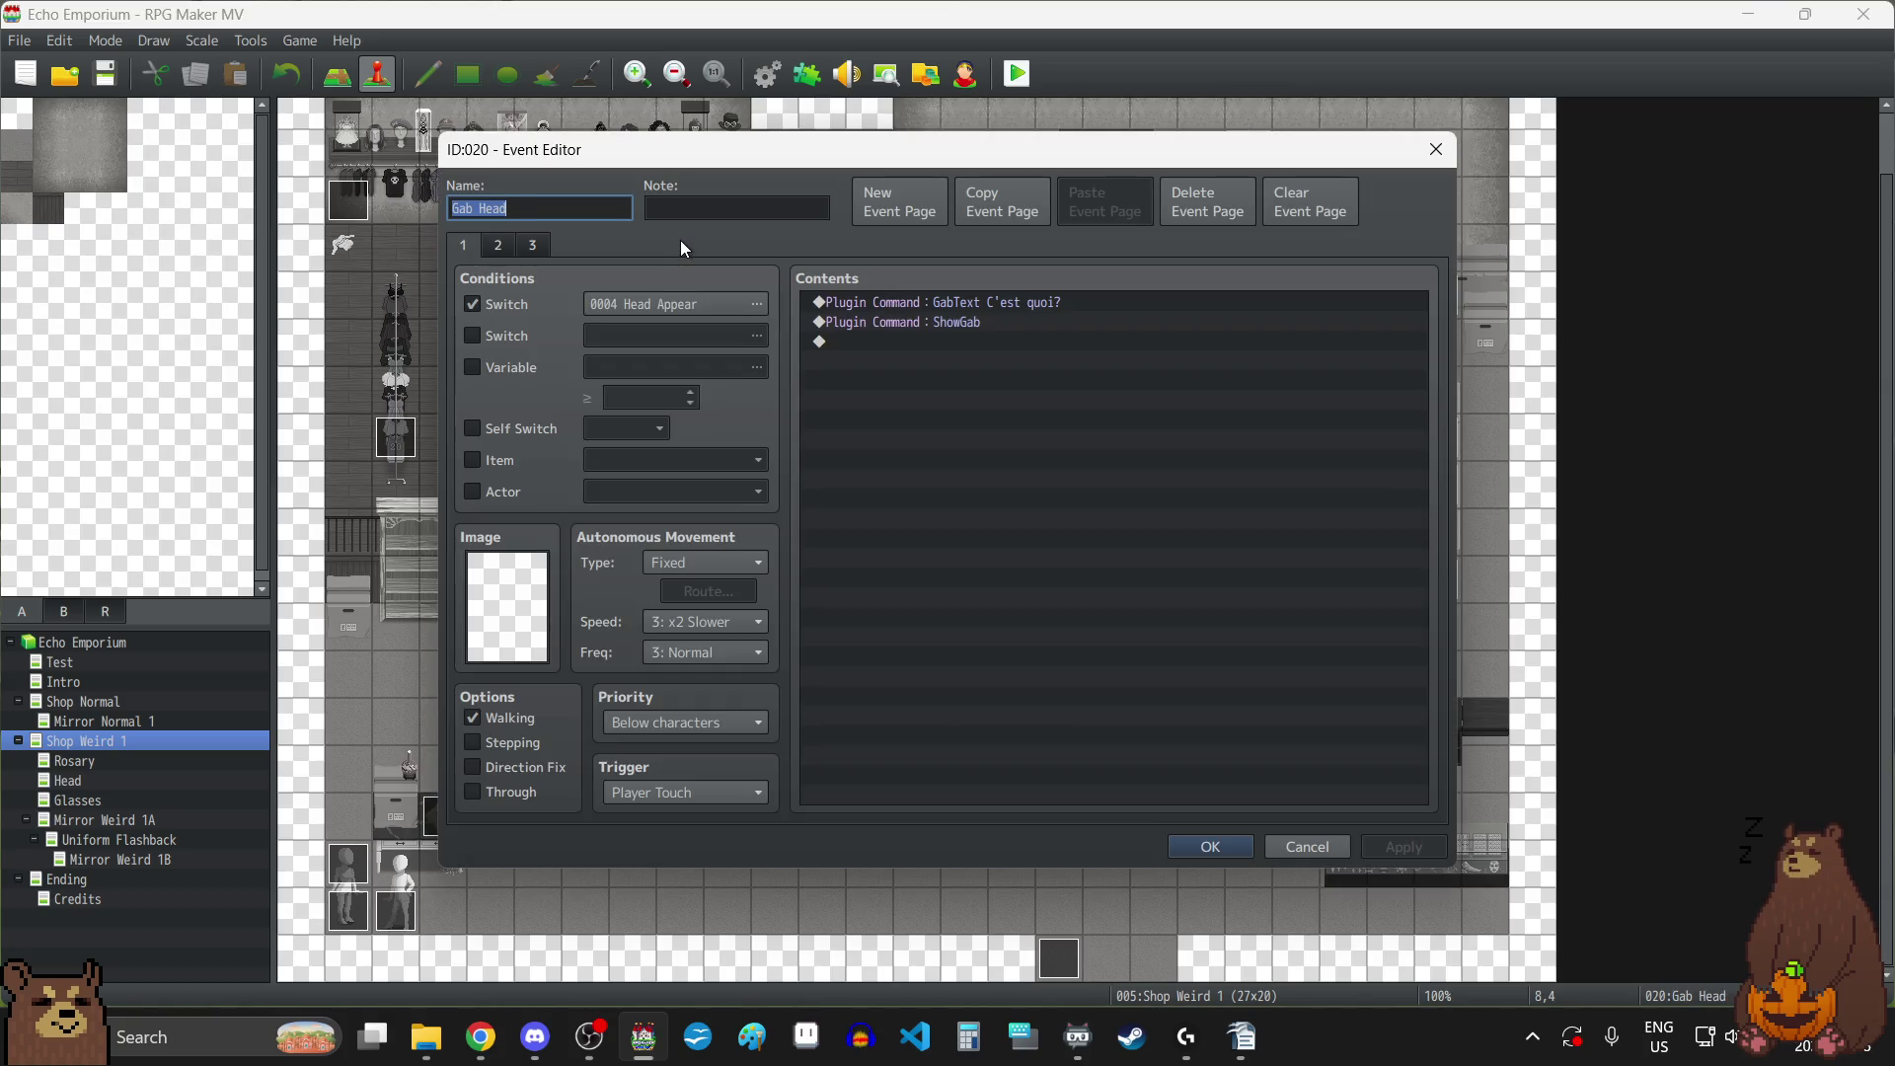
pyautogui.click(498, 245)
pyautogui.click(533, 245)
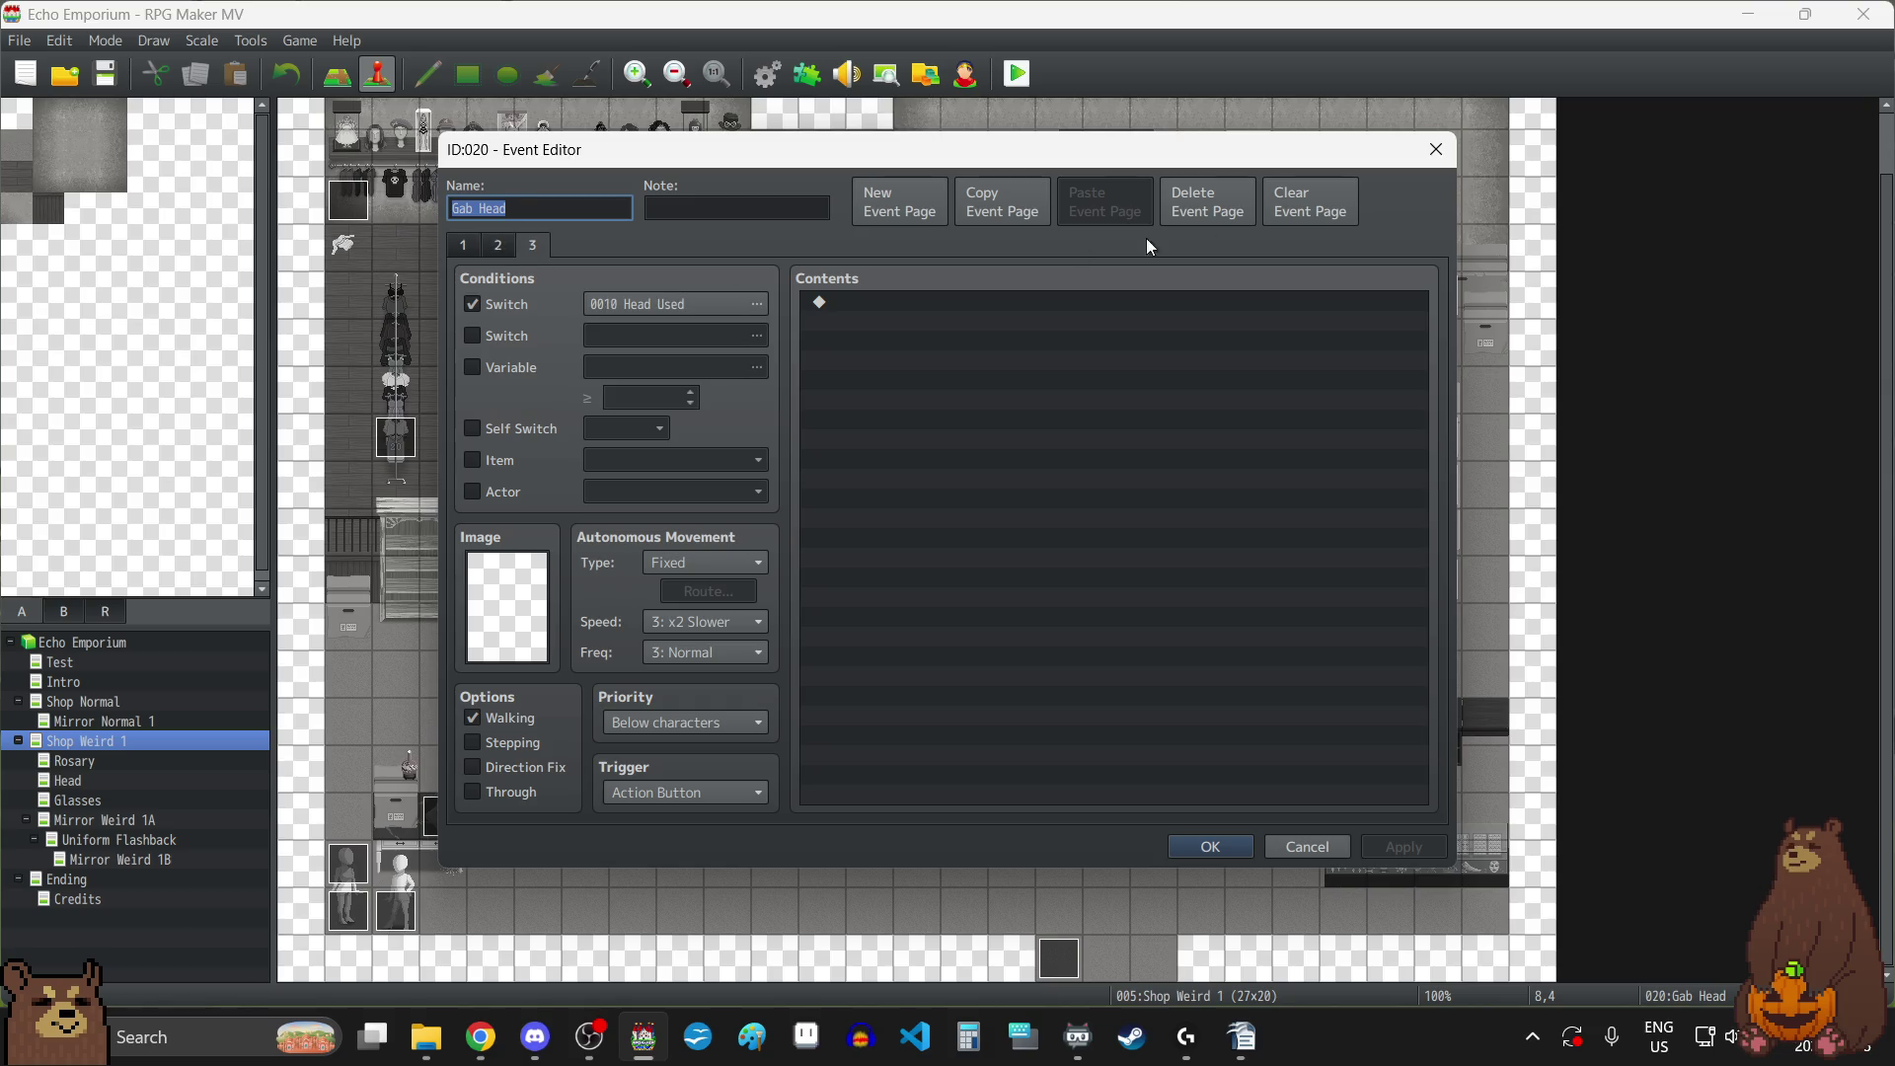
pyautogui.click(1432, 150)
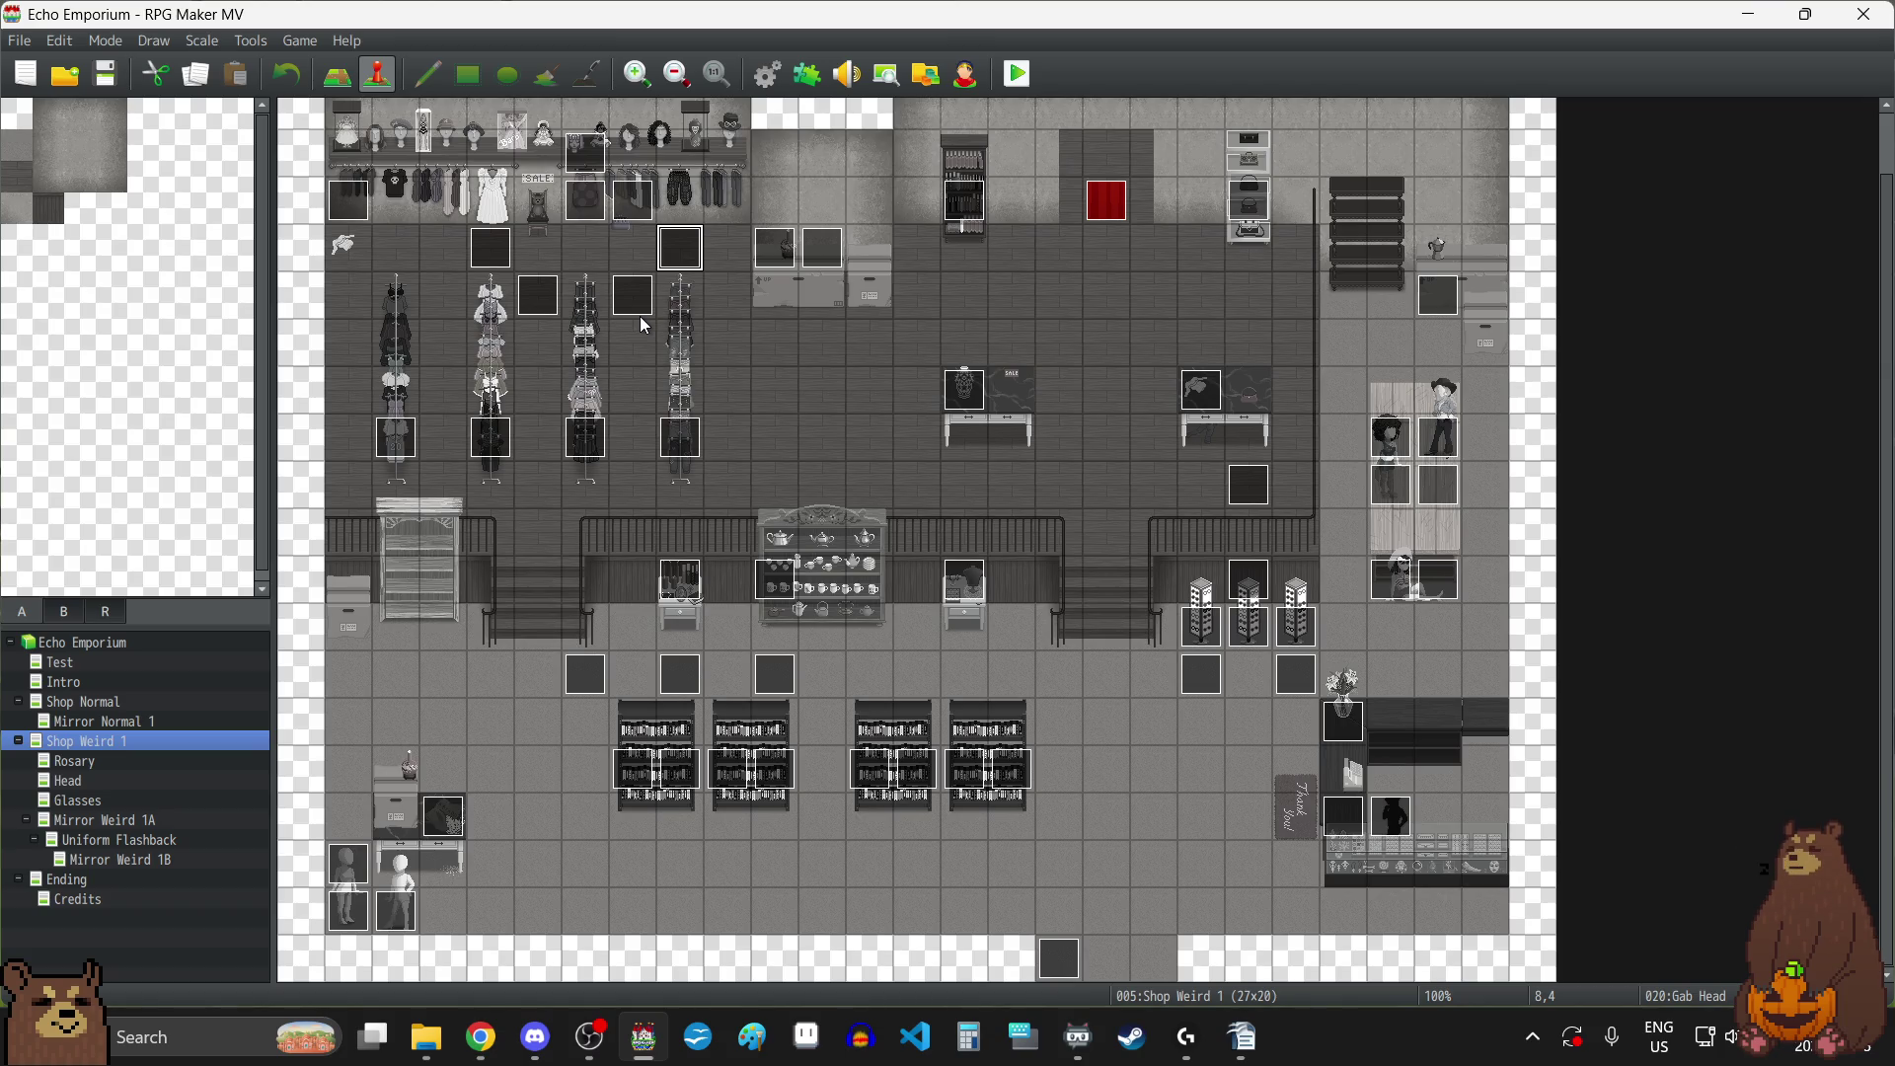
pyautogui.doubleClick(1246, 631)
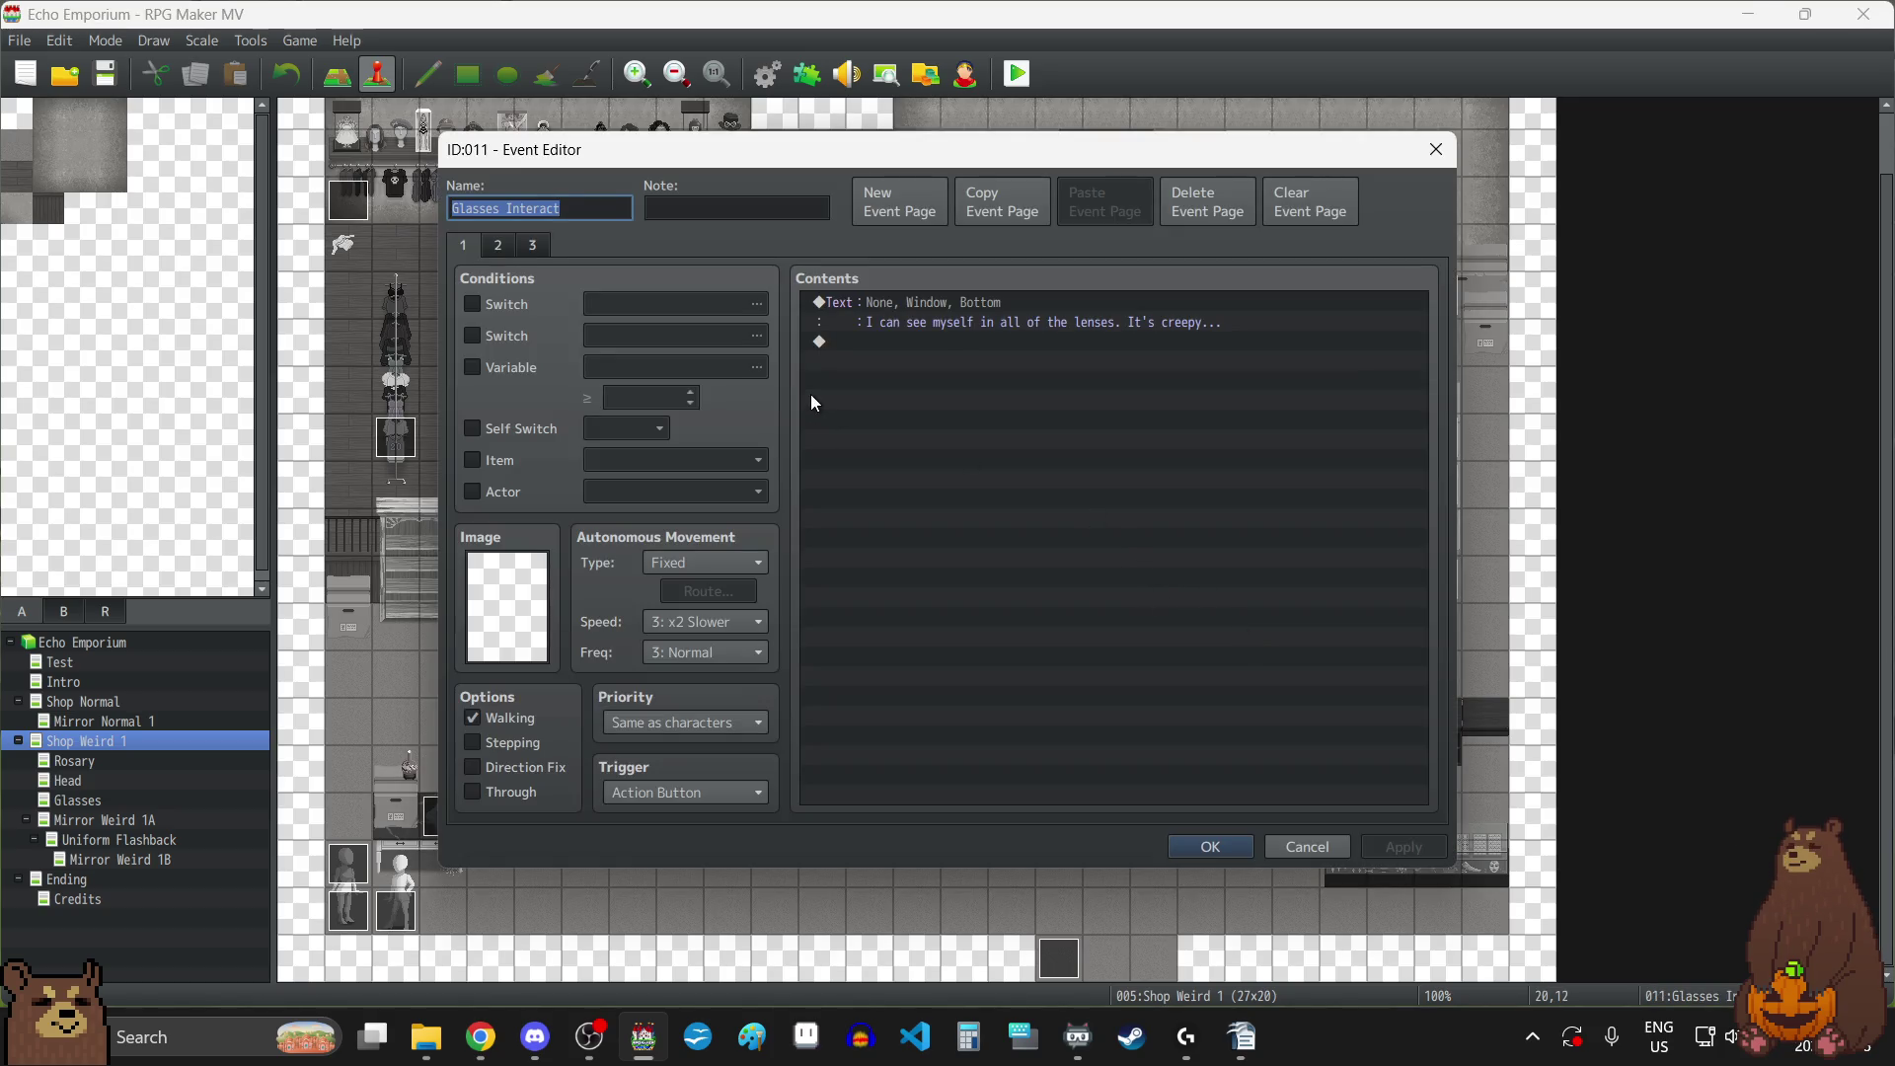
# Copy the Glasses Interact event's third page and paste it as a new page 4.
pyautogui.click(500, 252)
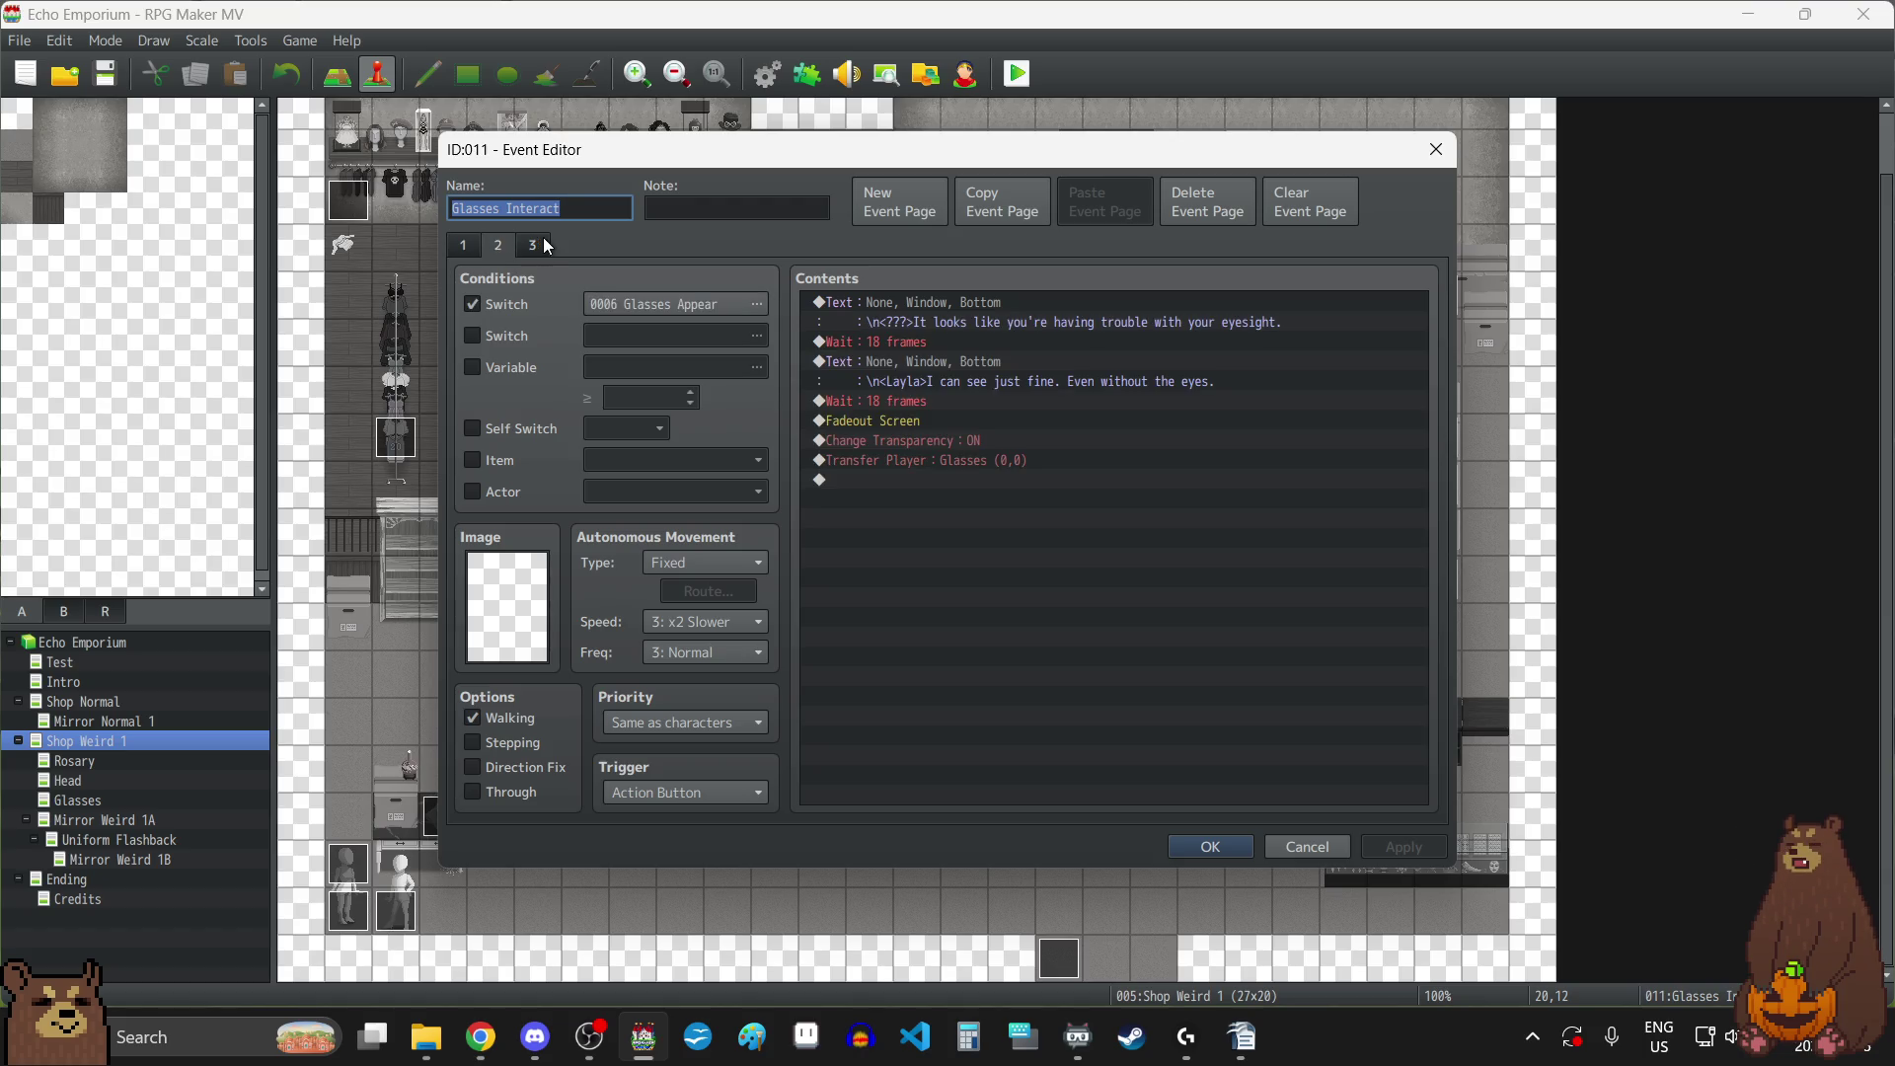
pyautogui.click(547, 246)
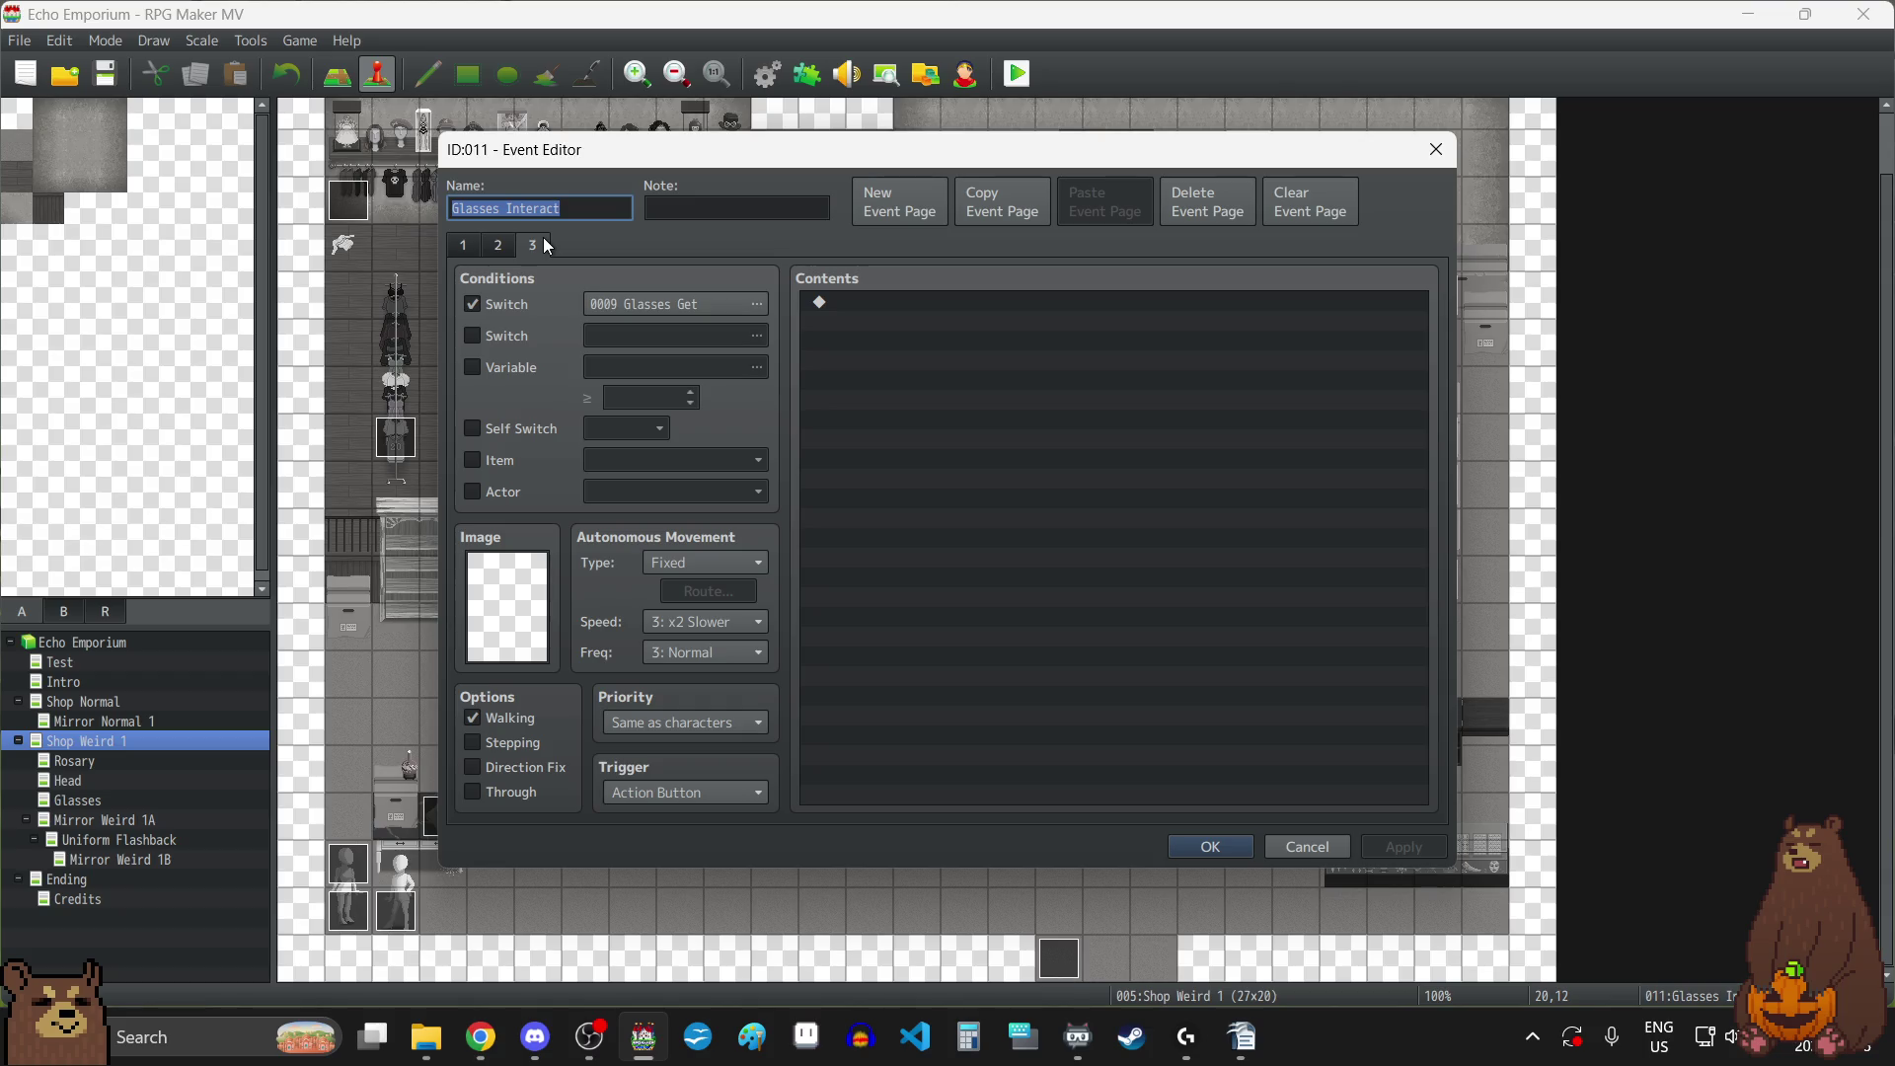
pyautogui.click(499, 246)
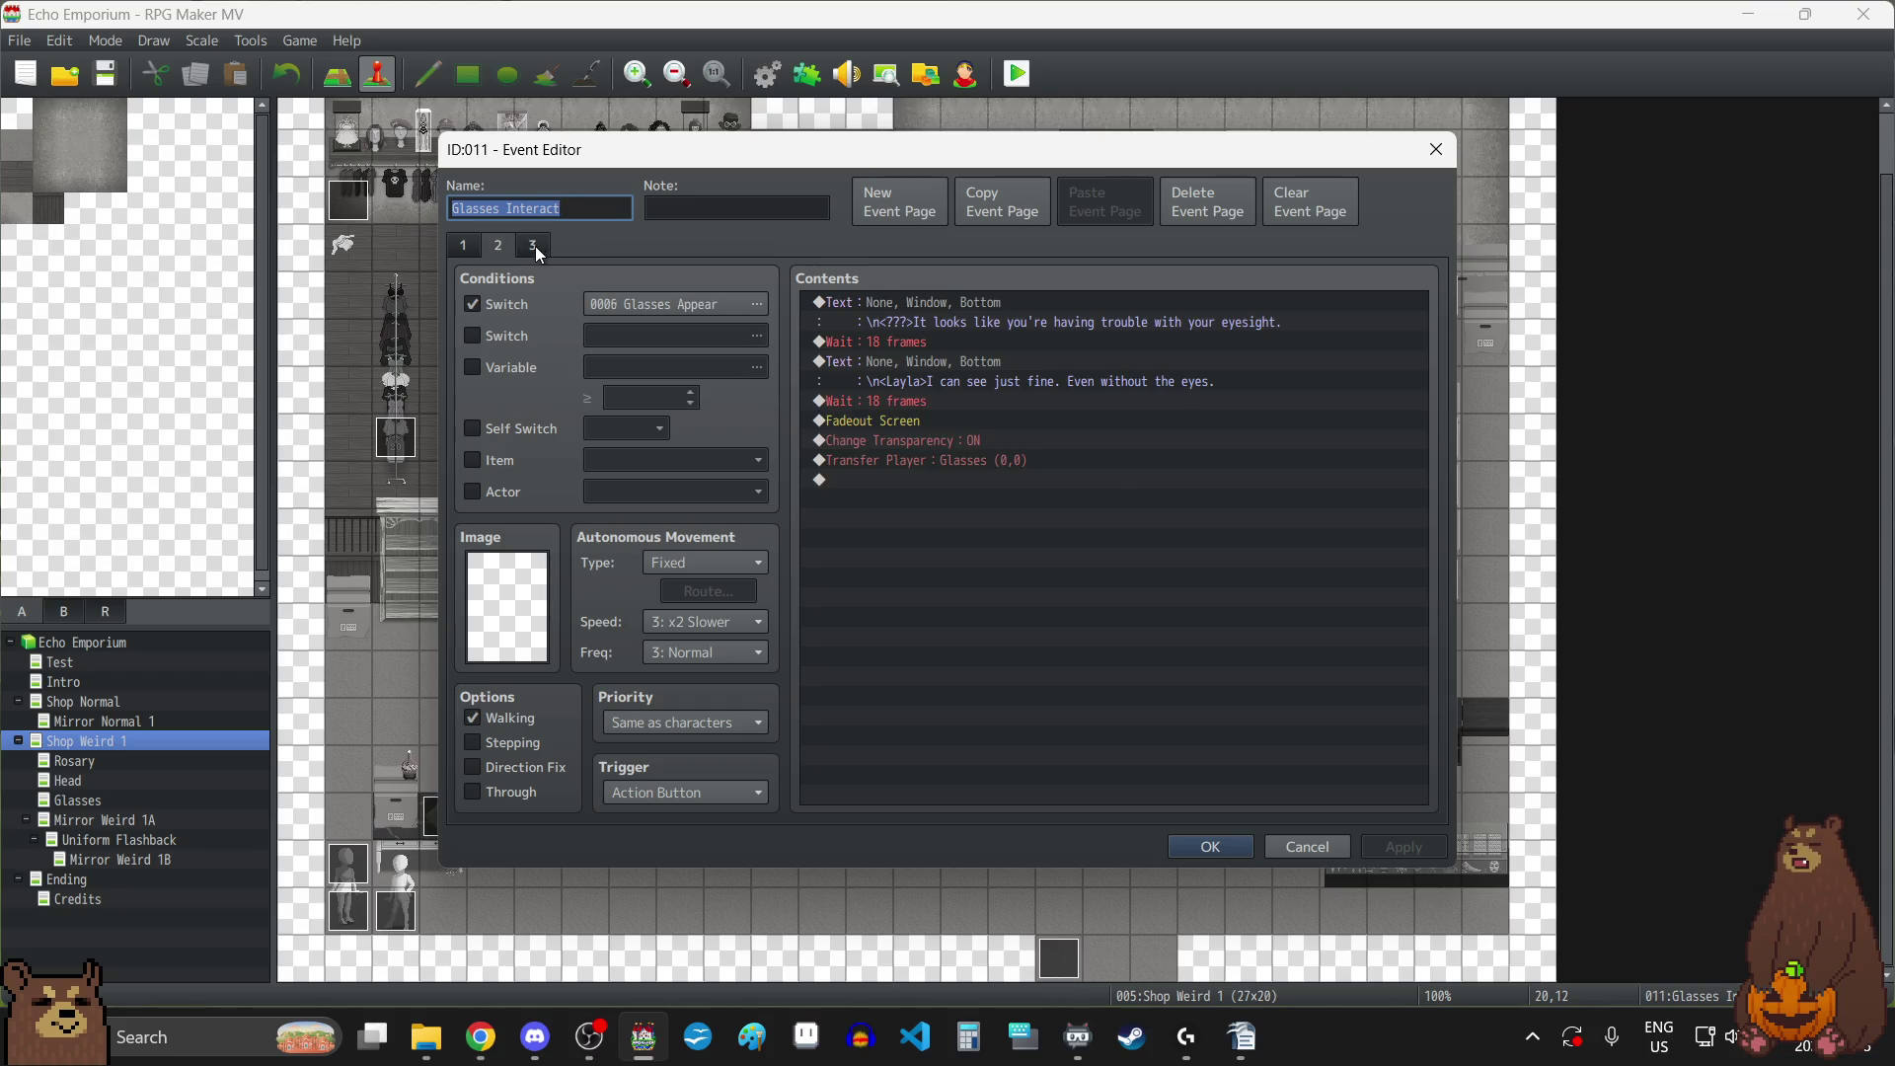
pyautogui.click(535, 246)
pyautogui.click(1027, 206)
pyautogui.click(1105, 210)
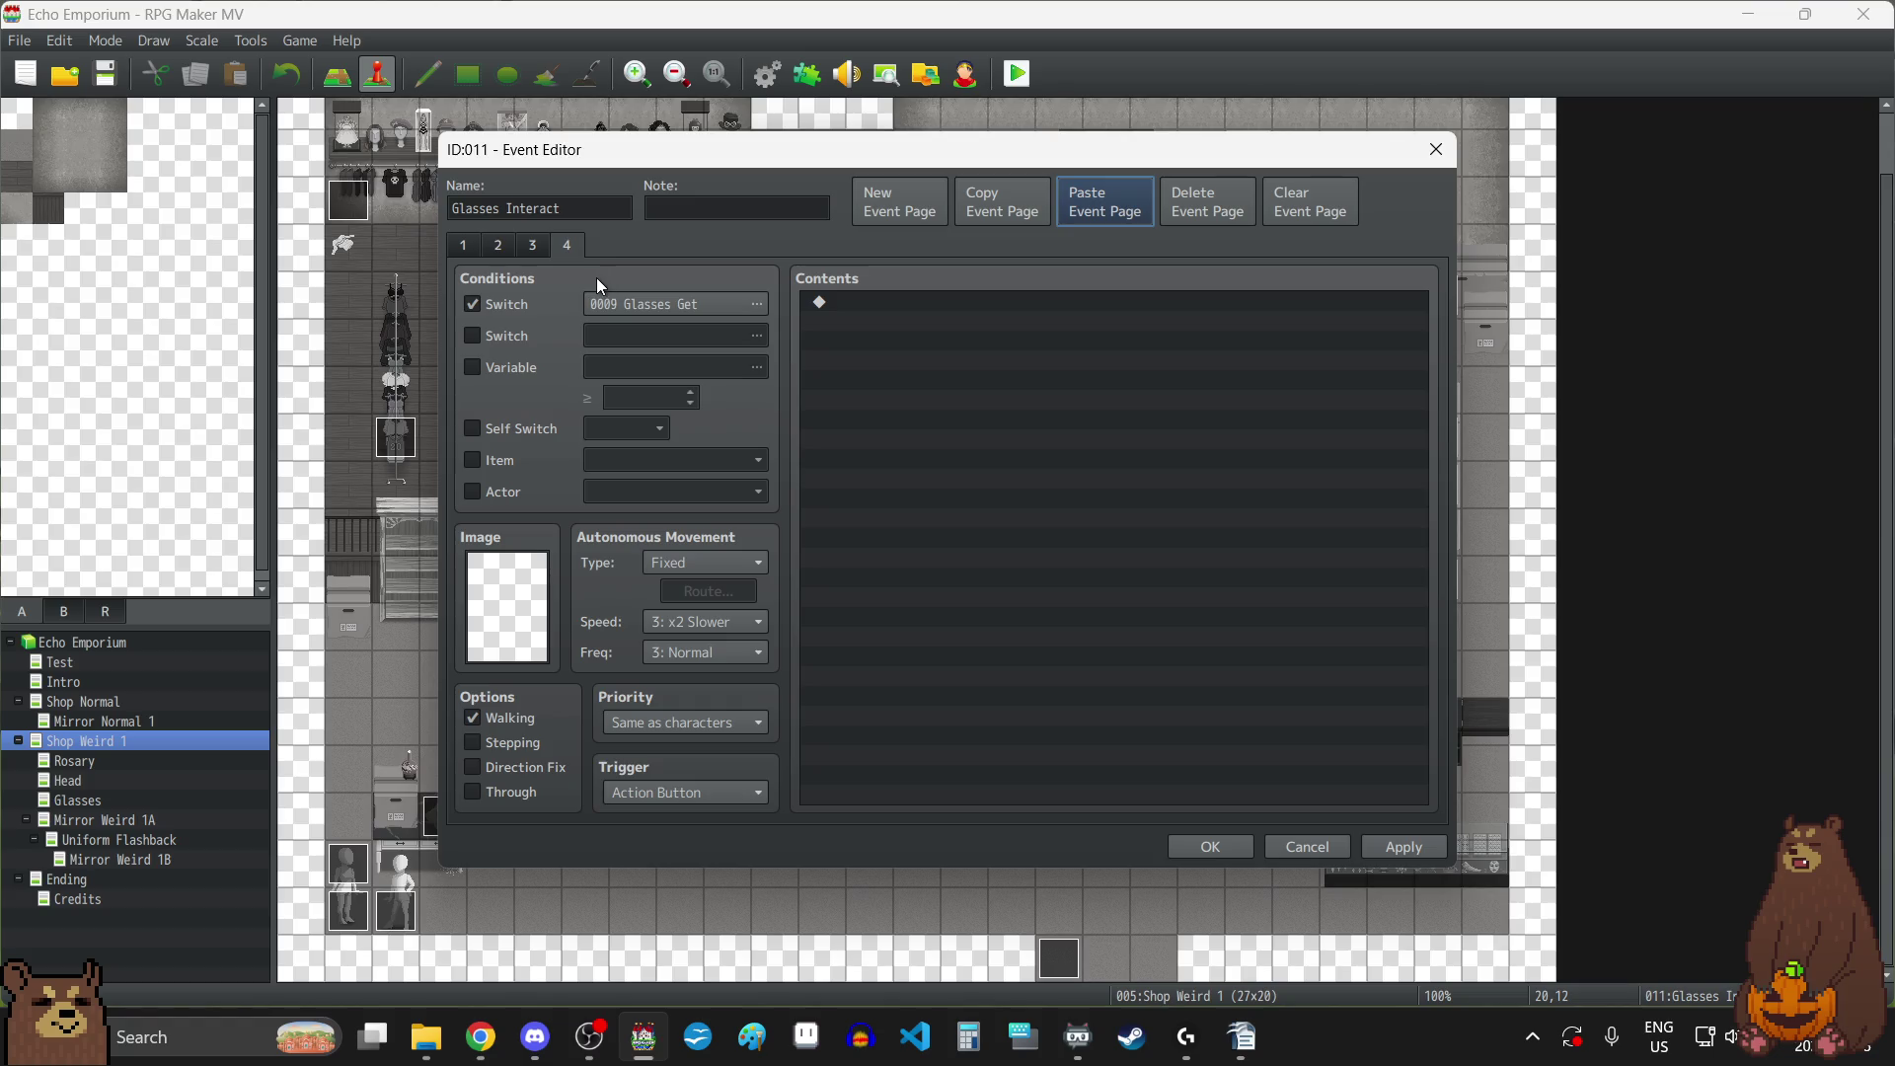
# Set page 4's switch condition to 0012 Glasses Used.
pyautogui.click(757, 304)
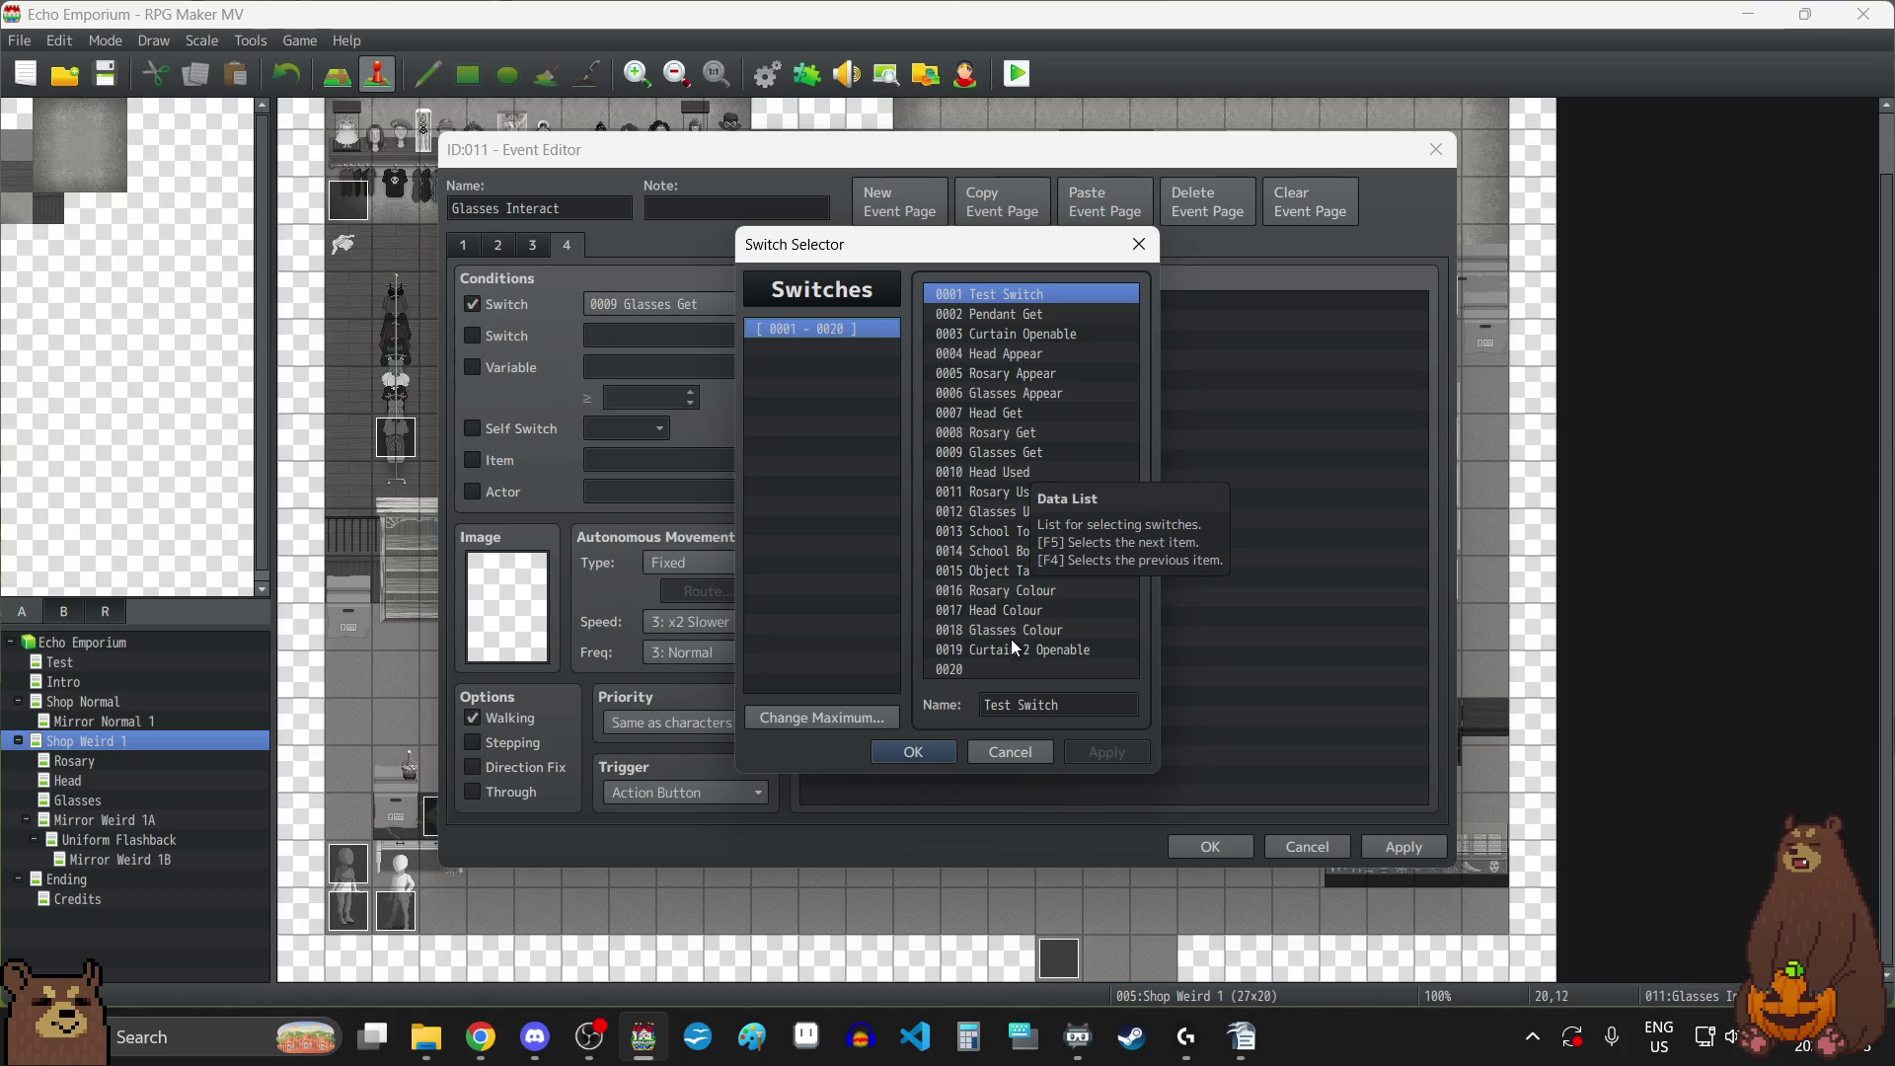
pyautogui.click(992, 512)
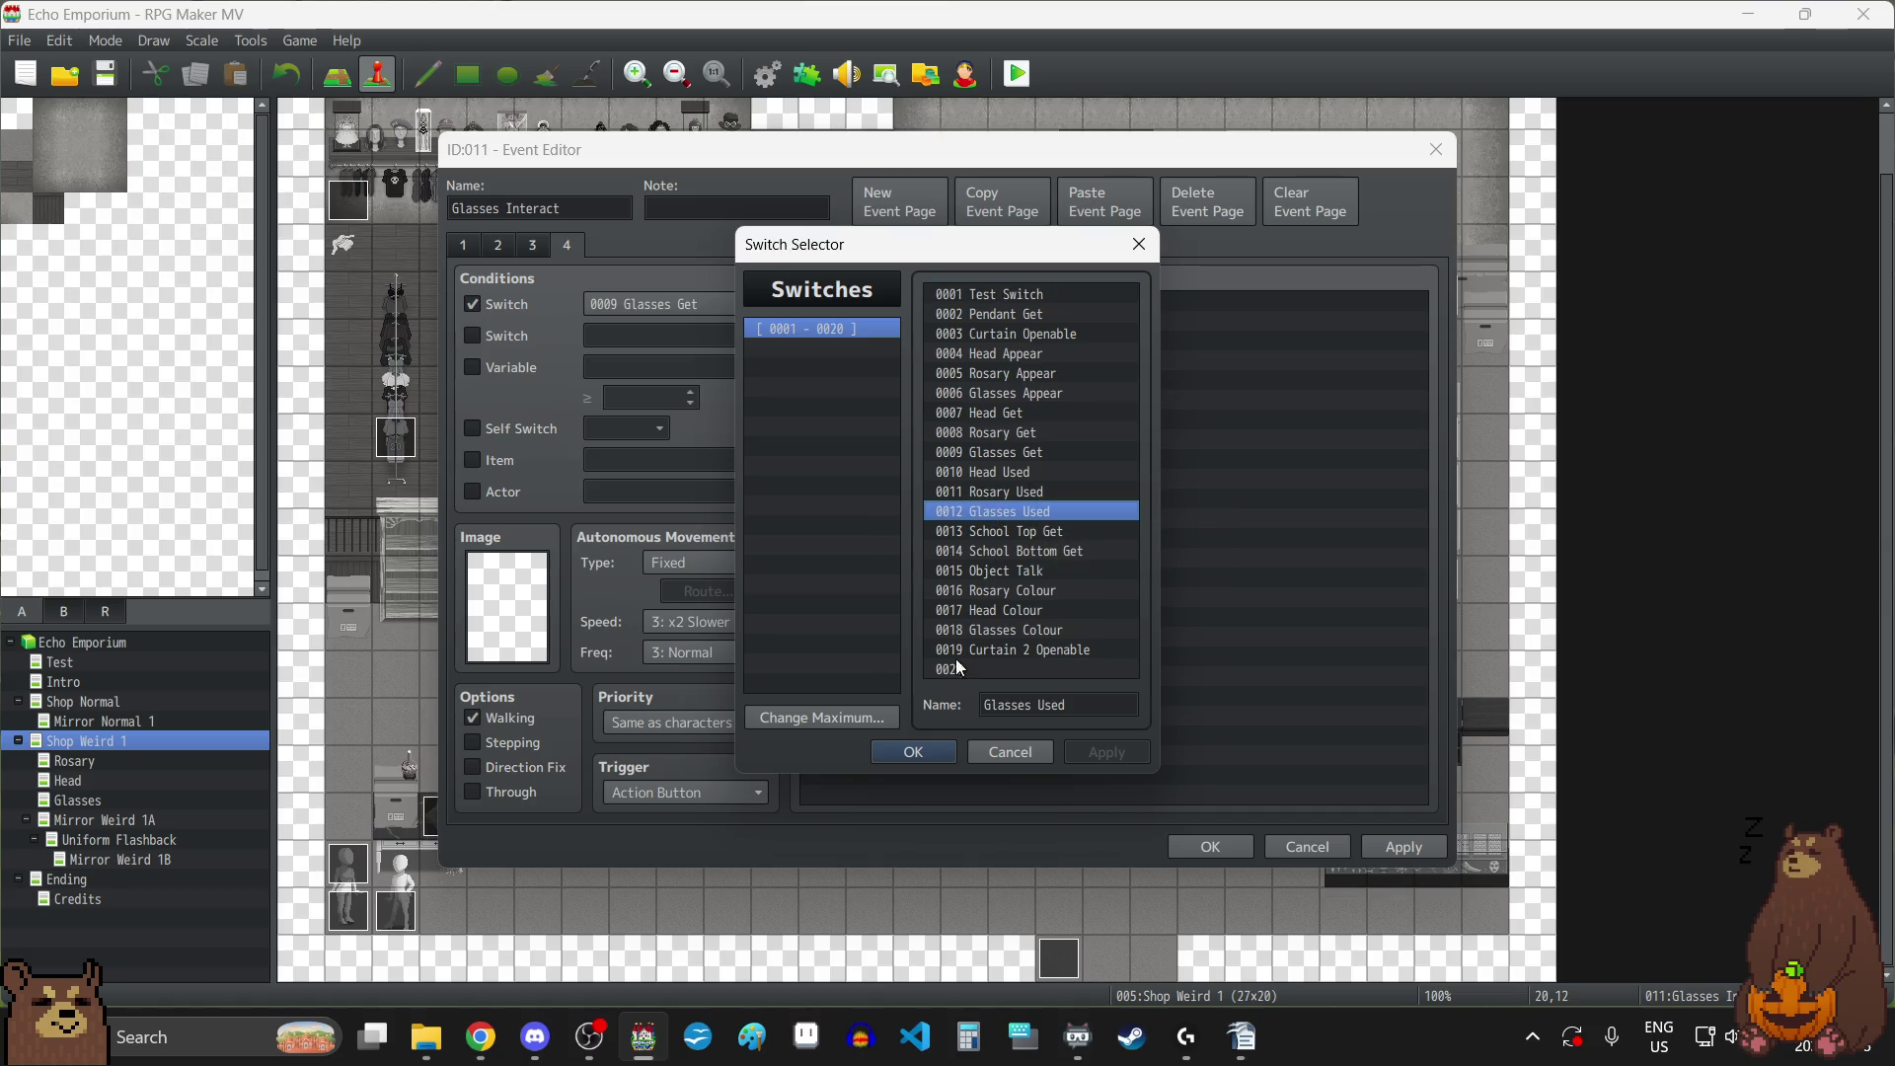
pyautogui.click(912, 751)
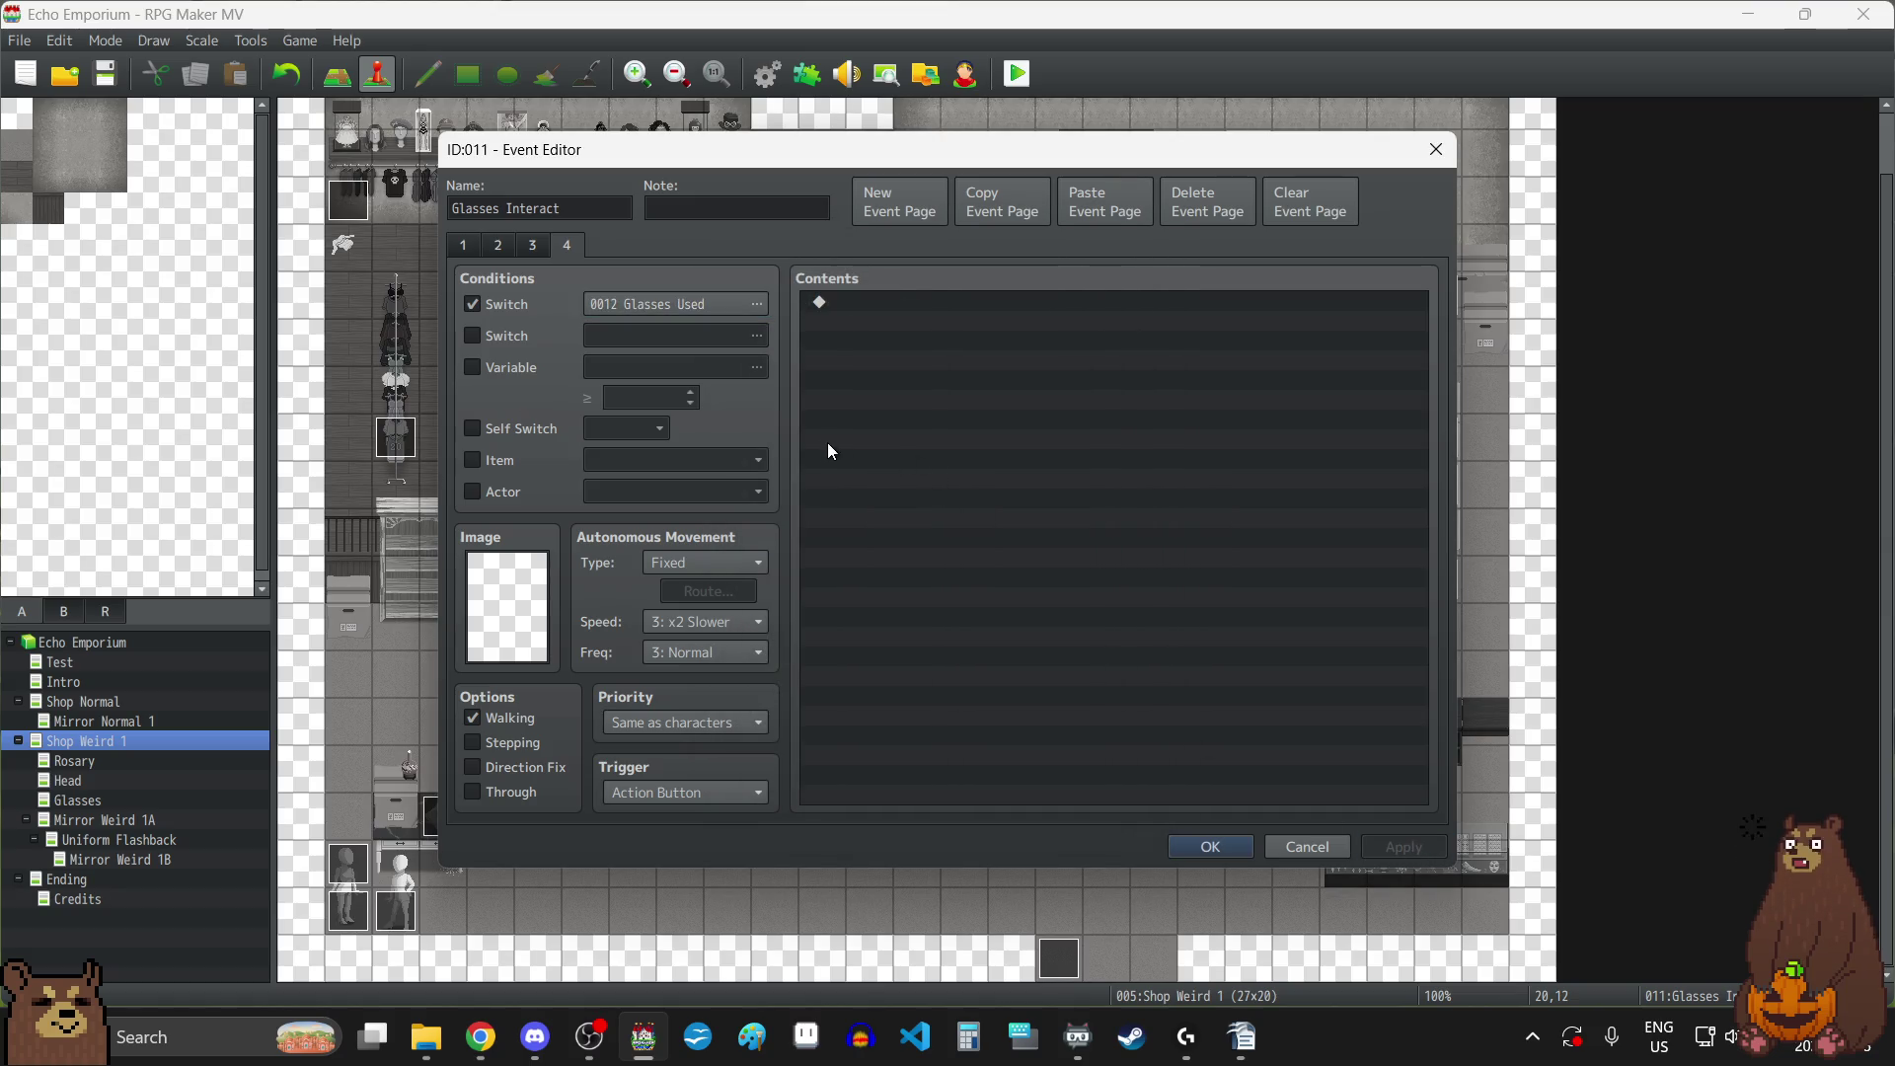
# Recheck each Glasses Interact page's condition and save the event.
pyautogui.click(534, 246)
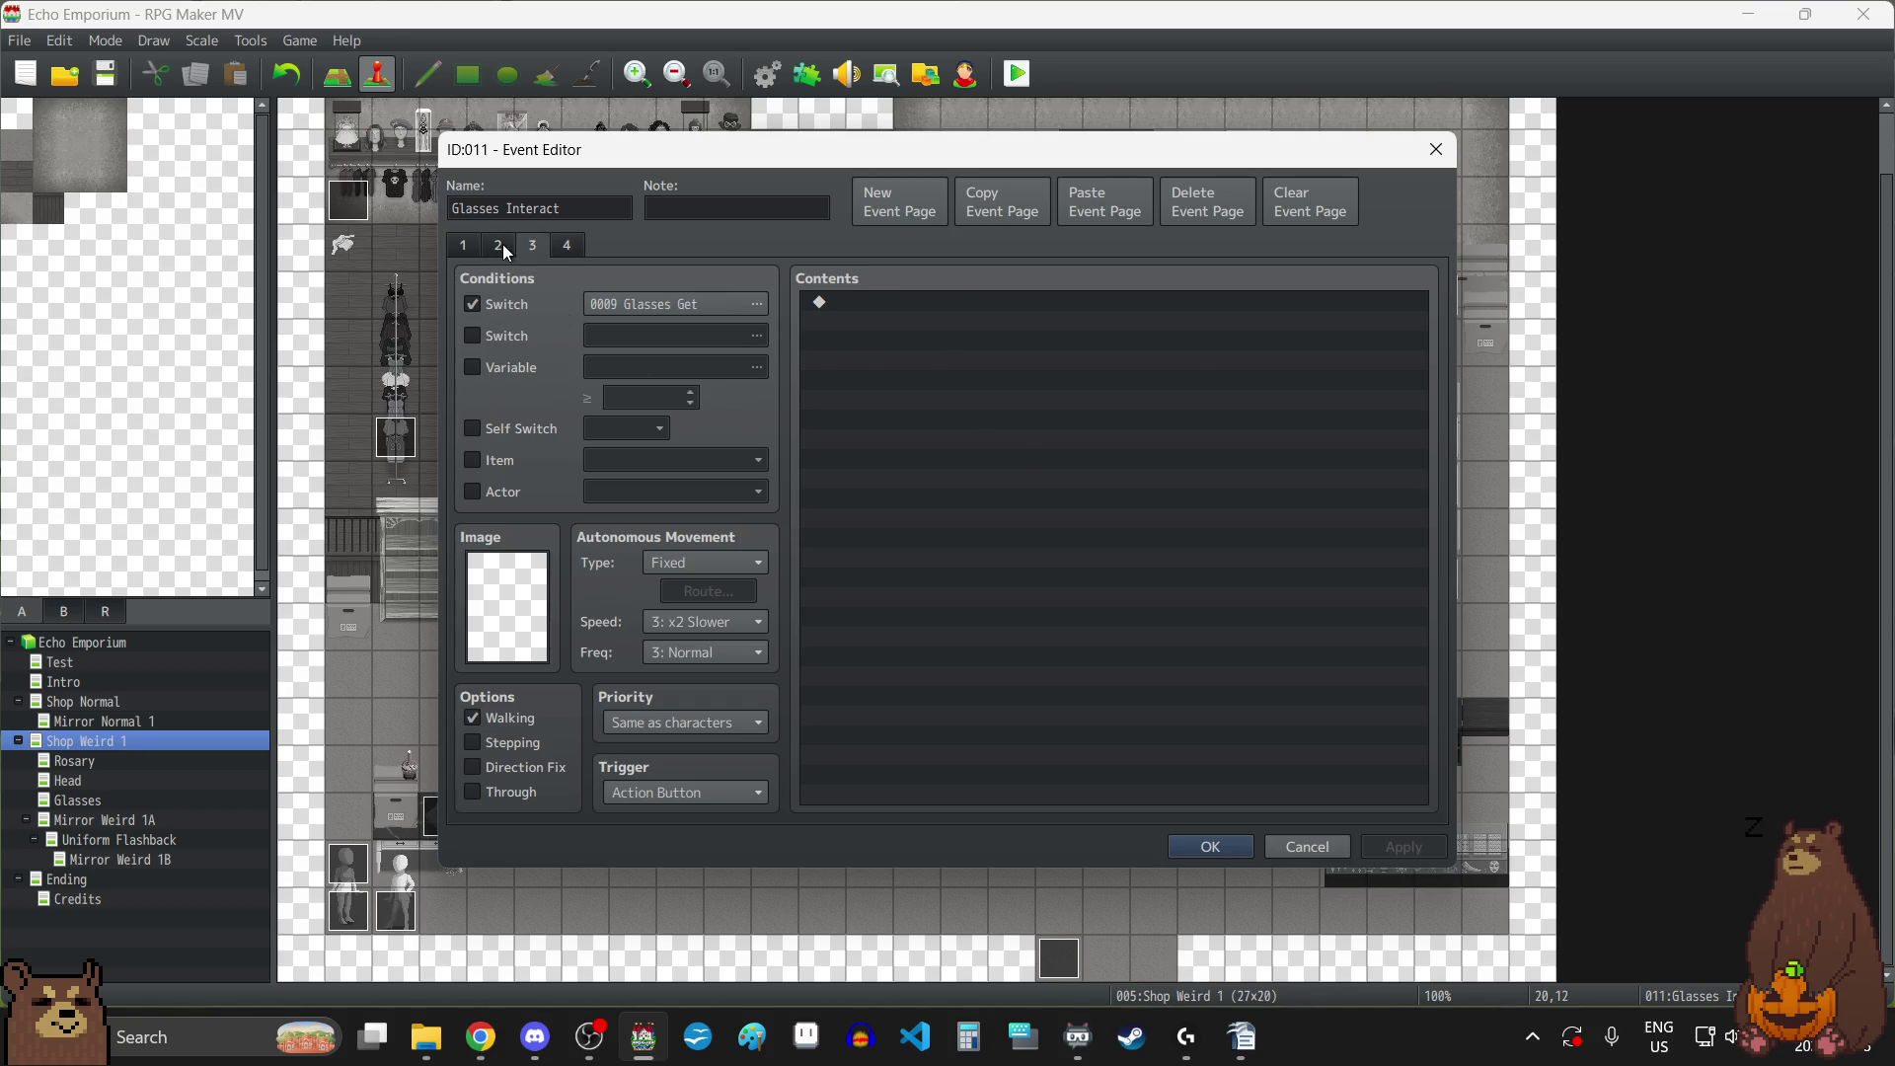
pyautogui.click(469, 246)
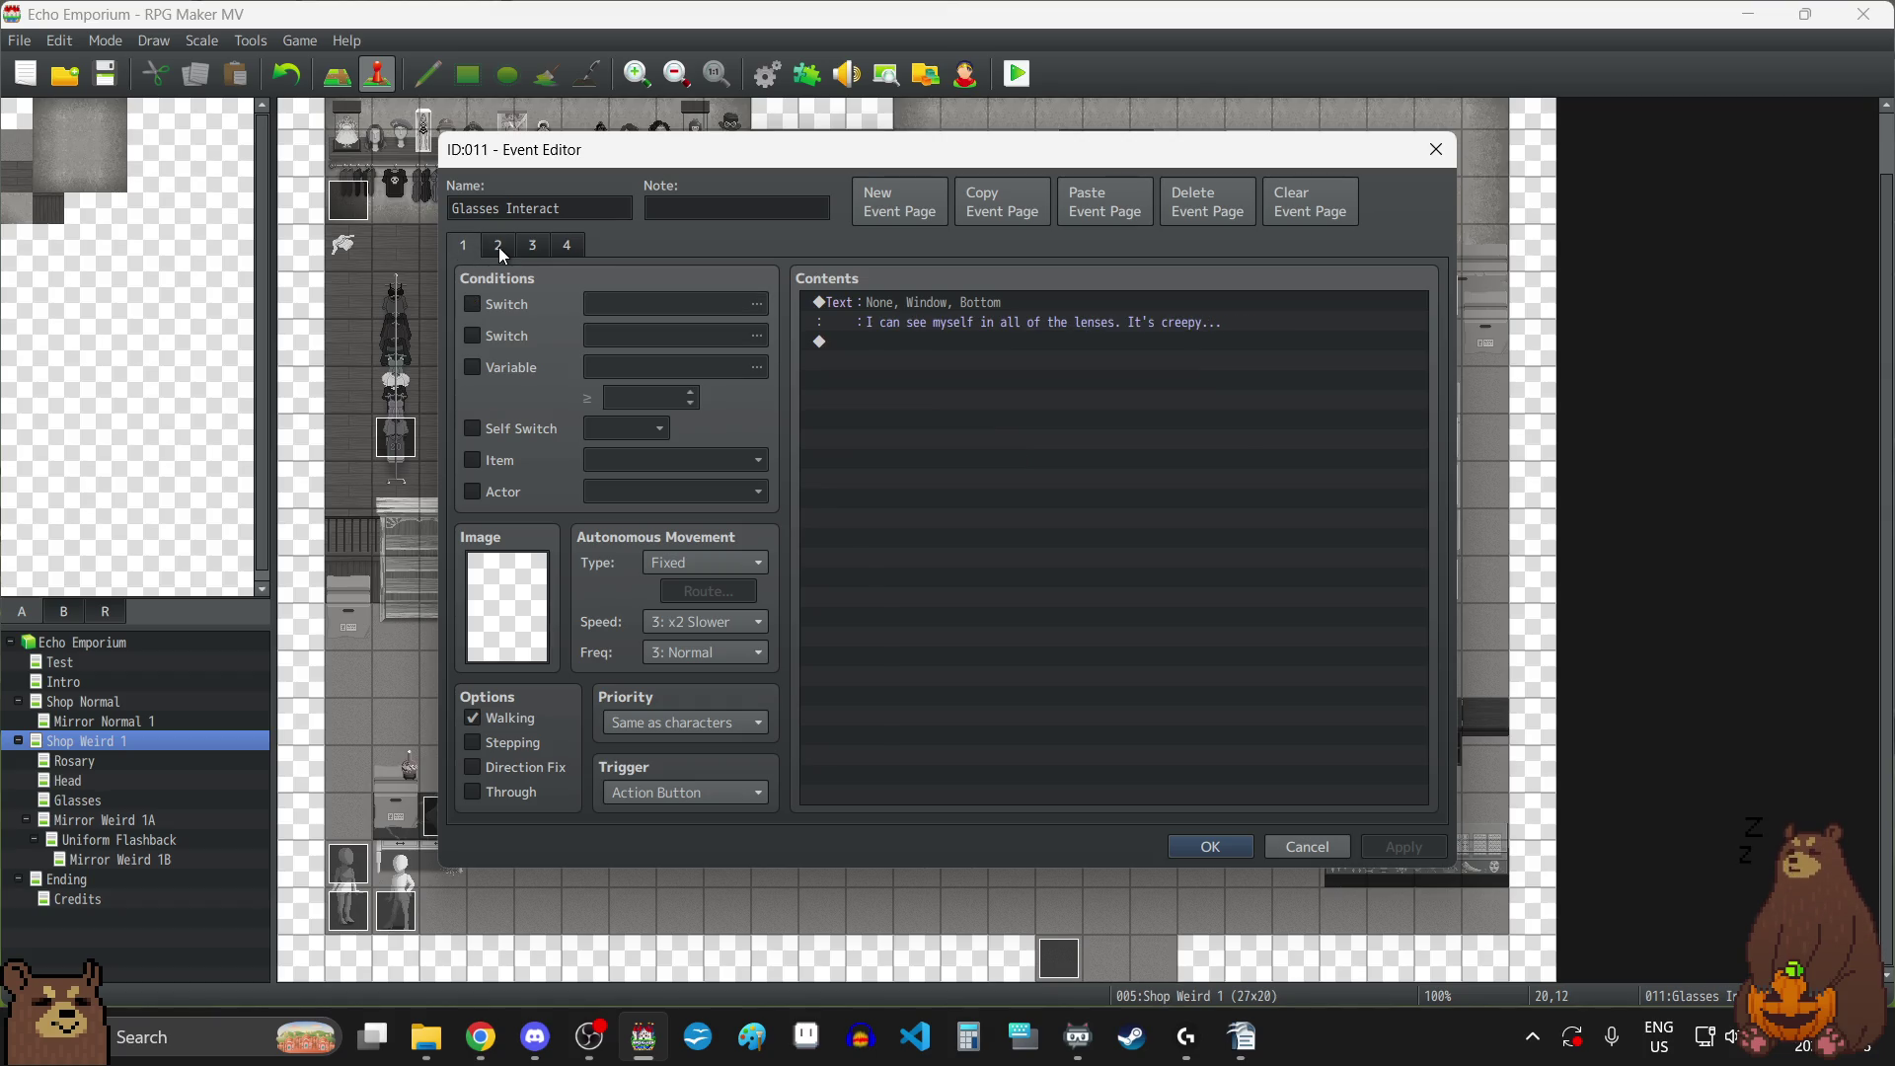
pyautogui.click(500, 247)
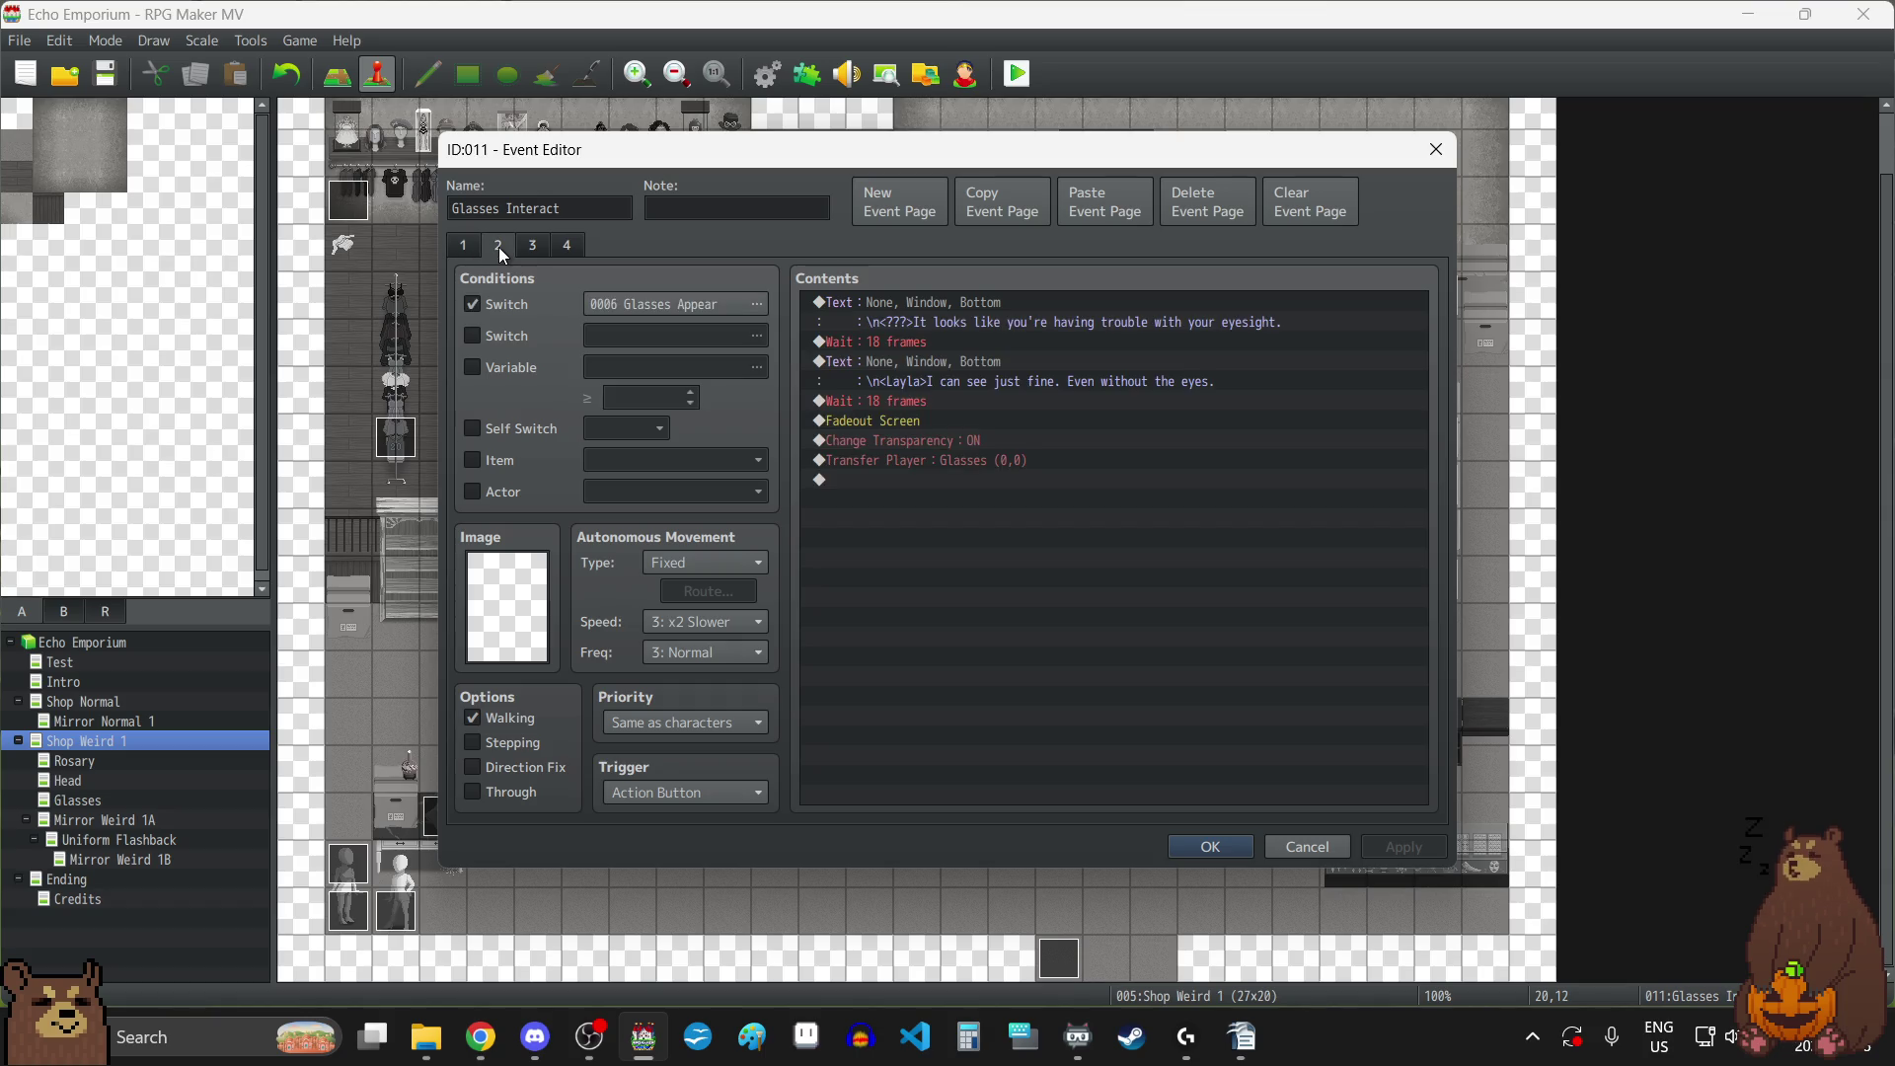
pyautogui.click(533, 246)
pyautogui.click(576, 244)
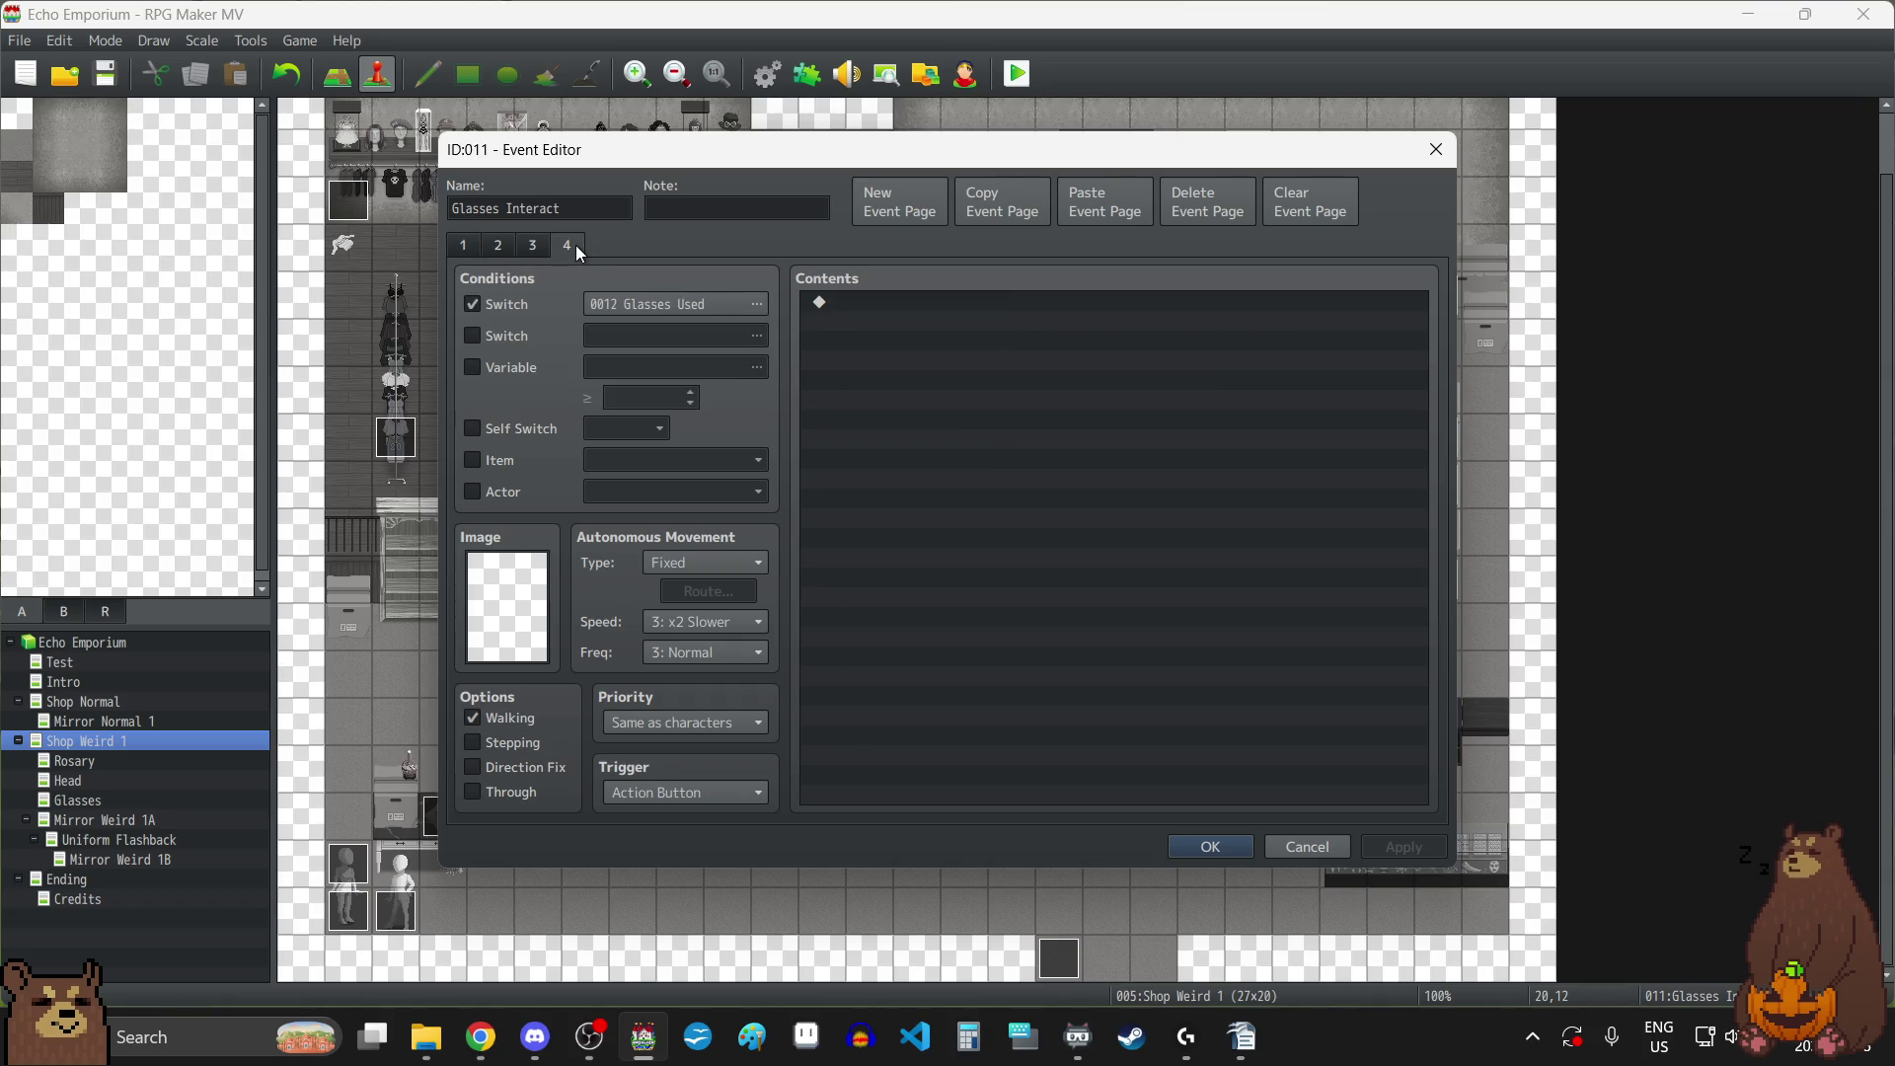
pyautogui.click(1223, 845)
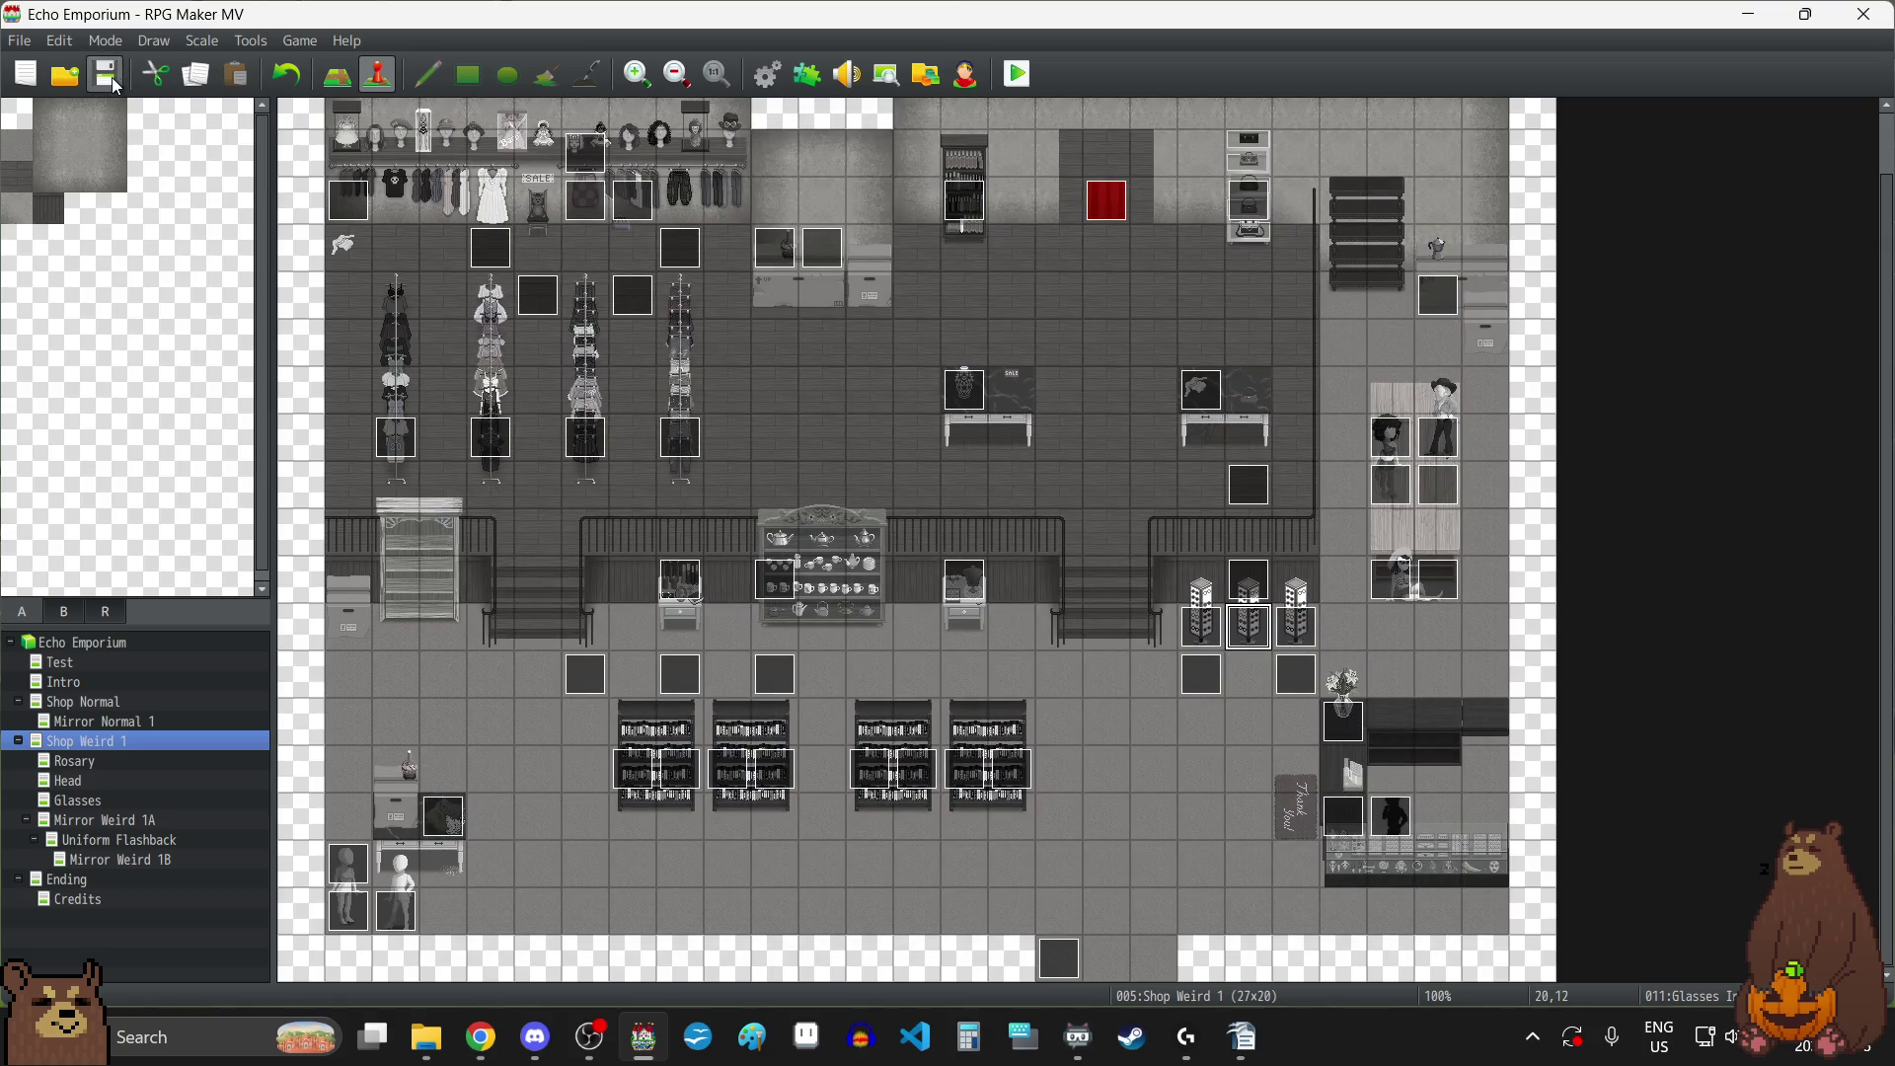
# Inspect the Rosary event's four pages and the Nothing event, closing both unchanged.
pyautogui.doubleClick(678, 580)
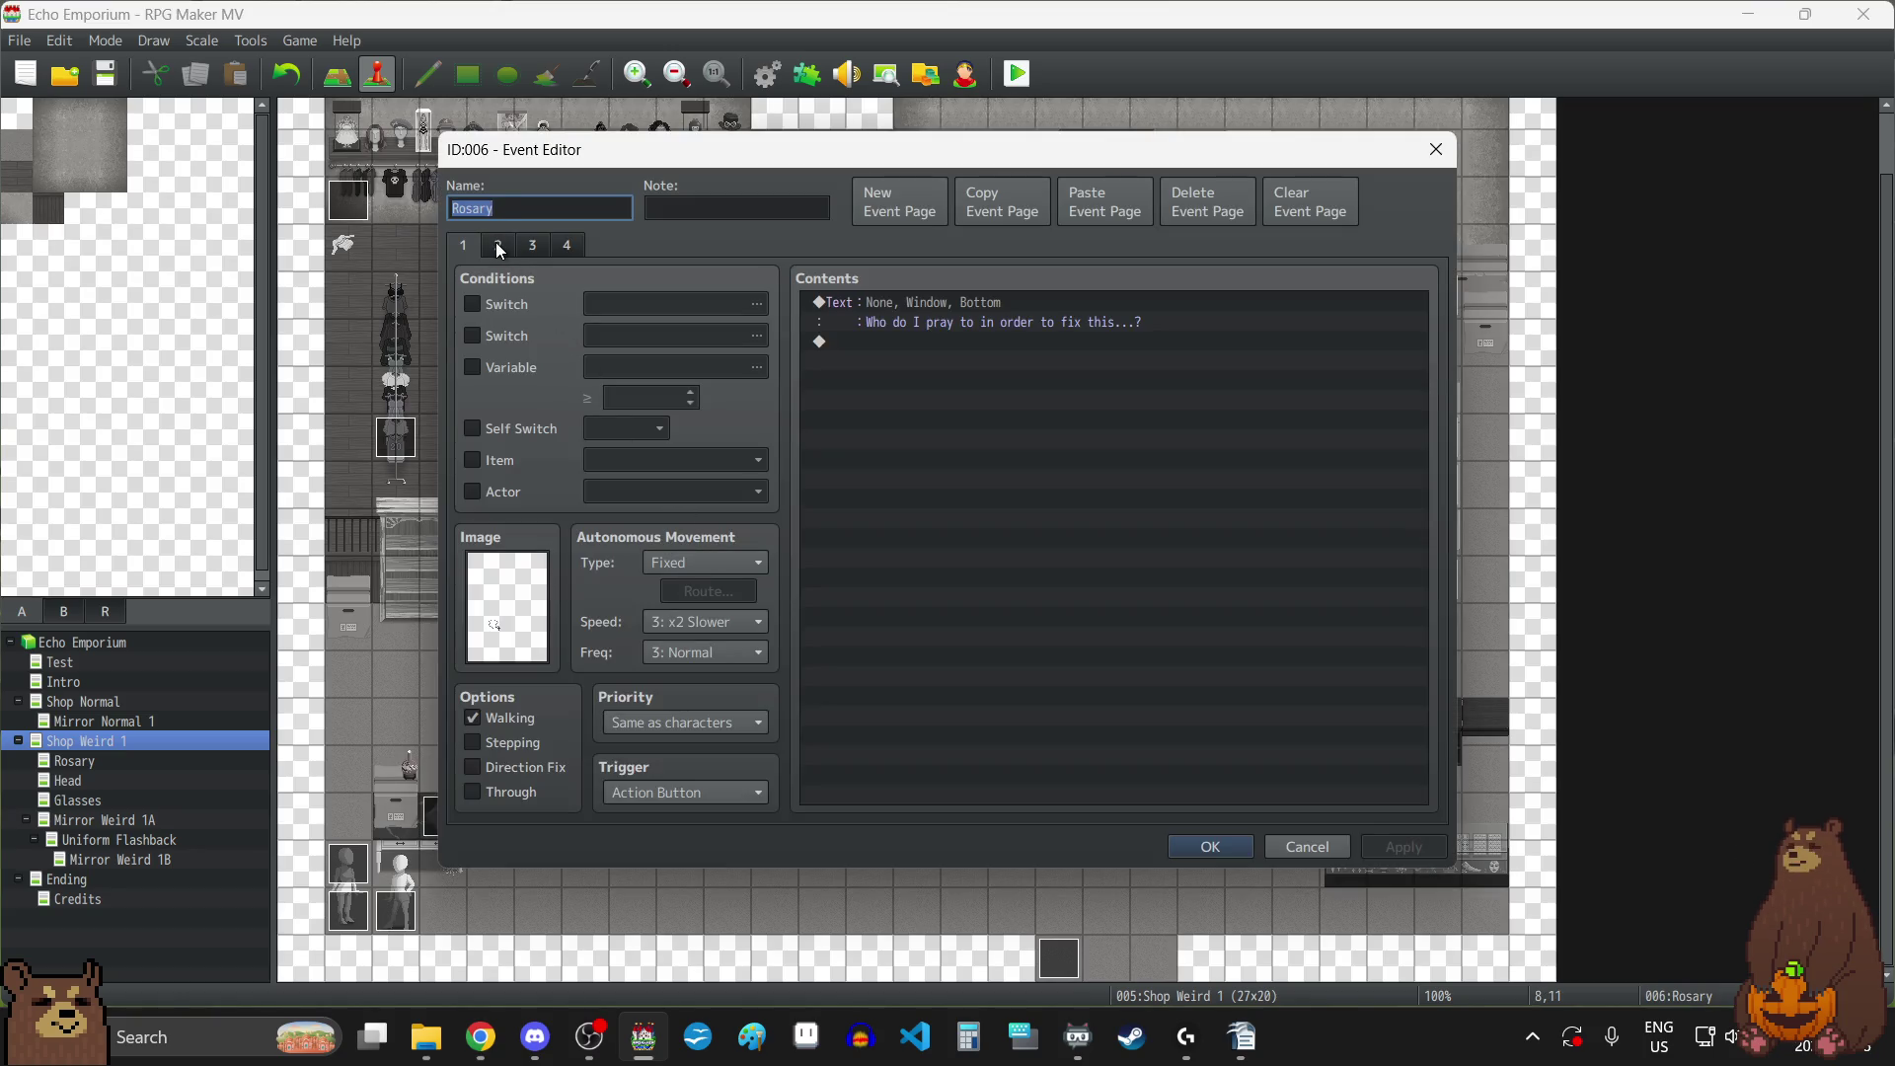
pyautogui.click(499, 245)
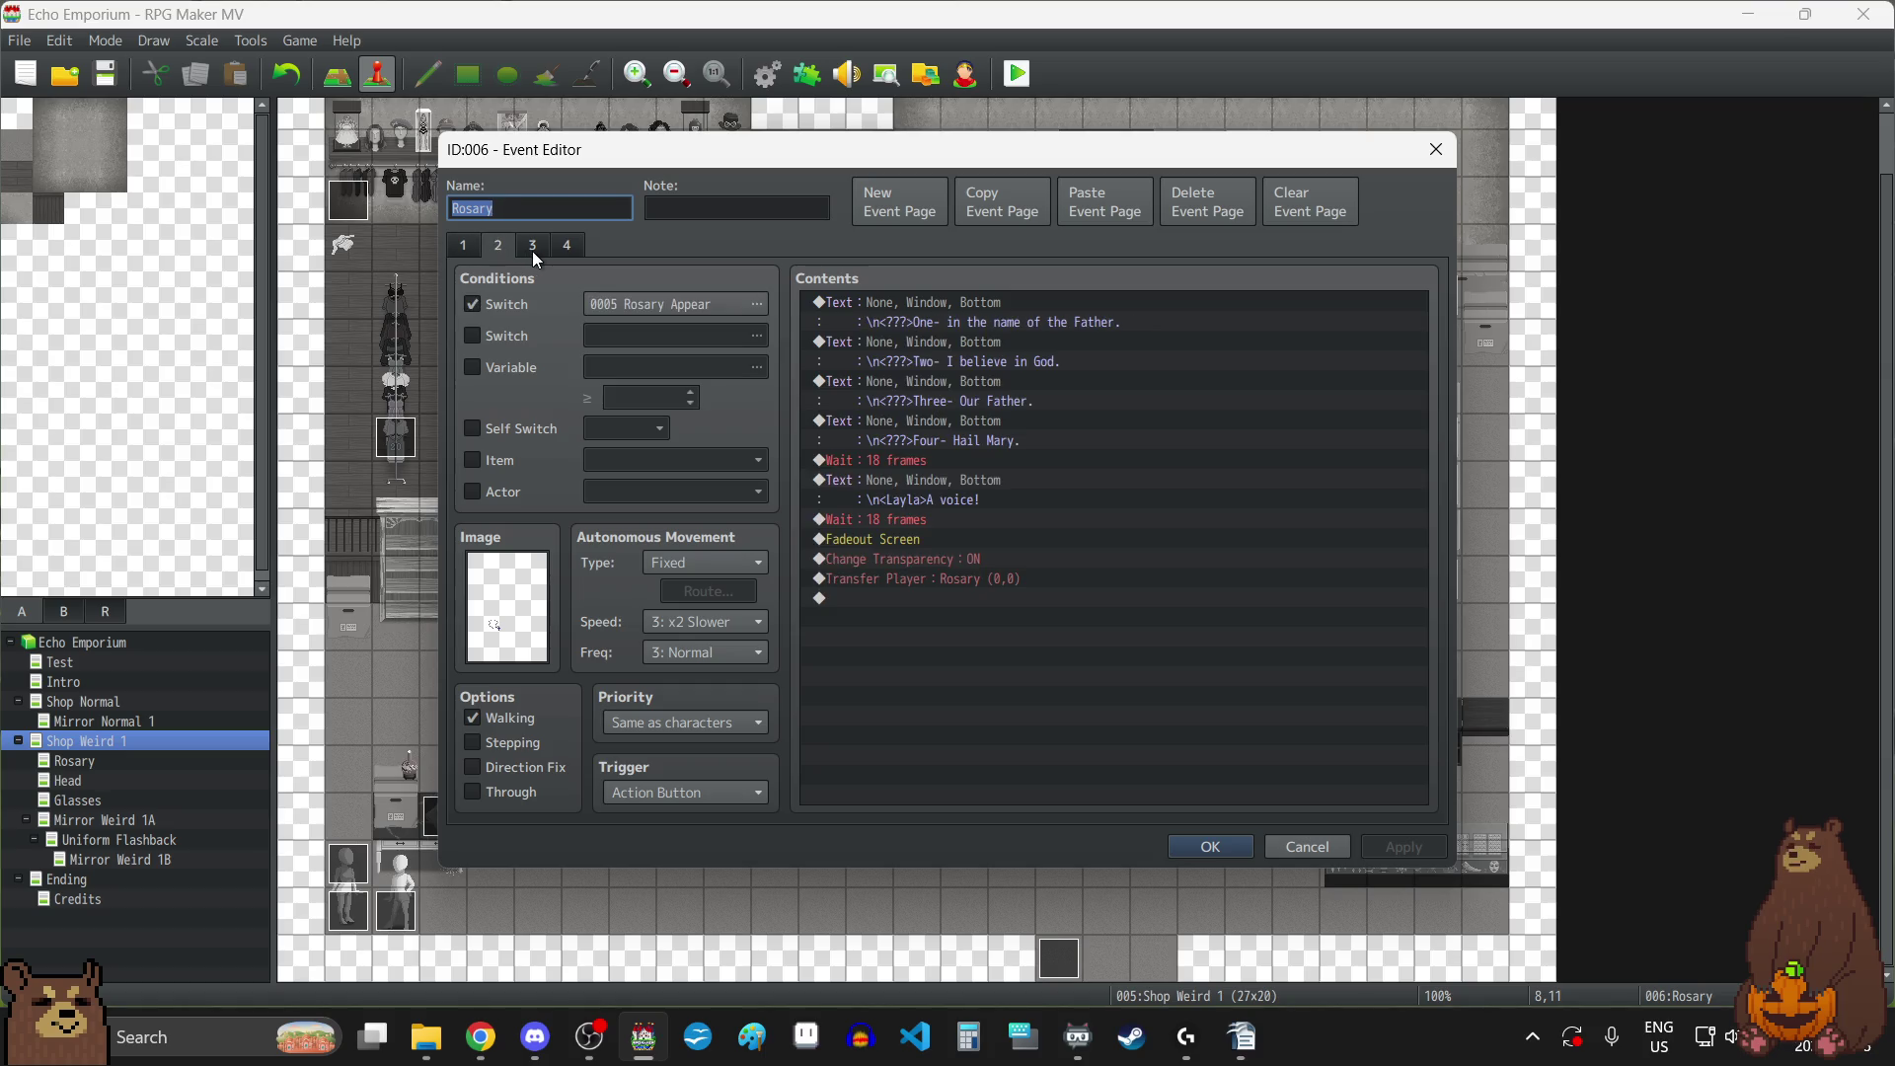
pyautogui.click(531, 251)
pyautogui.click(566, 251)
pyautogui.click(1439, 158)
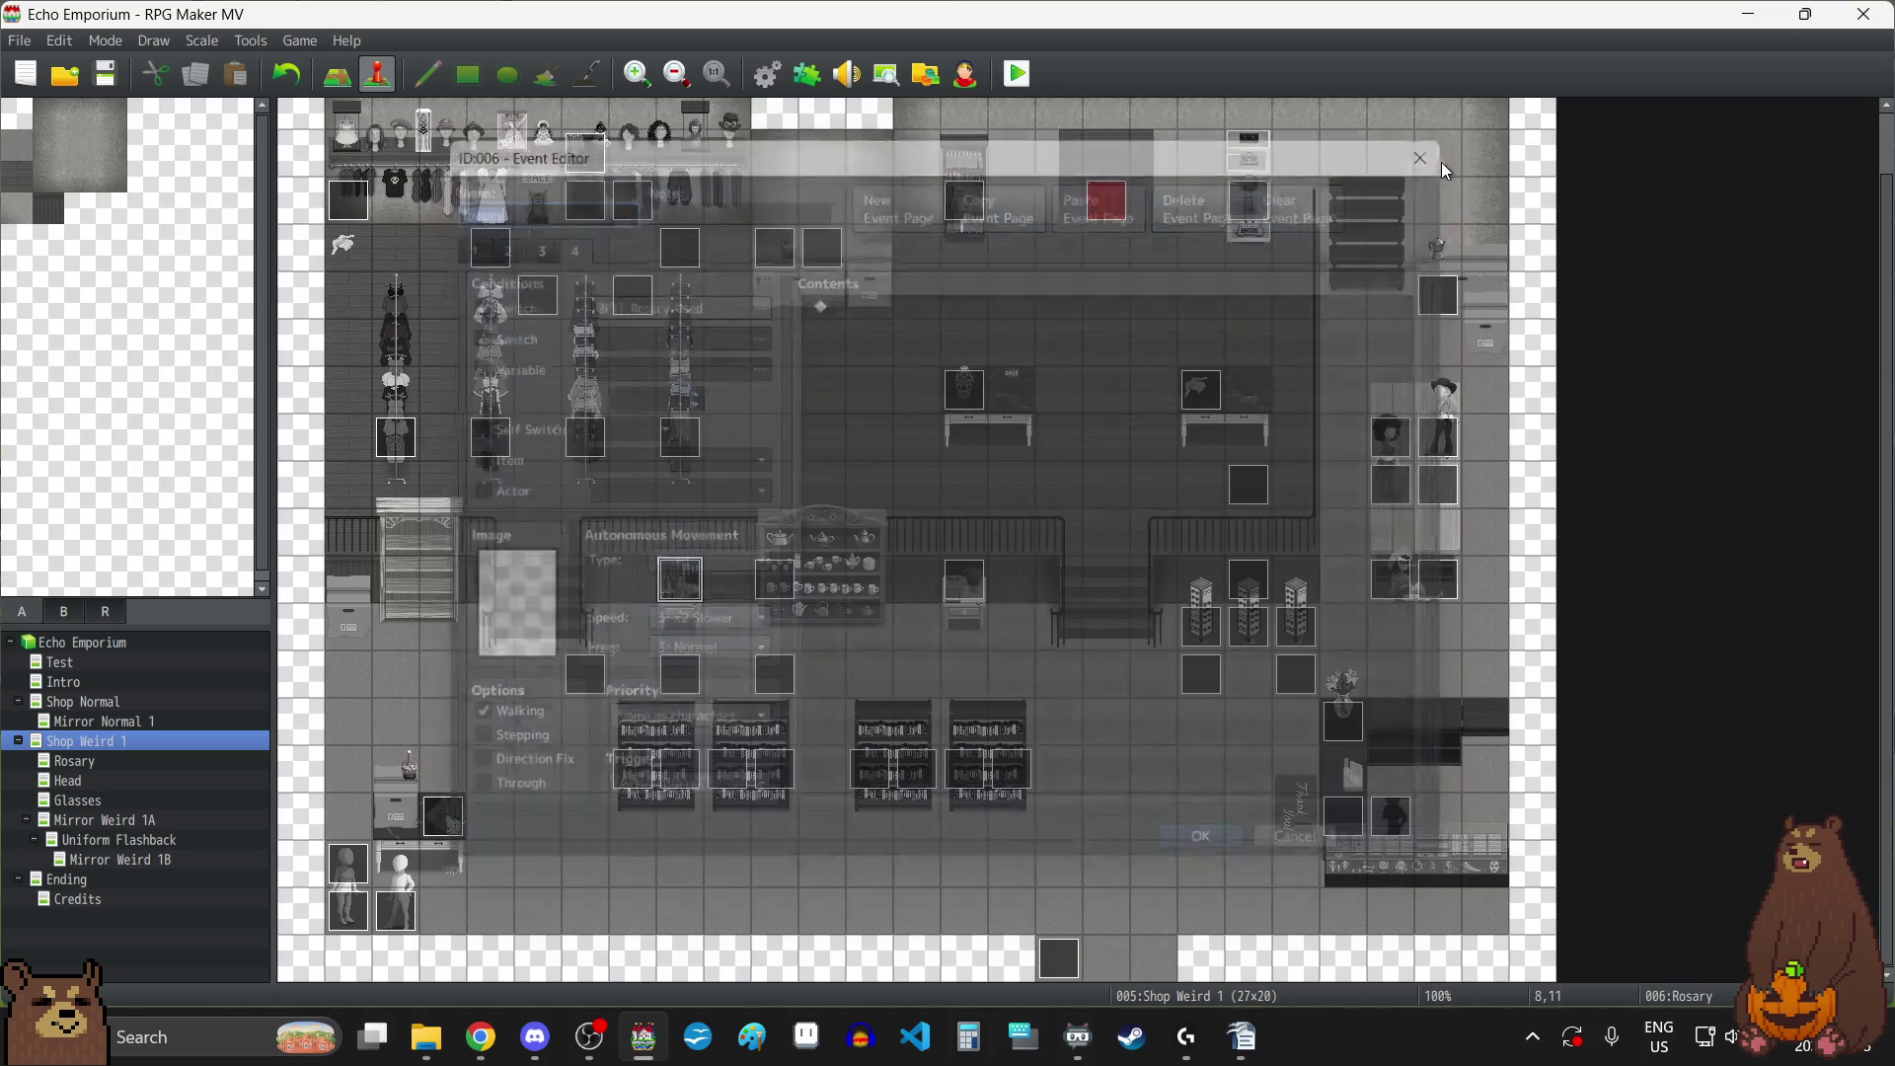
pyautogui.doubleClick(965, 578)
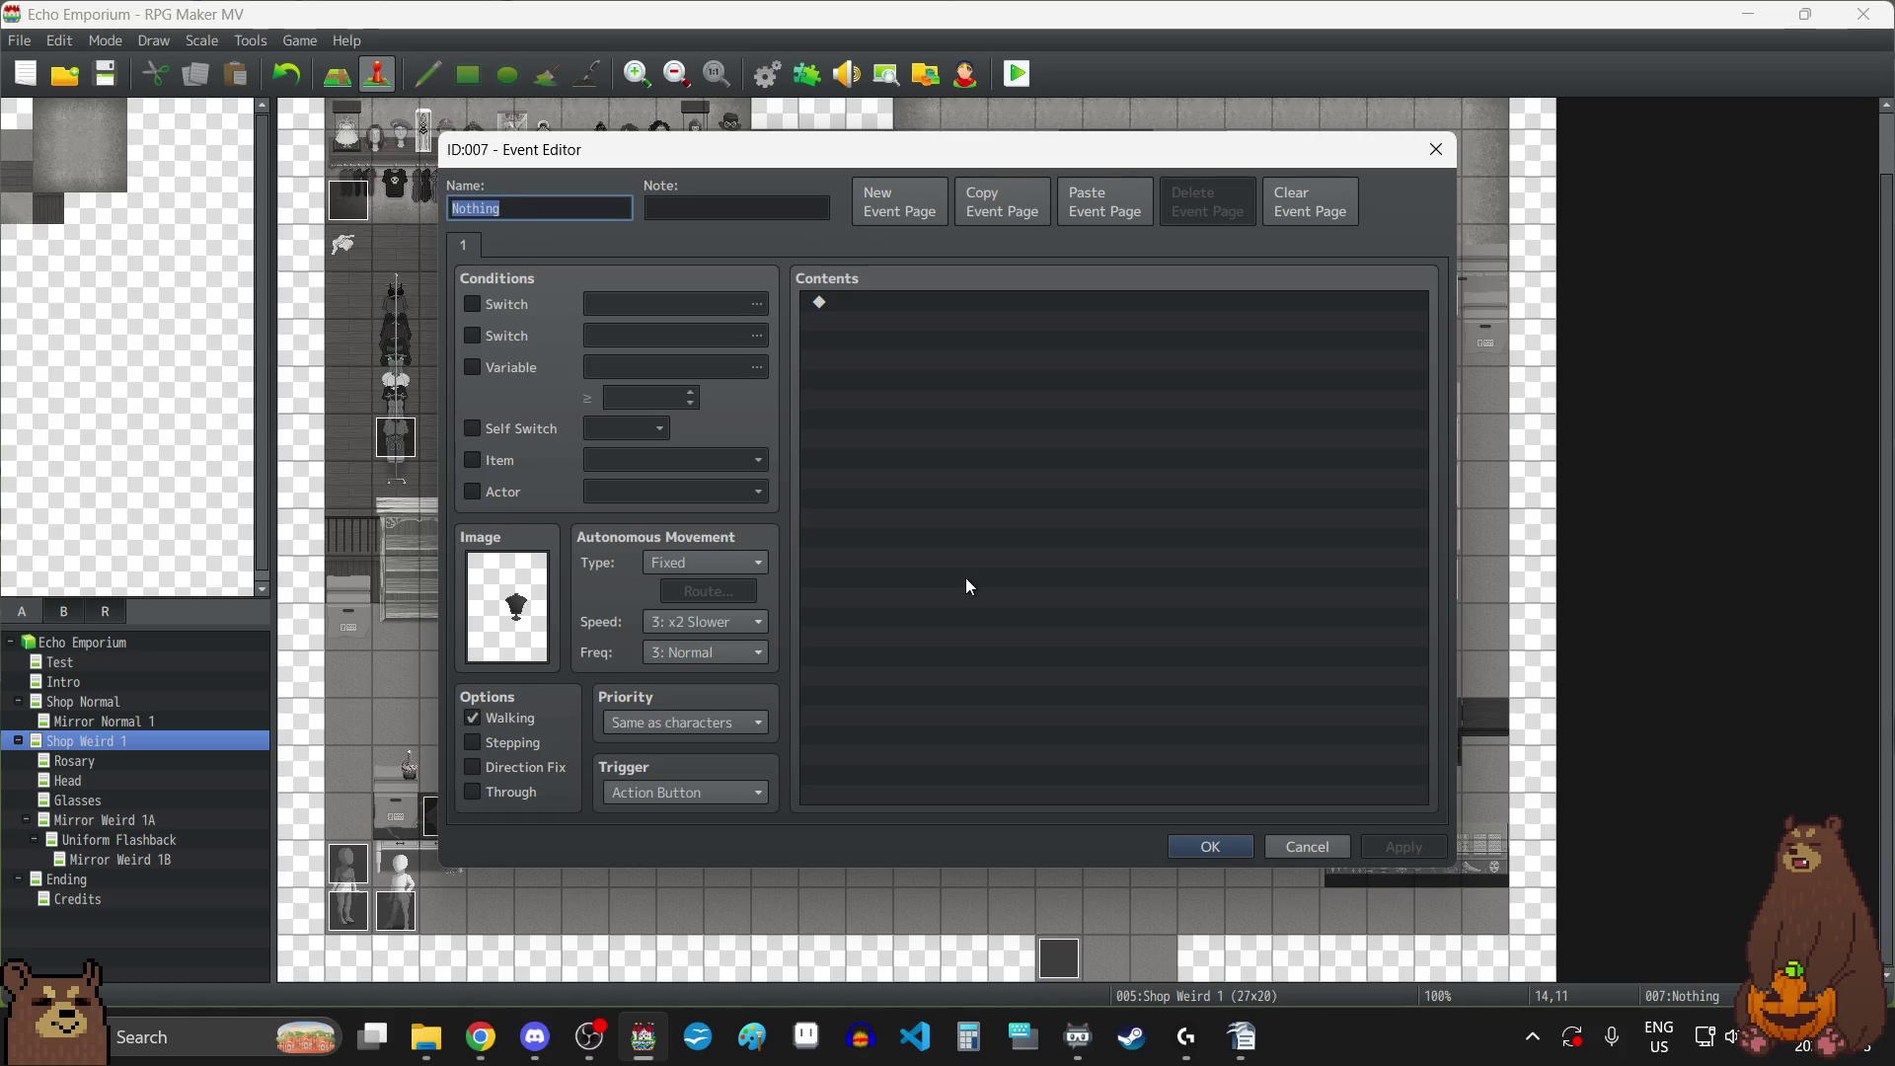
pyautogui.click(1441, 151)
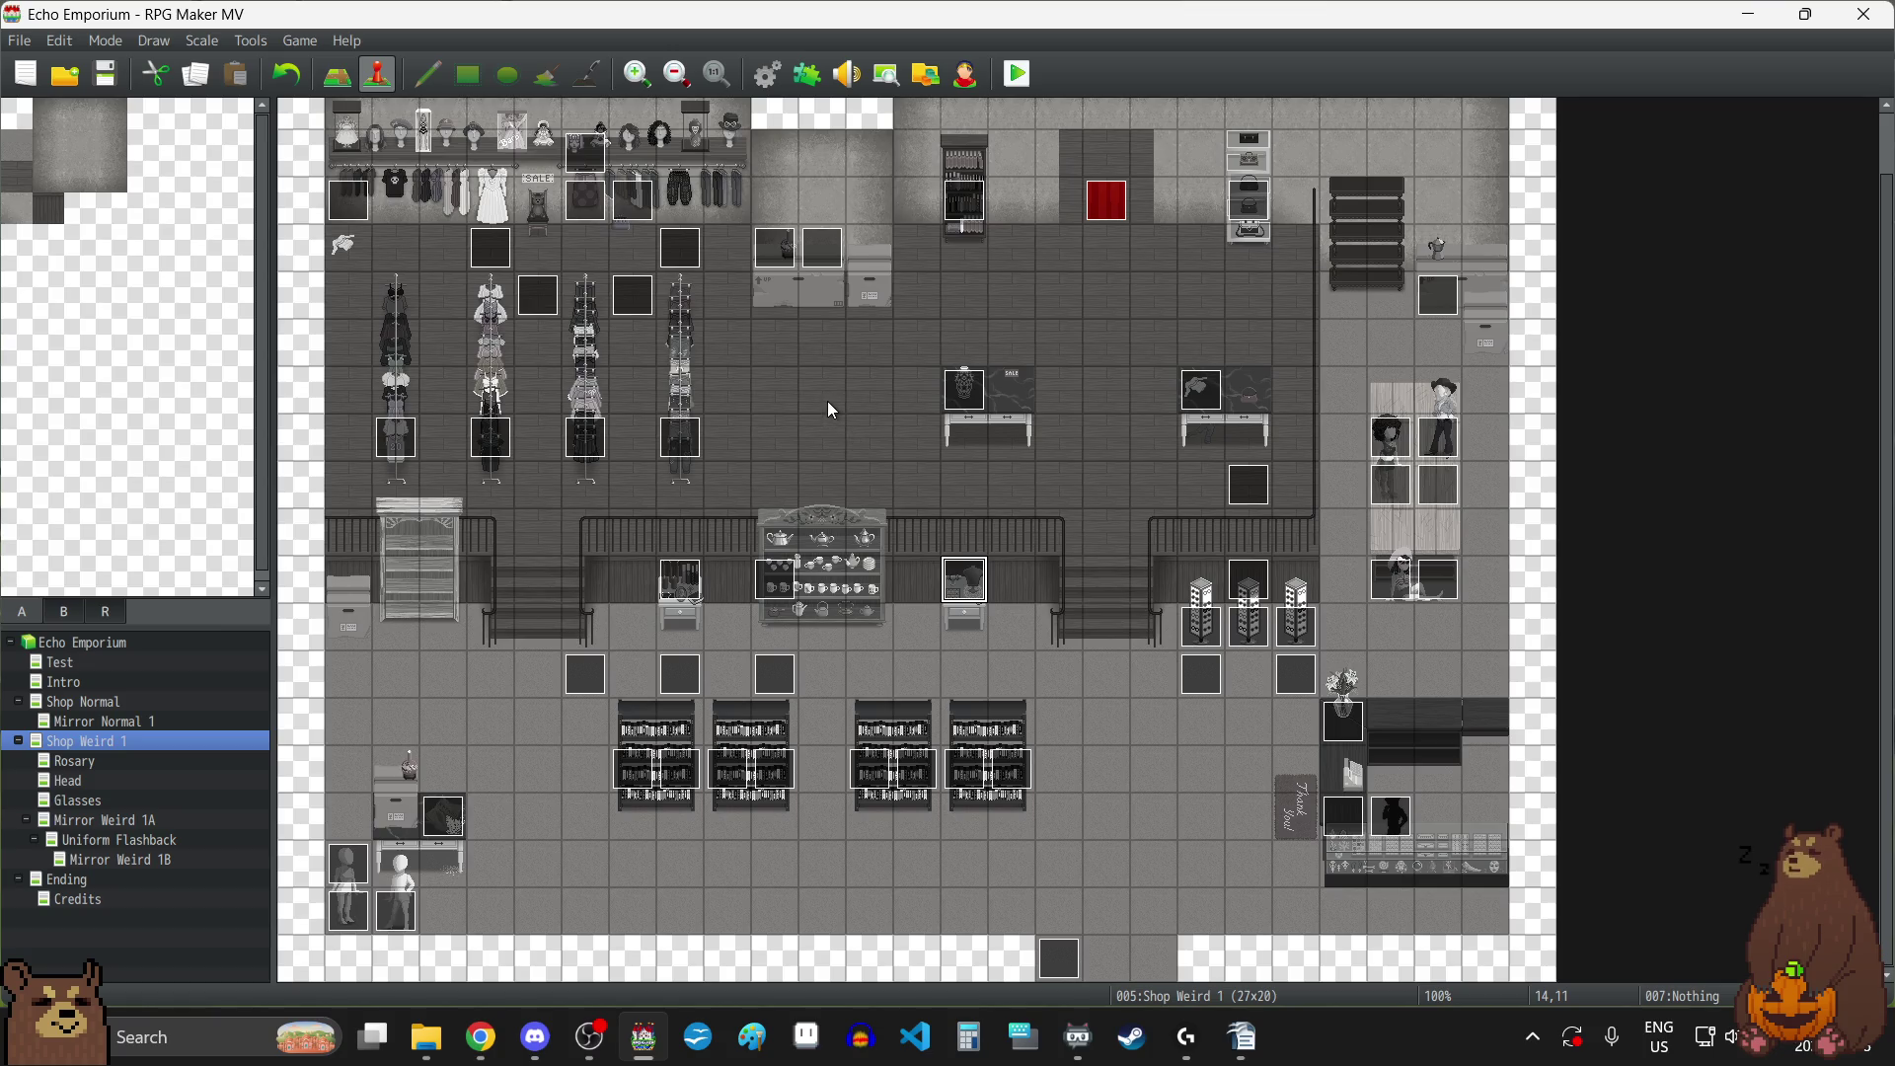
# Open the Database on actor 0001 Layla's settings.
pyautogui.click(769, 75)
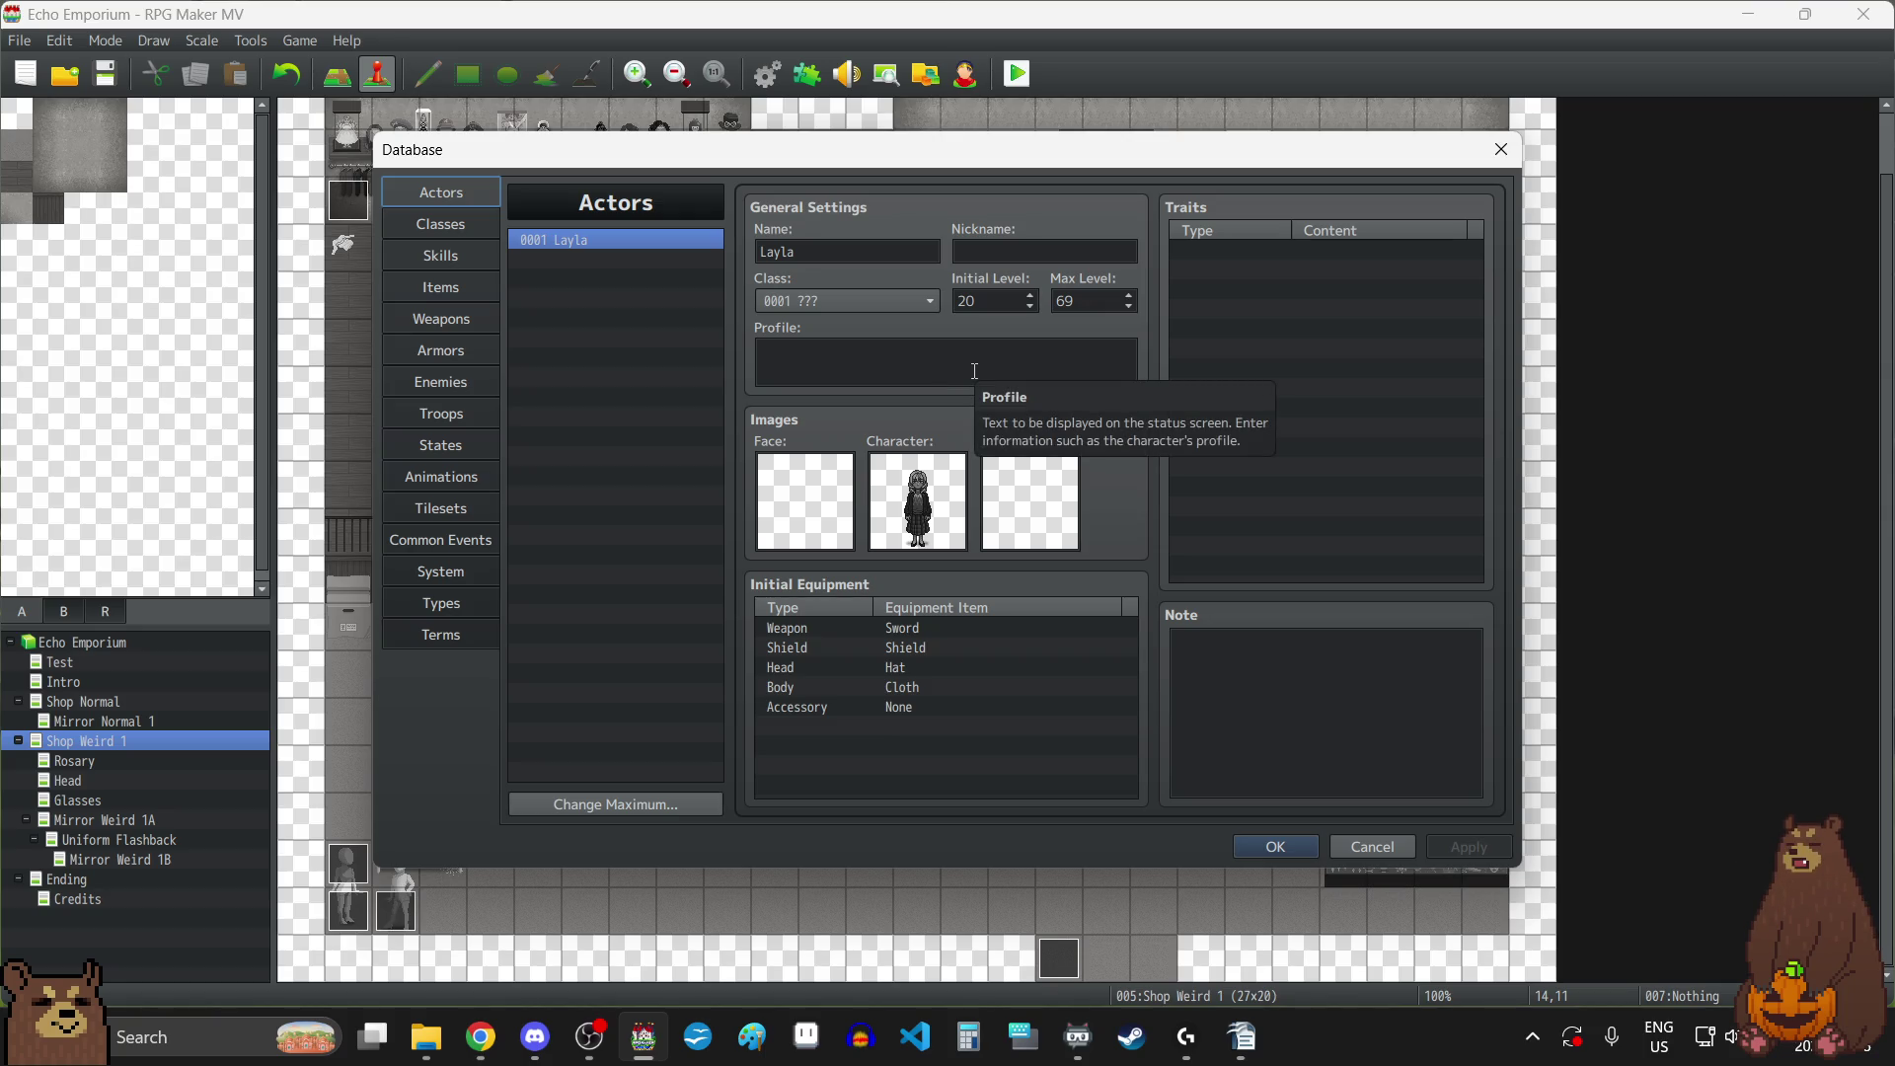
# Browse the Classes, Actors, Skills and Common Events tabs, ending on System.
pyautogui.click(883, 298)
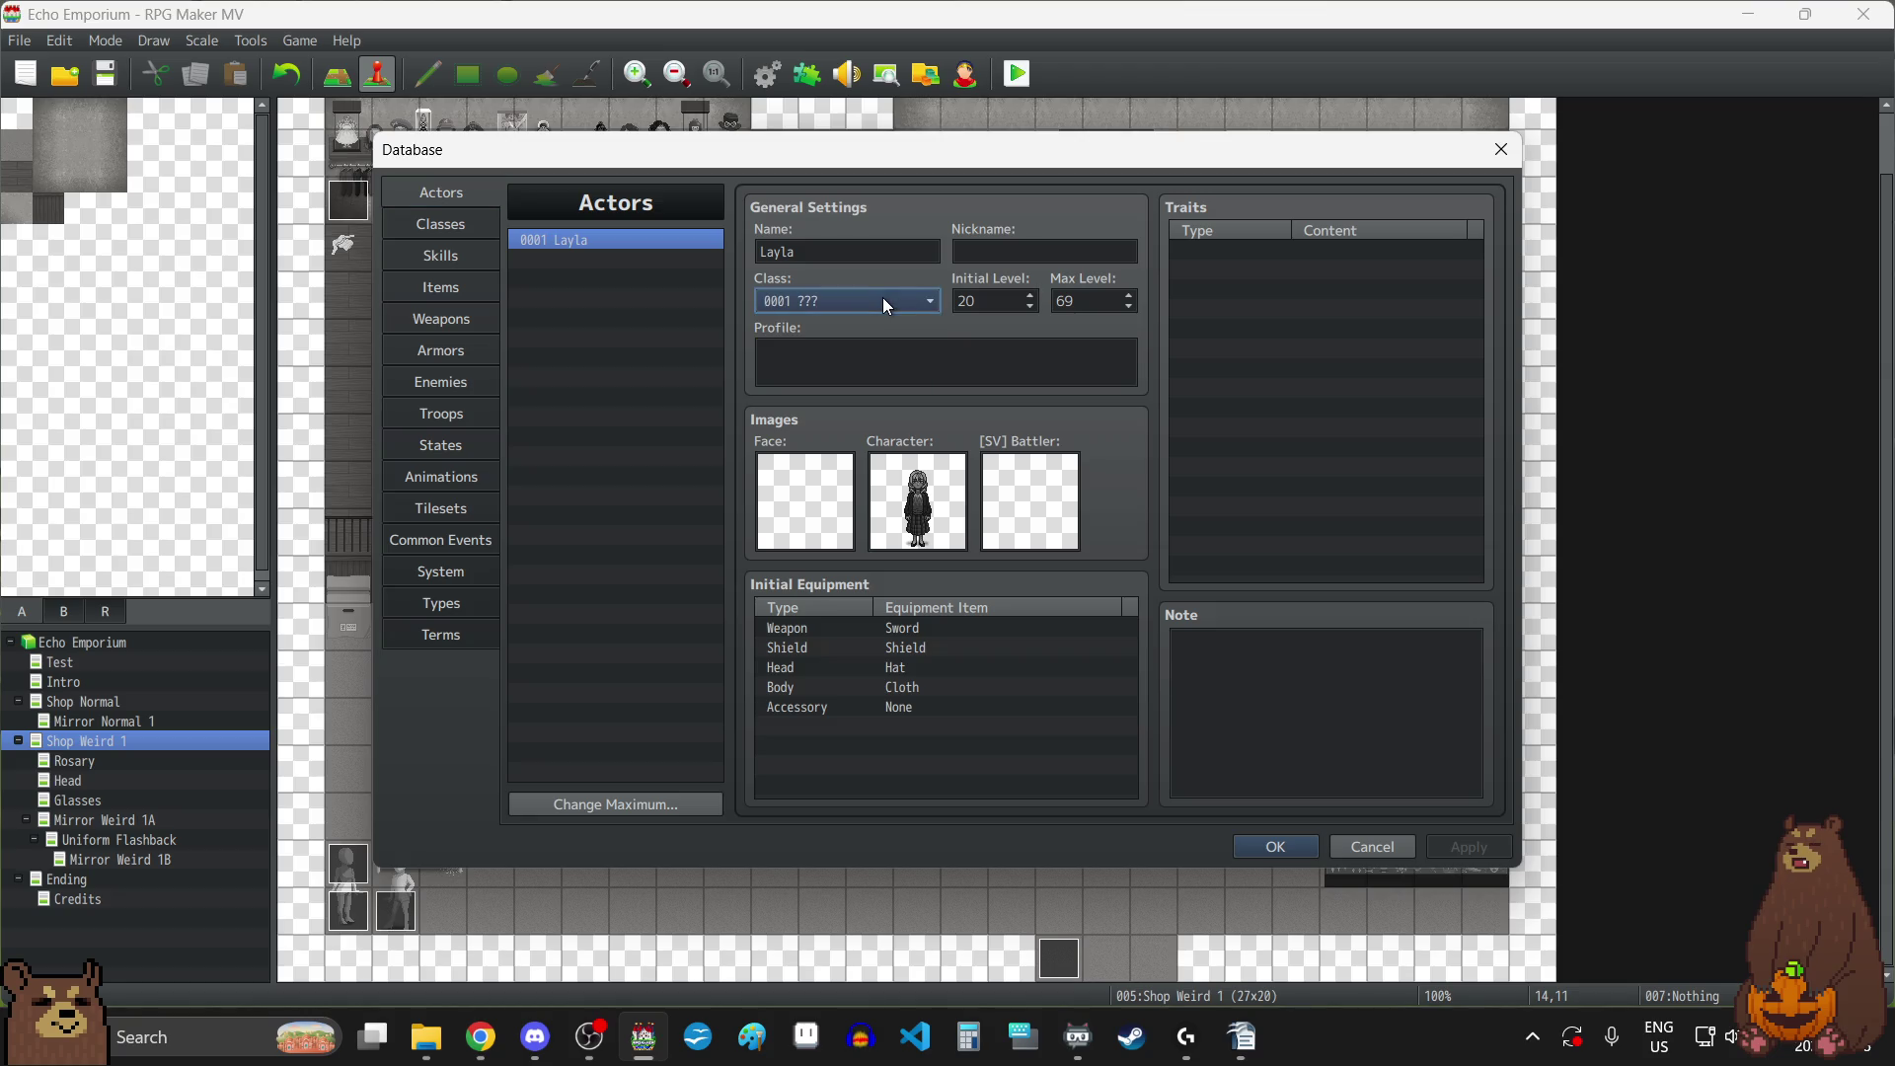
pyautogui.click(484, 227)
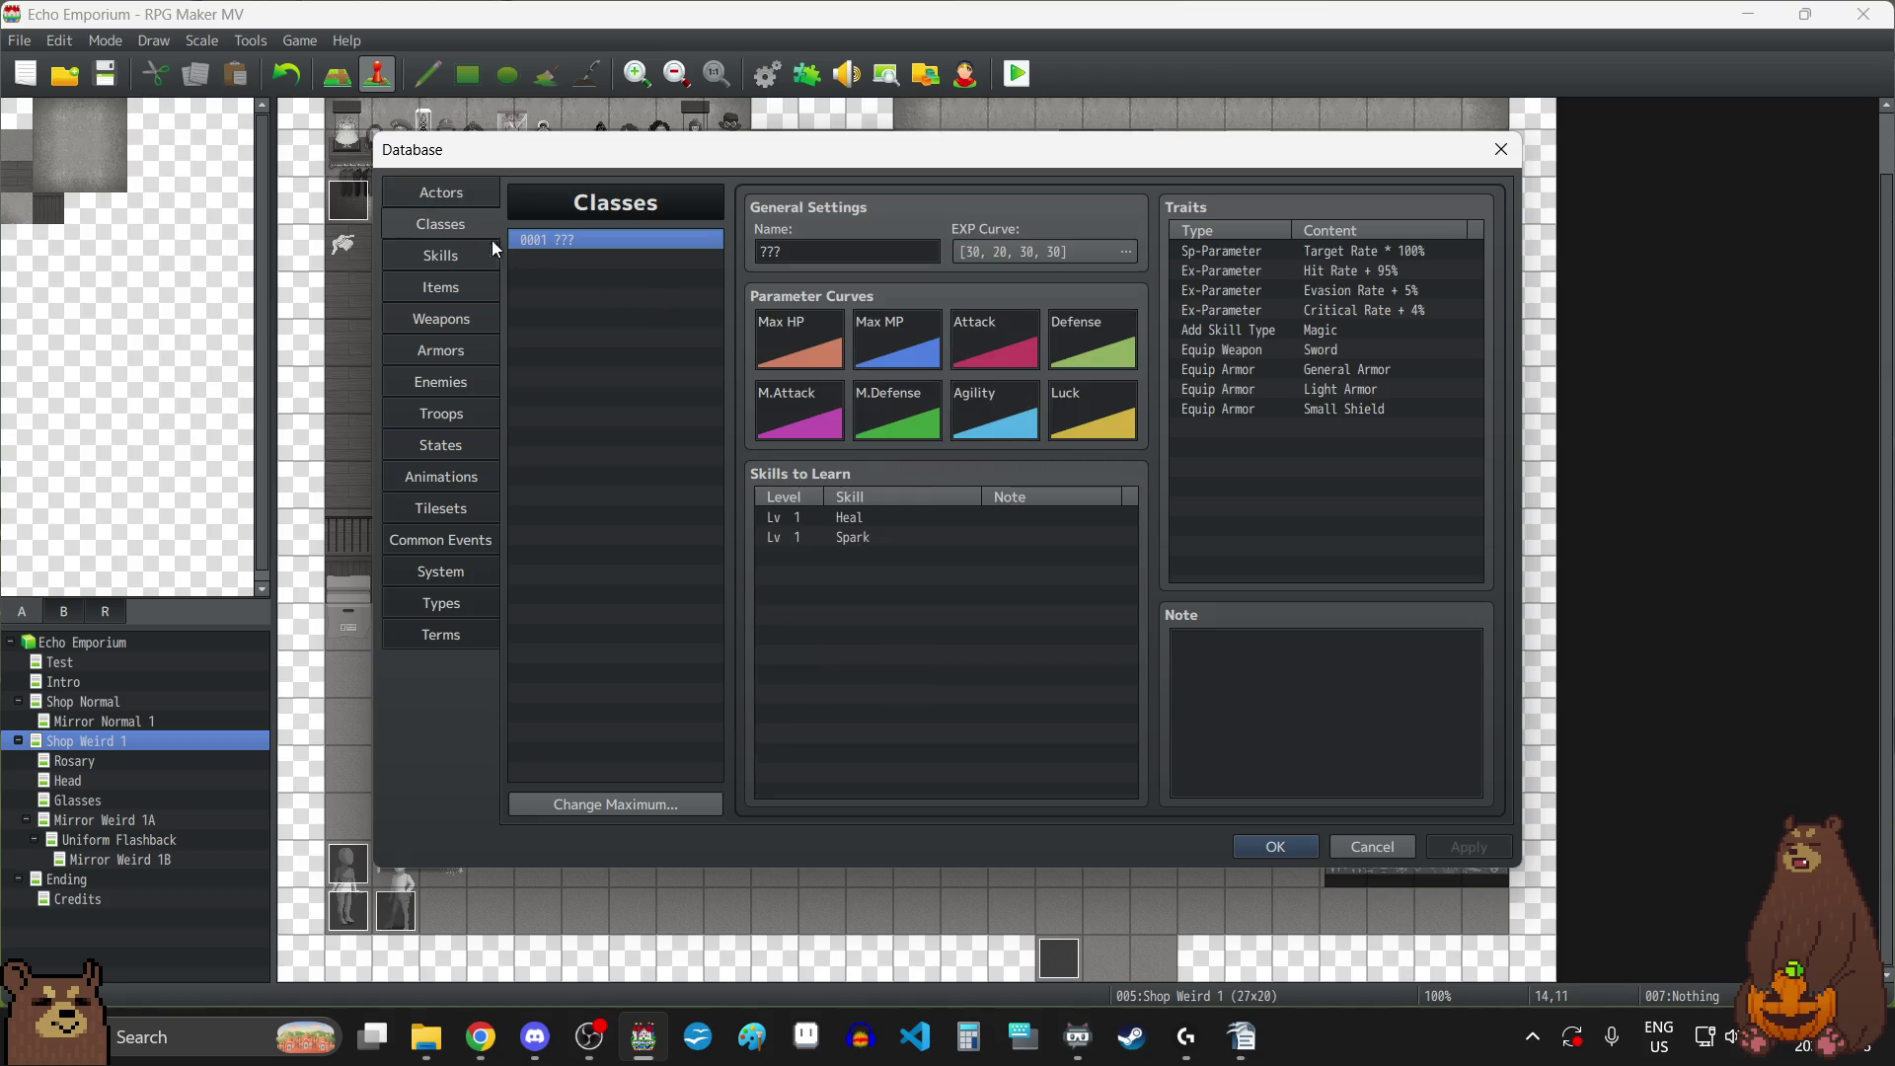
pyautogui.click(426, 197)
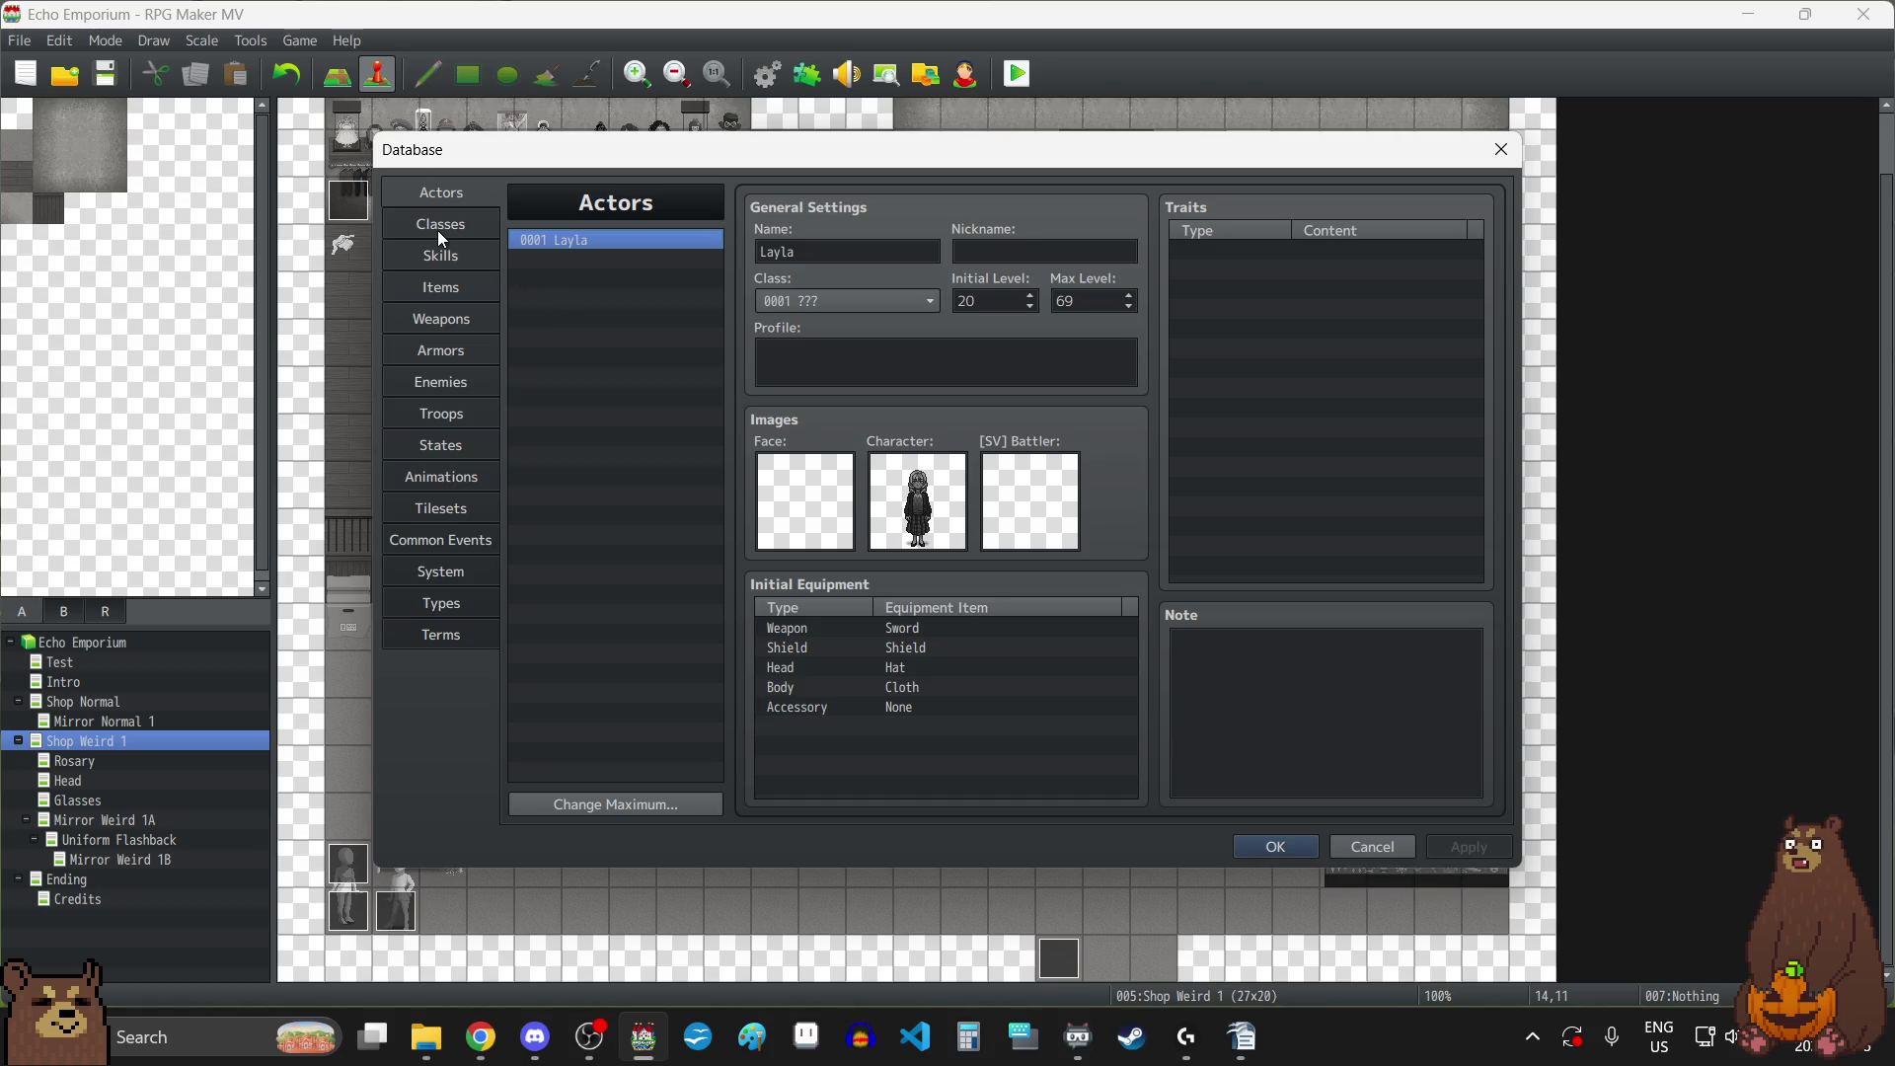
pyautogui.click(462, 265)
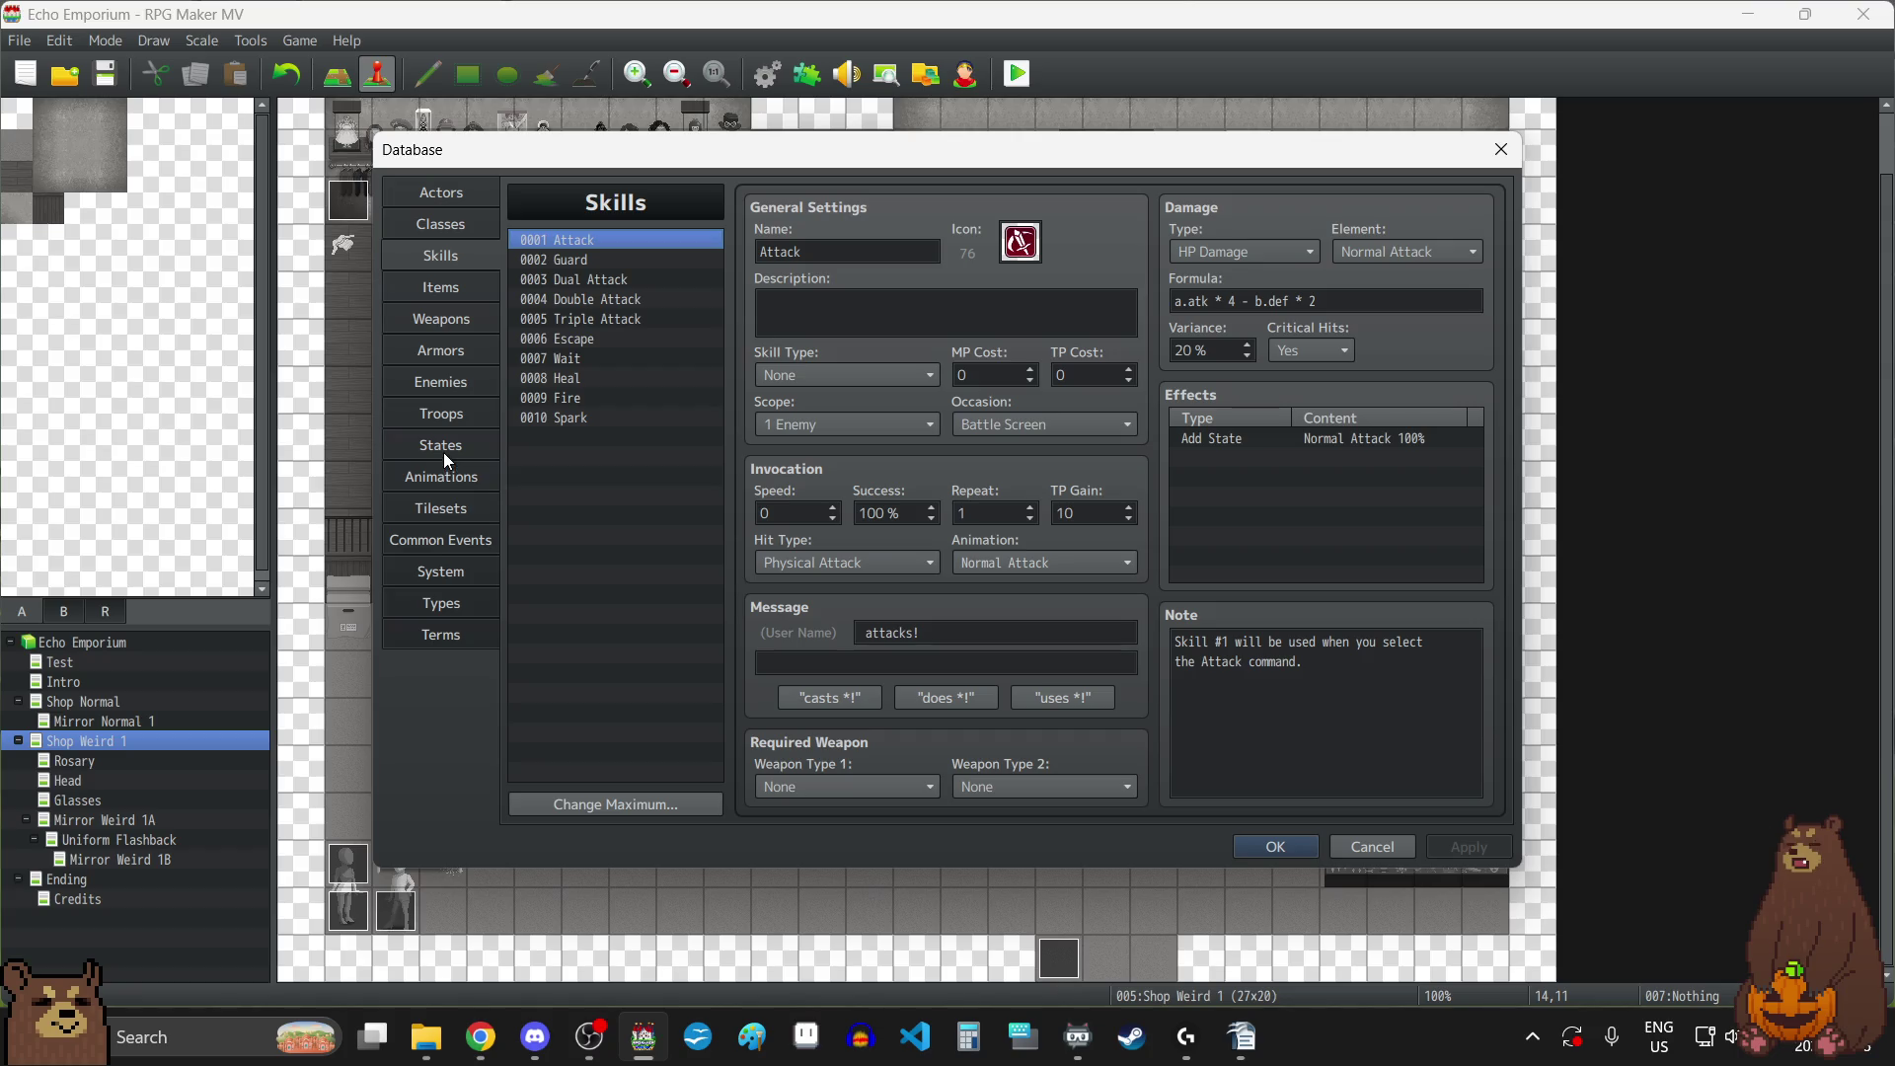
pyautogui.click(437, 550)
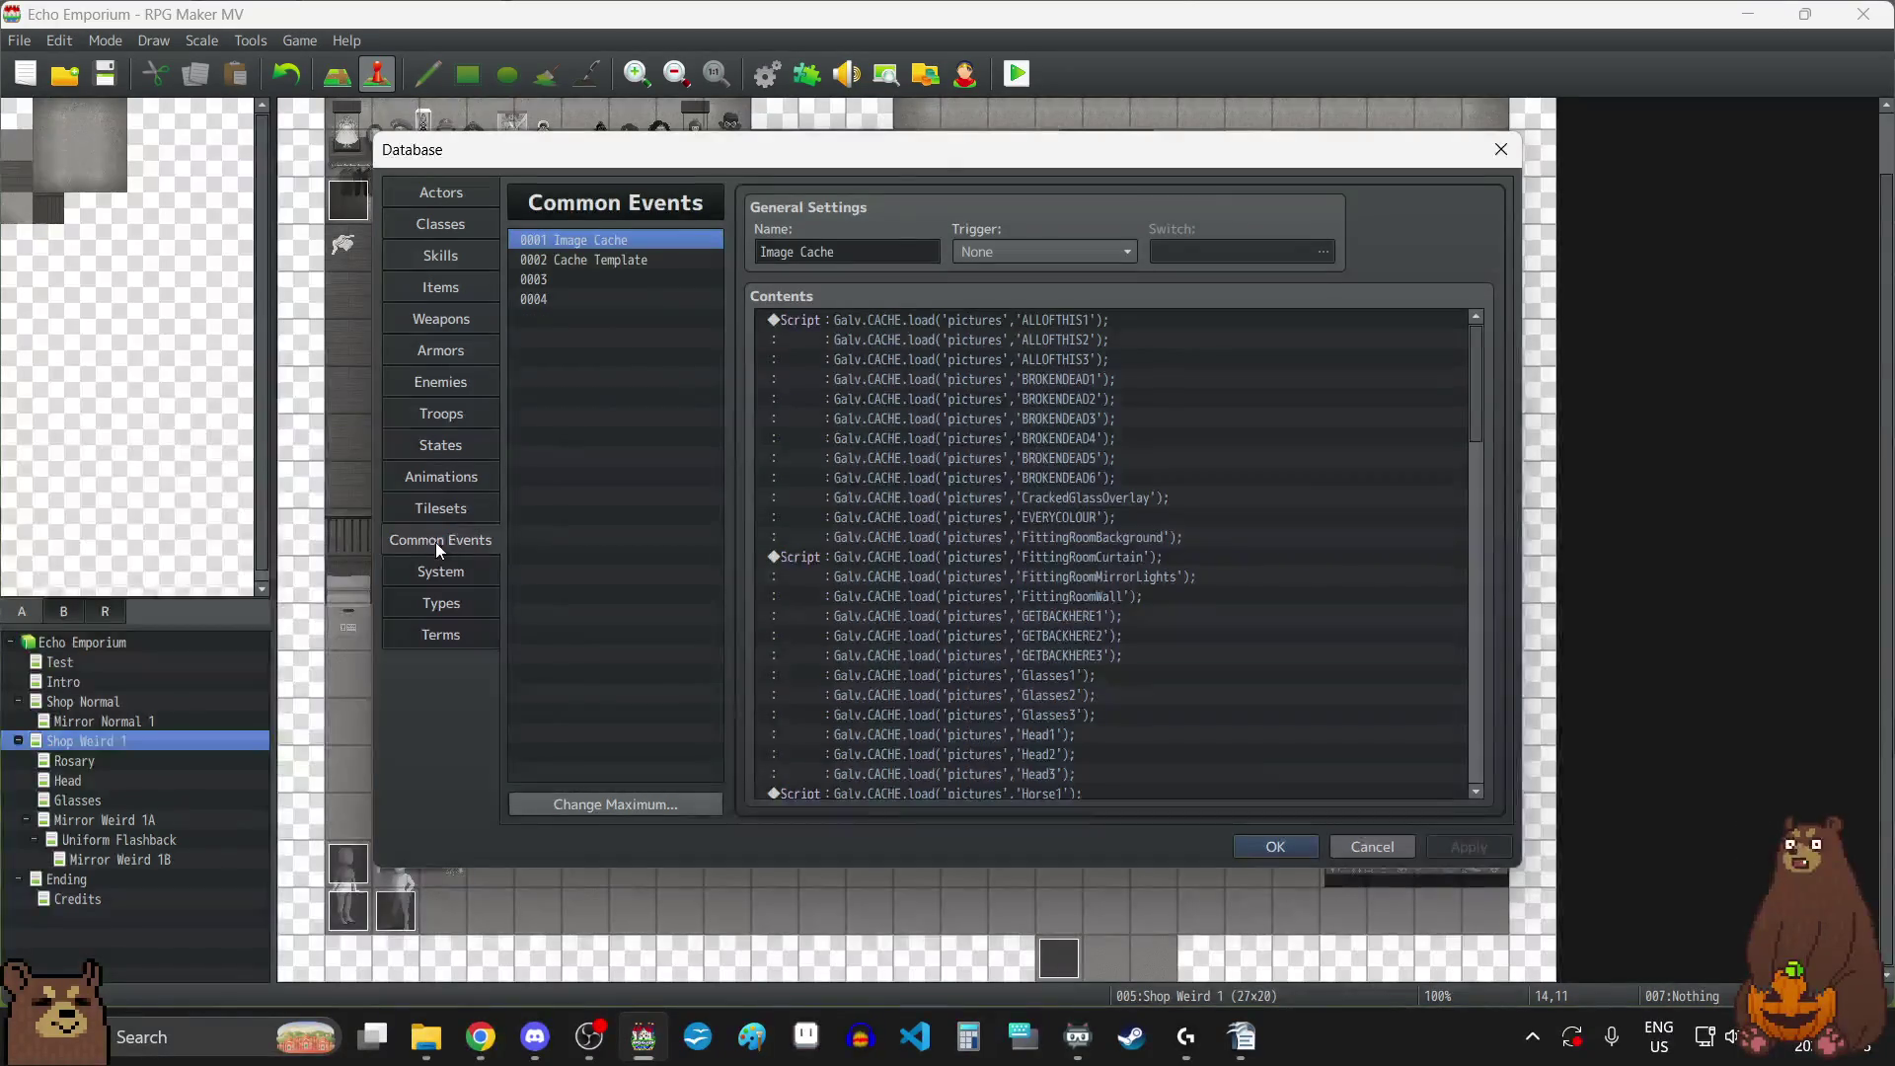
pyautogui.click(452, 562)
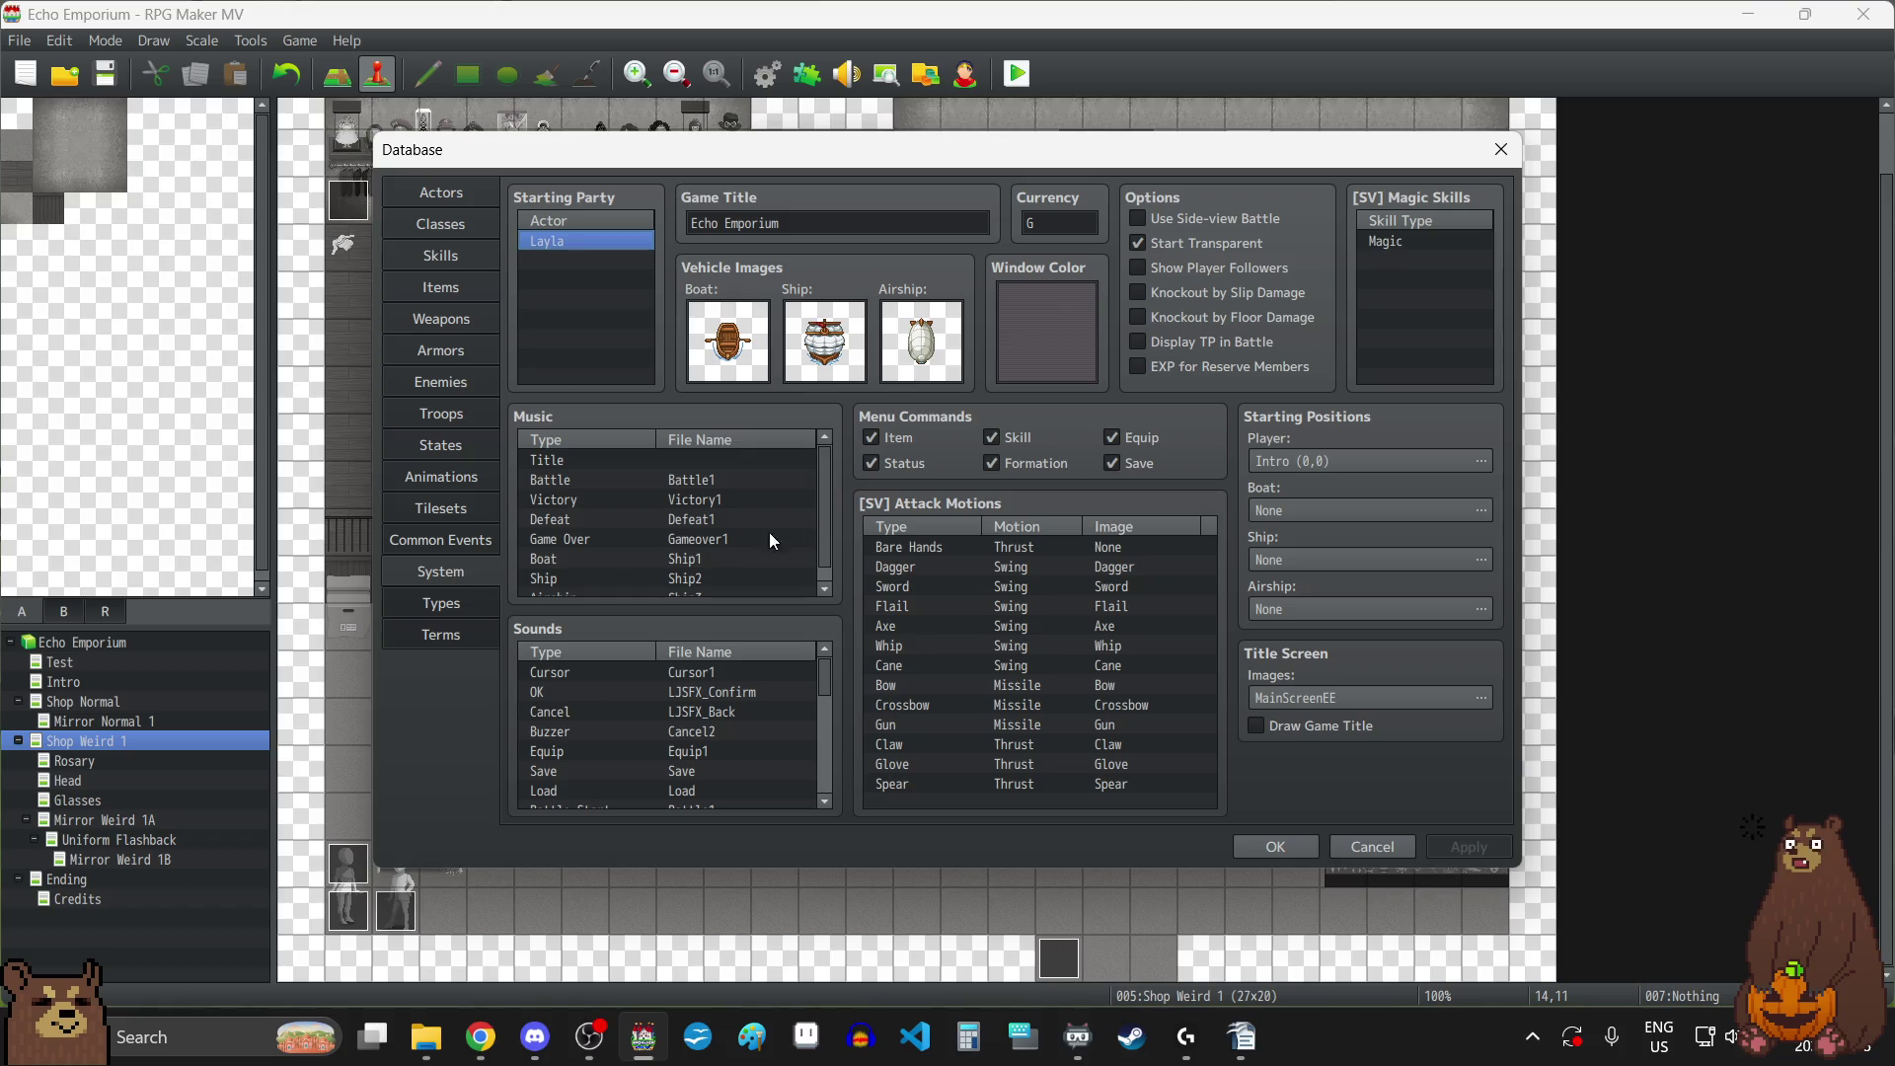
# Uncheck the Item, Status, Skill, Equip and Formation menu commands, leaving only Save.
pyautogui.click(908, 436)
pyautogui.click(869, 463)
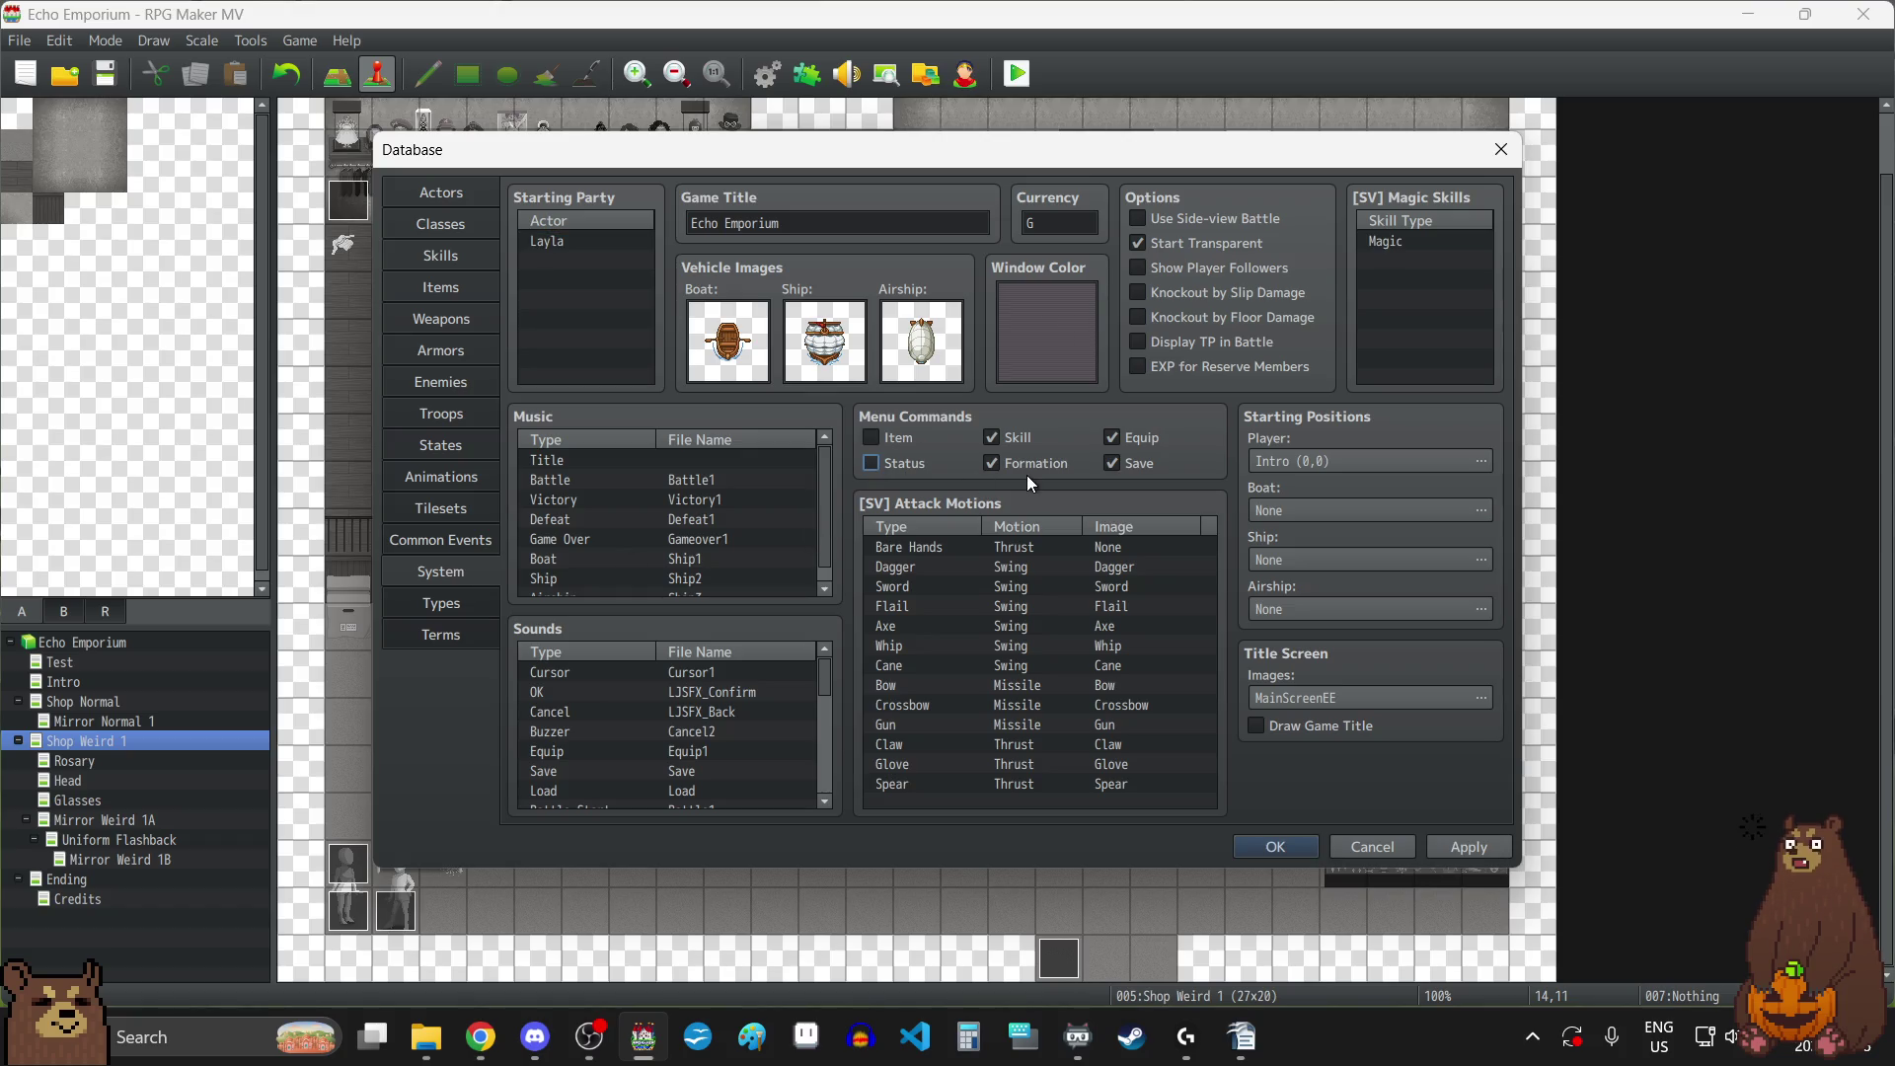
pyautogui.click(993, 463)
pyautogui.click(991, 437)
pyautogui.click(1112, 438)
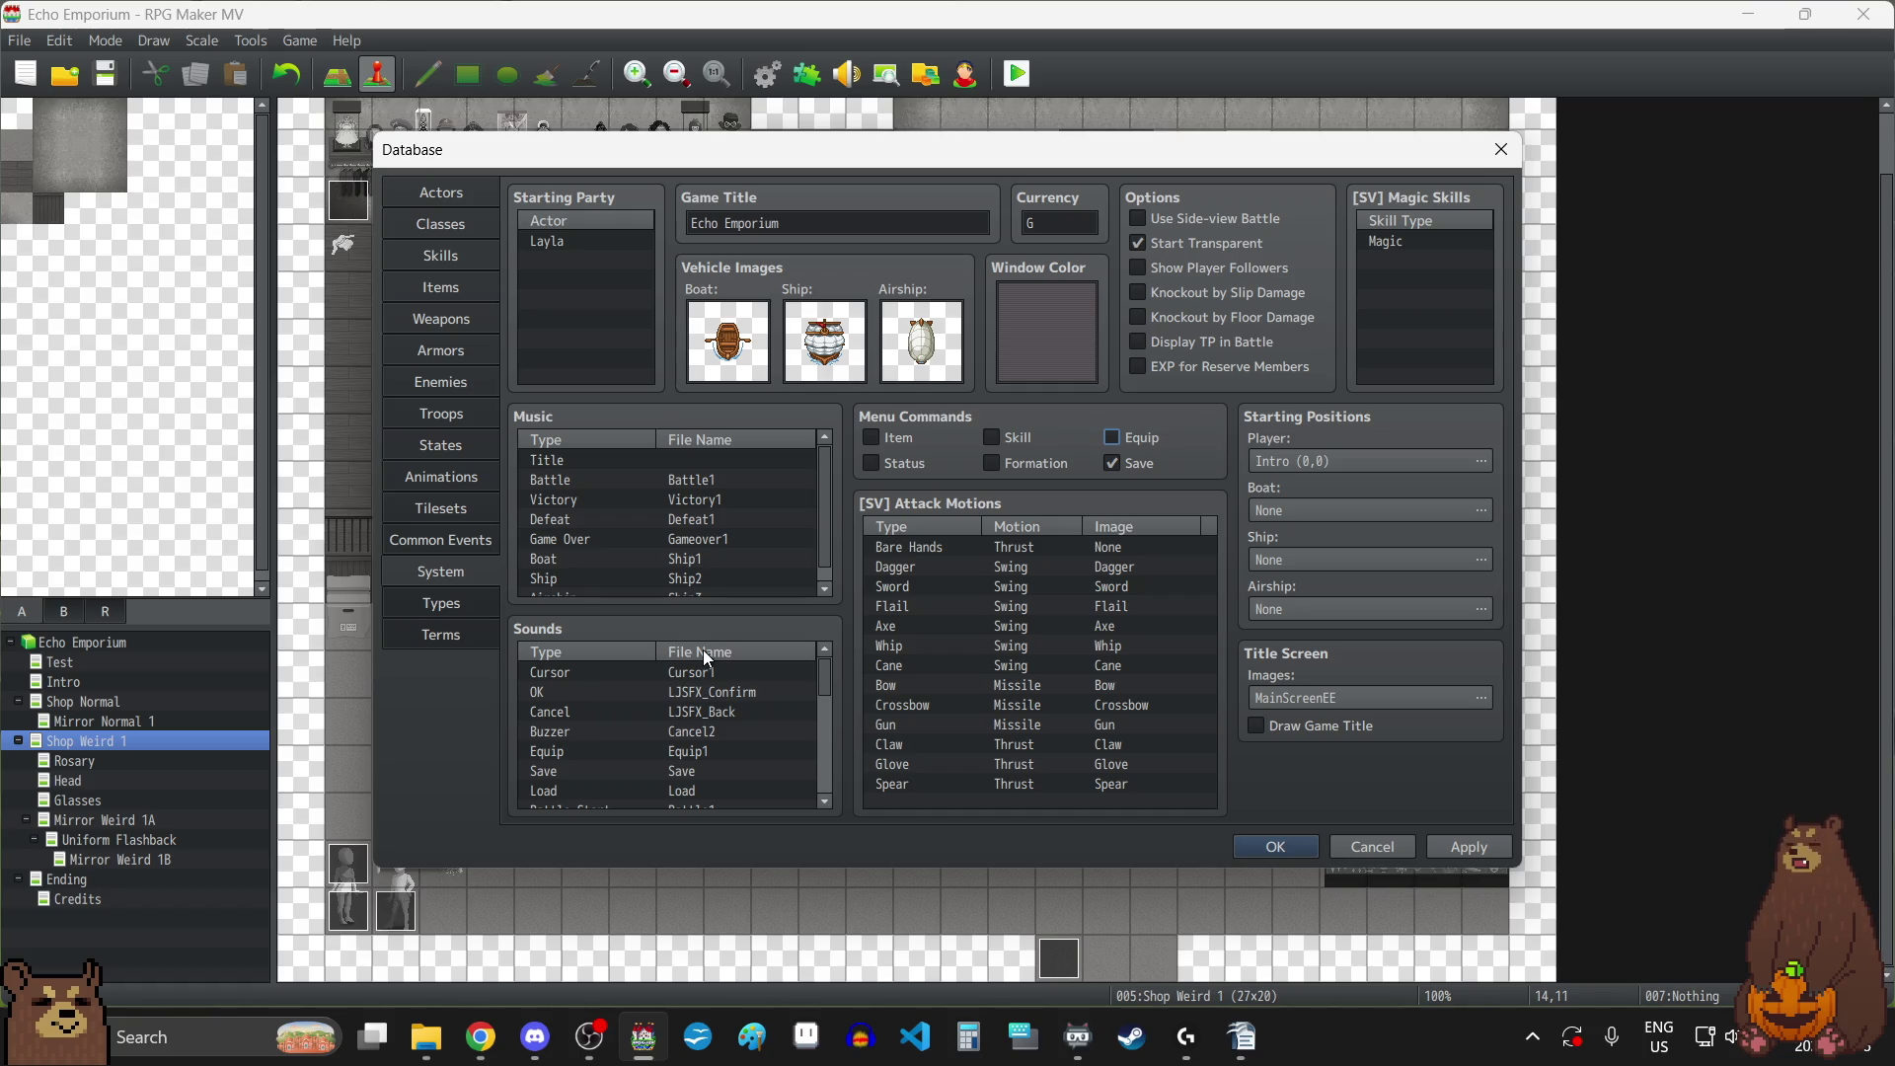
# Look over the Types and Terms tabs, apply and close the Database, then save the project.
pyautogui.click(448, 607)
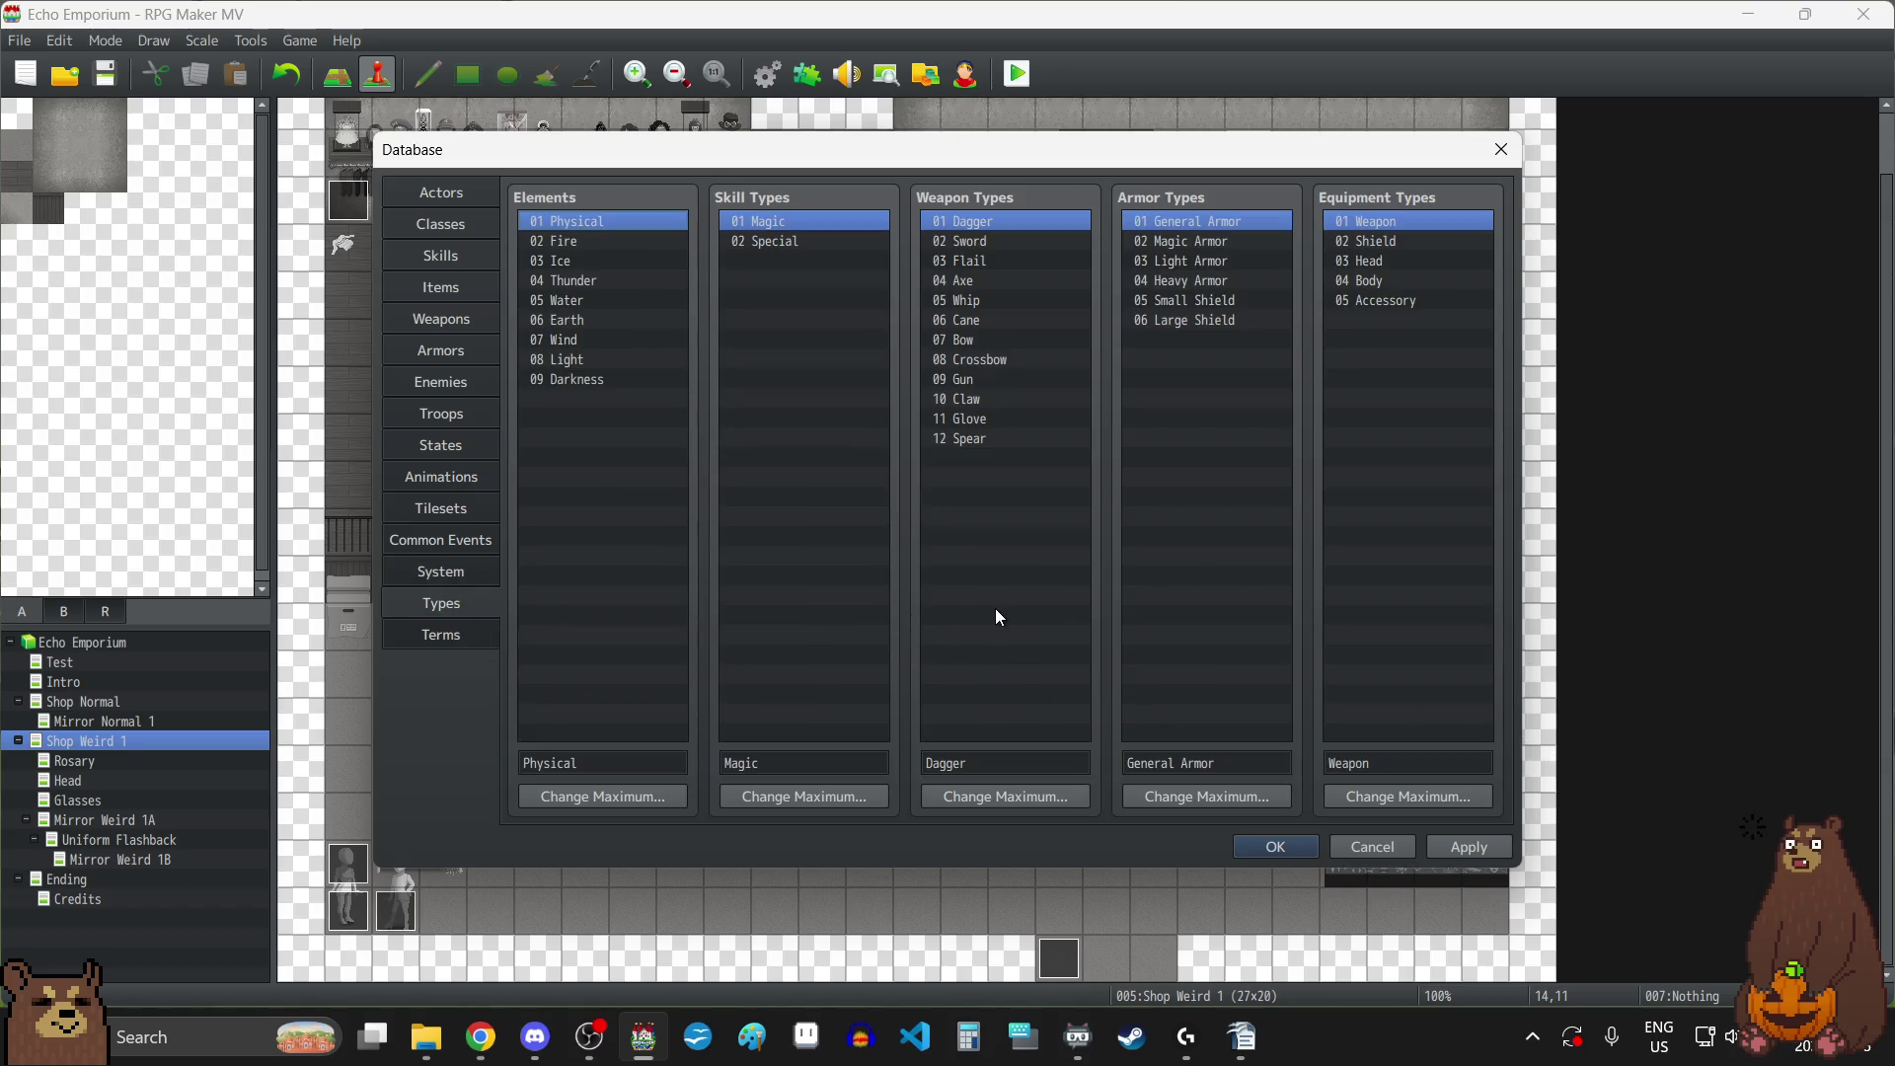
pyautogui.click(465, 639)
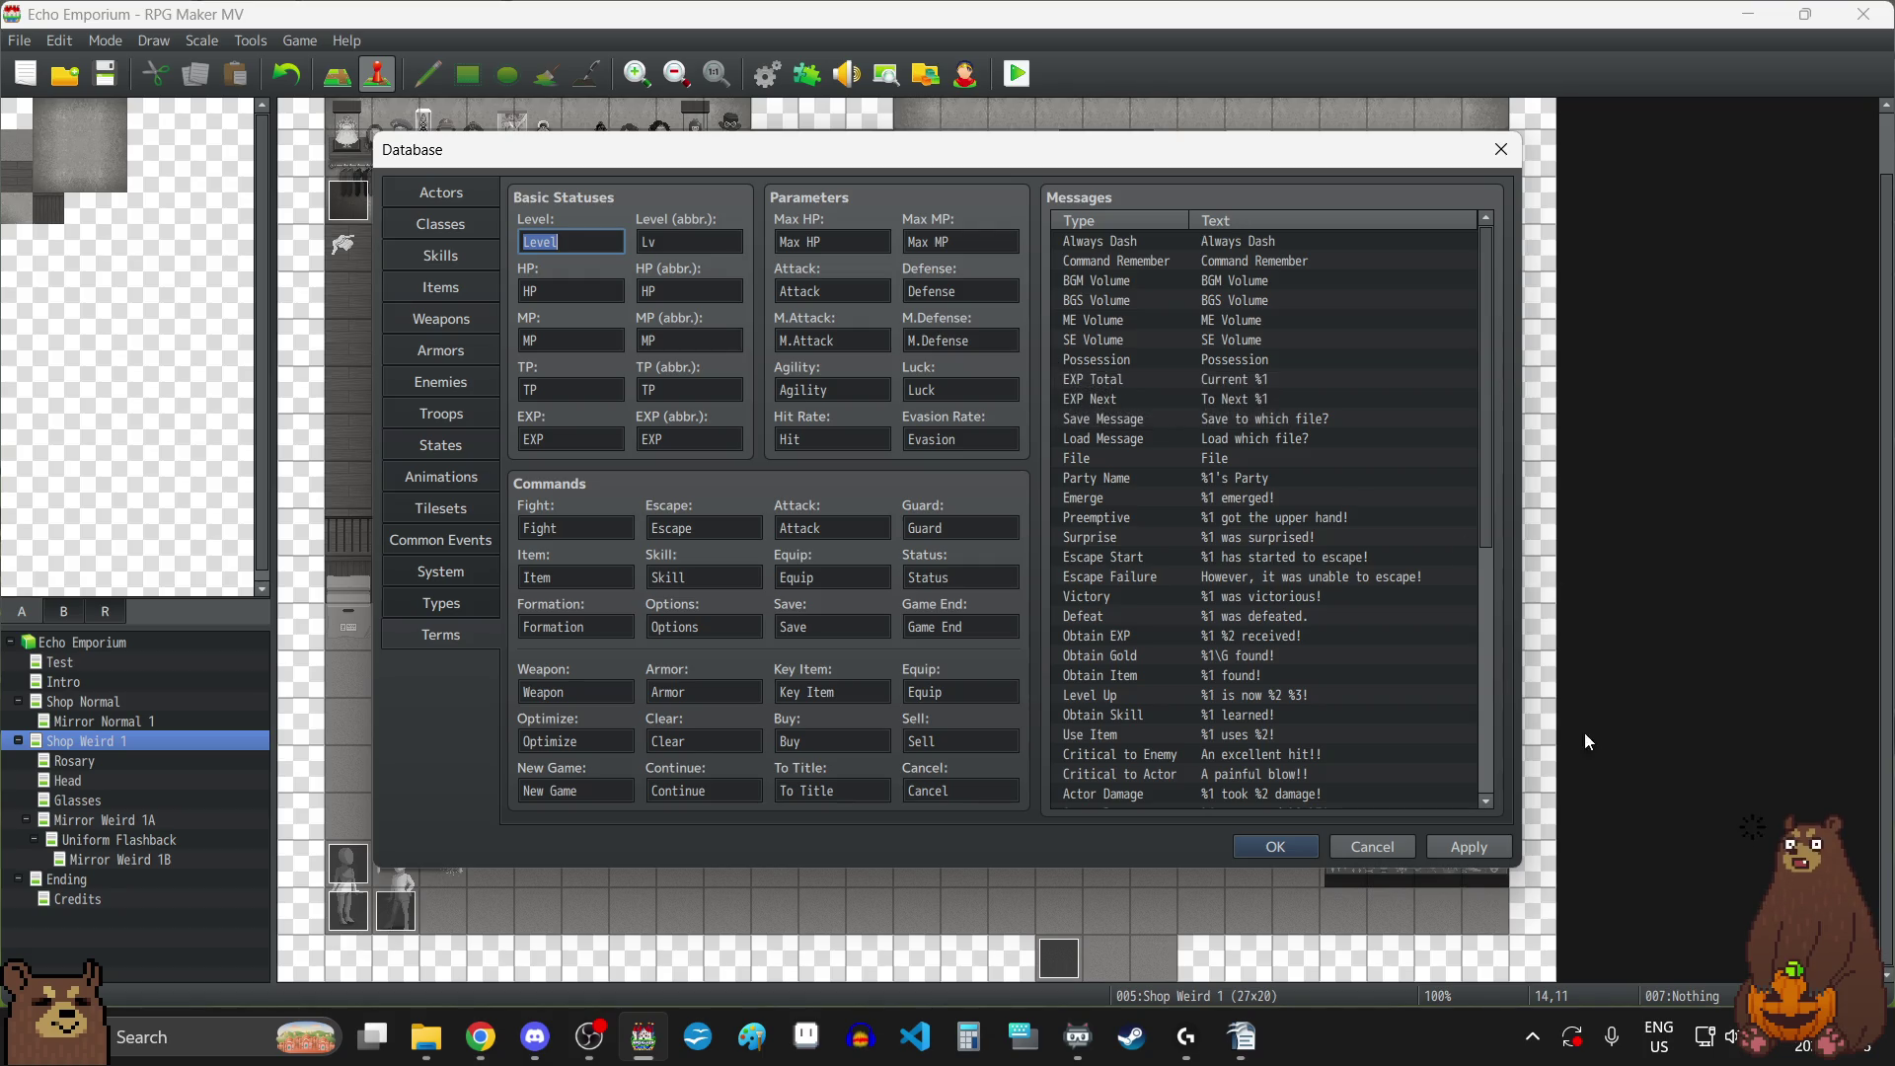
pyautogui.click(1470, 848)
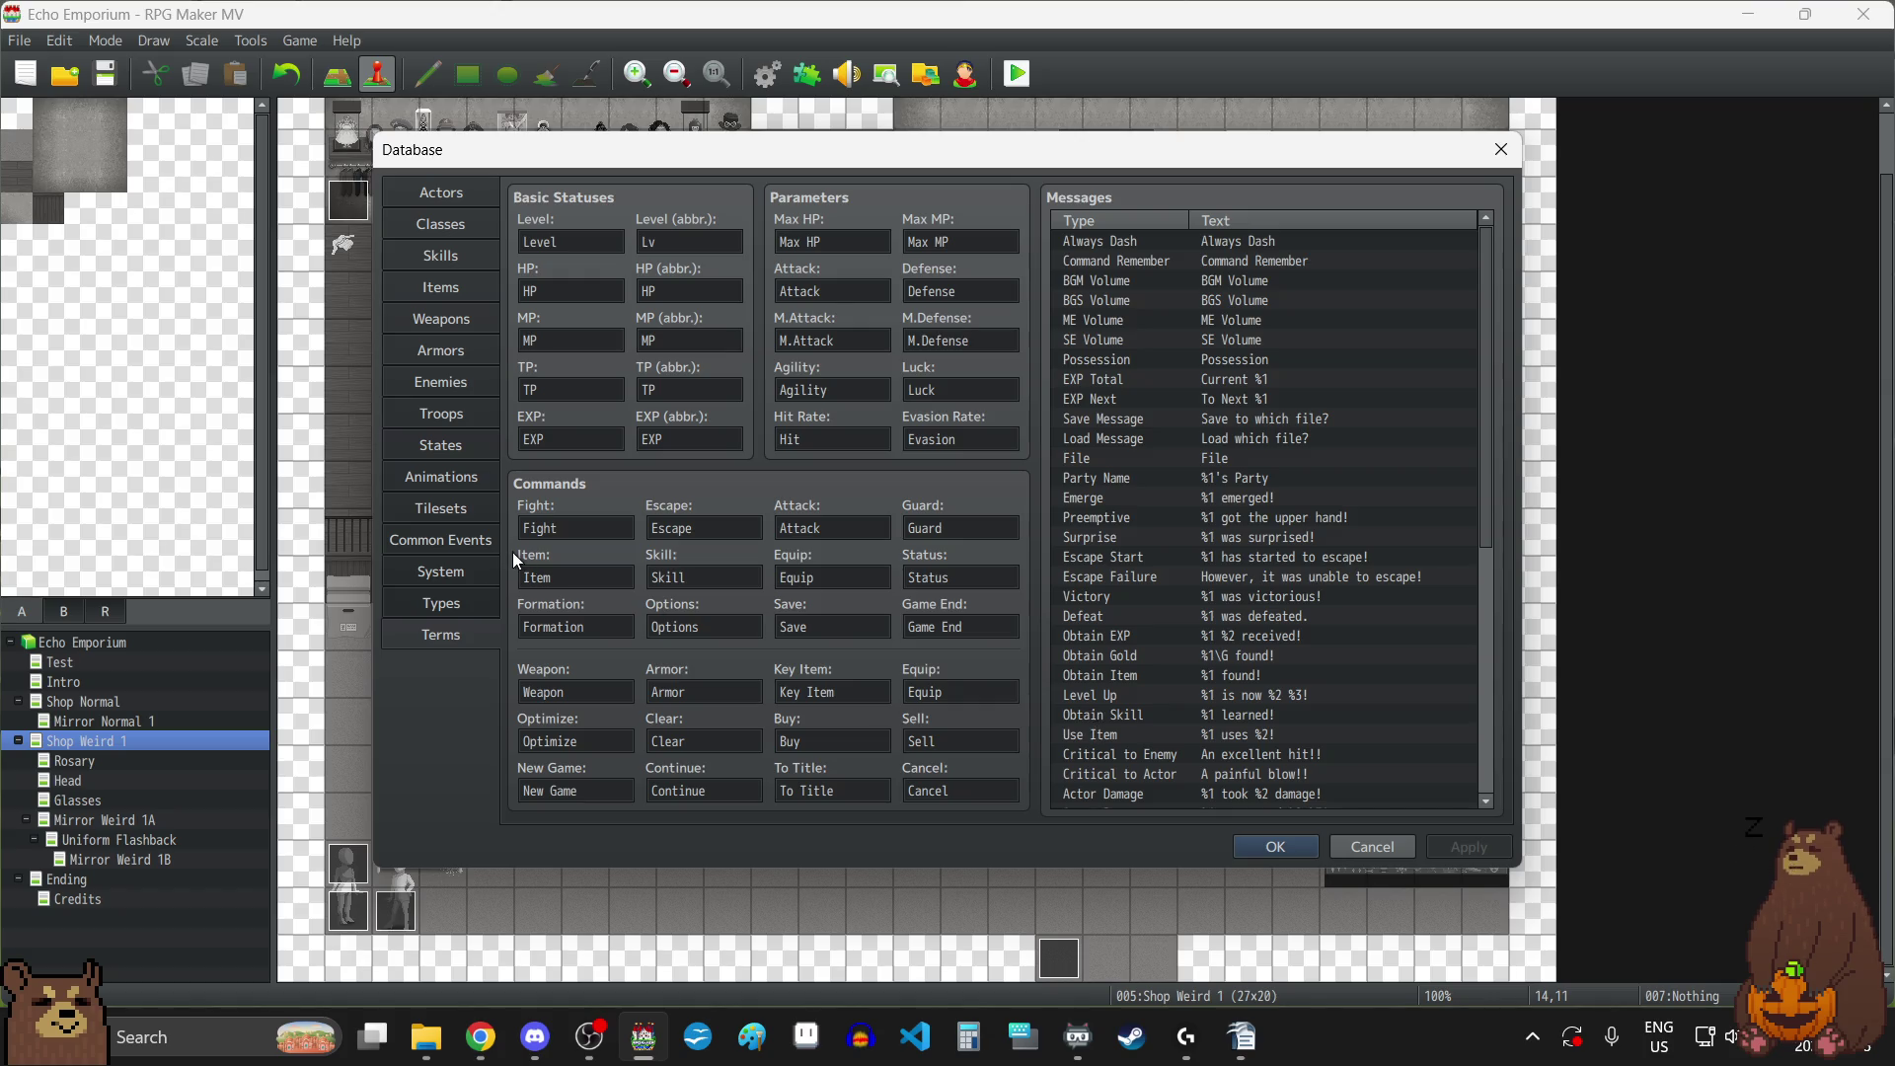
pyautogui.click(1276, 847)
pyautogui.click(93, 87)
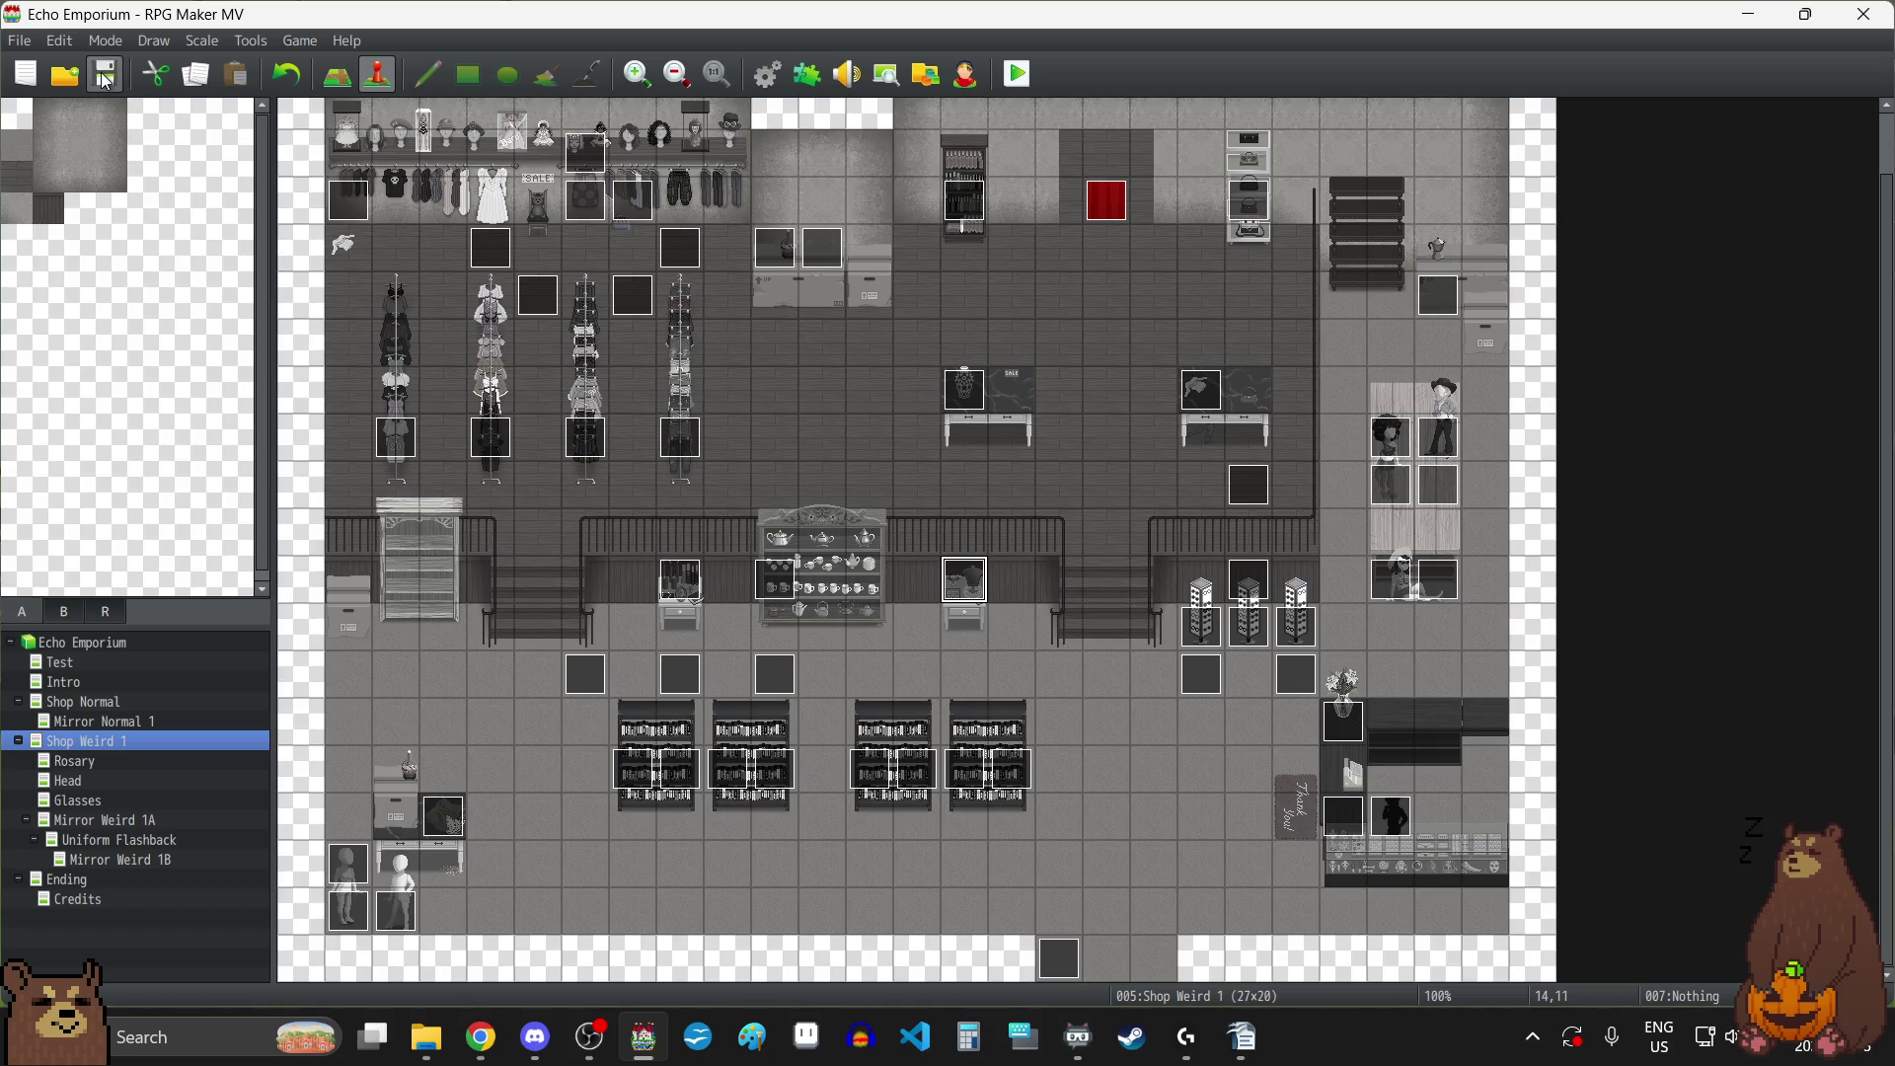
# Review the Intro map event's Change Menu Access command, then switch to the Shop Normal map.
pyautogui.click(69, 663)
pyautogui.click(80, 681)
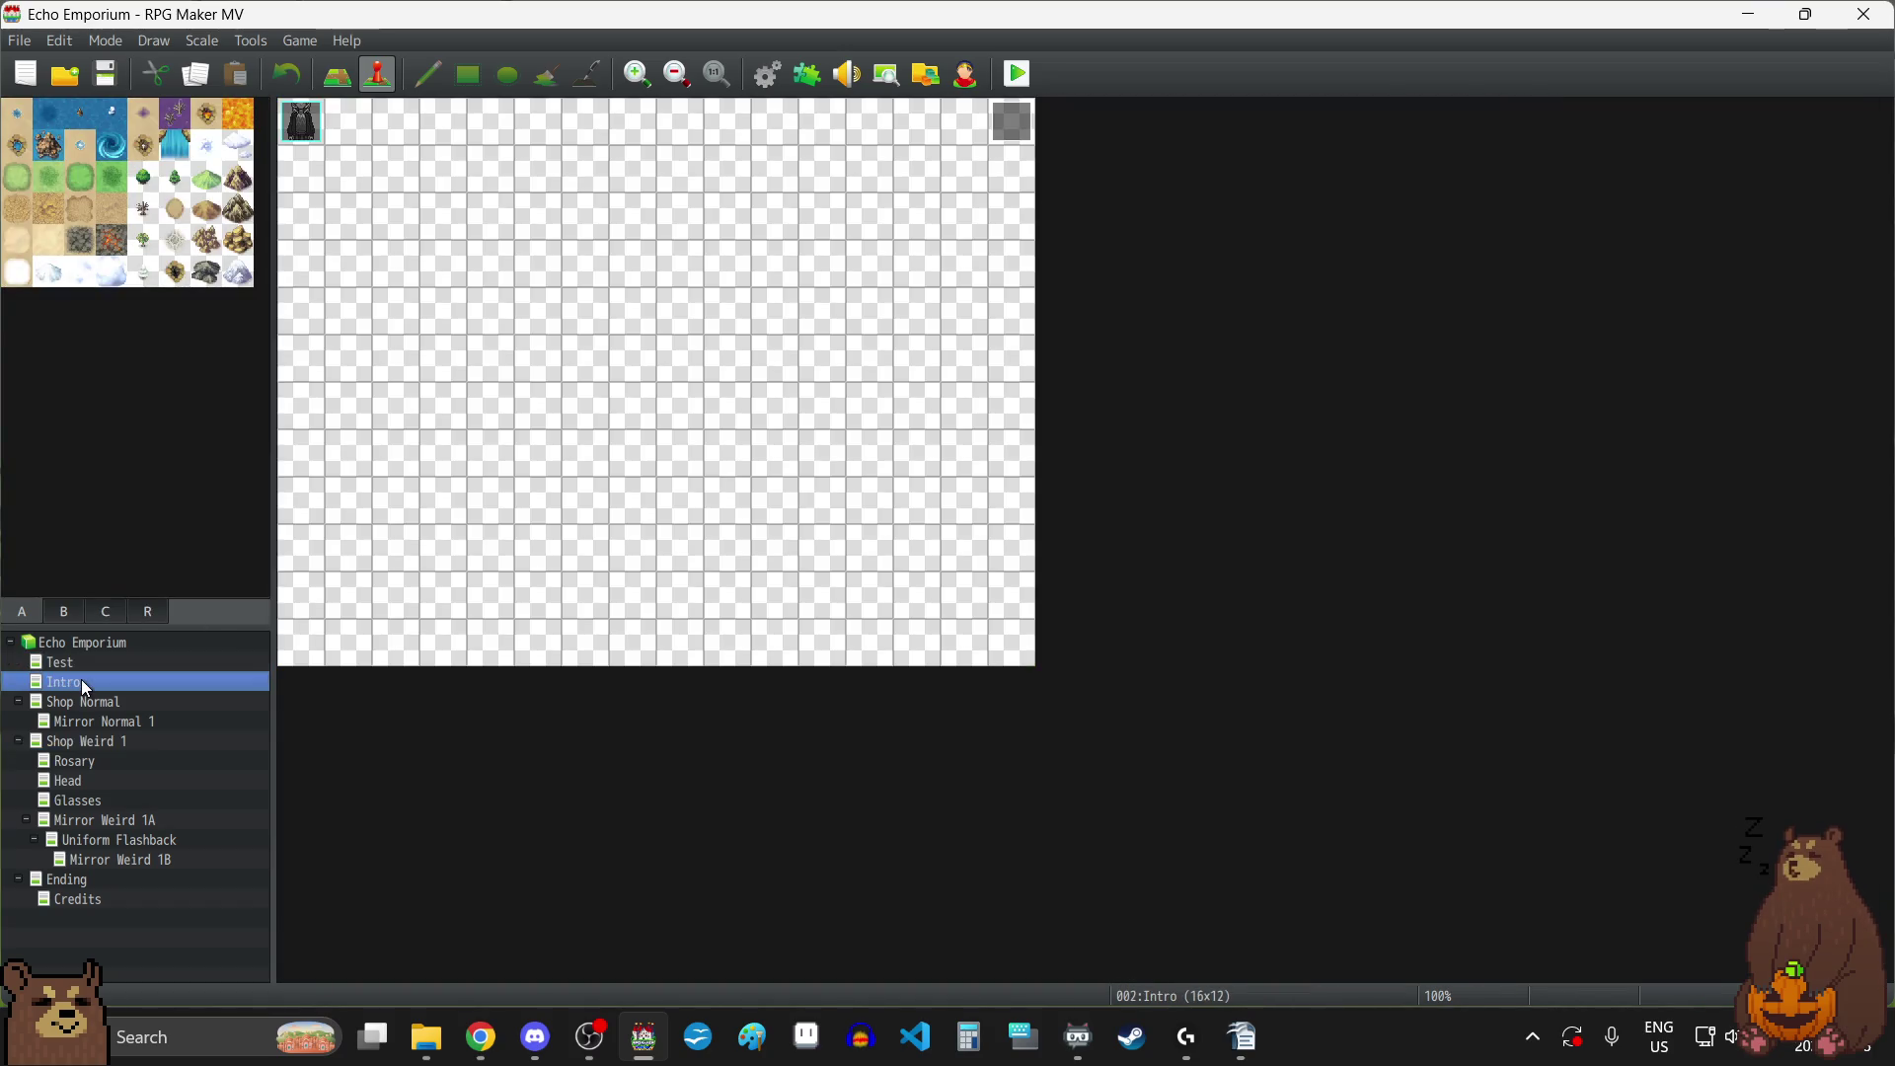
pyautogui.doubleClick(1018, 124)
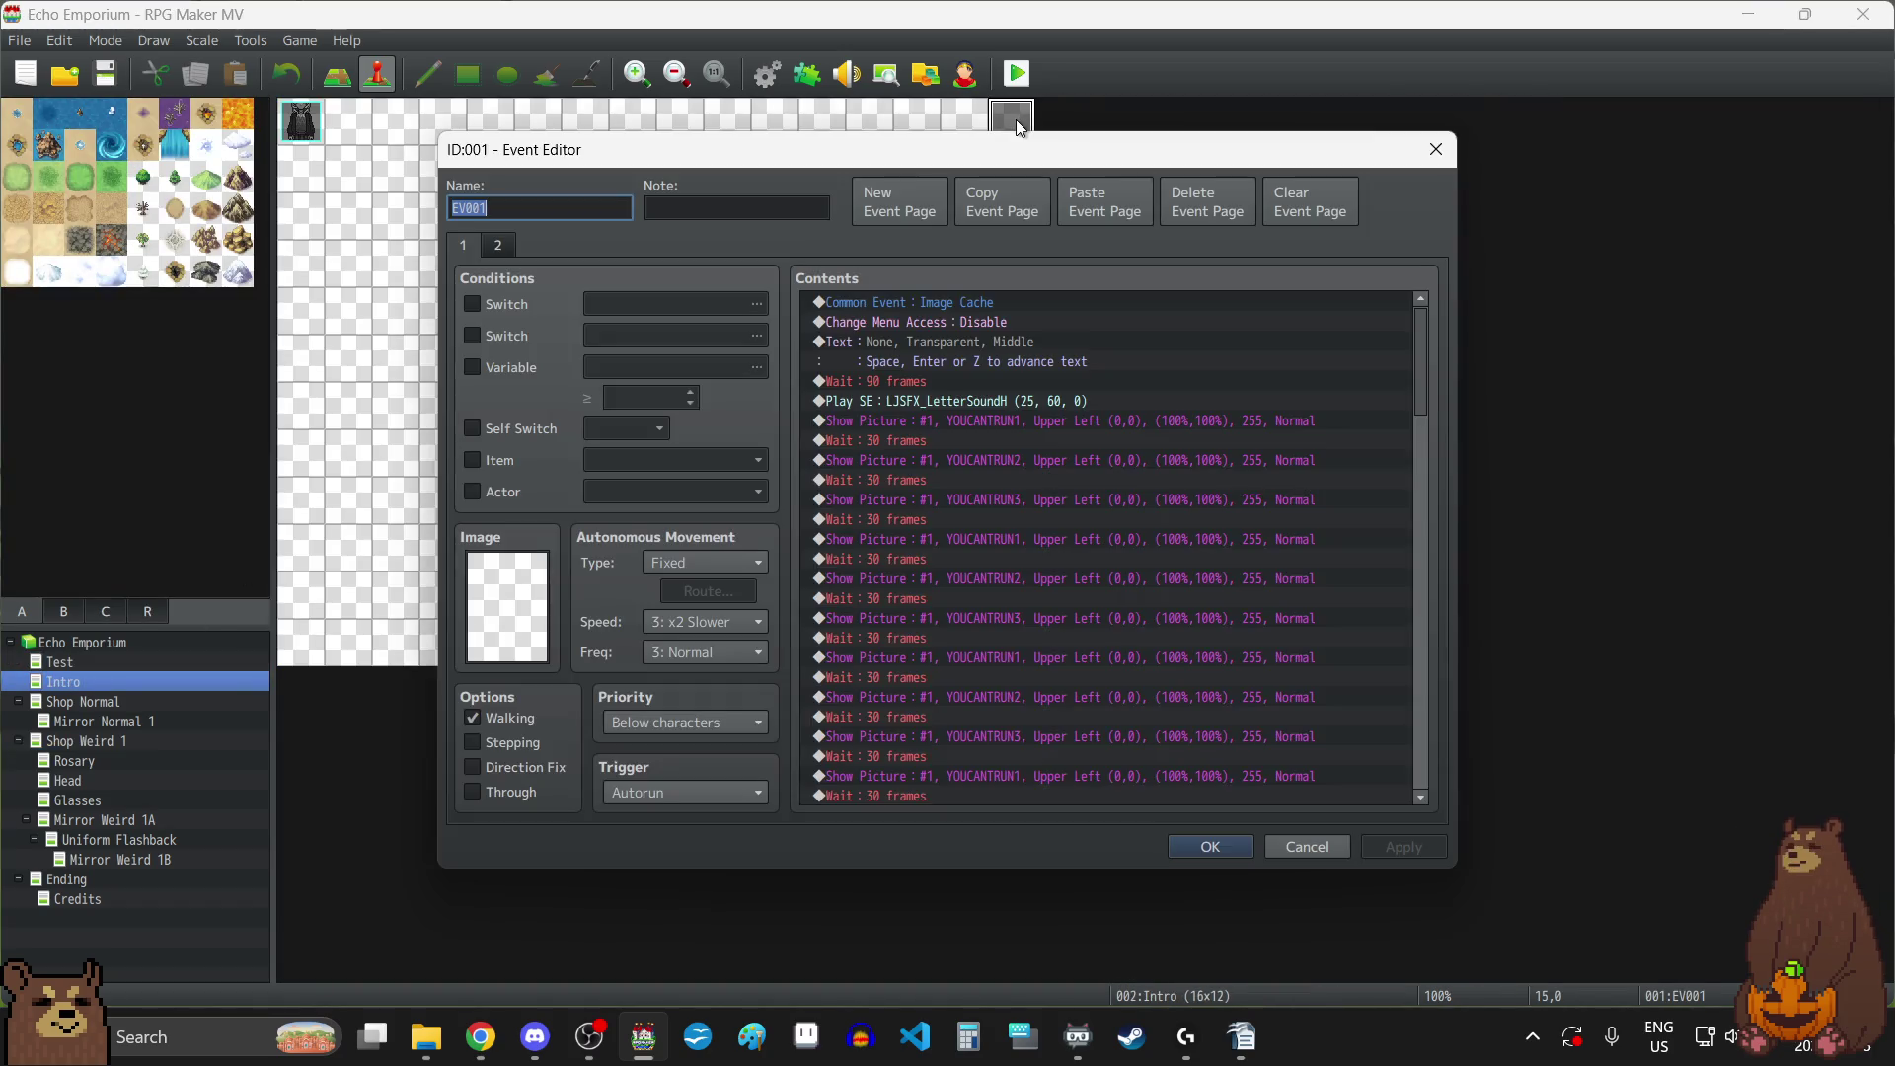
pyautogui.click(969, 324)
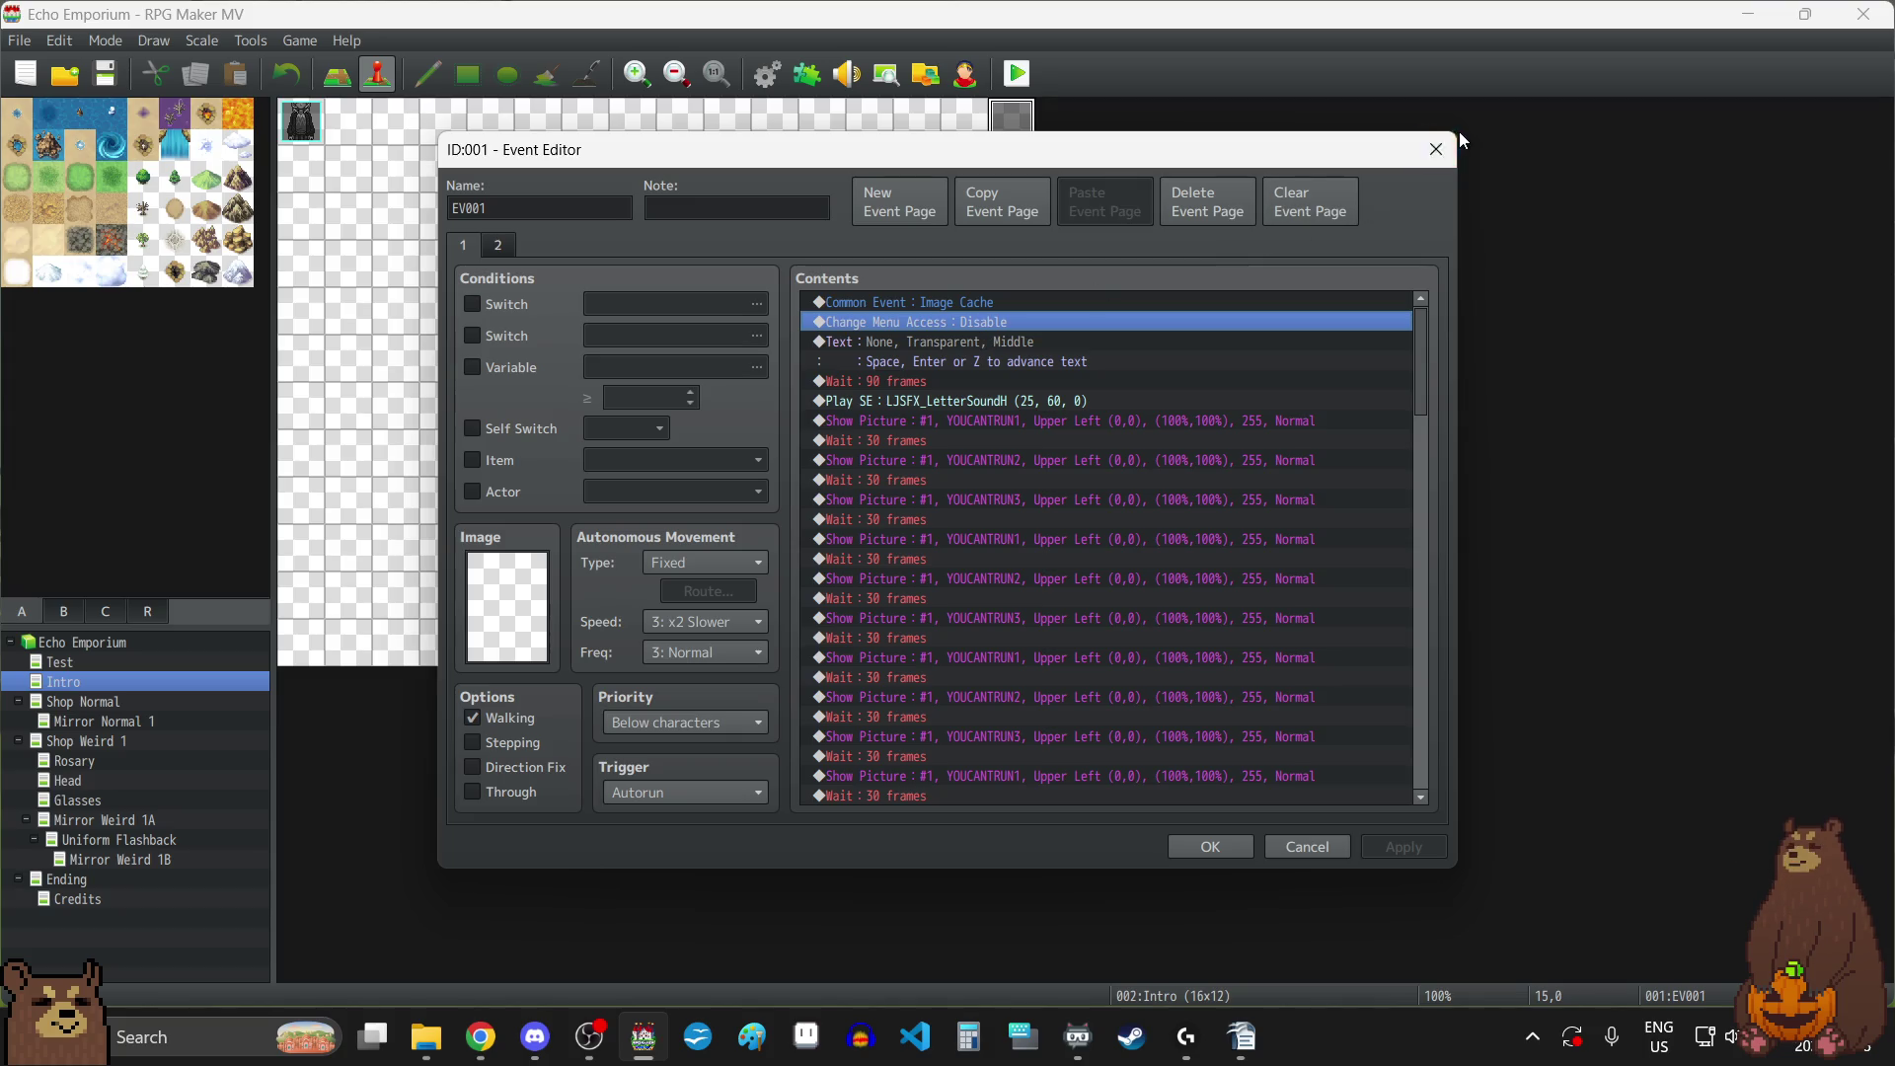
pyautogui.press('Escape')
pyautogui.click(111, 703)
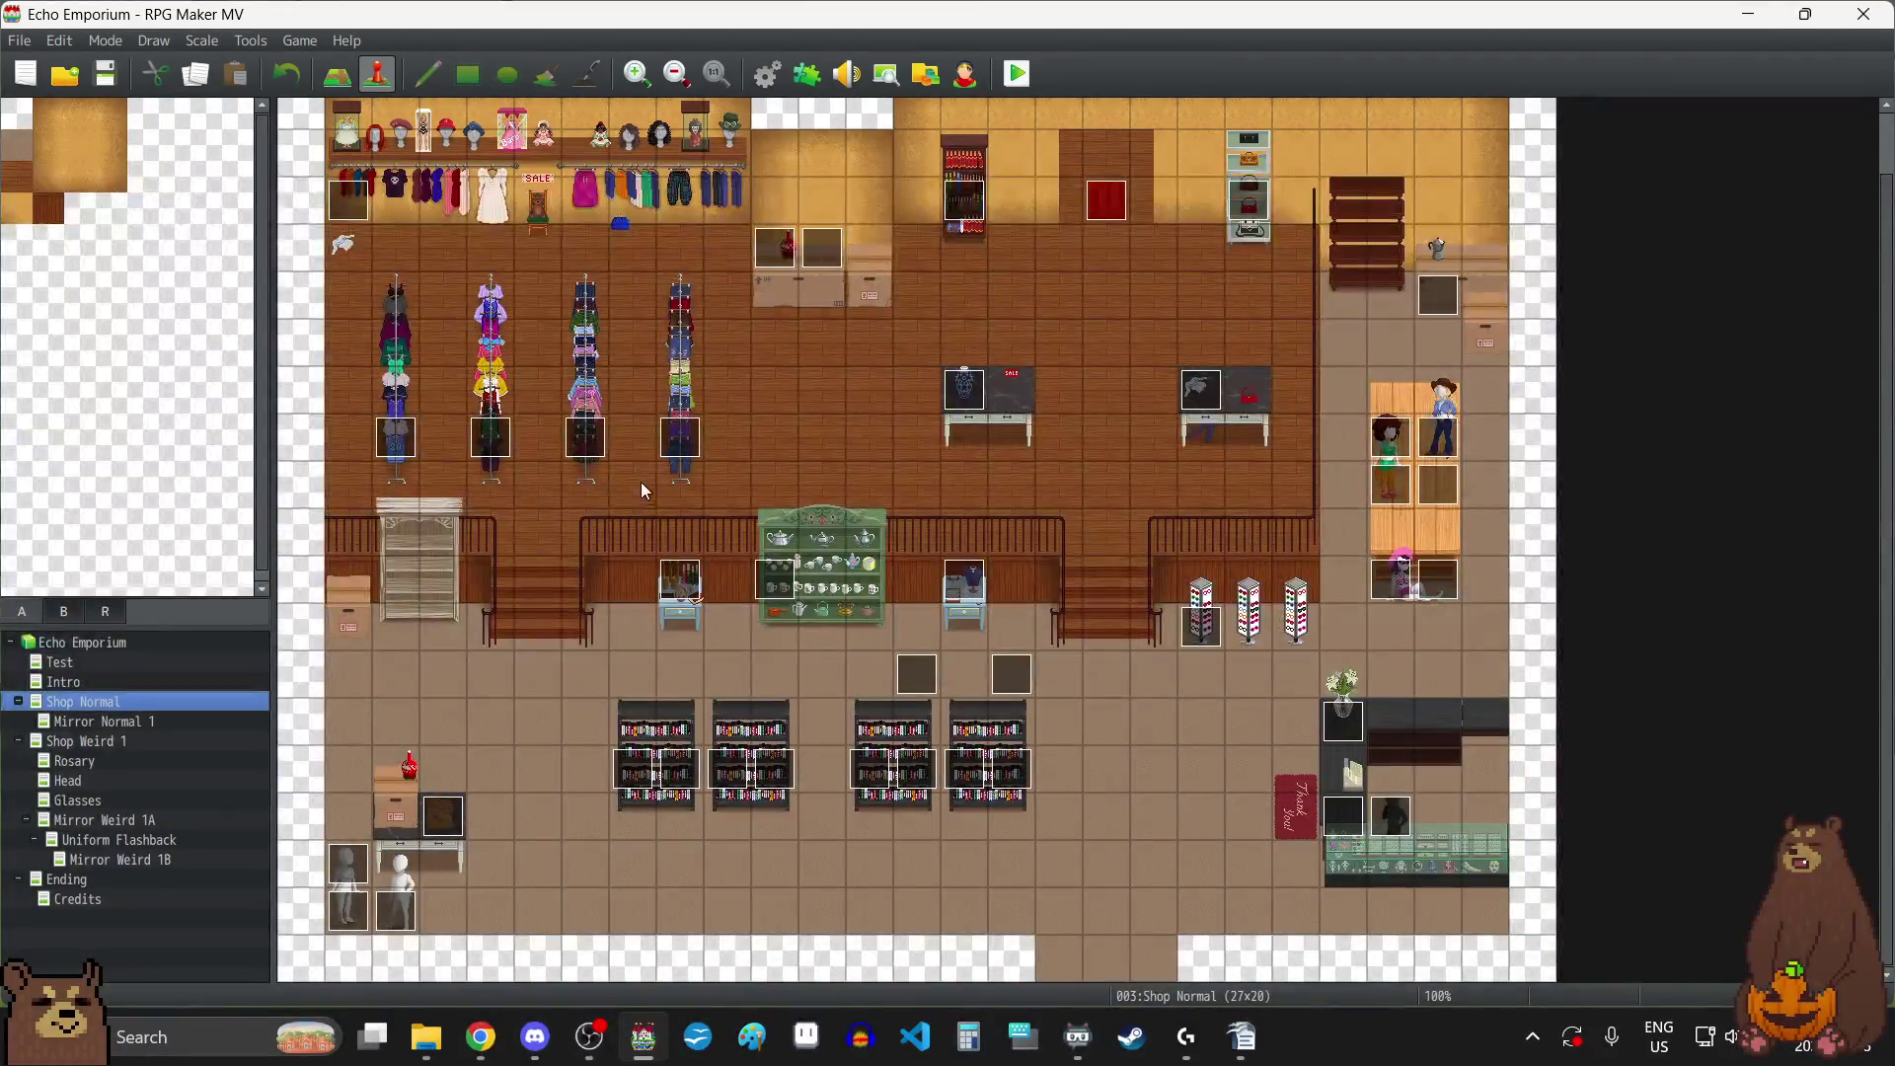
# Insert Change Menu Access: Enable above EV001's Control Self Switch command and save the event.
pyautogui.scroll(1, 581, 550)
pyautogui.doubleClick(306, 126)
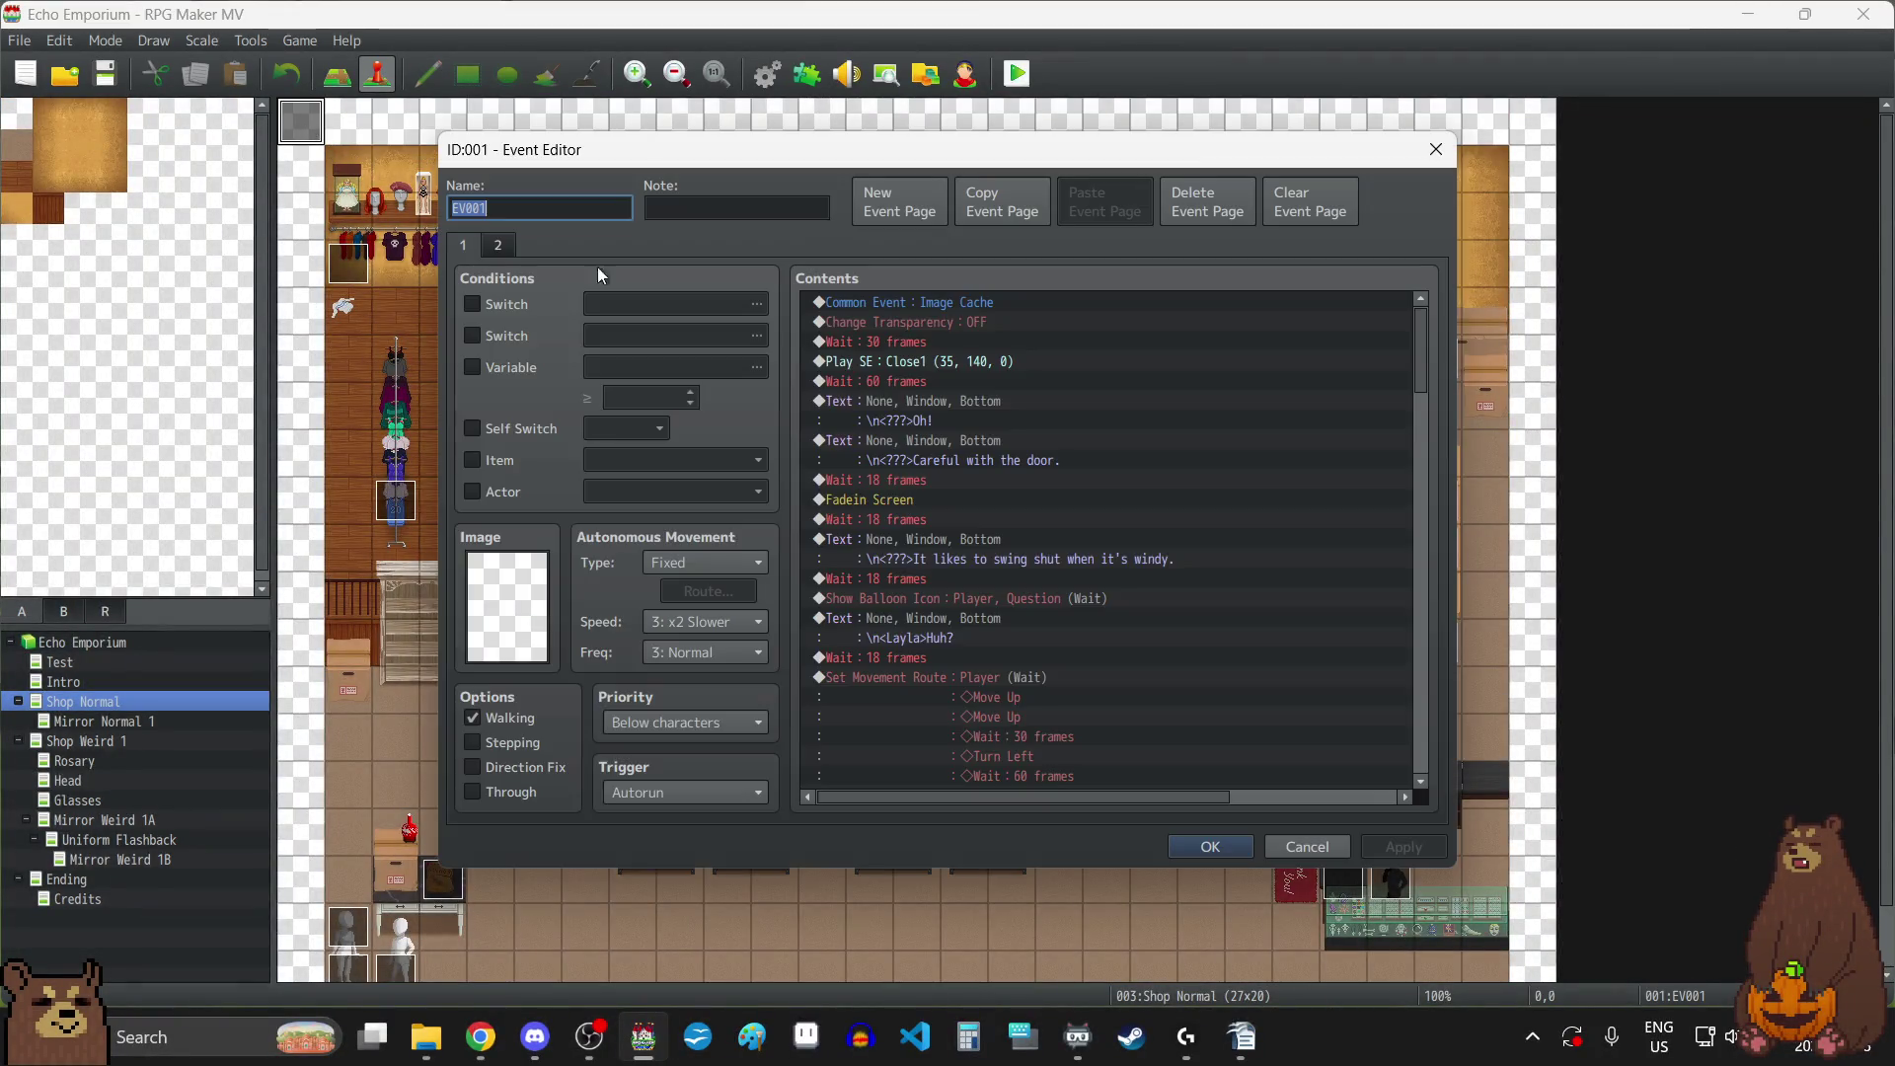
pyautogui.click(498, 245)
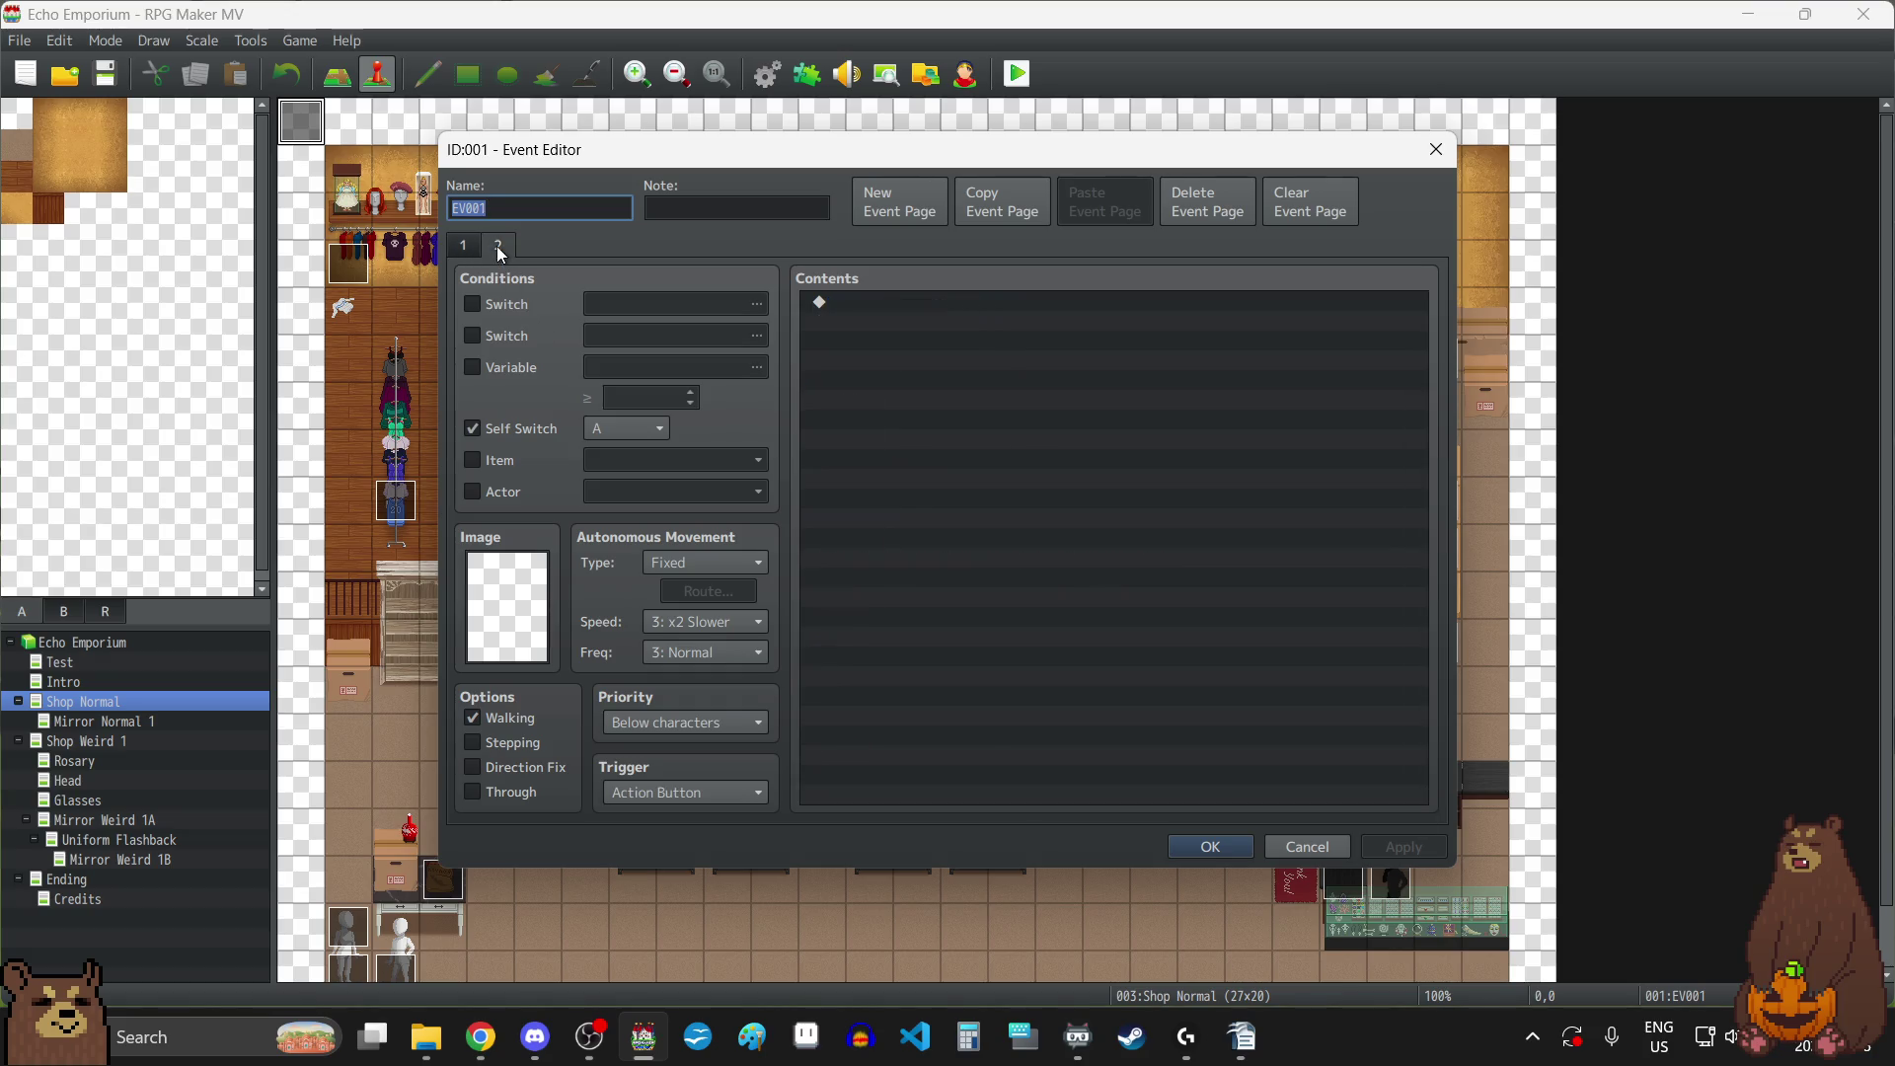
pyautogui.click(472, 246)
pyautogui.scroll(-10, 1035, 521)
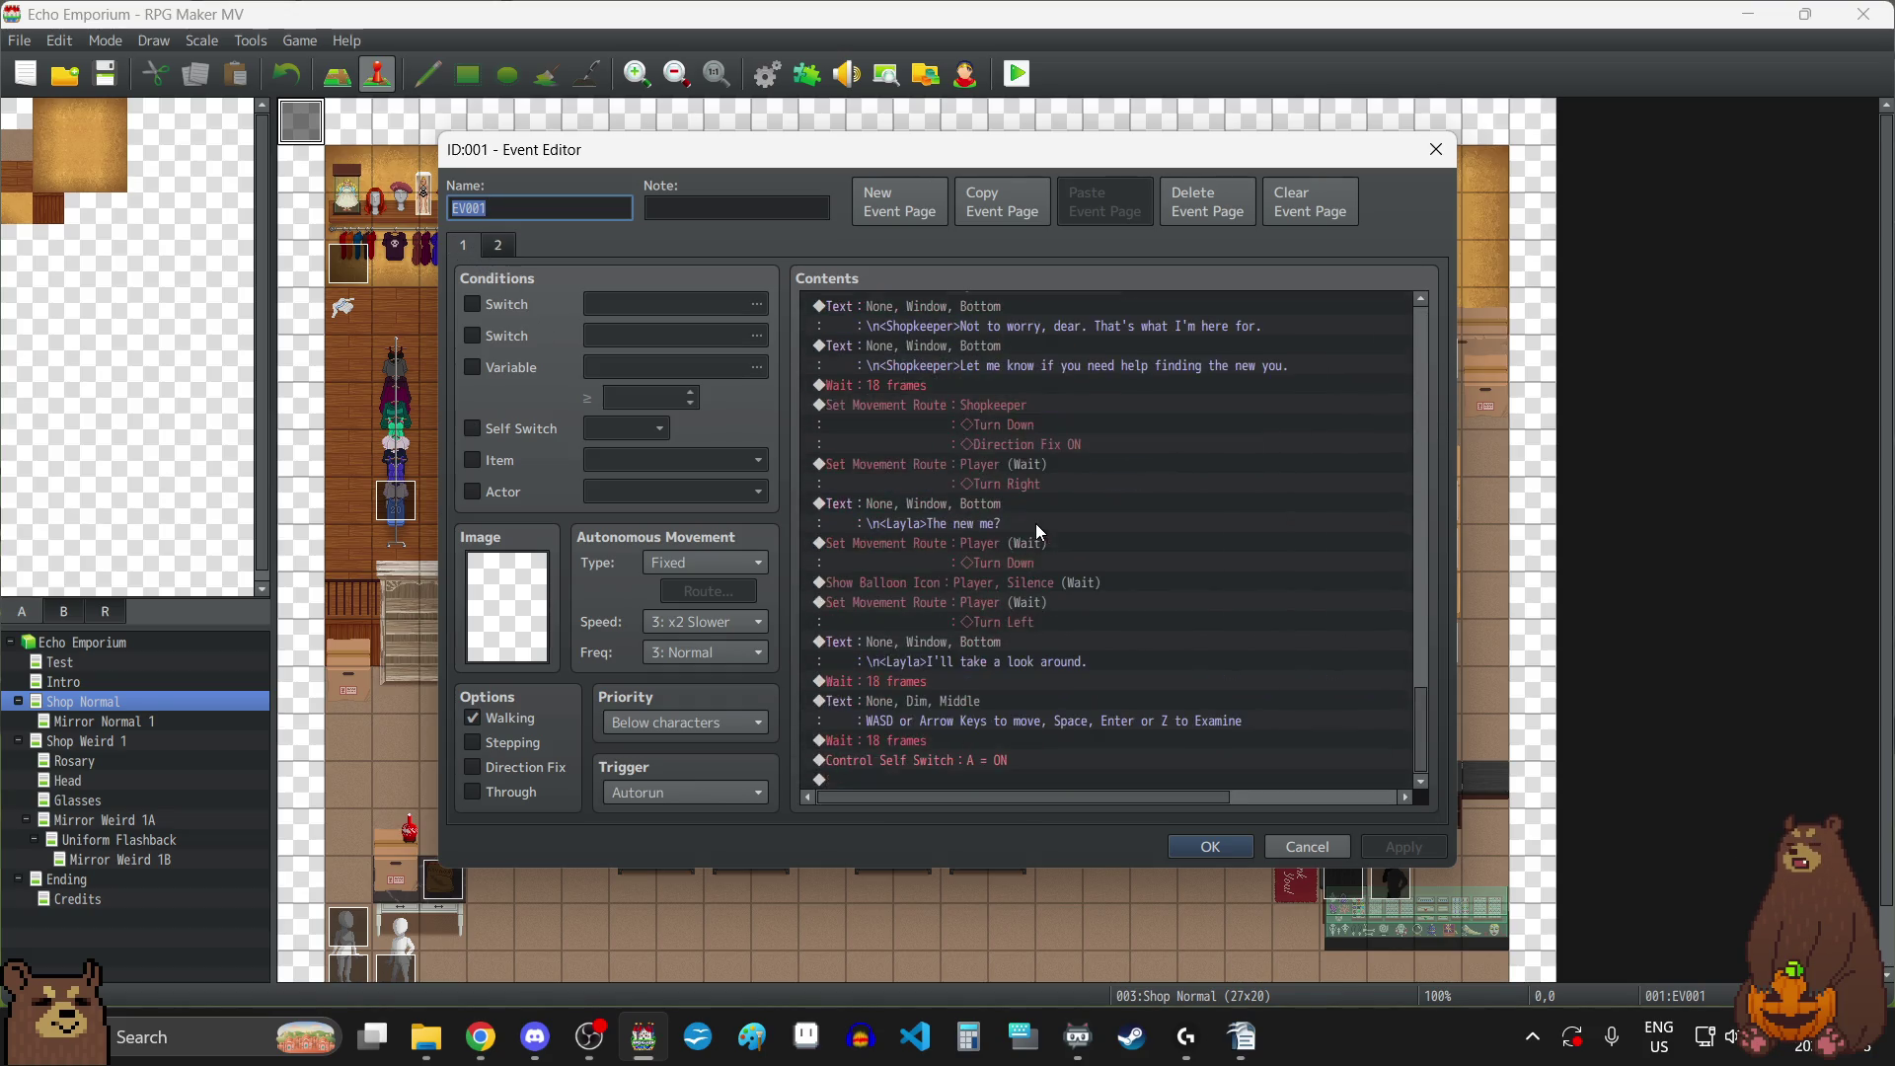
pyautogui.click(945, 762)
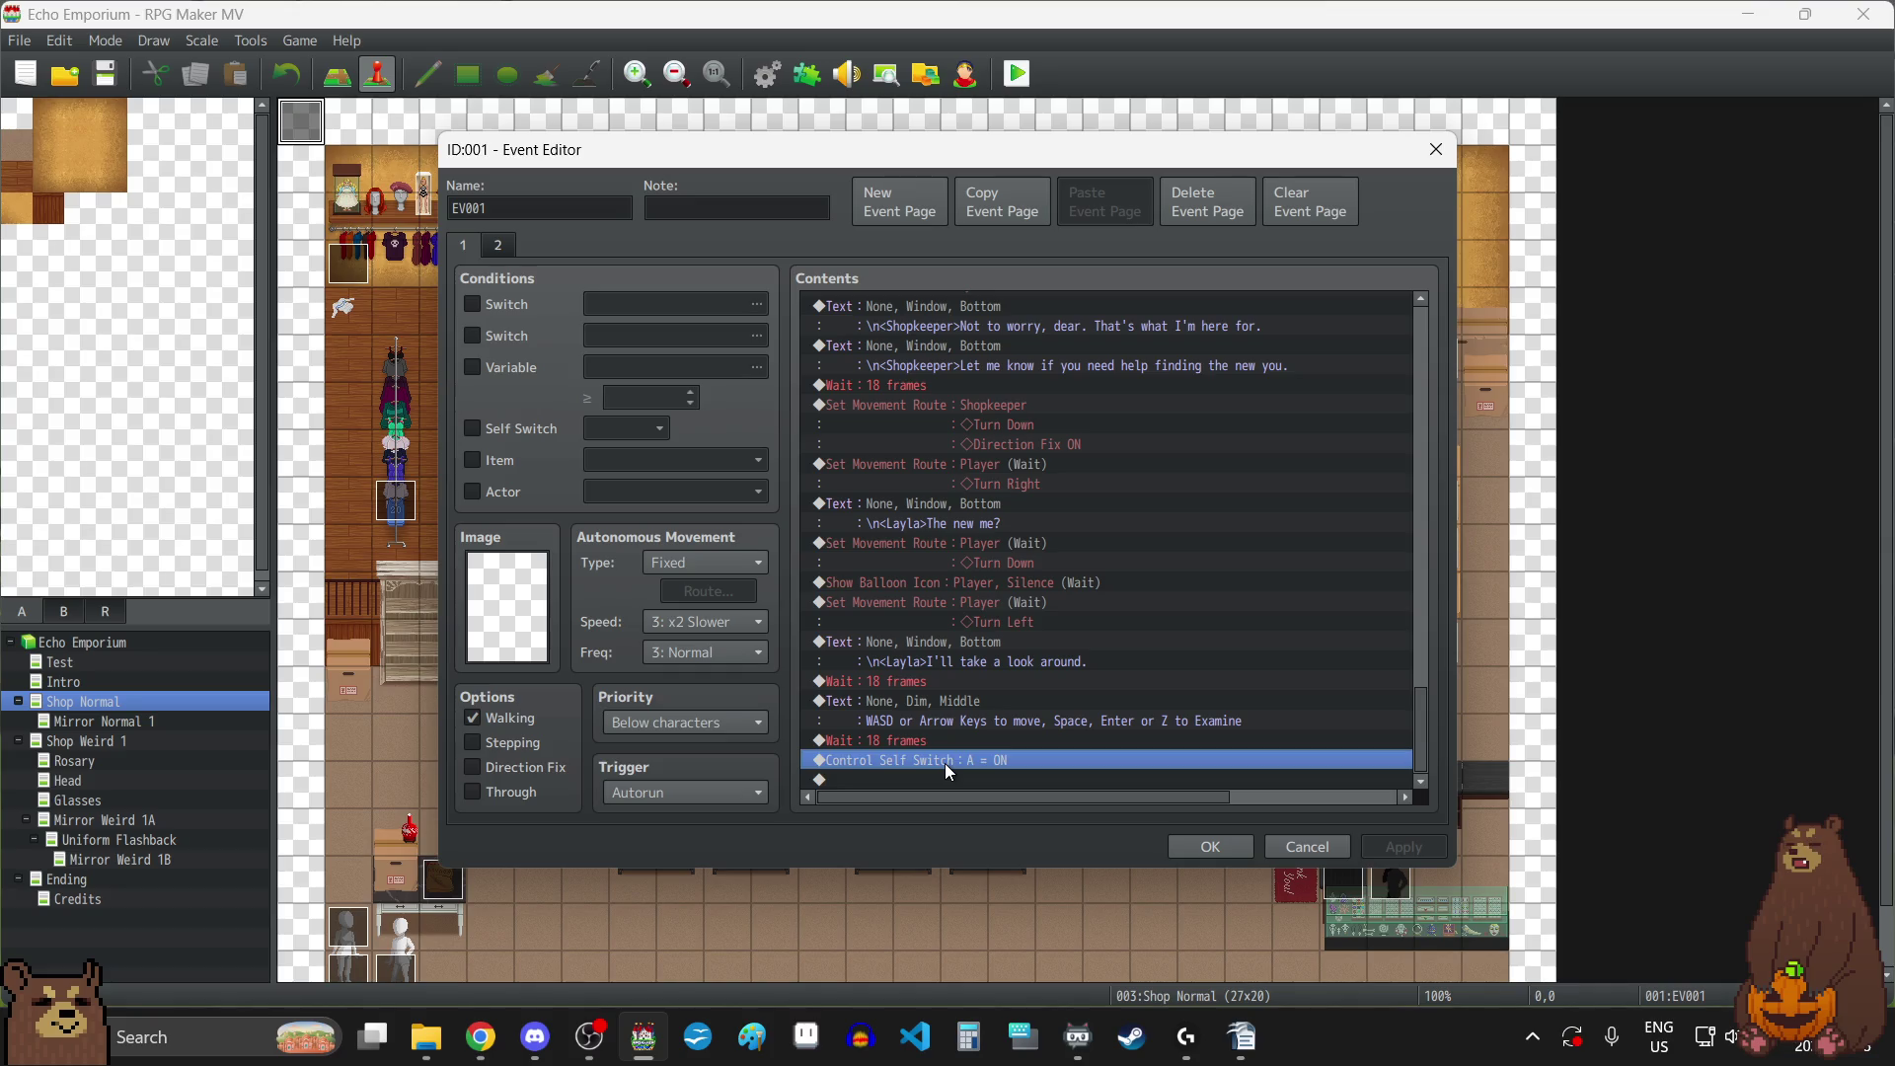
pyautogui.hotkey('ctrl', 'v')
pyautogui.doubleClick(945, 762)
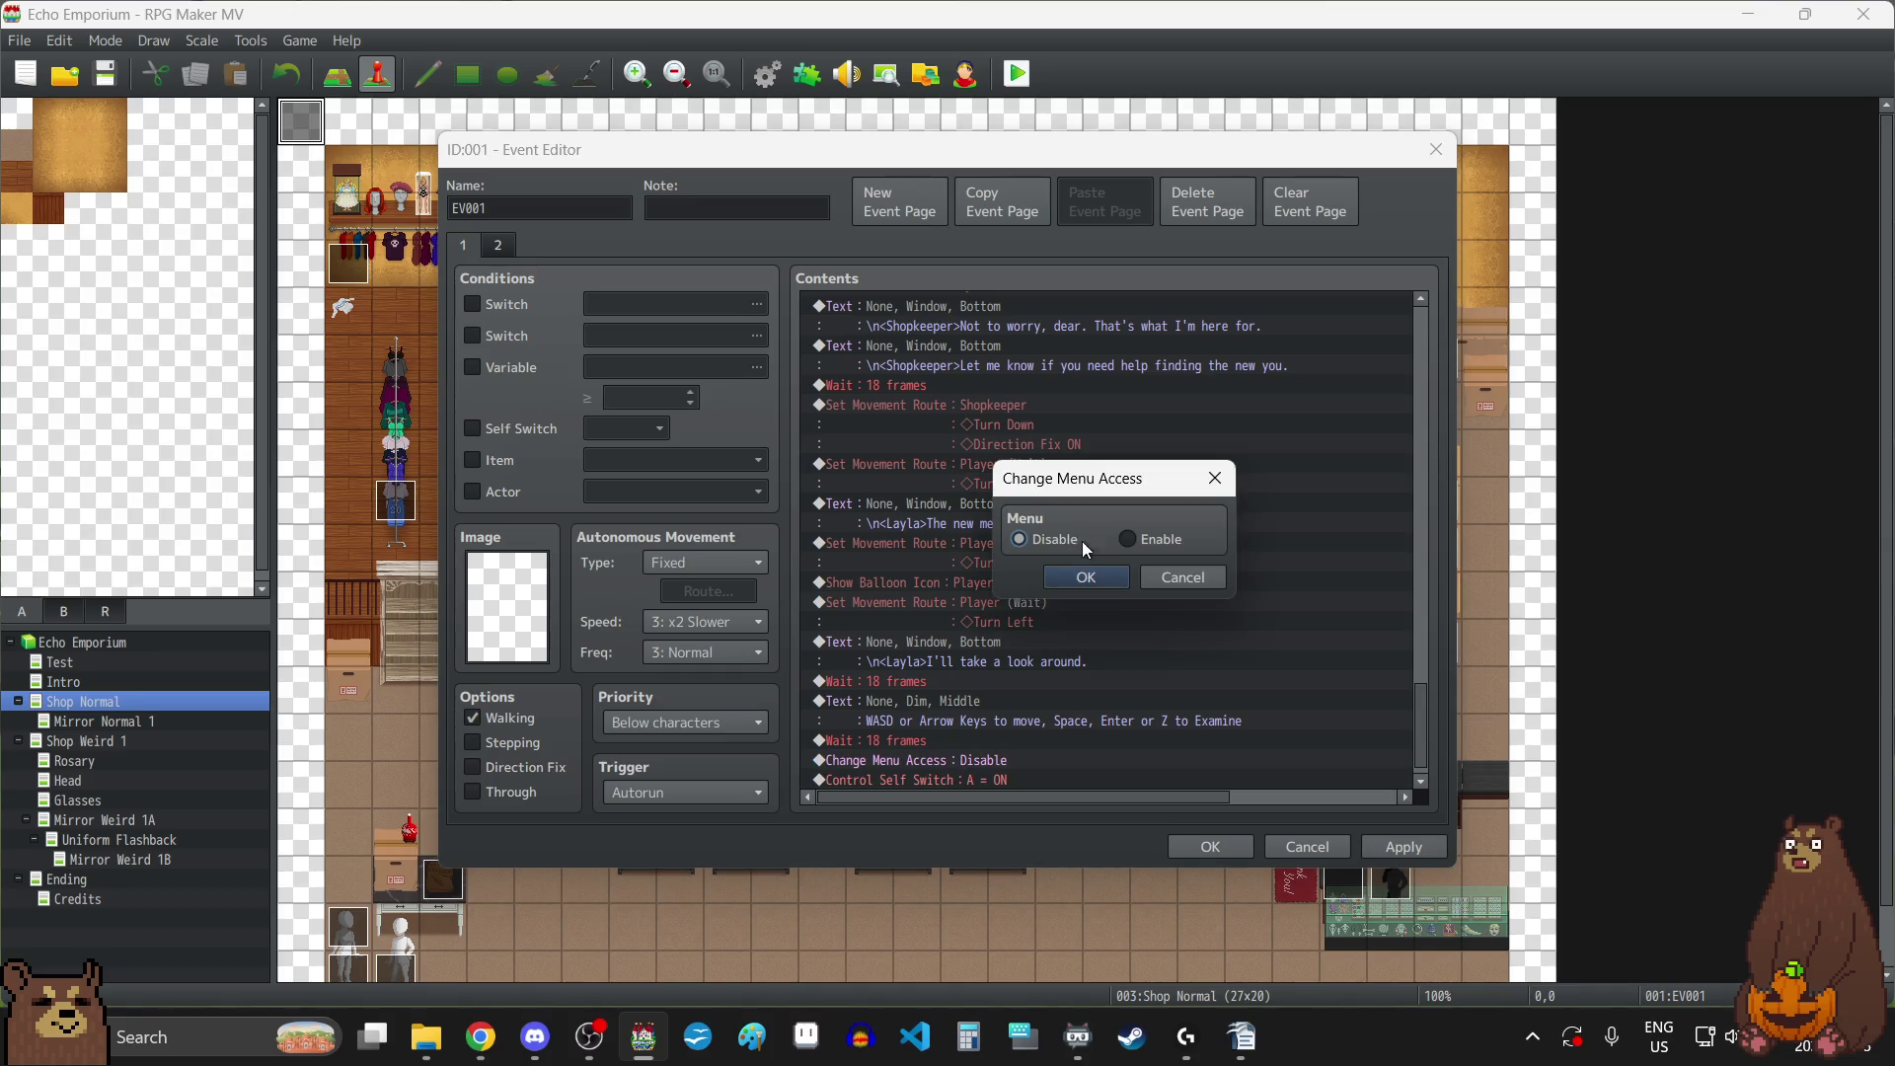
pyautogui.click(1129, 541)
pyautogui.click(1090, 577)
pyautogui.click(1397, 847)
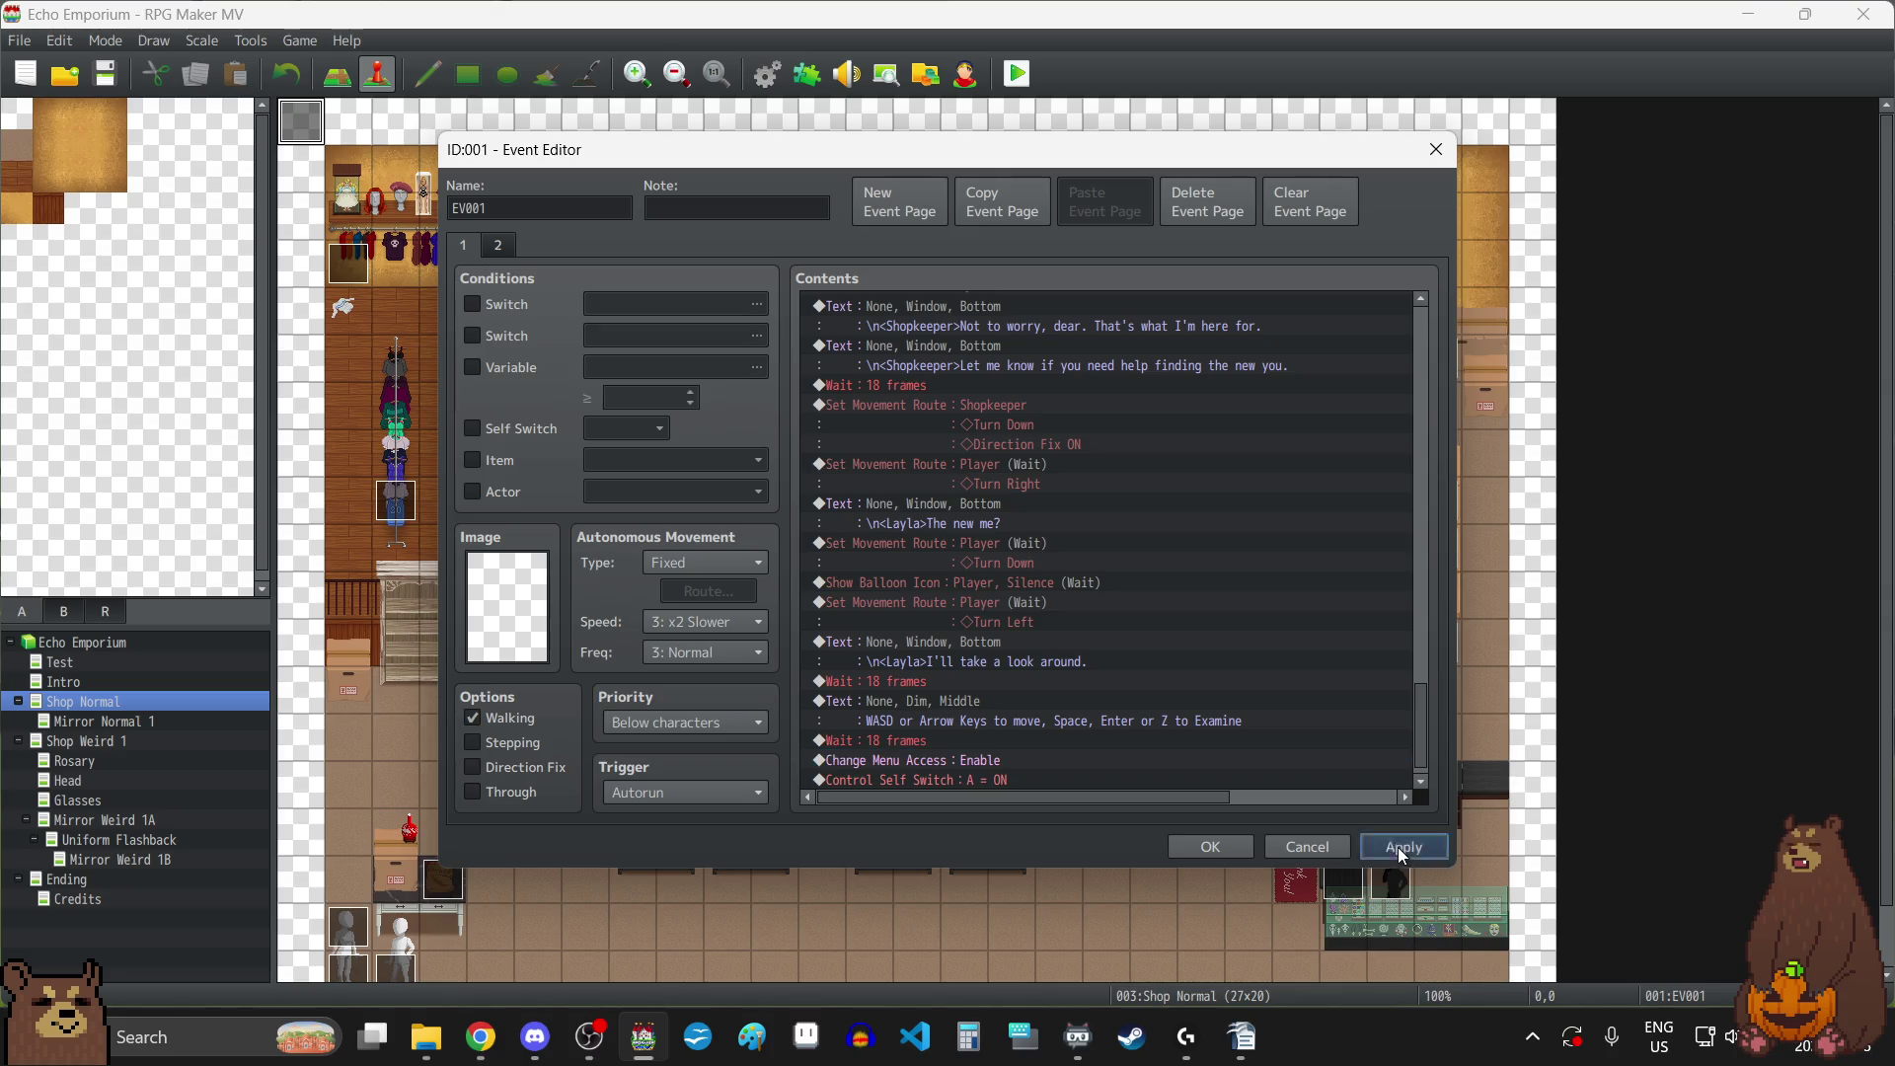
pyautogui.click(1201, 857)
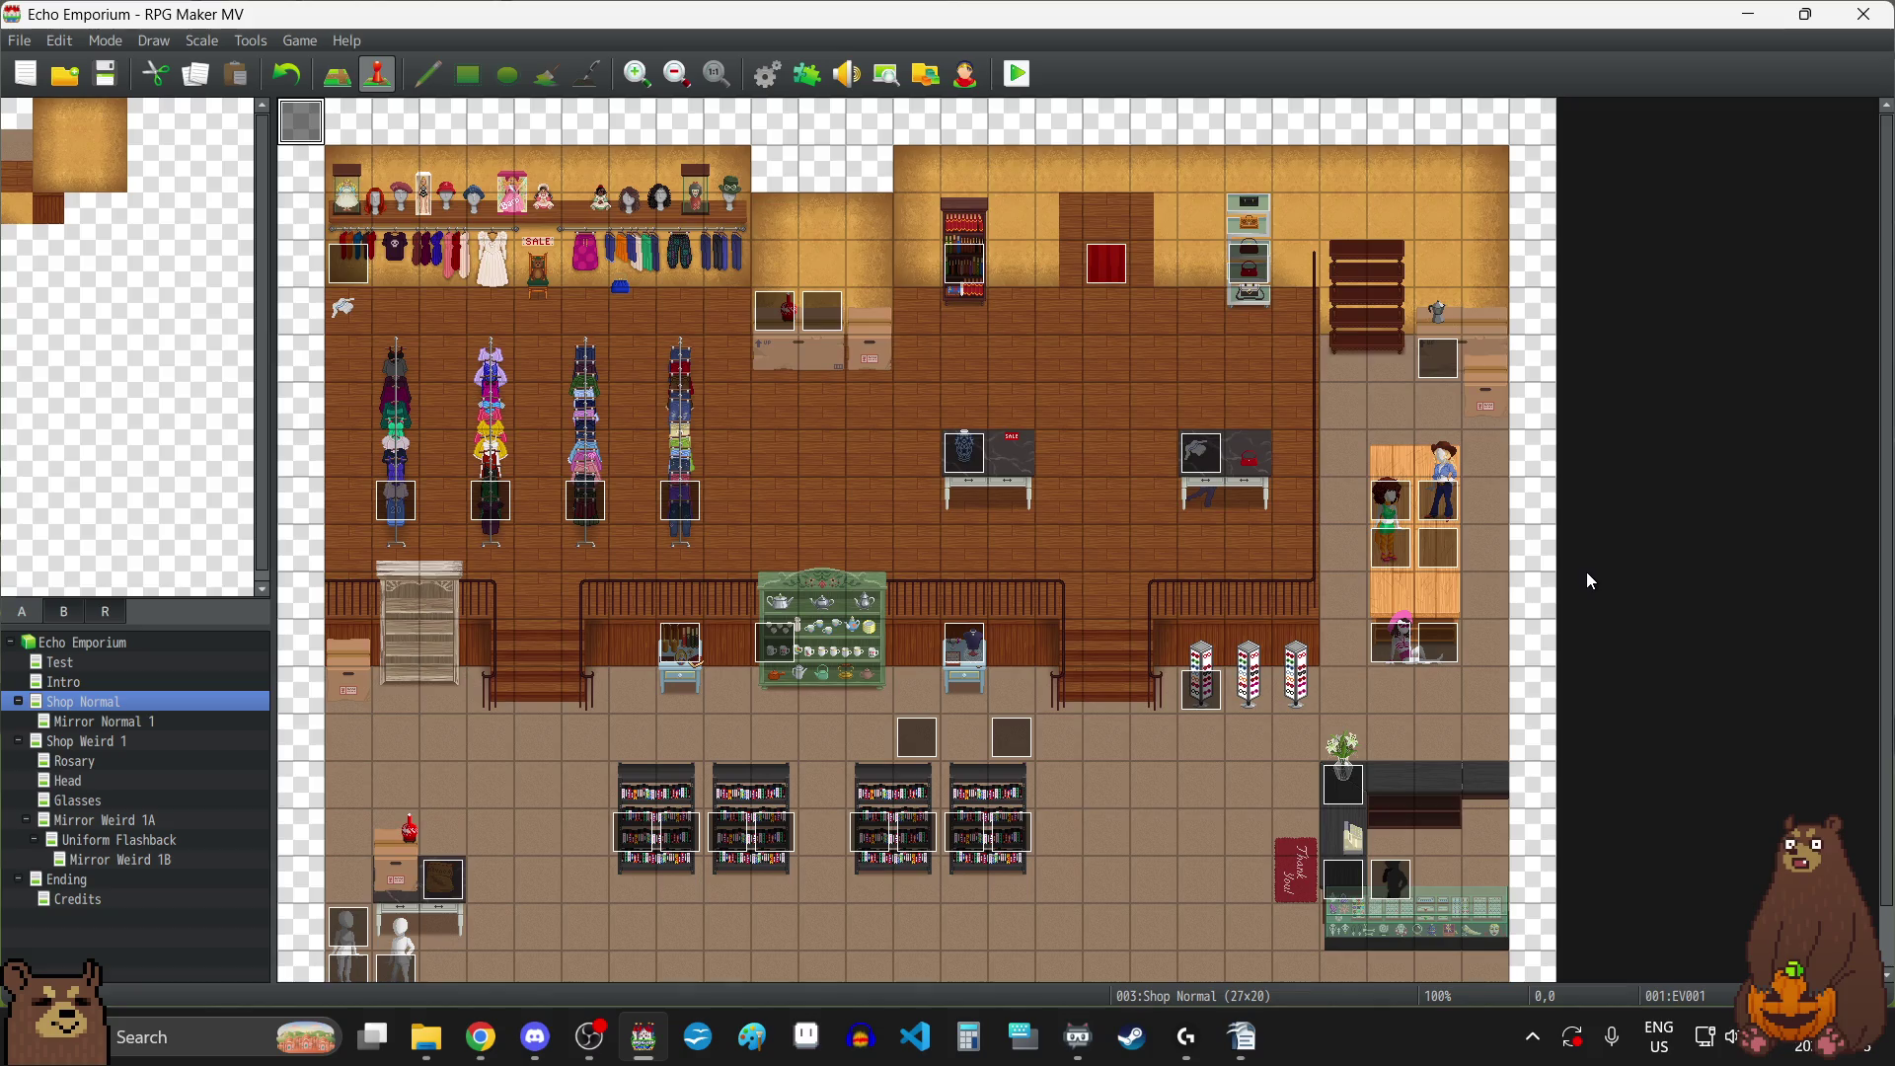
# Reopen the Database, view the Classes and Actors tabs, then move through Types to Terms.
pyautogui.click(769, 77)
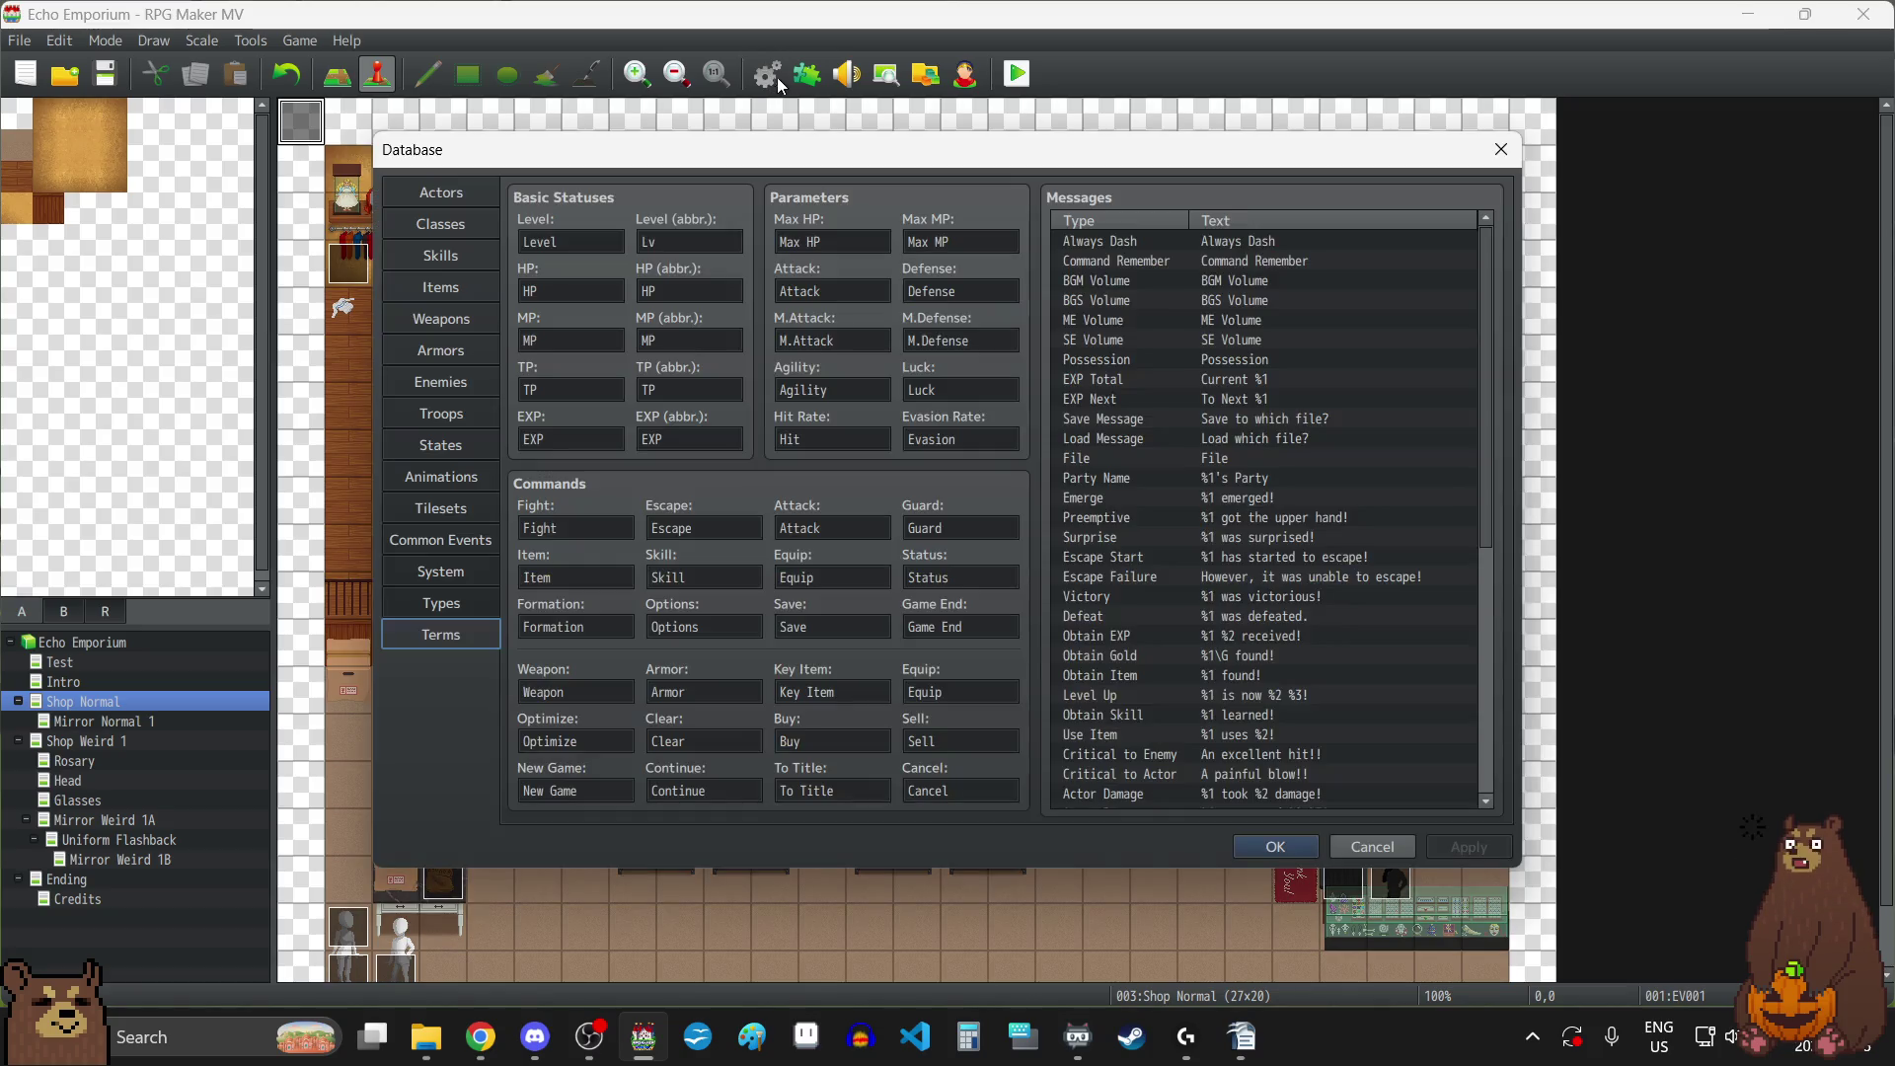
pyautogui.click(1501, 149)
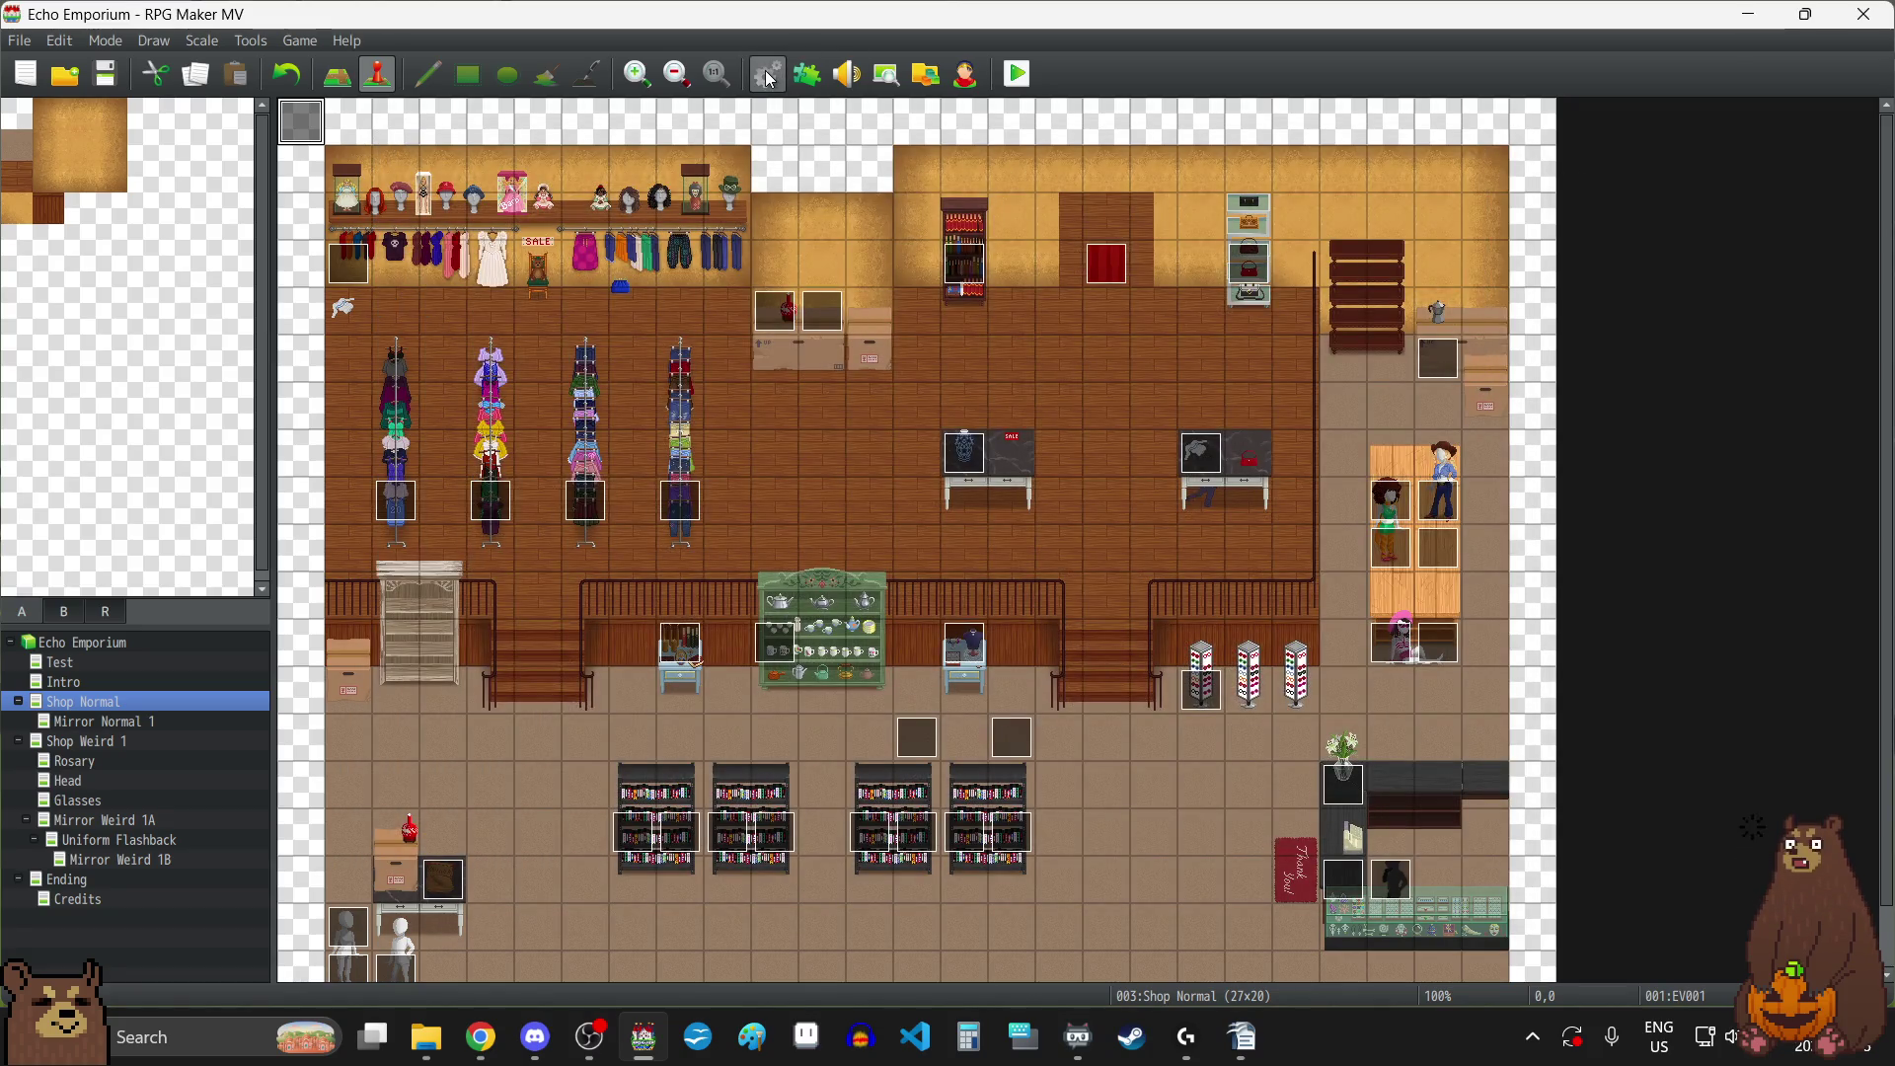
pyautogui.click(769, 77)
pyautogui.click(441, 224)
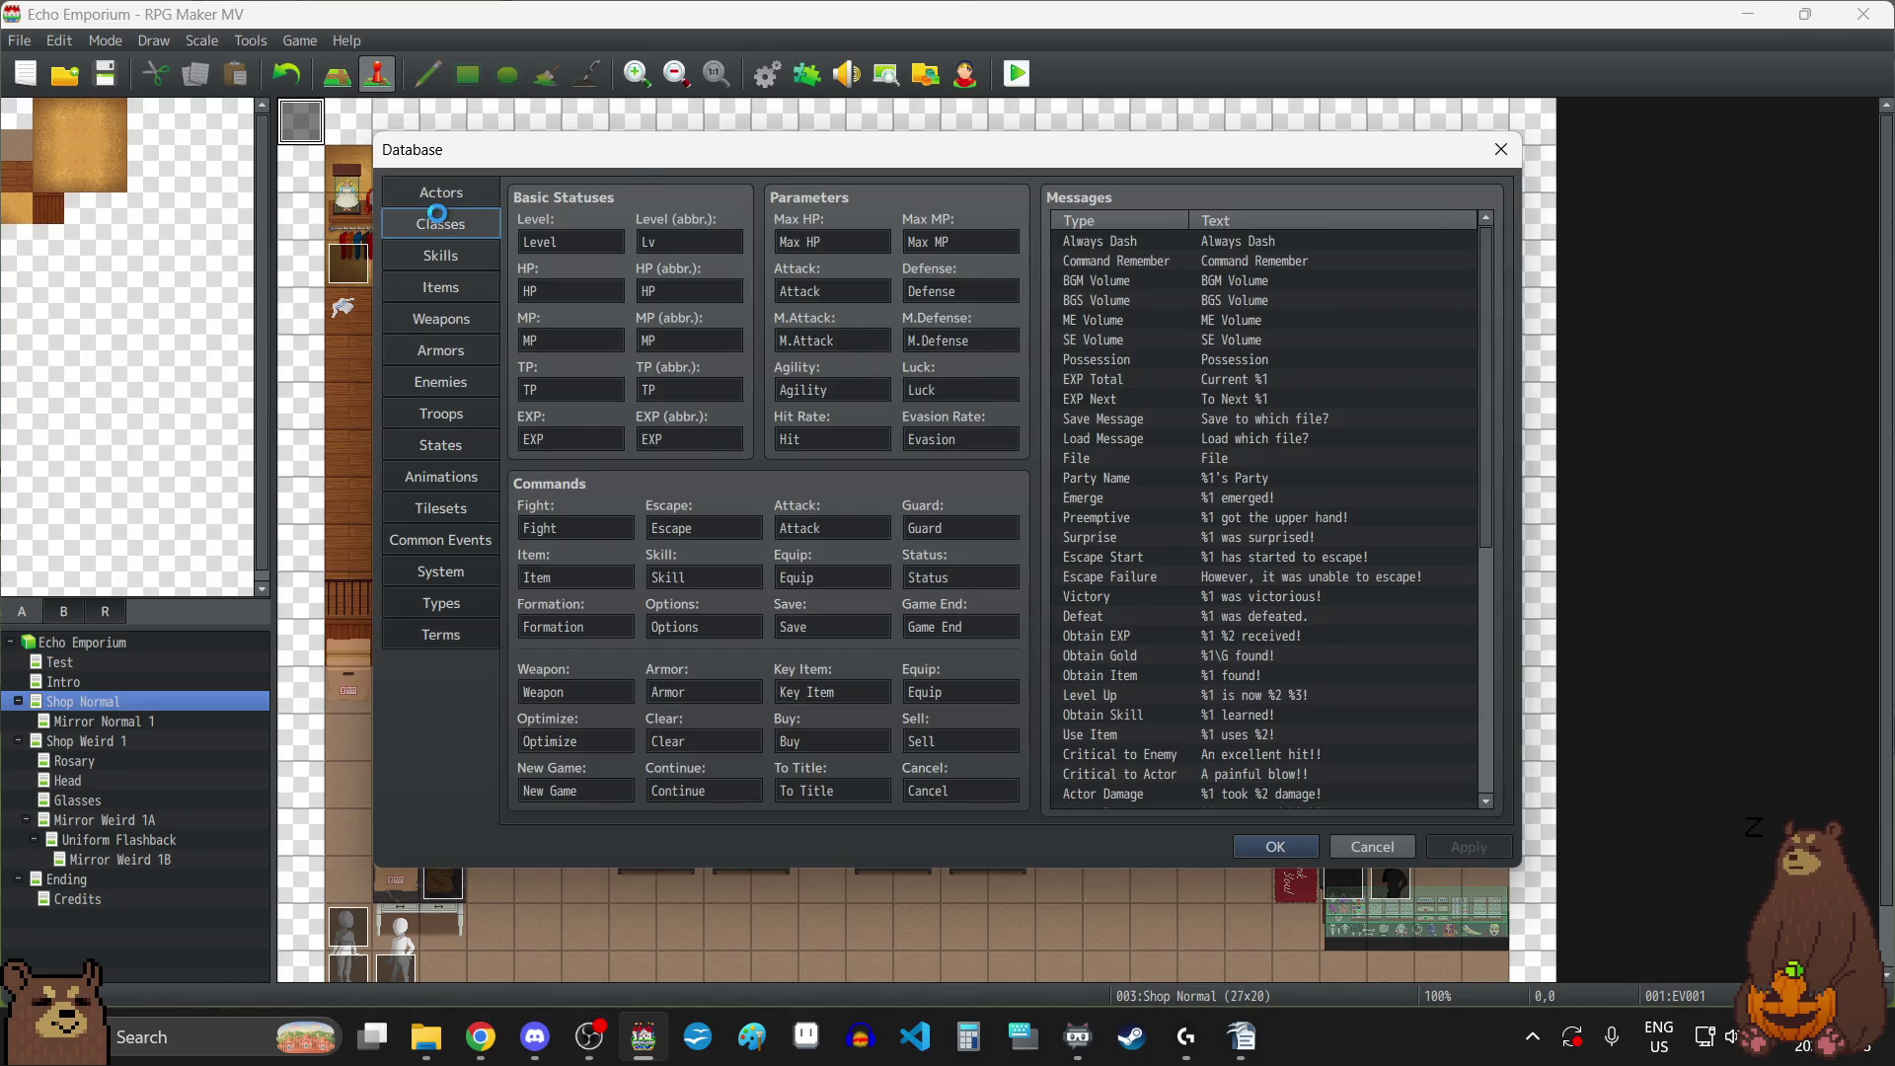
pyautogui.click(440, 191)
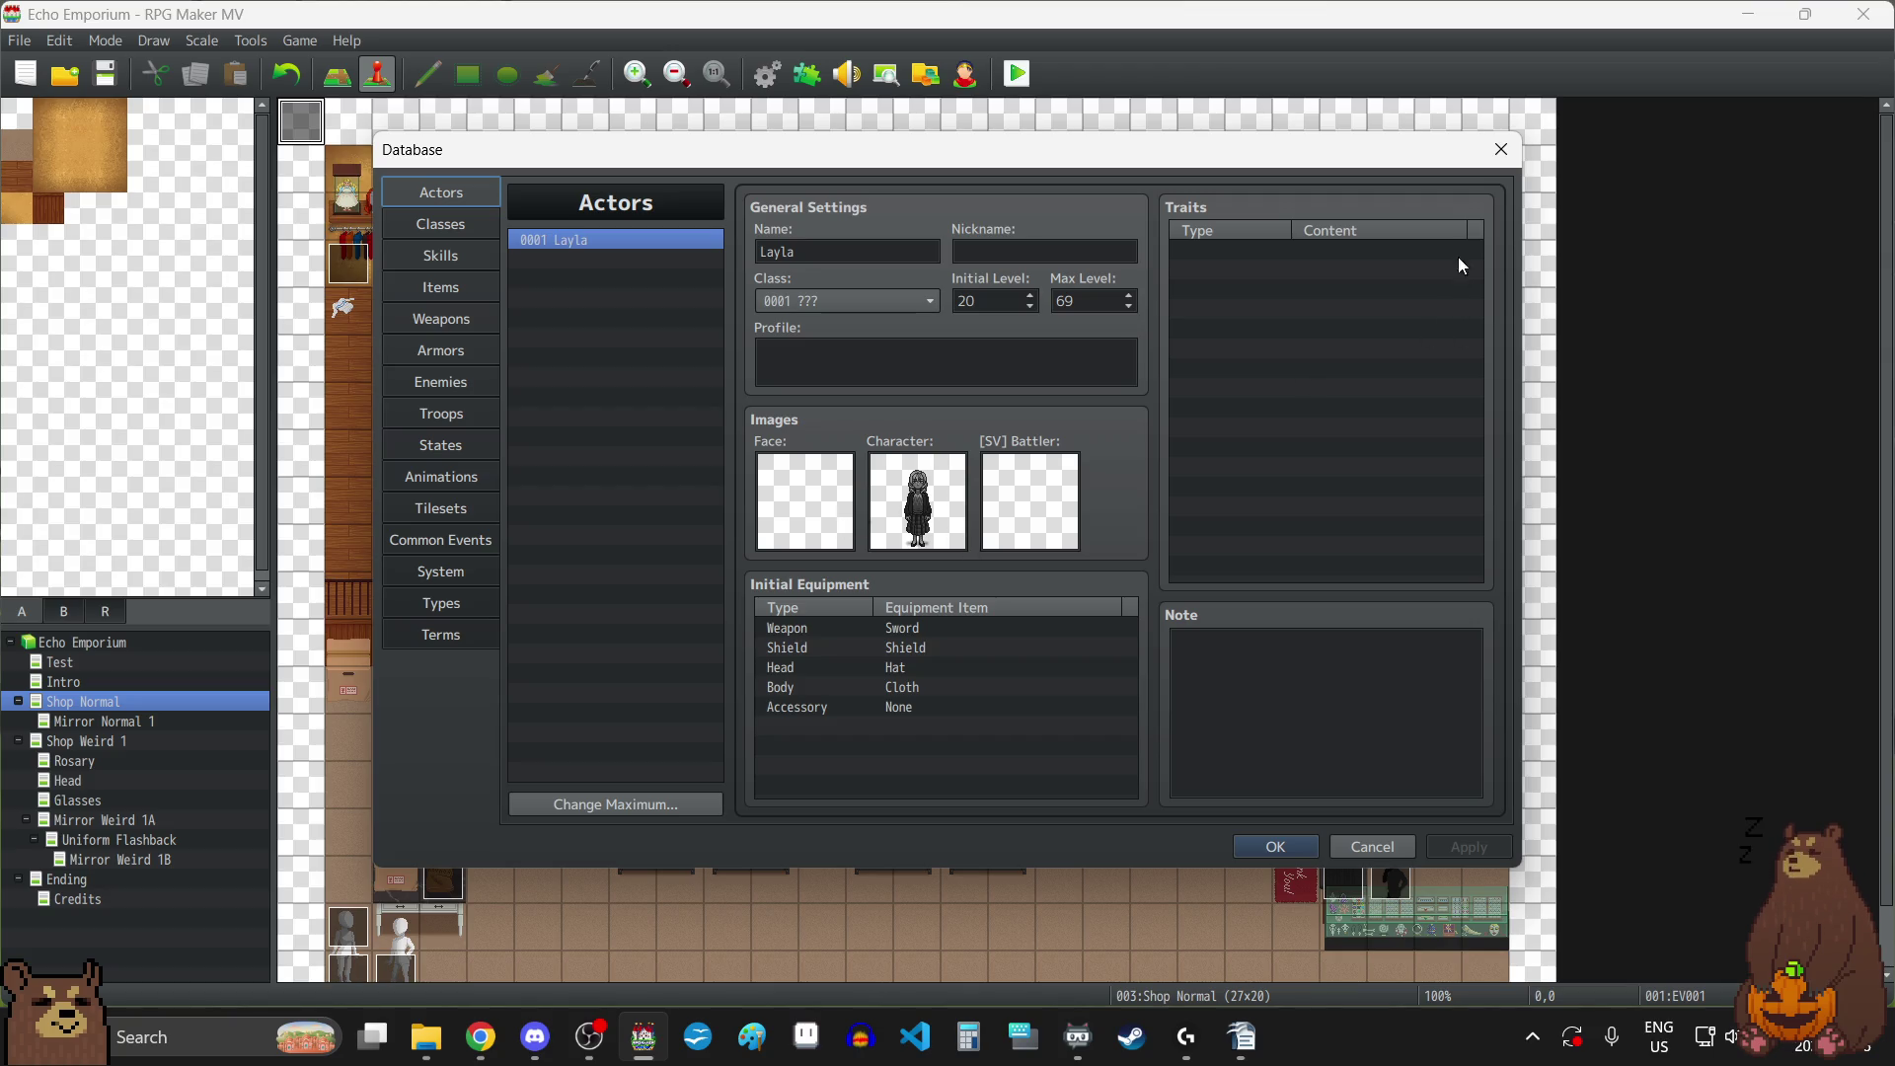
pyautogui.click(1500, 149)
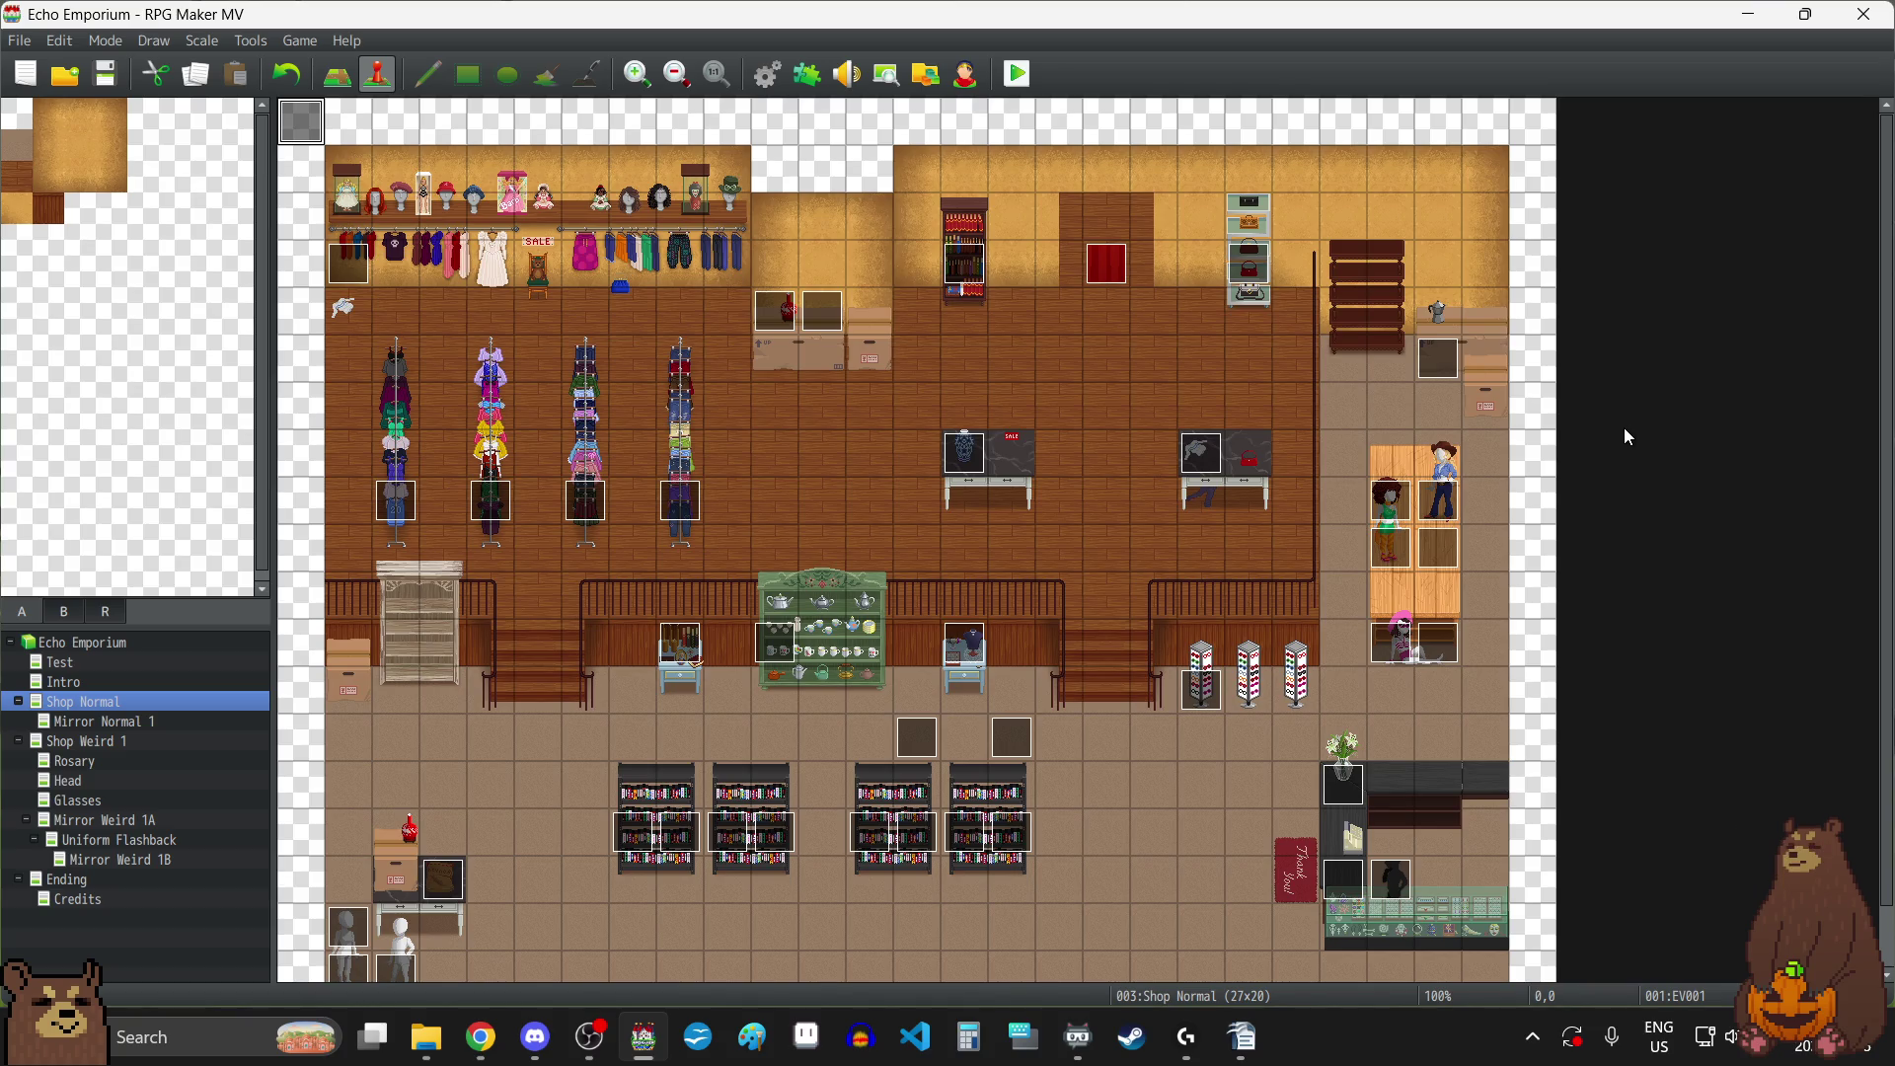
pyautogui.click(767, 74)
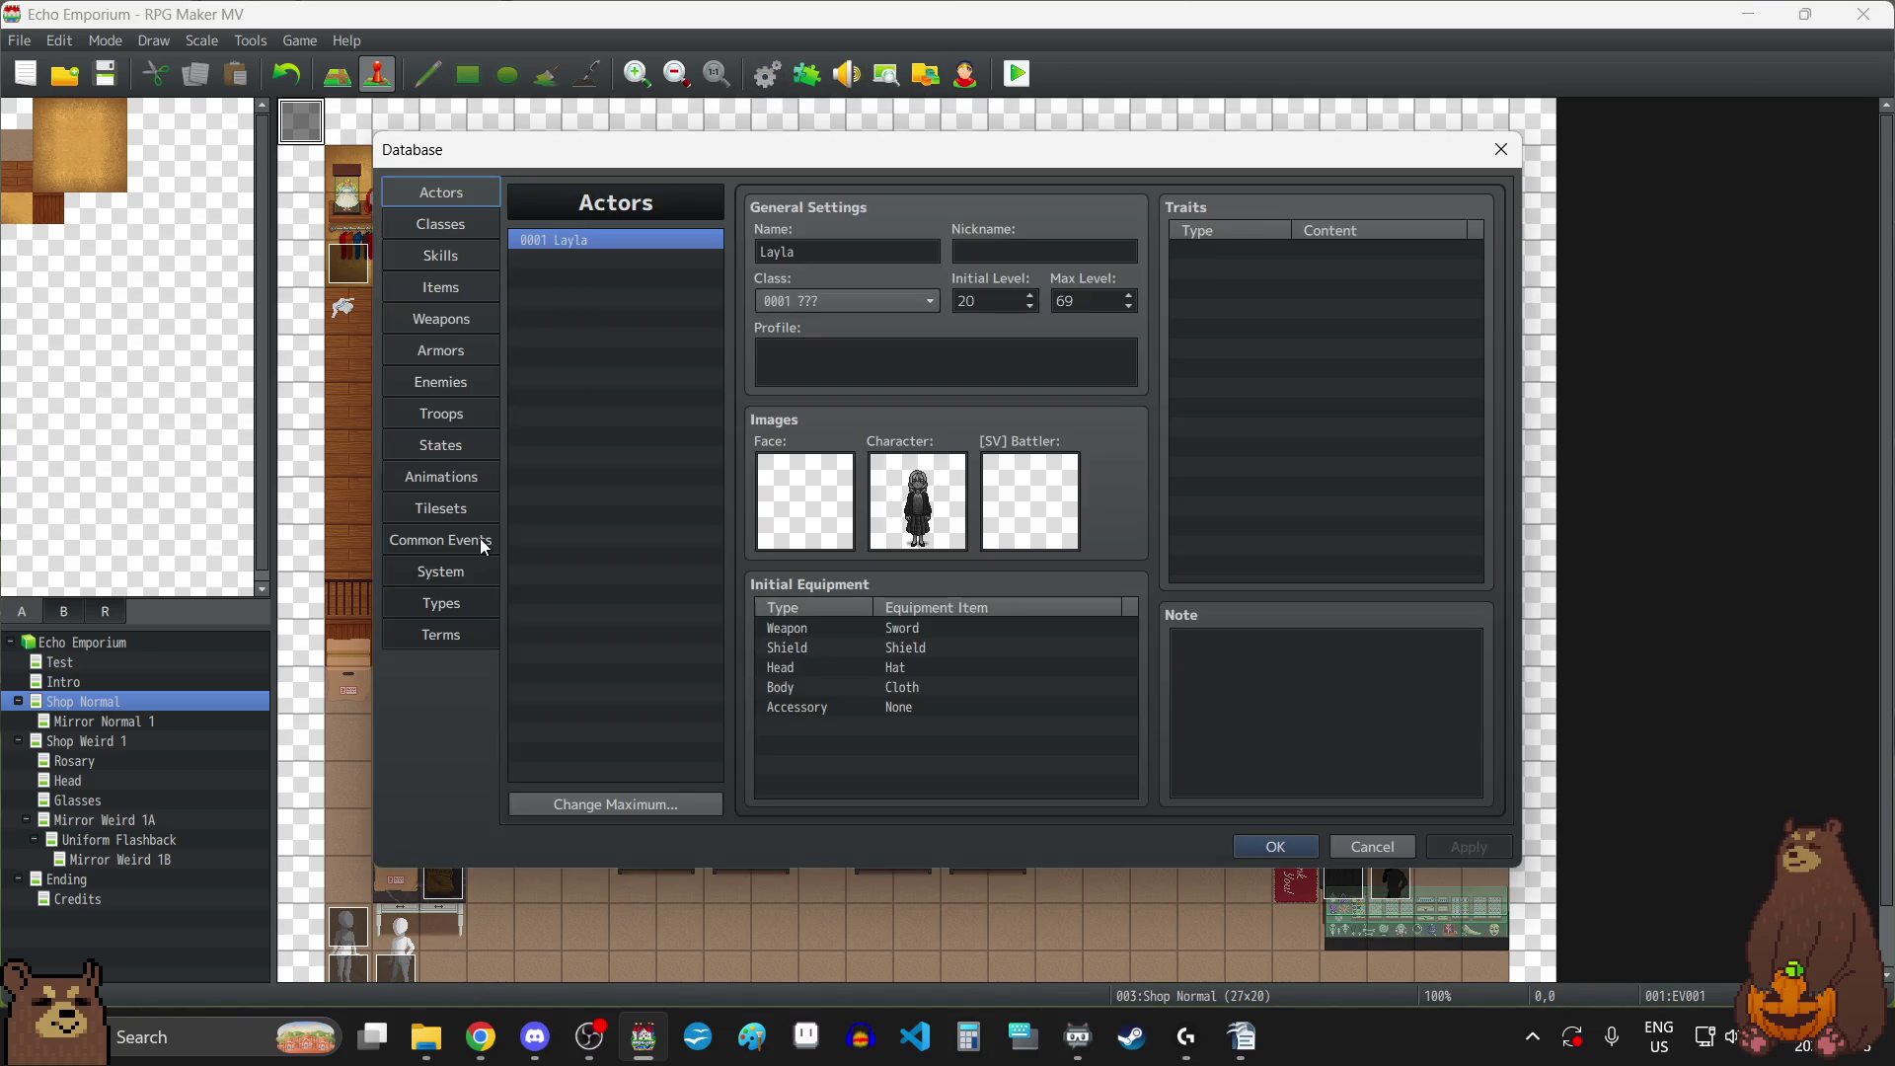
pyautogui.click(448, 608)
pyautogui.click(442, 634)
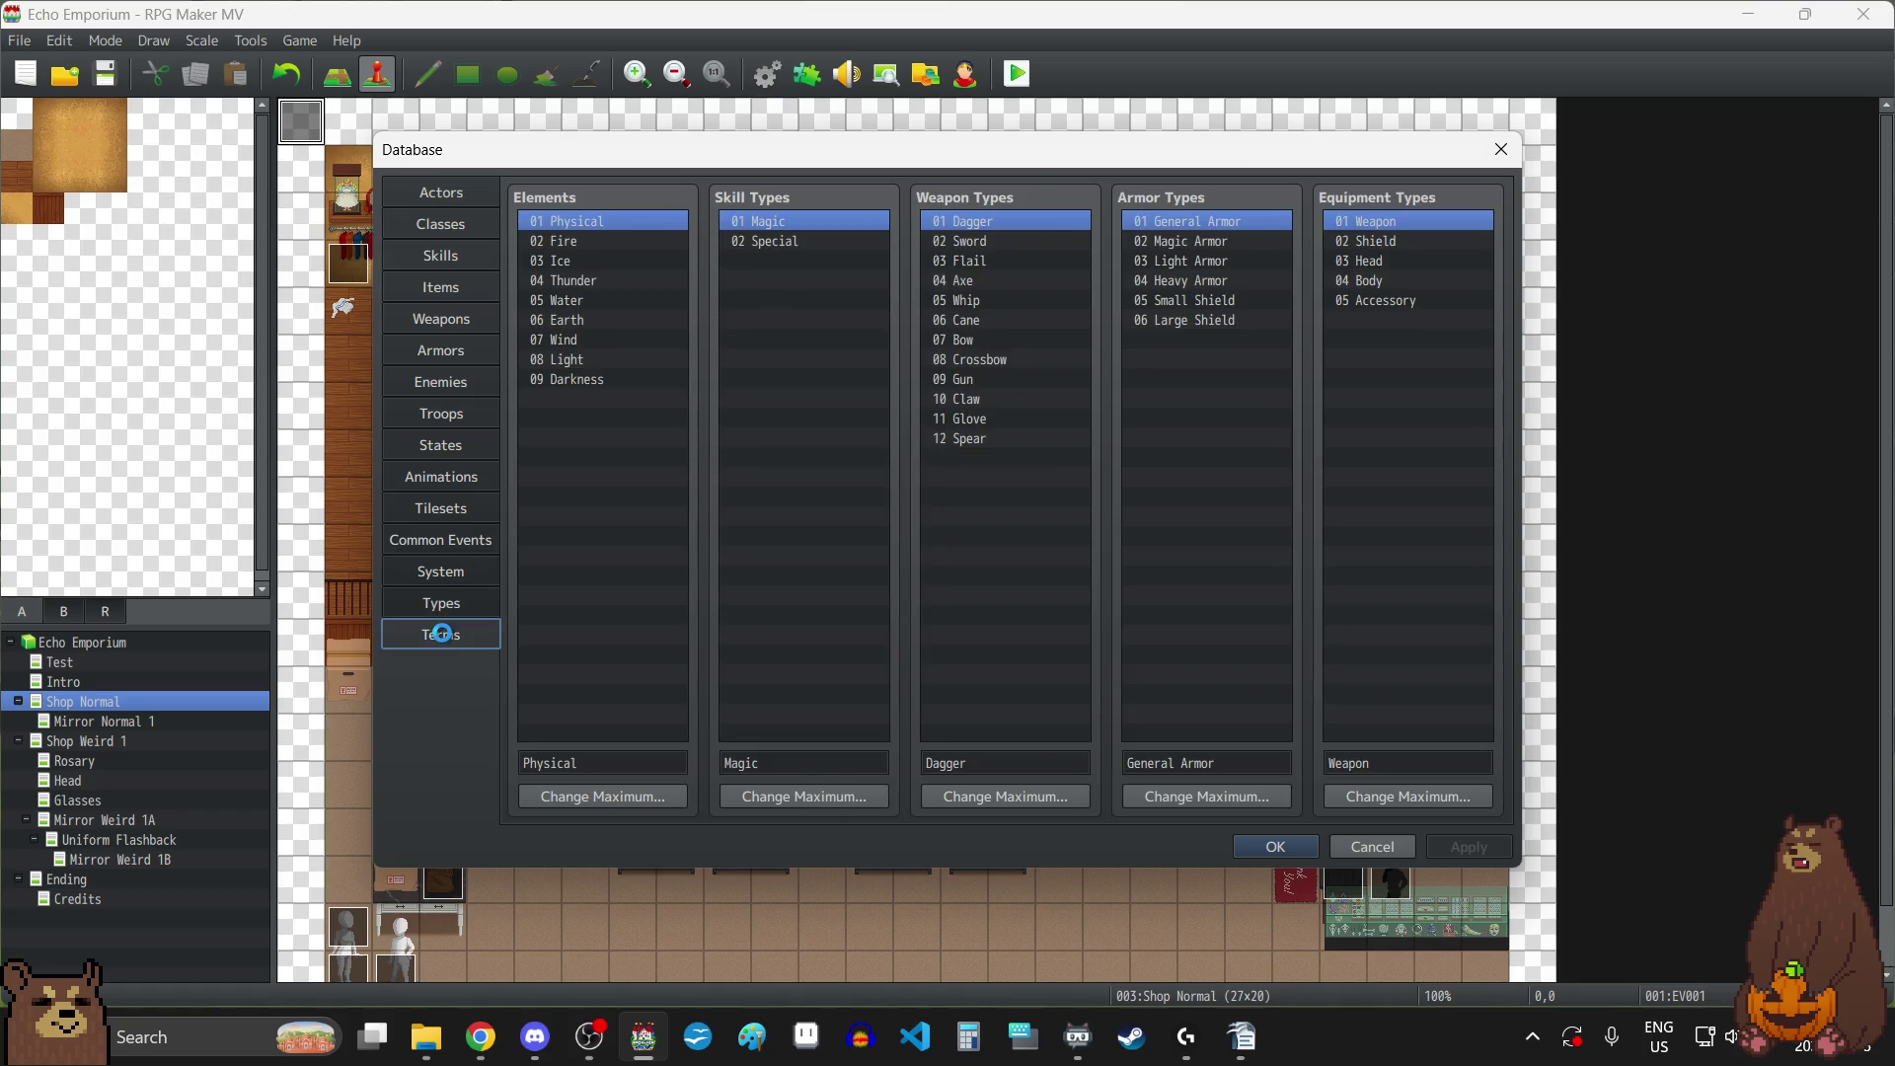
# Replace the Level term and its abbreviation with 'Age' and apply the change.
pyautogui.doubleClick(592, 238)
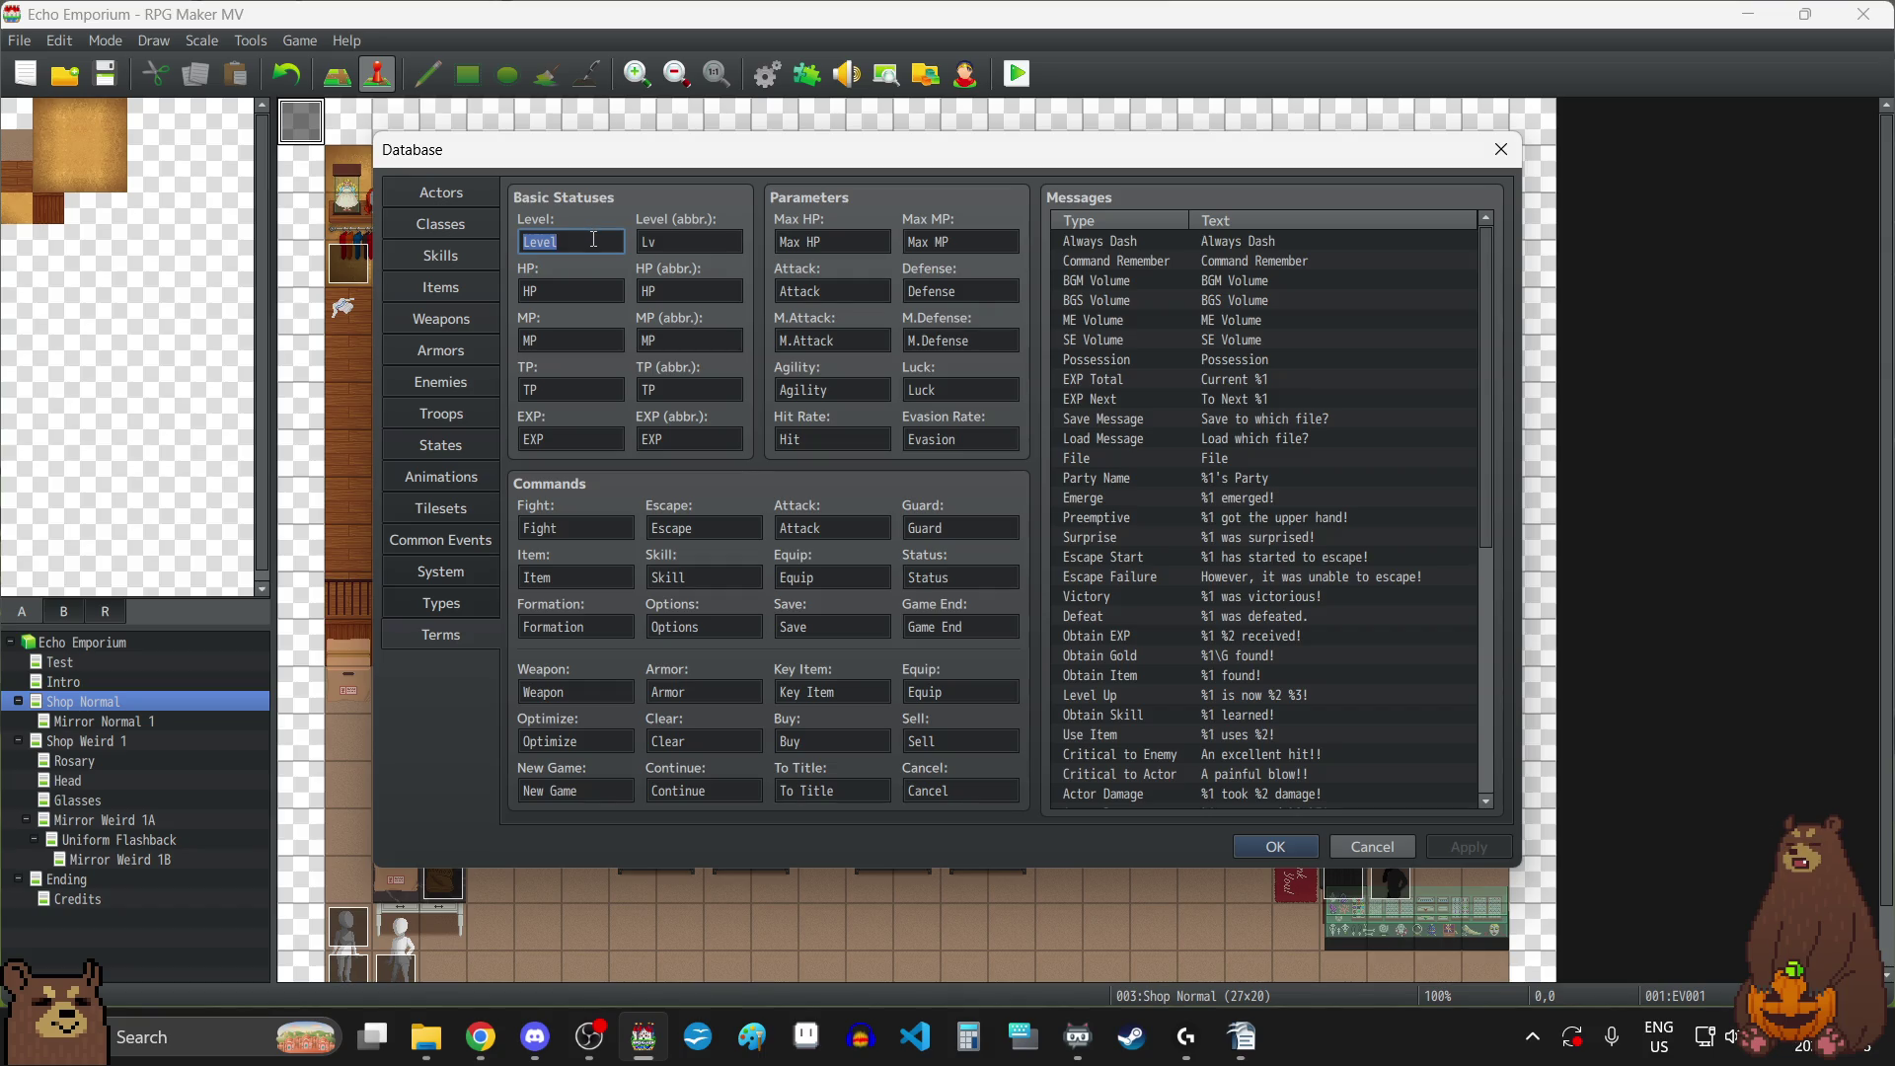
pyautogui.write('a')
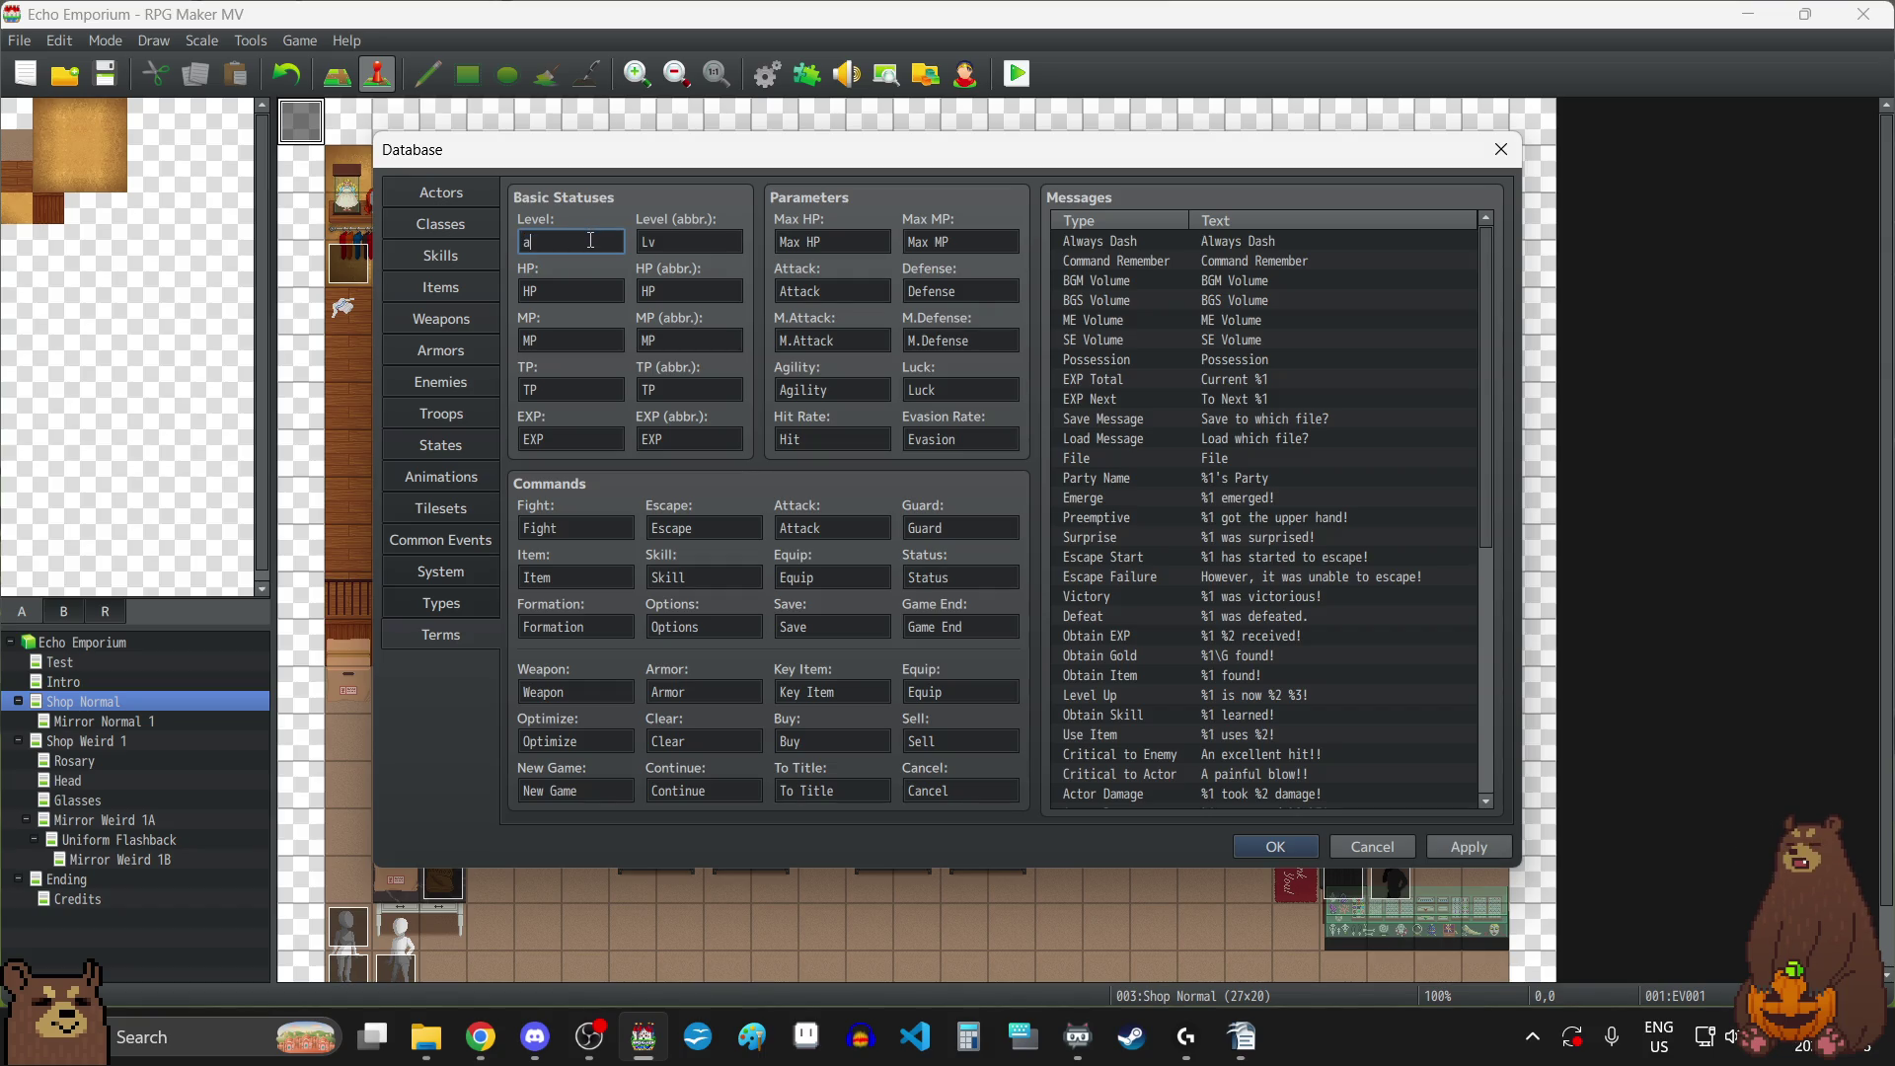
pyautogui.write('ge')
pyautogui.doubleClick(693, 242)
pyautogui.write('Age')
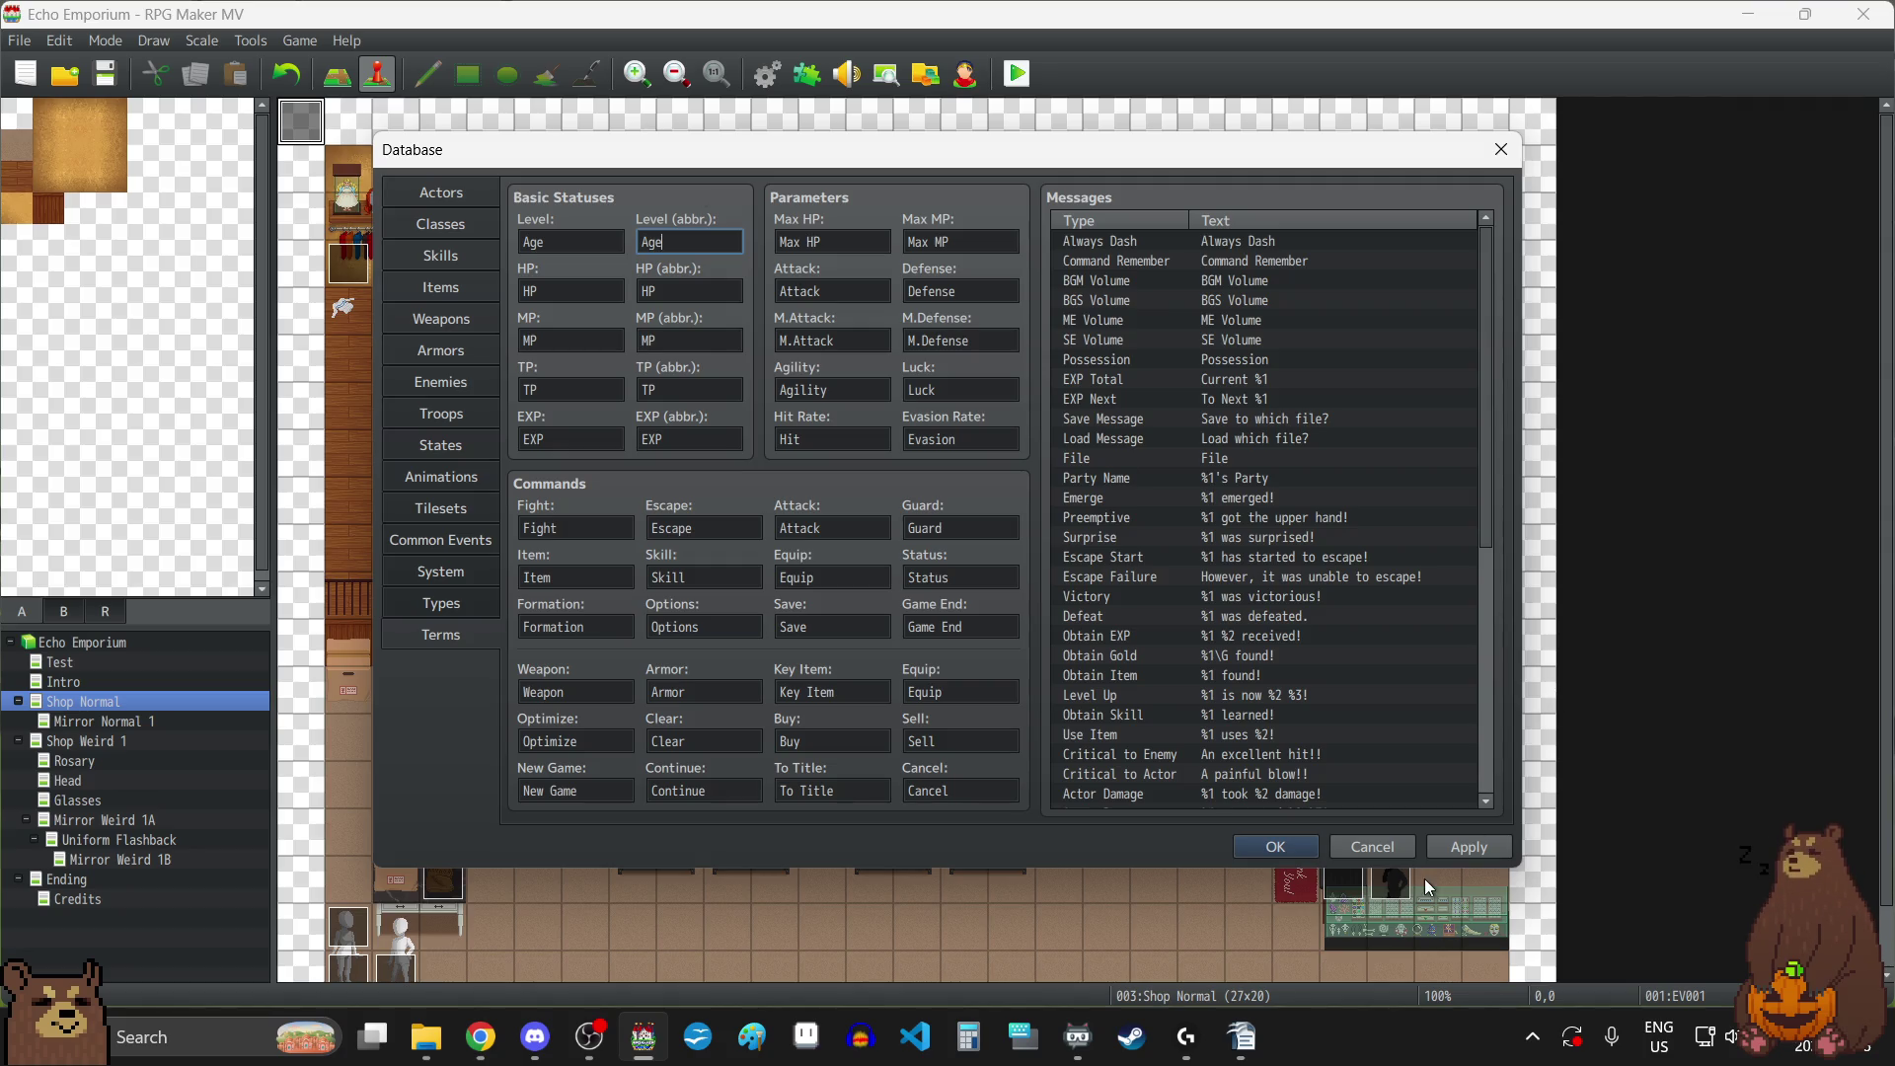
pyautogui.click(1459, 851)
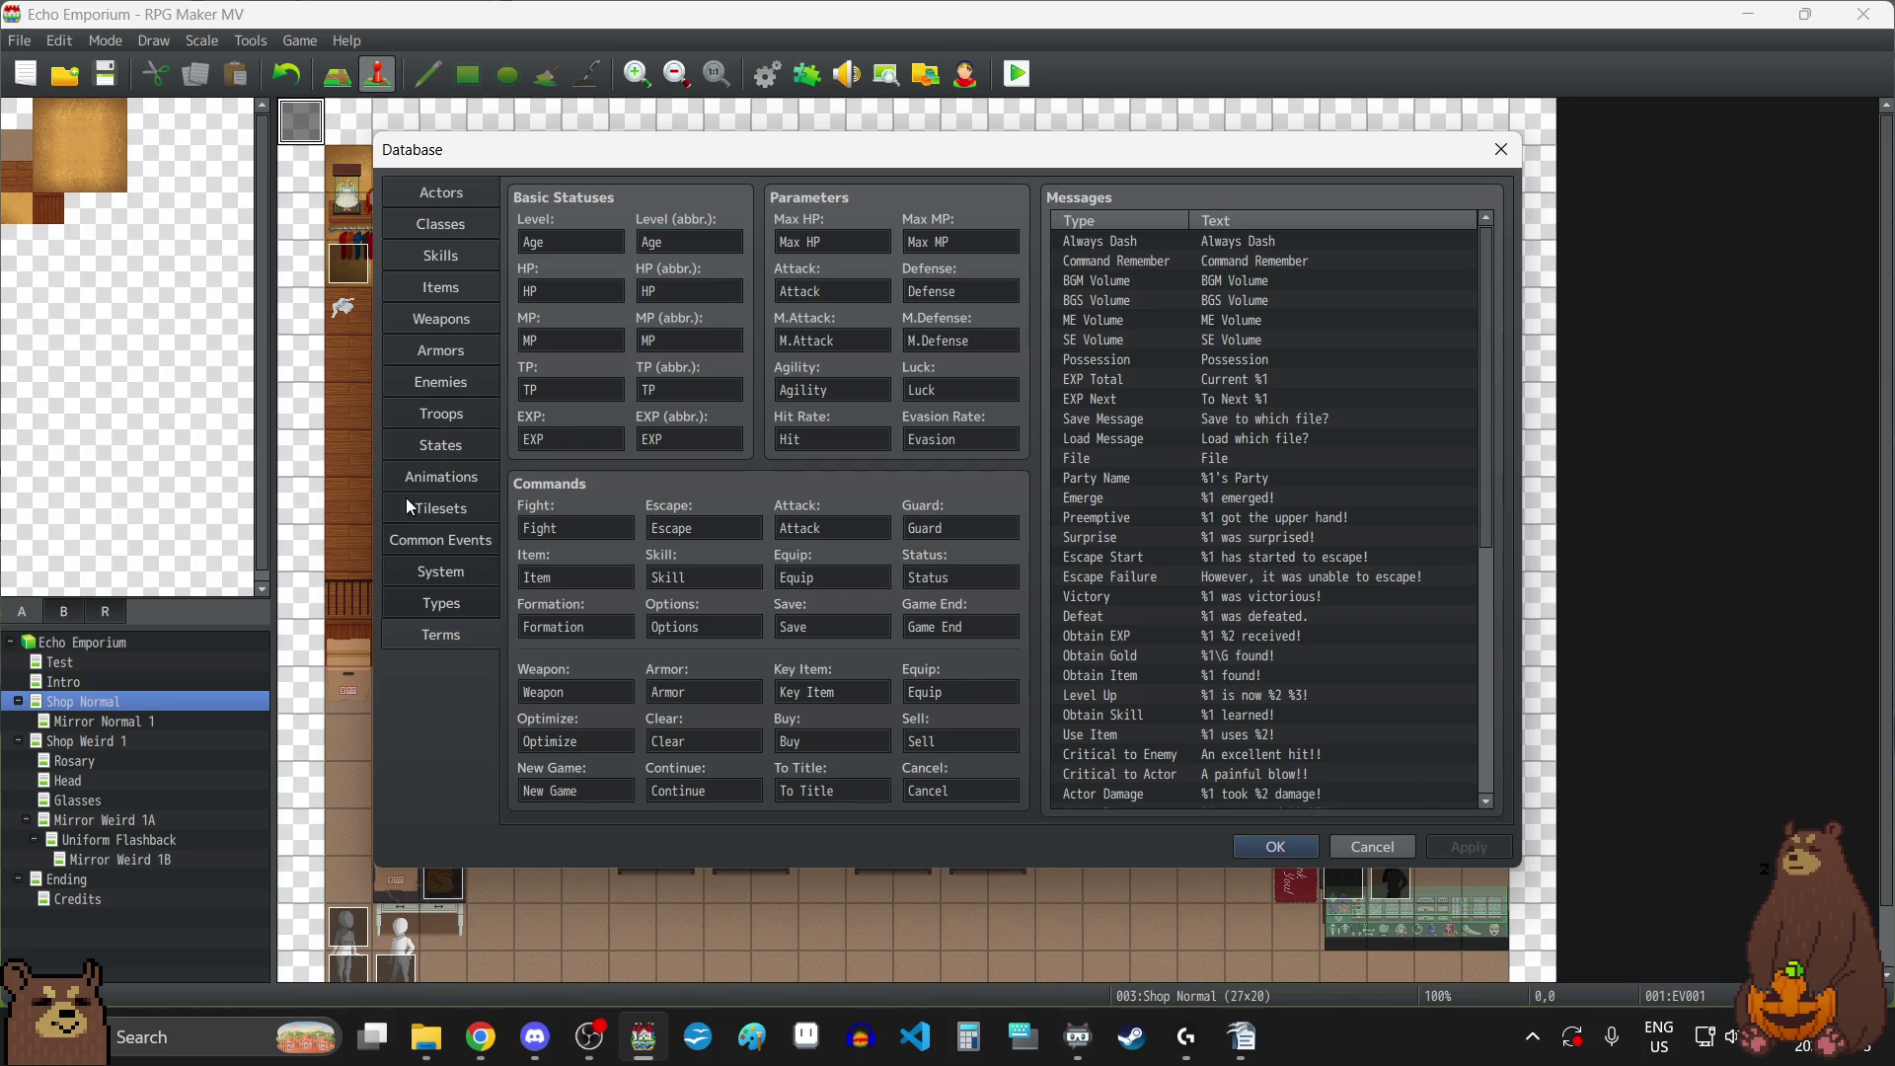
# Review the Types, System and Actors tabs, close the Database keeping the Age terminology, and save.
pyautogui.click(437, 606)
pyautogui.click(437, 571)
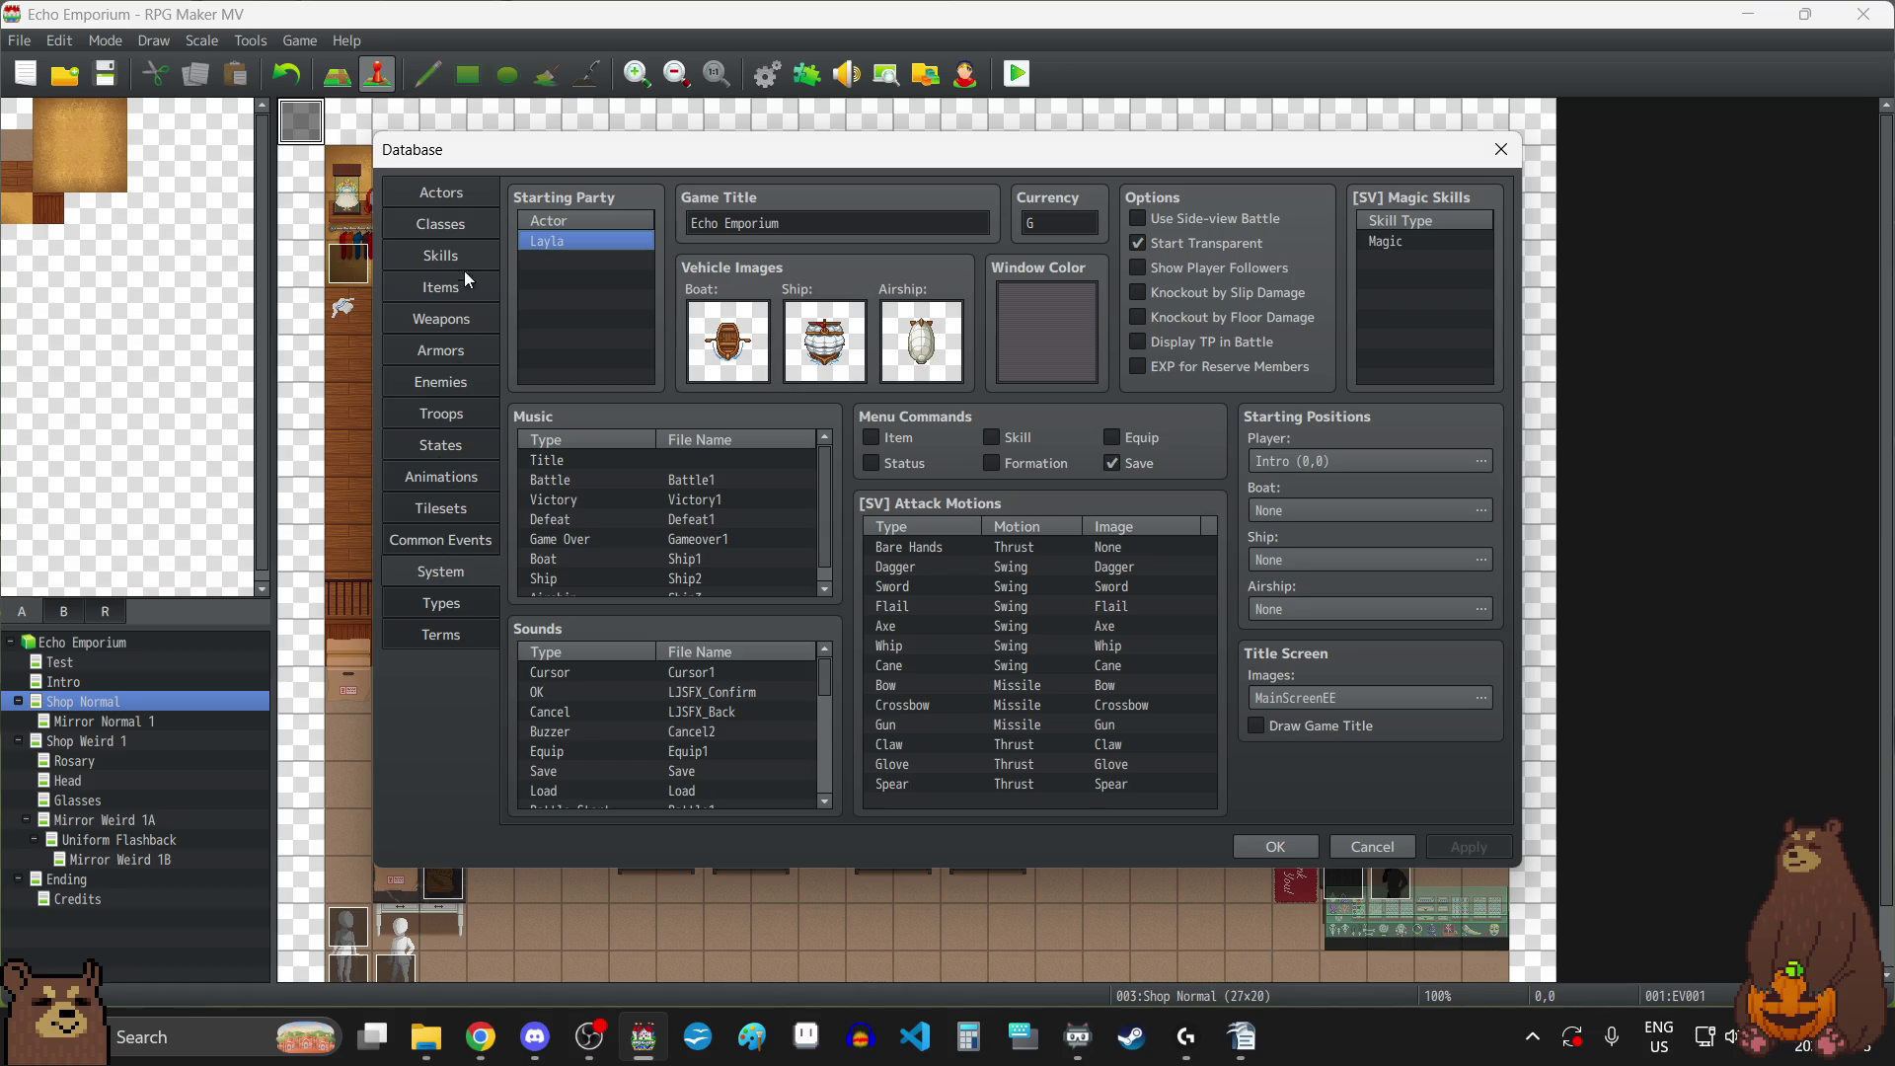
pyautogui.click(446, 198)
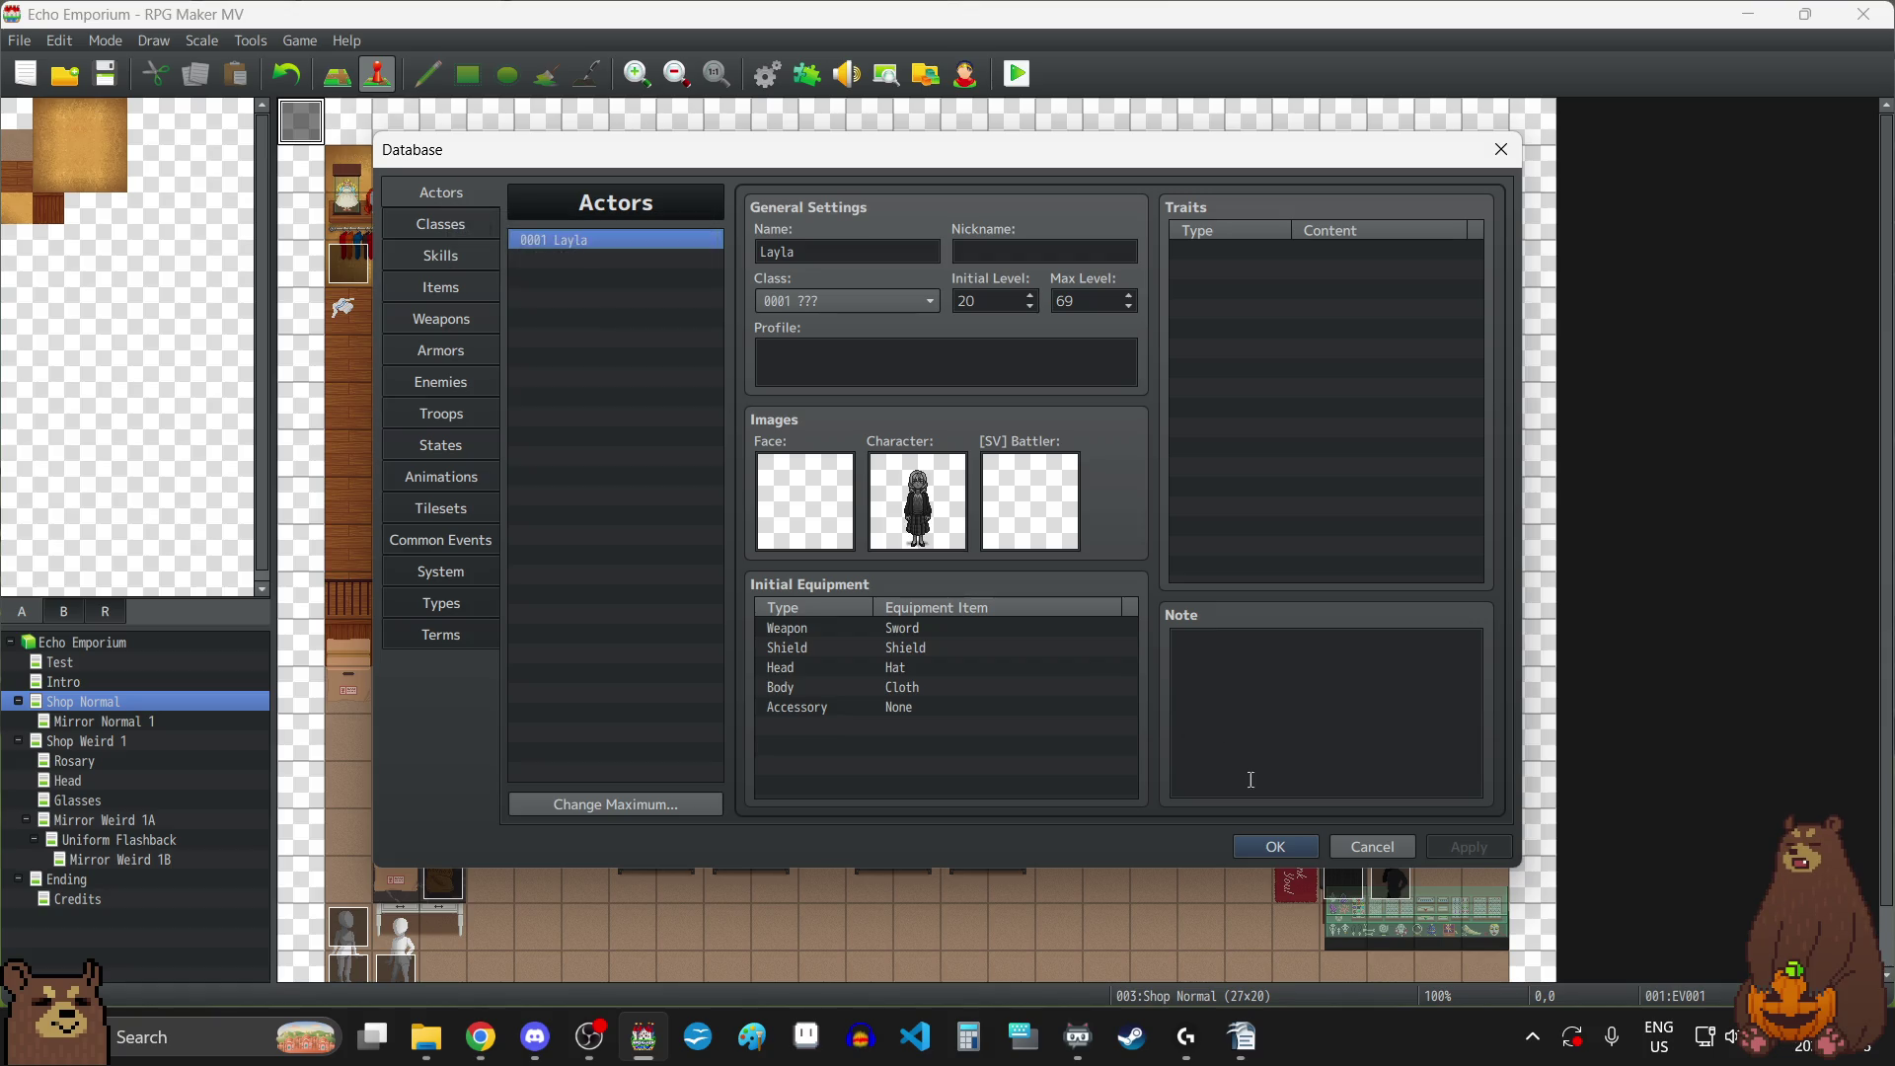
pyautogui.click(1293, 847)
pyautogui.click(109, 76)
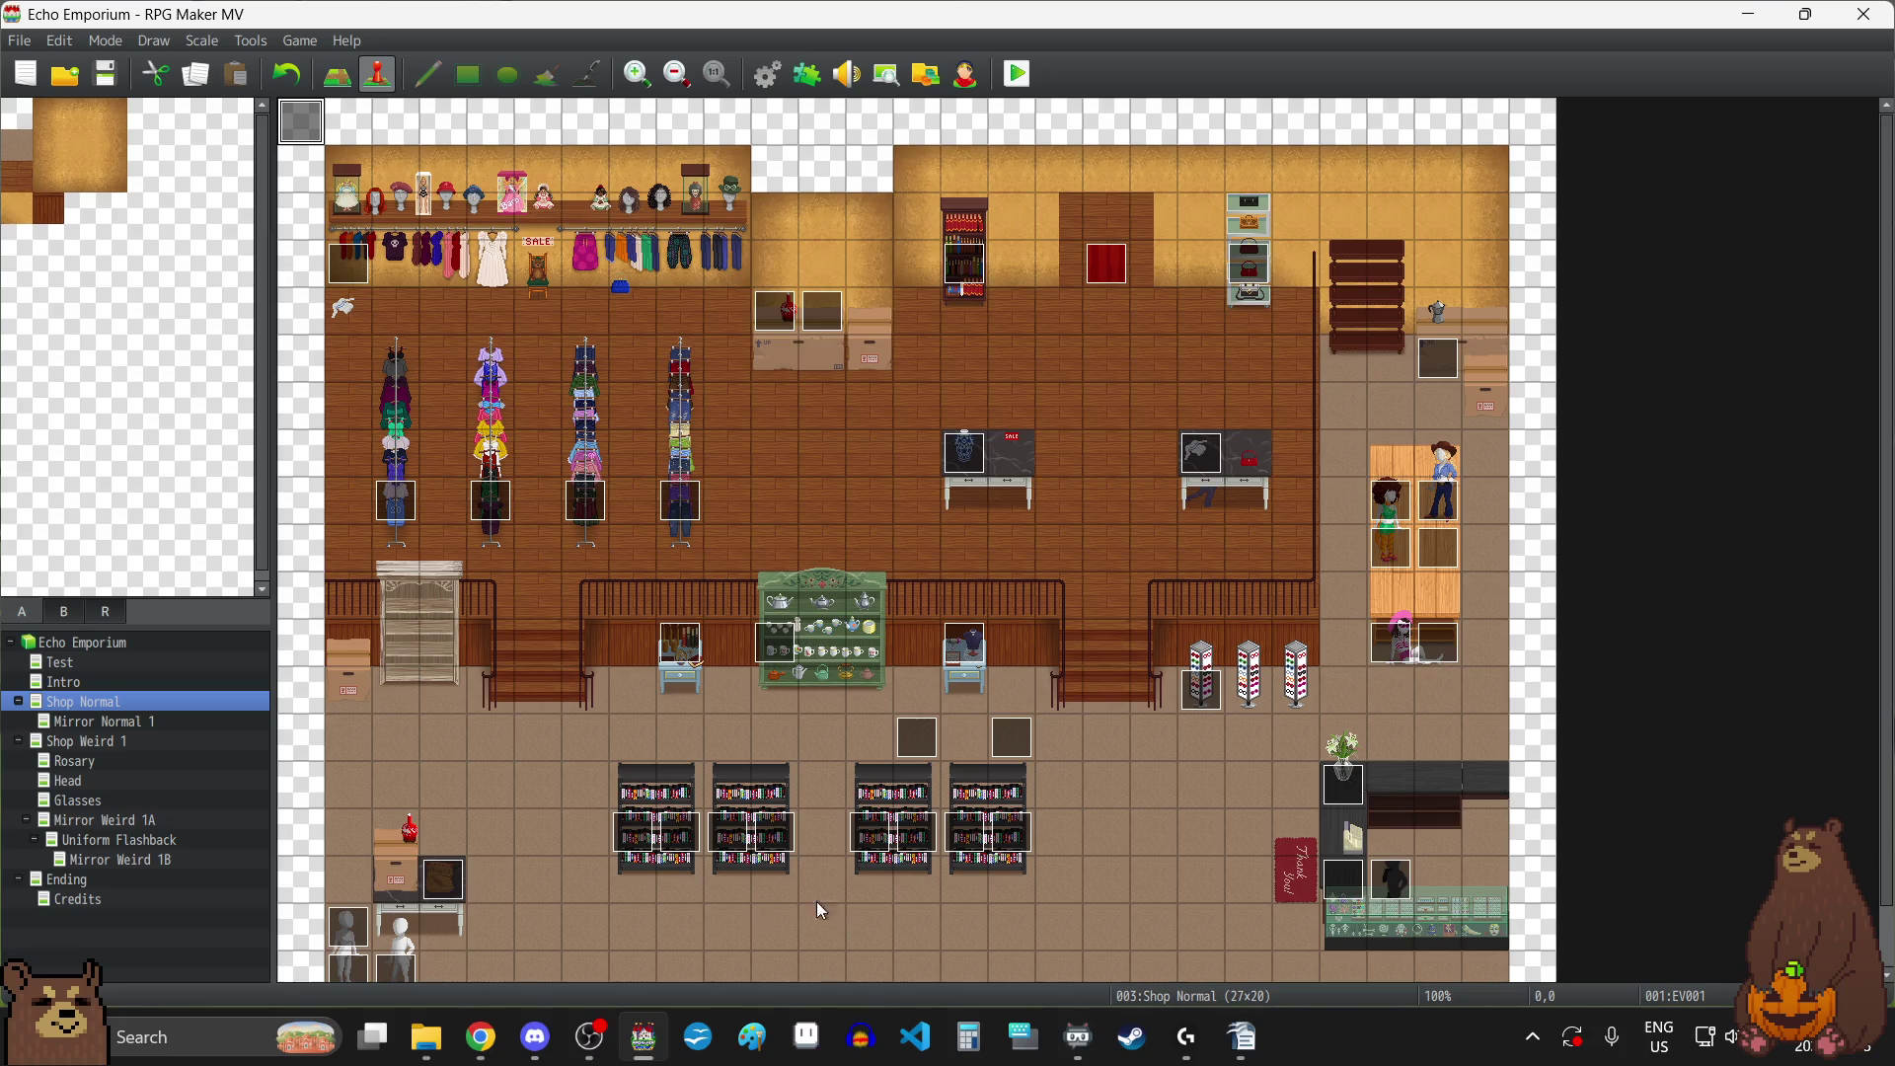
# Bring the project folder window forward briefly, then dismiss it.
pyautogui.click(426, 1036)
pyautogui.hotkey('alt', 'Tab')
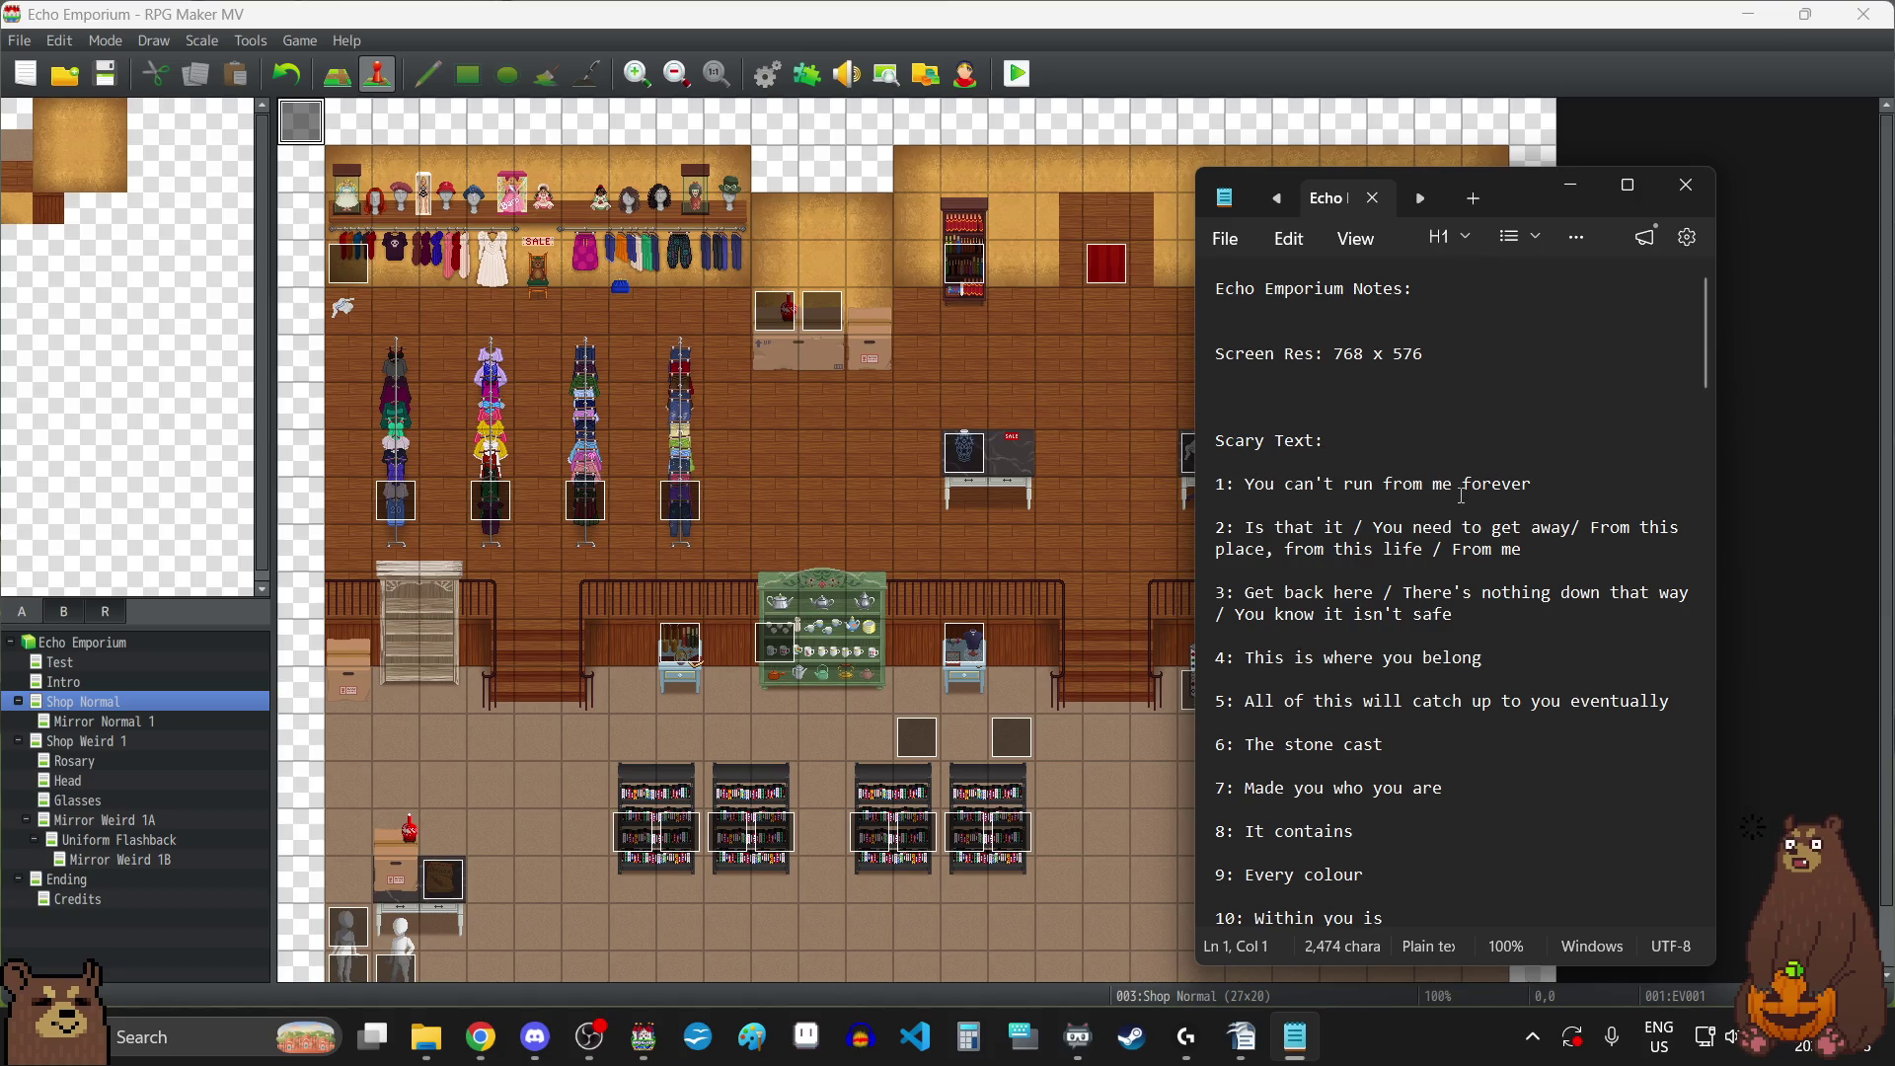
pyautogui.scroll(-15, 1461, 496)
pyautogui.scroll(-20, 1461, 495)
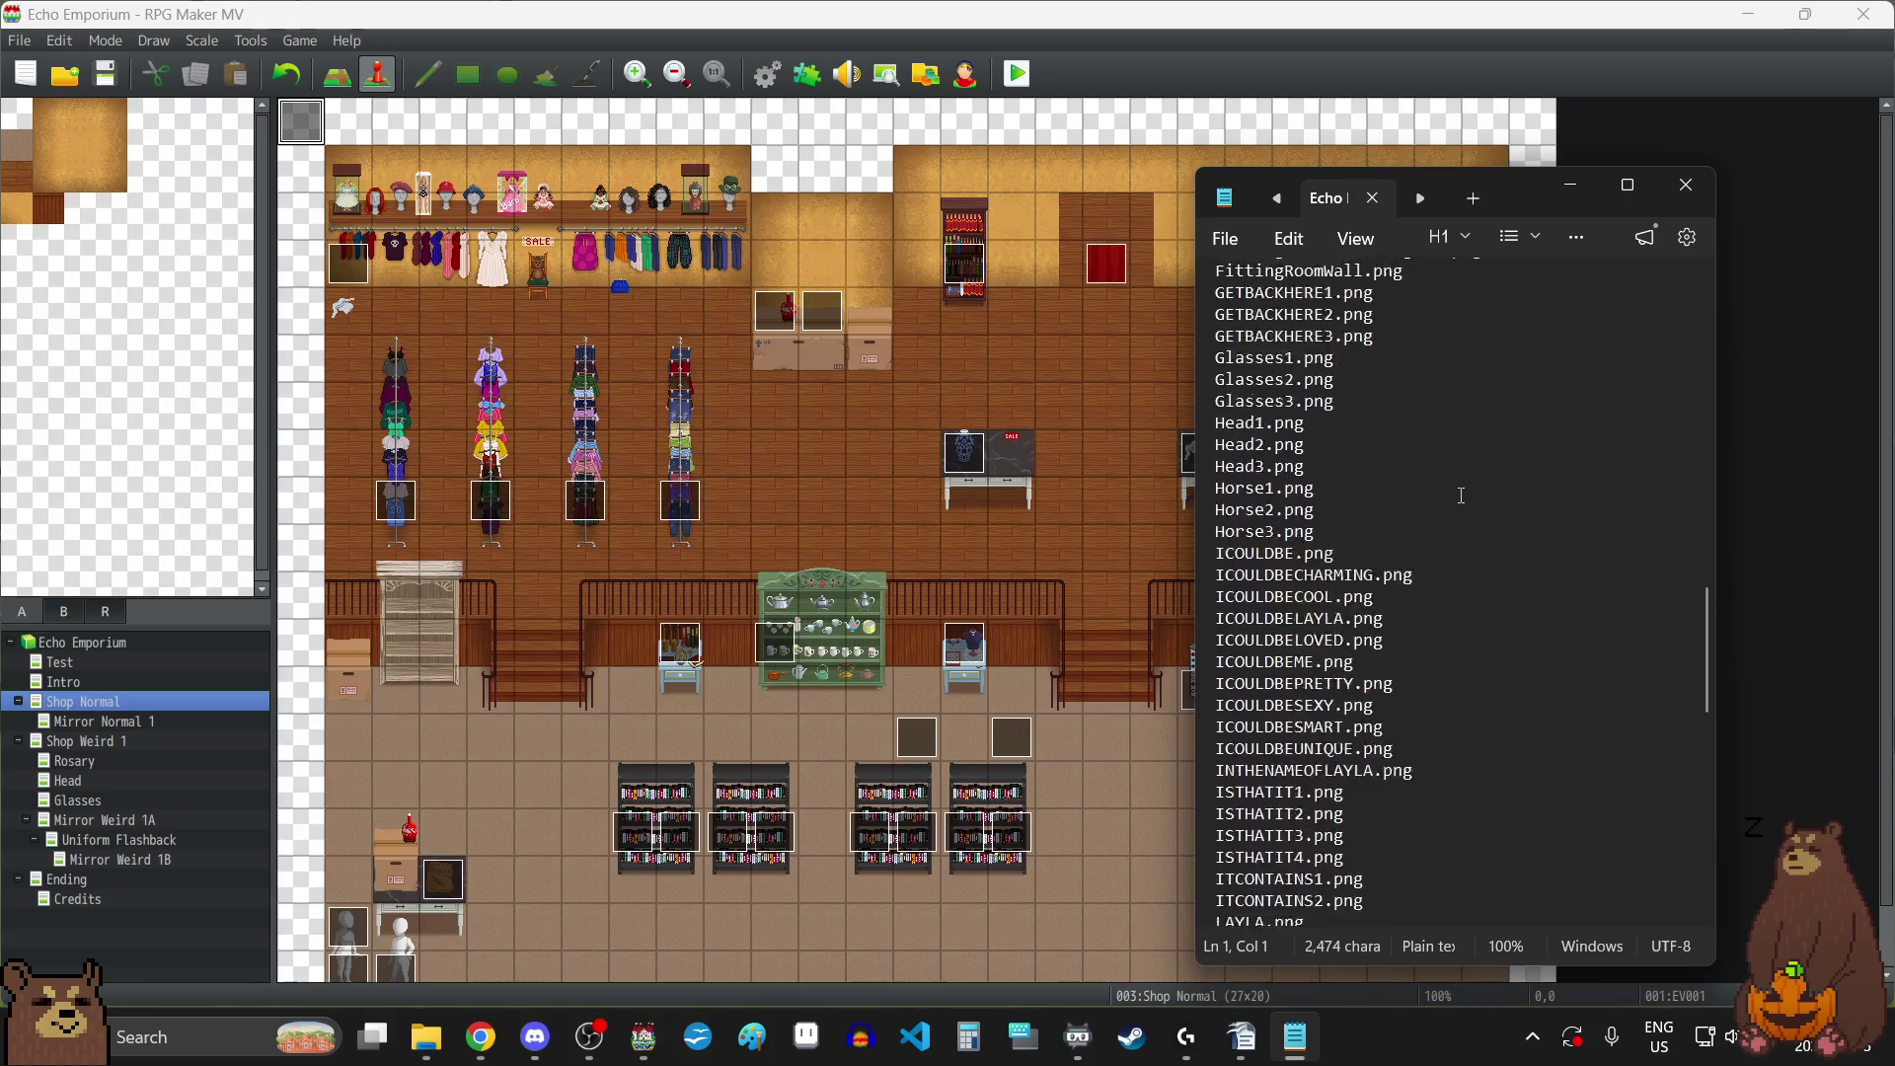
pyautogui.scroll(20, 1461, 496)
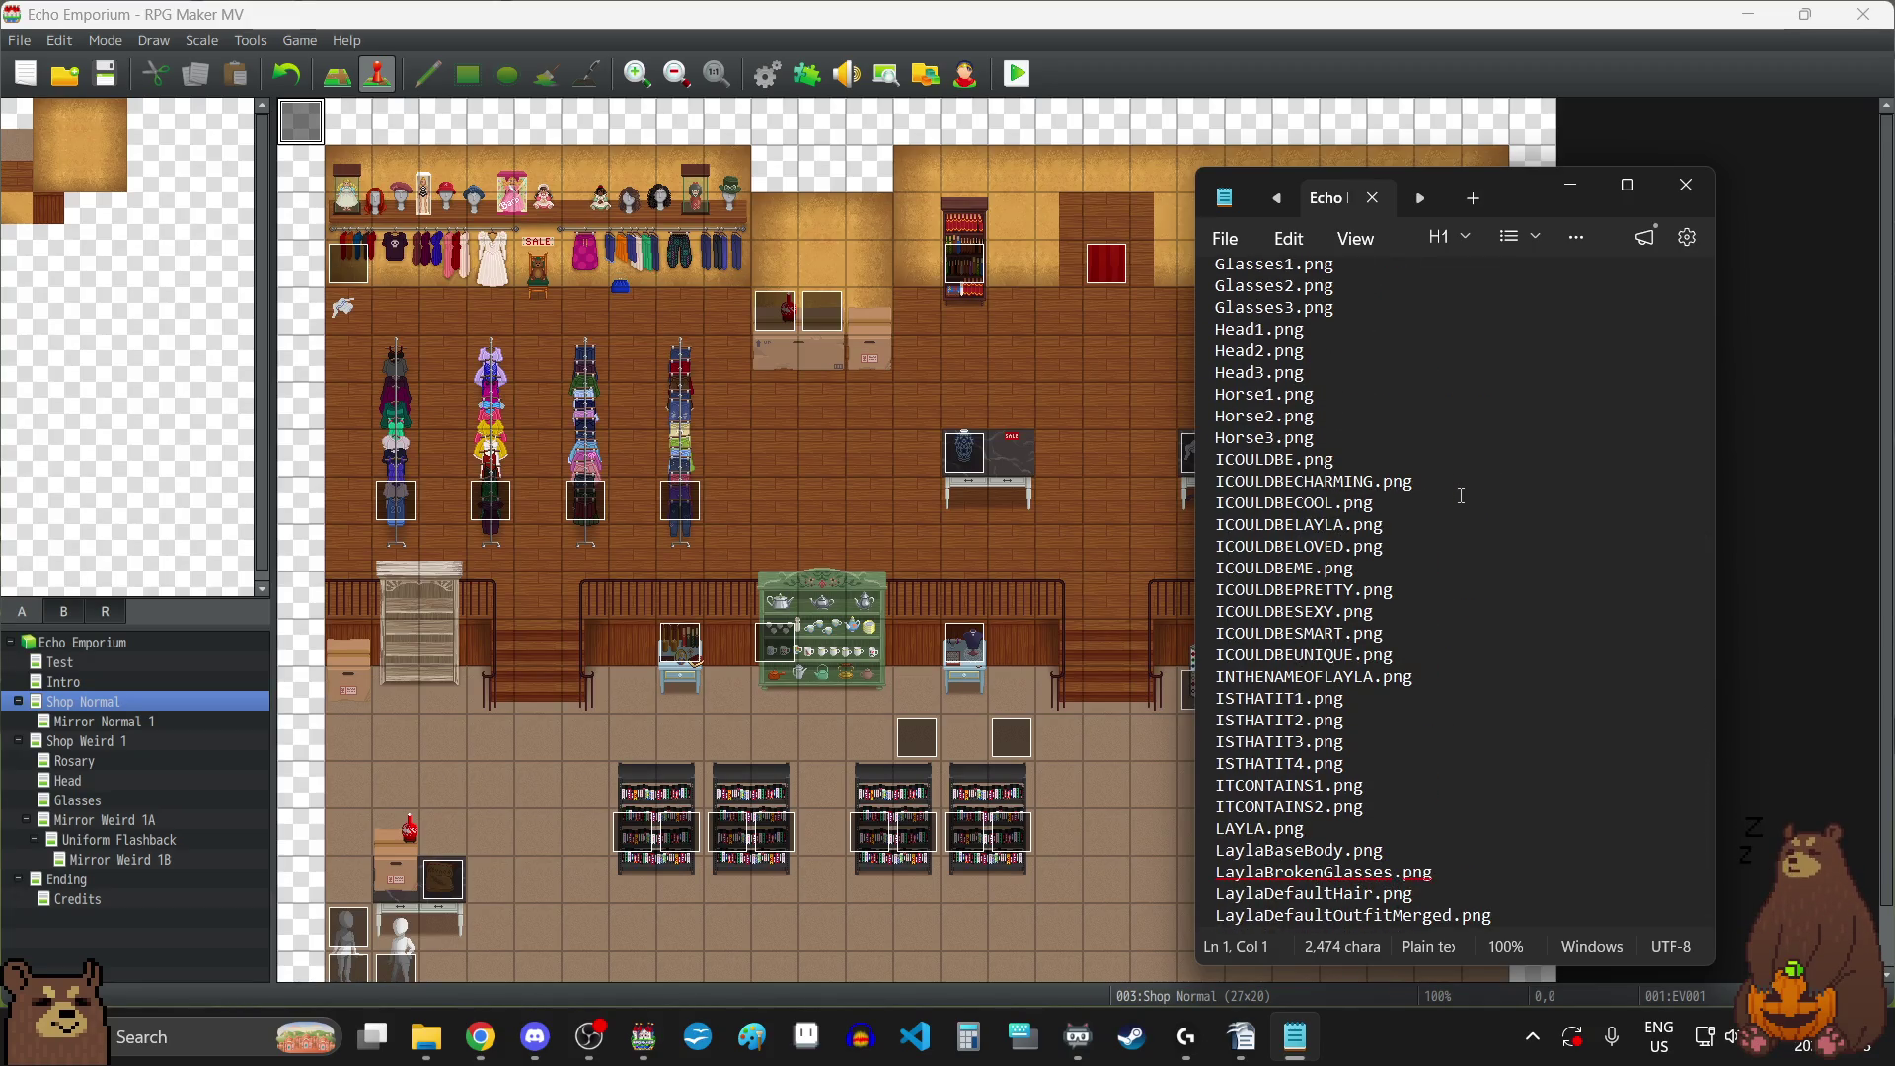
pyautogui.scroll(-4, 1461, 496)
pyautogui.scroll(-1, 1461, 496)
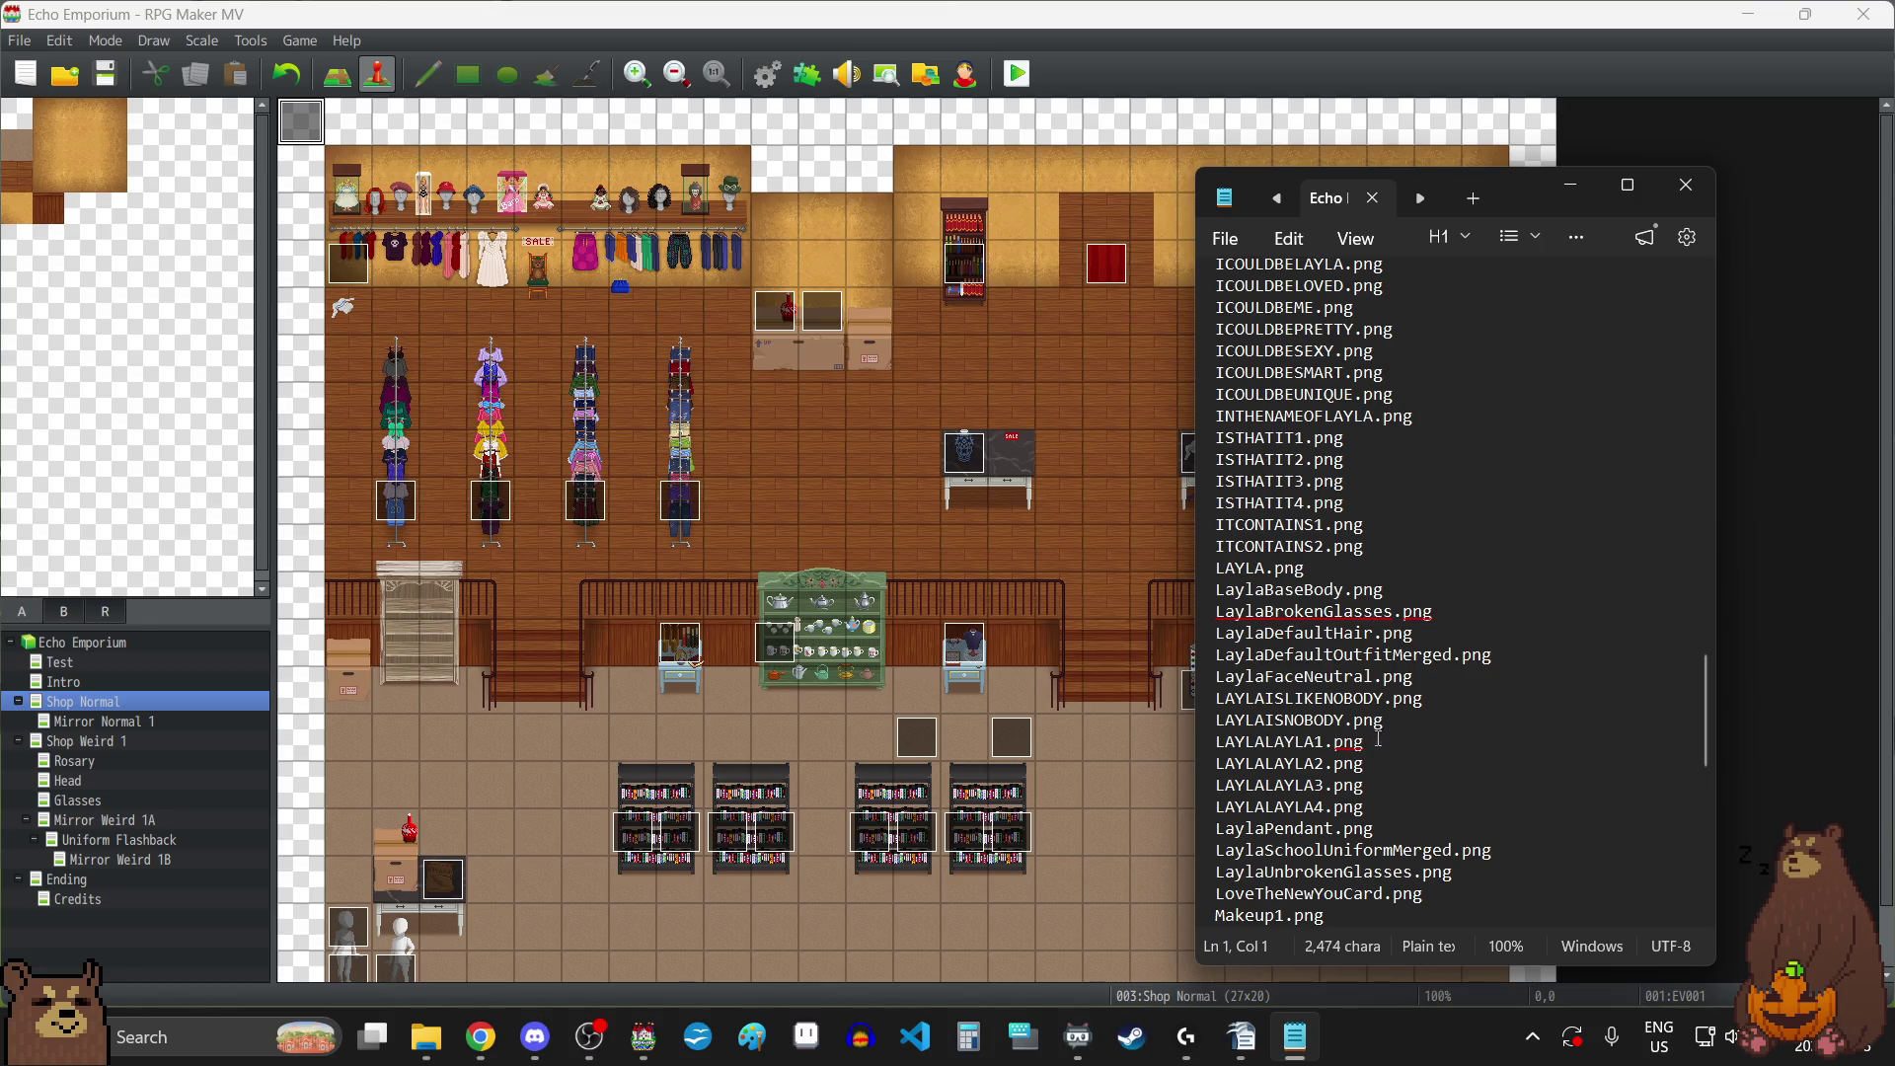
pyautogui.scroll(-6, 1507, 654)
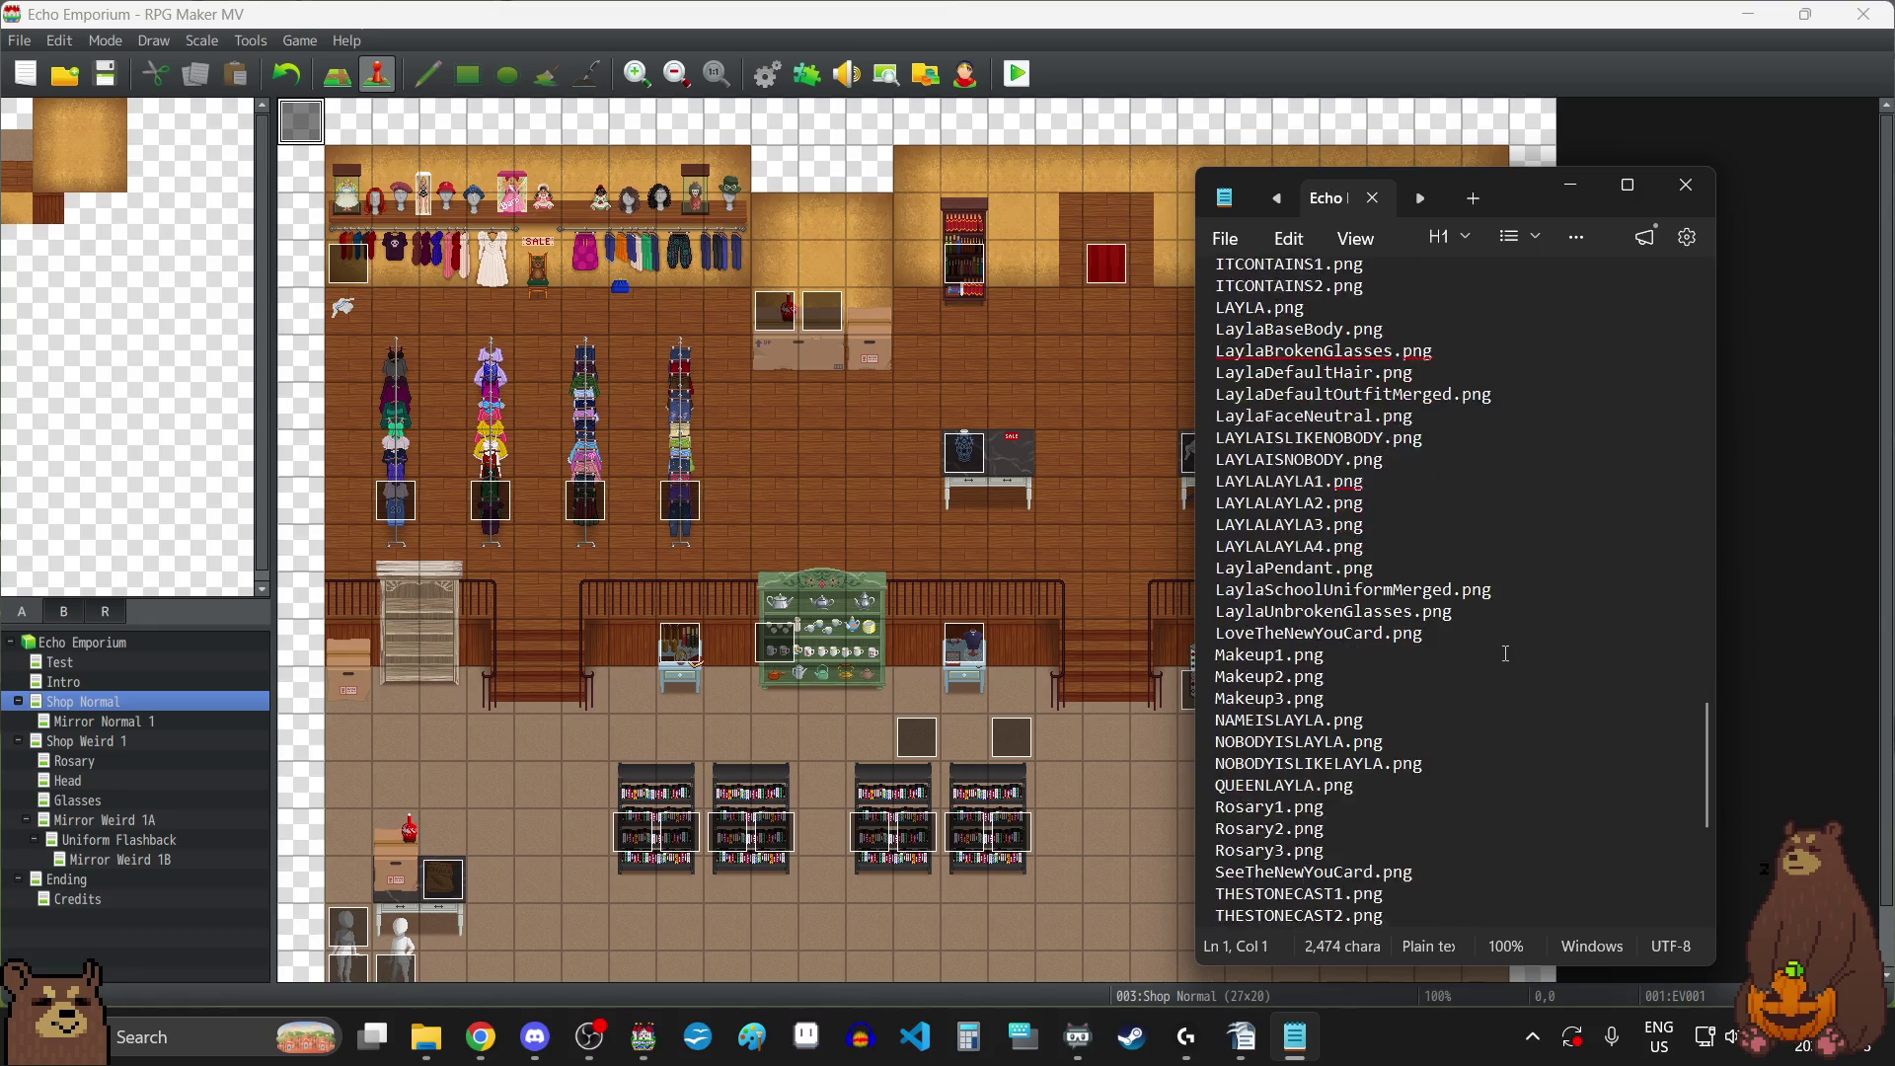
pyautogui.scroll(15, 1507, 655)
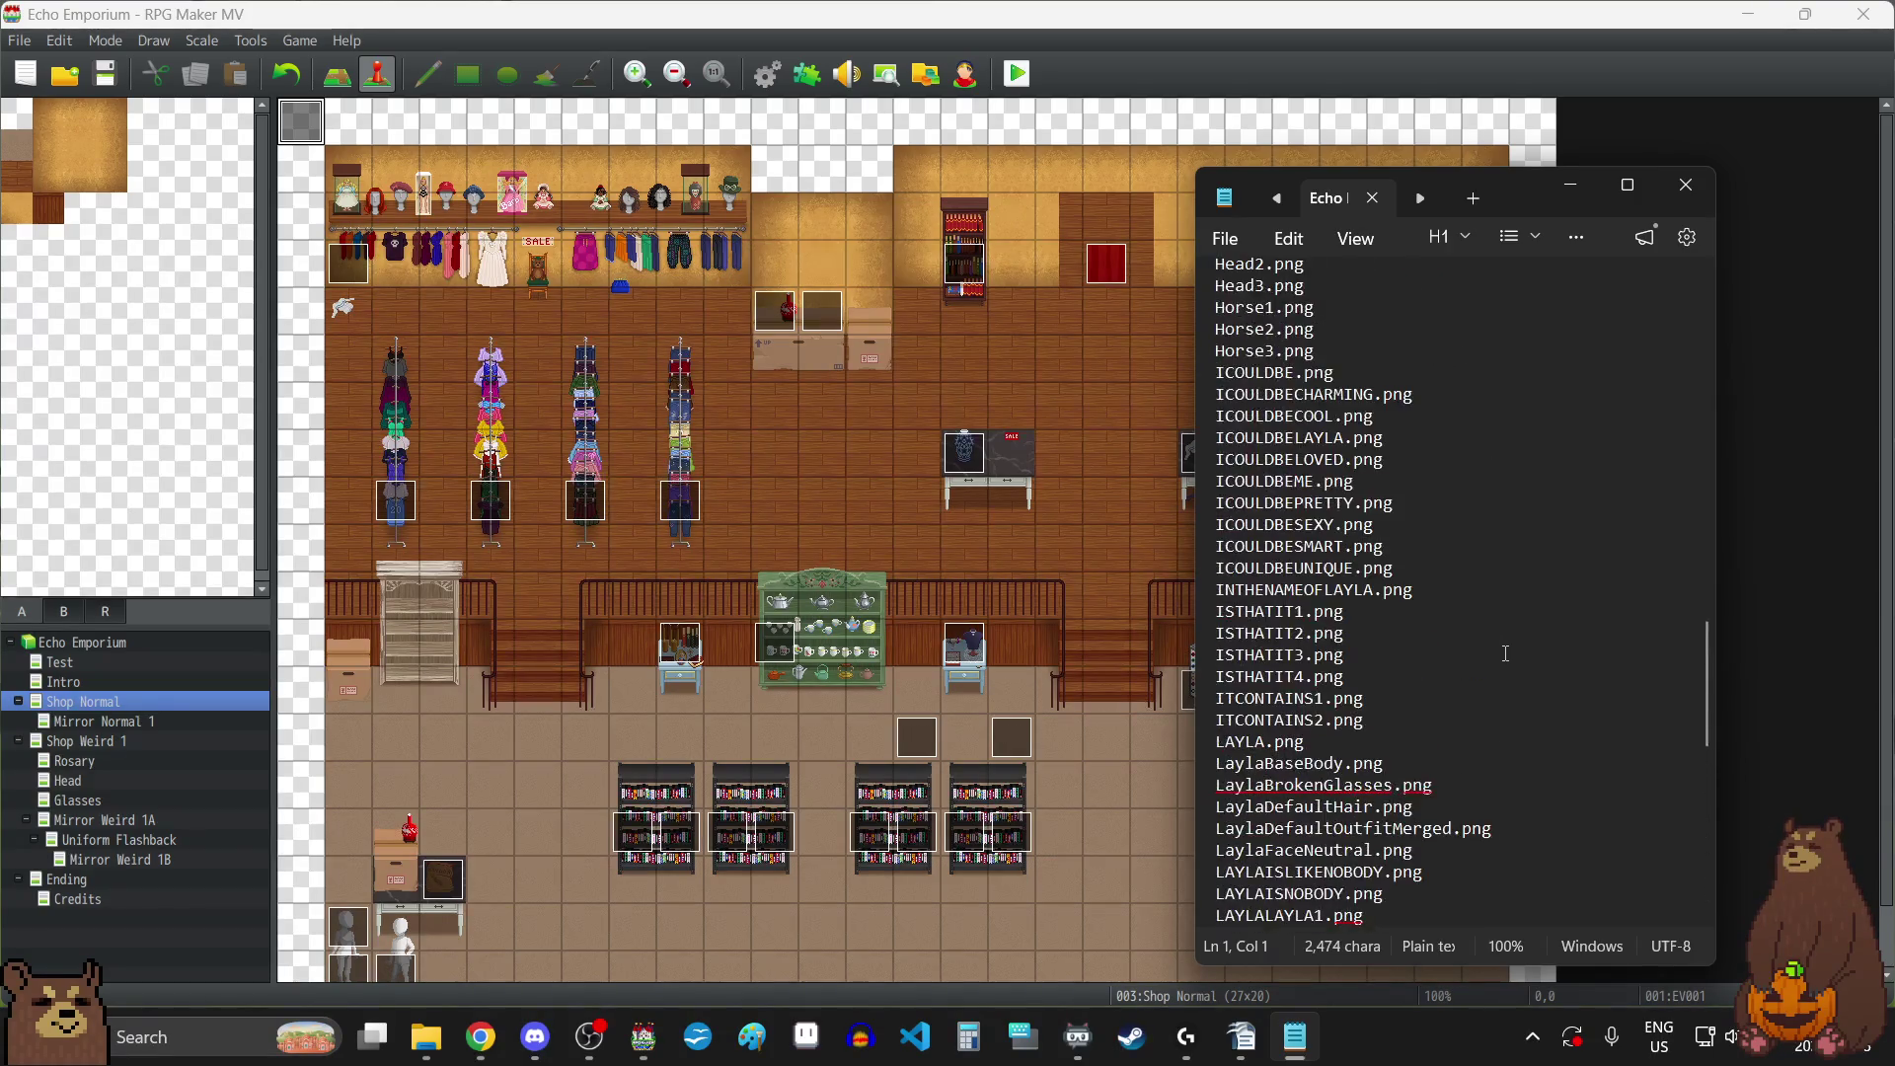
pyautogui.scroll(-2, 1506, 654)
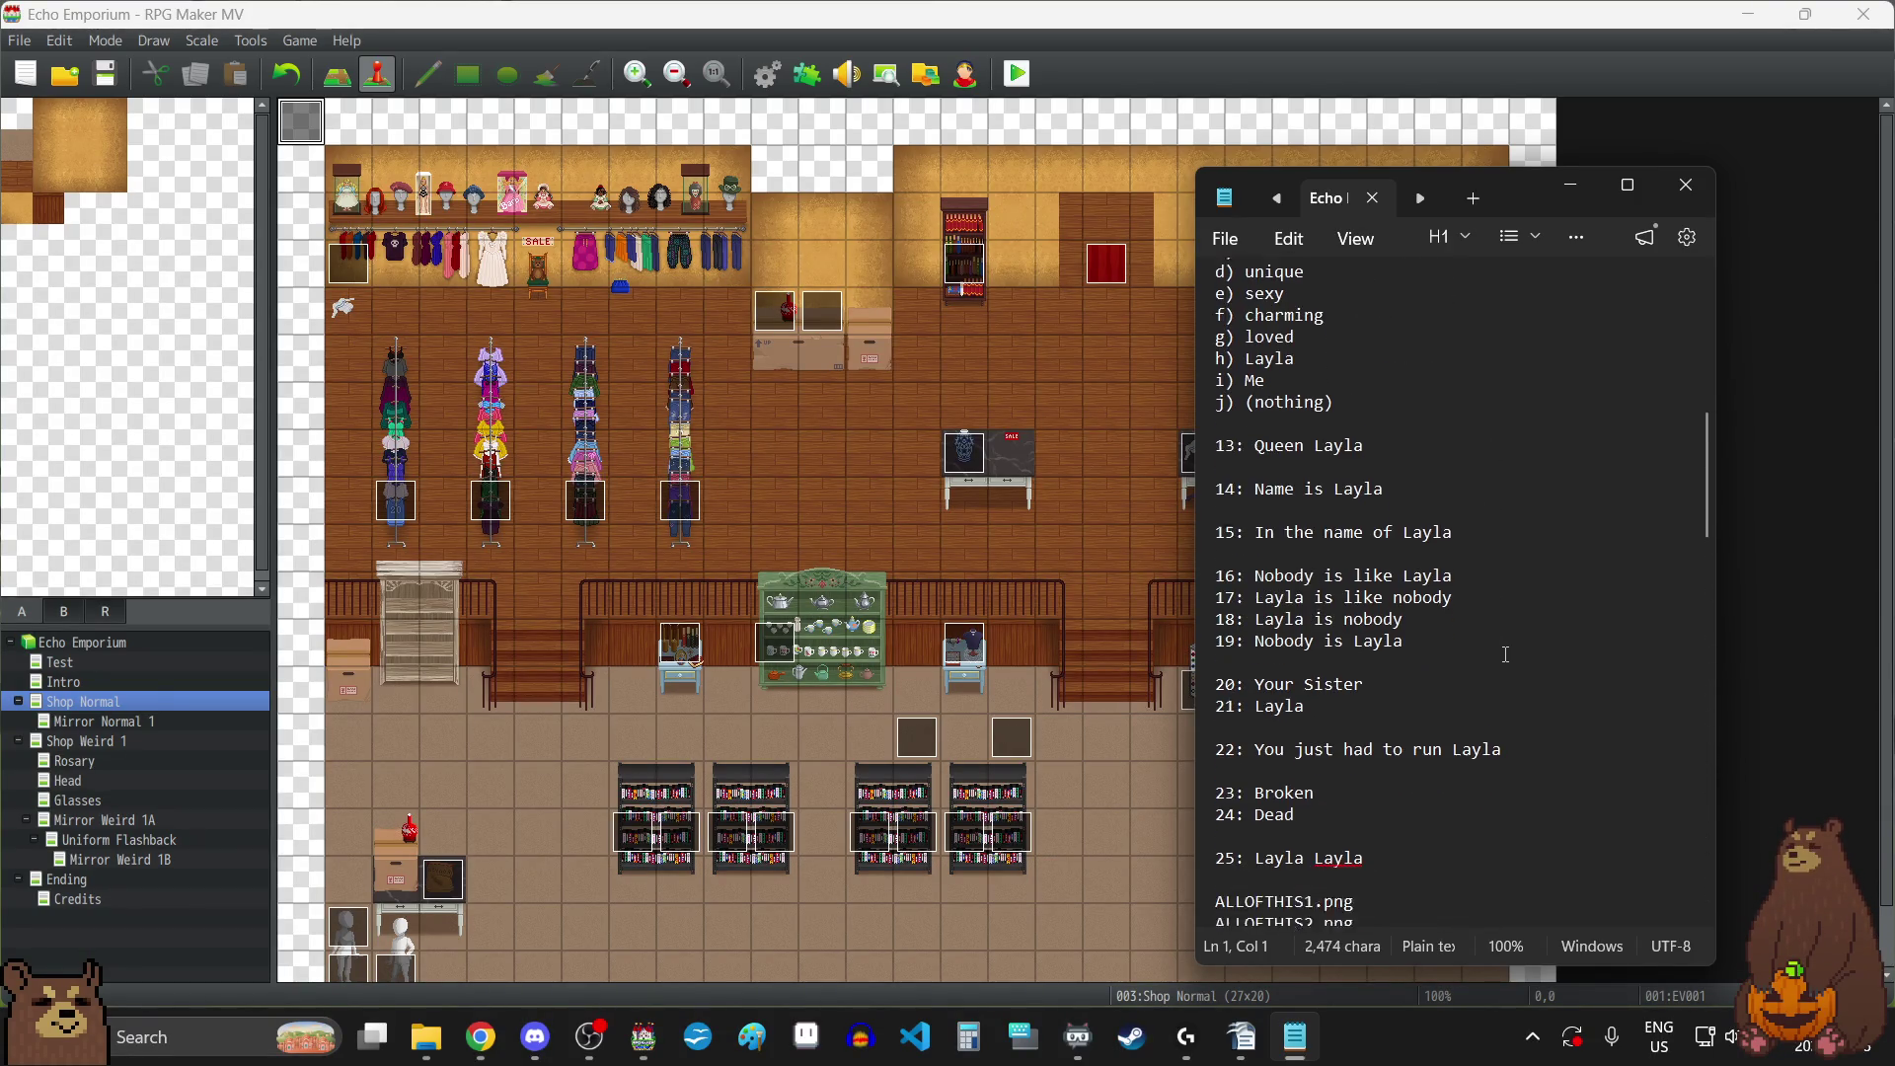
pyautogui.click(1570, 185)
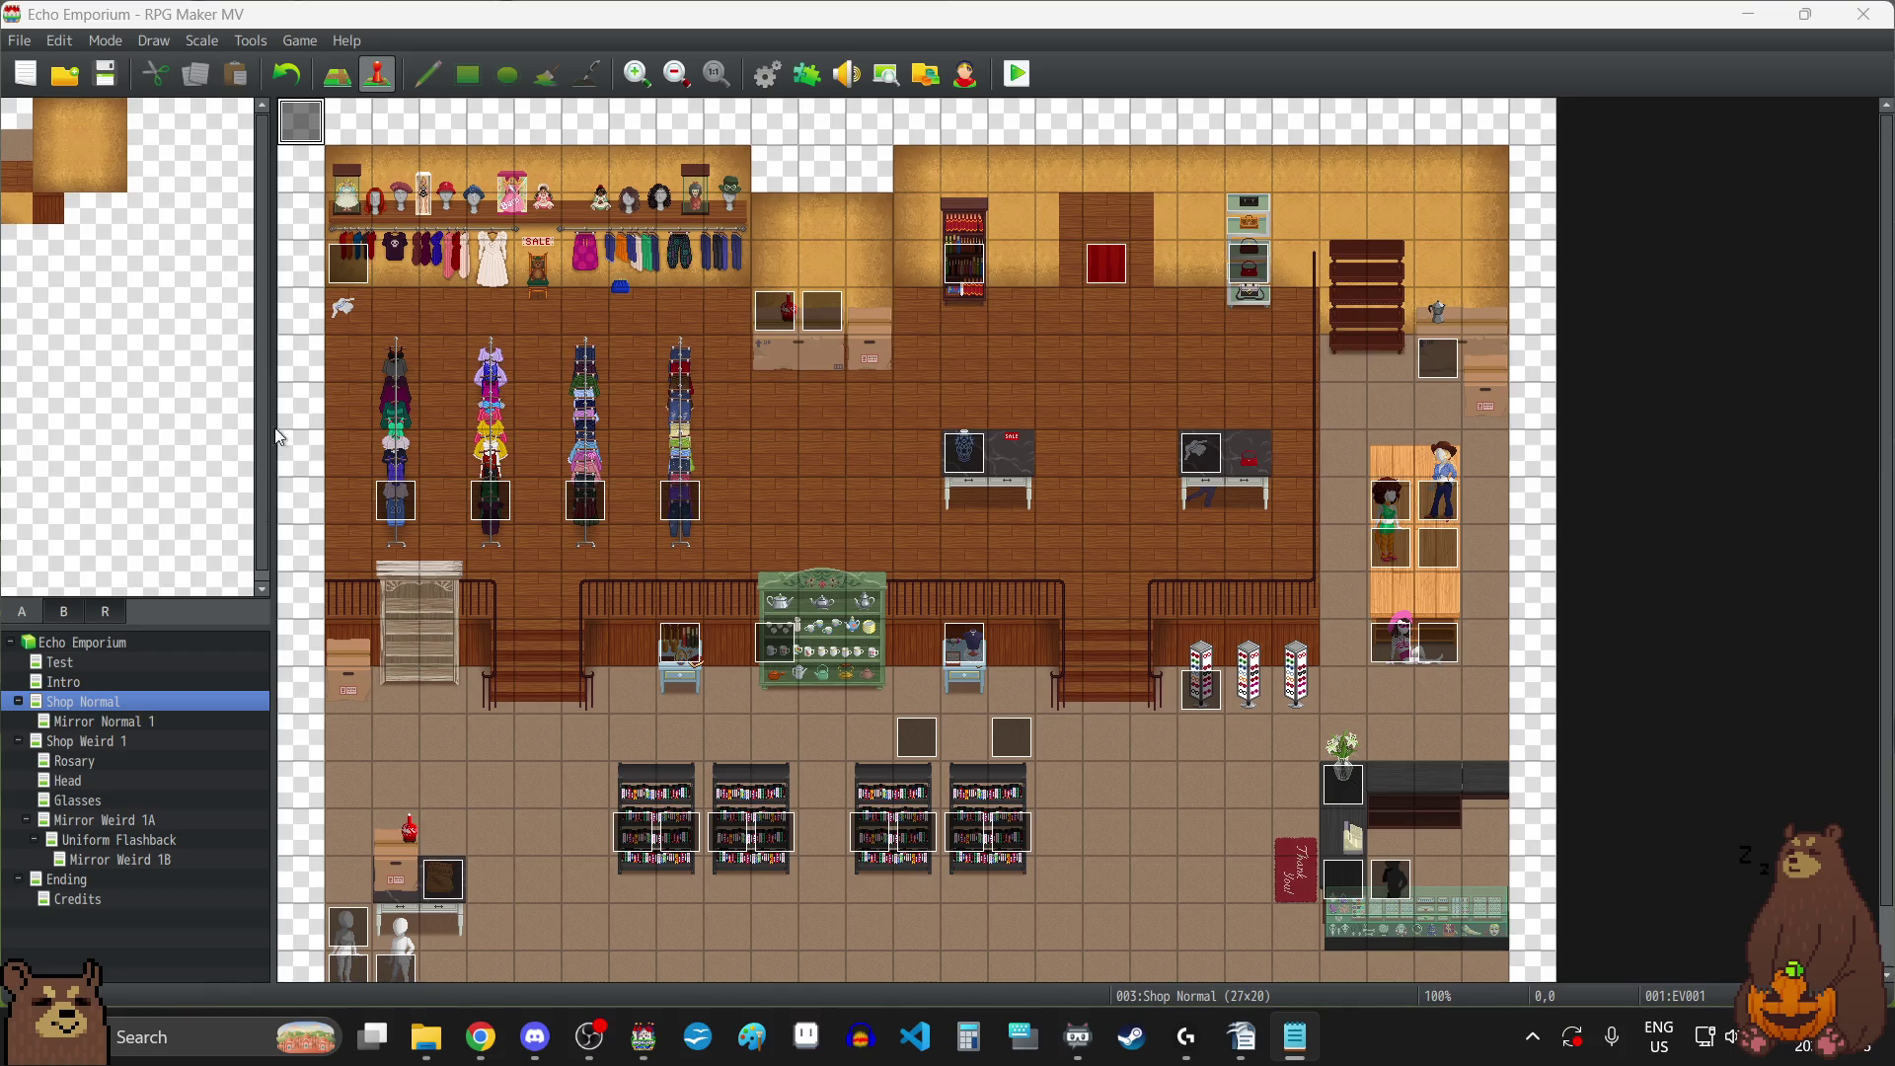
# Open the Shop Normal map's EV001 autorun event for editing.
pyautogui.doubleClick(301, 122)
# Open the controls tutorial message, try retyping it, then discard that edit.
pyautogui.scroll(-10, 1165, 647)
pyautogui.click(1036, 681)
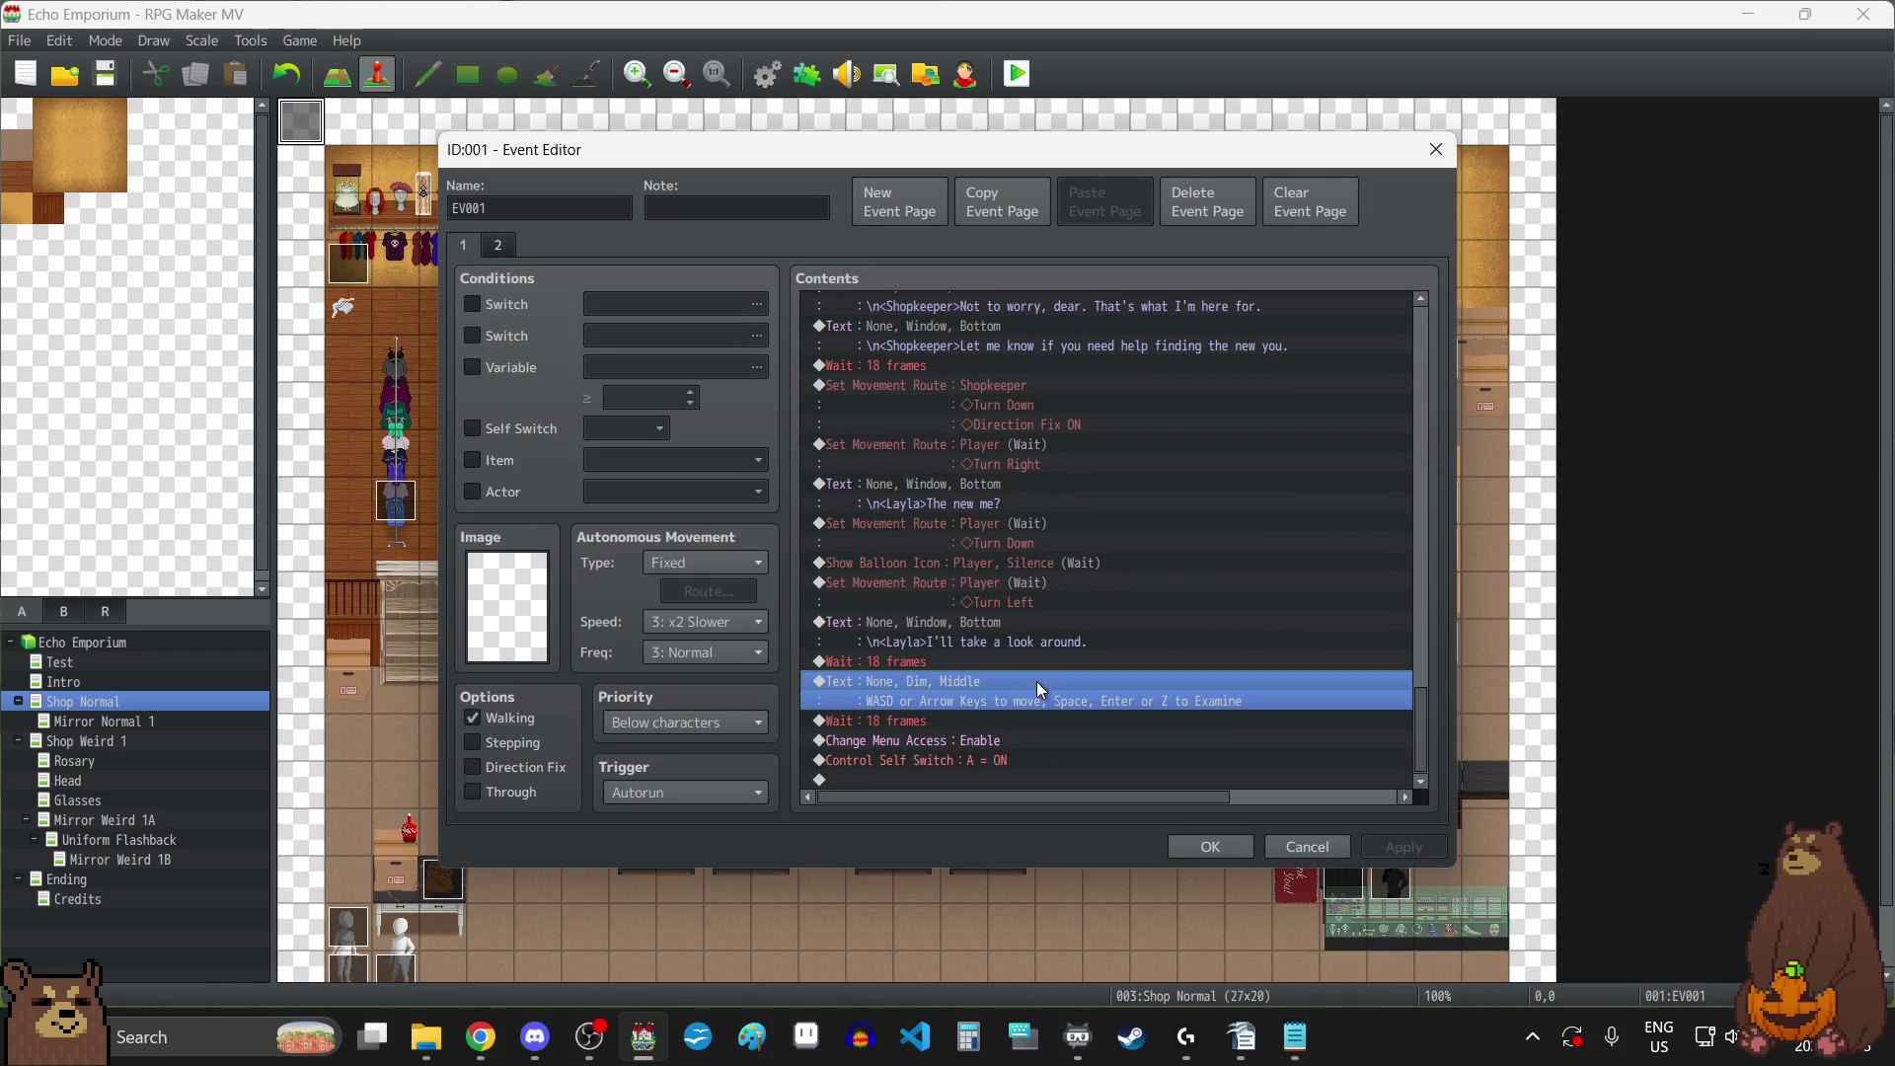
pyautogui.doubleClick(1036, 681)
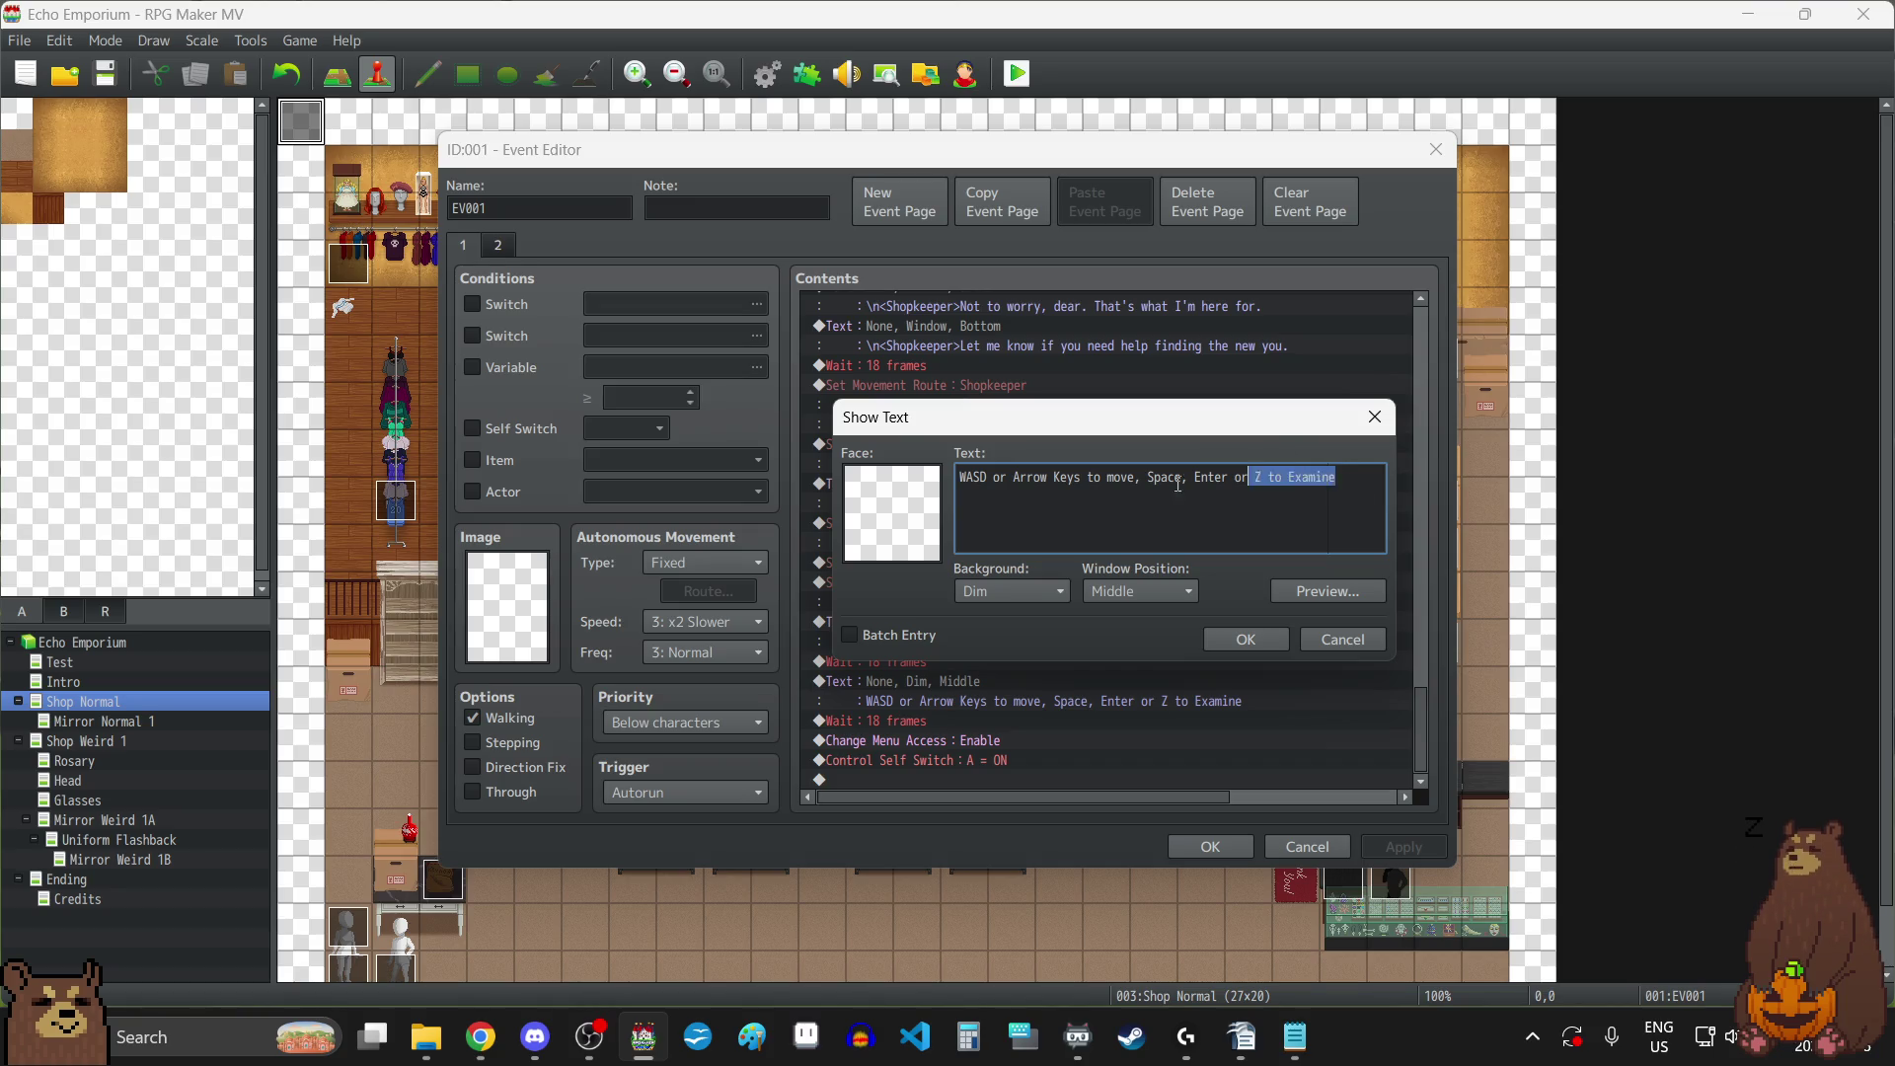
pyautogui.moveTo(950, 488); pyautogui.dragTo(1167, 610)
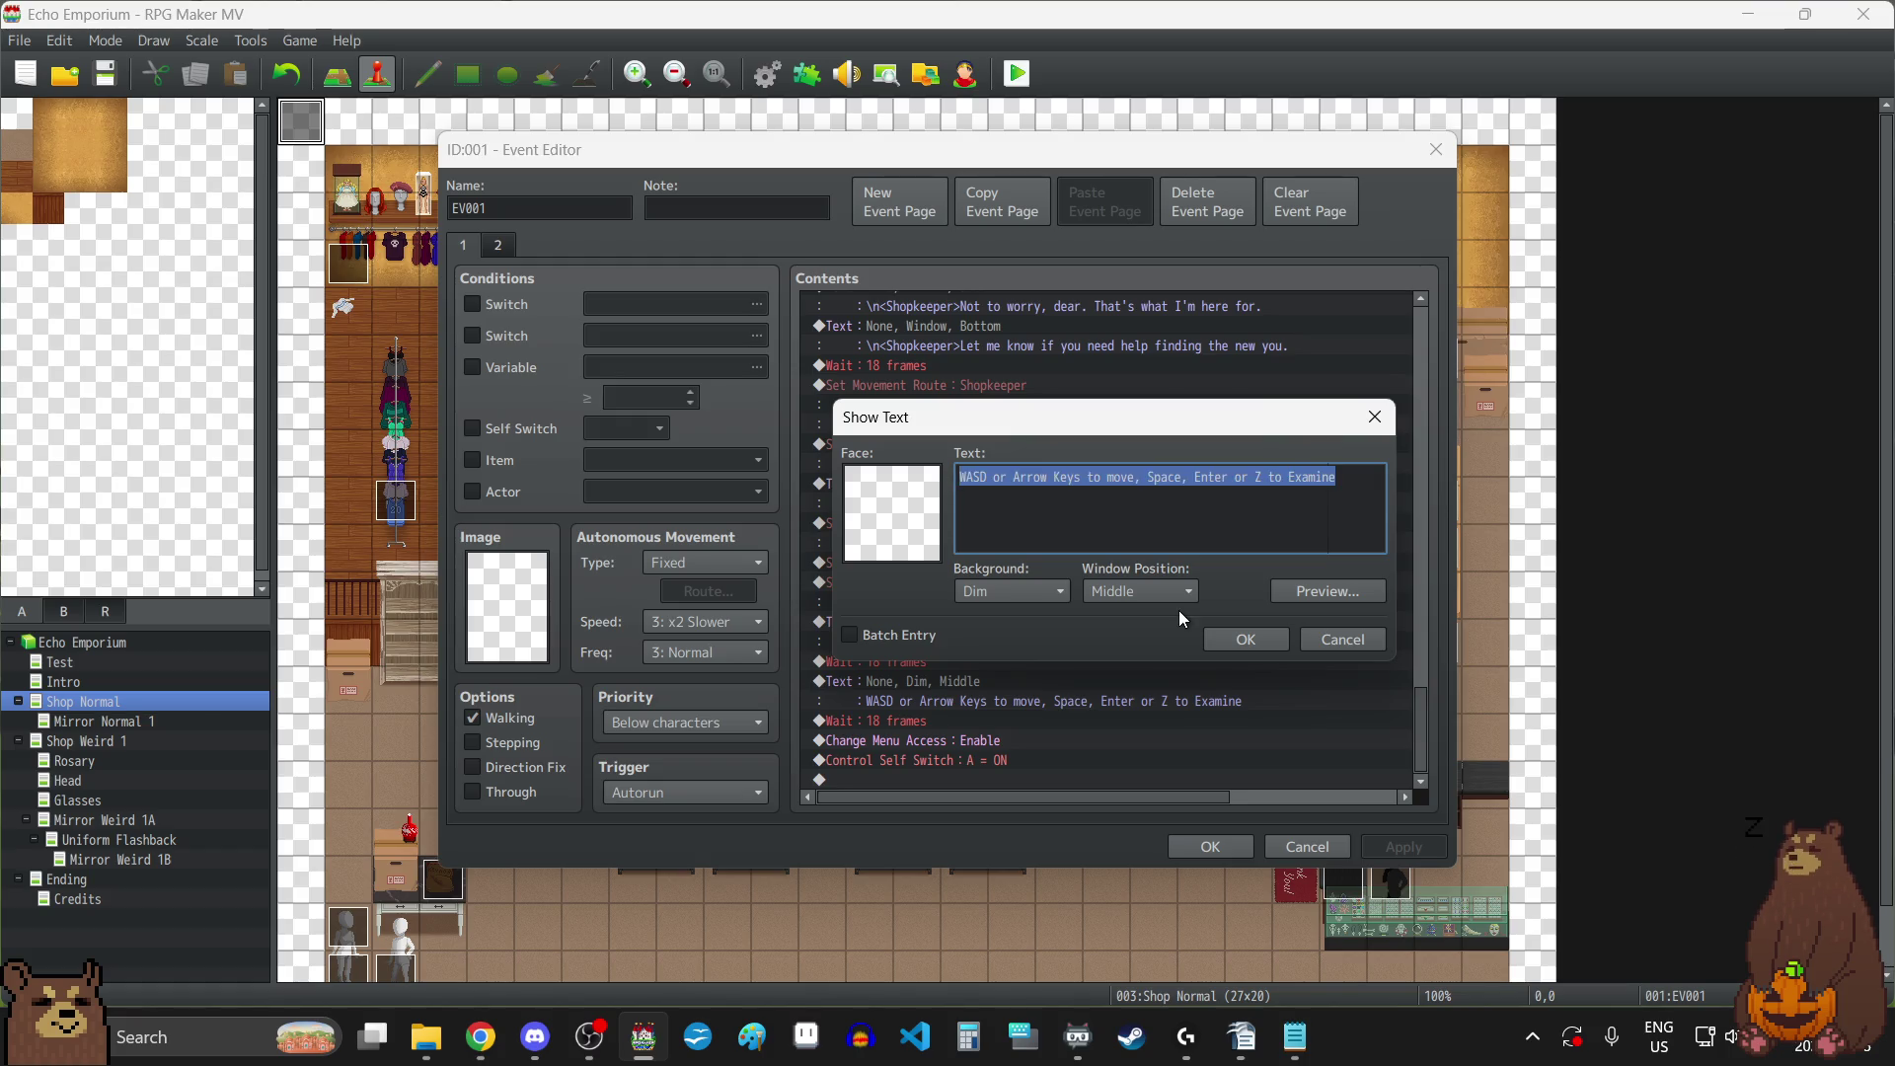
pyautogui.write('X or ESC to')
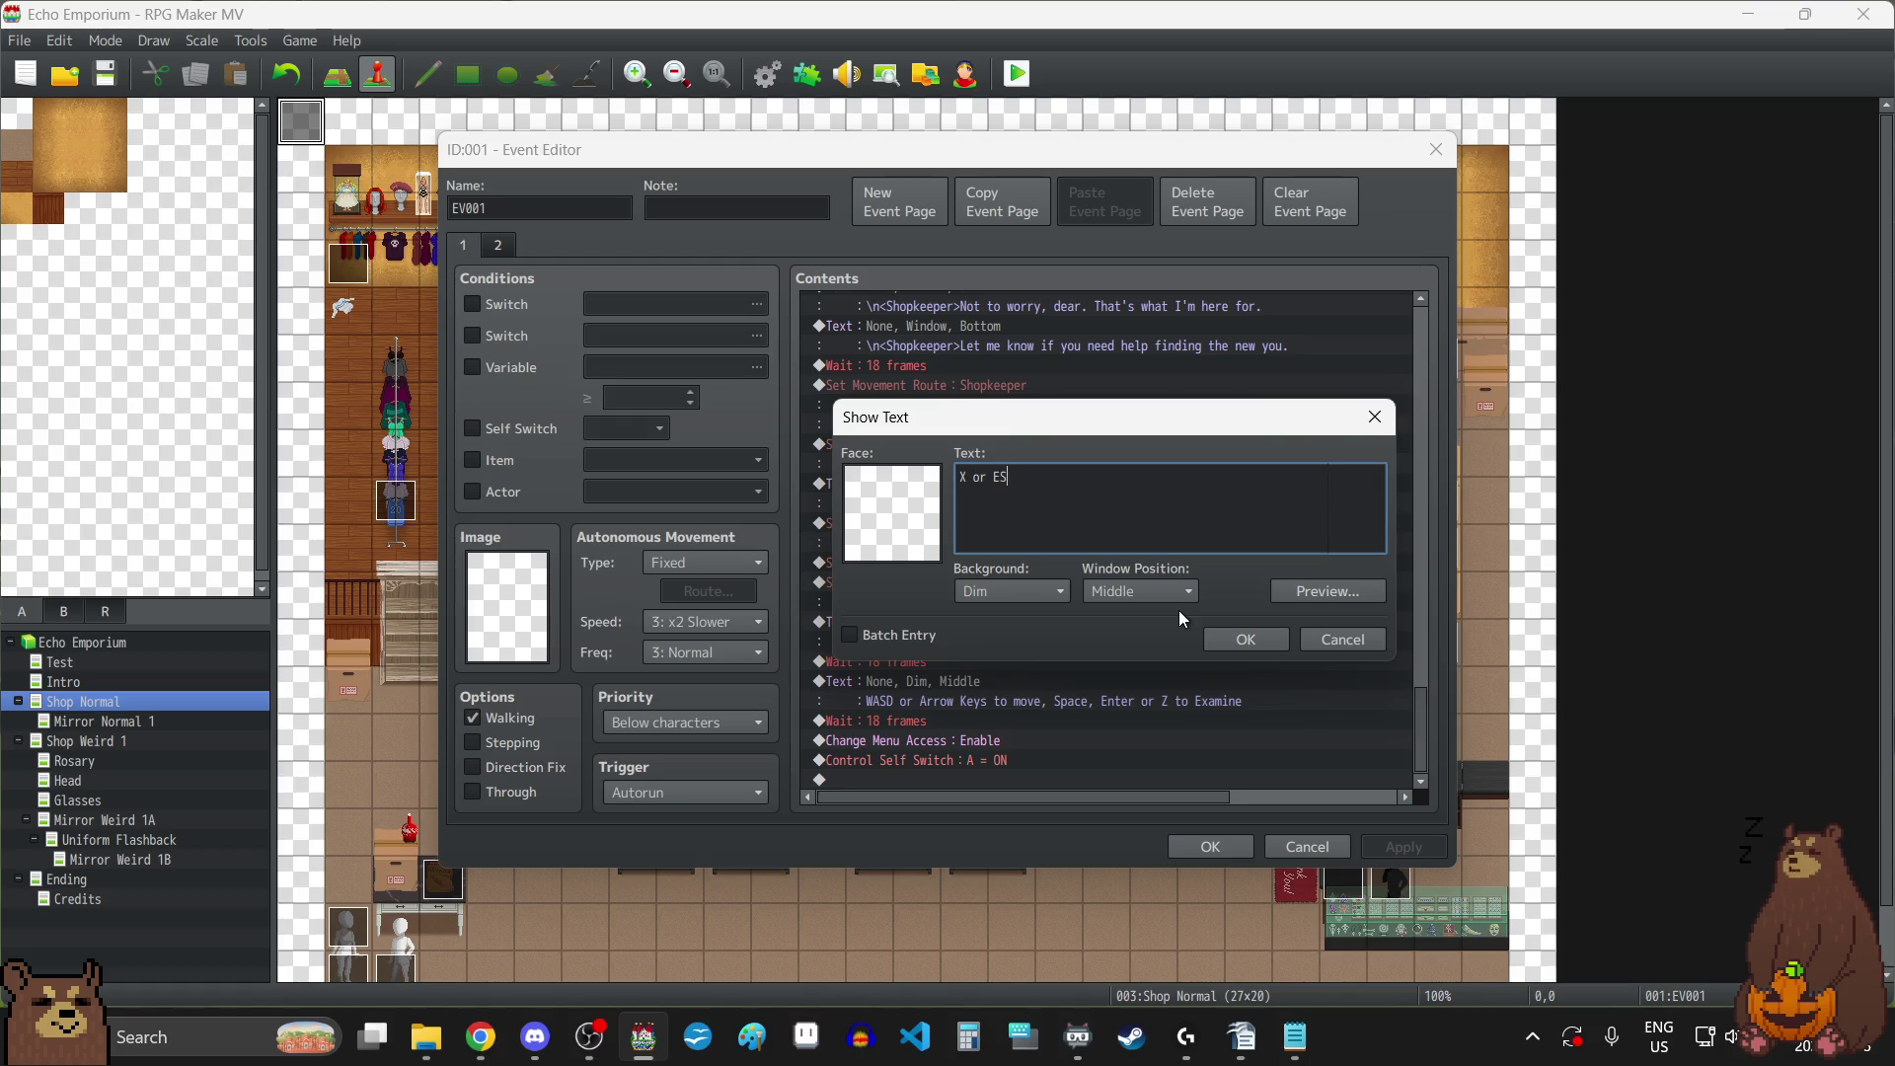
pyautogui.write(' open')
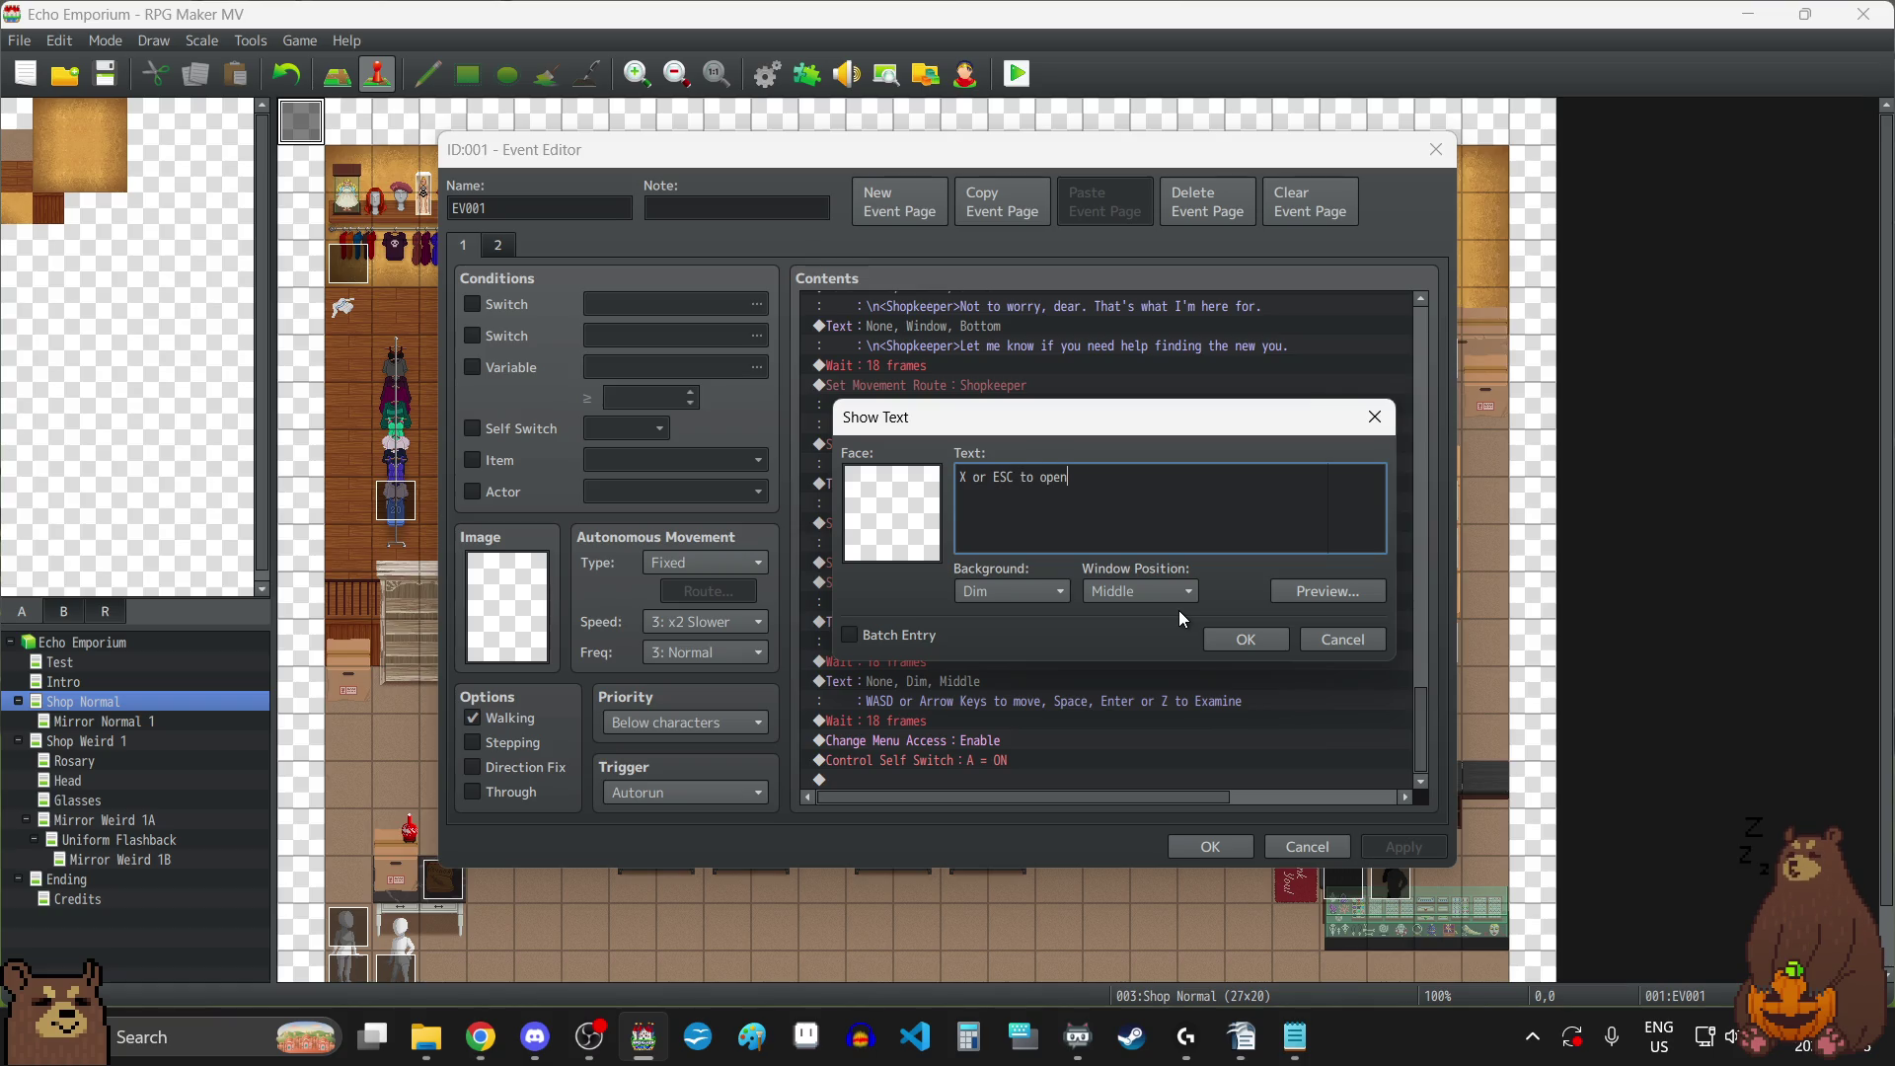
pyautogui.write(' the Menu')
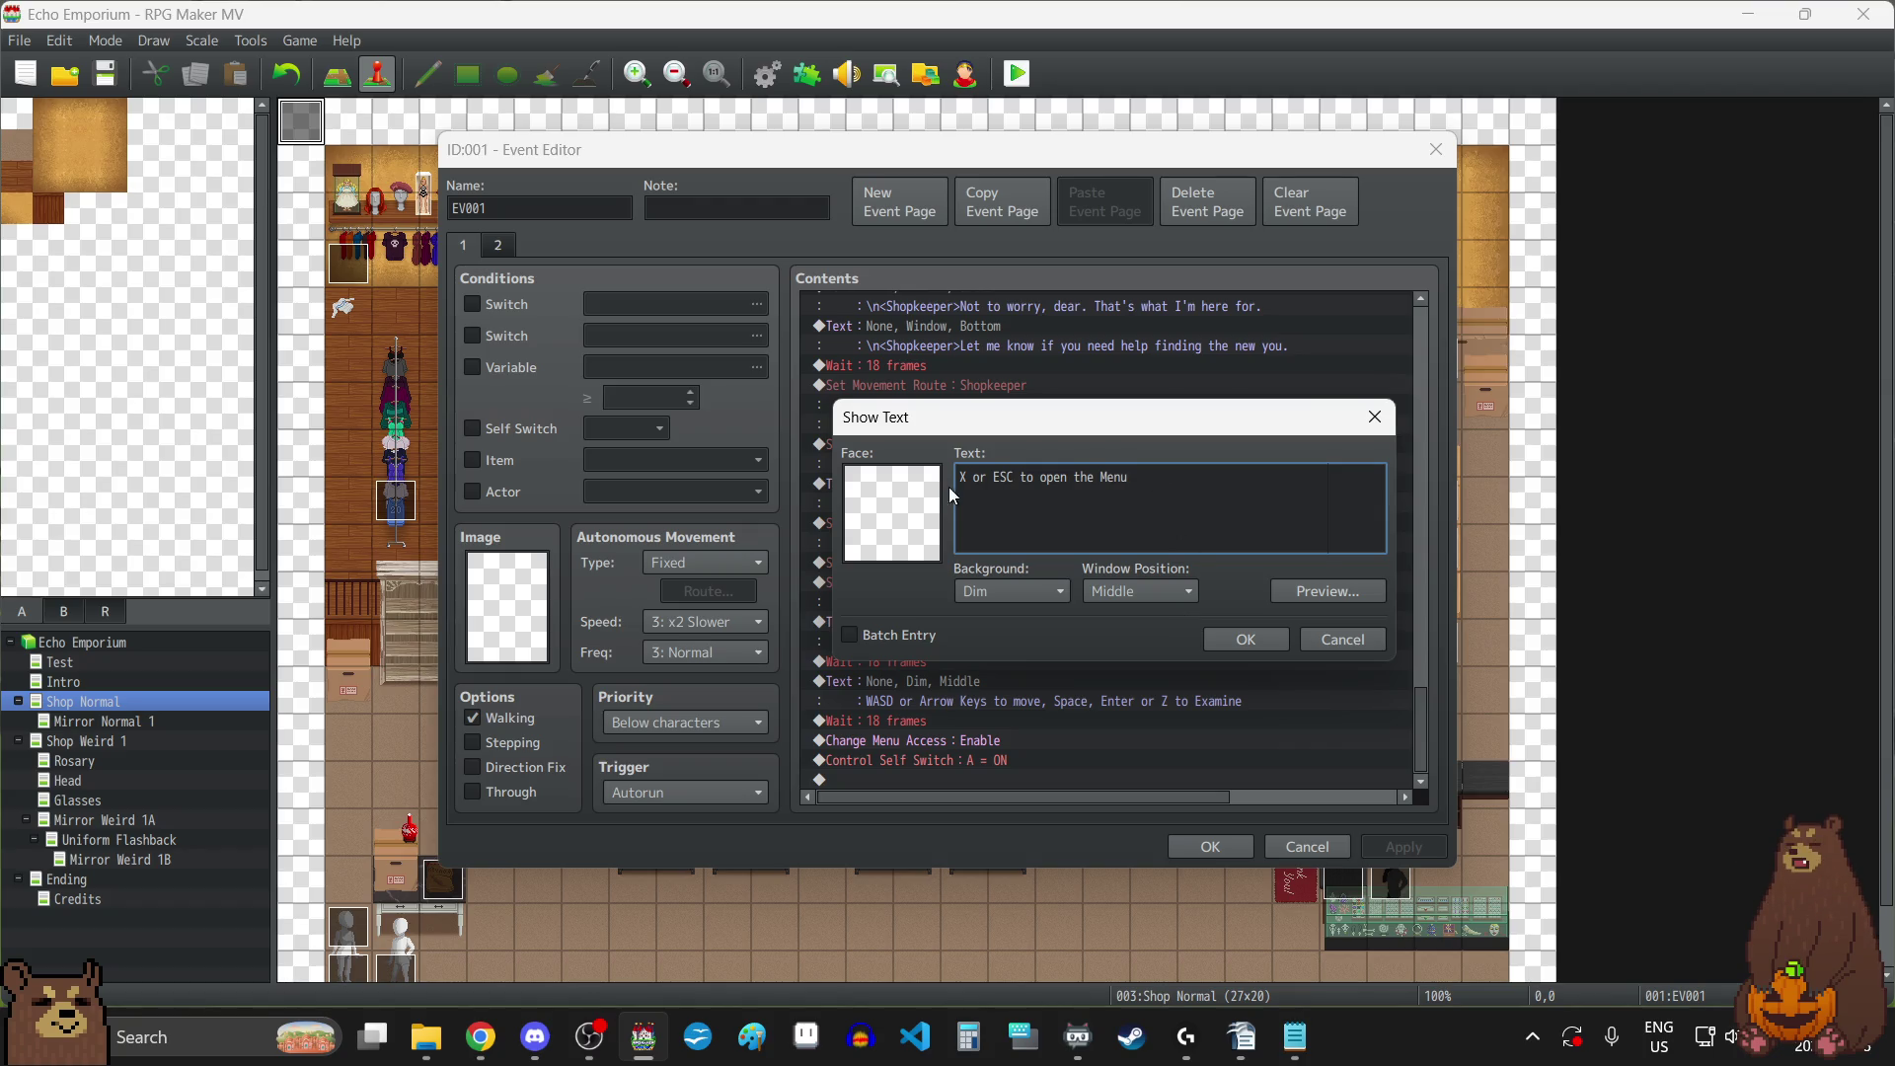
pyautogui.hotkey('ctrl', 'a')
pyautogui.hotkey('ctrl', 'c')
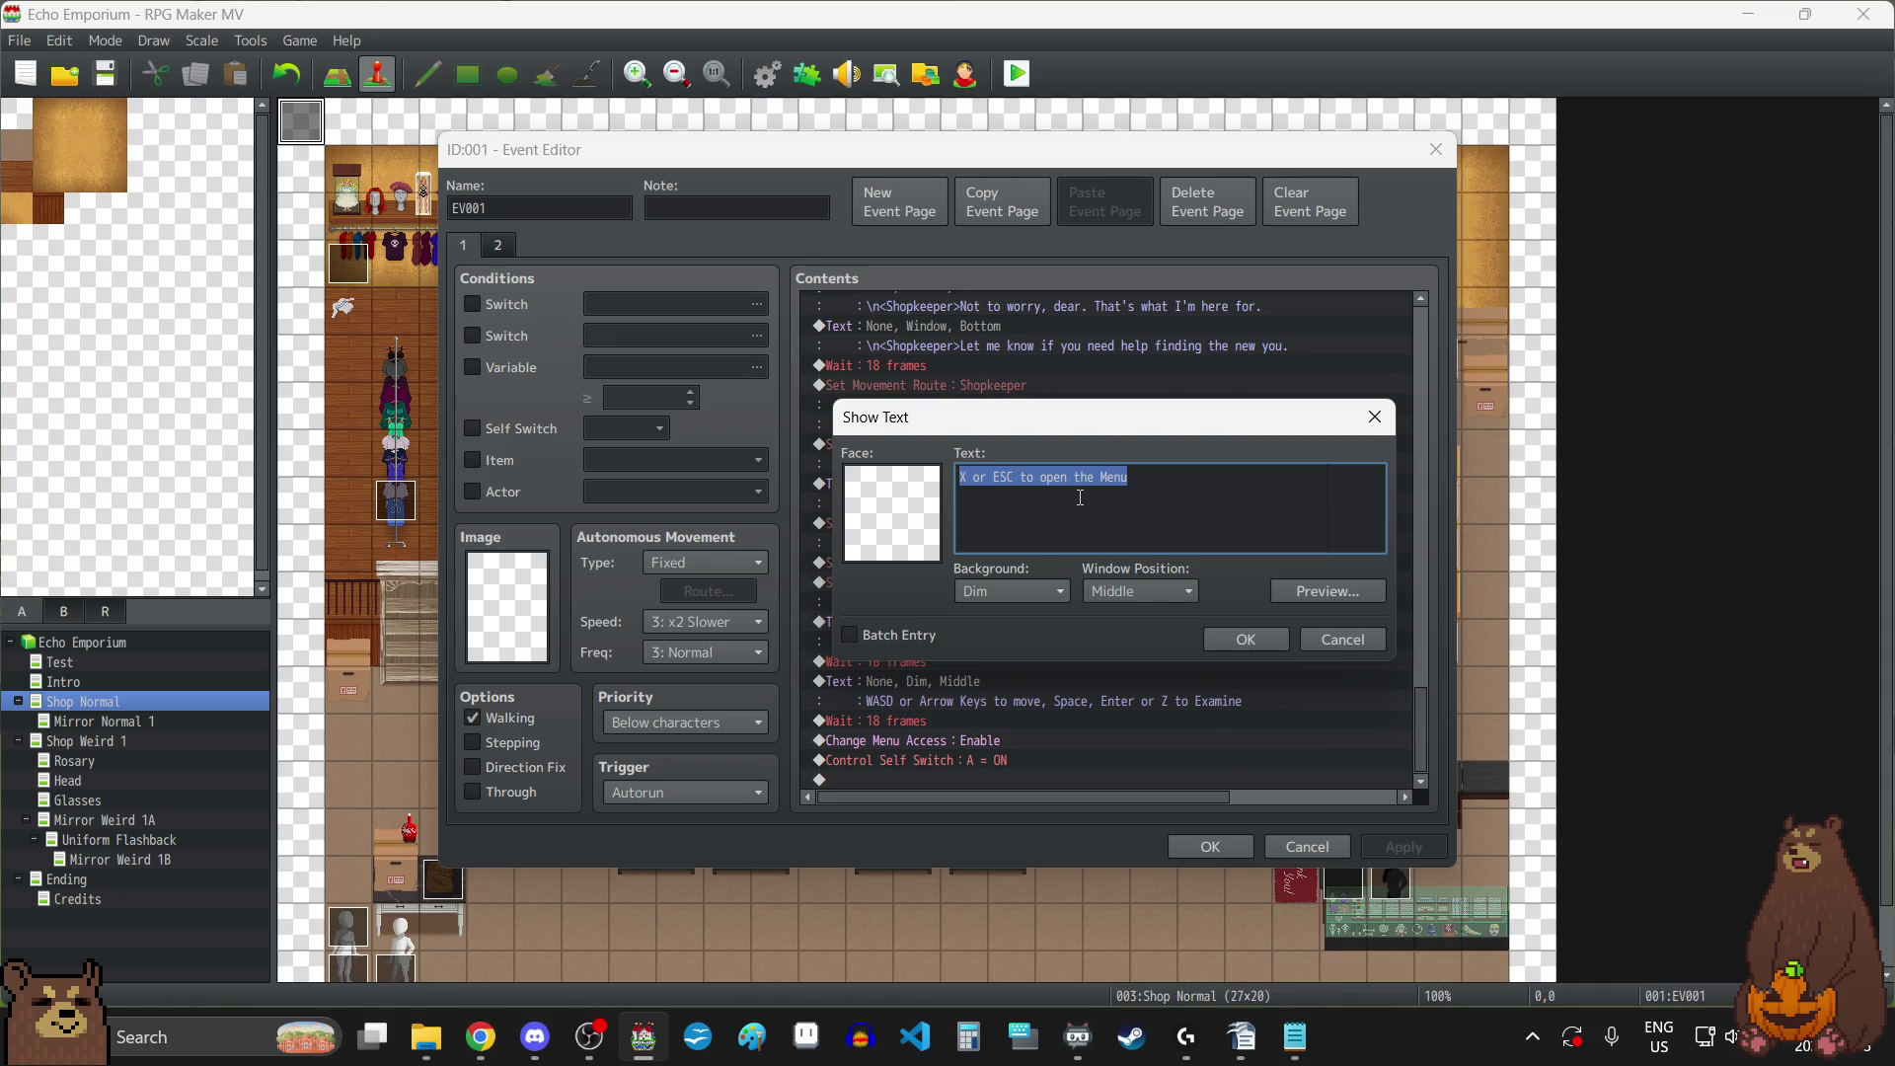
pyautogui.press('BackSpace')
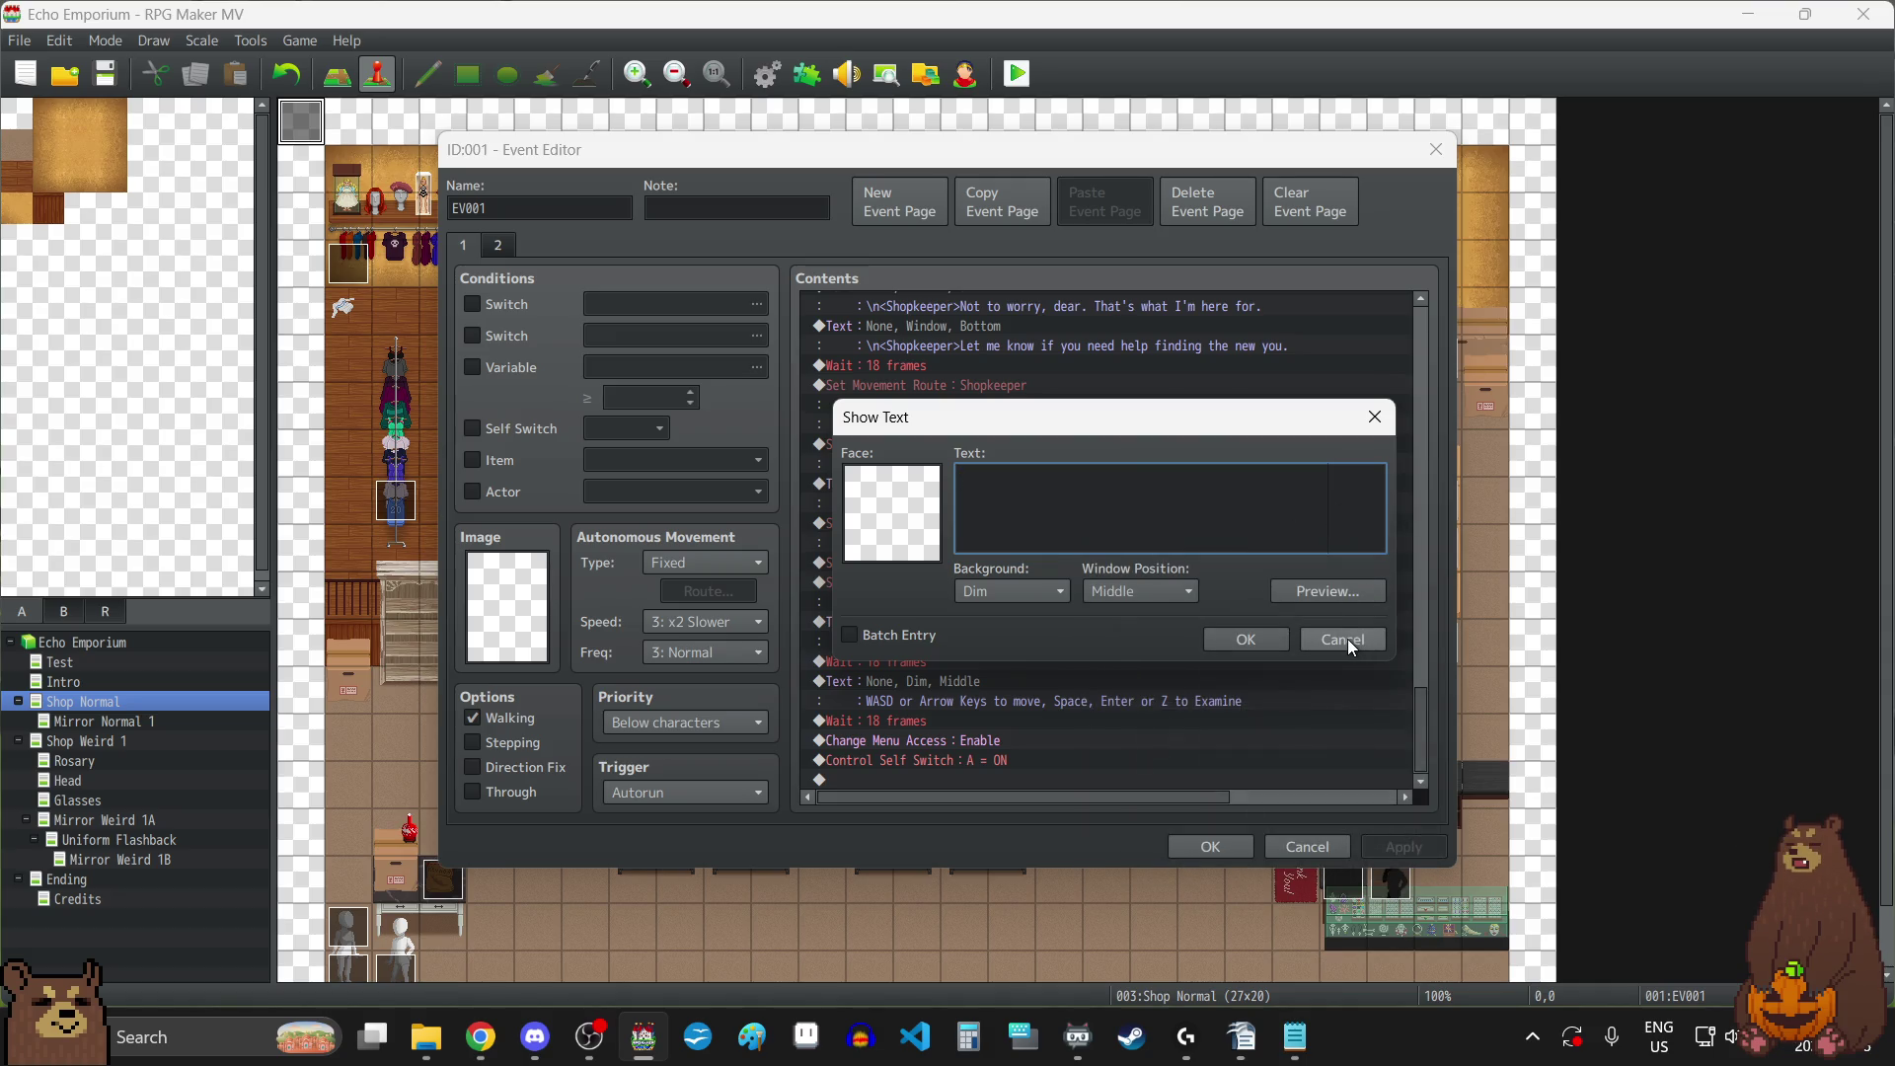
pyautogui.click(1348, 638)
# Append 'X or ESC to open the Menu' to the controls message and save the event.
pyautogui.doubleClick(1129, 673)
pyautogui.write('WASD or Arrow Keys to move, Space, Enter or Z to Examine,')
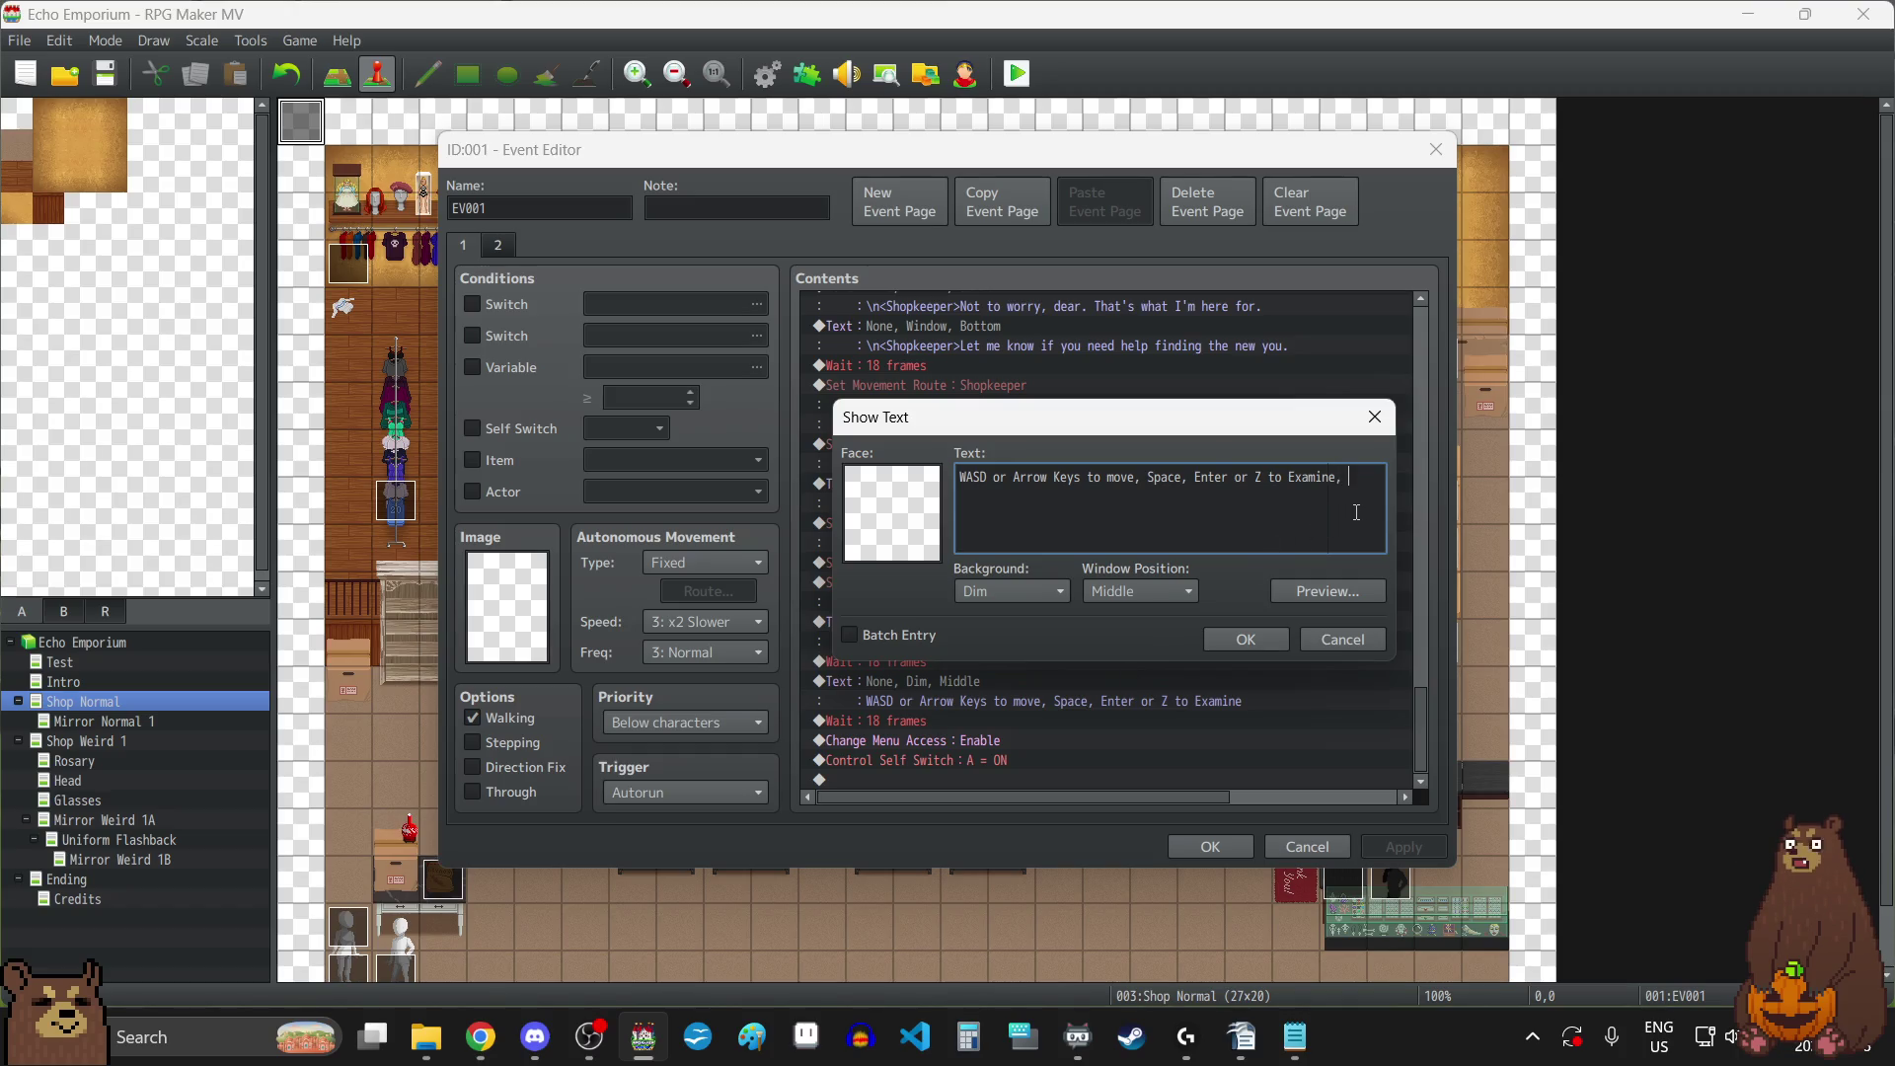
pyautogui.hotkey('ctrl', 'v')
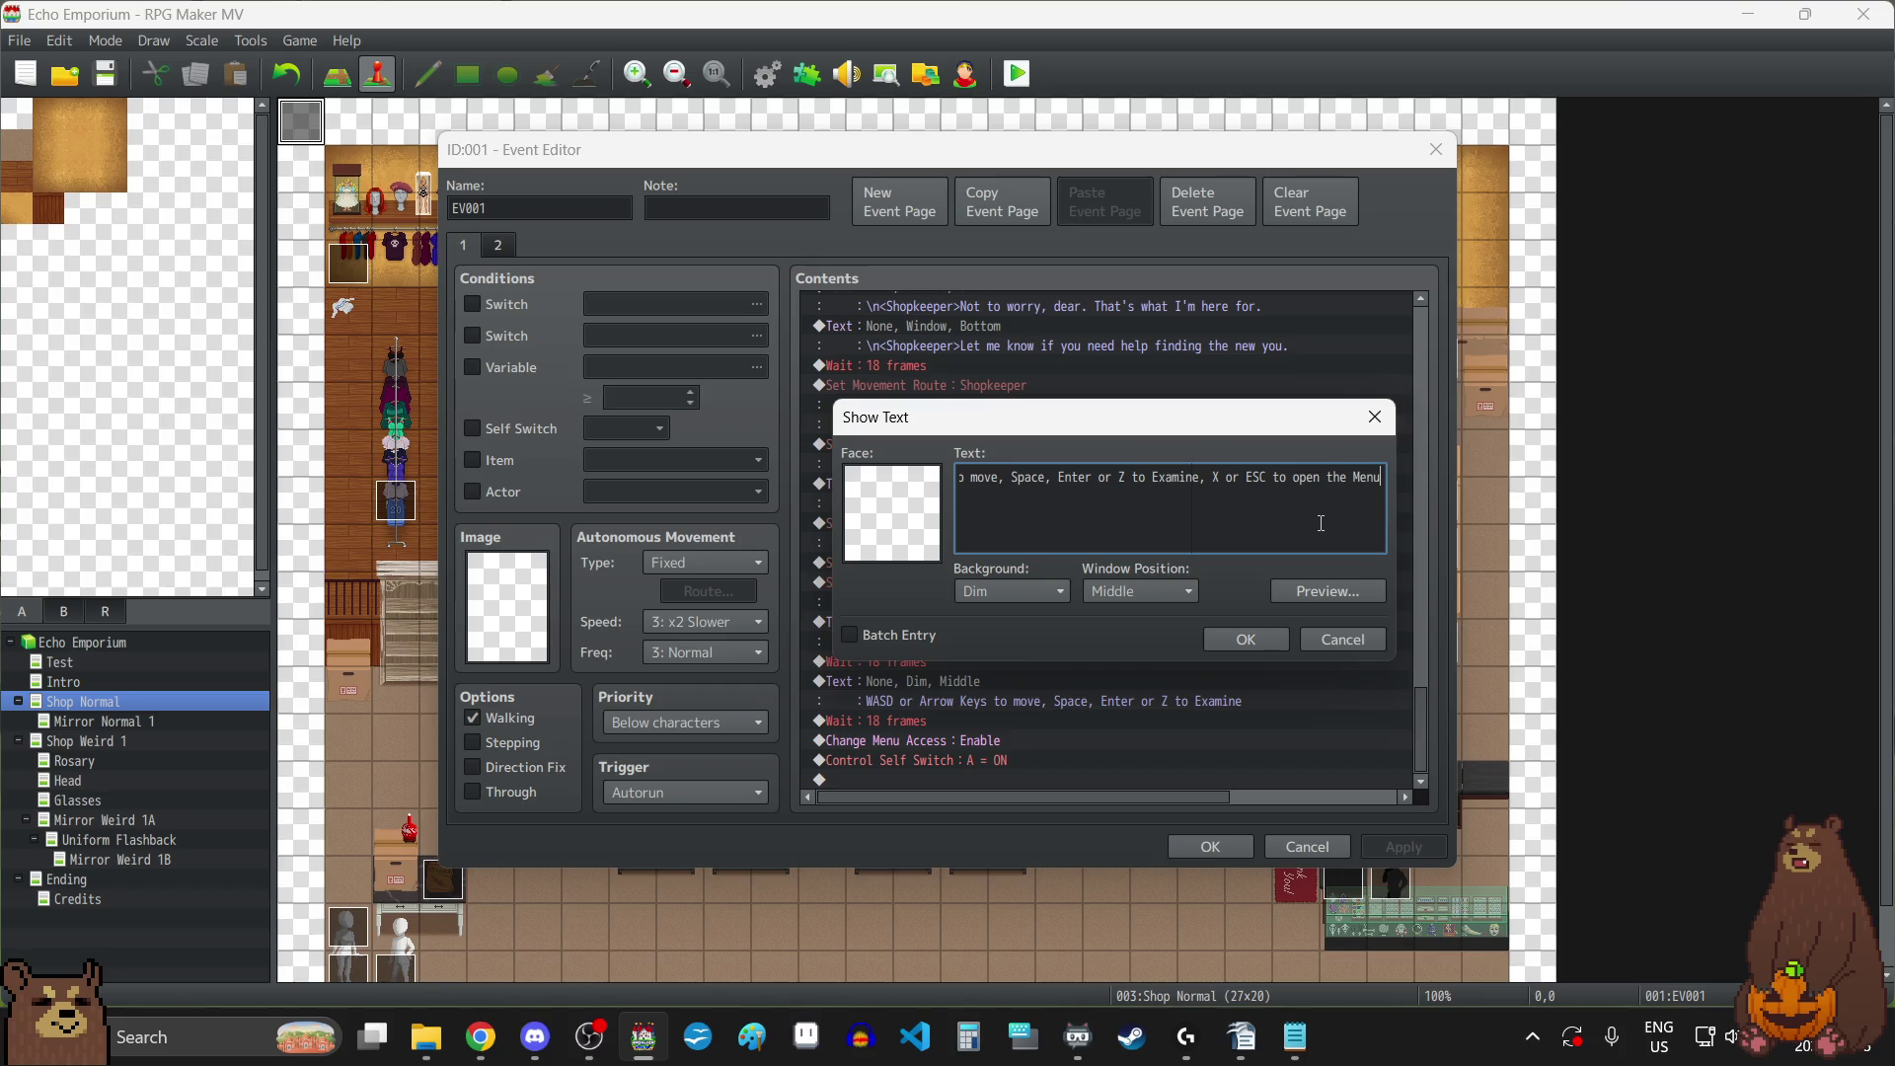
pyautogui.click(1260, 643)
pyautogui.click(1383, 849)
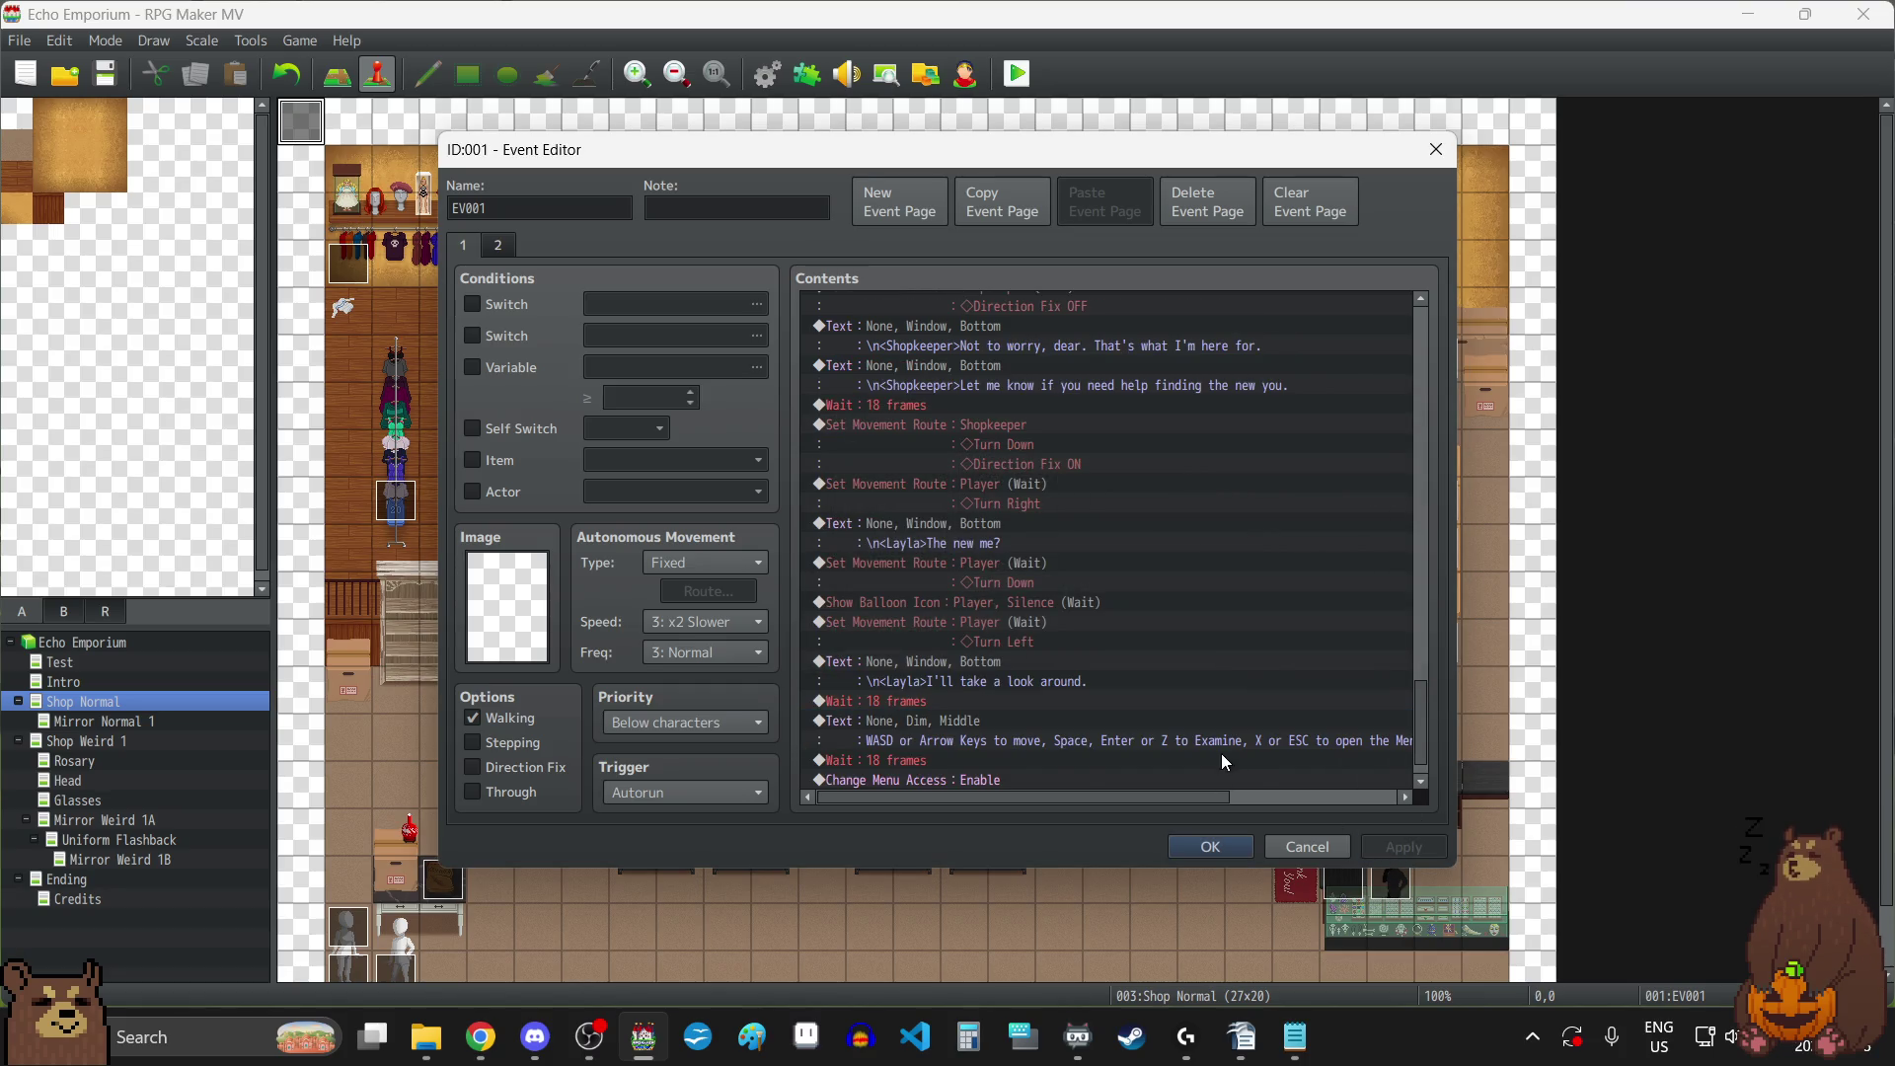
pyautogui.click(1209, 847)
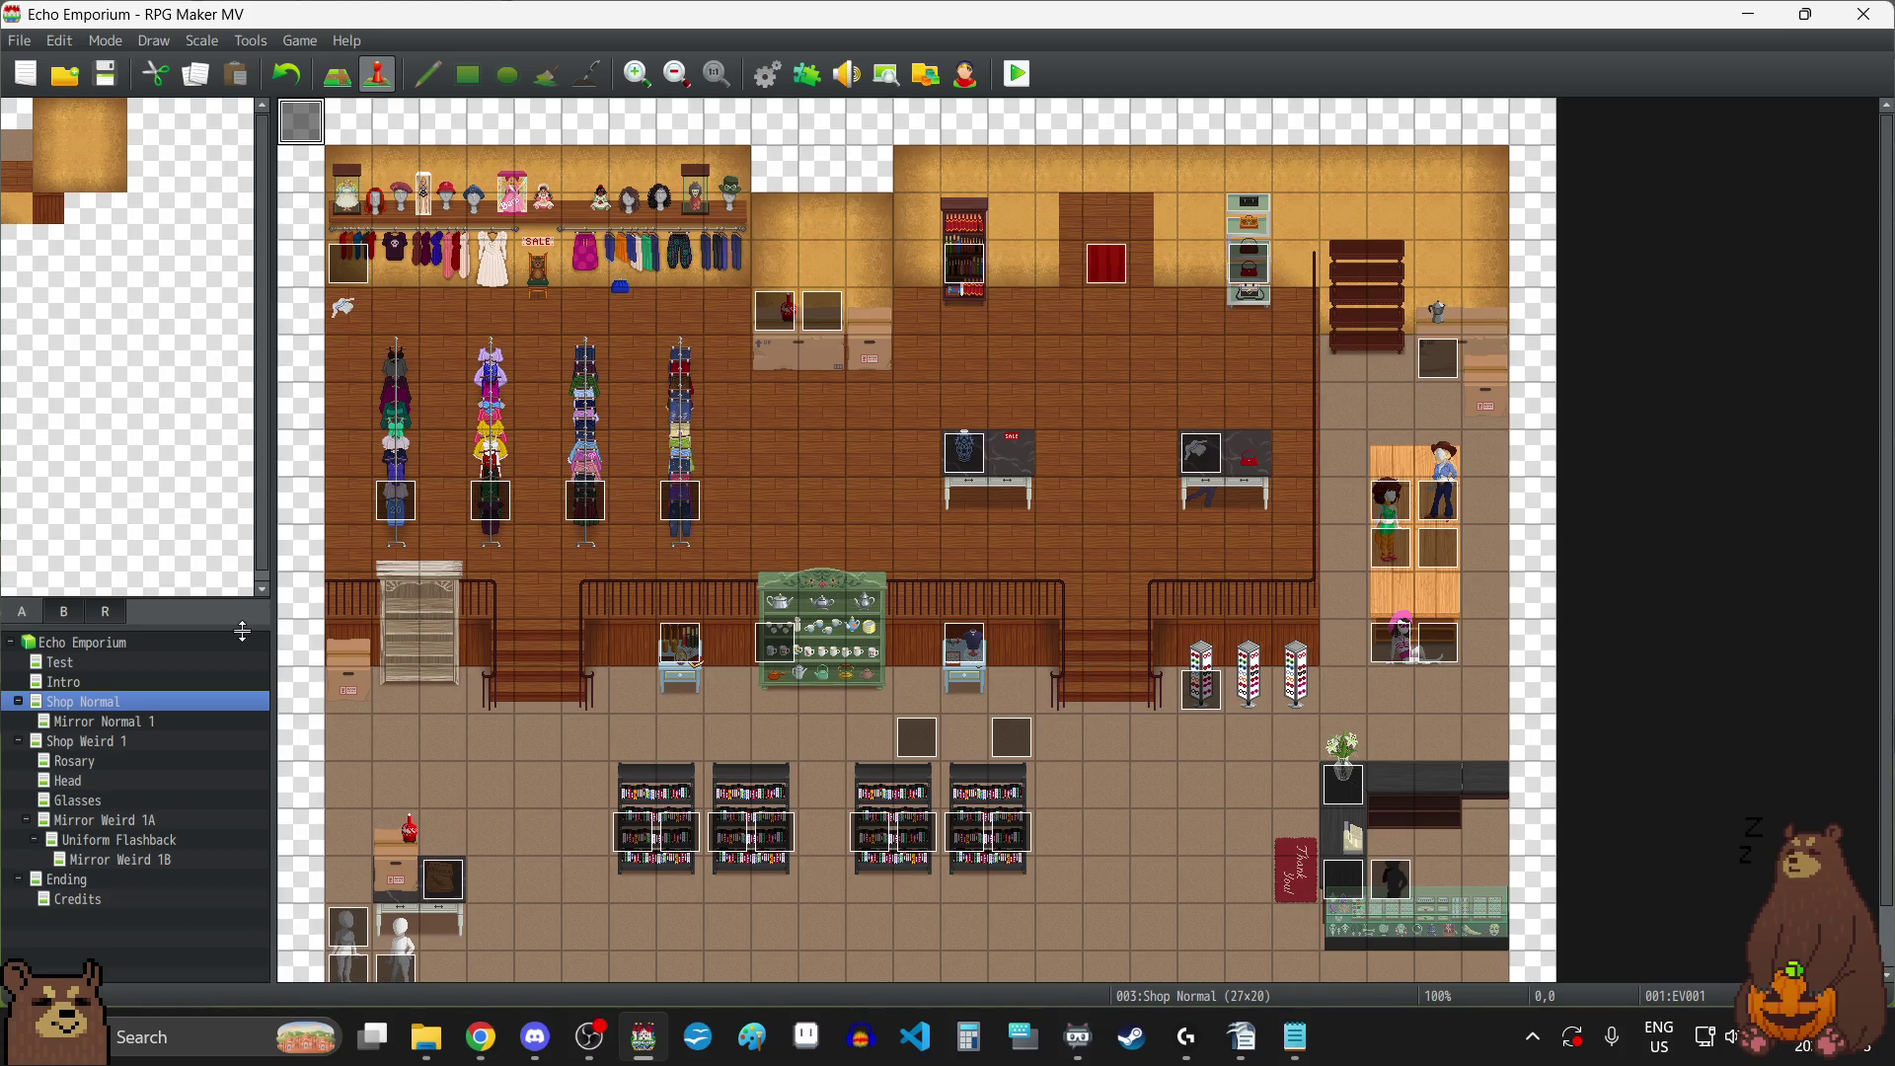
# Open the Intro map's EV001 cutscene event and scroll through its picture and wait commands.
pyautogui.click(79, 681)
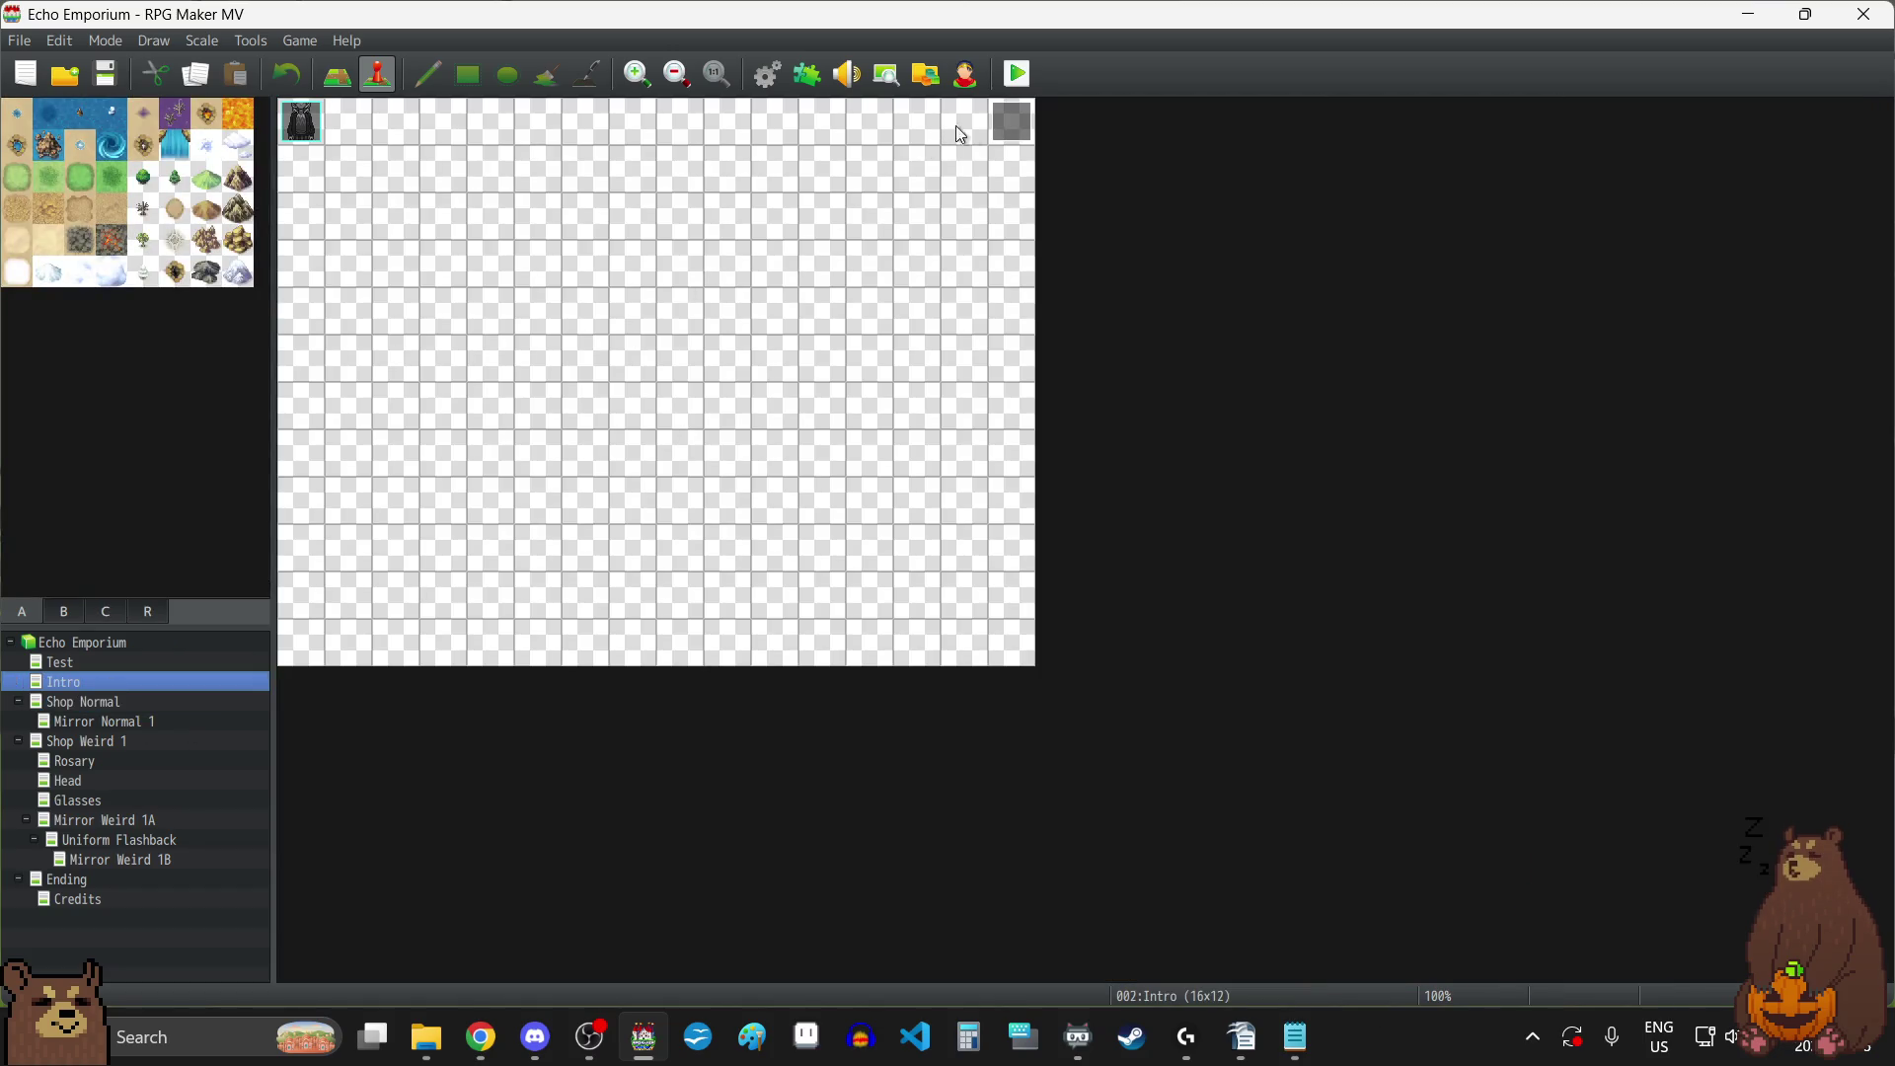
pyautogui.doubleClick(1012, 119)
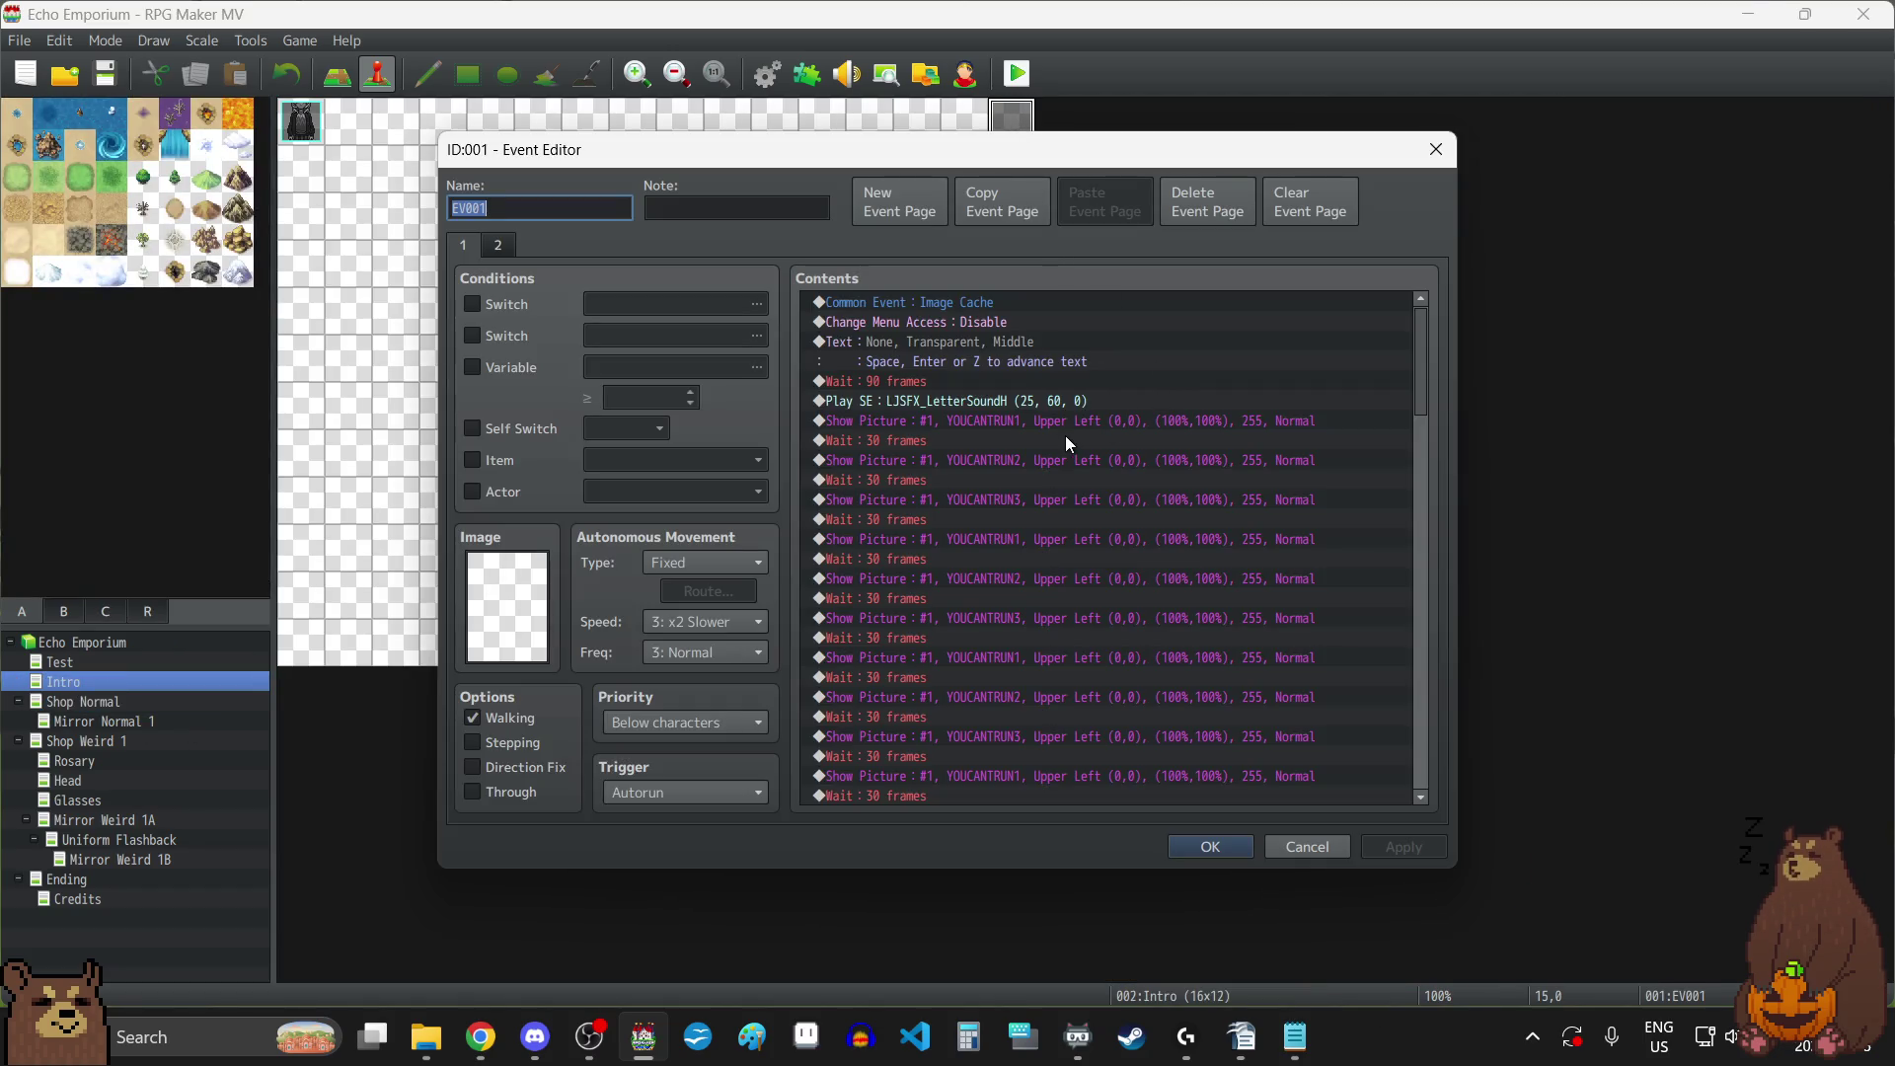
pyautogui.click(926, 440)
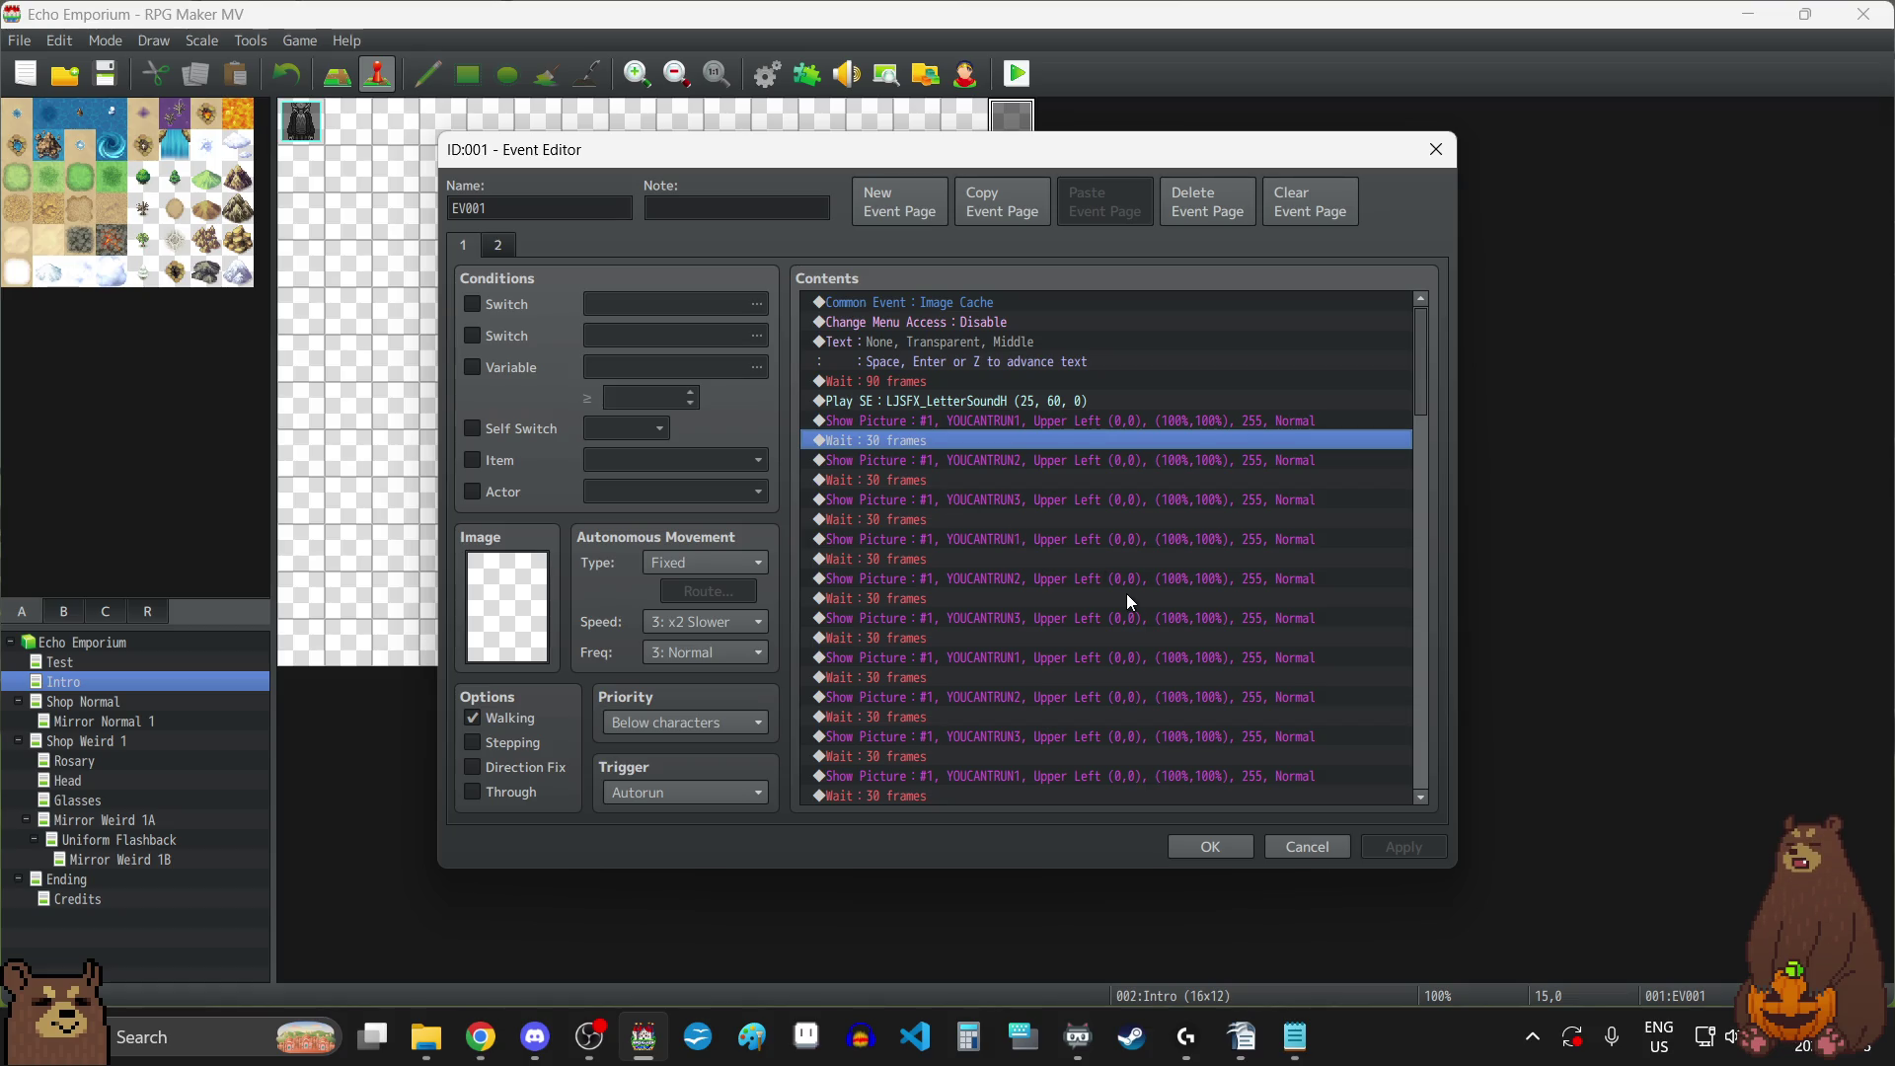
pyautogui.scroll(-1, 1122, 583)
pyautogui.scroll(-3, 1118, 567)
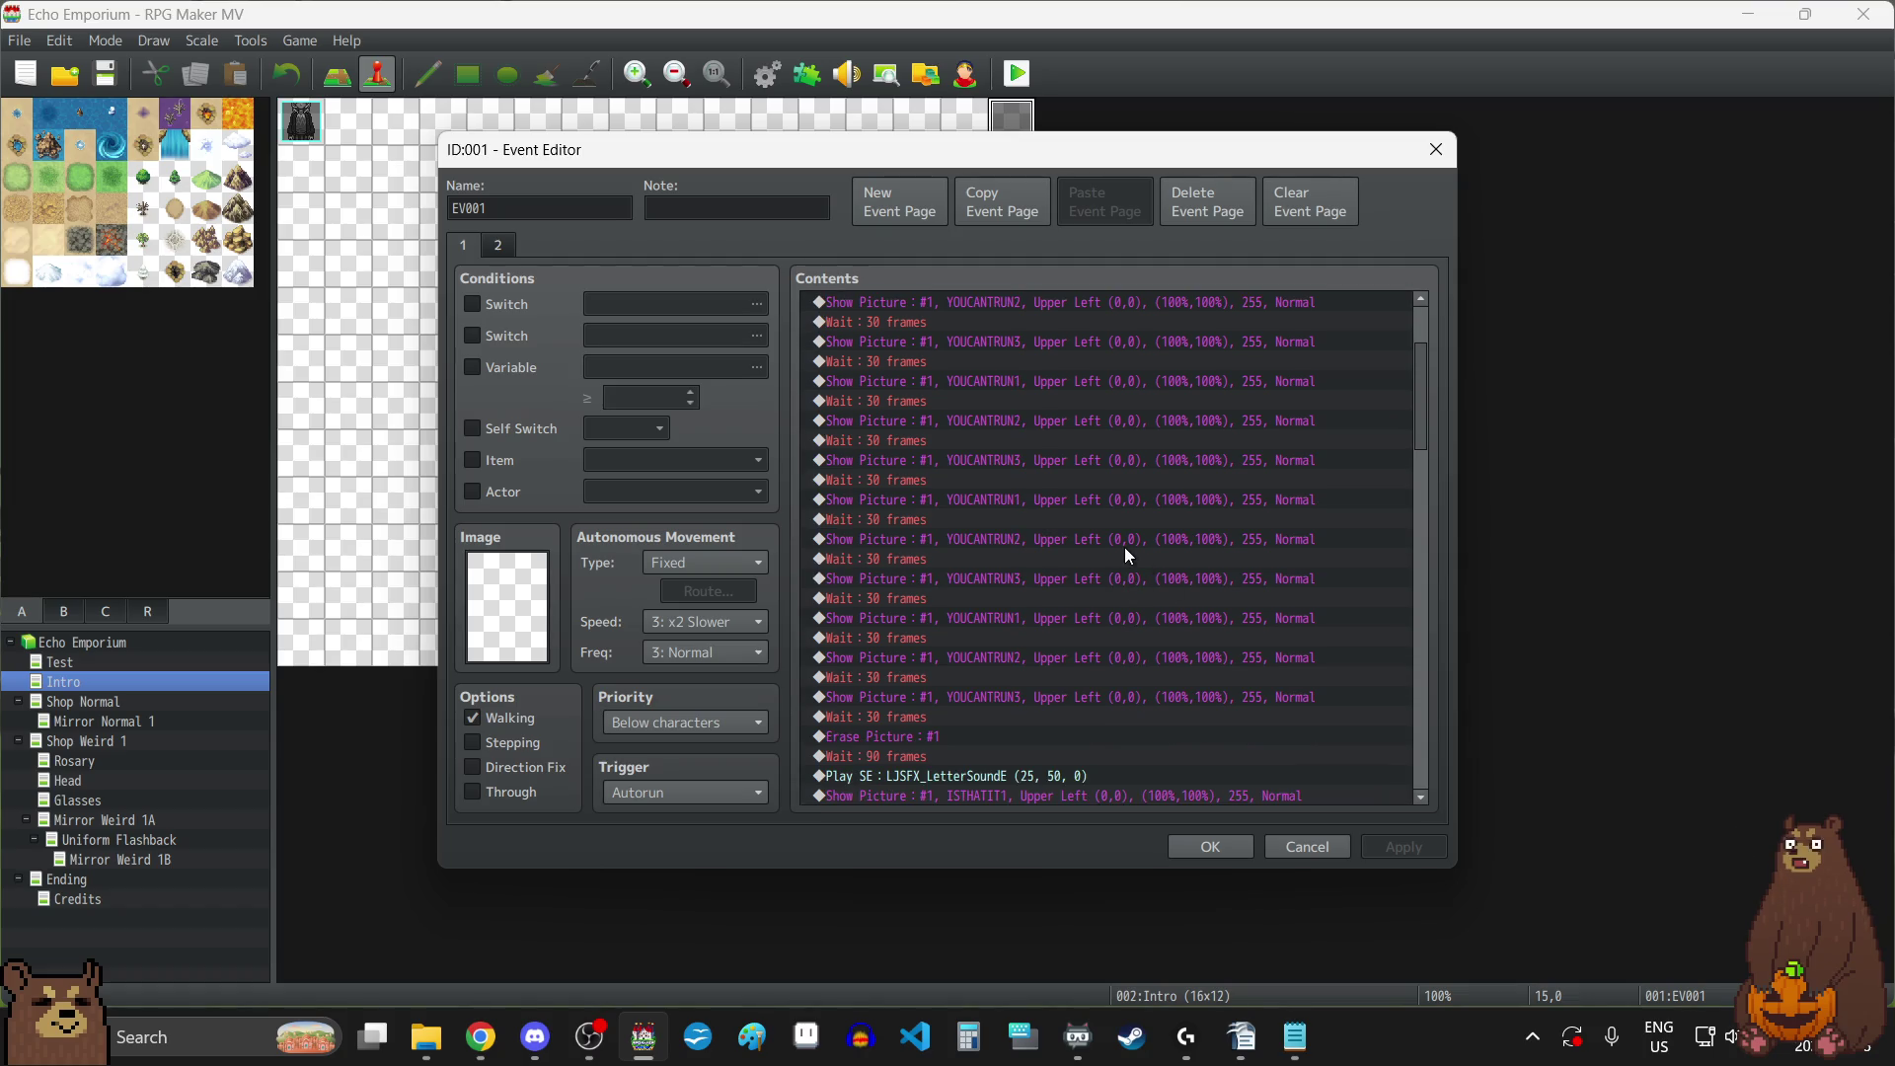
pyautogui.scroll(-5, 1126, 549)
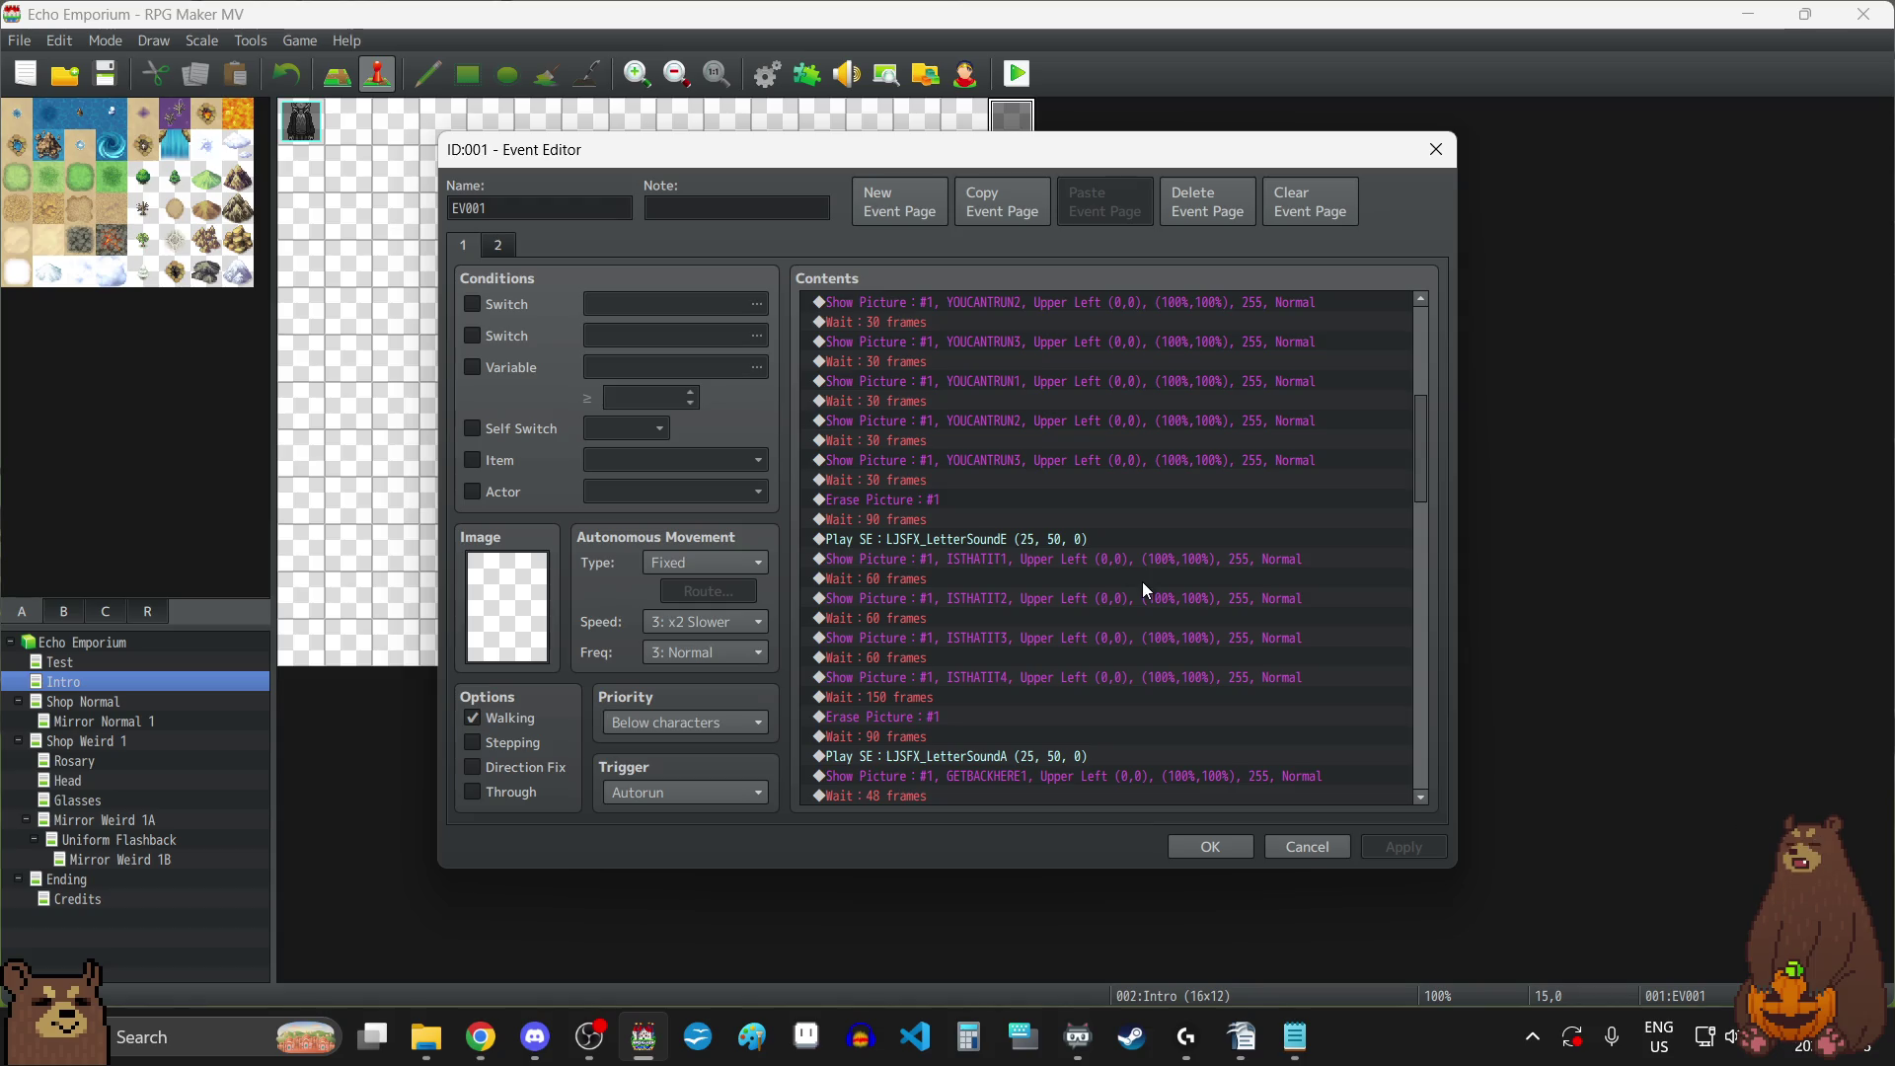
pyautogui.scroll(1, 1116, 560)
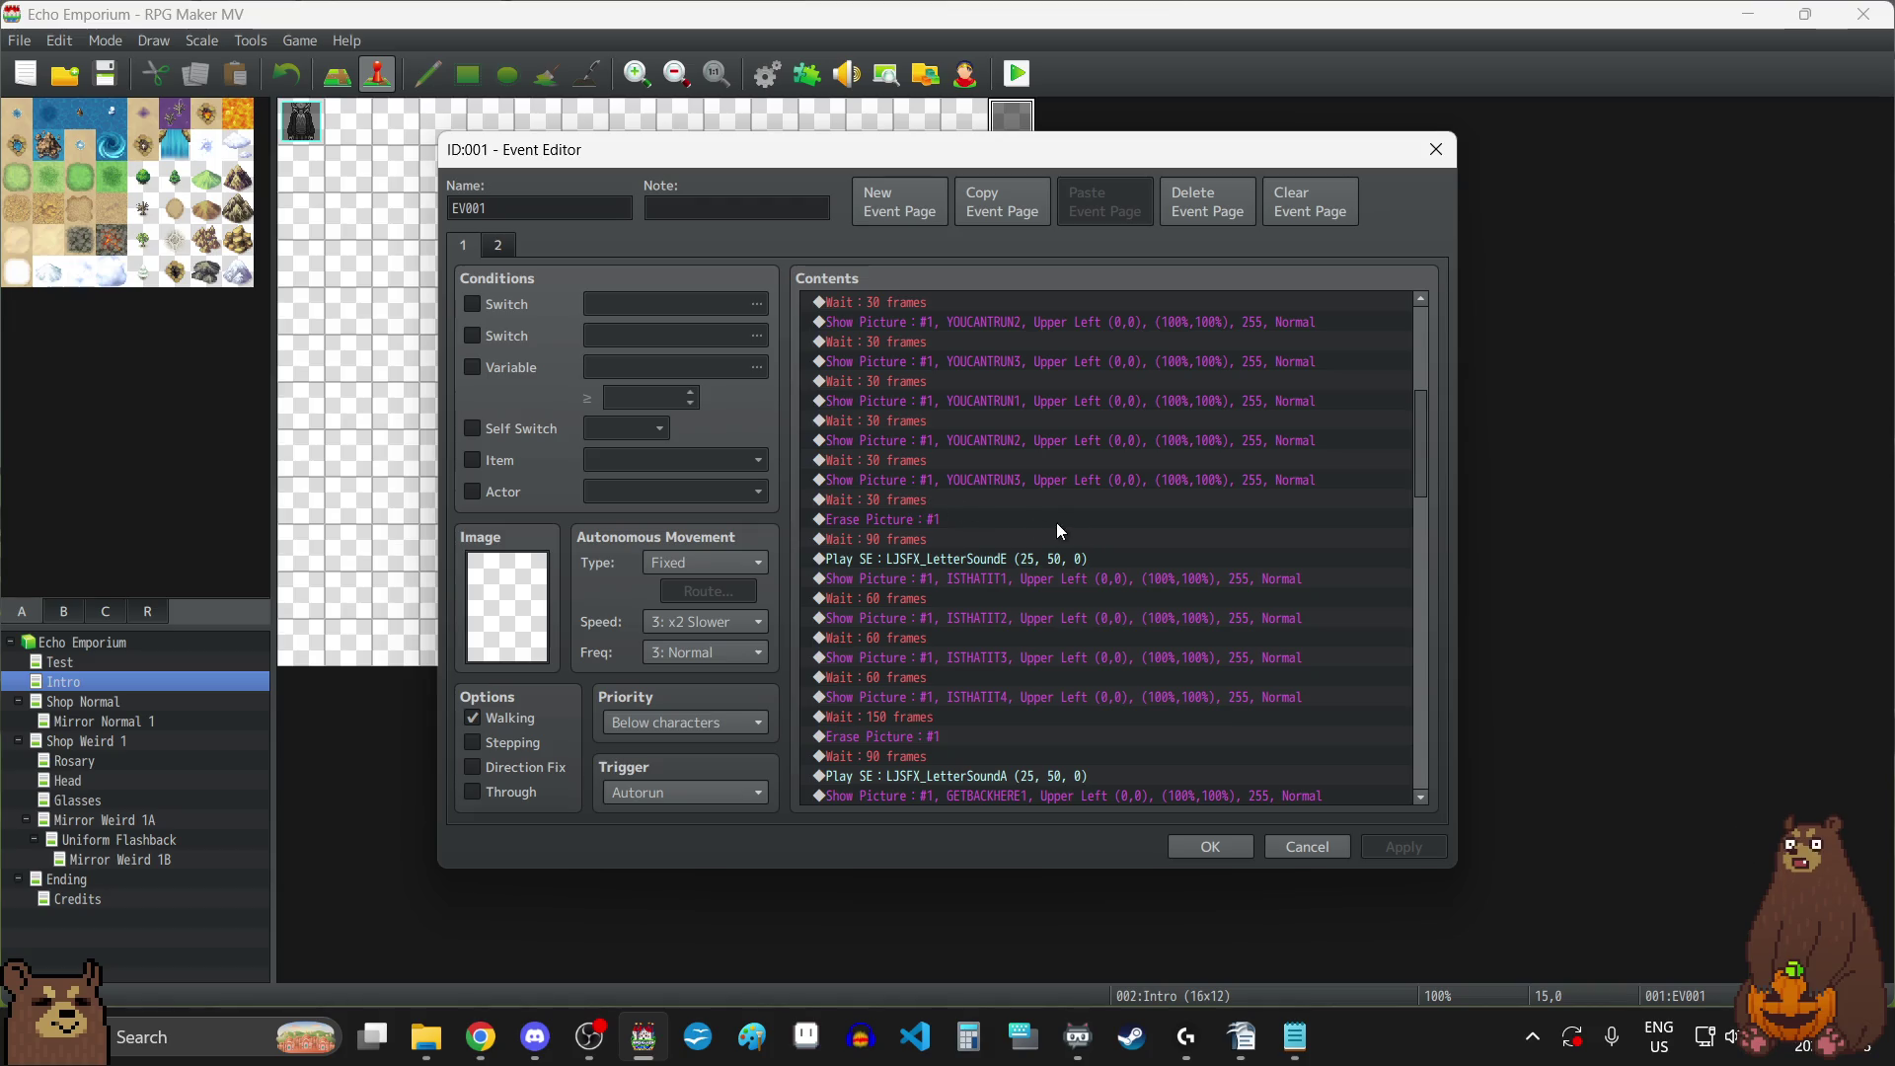
pyautogui.scroll(5, 1063, 563)
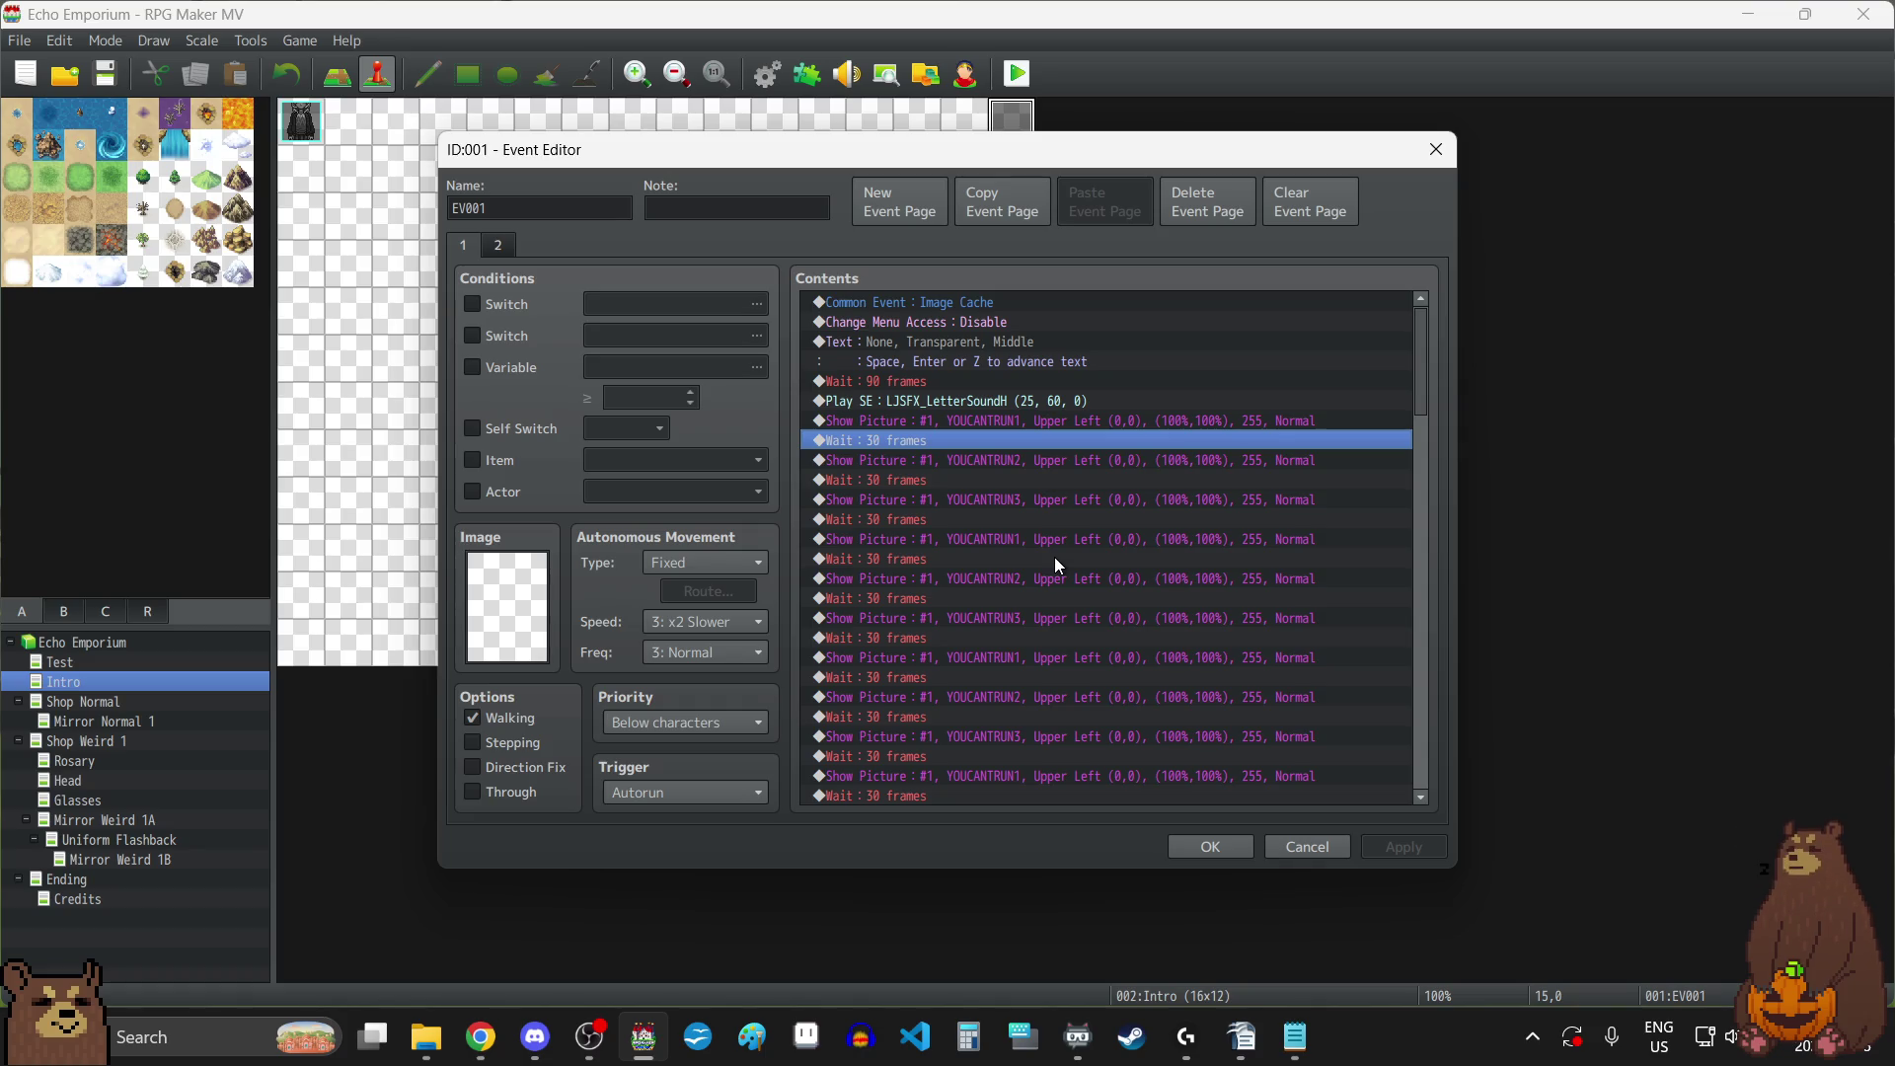
pyautogui.scroll(-3, 1054, 556)
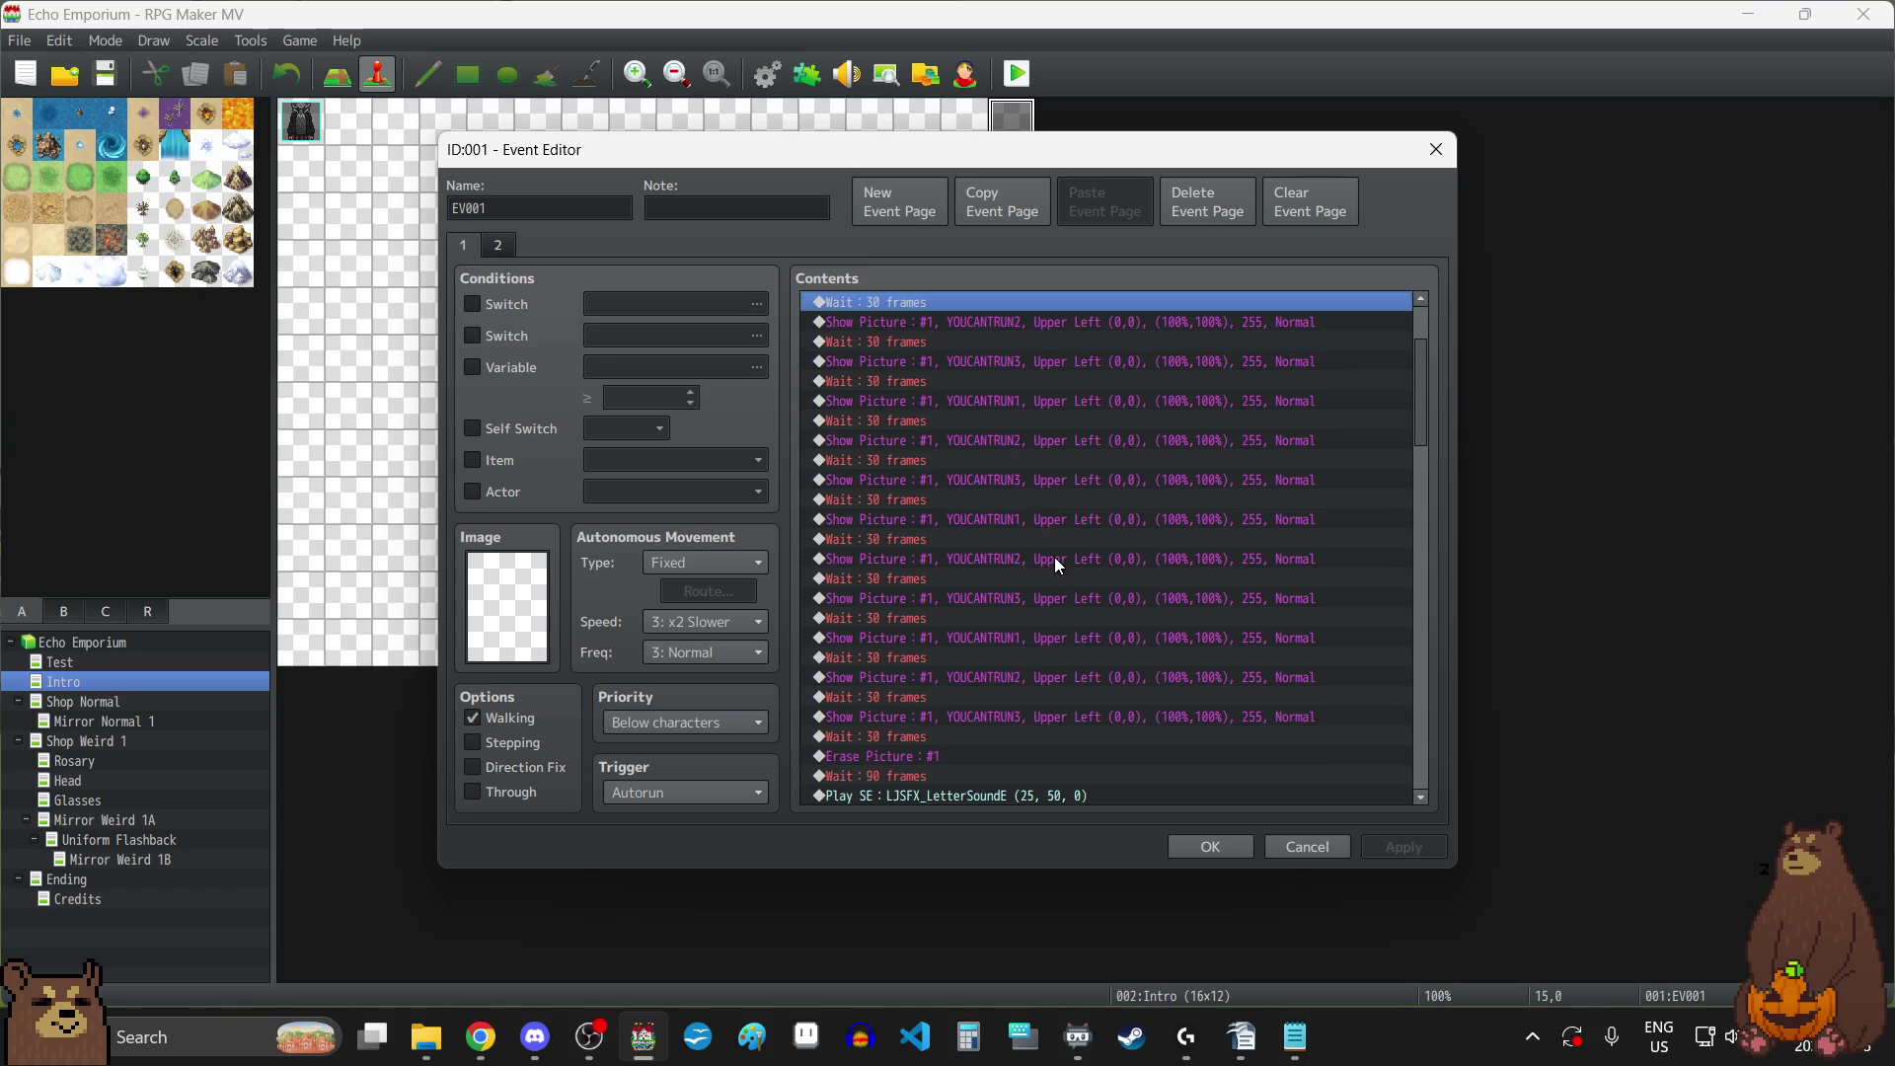
pyautogui.scroll(-2, 1055, 557)
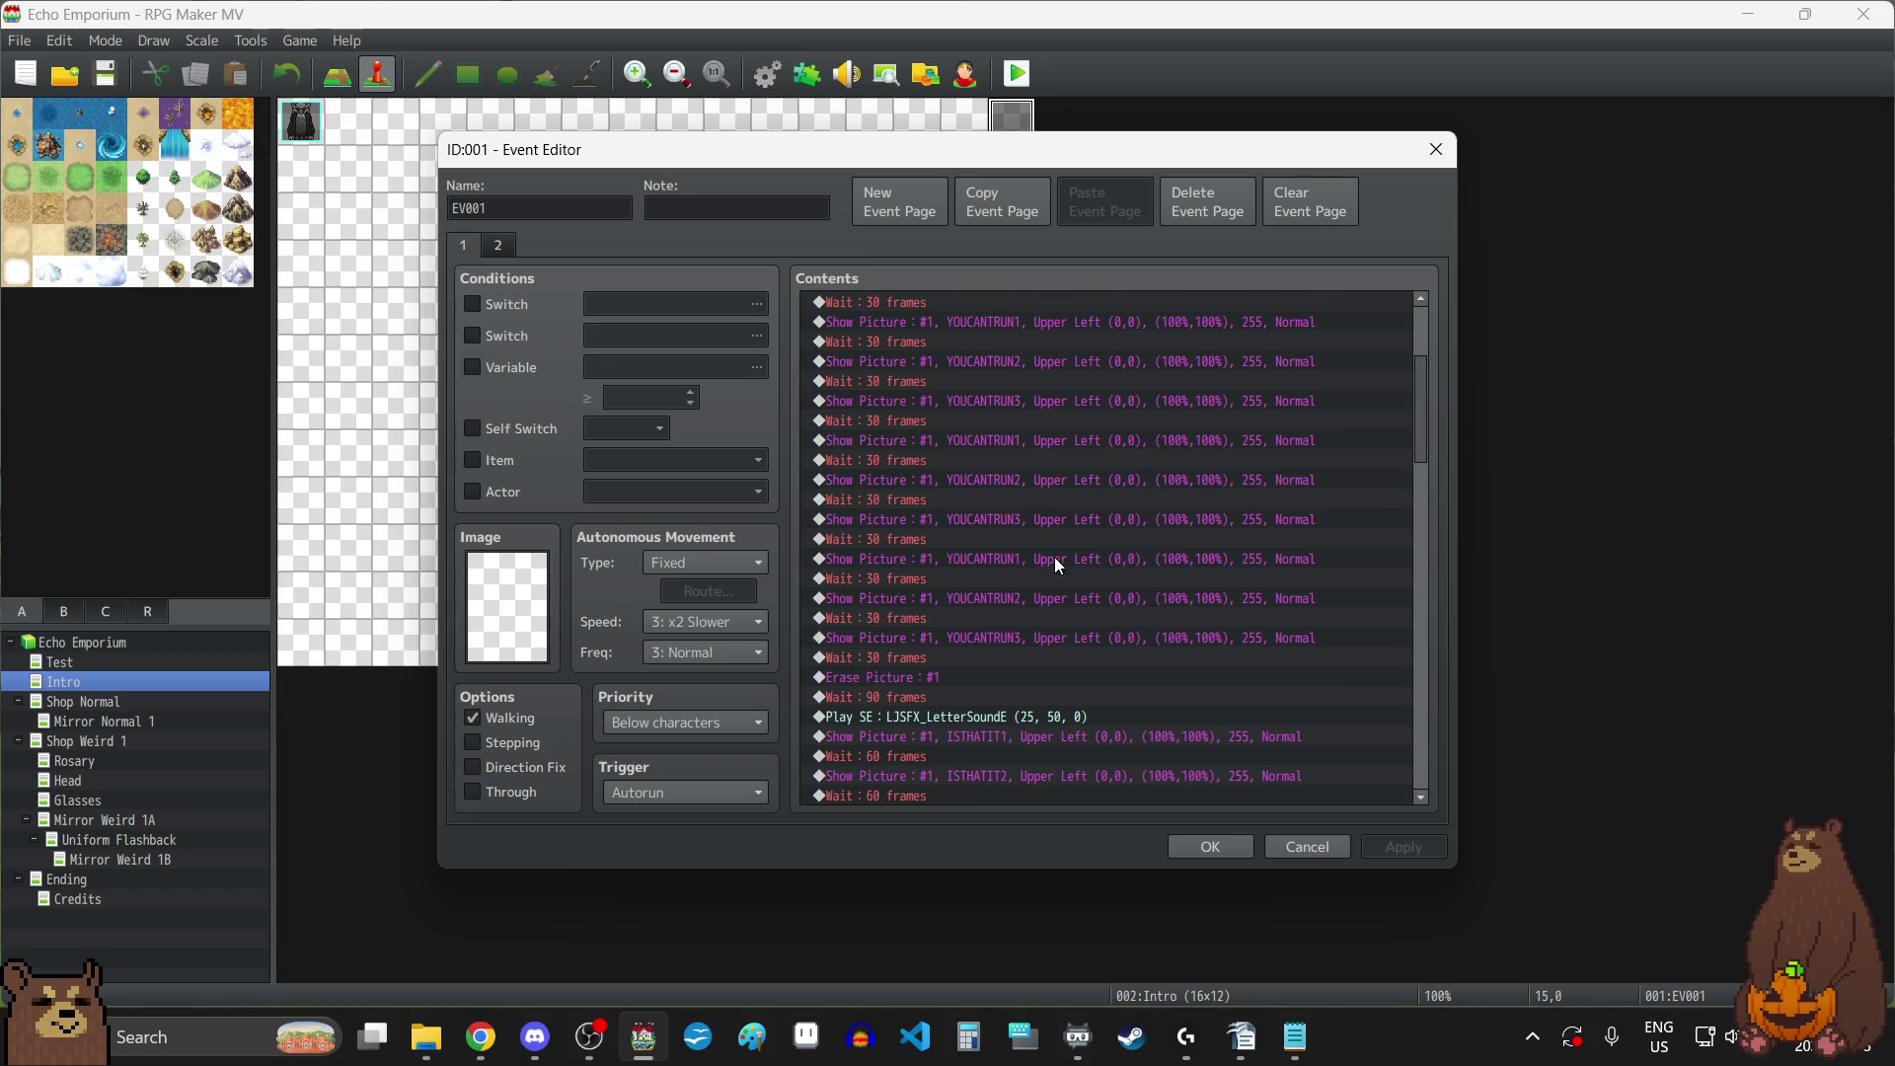
pyautogui.scroll(-3, 1054, 556)
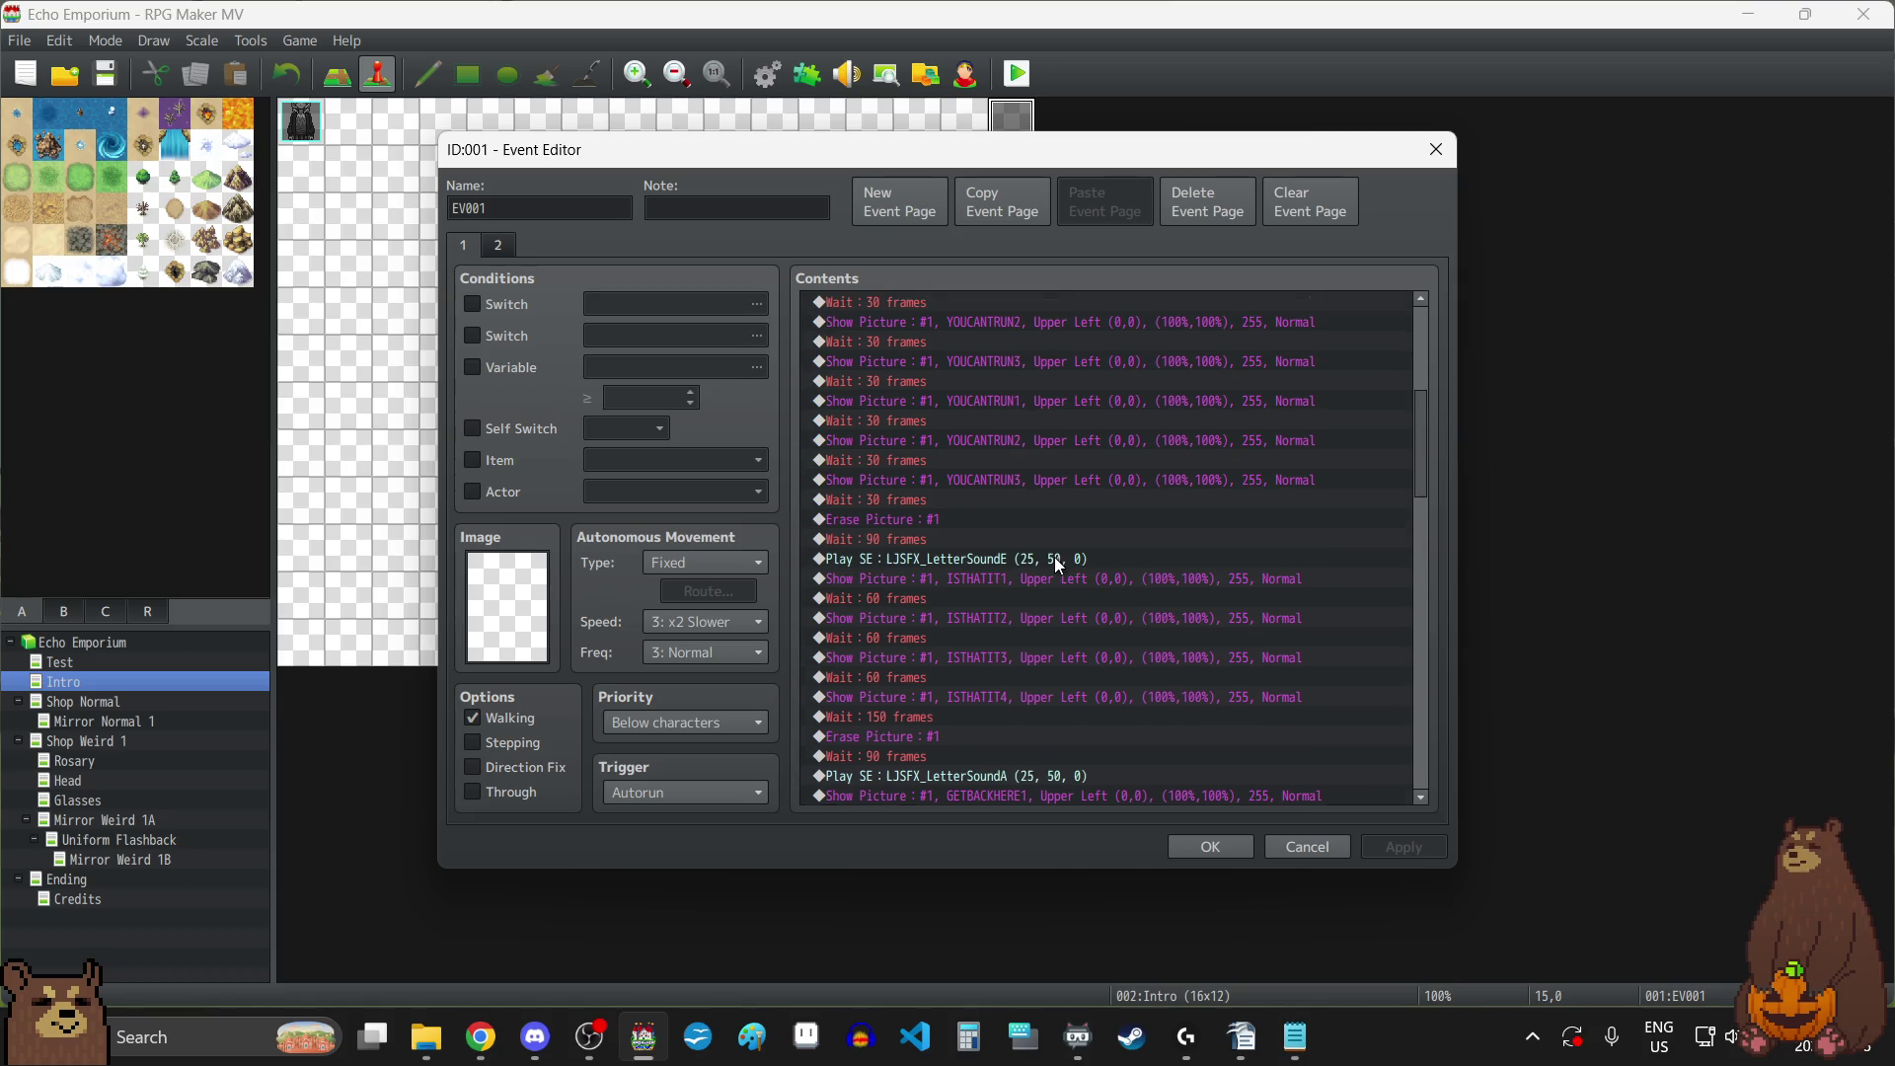
pyautogui.scroll(-1, 1054, 556)
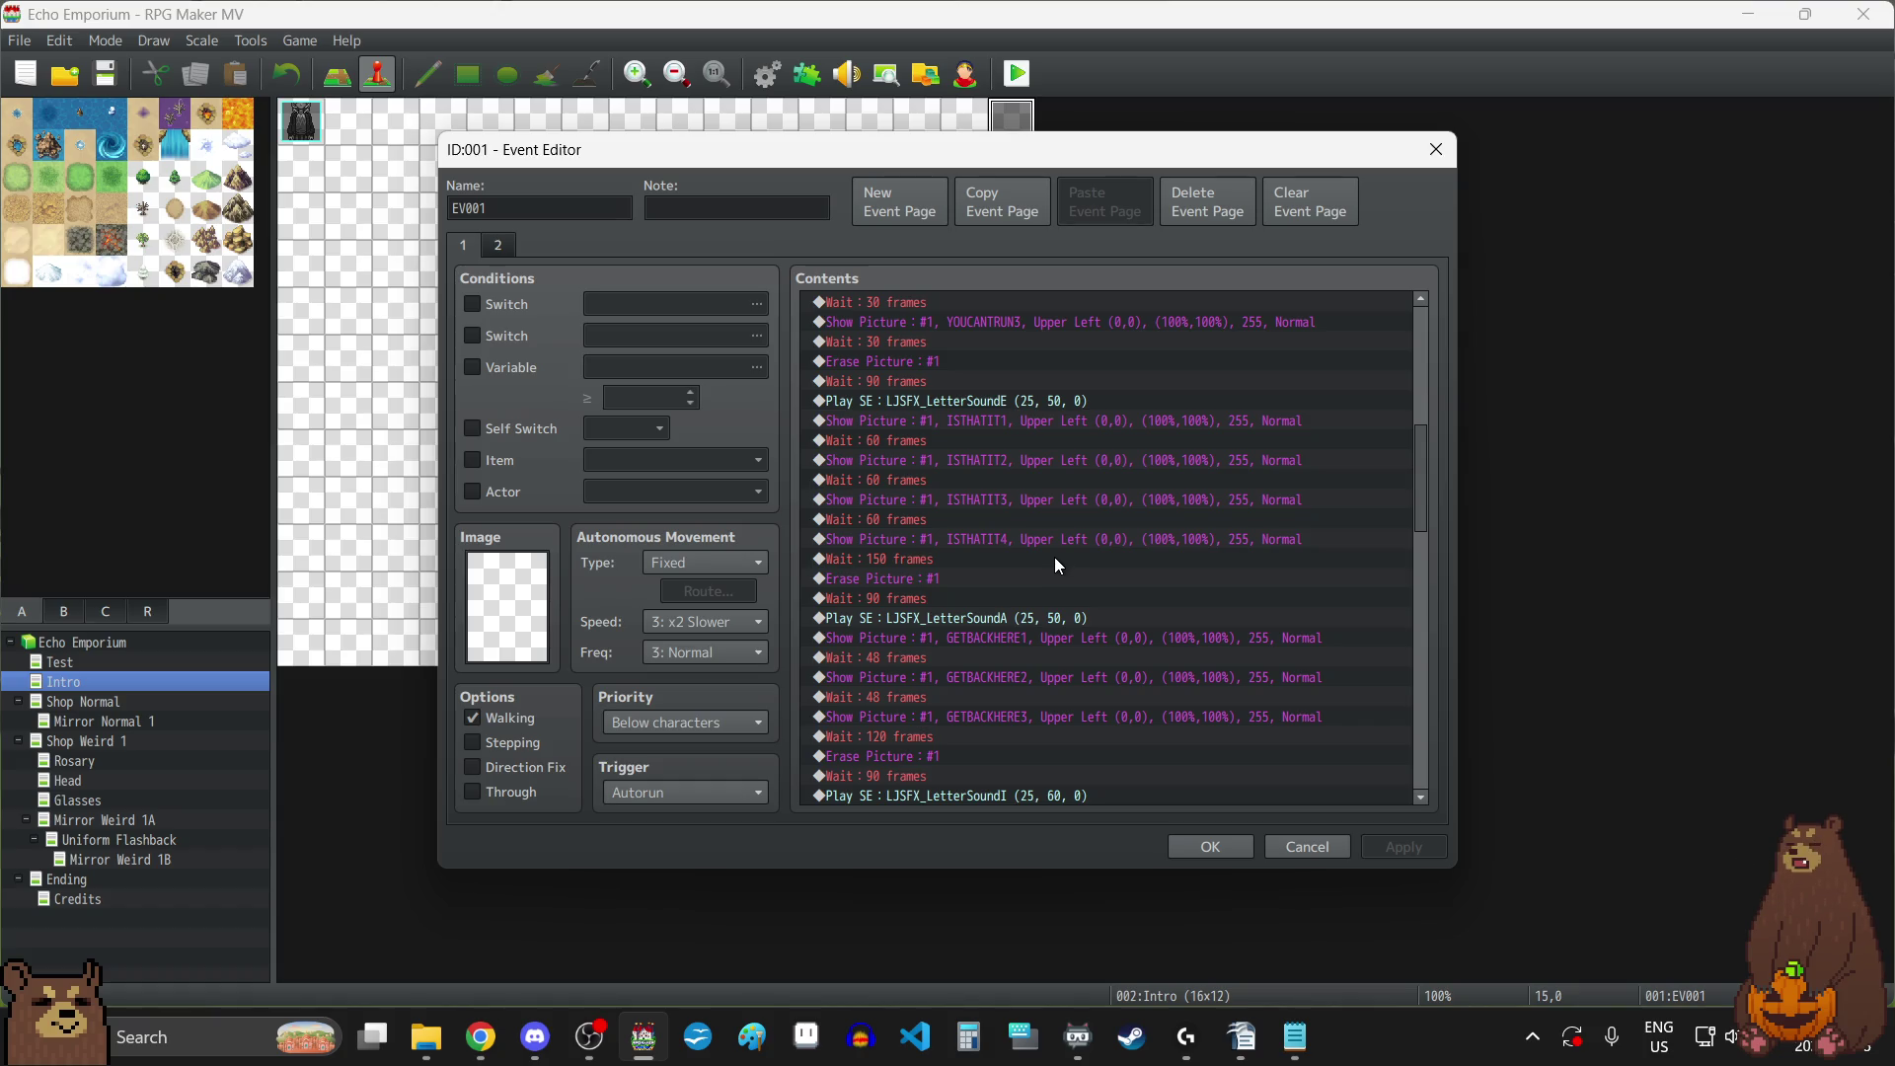
# Change the 'Wait : 120 frames' command to 150 frames.
pyautogui.click(949, 739)
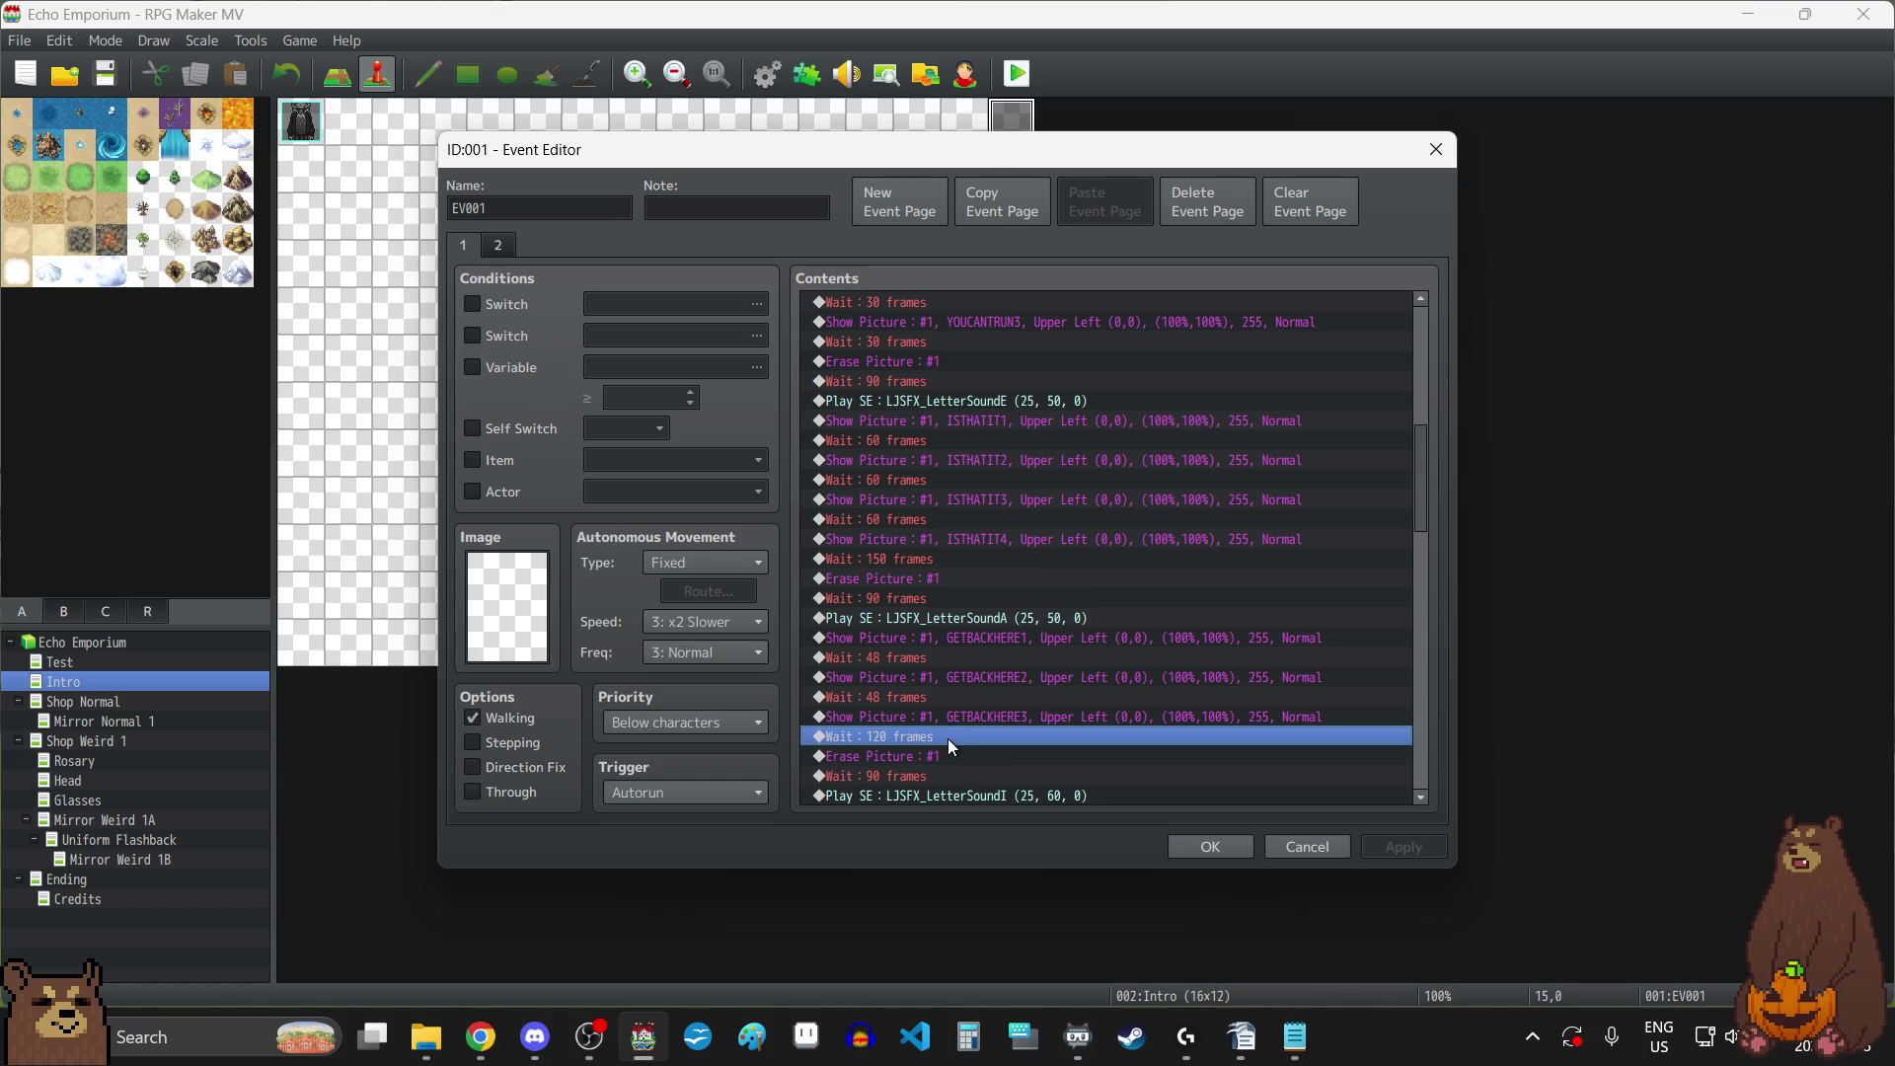
pyautogui.doubleClick(948, 738)
pyautogui.write('150')
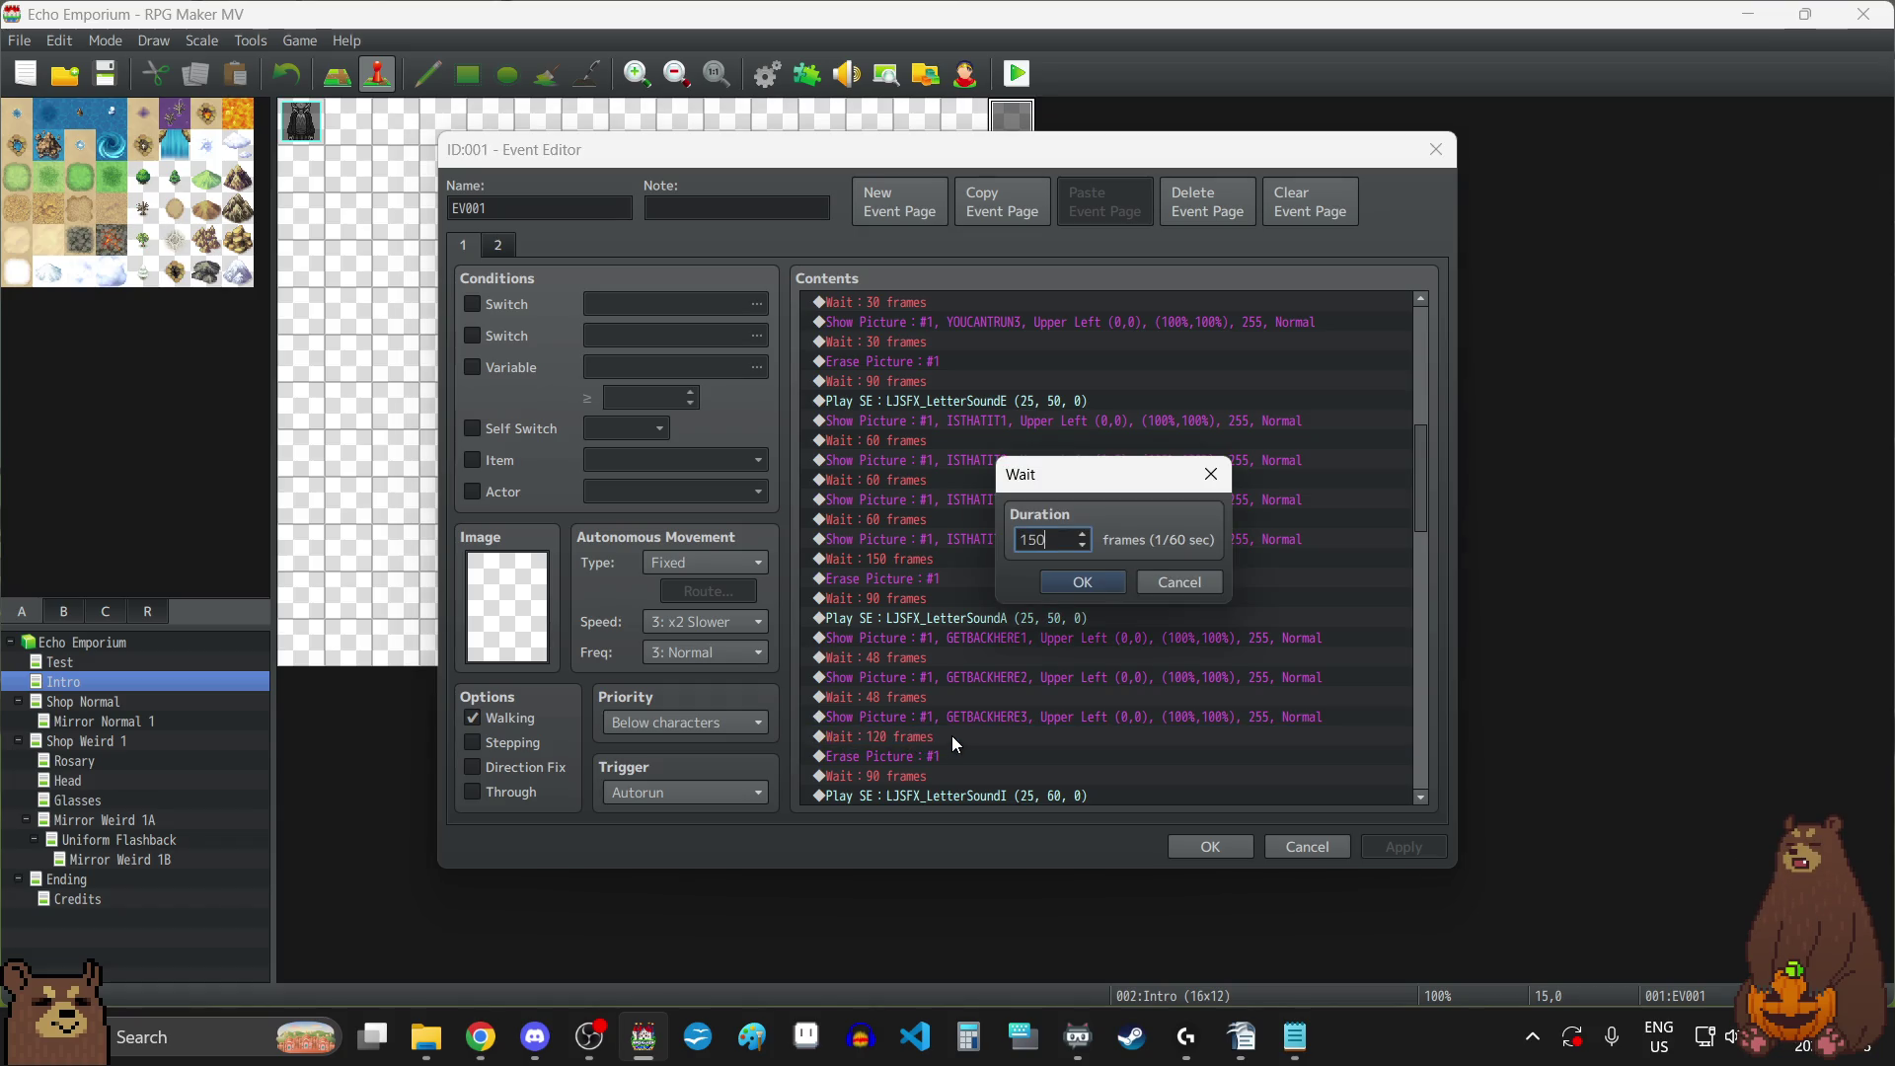
pyautogui.click(1074, 585)
# Check the remaining cutscene commands, then apply and close the Intro event editor.
pyautogui.scroll(-2, 1122, 589)
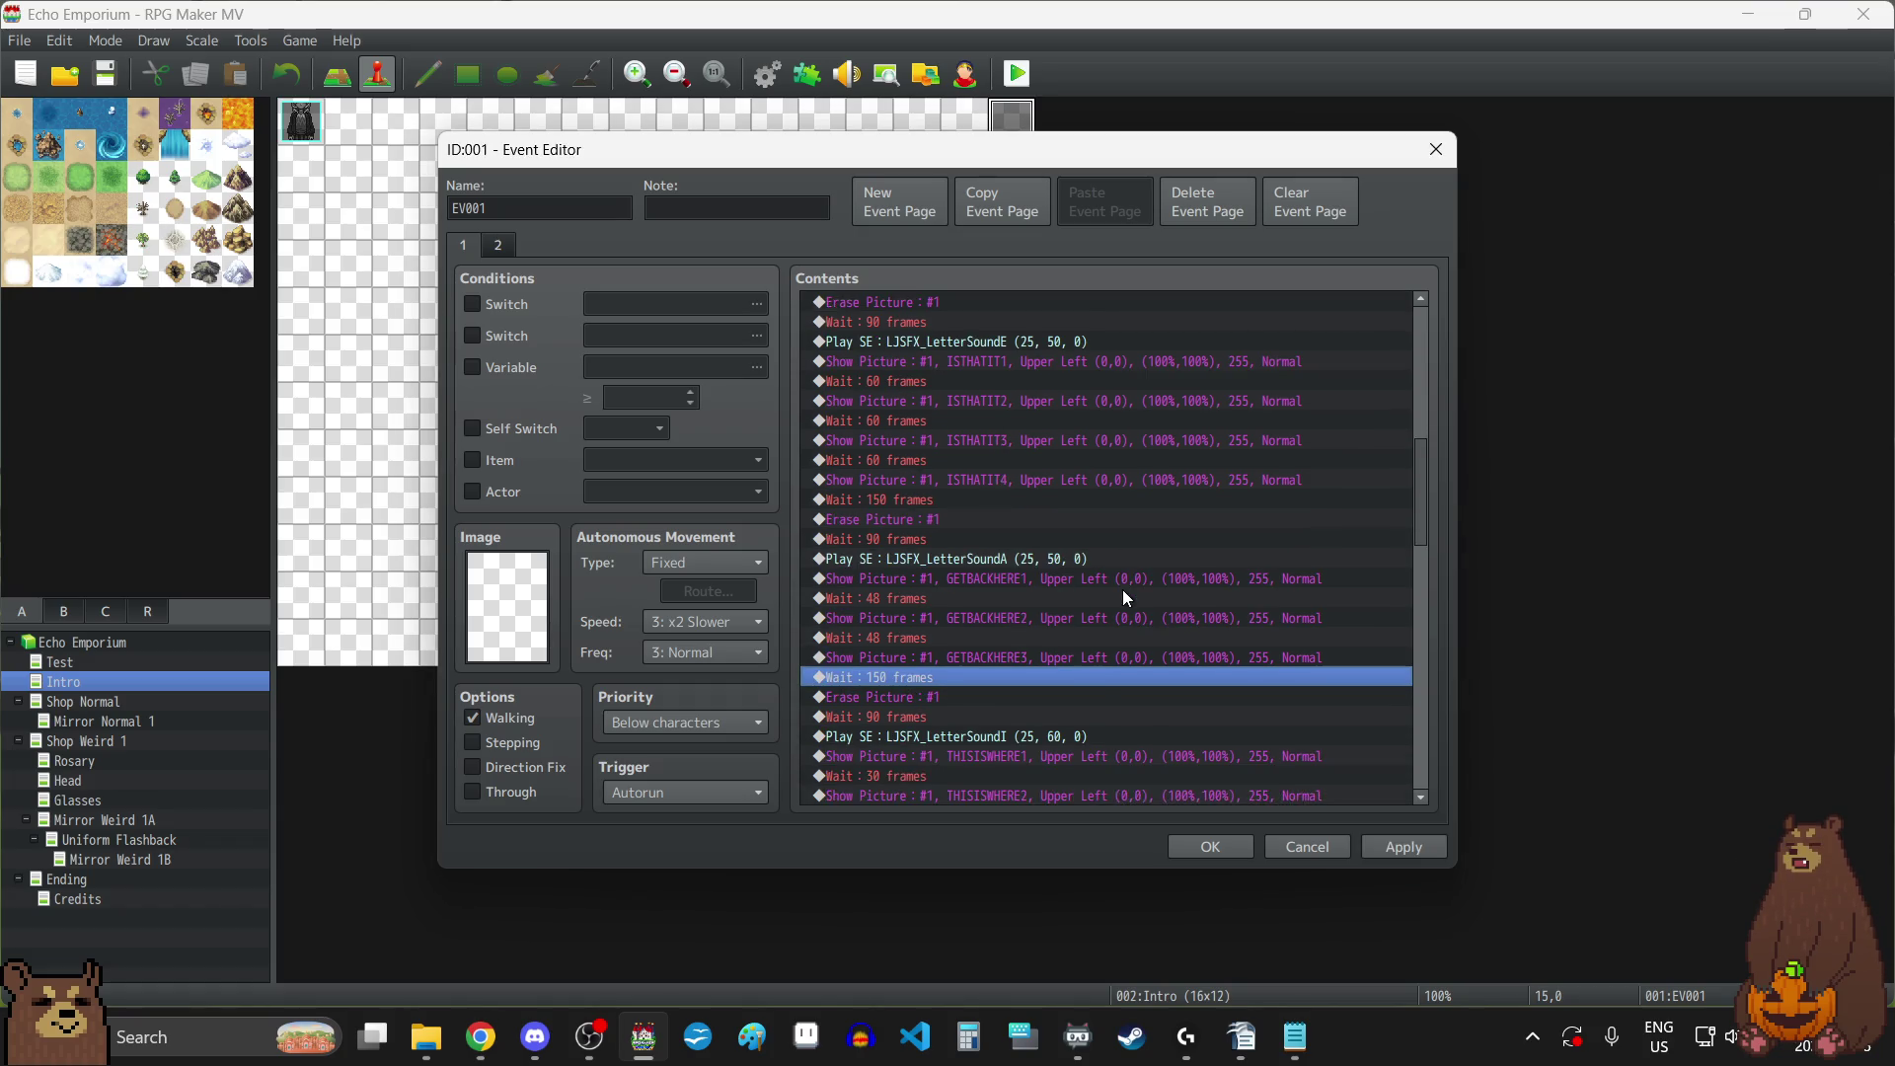
pyautogui.scroll(-5, 1122, 589)
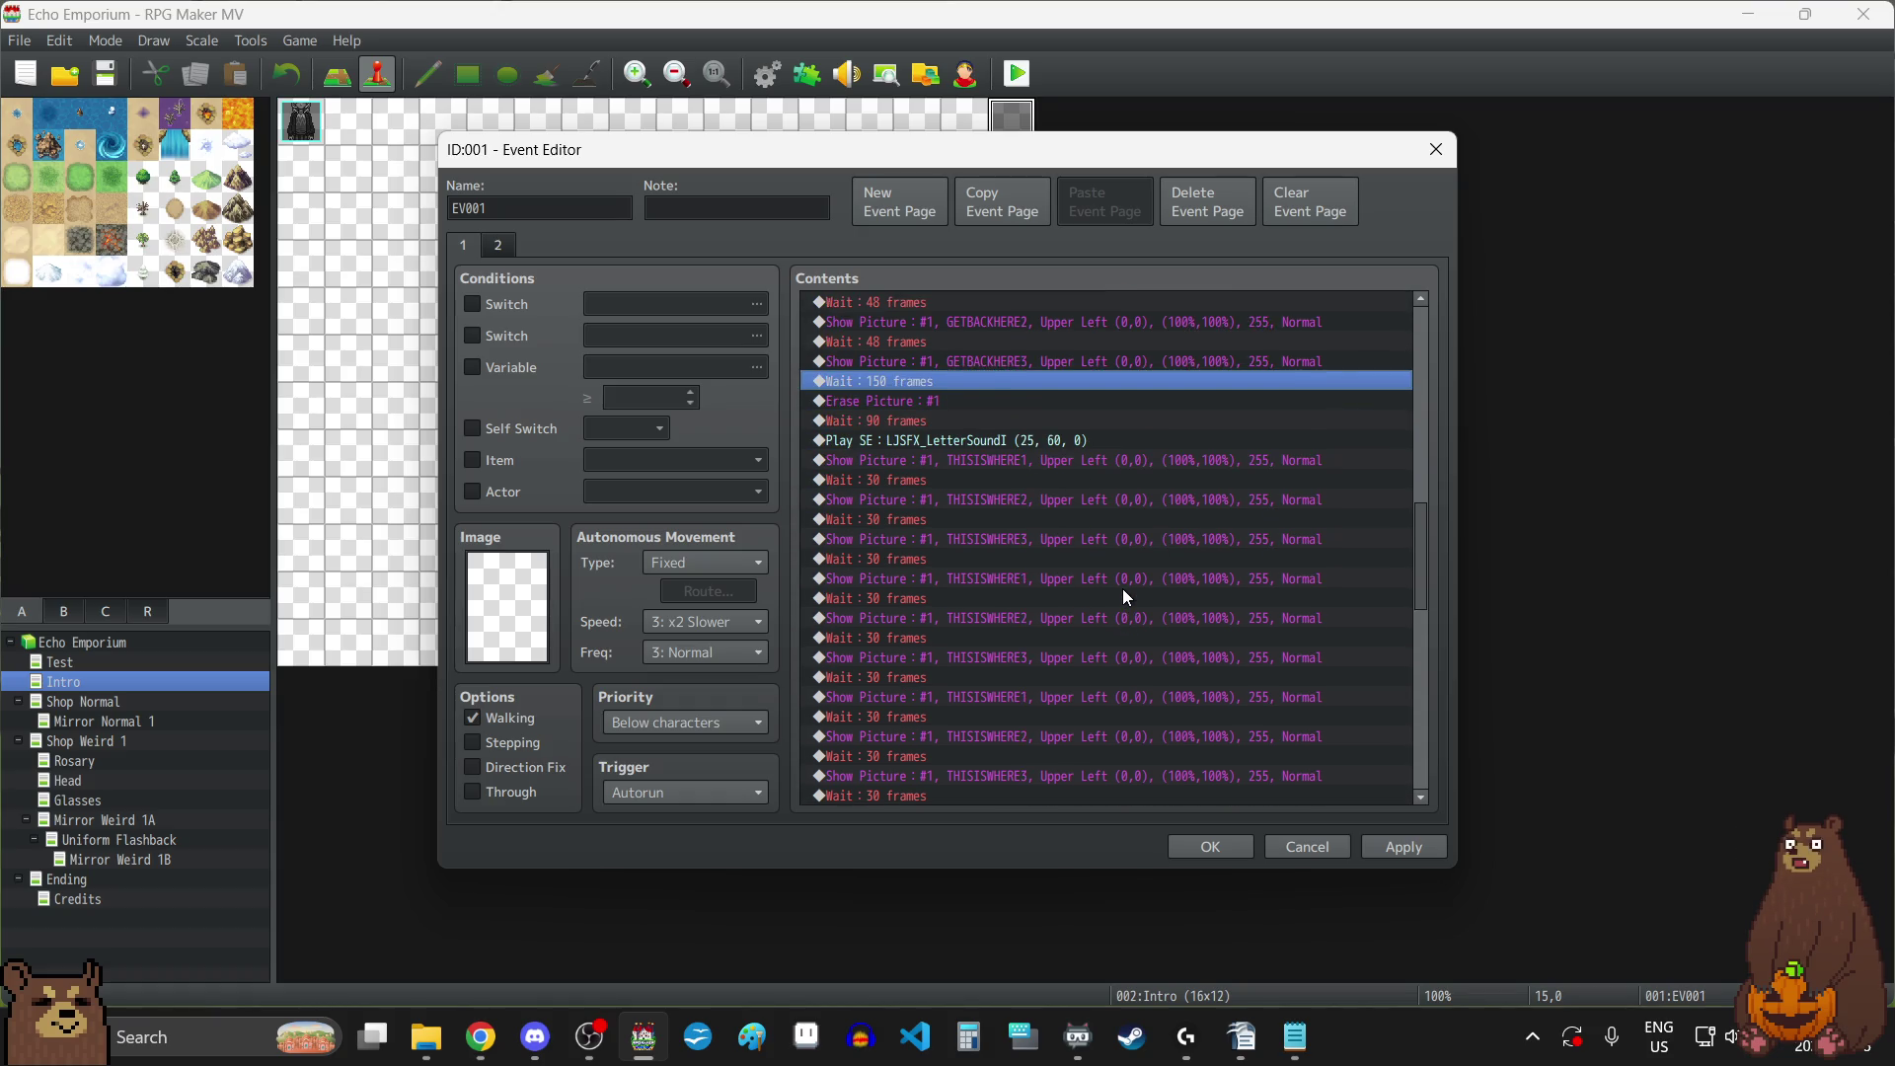
pyautogui.scroll(-5, 1122, 589)
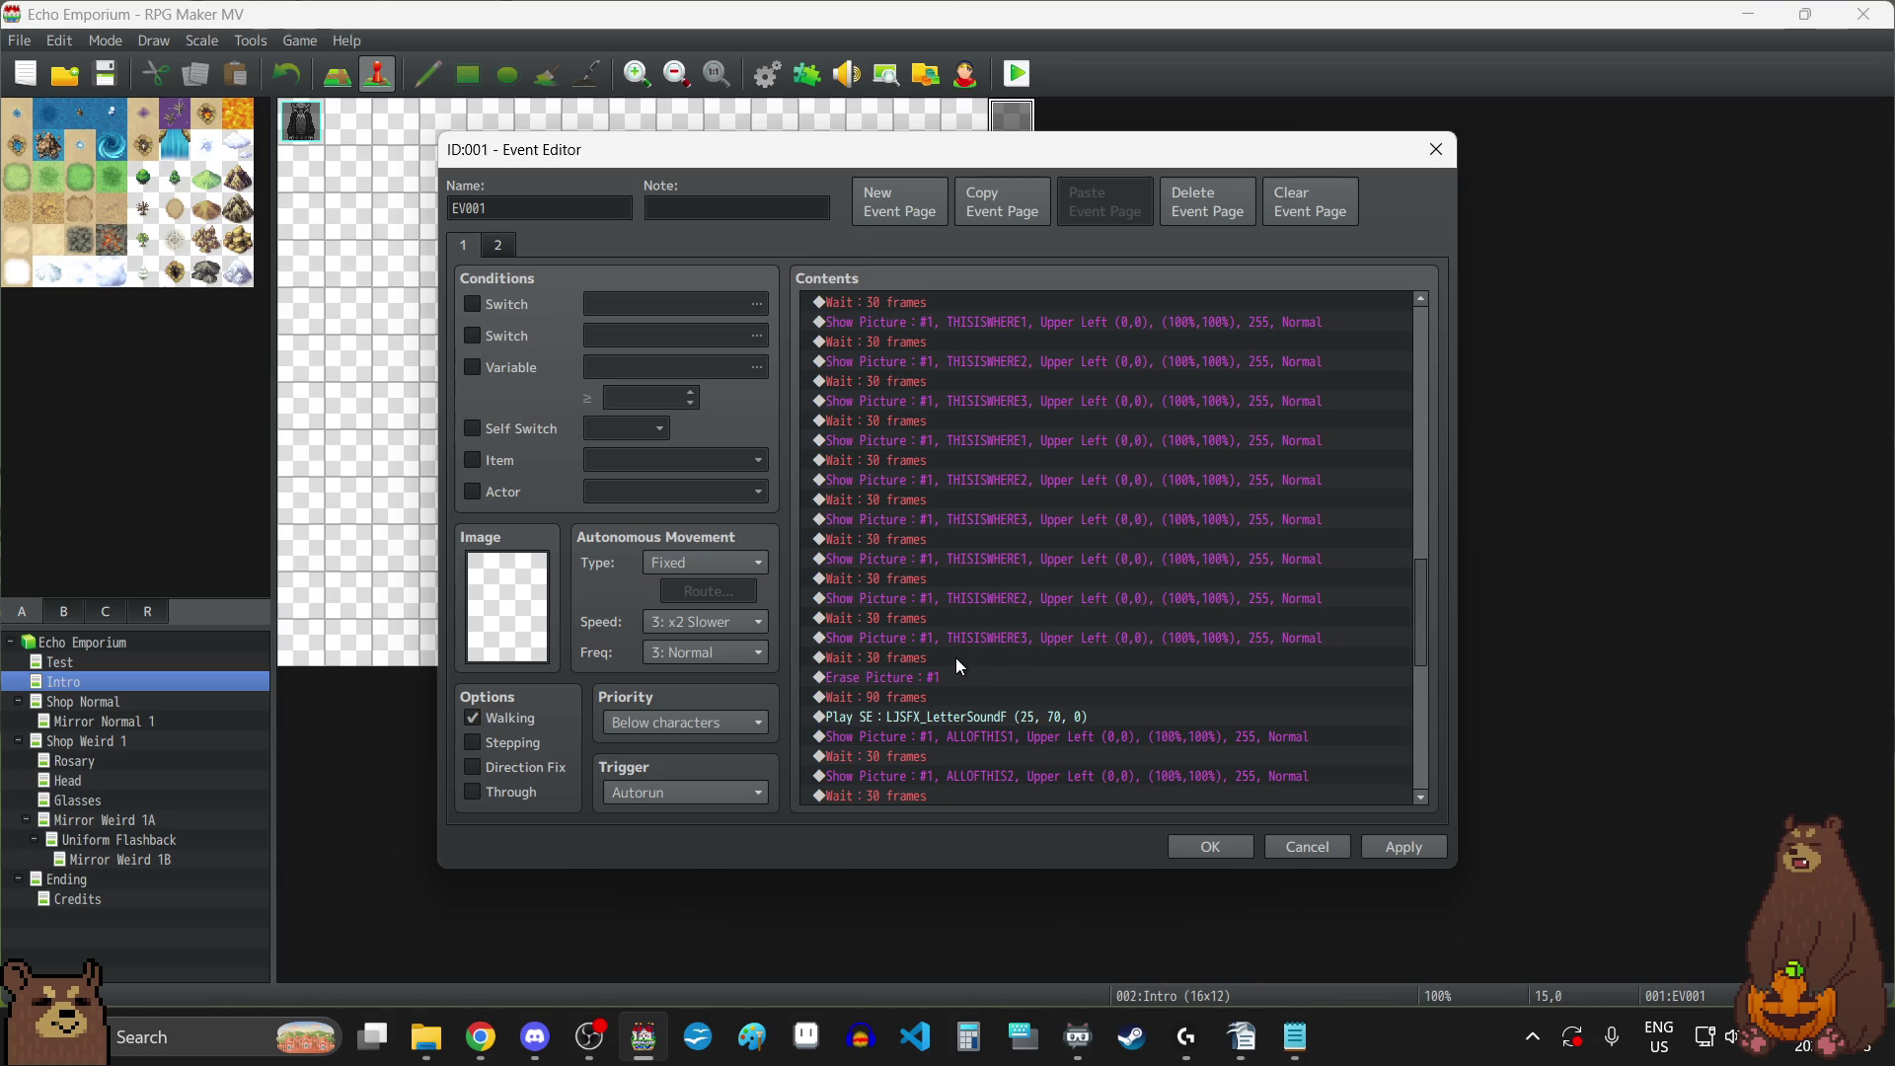
pyautogui.scroll(-2, 956, 657)
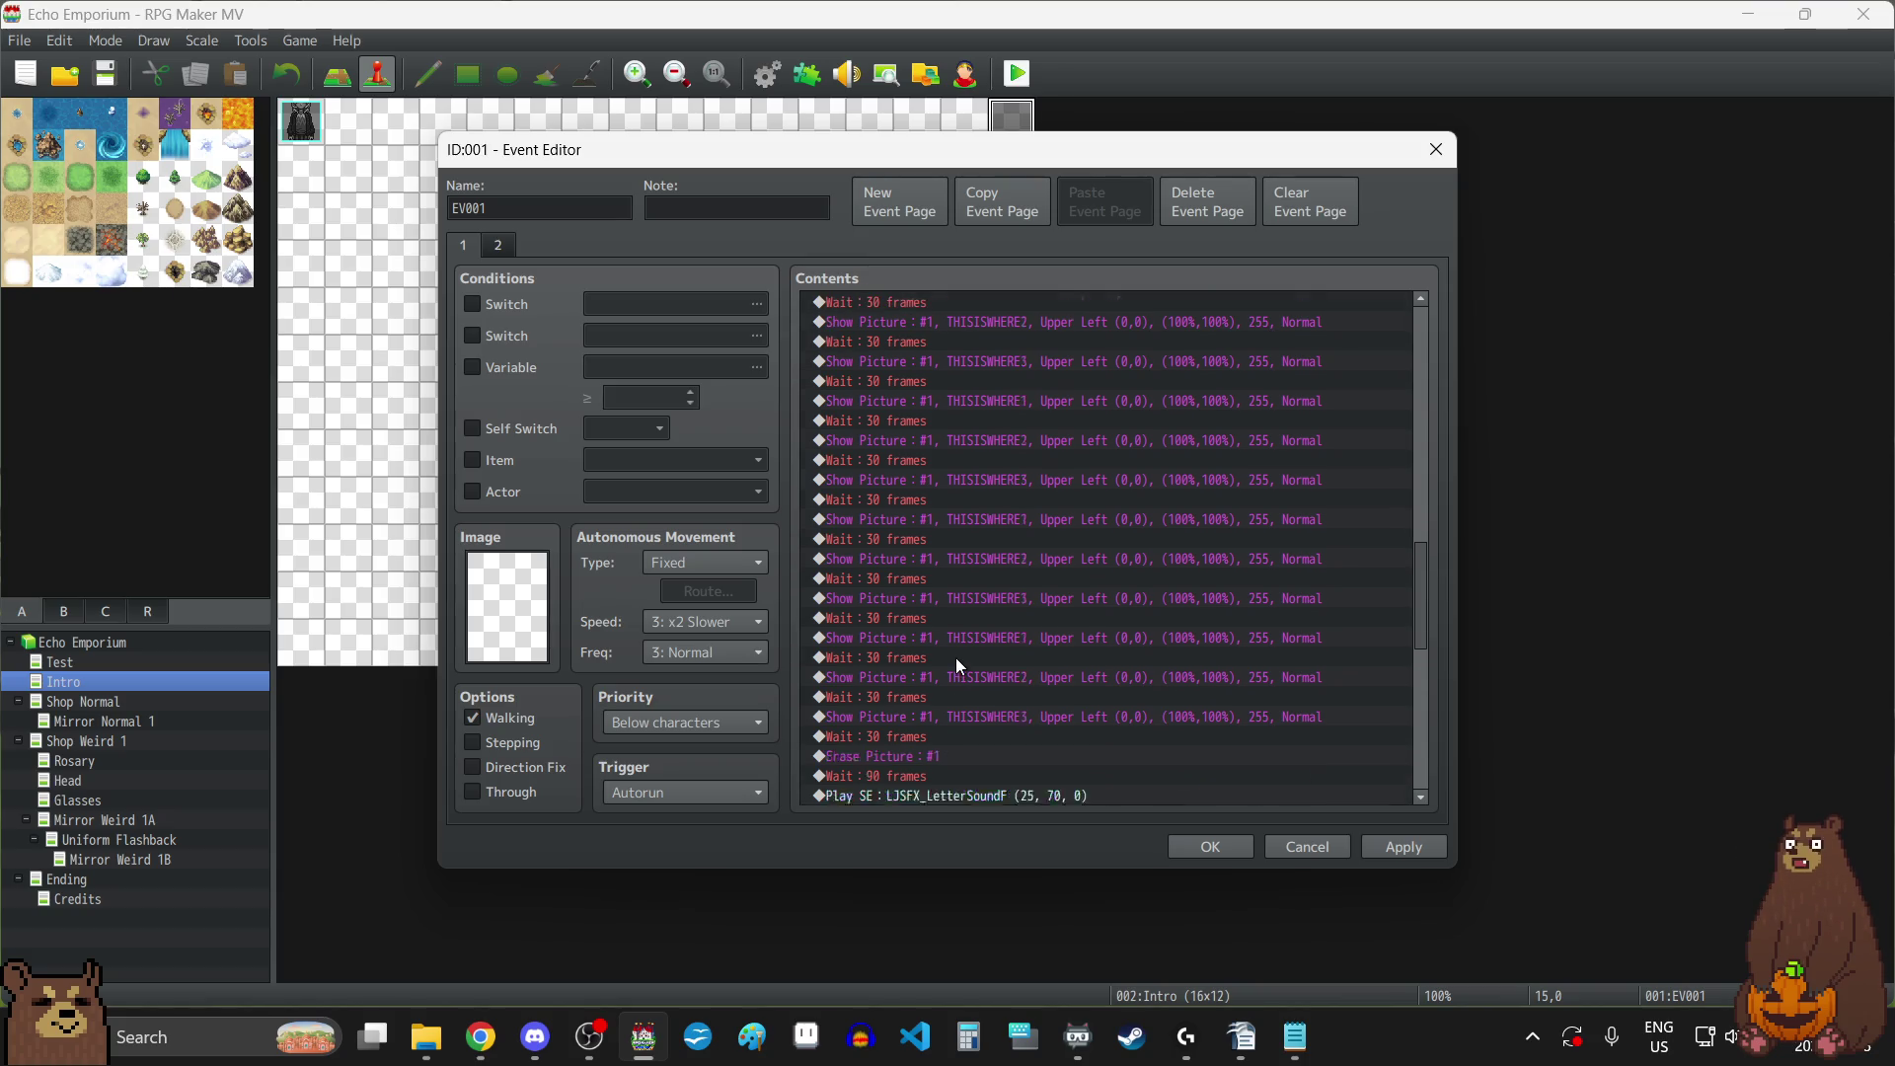
pyautogui.scroll(-4, 956, 657)
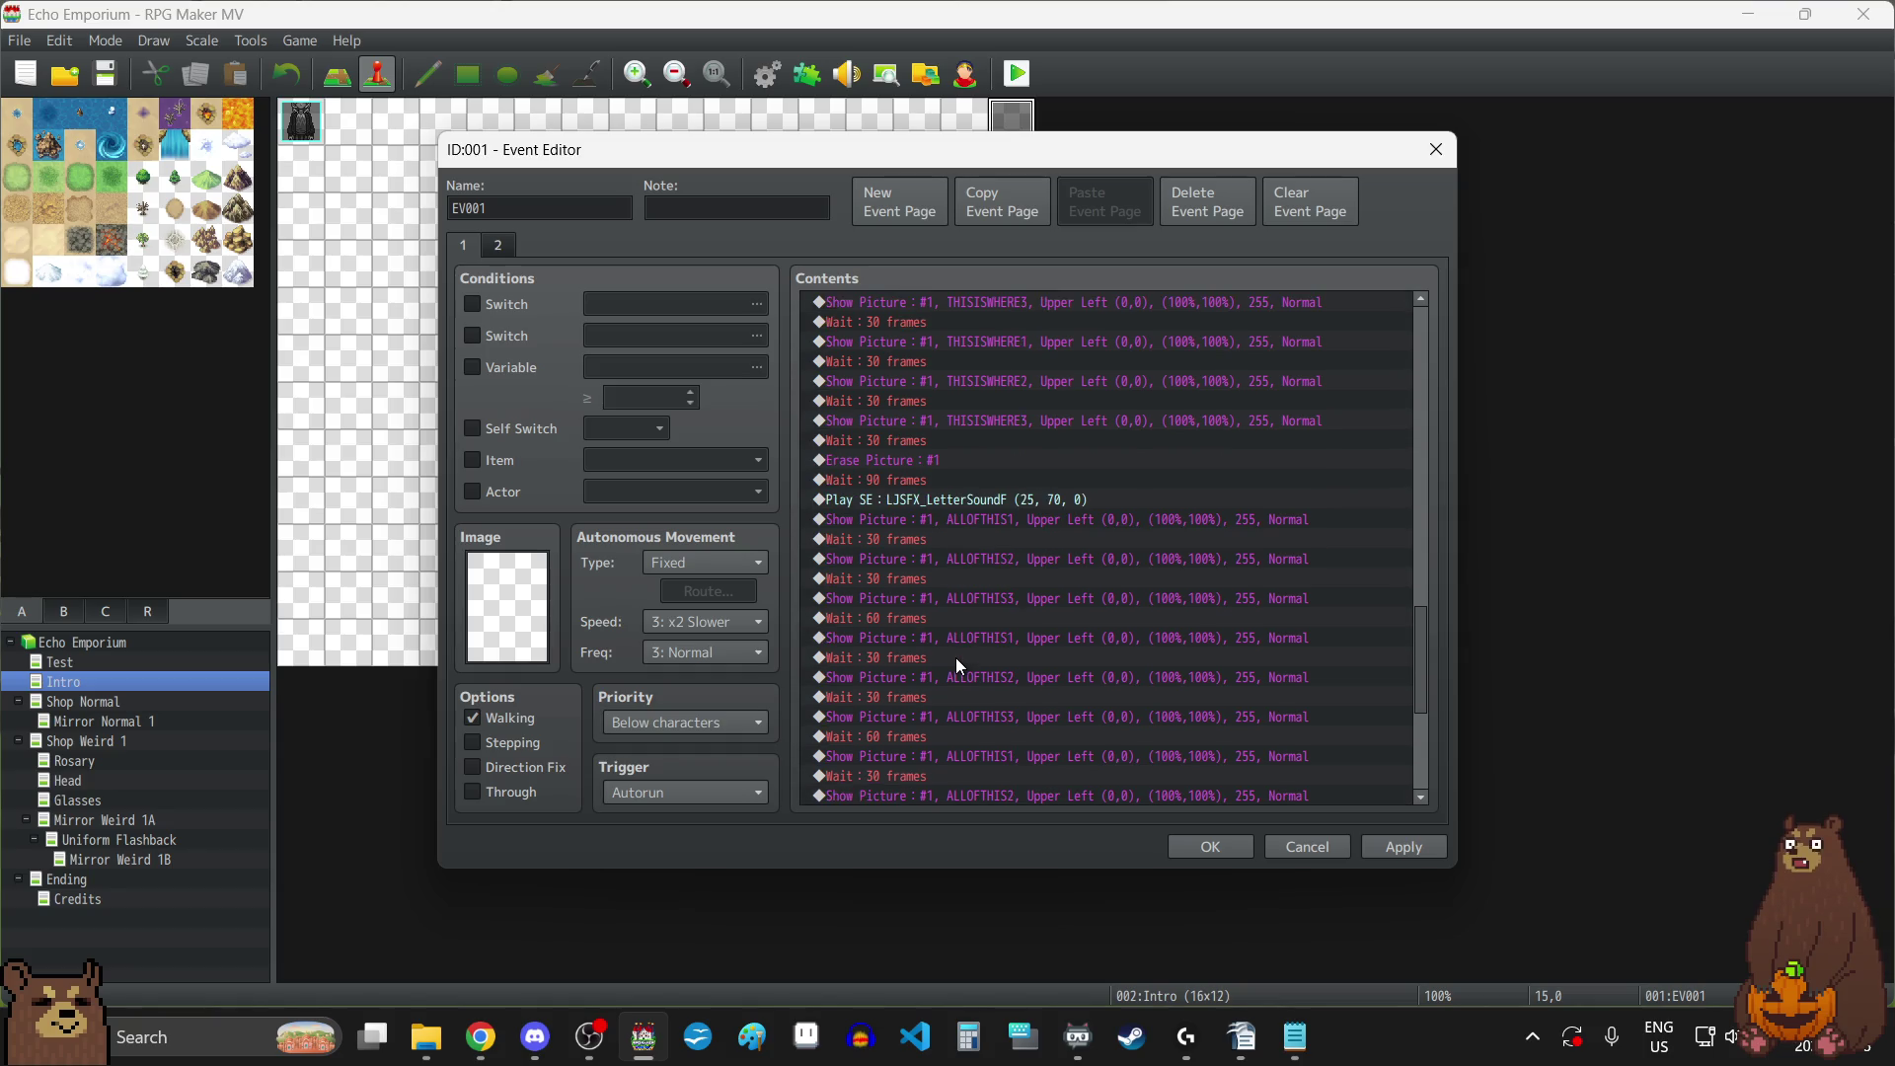
pyautogui.scroll(-4, 955, 658)
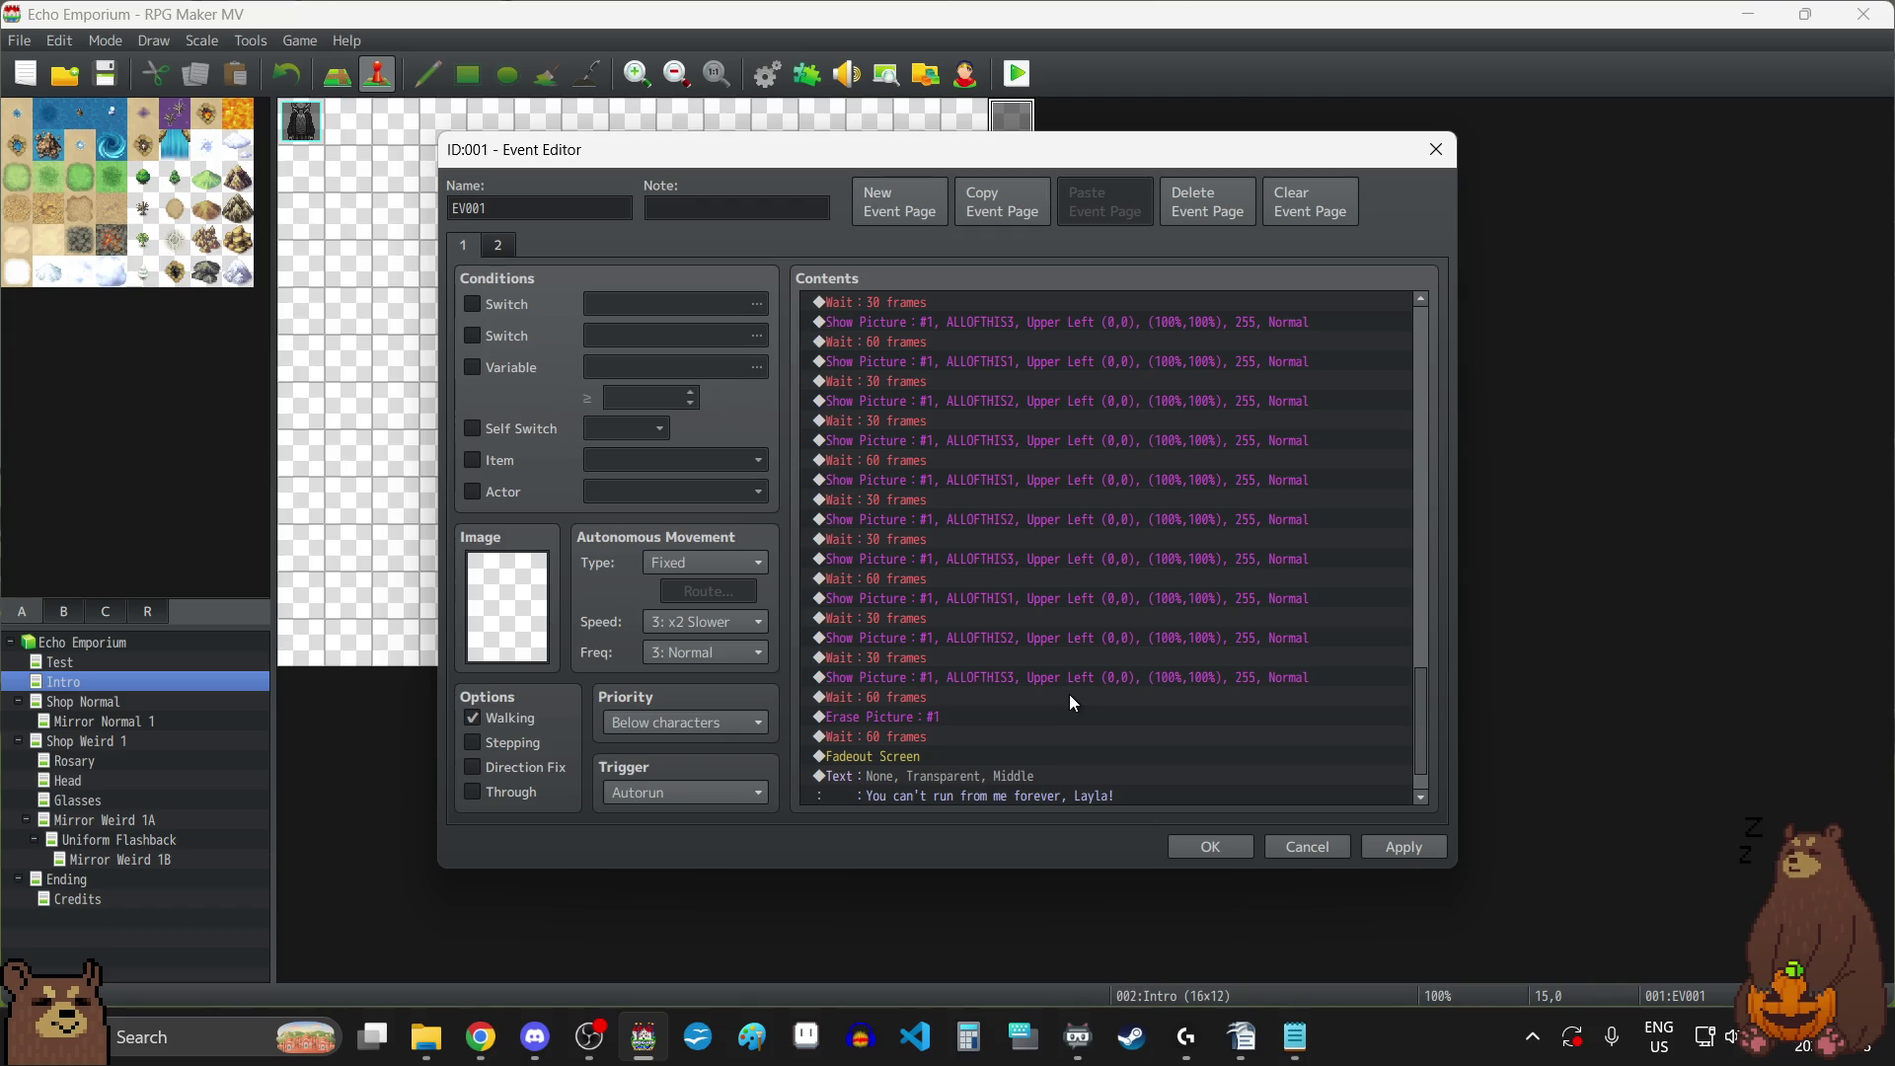
pyautogui.scroll(-1, 1069, 695)
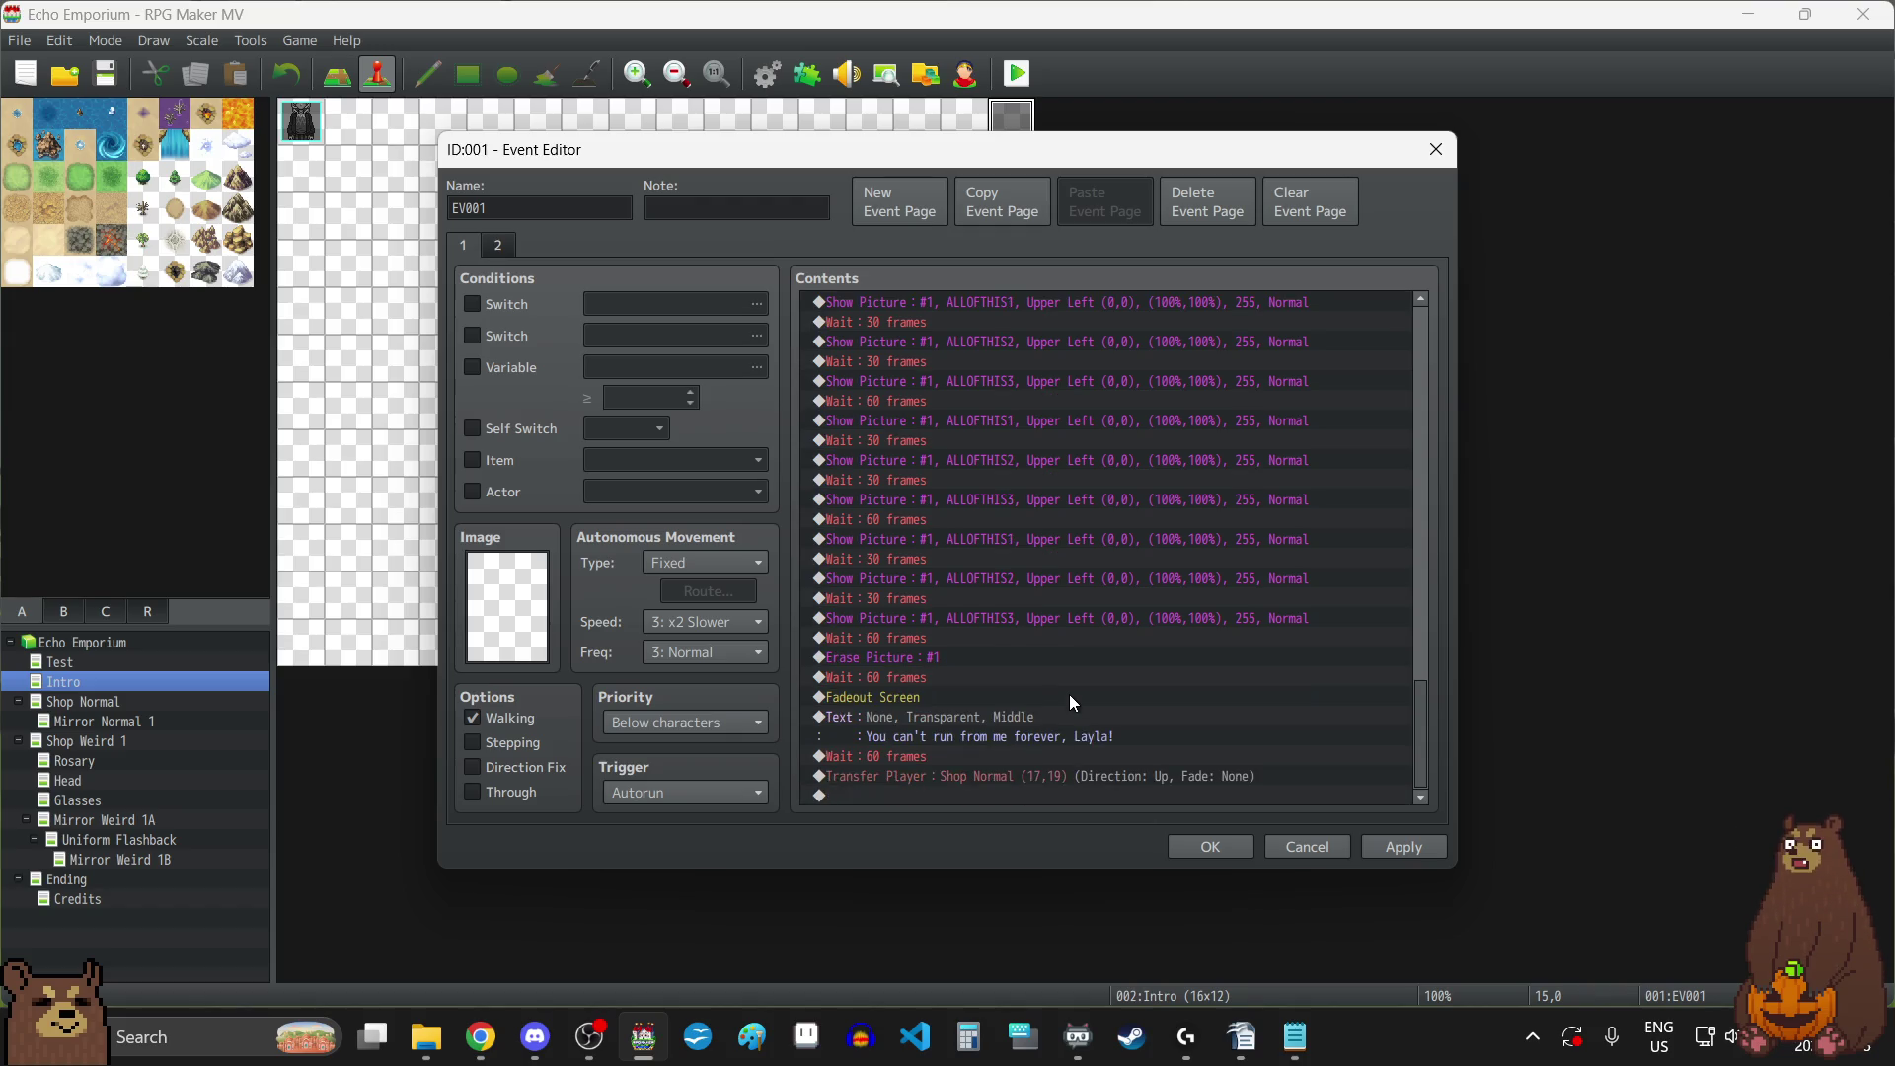
pyautogui.click(1413, 855)
pyautogui.click(1222, 846)
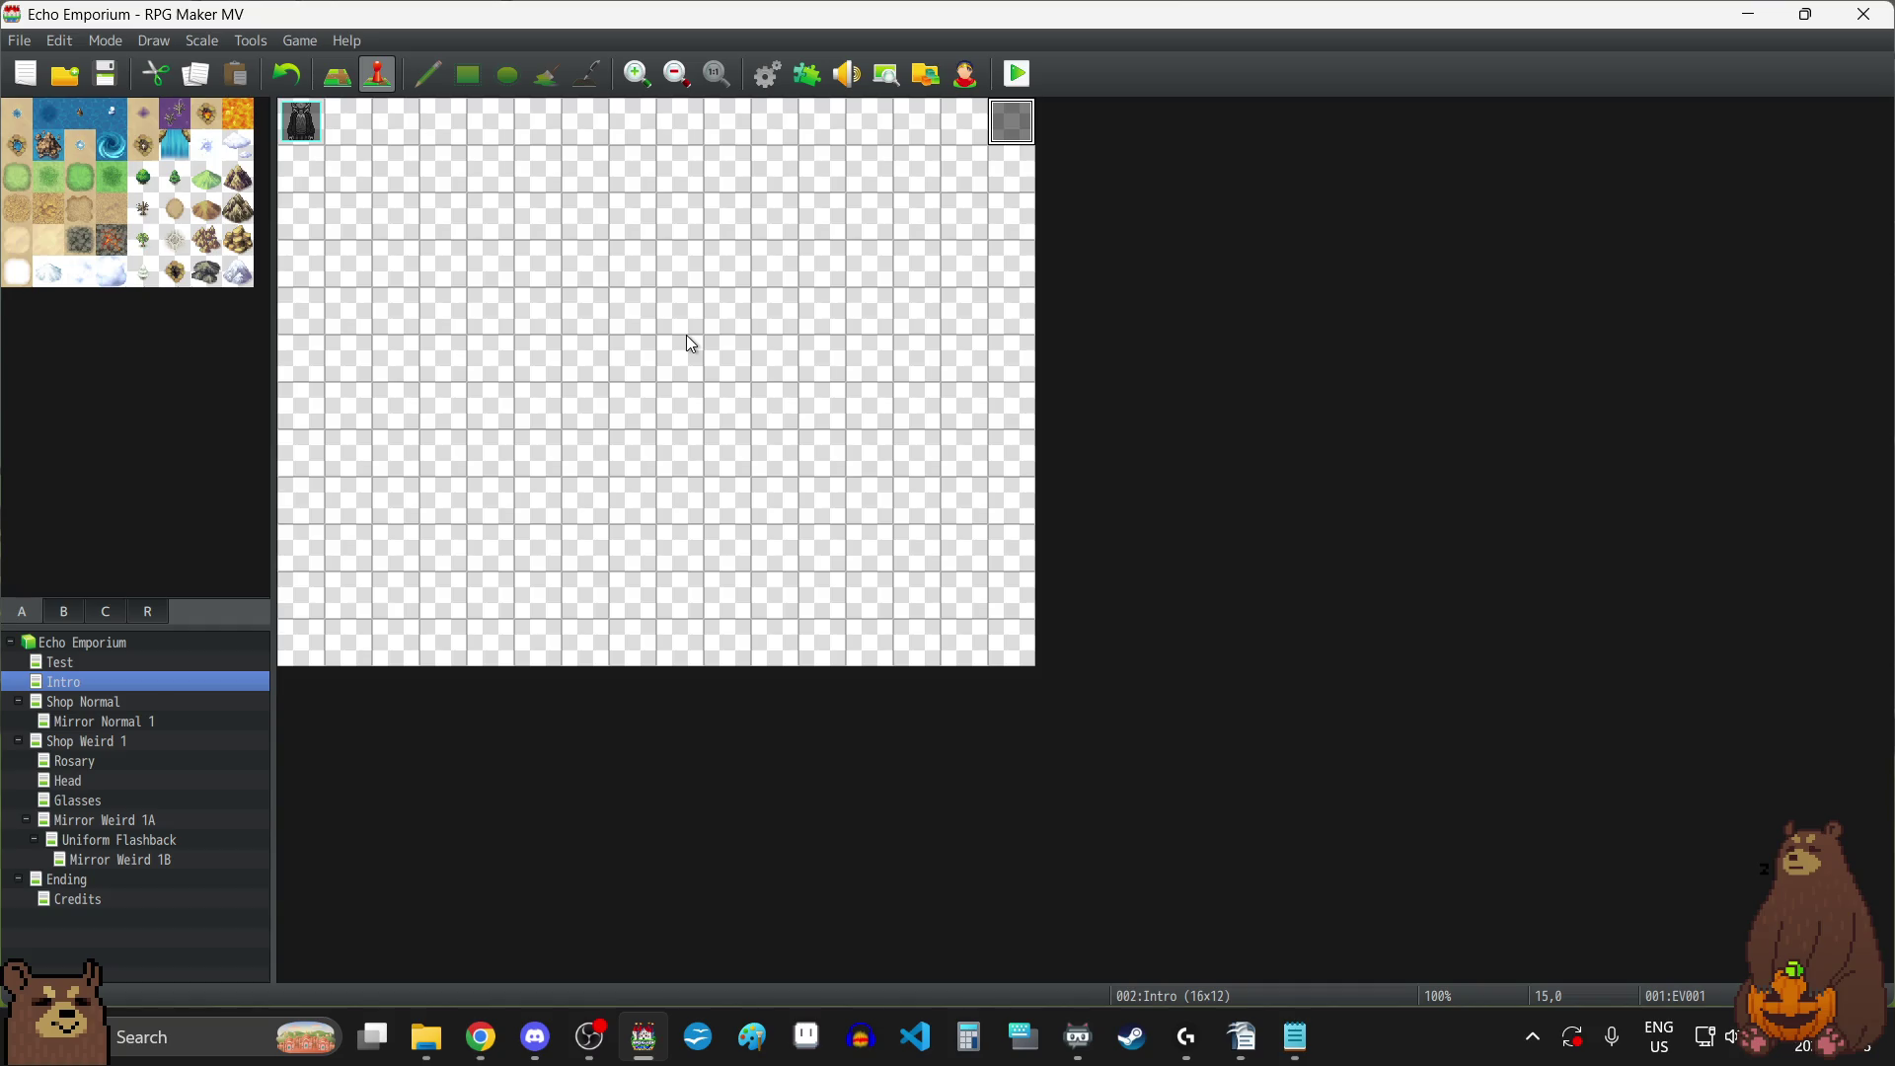
pyautogui.hotkey('alt', 'Tab')
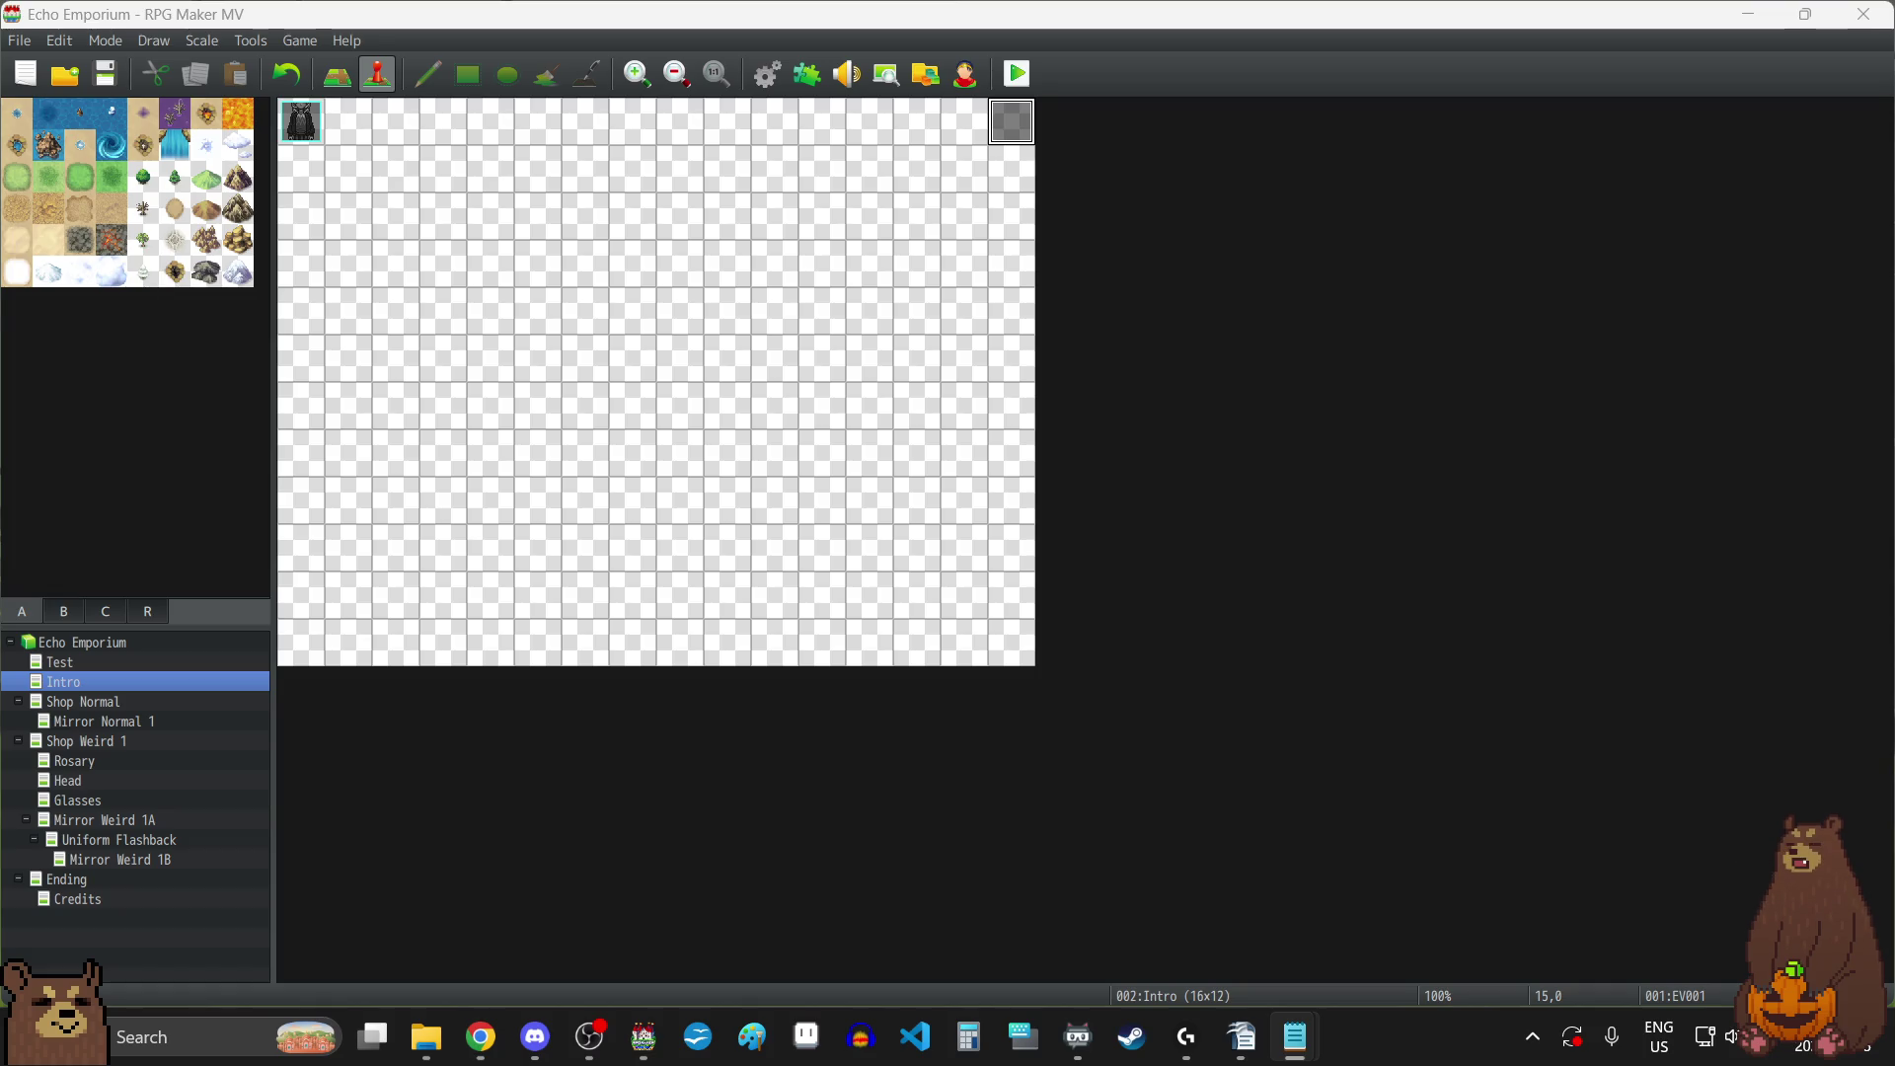
# On Shop Normal, read the EV003 pendant event's dialogue at tile 14,11 and close it unchanged.
pyautogui.click(100, 703)
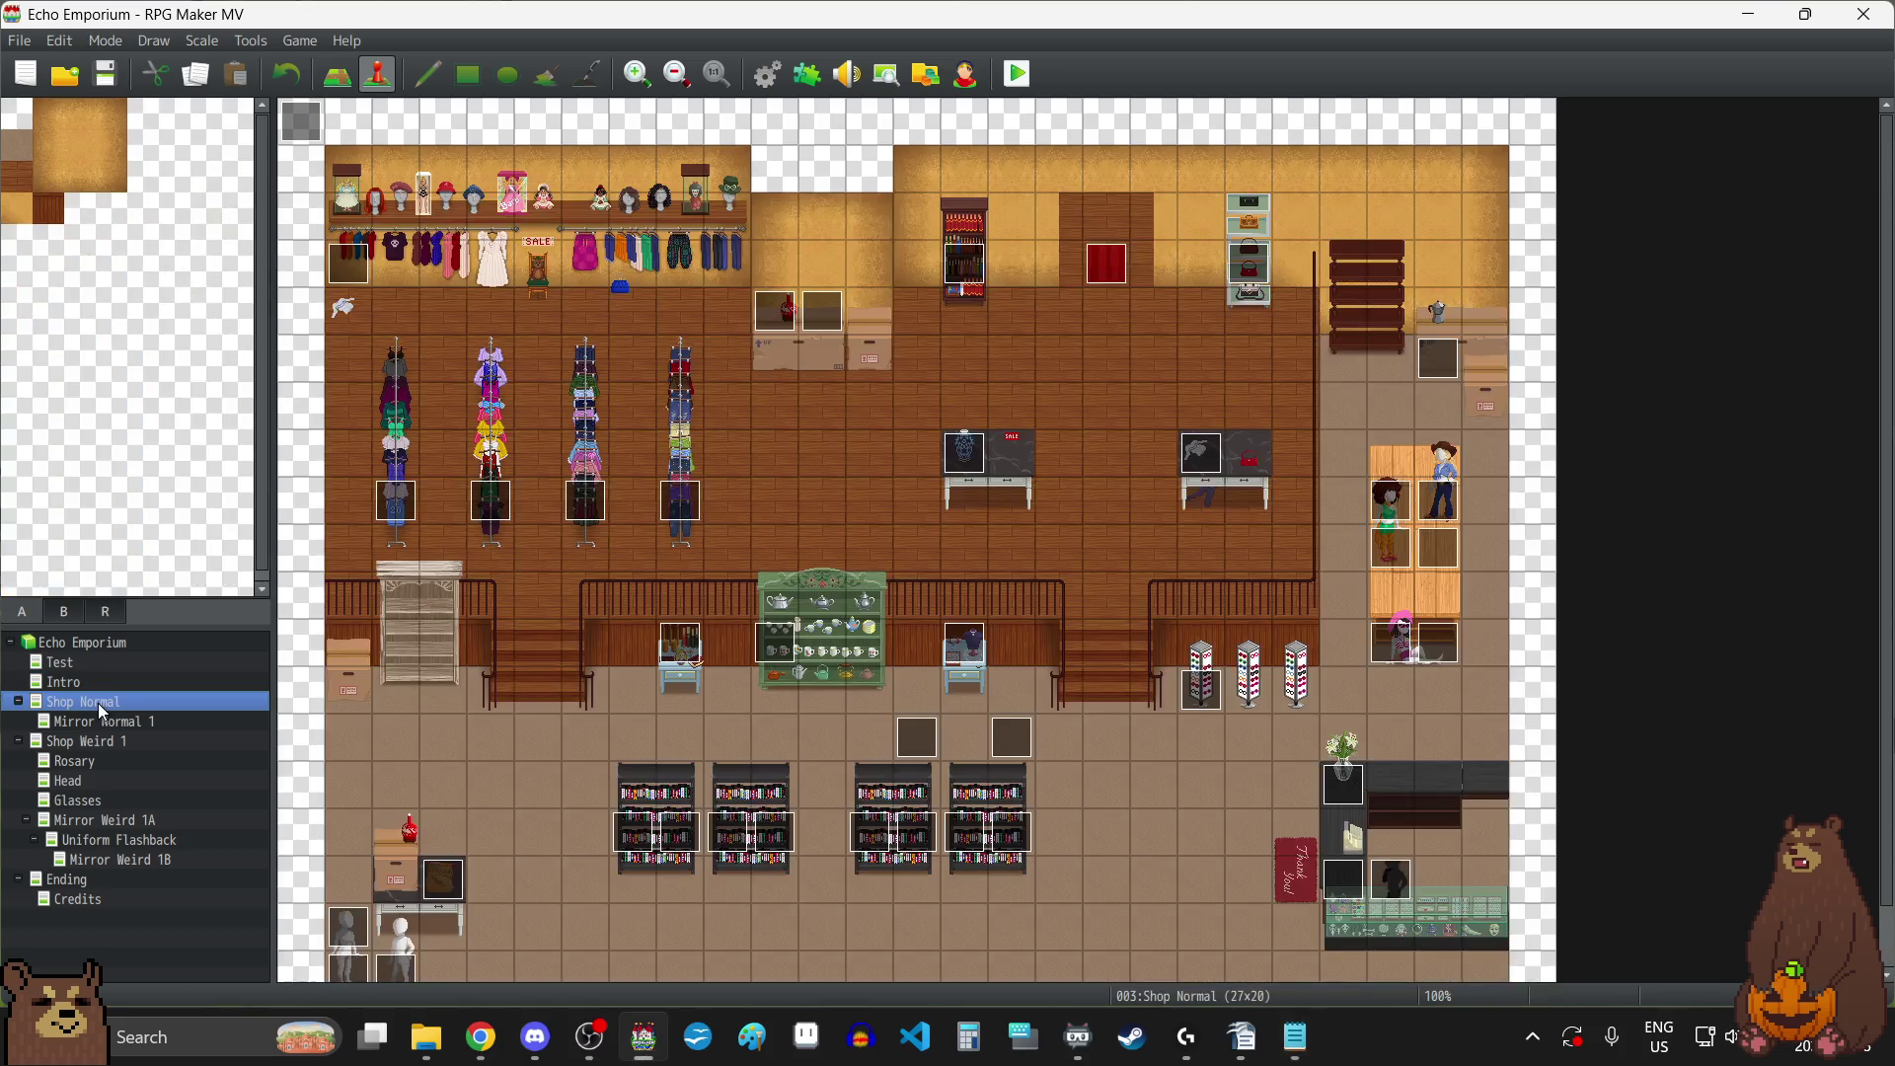
pyautogui.hotkey('alt', 'Tab')
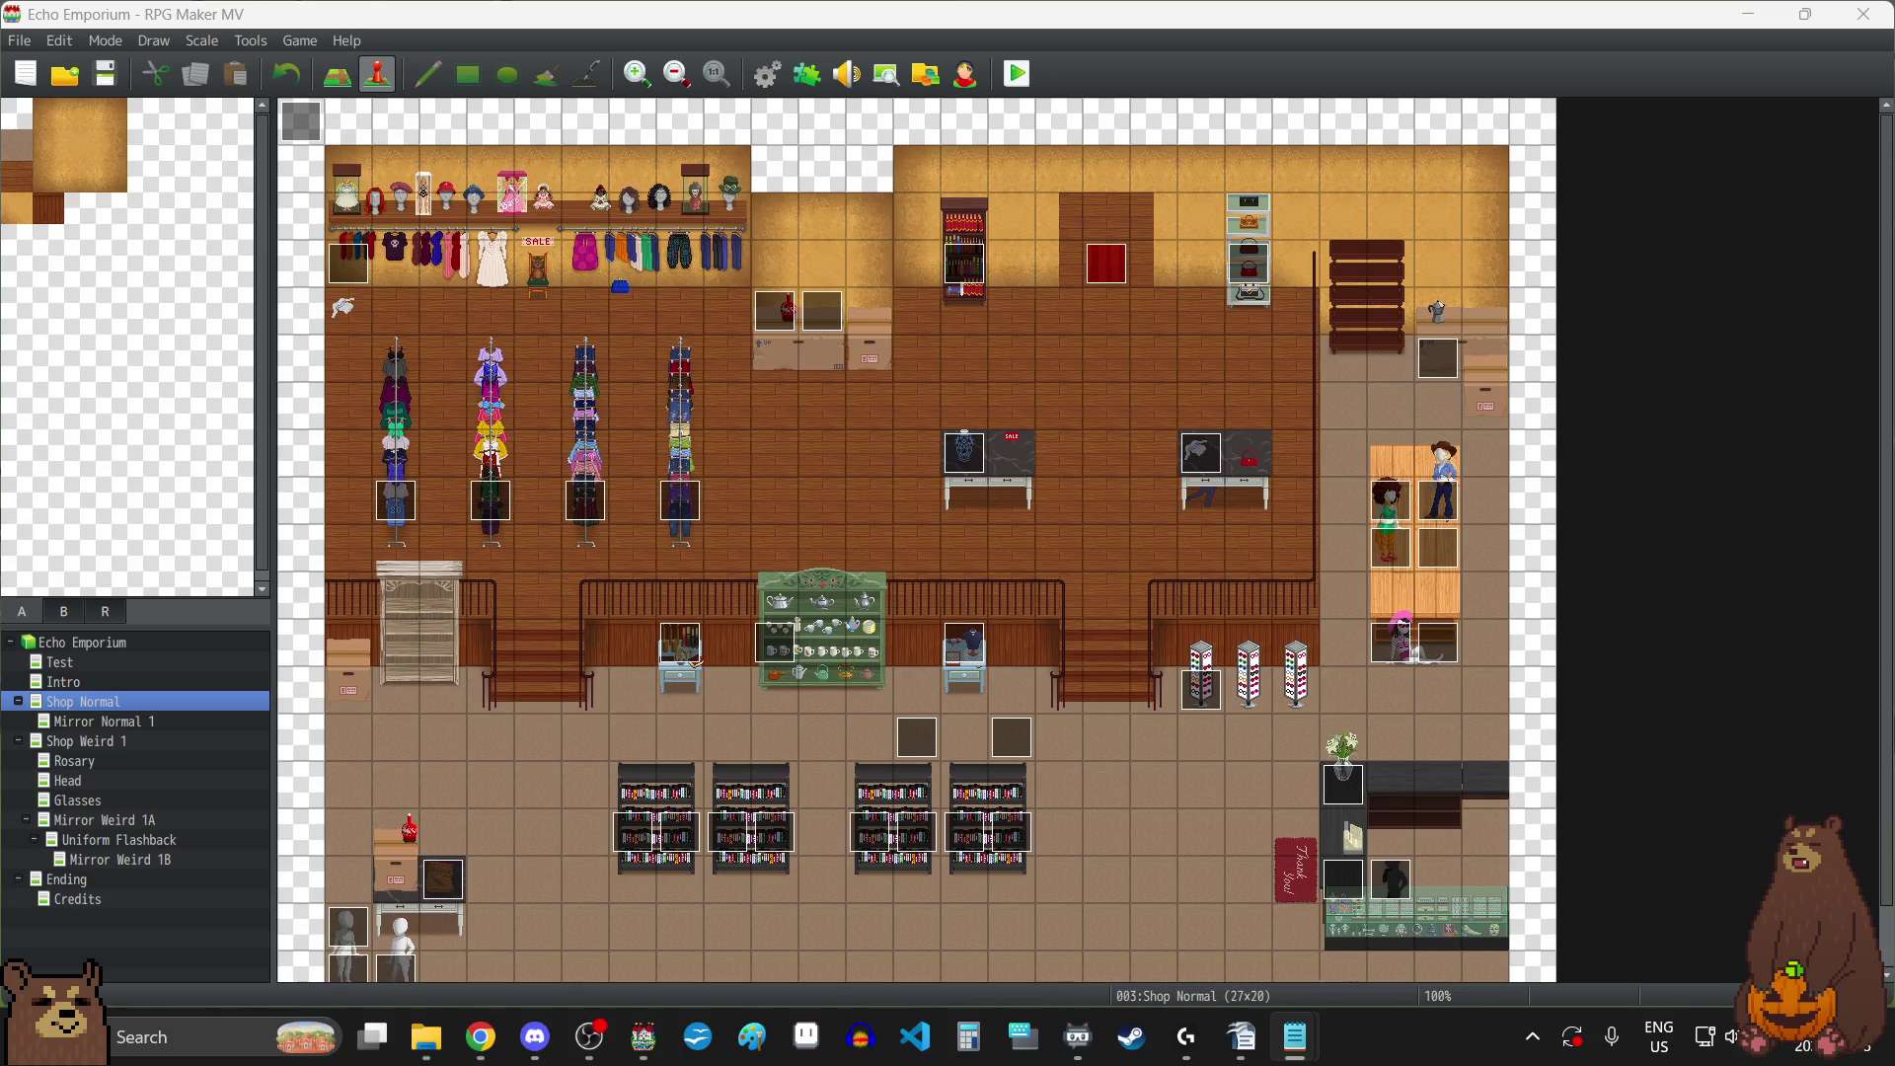
pyautogui.doubleClick(962, 657)
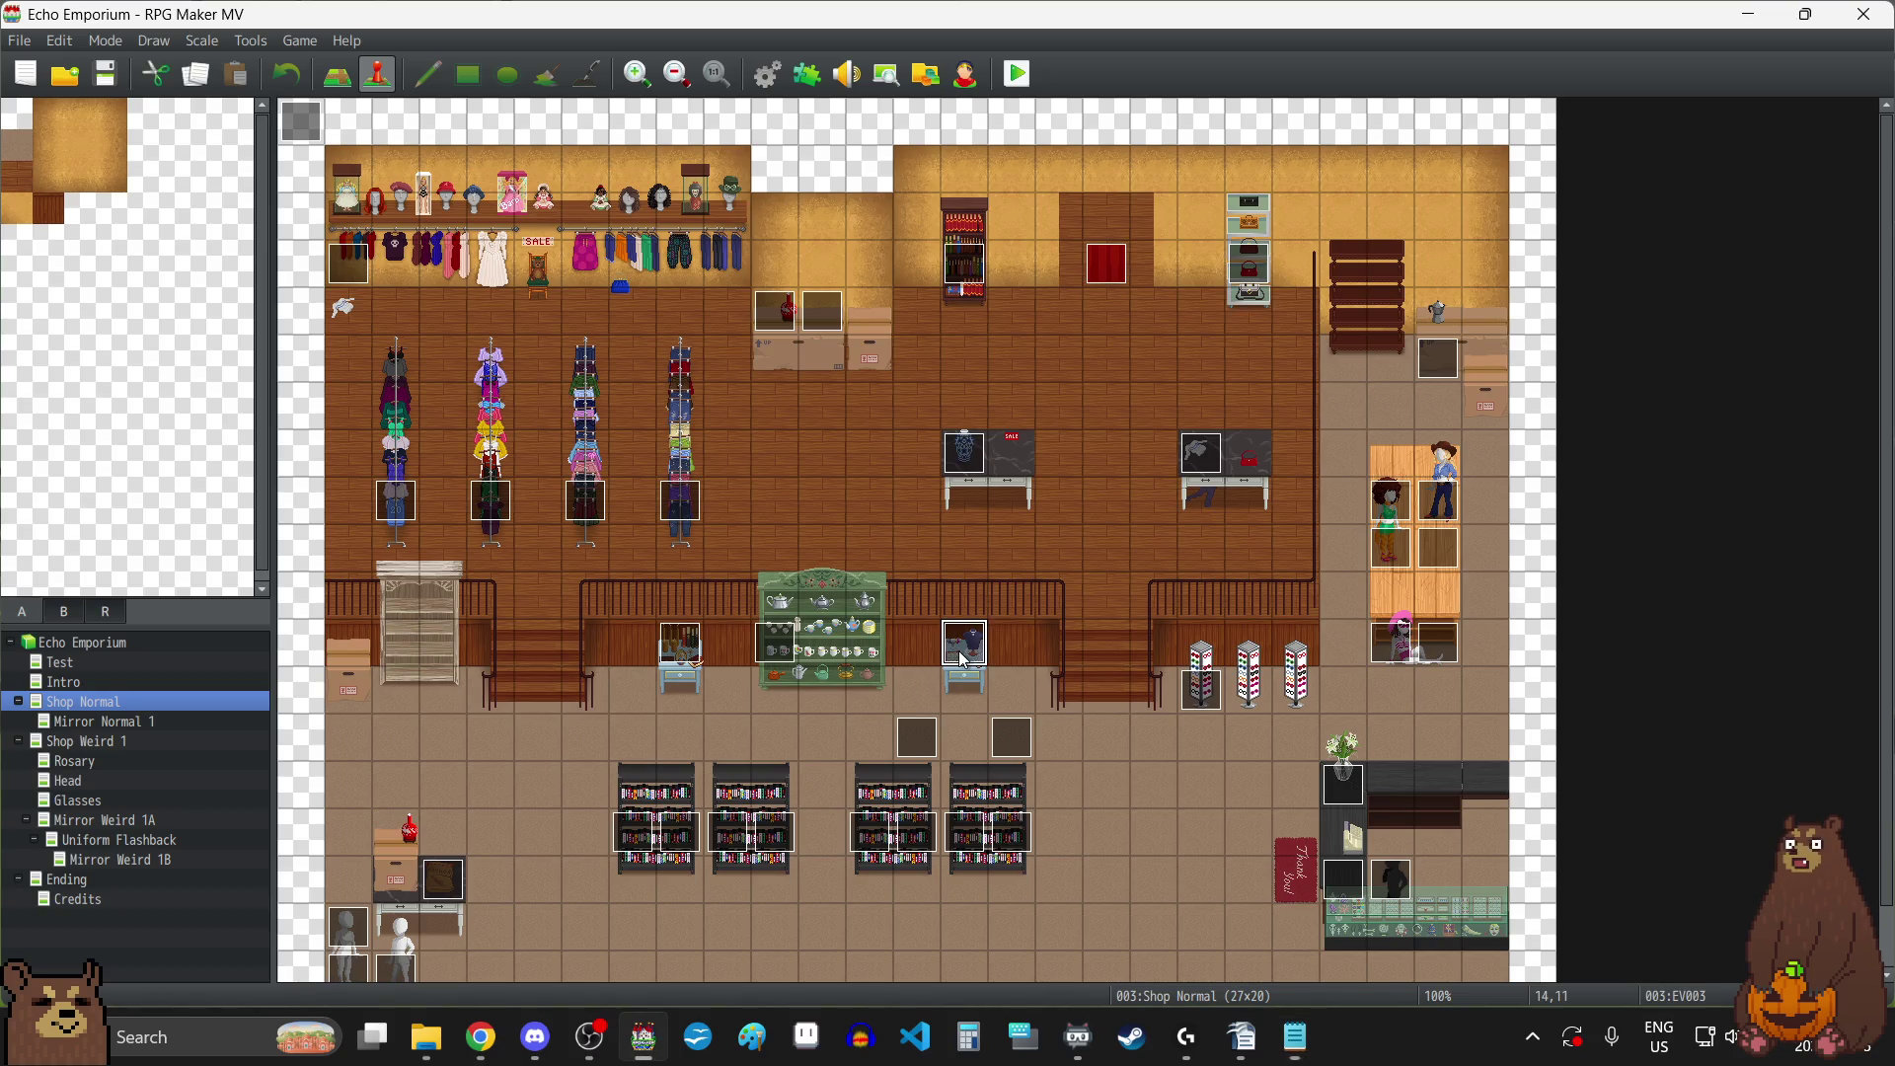
pyautogui.scroll(-5, 1182, 429)
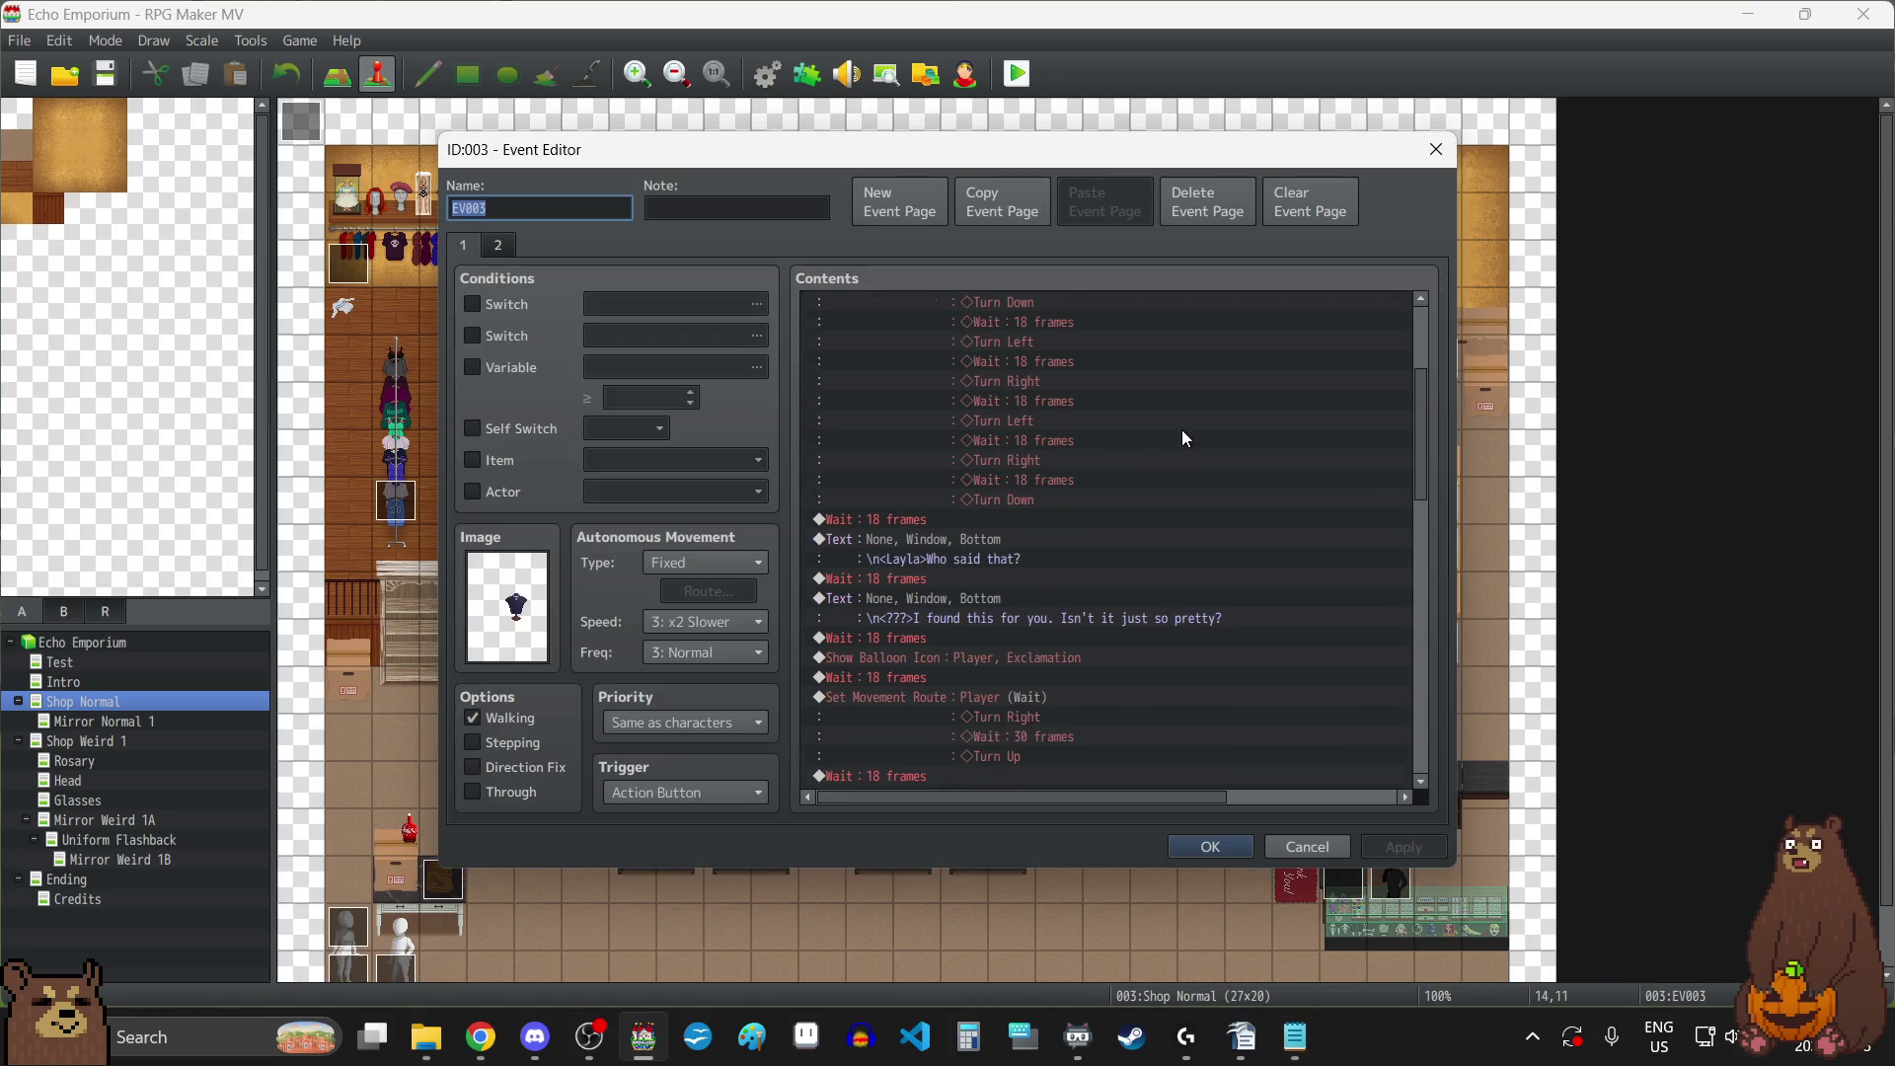
pyautogui.scroll(-7, 1182, 429)
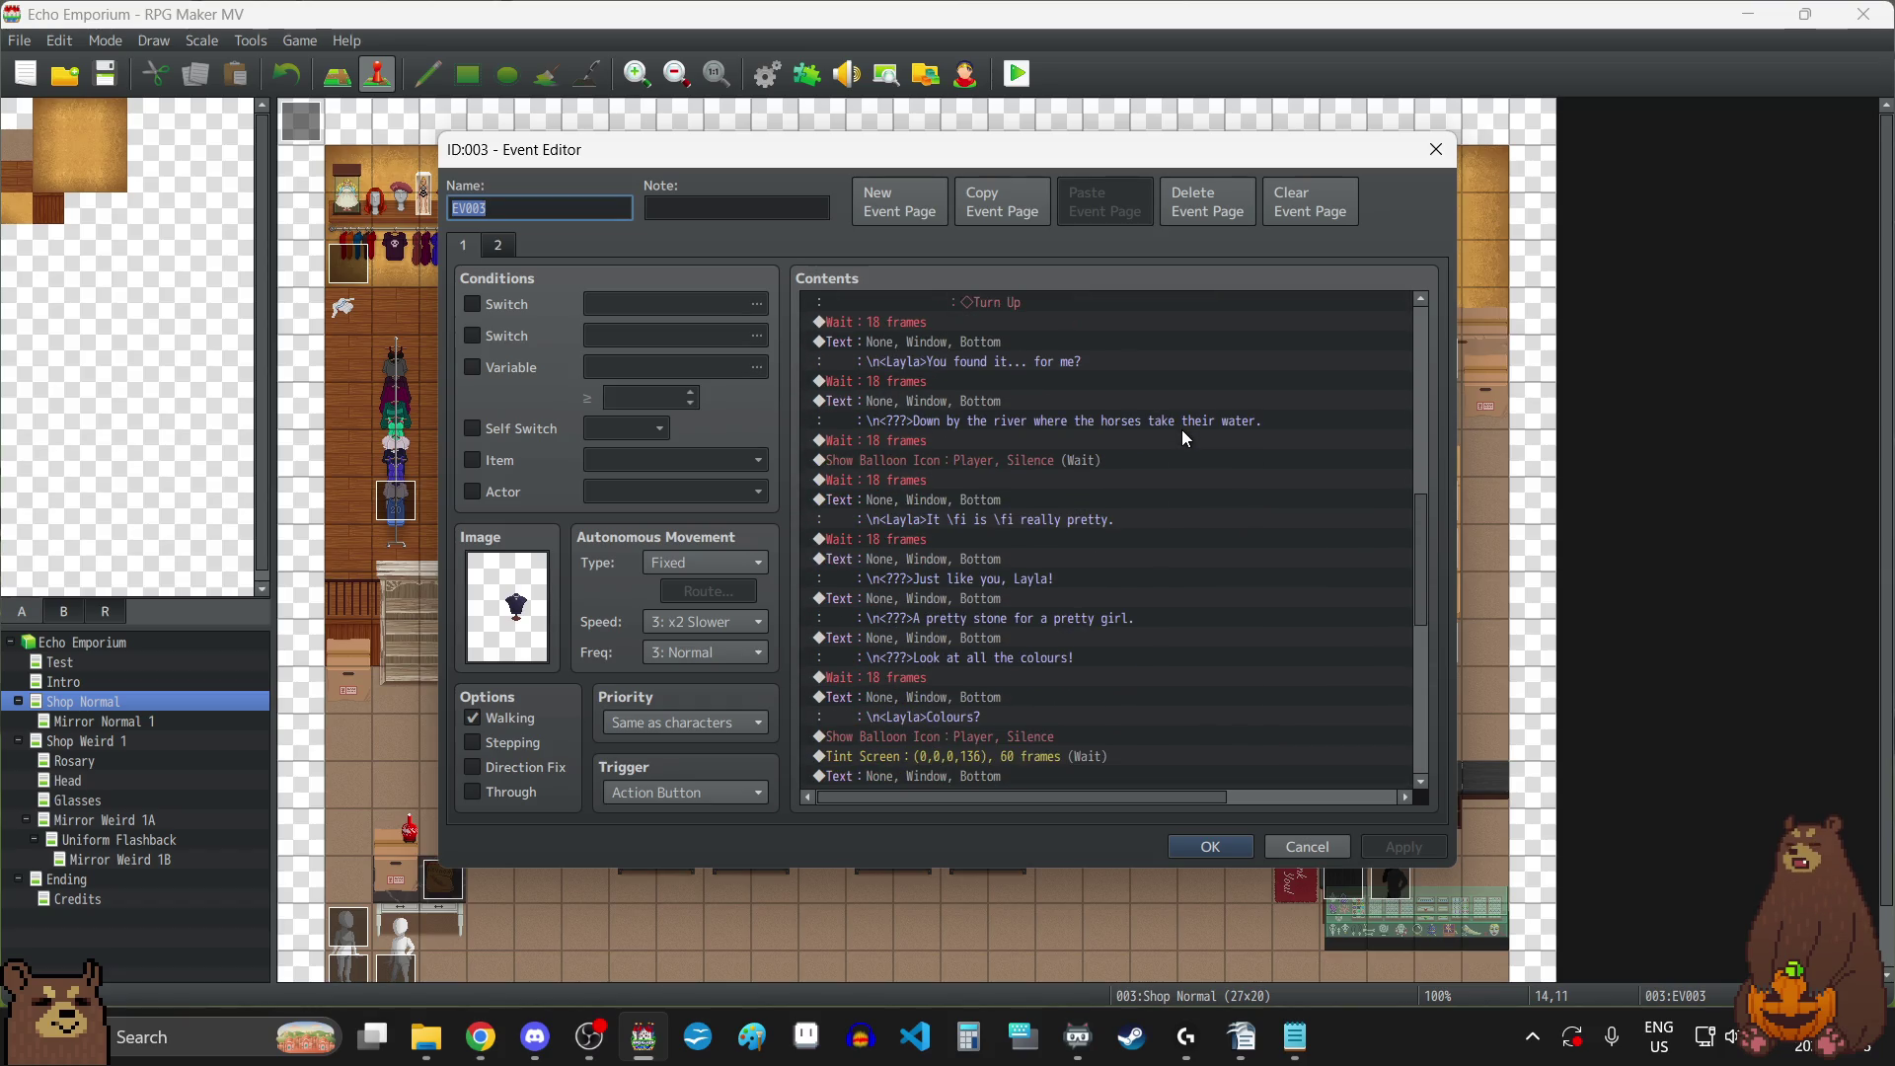
pyautogui.scroll(-4, 1184, 434)
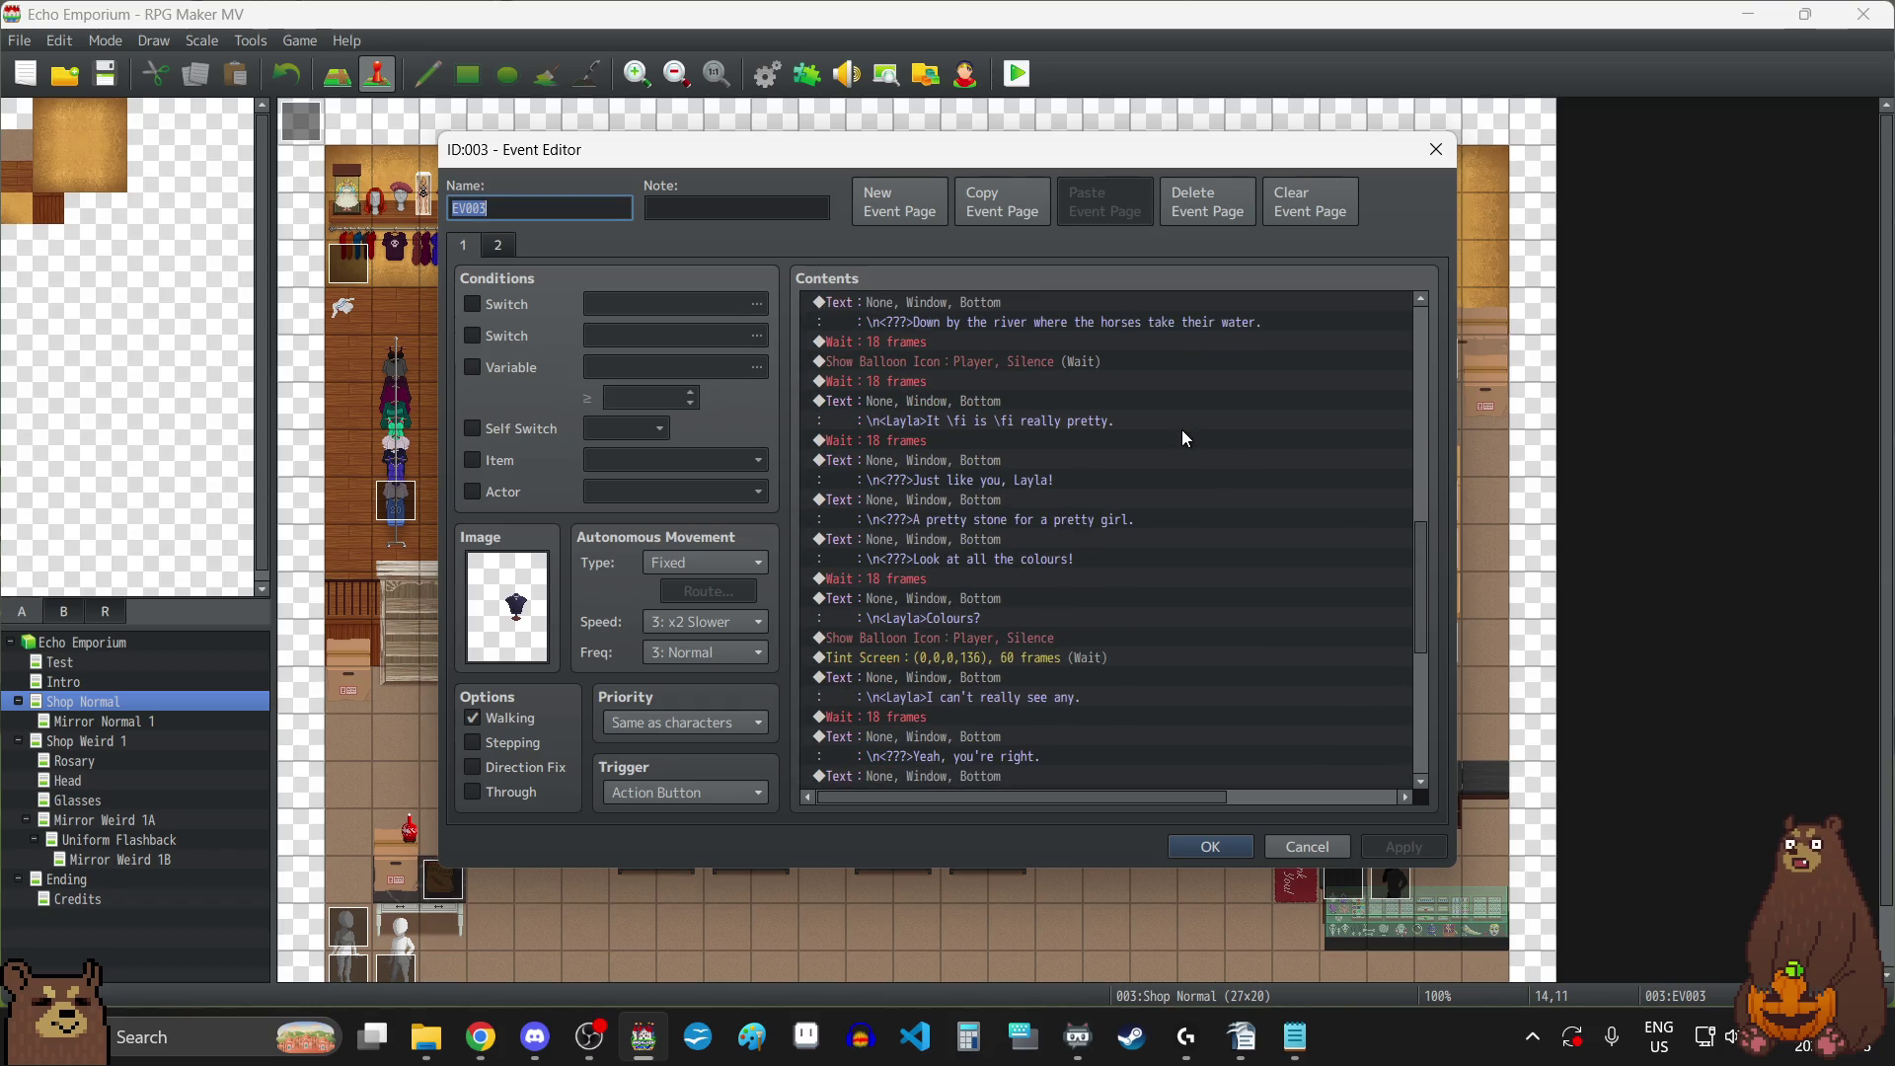
pyautogui.scroll(-6, 1181, 430)
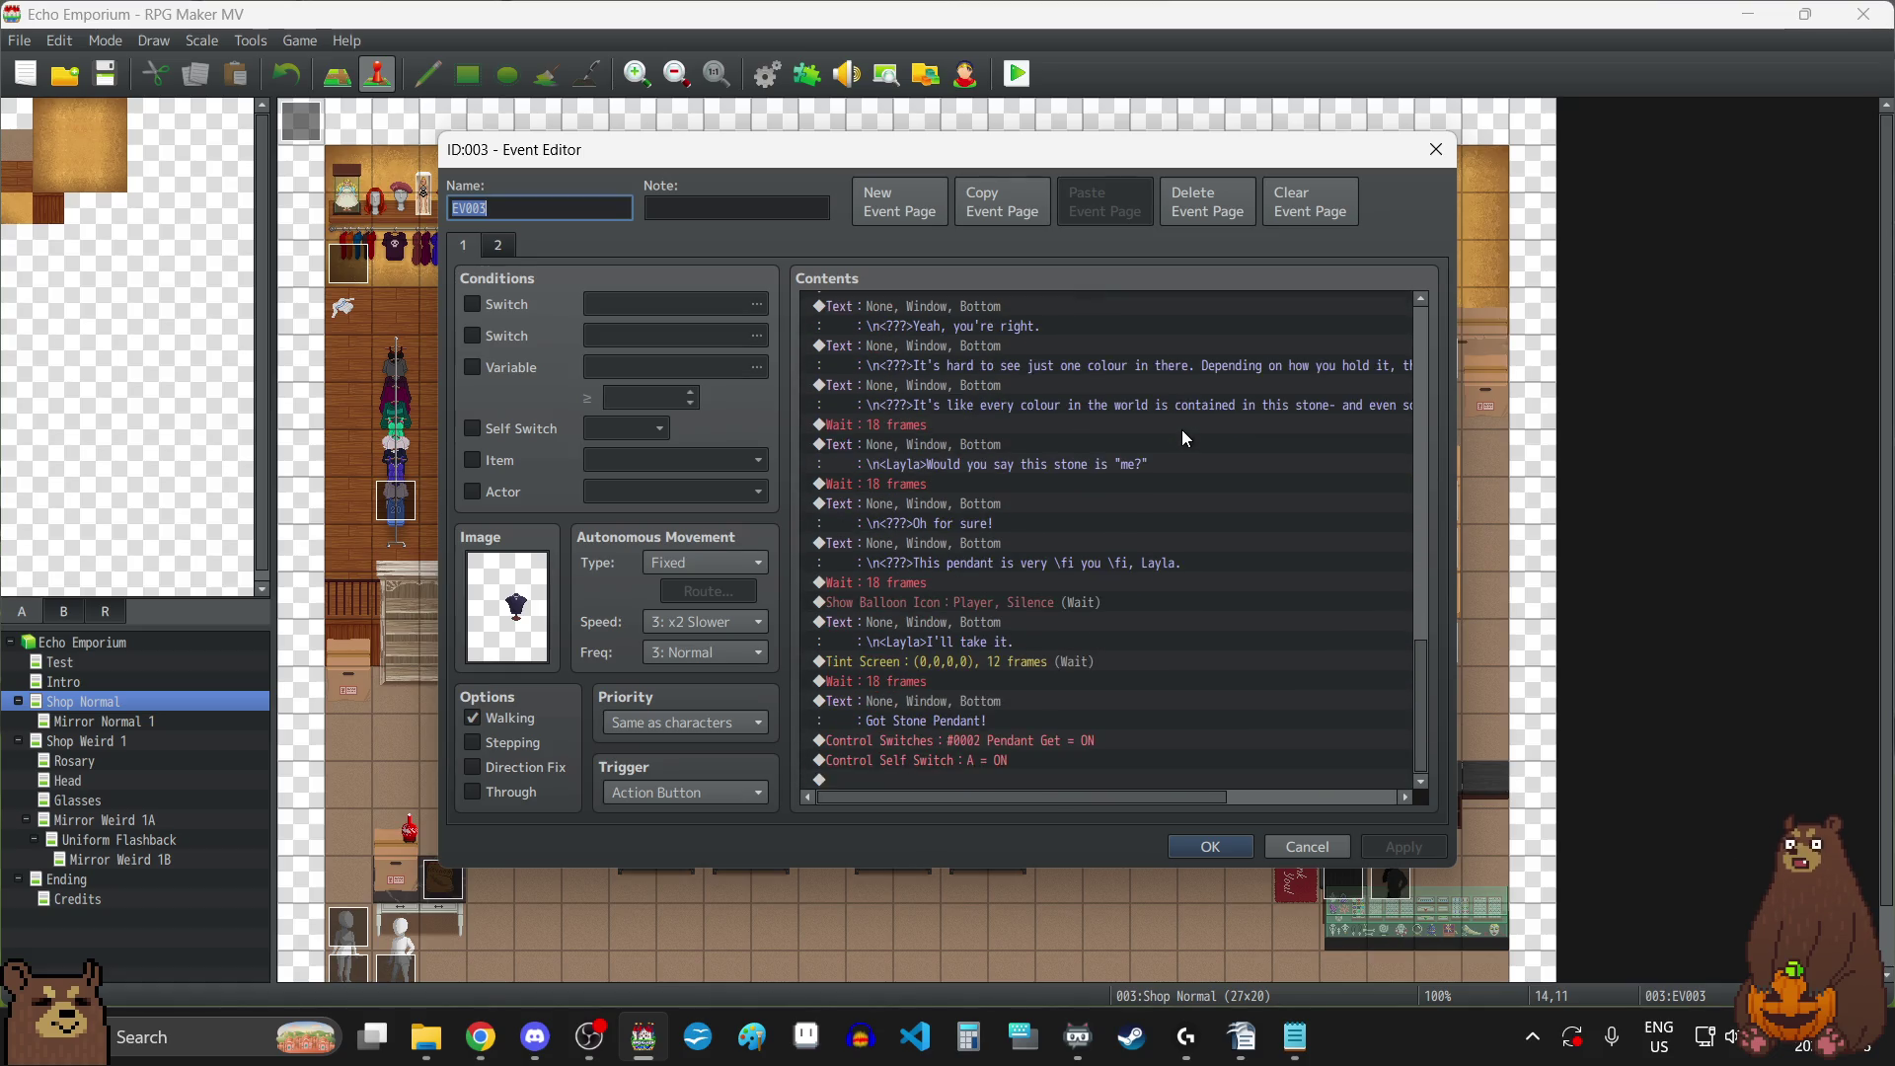
pyautogui.click(1436, 149)
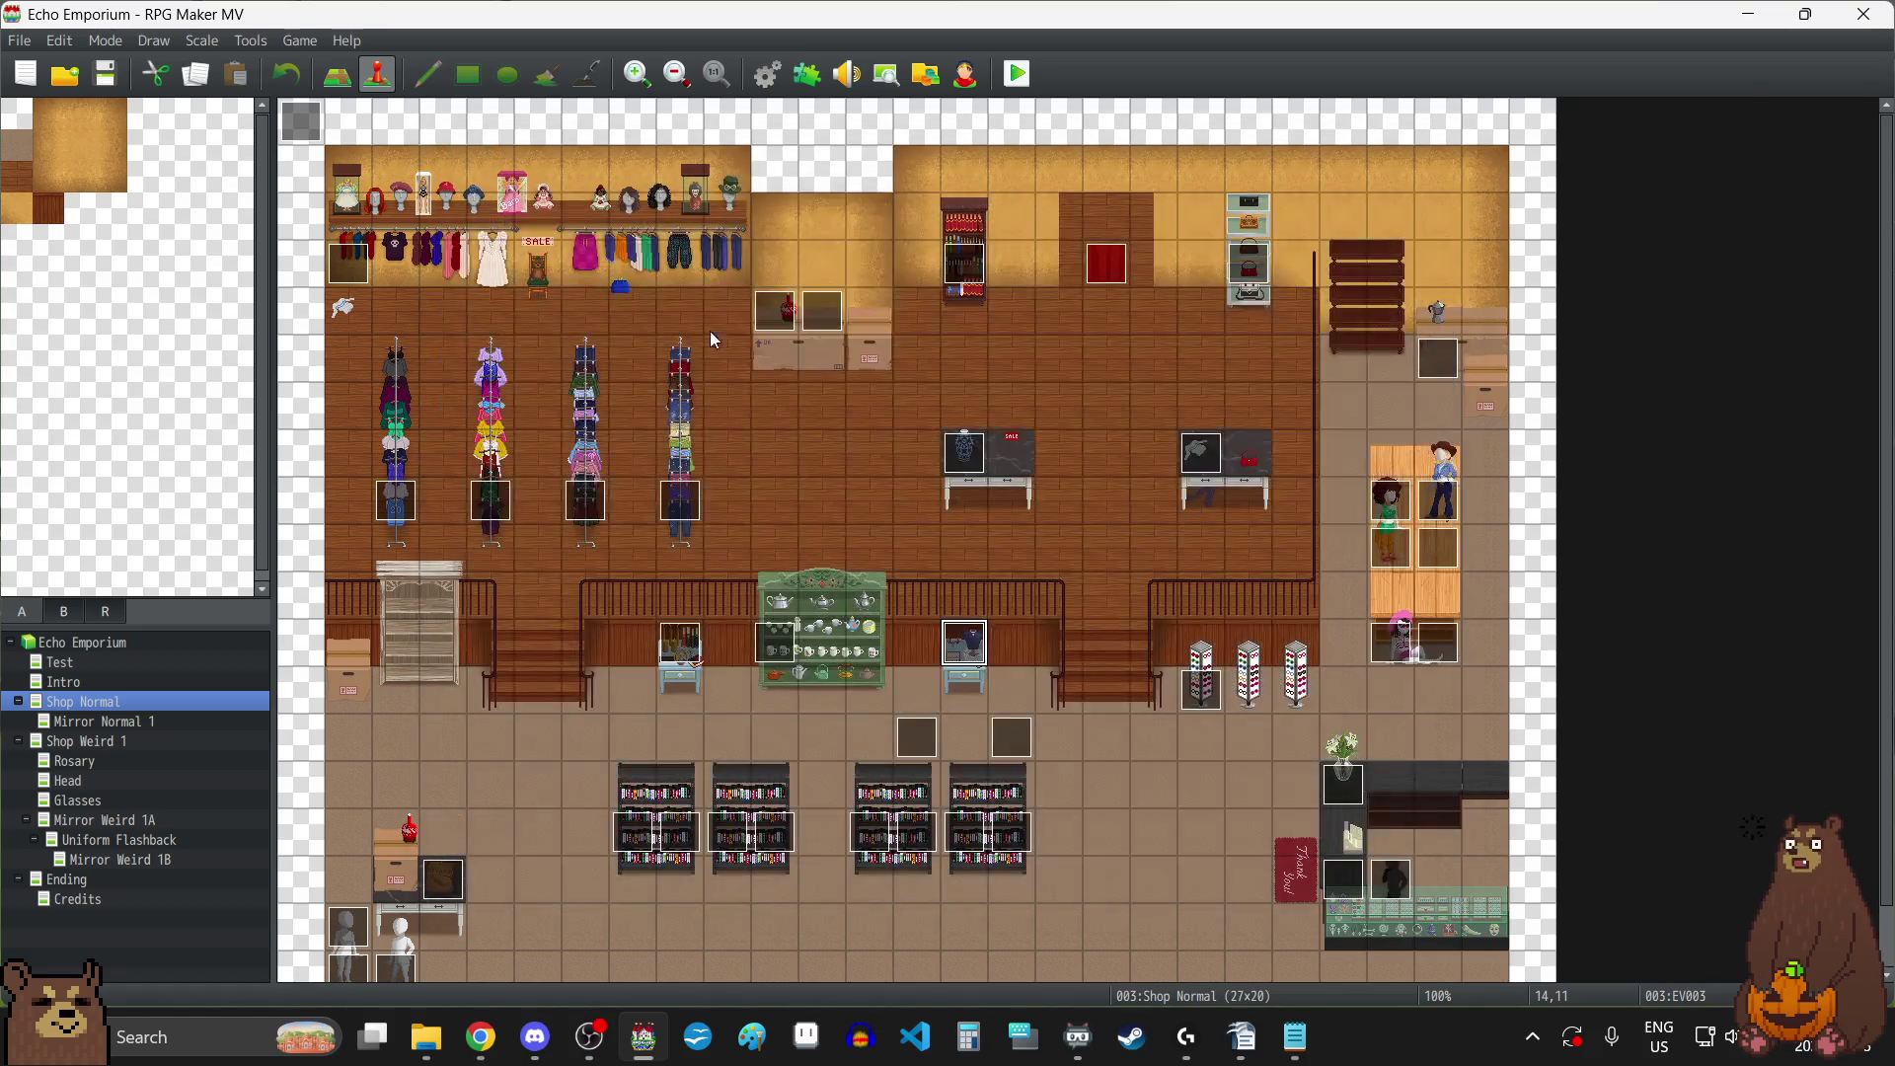
pyautogui.click(301, 117)
# Briefly open EV001, then open the Shop Counter event's Pendant Get page.
pyautogui.doubleClick(301, 116)
pyautogui.click(1436, 150)
pyautogui.doubleClick(1342, 891)
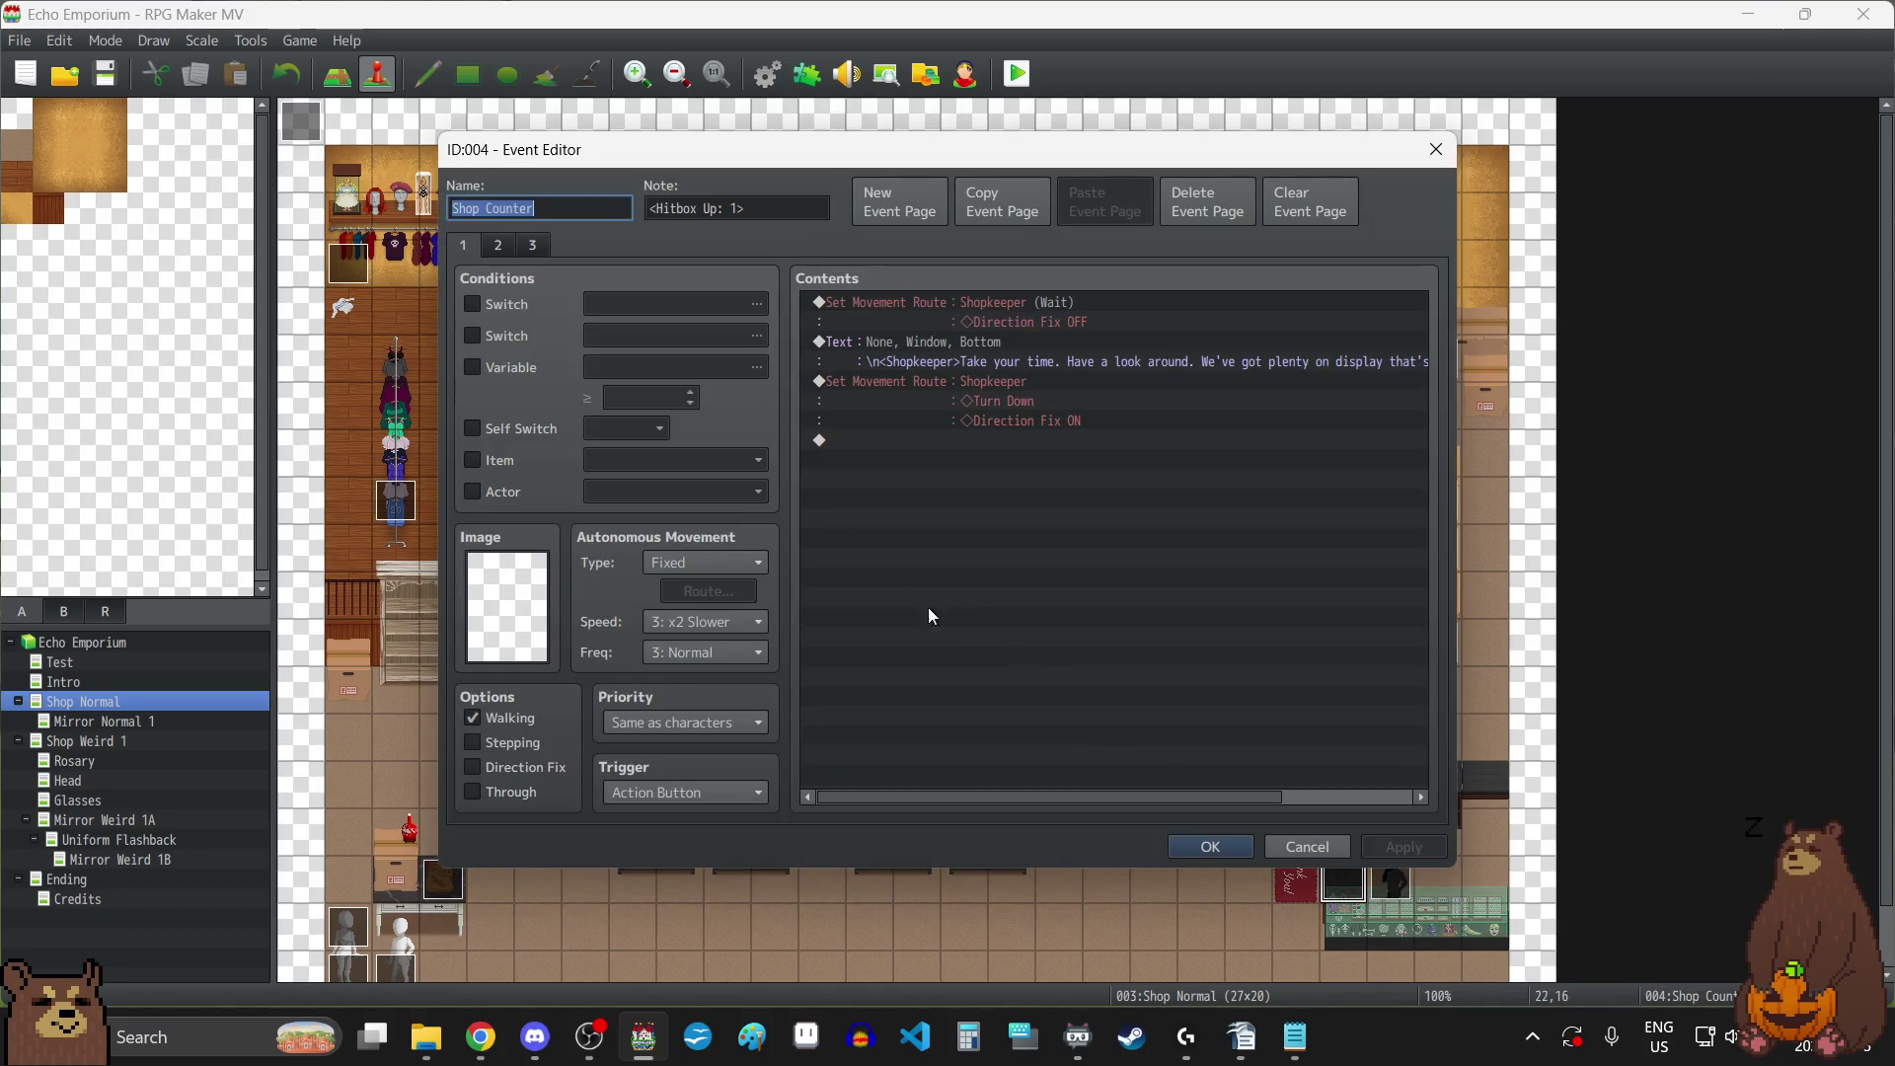
pyautogui.click(497, 248)
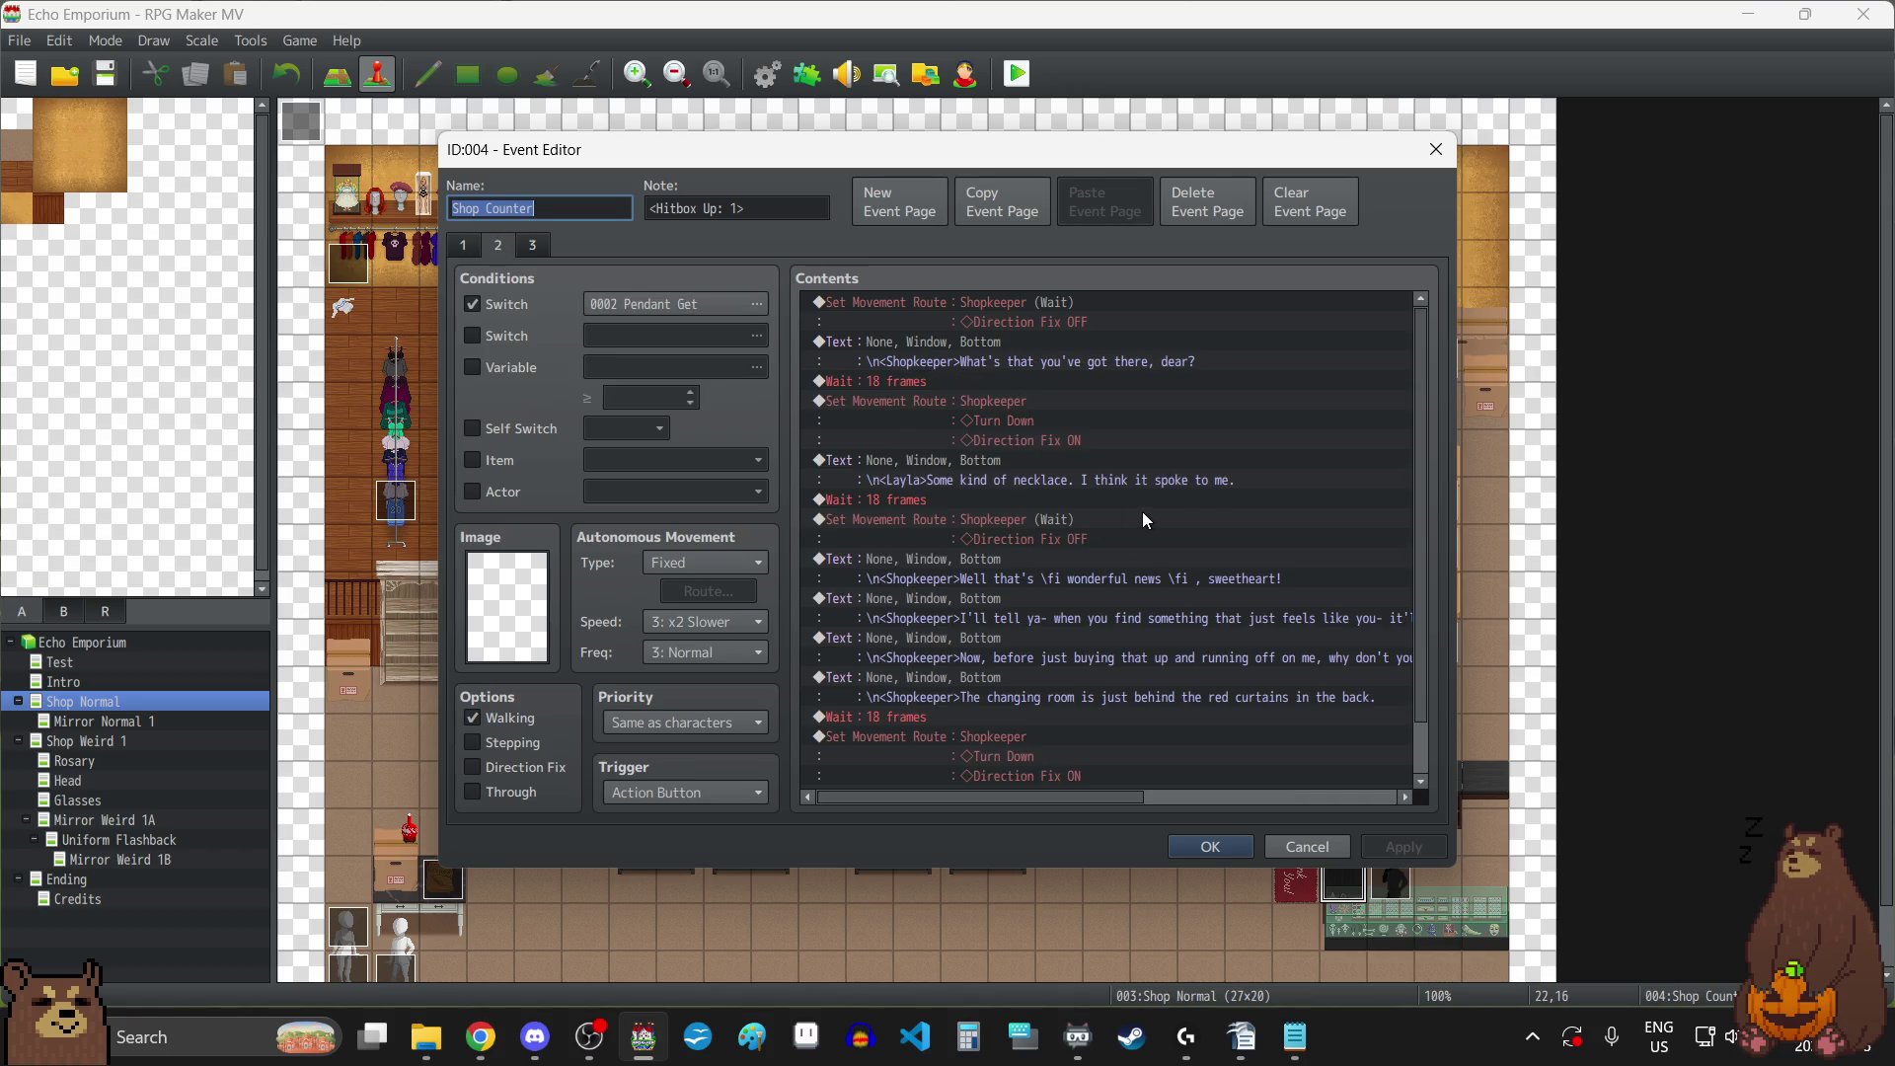
pyautogui.scroll(-1, 1171, 444)
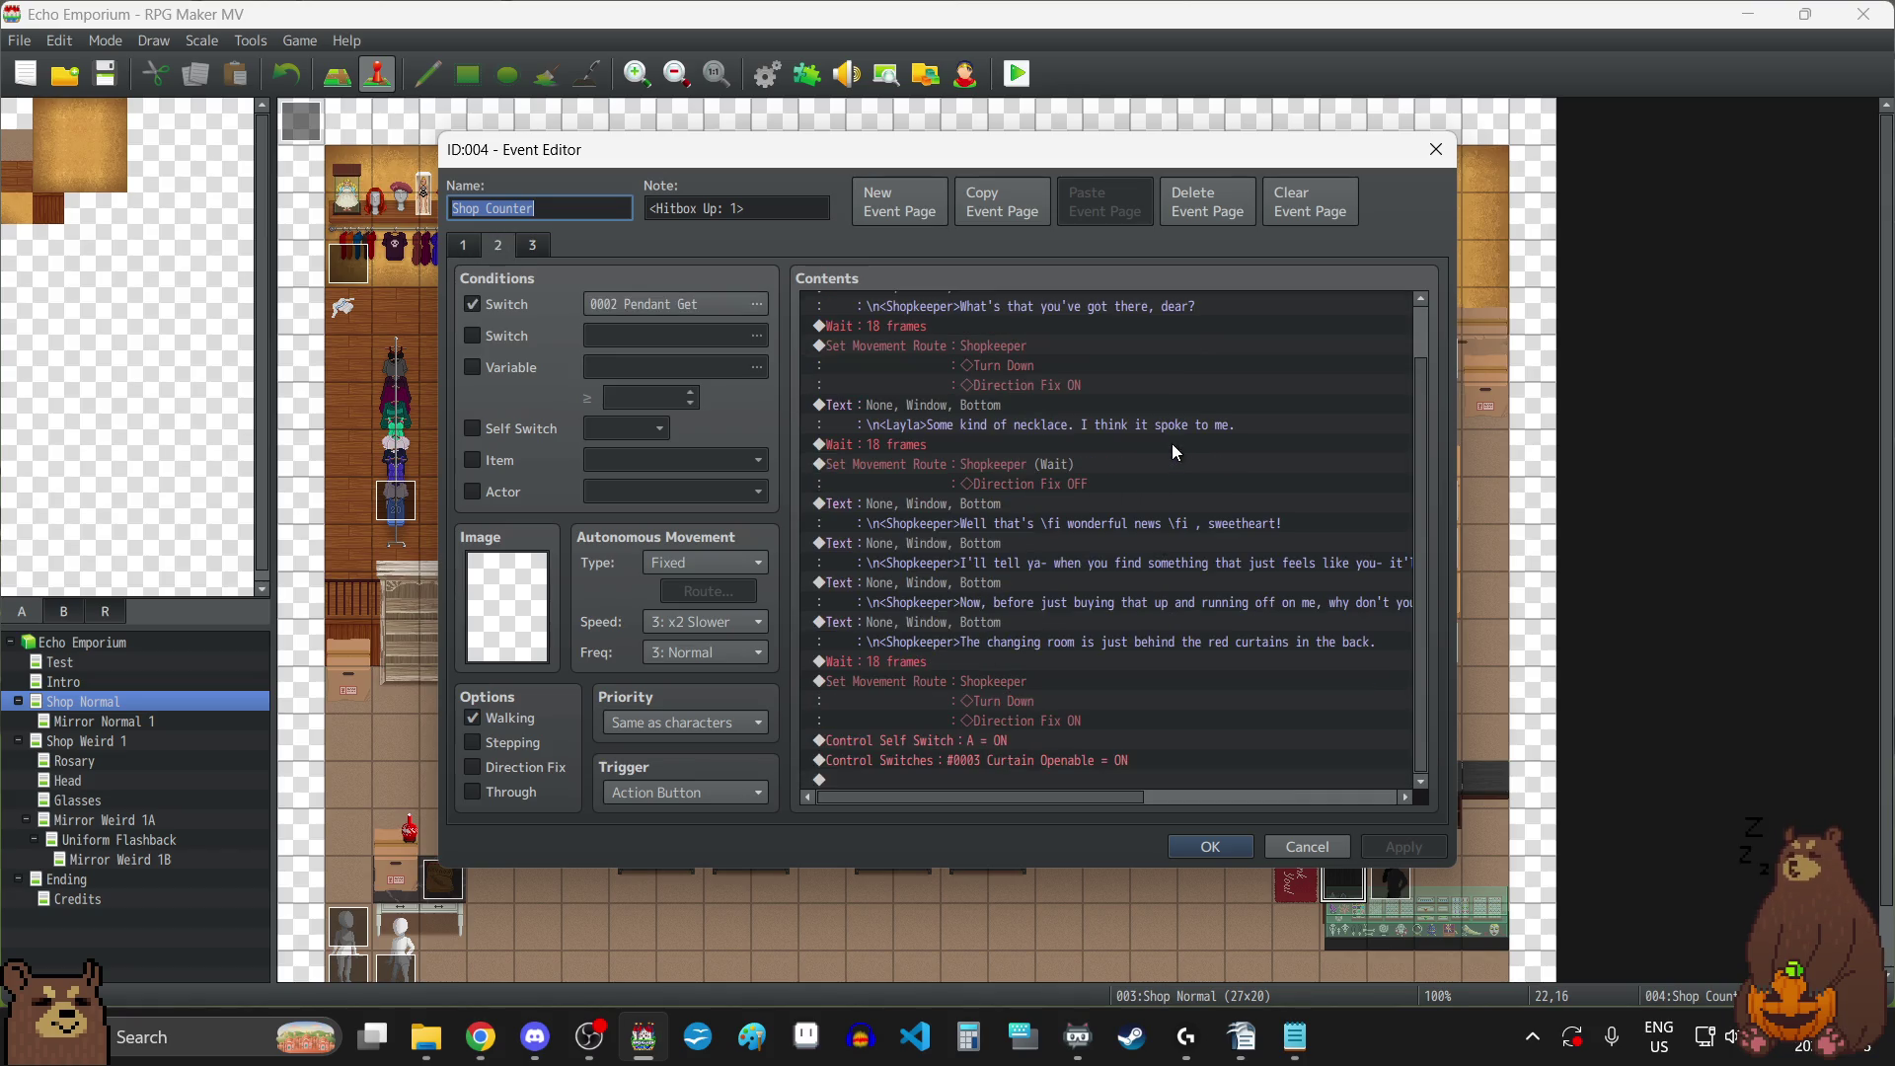
# Compare the Shop Counter's pages 1, 2 and 3 with Self Switch A, then close it.
pyautogui.click(464, 247)
pyautogui.click(499, 247)
pyautogui.click(528, 252)
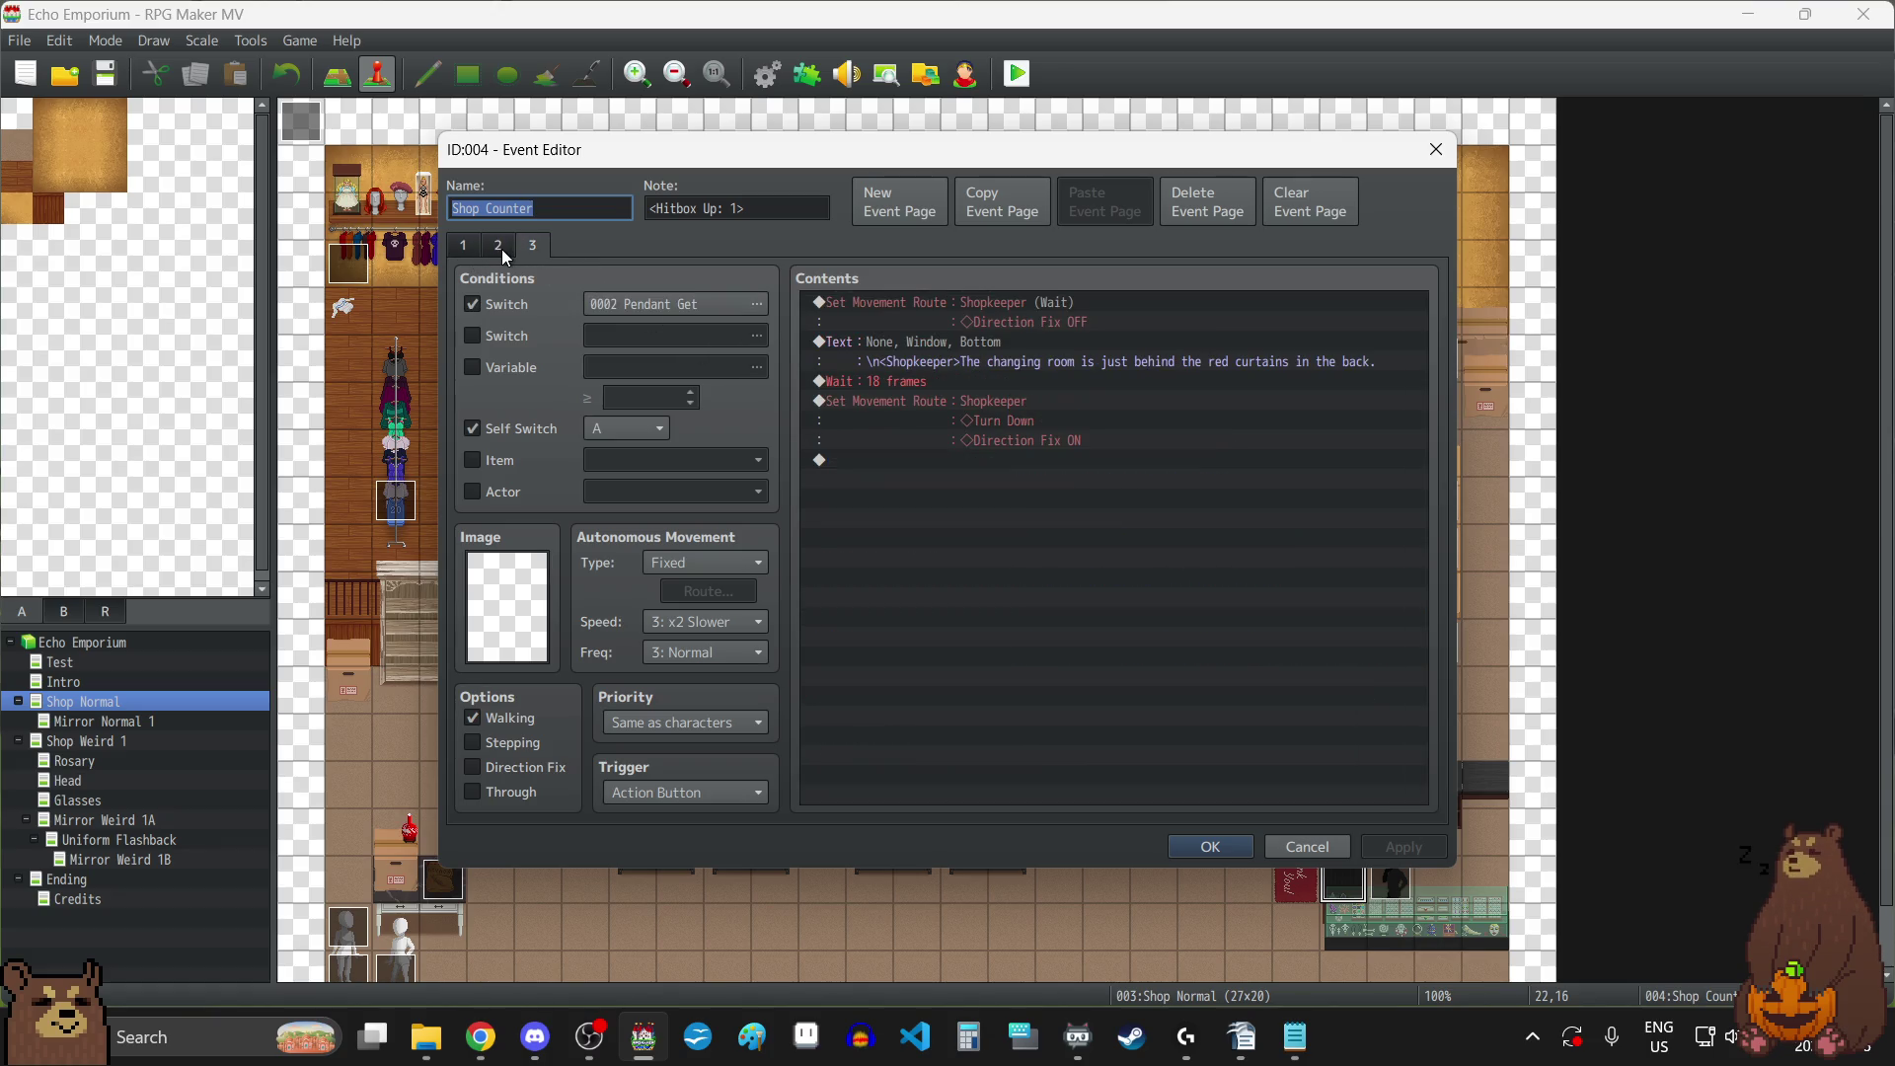
pyautogui.click(502, 248)
pyautogui.click(466, 249)
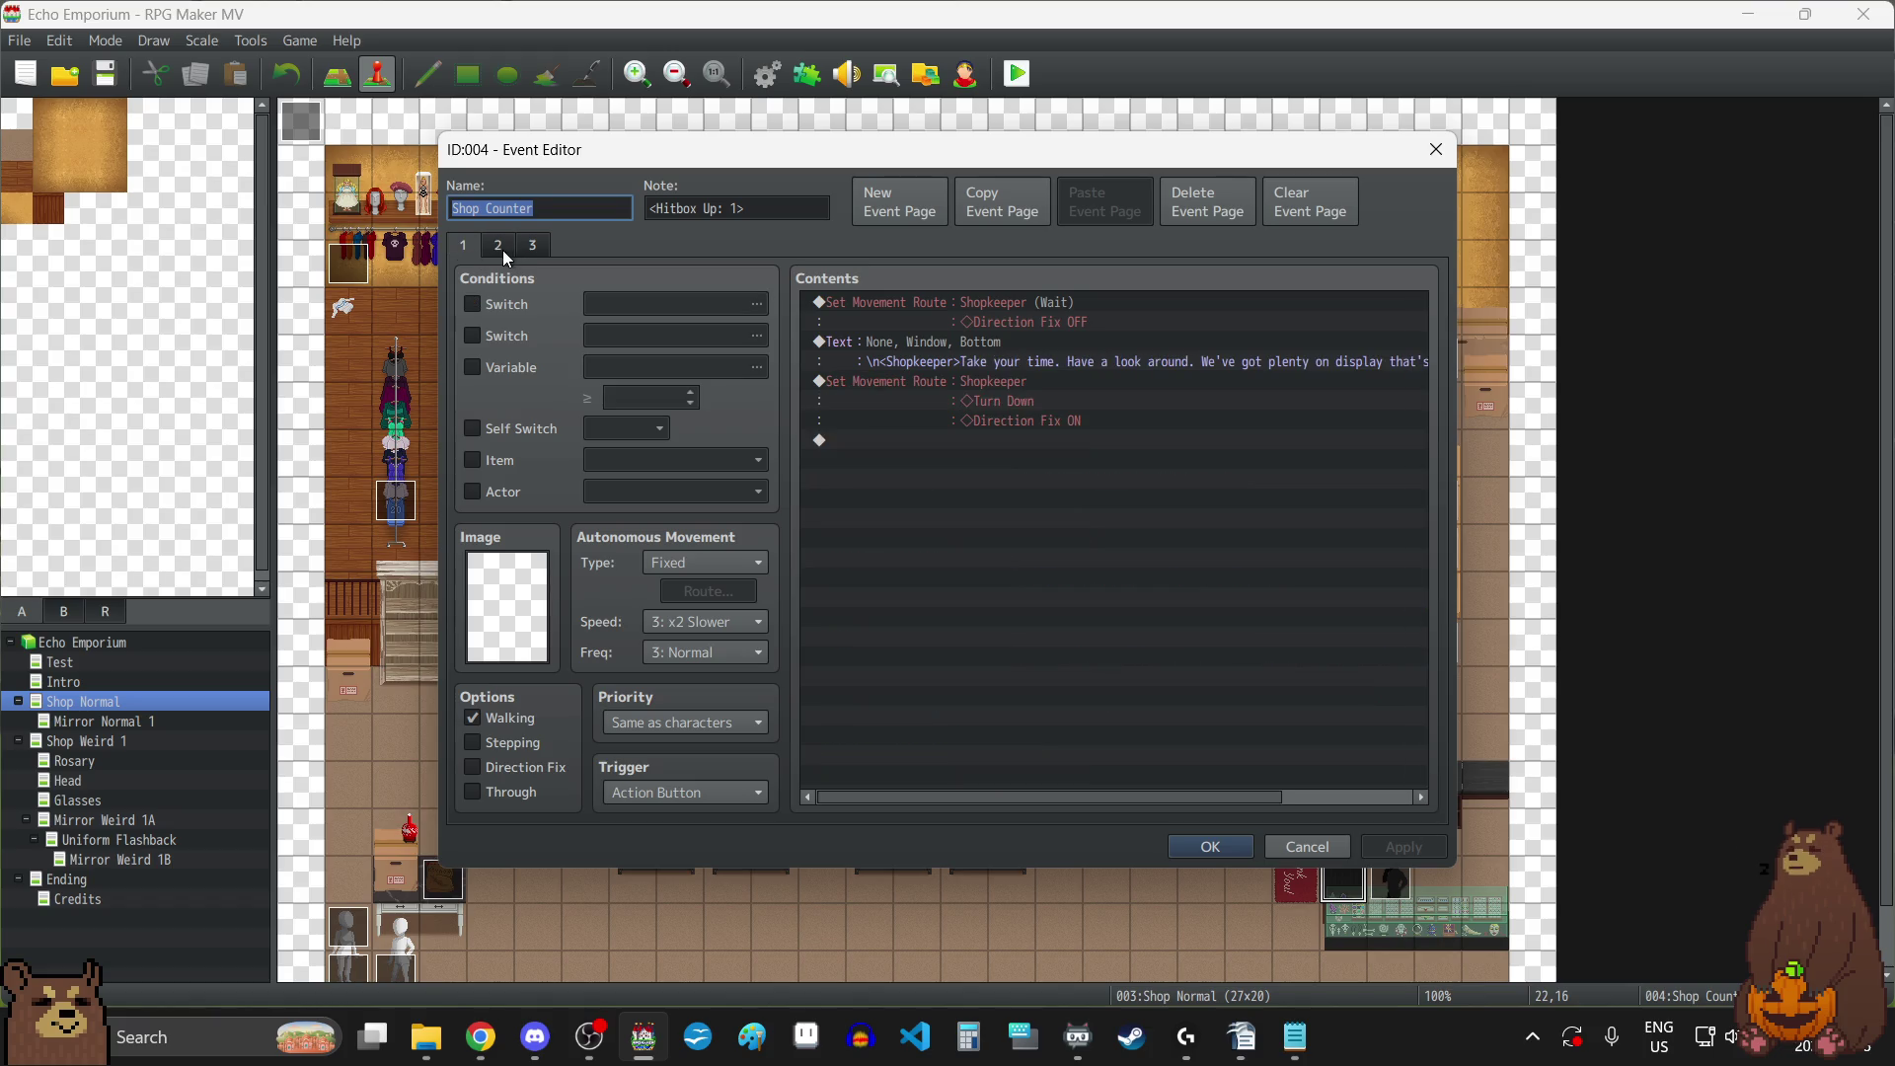
pyautogui.click(500, 253)
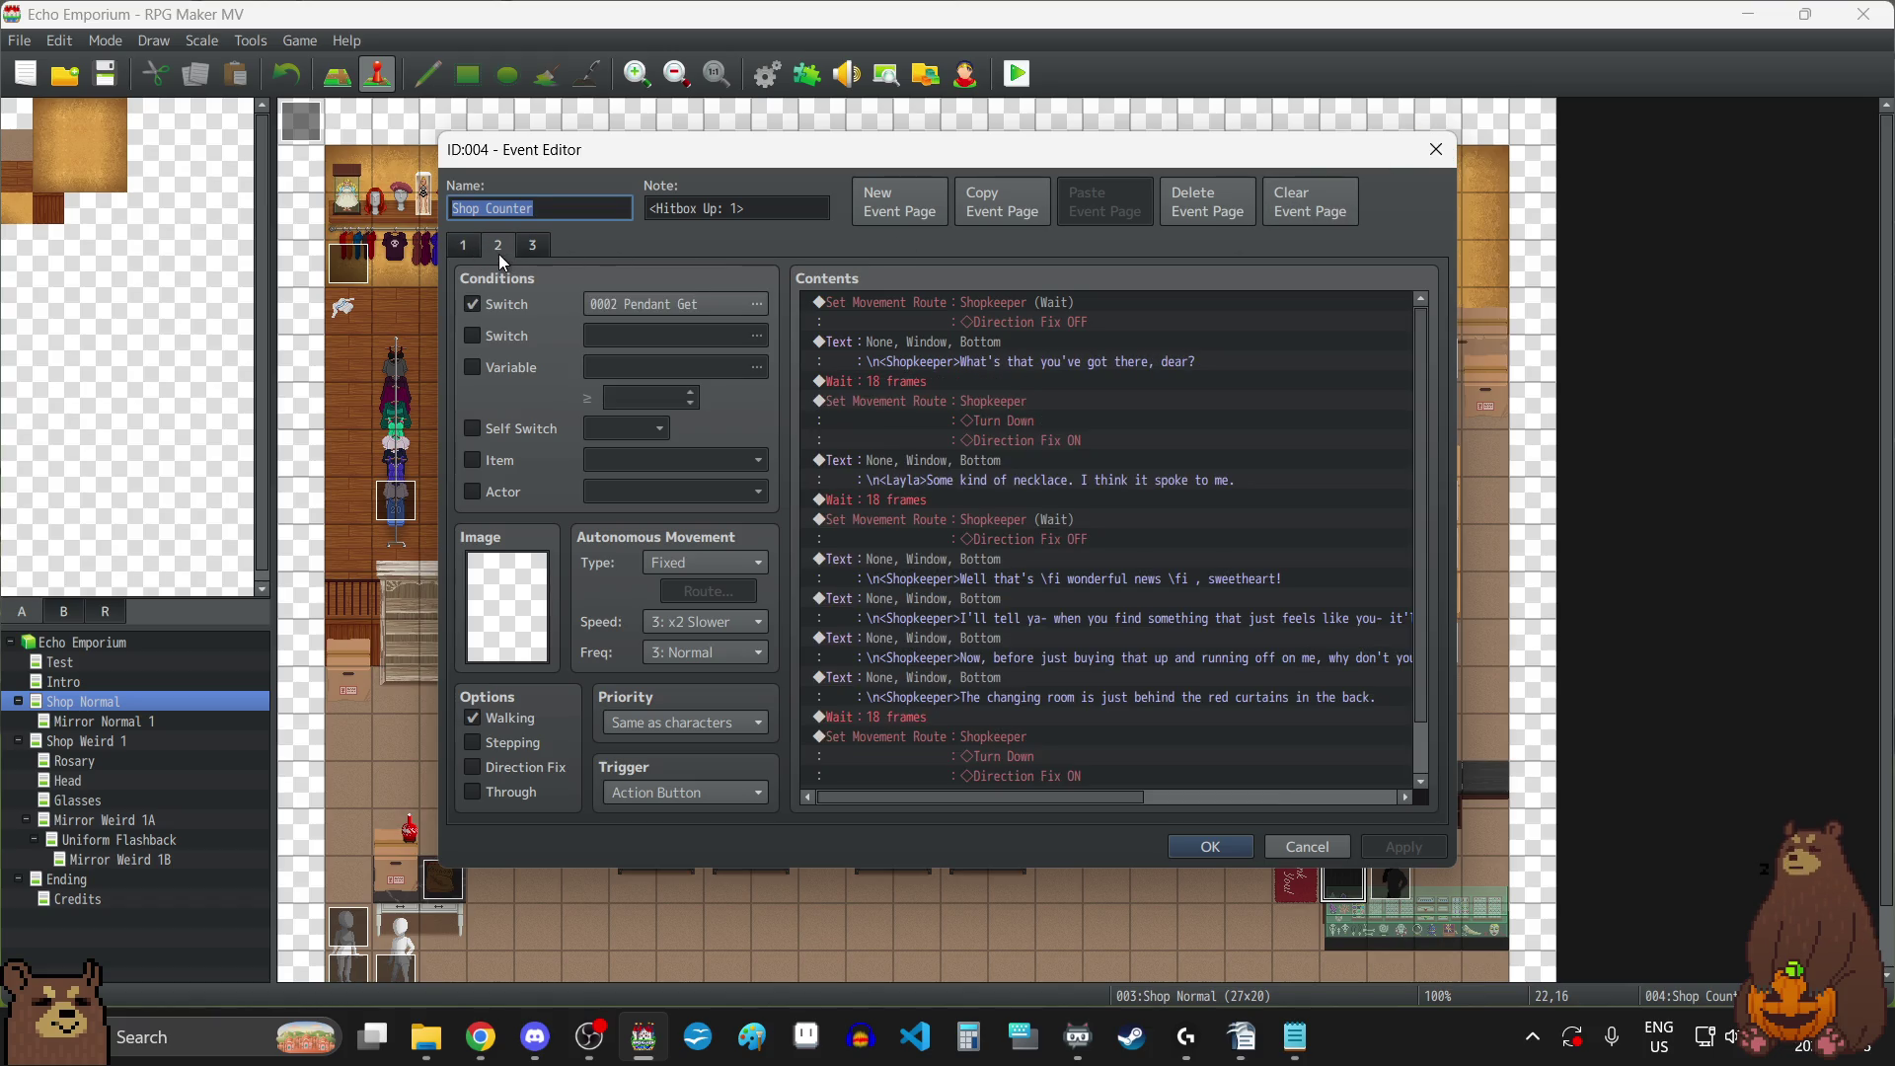
pyautogui.scroll(-1, 1145, 453)
pyautogui.scroll(1, 1148, 461)
pyautogui.click(533, 245)
pyautogui.click(1436, 149)
# Reread the stone pendant event's dialogue, close it unchanged, and switch to the Mirror Normal 1 map.
pyautogui.doubleClick(966, 637)
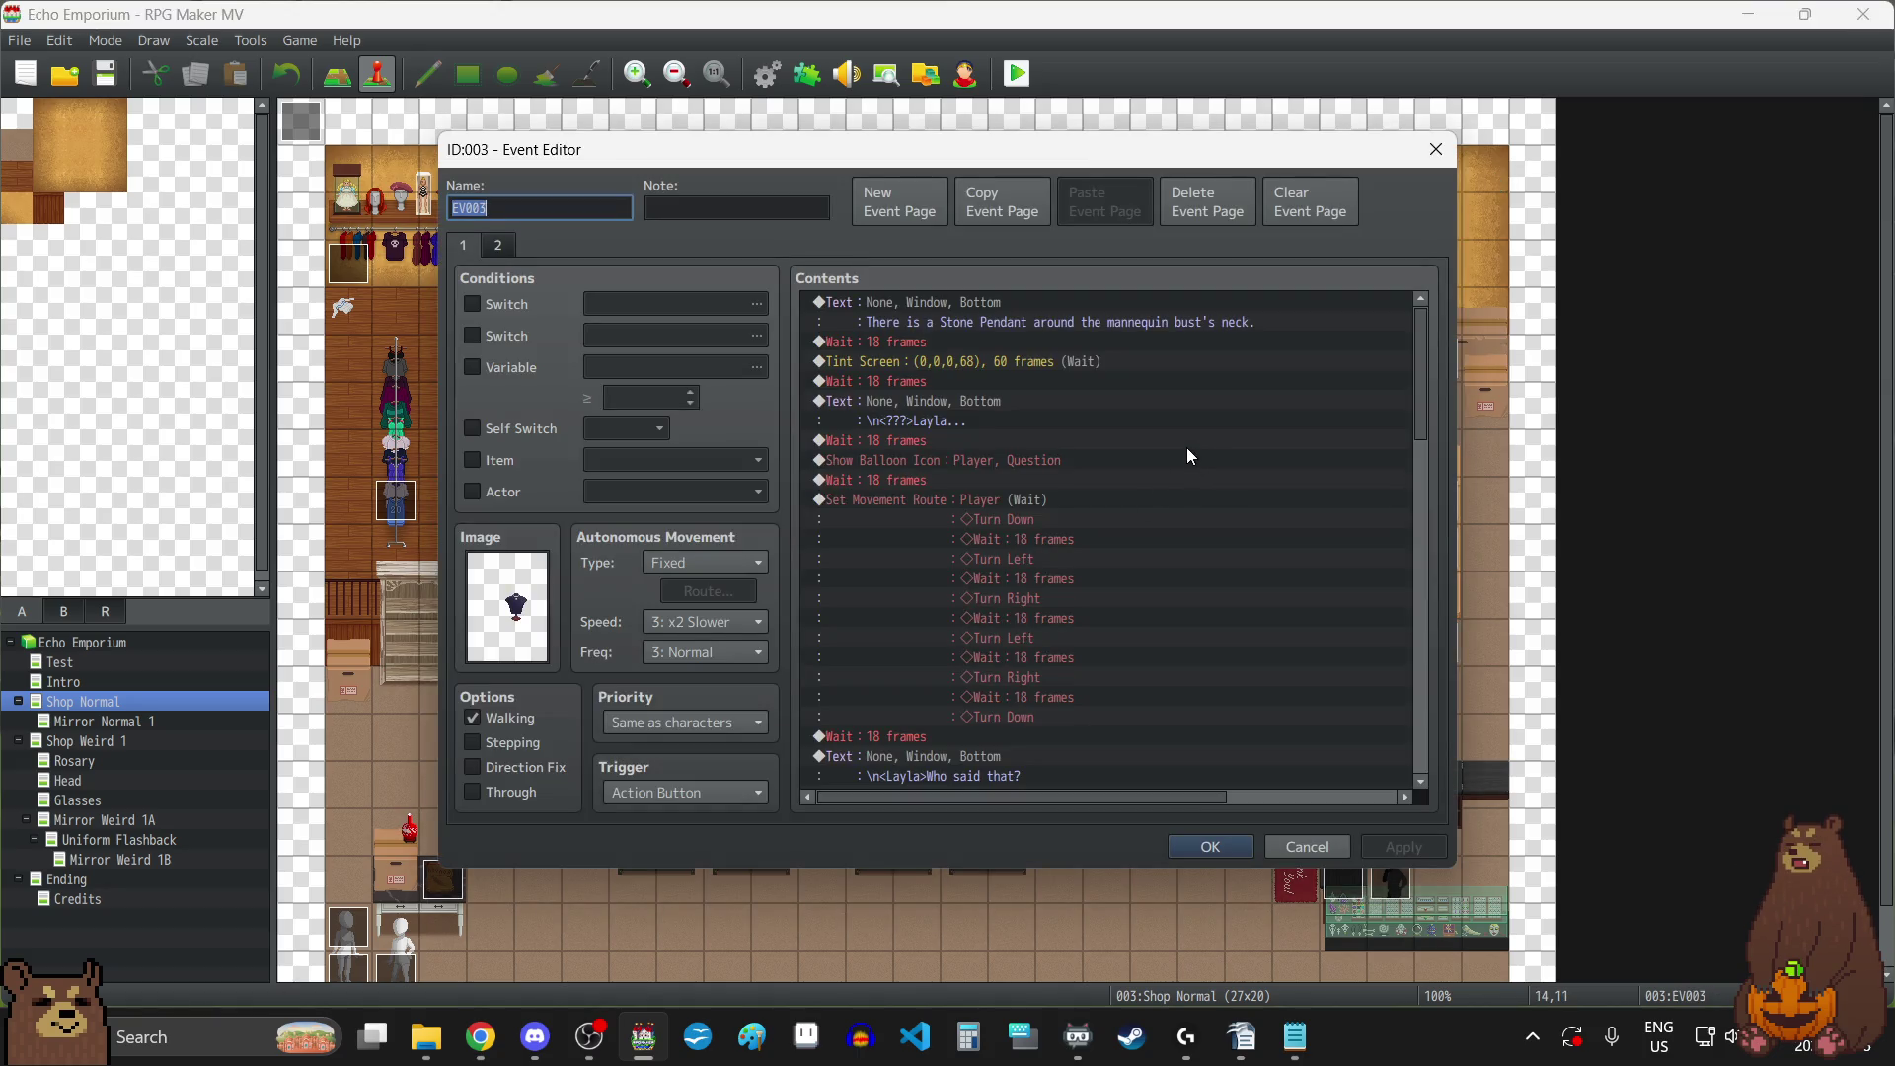
pyautogui.scroll(-2, 1190, 455)
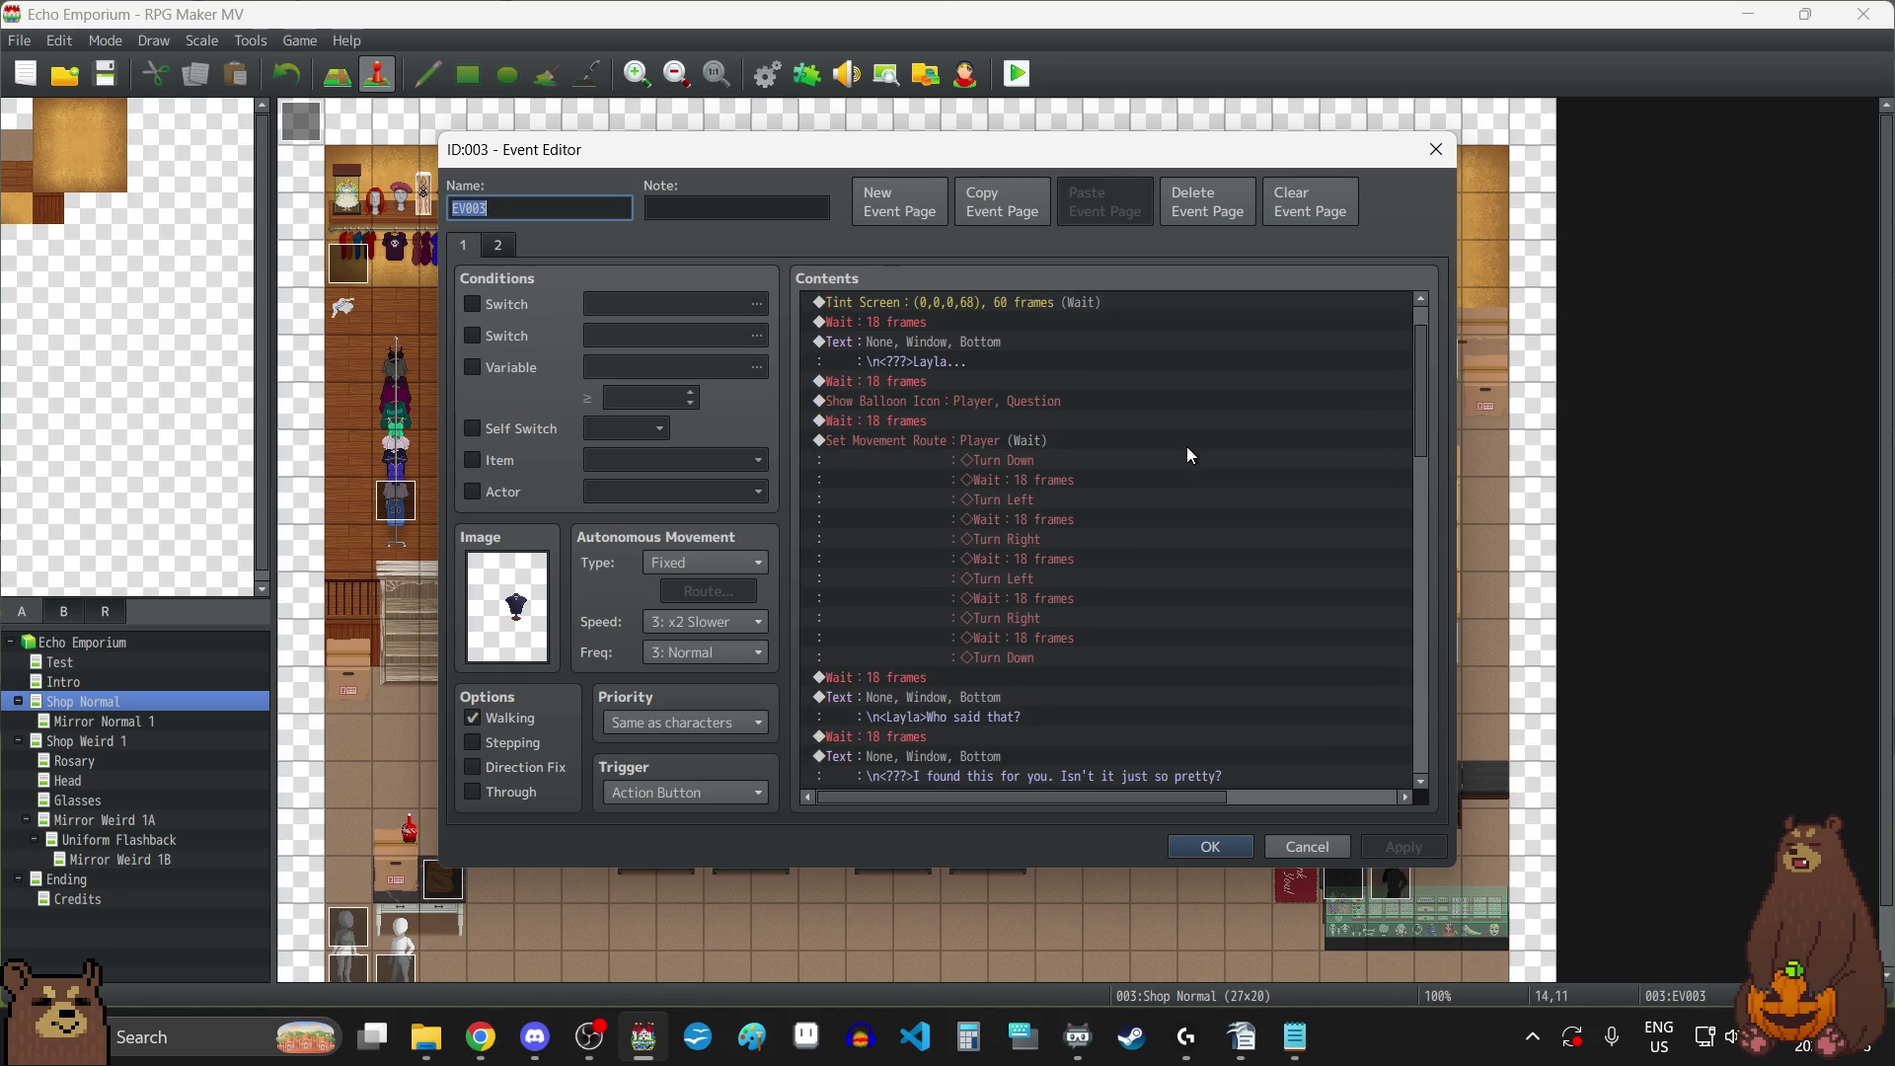
pyautogui.scroll(-2, 1186, 446)
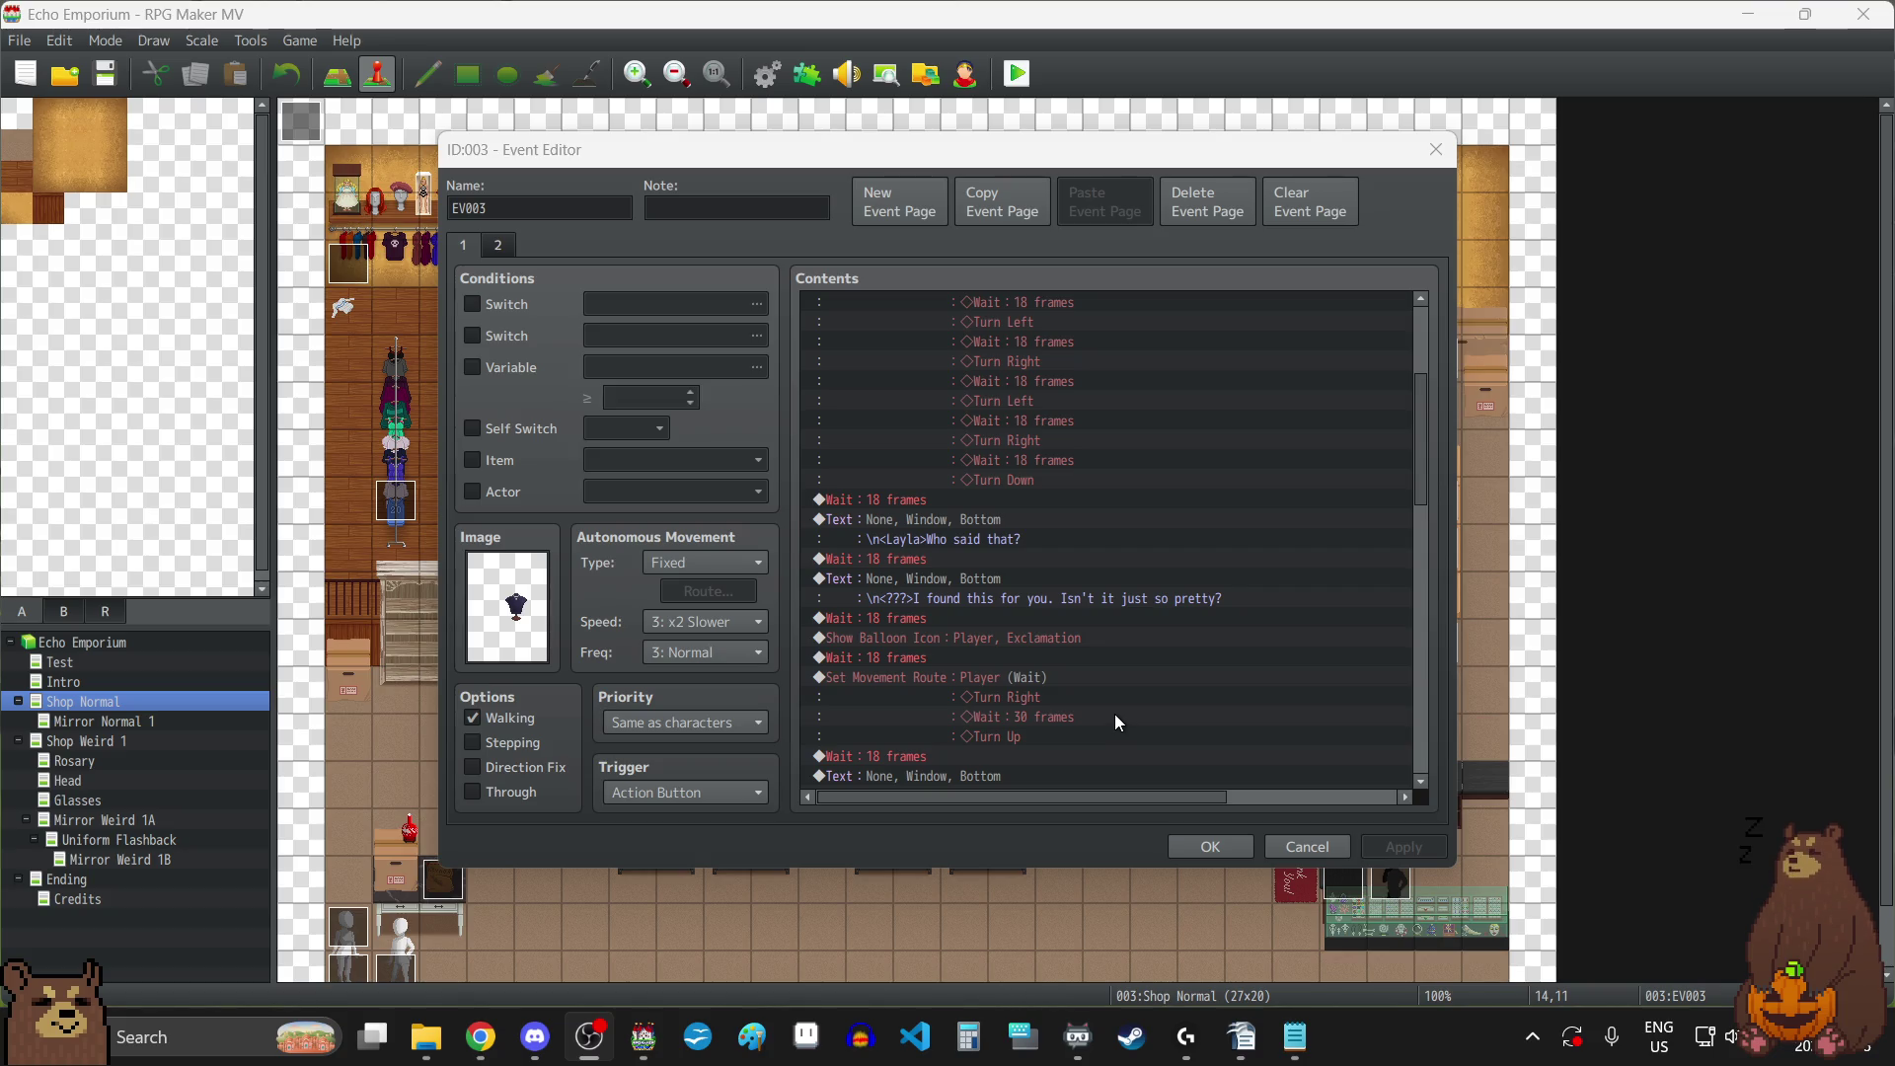
pyautogui.scroll(4, 1204, 656)
pyautogui.scroll(-4, 1204, 655)
pyautogui.scroll(-4, 1204, 657)
pyautogui.scroll(-2, 1205, 655)
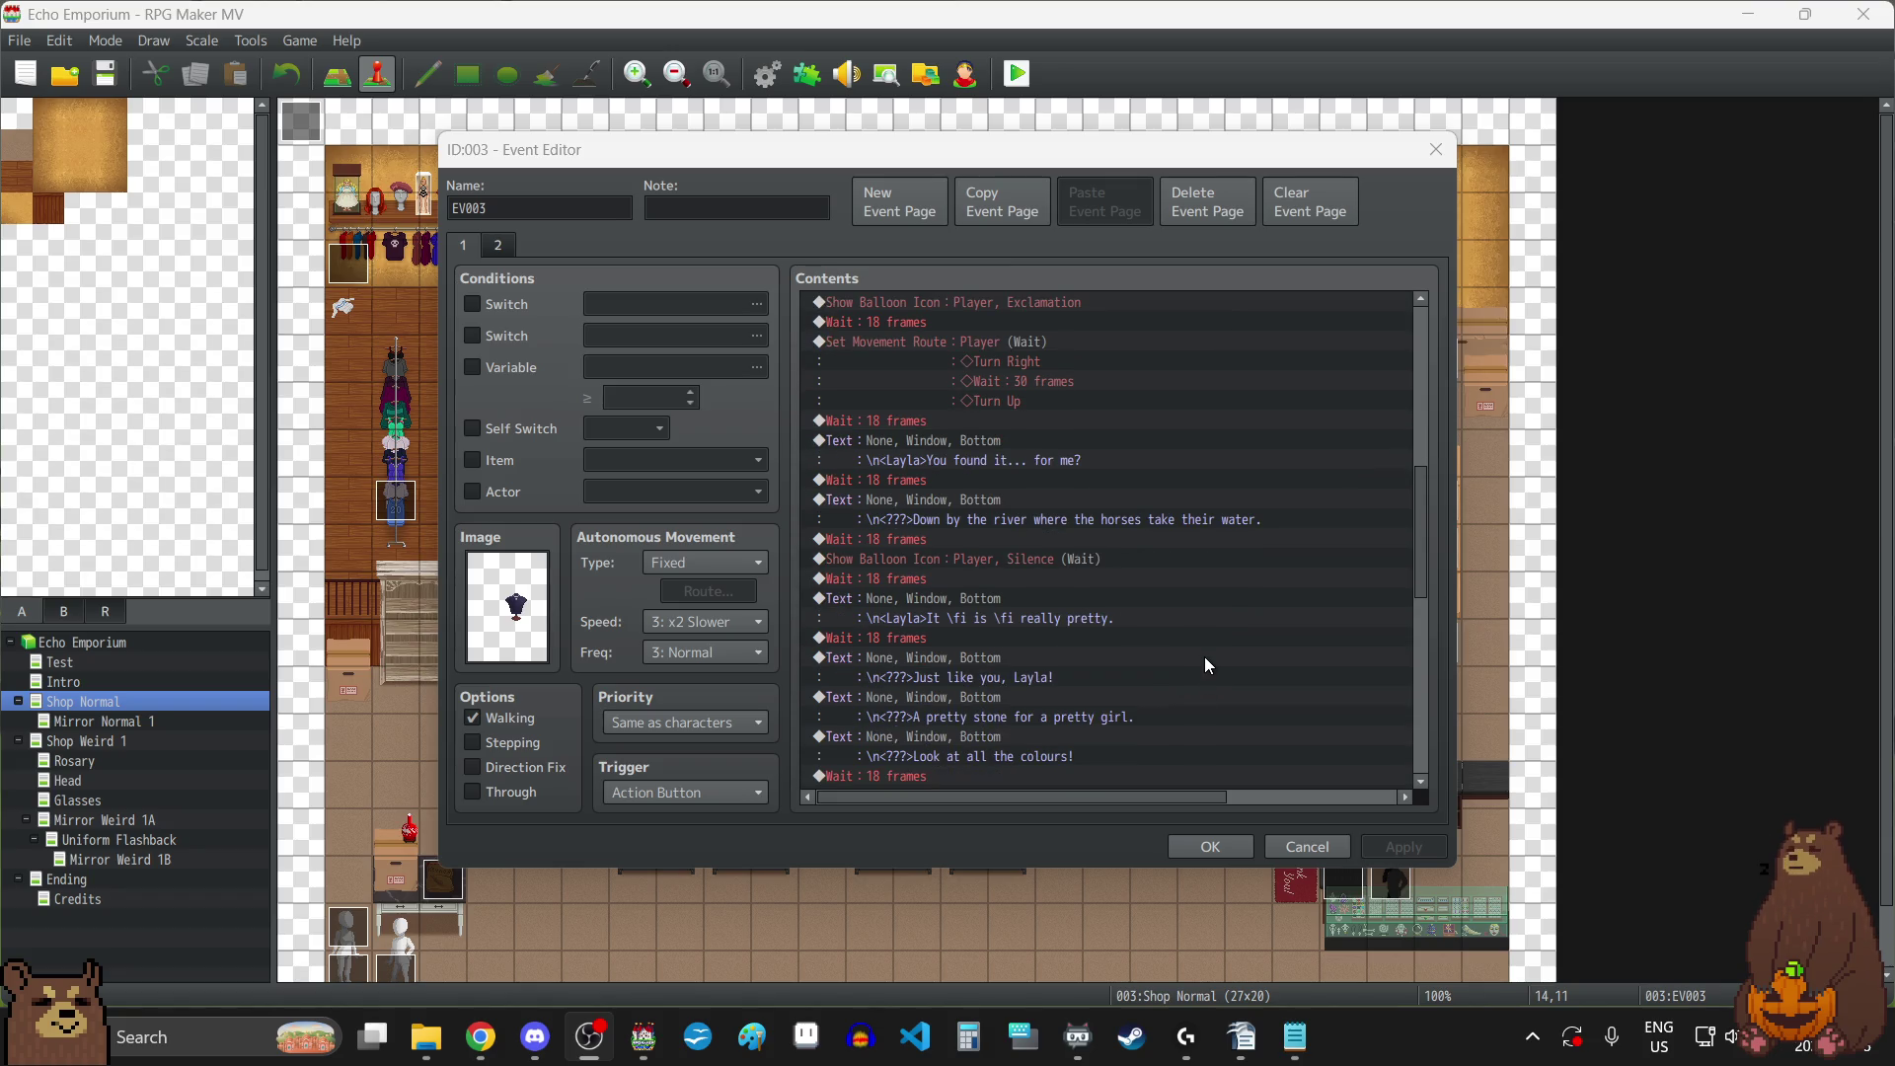
pyautogui.scroll(-3, 1205, 656)
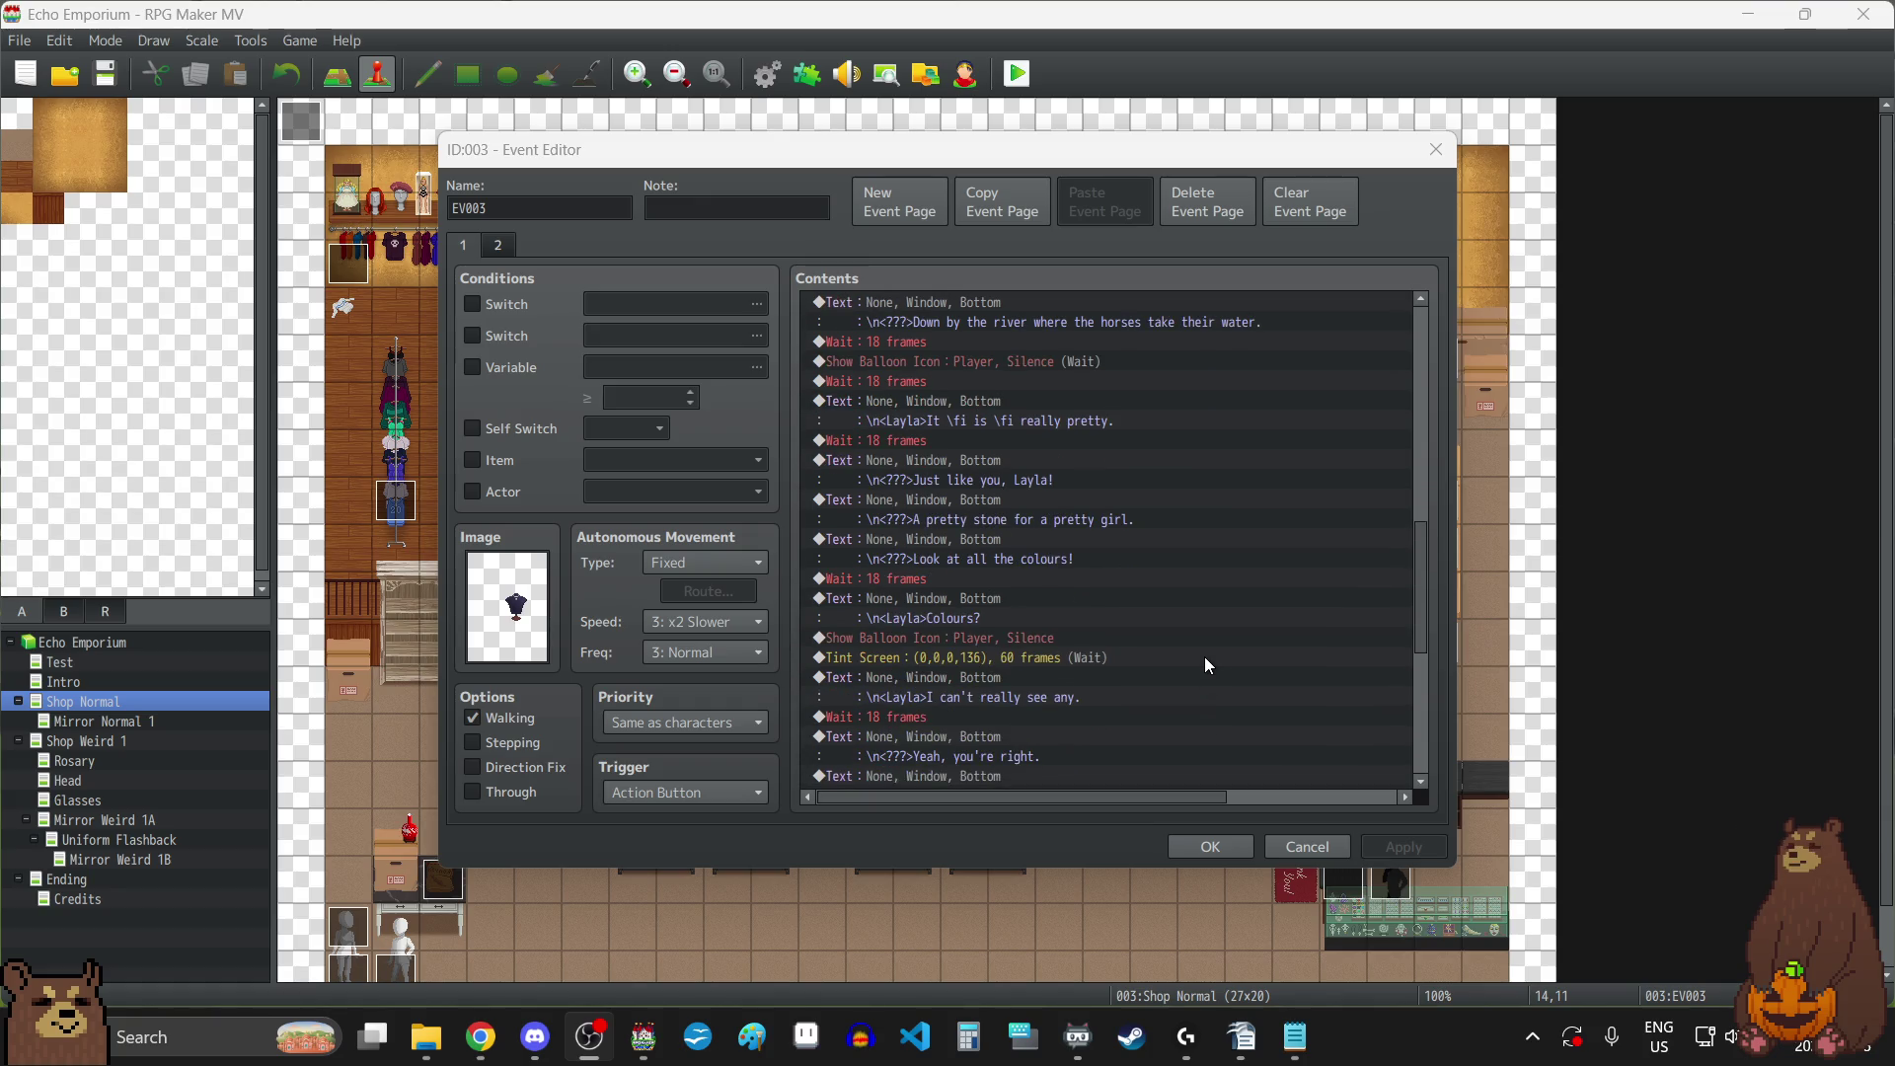
pyautogui.scroll(-4, 1208, 665)
pyautogui.scroll(-4, 1206, 660)
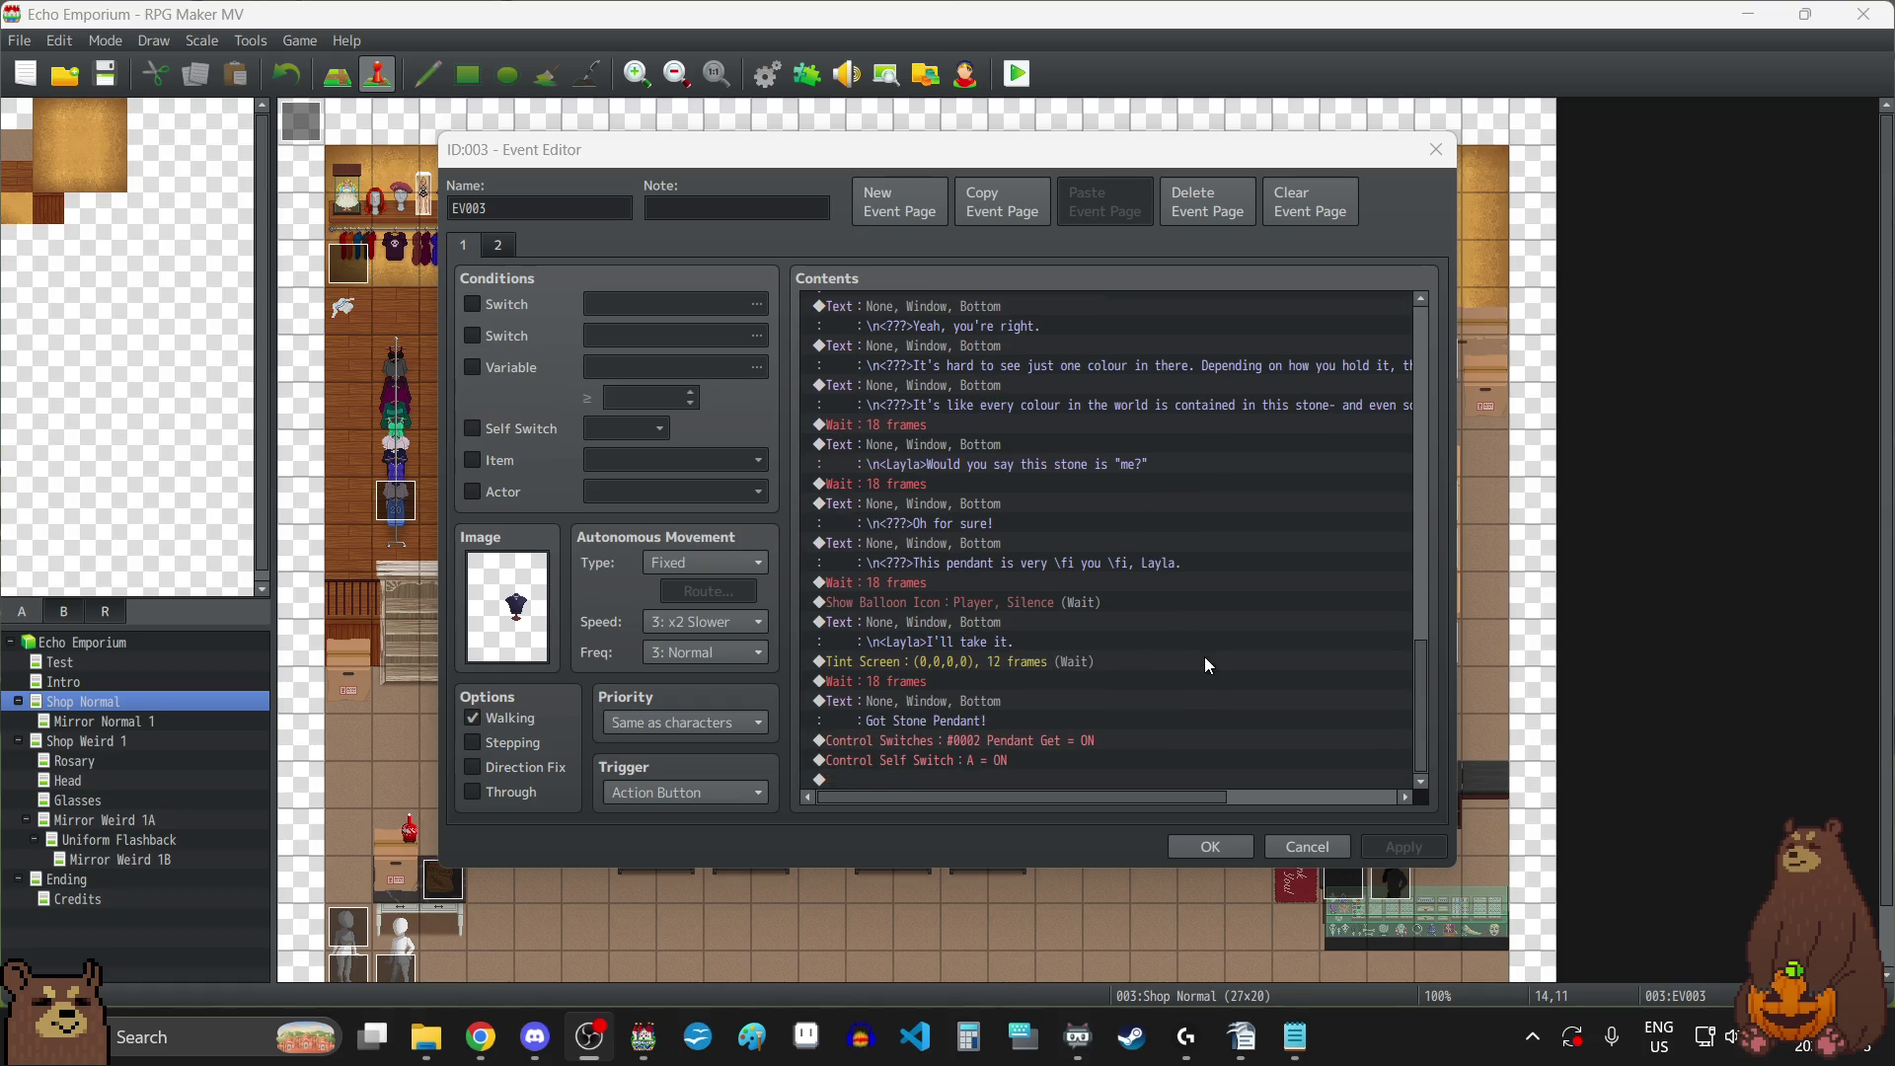
pyautogui.click(1436, 150)
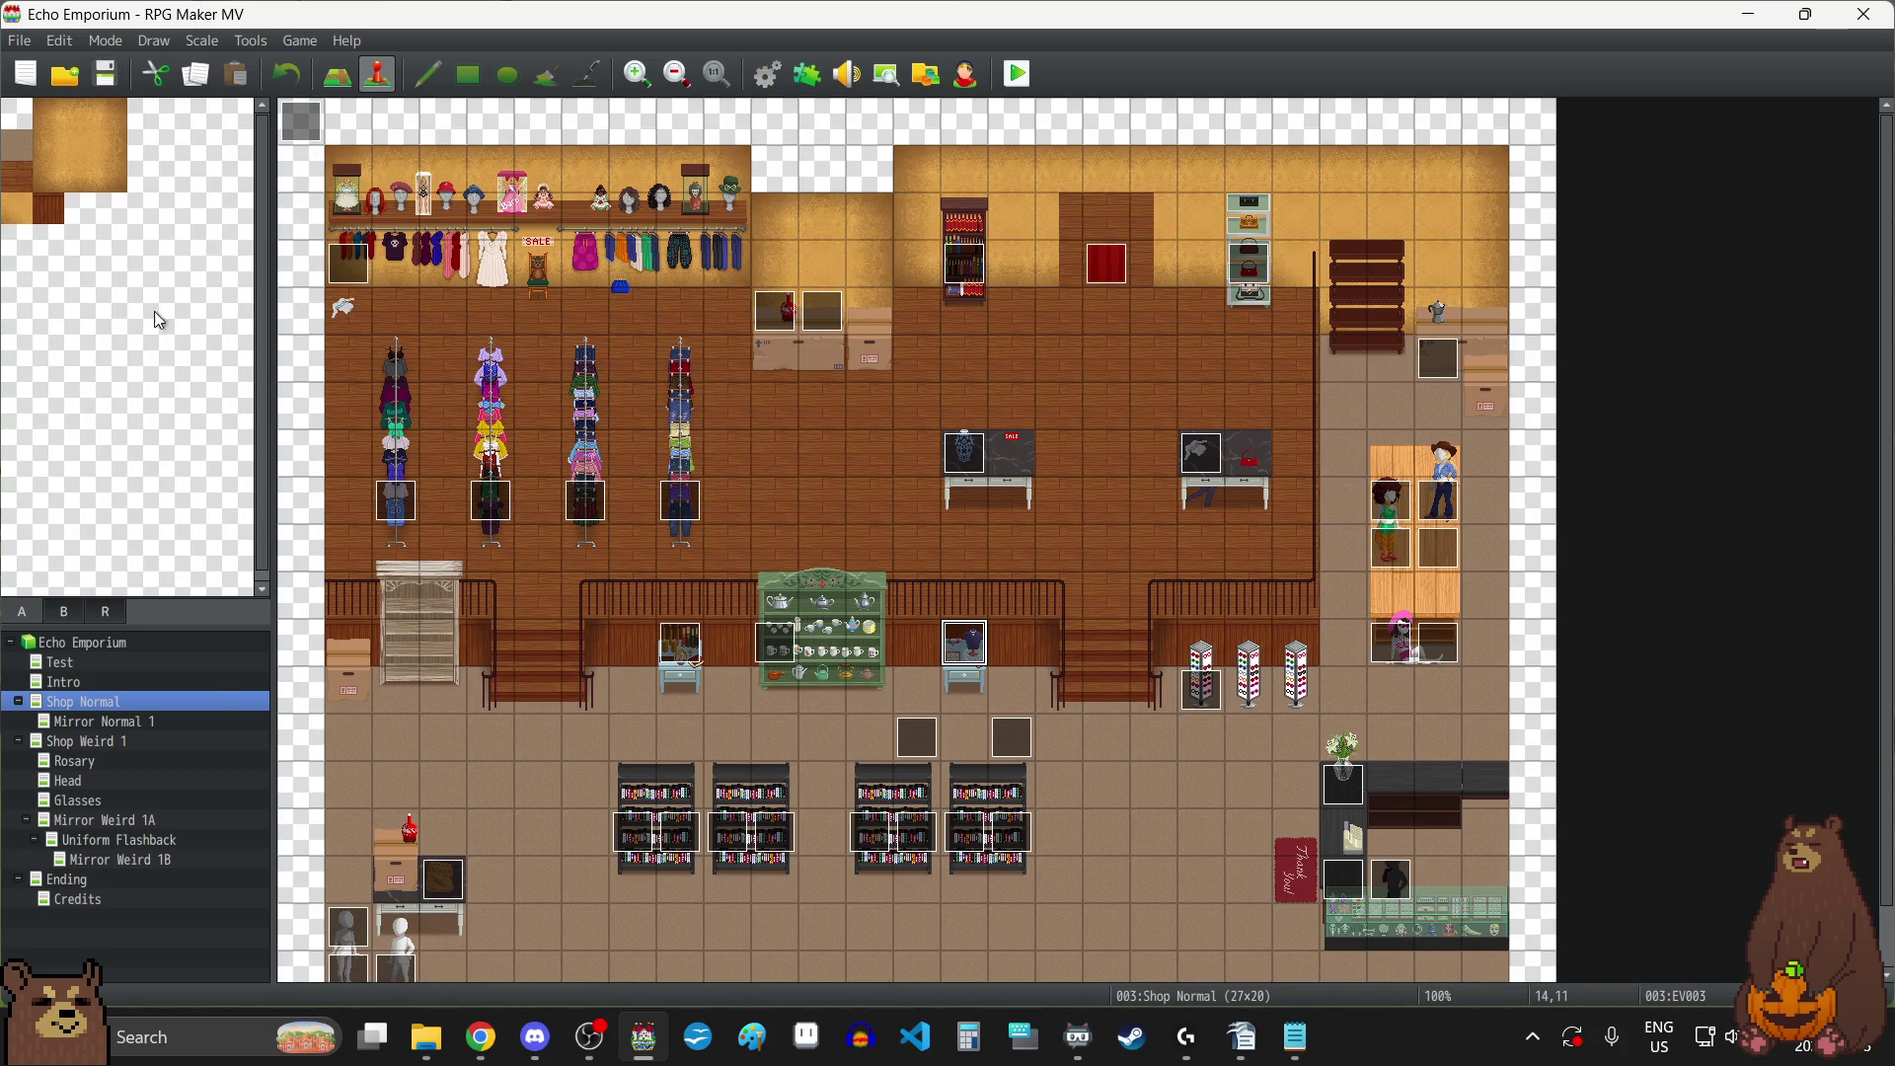
pyautogui.click(129, 724)
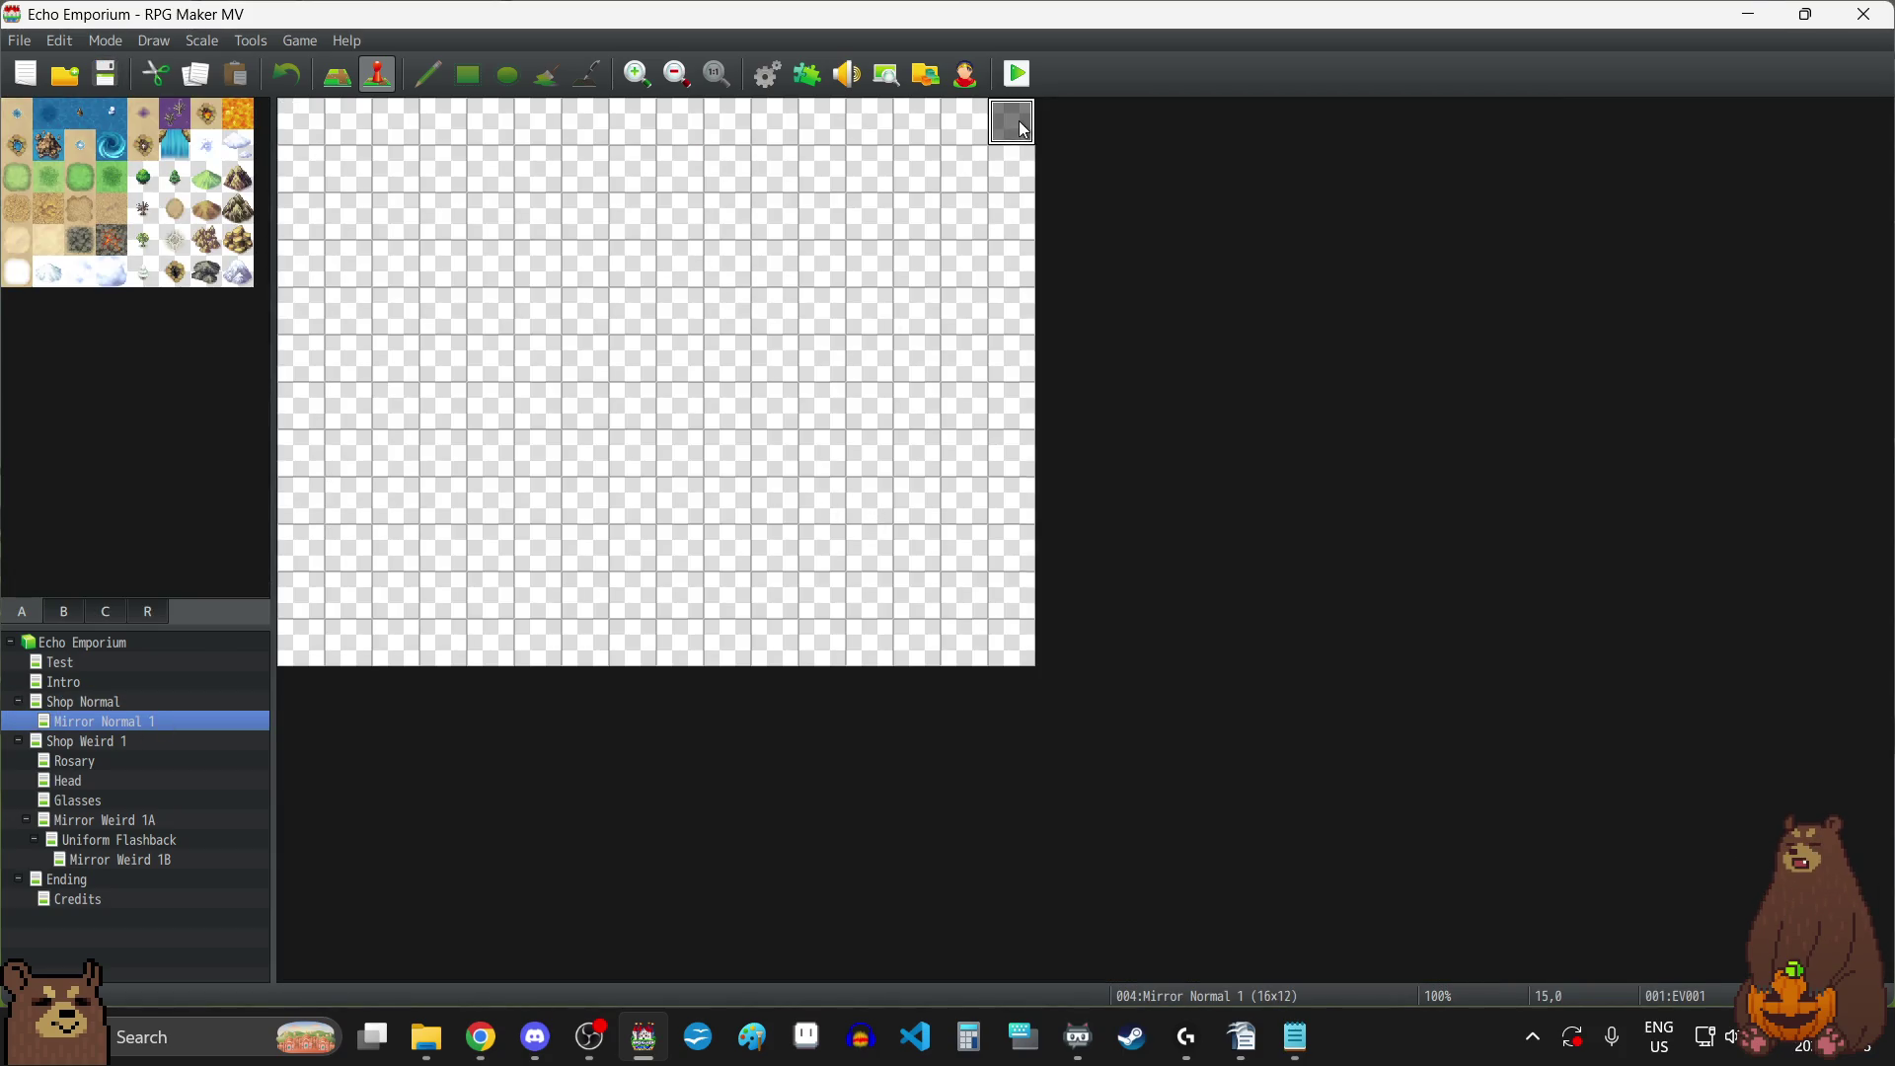
# Open Mirror Normal 1's EV001 cutscene event and scroll through its command list.
pyautogui.doubleClick(1022, 128)
pyautogui.scroll(-2, 1281, 481)
pyautogui.scroll(-3, 1281, 483)
pyautogui.scroll(-2, 1282, 482)
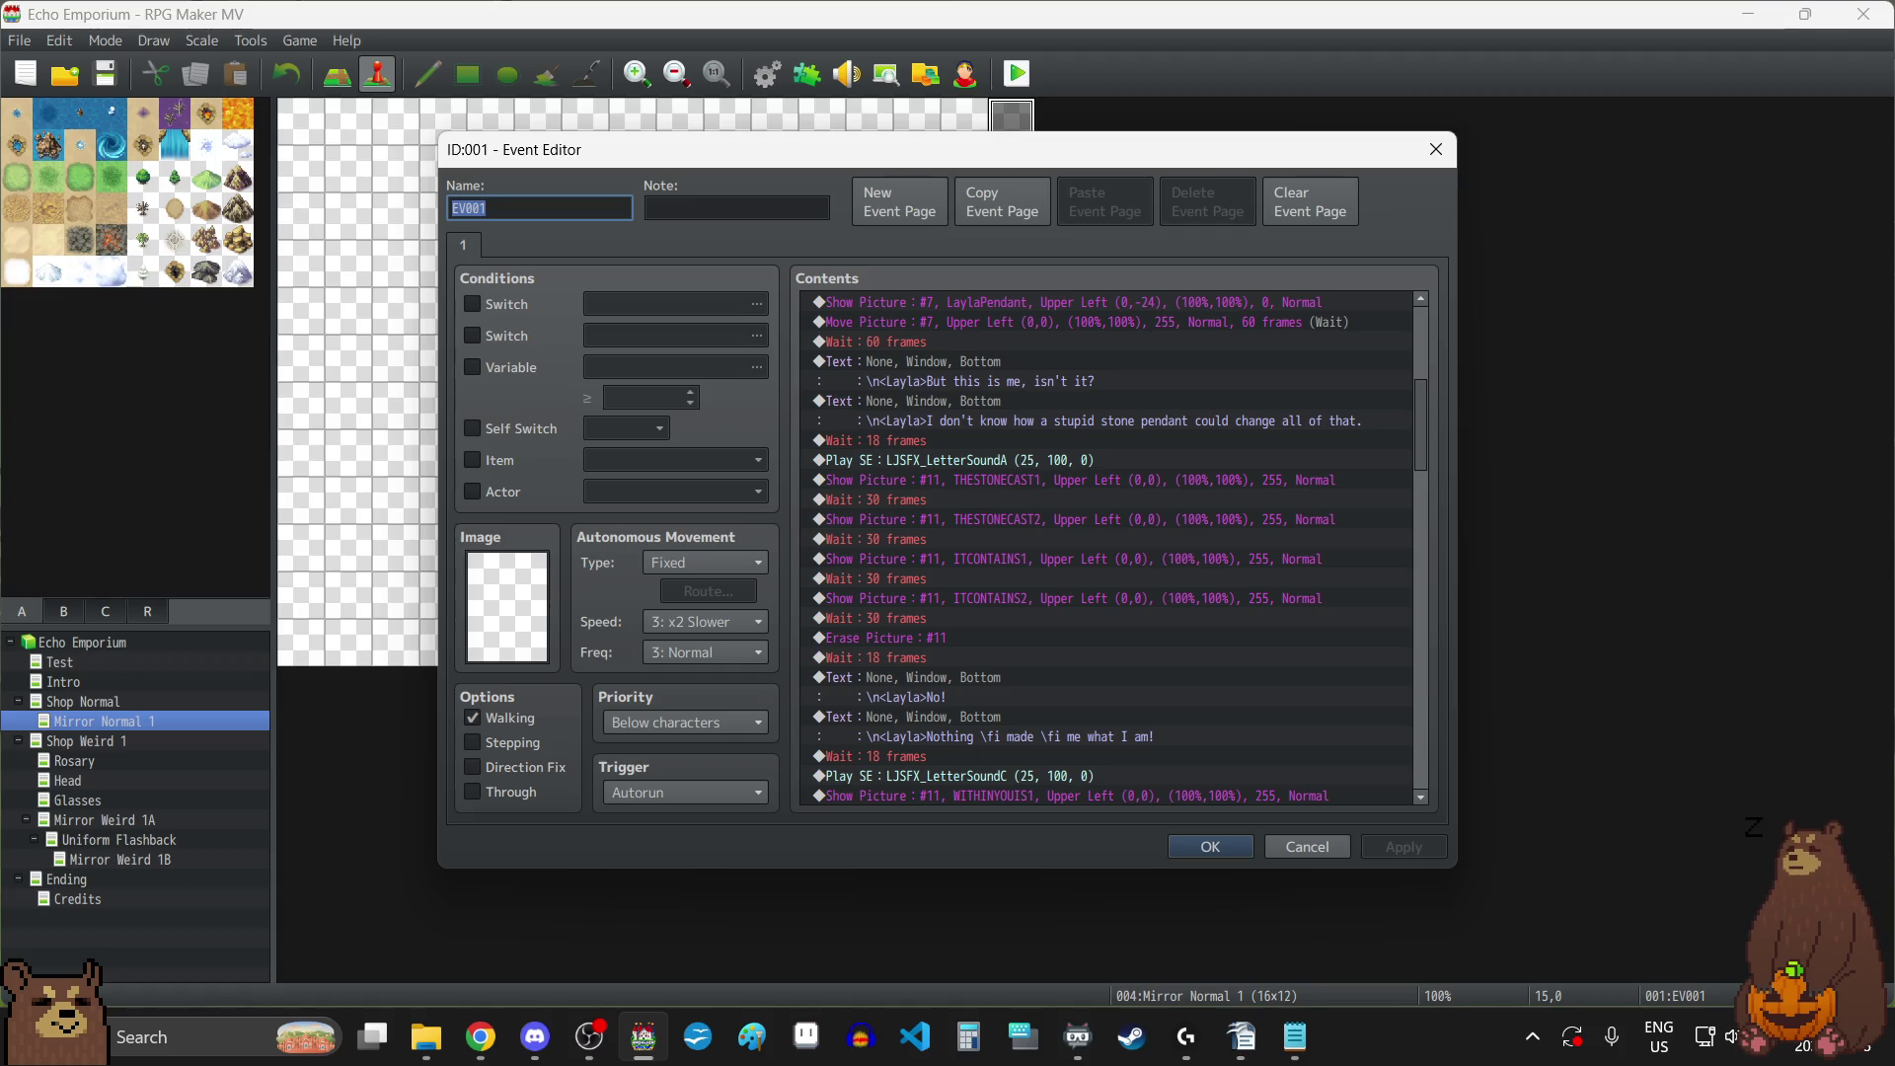
pyautogui.hotkey('alt', 'Tab')
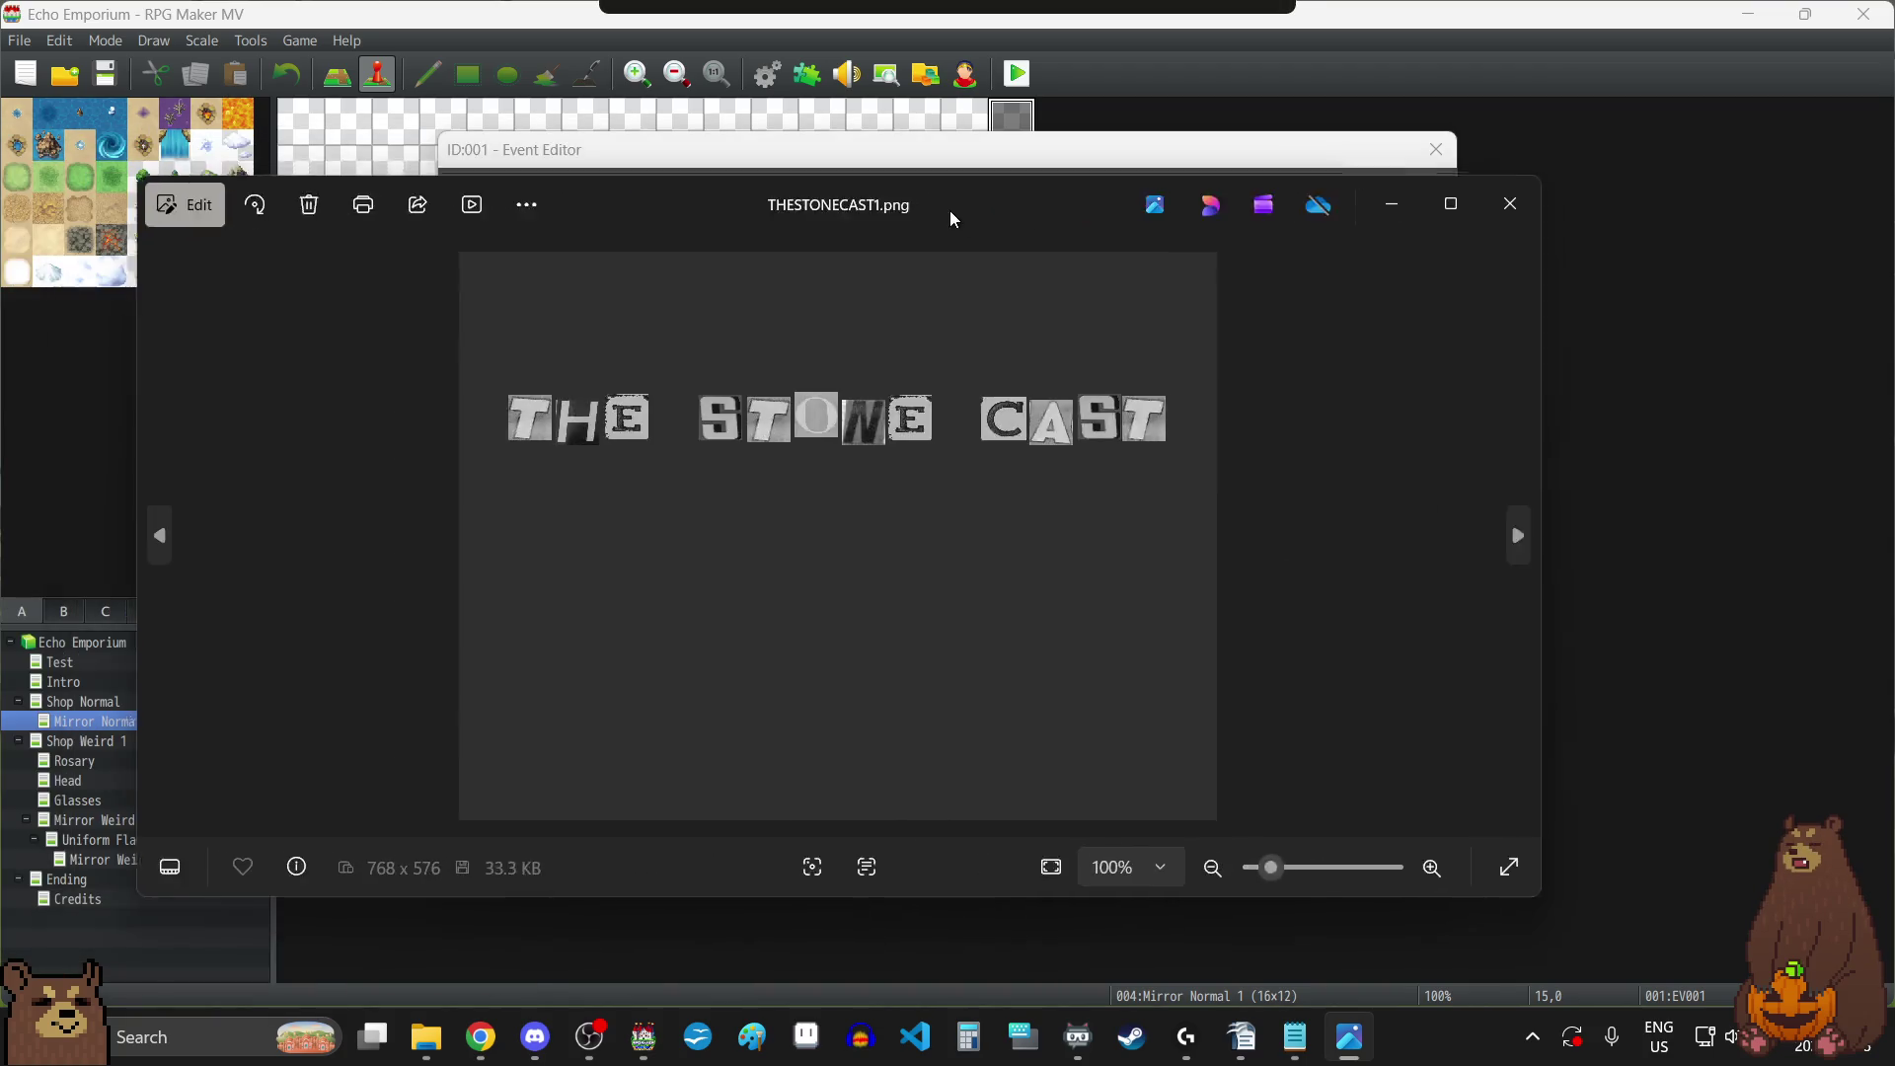
pyautogui.click(1665, 514)
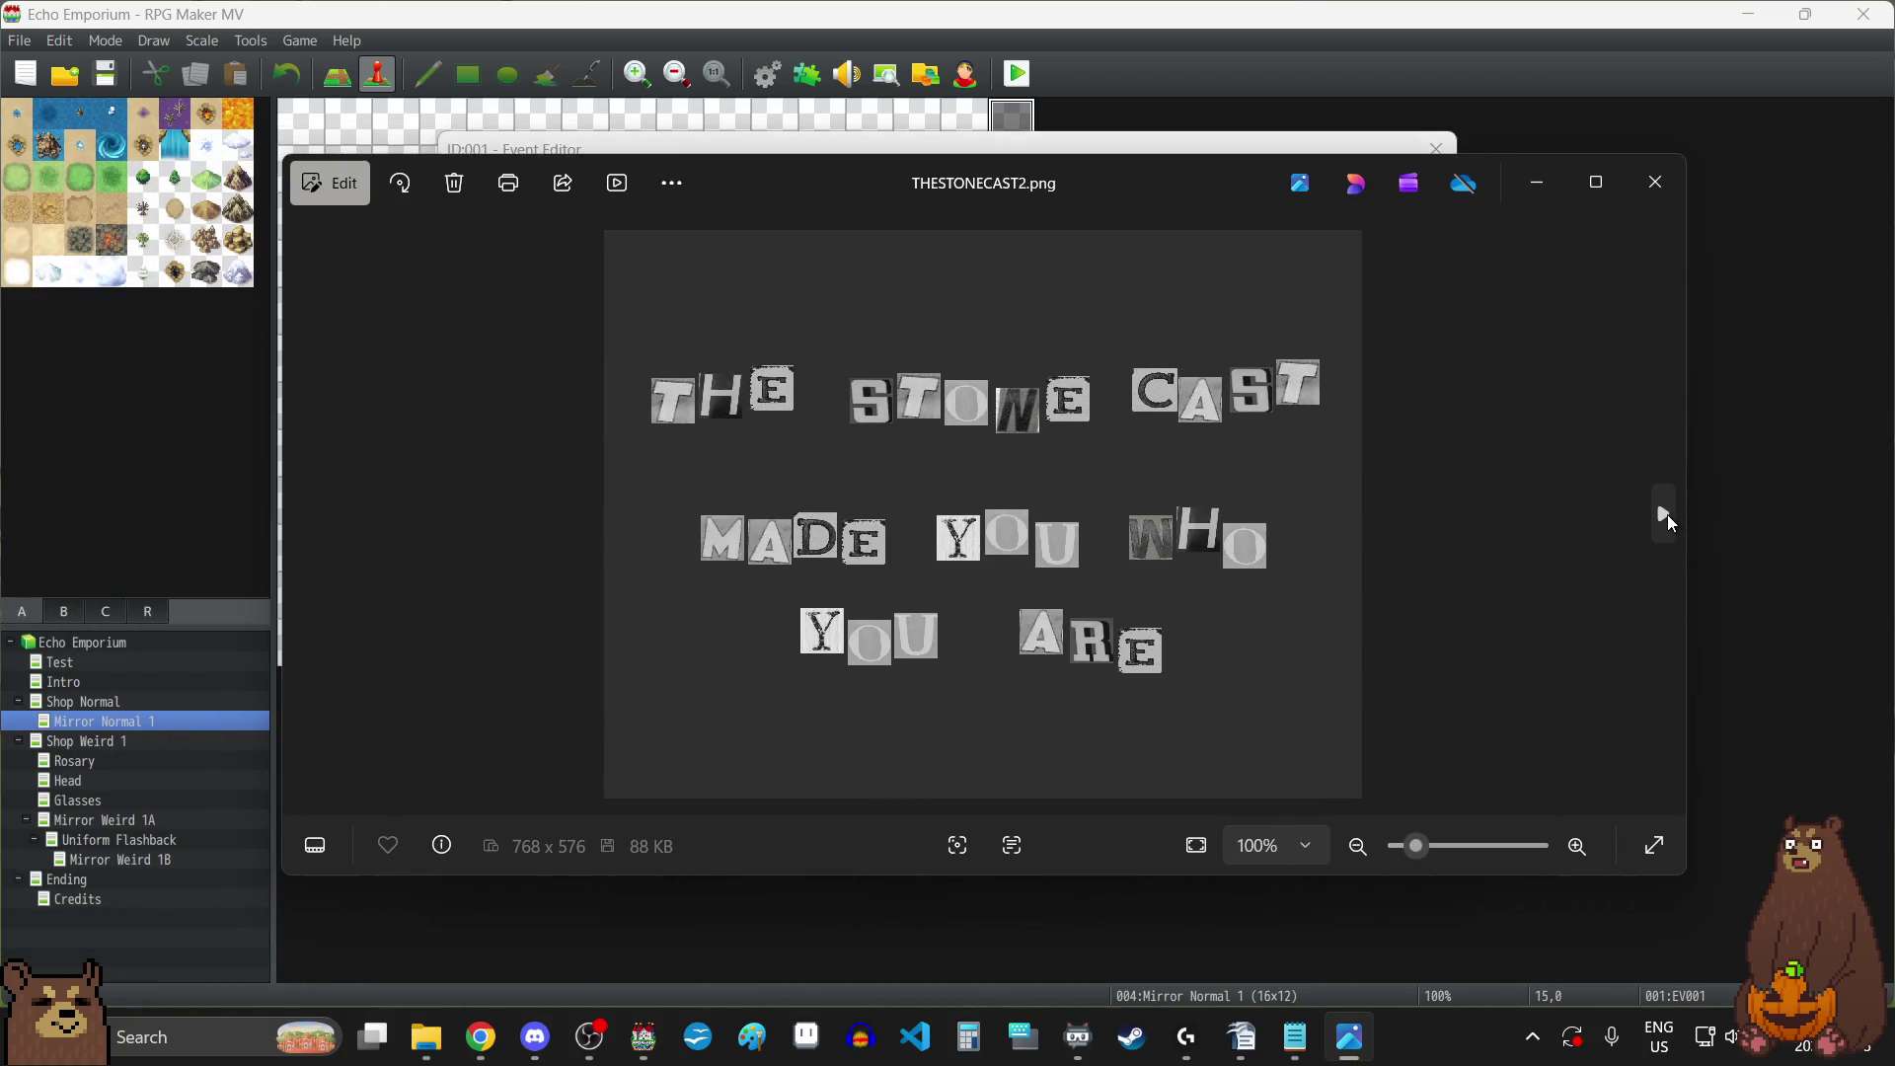
pyautogui.click(1656, 182)
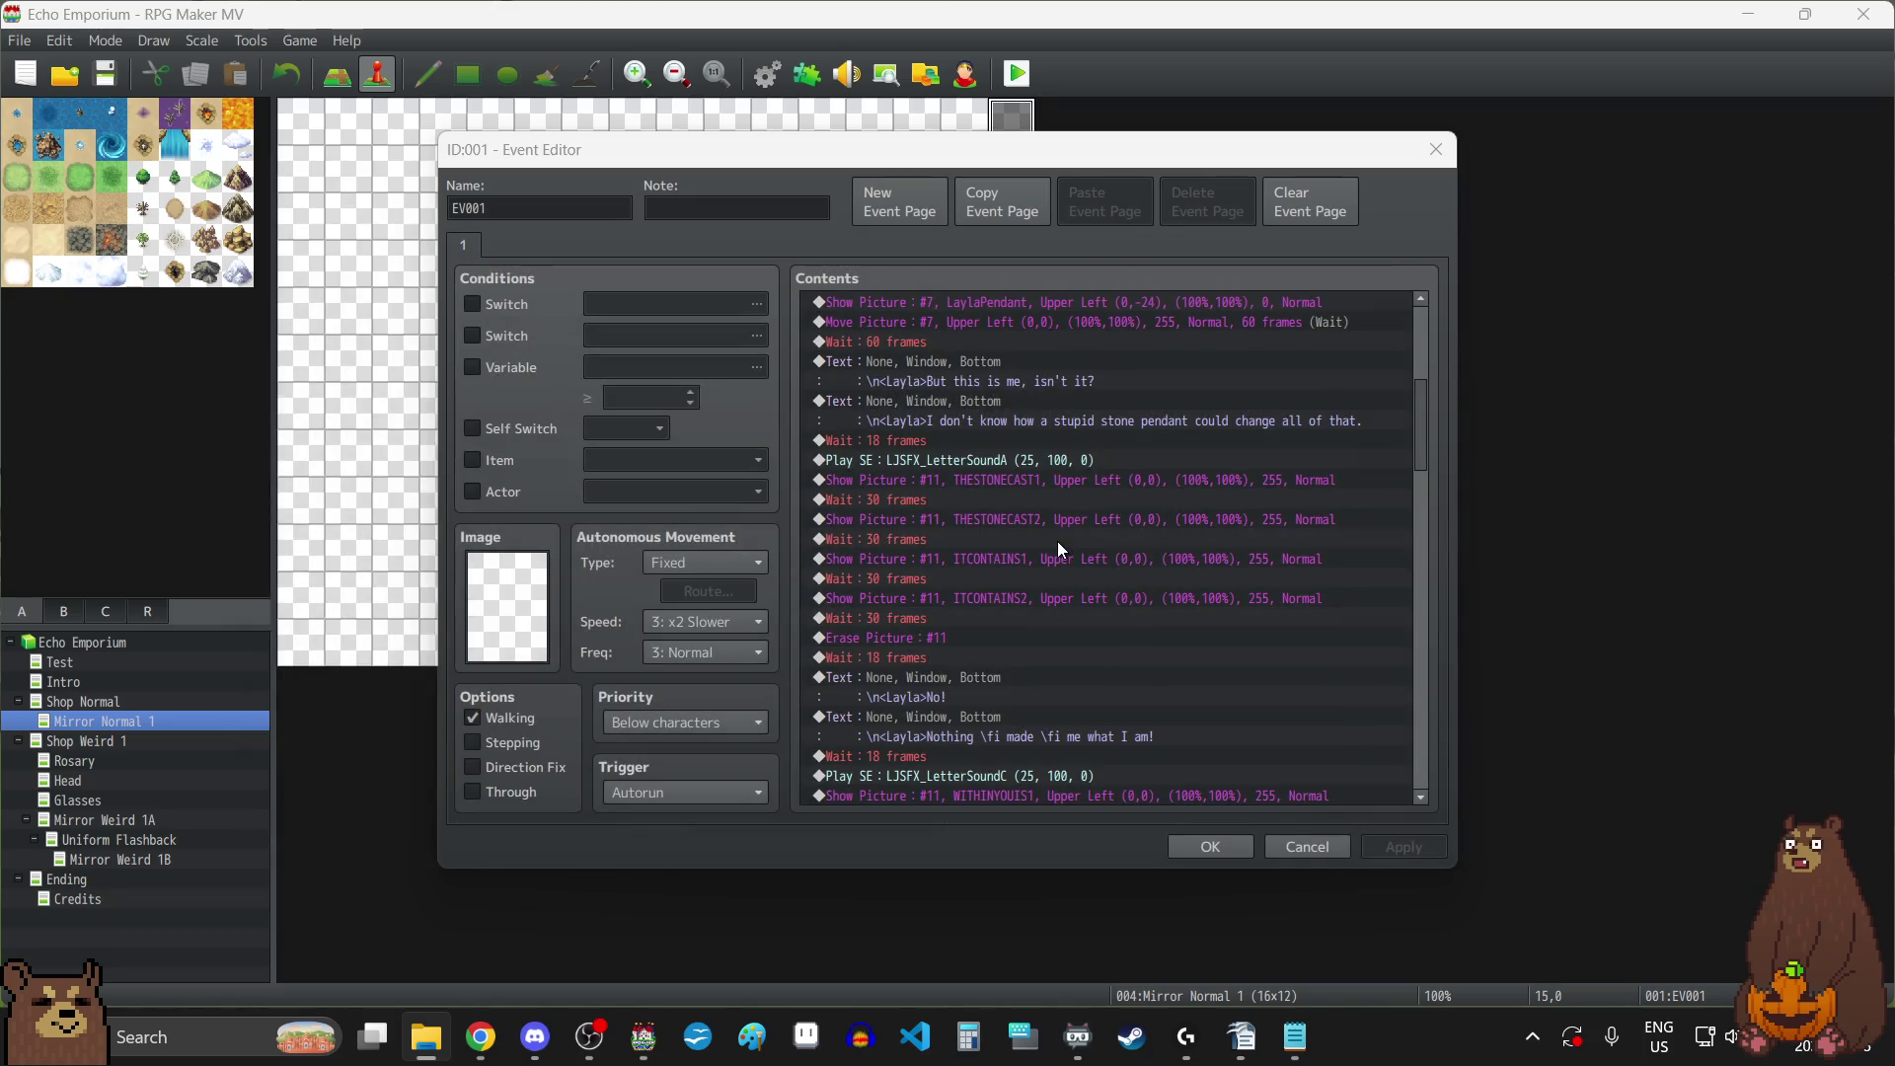
# Set the waits after THESTONECAST1 and THESTONECAST2 to 60 and 90 frames.
pyautogui.click(908, 498)
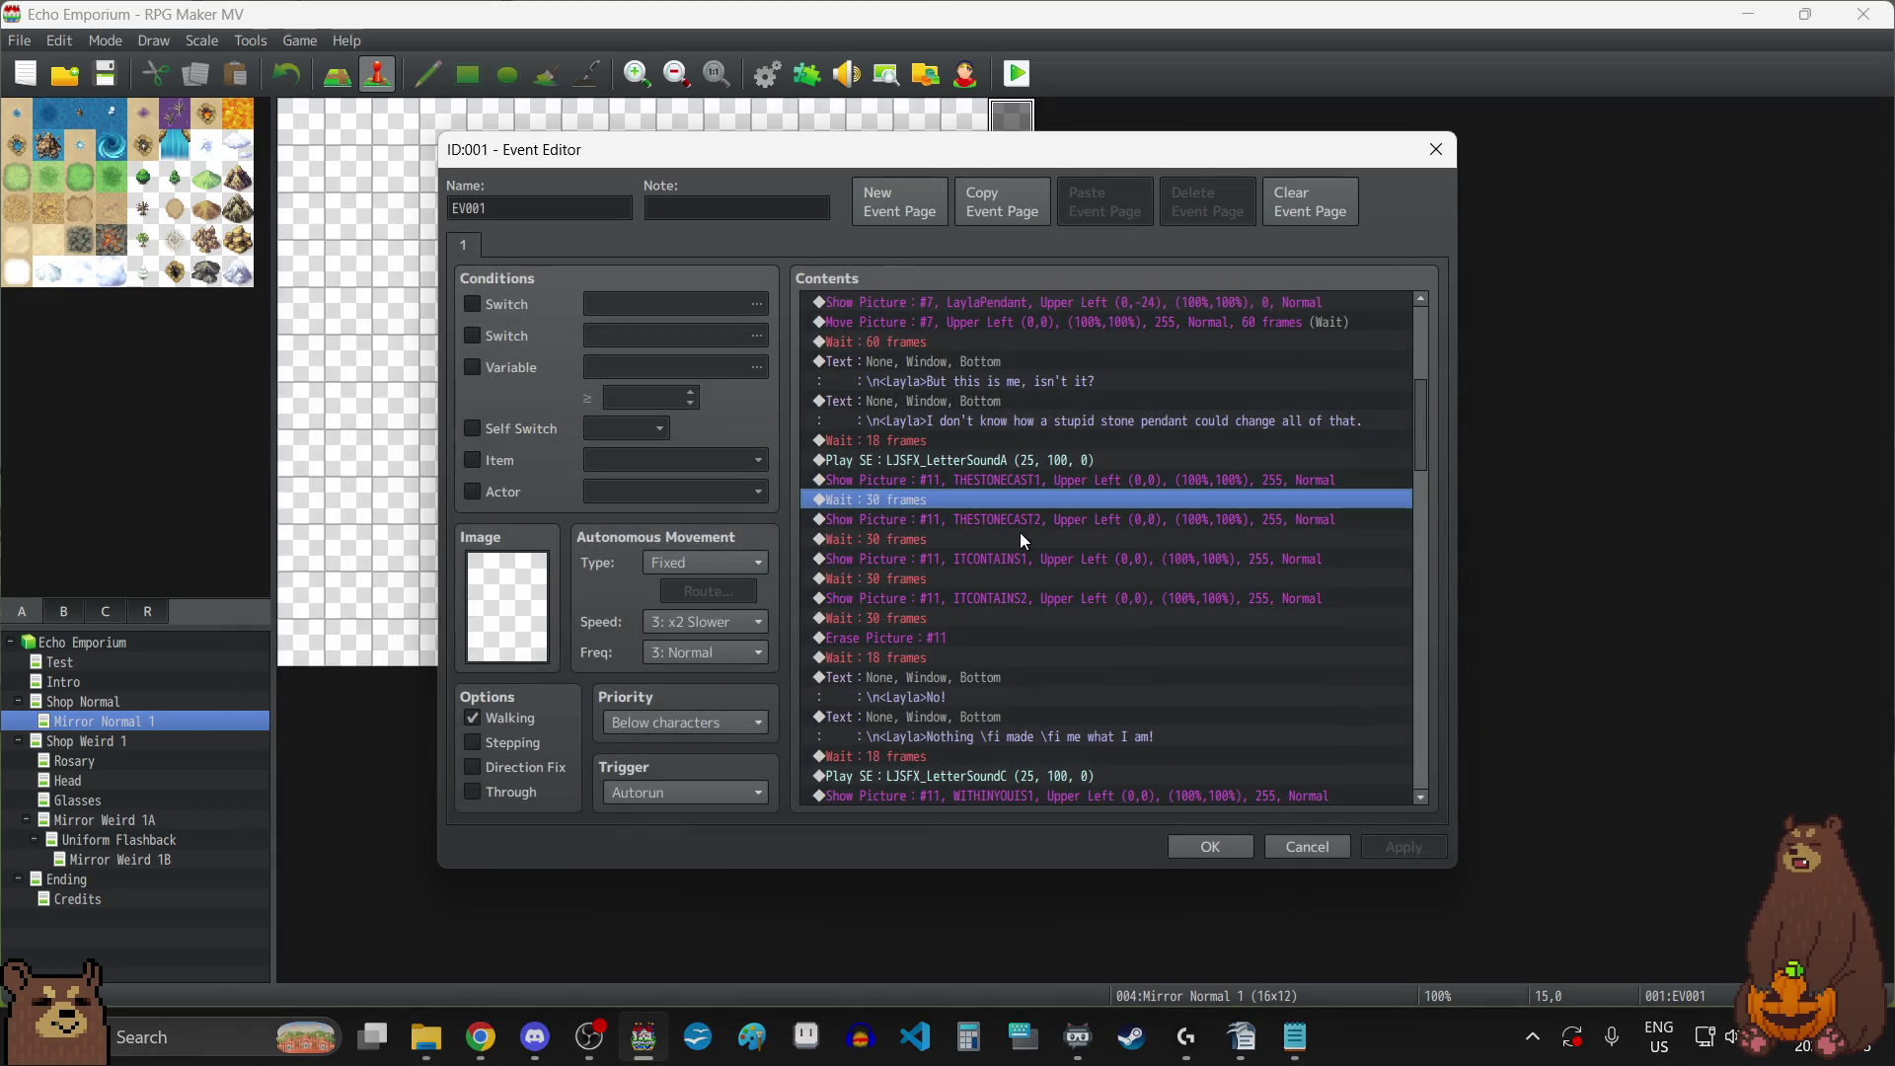
pyautogui.press('Return')
pyautogui.write('60')
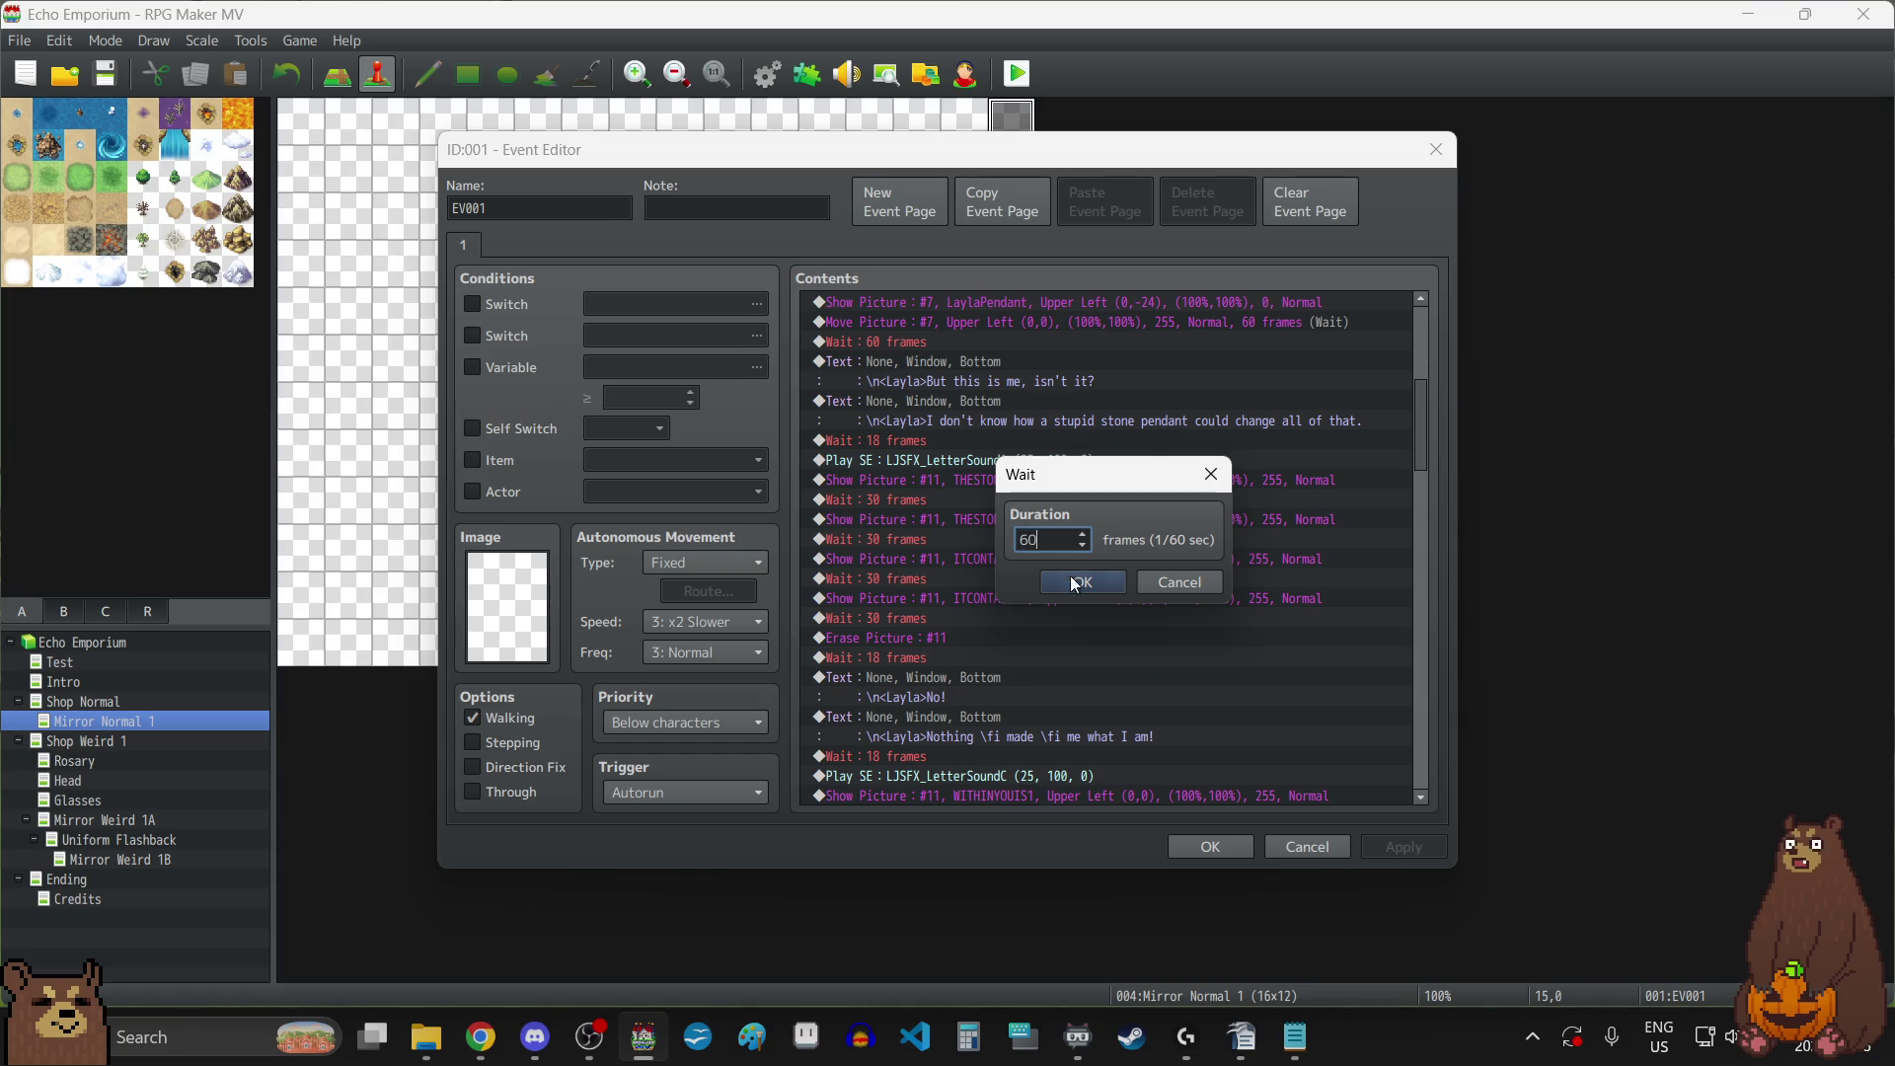
pyautogui.click(1071, 582)
pyautogui.click(916, 535)
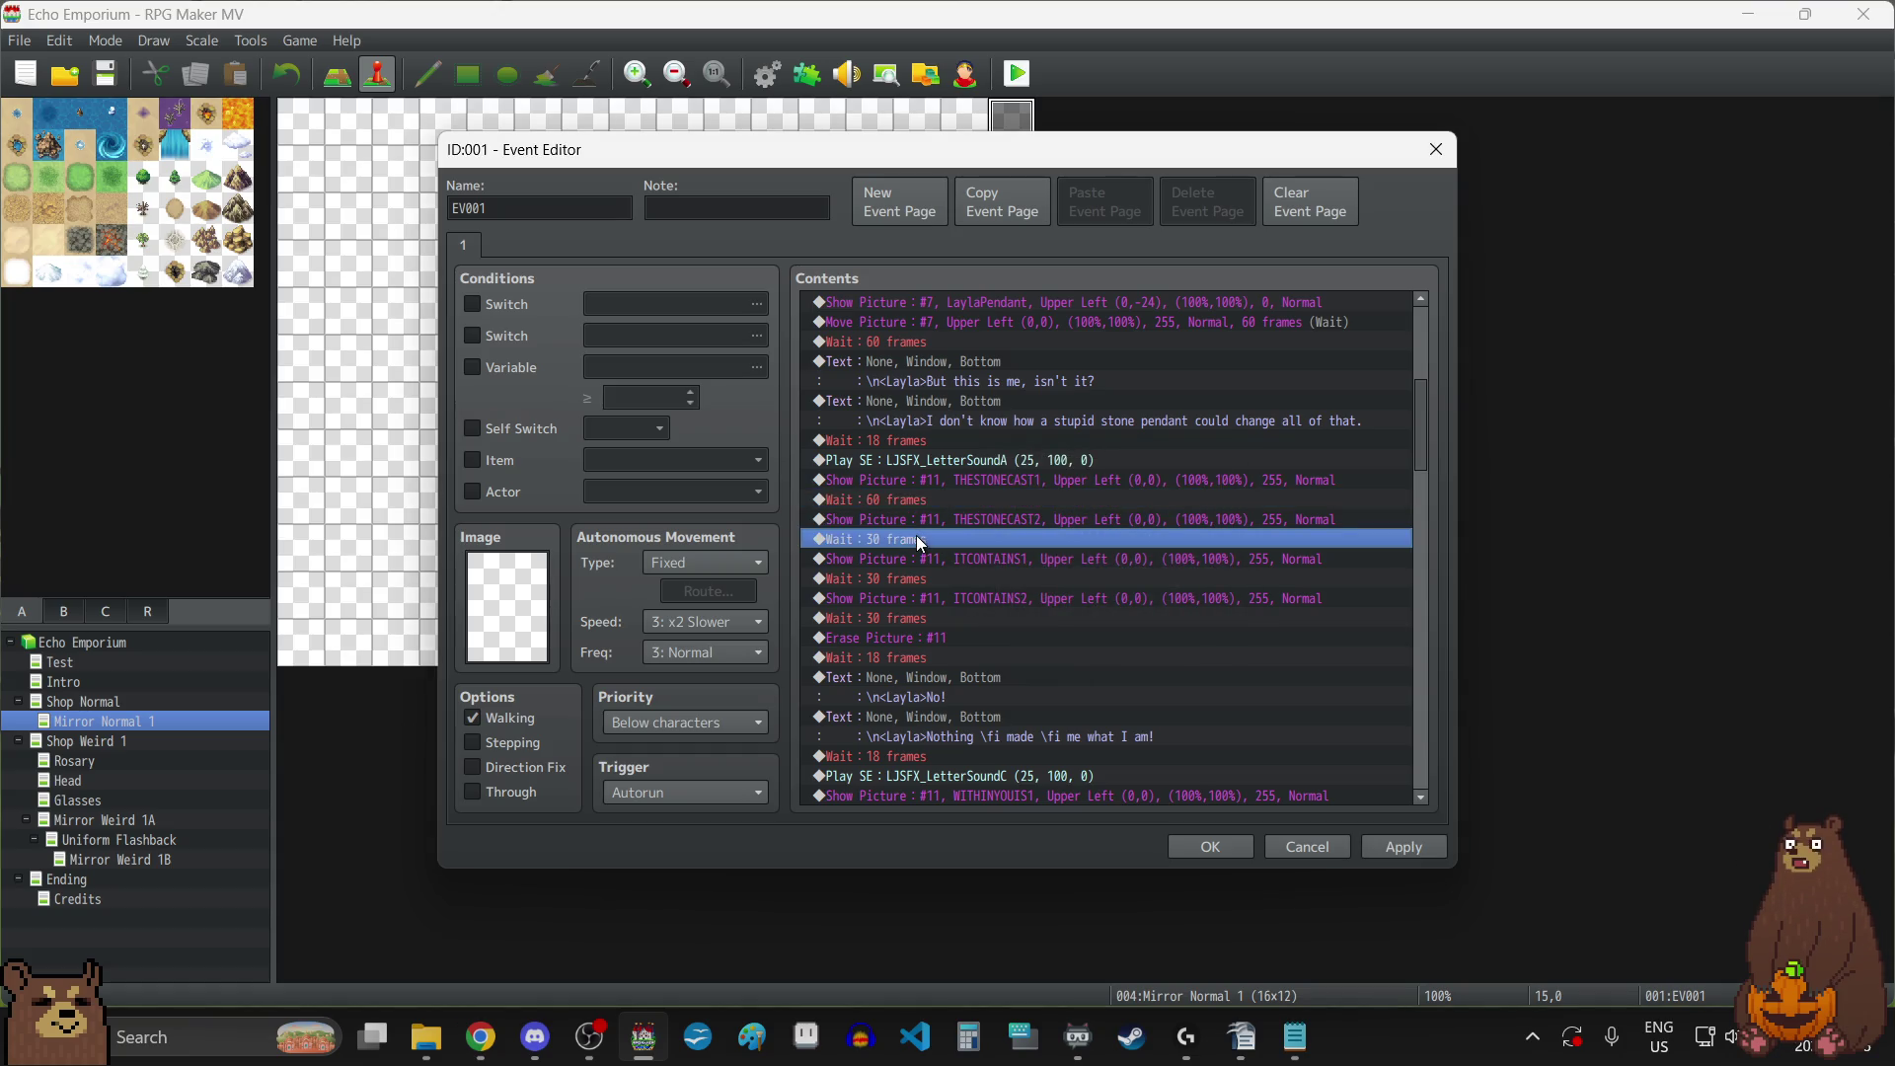
pyautogui.press('Return')
pyautogui.write('90')
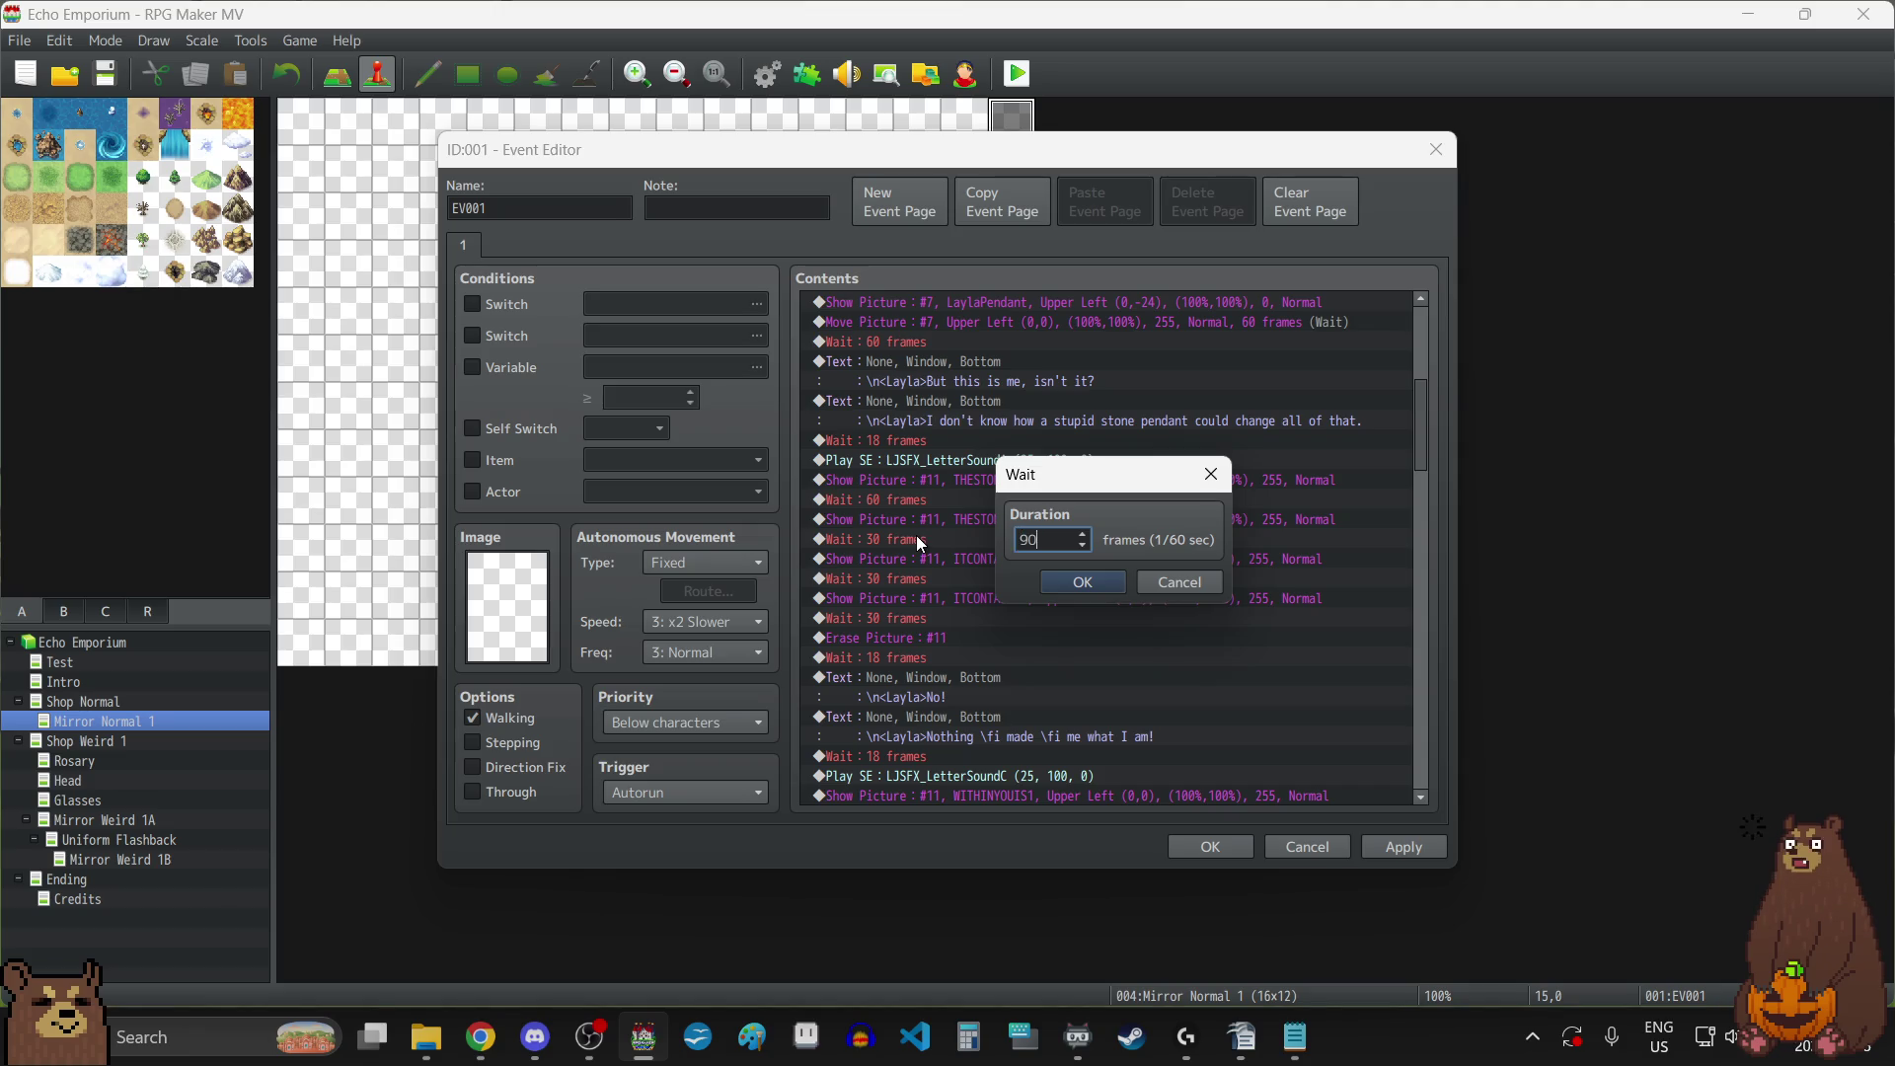
pyautogui.click(1083, 586)
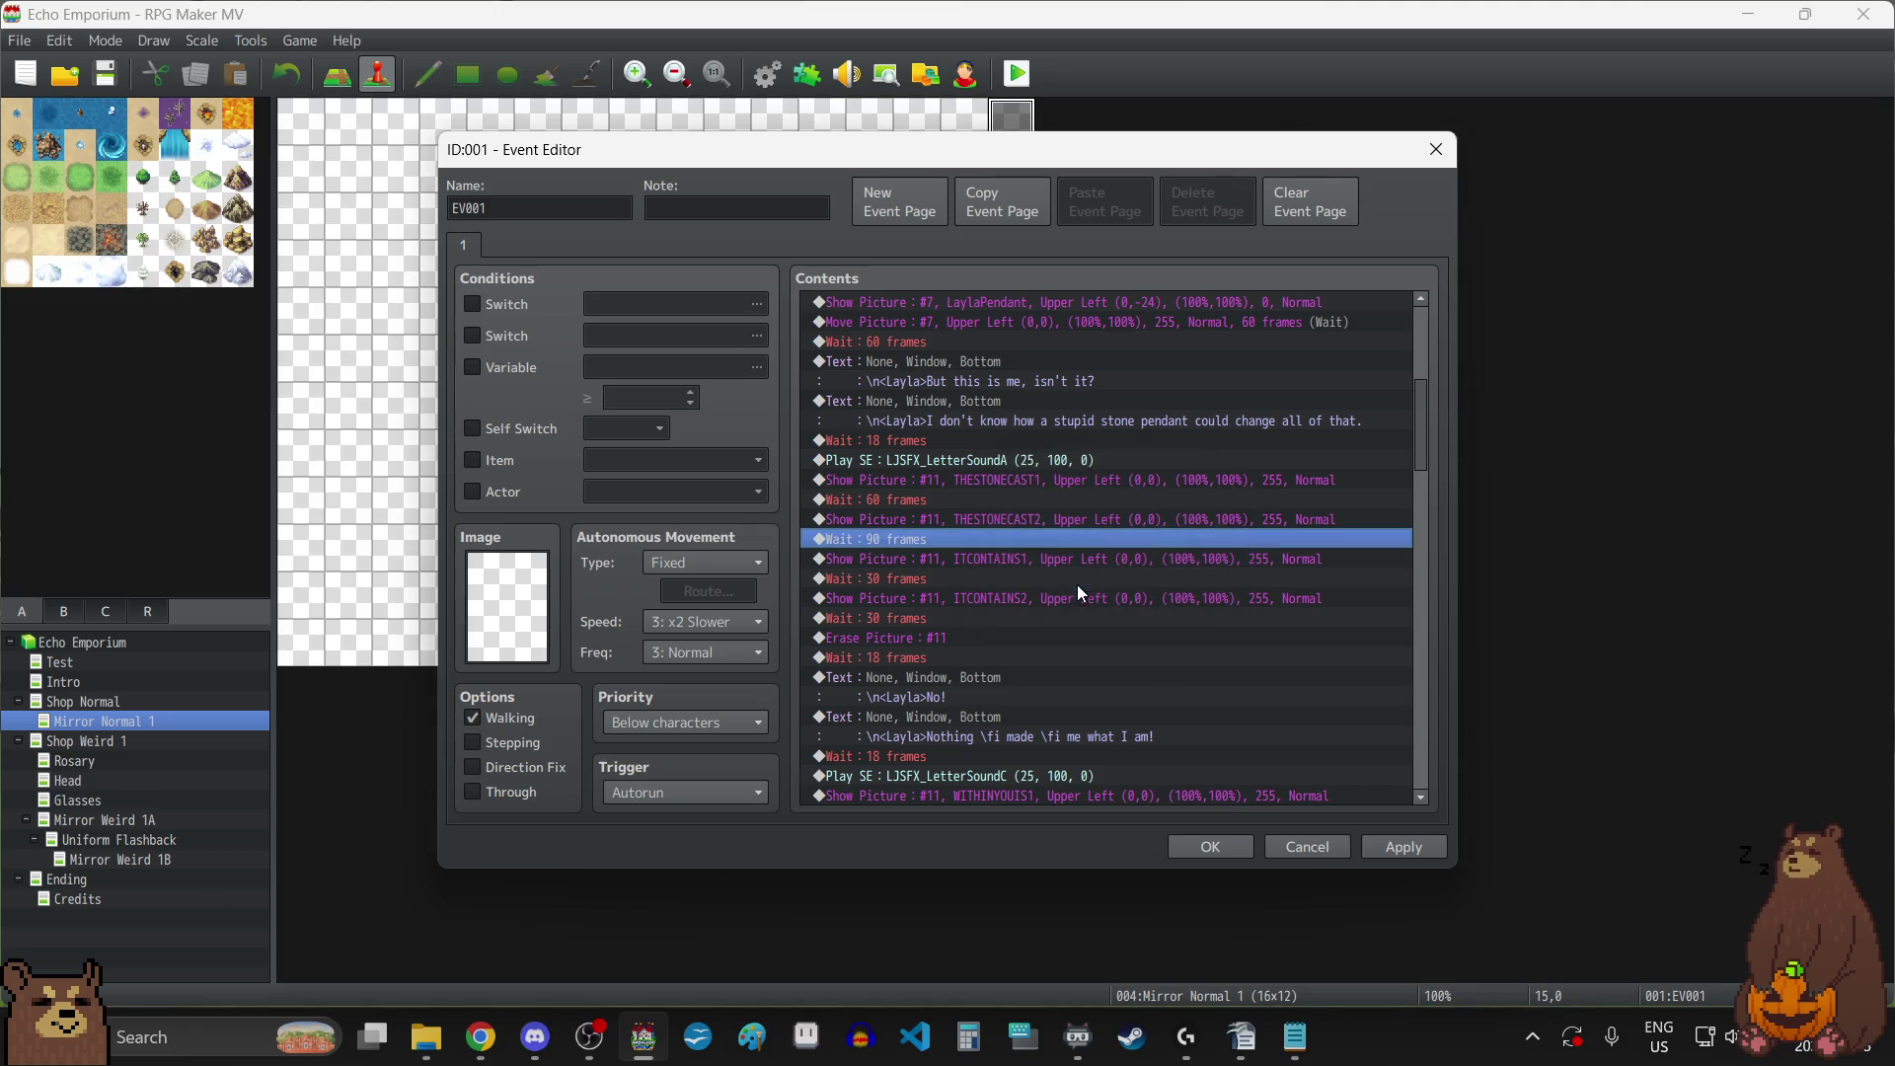
# Set the waits after ITCONTAINS1 and ITCONTAINS2 to 60 and 90 frames, then apply.
pyautogui.click(950, 581)
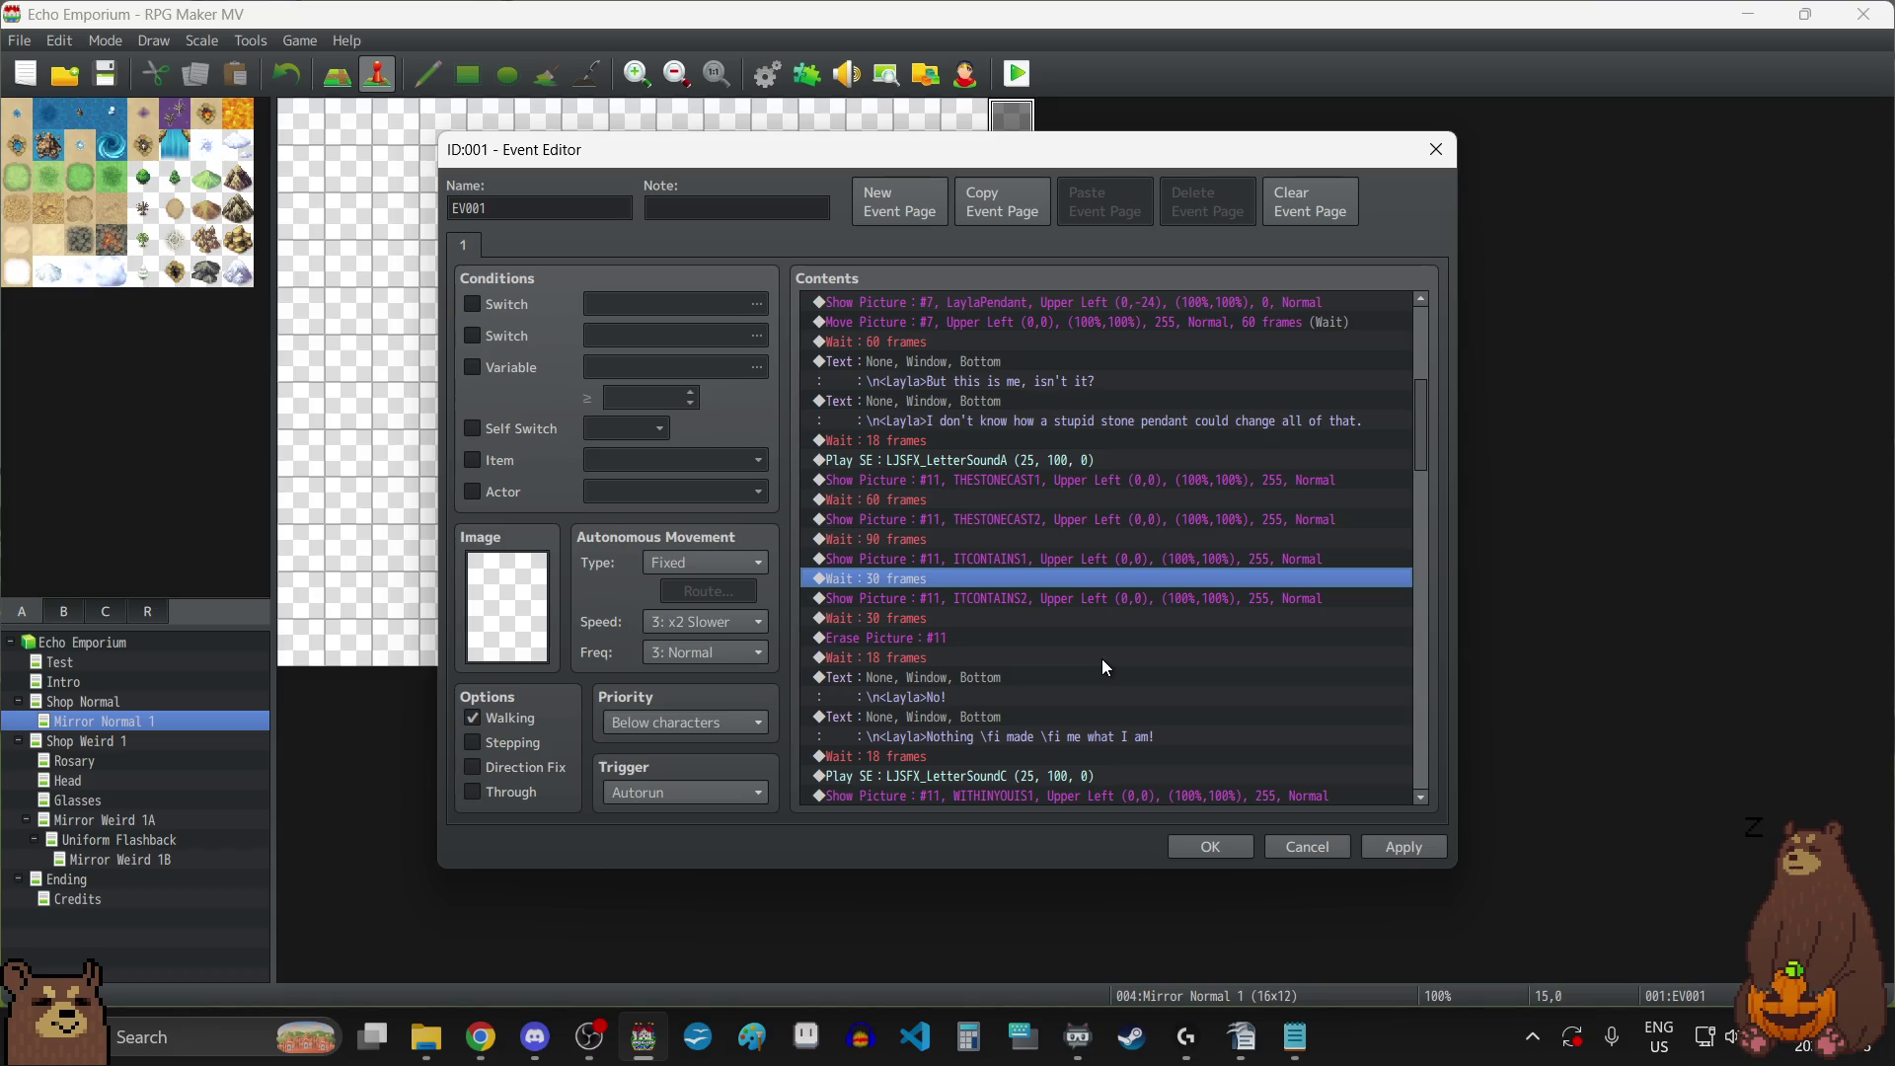
pyautogui.press('Return')
pyautogui.write('60')
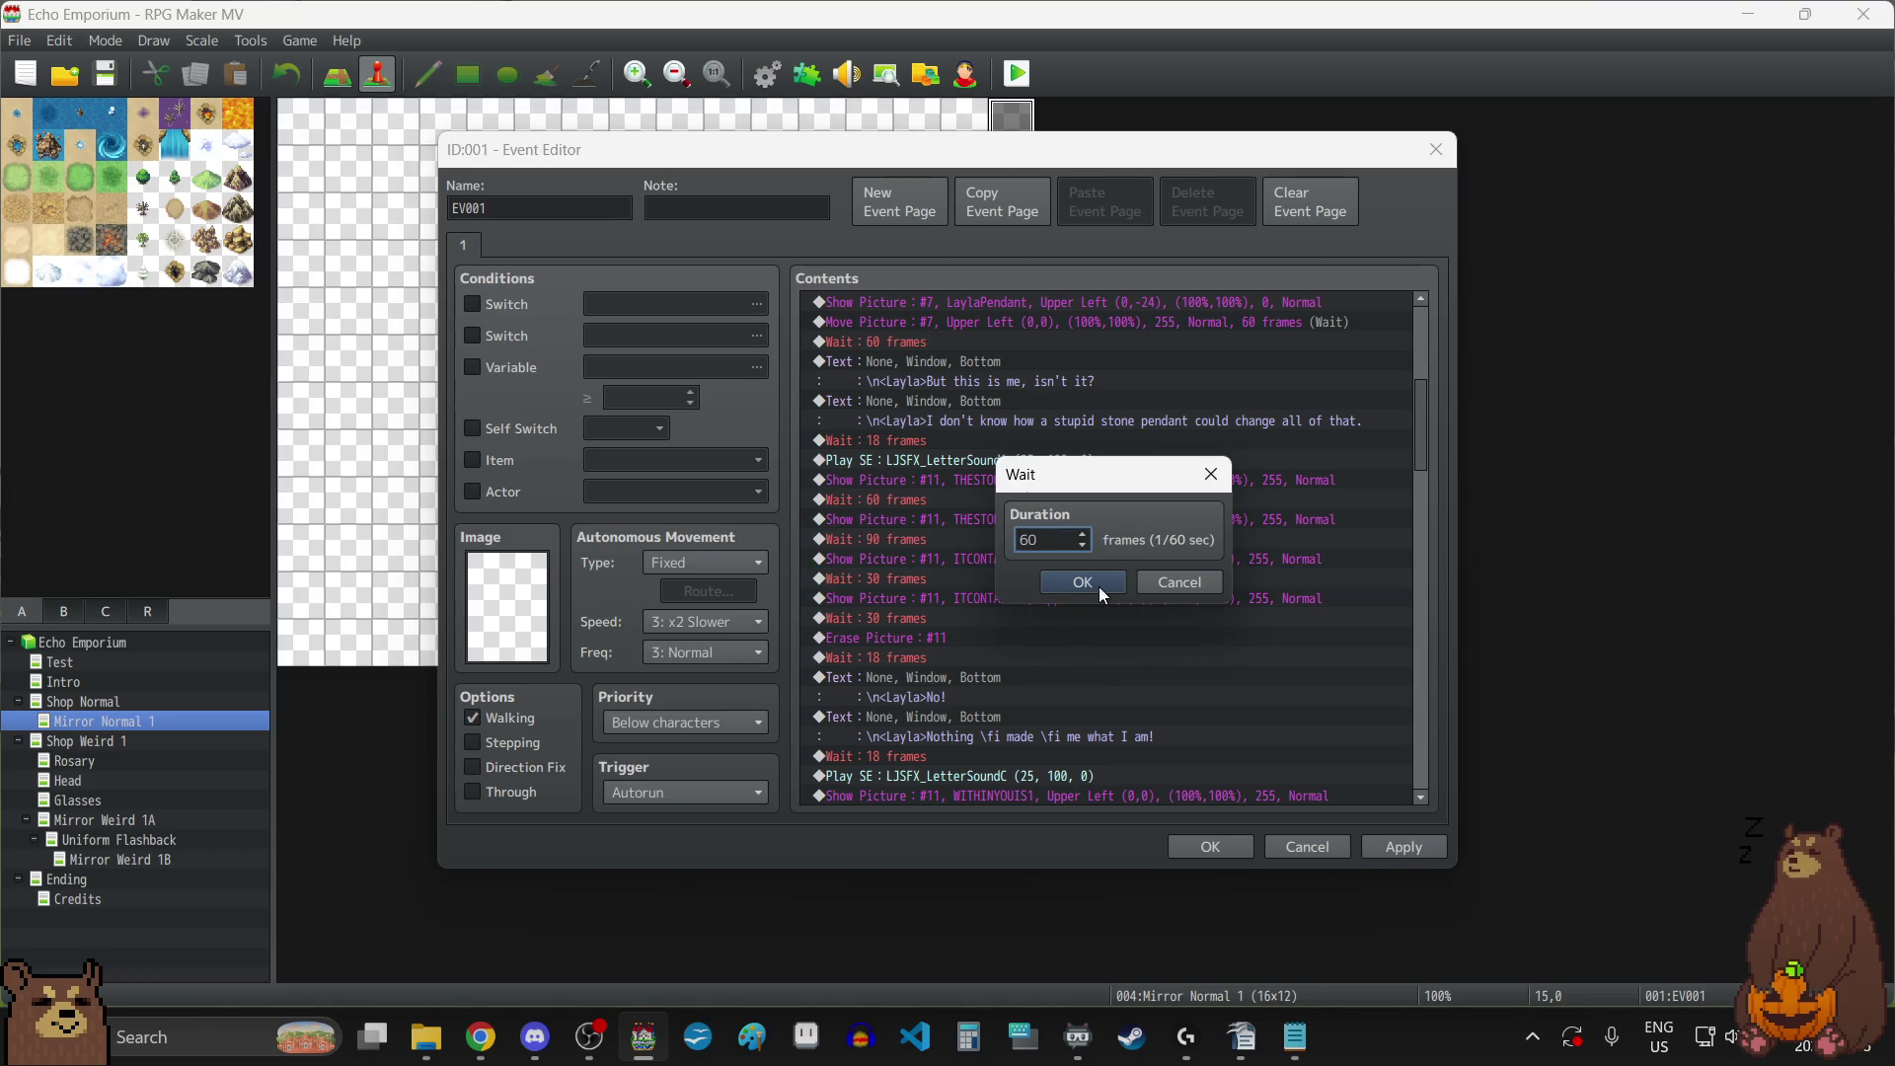
pyautogui.click(1090, 583)
pyautogui.click(935, 618)
pyautogui.press('Return')
pyautogui.write('9')
pyautogui.click(1067, 590)
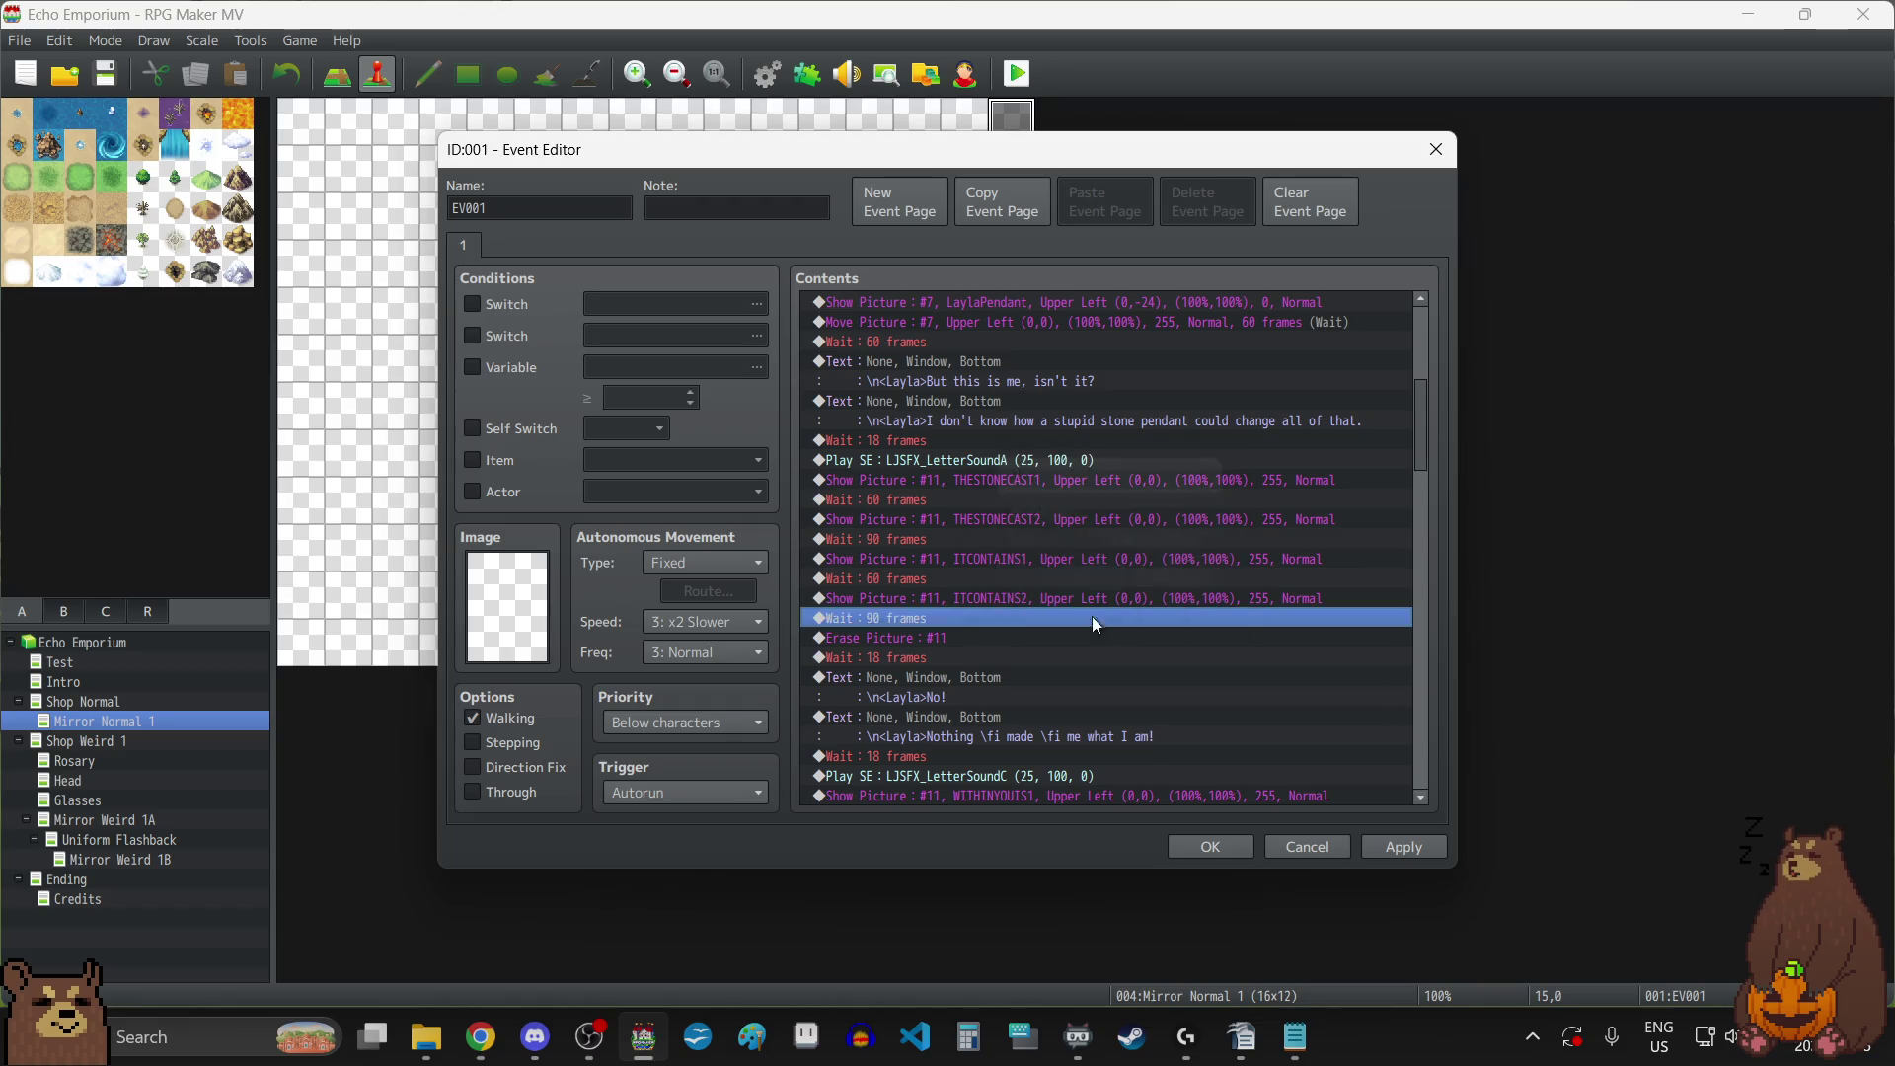
pyautogui.click(1403, 848)
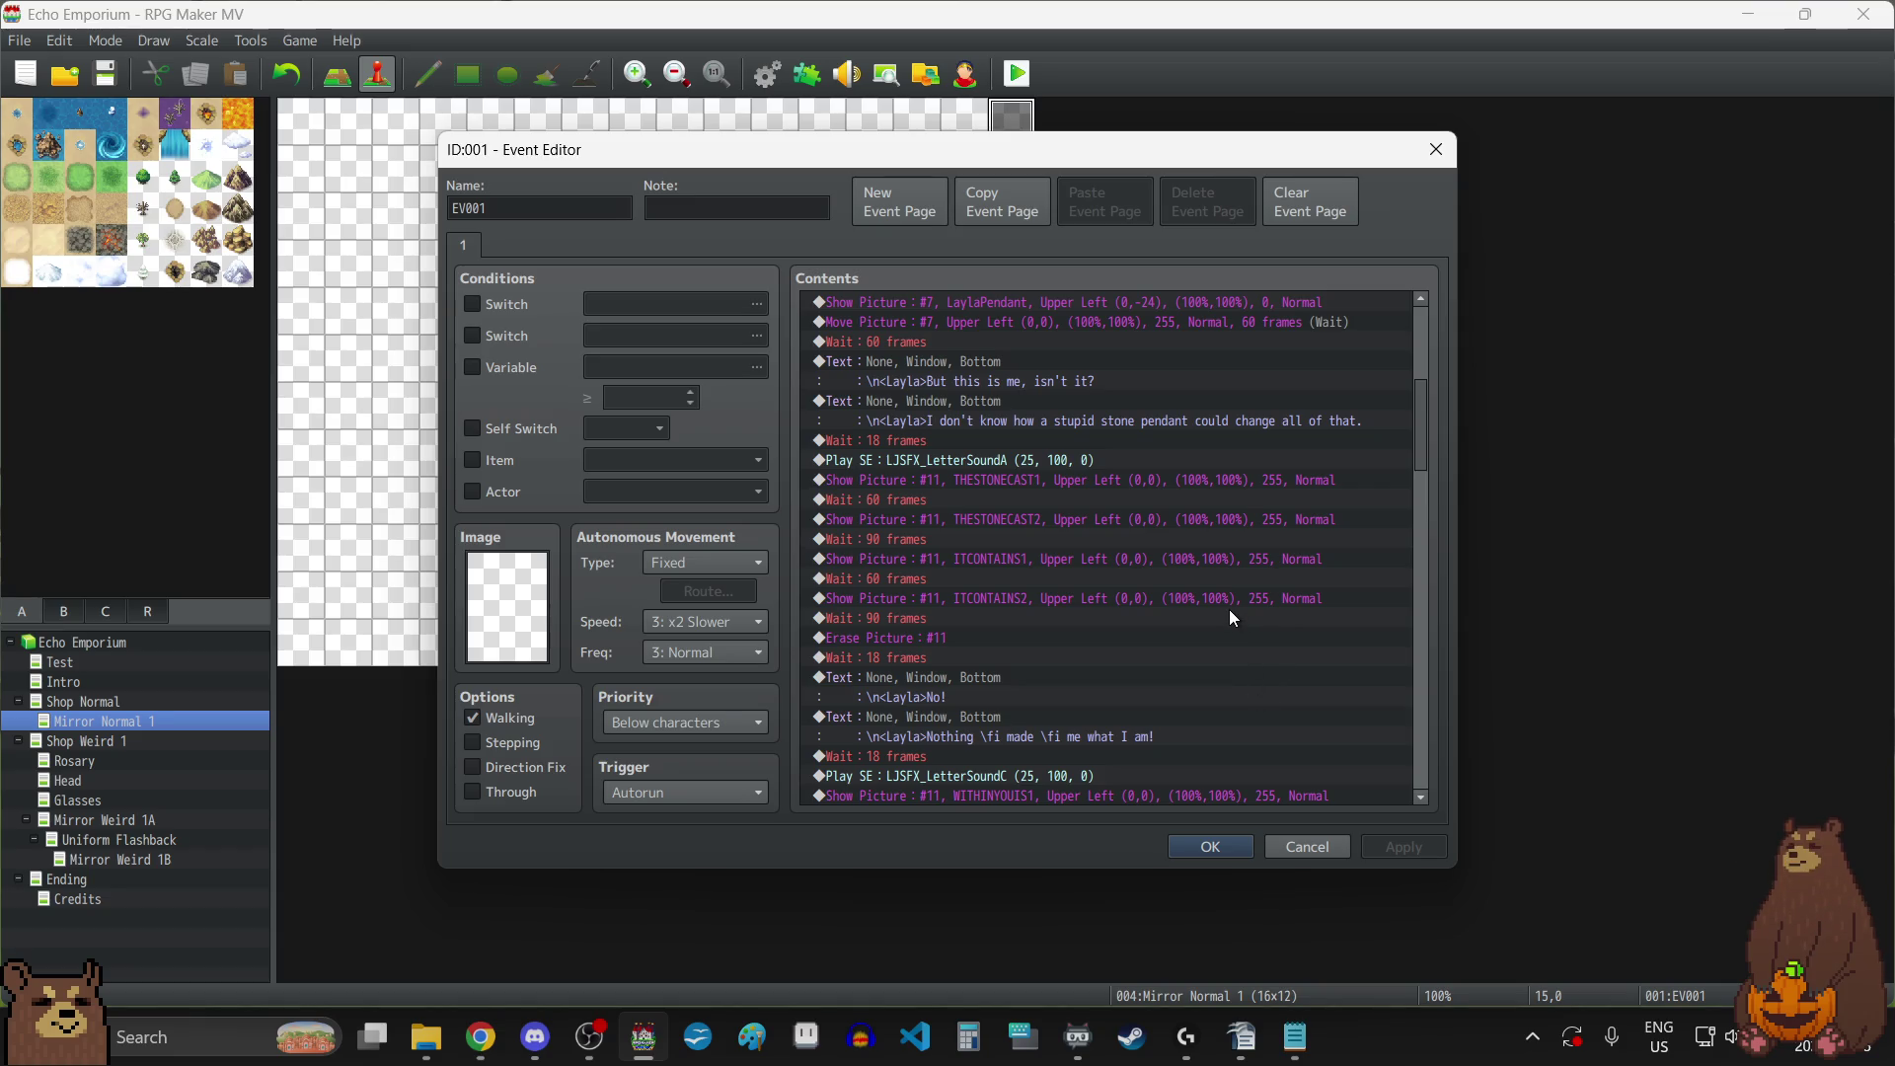
# Set the waits after WITHINYOUIS1 and WITHINYOUIS2 to 60 frames each.
pyautogui.scroll(-3, 1229, 612)
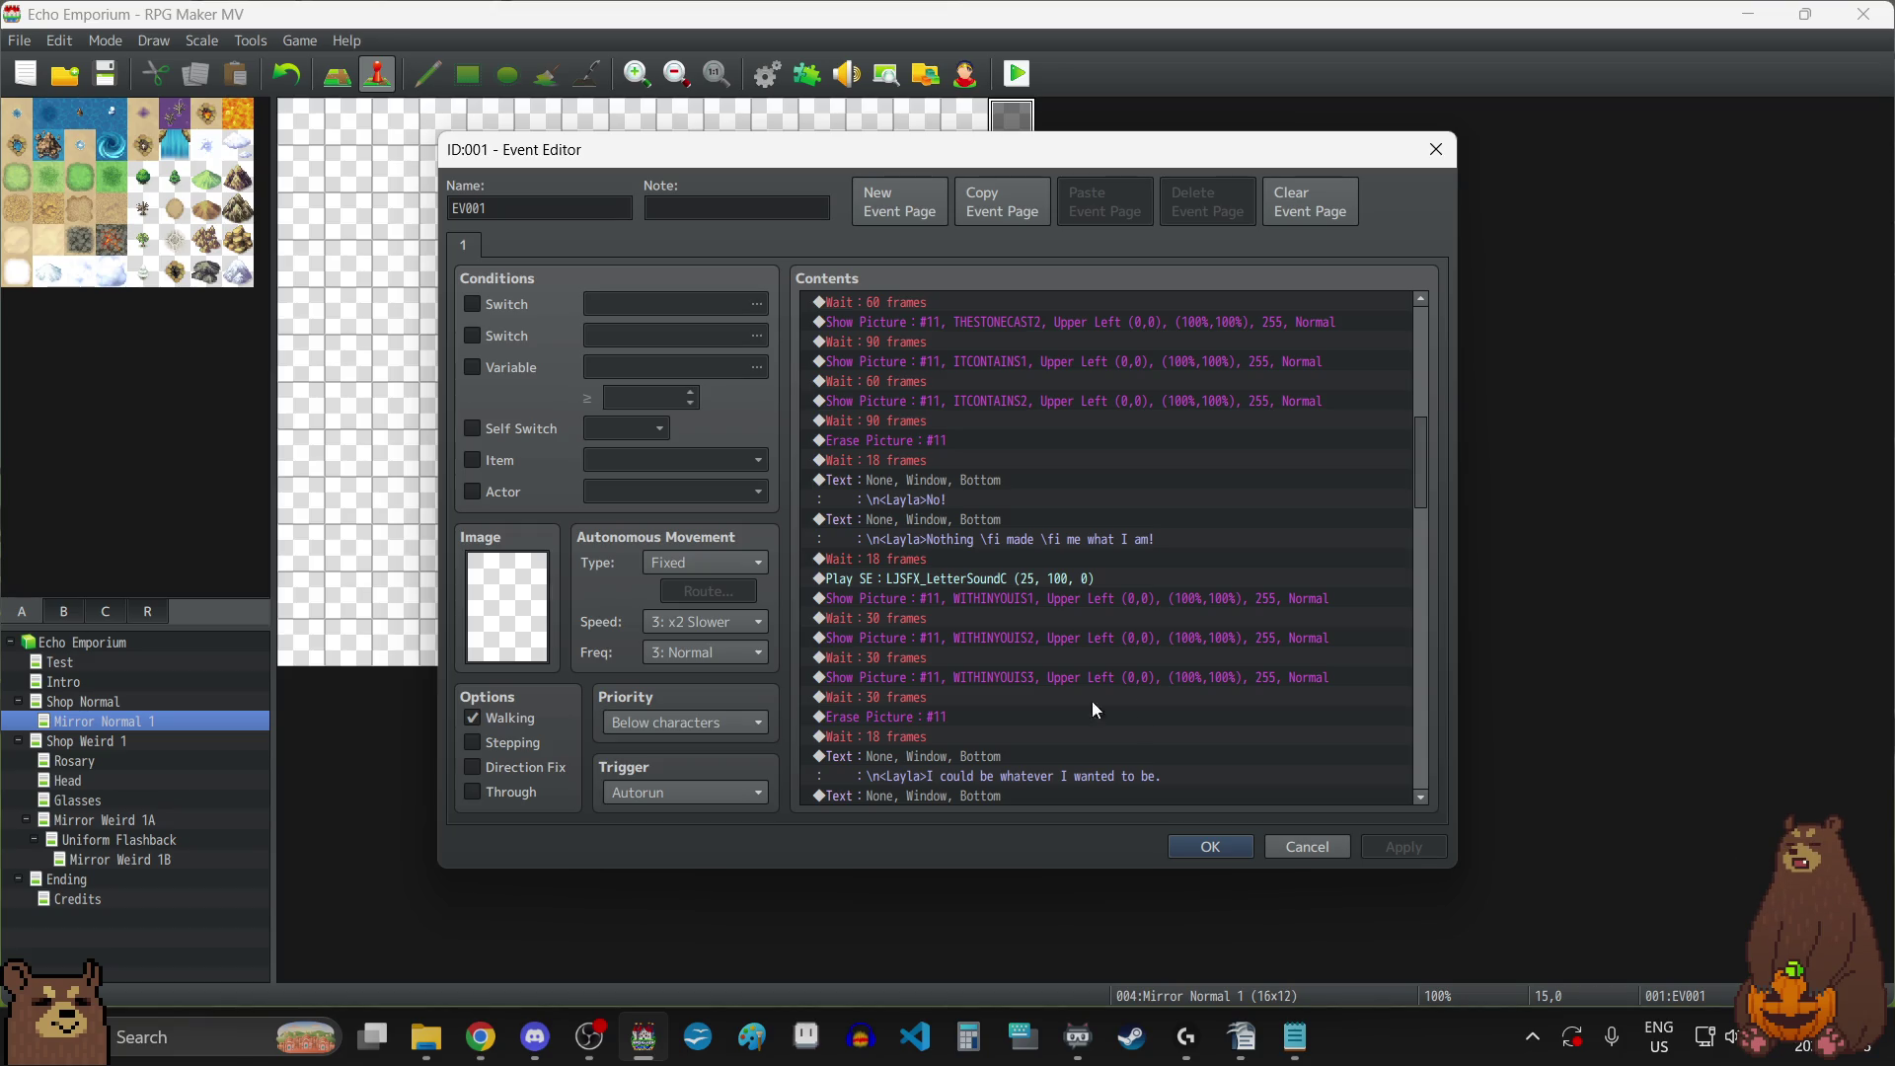
pyautogui.click(910, 618)
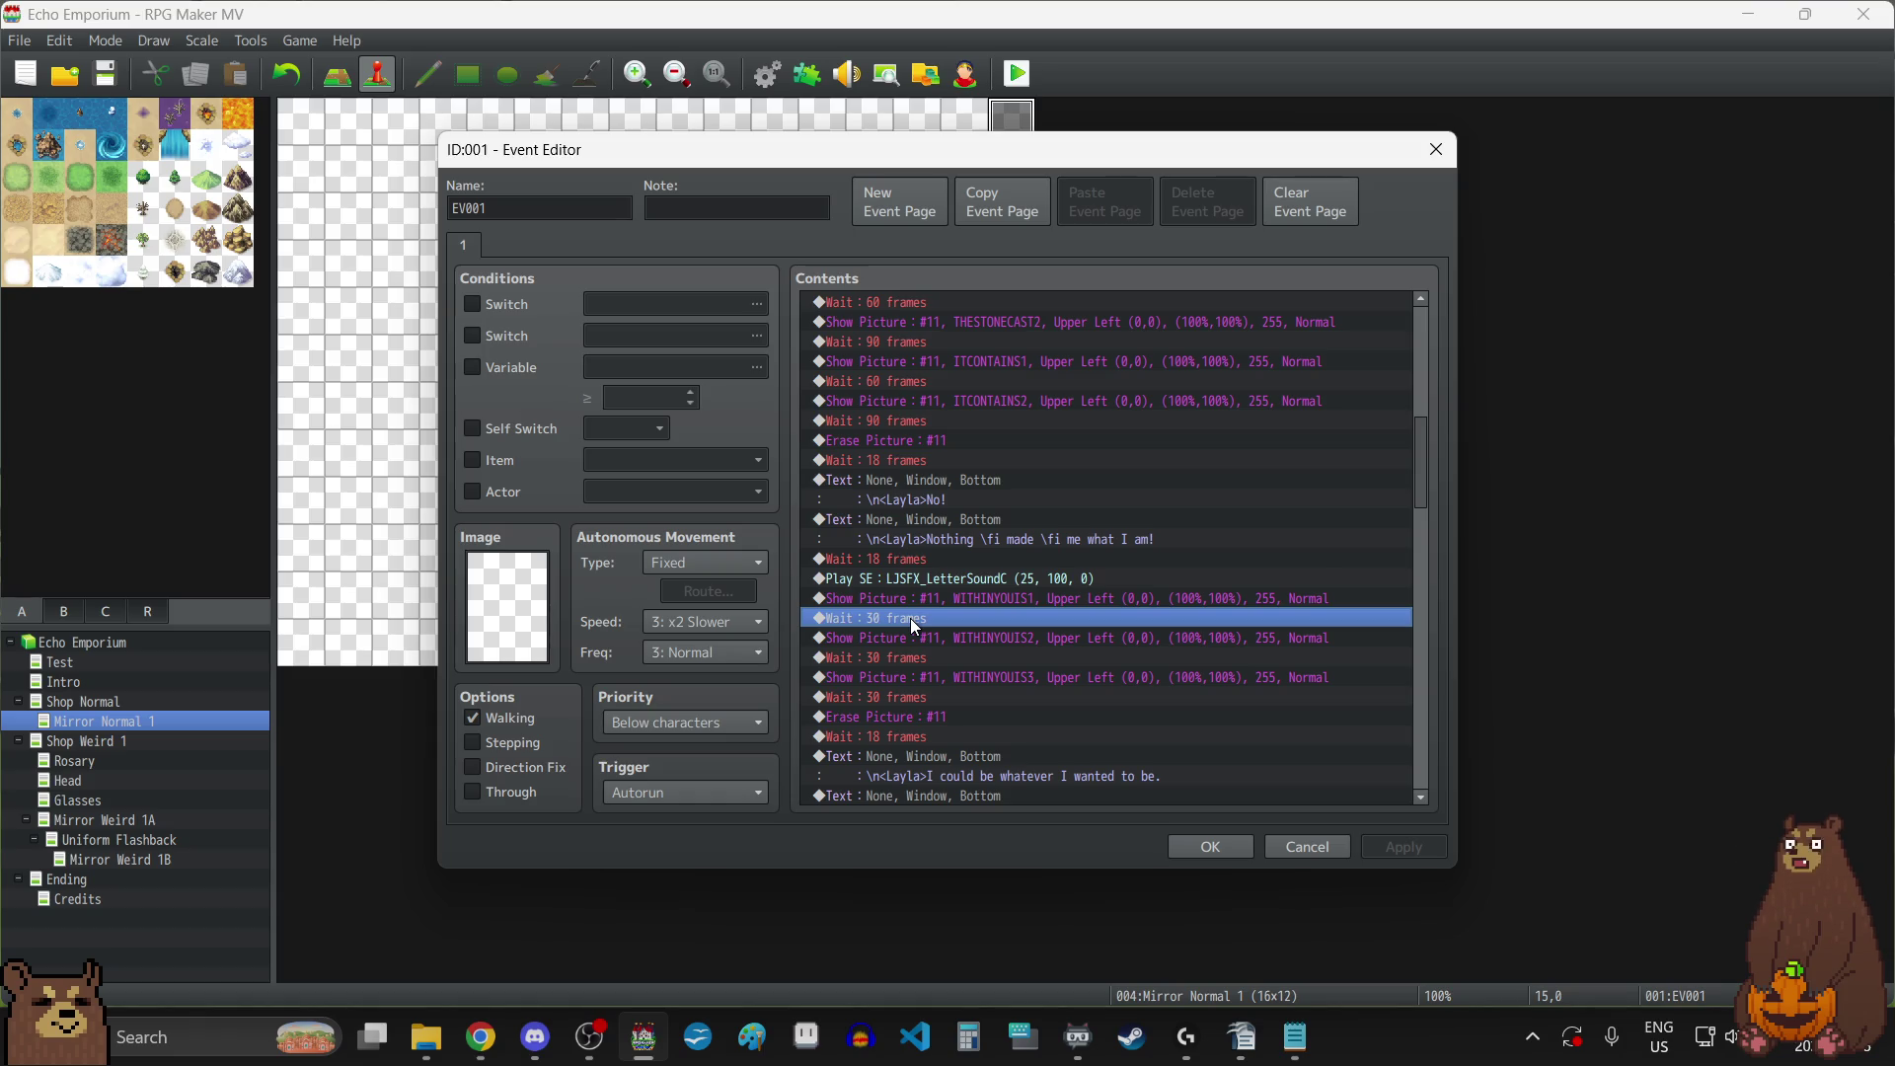
pyautogui.doubleClick(910, 618)
pyautogui.write('60')
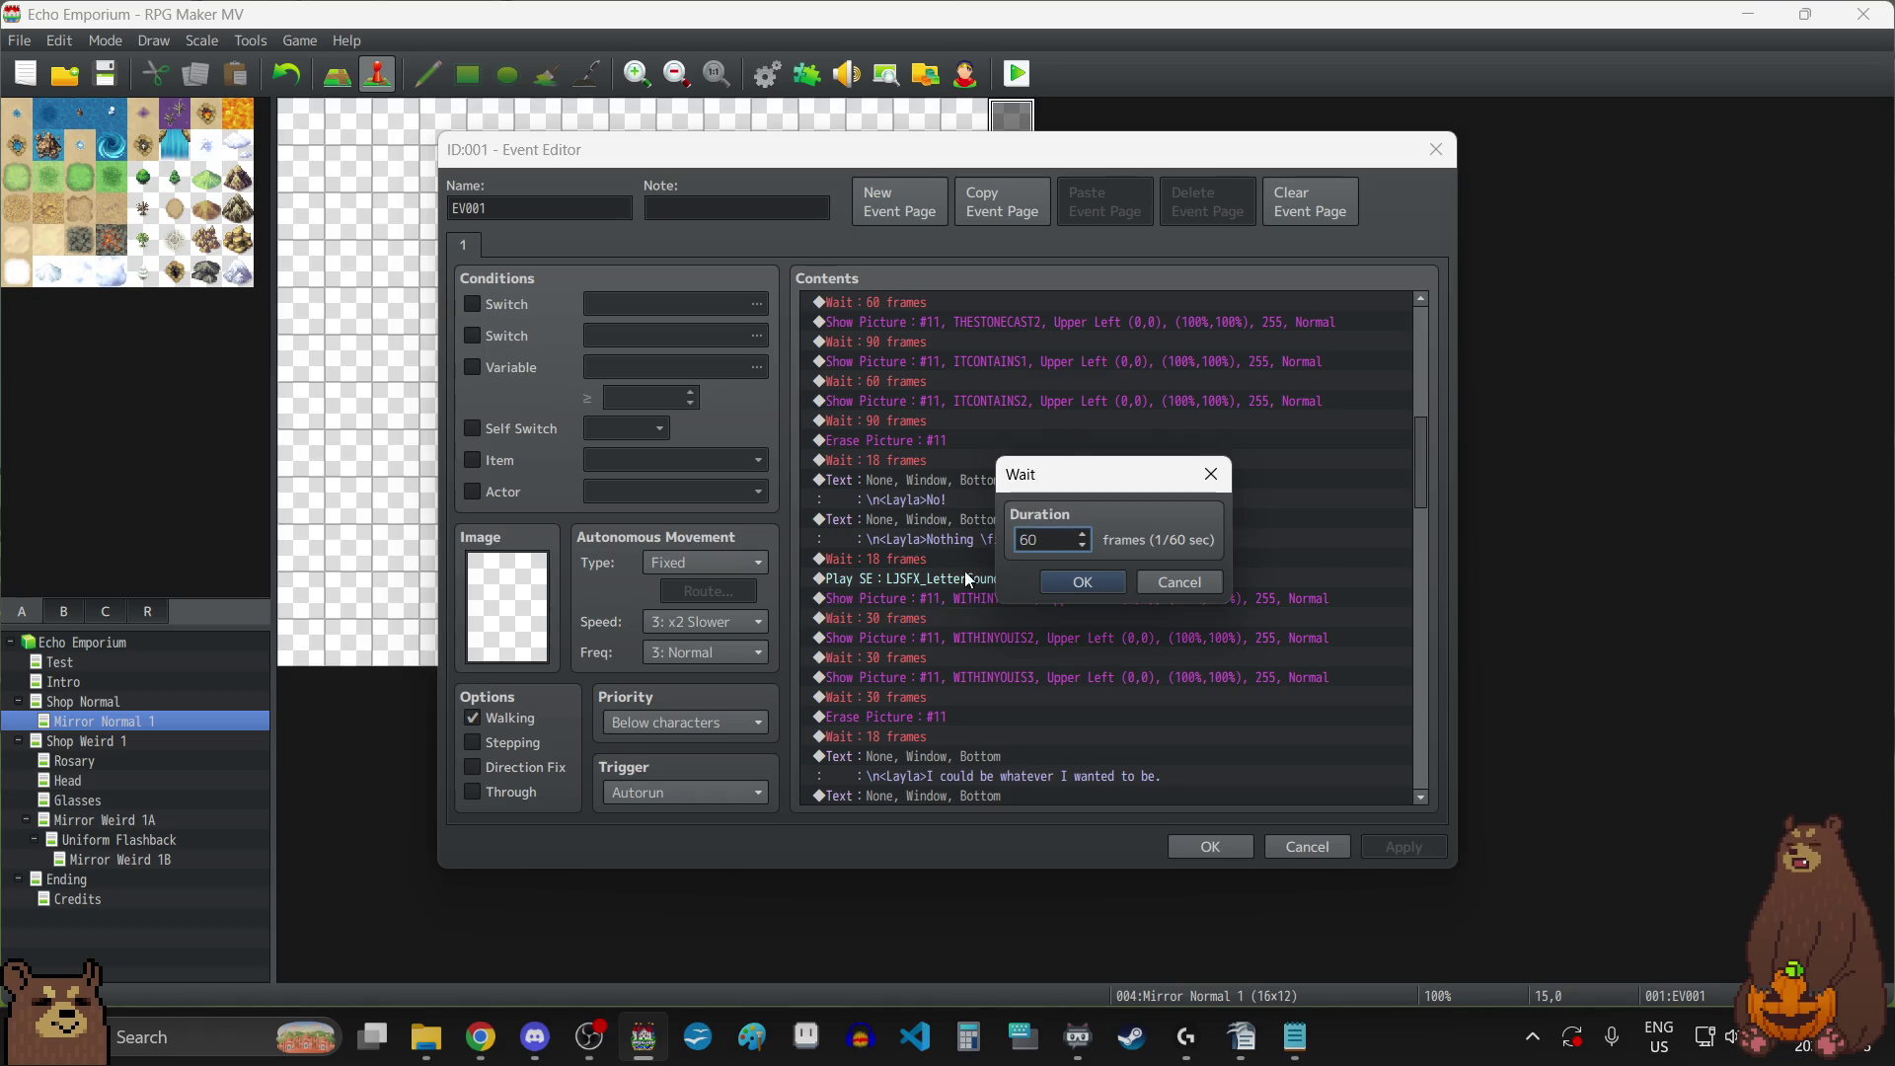
pyautogui.click(1082, 581)
pyautogui.doubleClick(938, 655)
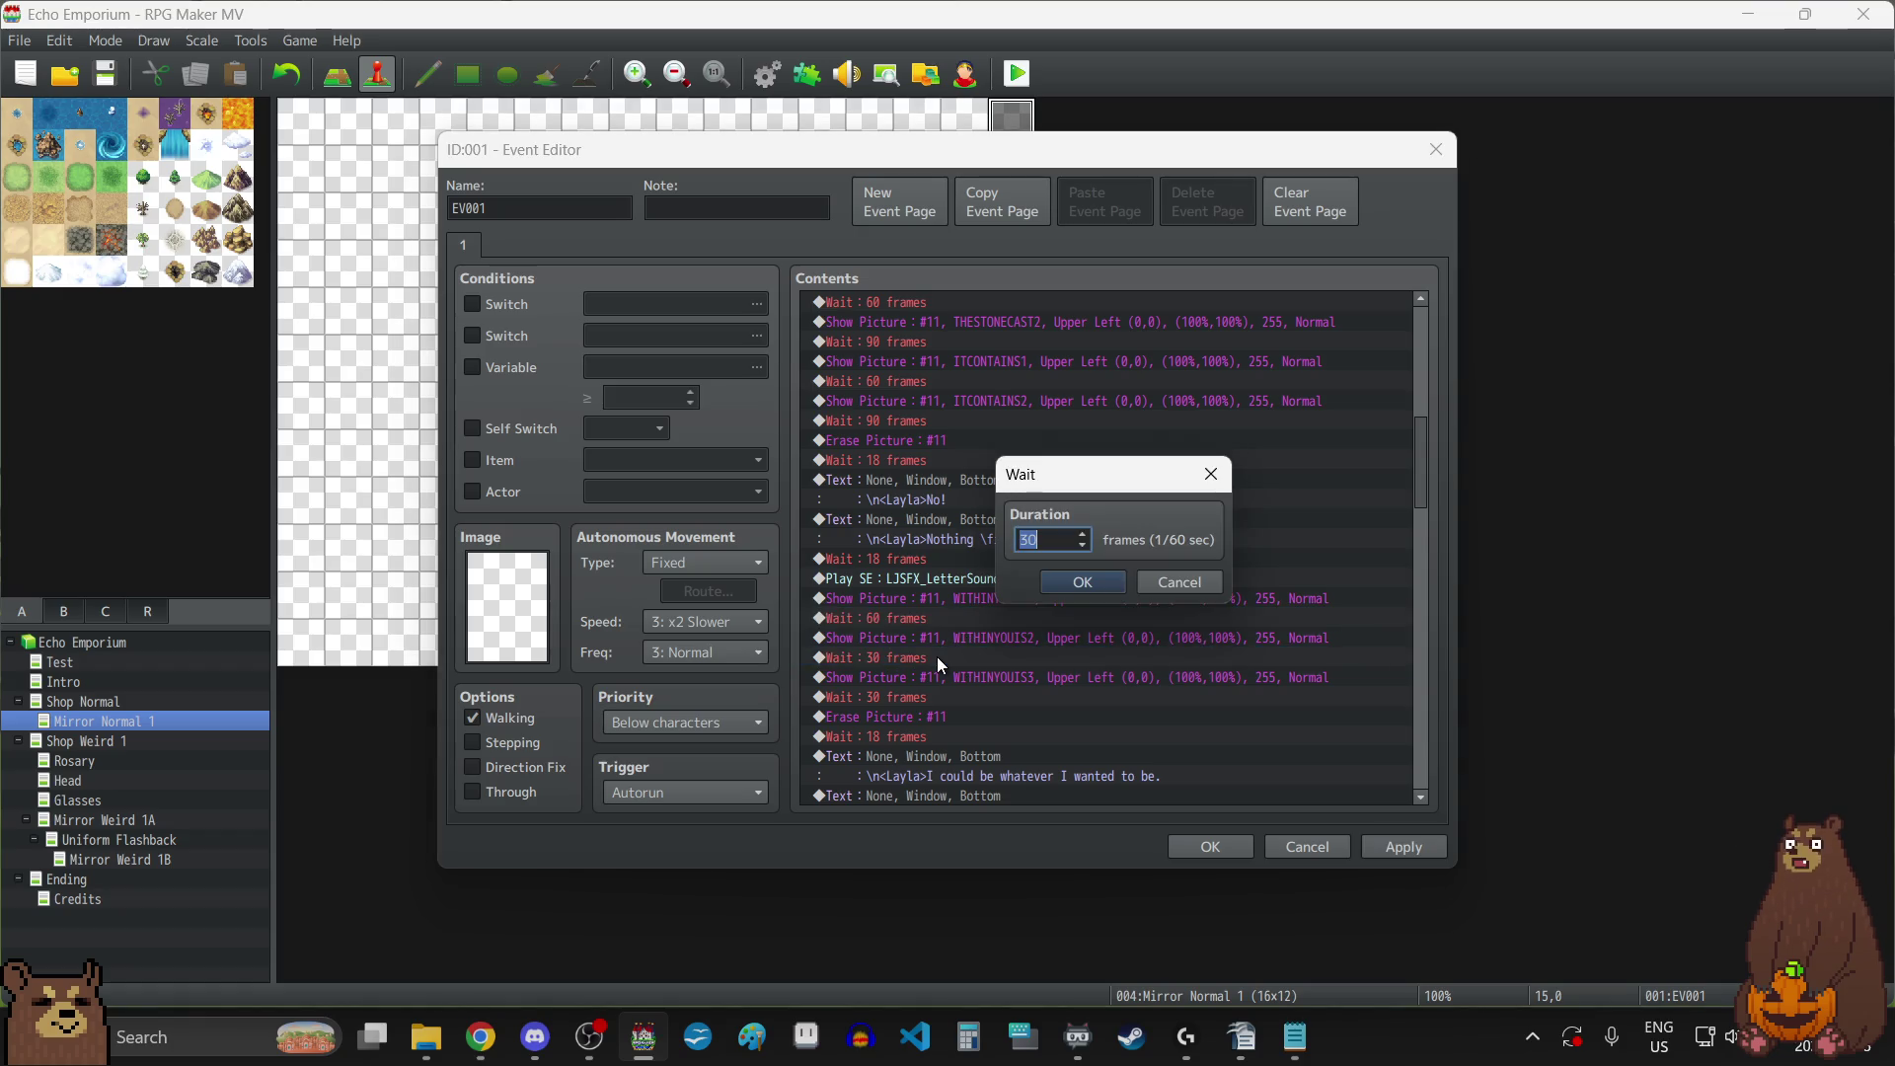
pyautogui.write('60')
pyautogui.click(1082, 582)
# Lengthen the wait after WITHINYOUIS3 to 150 frames and apply the changes.
pyautogui.doubleClick(939, 696)
pyautogui.write('120')
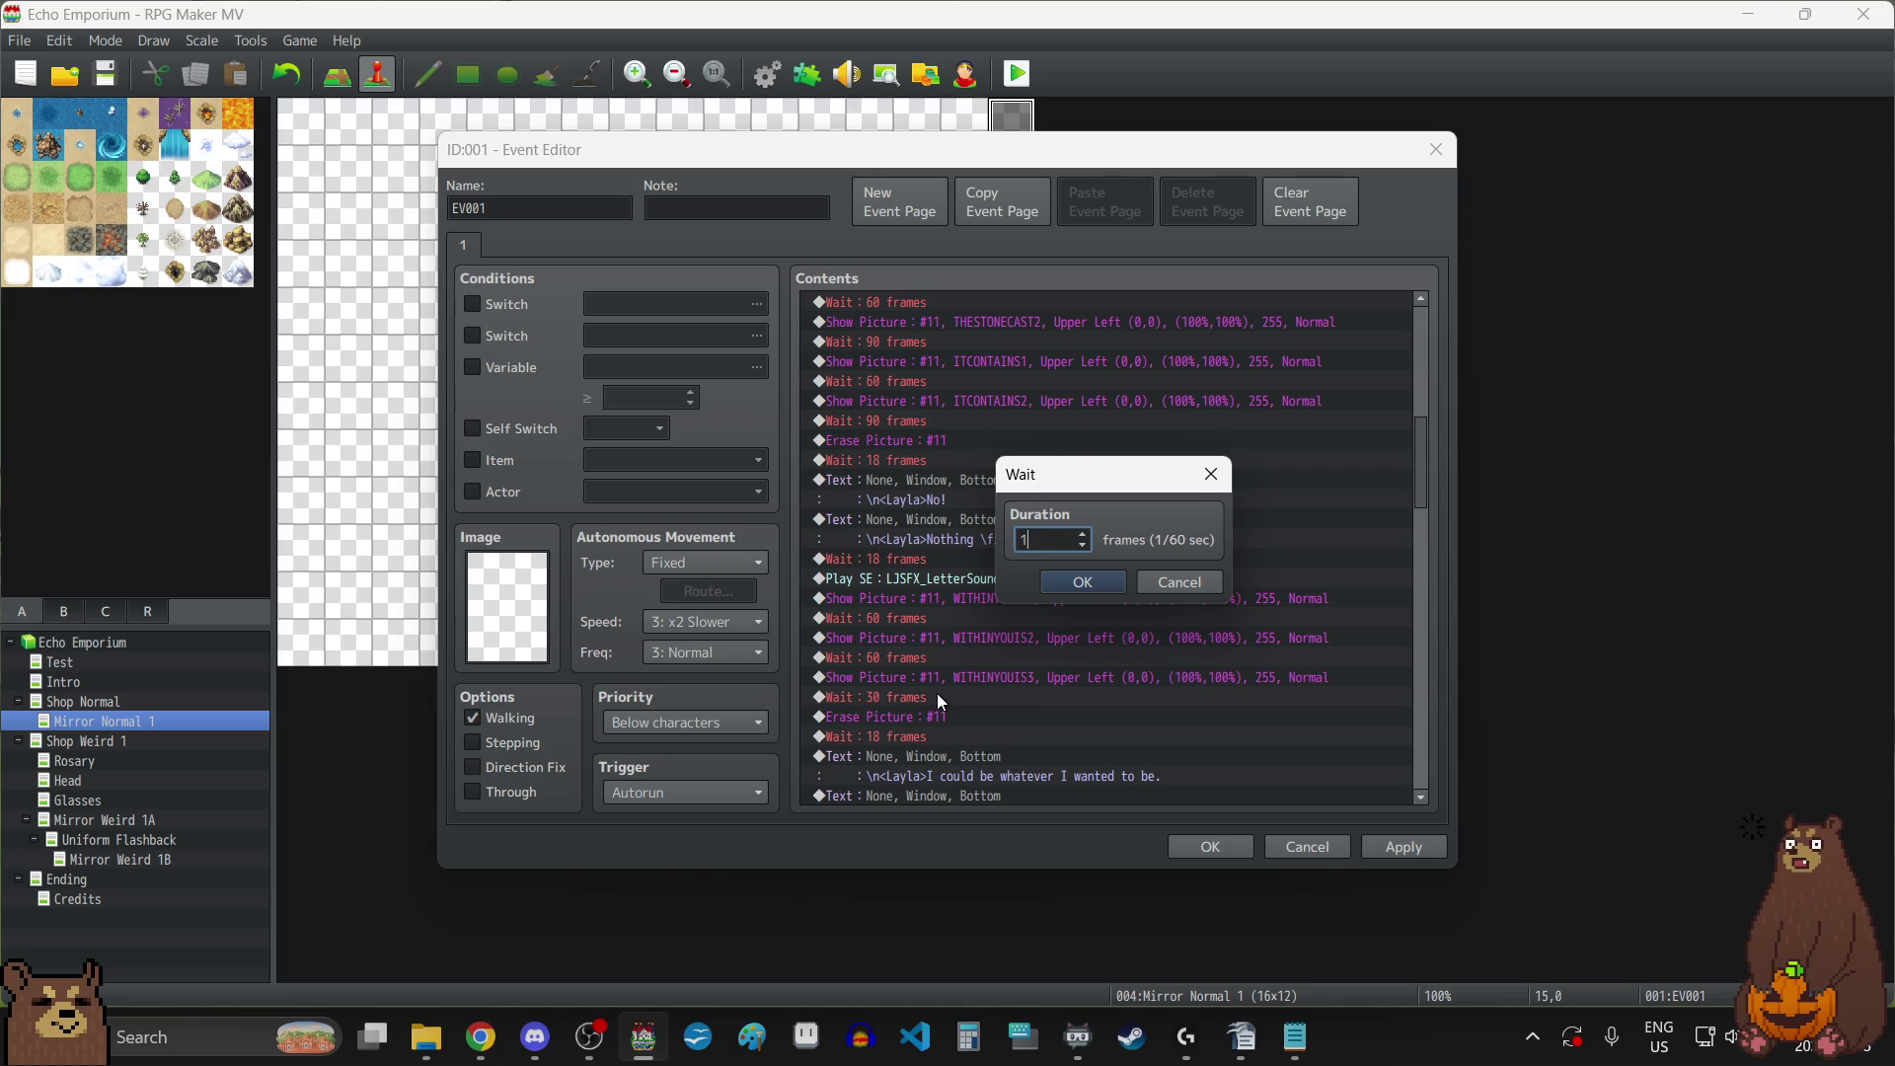
pyautogui.click(1058, 582)
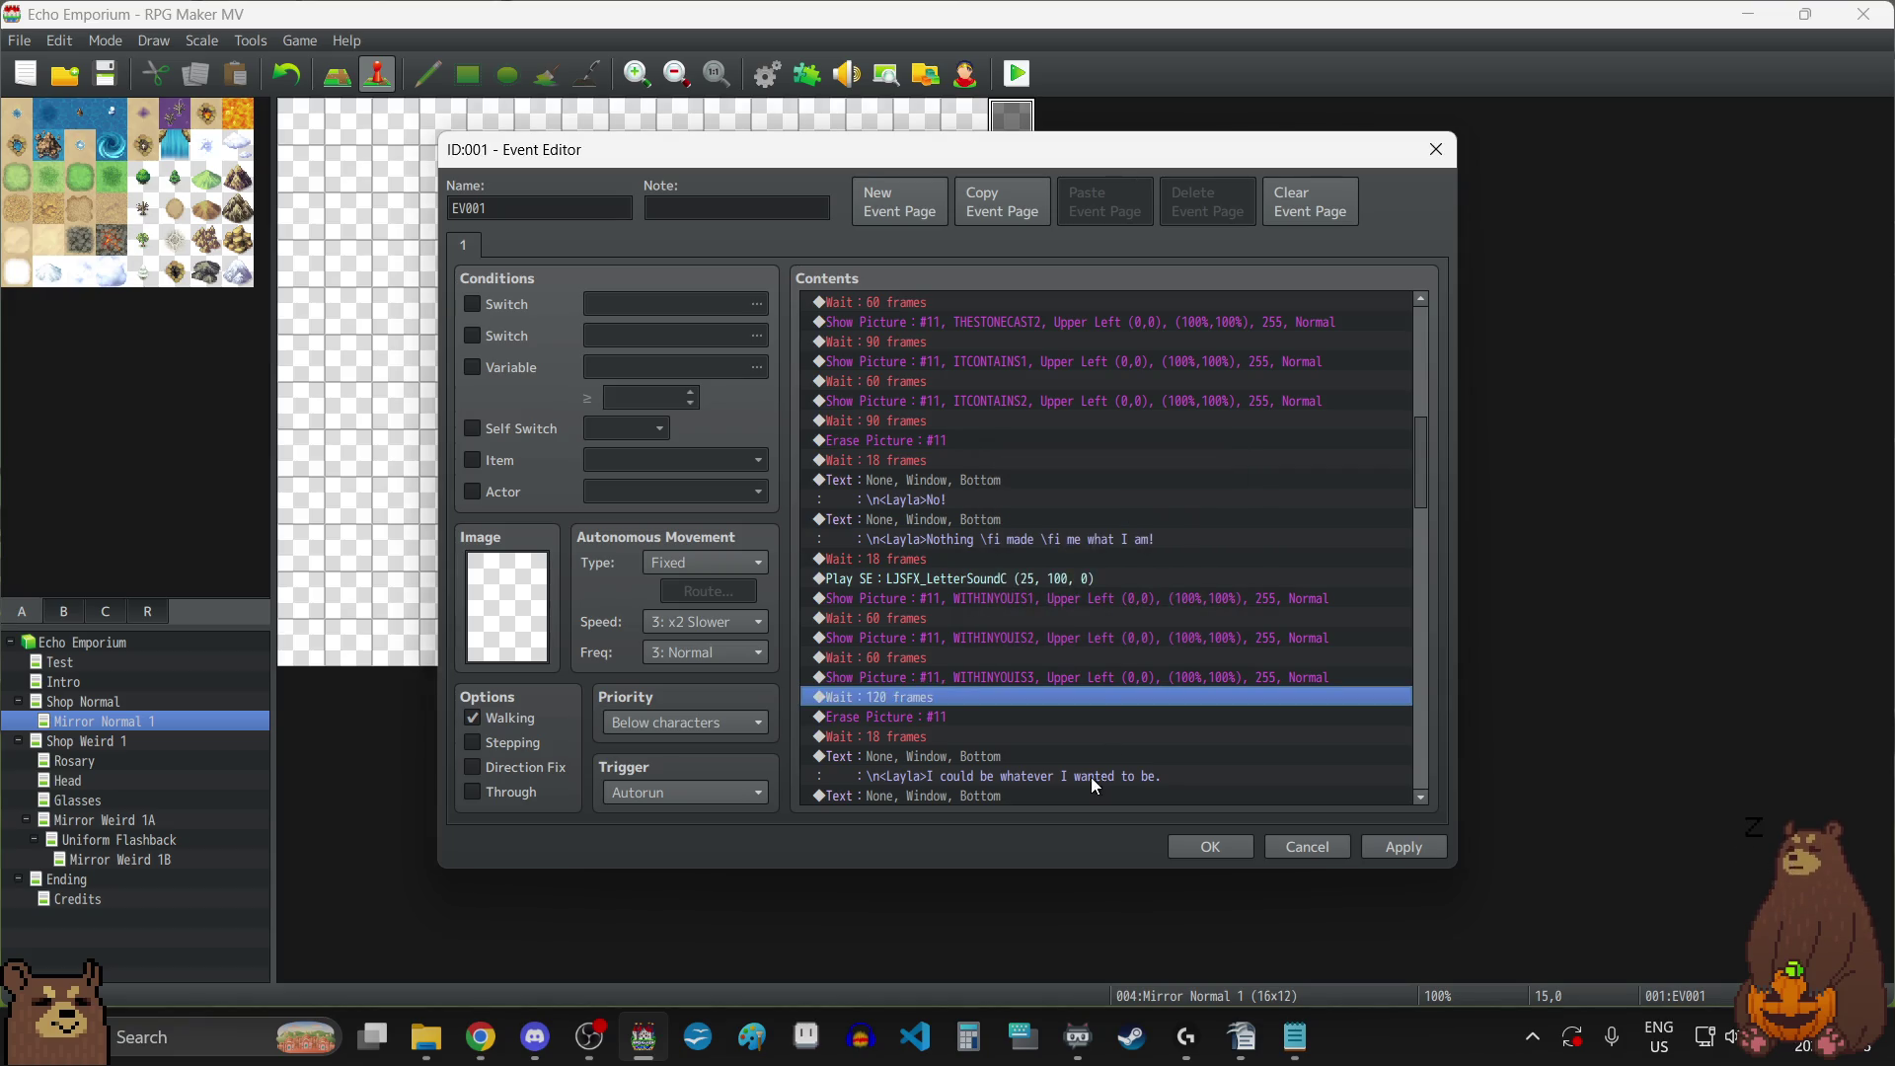
pyautogui.doubleClick(936, 696)
pyautogui.write('150')
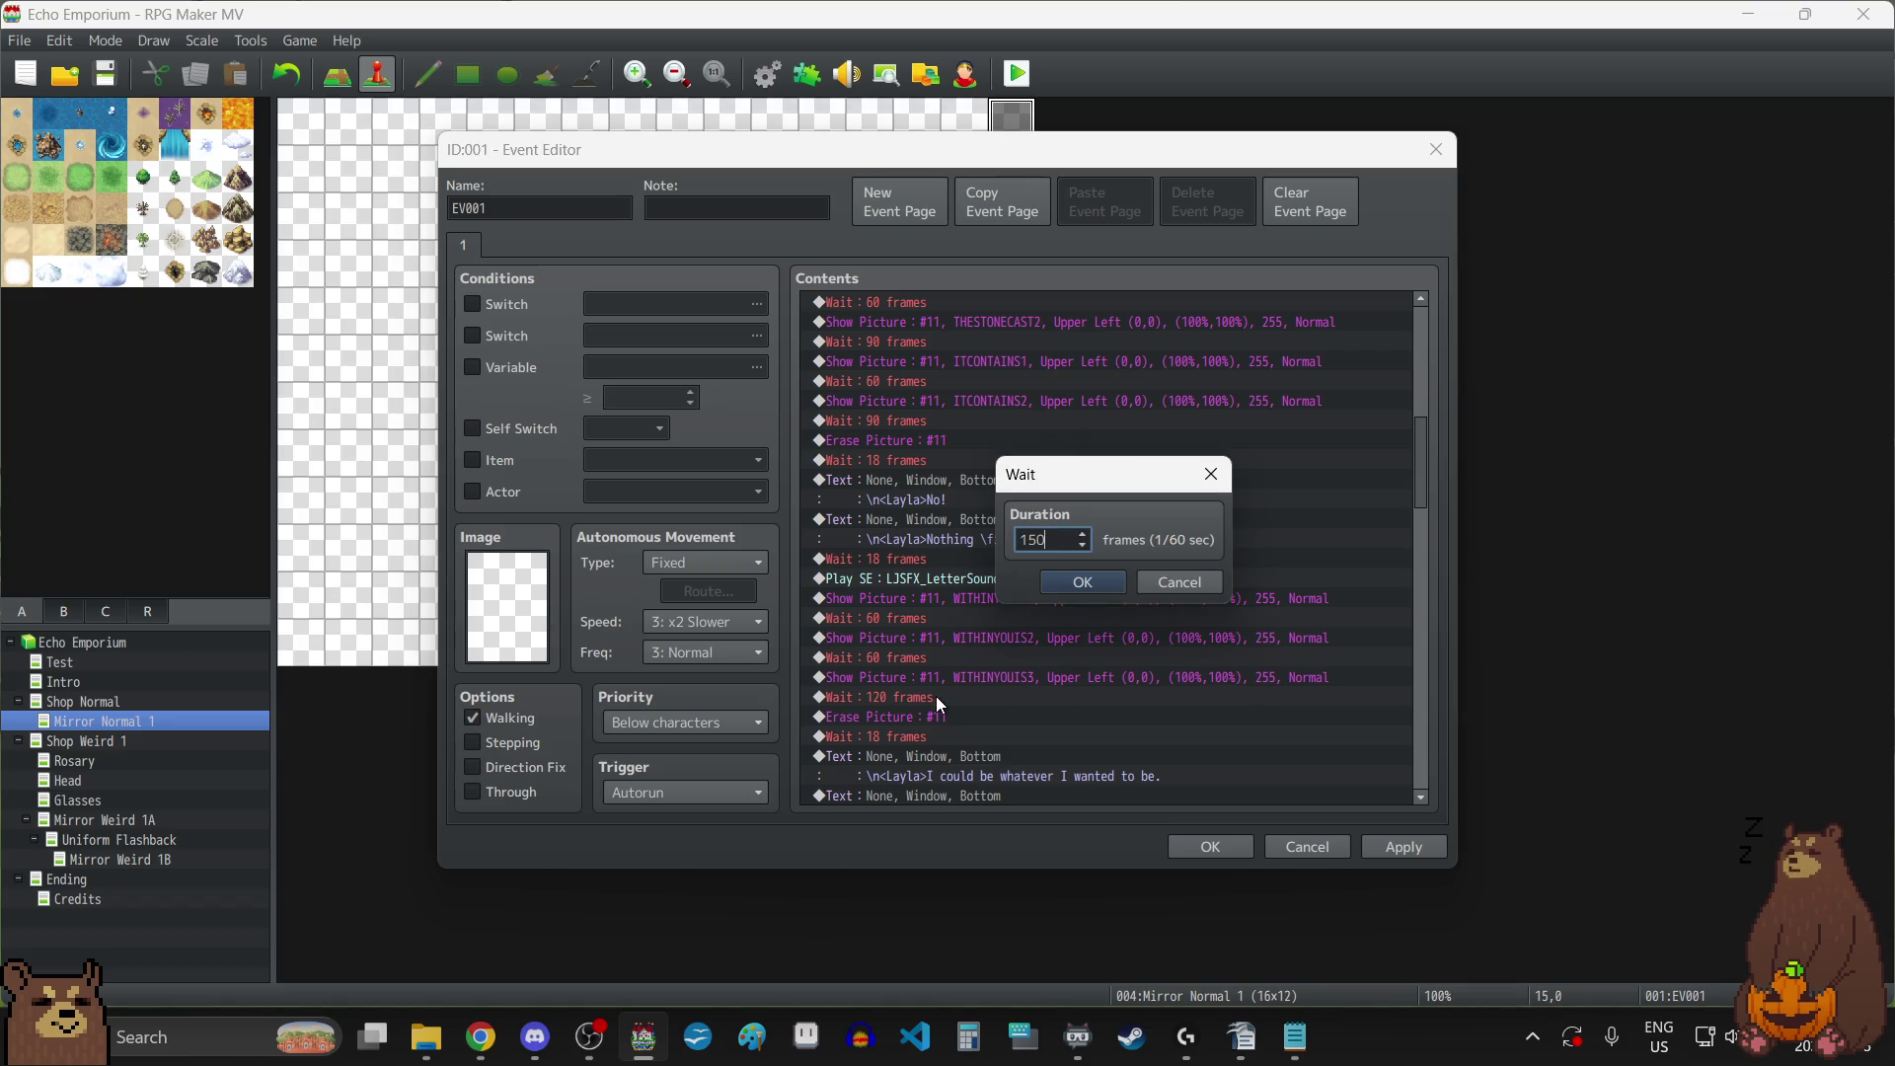
pyautogui.click(1084, 584)
pyautogui.click(1404, 855)
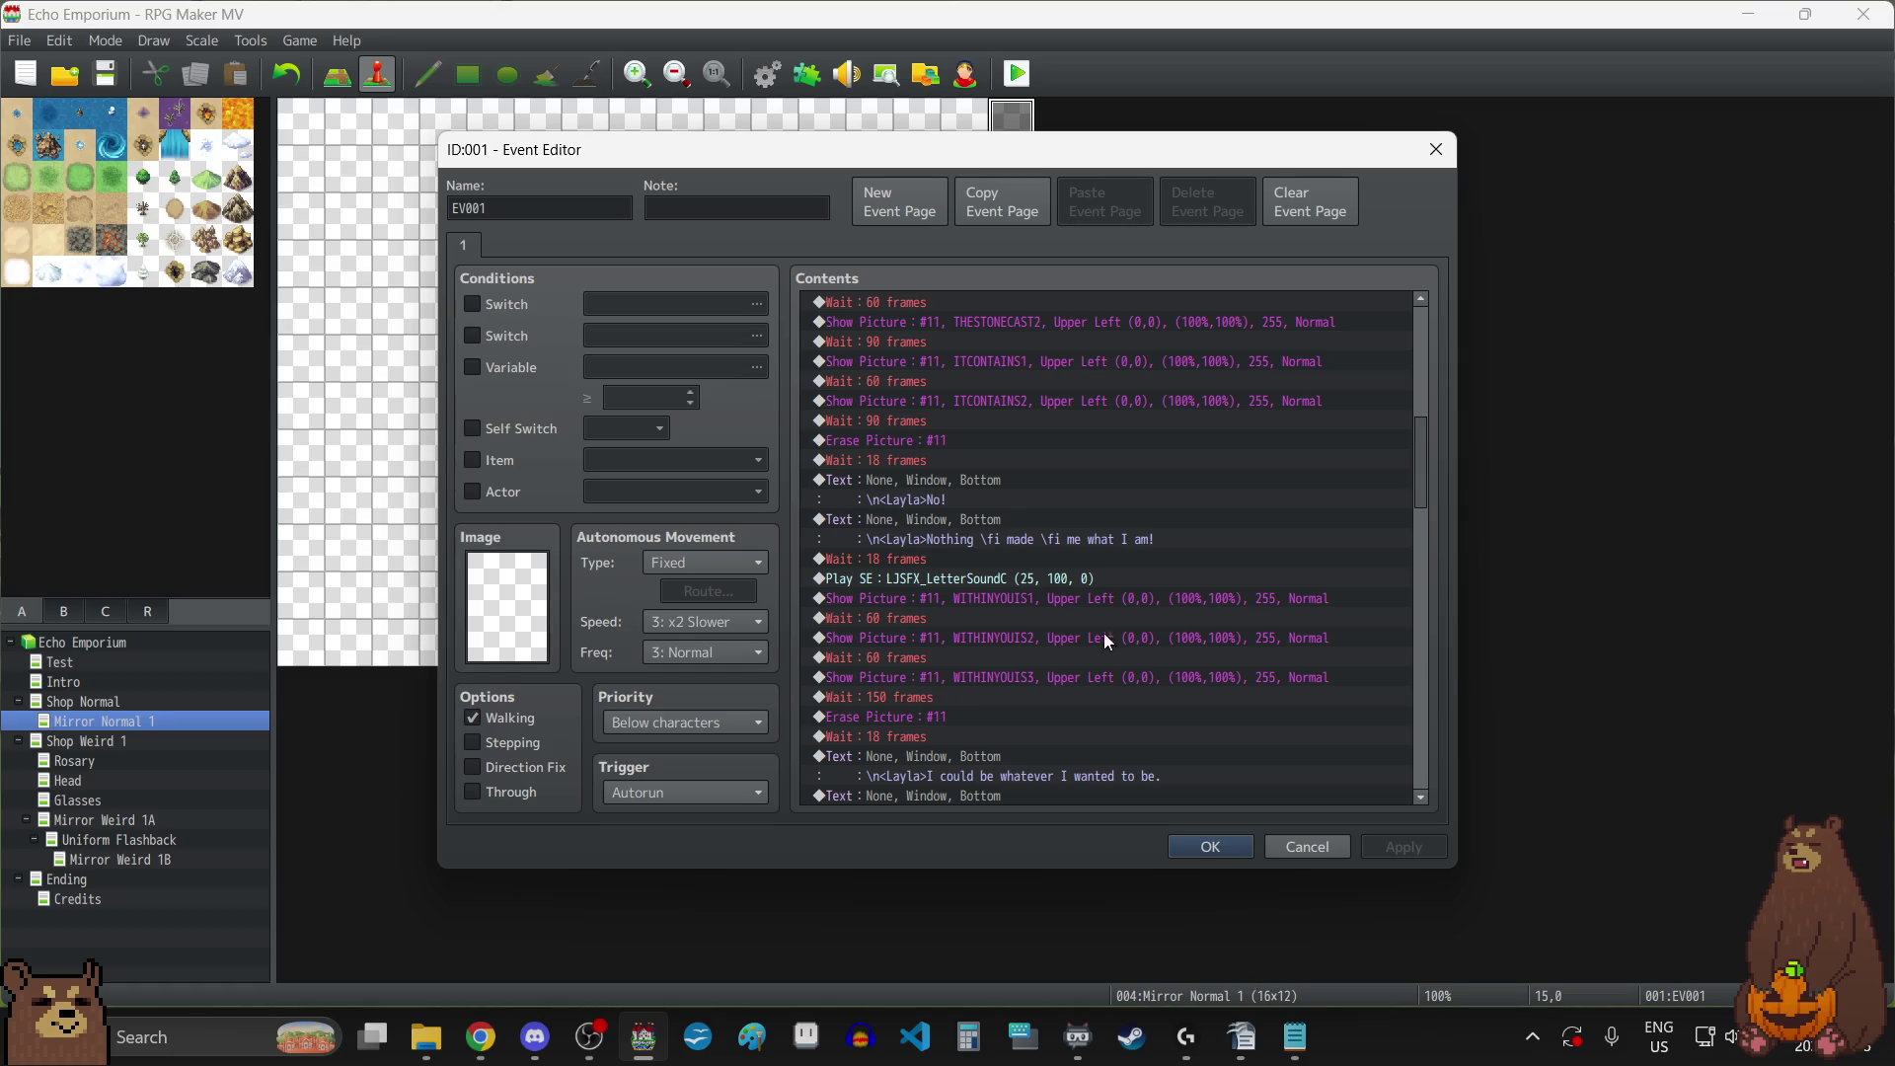
# Change the first five 24-frame waits, starting after ICOULDBEPRETTY, to 30 frames.
pyautogui.scroll(-3, 1178, 608)
pyautogui.scroll(-3, 1179, 608)
pyautogui.scroll(-4, 1178, 608)
pyautogui.scroll(-2, 1178, 608)
pyautogui.scroll(4, 1179, 608)
pyautogui.scroll(2, 1177, 606)
pyautogui.click(955, 498)
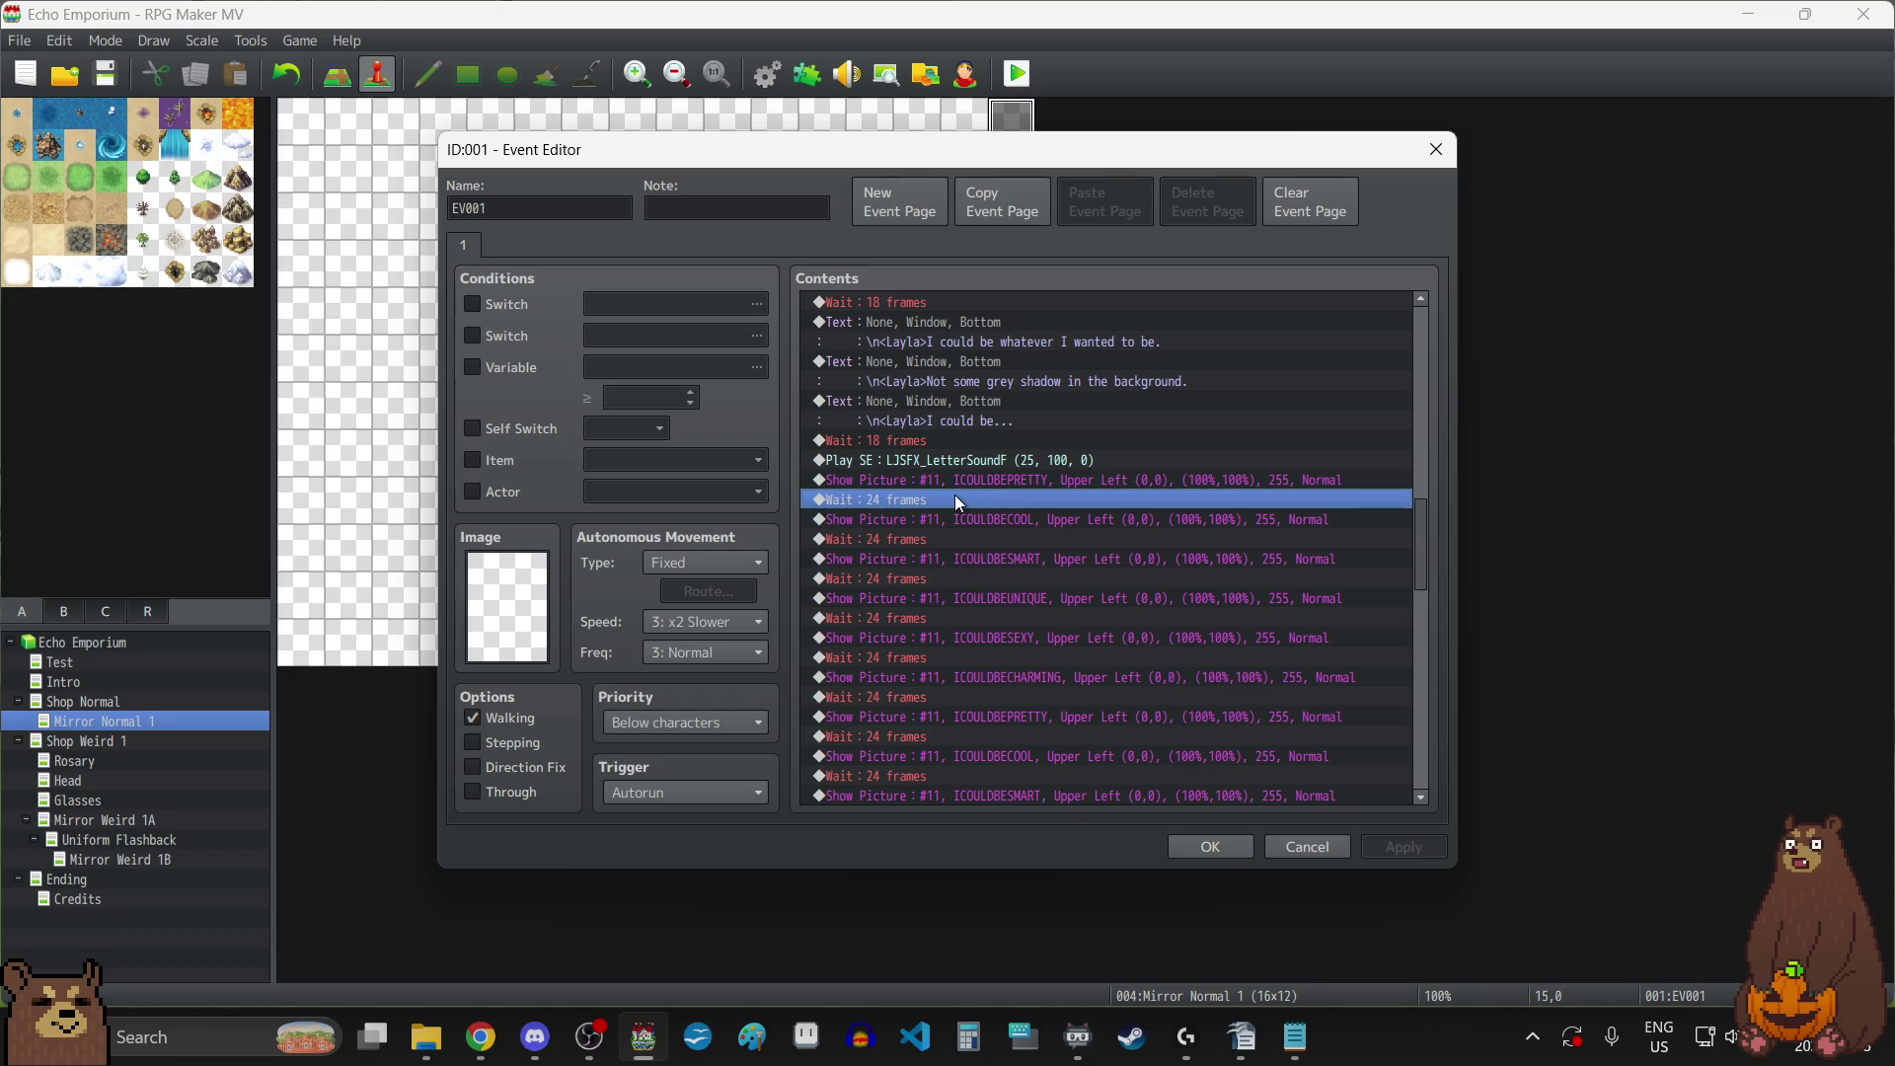
pyautogui.doubleClick(956, 498)
pyautogui.write('30')
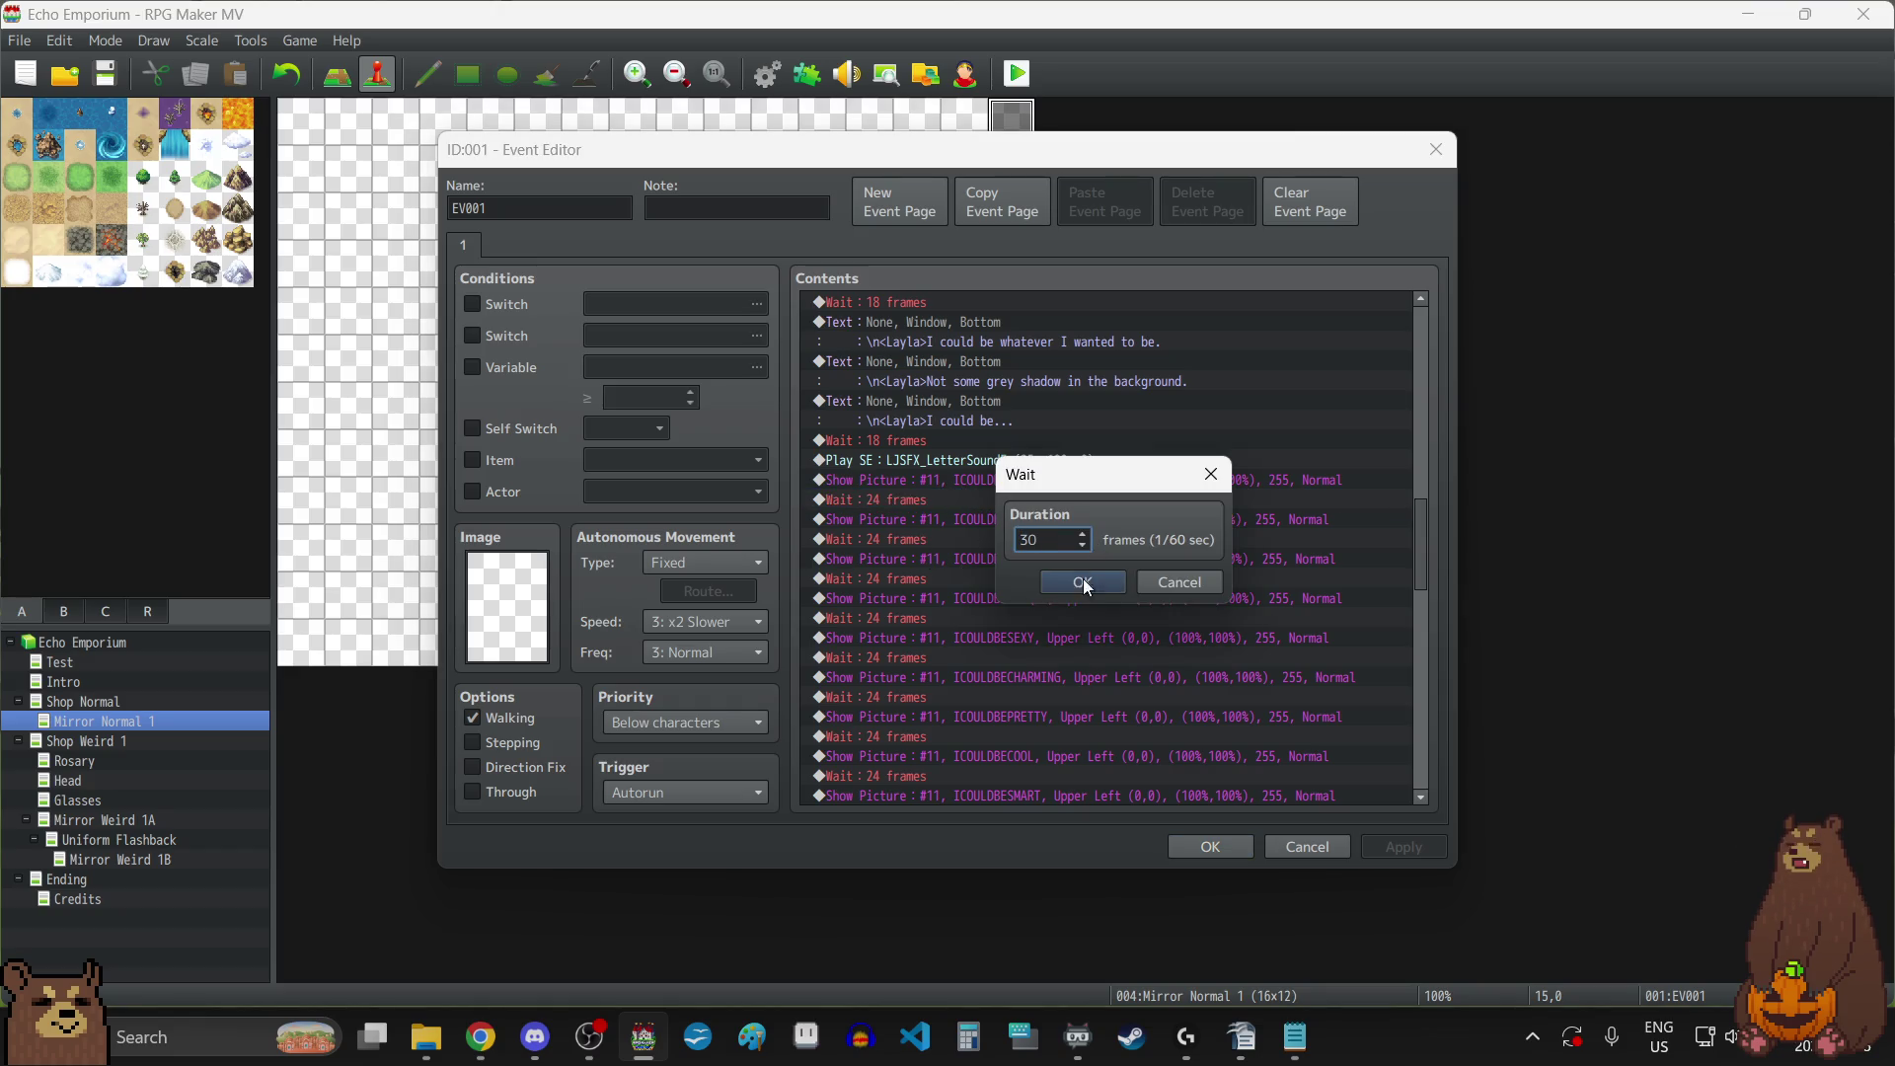
pyautogui.click(1082, 581)
pyautogui.doubleClick(920, 535)
pyautogui.write('30')
pyautogui.click(1080, 582)
pyautogui.doubleClick(924, 576)
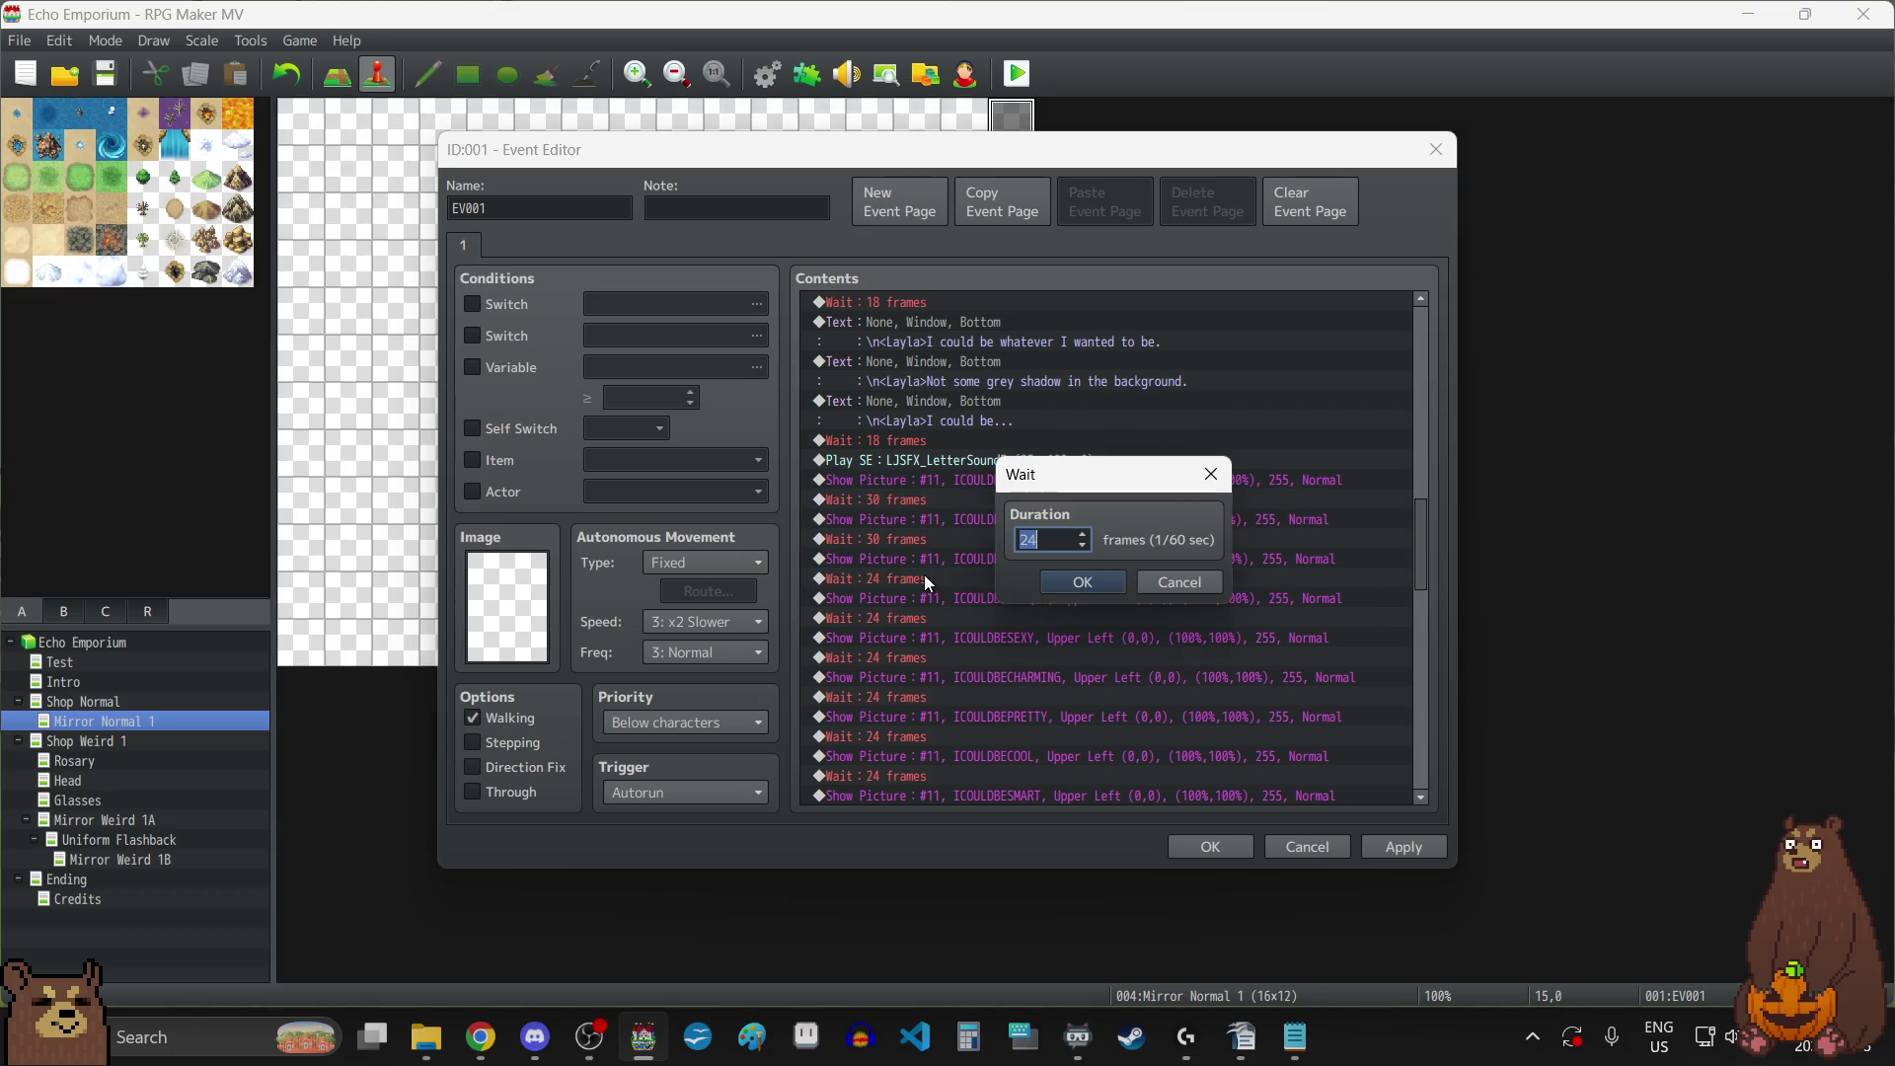
pyautogui.write('30')
pyautogui.click(1083, 583)
pyautogui.doubleClick(914, 616)
pyautogui.write('30')
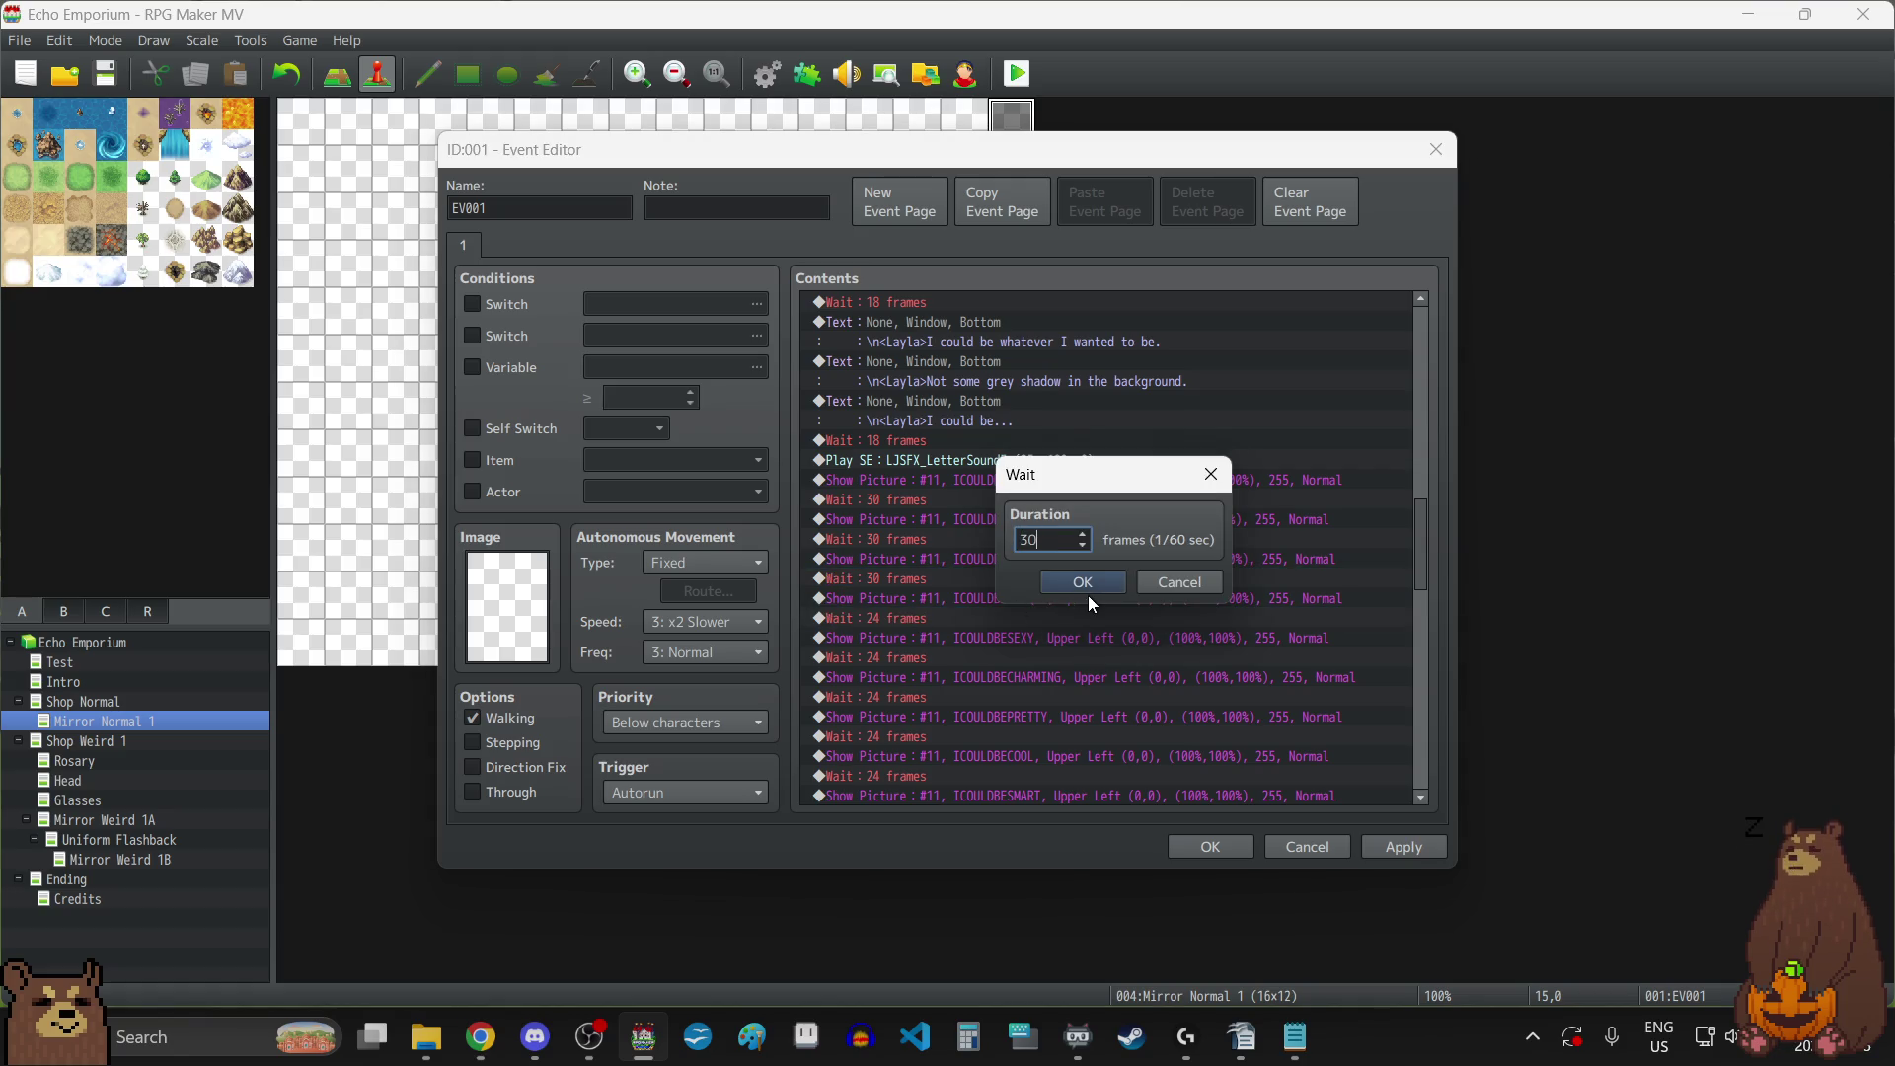
pyautogui.click(1085, 585)
pyautogui.doubleClick(920, 656)
pyautogui.write('30')
pyautogui.click(1090, 583)
# Change the next six 24-frame waits further down the cutscene to 30 frames.
pyautogui.scroll(-3, 937, 631)
pyautogui.scroll(-2, 928, 553)
pyautogui.doubleClick(952, 456)
pyautogui.write('30')
pyautogui.click(1082, 585)
pyautogui.doubleClick(903, 501)
pyautogui.write('30')
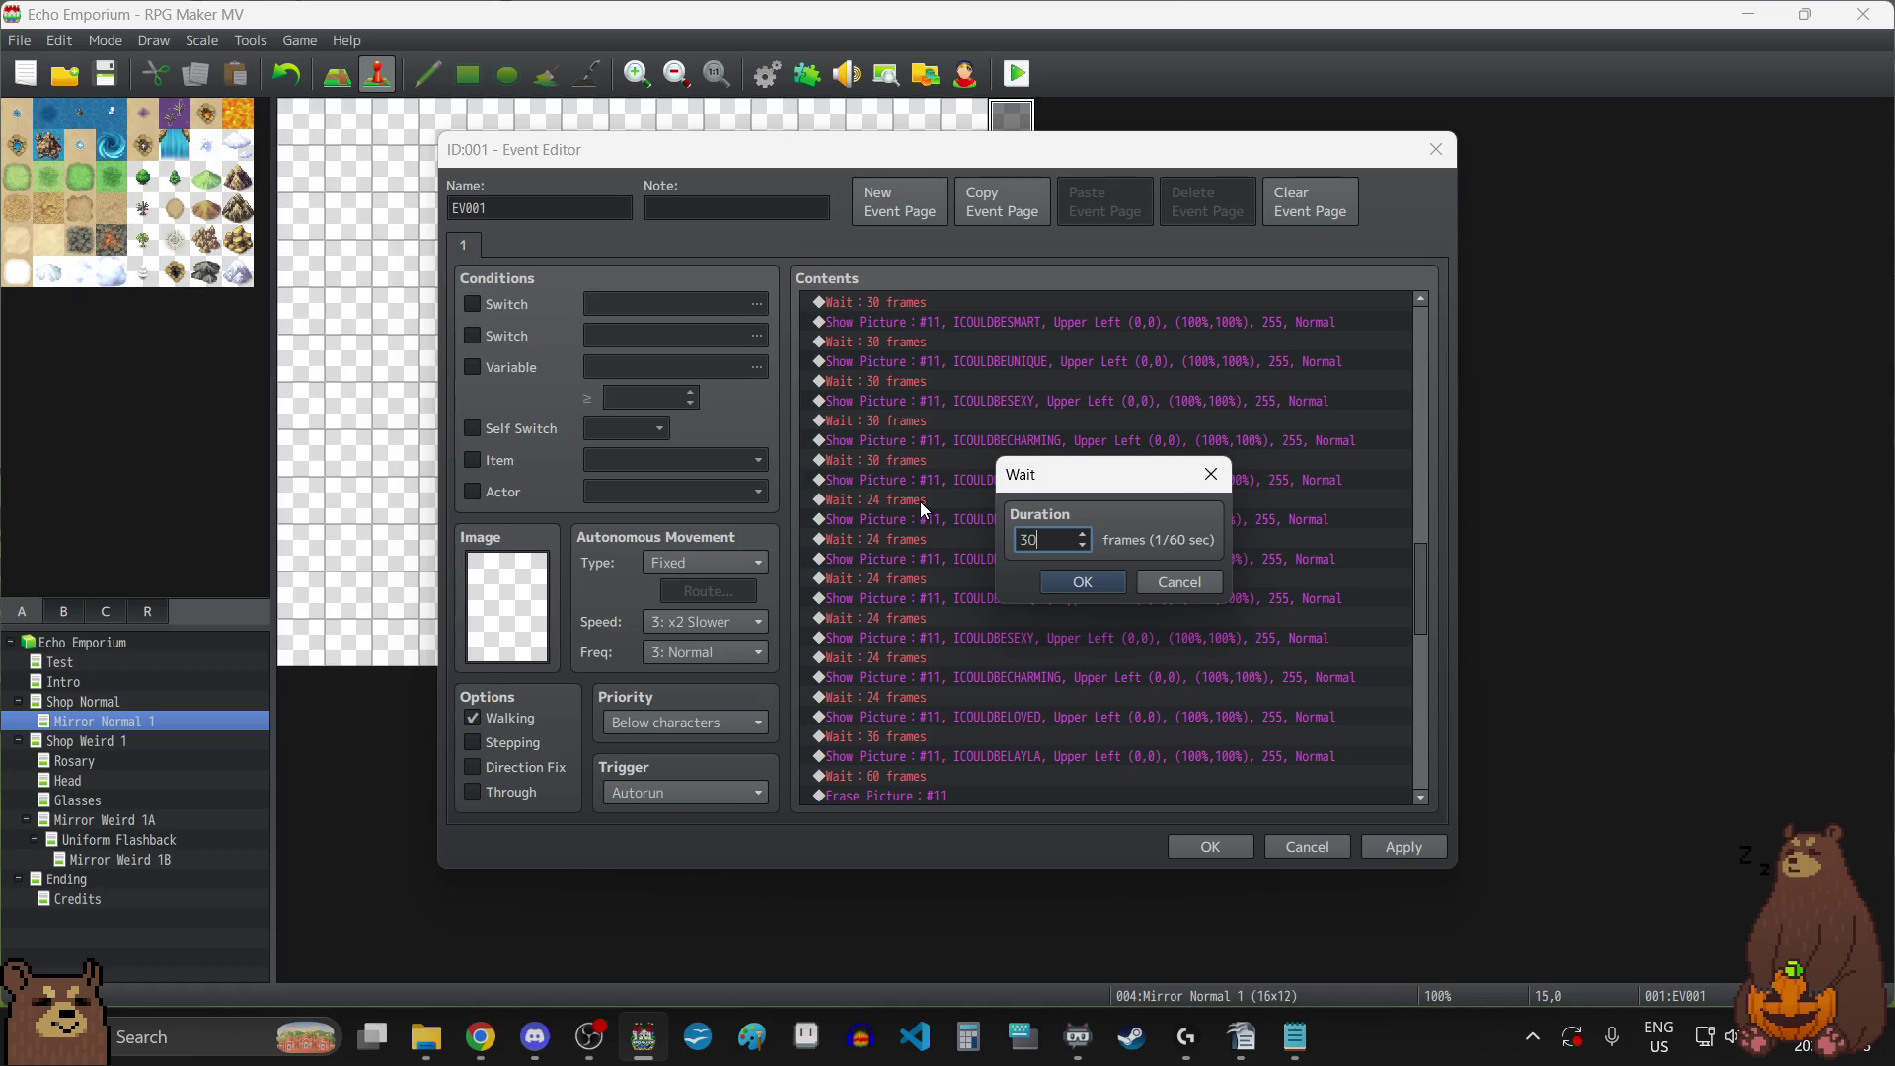
pyautogui.click(1070, 577)
pyautogui.doubleClick(910, 537)
pyautogui.write('3')
pyautogui.click(1110, 578)
pyautogui.click(934, 574)
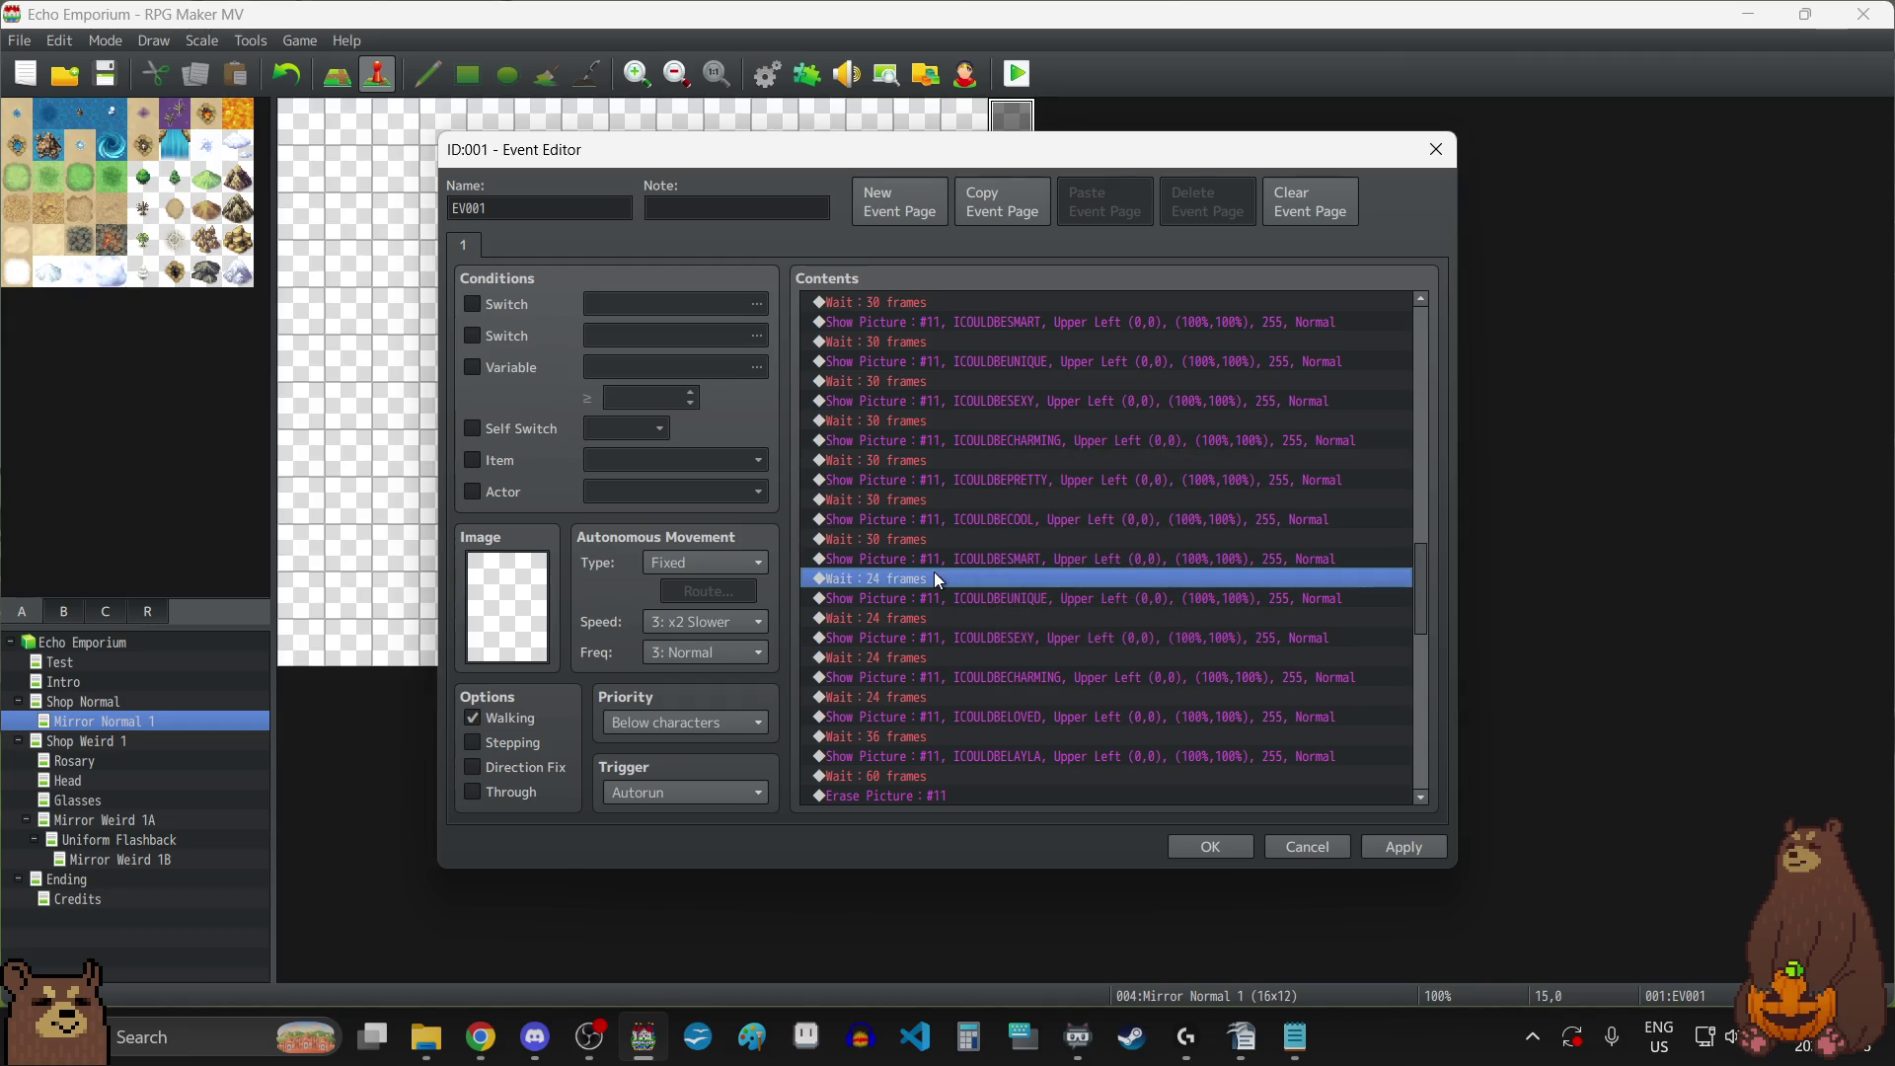
pyautogui.doubleClick(934, 578)
pyautogui.write('30')
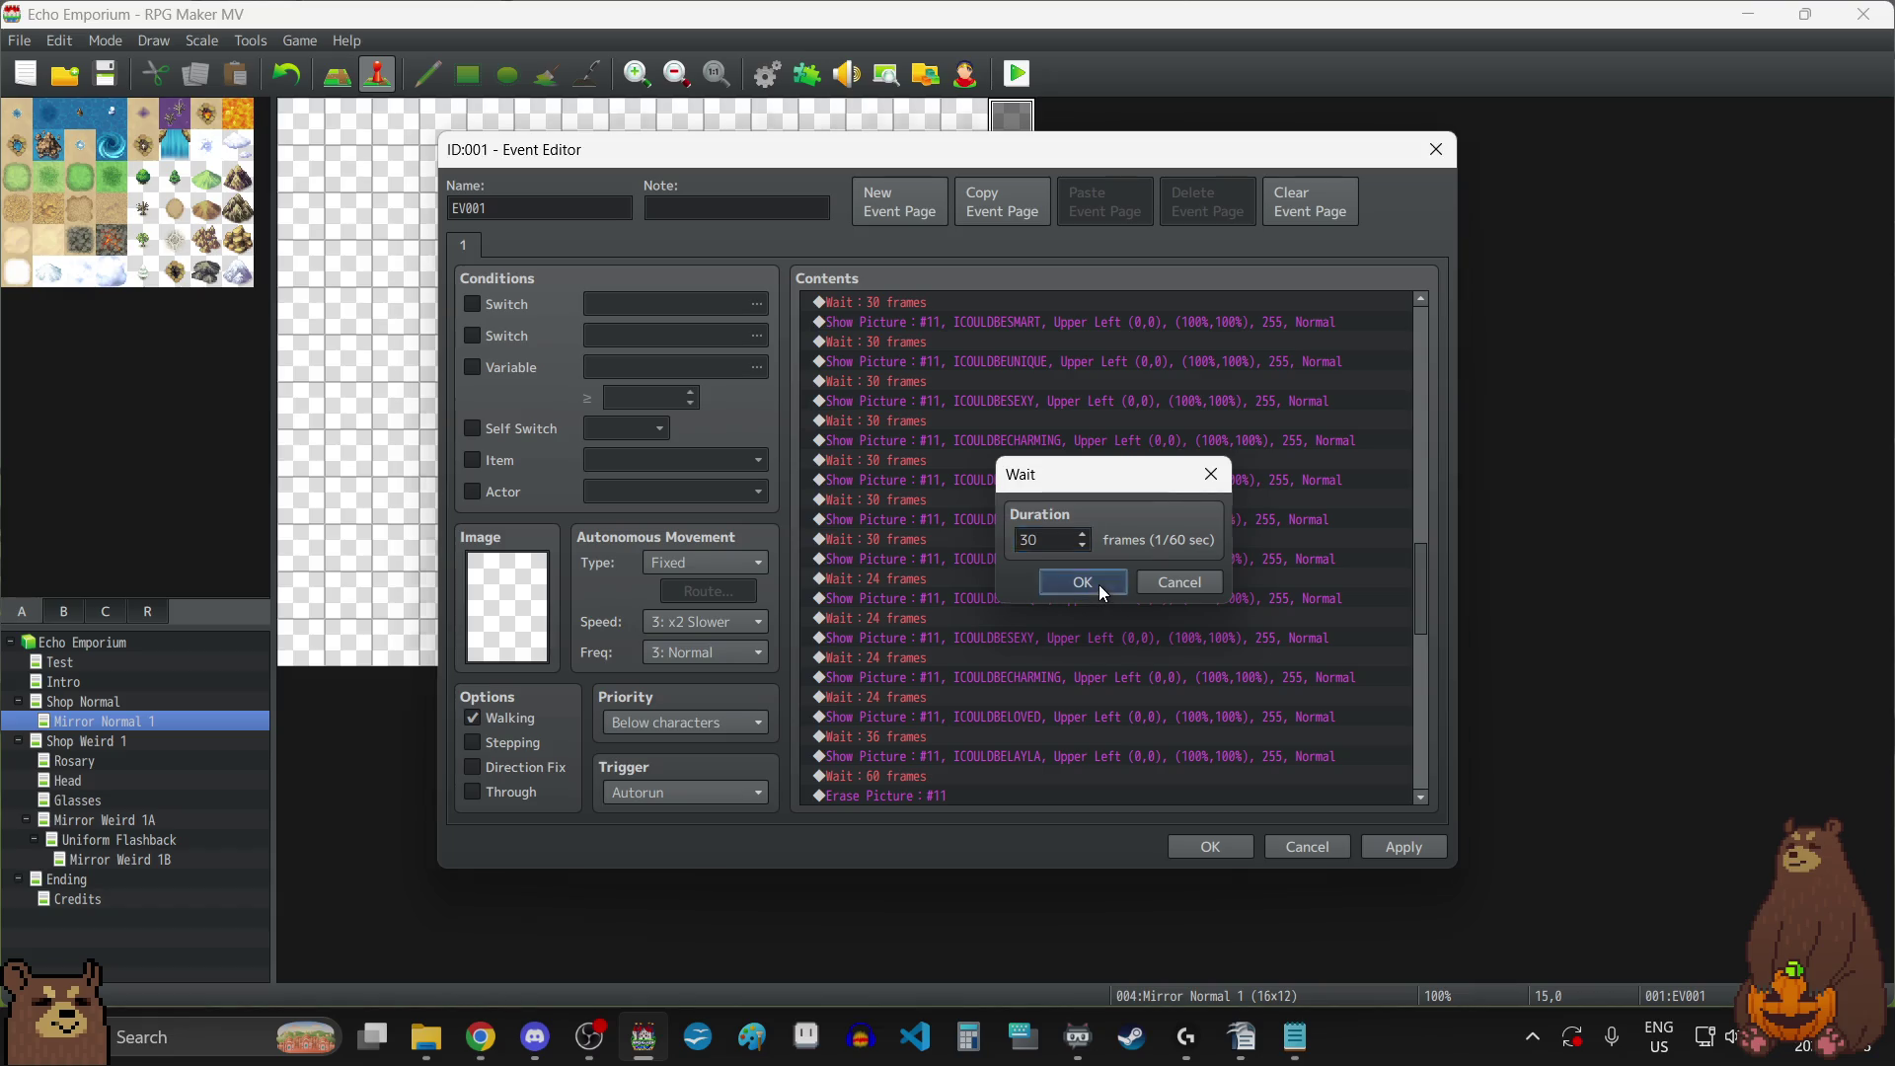
pyautogui.click(1082, 582)
pyautogui.click(902, 626)
pyautogui.doubleClick(902, 622)
pyautogui.write('30')
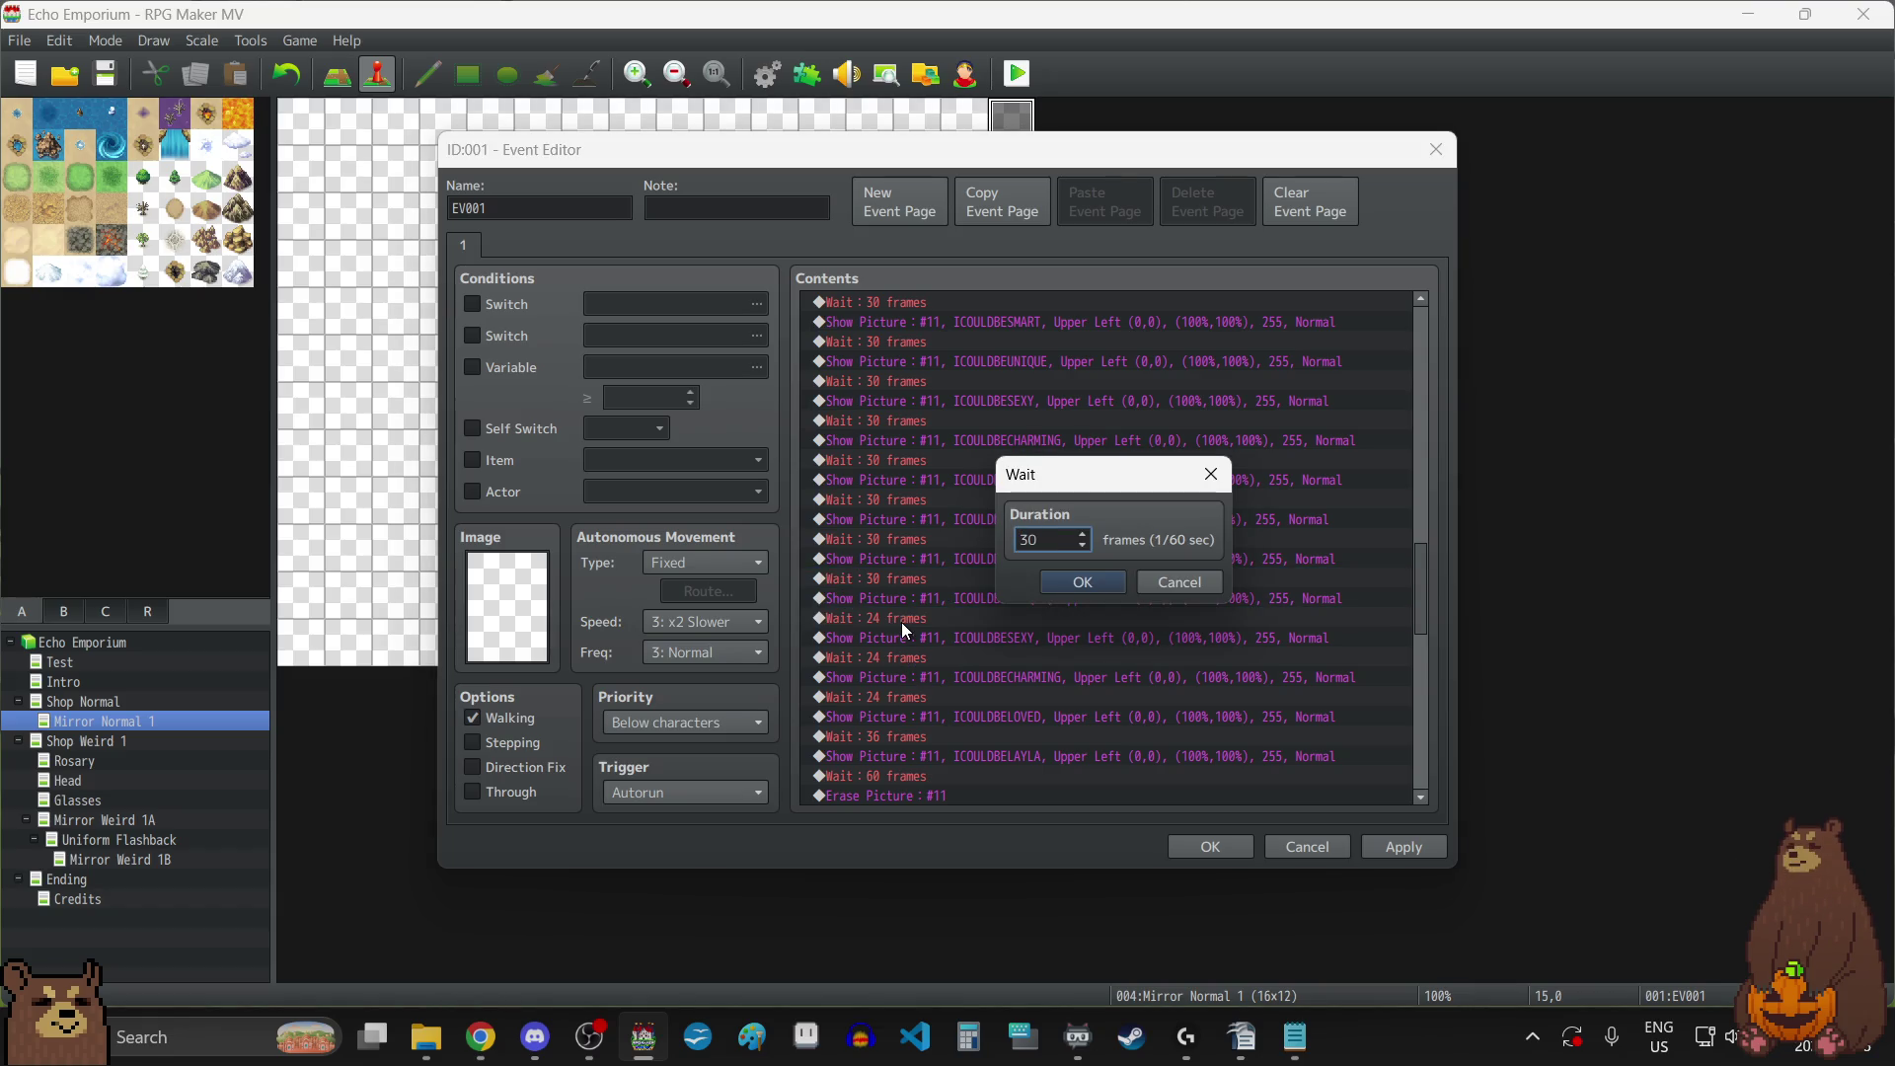
pyautogui.click(1052, 590)
pyautogui.doubleClick(894, 660)
pyautogui.write('30')
pyautogui.click(1085, 586)
# Set the last 24-frame wait to 30 and the 36-frame wait to 60 frames.
pyautogui.scroll(-2, 922, 672)
pyautogui.doubleClick(910, 619)
pyautogui.write('30')
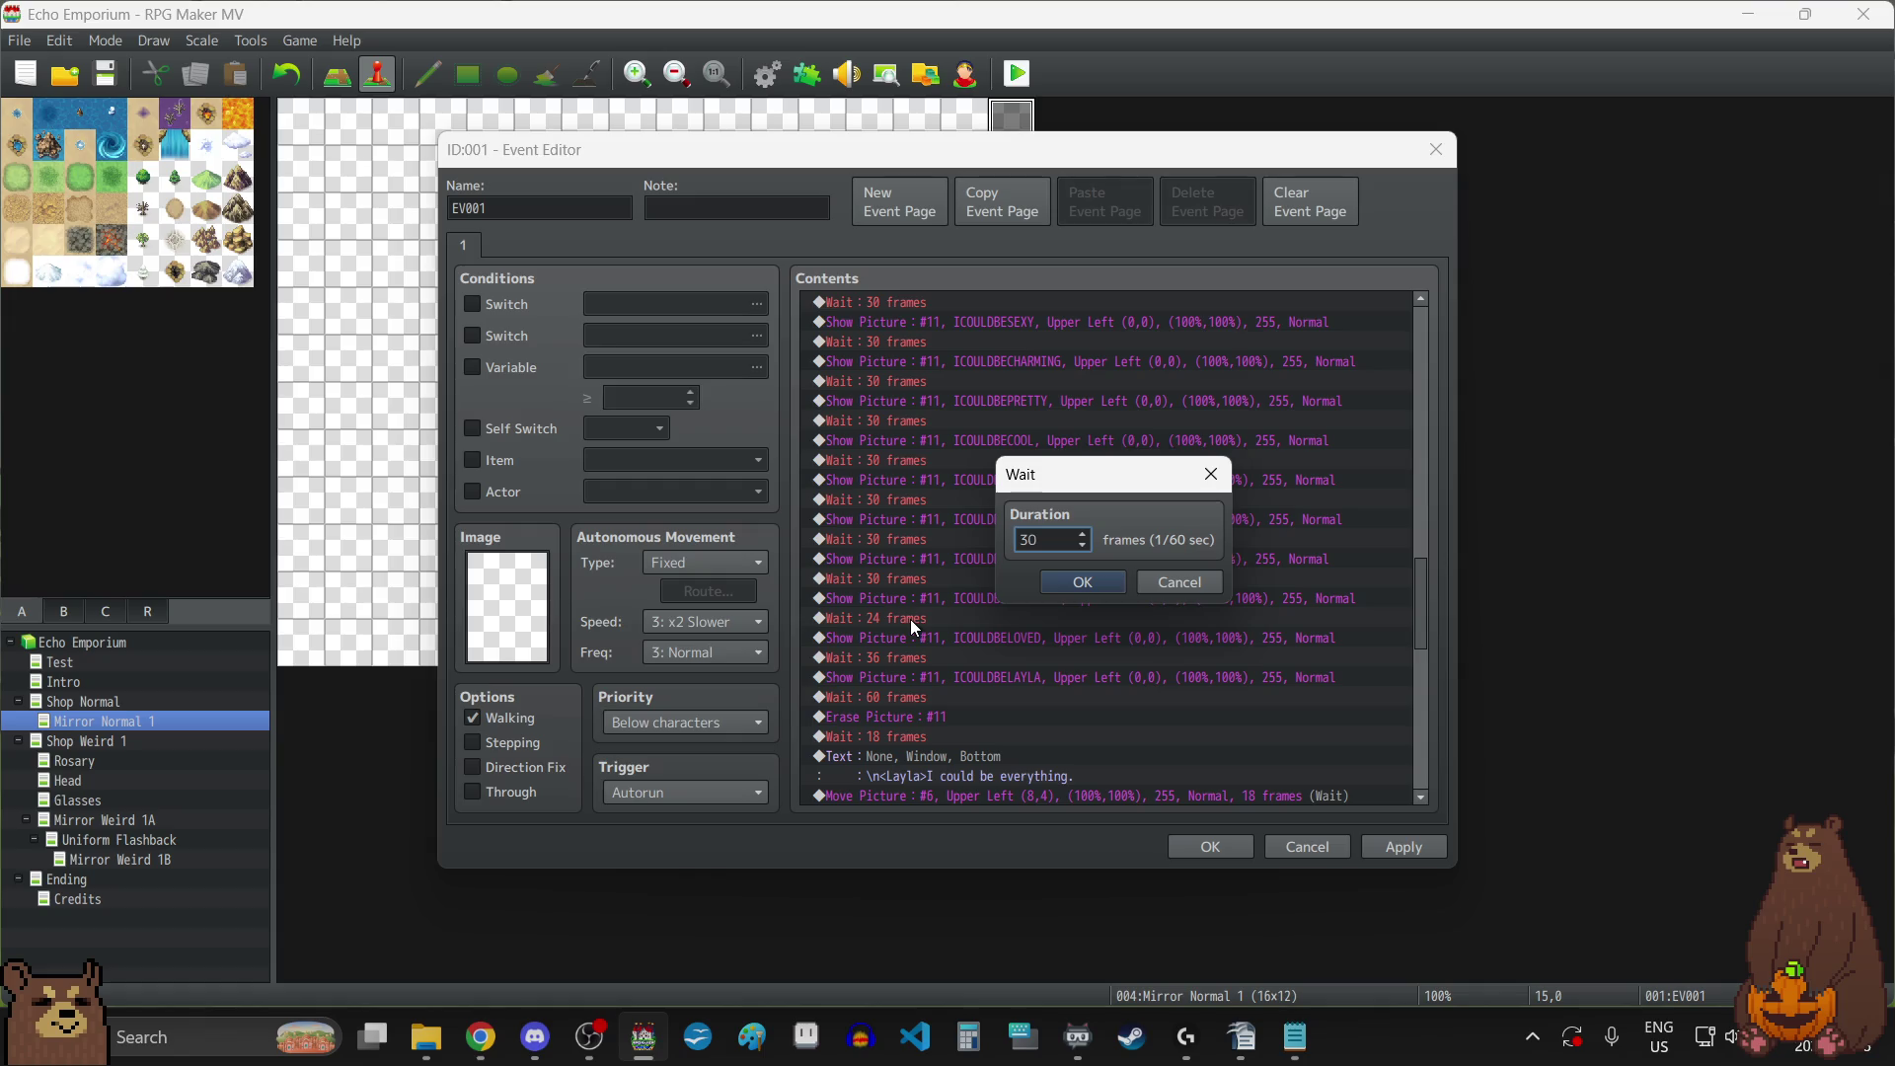
pyautogui.click(1081, 586)
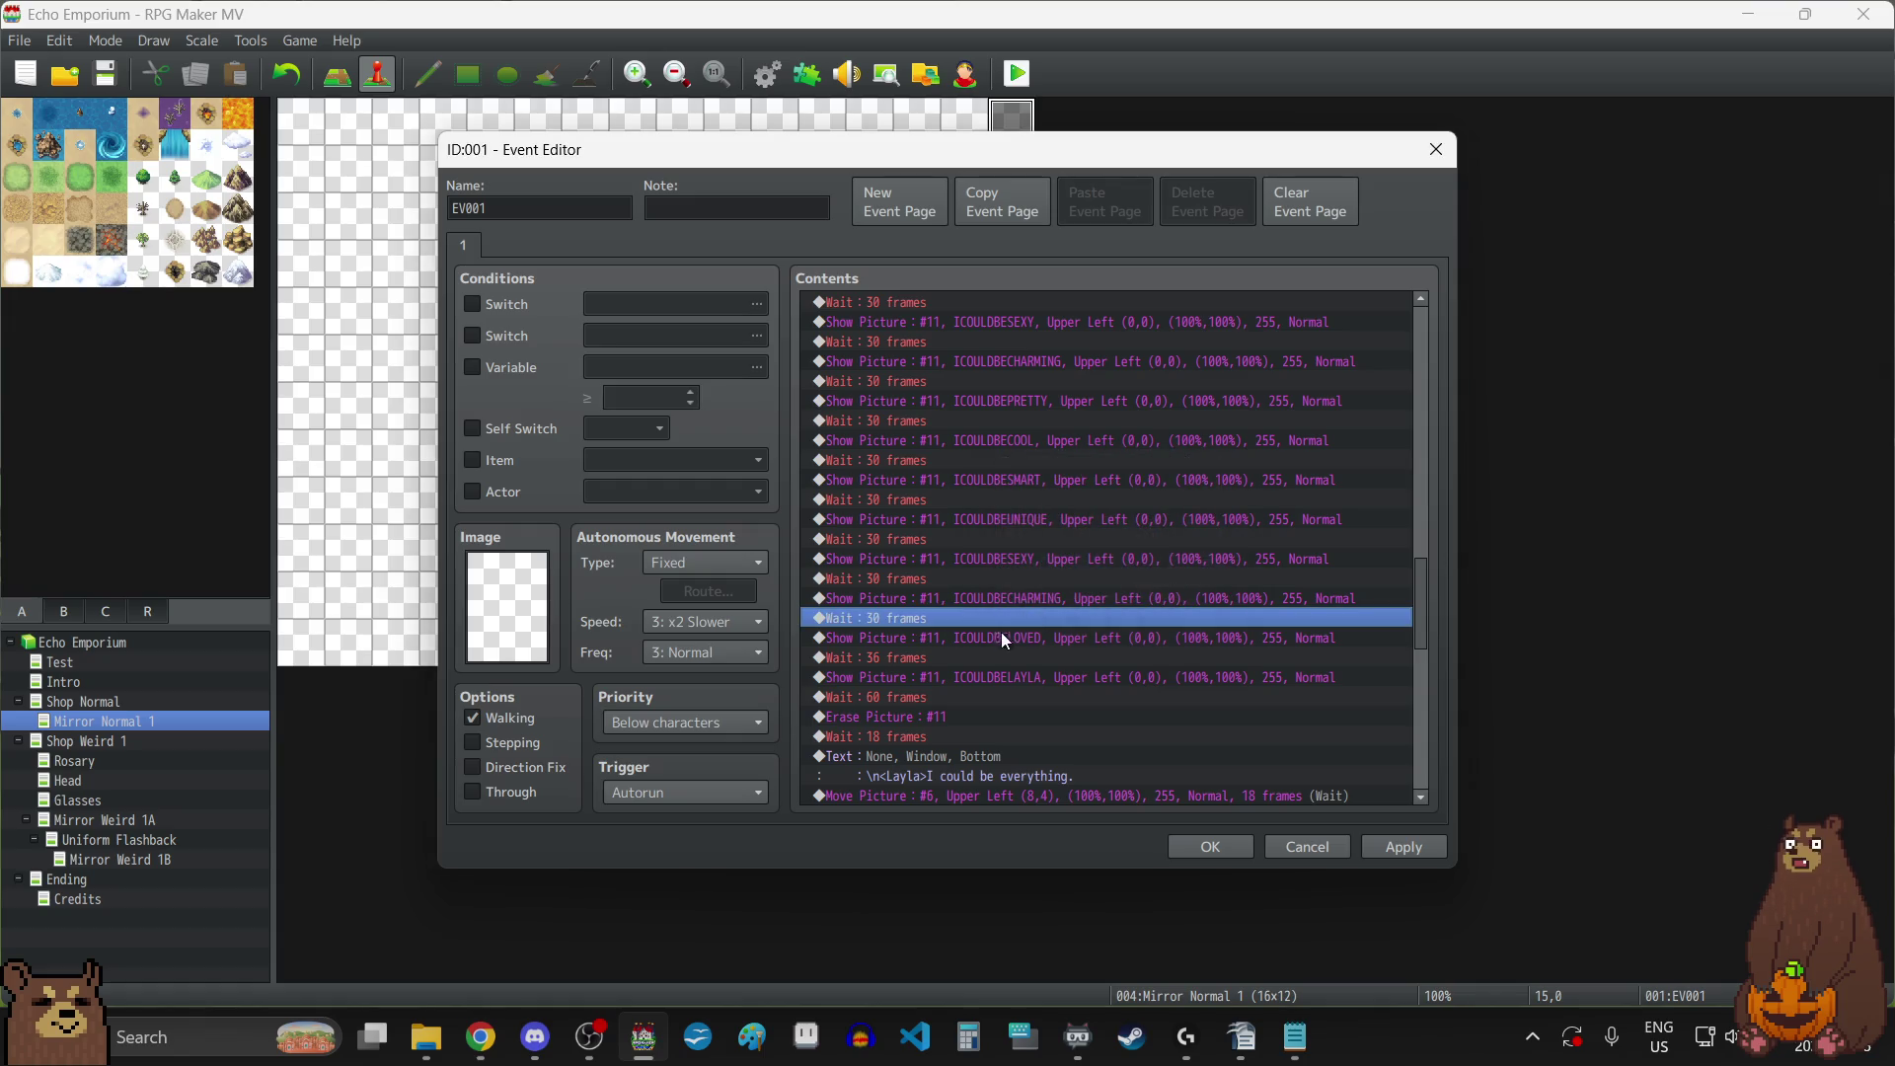
pyautogui.doubleClick(925, 659)
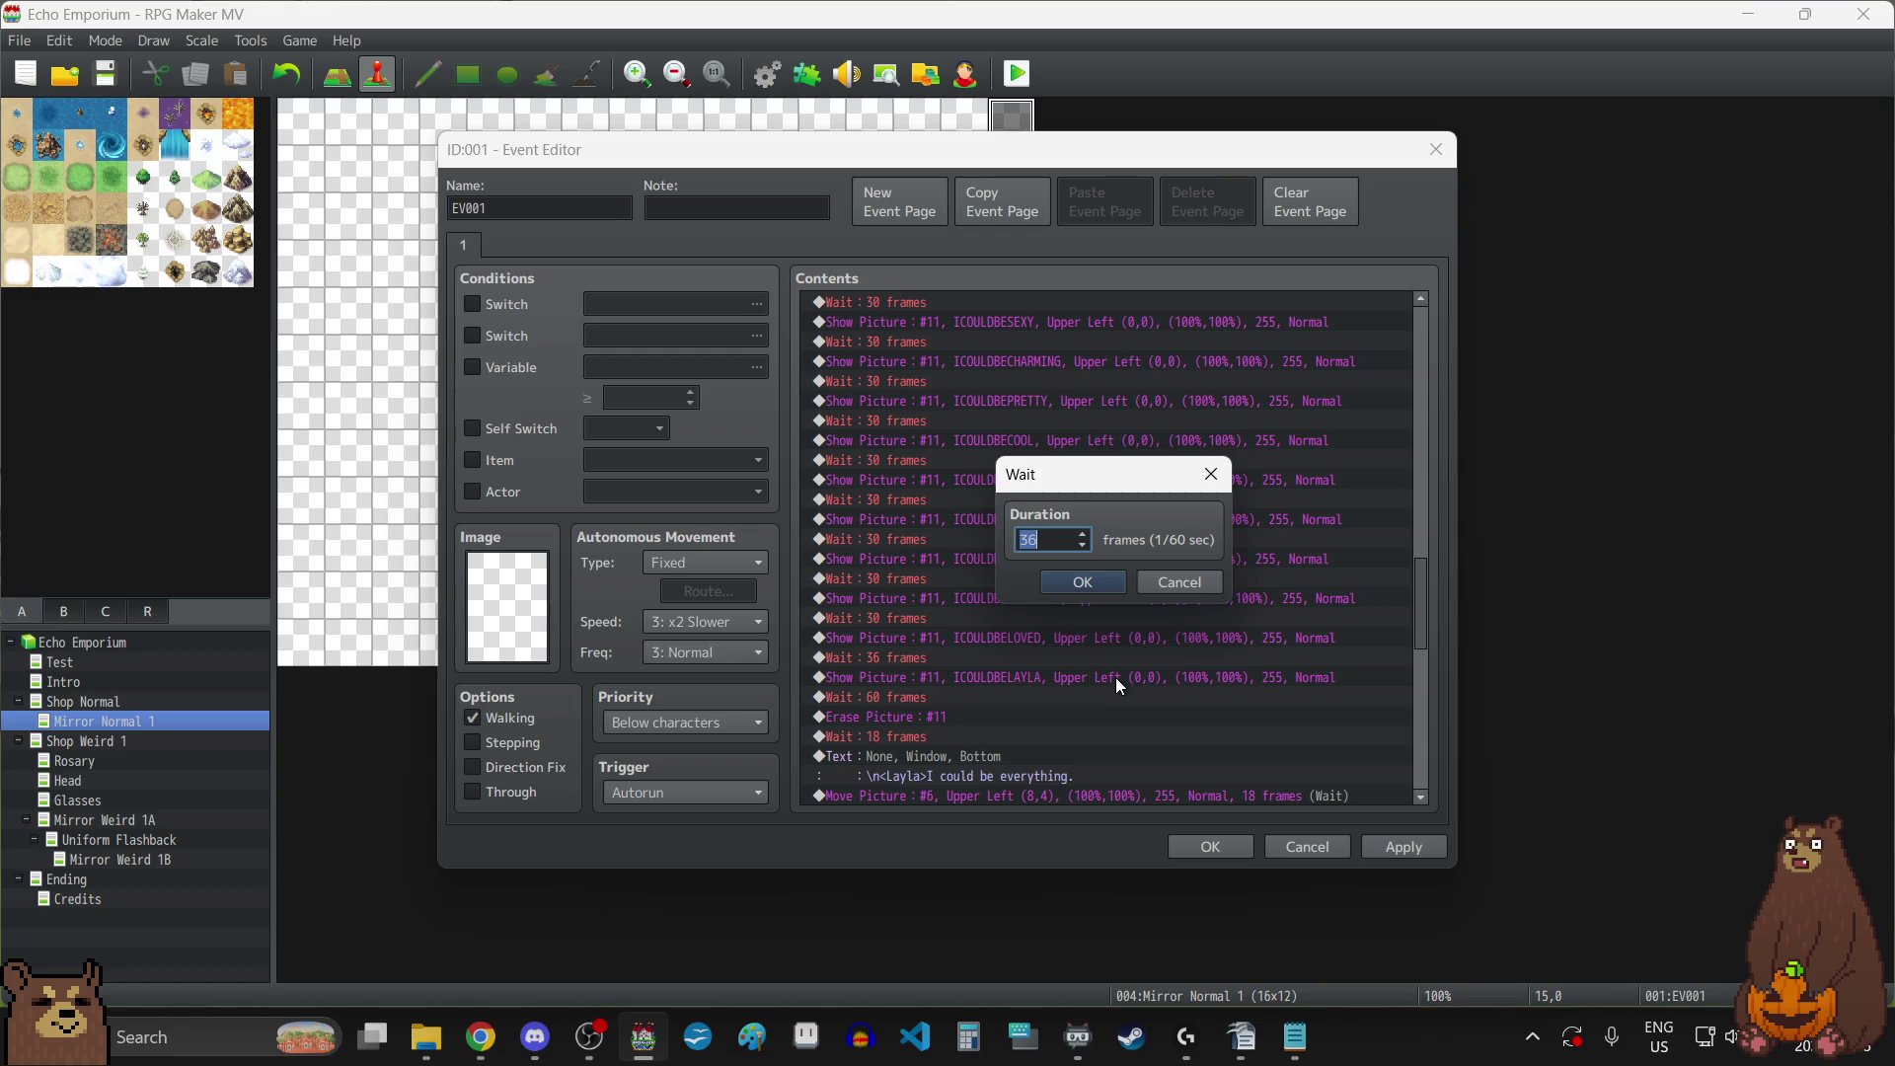
pyautogui.write('60')
pyautogui.click(1088, 586)
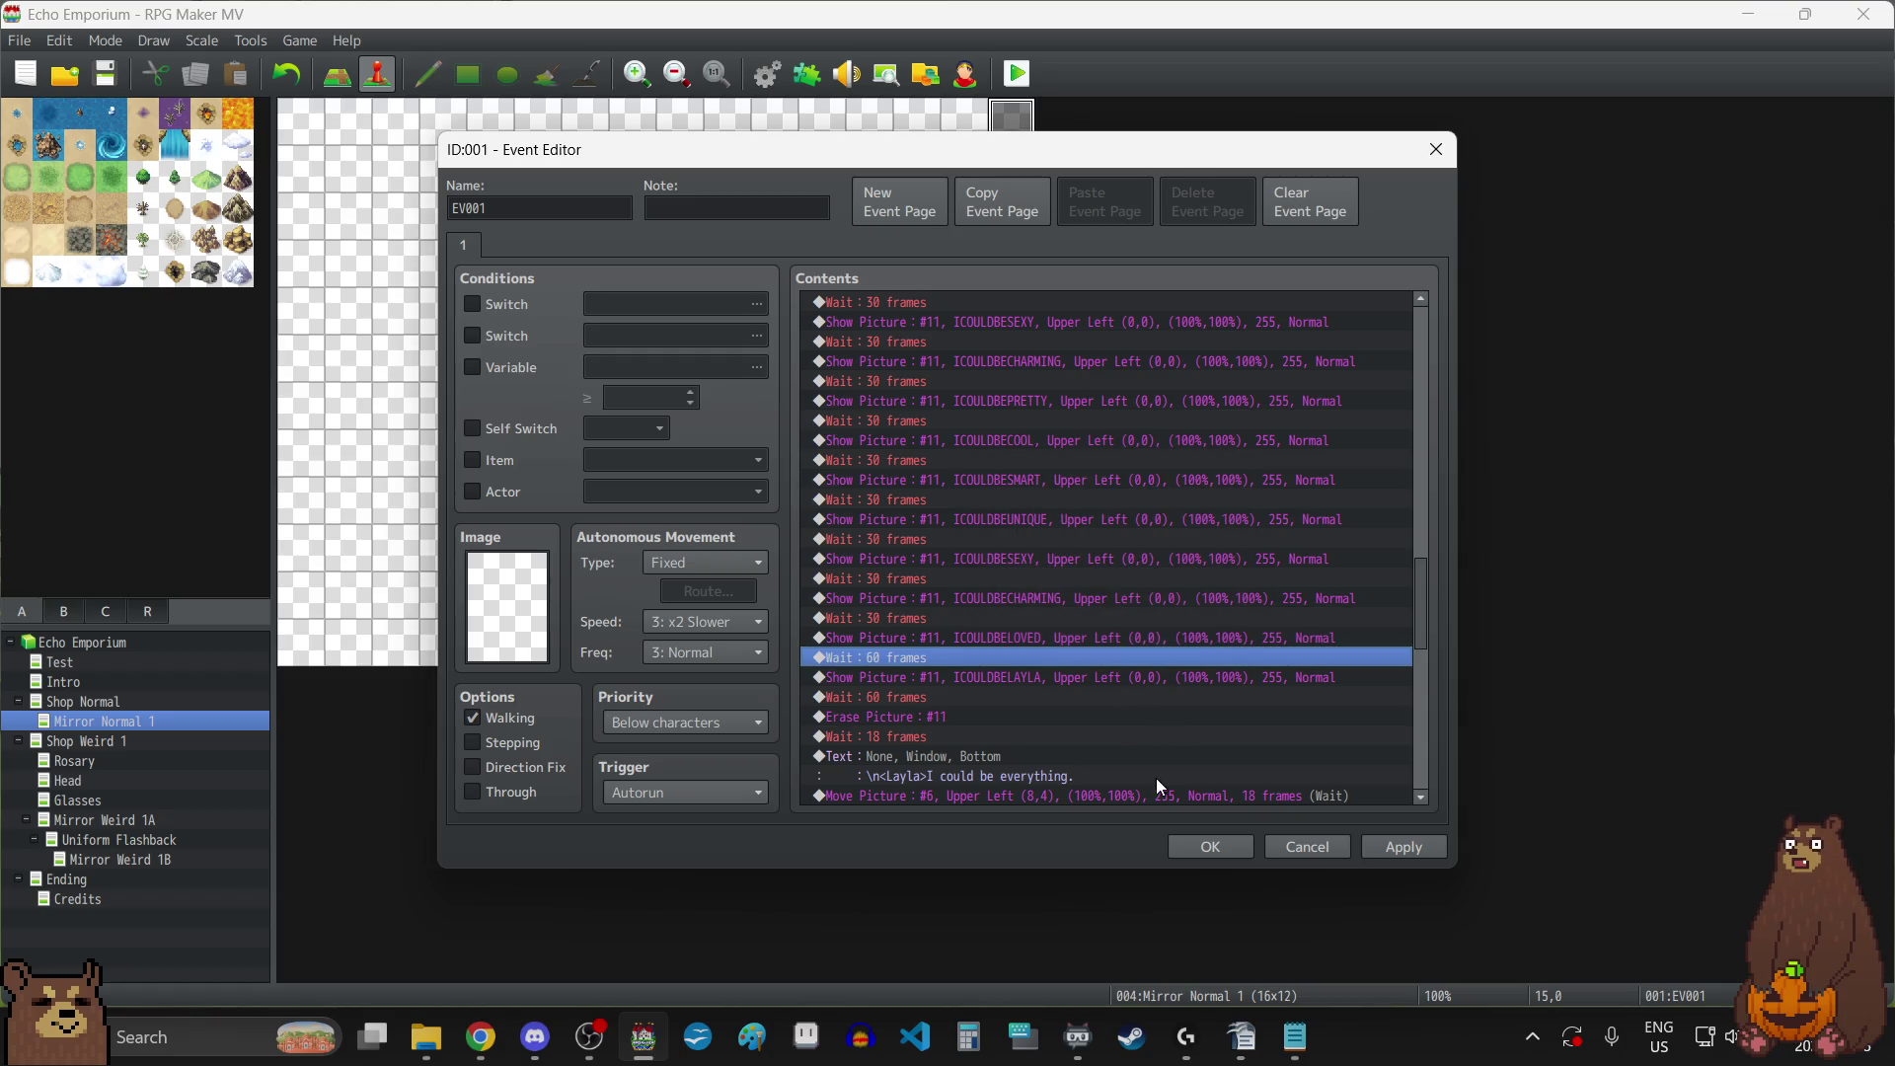
pyautogui.doubleClick(909, 653)
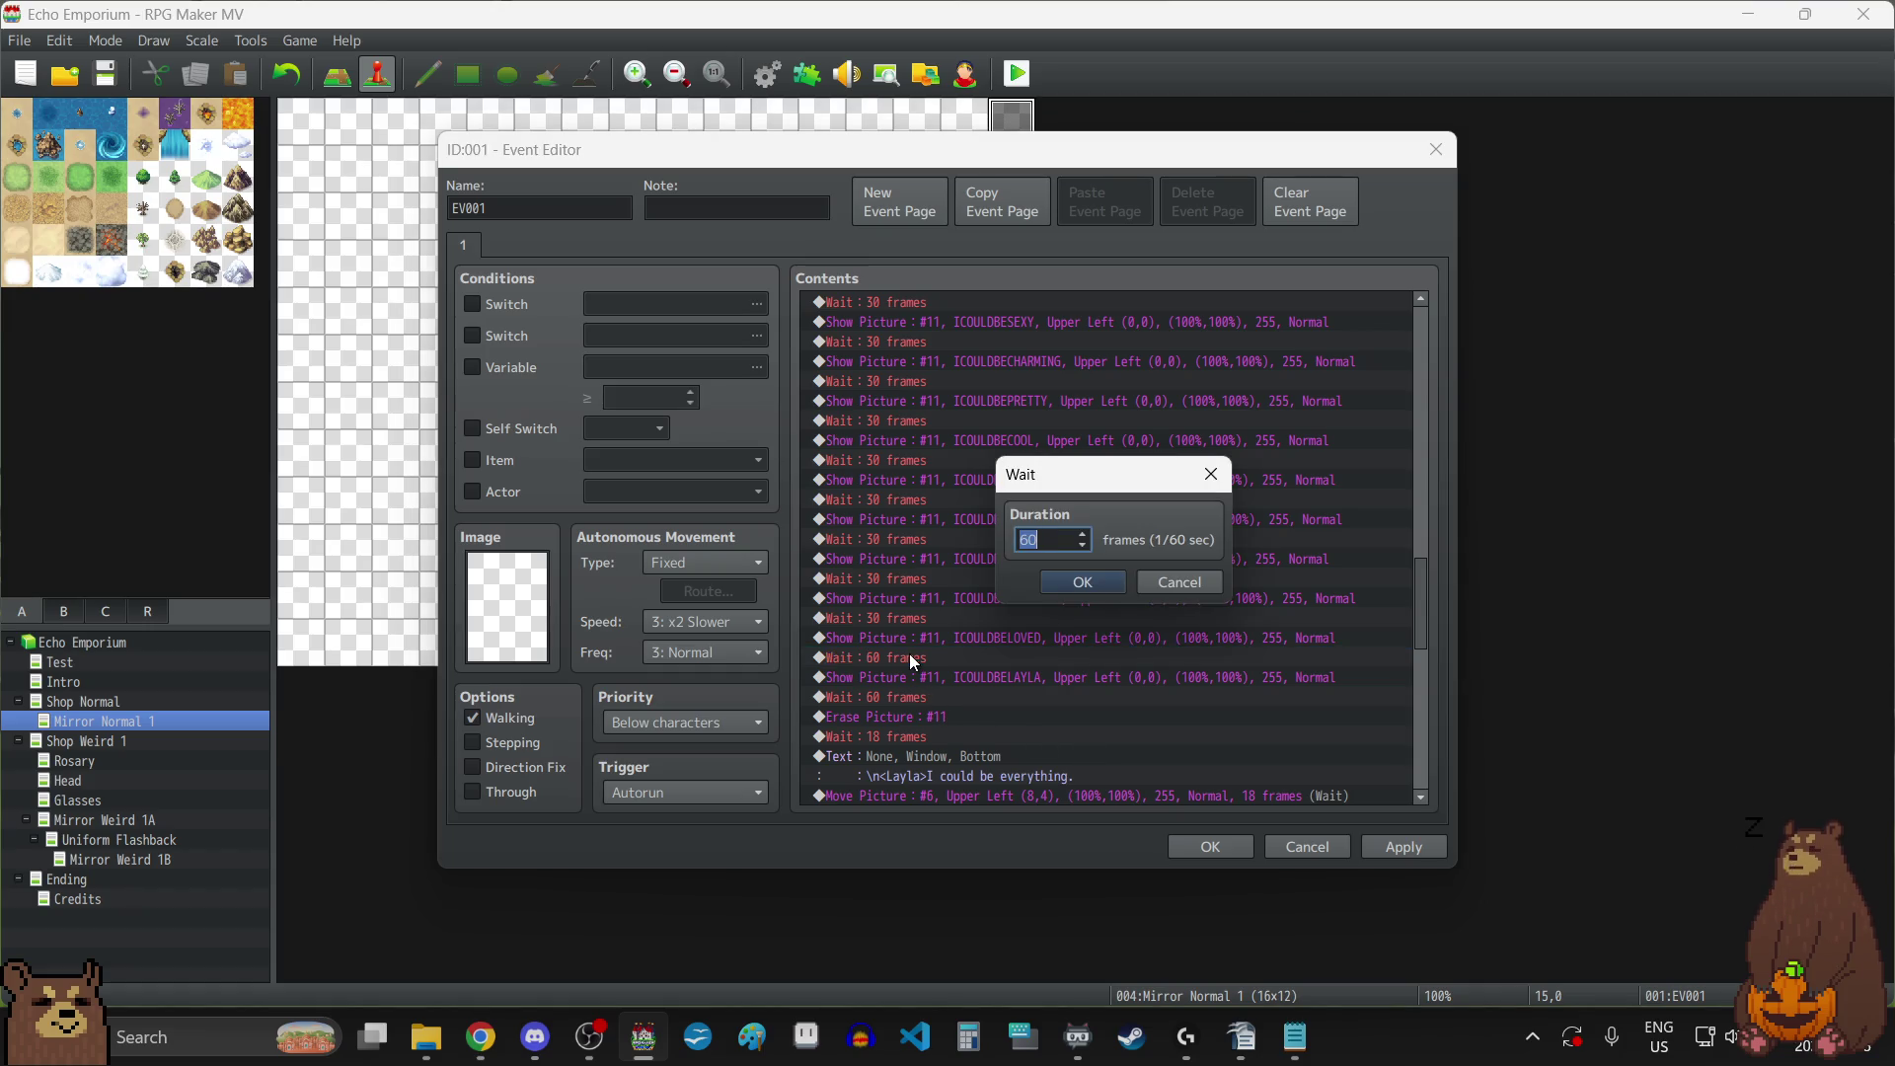
pyautogui.click(1145, 582)
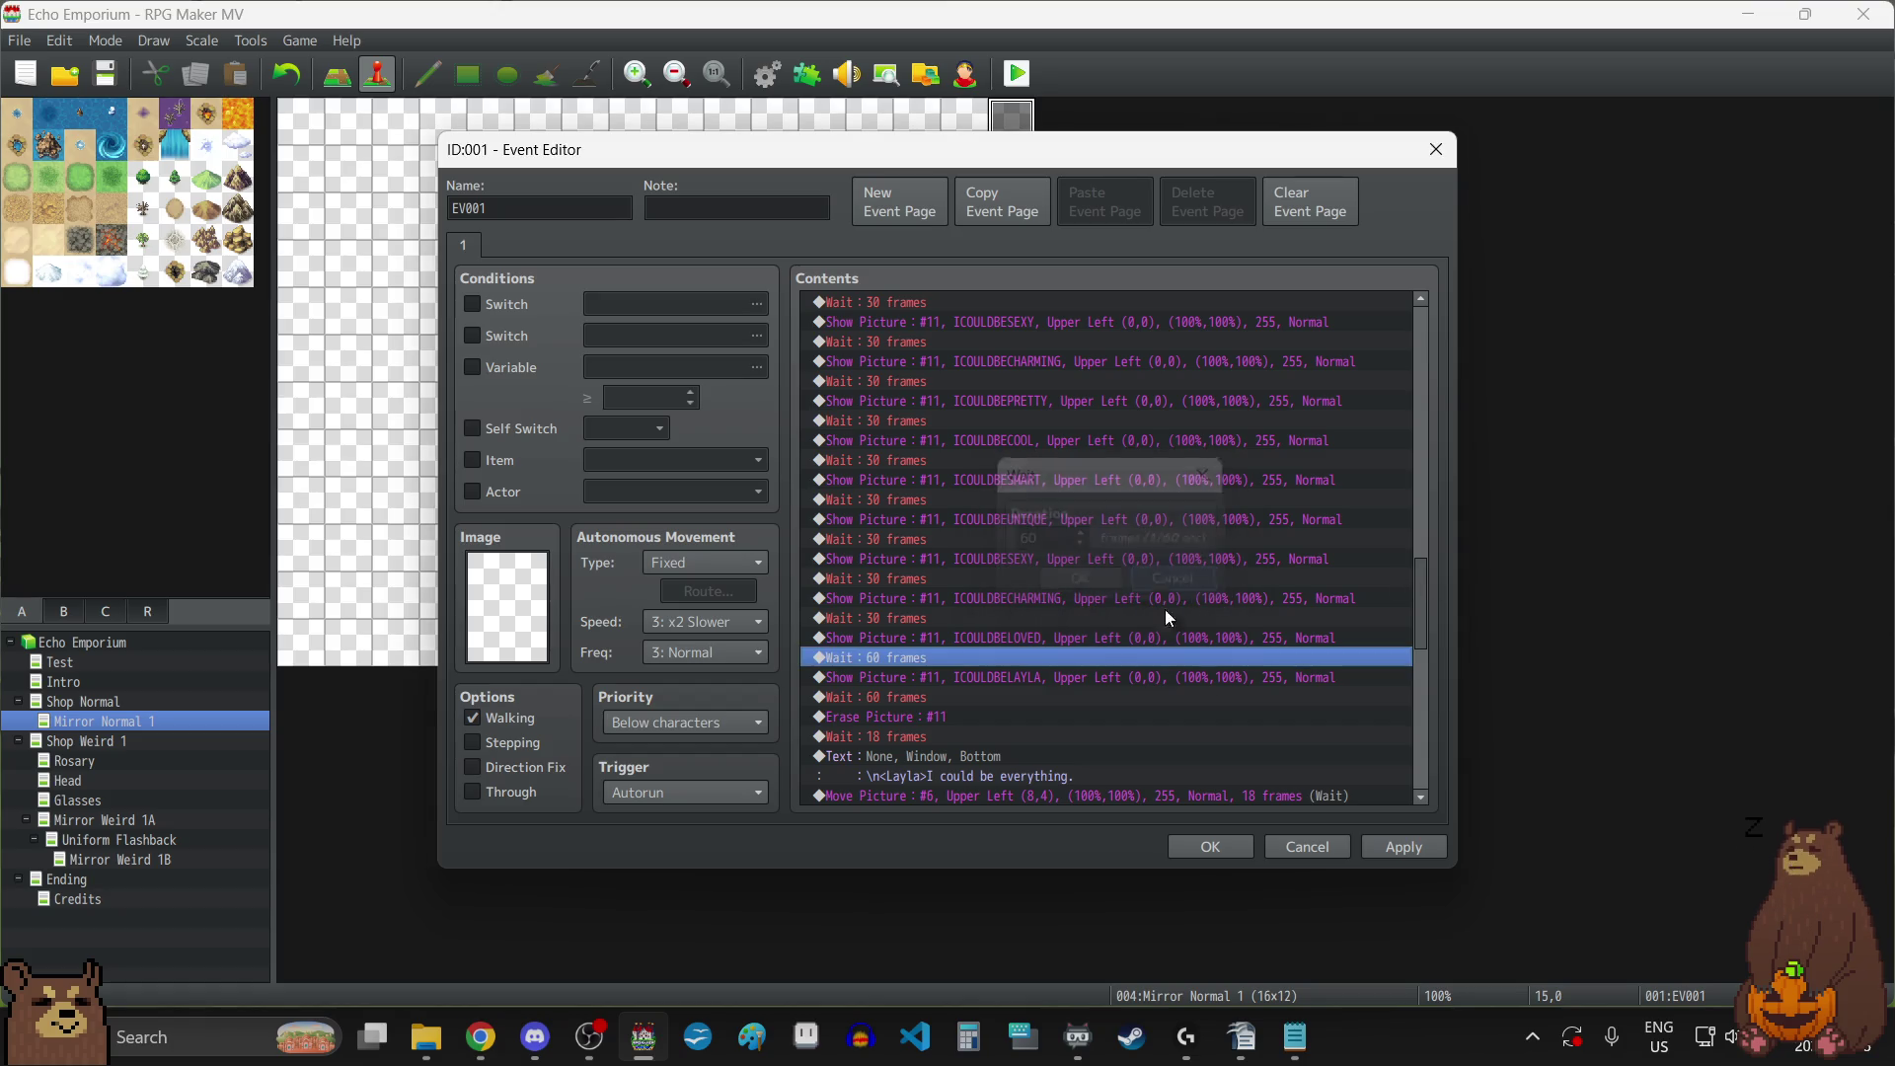
# Apply the timing changes and close the EV001 cutscene event.
pyautogui.click(1402, 846)
pyautogui.scroll(-15, 1078, 629)
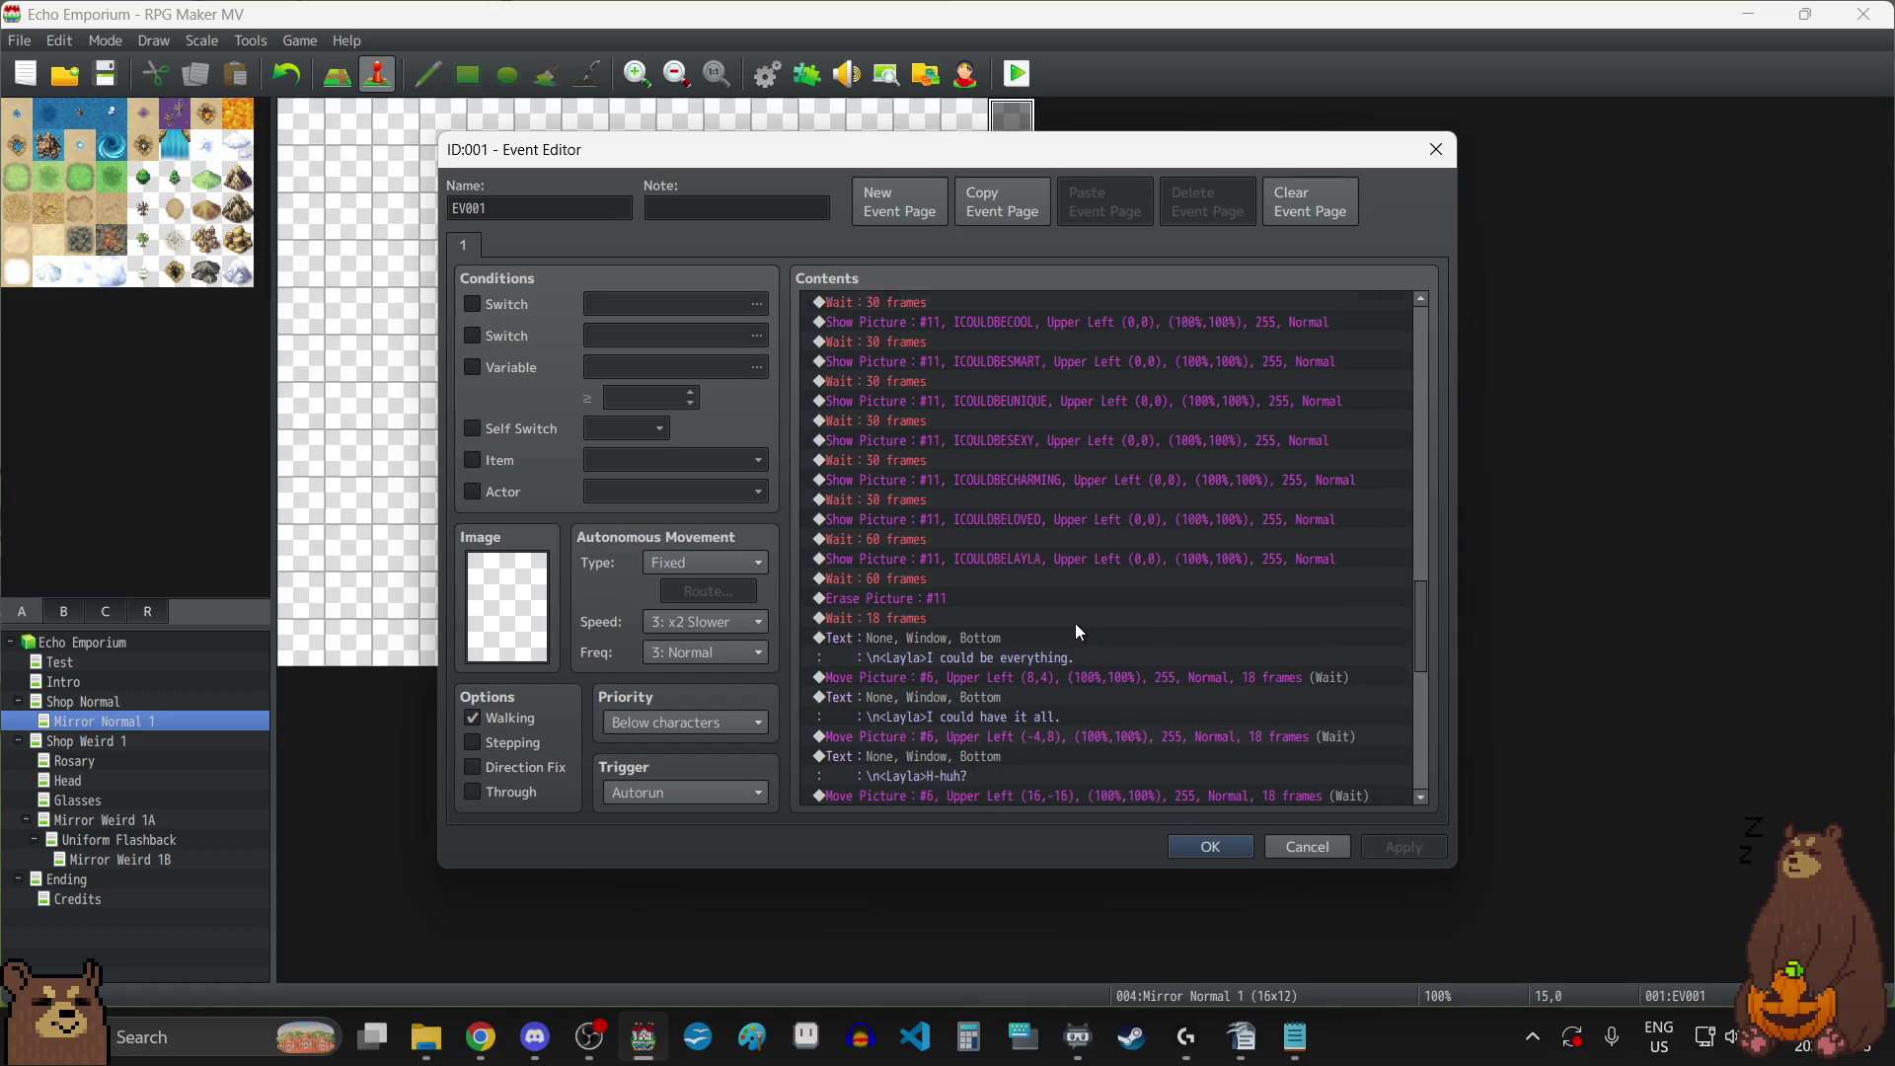
pyautogui.scroll(-4, 1078, 630)
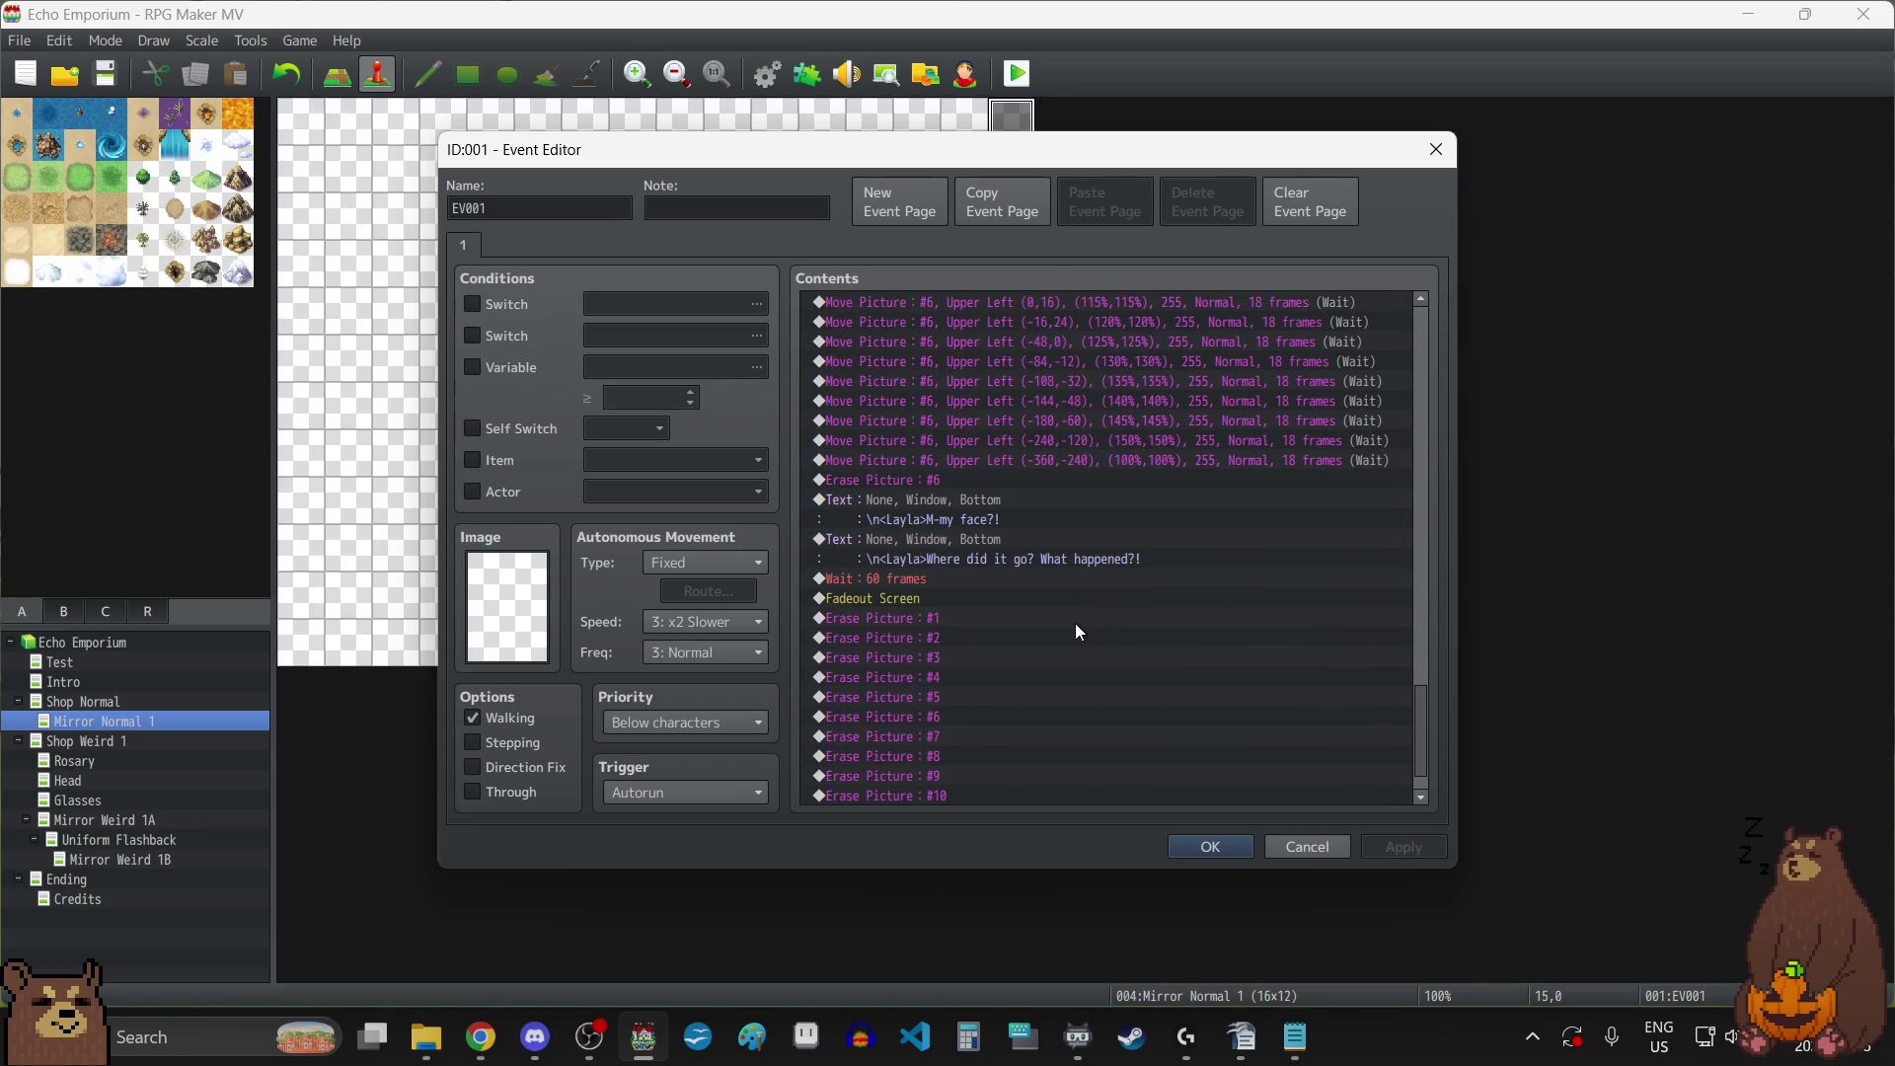
pyautogui.click(1199, 851)
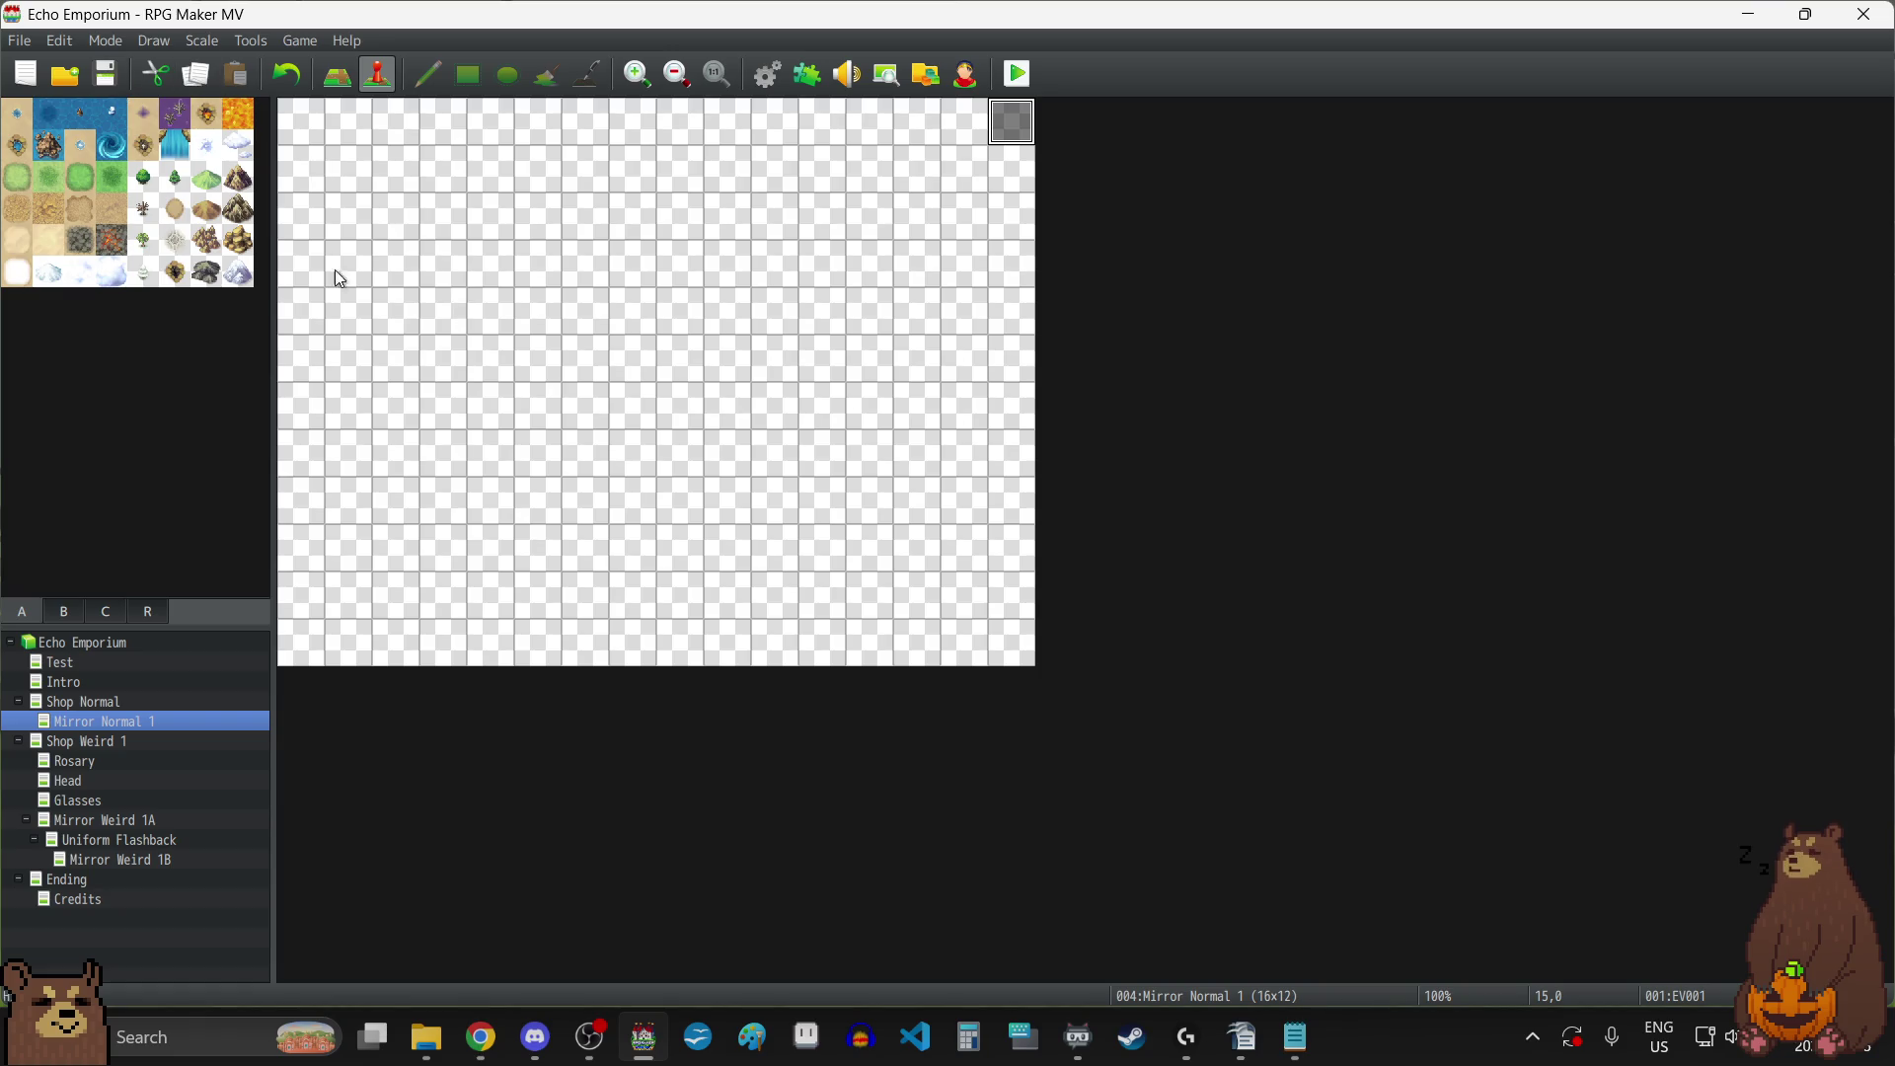
# Open the Shop Weird 1 map and review all three pages of its Autorun event.
pyautogui.click(96, 746)
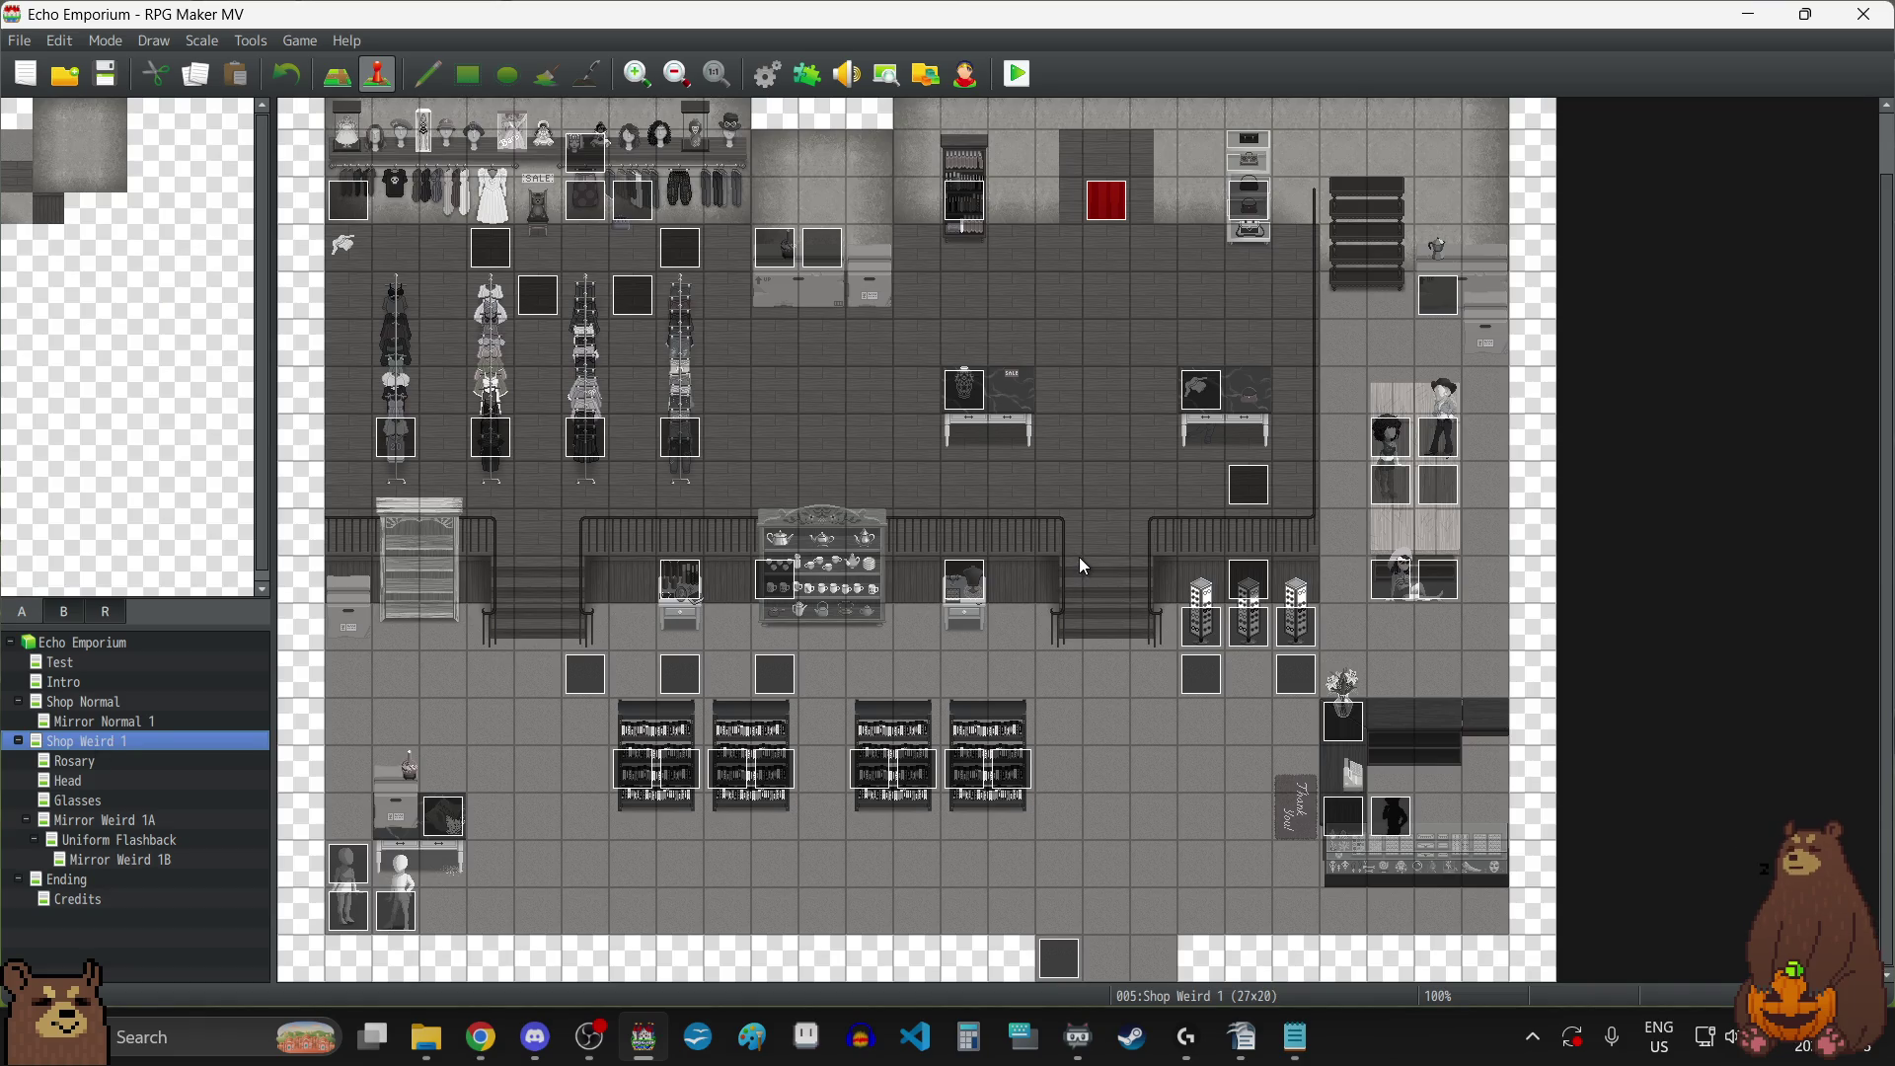
pyautogui.scroll(1, 304, 183)
pyautogui.doubleClick(301, 120)
pyautogui.scroll(-4, 1135, 478)
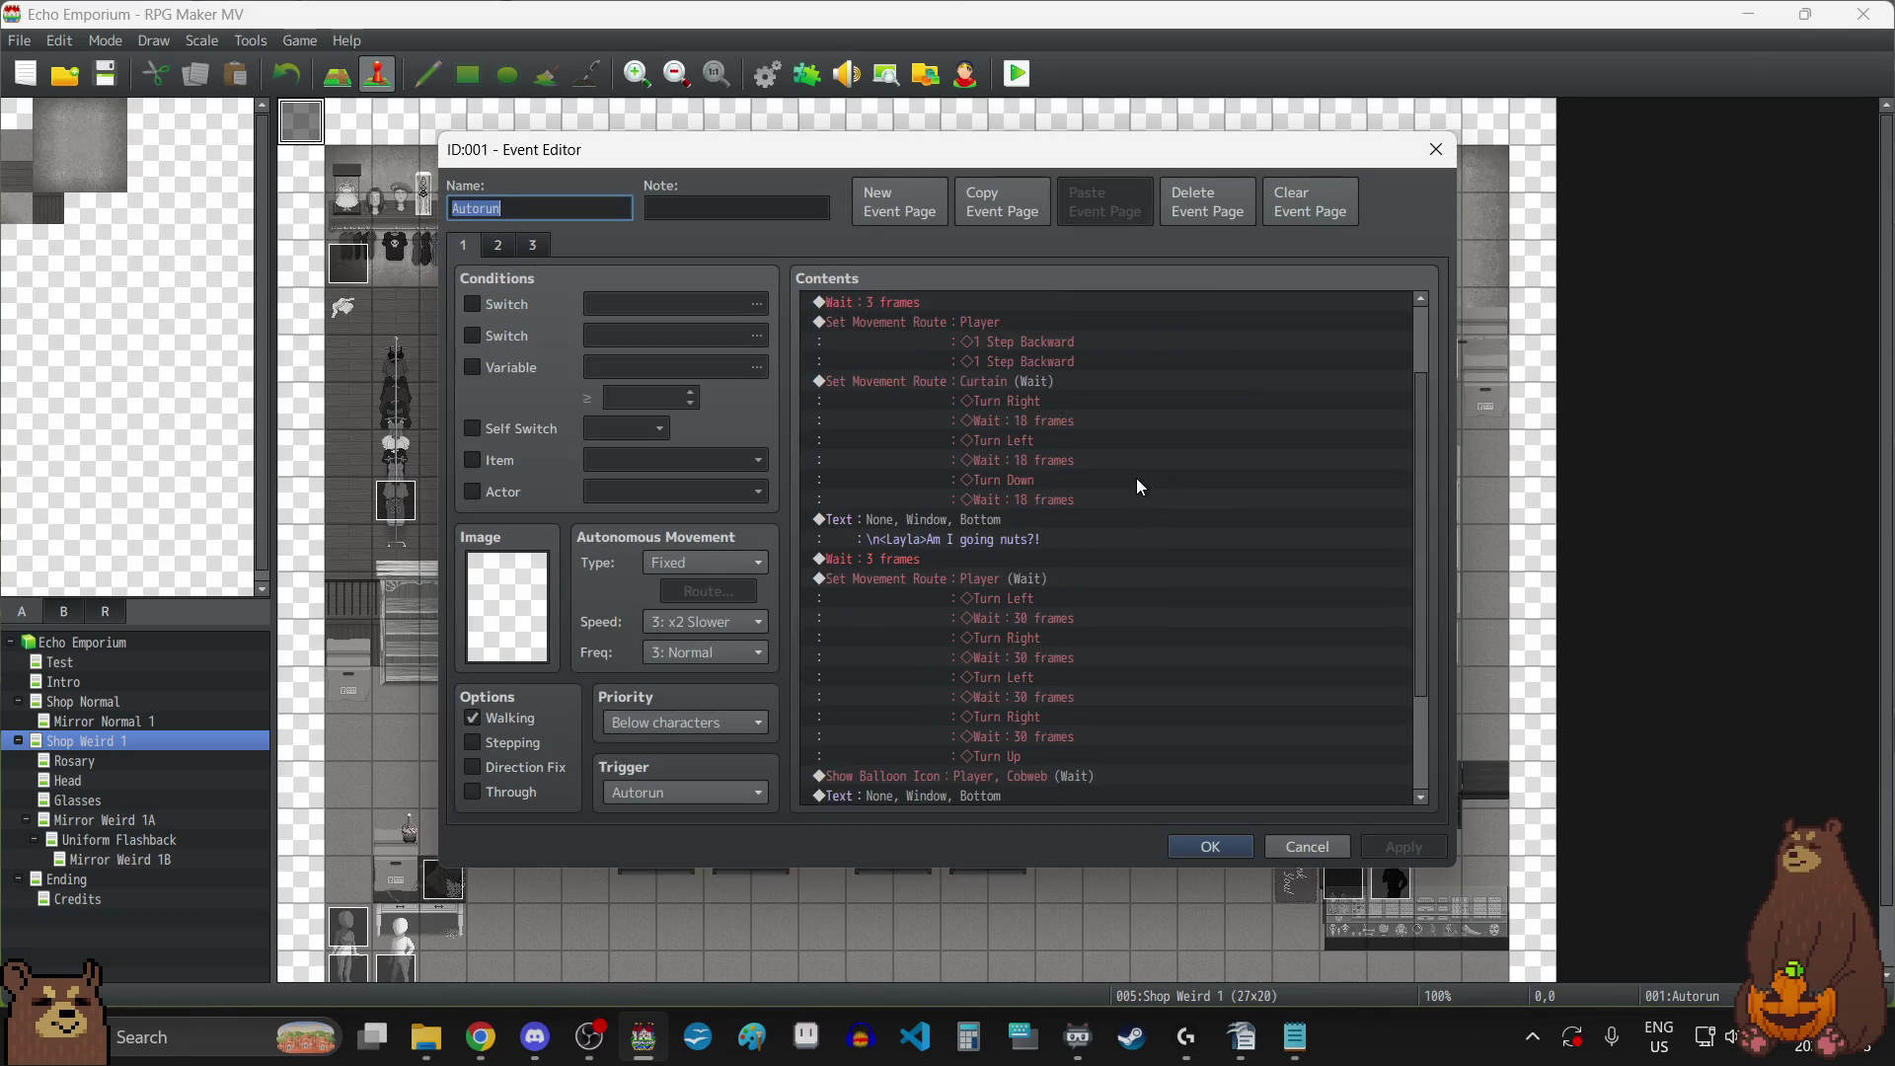
pyautogui.click(499, 247)
pyautogui.click(535, 252)
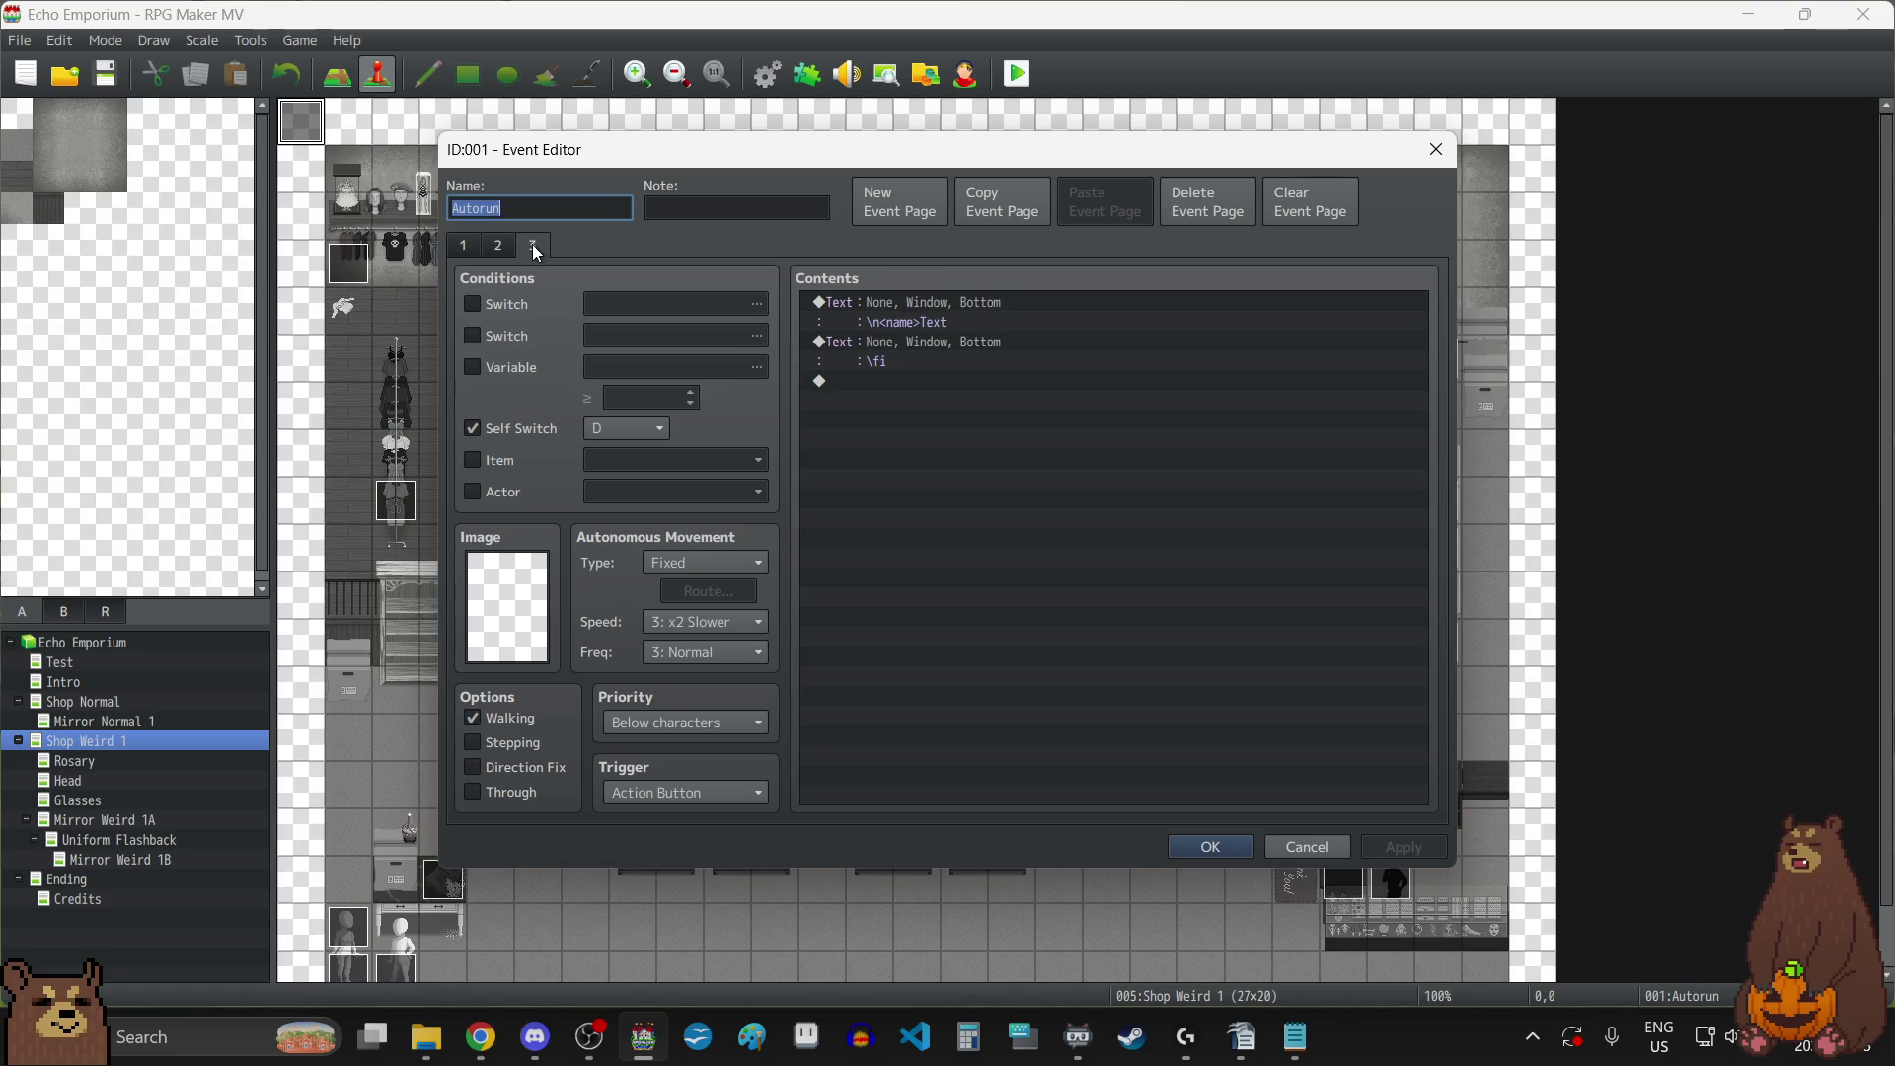
pyautogui.click(500, 250)
pyautogui.click(454, 251)
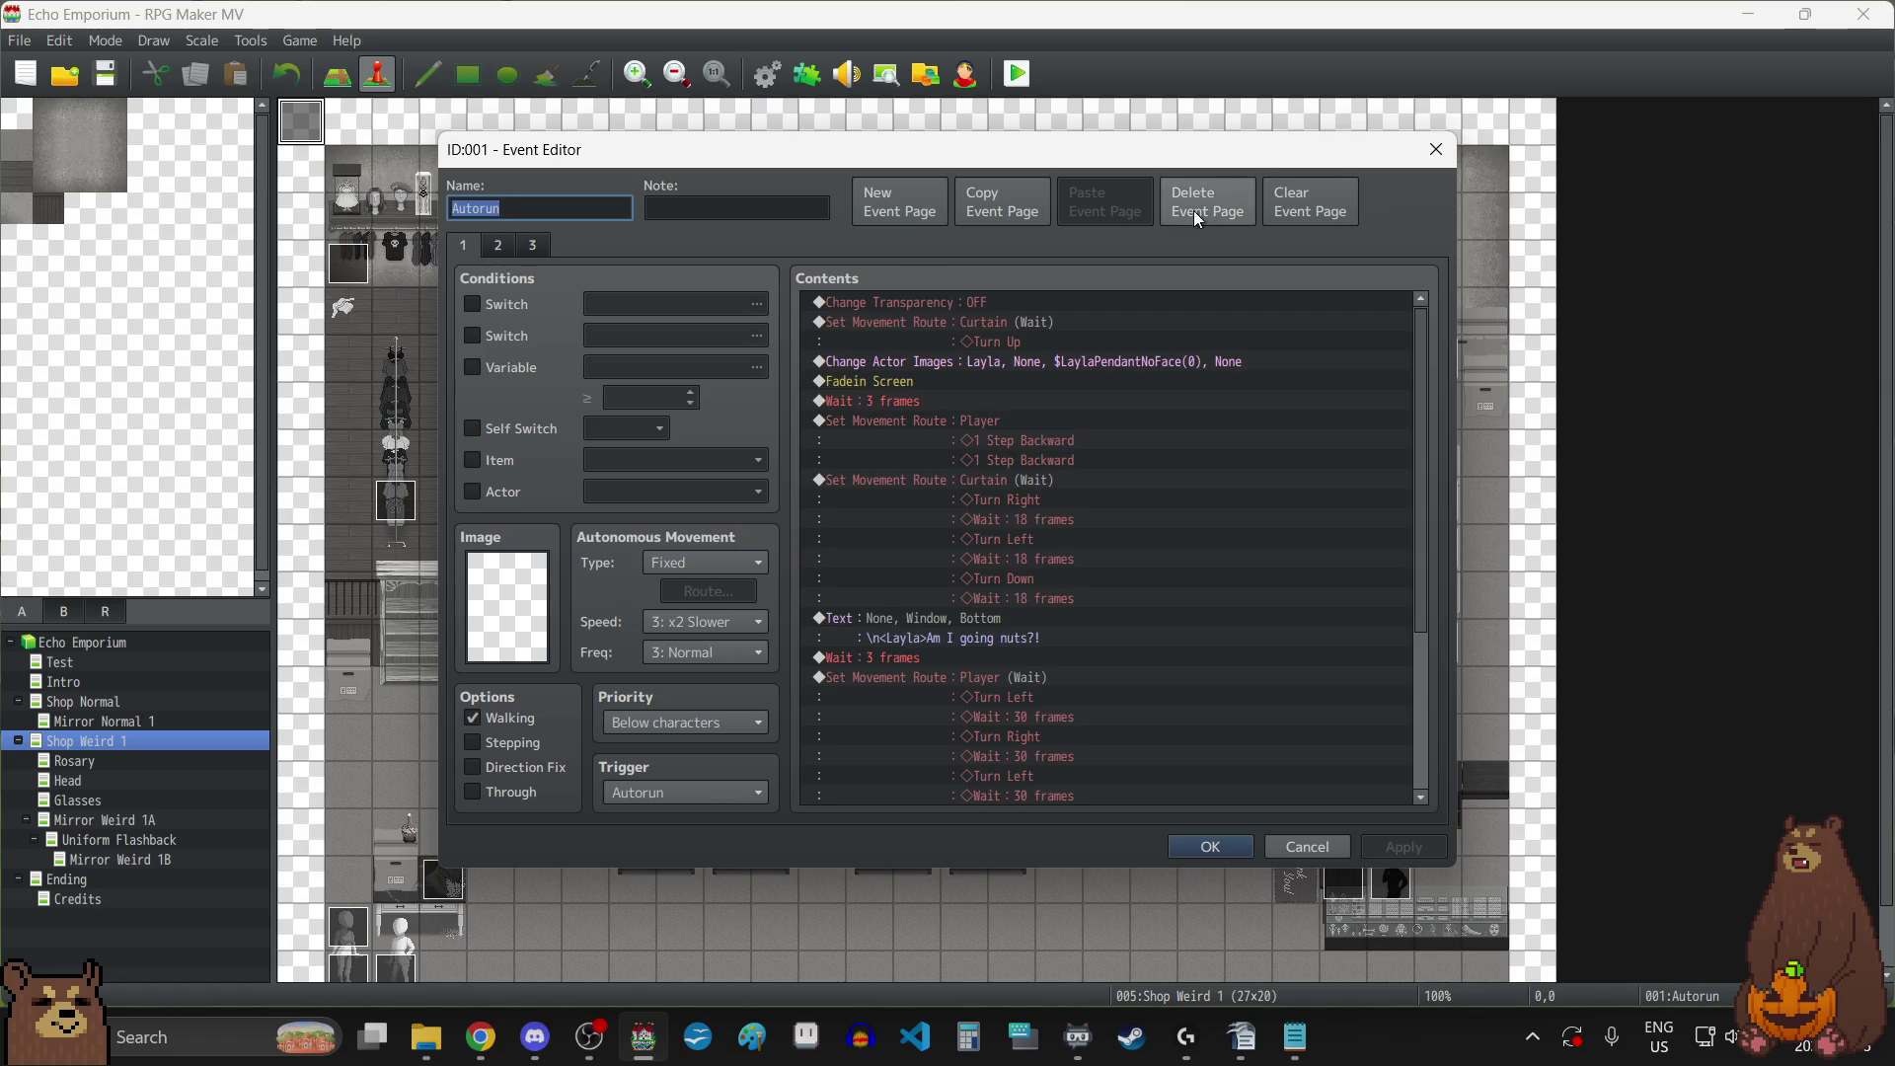
pyautogui.click(1436, 149)
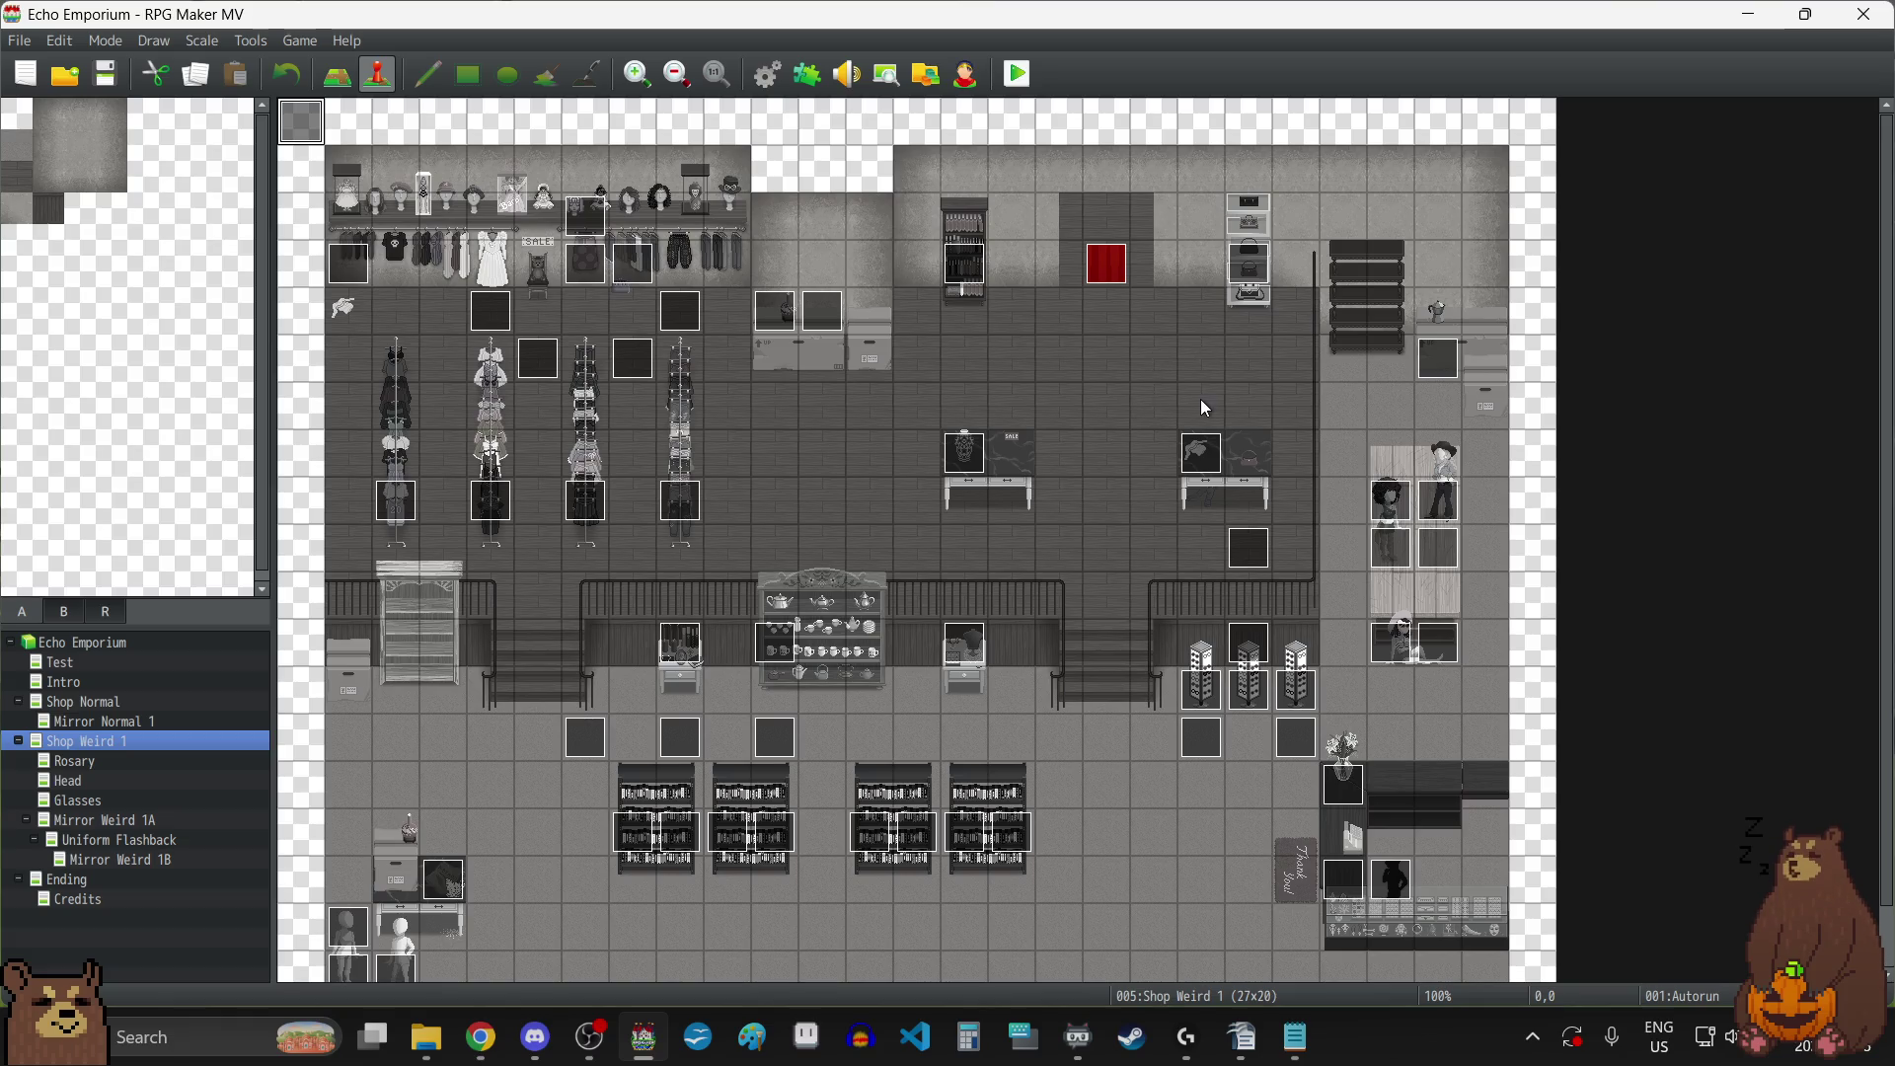
# Inspect the red Curtain event unchanged, then bring up the Shop Counter event.
pyautogui.doubleClick(1115, 277)
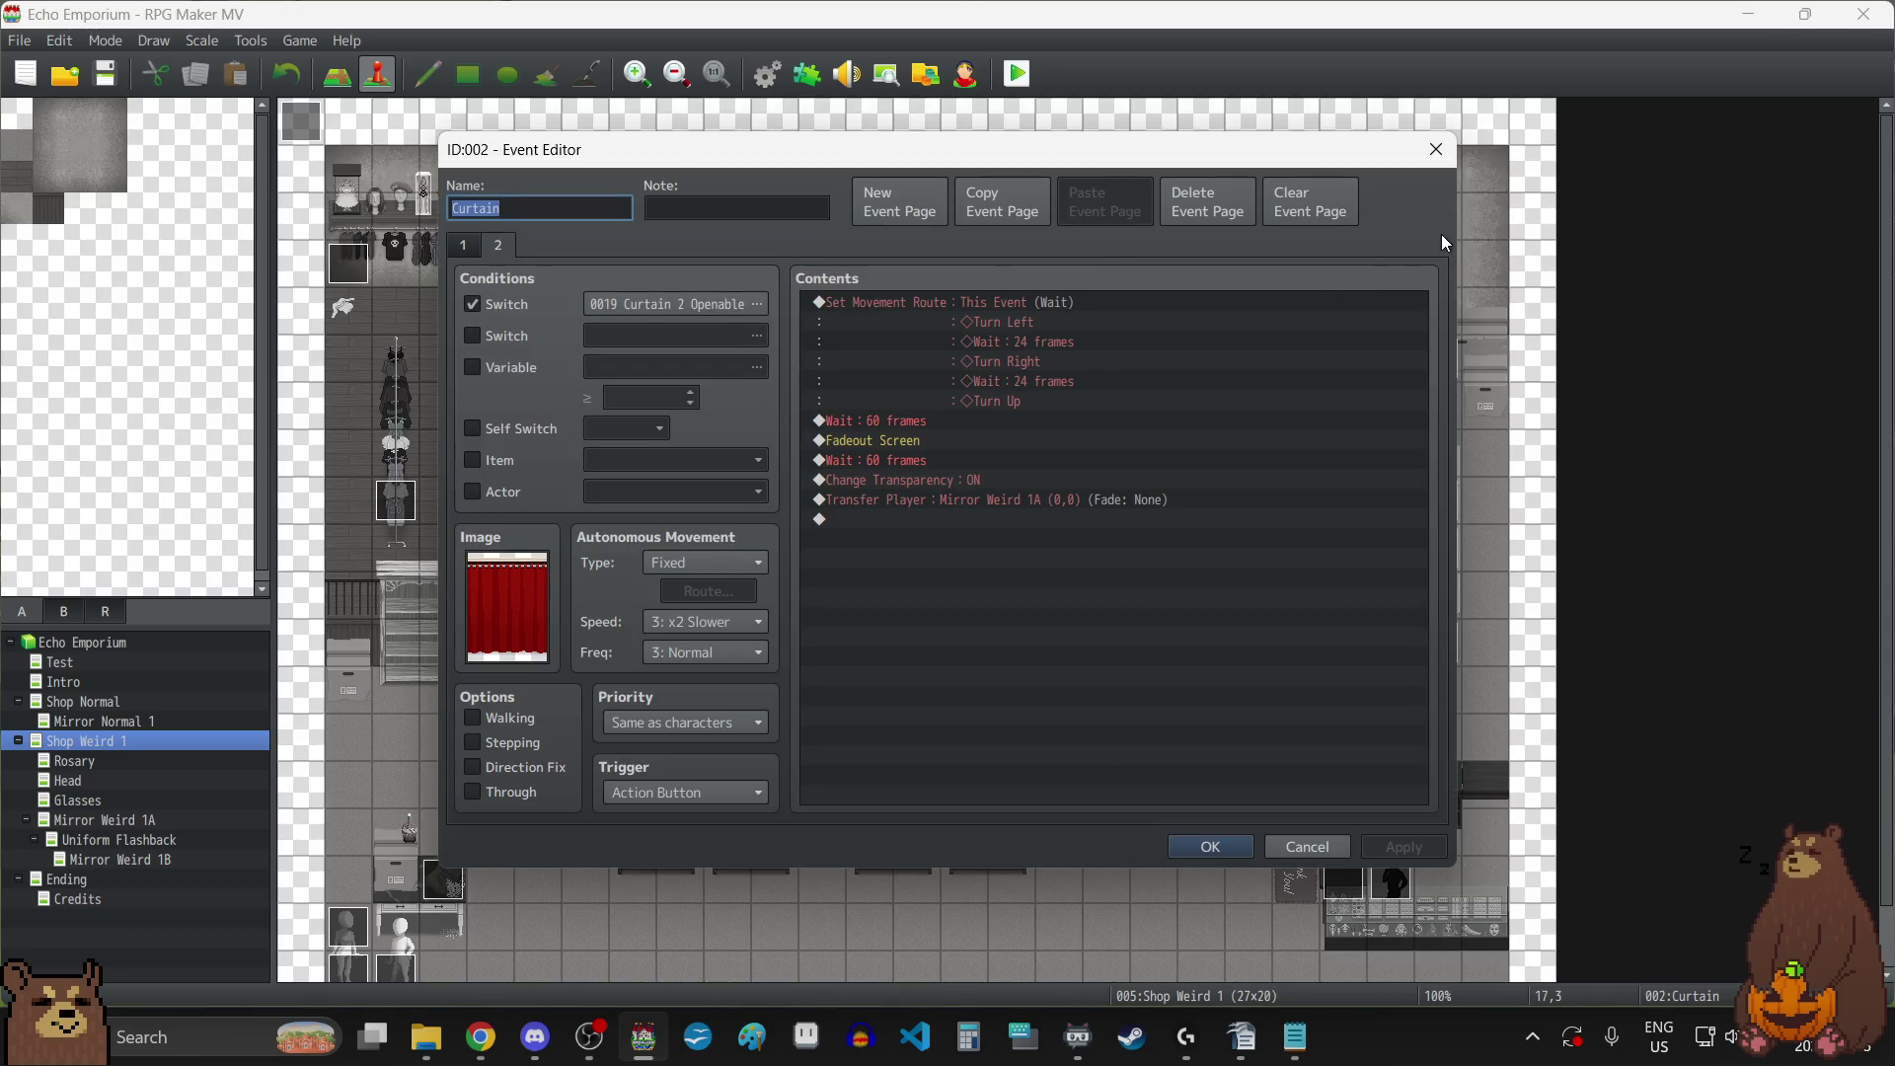
pyautogui.click(1435, 153)
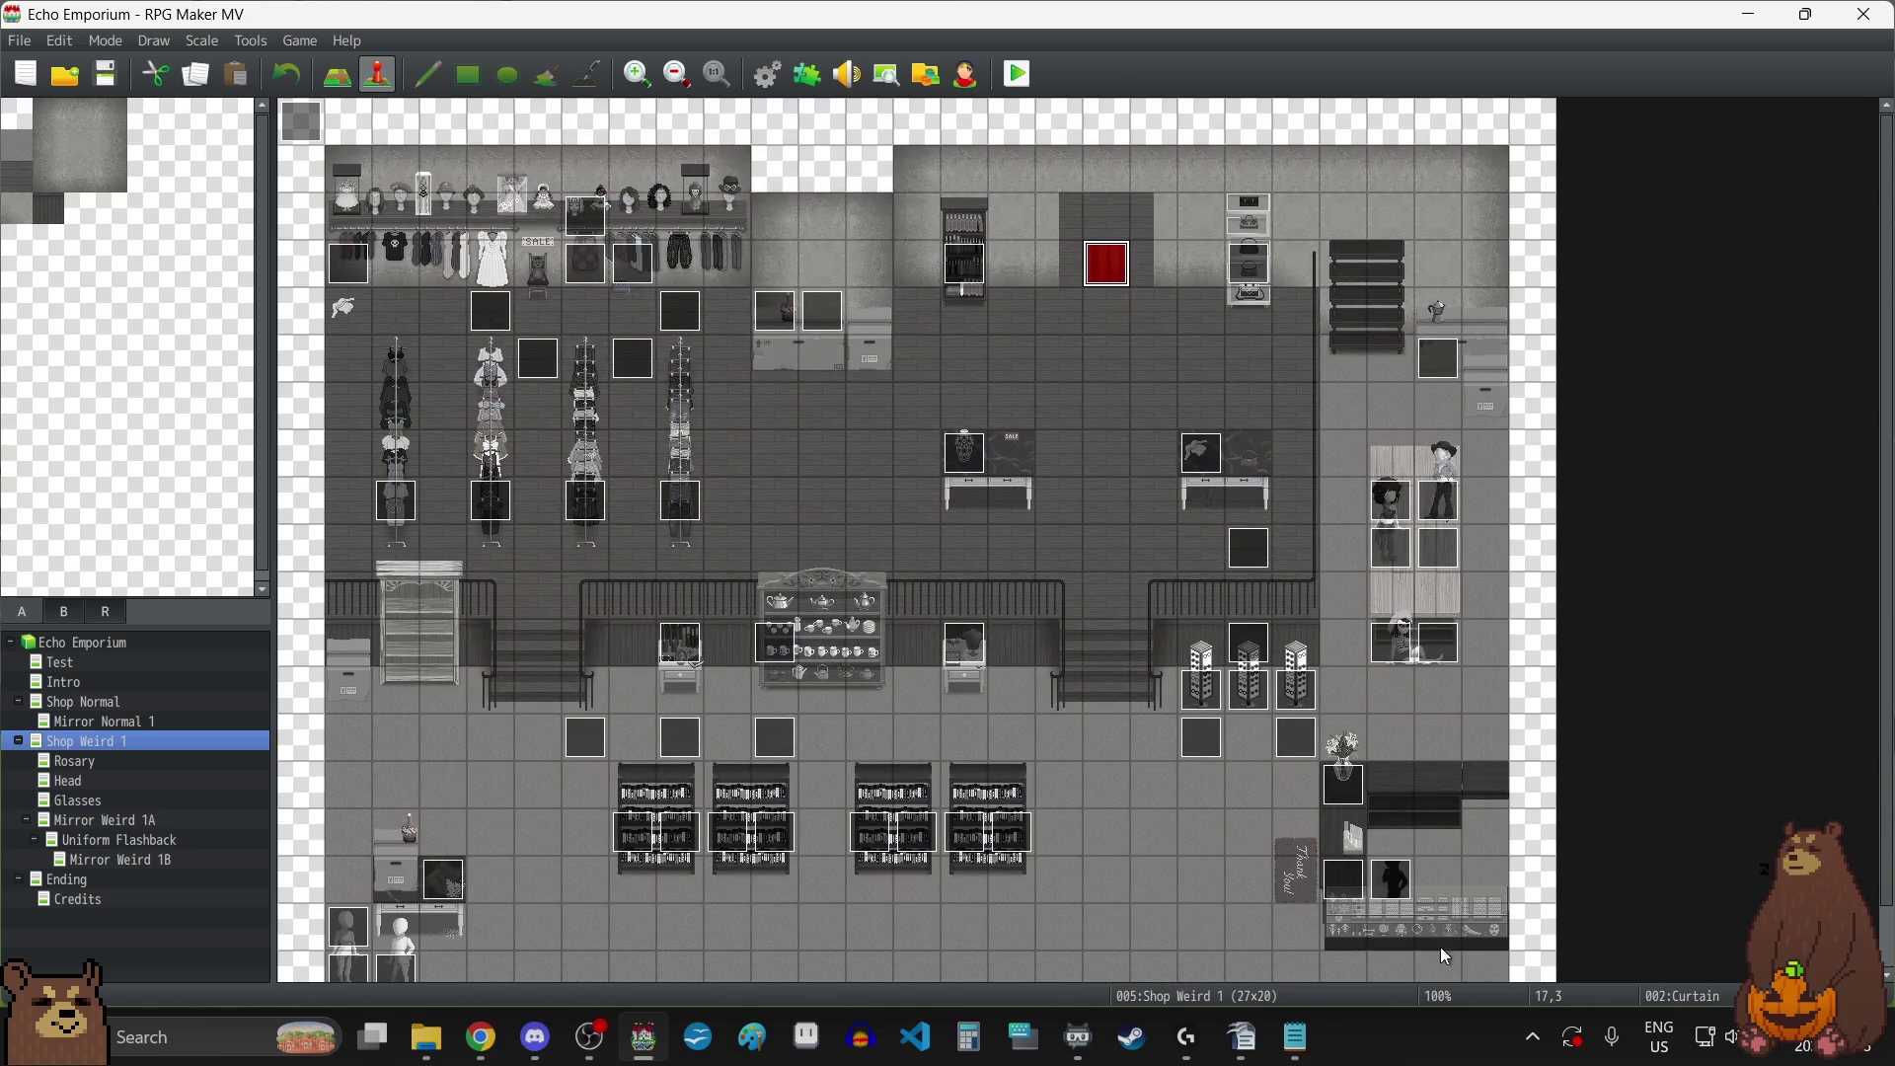
pyautogui.scroll(-2, 1247, 800)
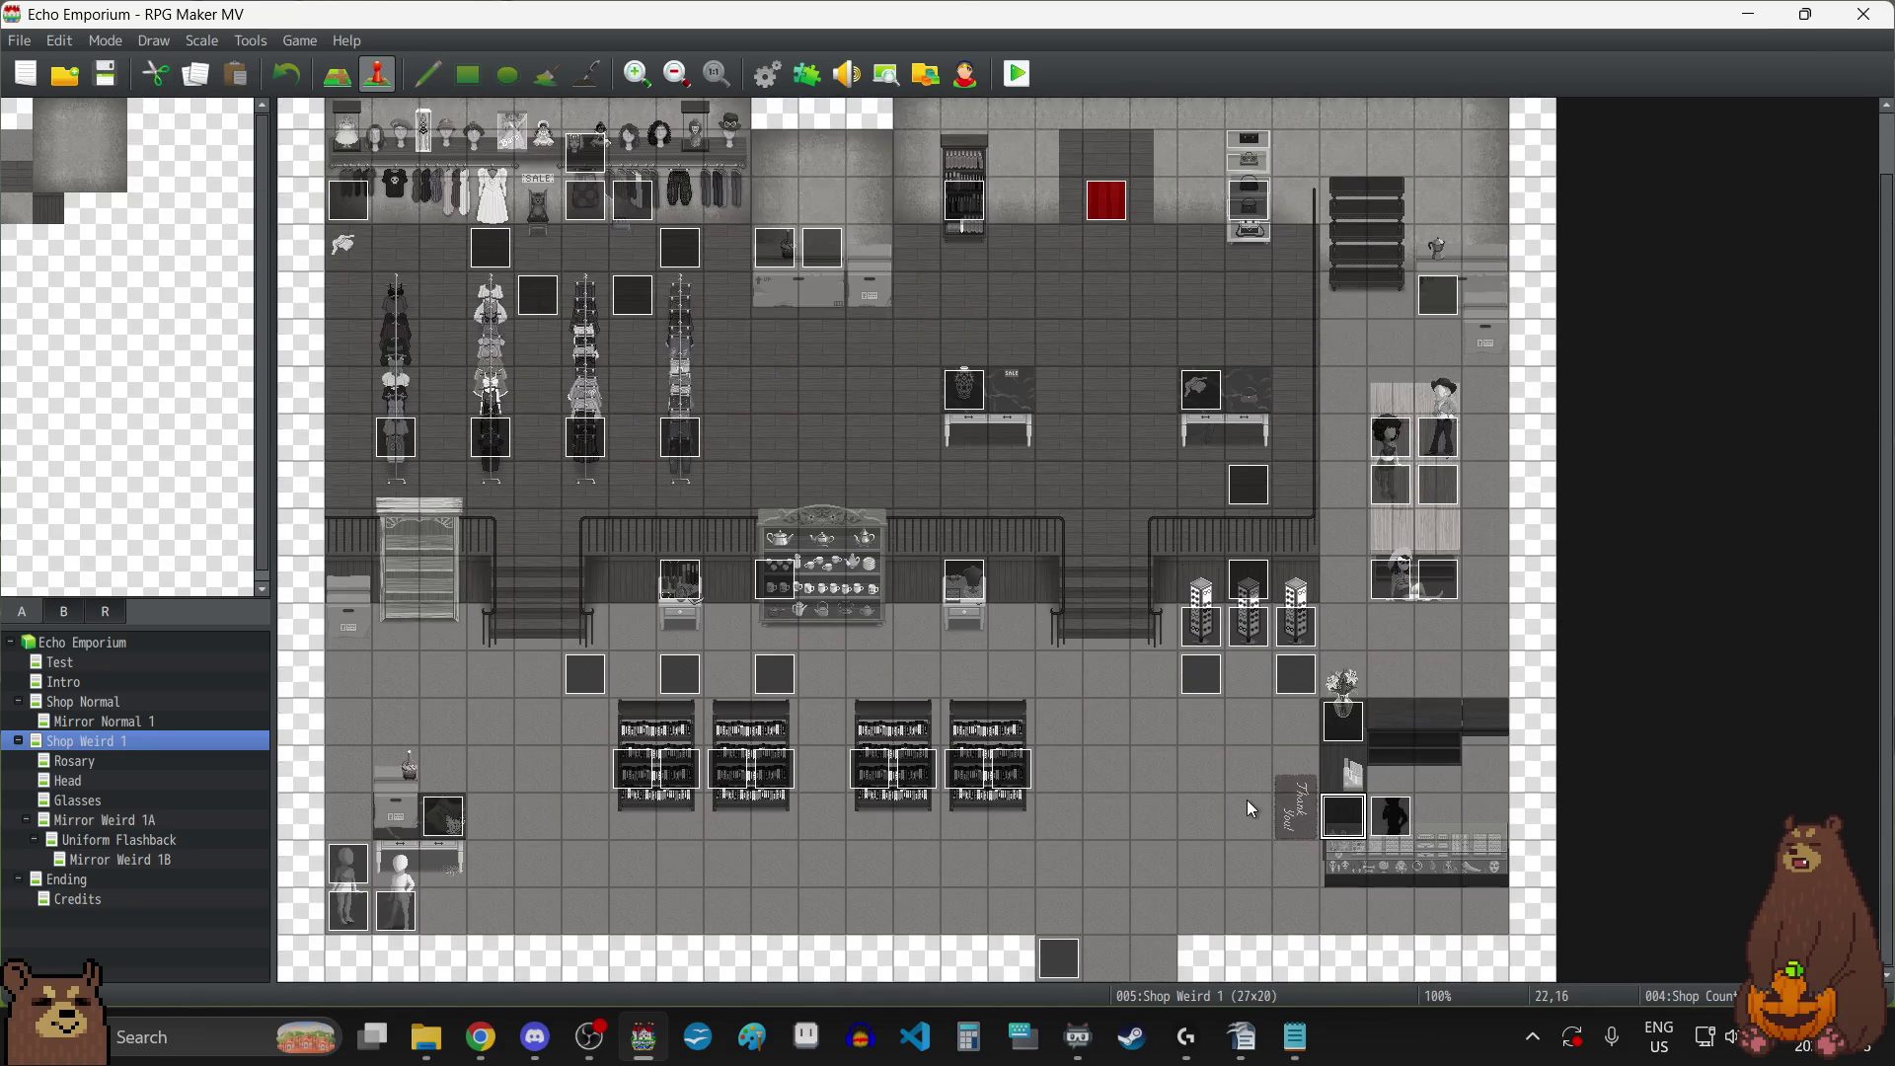
pyautogui.doubleClick(1346, 814)
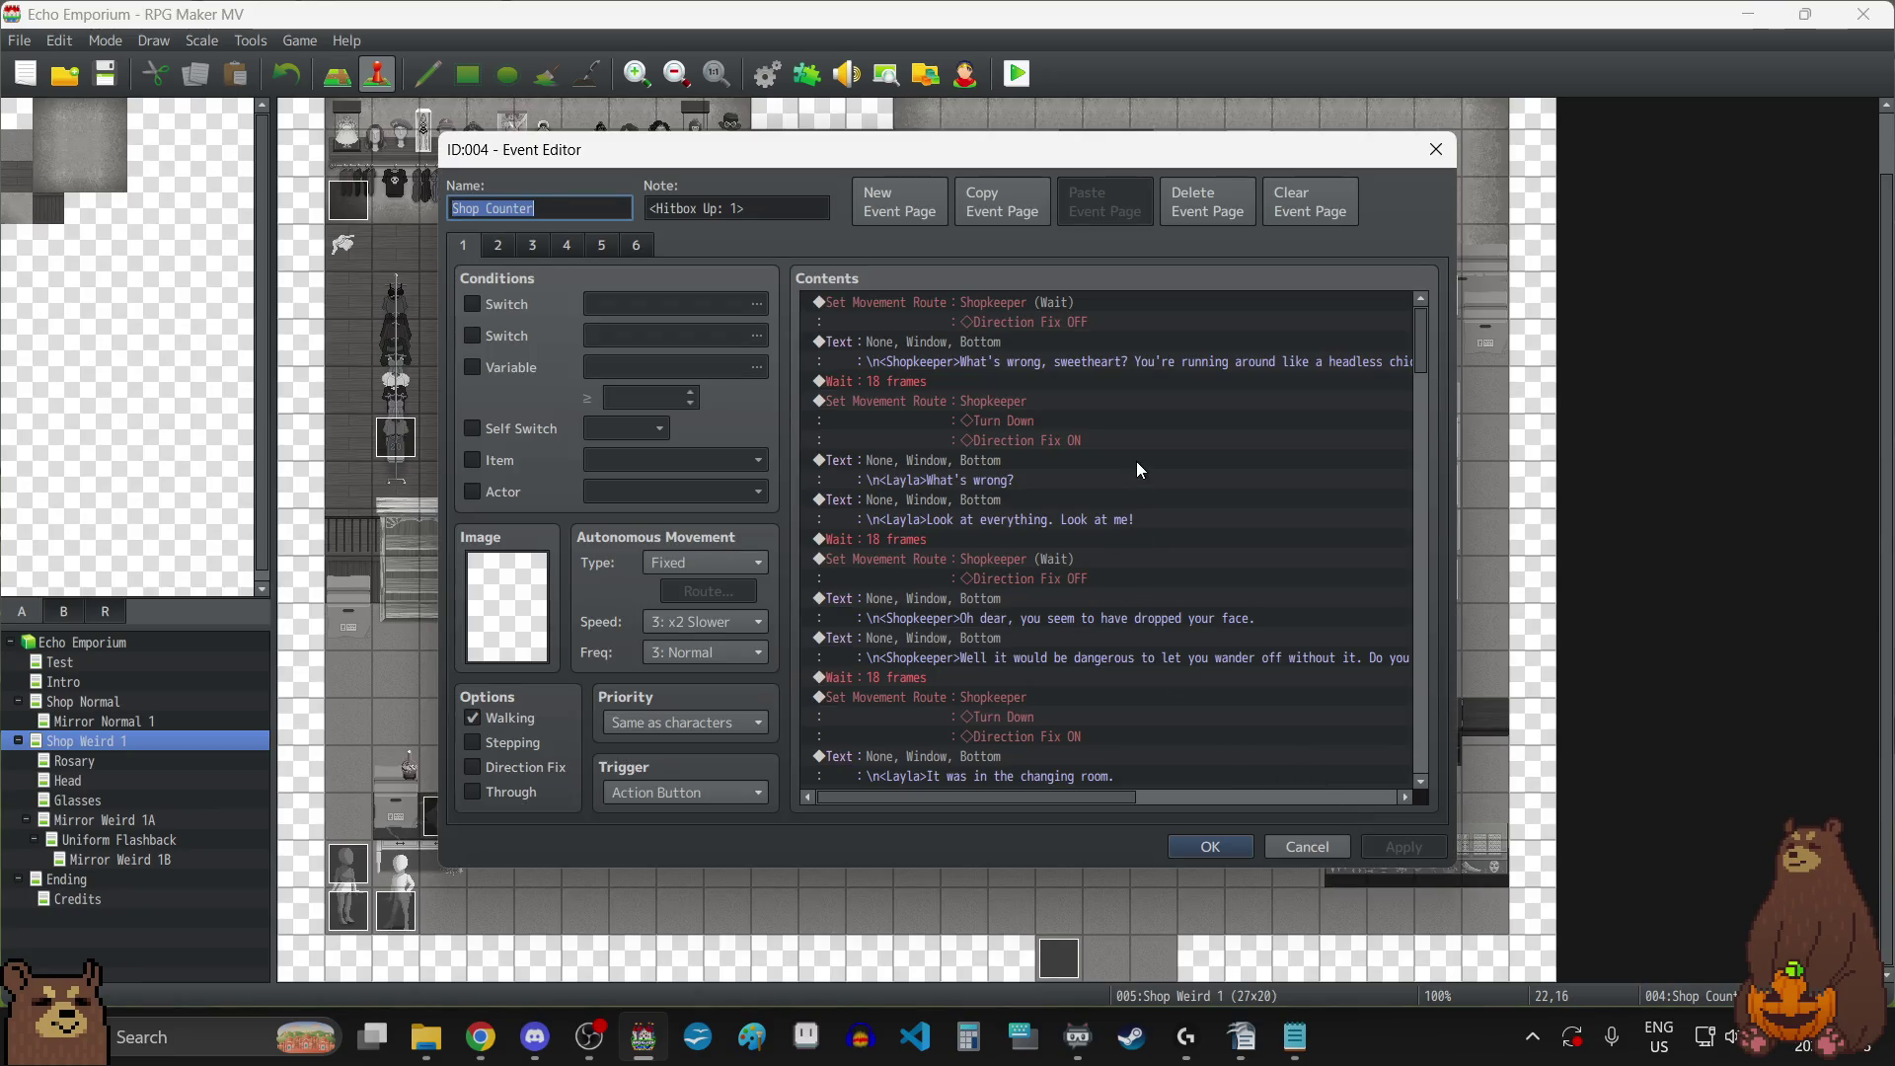
# Change the first 18-frame wait after ICOULDBECOOL to 30 frames.
pyautogui.scroll(-3, 1128, 440)
pyautogui.scroll(-10, 1128, 440)
pyautogui.scroll(-9, 1129, 441)
pyautogui.scroll(-2, 1131, 449)
pyautogui.click(878, 421)
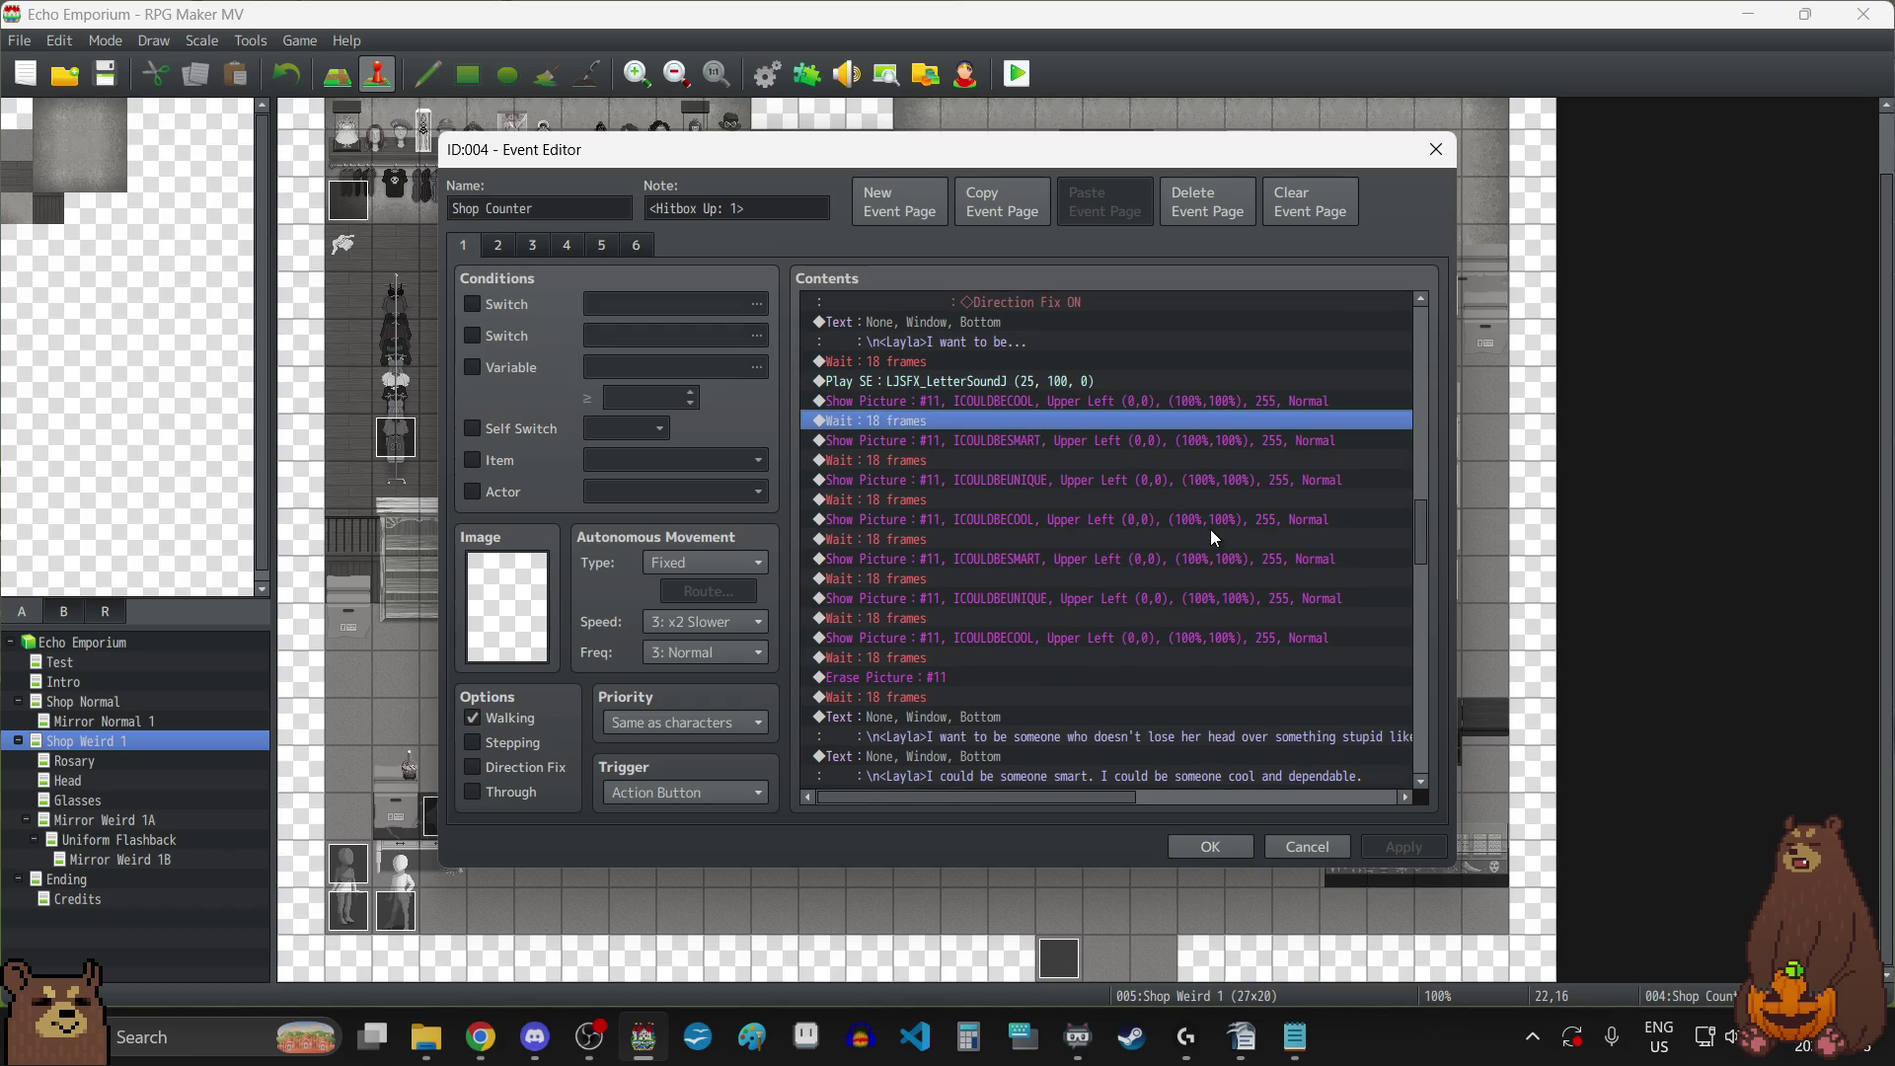
pyautogui.press('Return')
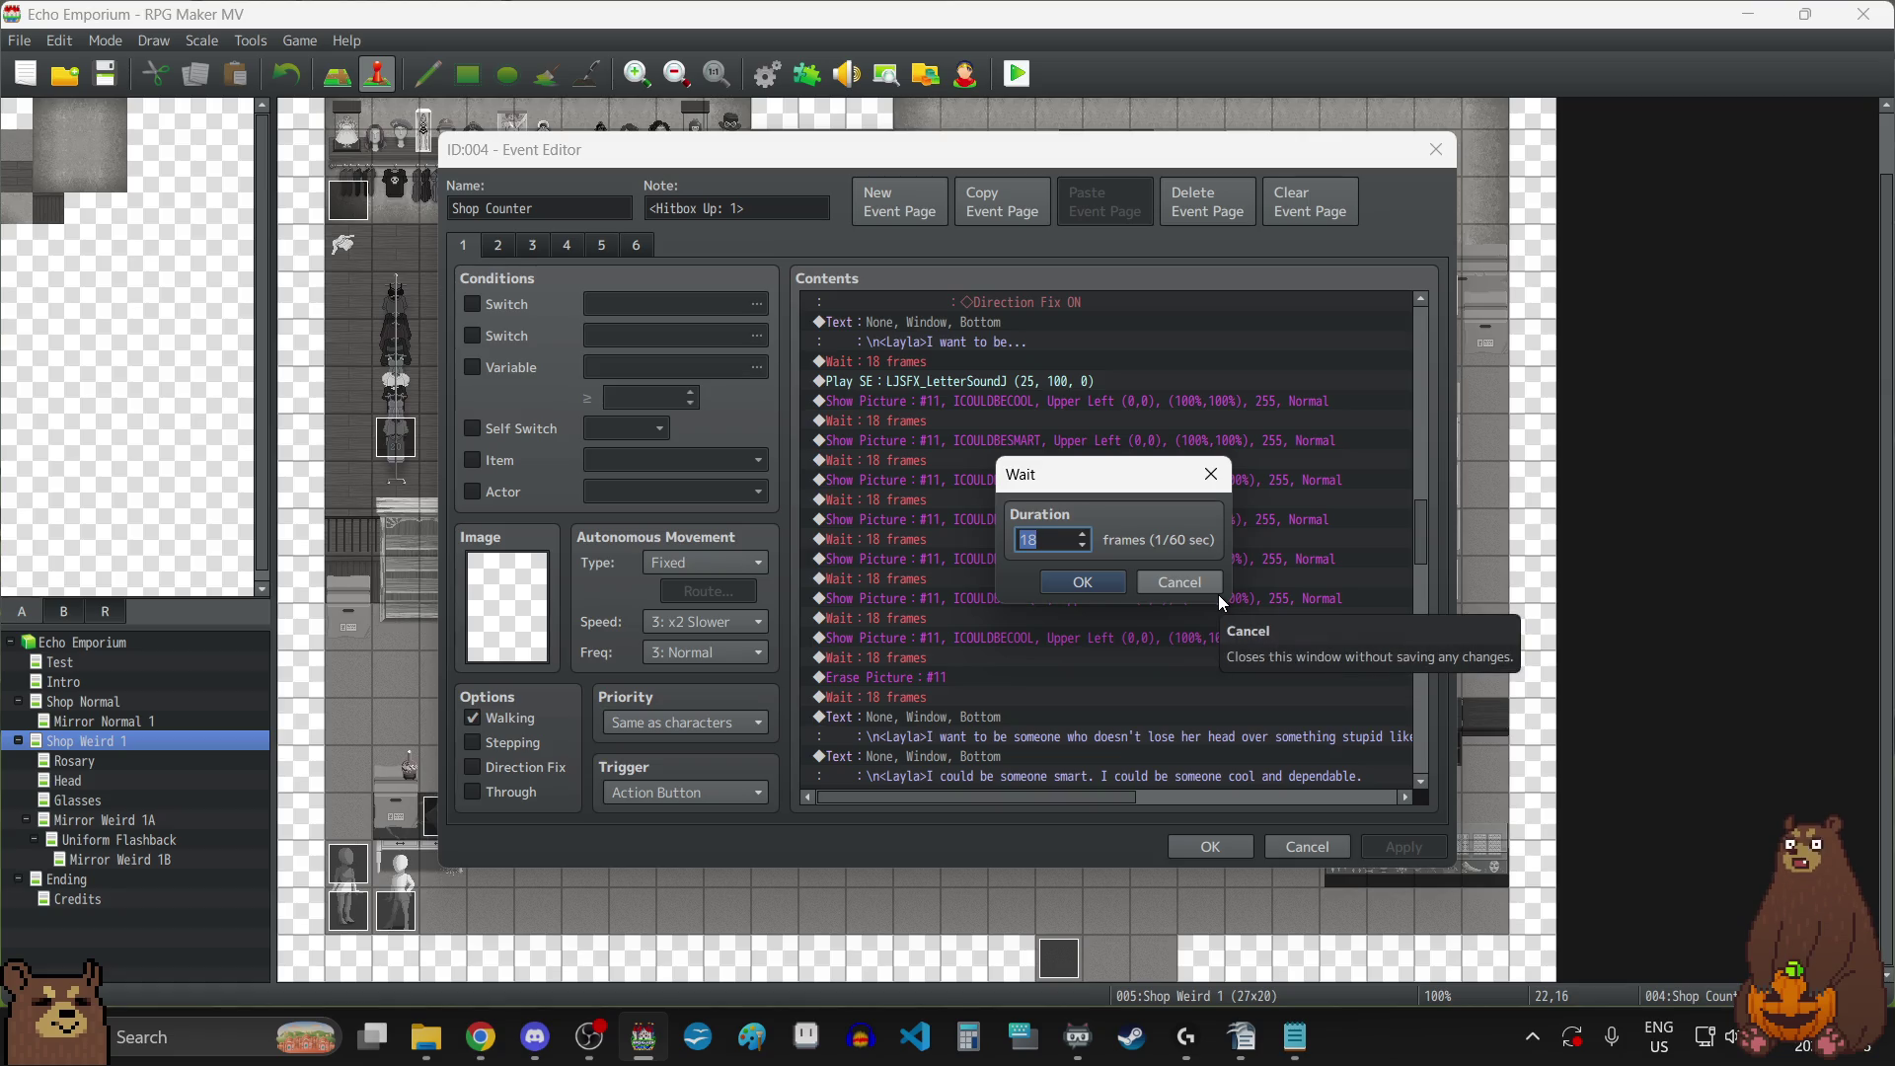
pyautogui.moveTo(1112, 476)
pyautogui.mouseDown()
pyautogui.moveTo(1281, 371)
pyautogui.moveTo(1287, 570)
pyautogui.moveTo(997, 683)
pyautogui.moveTo(982, 667)
pyautogui.mouseUp()
pyautogui.write('30')
pyautogui.click(950, 767)
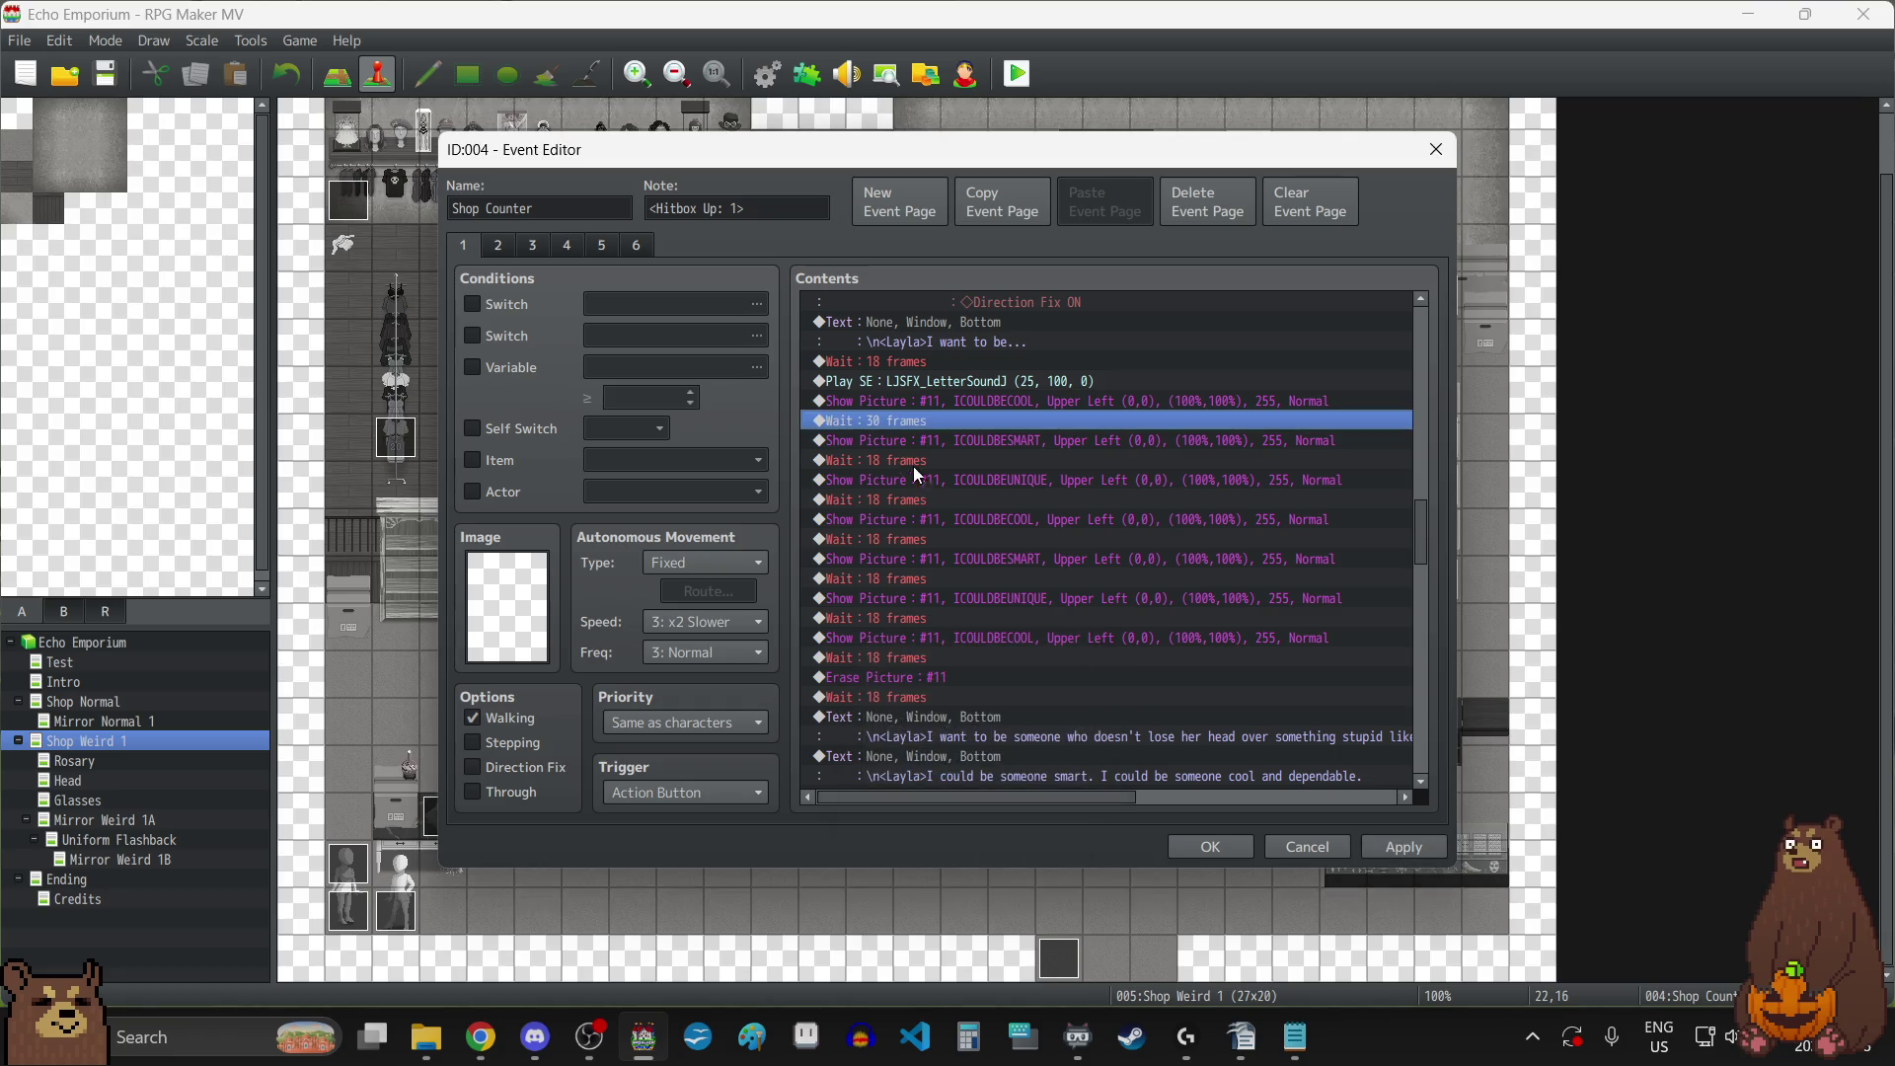
# Change the next three 18-frame picture waits to 30 frames.
pyautogui.doubleClick(906, 460)
pyautogui.write('30')
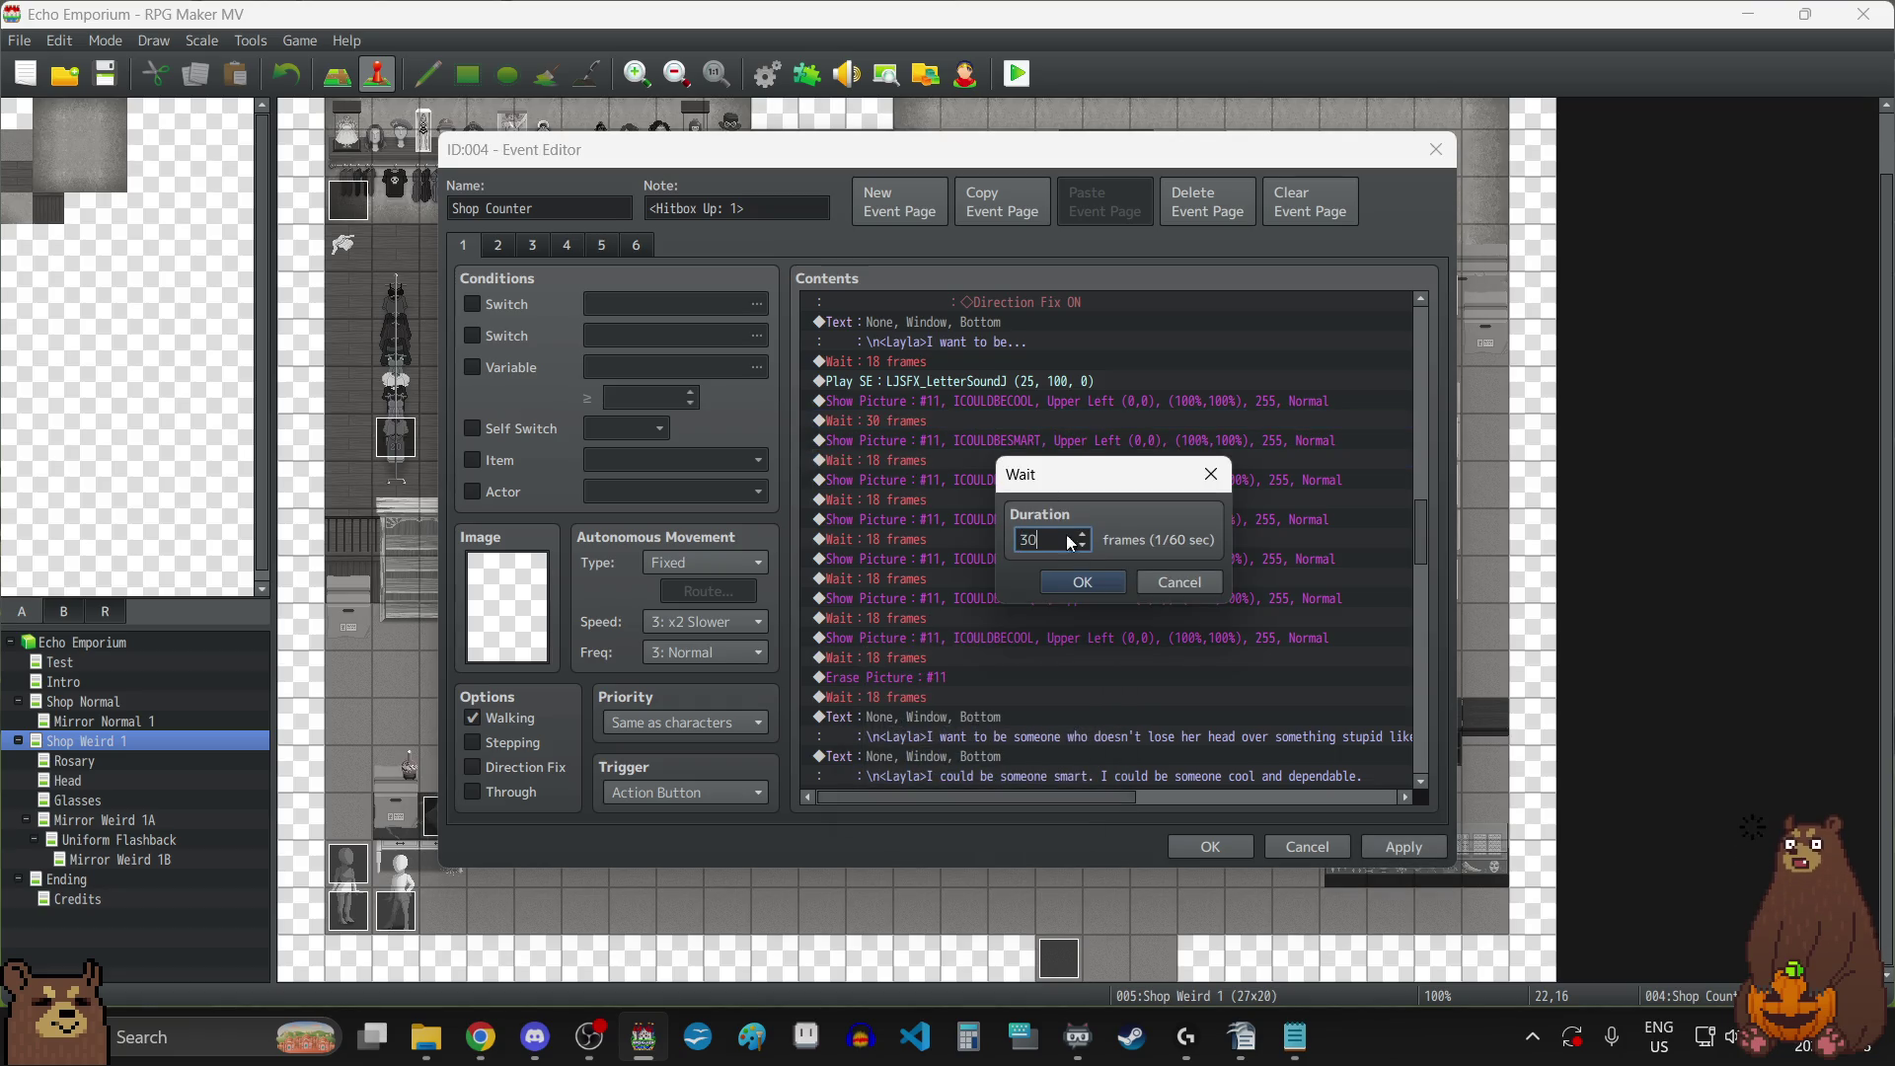
pyautogui.click(1083, 583)
pyautogui.doubleClick(902, 500)
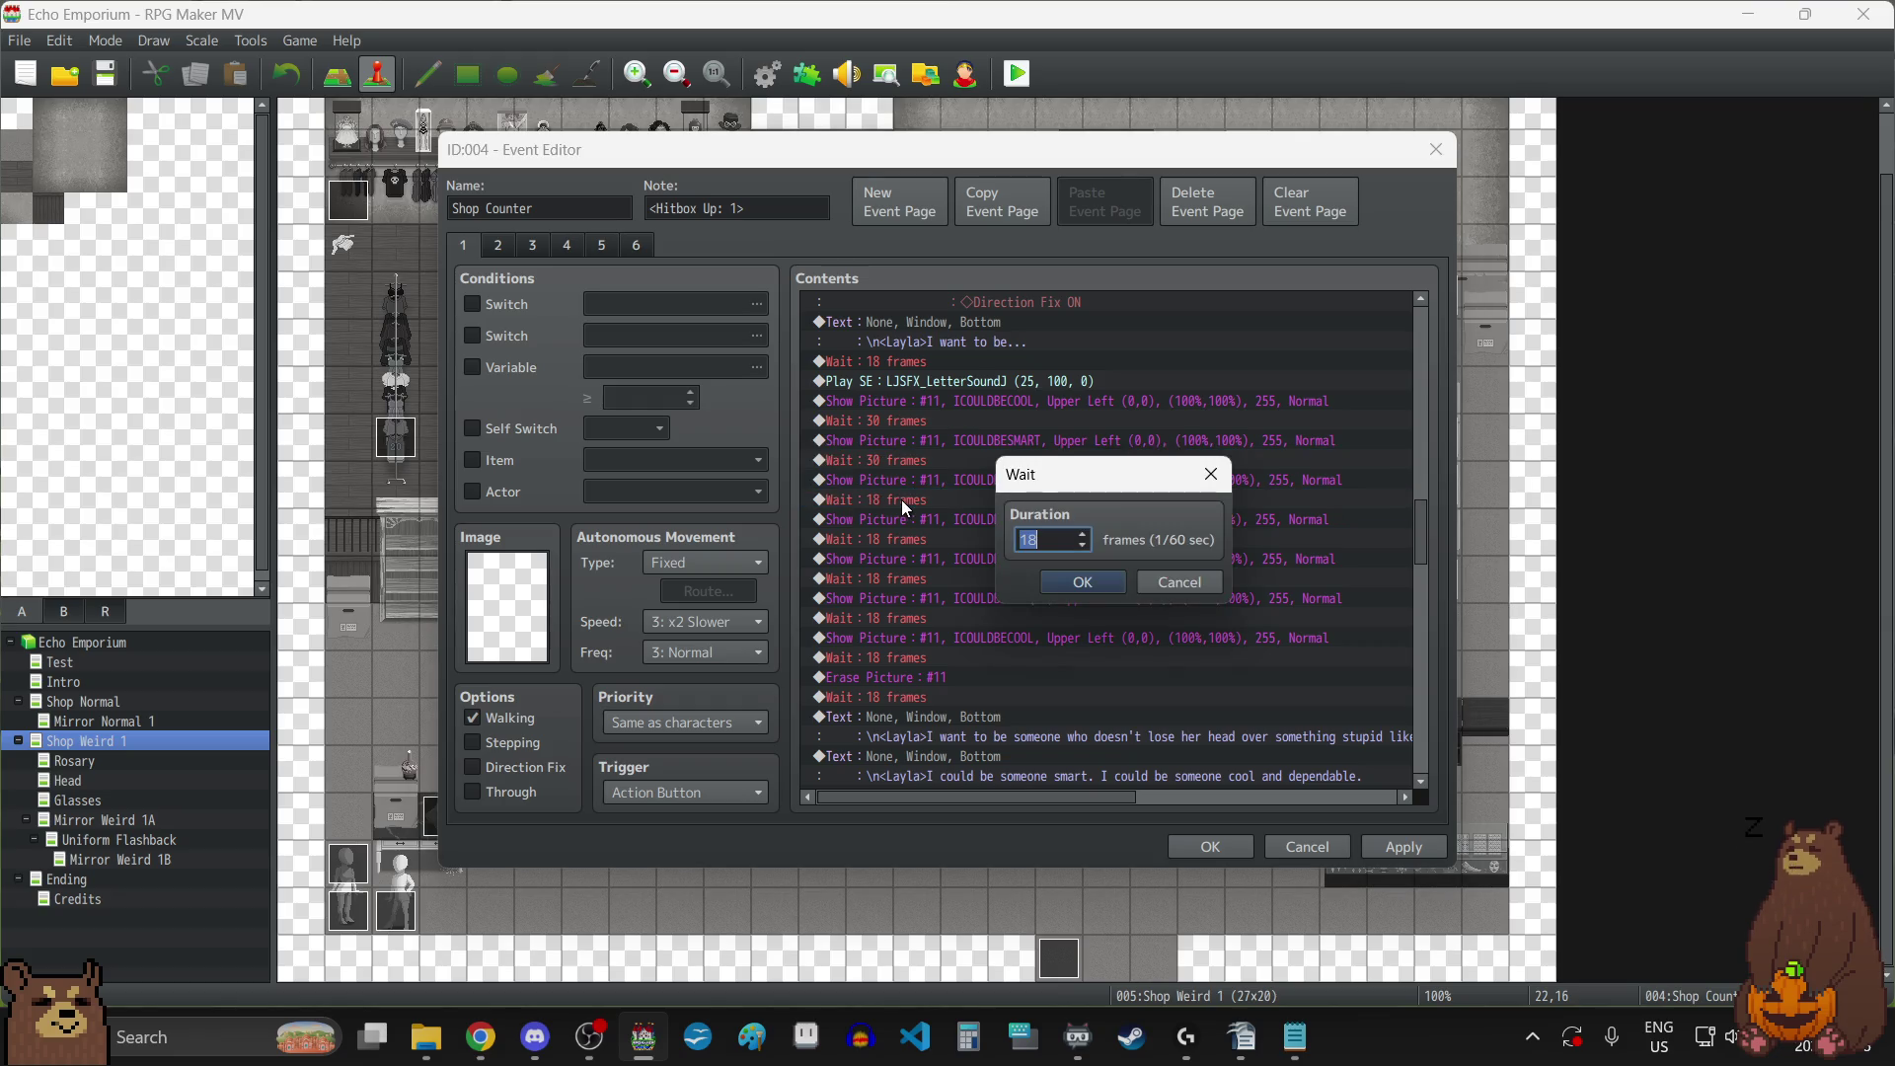
pyautogui.write('30')
pyautogui.click(1076, 572)
pyautogui.doubleClick(906, 539)
pyautogui.write('30')
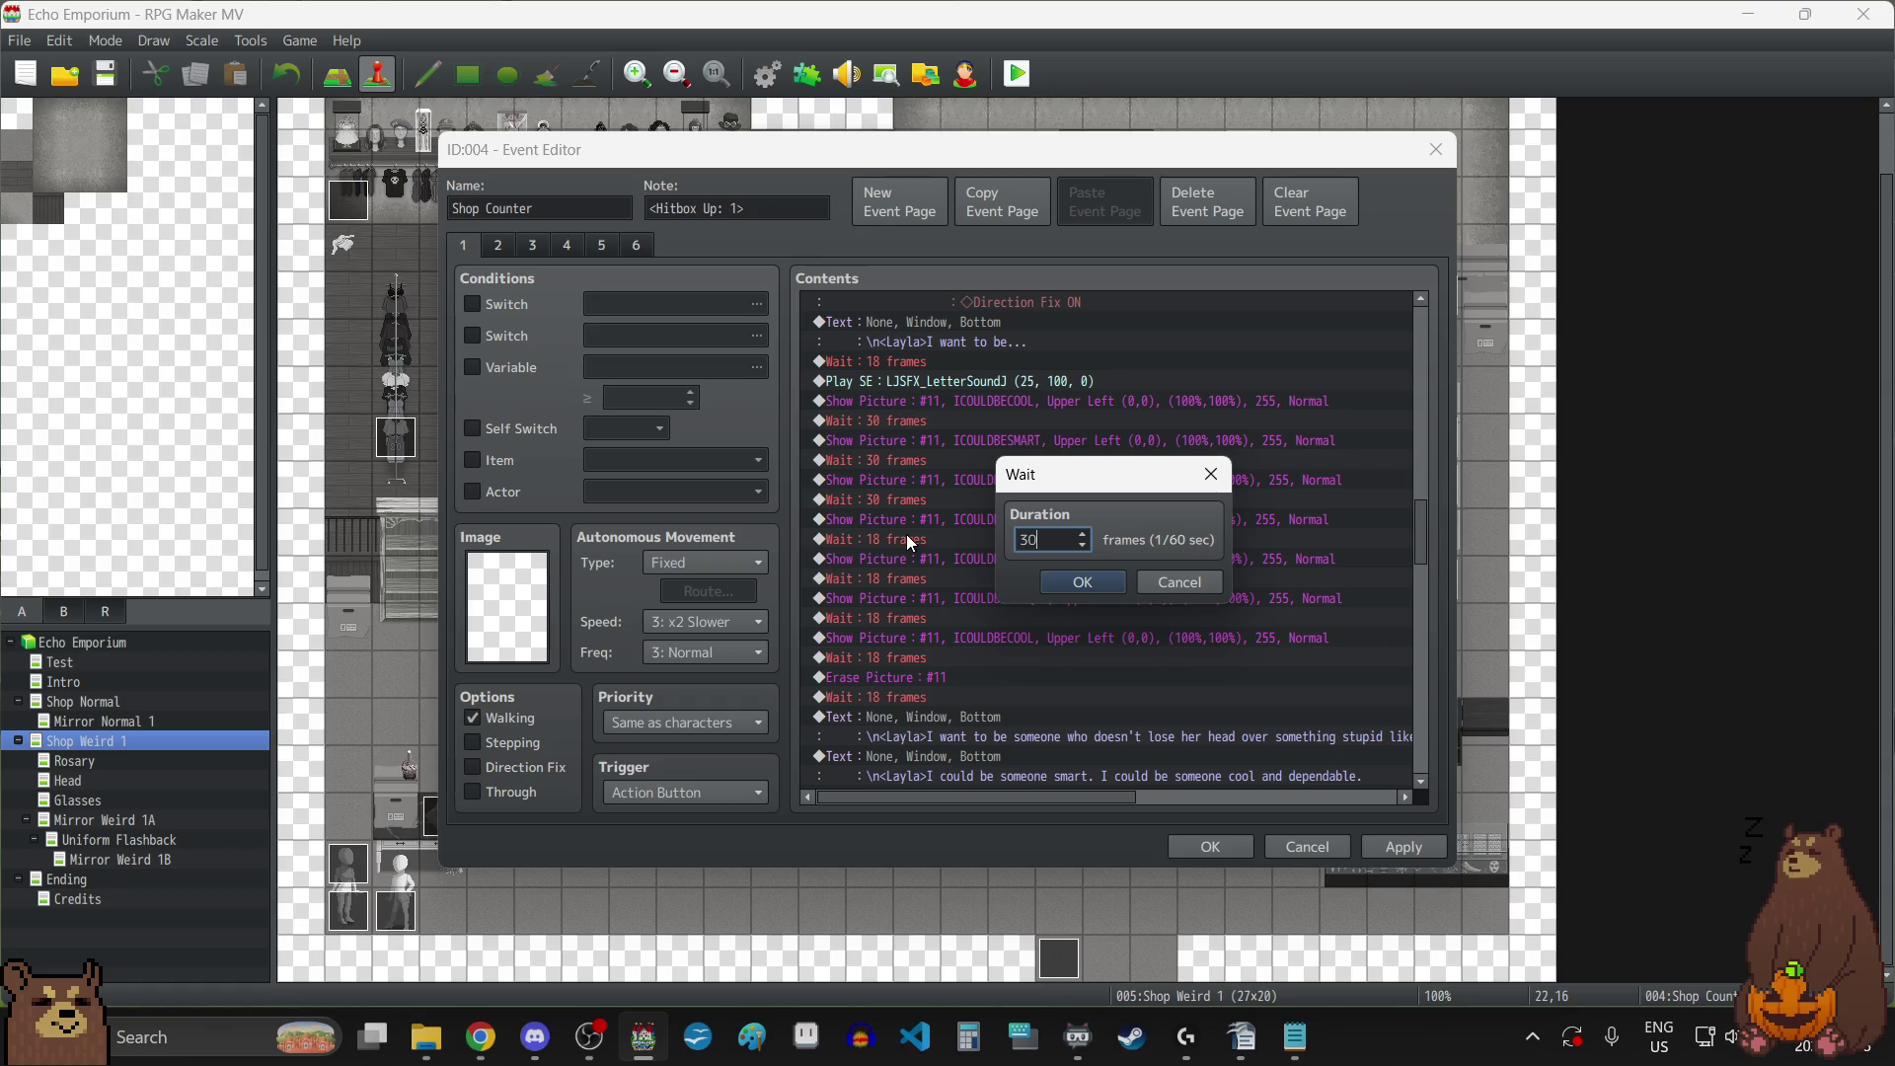
pyautogui.click(1086, 580)
# Change the remaining three 18-frame waits to 30 frames and apply.
pyautogui.doubleClick(904, 579)
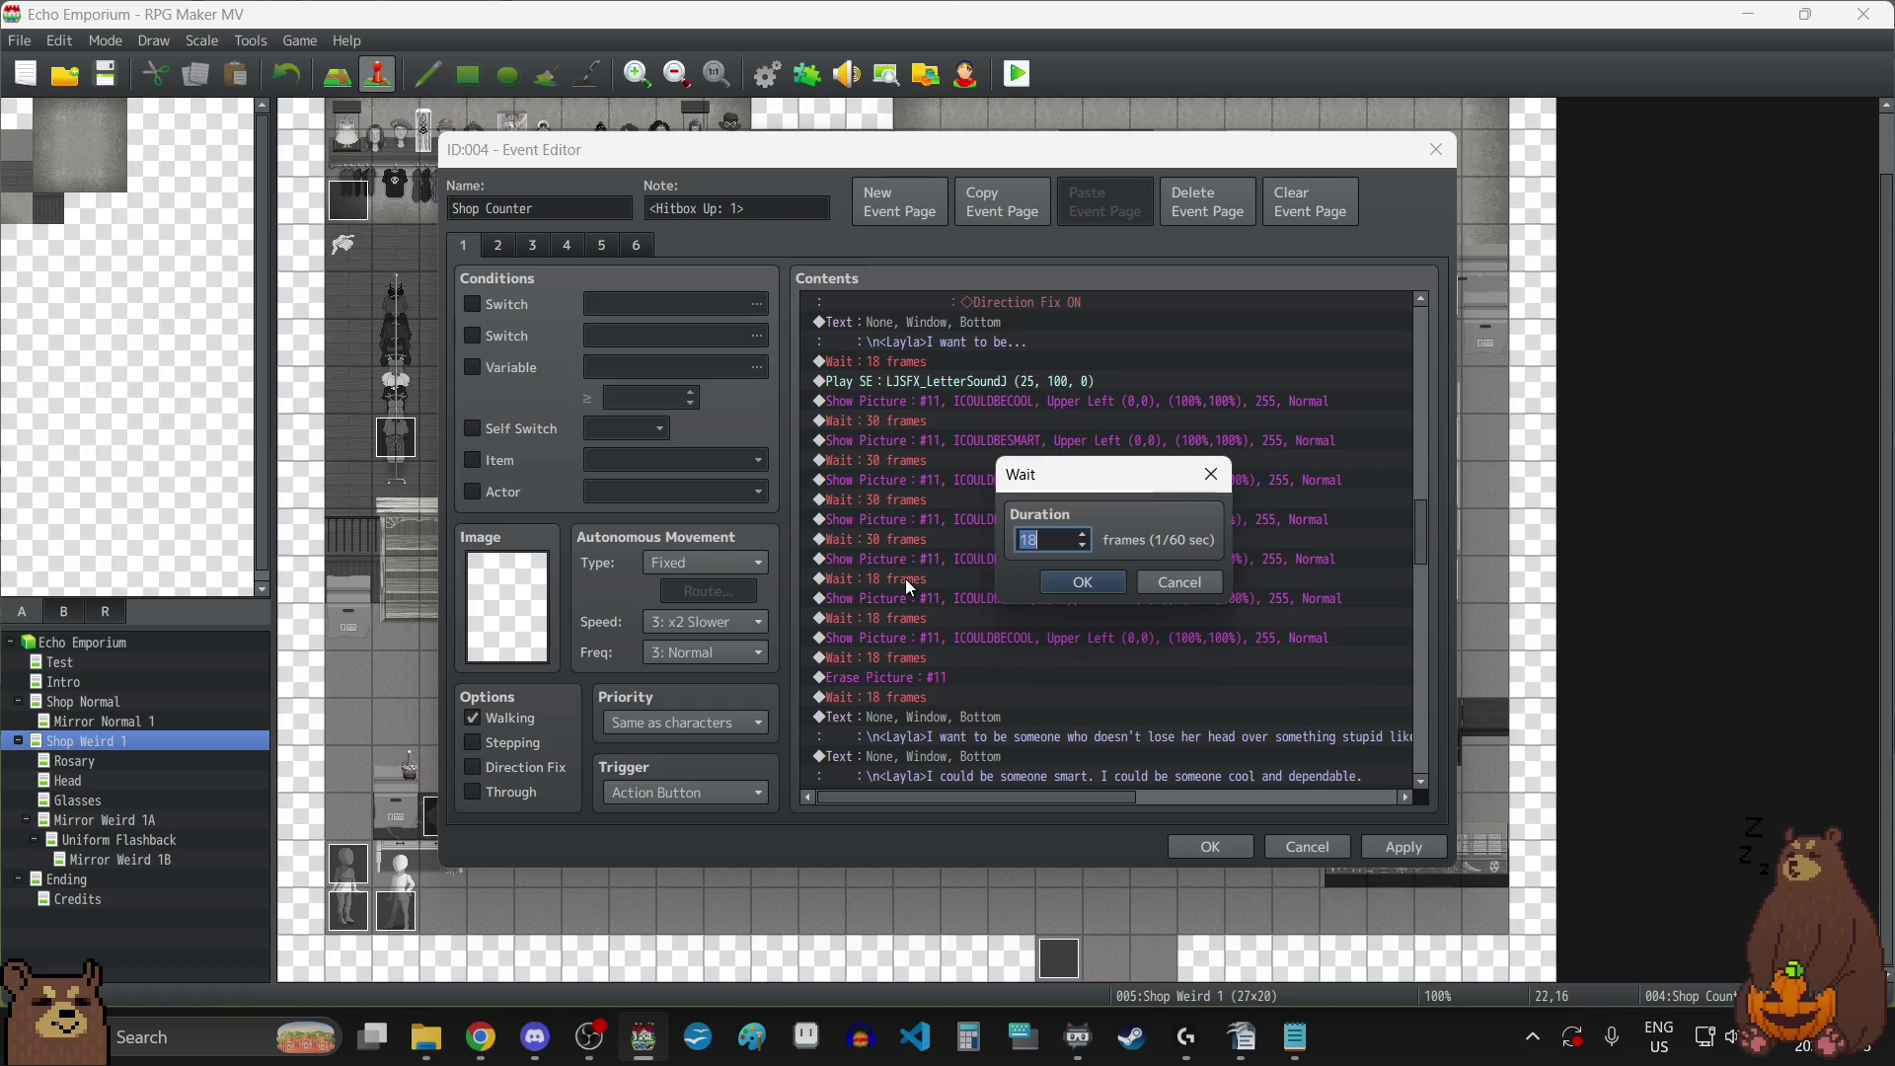
pyautogui.write('30')
pyautogui.click(1082, 582)
pyautogui.doubleClick(924, 616)
pyautogui.write('30')
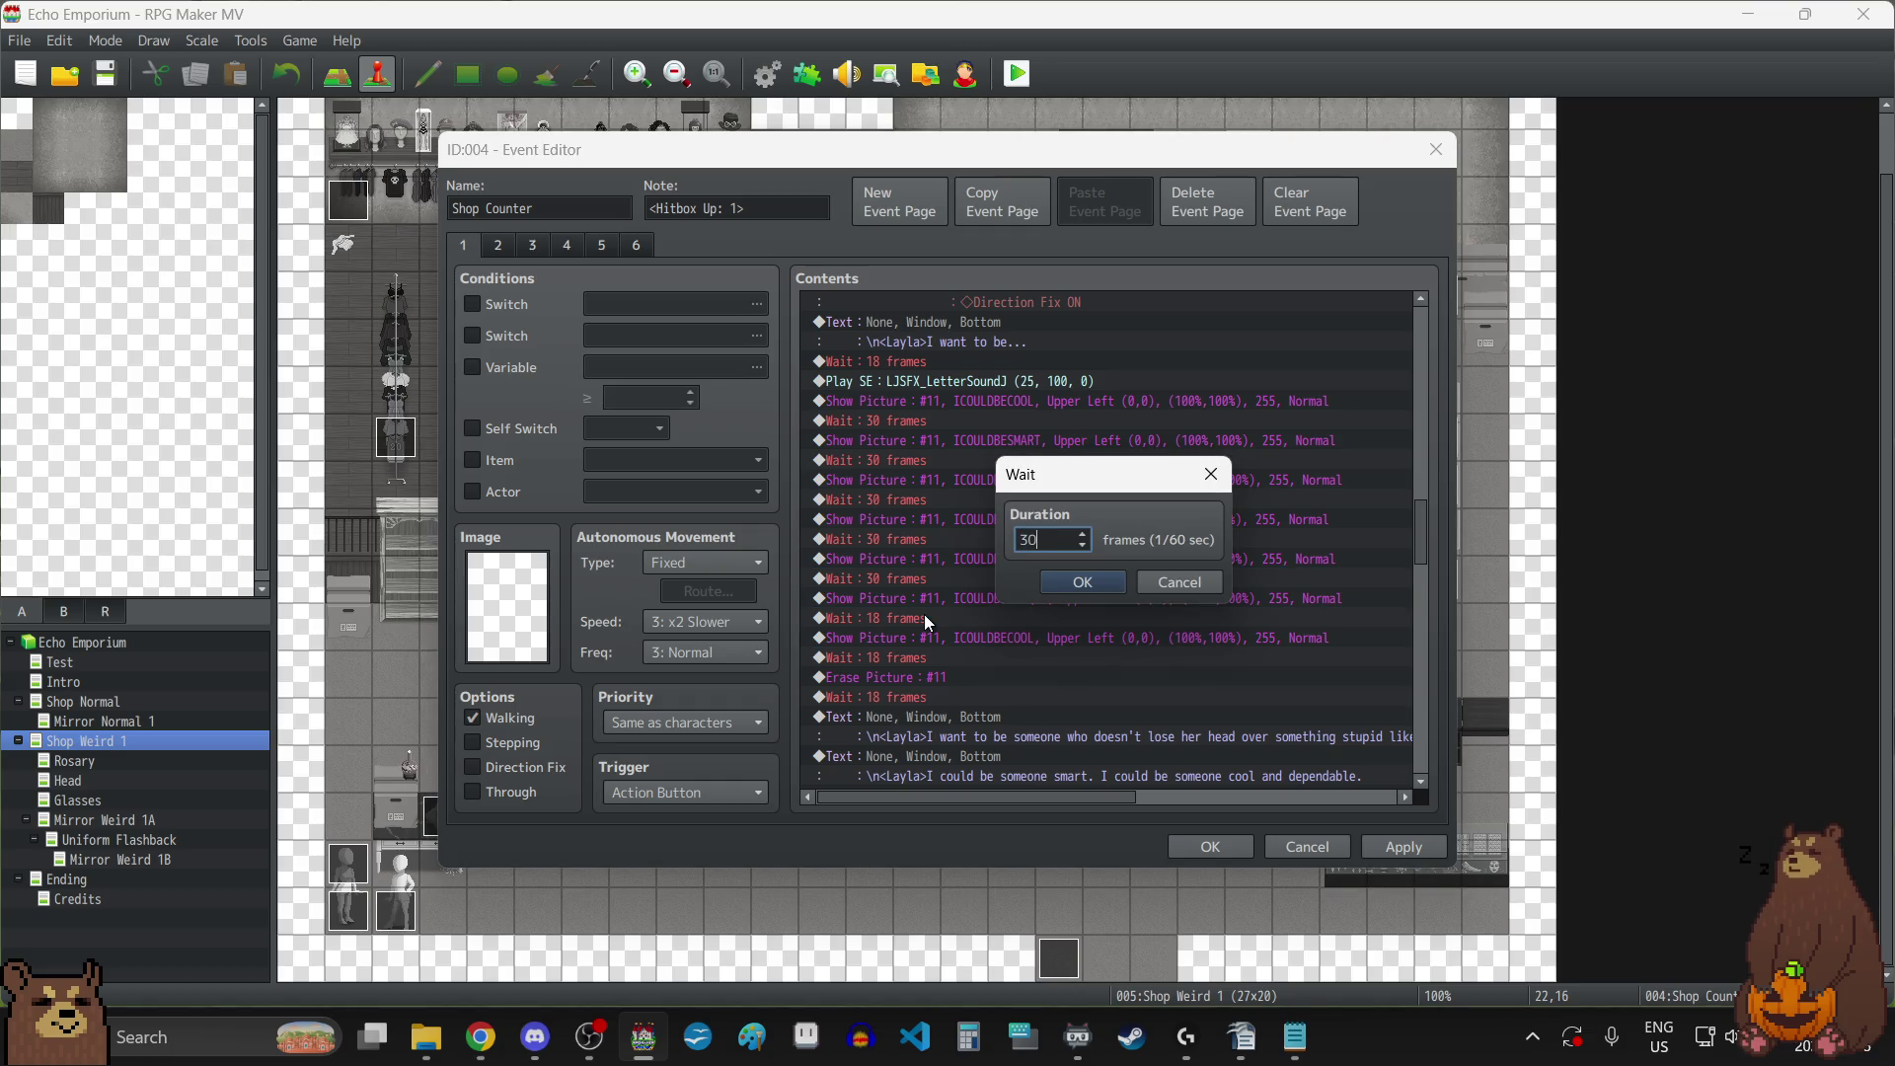
pyautogui.click(1048, 585)
pyautogui.doubleClick(914, 653)
pyautogui.write('30')
pyautogui.click(1083, 581)
pyautogui.click(1392, 842)
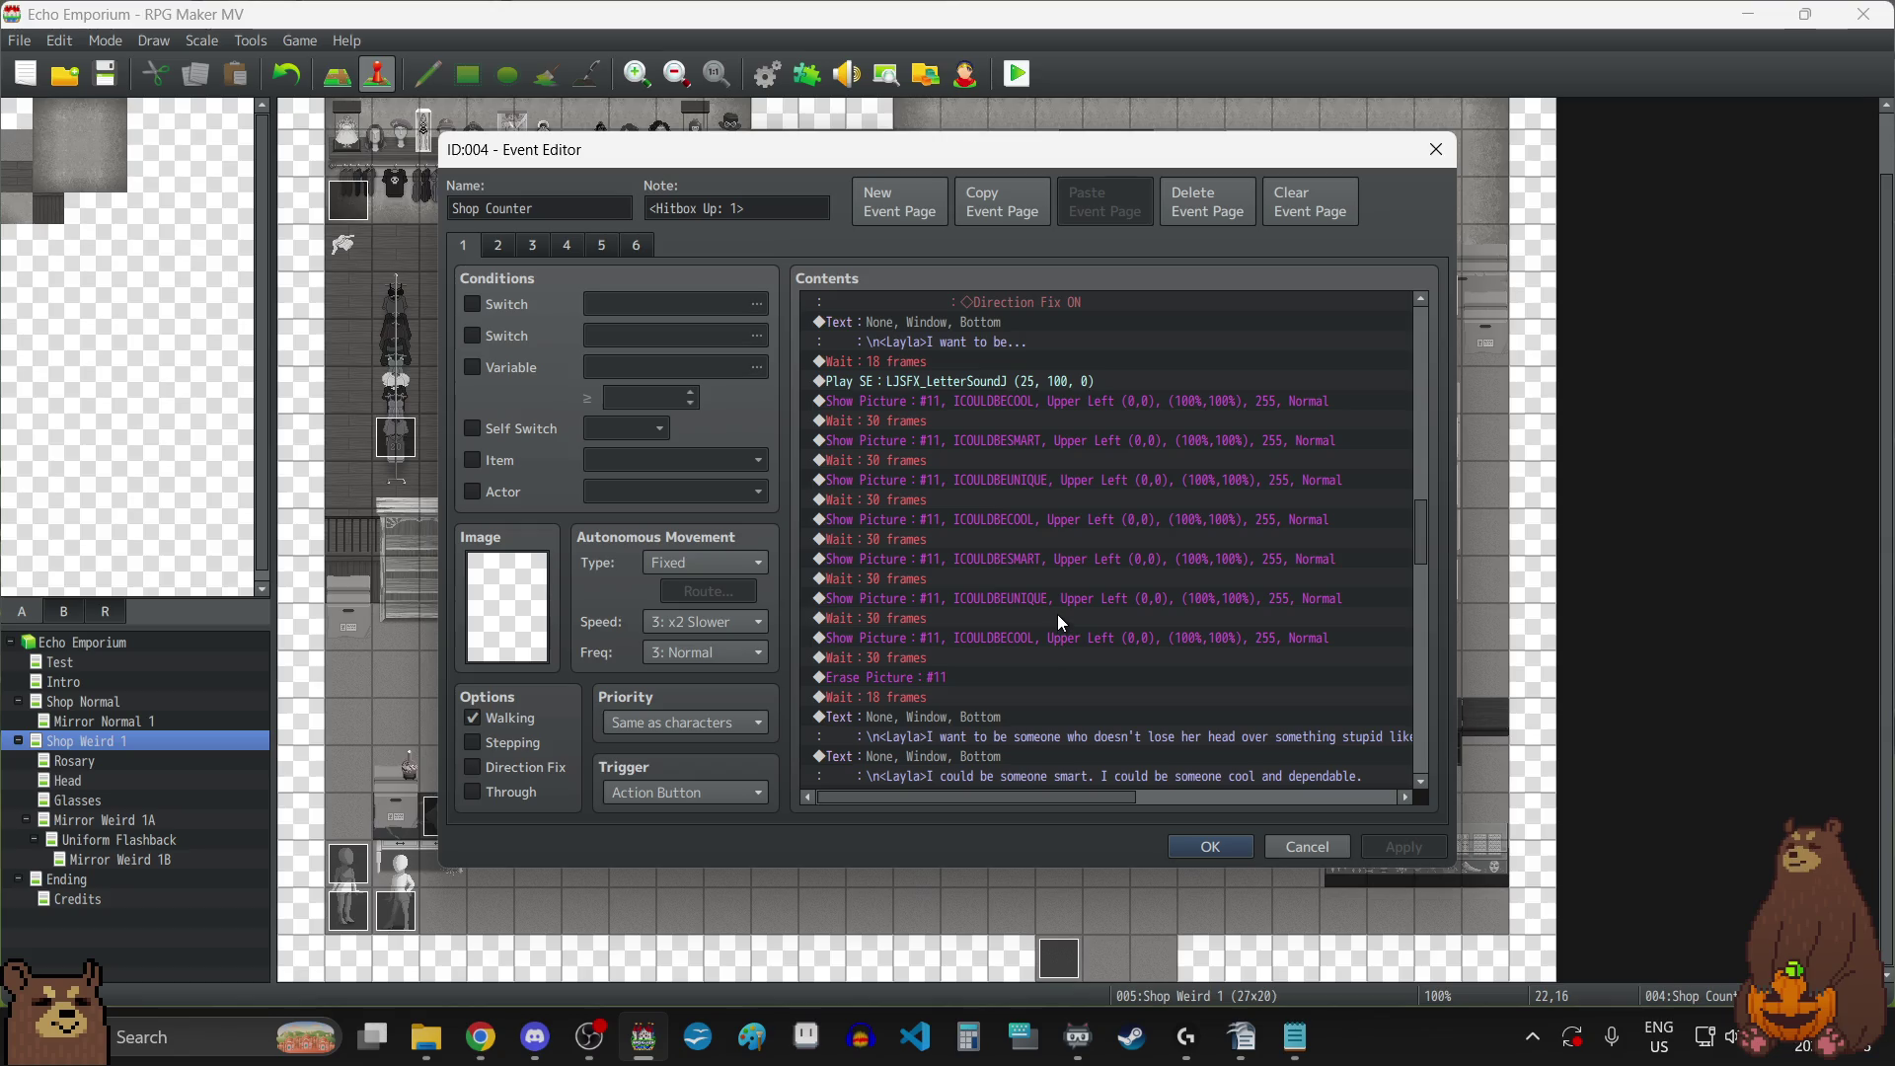
# Review the Shop Counter event's earlier pages, including Rosary Get (page 3) and Head Get (page 4).
pyautogui.scroll(-3, 1076, 606)
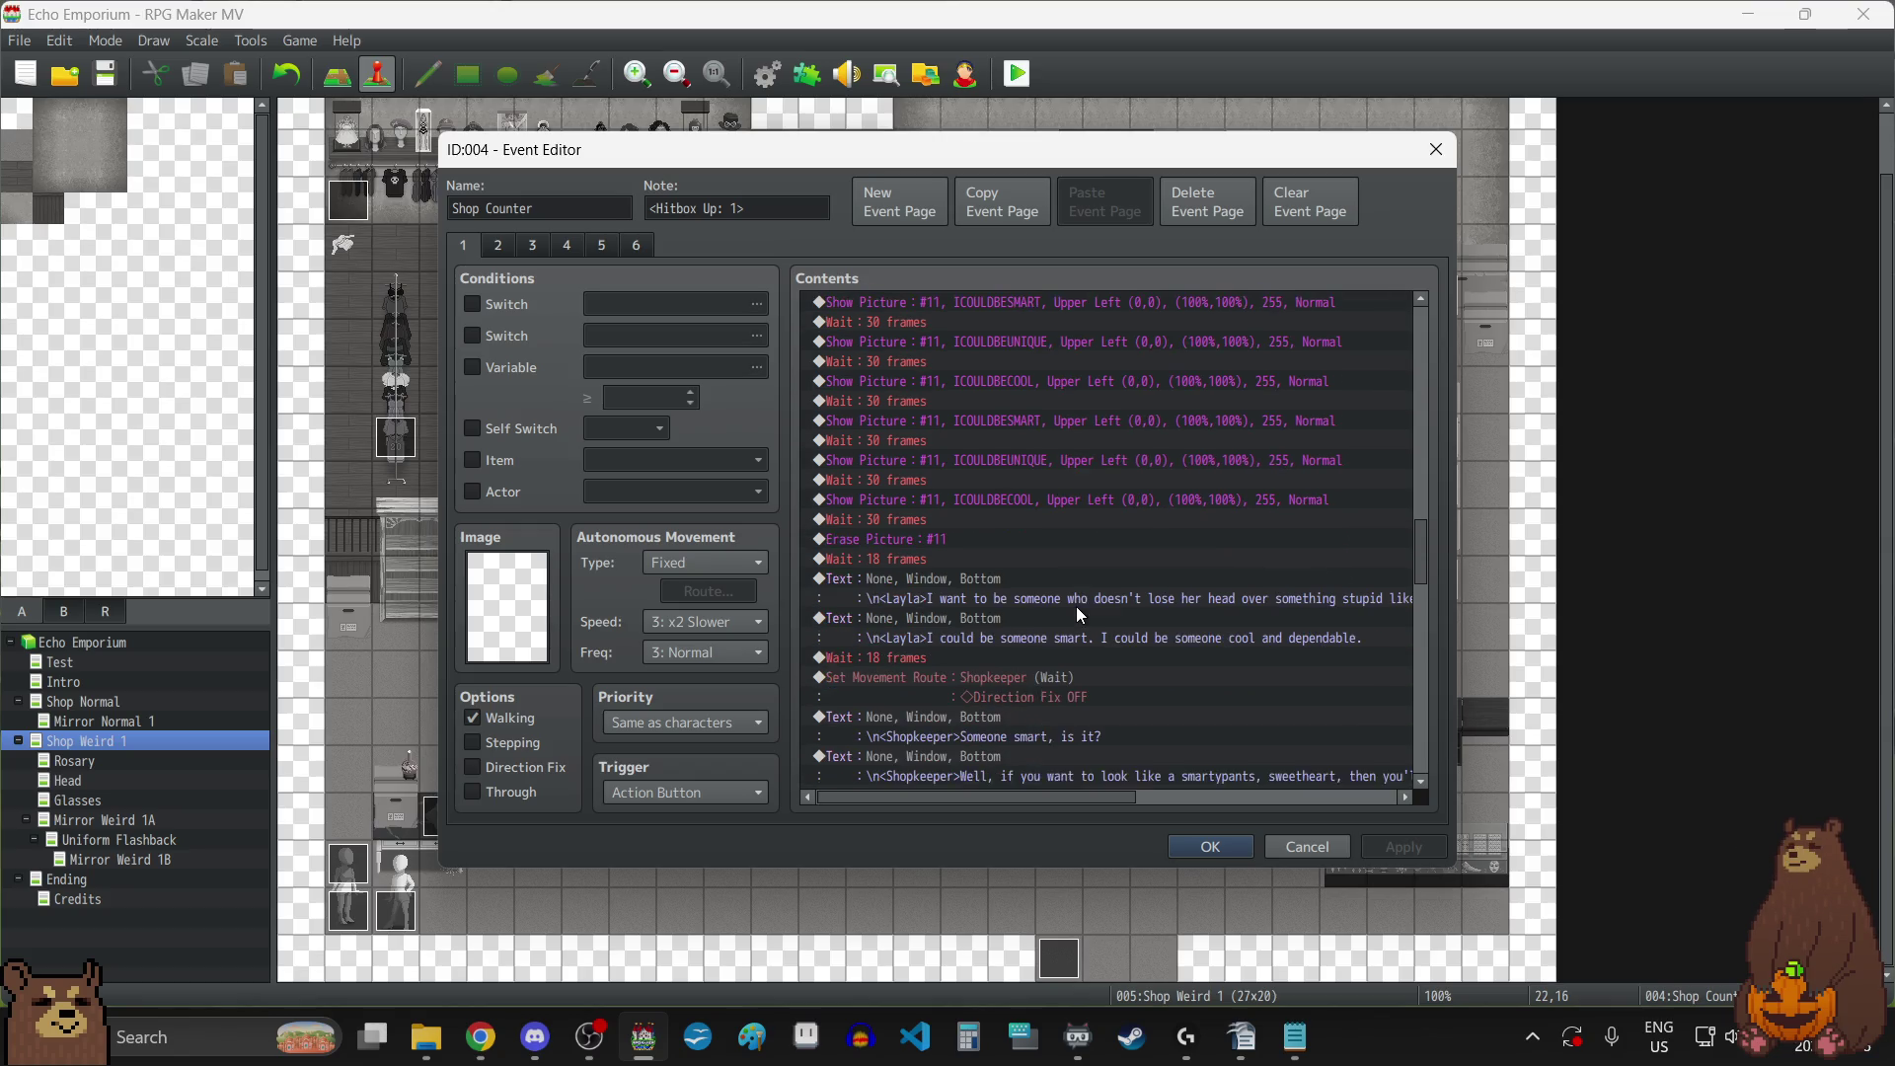
pyautogui.scroll(-9, 1076, 606)
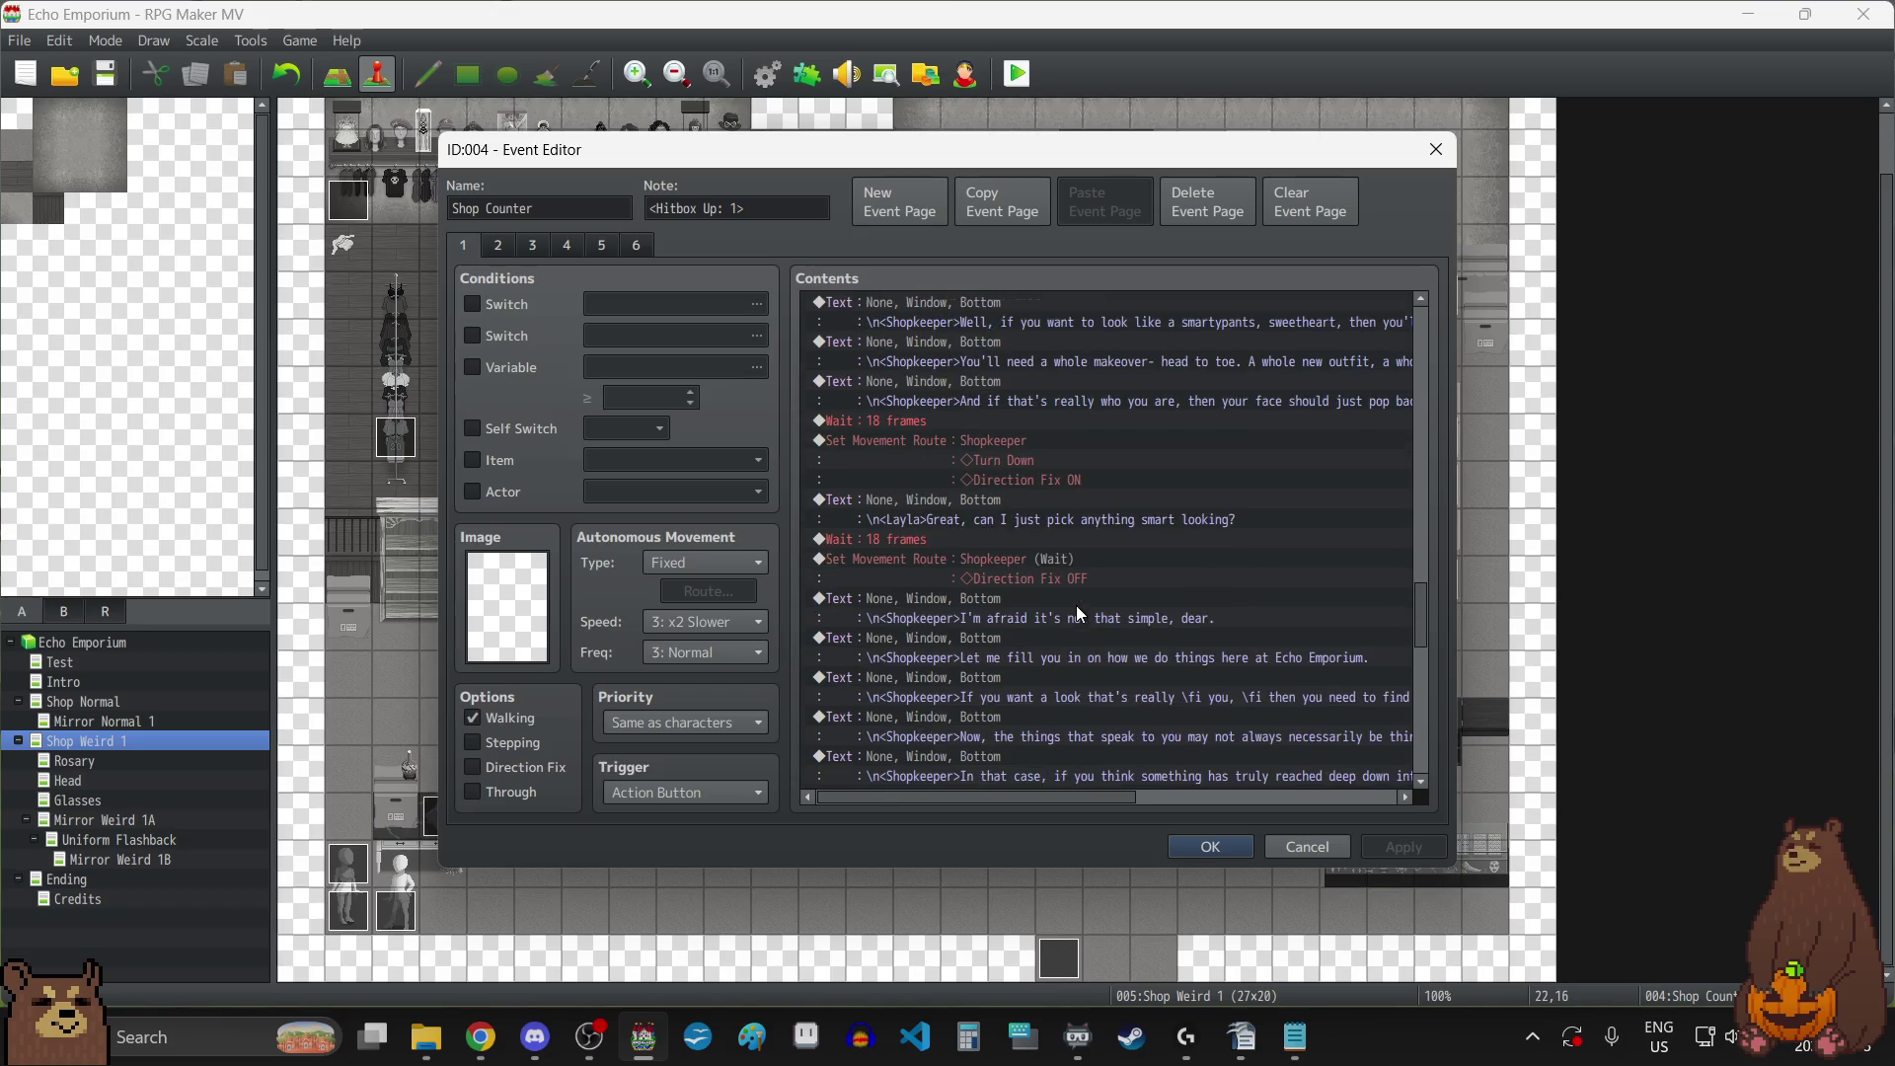
pyautogui.scroll(-8, 1078, 610)
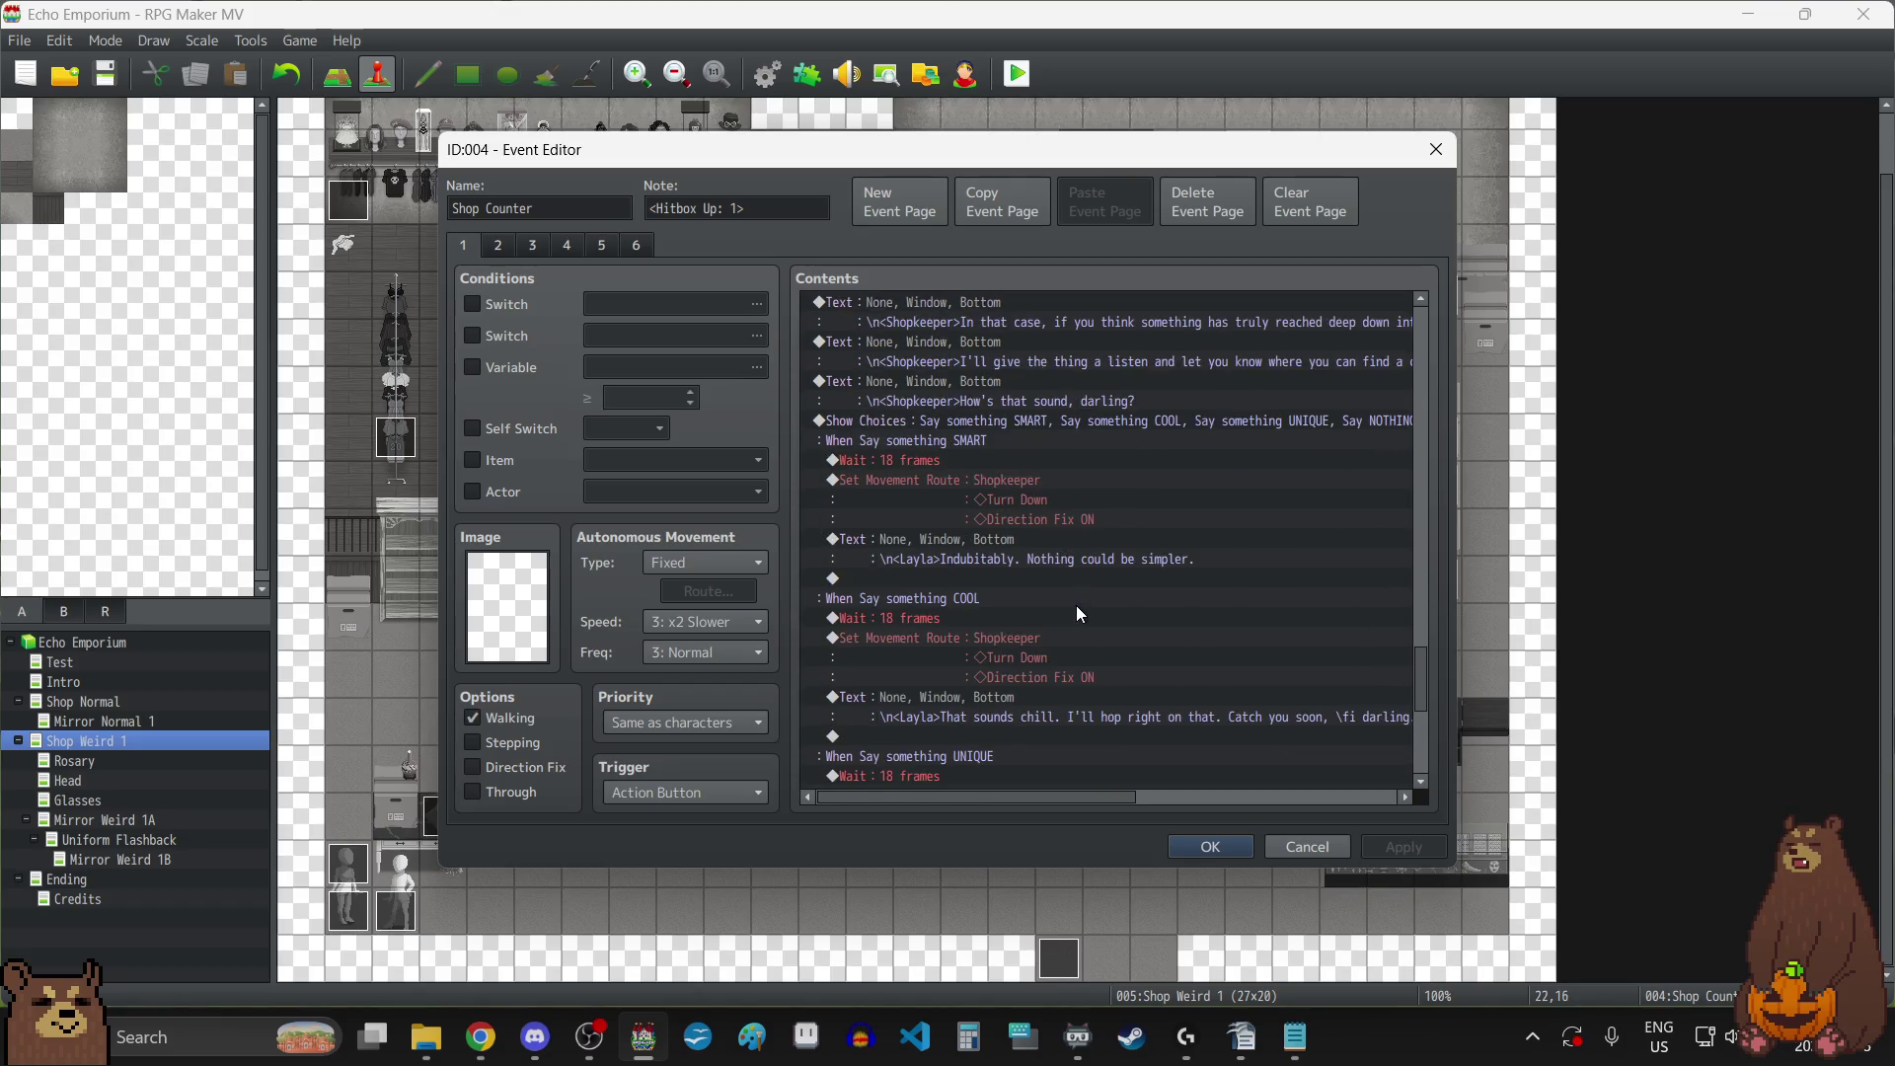
pyautogui.scroll(-6, 1076, 606)
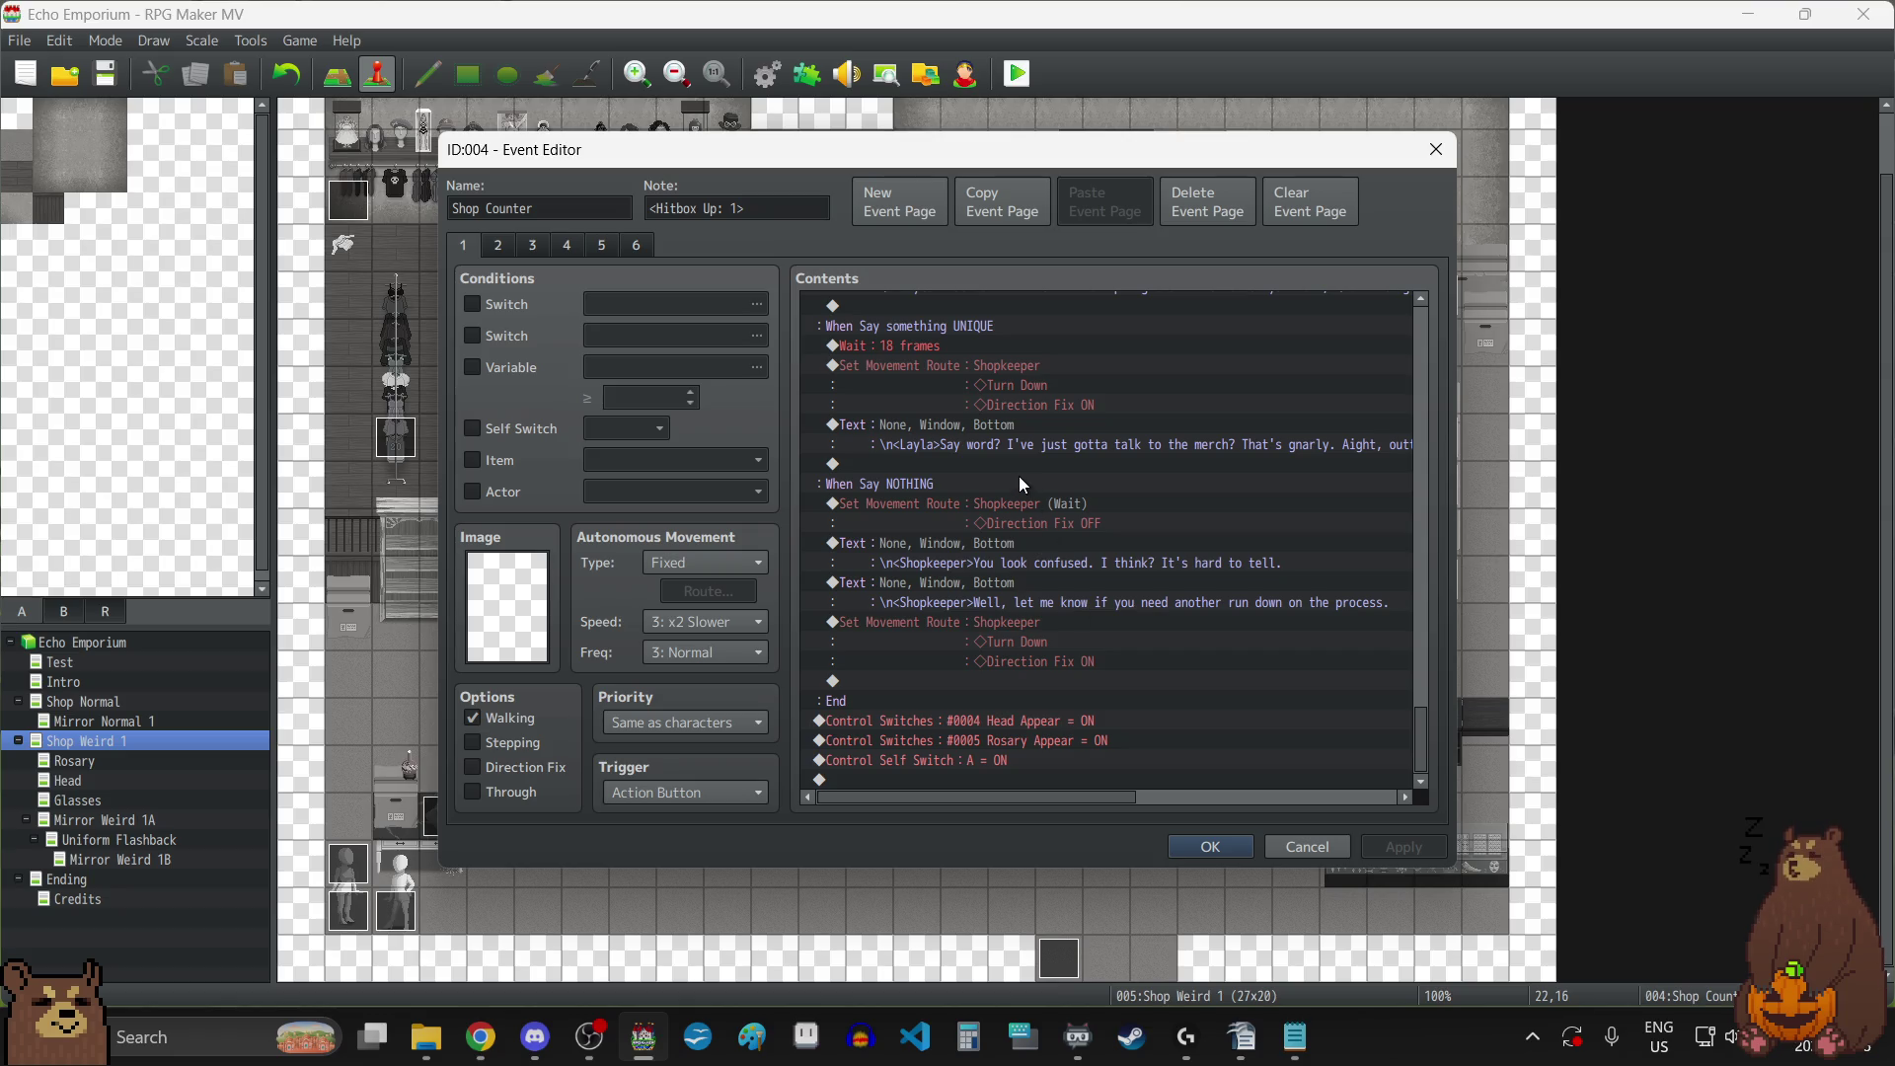
pyautogui.click(500, 249)
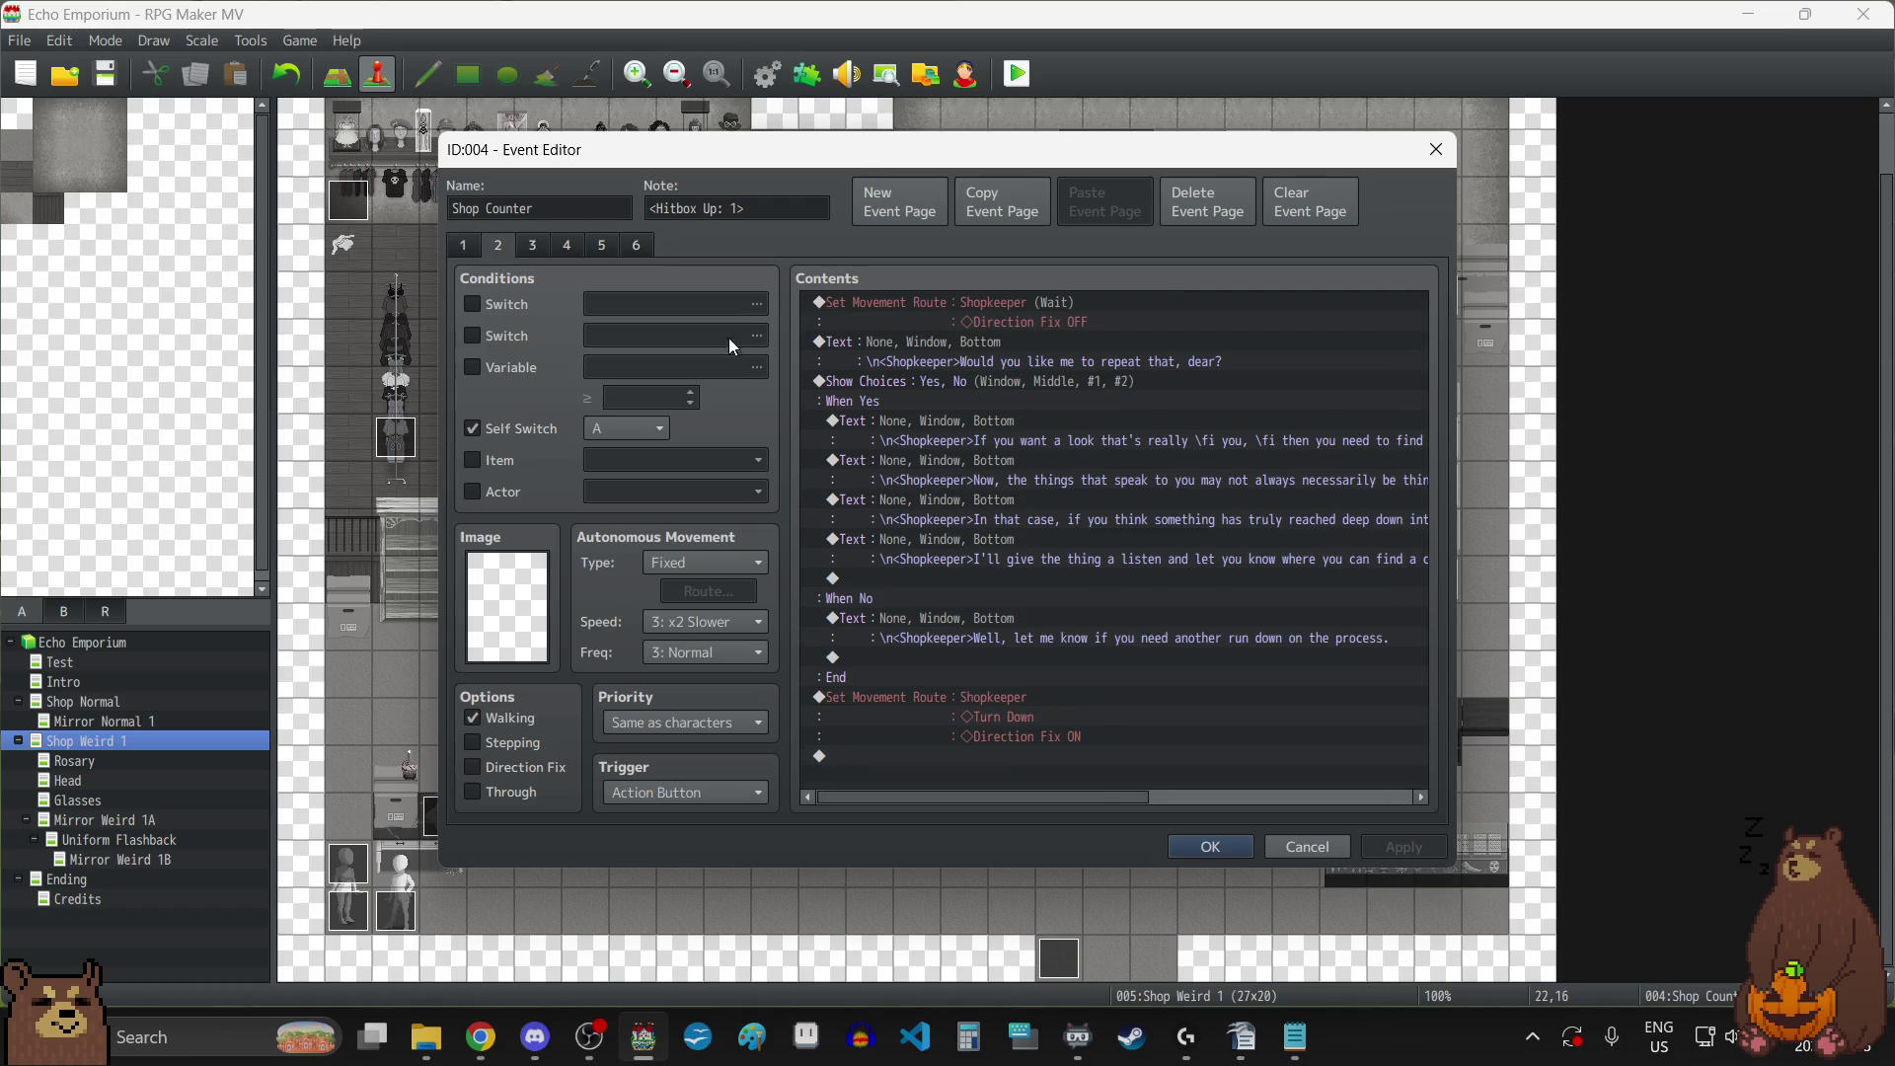
pyautogui.click(530, 247)
pyautogui.scroll(-3, 1079, 404)
pyautogui.scroll(-10, 1080, 405)
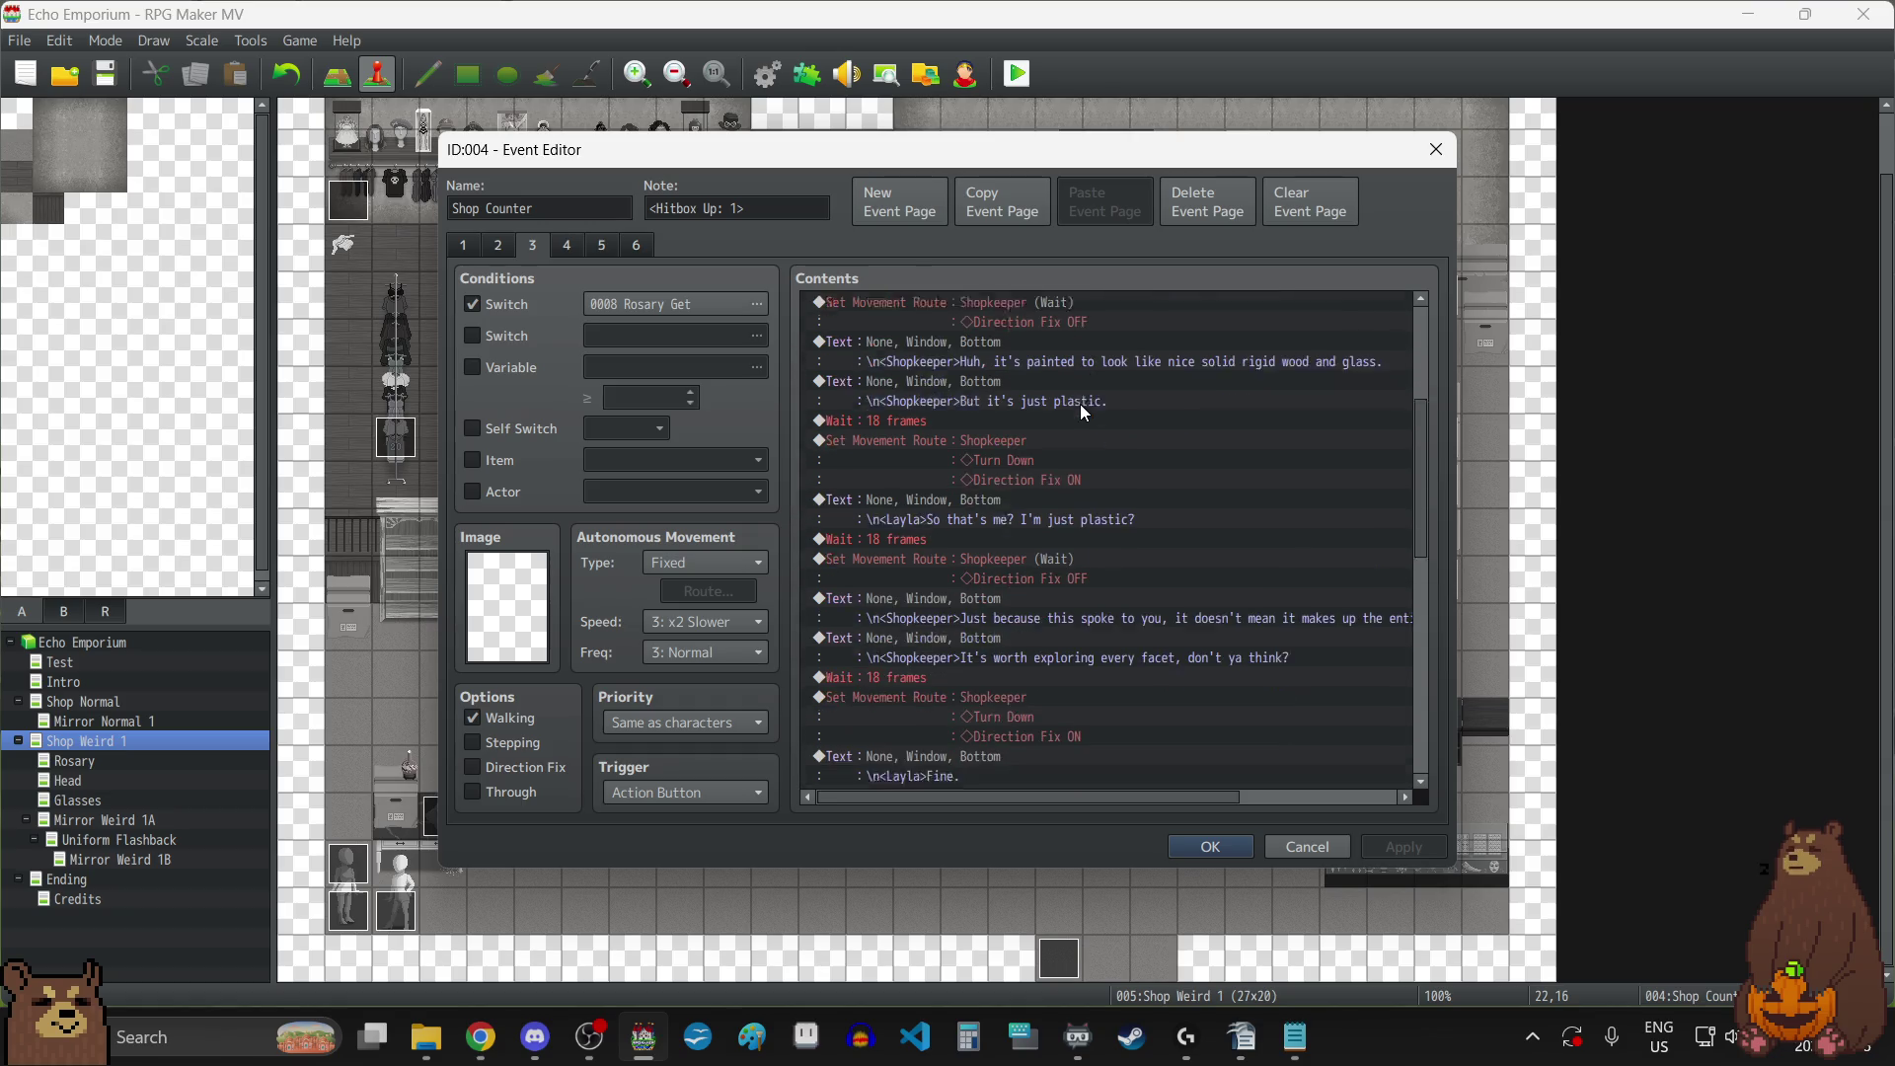
pyautogui.scroll(-2, 1080, 405)
pyautogui.click(567, 246)
pyautogui.scroll(-5, 1133, 389)
pyautogui.scroll(-6, 1134, 392)
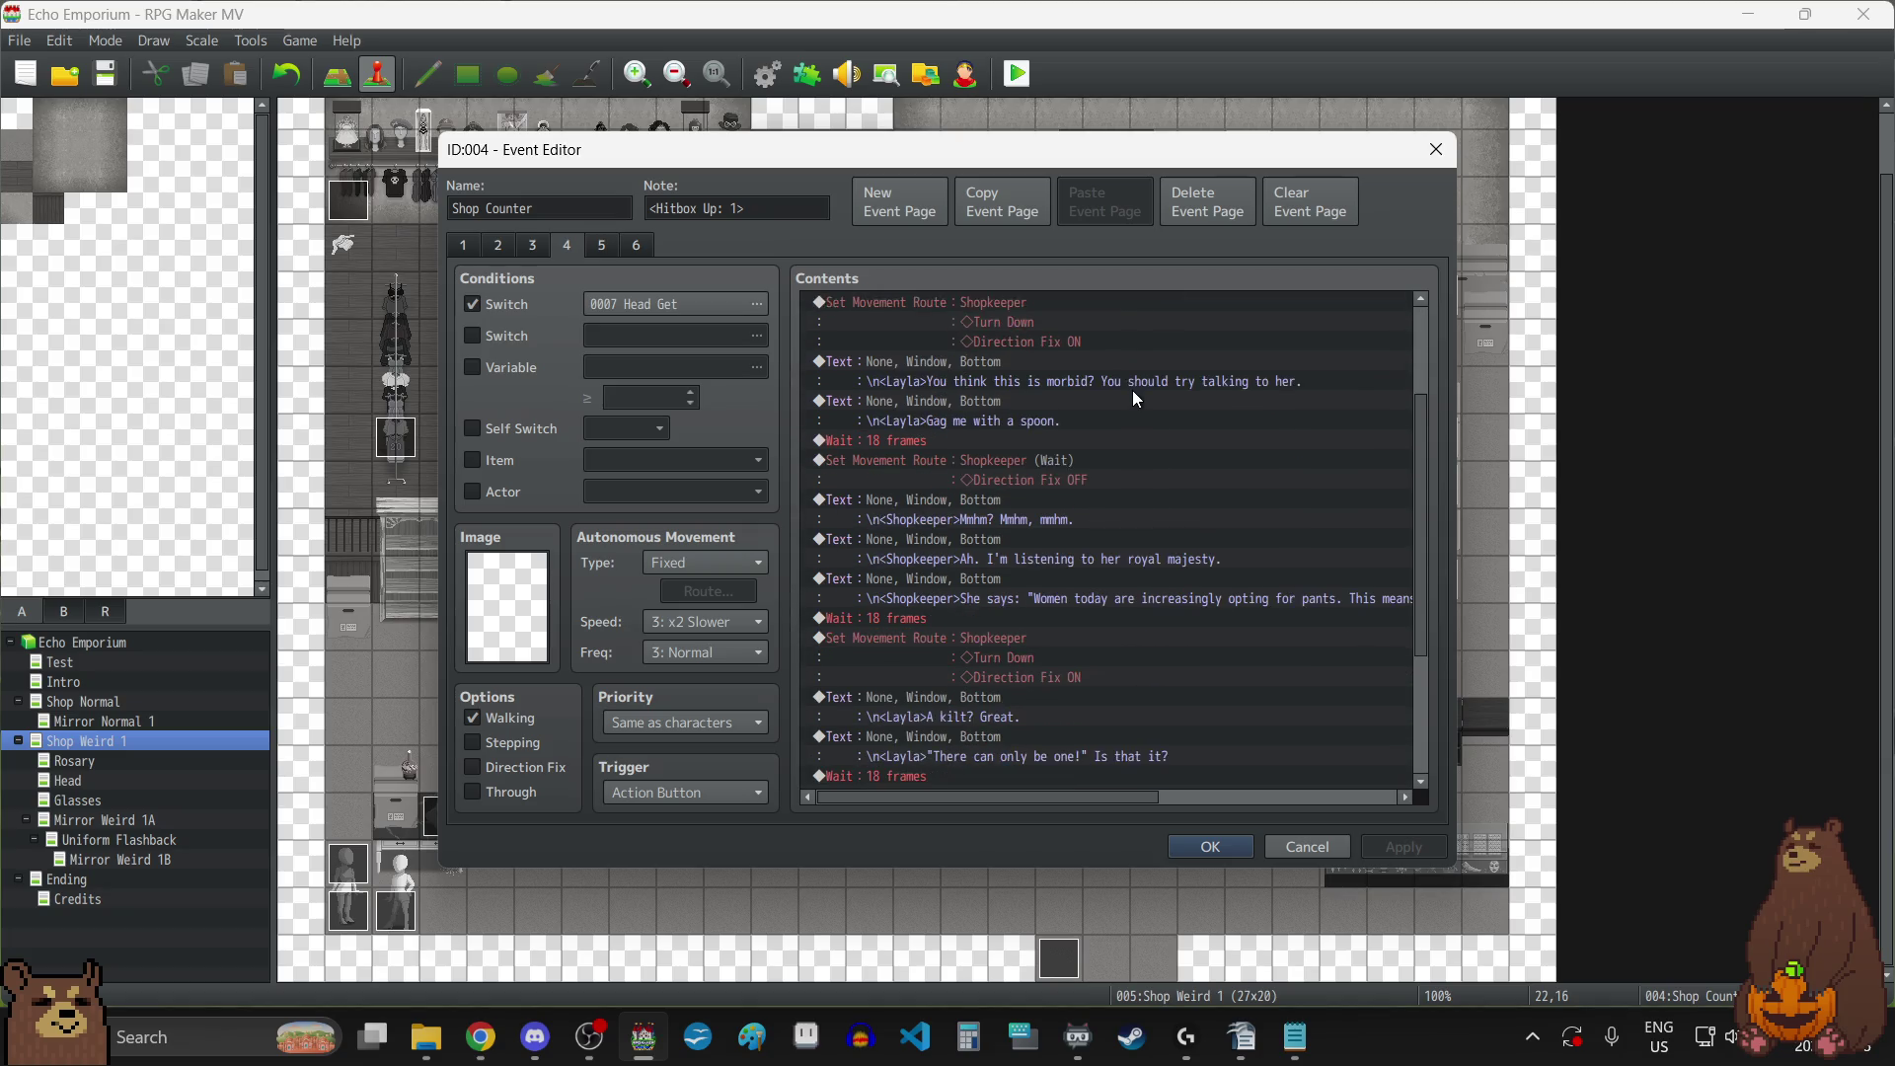
# Show the Glasses Get page's BROKENDEAD picture lines and select the first 18-frame wait.
pyautogui.click(600, 246)
pyautogui.scroll(-6, 1155, 415)
pyautogui.scroll(-7, 1156, 420)
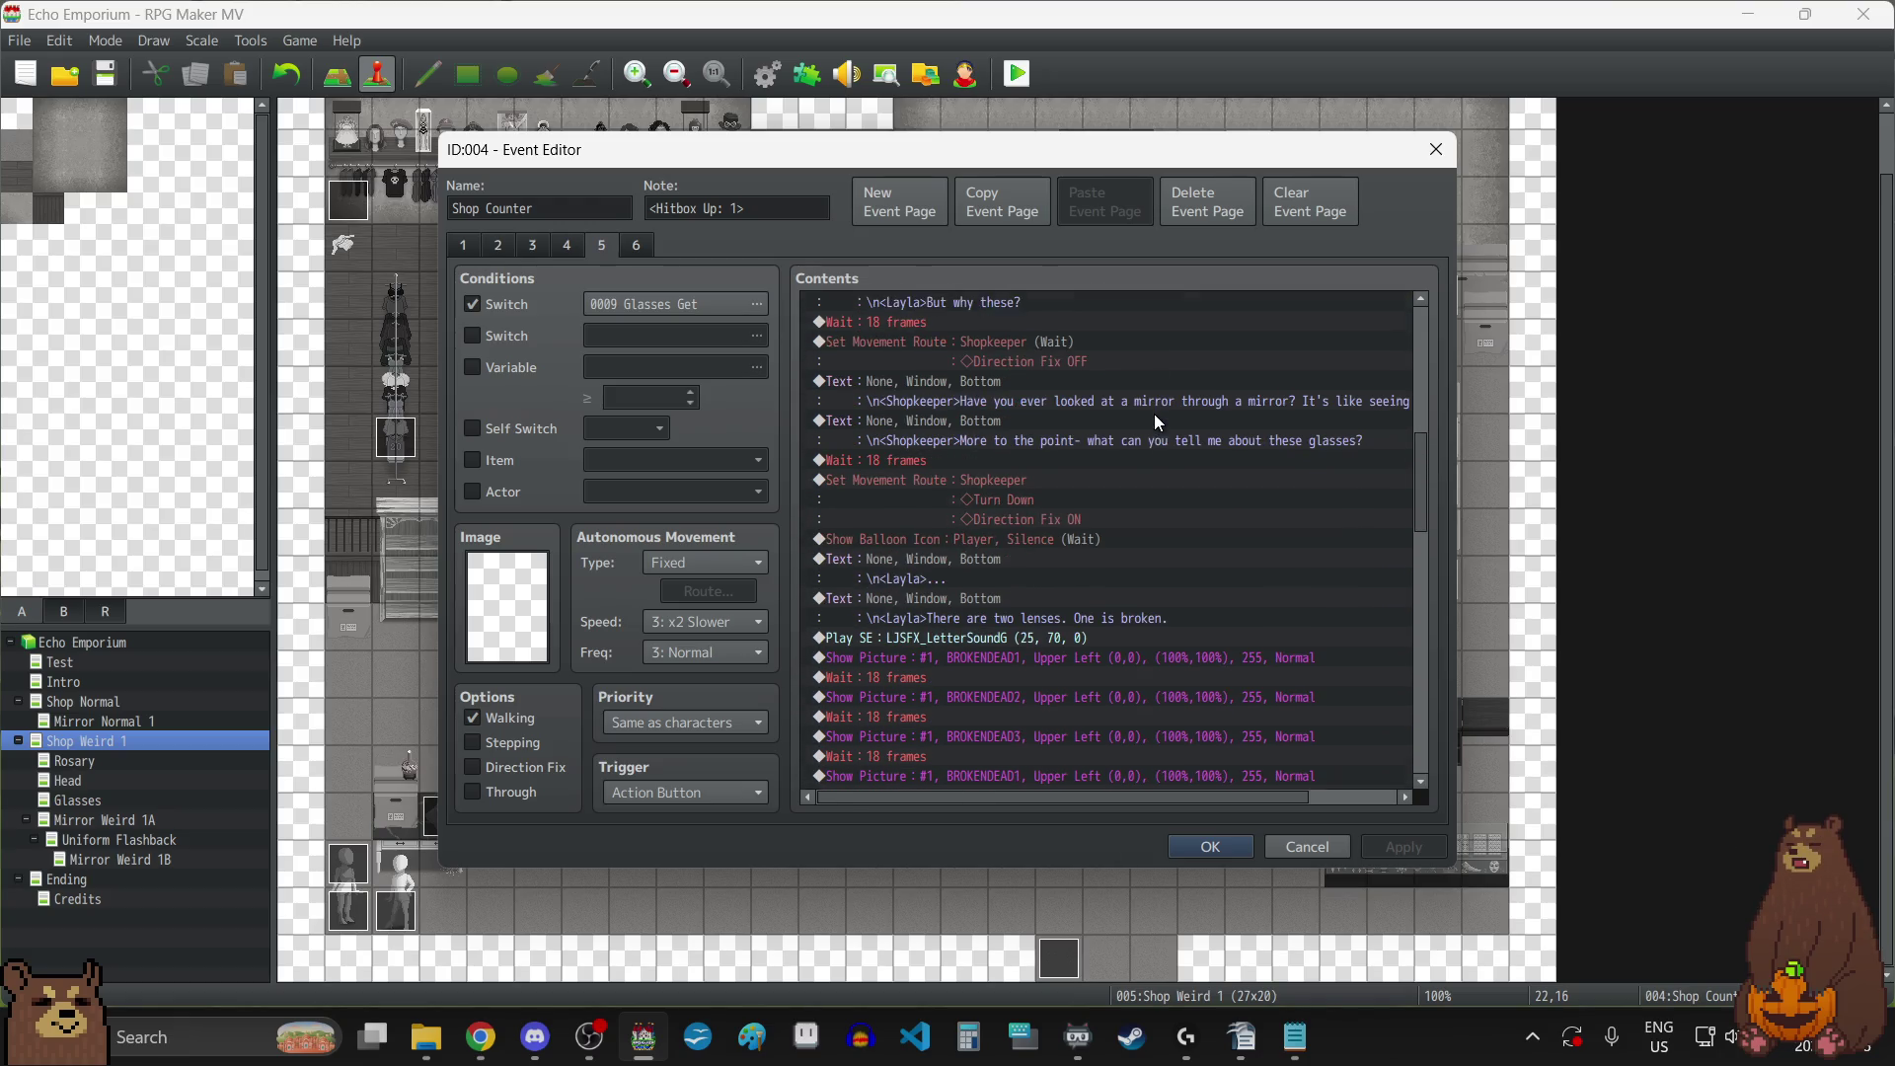
pyautogui.scroll(-5, 1152, 412)
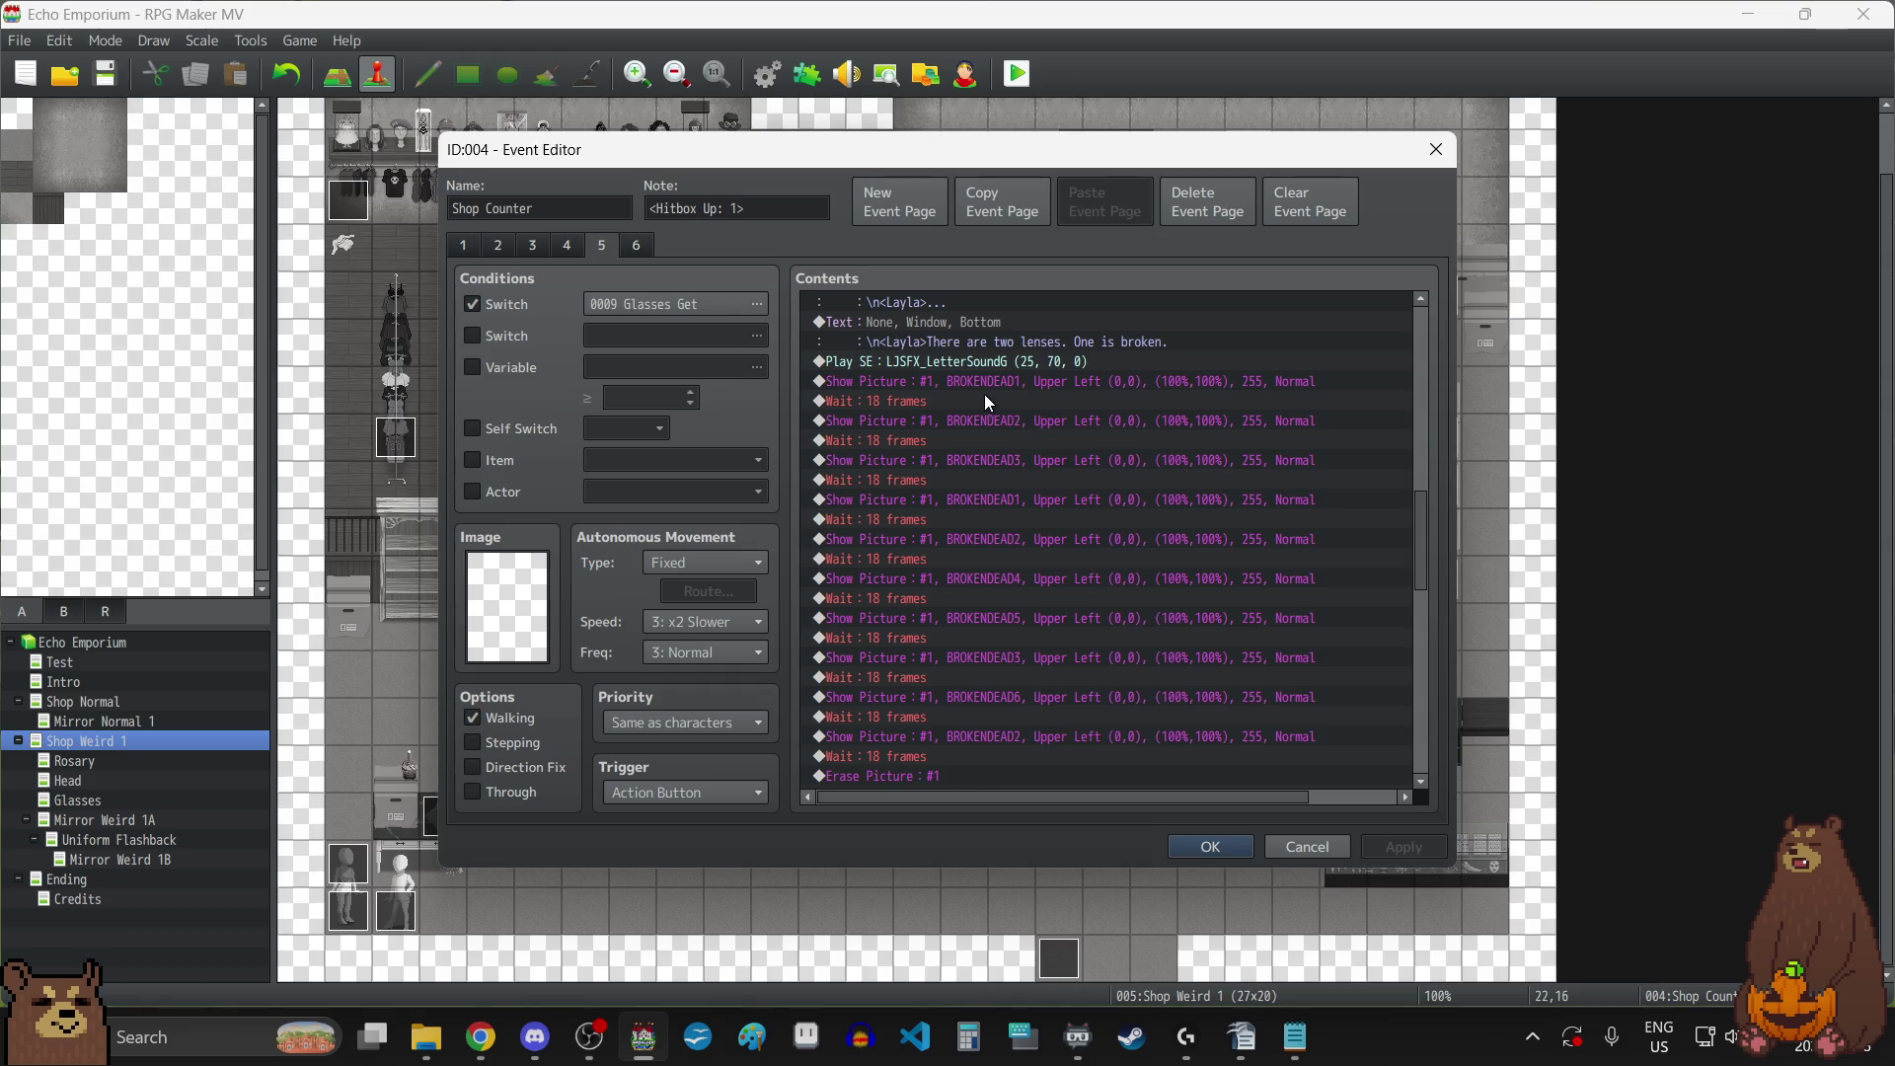
pyautogui.click(984, 401)
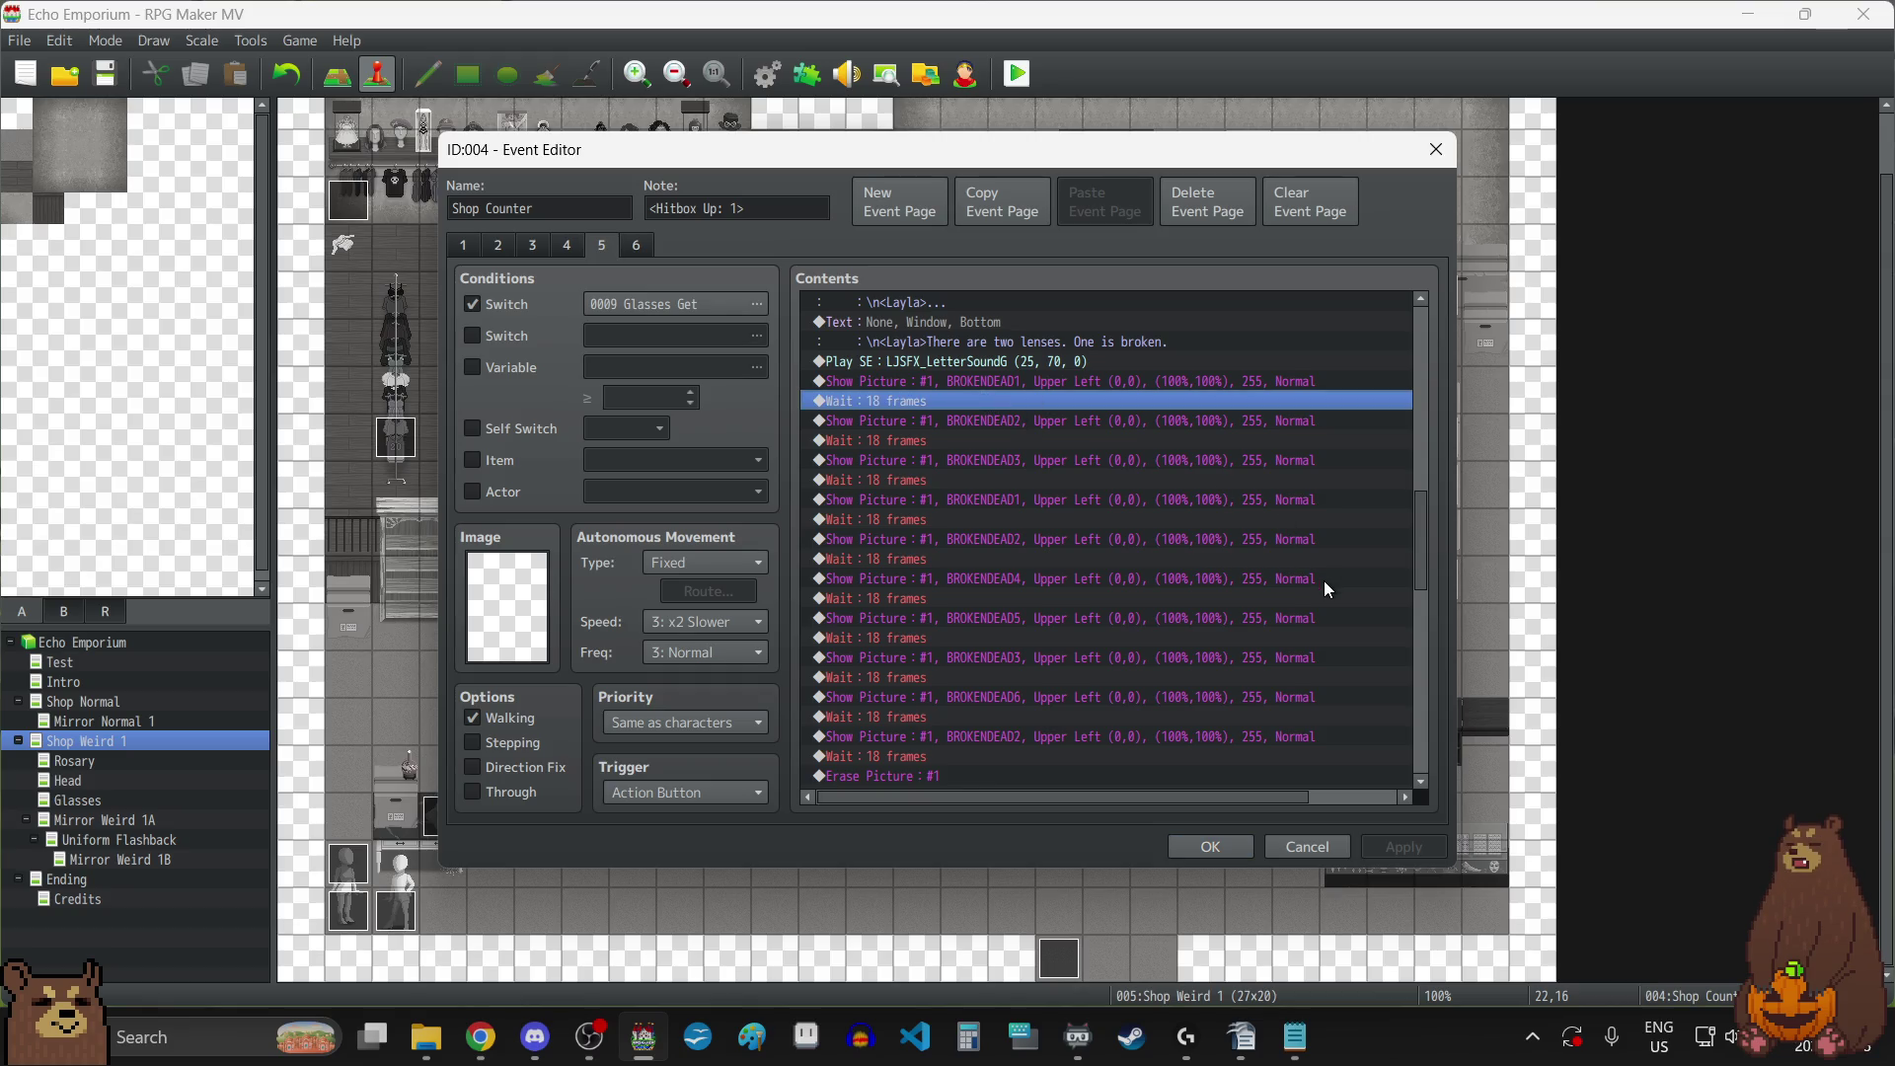
# Change the first five BROKENDEAD 18-frame waits to 24 frames.
pyautogui.press('Return')
pyautogui.write('24')
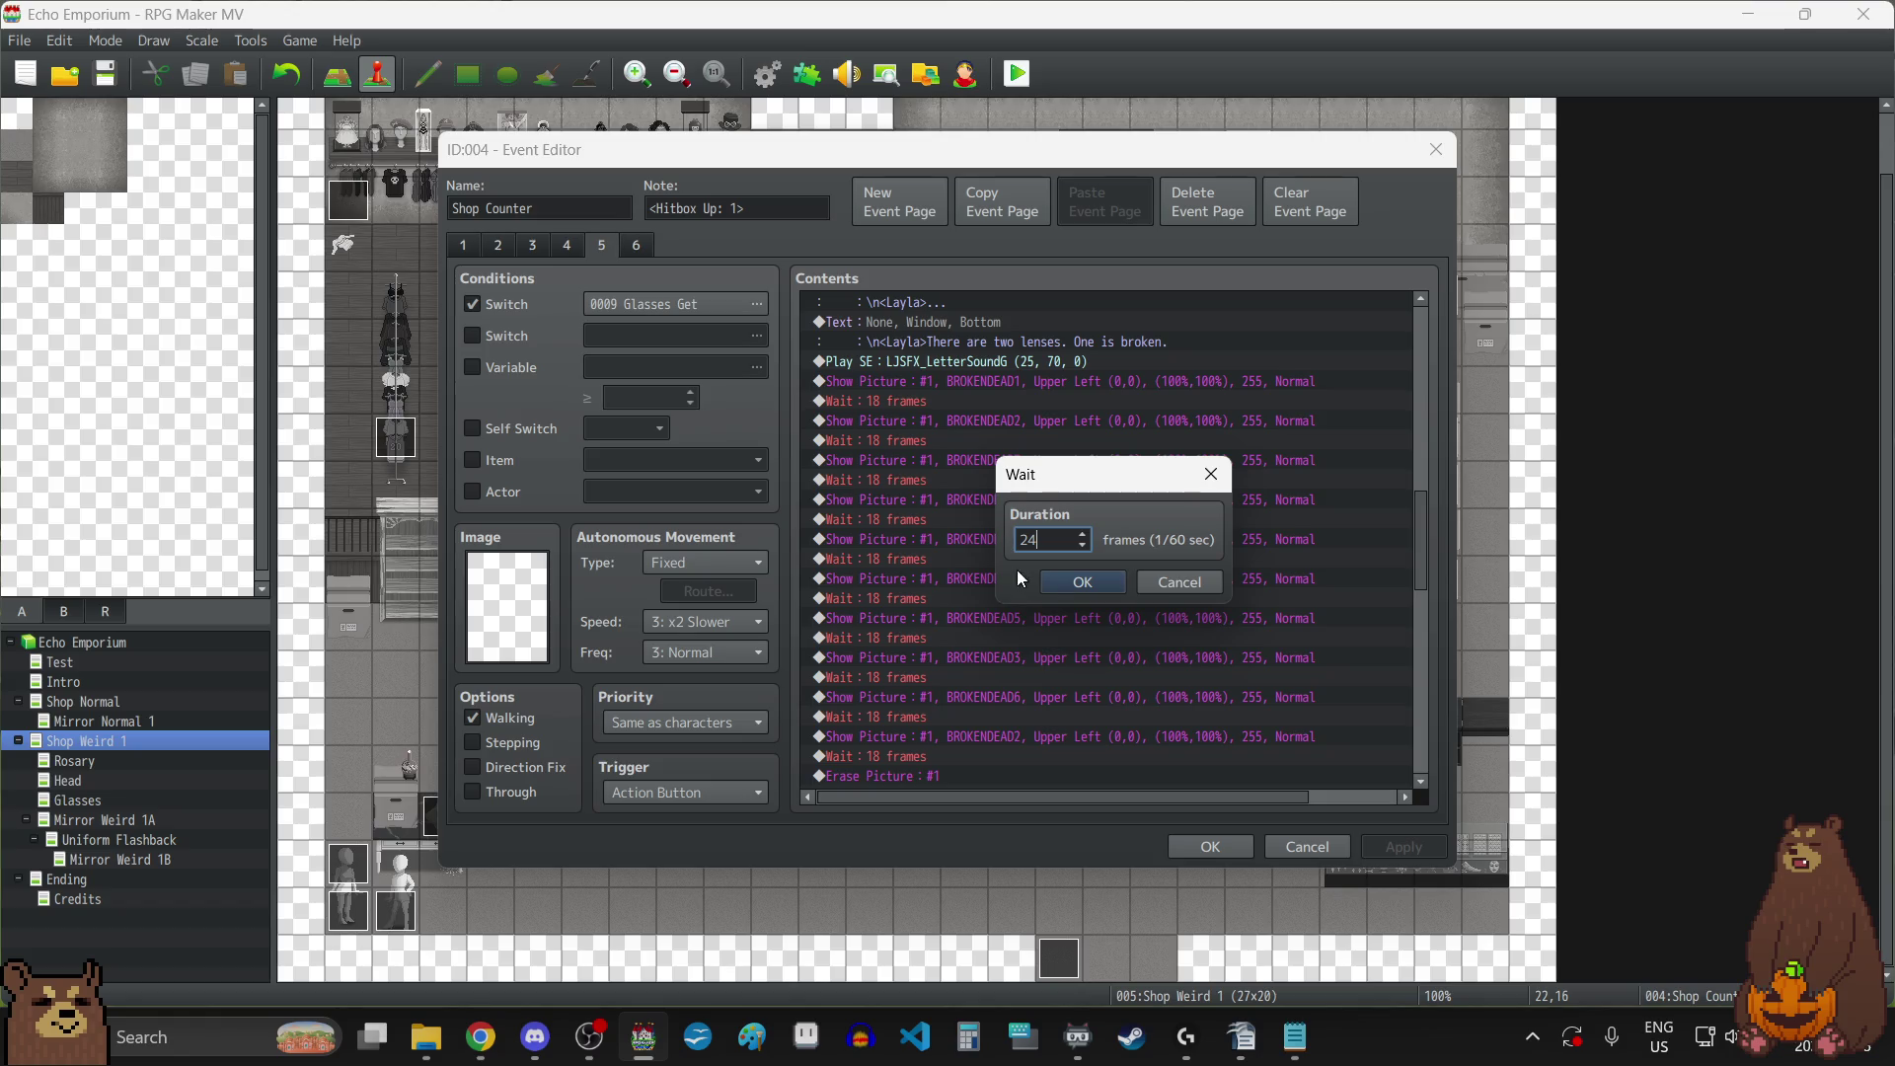
pyautogui.click(1057, 582)
pyautogui.doubleClick(923, 441)
pyautogui.write('24')
pyautogui.click(1086, 583)
pyautogui.doubleClick(952, 472)
pyautogui.write('24')
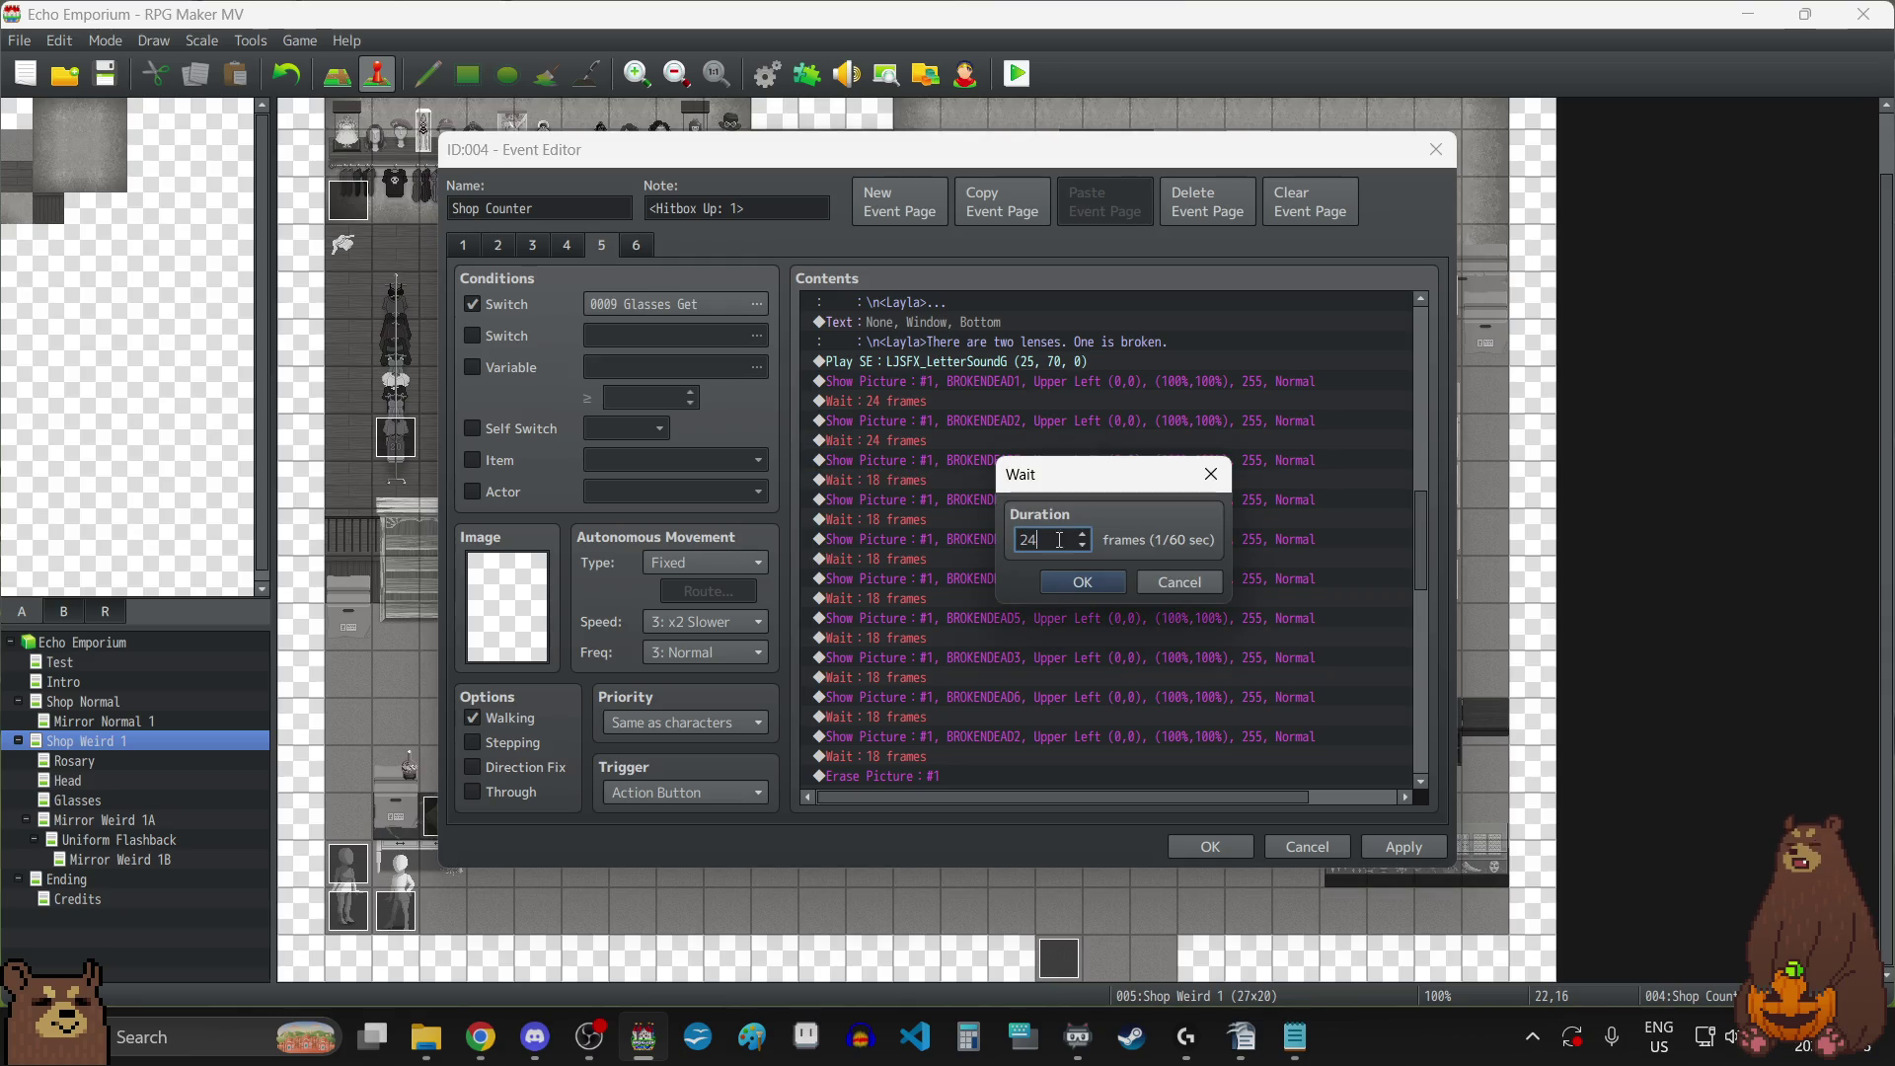
pyautogui.click(1086, 583)
pyautogui.click(956, 515)
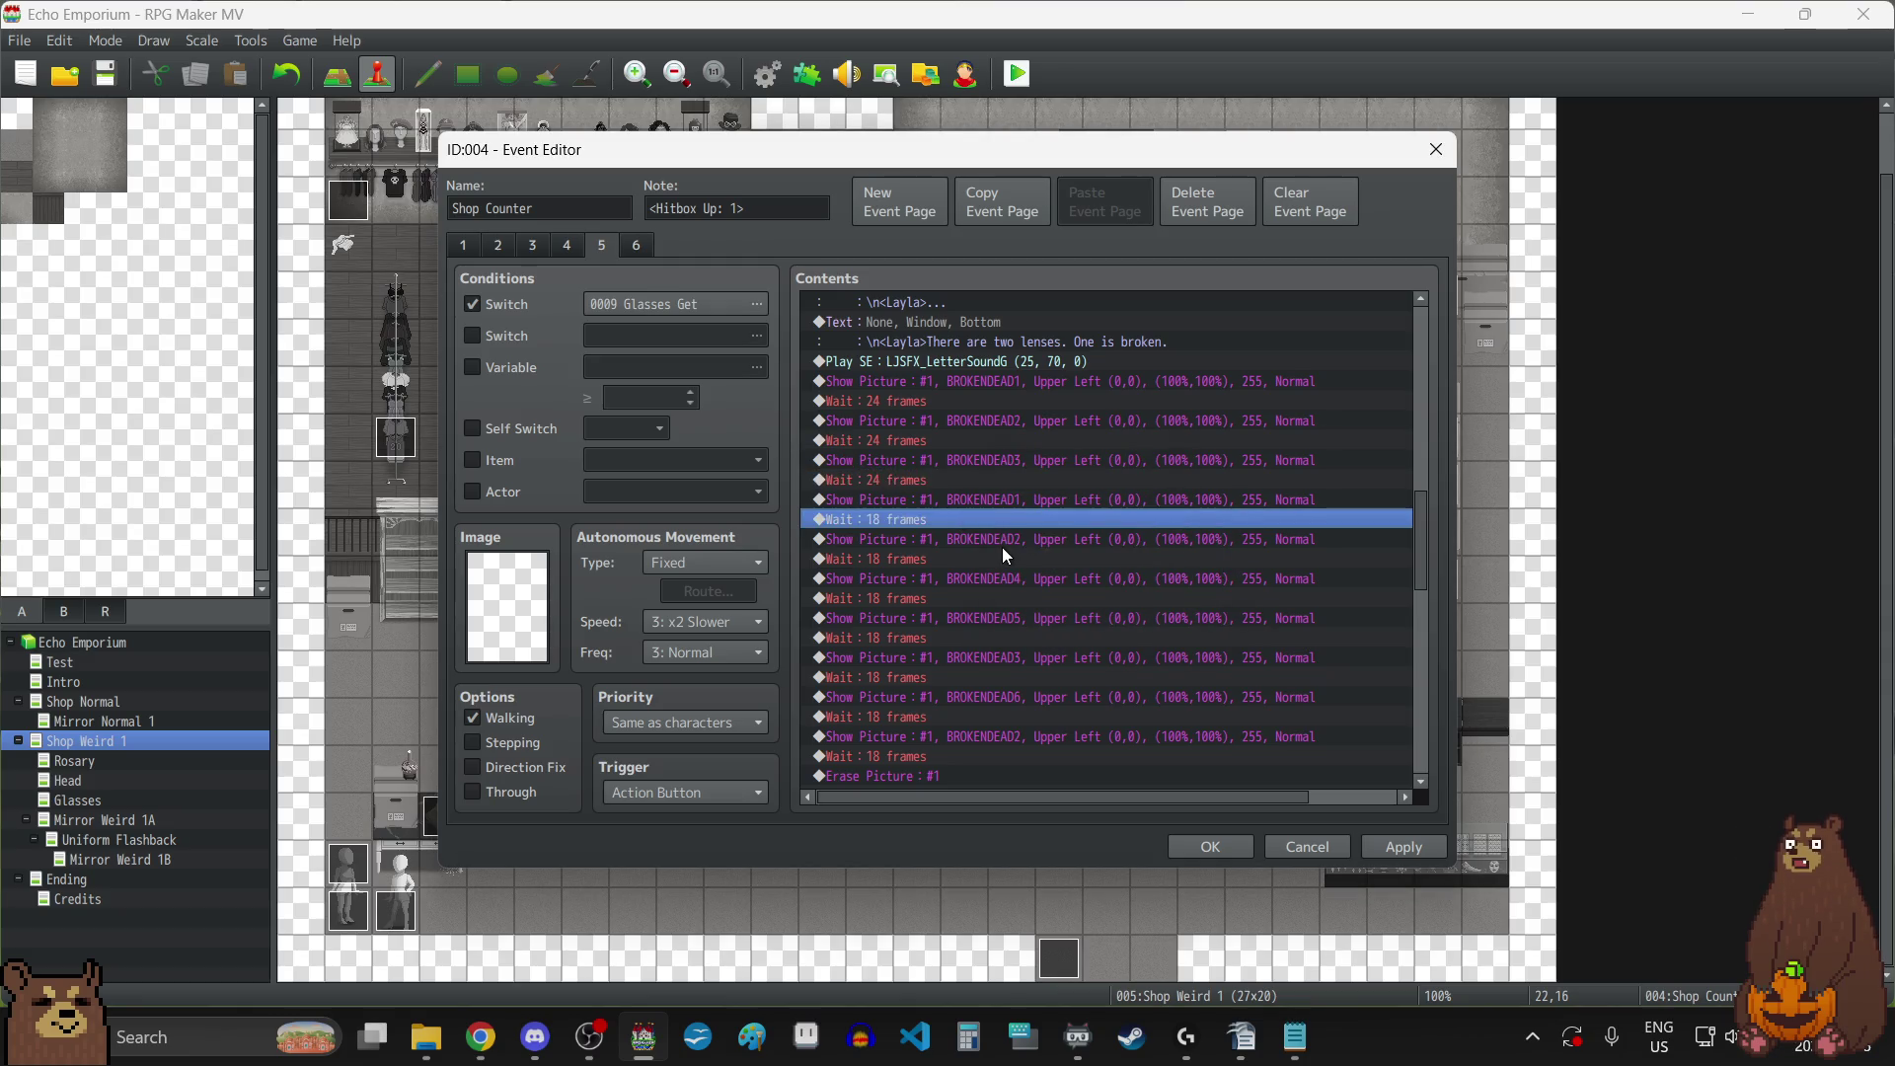
pyautogui.doubleClick(955, 515)
pyautogui.write('24')
pyautogui.click(1047, 582)
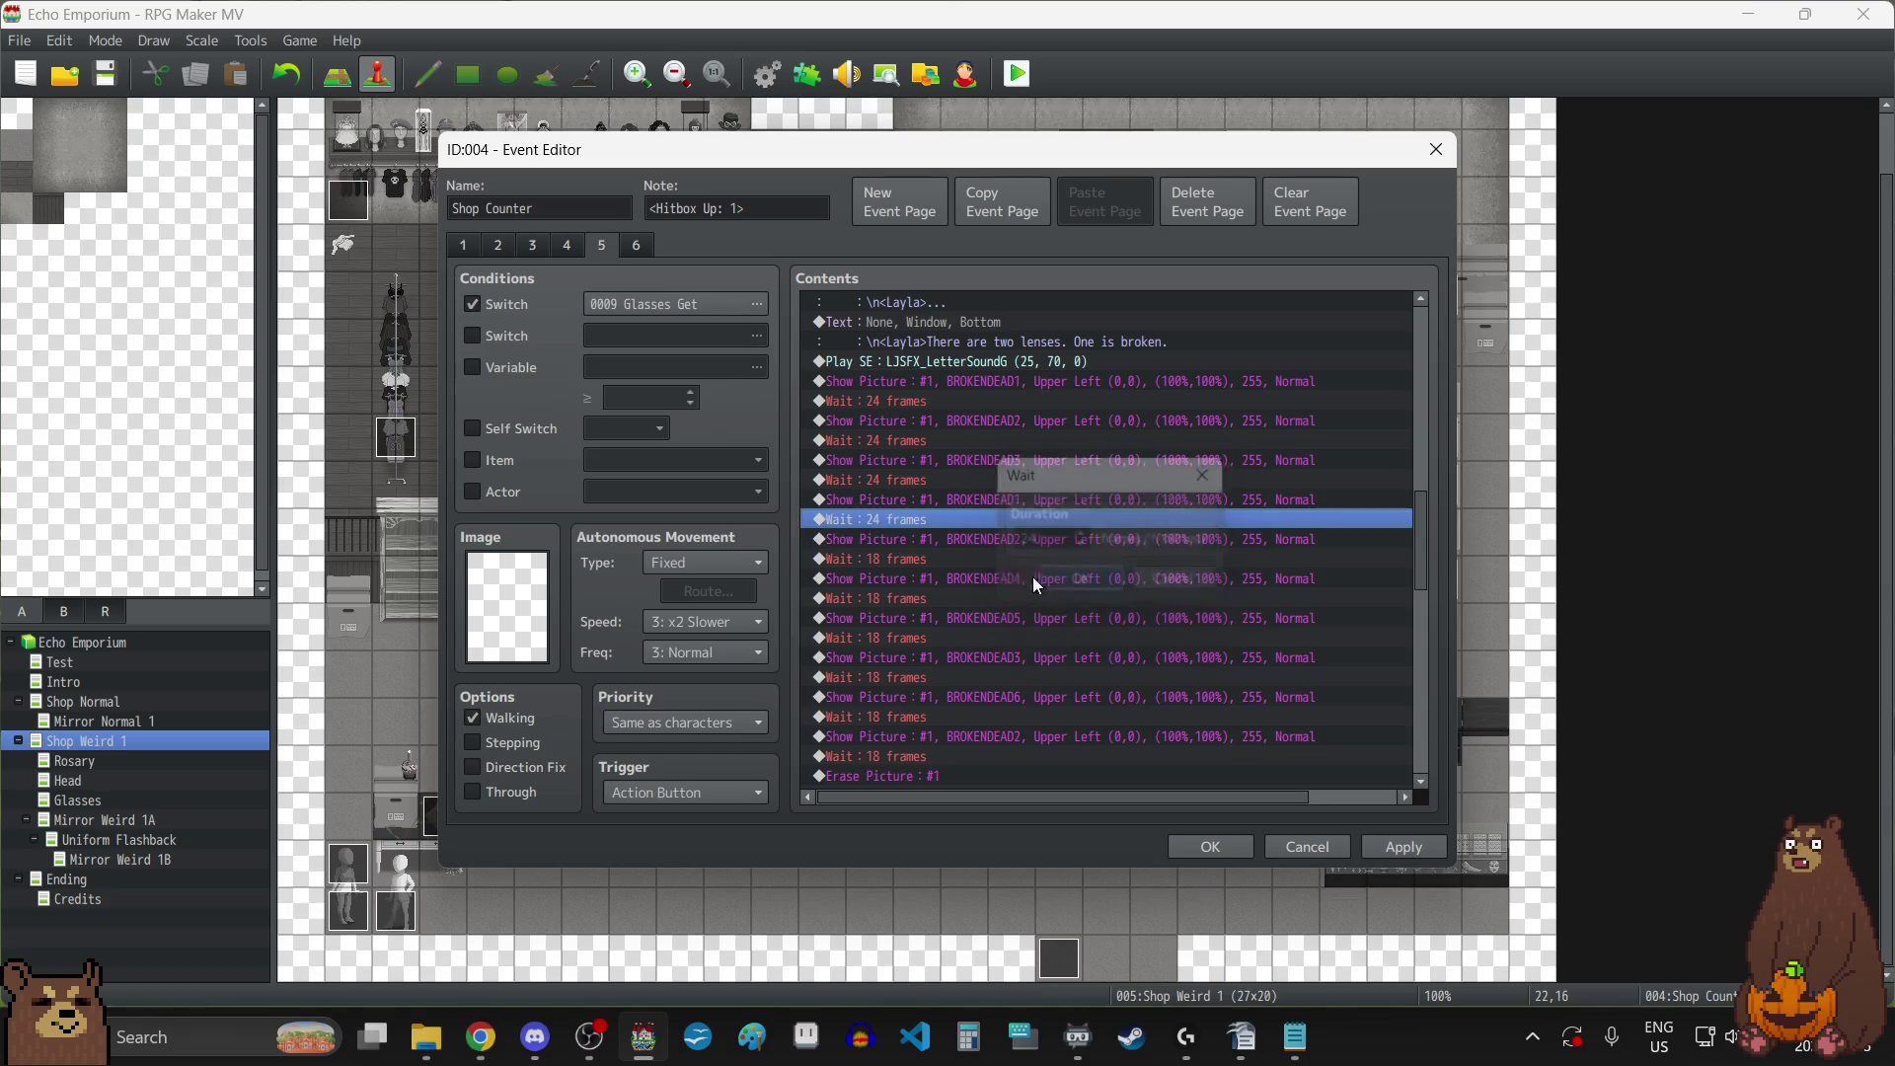
pyautogui.doubleClick(918, 559)
pyautogui.write('24')
pyautogui.click(1086, 581)
# Change the remaining broken-picture 18-frame waits, through the last one, to 24 frames.
pyautogui.doubleClick(943, 598)
pyautogui.write('24')
pyautogui.click(1092, 584)
pyautogui.doubleClick(962, 635)
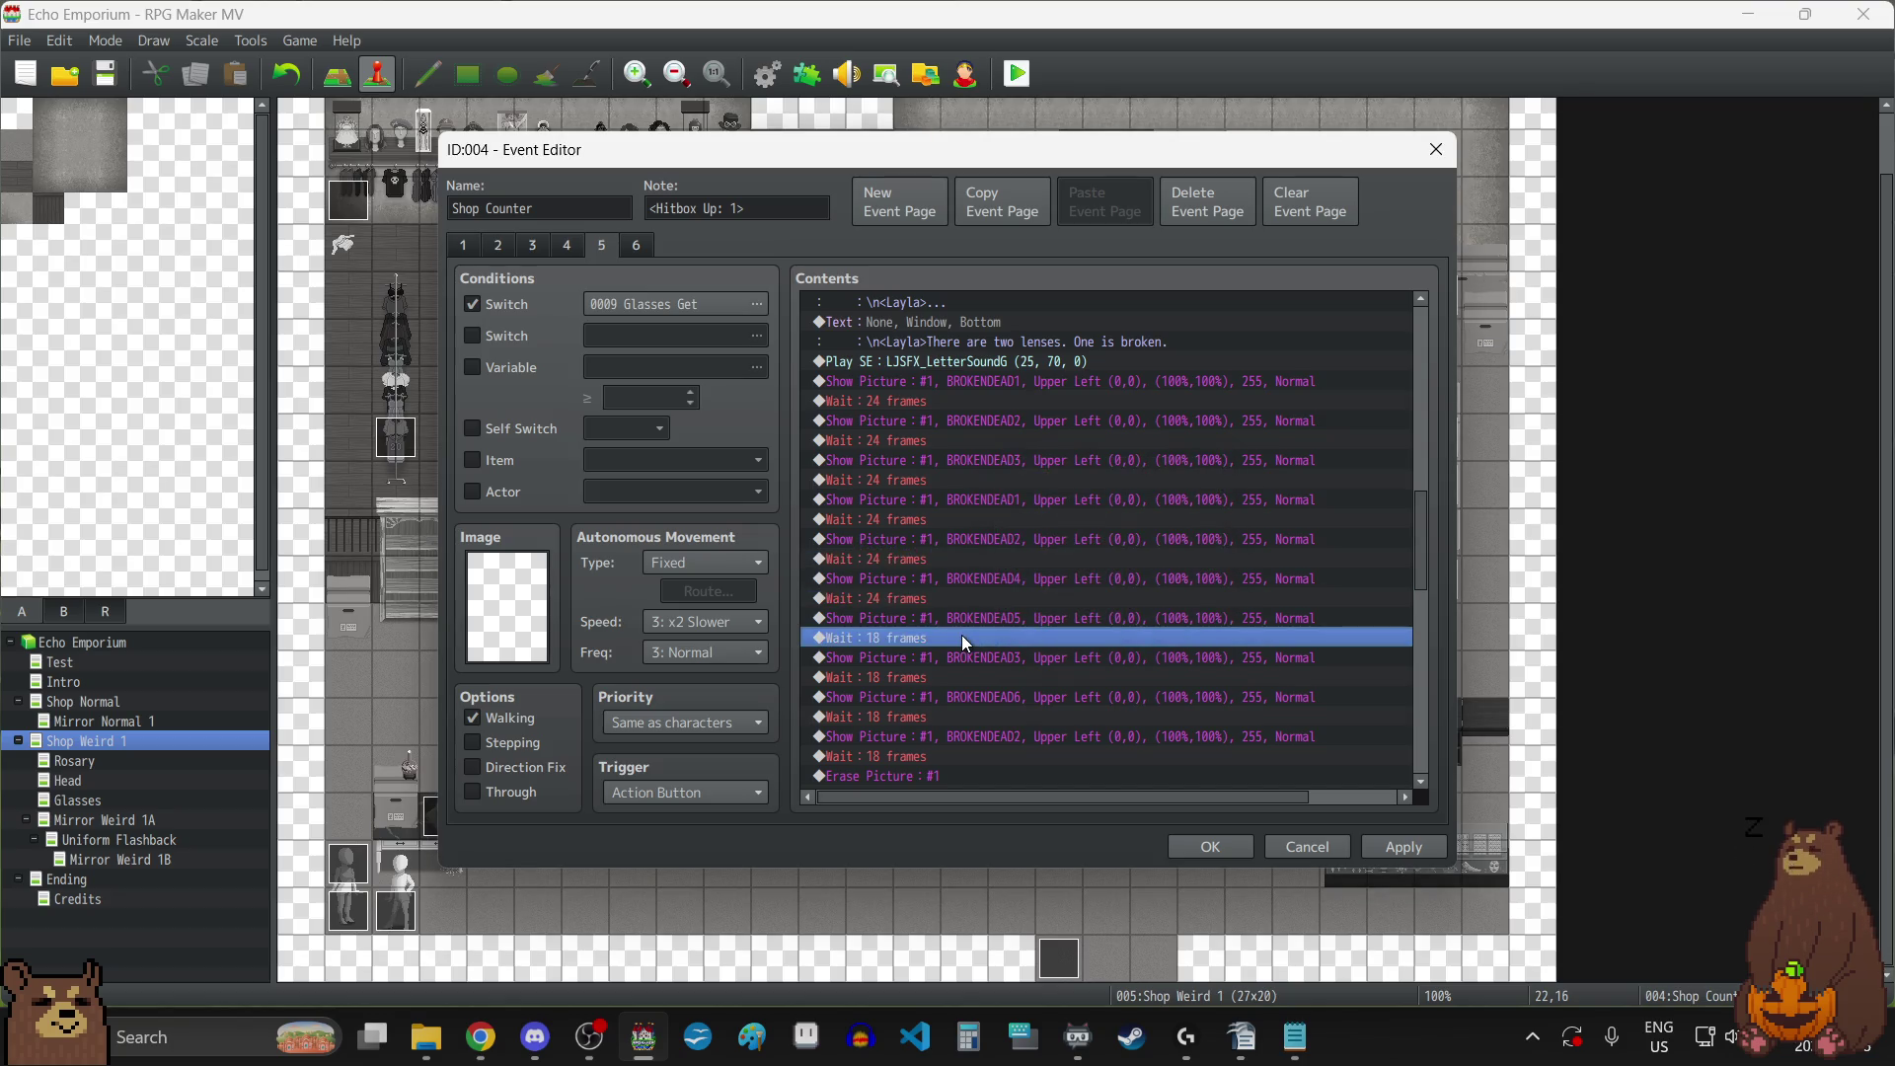
pyautogui.write('24')
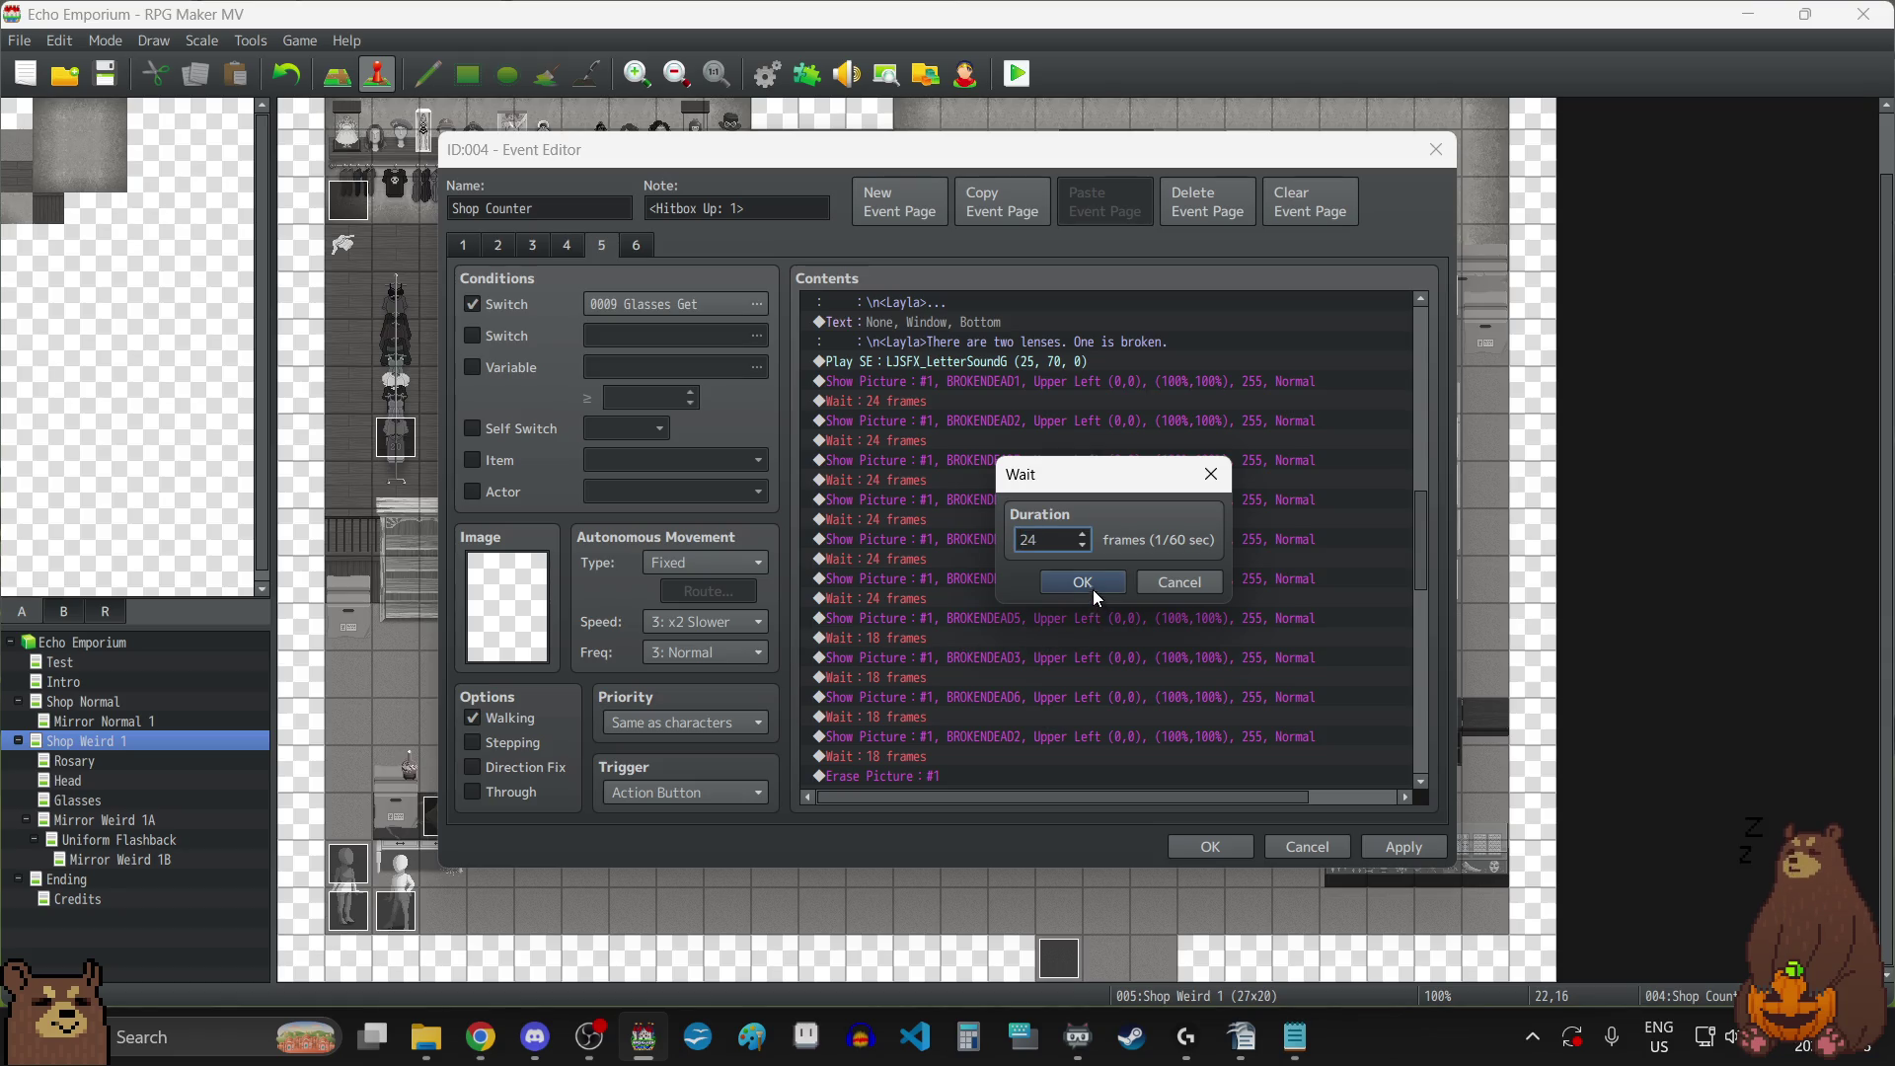
pyautogui.click(1093, 588)
pyautogui.doubleClick(945, 675)
pyautogui.write('24')
pyautogui.click(1088, 582)
pyautogui.doubleClick(952, 717)
pyautogui.write('24')
pyautogui.click(1085, 582)
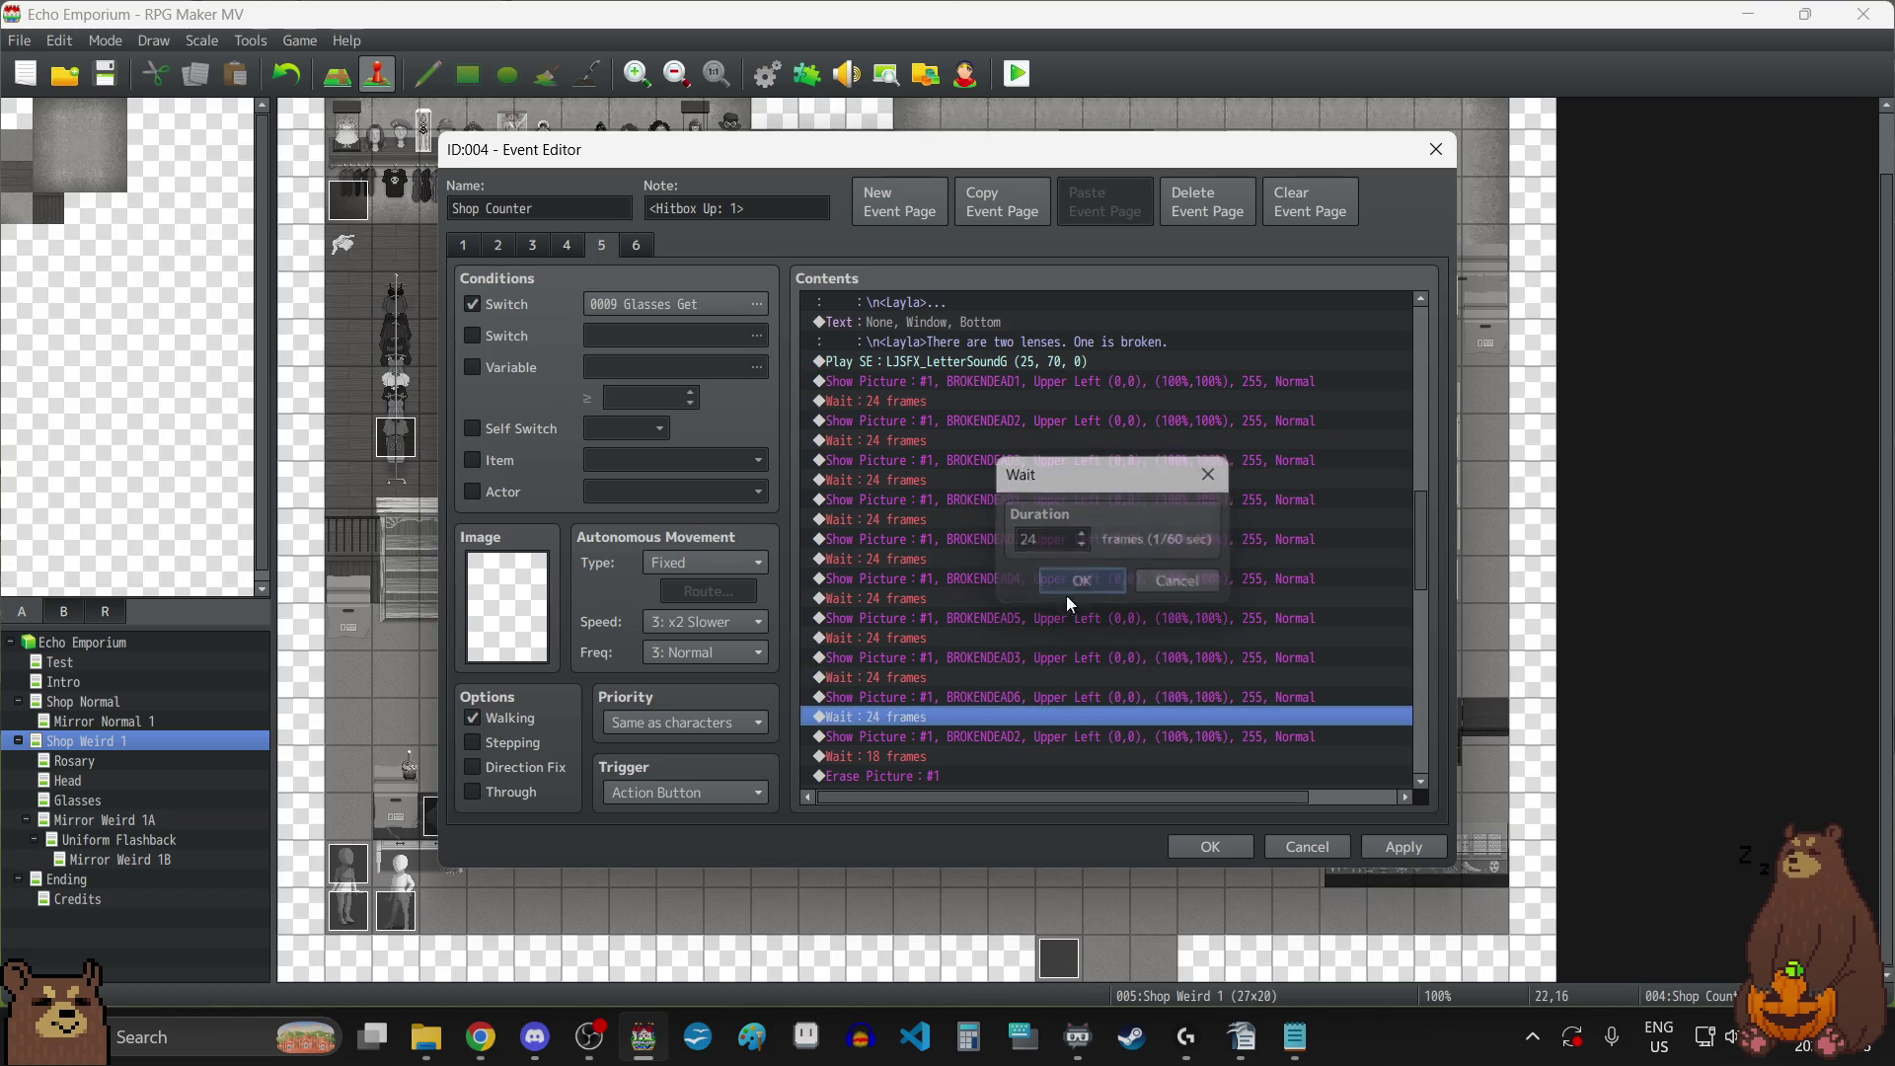
pyautogui.scroll(-2, 1027, 632)
pyautogui.doubleClick(971, 657)
pyautogui.write('24')
pyautogui.click(1112, 584)
# Lengthen both 60-frame waits after THESTONECAST1 to 90 frames.
pyautogui.scroll(-4, 1073, 648)
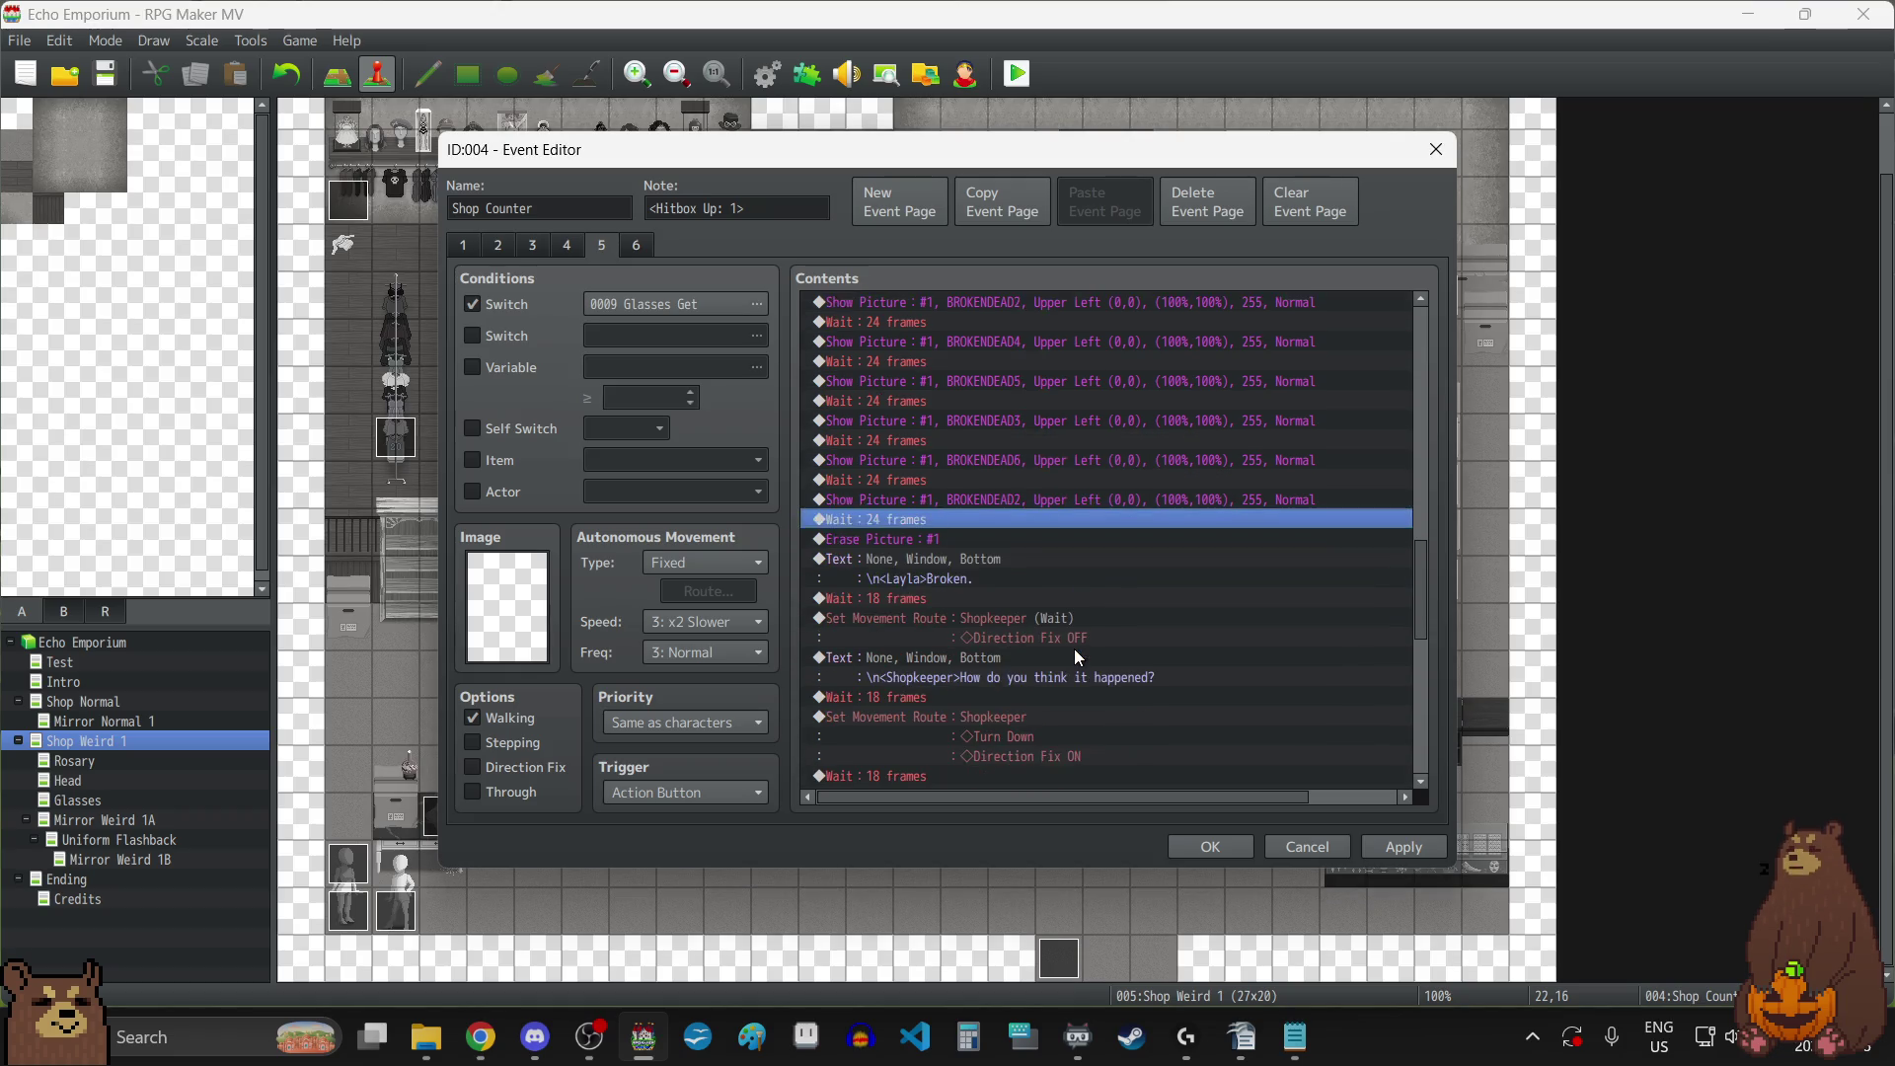
pyautogui.scroll(-1, 1076, 657)
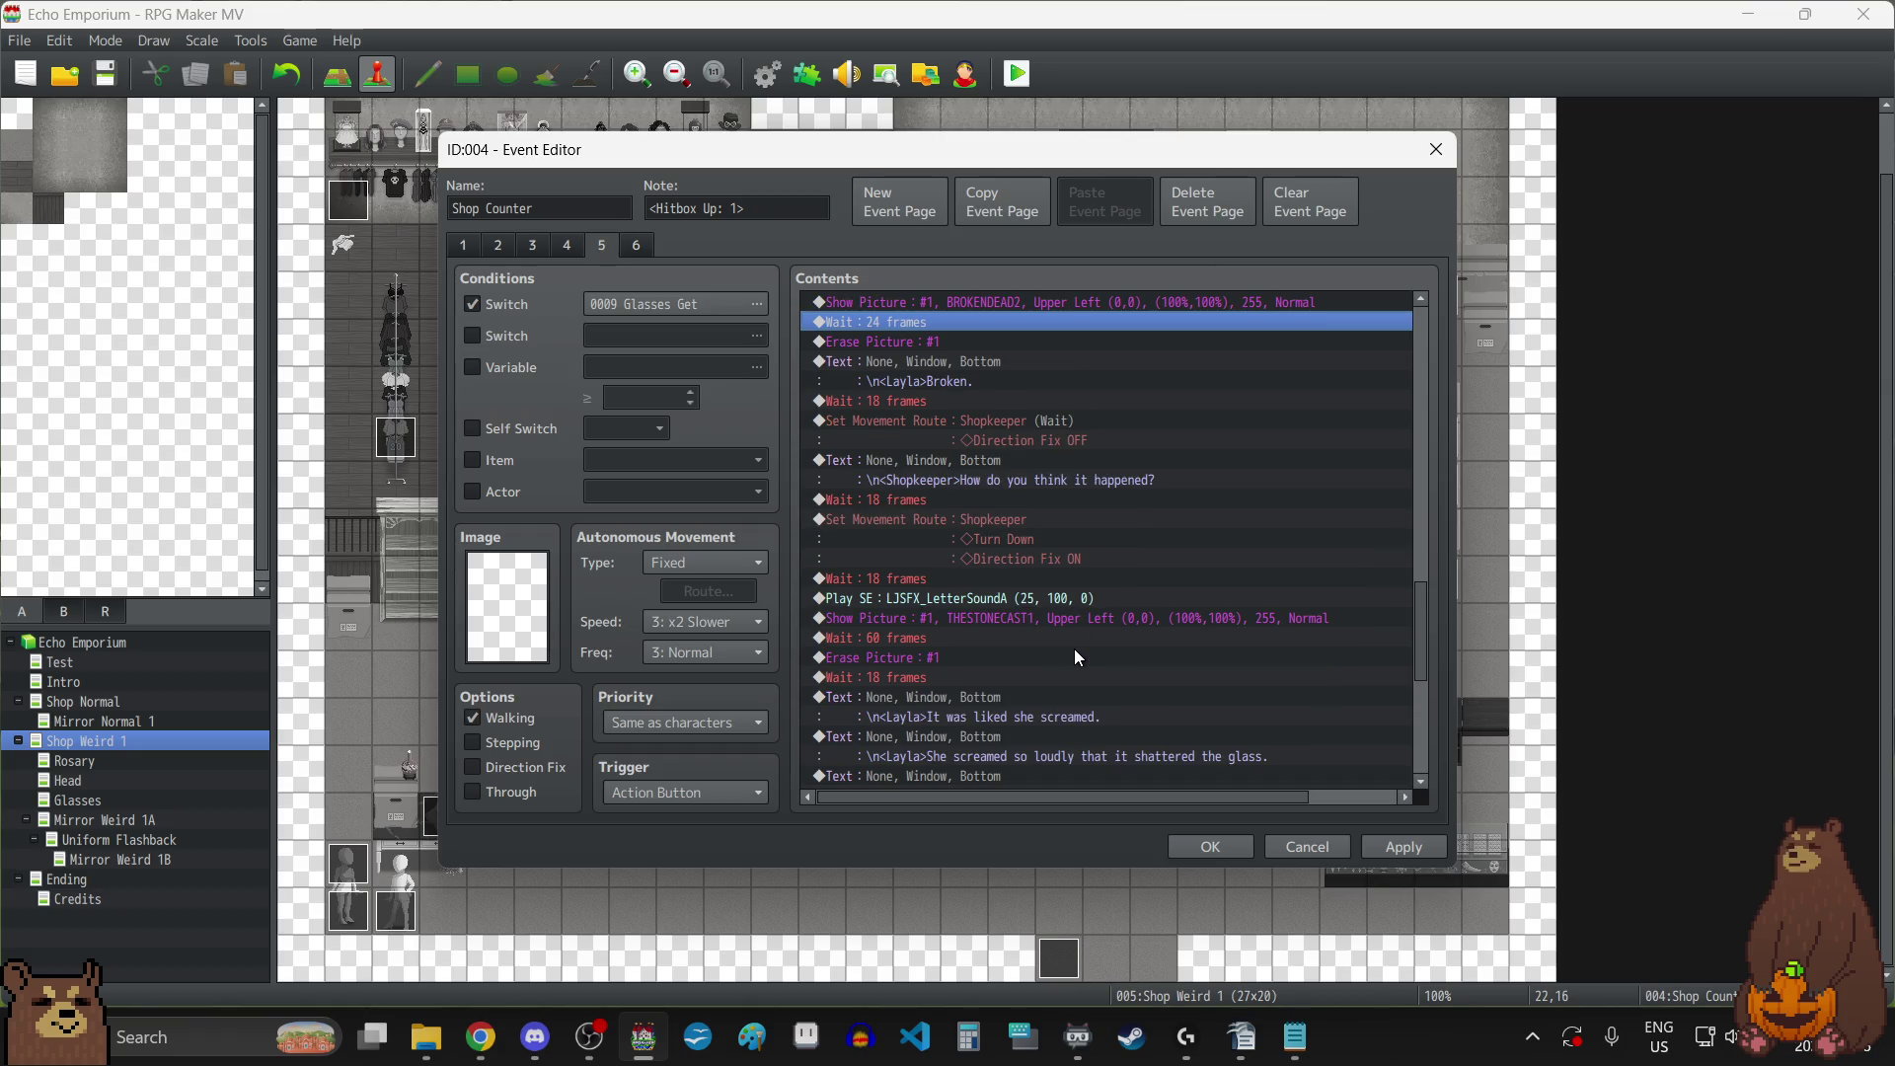
pyautogui.click(928, 637)
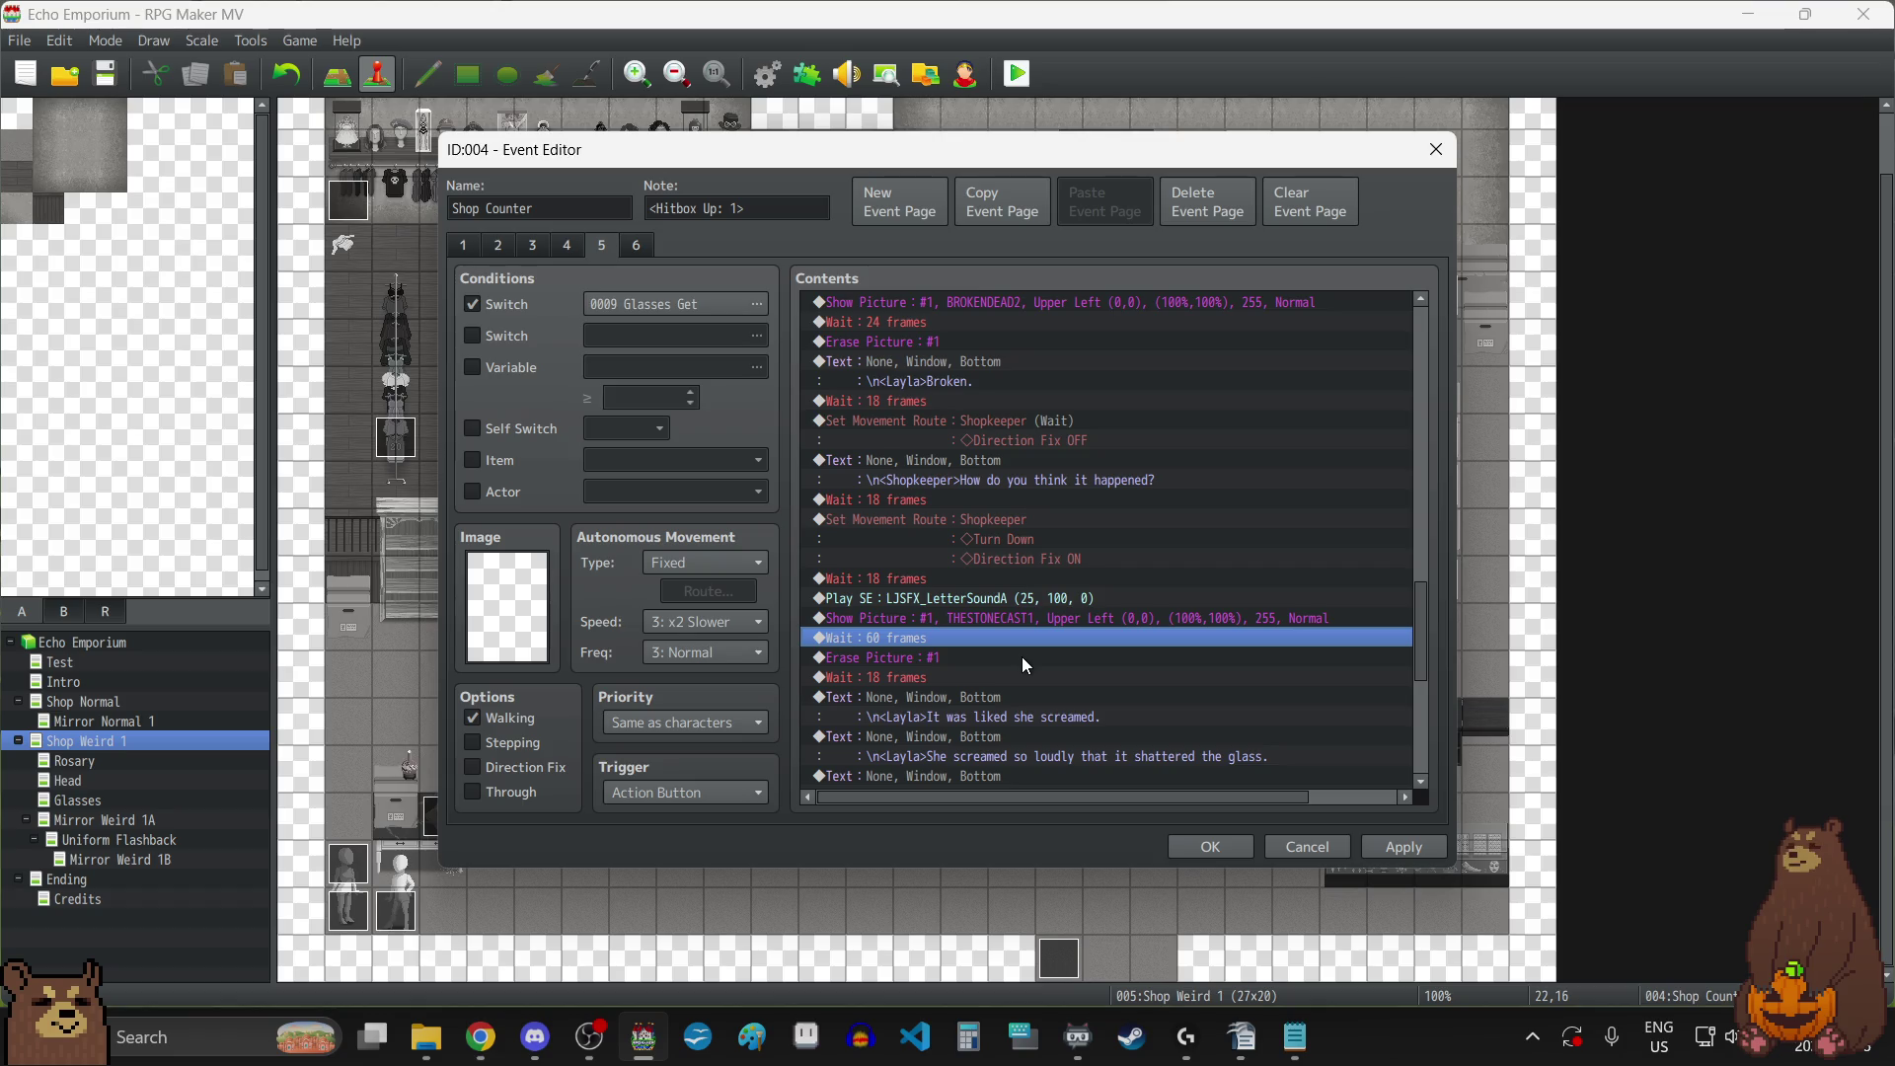
pyautogui.scroll(-2, 1021, 655)
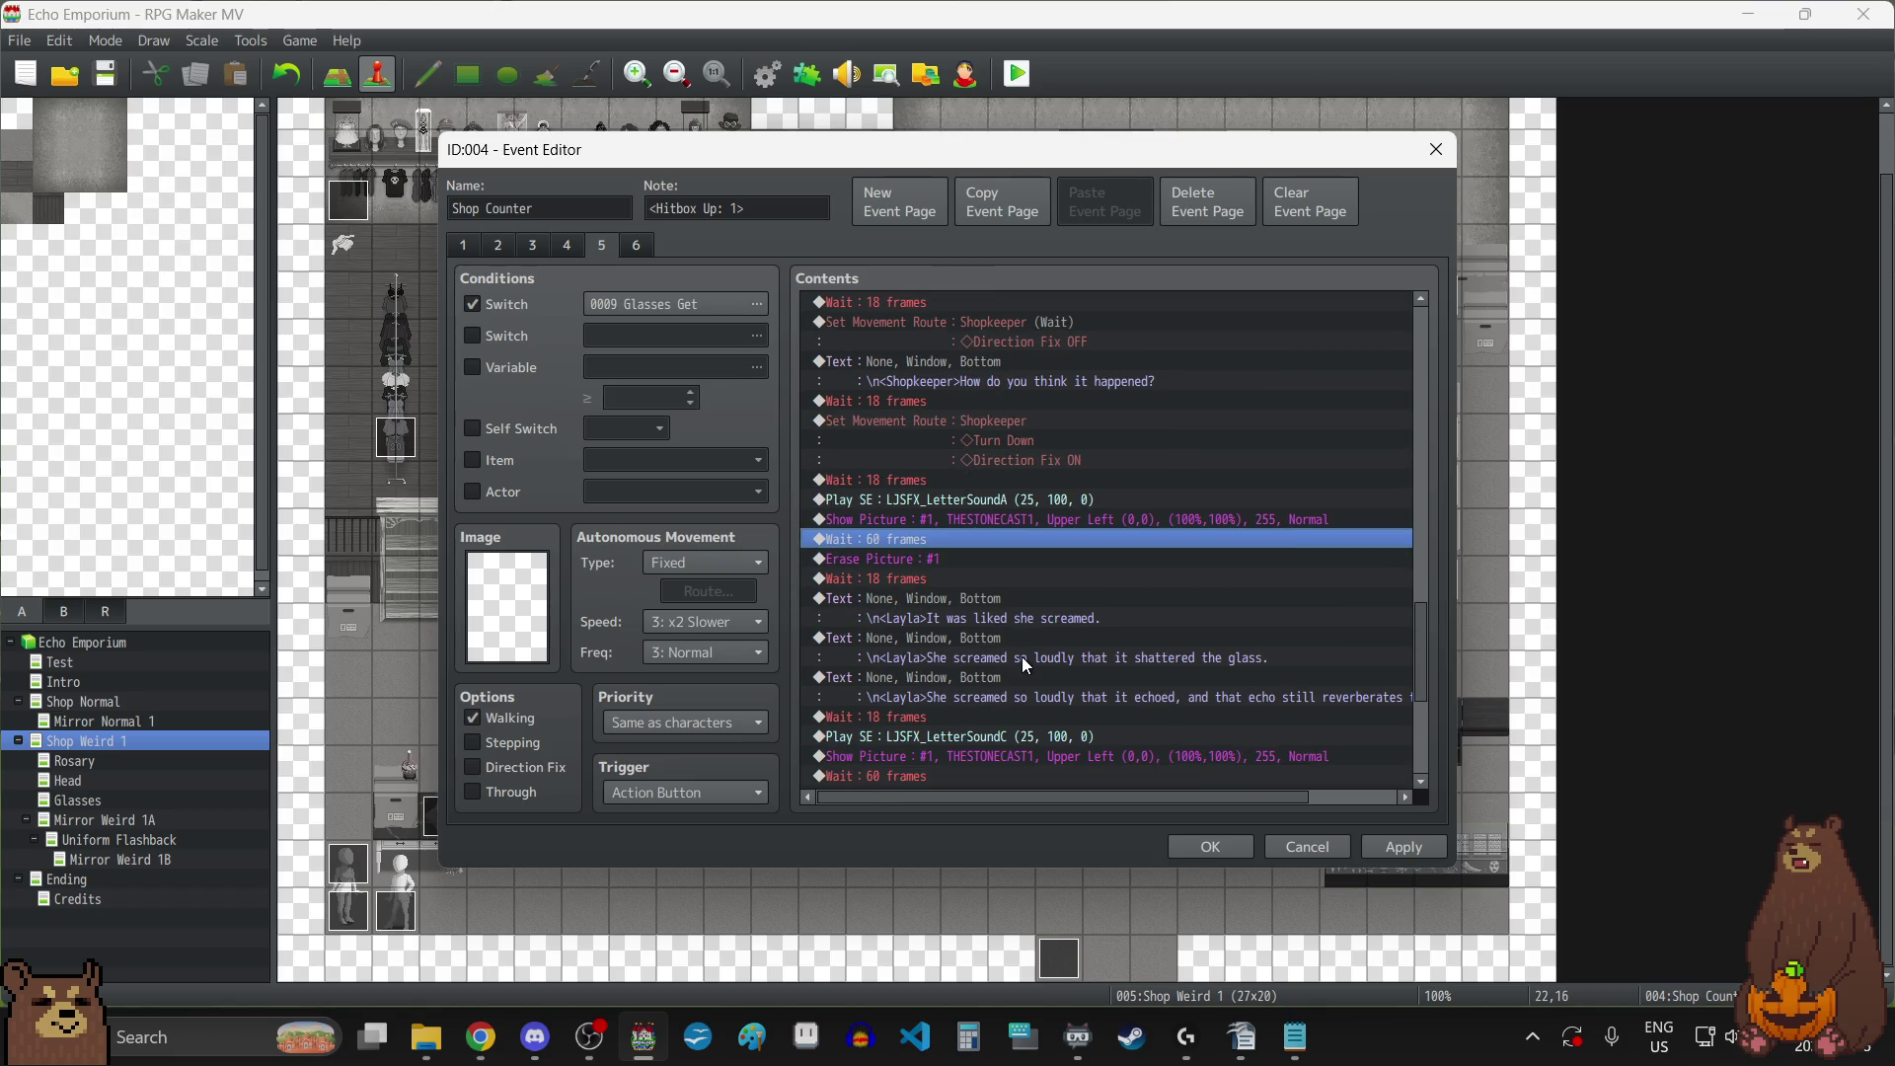
pyautogui.doubleClick(897, 539)
pyautogui.write('90')
pyautogui.click(1105, 583)
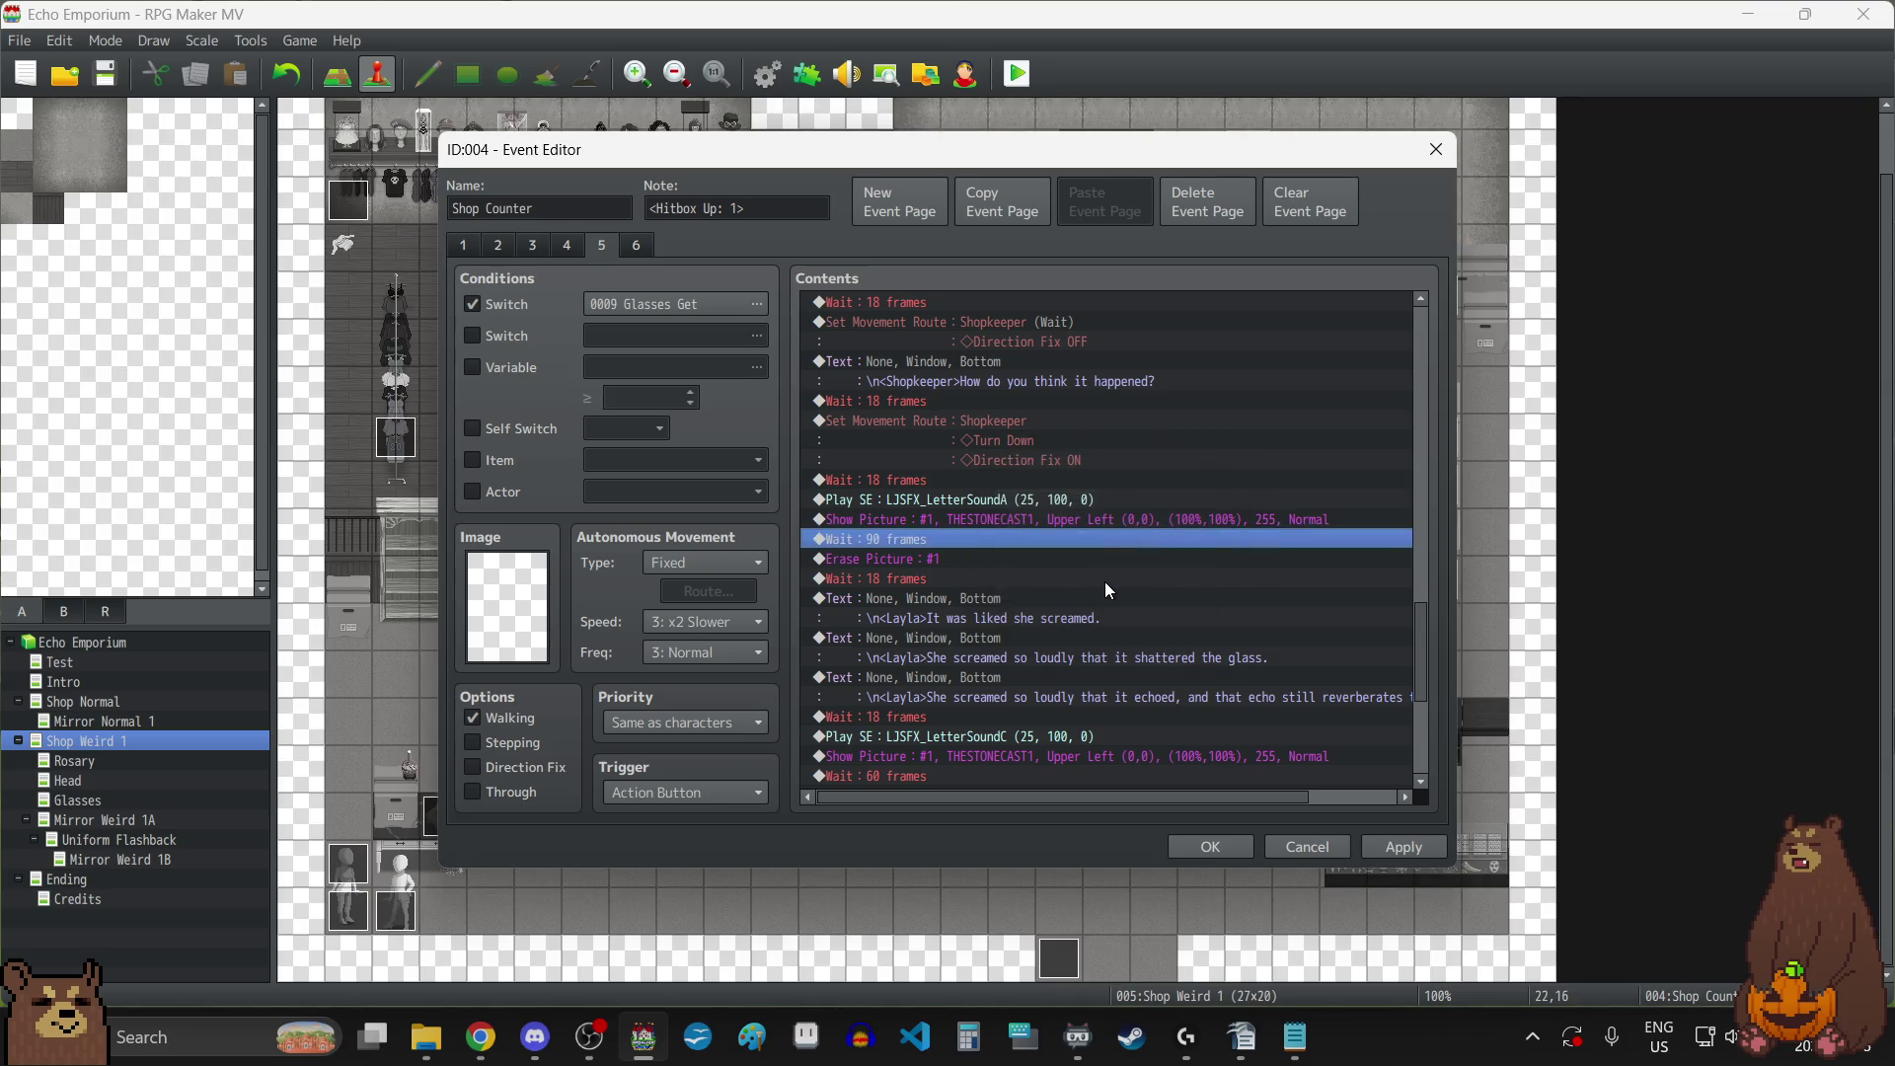
pyautogui.scroll(-3, 1104, 582)
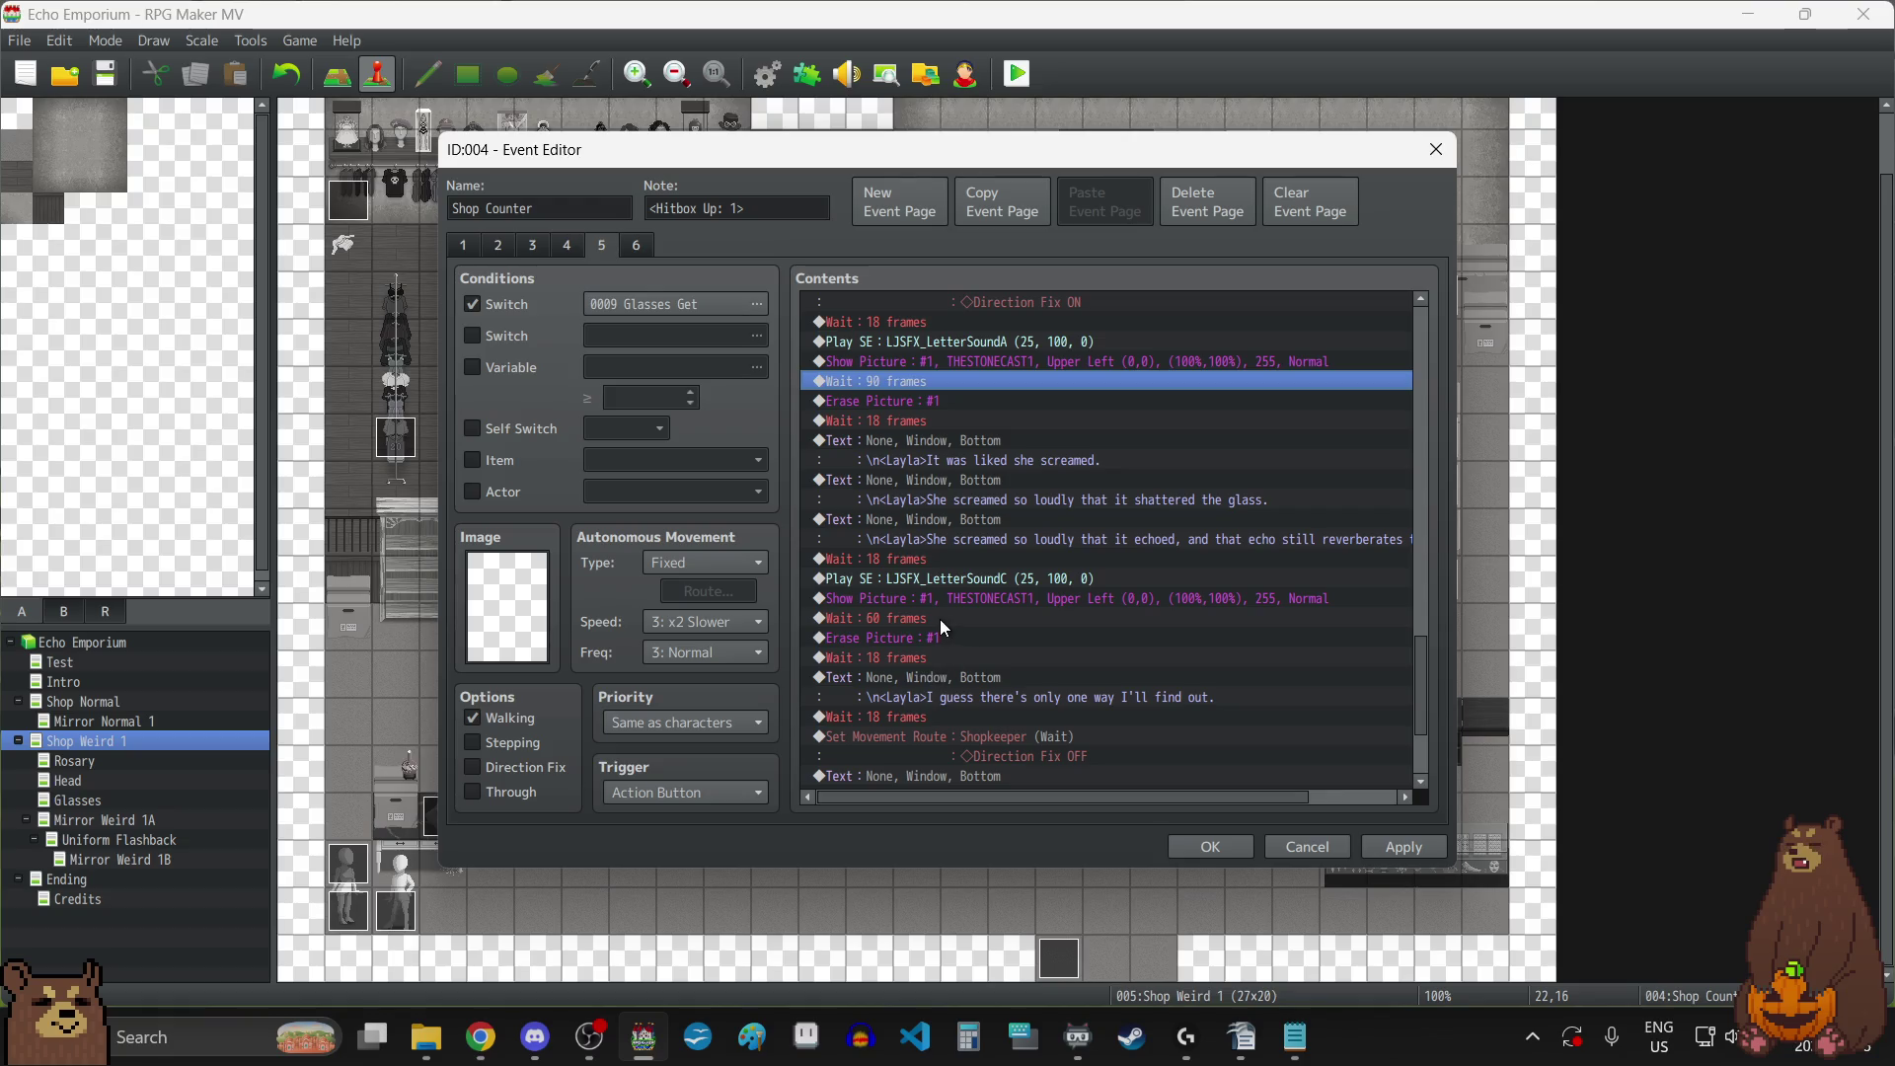
pyautogui.click(940, 620)
pyautogui.press('Return')
pyautogui.write('90')
pyautogui.click(1094, 581)
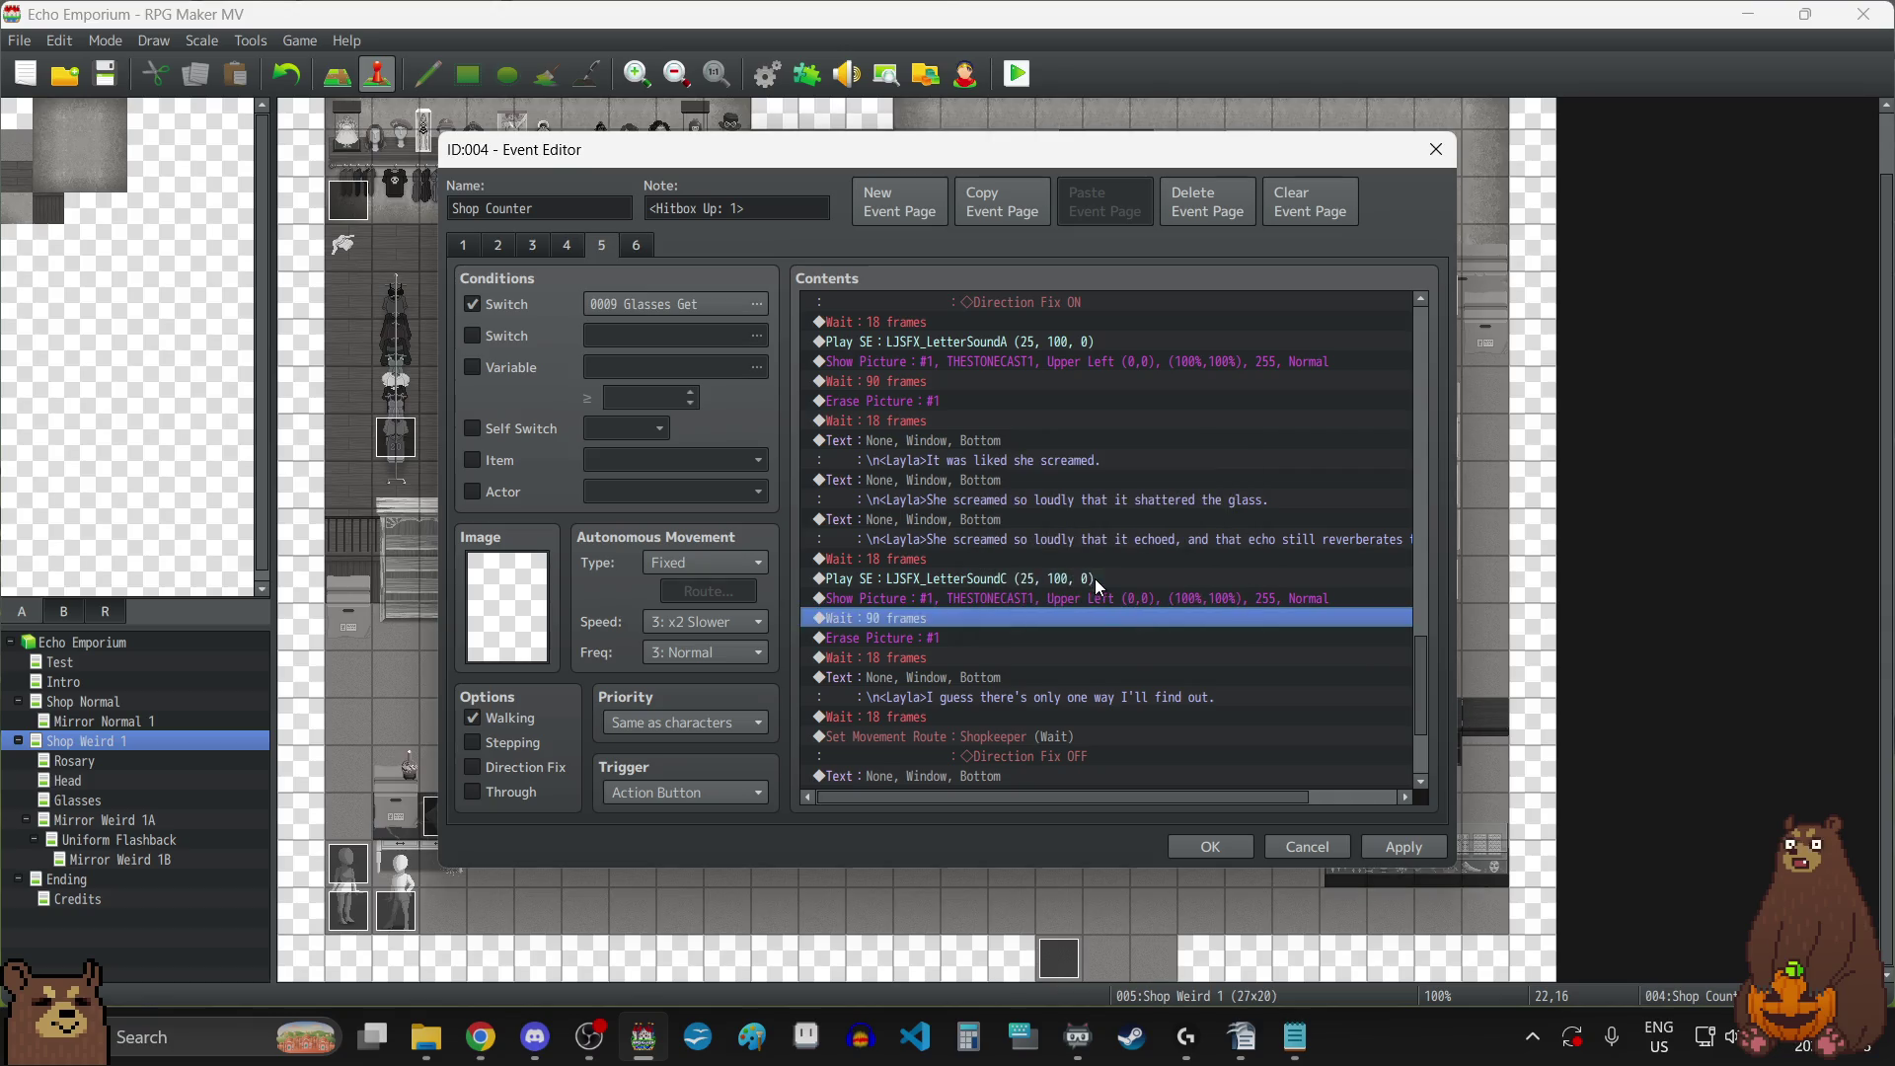
pyautogui.scroll(-3, 1061, 631)
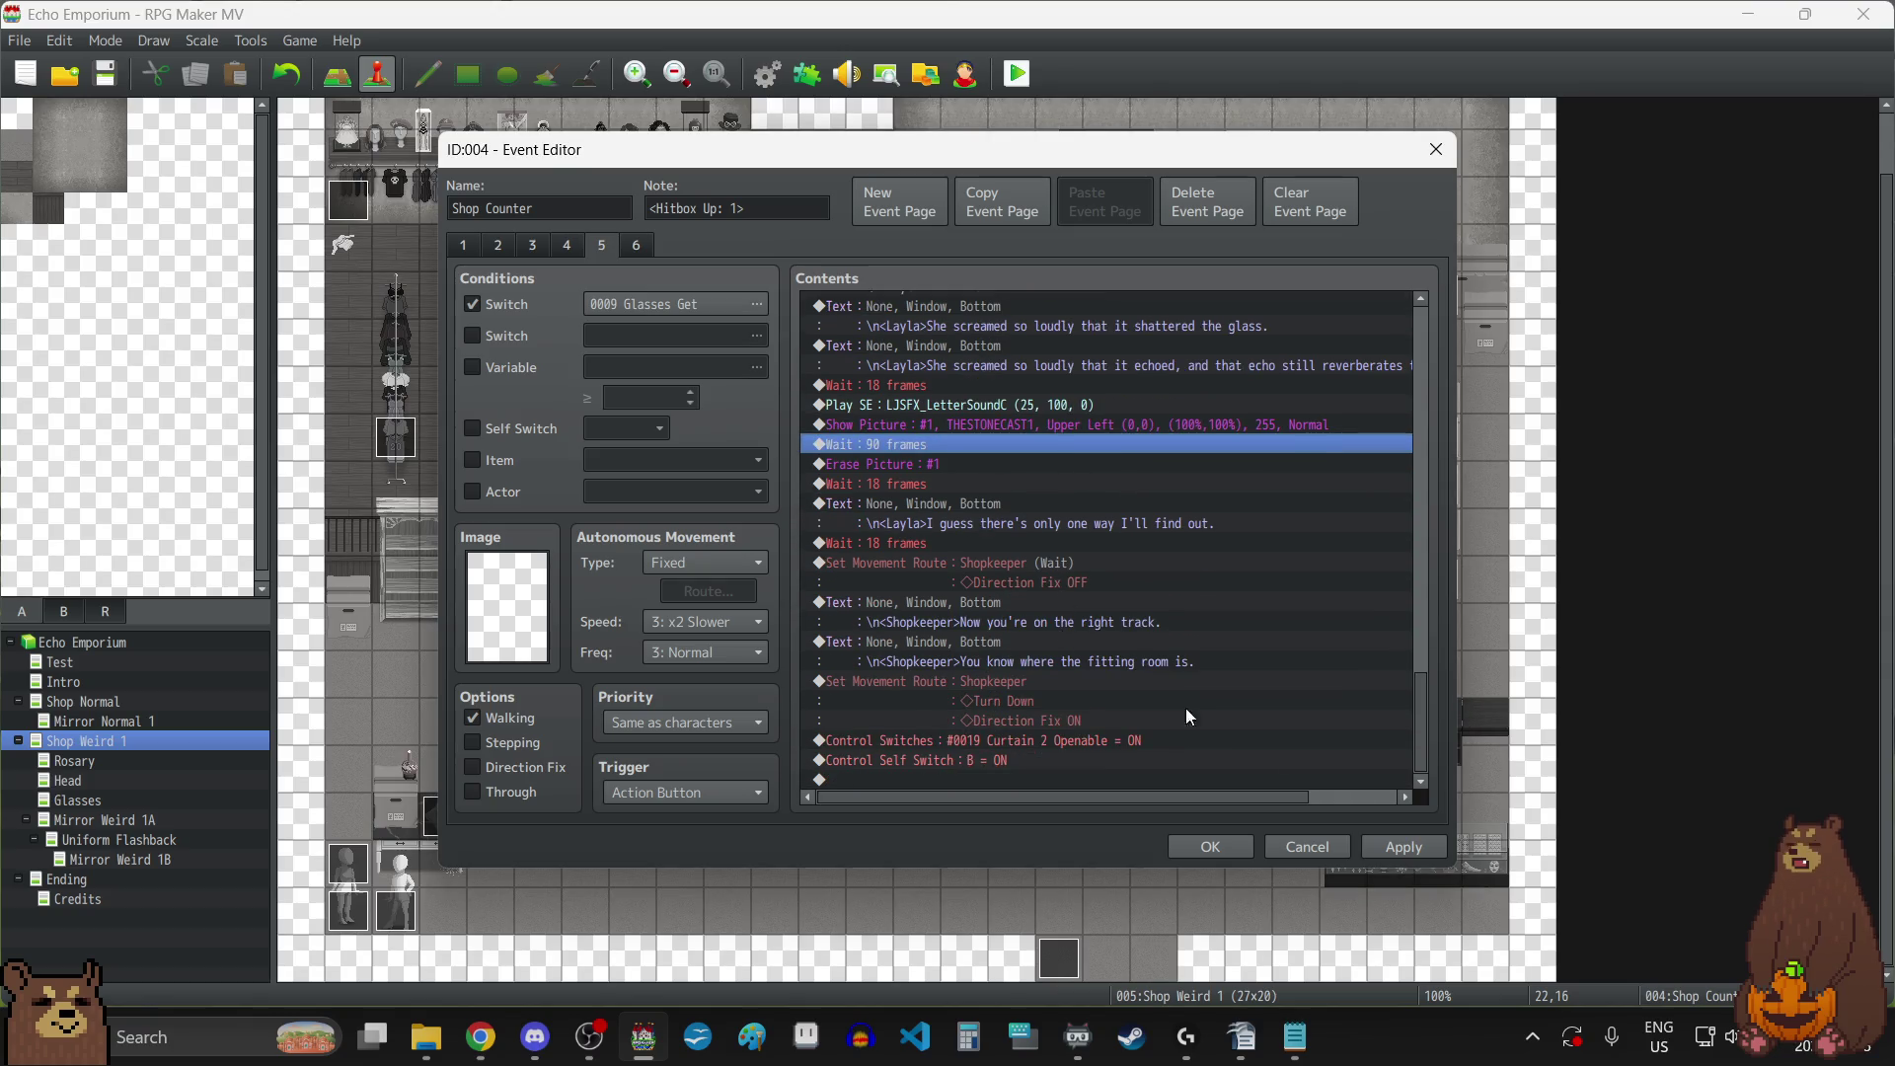
# Apply the lengthened waits, close the Shop Counter event, and save the project.
pyautogui.click(1417, 847)
pyautogui.click(642, 244)
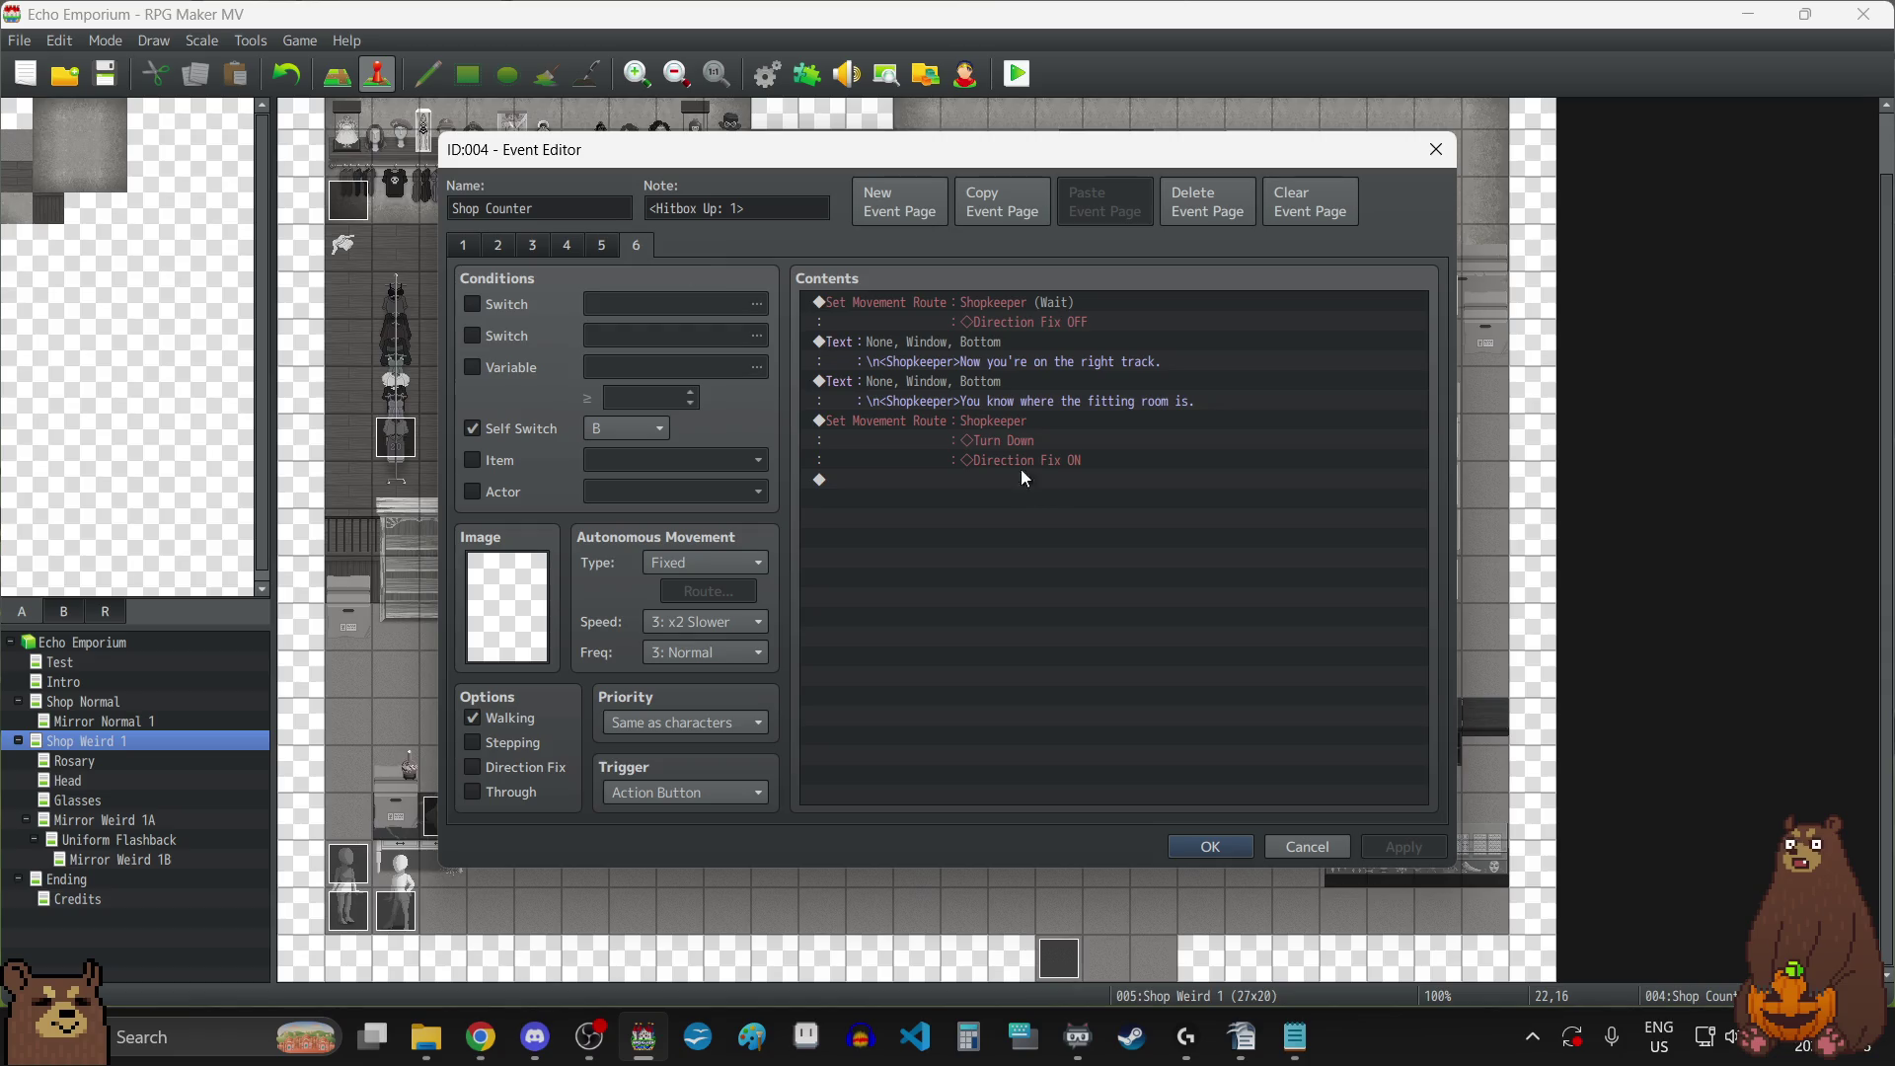
pyautogui.click(1201, 851)
pyautogui.click(105, 77)
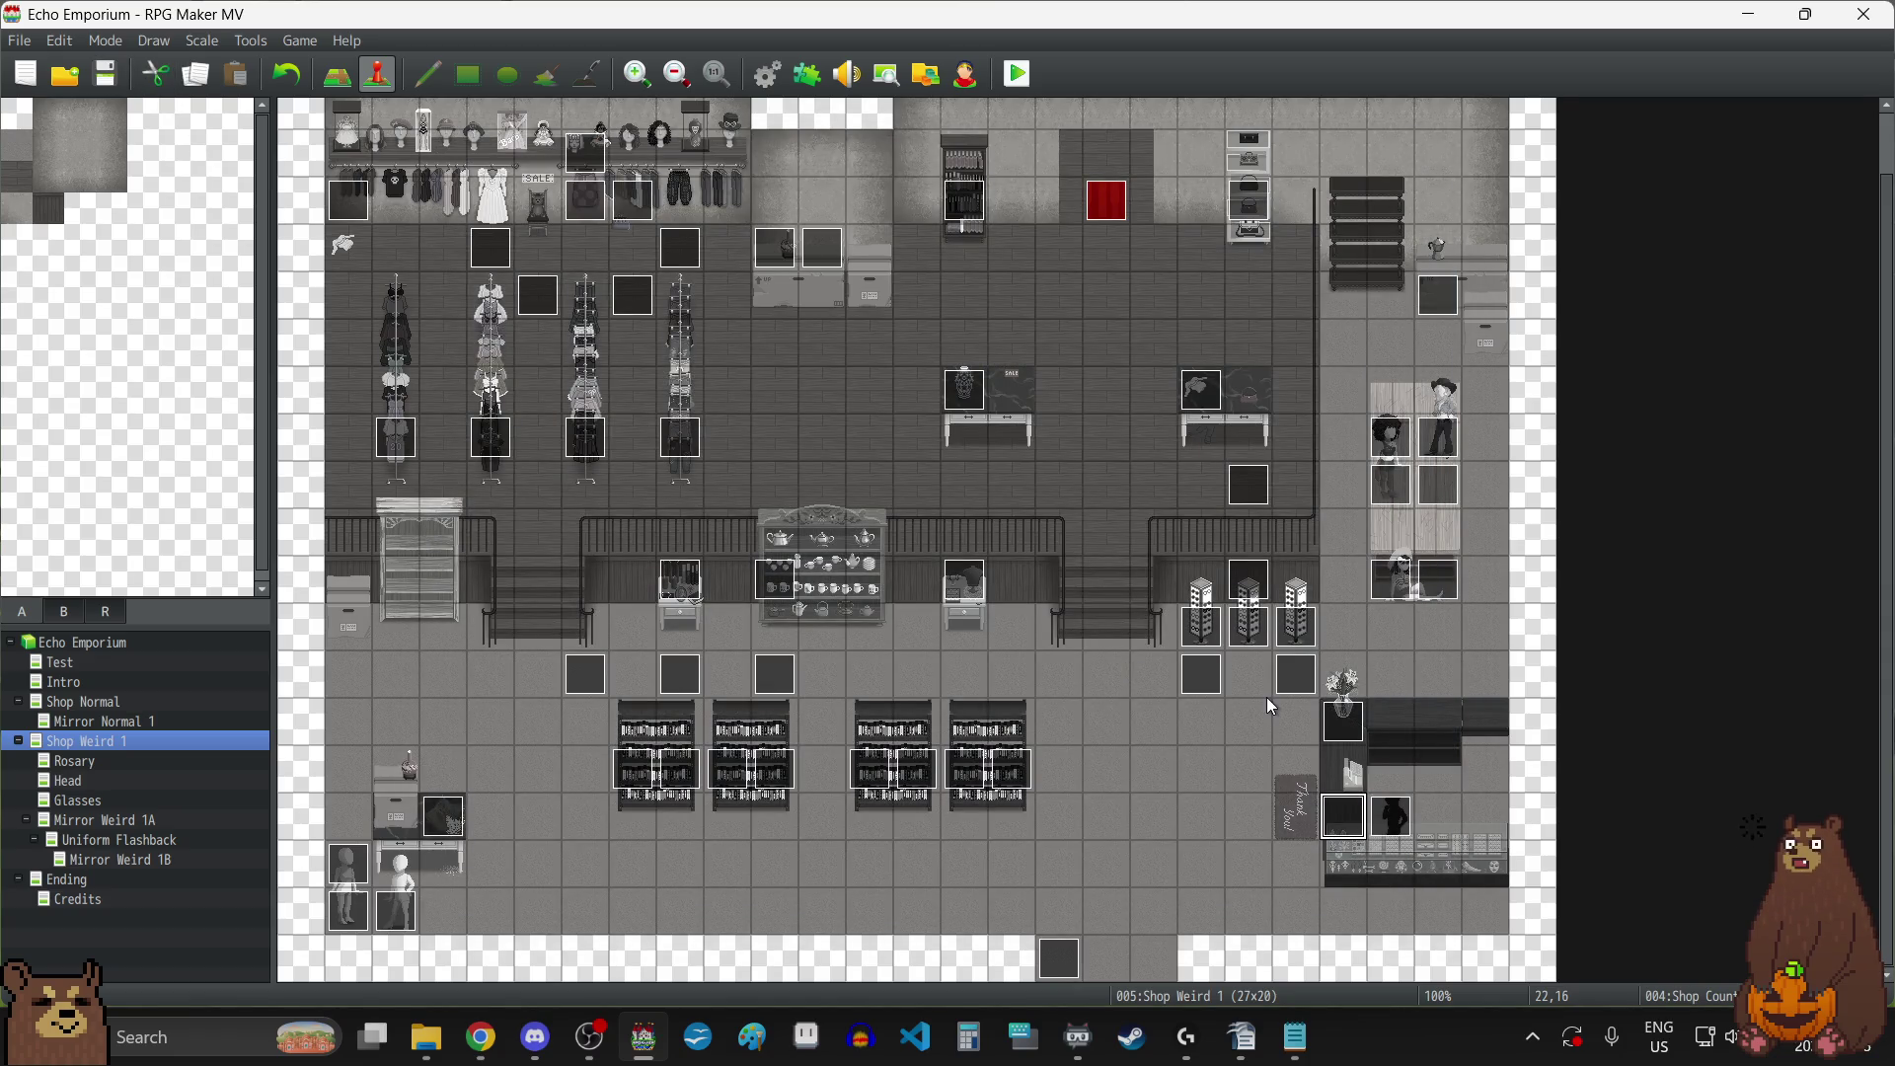
pyautogui.doubleClick(681, 587)
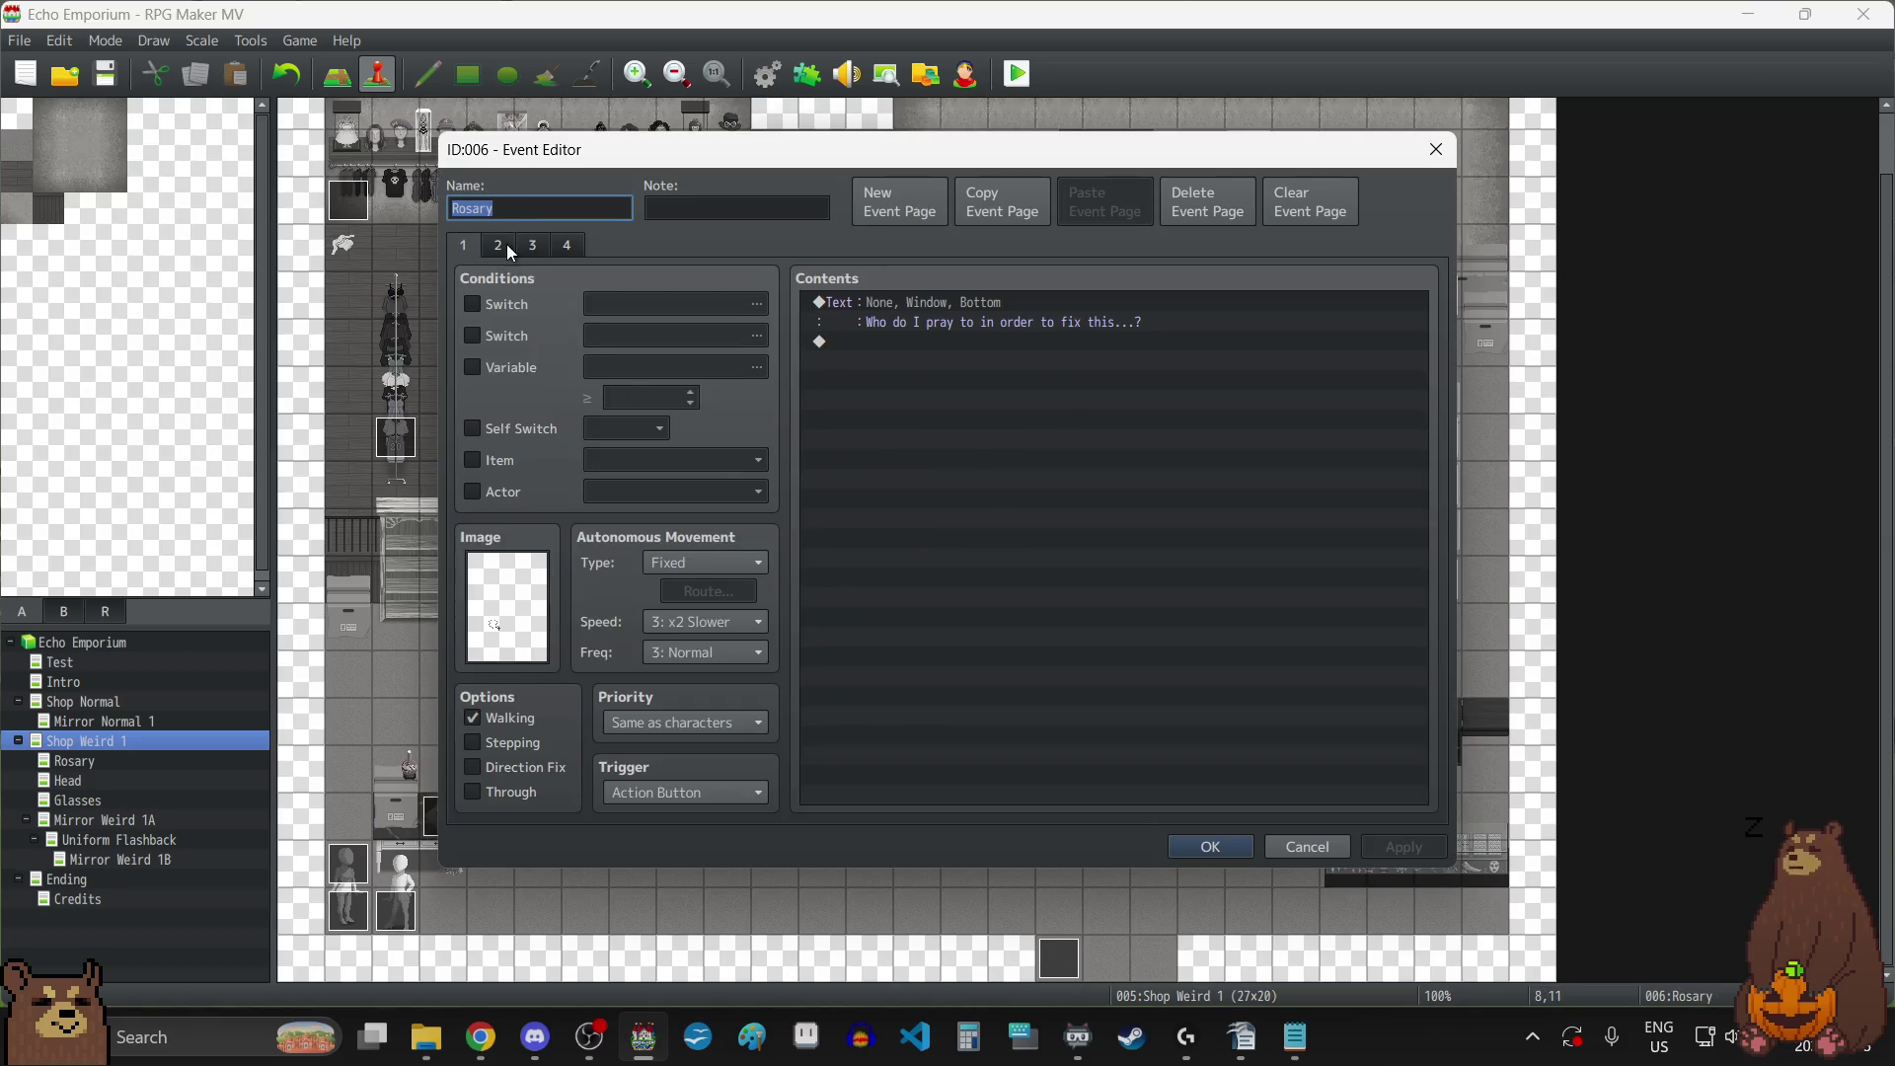
pyautogui.click(506, 245)
pyautogui.click(534, 244)
pyautogui.click(559, 241)
pyautogui.click(1437, 150)
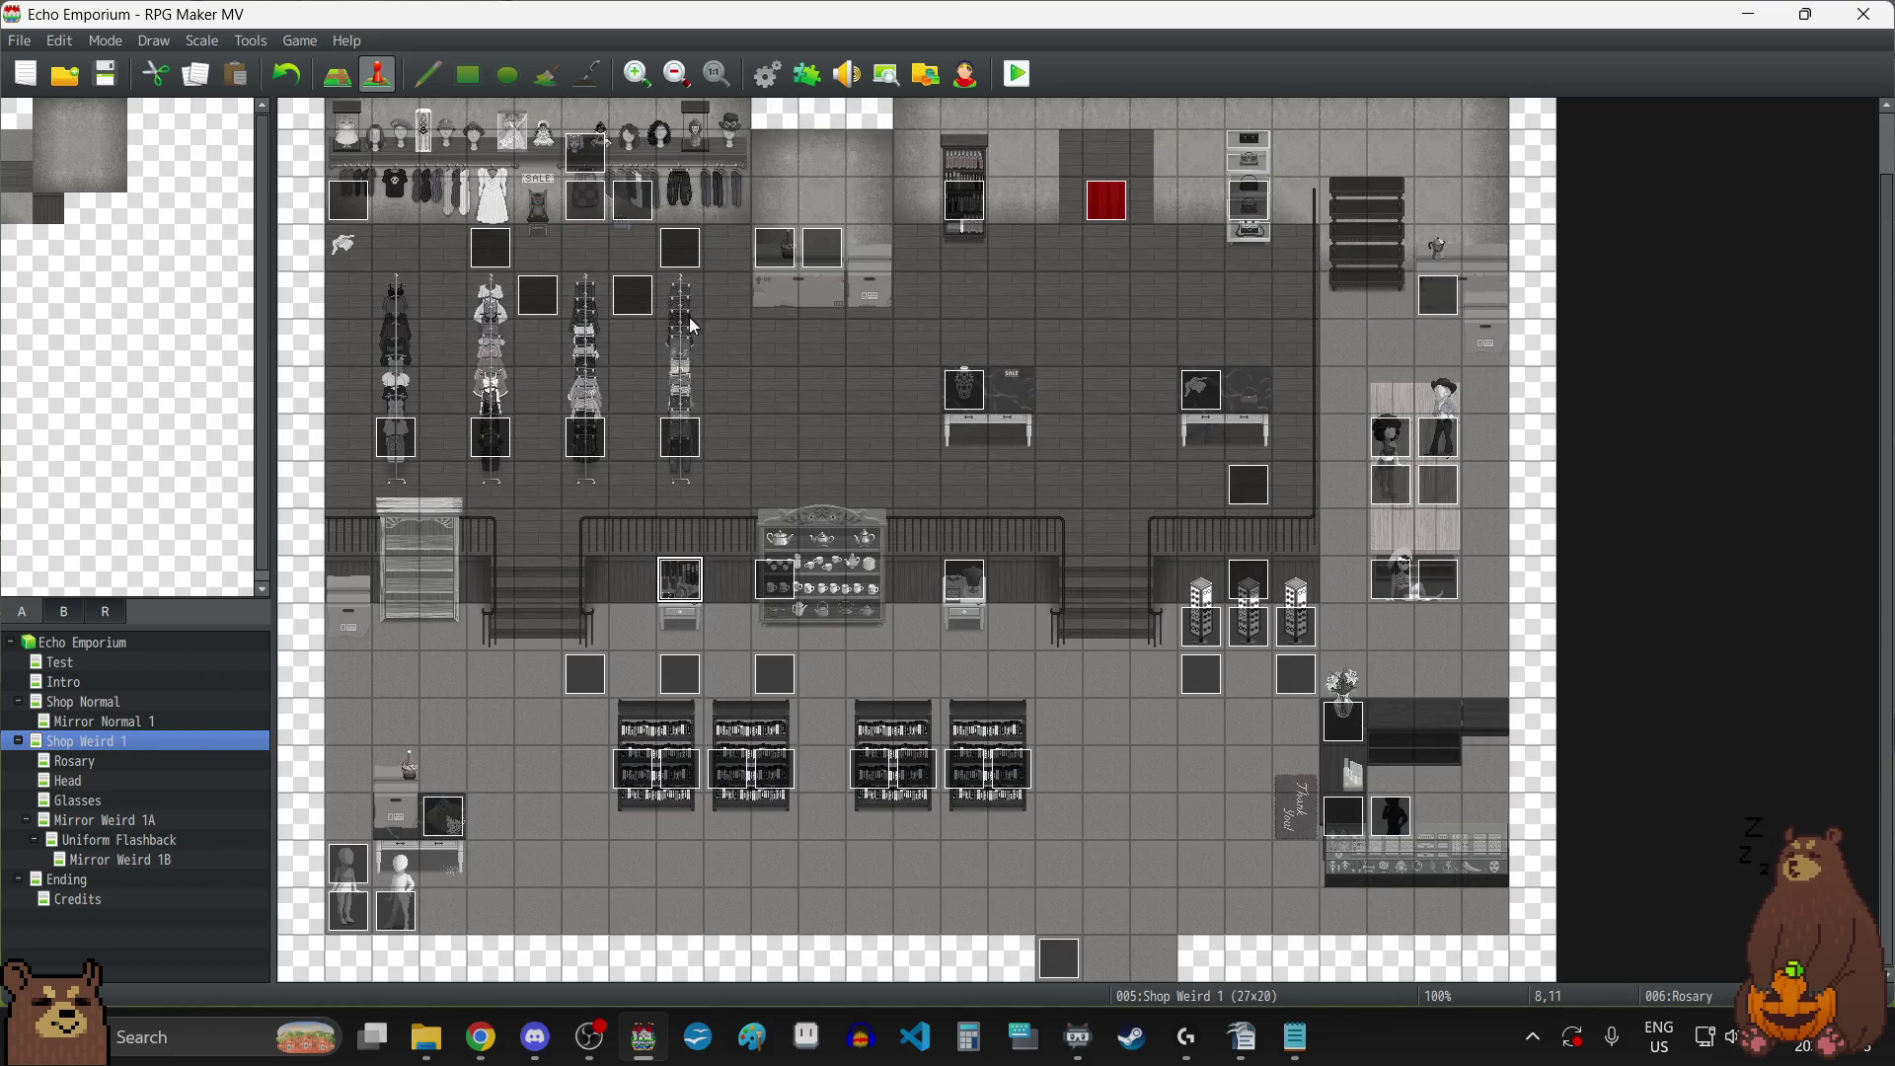
pyautogui.scroll(1, 689, 317)
pyautogui.doubleClick(588, 264)
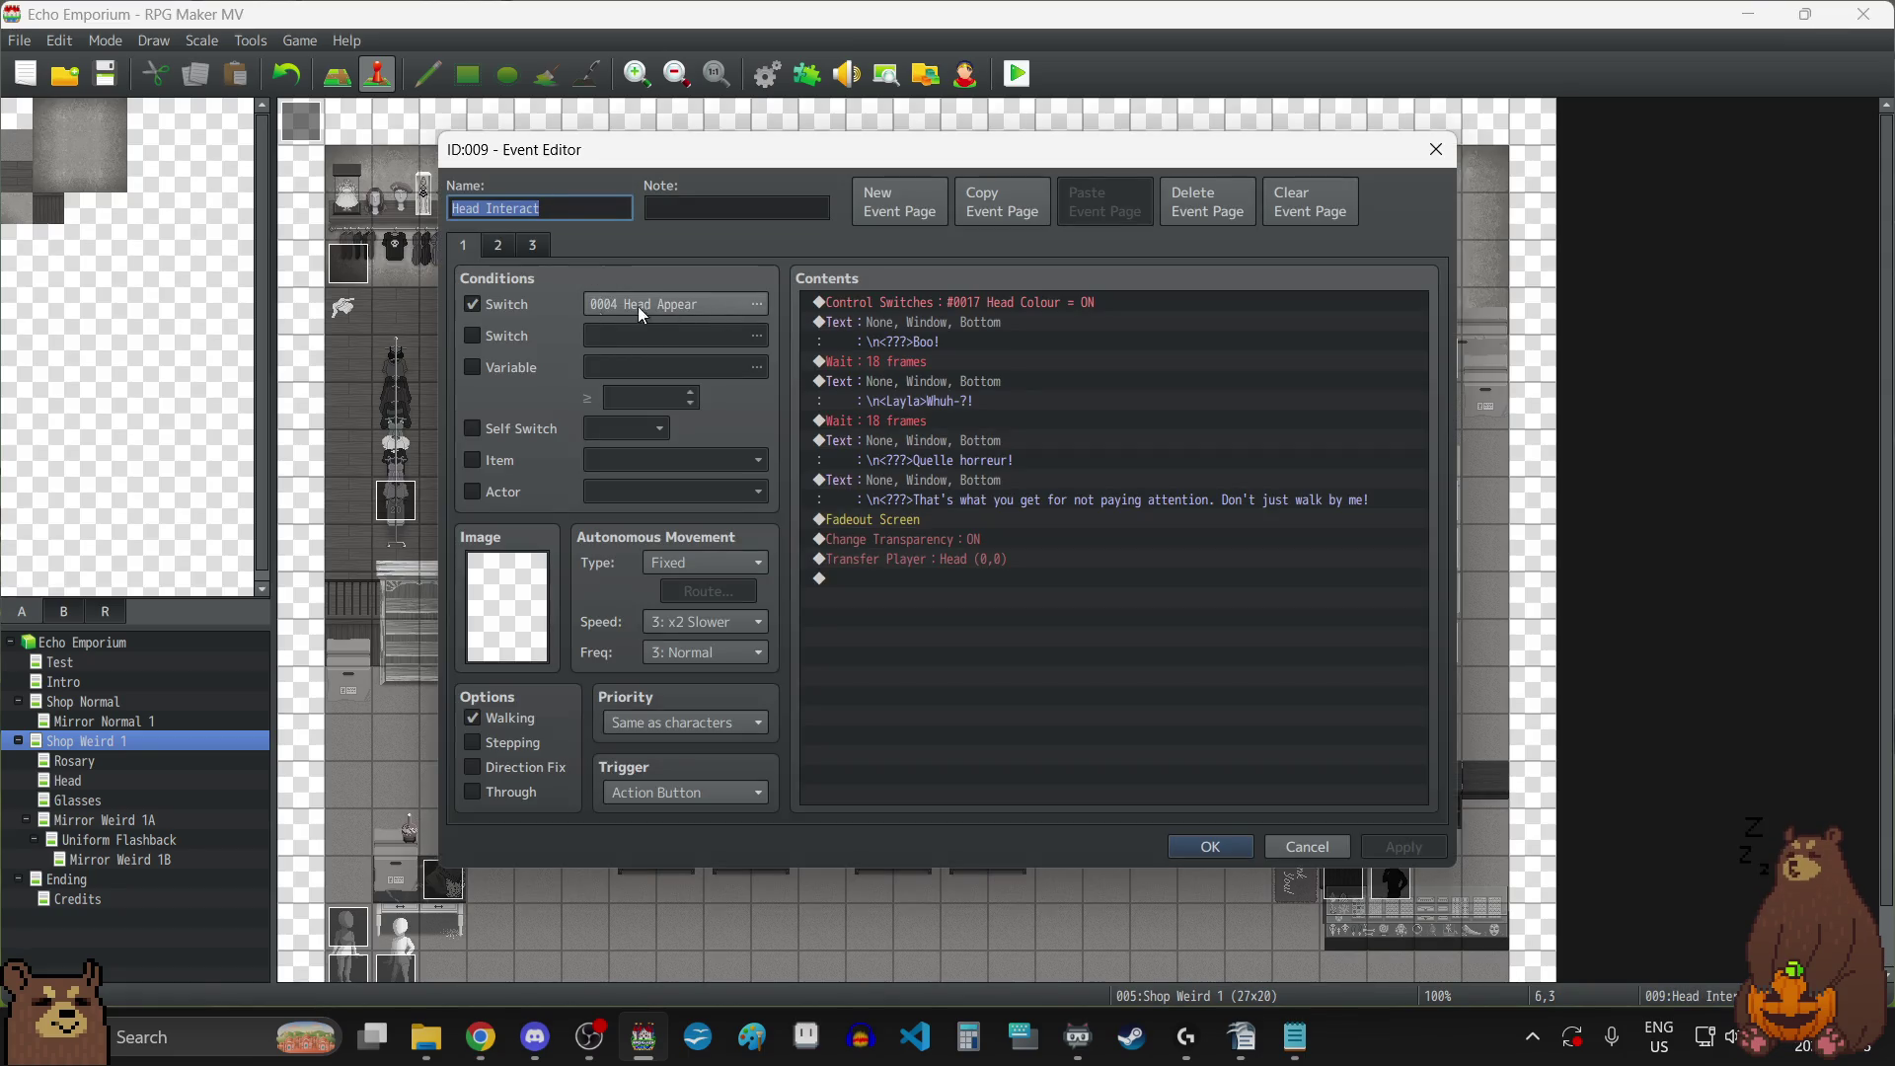
pyautogui.click(495, 247)
pyautogui.click(536, 249)
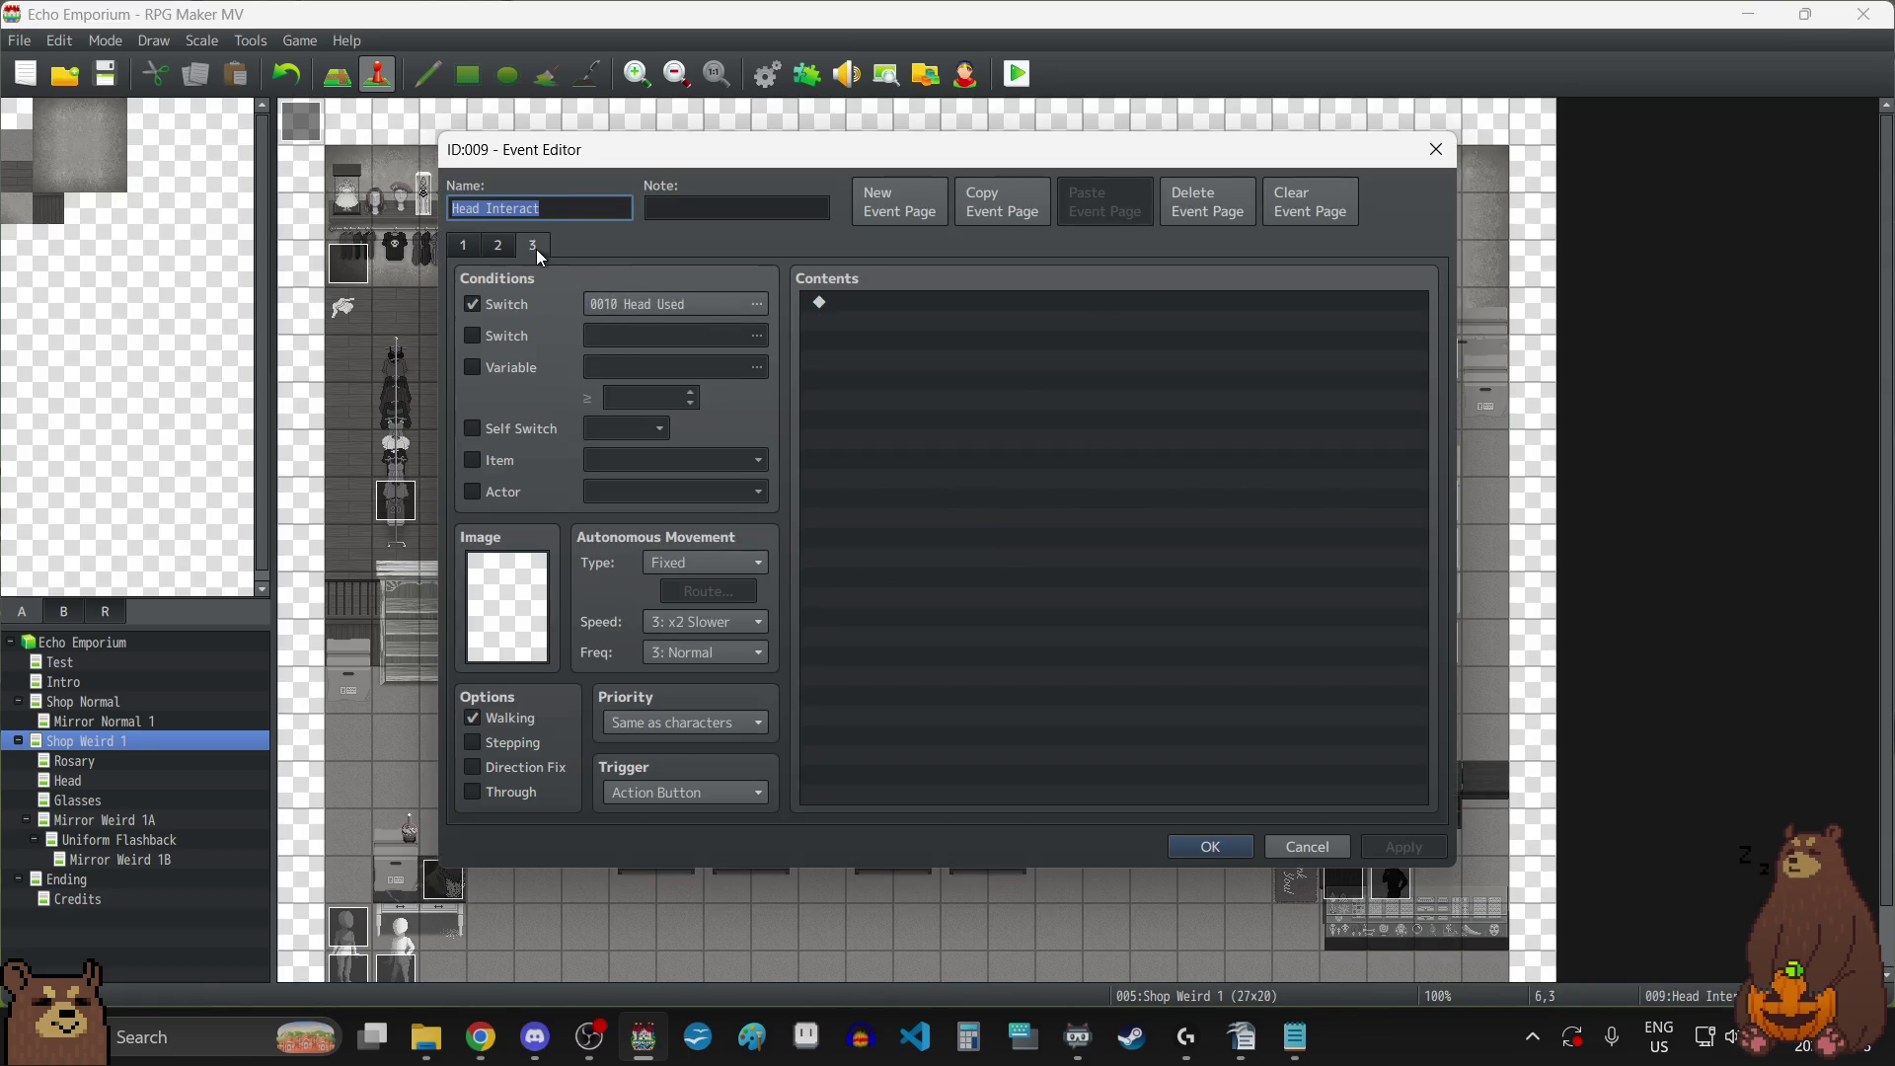
pyautogui.click(502, 246)
pyautogui.click(465, 247)
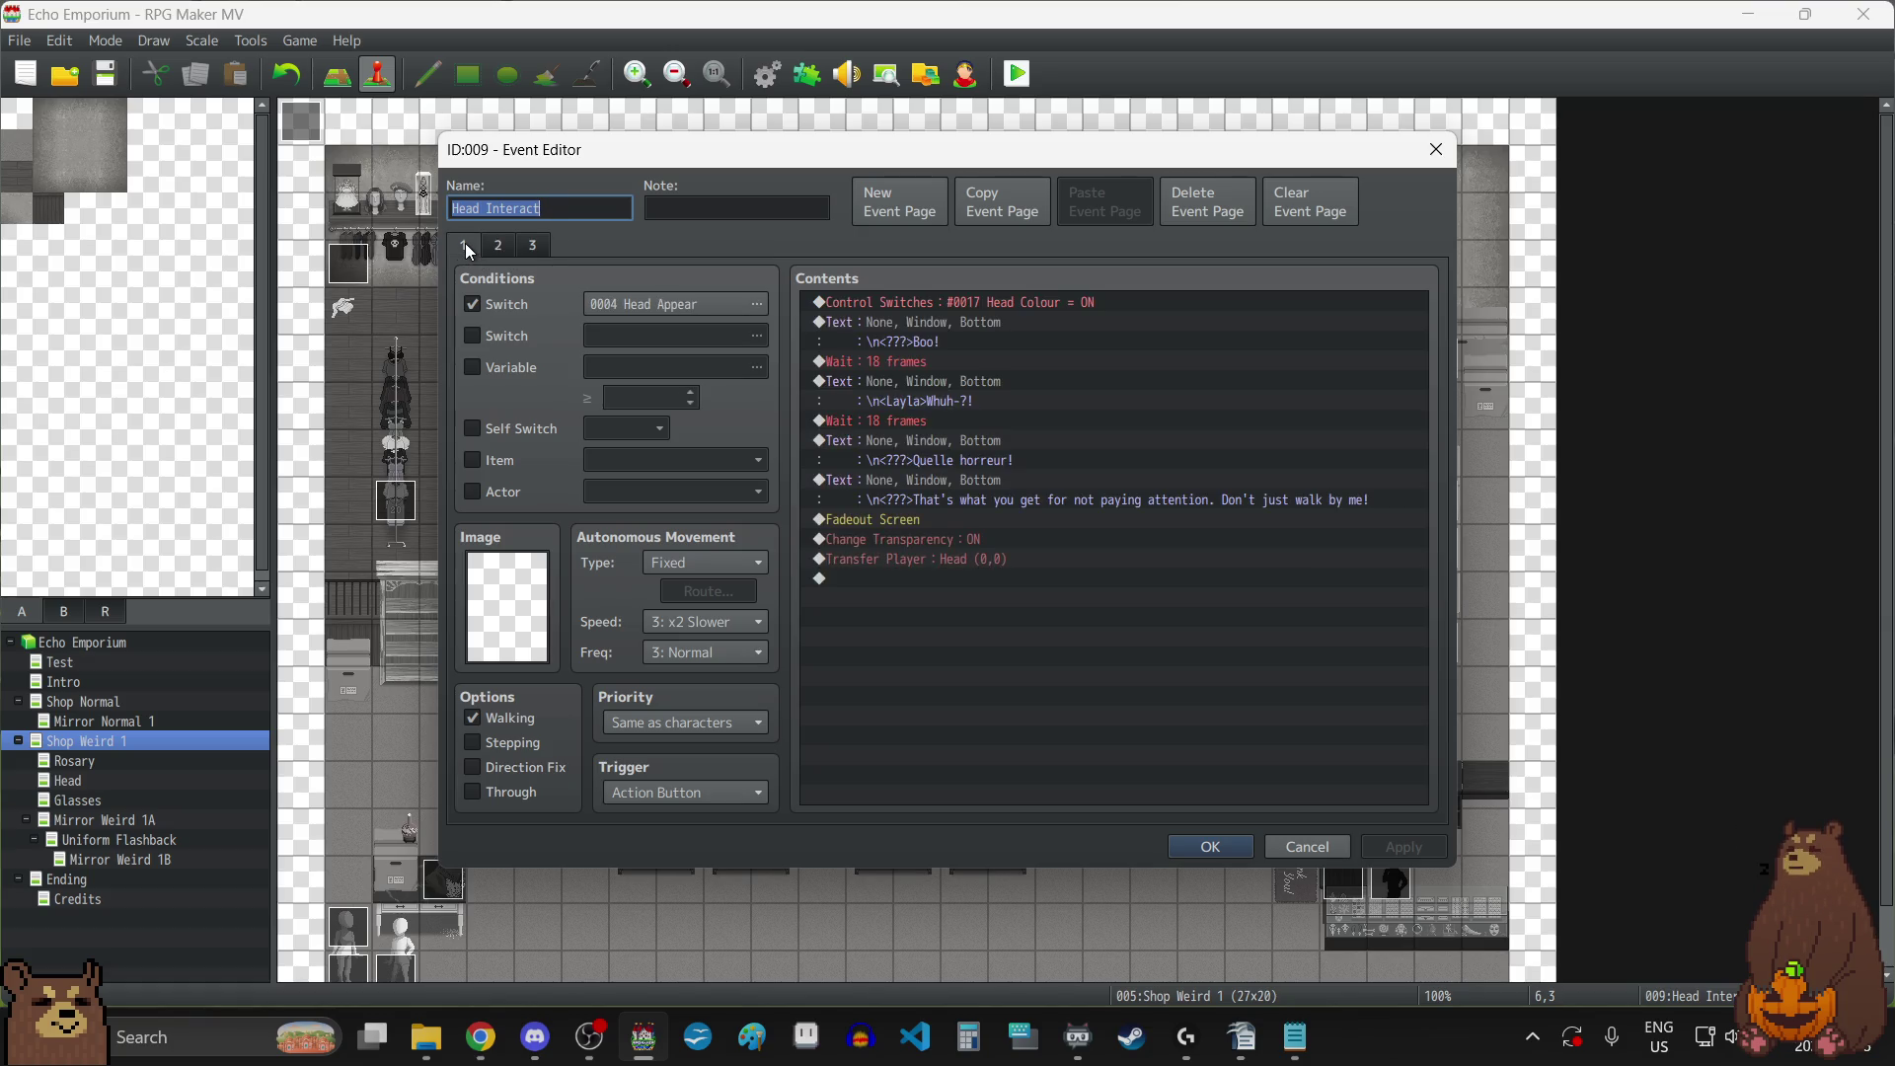
pyautogui.click(500, 246)
pyautogui.click(529, 253)
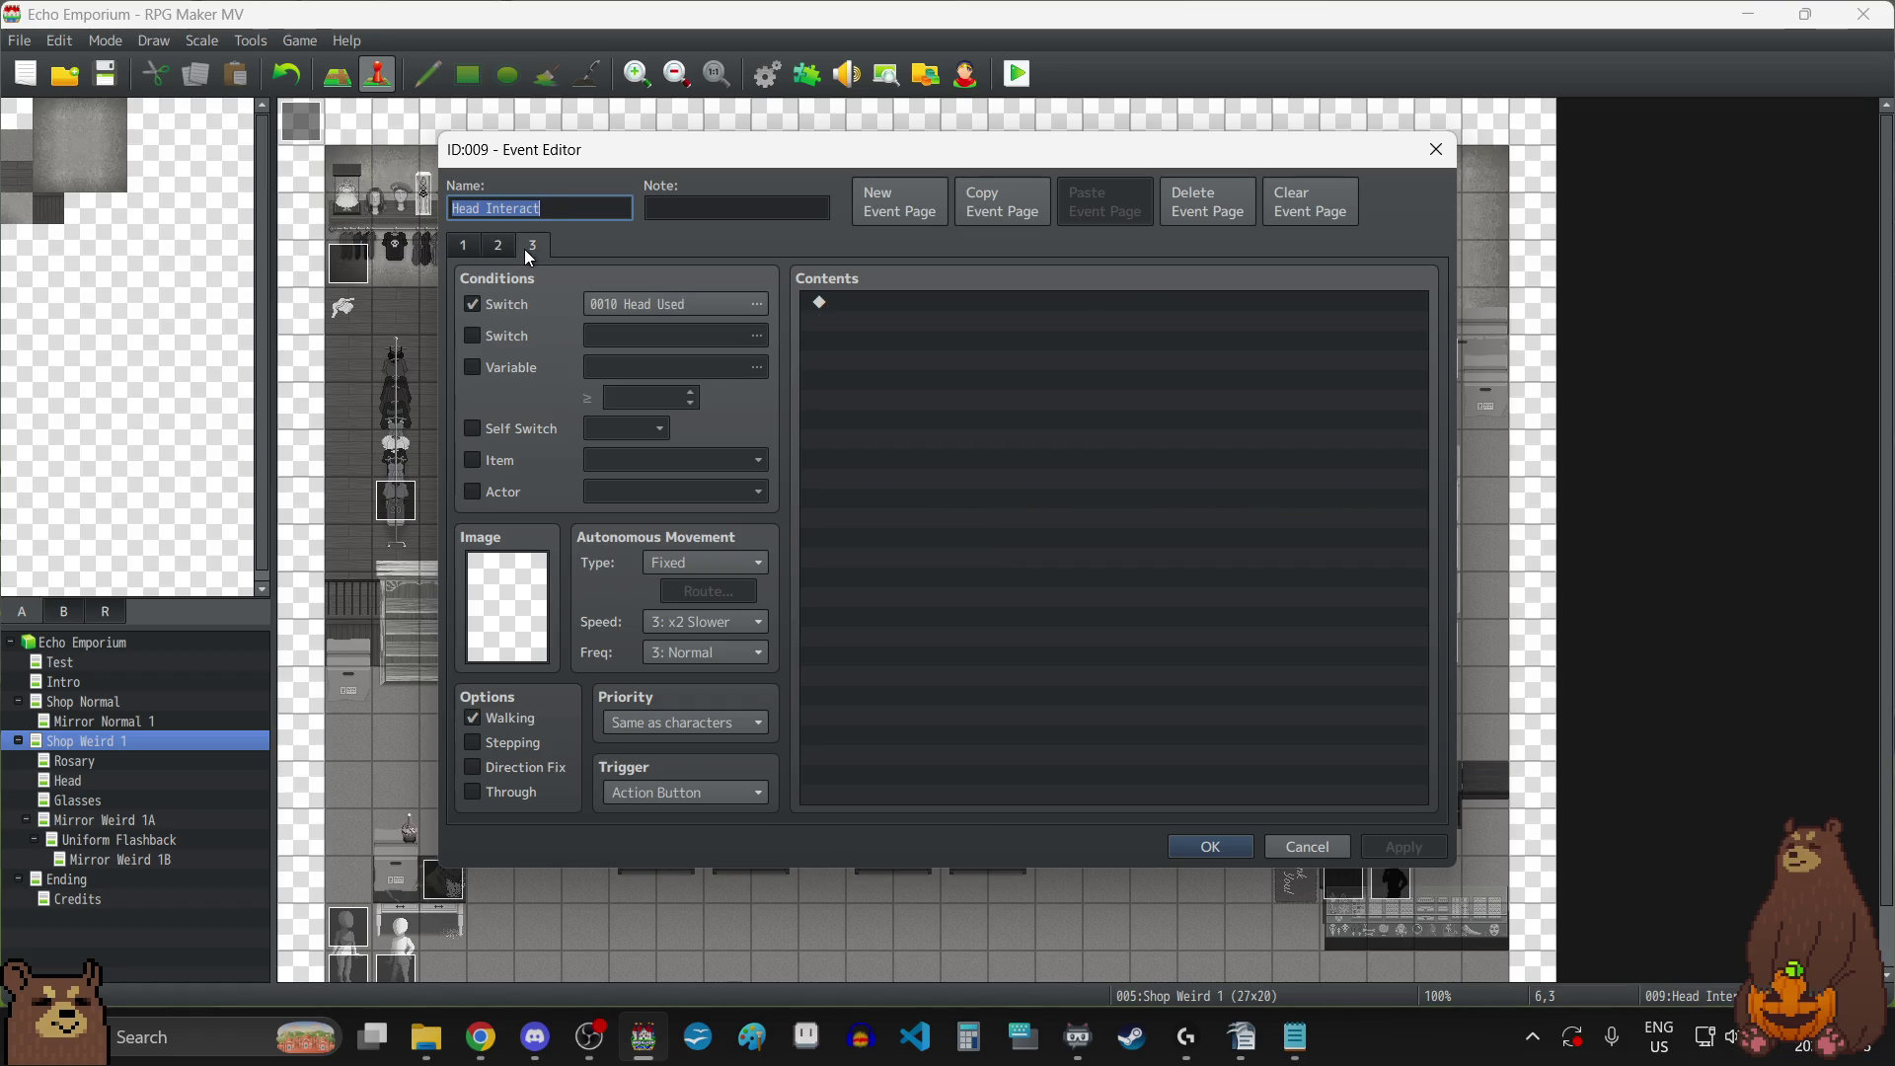
pyautogui.click(500, 251)
pyautogui.click(461, 253)
pyautogui.click(496, 253)
pyautogui.click(530, 253)
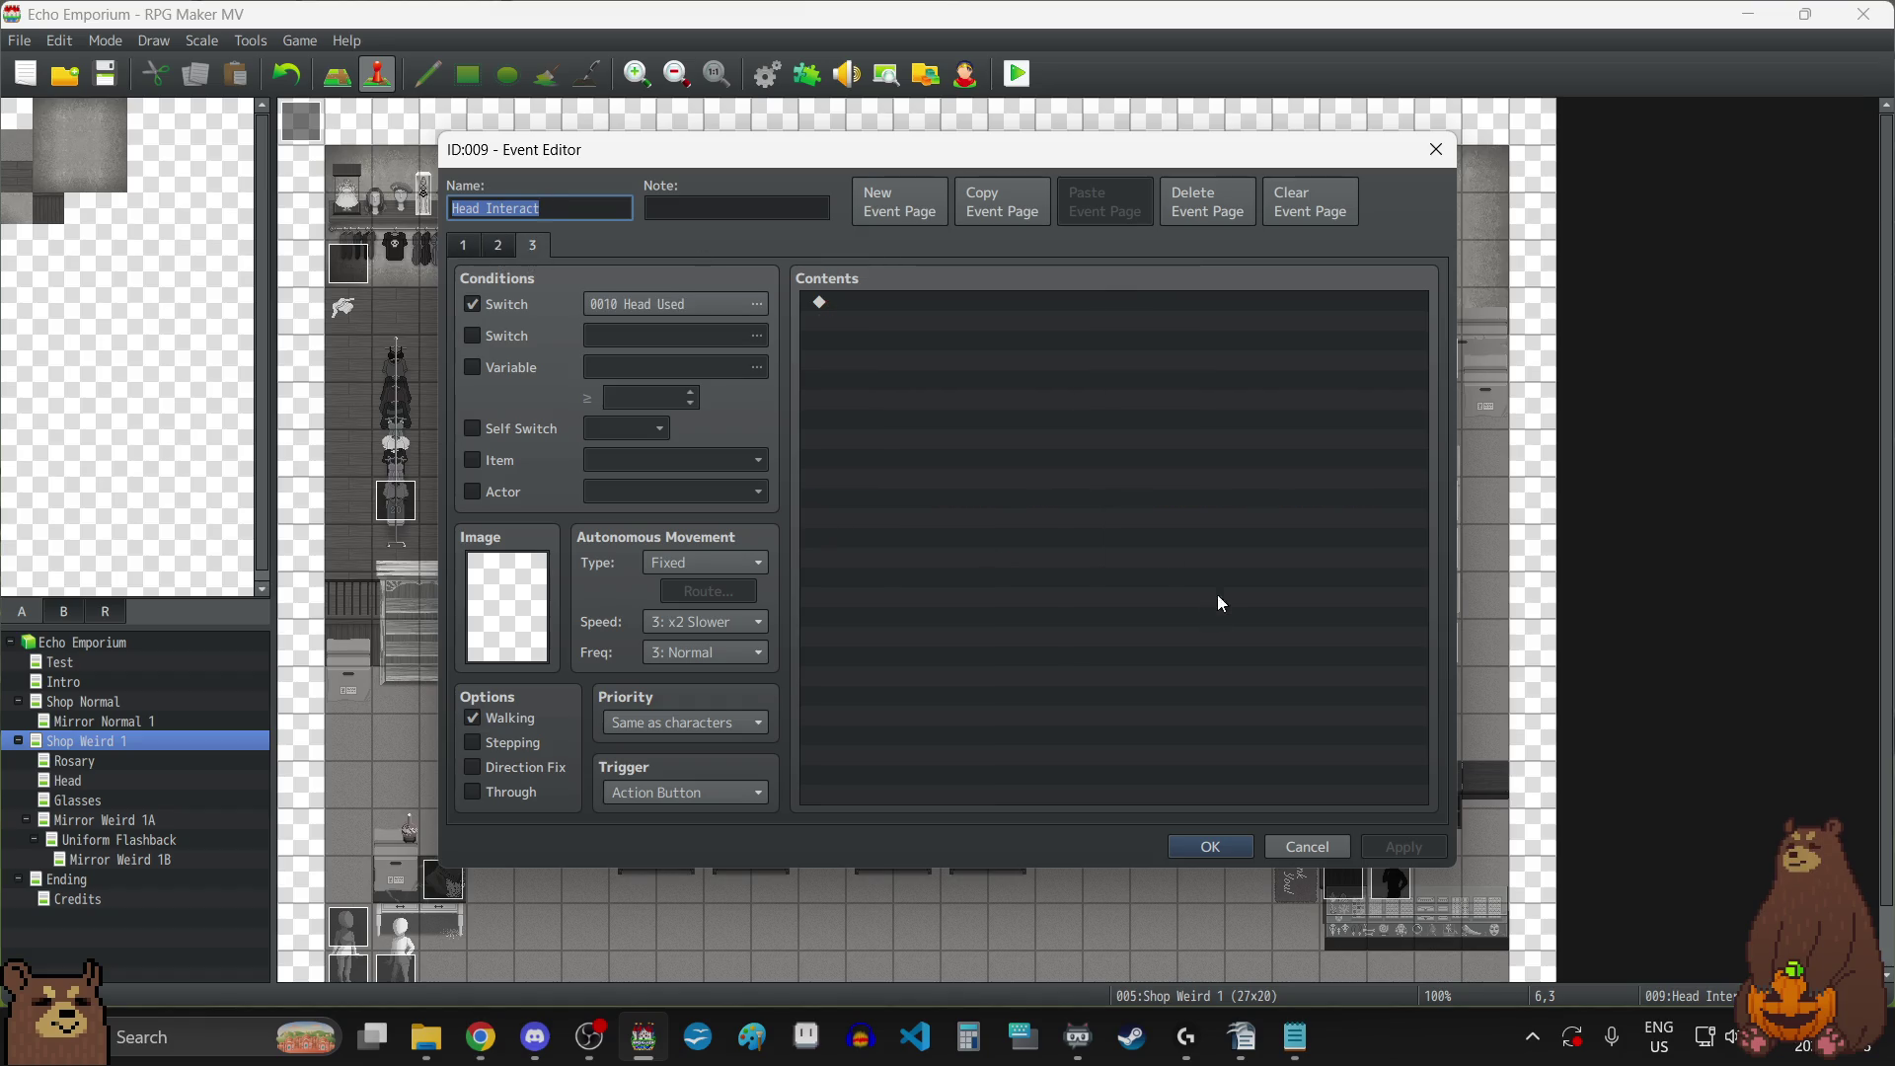
pyautogui.click(1224, 846)
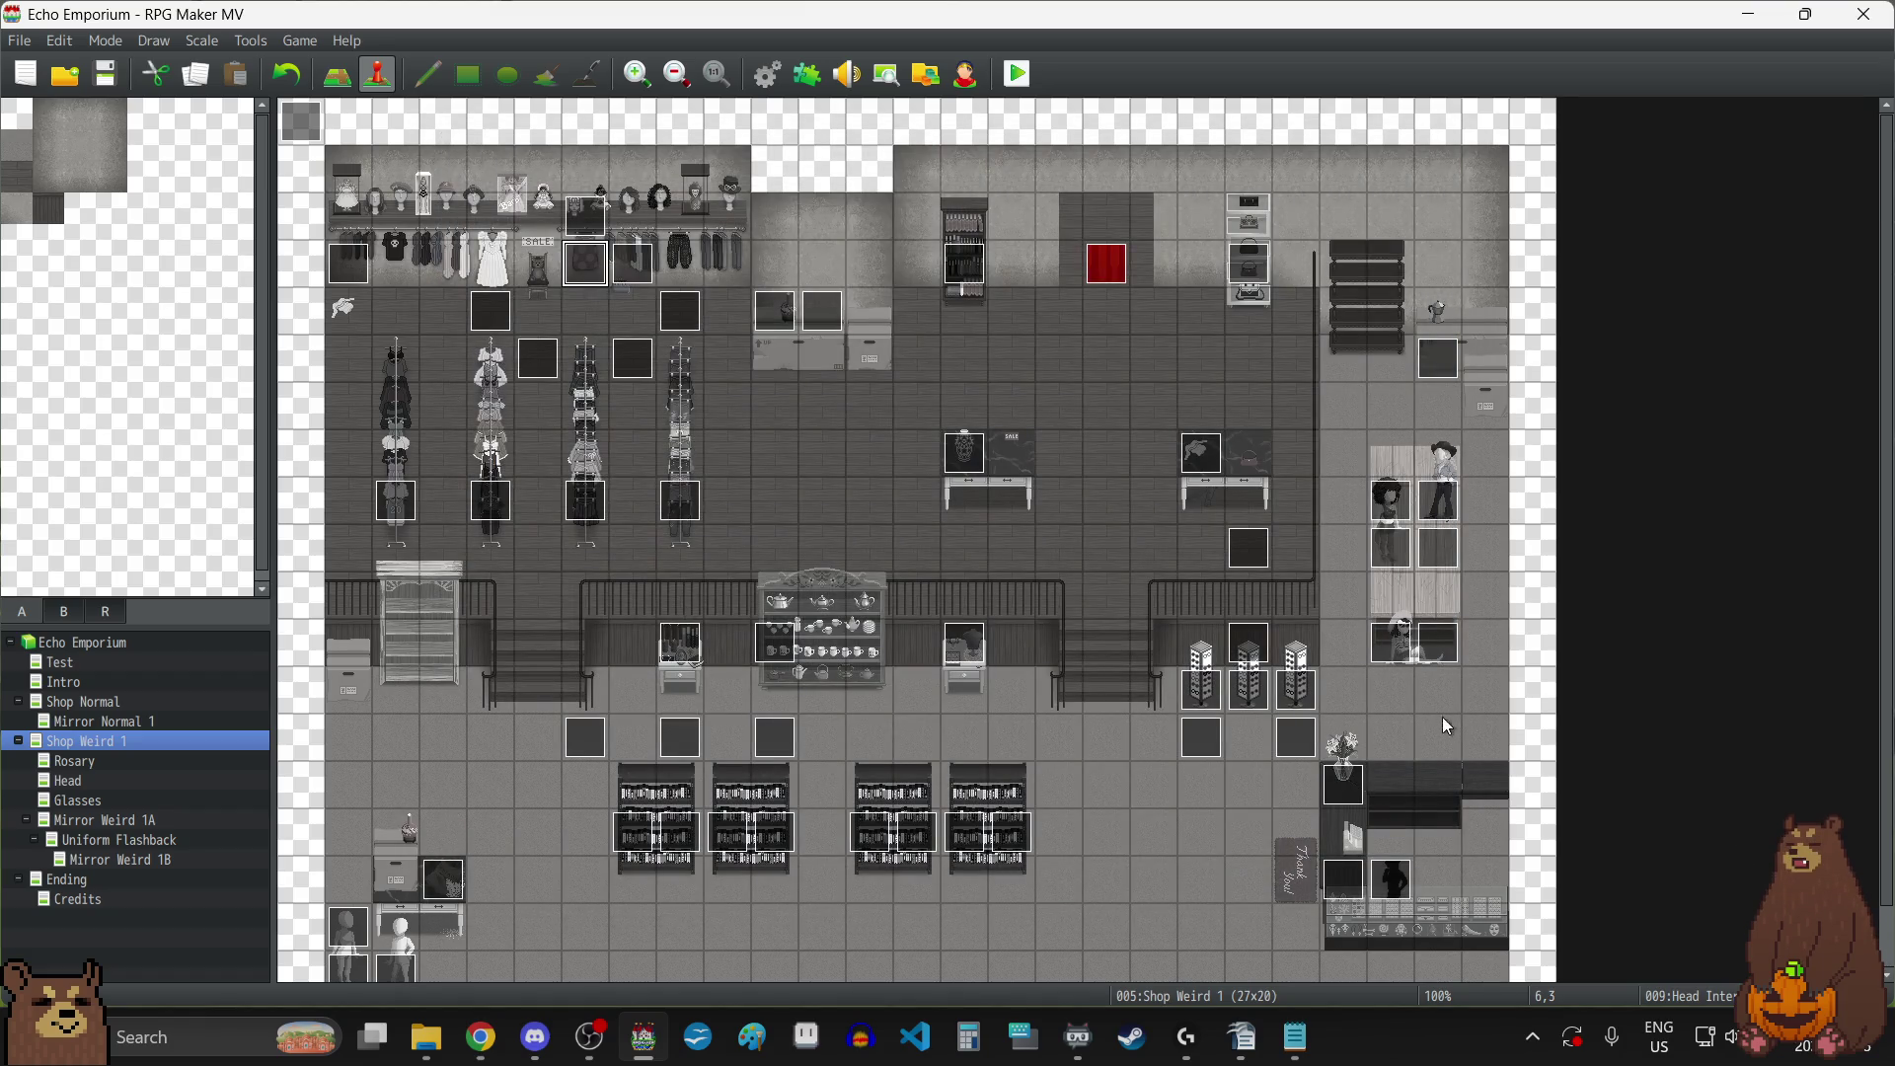
pyautogui.doubleClick(1247, 684)
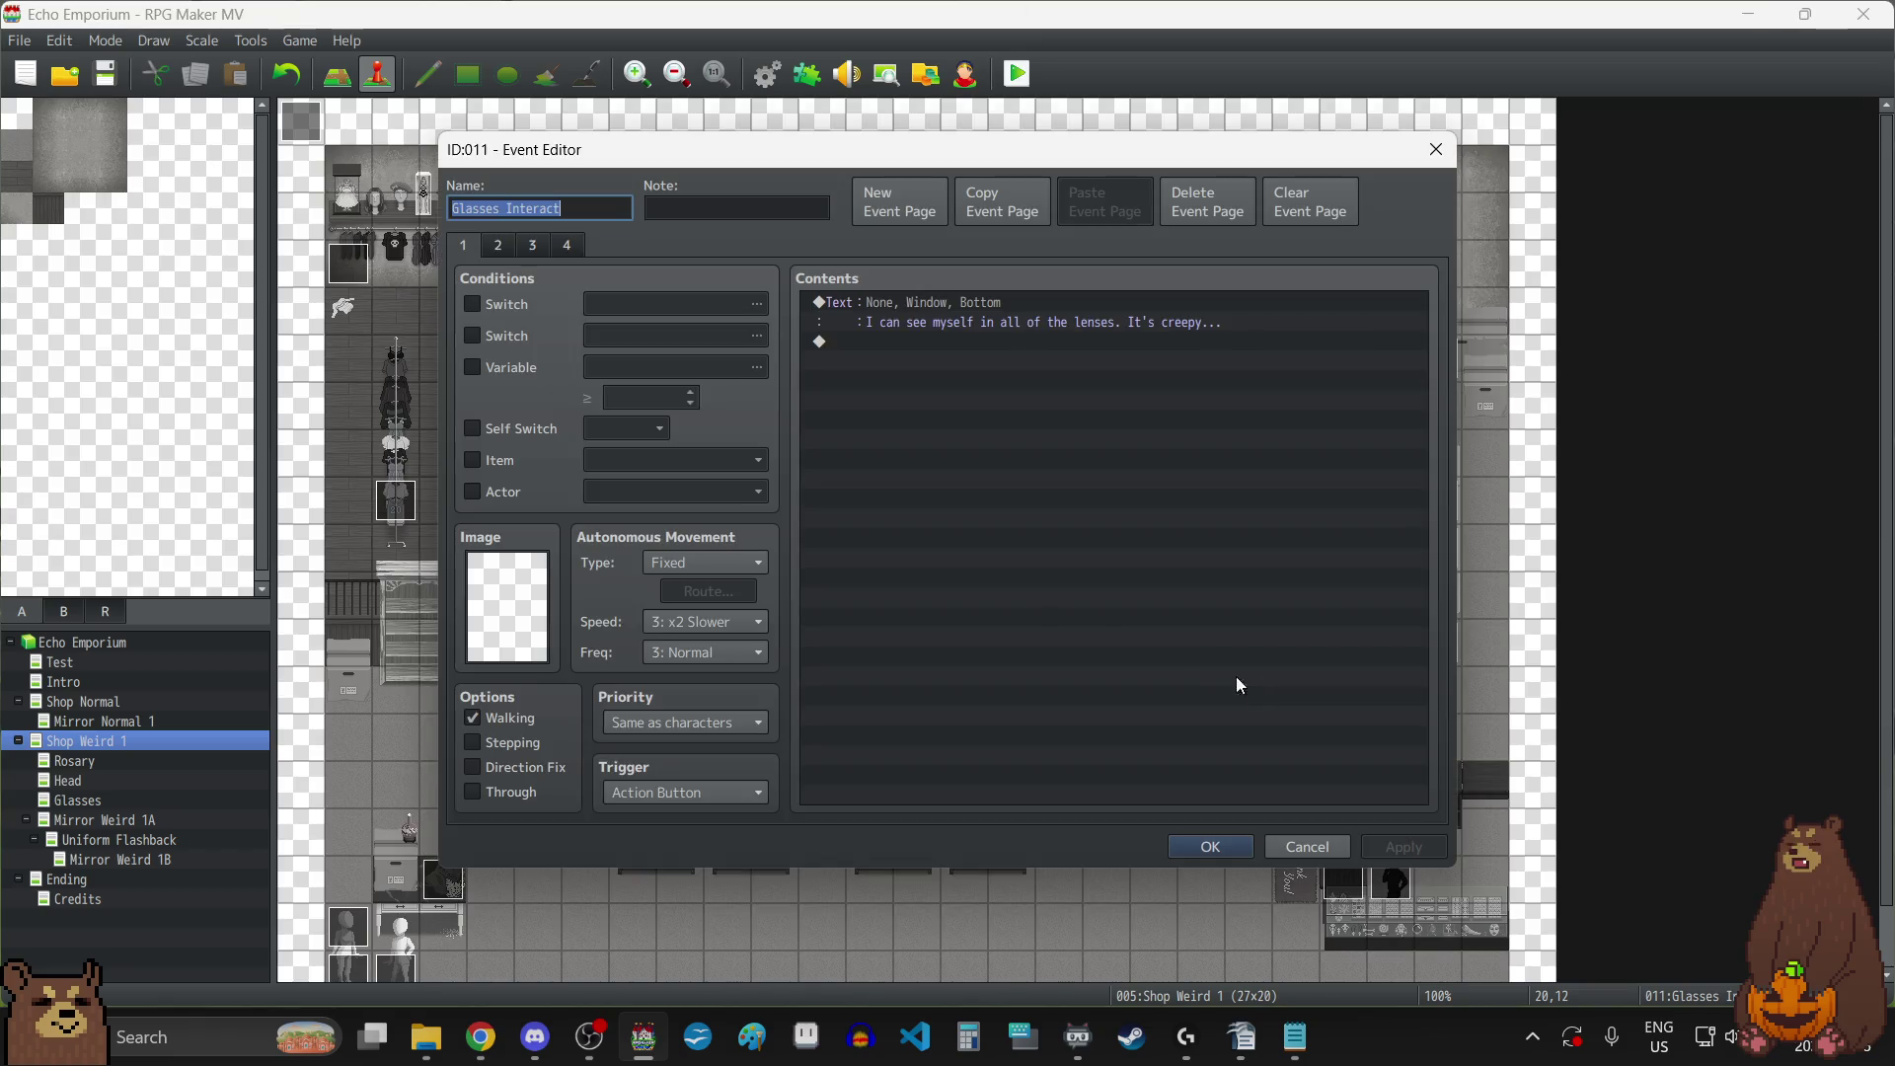
pyautogui.click(530, 251)
pyautogui.click(569, 250)
pyautogui.click(464, 251)
pyautogui.click(1433, 147)
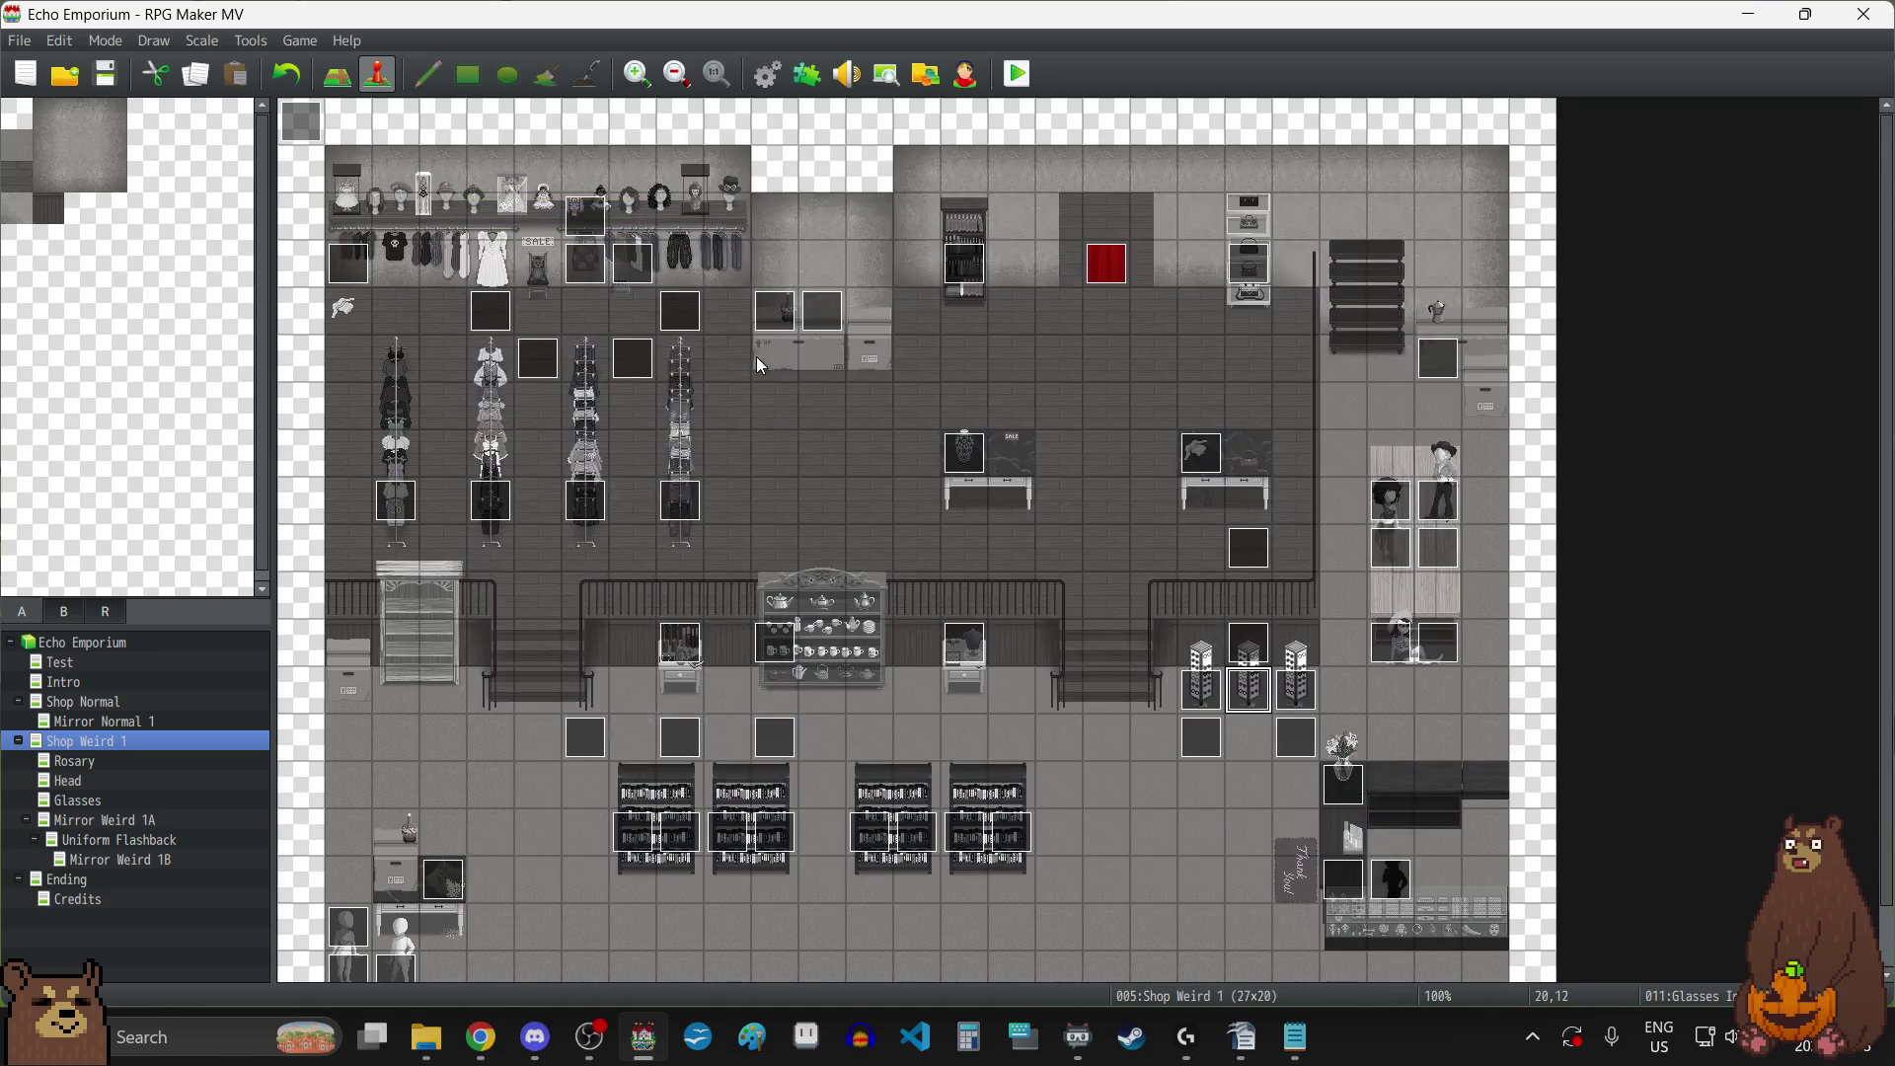
pyautogui.doubleClick(589, 265)
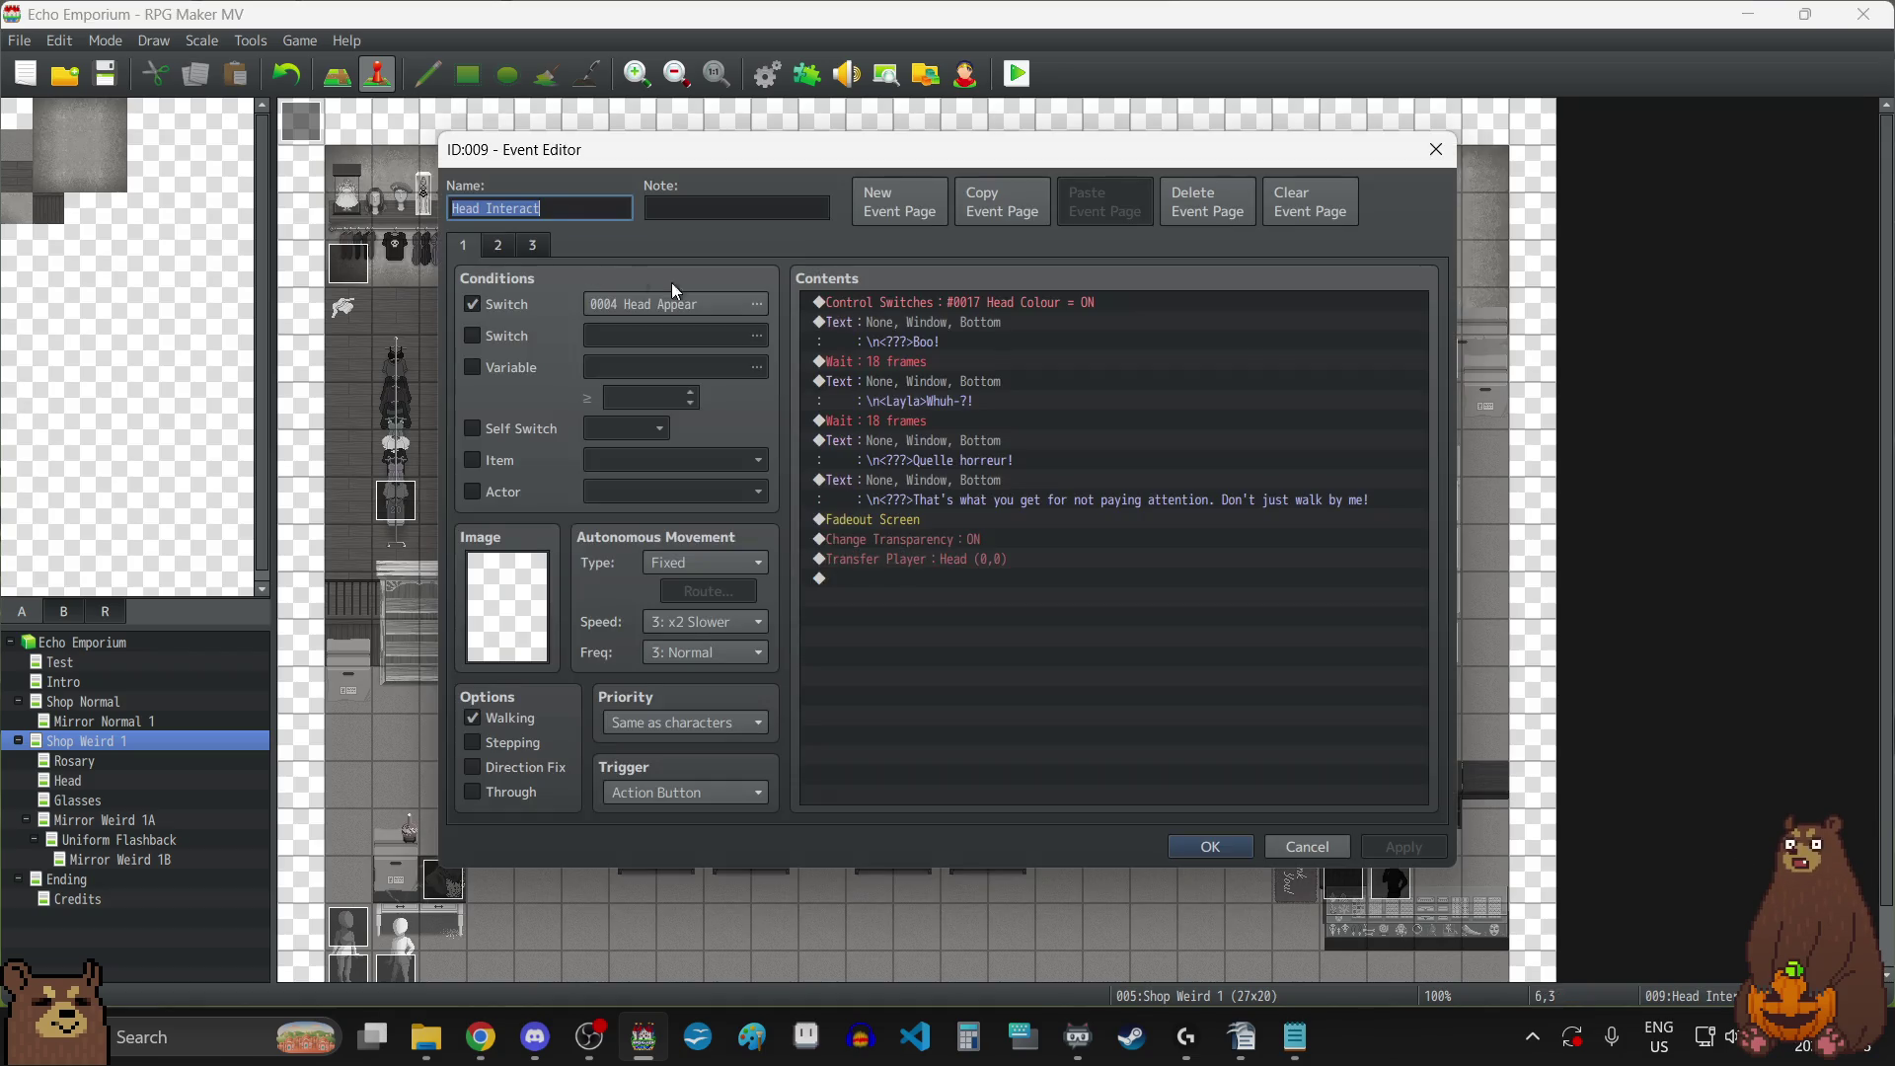
pyautogui.click(1436, 149)
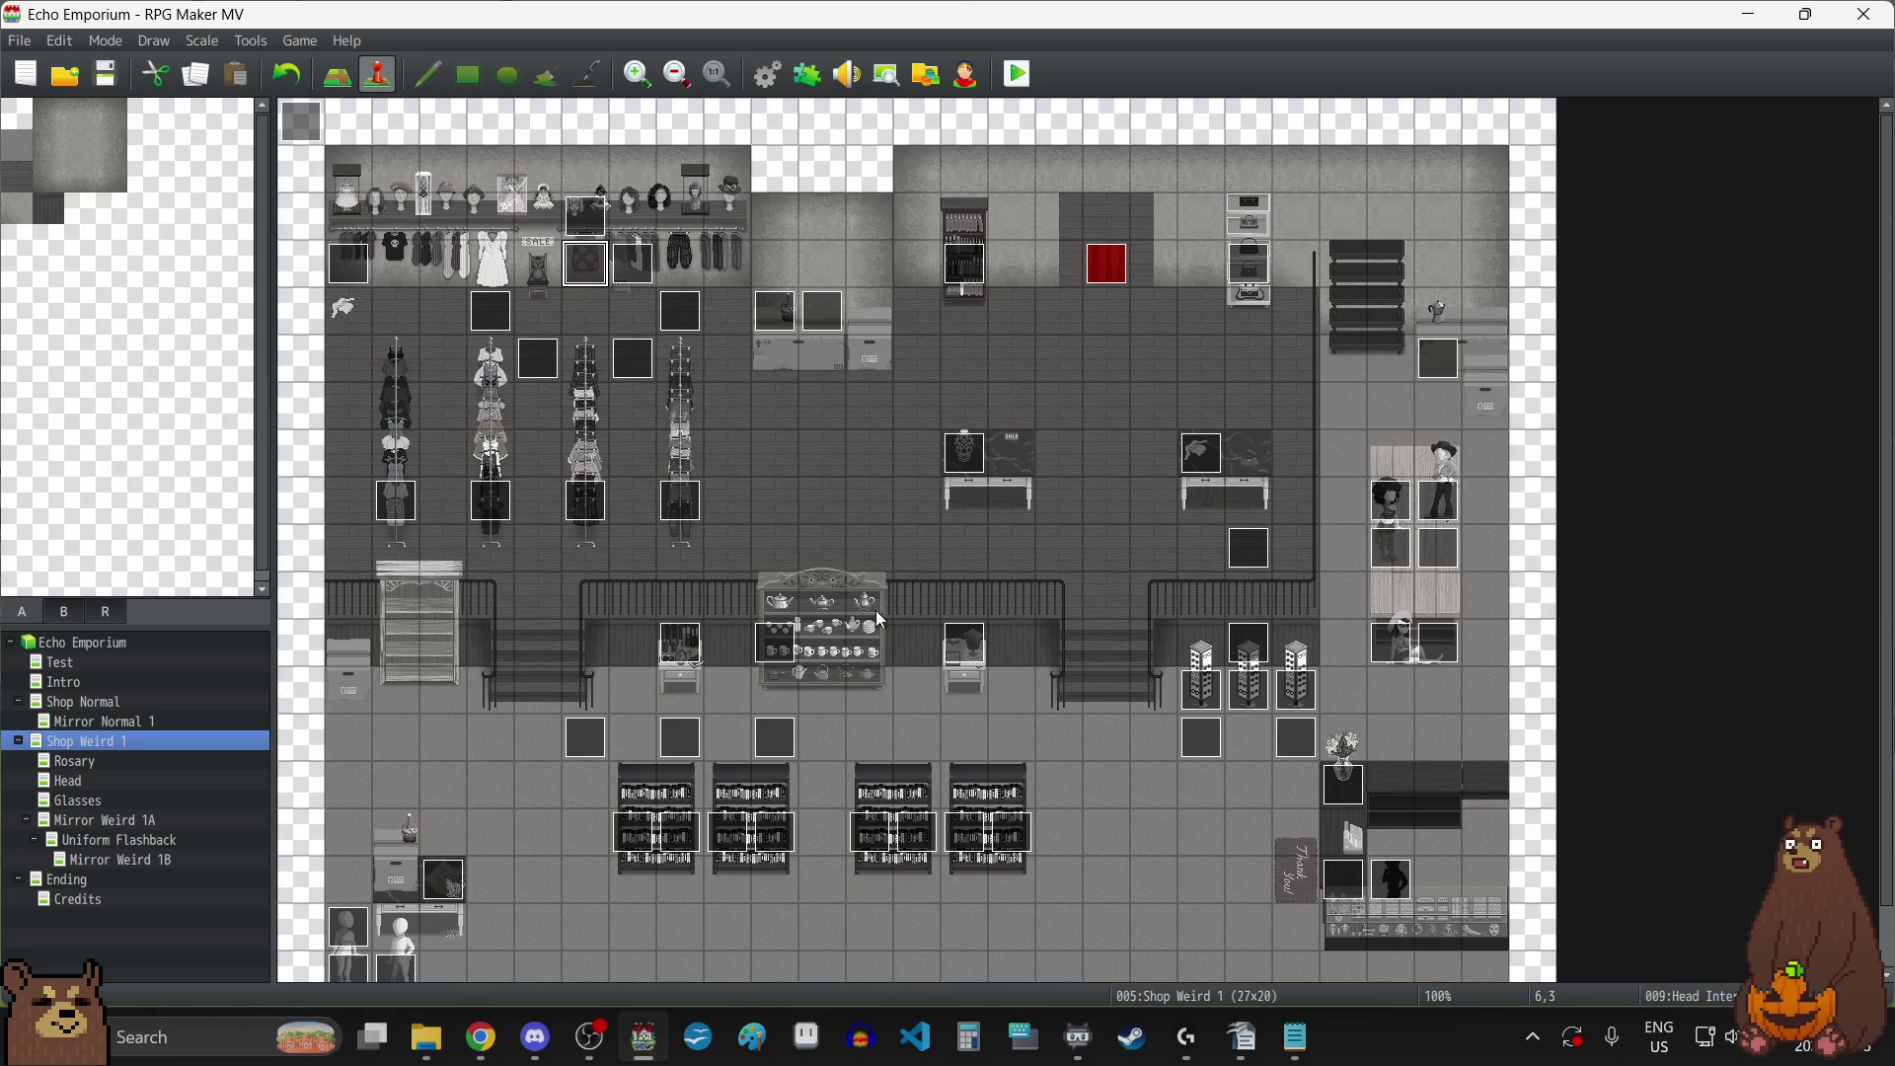
pyautogui.doubleClick(662, 644)
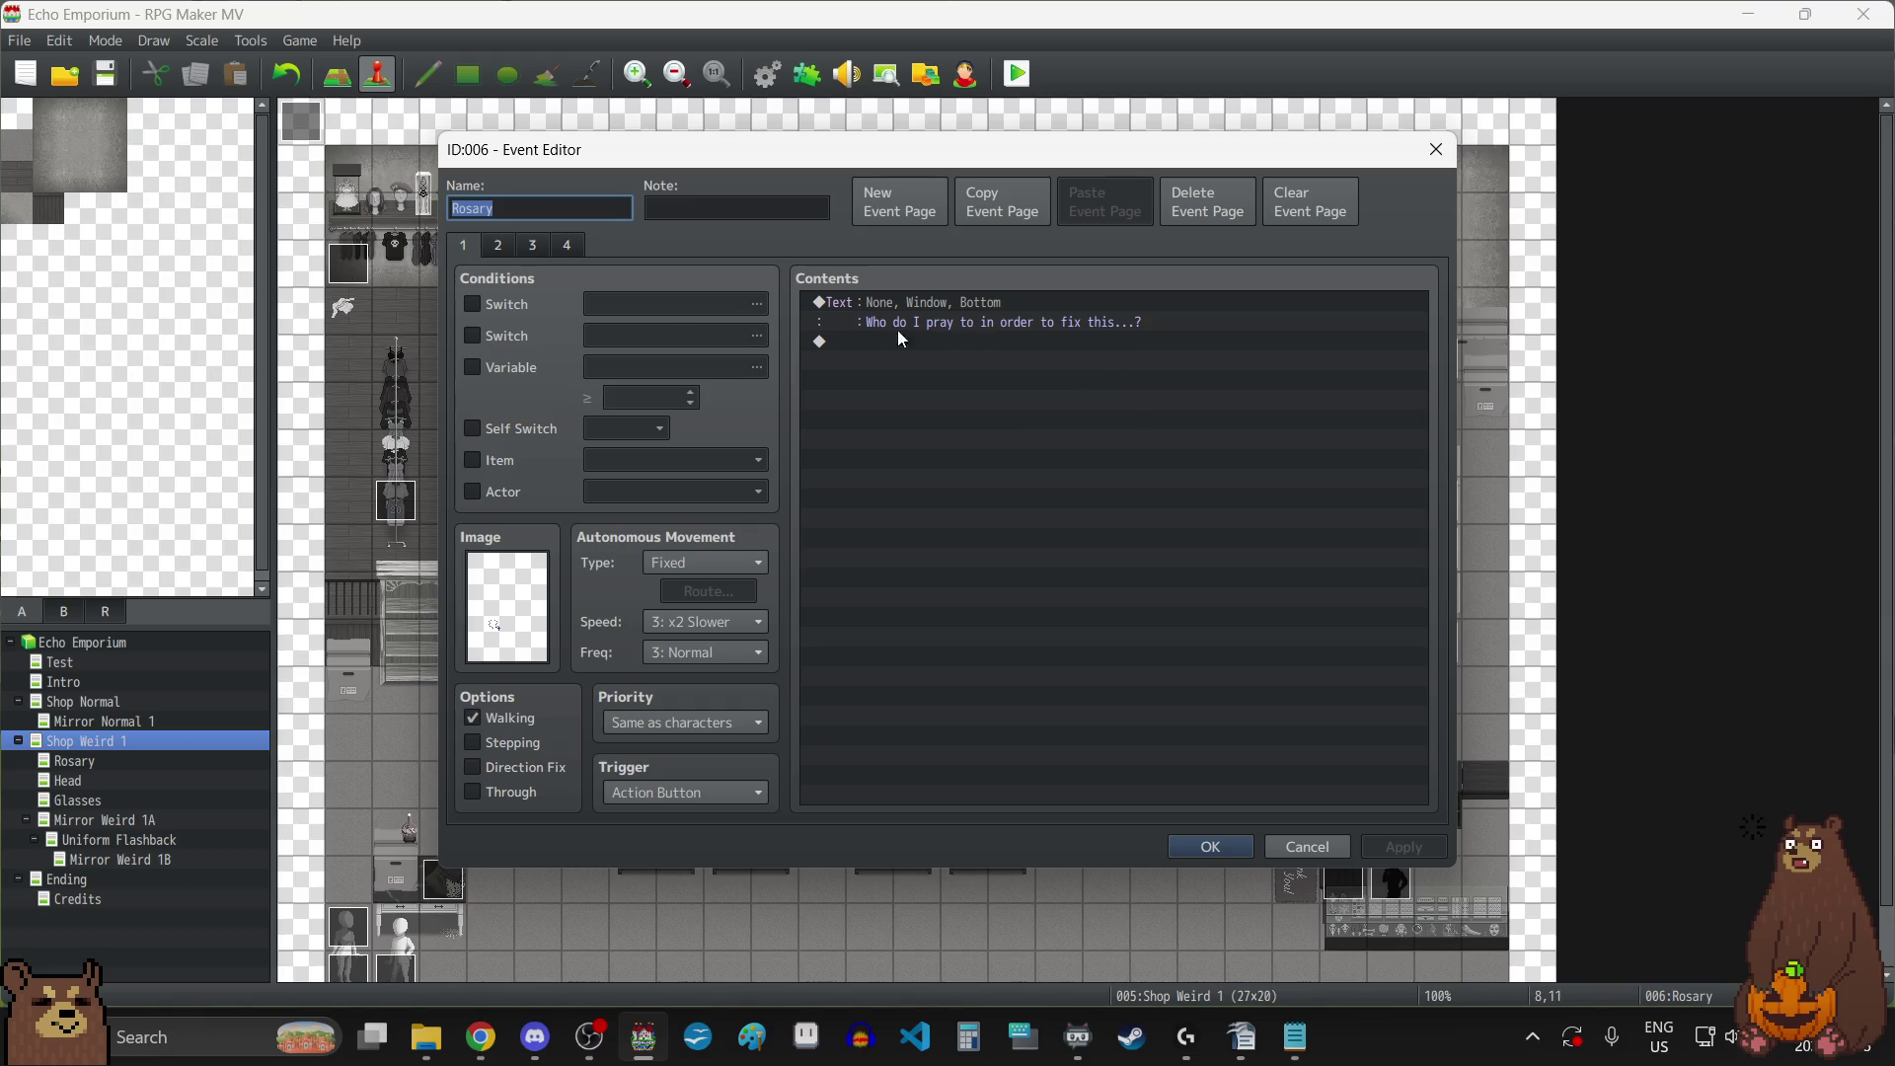
pyautogui.click(500, 246)
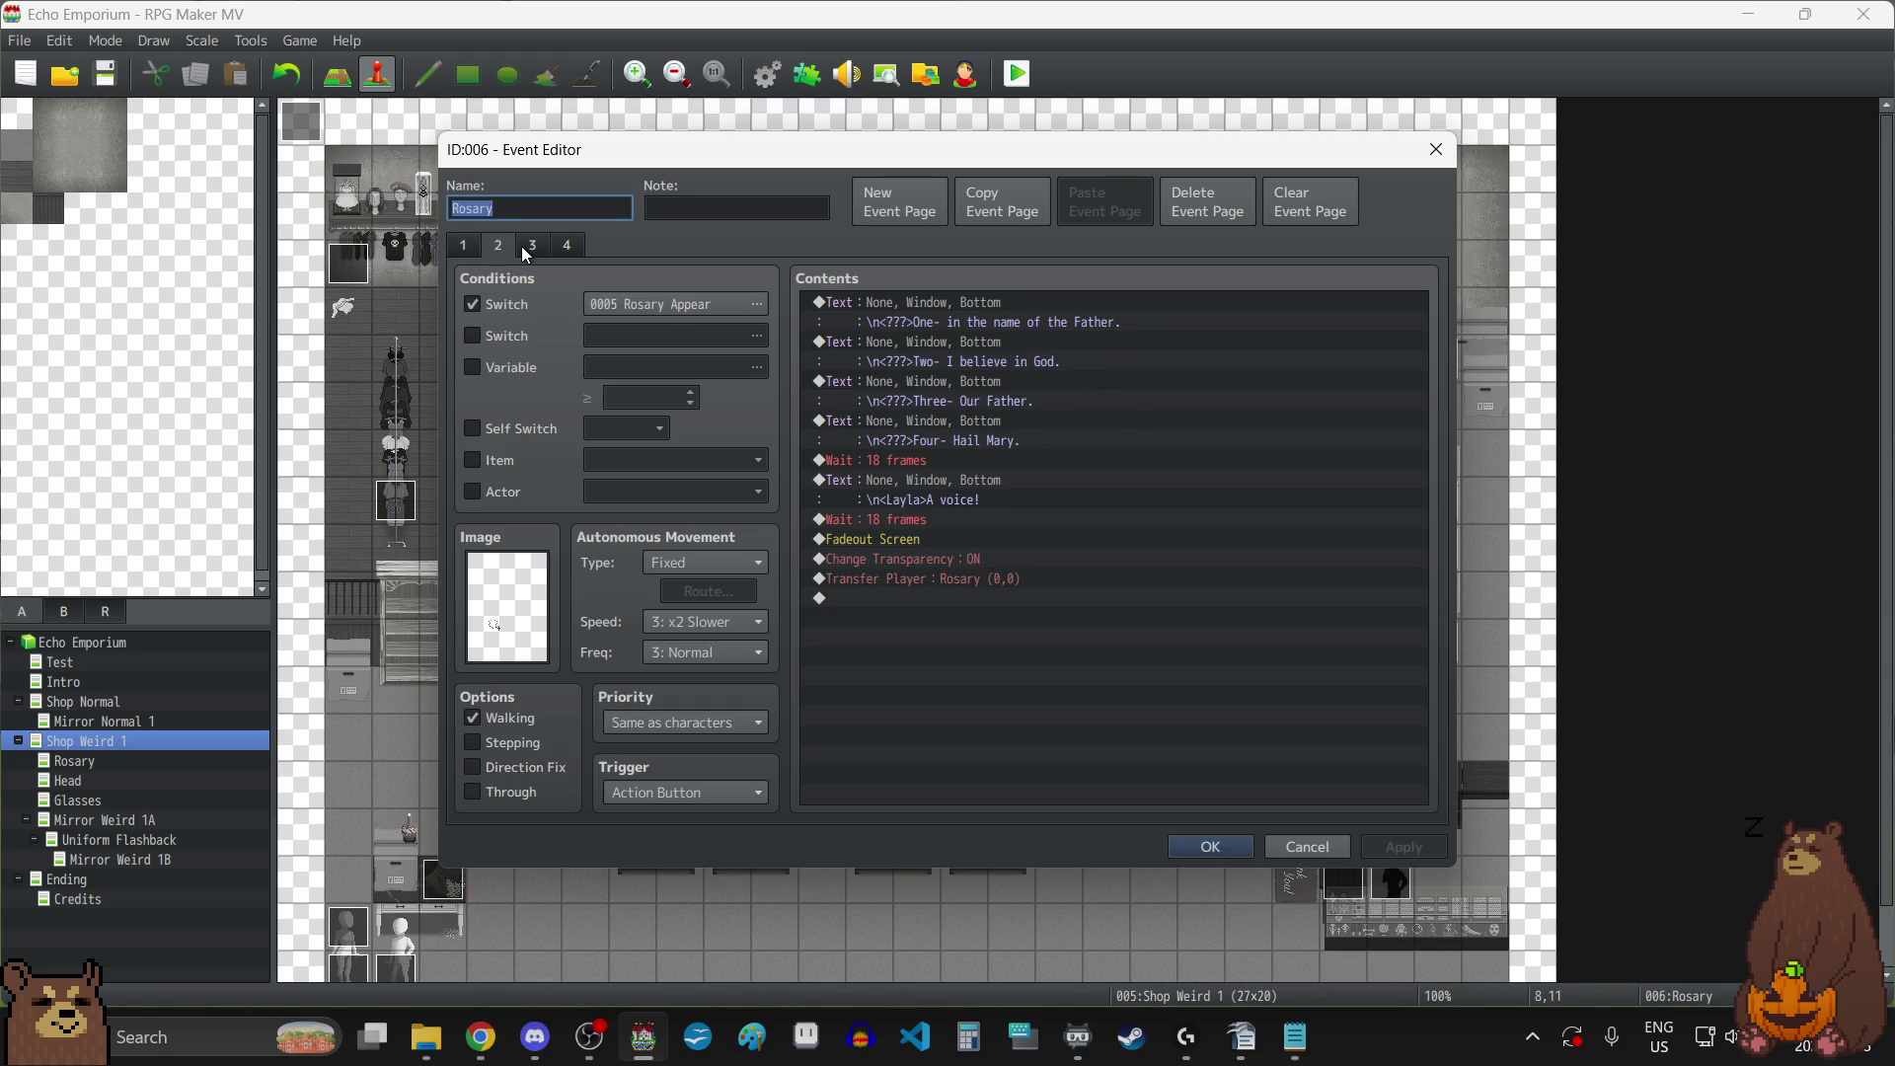
pyautogui.click(470, 252)
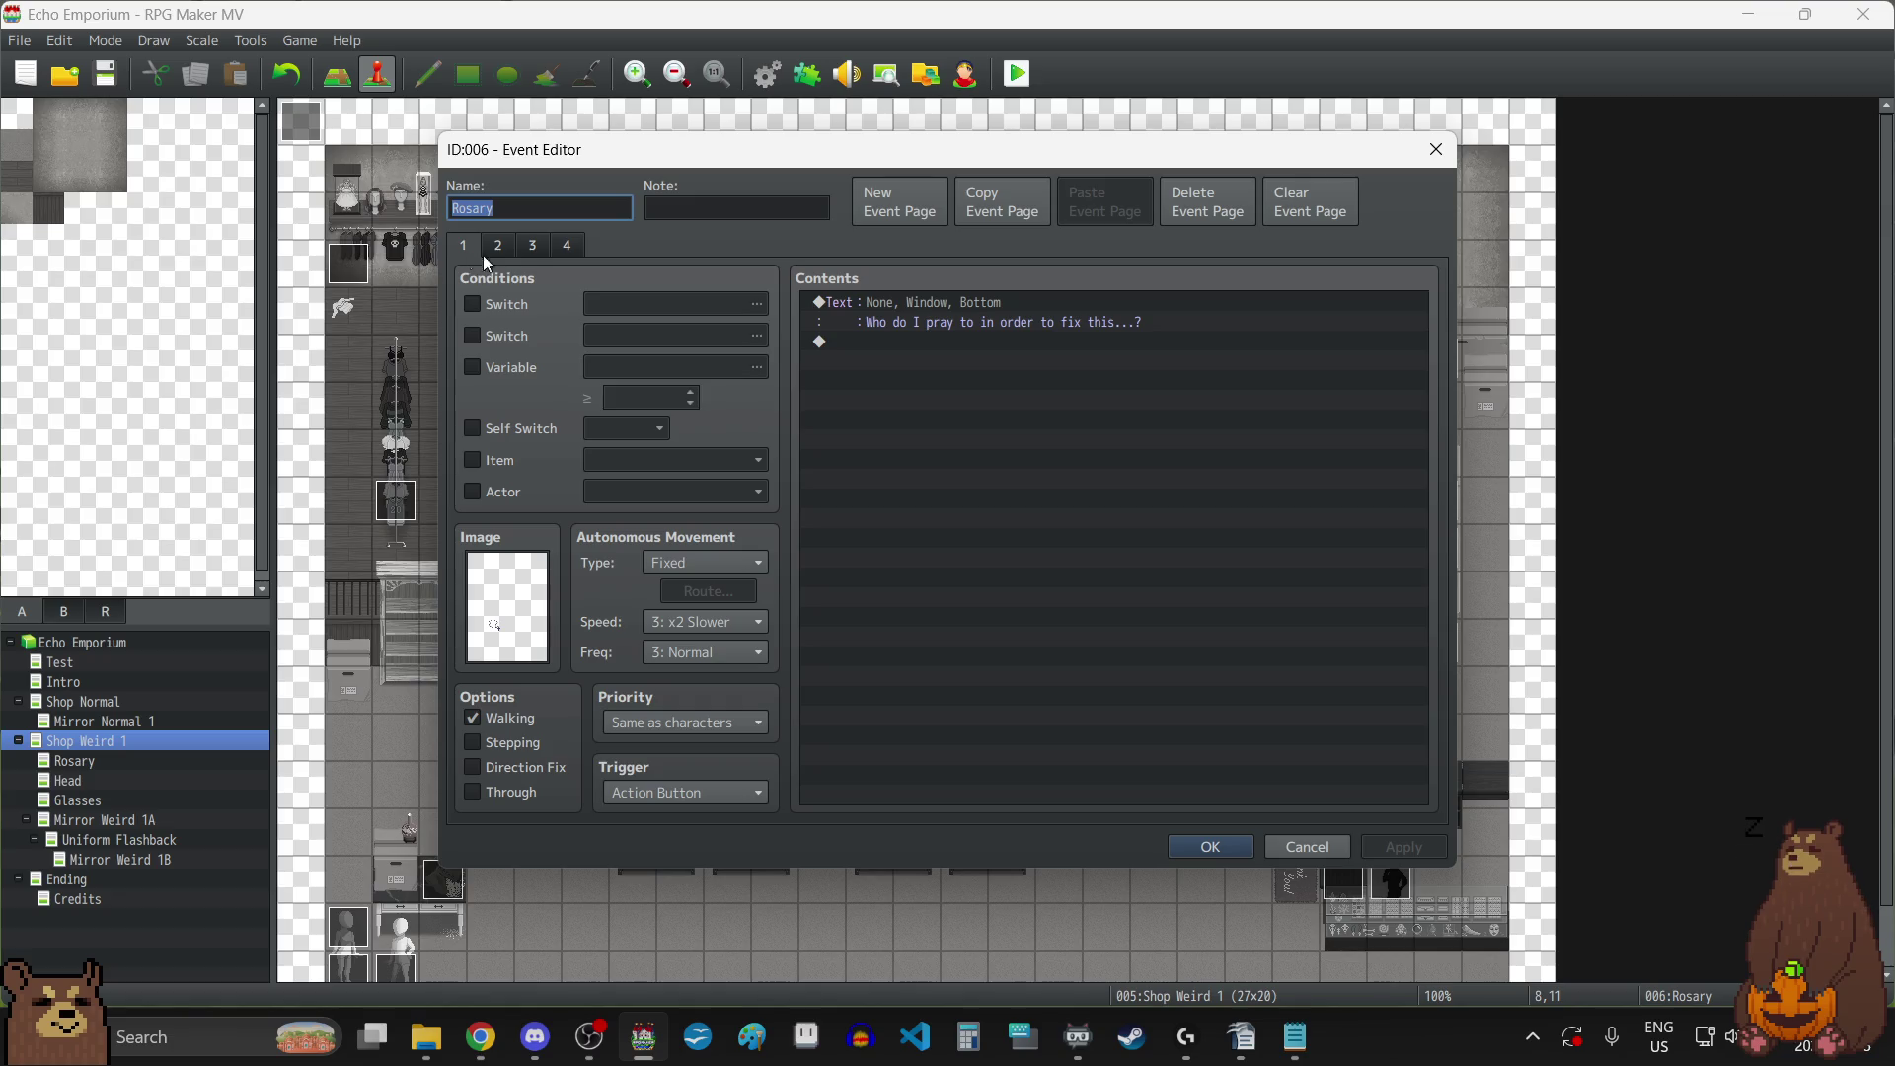
pyautogui.click(1434, 151)
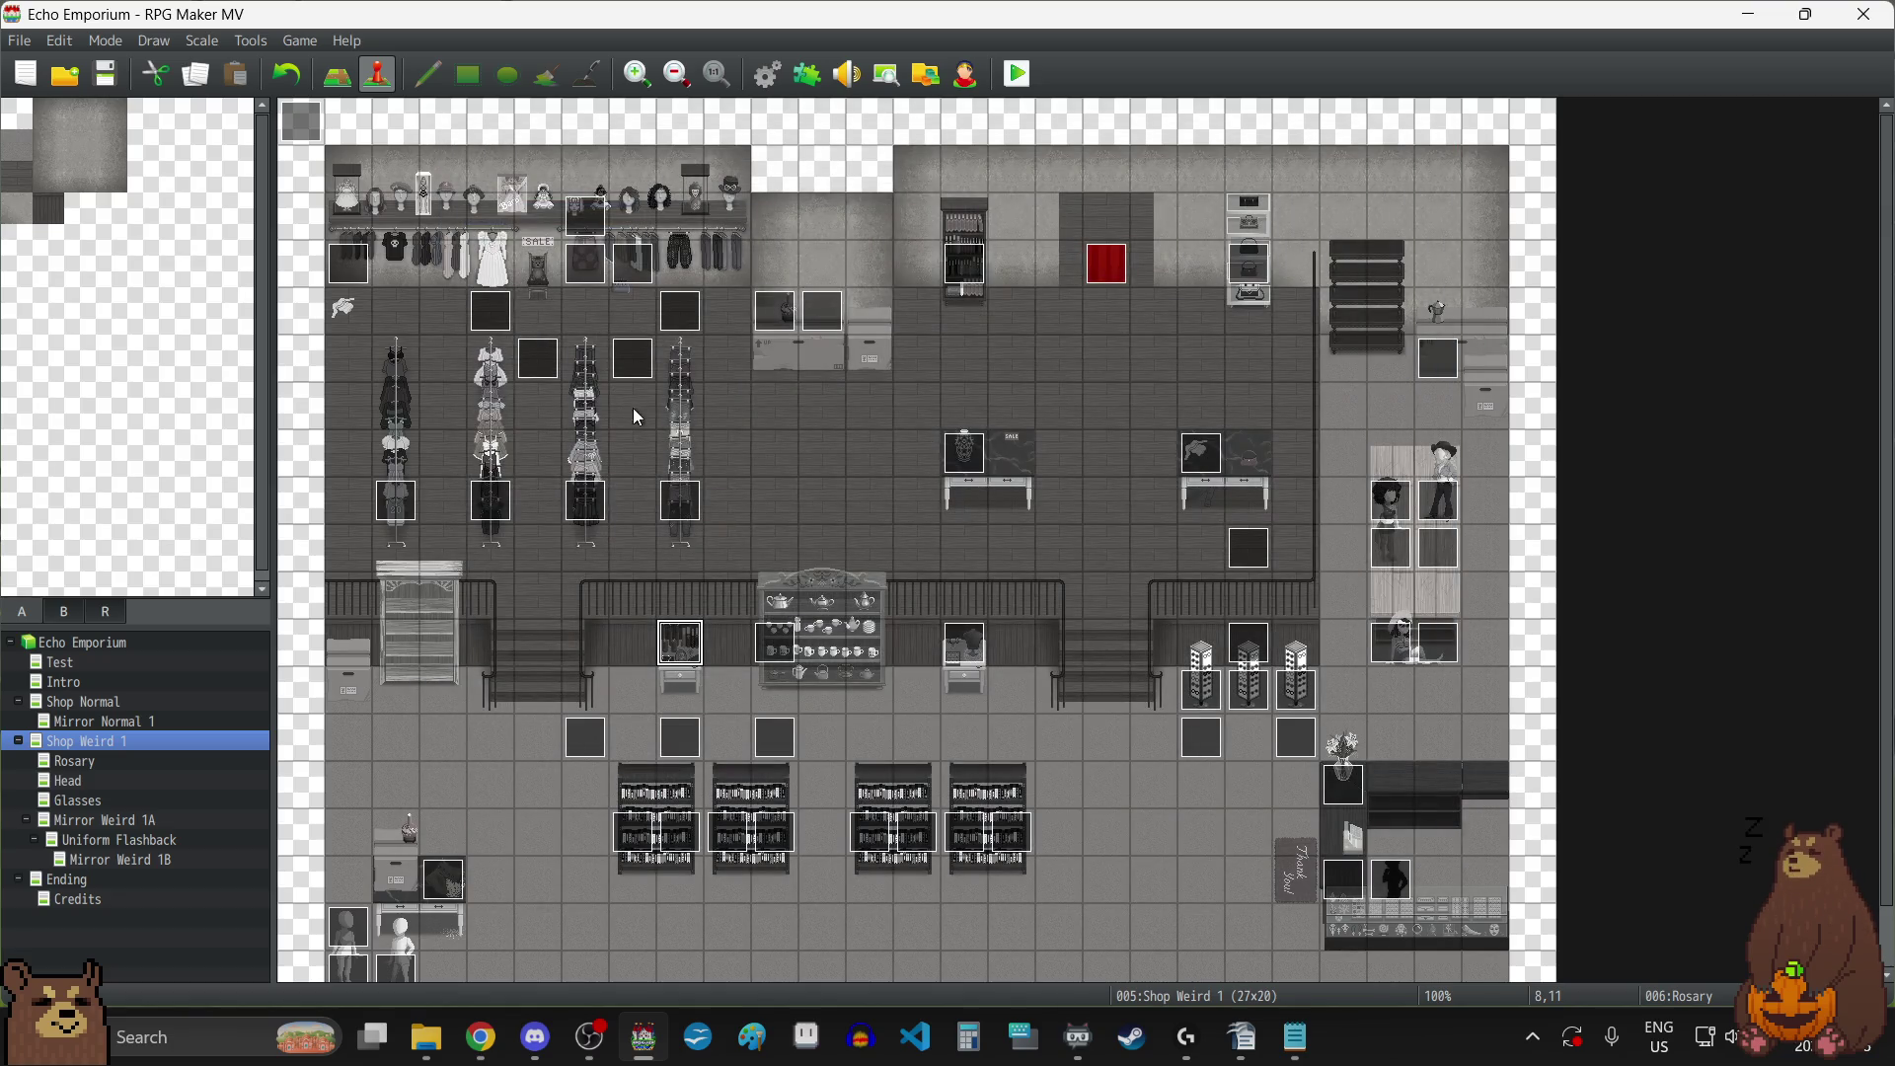
pyautogui.doubleClick(584, 263)
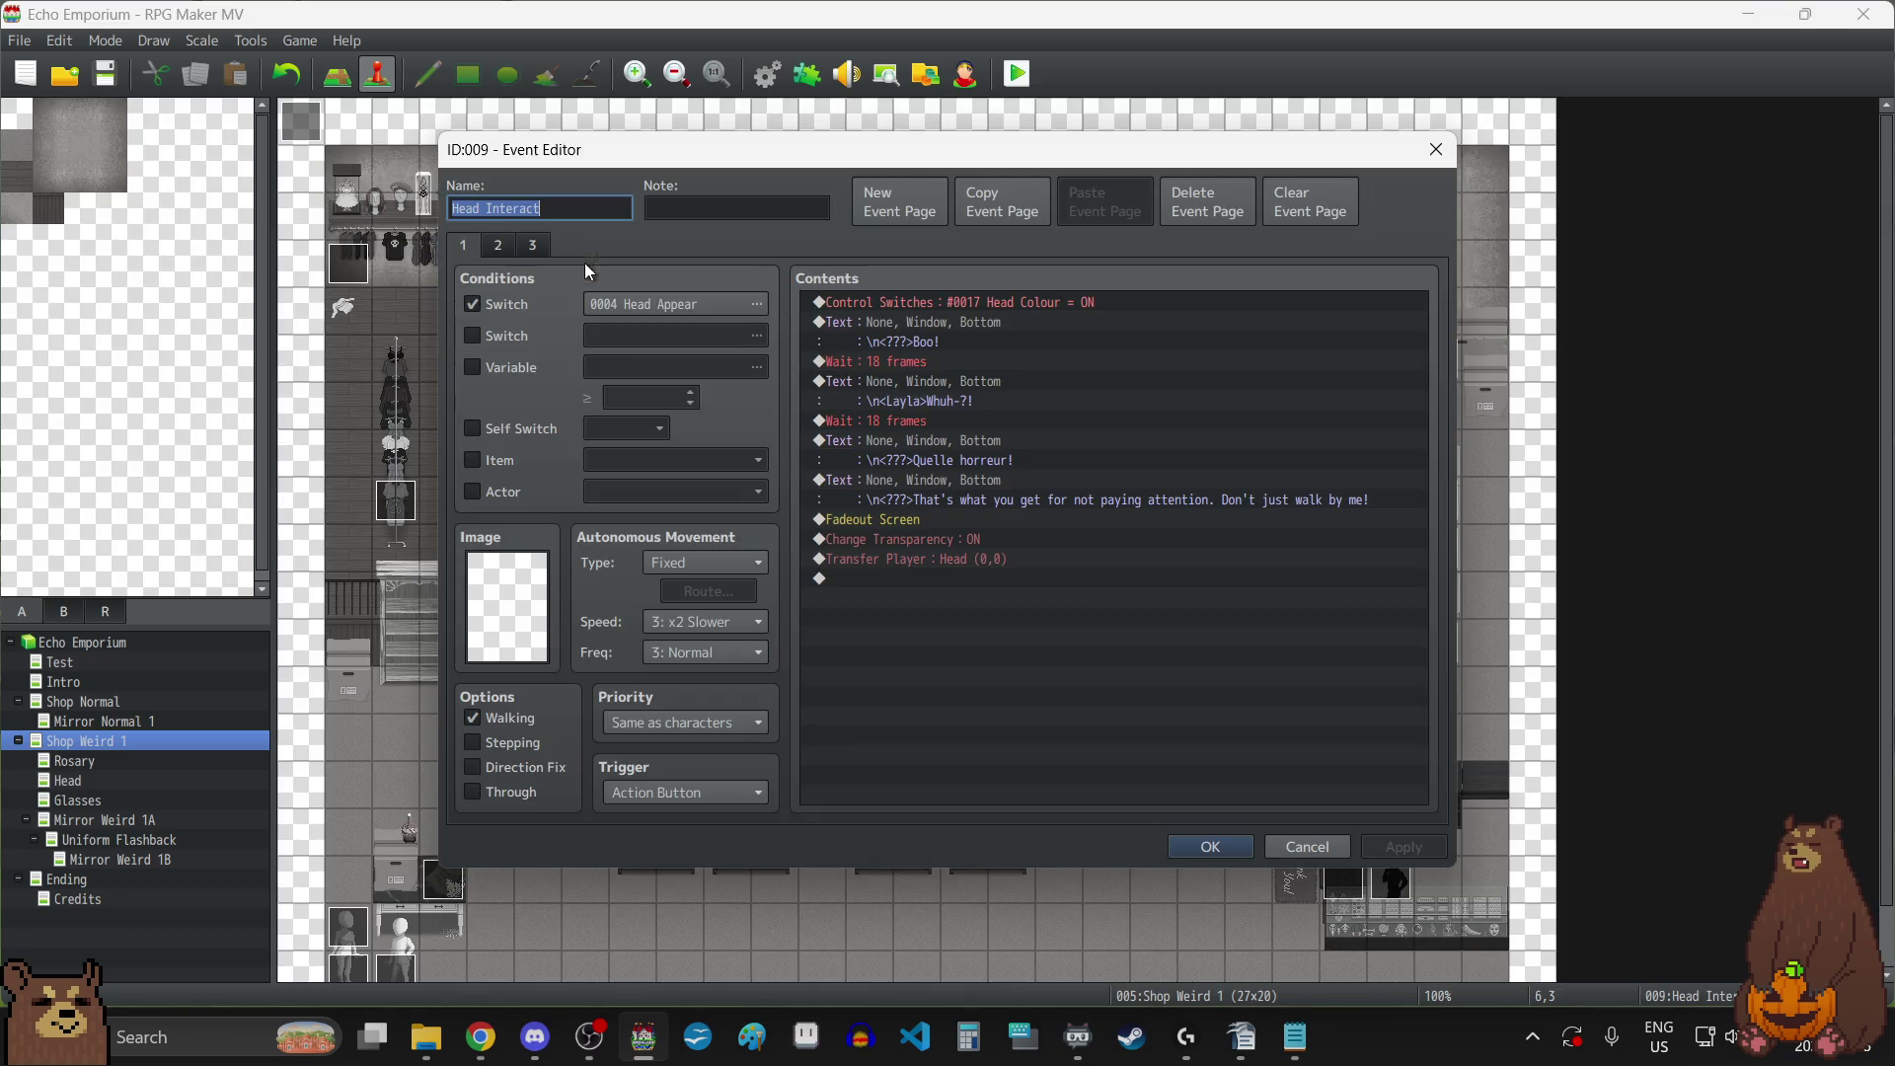
pyautogui.click(526, 247)
pyautogui.click(503, 246)
pyautogui.click(464, 253)
pyautogui.click(1434, 153)
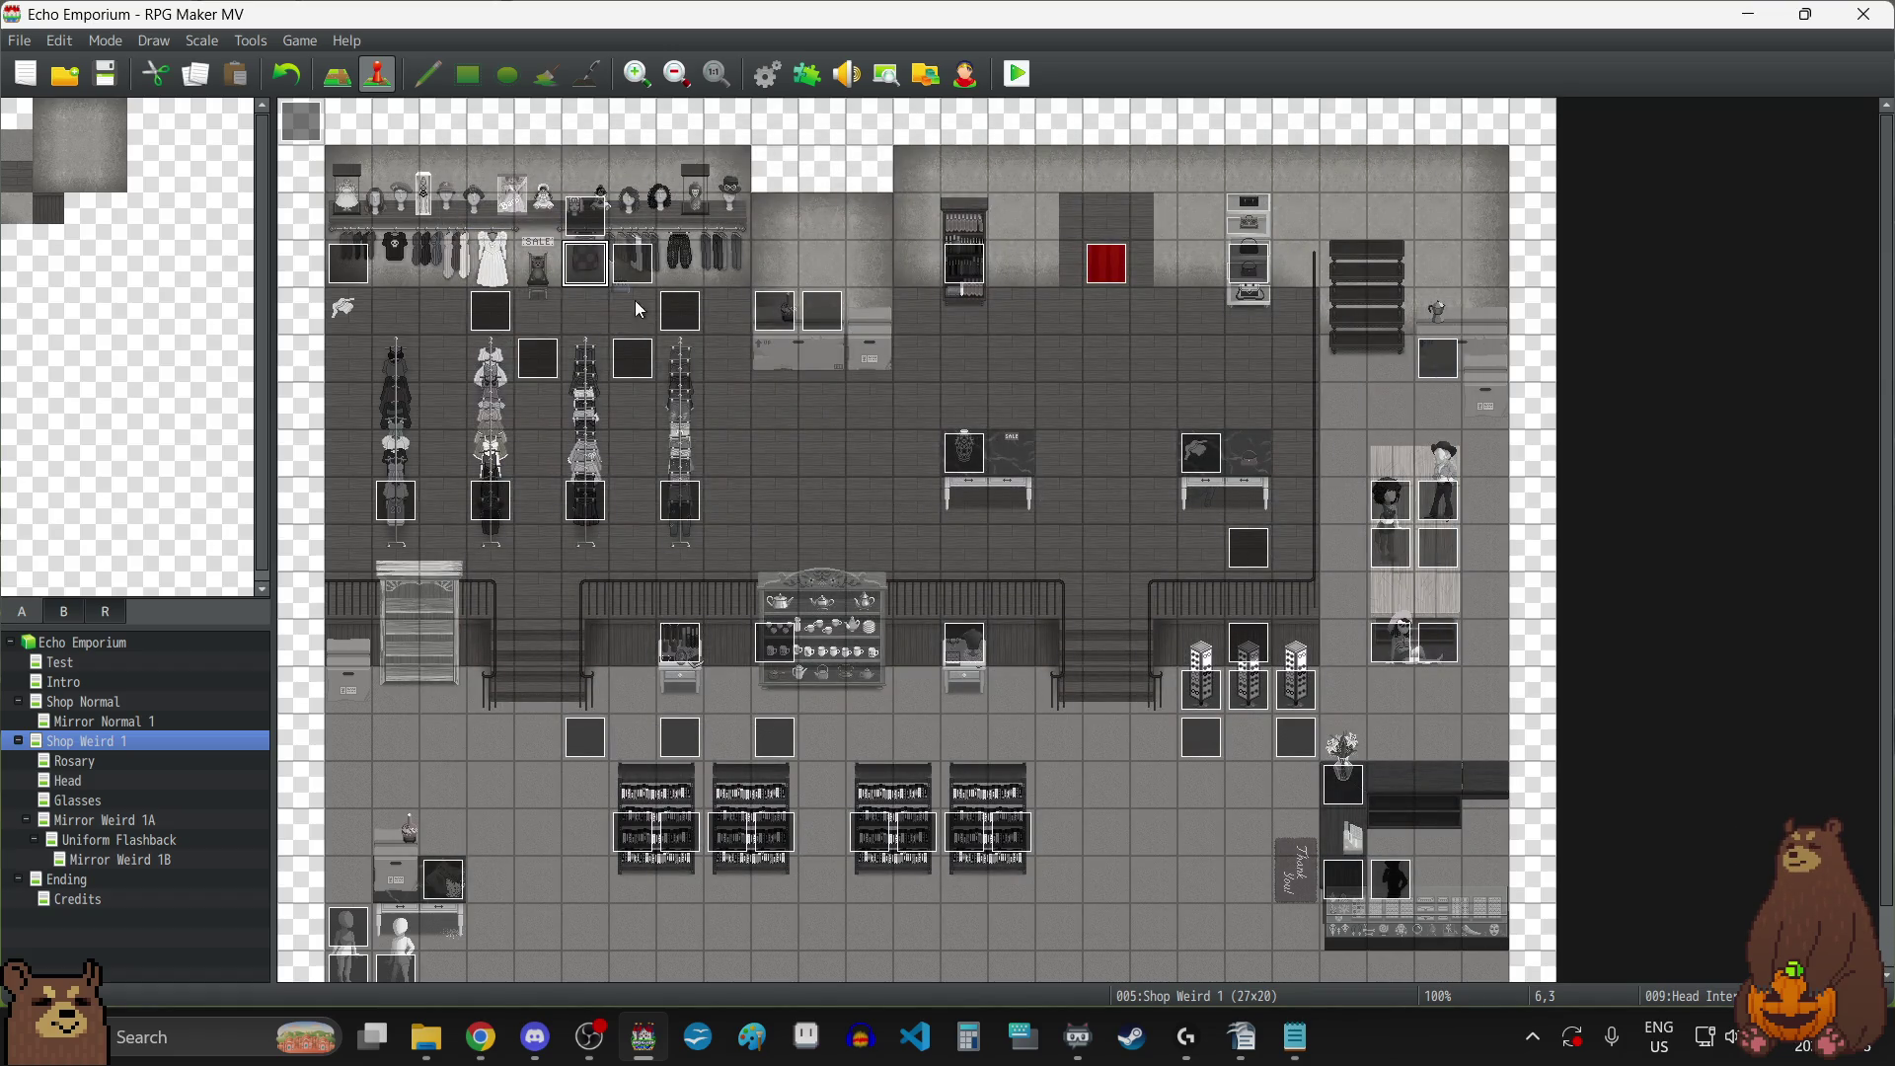
pyautogui.doubleClick(590, 283)
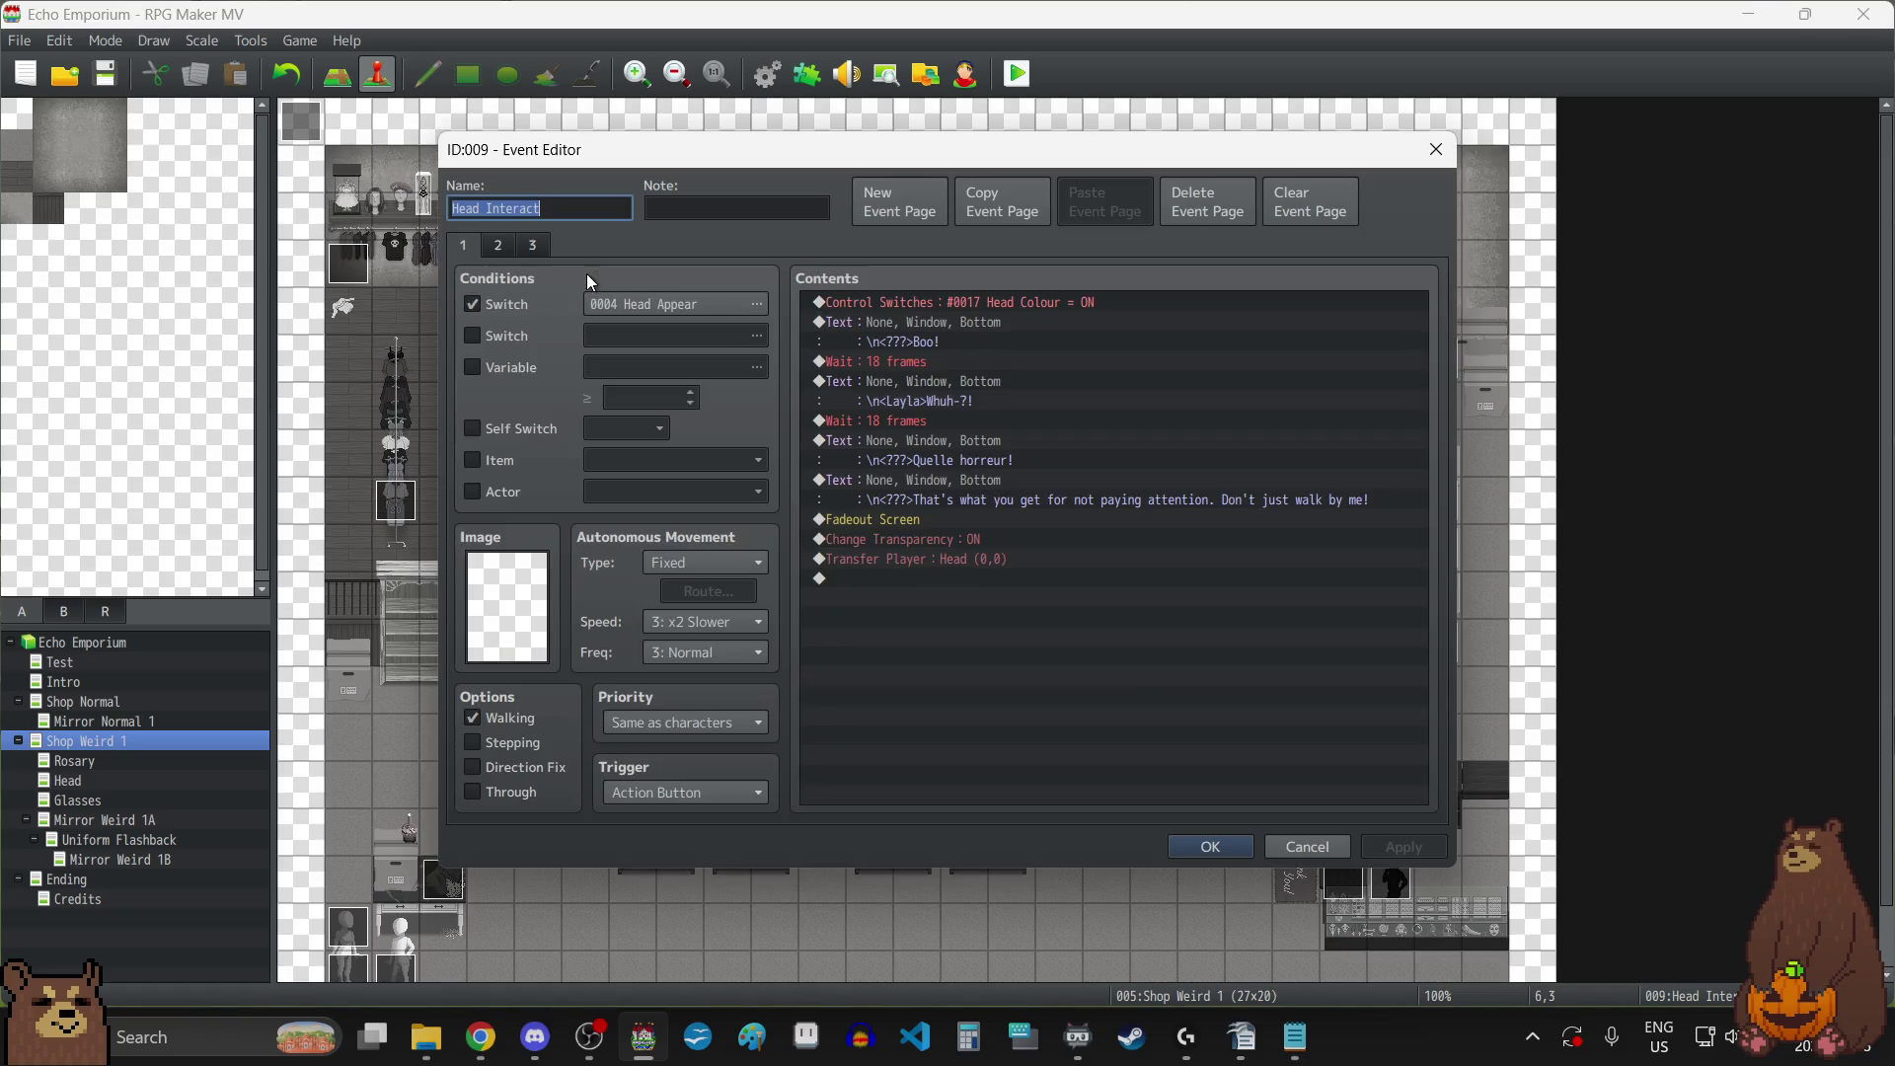
# Add a cleared first page to Head Interact with Same as characters priority.
pyautogui.click(1087, 207)
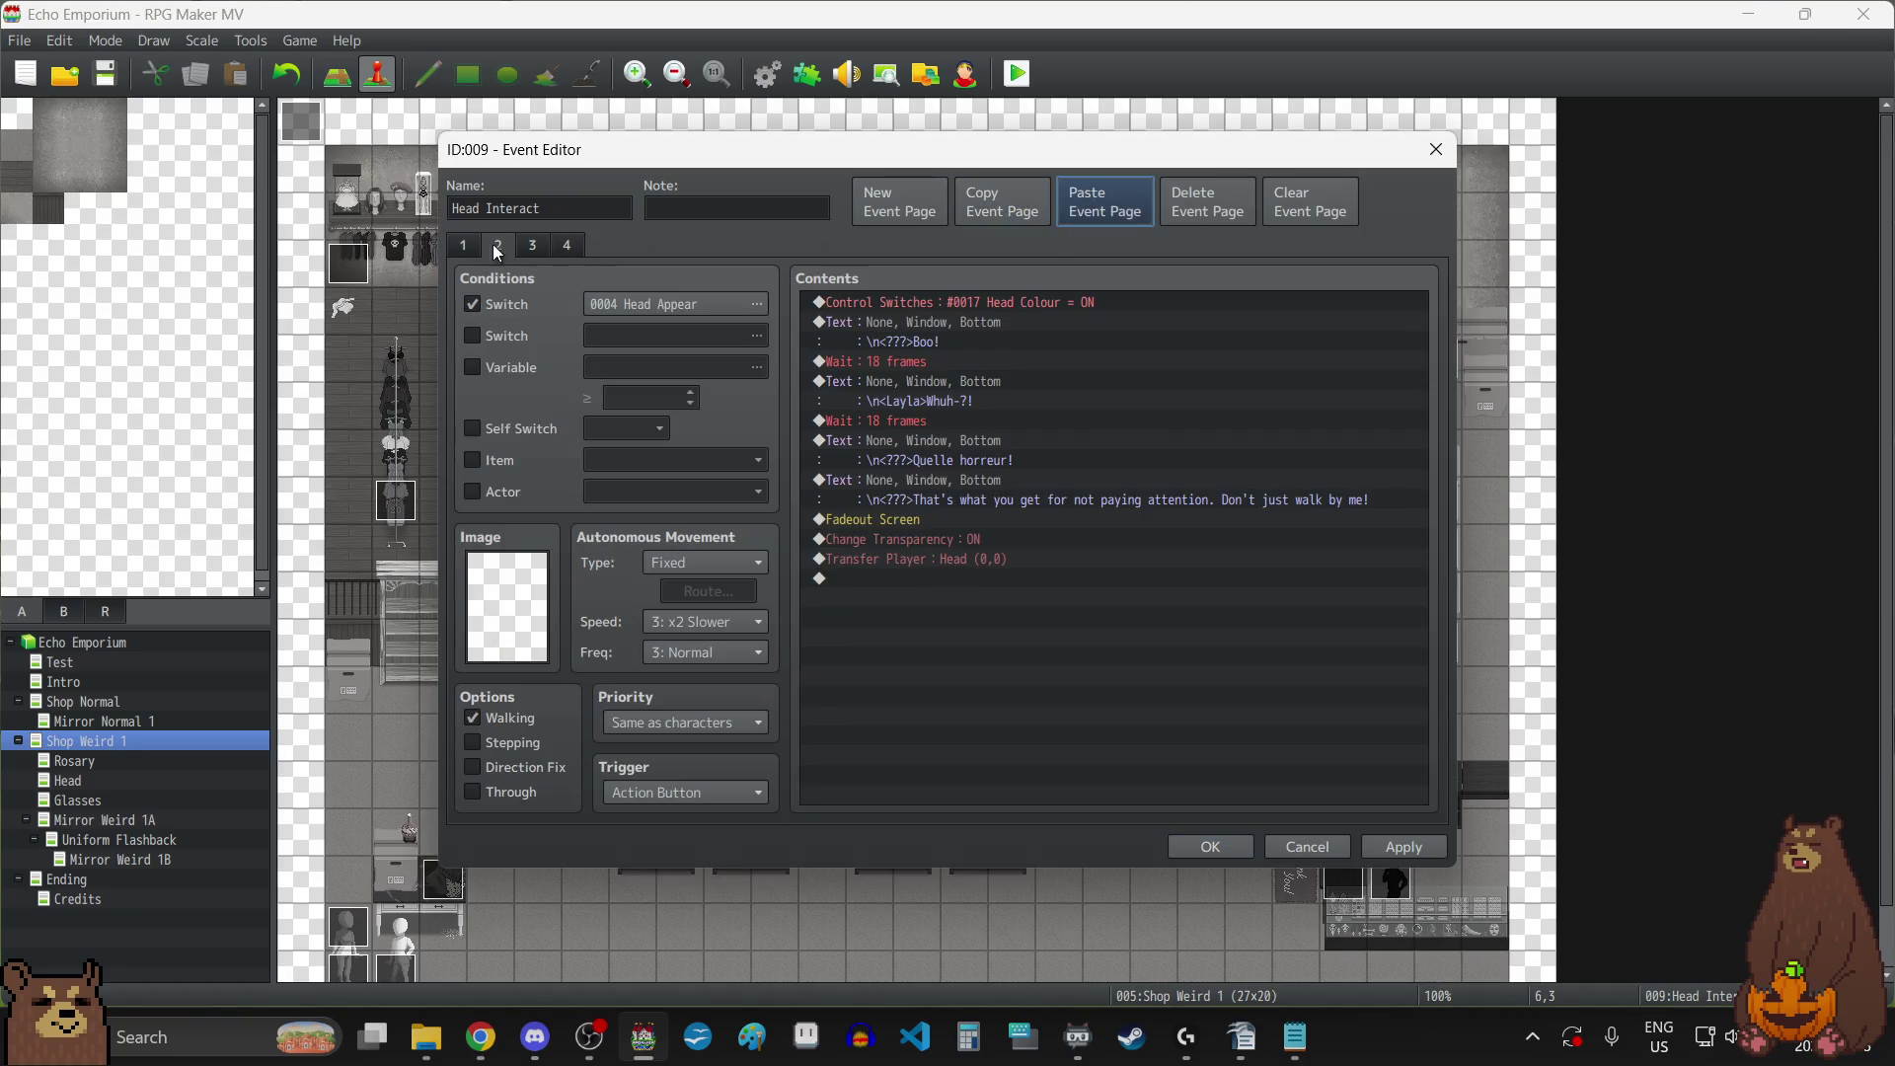
pyautogui.click(1281, 212)
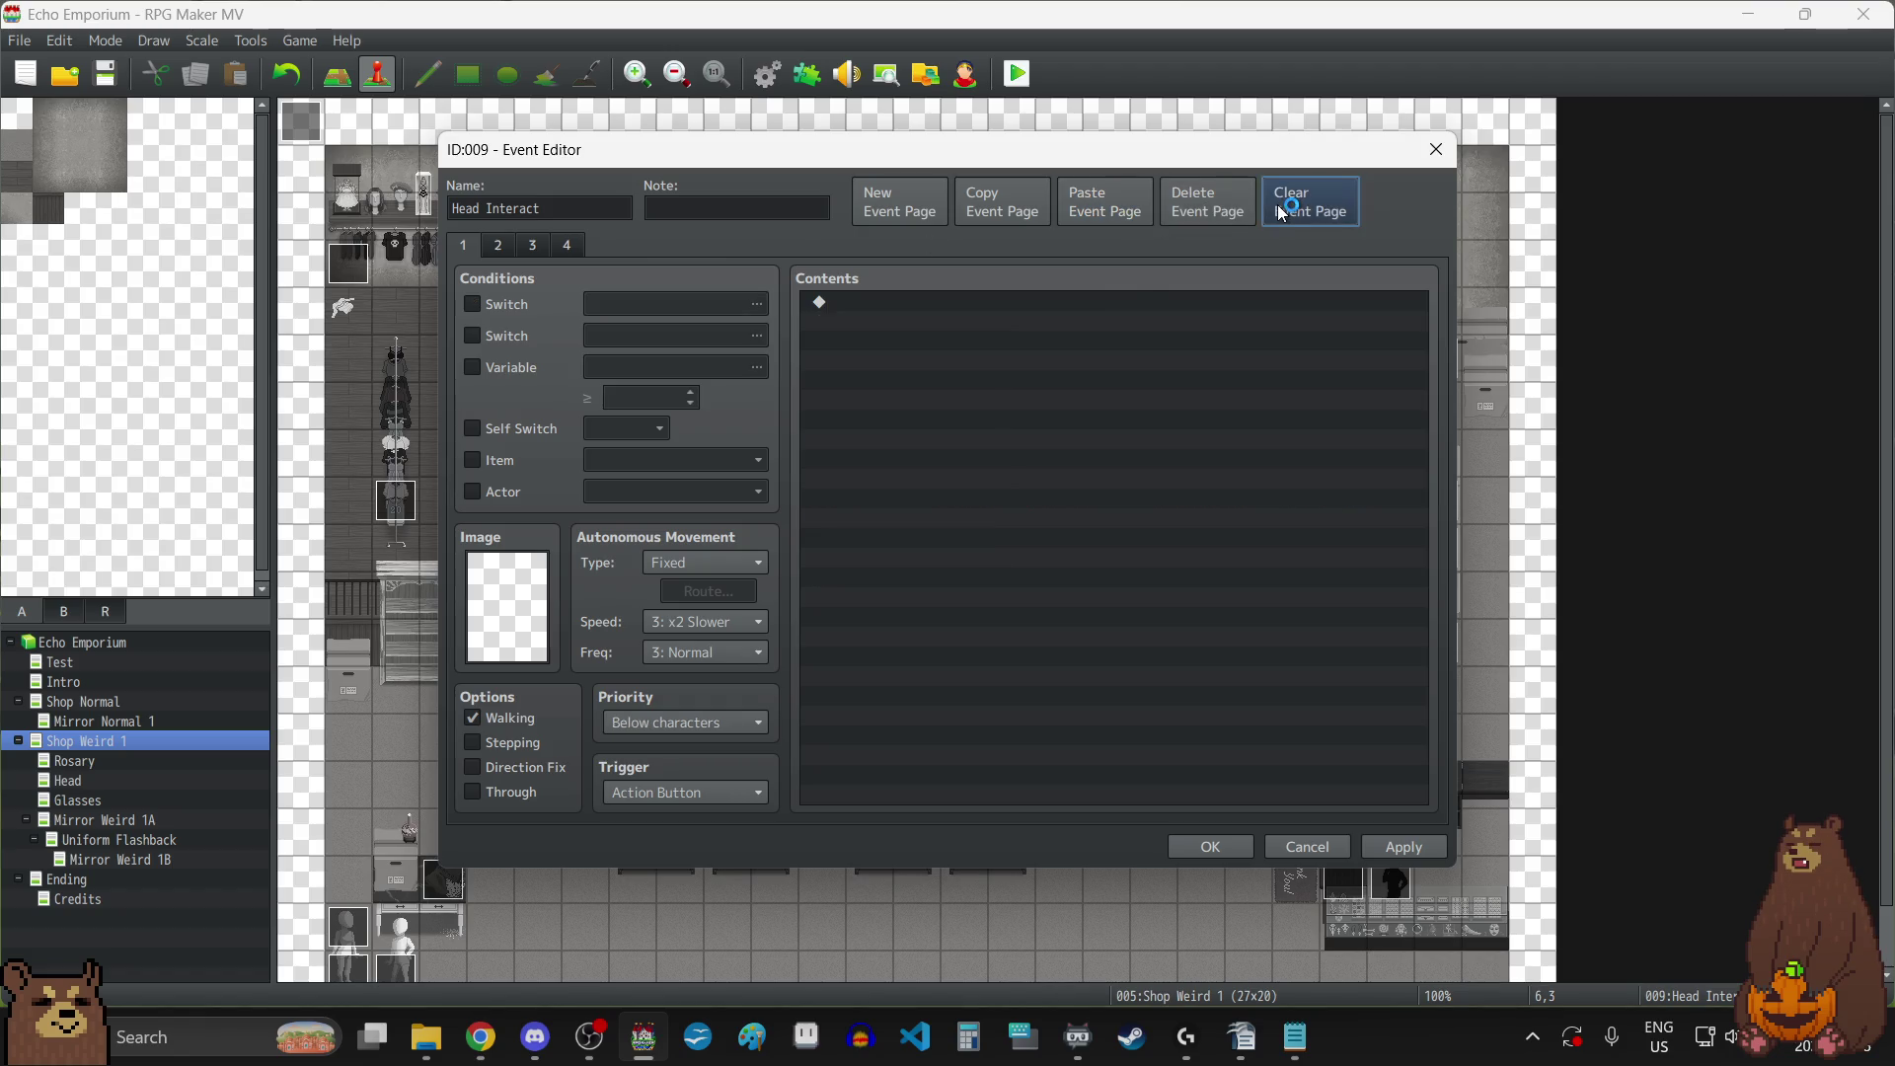
pyautogui.click(1396, 851)
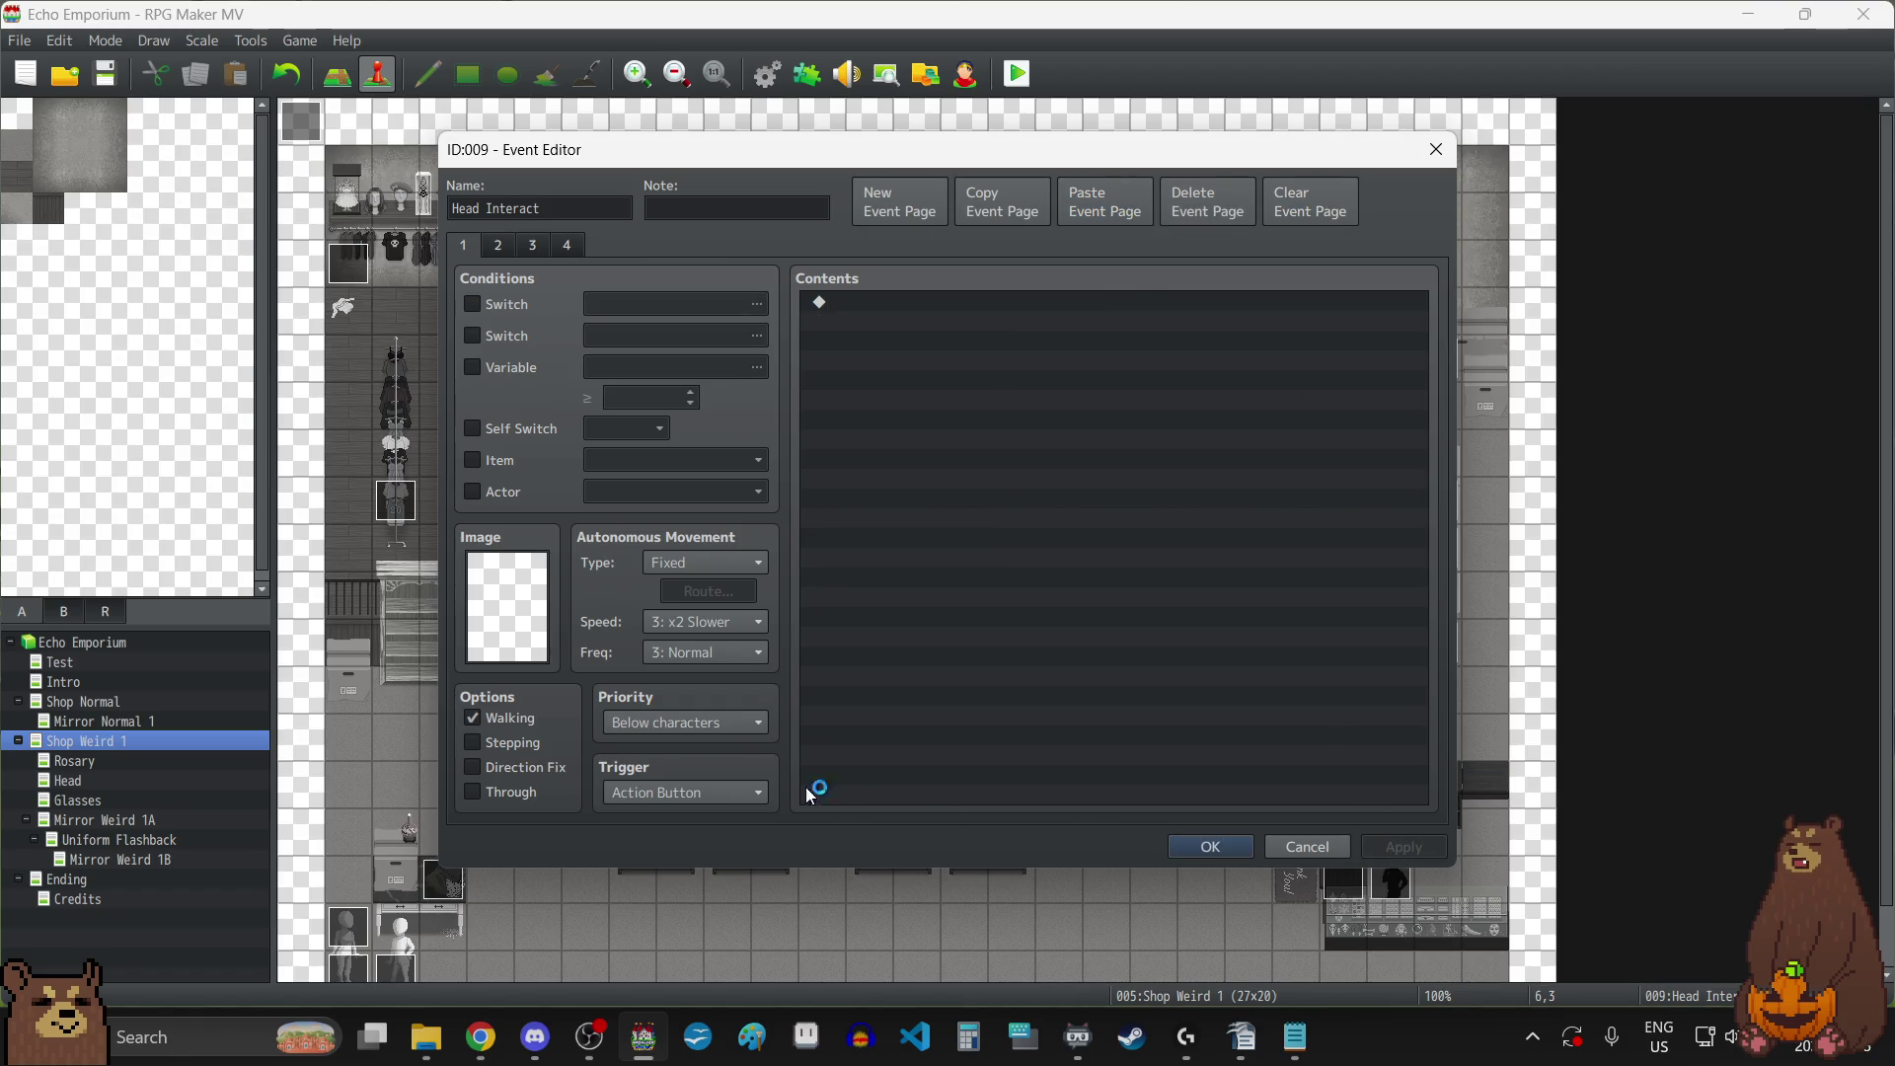
pyautogui.click(666, 728)
pyautogui.click(675, 773)
pyautogui.click(1402, 847)
pyautogui.click(1210, 847)
# Copy the Show Text command from the Rosary event.
pyautogui.doubleClick(668, 647)
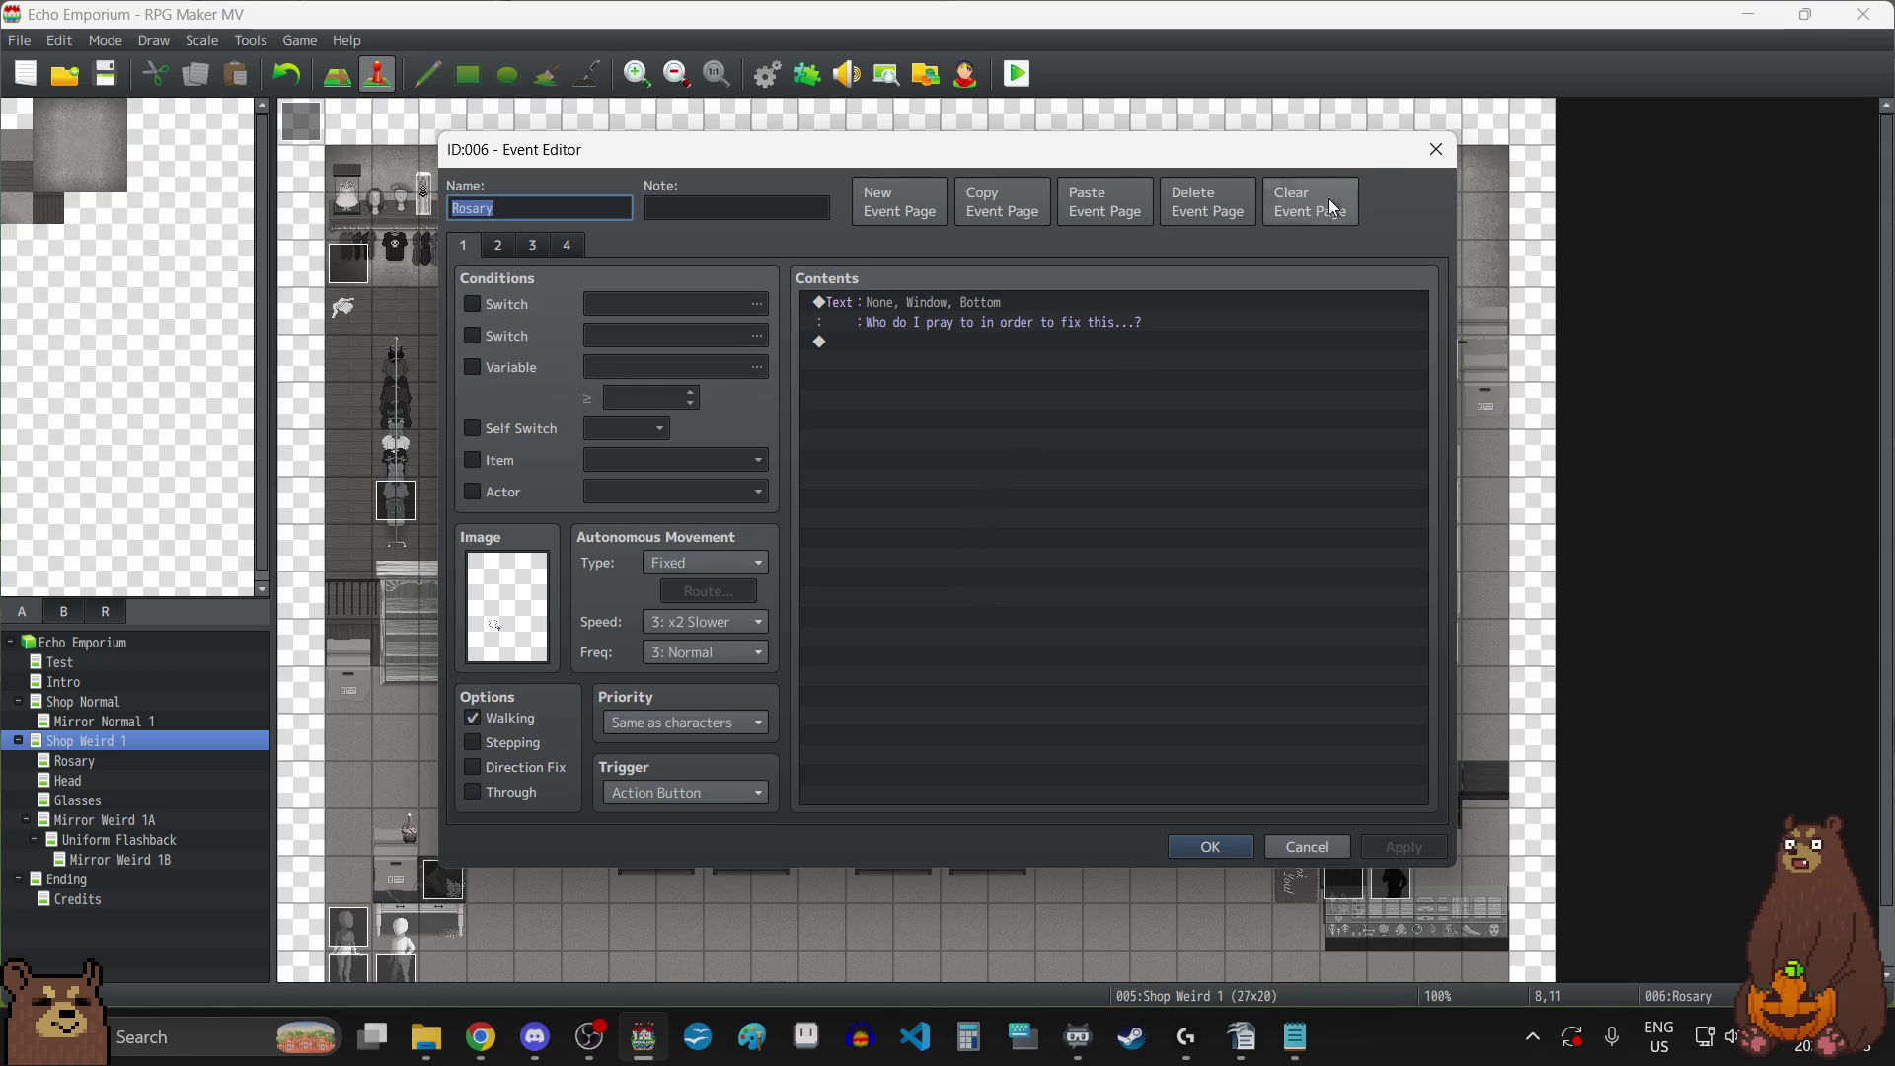
pyautogui.click(935, 302)
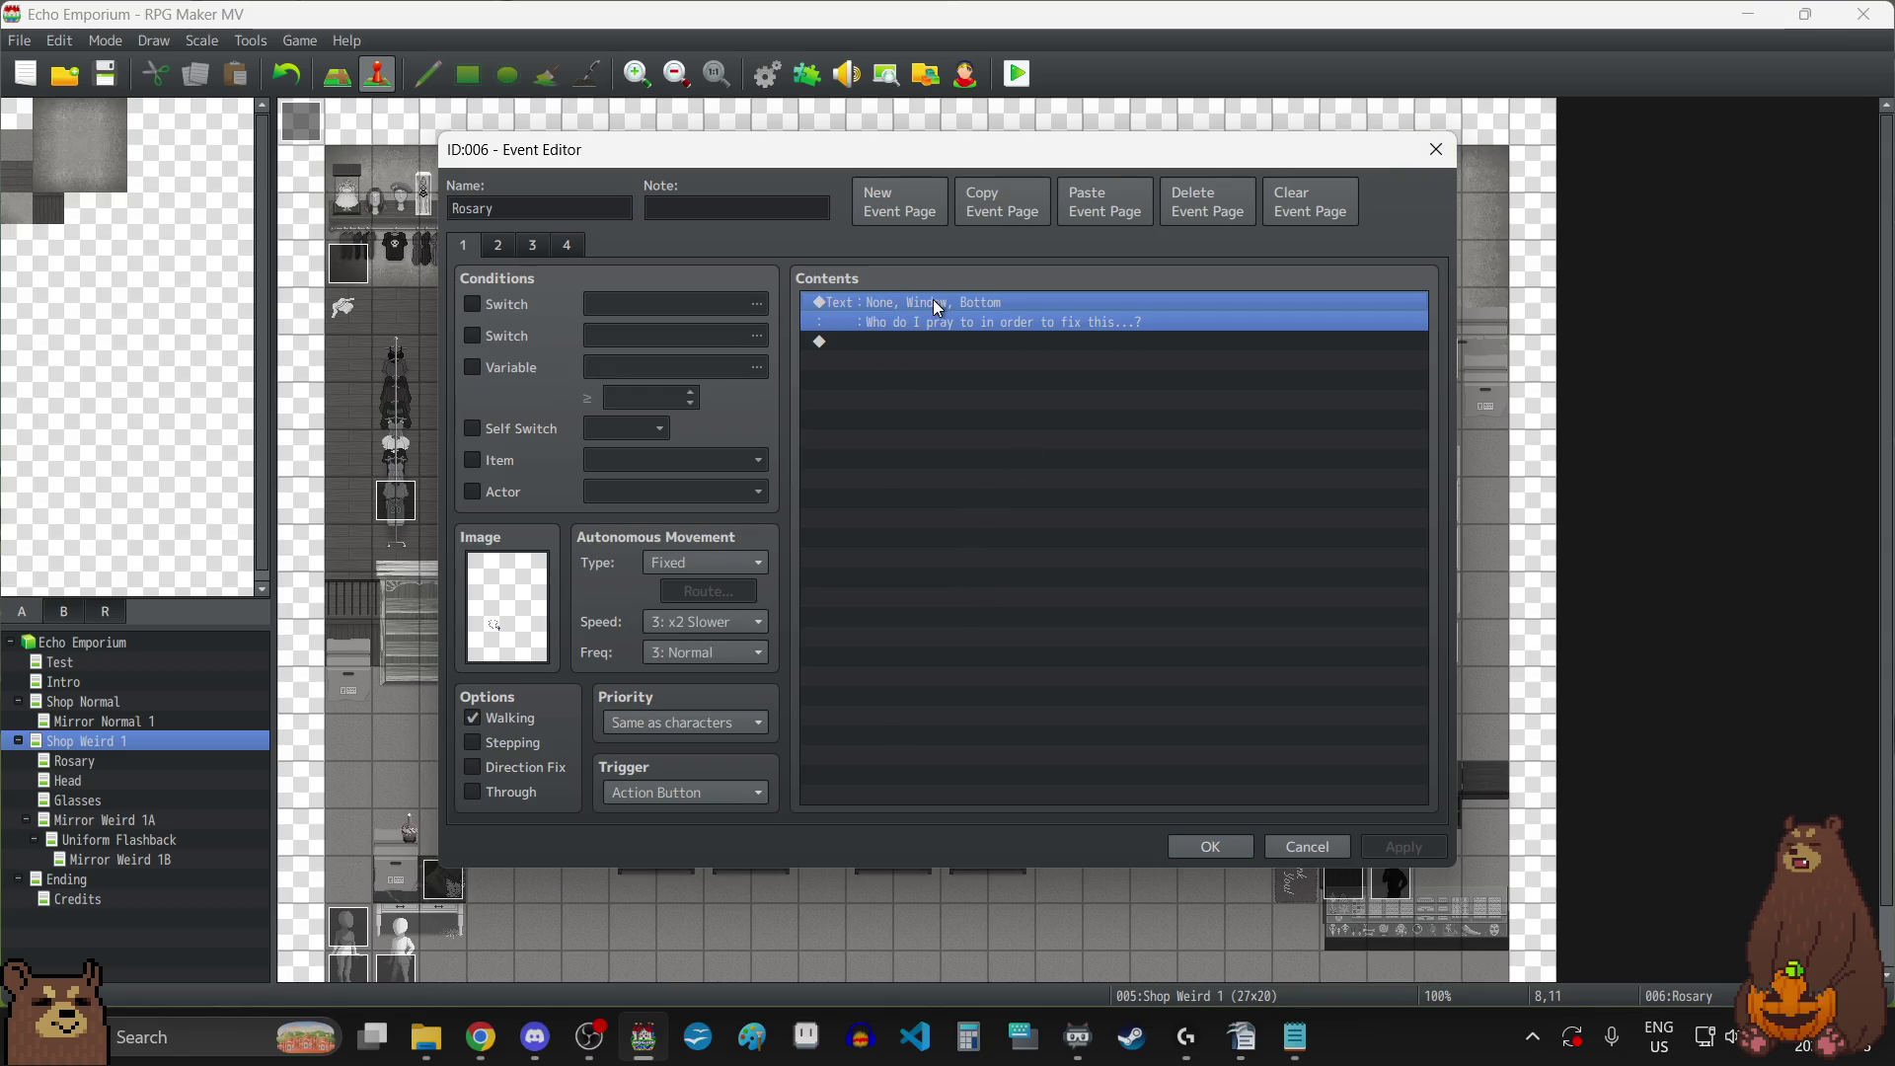
pyautogui.hotkey('ctrl', 'c')
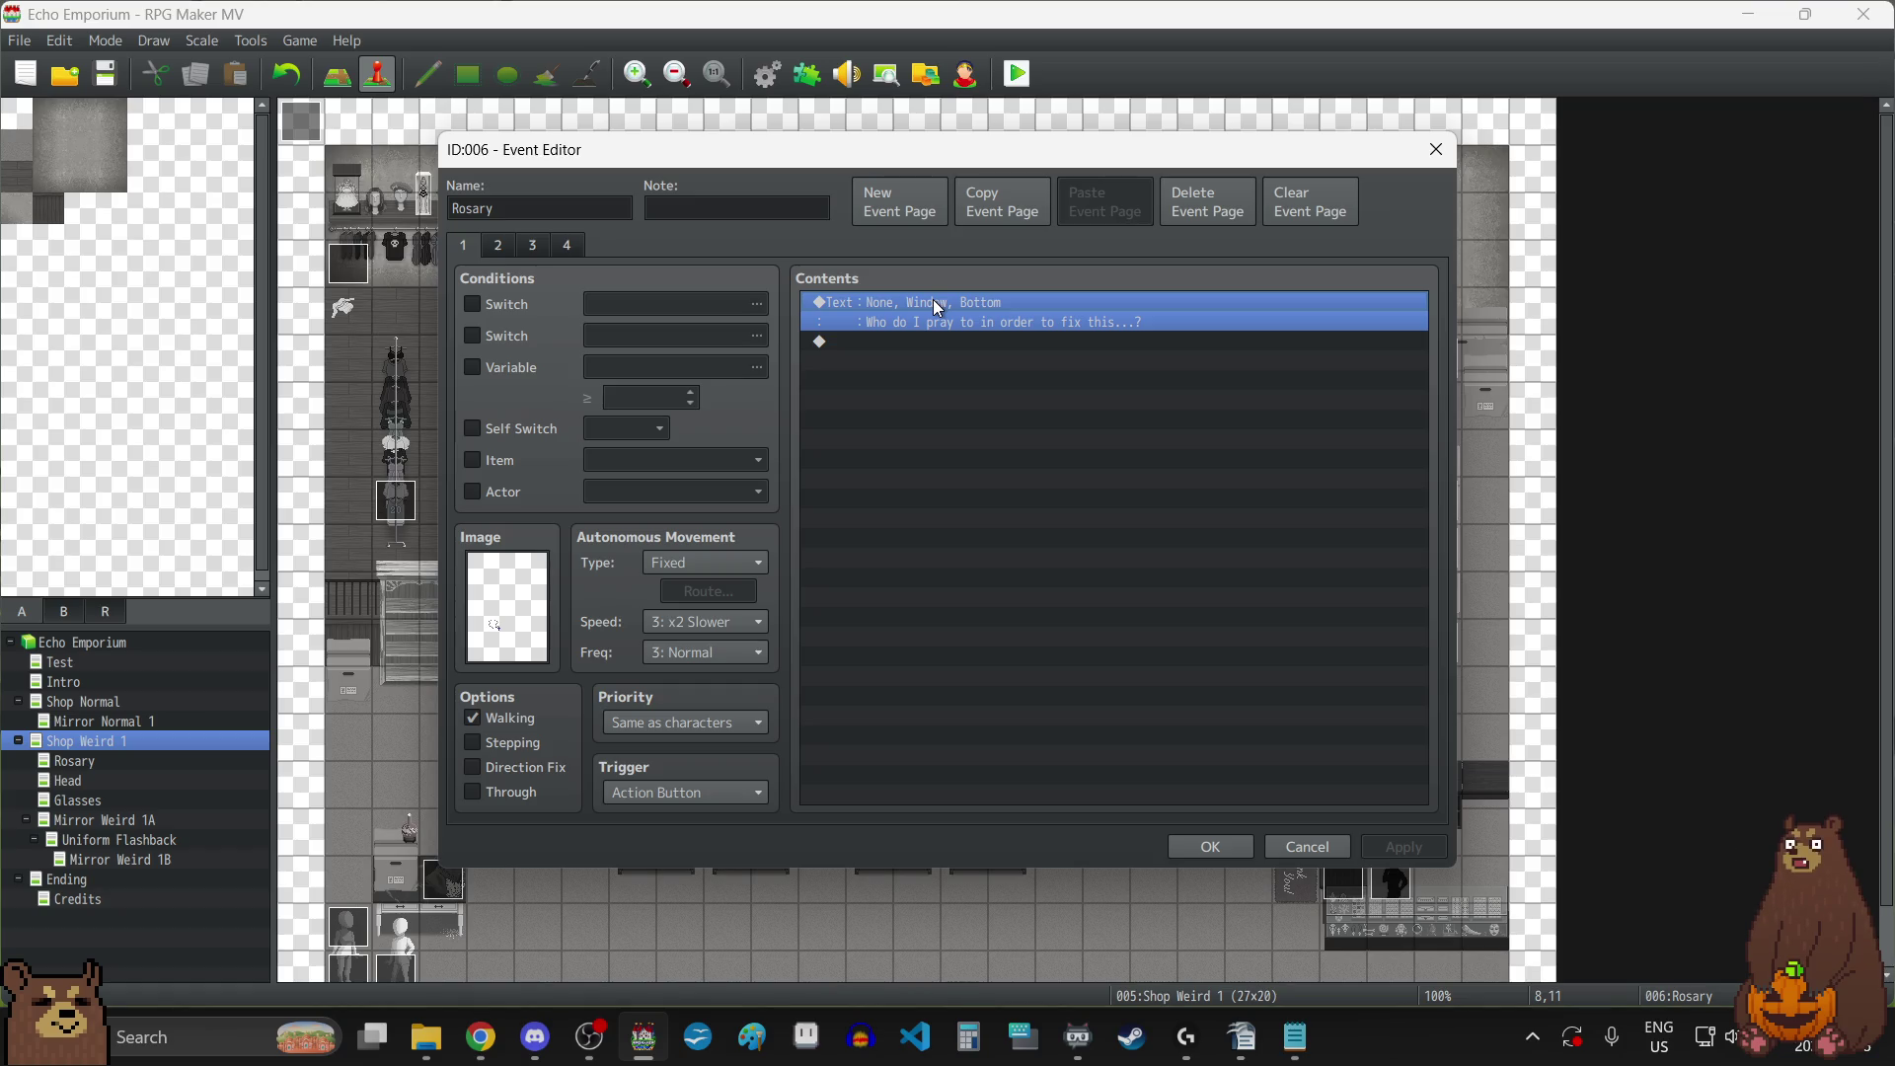
pyautogui.click(1436, 149)
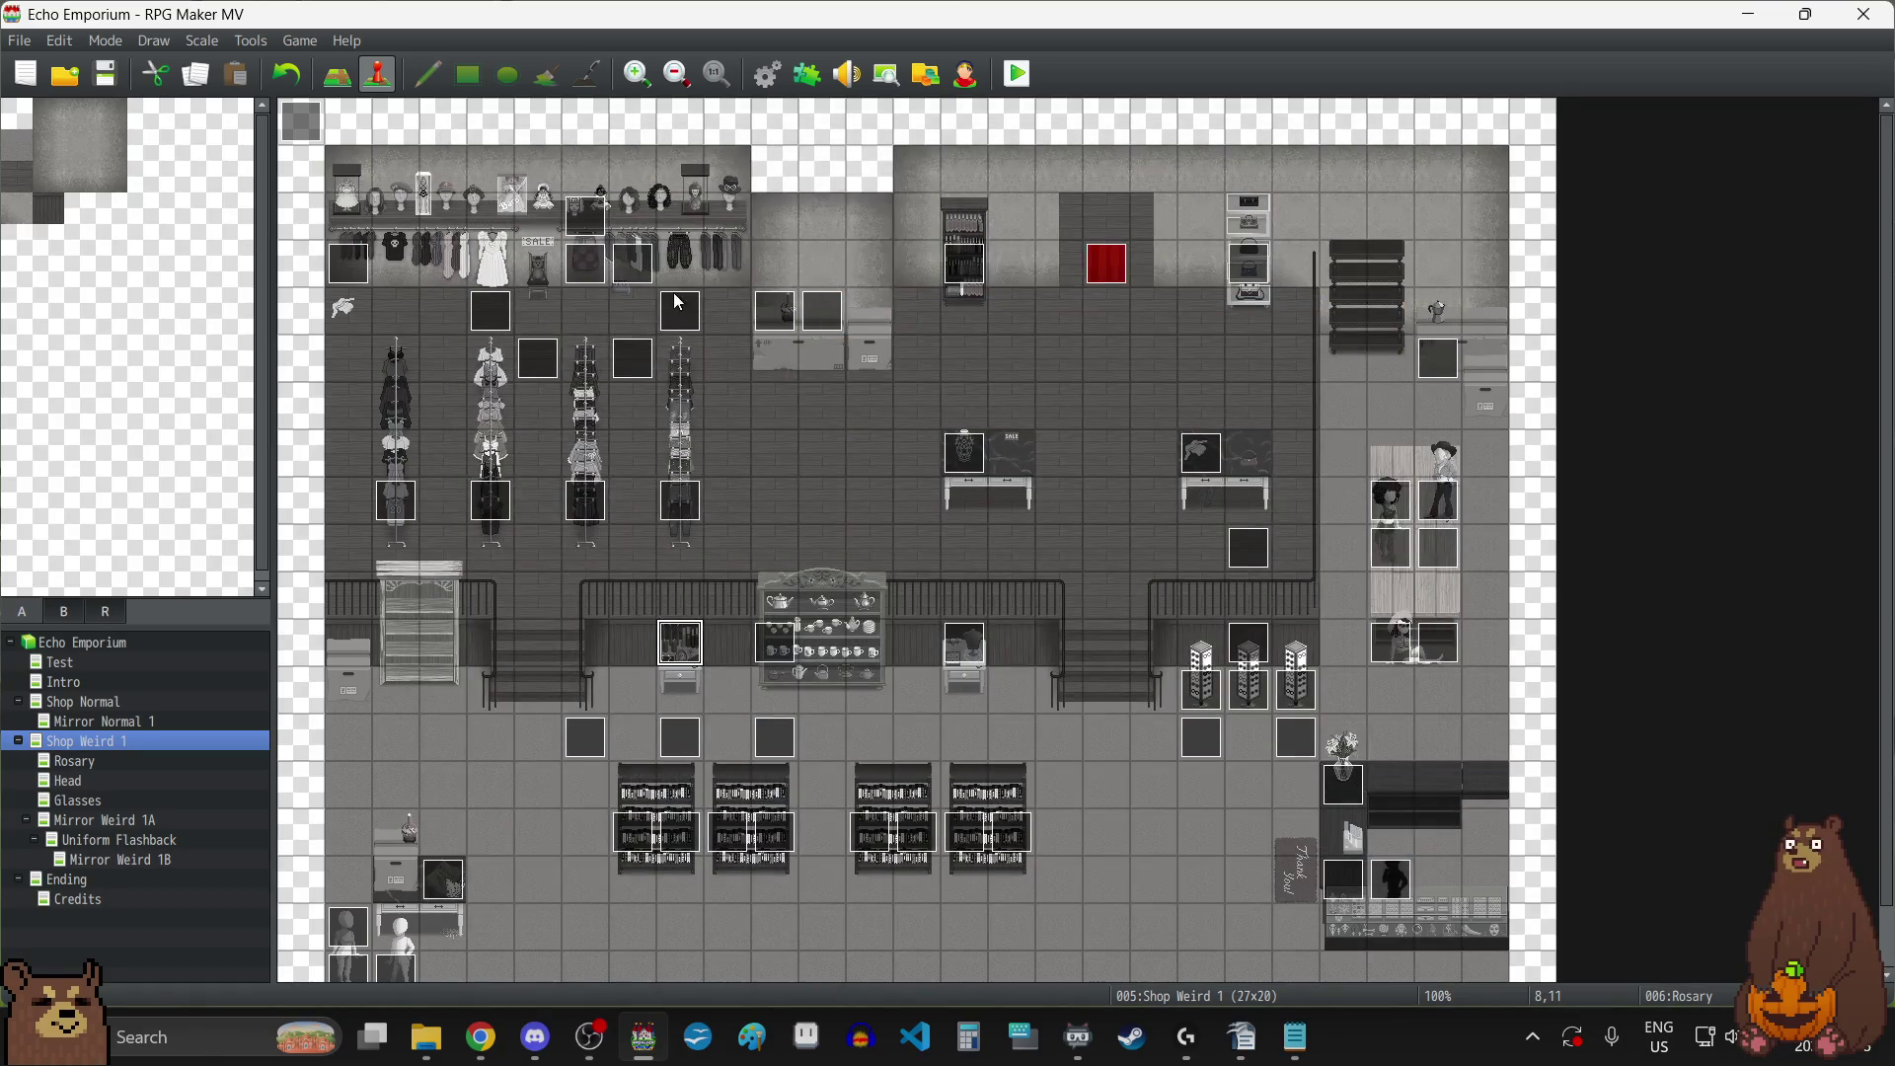
# Paste the copied Show Text command onto Head Interact's blank first page.
pyautogui.doubleClick(584, 270)
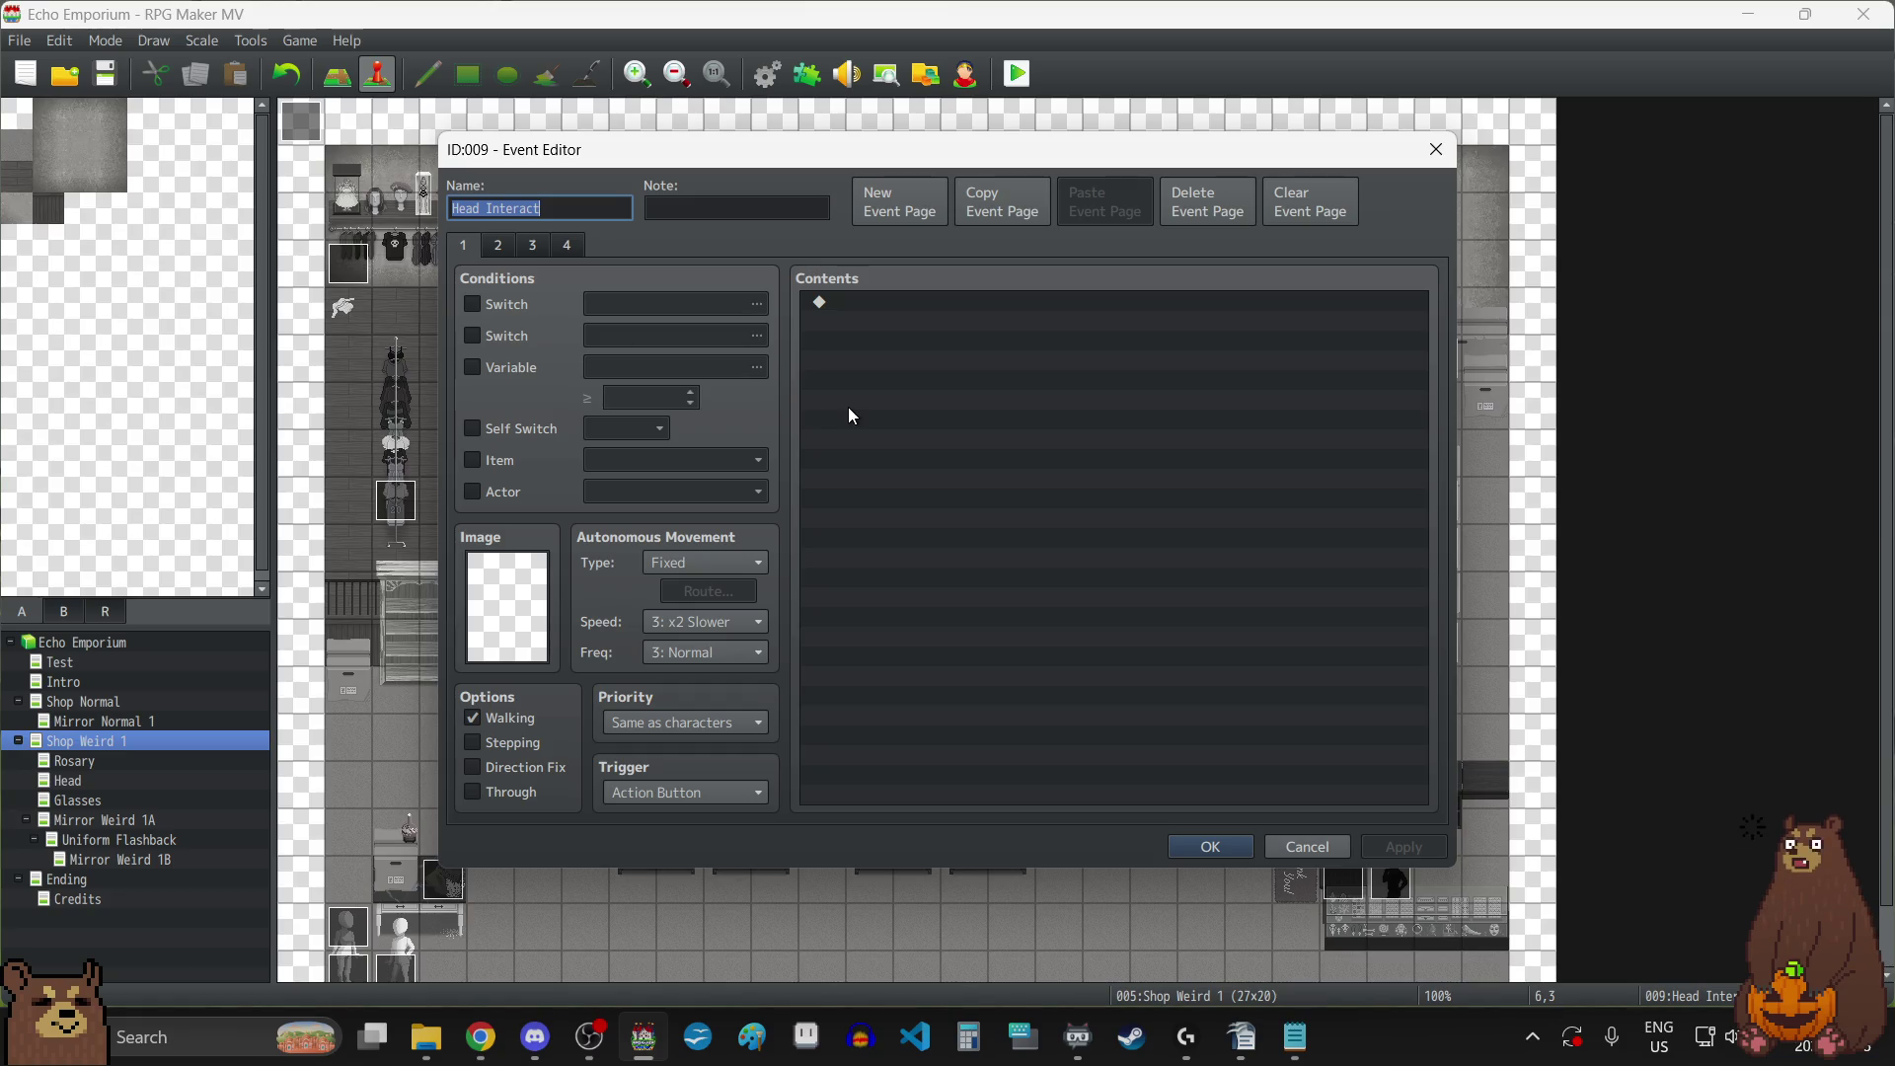
pyautogui.click(508, 243)
pyautogui.click(533, 245)
pyautogui.click(565, 246)
pyautogui.click(533, 246)
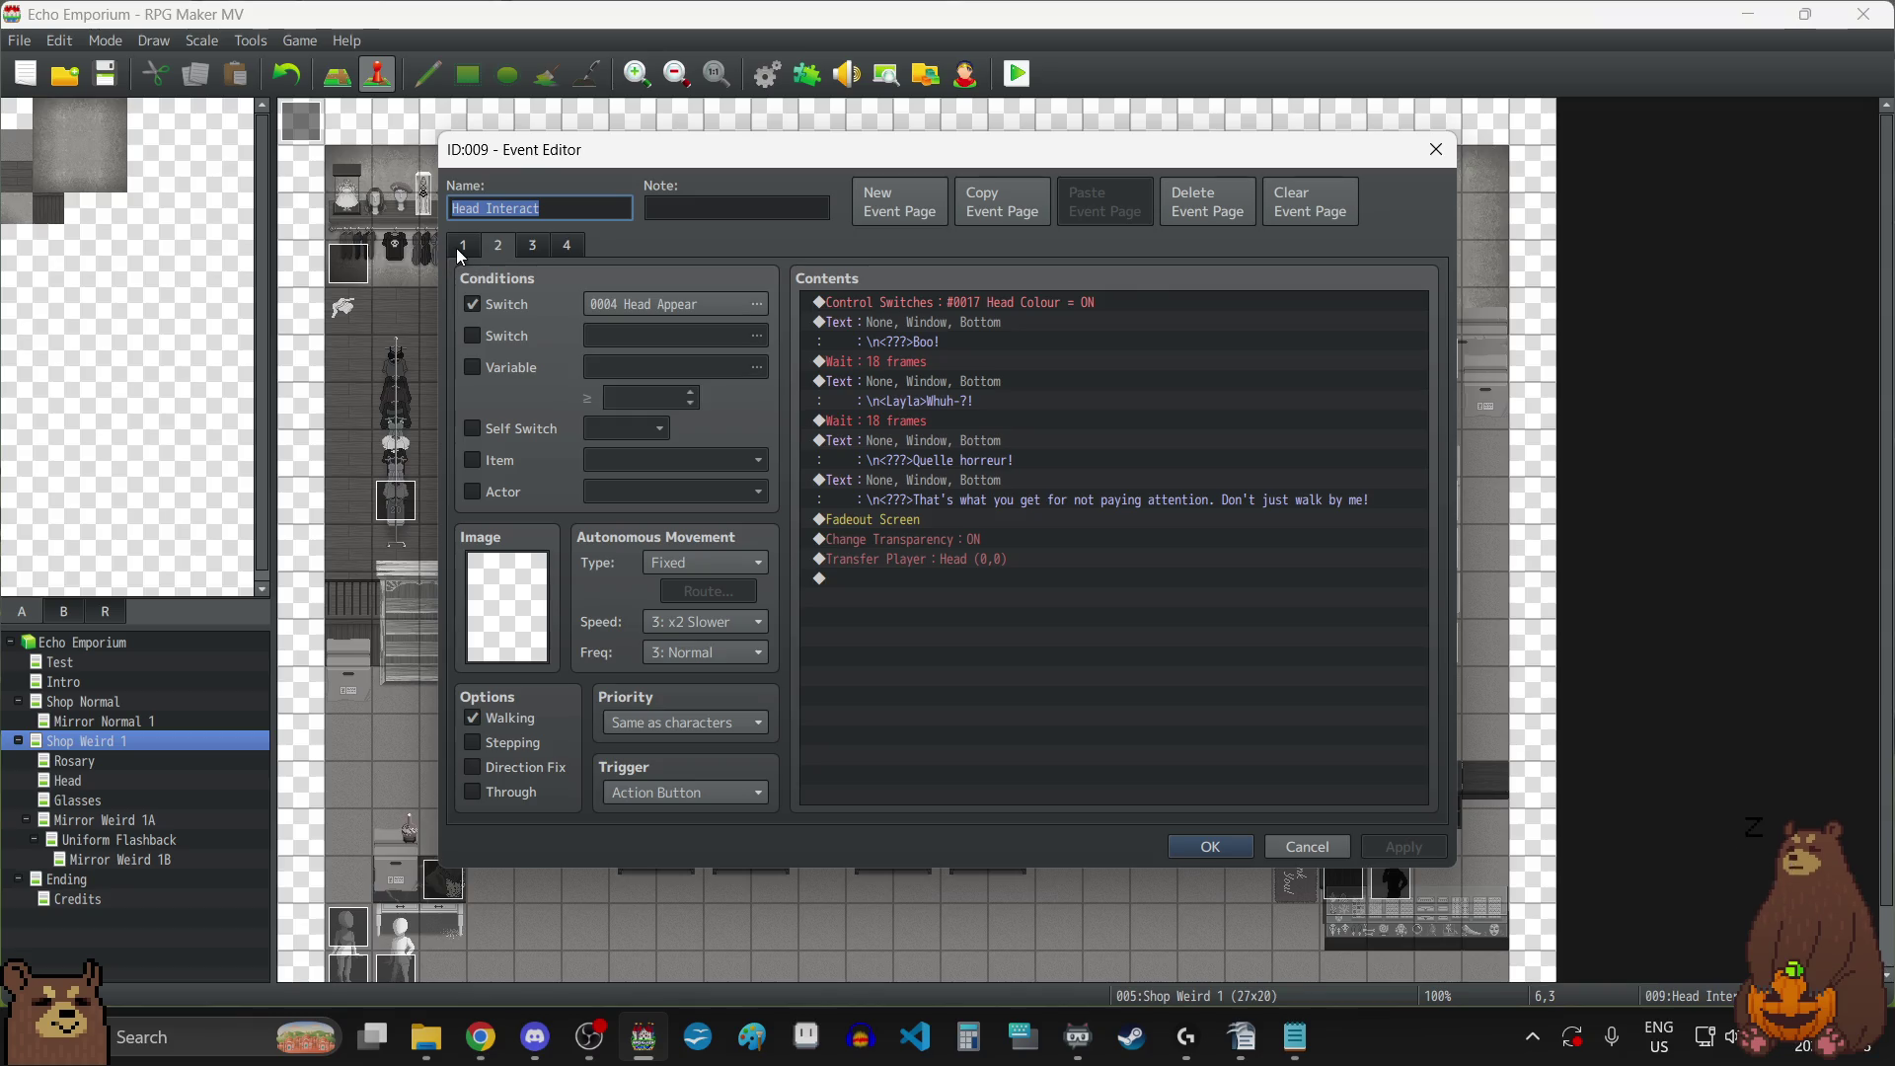
pyautogui.click(463, 246)
pyautogui.click(972, 540)
pyautogui.hotkey('ctrl', 'v')
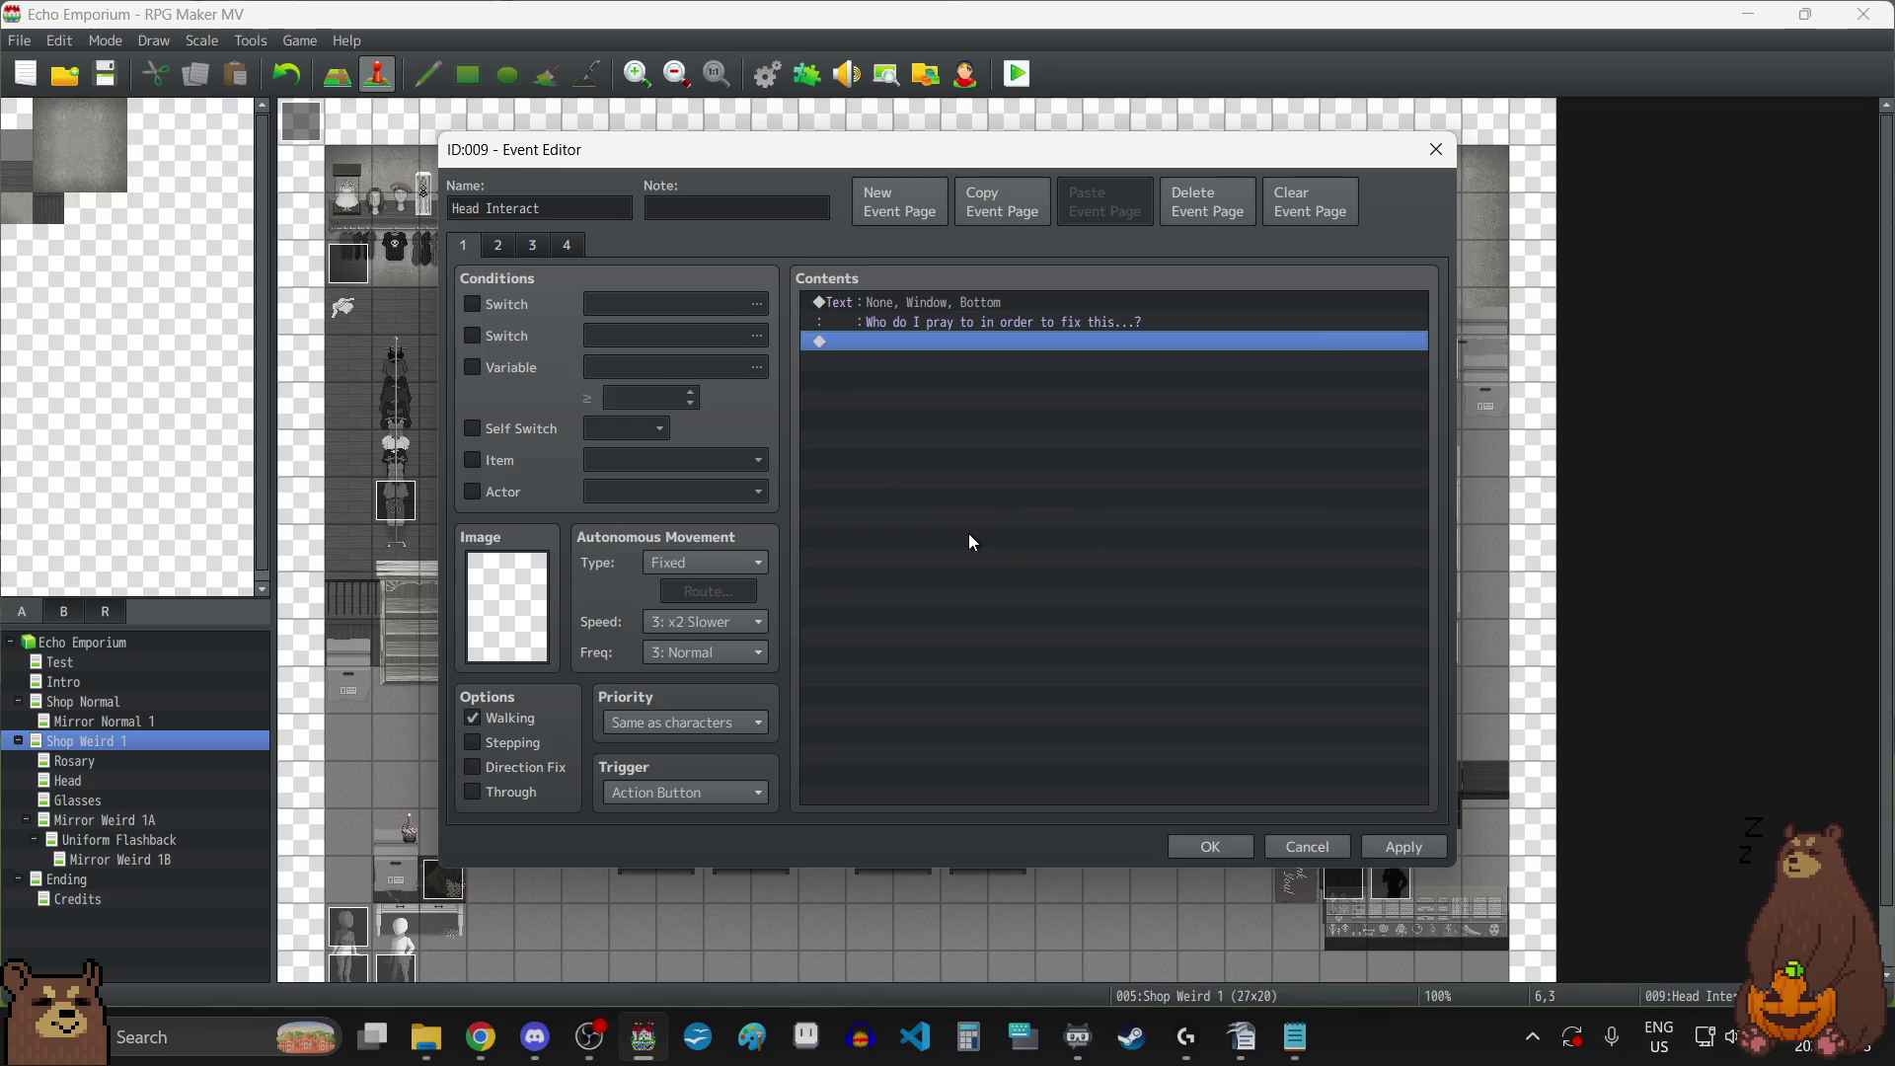
# Open the pasted Show Text command and clear its message text.
pyautogui.click(951, 308)
pyautogui.doubleClick(951, 304)
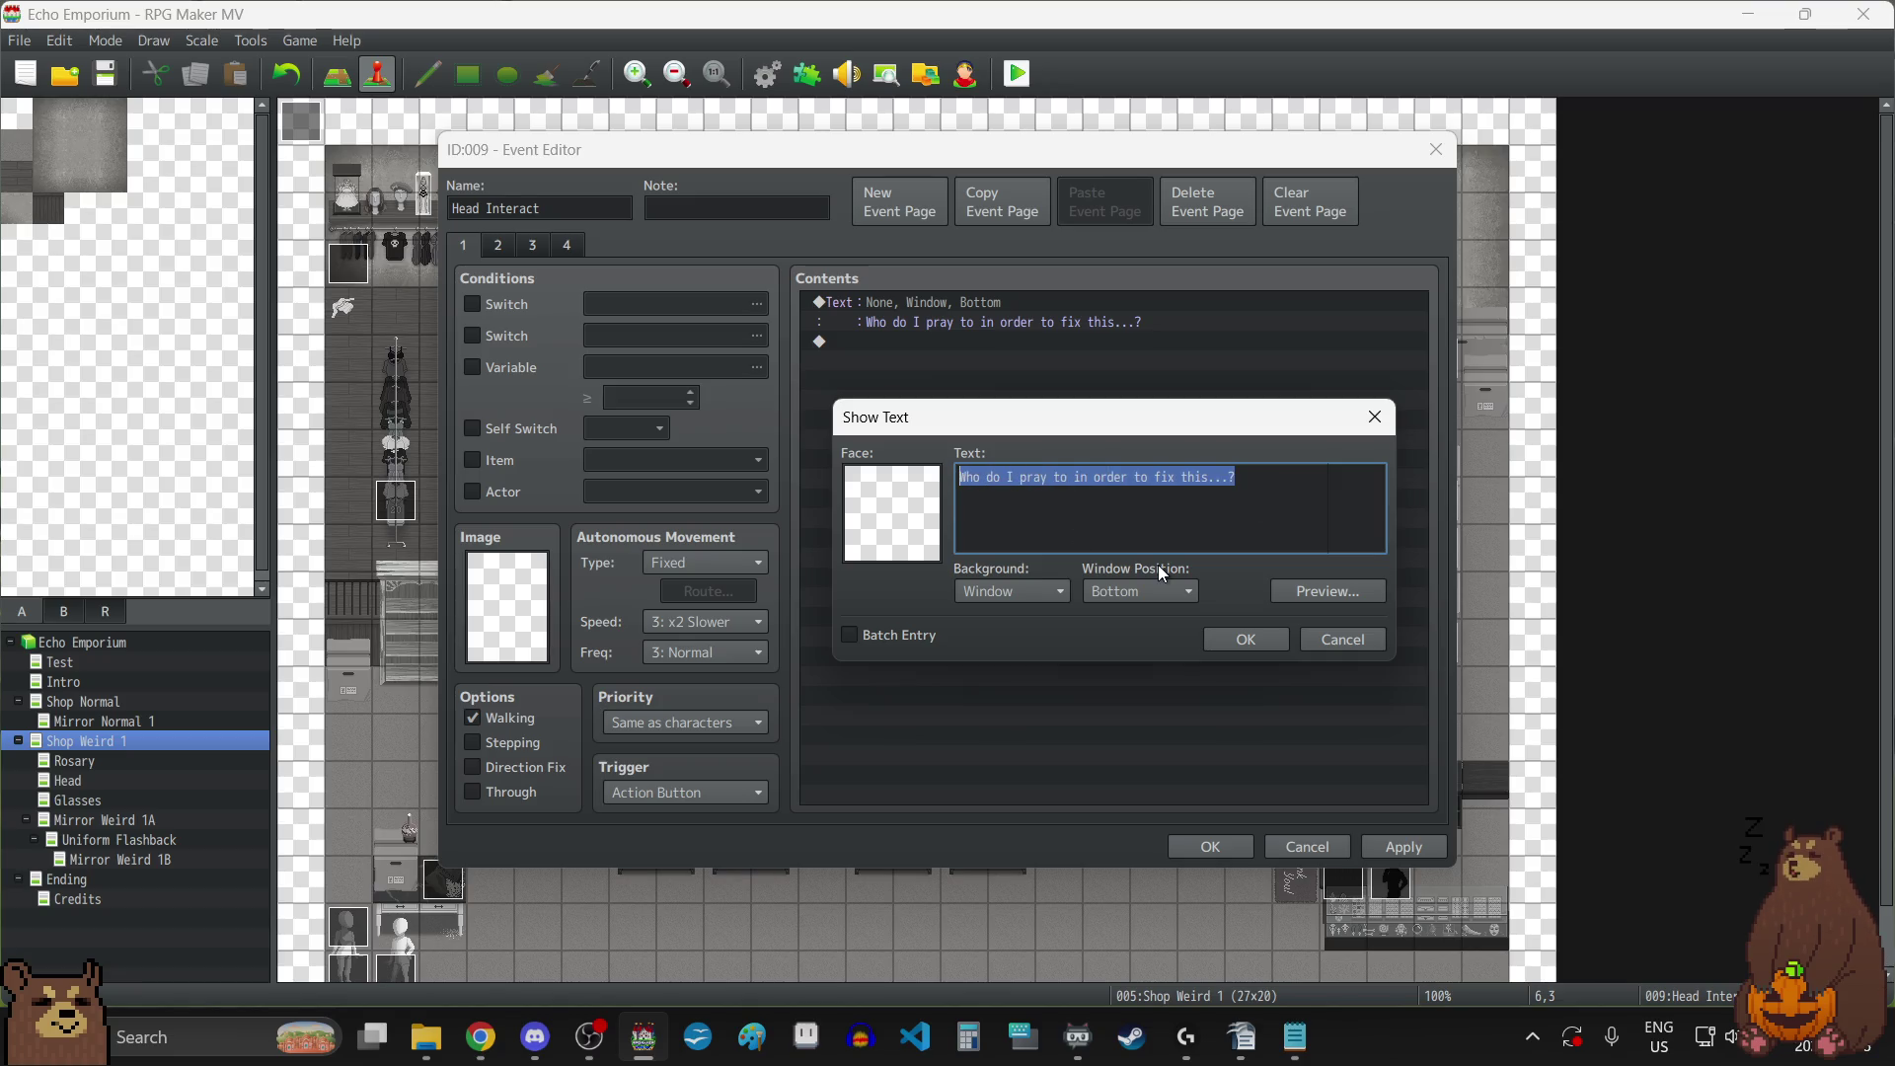
pyautogui.write('He')
pyautogui.press('BackSpace')
pyautogui.press('BackSpace')
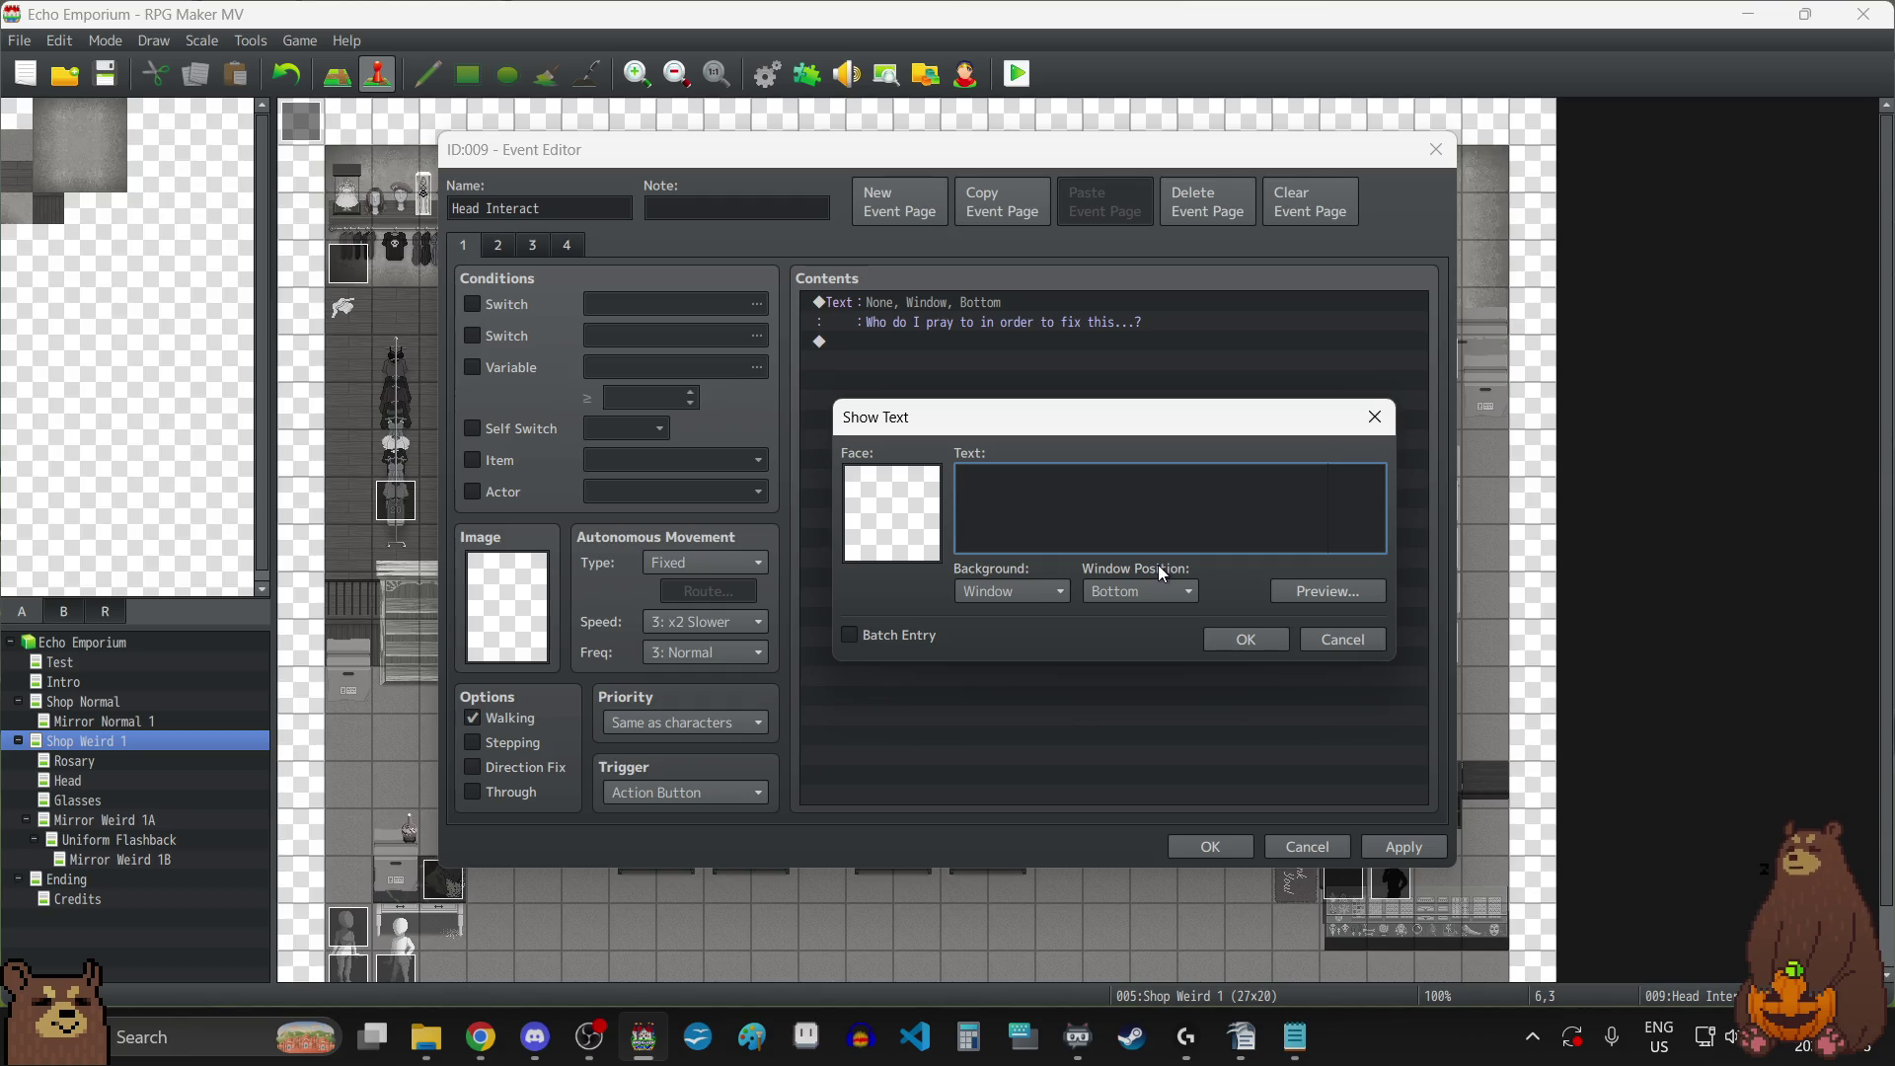
pyautogui.write('Wi')
pyautogui.press('BackSpace')
pyautogui.press('BackSpace')
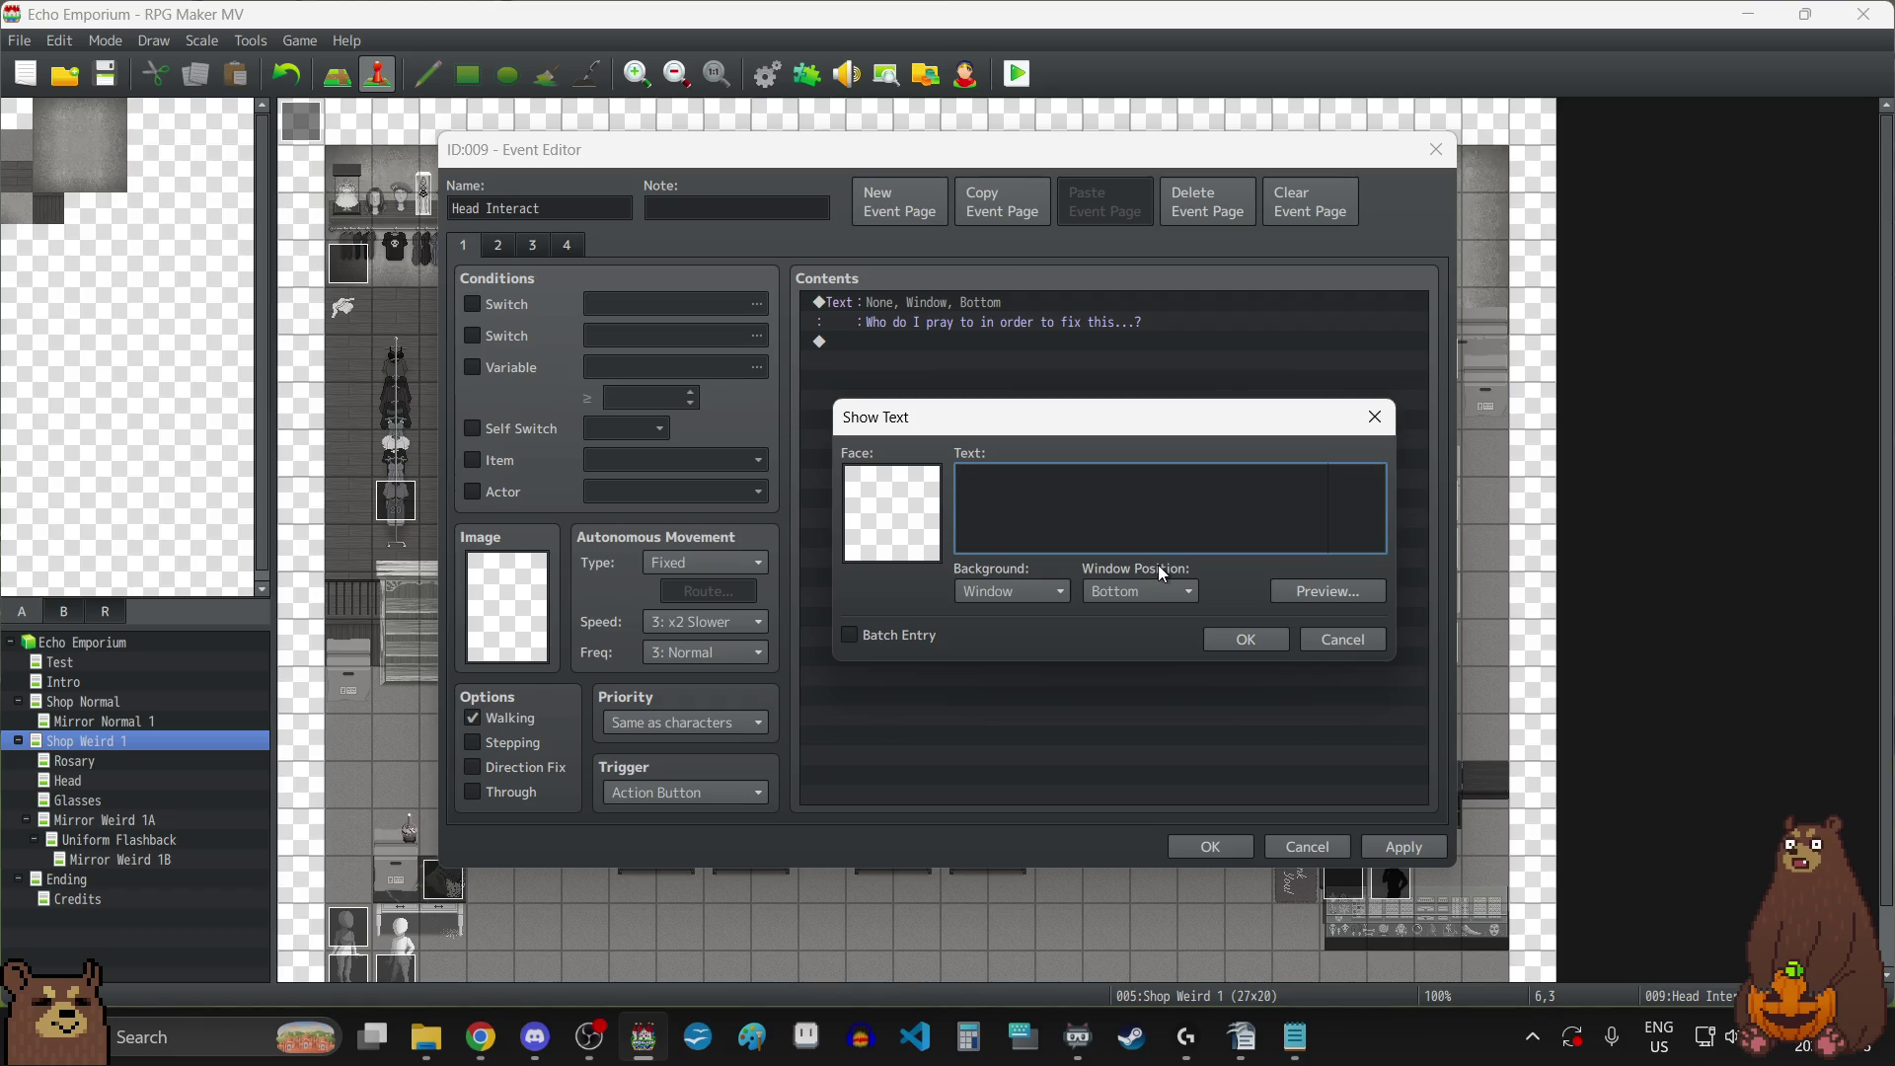
# Retype the Show Text line as 'I can barely see what's on the shelf up there...', correct the typo, and apply.
pyautogui.write('I ca barely se')
pyautogui.write("e what's on the ")
pyautogui.write('shelf')
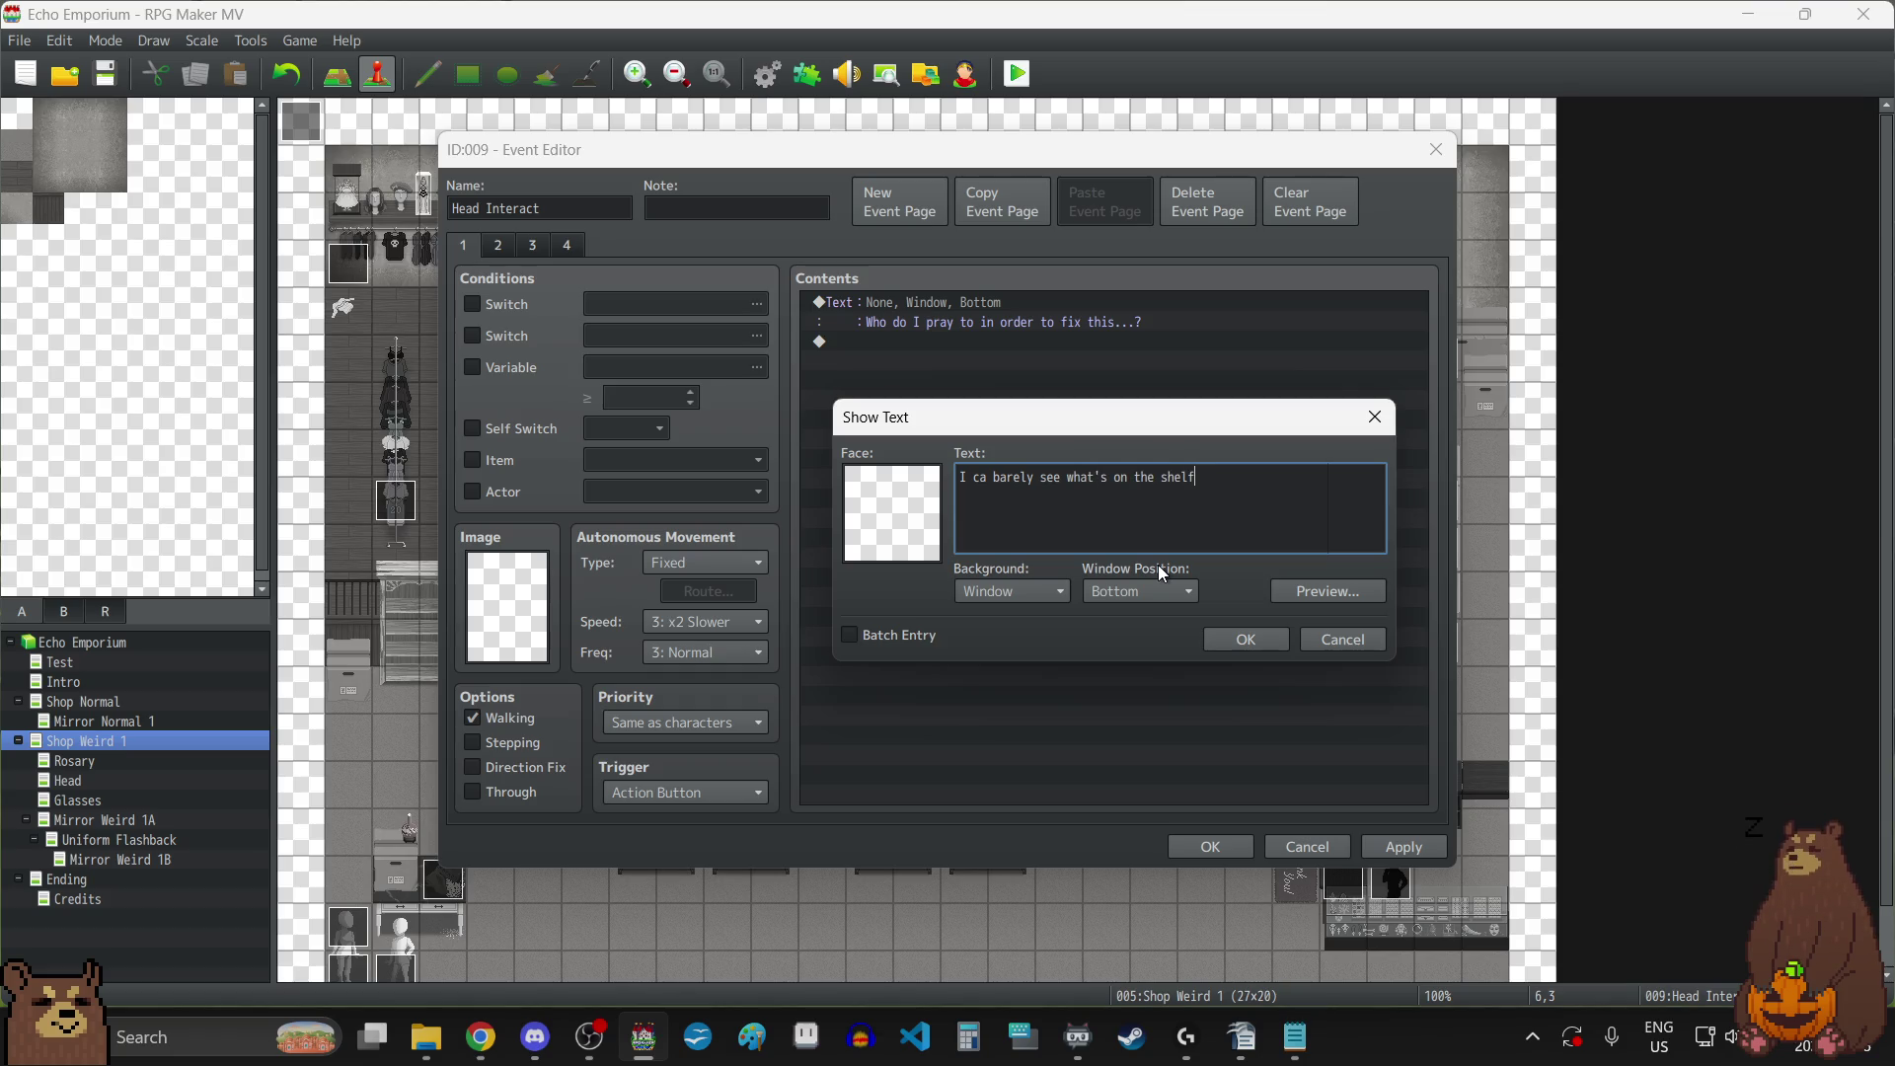
pyautogui.write(' up there...')
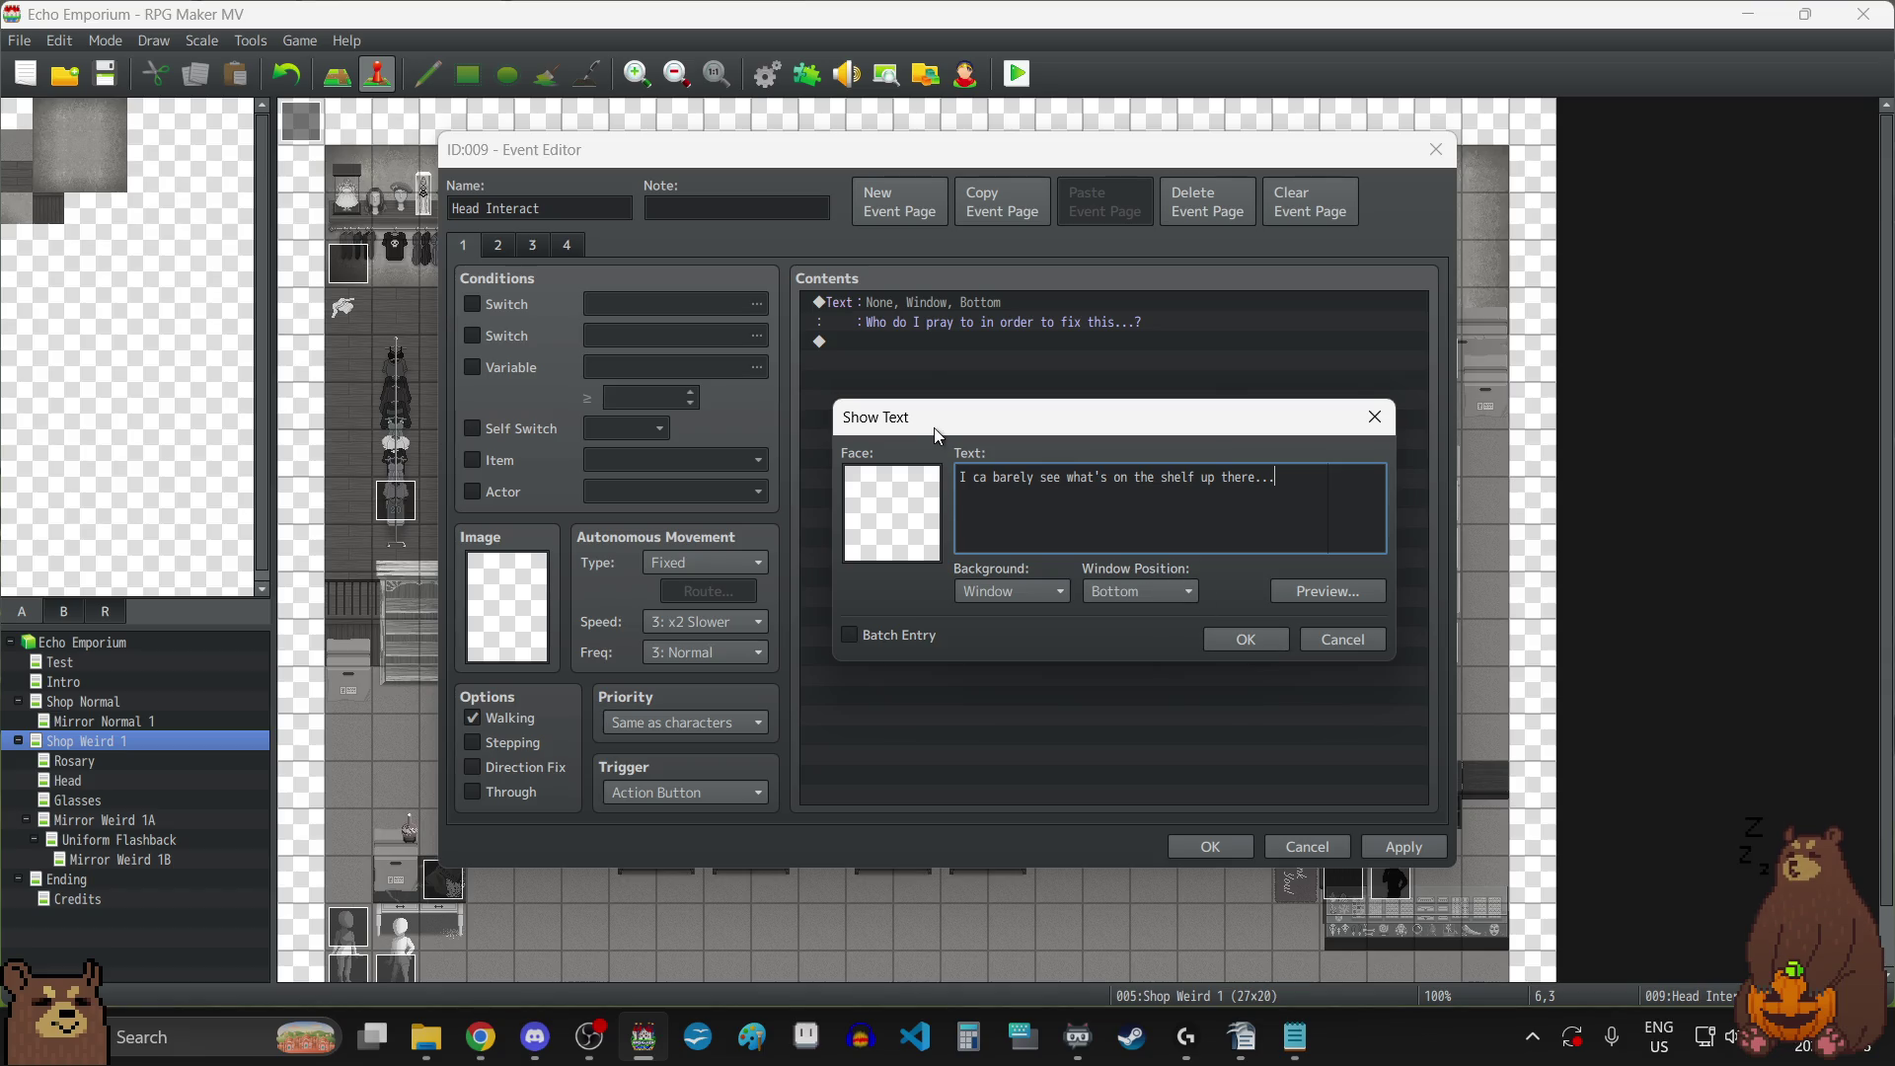
pyautogui.click(989, 477)
pyautogui.write('n')
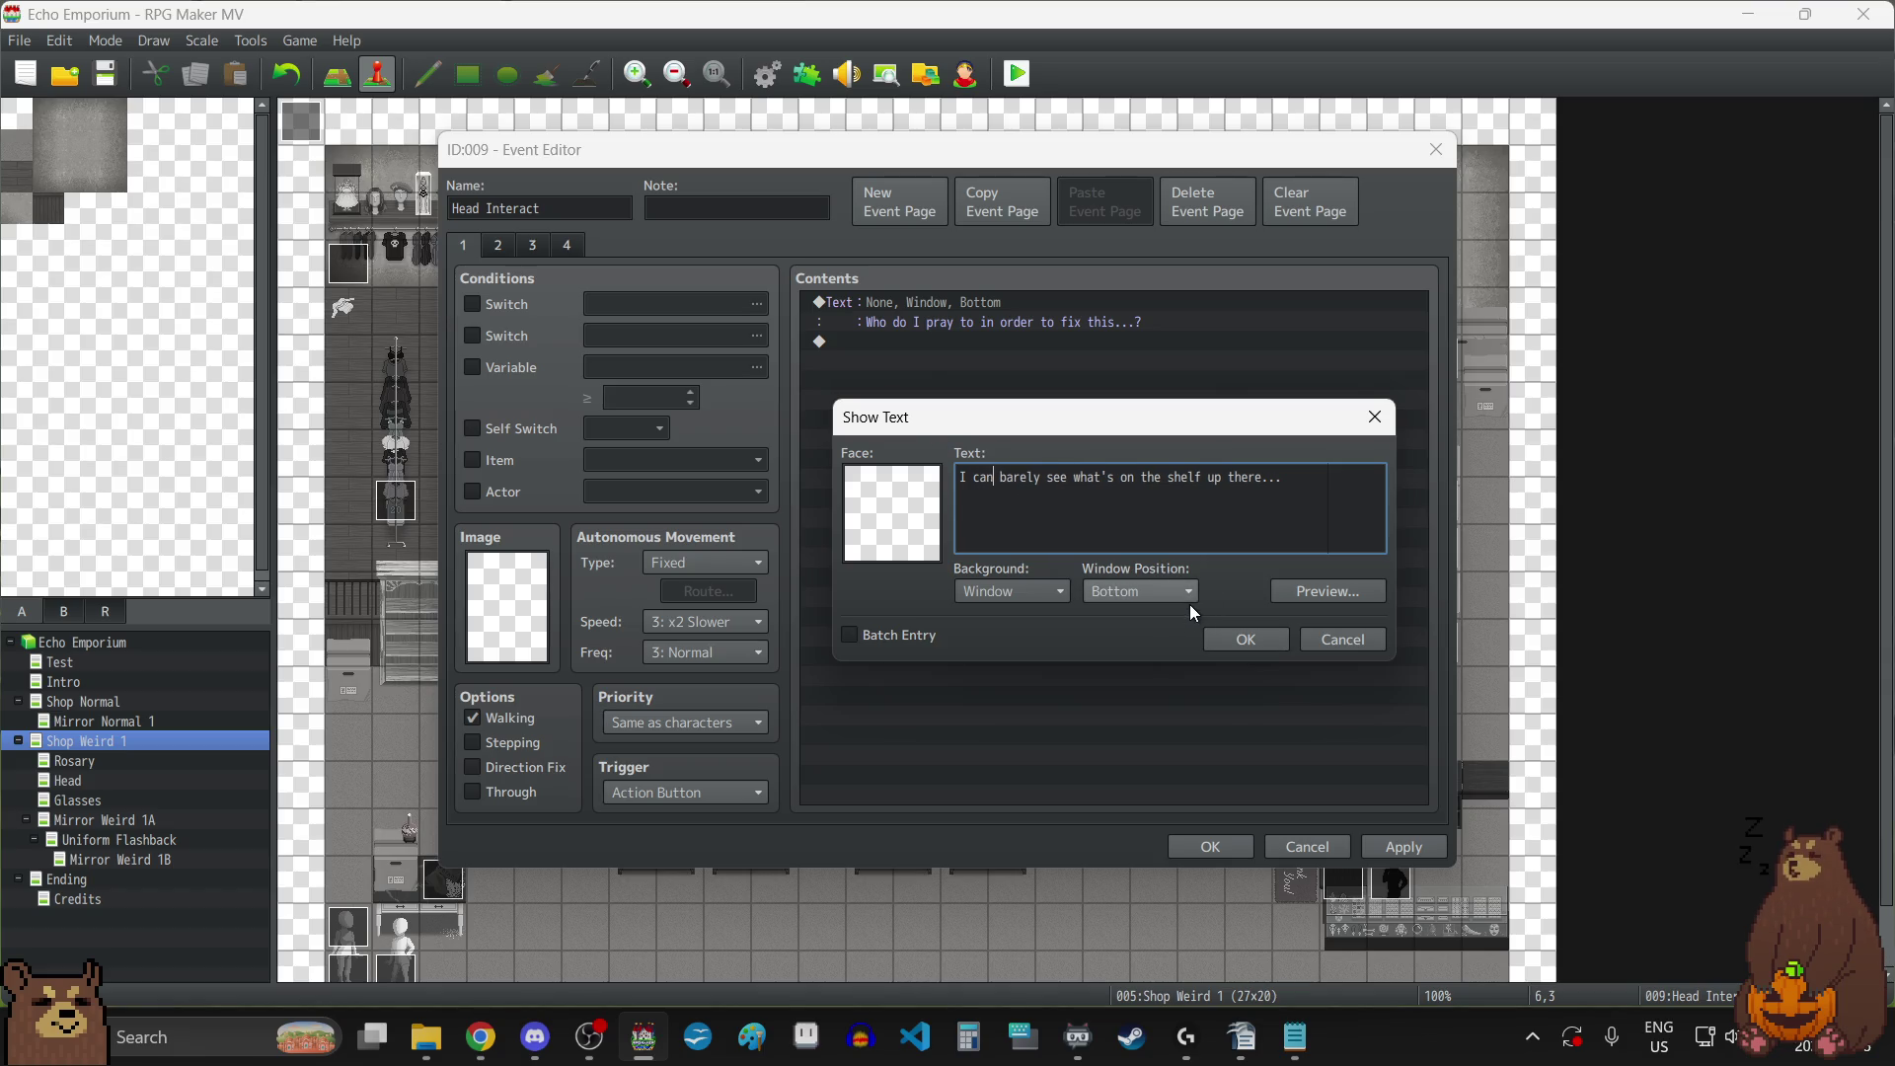
pyautogui.click(1277, 643)
pyautogui.click(1387, 846)
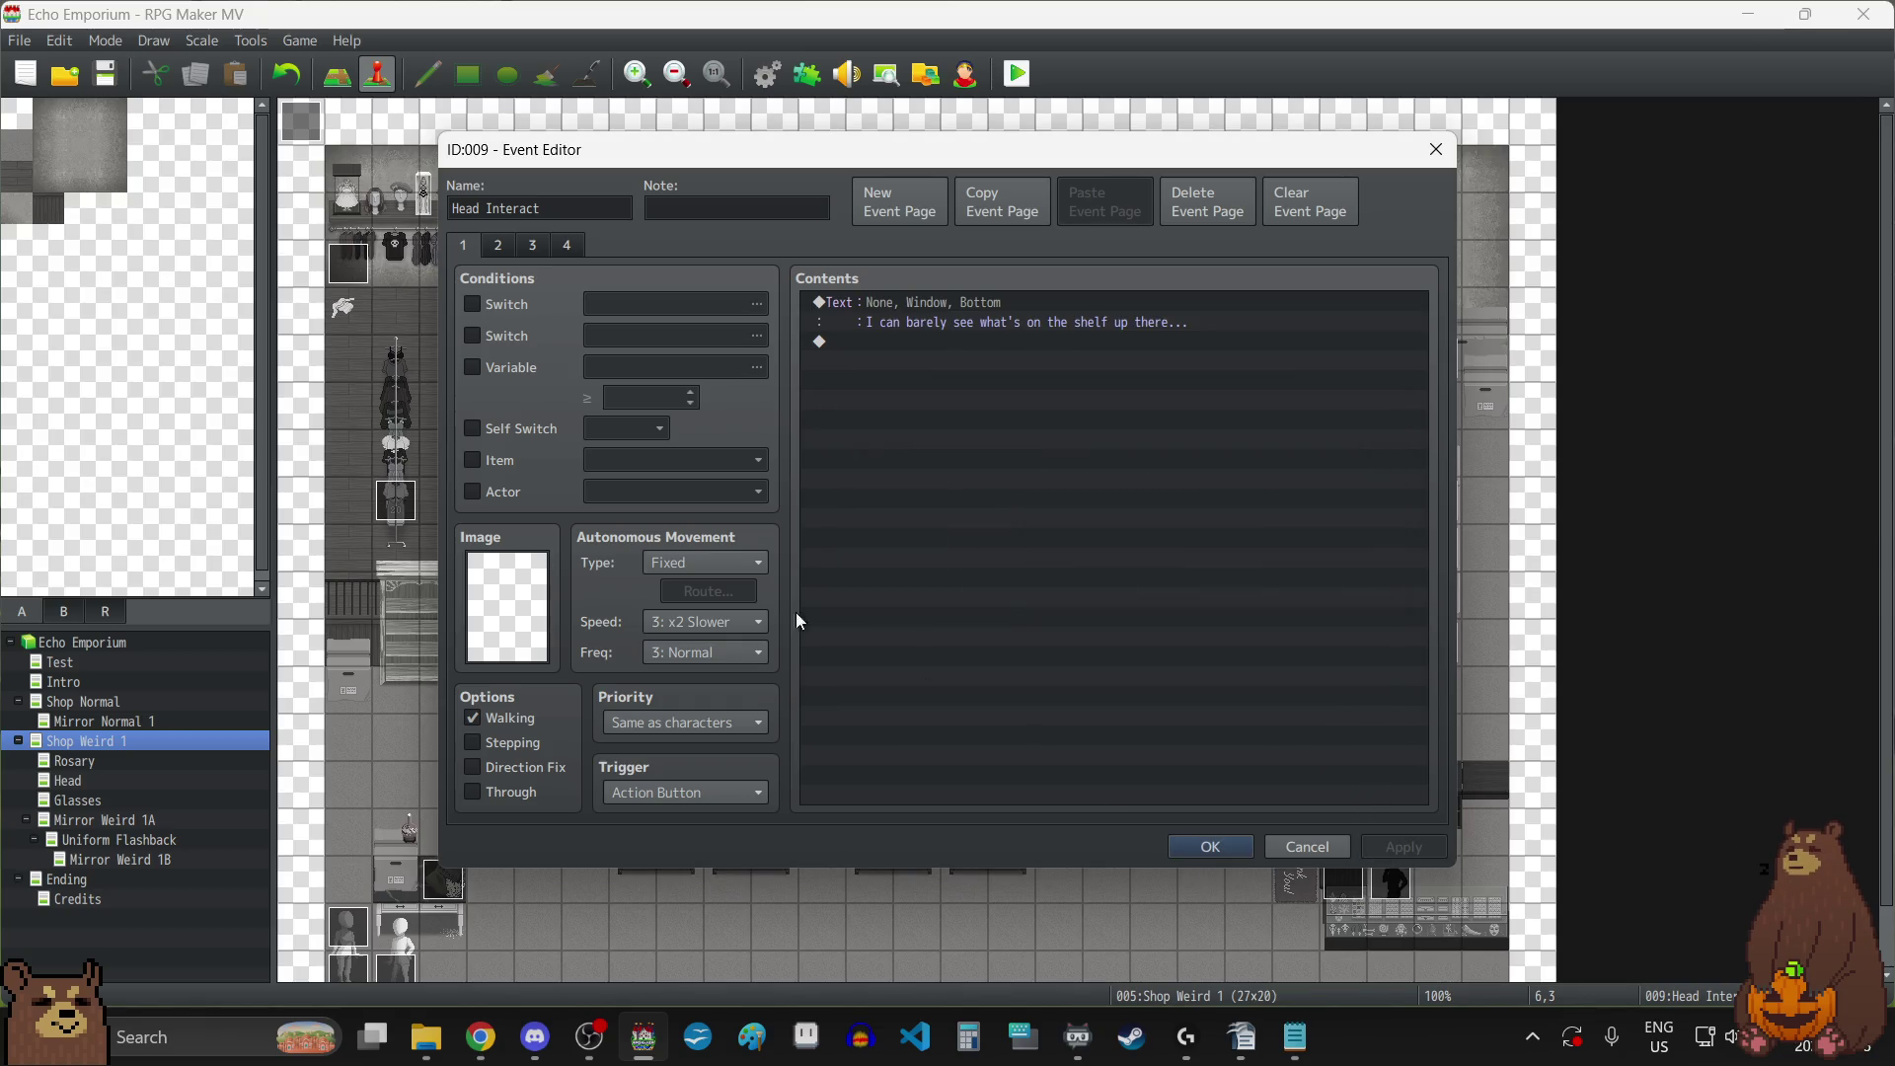
# Look through the open event's second to fourth pages, then close its editor.
pyautogui.click(499, 253)
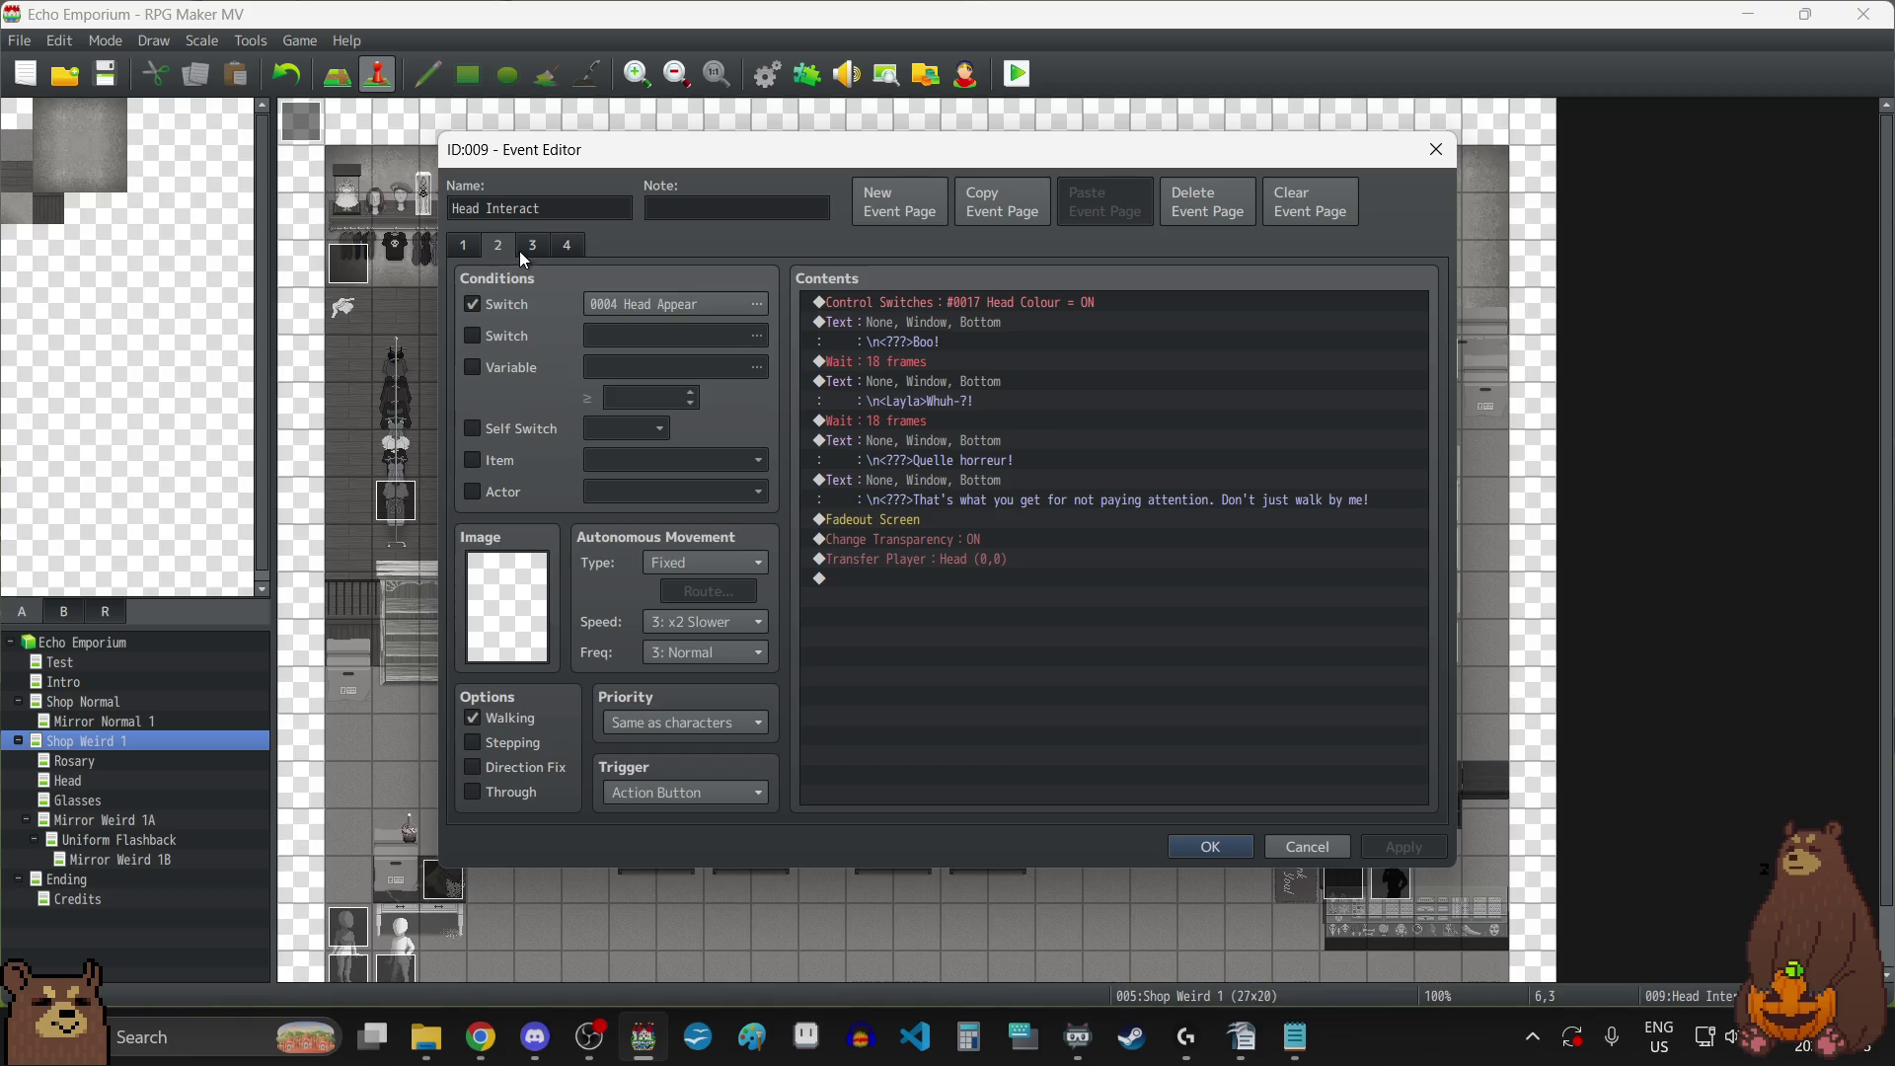
pyautogui.click(472, 252)
pyautogui.click(506, 251)
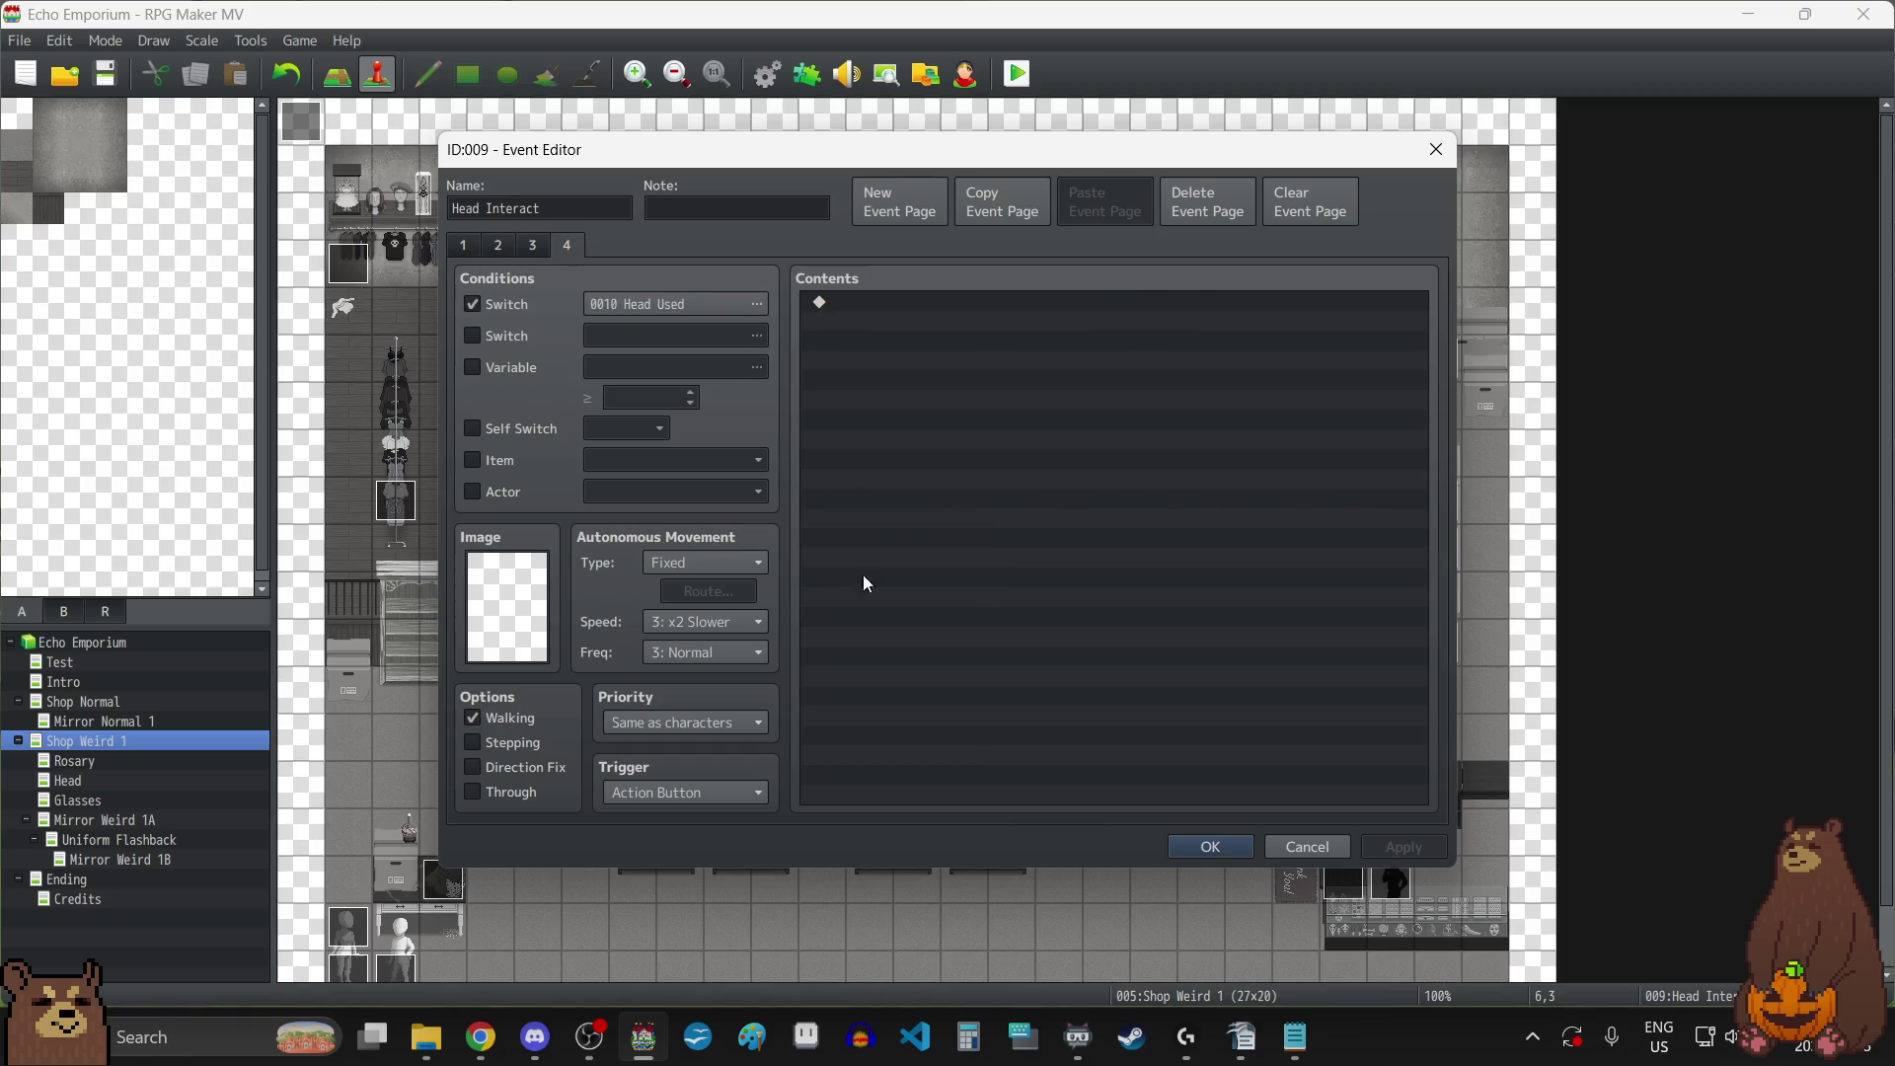
pyautogui.click(1234, 847)
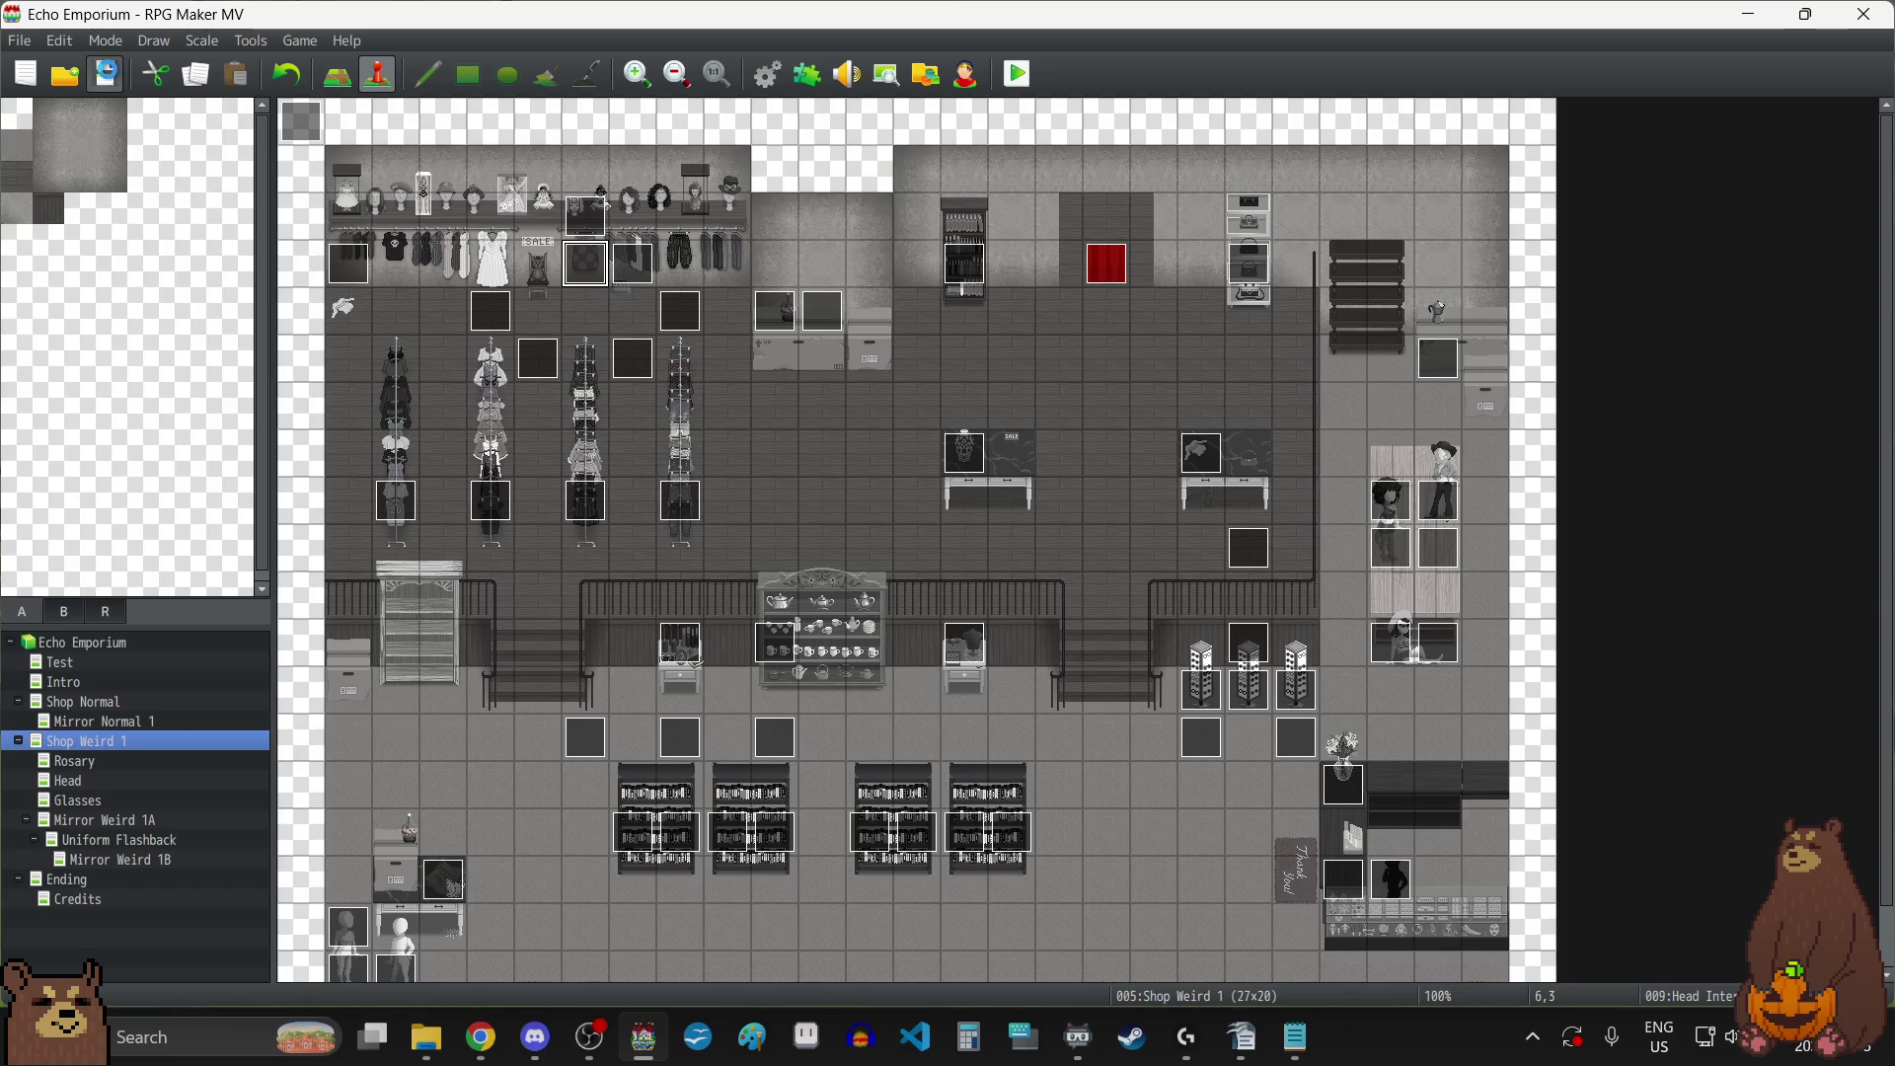
# Review the Glasses Interact, Rosary, Head Interact, clothing wall and EV055 events without changing them.
pyautogui.doubleClick(1244, 705)
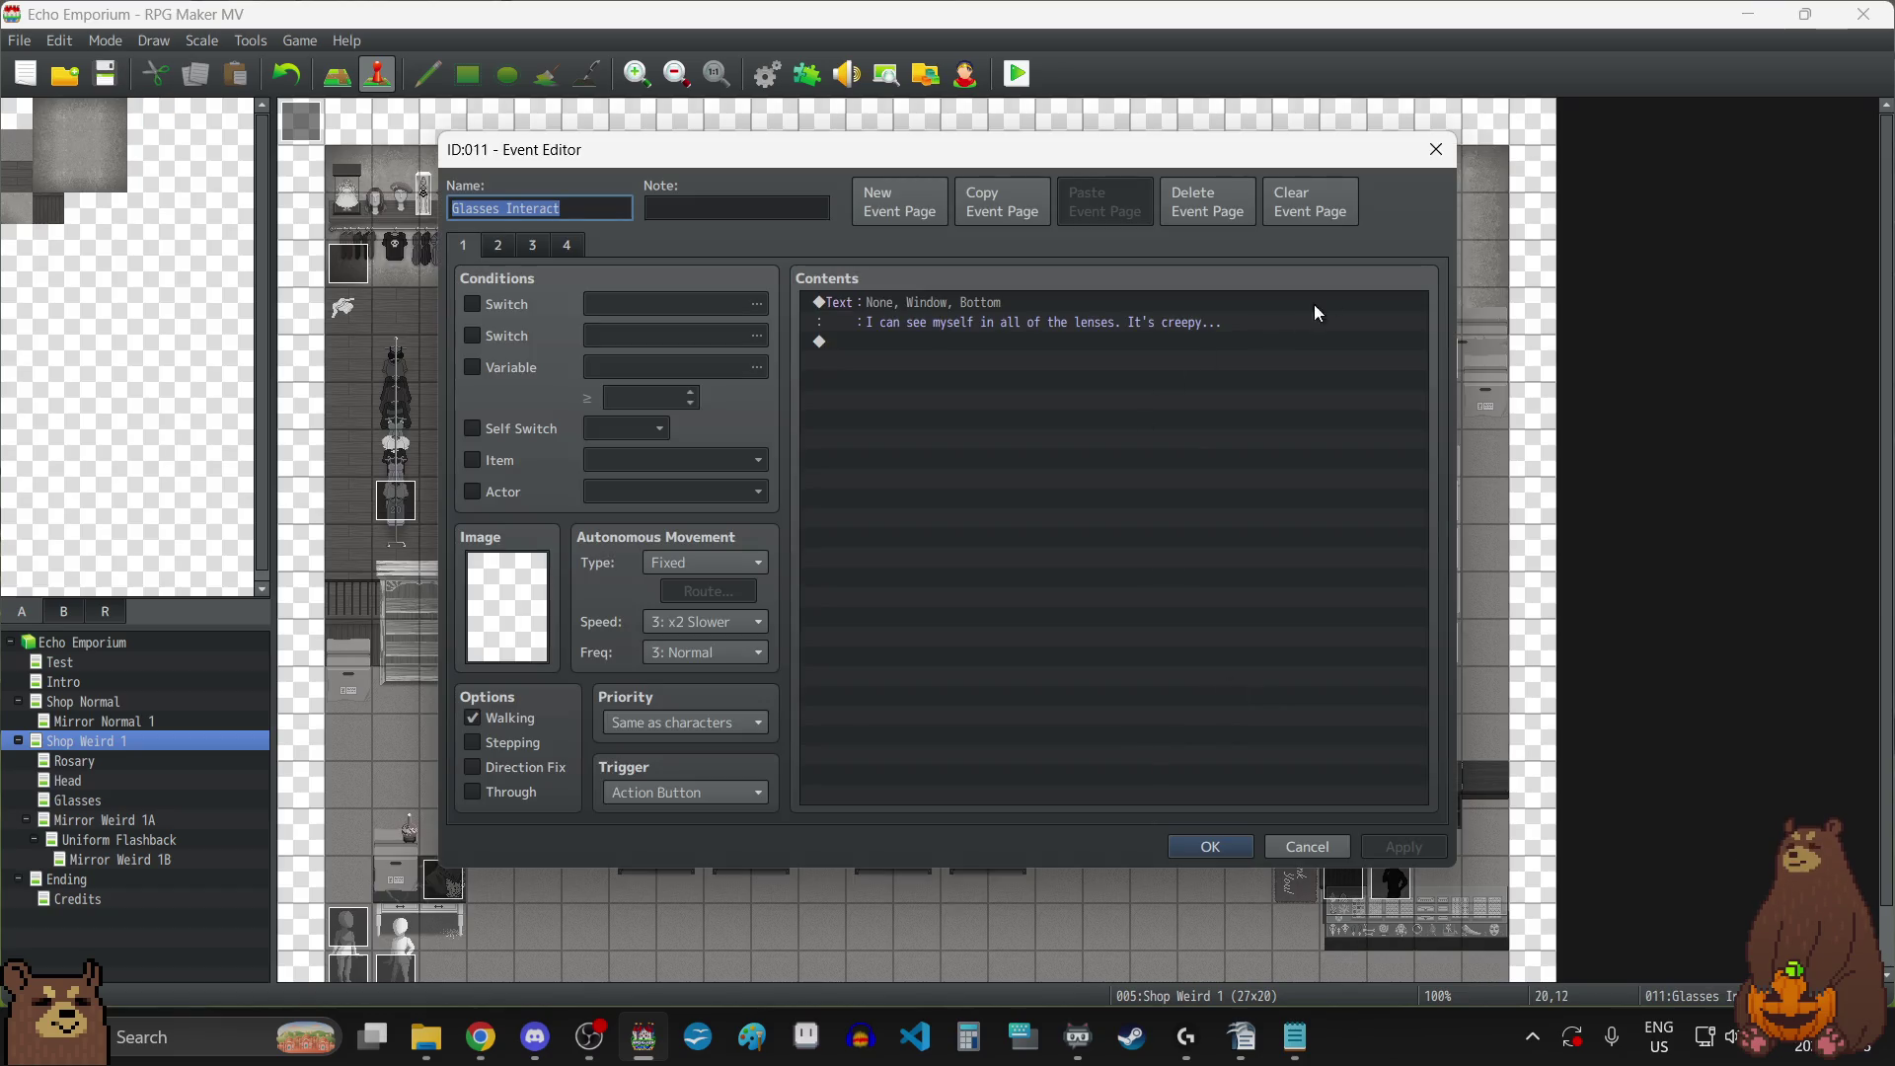
pyautogui.click(1434, 151)
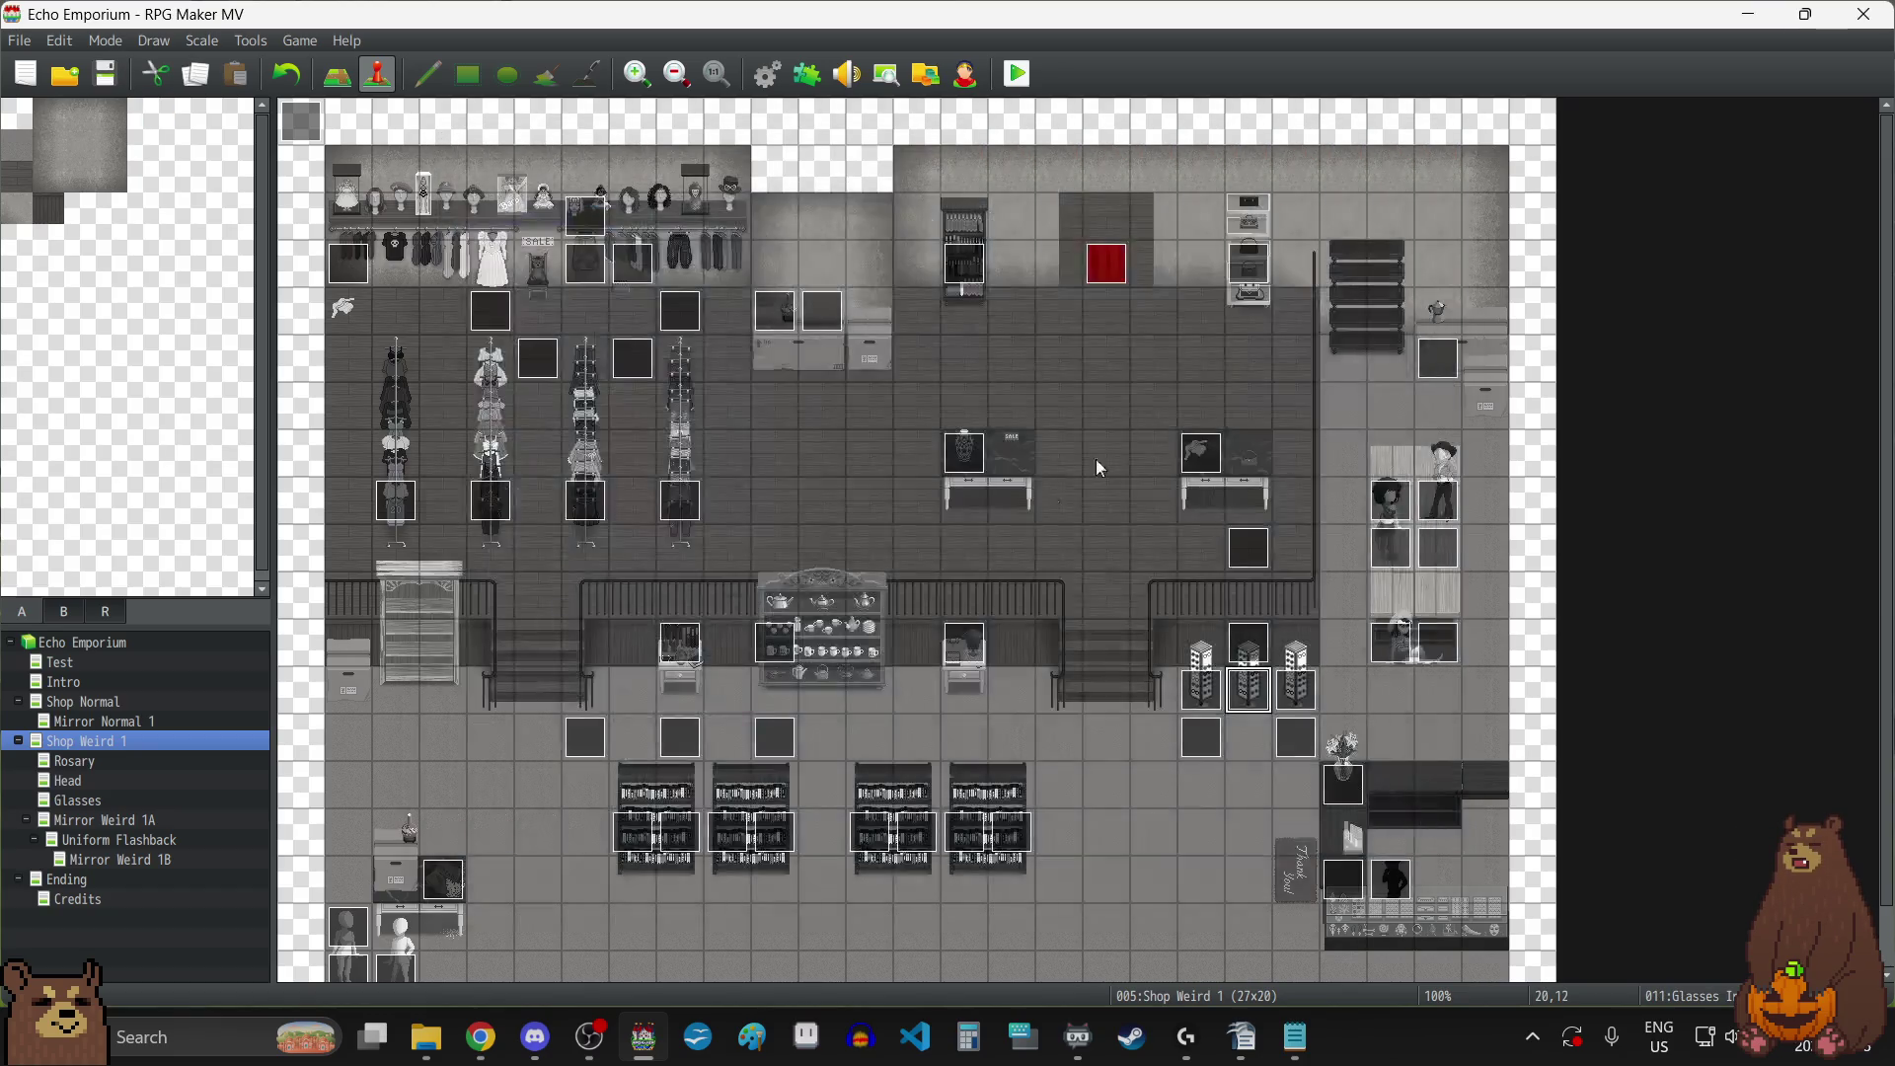
pyautogui.doubleClick(688, 658)
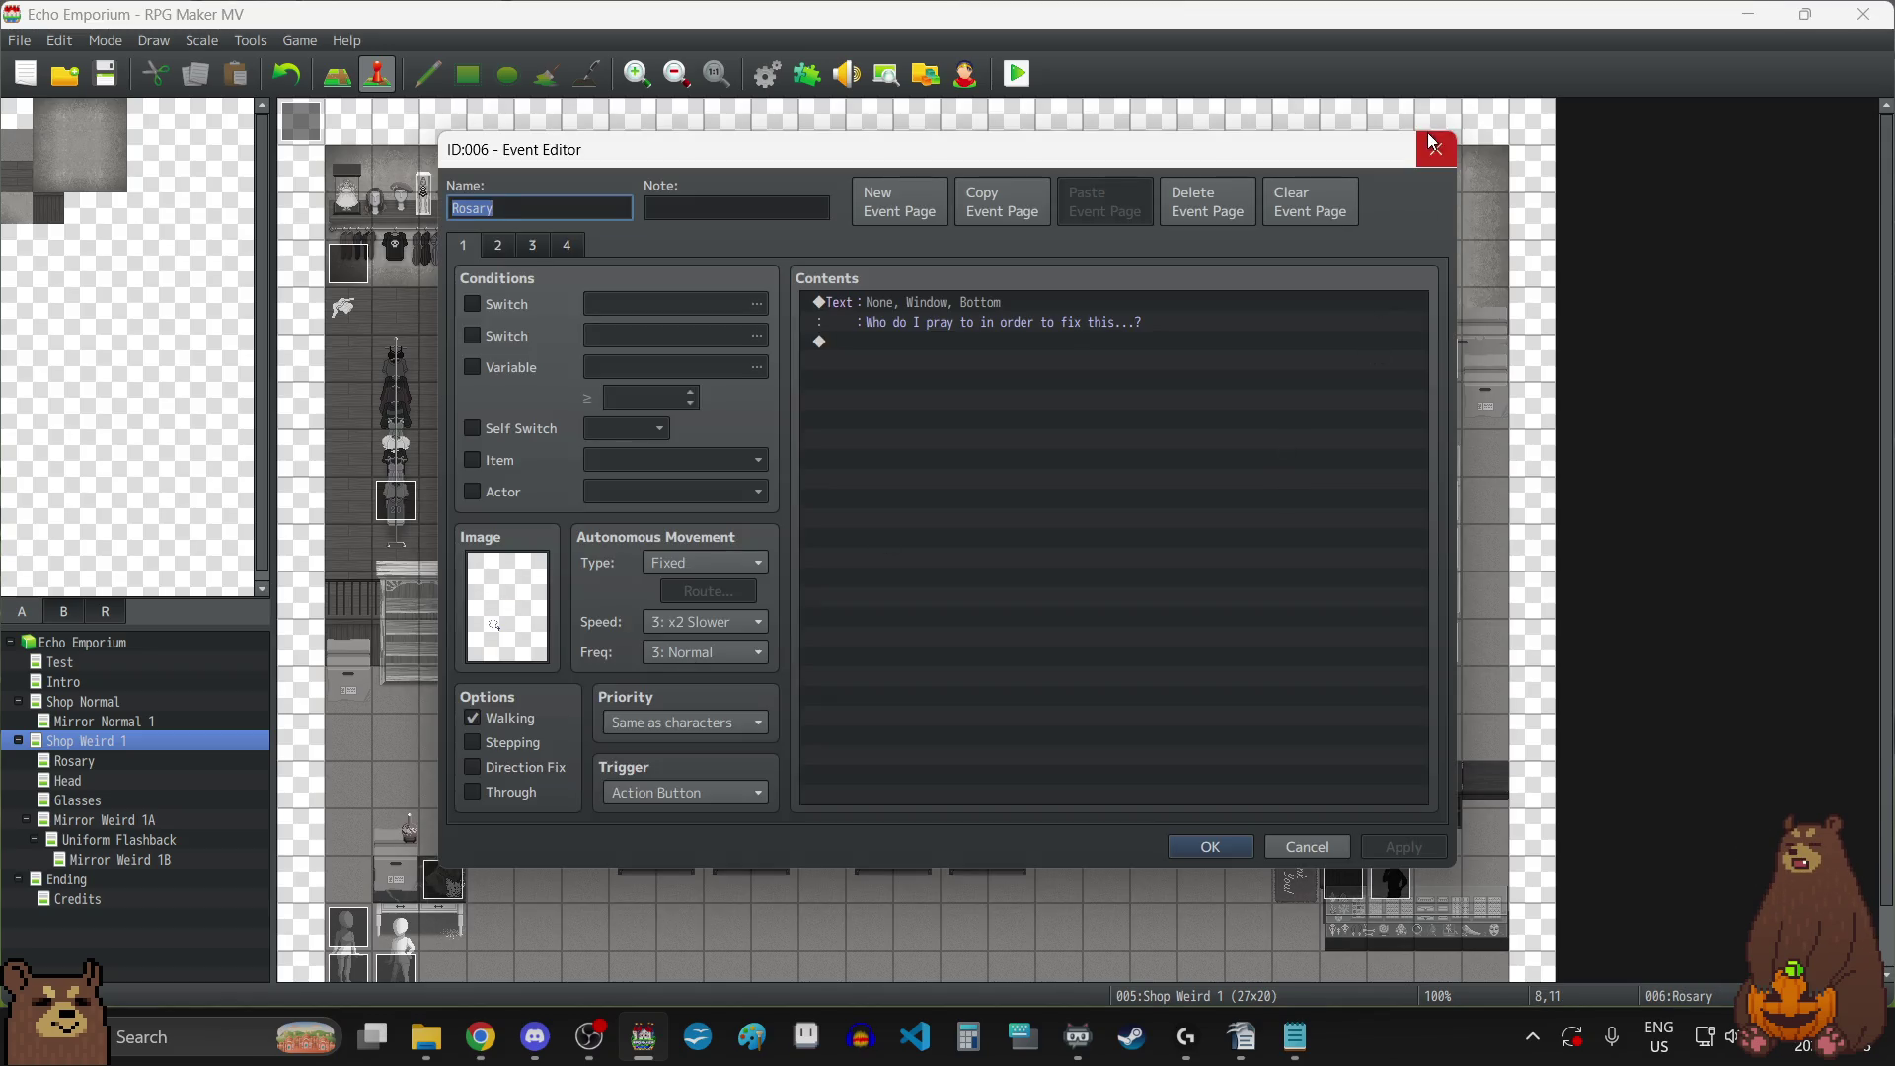
pyautogui.click(1436, 150)
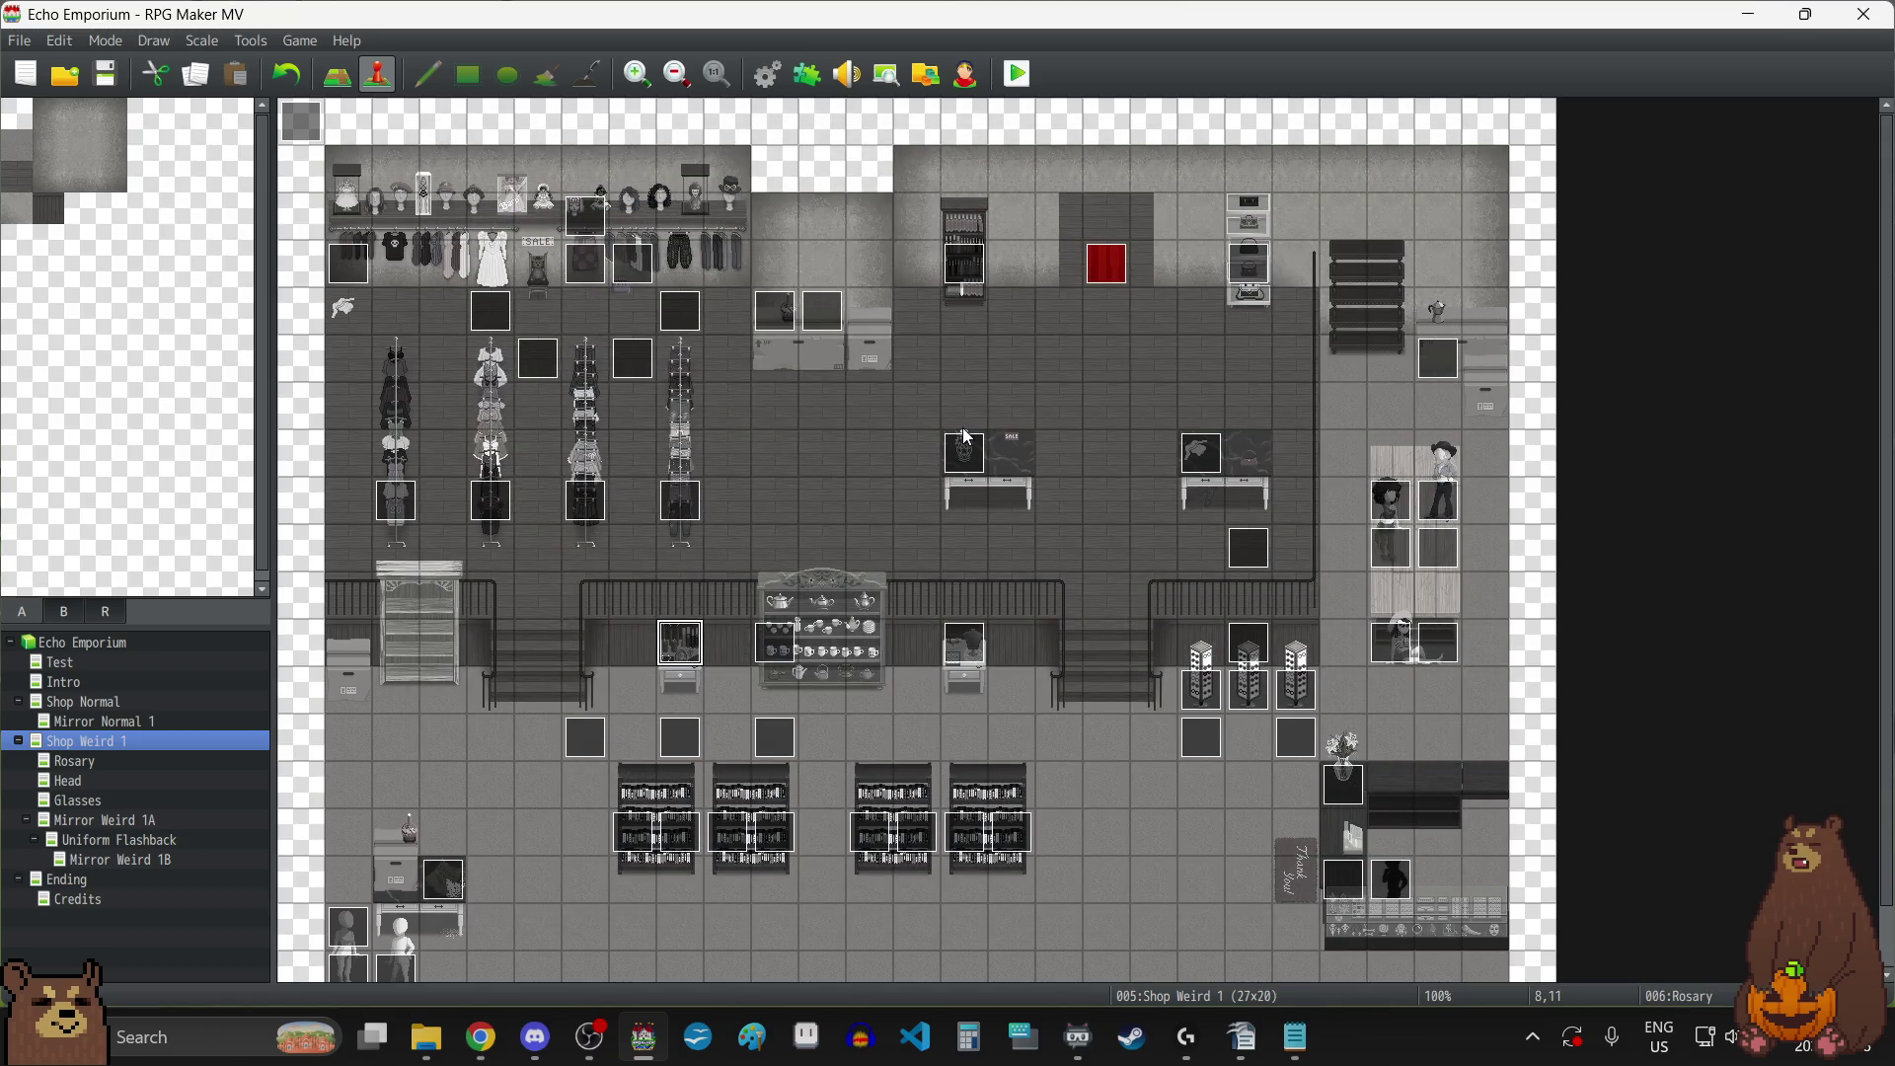
pyautogui.doubleClick(588, 276)
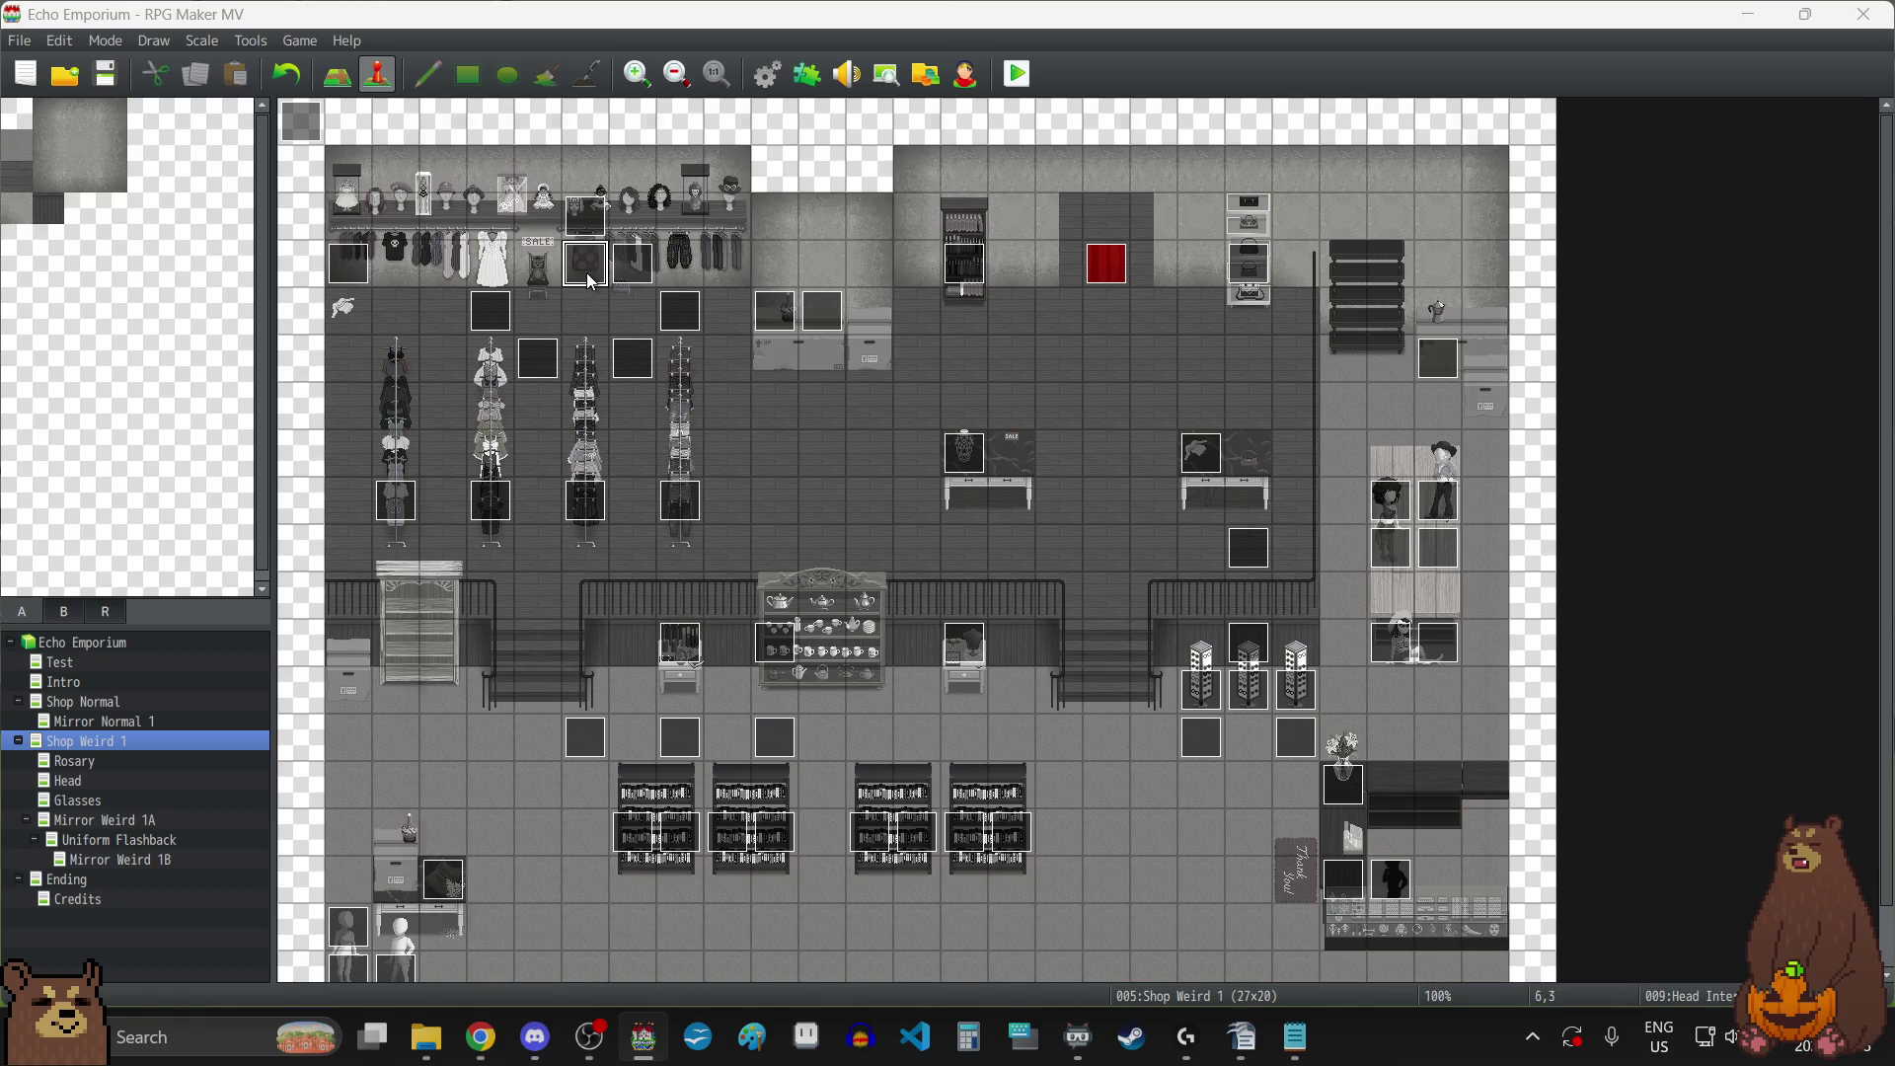
pyautogui.click(1436, 150)
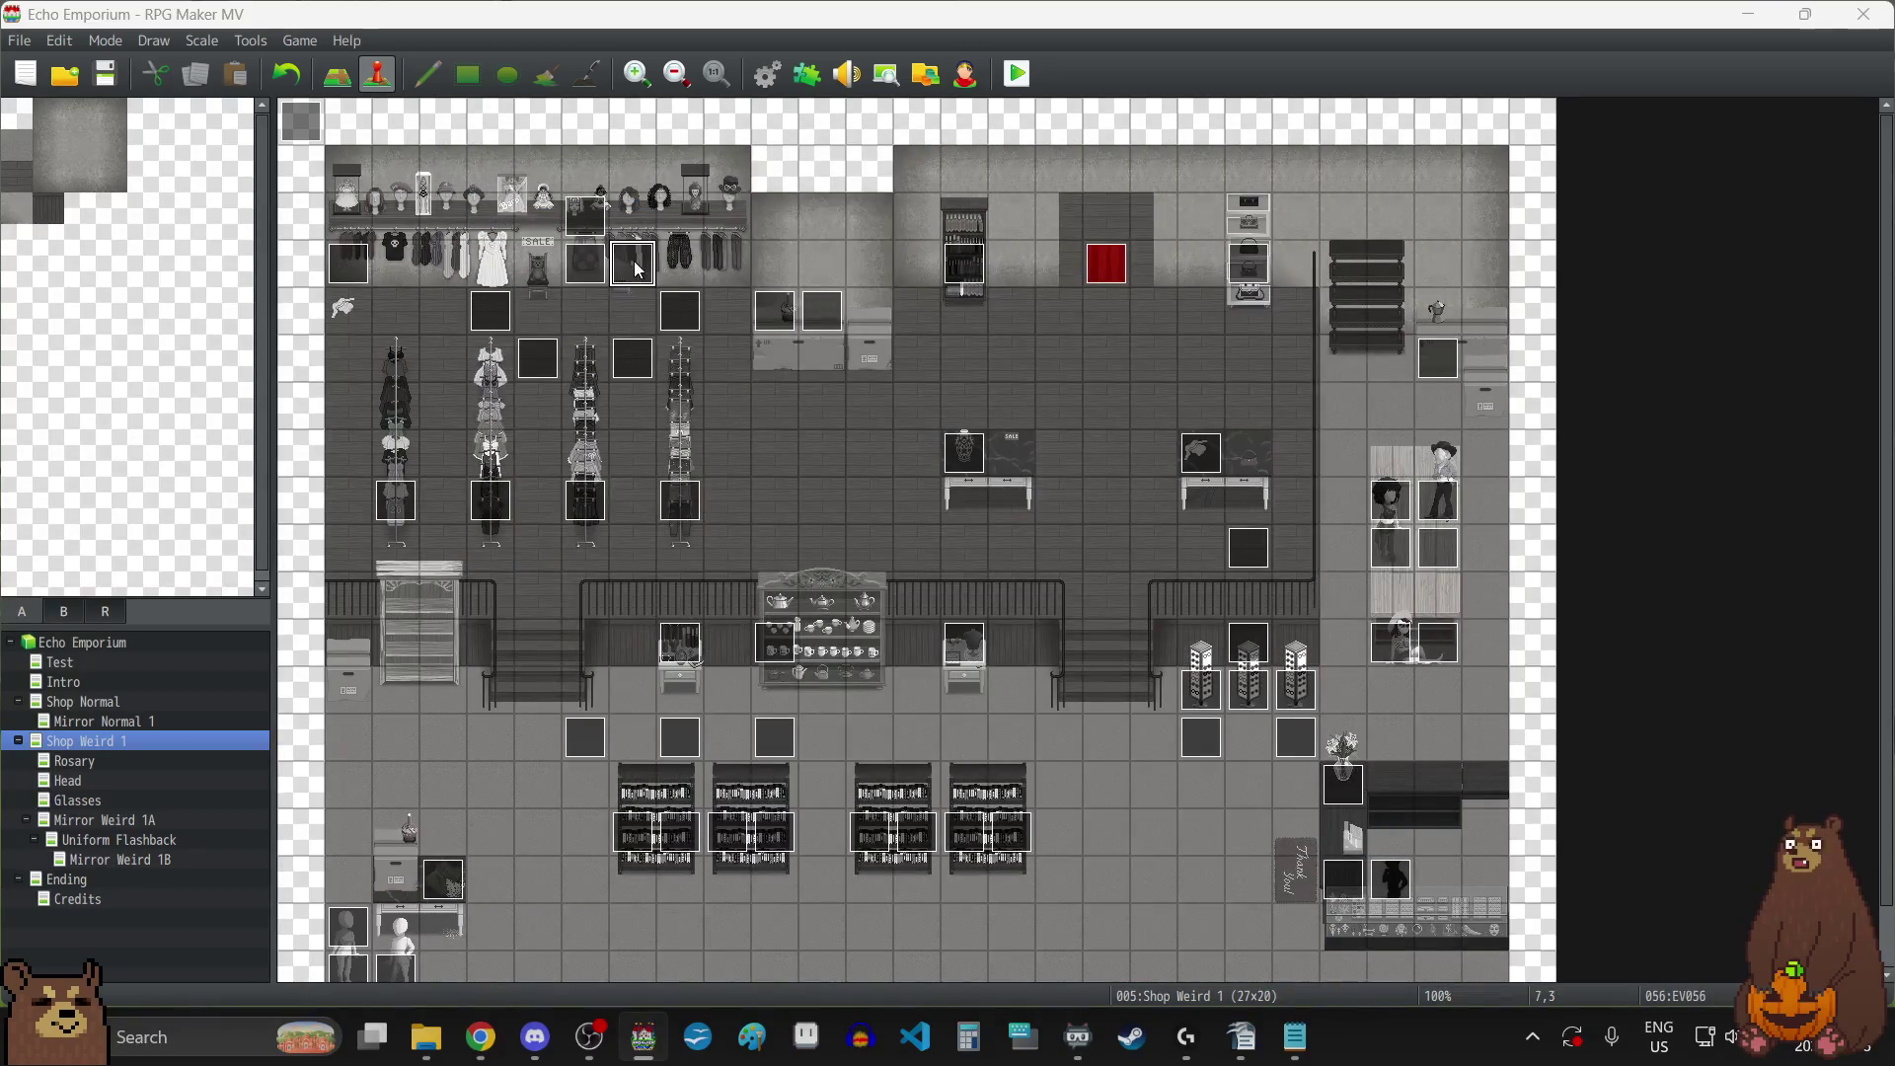
pyautogui.doubleClick(642, 270)
pyautogui.click(1436, 150)
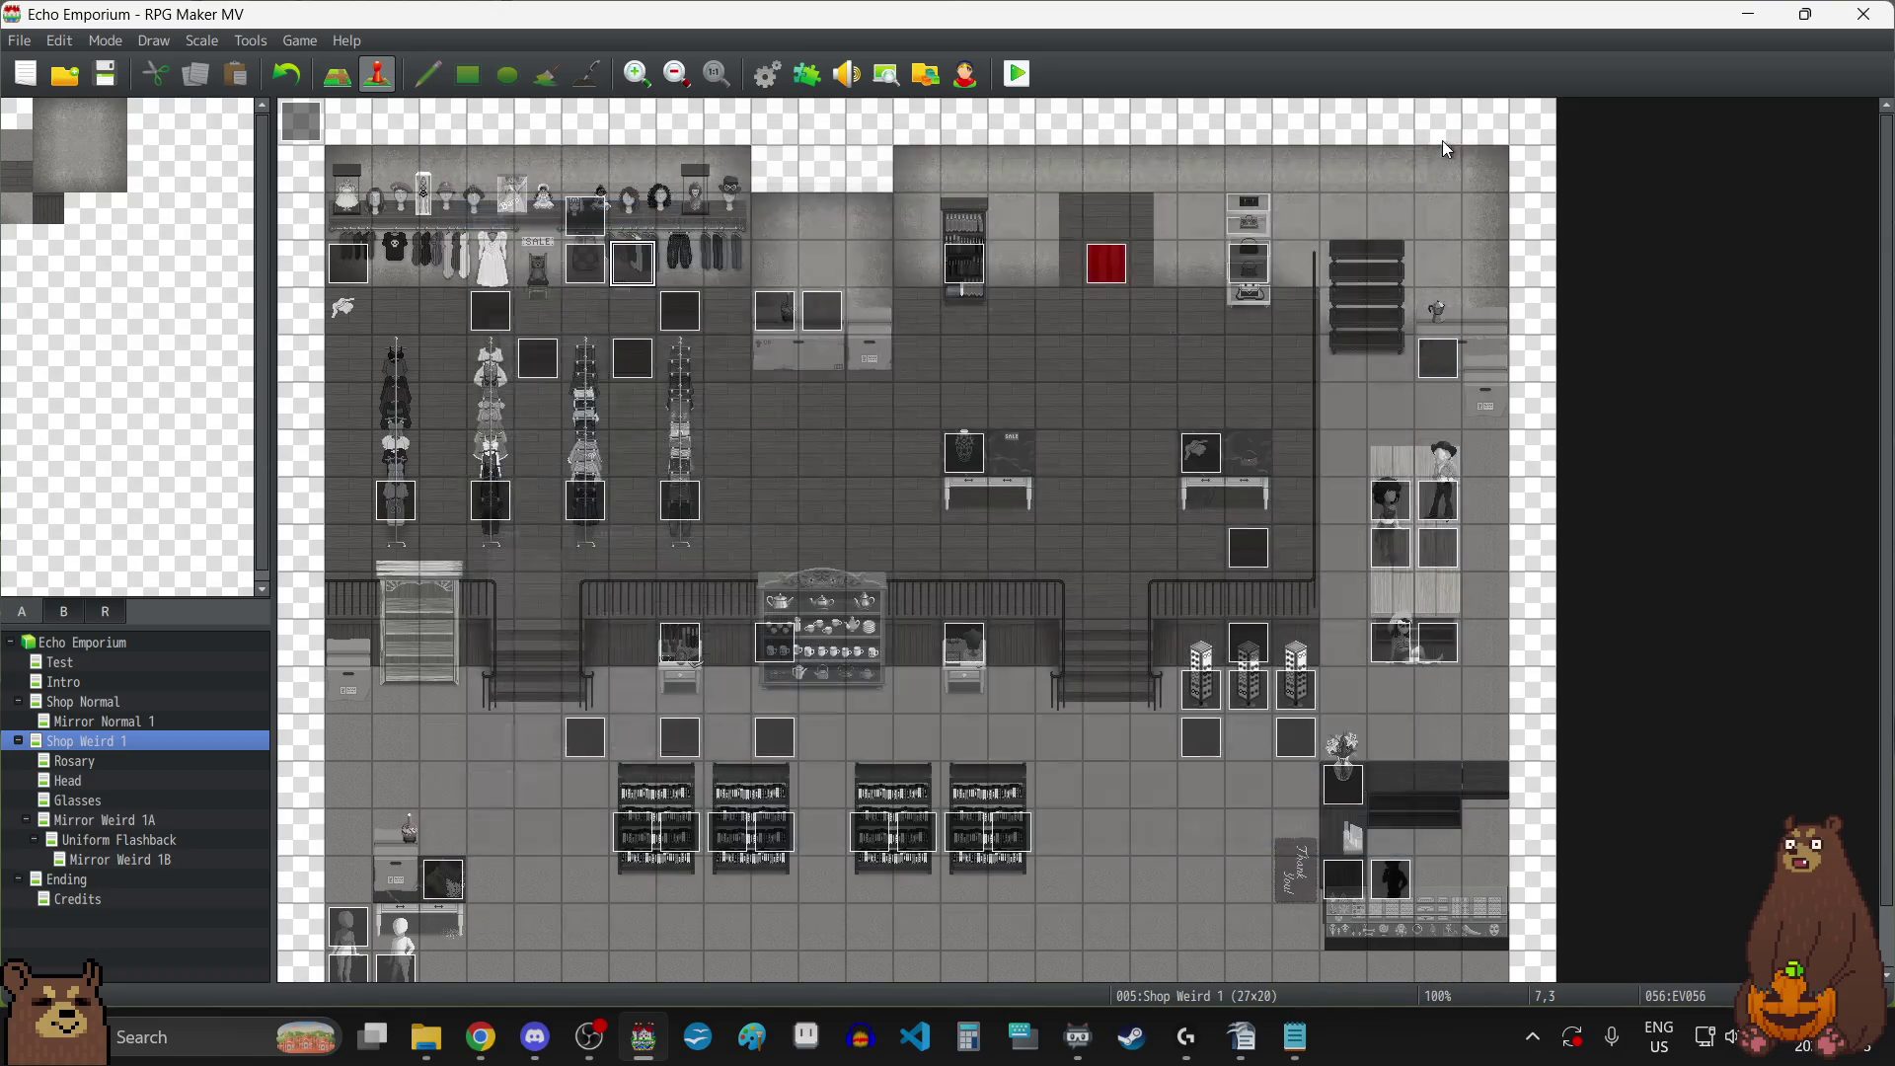
pyautogui.doubleClick(351, 264)
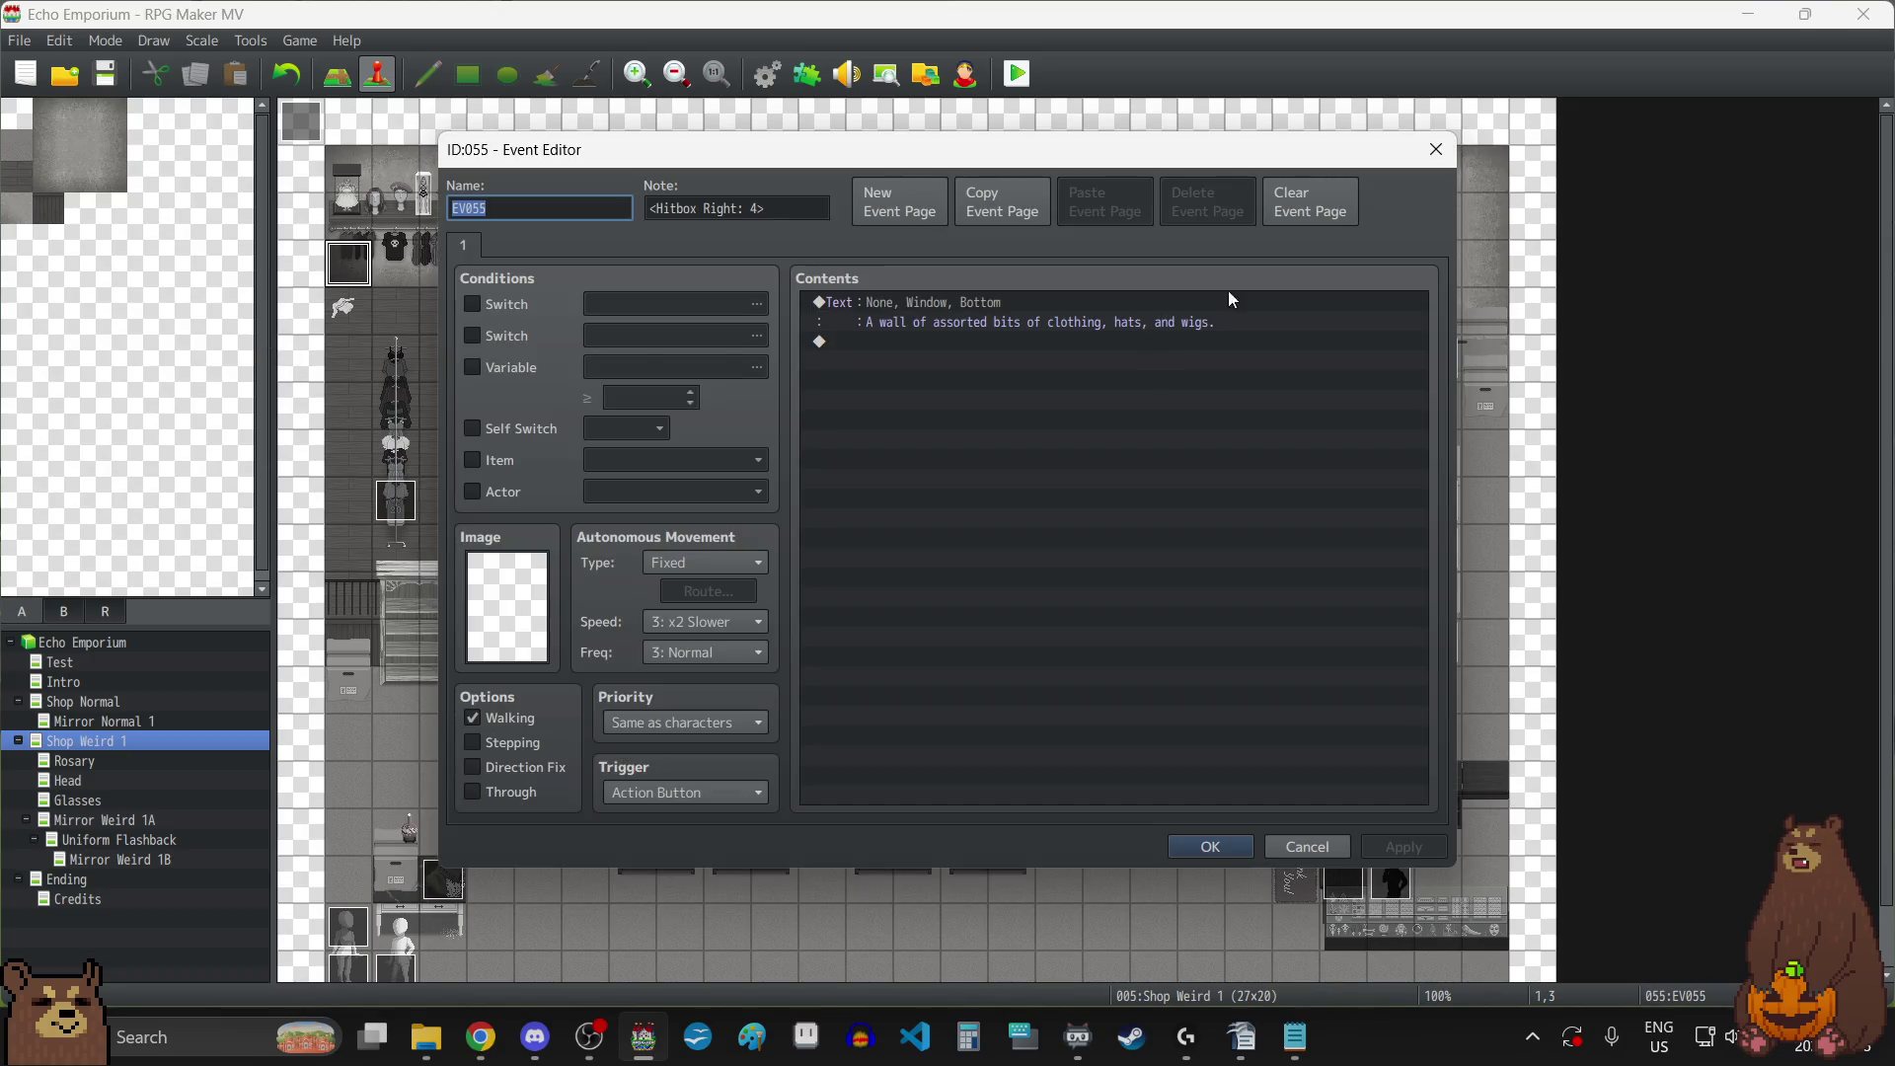
pyautogui.click(1436, 150)
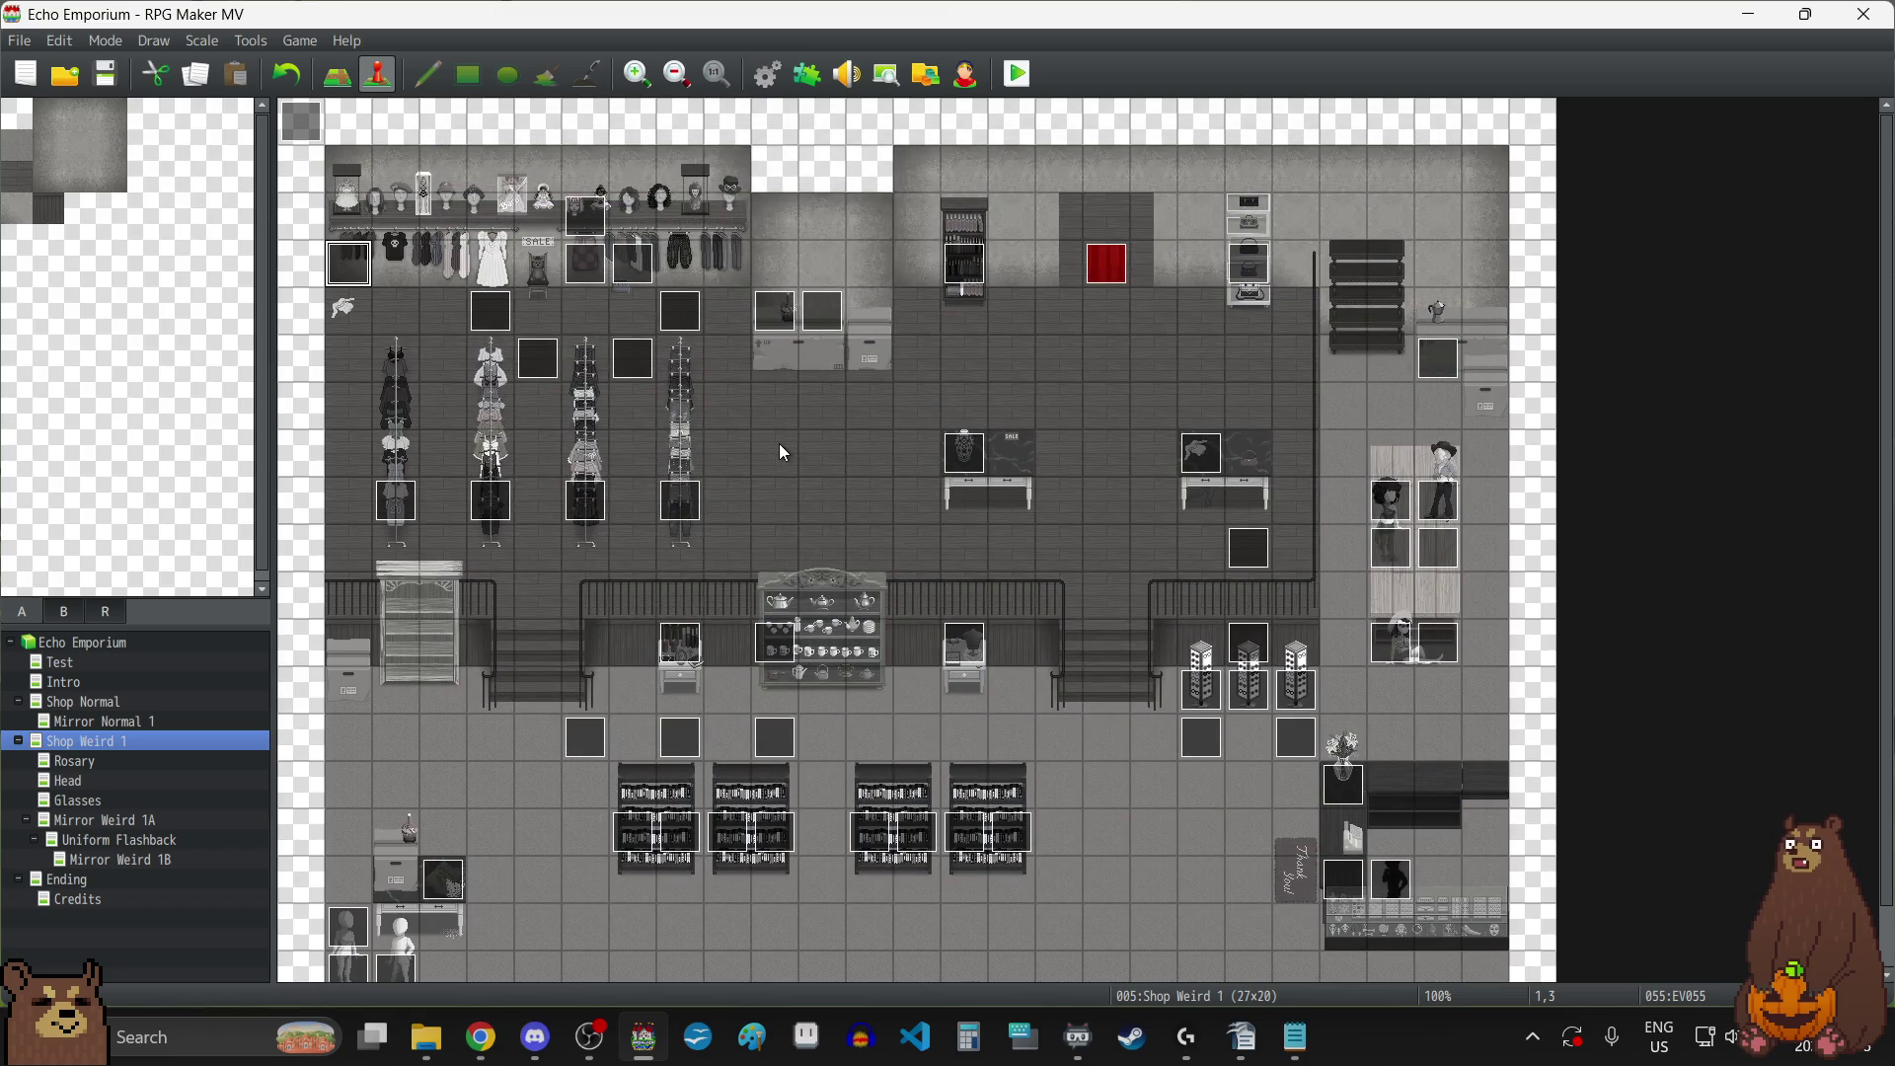
# Recheck the EV055 event at tile 1,3, then save the project and open the Rosary map.
pyautogui.click(583, 279)
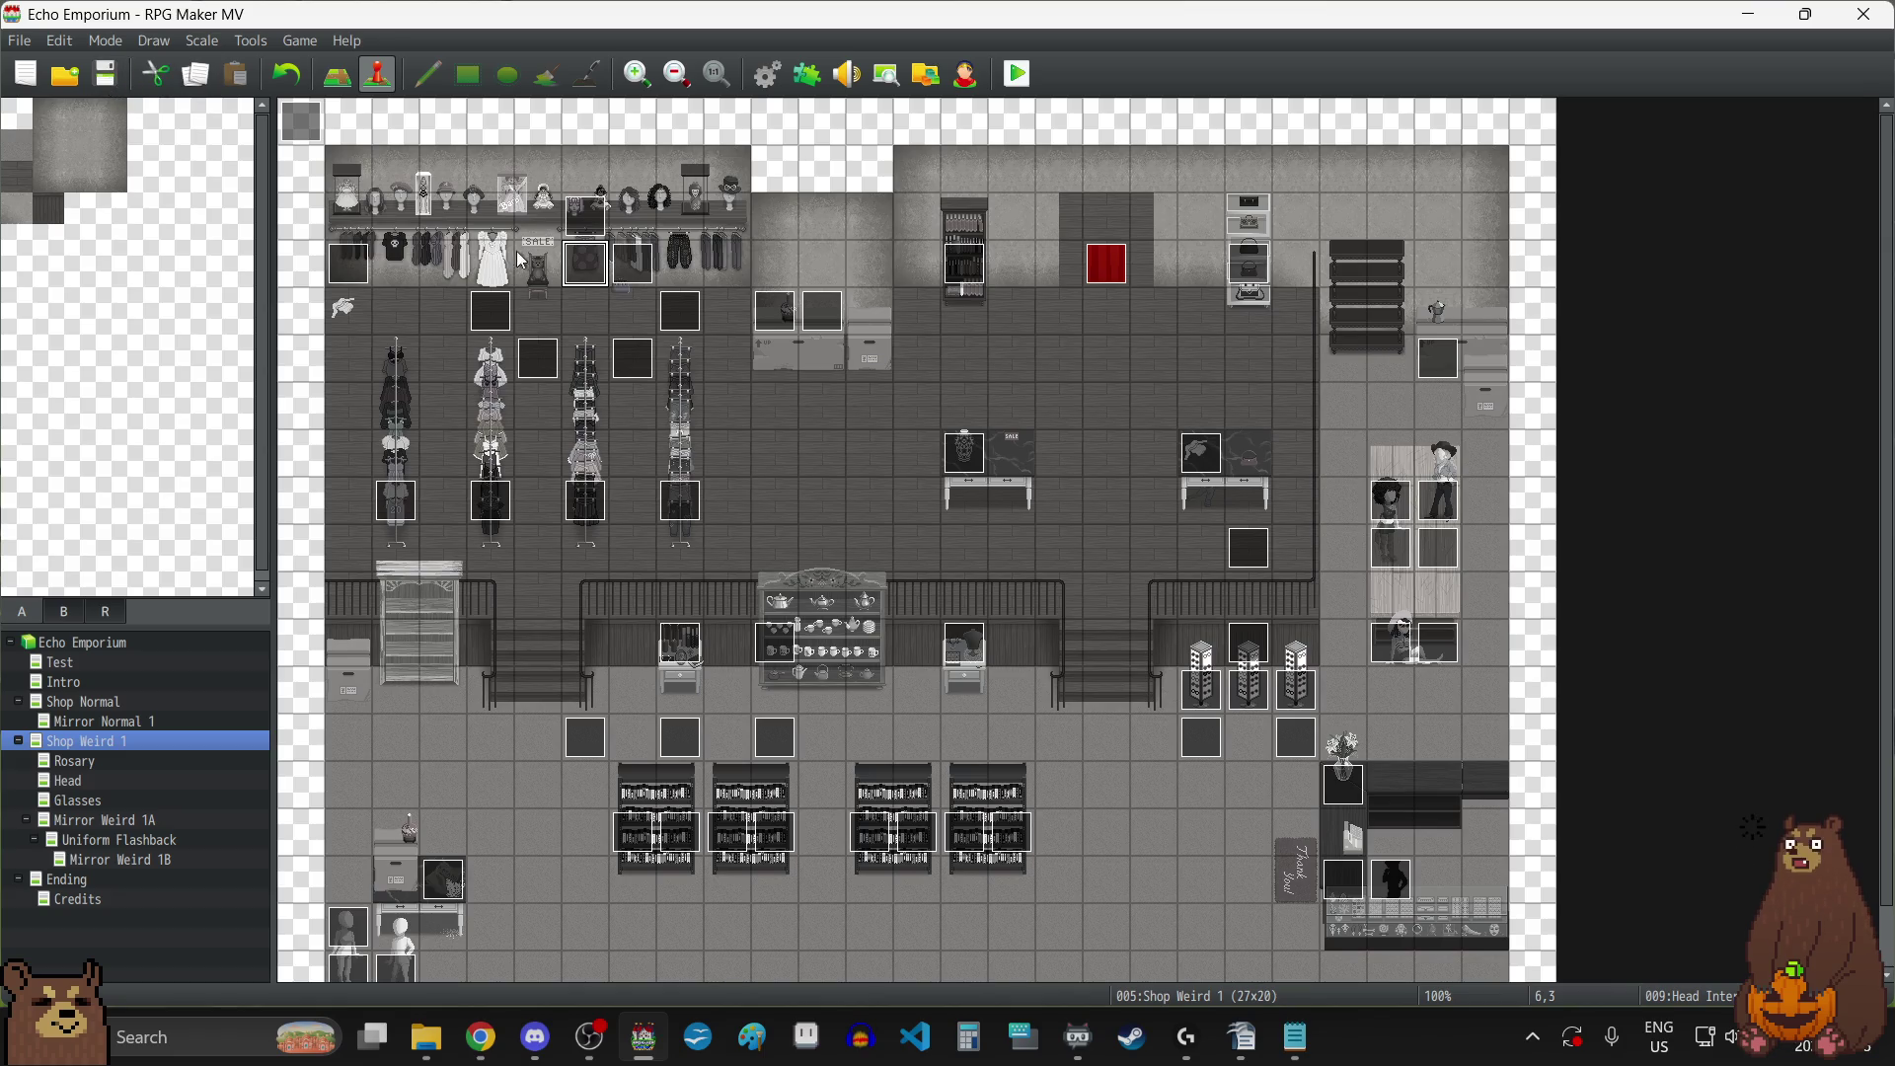
pyautogui.click(343, 280)
pyautogui.doubleClick(342, 280)
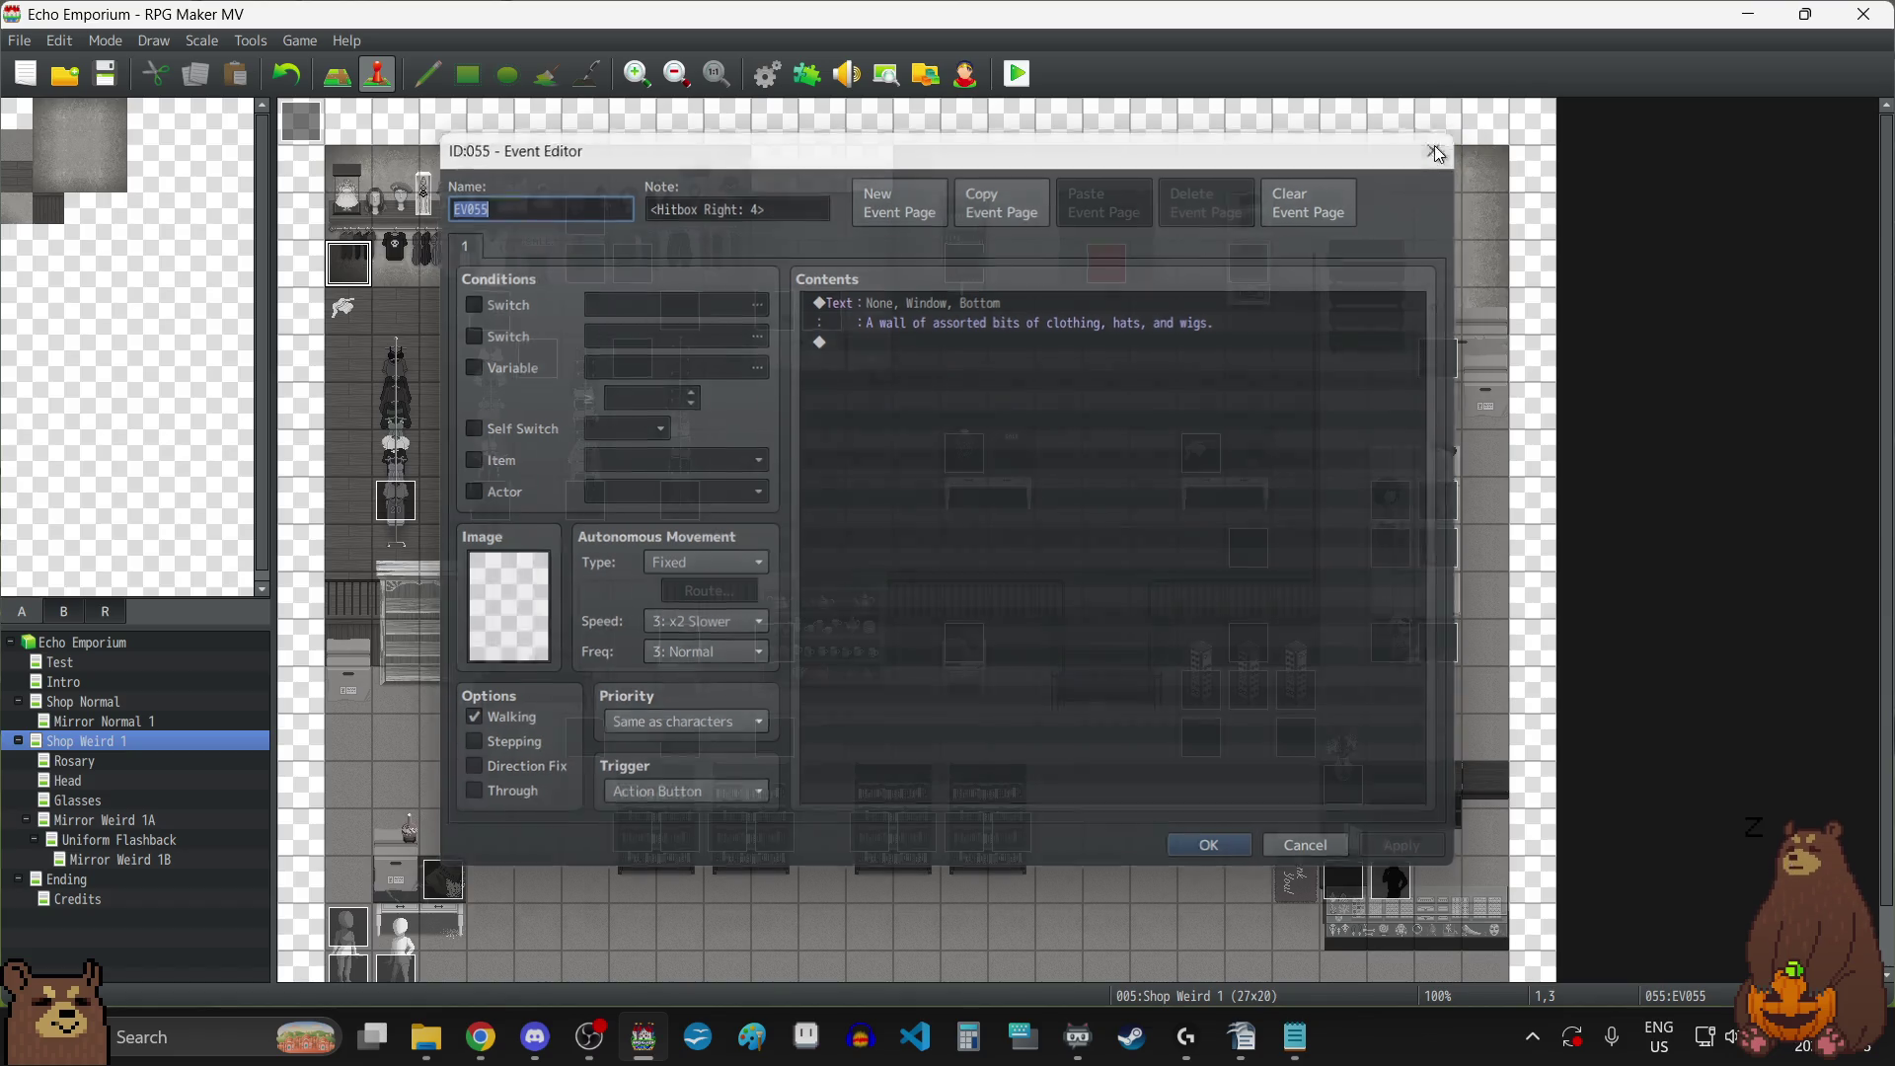
pyautogui.press('Escape')
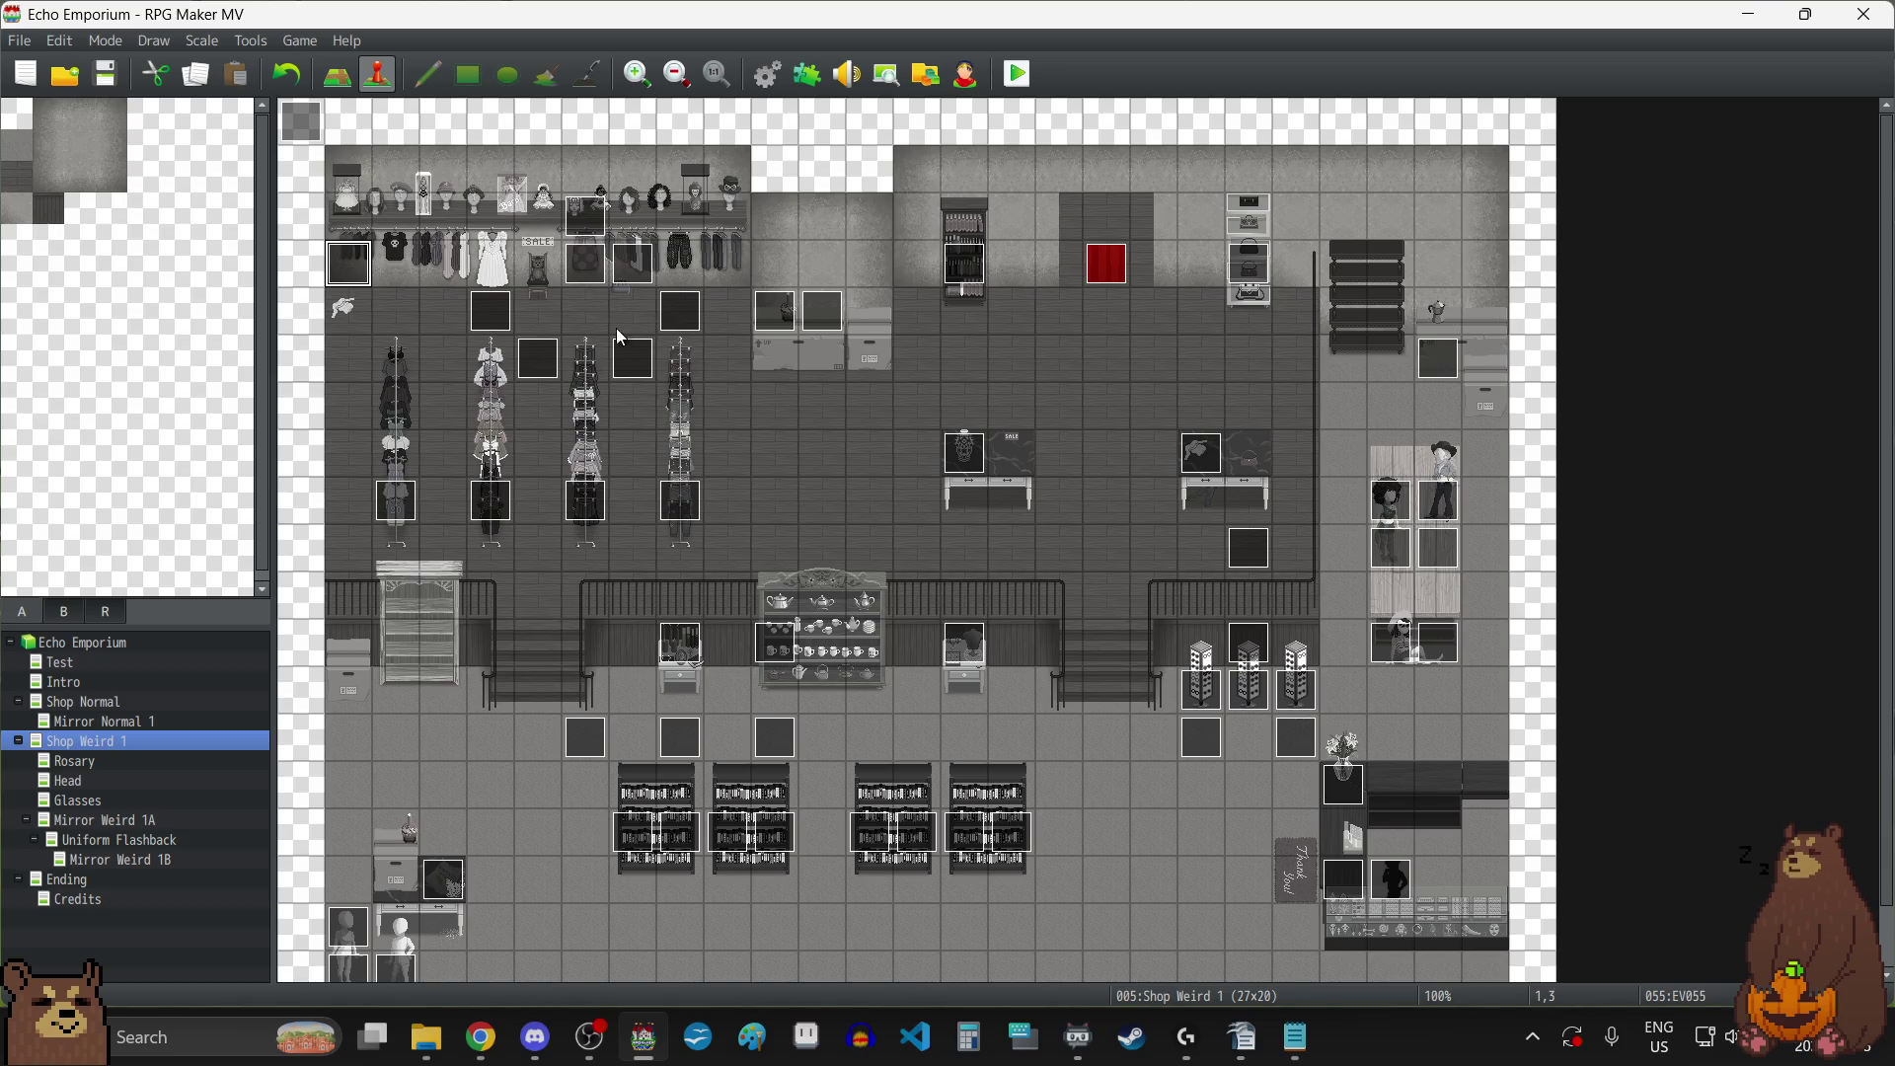
pyautogui.click(103, 74)
pyautogui.click(81, 762)
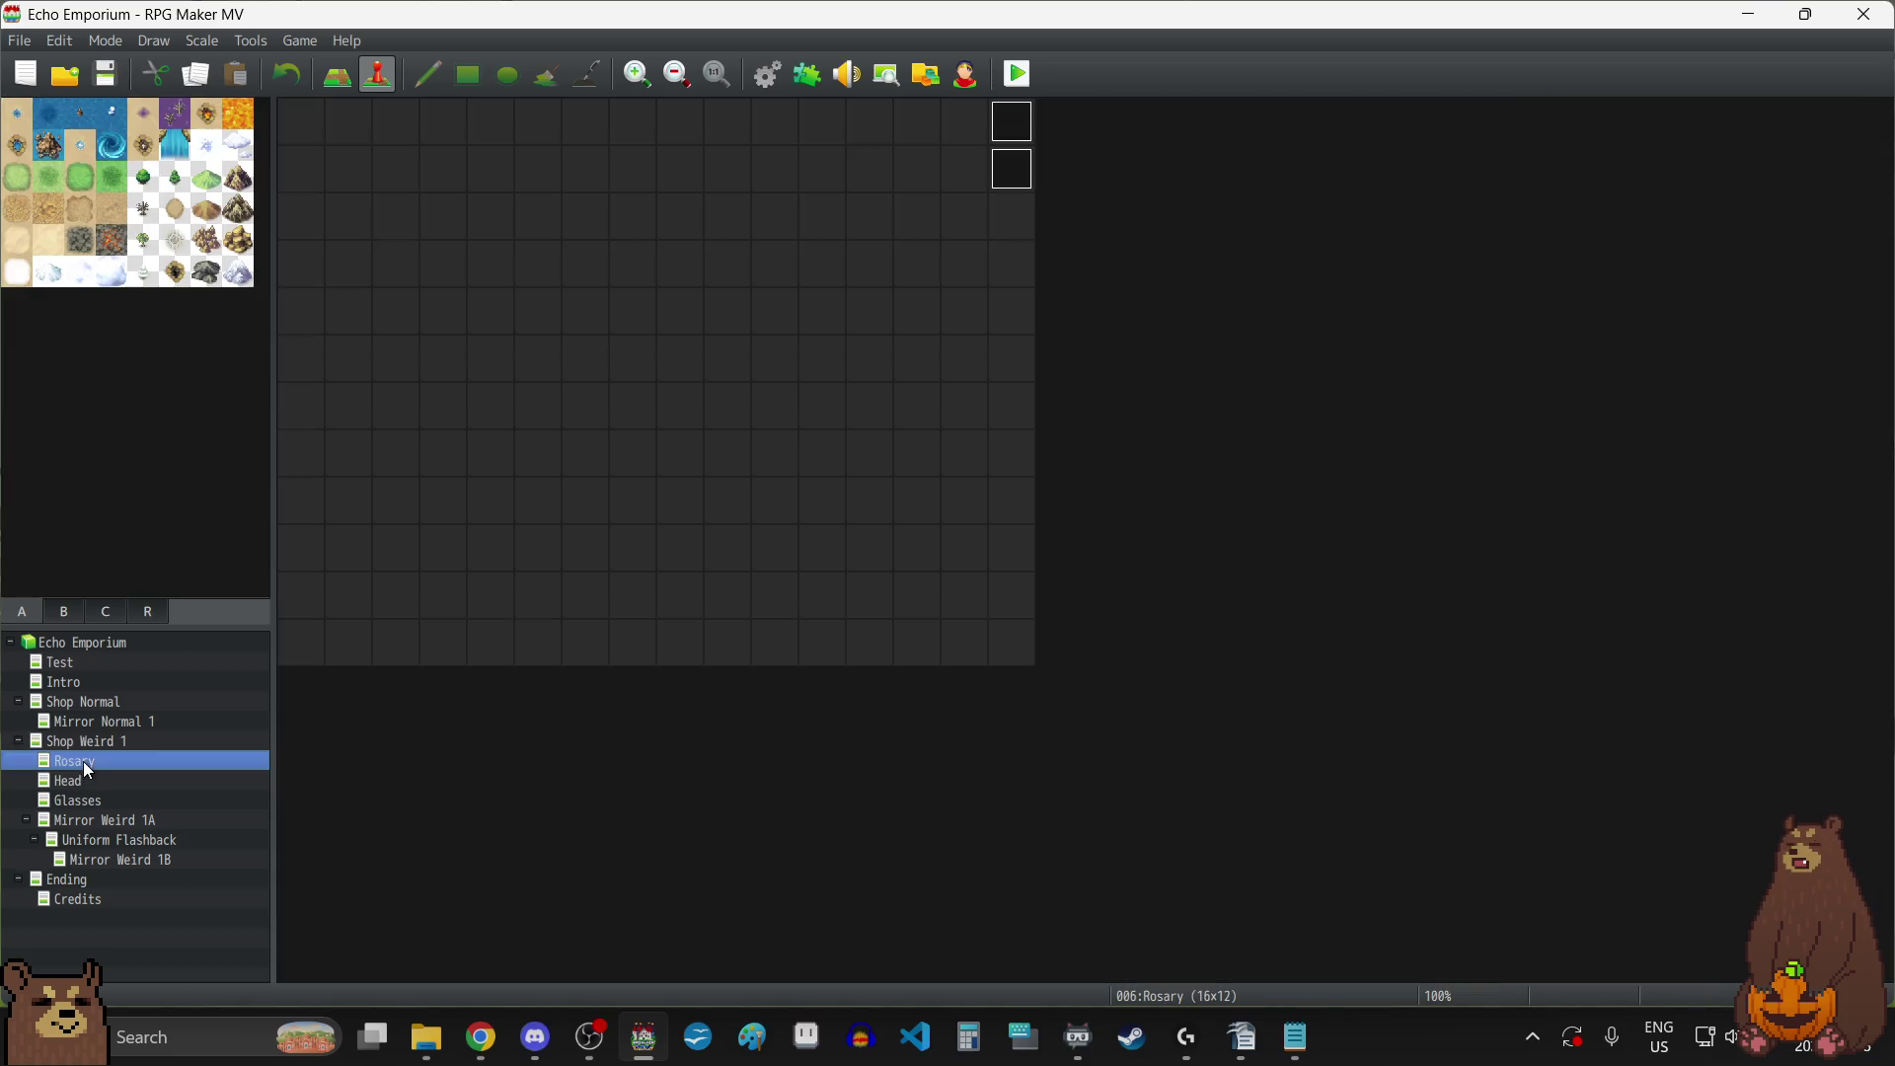
# Inspect the EV001 and Rotation events on the Rosary map, then reopen EV001.
pyautogui.doubleClick(1005, 121)
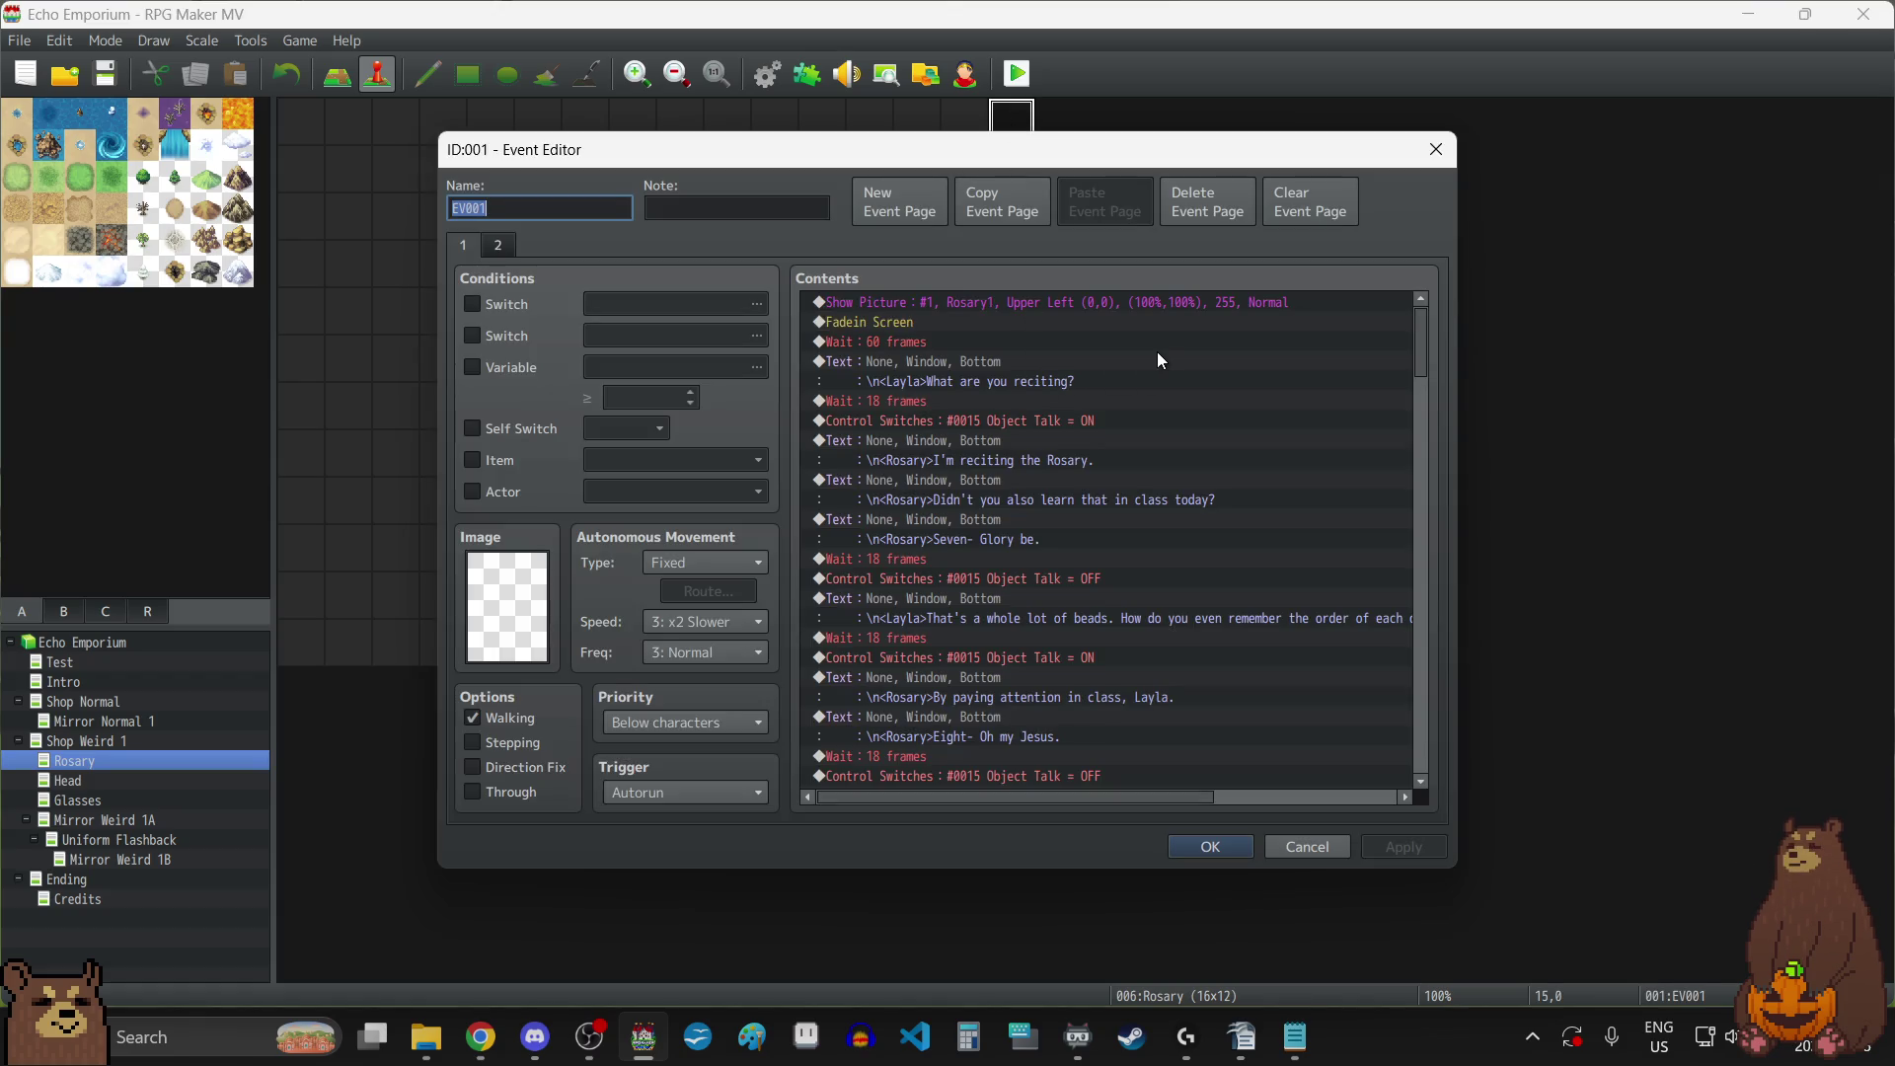
pyautogui.click(1436, 150)
pyautogui.click(1027, 180)
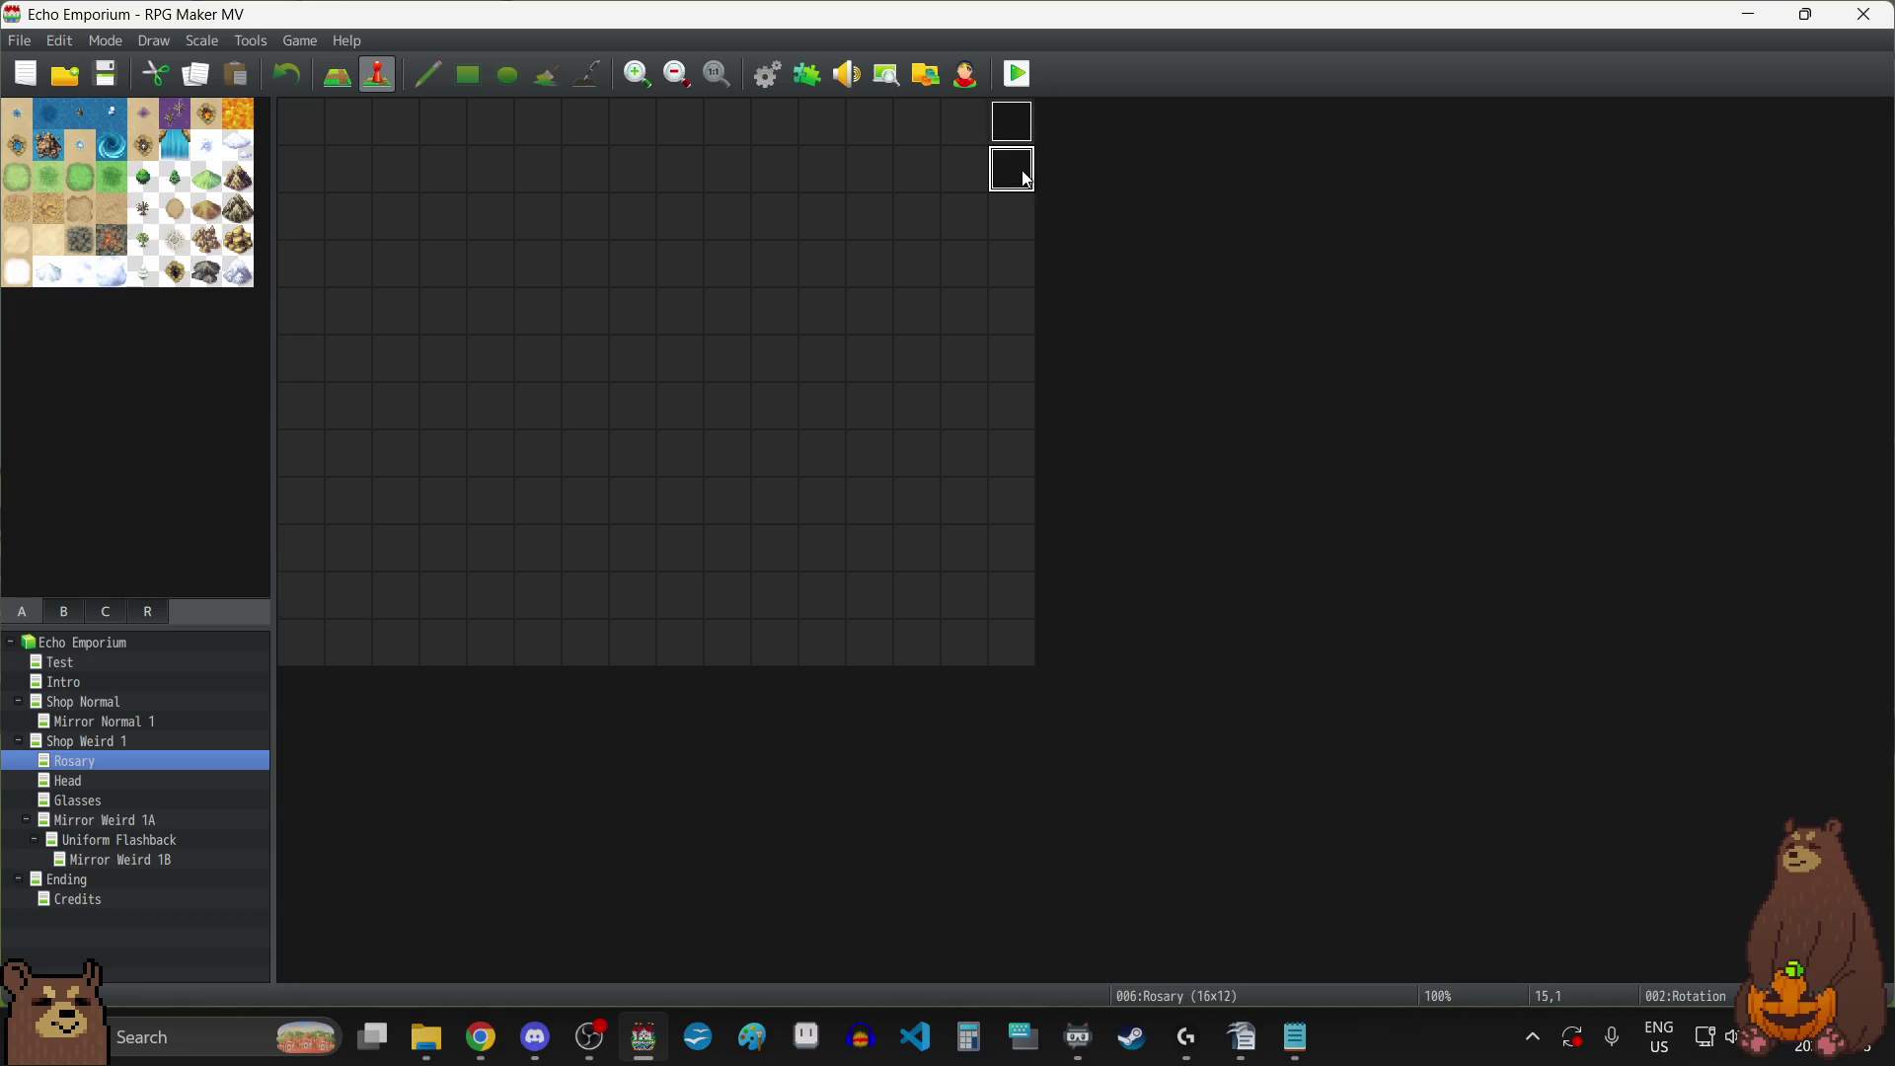
pyautogui.doubleClick(1027, 181)
pyautogui.click(1437, 150)
pyautogui.doubleClick(1014, 123)
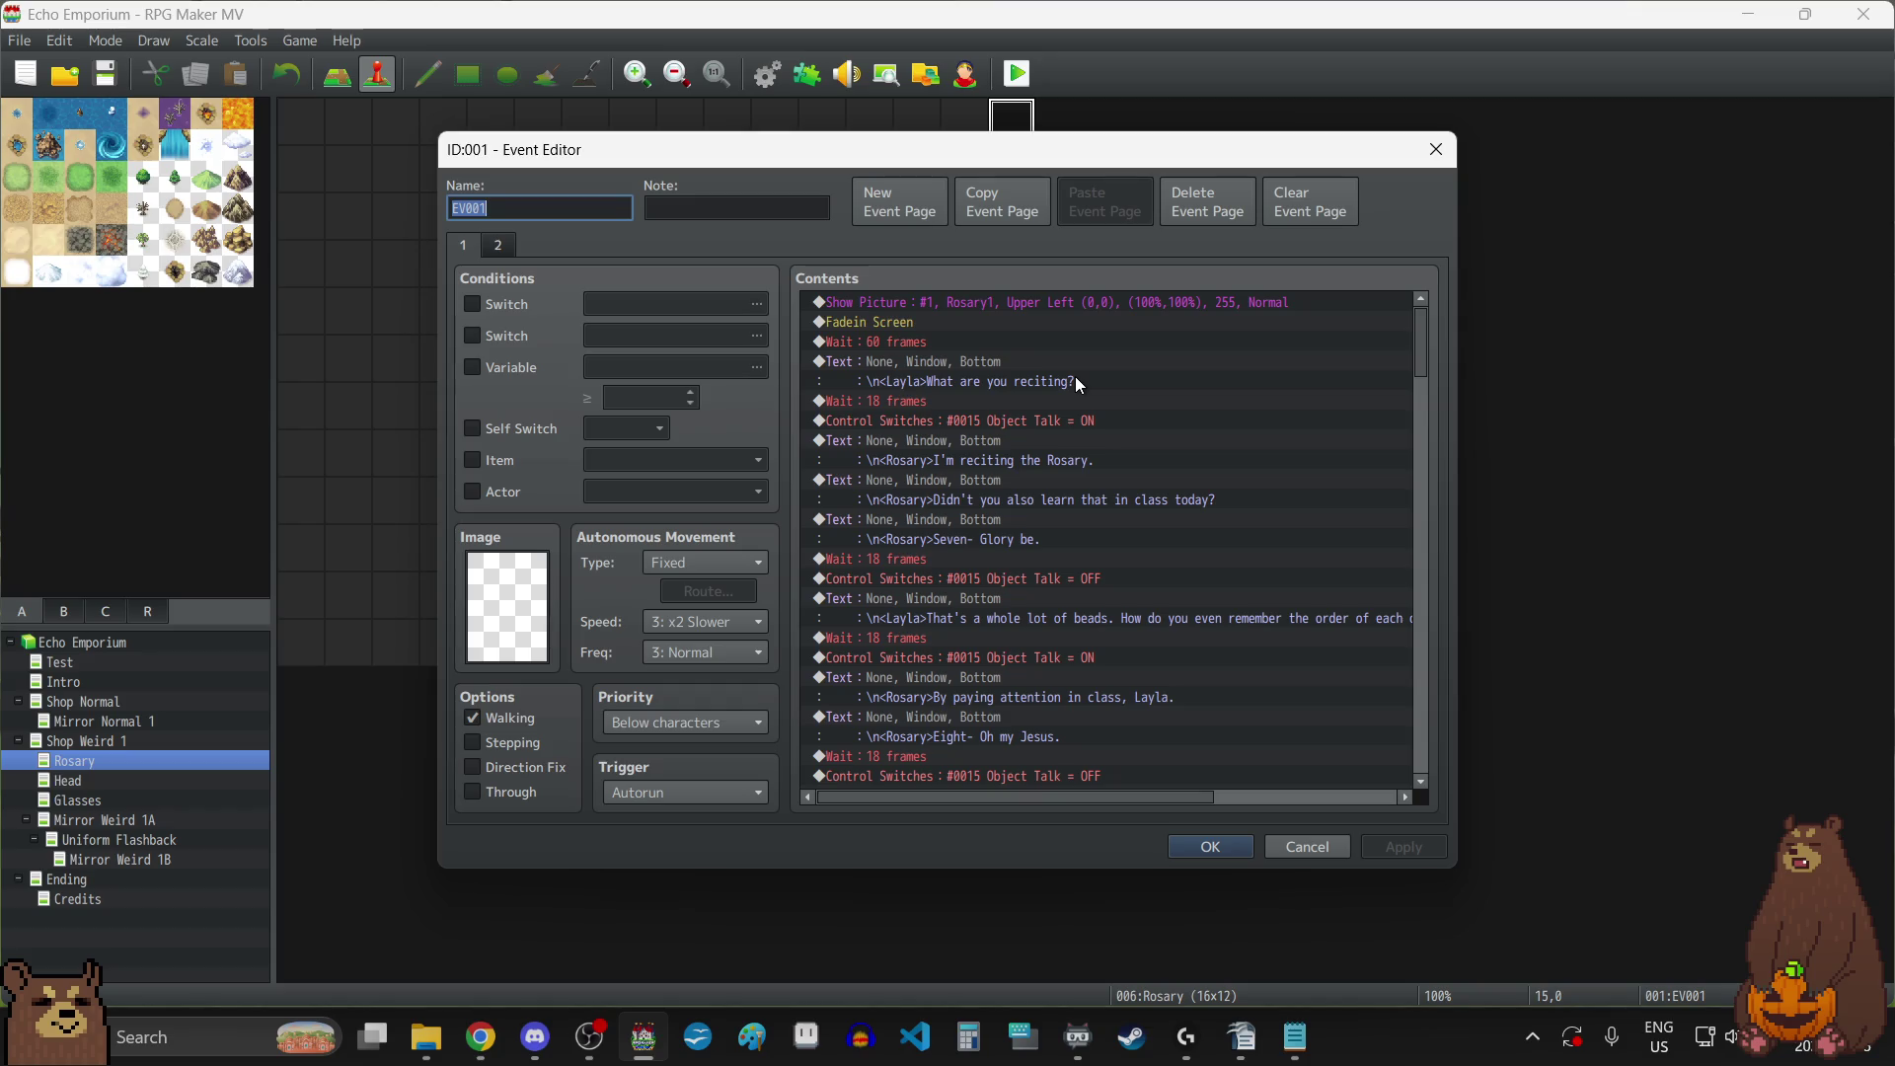
# Lengthen the waits after the QUEENLAYLA and NAMEISLAYLA pictures to 120 frames.
pyautogui.scroll(-7, 1075, 376)
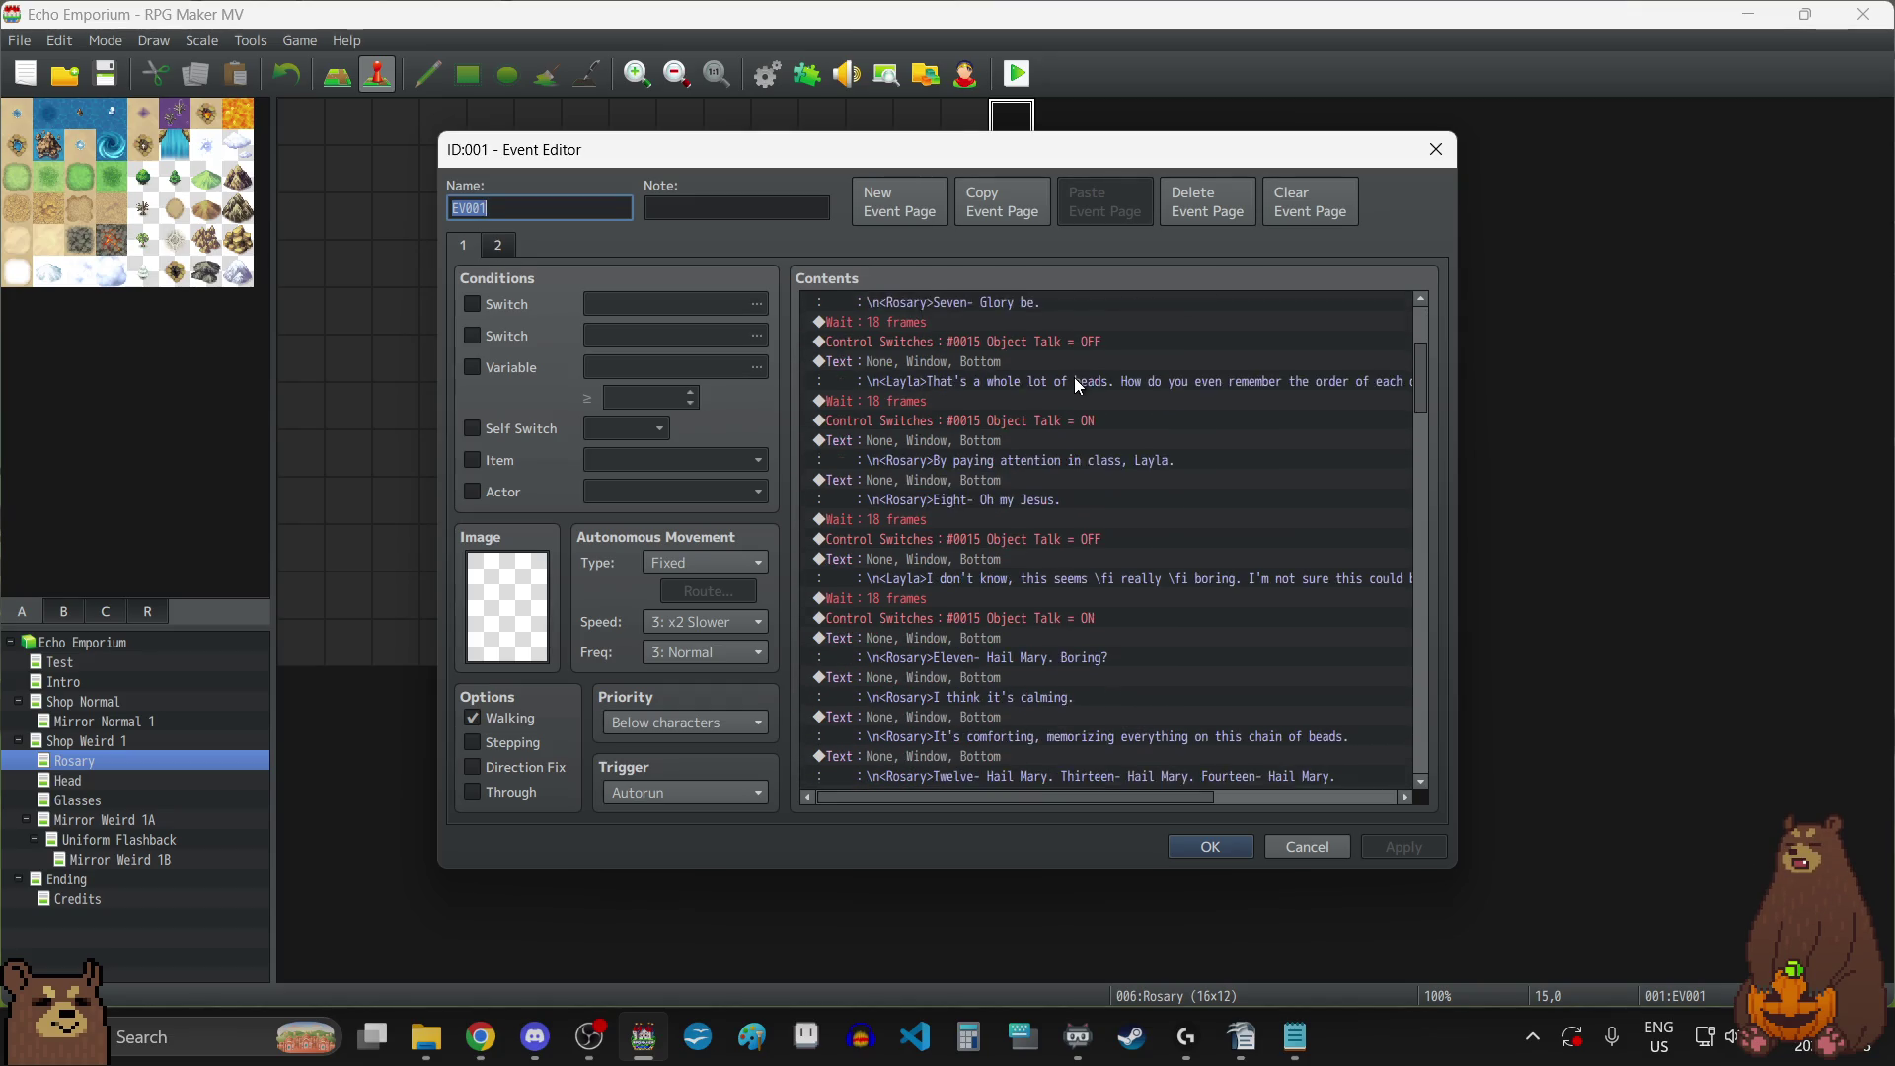
pyautogui.scroll(-20, 1074, 376)
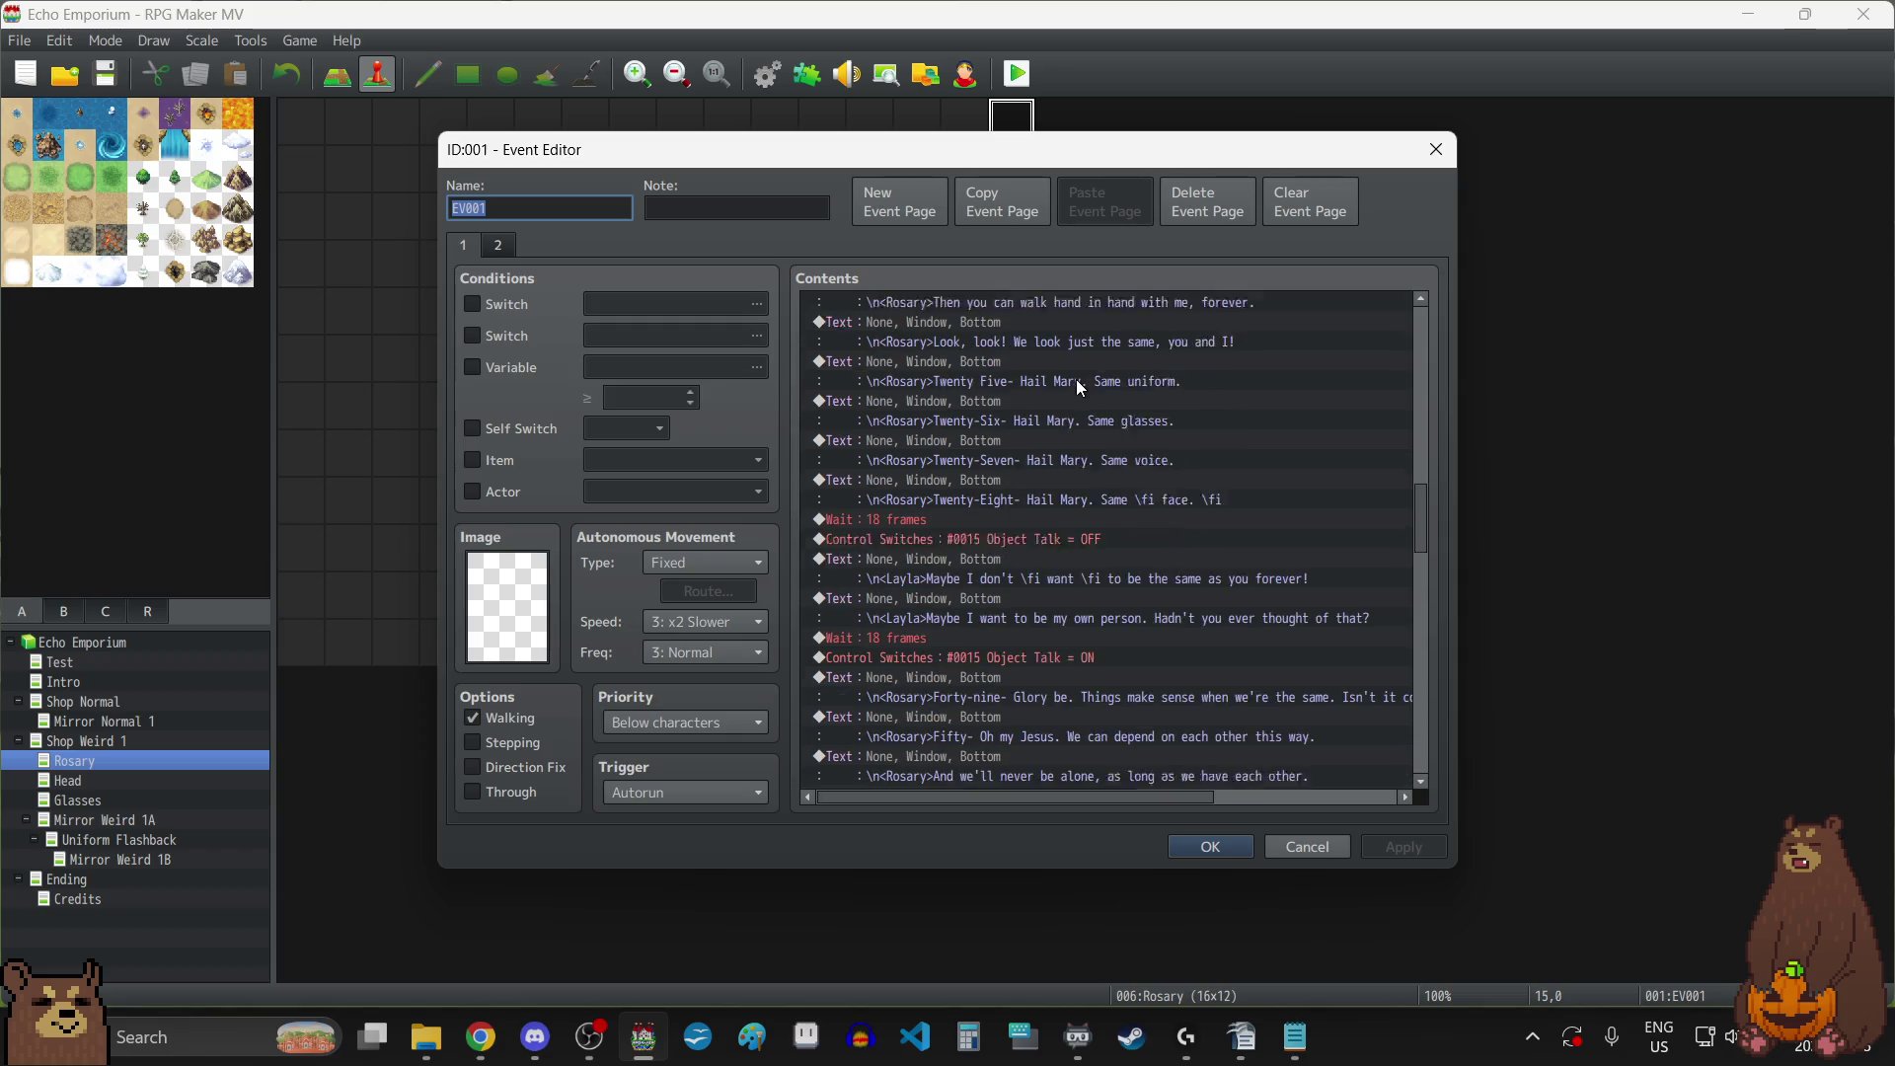
pyautogui.scroll(-20, 1072, 381)
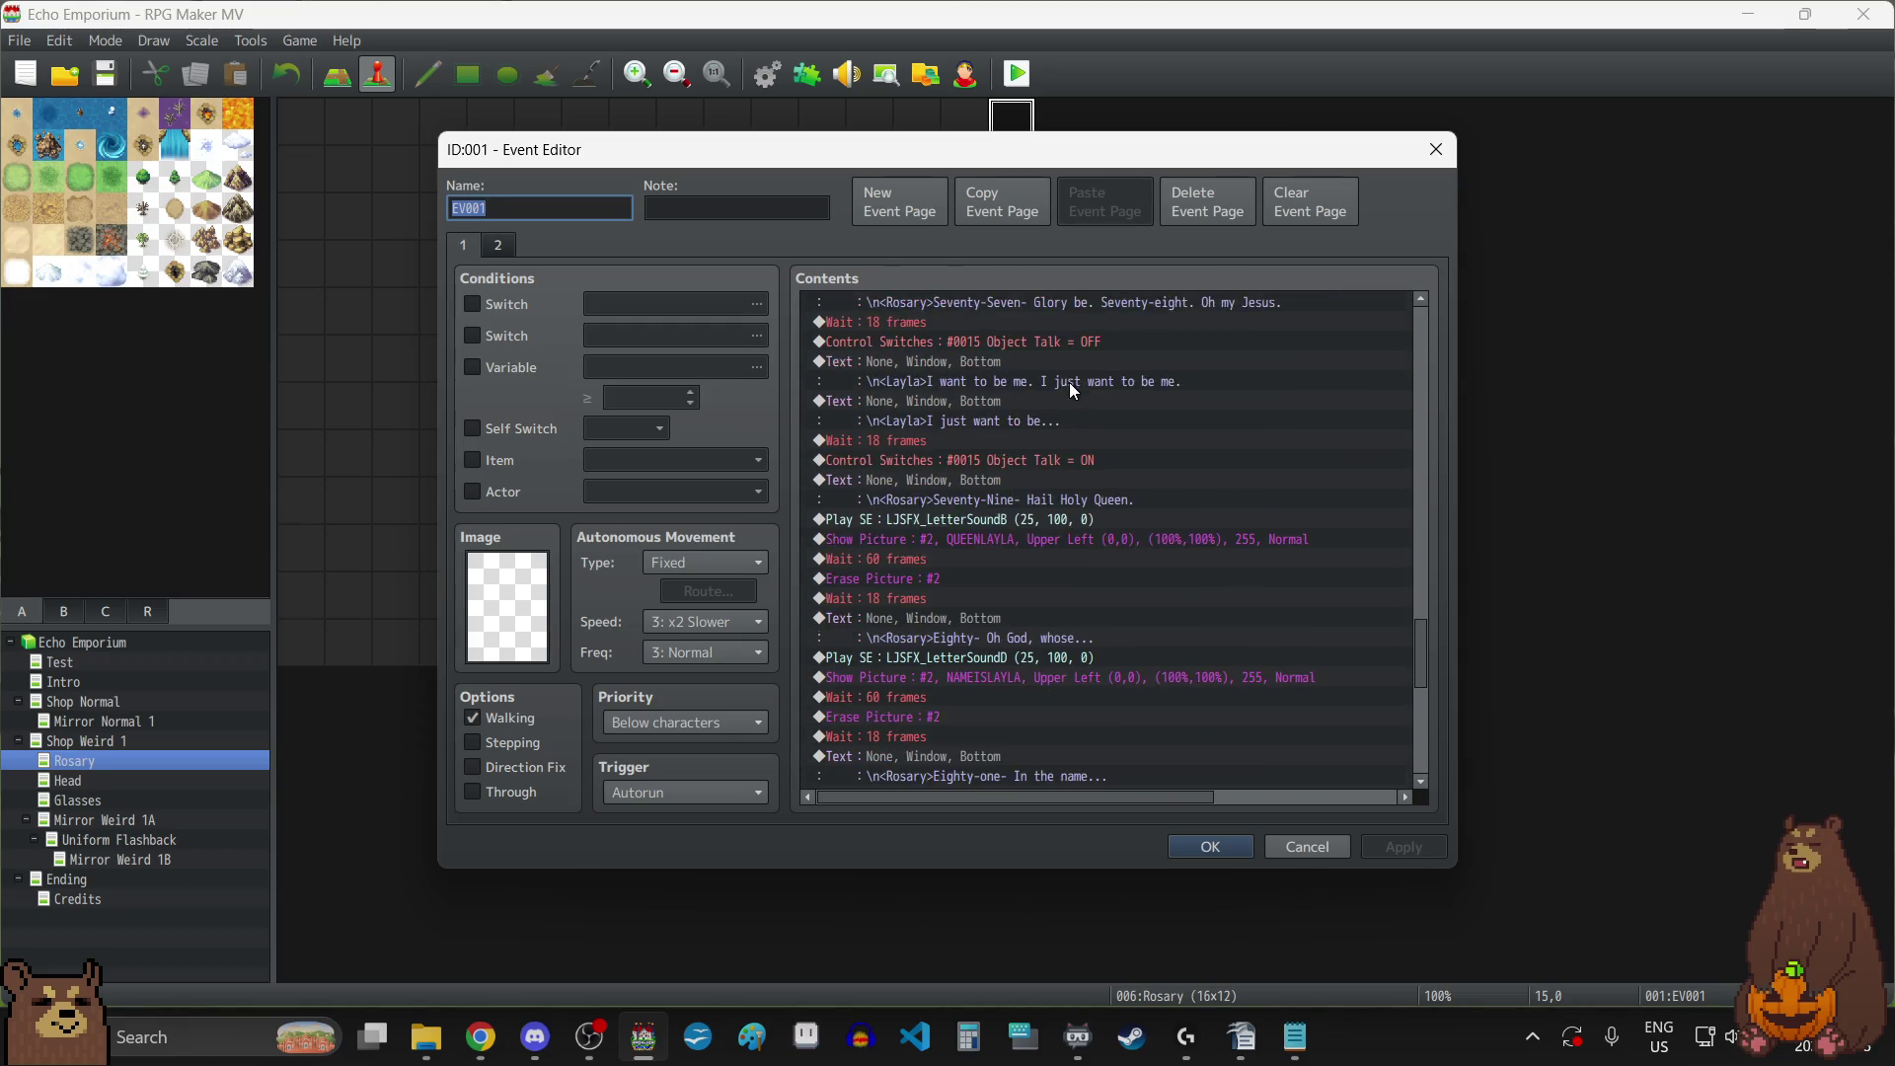
pyautogui.click(932, 460)
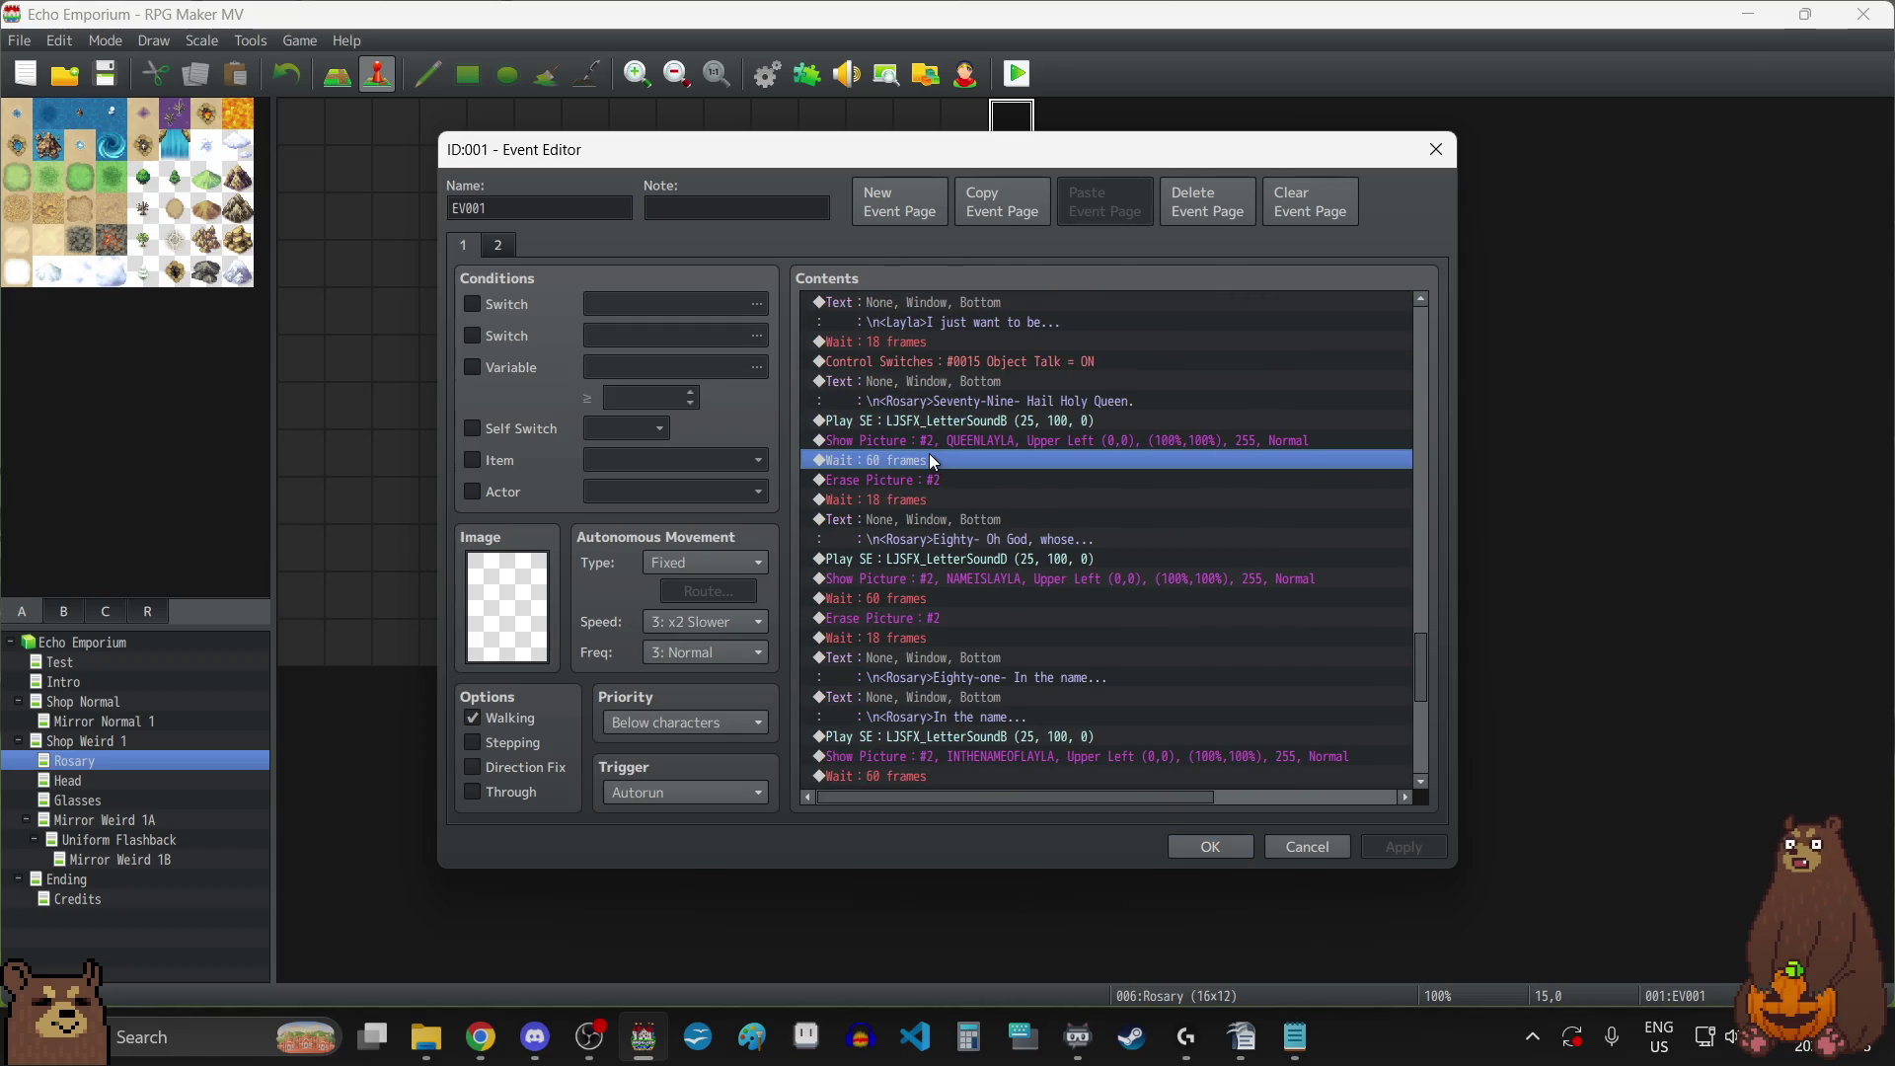
pyautogui.doubleClick(932, 460)
pyautogui.write('90')
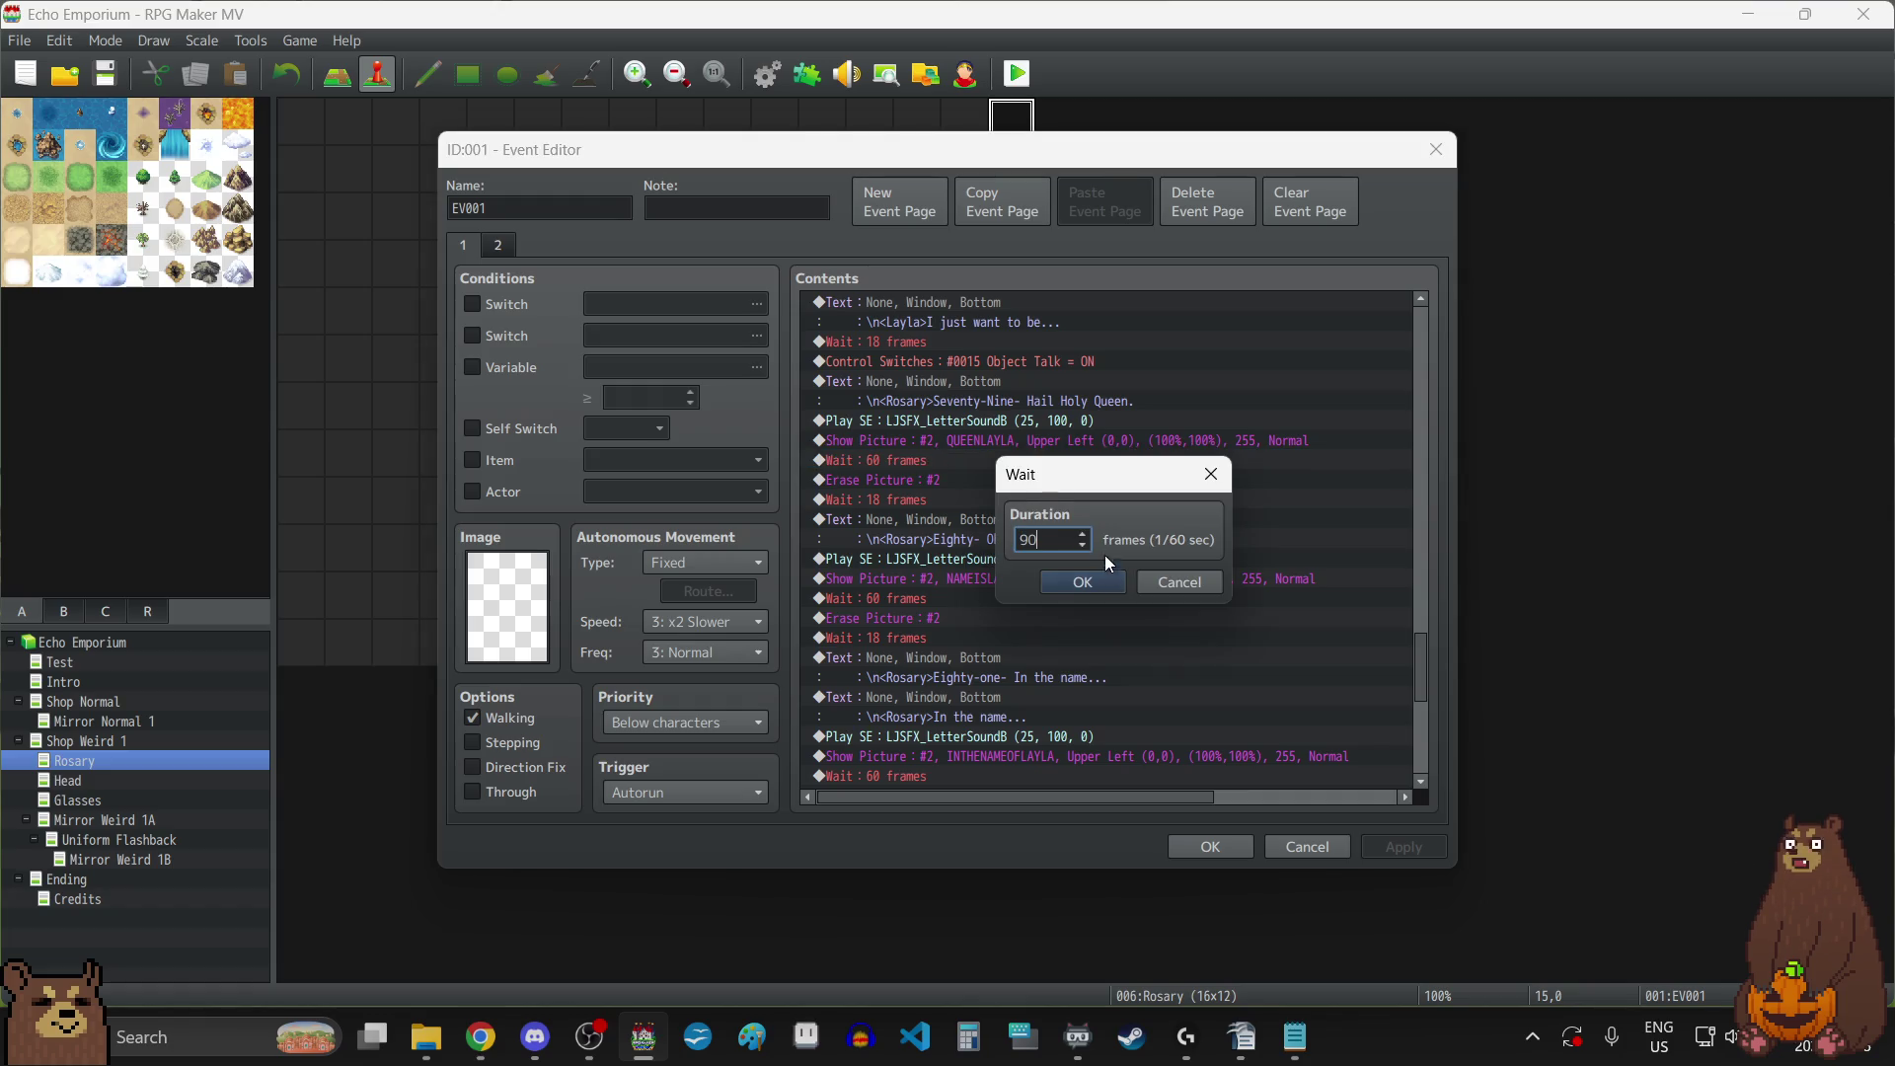
pyautogui.click(1097, 577)
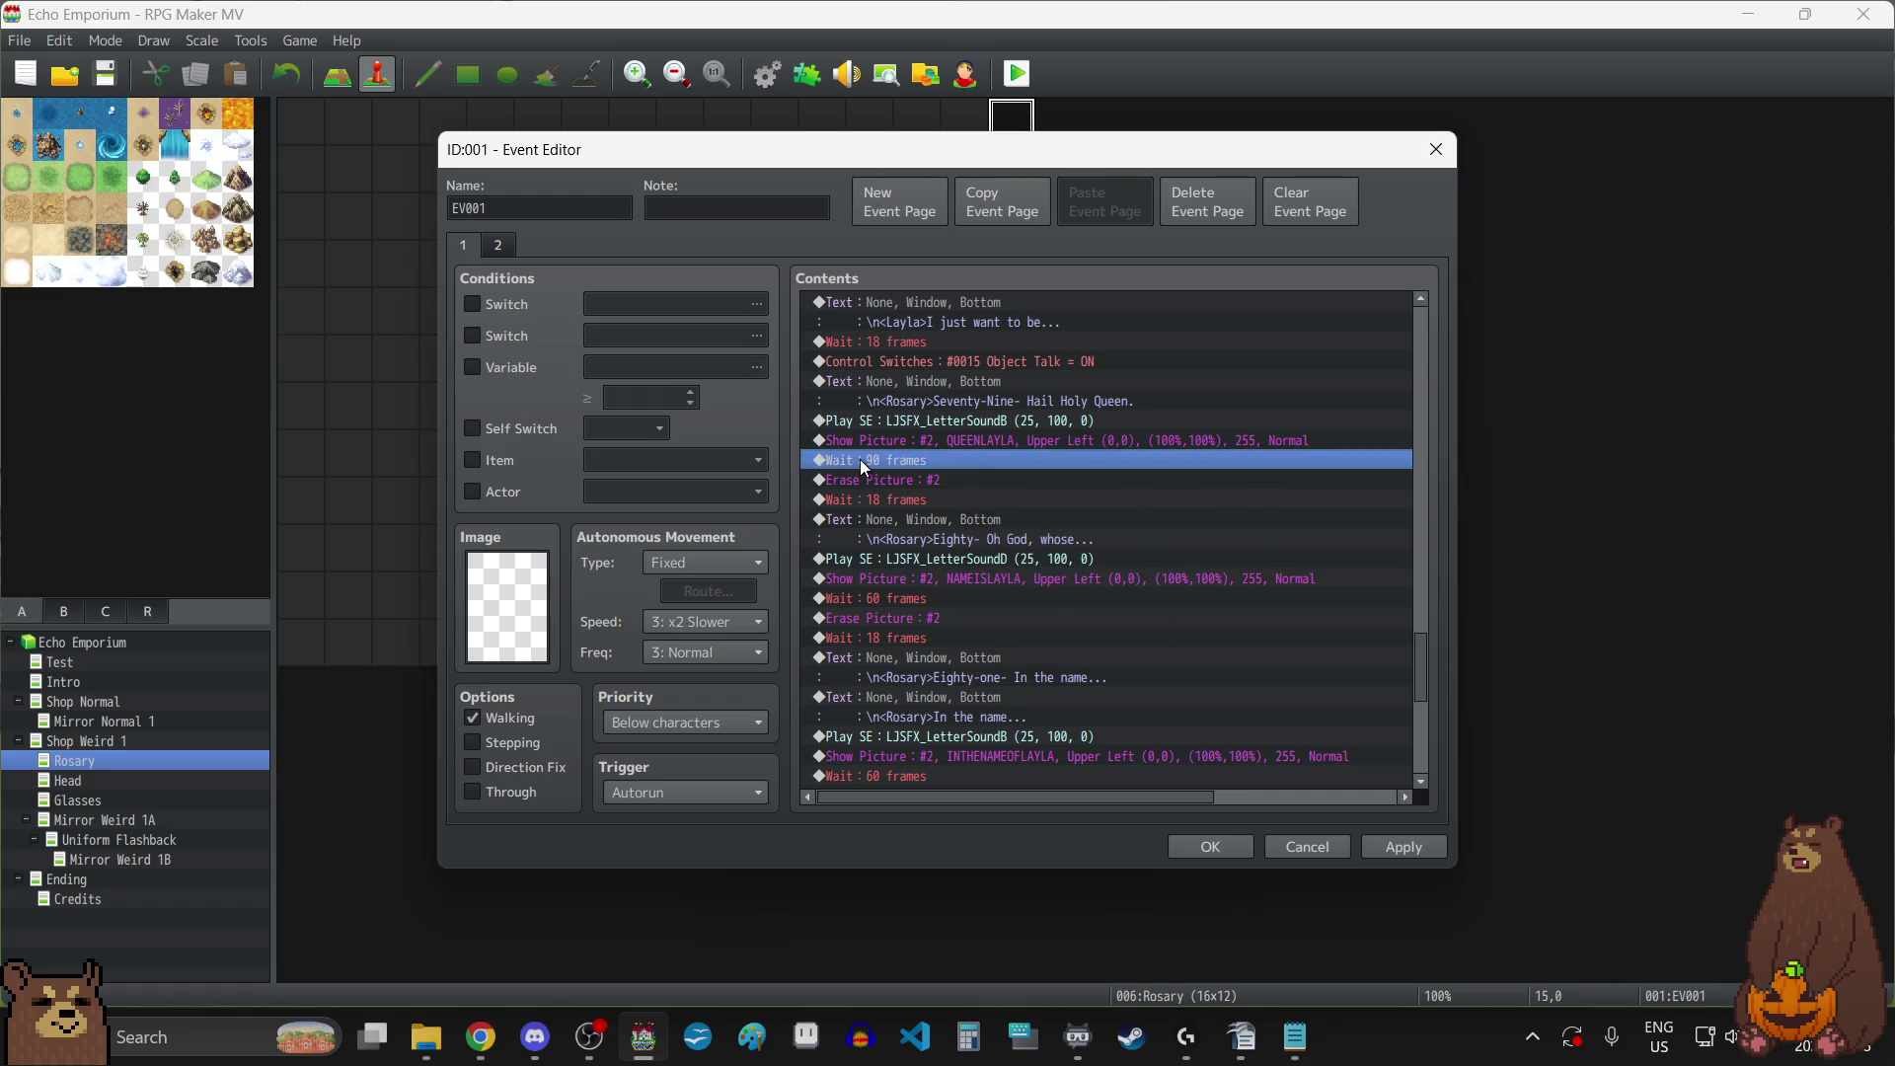
pyautogui.doubleClick(892, 459)
pyautogui.write('120')
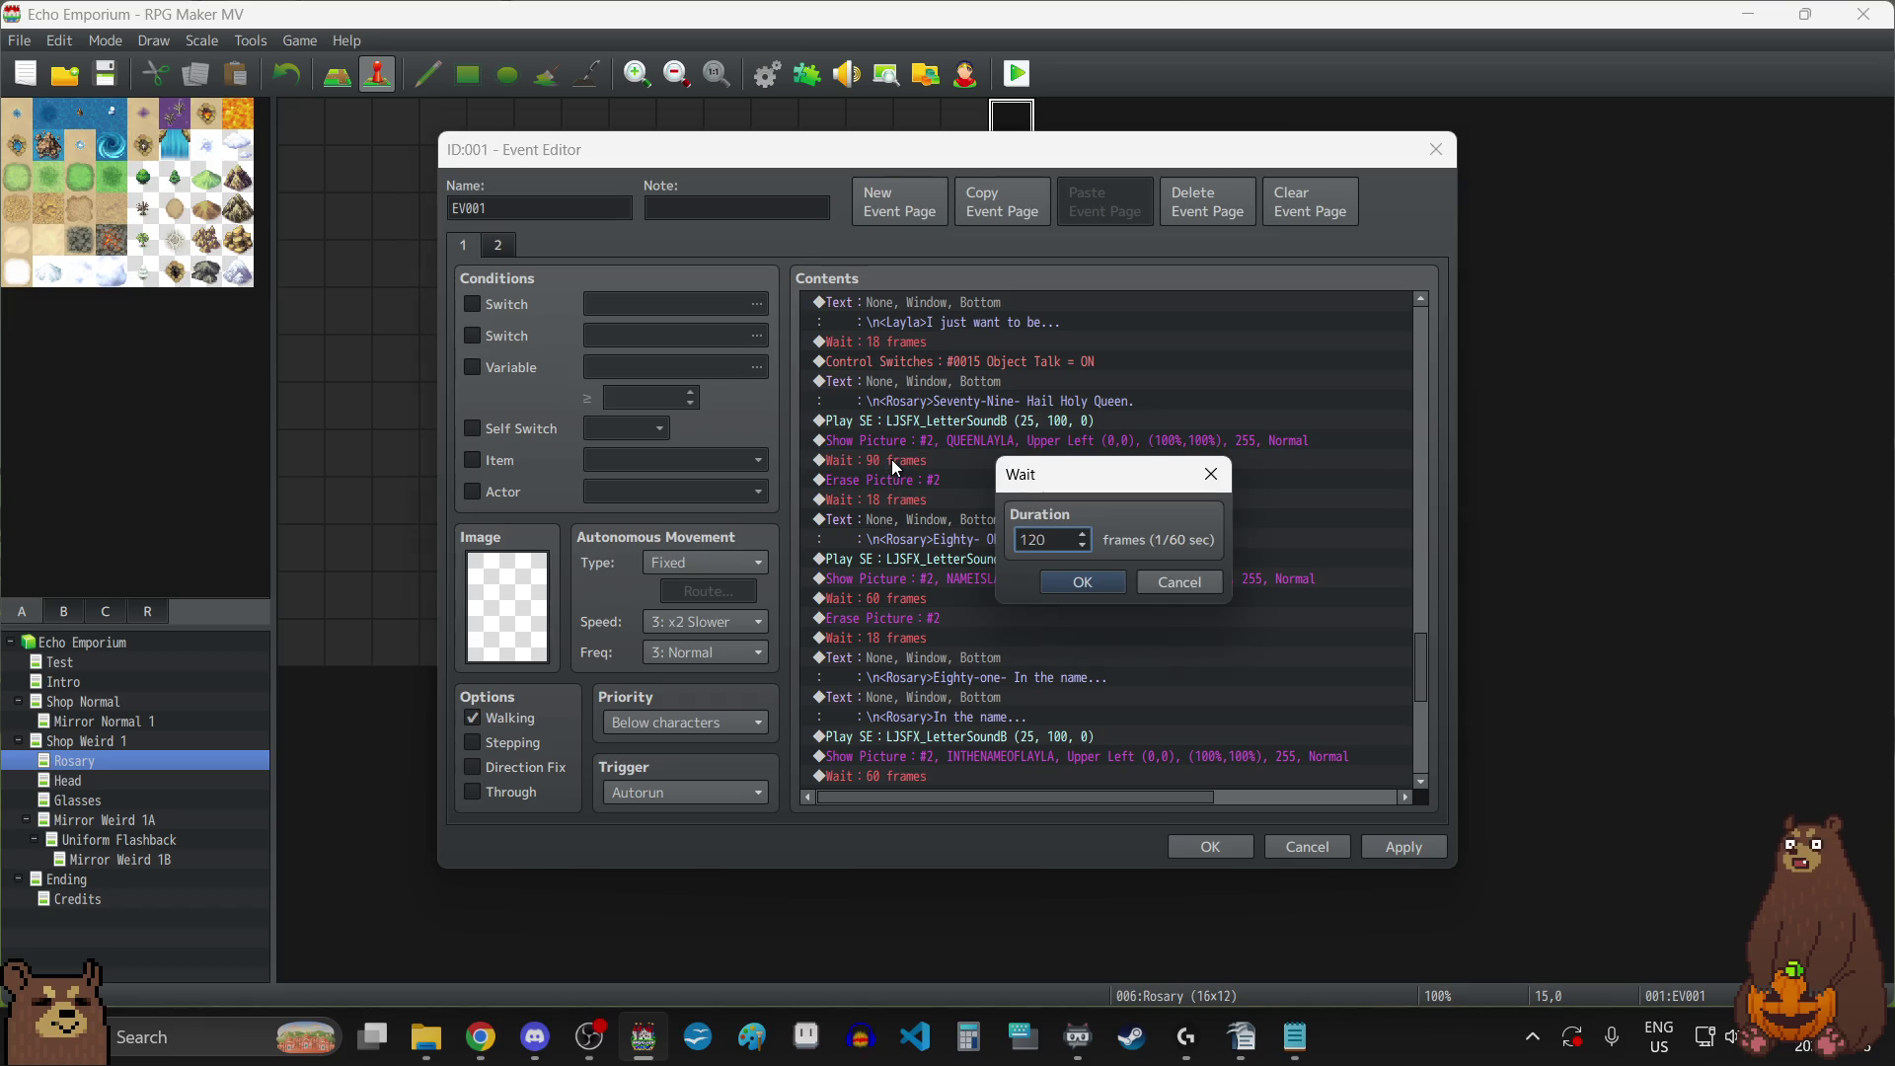
pyautogui.click(1069, 580)
pyautogui.doubleClick(967, 595)
pyautogui.write('120')
pyautogui.click(1101, 584)
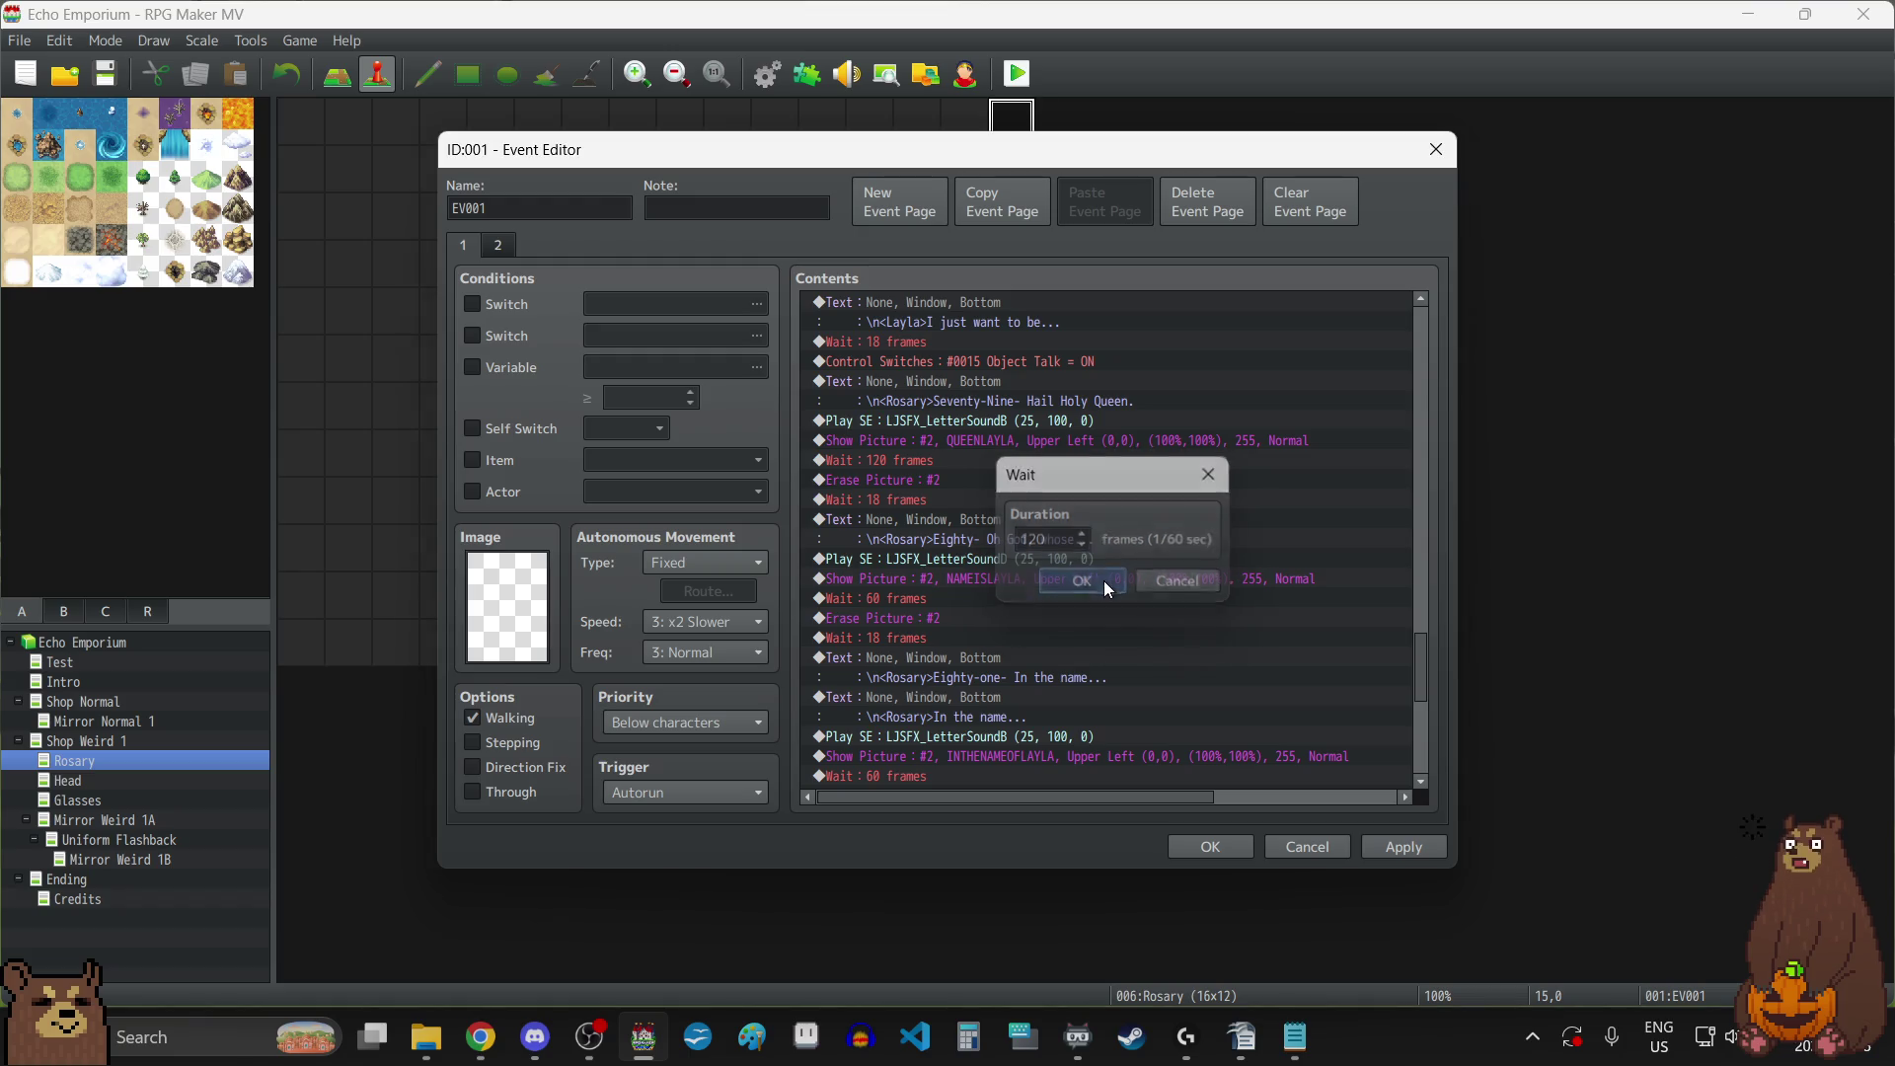
# Set the INTHENAMEOFLAYLA wait to 120 frames, apply, close the event, and switch to the Head map.
pyautogui.scroll(-1, 1020, 571)
pyautogui.scroll(-1, 1021, 570)
pyautogui.doubleClick(930, 655)
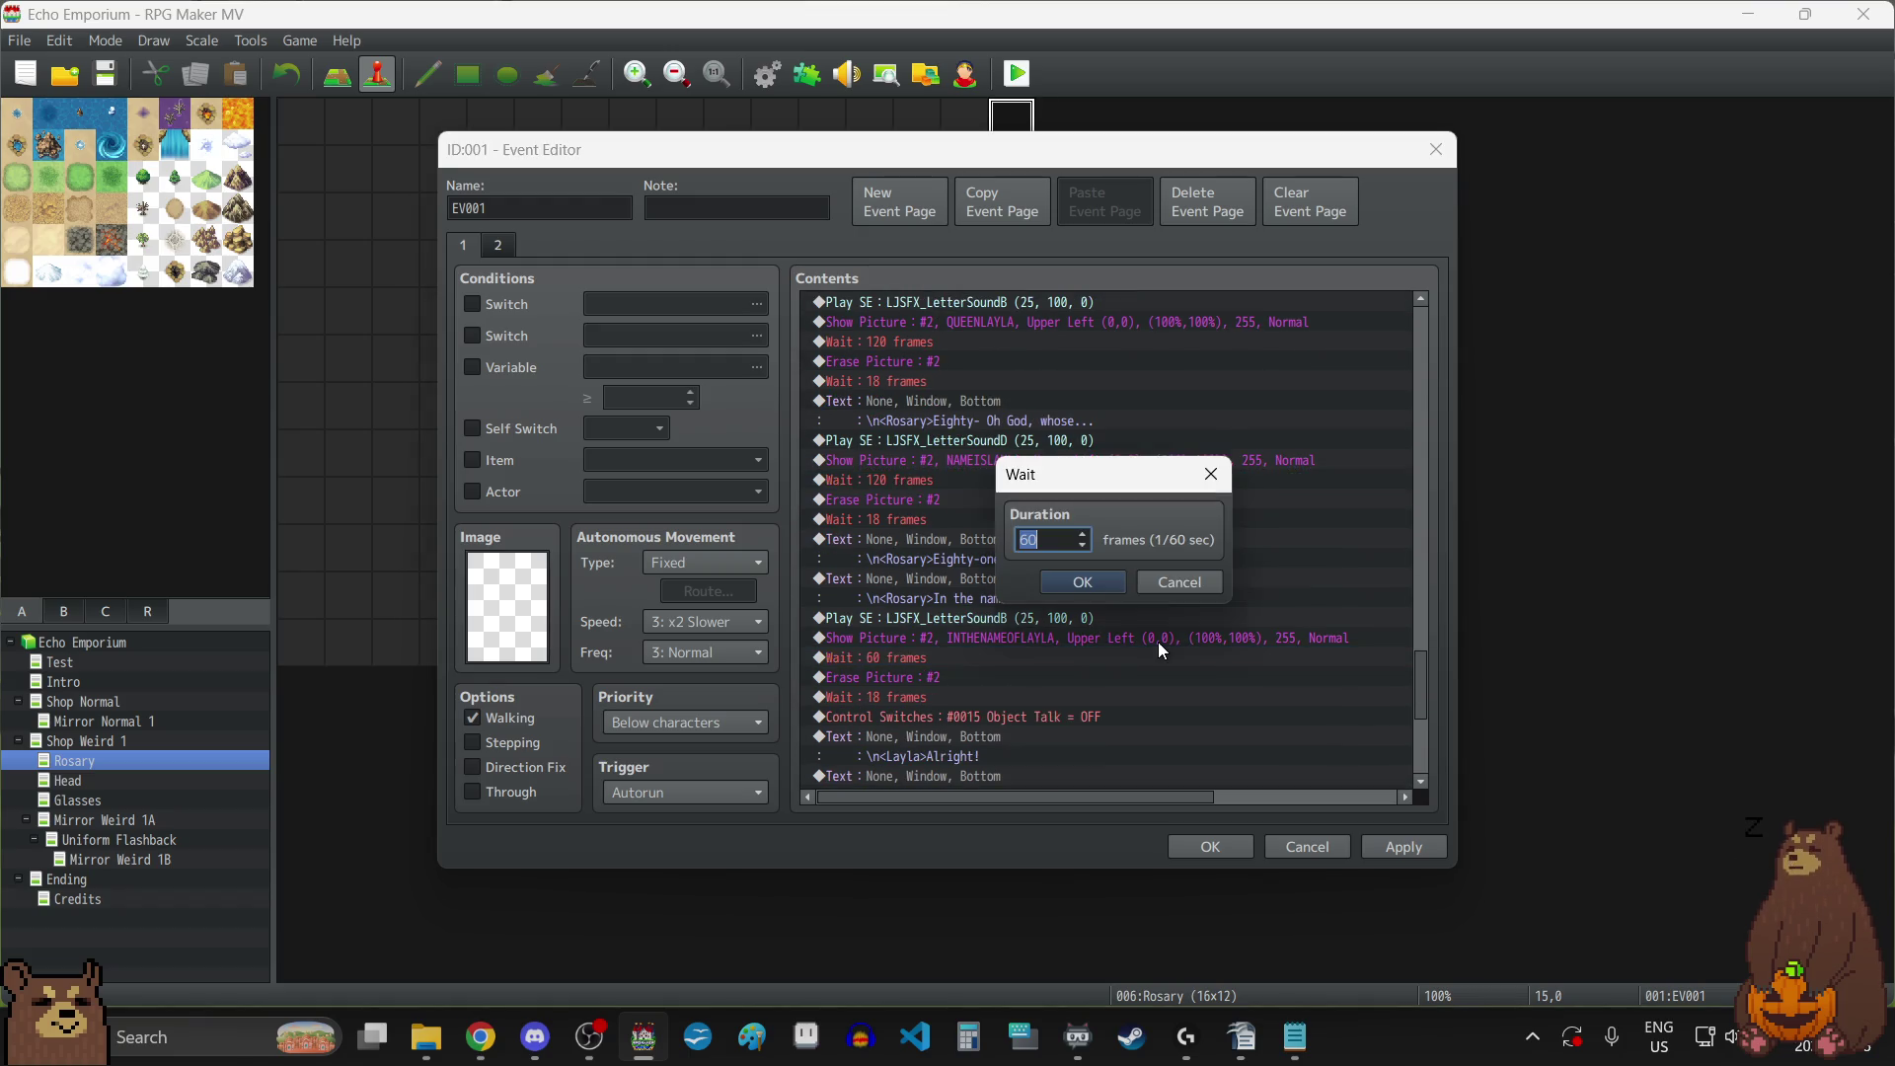
pyautogui.write('120')
pyautogui.click(1086, 580)
pyautogui.scroll(-6, 1086, 578)
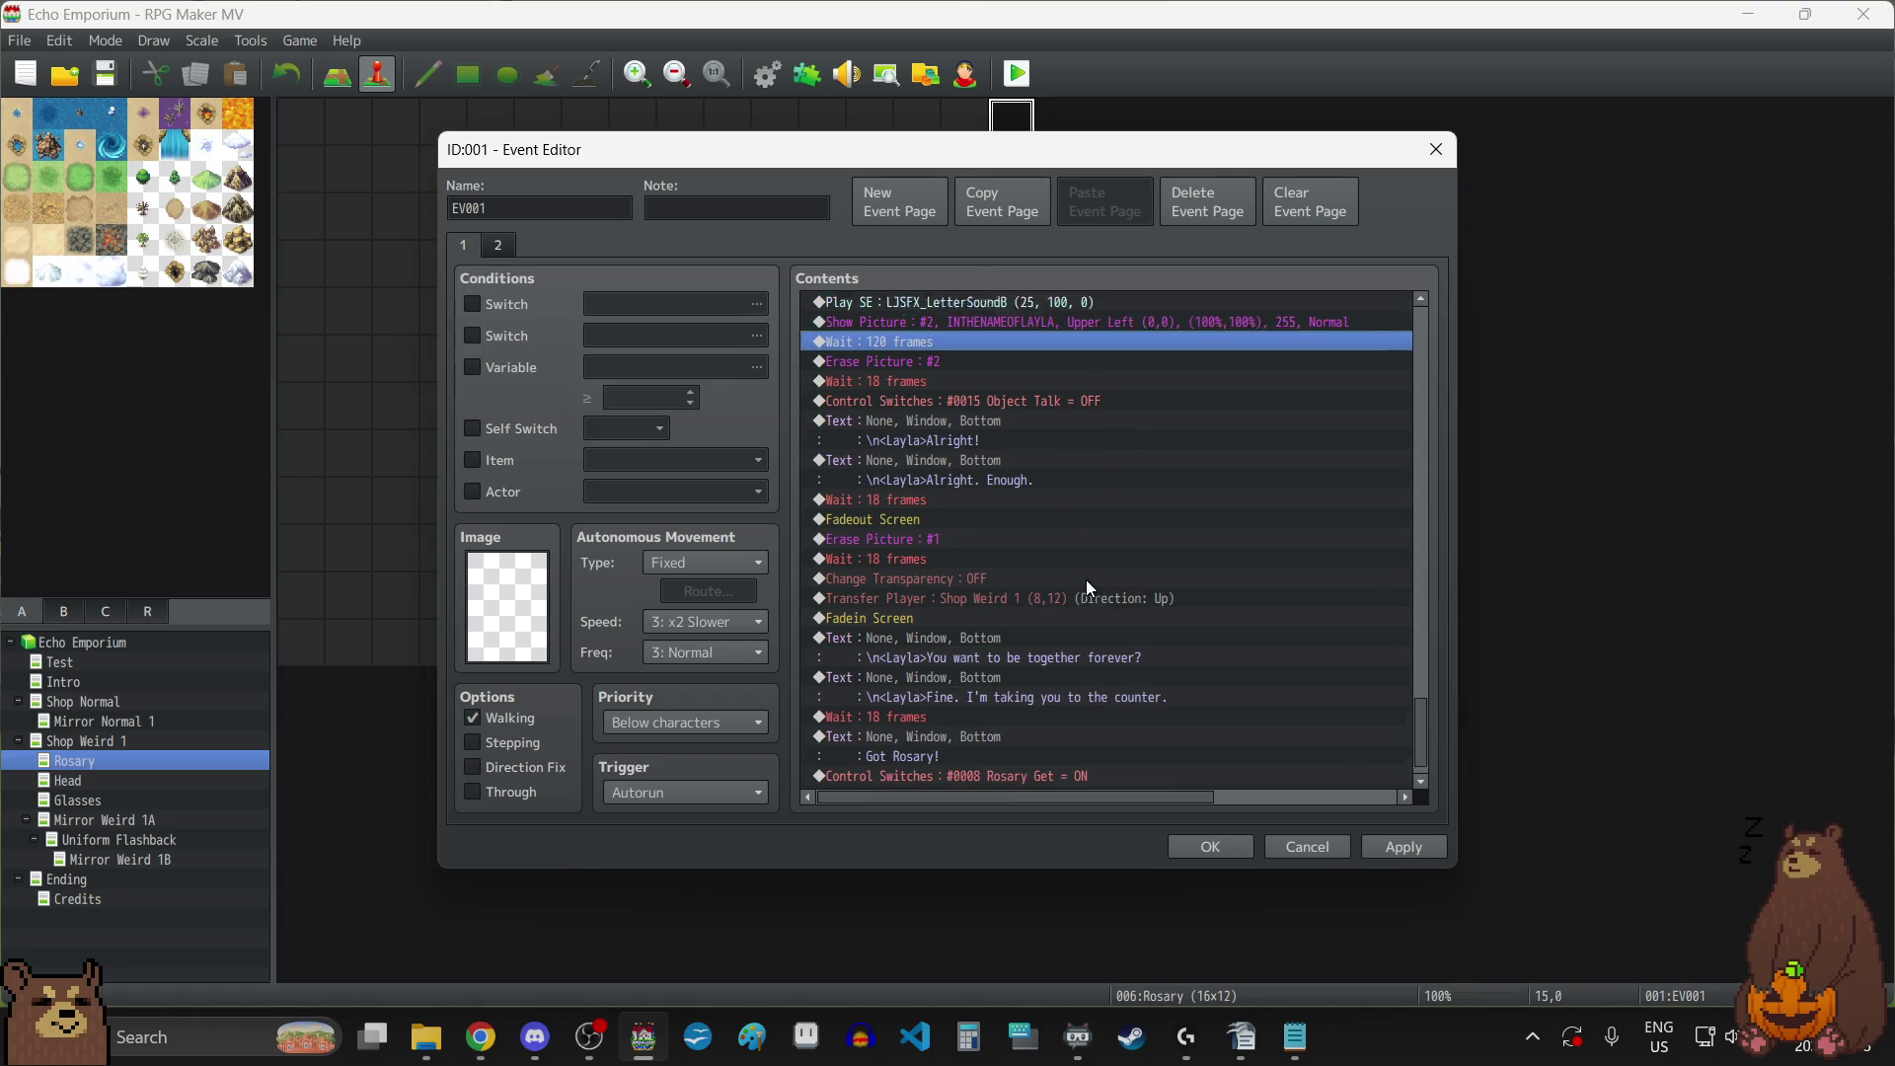
pyautogui.click(1388, 845)
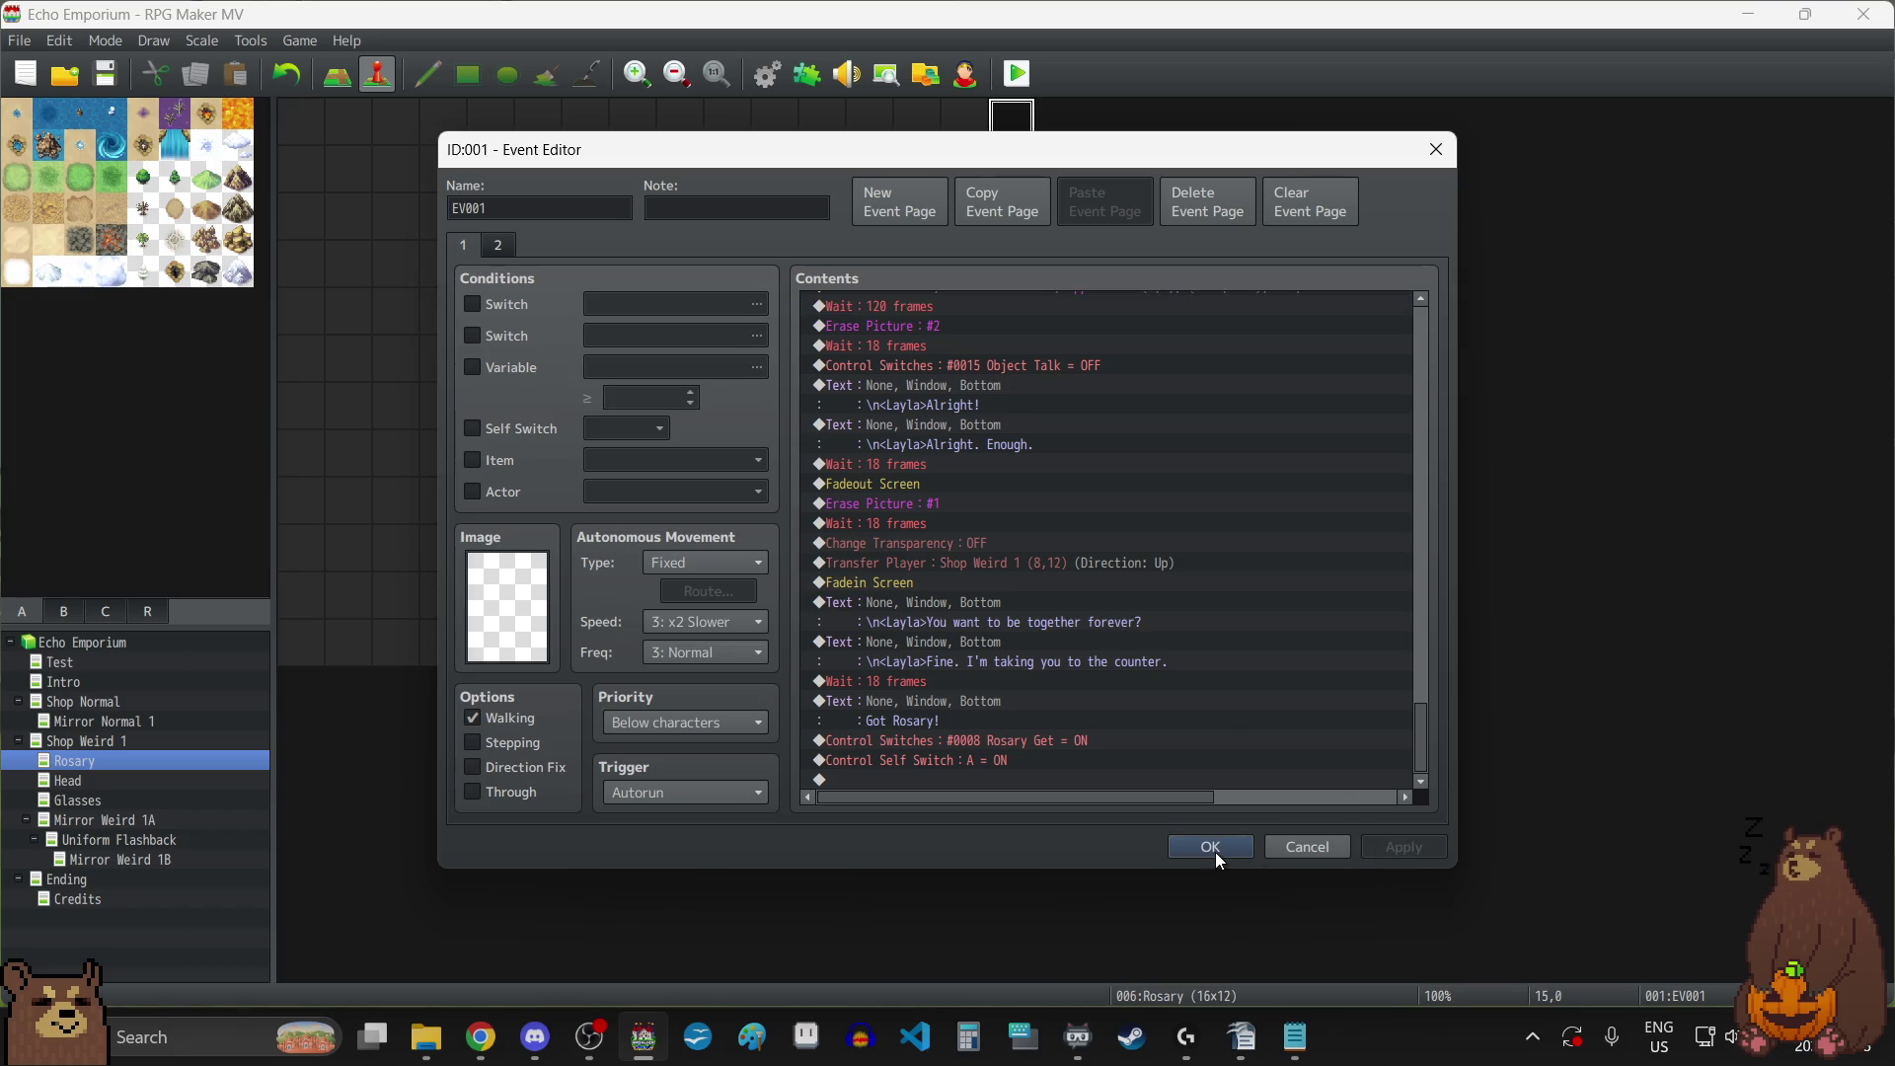
pyautogui.click(1212, 850)
pyautogui.click(109, 85)
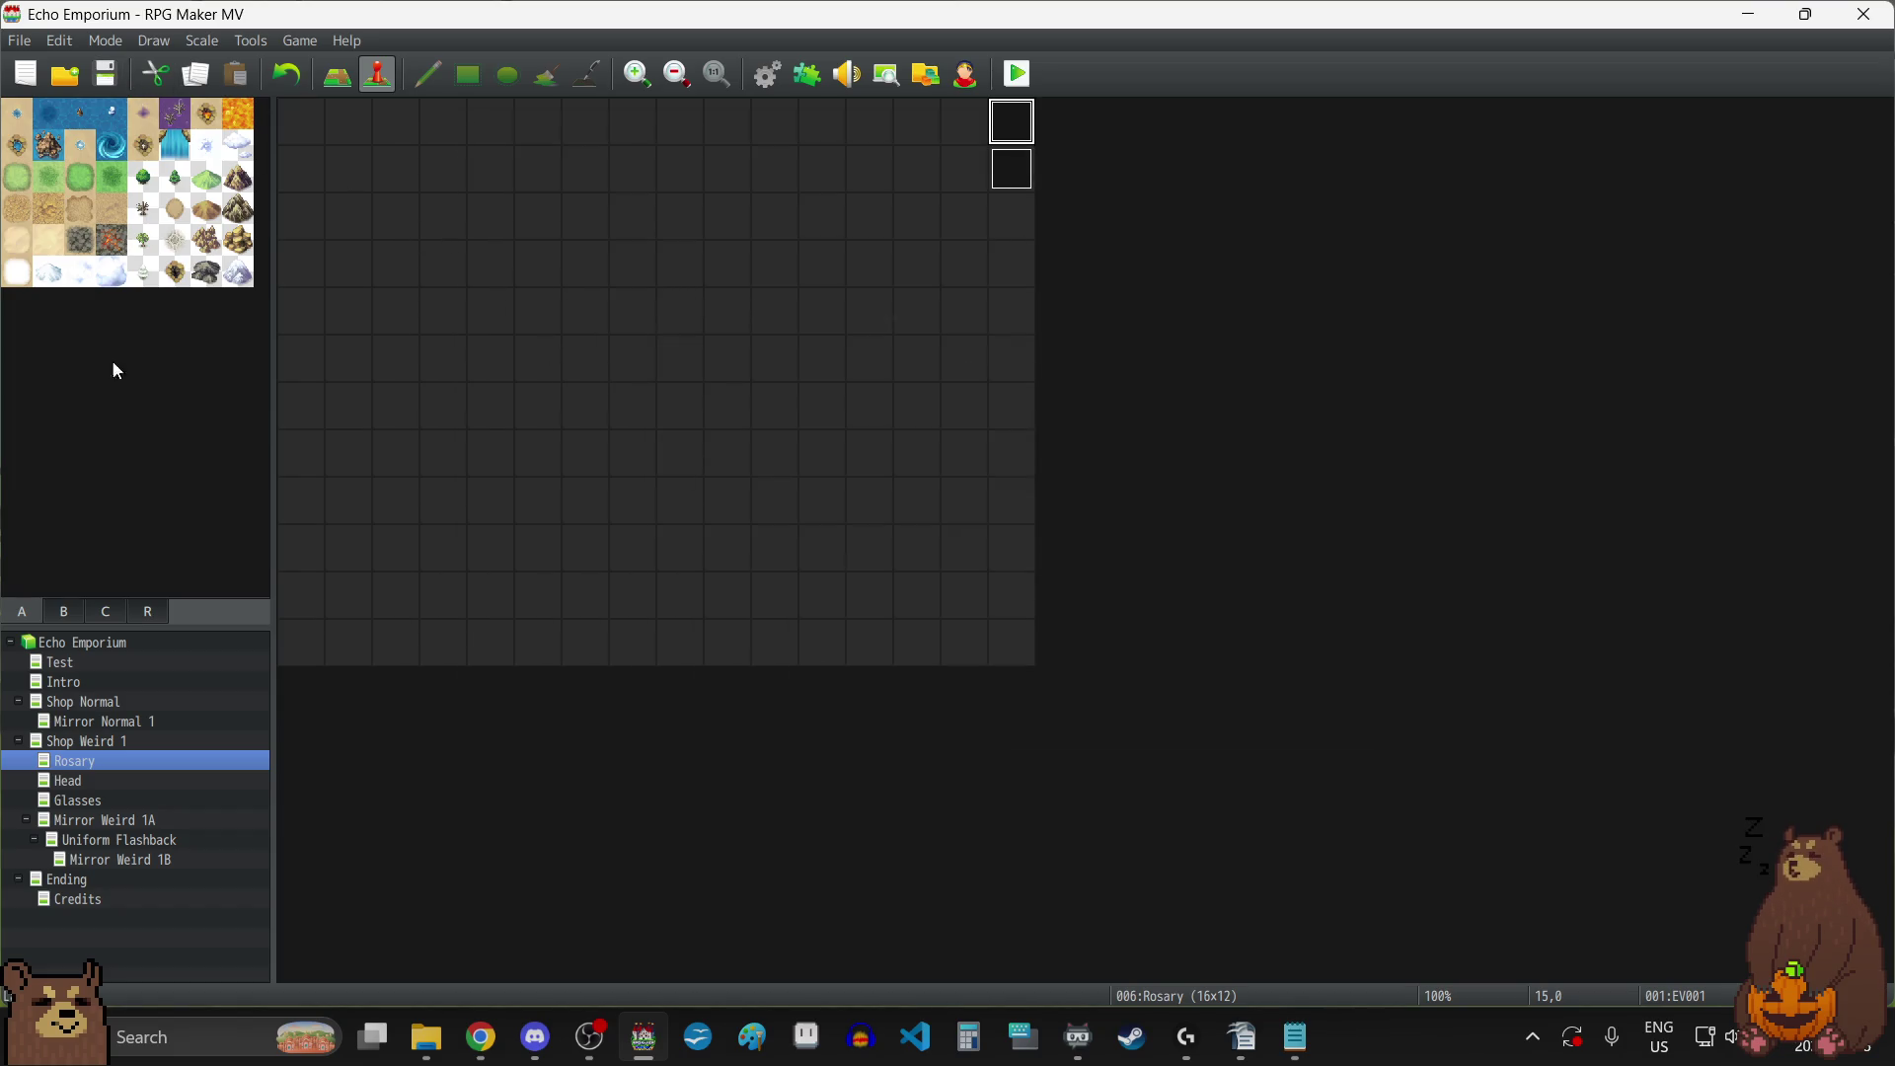
pyautogui.click(71, 783)
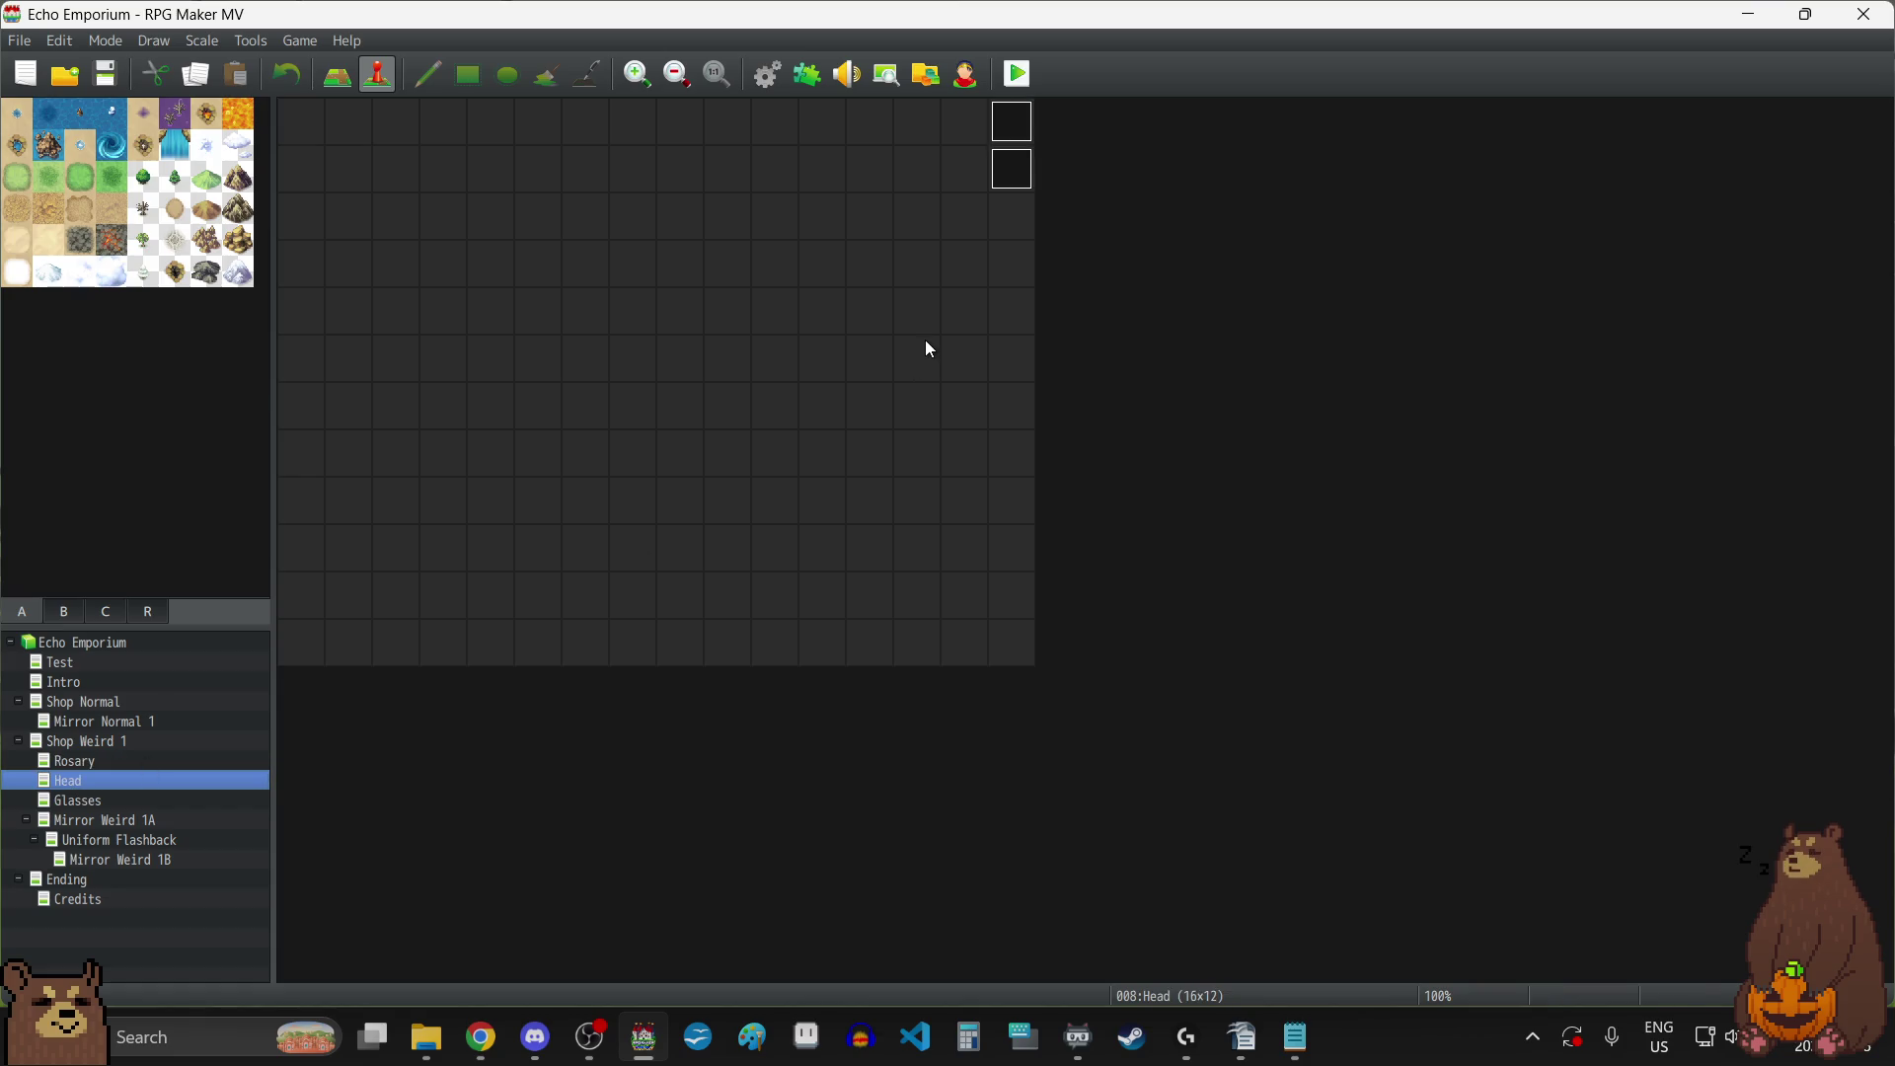
# Set the waits after the NOBODYISLIKELAYLA and LAYLAISLIKENOBODY pictures to 90 frames.
pyautogui.doubleClick(1010, 128)
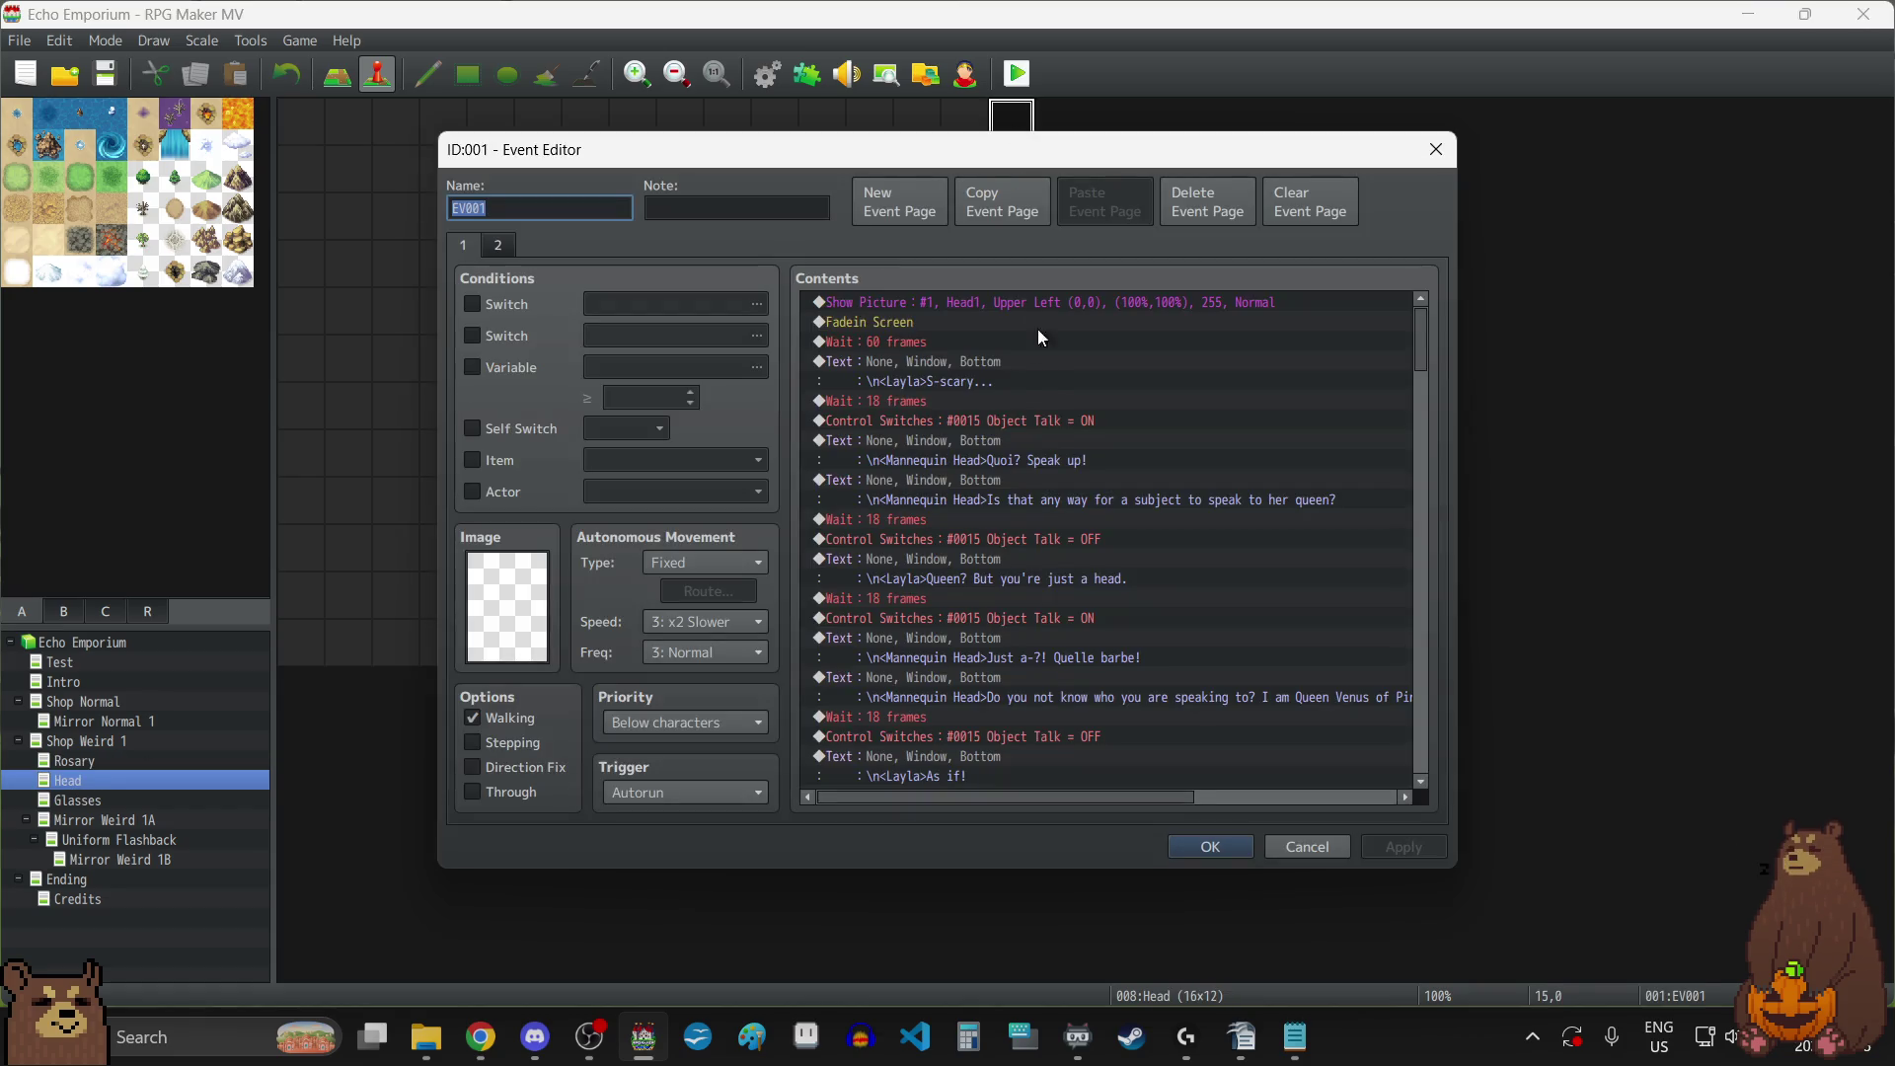
pyautogui.scroll(-4, 1091, 379)
pyautogui.scroll(-10, 1092, 381)
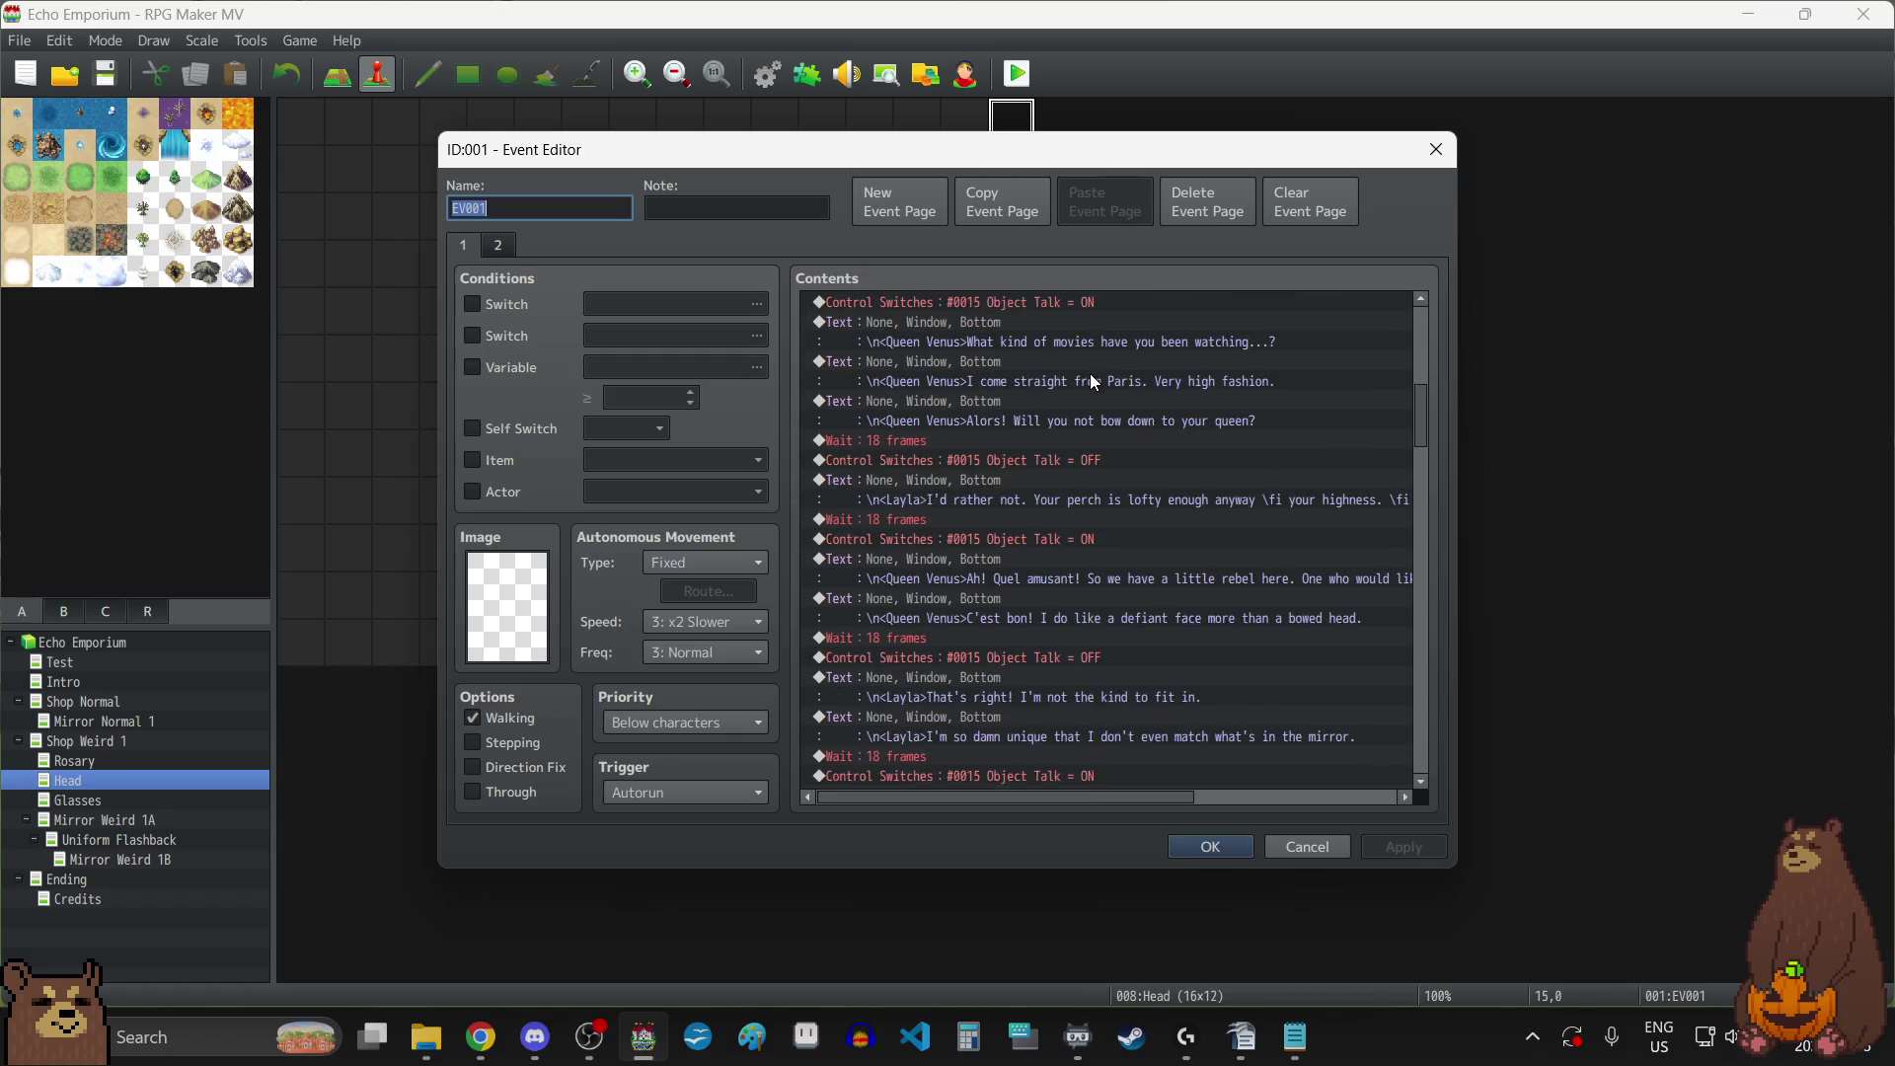
pyautogui.scroll(-5, 1090, 373)
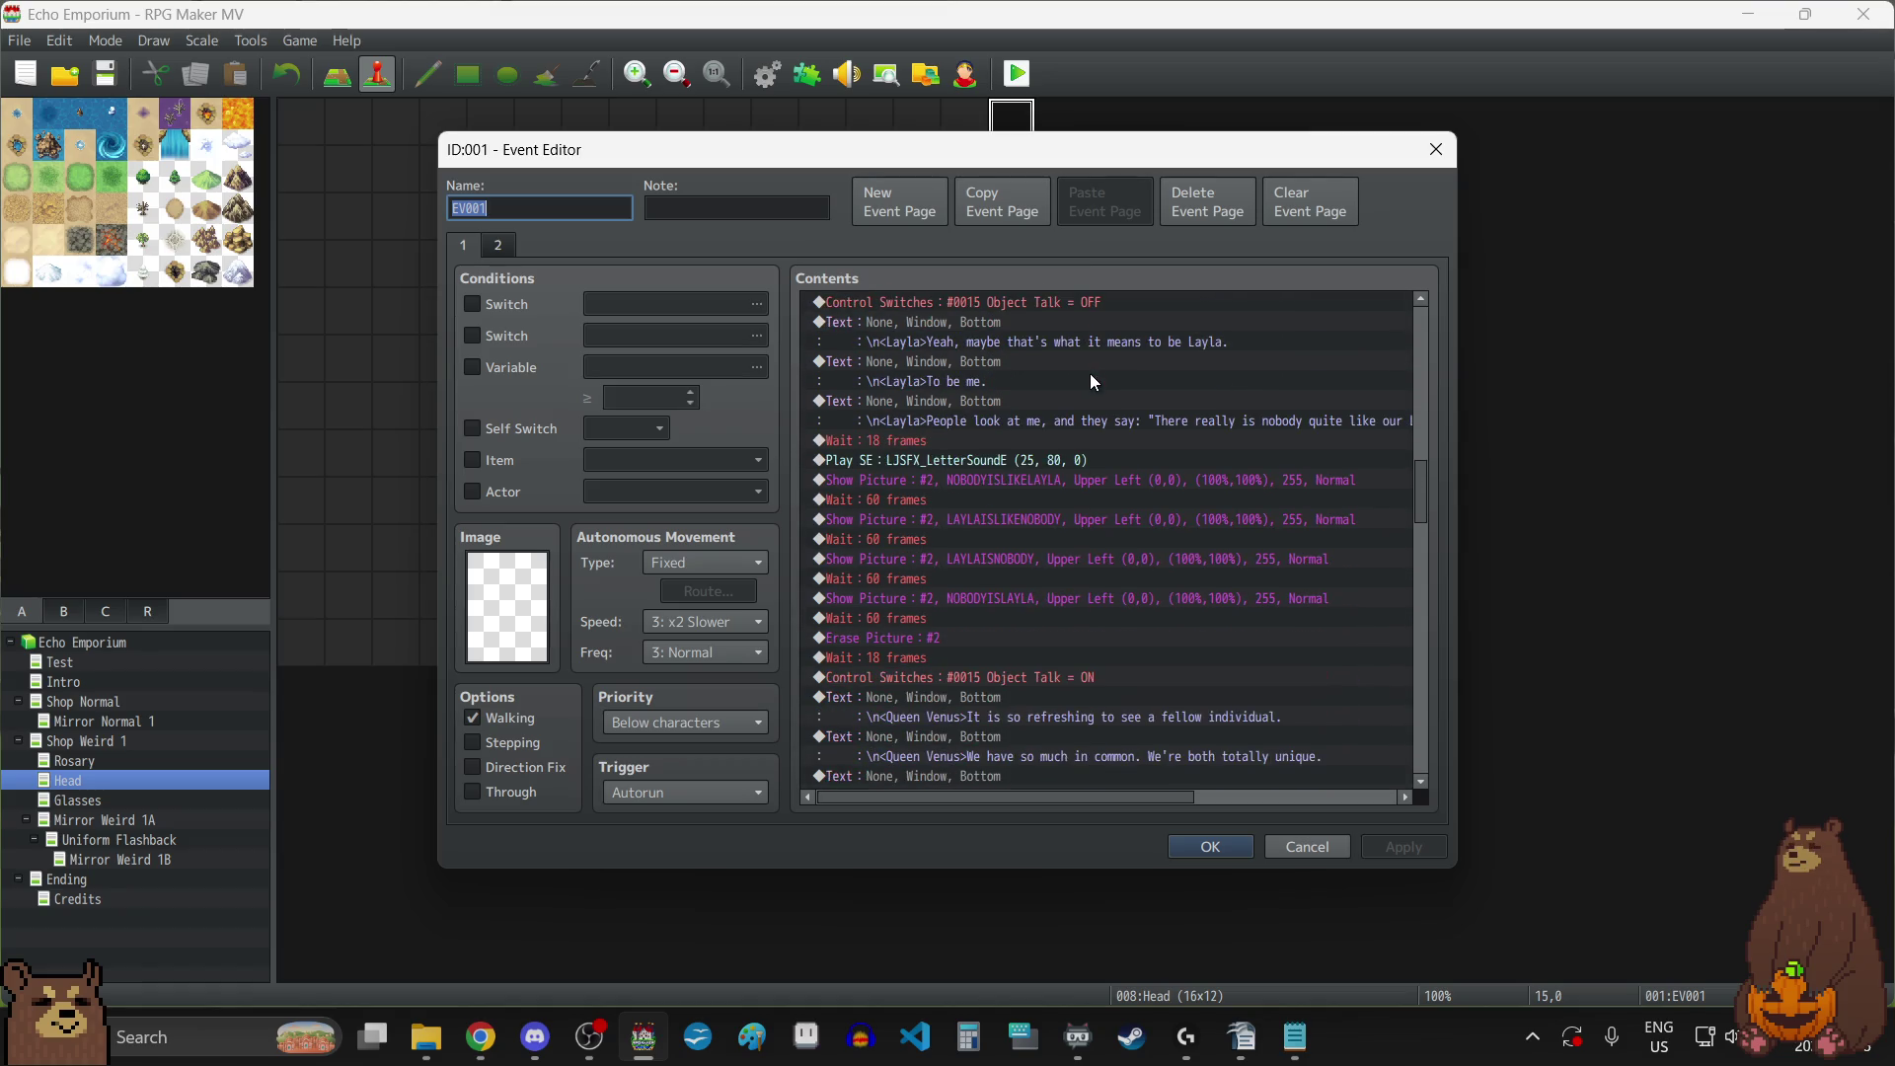
pyautogui.doubleClick(936, 500)
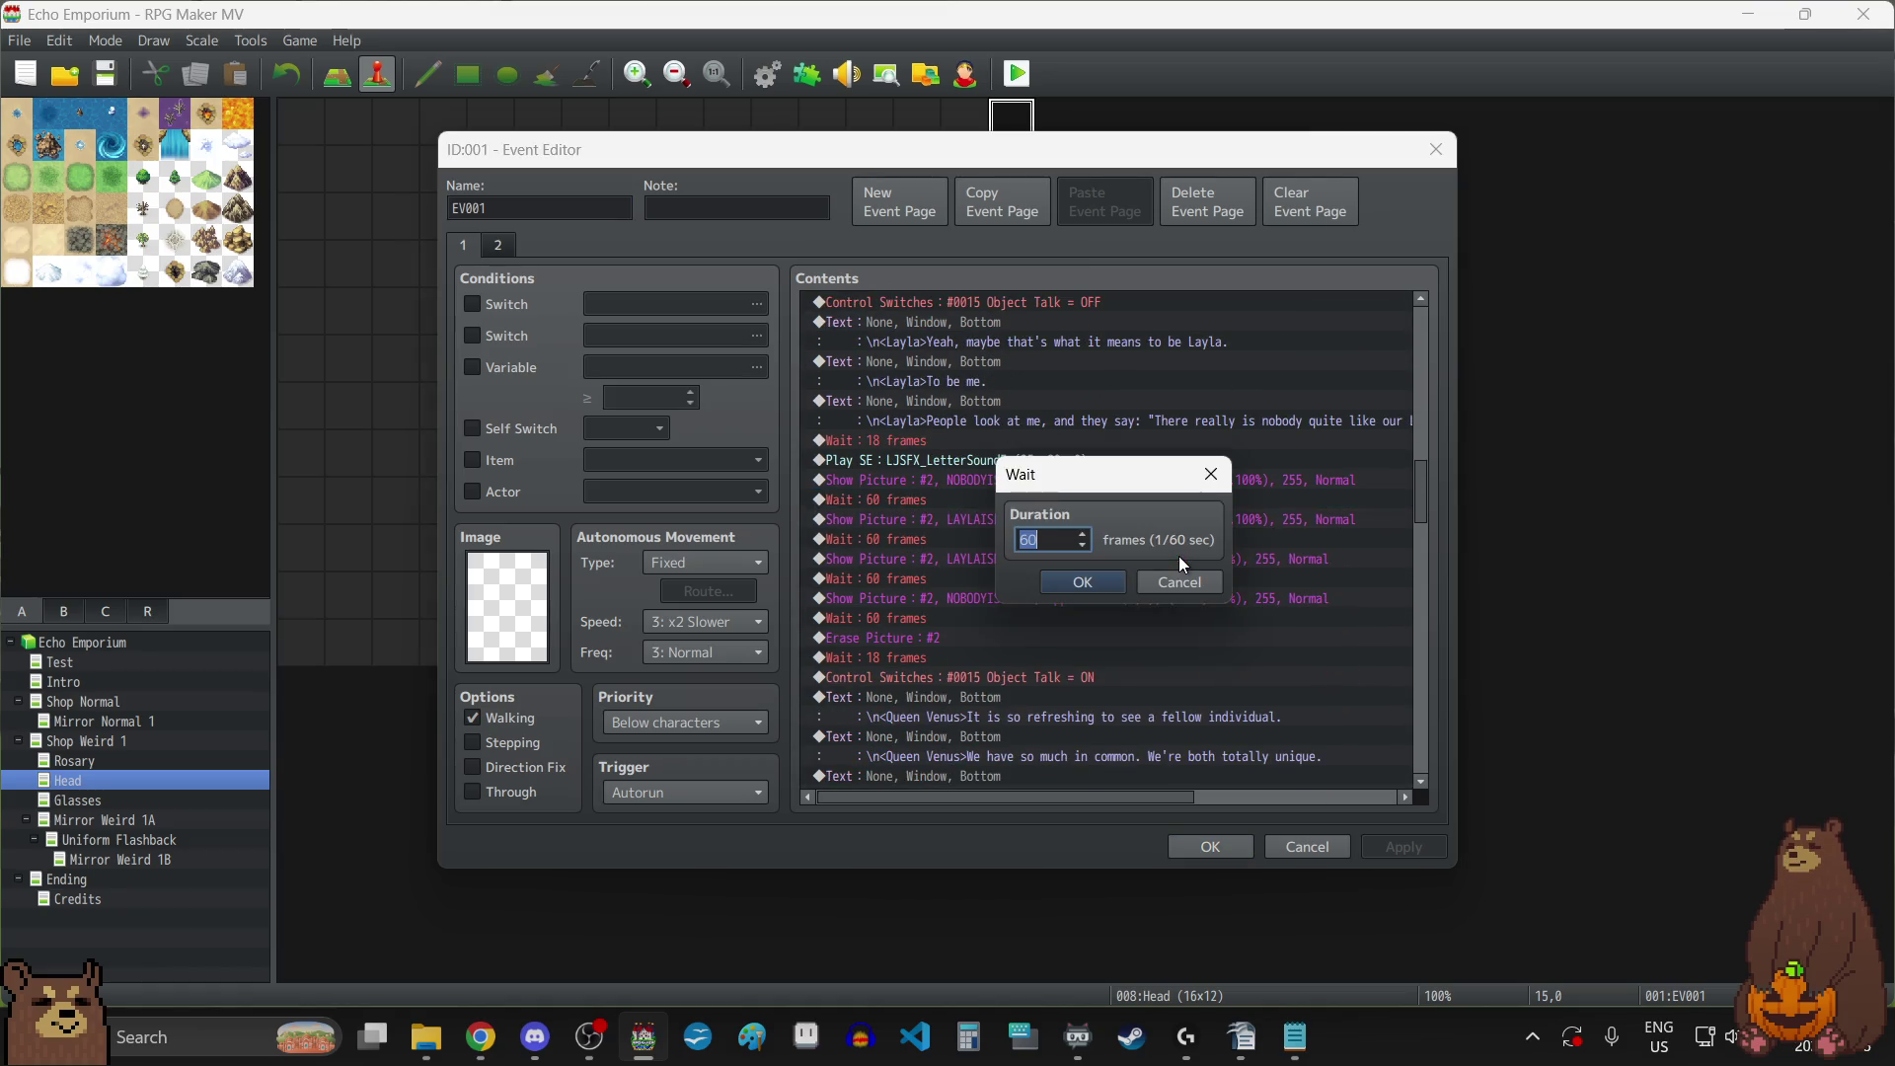
pyautogui.write('90')
pyautogui.click(1096, 581)
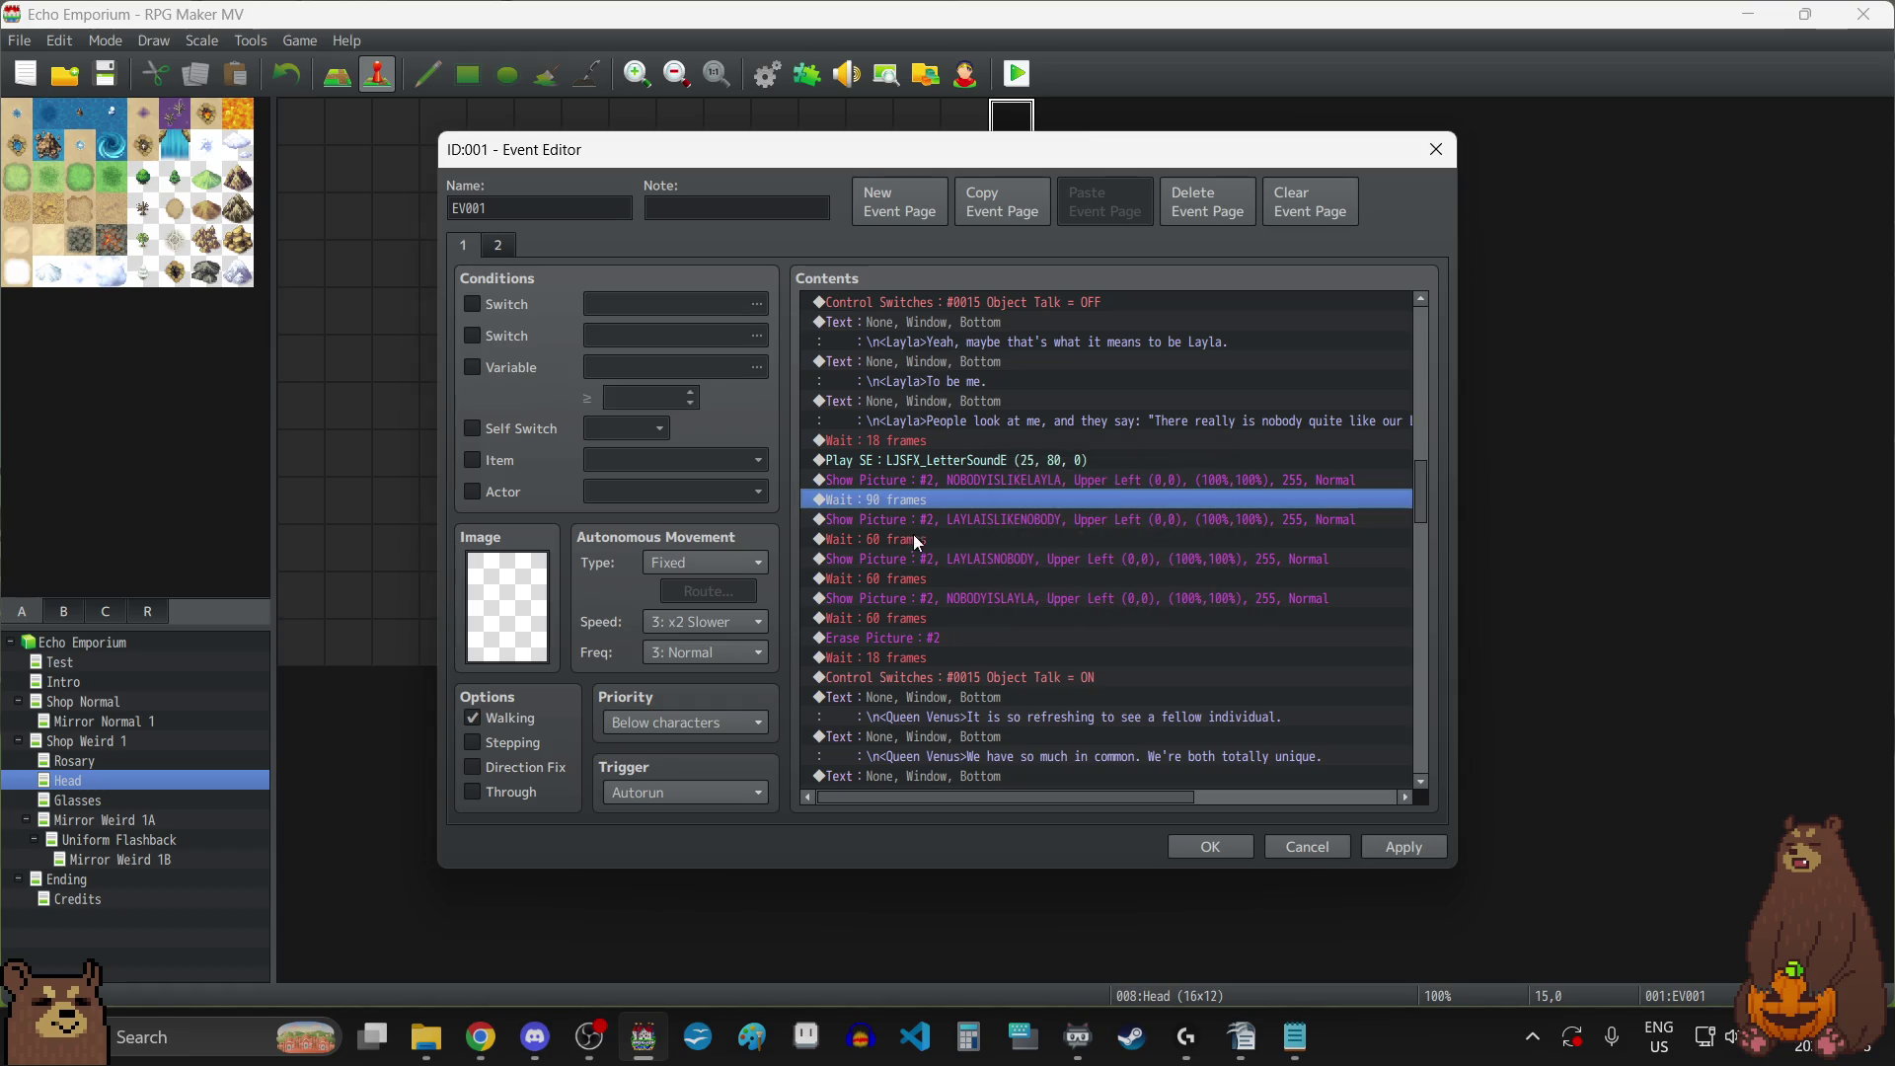
pyautogui.doubleClick(906, 541)
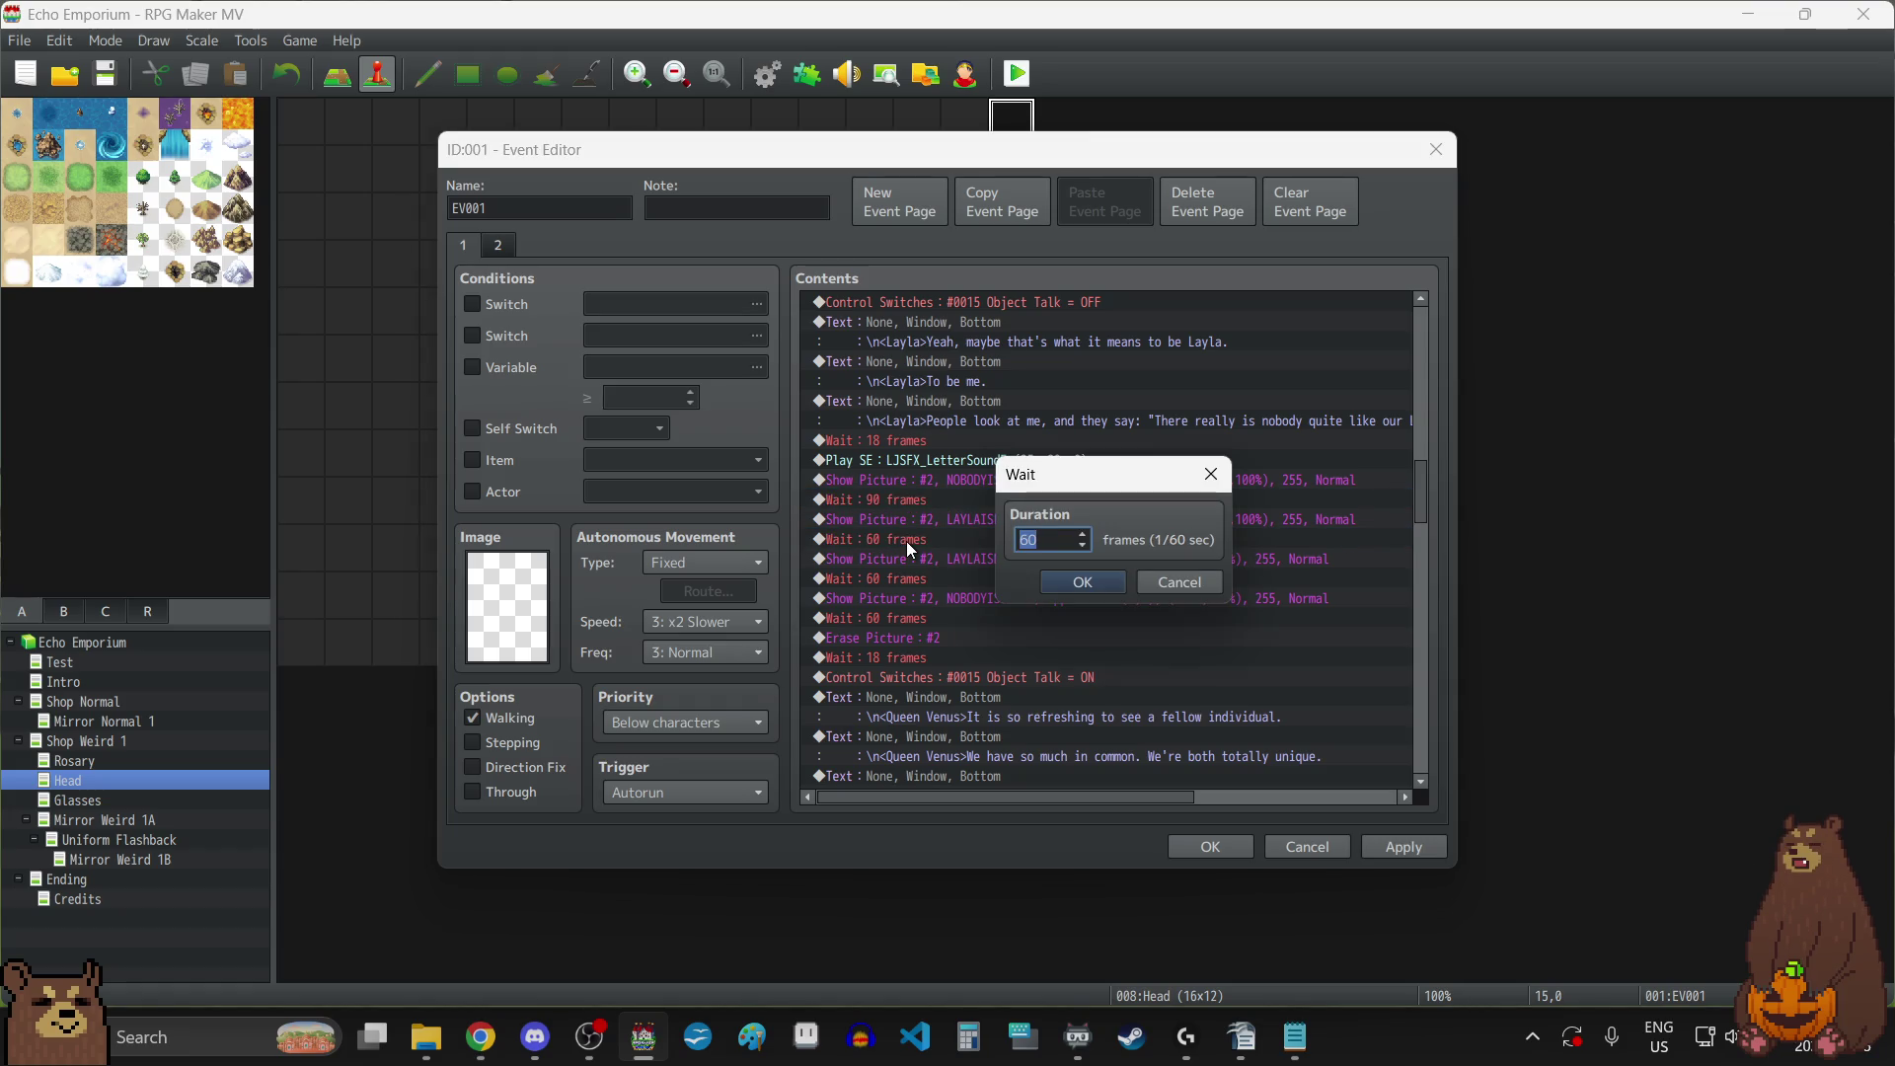
pyautogui.write('90')
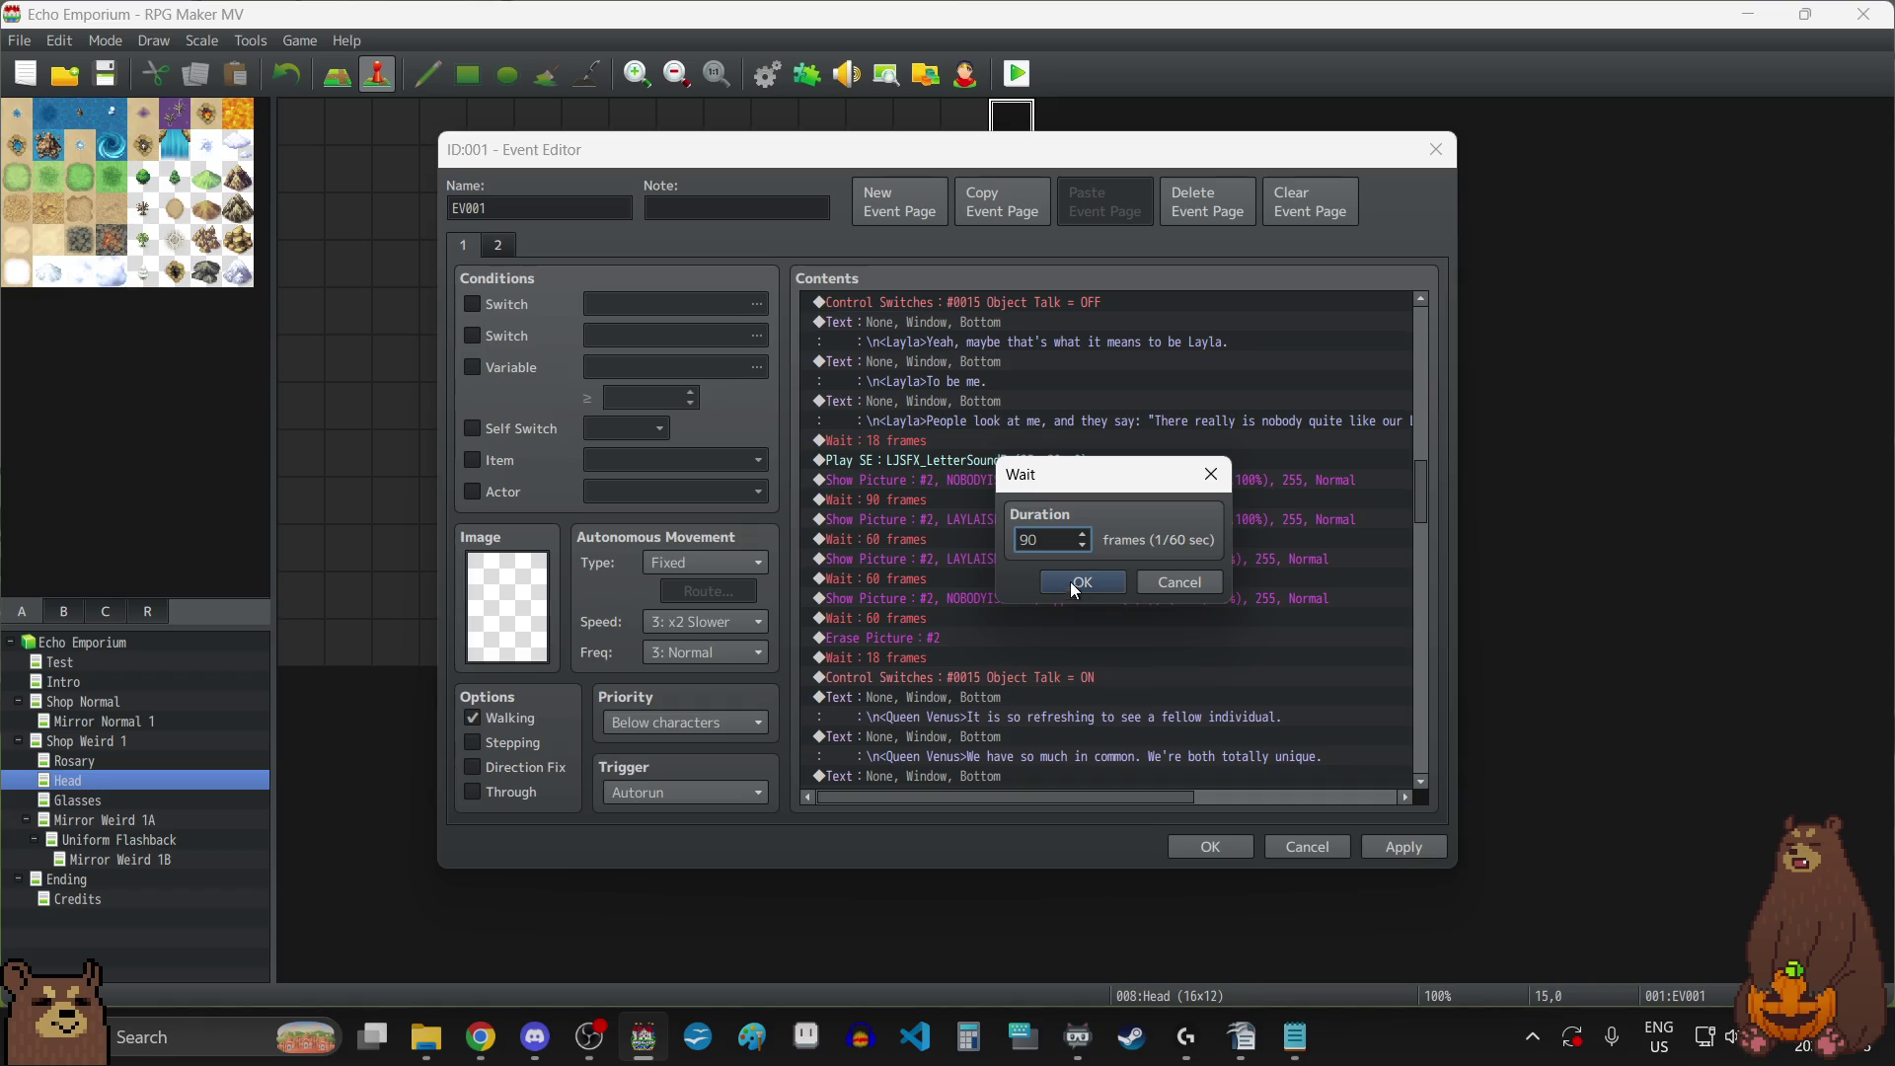
pyautogui.click(1083, 590)
# Set the LAYLAISNOBODY wait to 90 and the NOBODYISLAYLA wait to 120 frames, then apply.
pyautogui.doubleClick(910, 579)
pyautogui.write('90')
pyautogui.click(1074, 582)
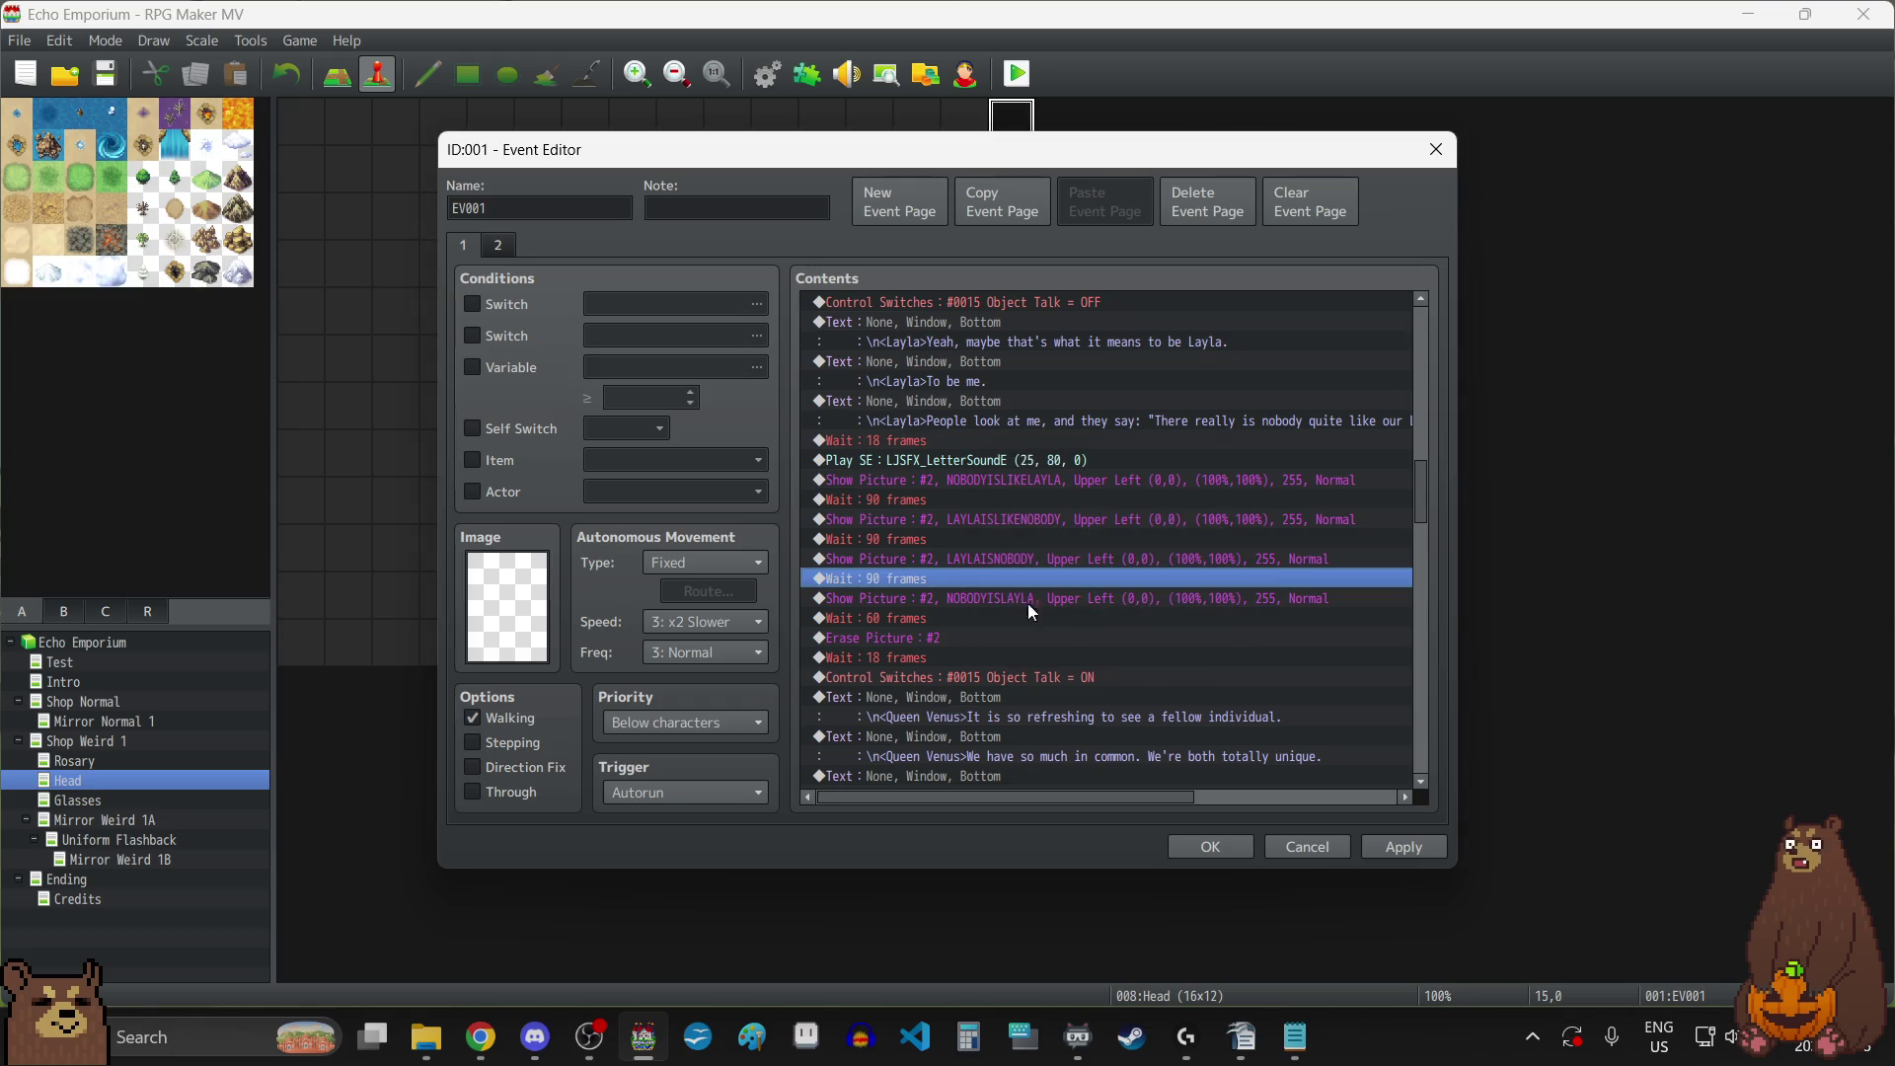
pyautogui.doubleClick(901, 616)
pyautogui.write('120')
pyautogui.click(1098, 576)
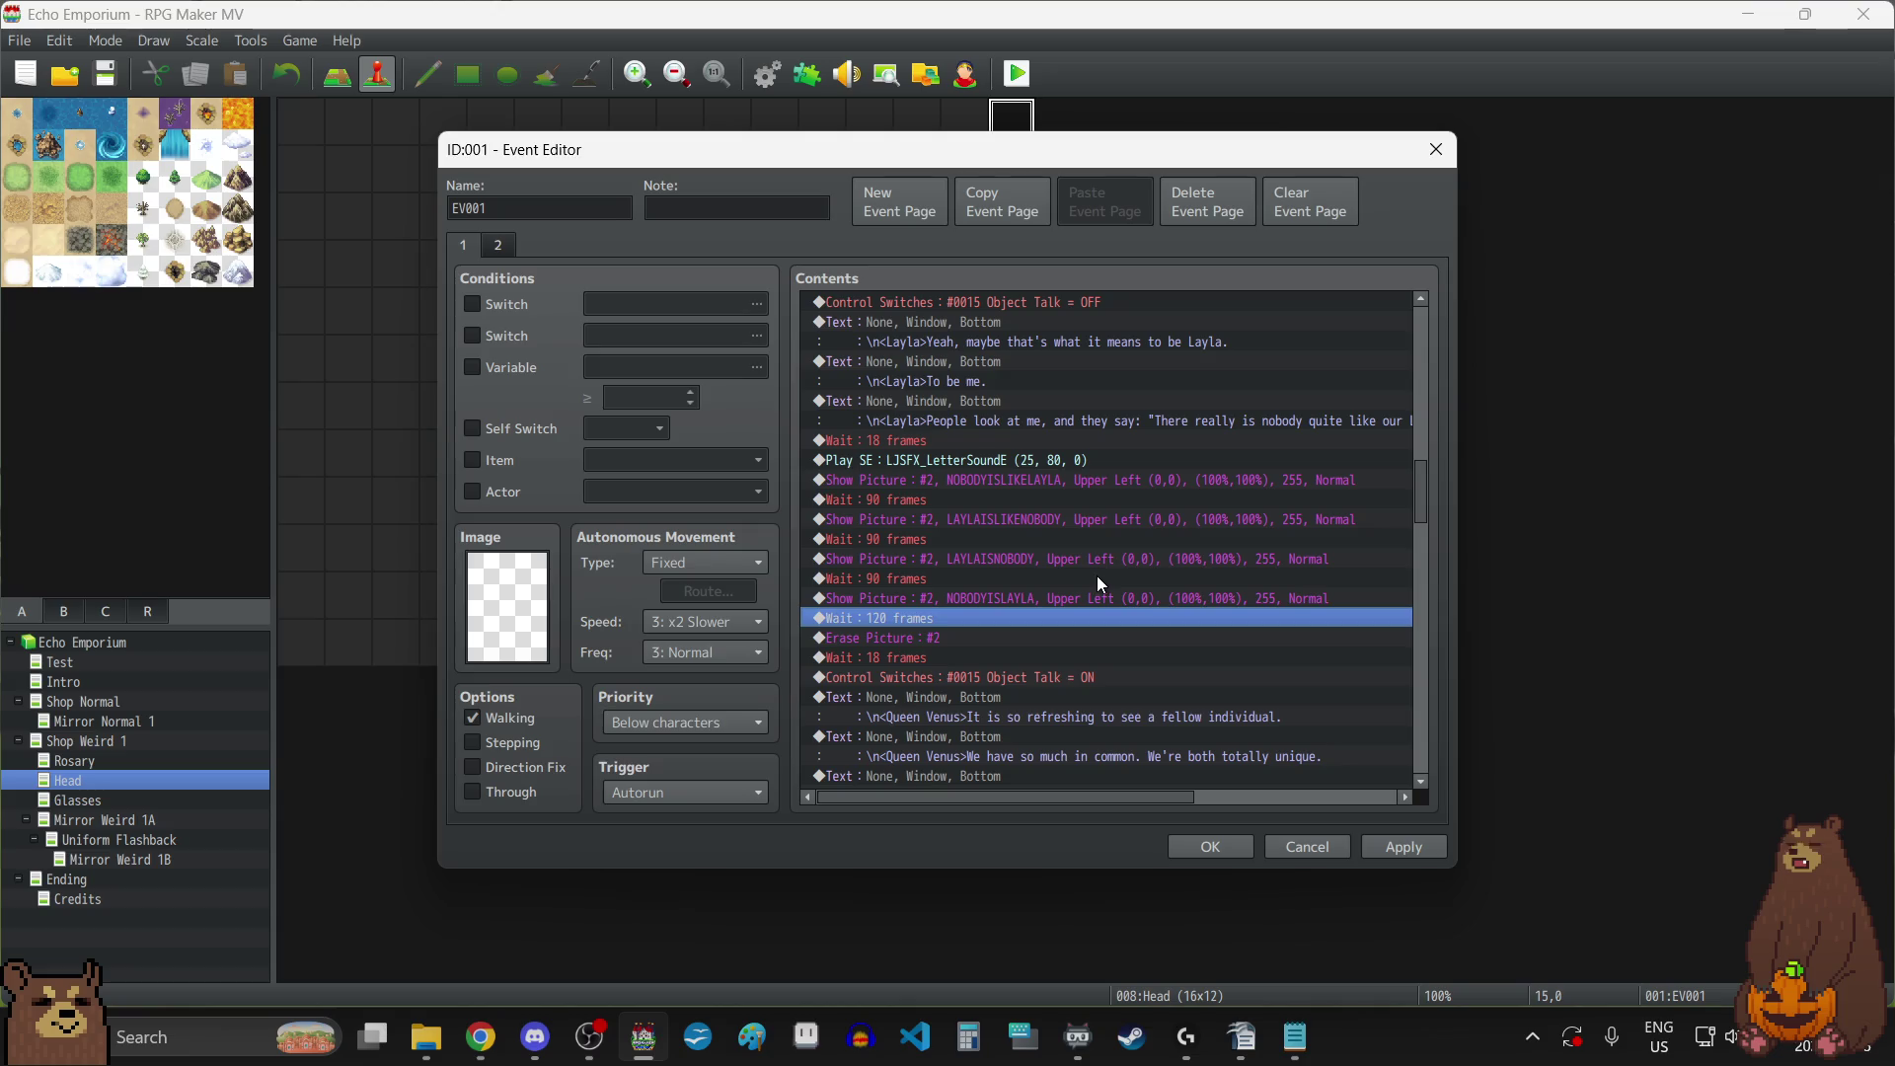
pyautogui.click(1411, 847)
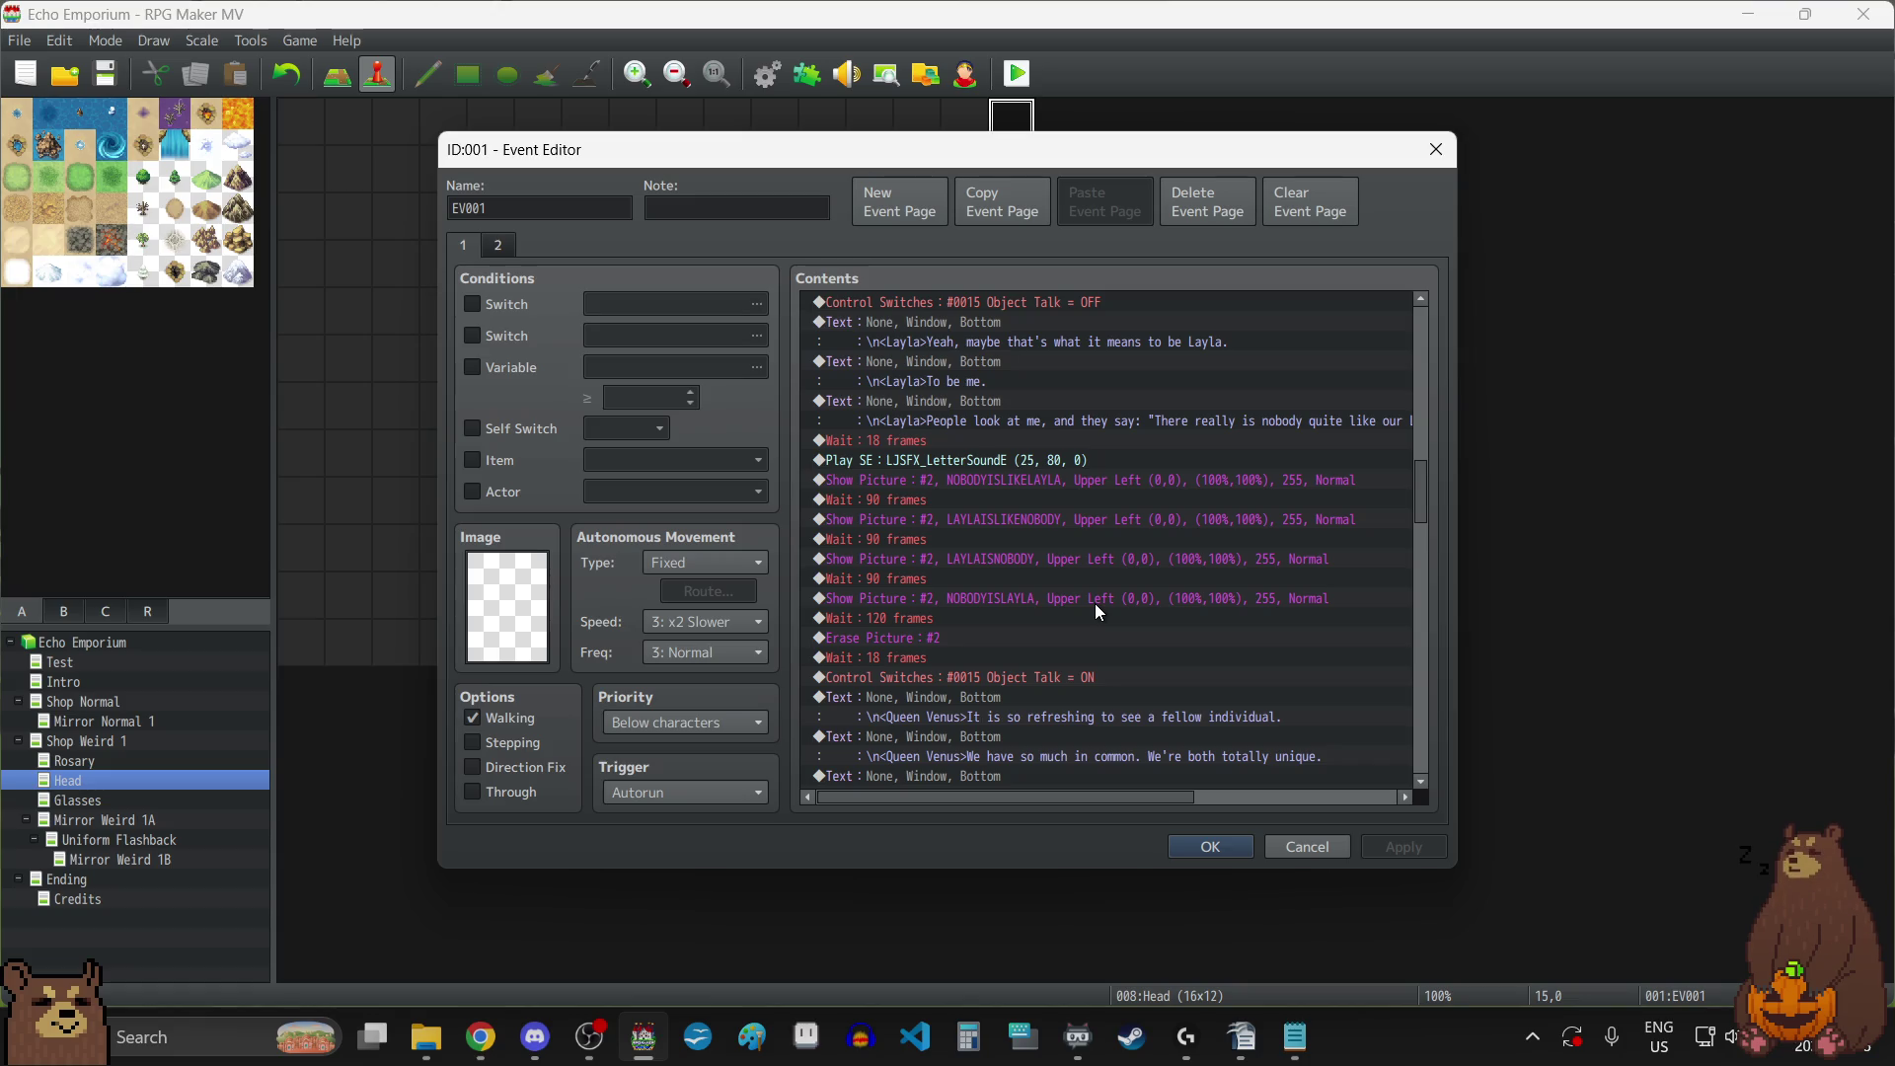
# Scroll down the Head event's contents to review the commands after NOBODYISLAYLA.
pyautogui.scroll(-4, 1097, 610)
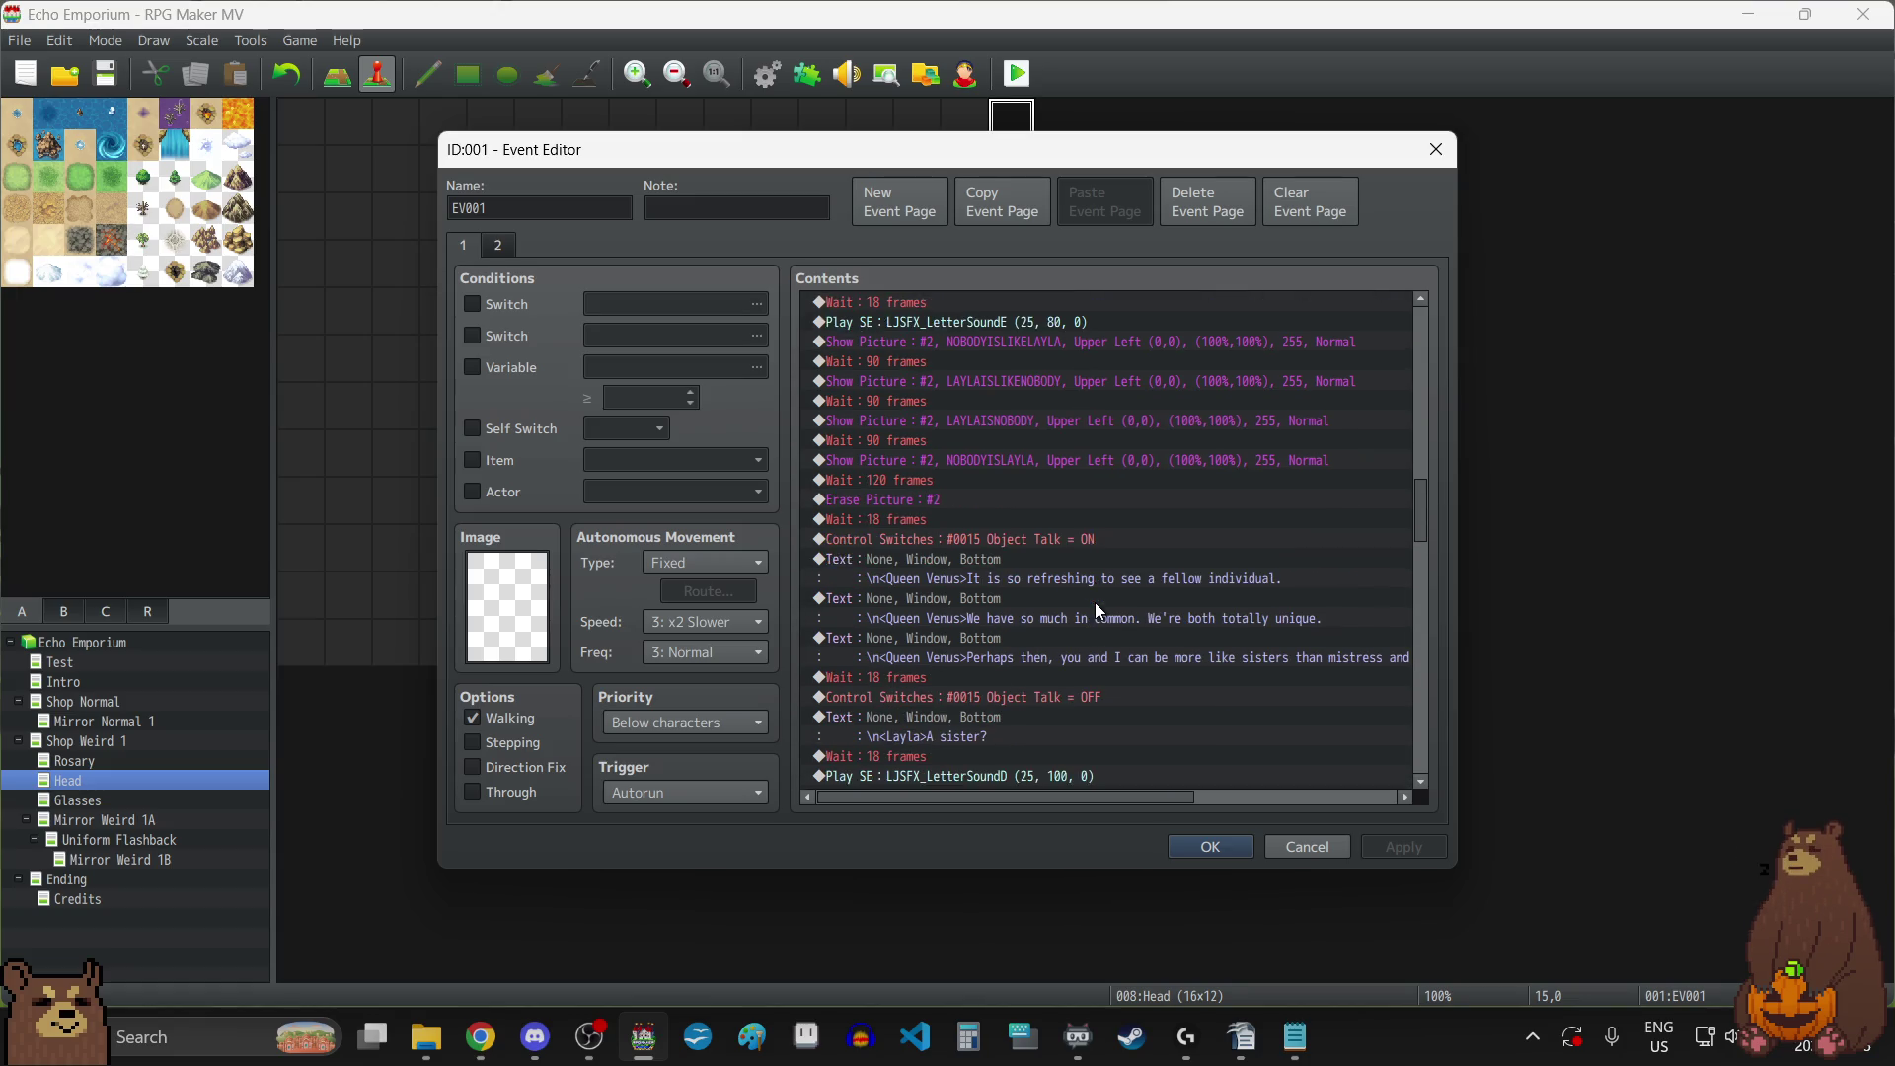
# Set the waits after the YOURSISTER1 and YOURSISTER2 pictures to 90 frames.
pyautogui.scroll(-2, 1094, 603)
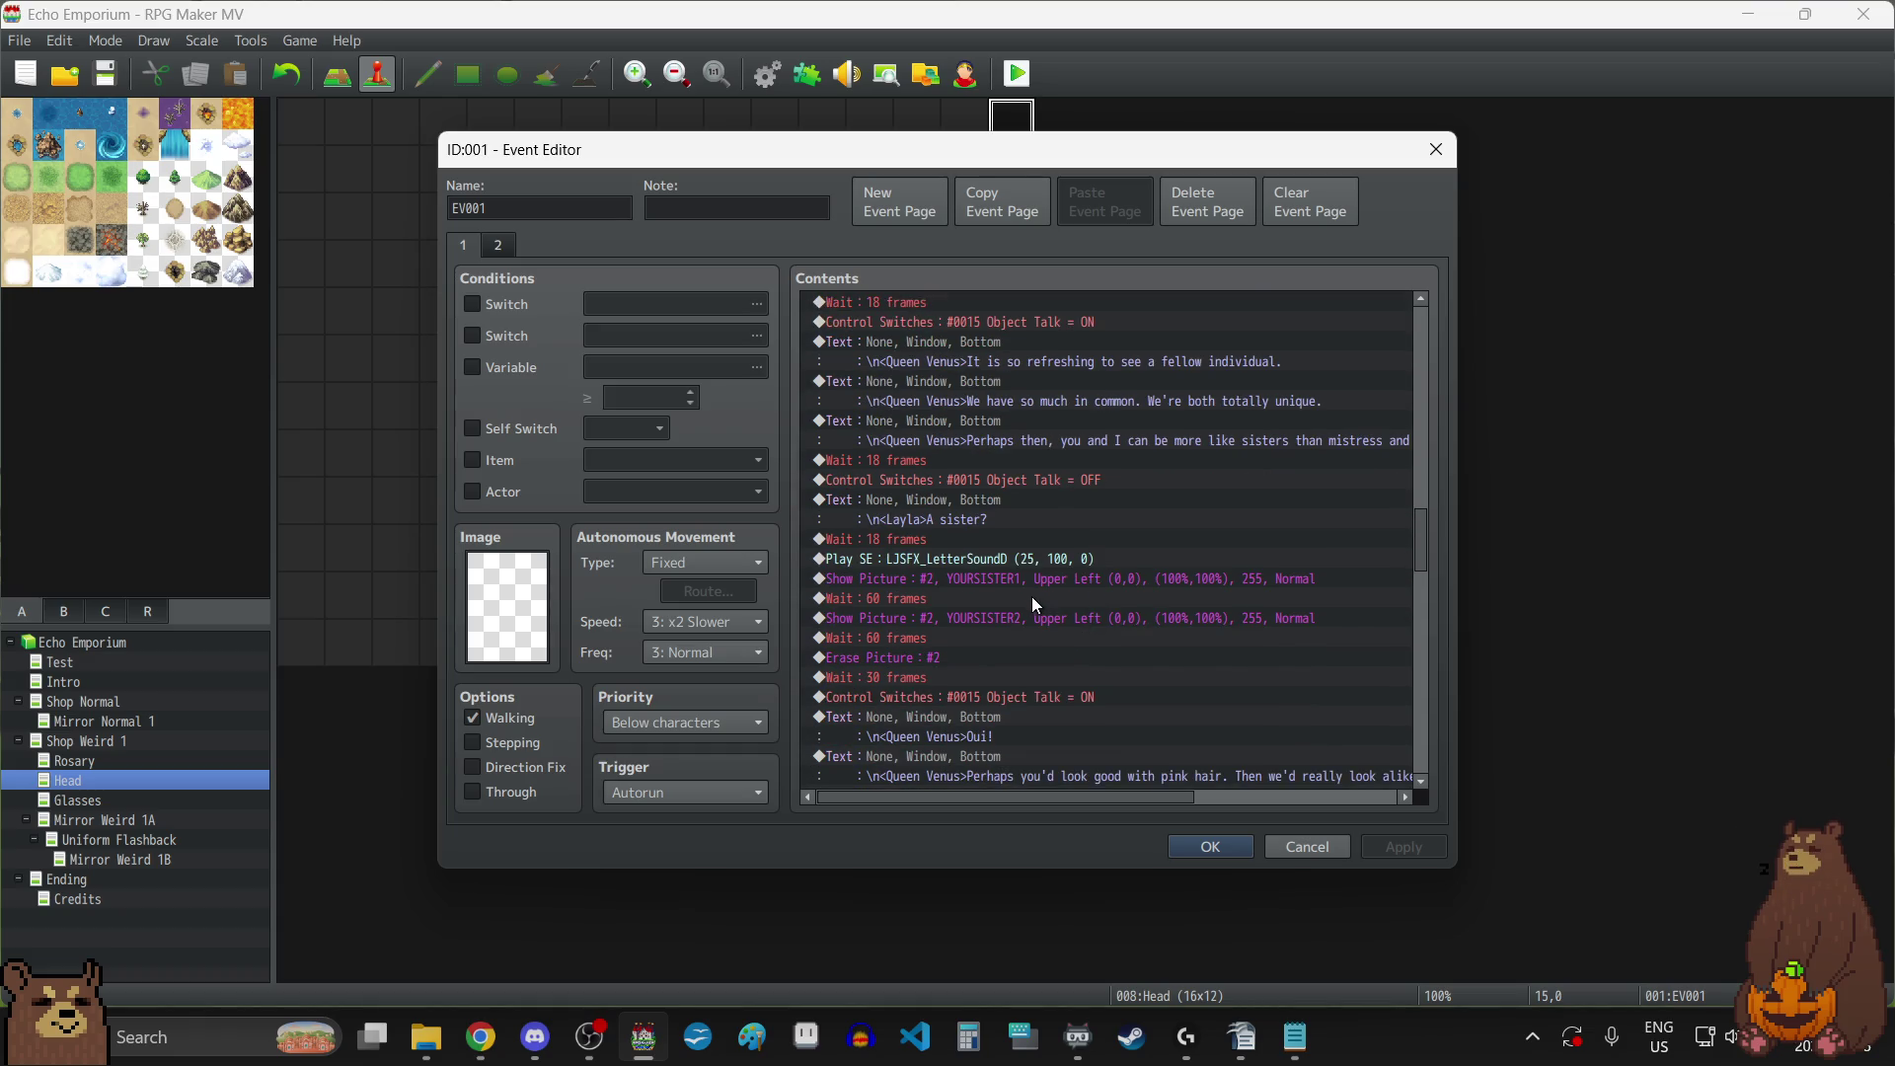
pyautogui.click(1030, 596)
pyautogui.doubleClick(1027, 598)
pyautogui.click(1053, 588)
pyautogui.click(945, 639)
pyautogui.press('Return')
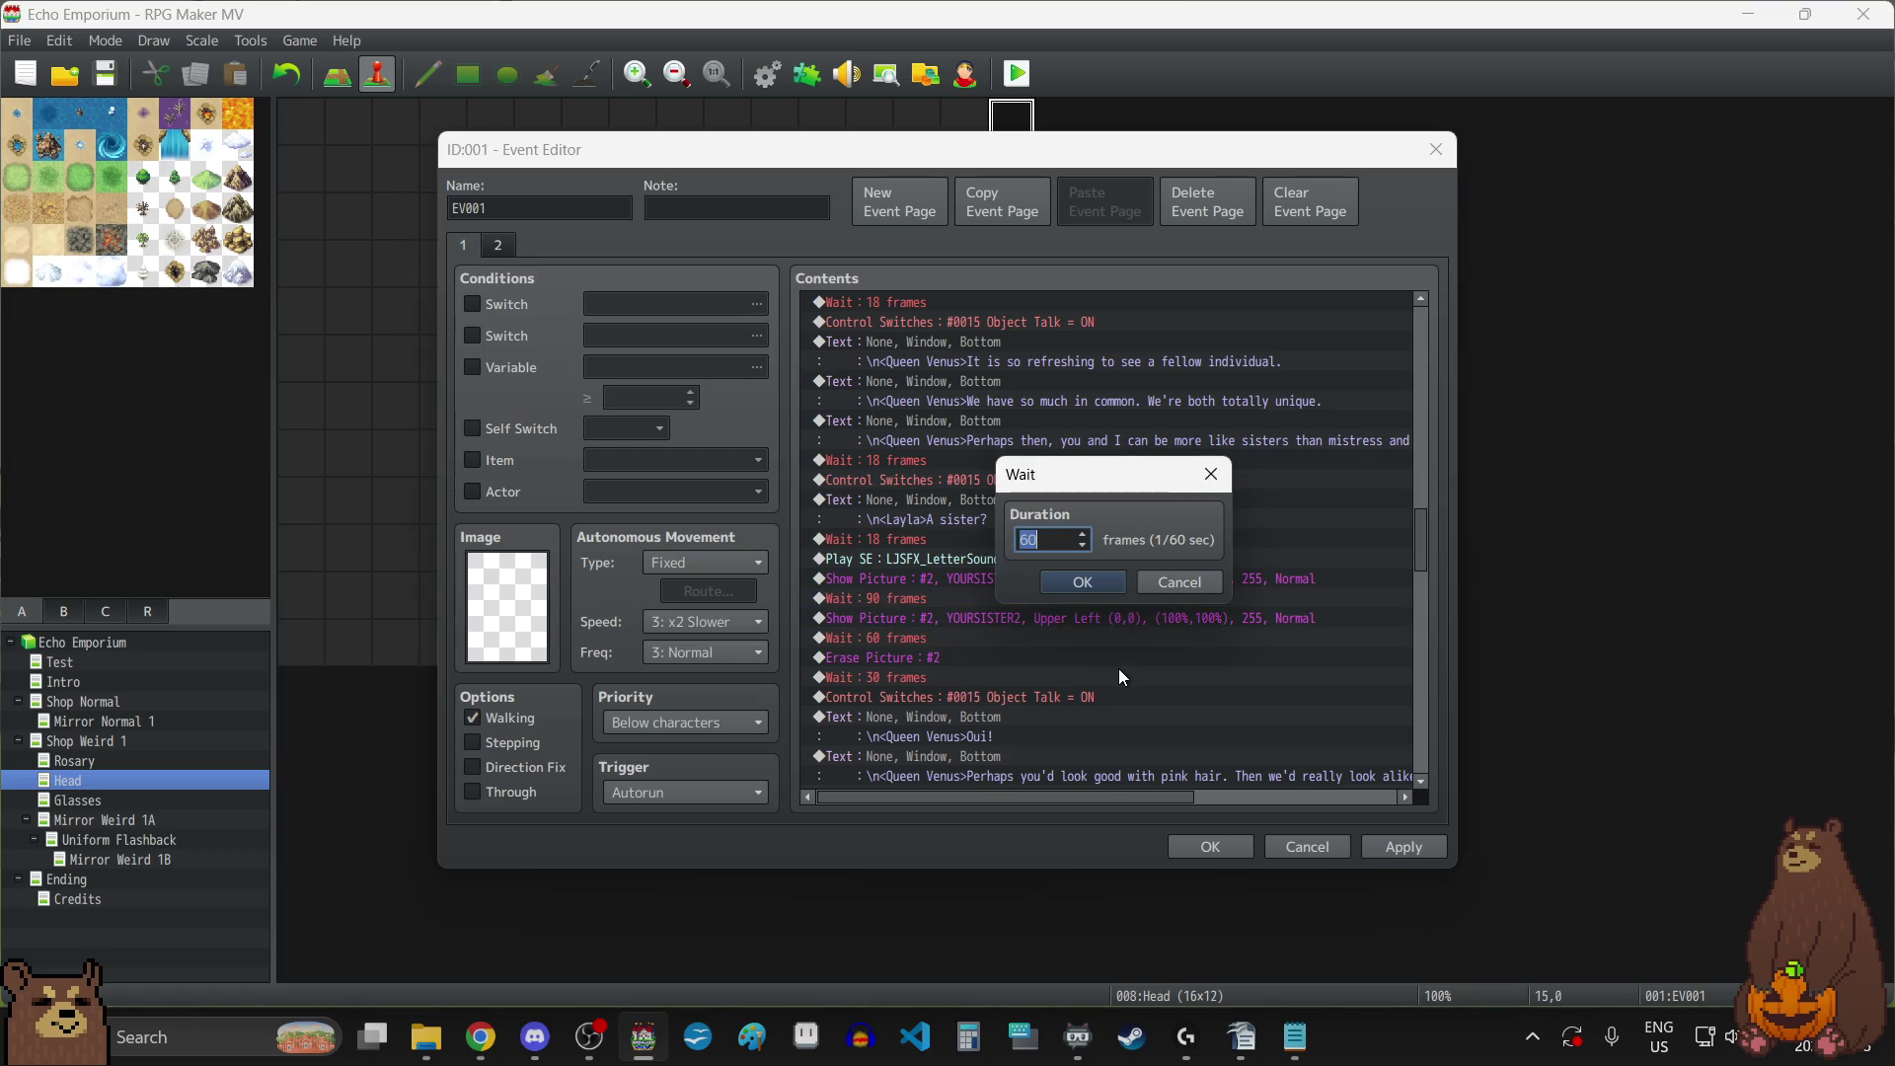
pyautogui.write('90')
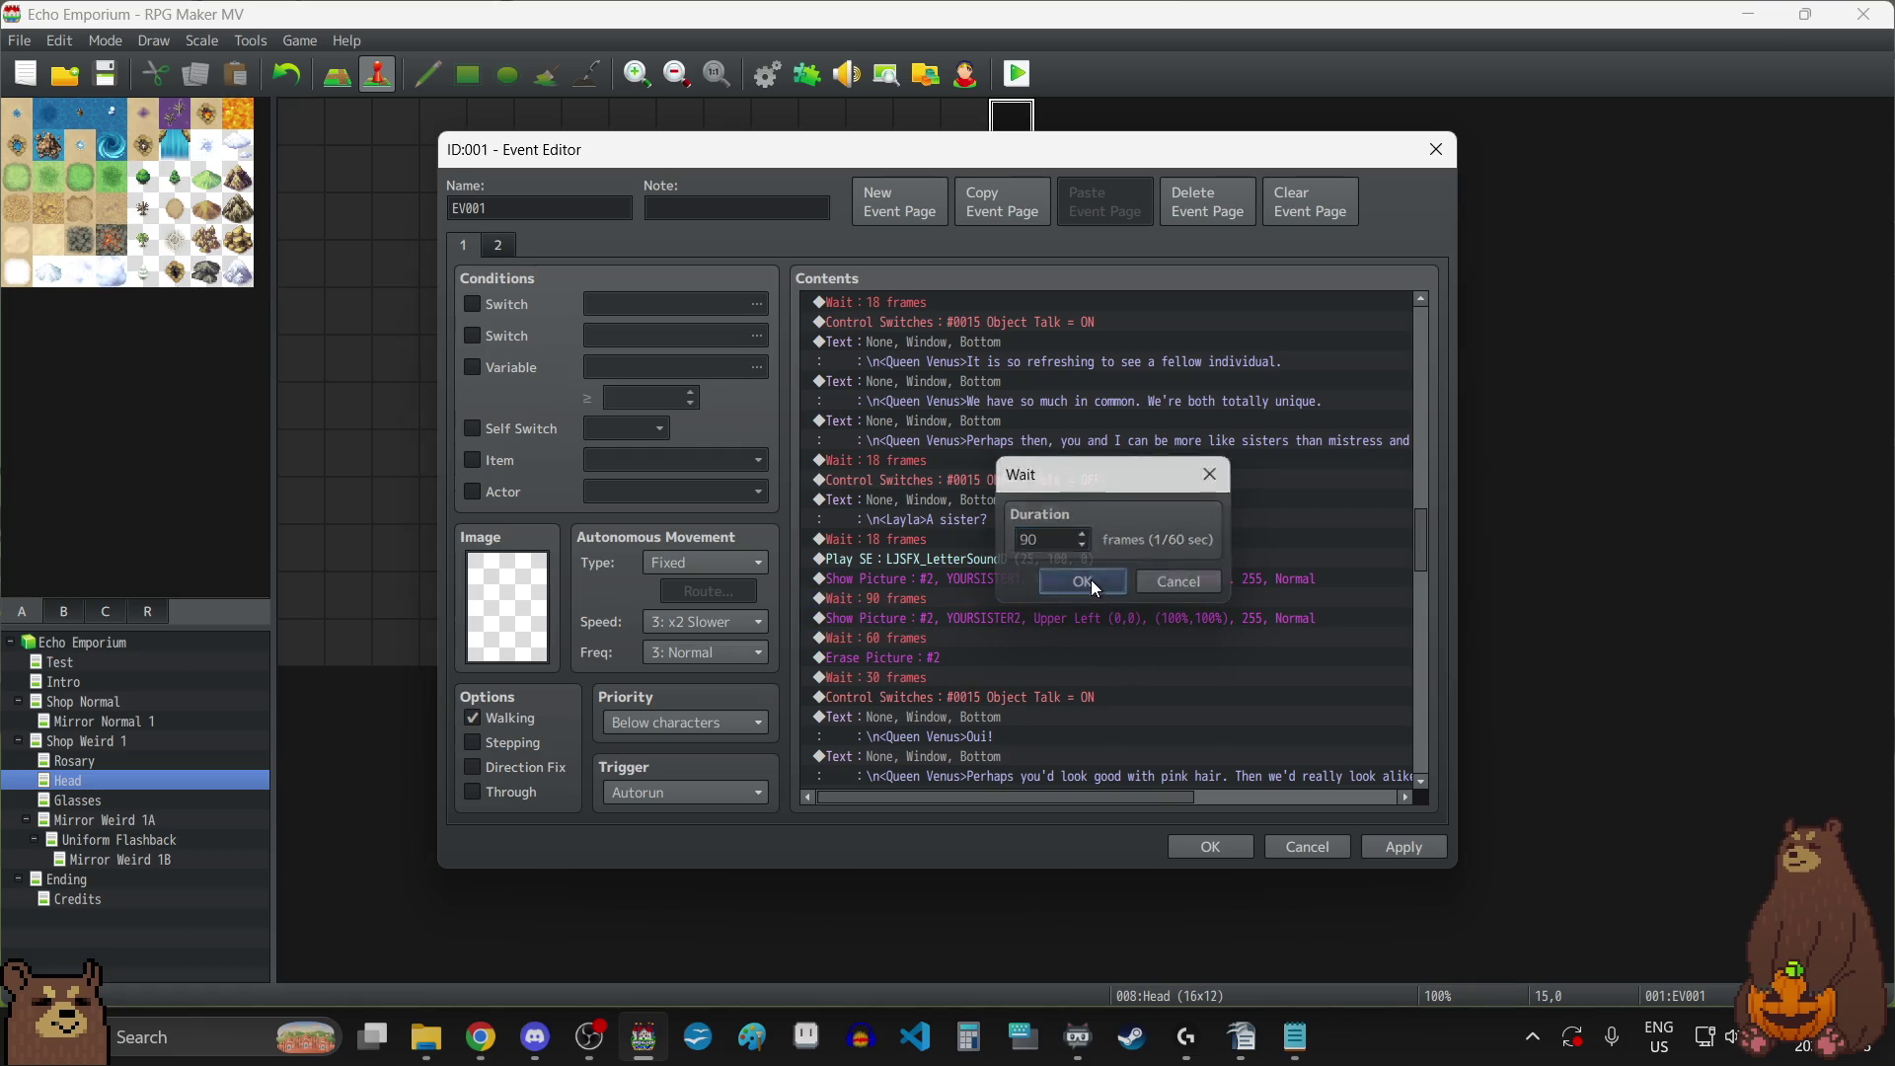
pyautogui.click(1083, 582)
# Scroll through the rest of the Head event's commands and close it with OK.
pyautogui.scroll(-3, 1123, 659)
pyautogui.scroll(-5, 1128, 665)
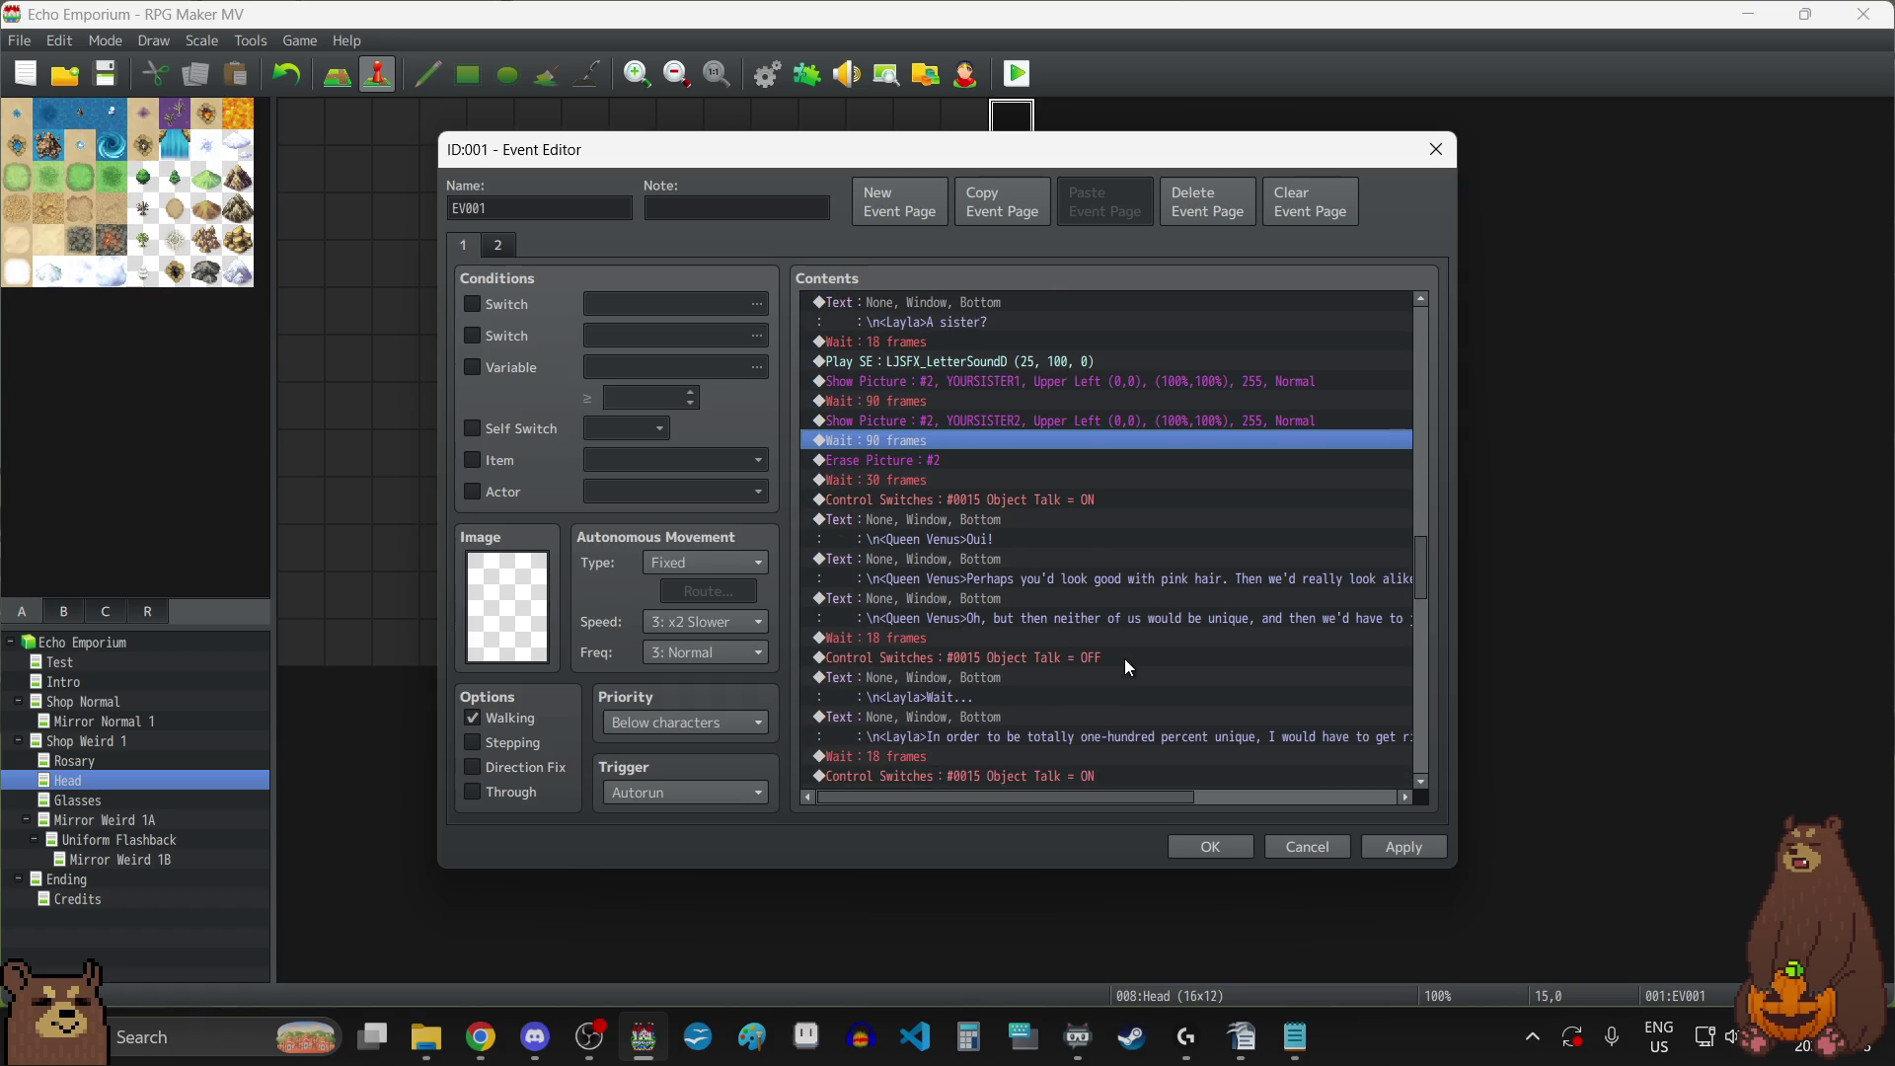
pyautogui.scroll(-8, 1128, 667)
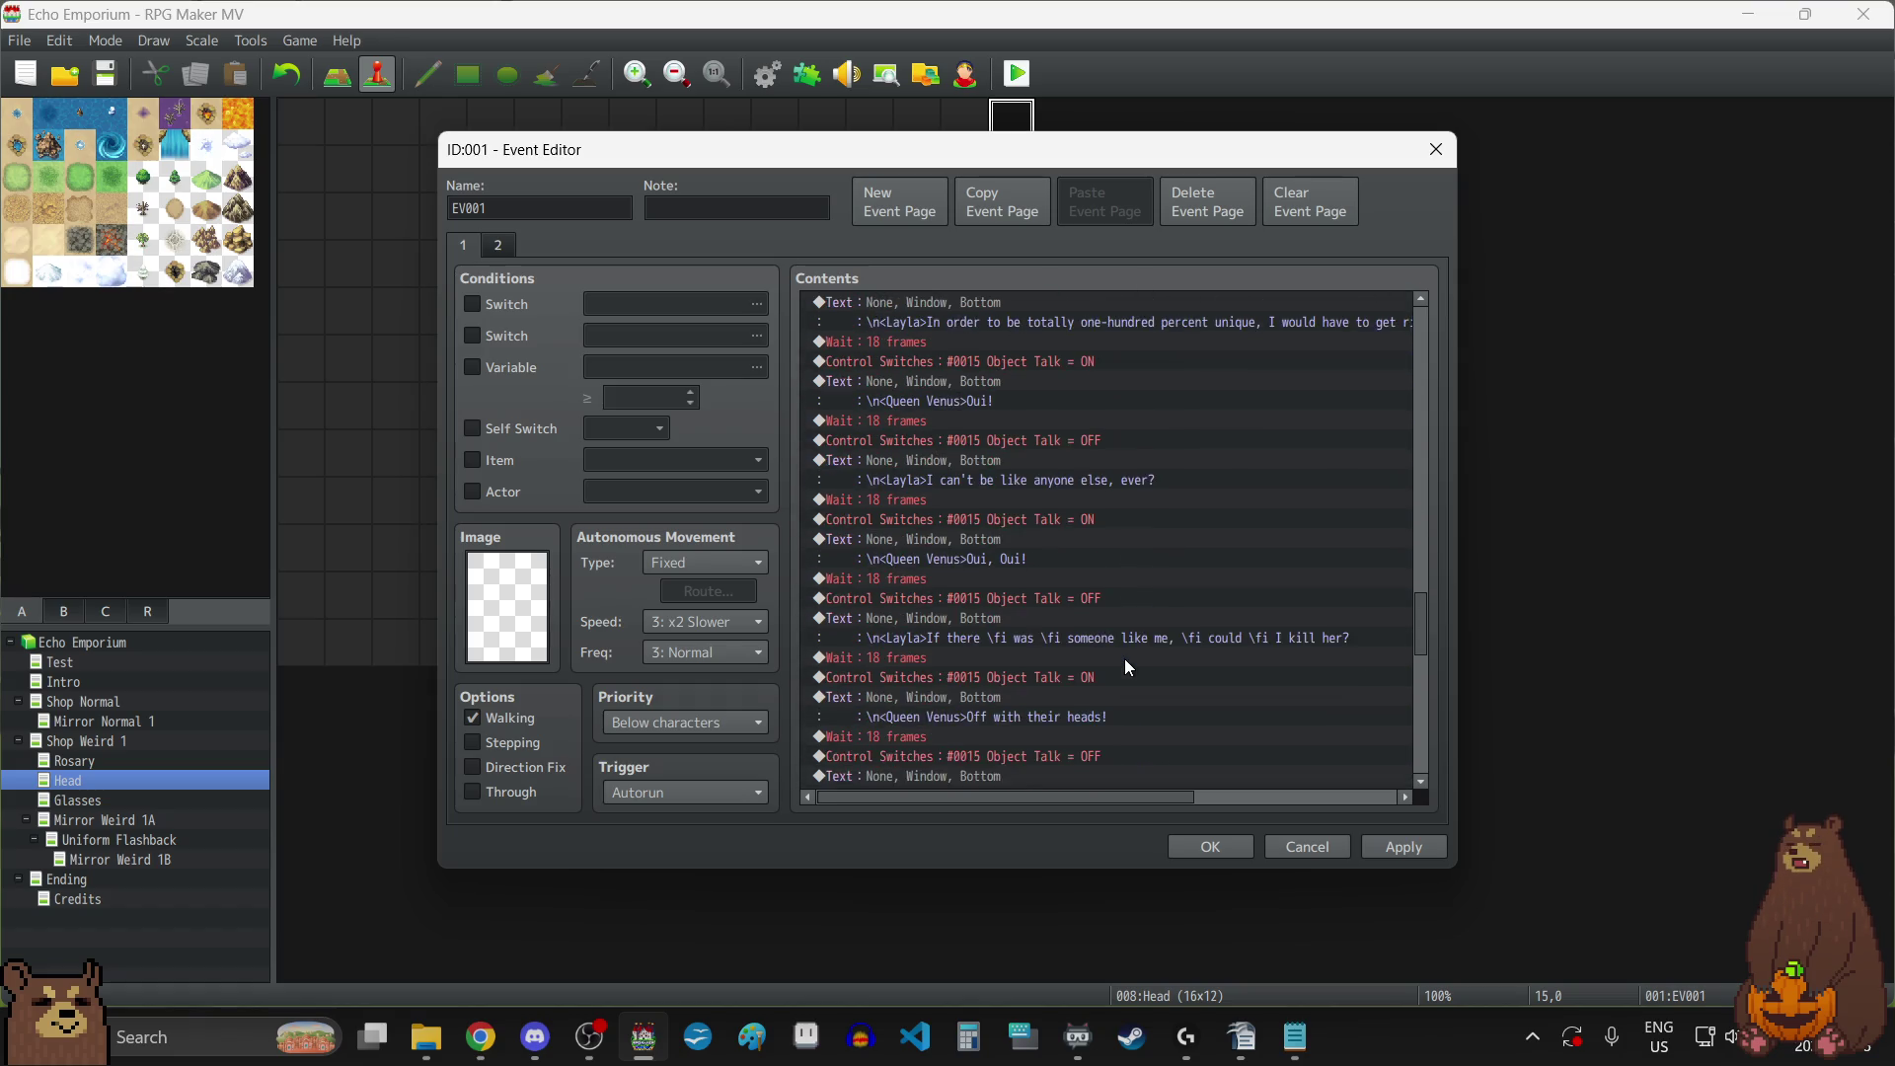
pyautogui.scroll(-8, 1128, 667)
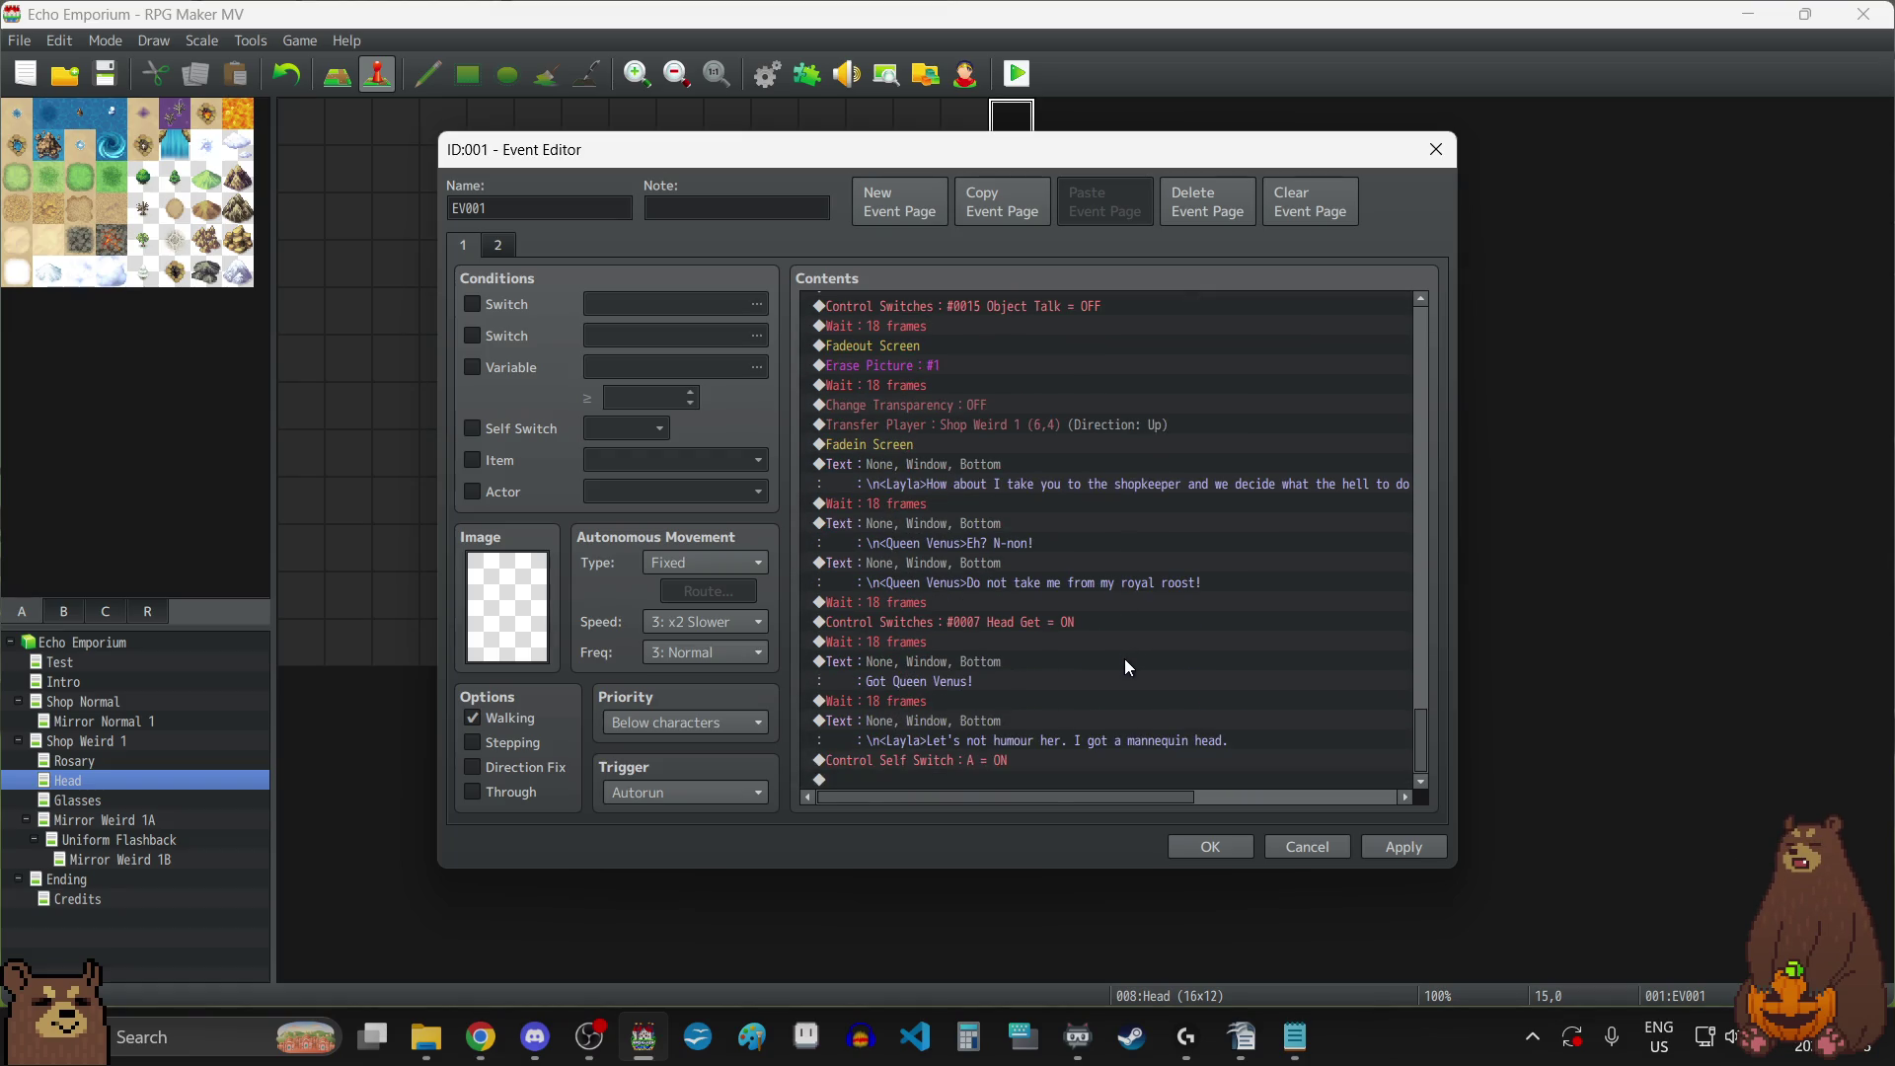
pyautogui.click(1212, 845)
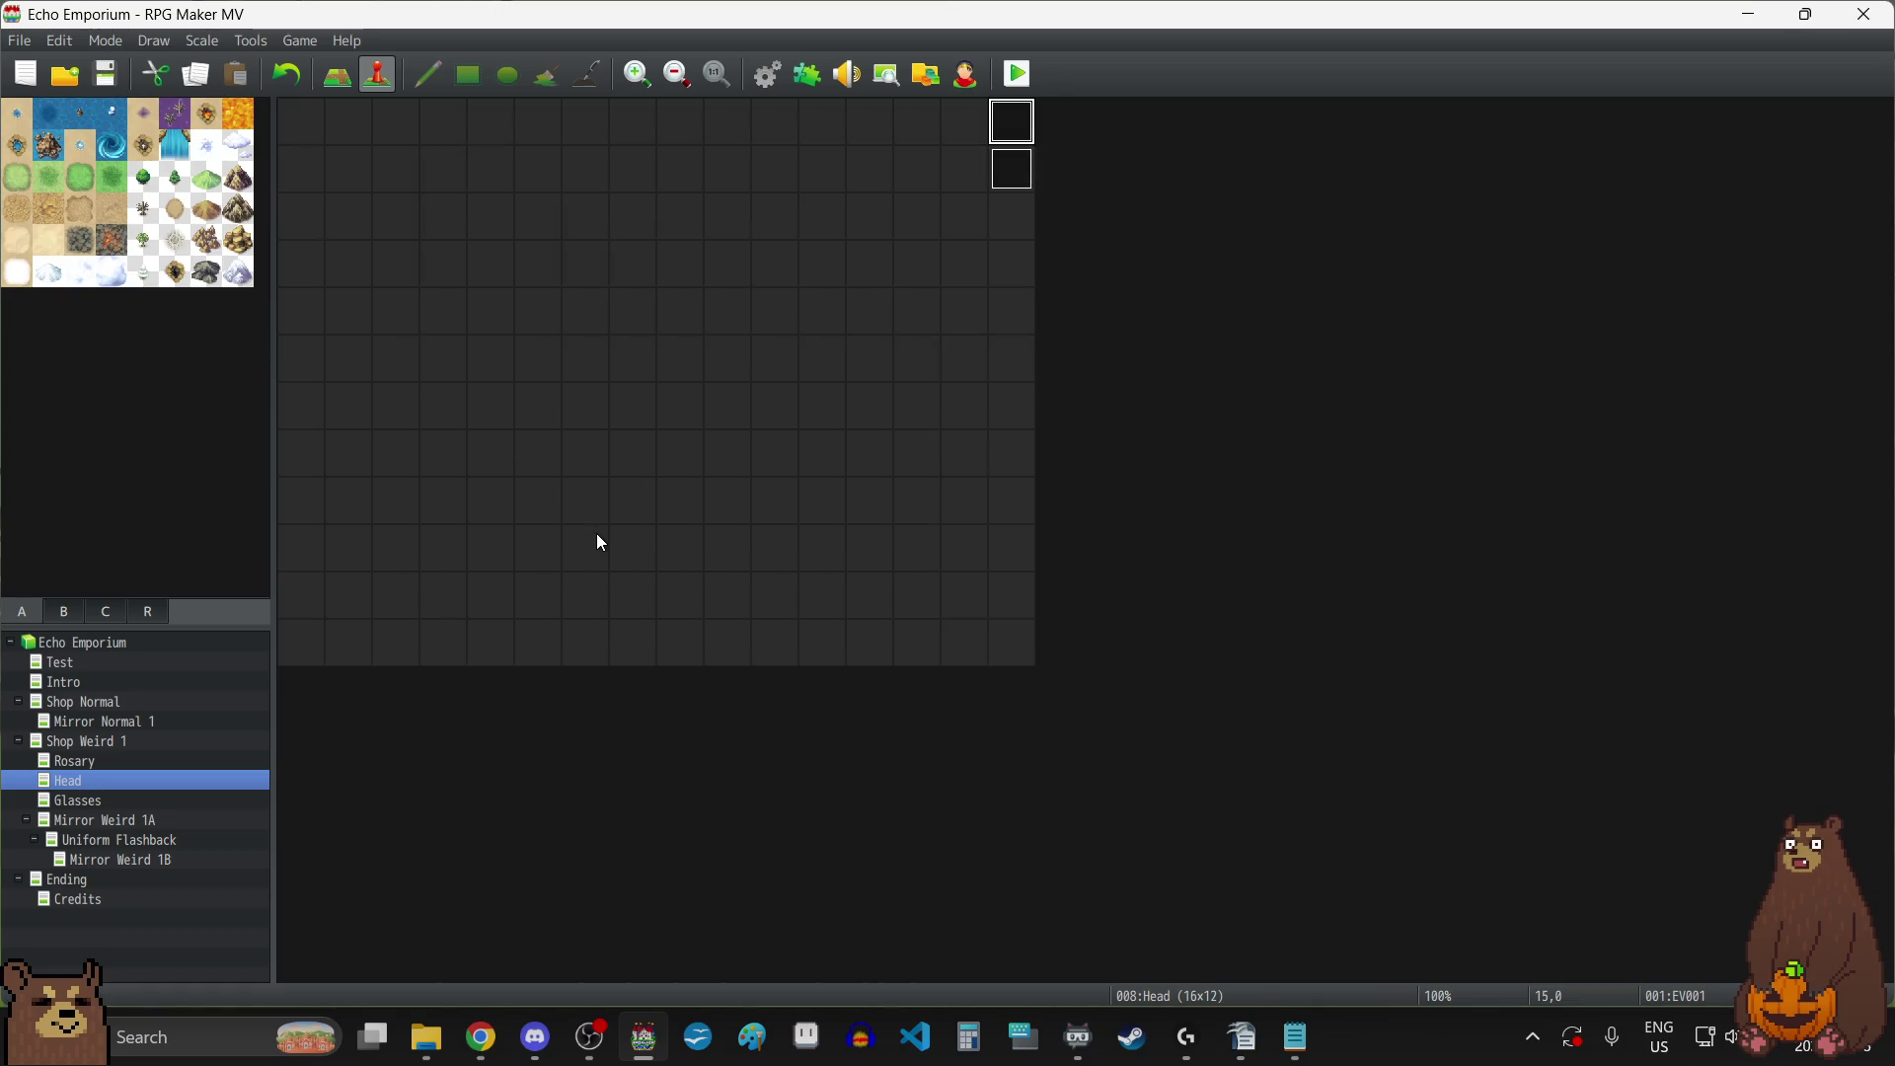
# Open the Glasses map's event and set the wait after YOUJUSTHADTORUN1 to 60 frames.
pyautogui.click(130, 799)
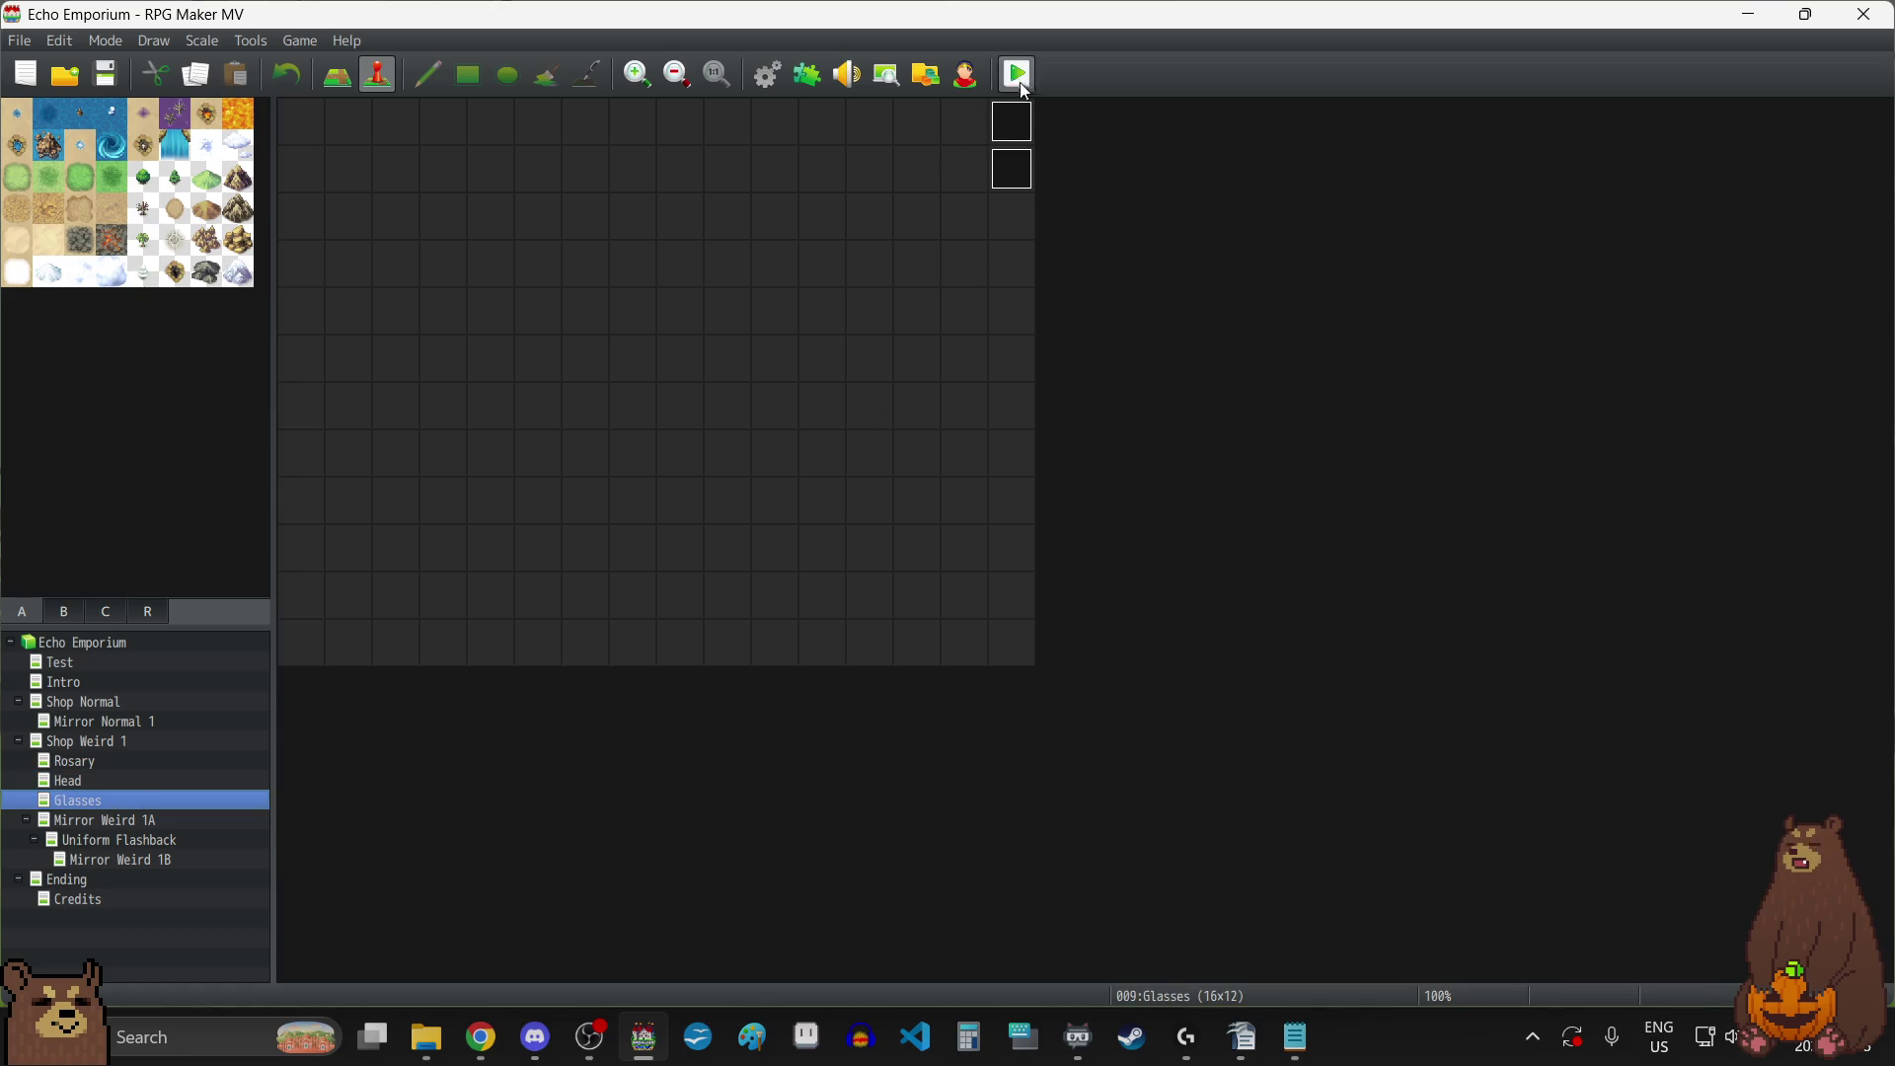
pyautogui.doubleClick(1012, 116)
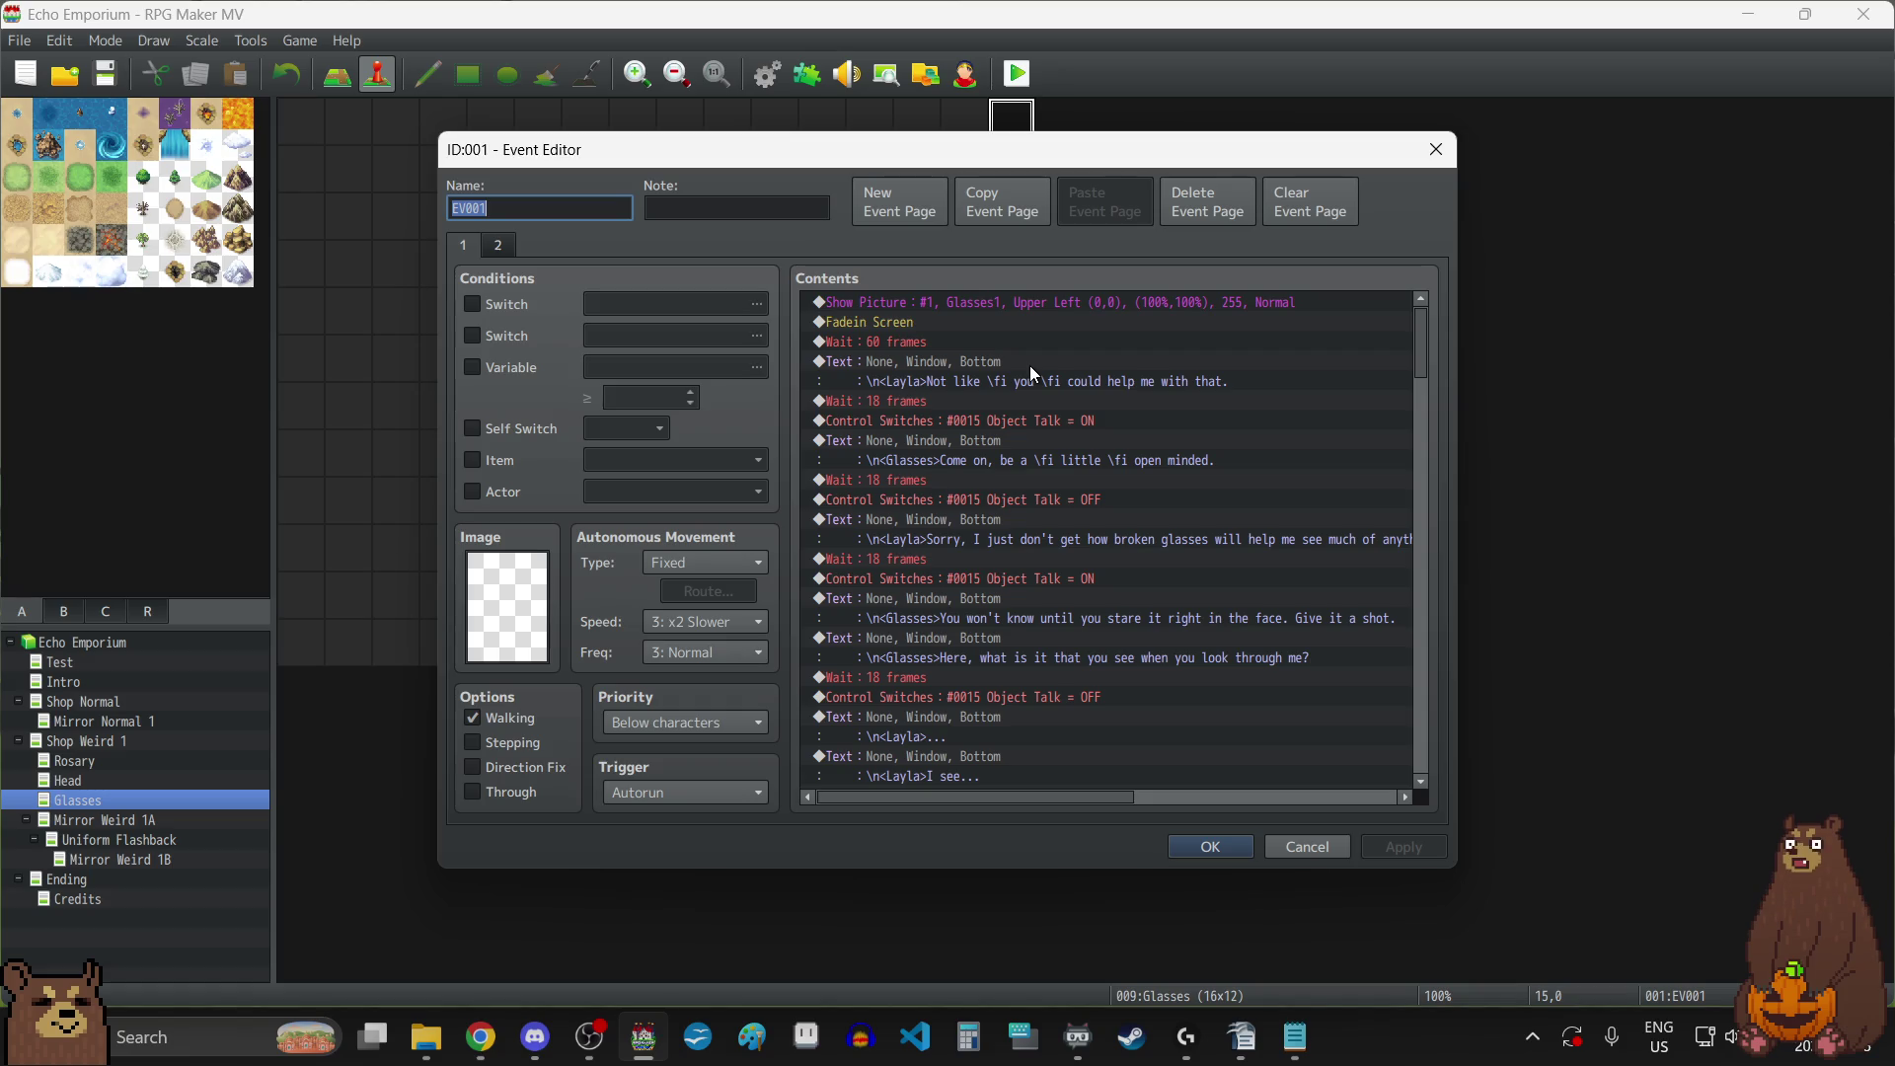
pyautogui.scroll(-5, 1032, 370)
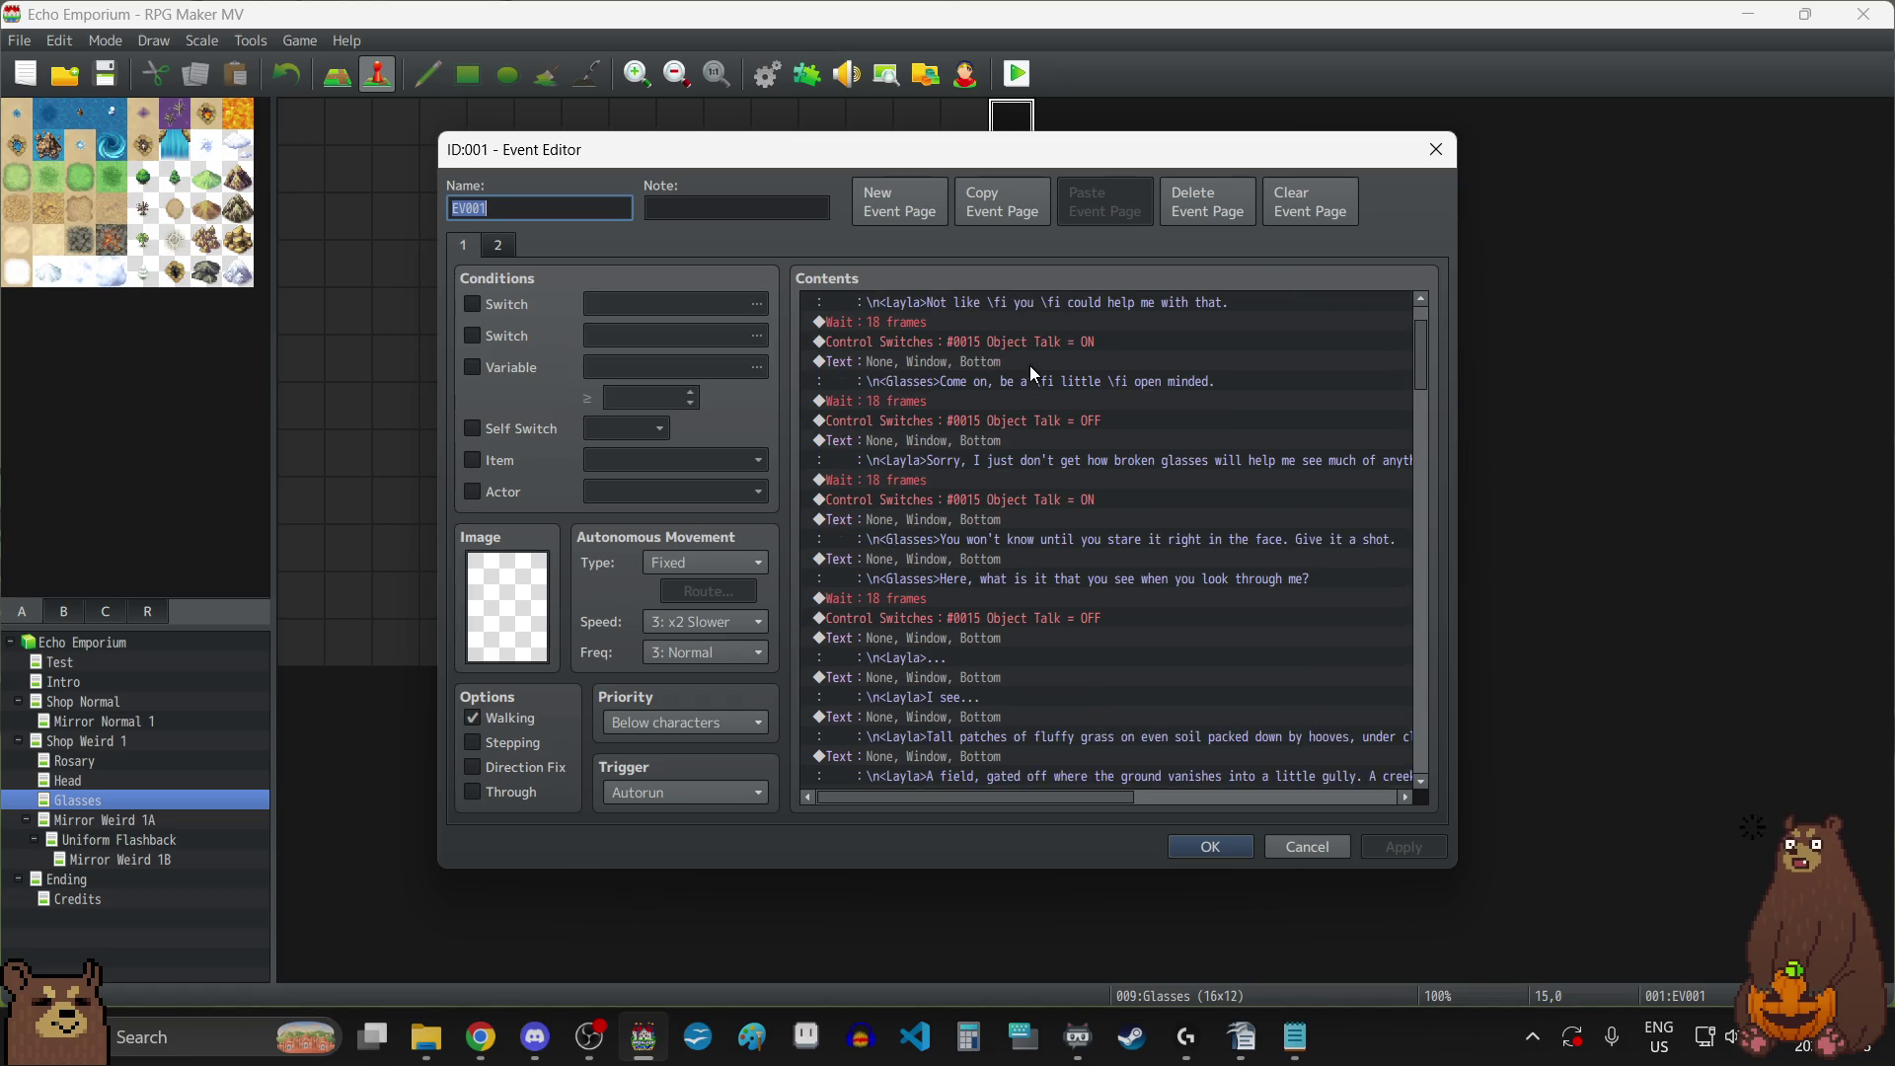
pyautogui.scroll(-8, 1030, 368)
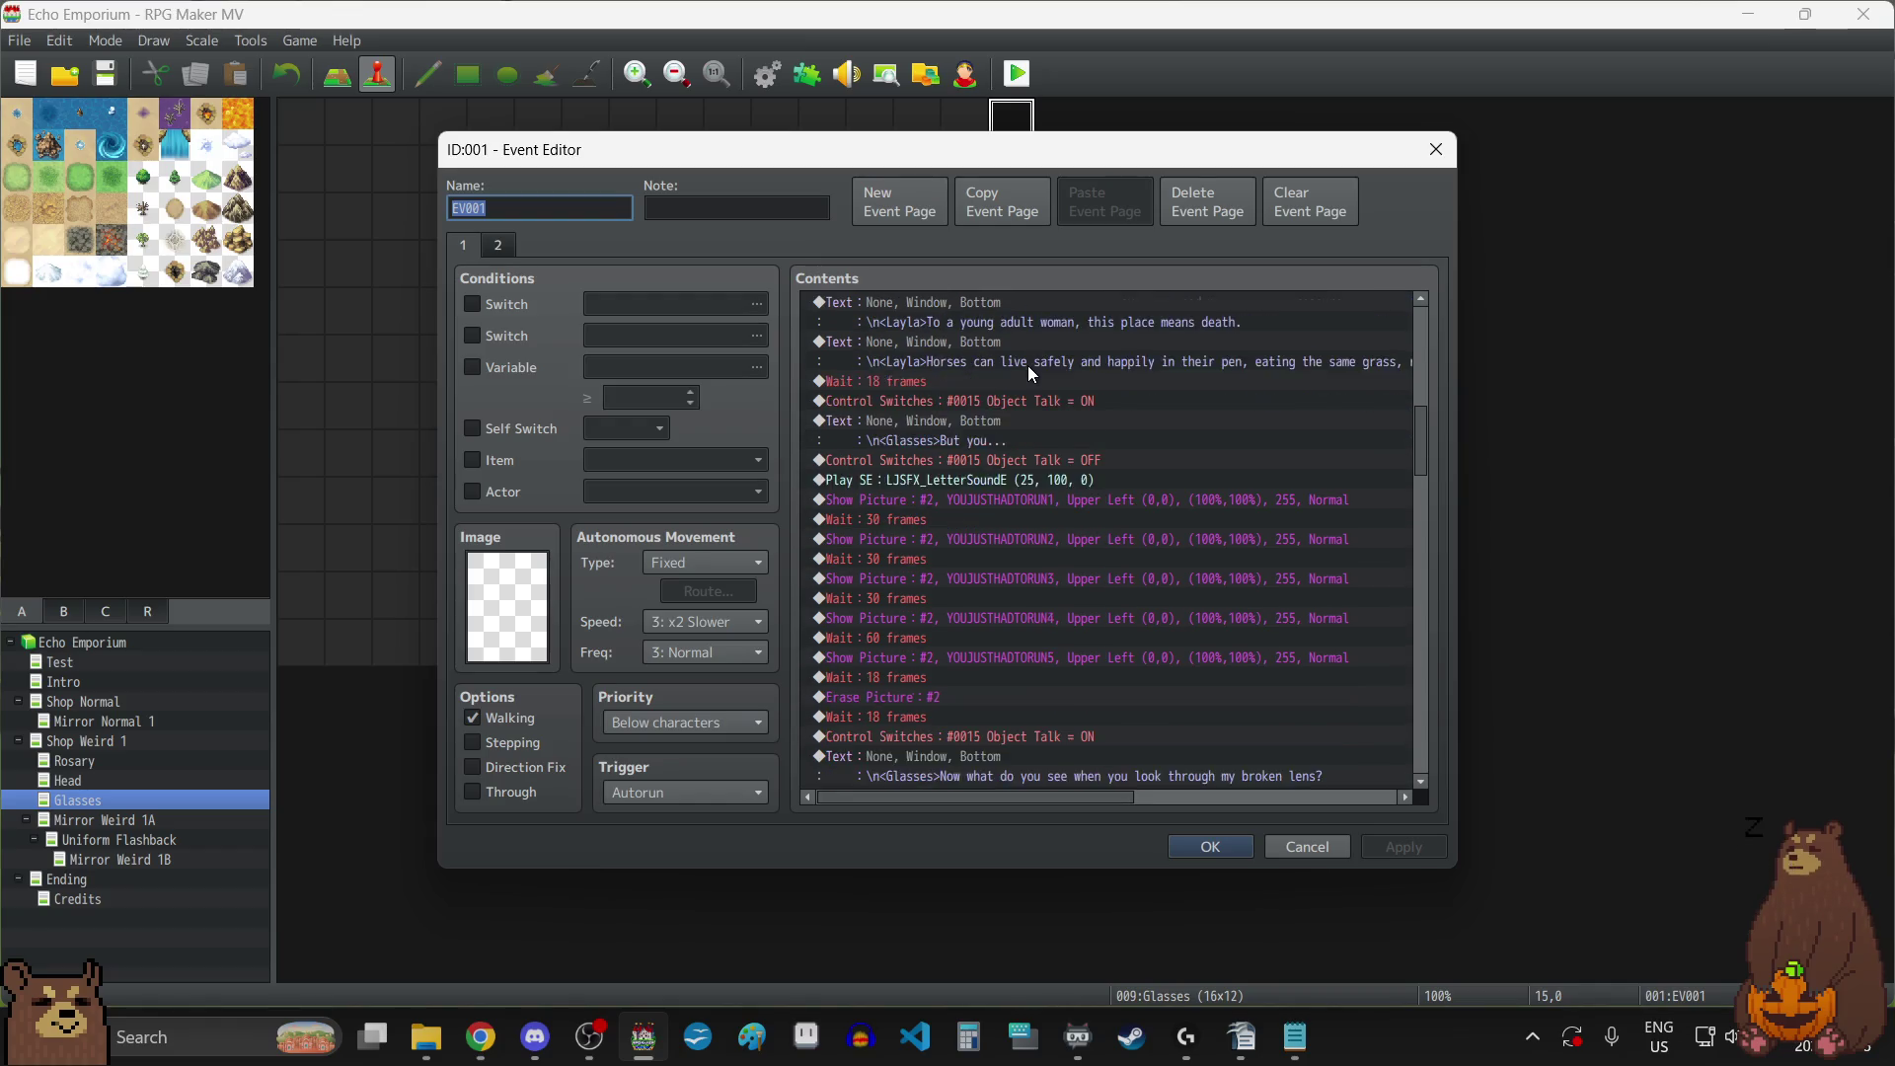
pyautogui.click(973, 401)
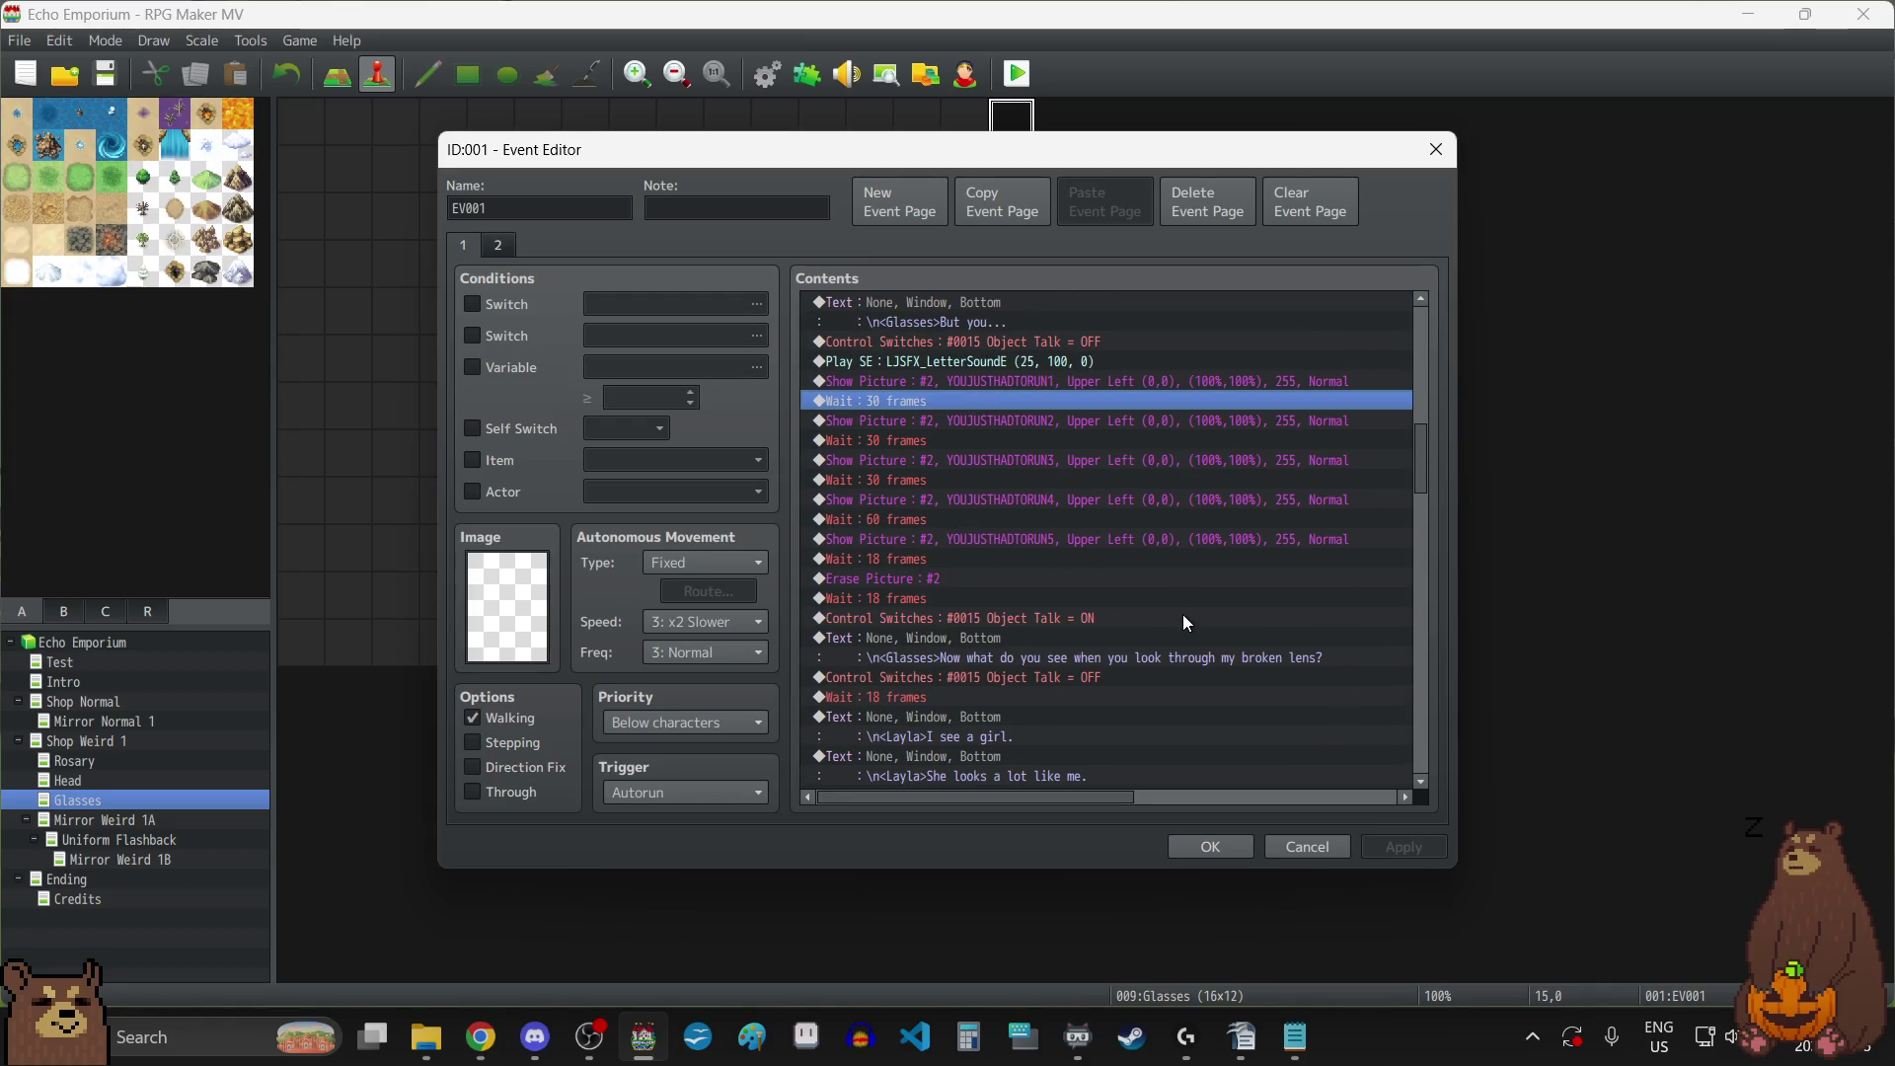
pyautogui.press('space')
pyautogui.write('60')
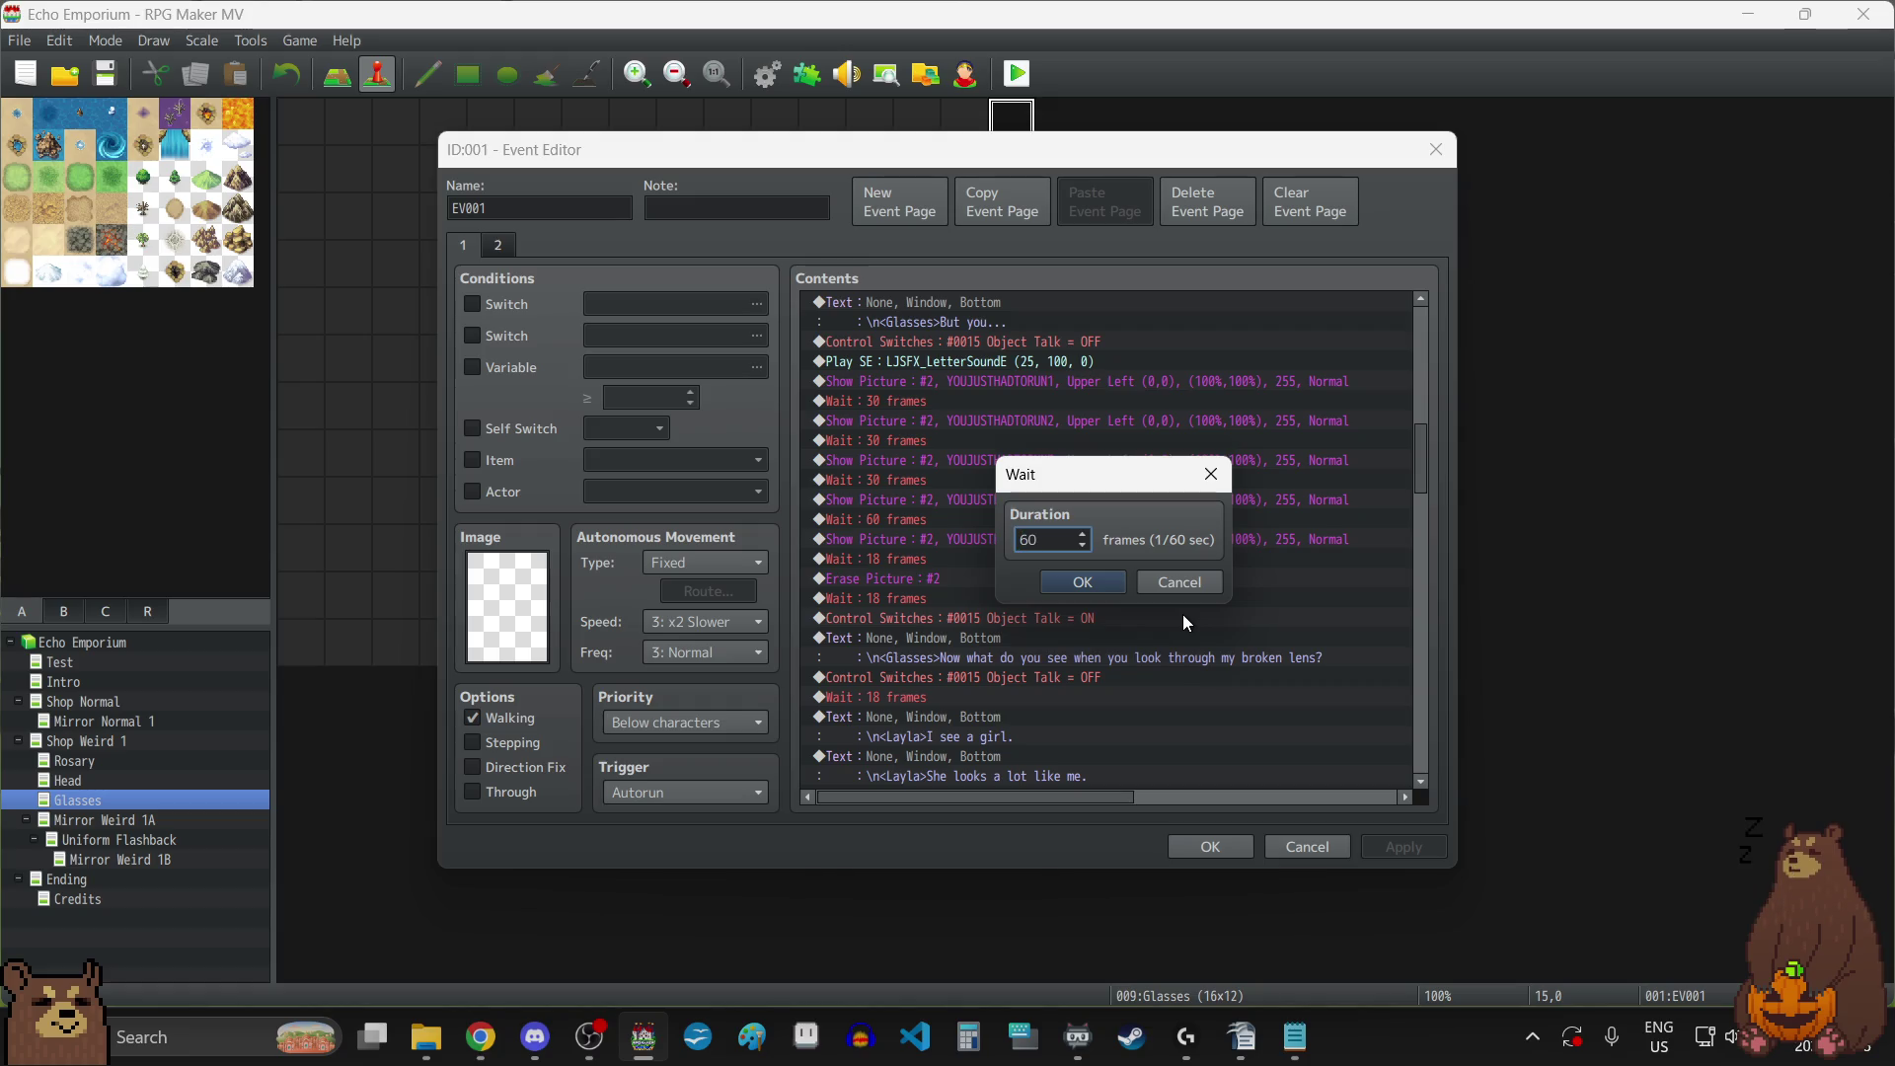
pyautogui.click(1092, 585)
# Set the waits after YOUJUSTHADTORUN2, 3 and 4 to 60 frames, then bring up the pictures folder.
pyautogui.click(924, 429)
pyautogui.doubleClick(928, 441)
pyautogui.write('60')
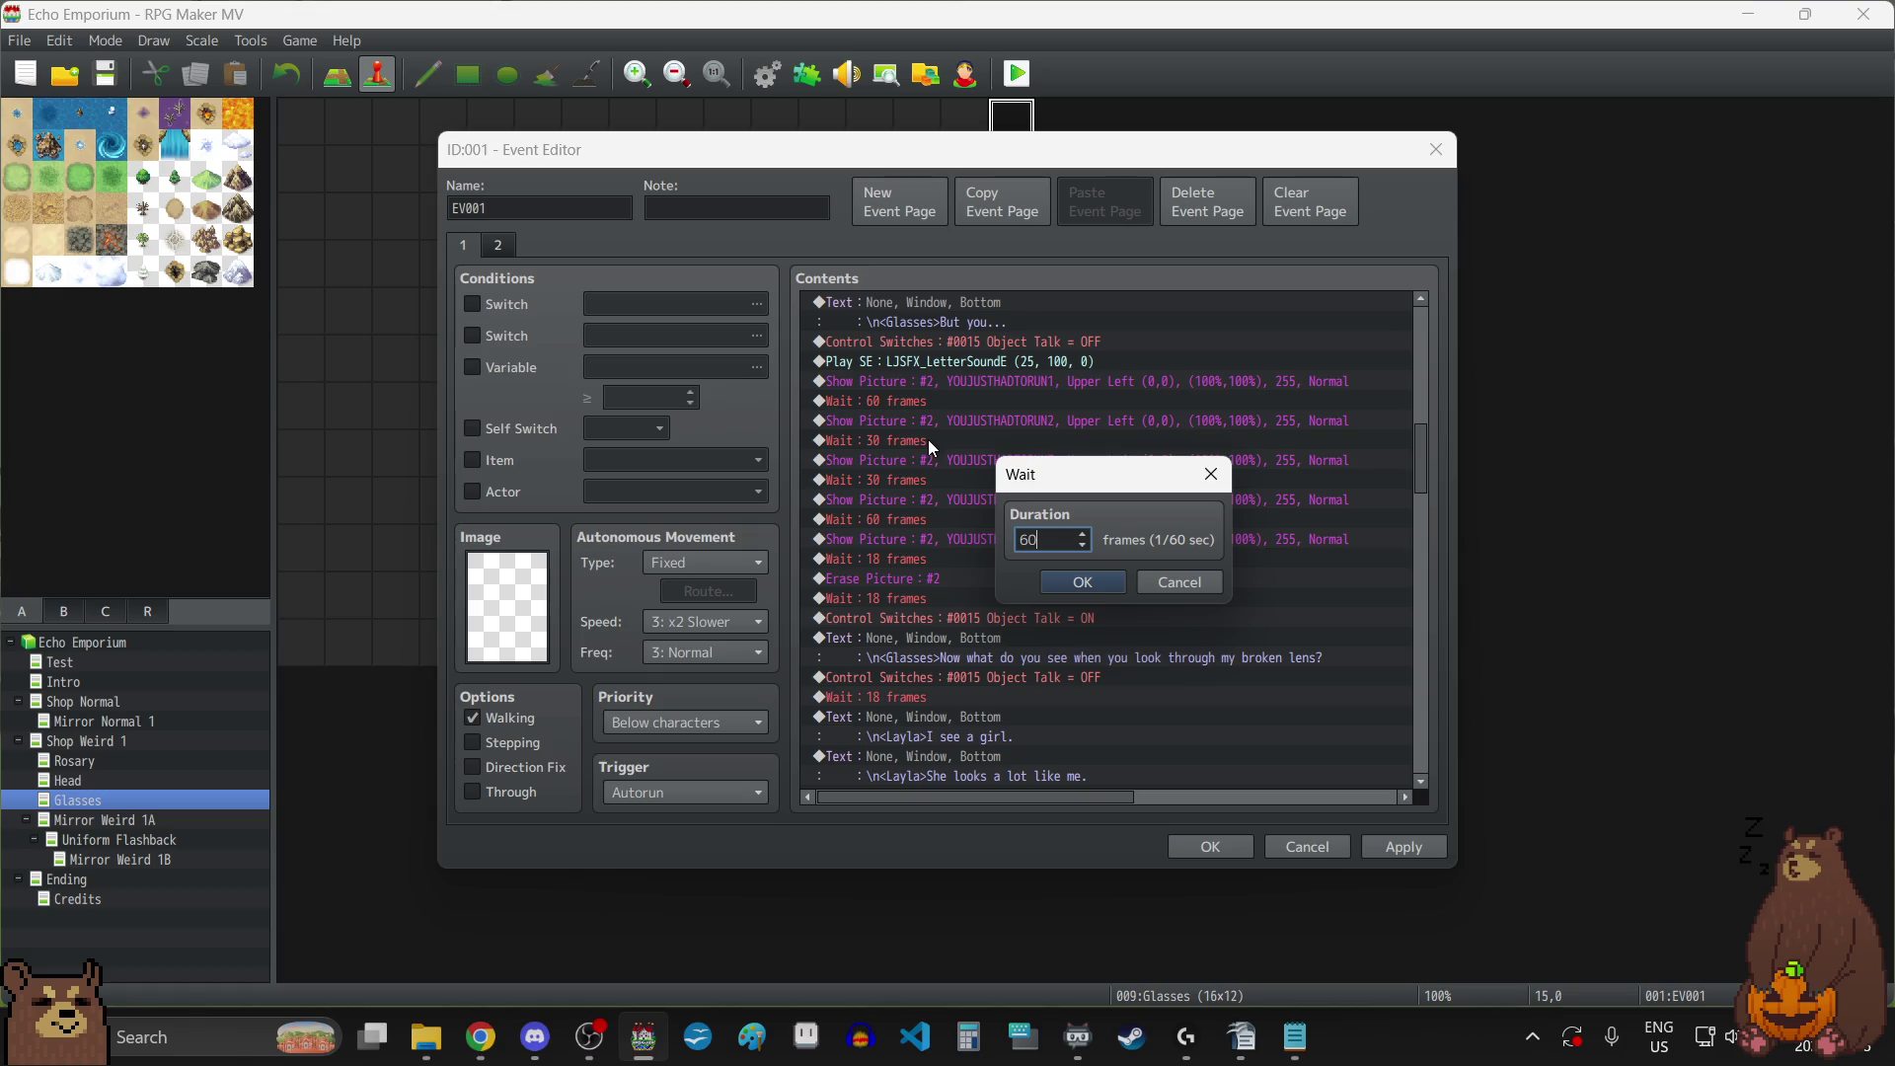
pyautogui.click(1085, 587)
pyautogui.doubleClick(915, 478)
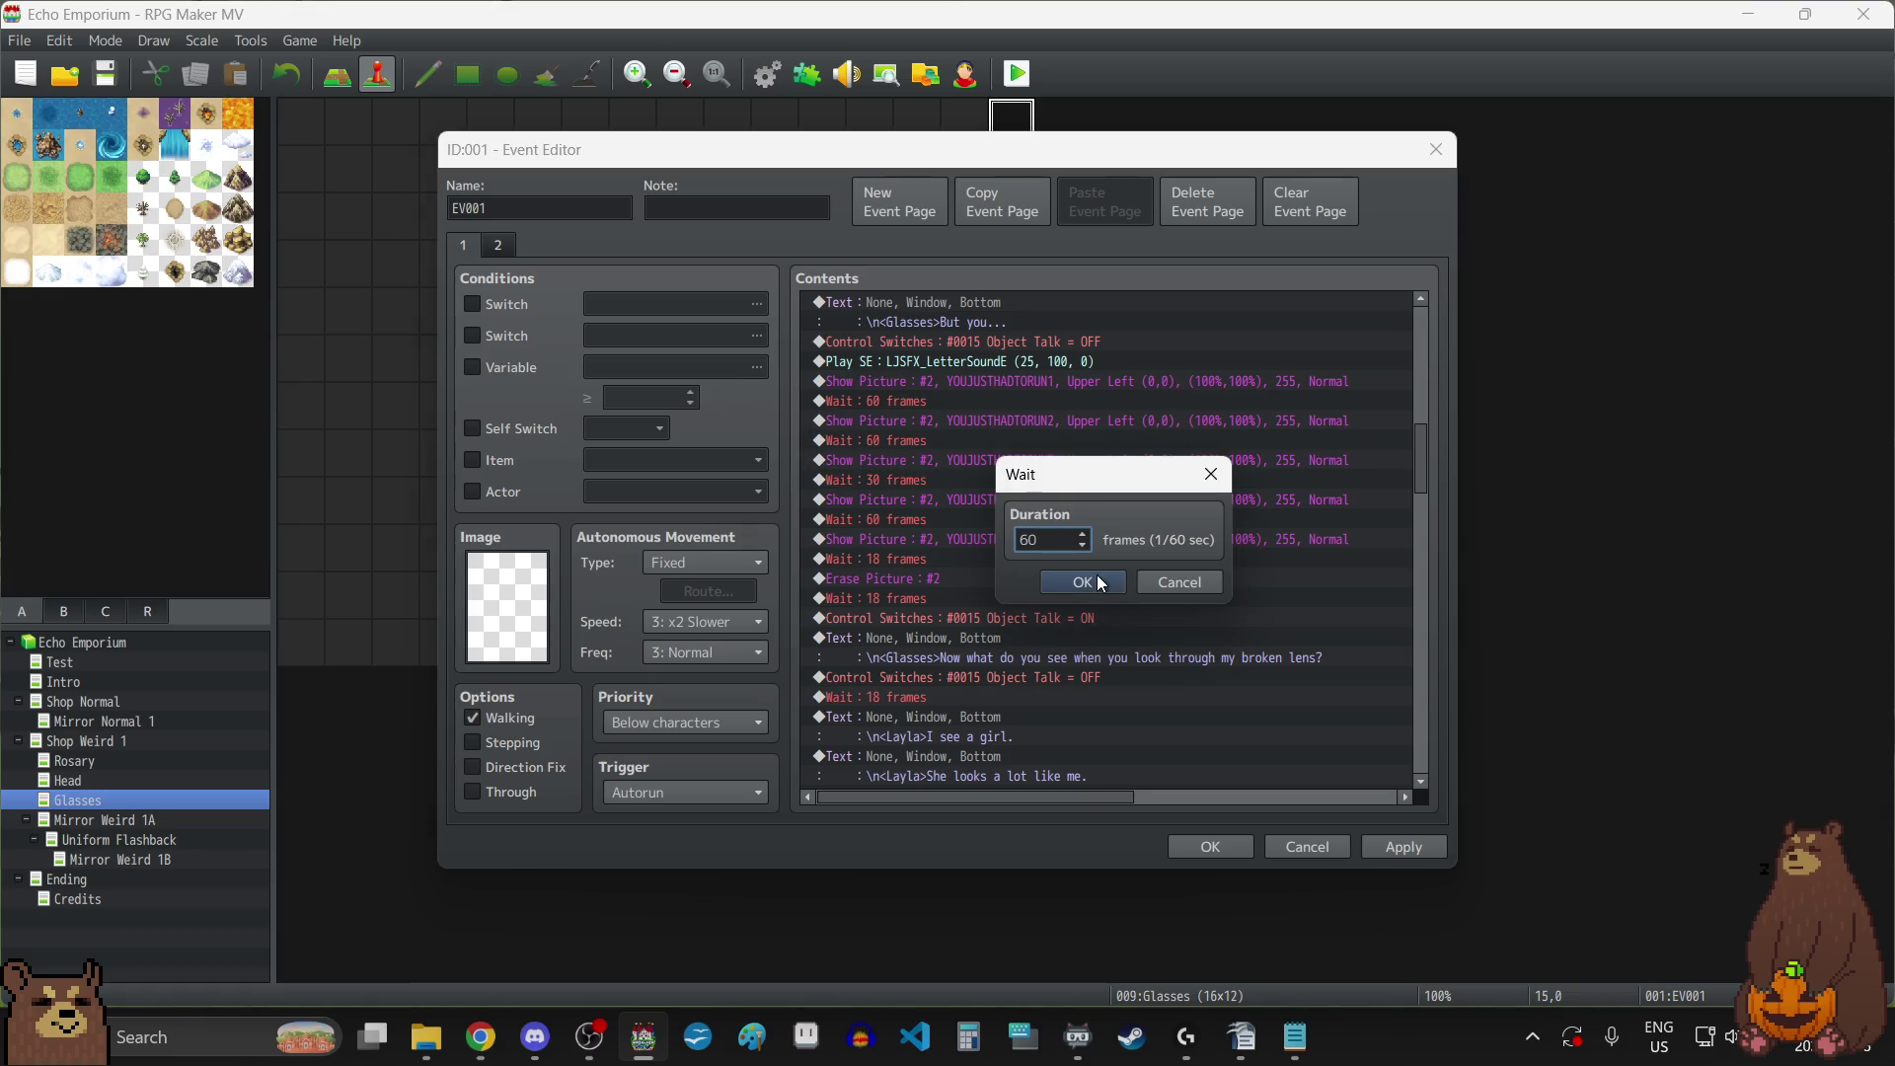
pyautogui.click(1085, 584)
pyautogui.doubleClick(932, 519)
pyautogui.write('60')
pyautogui.click(1070, 582)
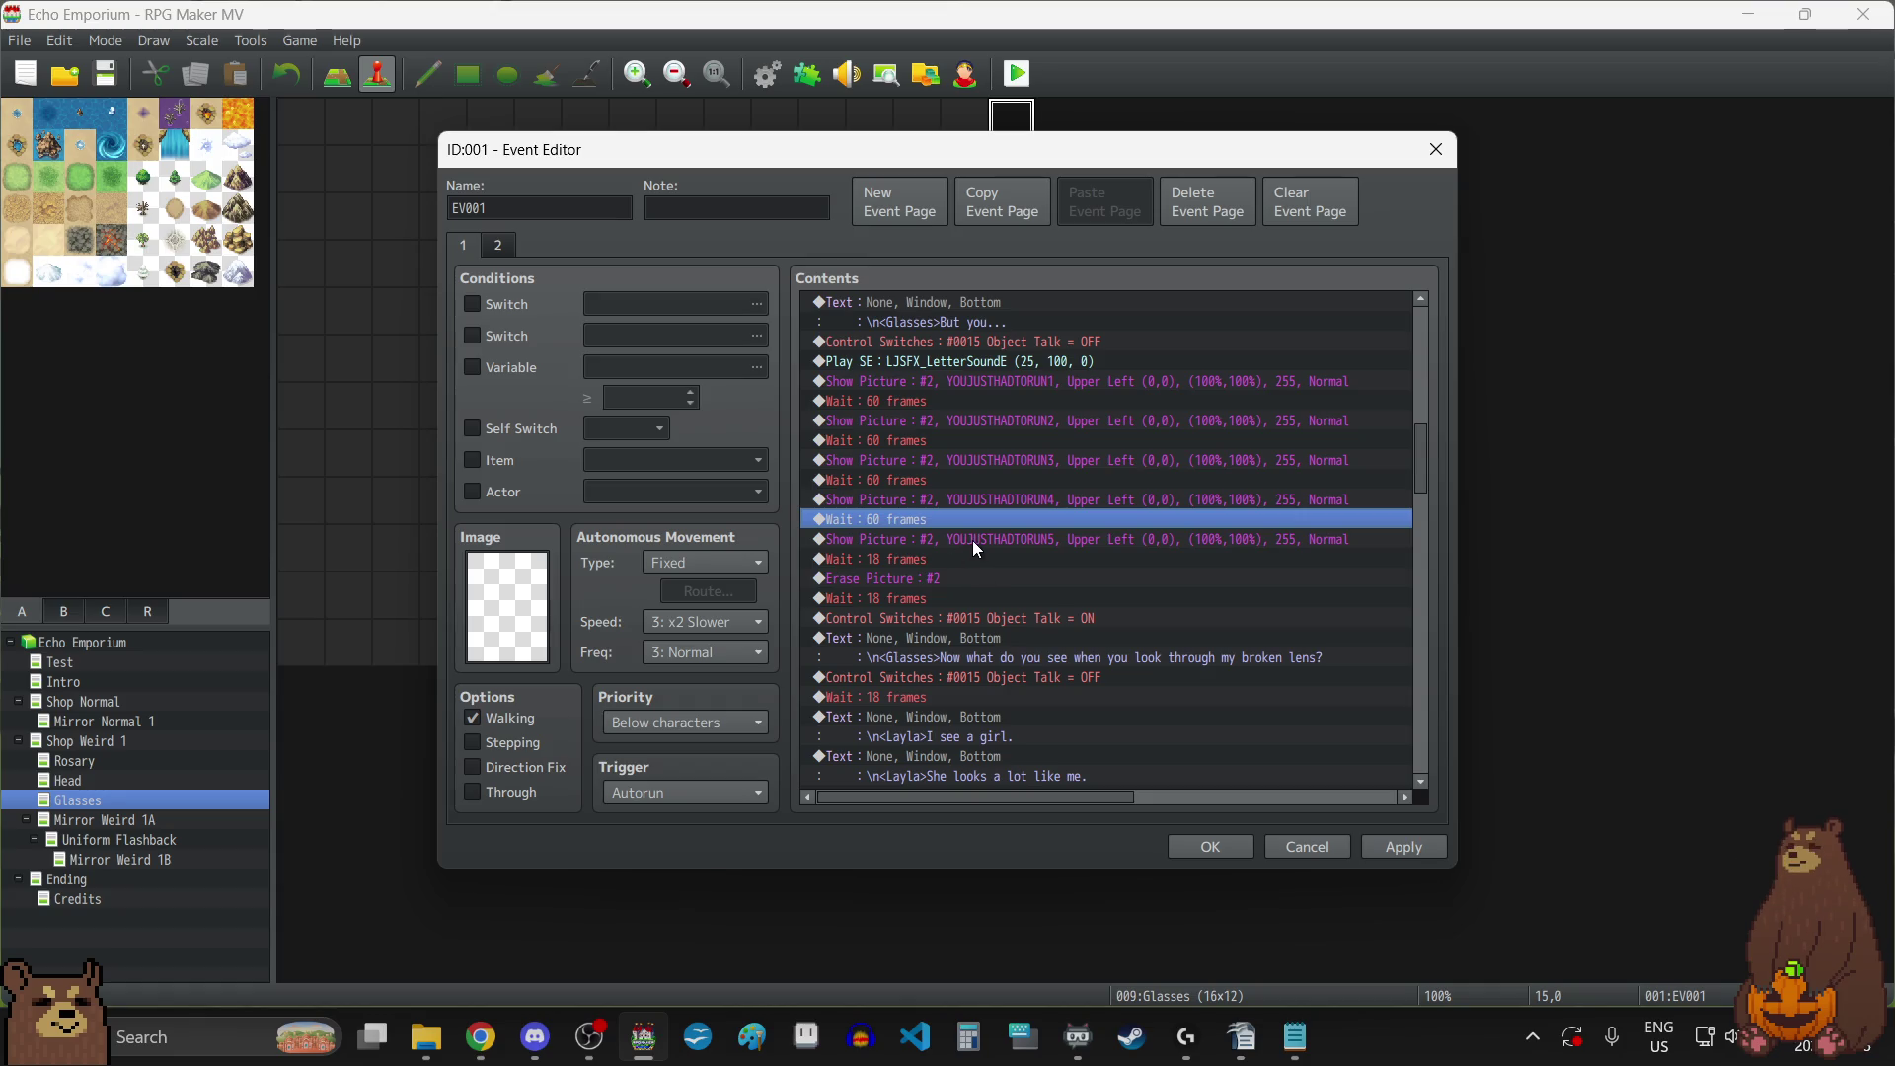
pyautogui.moveTo(426, 1036)
pyautogui.click(424, 920)
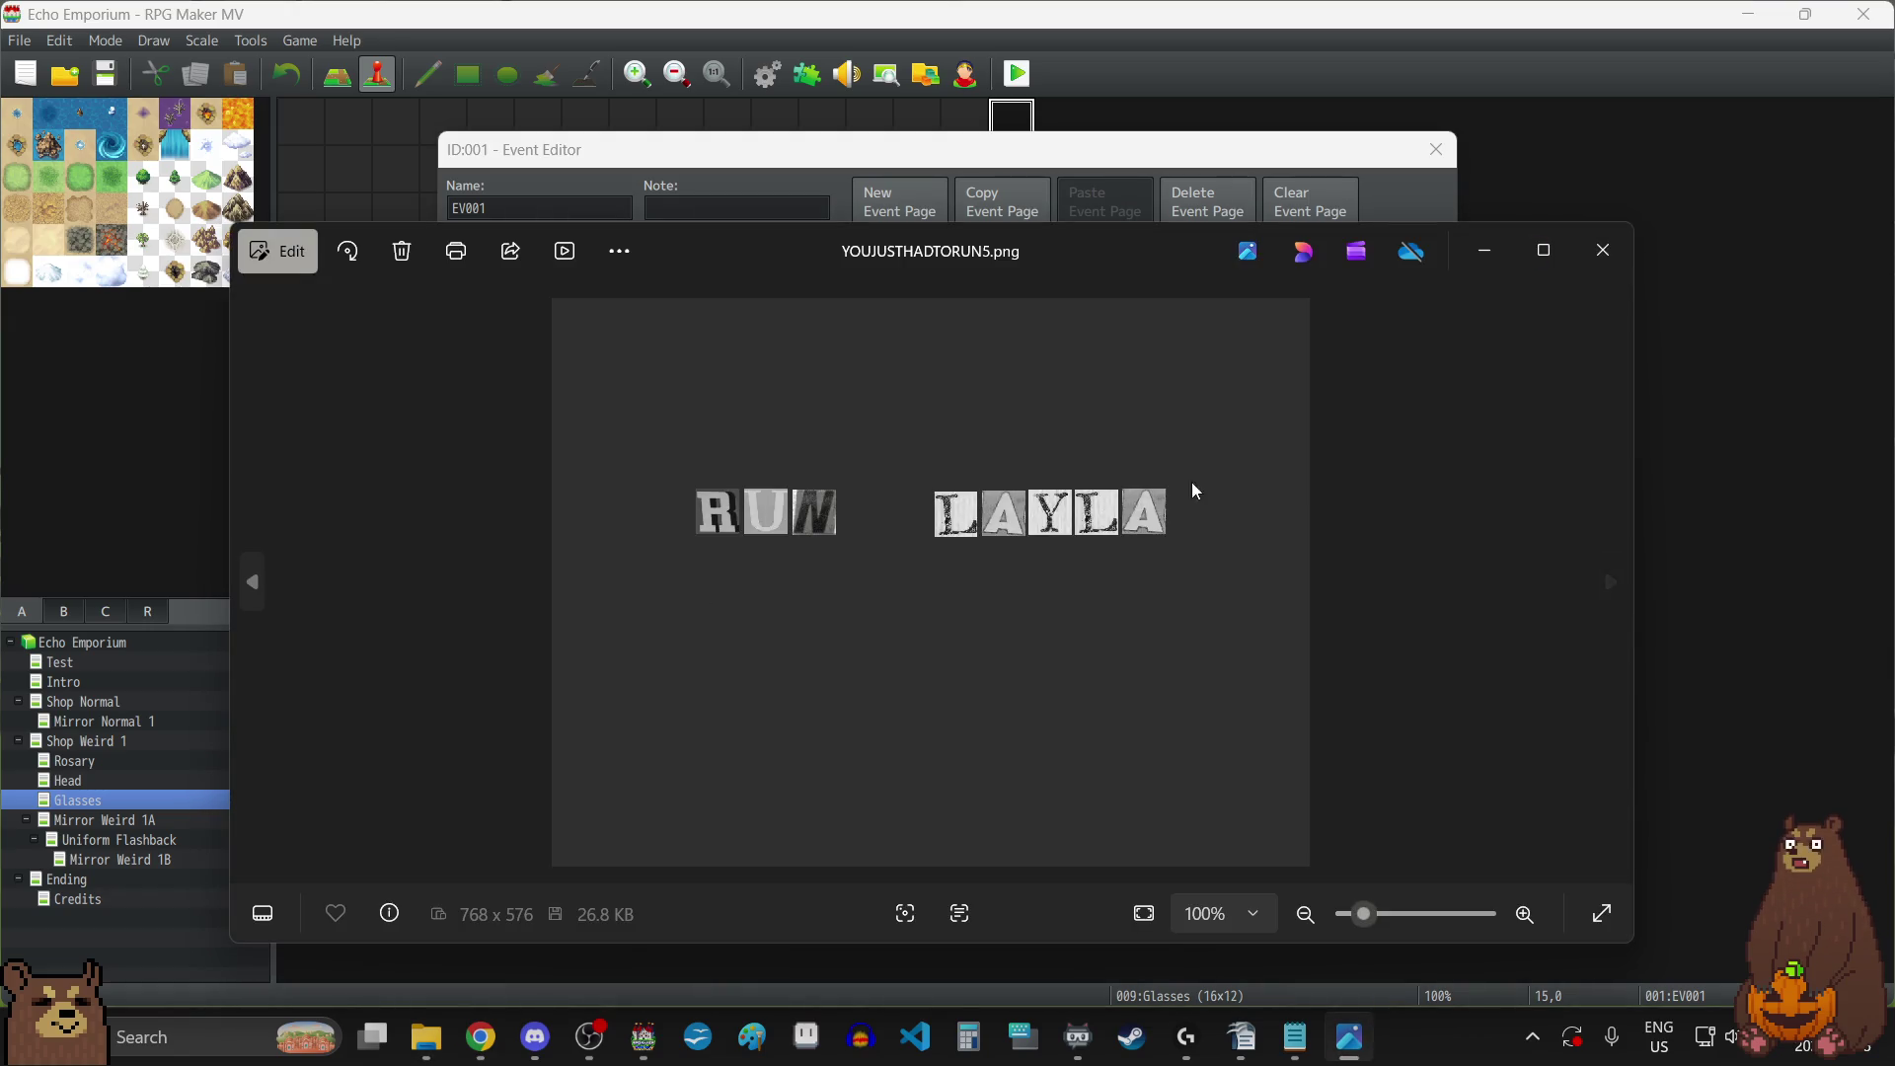
# Close the YOUJUSTHADTORUN5.png image in Windows Photos.
pyautogui.click(1591, 249)
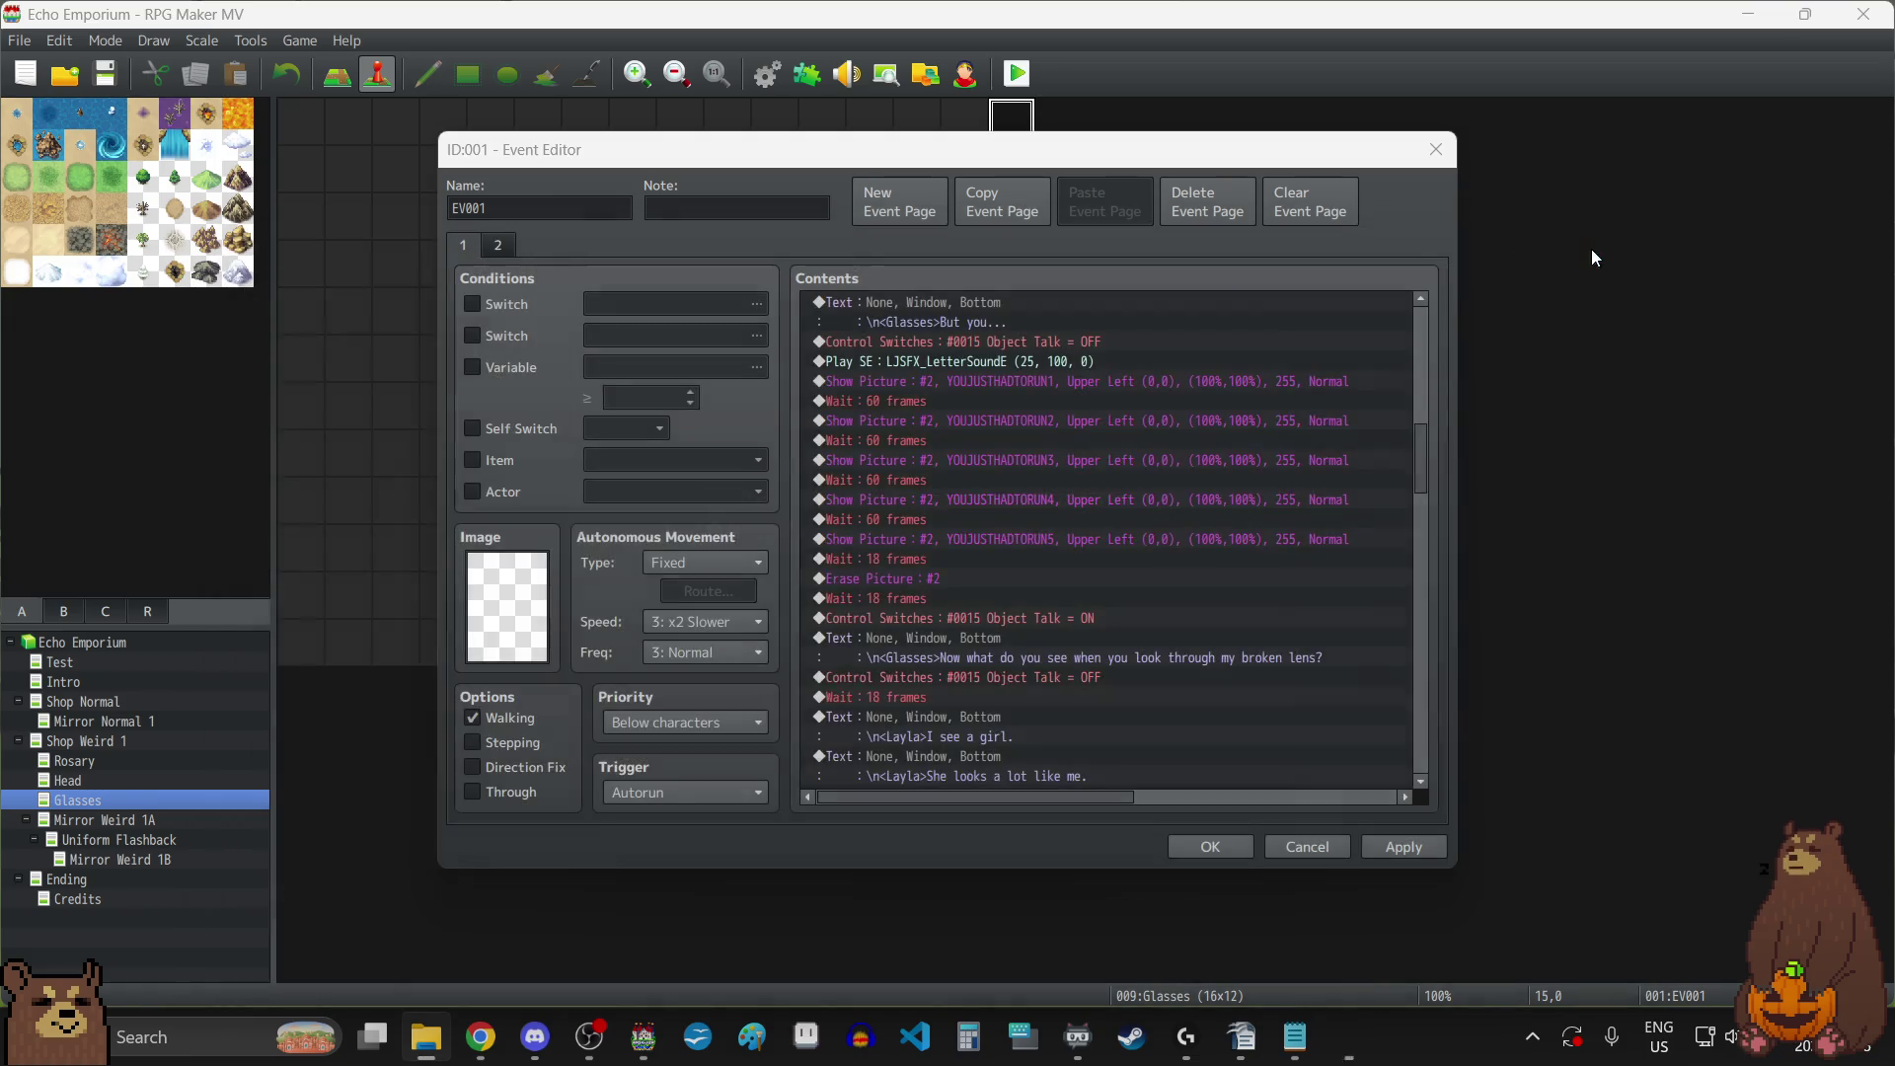
# Change the wait after the YOUJUSTHADTORUN5 picture from 18 to 30 frames and apply.
pyautogui.click(949, 559)
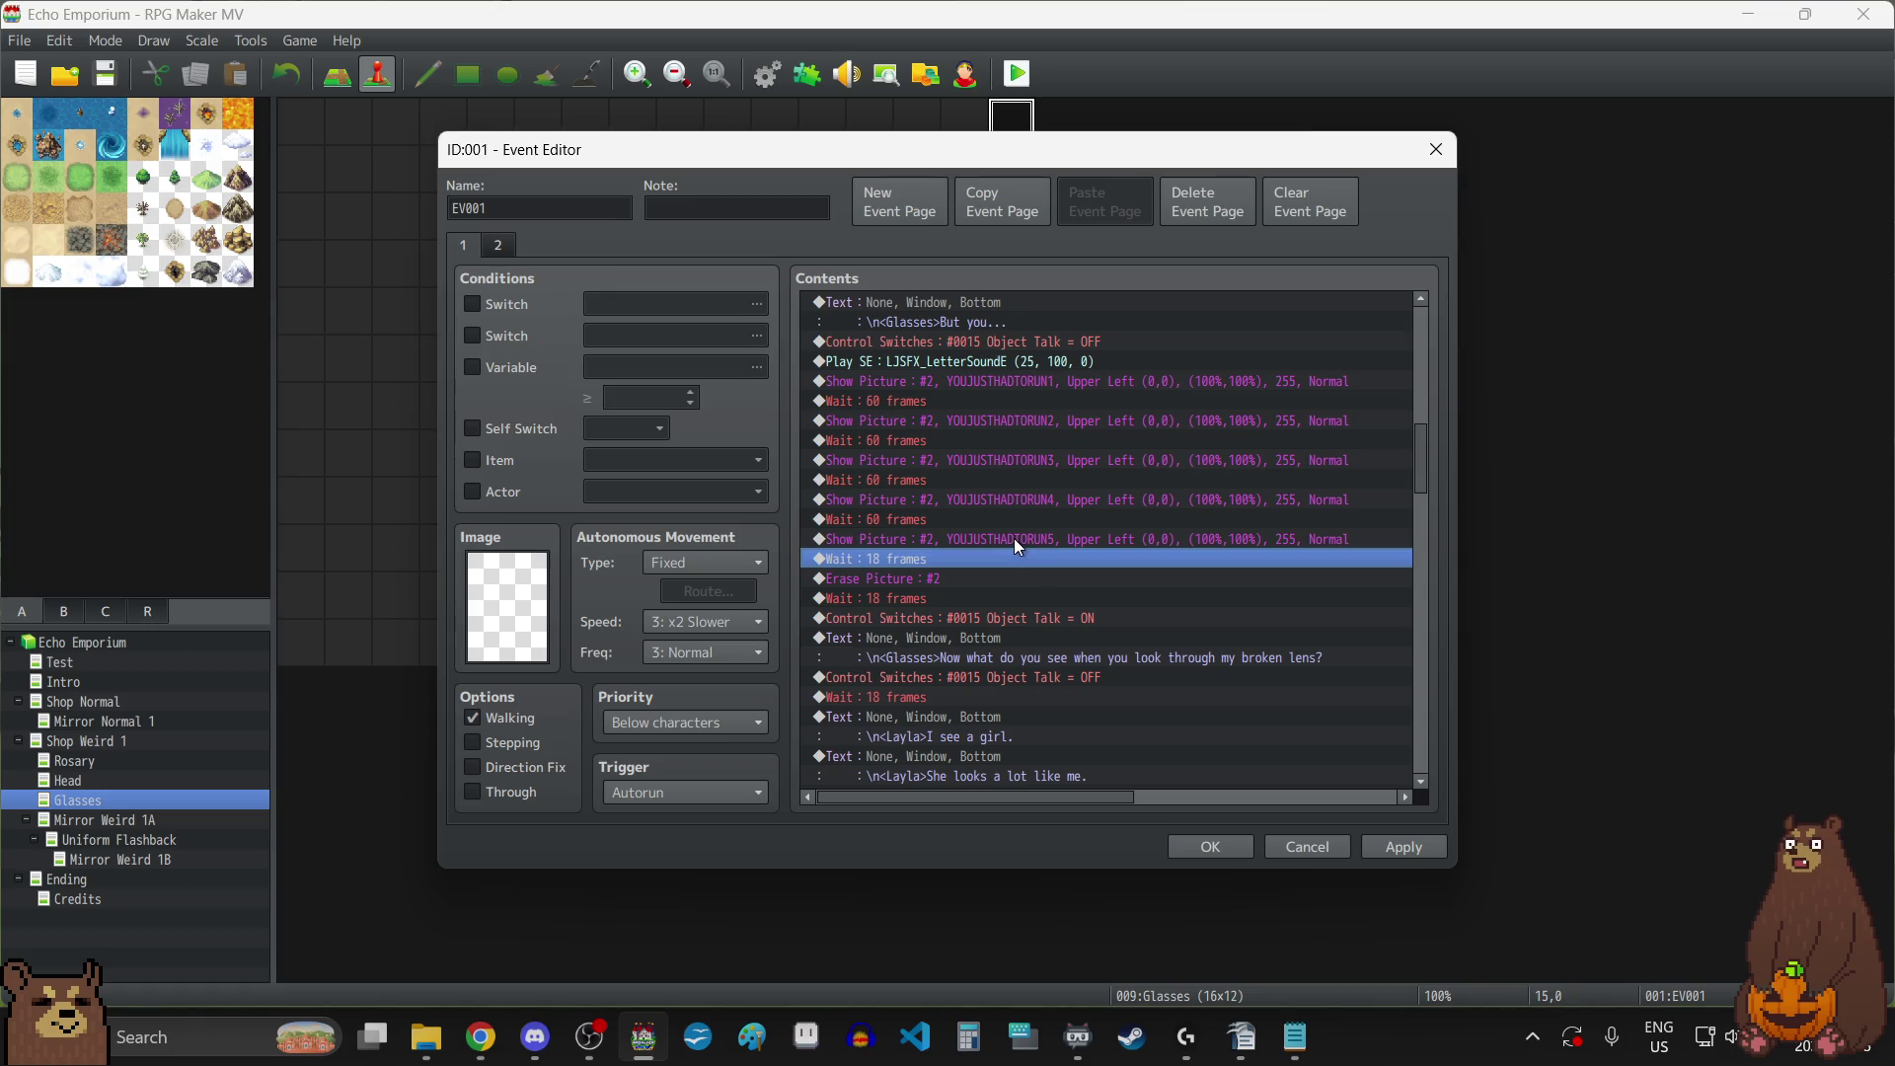
pyautogui.doubleClick(917, 559)
pyautogui.write('30')
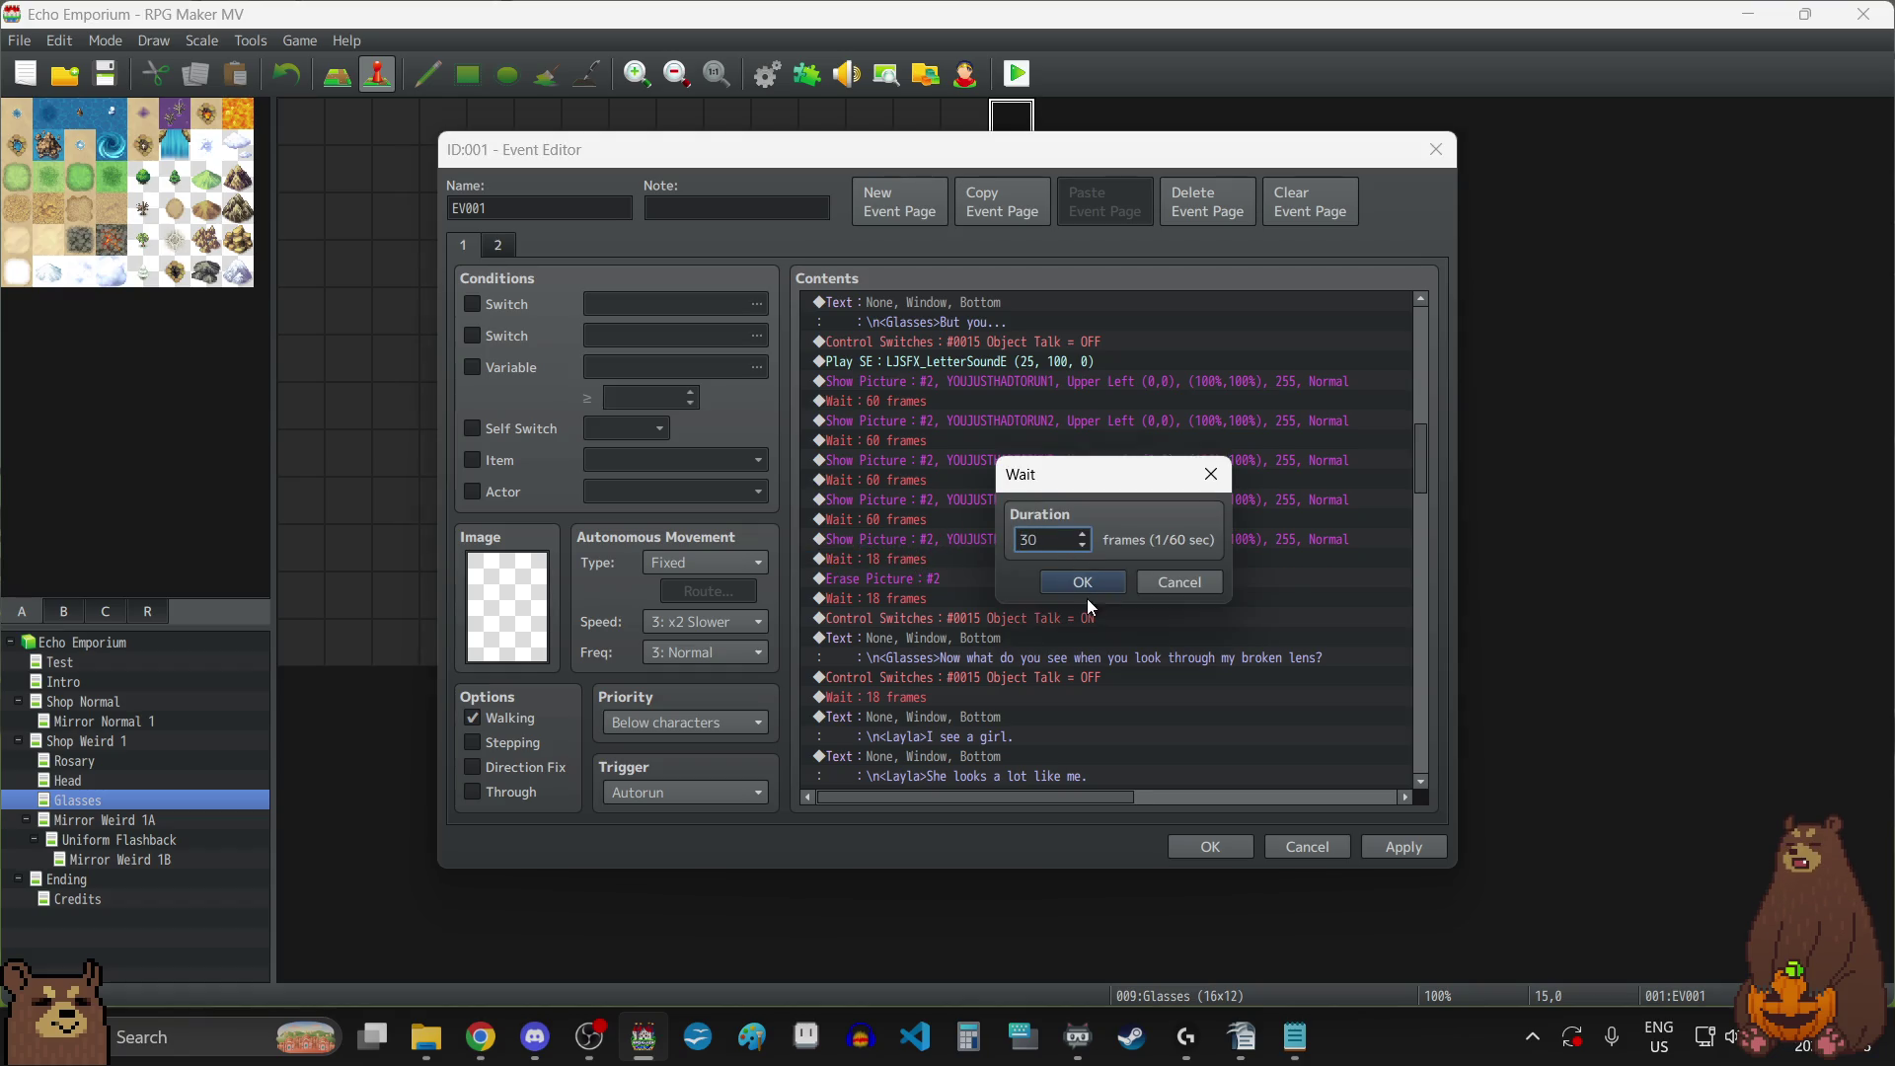
pyautogui.click(1082, 585)
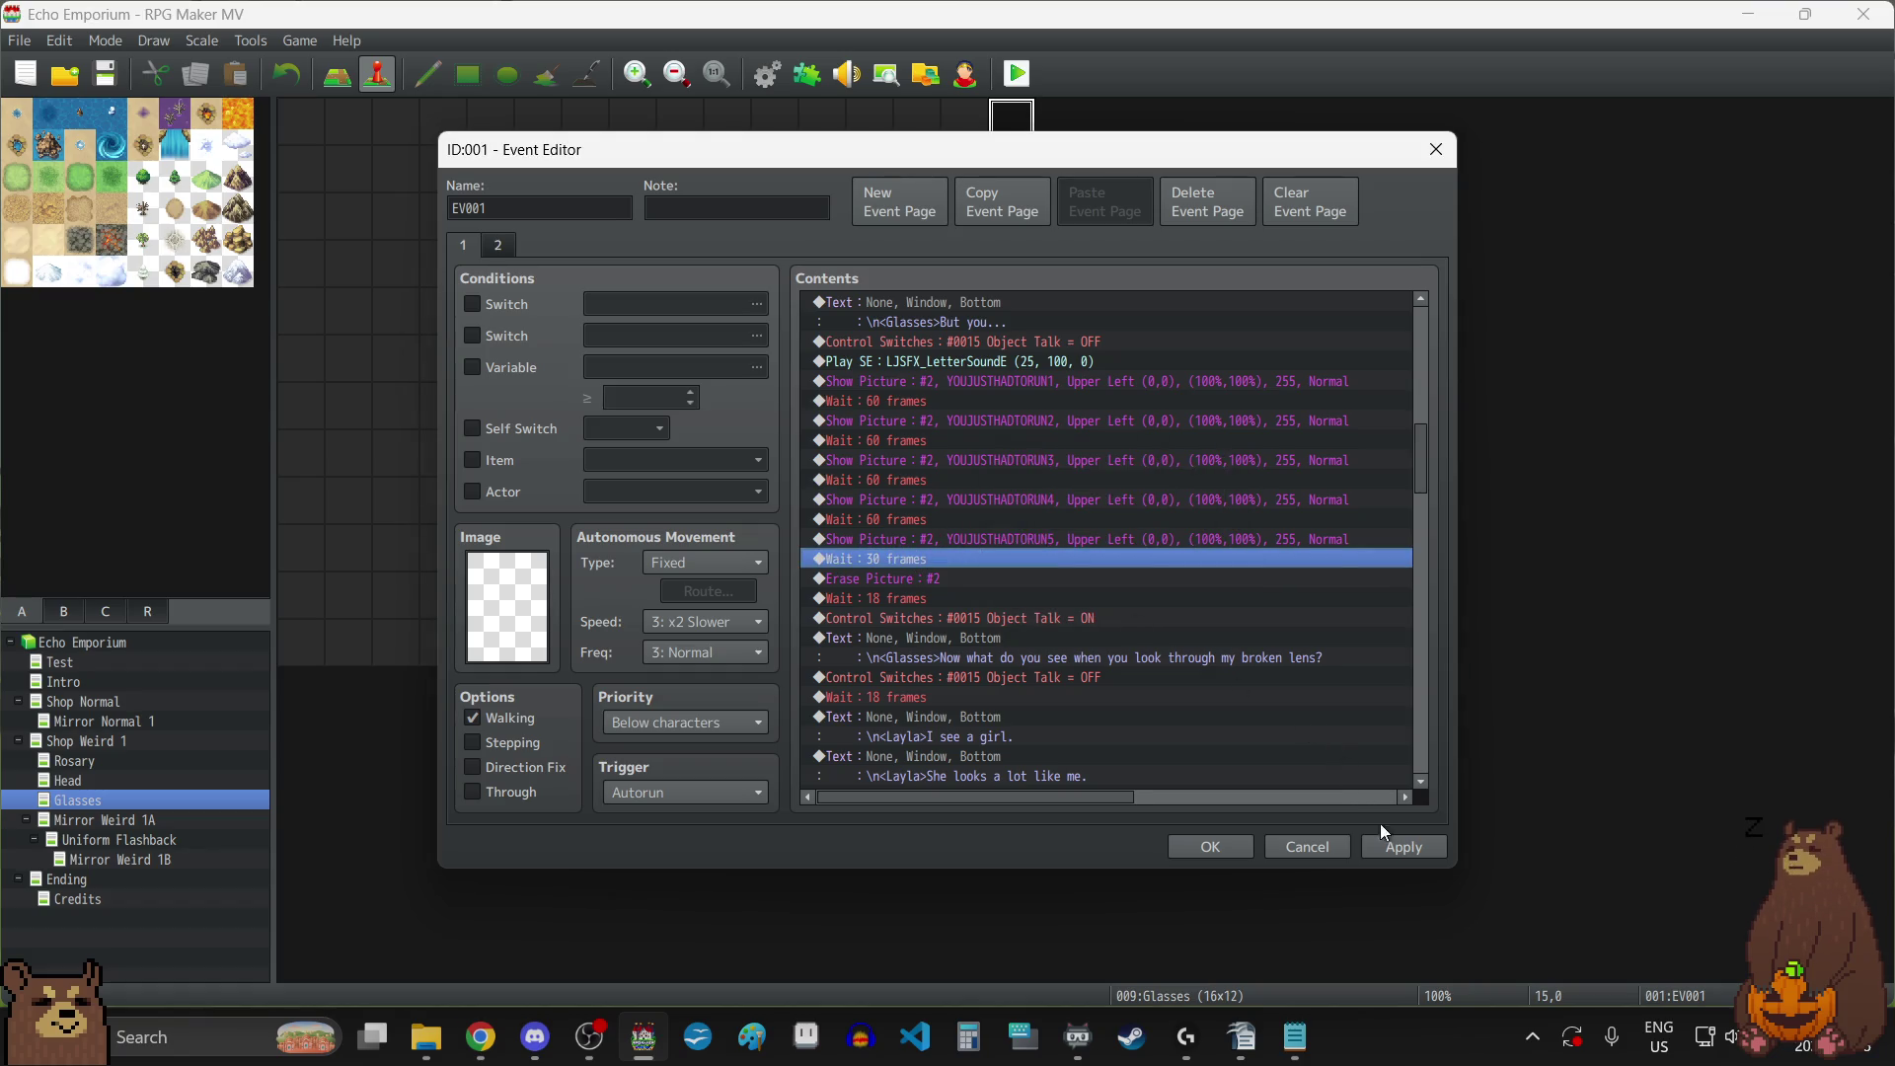
pyautogui.click(1394, 847)
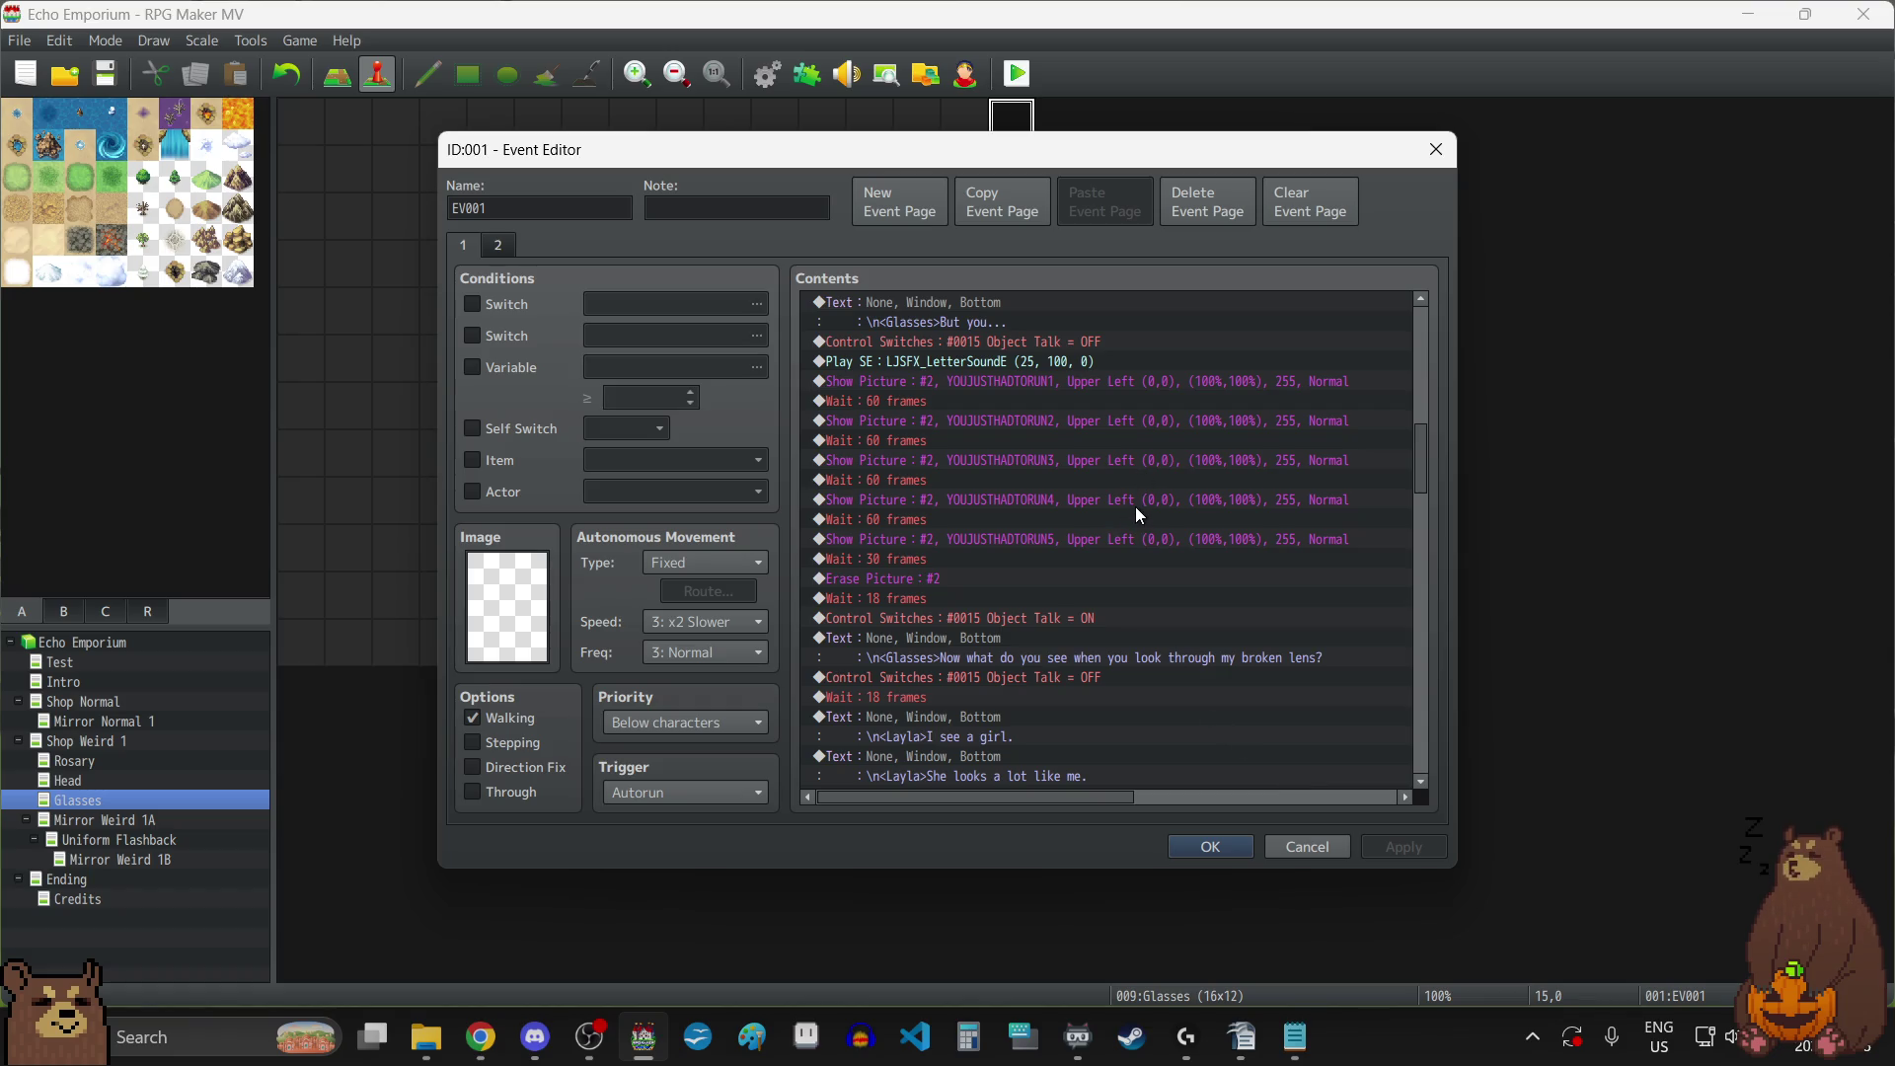
# Scroll down the Glasses event's contents list to review the remaining commands.
pyautogui.scroll(-3, 1137, 506)
pyautogui.scroll(-5, 1138, 505)
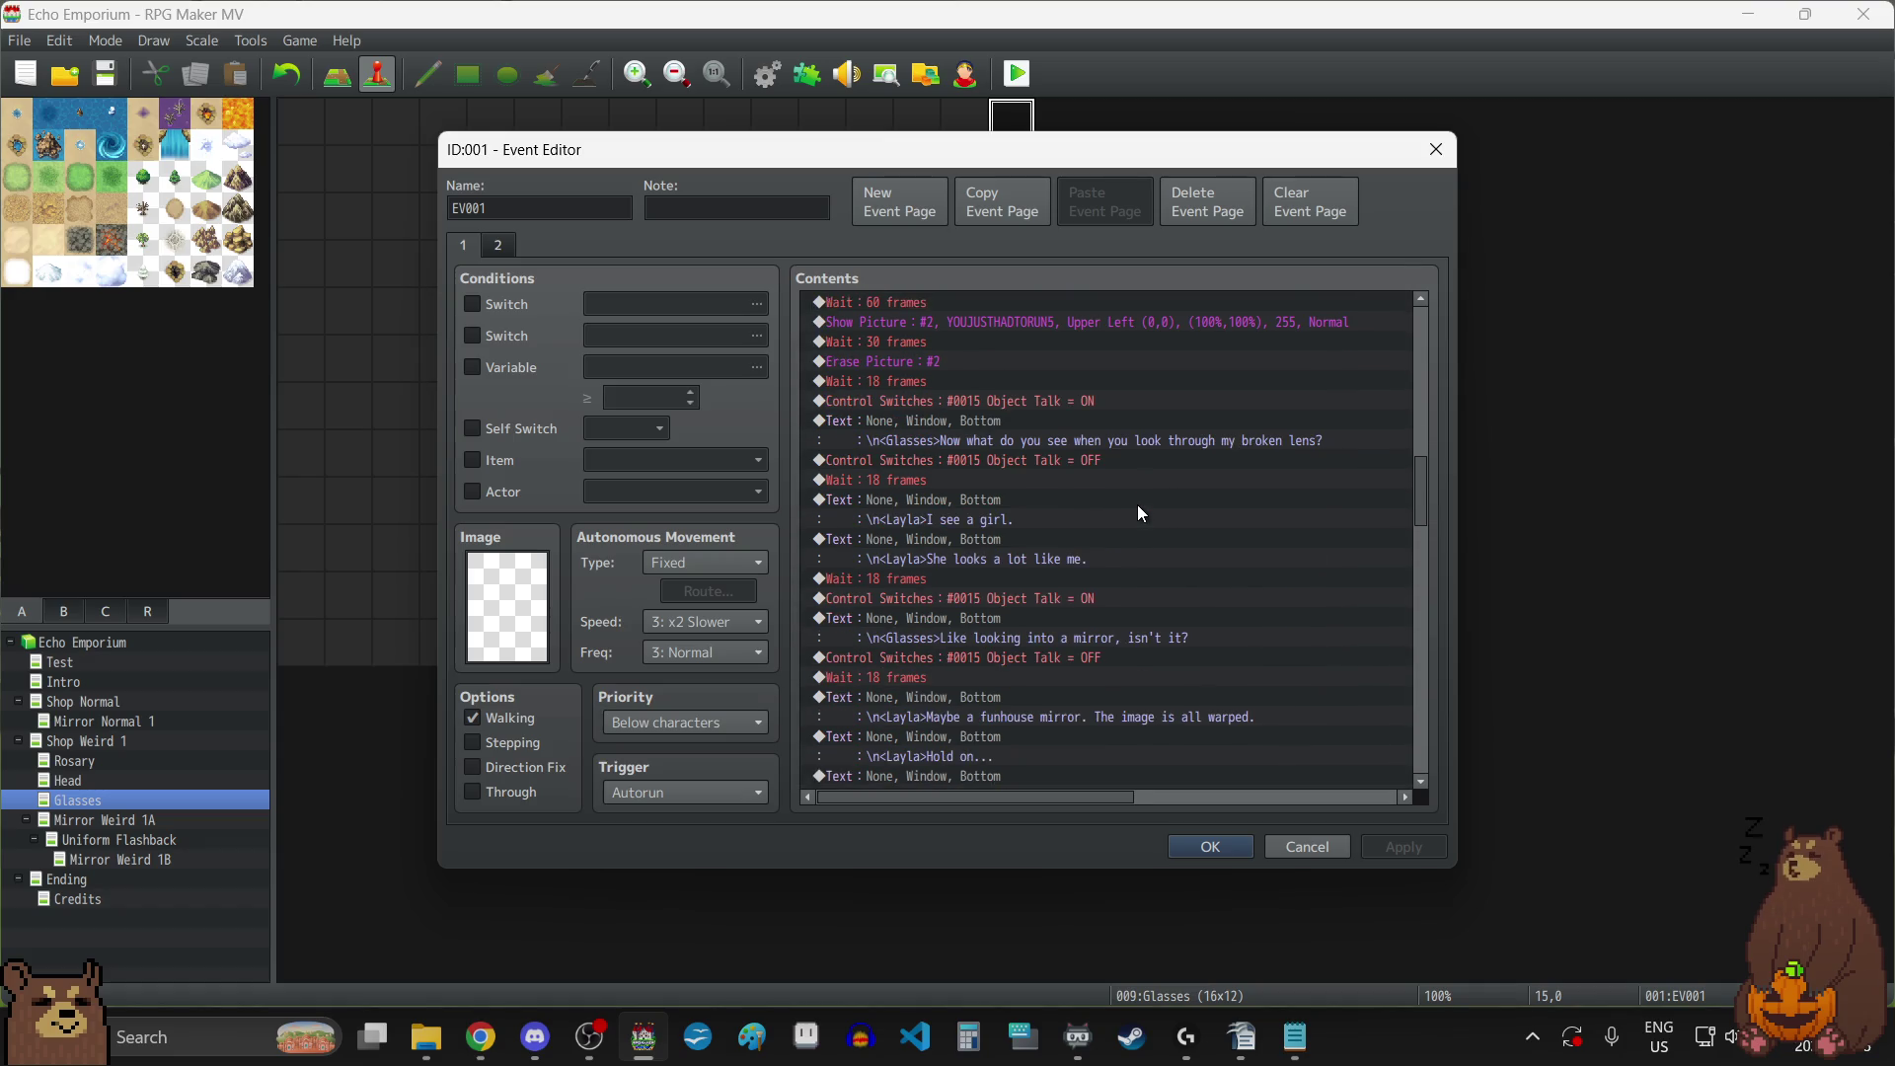
pyautogui.scroll(-5, 1137, 513)
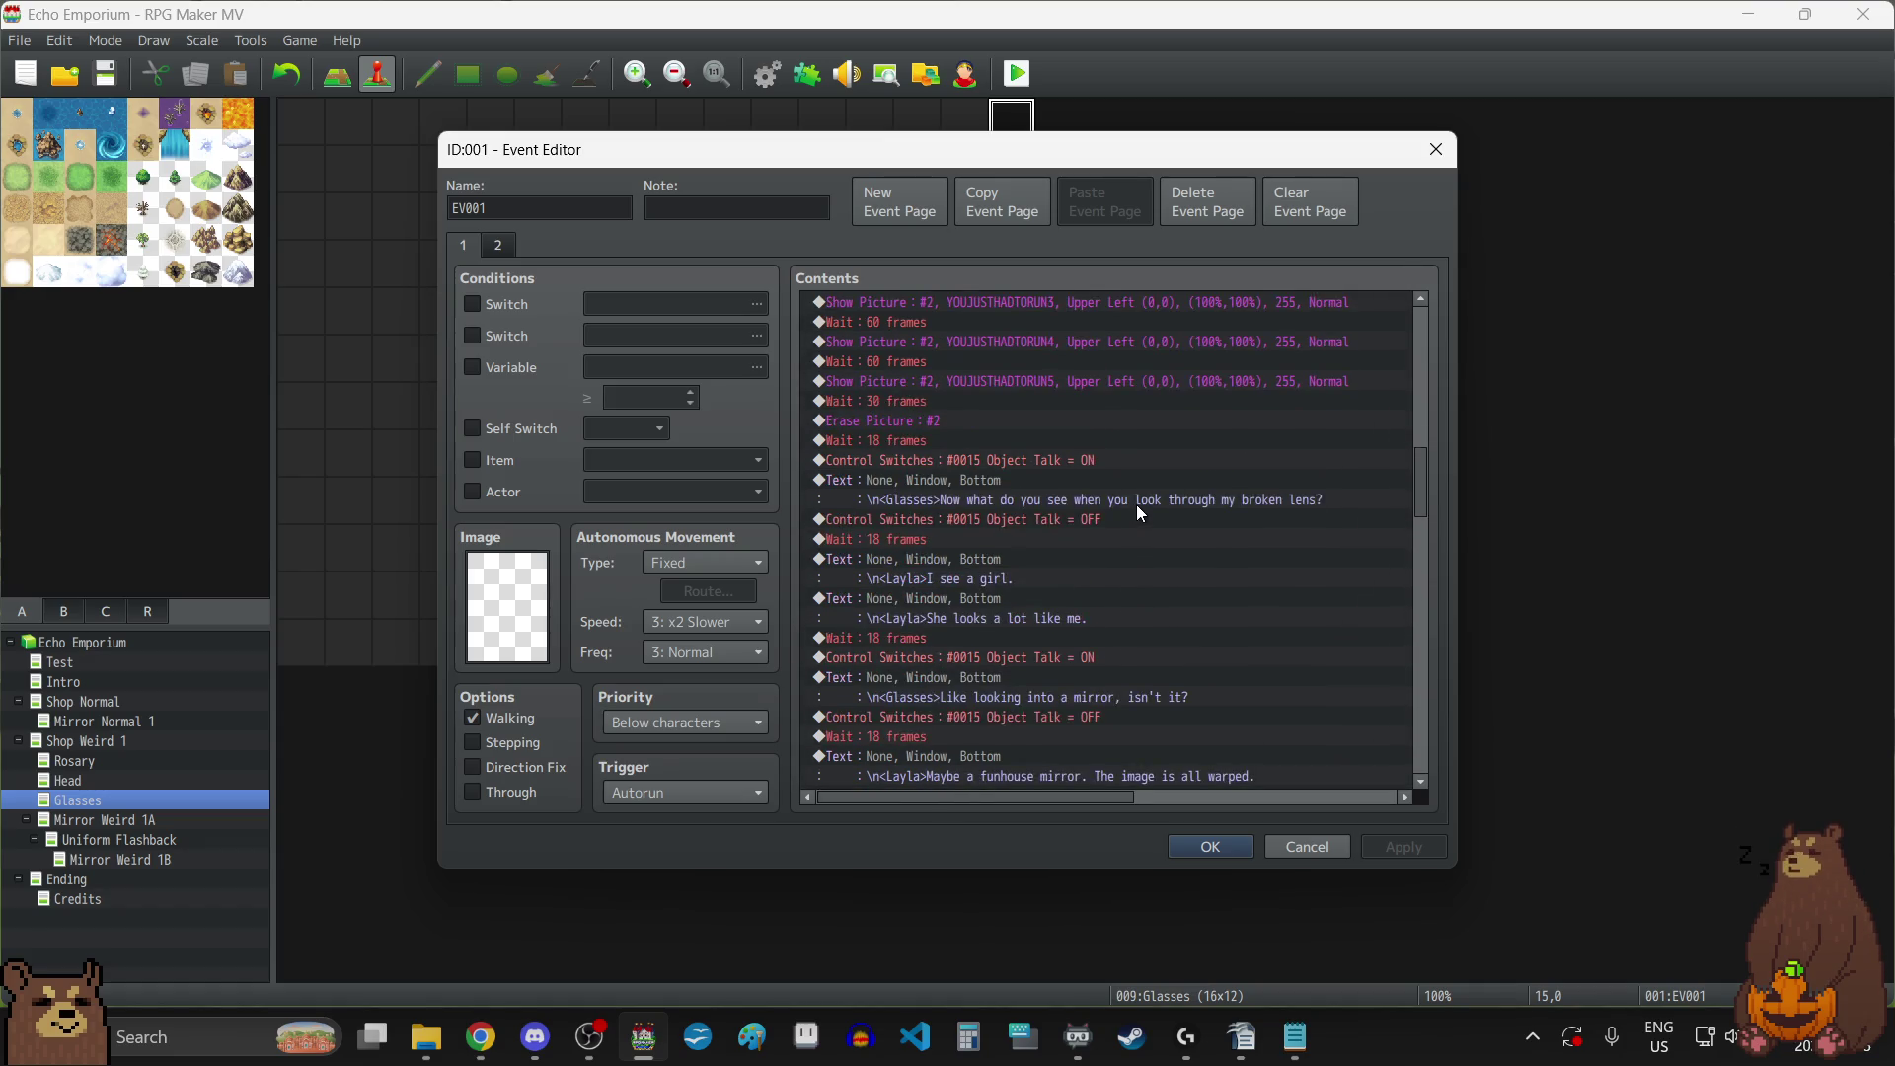
pyautogui.scroll(-10, 1138, 514)
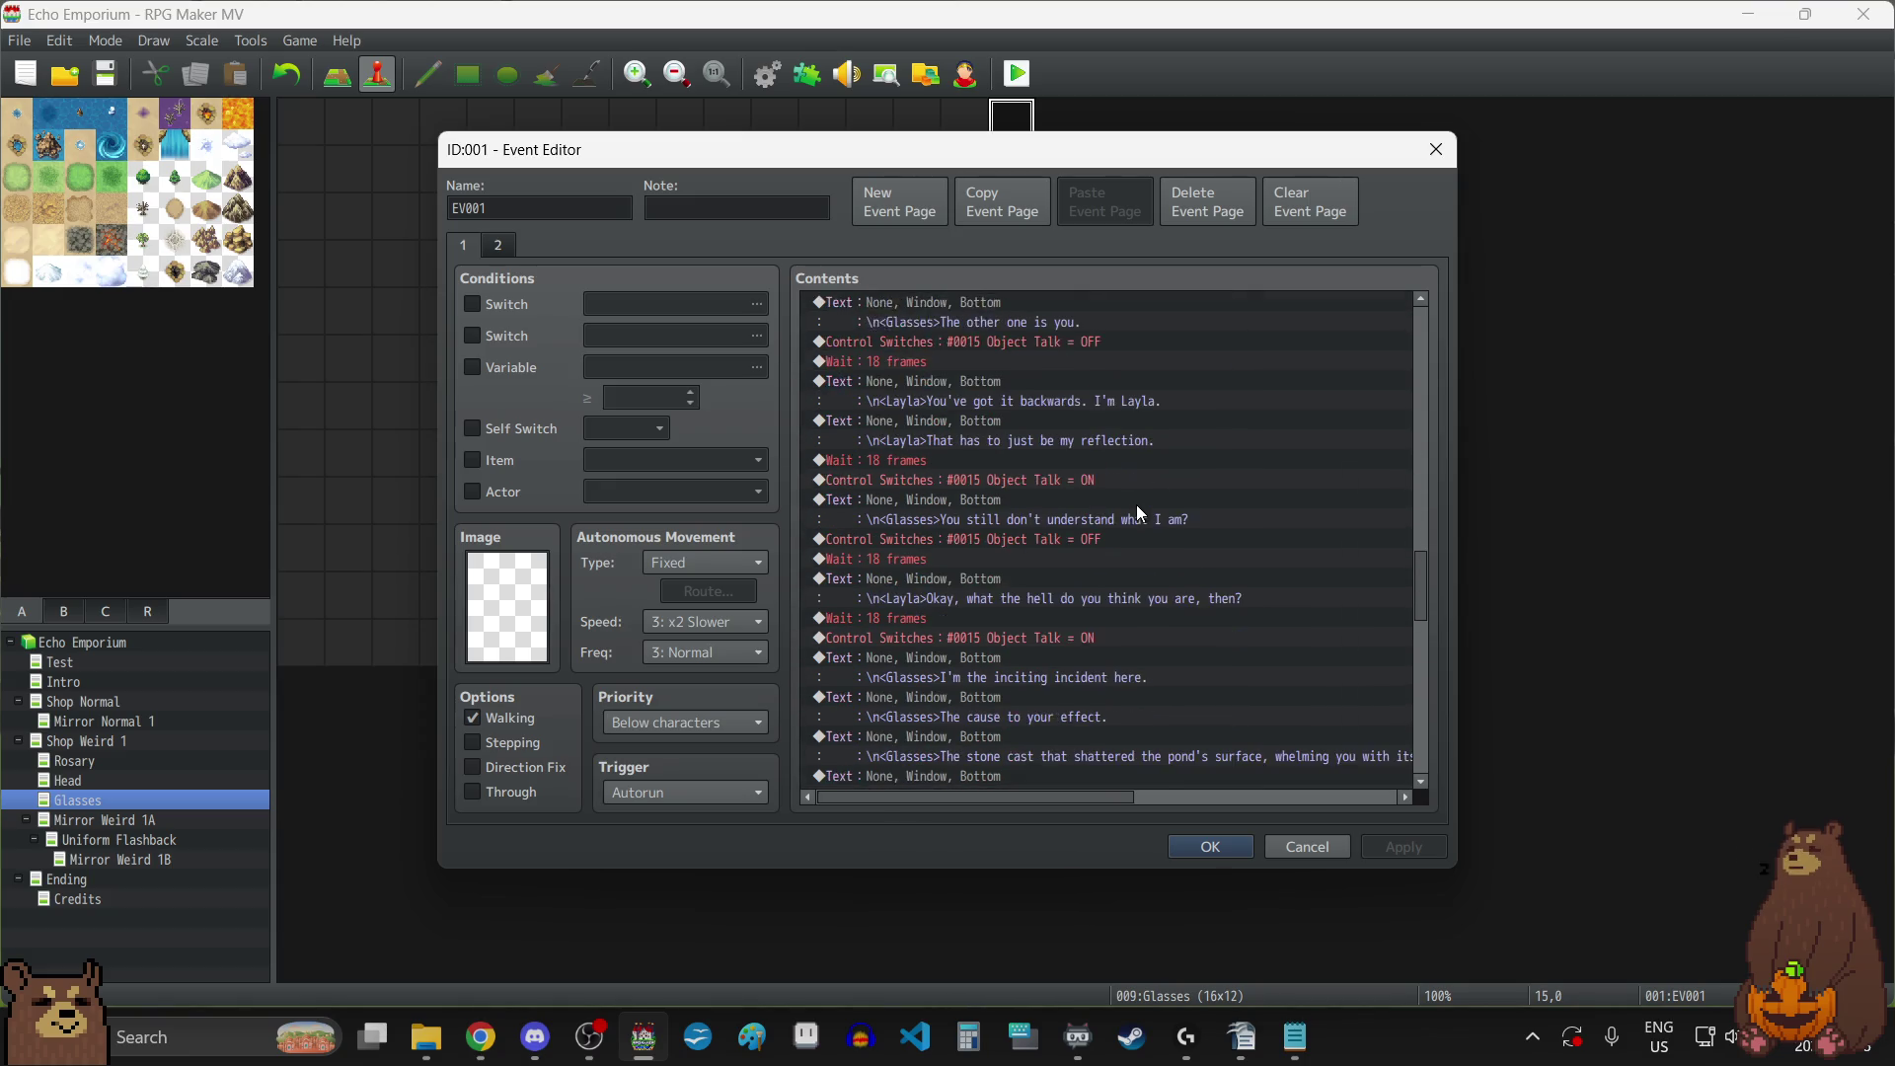
pyautogui.scroll(-4, 1136, 506)
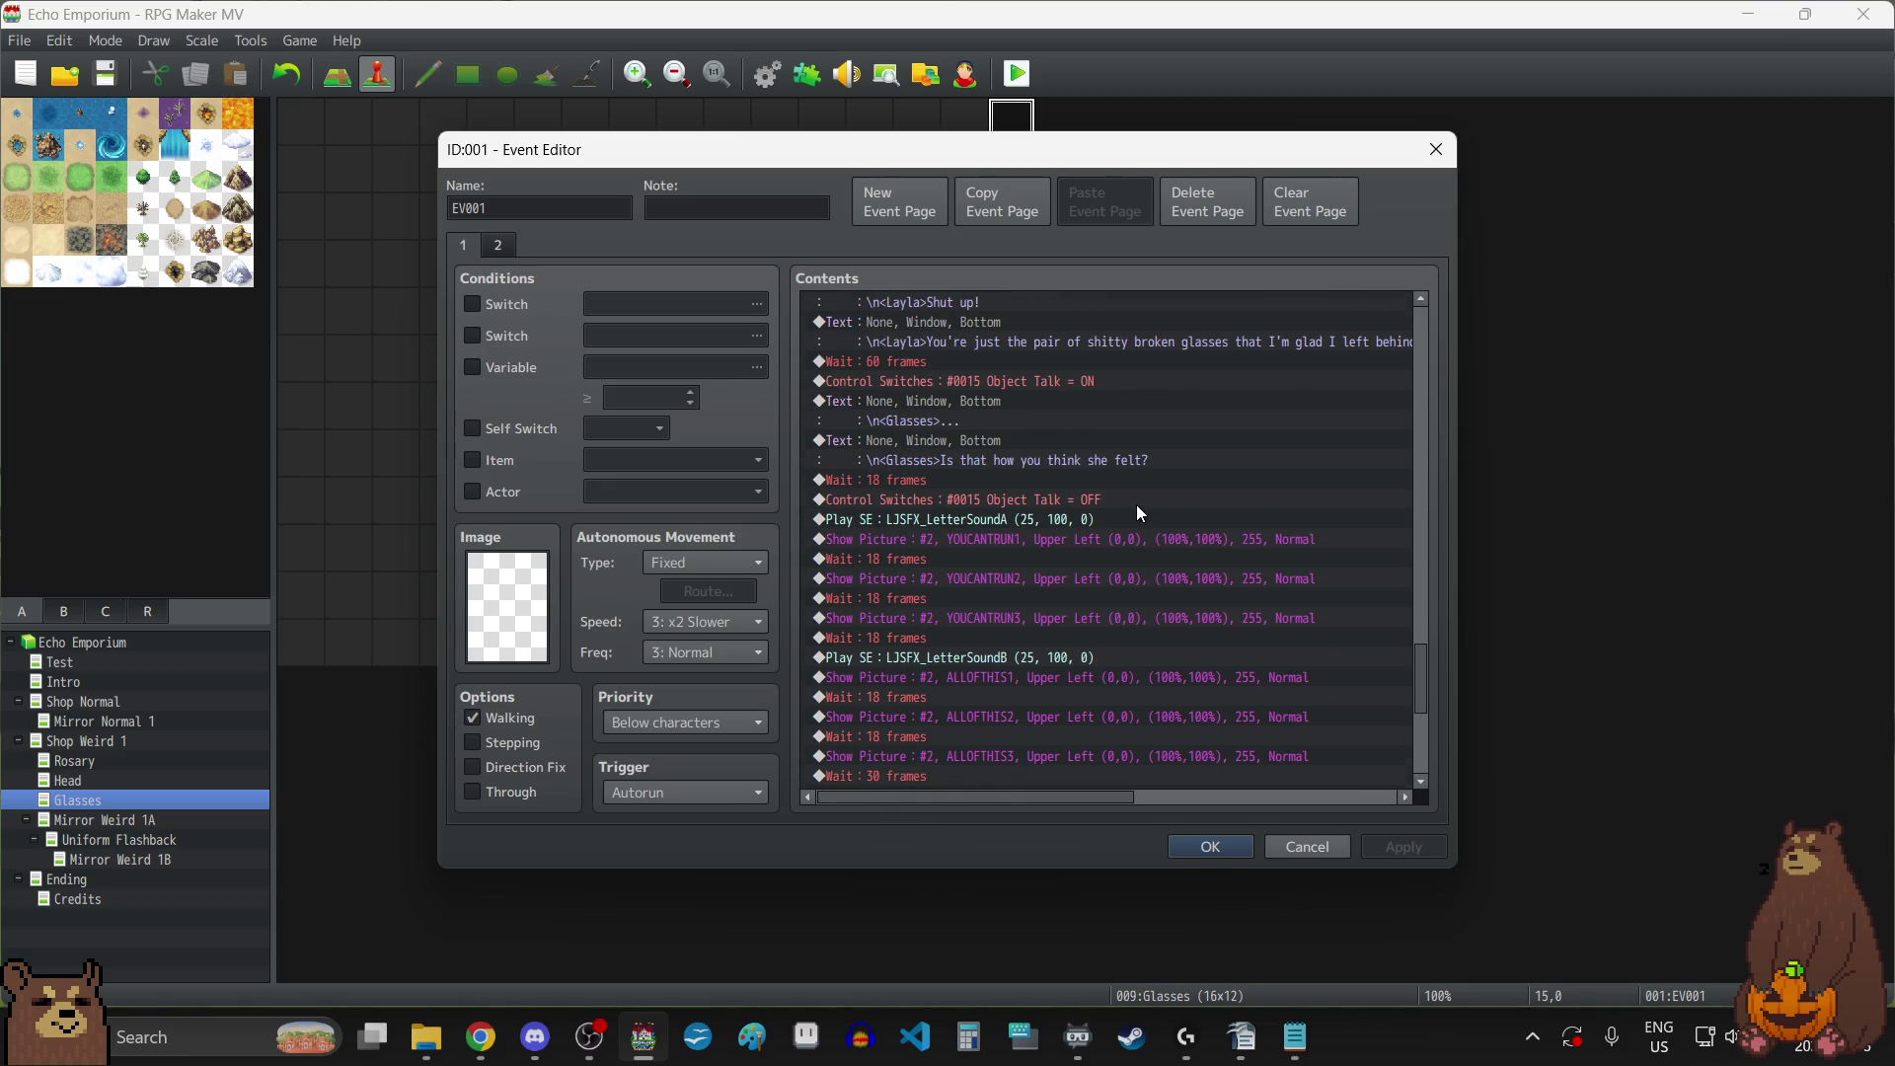
pyautogui.scroll(-1, 1029, 484)
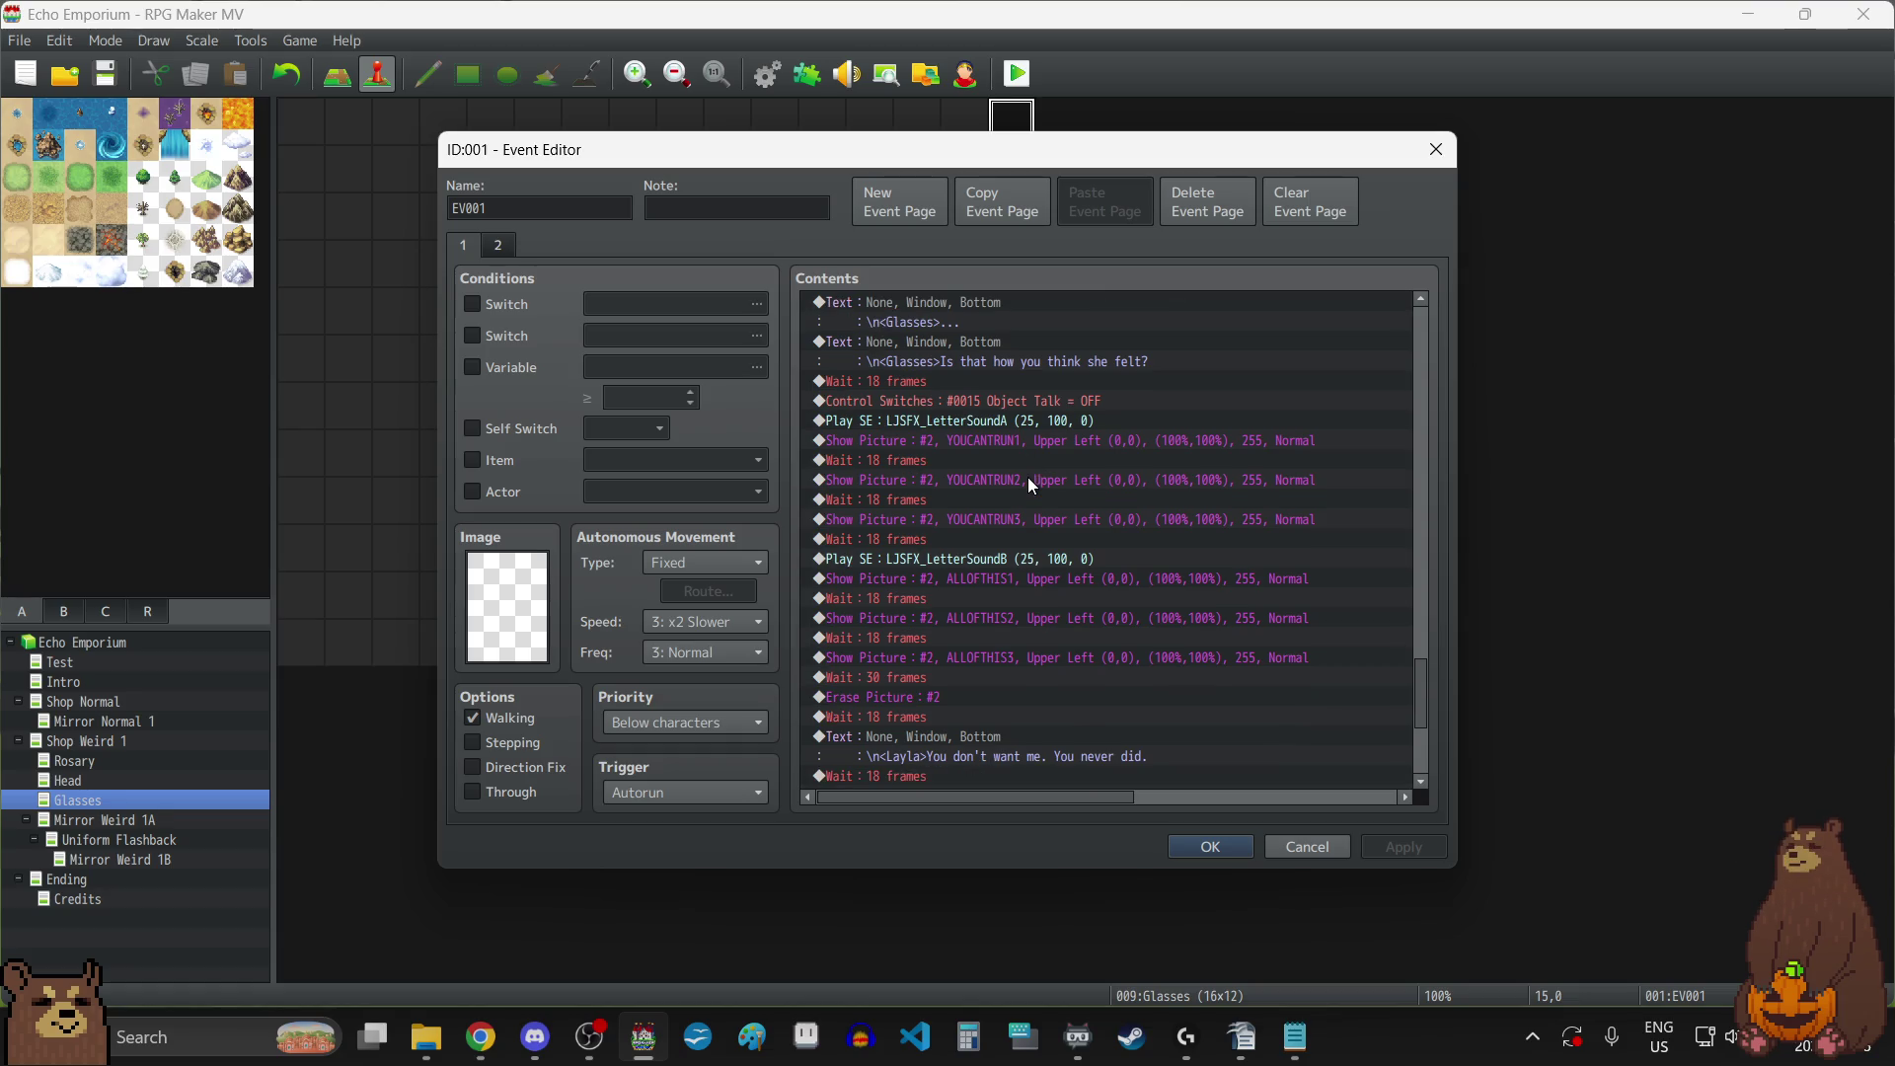
# Set the three waits after the YOUCANTRUN pictures to 30 frames and apply.
pyautogui.click(945, 463)
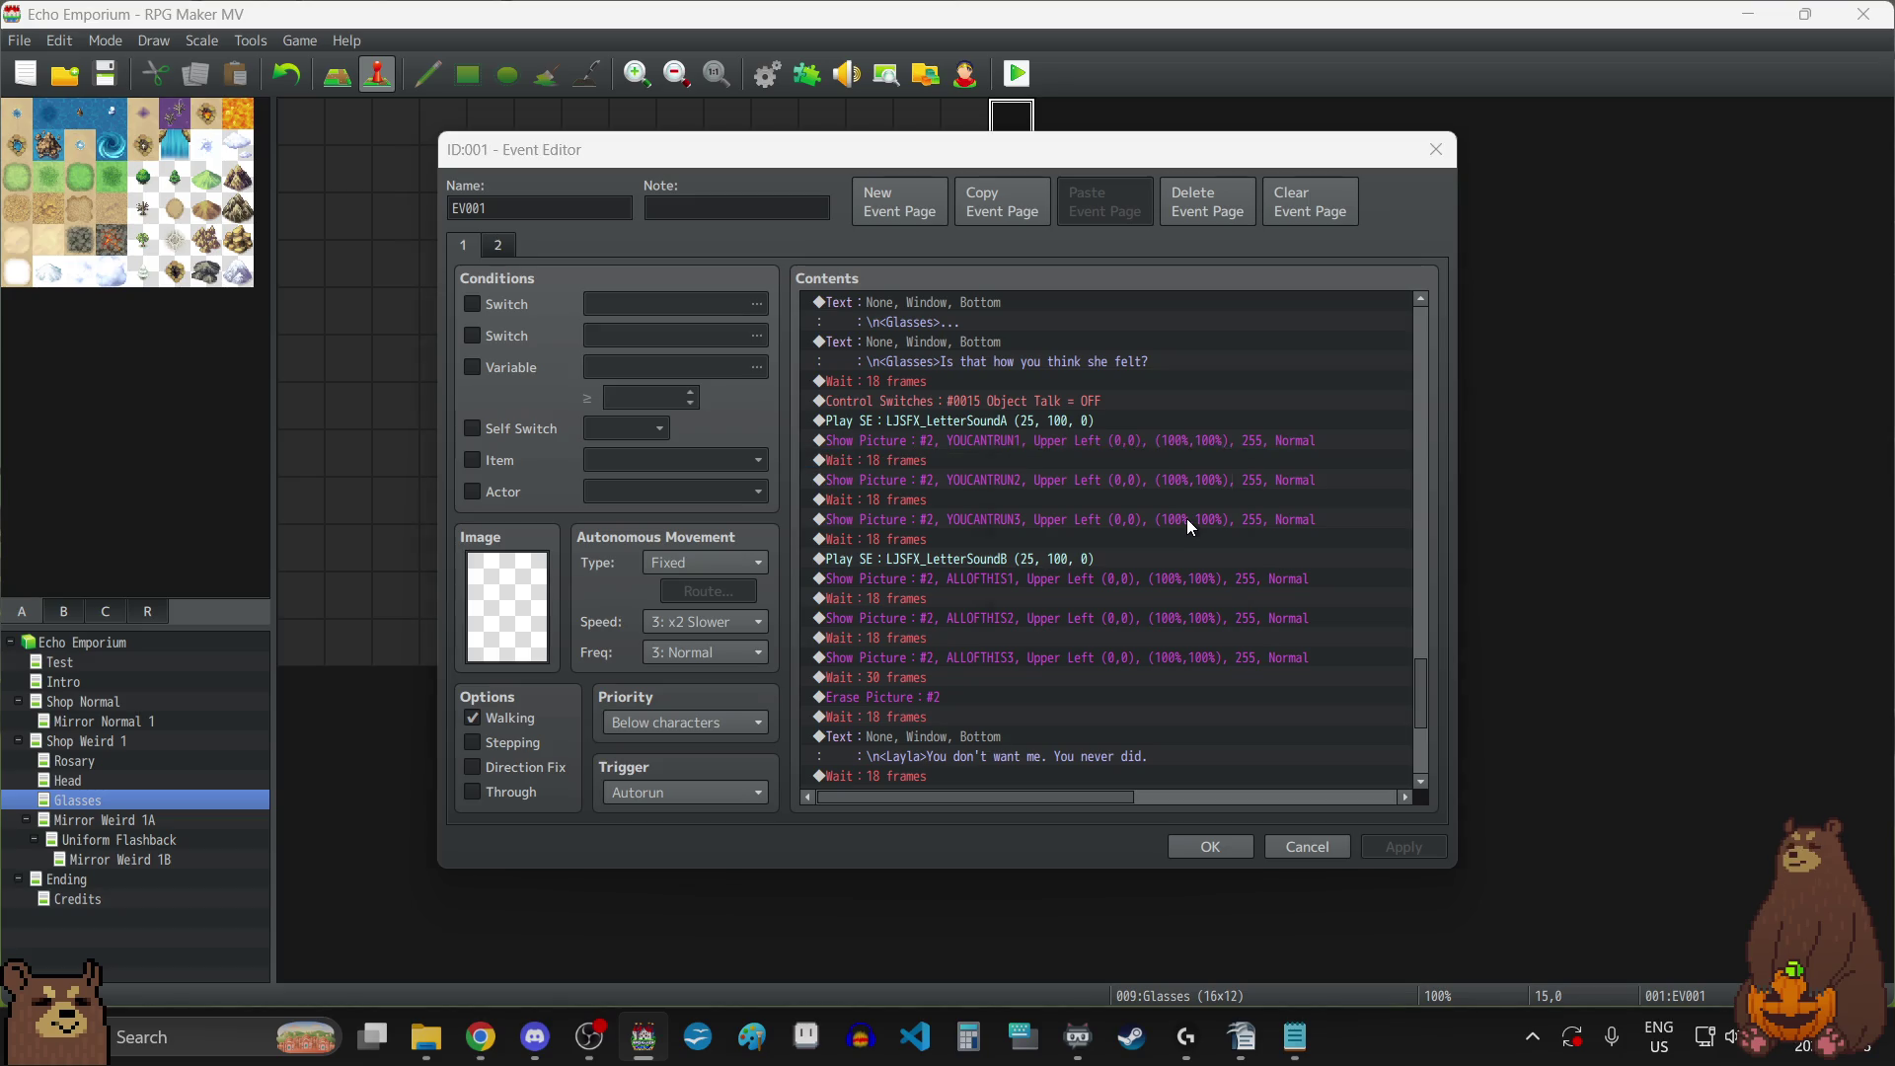
pyautogui.write('30')
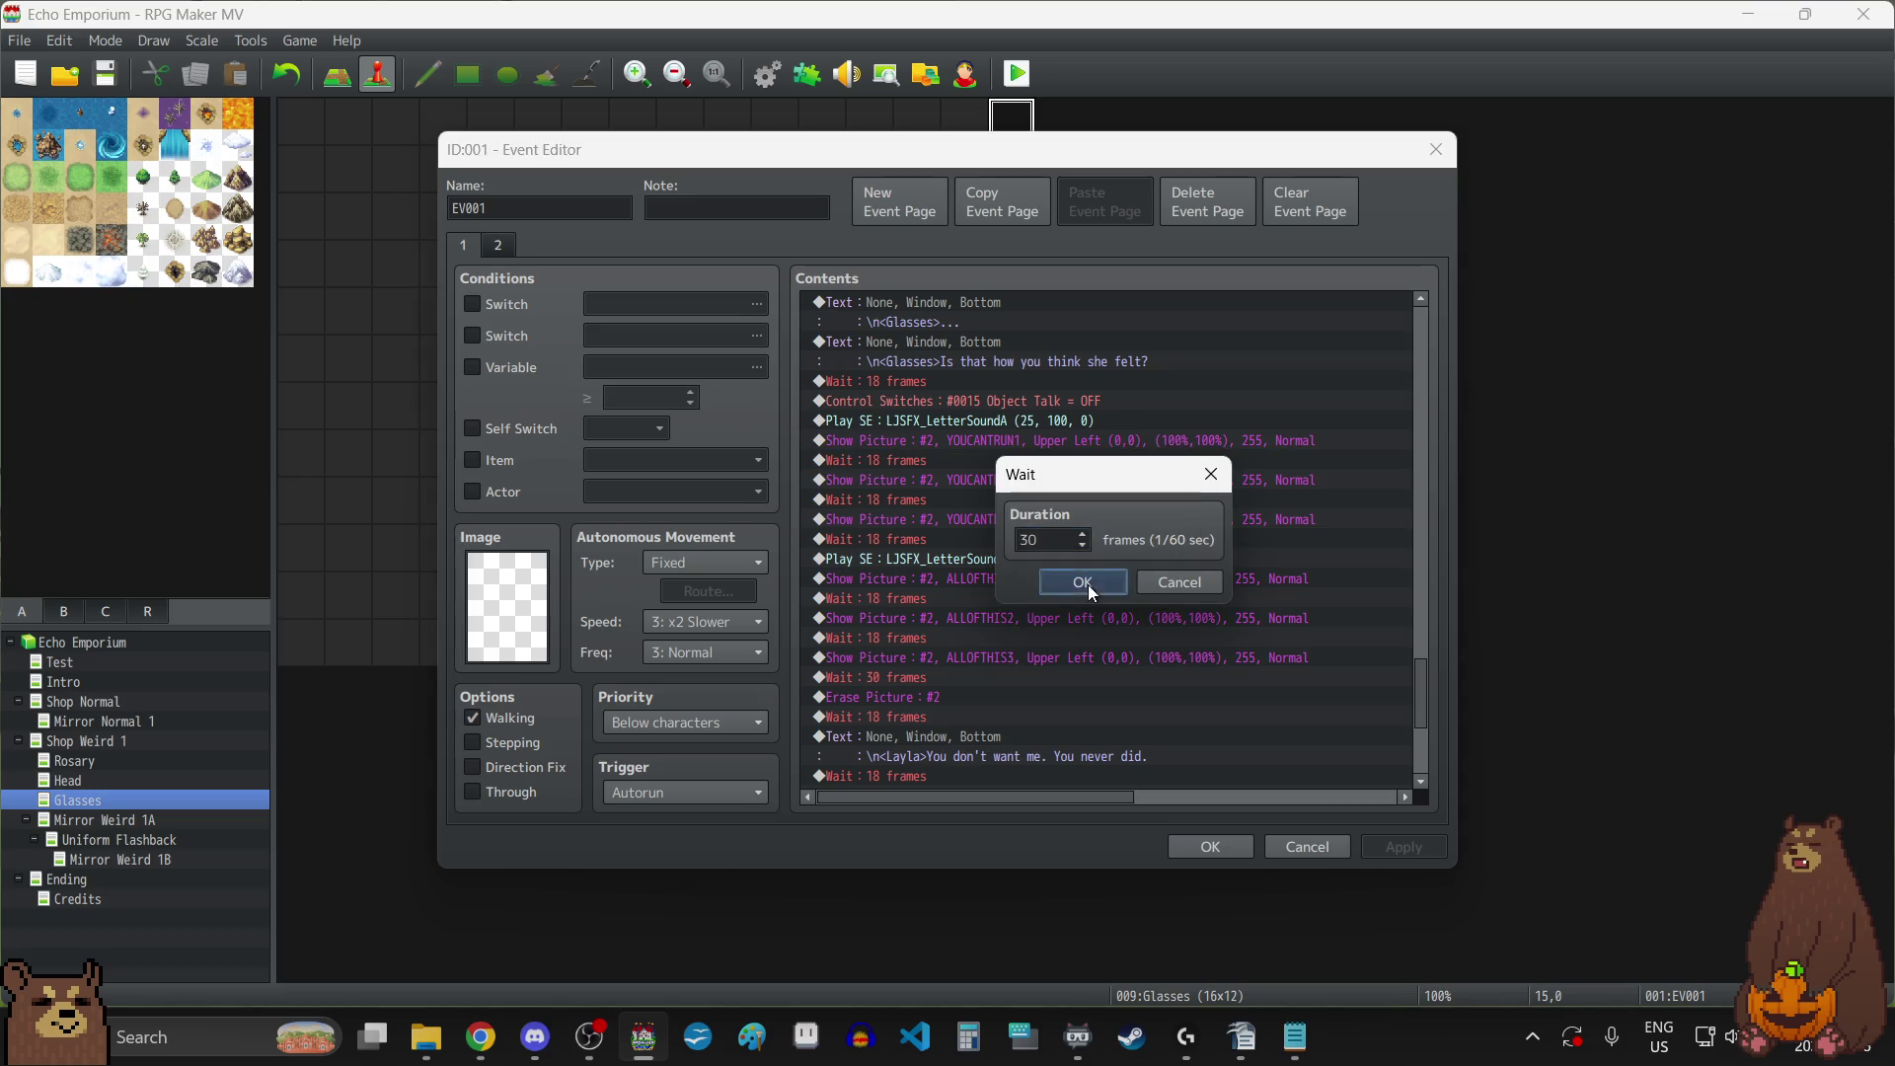
pyautogui.click(1088, 585)
pyautogui.doubleClick(915, 499)
pyautogui.write('30')
pyautogui.click(1086, 584)
pyautogui.doubleClick(945, 536)
pyautogui.write('30')
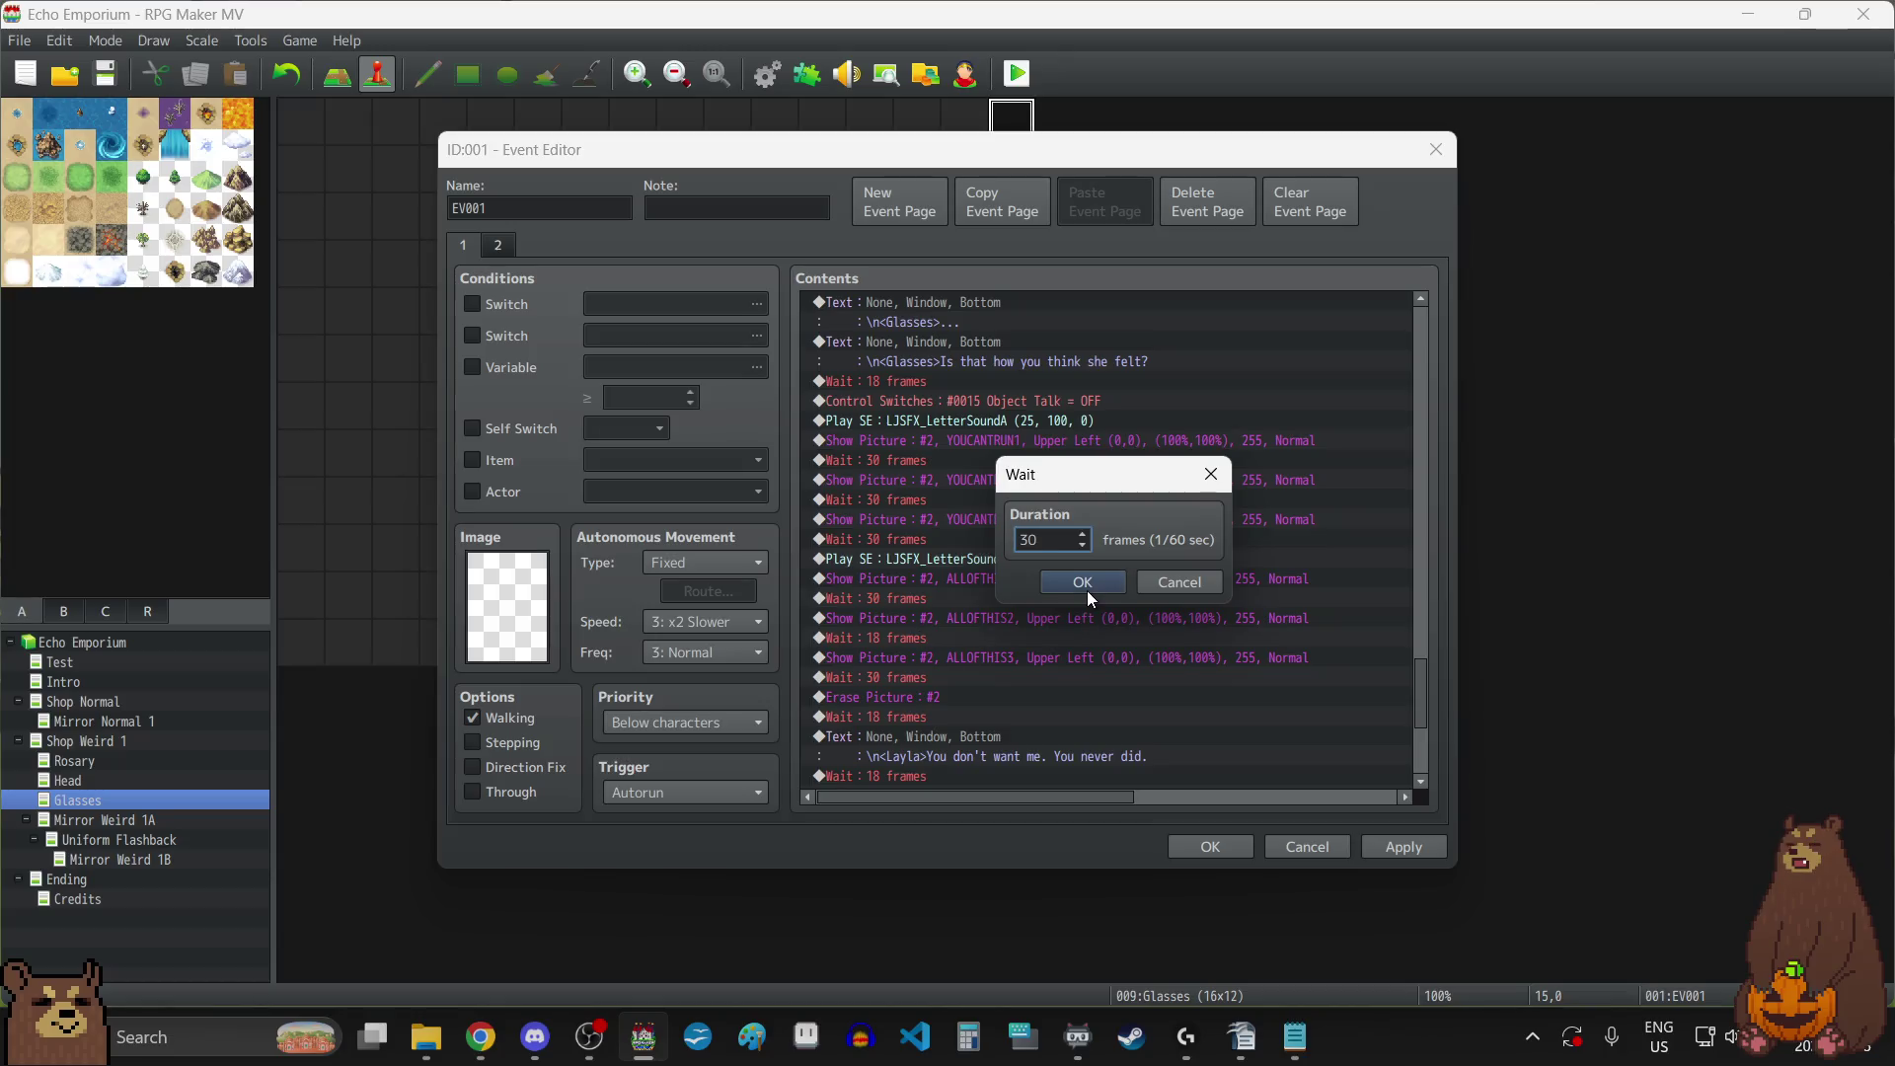
pyautogui.click(1087, 590)
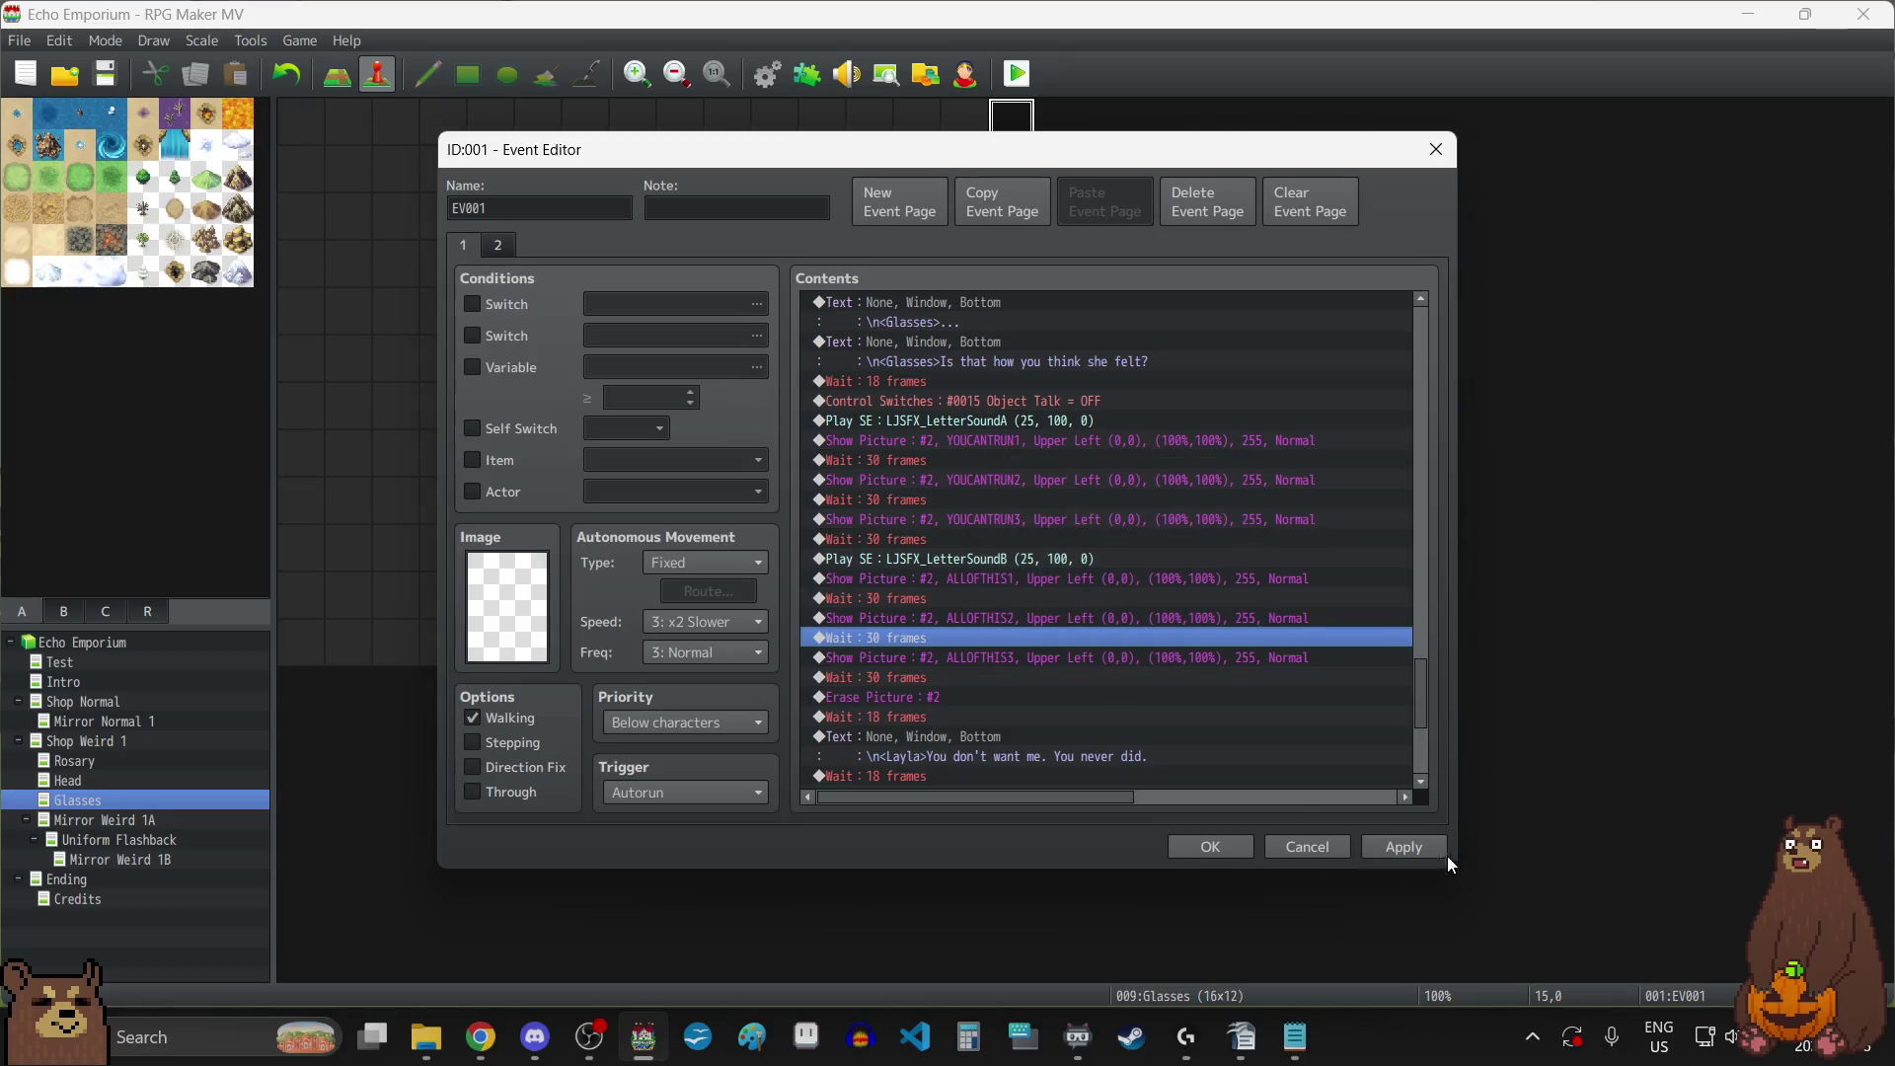
pyautogui.click(1407, 849)
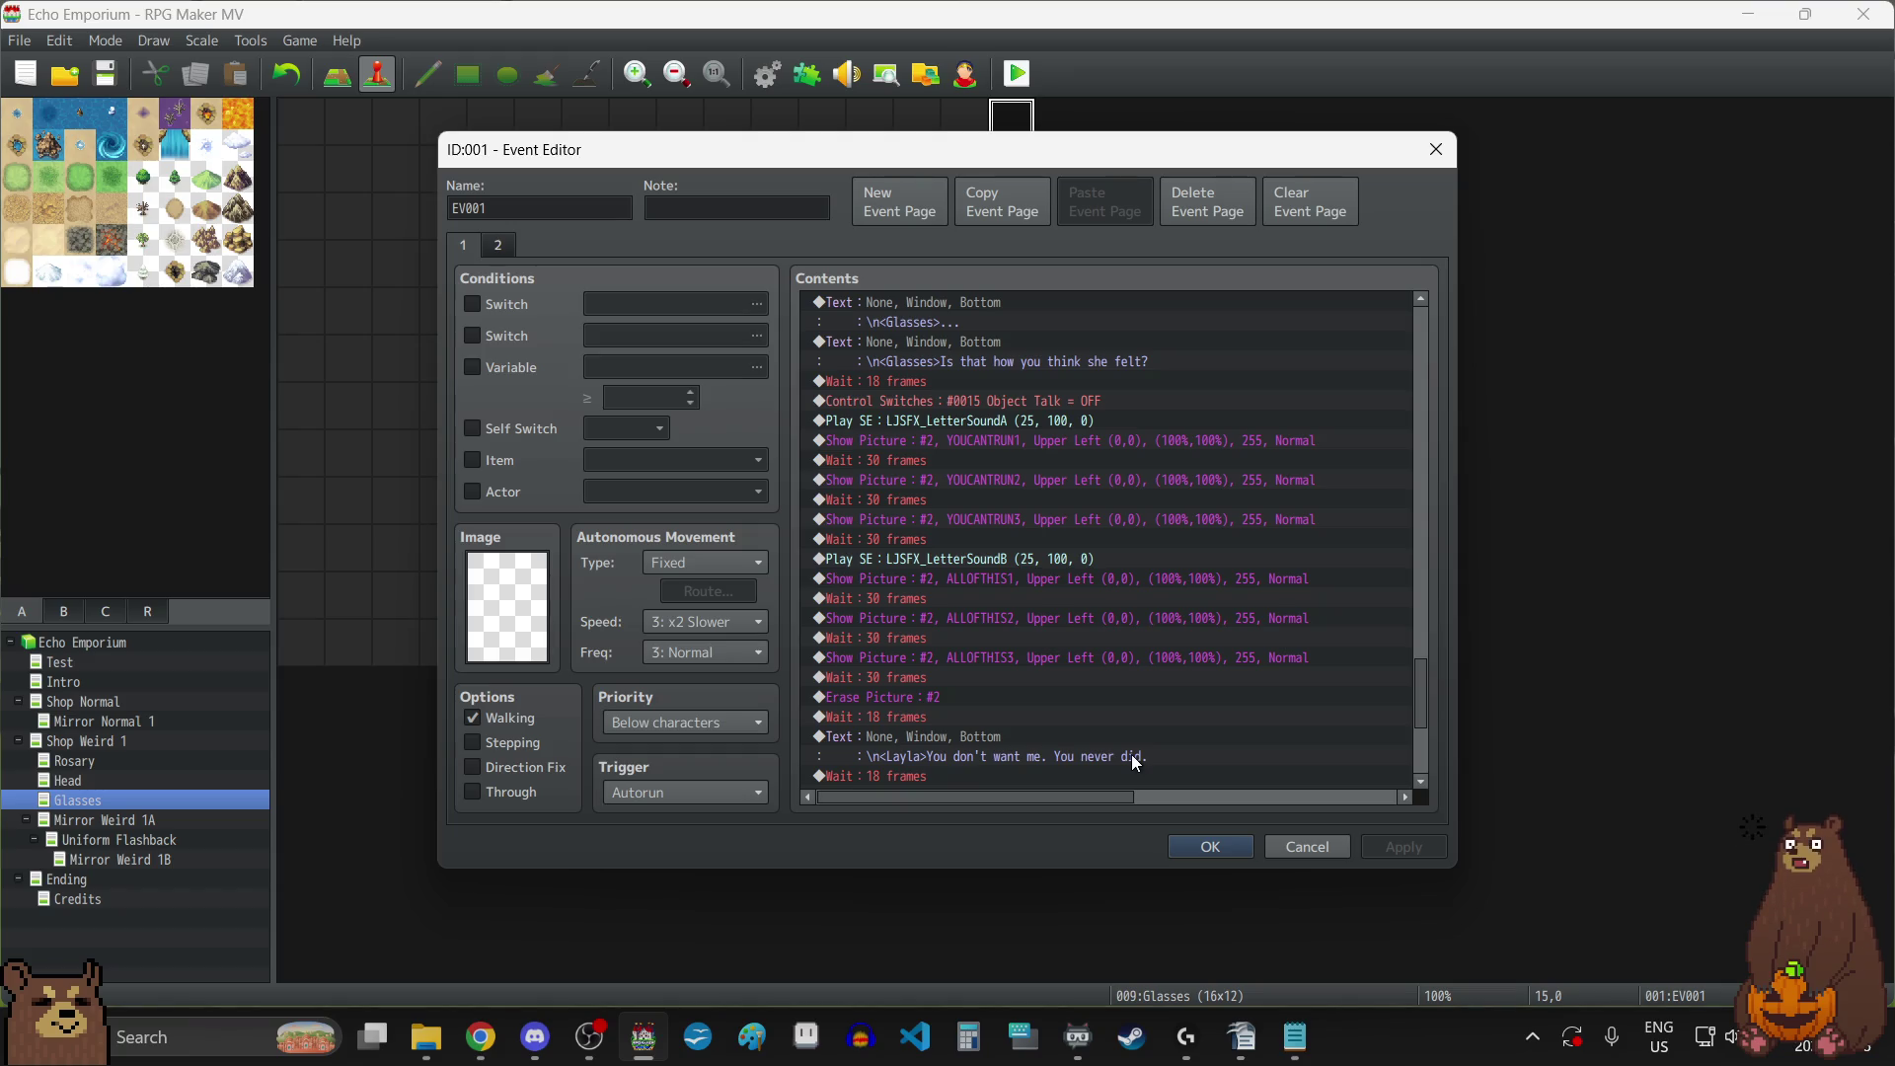
# Try 60 frames on the wait after YOUCANTRUN3, then set it back to 30.
pyautogui.click(905, 538)
pyautogui.doubleClick(905, 537)
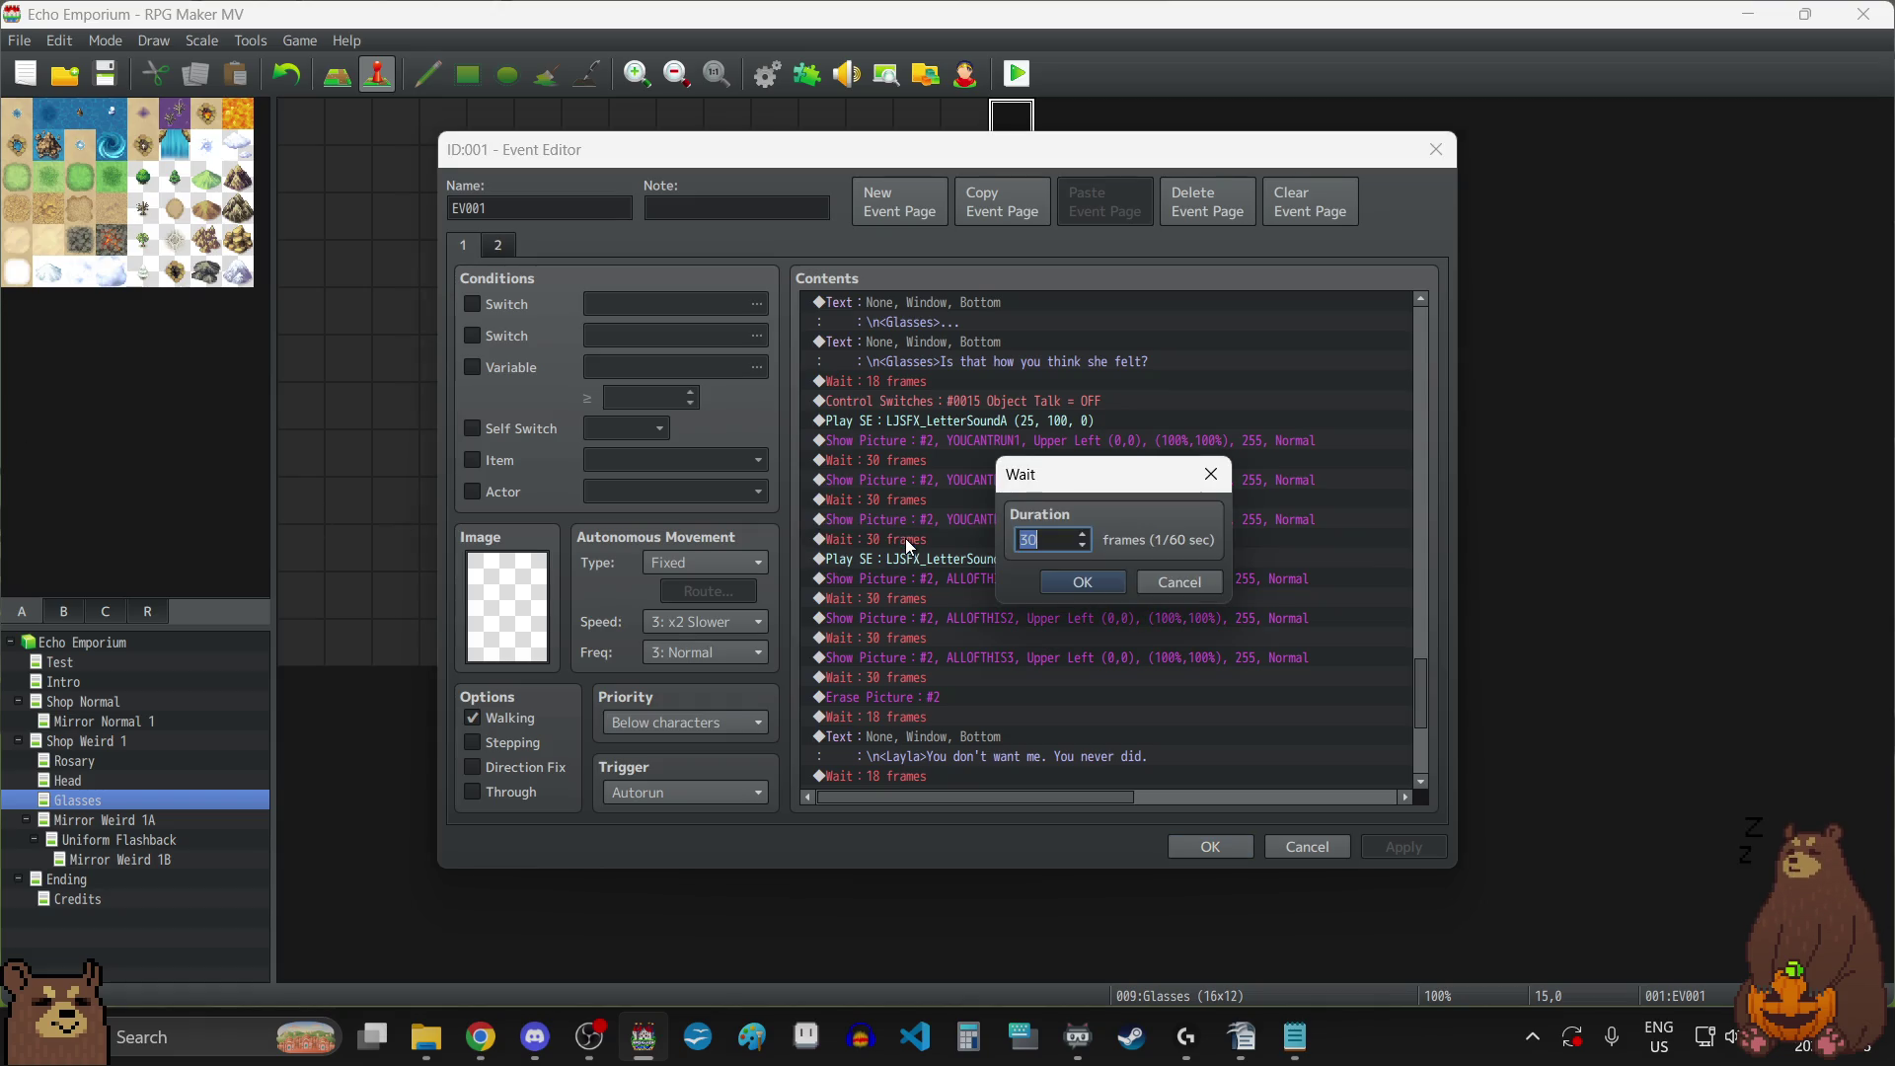
pyautogui.write('60')
pyautogui.click(1082, 582)
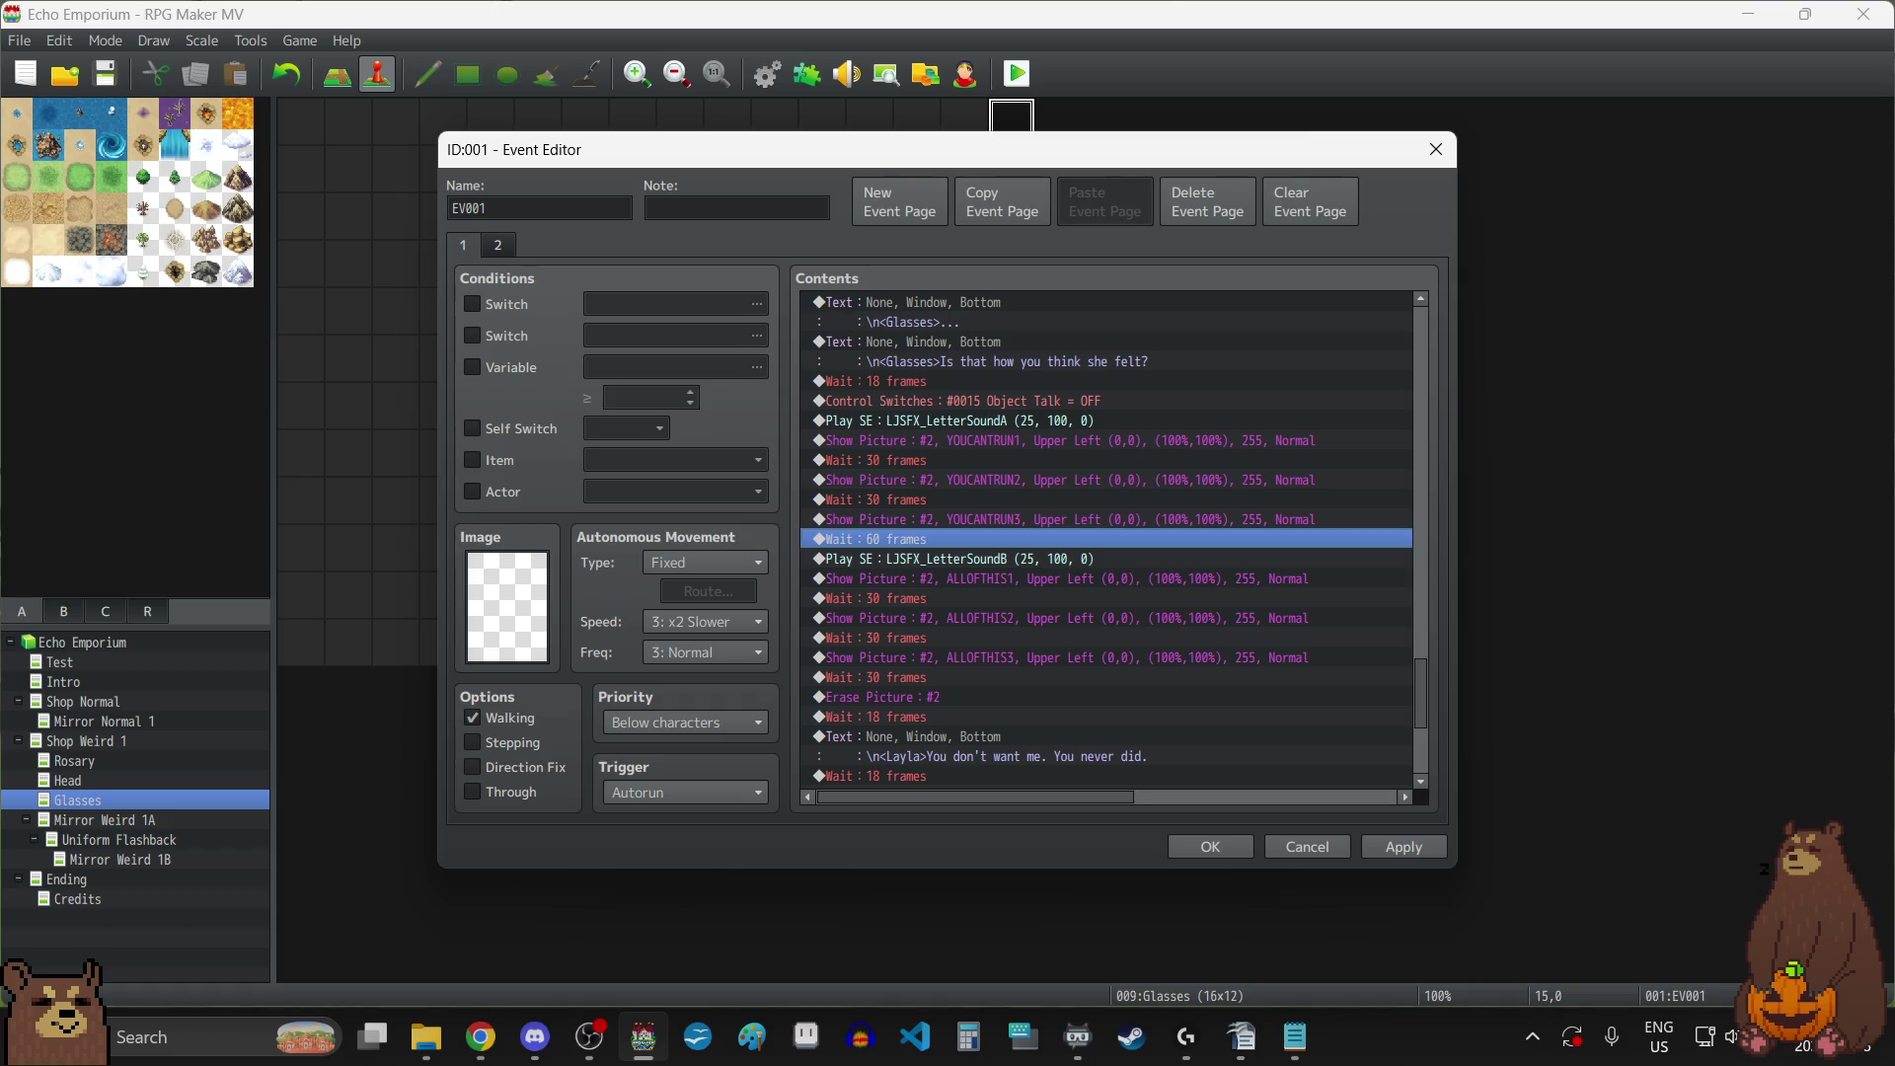
pyautogui.doubleClick(902, 539)
pyautogui.write('30')
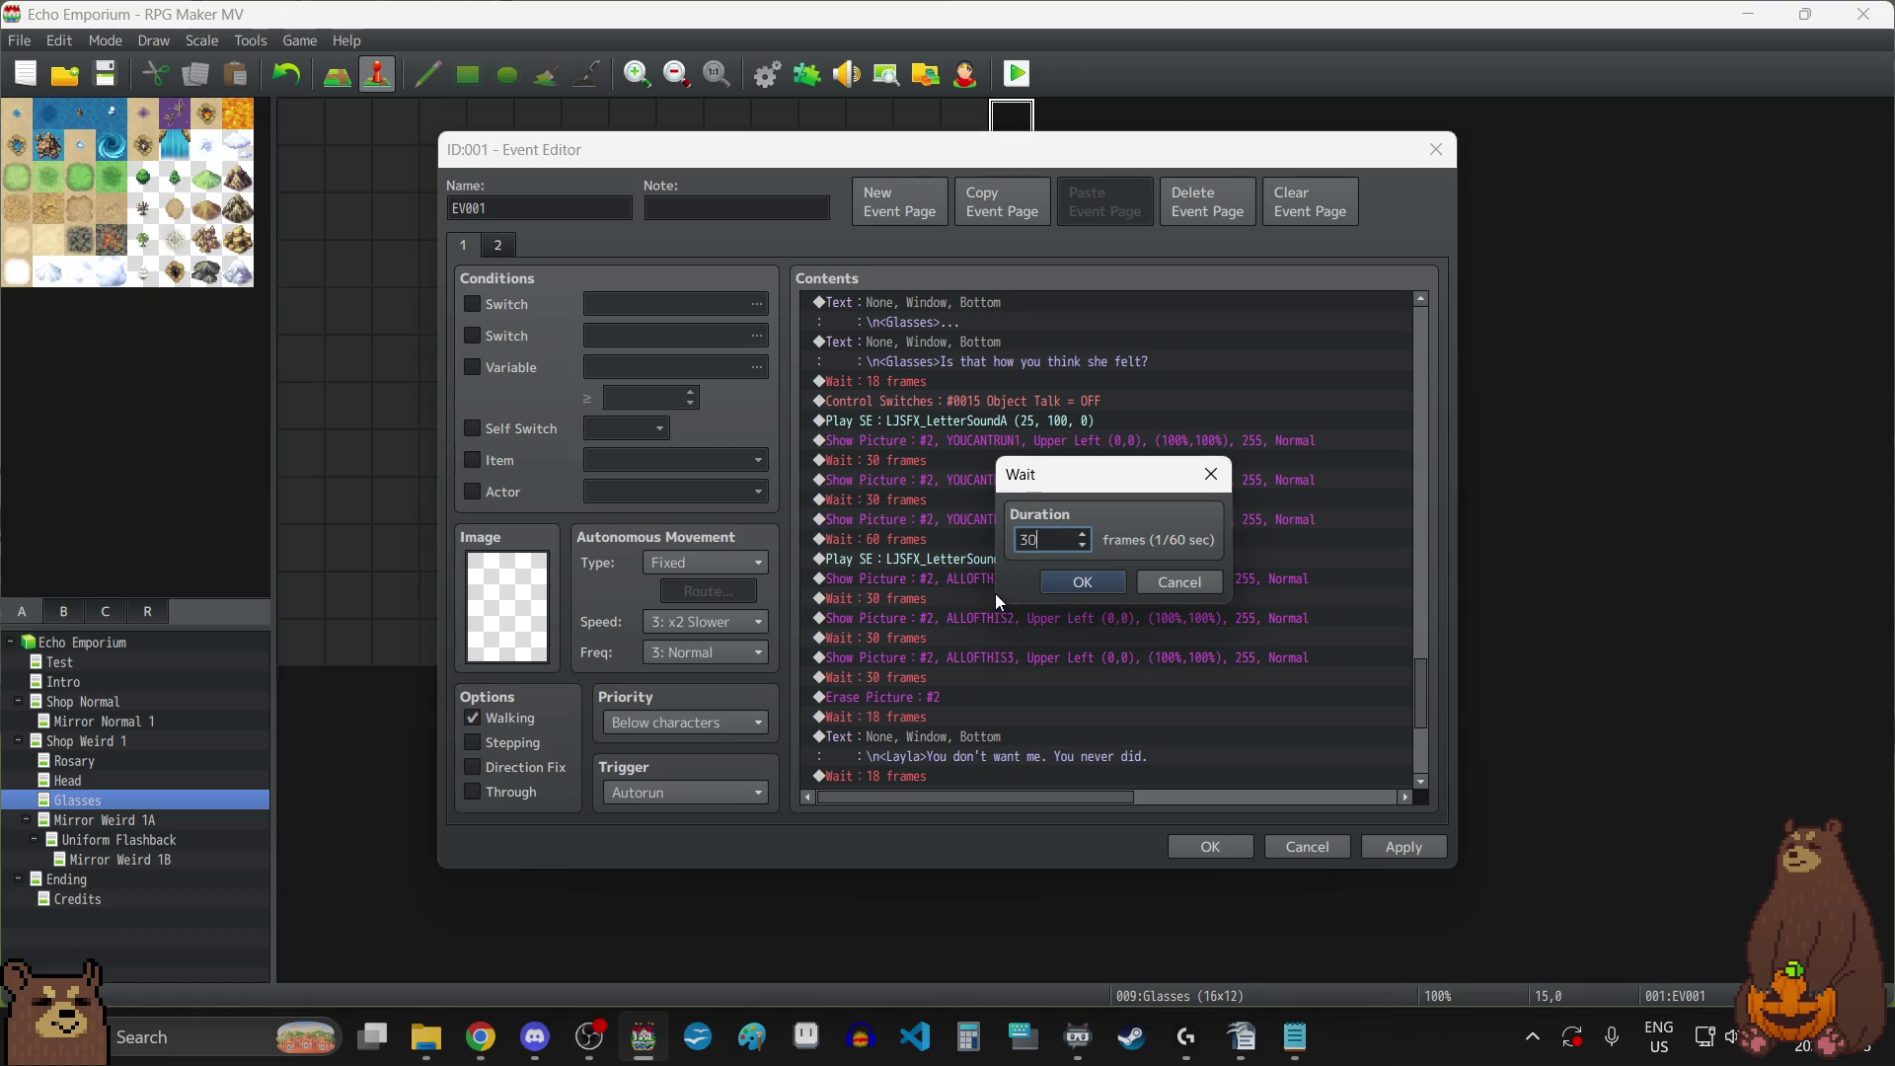
pyautogui.click(1078, 583)
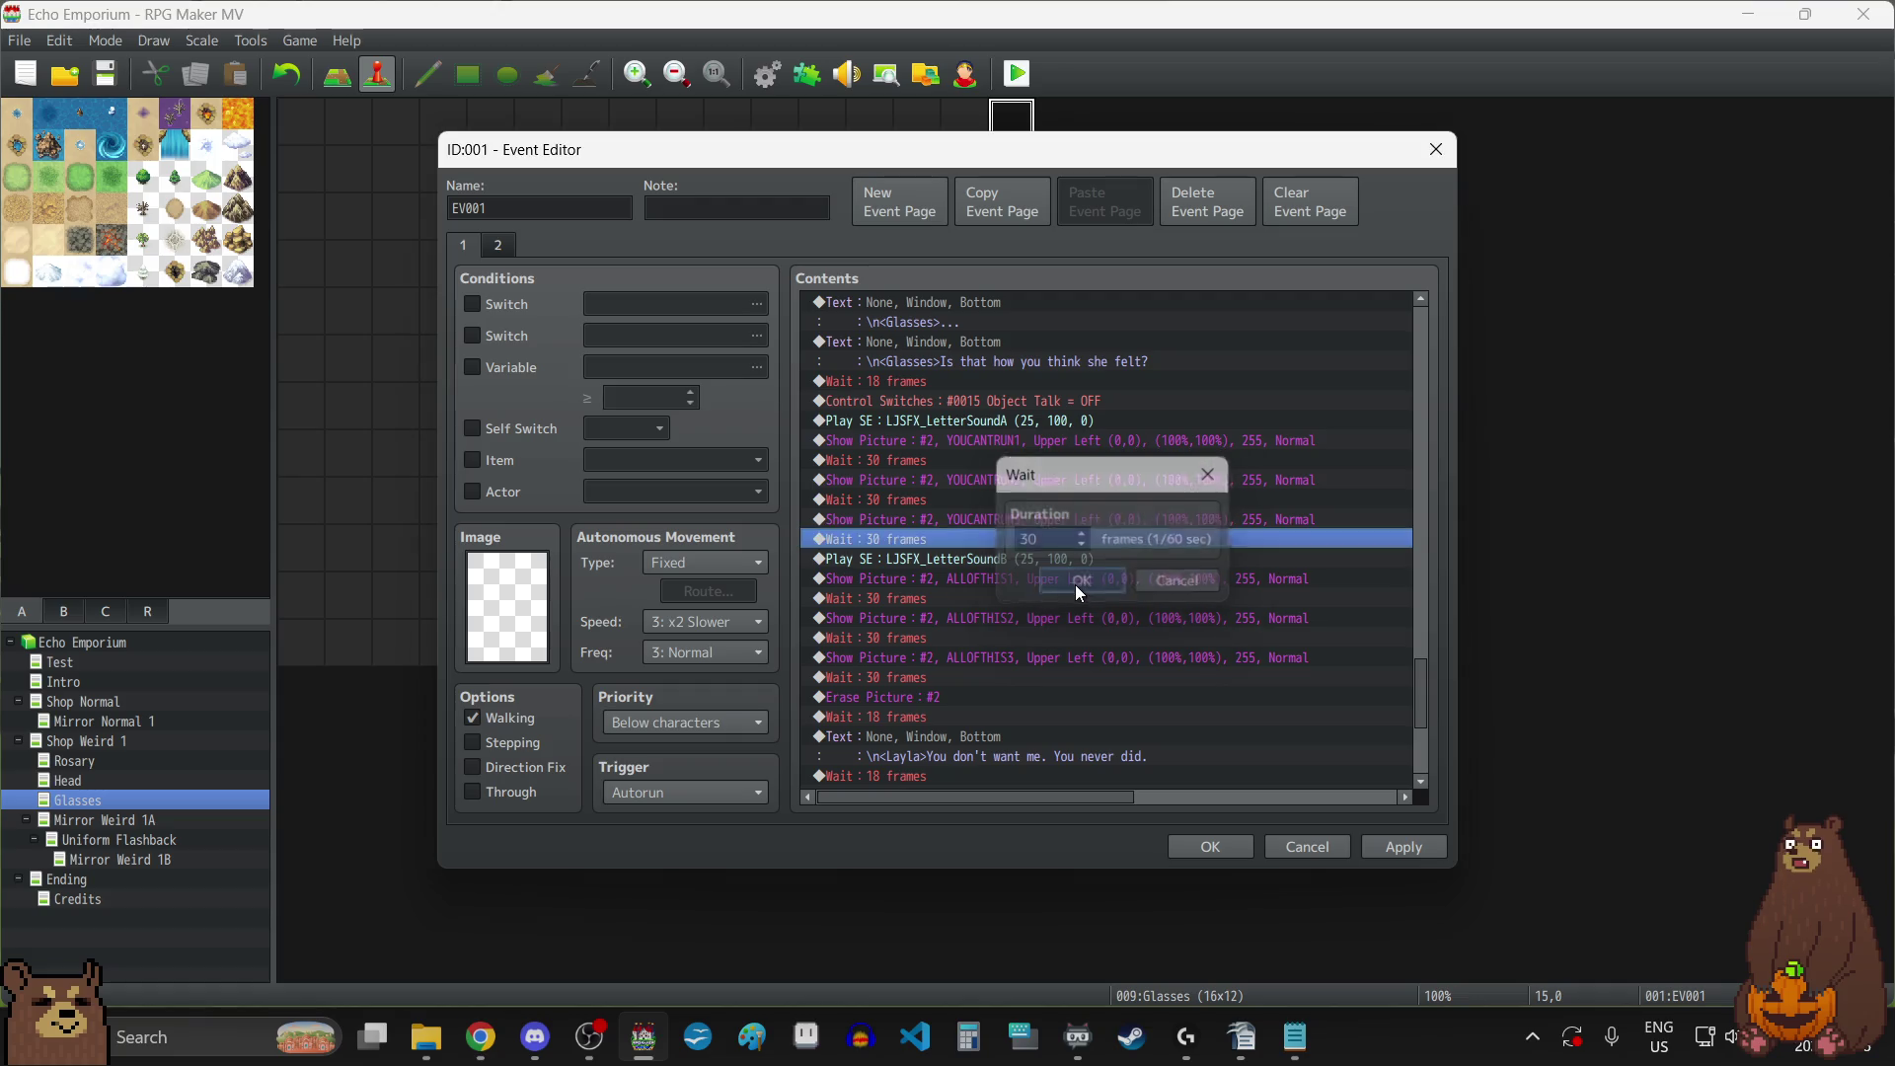
# Set the wait after ALLOFTHIS3 to 60 frames, keeping YOUCANTRUN3's wait at 30.
pyautogui.click(933, 677)
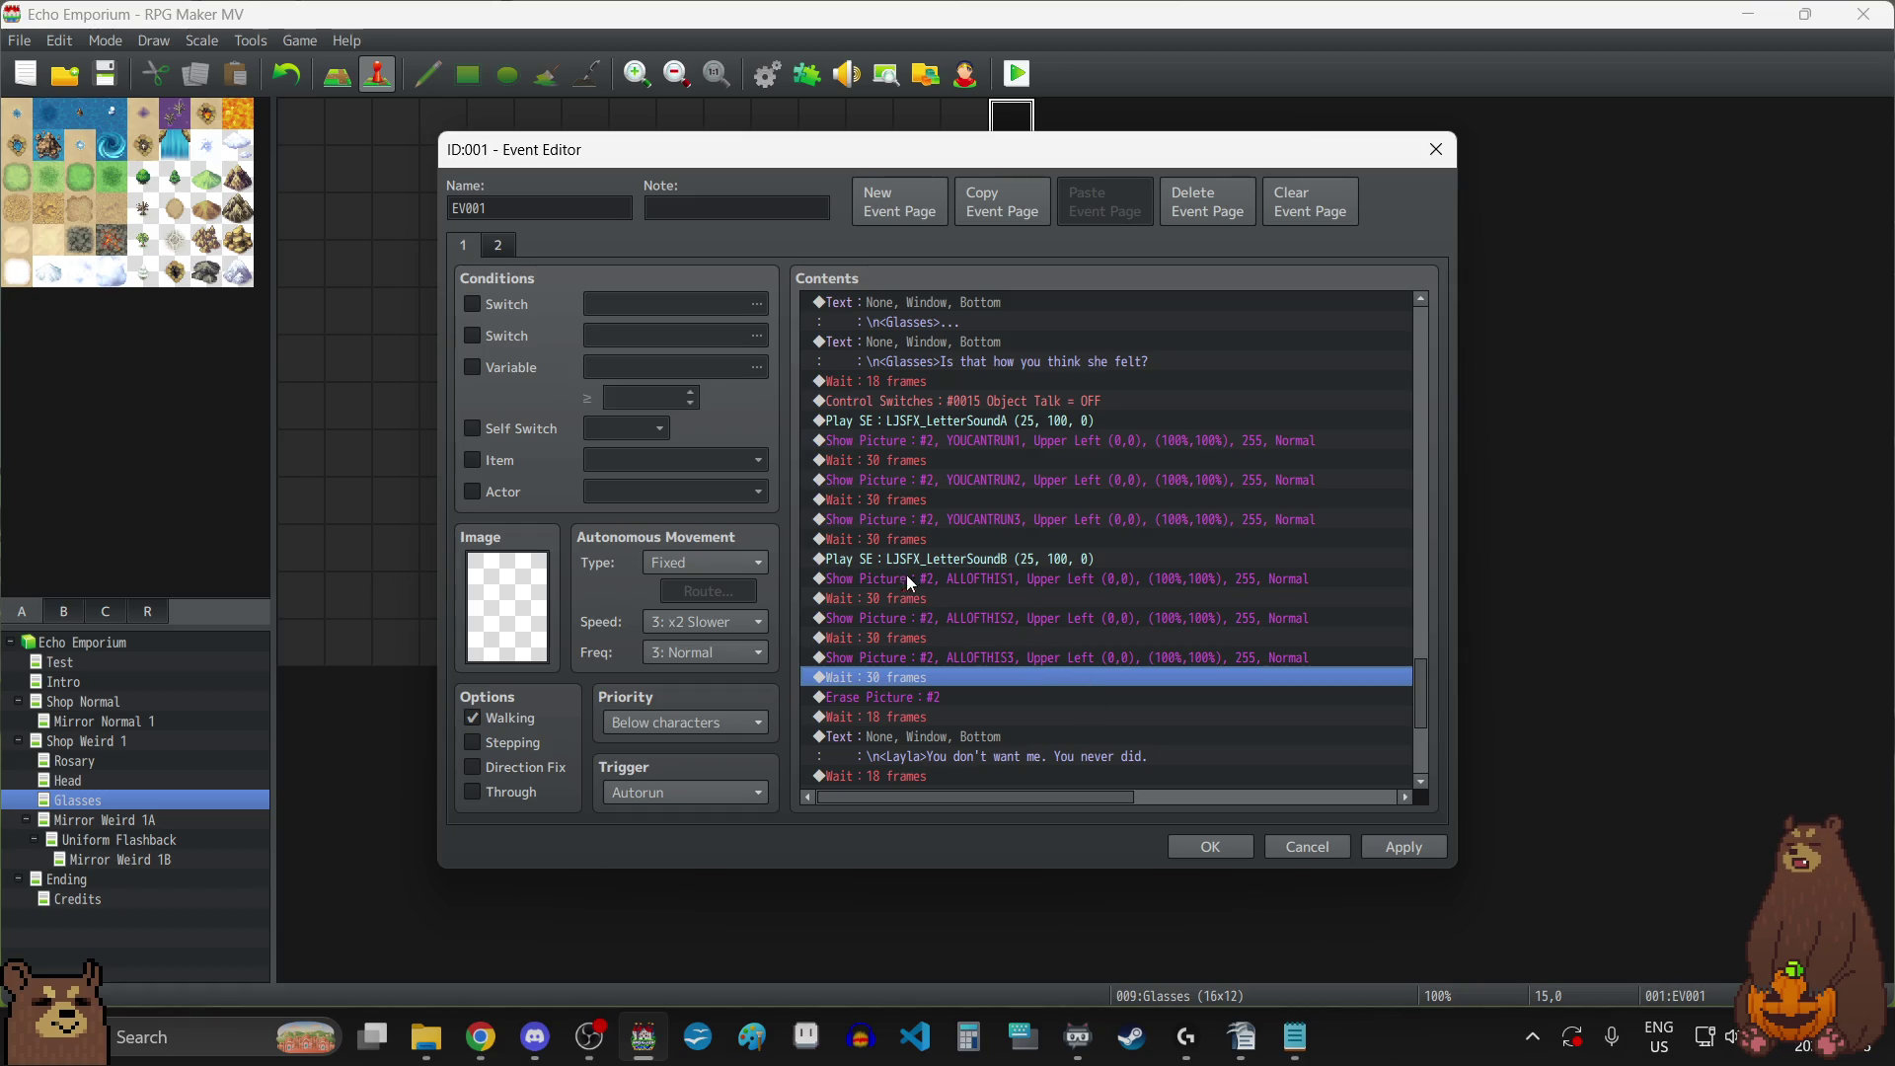
pyautogui.click(884, 538)
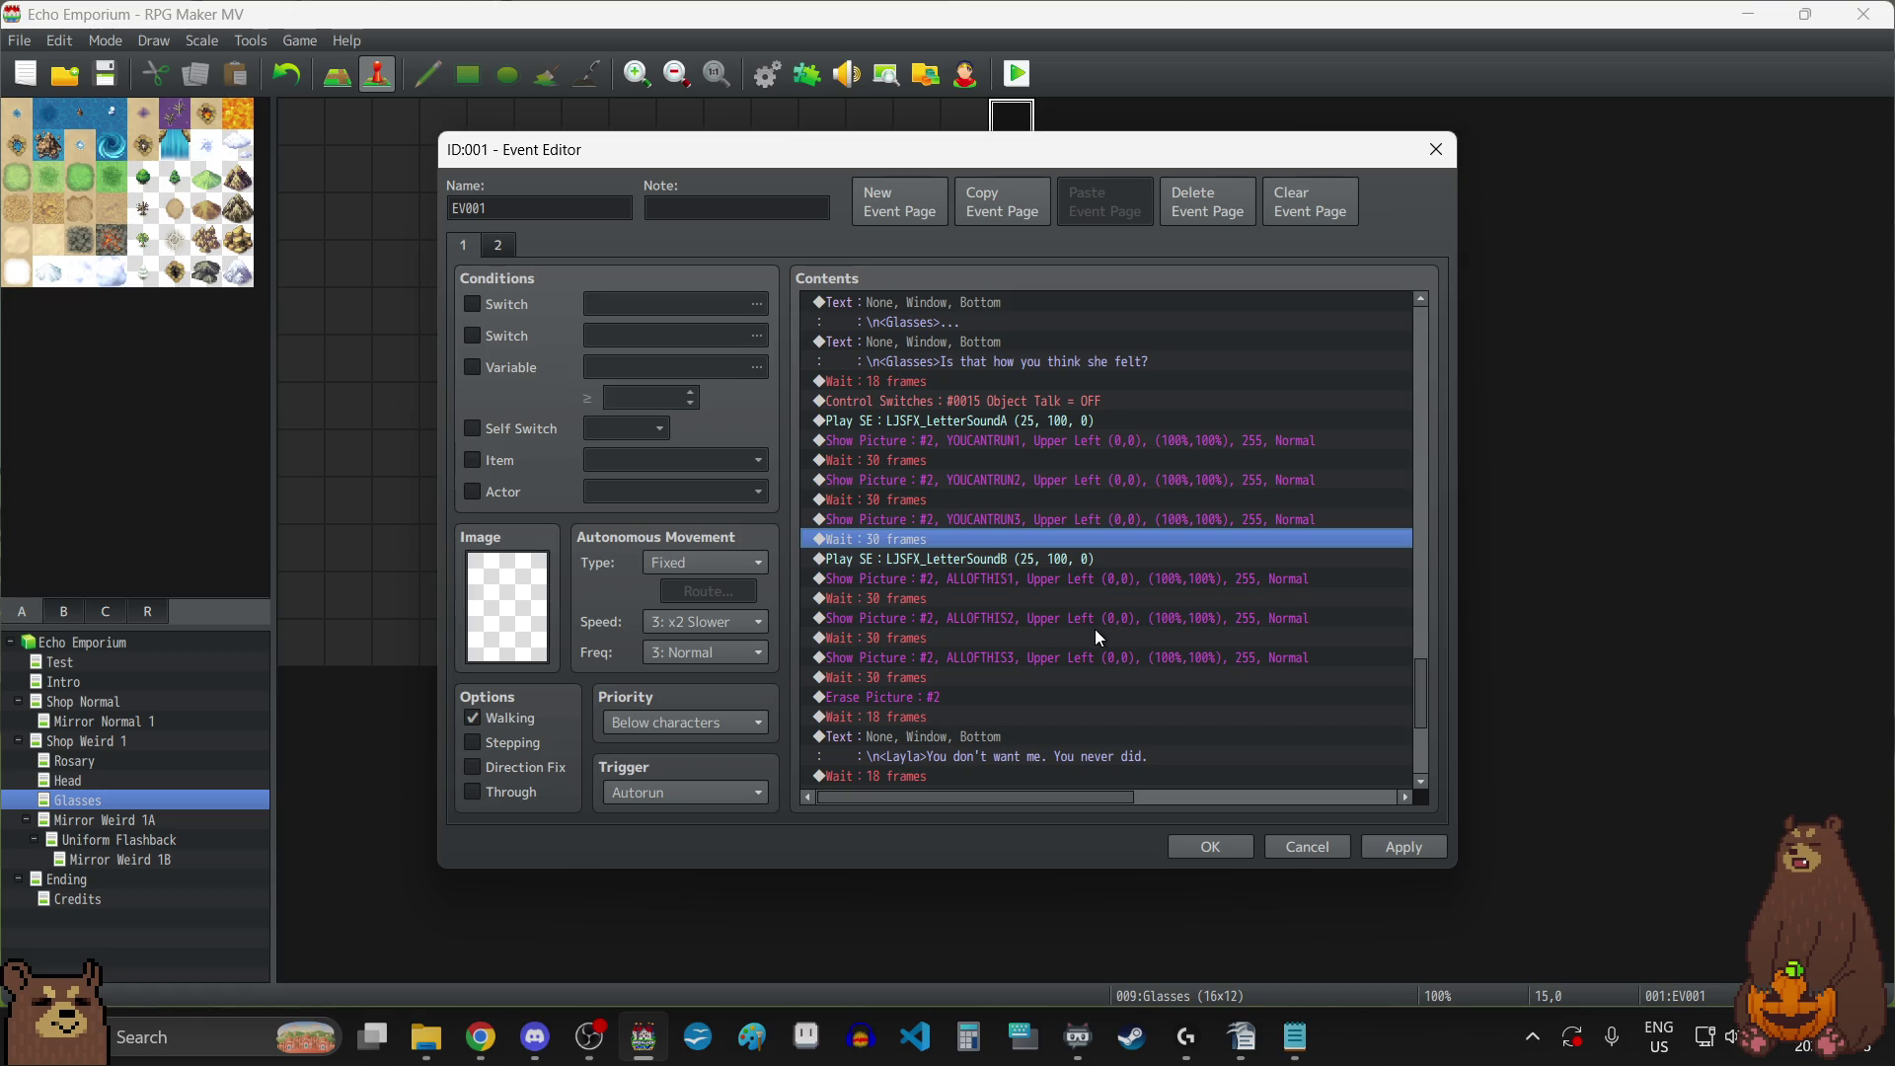
pyautogui.click(926, 677)
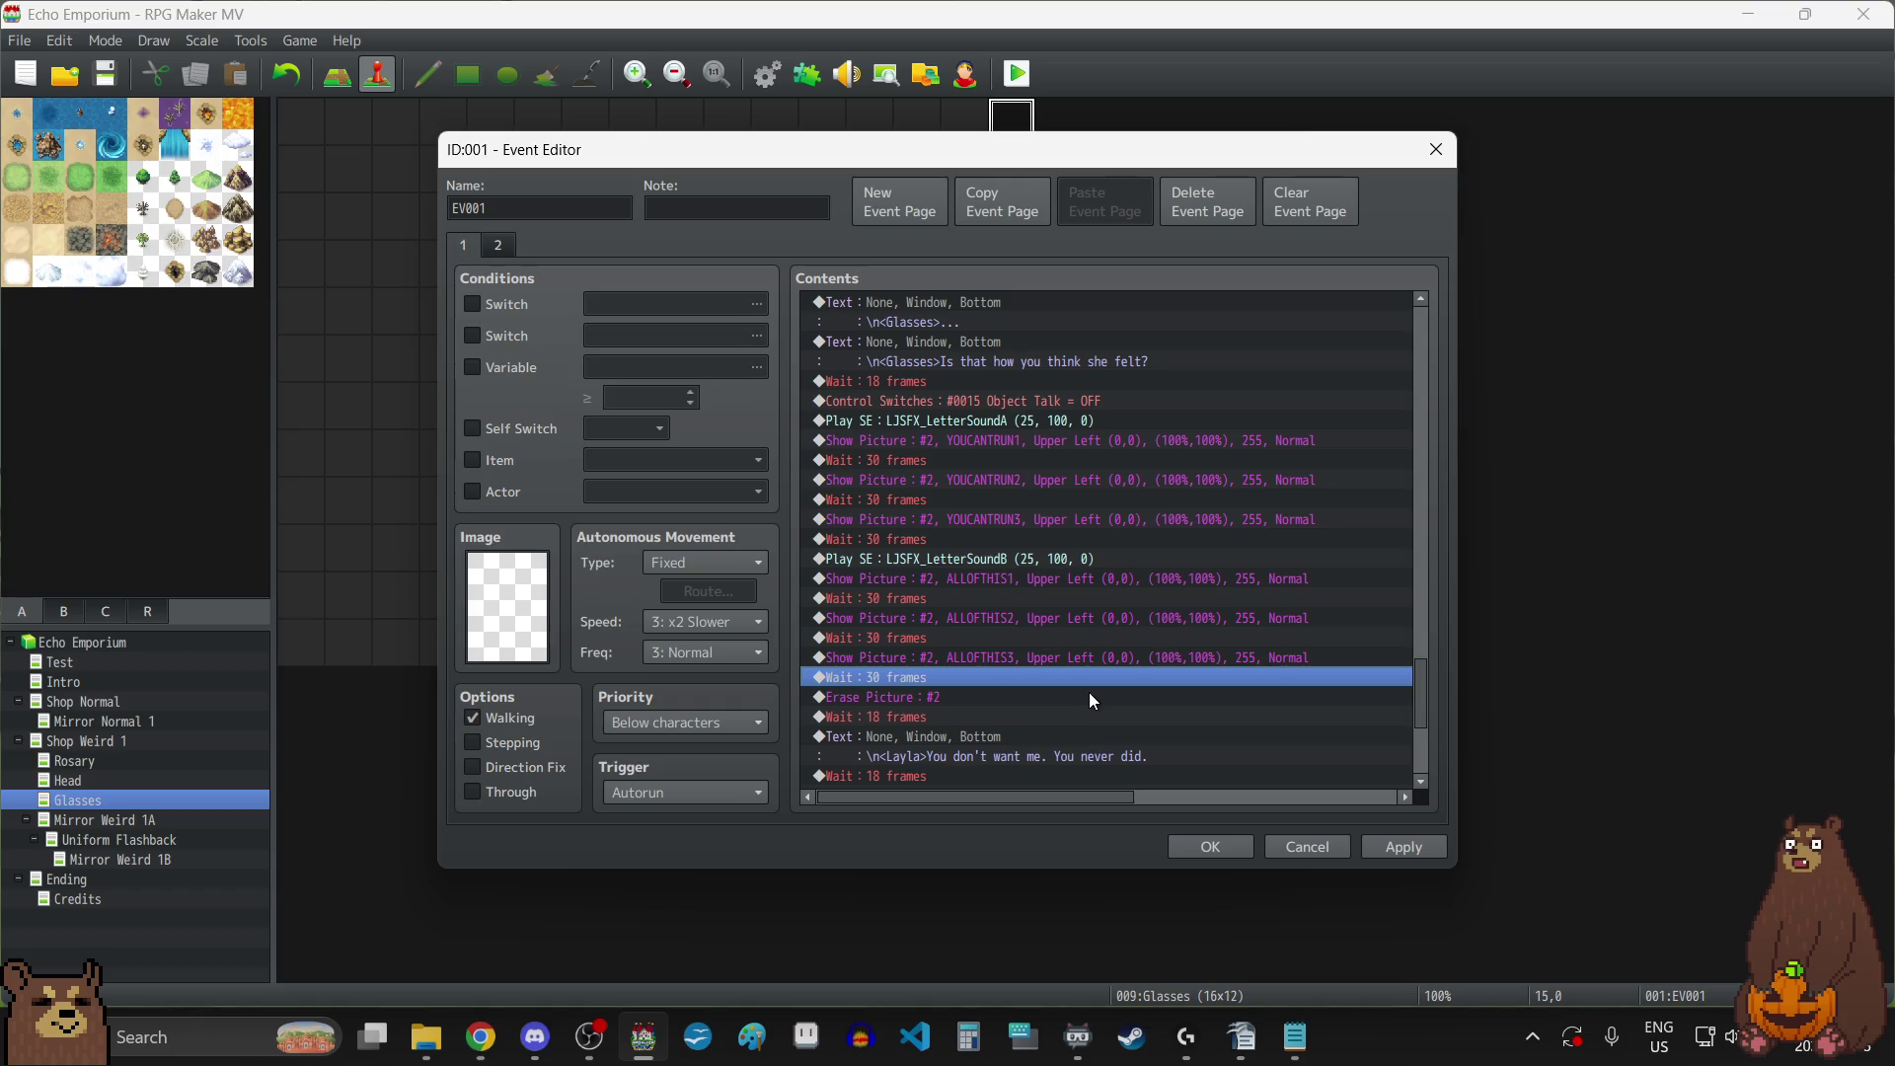
pyautogui.press('Return')
pyautogui.write('60')
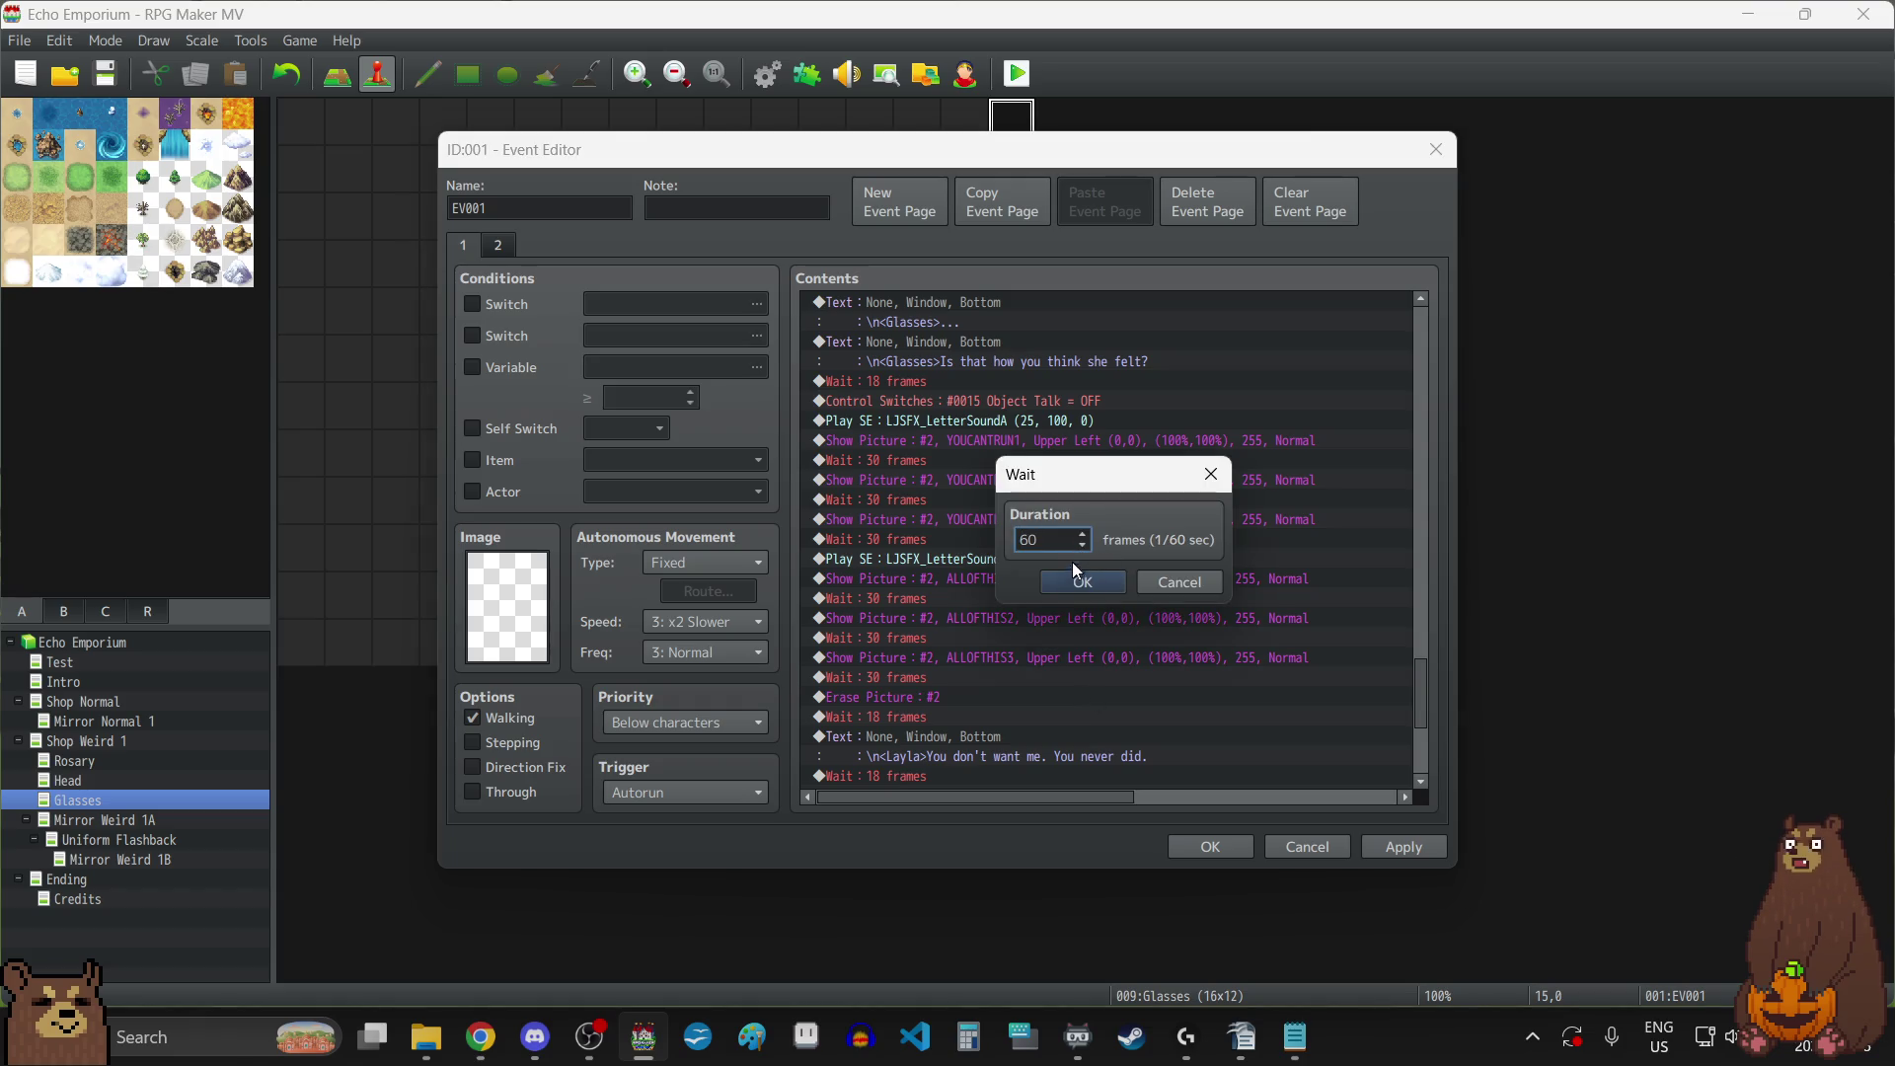
pyautogui.click(1072, 587)
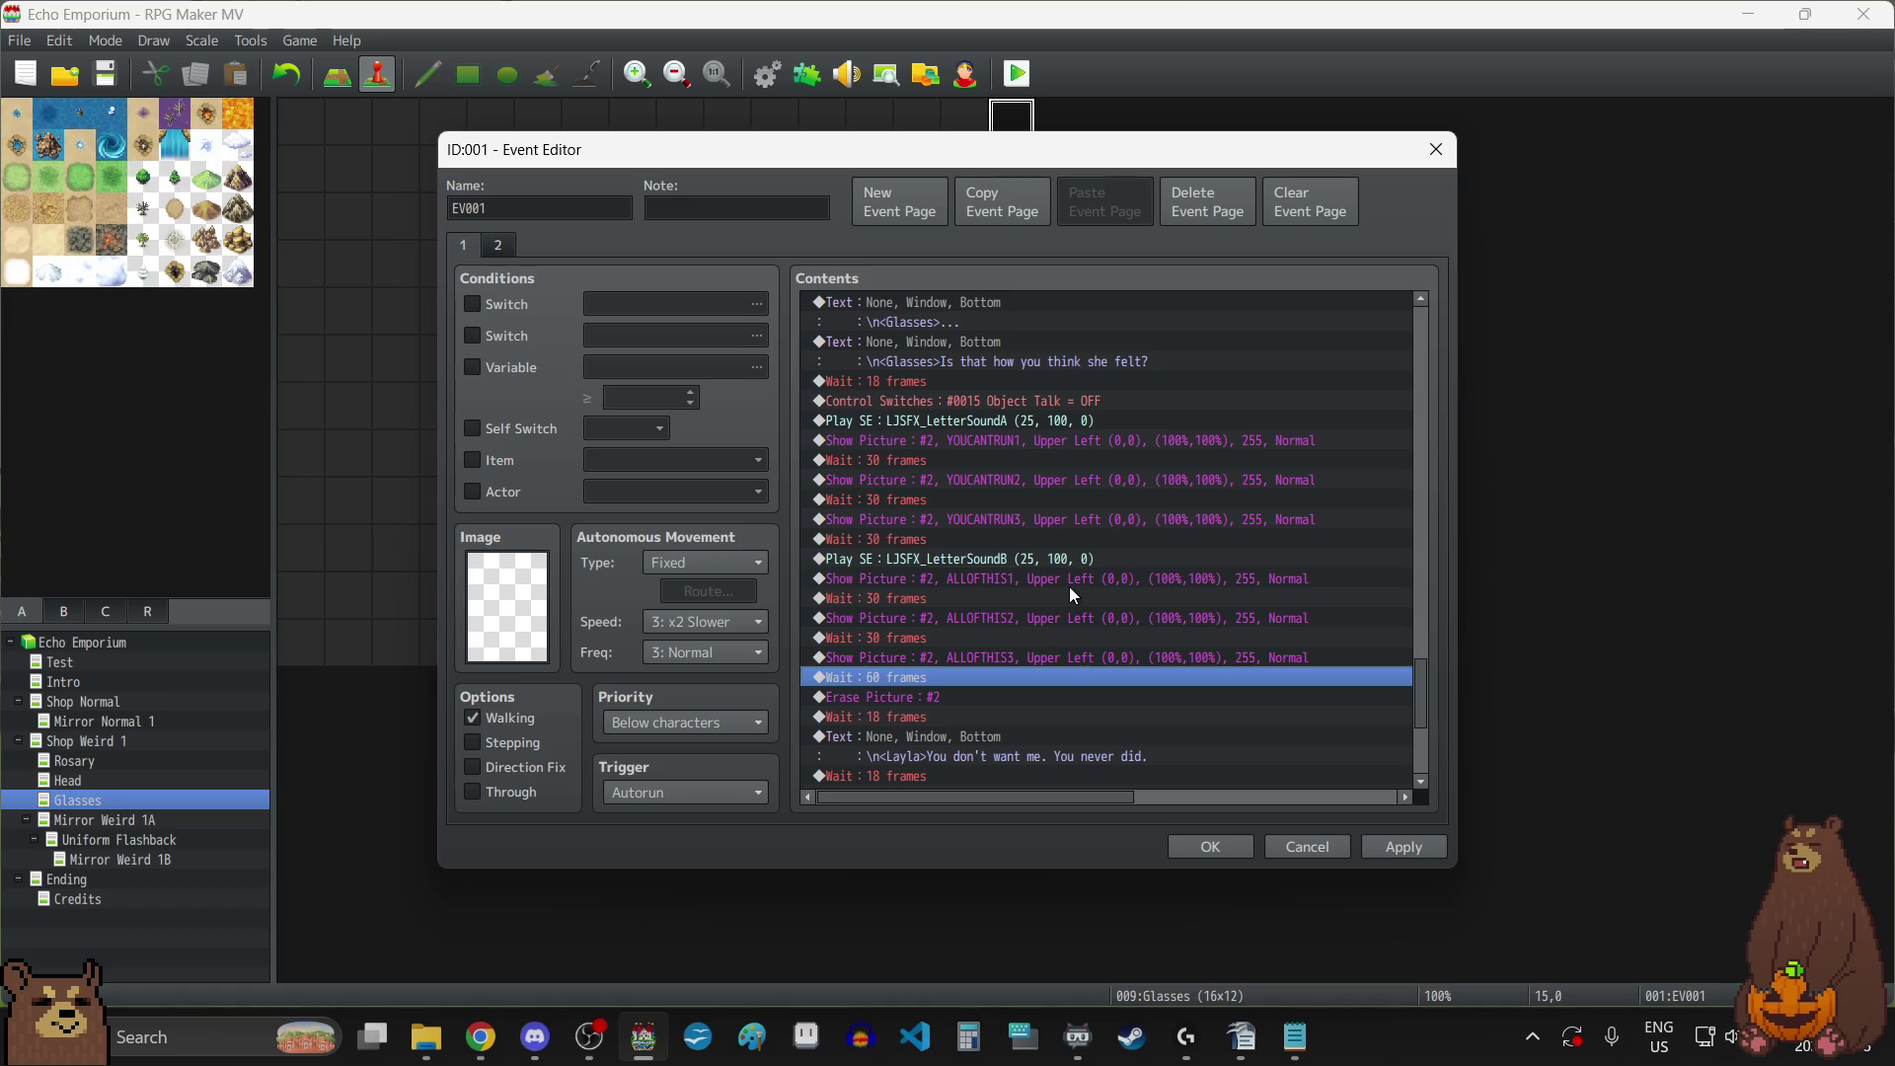
pyautogui.click(888, 539)
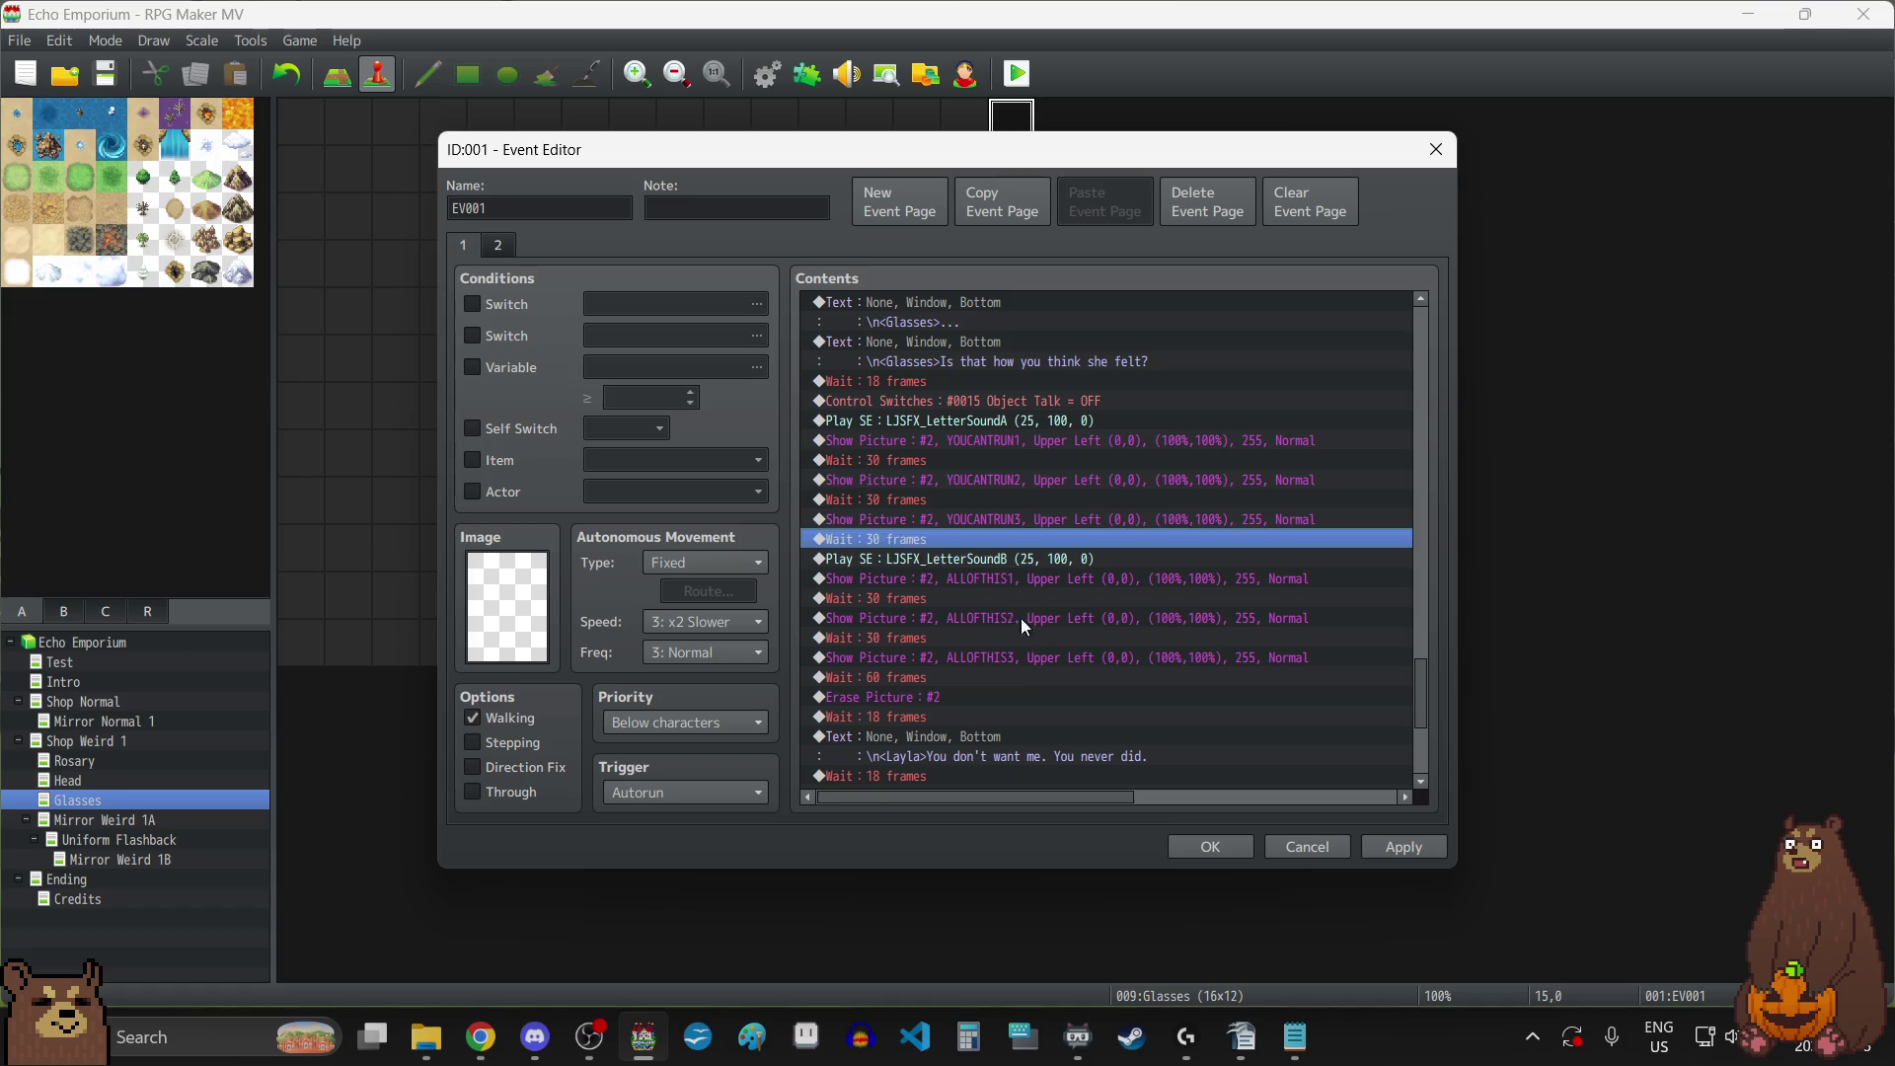
pyautogui.press('Return')
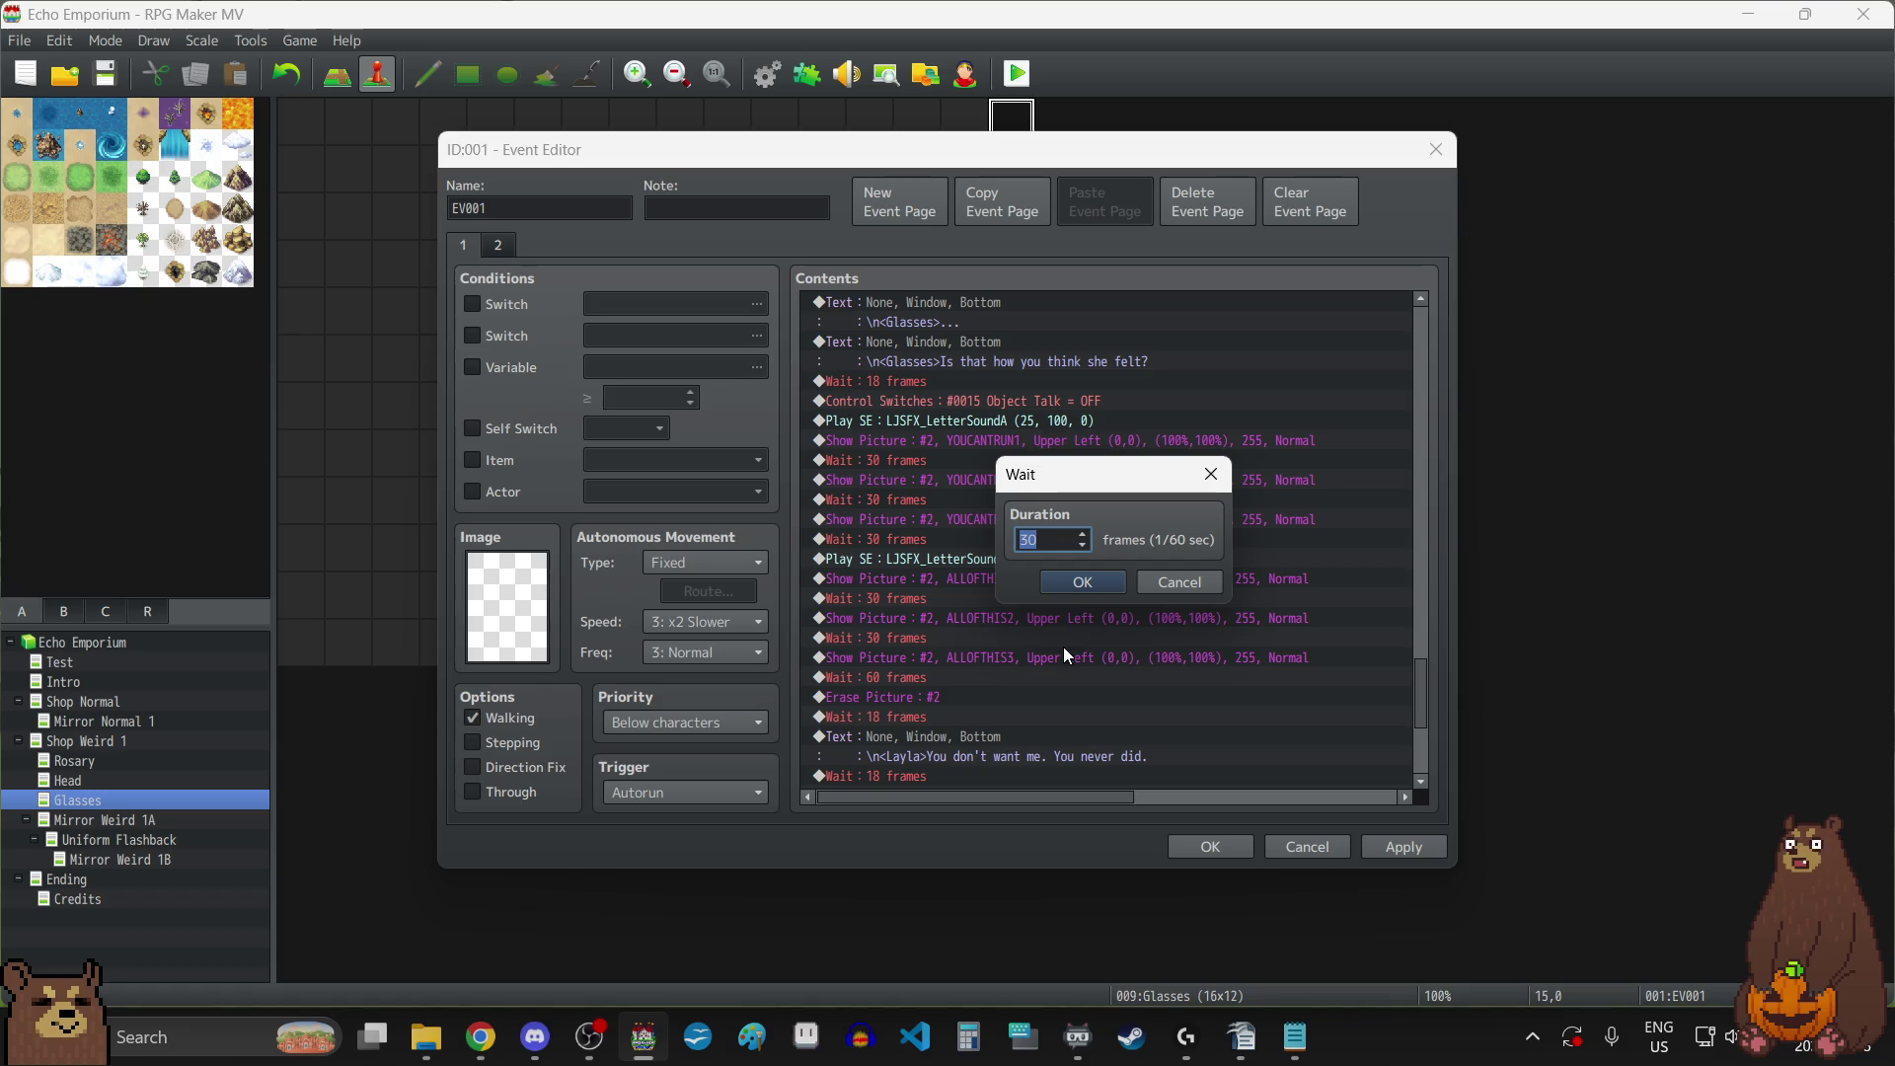
pyautogui.click(1094, 583)
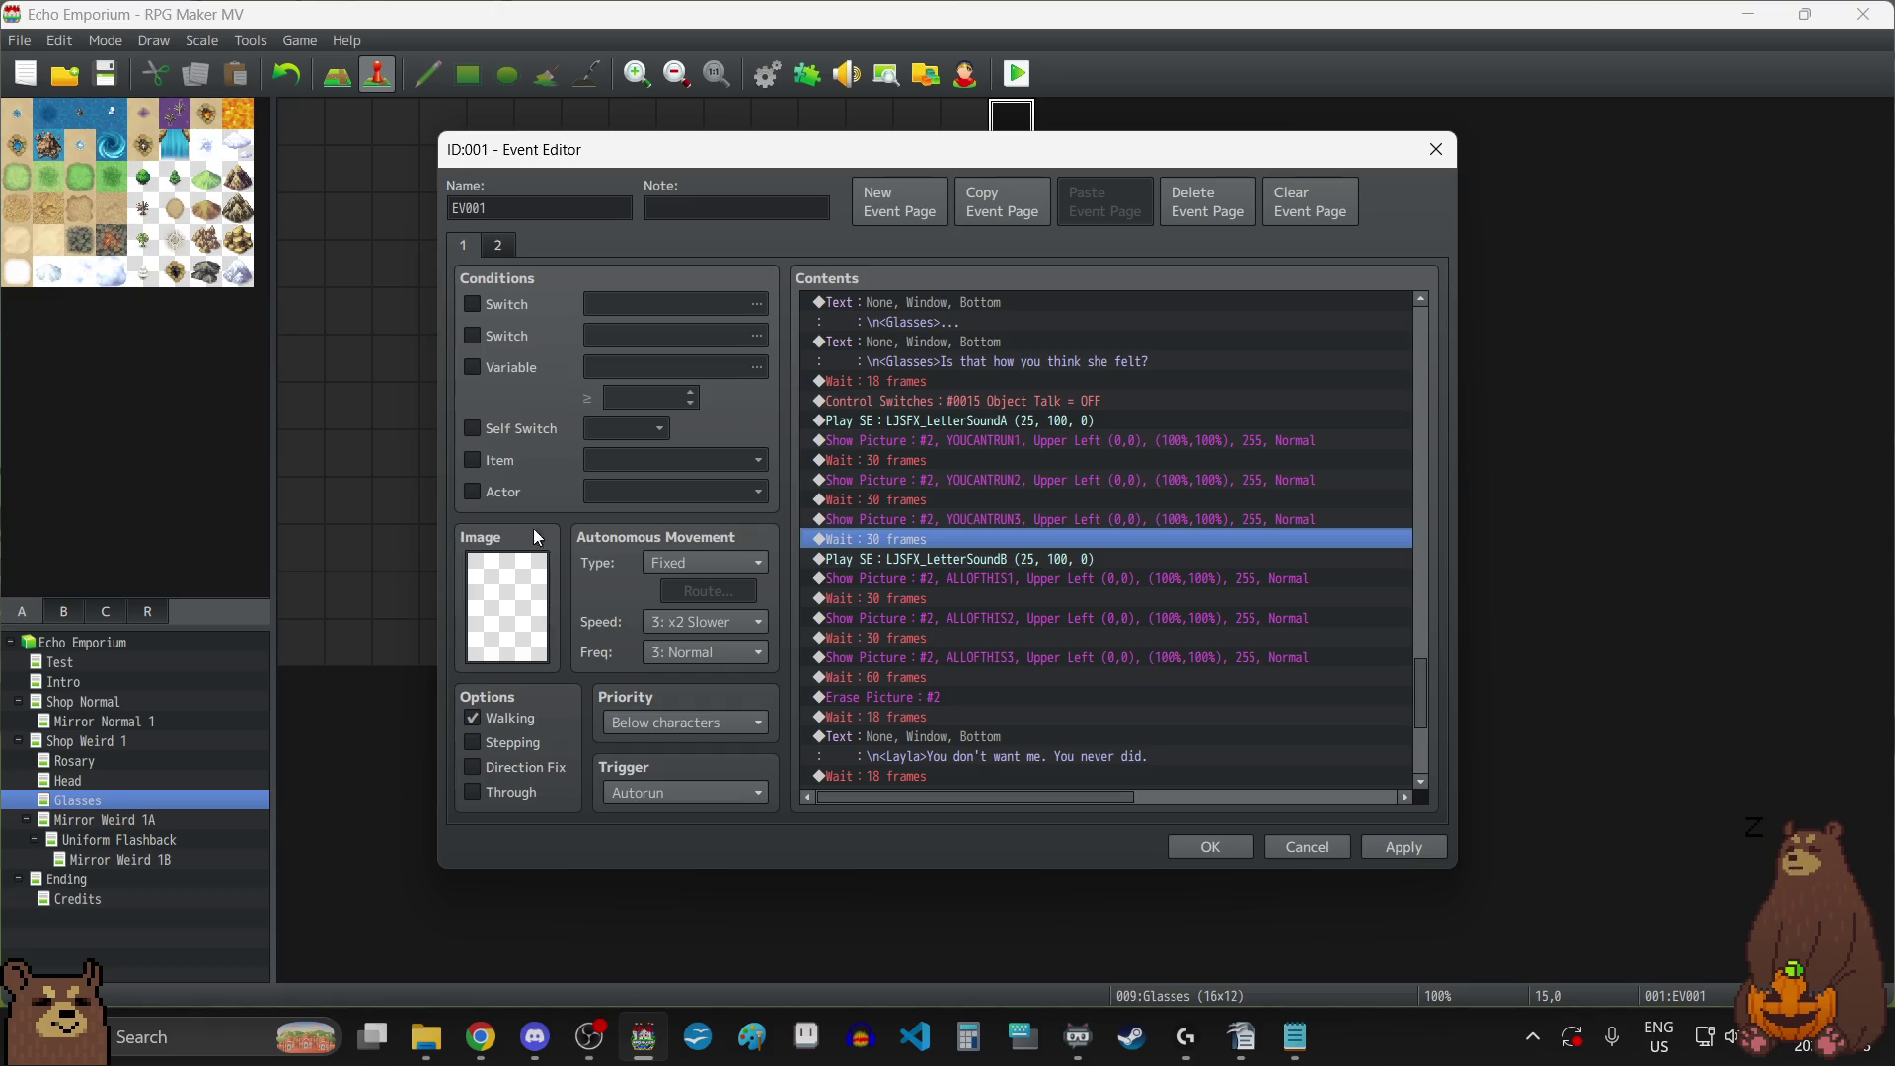
# Paste a copy of the YOUCANTRUN picture sequence and its 30-frame wait at the LJSFX_LetterSoundB line.
pyautogui.click(943, 442)
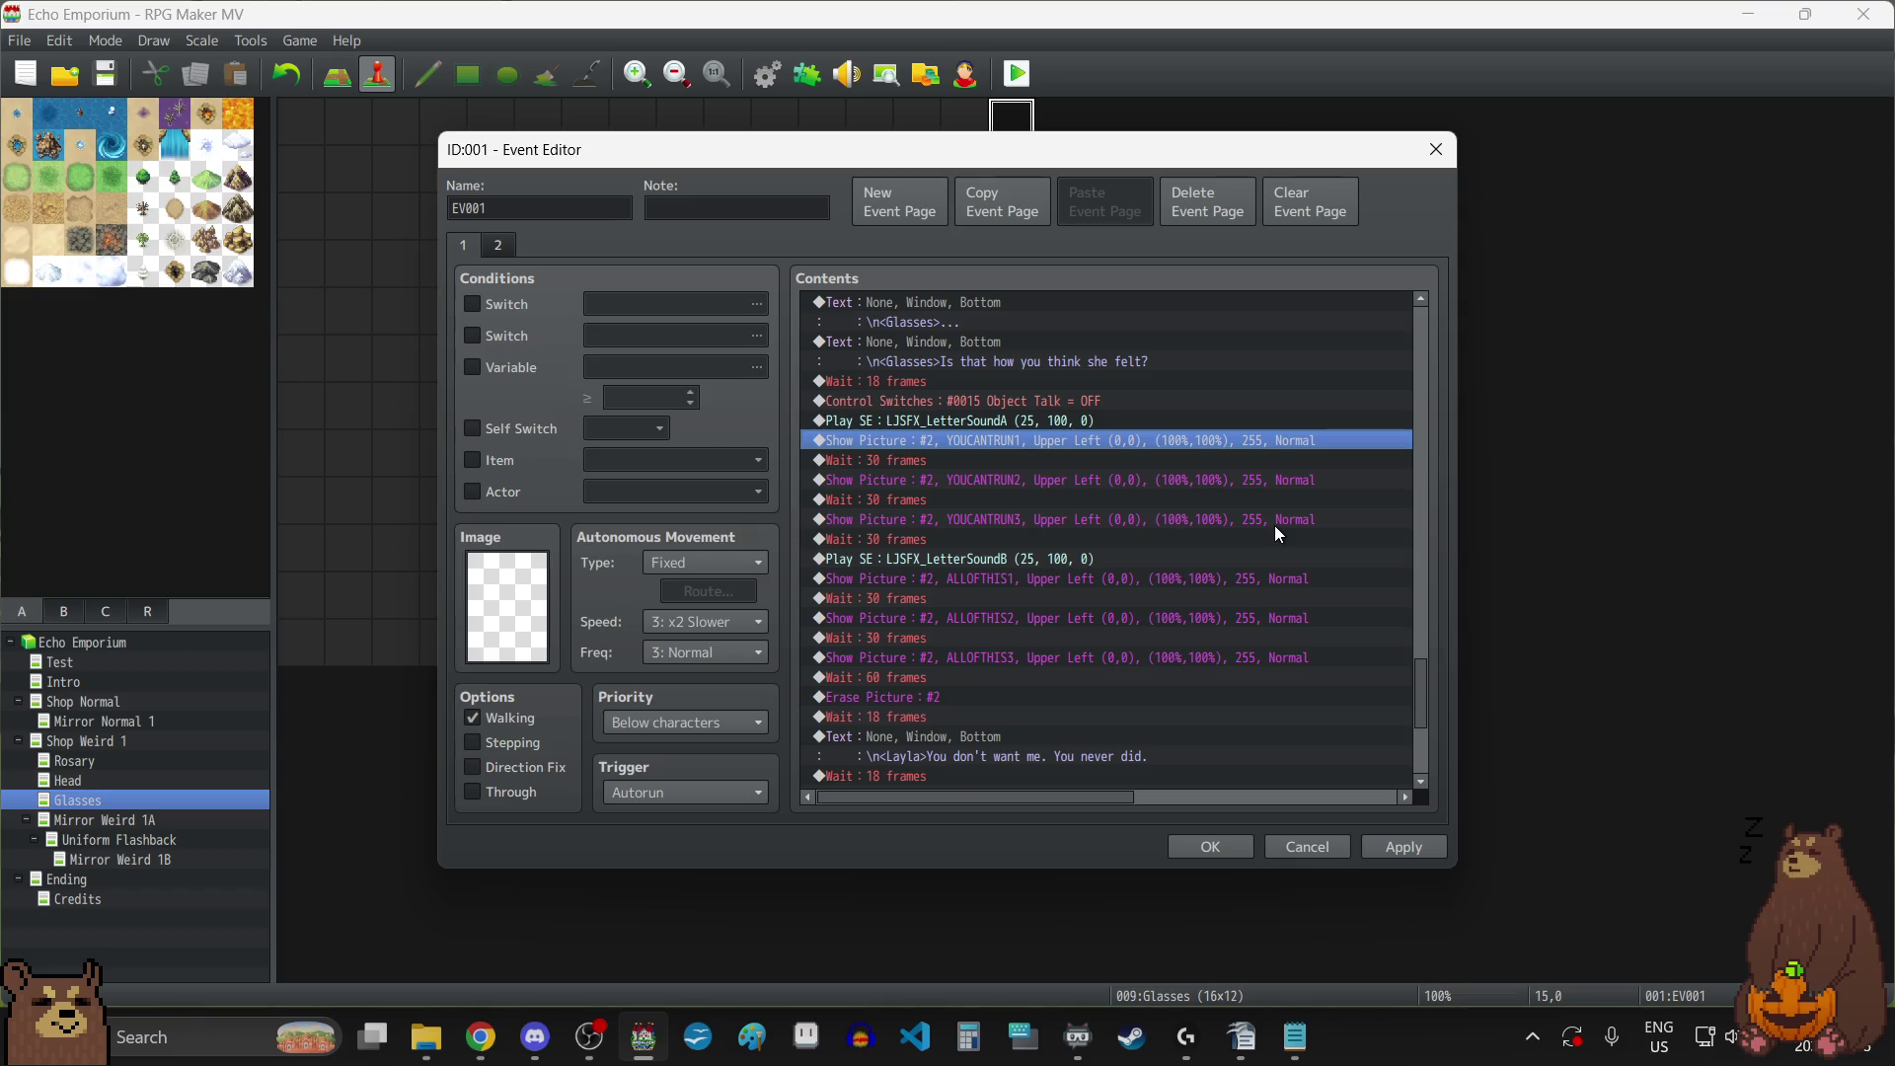
pyautogui.hotkey('shift', 'Down')
pyautogui.hotkey('shift', 'Down')
pyautogui.hotkey('shift', 'Down')
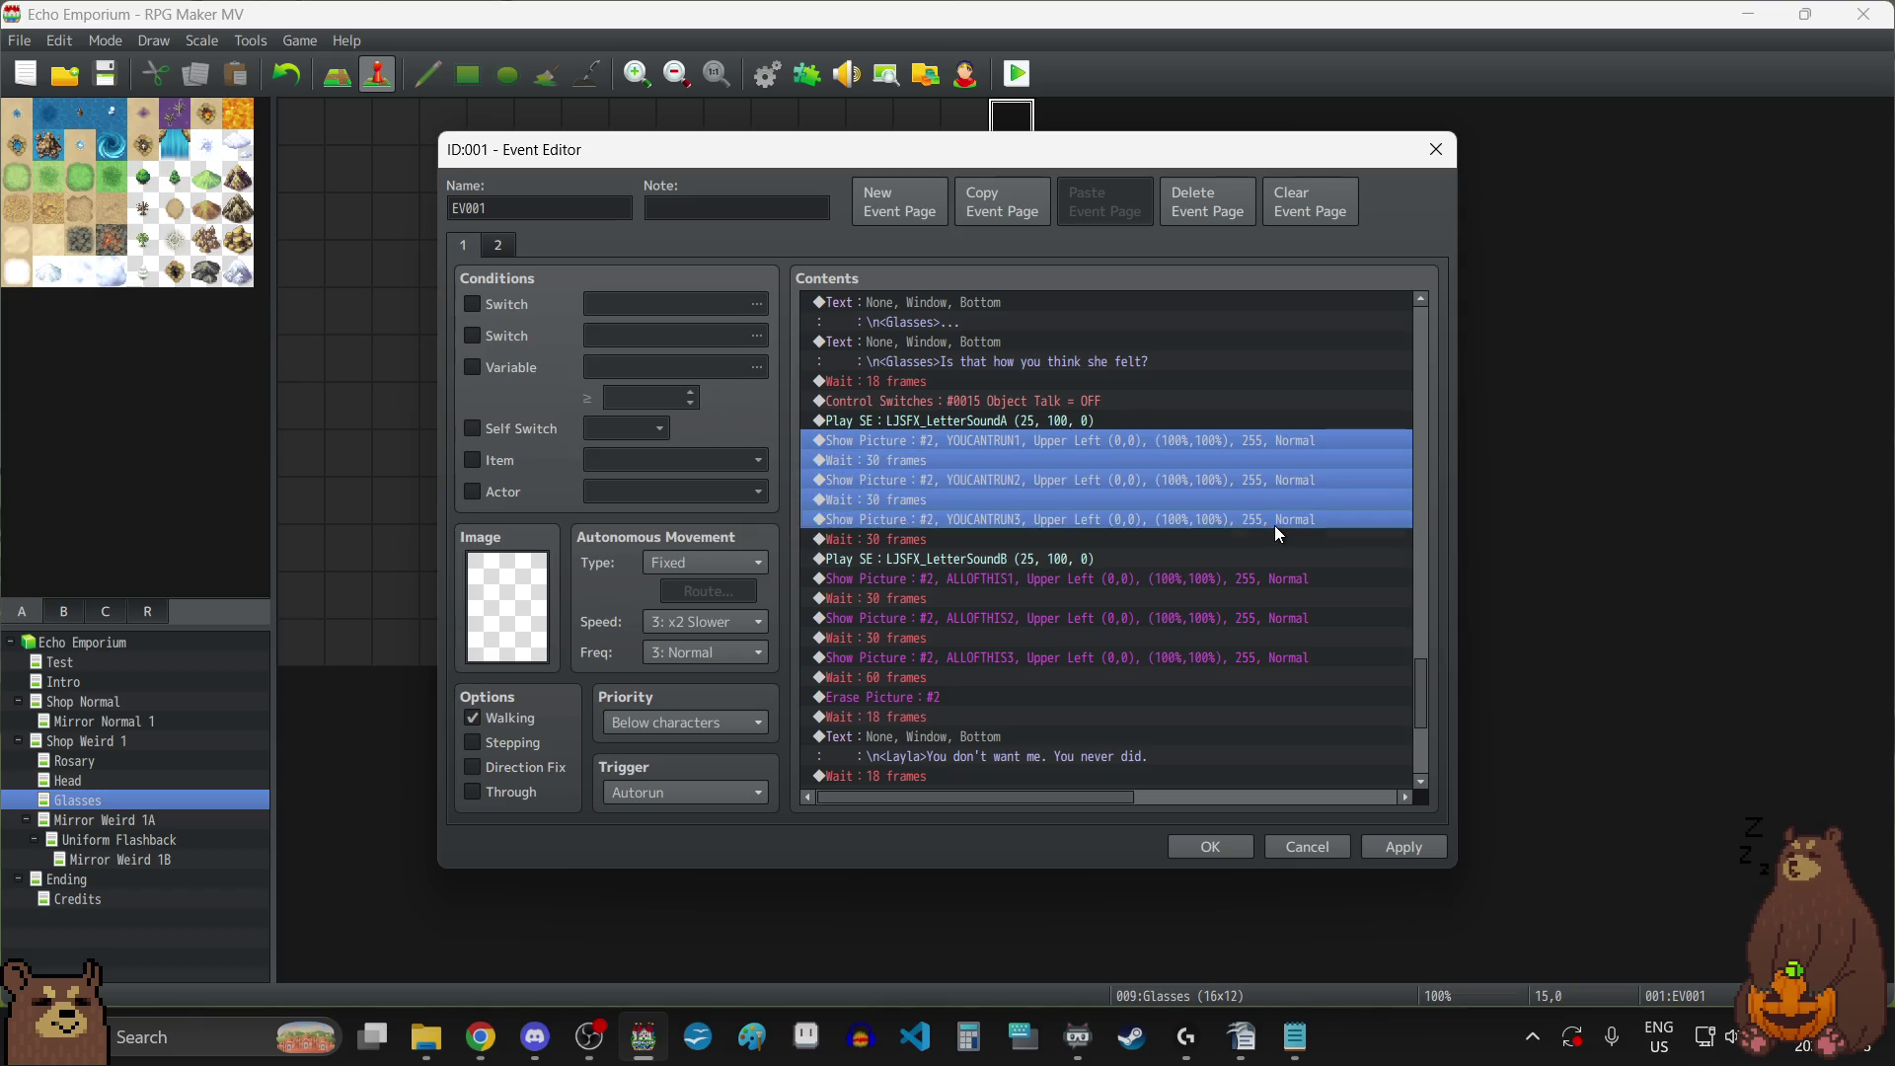
pyautogui.hotkey('shift', 'Down')
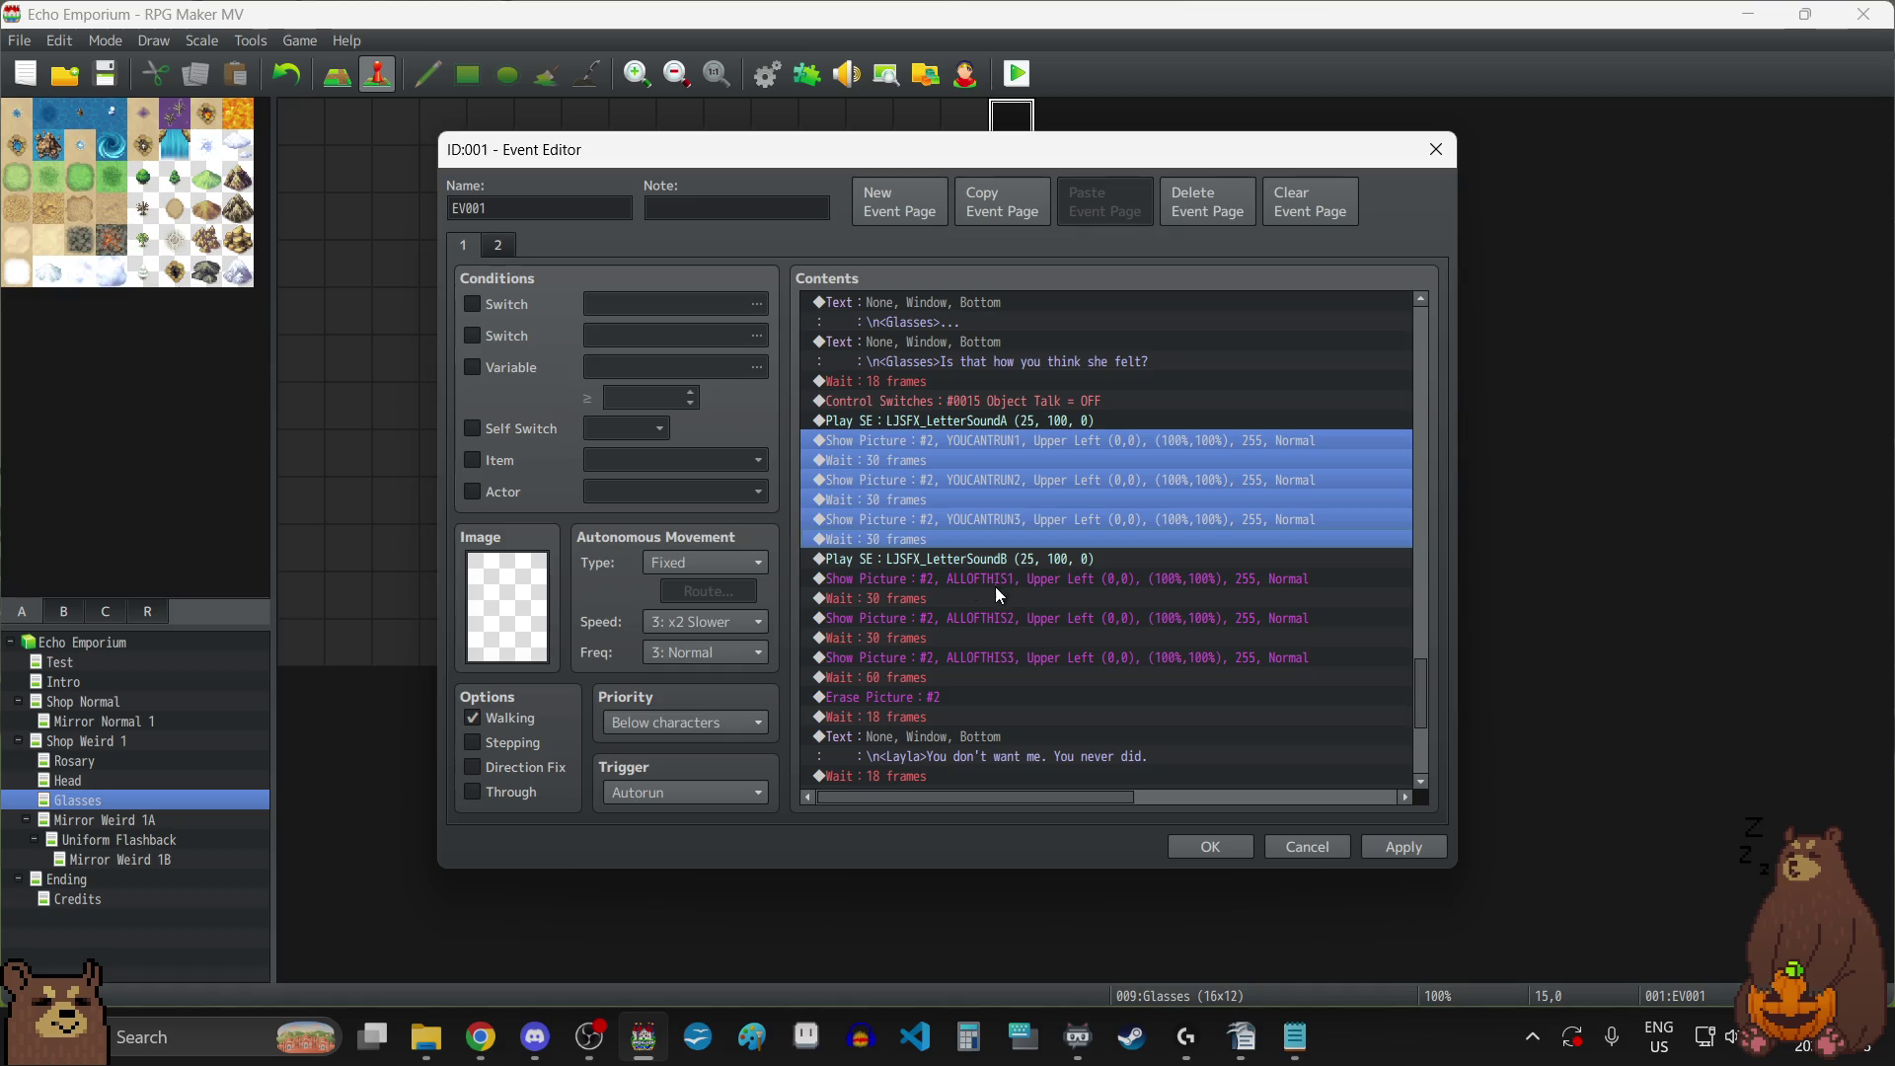
pyautogui.click(930, 560)
pyautogui.hotkey('ctrl', 'v')
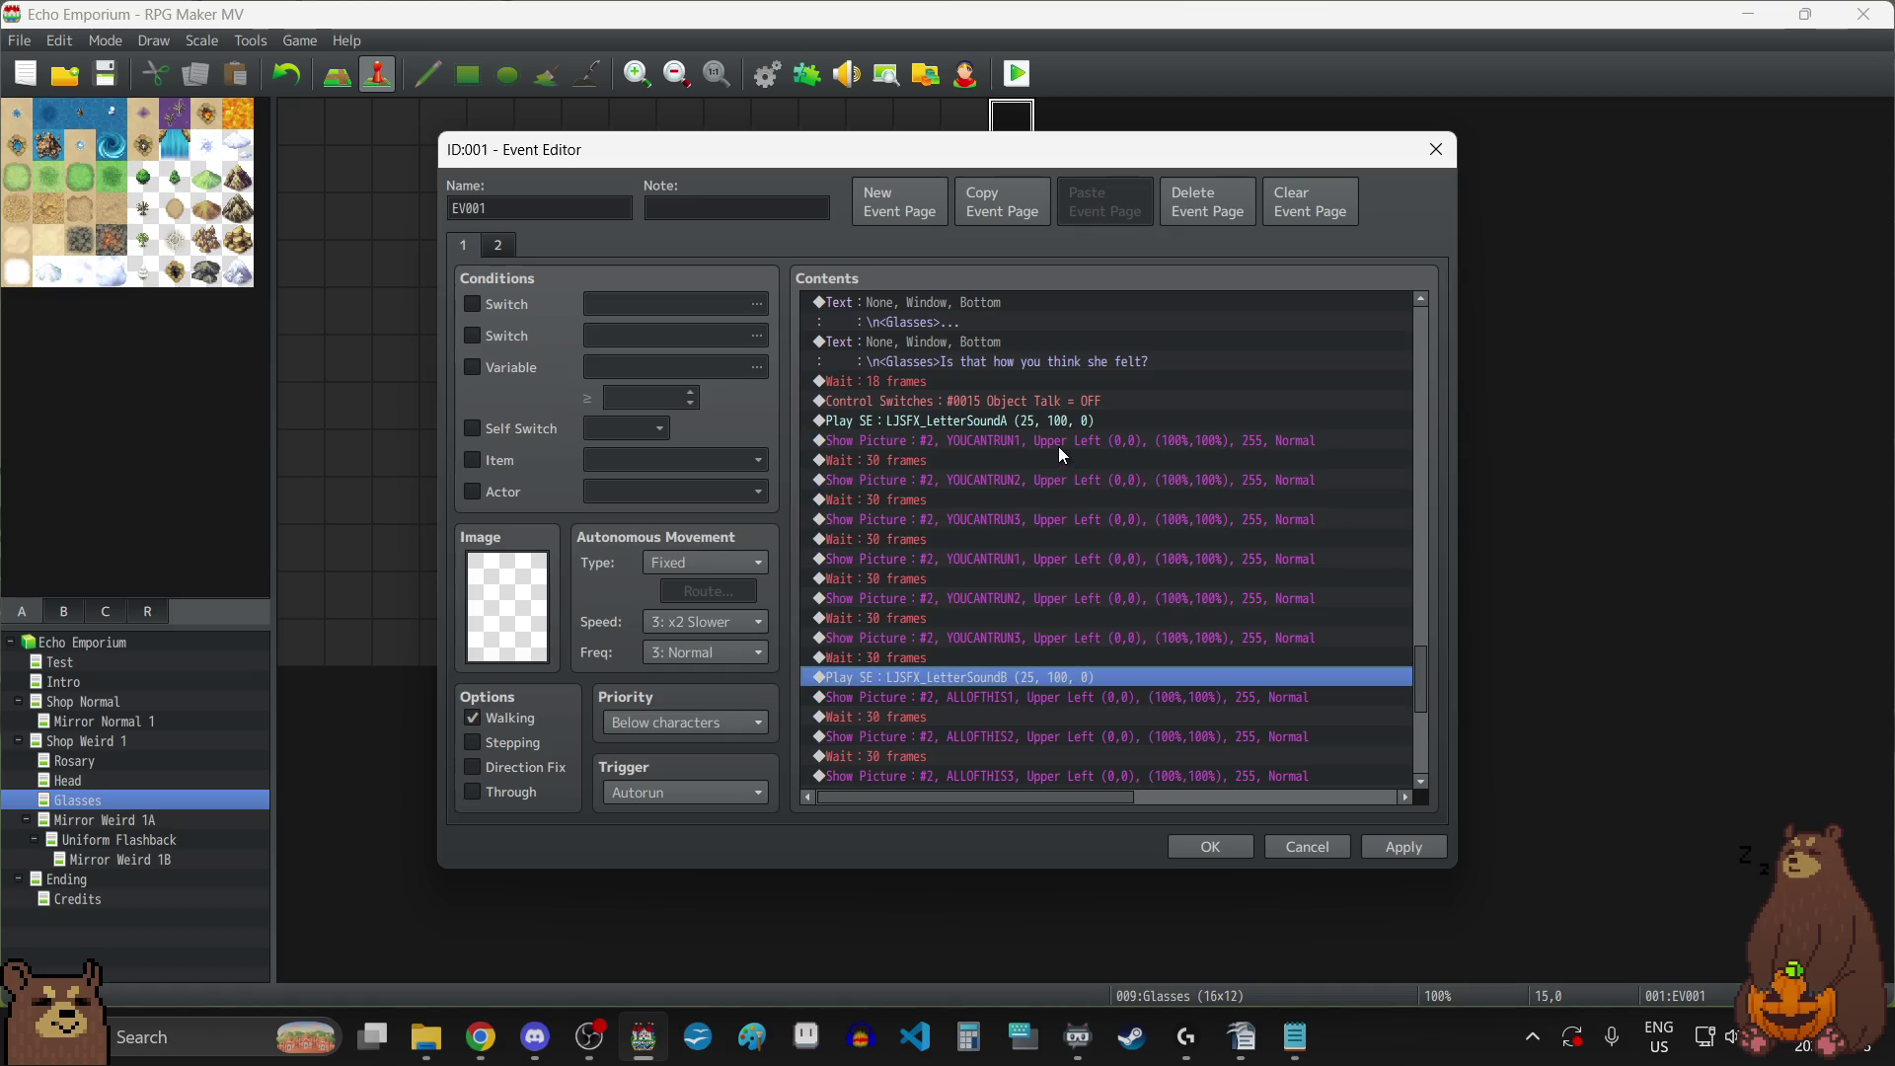
pyautogui.scroll(-3, 1002, 541)
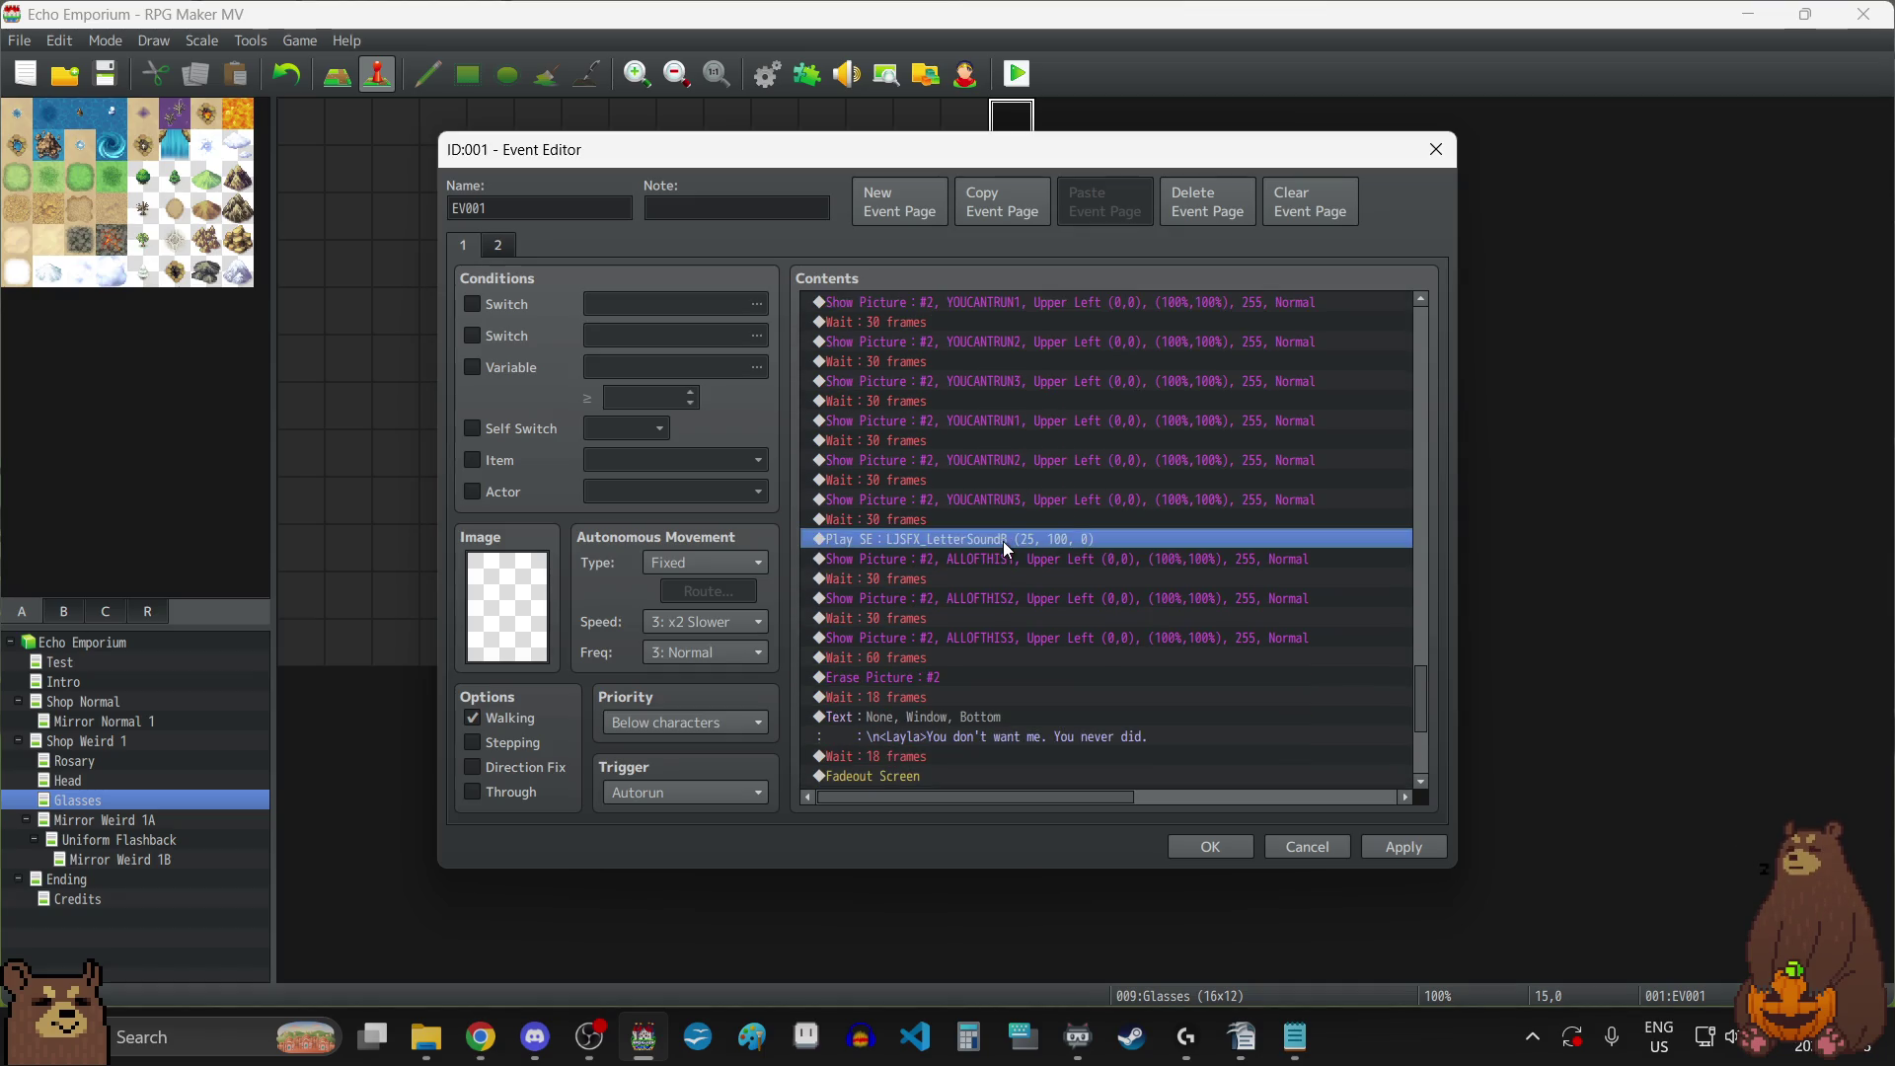
pyautogui.scroll(-1, 1002, 541)
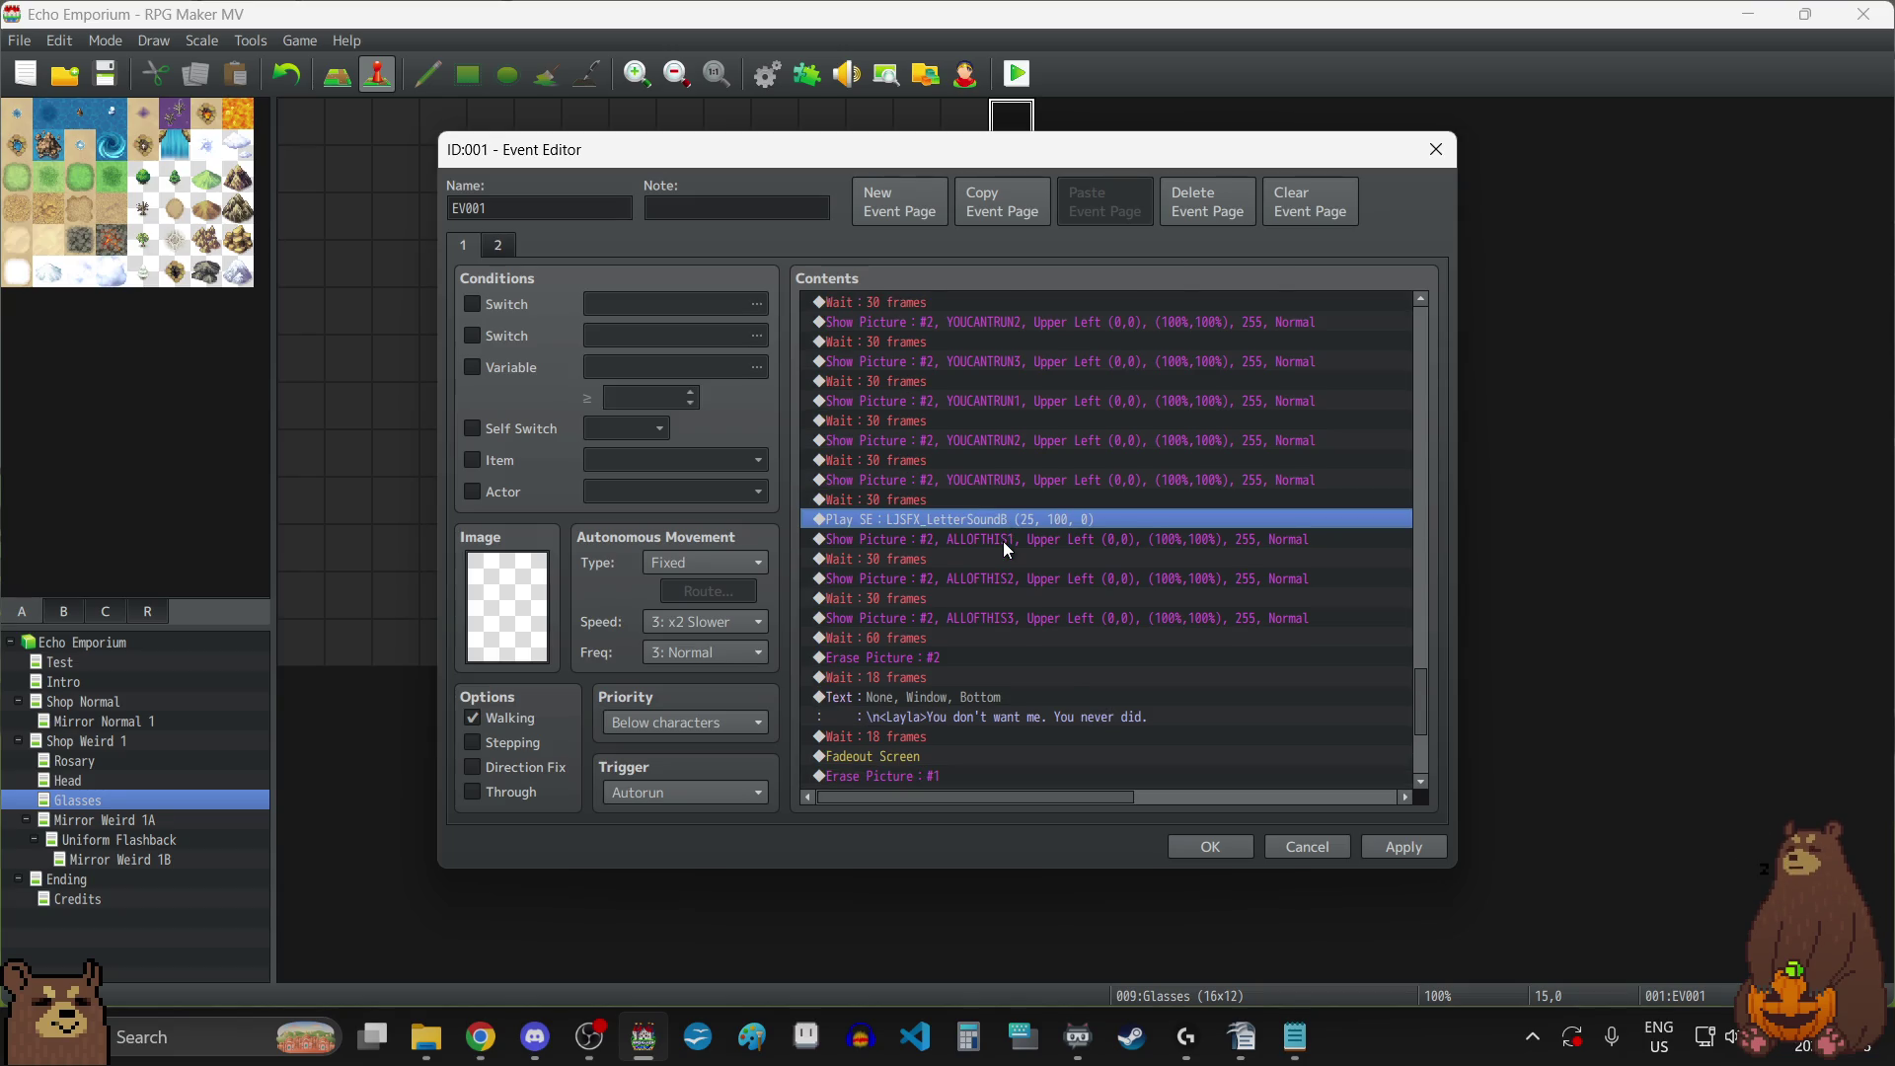
pyautogui.scroll(-3, 1003, 541)
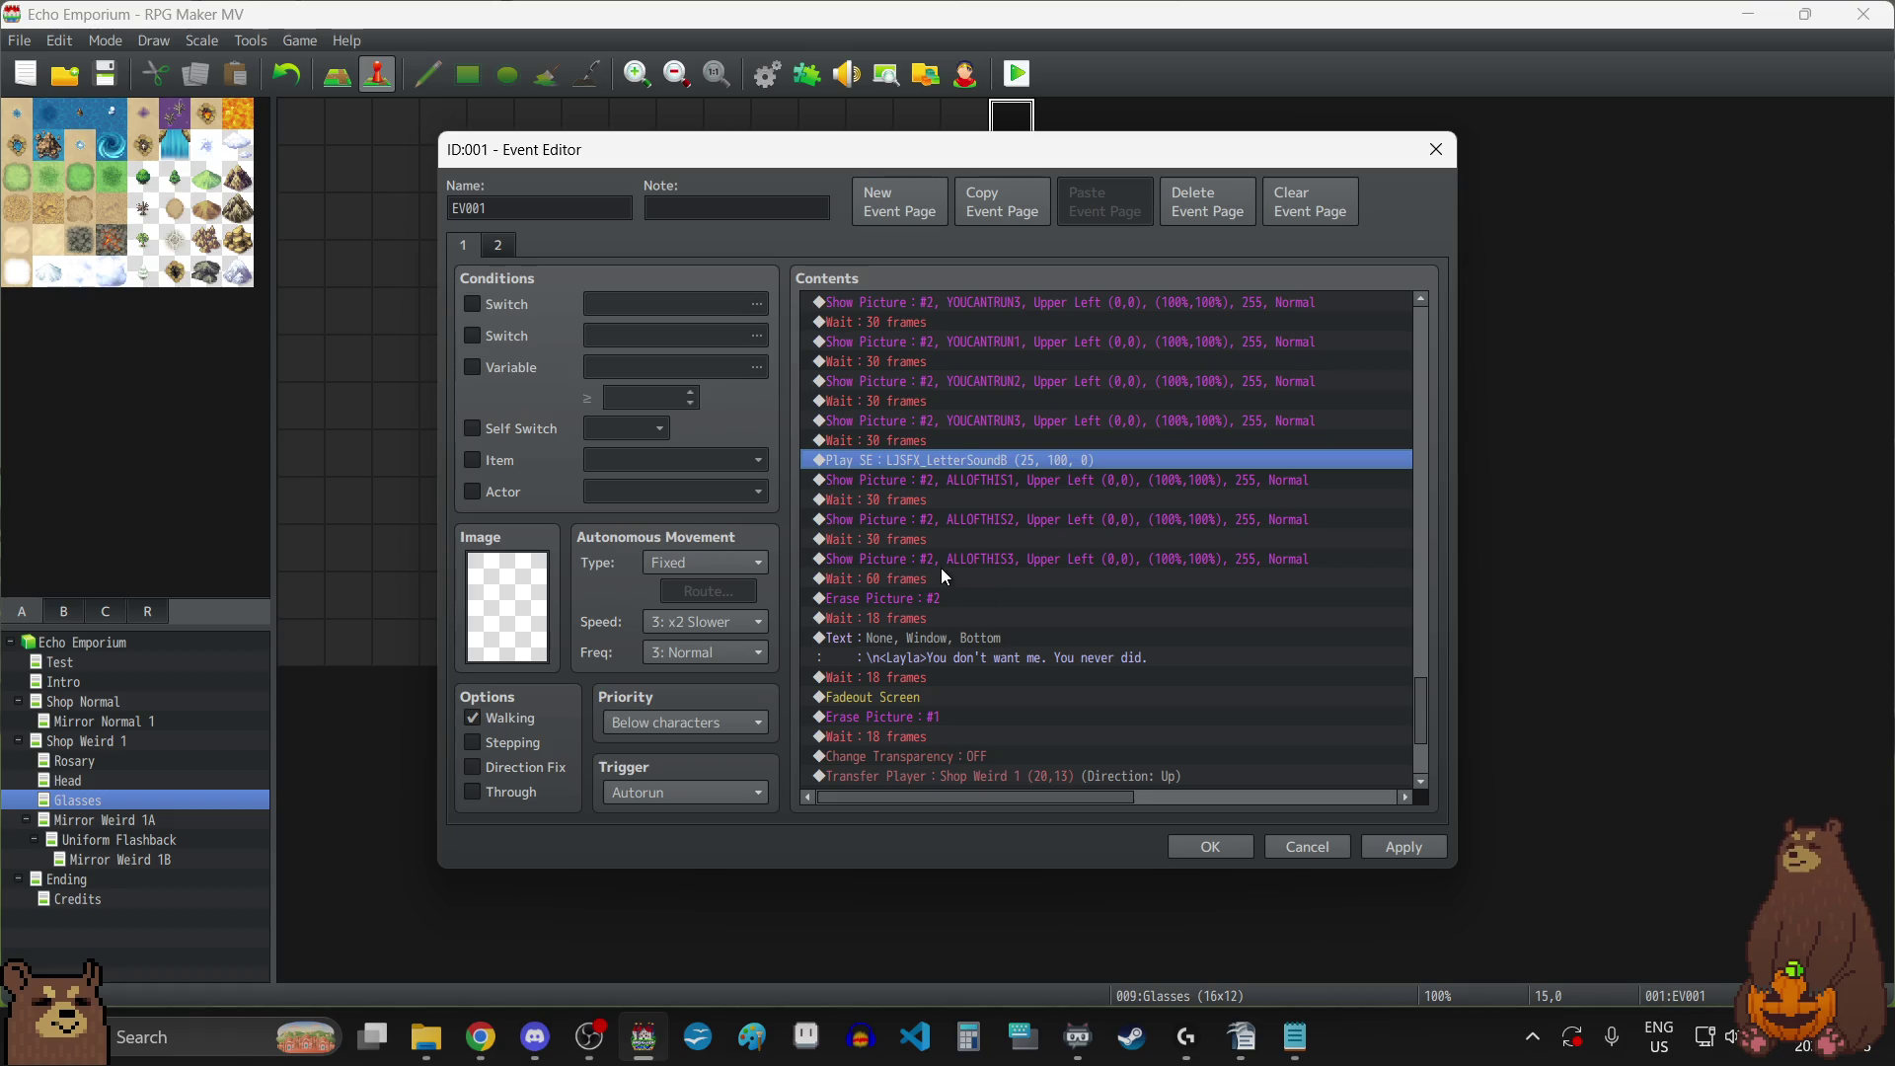
pyautogui.scroll(-1, 942, 573)
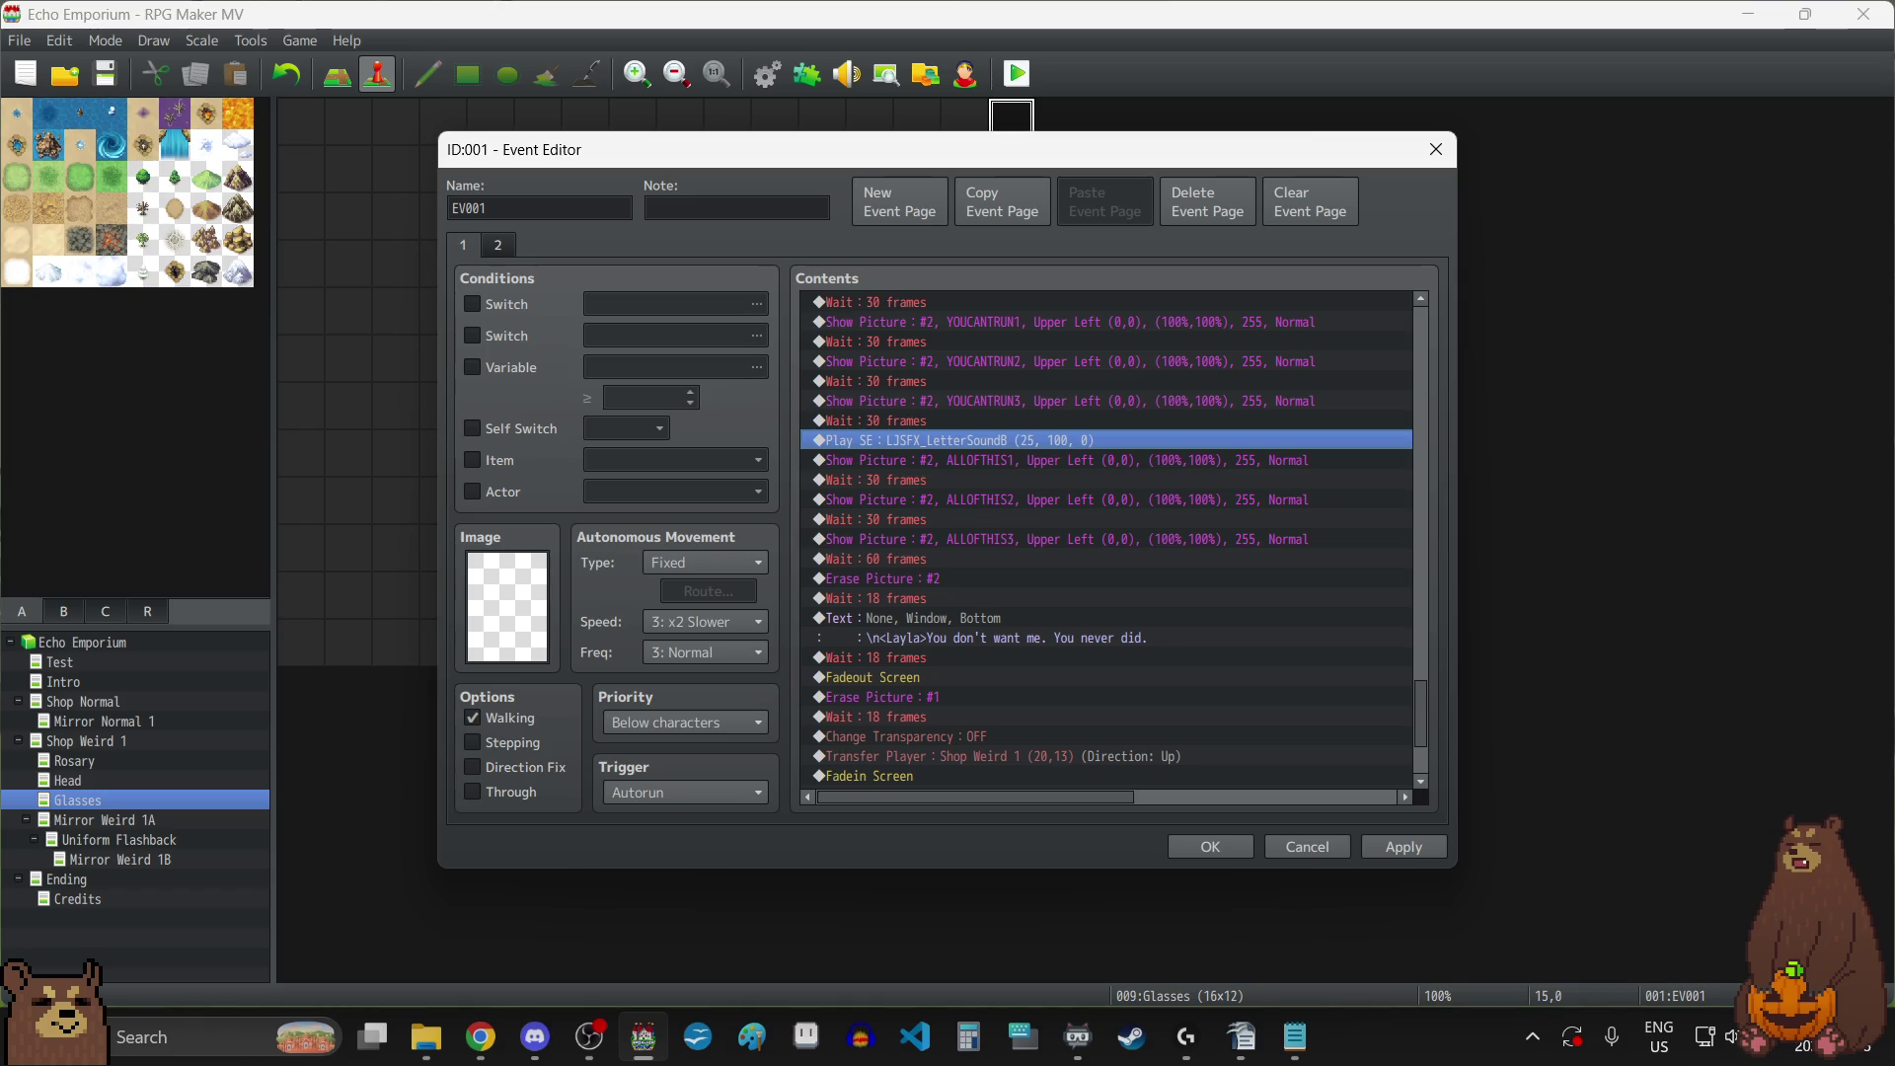
# Change the wait after ALLOFTHIS3 to 90 frames, apply, and close the event.
pyautogui.click(958, 565)
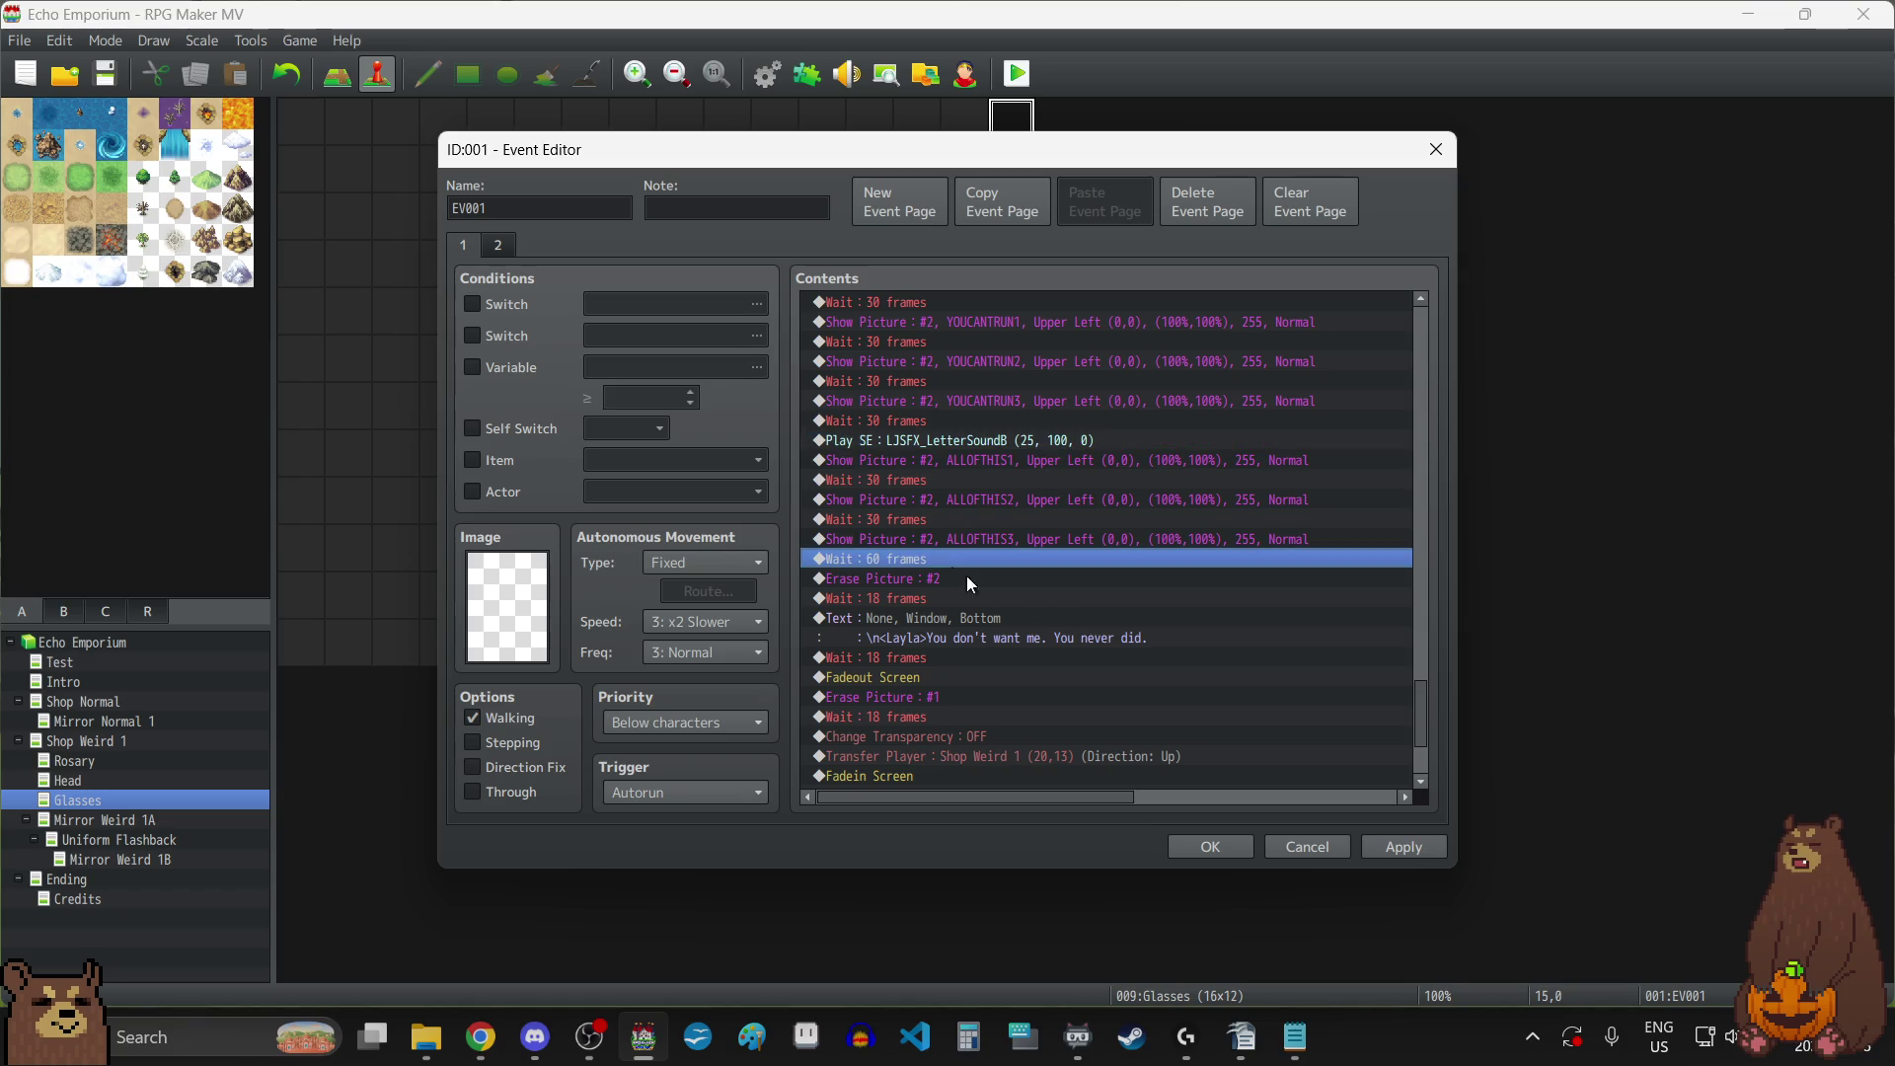
pyautogui.press('Return')
pyautogui.write('90')
pyautogui.click(1074, 580)
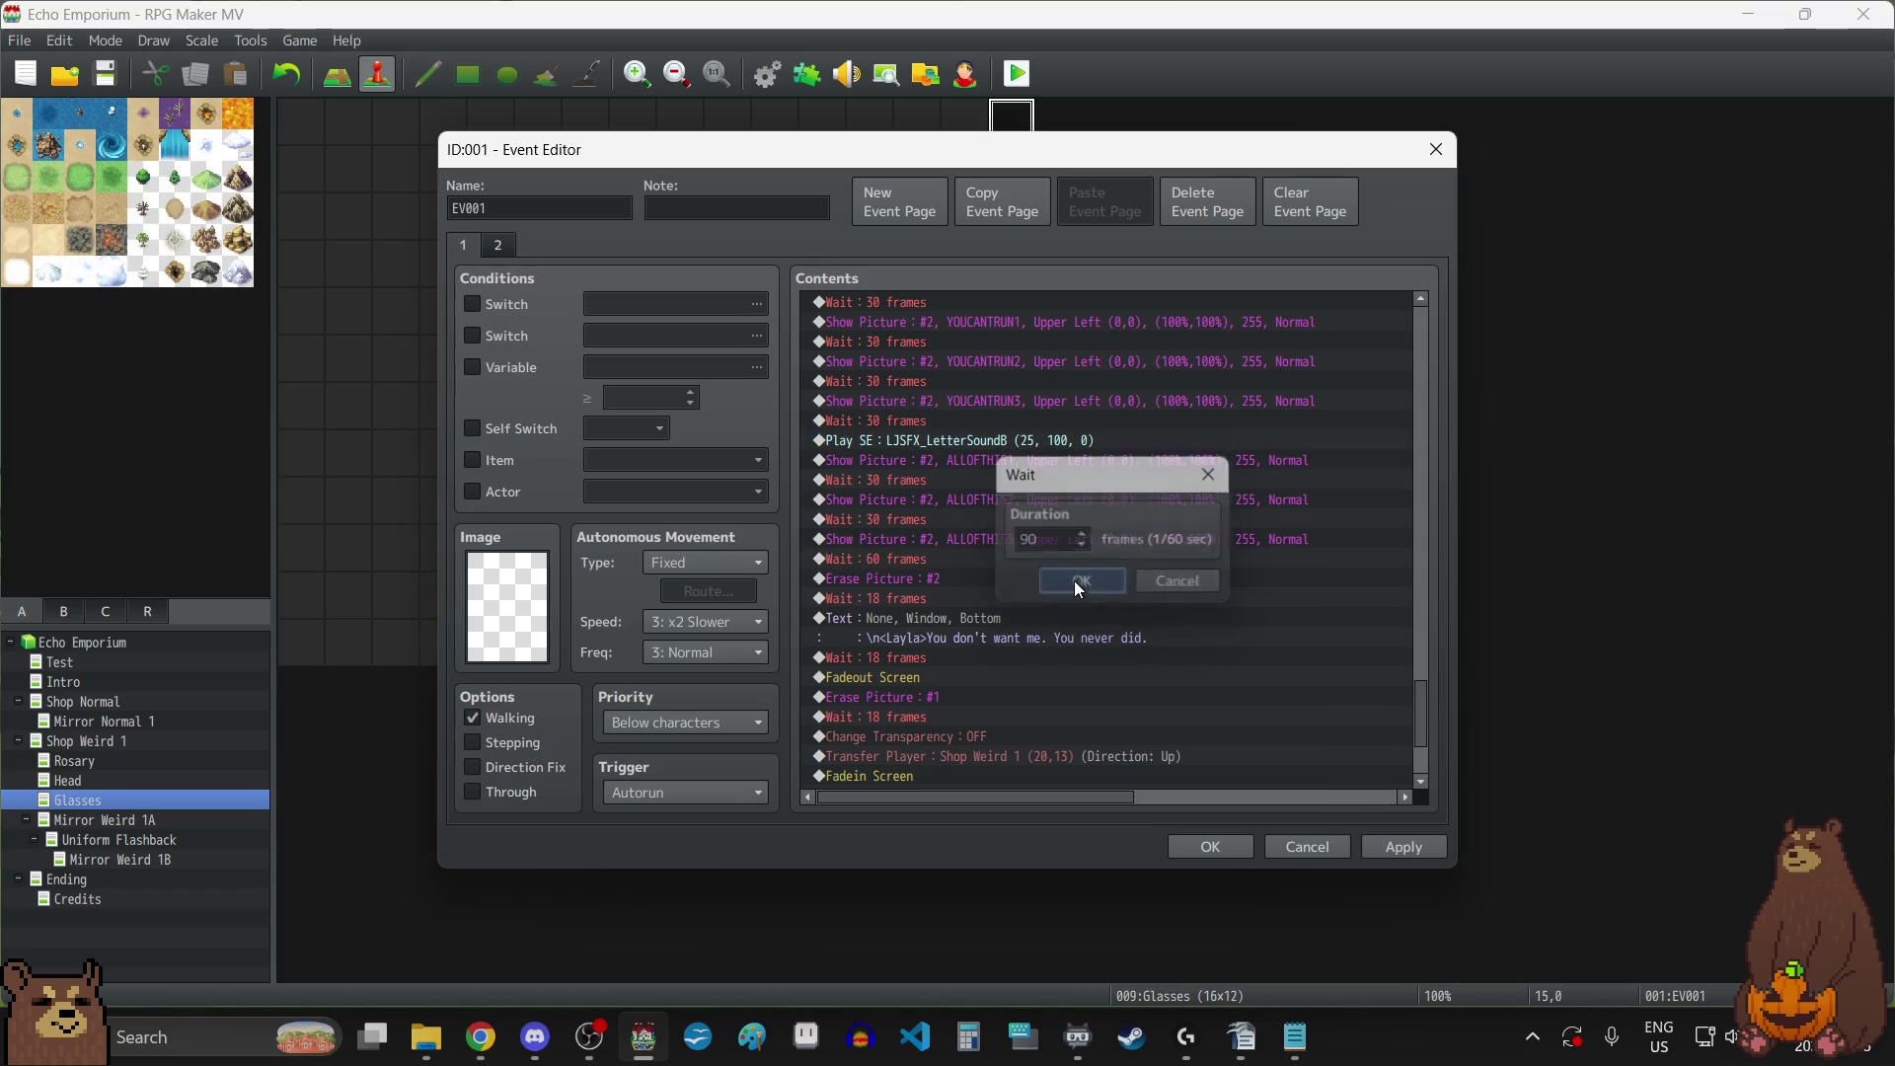
pyautogui.doubleClick(903, 479)
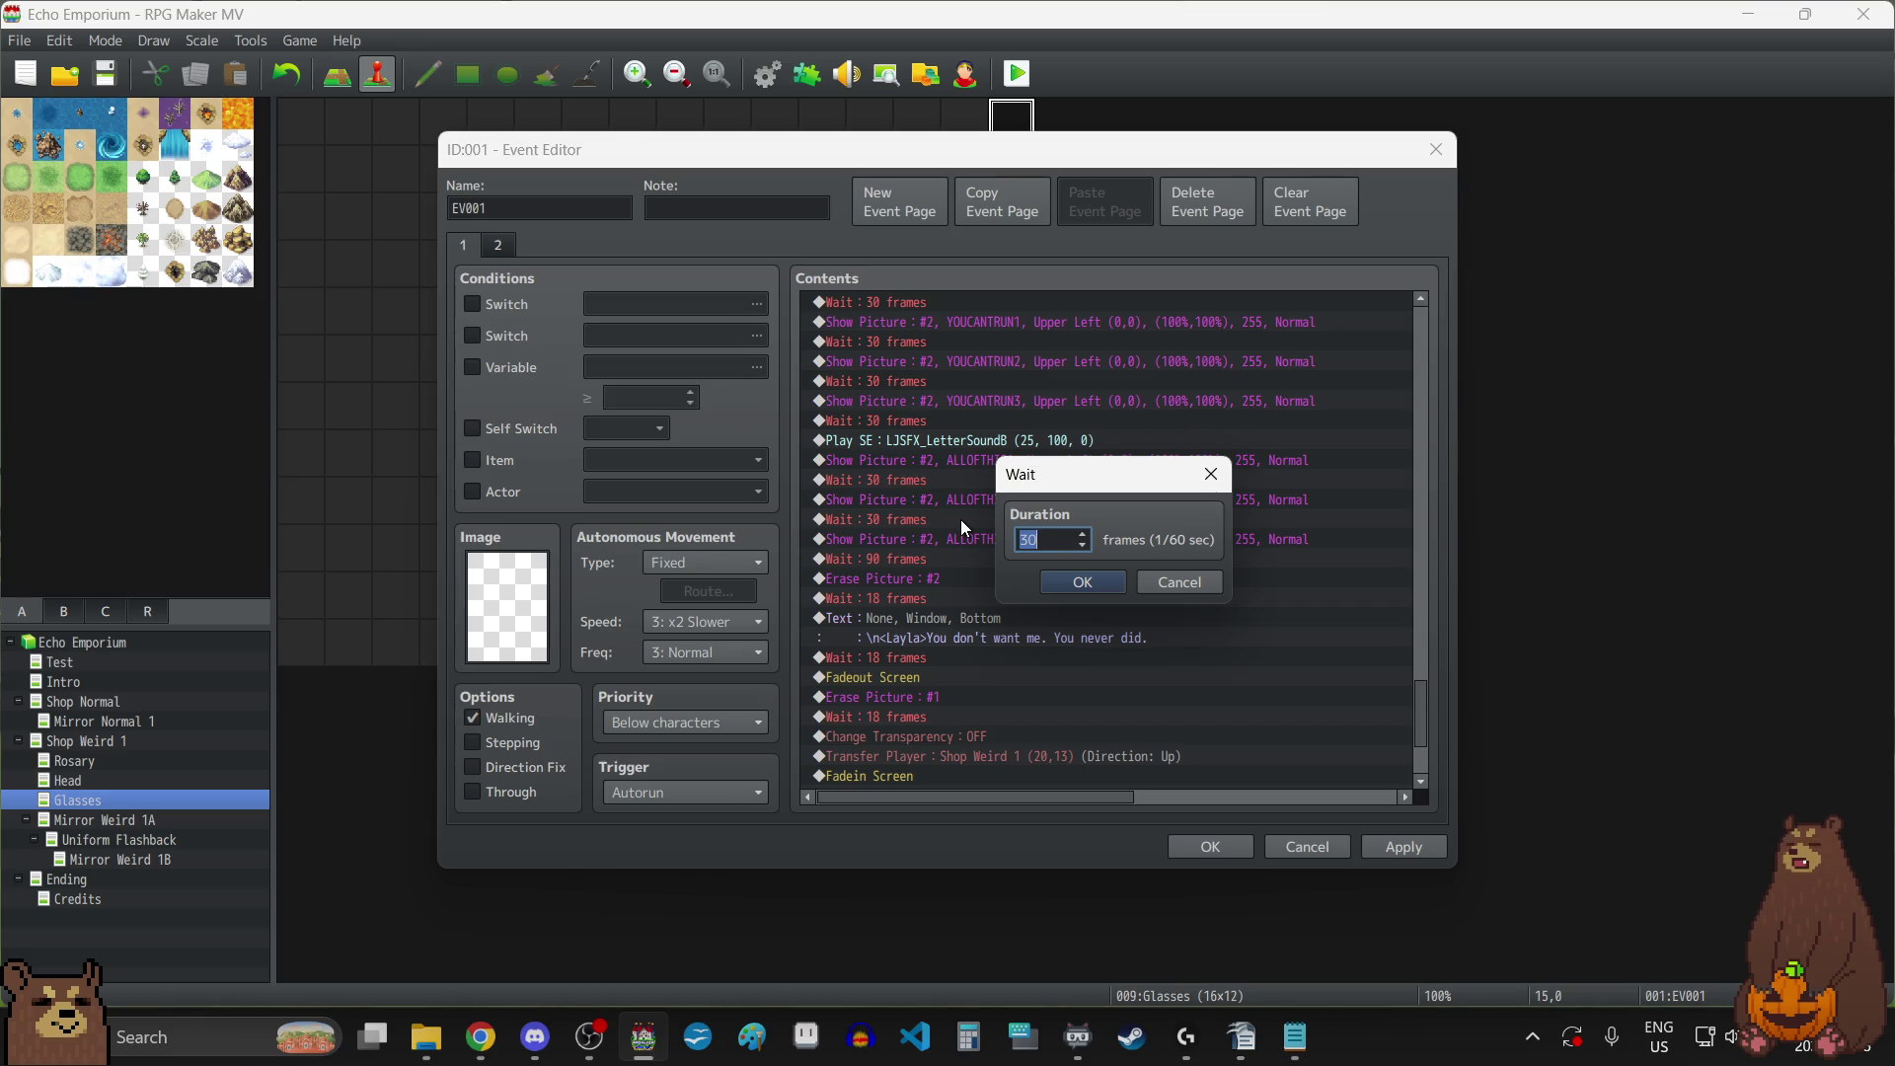
pyautogui.click(1181, 583)
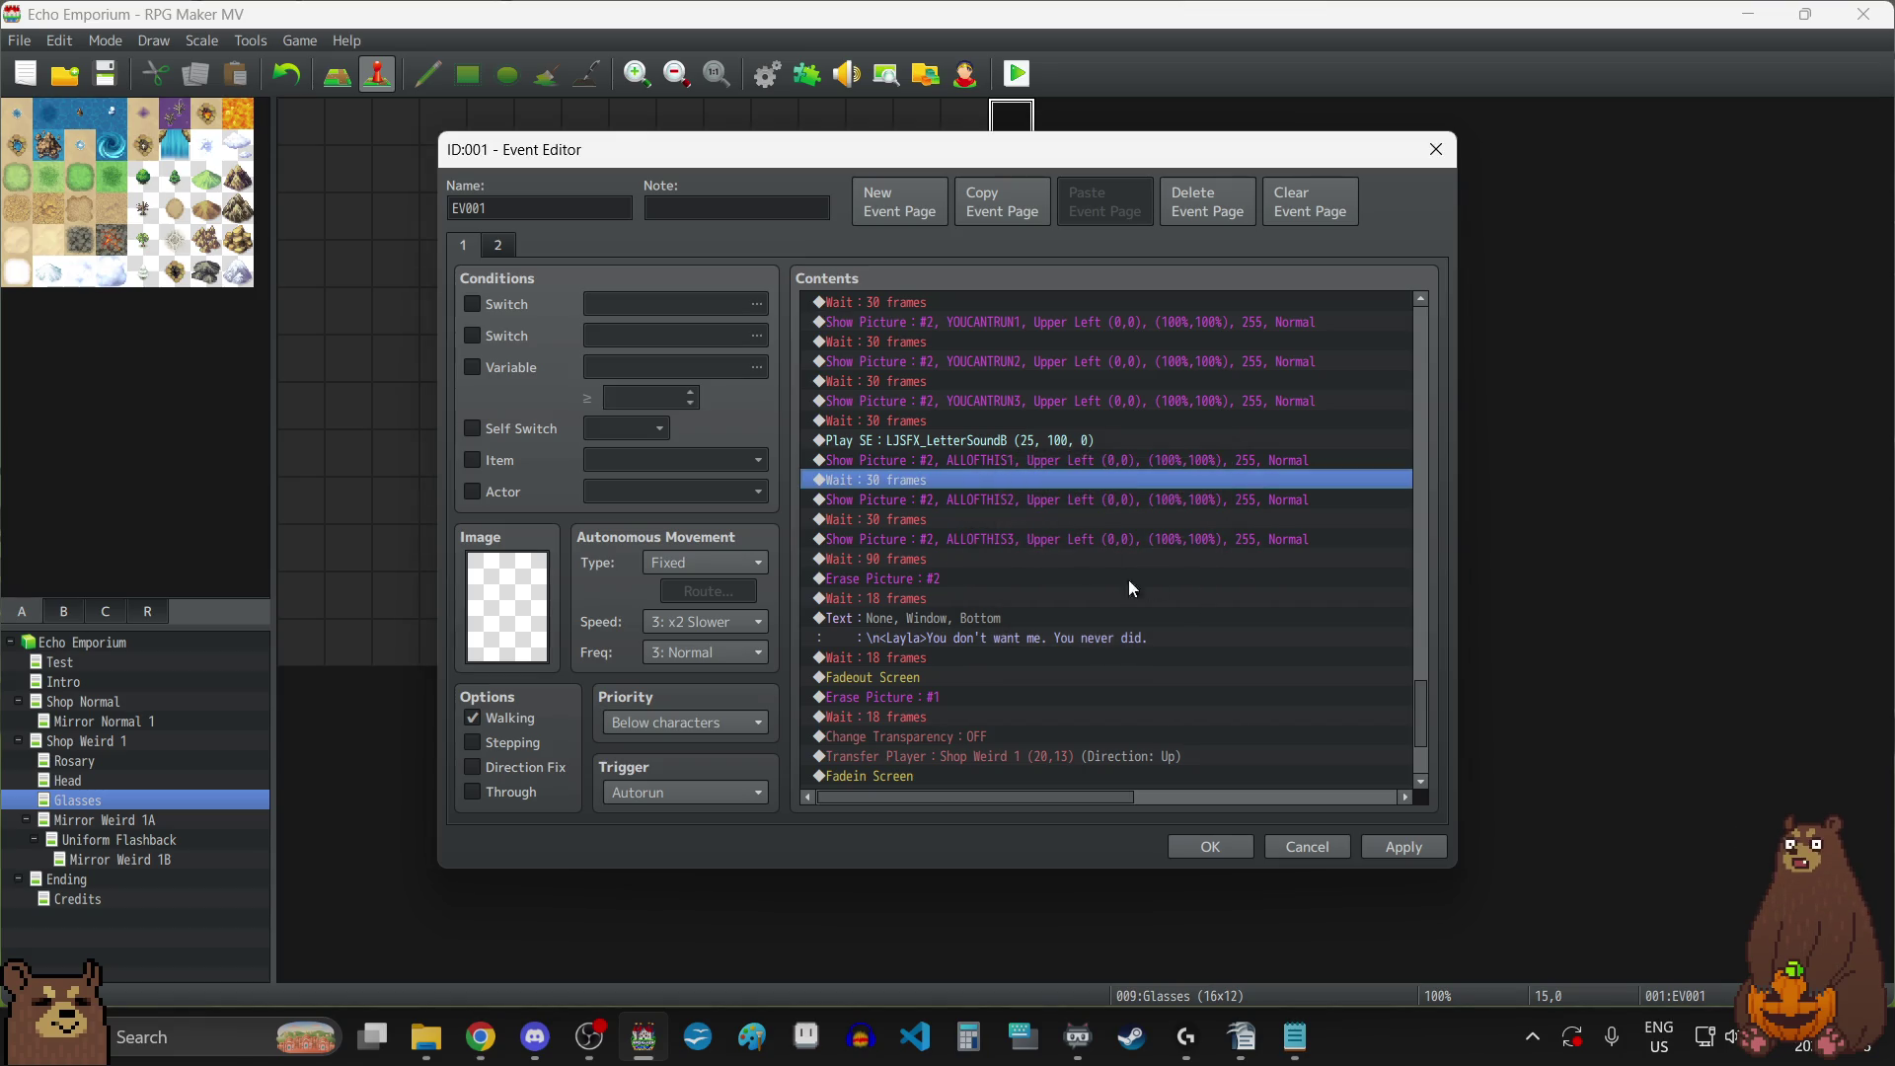
pyautogui.click(946, 559)
pyautogui.click(1395, 849)
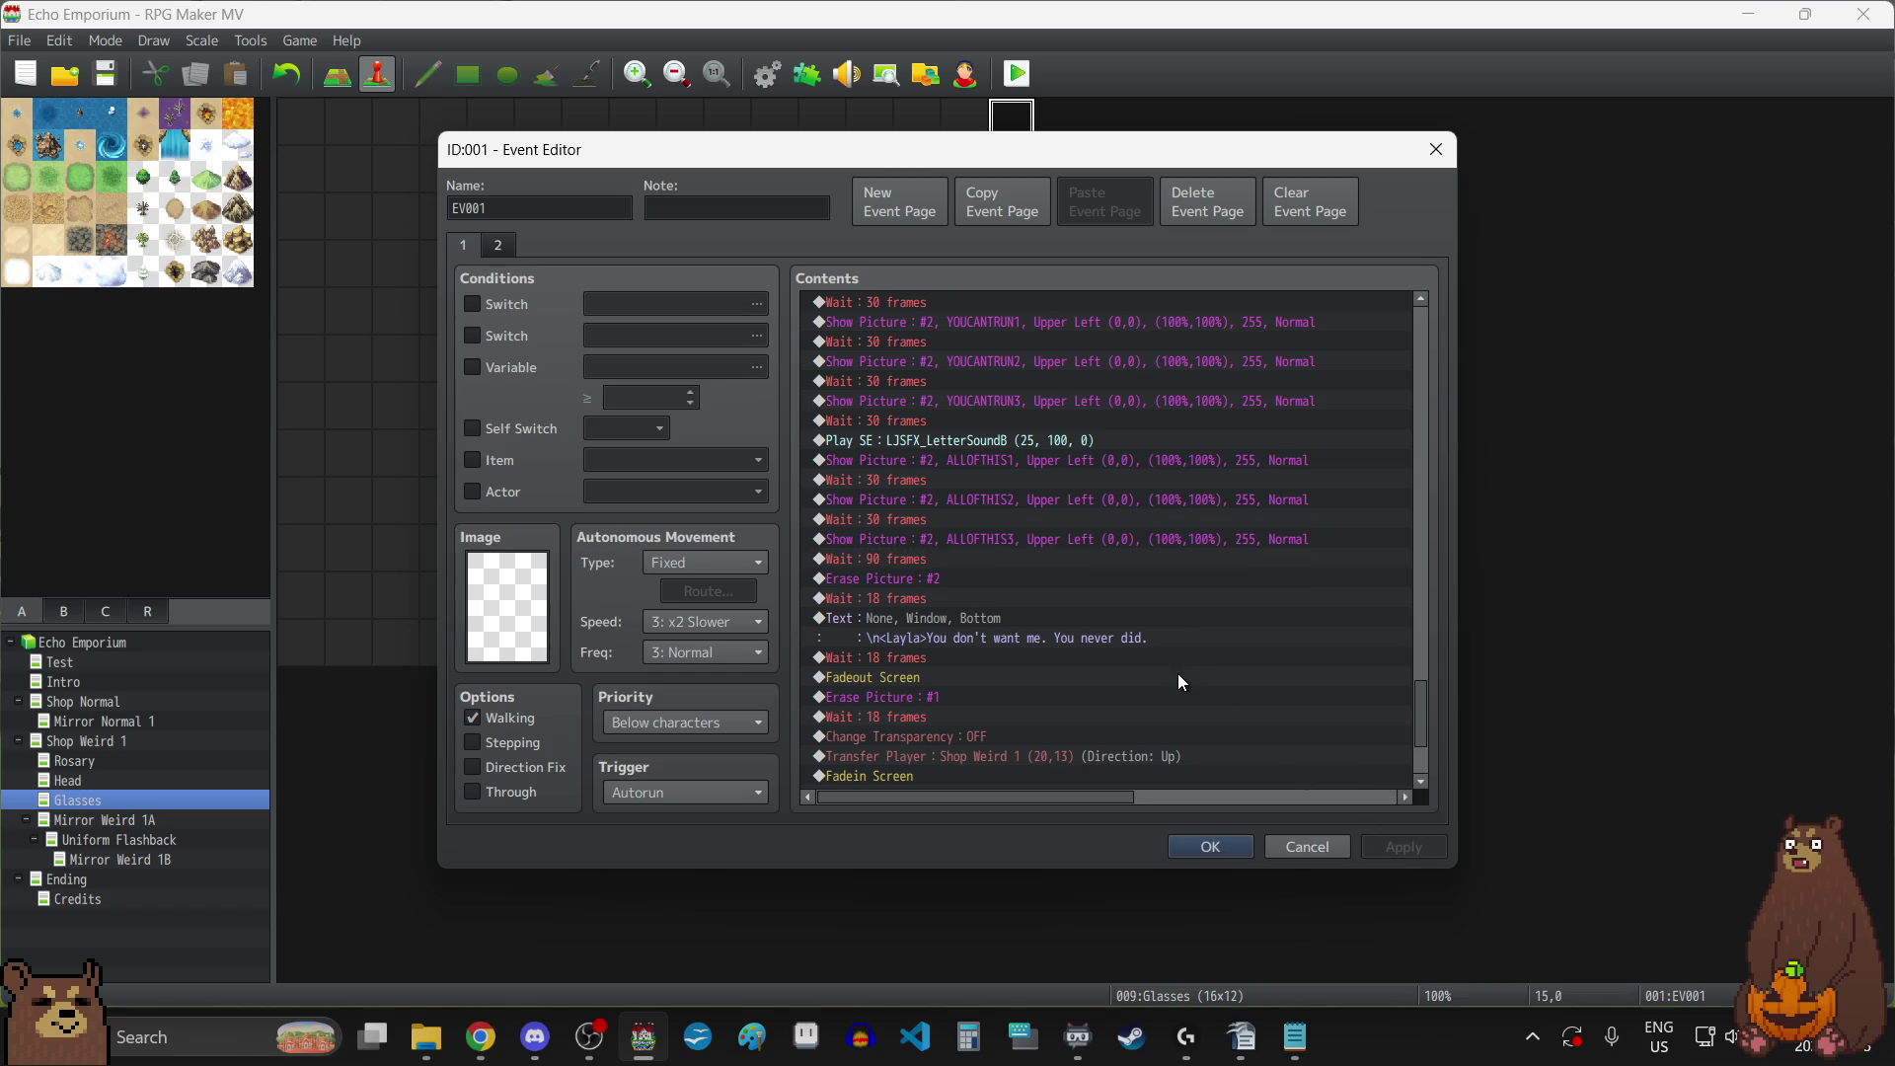
pyautogui.scroll(-3, 1083, 530)
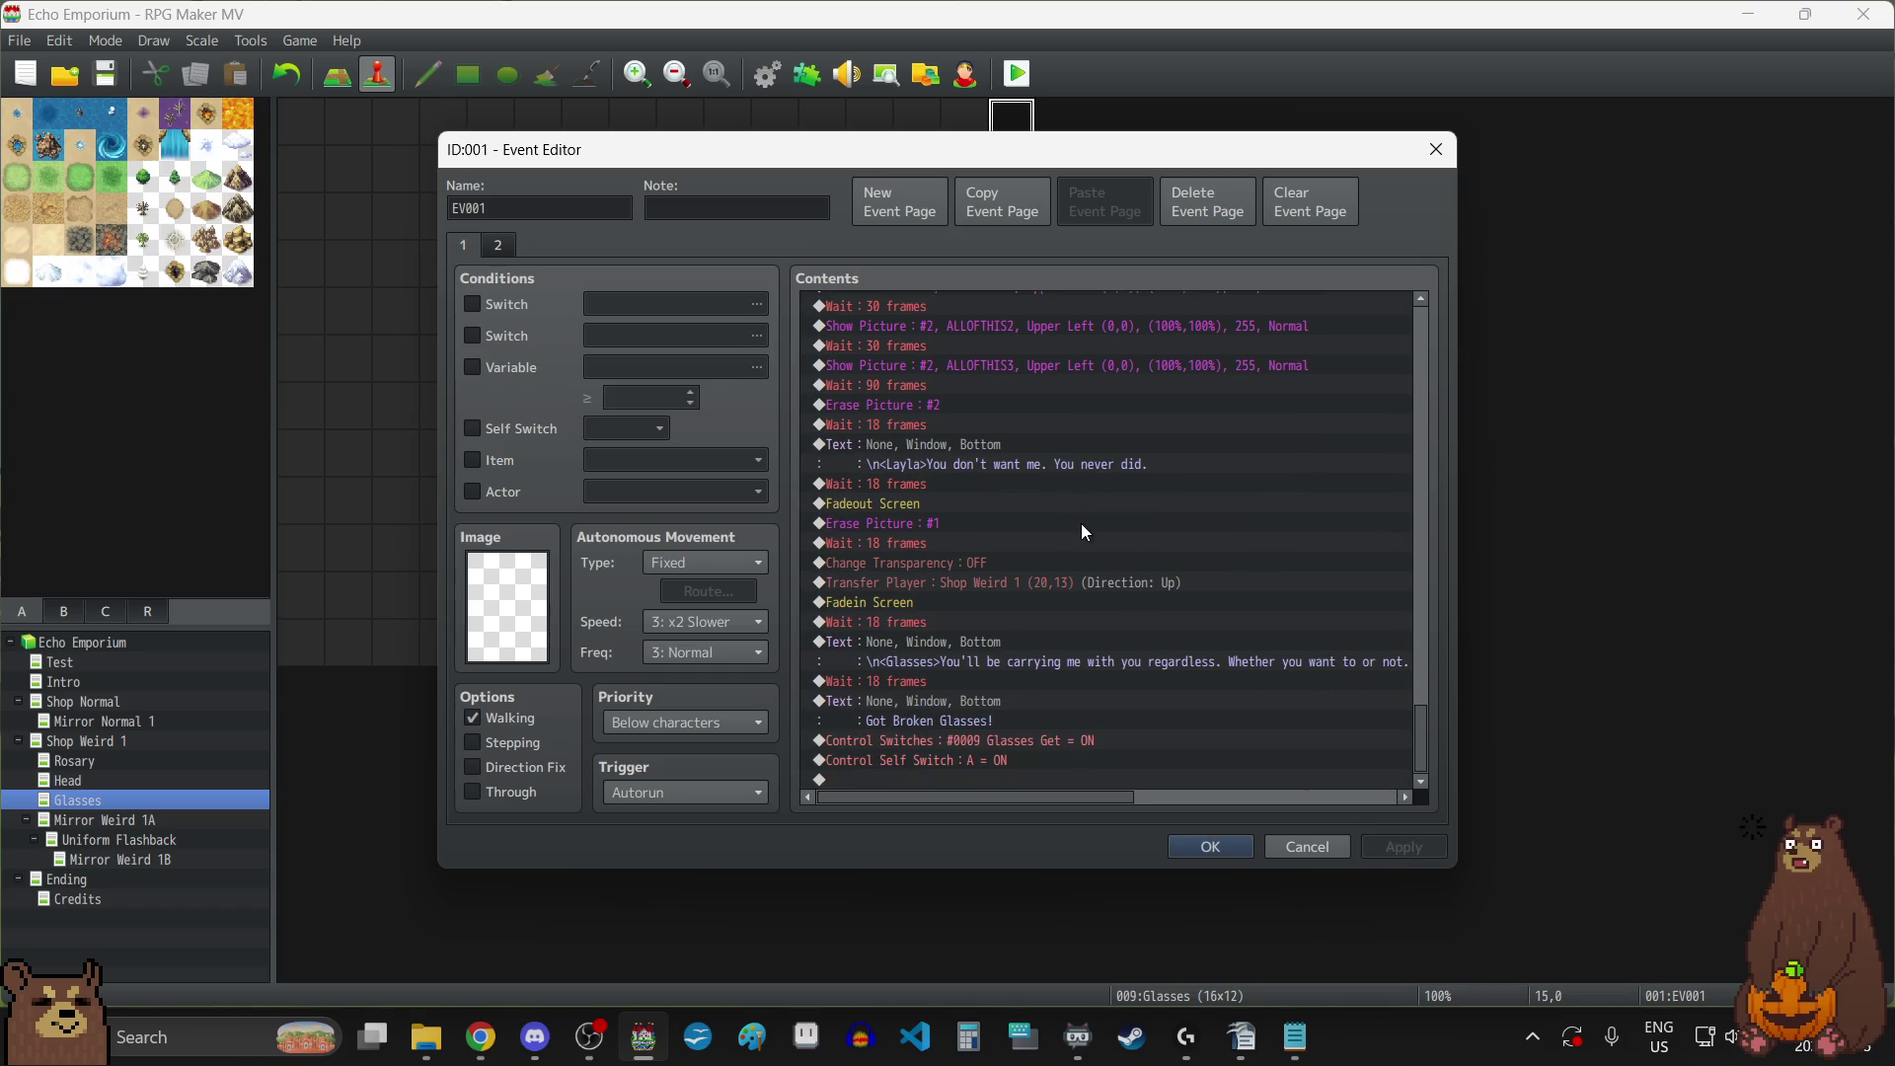
pyautogui.click(1231, 851)
# Save the project and read through the Mirror Normal 1 map's event cutscene.
pyautogui.click(108, 75)
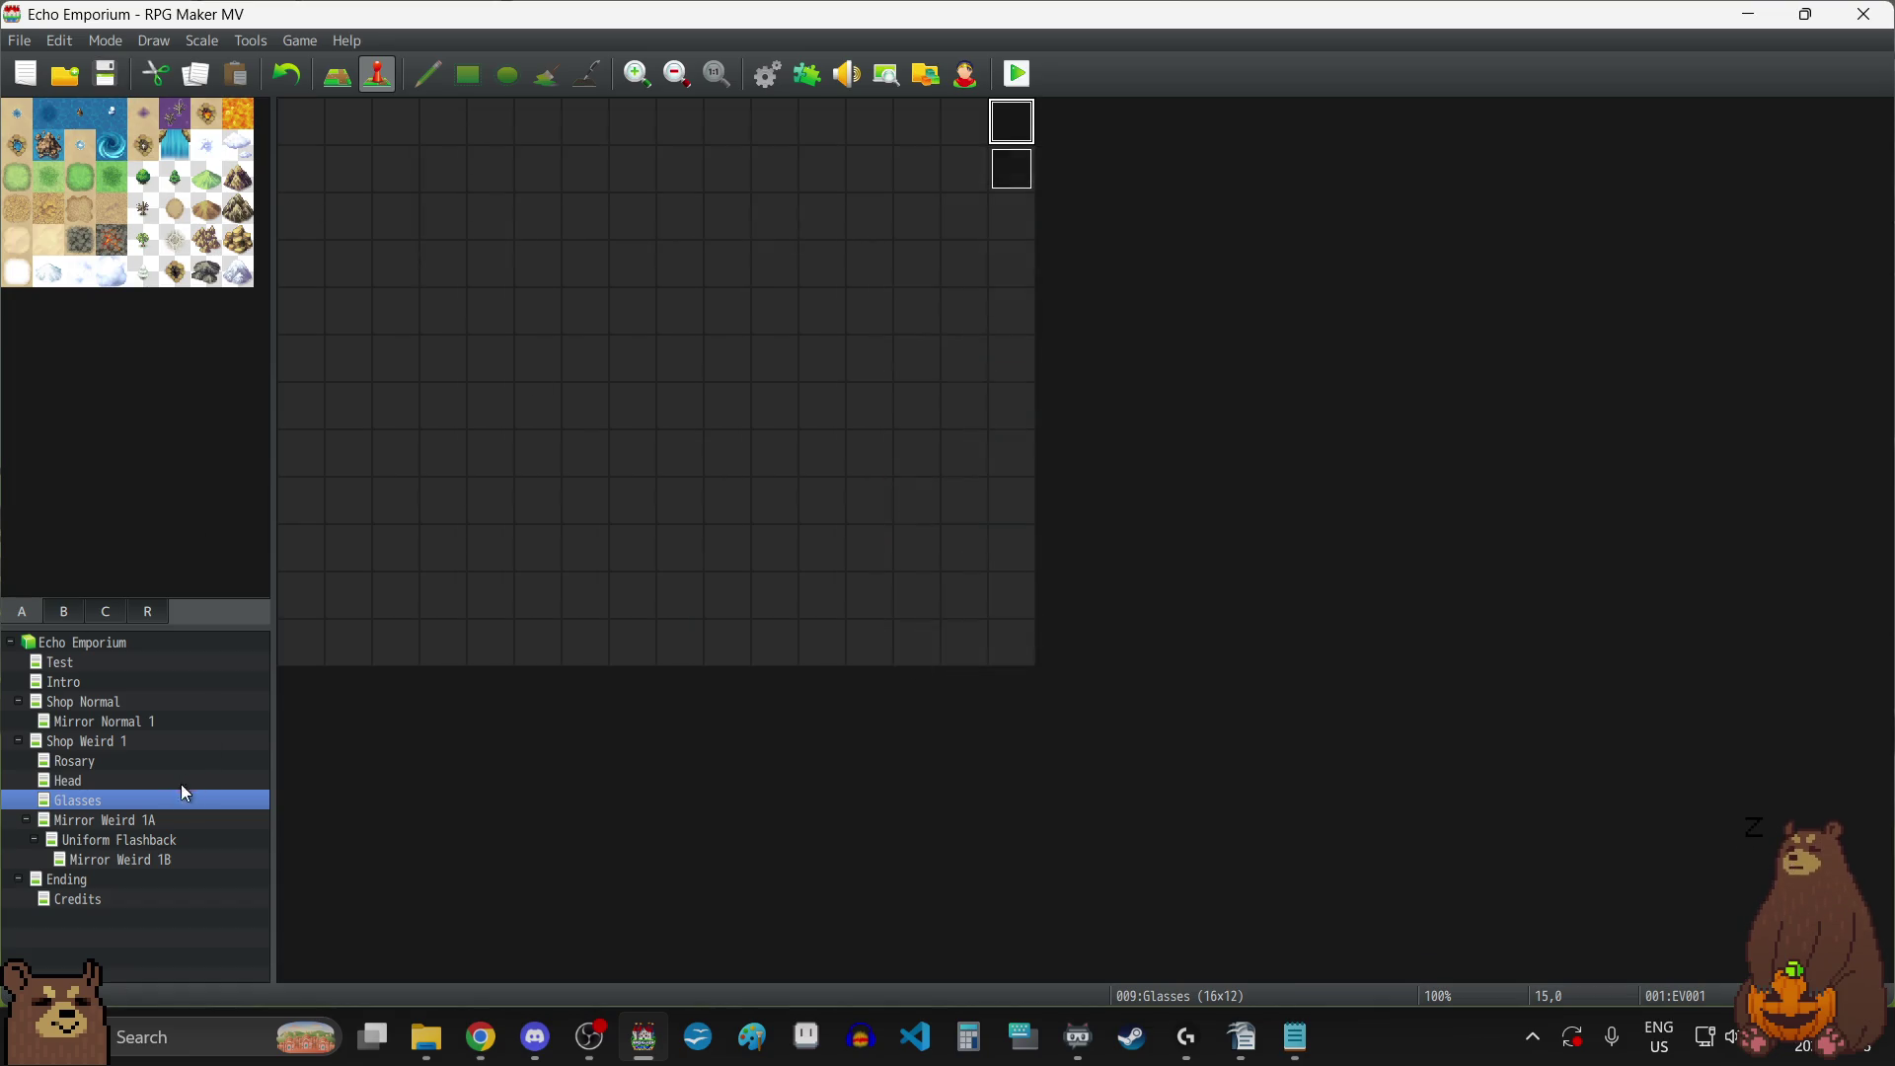
pyautogui.click(121, 819)
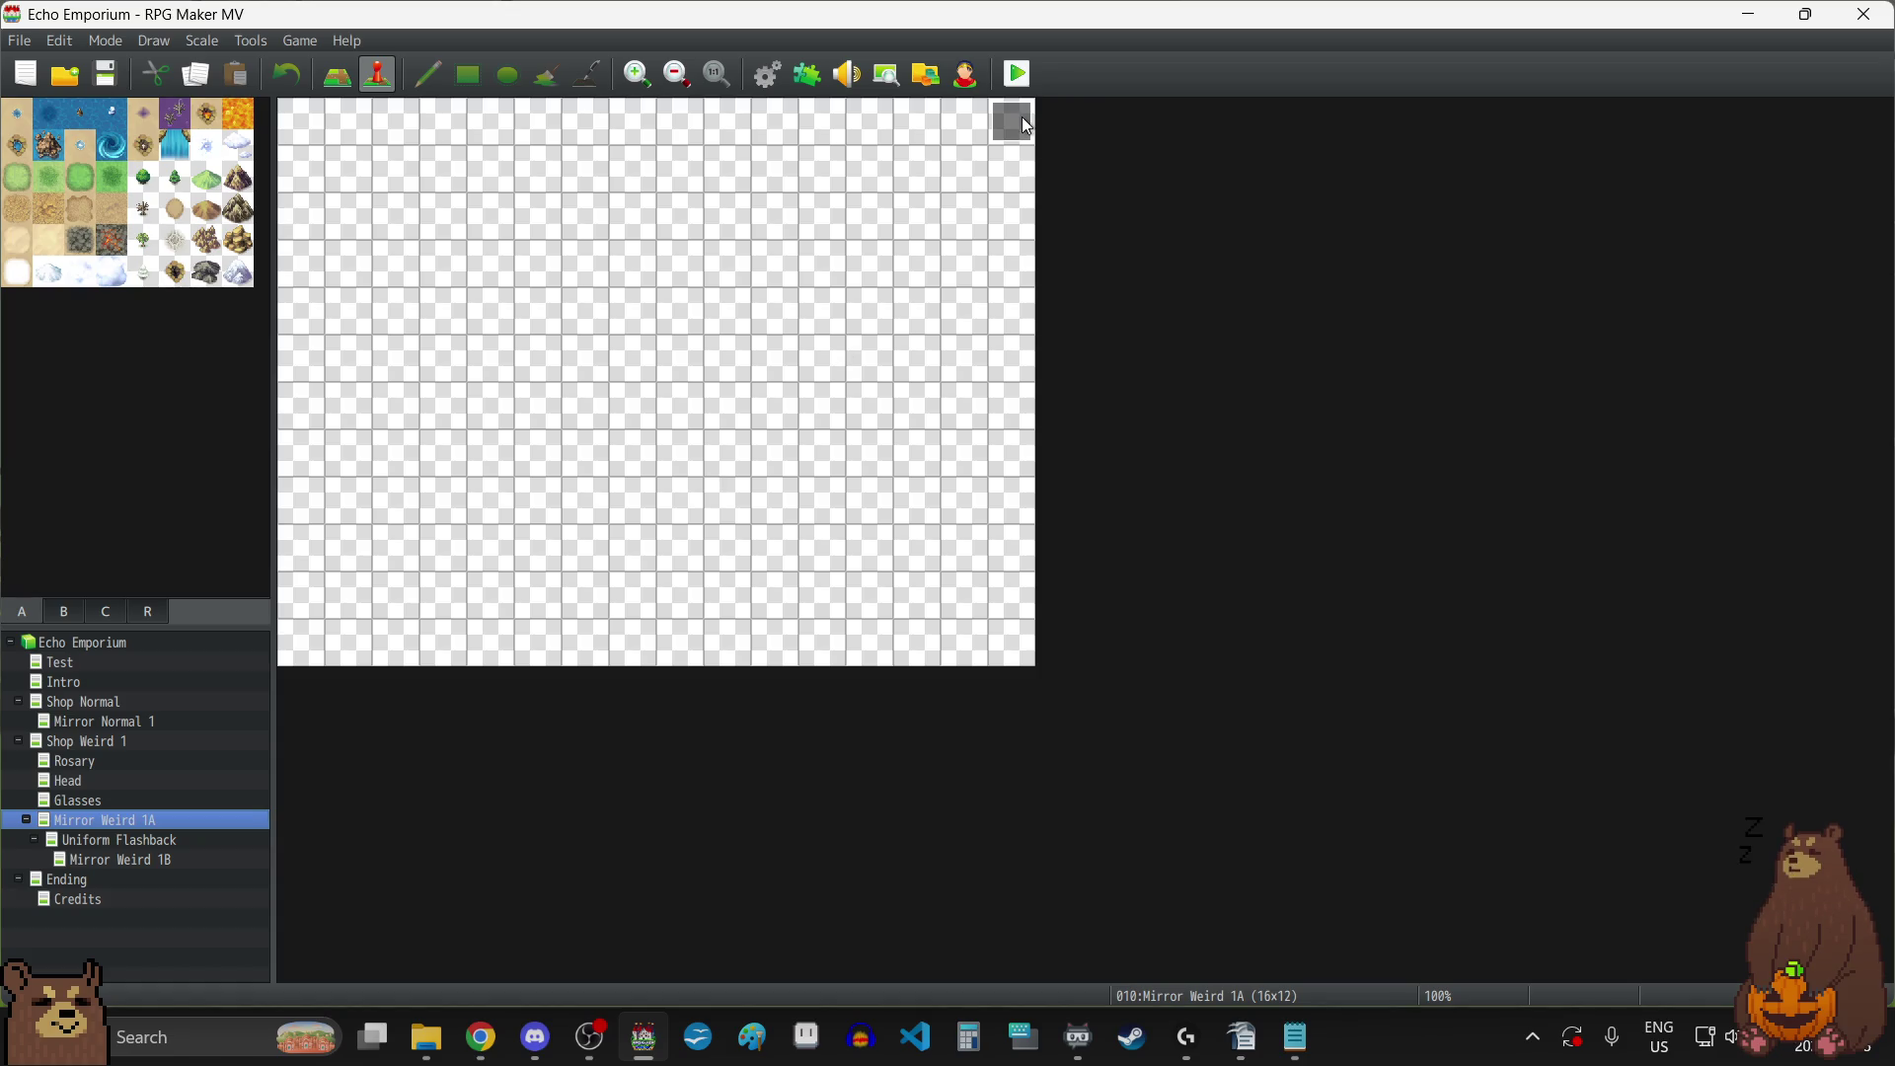
pyautogui.click(164, 720)
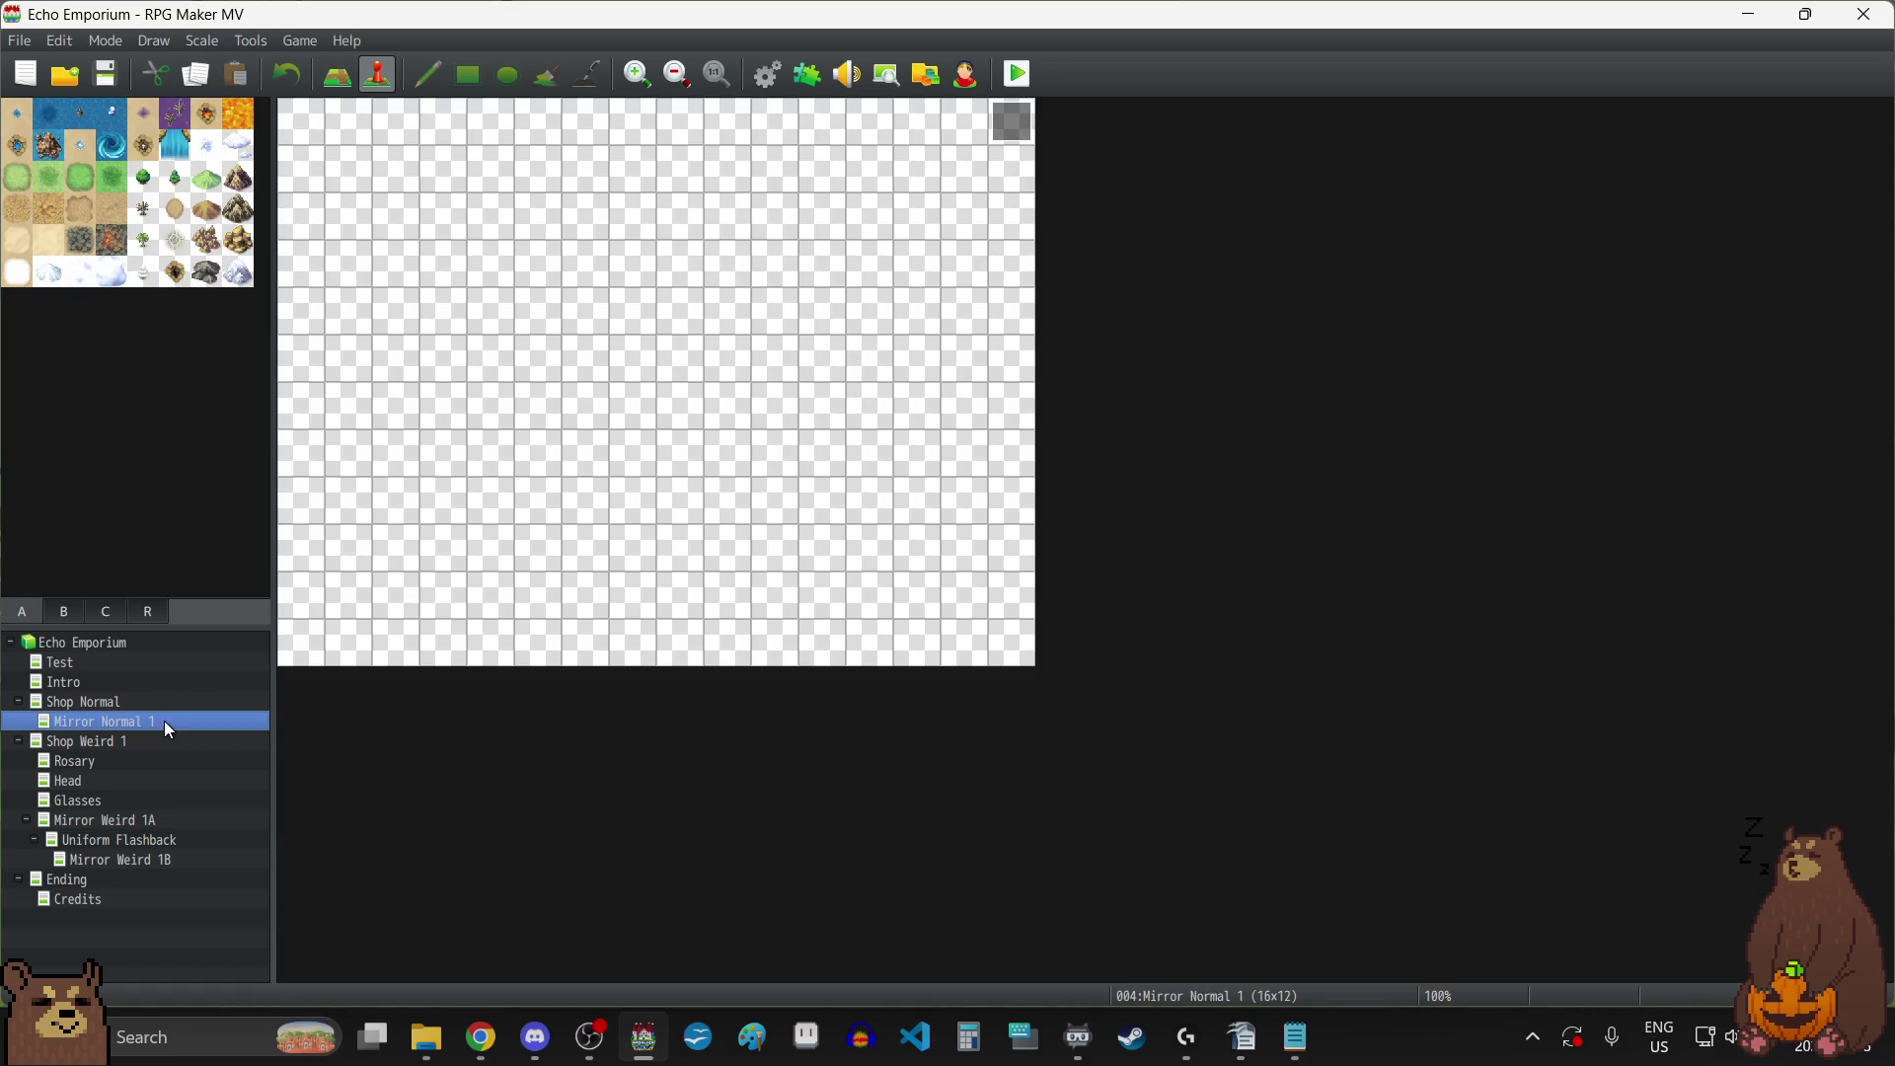
pyautogui.doubleClick(1014, 117)
pyautogui.scroll(-7, 1097, 376)
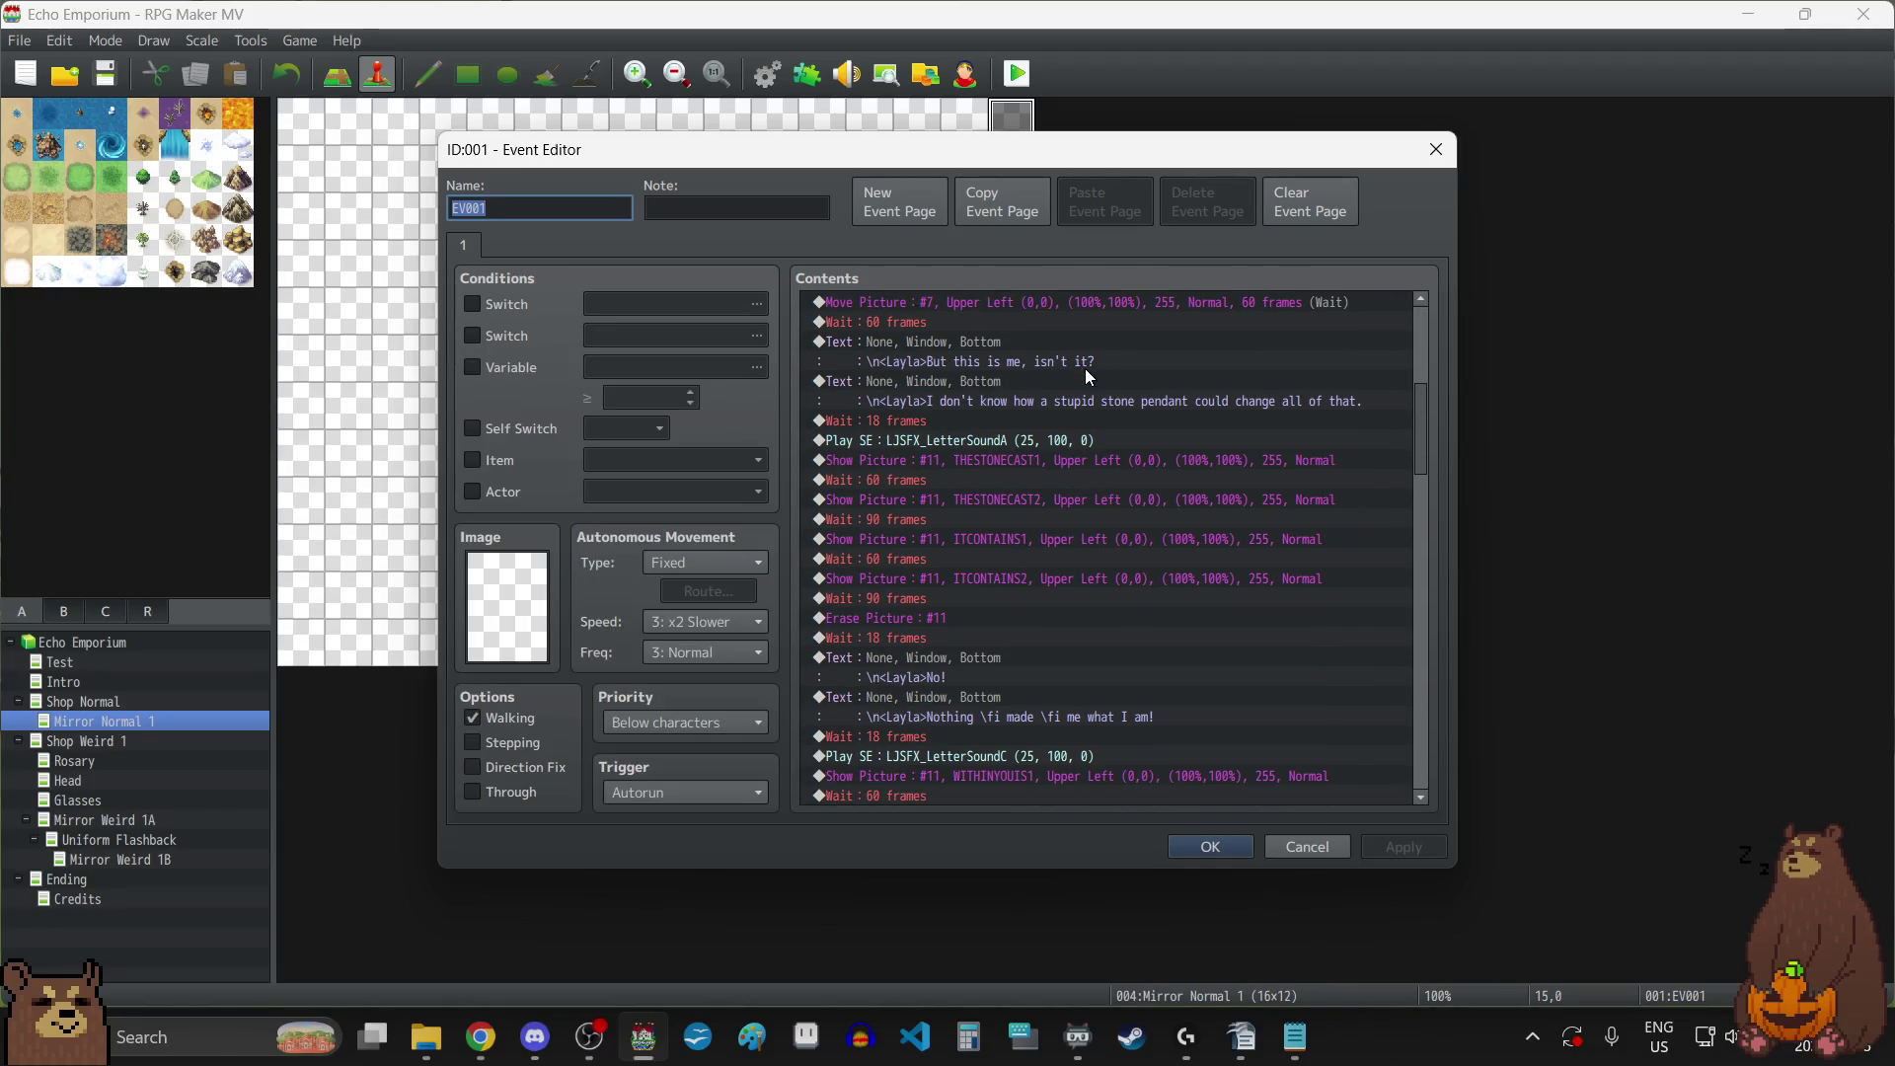
pyautogui.scroll(-4, 1187, 499)
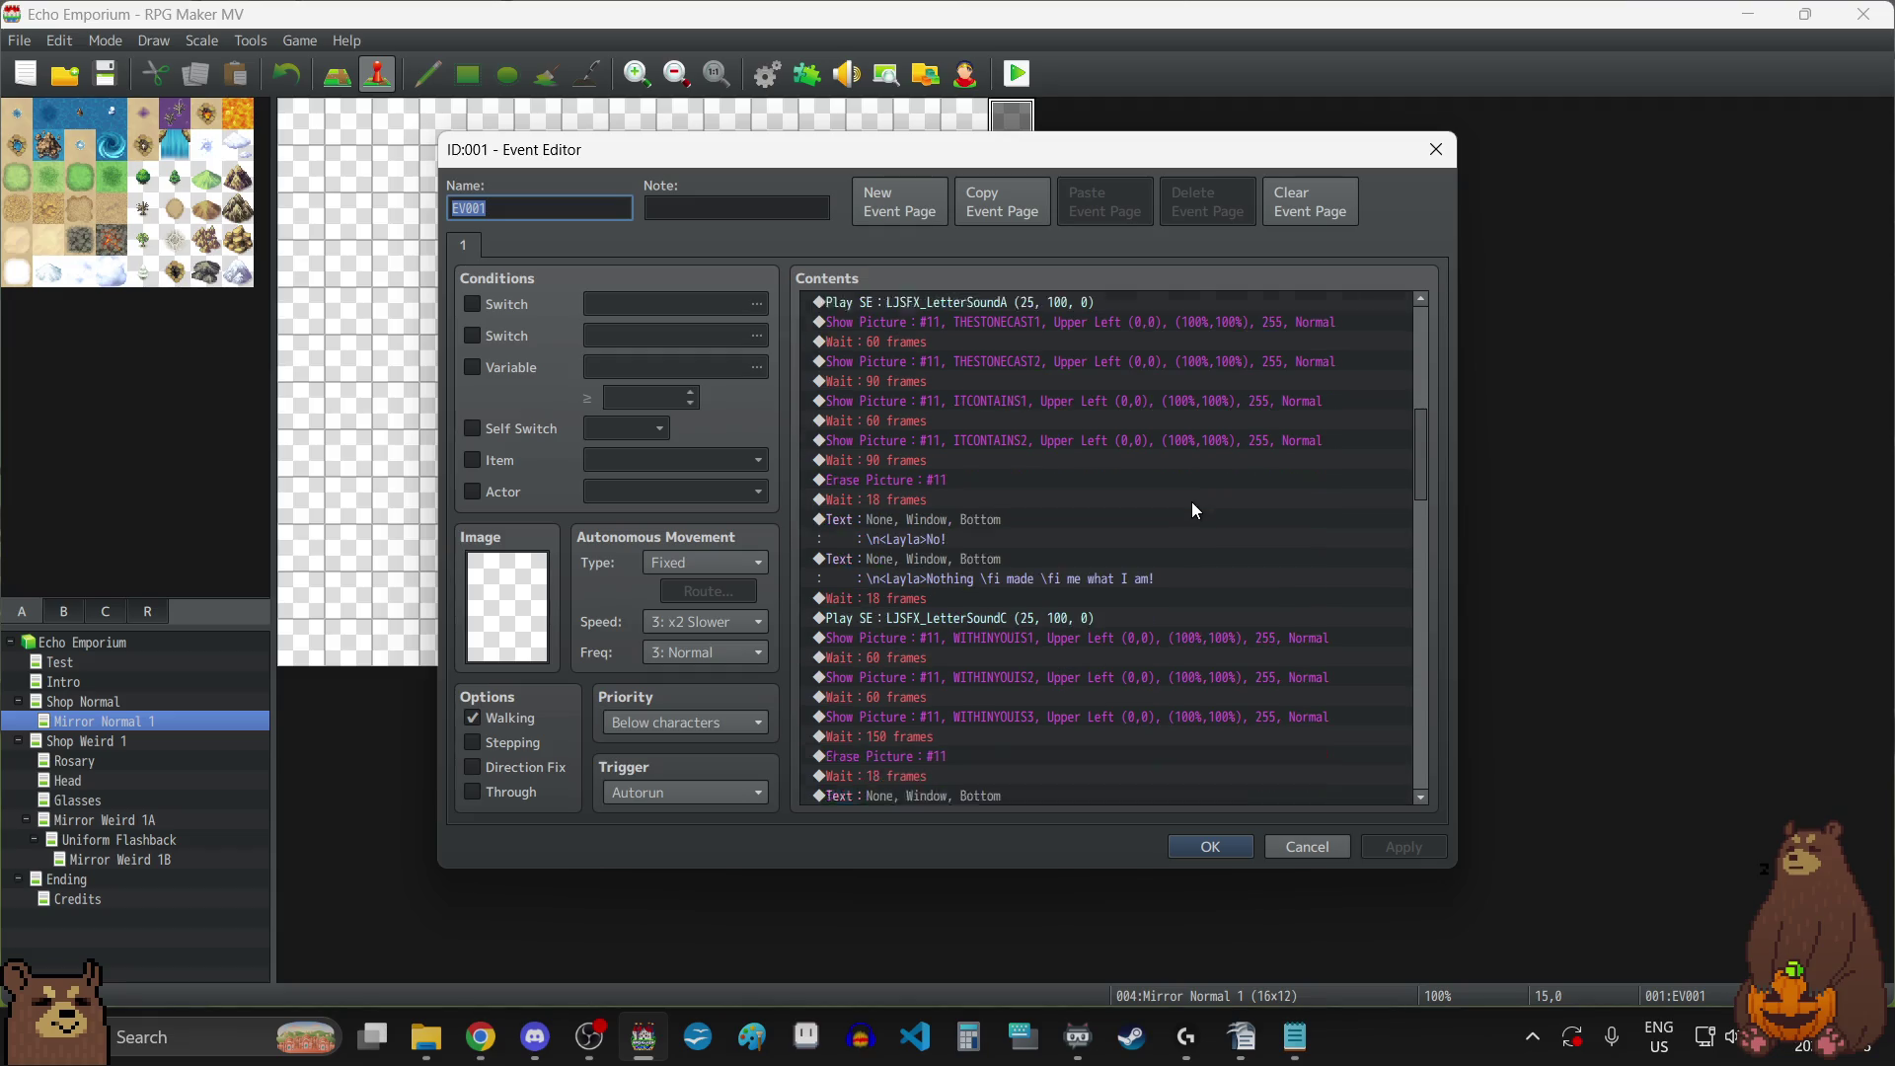
pyautogui.scroll(-15, 1193, 503)
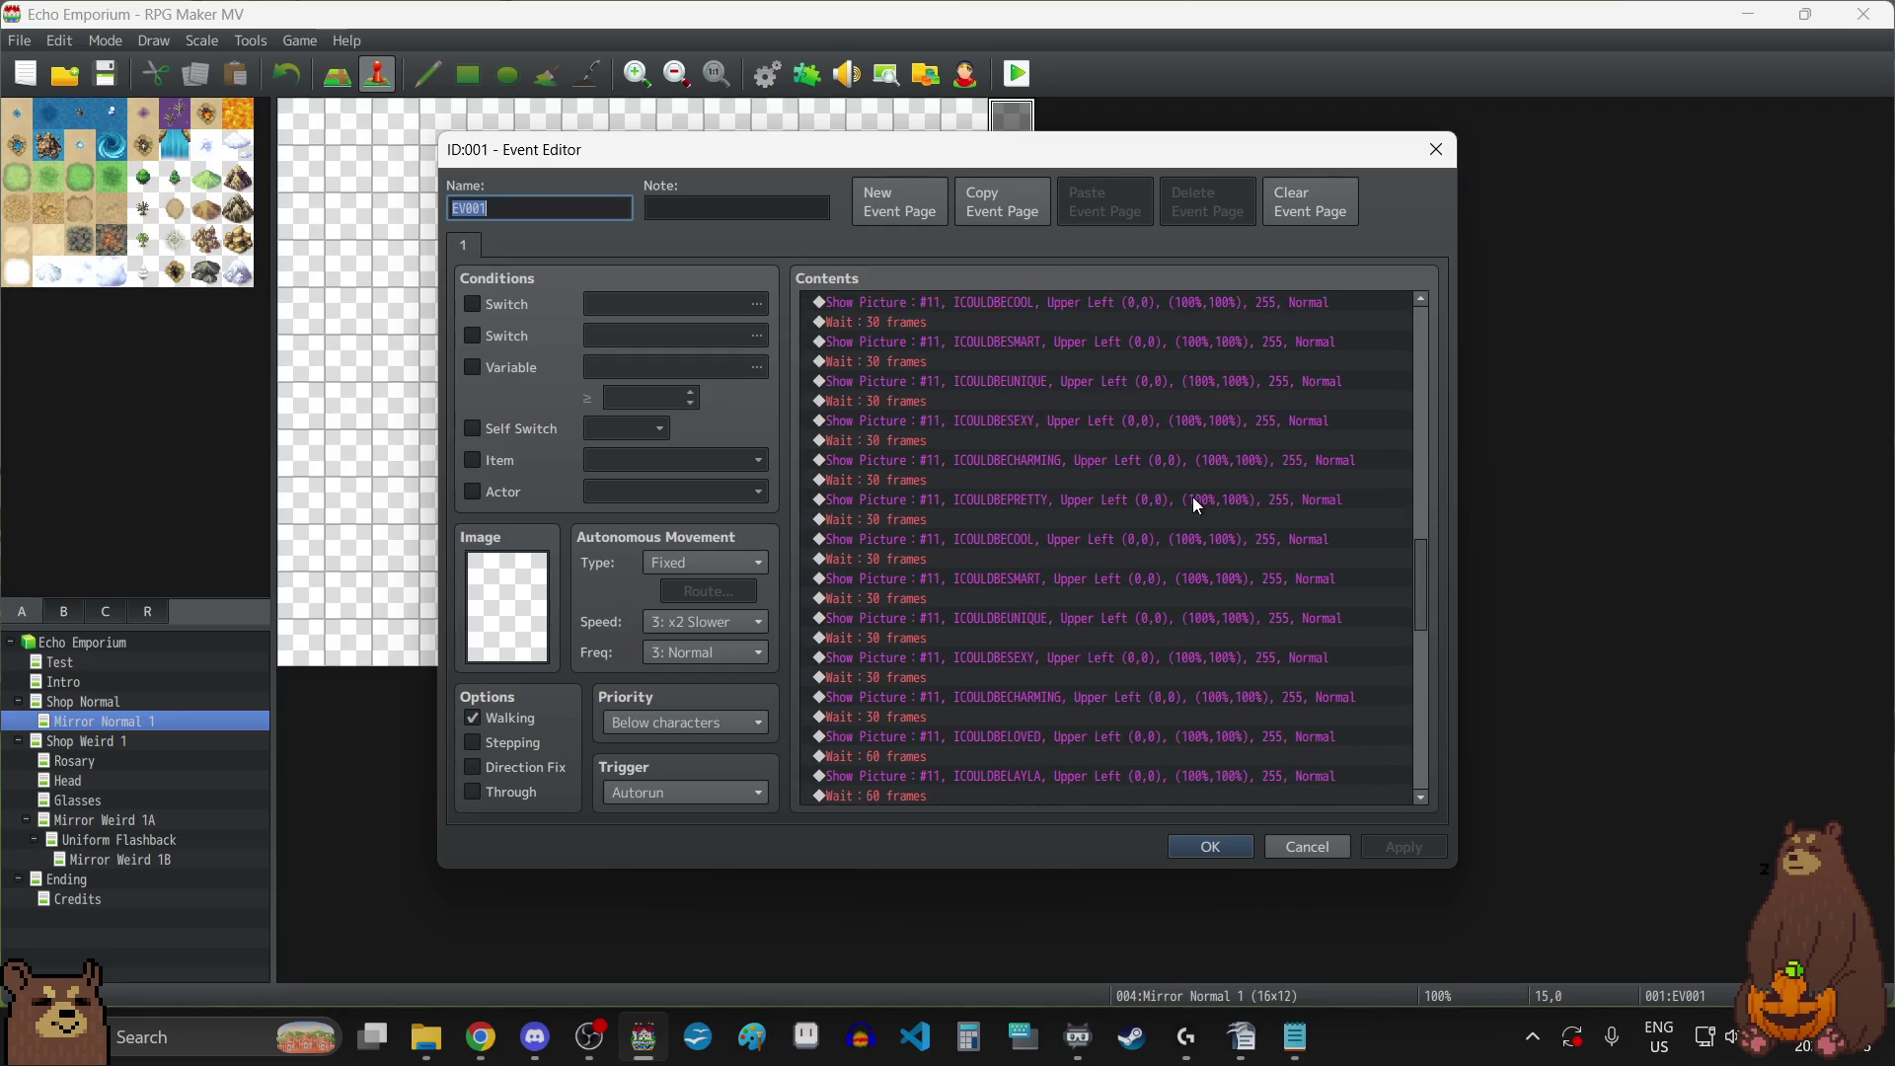
pyautogui.scroll(-7, 1202, 503)
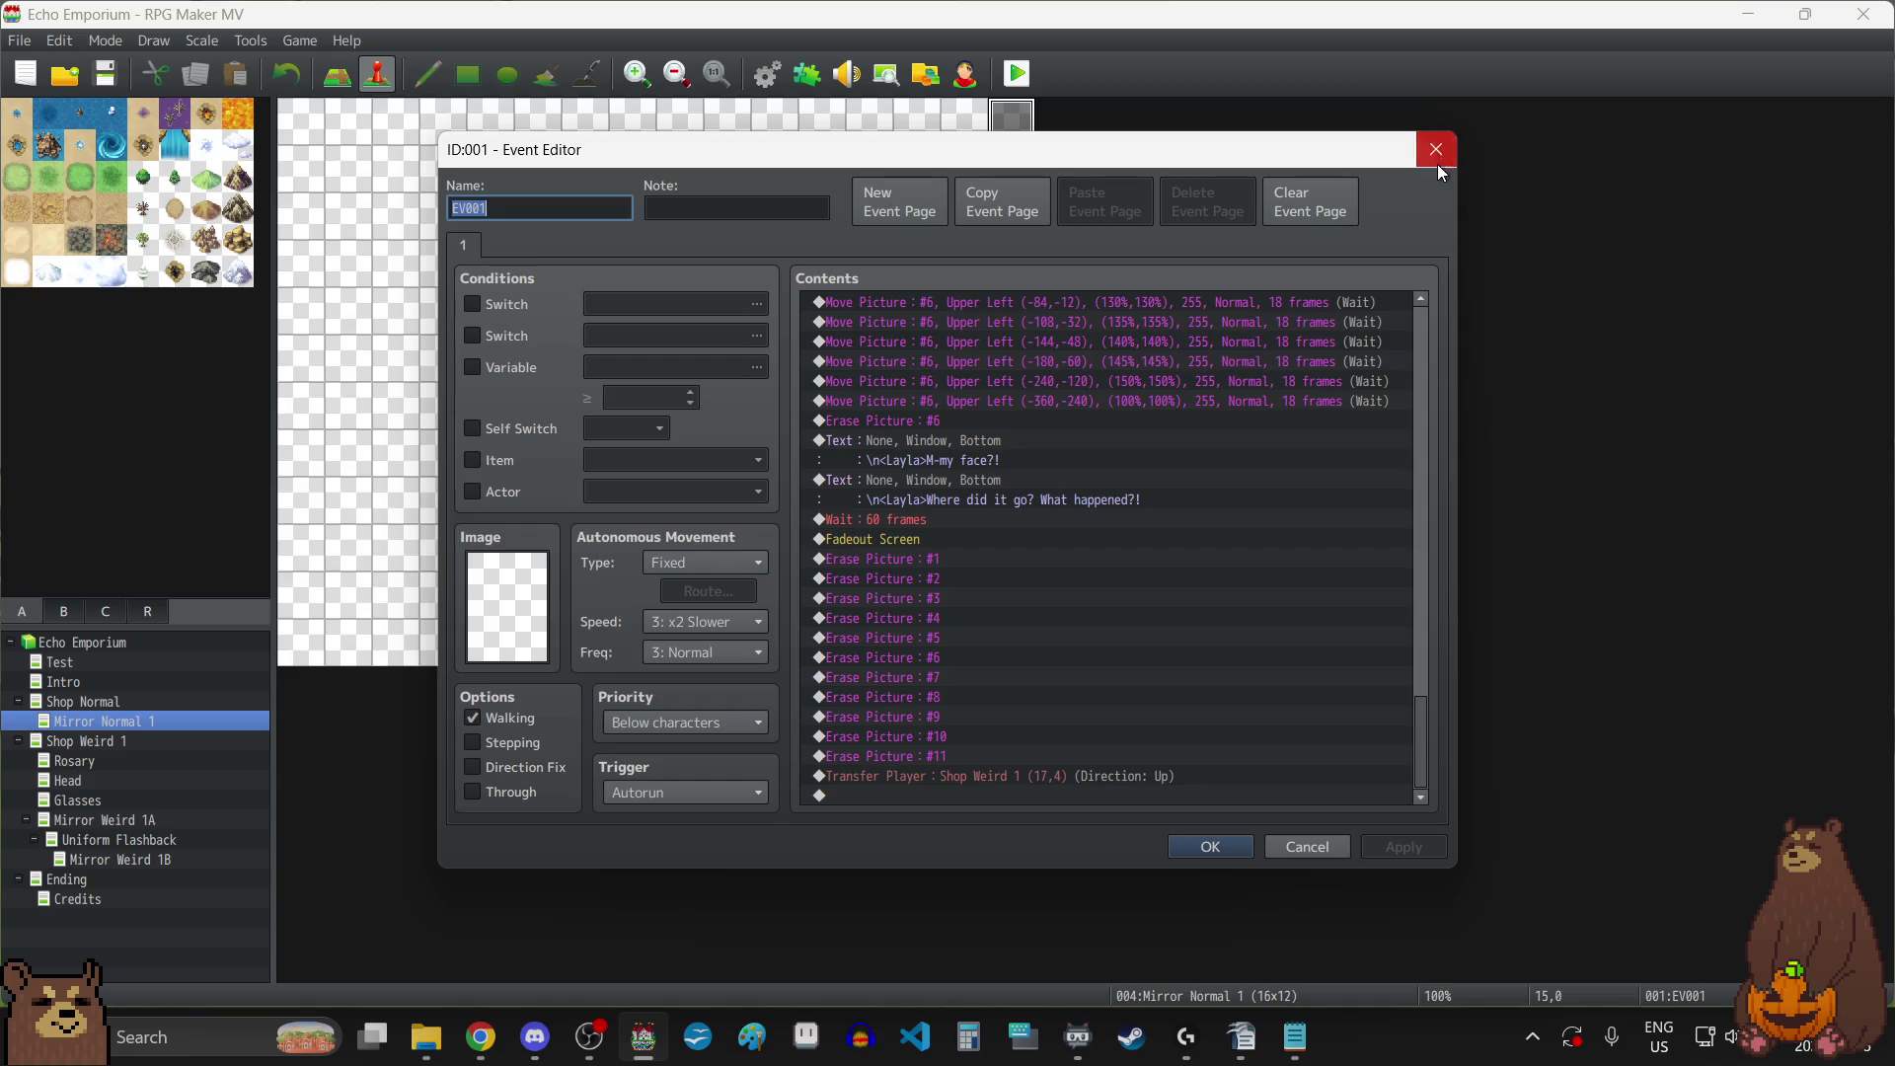
# Close that event and open the Mirror Weird 1A map's event.
pyautogui.click(1437, 164)
pyautogui.click(107, 819)
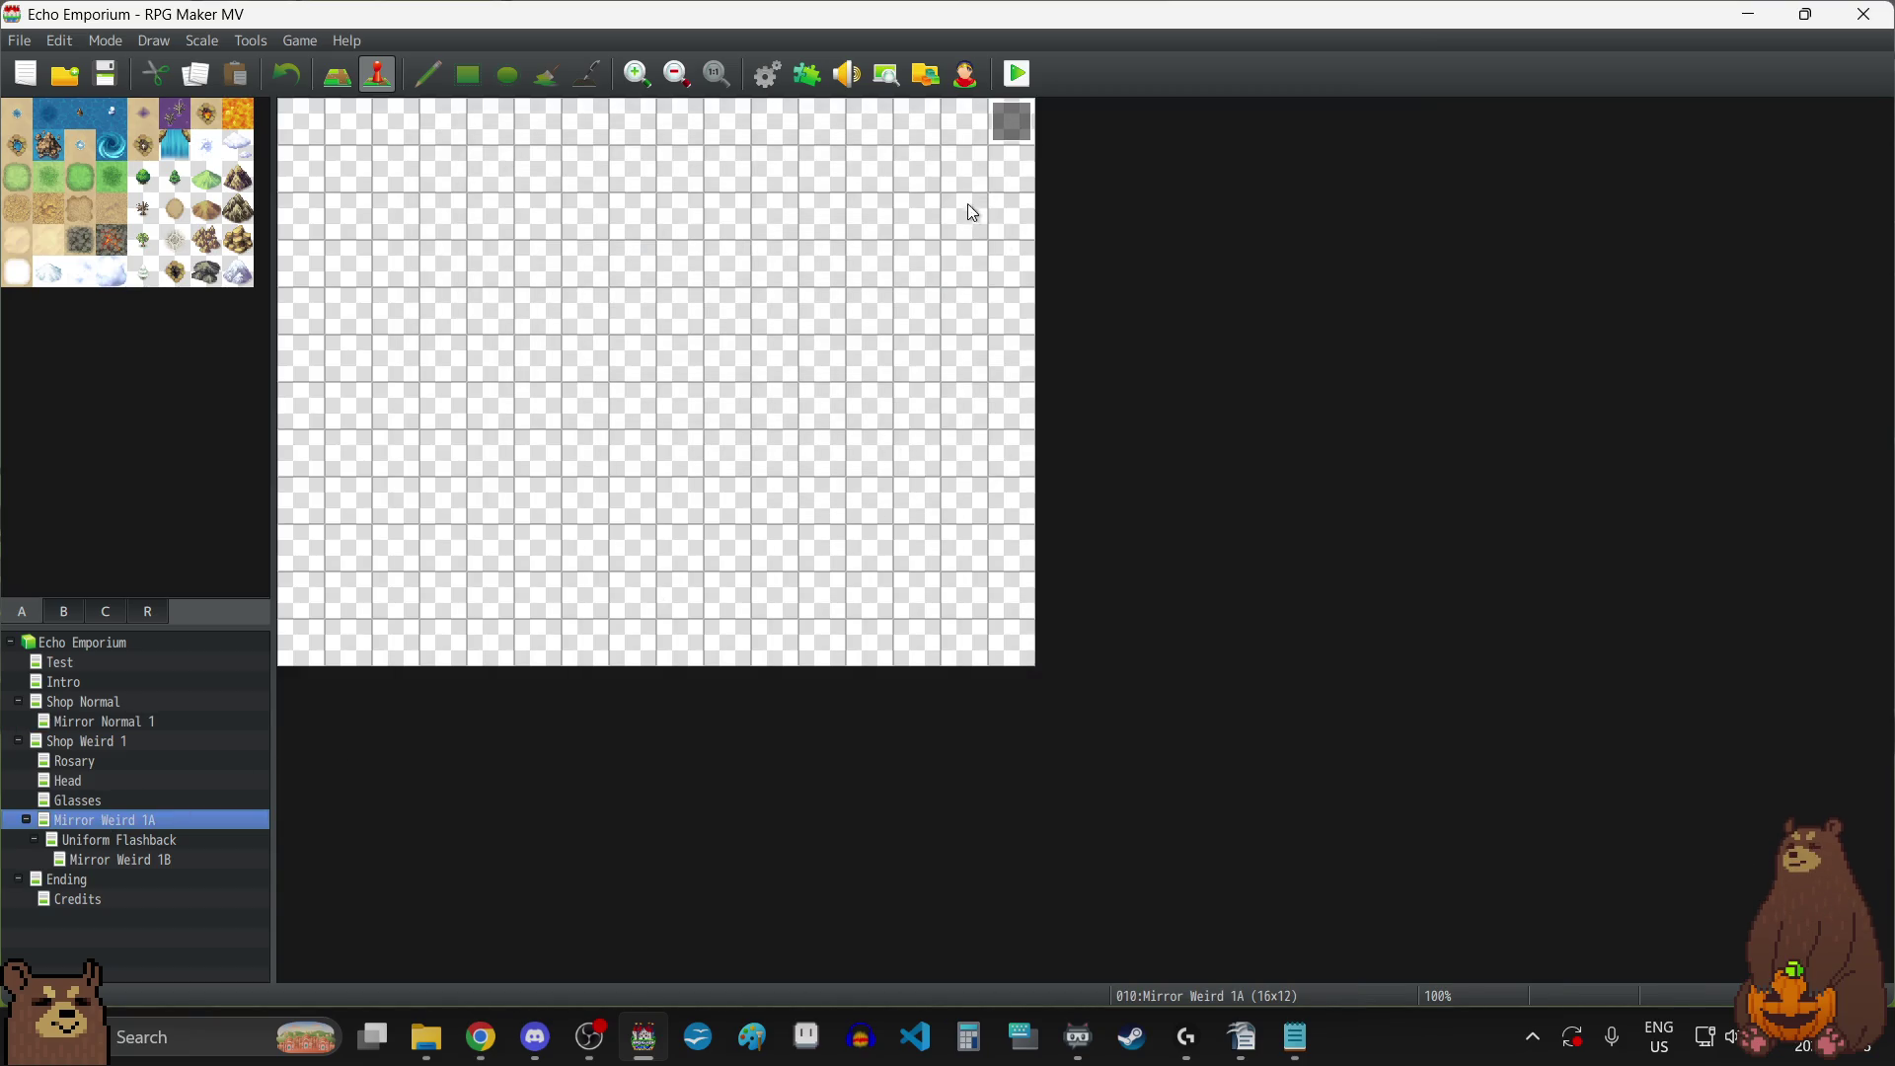
pyautogui.doubleClick(1013, 119)
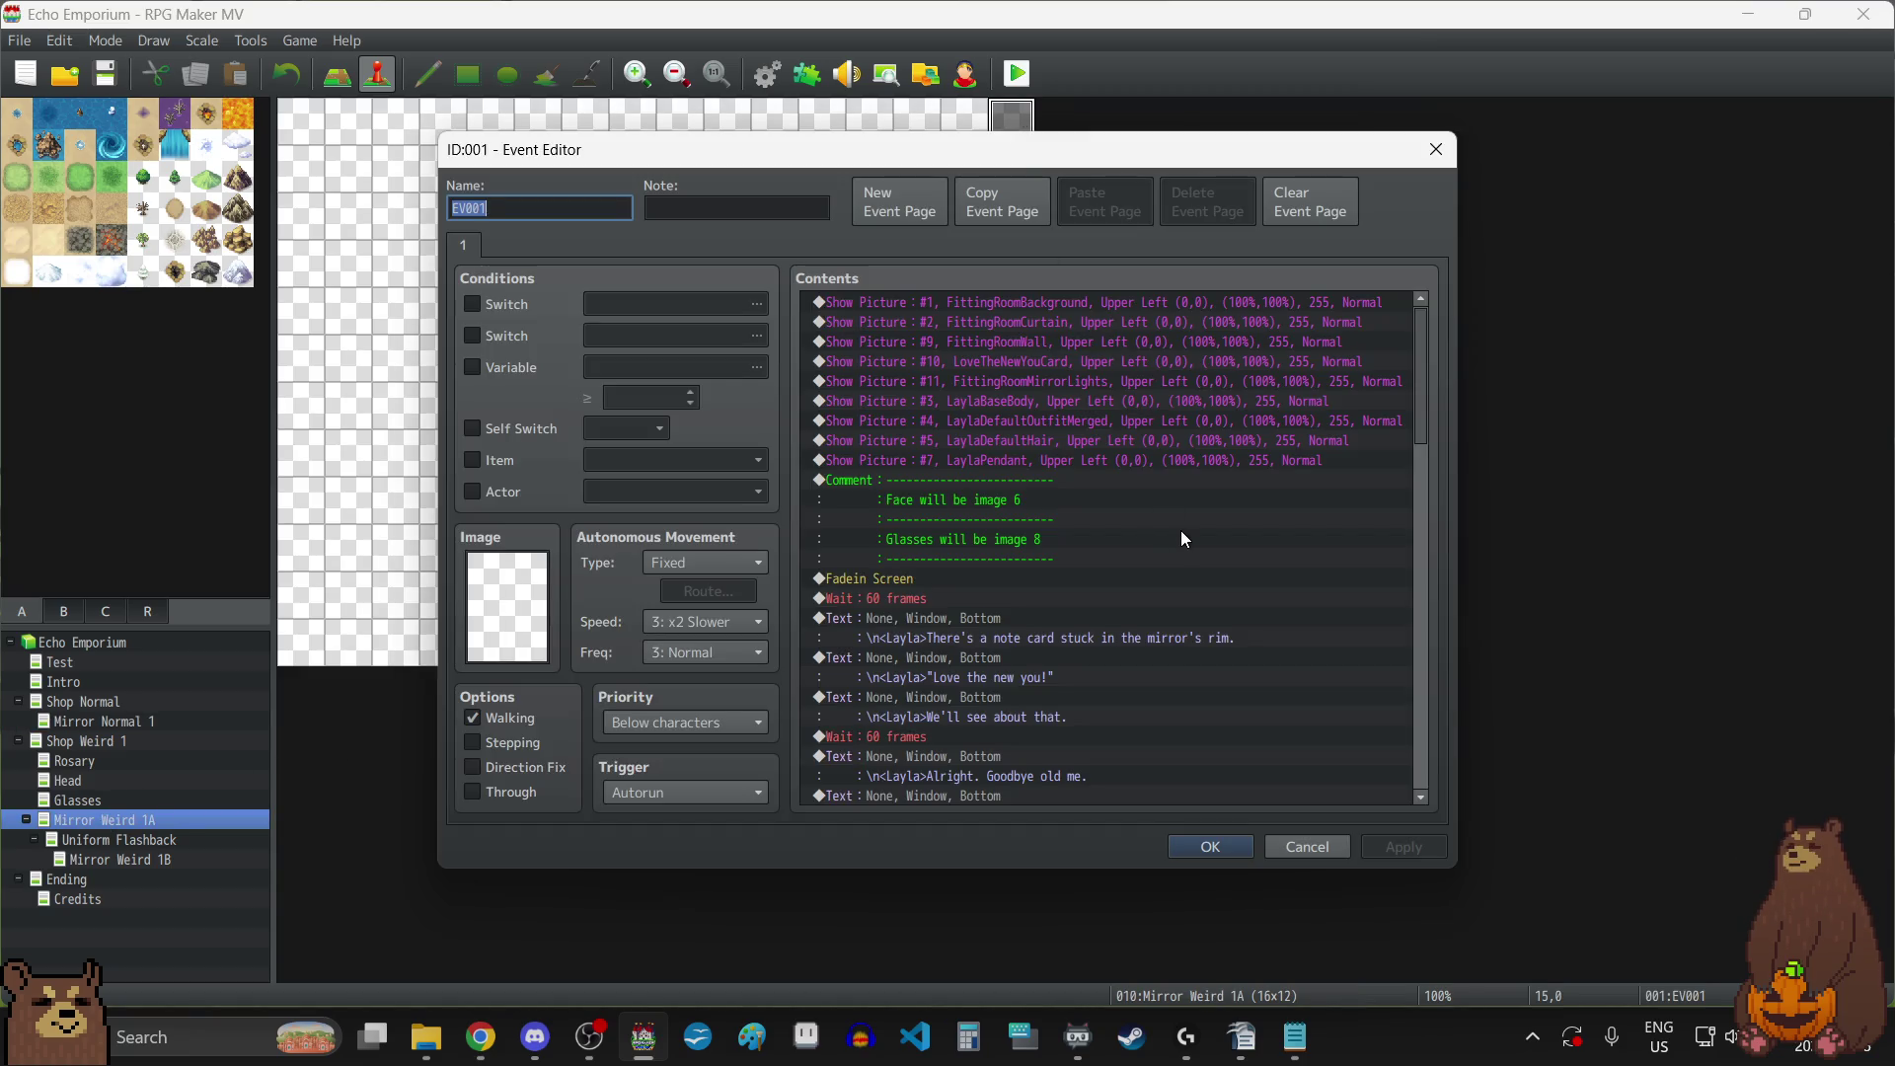
# Lengthen the waits after the ICOULDBESMART and ICOULDBECOOL pictures from 30 to 60 frames.
pyautogui.scroll(-5, 1181, 530)
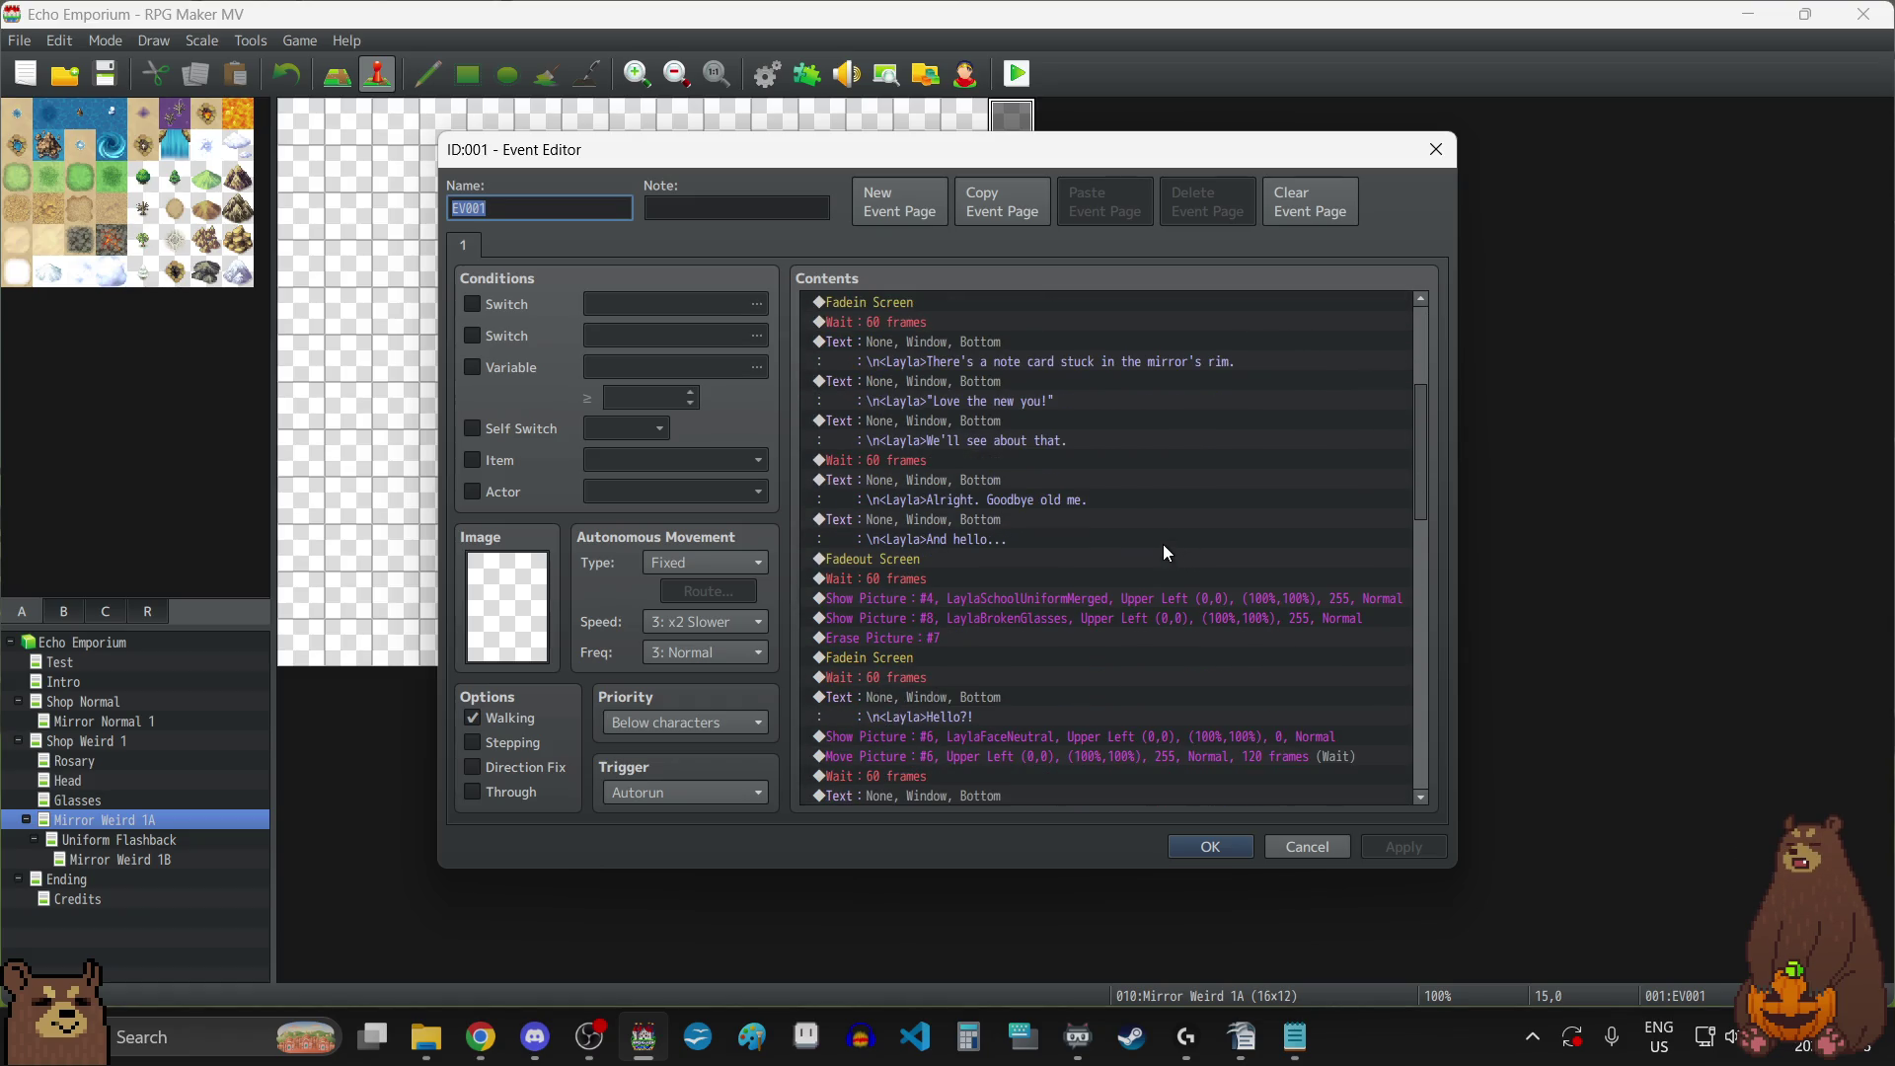
pyautogui.scroll(3, 1165, 549)
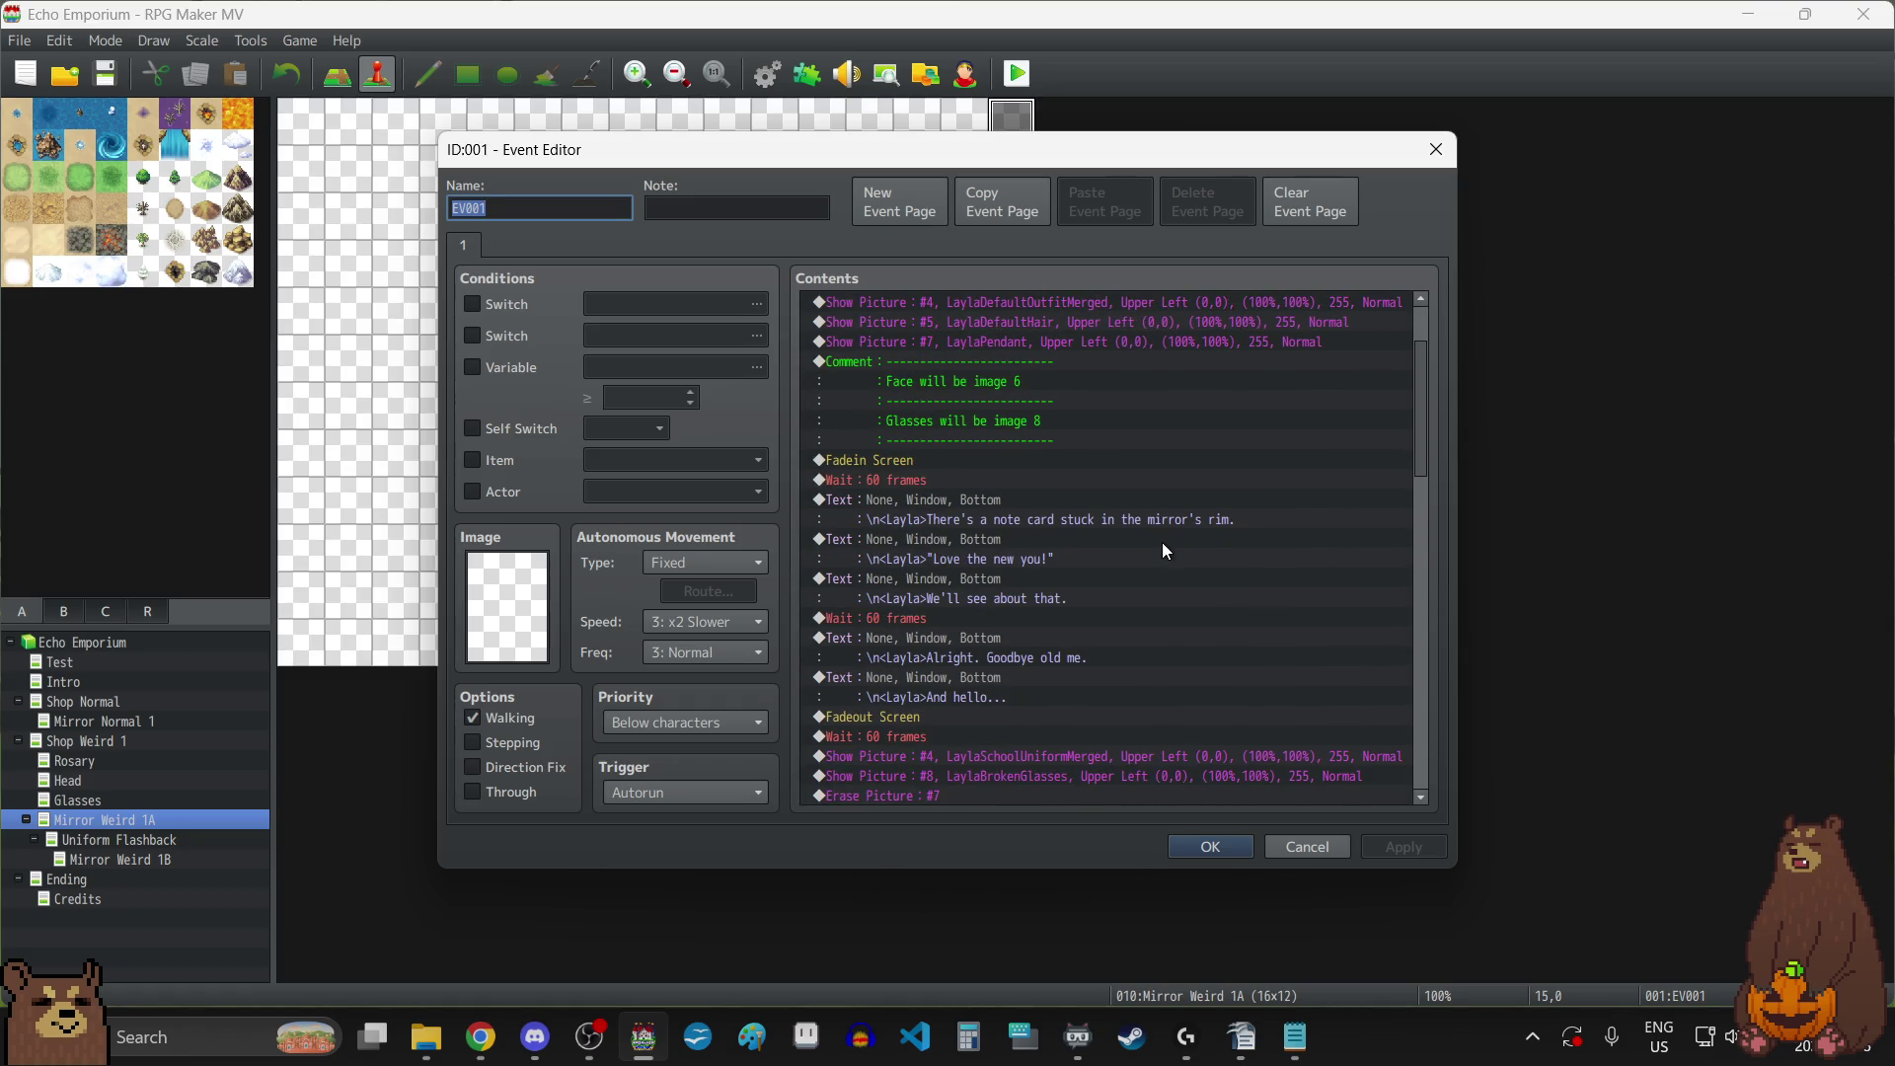
pyautogui.scroll(-5, 1165, 550)
pyautogui.scroll(-6, 1163, 544)
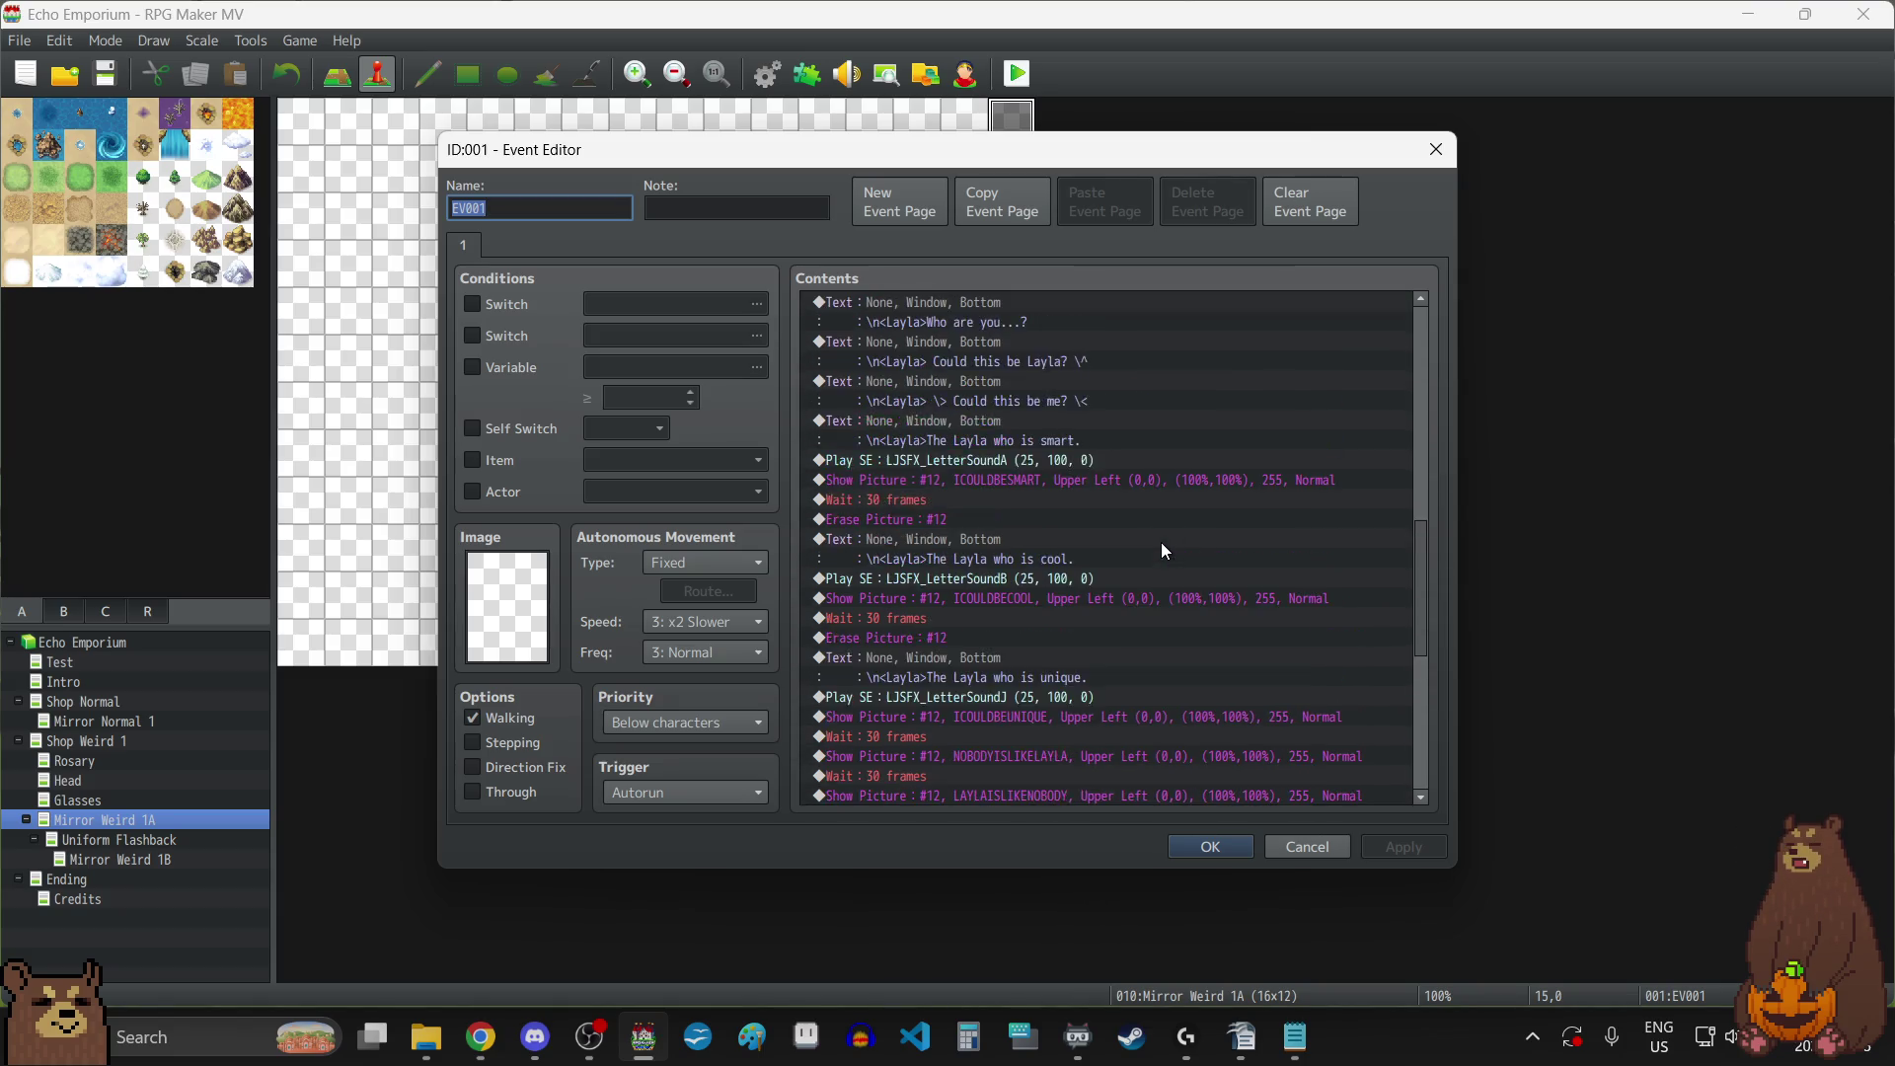
pyautogui.scroll(8, 1160, 549)
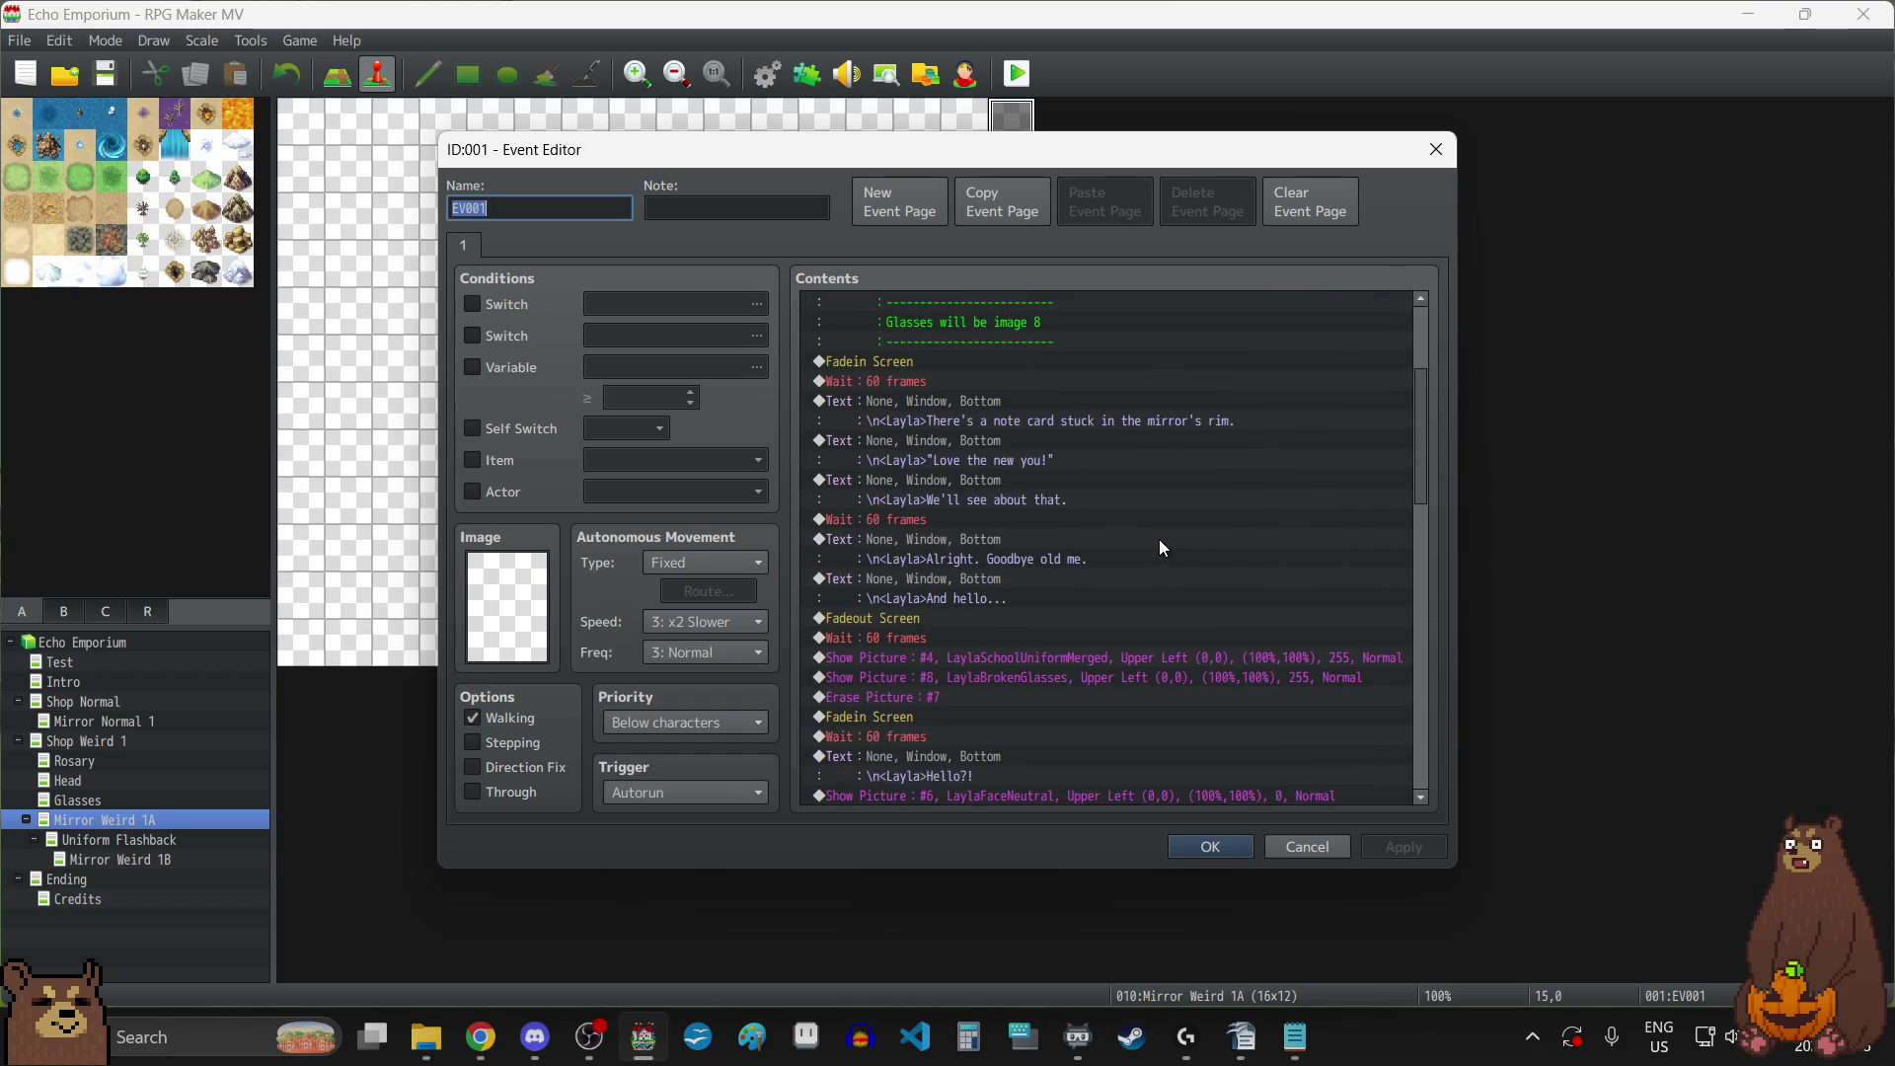
pyautogui.scroll(-3, 1159, 539)
pyautogui.scroll(-4, 1160, 545)
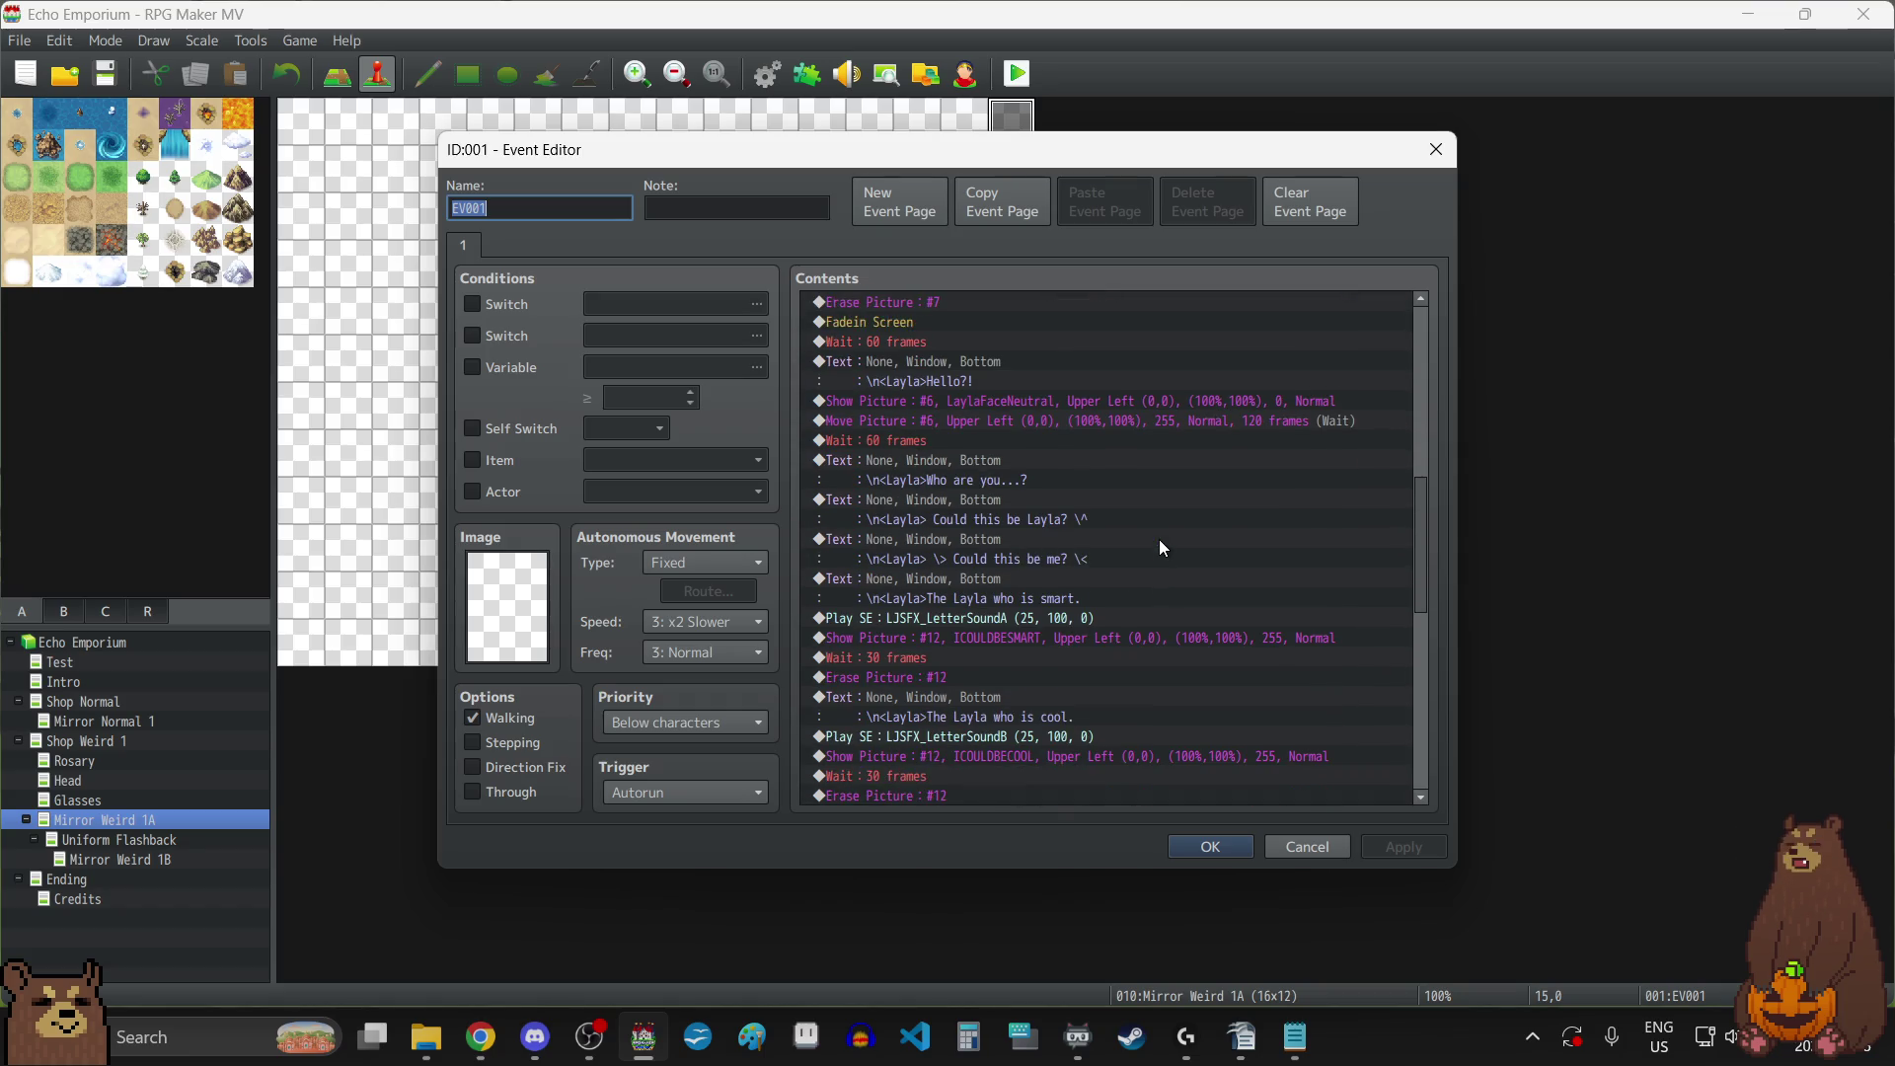
pyautogui.scroll(-2, 1159, 539)
pyautogui.click(946, 539)
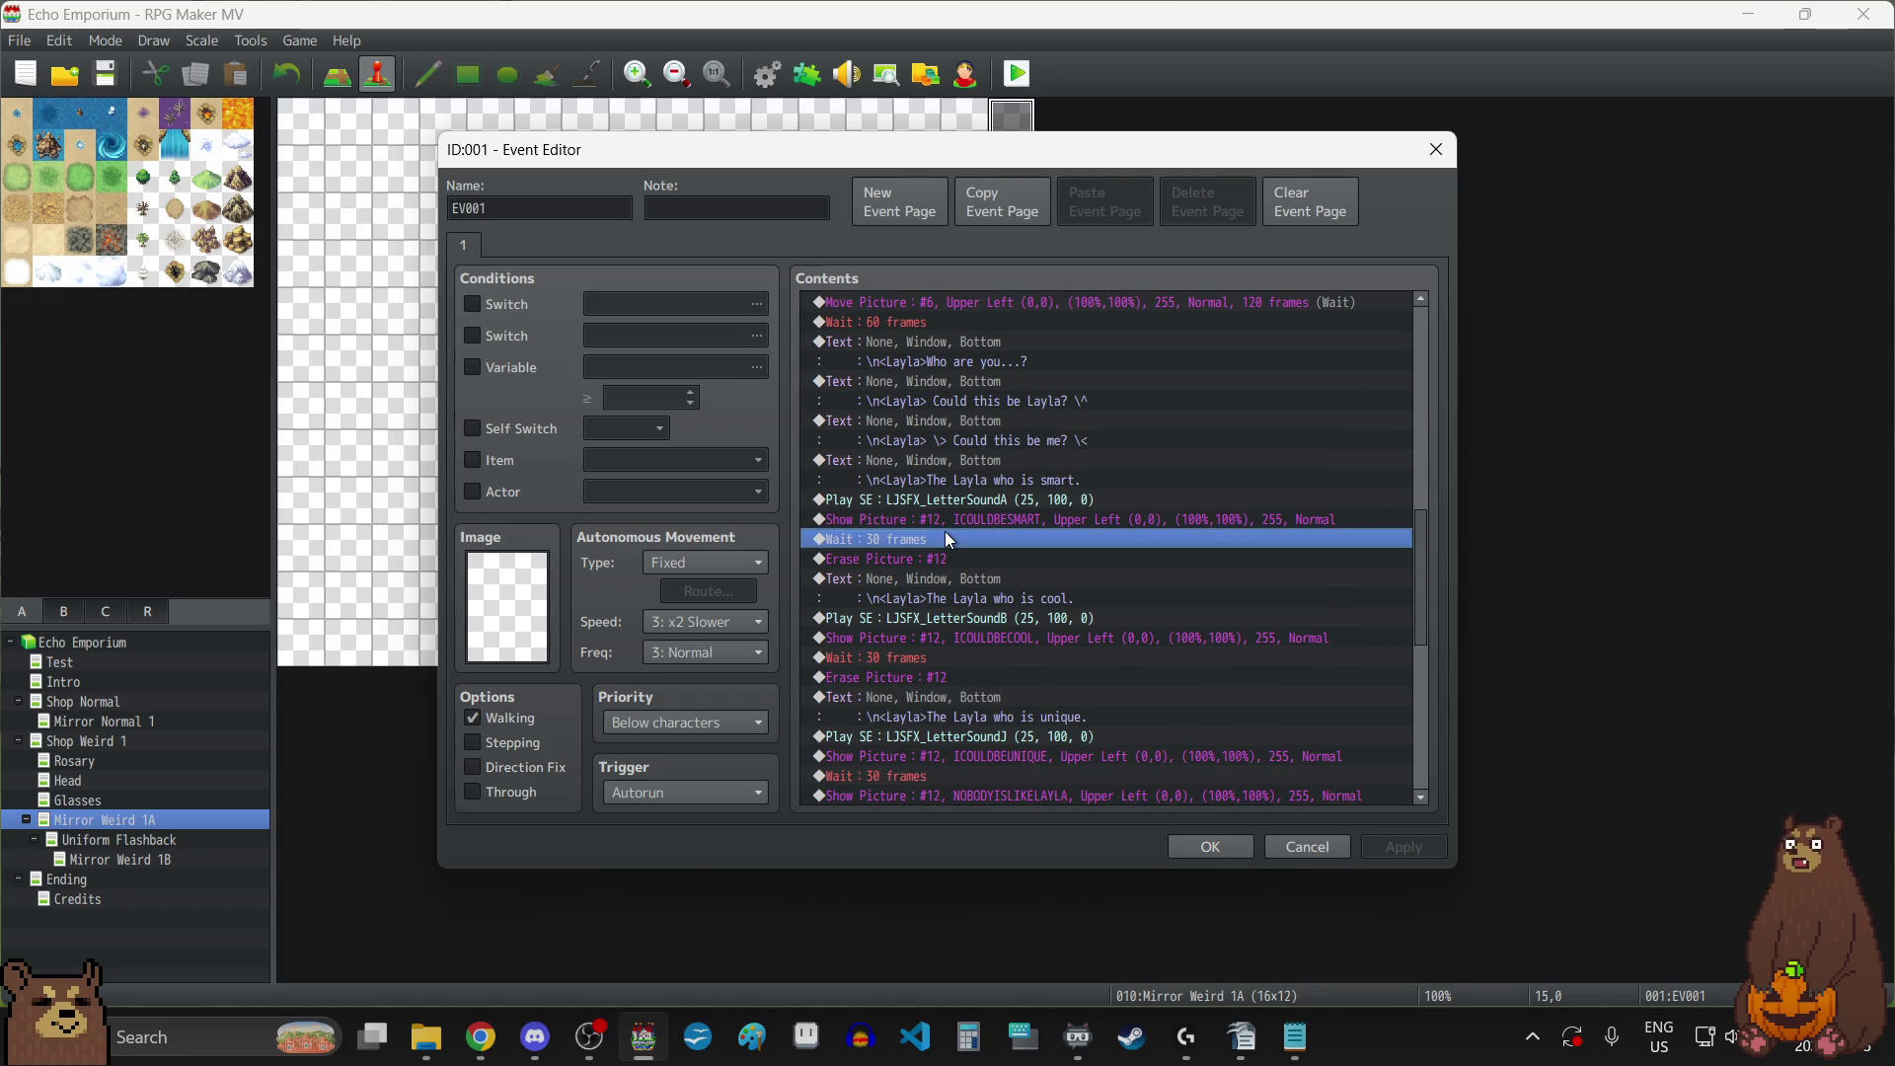
pyautogui.doubleClick(945, 538)
pyautogui.write('60')
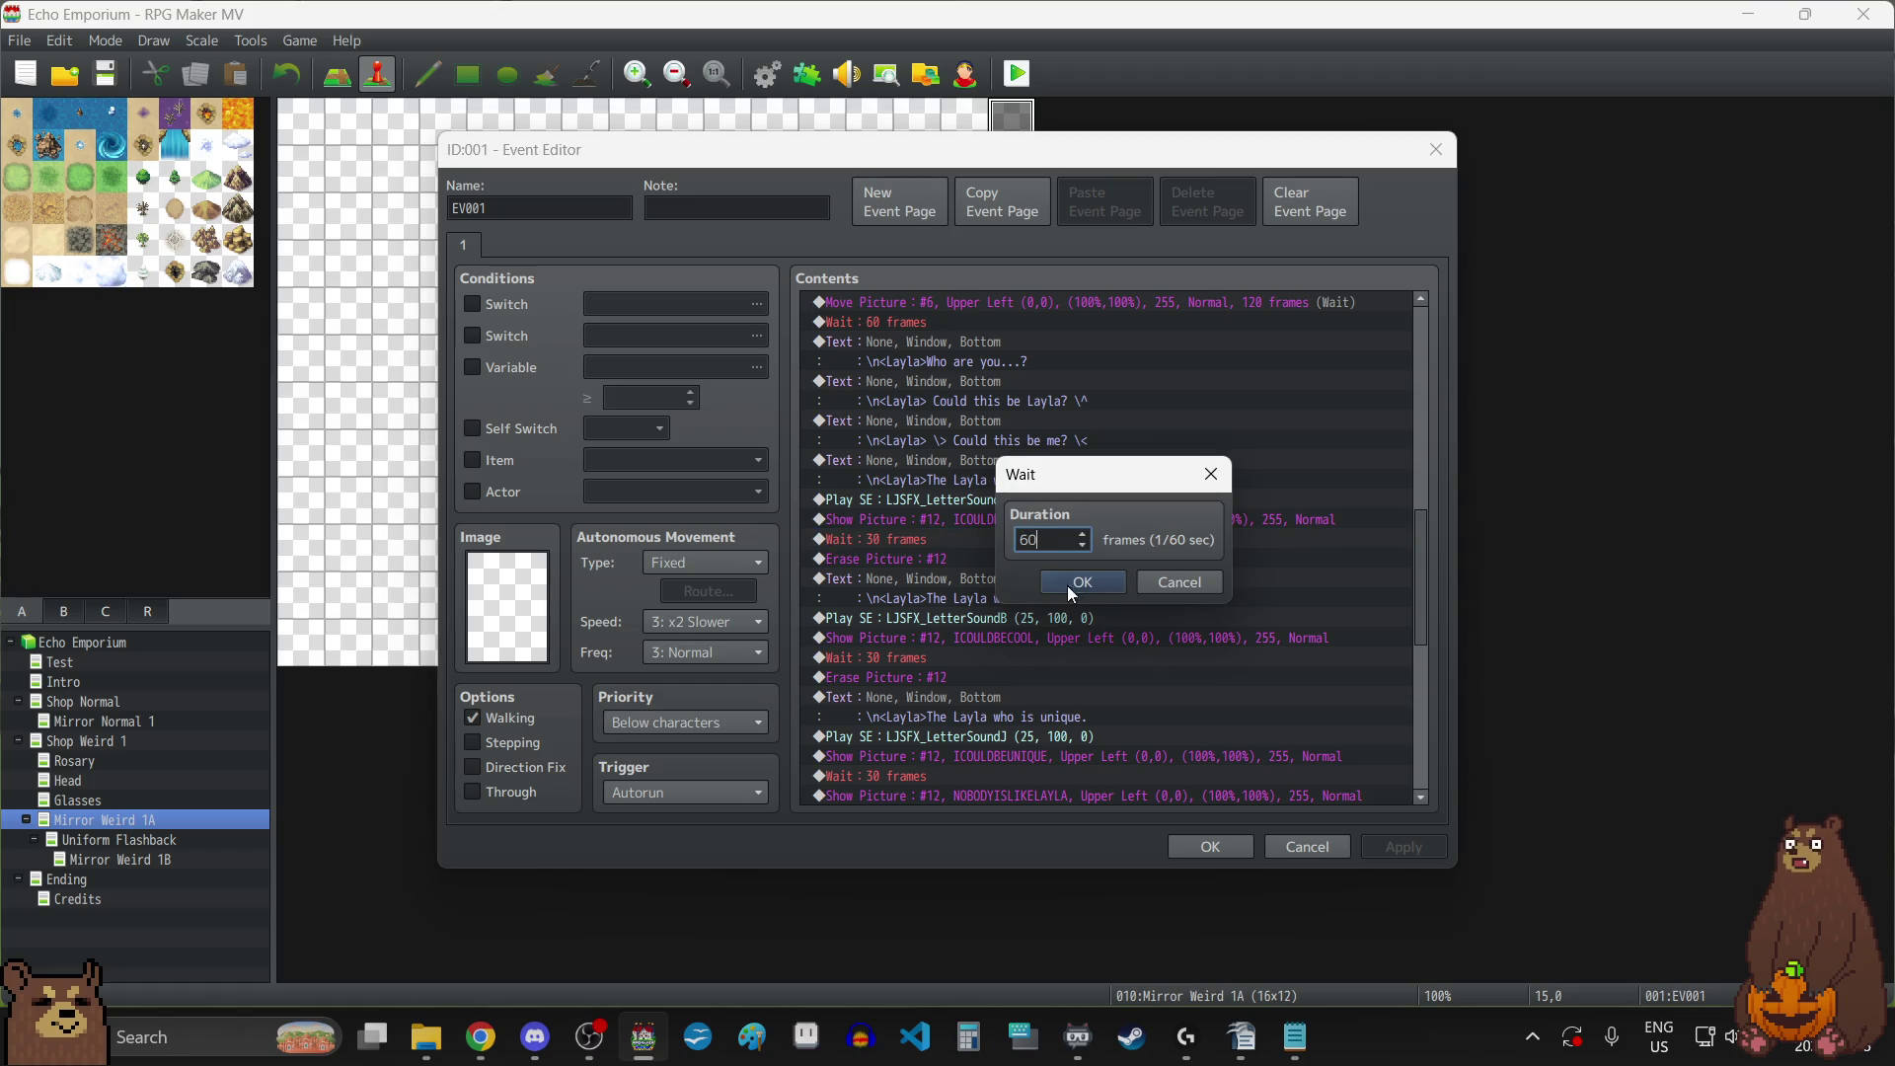
pyautogui.click(1090, 573)
pyautogui.doubleClick(931, 657)
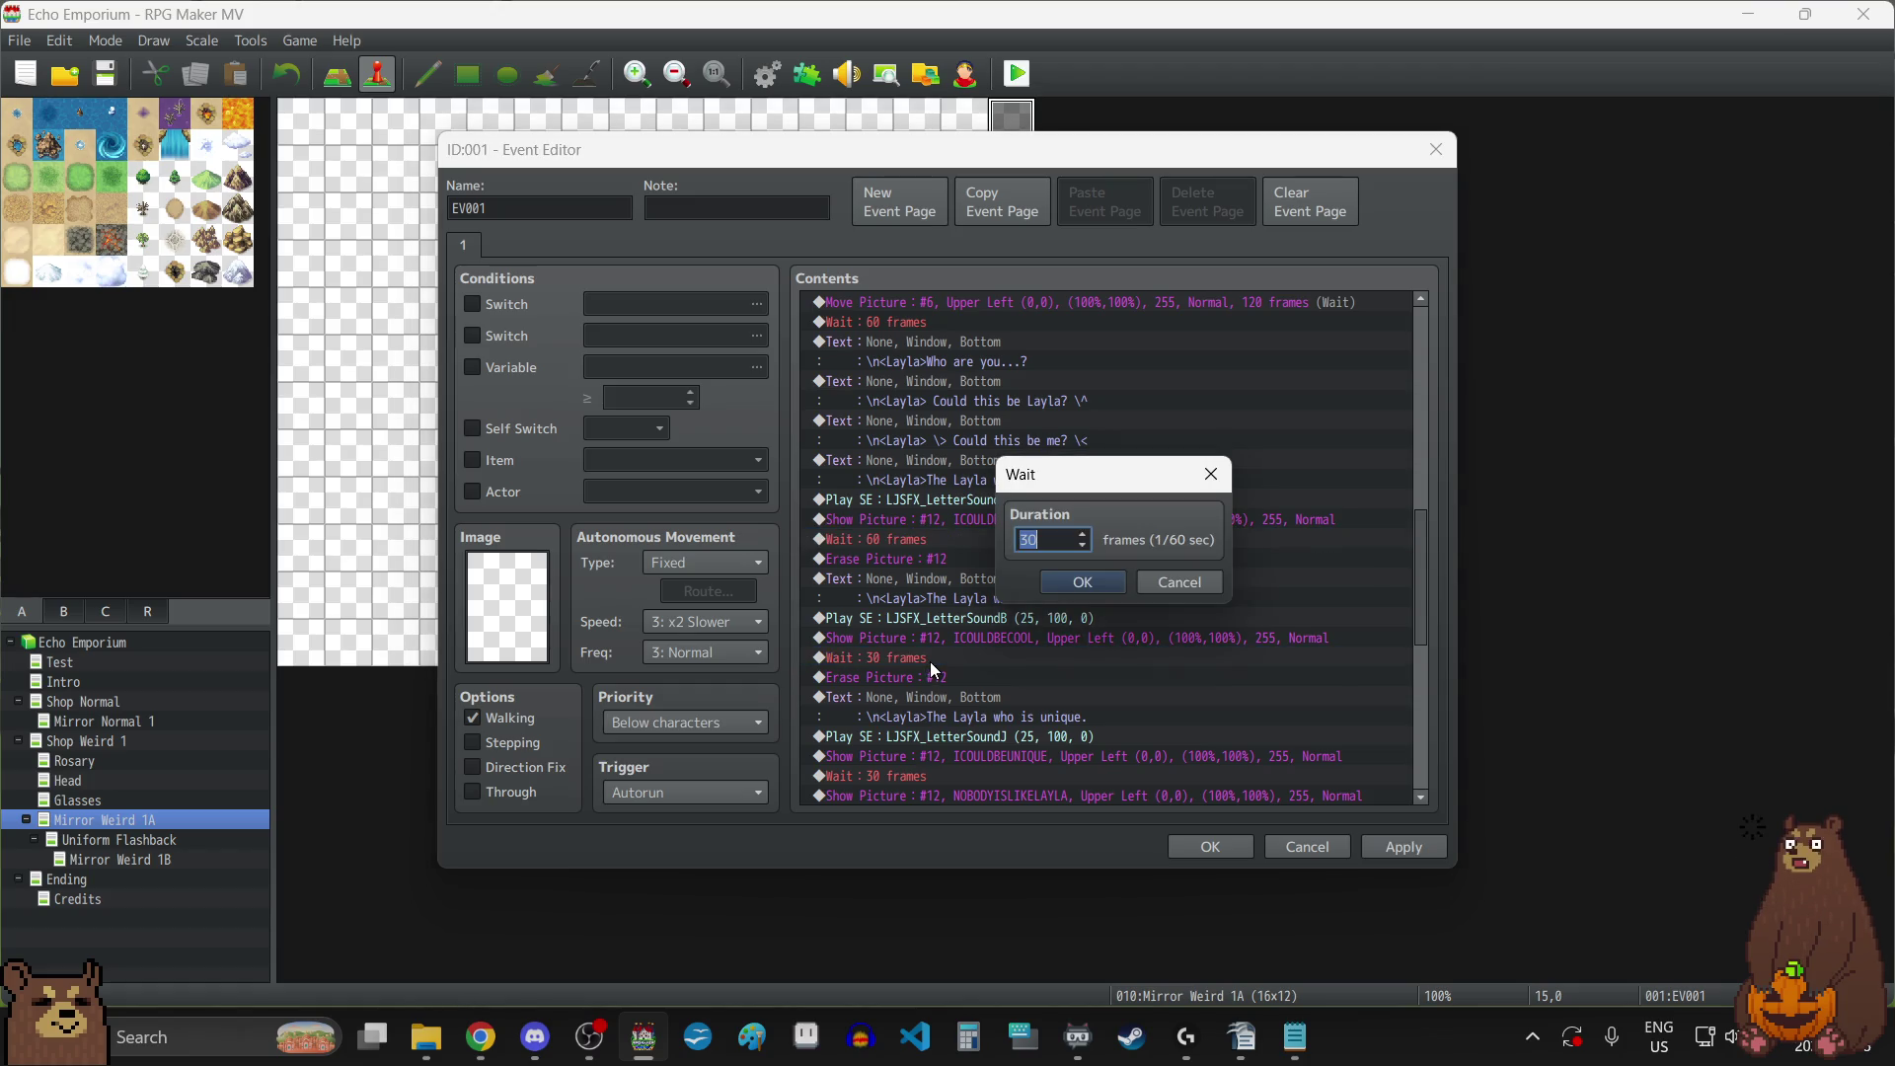
pyautogui.write('60')
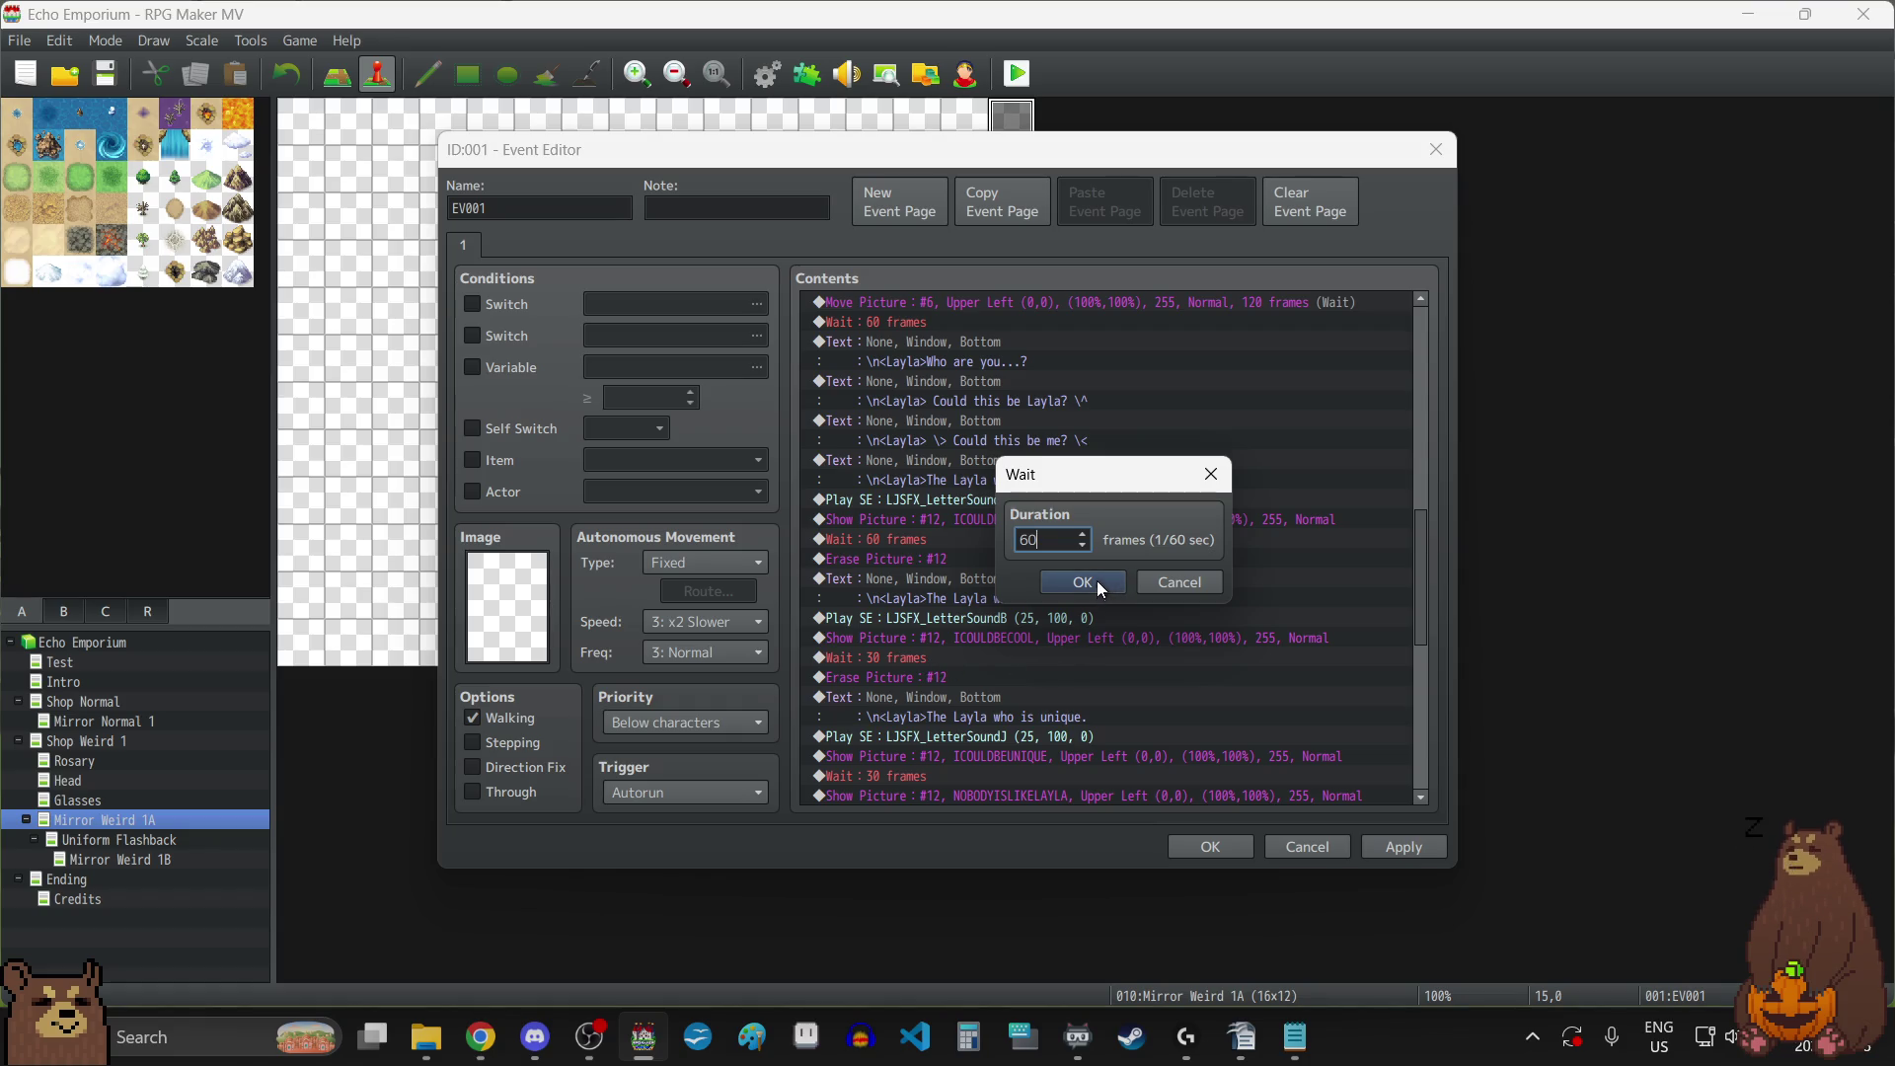
pyautogui.click(1097, 581)
# Lengthen the wait after ICOULDBEUNIQUE and the following 30-frame waits to 60 frames.
pyautogui.scroll(-5, 1098, 582)
pyautogui.doubleClick(906, 460)
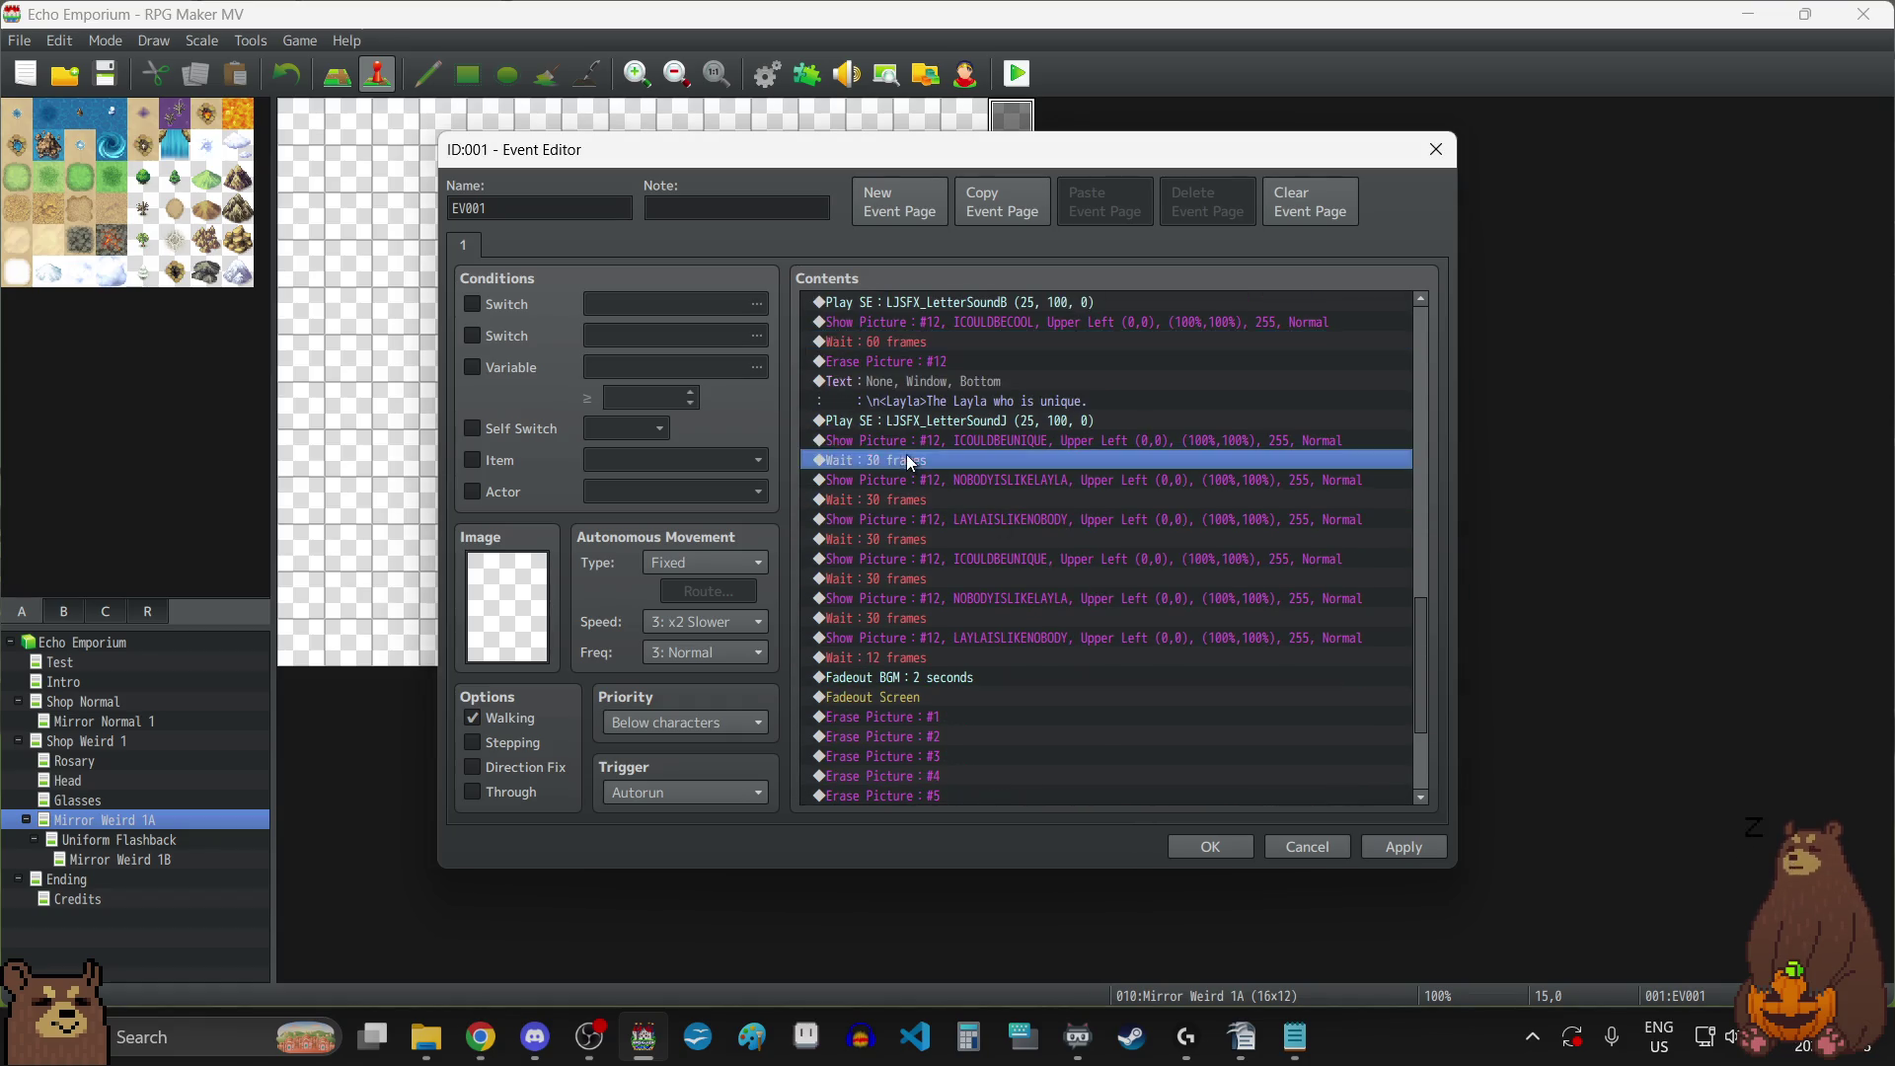
pyautogui.write('60')
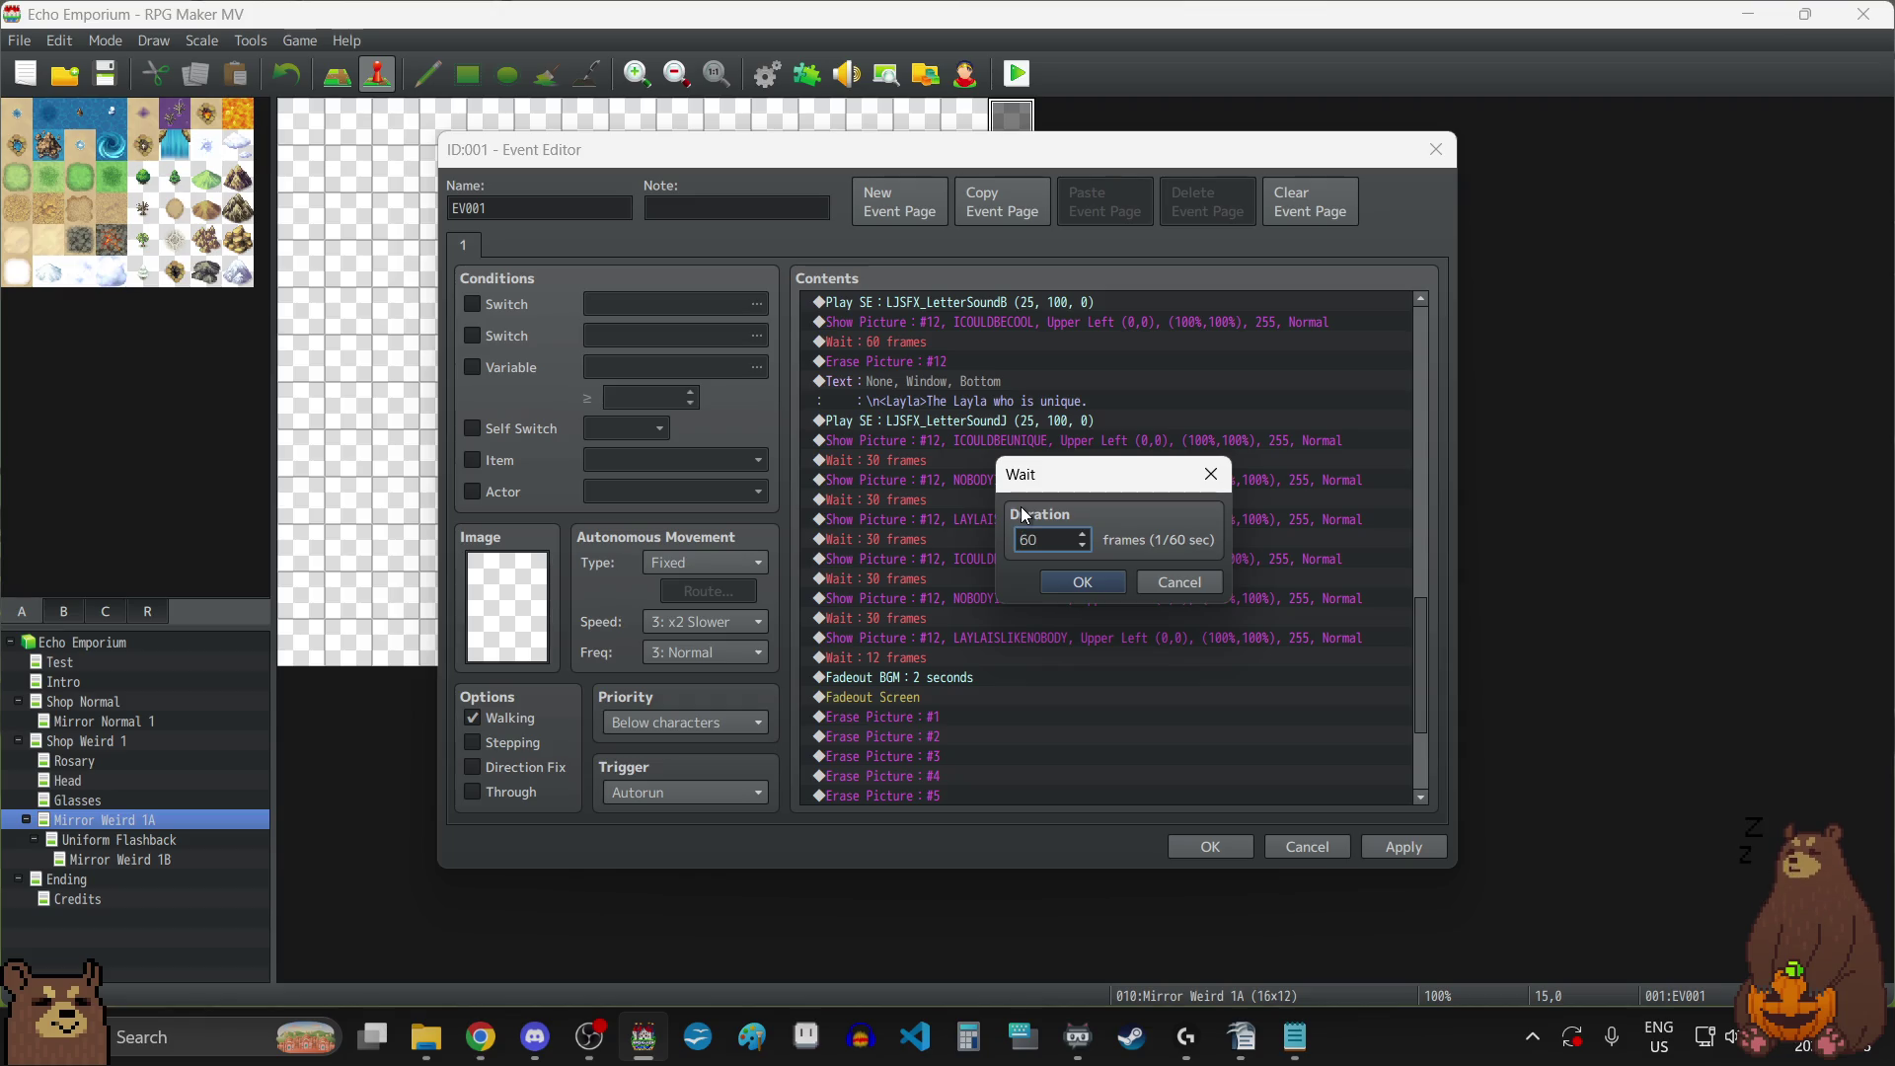
pyautogui.click(1083, 583)
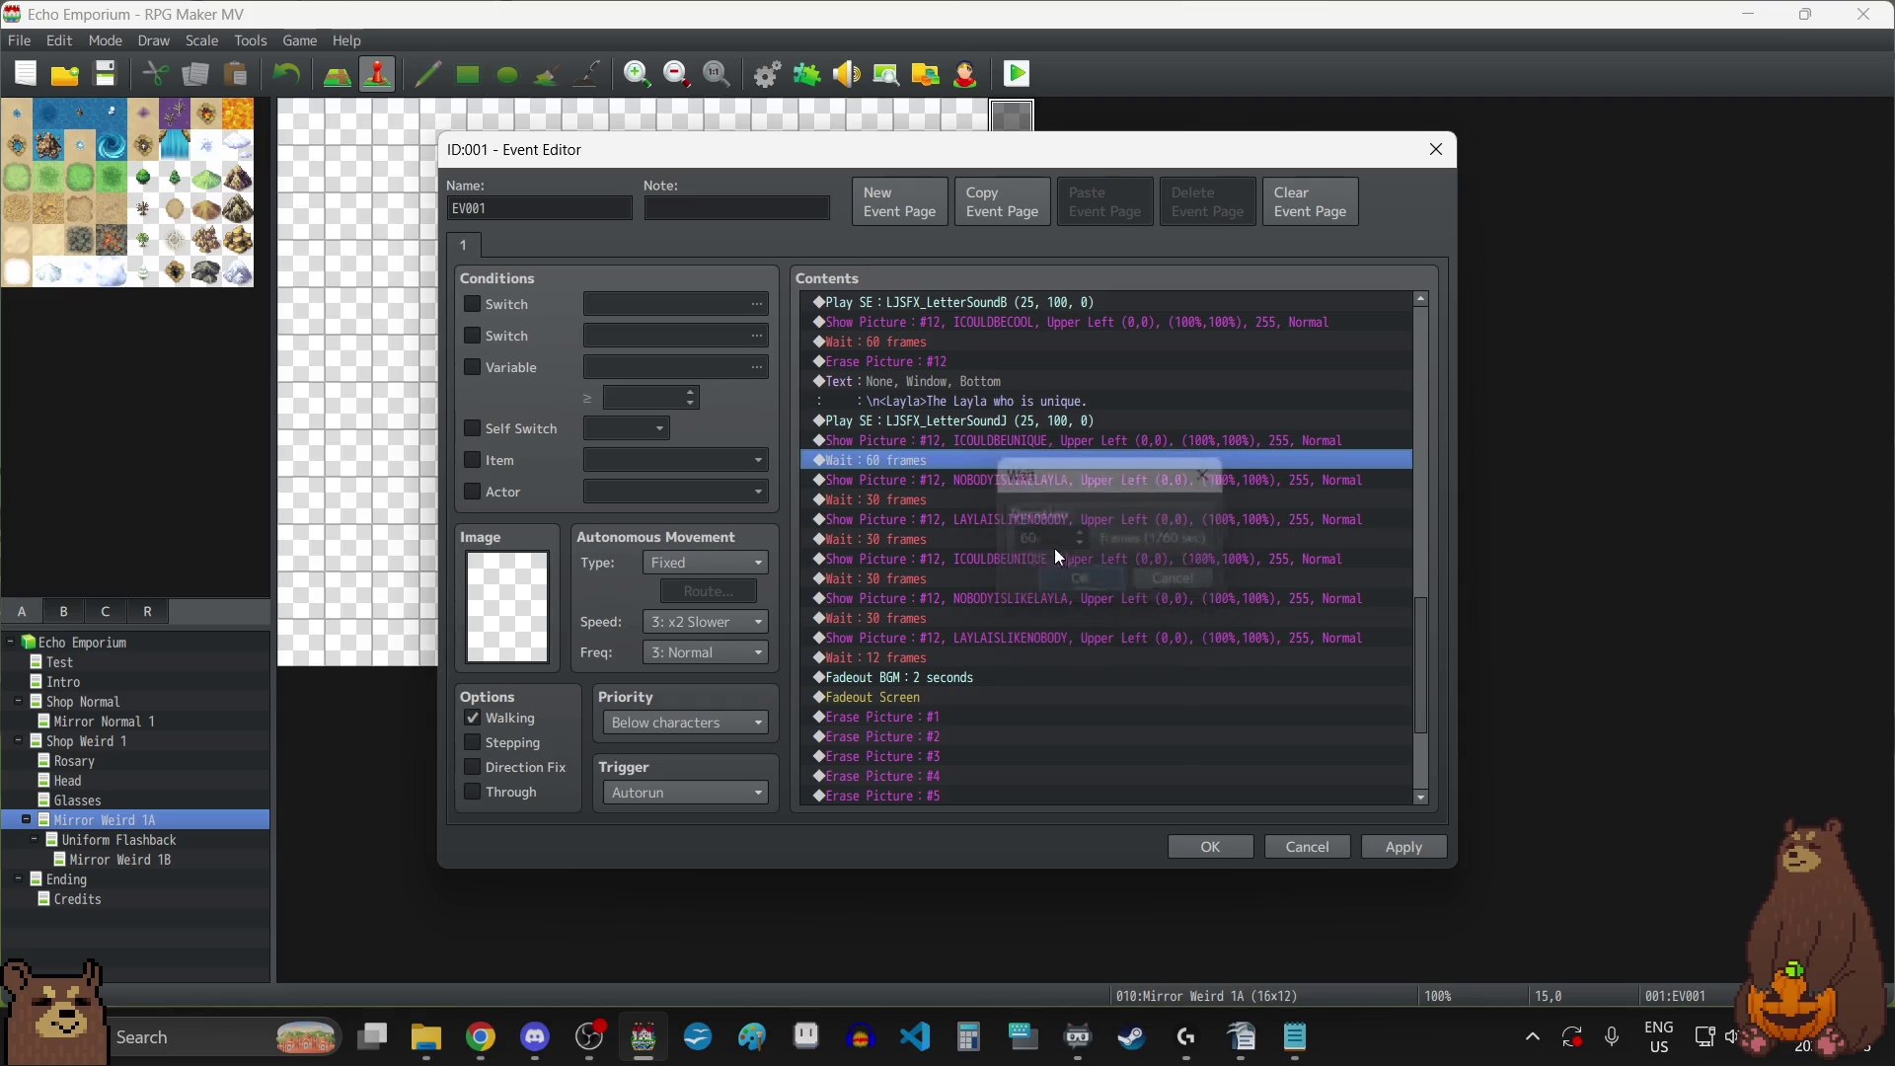
pyautogui.doubleClick(952, 499)
pyautogui.write('60')
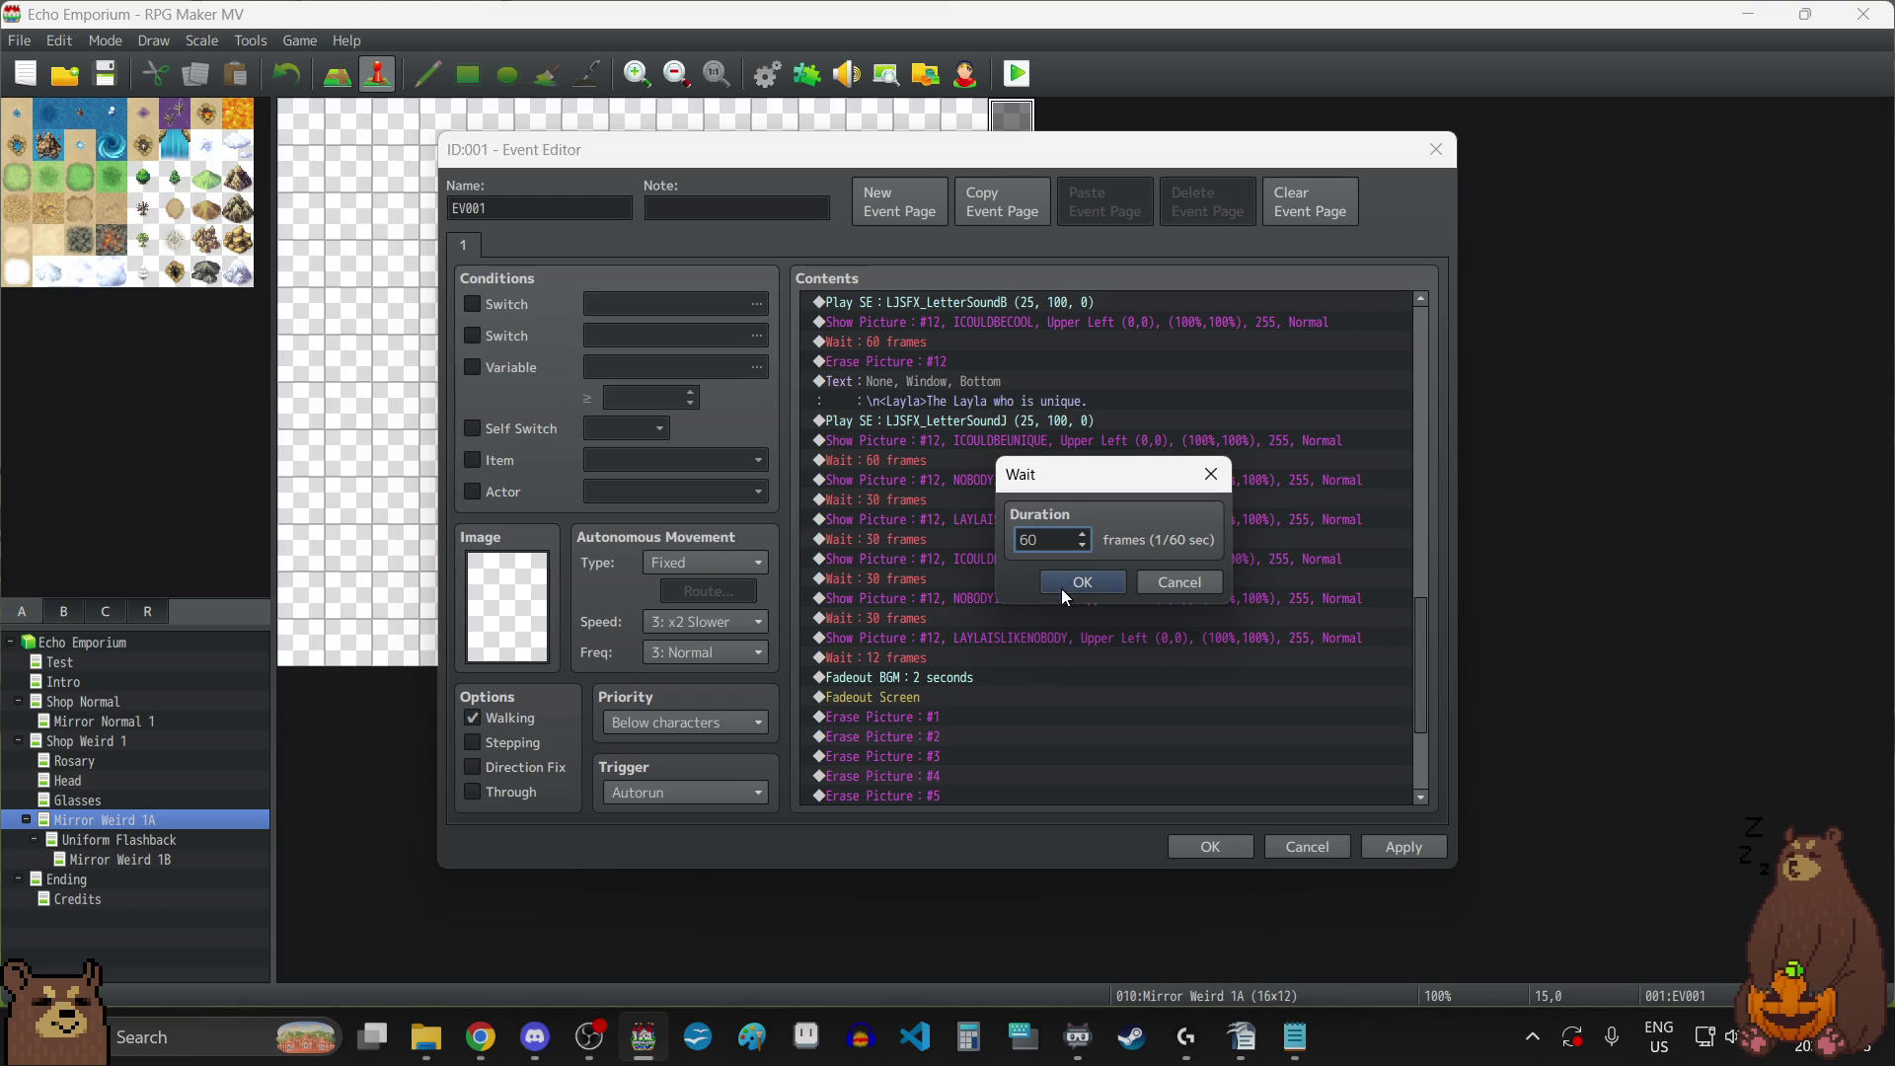
pyautogui.click(1062, 588)
pyautogui.click(894, 536)
pyautogui.doubleClick(894, 537)
pyautogui.click(1083, 582)
pyautogui.doubleClick(954, 578)
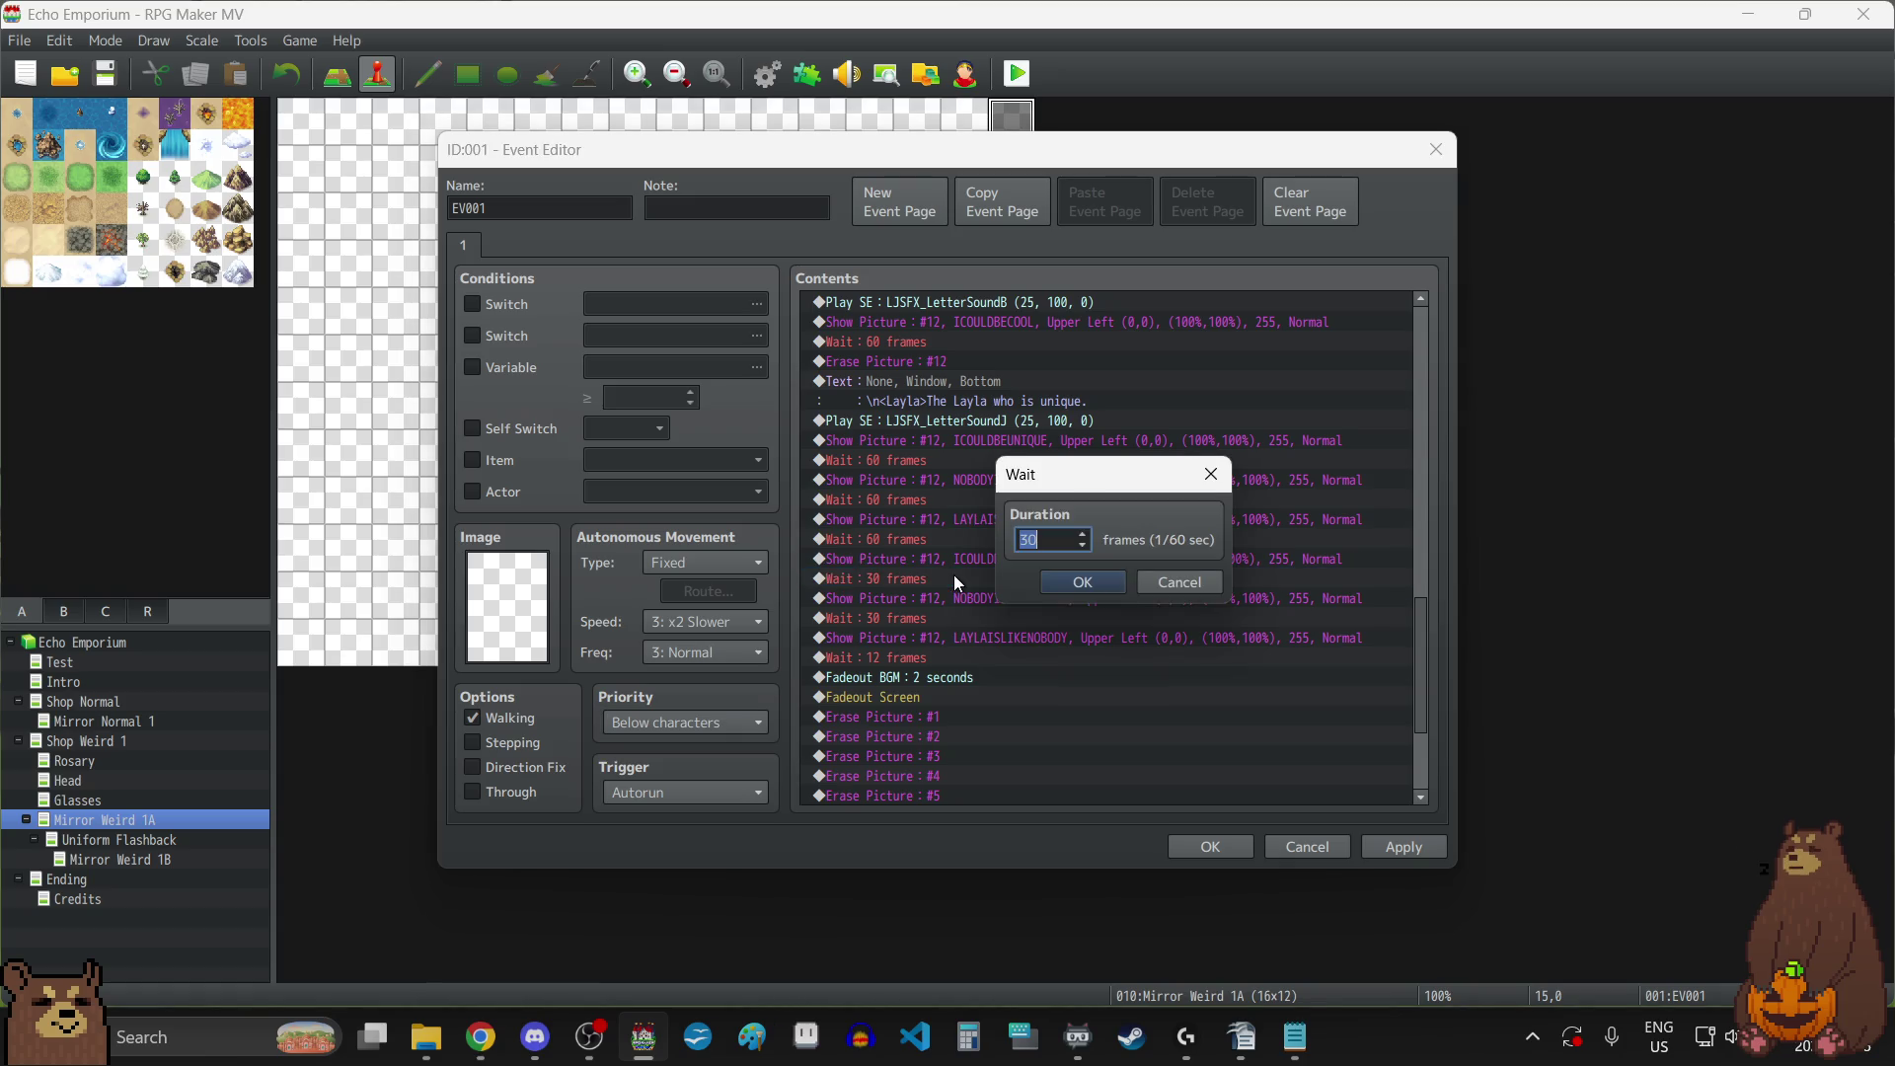
pyautogui.write('60')
pyautogui.click(1080, 583)
pyautogui.doubleClick(921, 619)
pyautogui.write('60')
pyautogui.click(1081, 582)
# Change the 12-frame wait before the BGM fade-out to 30 frames, apply, and close.
pyautogui.click(932, 657)
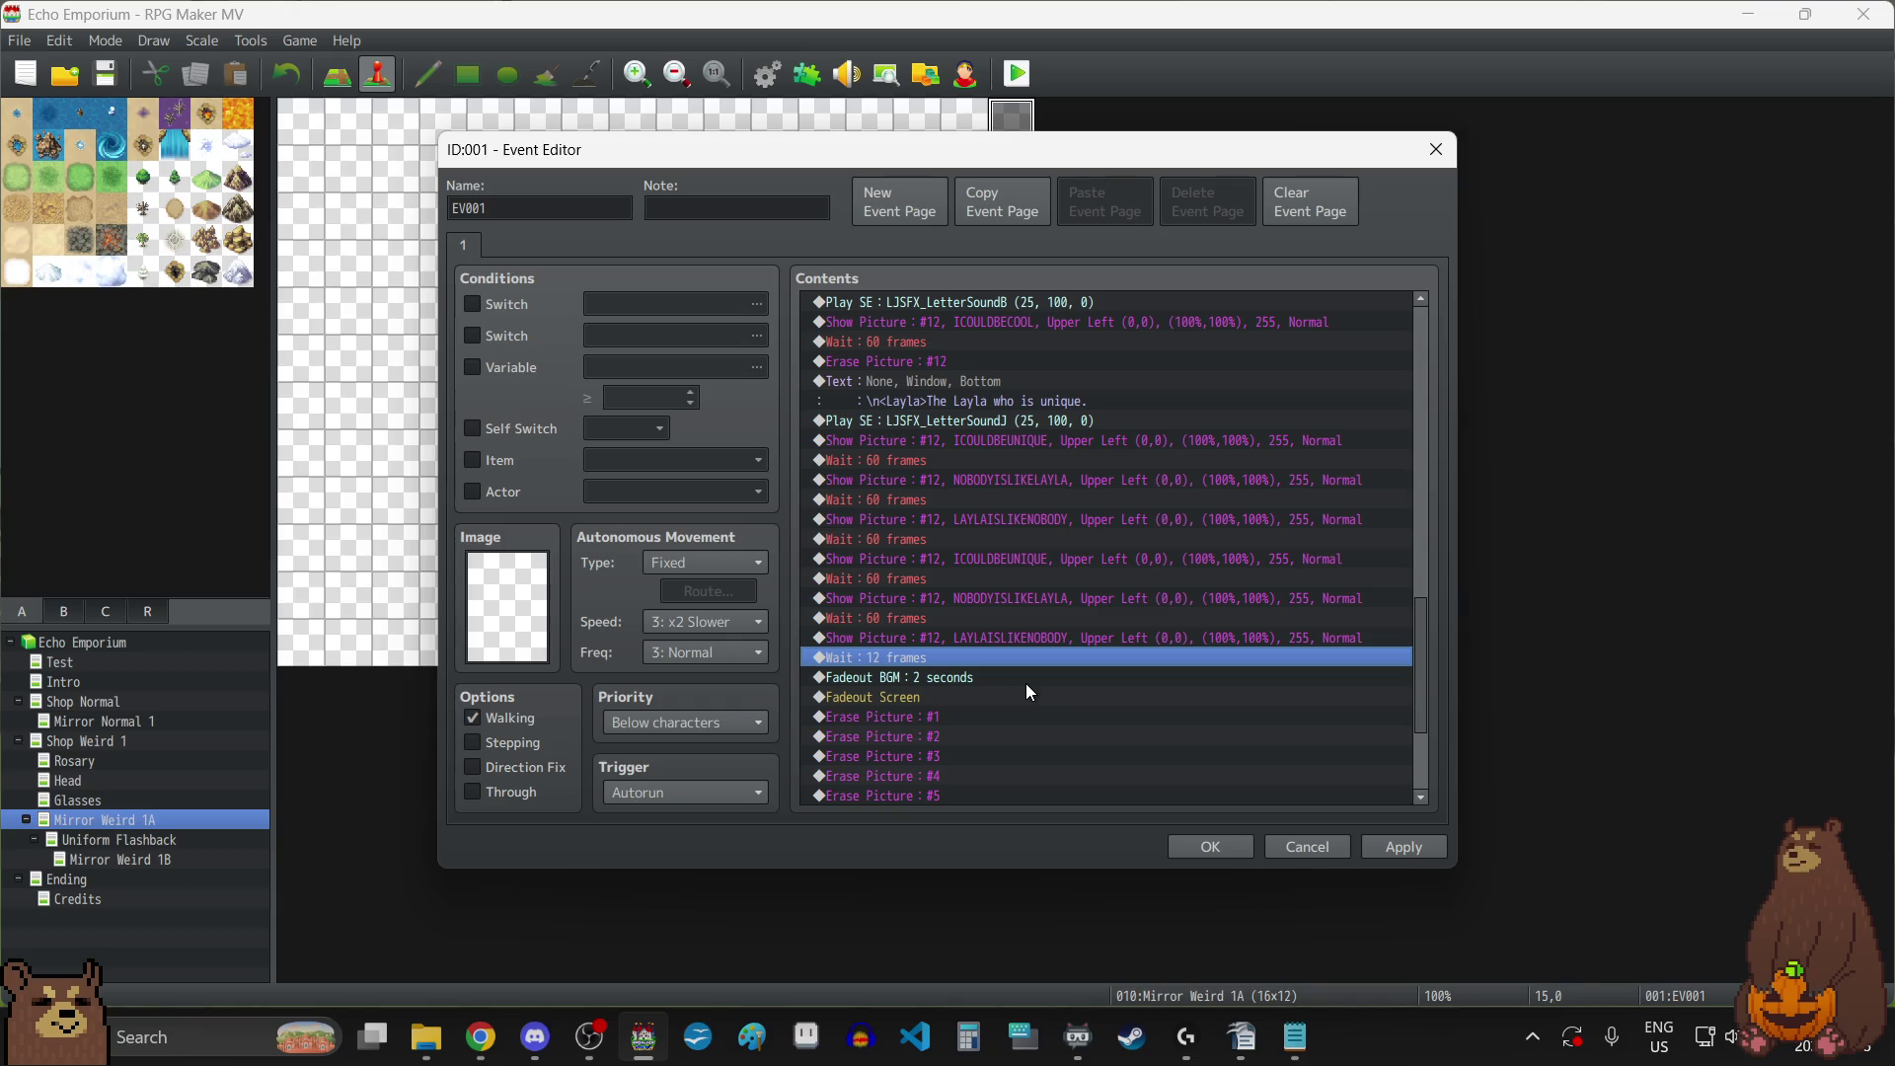
pyautogui.press('Return')
pyautogui.write('30')
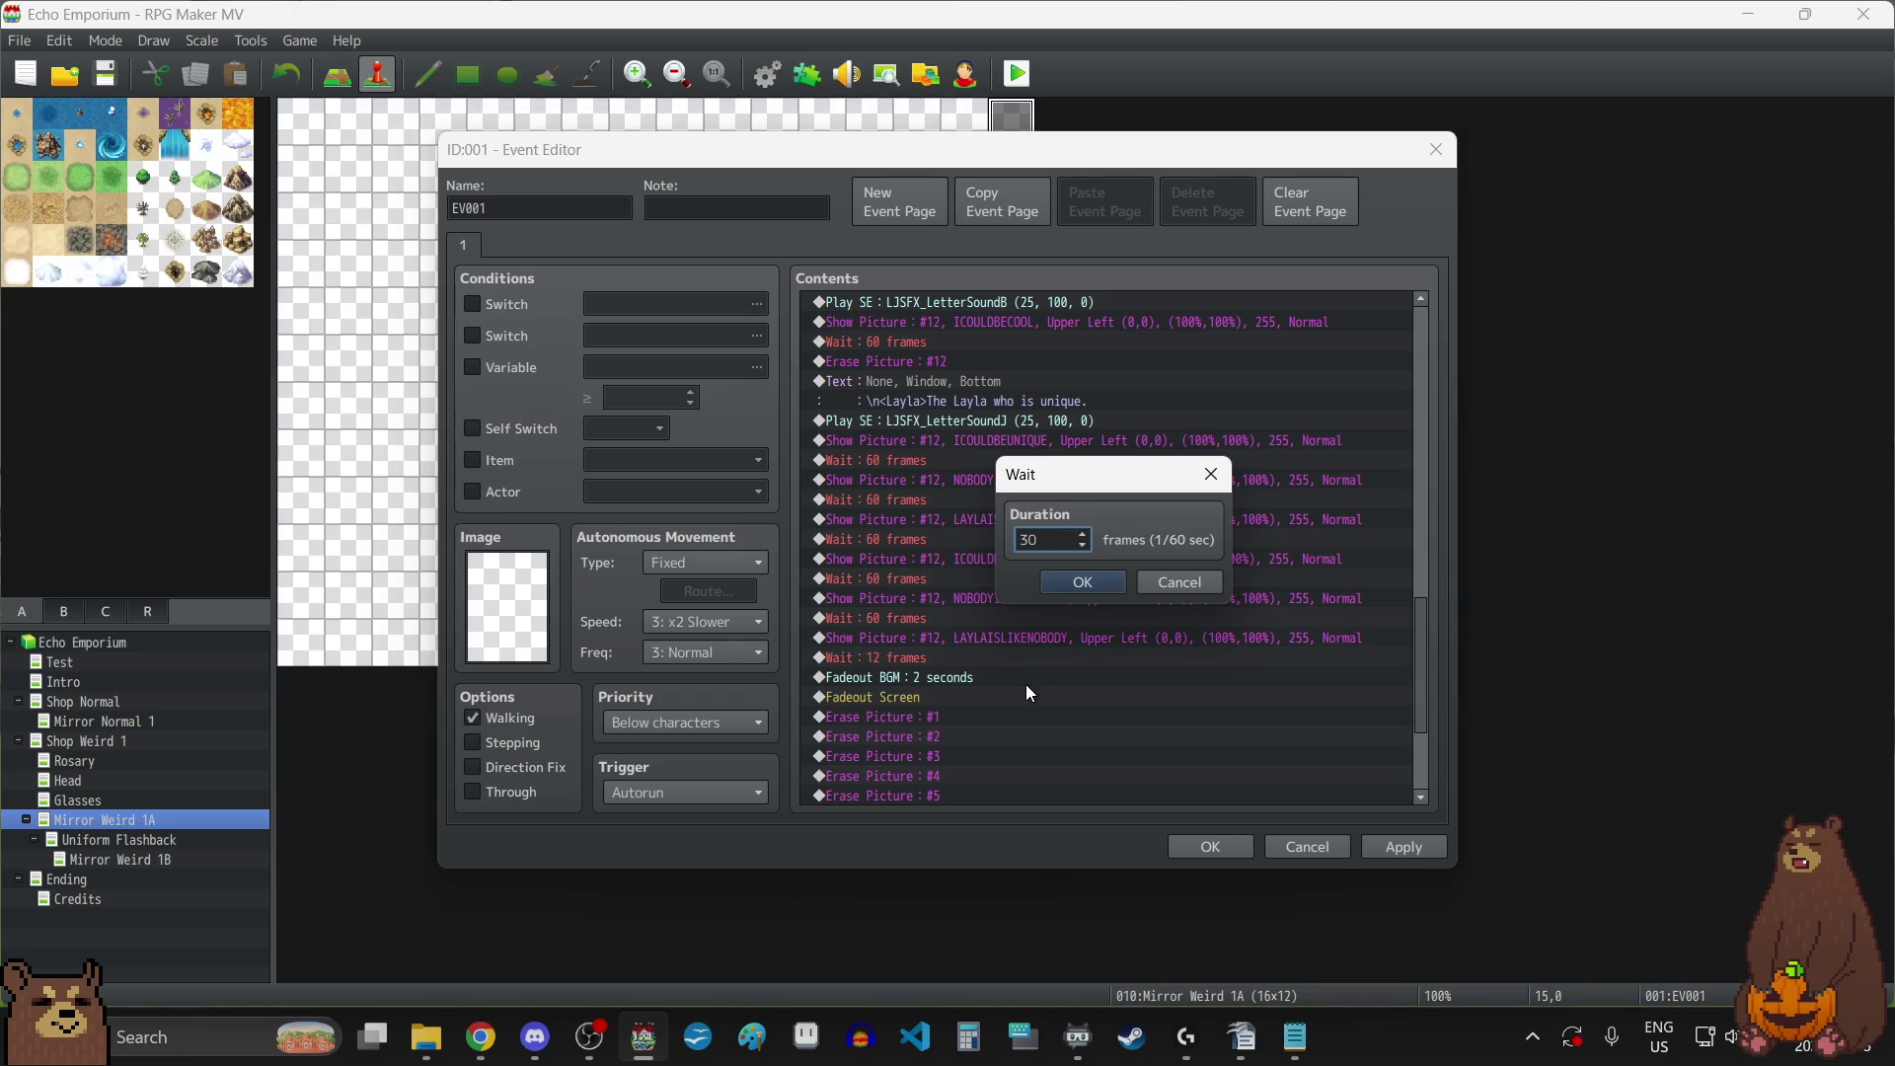
pyautogui.click(1101, 581)
pyautogui.click(1401, 846)
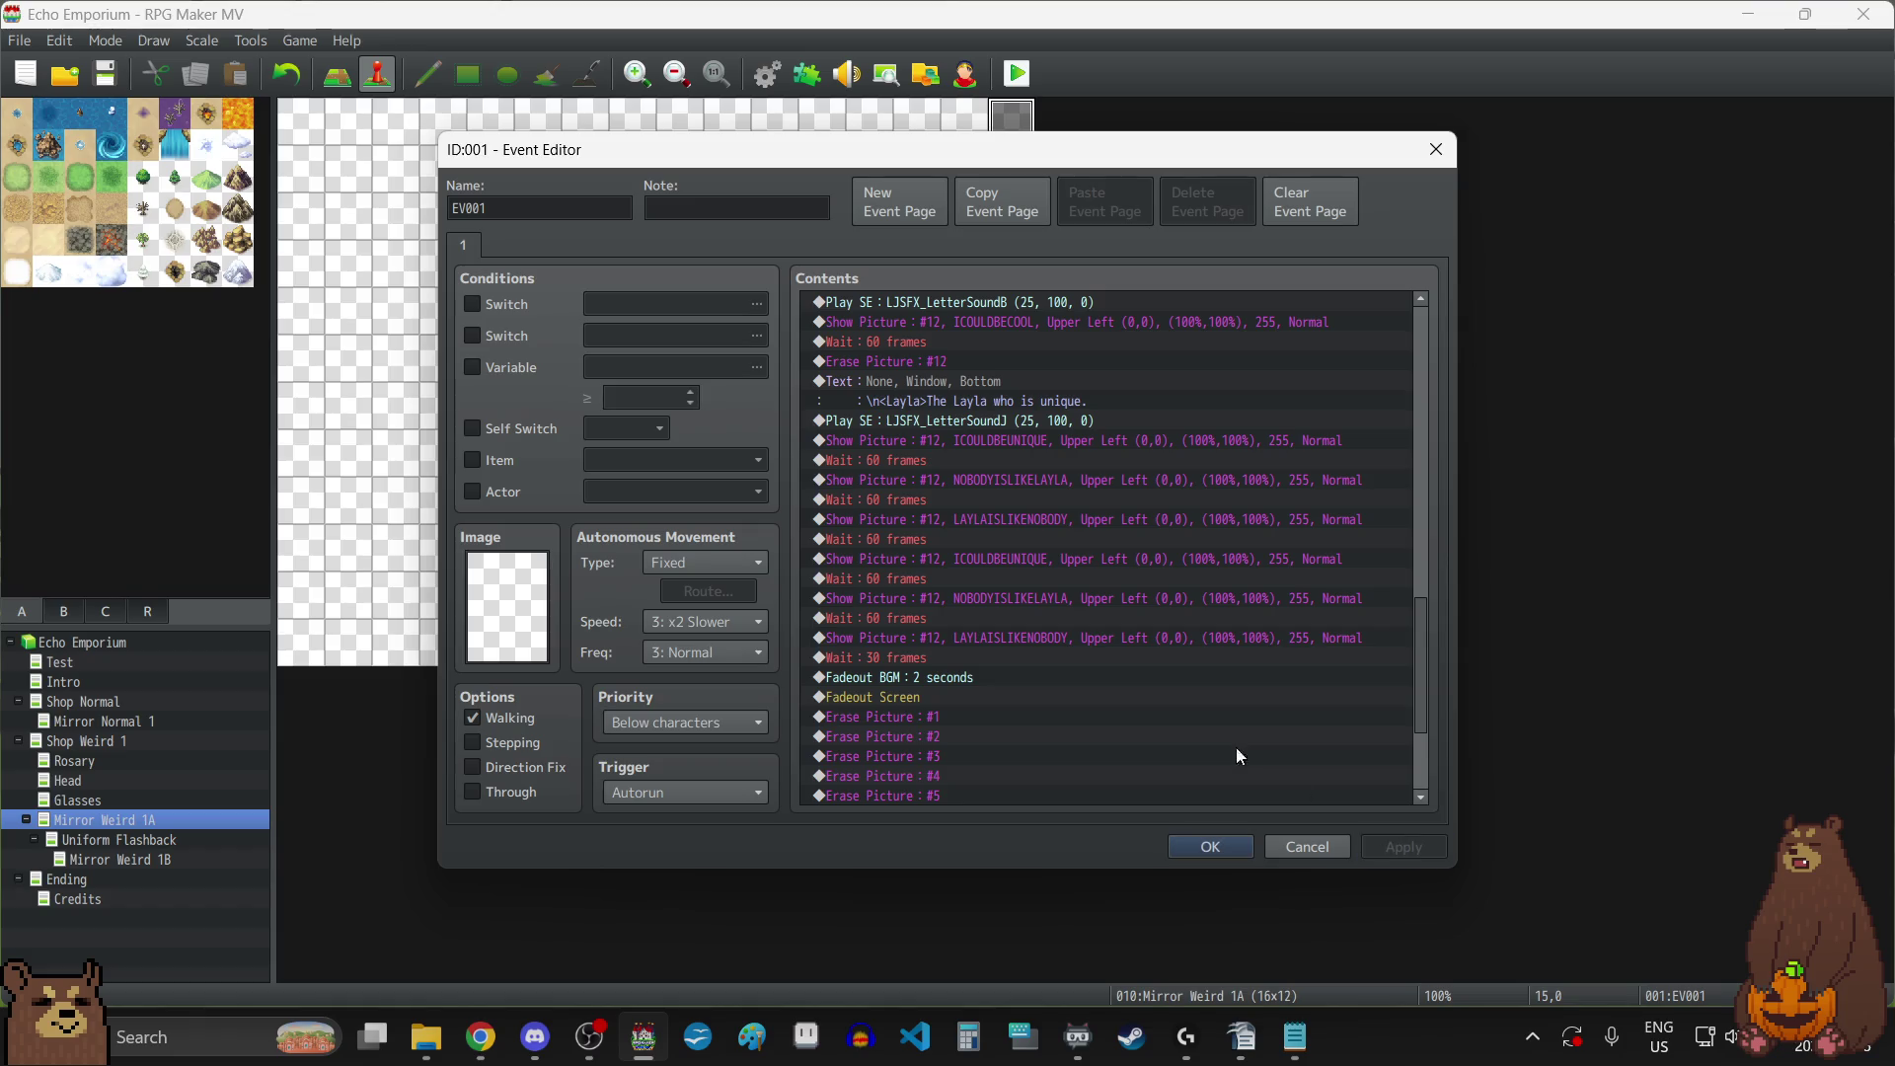
pyautogui.scroll(-4, 1076, 576)
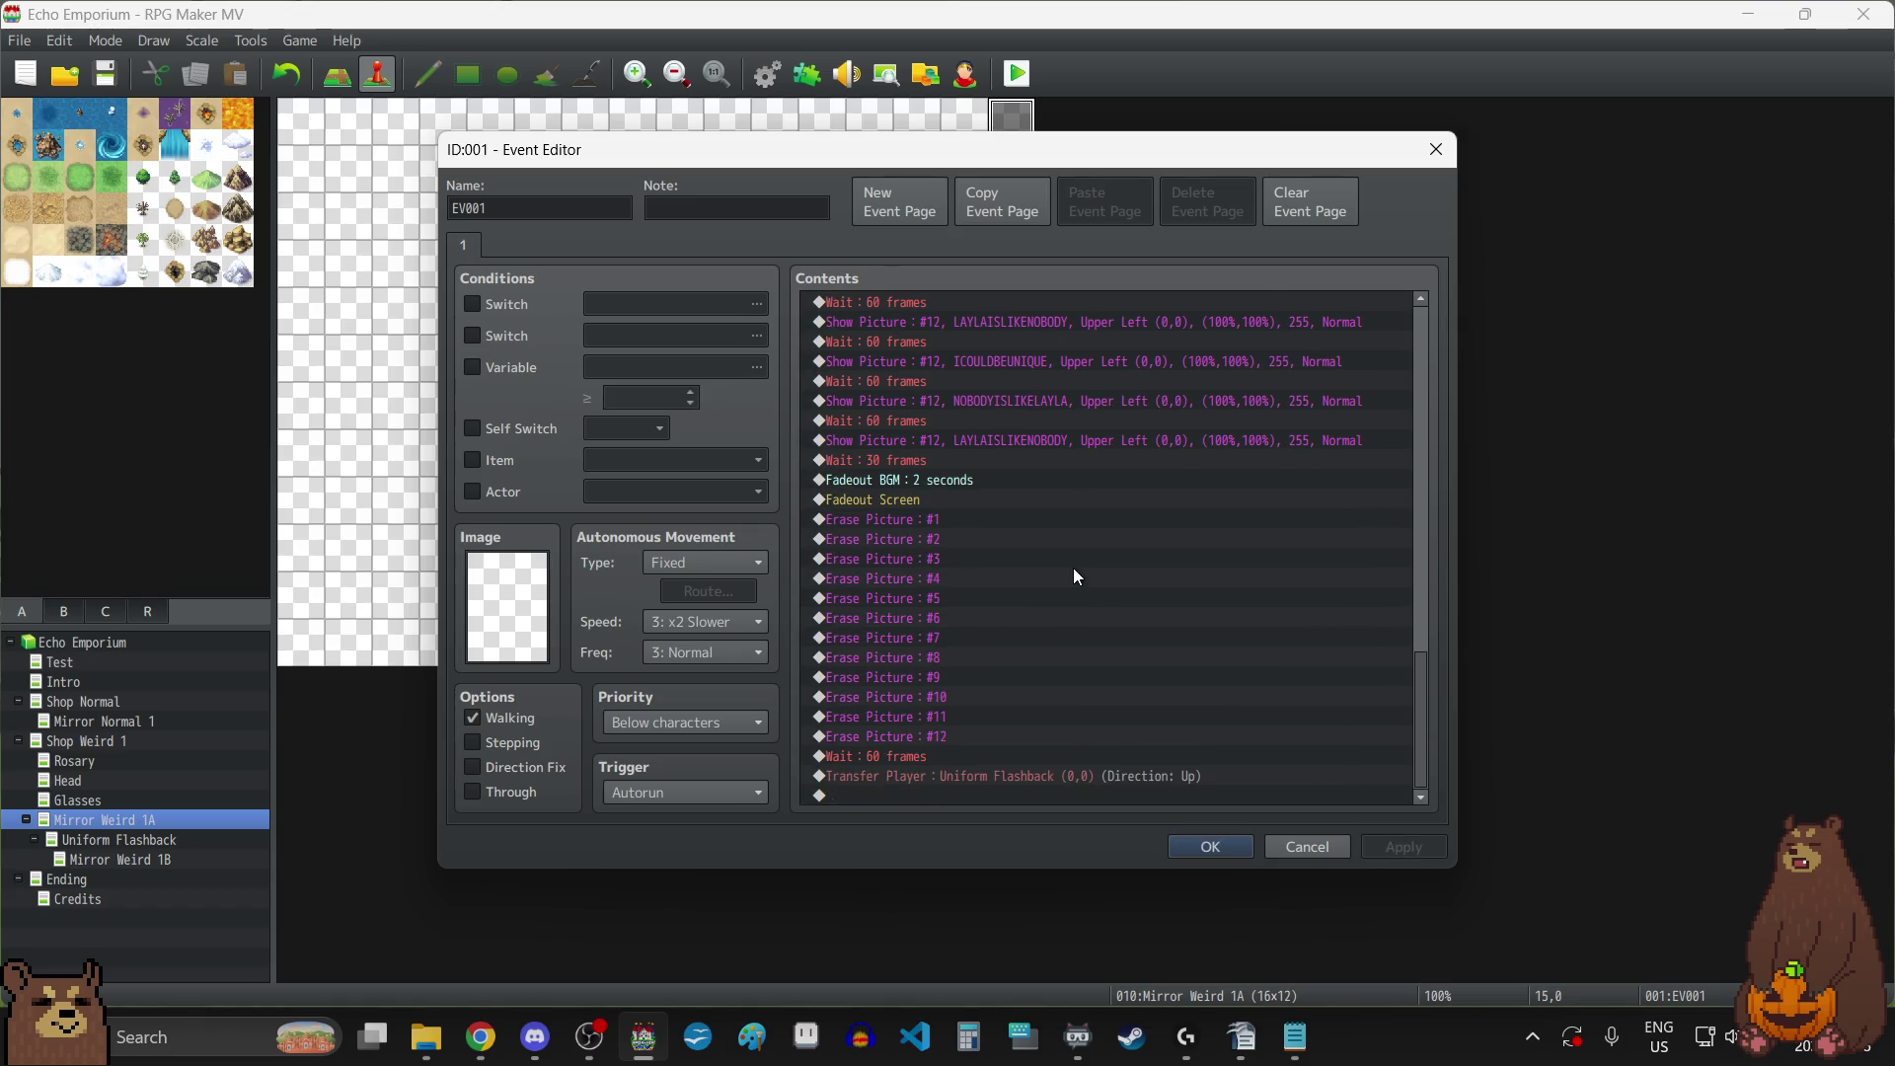
pyautogui.click(1199, 849)
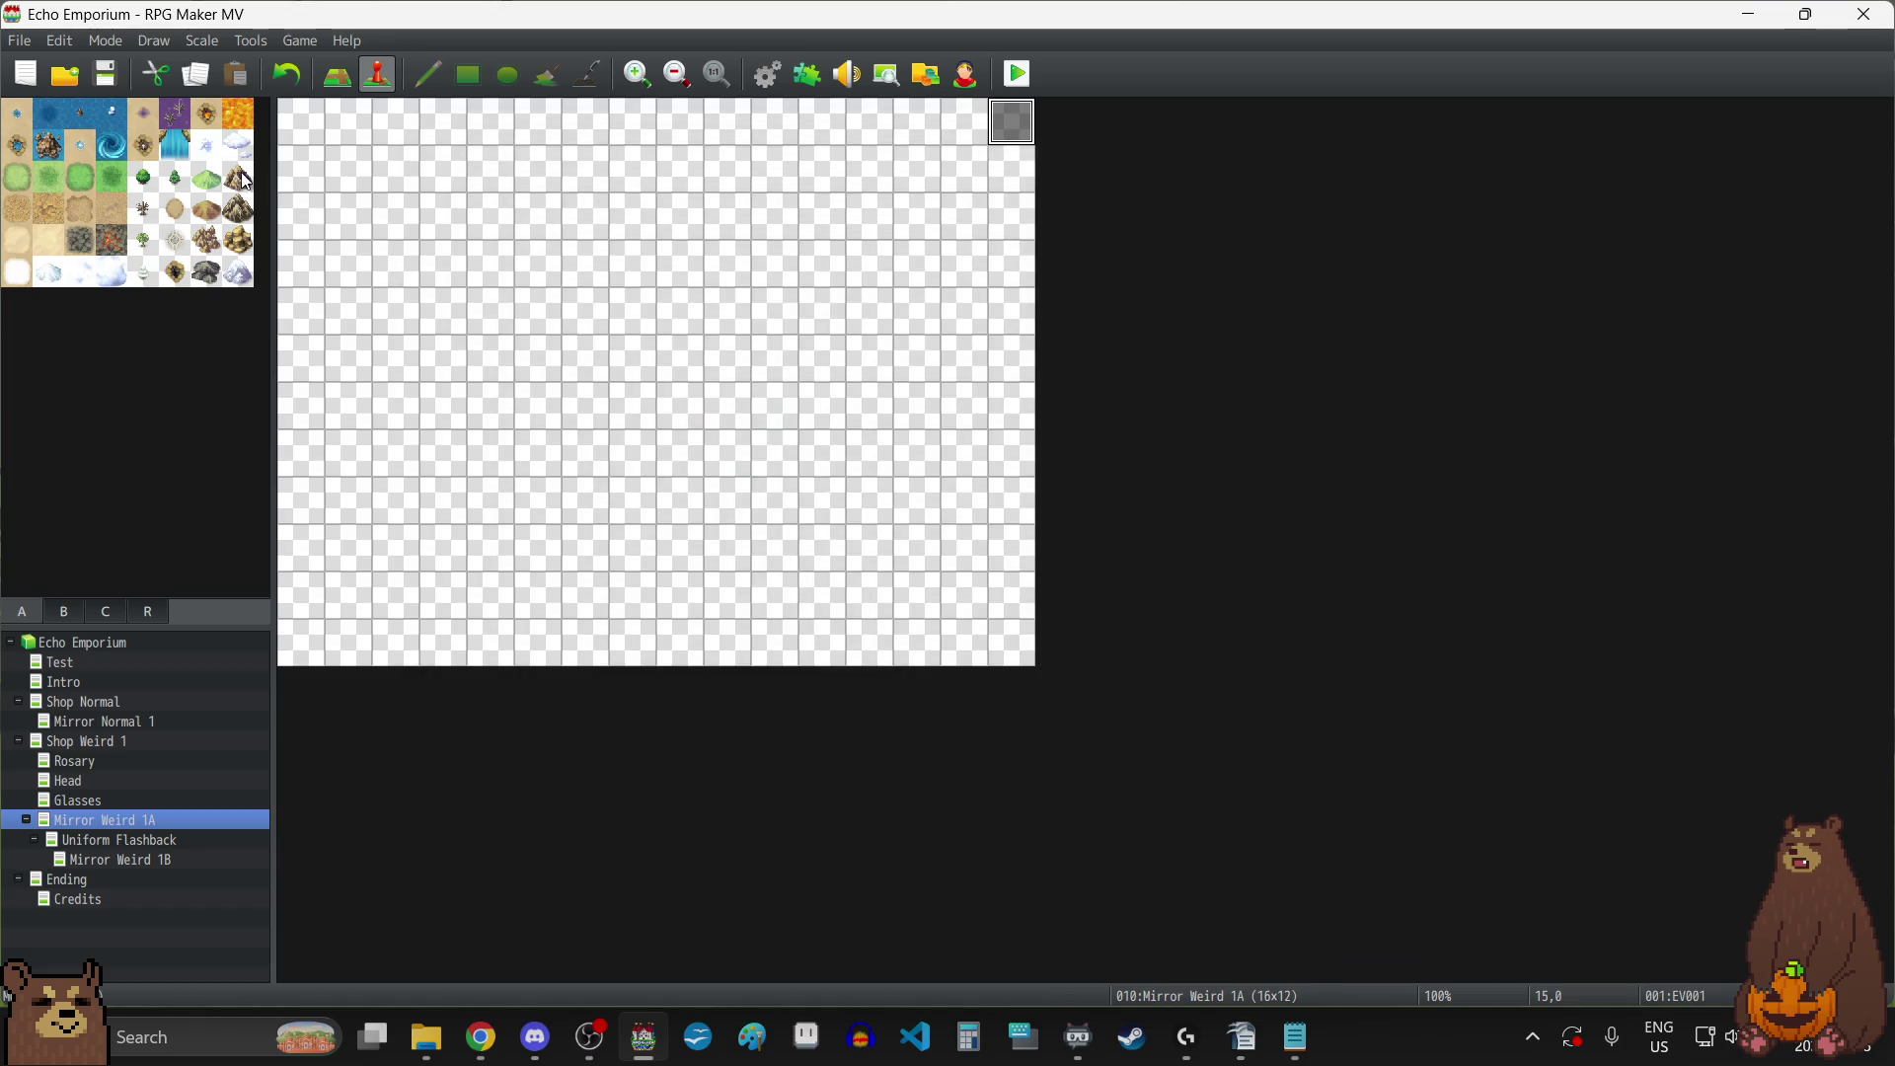
# Open the Uniform Flashback map's event and scroll through its commands.
pyautogui.click(156, 840)
pyautogui.doubleClick(1008, 117)
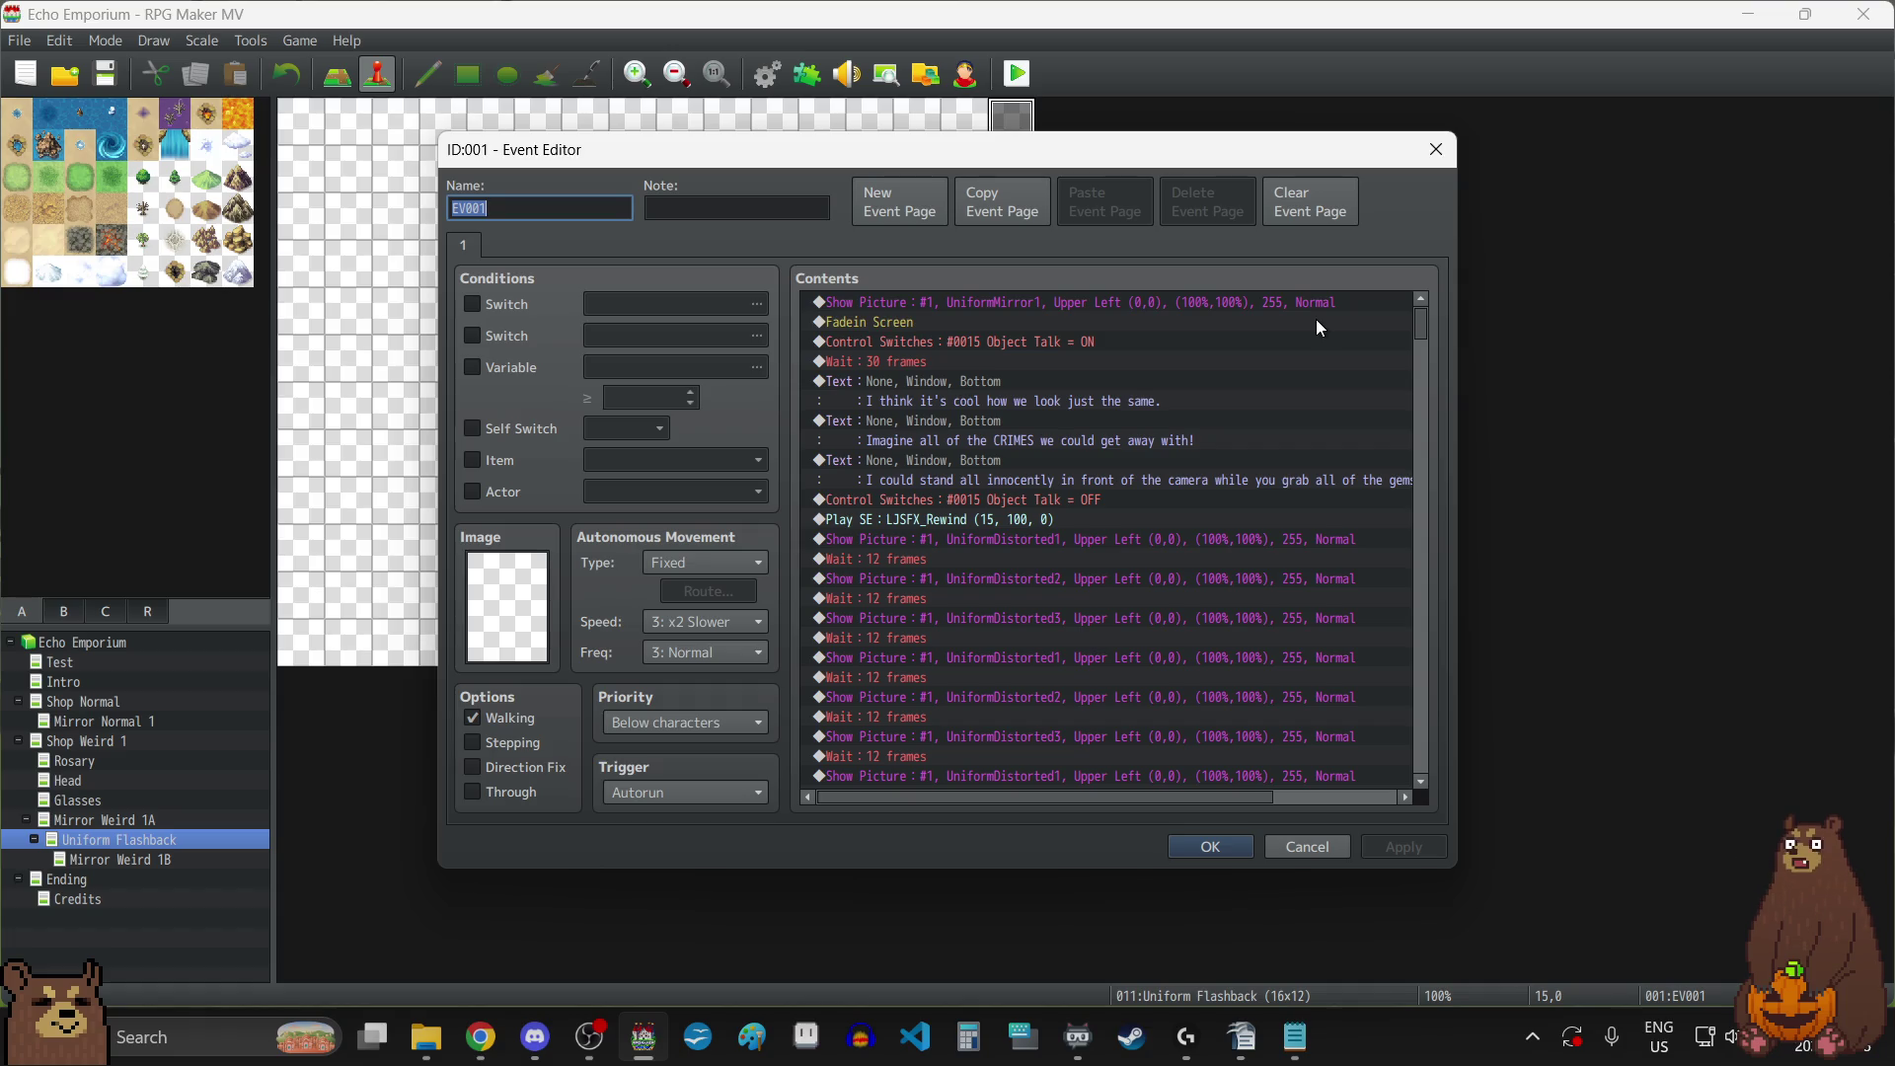
pyautogui.scroll(-3, 1307, 417)
pyautogui.scroll(-7, 1309, 430)
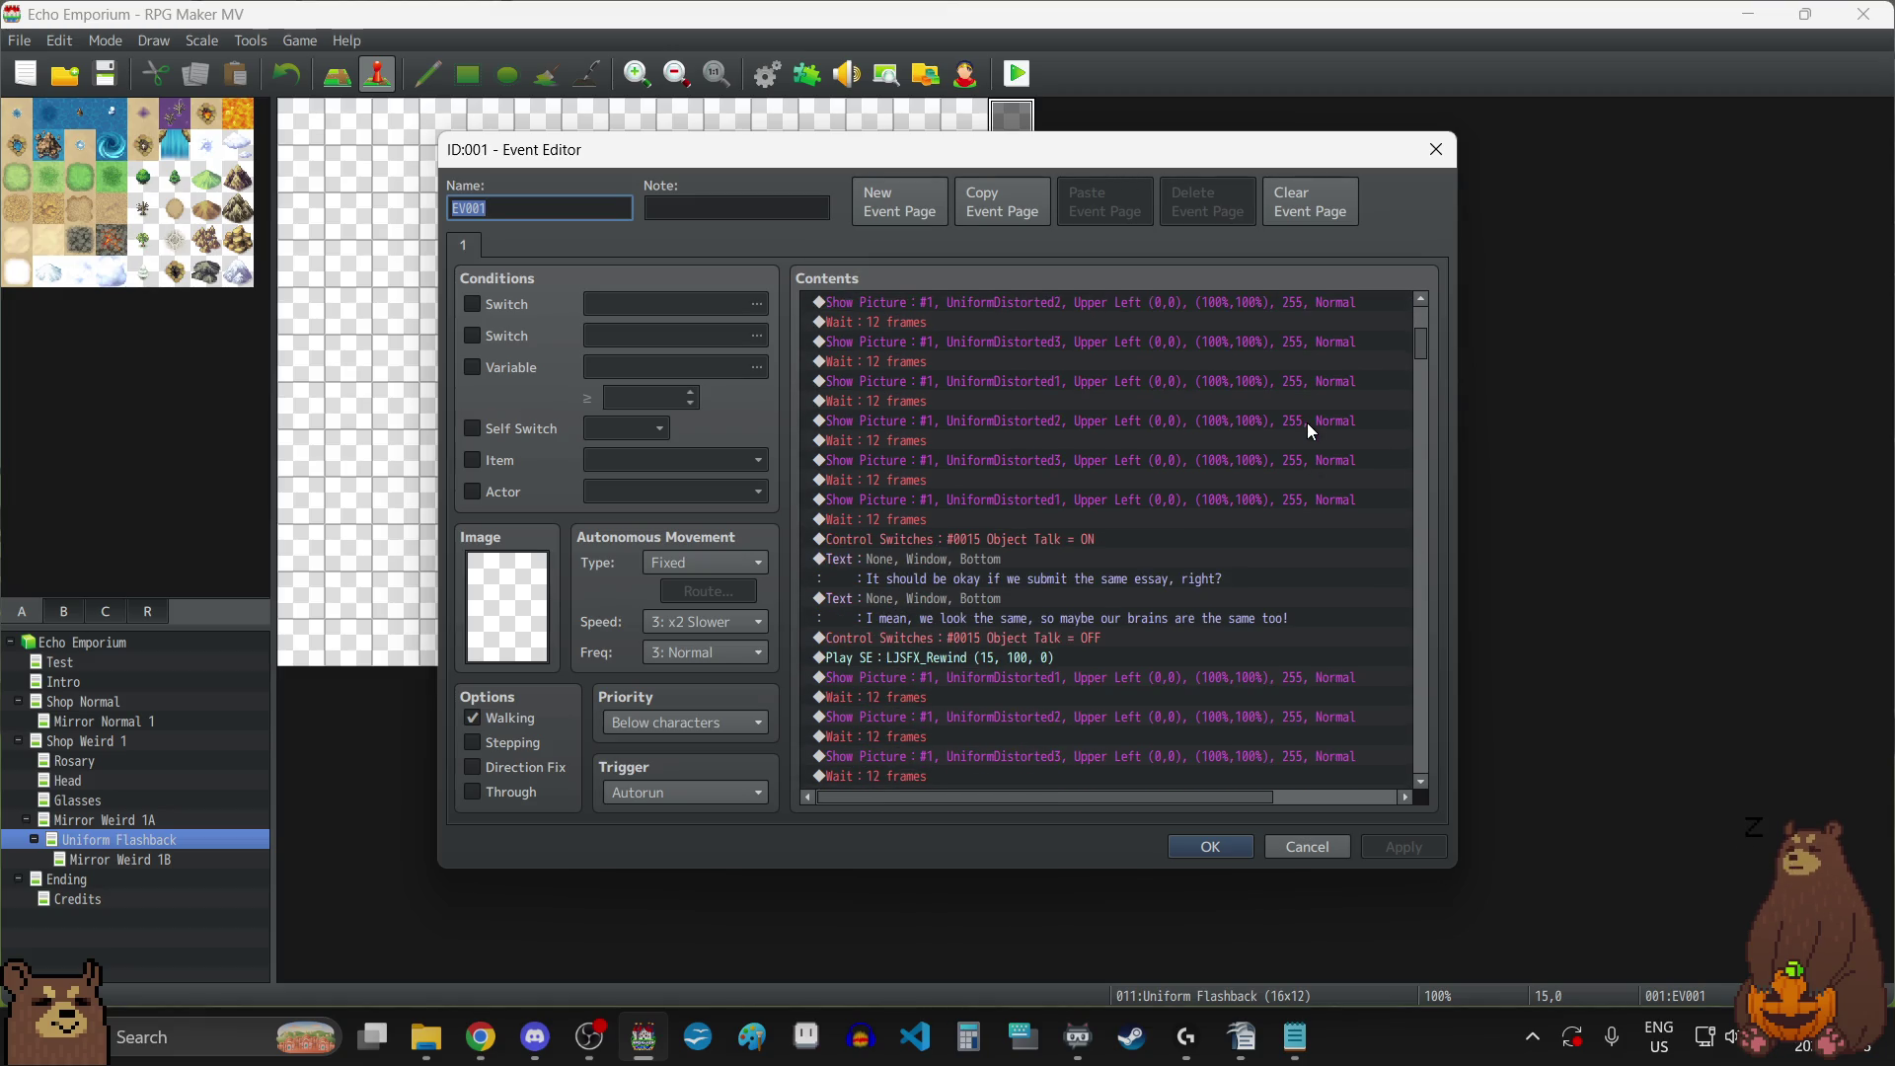
pyautogui.scroll(8, 1307, 424)
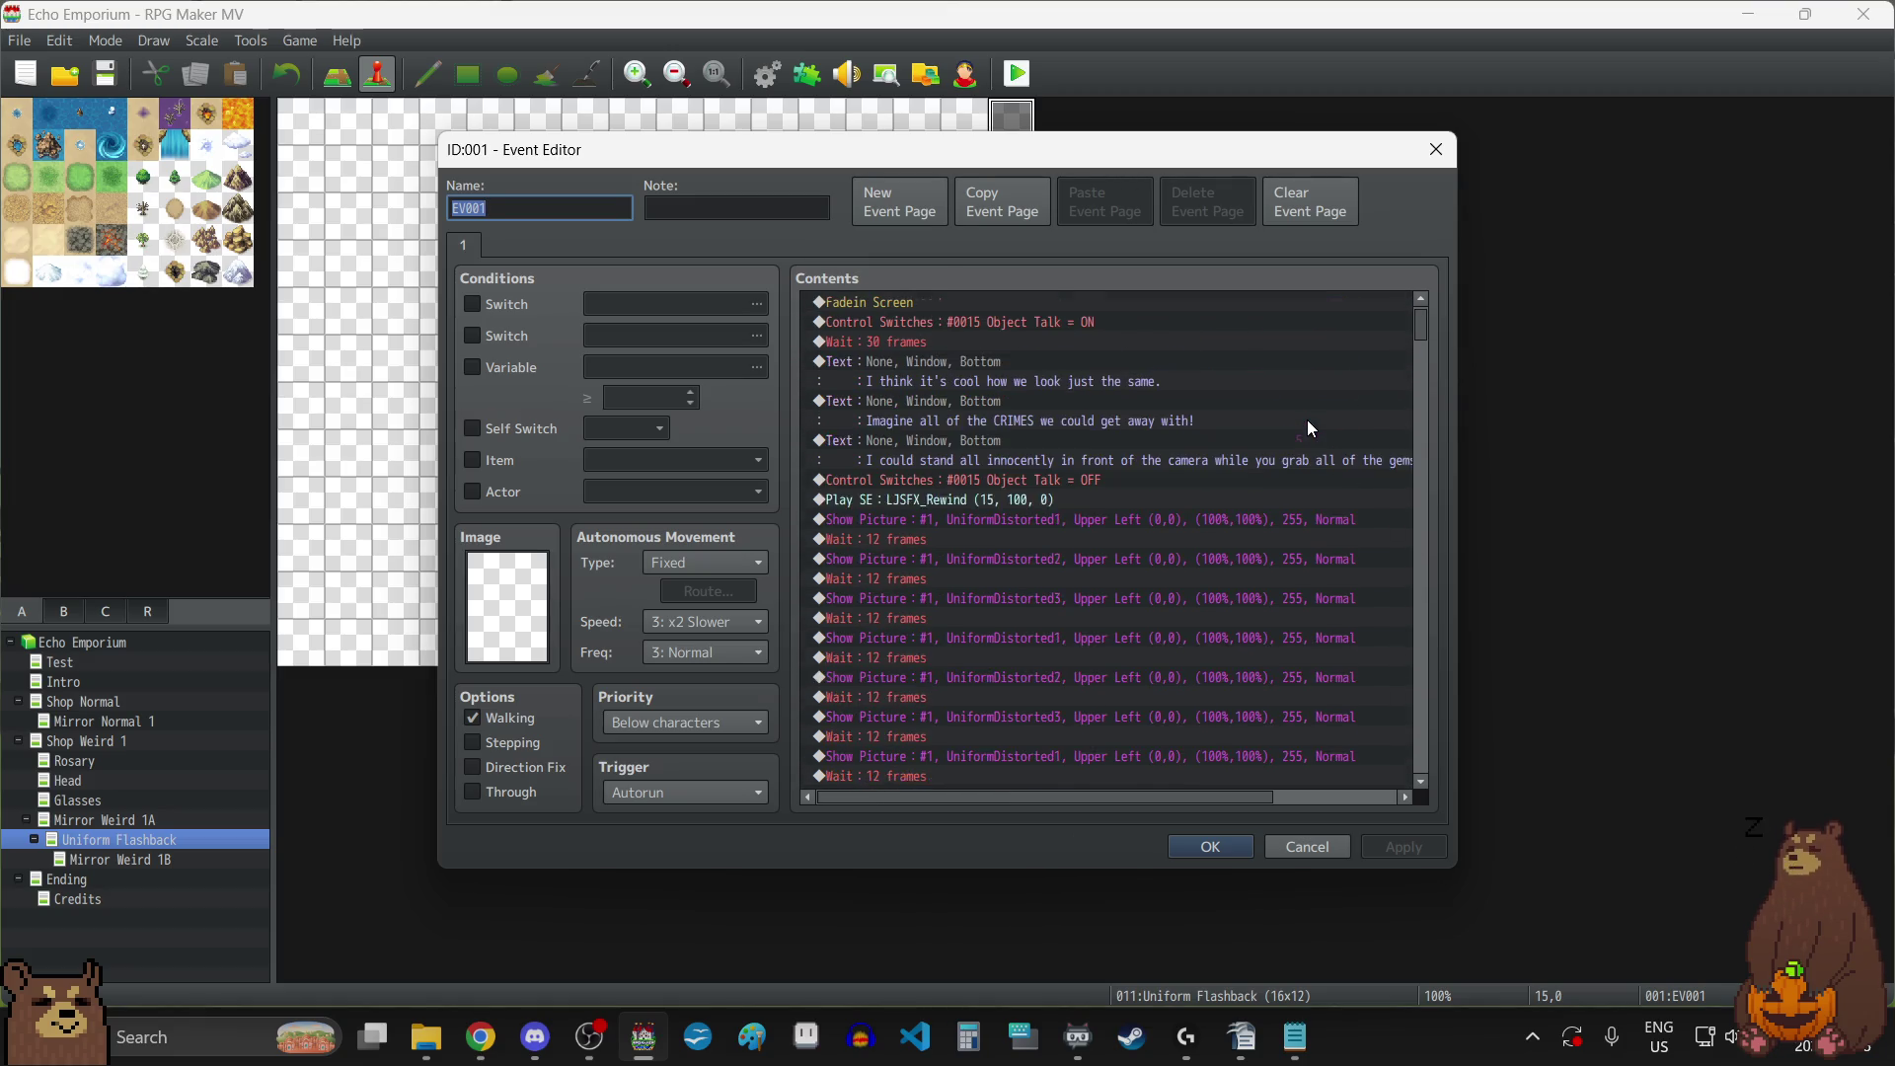
pyautogui.scroll(-2, 1307, 419)
pyautogui.scroll(-5, 1307, 418)
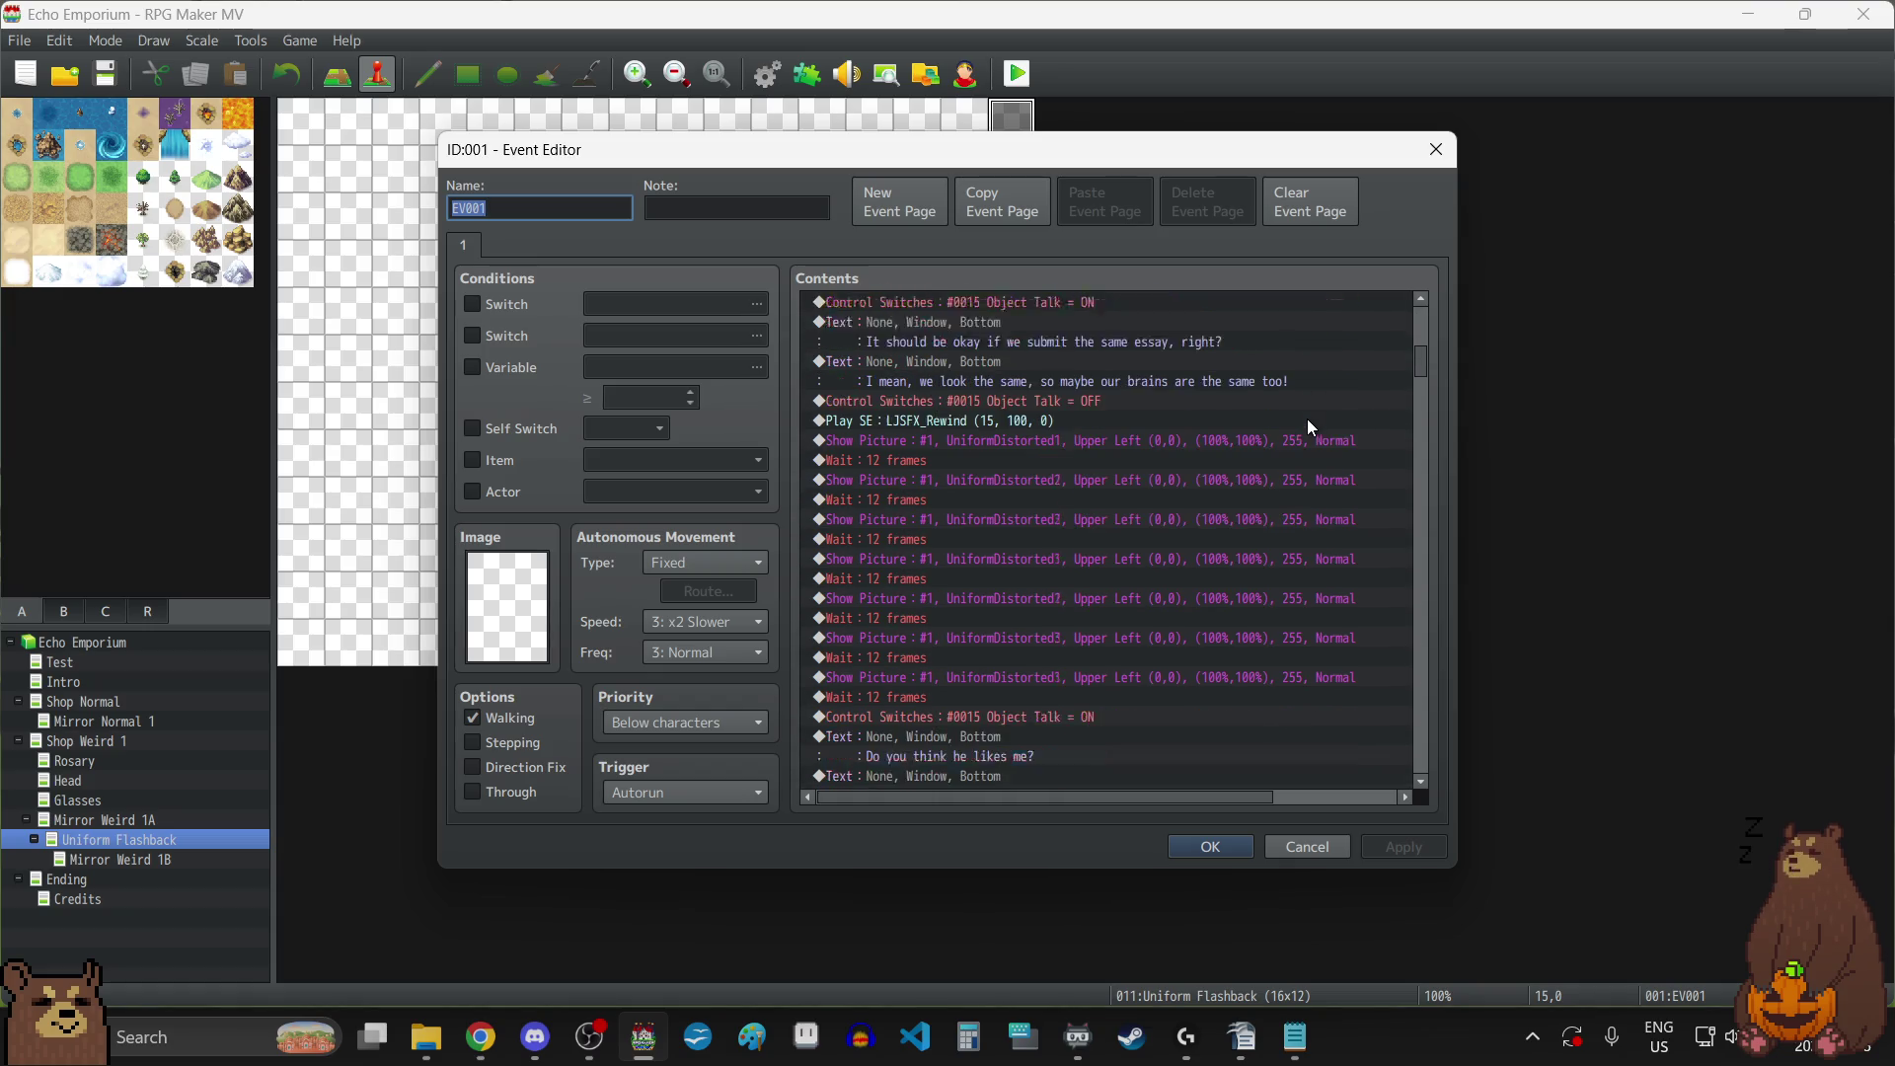
pyautogui.scroll(-7, 1307, 419)
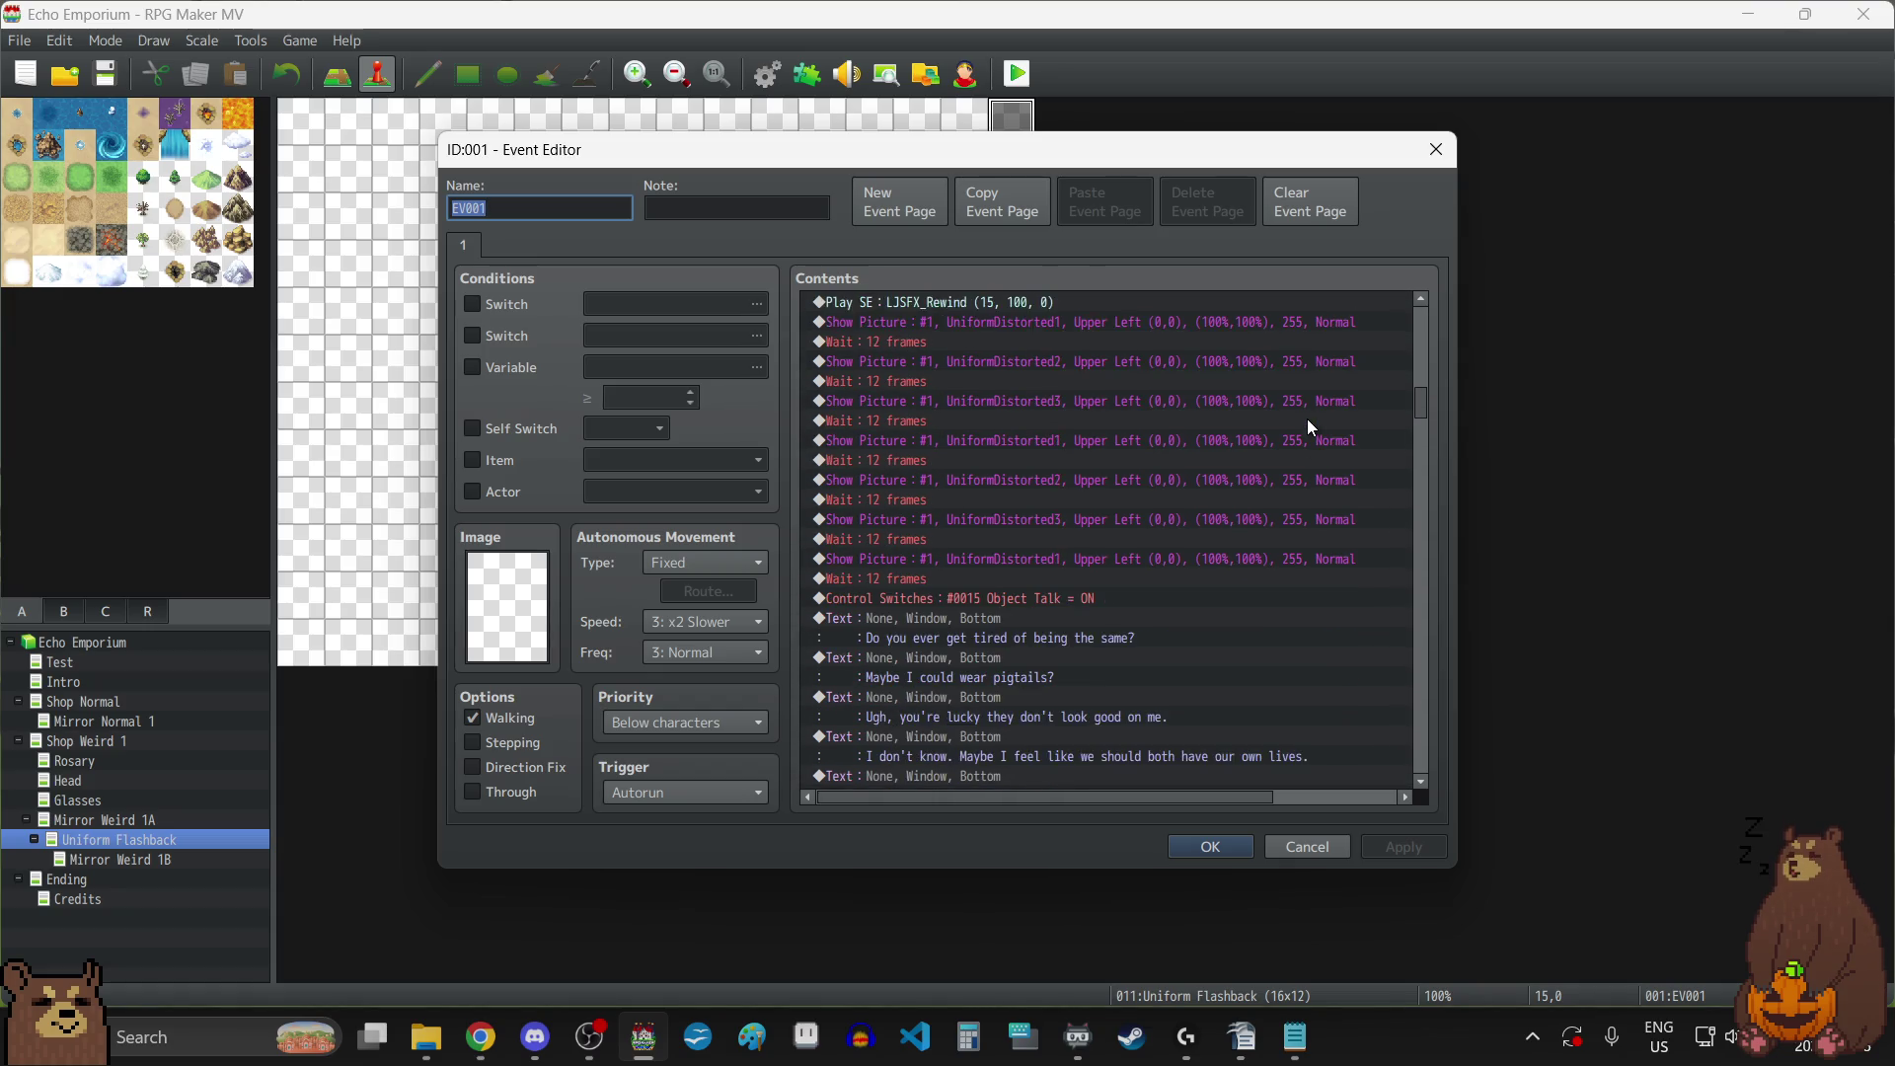
pyautogui.scroll(-7, 1310, 427)
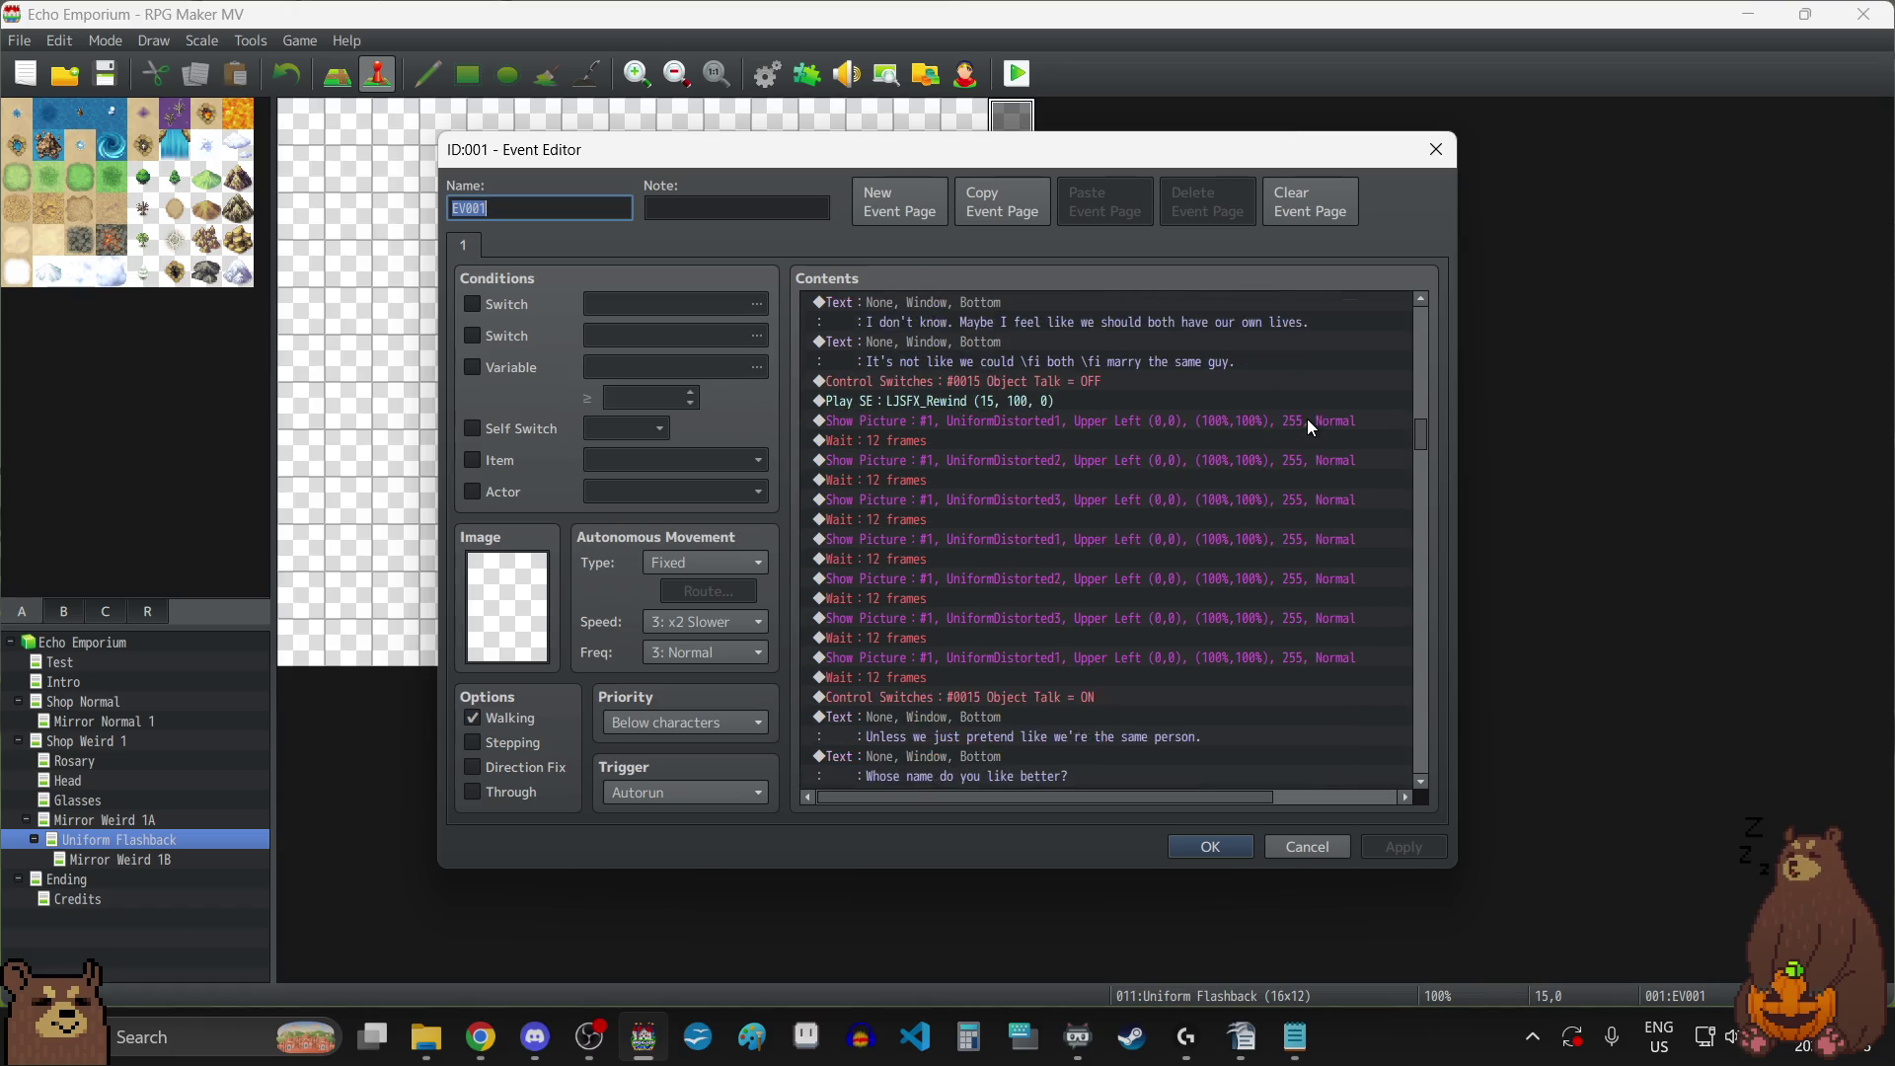
pyautogui.scroll(-7, 1307, 426)
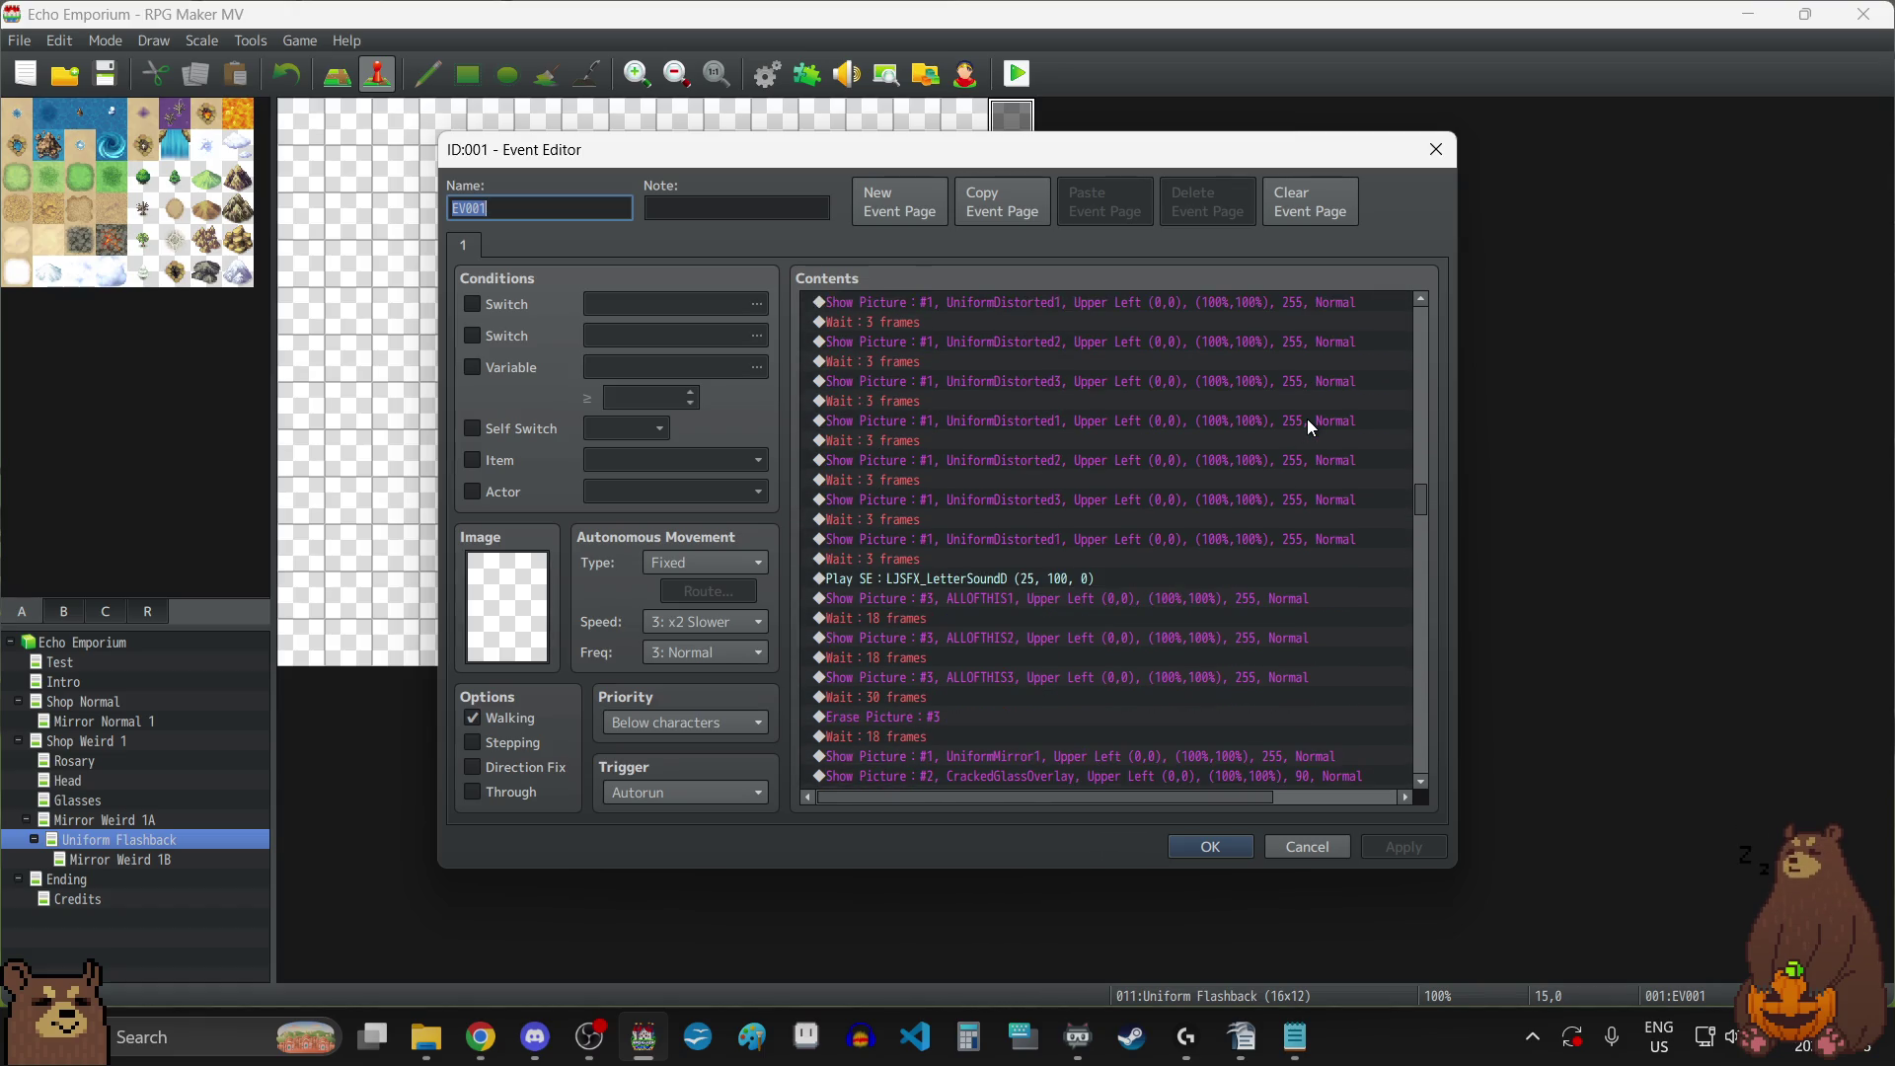
# Lengthen two 18-frame waits to 30 frames and the following 30-frame wait to 60.
pyautogui.doubleClick(1075, 538)
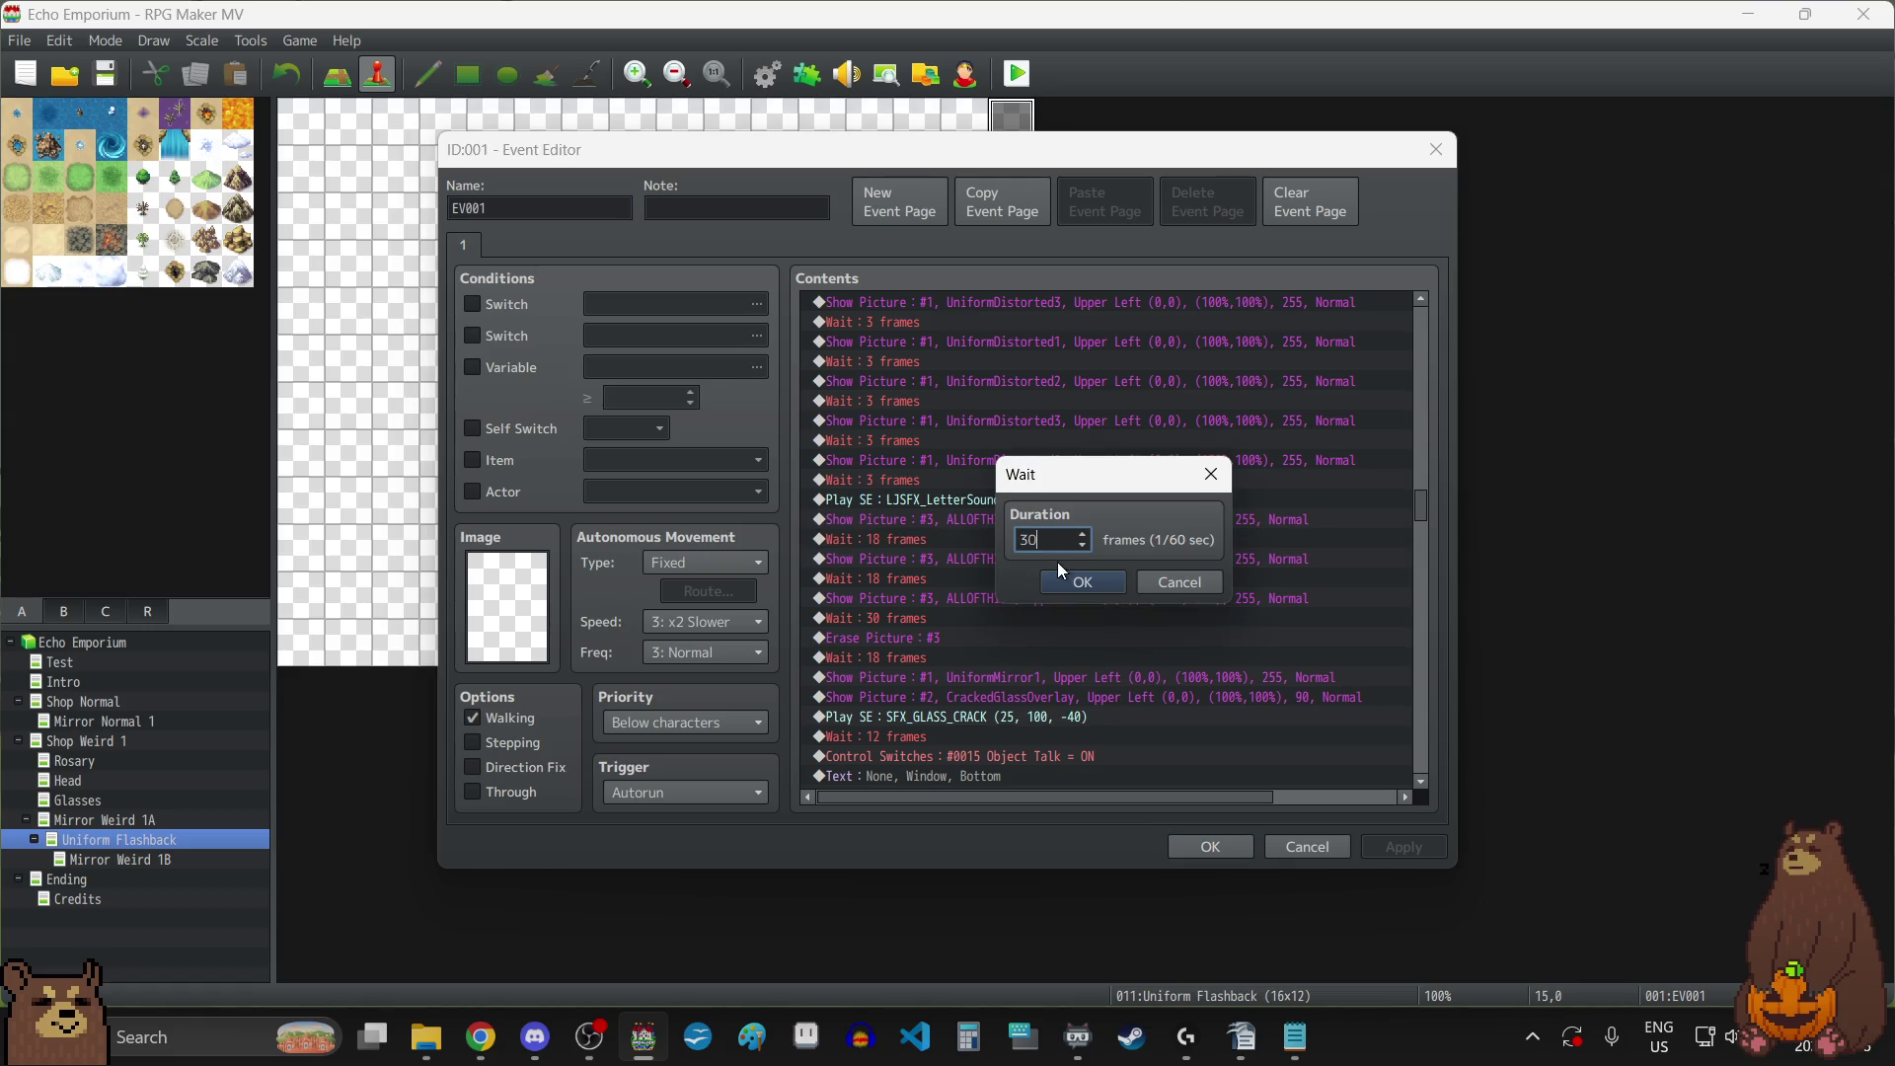
pyautogui.click(1071, 588)
pyautogui.doubleClick(903, 578)
pyautogui.write('30')
pyautogui.click(1071, 582)
pyautogui.doubleClick(956, 616)
pyautogui.write('60')
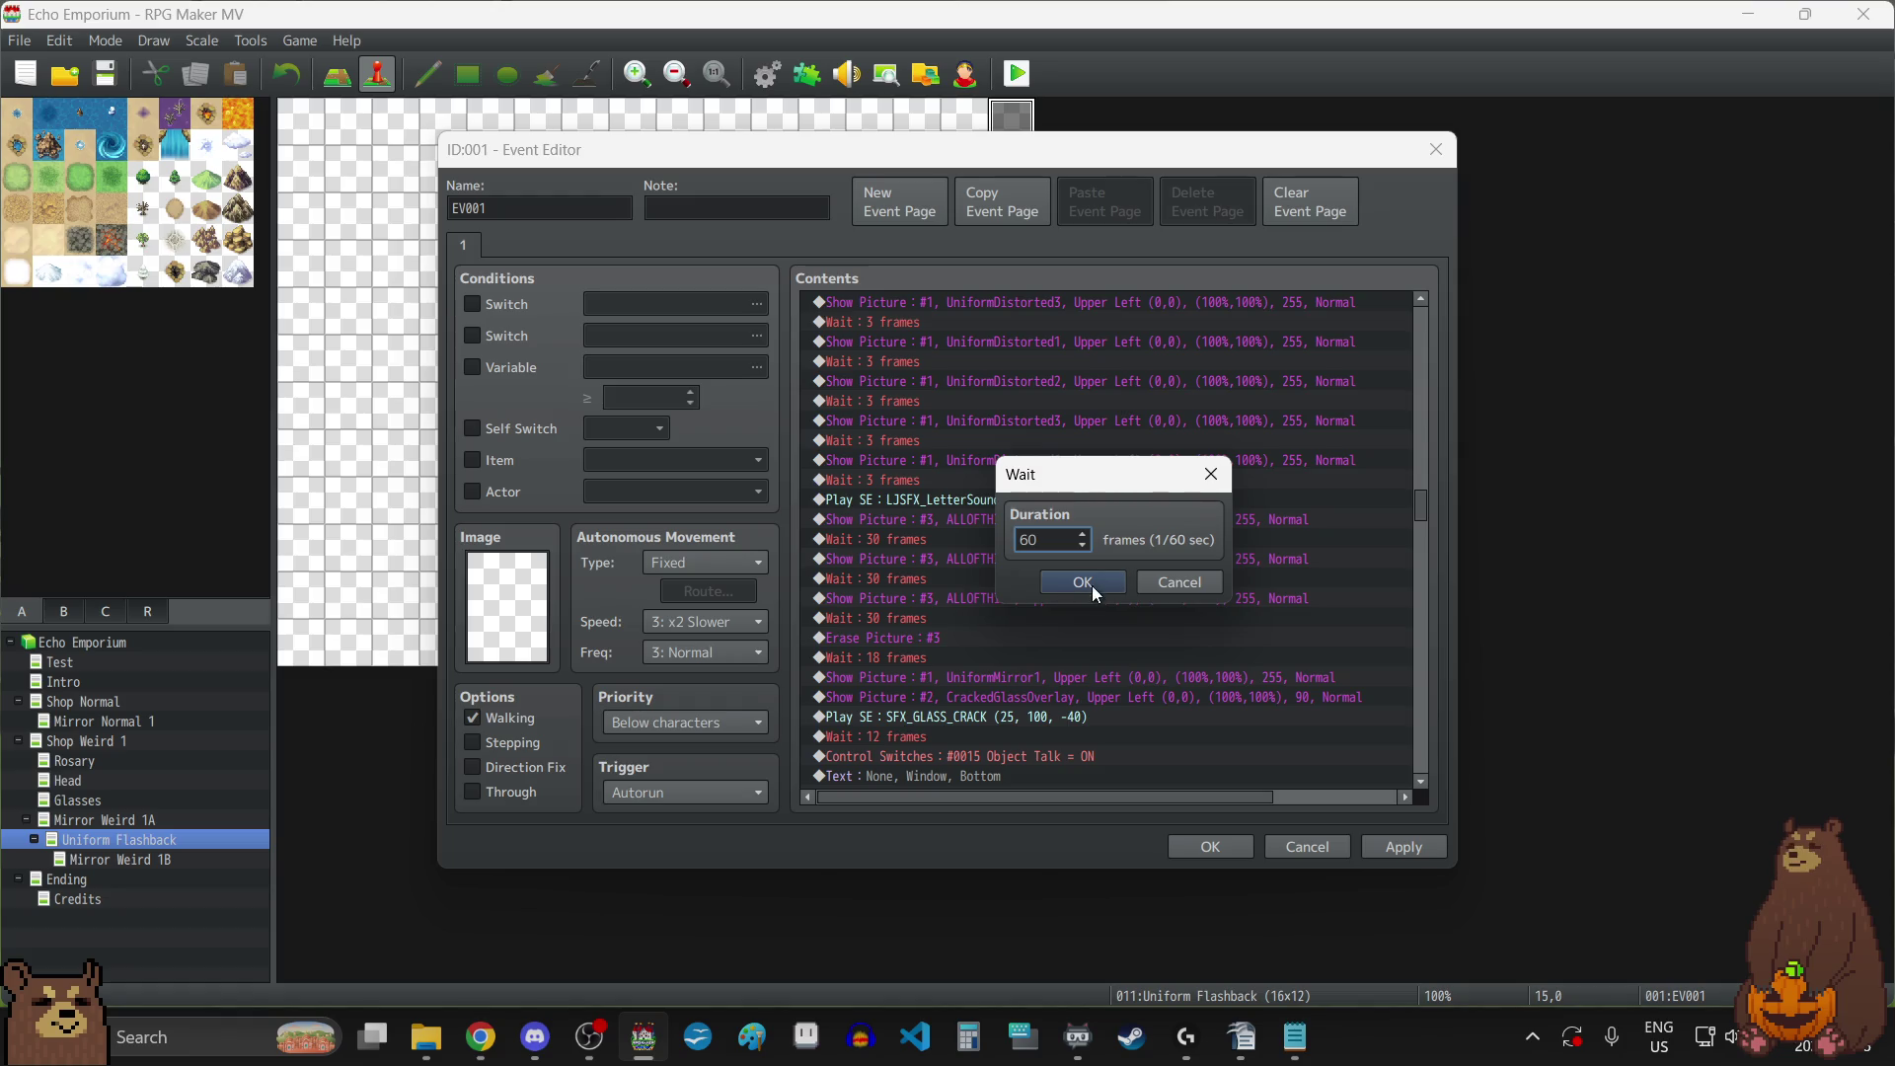
pyautogui.click(1098, 581)
# Set the wait after EVERYCOLOUR to 90 frames and those after THESTONECAST1 and THESTONECAST2 to 60.
pyautogui.scroll(-3, 1145, 565)
pyautogui.scroll(-8, 1147, 568)
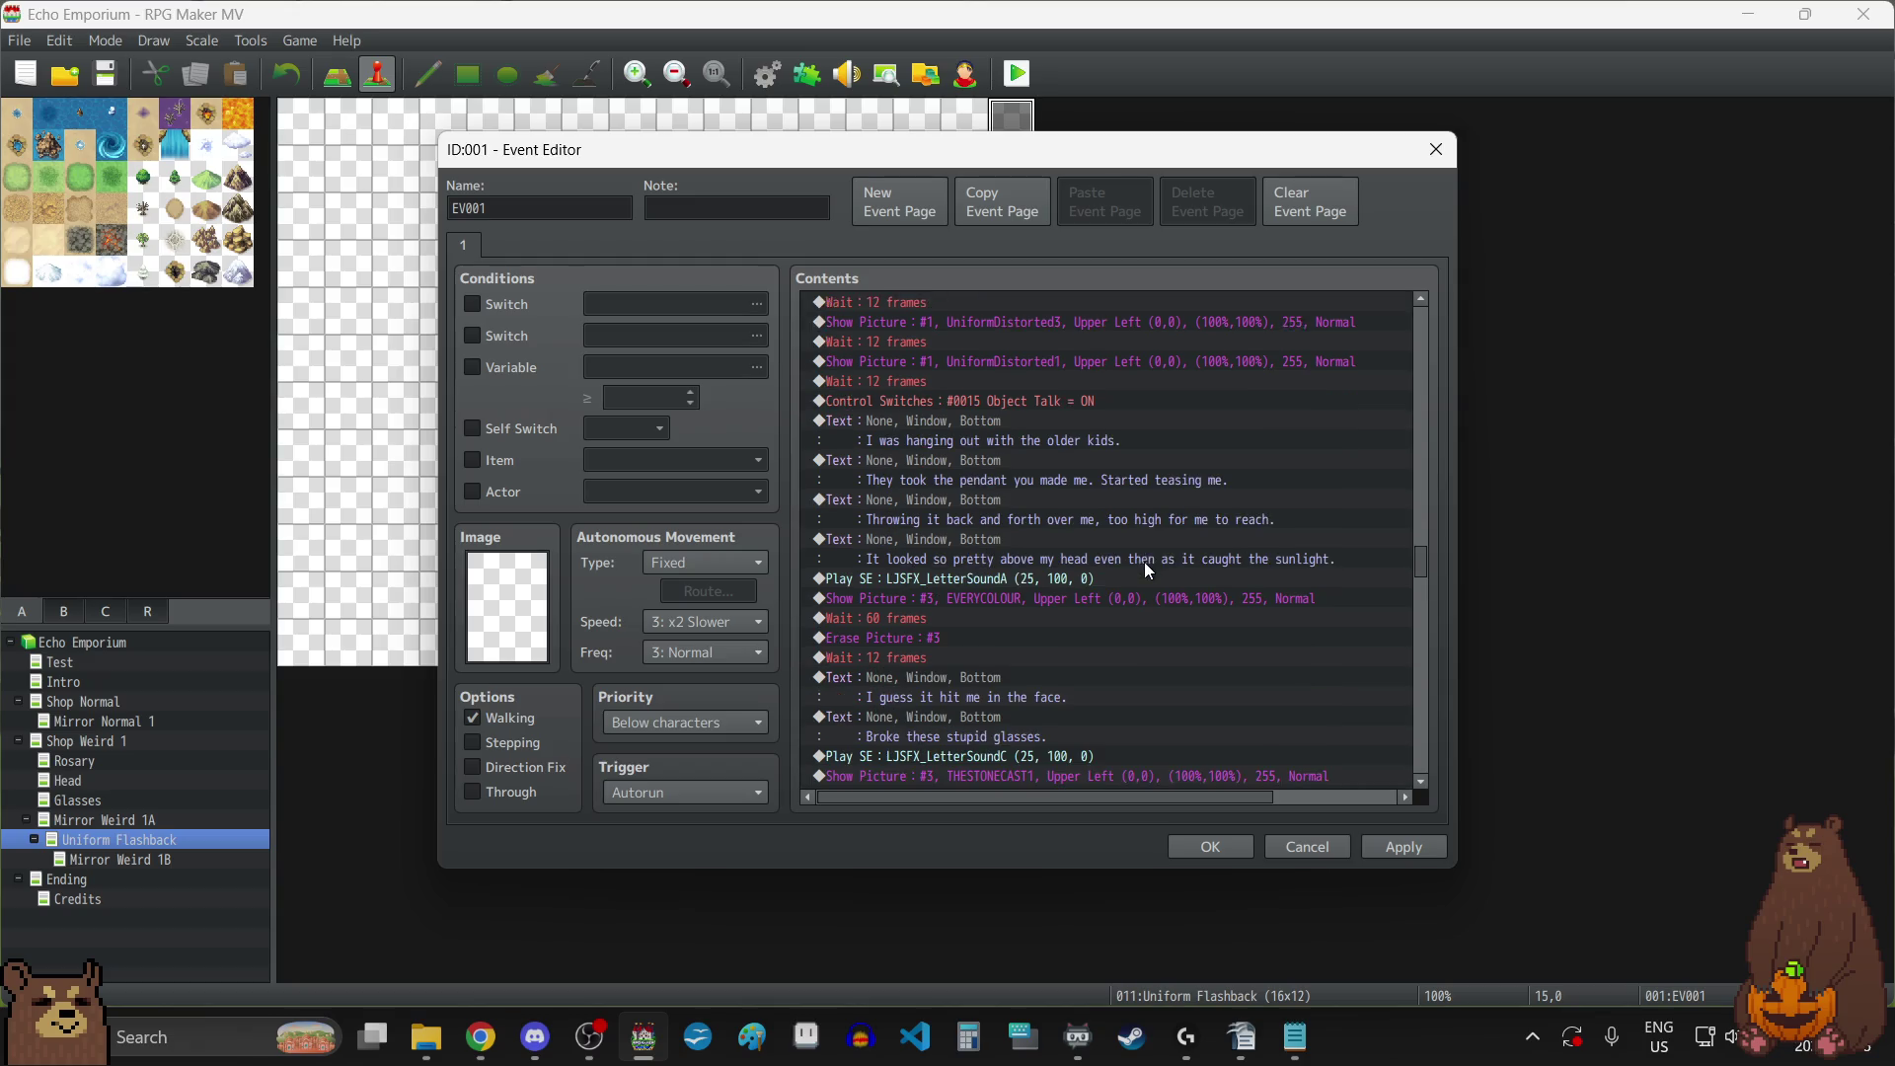
pyautogui.scroll(-1, 1148, 569)
pyautogui.click(944, 559)
pyautogui.doubleClick(1015, 567)
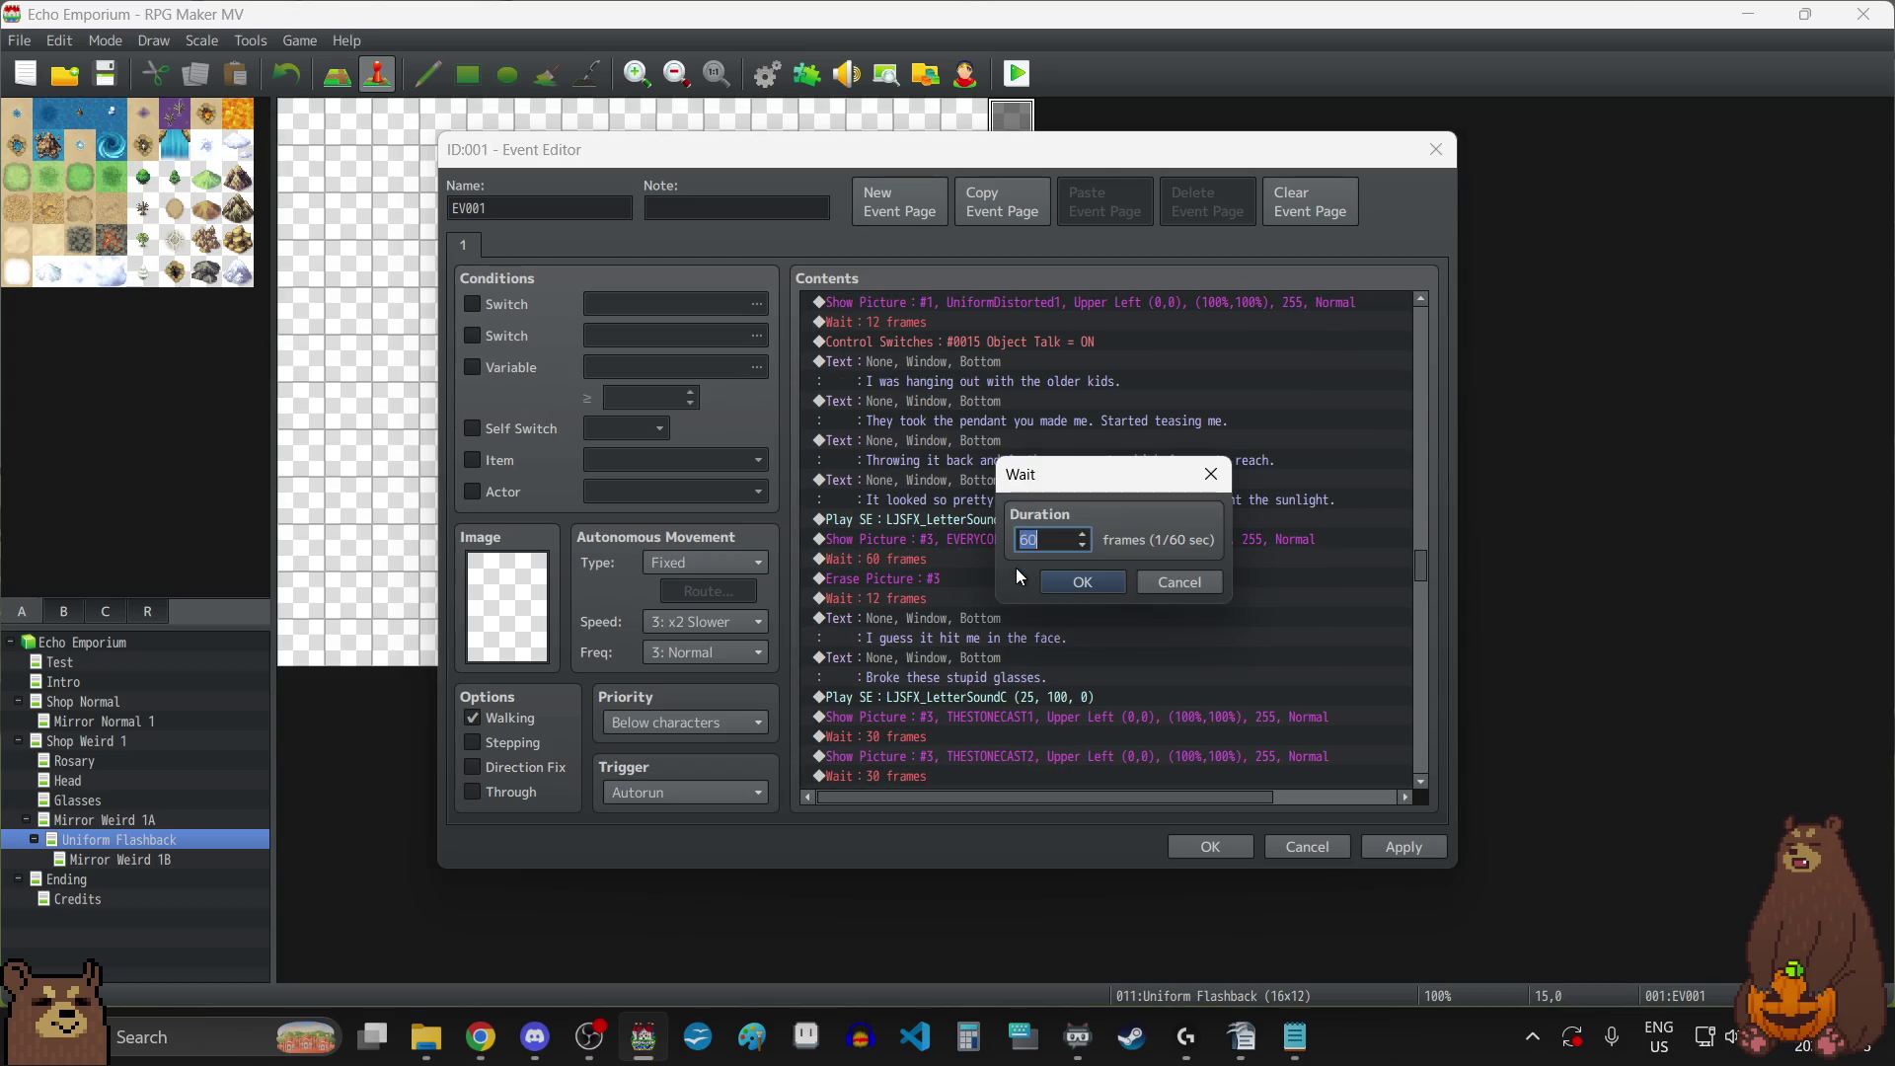
pyautogui.write('0')
pyautogui.click(1082, 582)
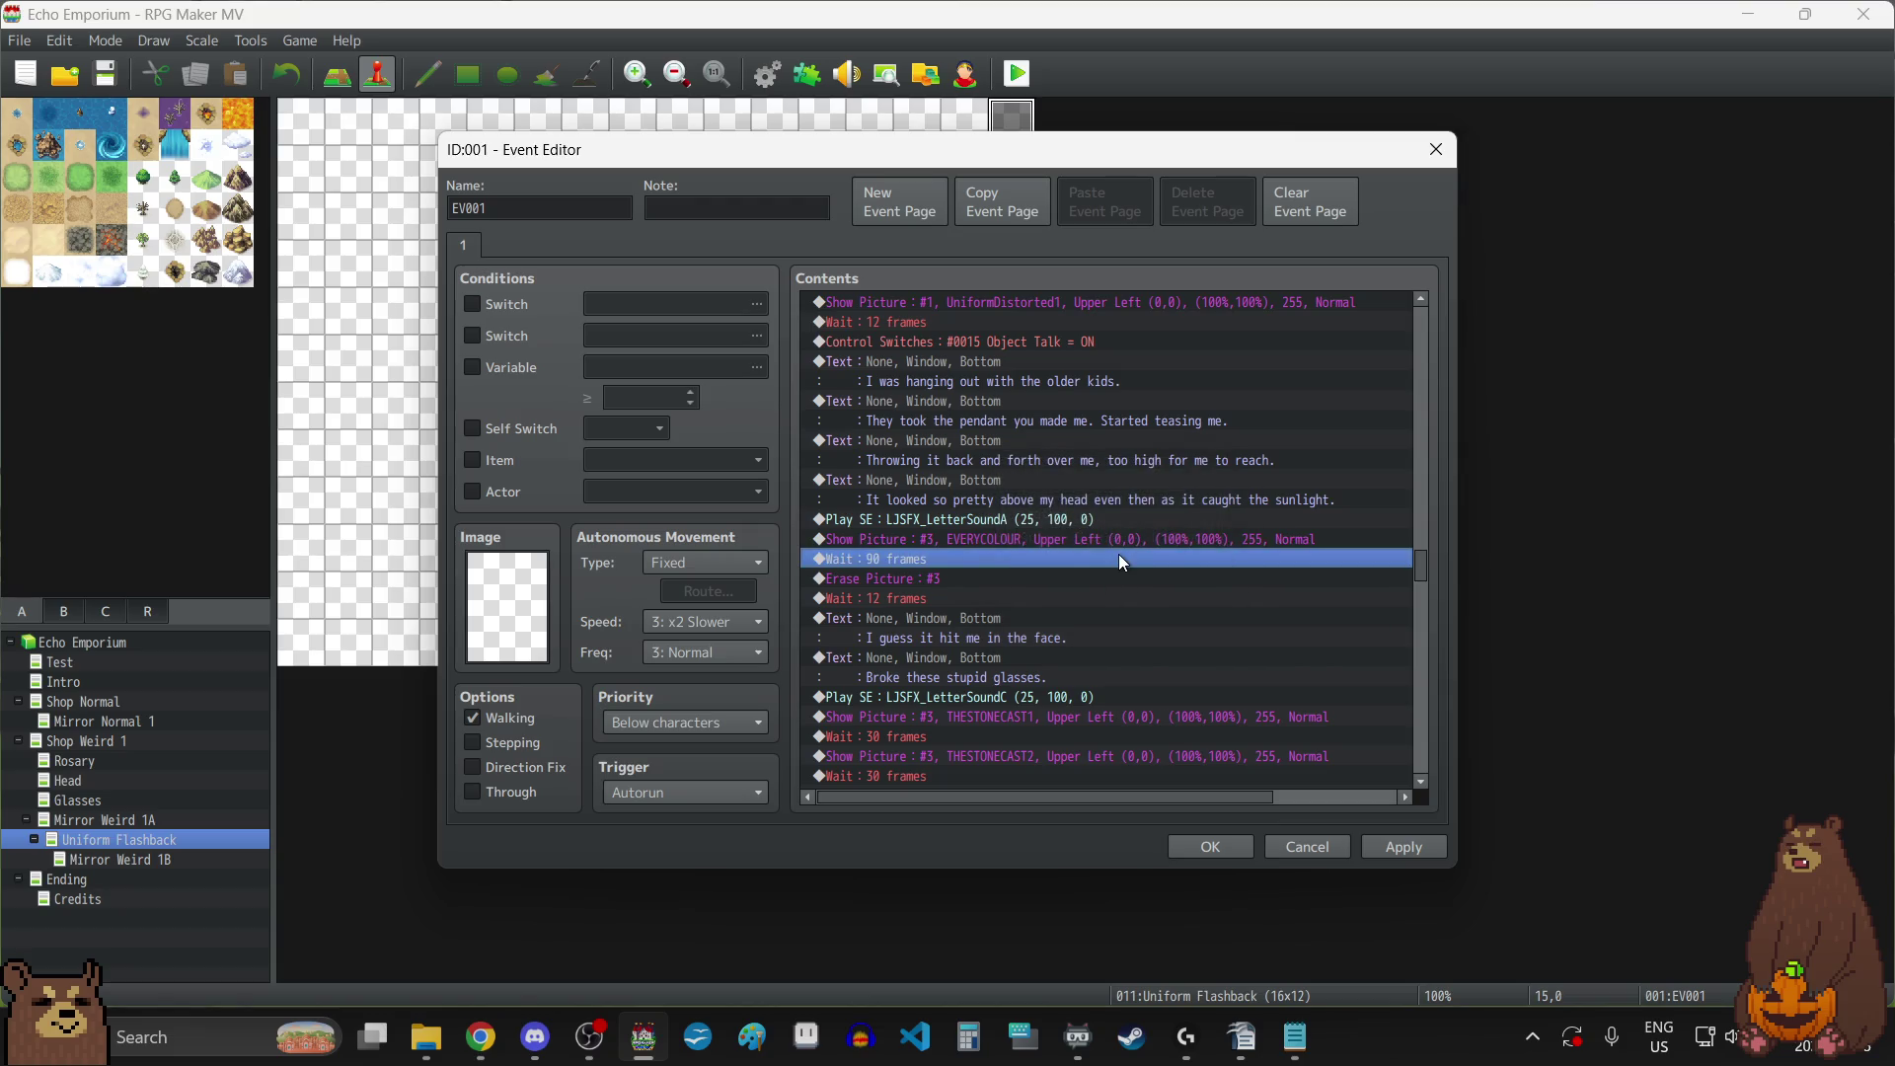
pyautogui.scroll(-3, 1118, 554)
pyautogui.doubleClick(1015, 577)
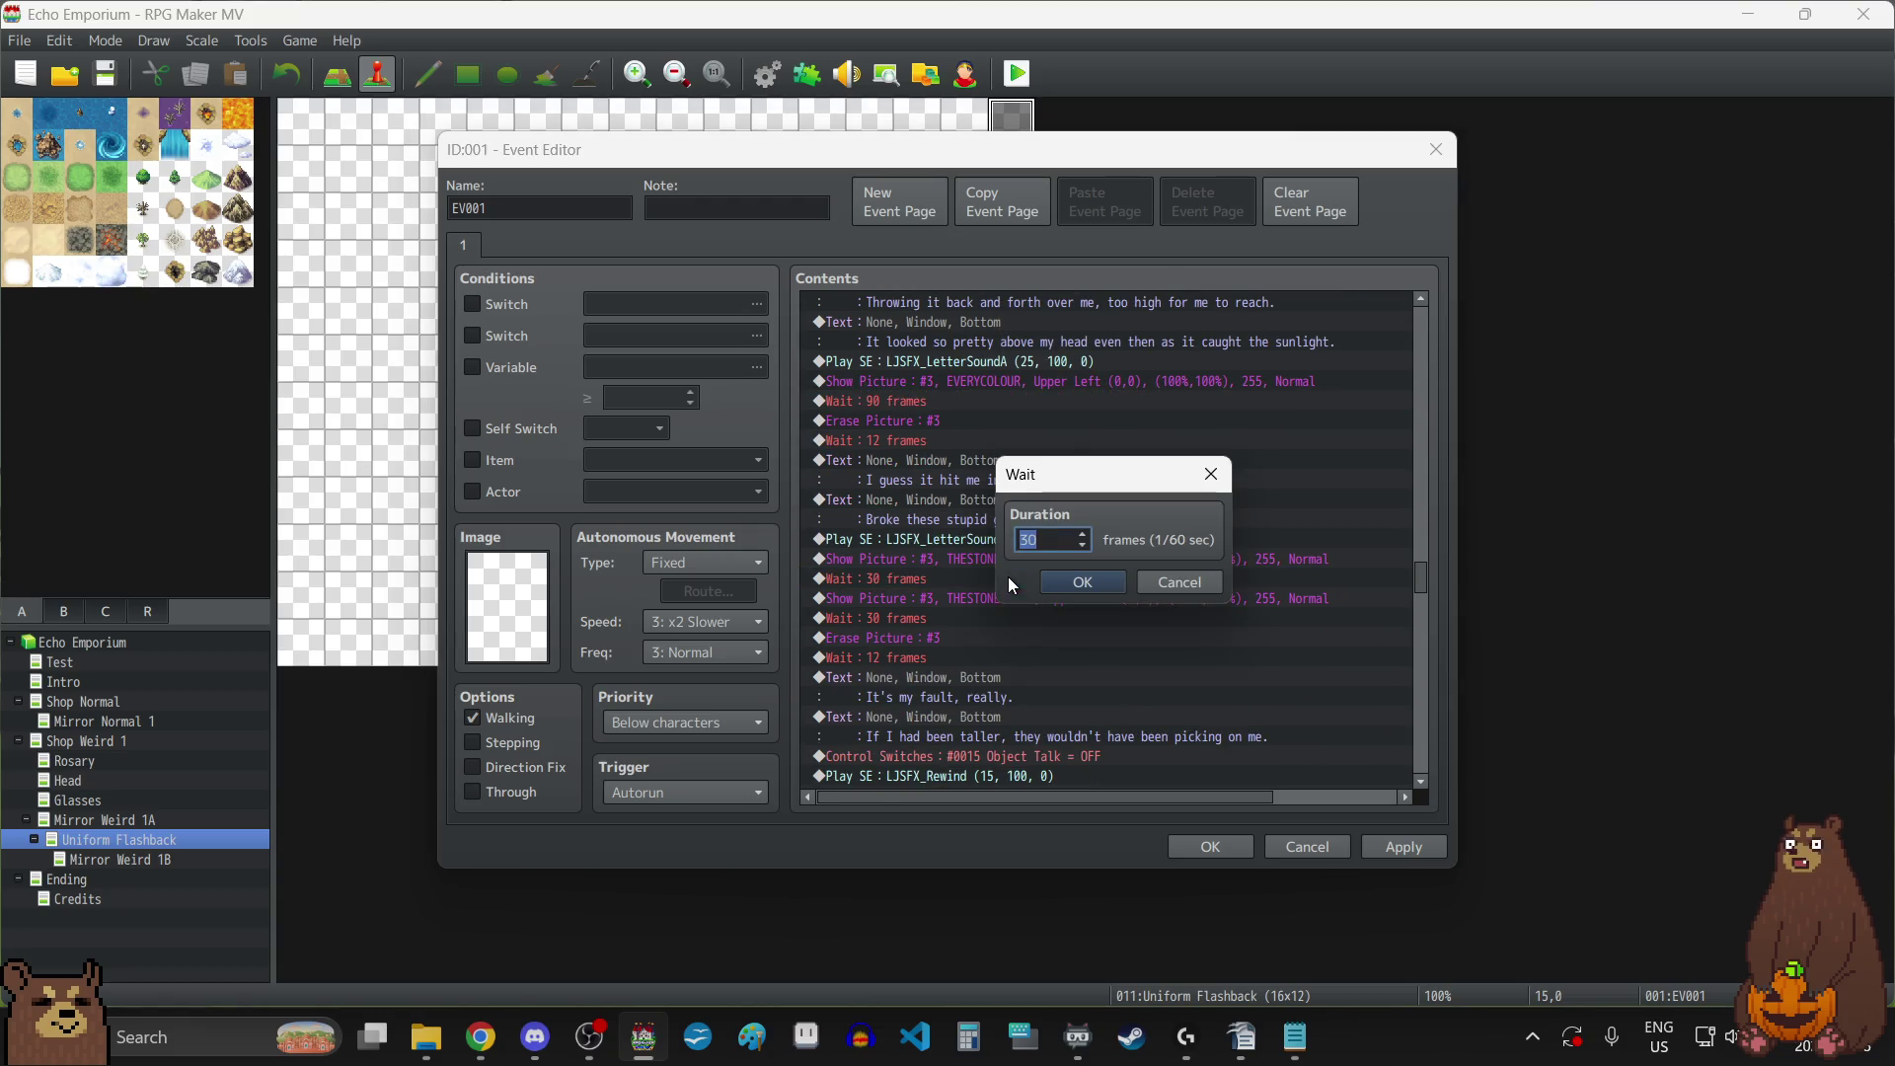
pyautogui.click(1086, 581)
pyautogui.doubleClick(964, 618)
pyautogui.write('60')
pyautogui.click(1078, 582)
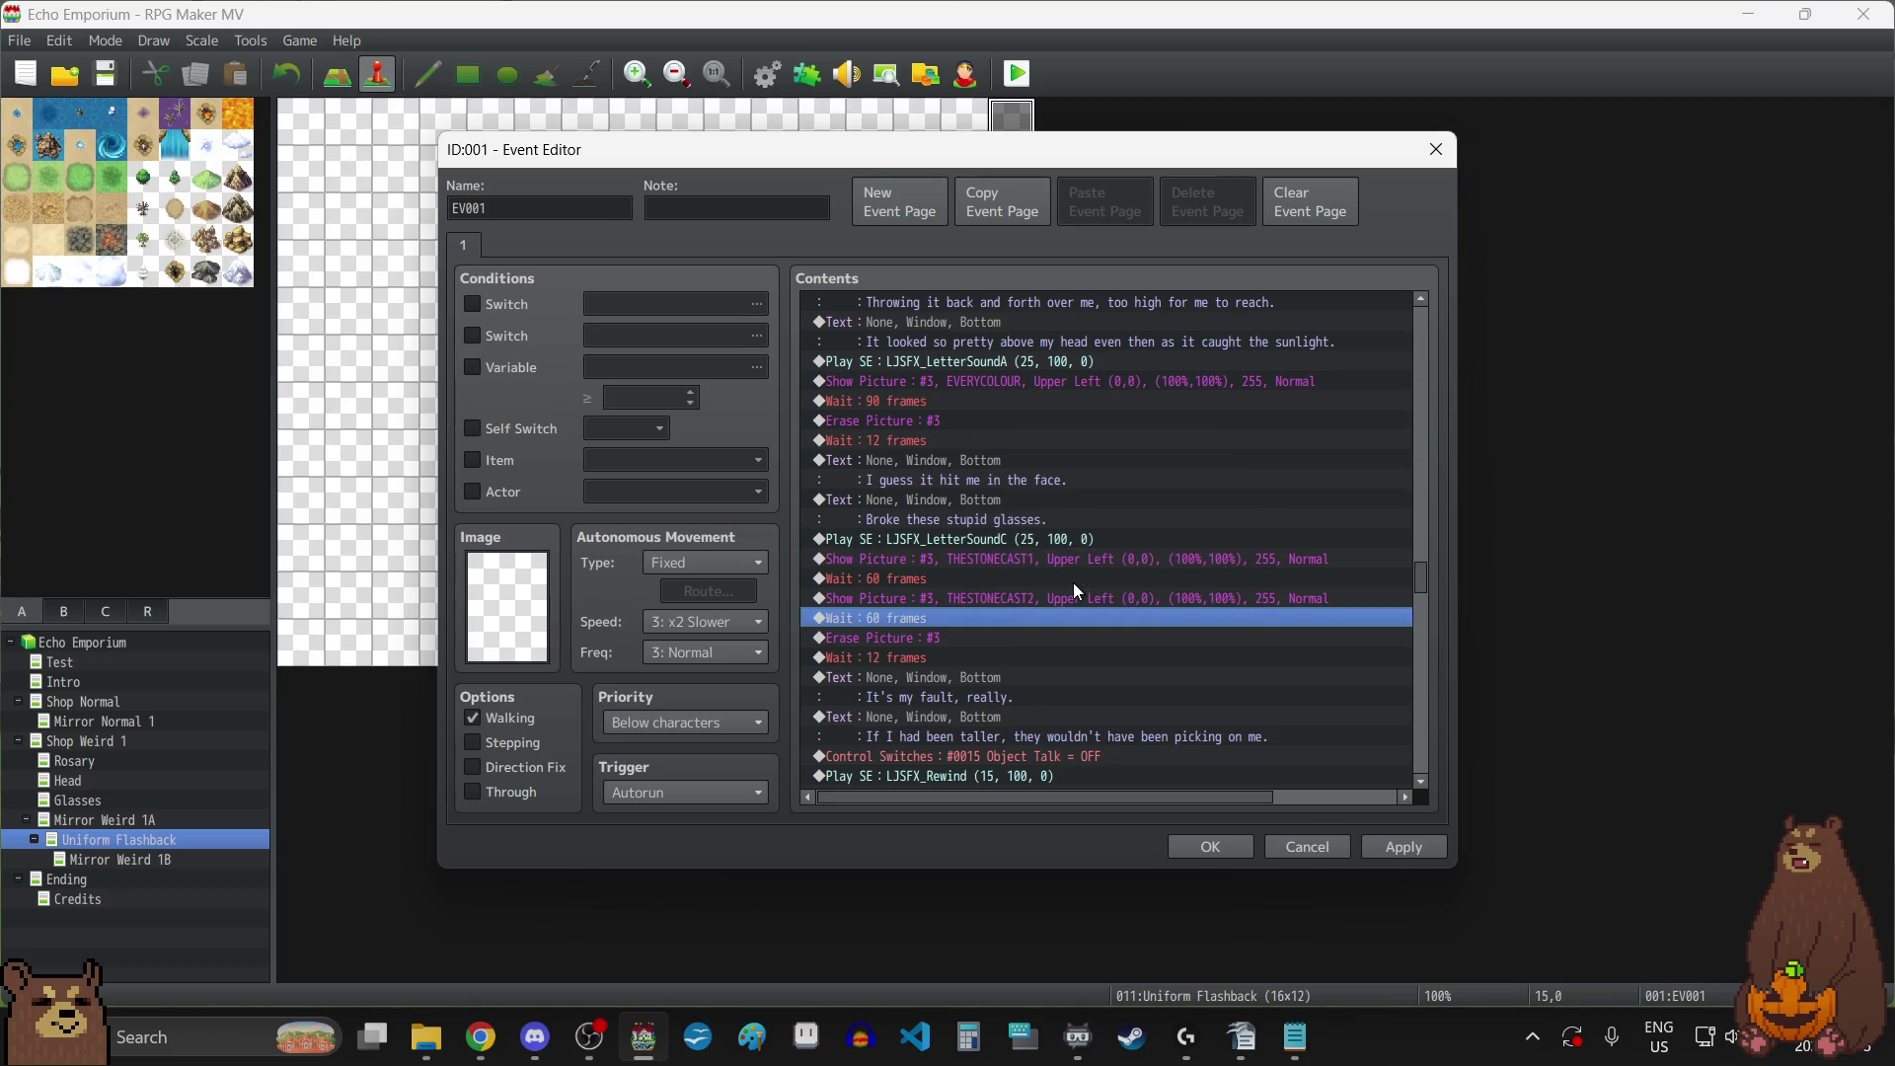
# Scroll down to the 18-frame wait after YOUJUSTHADTORUN1 and select it.
pyautogui.scroll(-5, 1109, 614)
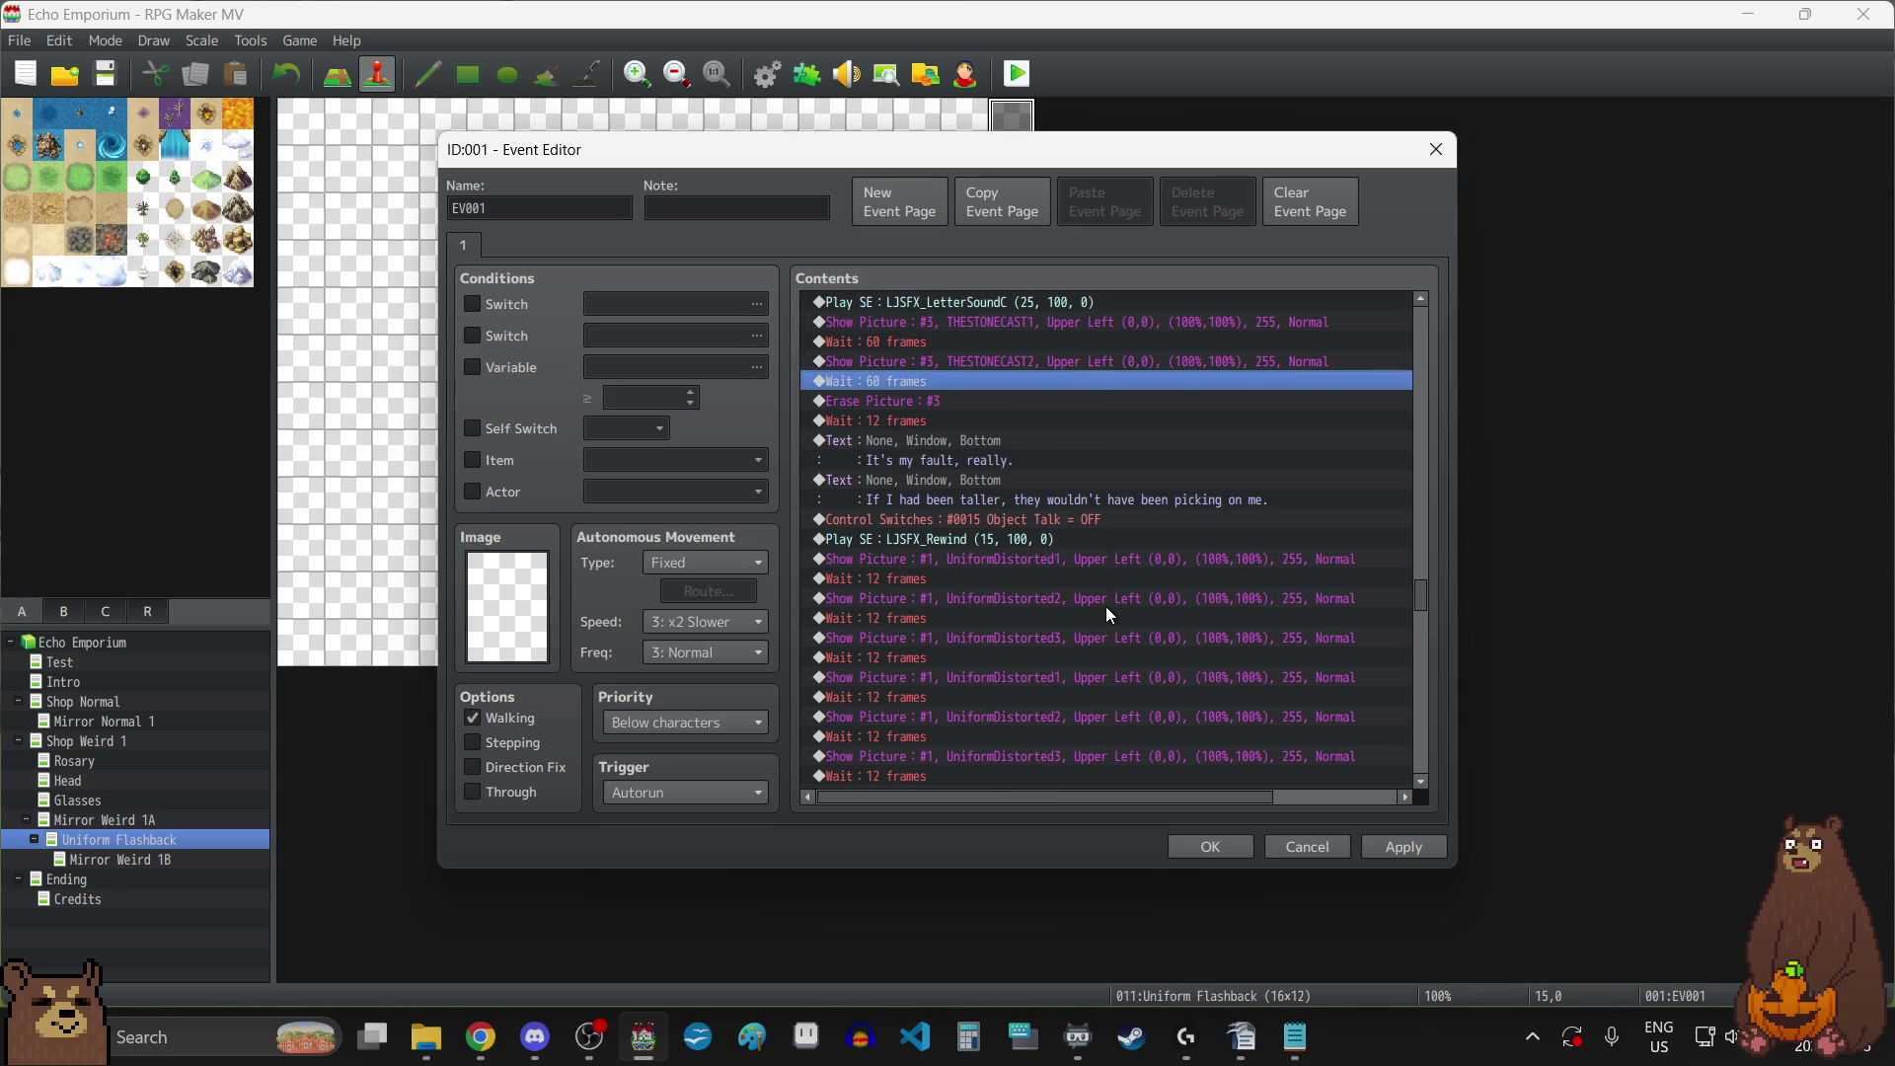
pyautogui.scroll(-8, 1109, 614)
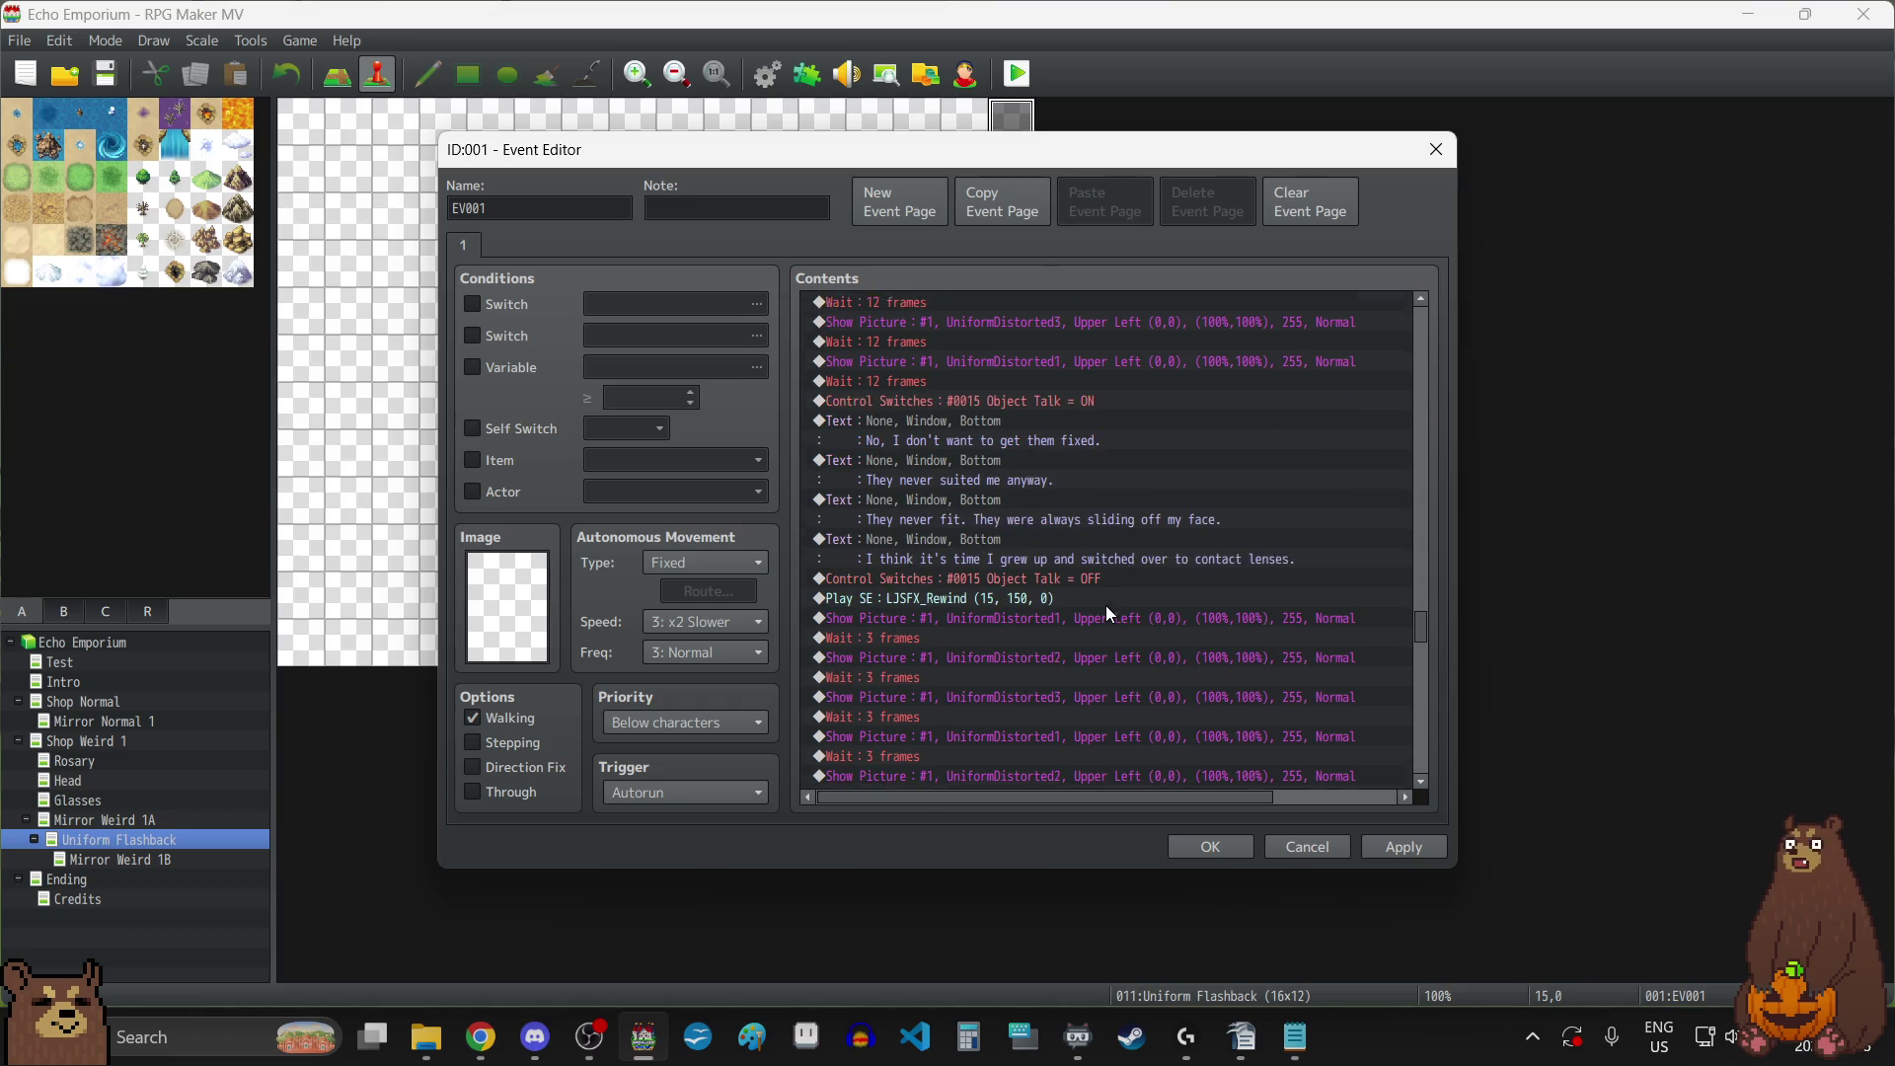
pyautogui.scroll(-5, 1106, 606)
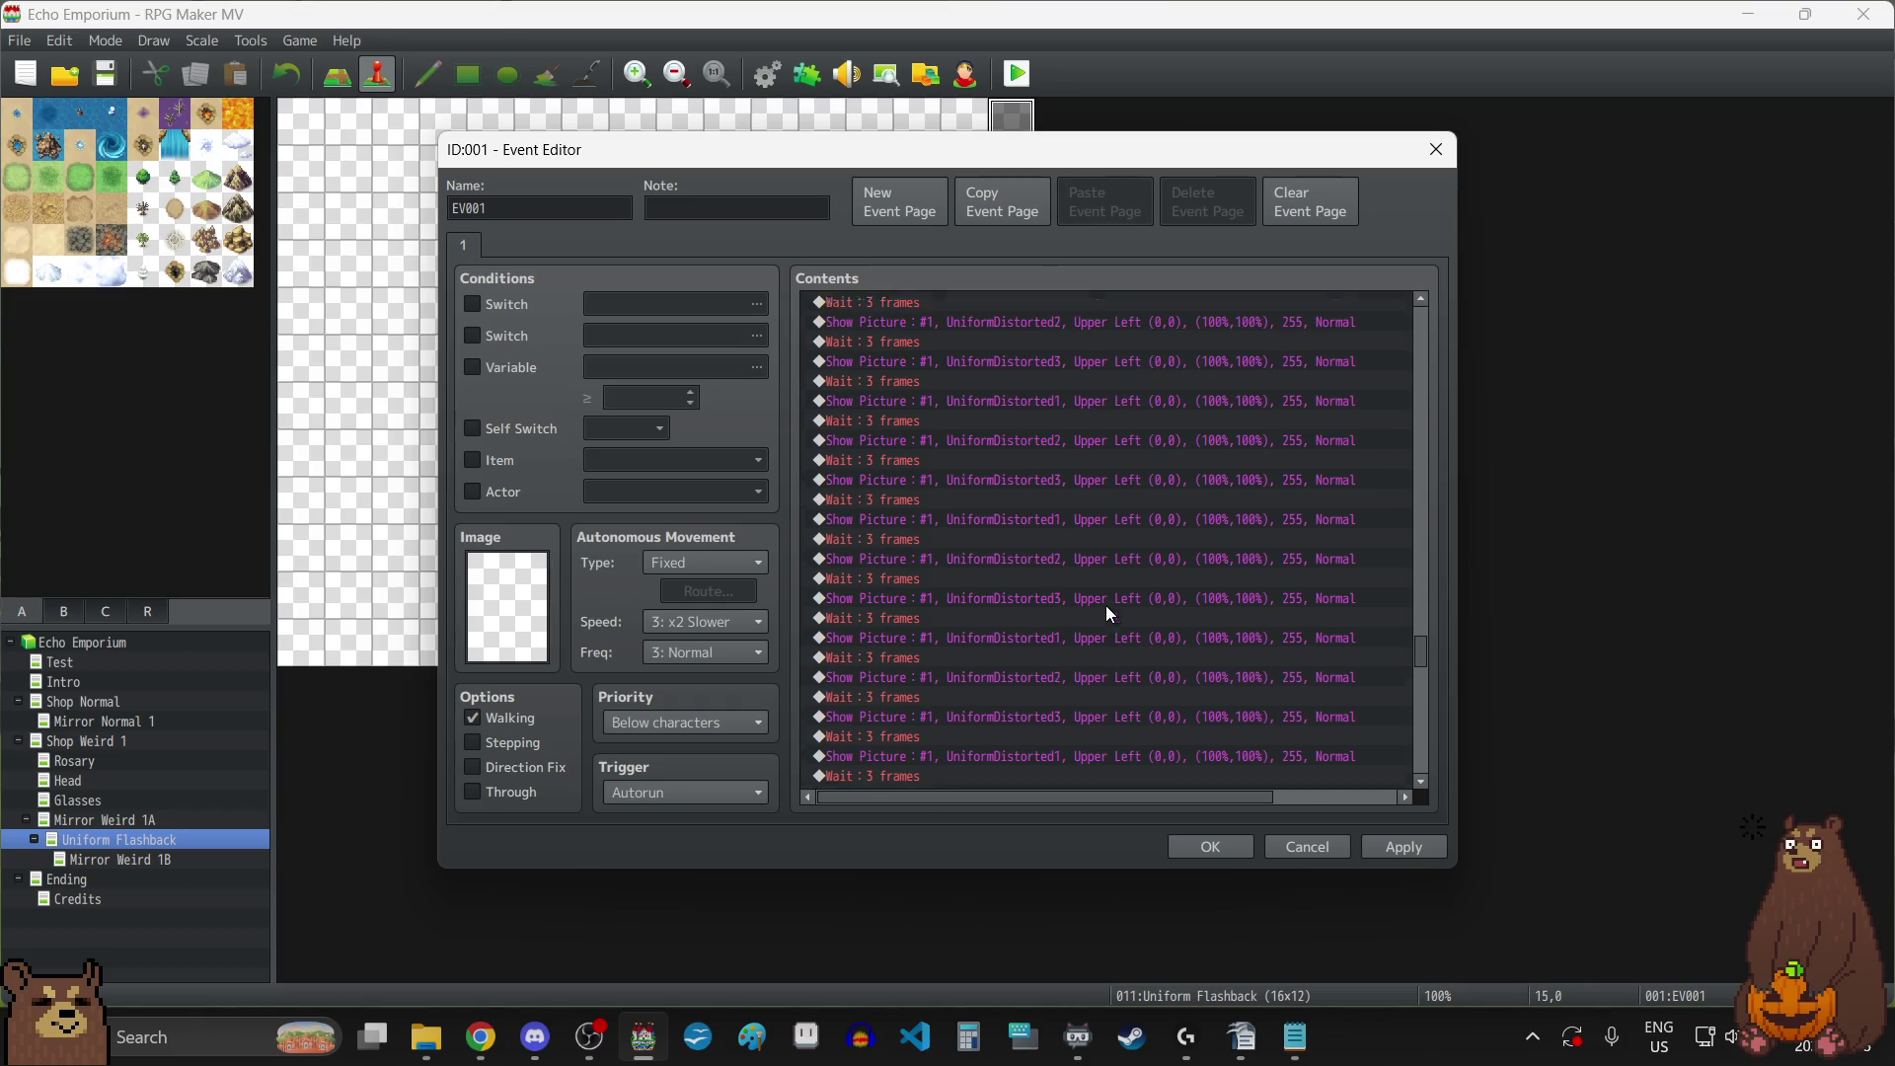
pyautogui.scroll(-6, 1107, 610)
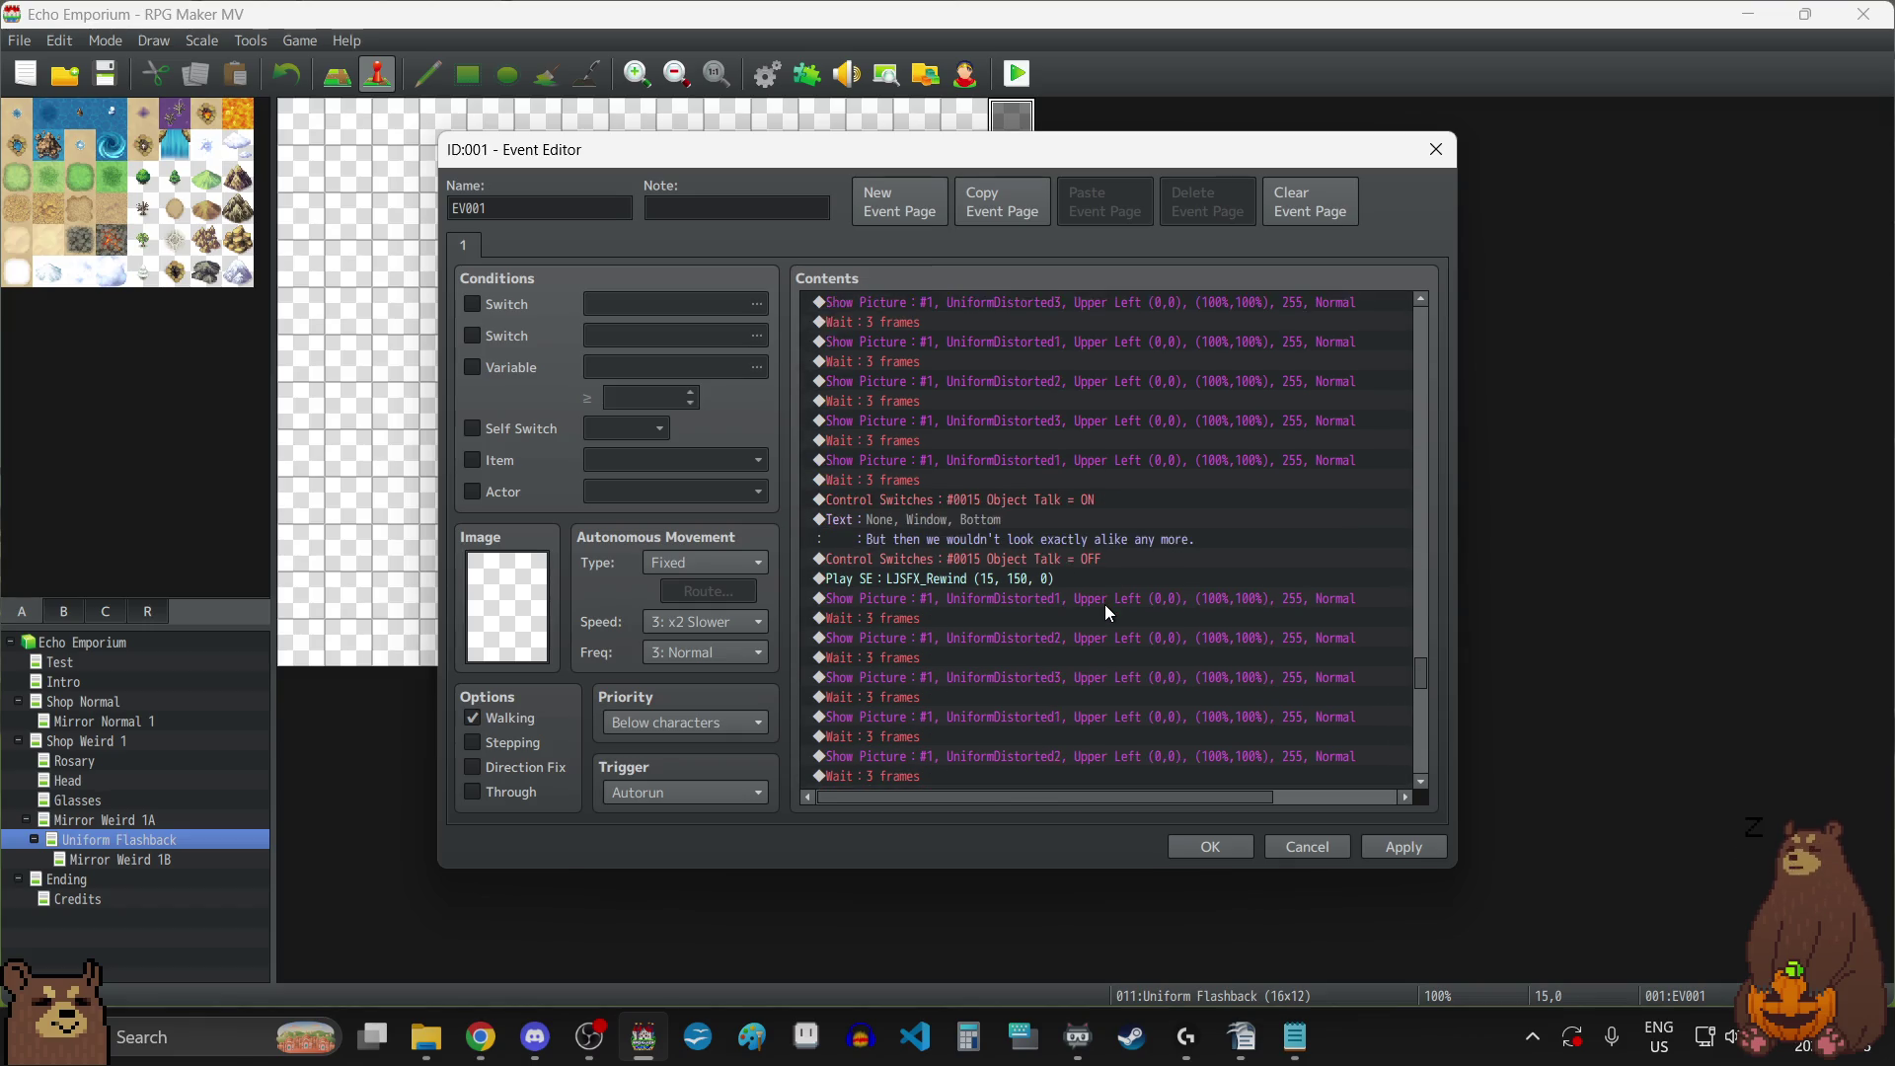
pyautogui.scroll(-5, 1105, 604)
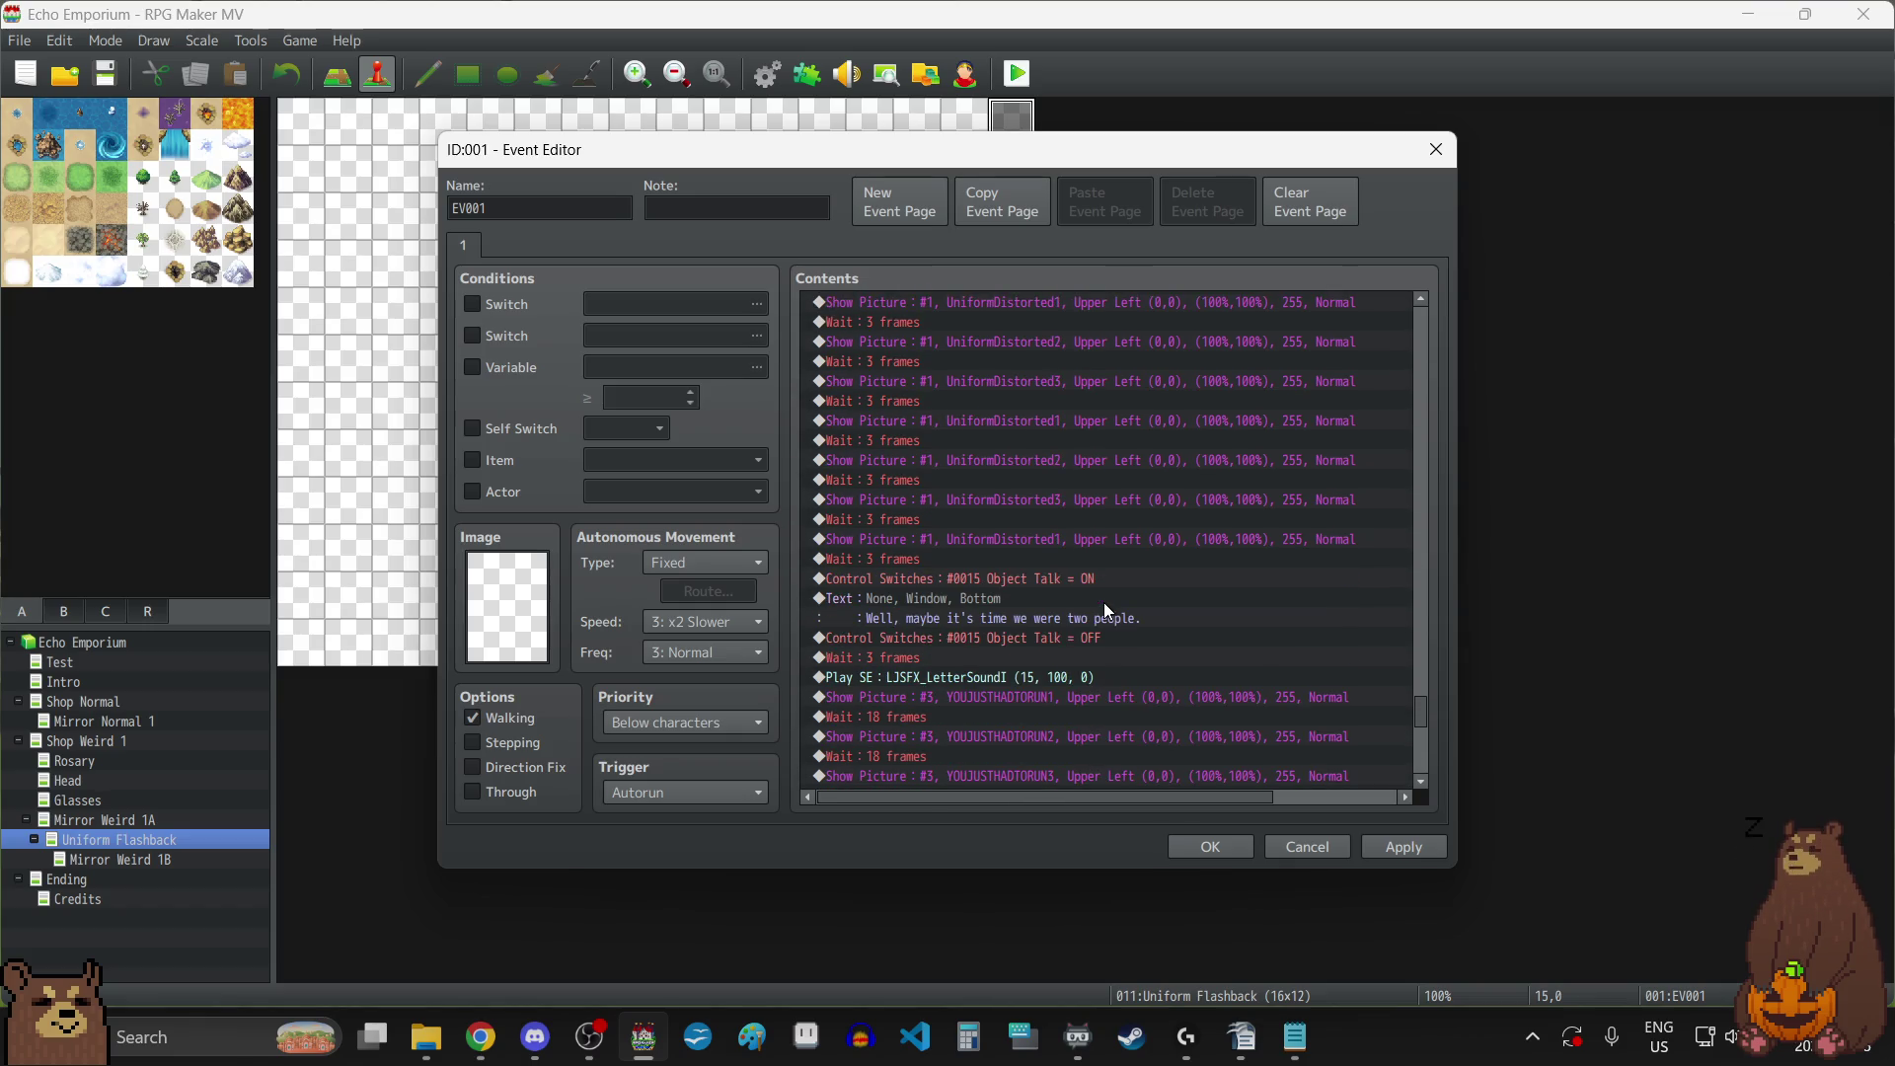
pyautogui.scroll(-4, 1104, 602)
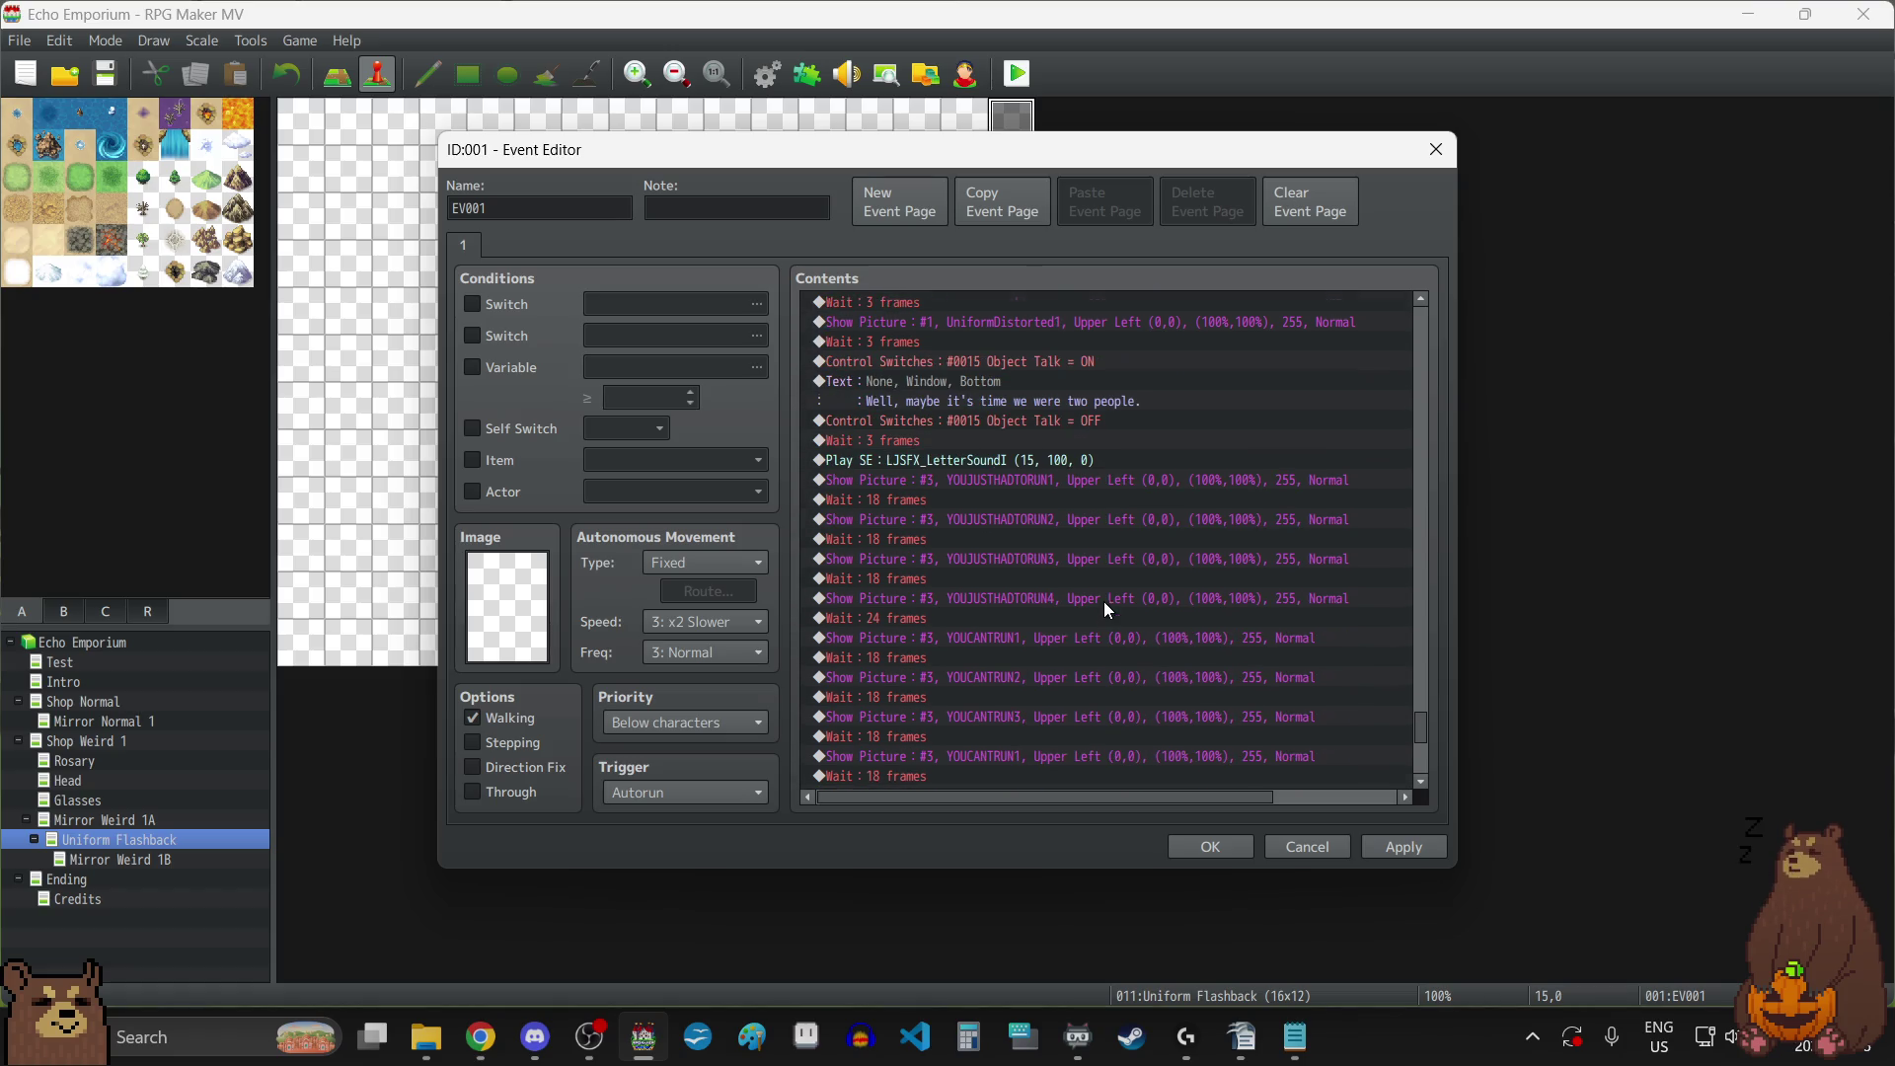
pyautogui.click(1038, 496)
# Lengthen the first three 18-frame waits to 30 frames and the 24-frame wait to 60.
pyautogui.doubleClick(1039, 499)
pyautogui.write('30')
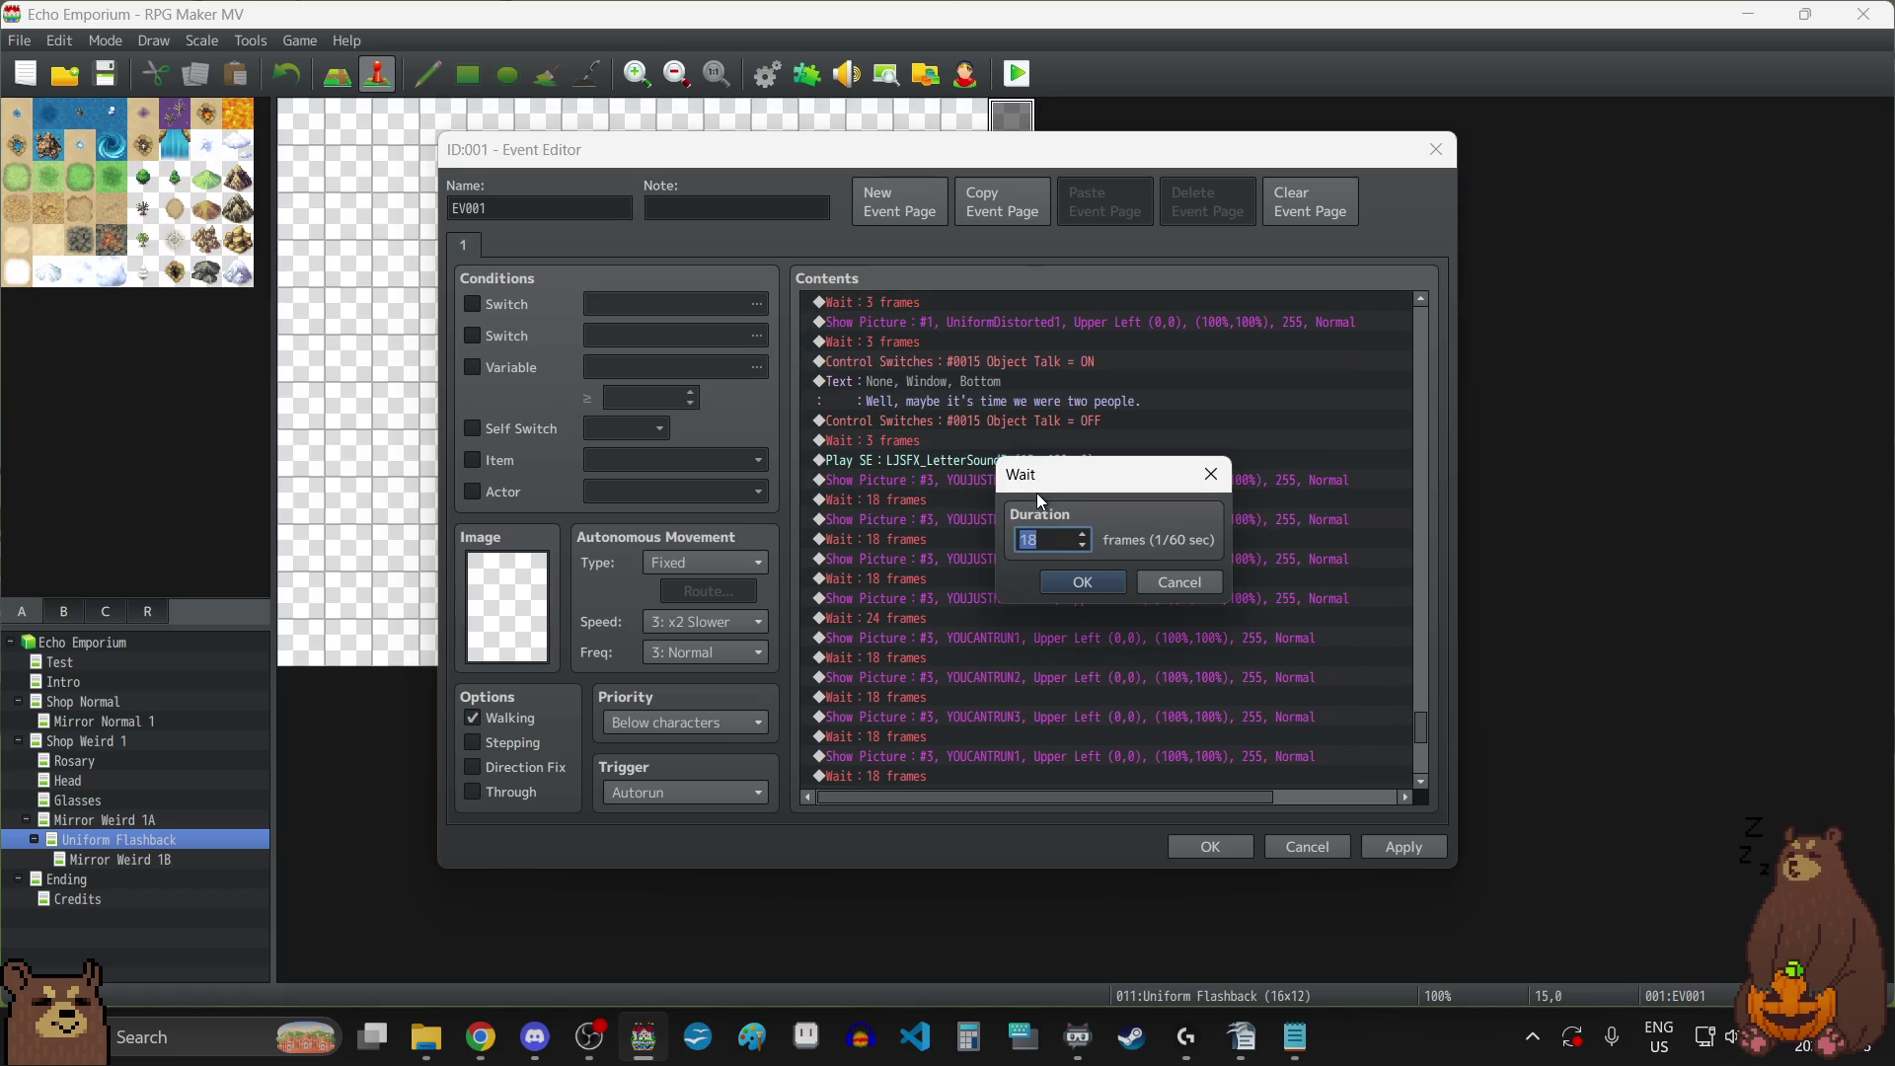
pyautogui.click(1109, 574)
pyautogui.click(921, 527)
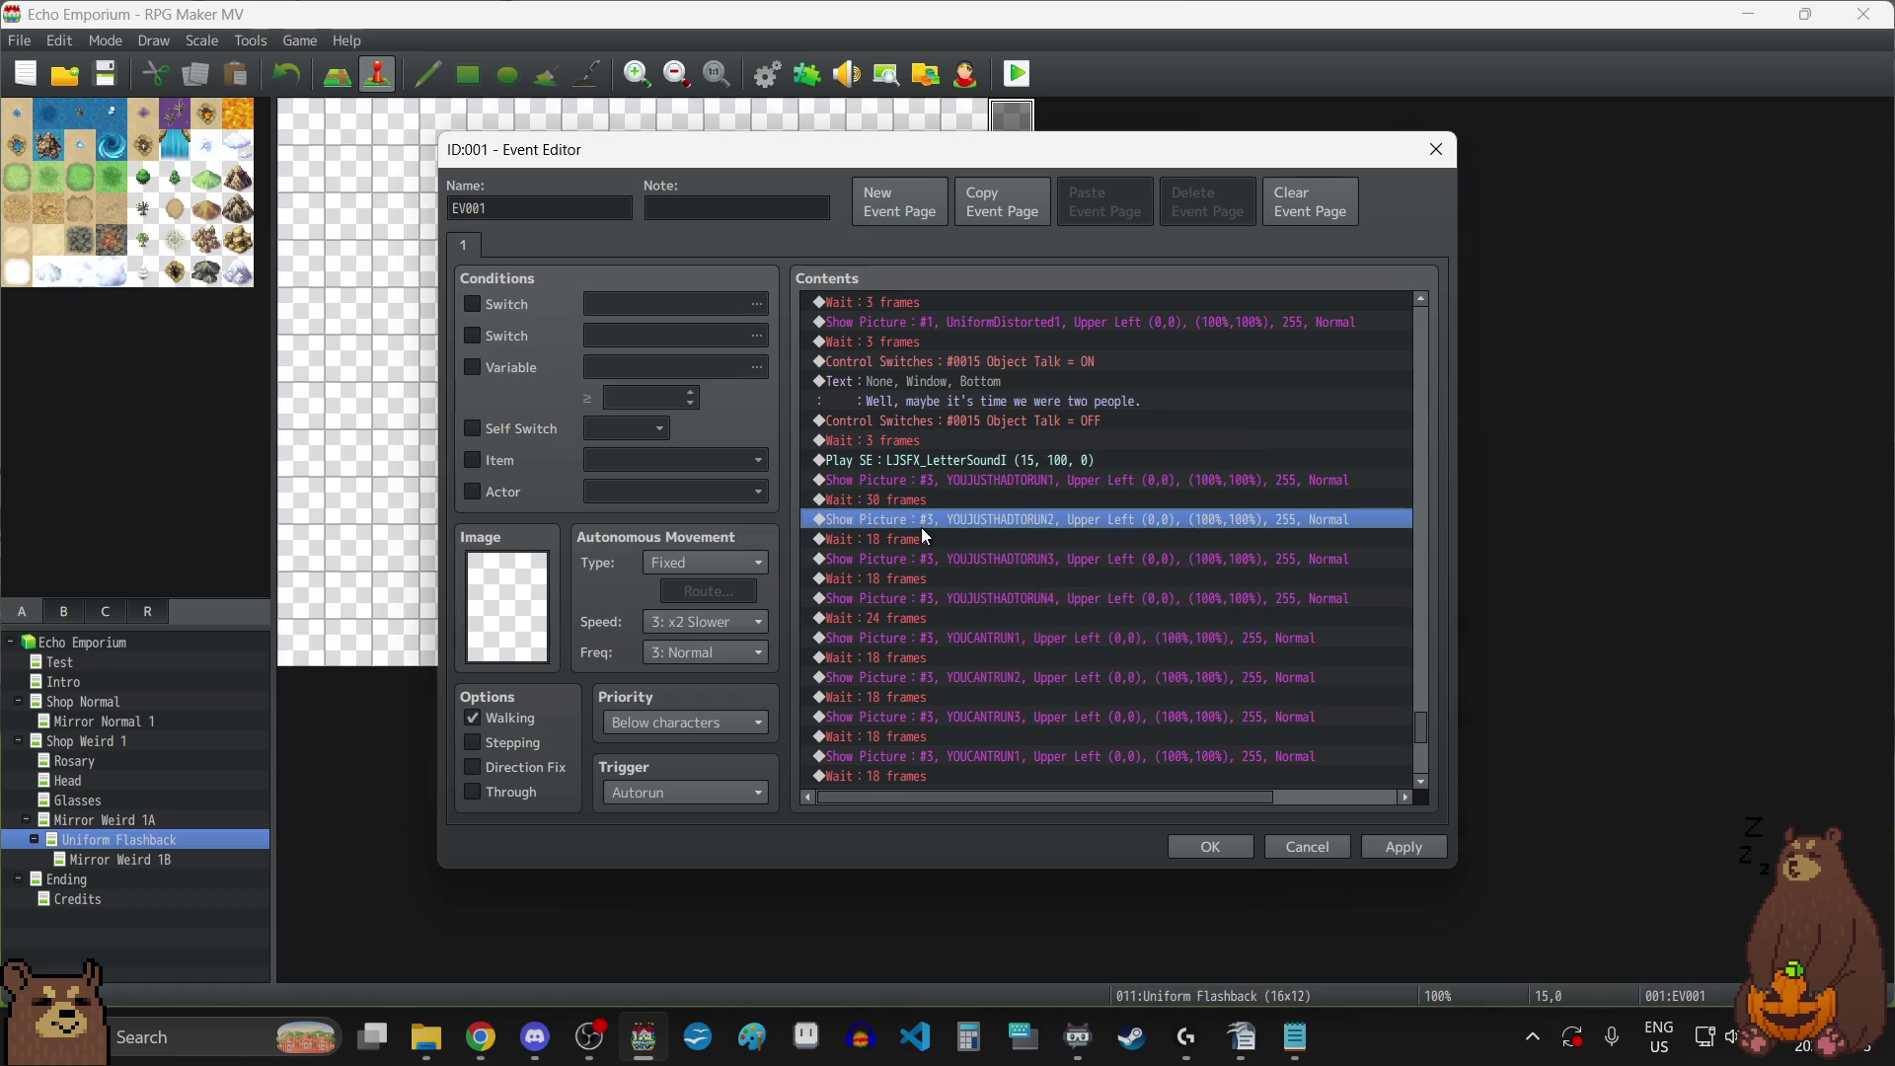
pyautogui.click(940, 537)
pyautogui.doubleClick(940, 537)
pyautogui.write('30')
pyautogui.click(1083, 582)
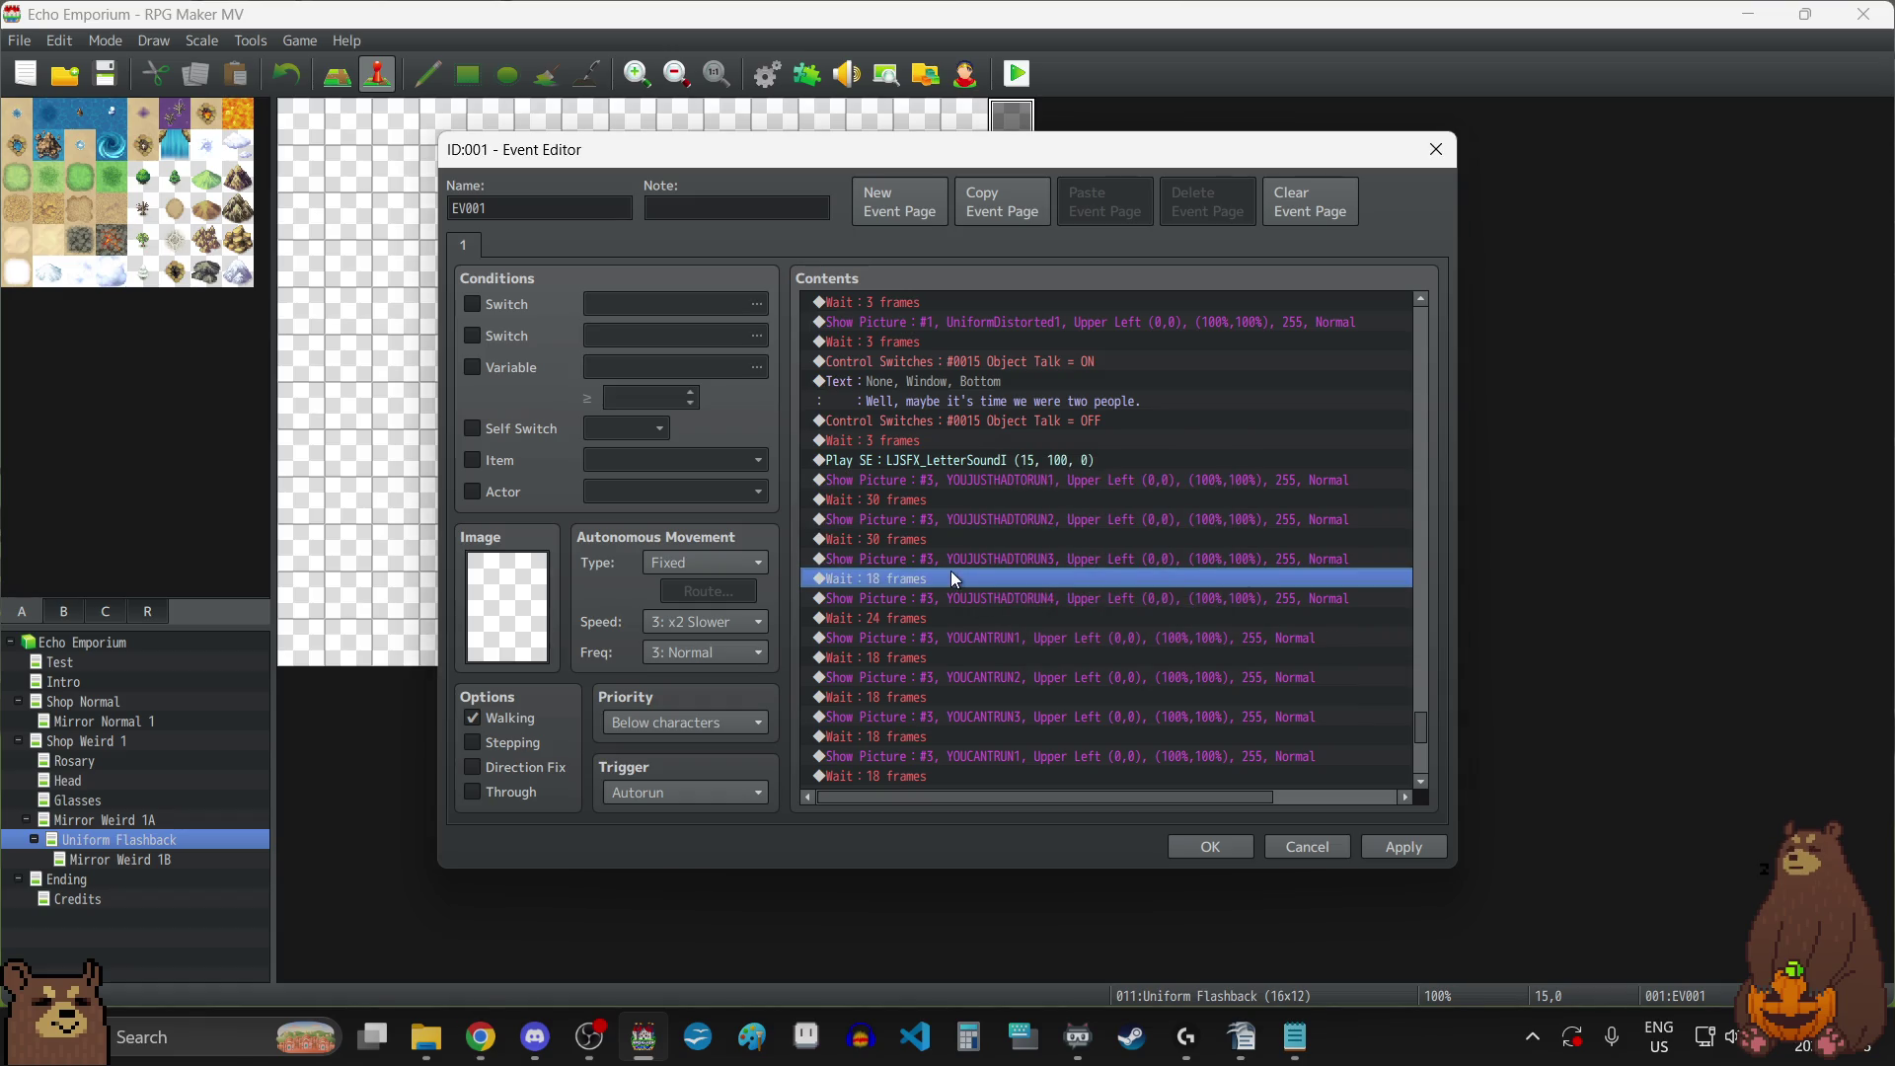
pyautogui.doubleClick(951, 573)
pyautogui.write('30')
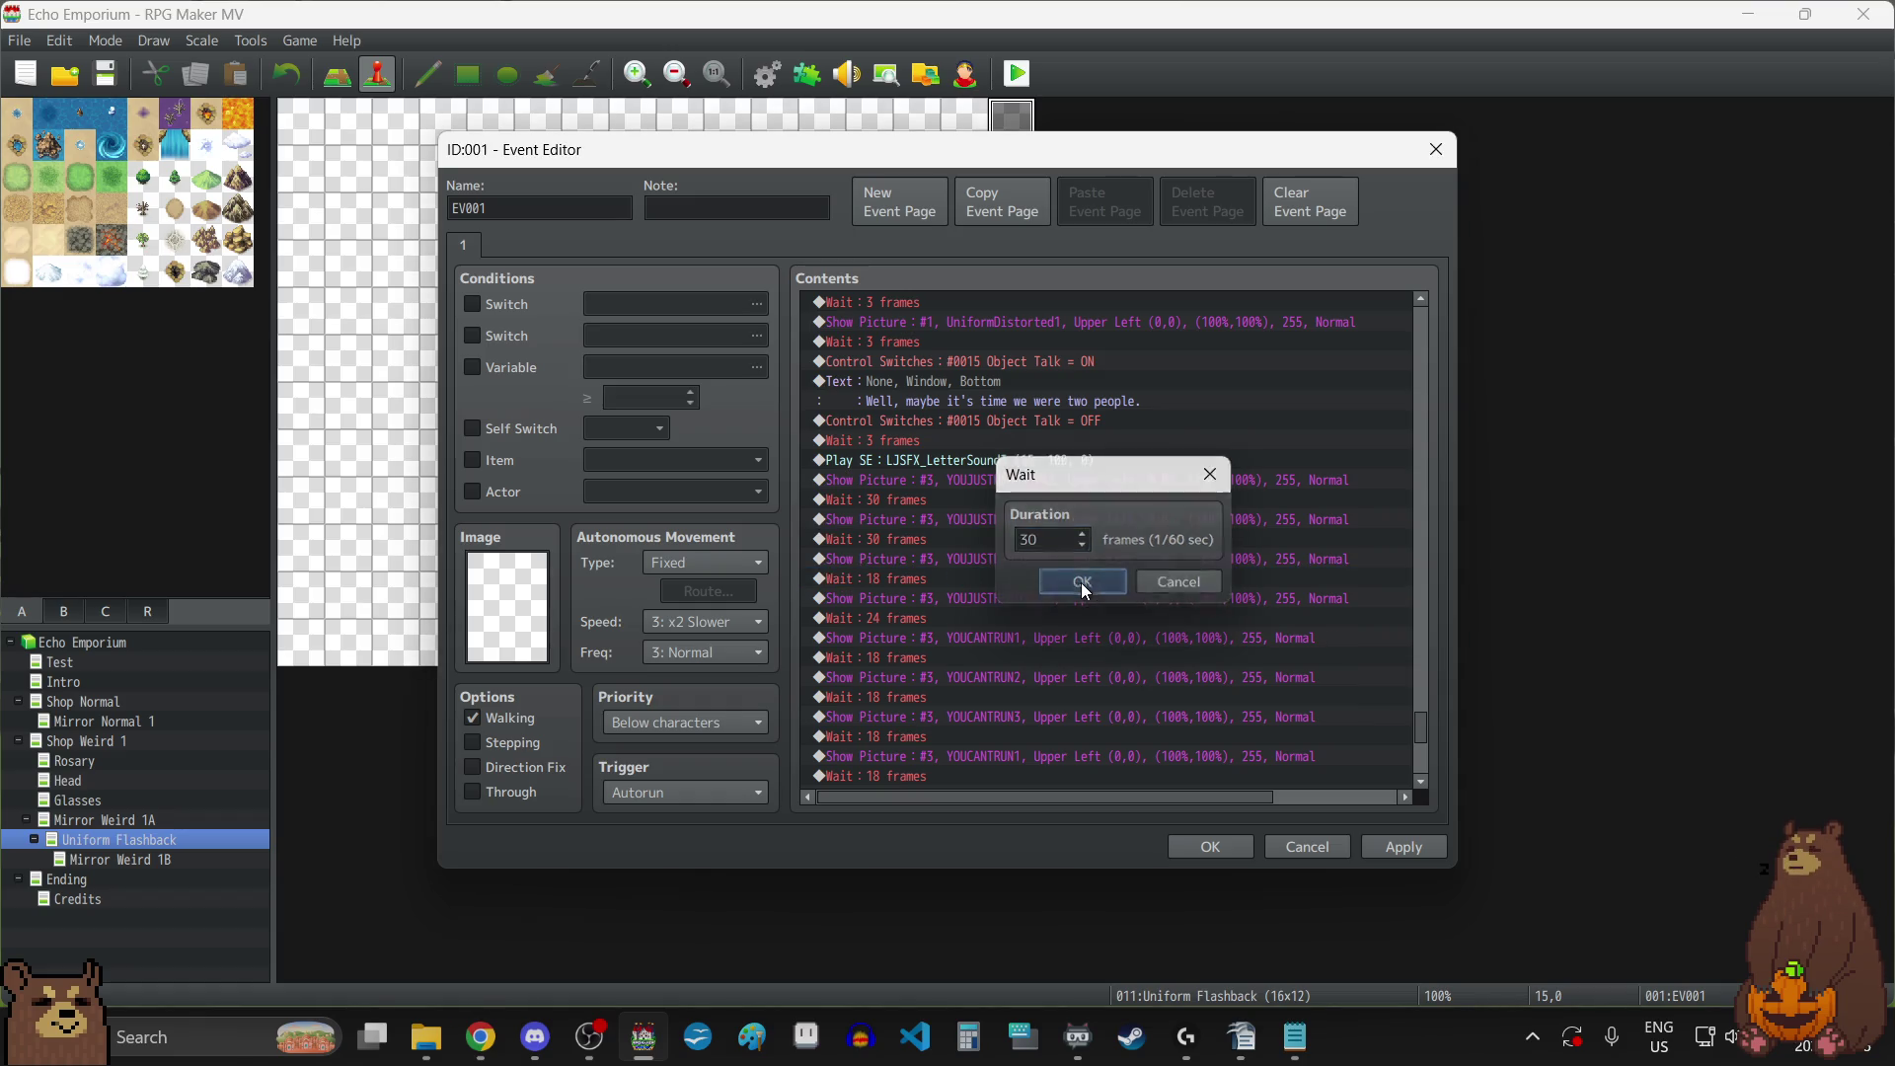
pyautogui.click(1083, 582)
pyautogui.doubleClick(929, 620)
pyautogui.write('60')
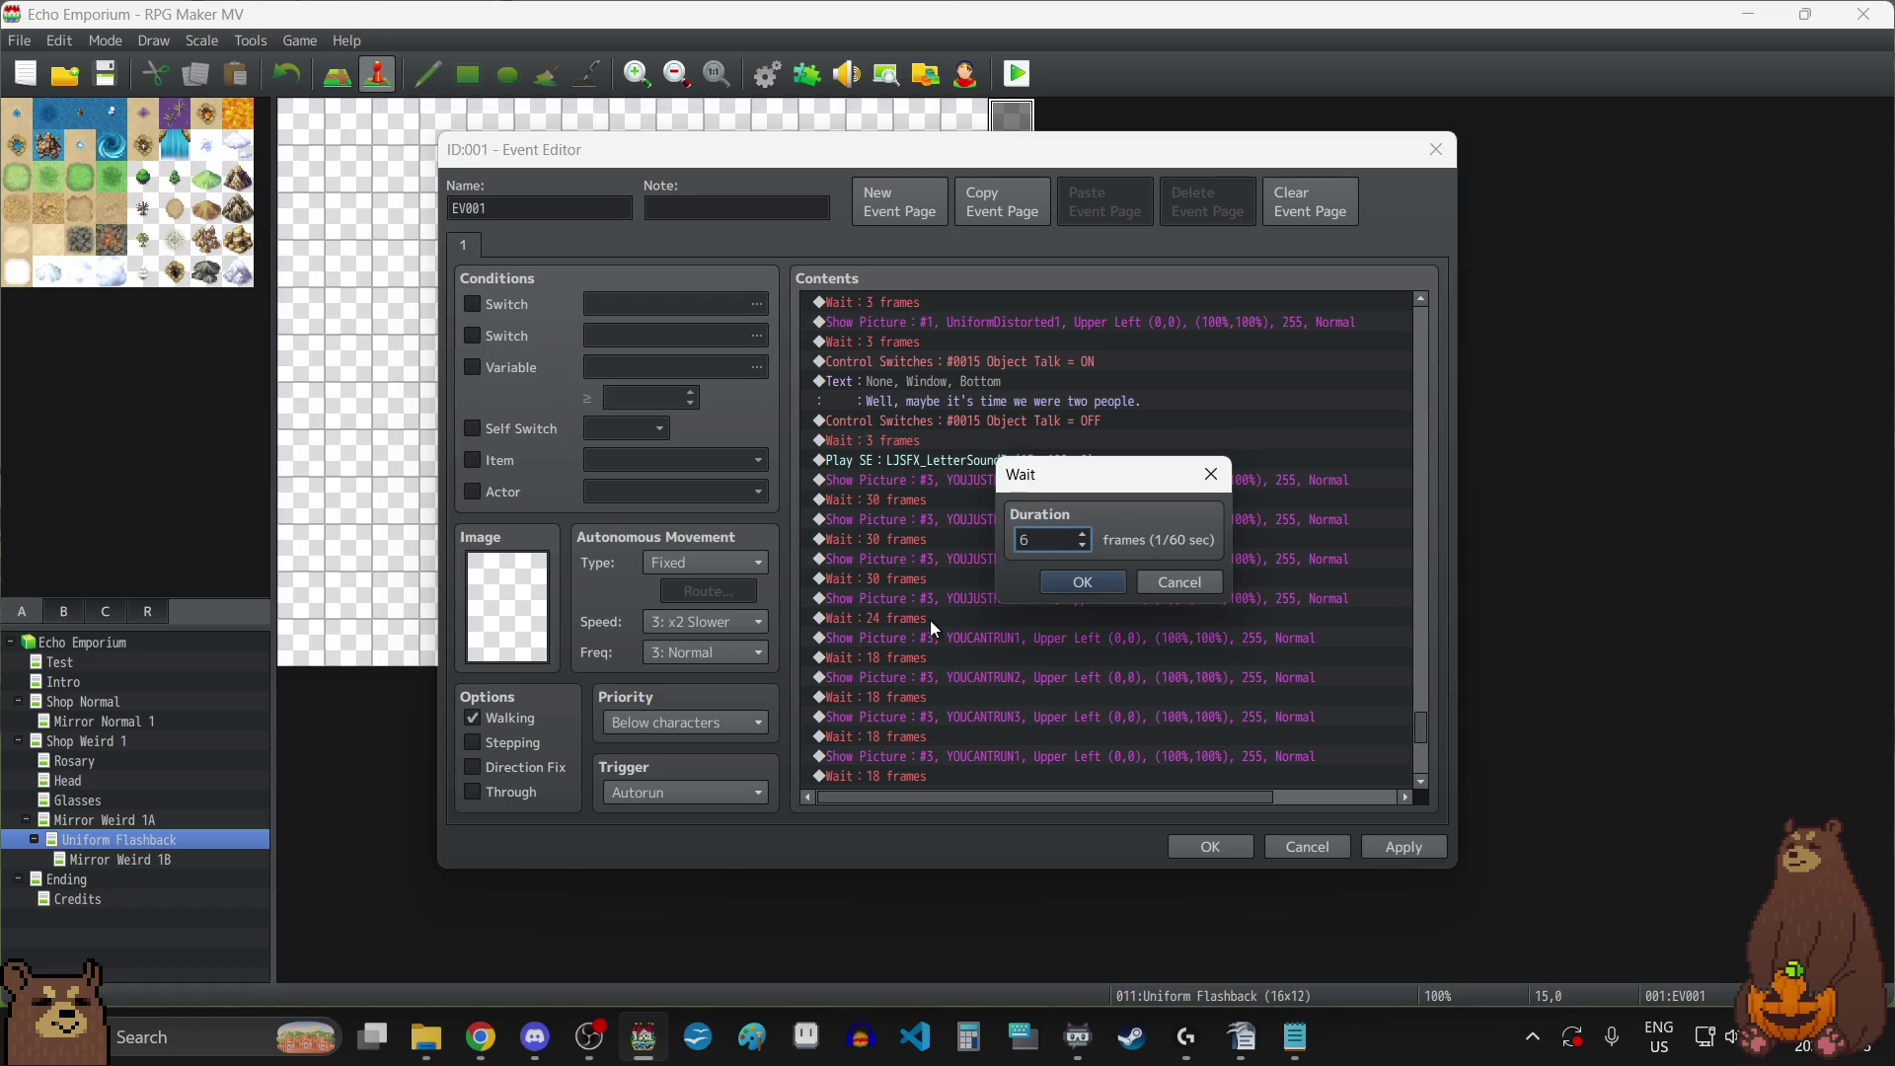
pyautogui.click(1094, 578)
# Change the next four 18-frame waits further down the list to 30 frames.
pyautogui.scroll(-2, 967, 642)
pyautogui.doubleClick(932, 559)
pyautogui.write('30')
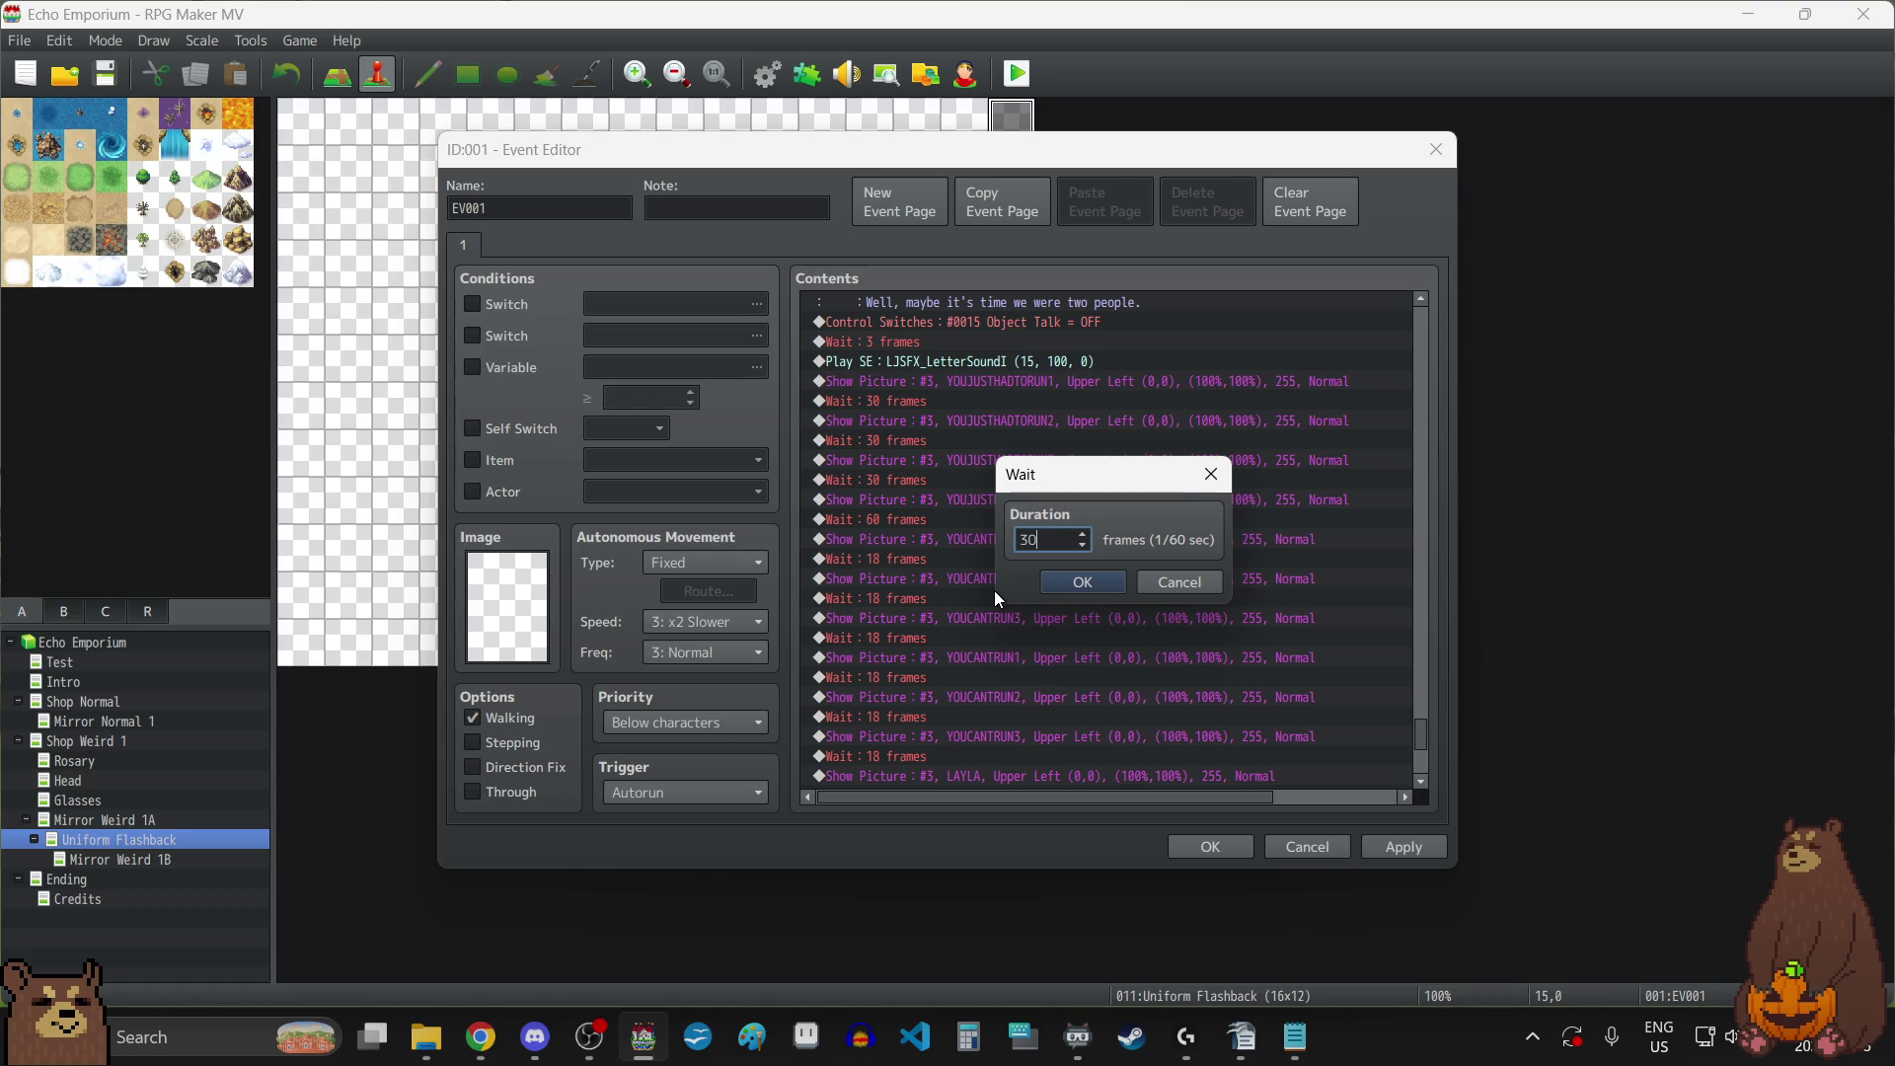
pyautogui.click(1096, 583)
pyautogui.doubleClick(938, 598)
pyautogui.write('30')
pyautogui.click(1084, 587)
pyautogui.doubleClick(931, 638)
pyautogui.write('30')
pyautogui.click(1090, 587)
pyautogui.scroll(-2, 944, 632)
pyautogui.click(935, 596)
pyautogui.doubleClick(935, 596)
pyautogui.write('30')
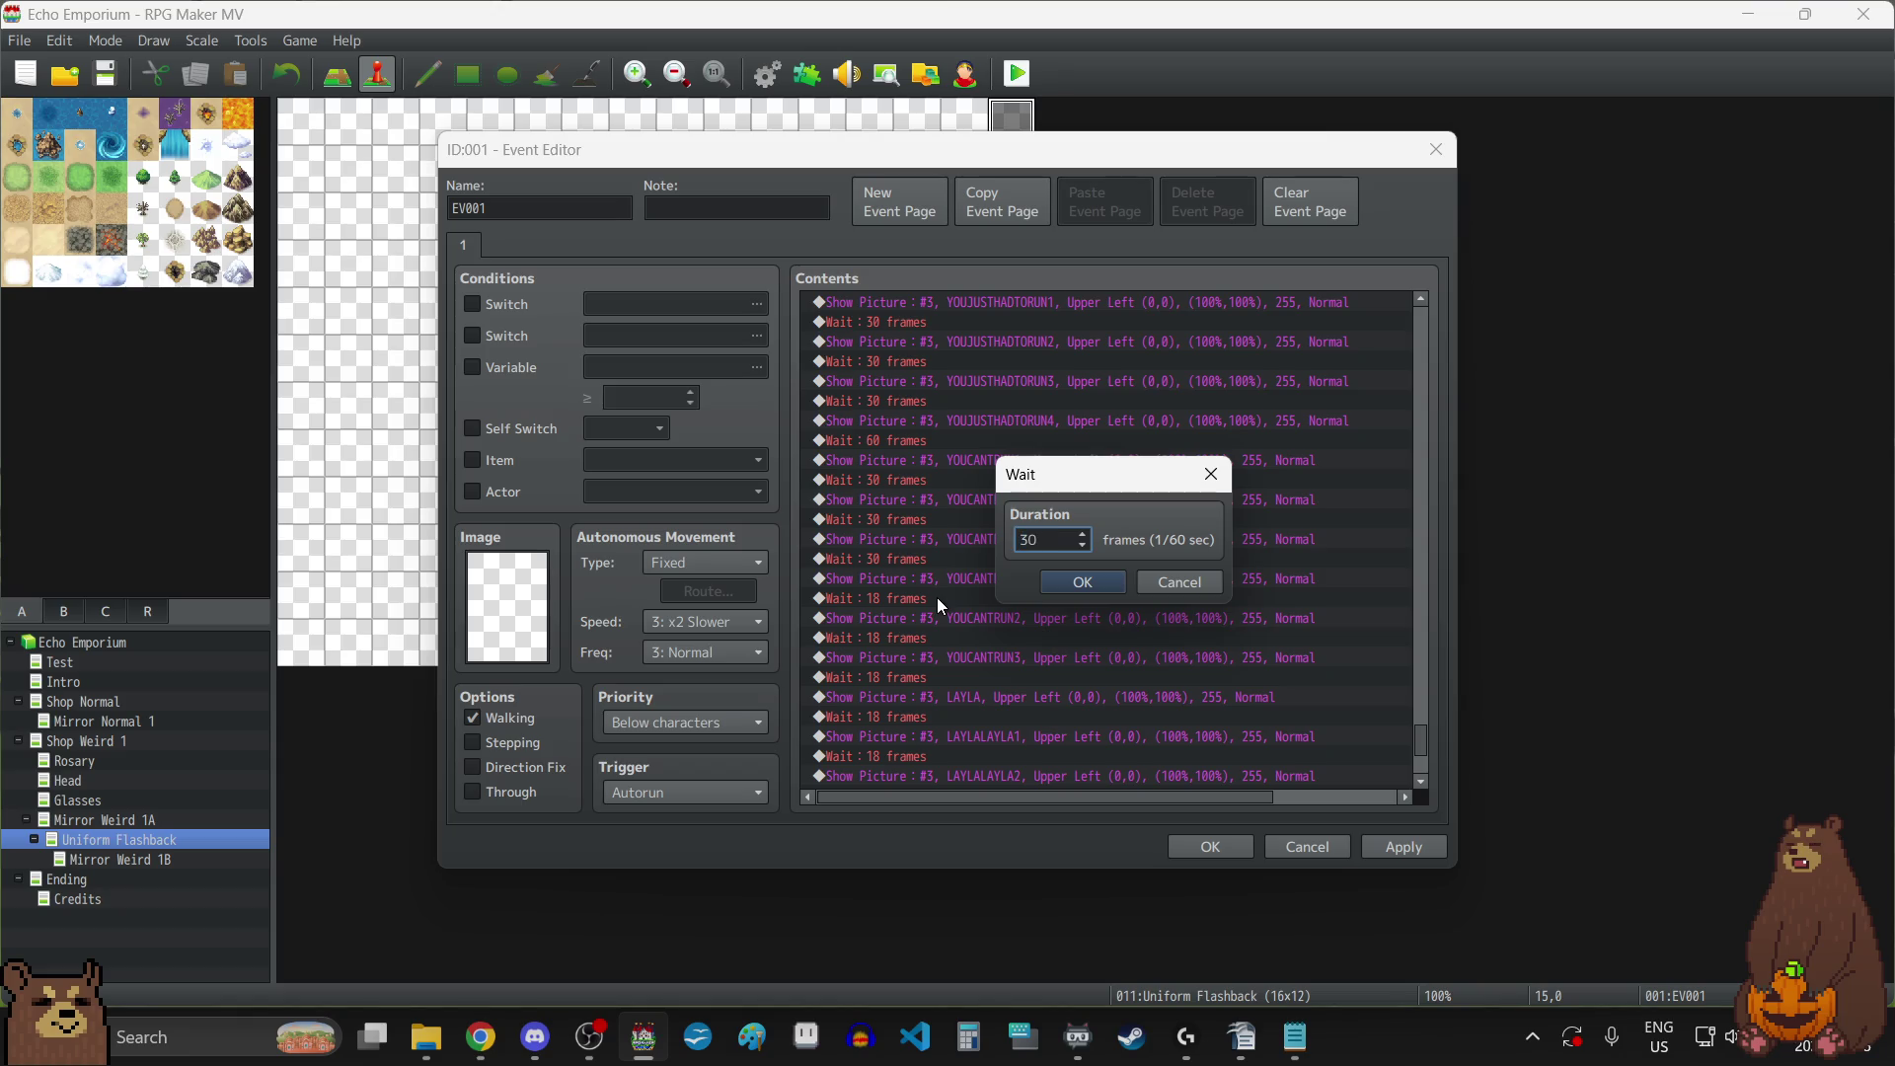
pyautogui.click(1083, 583)
# Set four more 18-frame waits to 30 frames.
pyautogui.scroll(-2, 935, 563)
pyautogui.click(921, 539)
pyautogui.doubleClick(921, 539)
pyautogui.write('30')
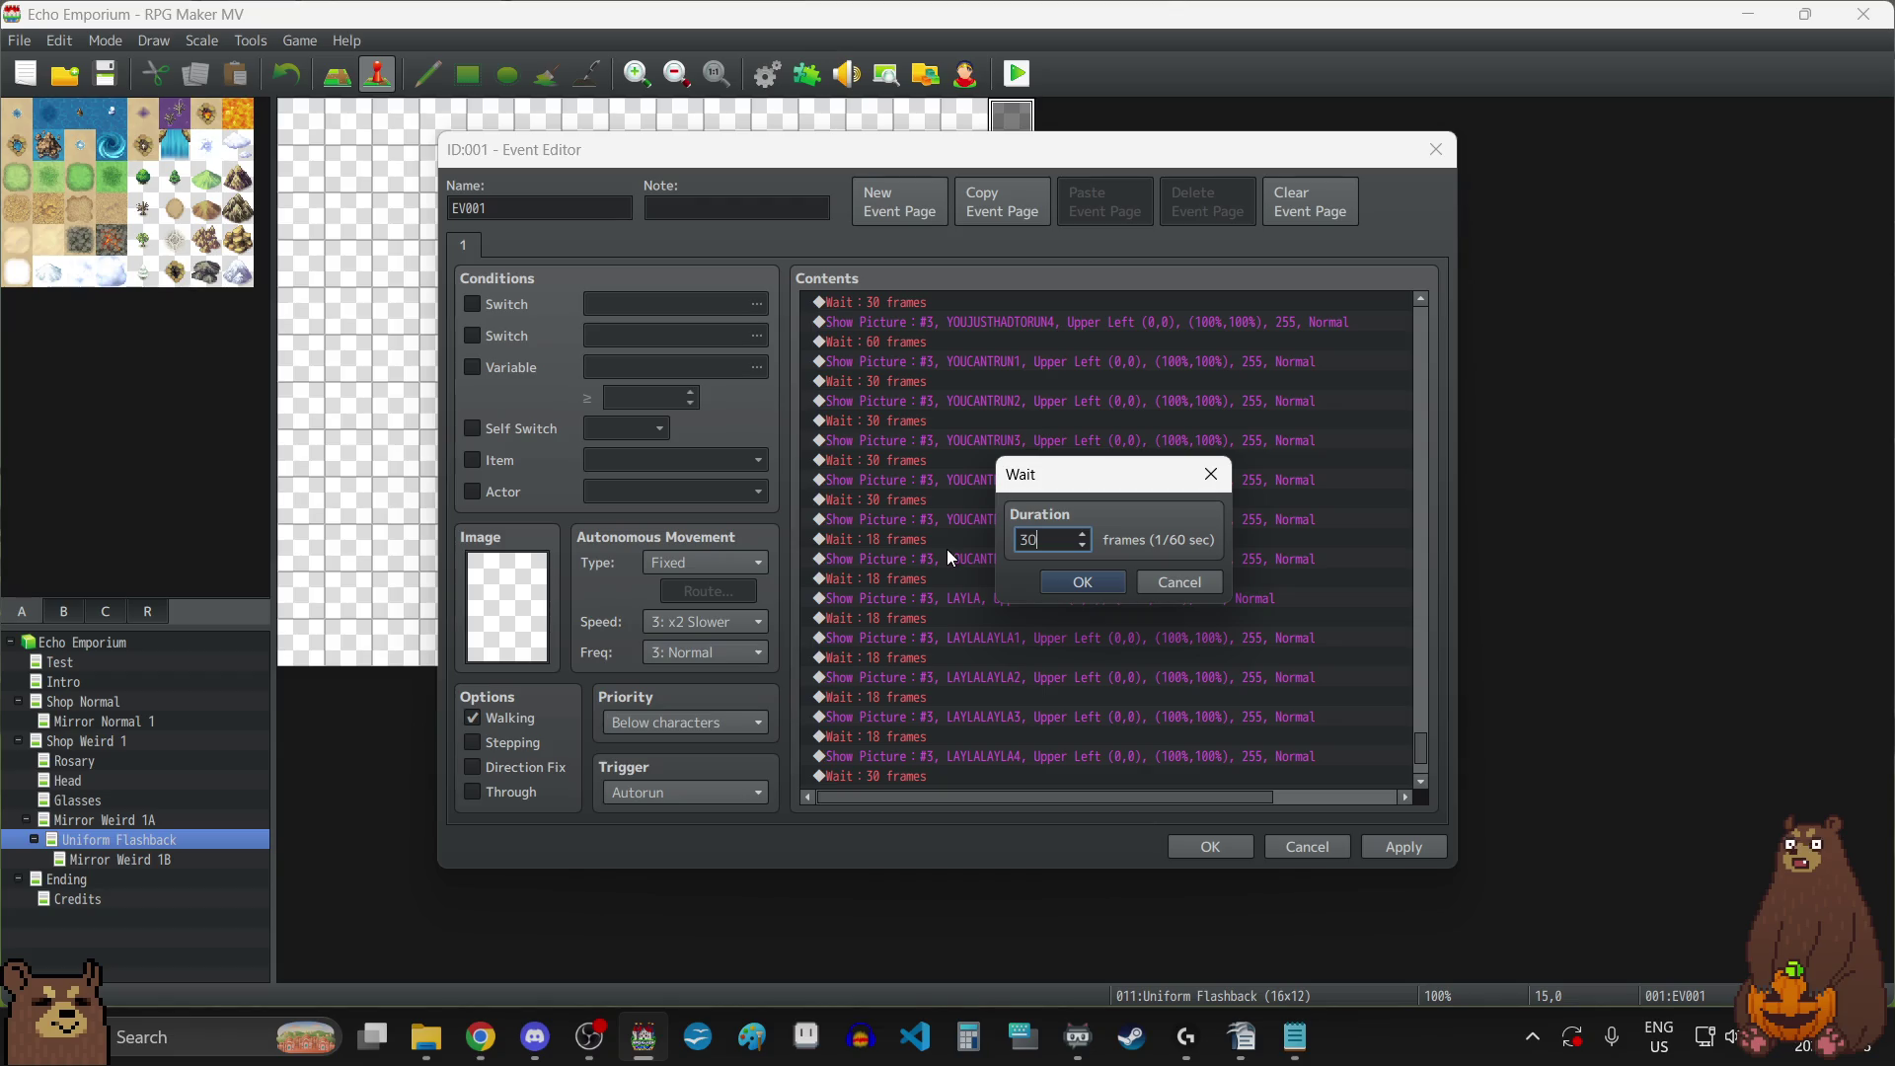
pyautogui.click(1083, 582)
pyautogui.doubleClick(971, 578)
pyautogui.write('3')
pyautogui.click(1083, 583)
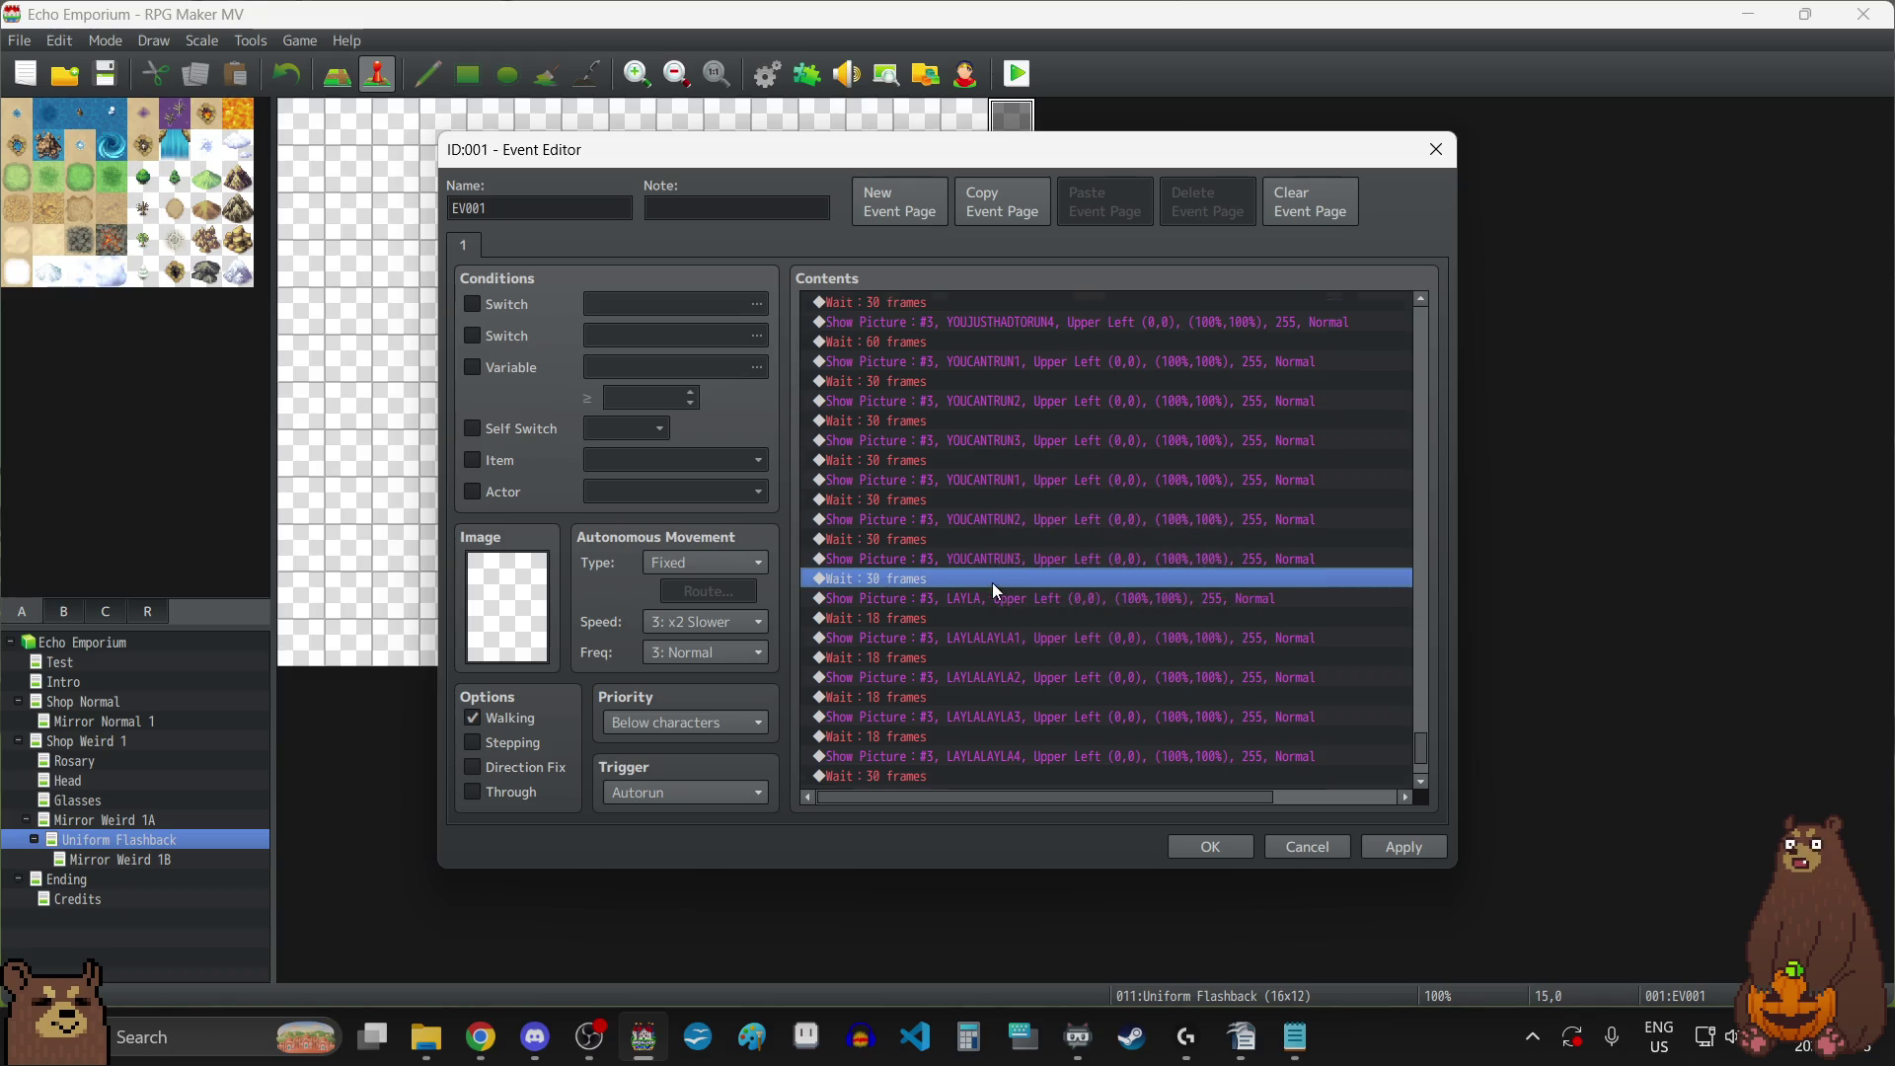
pyautogui.scroll(-2, 990, 563)
pyautogui.click(939, 504)
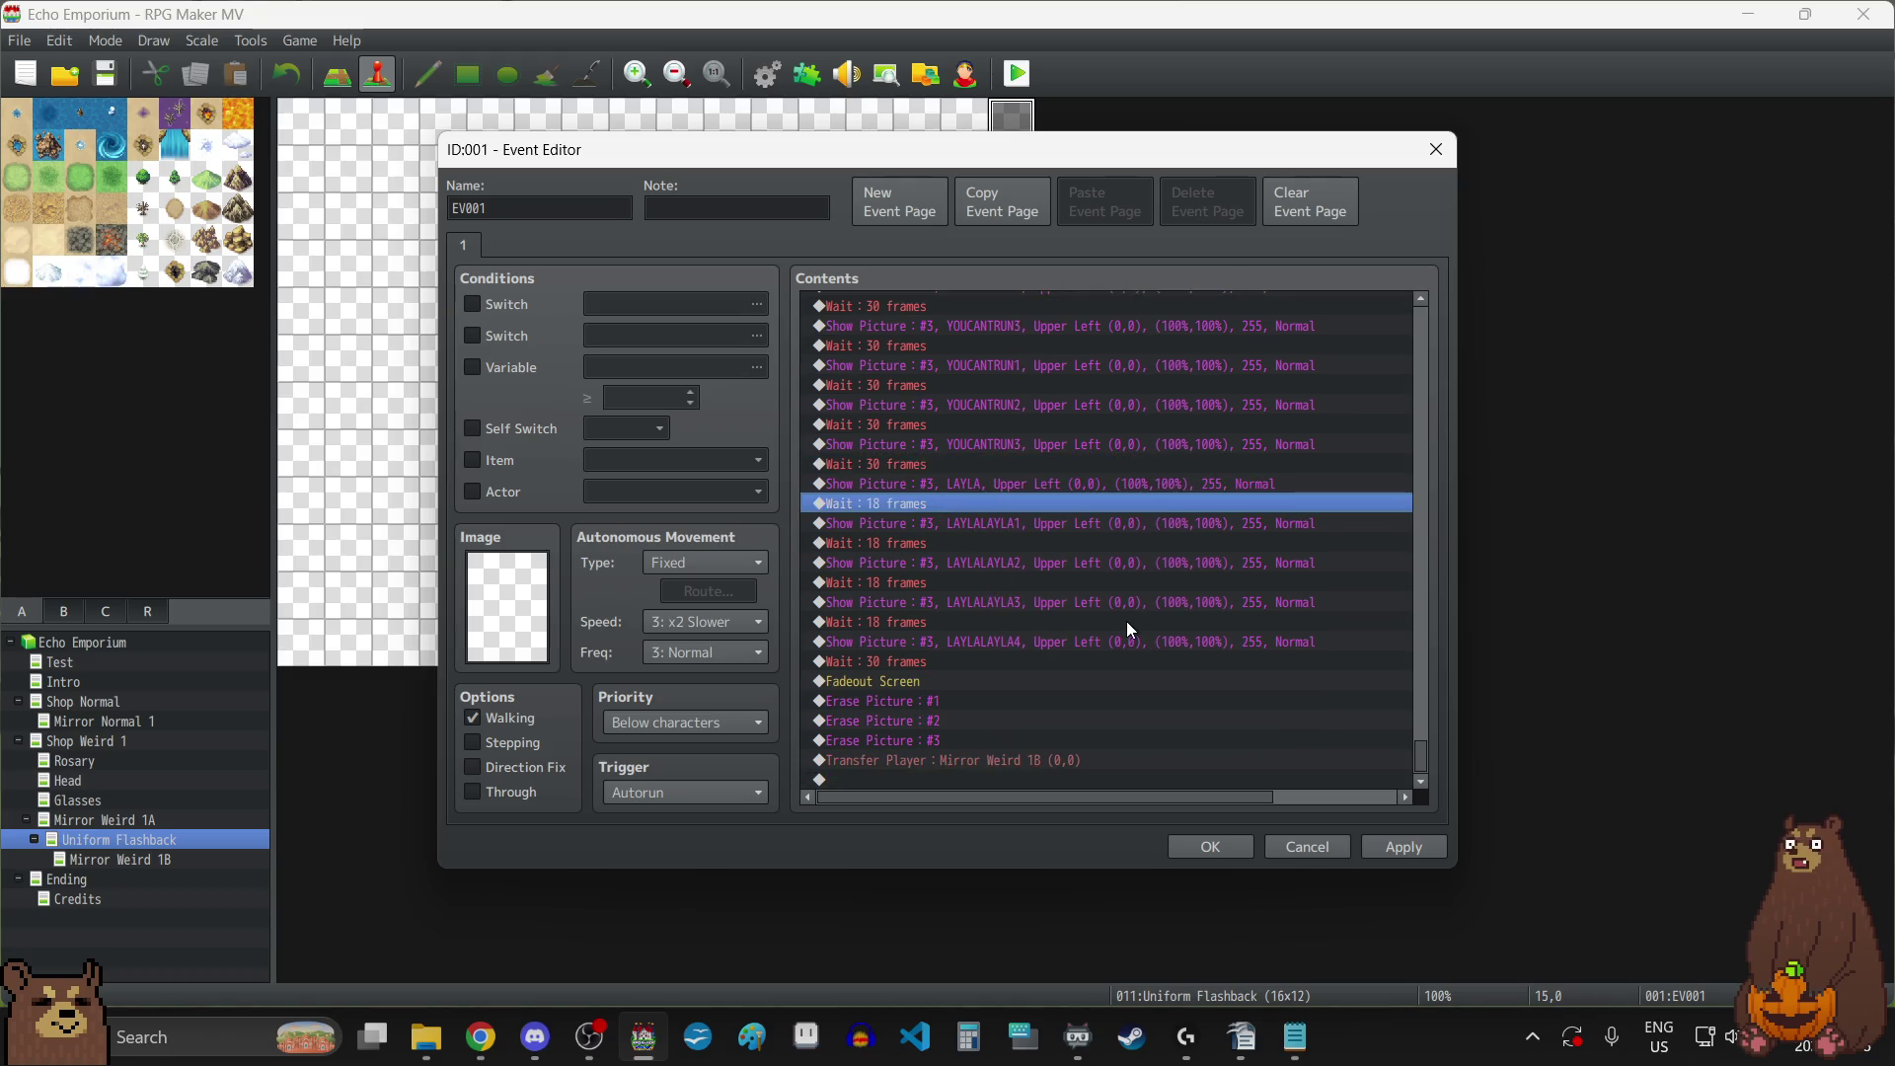
pyautogui.press('Return')
pyautogui.write('30')
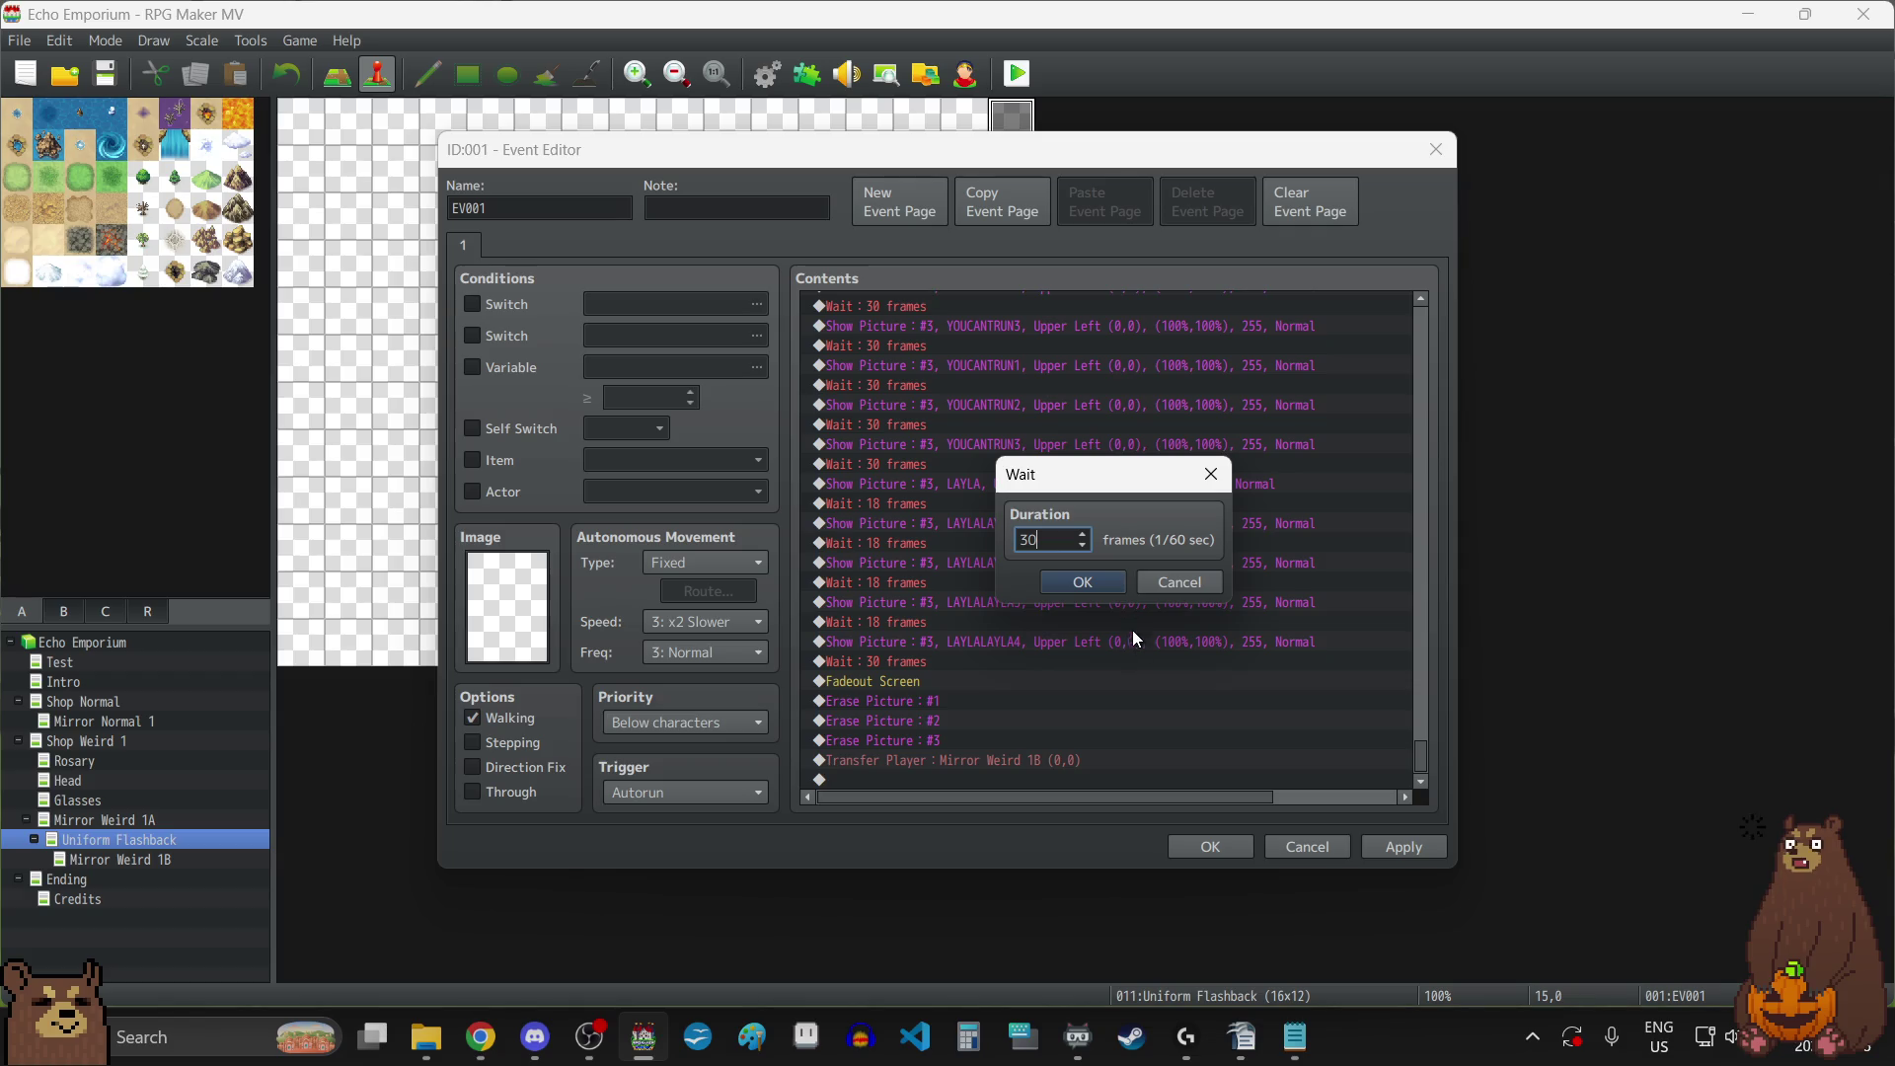
pyautogui.click(1096, 581)
pyautogui.doubleClick(926, 561)
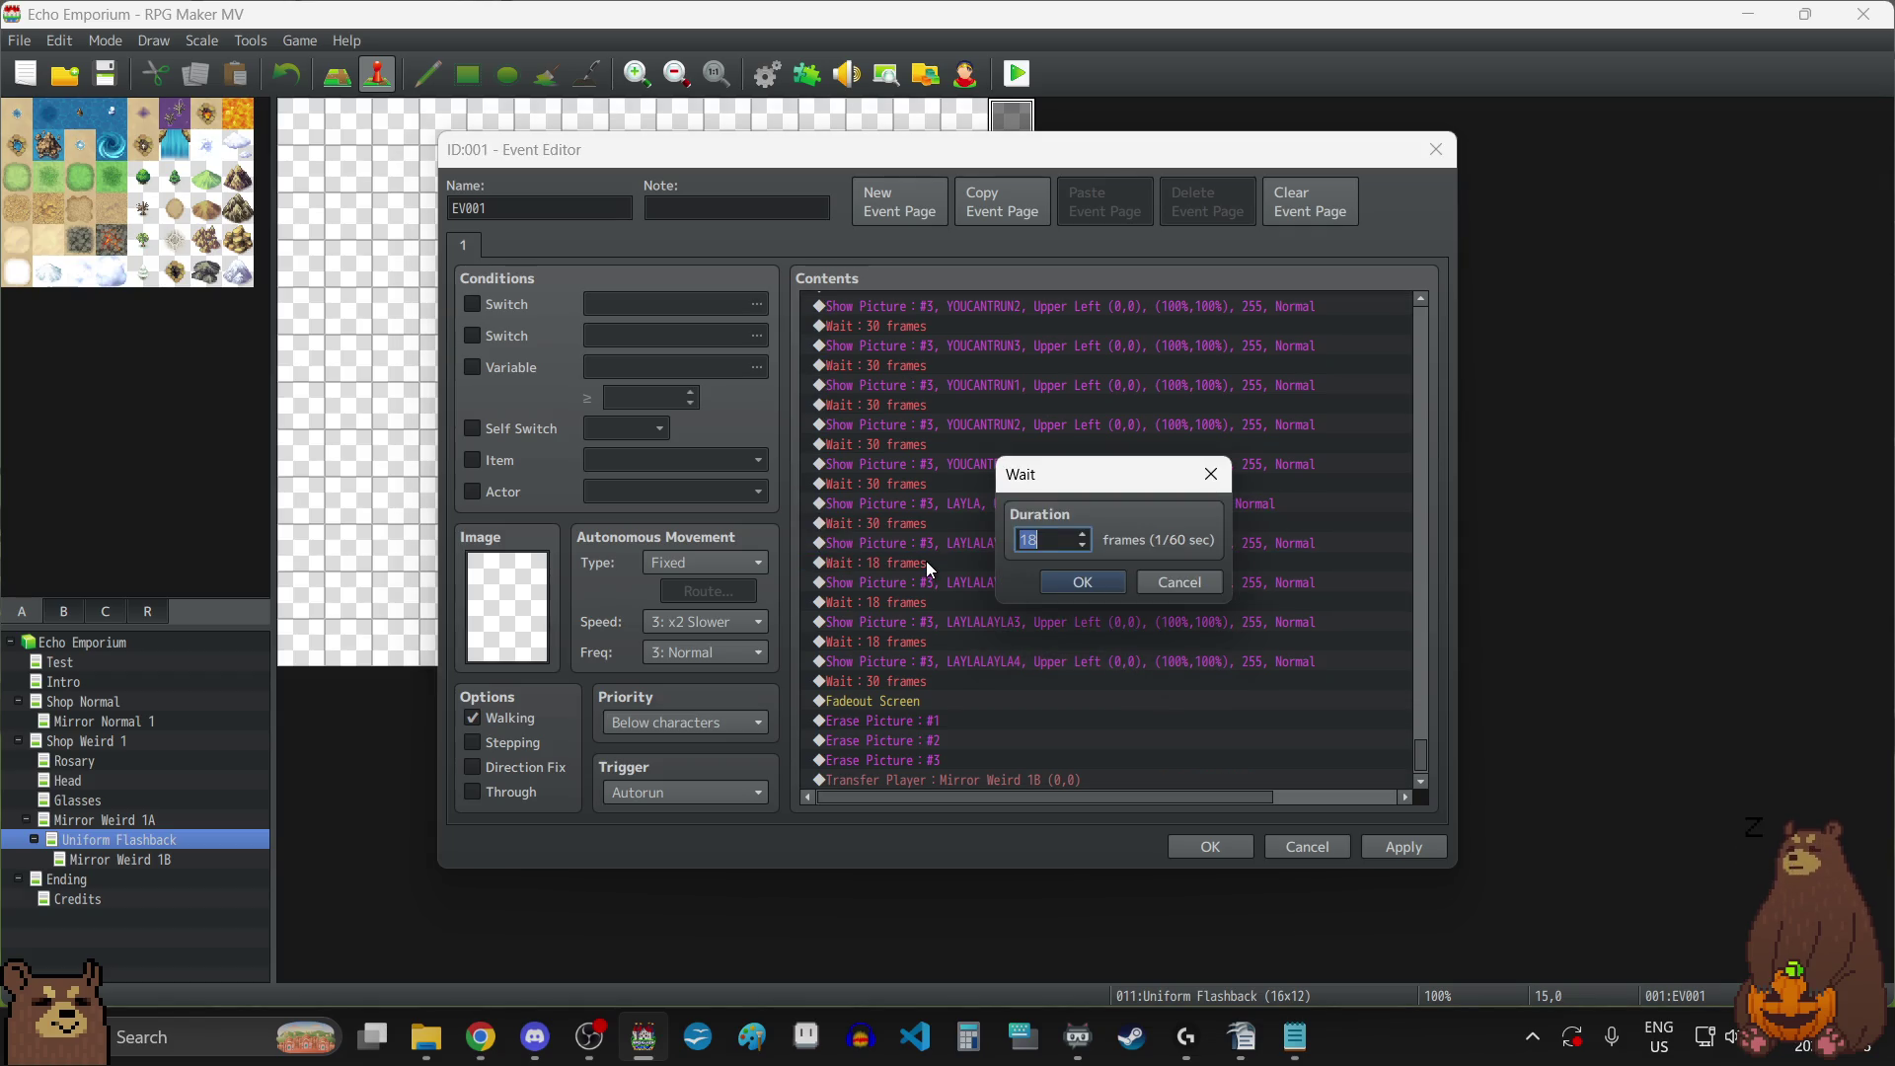
pyautogui.click(1064, 585)
# Set the last two 18-frame waits to 30, the pre-fadeout wait to 60, and apply.
pyautogui.click(997, 603)
pyautogui.press('Return')
pyautogui.write('30')
pyautogui.click(1075, 578)
pyautogui.click(949, 642)
pyautogui.press('Return')
pyautogui.write('30')
pyautogui.doubleClick(944, 677)
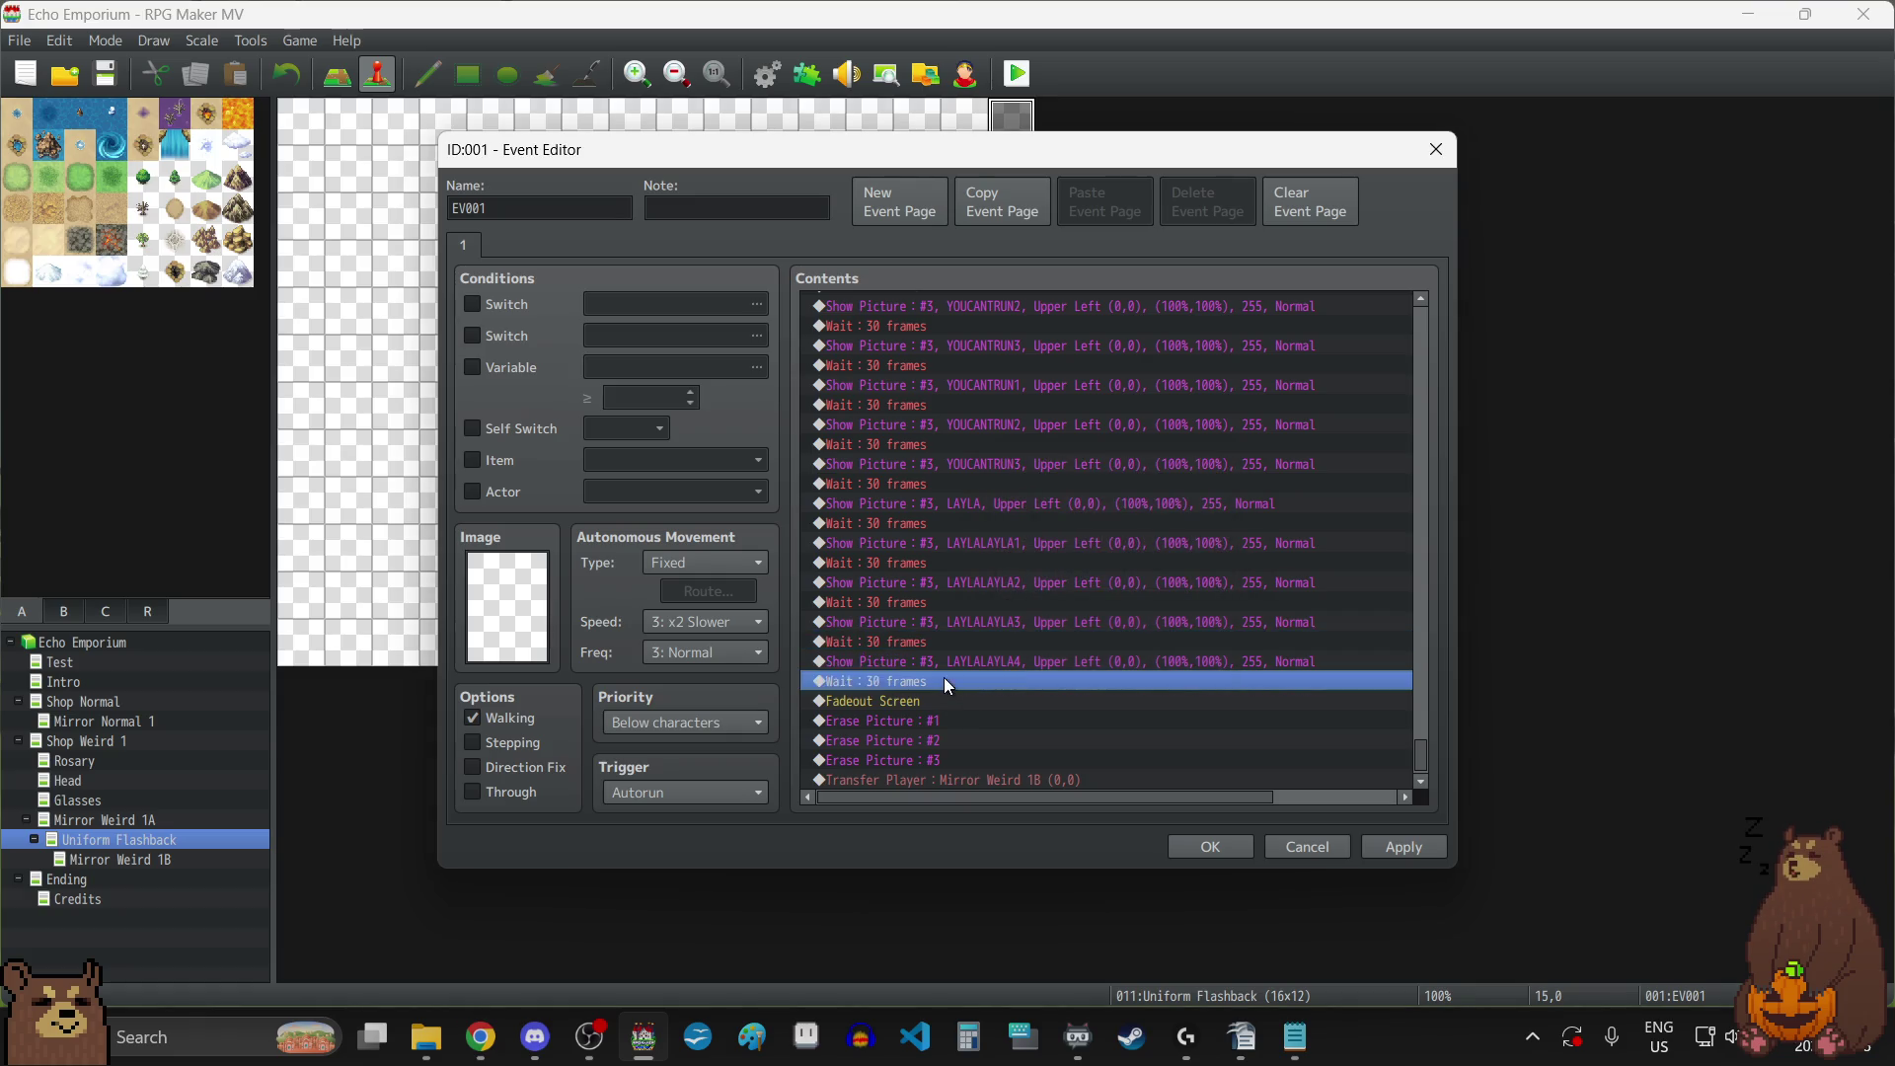
pyautogui.write('60')
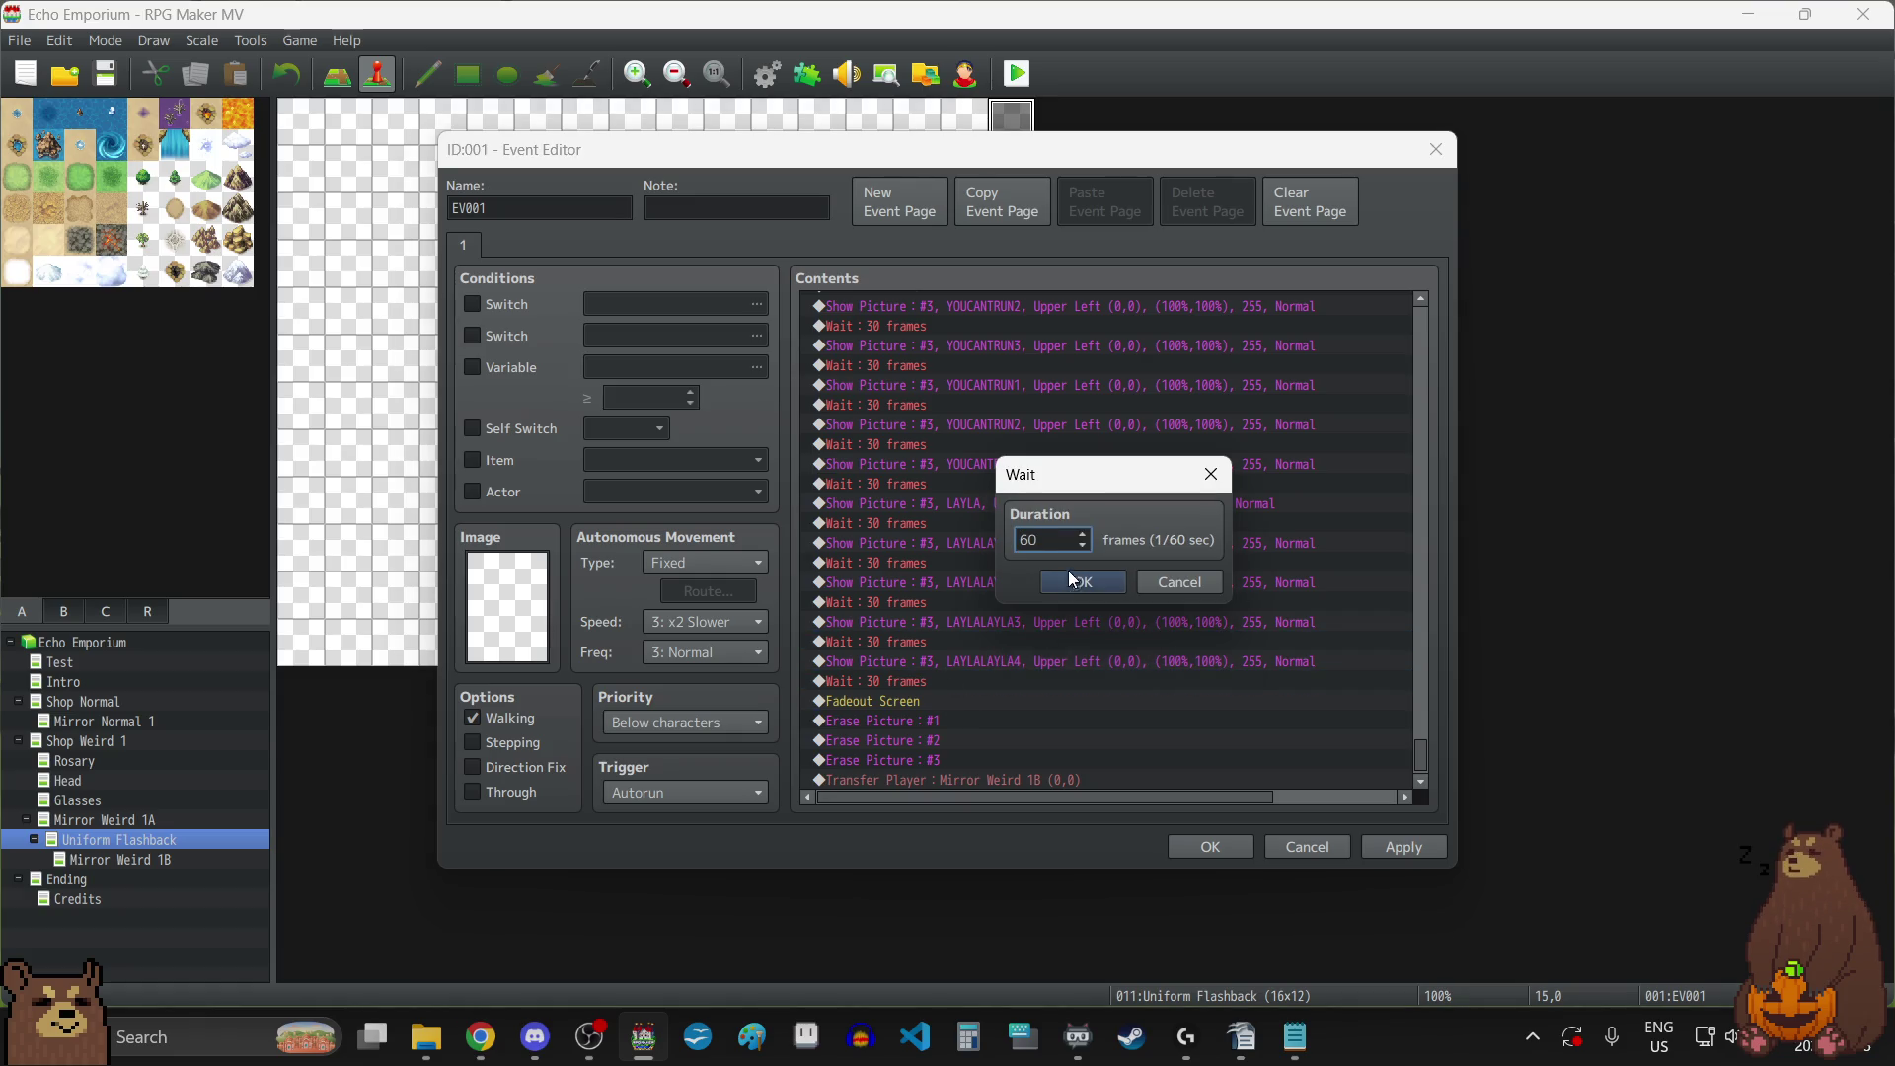
pyautogui.click(1080, 583)
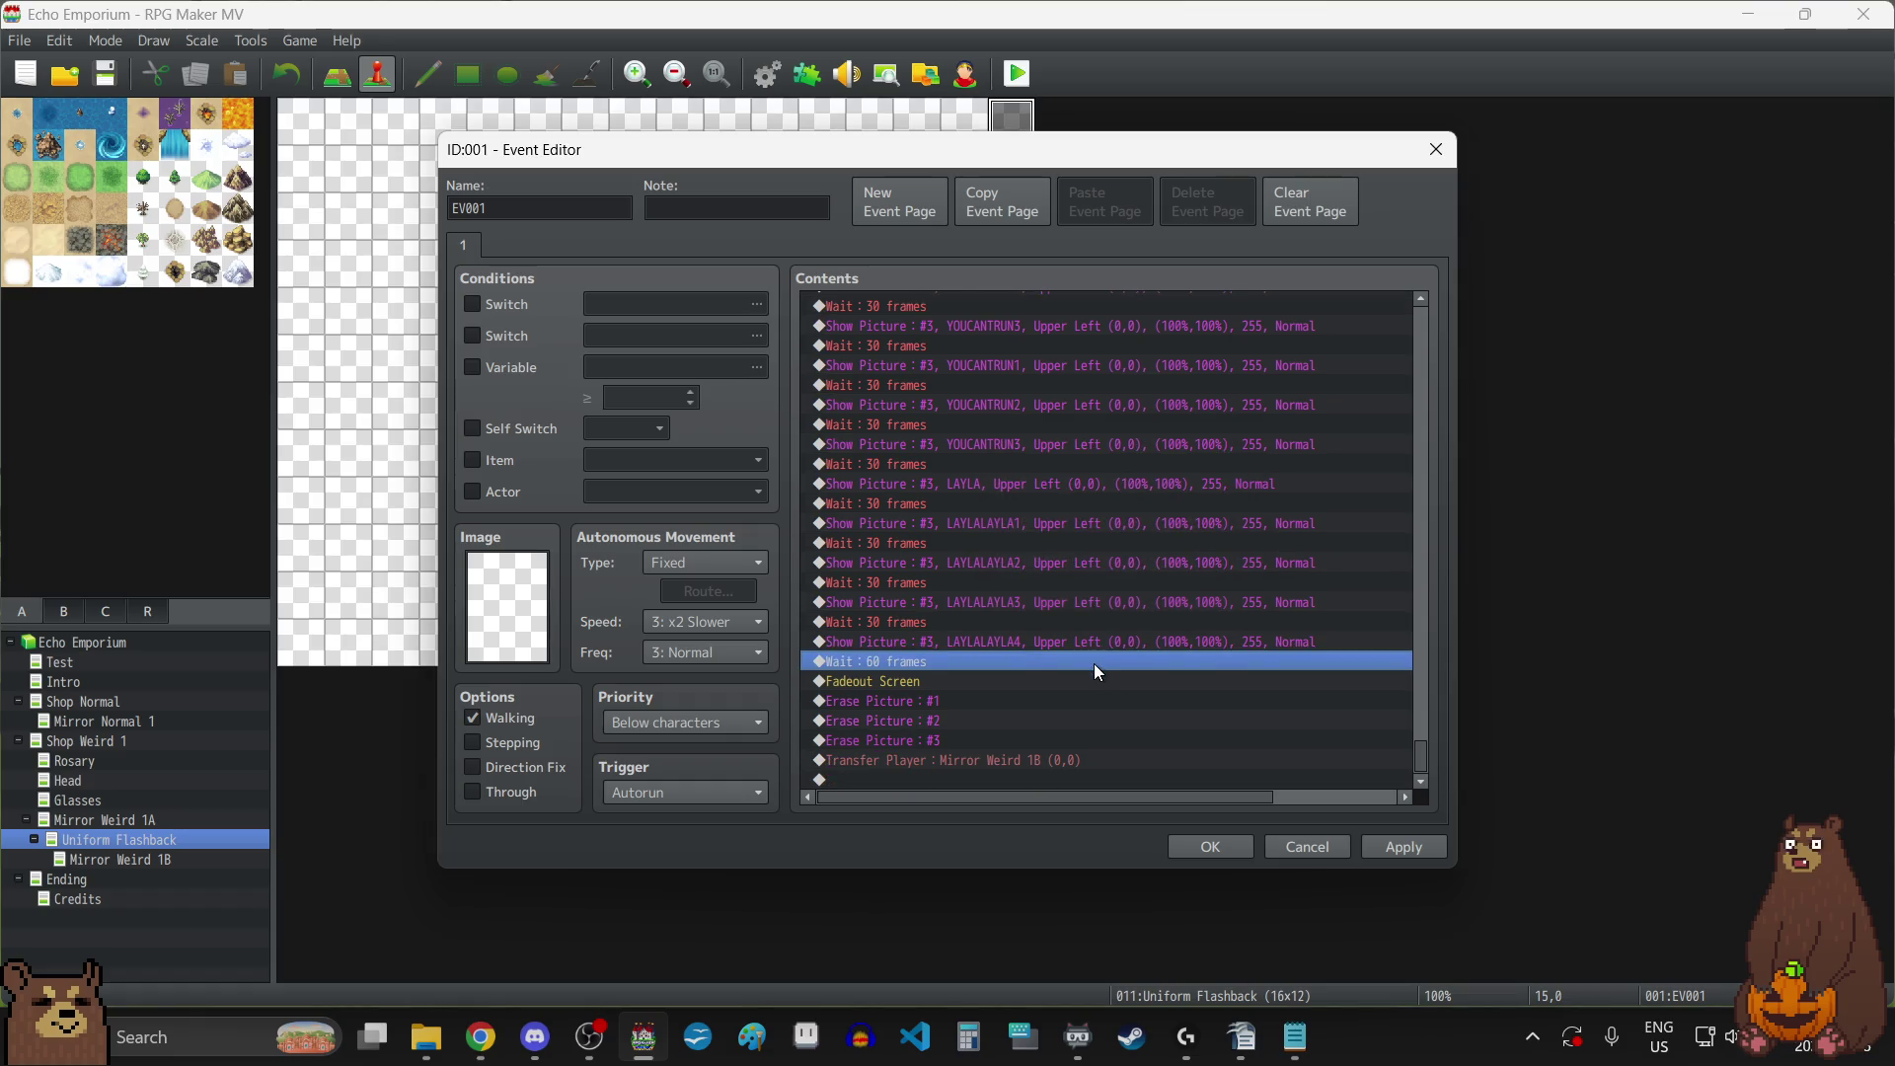
pyautogui.click(1426, 851)
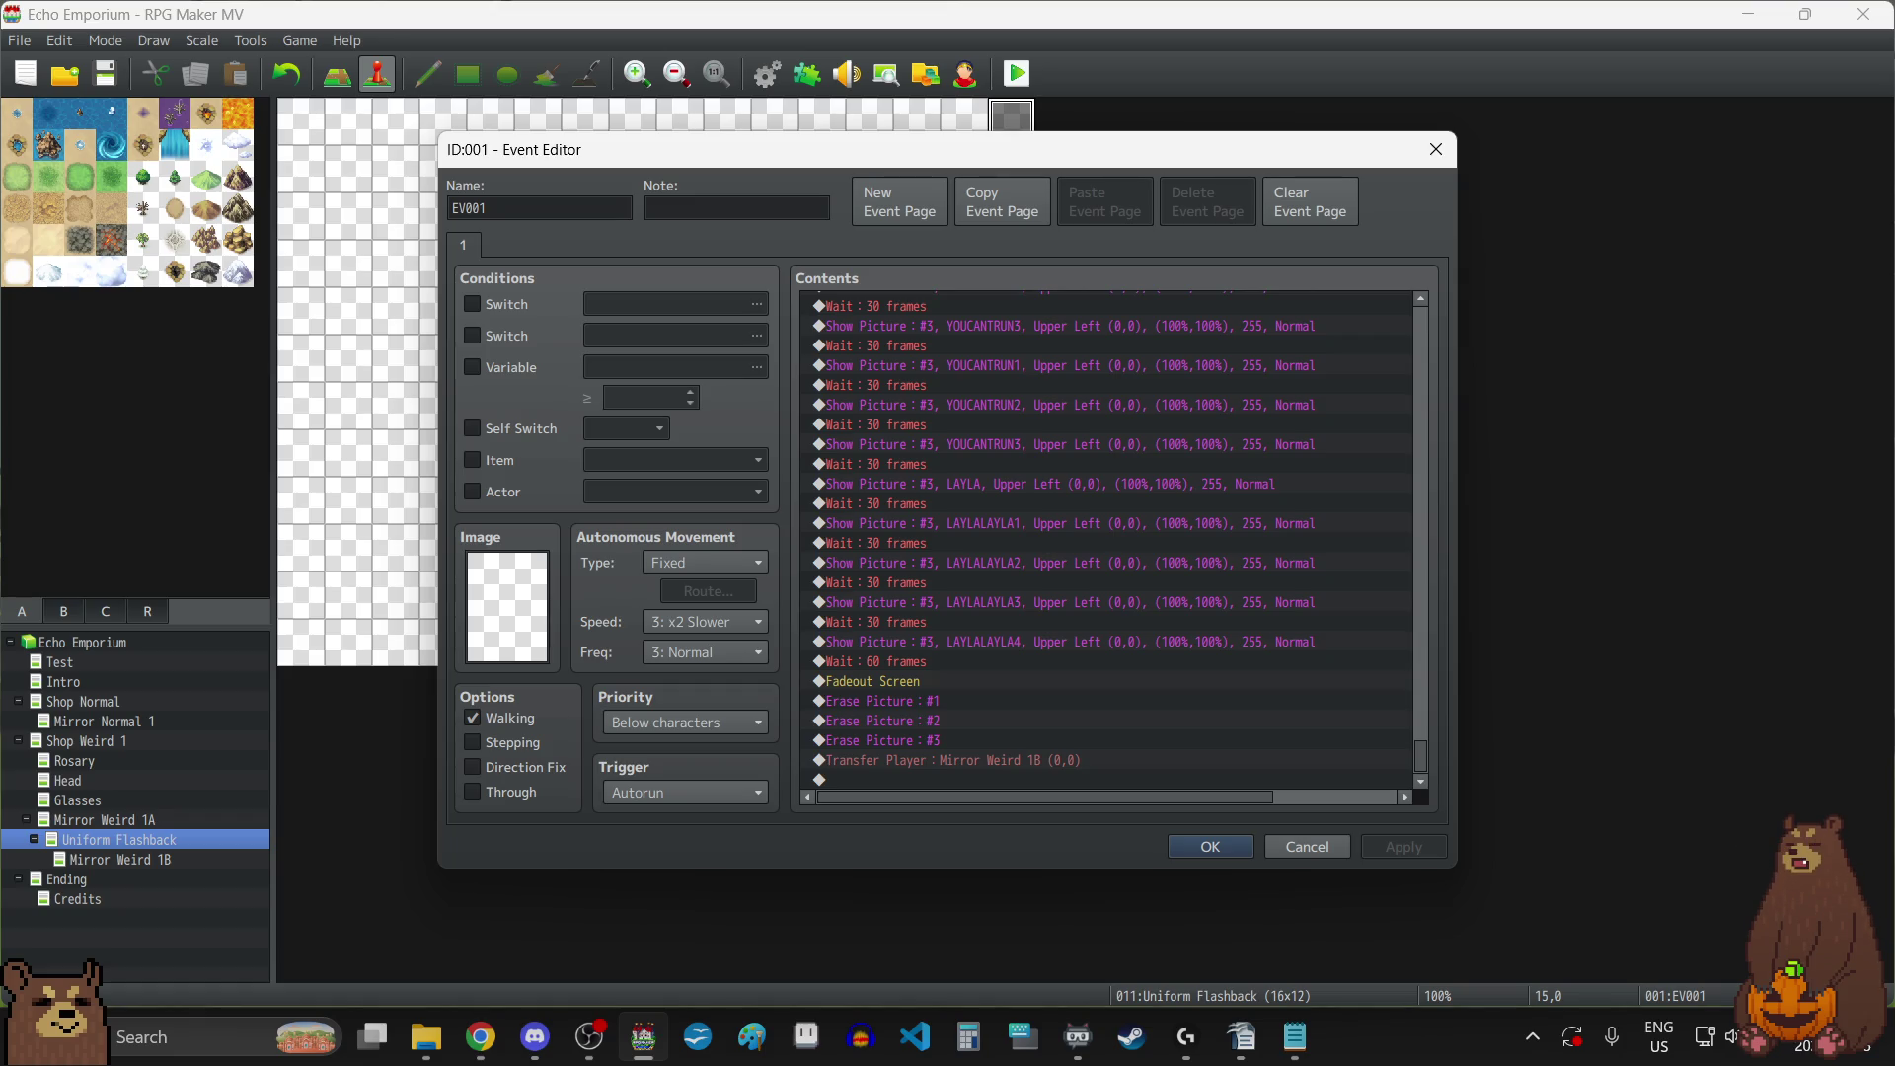
# Change the 60-frame wait back to 30 frames and close the Uniform Flashback event.
pyautogui.doubleClick(915, 662)
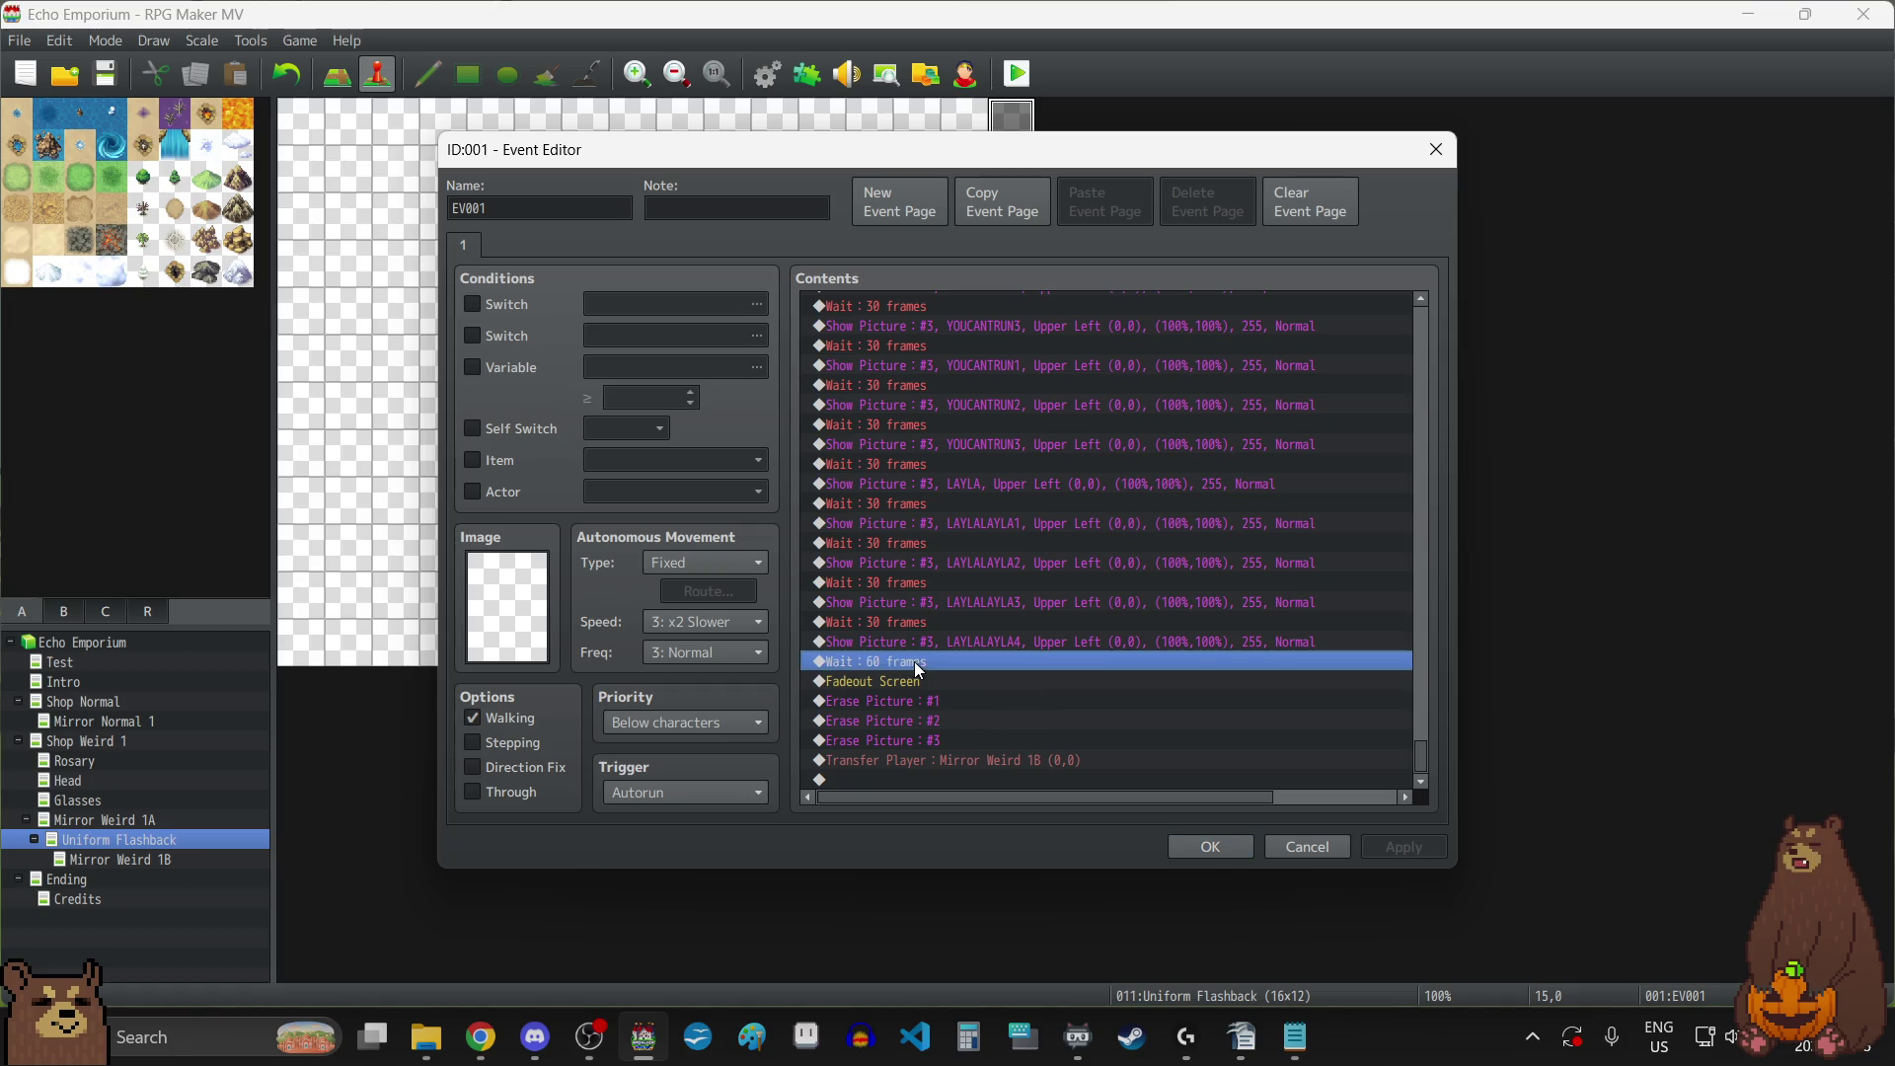
pyautogui.write('30')
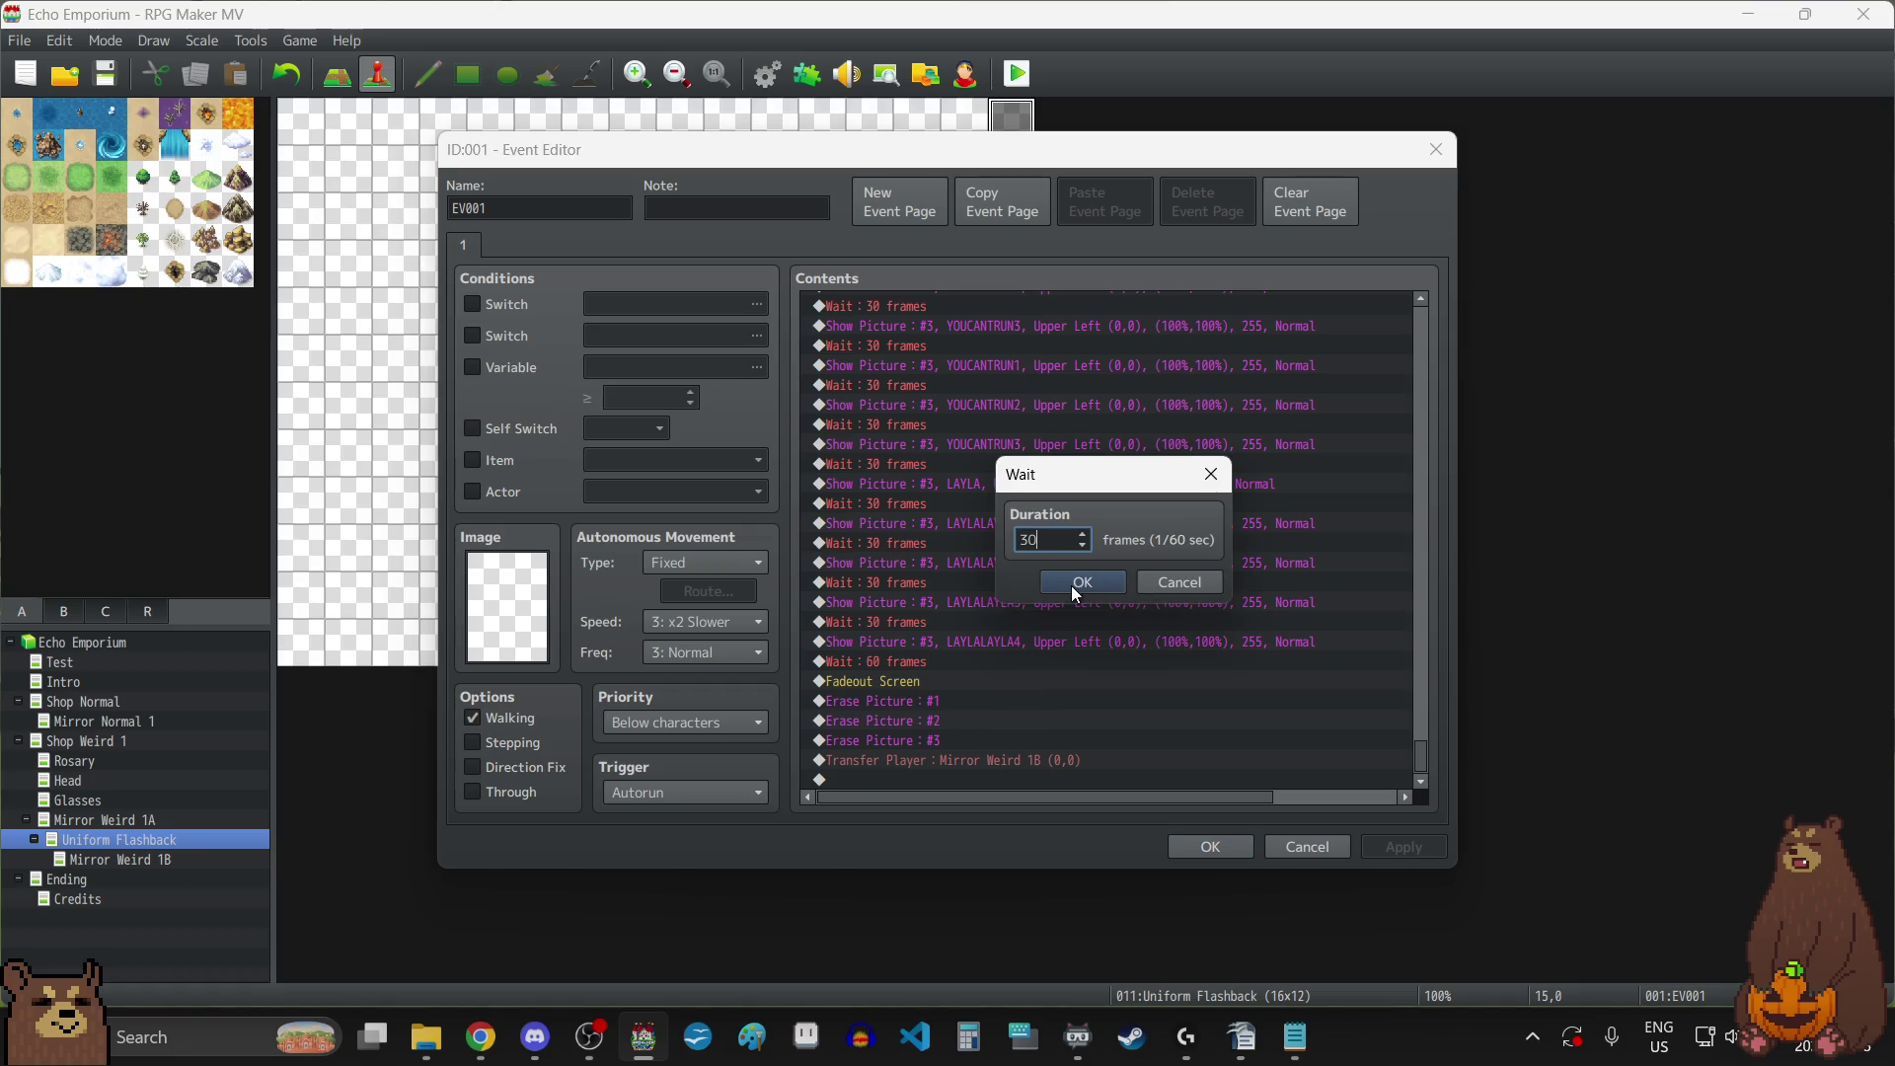
pyautogui.click(1075, 584)
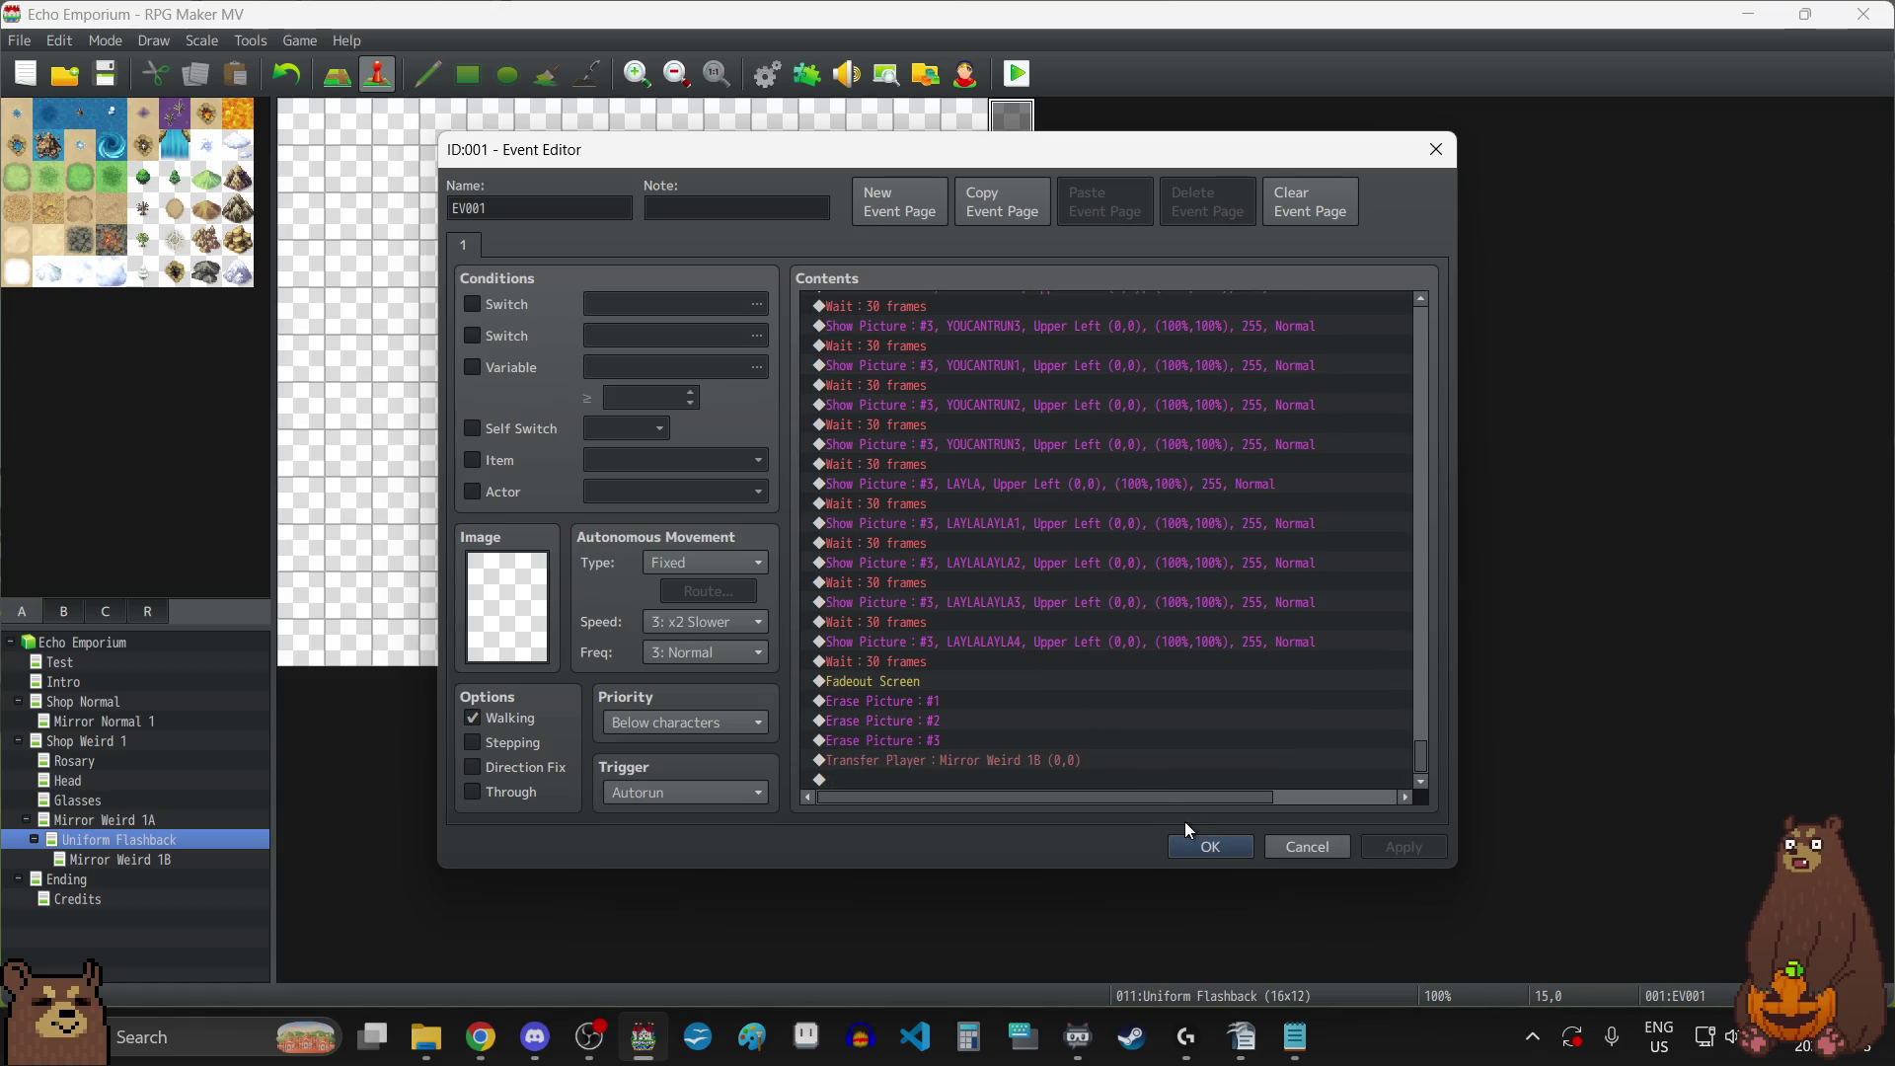
pyautogui.click(1203, 851)
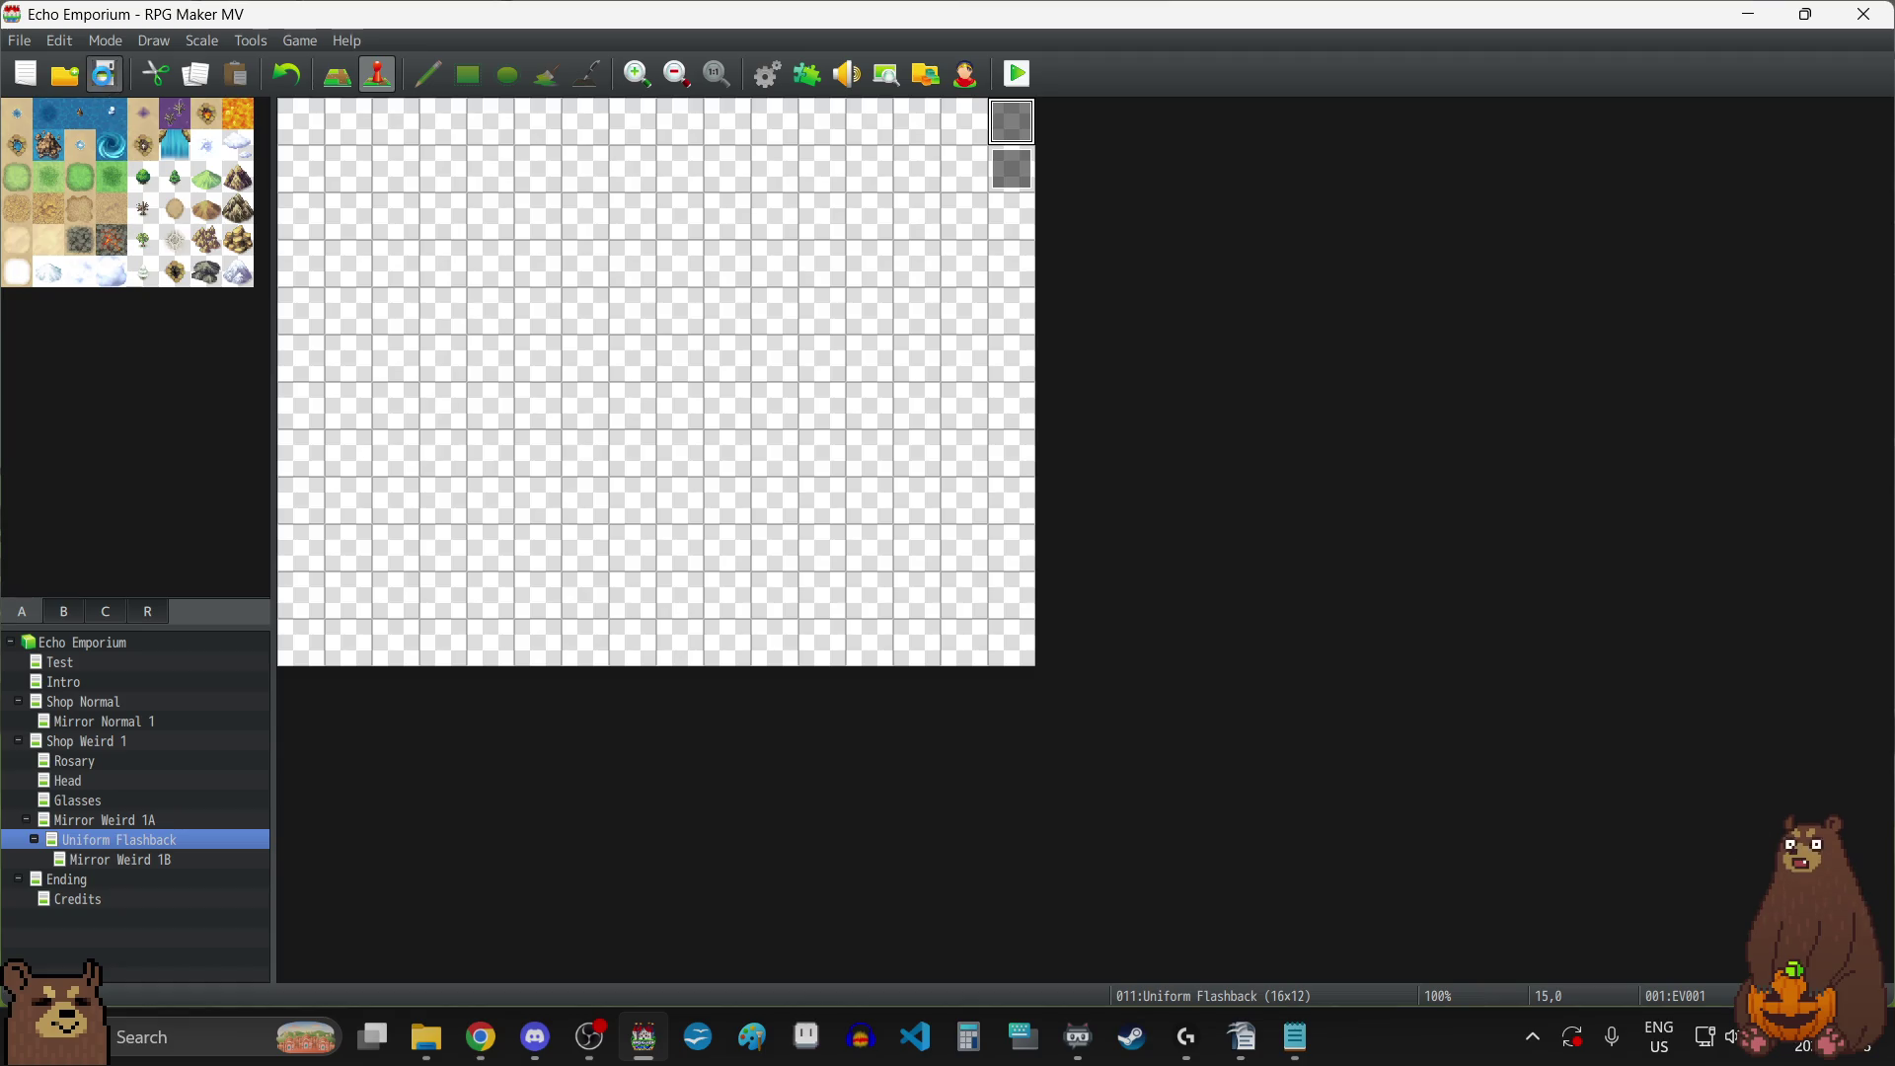
# Save the project and bring up the Mirror Weird 1B map.
pyautogui.click(106, 79)
pyautogui.press('super+d')
pyautogui.press('super+d')
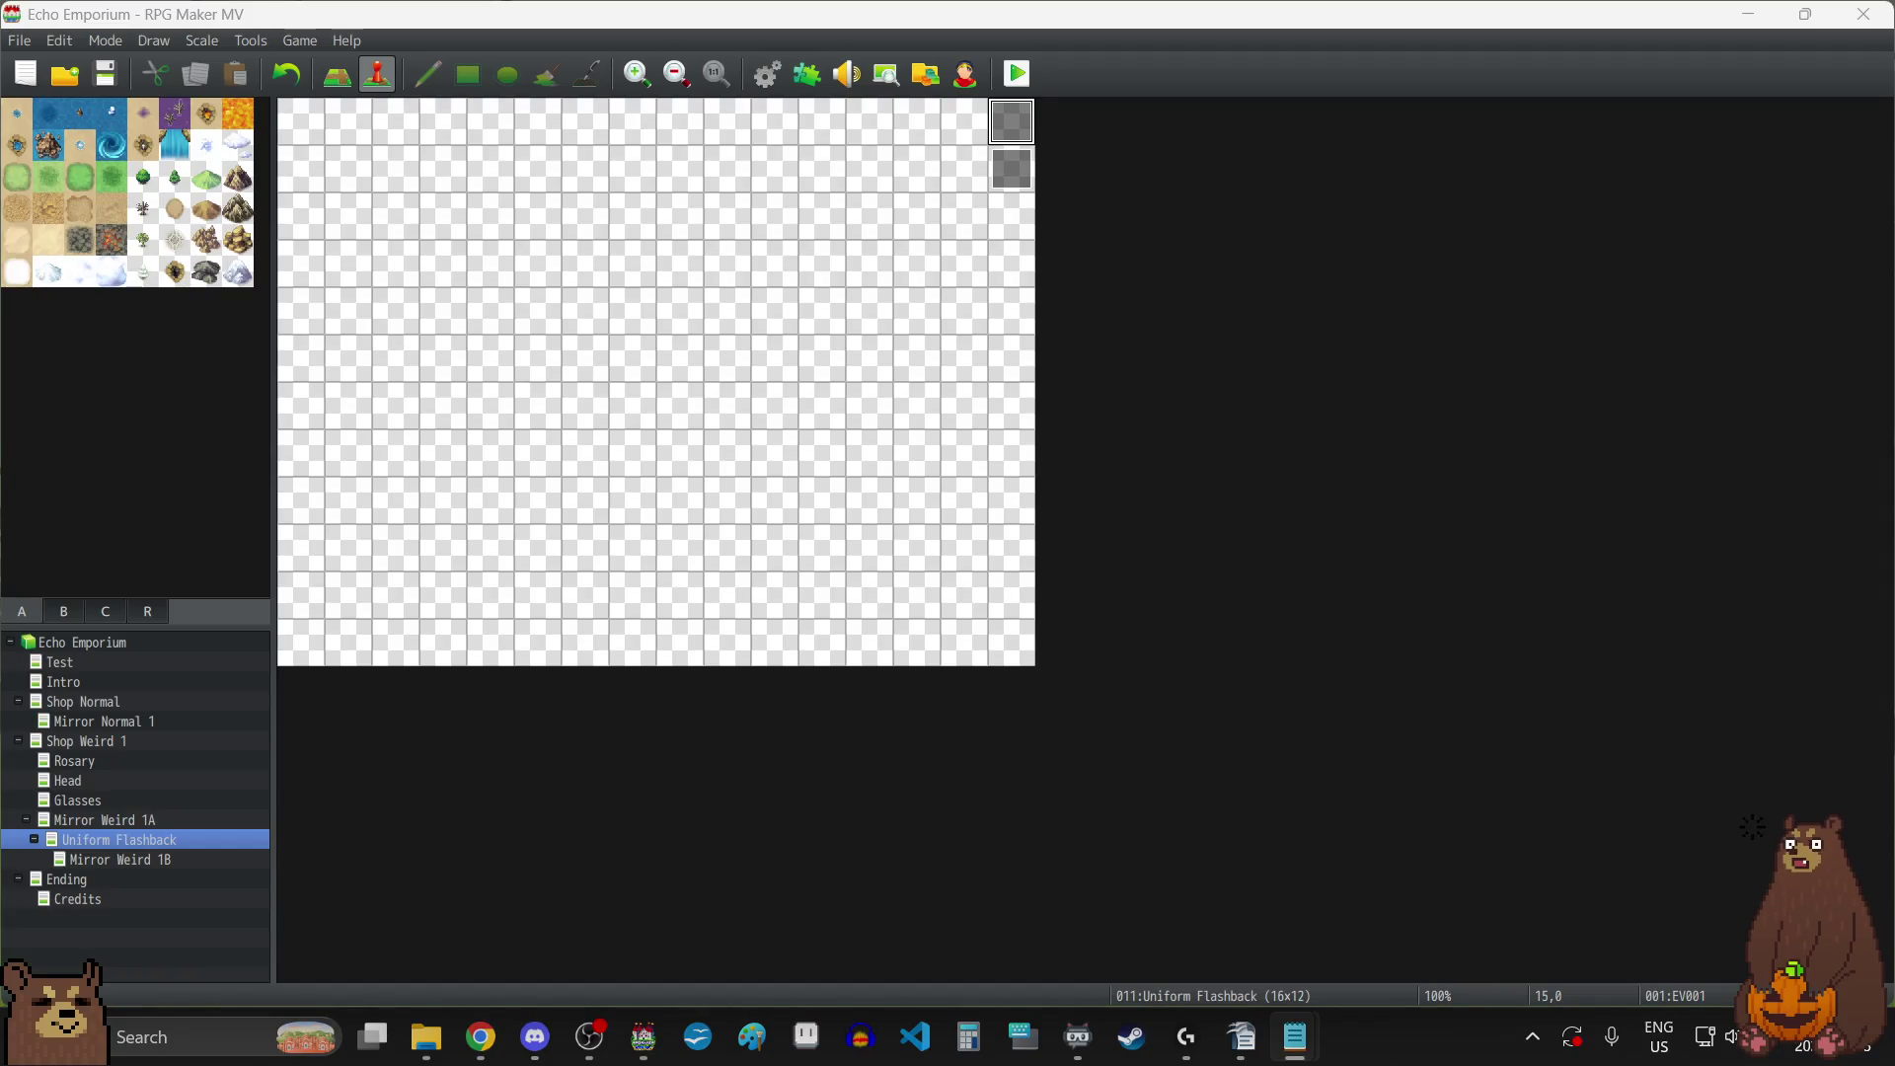
pyautogui.hotkey('alt', 'Tab')
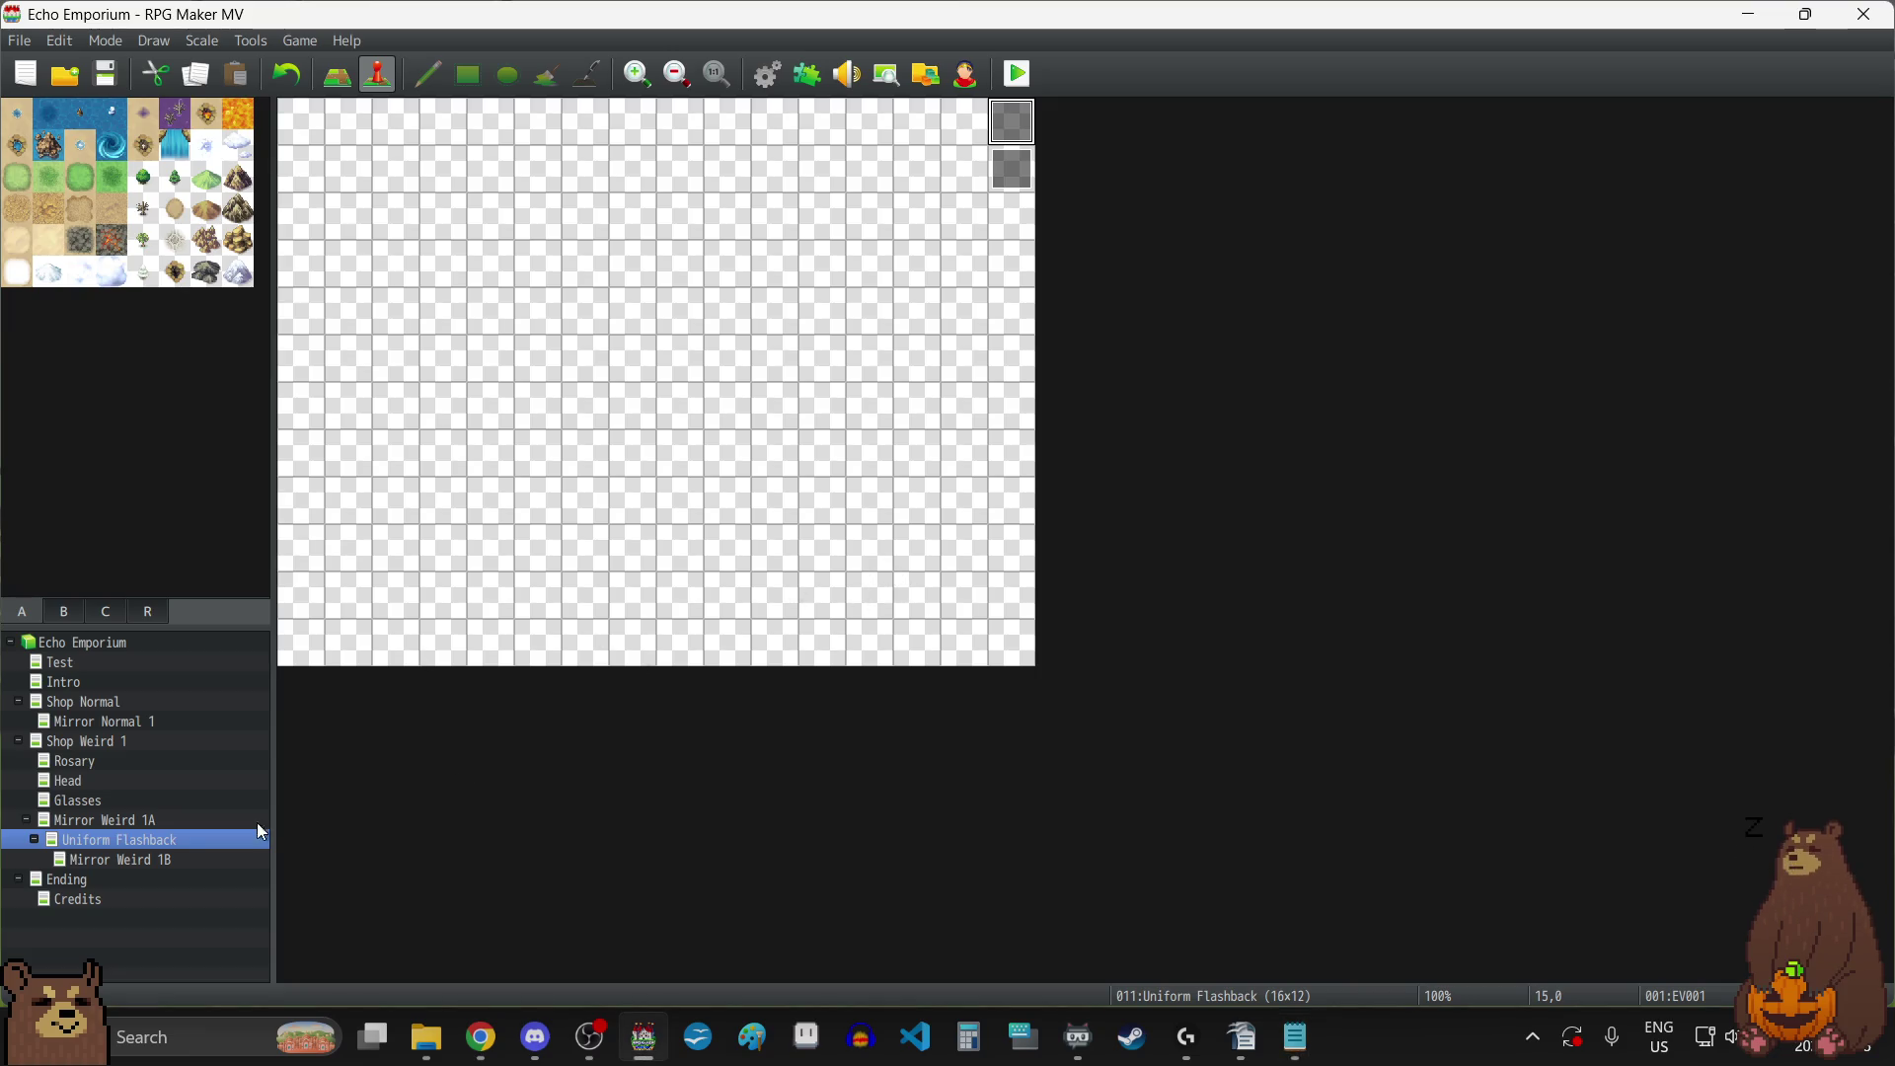
pyautogui.click(132, 862)
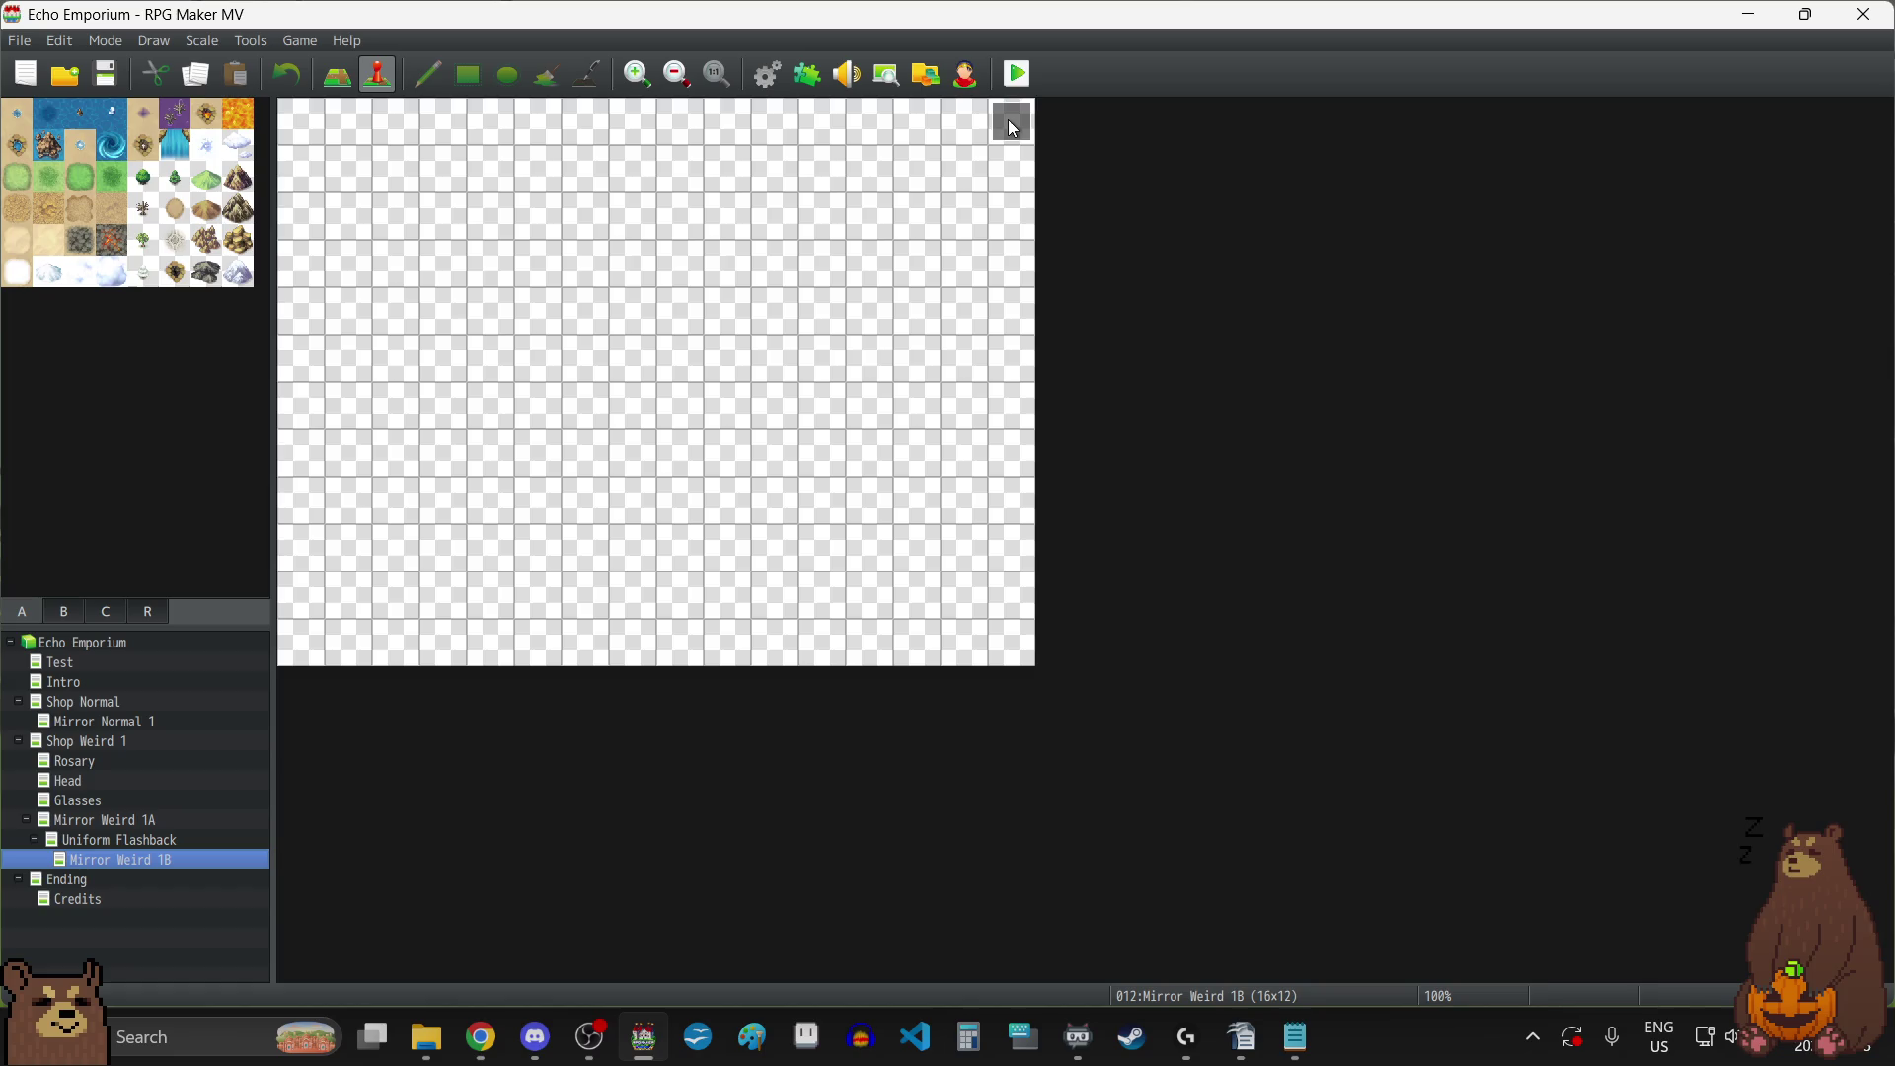
# Open the top-right autorun event and raise its first three 12-frame waits to 18 frames.
pyautogui.doubleClick(1009, 121)
pyautogui.scroll(-7, 1181, 440)
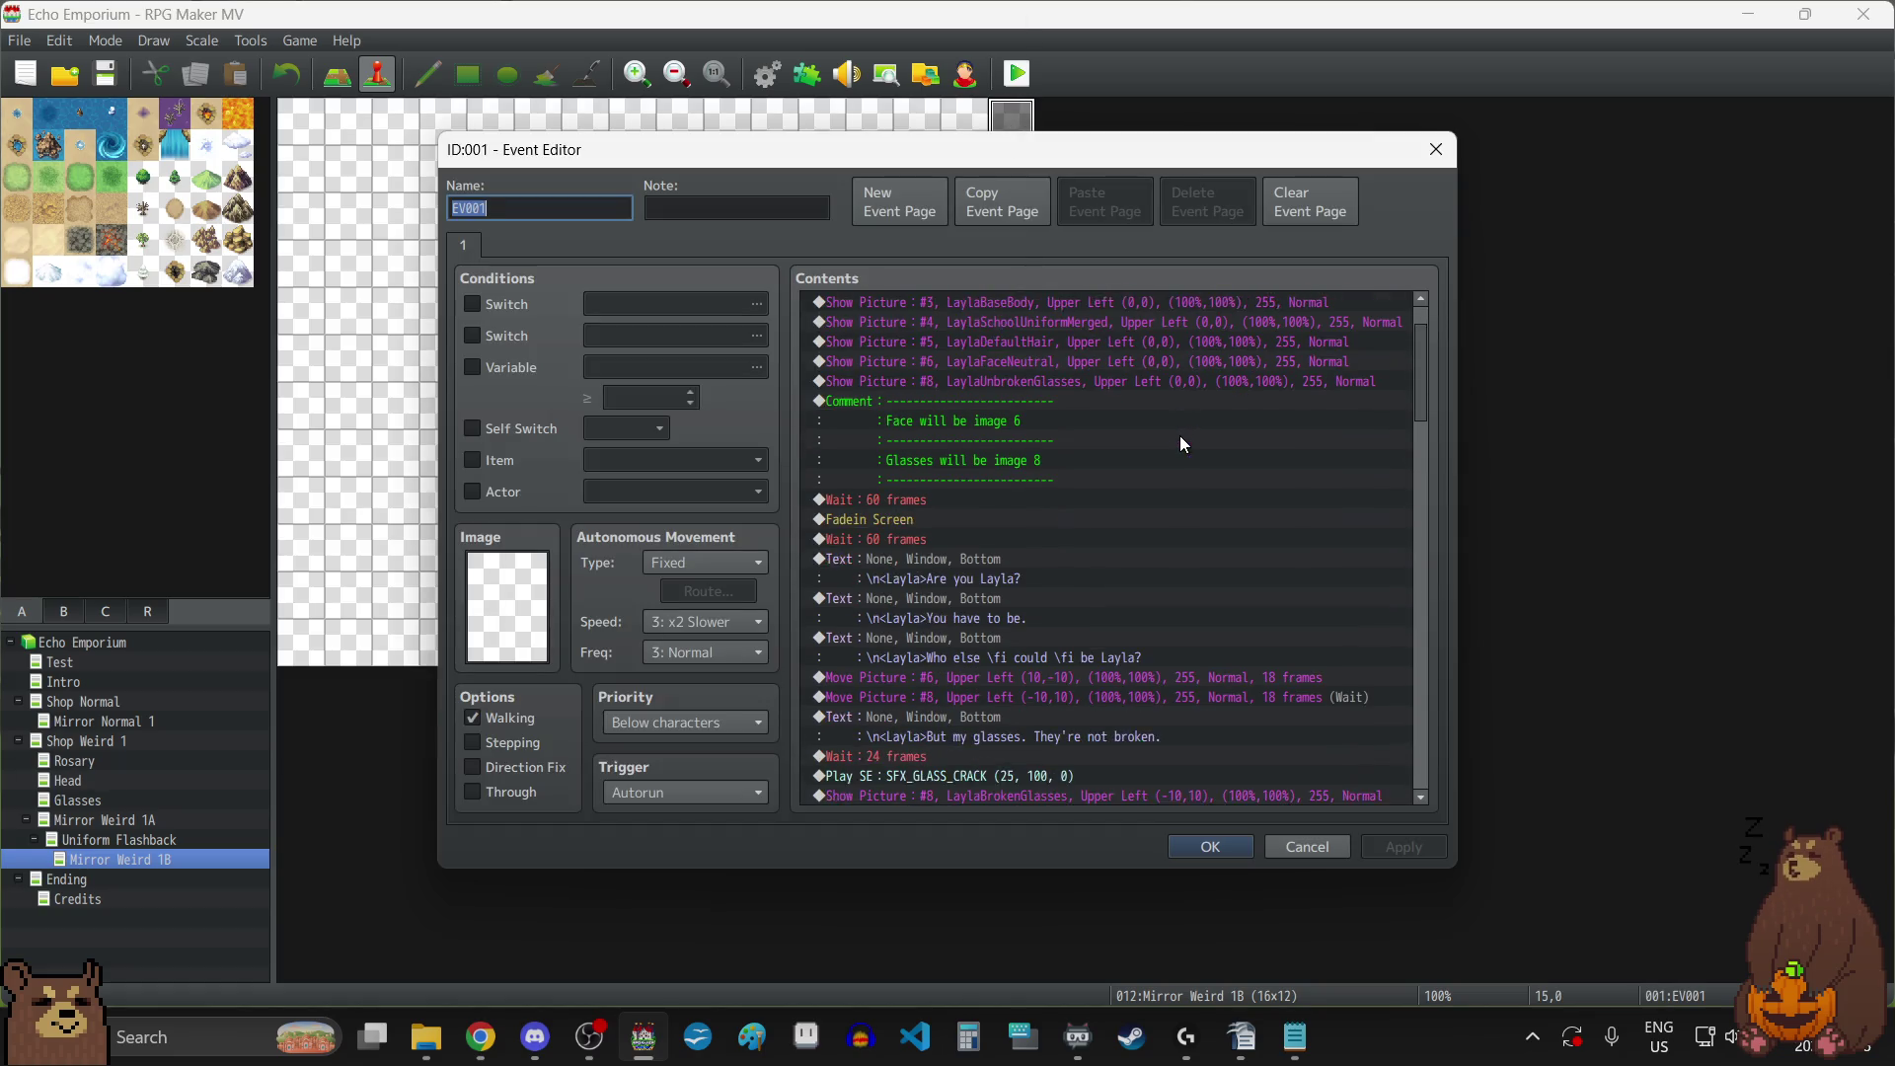
pyautogui.scroll(-10, 1181, 440)
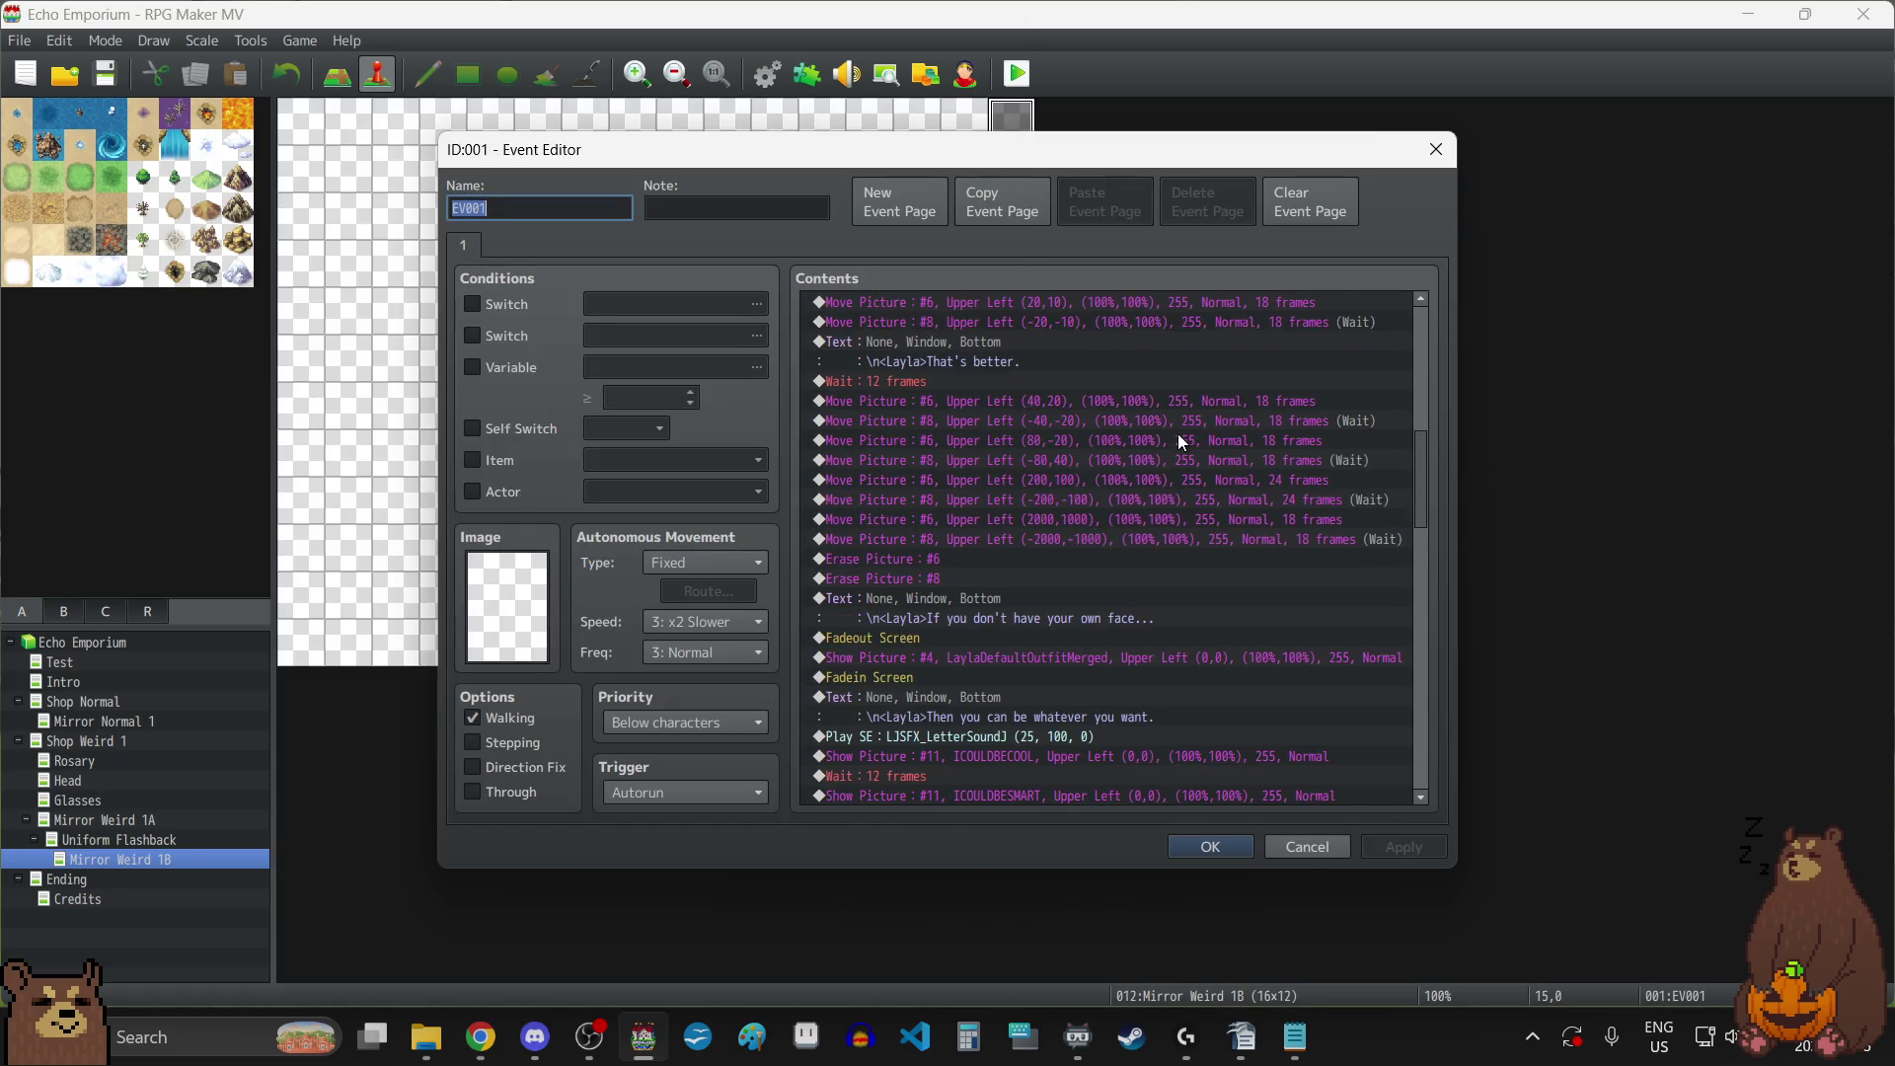
pyautogui.scroll(2, 1177, 435)
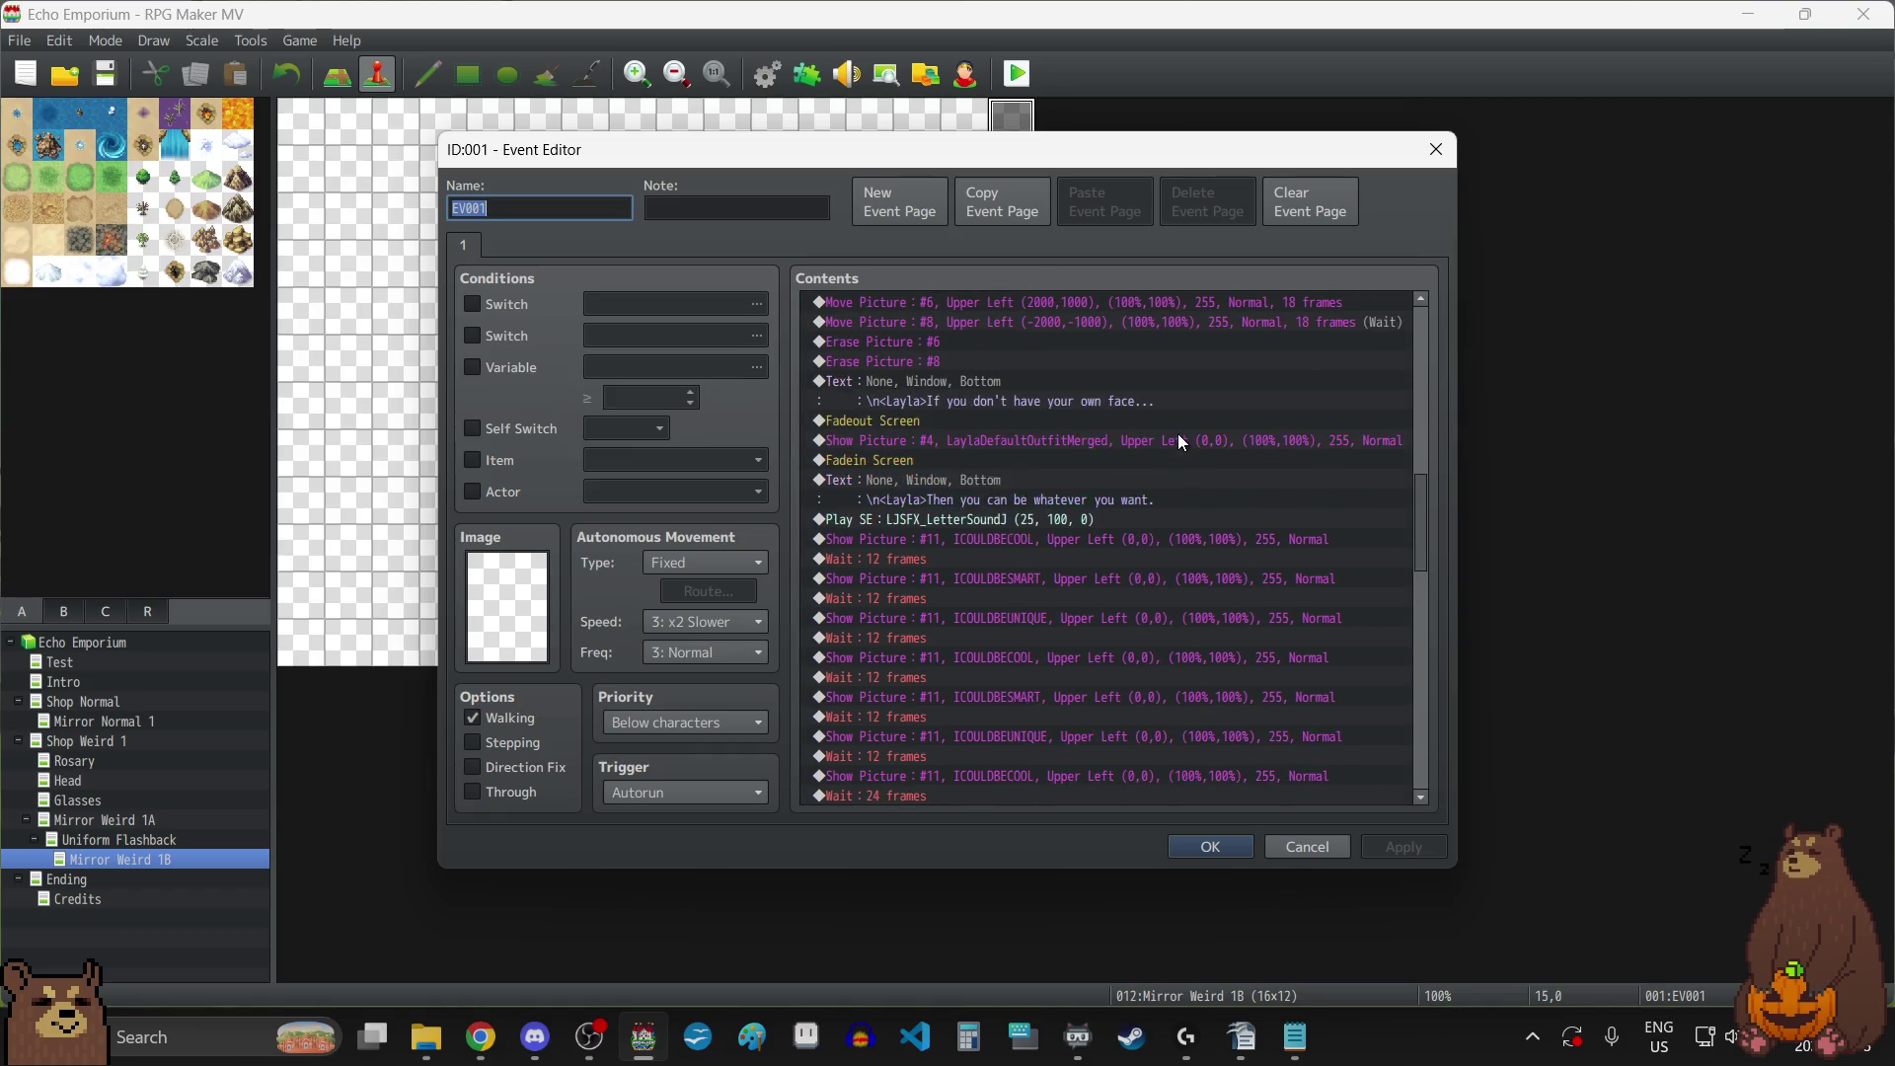
pyautogui.scroll(-1, 1044, 452)
pyautogui.click(987, 460)
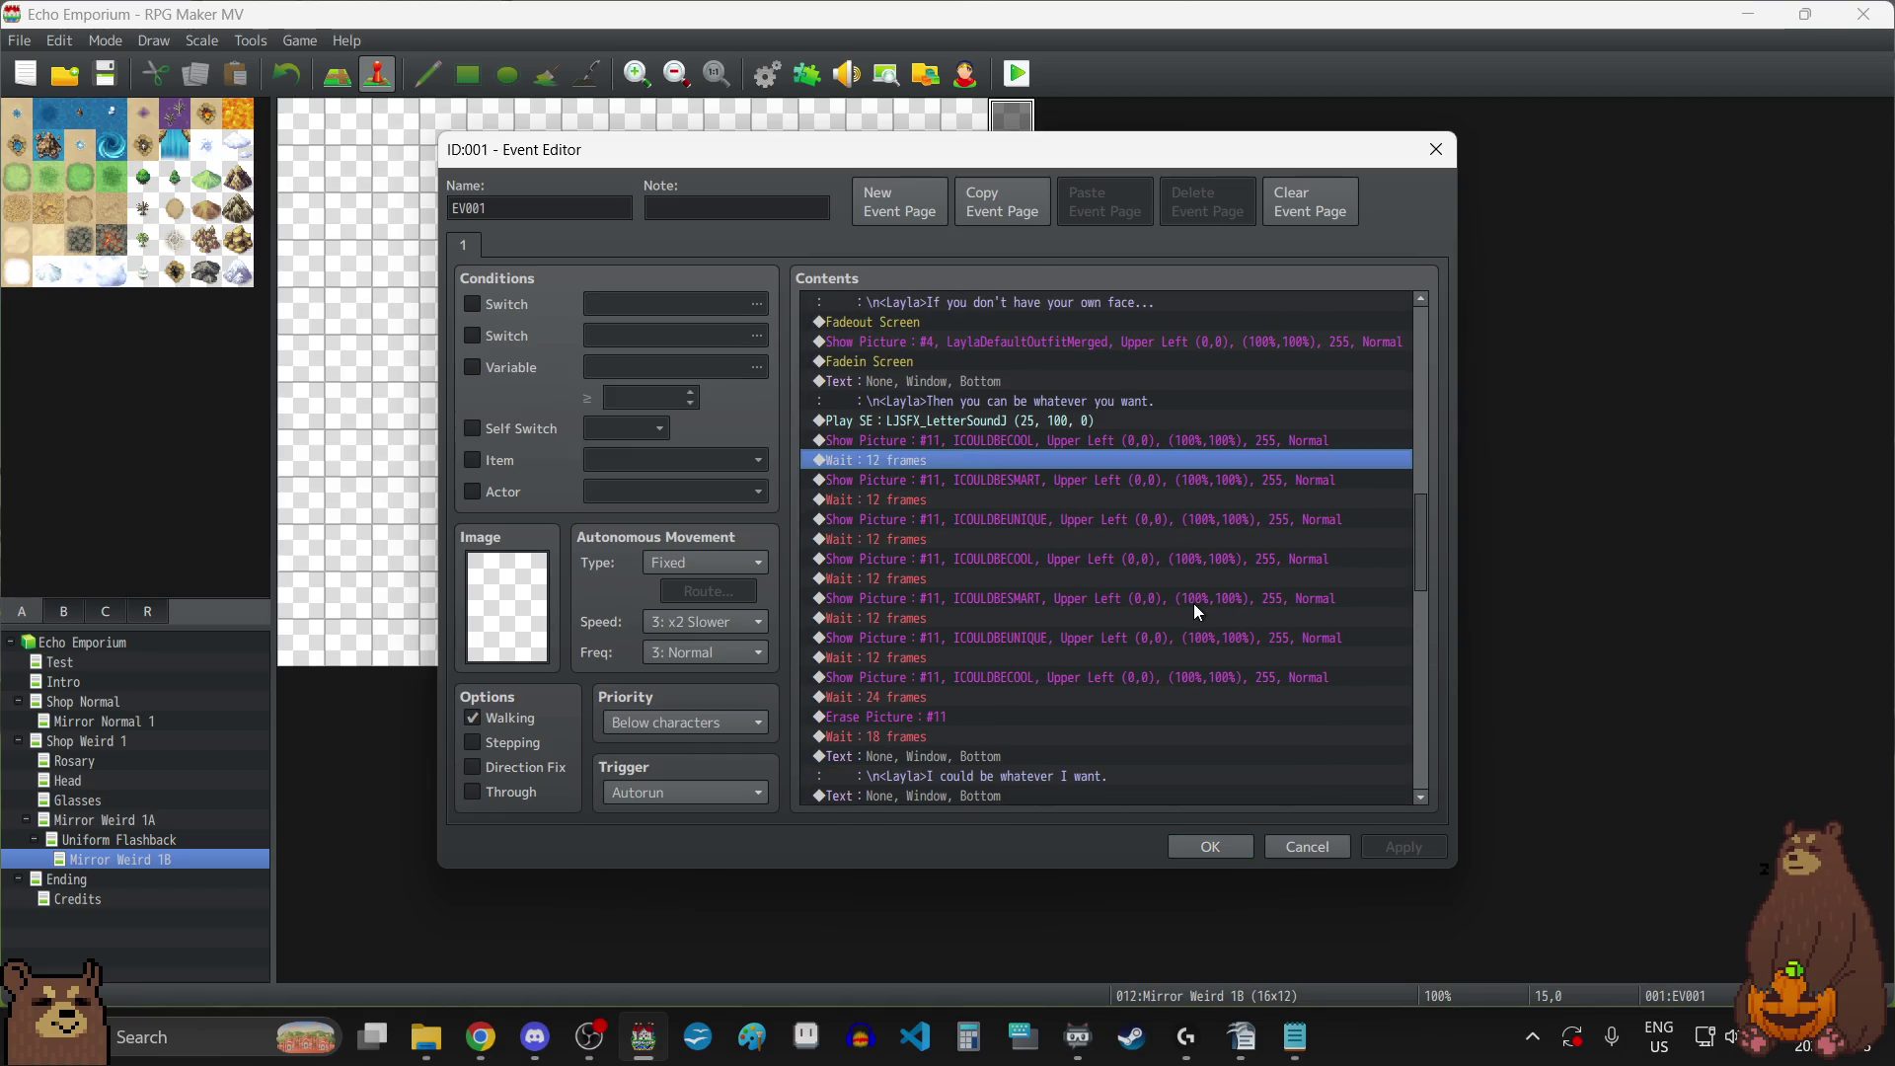
pyautogui.press('Return')
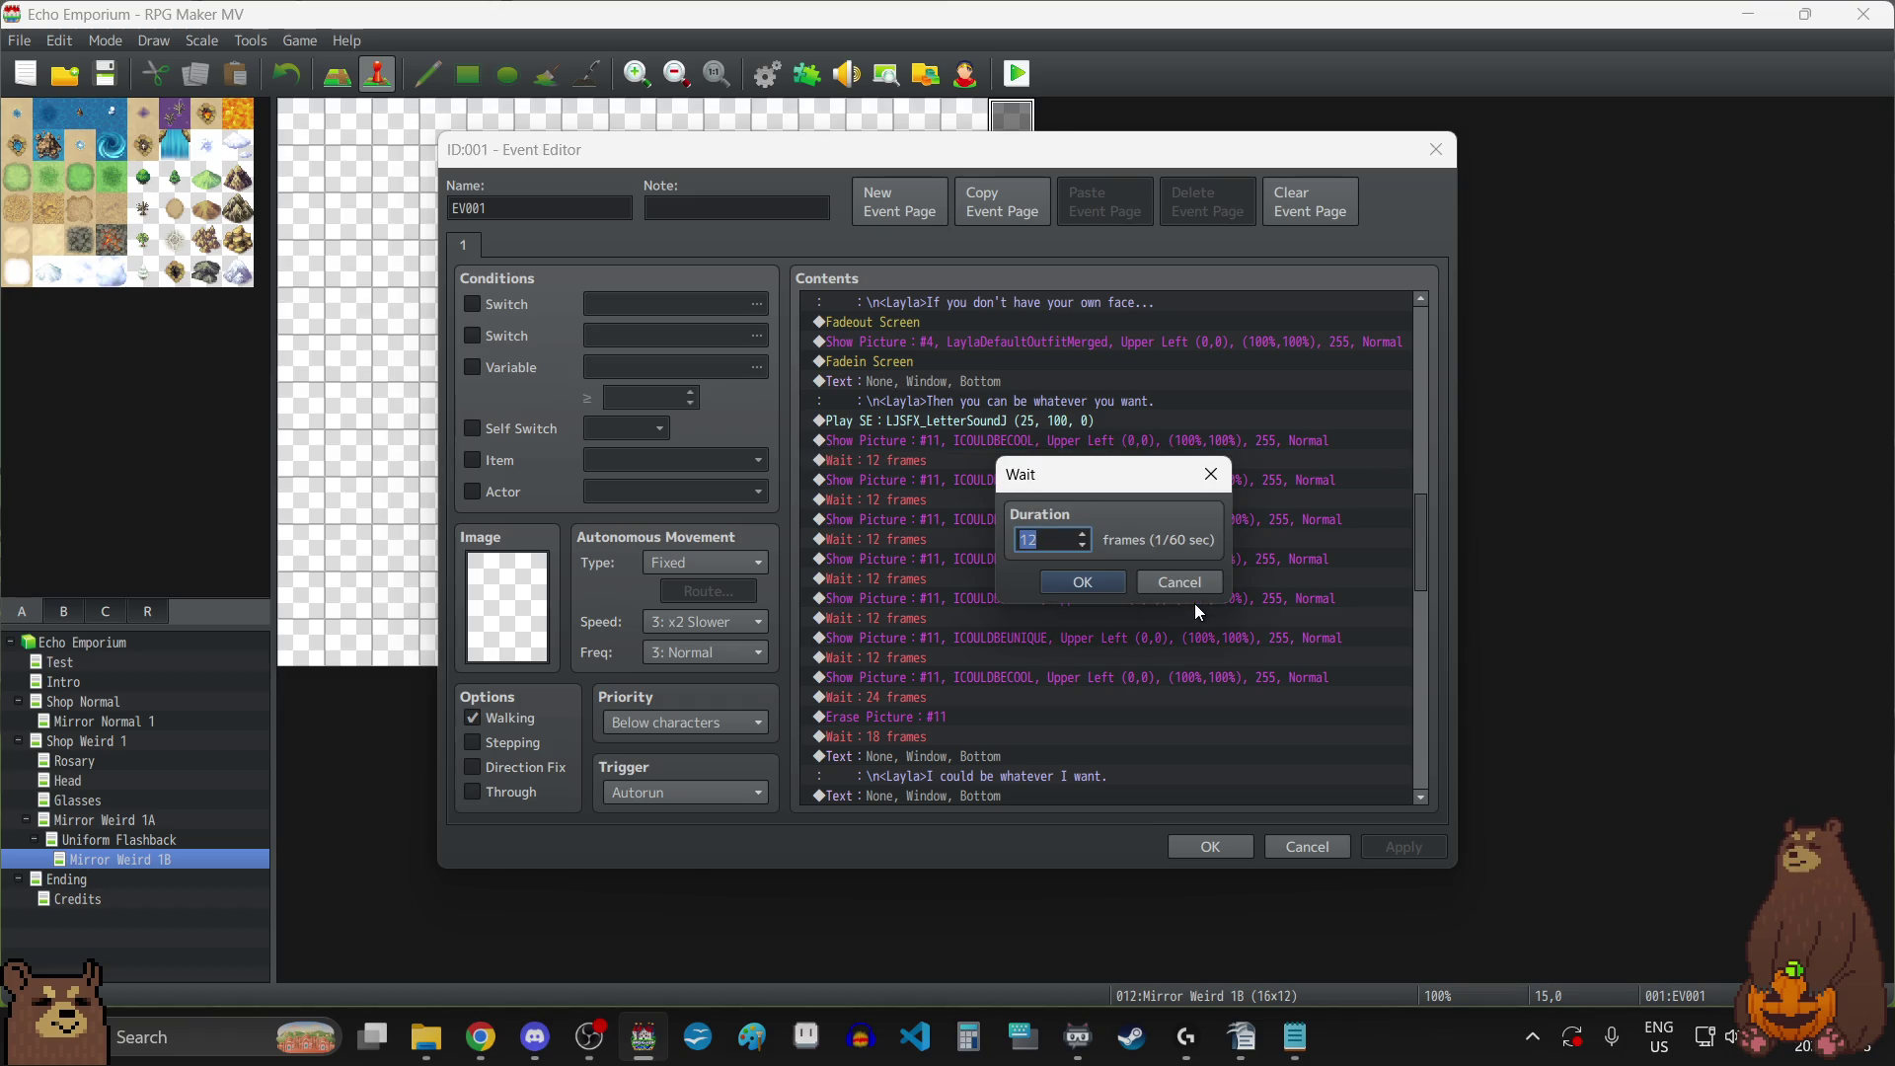
pyautogui.write('18')
pyautogui.click(1093, 579)
pyautogui.doubleClick(940, 500)
pyautogui.write('18')
pyautogui.click(1096, 580)
pyautogui.click(904, 543)
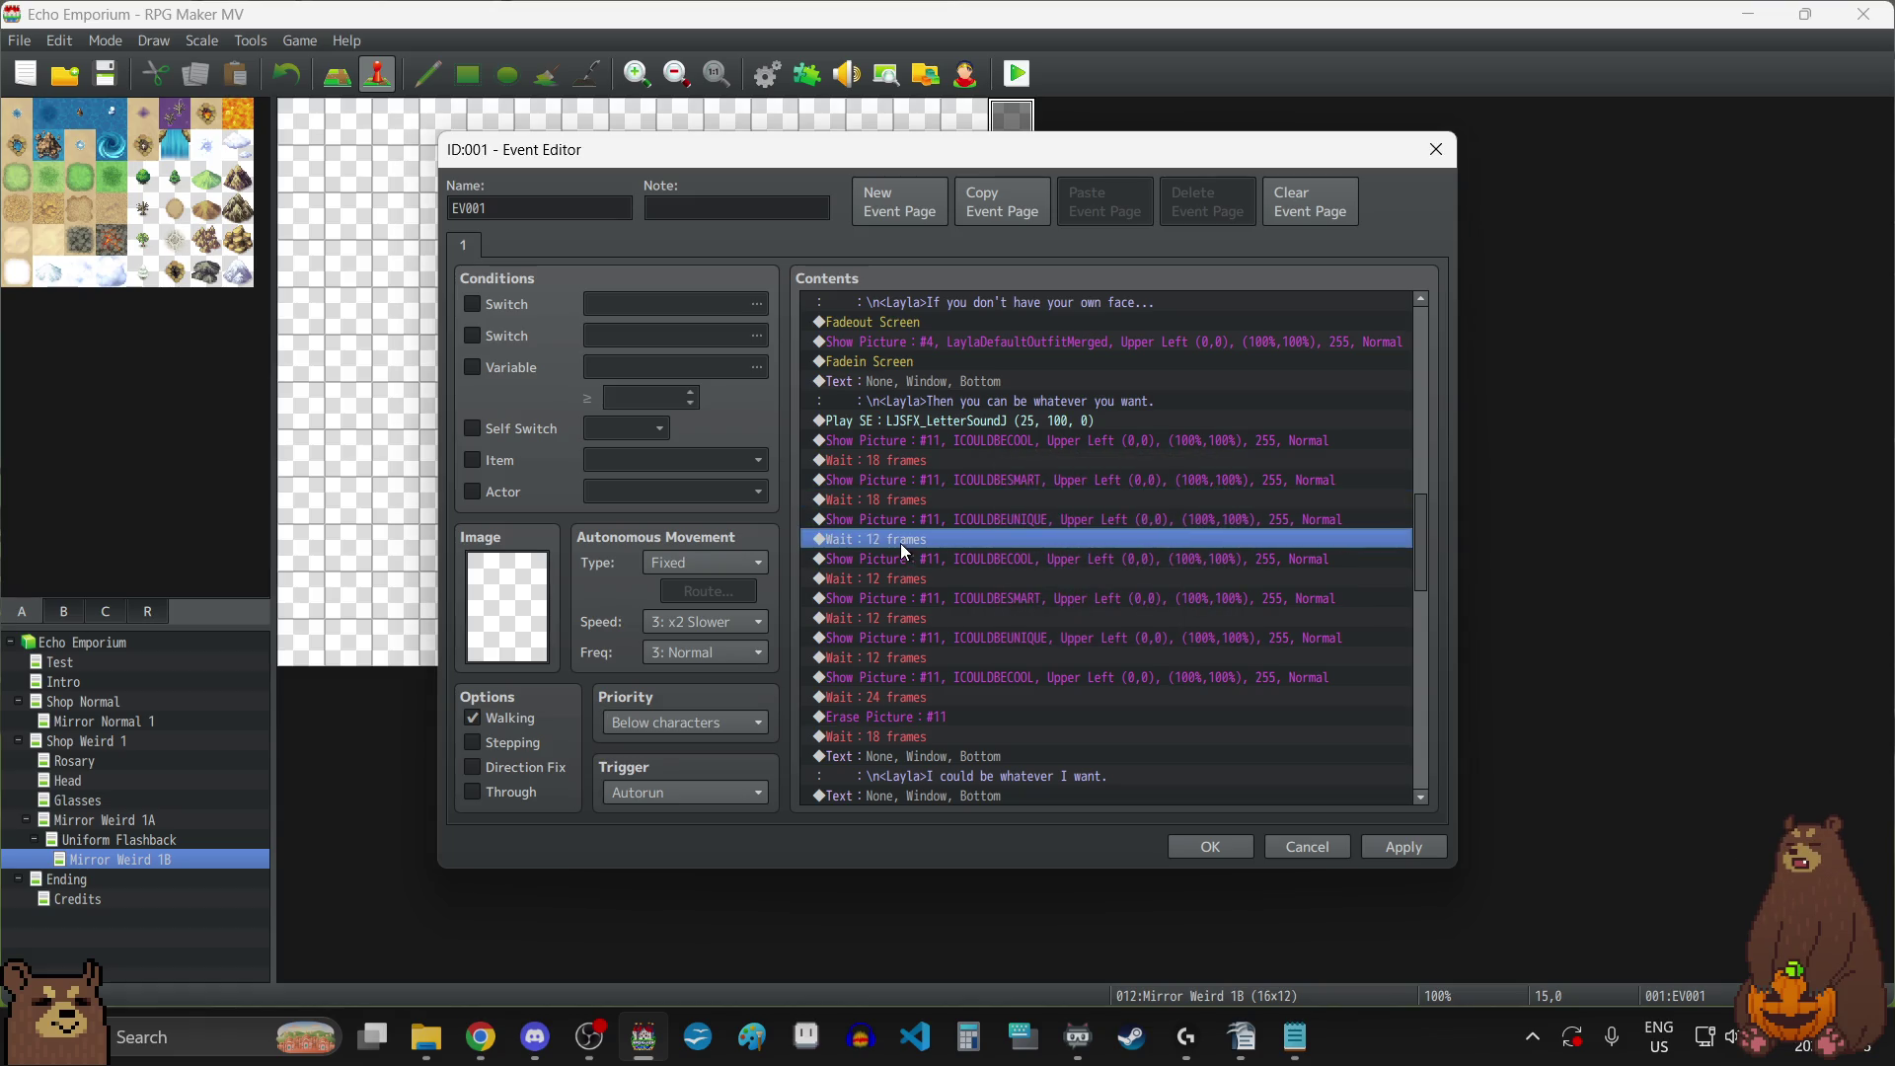
pyautogui.doubleClick(902, 543)
pyautogui.write('18')
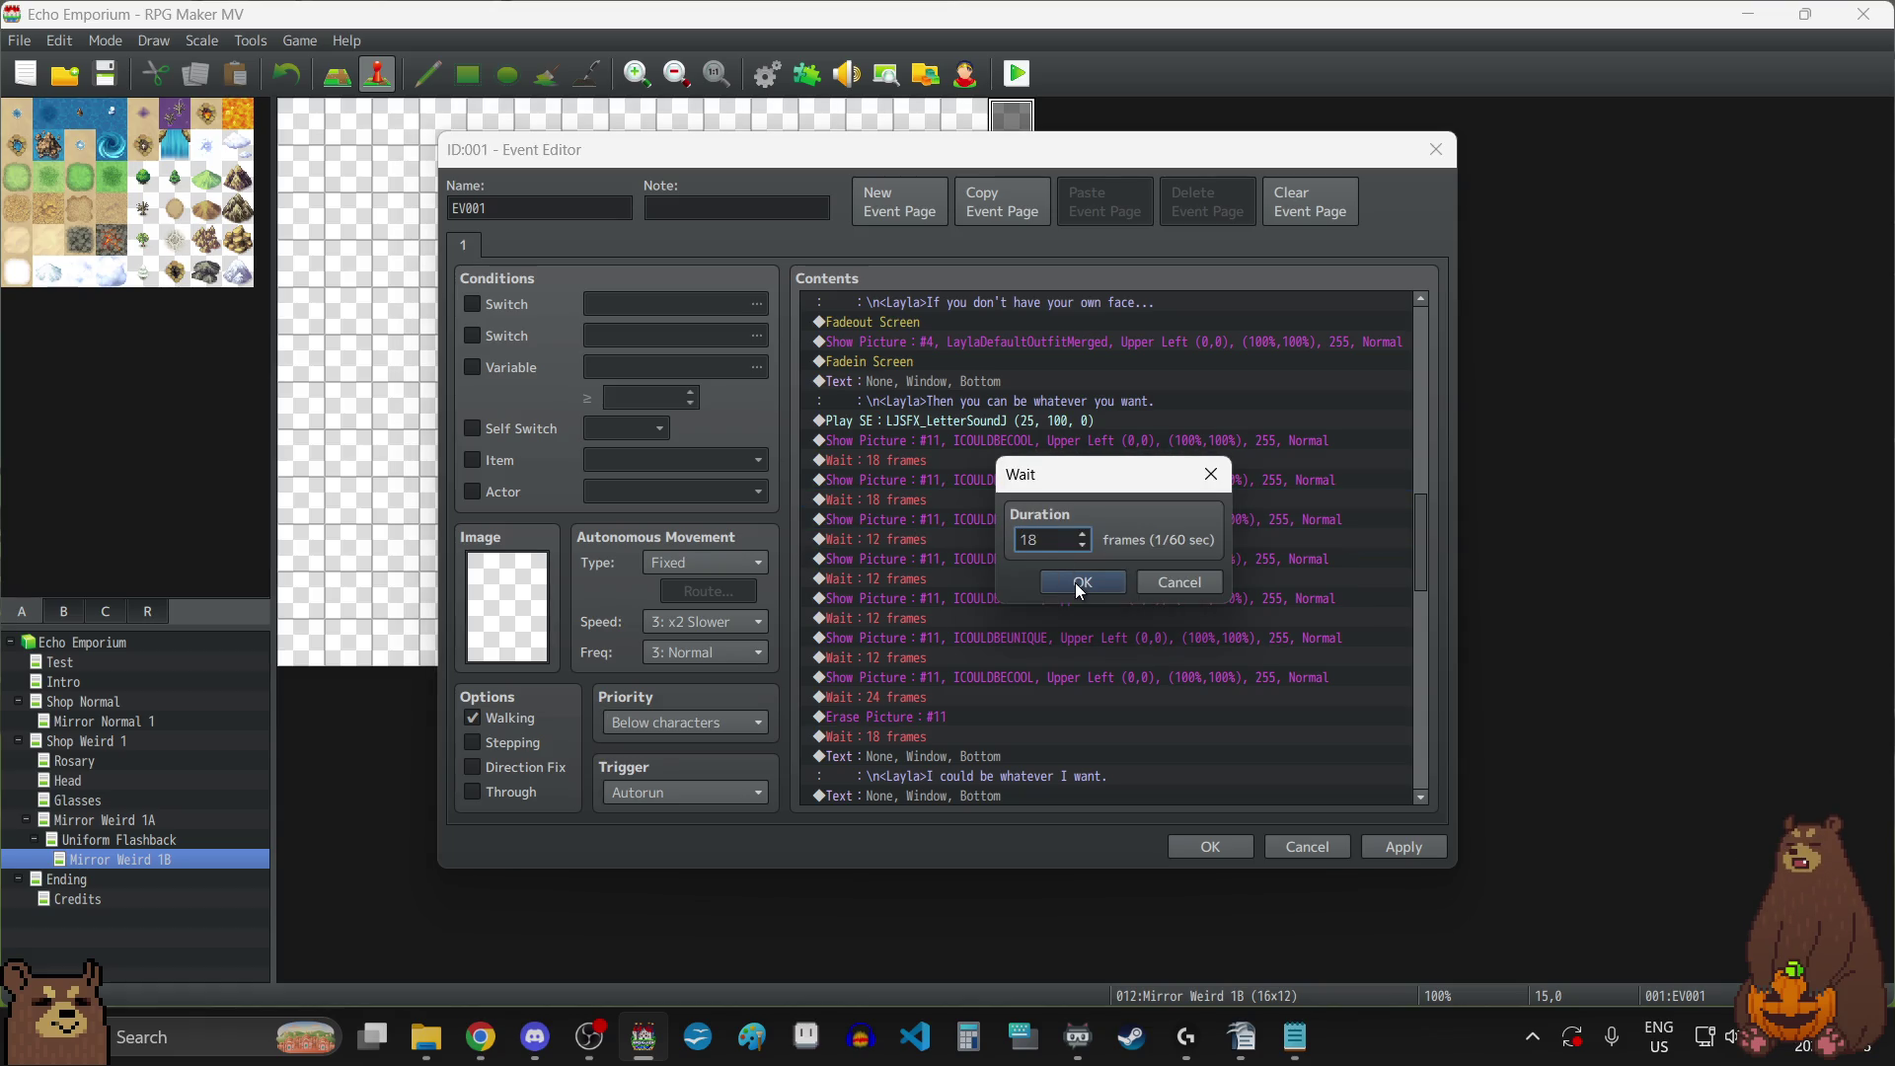
pyautogui.click(1077, 582)
# Raise the next three 12-frame waits to 18 frames.
pyautogui.click(920, 573)
pyautogui.doubleClick(920, 575)
pyautogui.write('18')
pyautogui.click(1083, 582)
pyautogui.click(937, 620)
pyautogui.doubleClick(937, 619)
pyautogui.write('18')
pyautogui.click(1110, 591)
pyautogui.doubleClick(959, 656)
pyautogui.write('18')
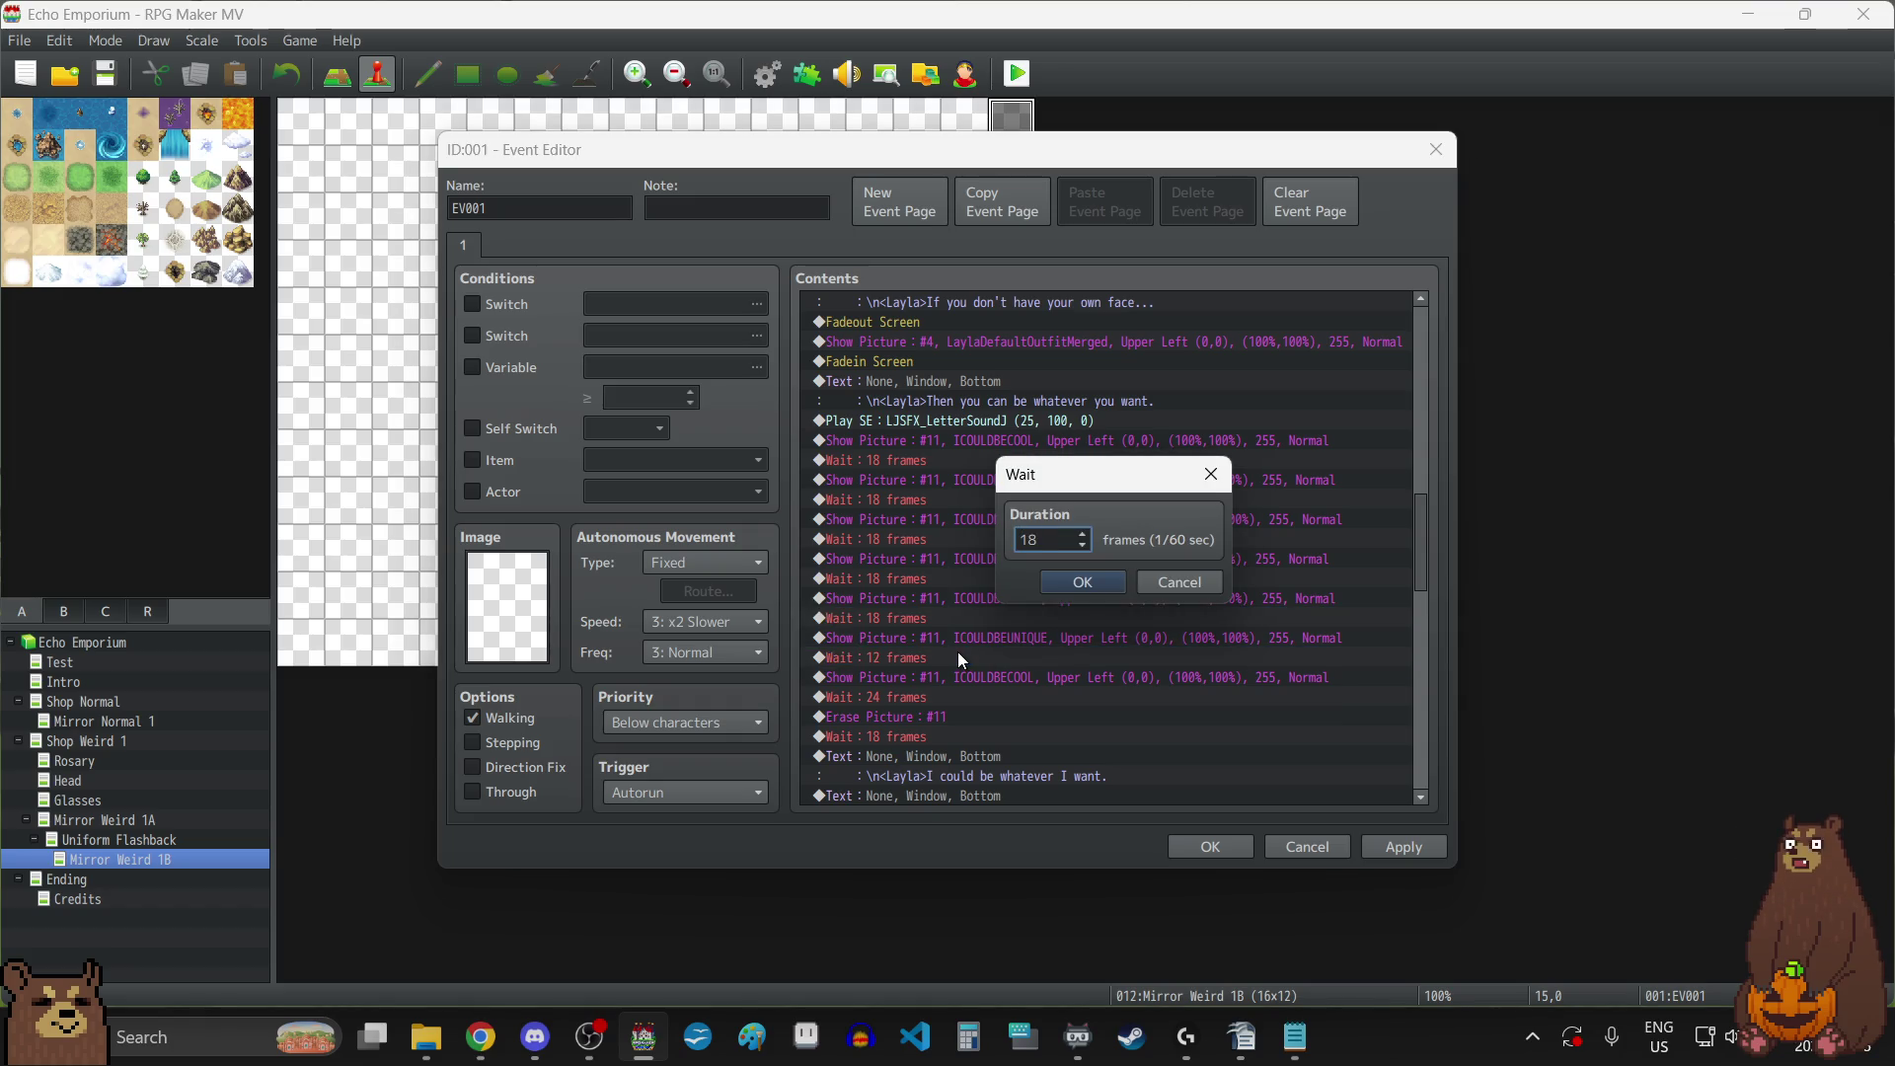
pyautogui.click(1086, 582)
# Keep the 24-frame wait as is and change both 48-frame waits to 60 frames.
pyautogui.doubleClick(924, 697)
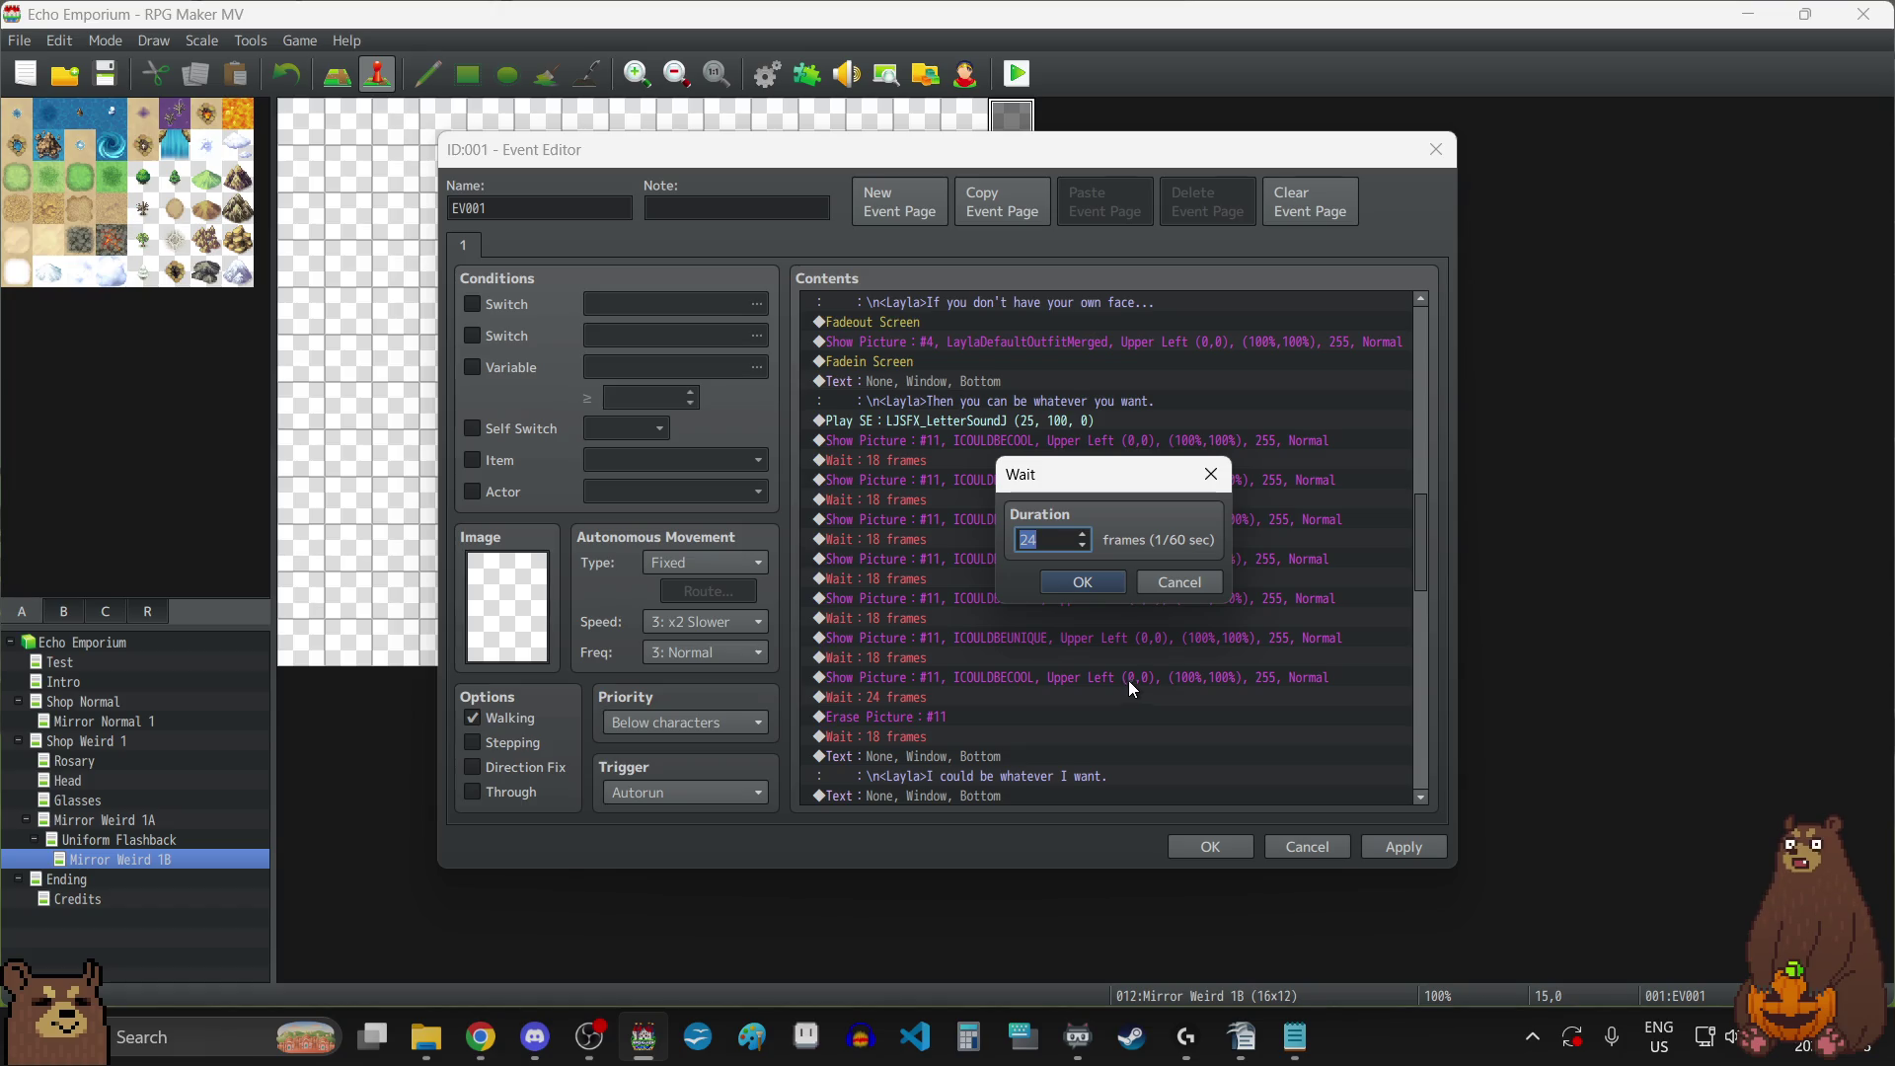
pyautogui.click(1085, 581)
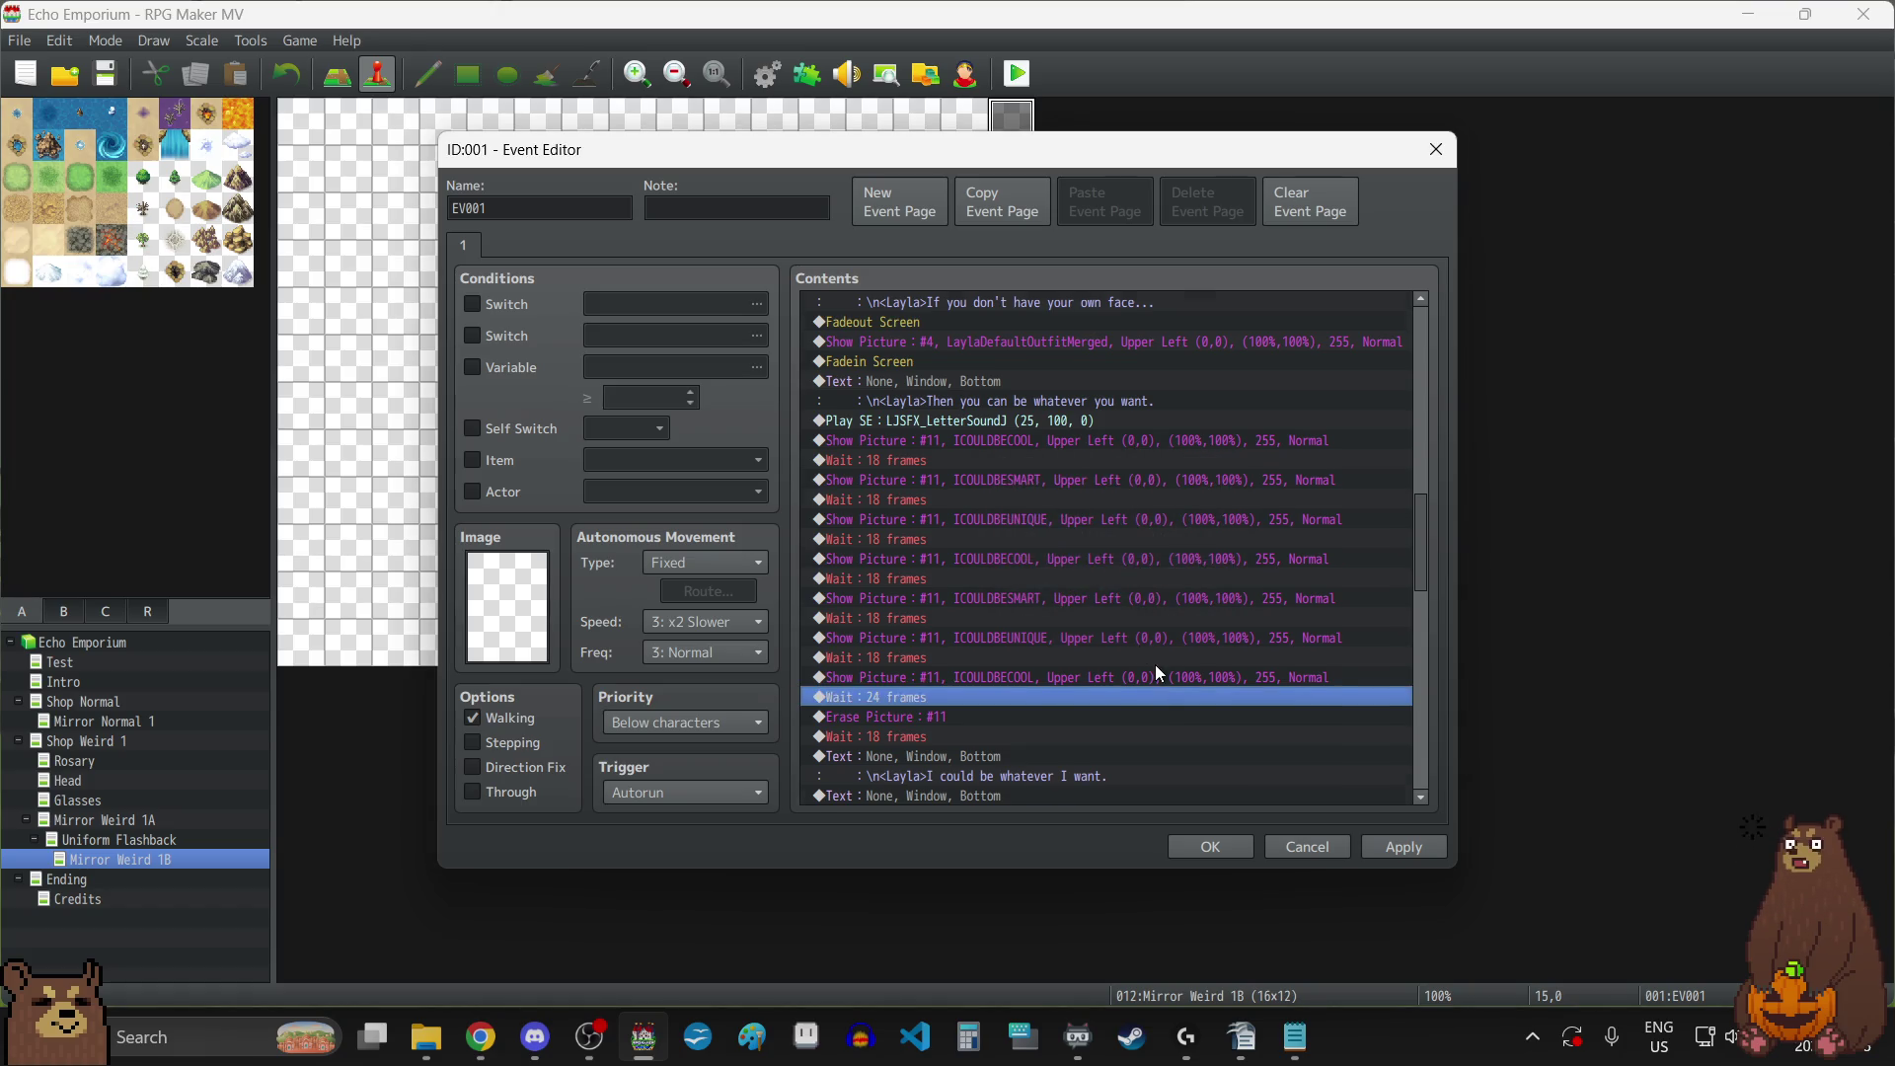
pyautogui.scroll(-3, 1155, 665)
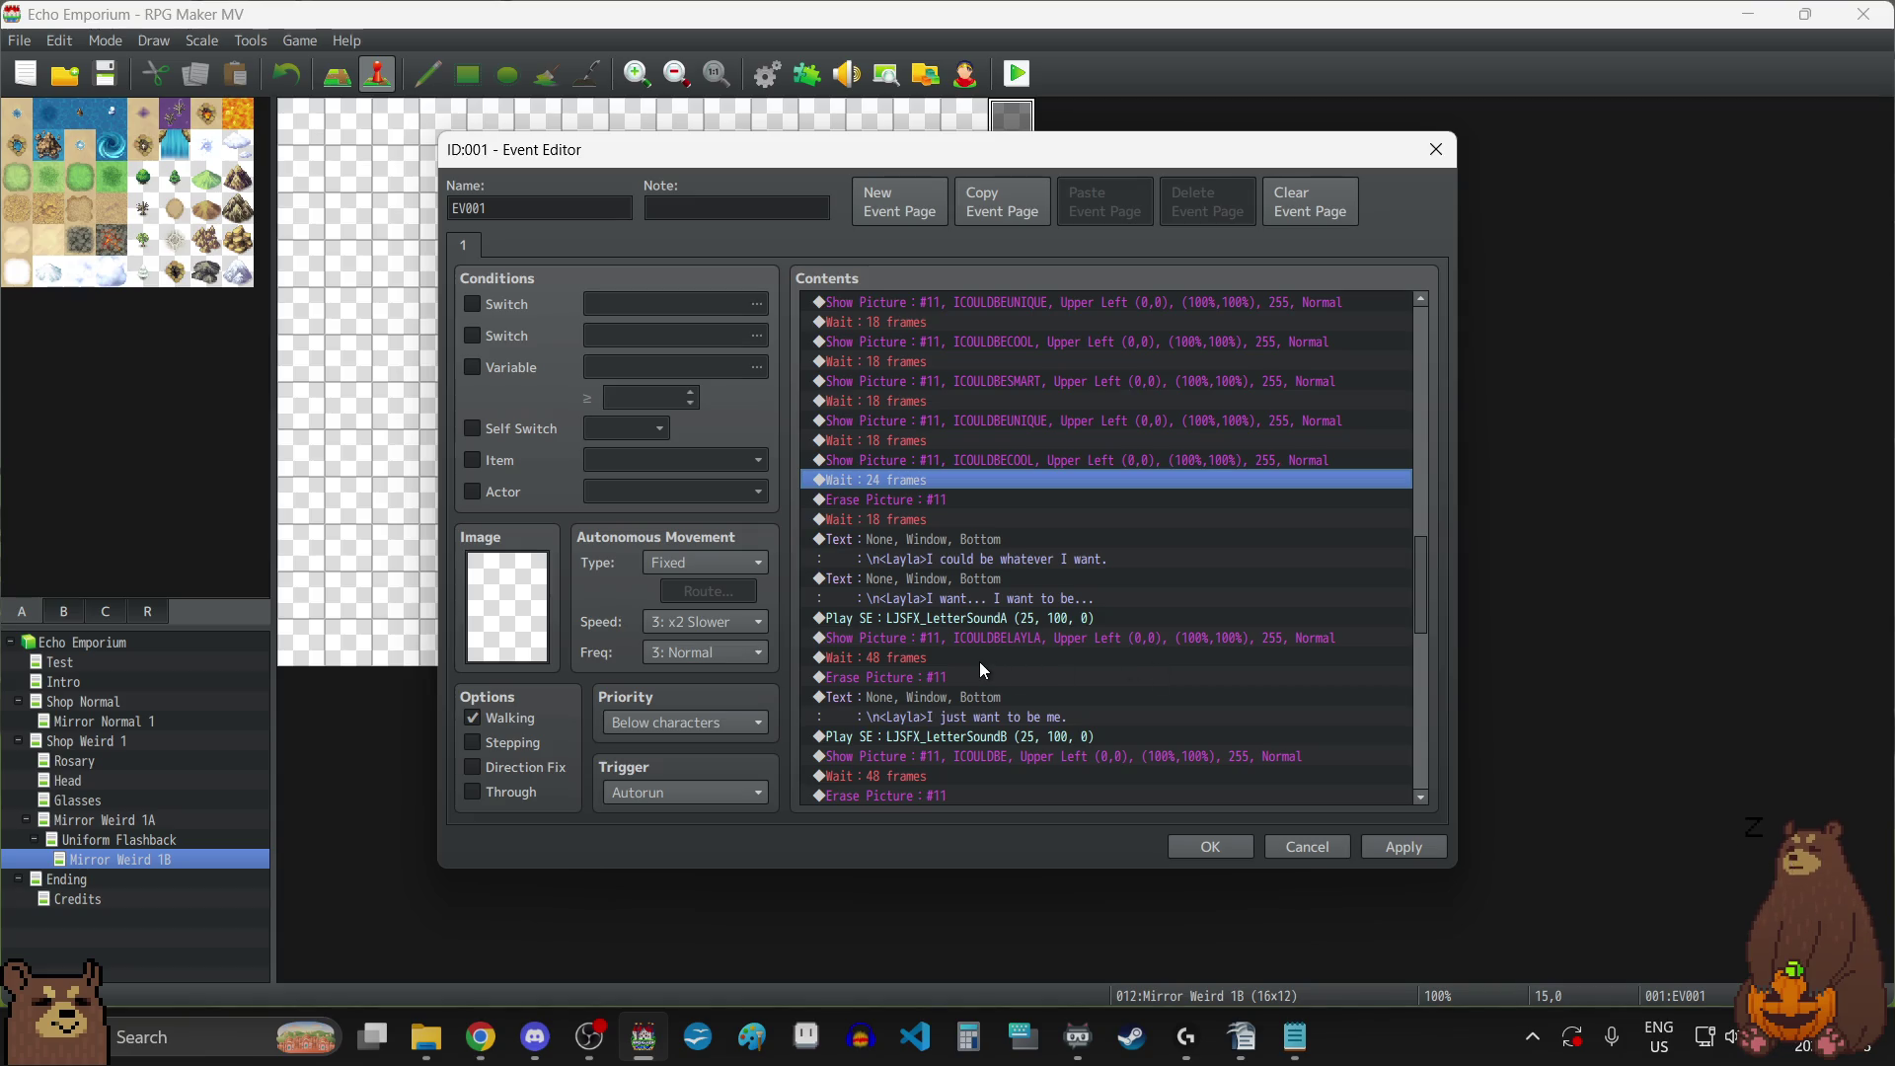
pyautogui.doubleClick(977, 658)
pyautogui.write('60')
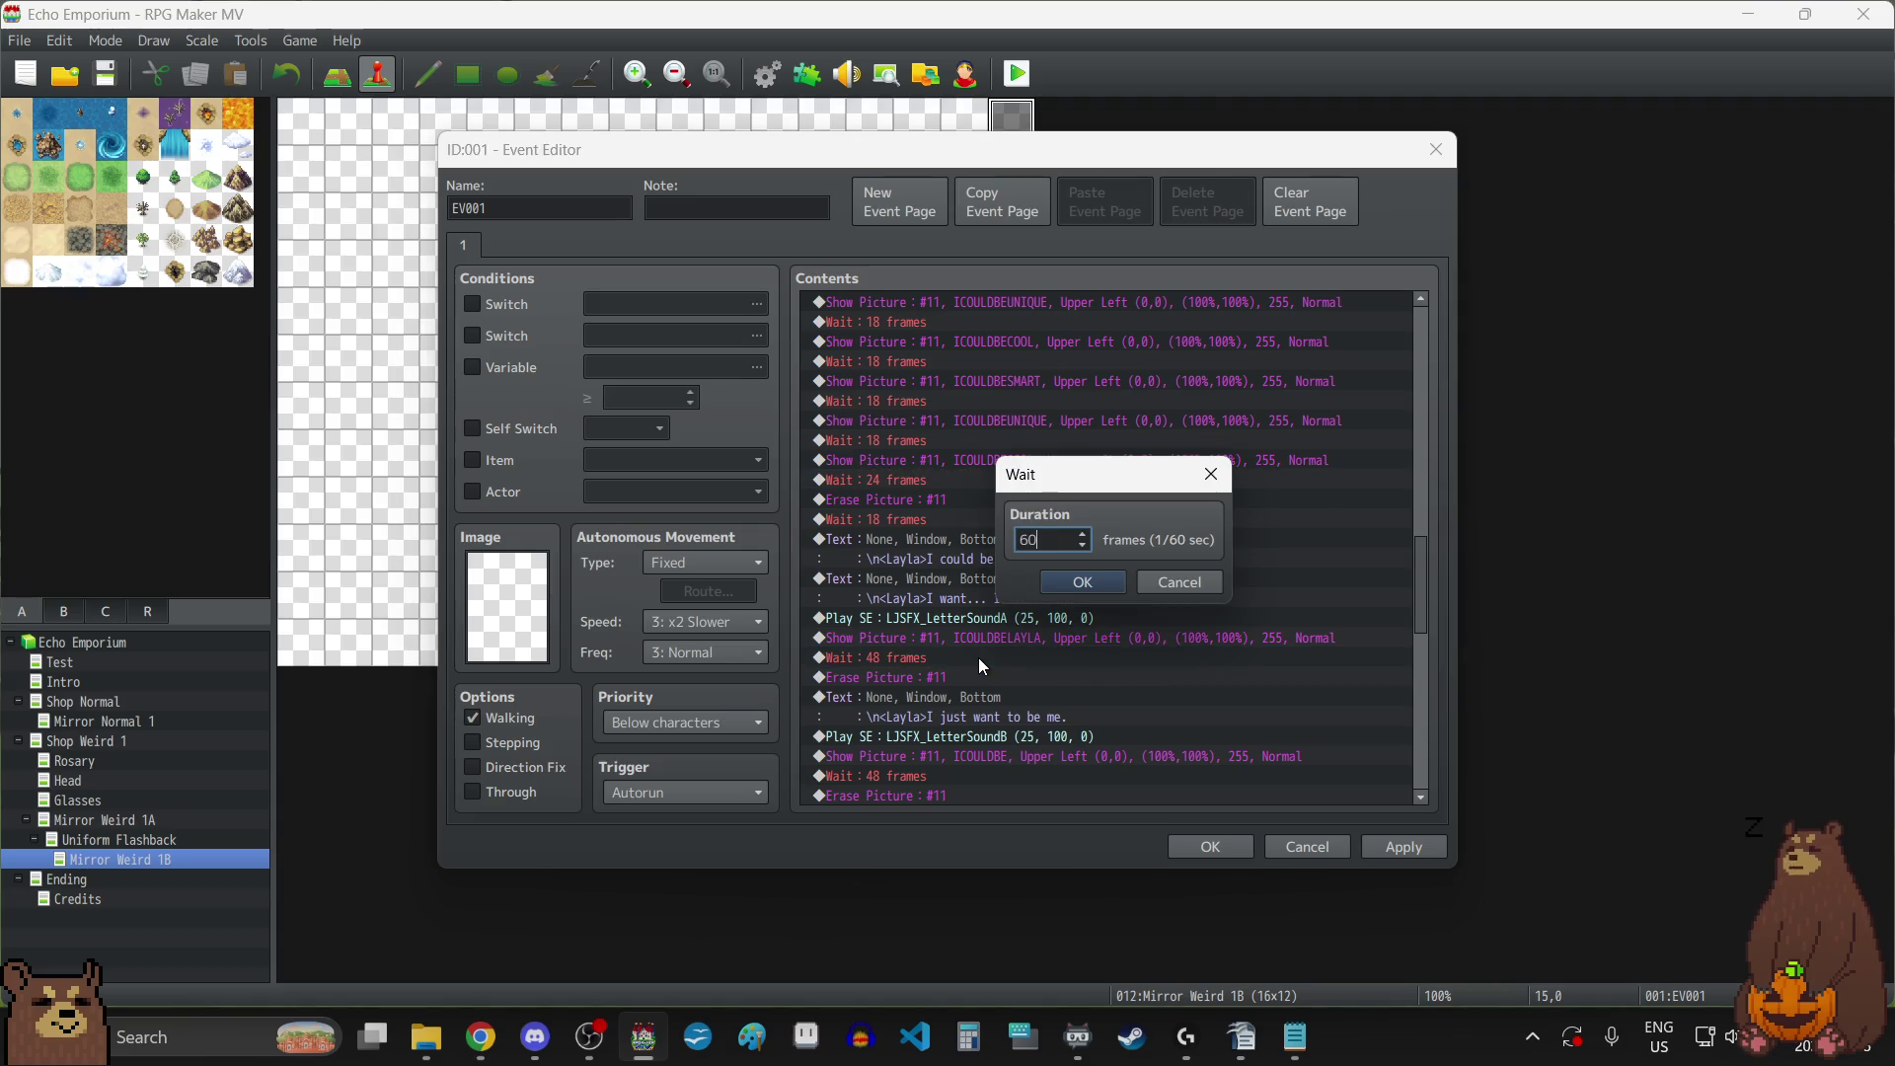
pyautogui.click(1092, 580)
pyautogui.scroll(-2, 1022, 626)
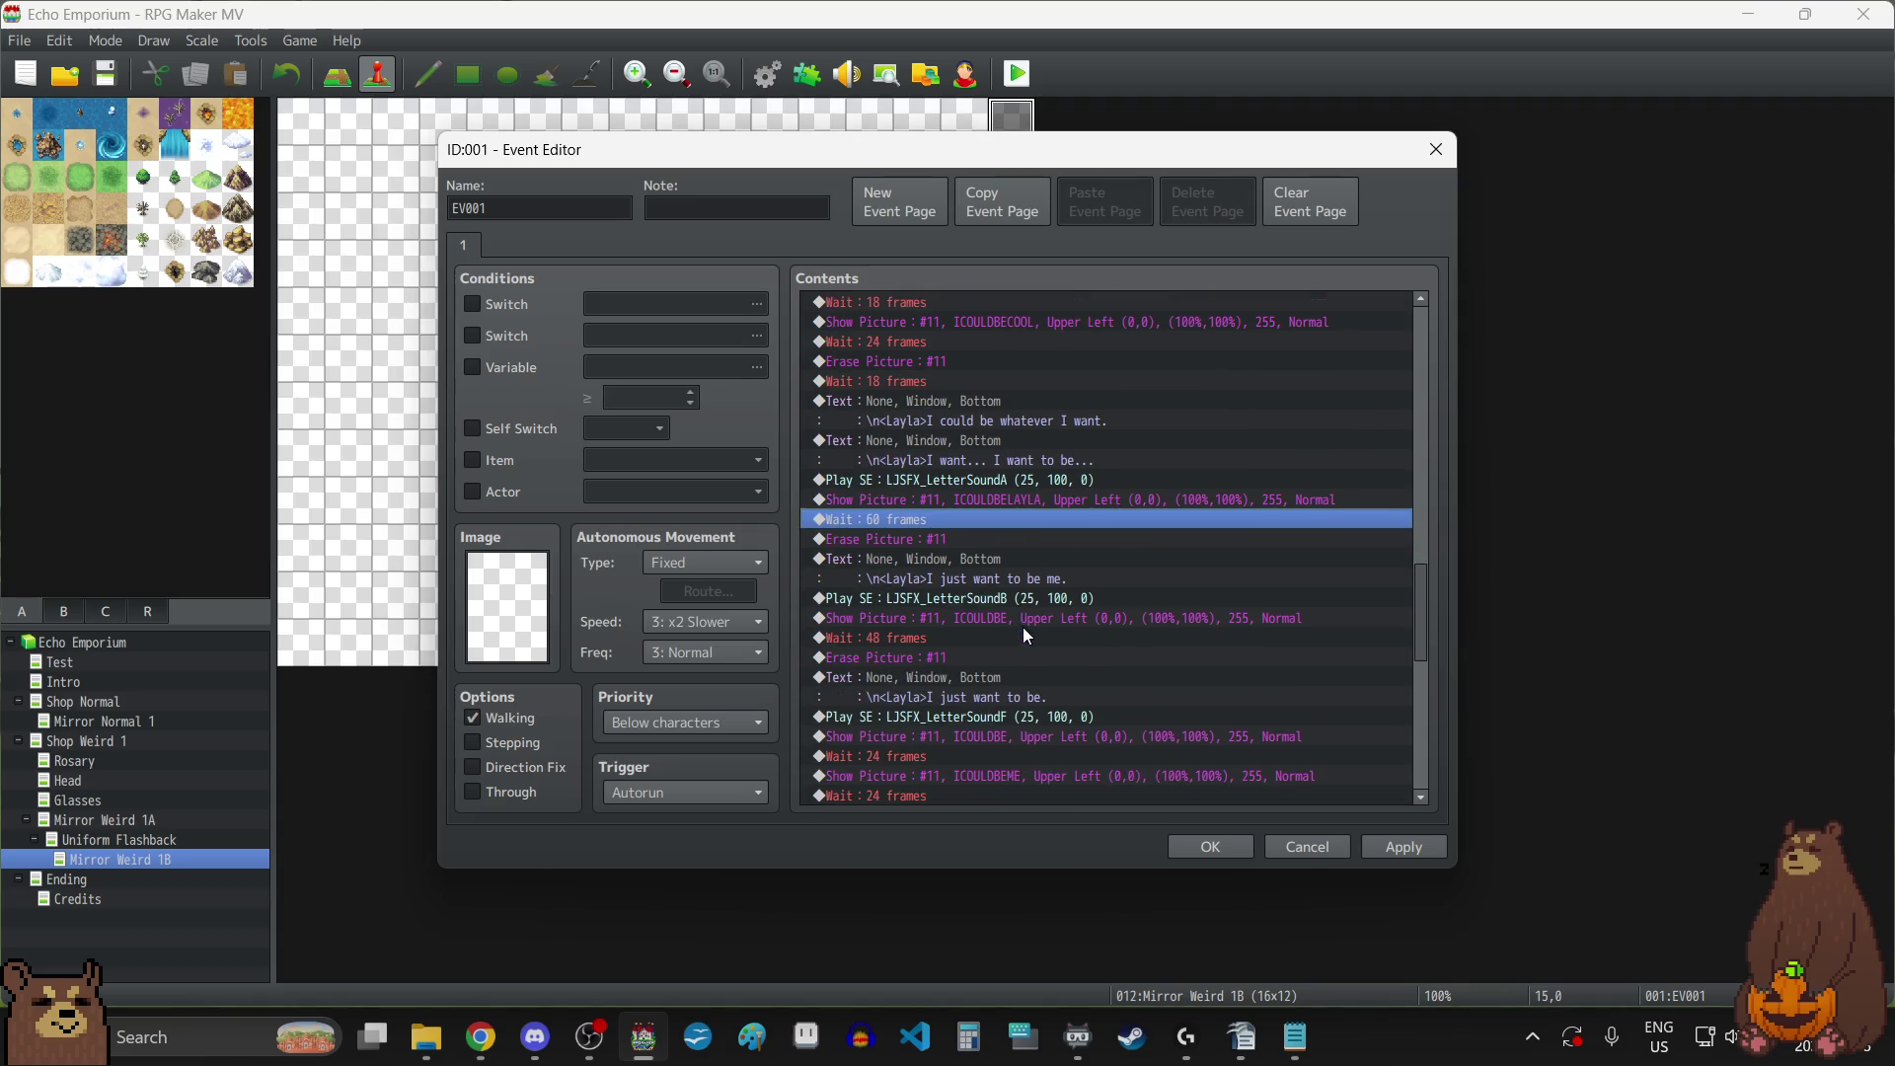
pyautogui.doubleClick(961, 637)
pyautogui.write('60')
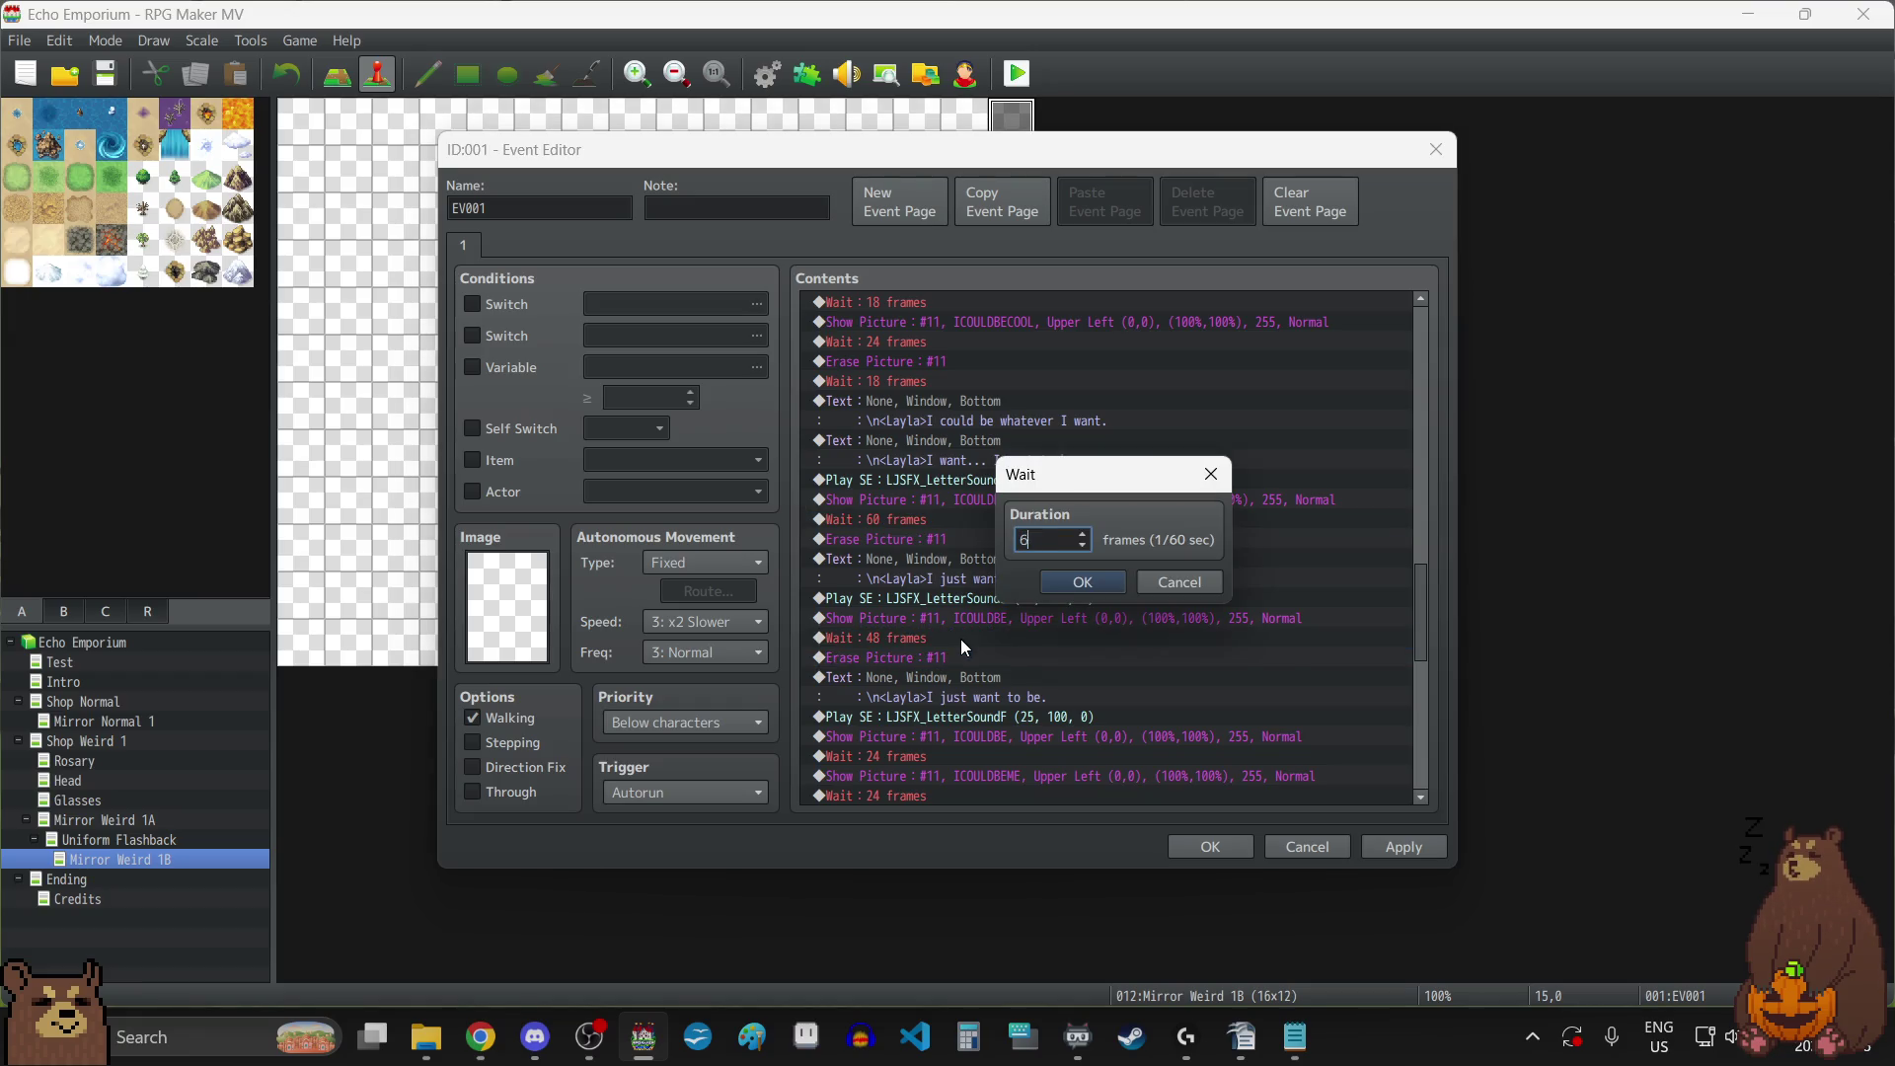
pyautogui.click(1075, 586)
# Paste a copy of the 24-frame wait just before the Fadeout Screen, apply, and close.
pyautogui.scroll(-4, 1027, 632)
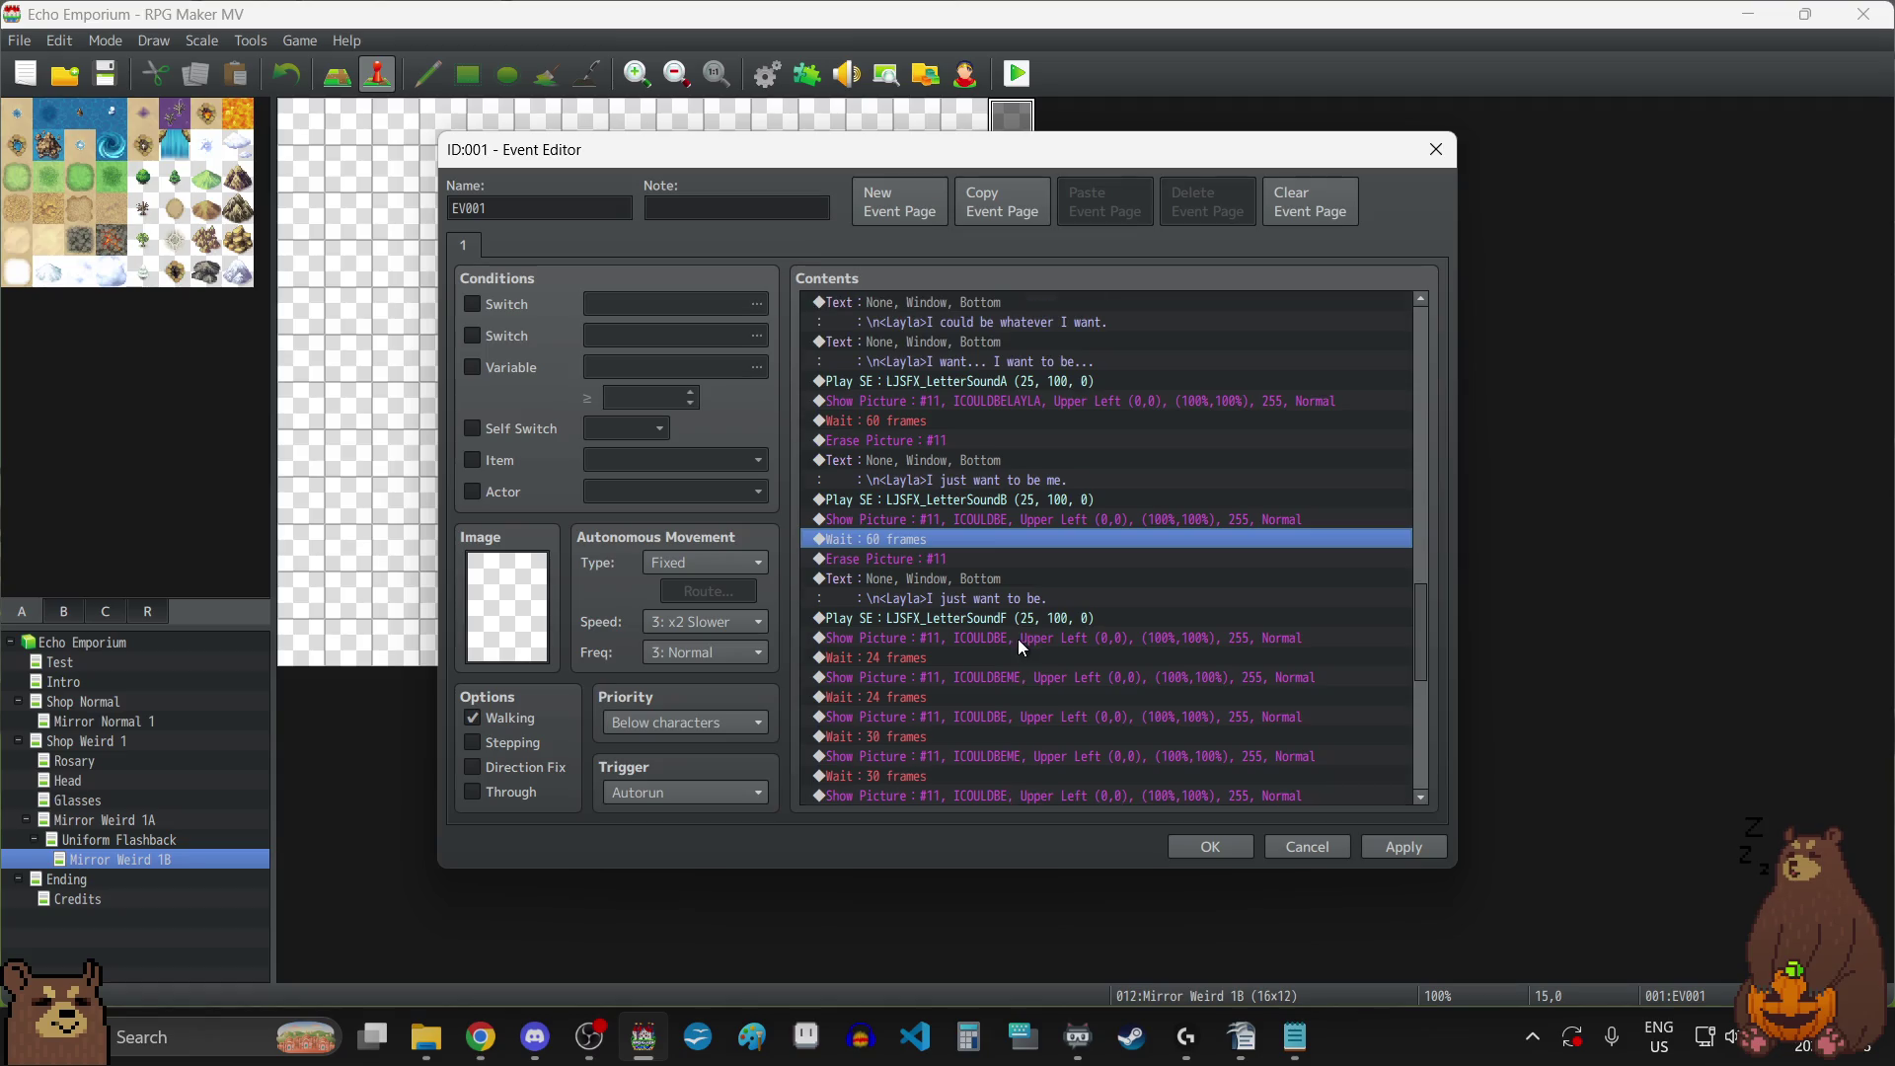
pyautogui.click(932, 496)
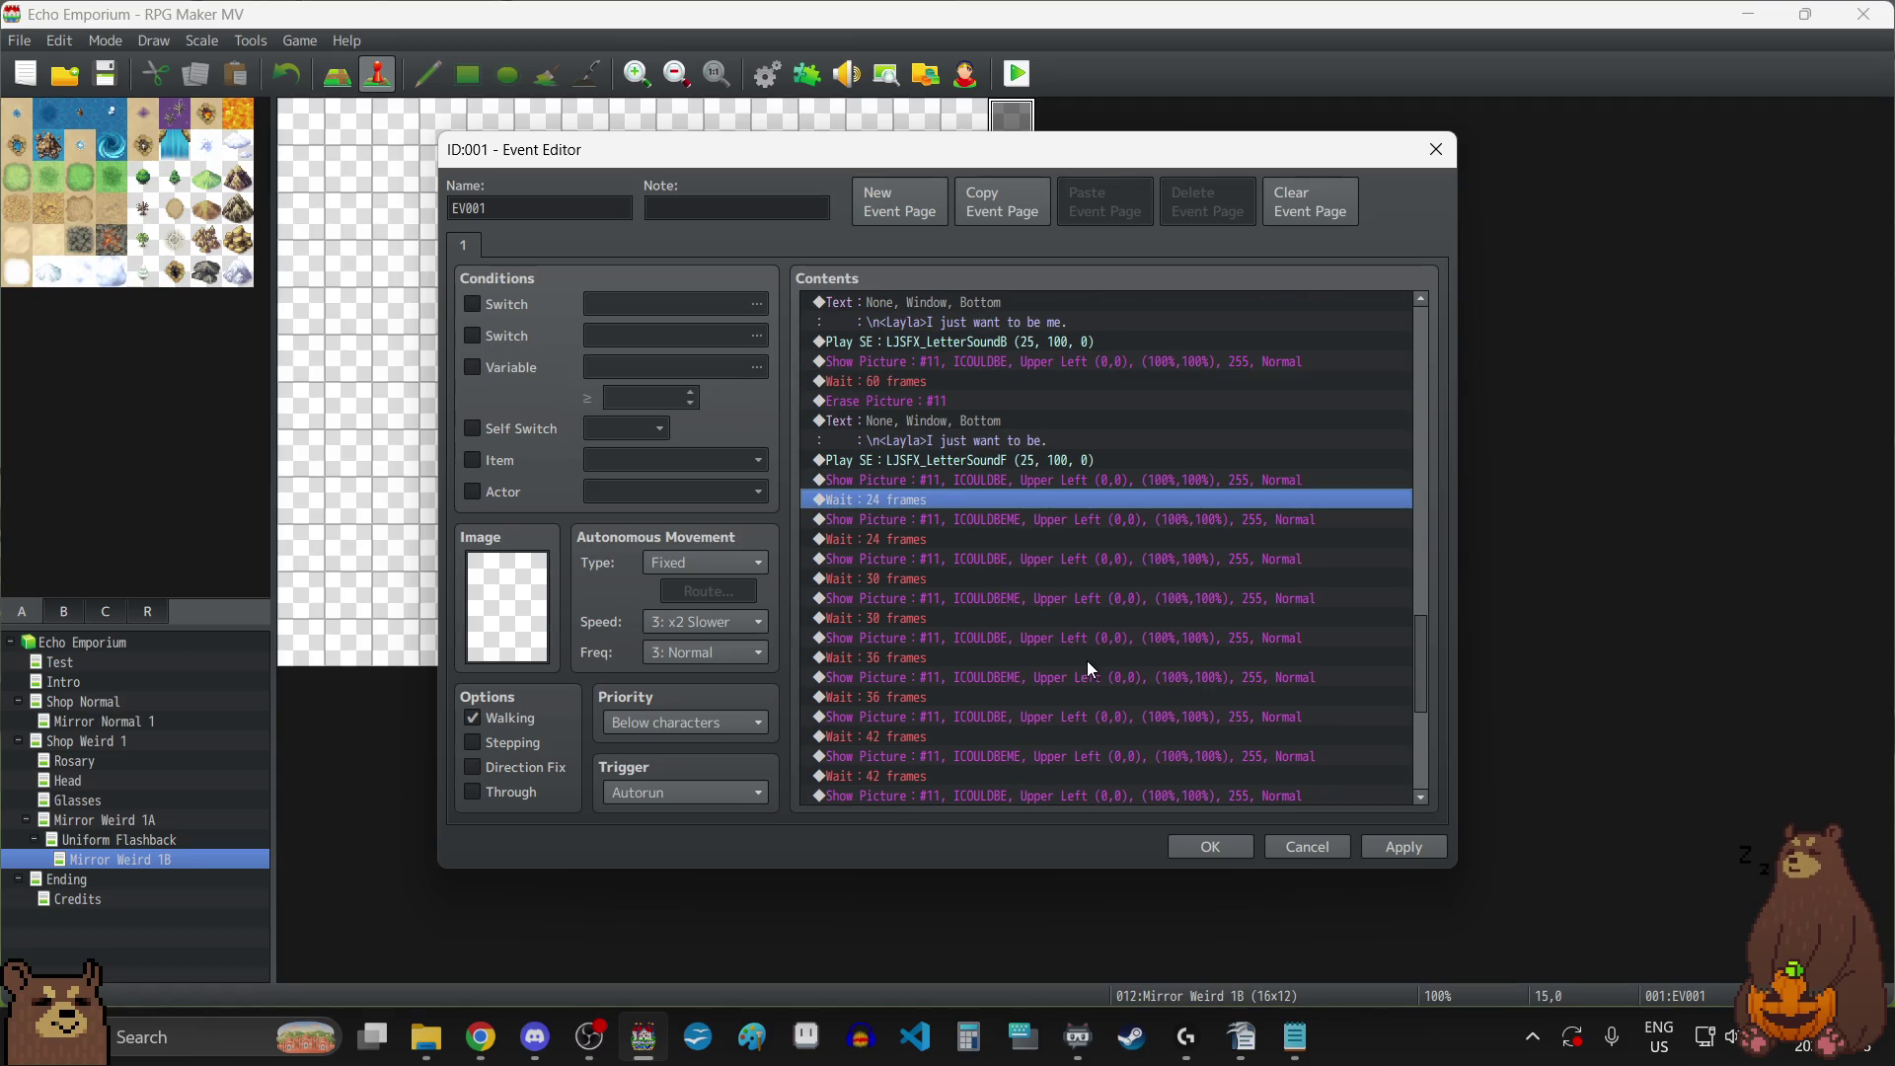
pyautogui.scroll(-1, 1086, 660)
pyautogui.scroll(-1, 1087, 662)
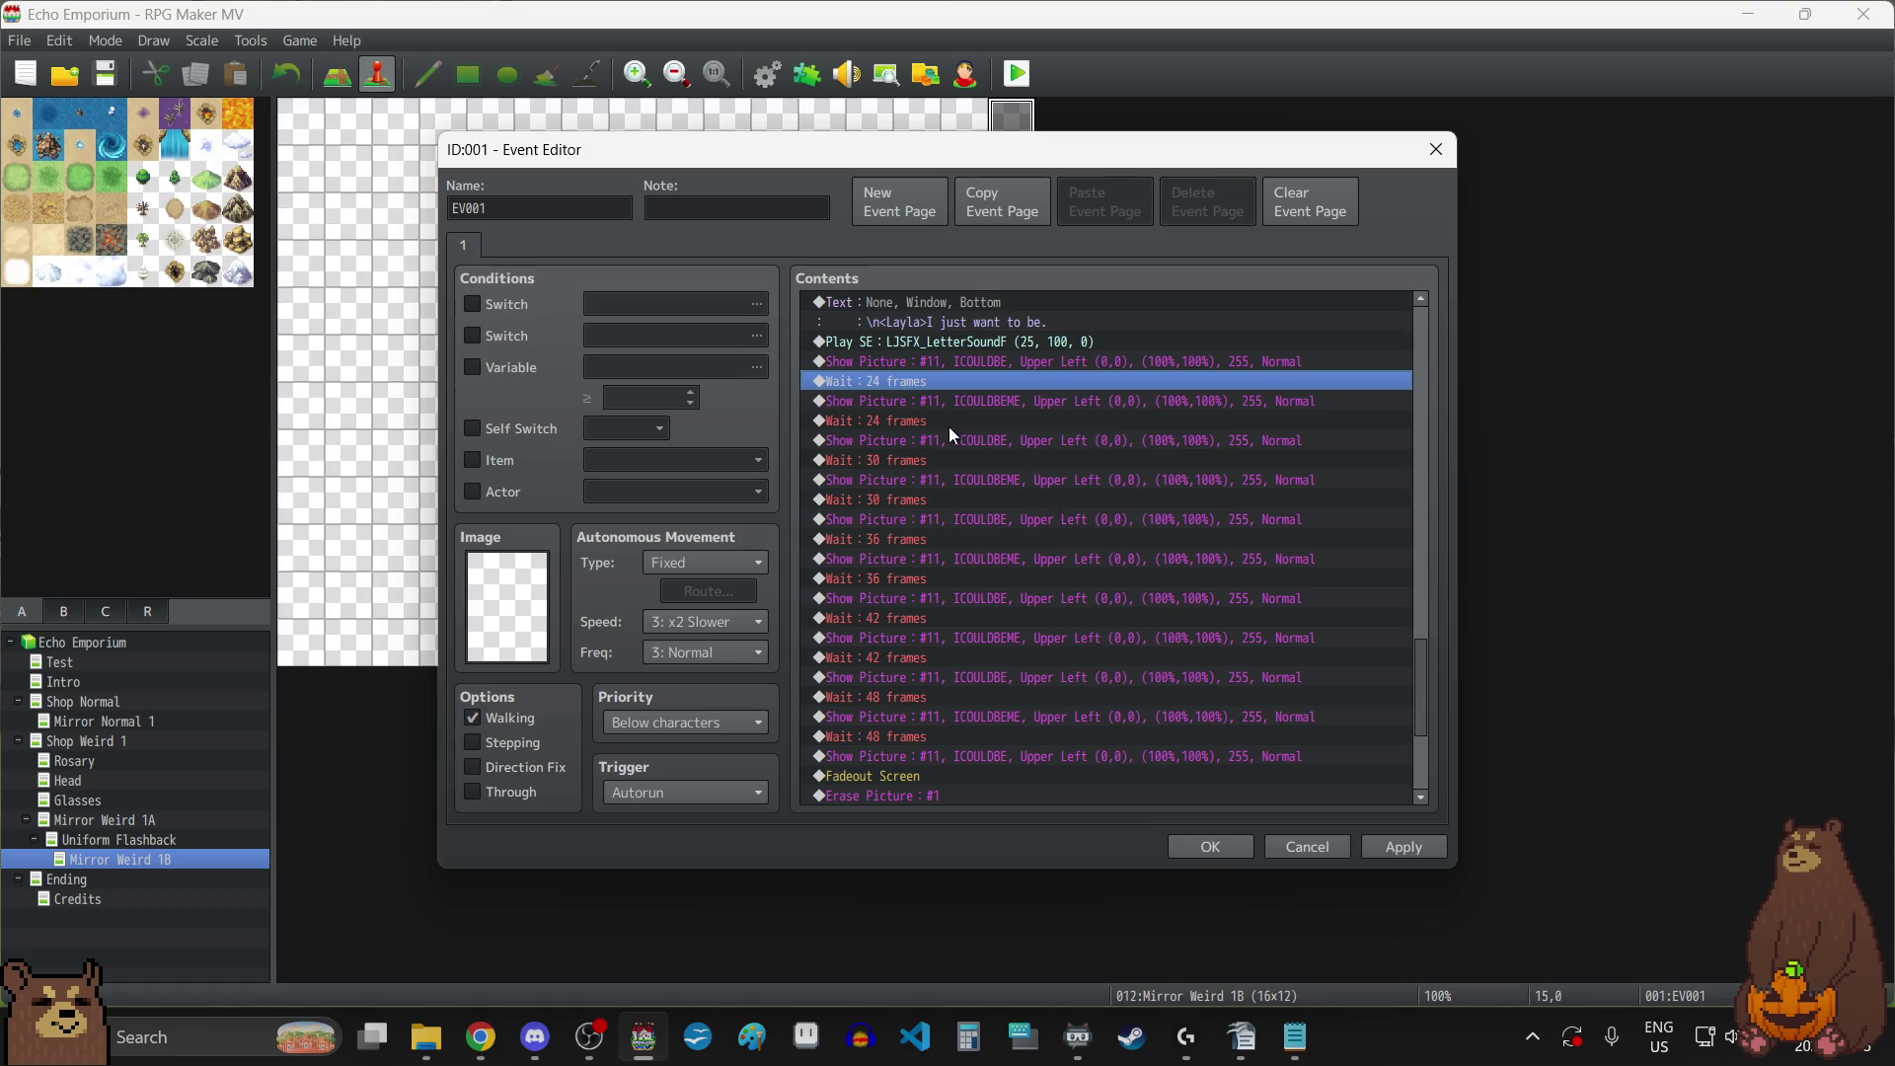
pyautogui.scroll(-2, 950, 434)
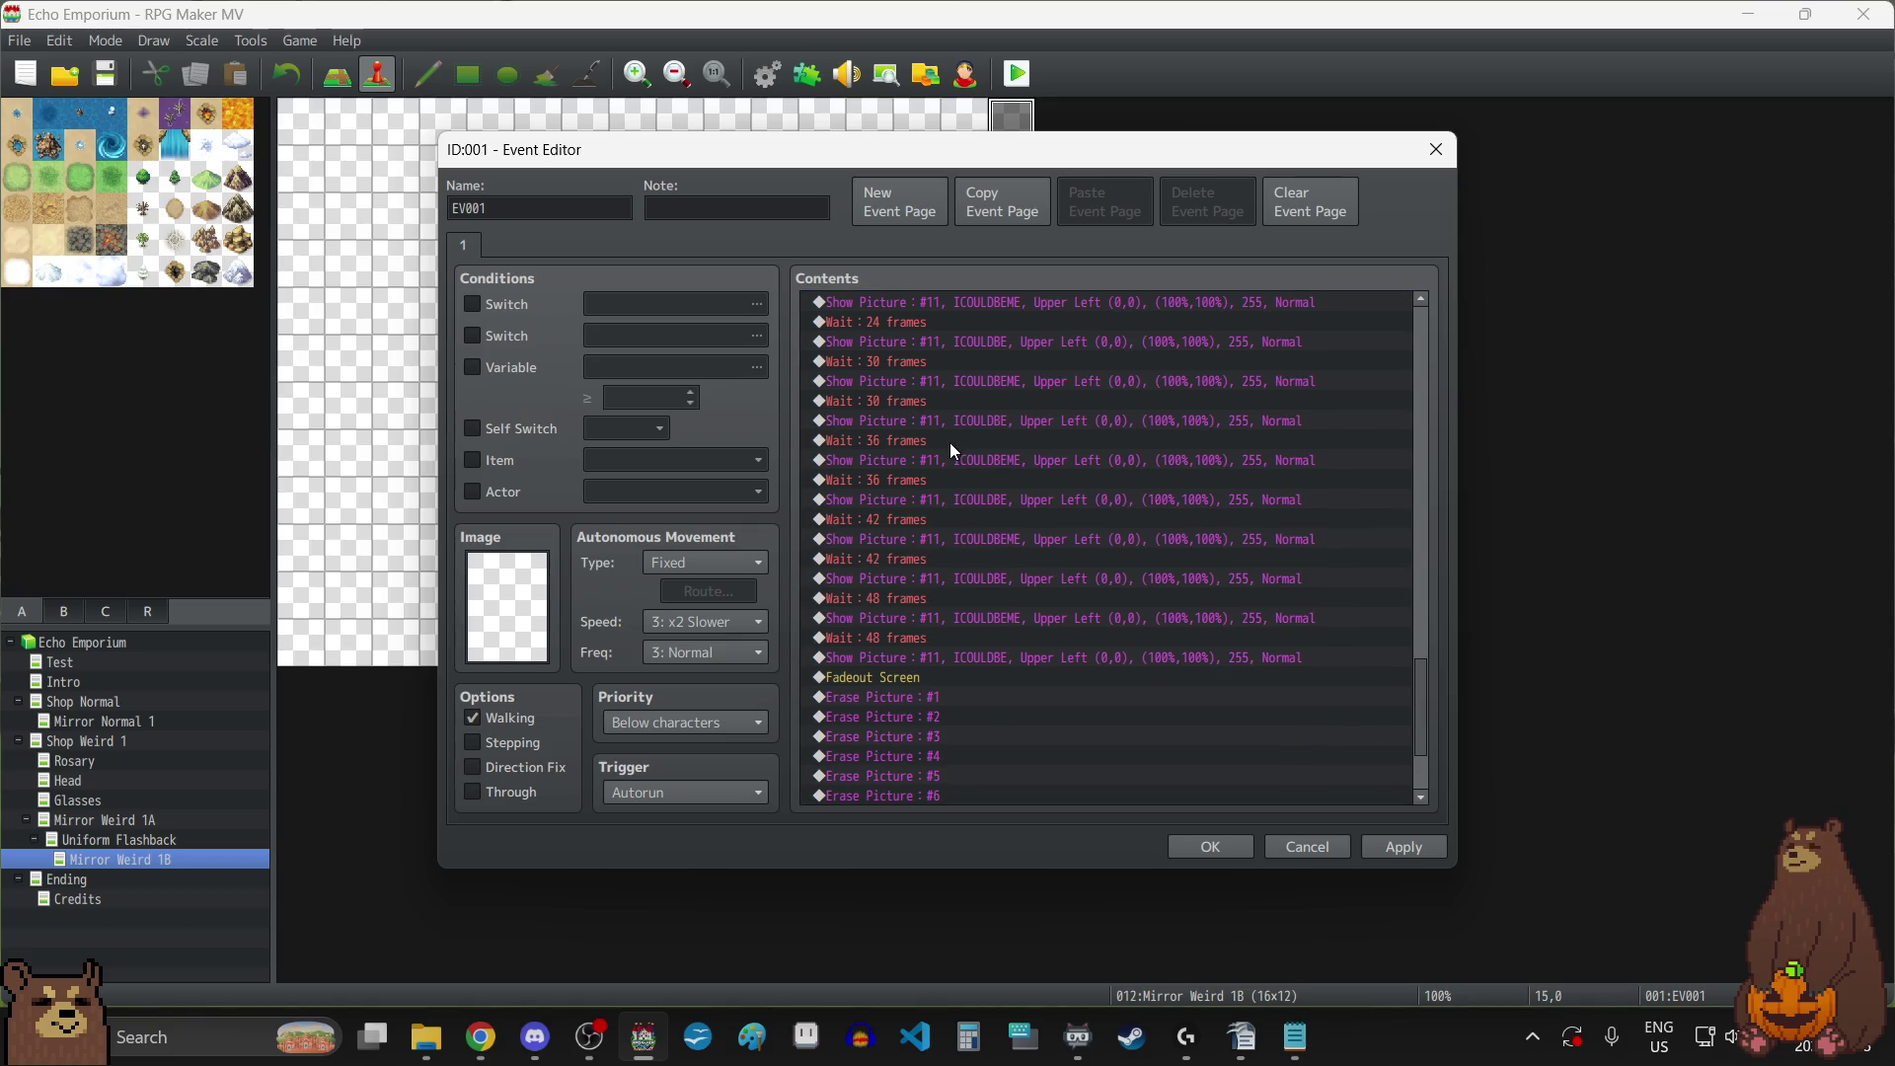
pyautogui.scroll(-2, 950, 442)
pyautogui.scroll(-2, 949, 442)
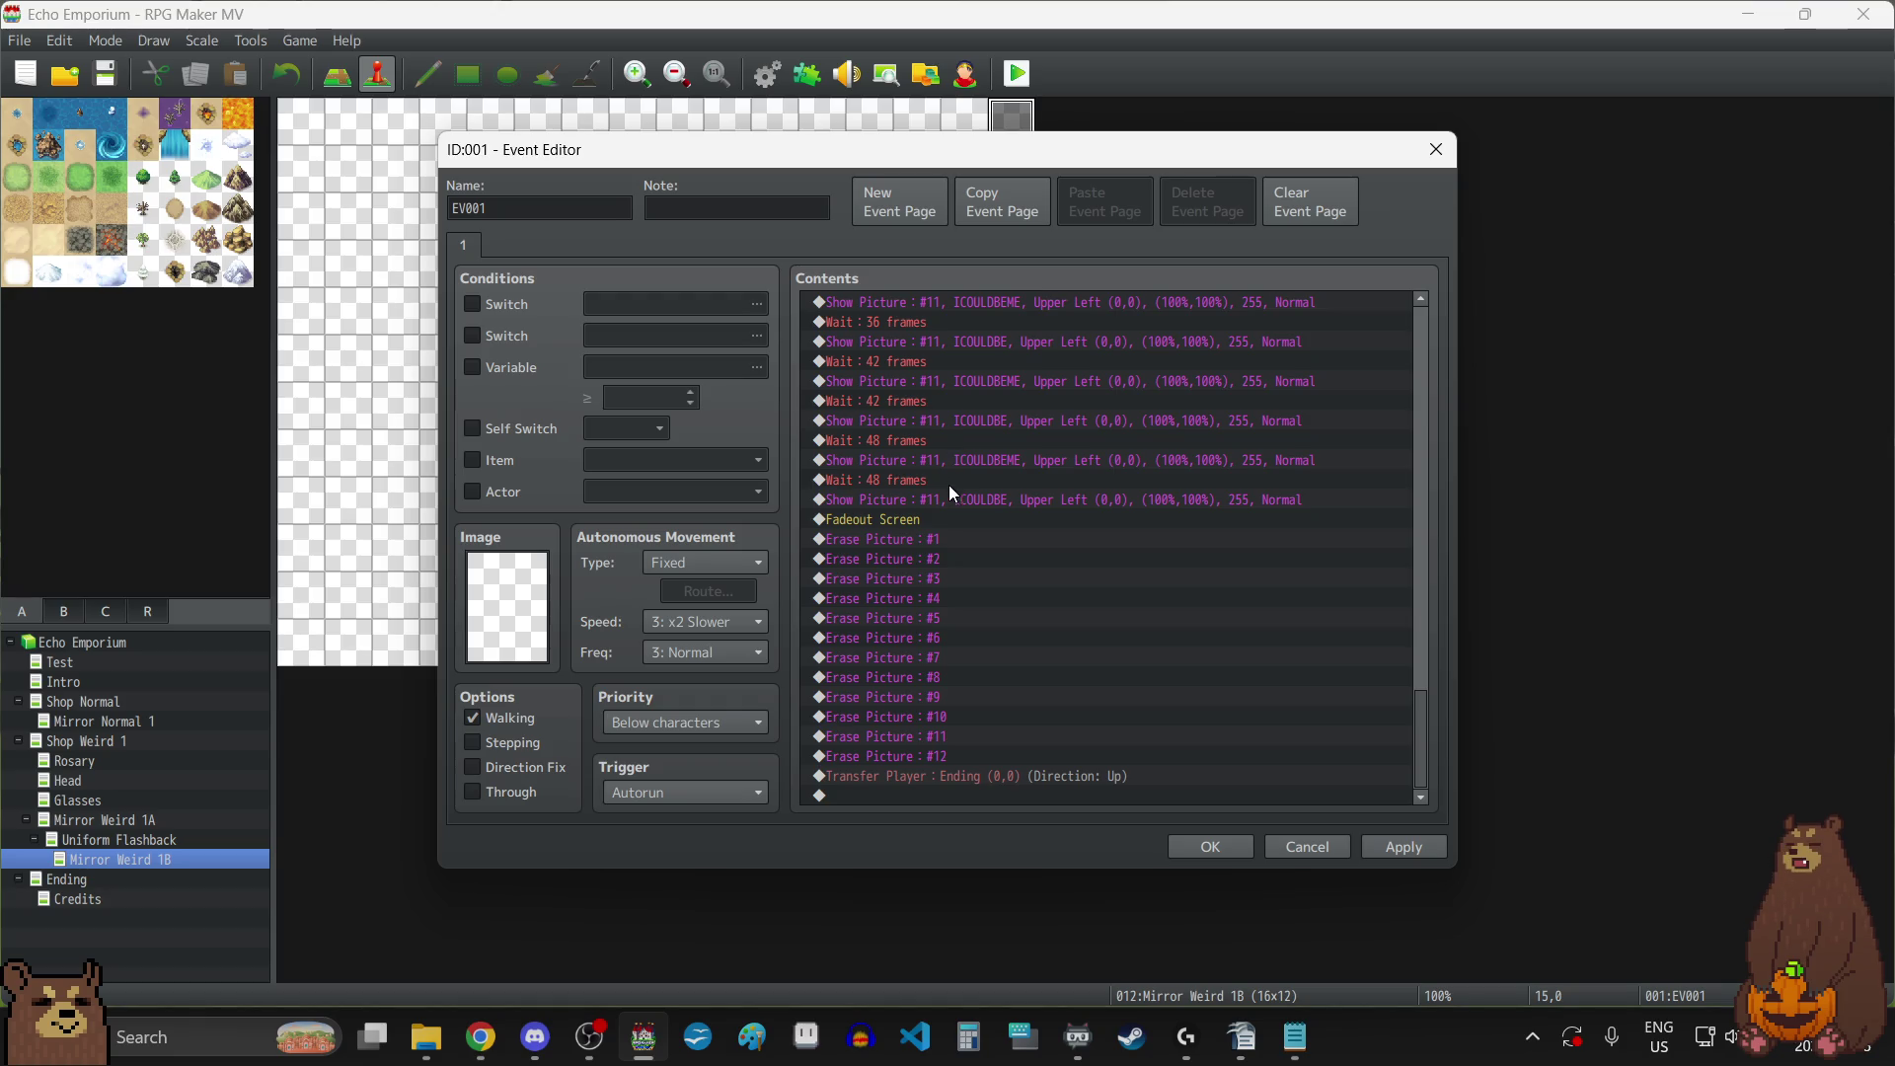
pyautogui.scroll(4, 916, 524)
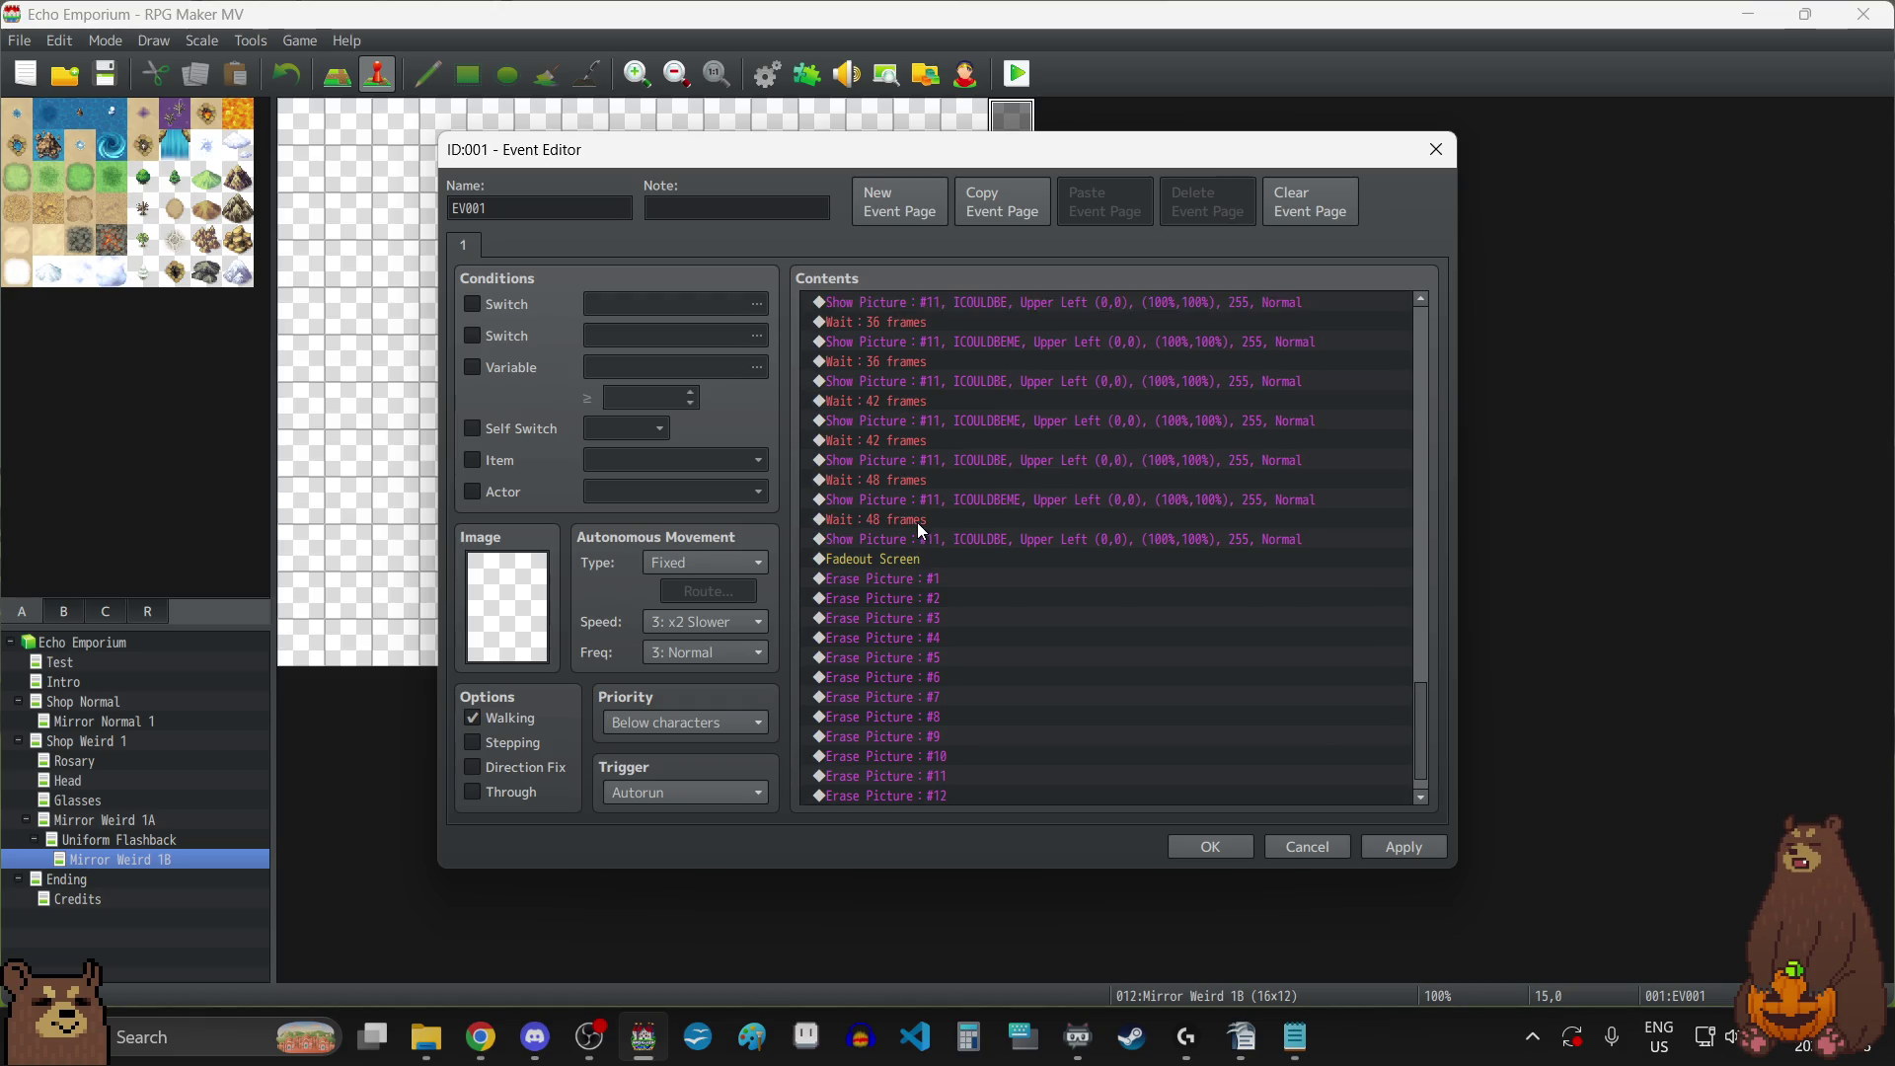
pyautogui.scroll(2, 919, 533)
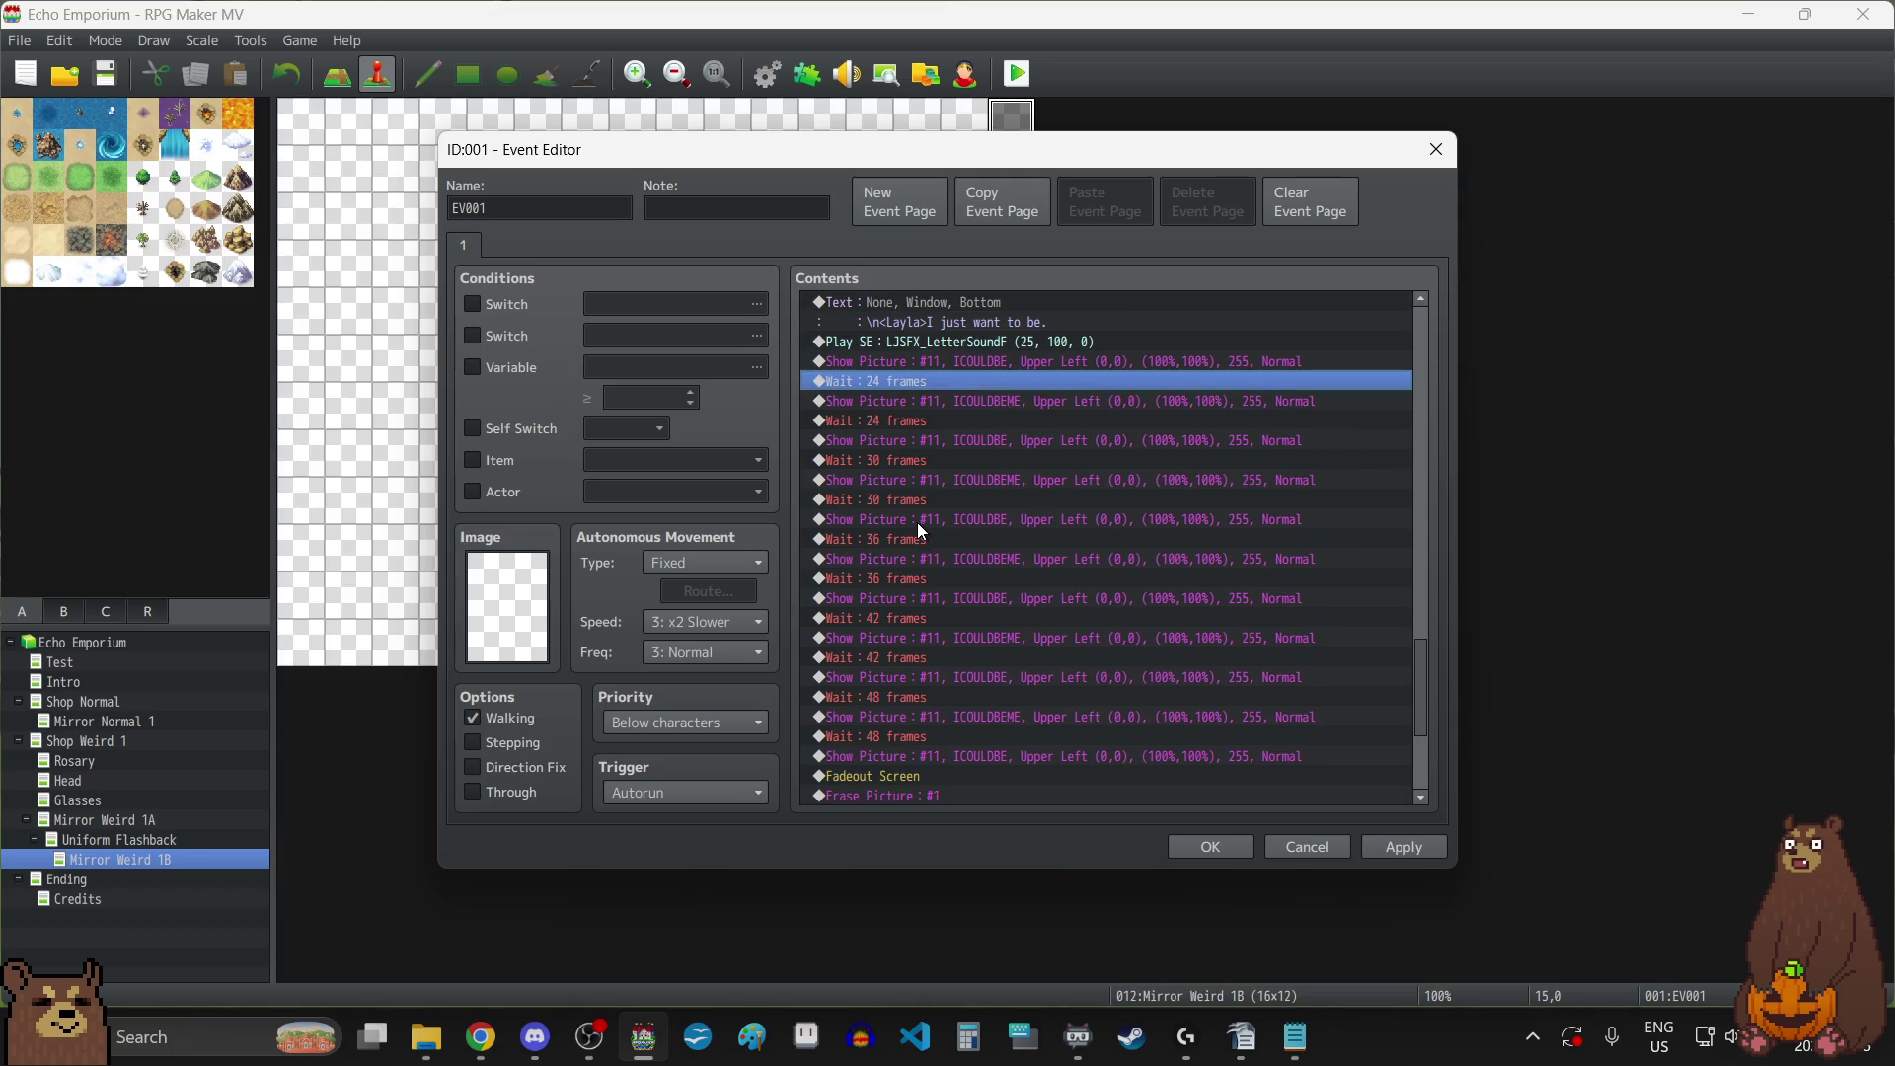
pyautogui.scroll(-1, 923, 539)
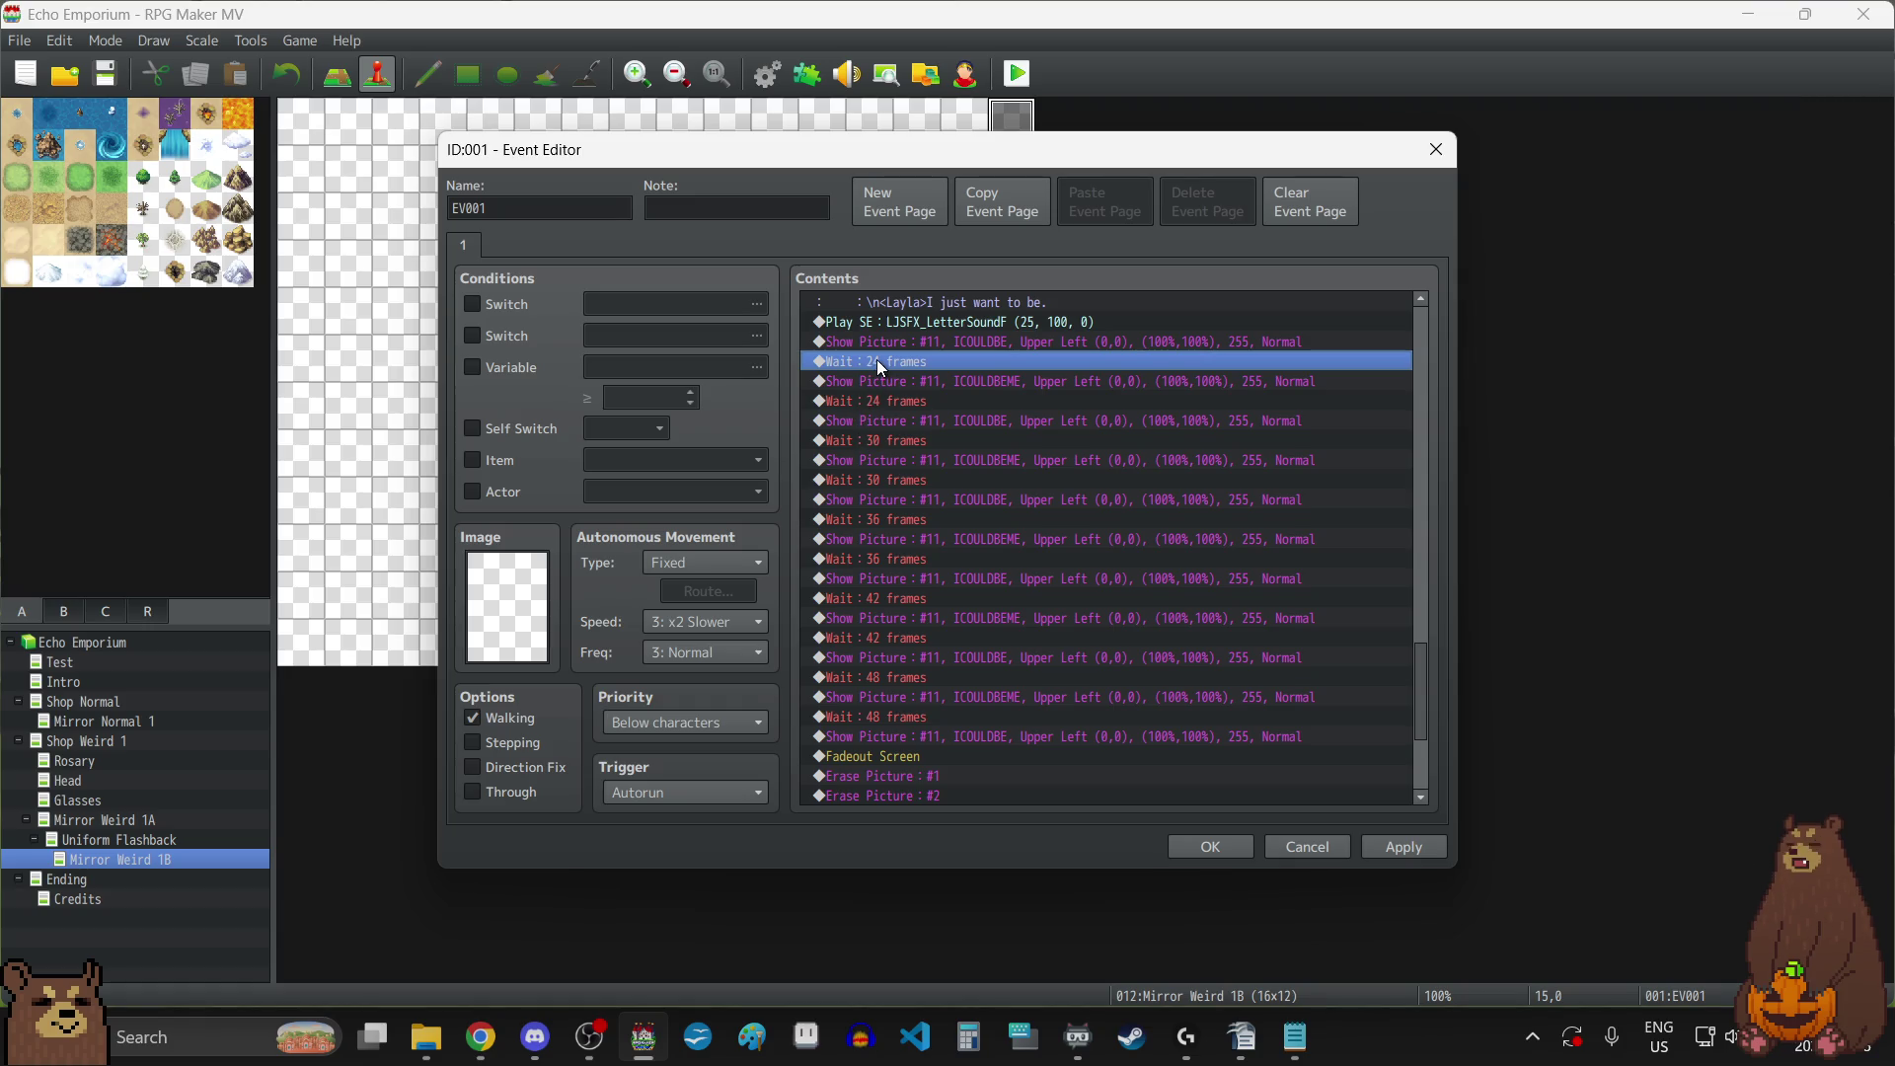
pyautogui.click(892, 760)
pyautogui.hotkey('ctrl', 'v')
pyautogui.click(1395, 849)
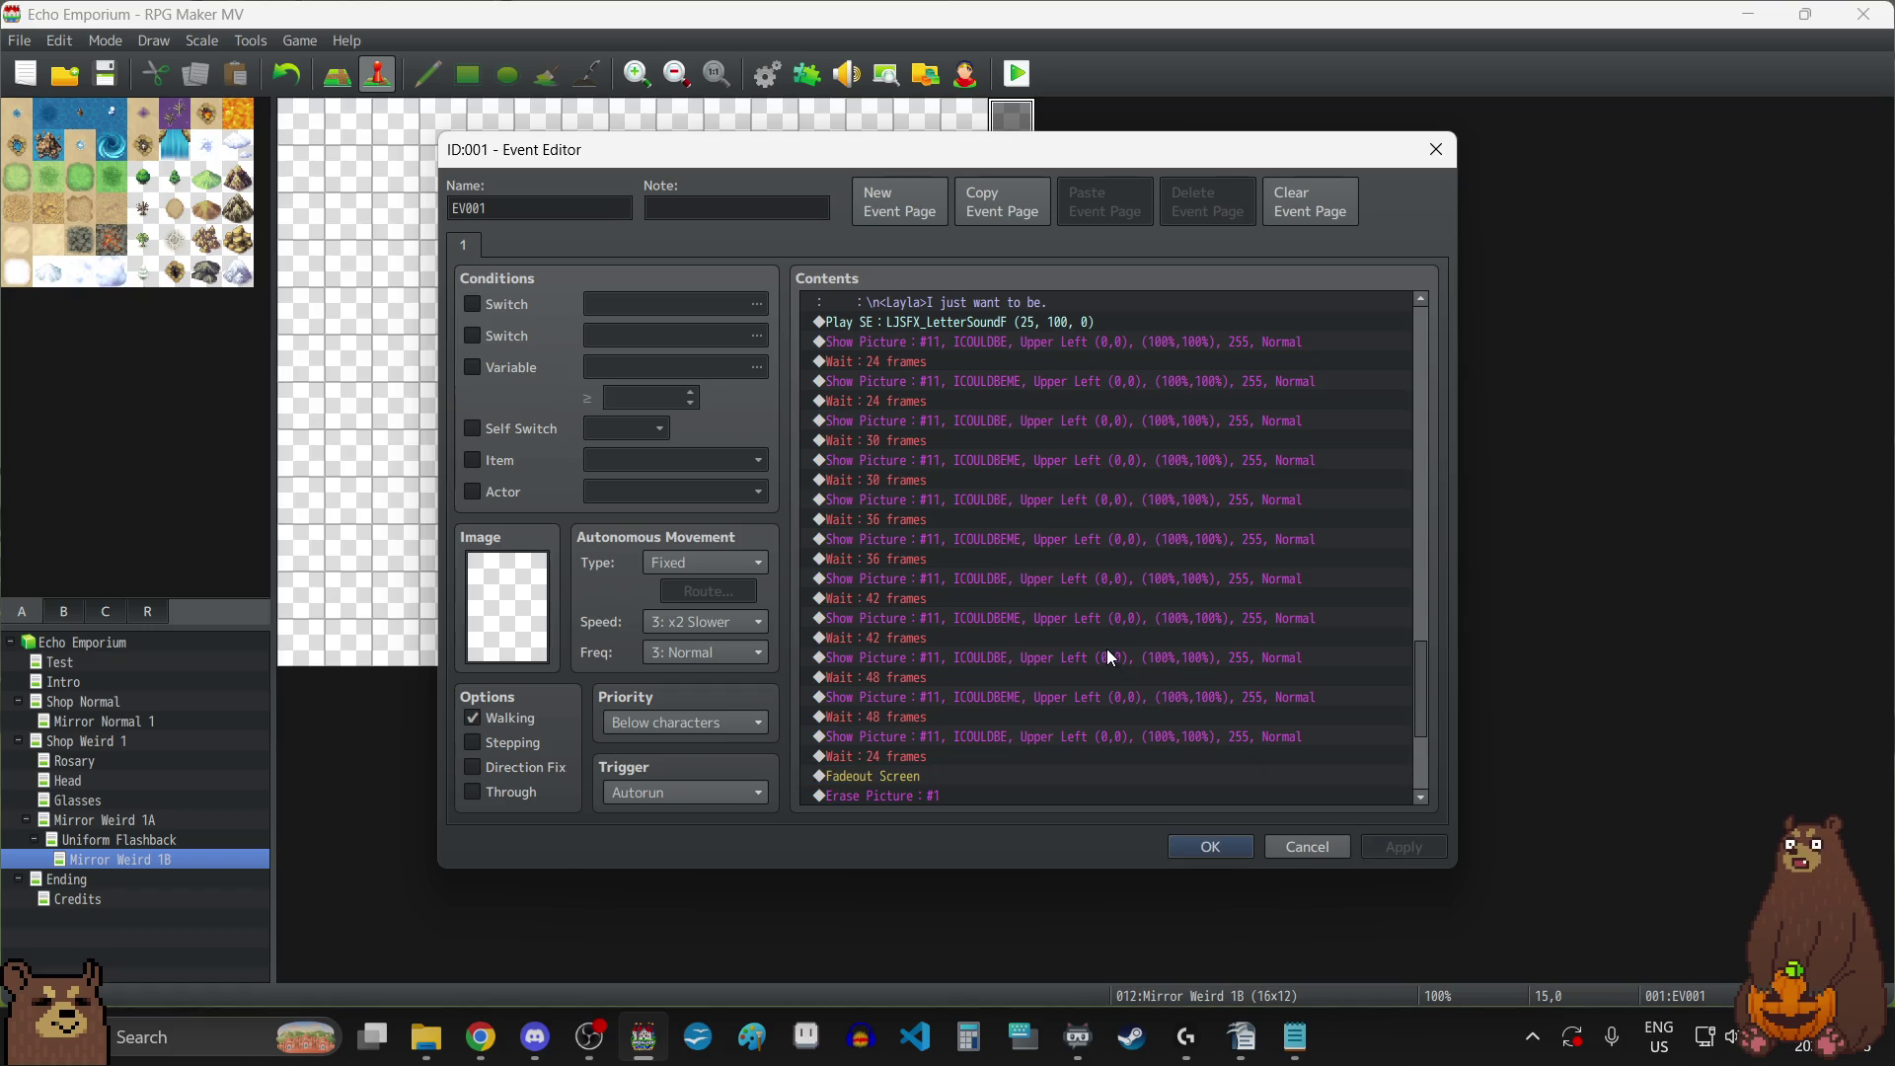
pyautogui.scroll(-4, 1106, 652)
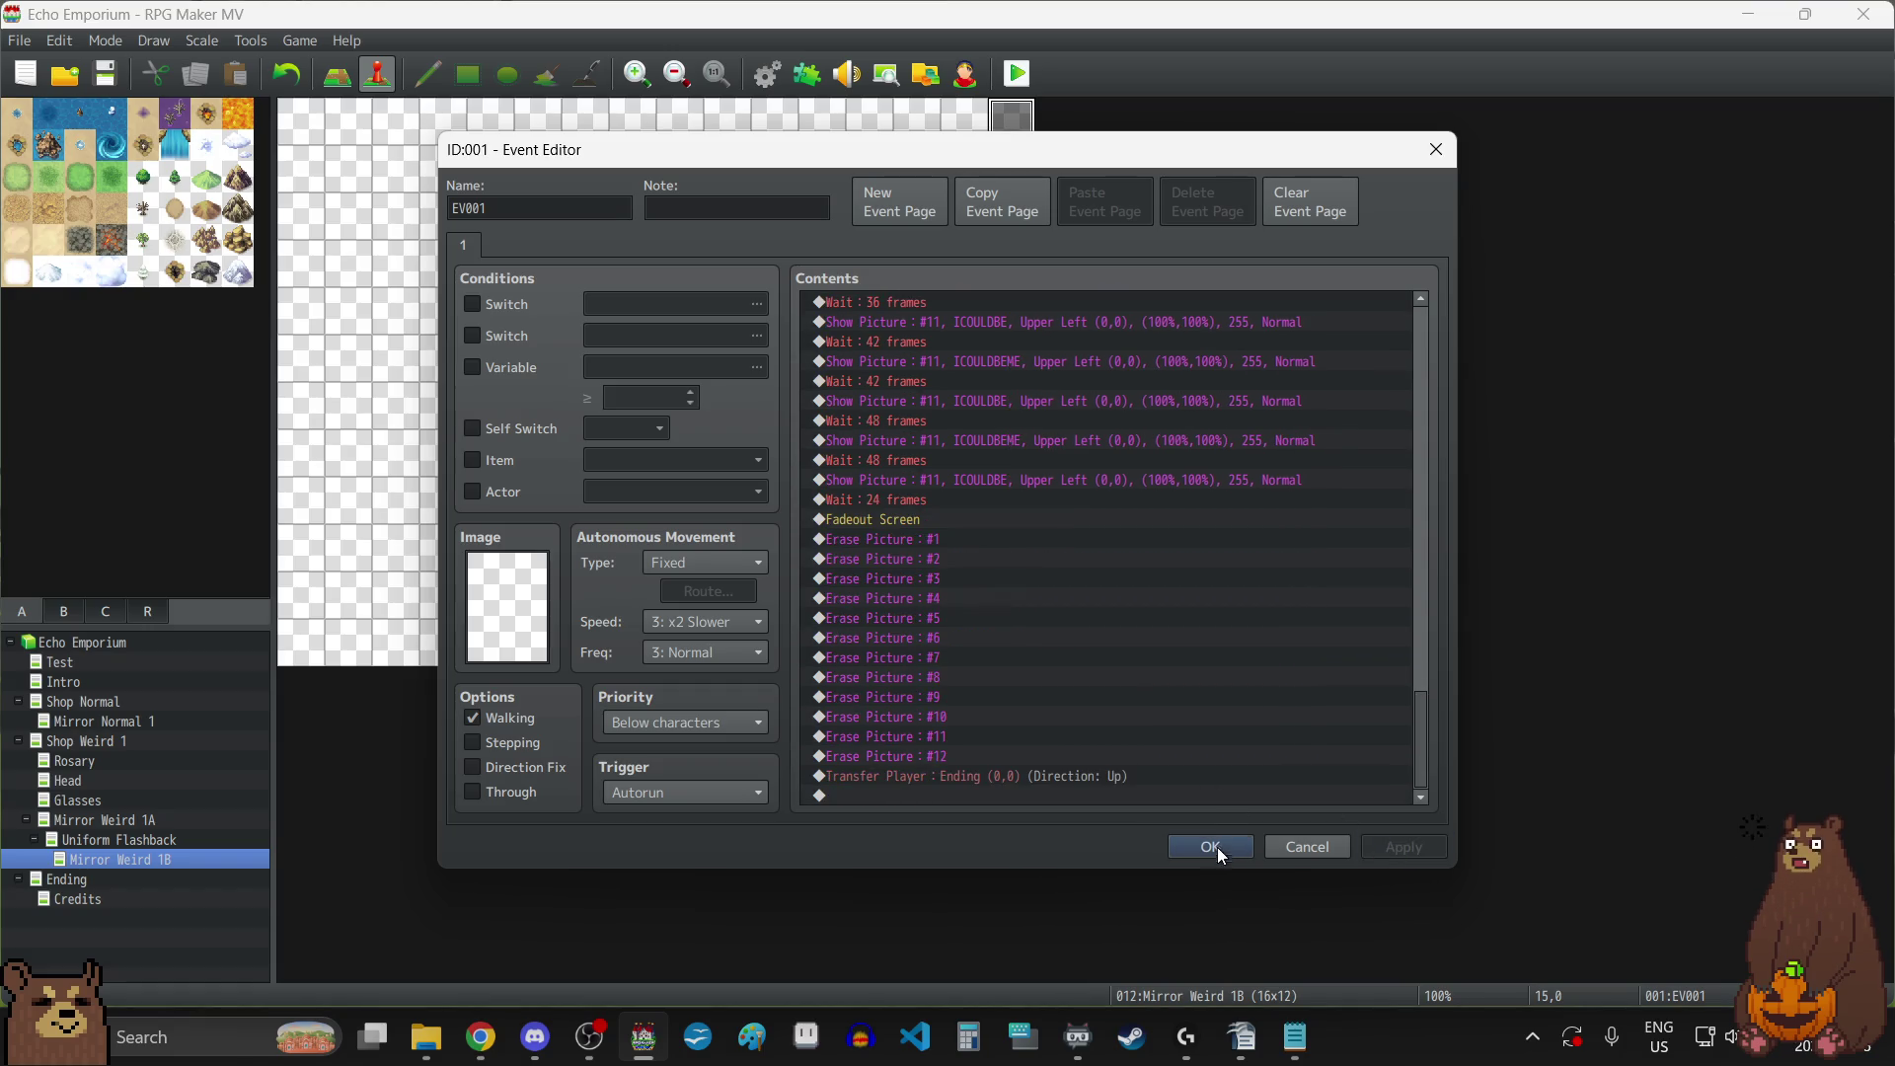
pyautogui.click(1214, 847)
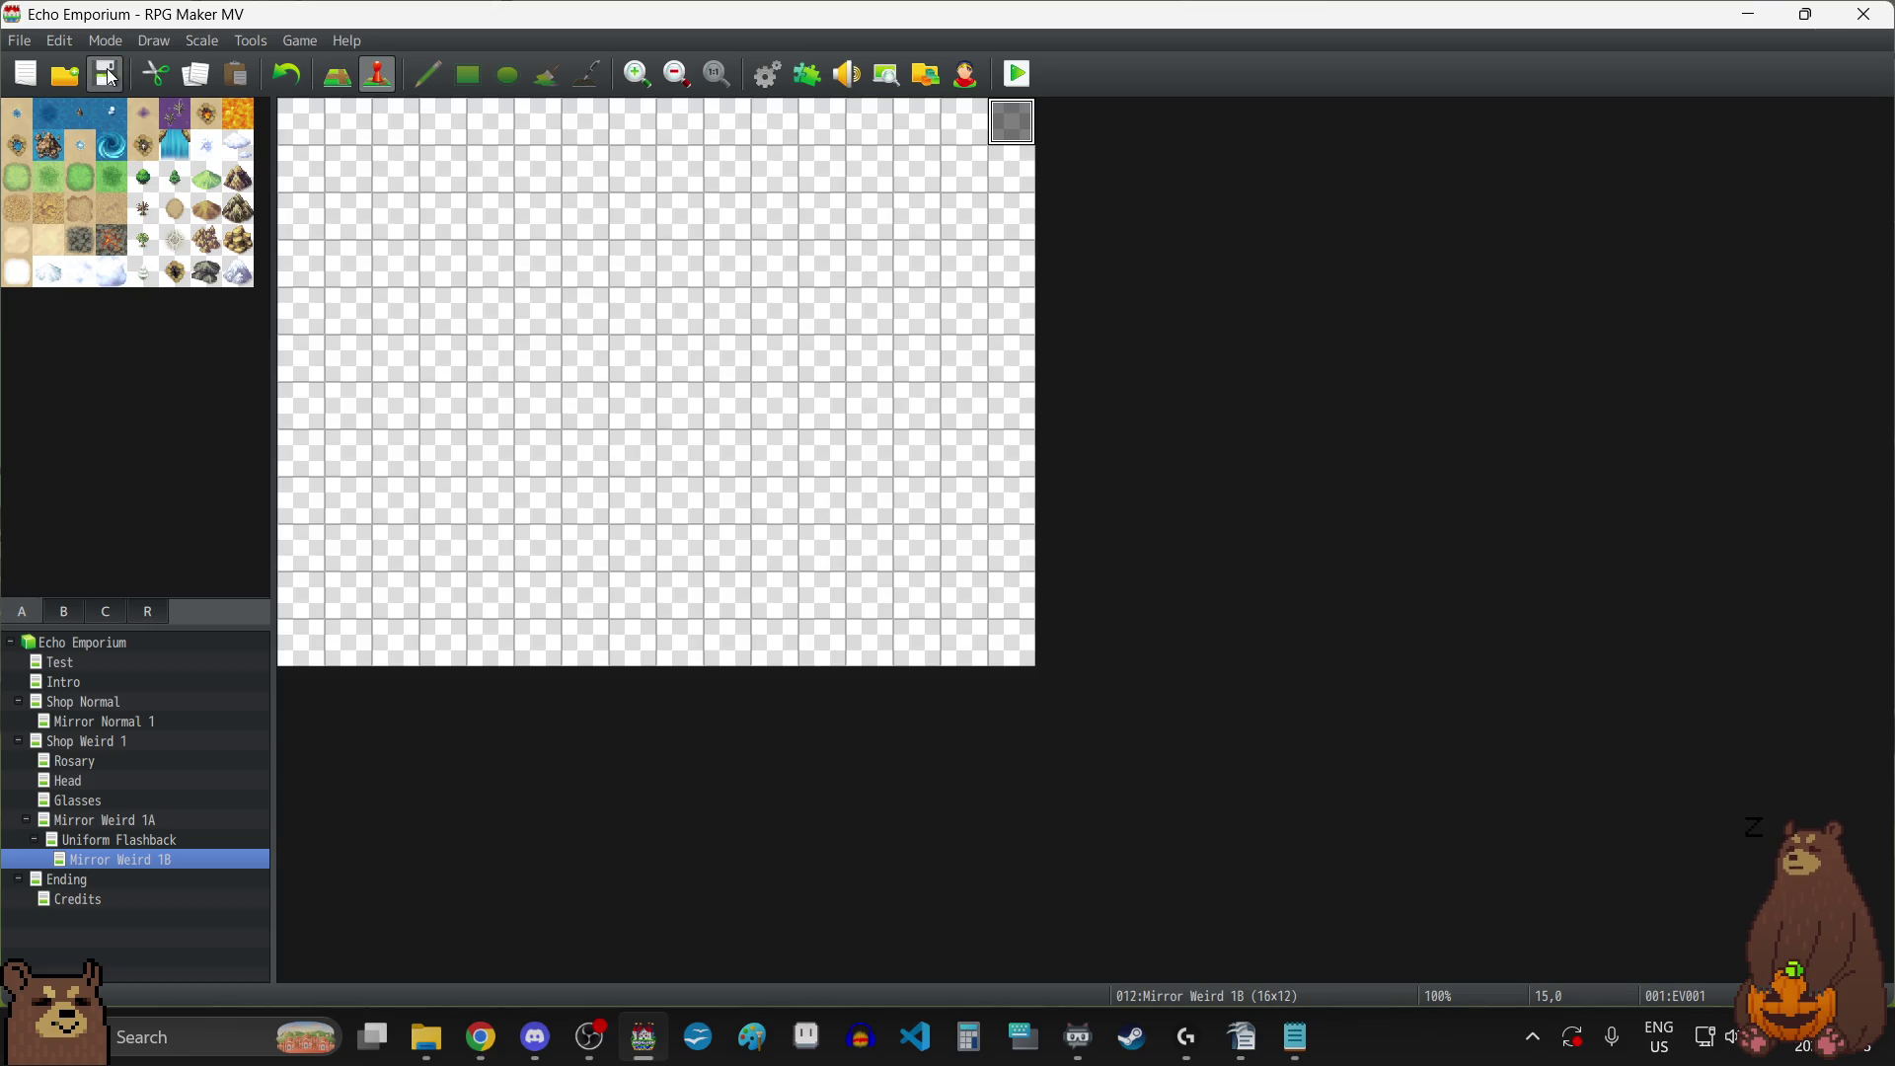
# On the Ending map, inspect the Rotation and EV001 events and close them unchanged.
pyautogui.click(99, 882)
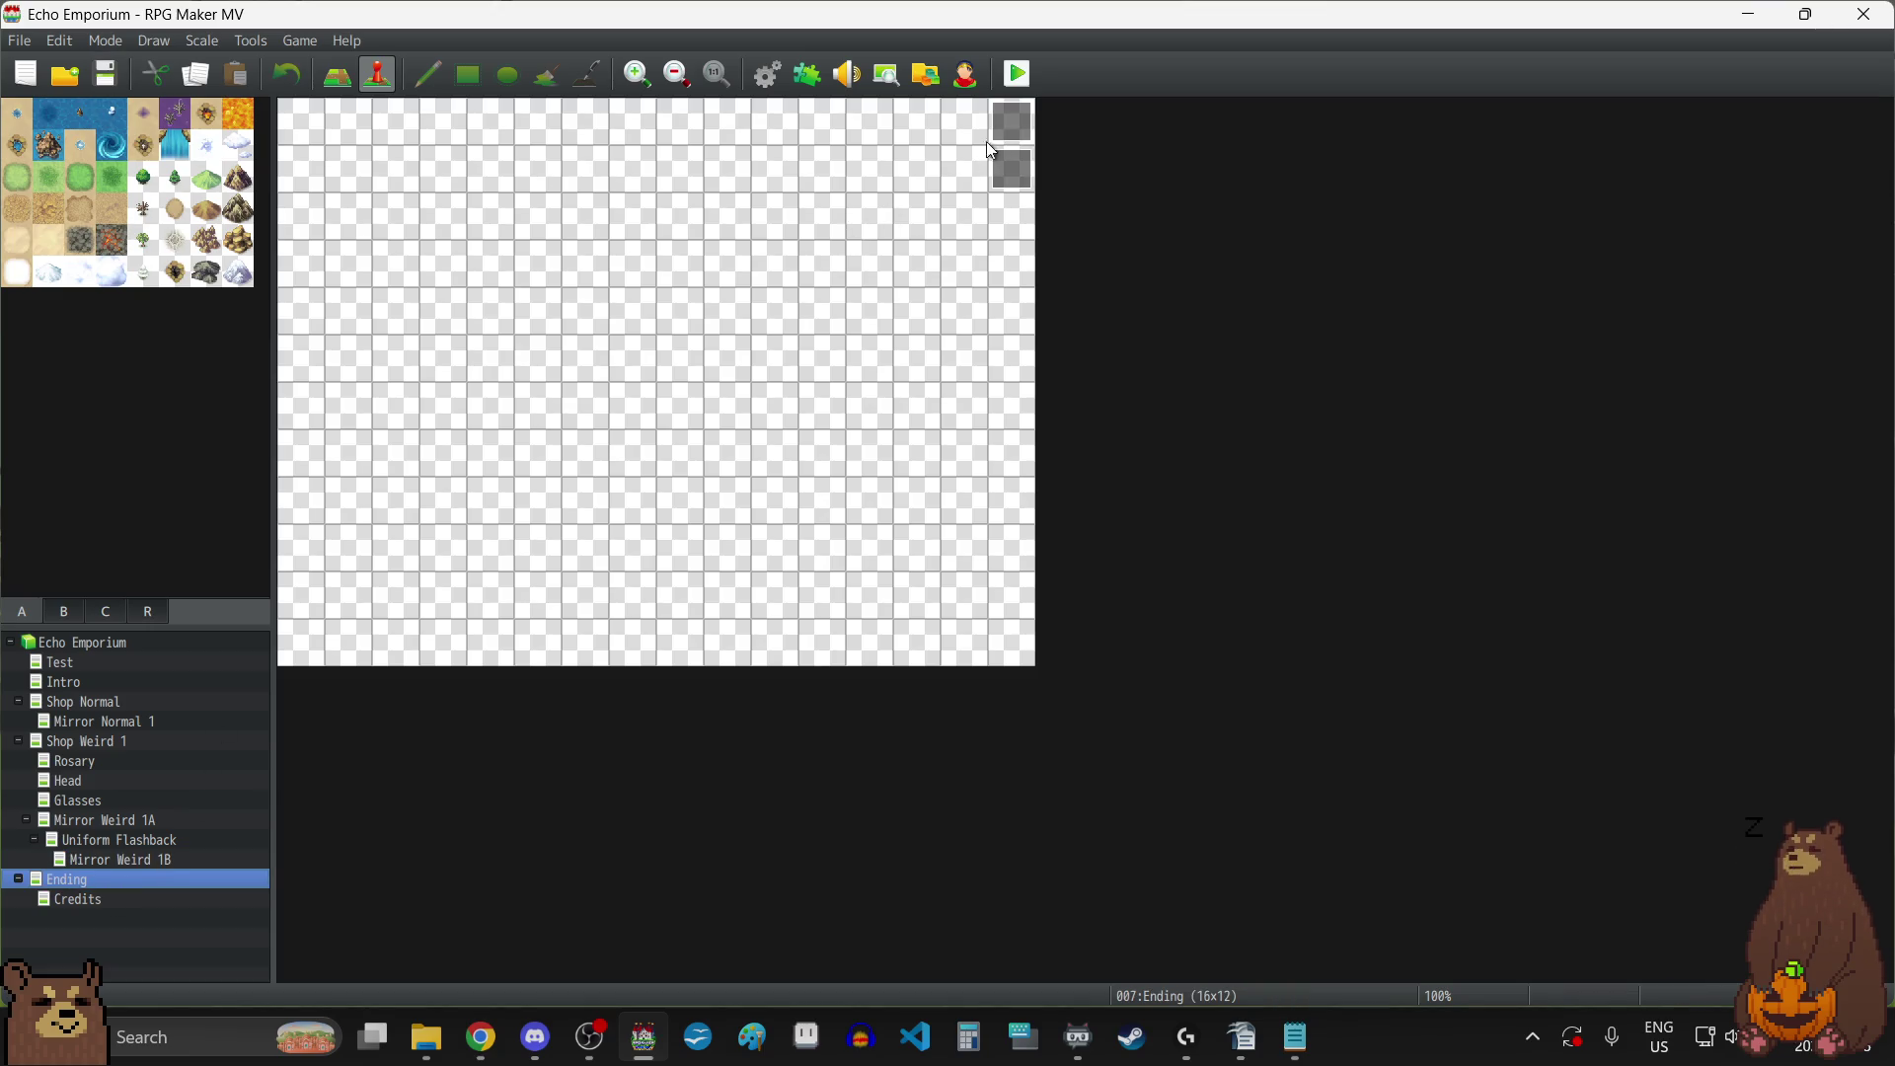
pyautogui.doubleClick(1021, 174)
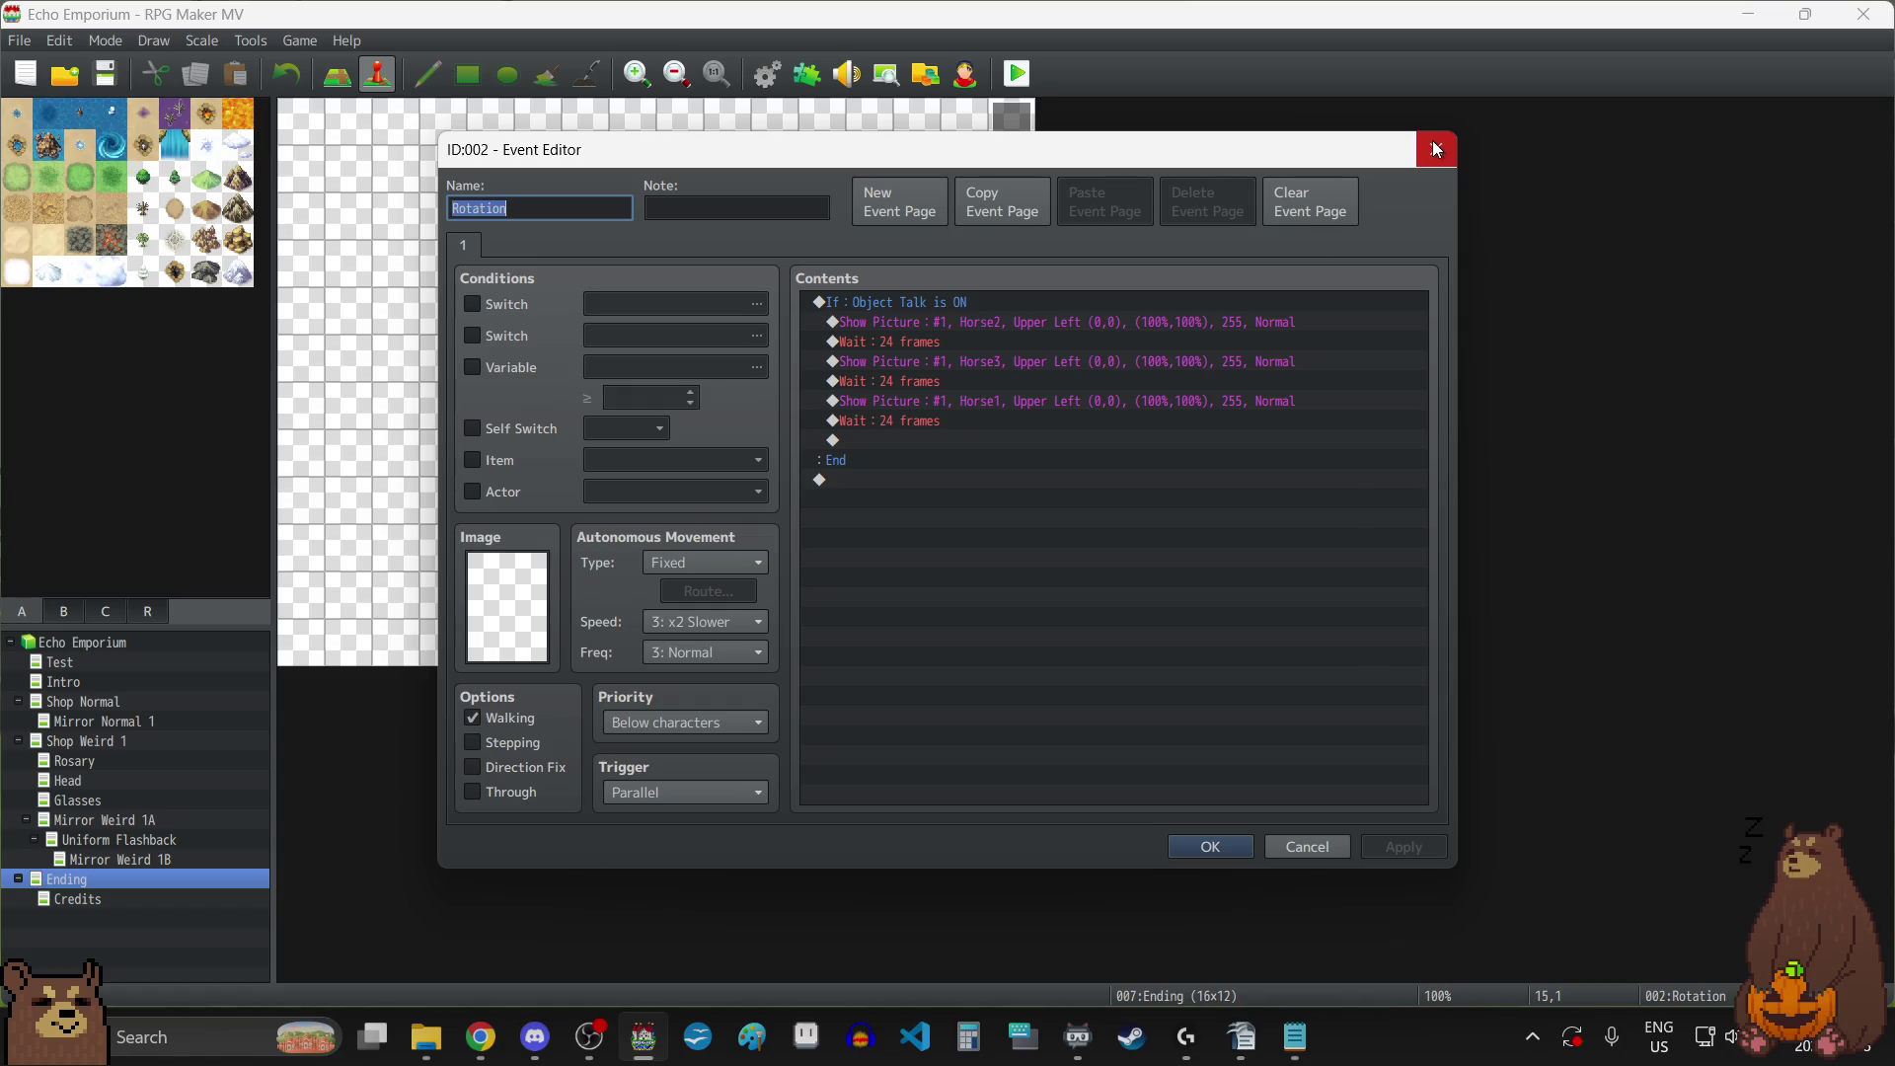
pyautogui.click(1436, 149)
pyautogui.doubleClick(1009, 127)
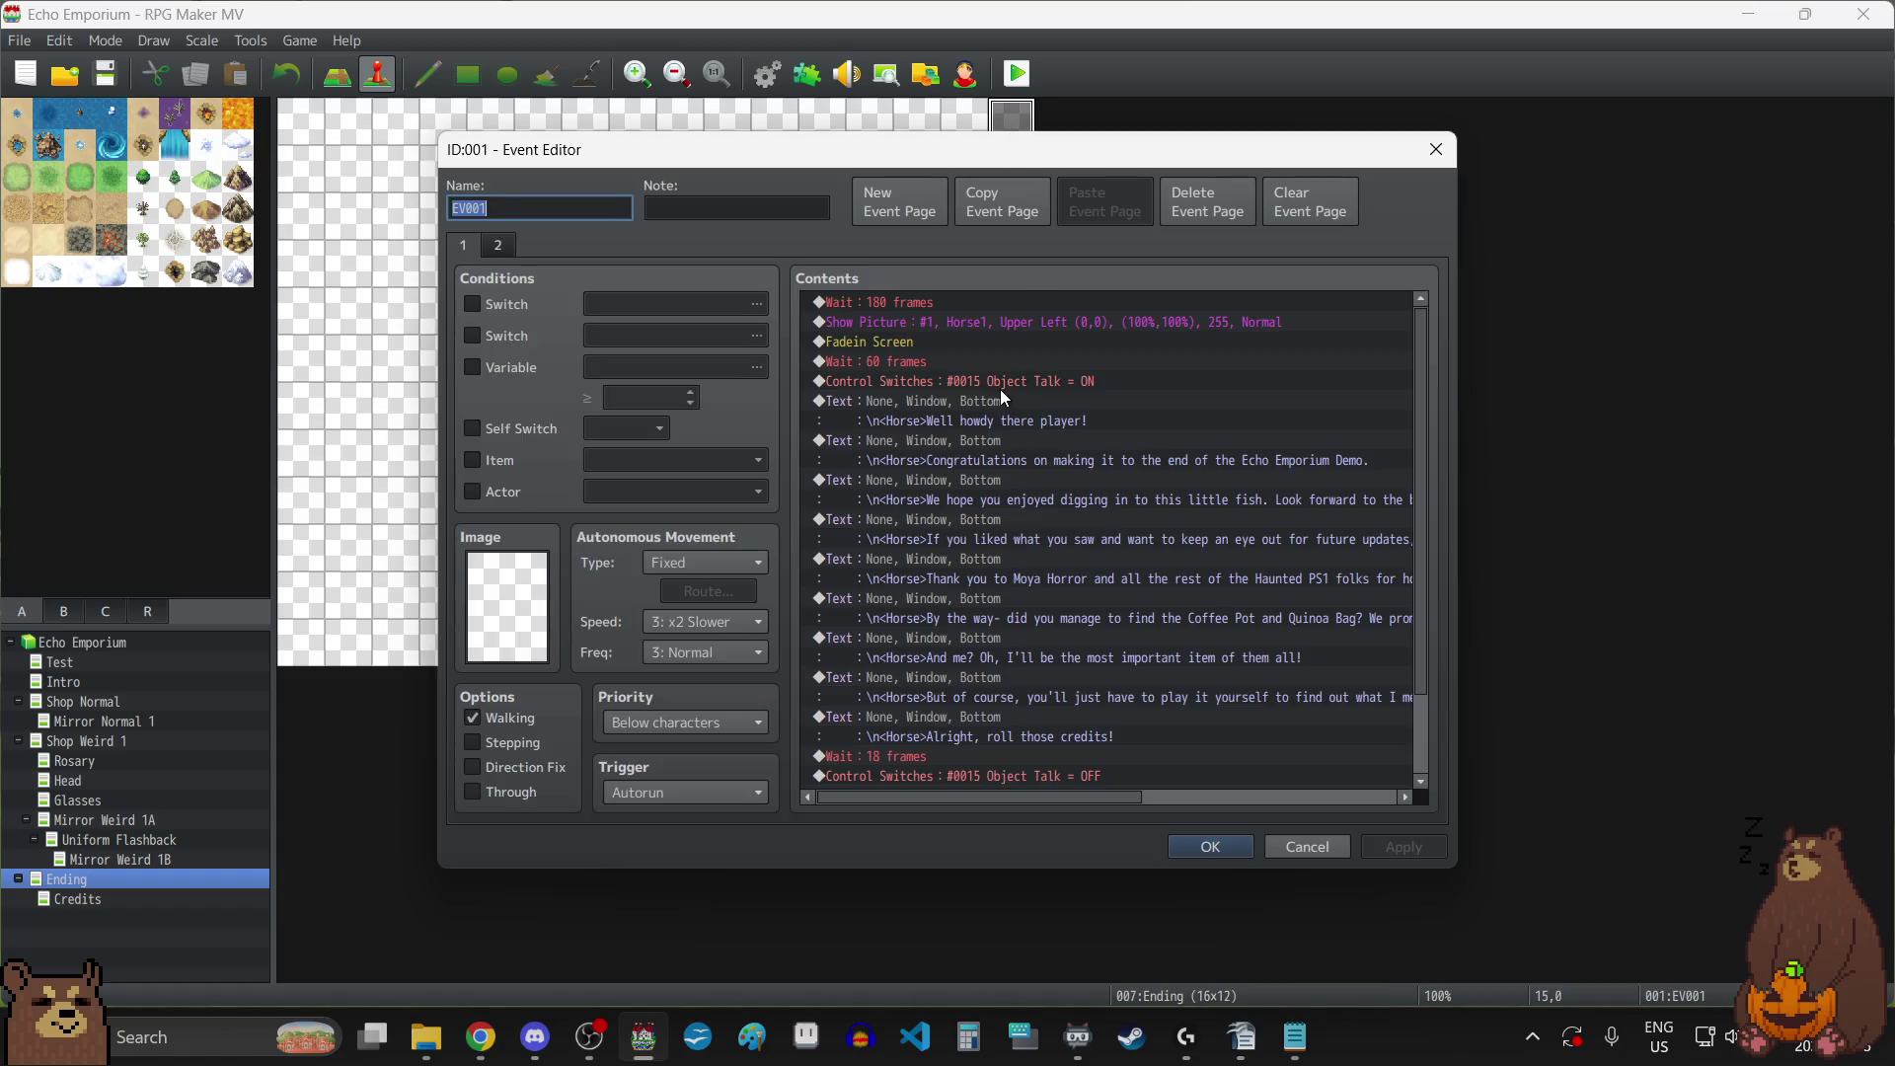
pyautogui.scroll(-2, 1001, 393)
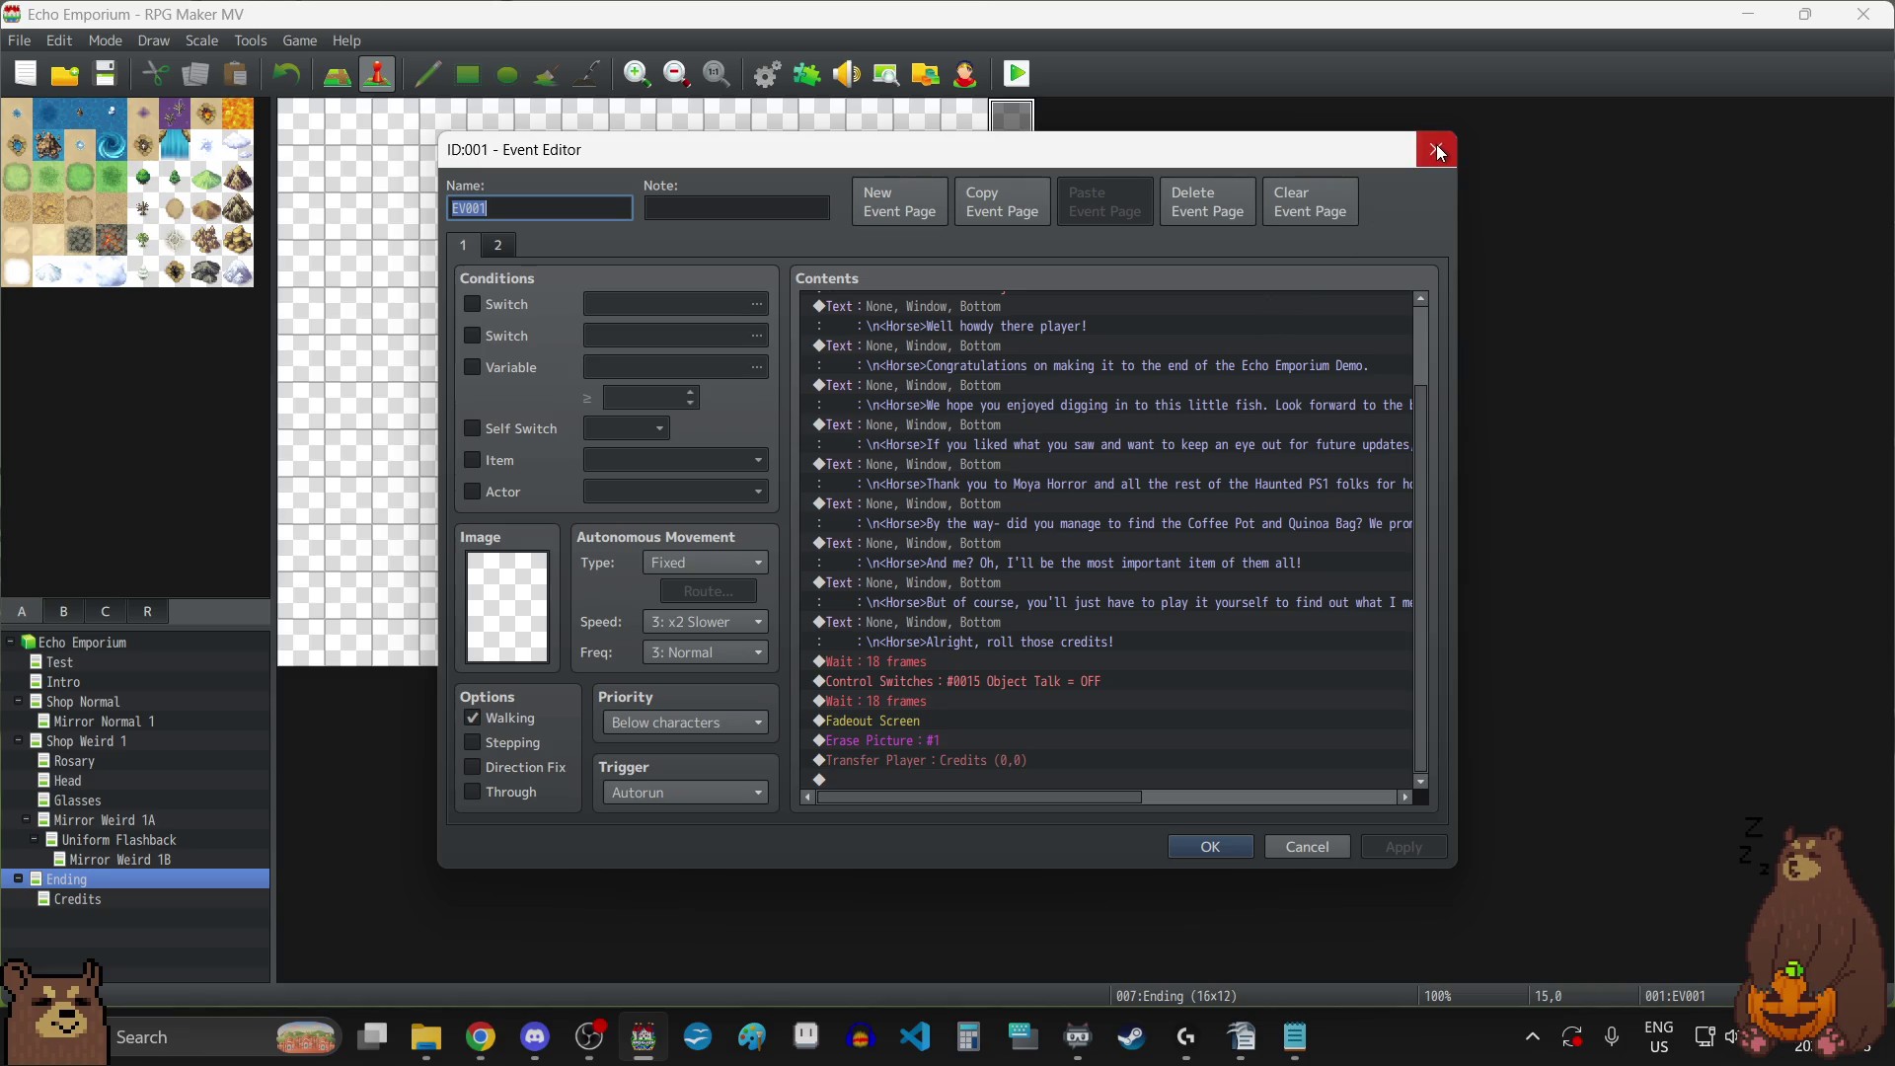
pyautogui.click(1436, 149)
# Save the project, view the Test map, then open the Intro map.
pyautogui.click(108, 73)
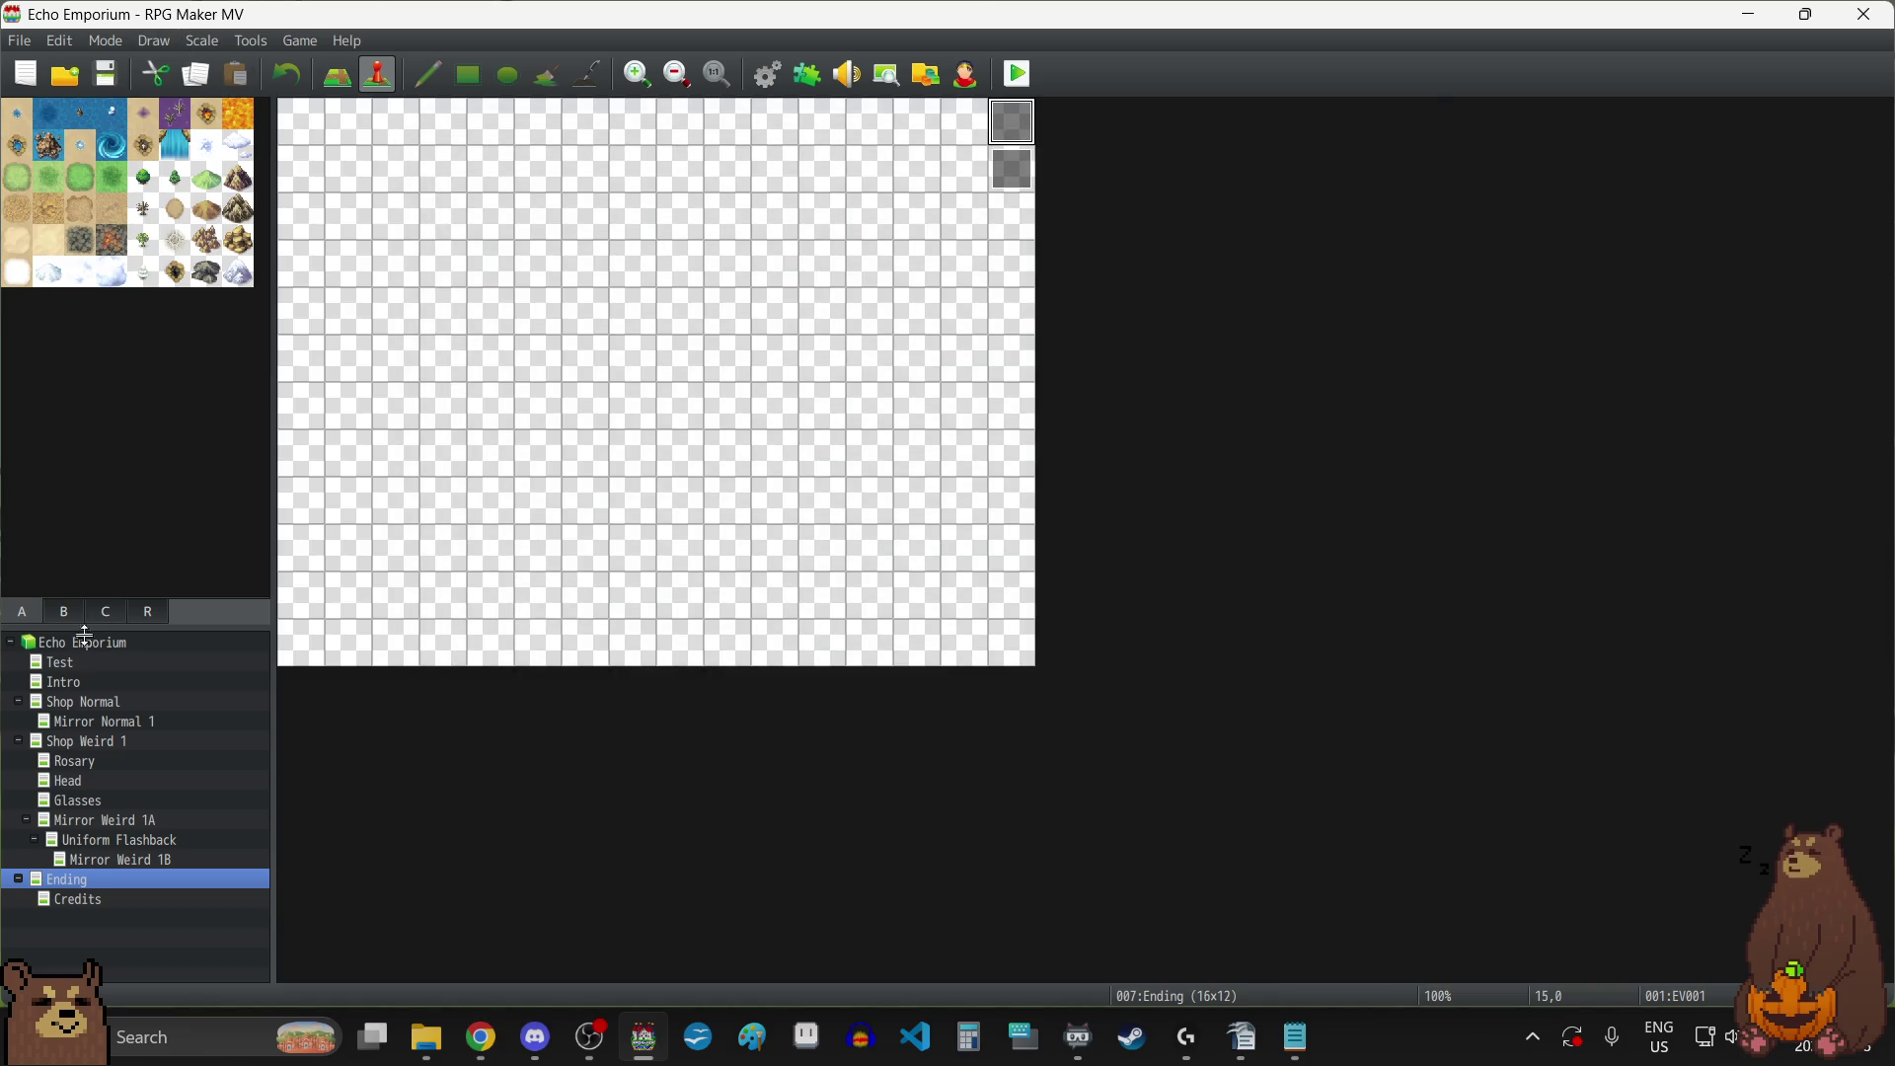
pyautogui.click(76, 668)
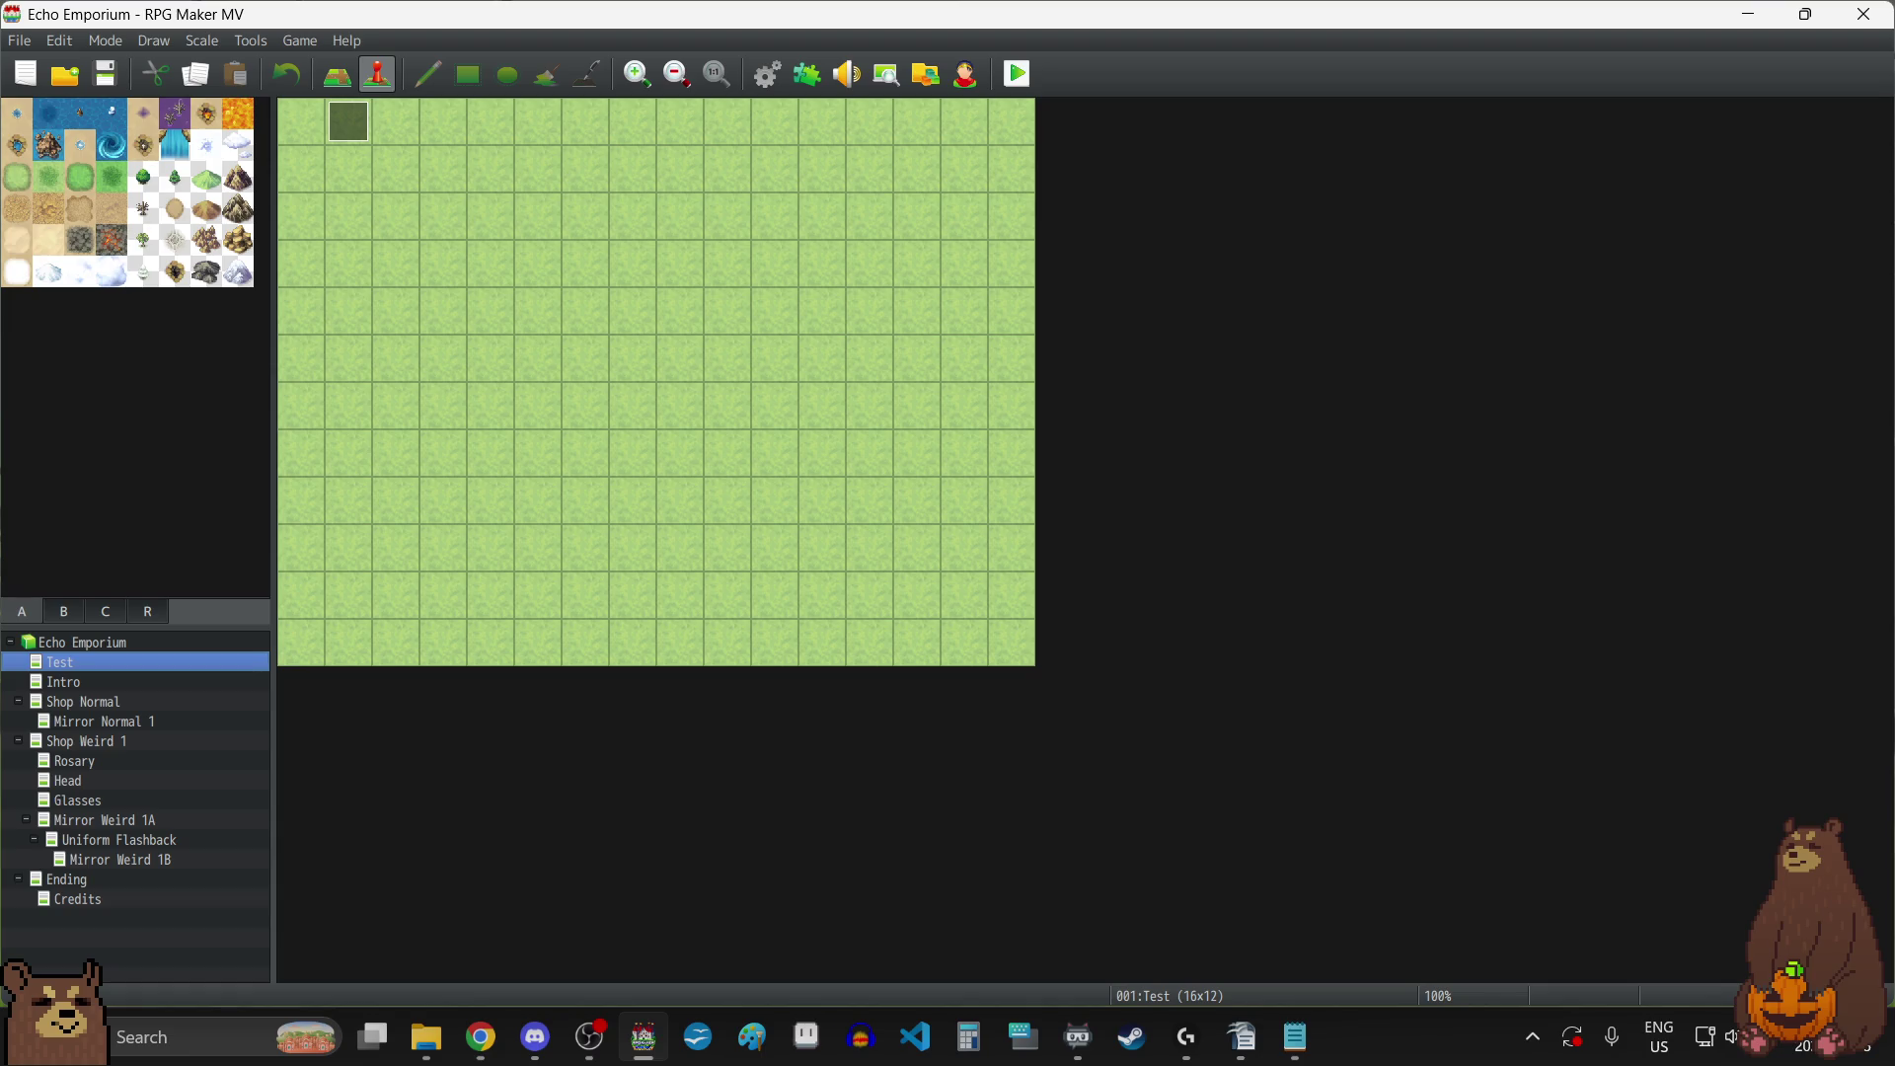
pyautogui.click(481, 1037)
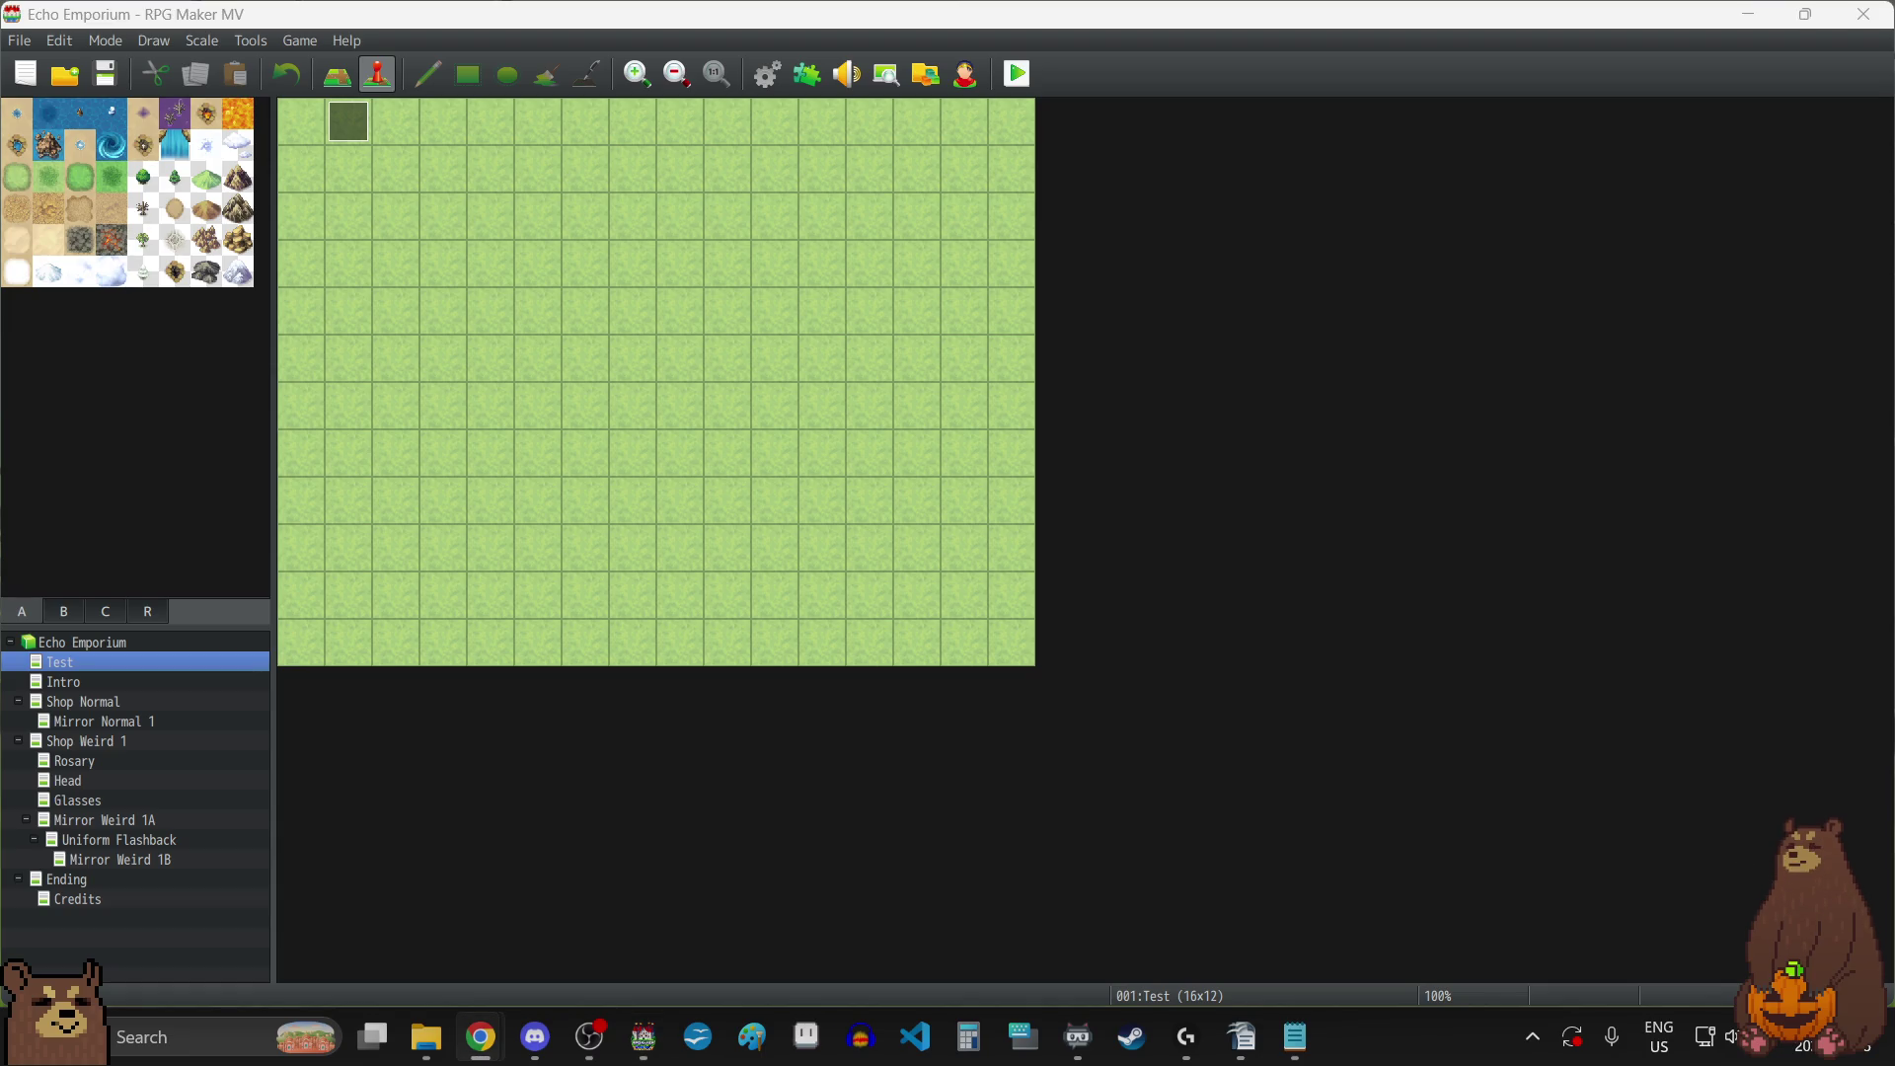
pyautogui.click(96, 62)
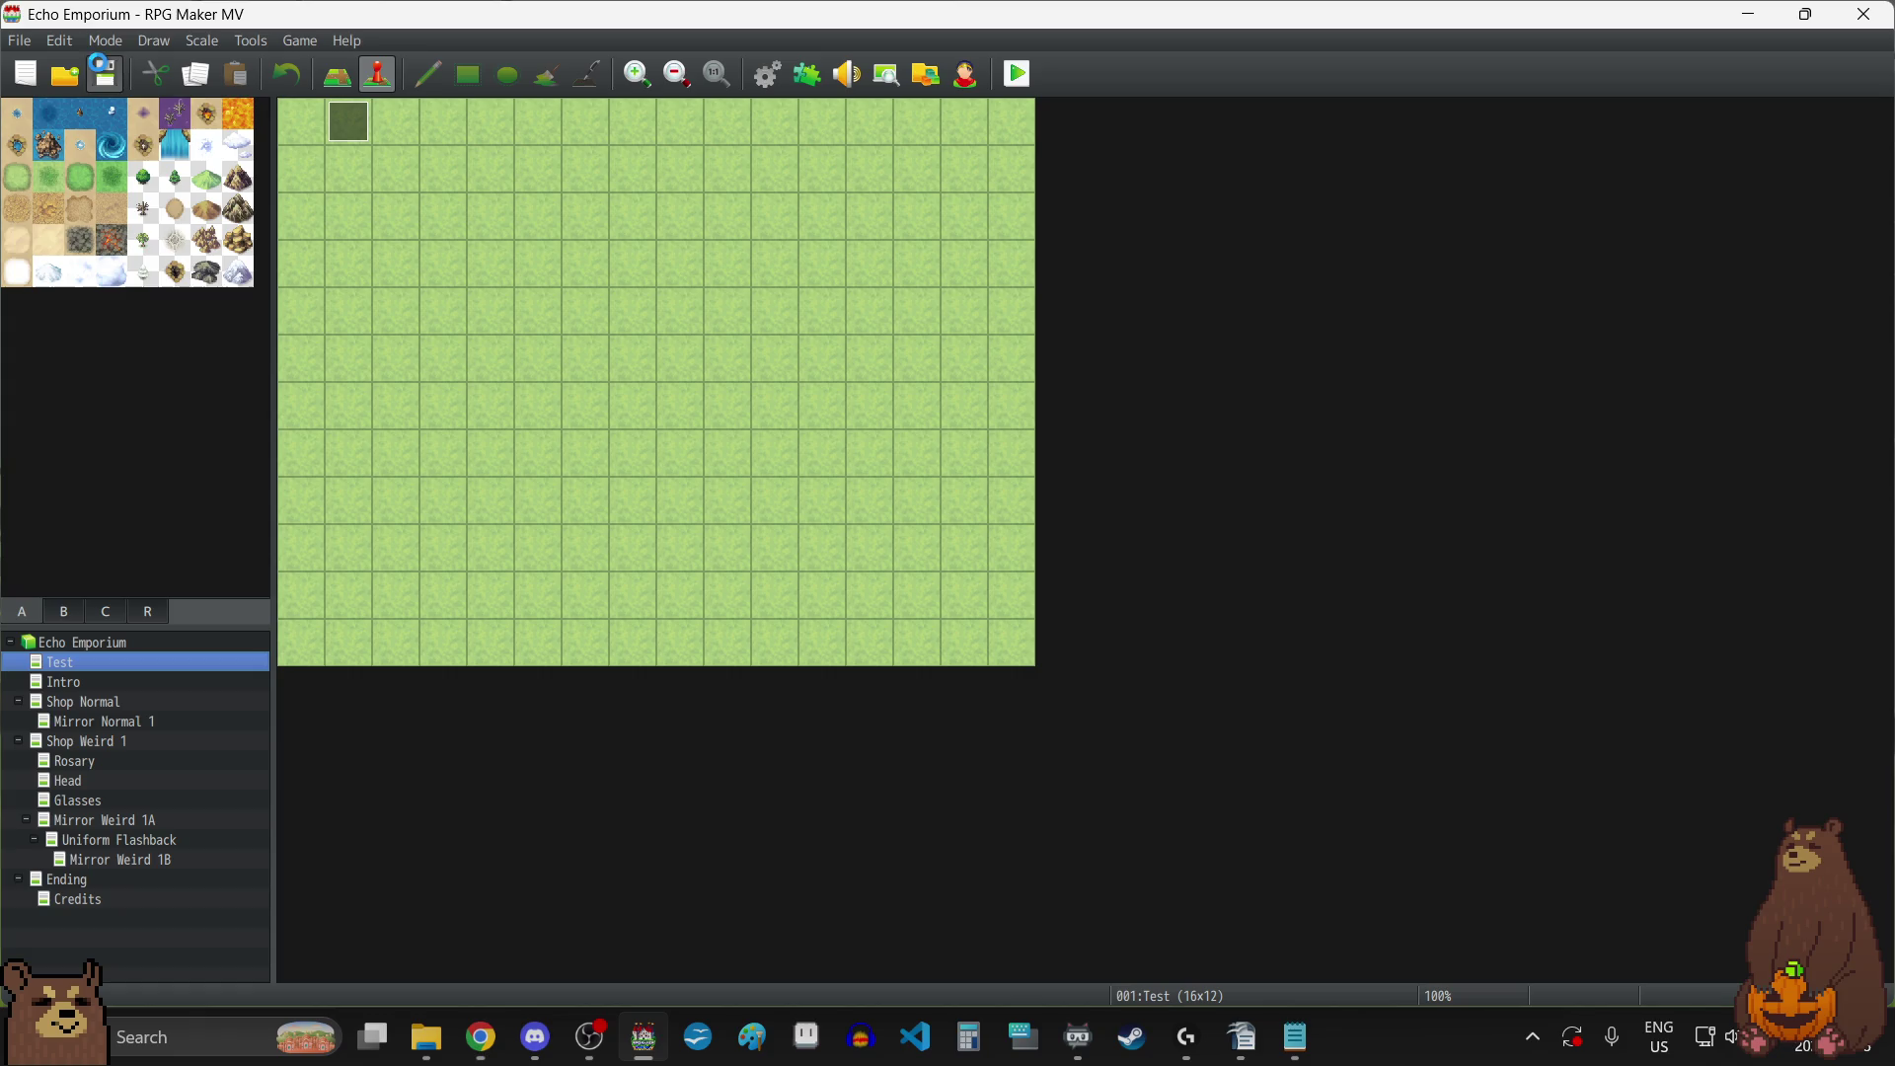
pyautogui.click(57, 684)
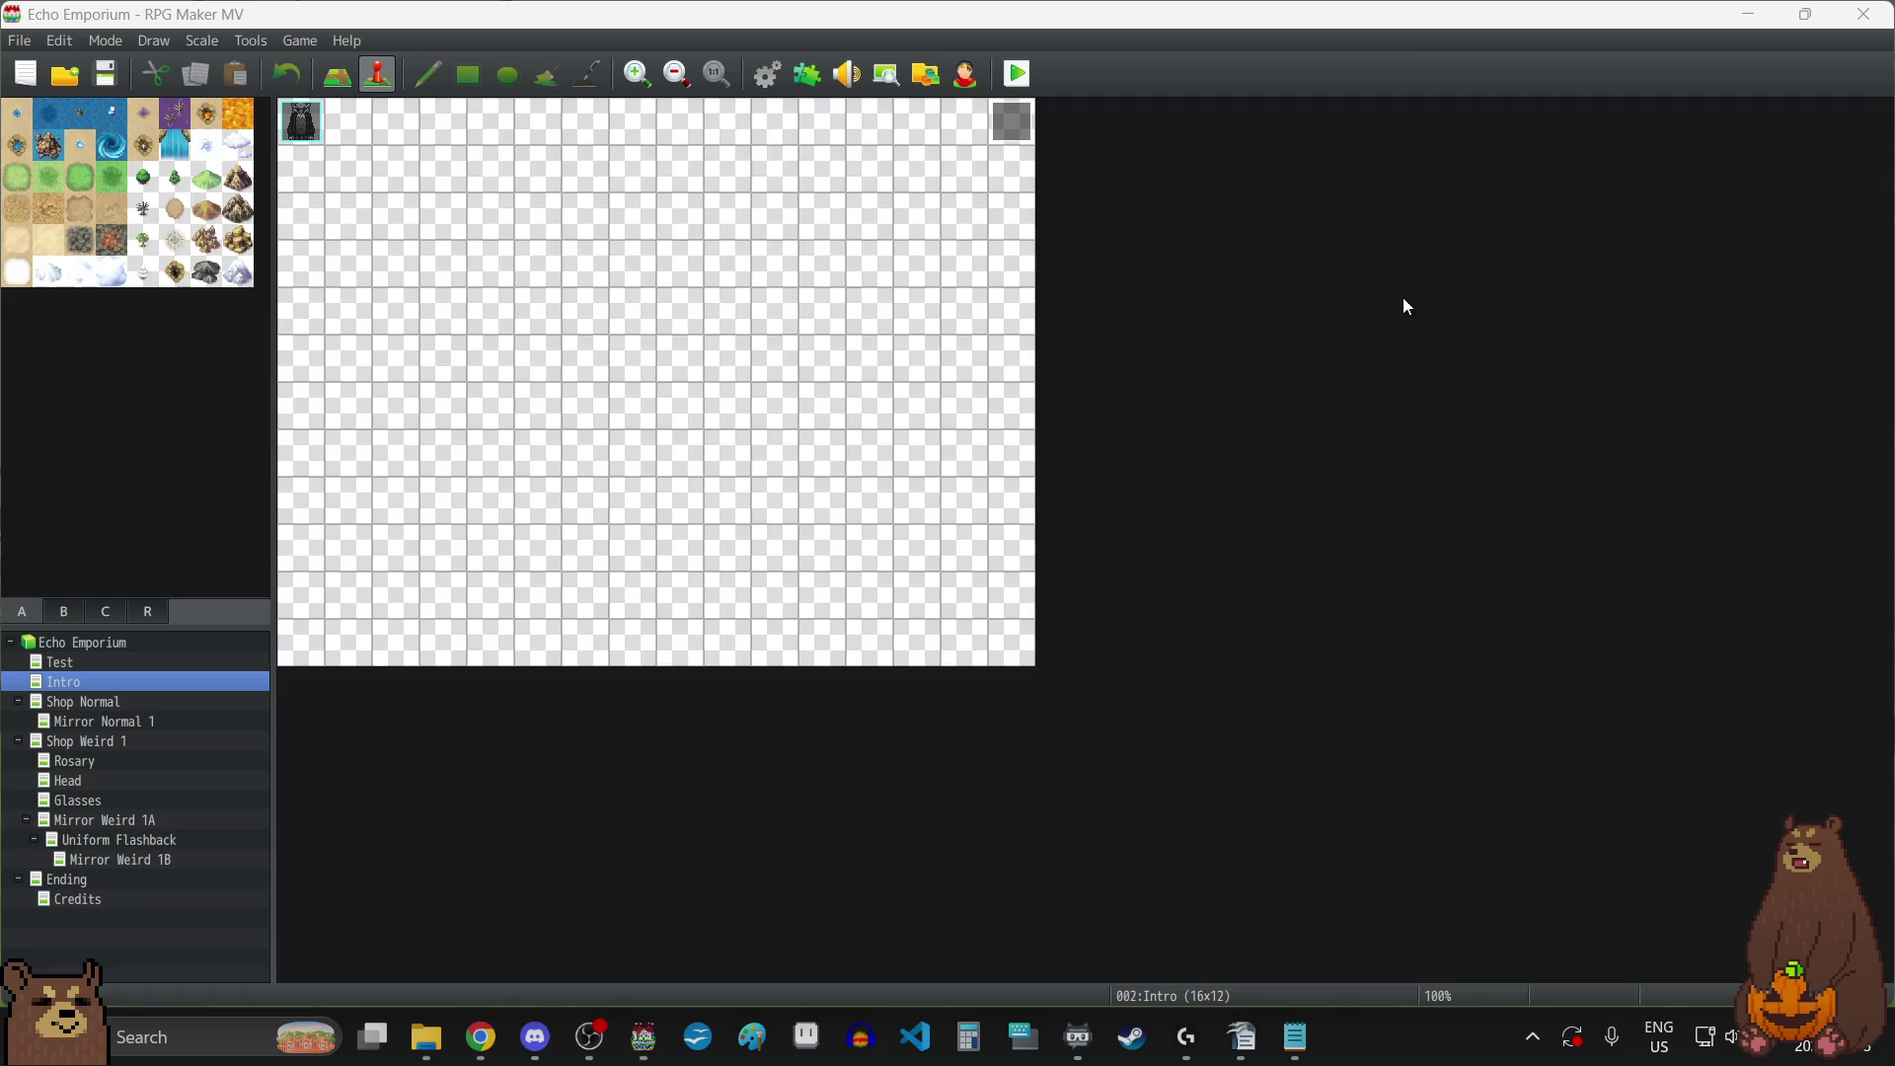
# Start a fullscreen playtest and open the Continue save list.
pyautogui.hotkey('ctrl', 'r')
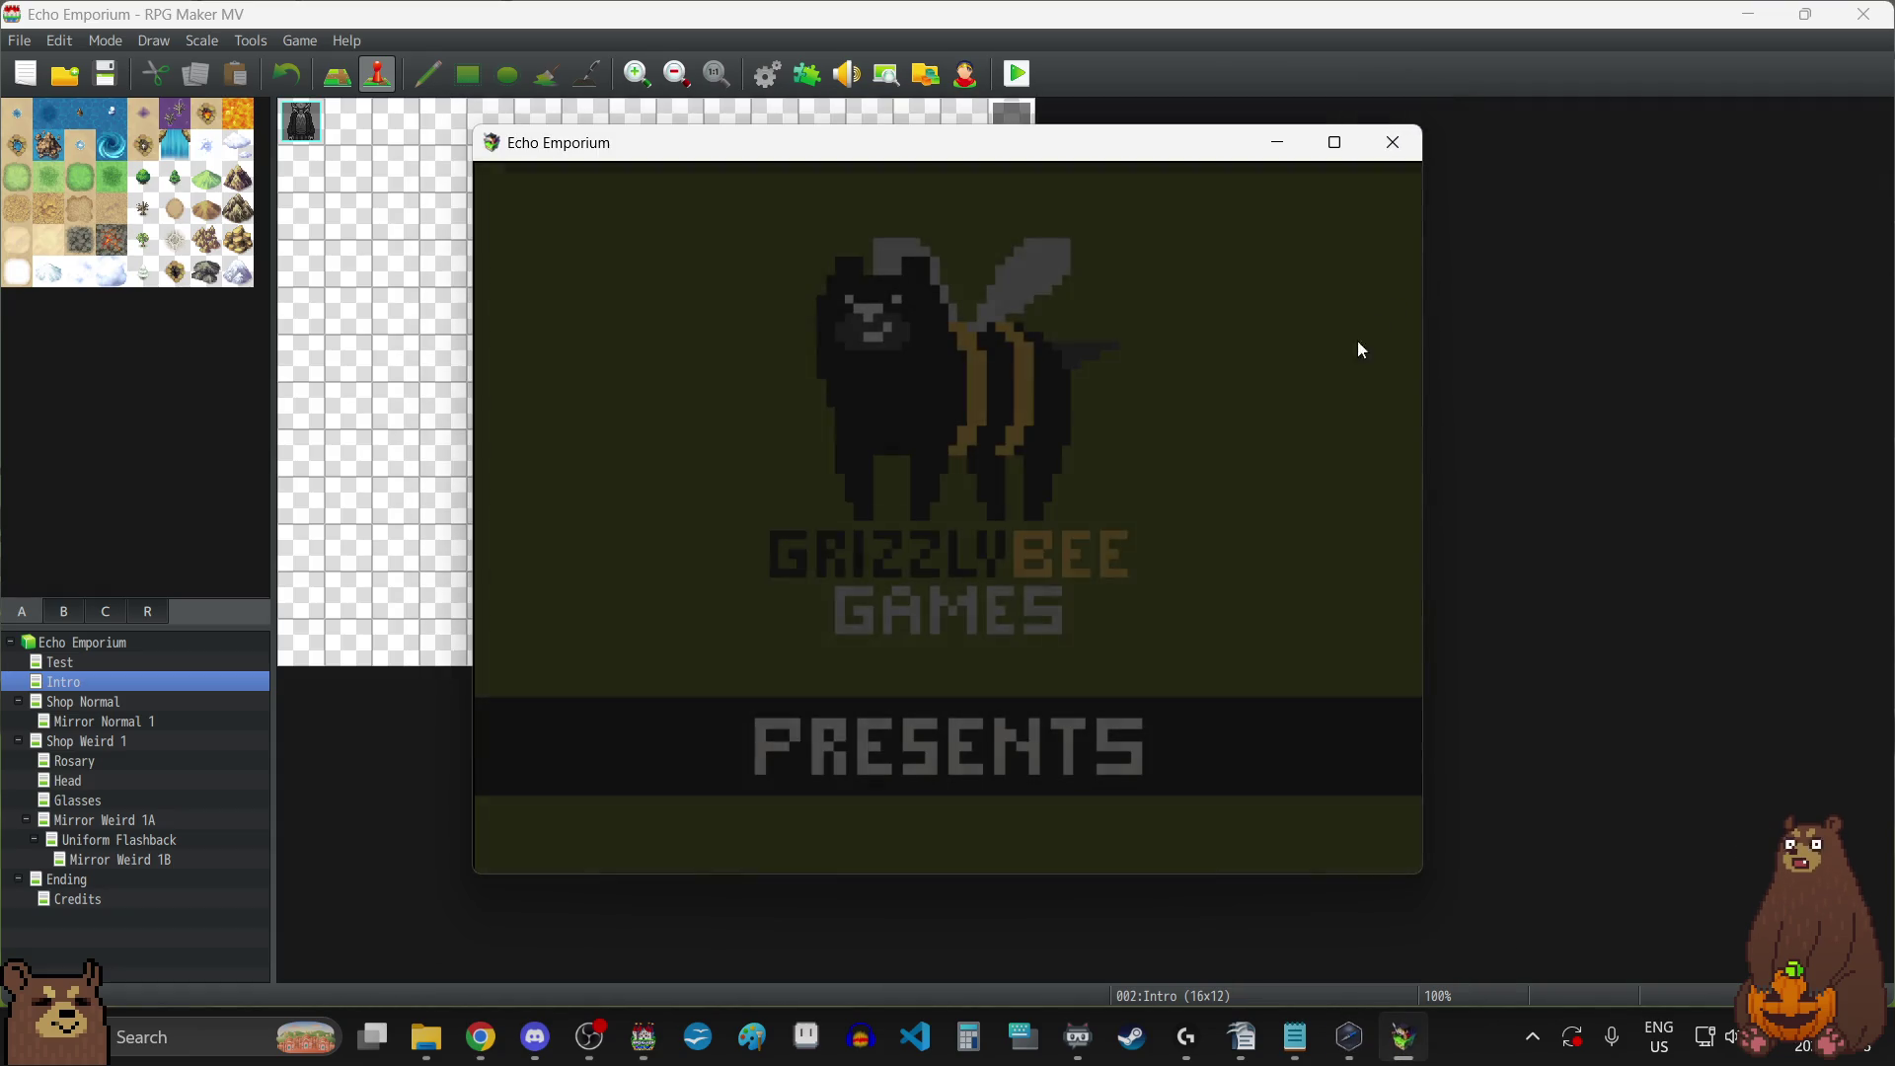
pyautogui.press('F4')
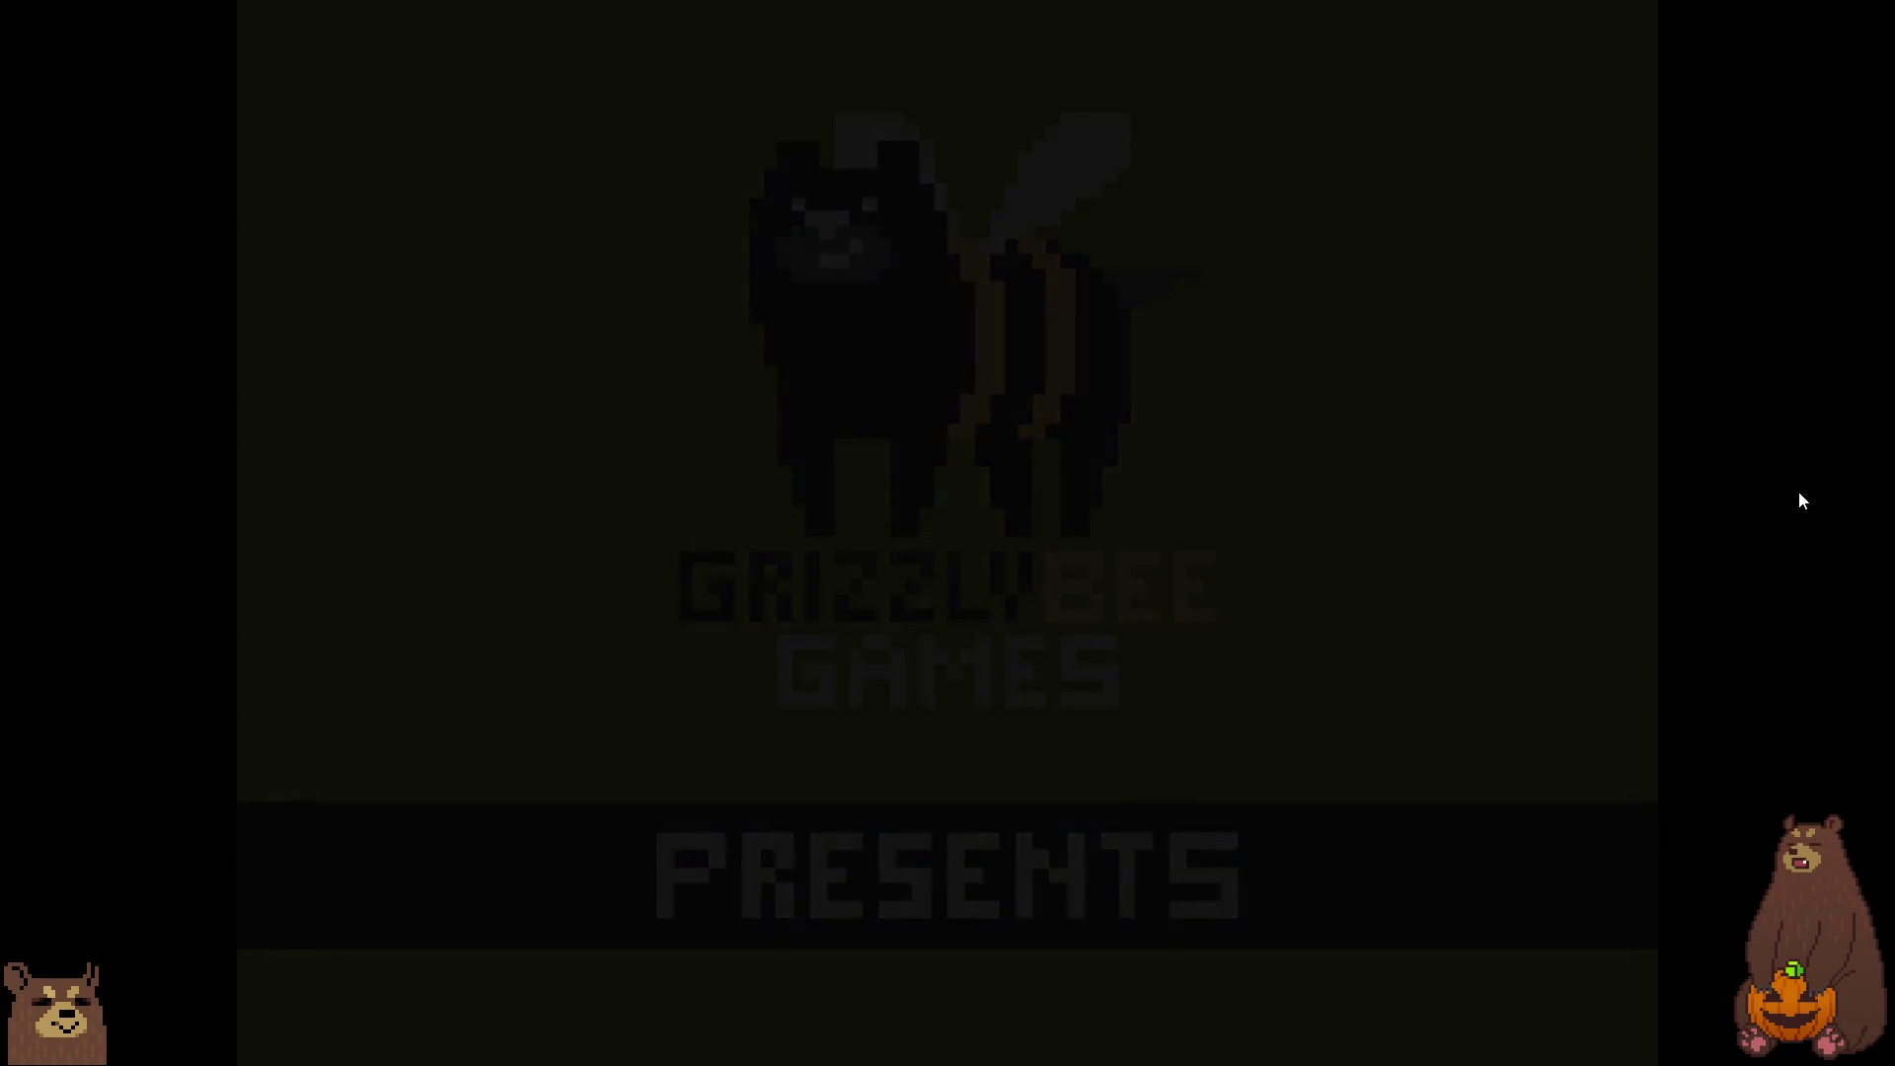
pyautogui.press('Up')
pyautogui.press('Down')
pyautogui.press('Return')
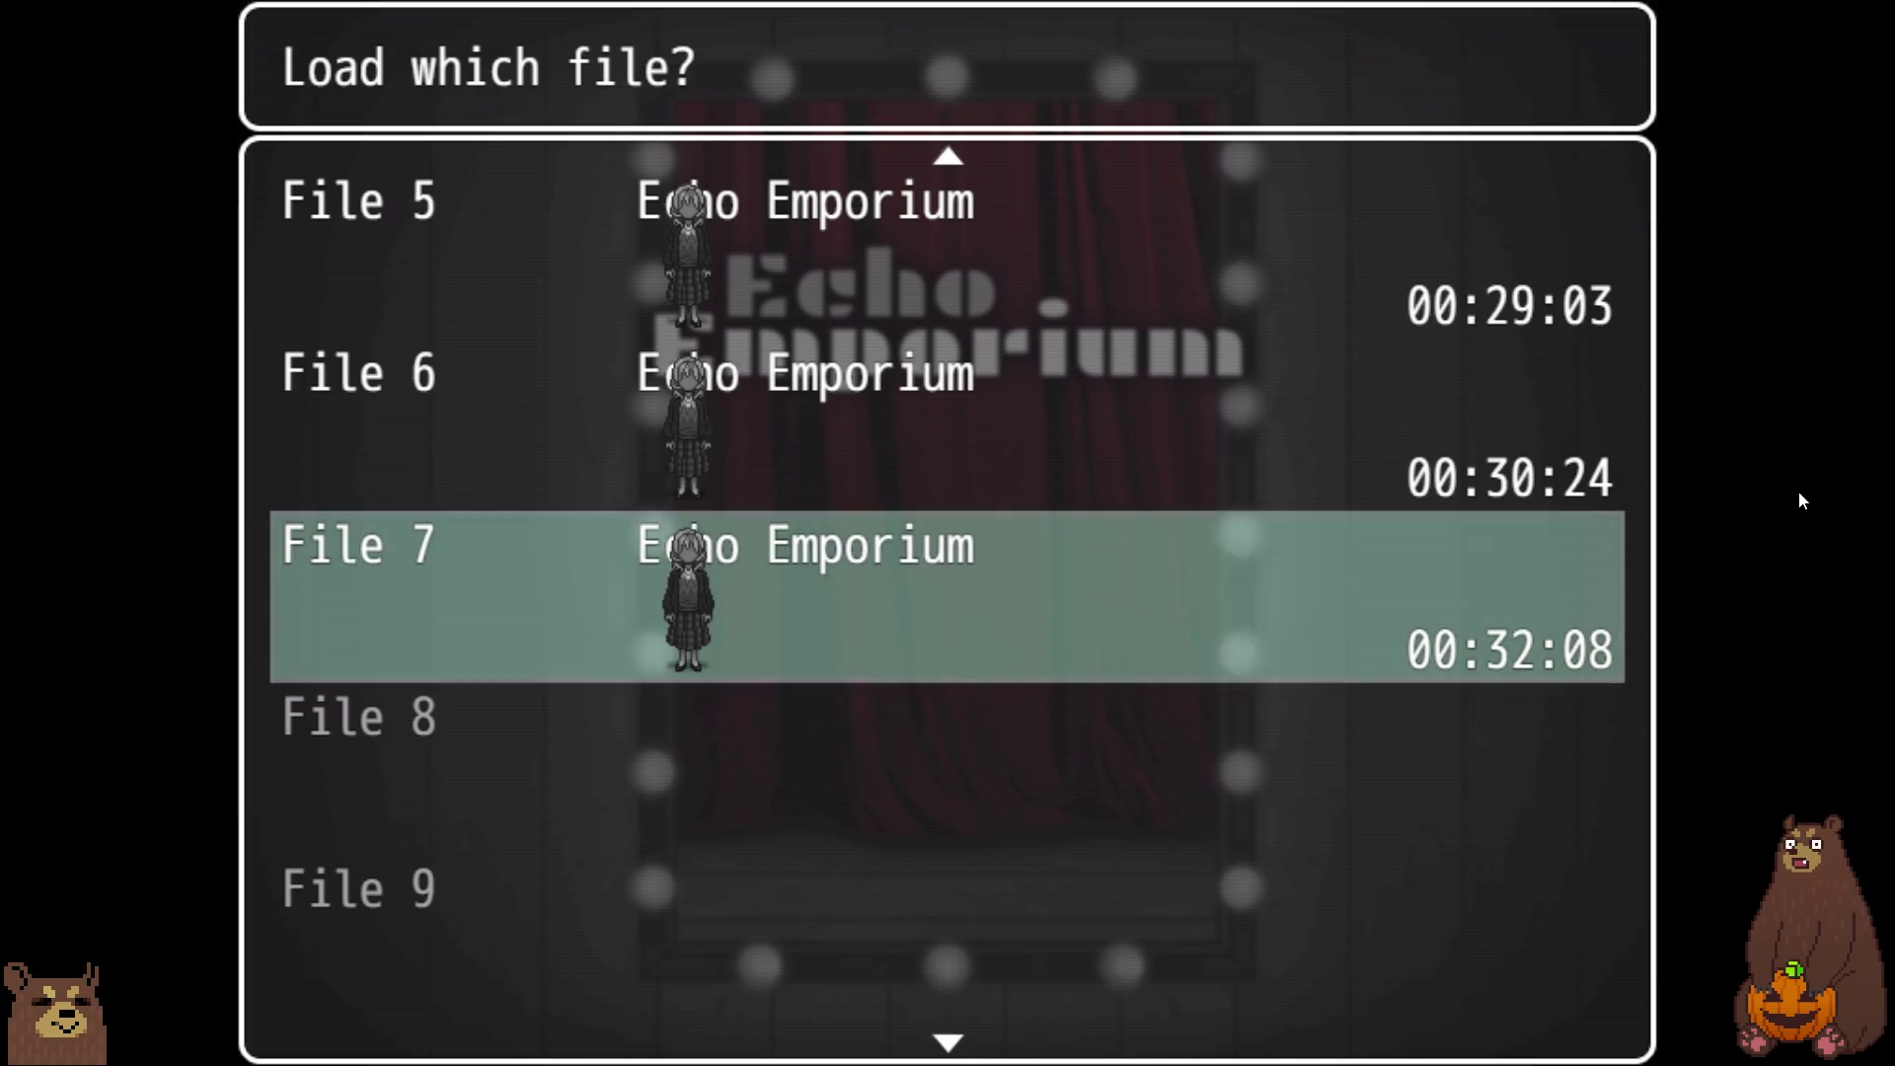
# Browse the save files, return to the title, and start a New Game.
pyautogui.press('Up')
pyautogui.press('Up')
pyautogui.press('Up')
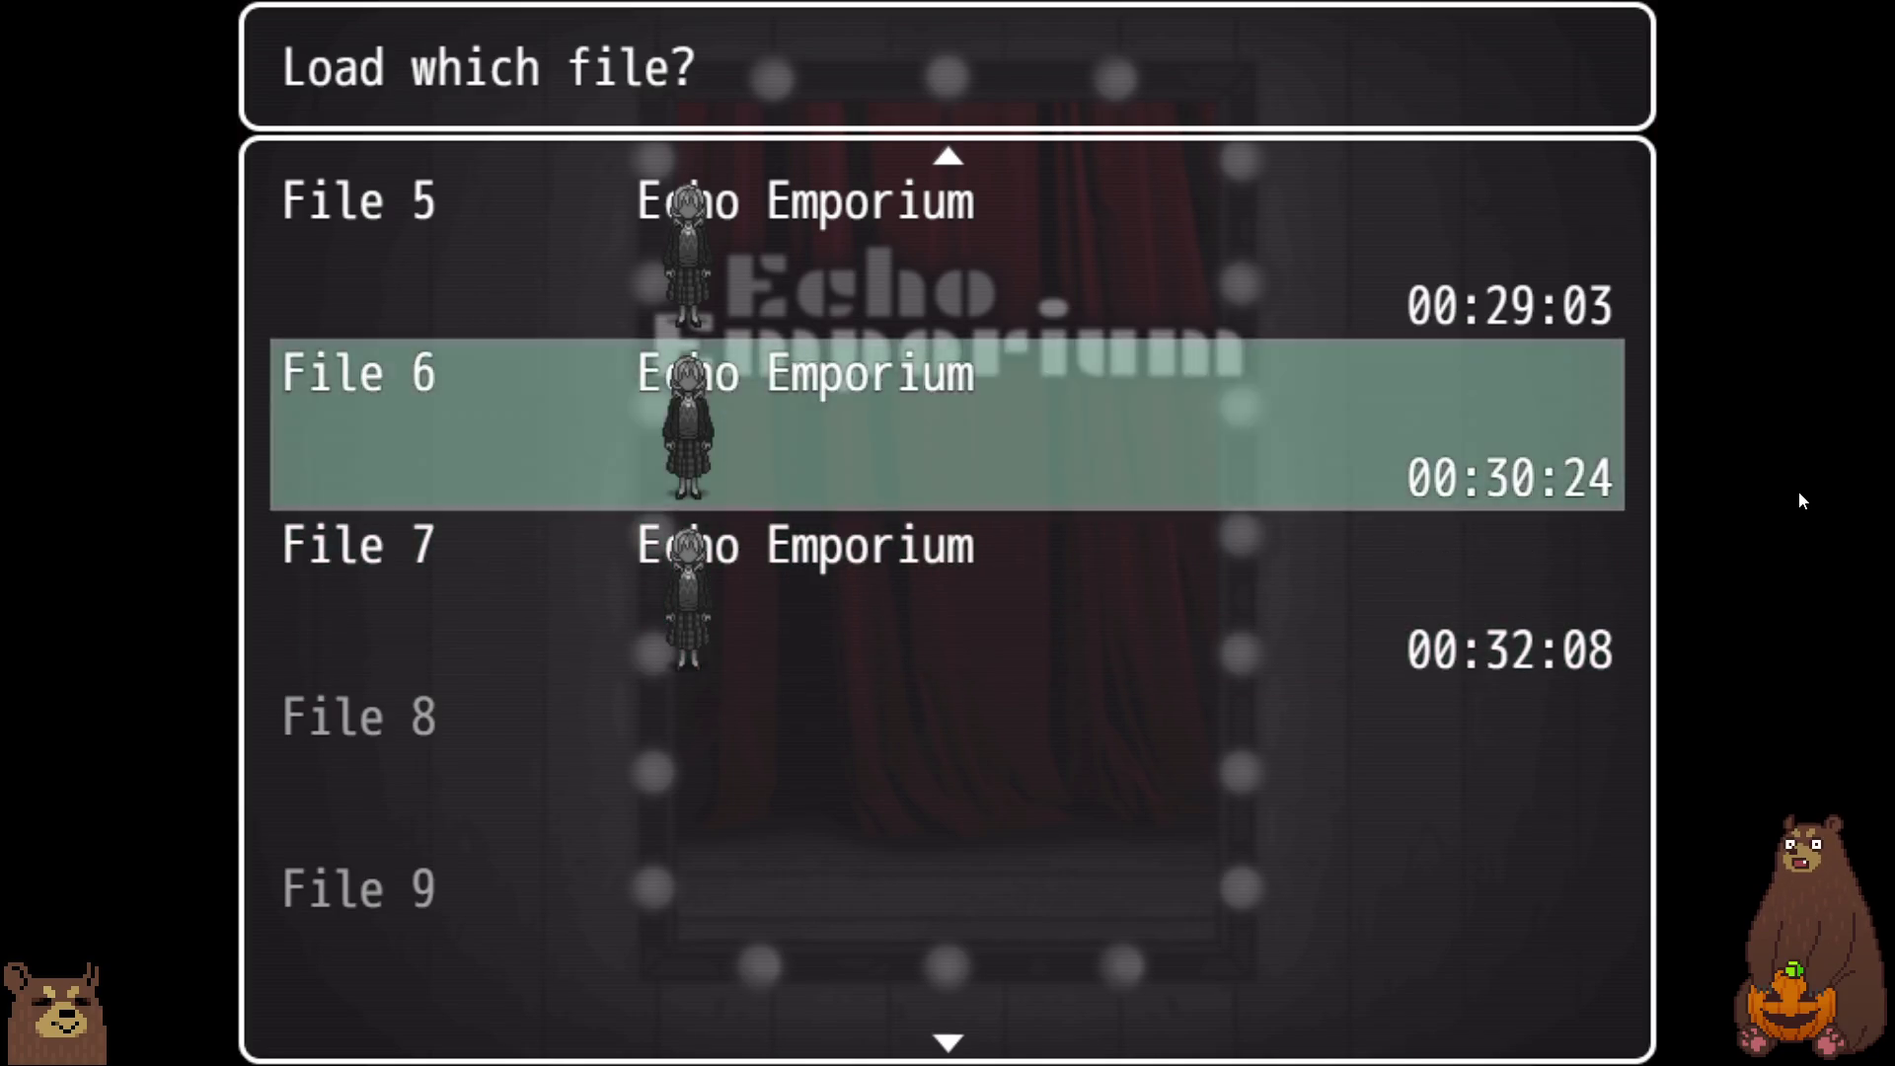
pyautogui.press('Down')
pyautogui.press('Down')
pyautogui.press('Down')
pyautogui.press('Down')
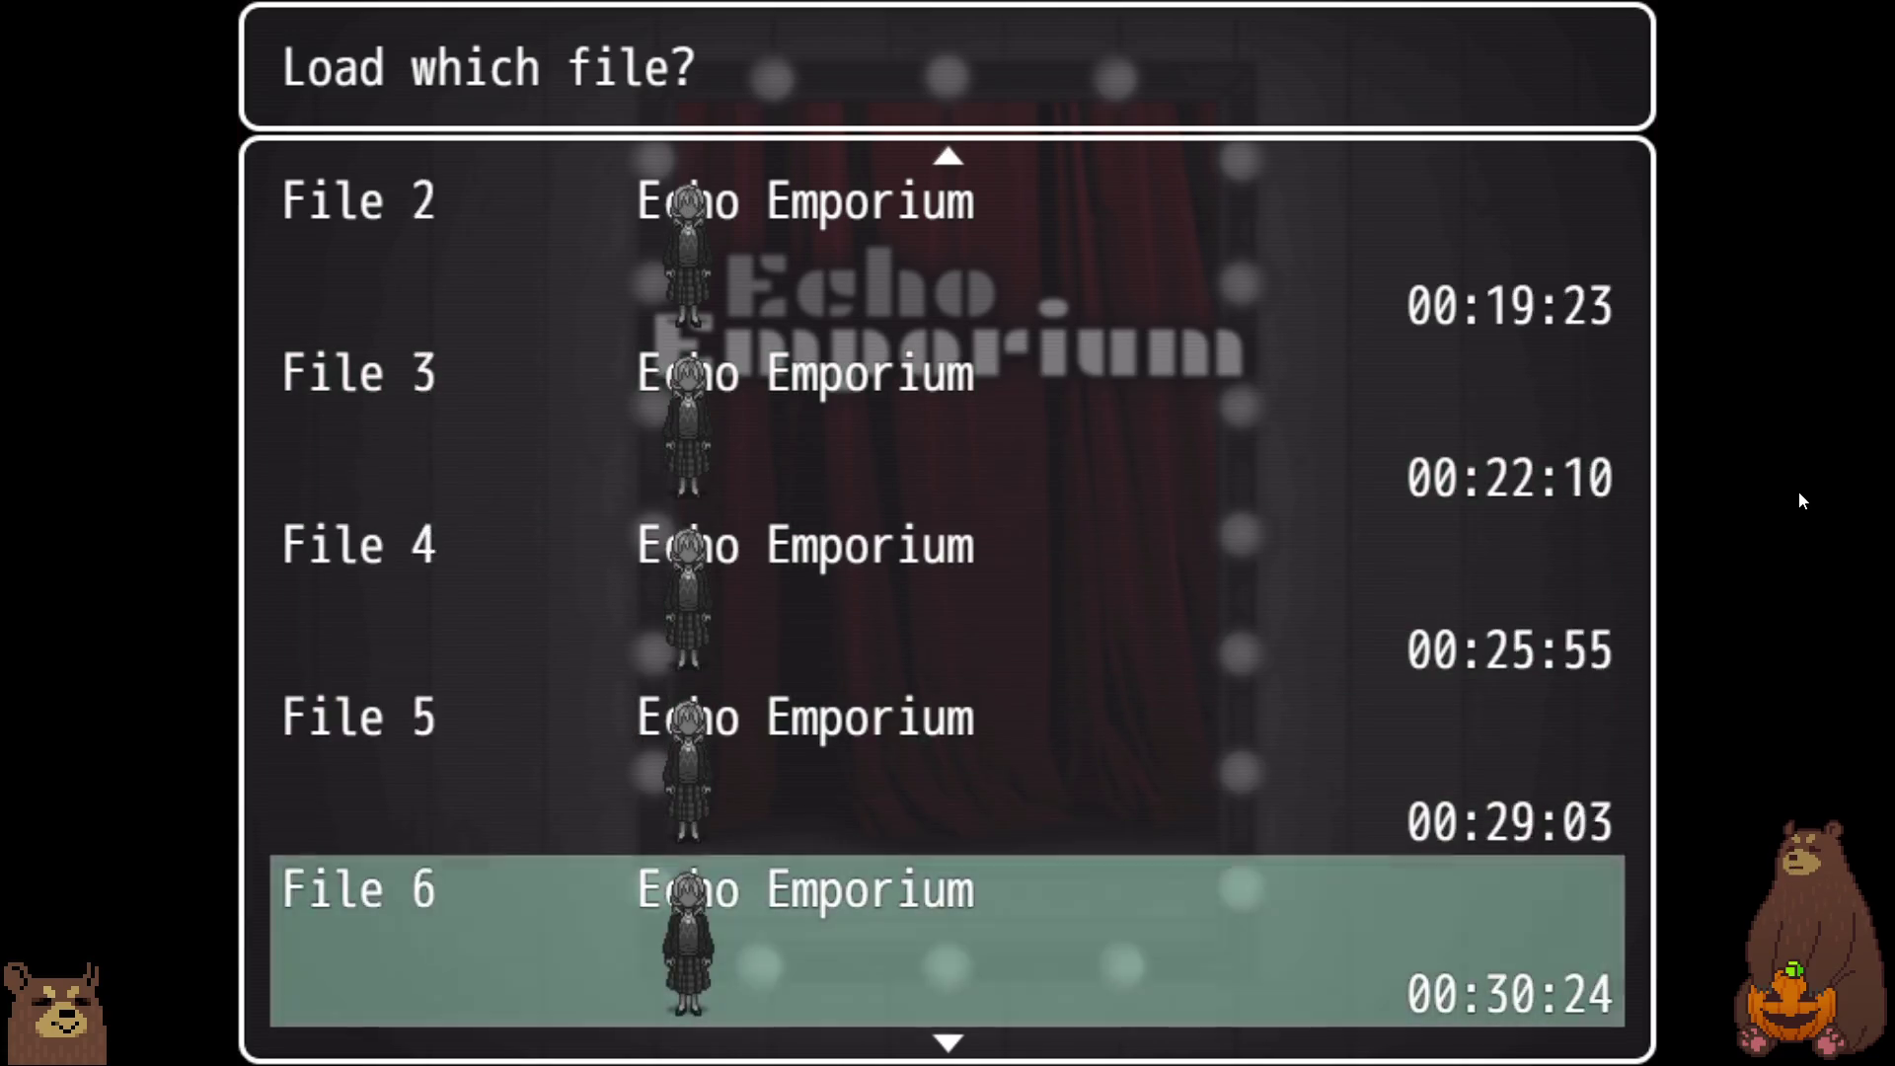
pyautogui.press('Up')
pyautogui.press('Up')
pyautogui.press('Up')
pyautogui.press('Up')
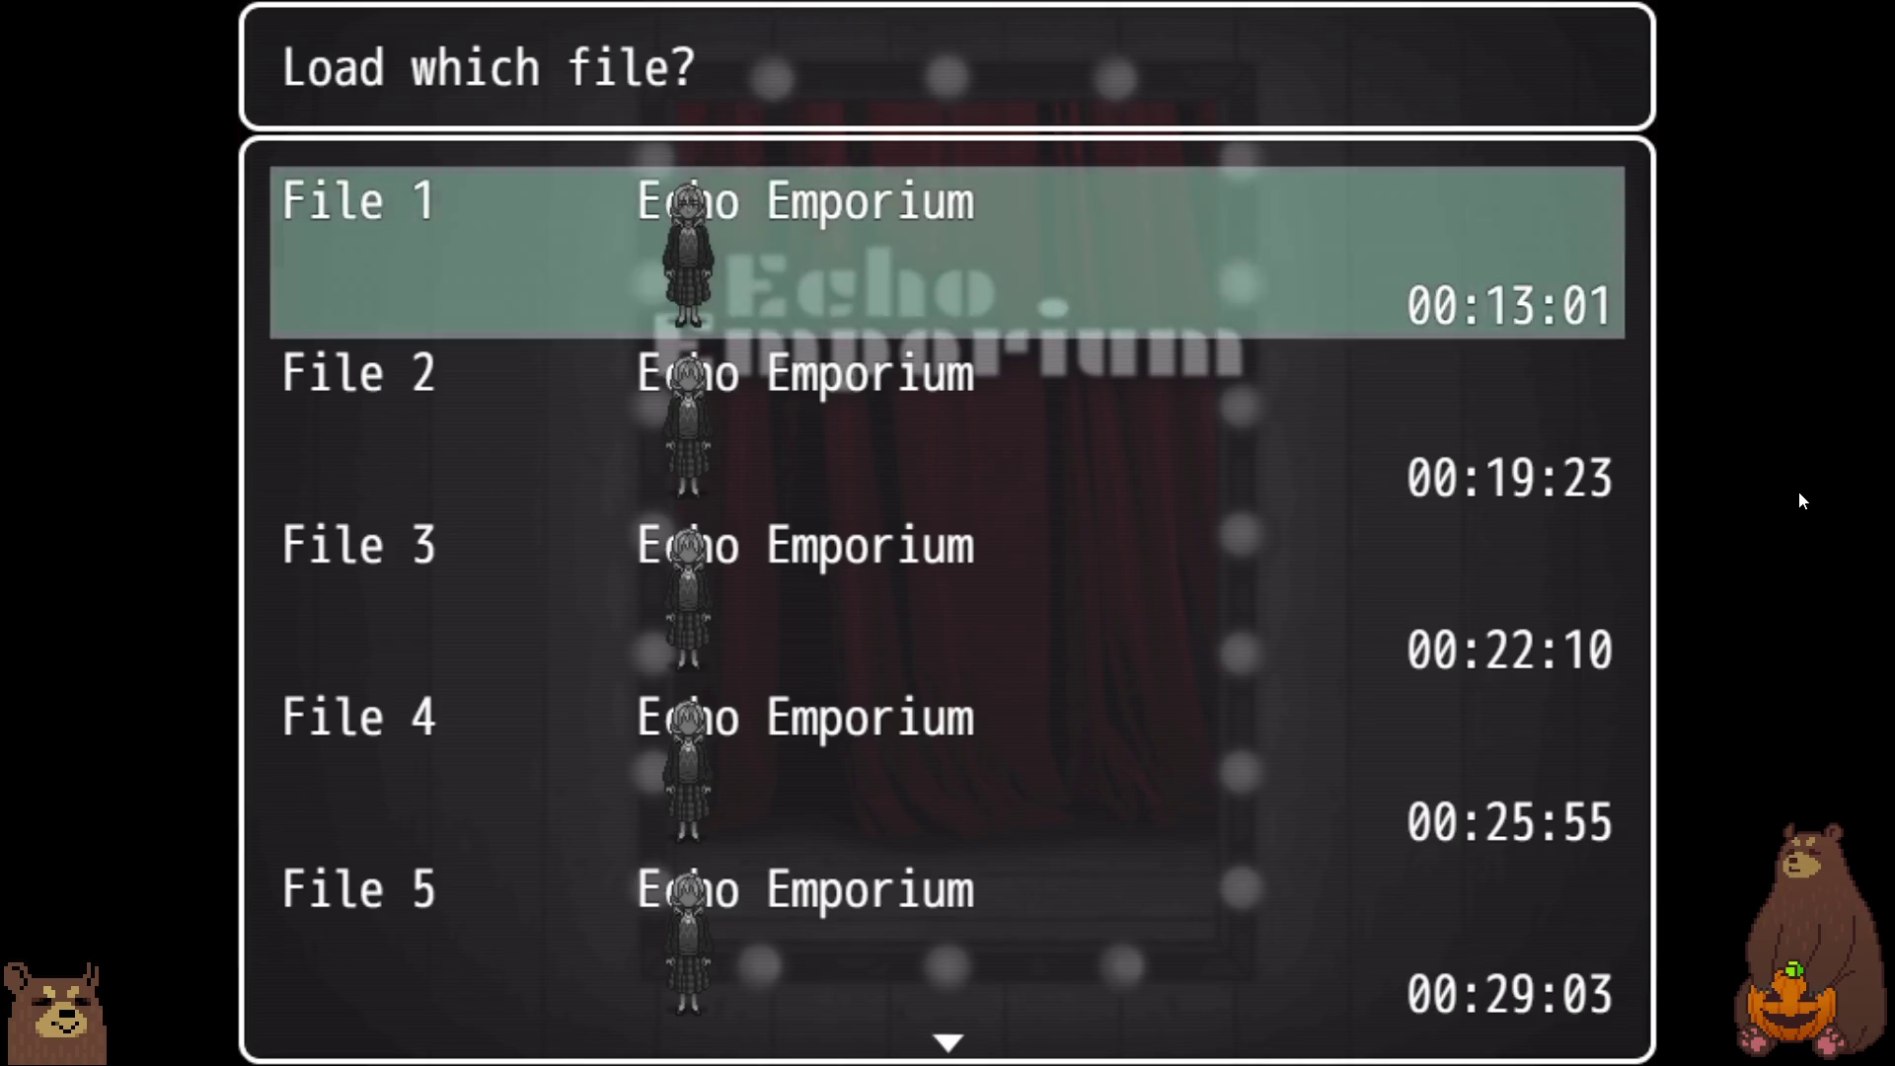
pyautogui.press('Escape')
pyautogui.press('Up')
pyautogui.press('Return')
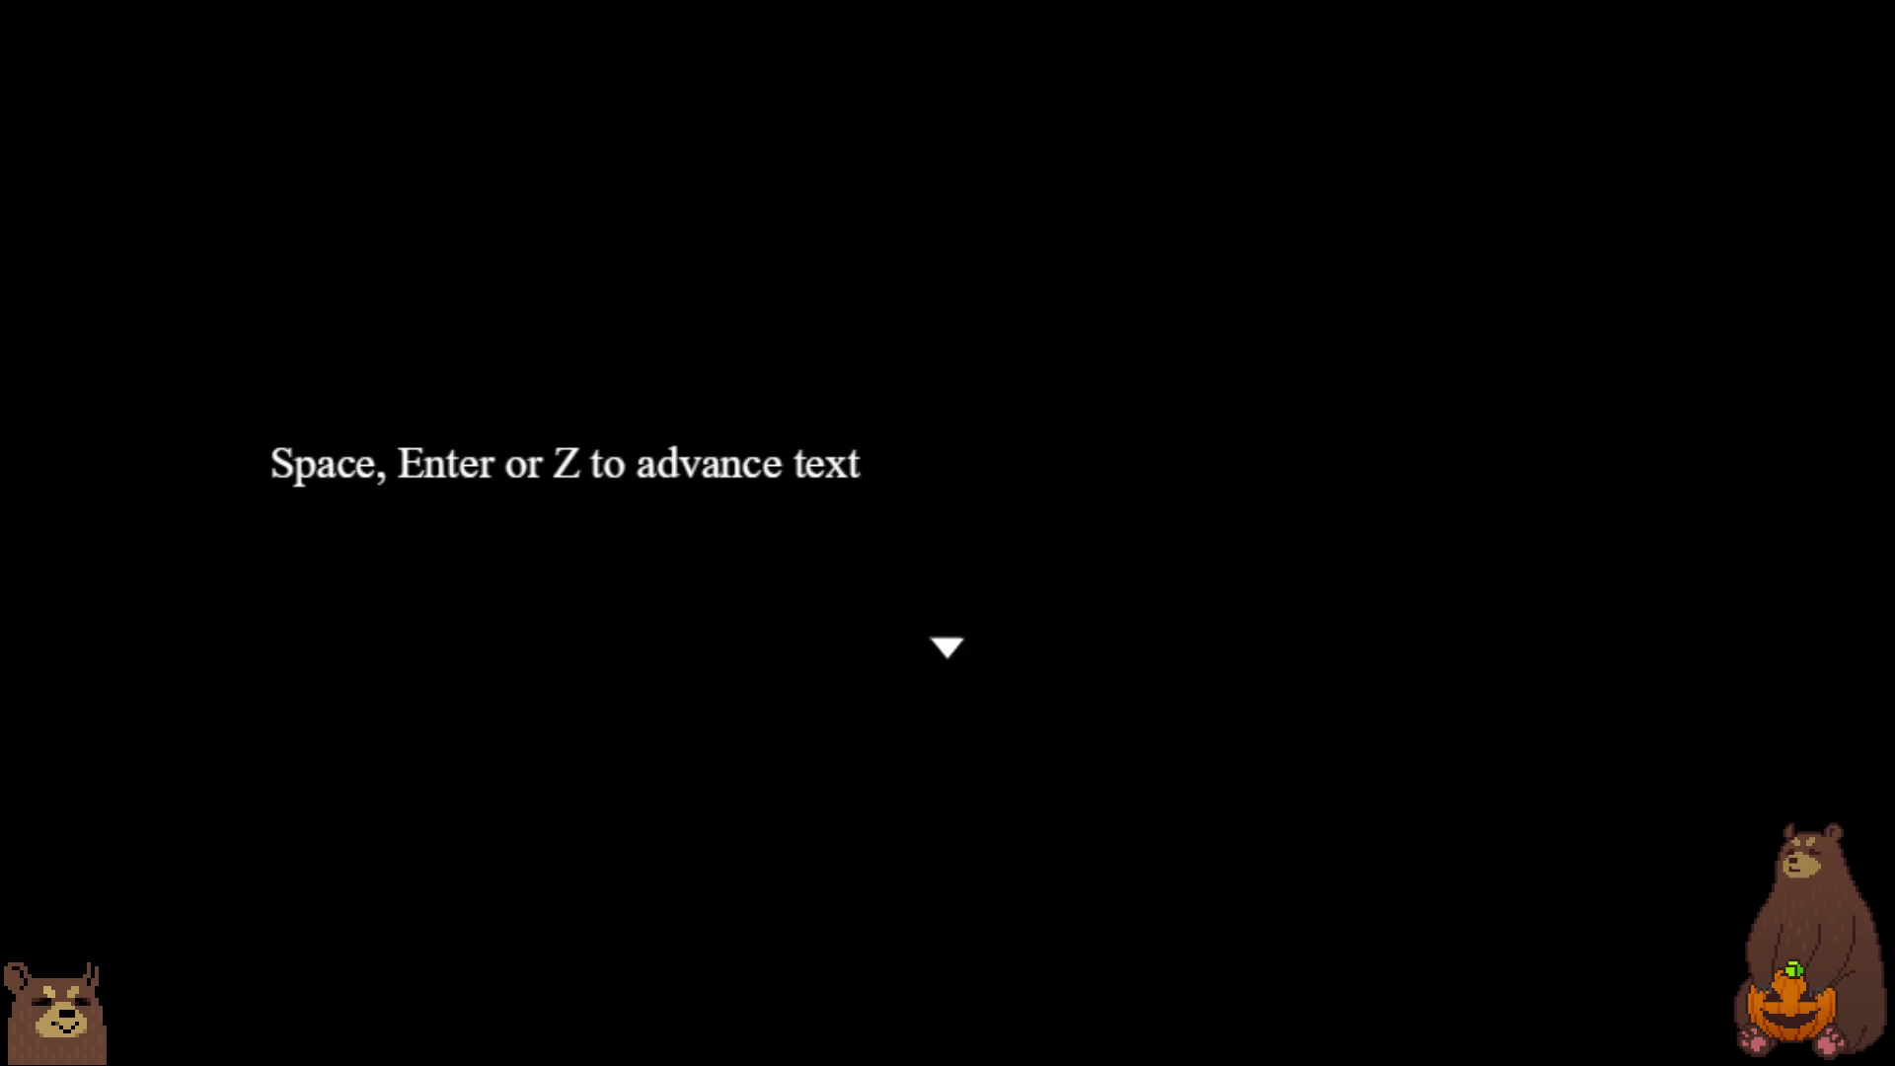
# Advance past the controls hint and the threatening opening line to the stranger's dialogue.
pyautogui.press('Return')
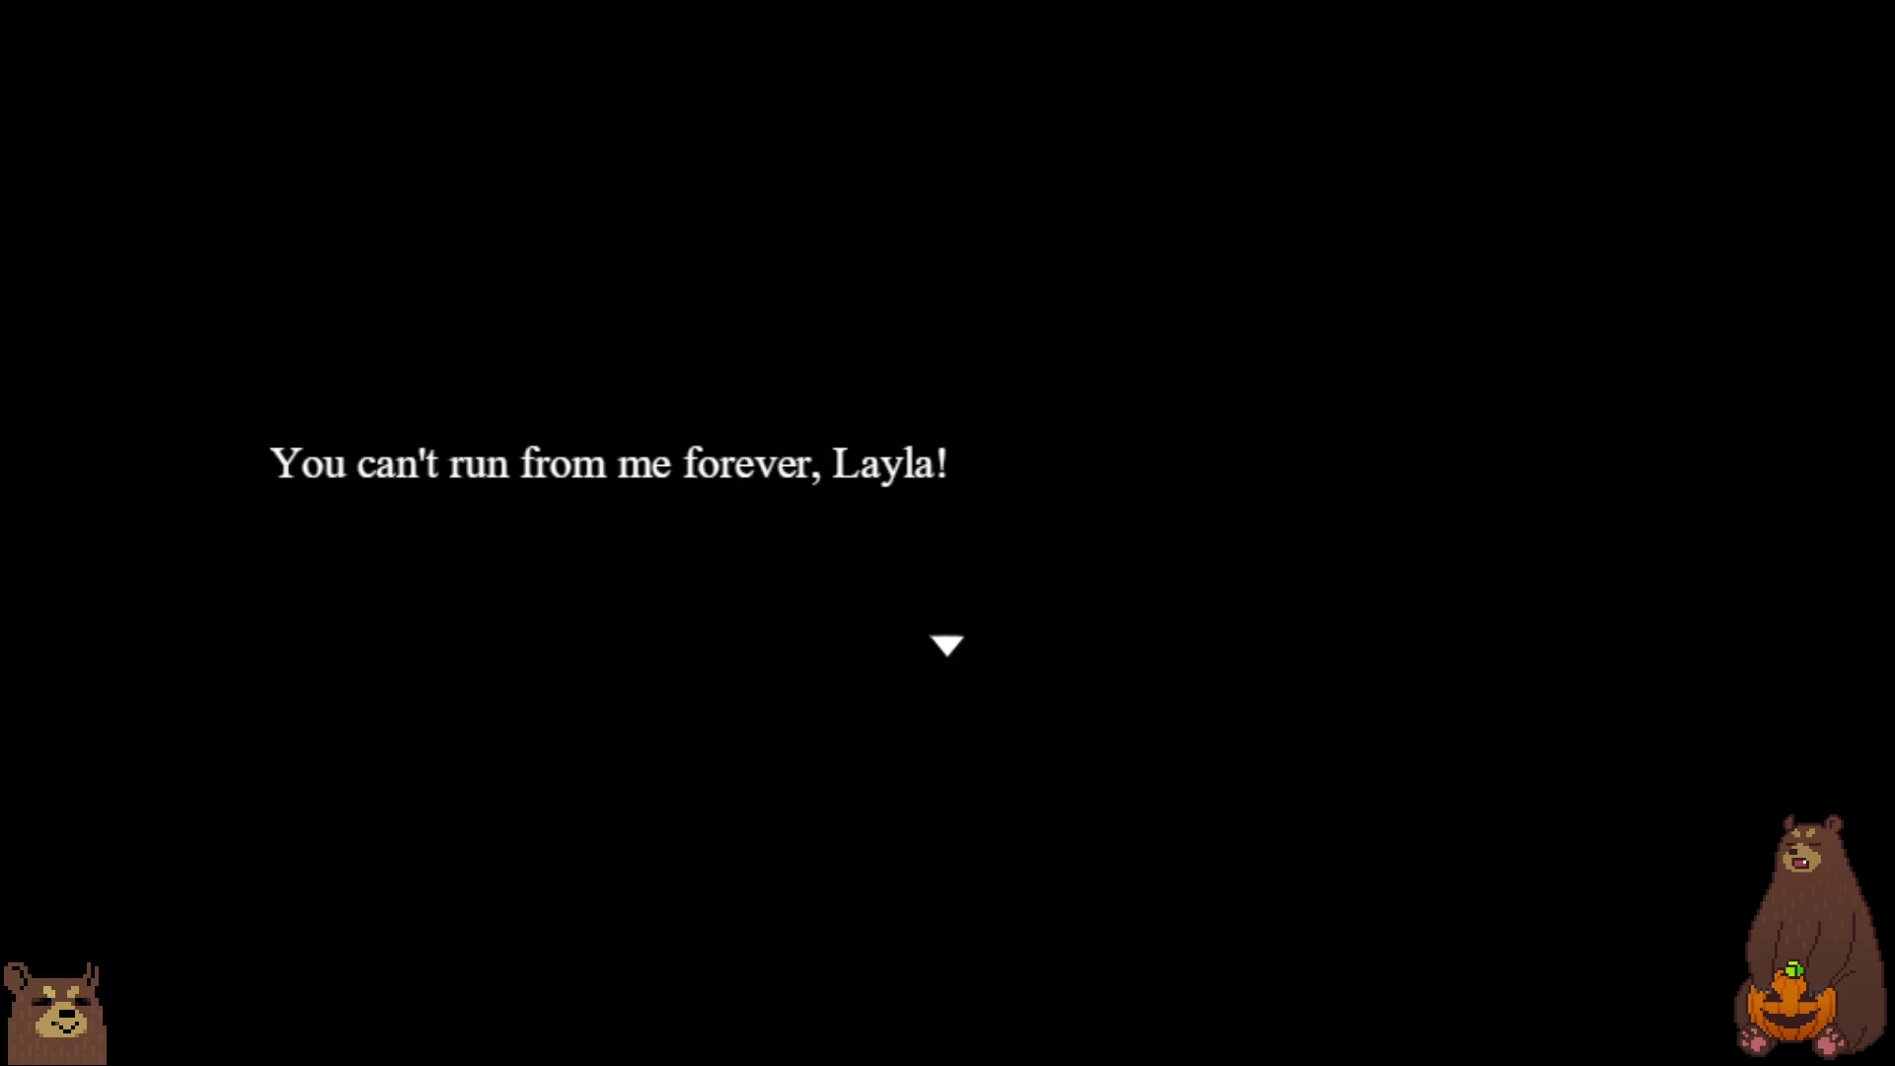
pyautogui.press('Return')
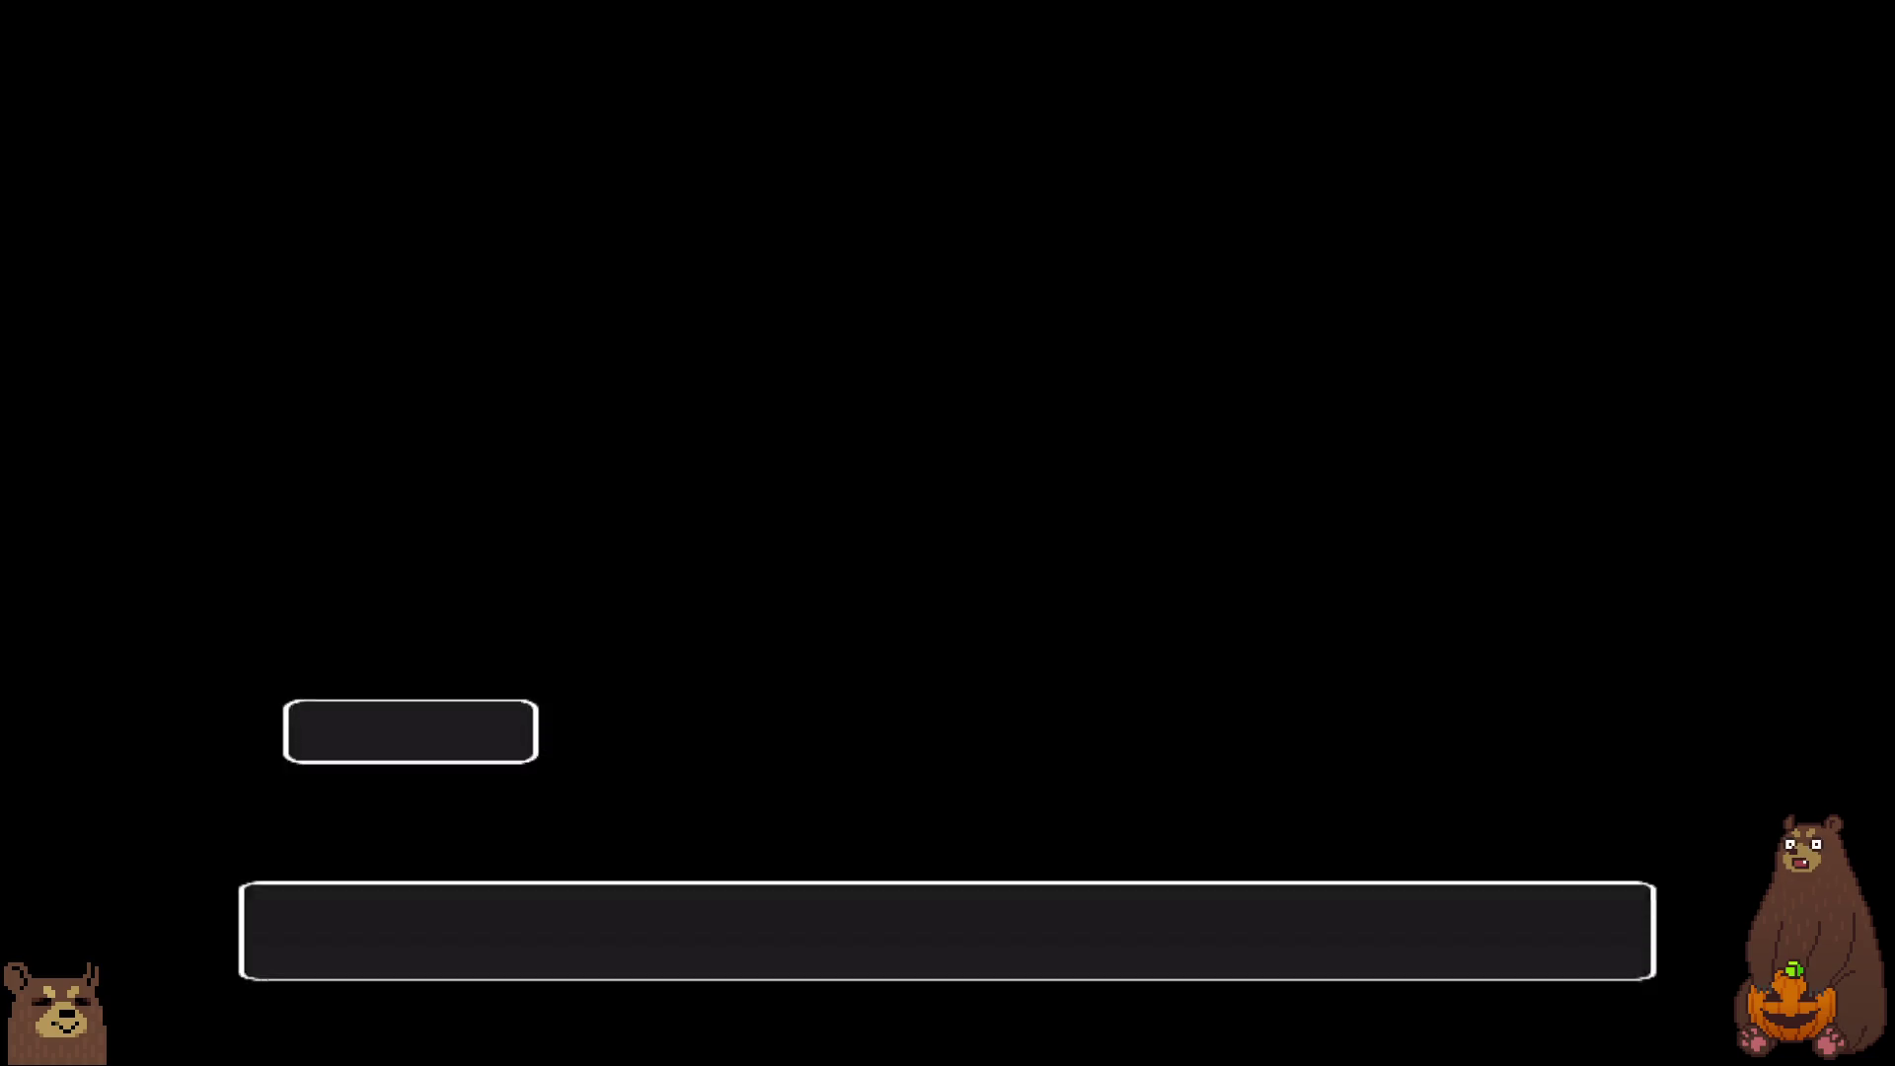
pyautogui.press('Return')
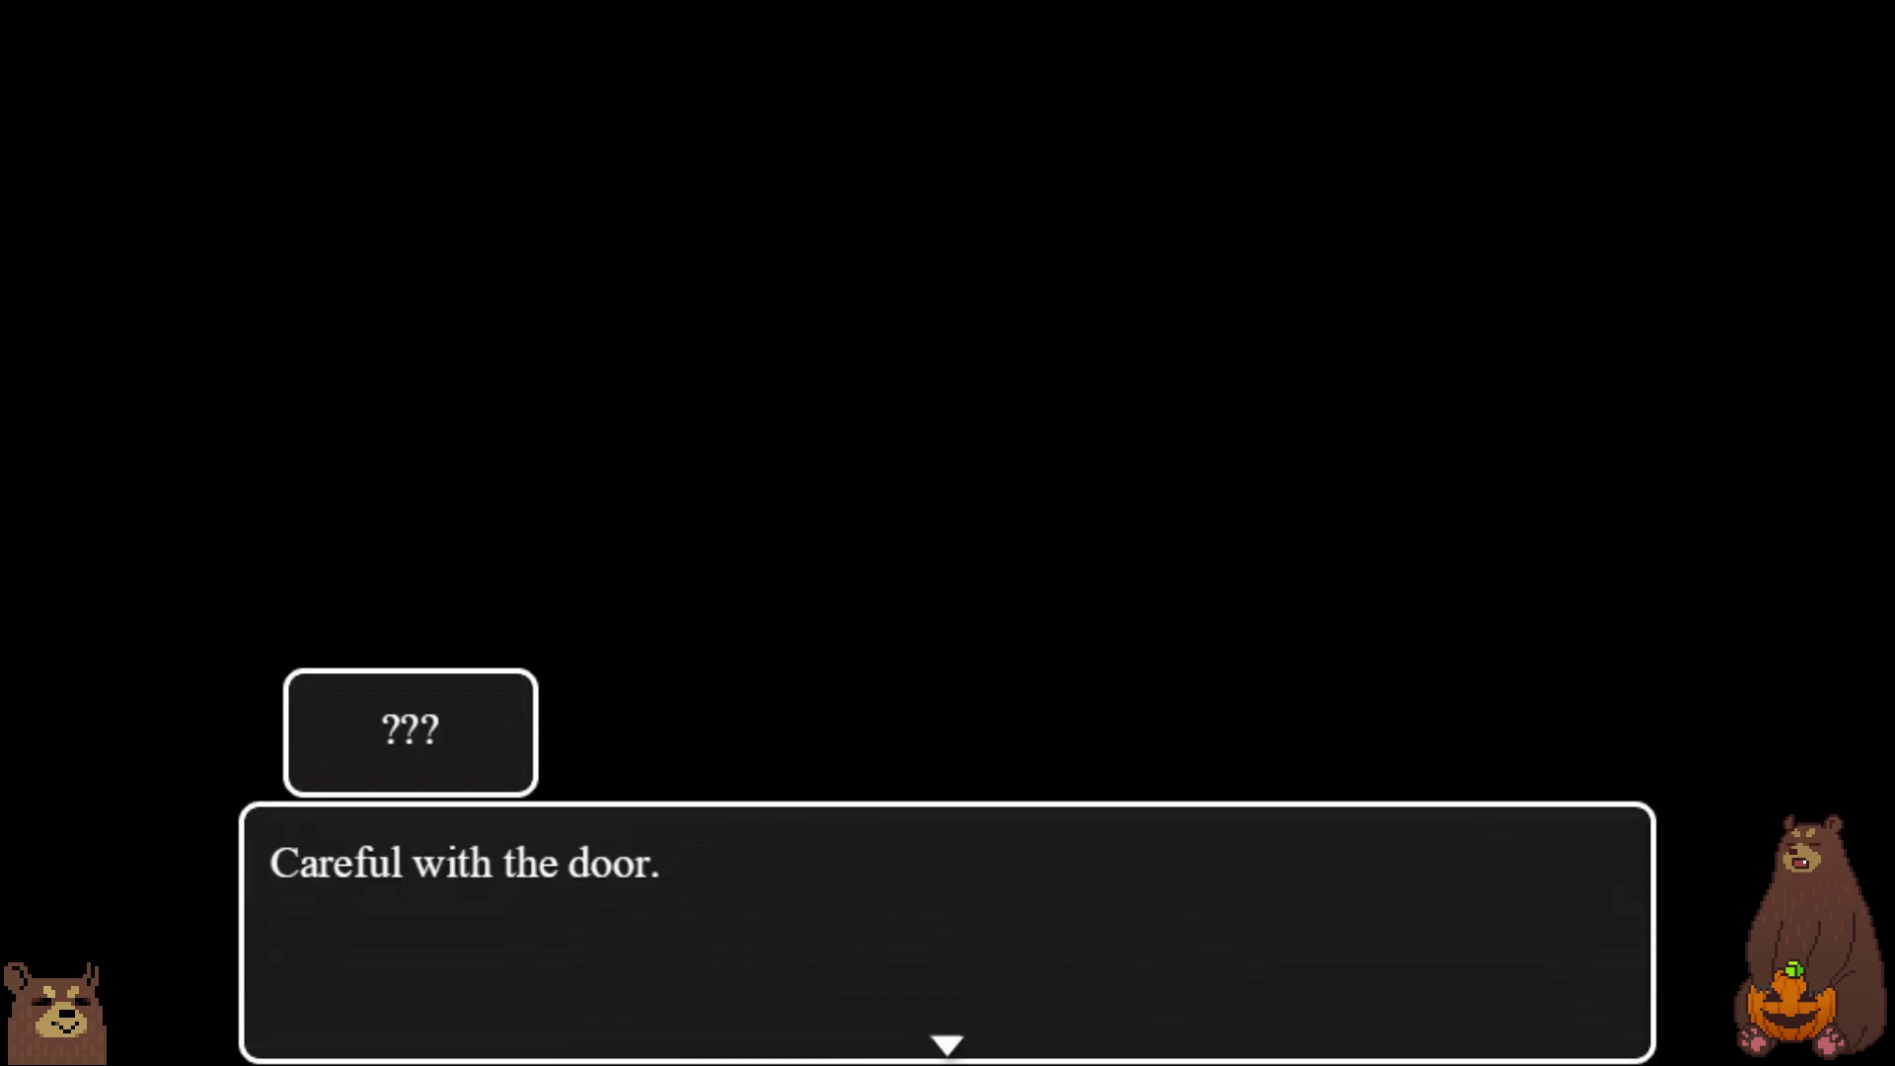
# Advance the dialogue past the windy-door warning and the heroine's reaction.
pyautogui.press('Return')
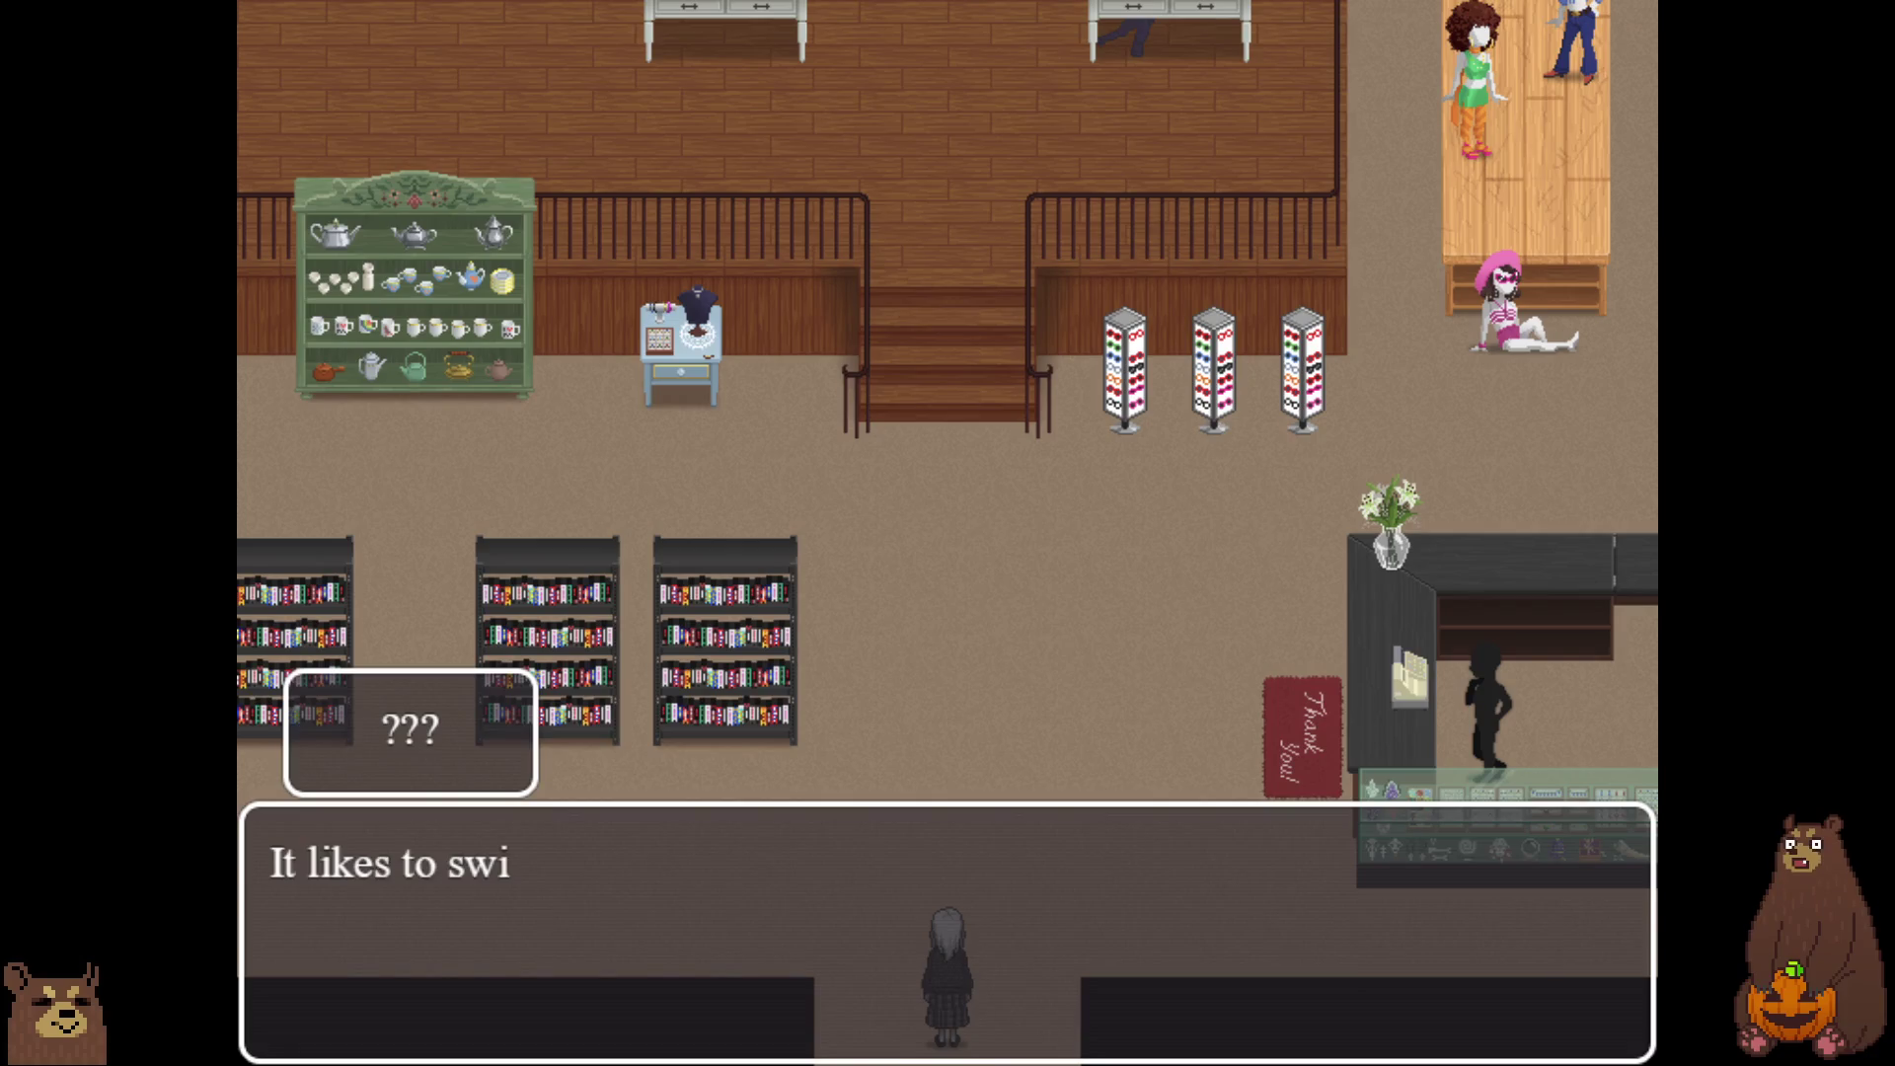
pyautogui.press('Return')
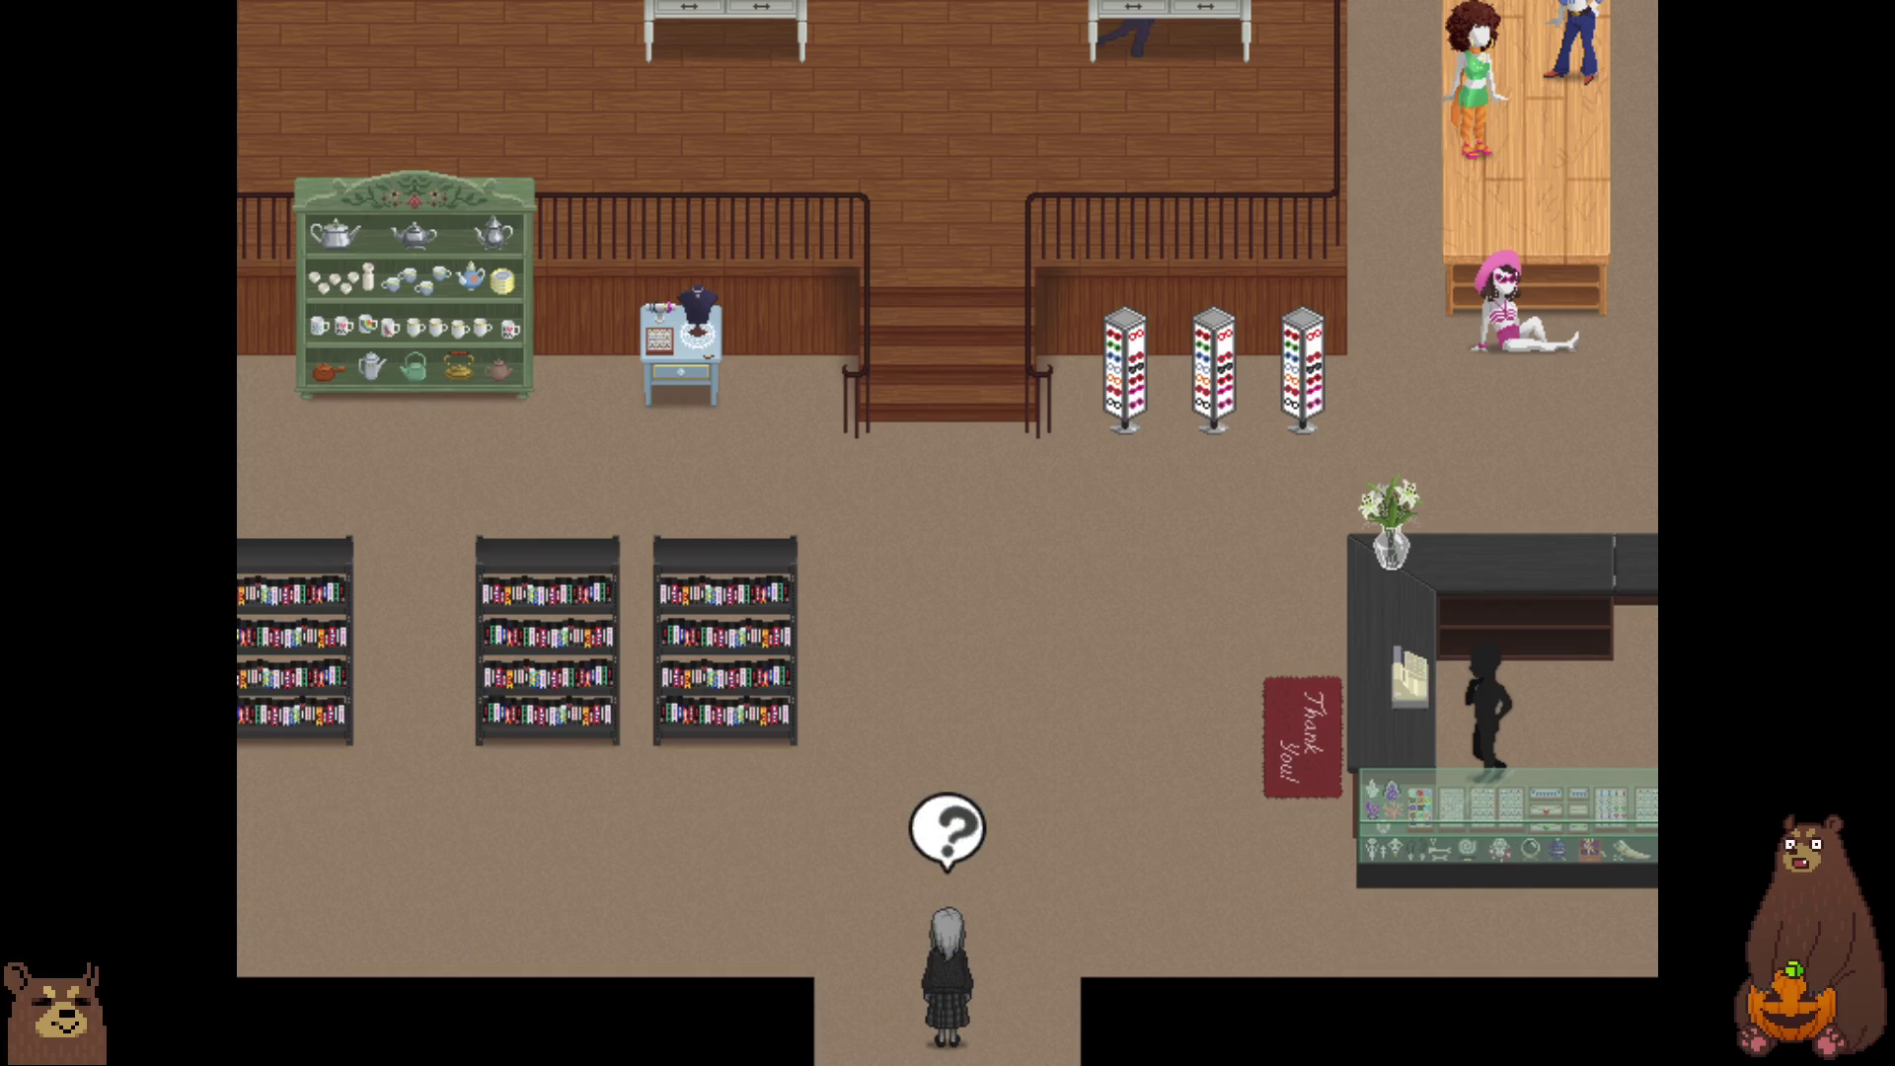
pyautogui.press('Return')
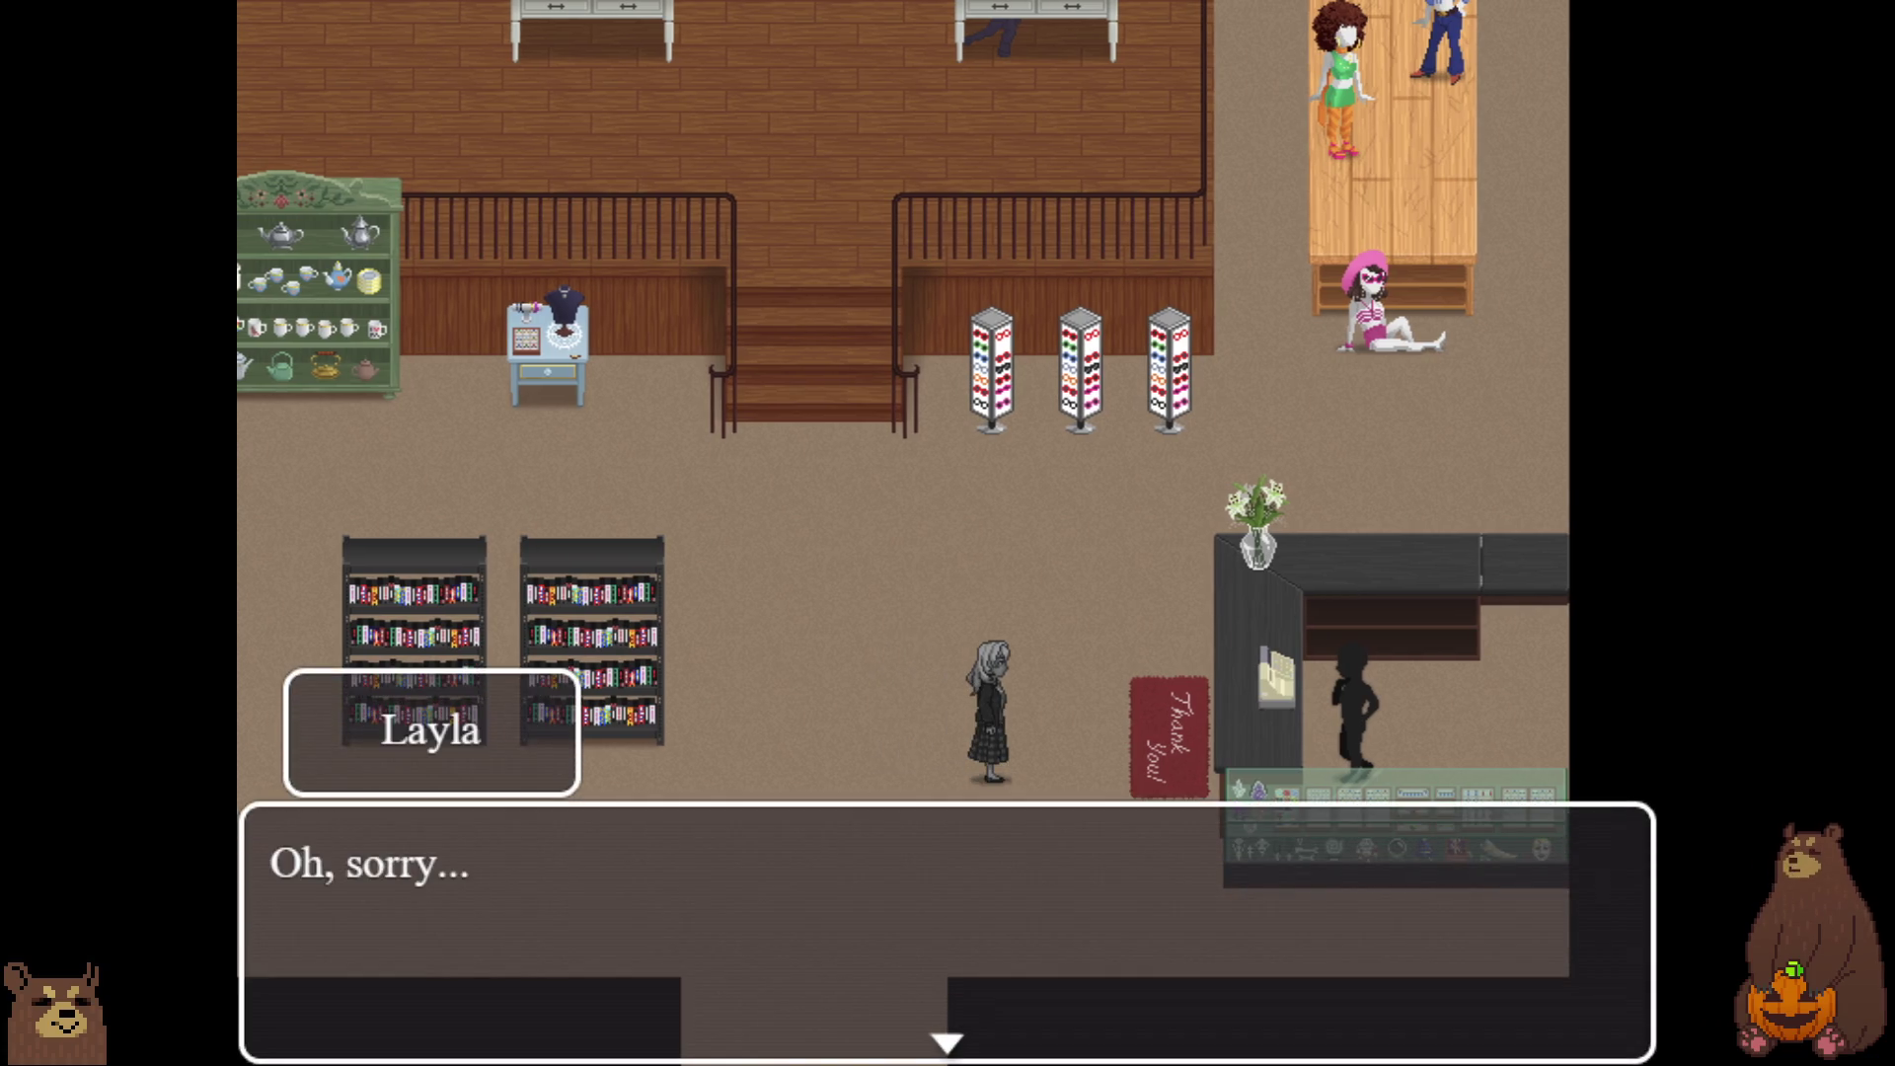
pyautogui.press('Return')
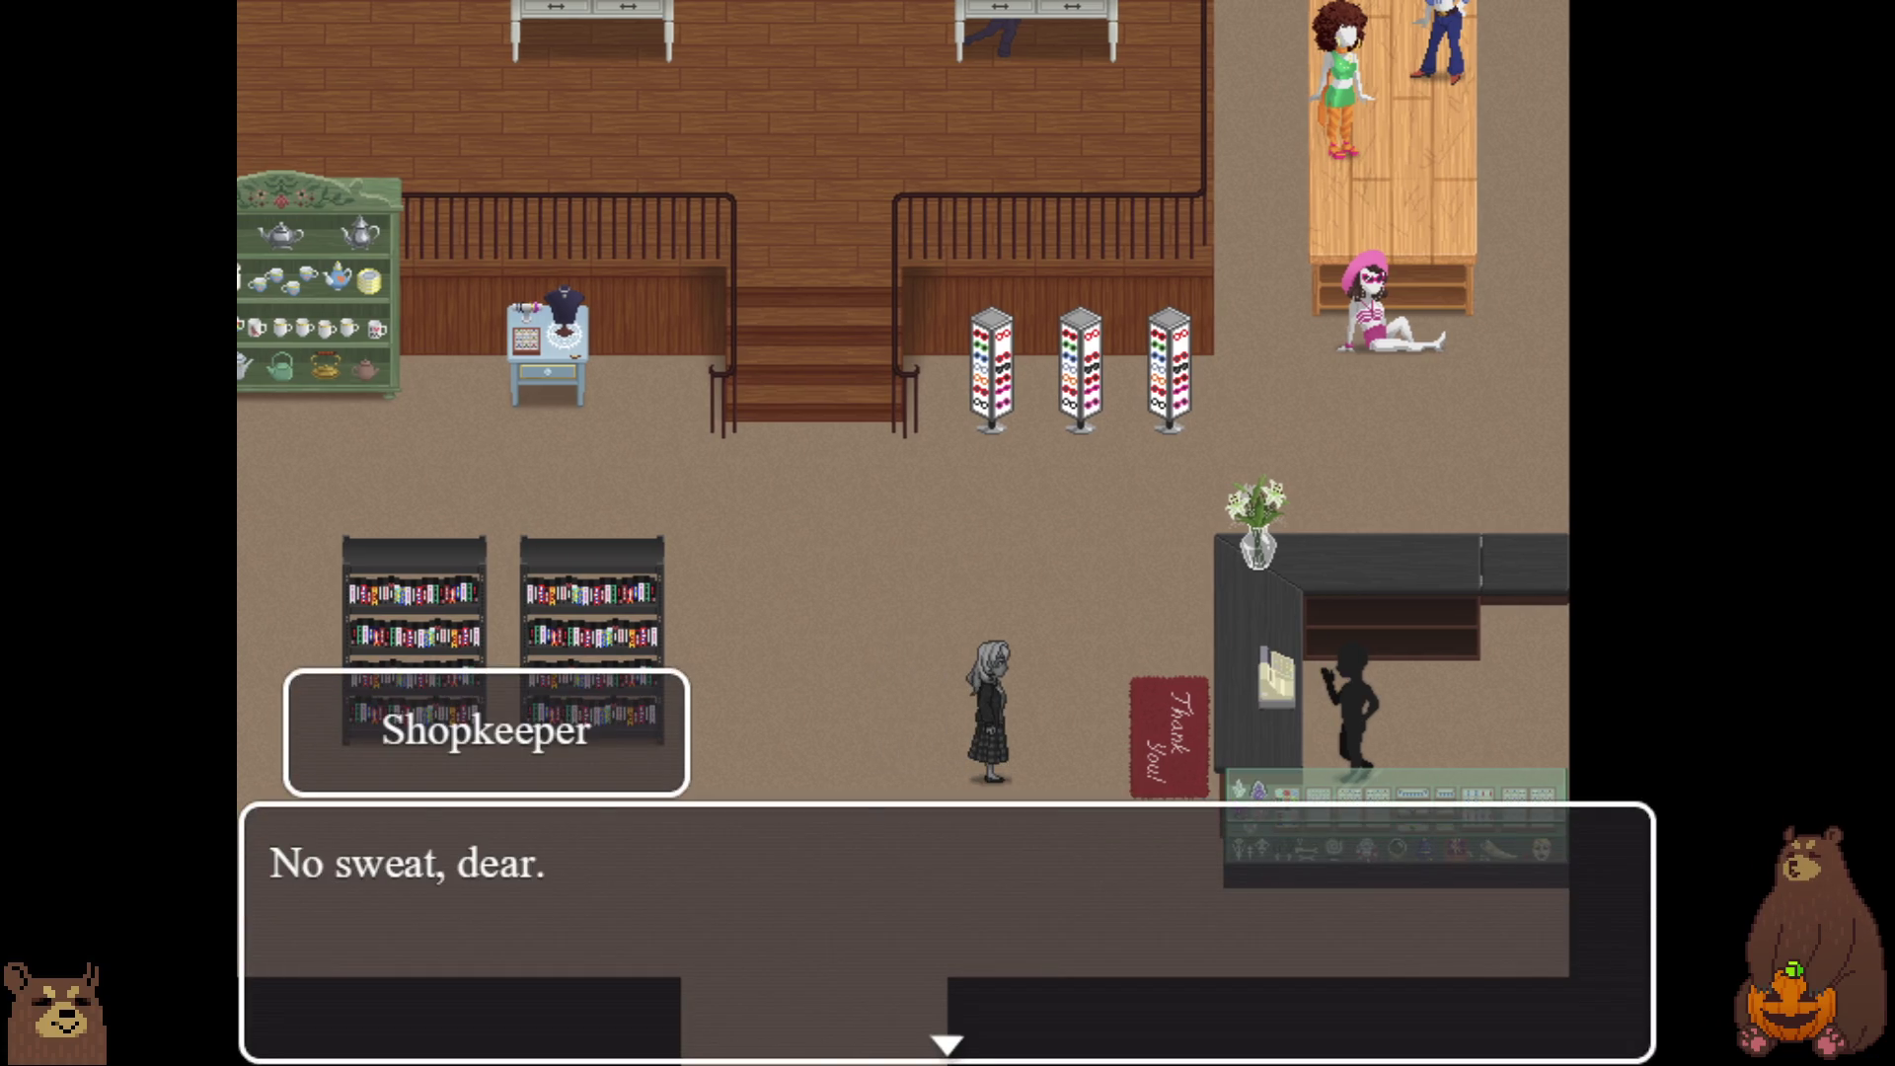
# Finish the shopkeeper's conversation with Layla and dismiss the controls tutorial banner.
pyautogui.press('Return')
pyautogui.press('Return')
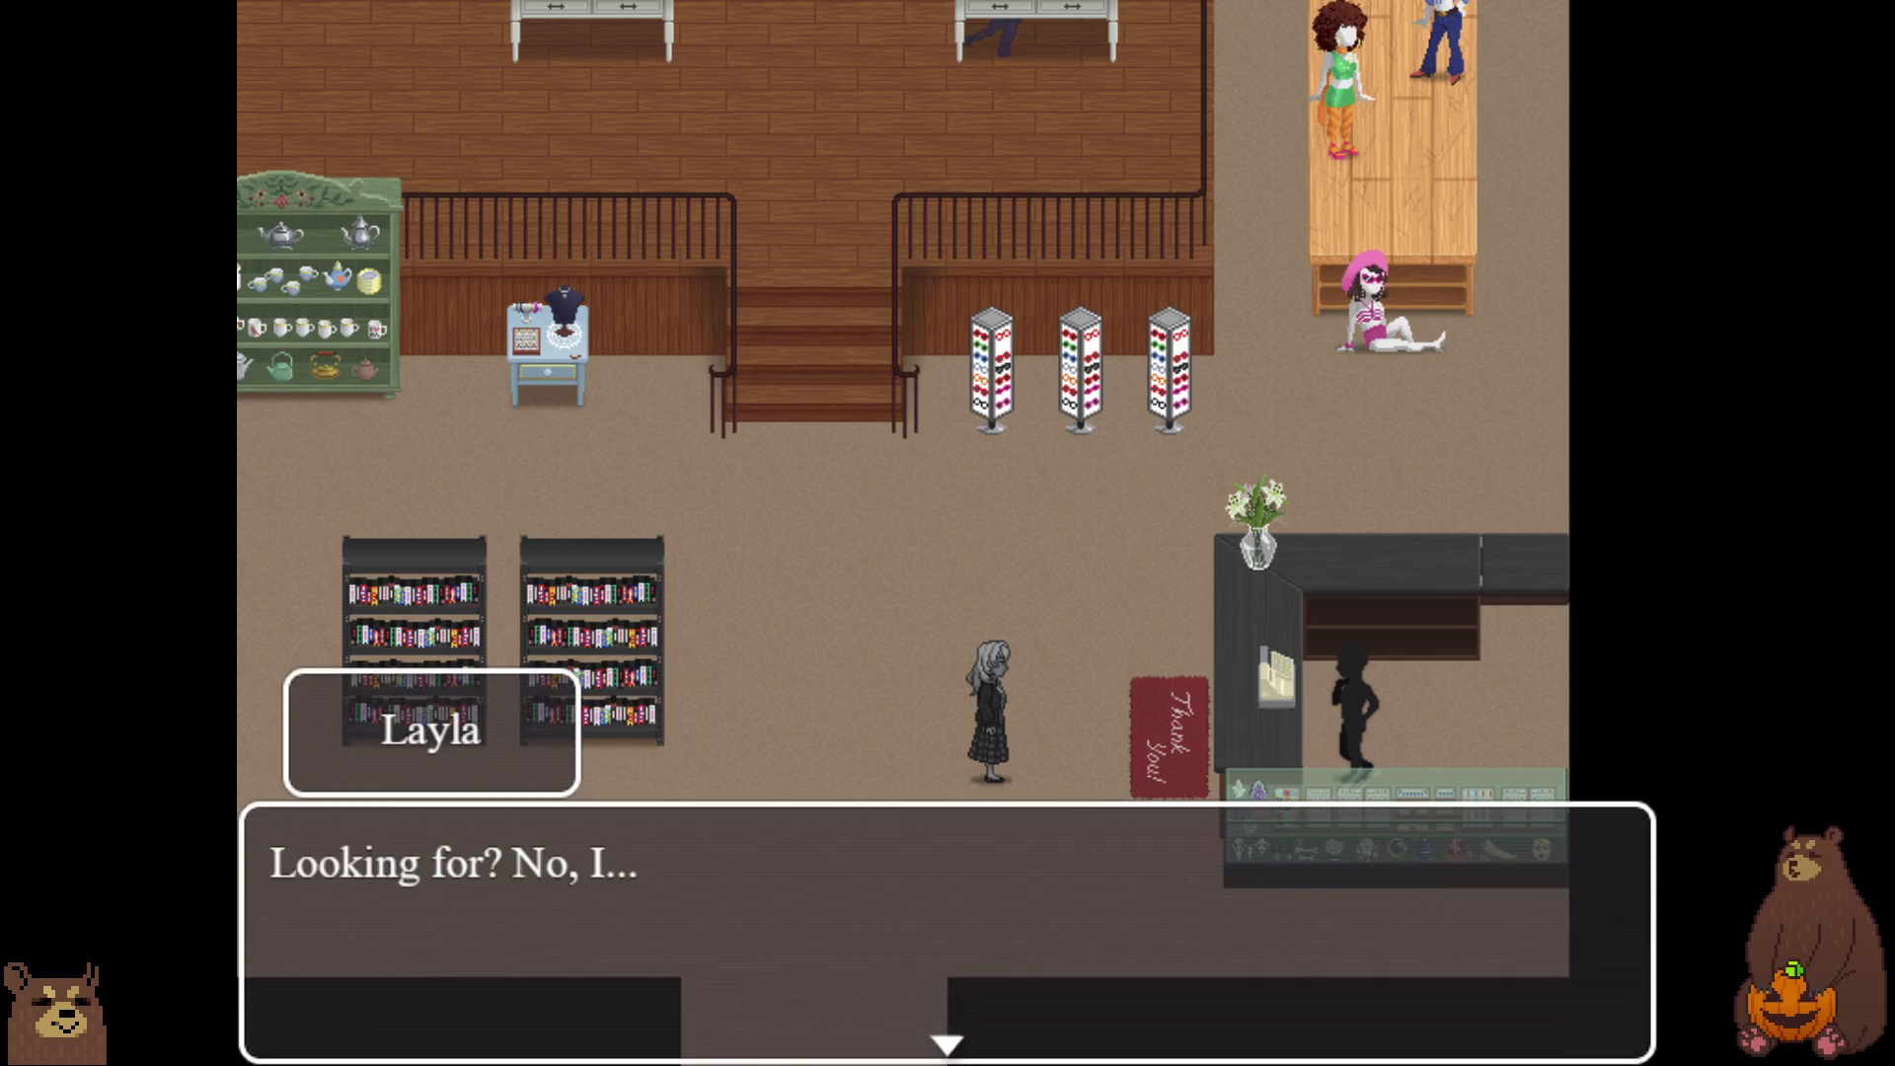
pyautogui.press('Return')
pyautogui.press('Return')
pyautogui.press('Return')
pyautogui.press('Return')
pyautogui.press('Return')
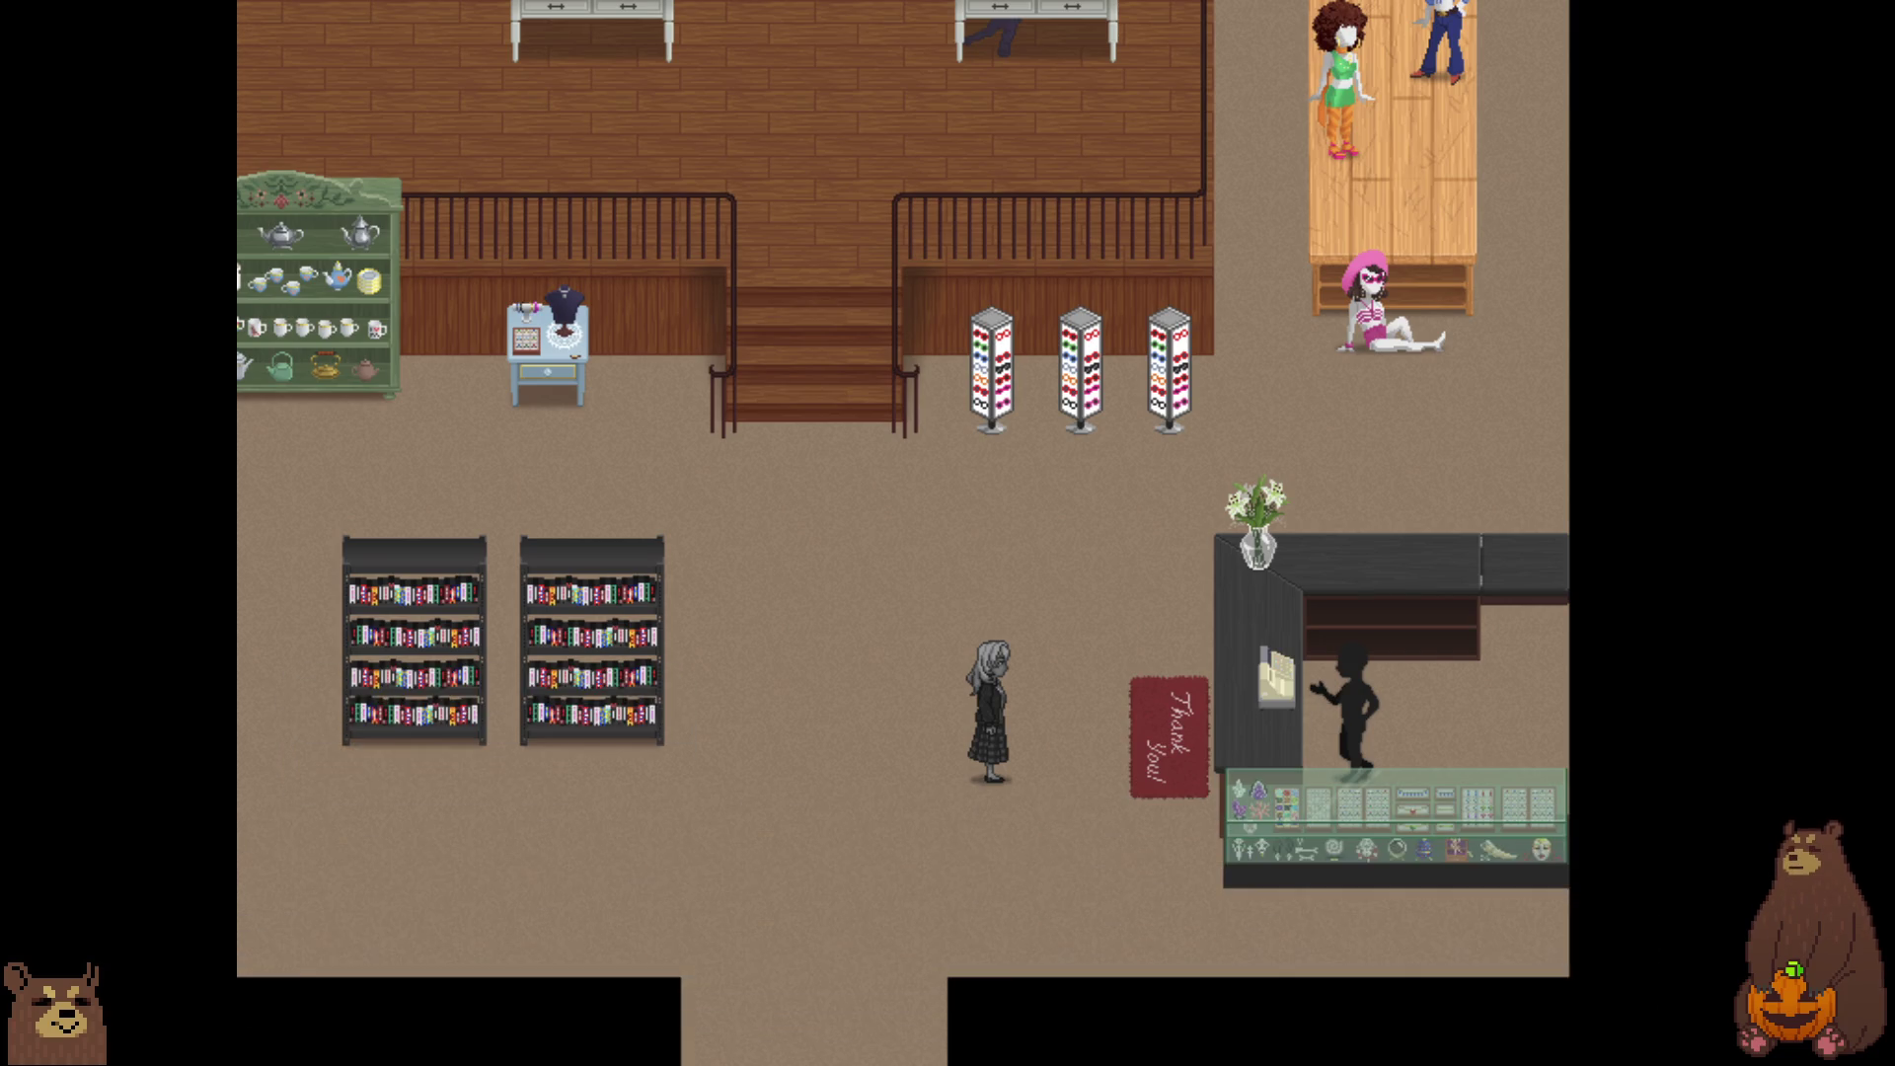
pyautogui.press('Return')
pyautogui.press('Return')
pyautogui.press('Return')
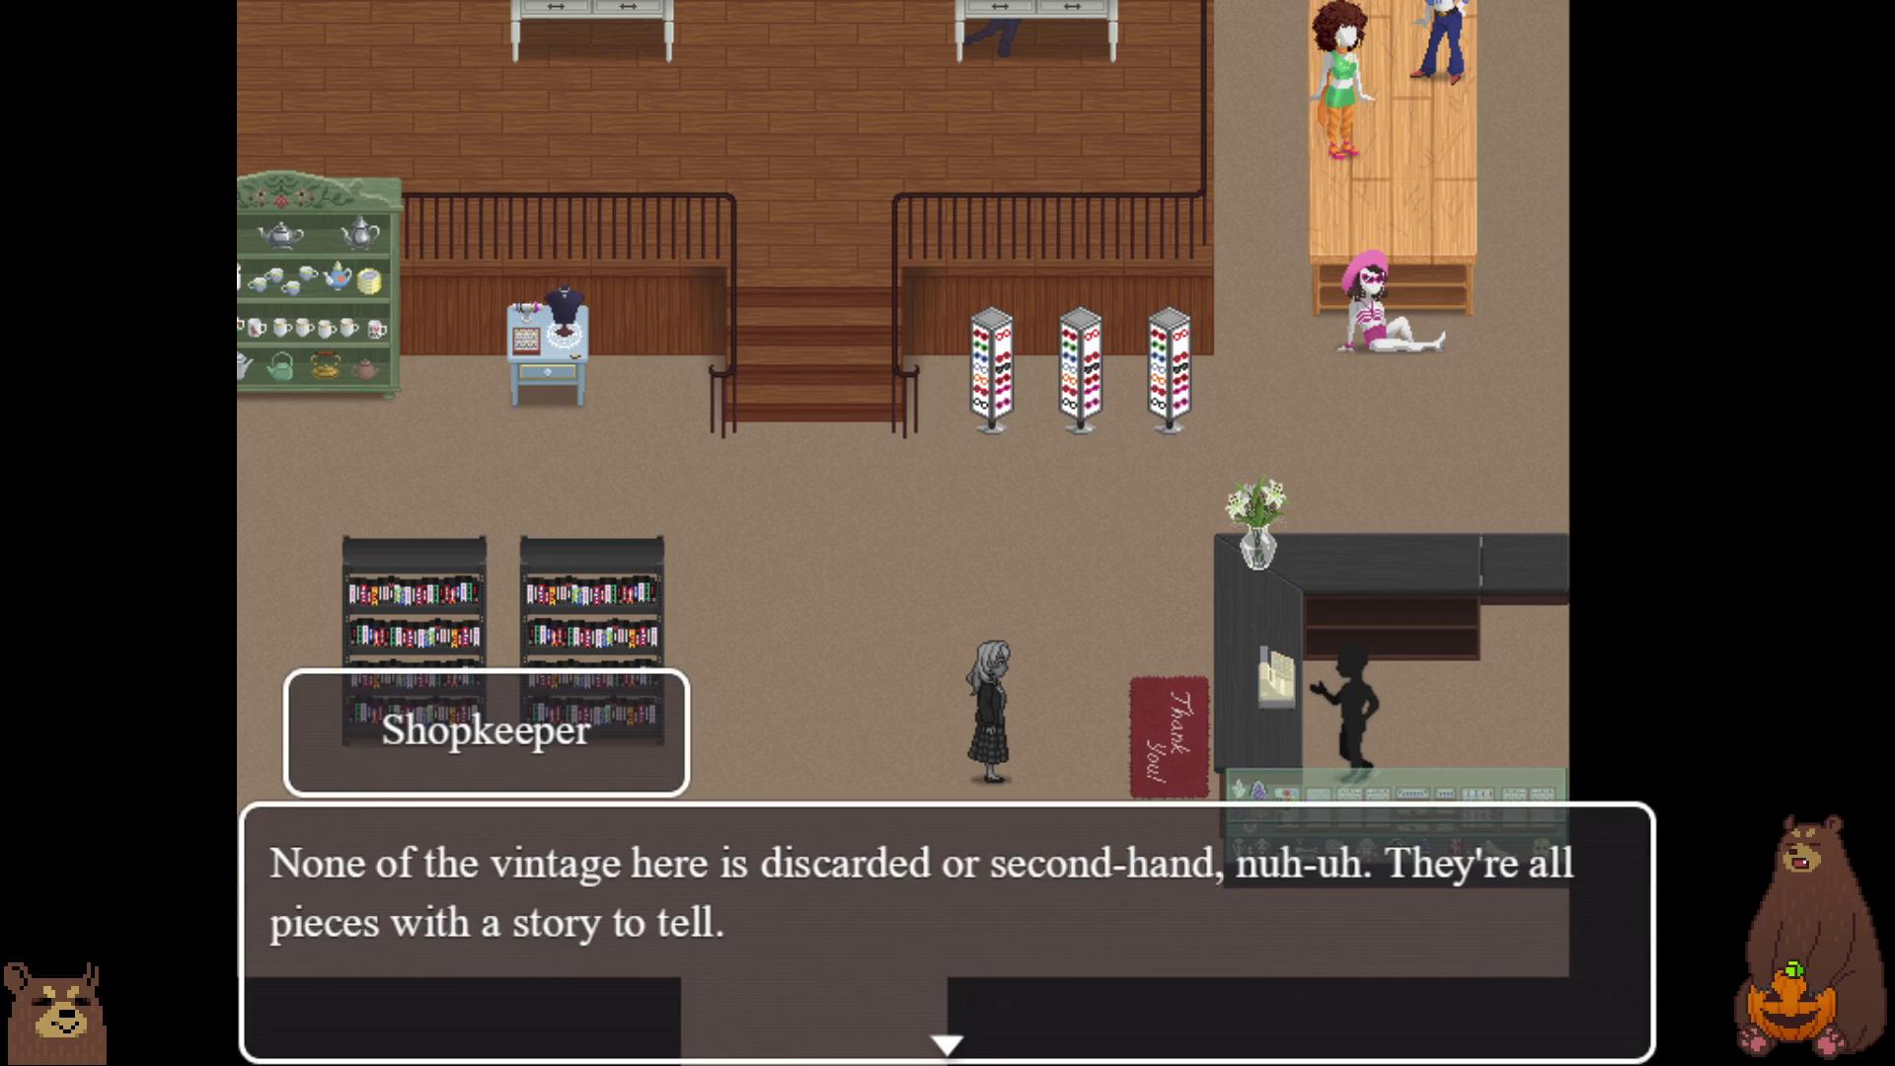
pyautogui.press('Return')
pyautogui.press('Return')
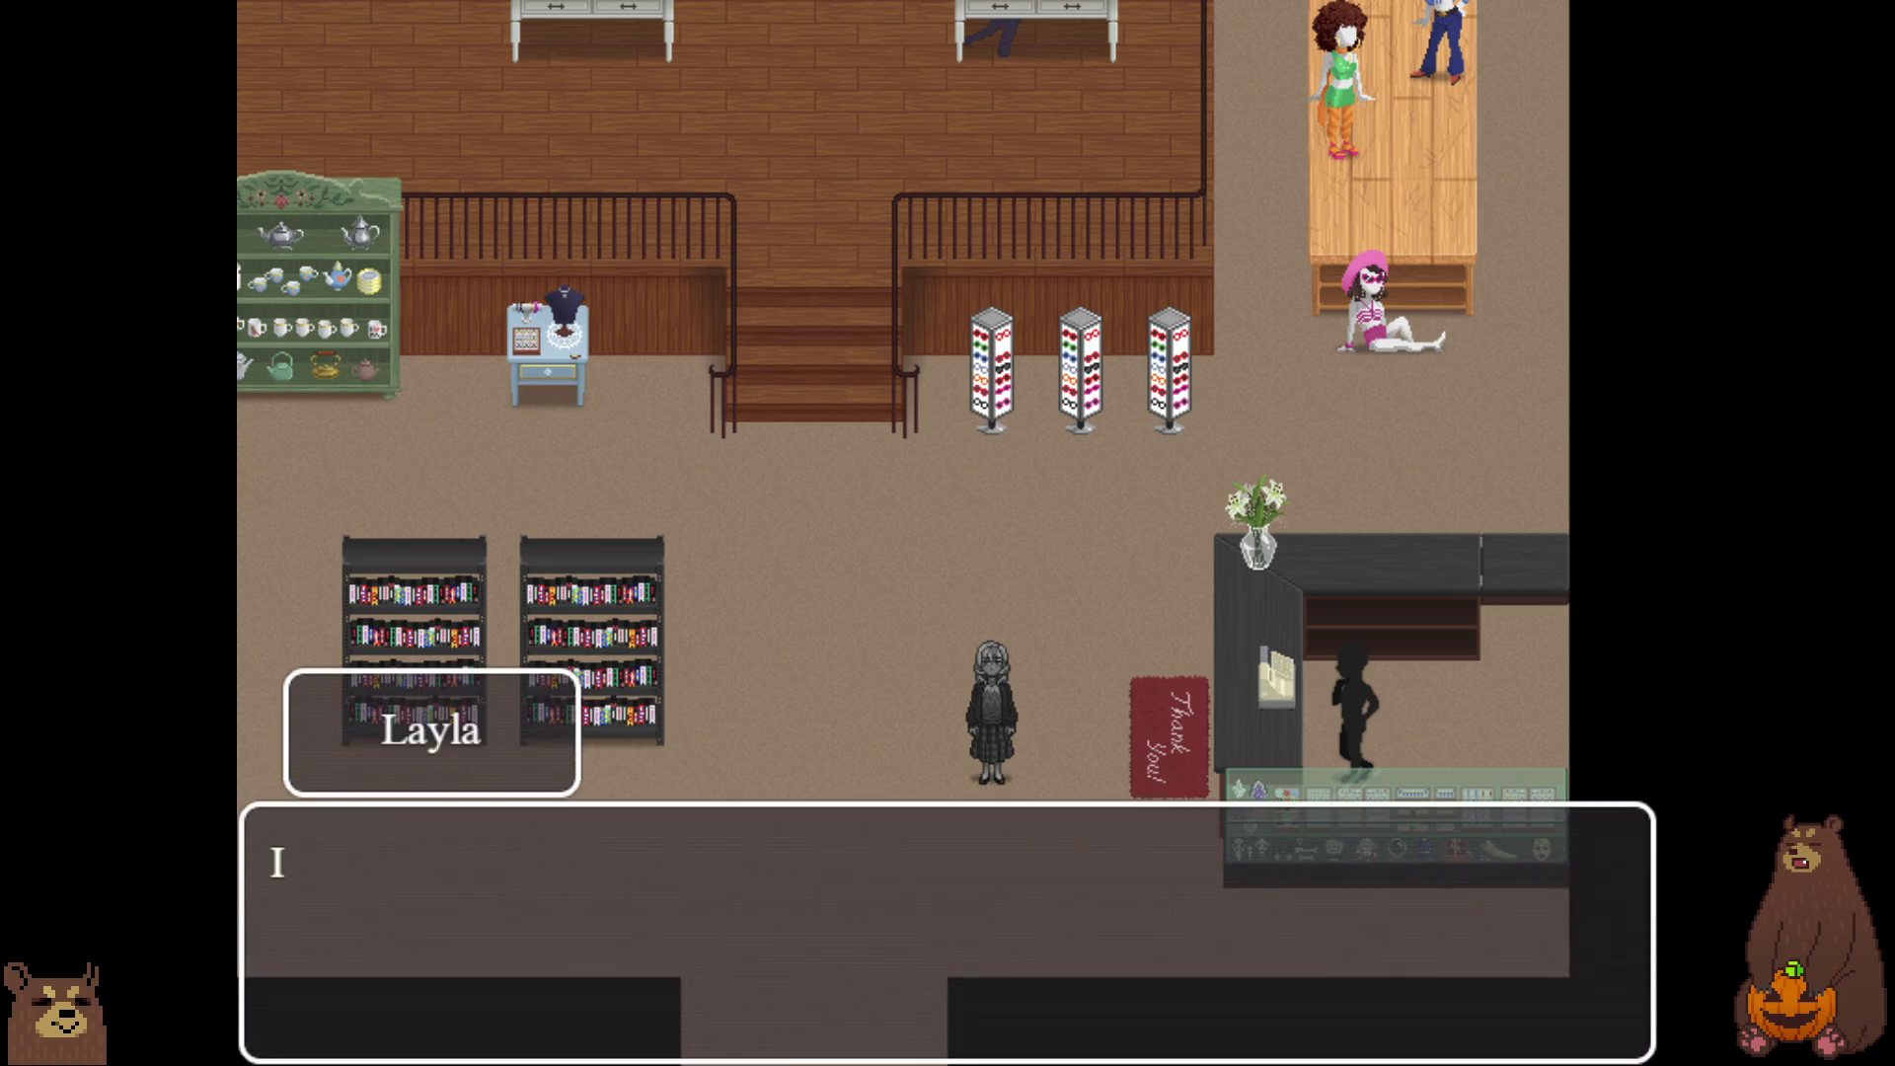
pyautogui.press('Return')
pyautogui.press('Return')
pyautogui.press('Return')
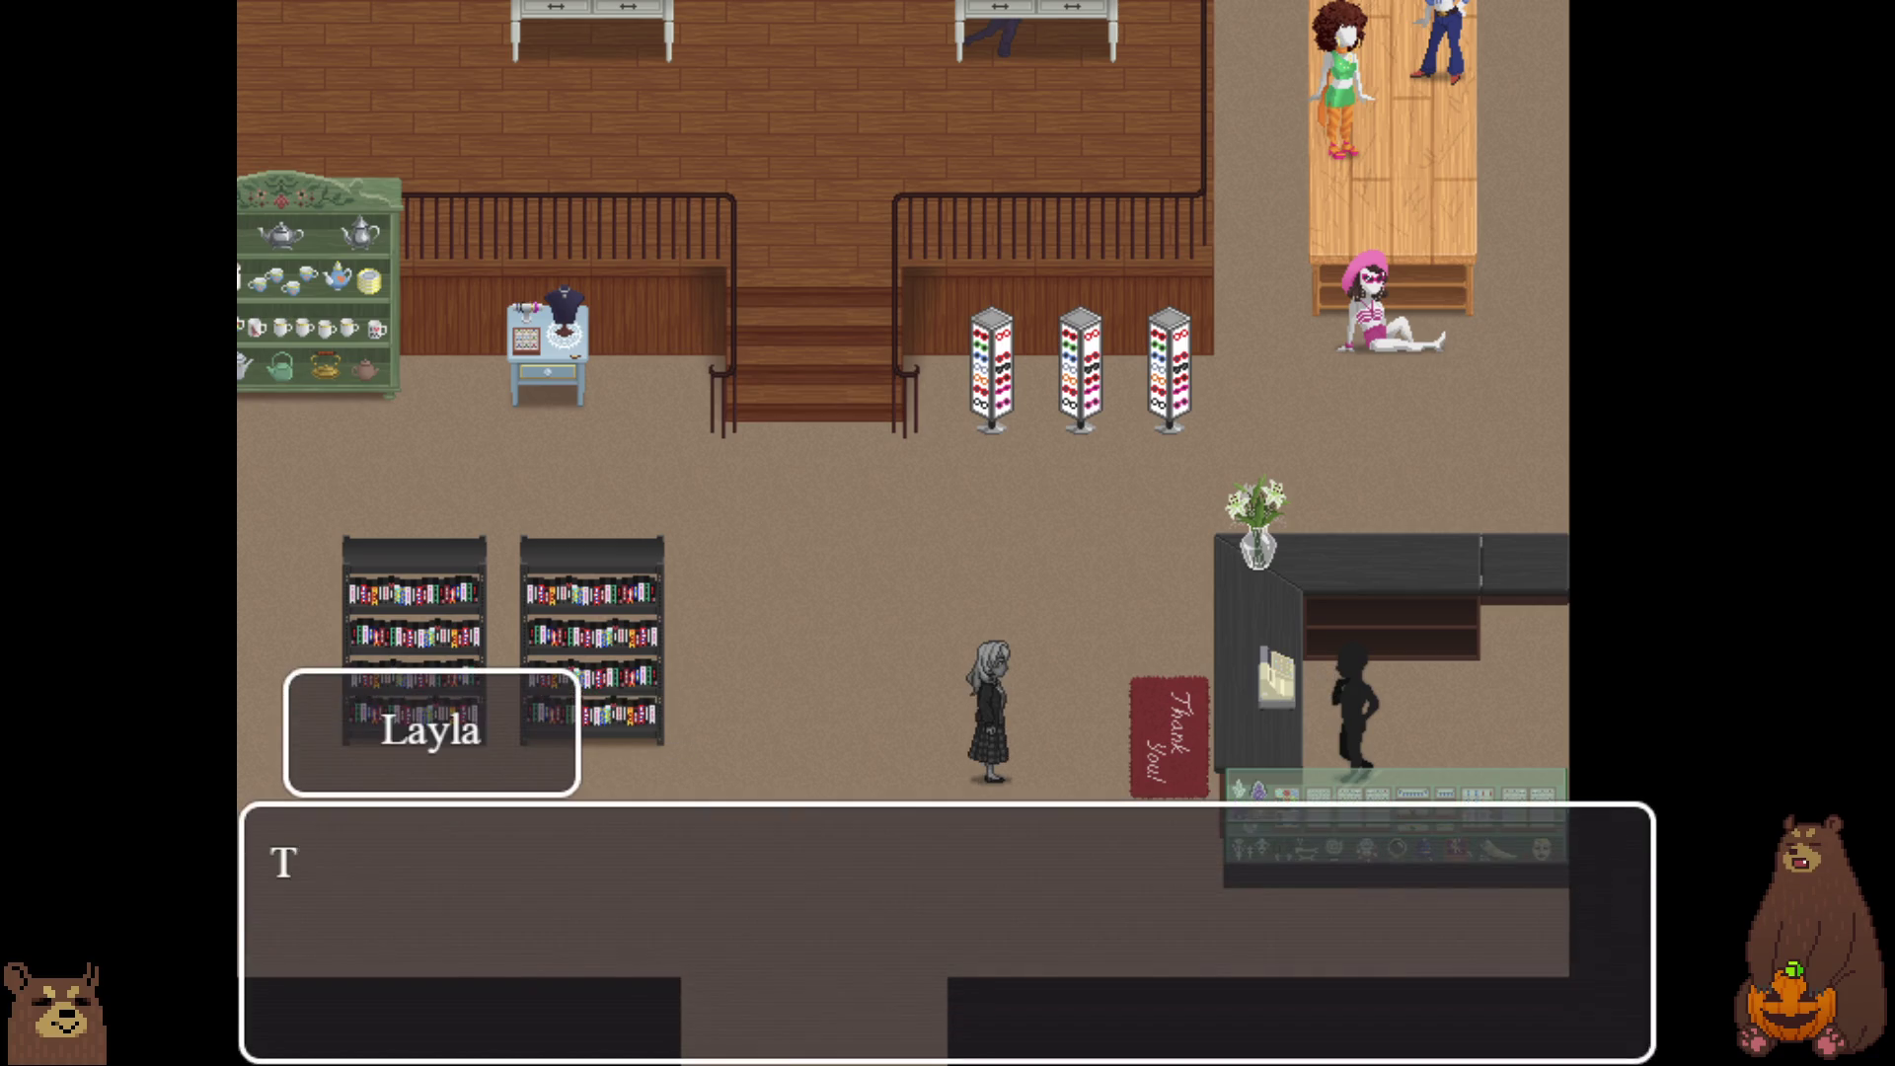
pyautogui.press('Return')
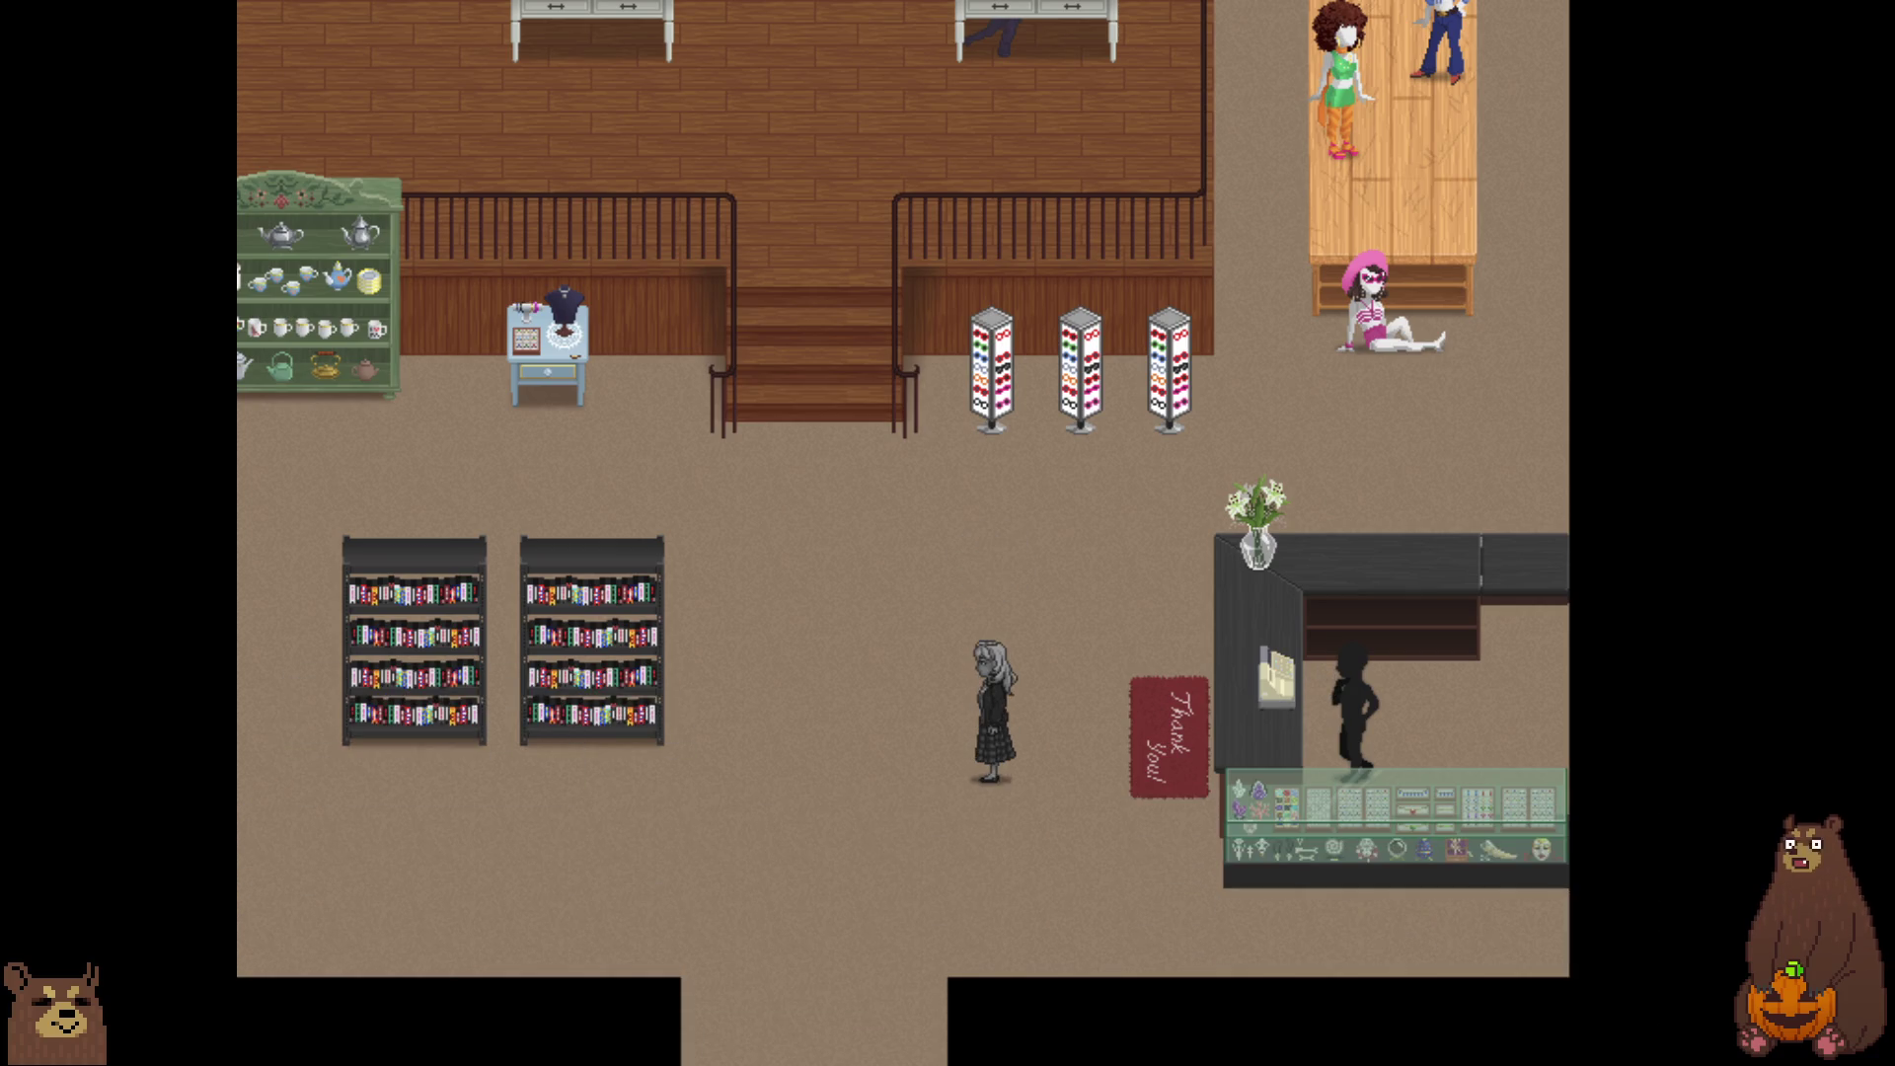
pyautogui.press('Return')
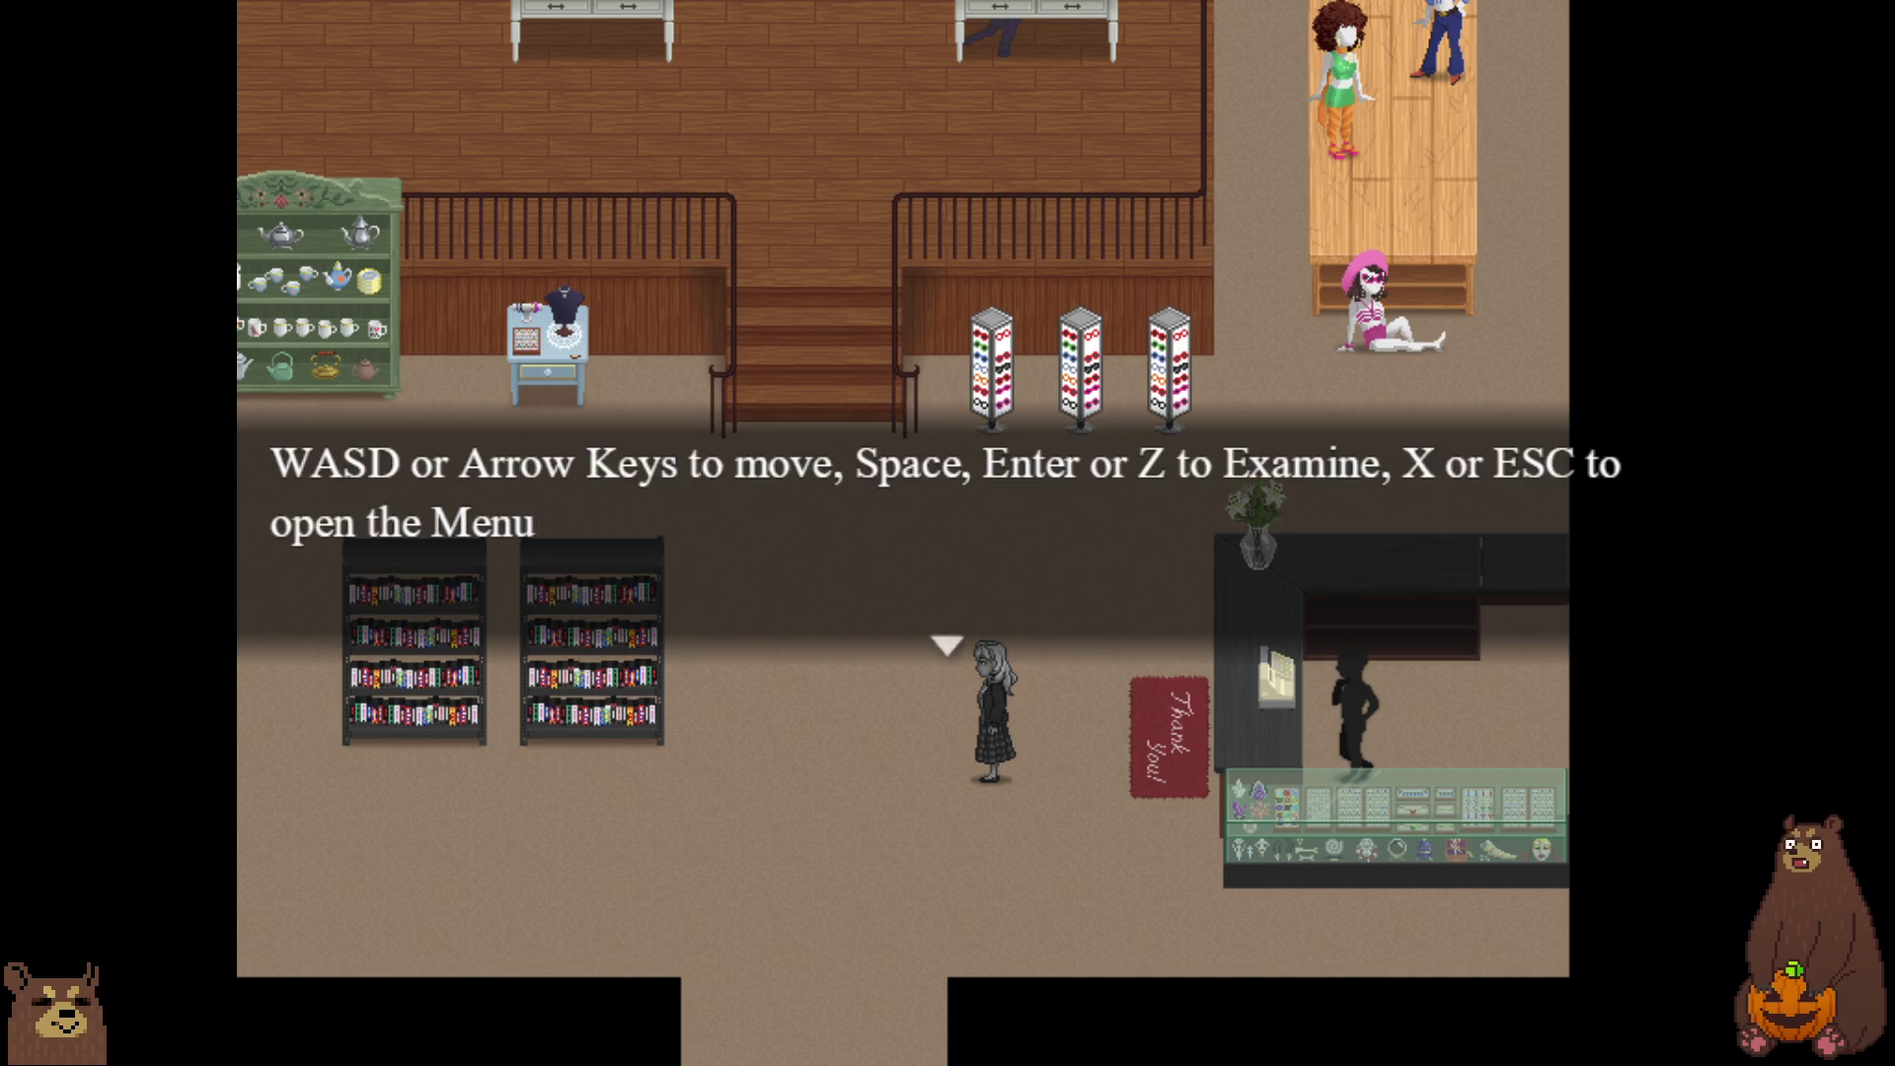
pyautogui.press('Return')
# End the game from the pause menu, close the playtest window and open the Database.
pyautogui.press('Escape')
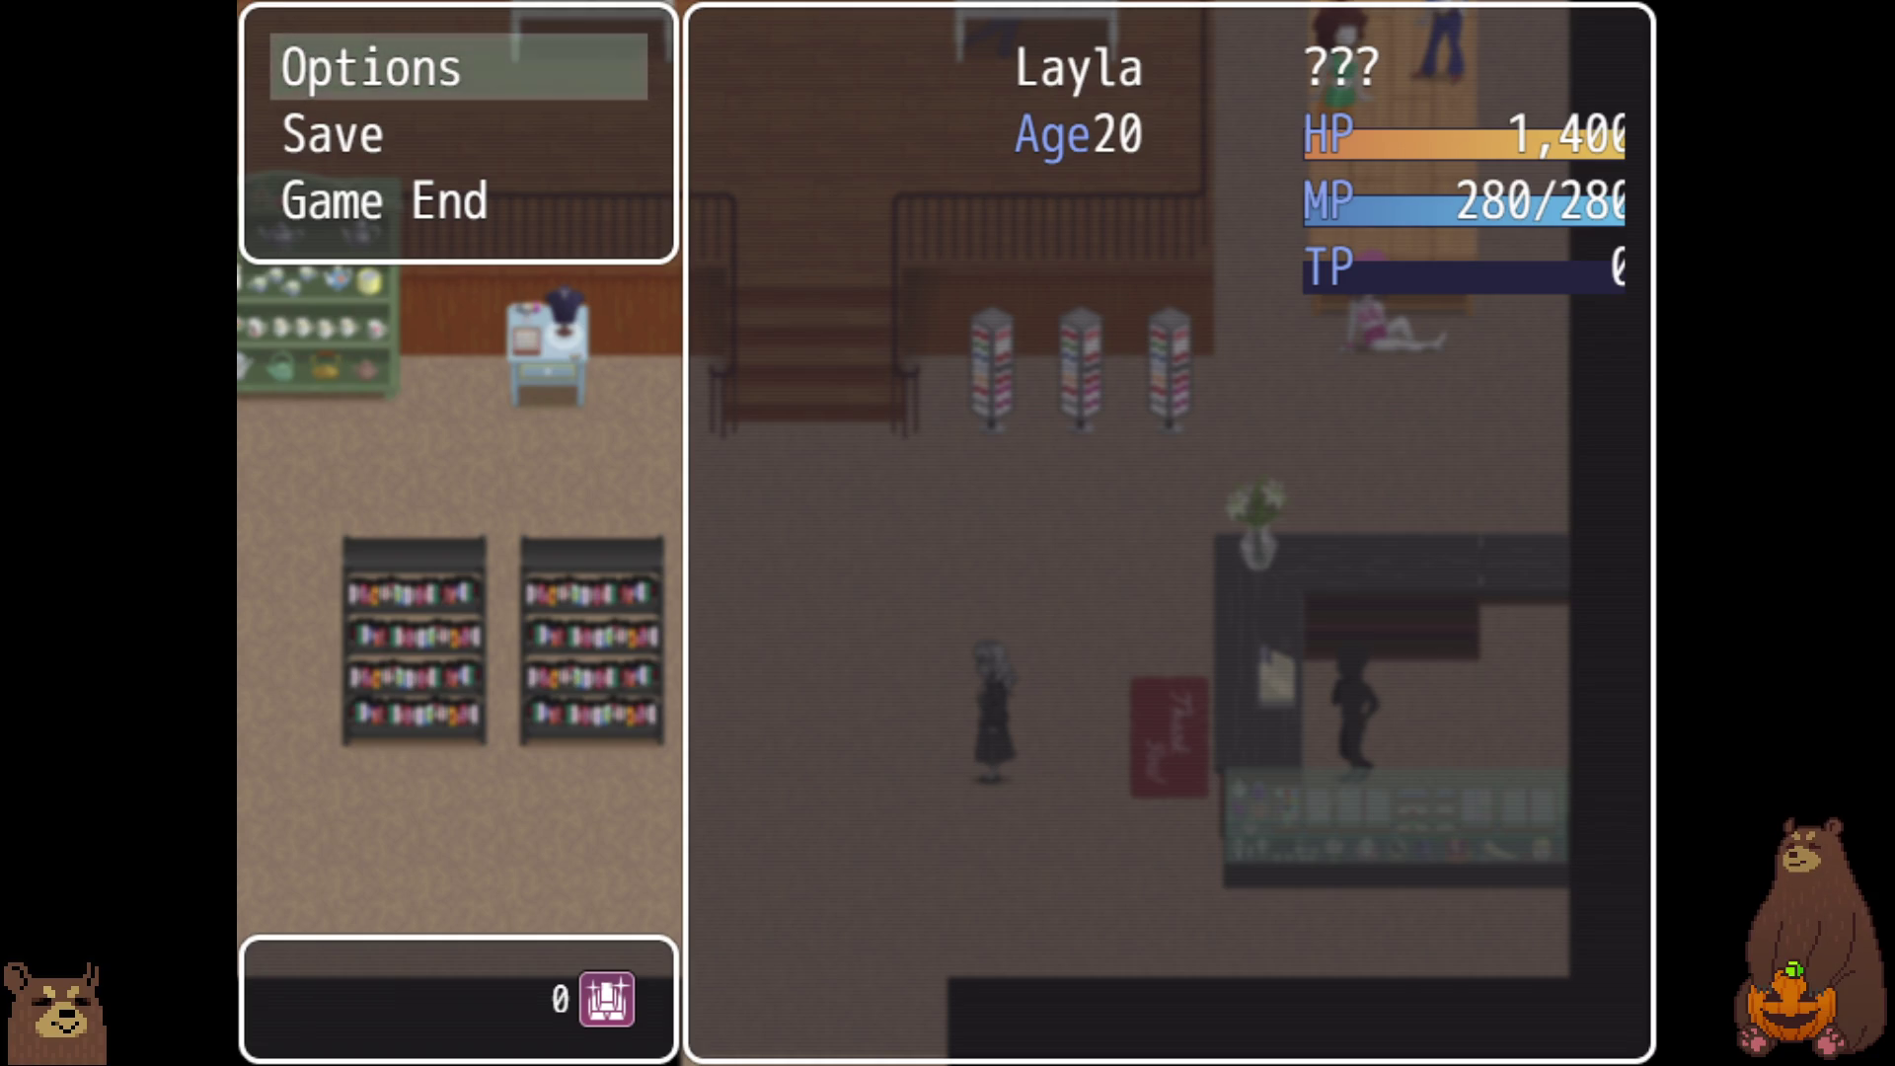
pyautogui.press('Down')
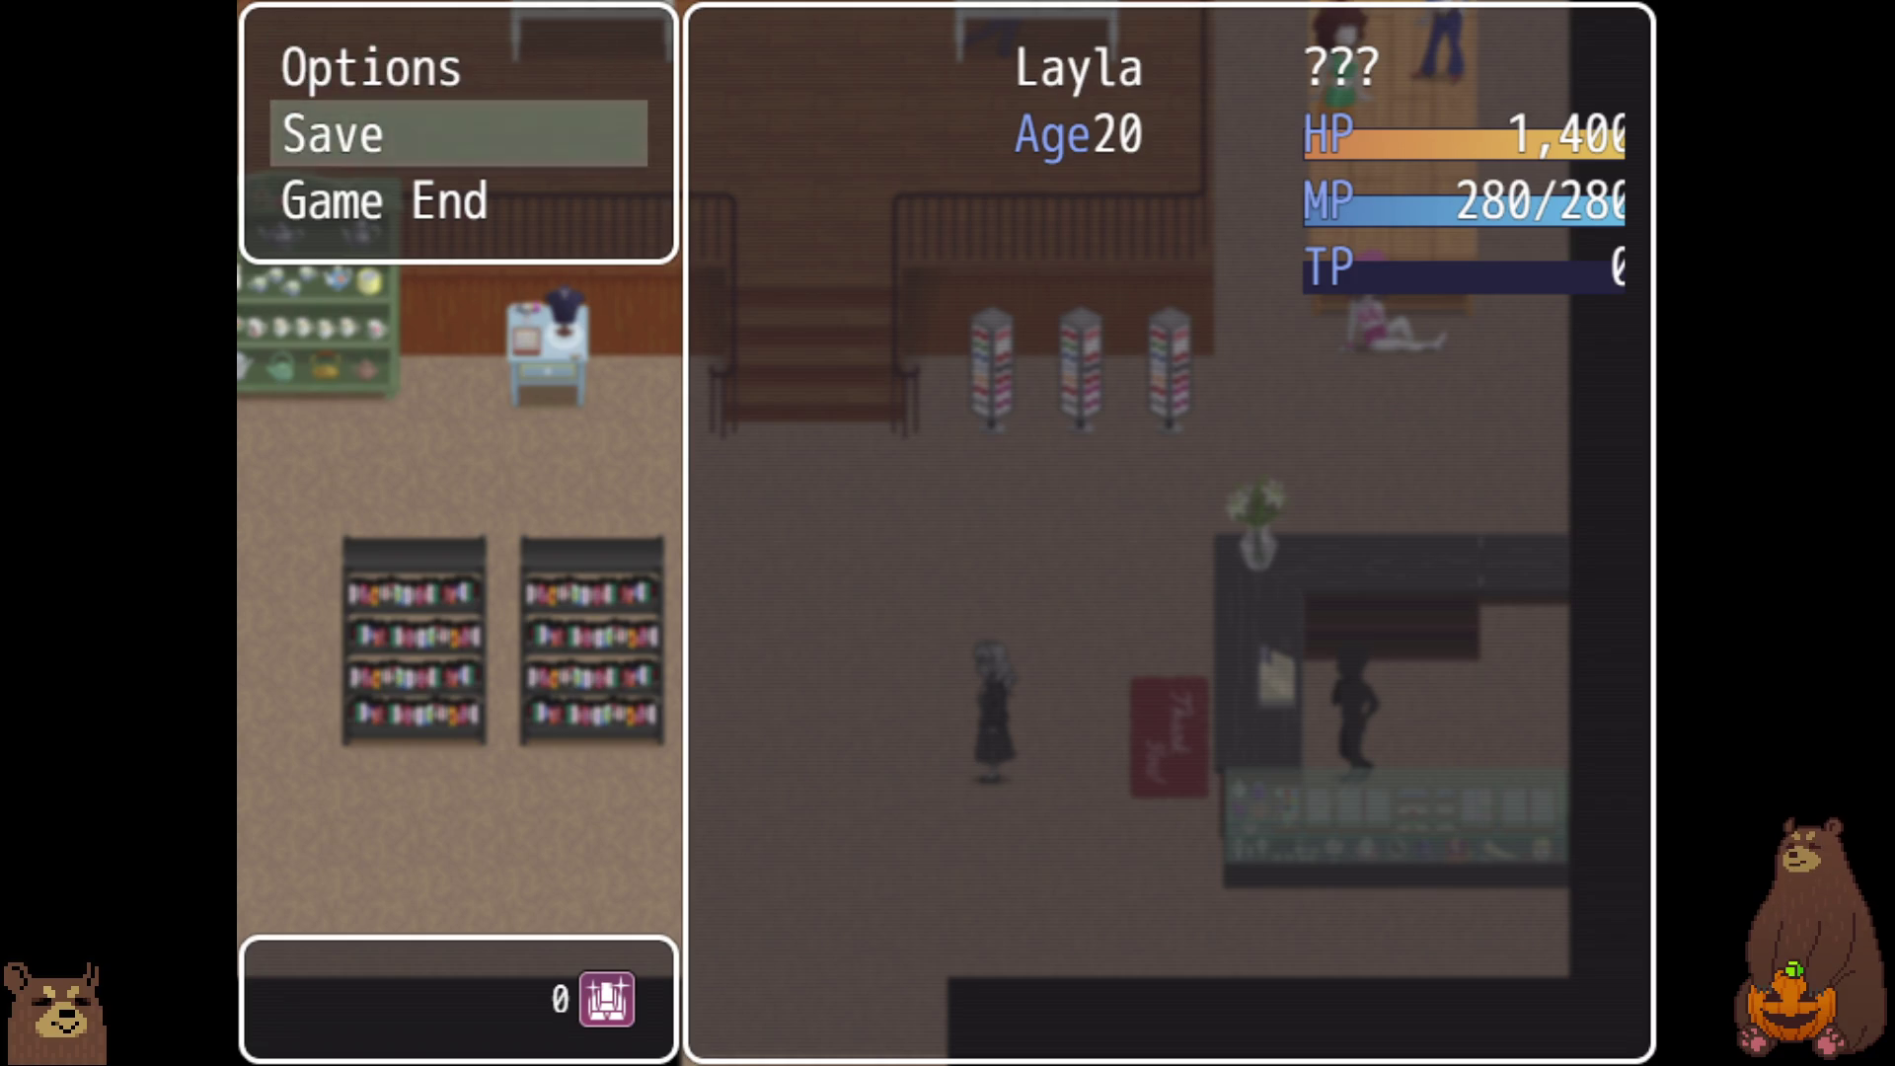
pyautogui.press('Return')
pyautogui.press('Return')
pyautogui.press('Down')
pyautogui.press('Return')
pyautogui.press('Return')
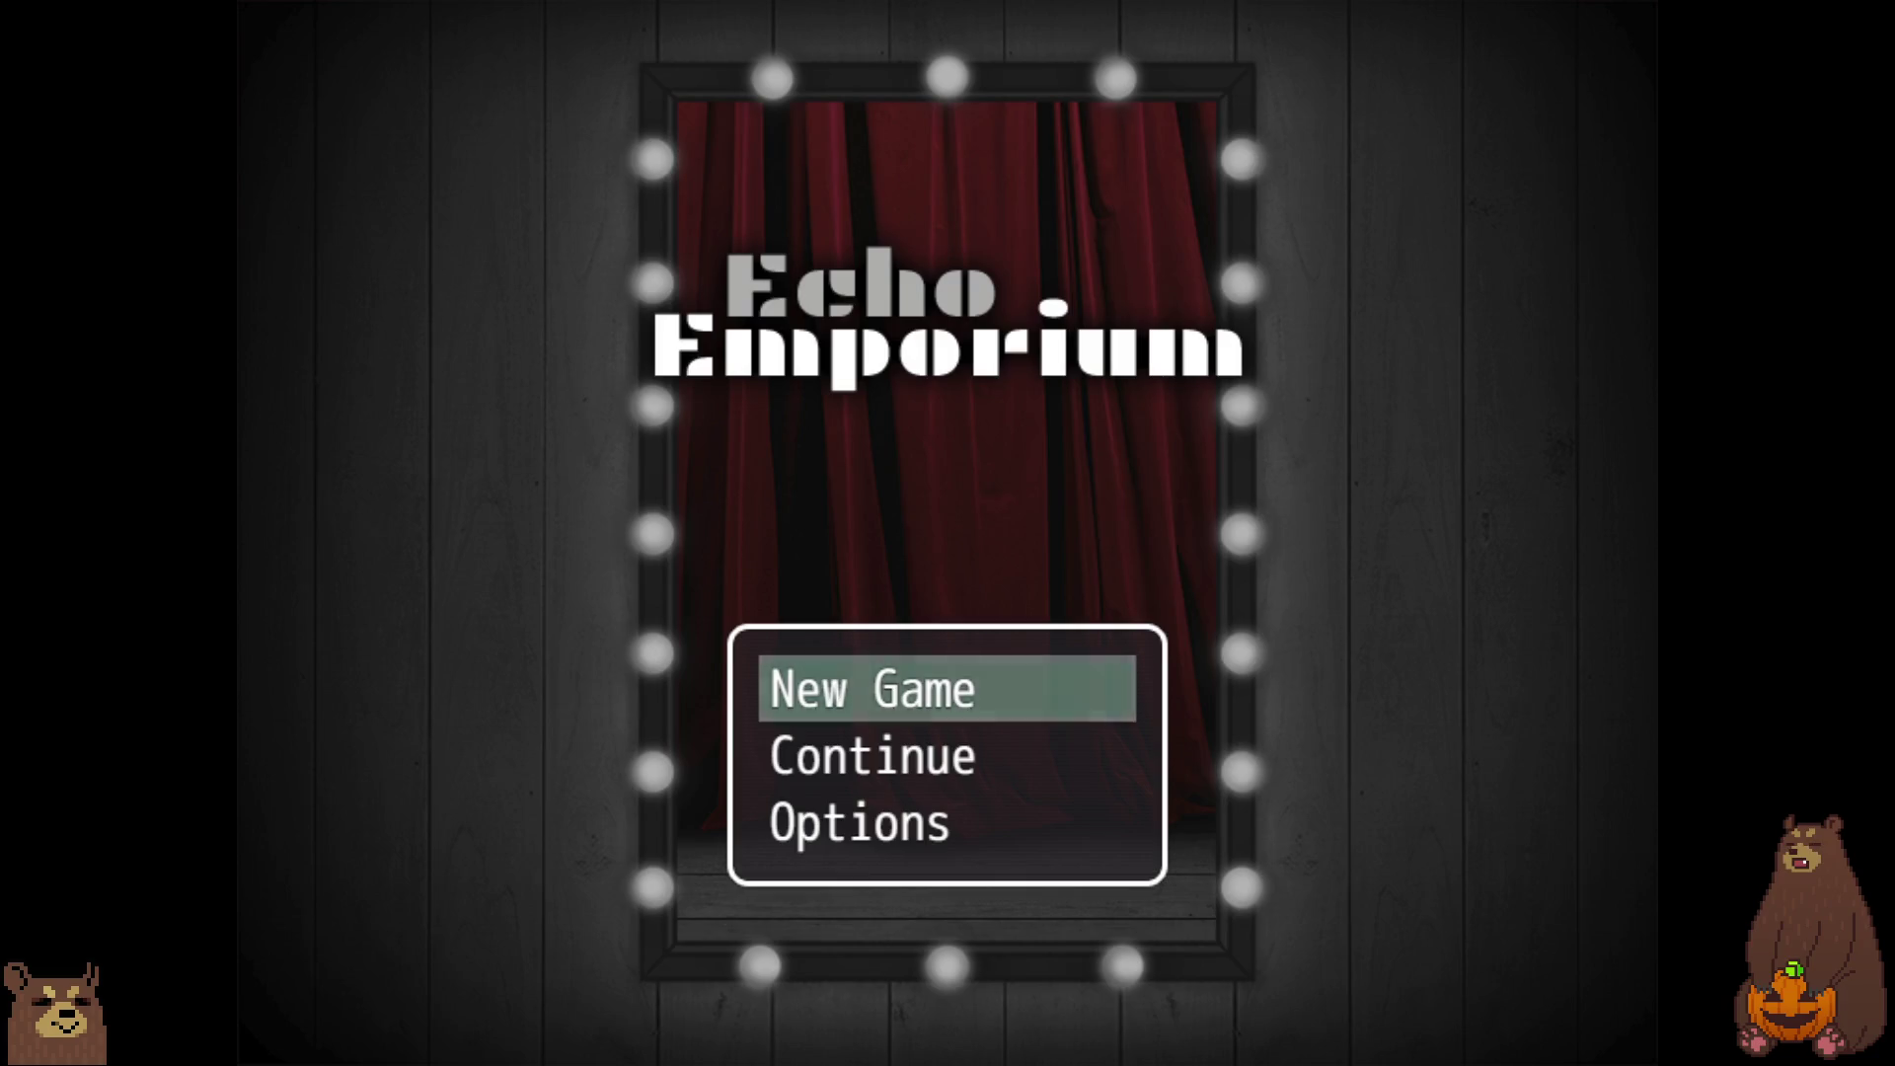
pyautogui.press('F4')
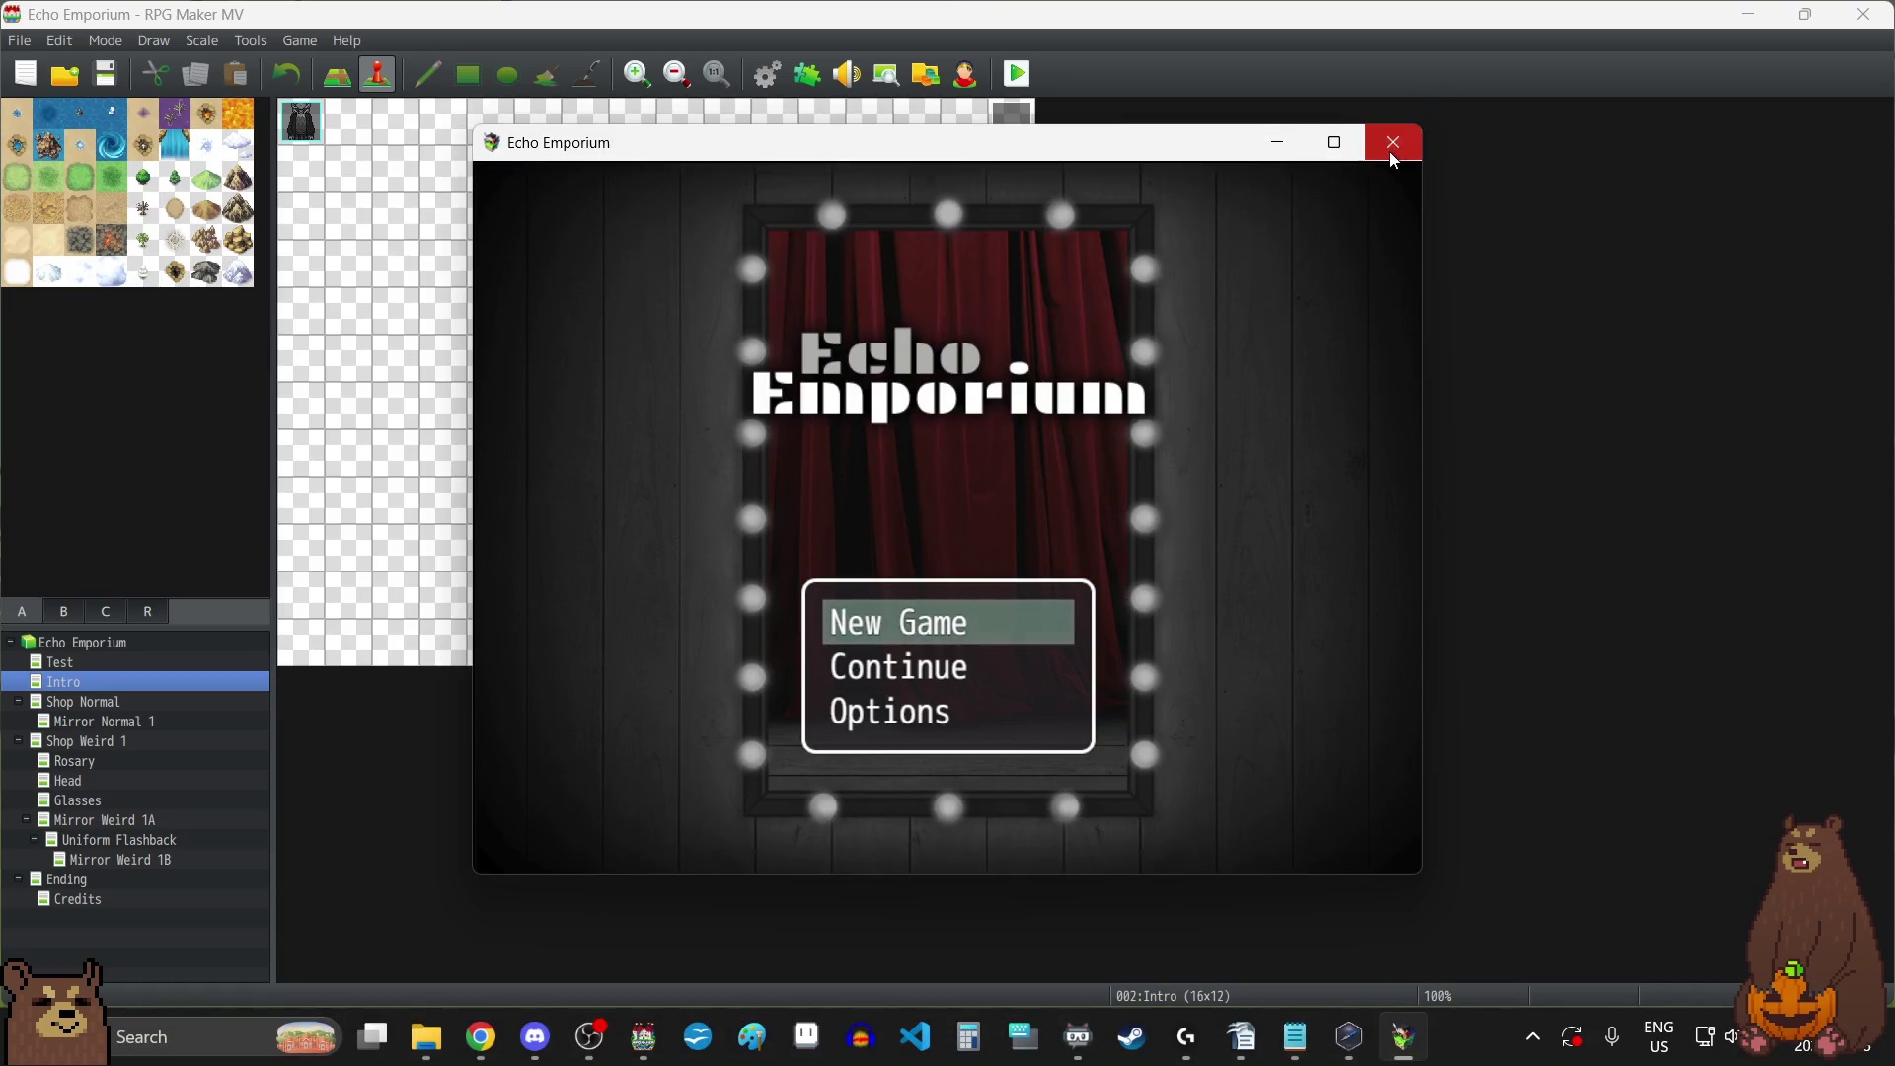
pyautogui.click(1393, 145)
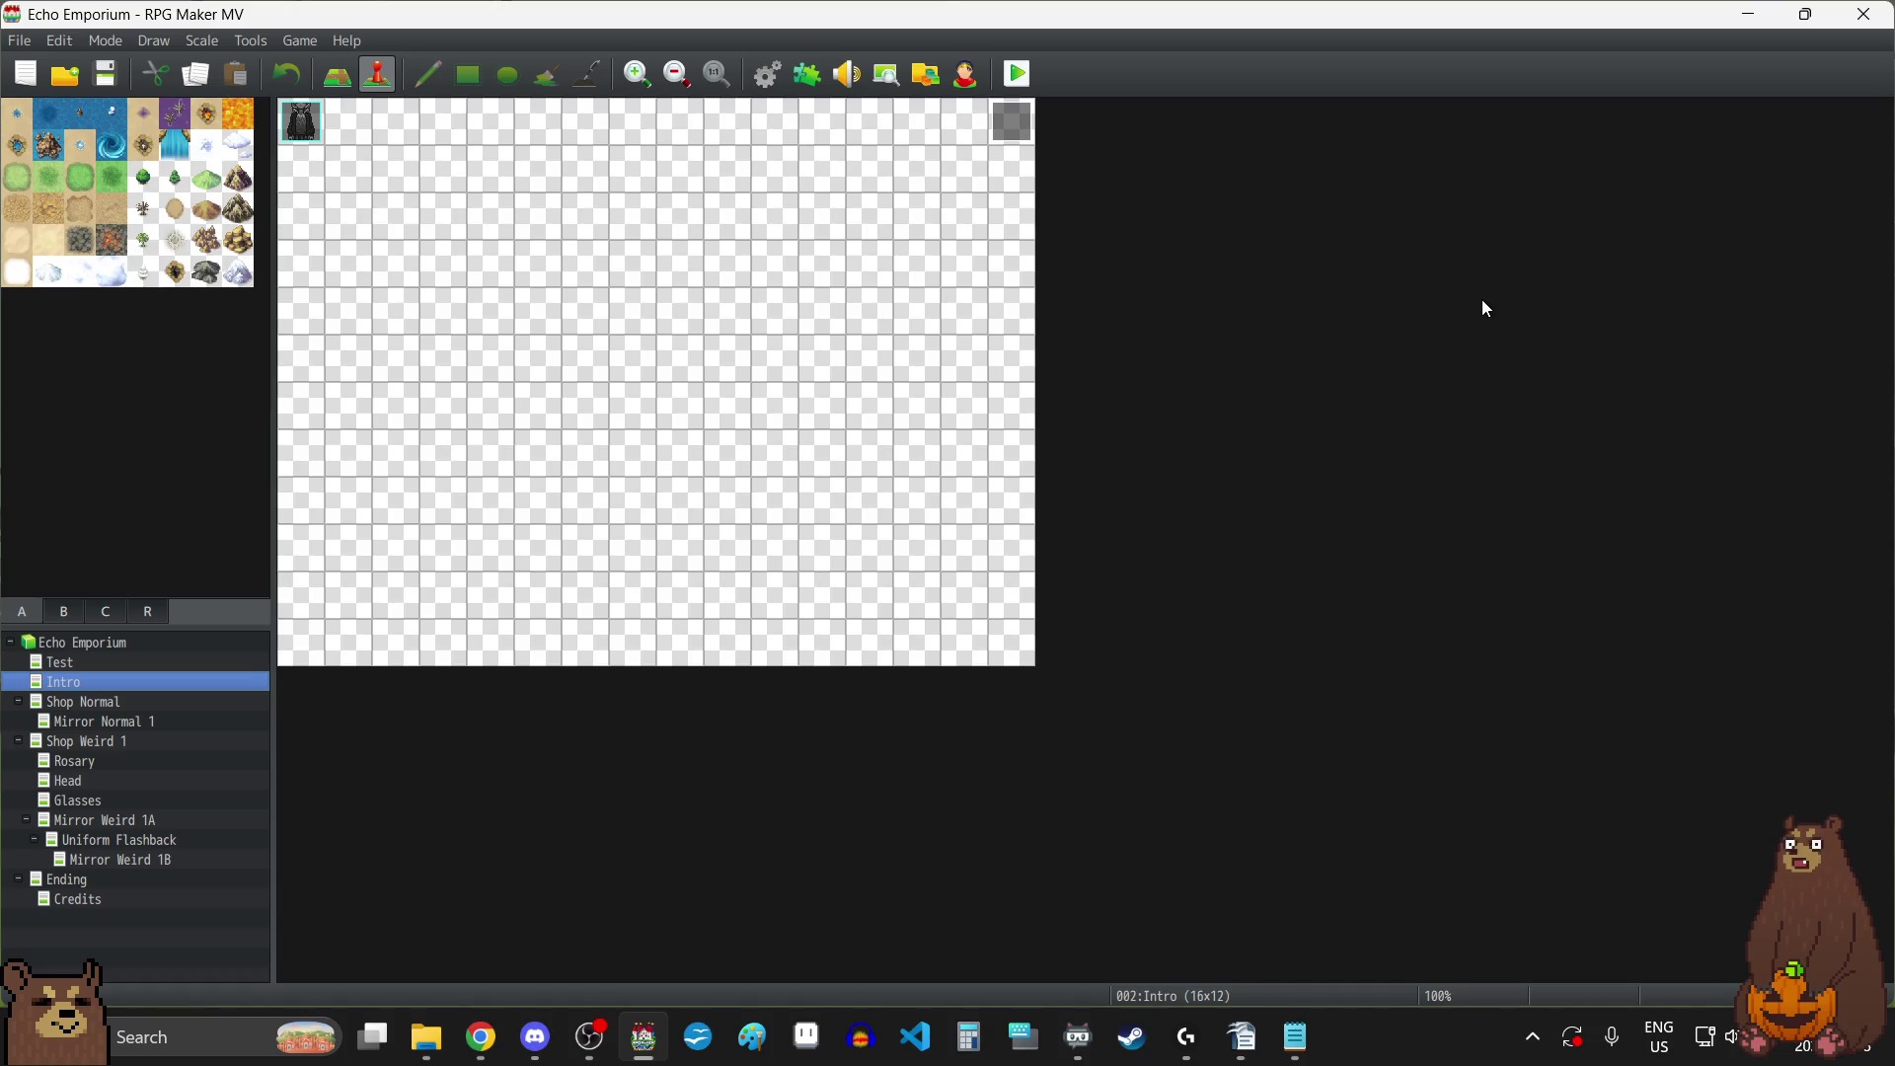
pyautogui.click(769, 74)
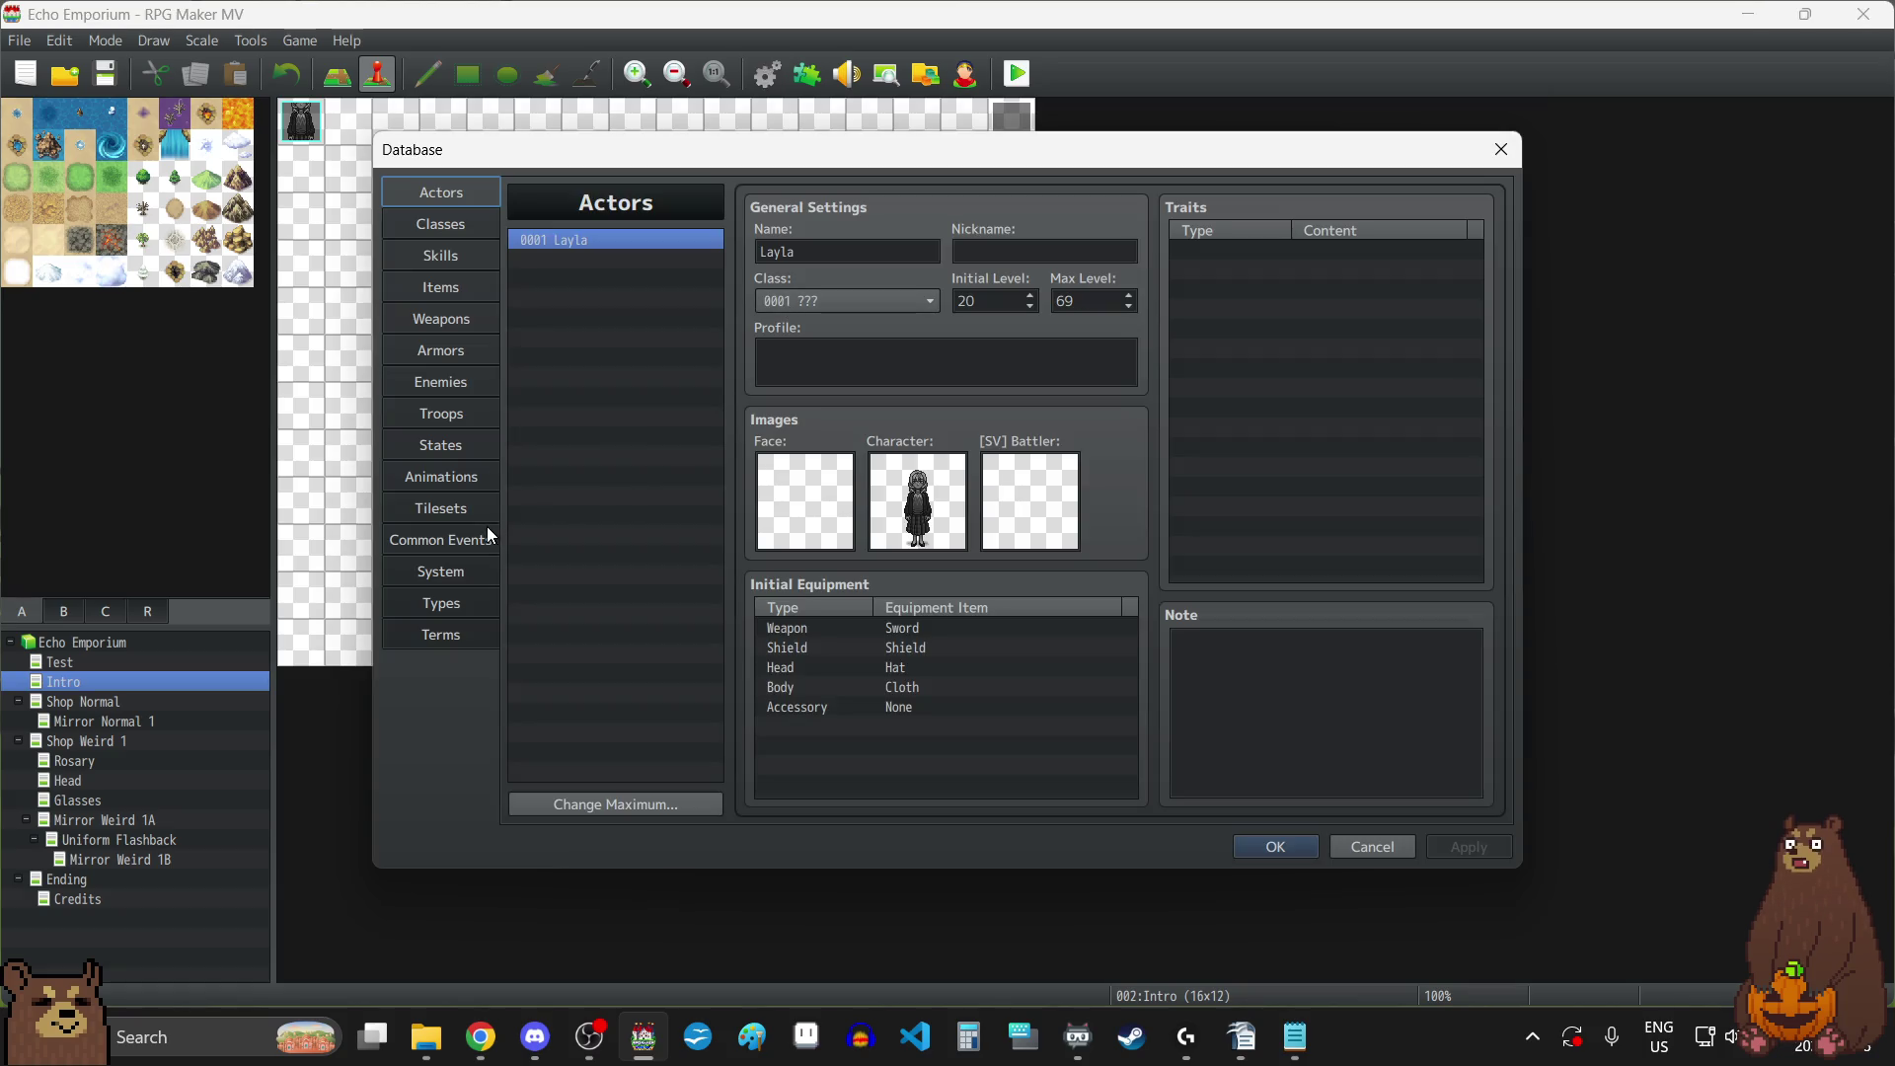
# Review the System, Actors (Layla), Classes, Skills, Items, Weapons and Armors database pages.
pyautogui.click(455, 579)
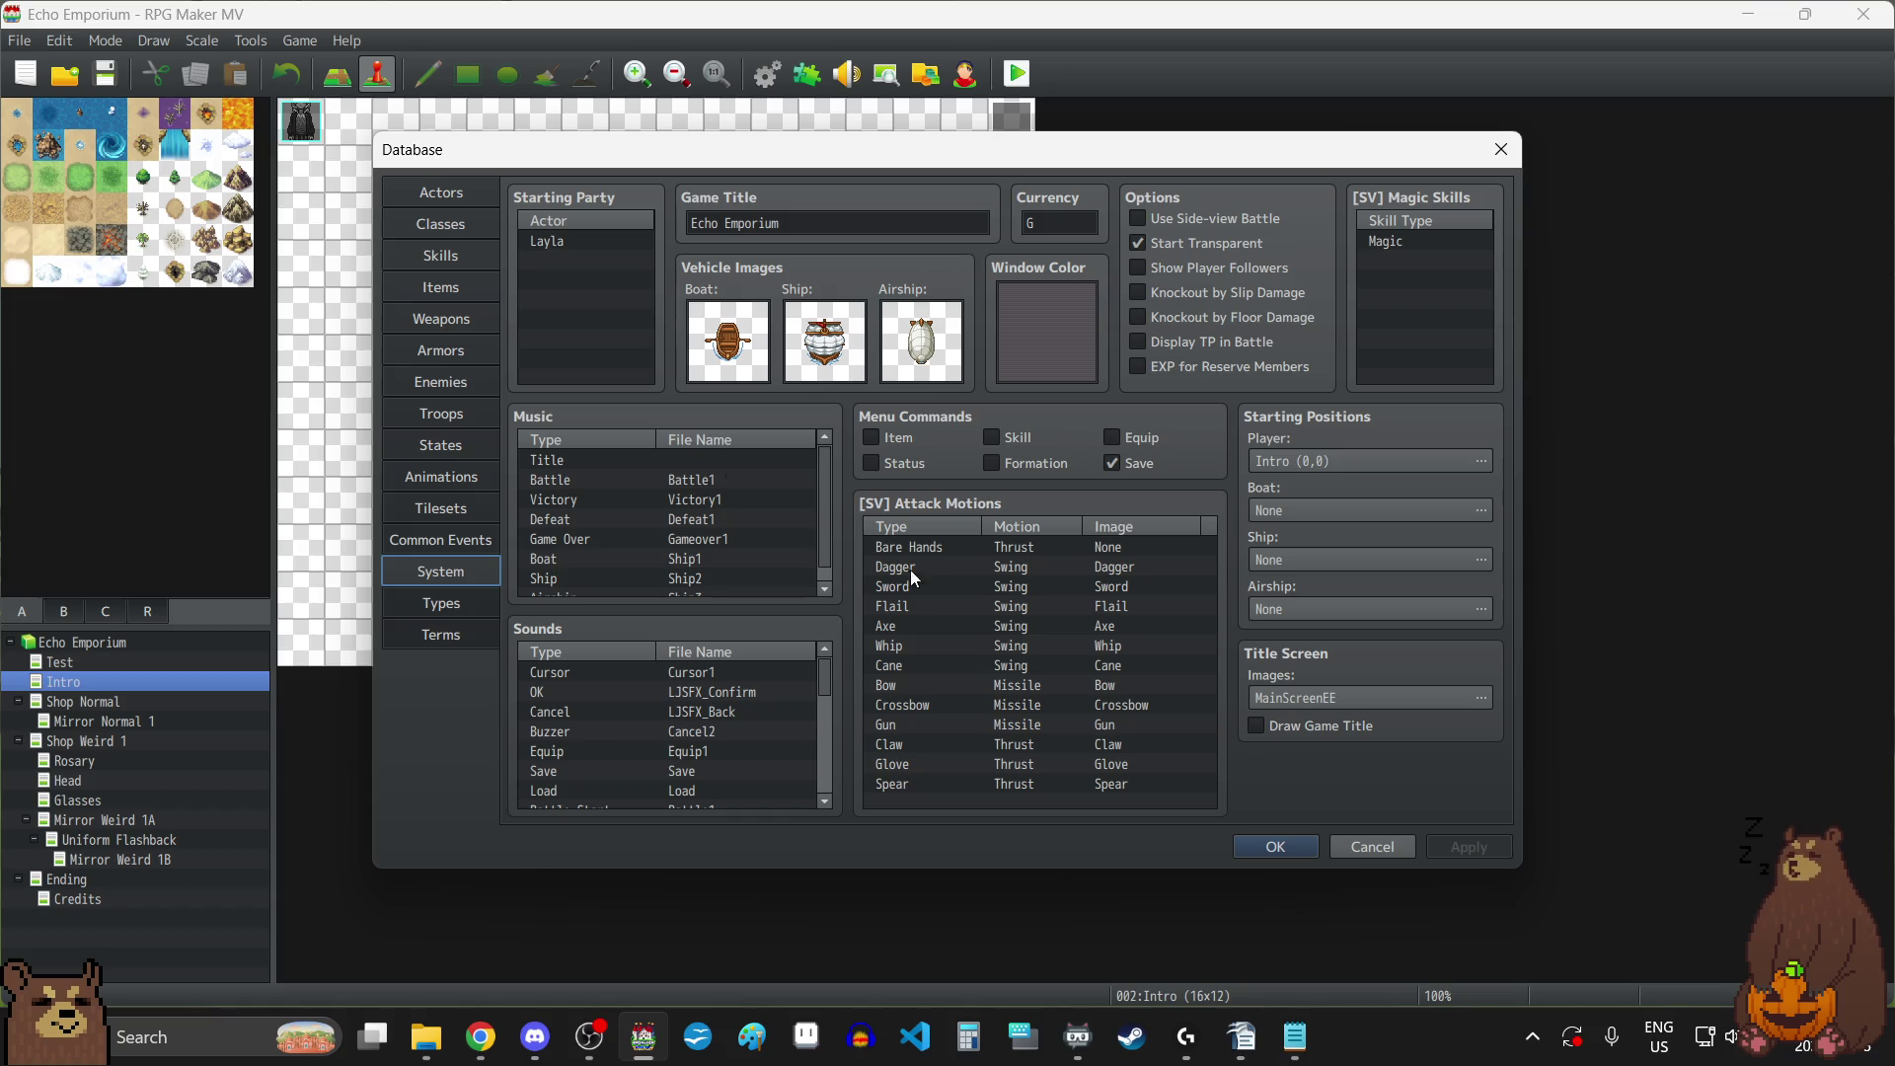
pyautogui.click(443, 193)
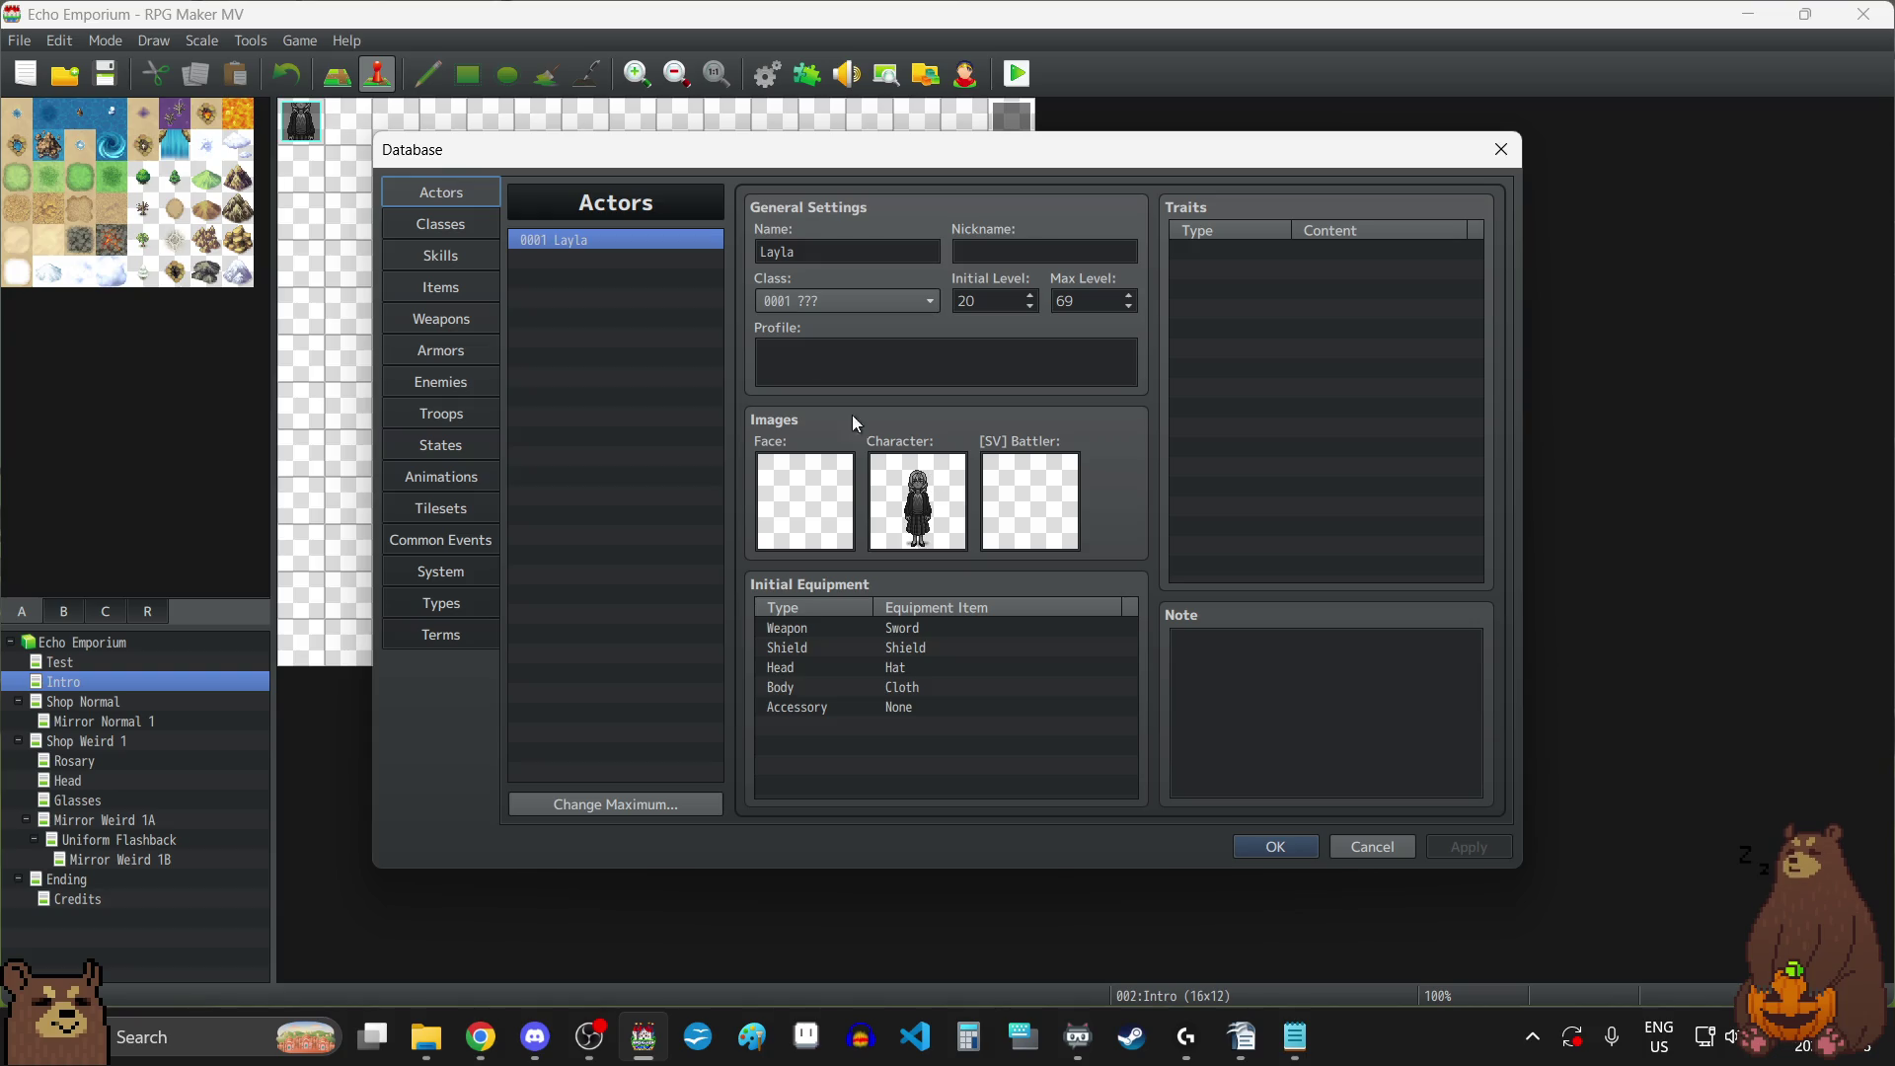
pyautogui.click(441, 227)
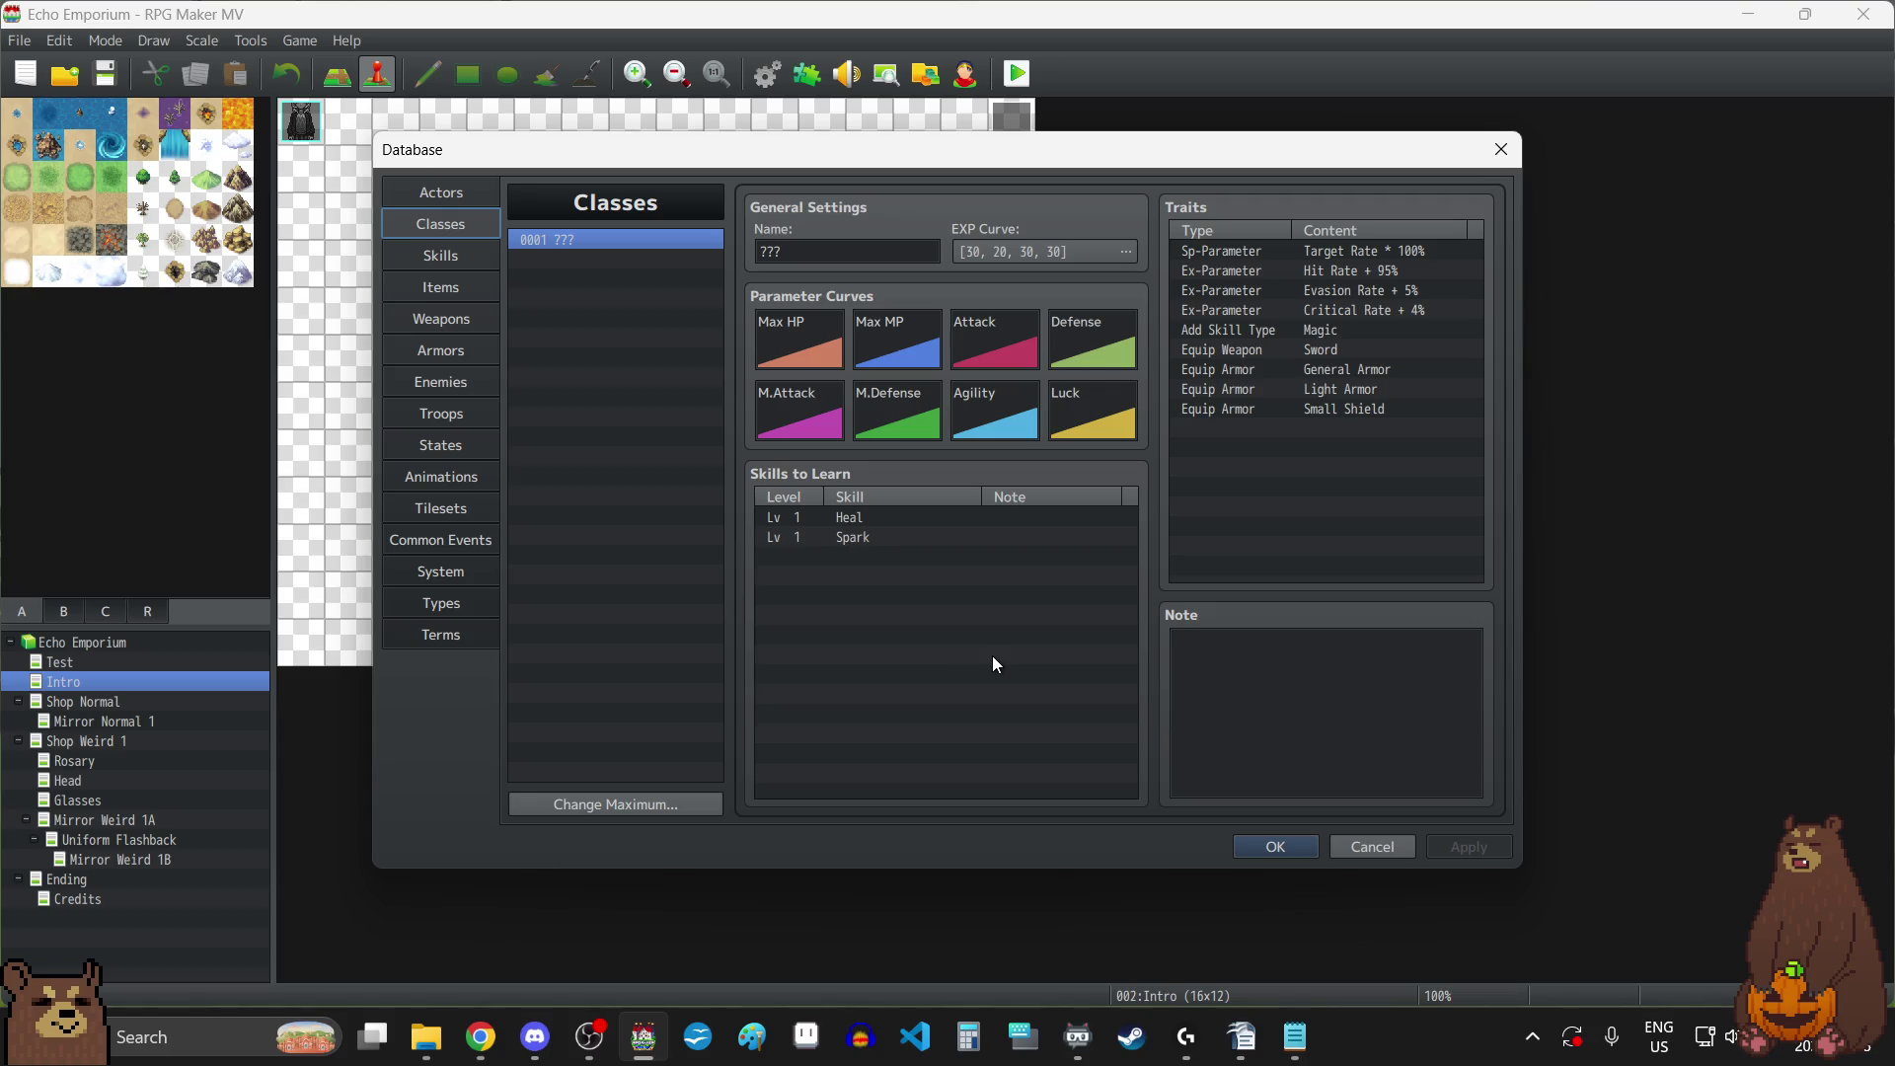
pyautogui.click(429, 268)
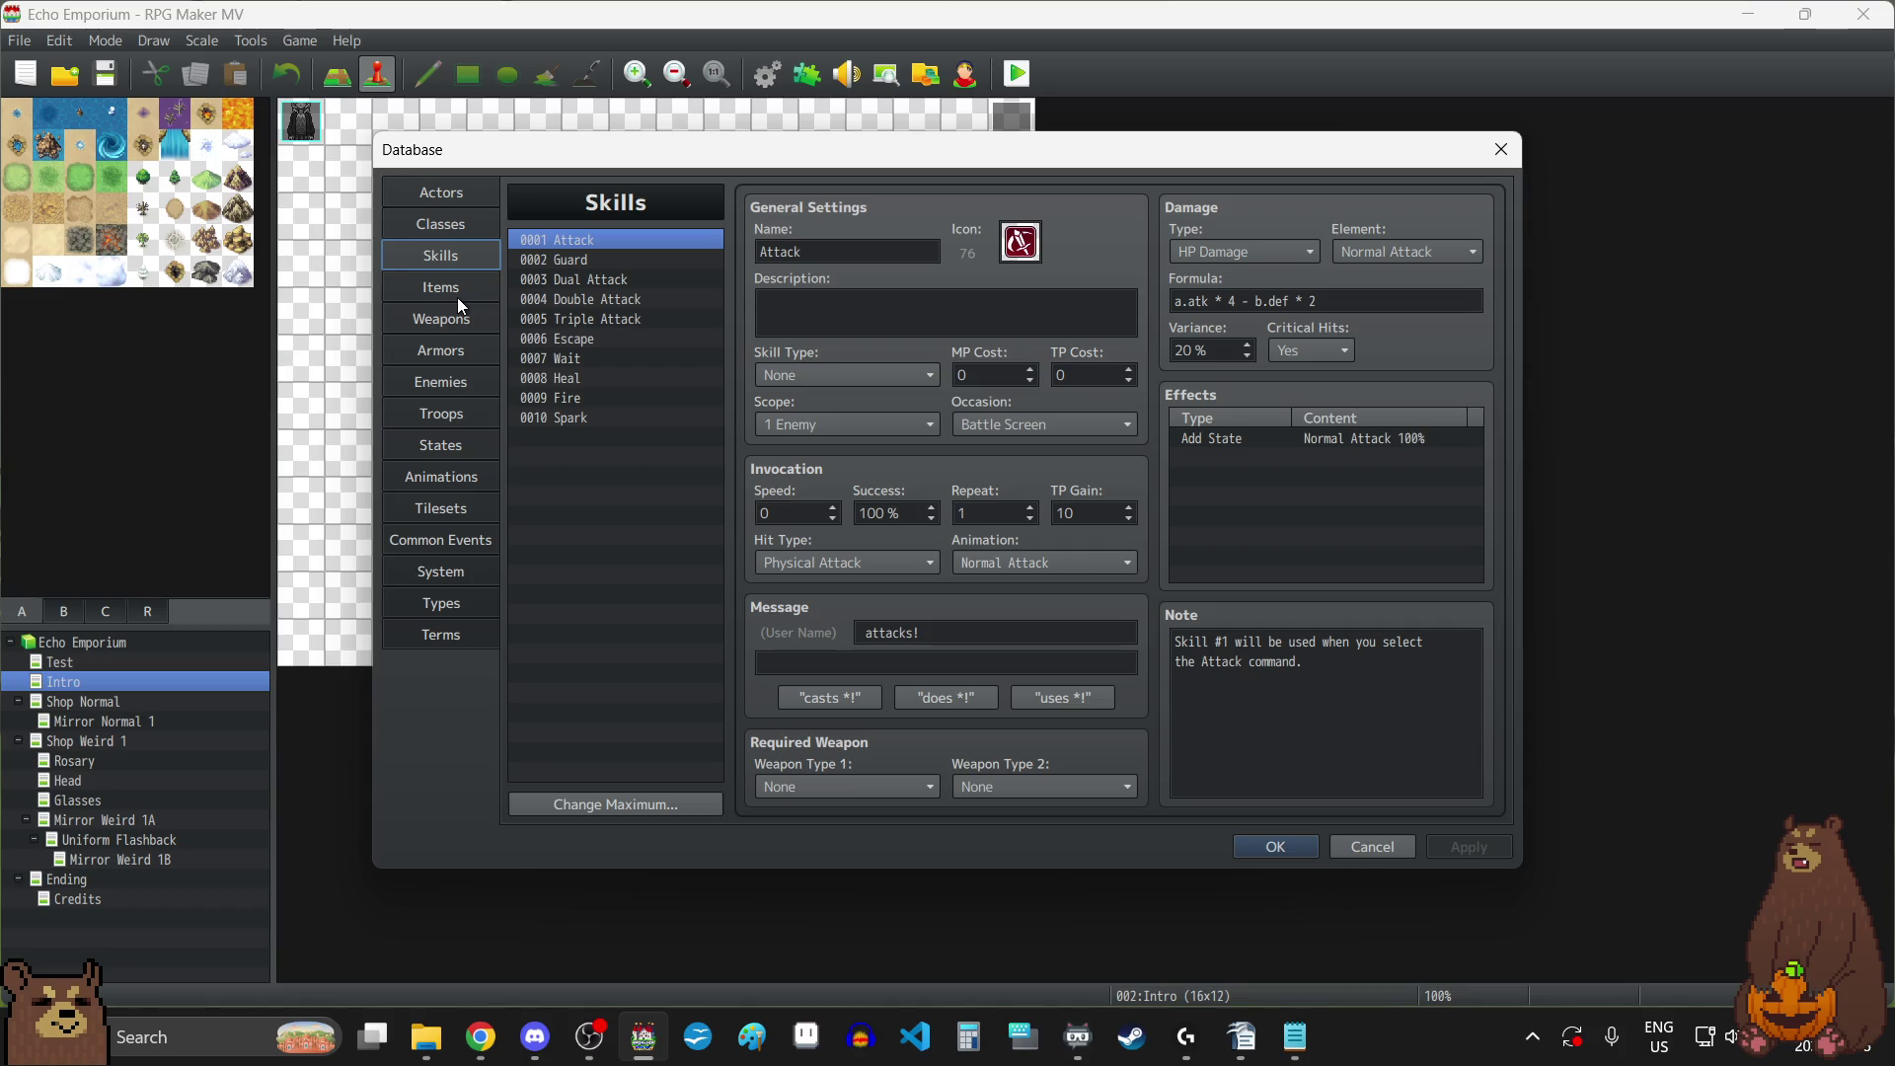
pyautogui.click(458, 296)
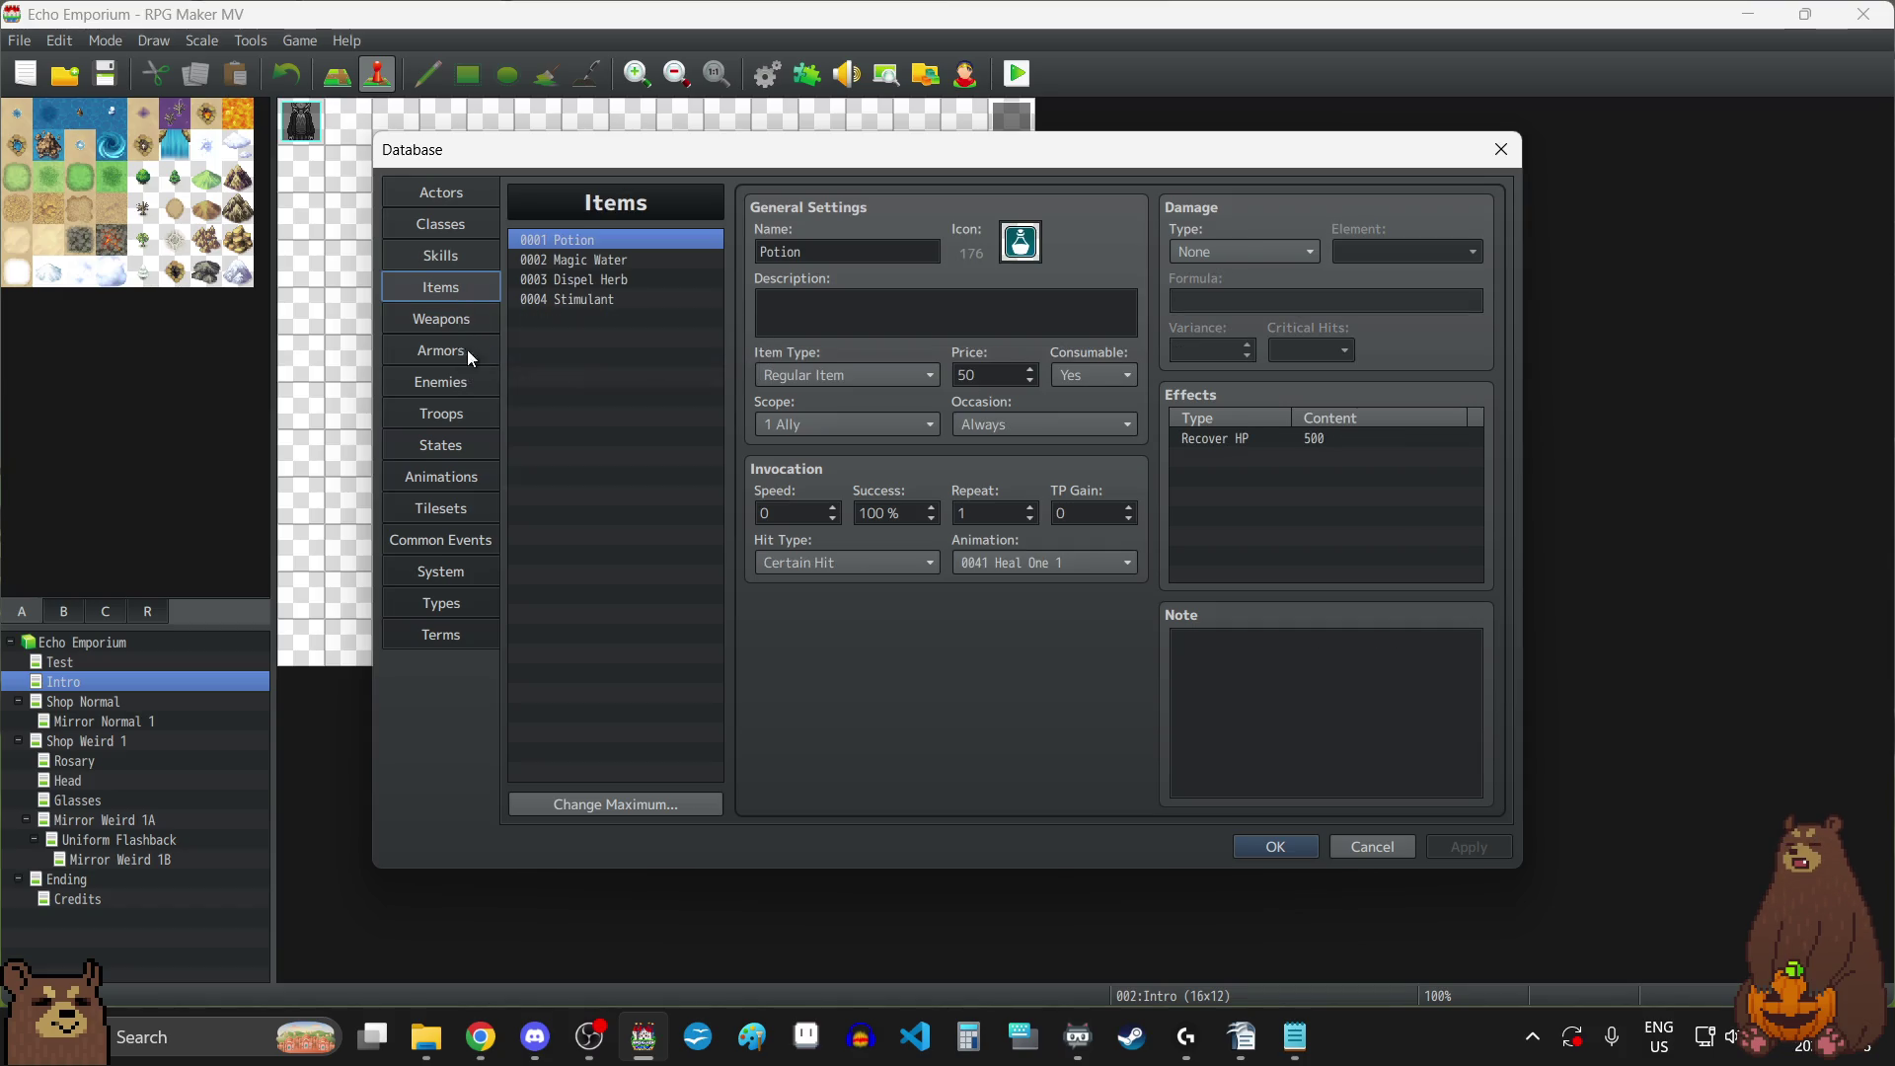
pyautogui.click(450, 328)
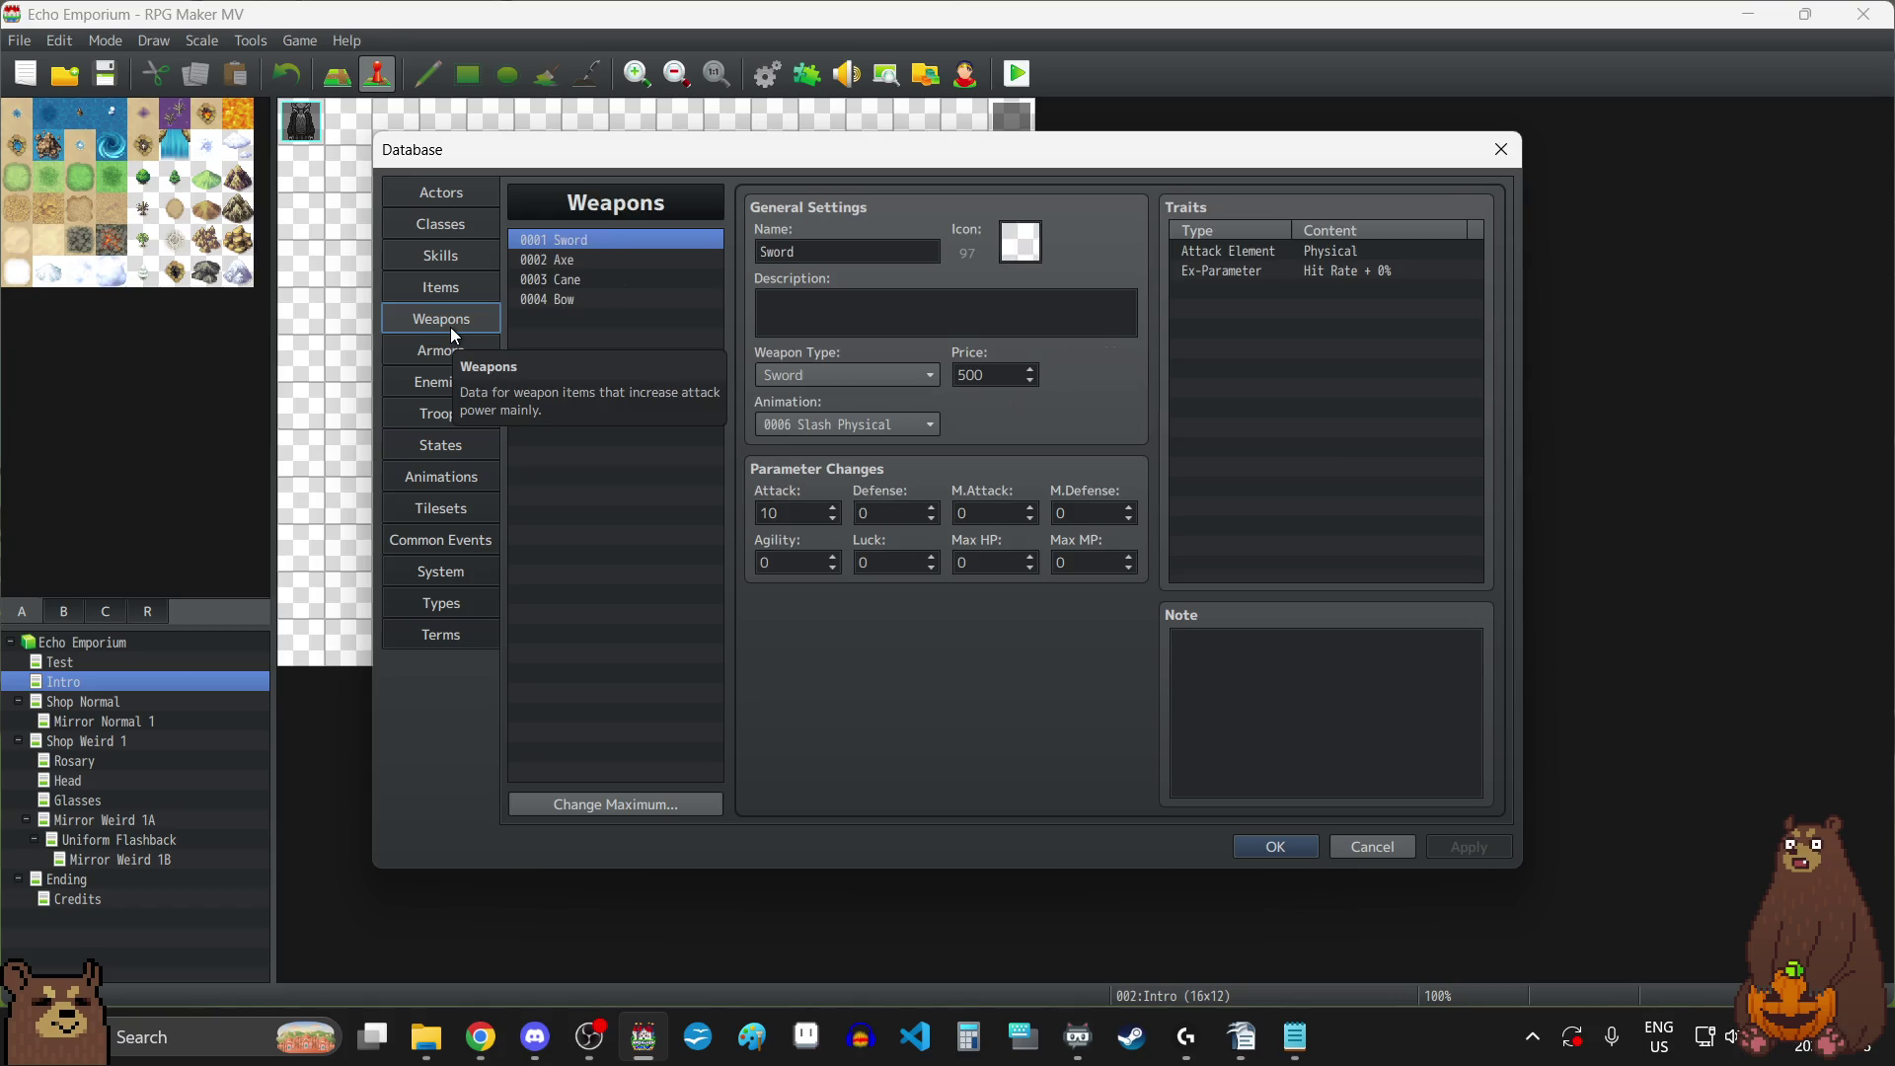
pyautogui.click(454, 358)
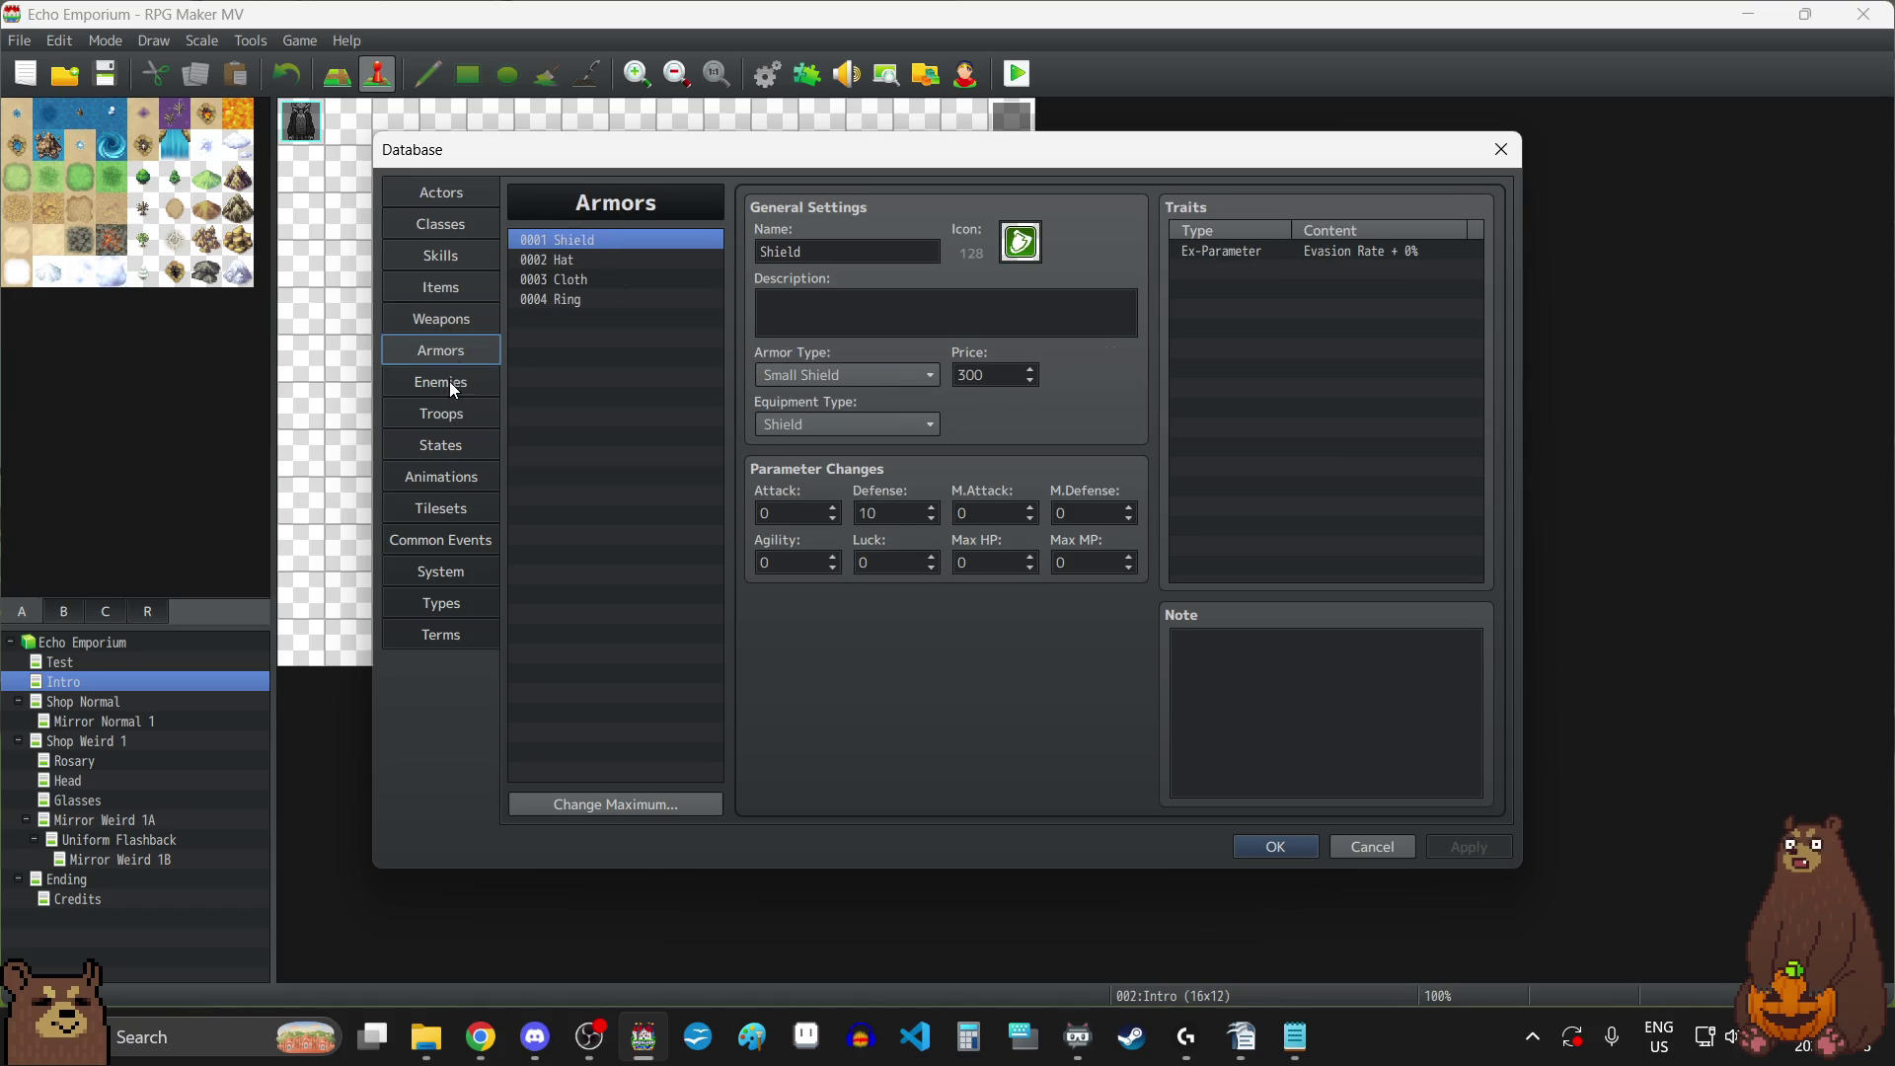
# Look over the Enemies, Troops, States and Common Events pages, then System again.
pyautogui.click(450, 383)
pyautogui.click(448, 422)
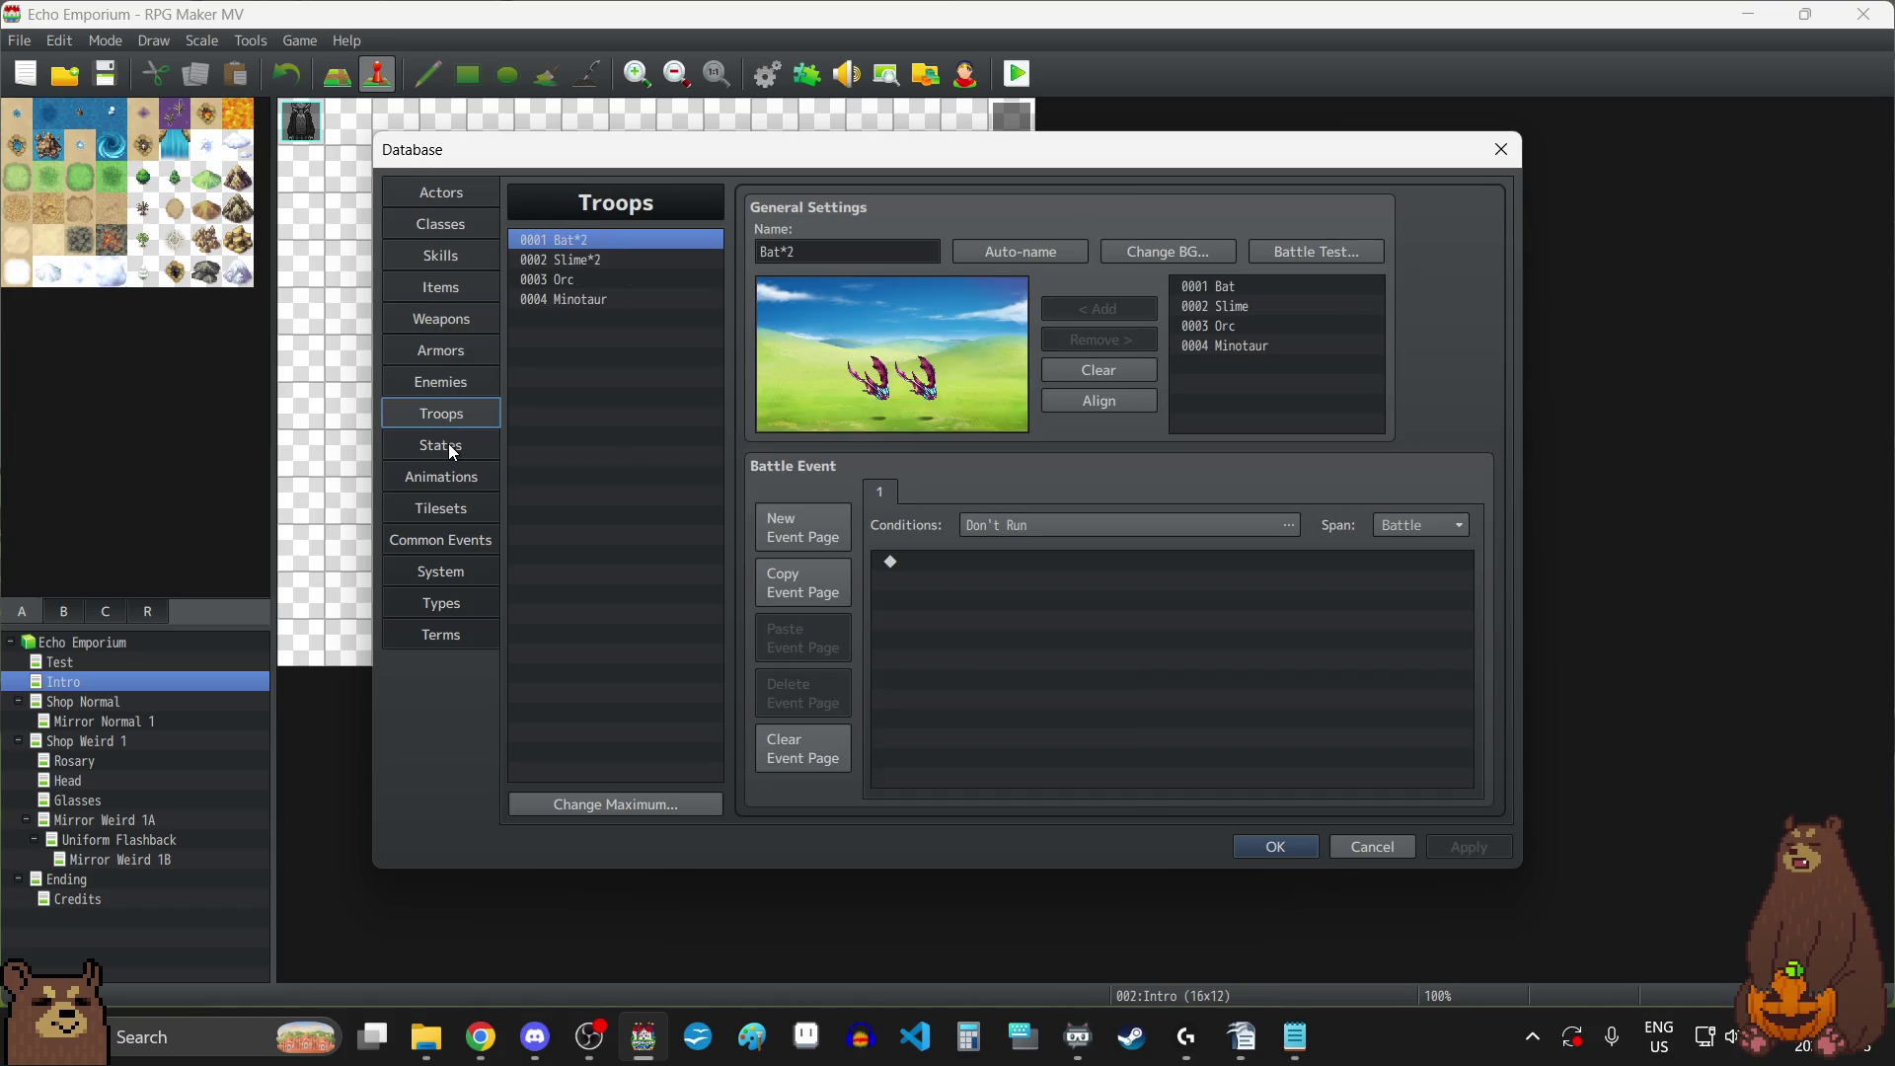
pyautogui.click(448, 442)
pyautogui.click(453, 545)
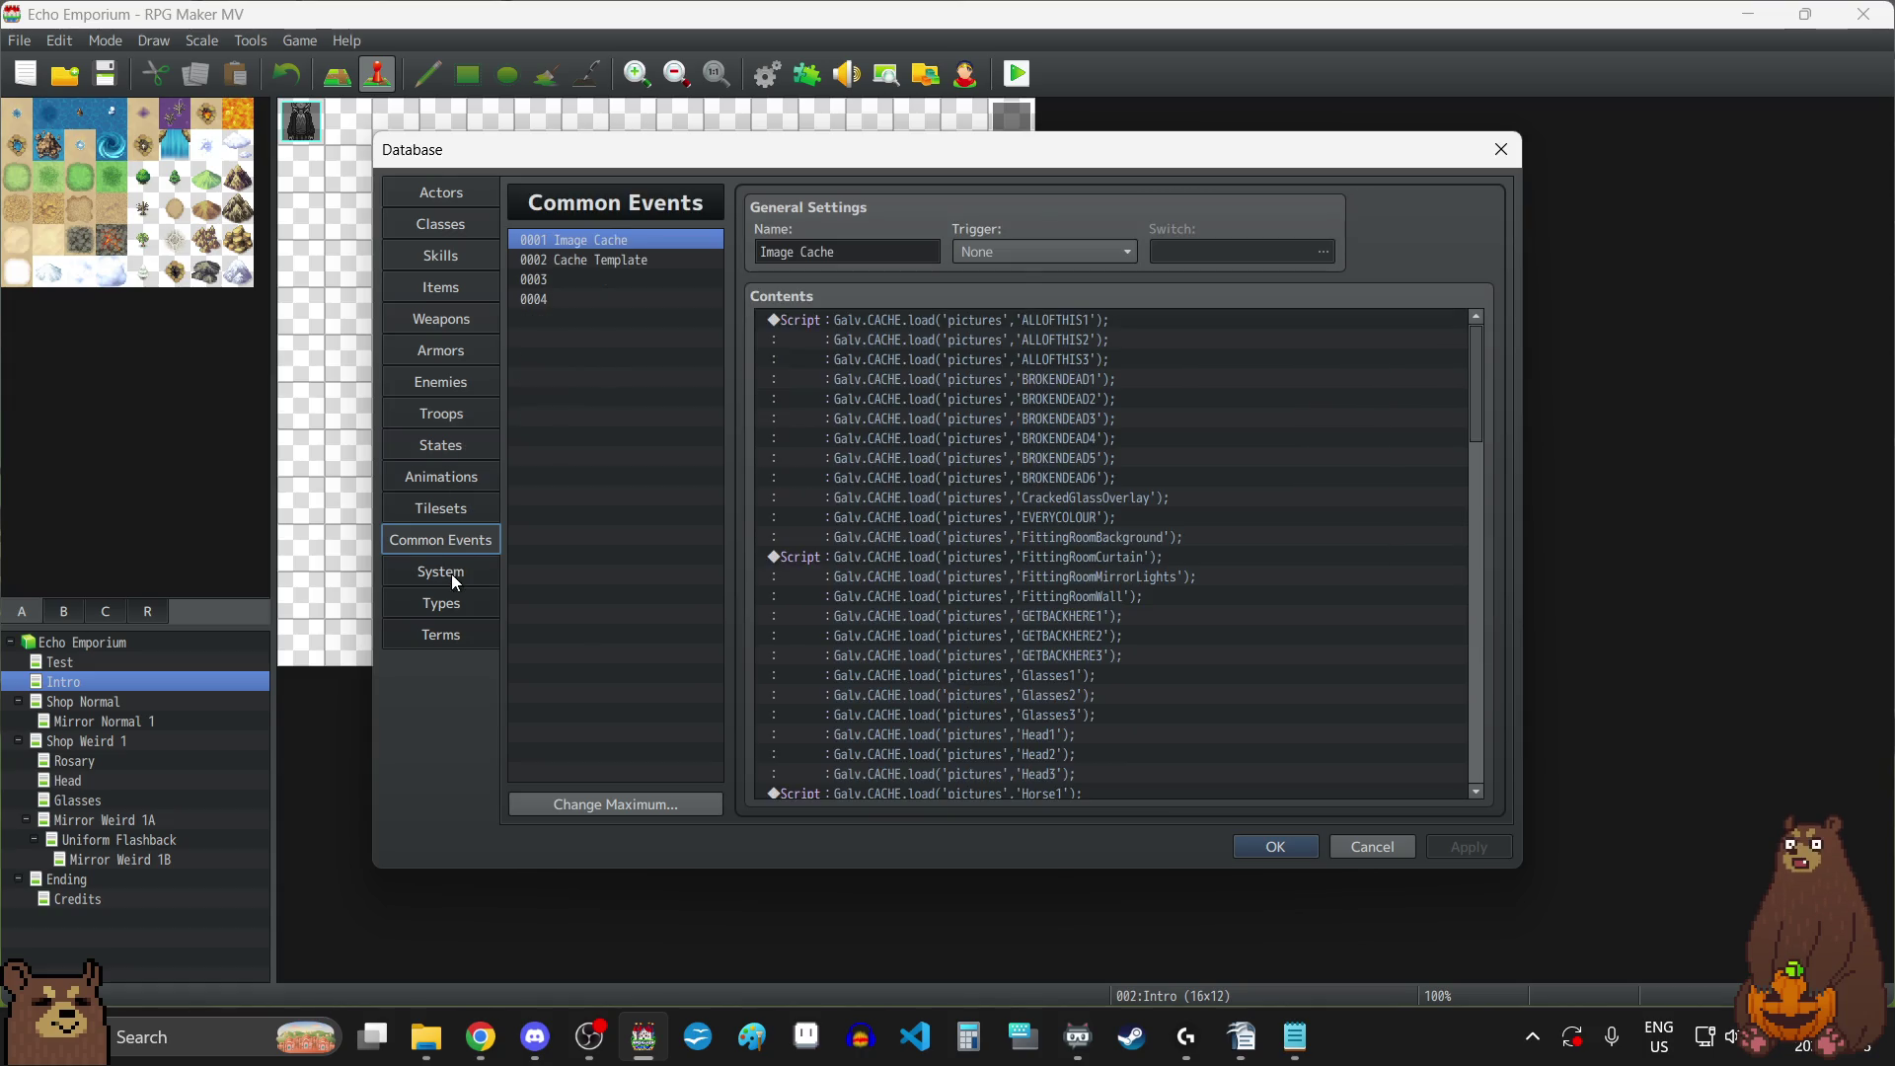
pyautogui.click(452, 572)
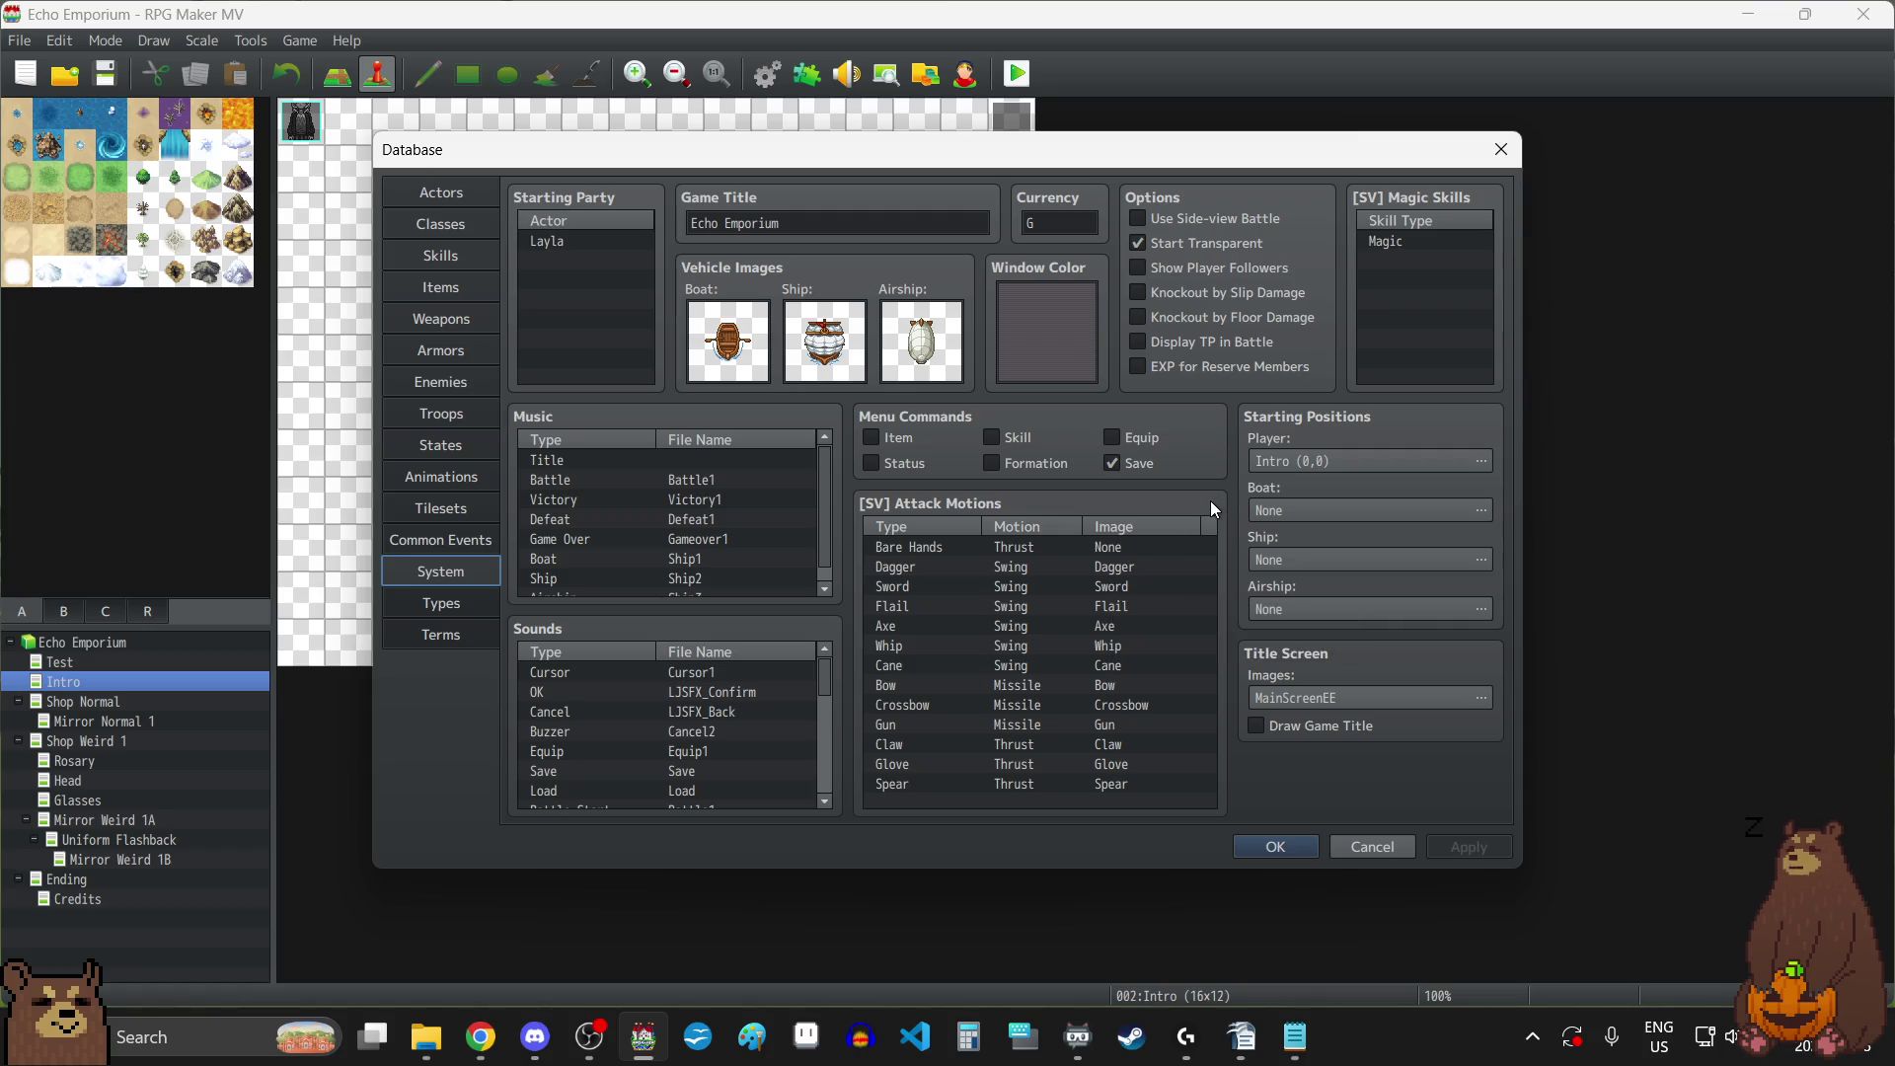
# Check the Types page and scroll the Terms messages list, then close the database.
pyautogui.click(456, 607)
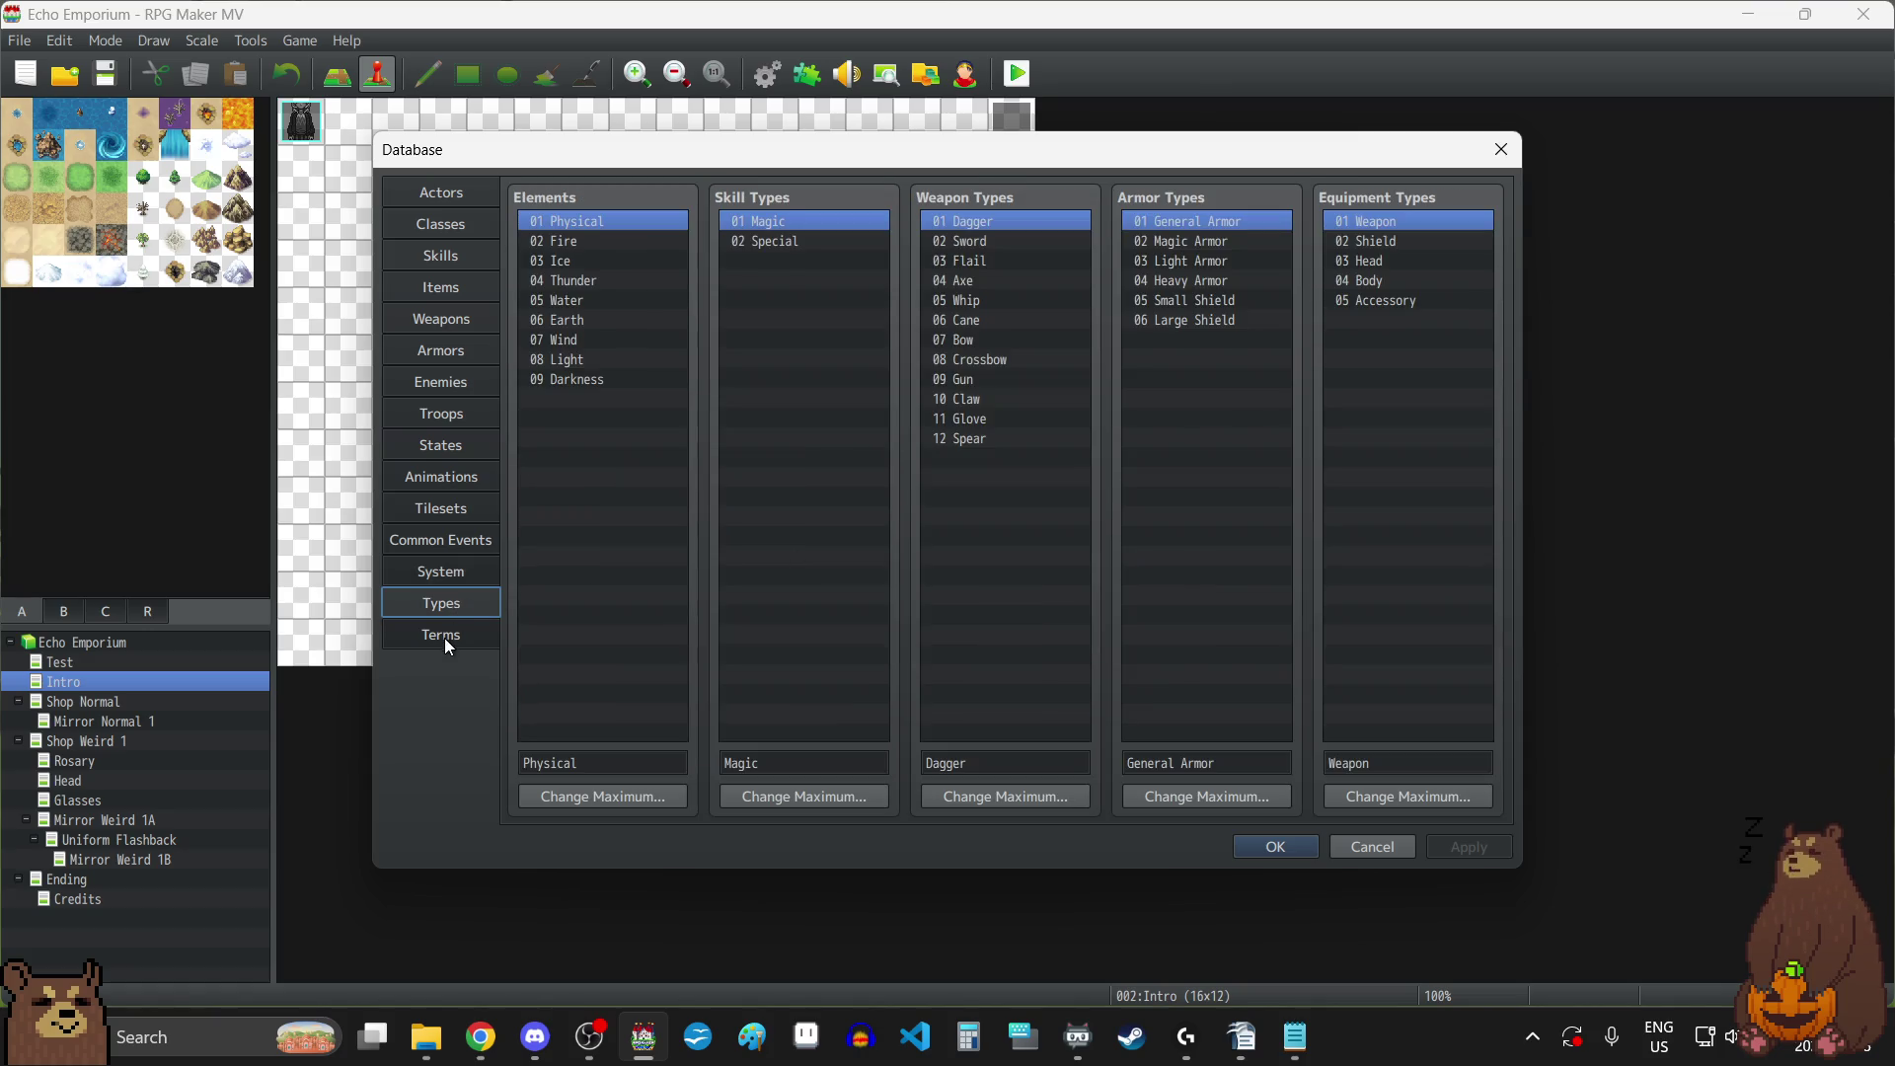
pyautogui.click(447, 640)
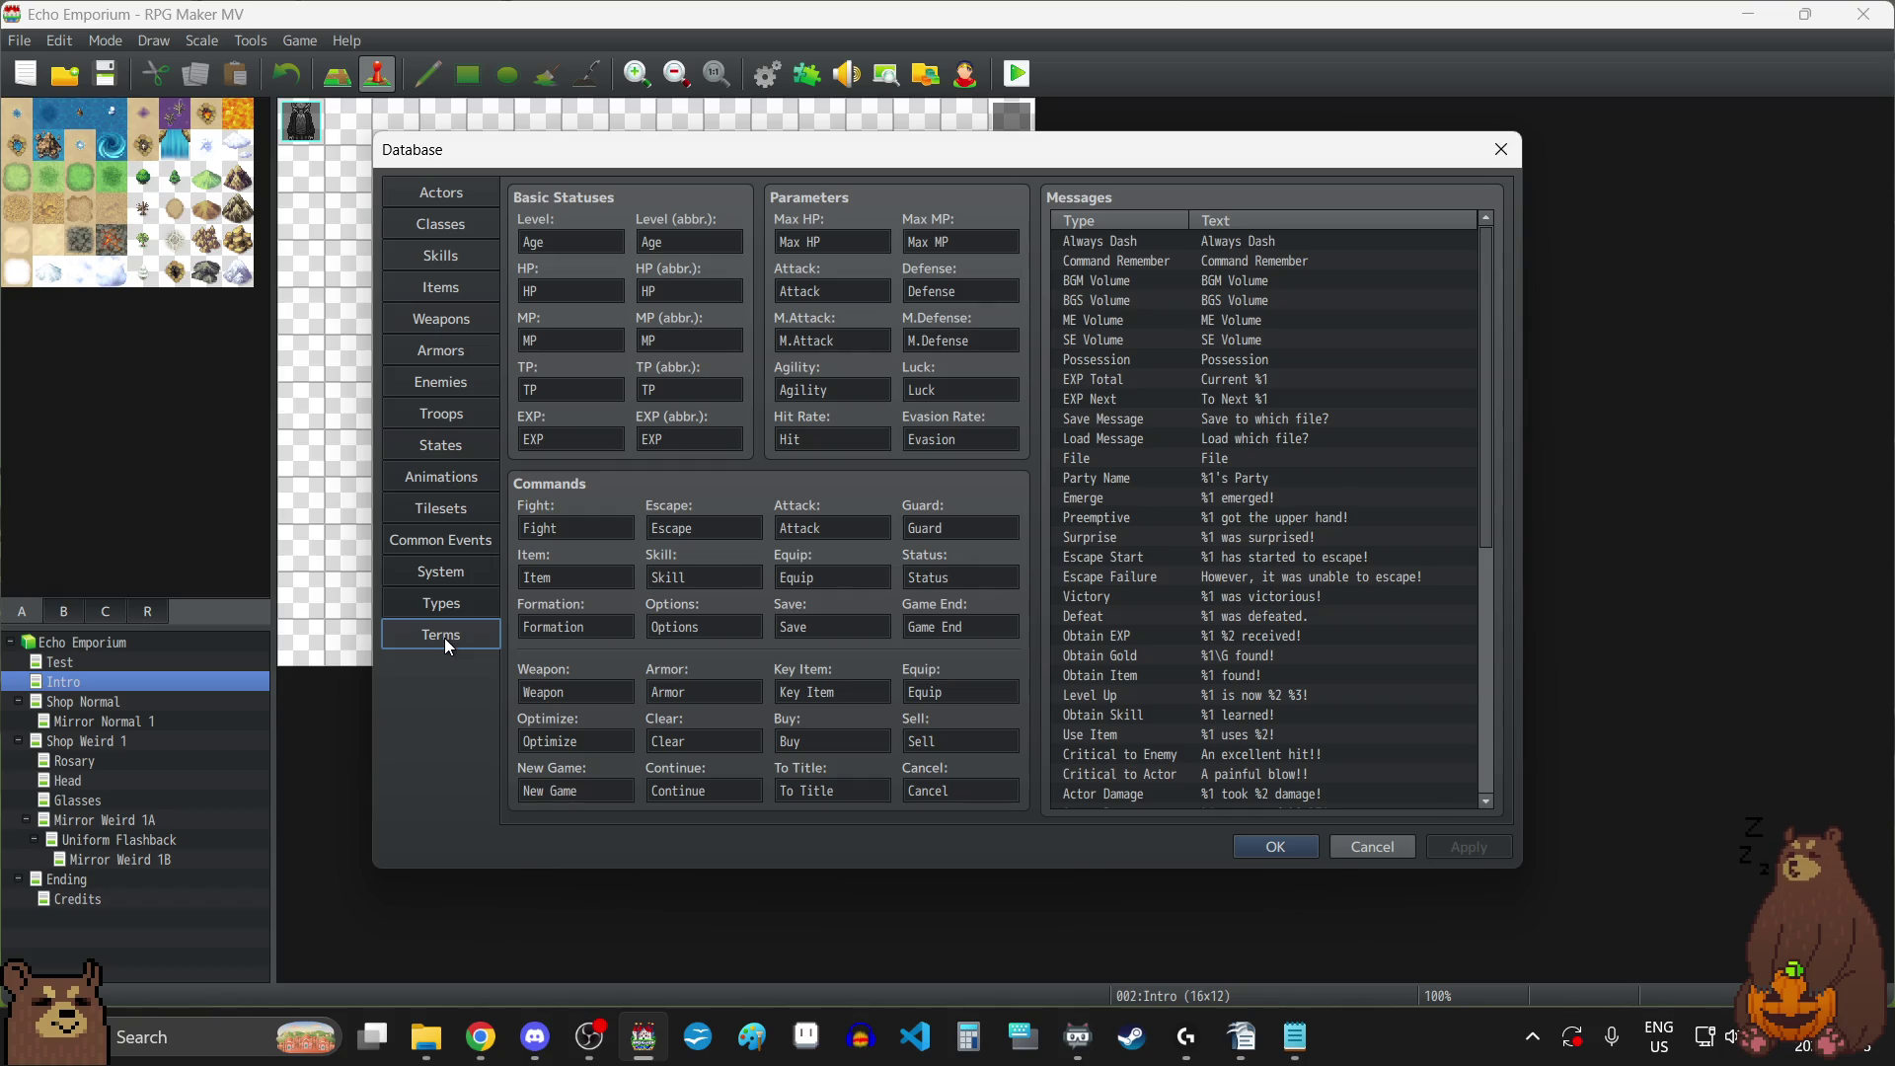
pyautogui.scroll(-7, 1411, 332)
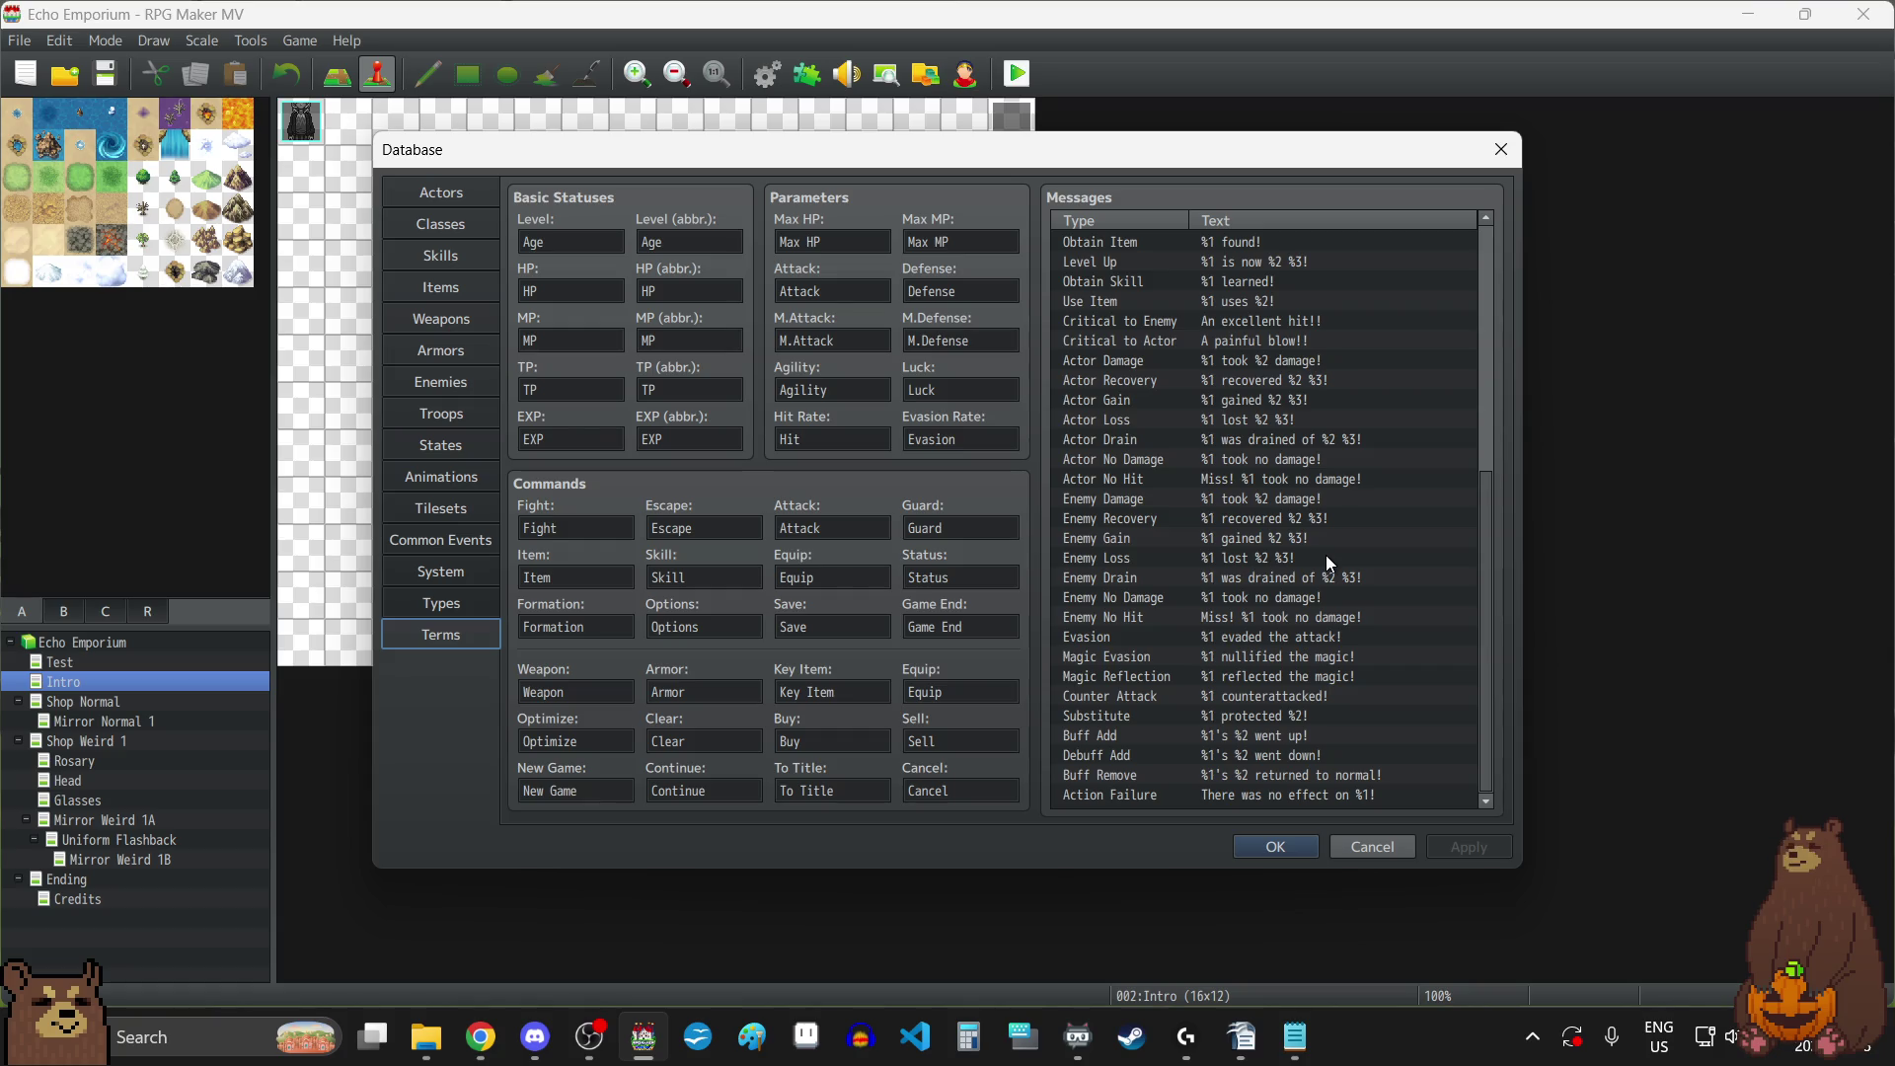
pyautogui.scroll(3, 1327, 559)
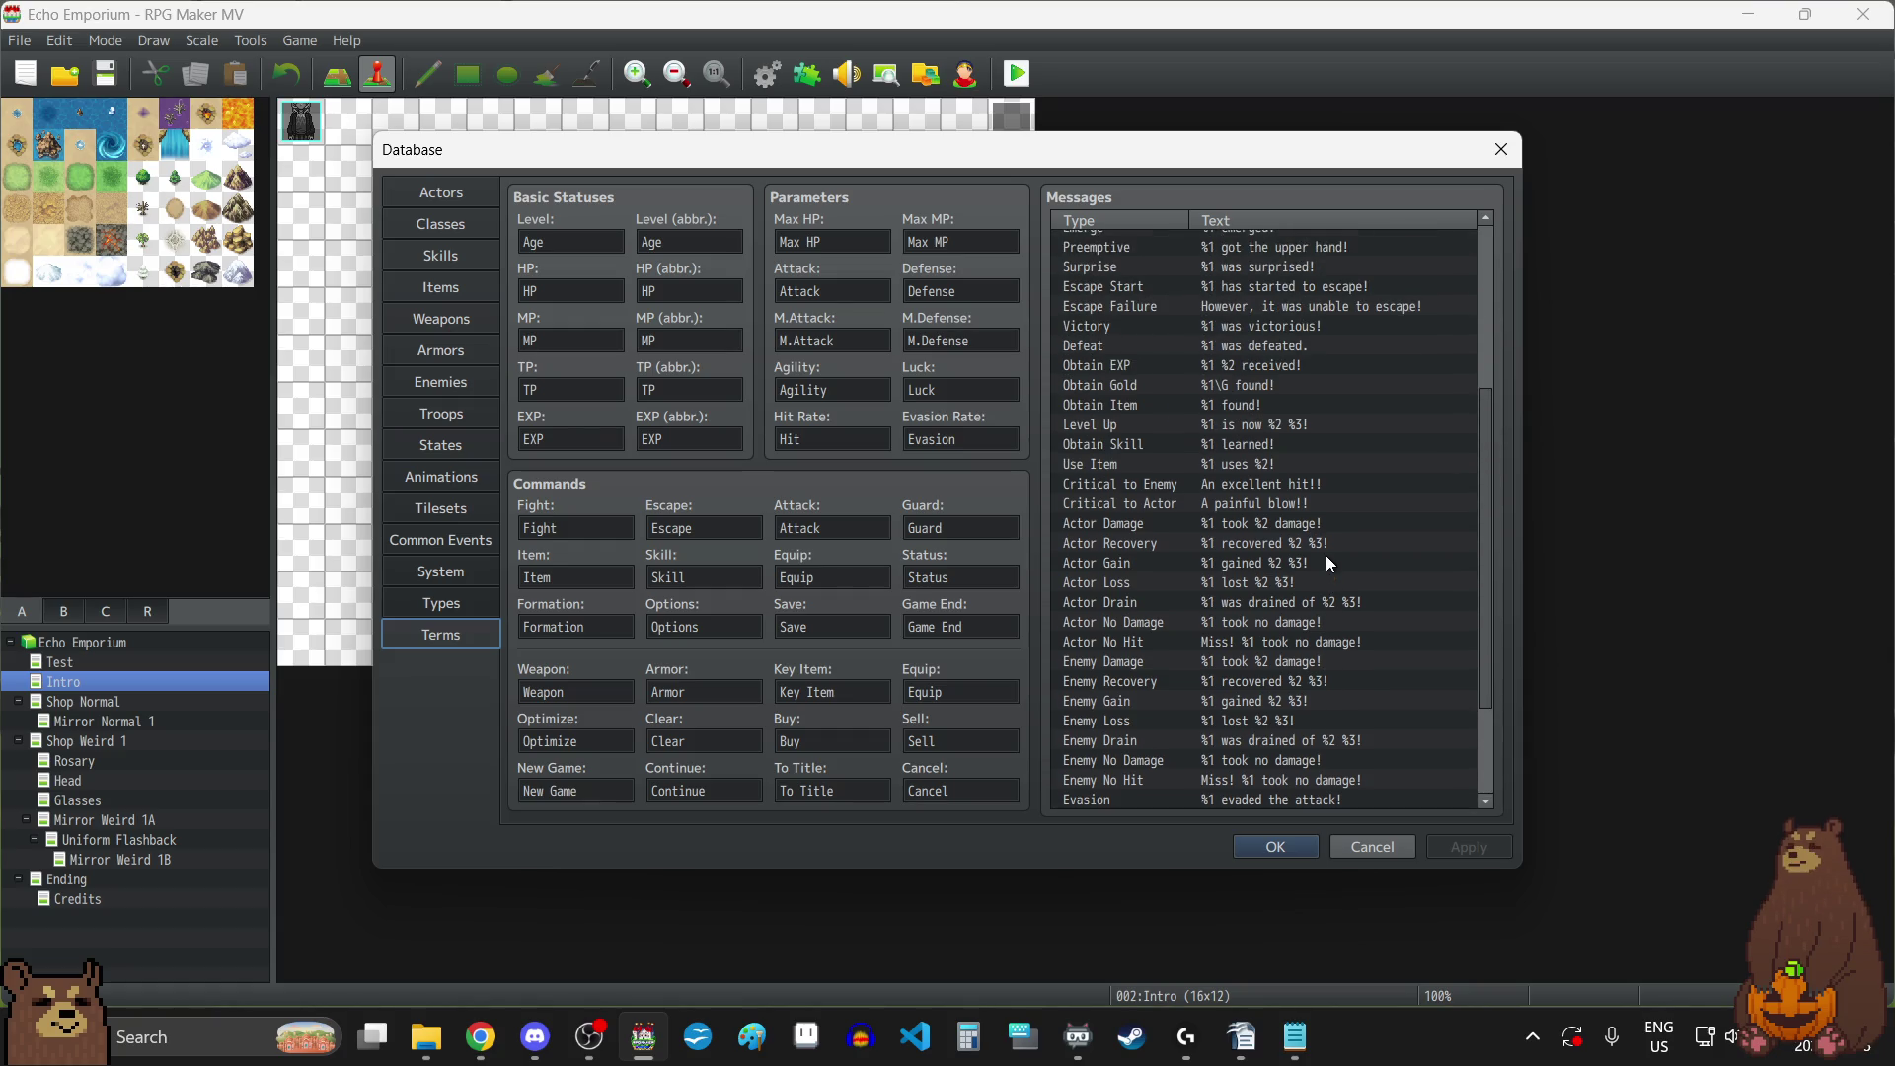
pyautogui.scroll(5, 1328, 559)
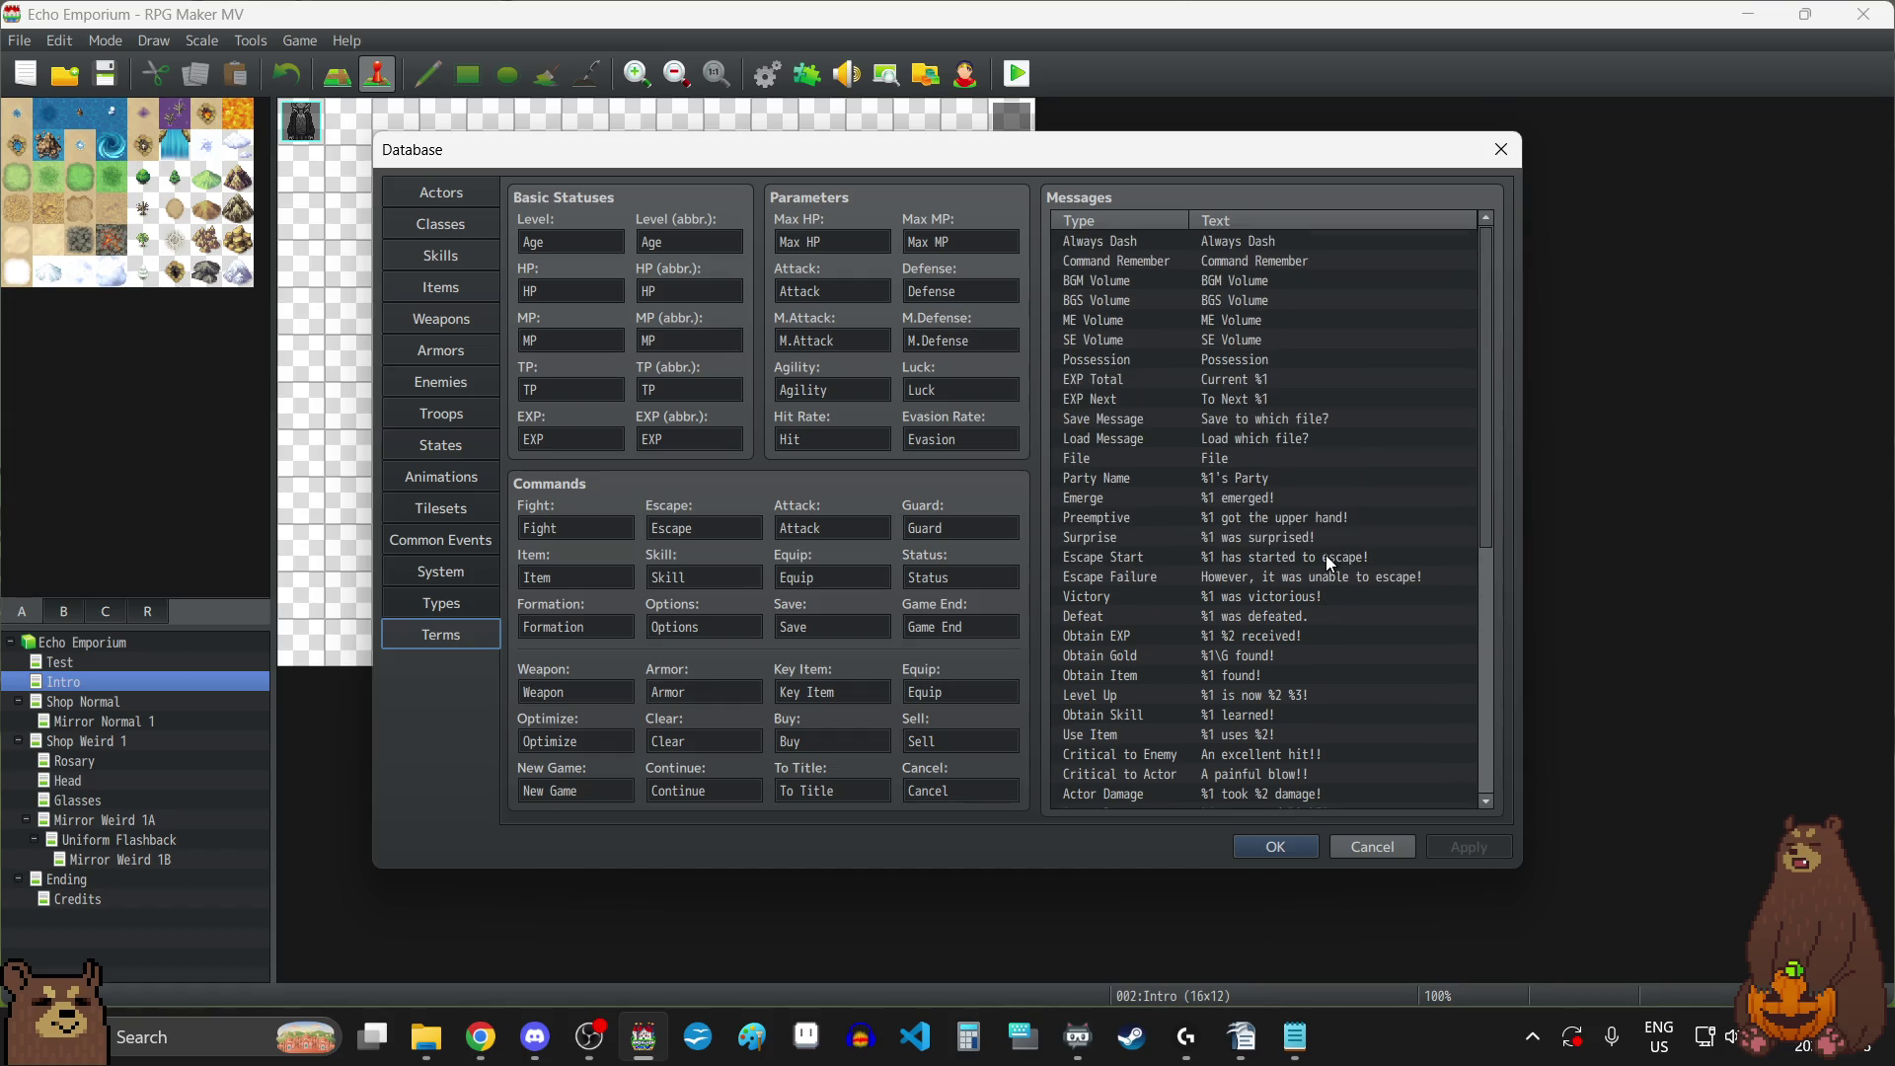
pyautogui.click(1502, 149)
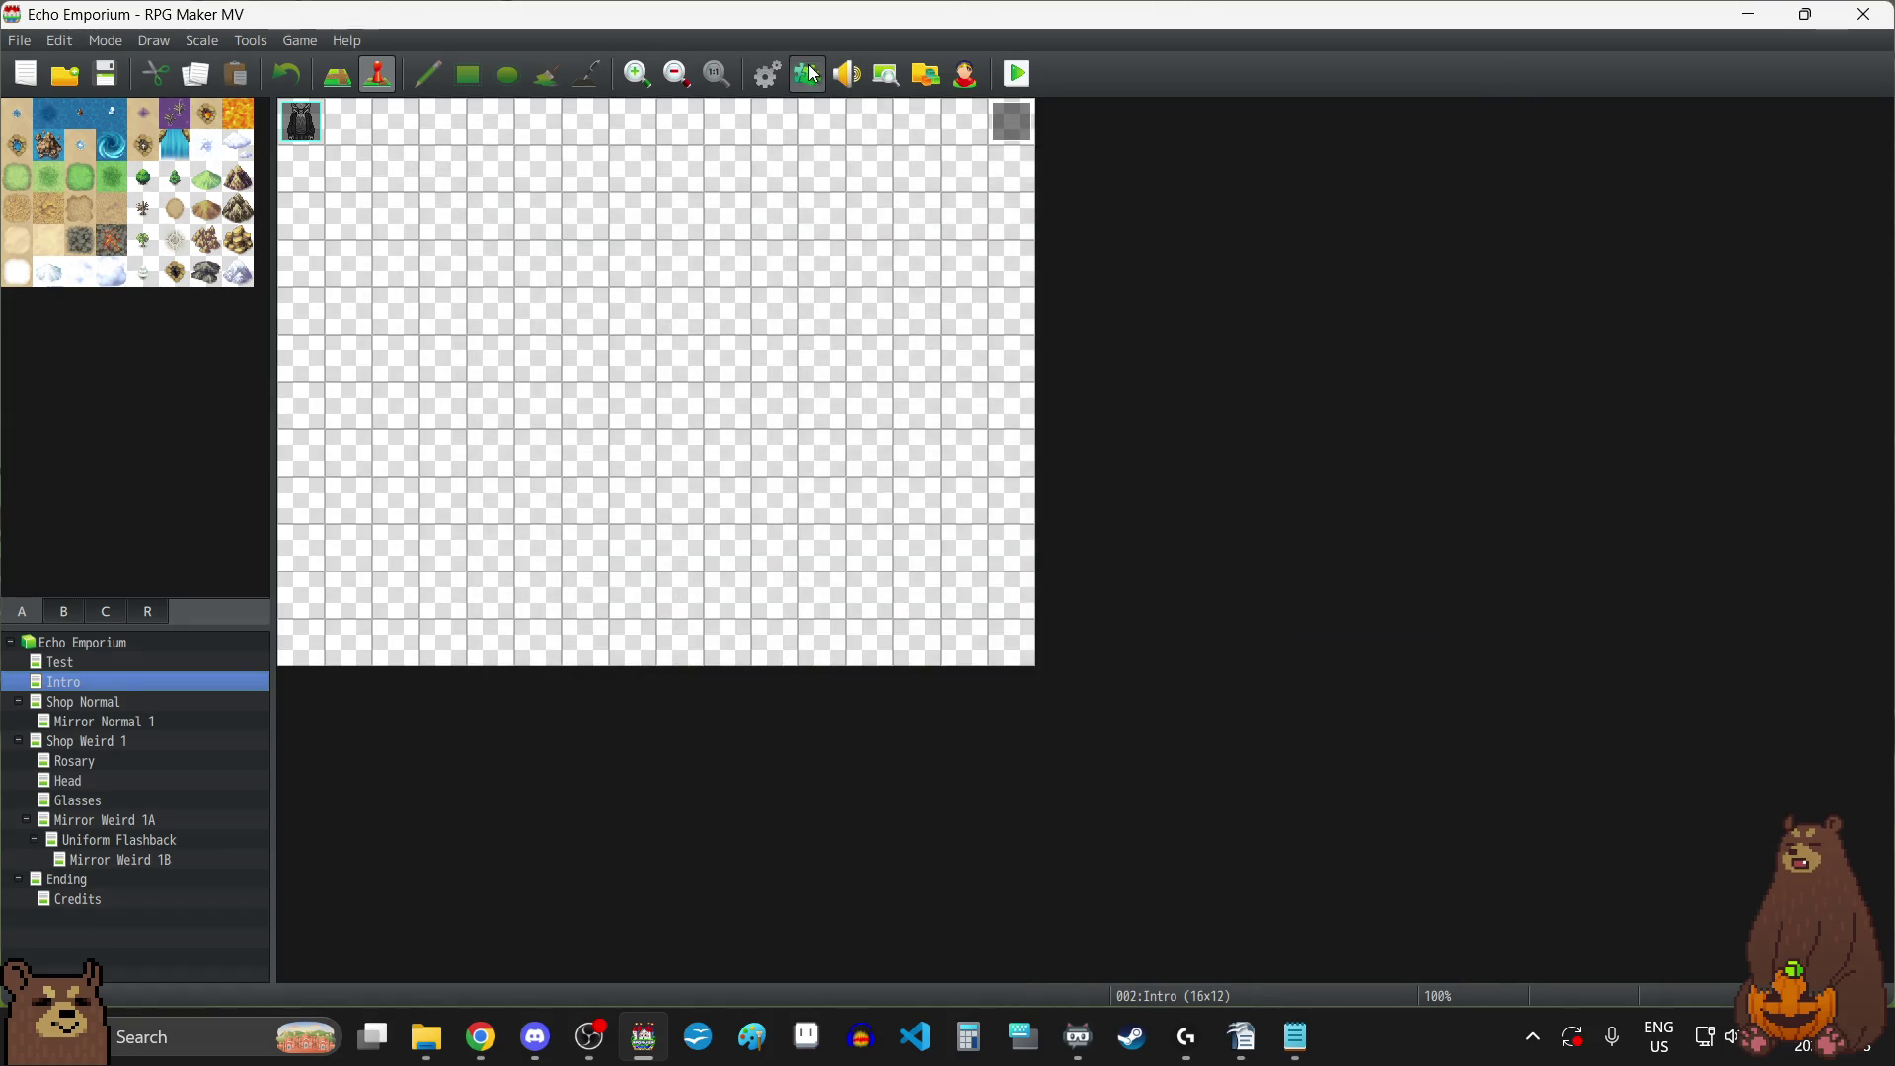
pyautogui.click(808, 74)
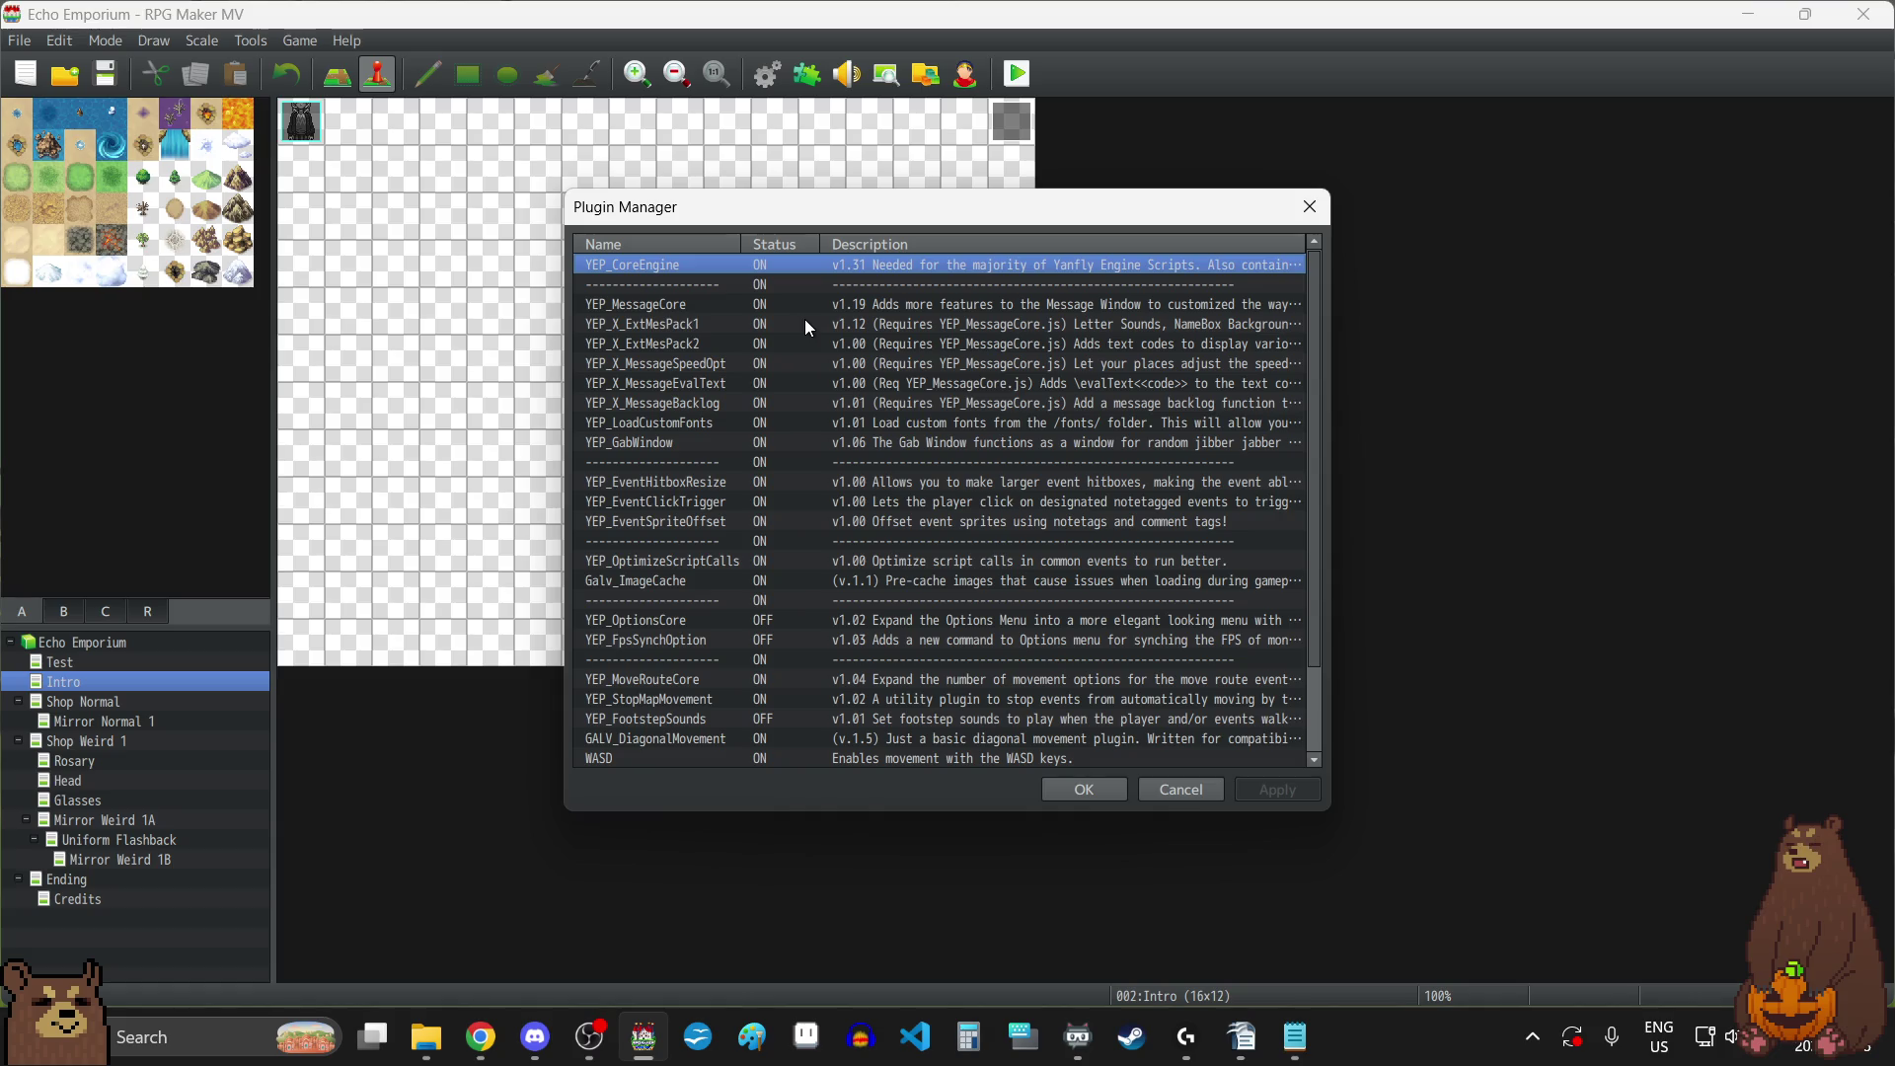
pyautogui.click(1311, 208)
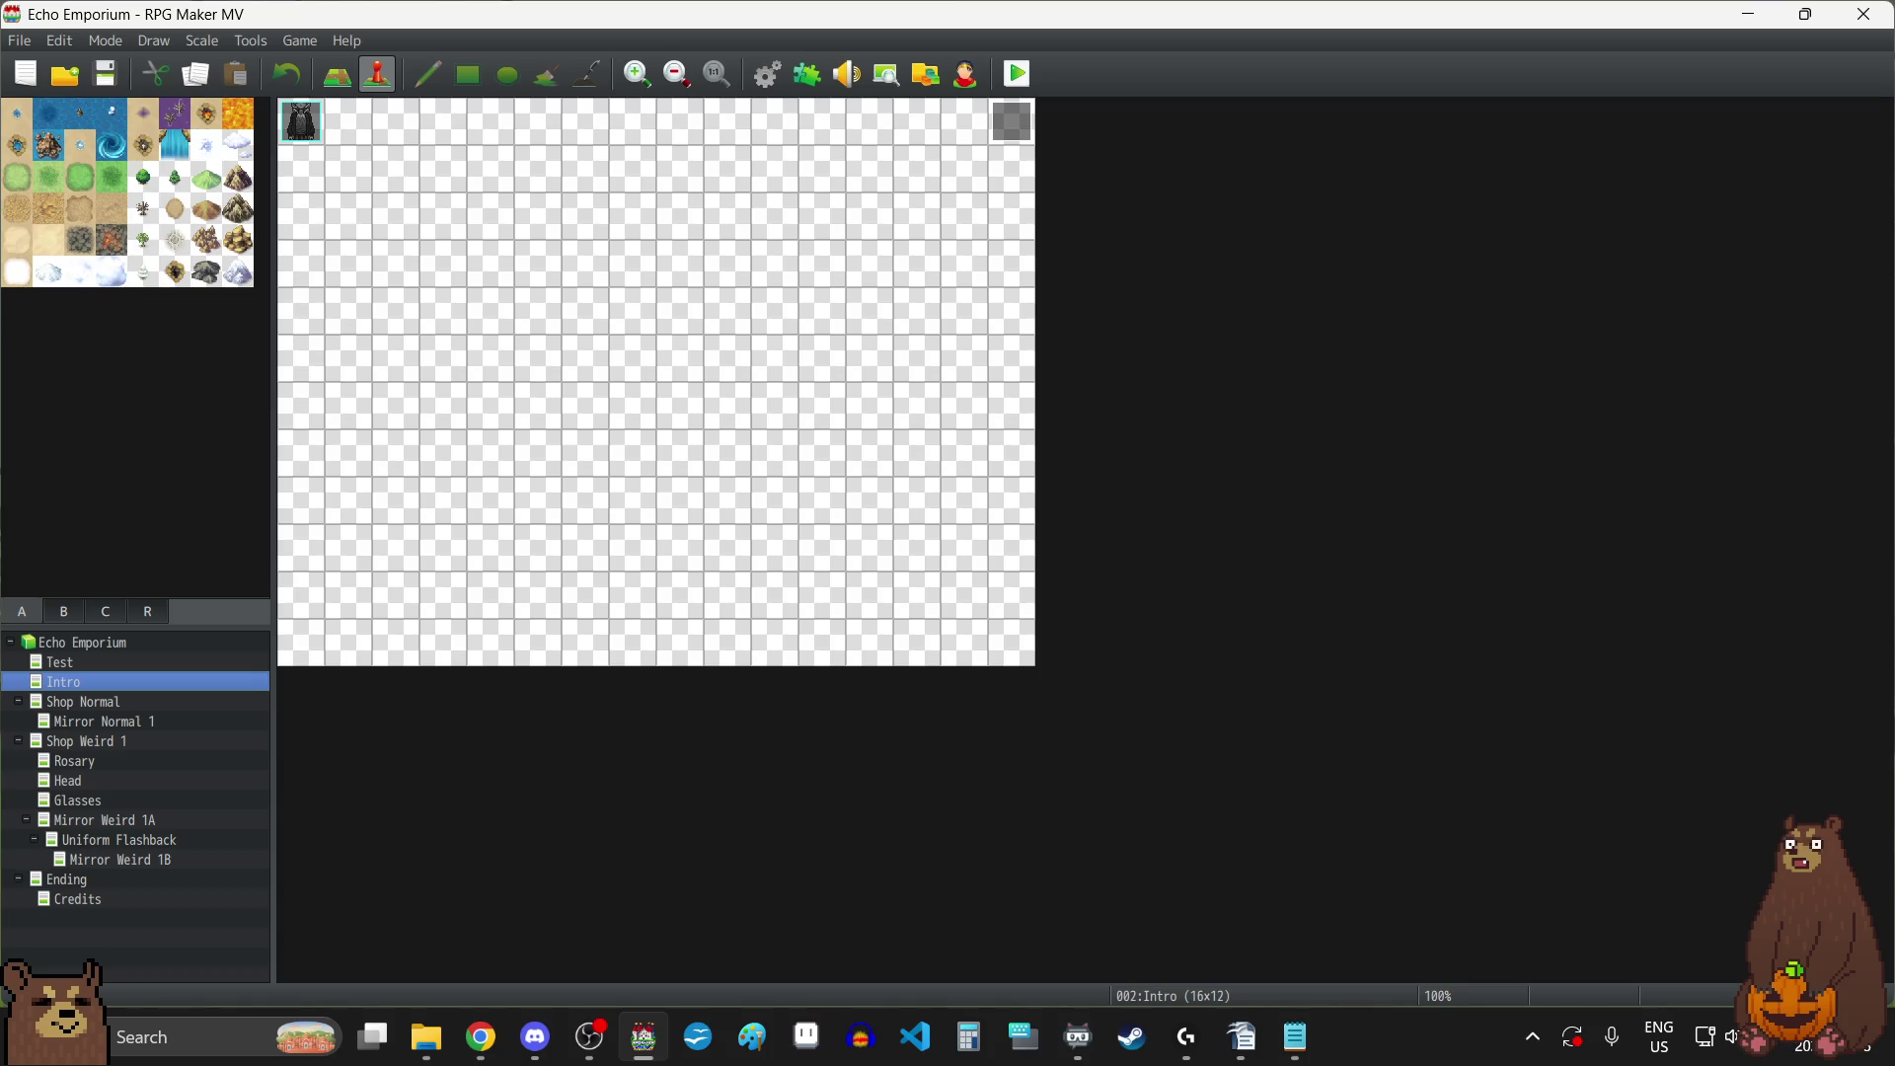
pyautogui.hotkey('alt', 'Tab')
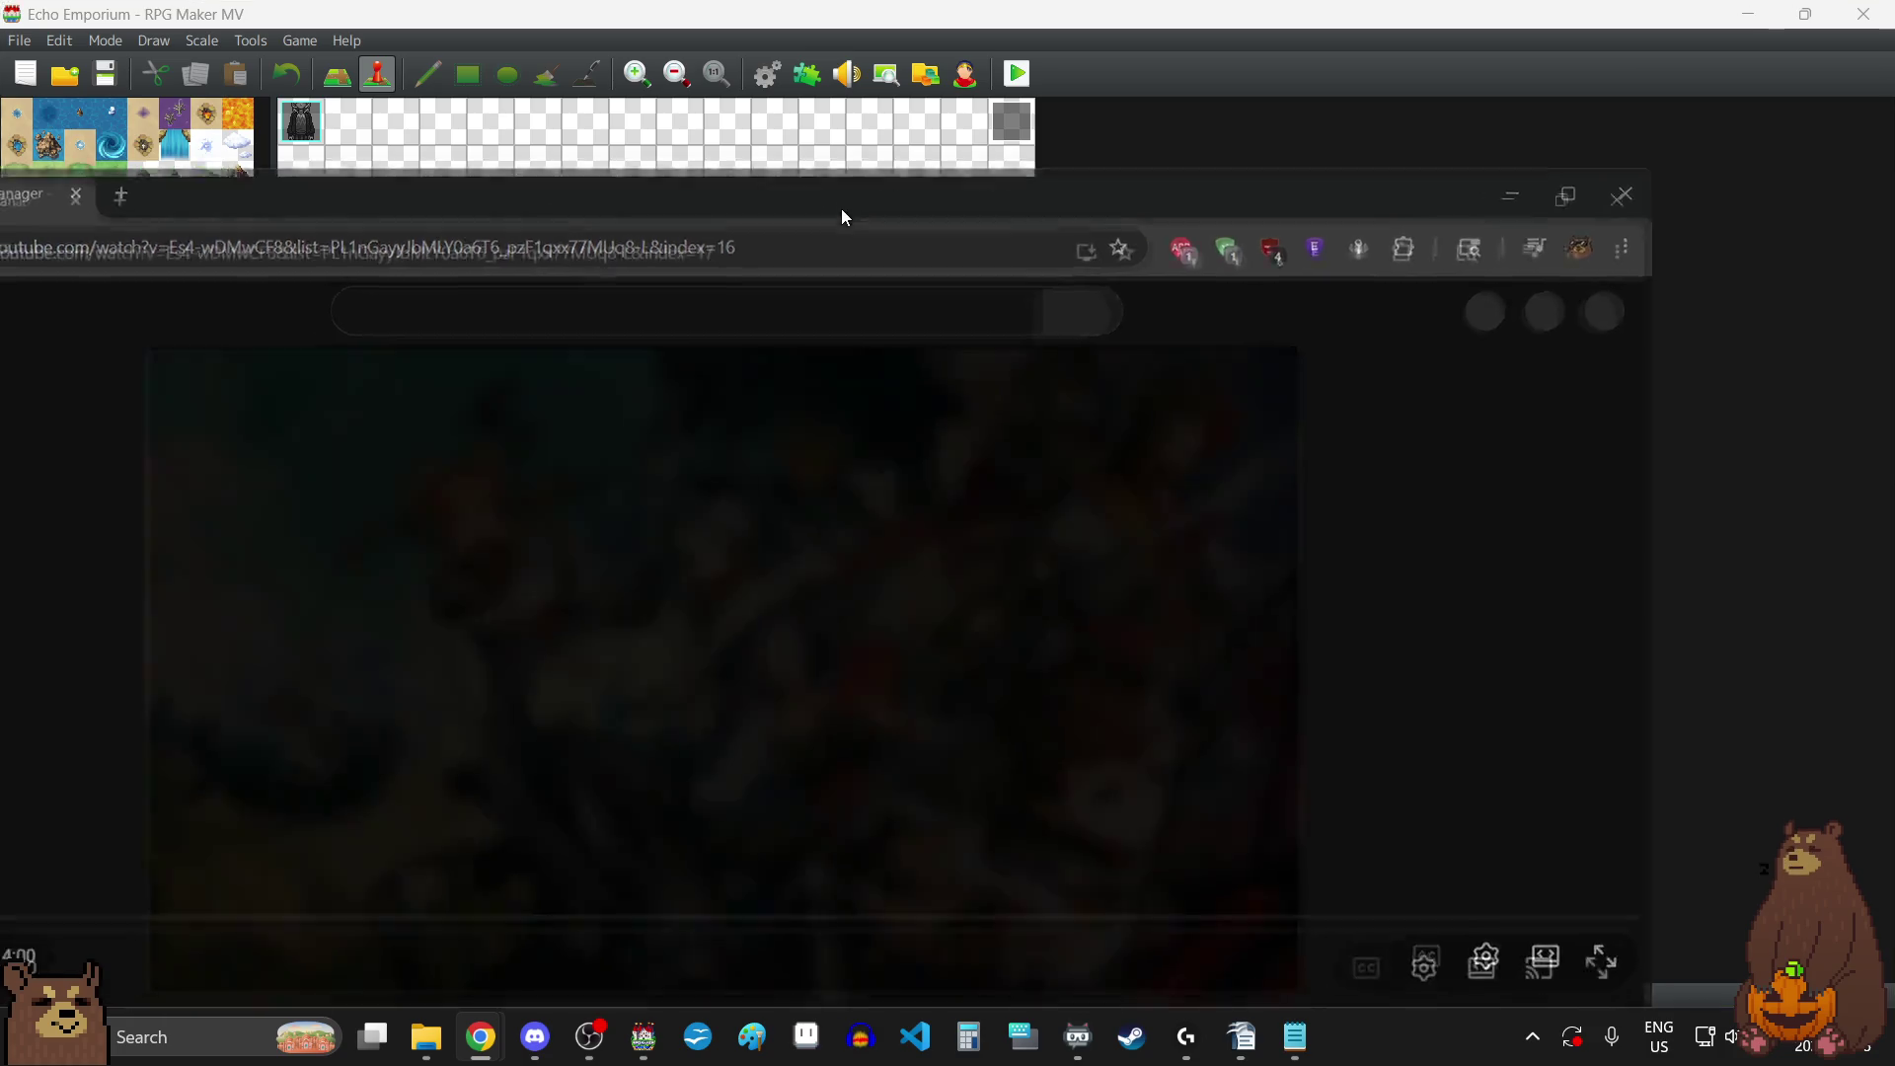
# Put the browser in full screen and watch the tutorial's Main Menu Manager installation section.
pyautogui.press('F11')
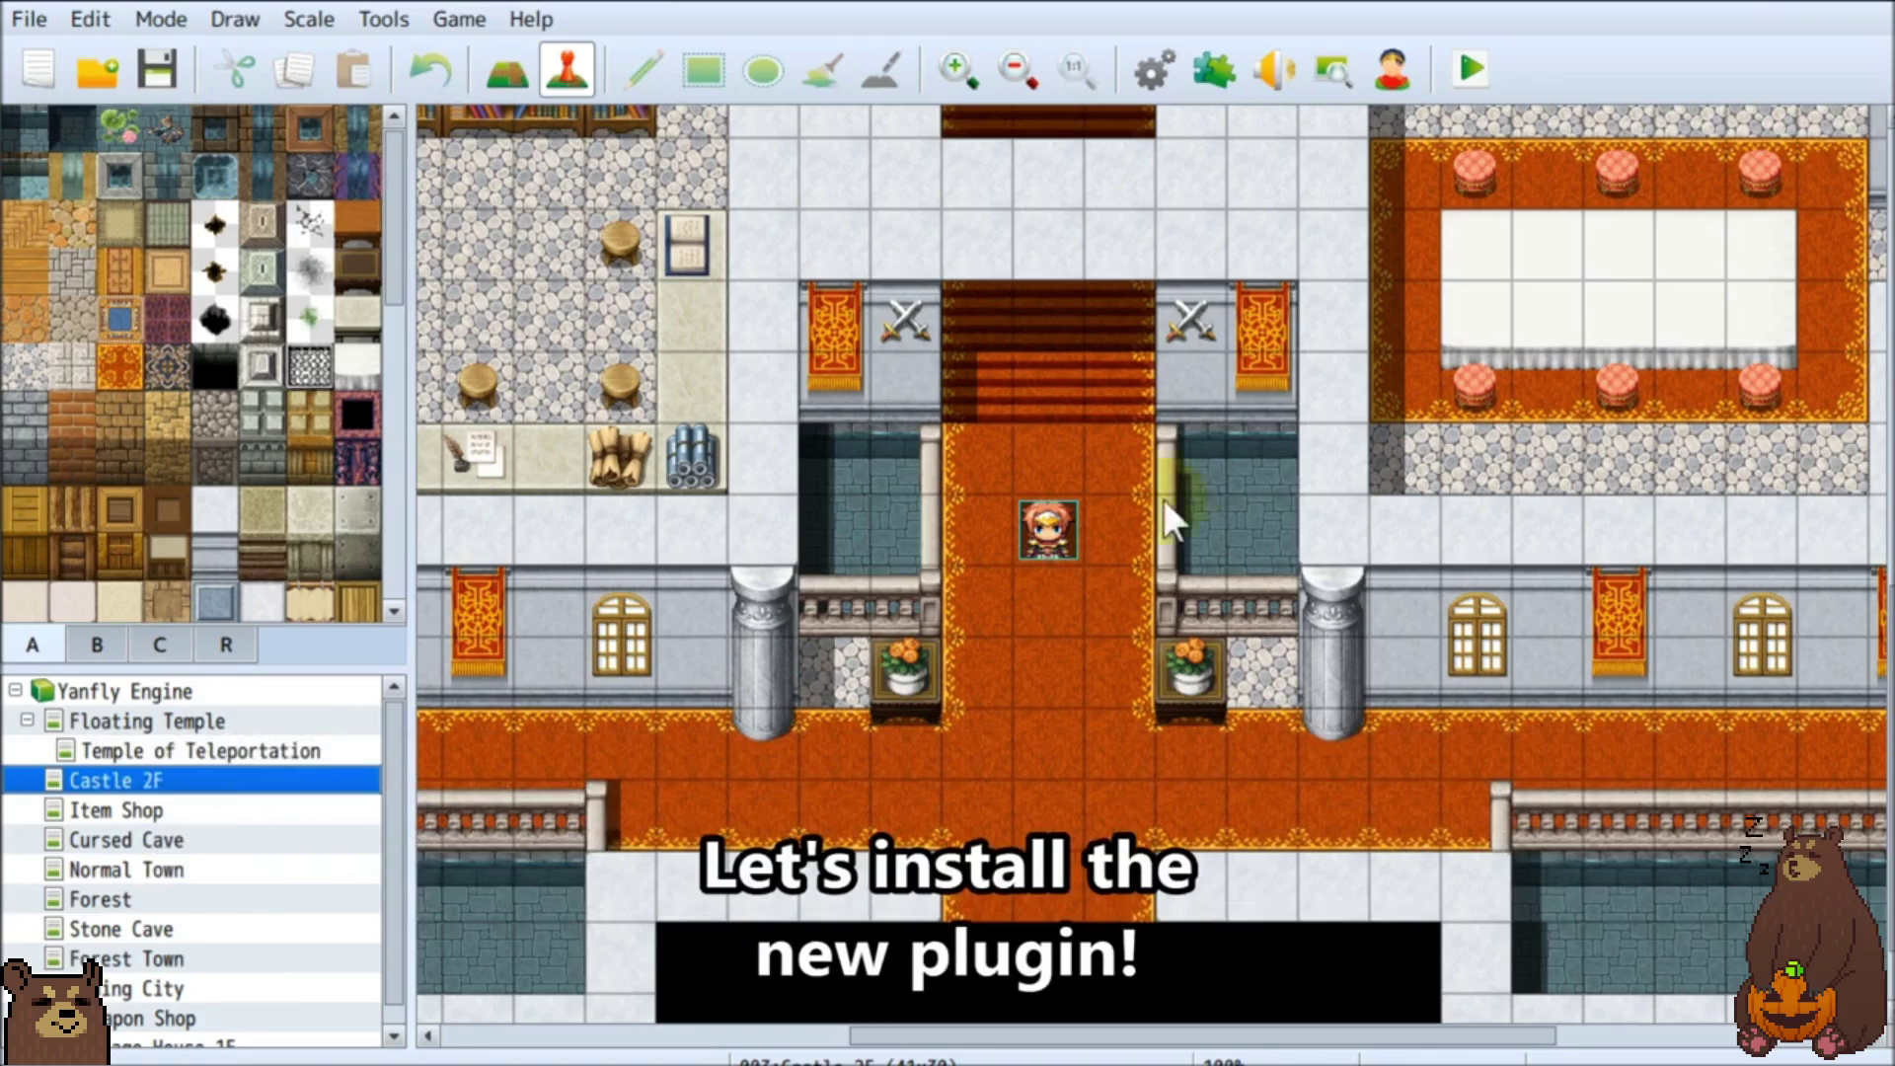
pyautogui.click(1233, 79)
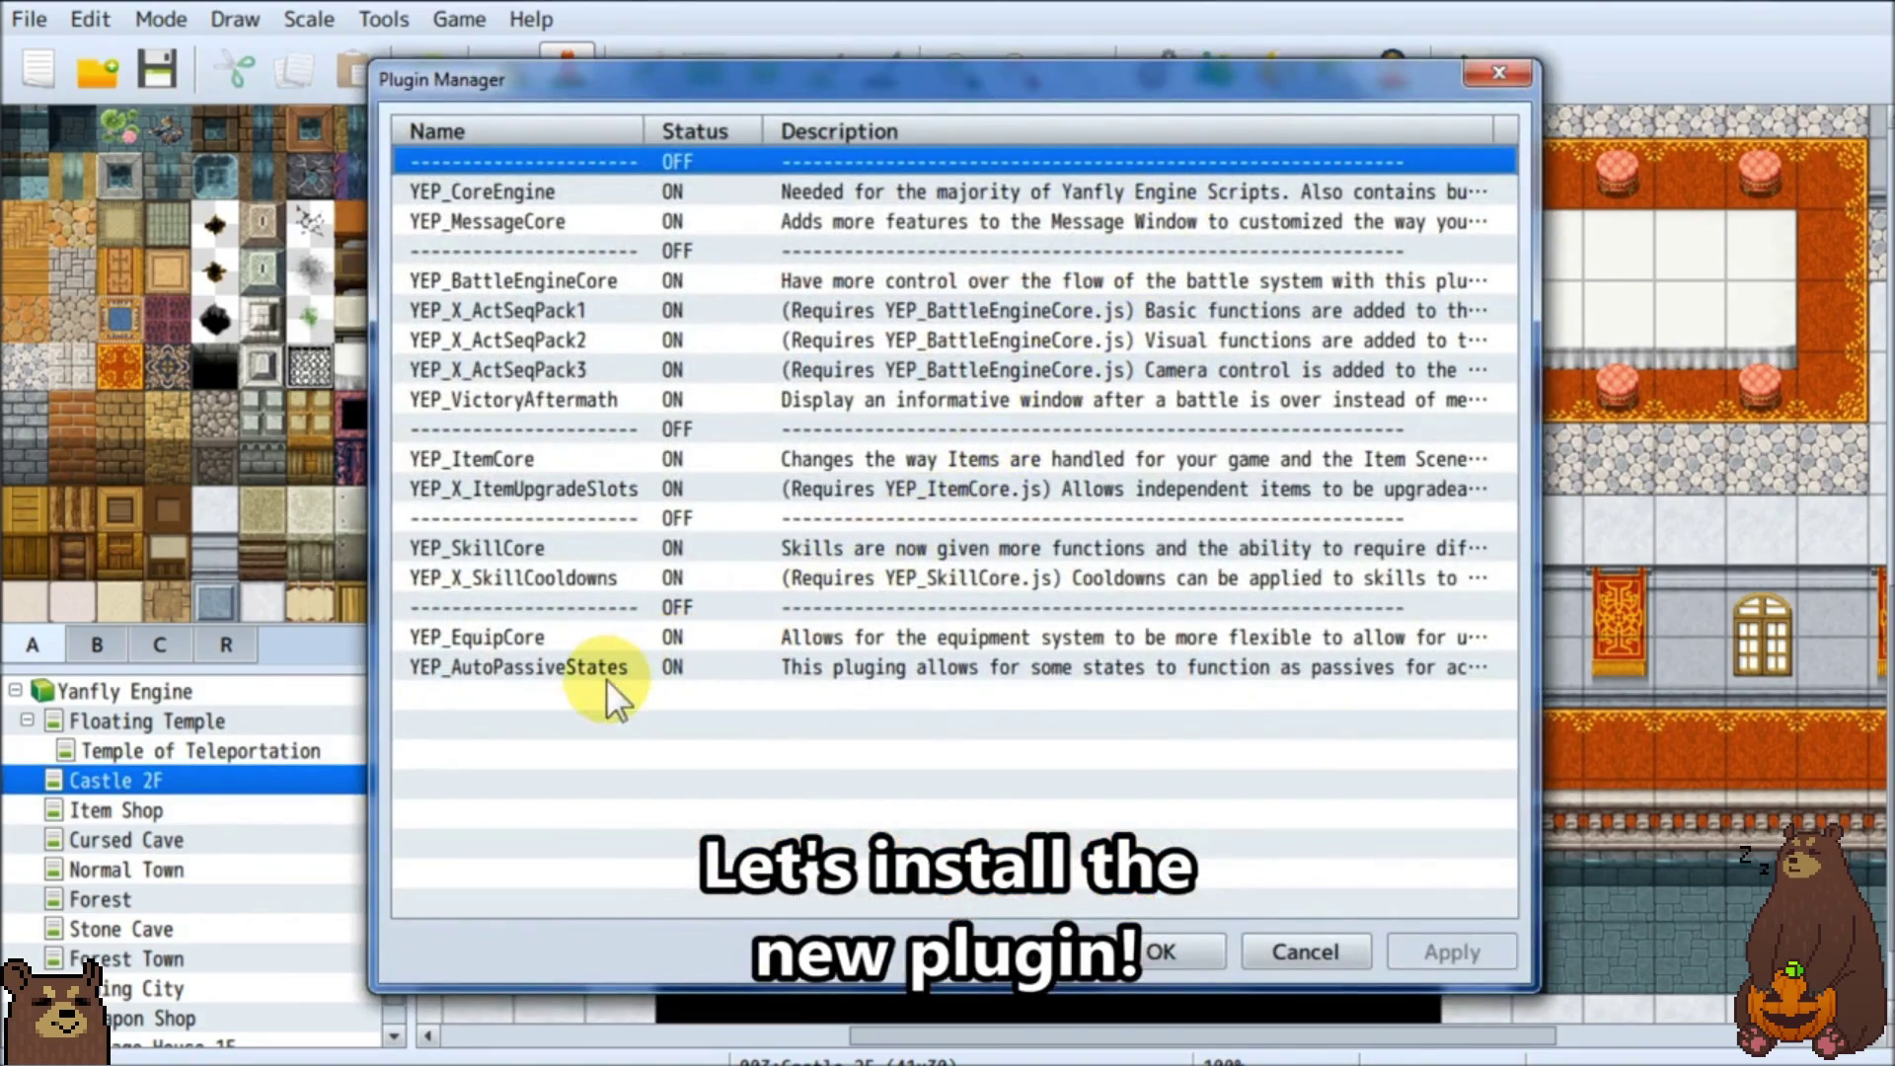
pyautogui.doubleClick(529, 699)
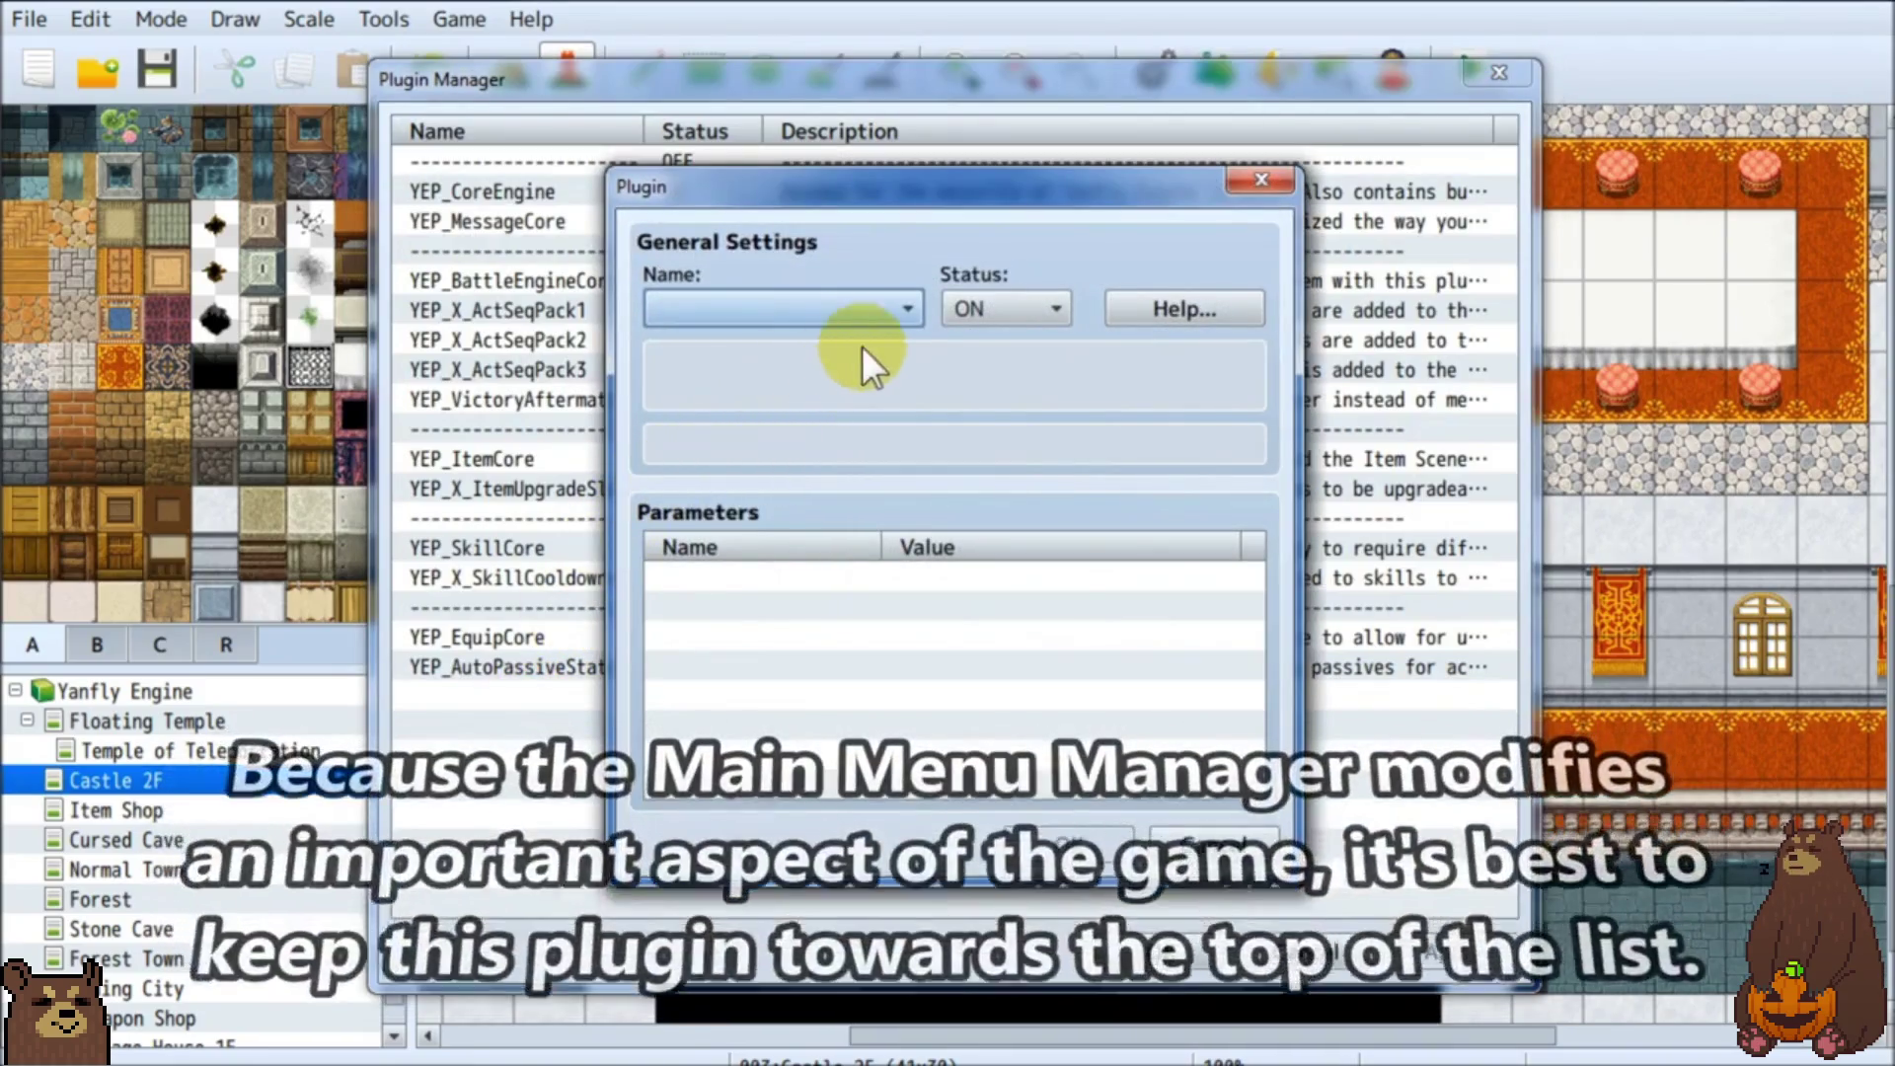
pyautogui.click(908, 306)
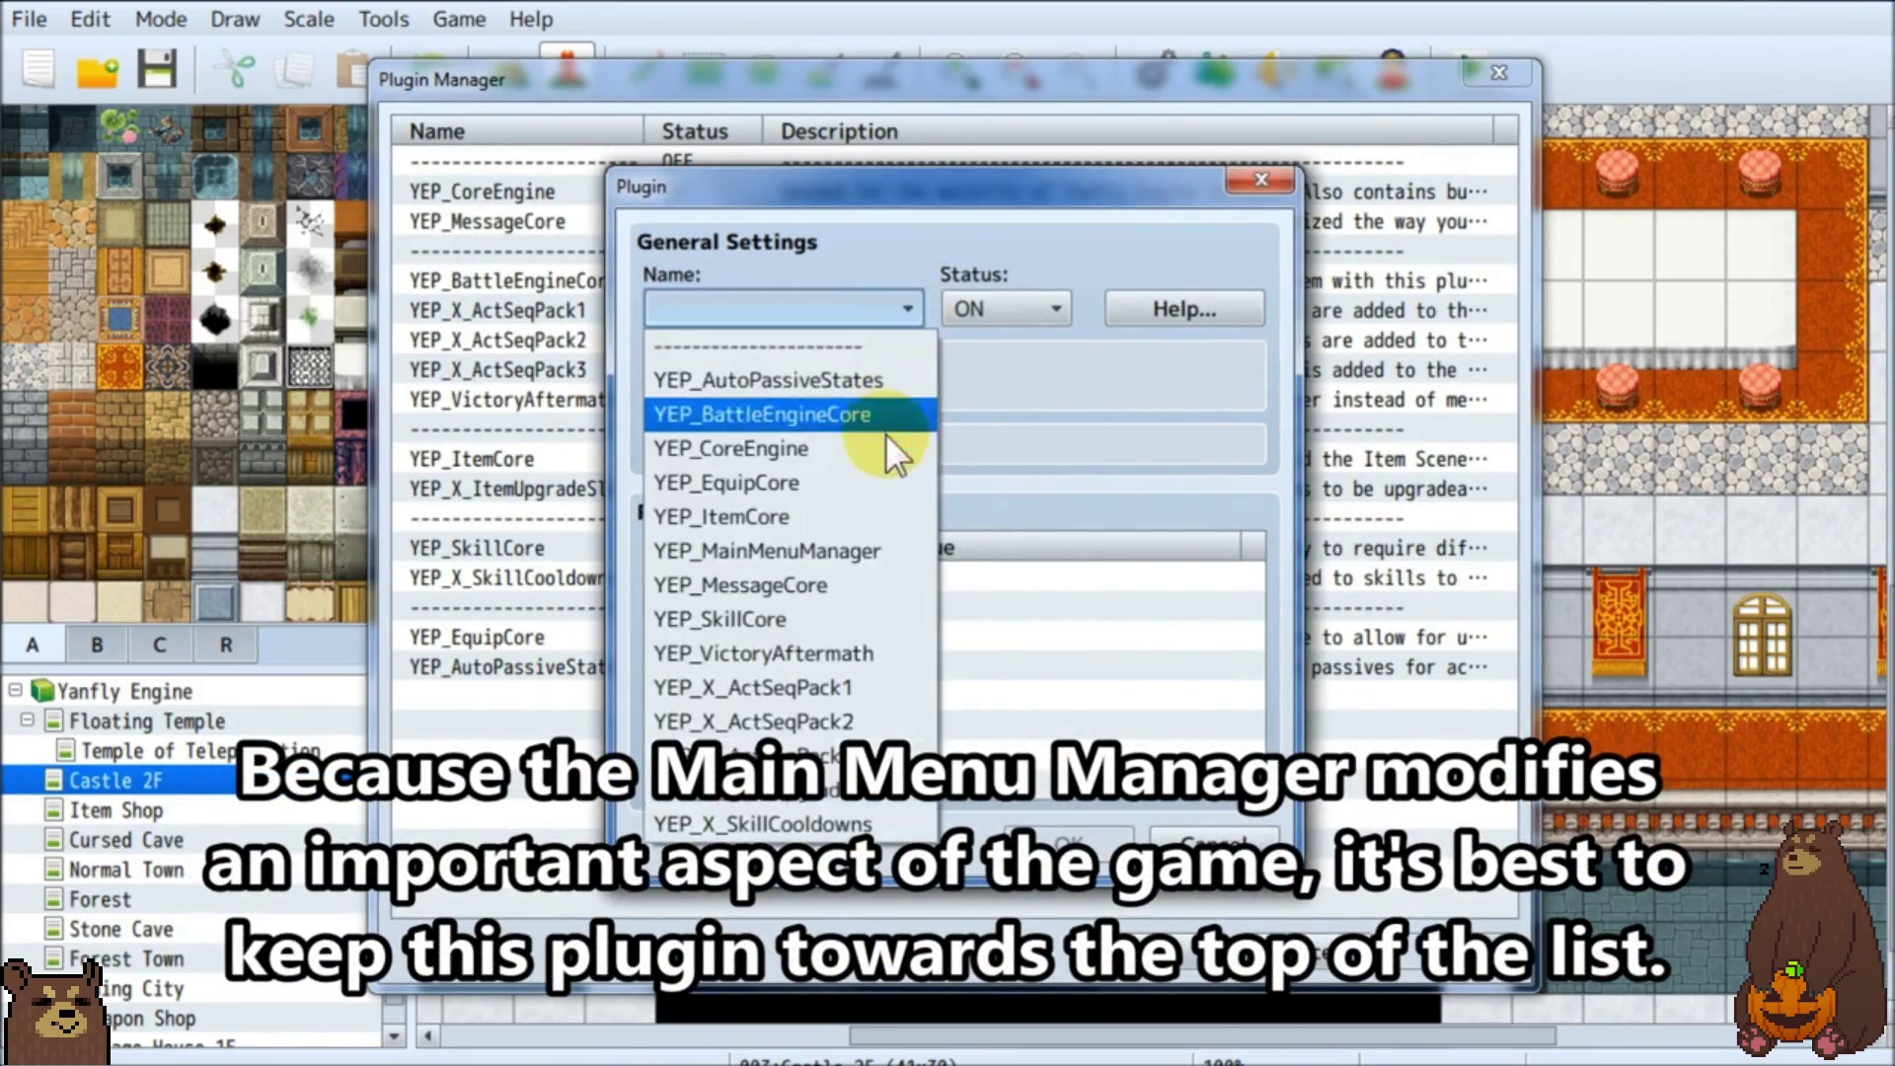
pyautogui.click(916, 548)
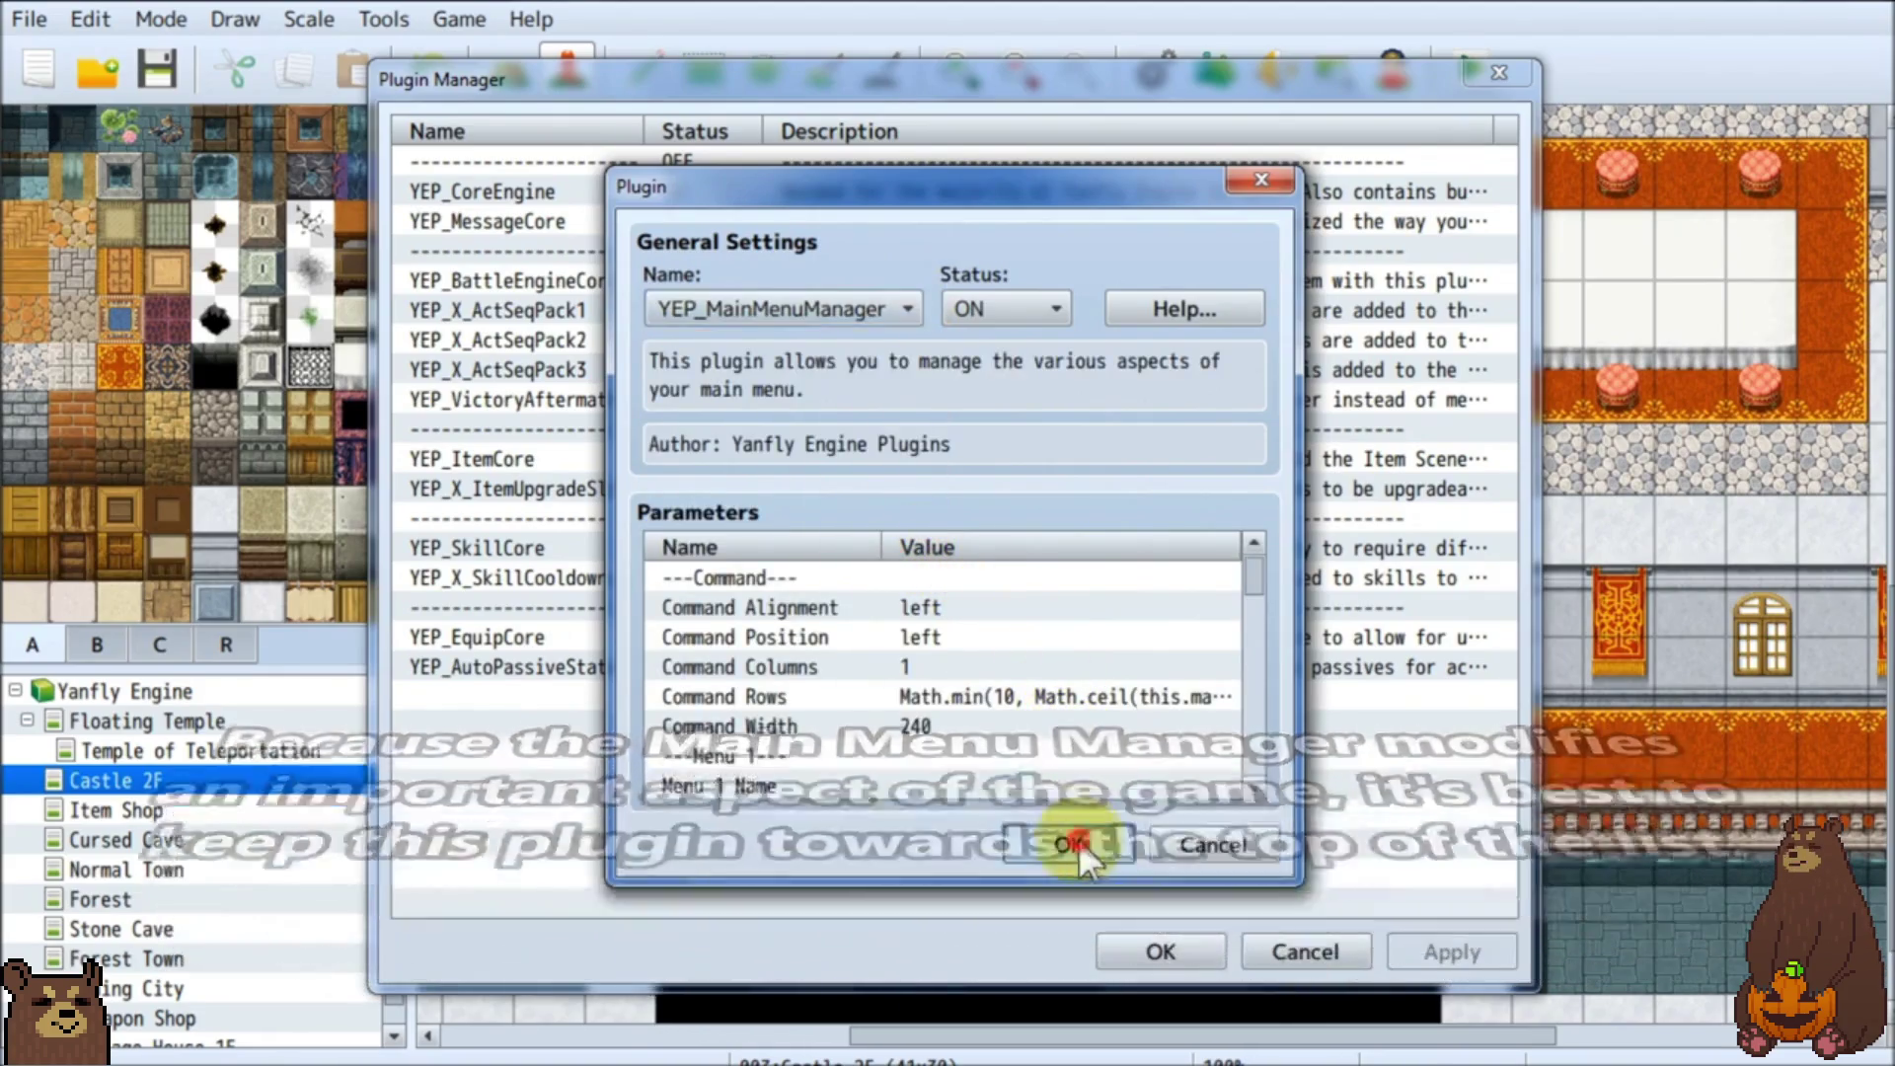
pyautogui.click(1076, 841)
# Keep watching as the tutorial moves Main Menu Manager up the plugin list, scrolling the page.
pyautogui.rightClick(570, 703)
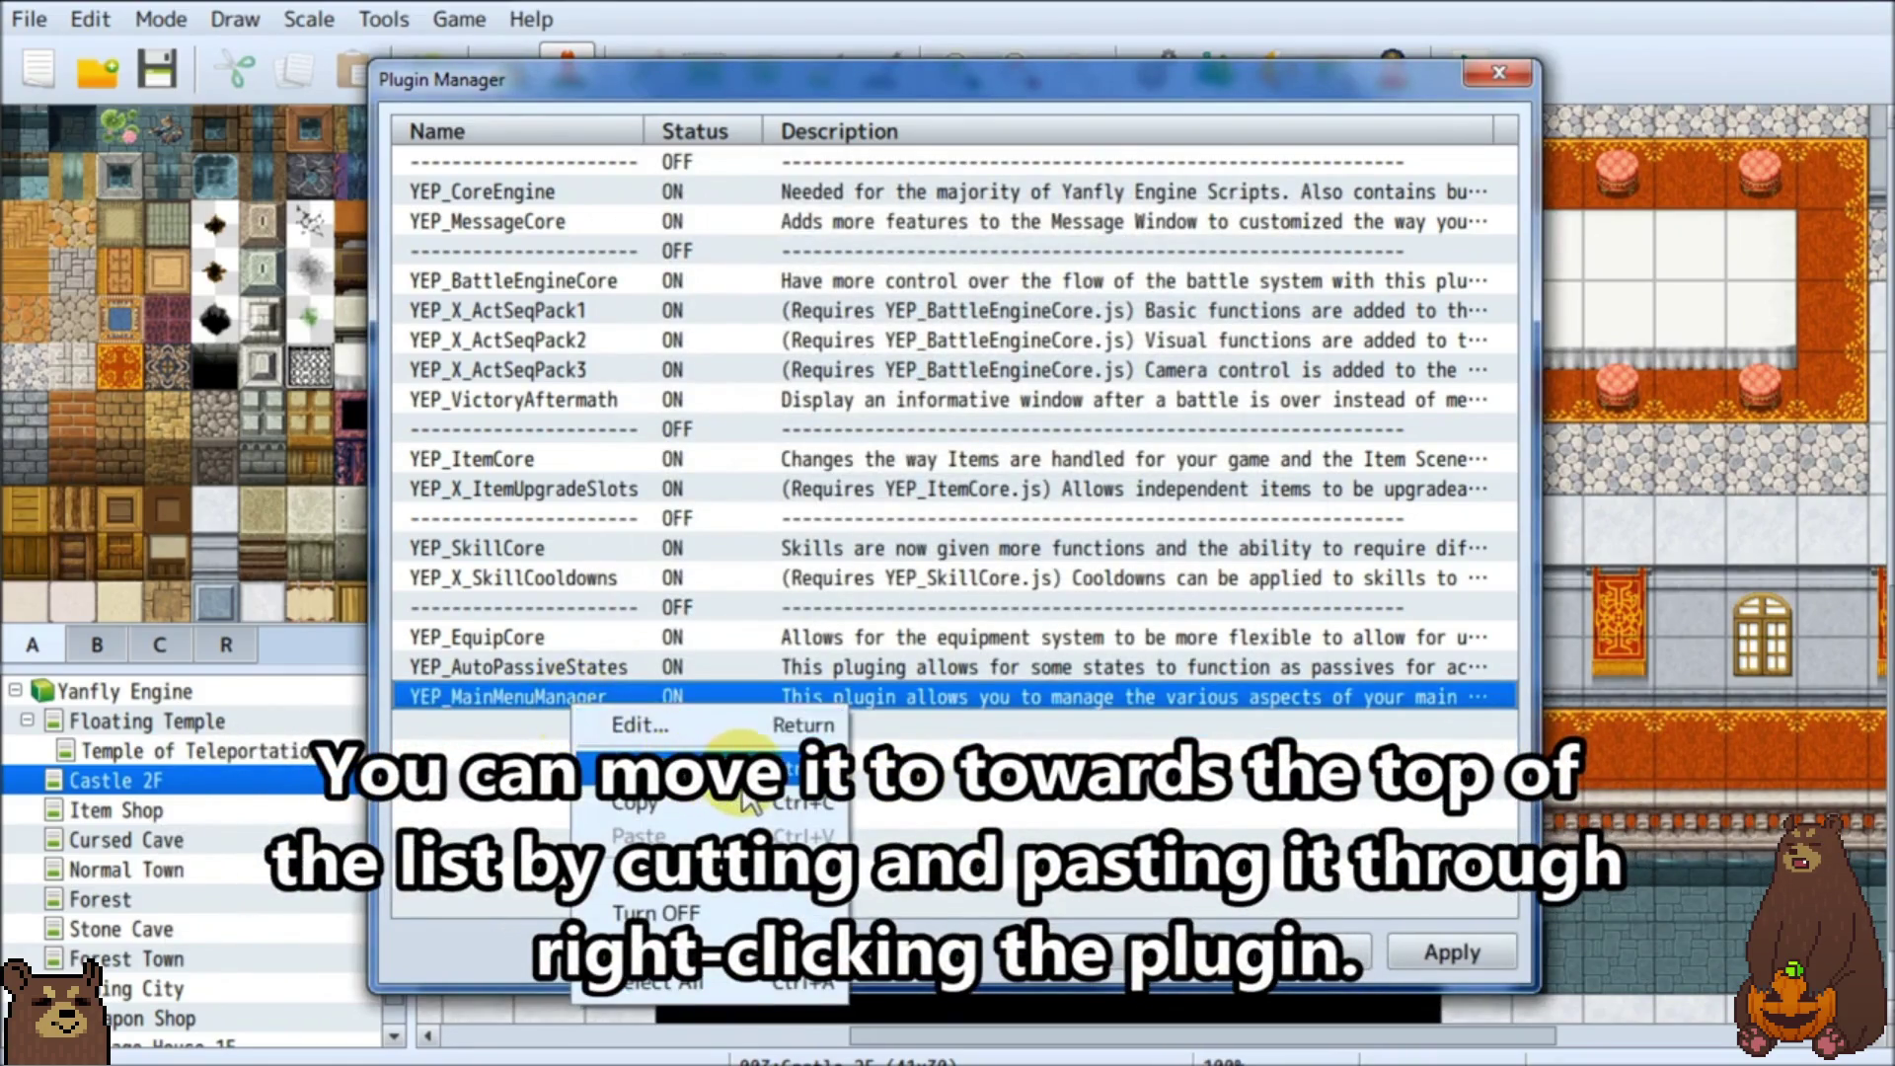
pyautogui.click(717, 766)
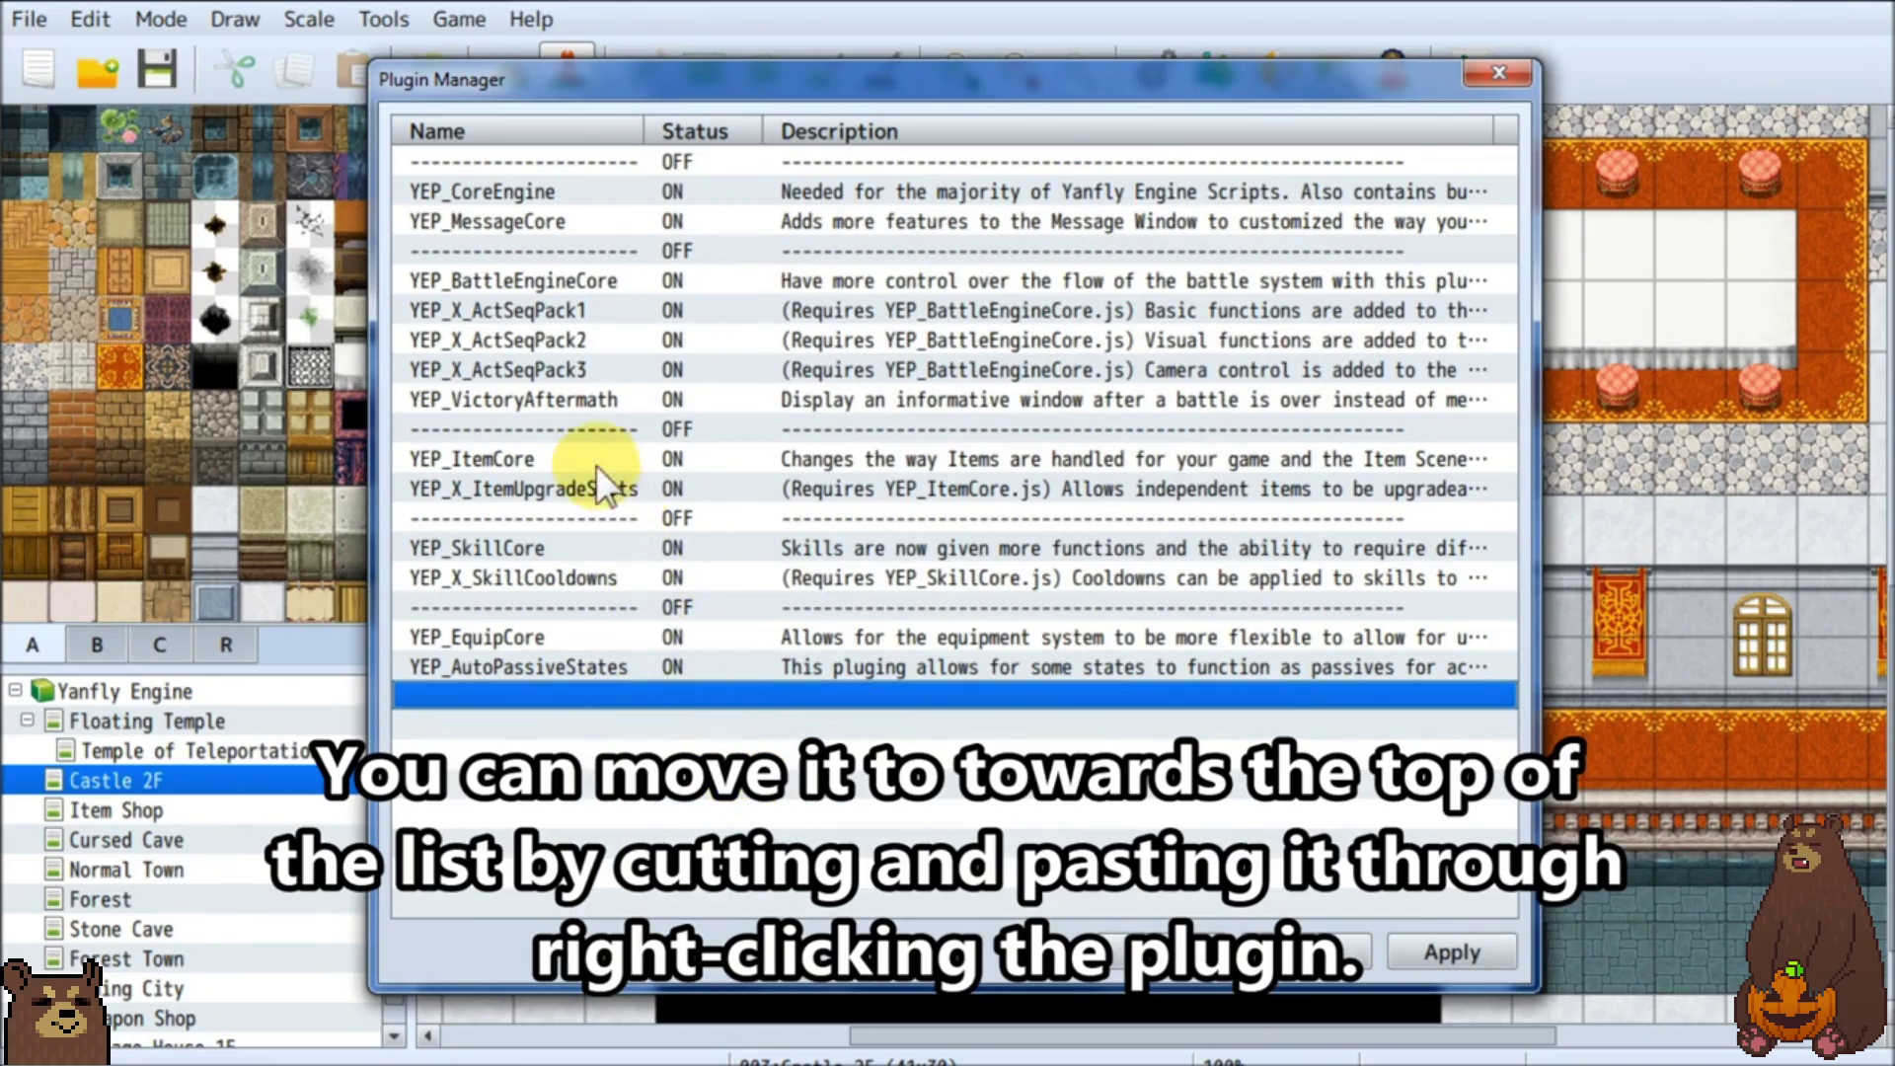
pyautogui.rightClick(475, 234)
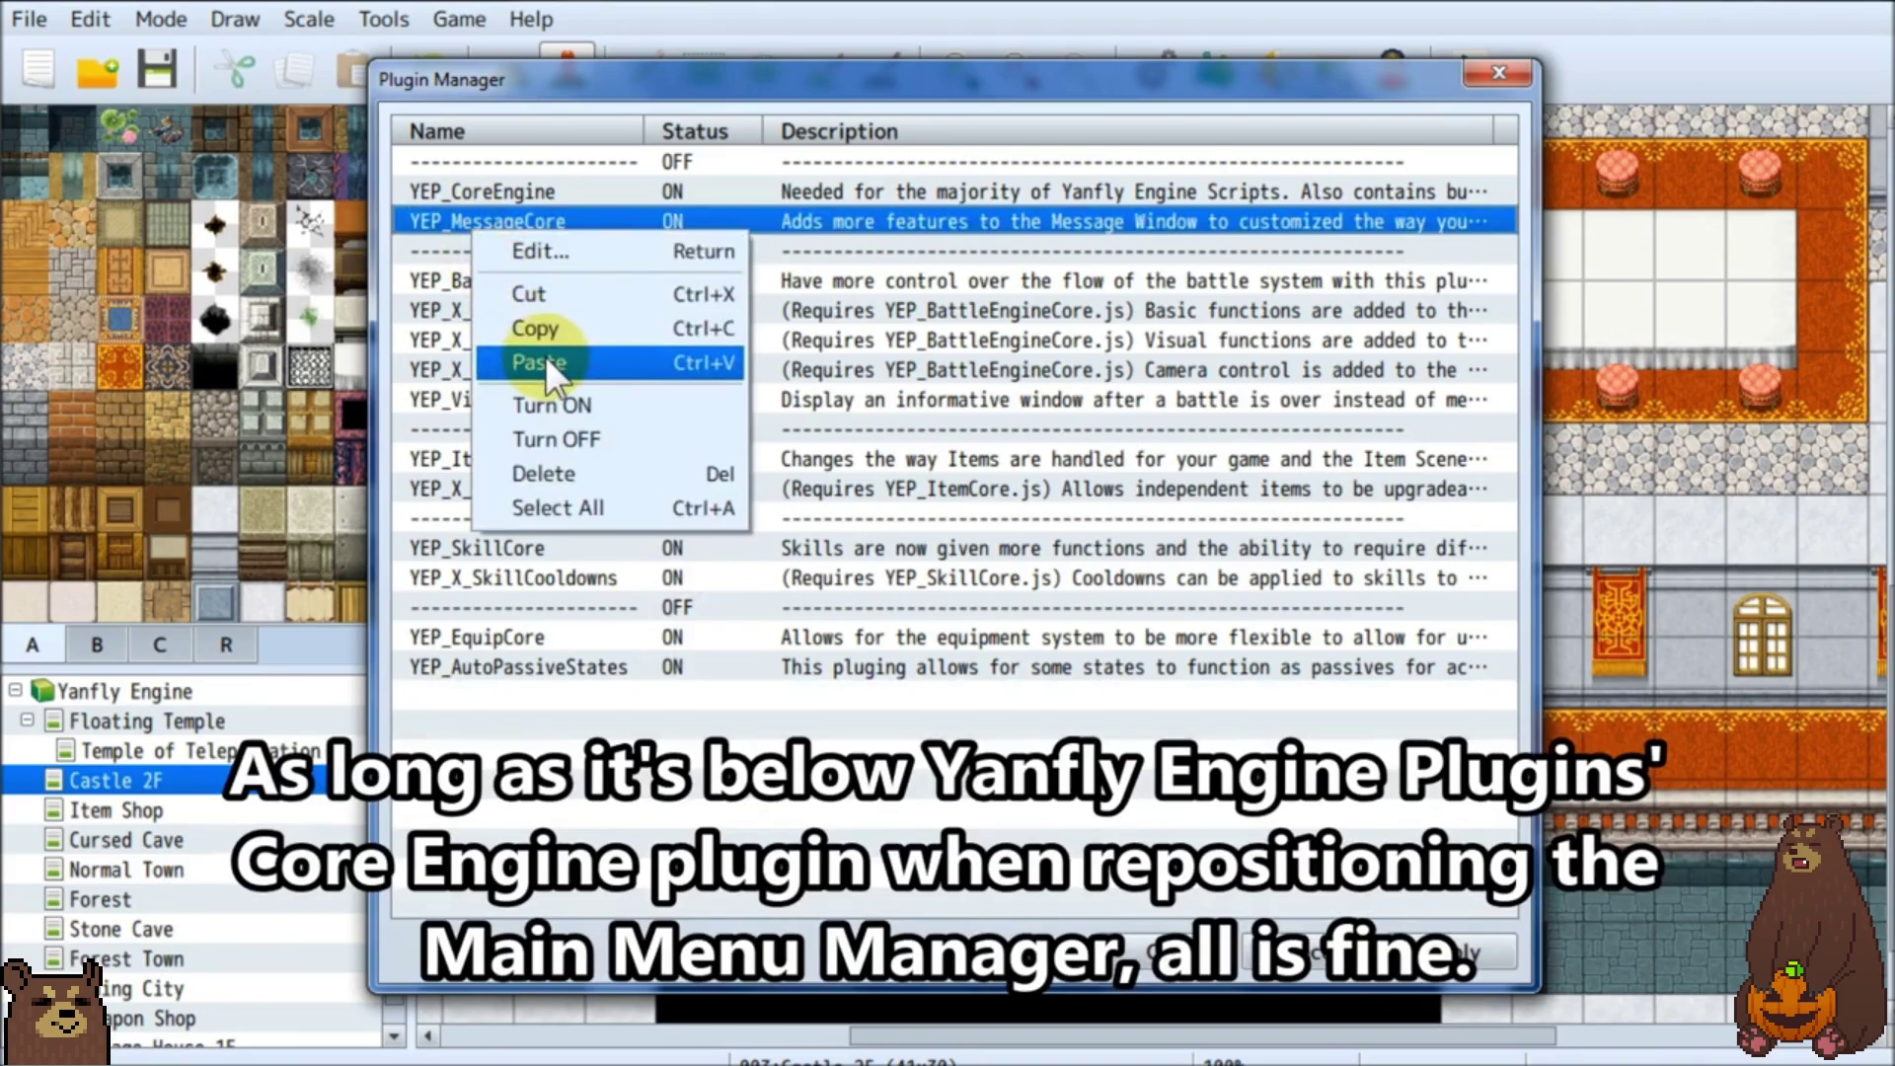
pyautogui.click(545, 363)
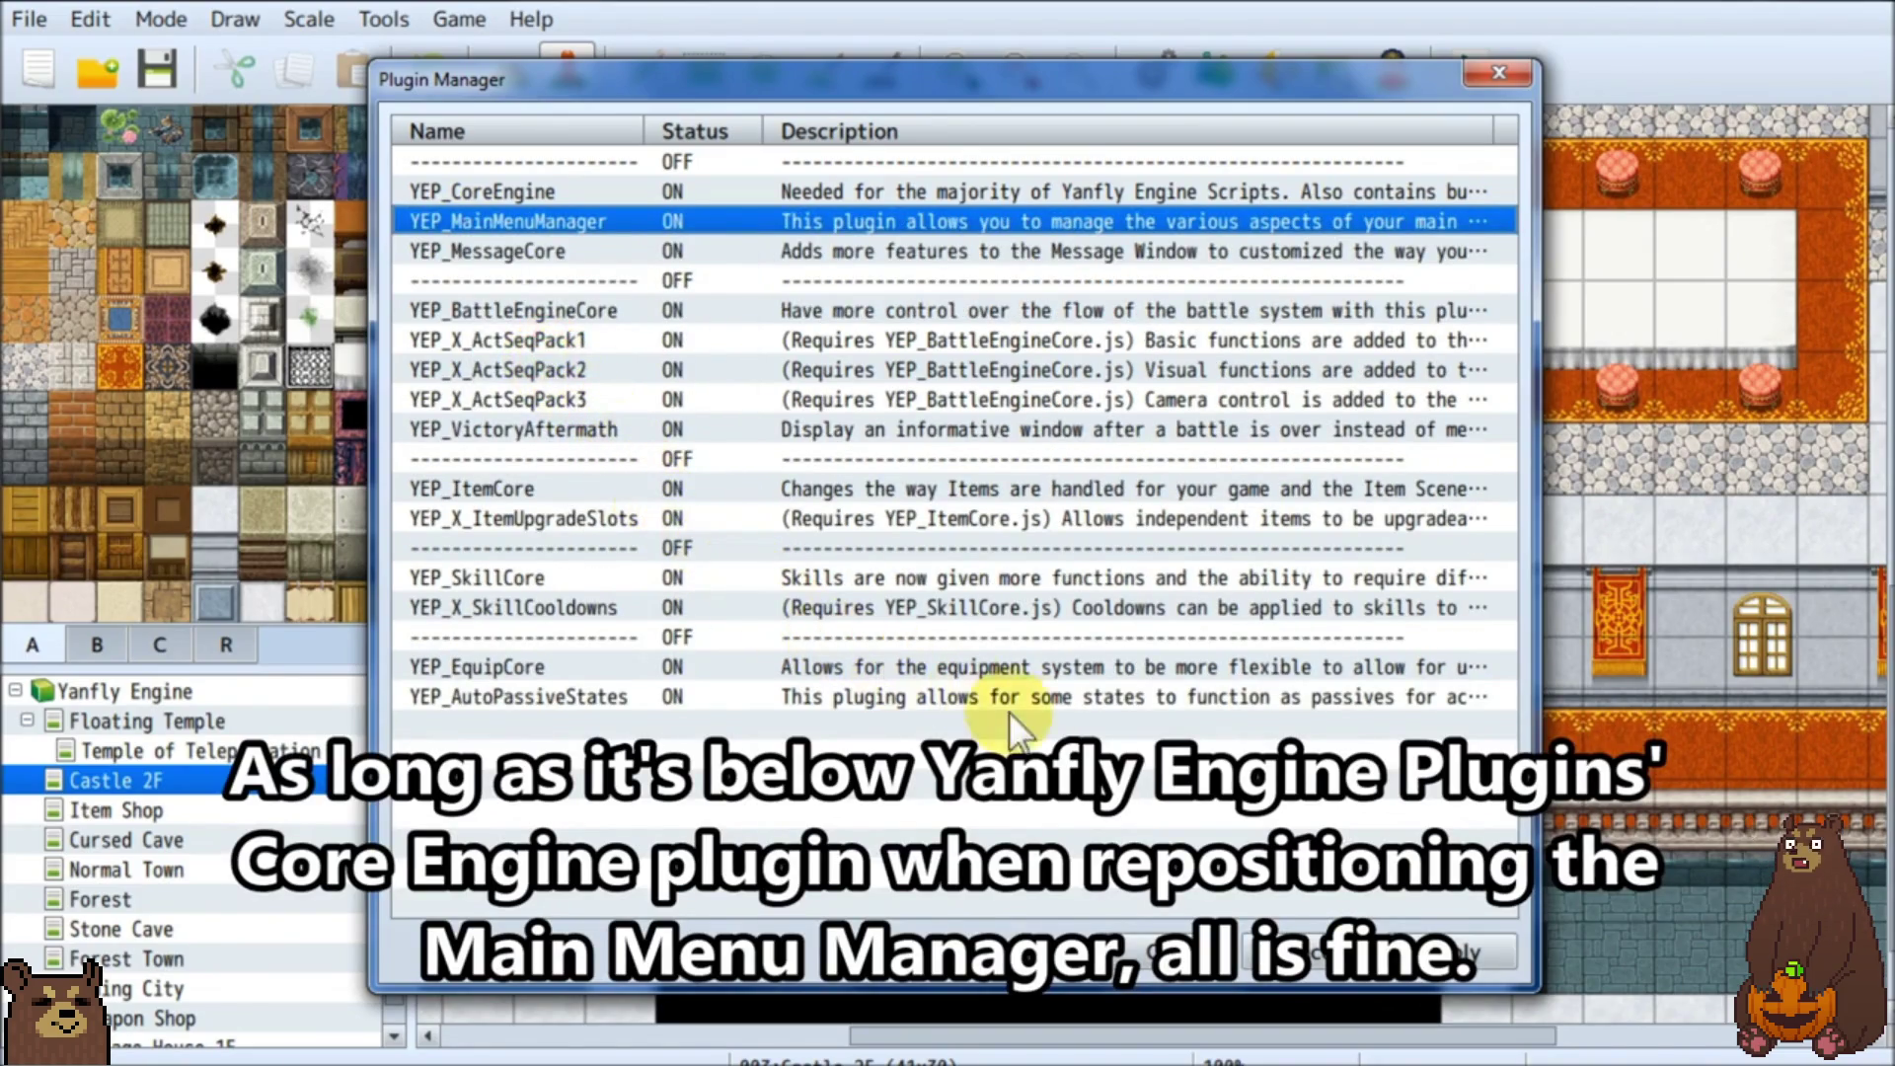
pyautogui.click(1430, 948)
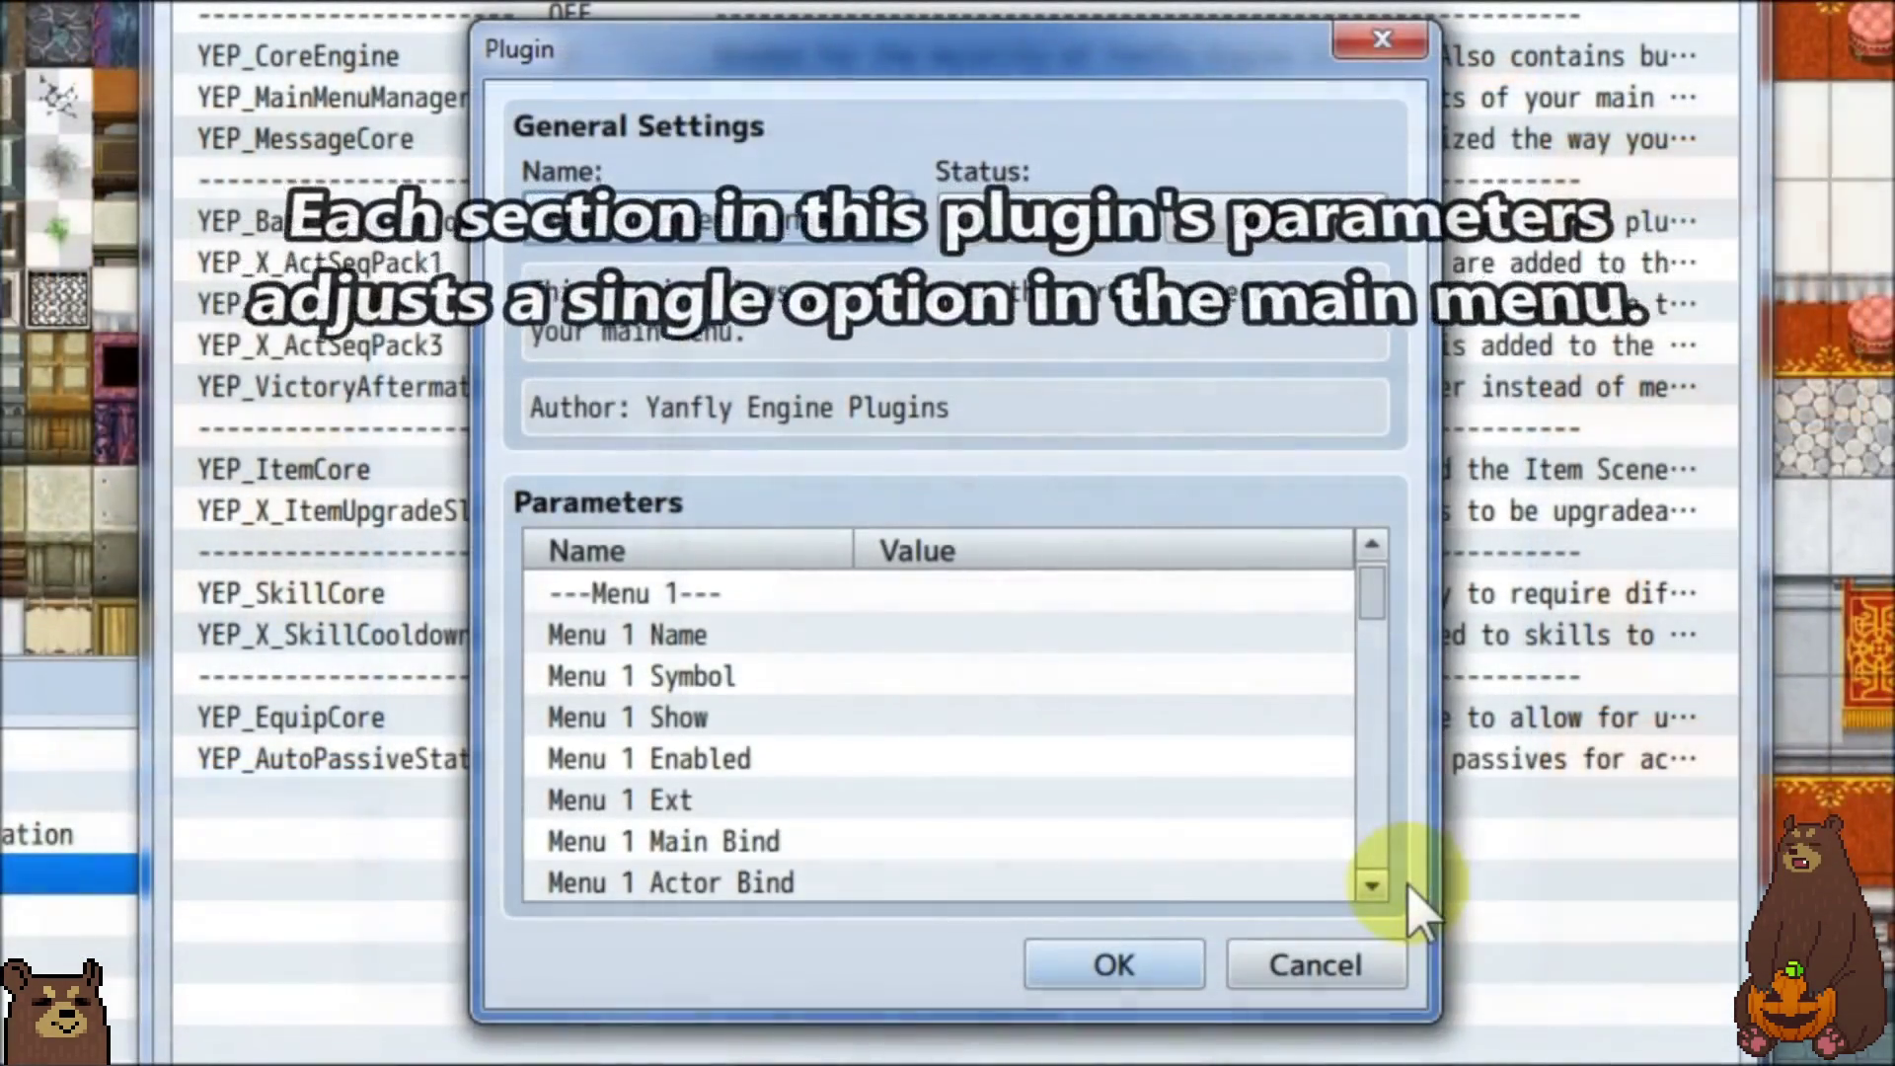
pyautogui.click(1371, 886)
pyautogui.scroll(-11, 1371, 885)
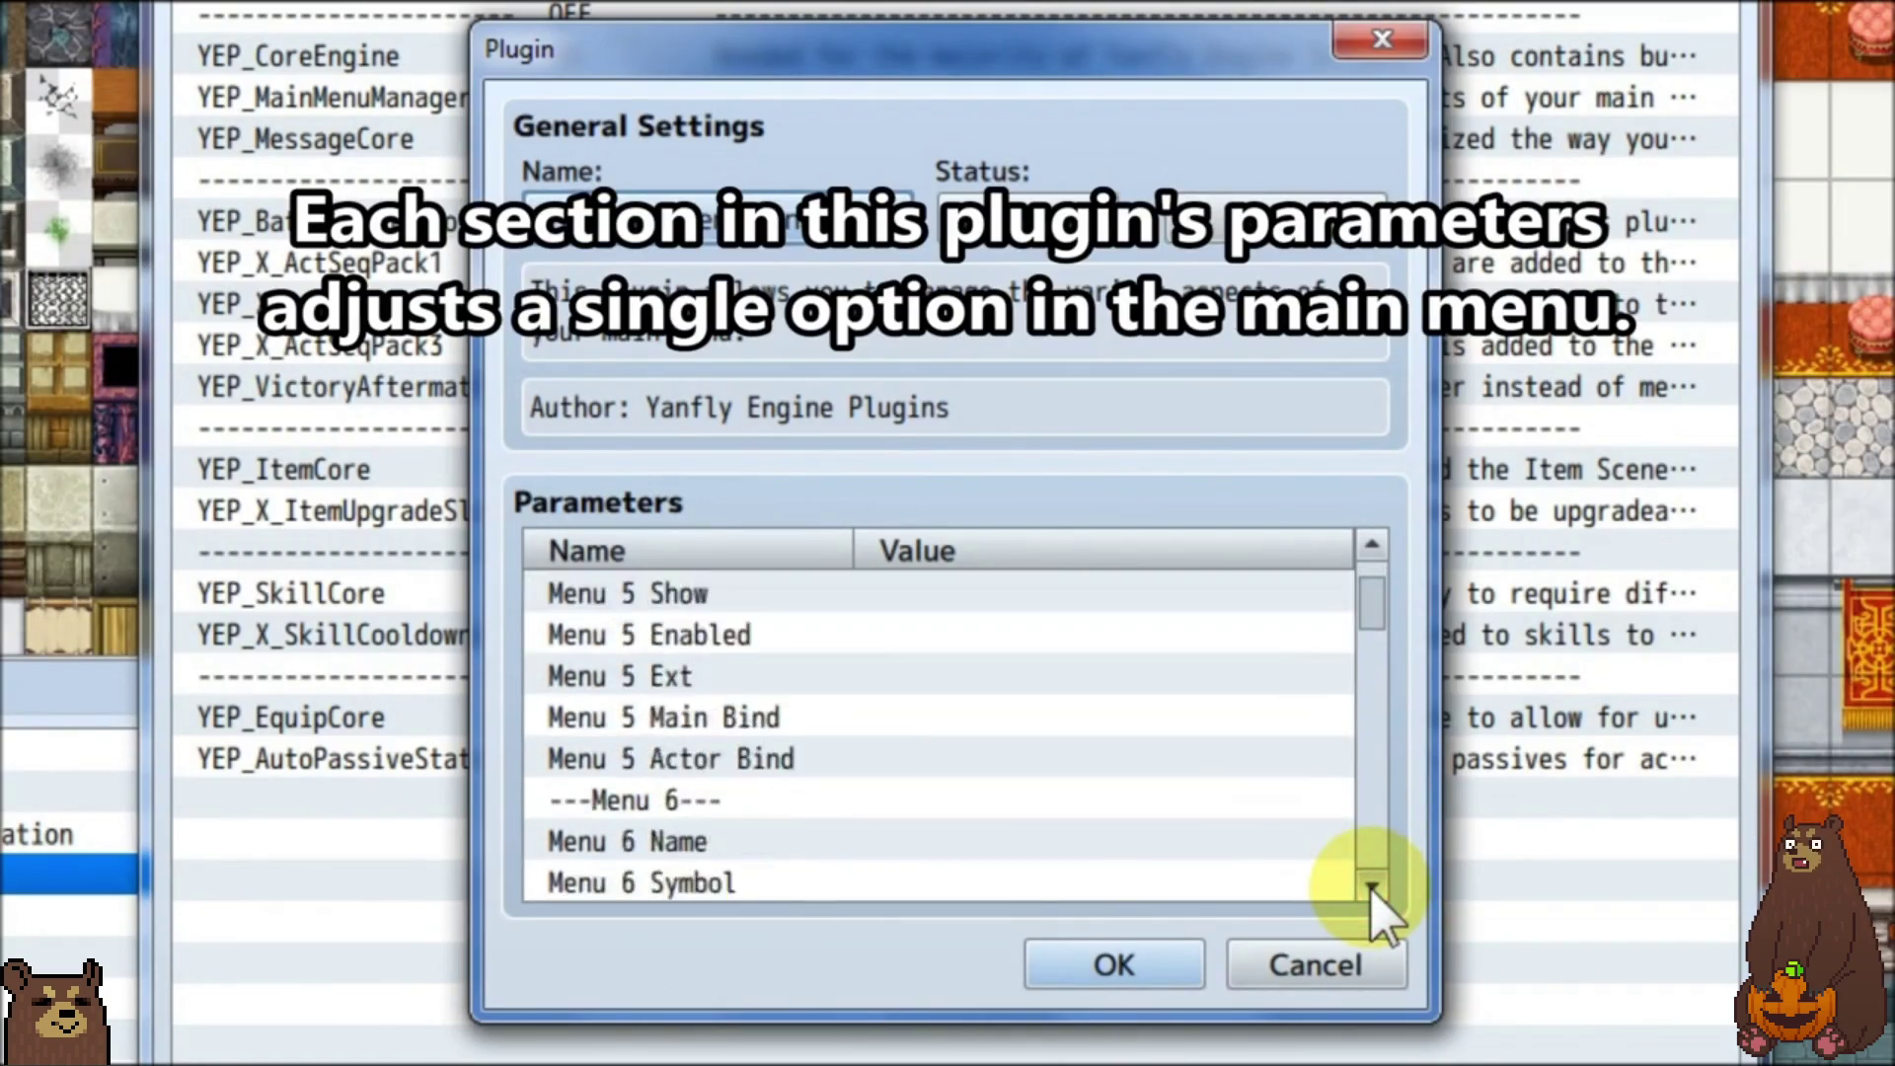
pyautogui.scroll(-9, 1370, 886)
pyautogui.scroll(-9, 1370, 886)
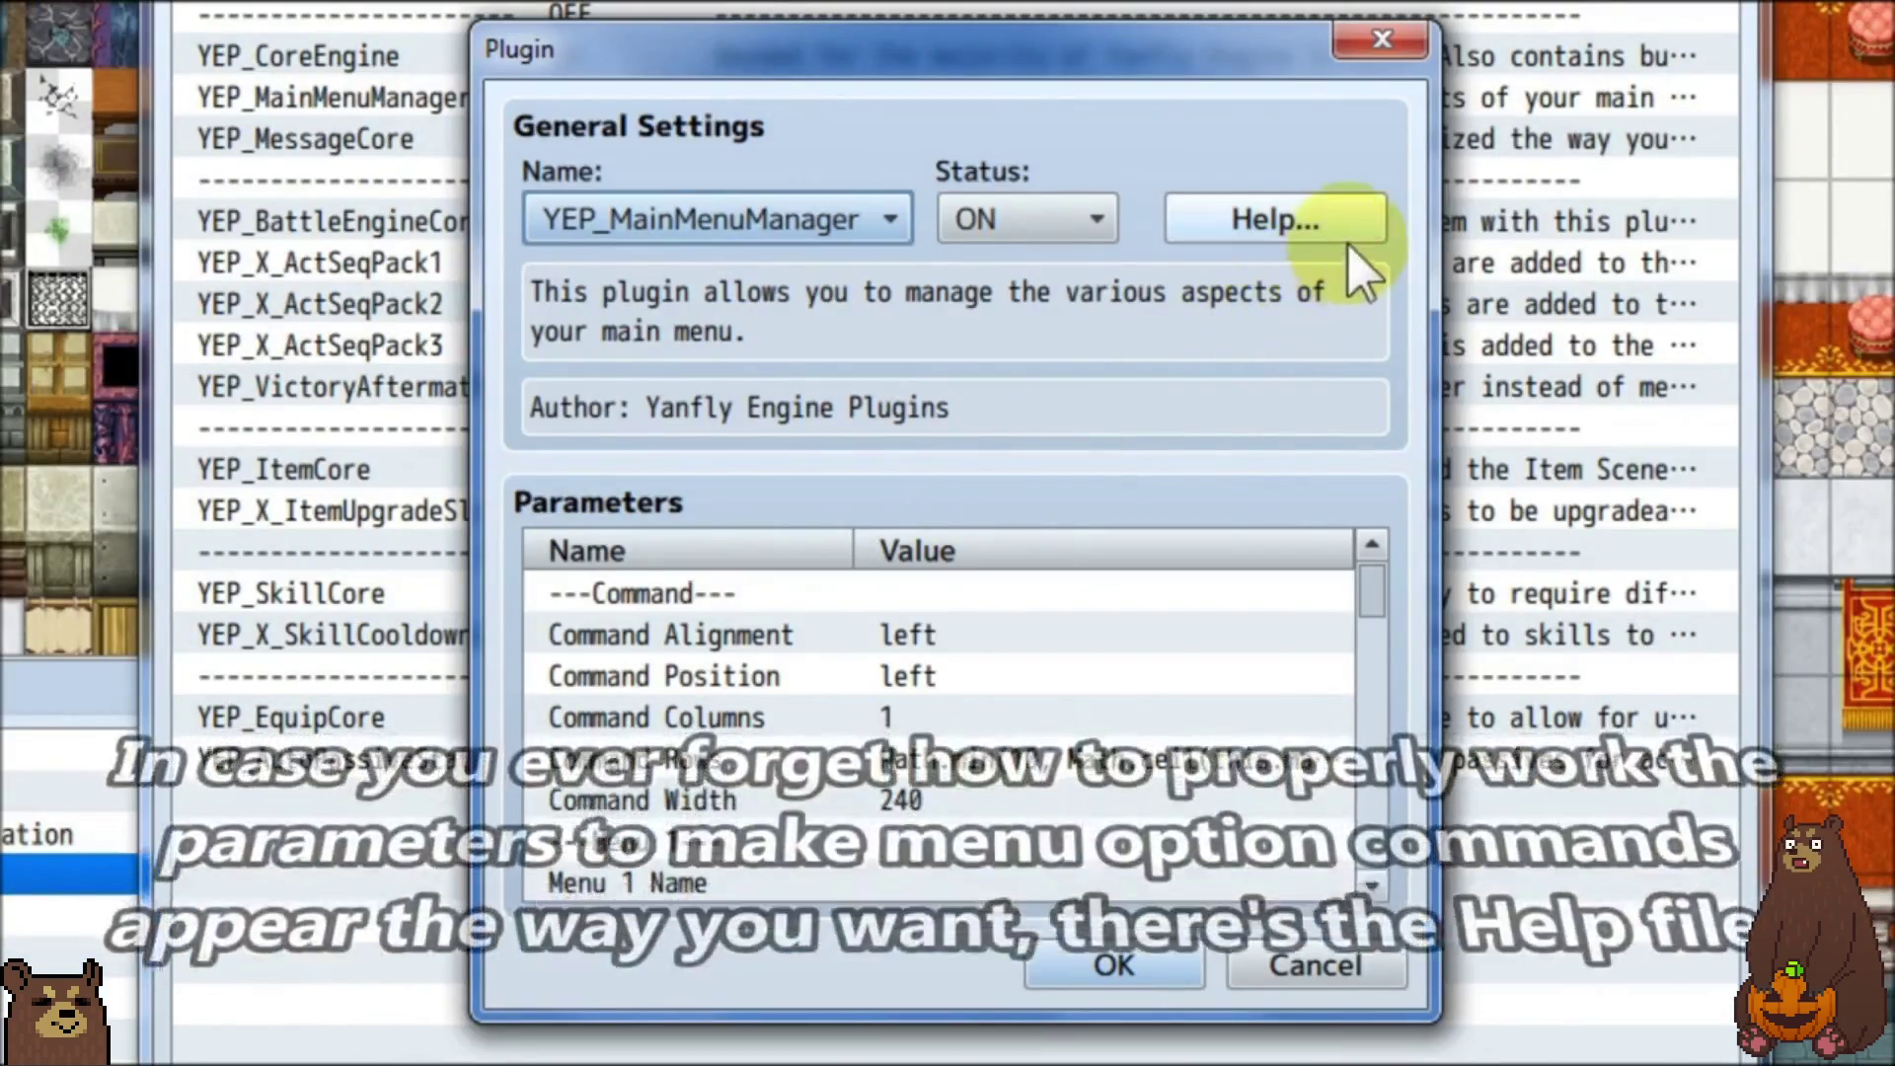
# Watch the tutorial's Help file section, scrolling down the page.
pyautogui.click(1349, 229)
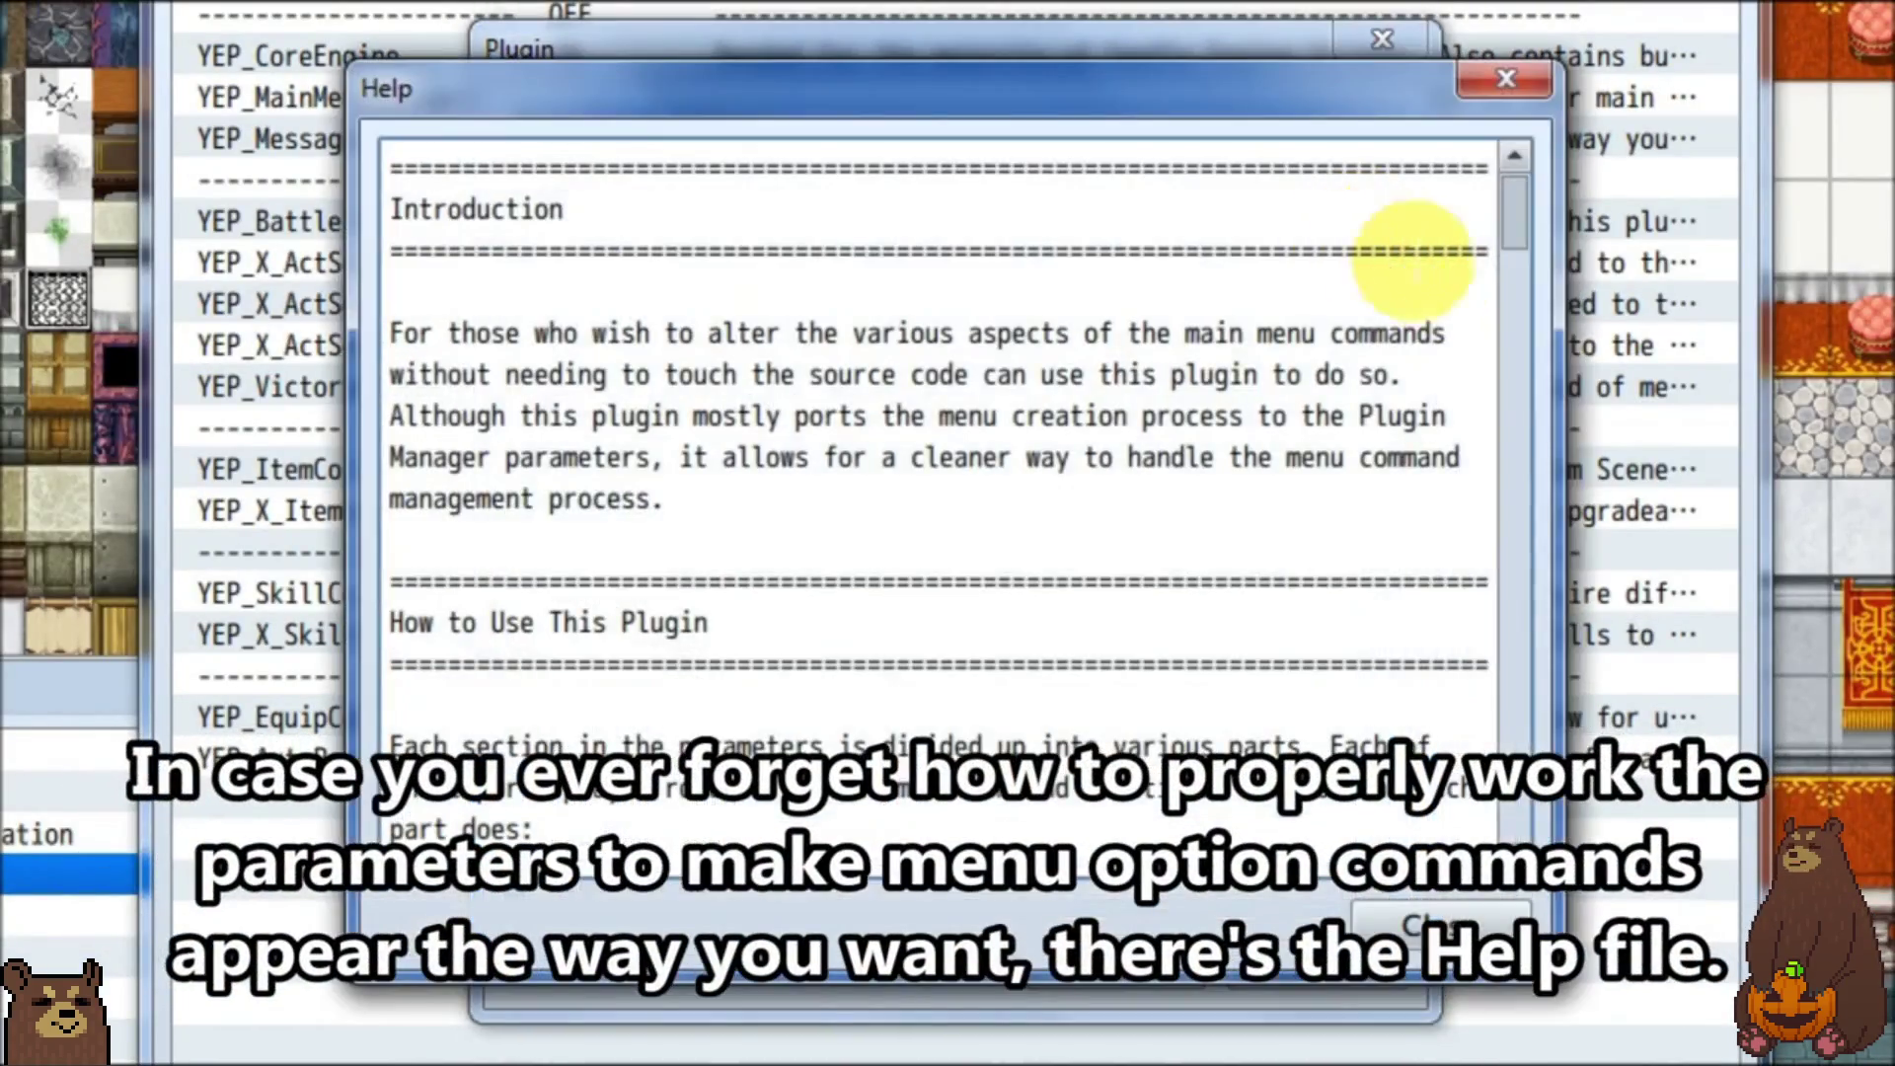
pyautogui.scroll(-8, 1530, 903)
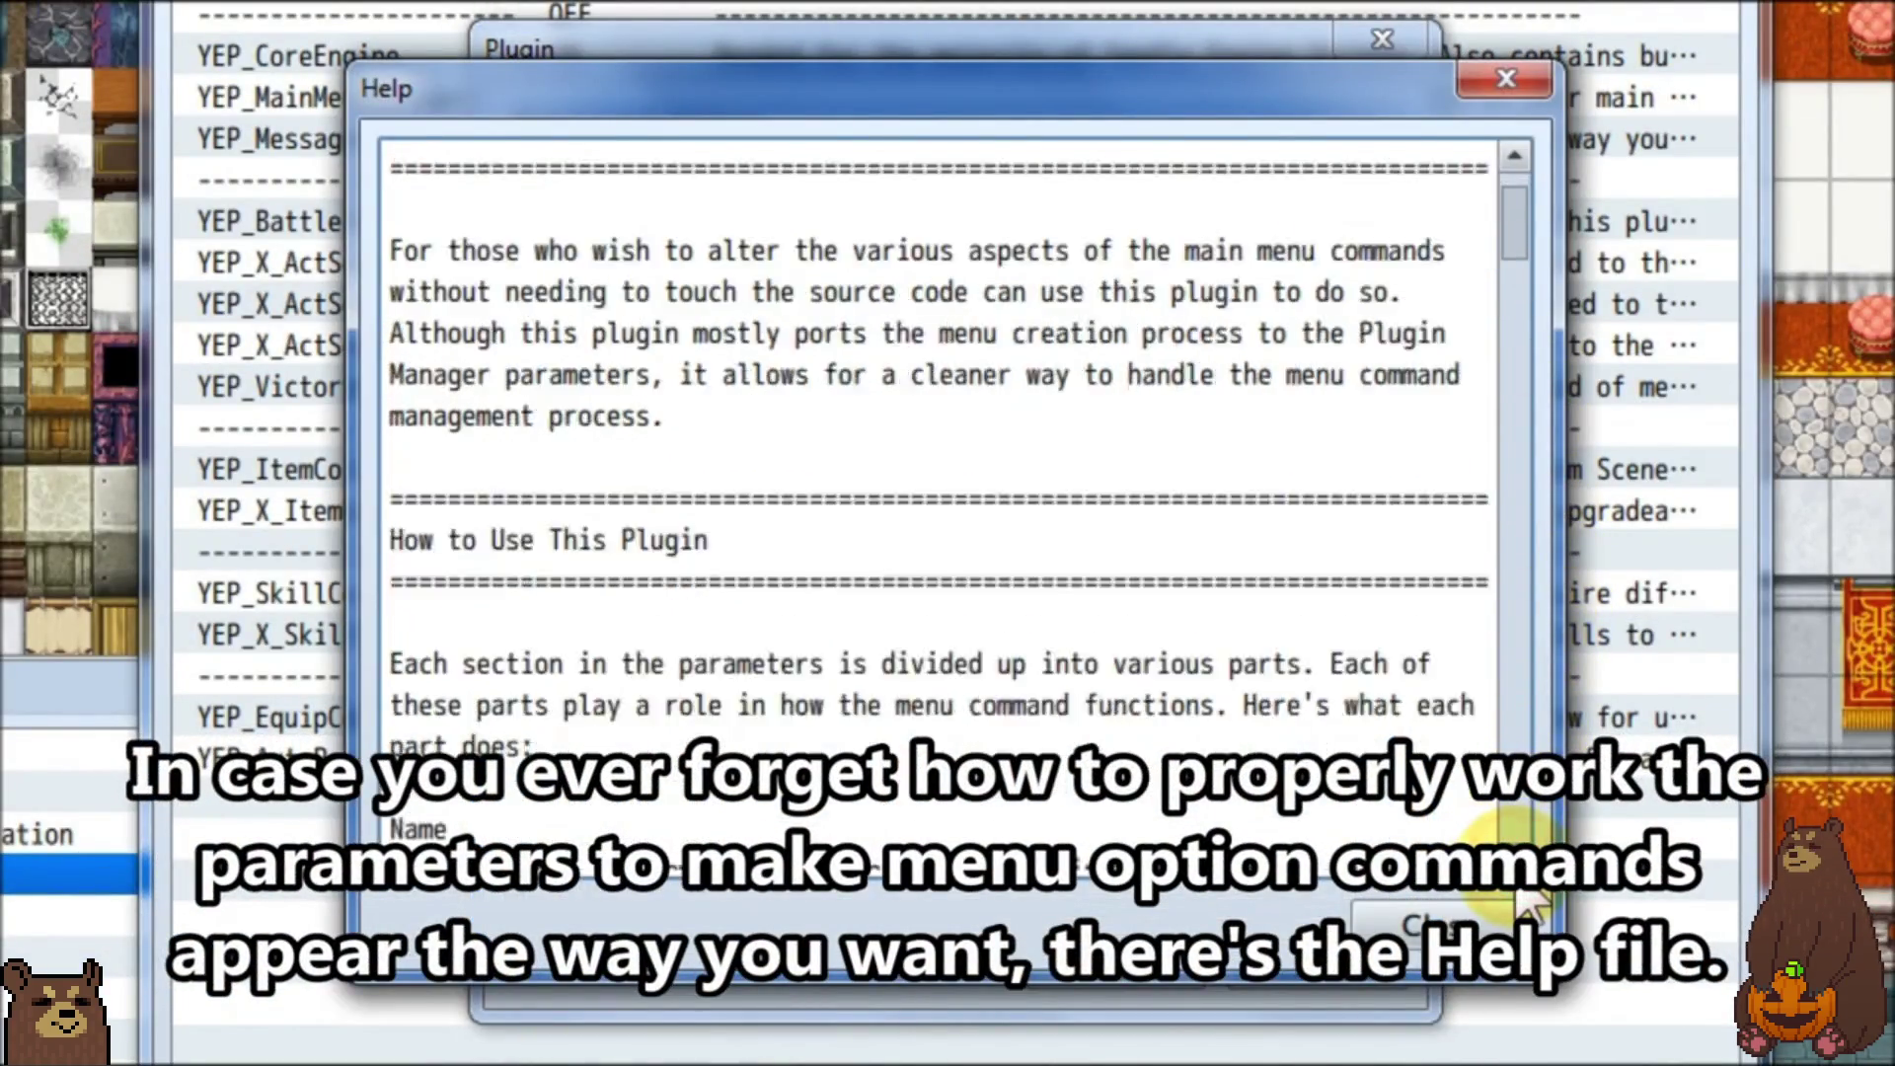
pyautogui.scroll(-11, 1528, 898)
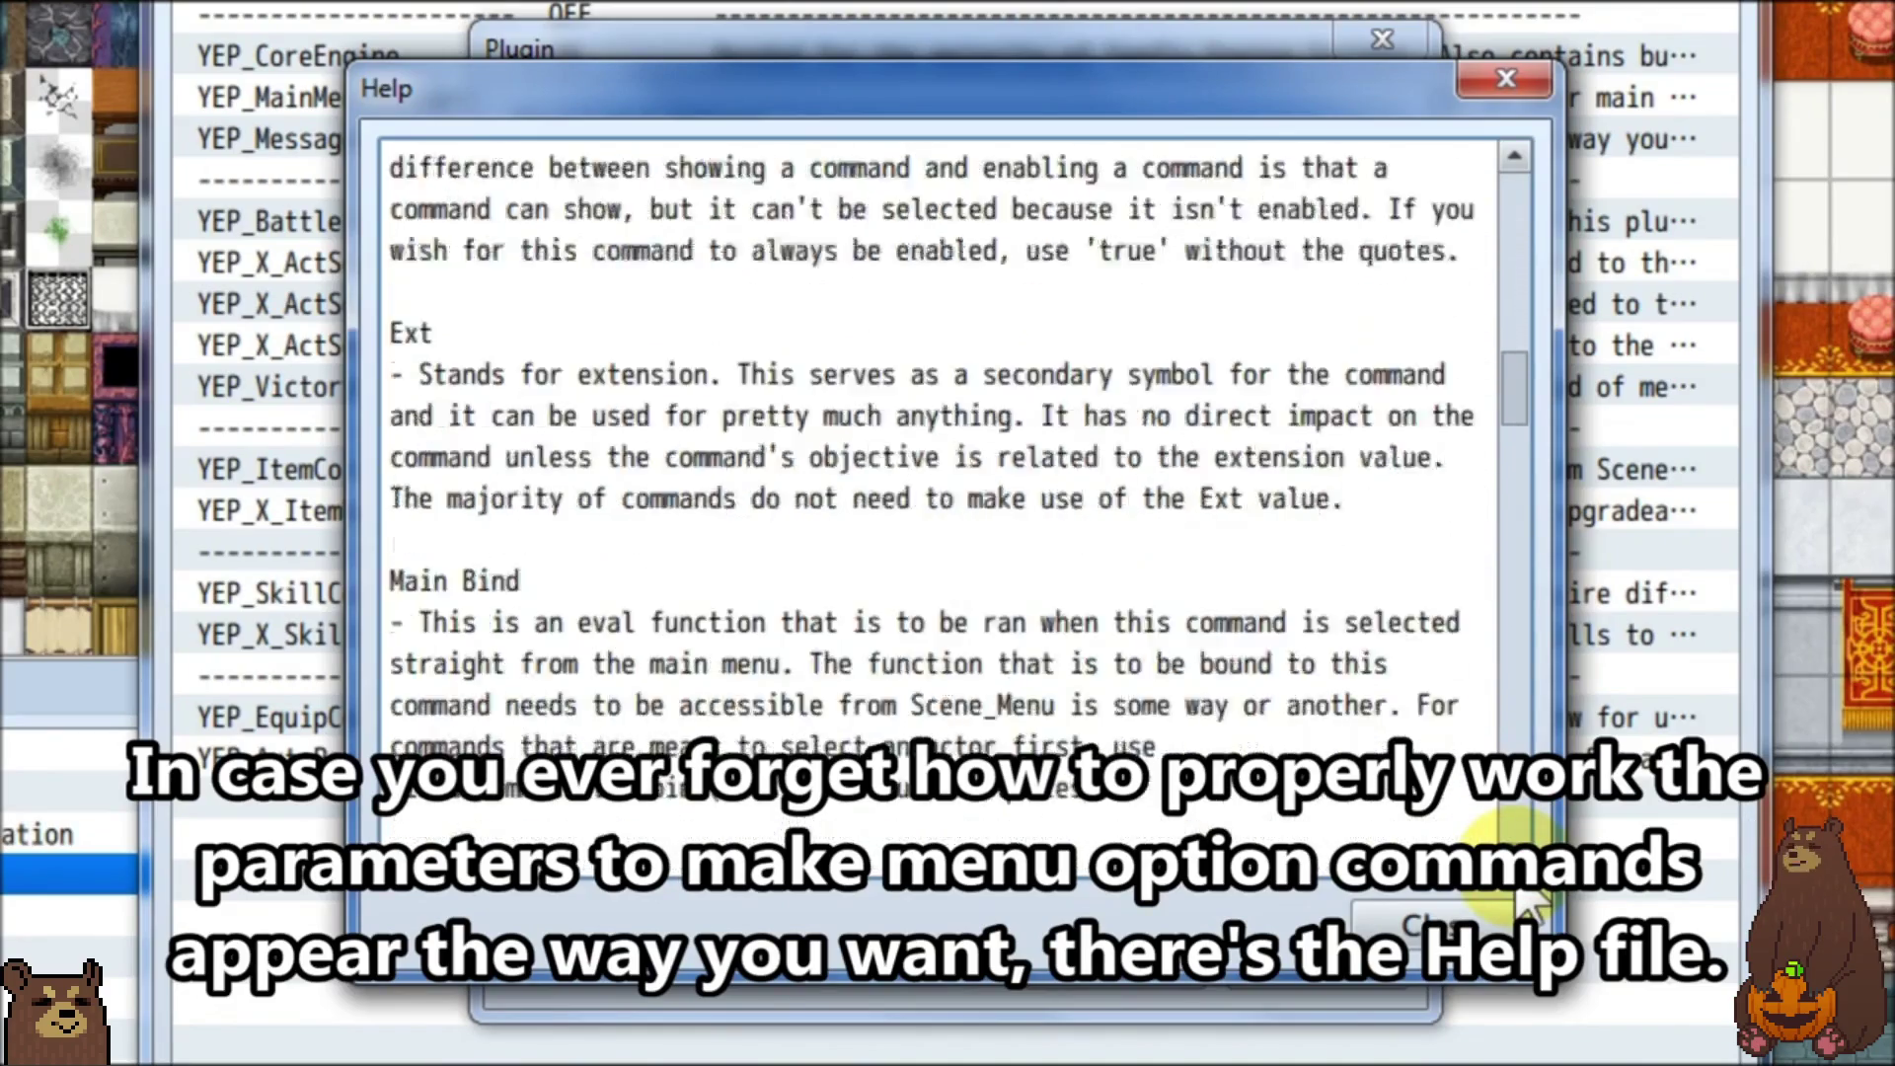
pyautogui.scroll(-11, 1528, 900)
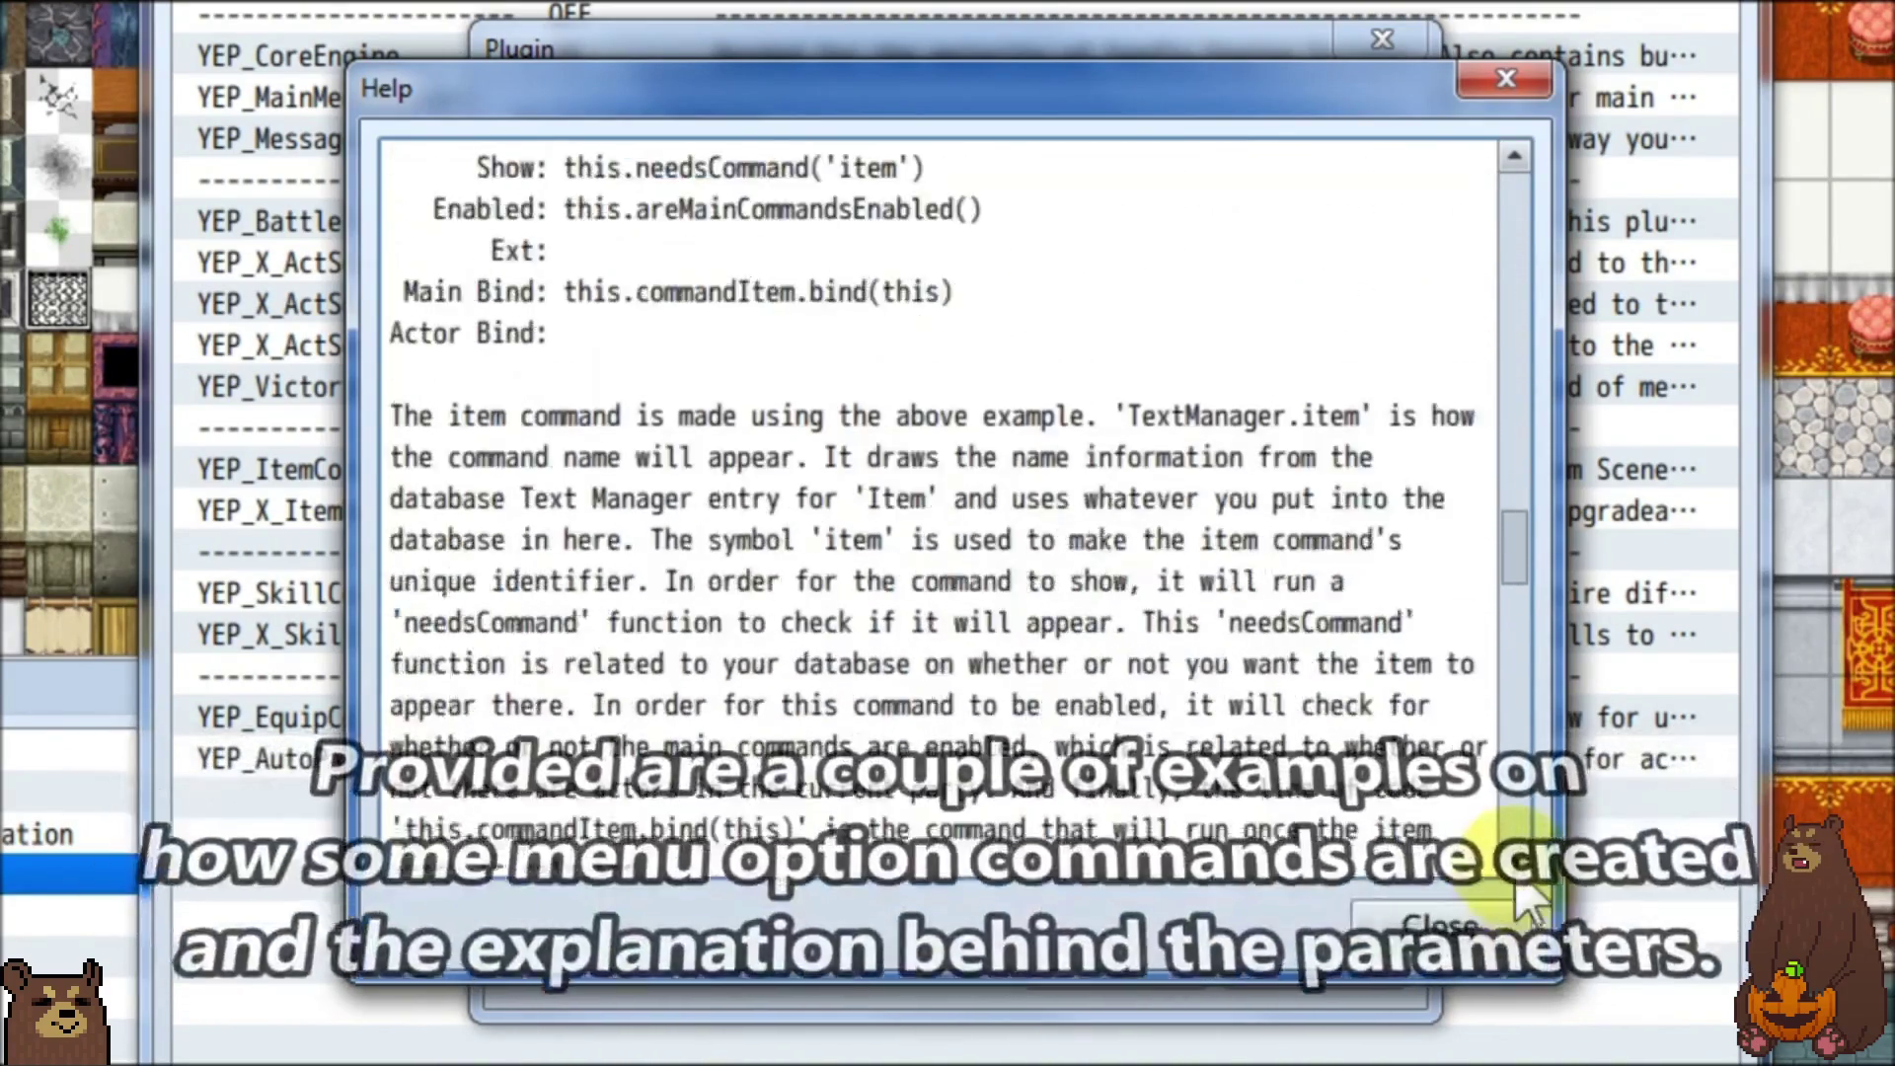
pyautogui.scroll(-11, 1528, 901)
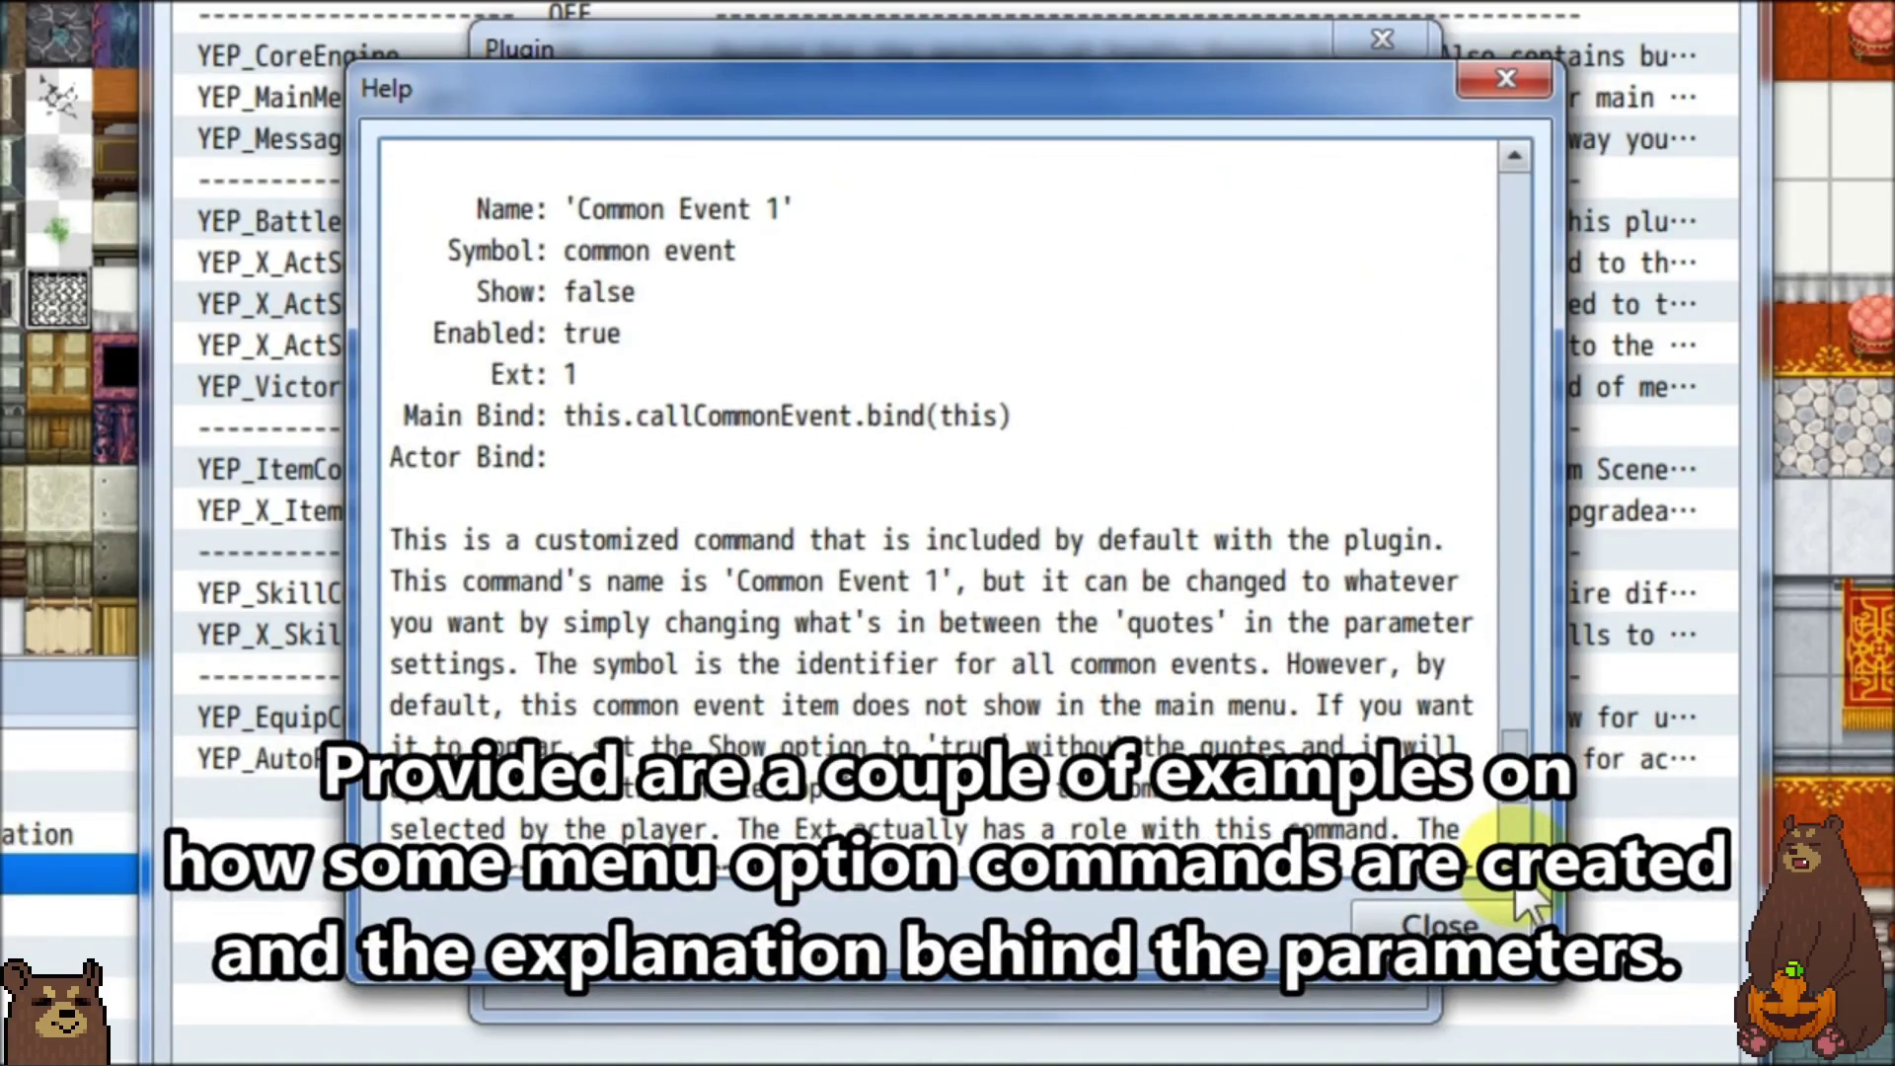
# Run the video to its end screen, then exit full screen and shrink the browser window.
pyautogui.click(1515, 866)
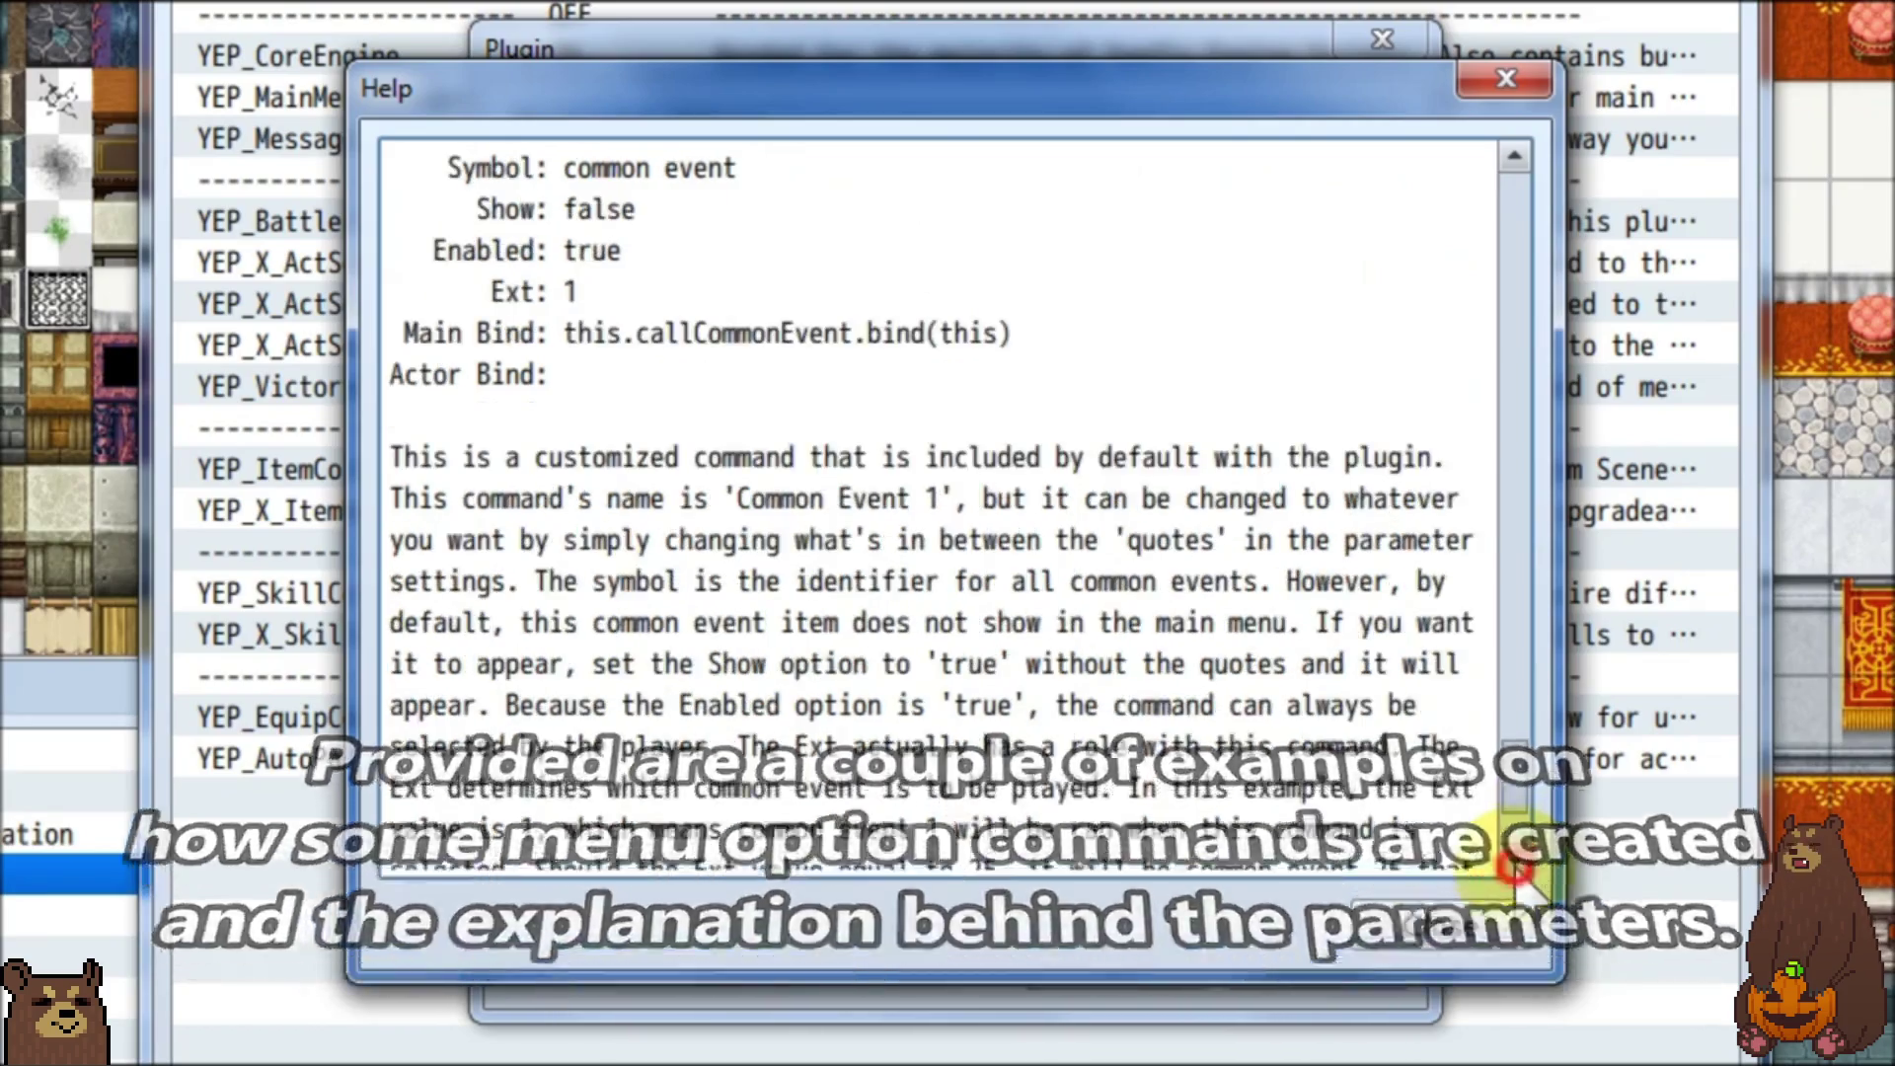
pyautogui.scroll(-1, 1528, 893)
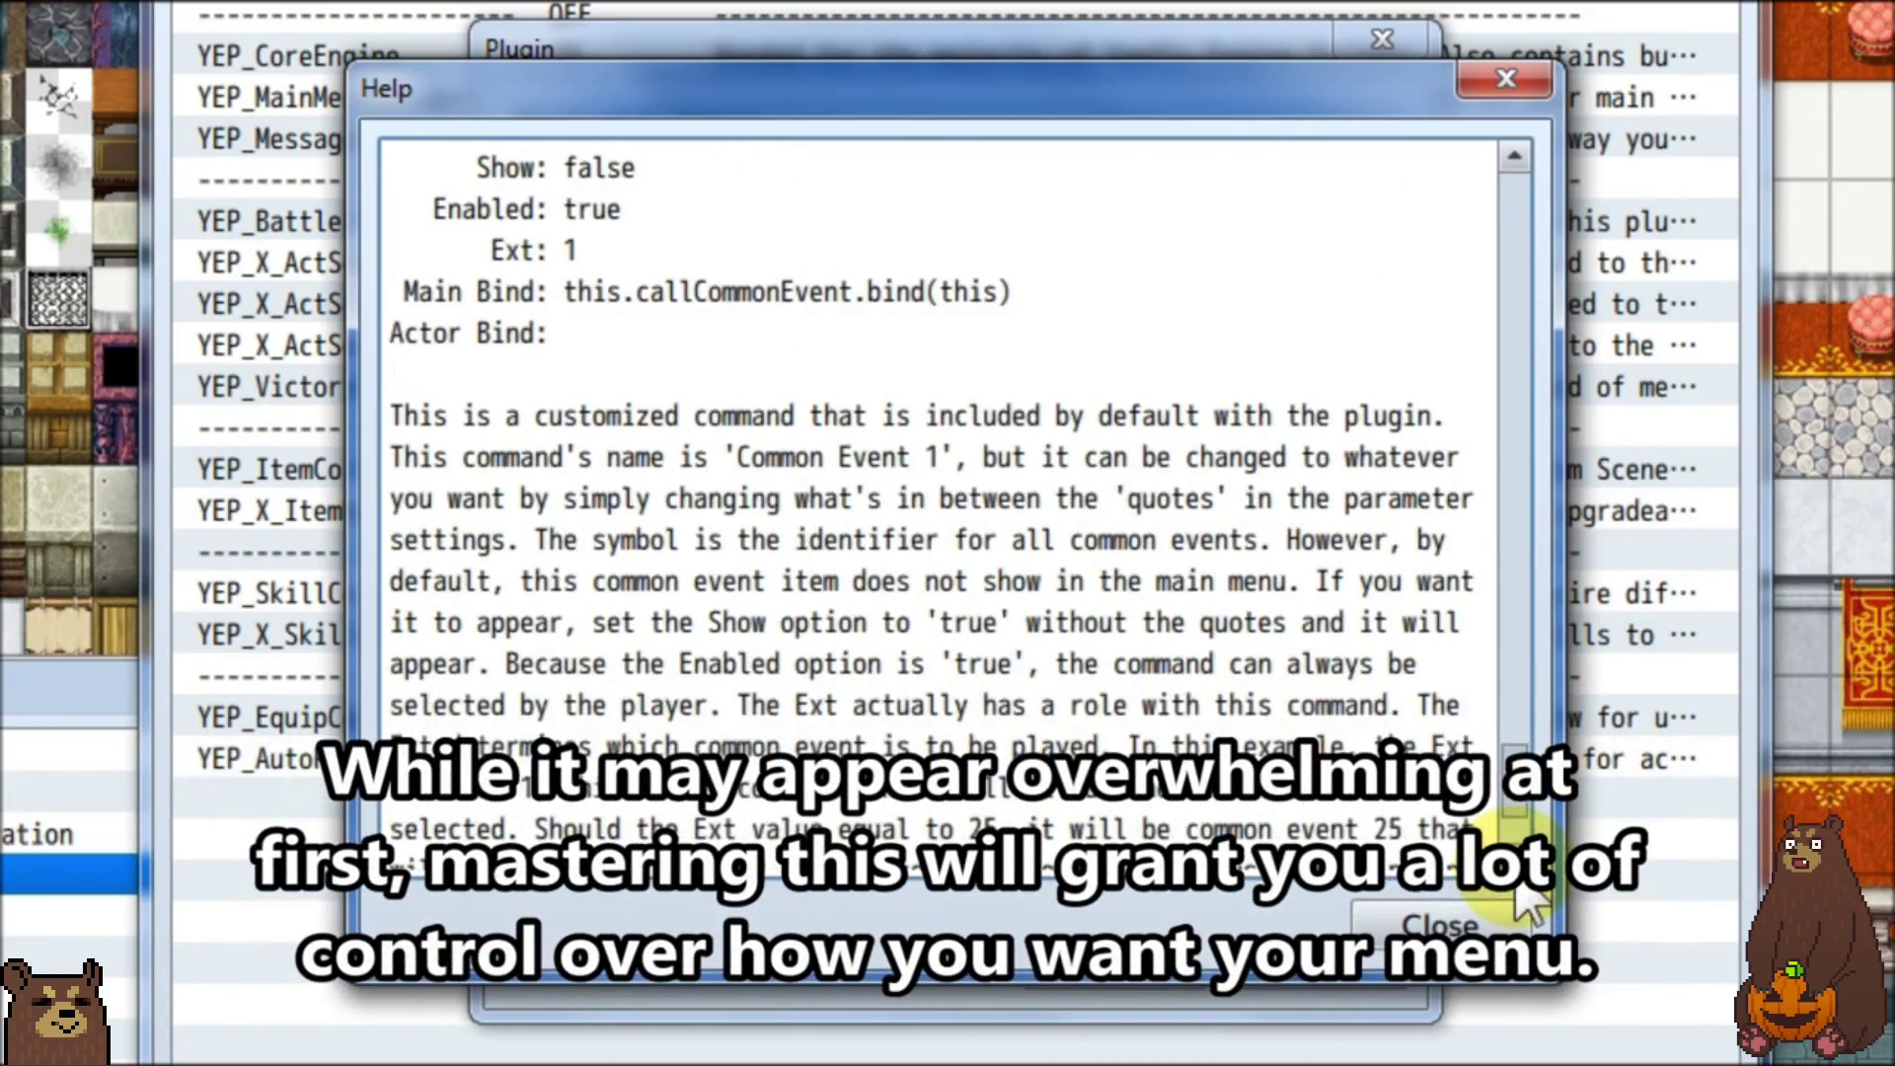
pyautogui.click(1517, 868)
pyautogui.click(1517, 869)
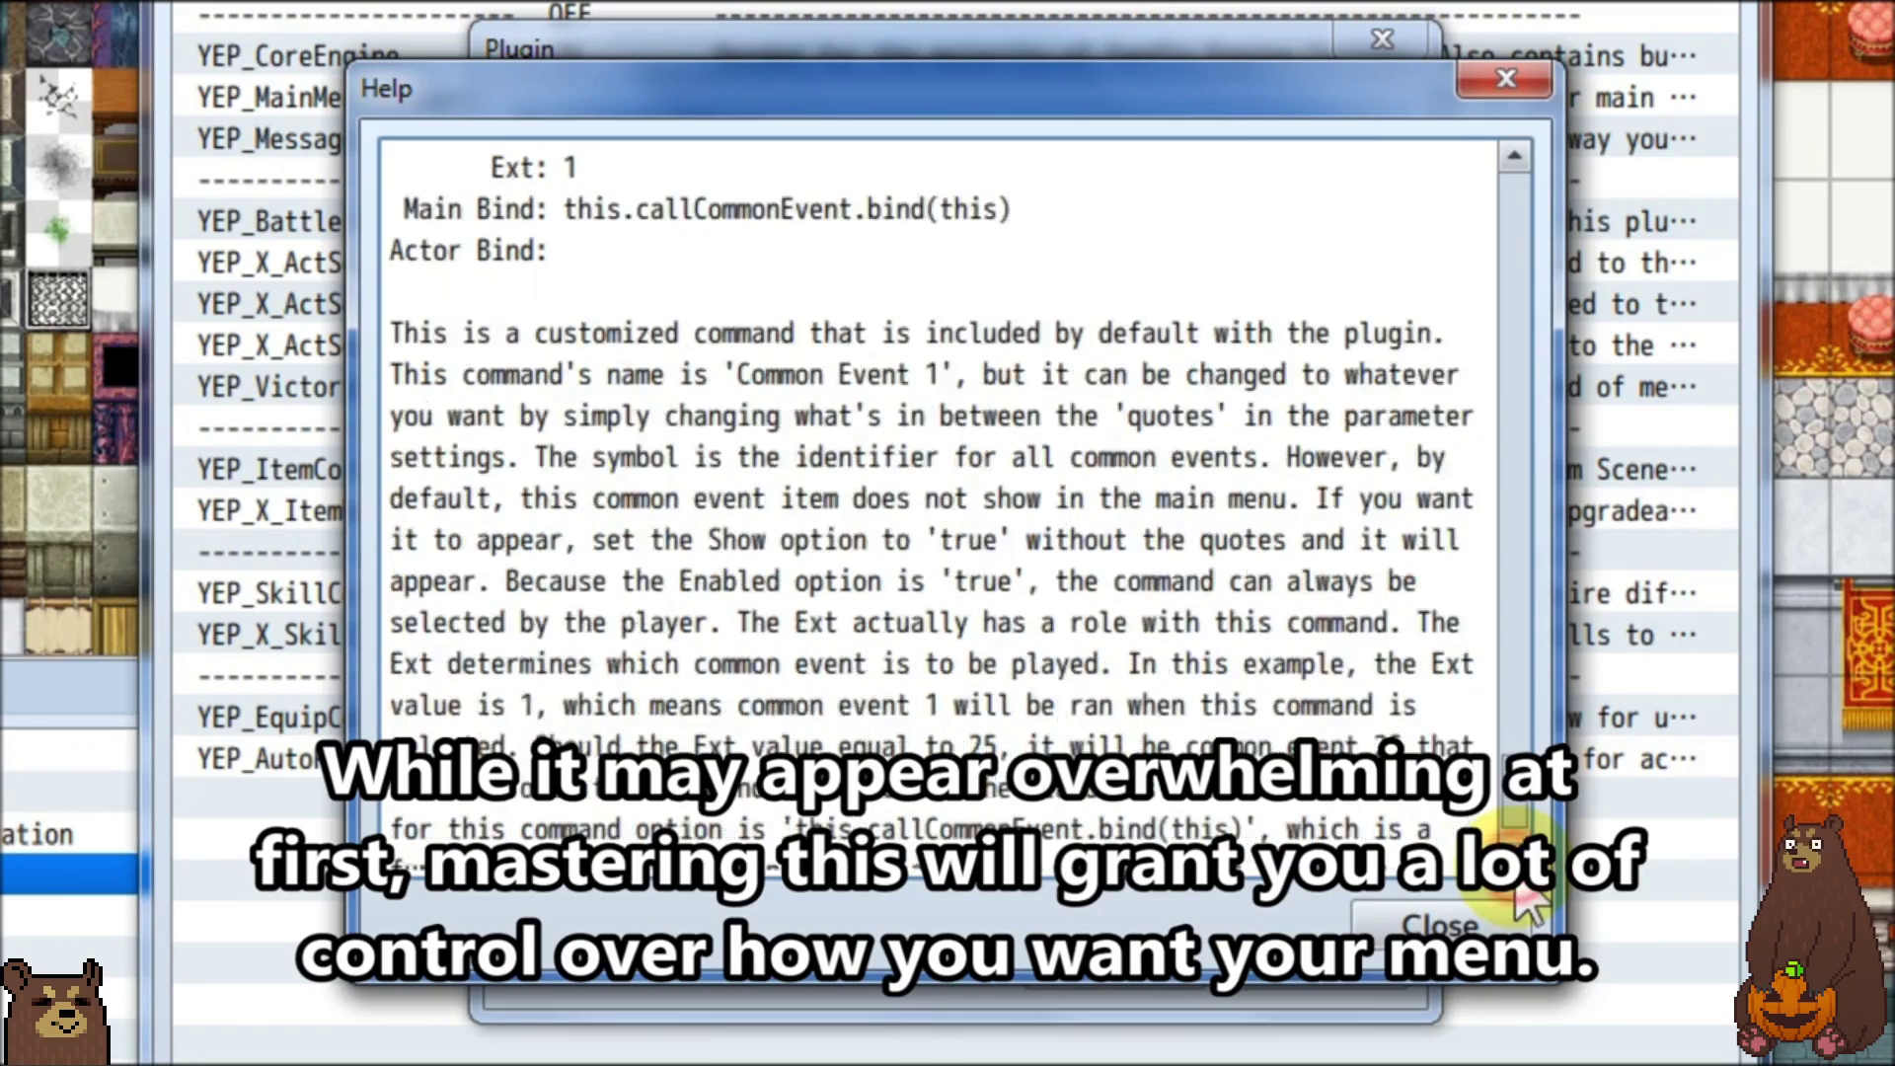
pyautogui.click(1517, 869)
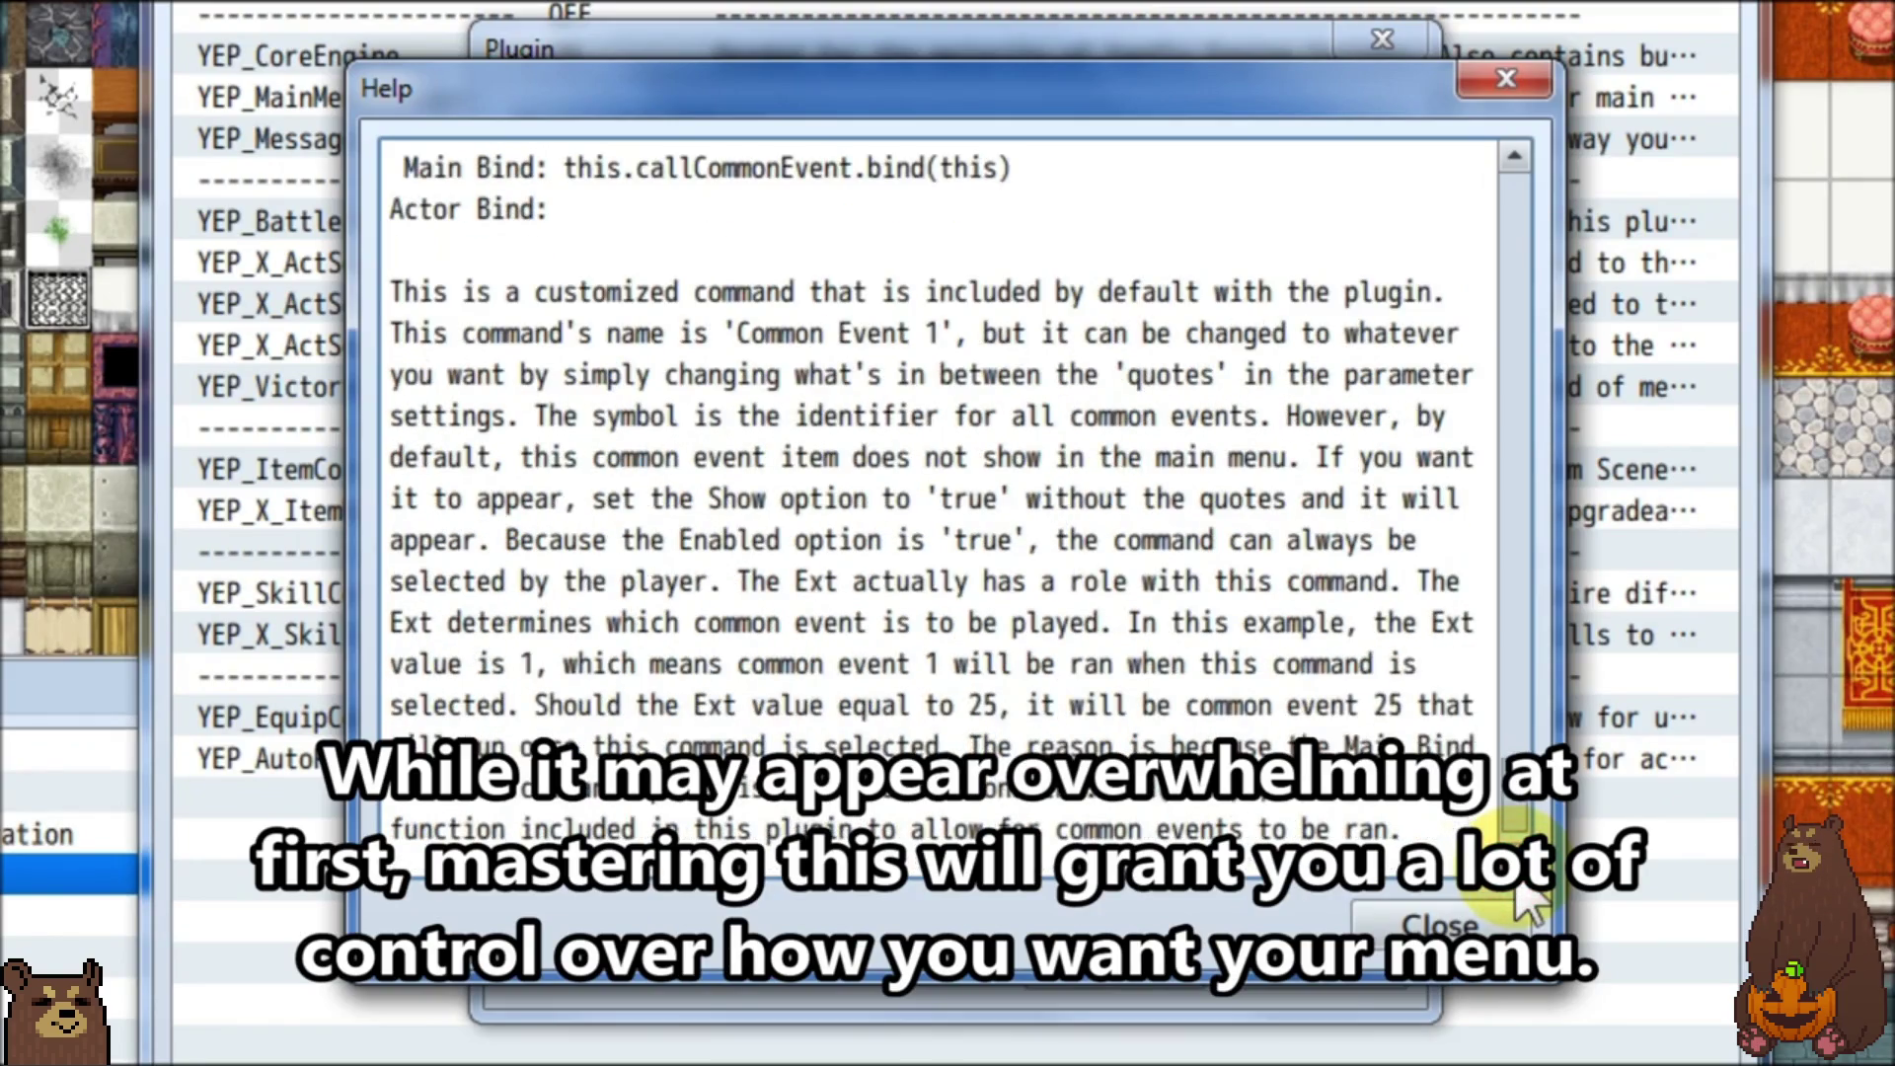
pyautogui.click(1517, 869)
pyautogui.click(1517, 868)
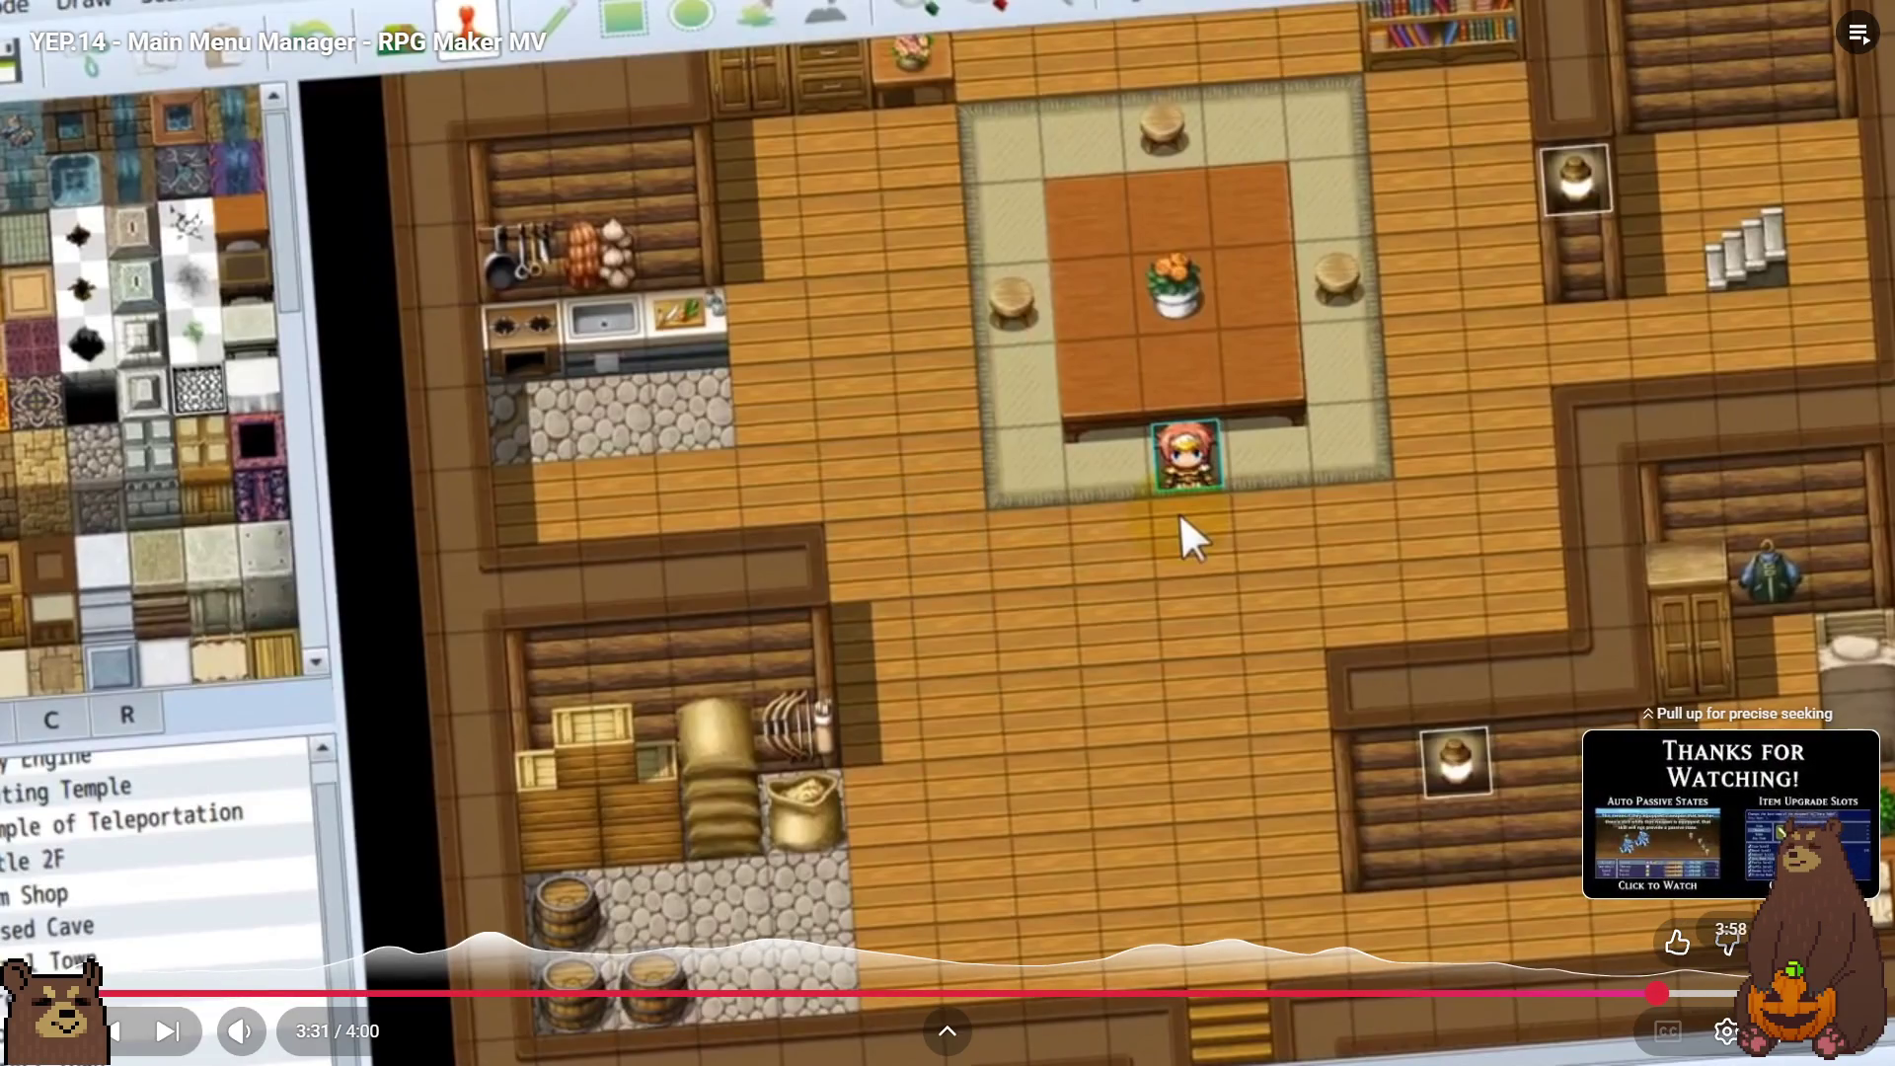
pyautogui.press('Escape')
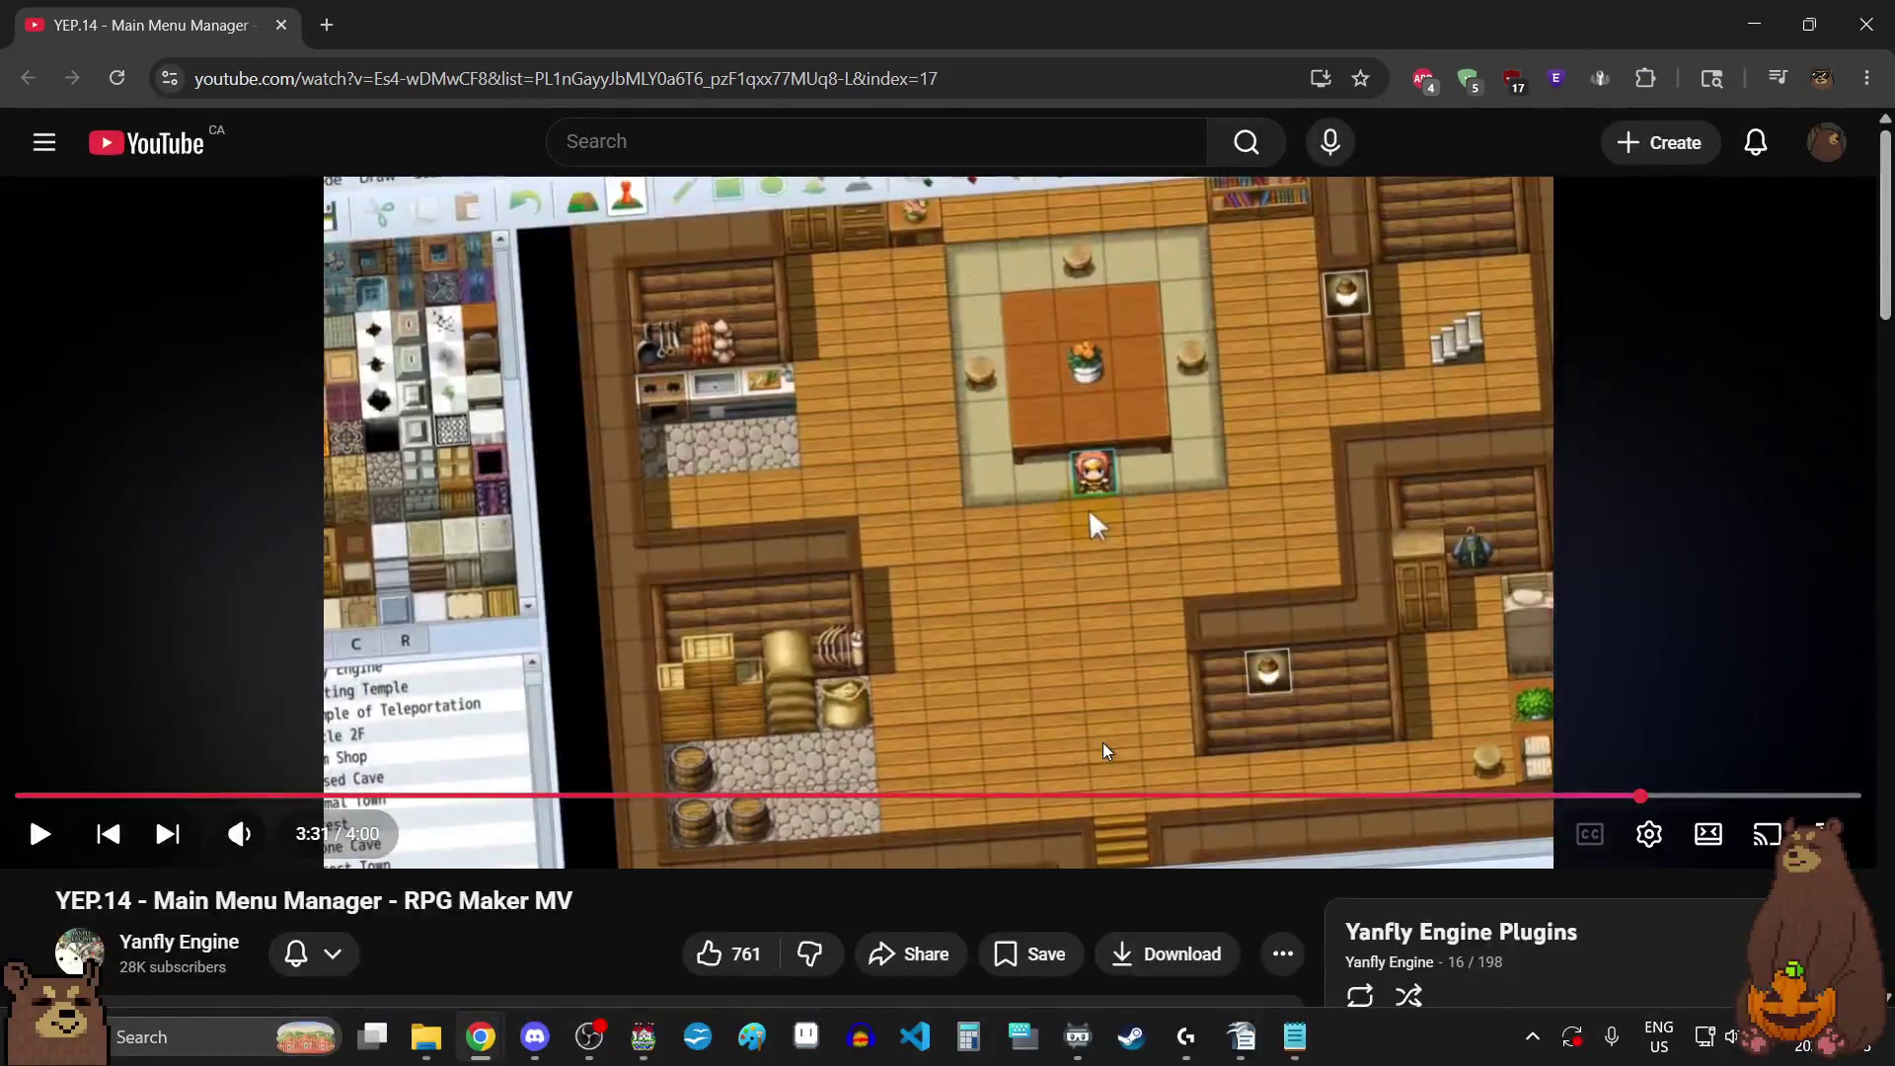
pyautogui.moveTo(153, 30)
pyautogui.mouseDown()
pyautogui.moveTo(1511, 479)
pyautogui.moveTo(415, 24)
pyautogui.moveTo(593, 5)
pyautogui.moveTo(381, 268)
pyautogui.moveTo(81, 173)
pyautogui.mouseUp()
# Minimize the browser with Win+Down to reveal RPG Maker MV's Intro map editor.
pyautogui.press('super+Down')
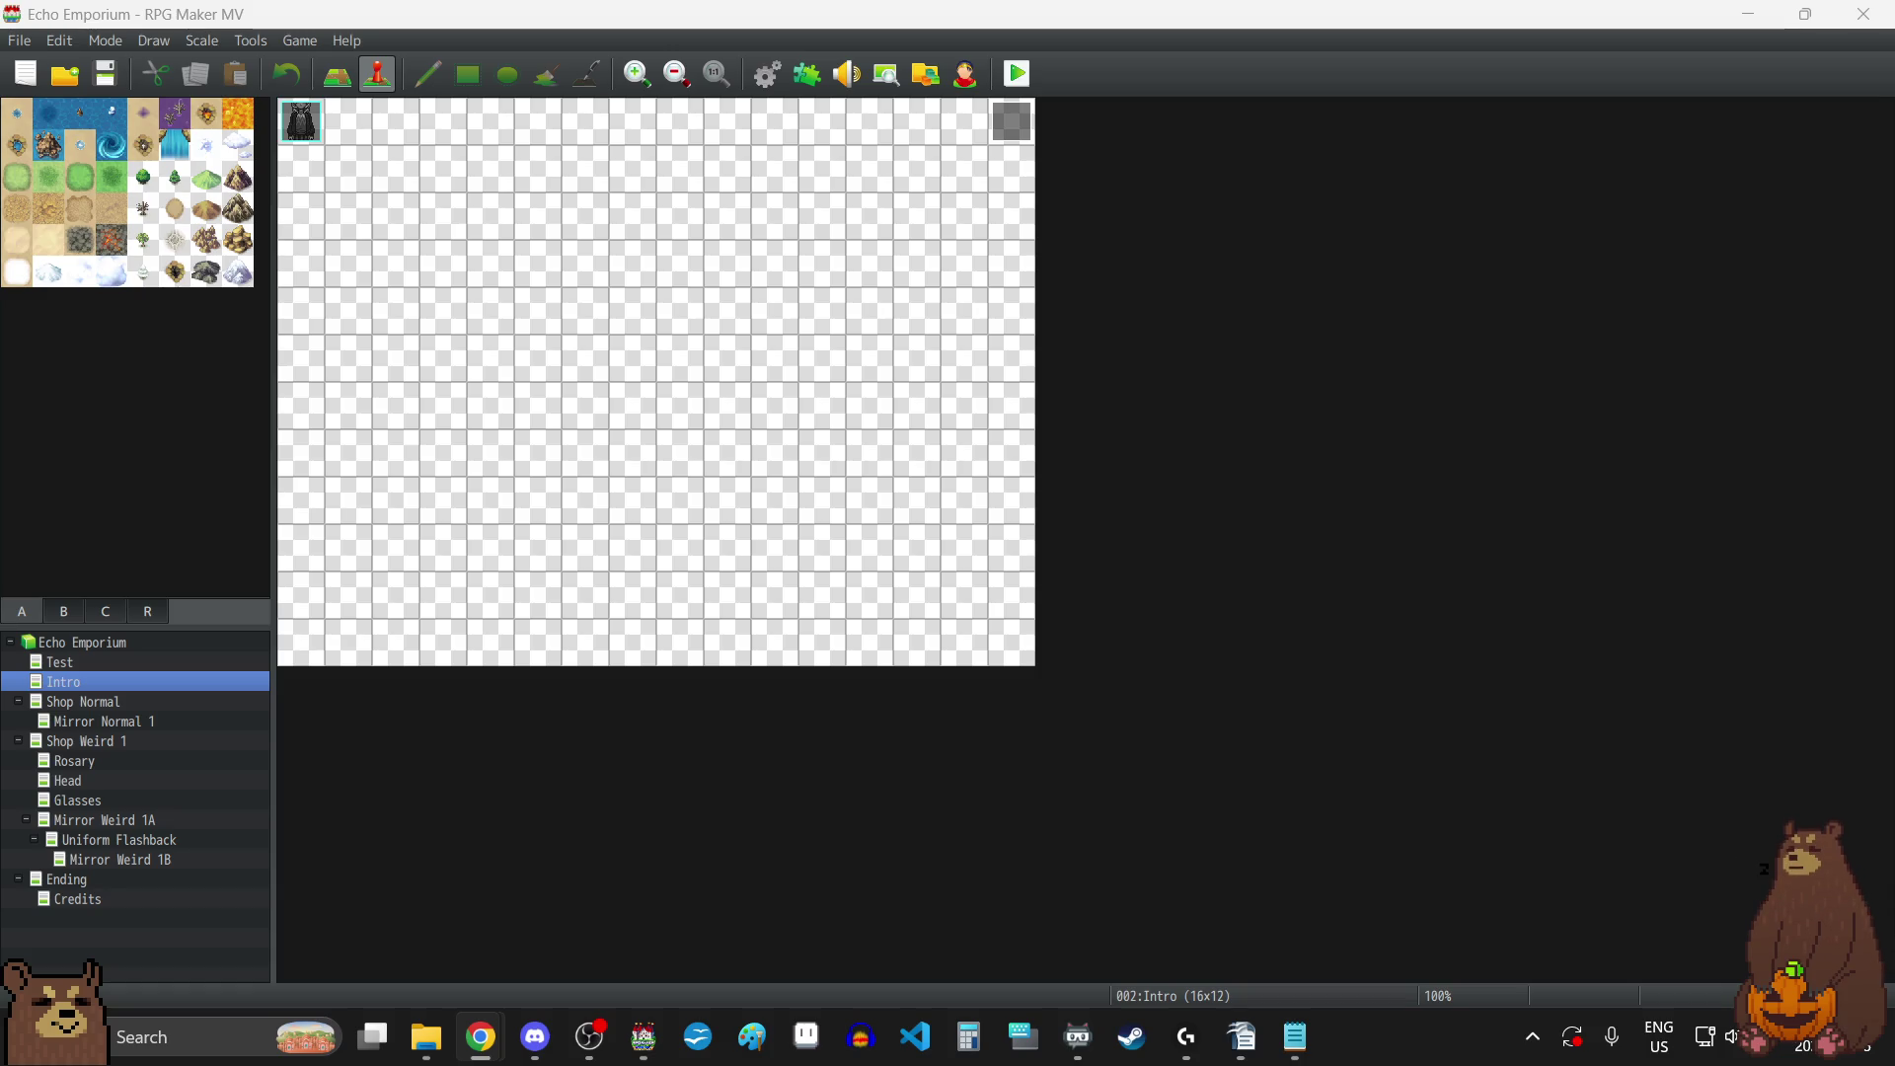
# Watch the tutorial video full screen, pause it, and return to the game editor.
pyautogui.moveTo(0, 297)
pyautogui.mouseDown()
pyautogui.moveTo(385, 300)
pyautogui.moveTo(1070, 237)
pyautogui.mouseUp()
pyautogui.doubleClick(1111, 234)
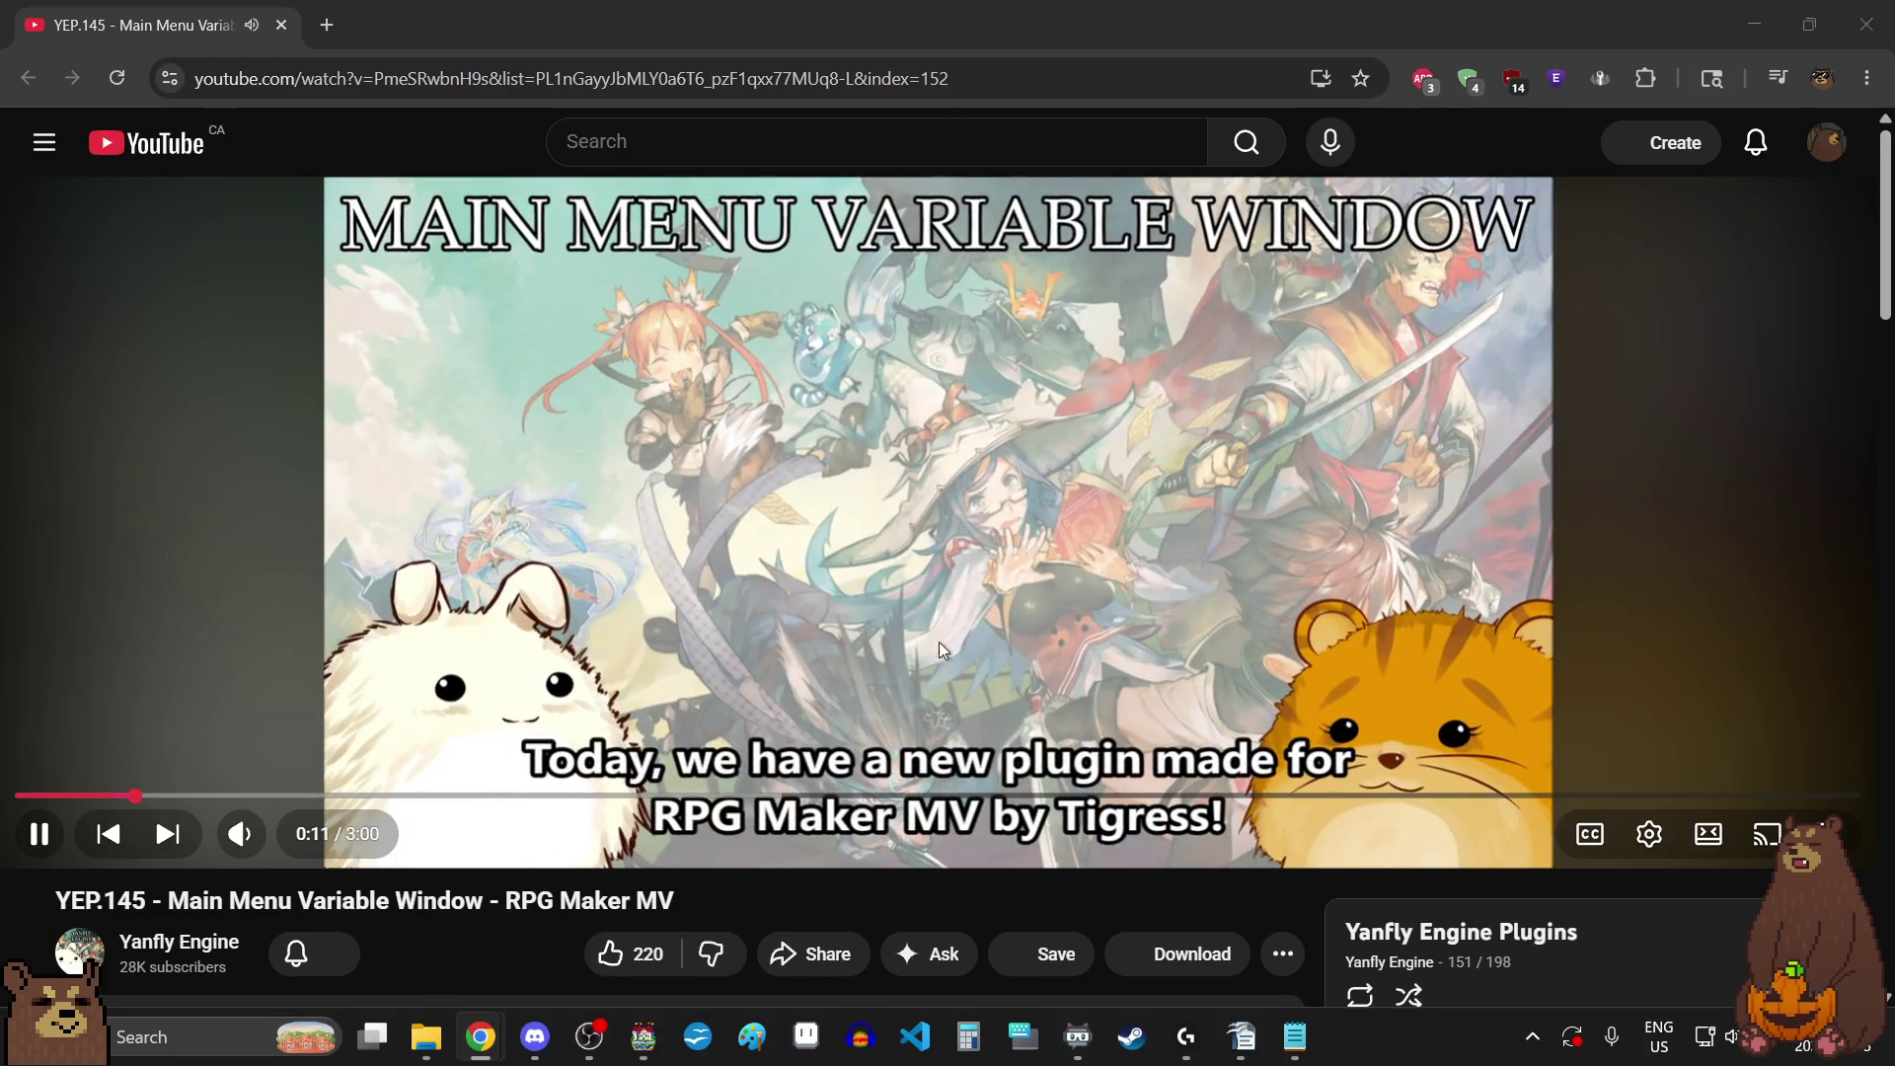
pyautogui.doubleClick(943, 649)
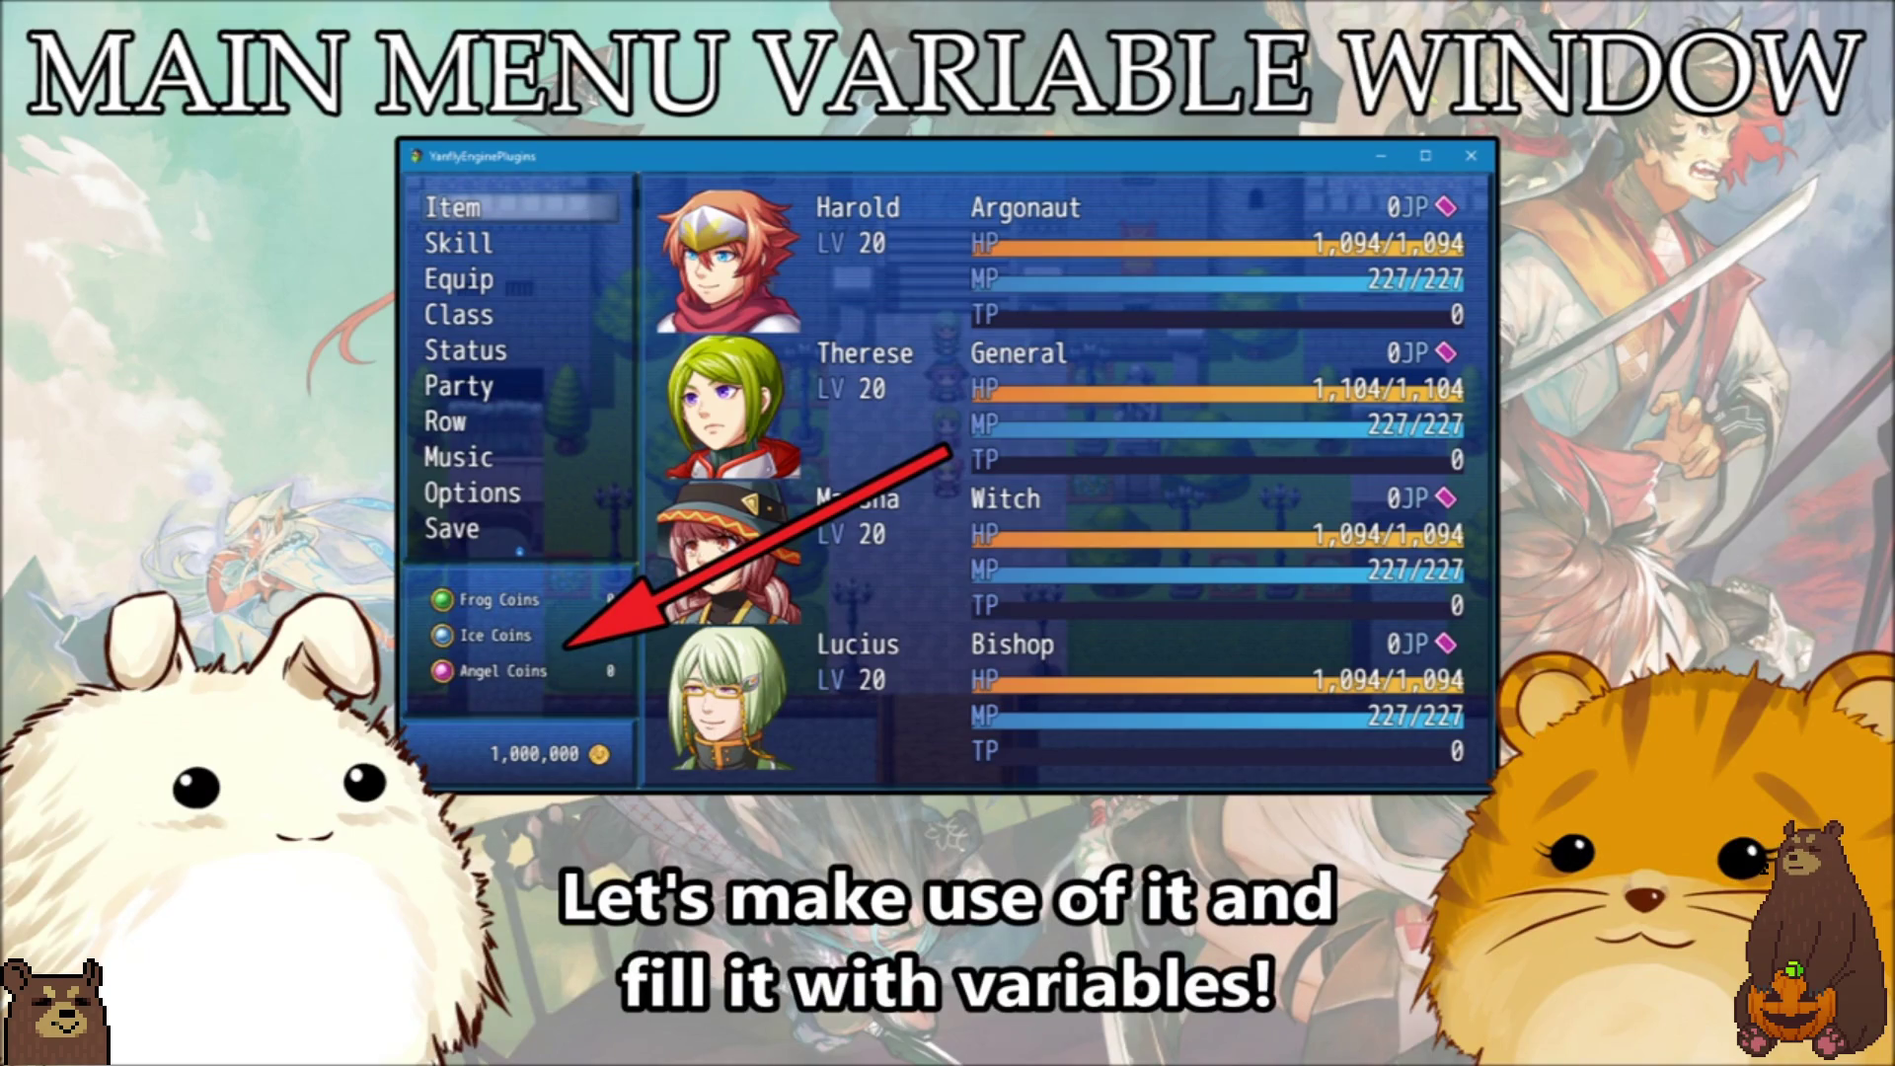
pyautogui.press('space')
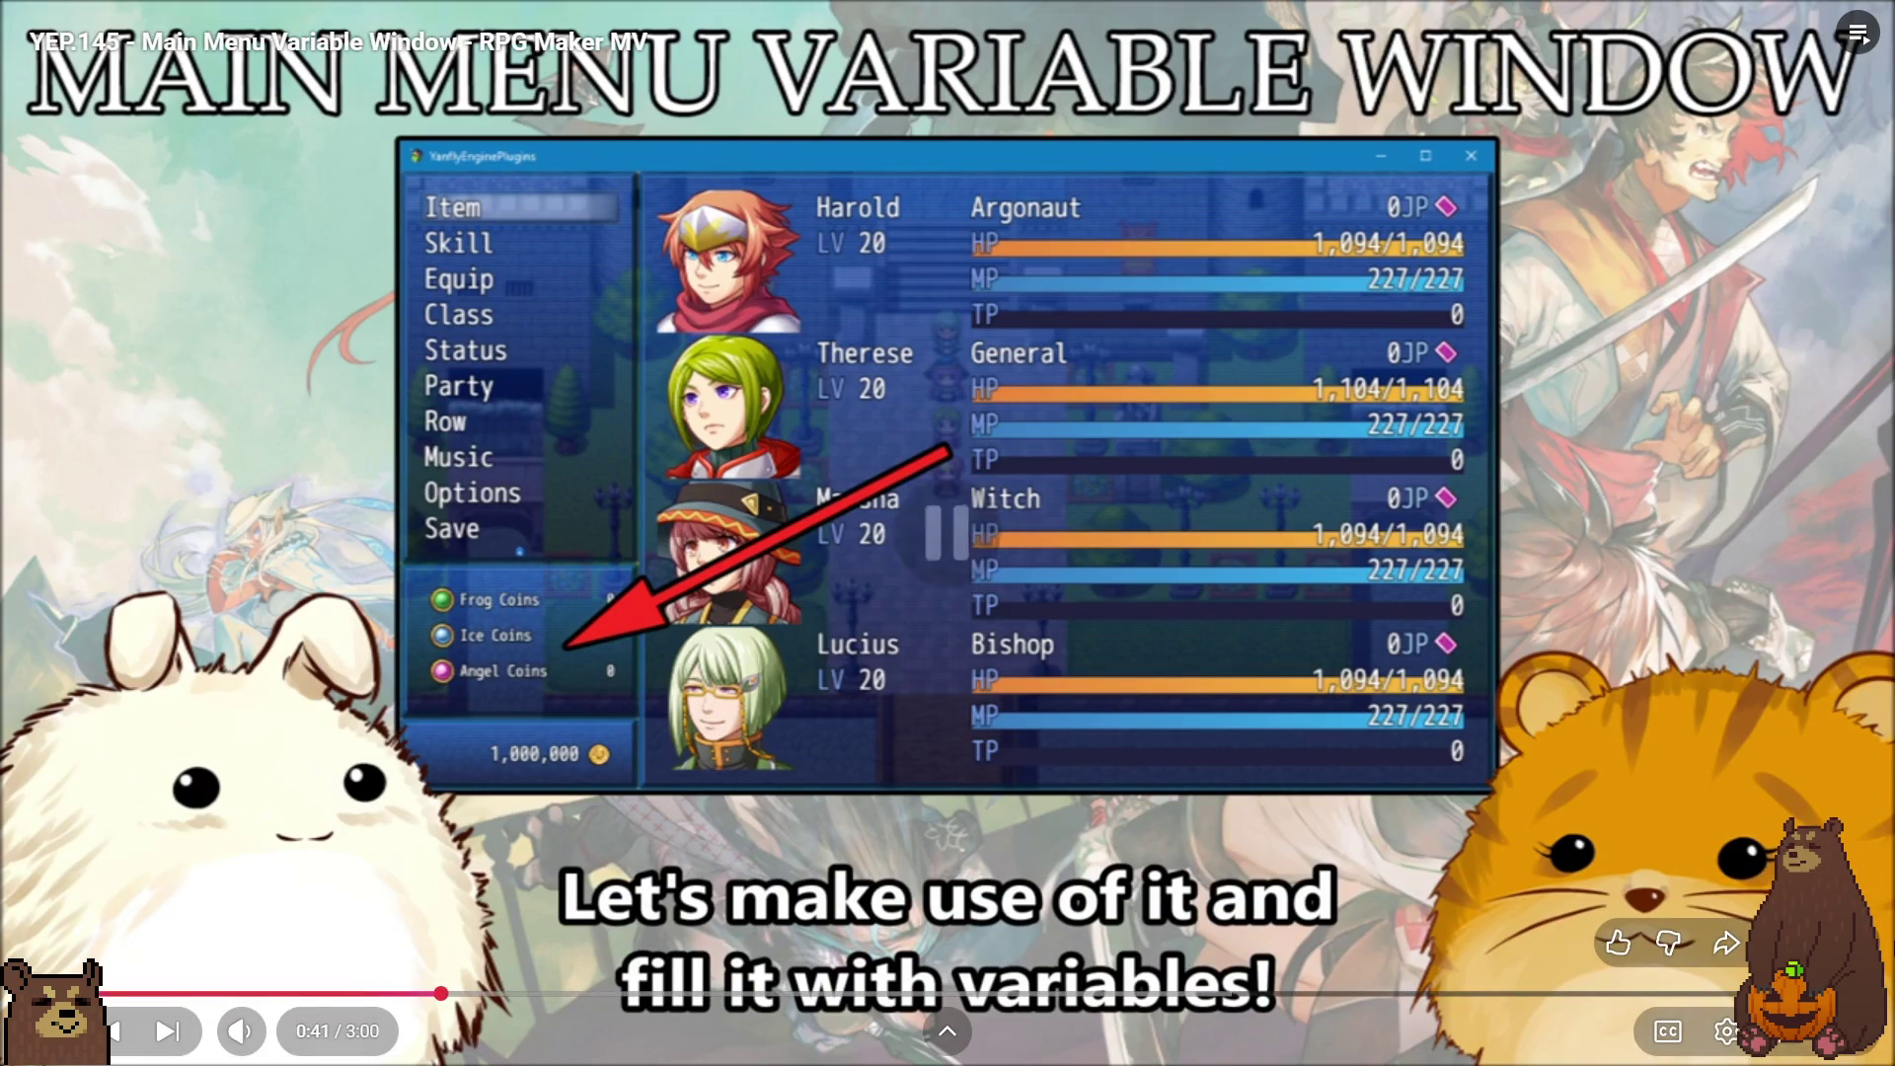
pyautogui.press('Escape')
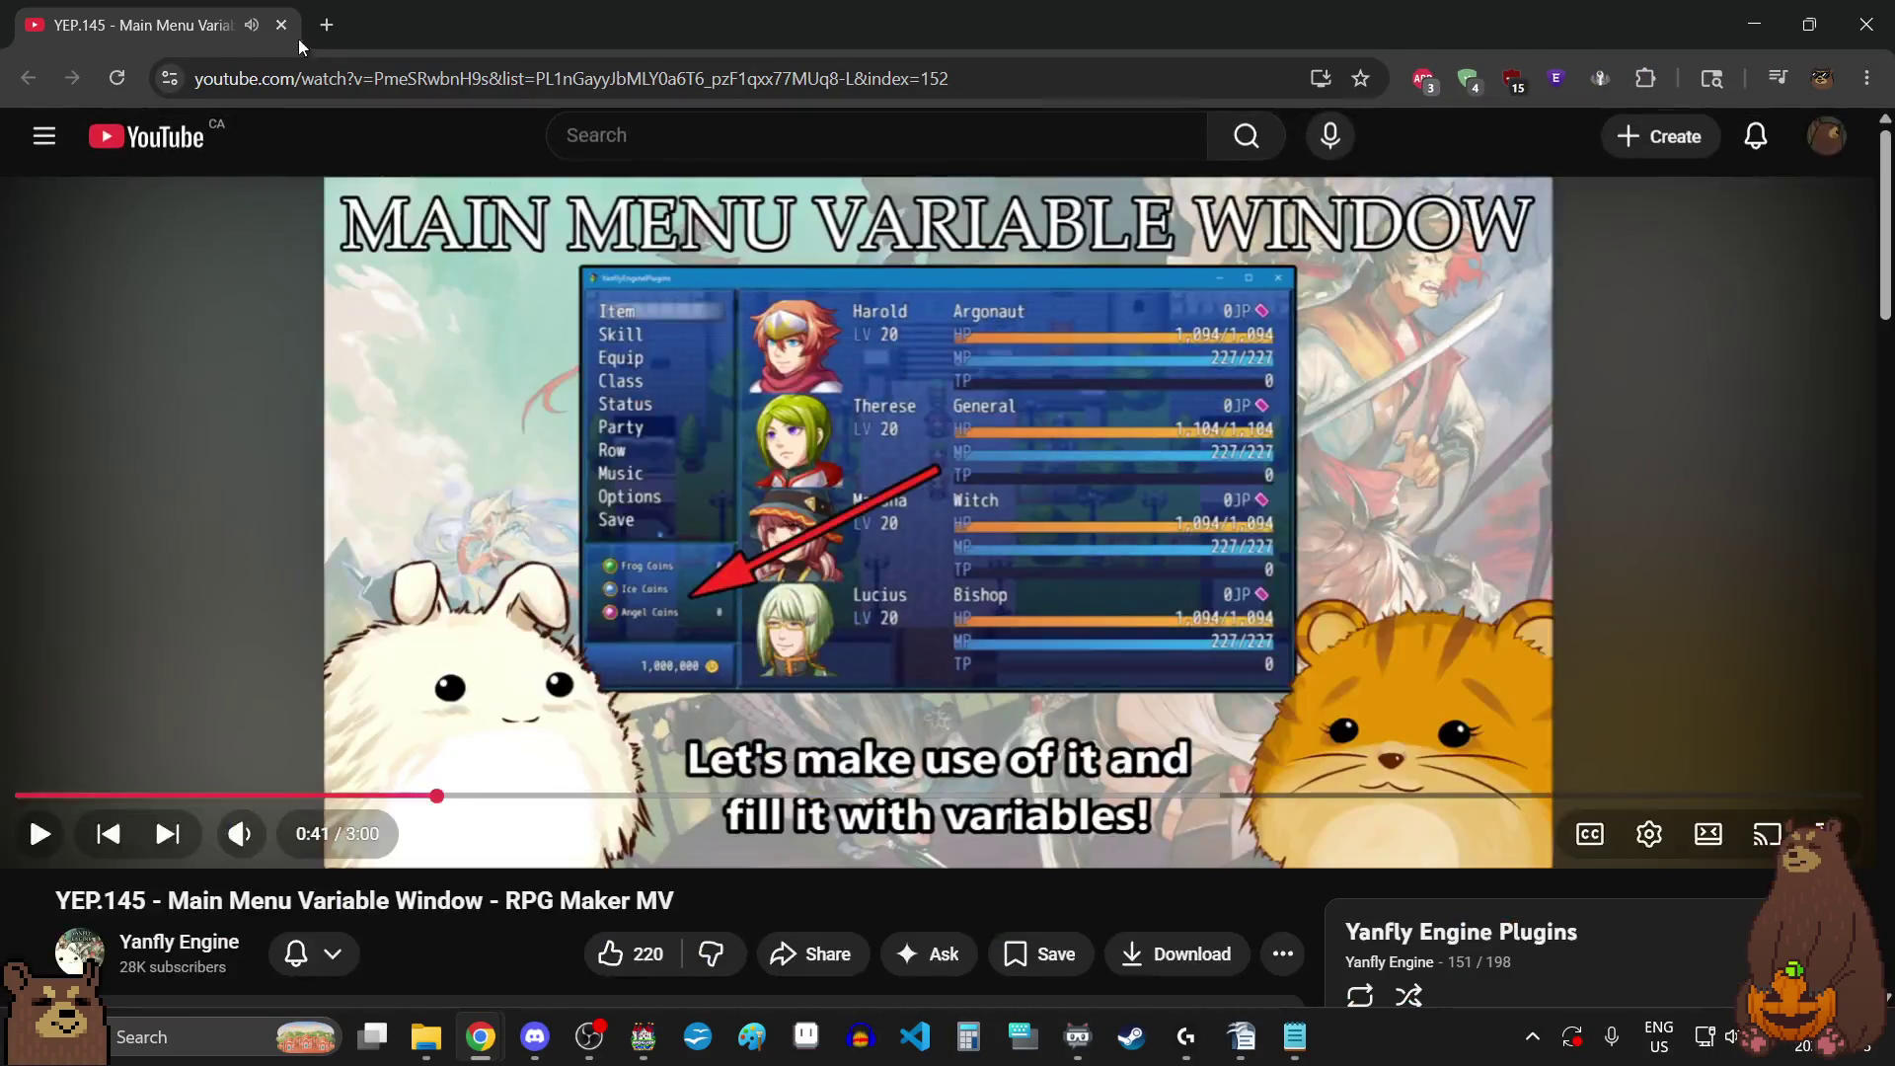
pyautogui.hotkey('alt', 'Tab')
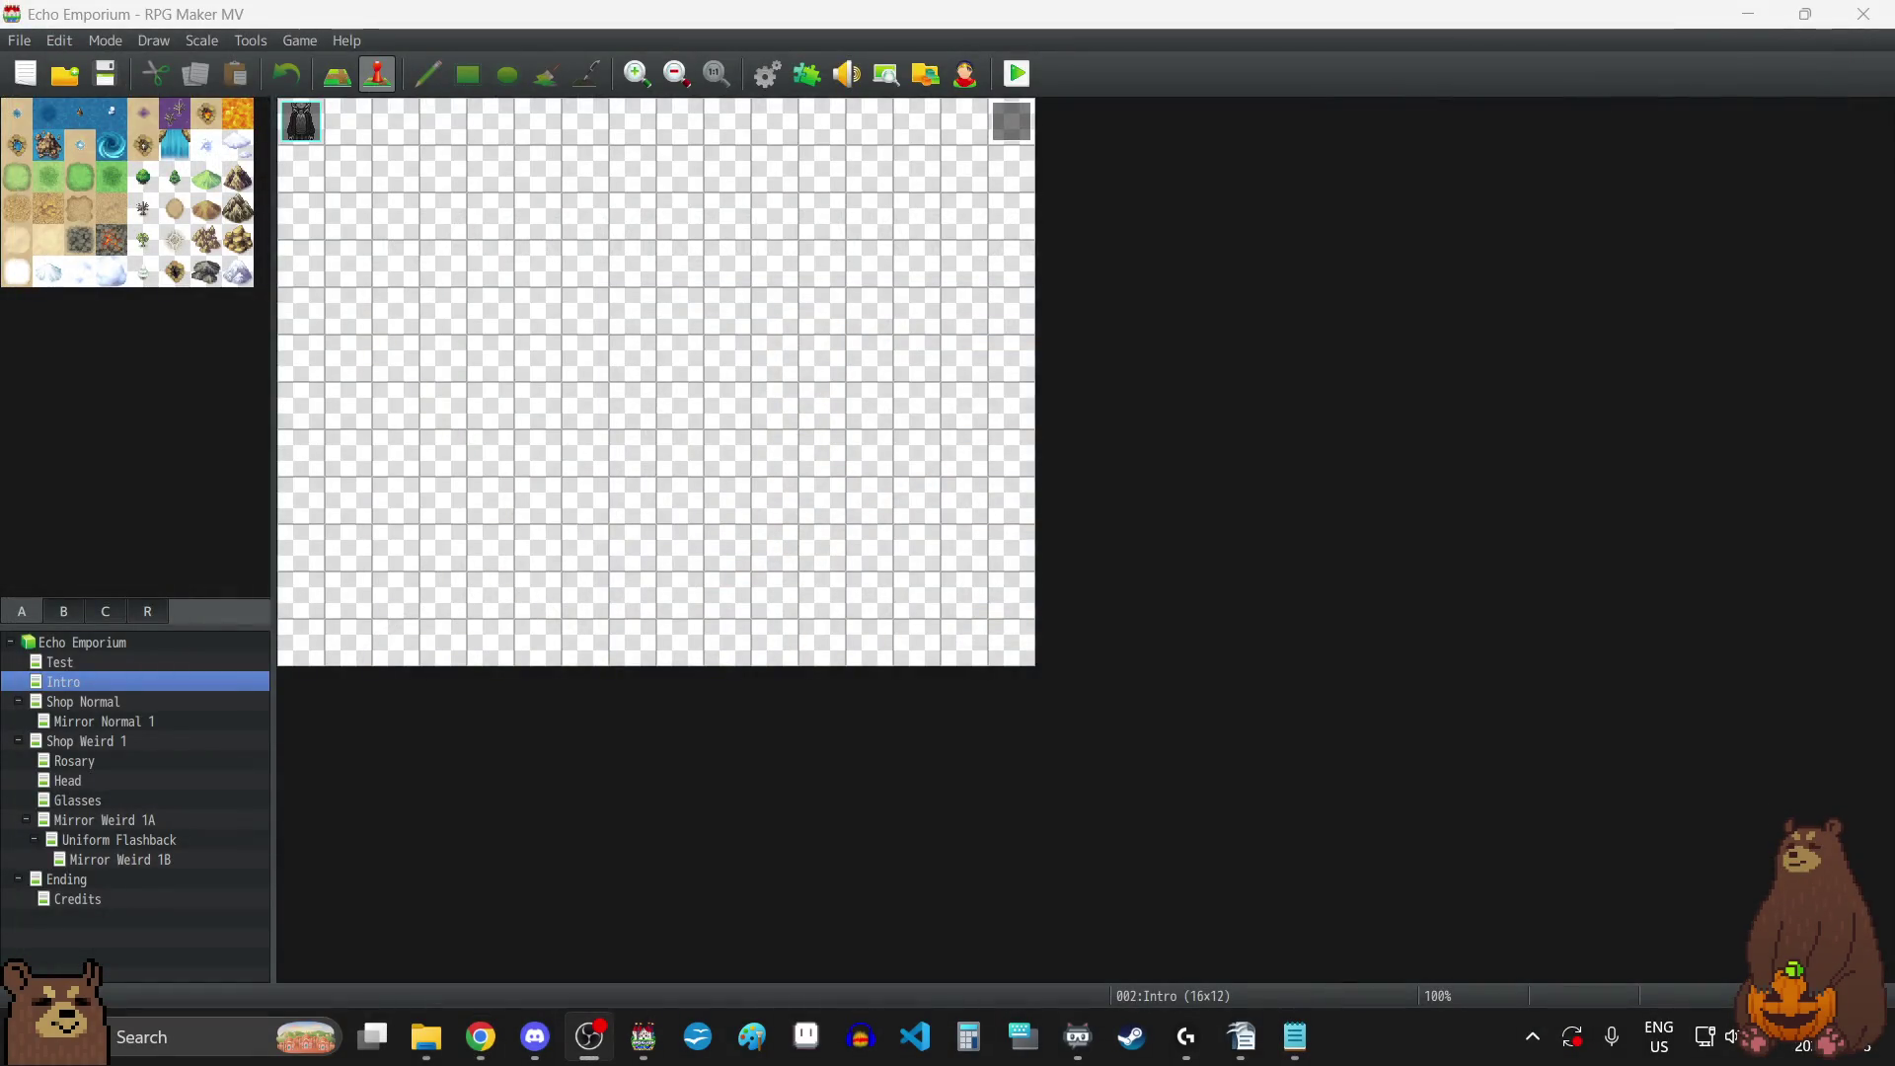
pyautogui.hotkey('alt', 'Tab')
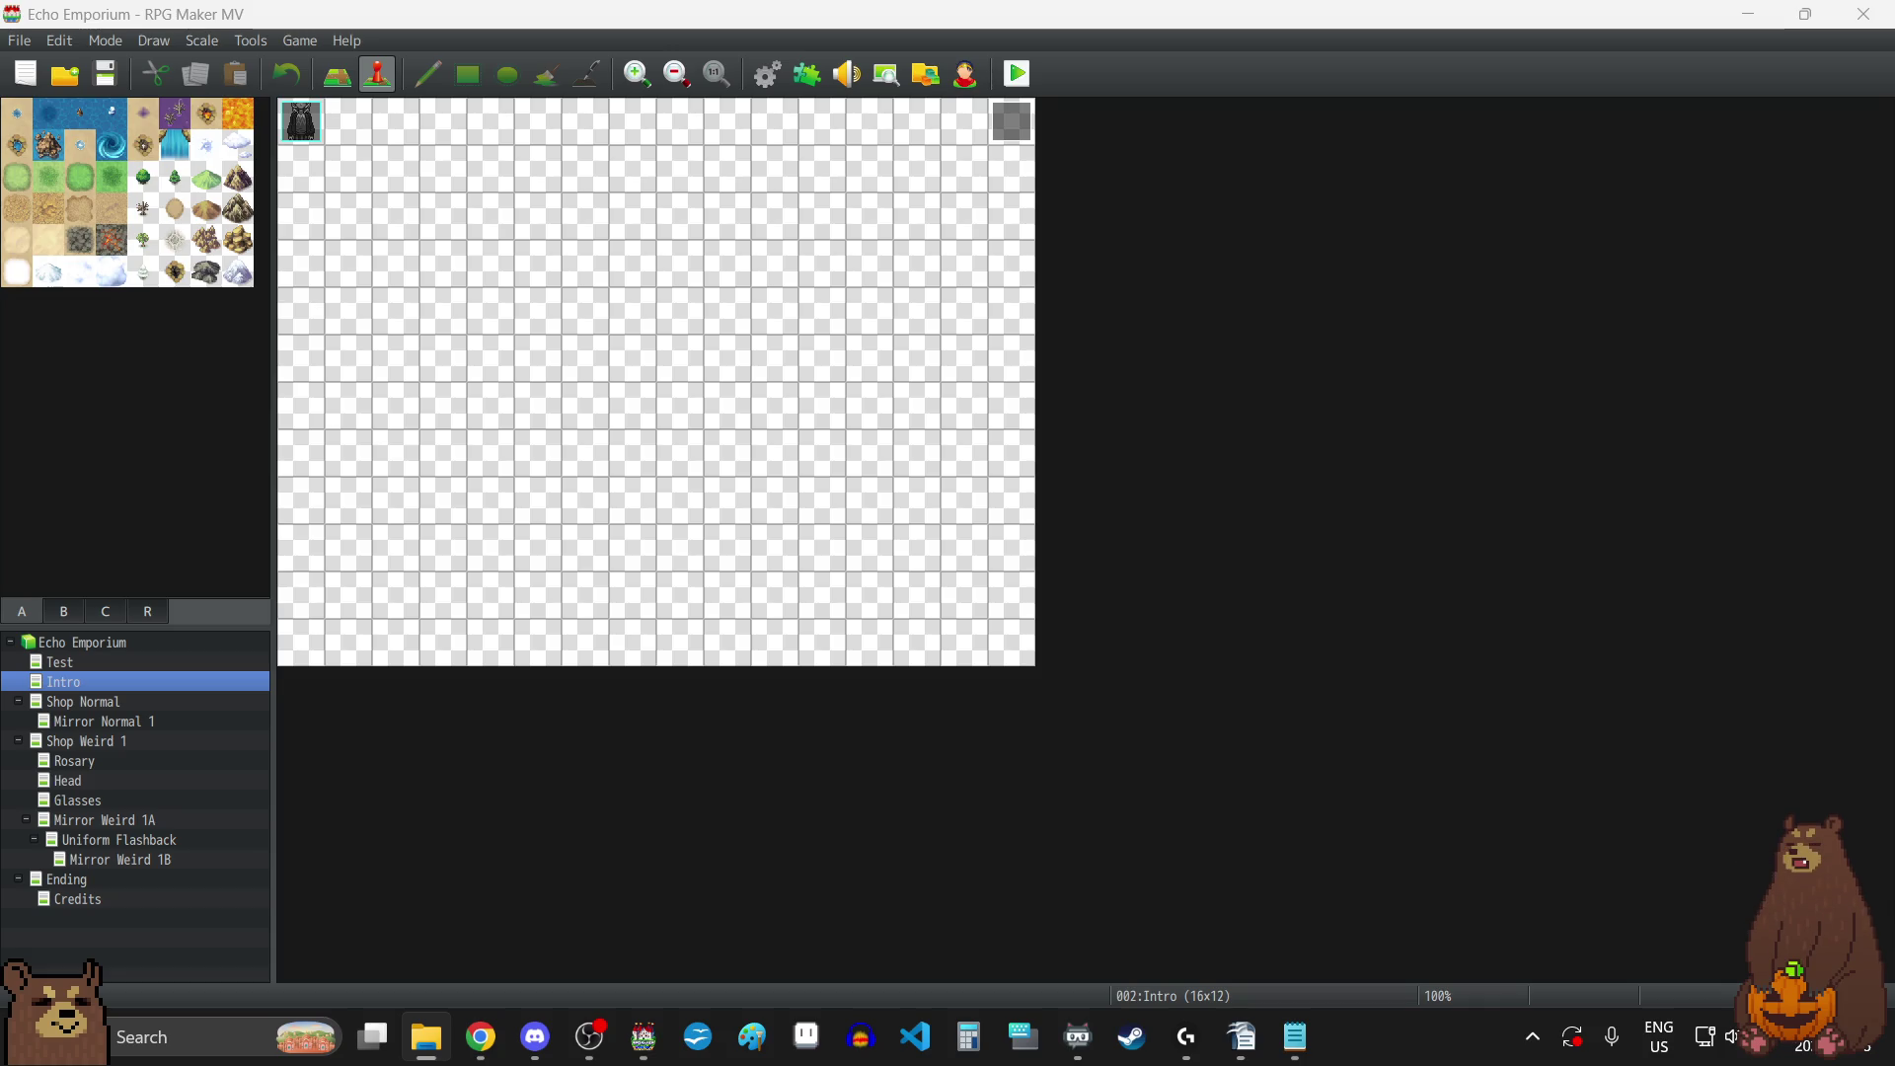
pyautogui.hotkey('alt', 'Tab')
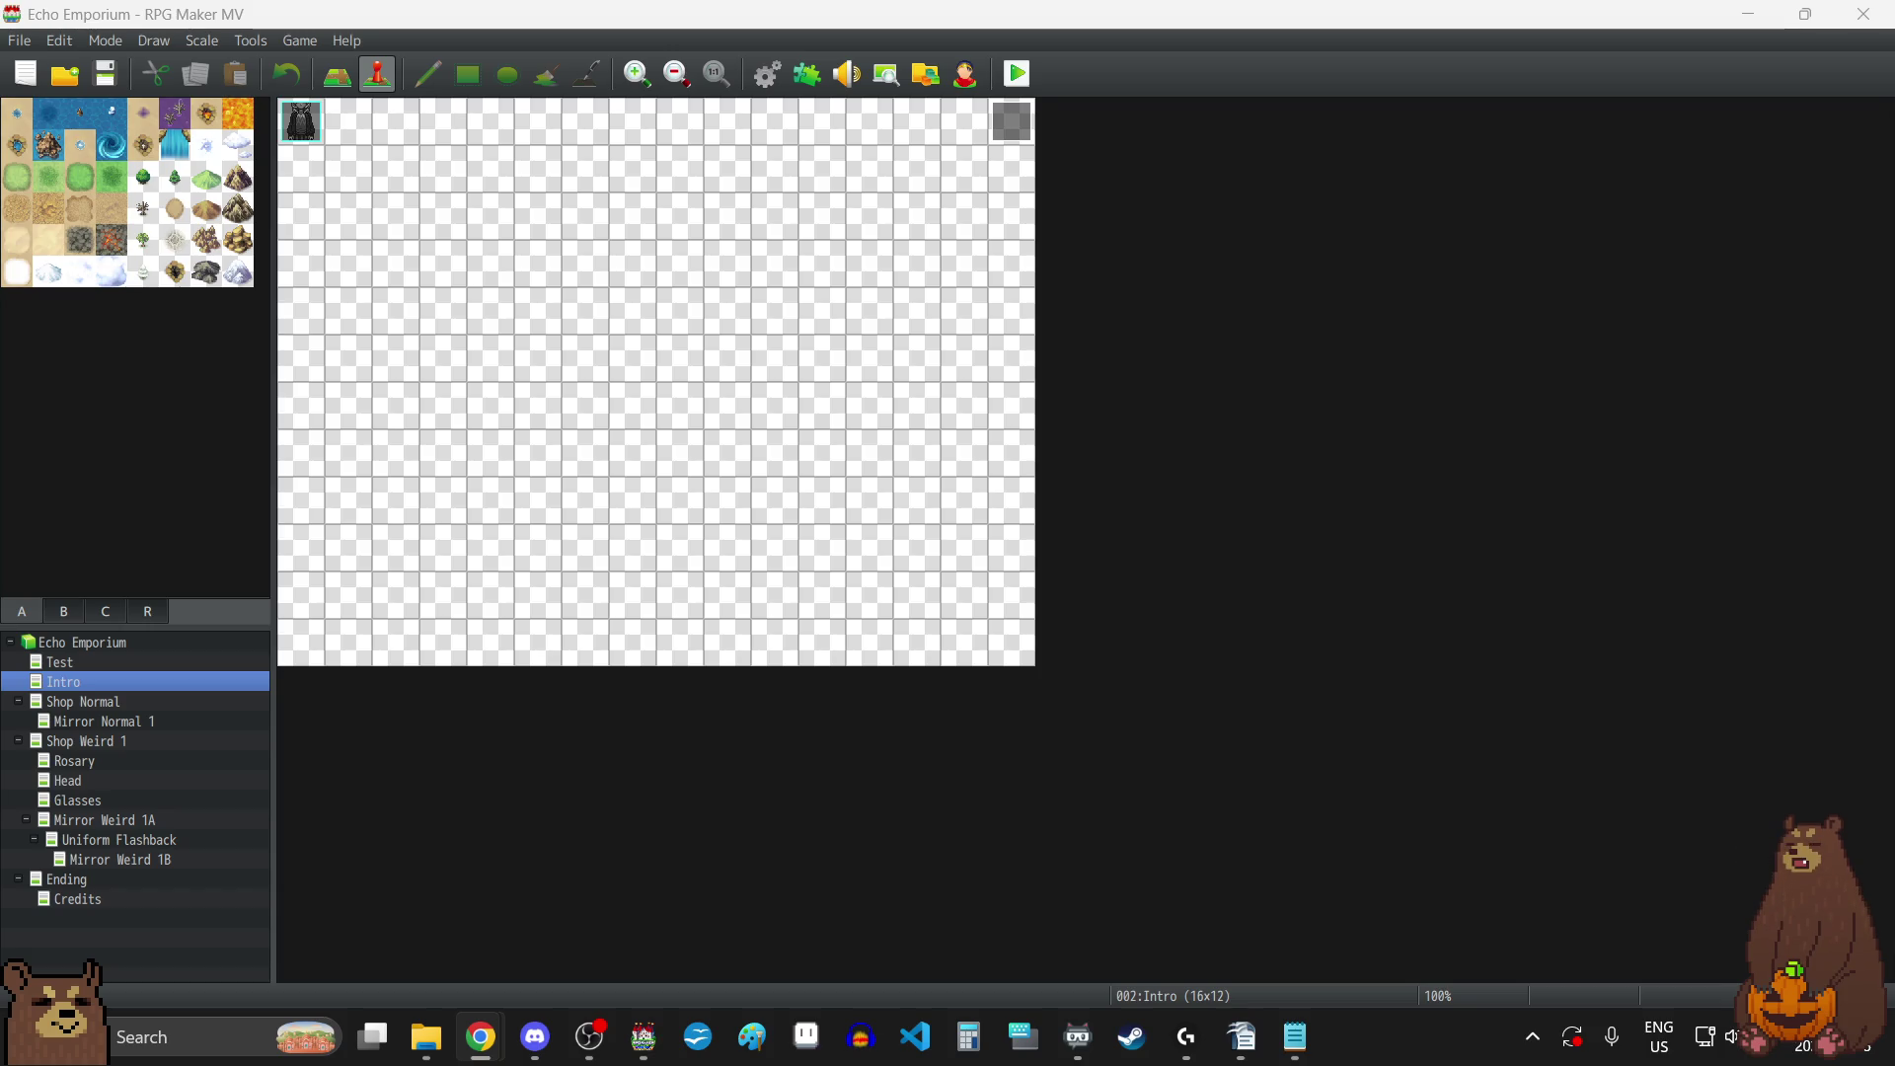
pyautogui.hotkey('alt', 'Tab')
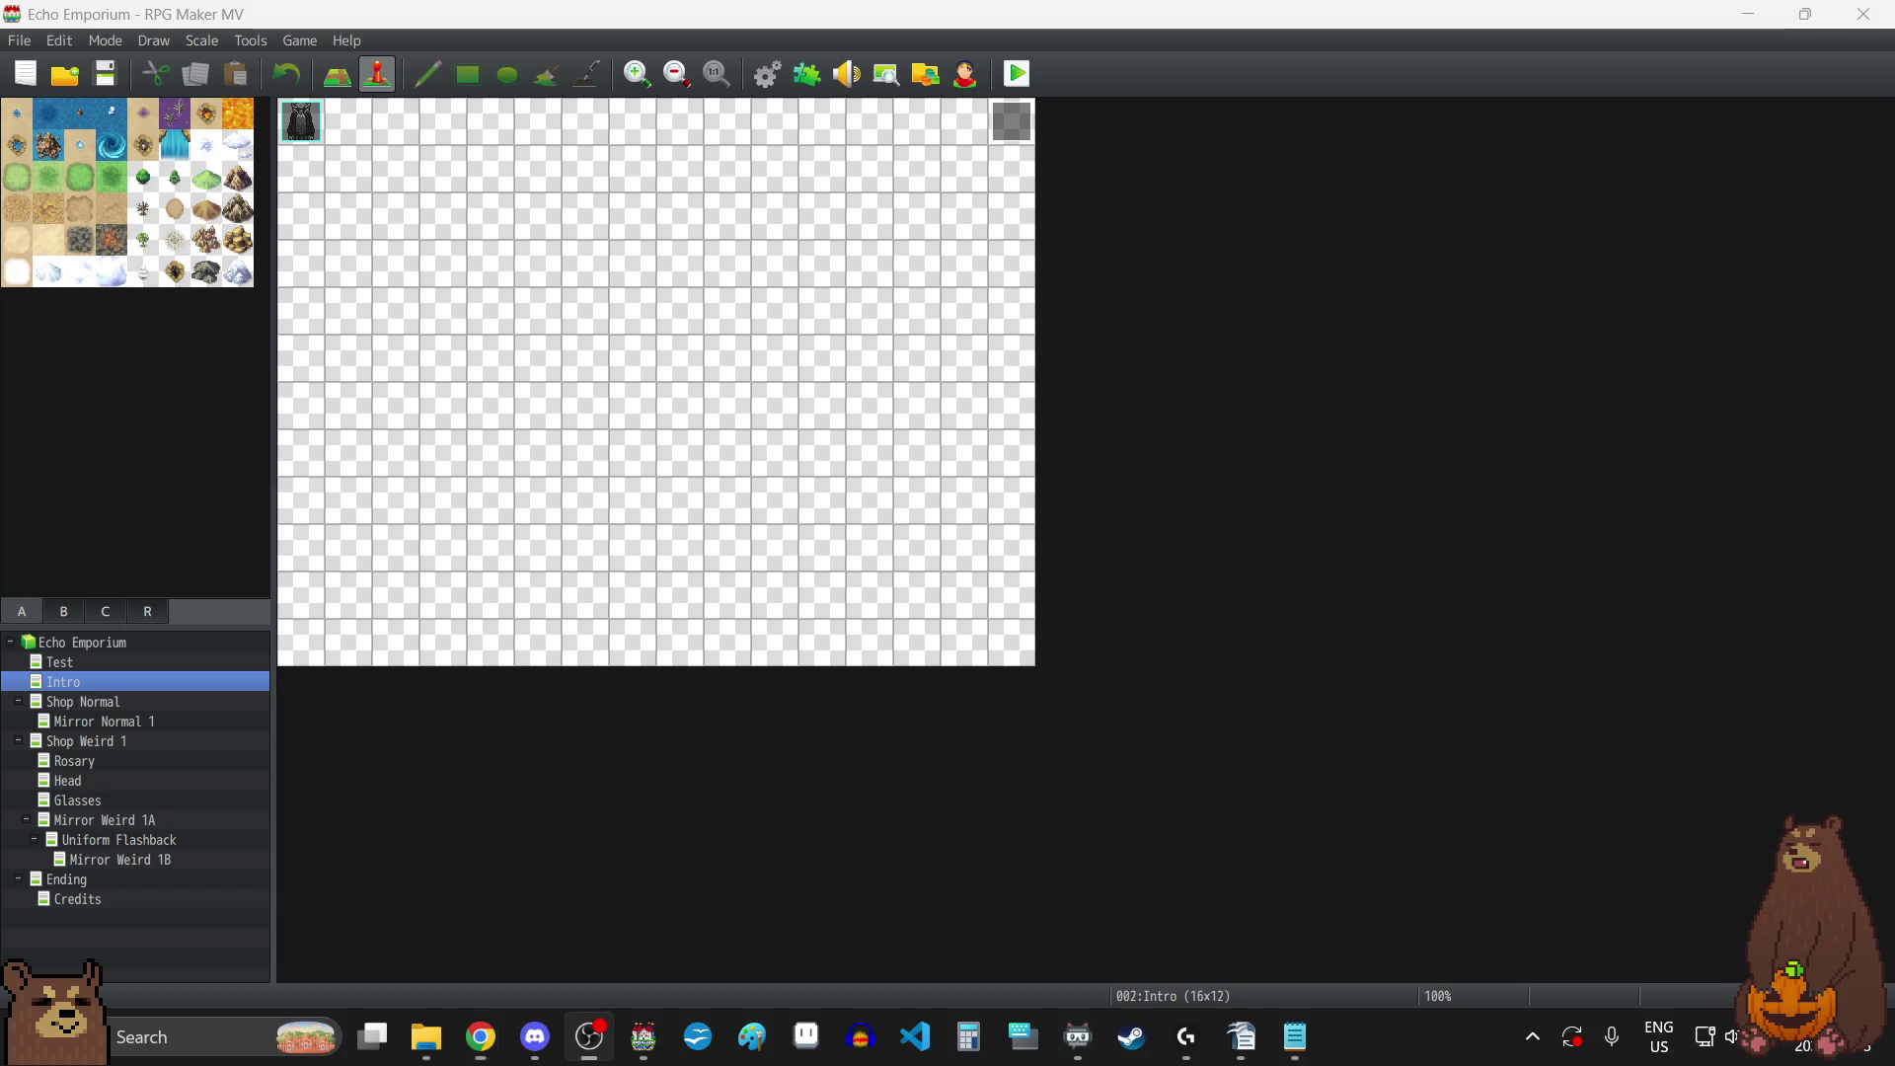
# Add the YEP_MainMenuManager plugin and move it directly below YEP_CoreEngine.
pyautogui.click(808, 74)
pyautogui.scroll(-2, 932, 703)
pyautogui.doubleClick(660, 761)
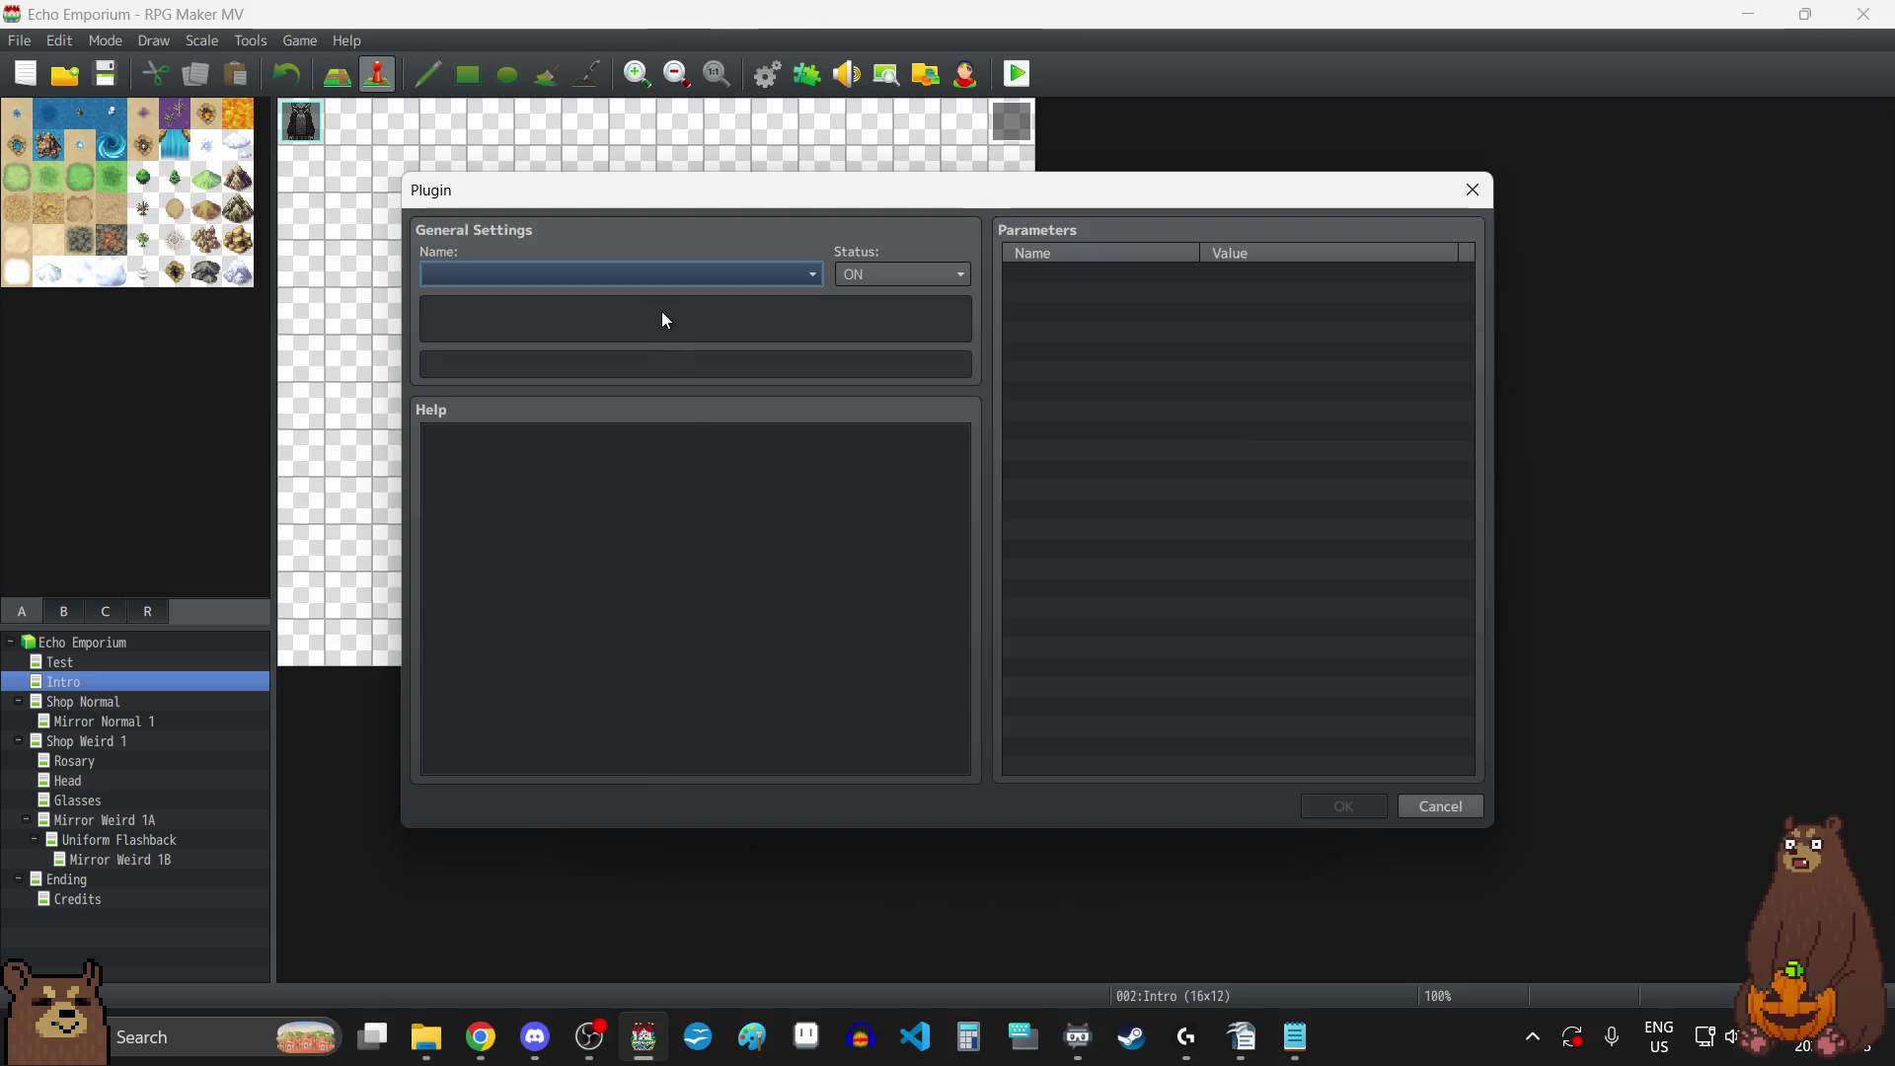
pyautogui.click(656, 283)
pyautogui.scroll(-2, 627, 543)
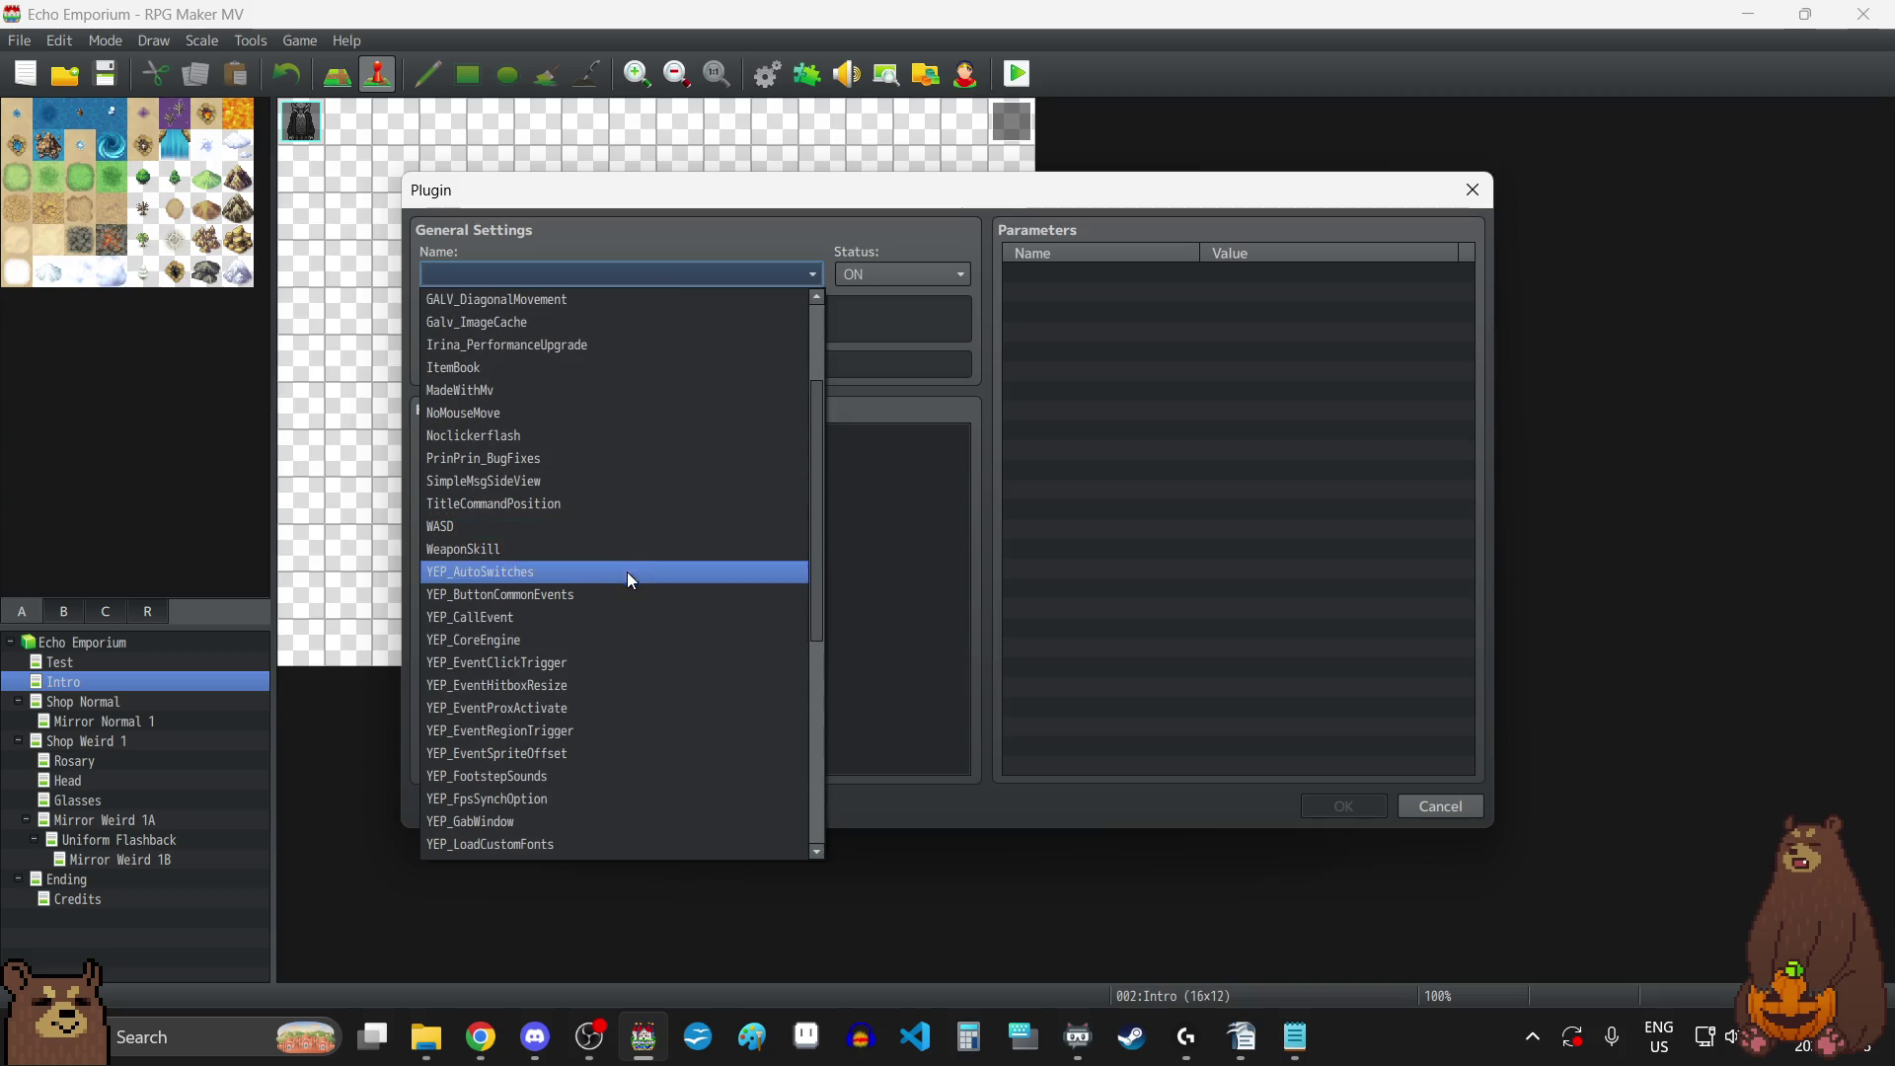
pyautogui.scroll(-2, 525, 778)
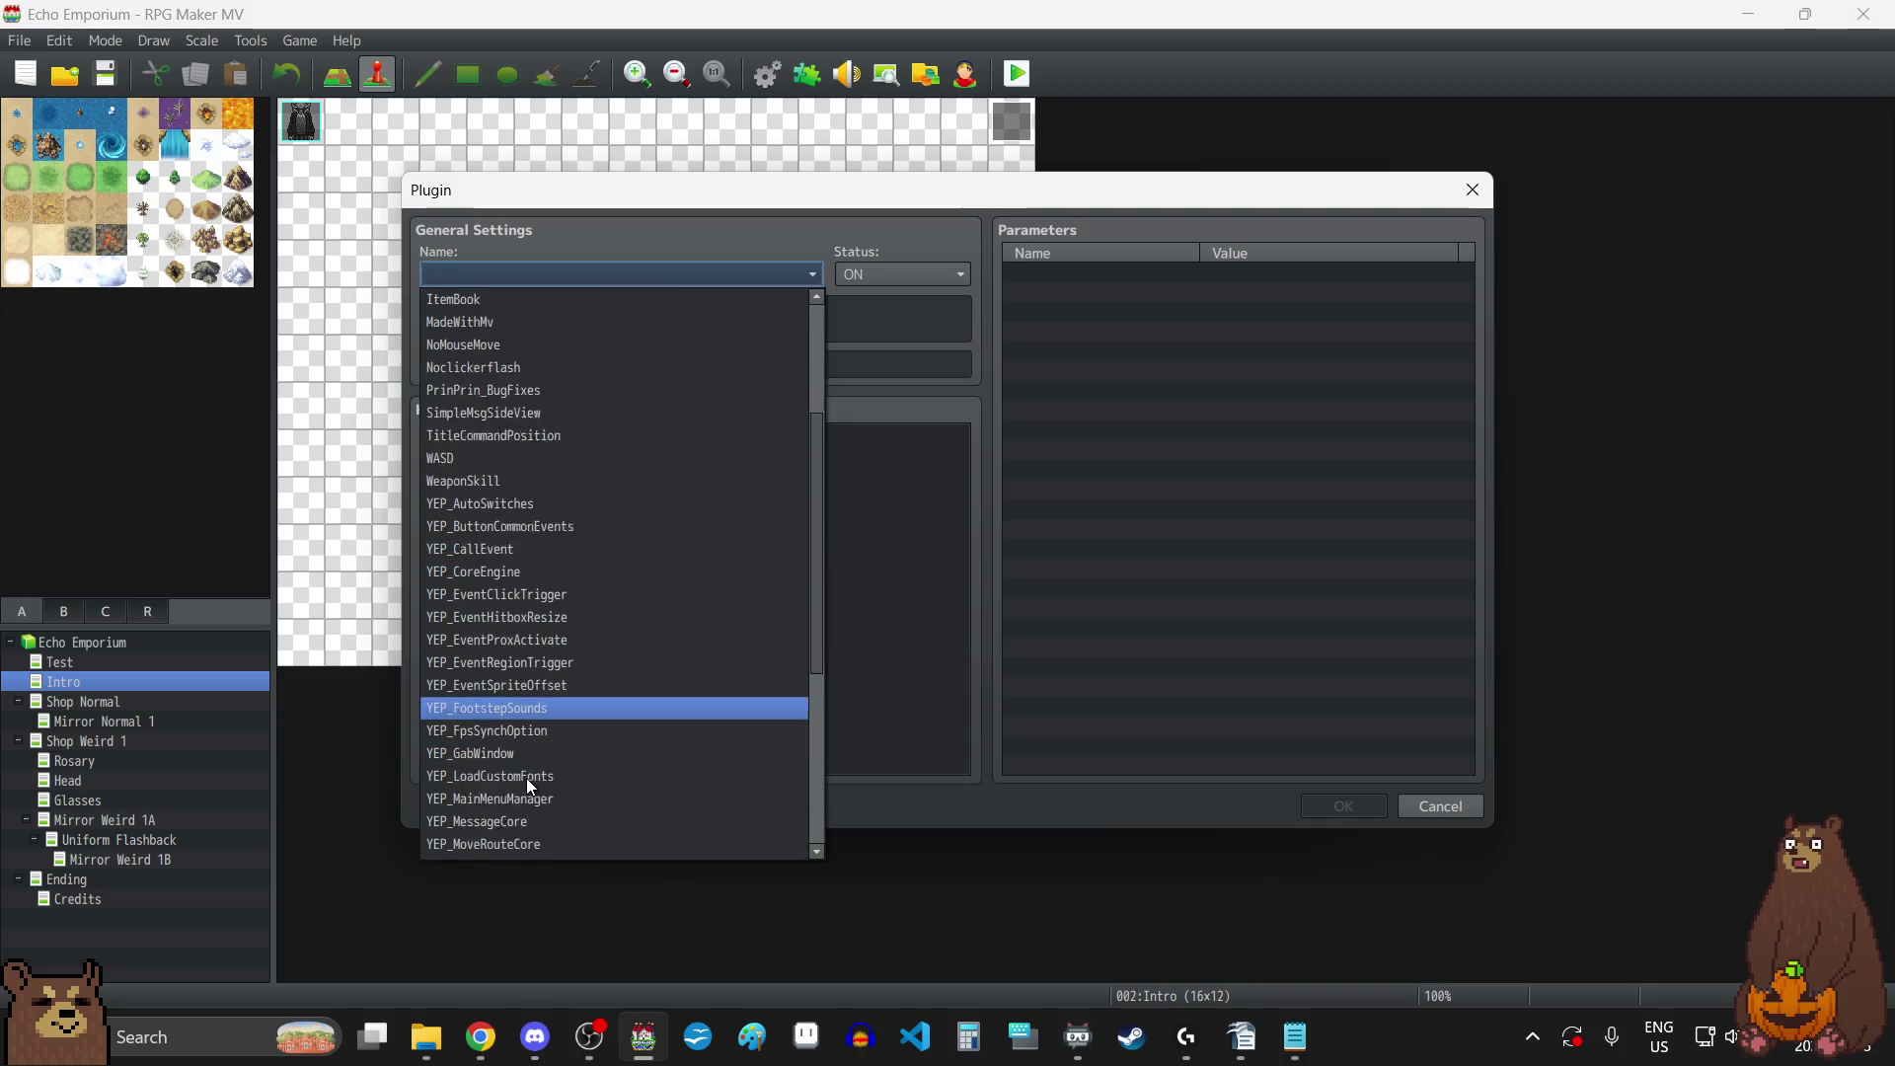
pyautogui.click(551, 774)
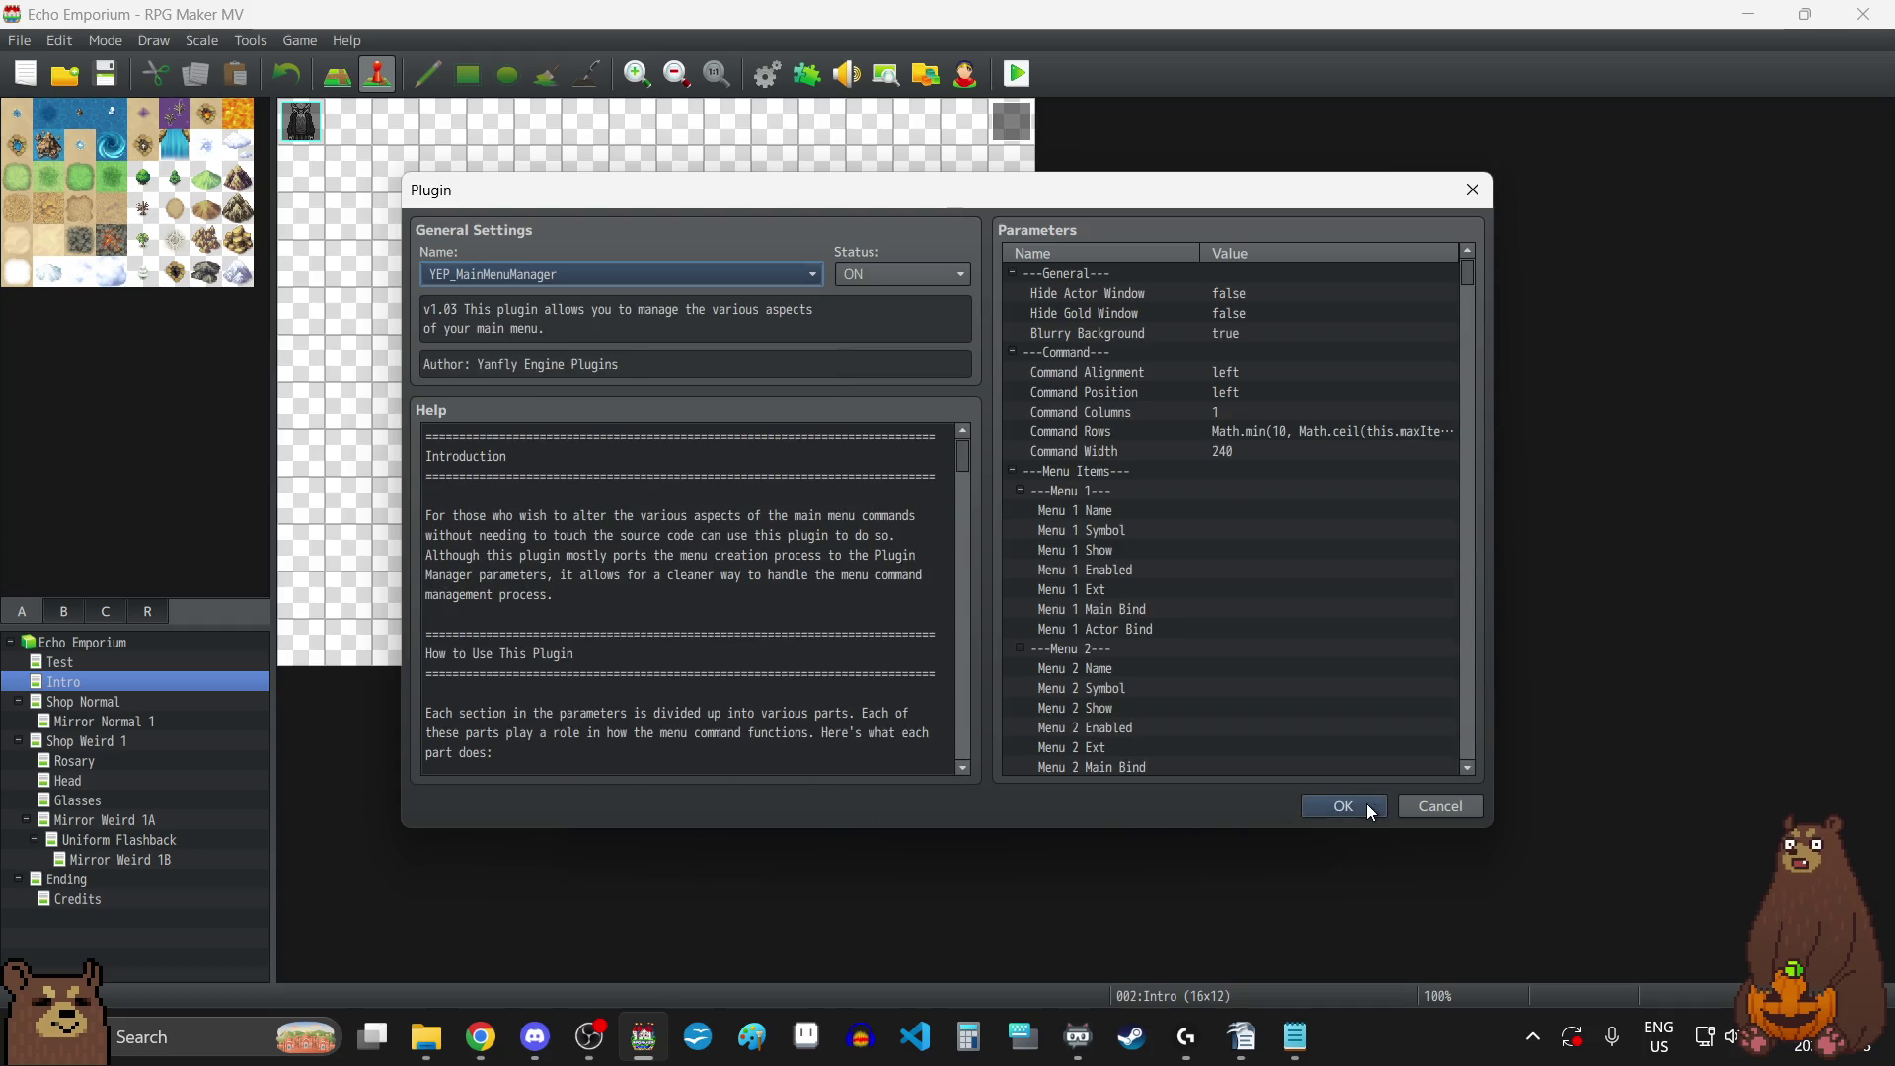
pyautogui.click(1344, 807)
pyautogui.moveTo(707, 735)
pyautogui.mouseDown()
pyautogui.moveTo(731, 620)
pyautogui.moveTo(731, 281)
pyautogui.mouseUp()
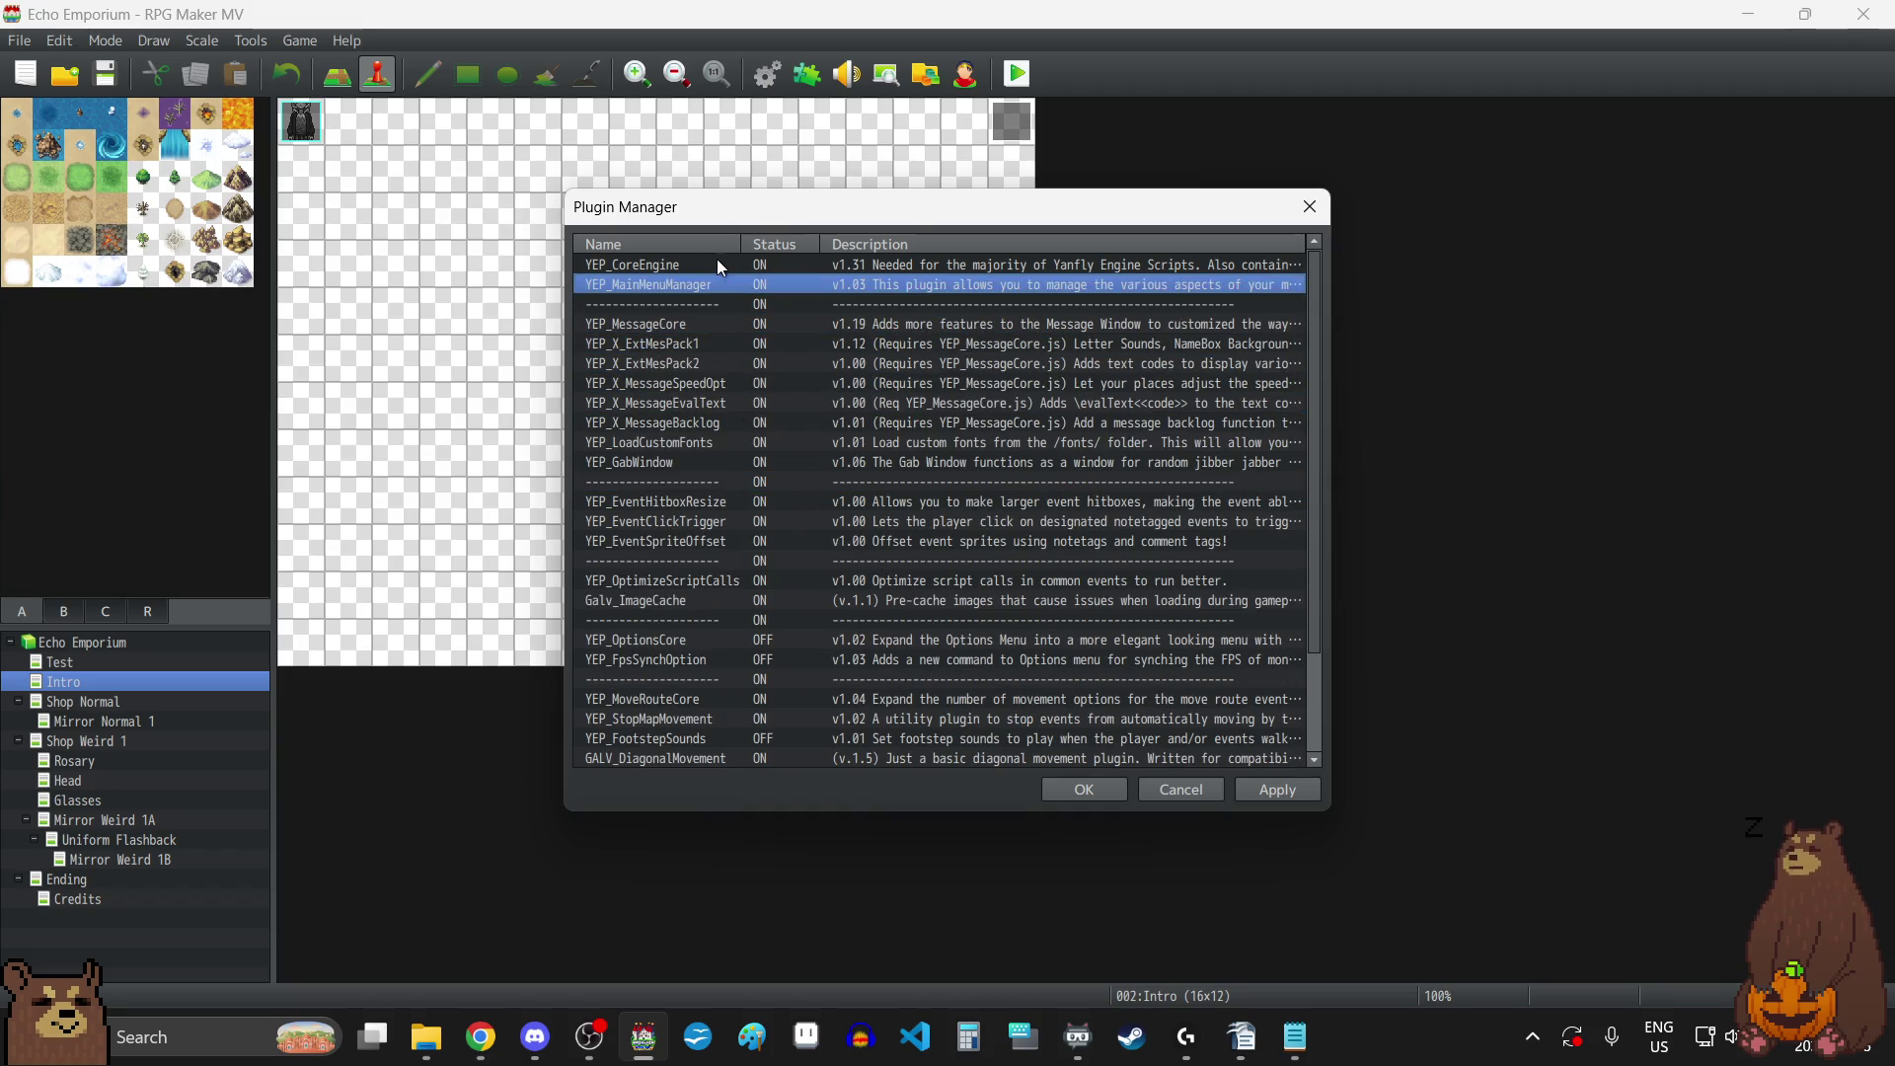
# Set YEP_MainMenuManager's Hide Actor Window and Hide Gold Window to true and apply.
pyautogui.doubleClick(689, 287)
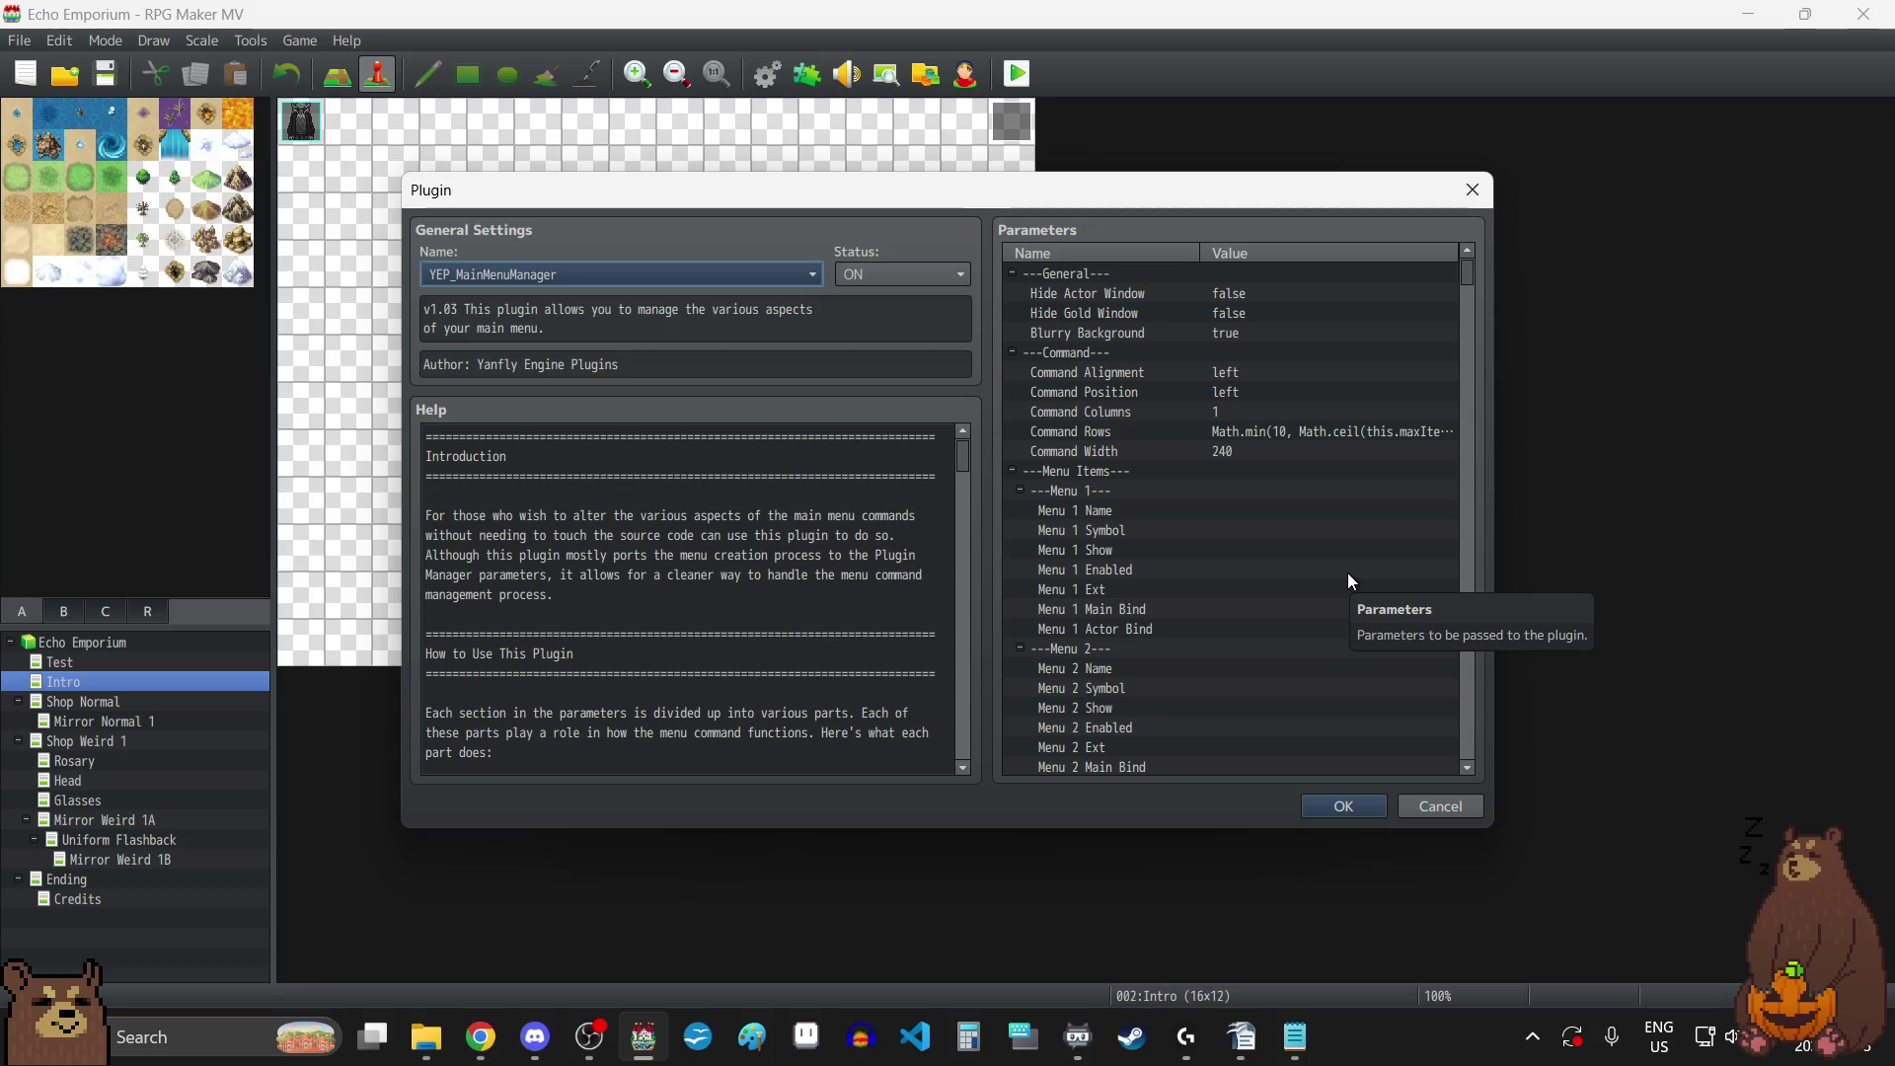
pyautogui.click(1178, 300)
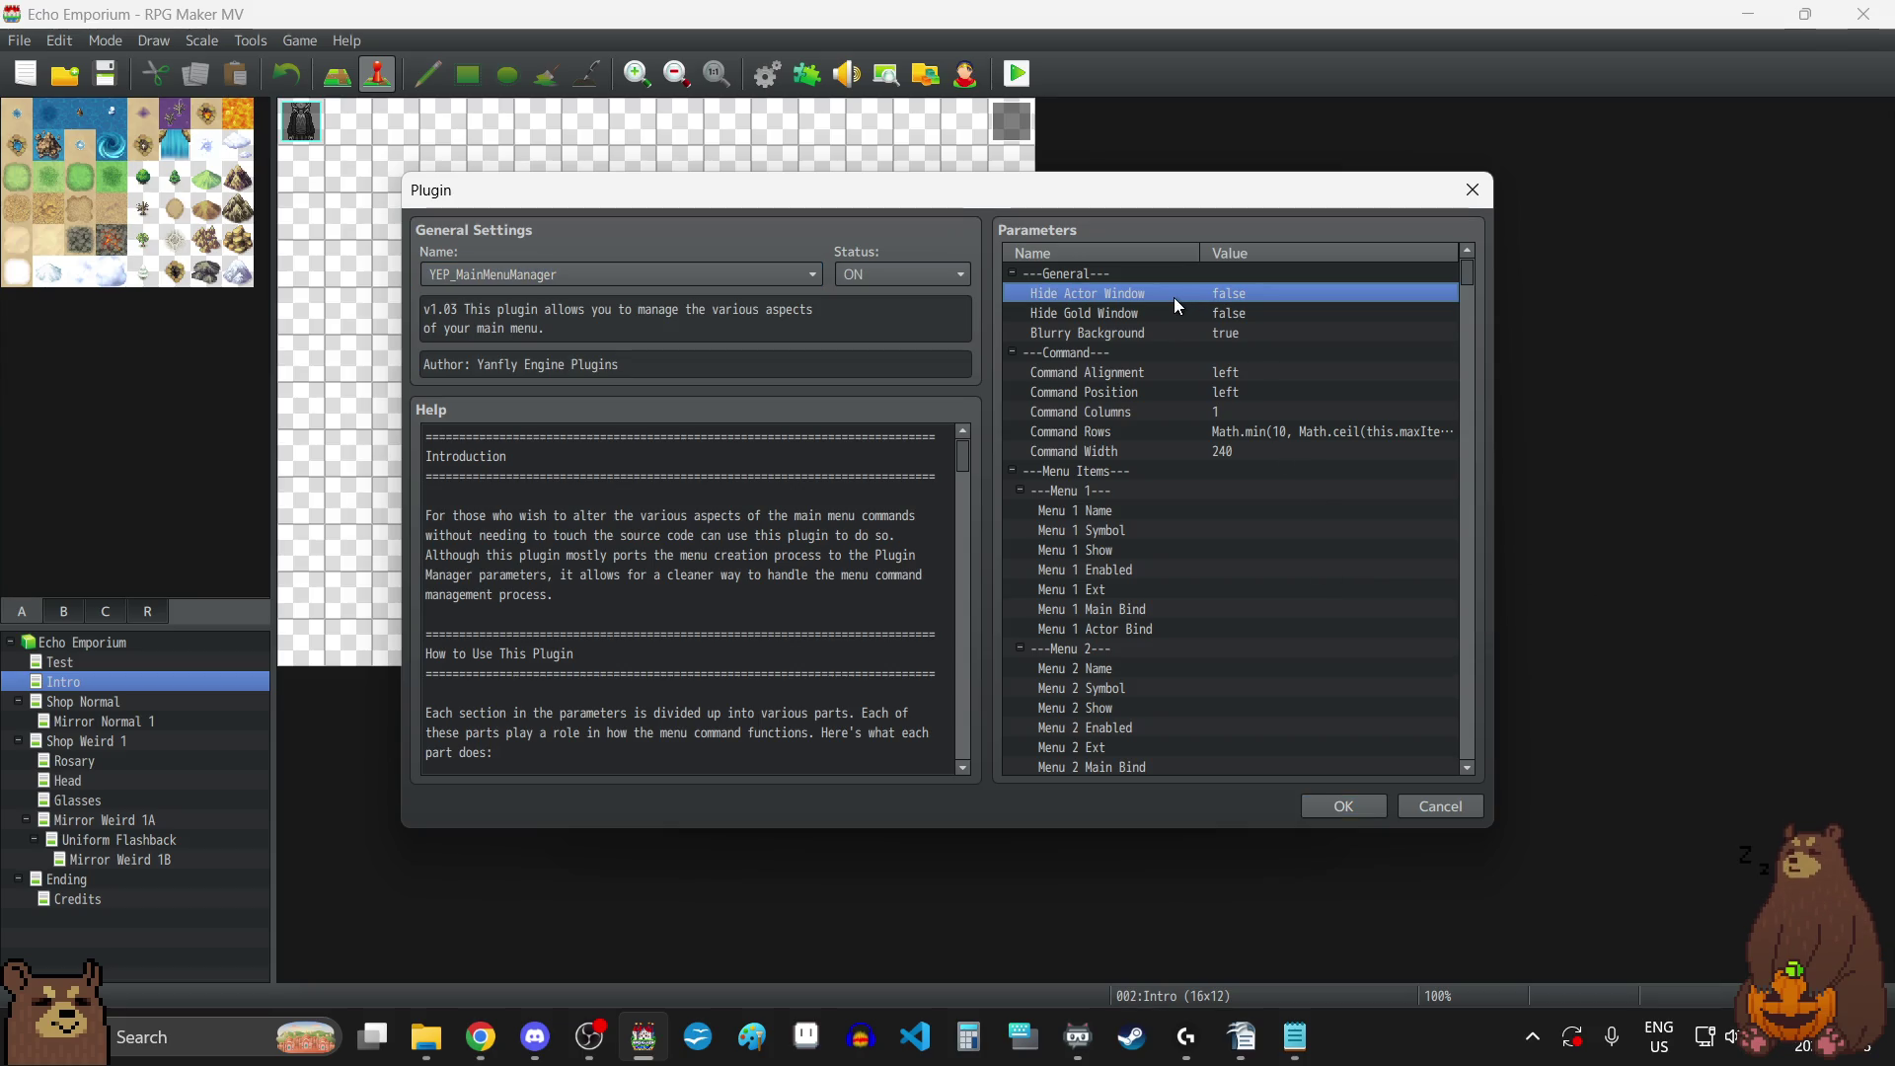
pyautogui.doubleClick(1175, 298)
pyautogui.click(748, 499)
pyautogui.click(1052, 595)
pyautogui.click(1119, 317)
pyautogui.doubleClick(1120, 317)
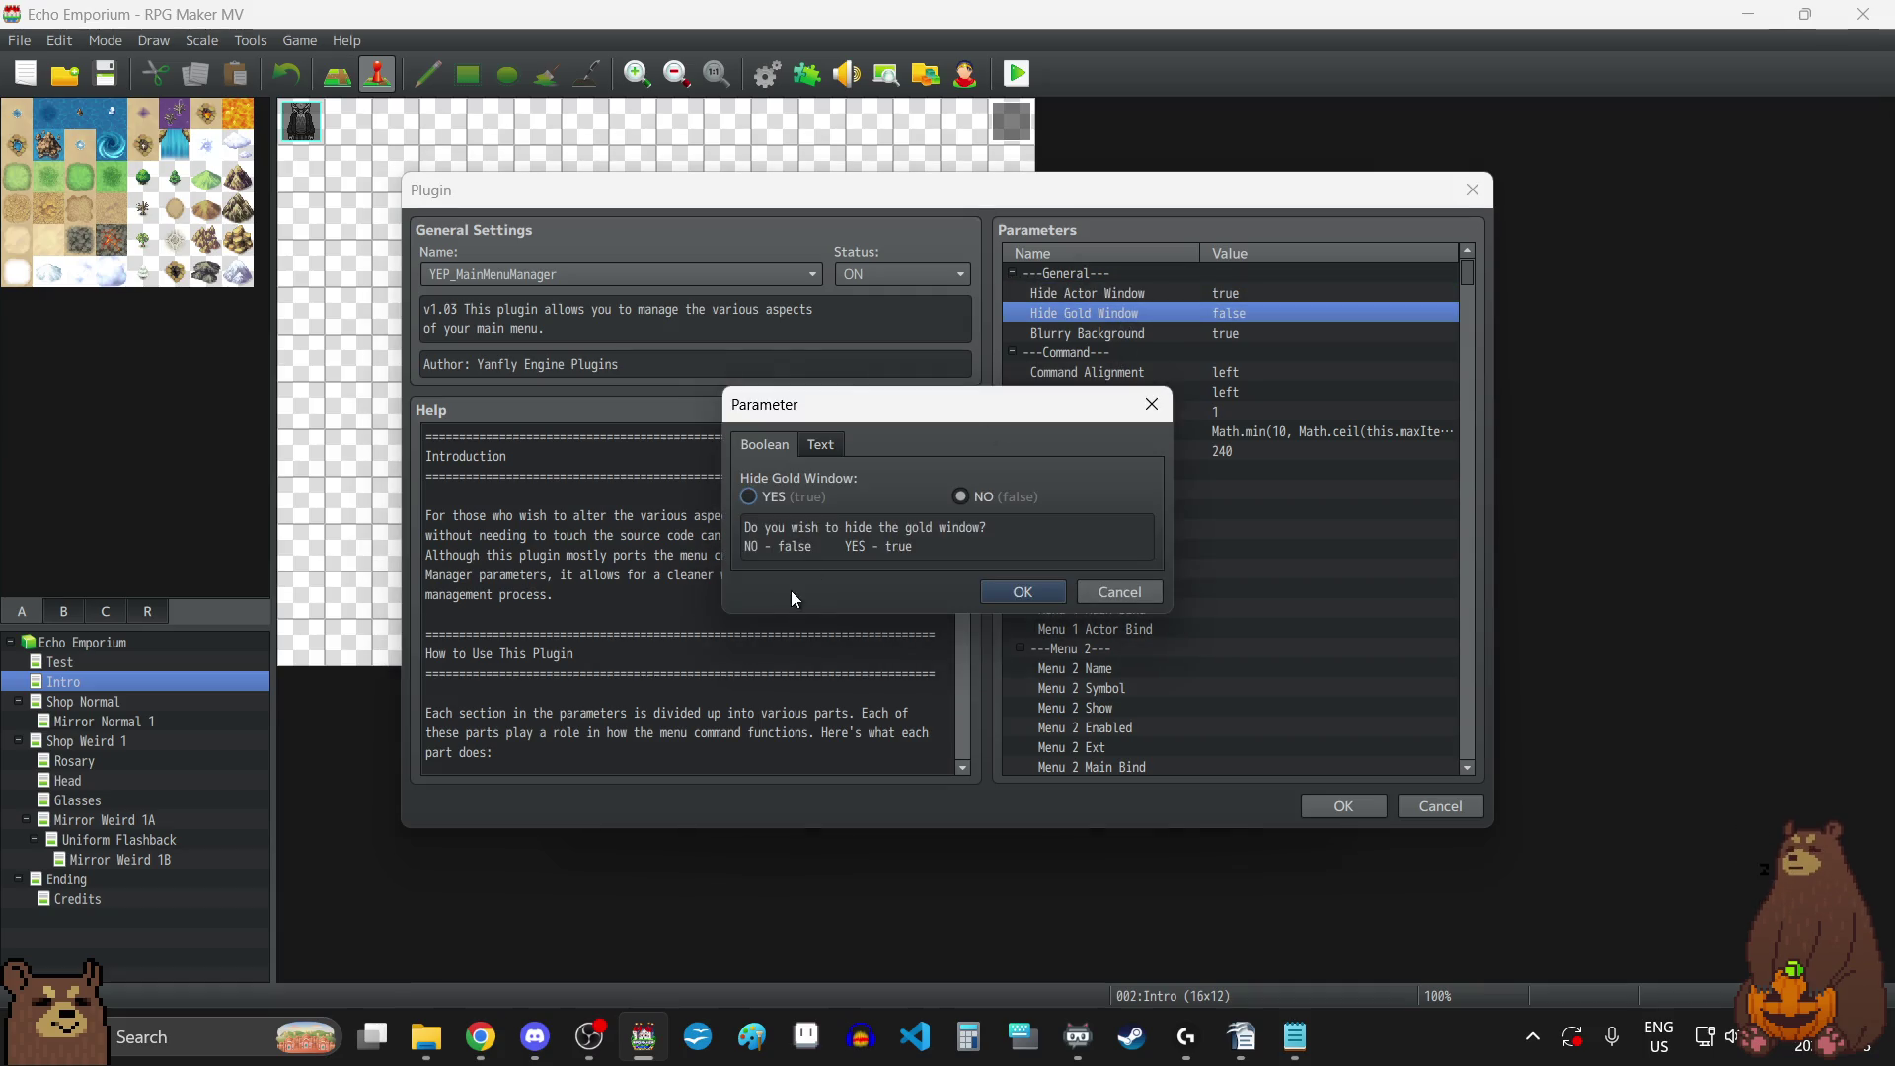
pyautogui.click(749, 498)
pyautogui.click(1027, 594)
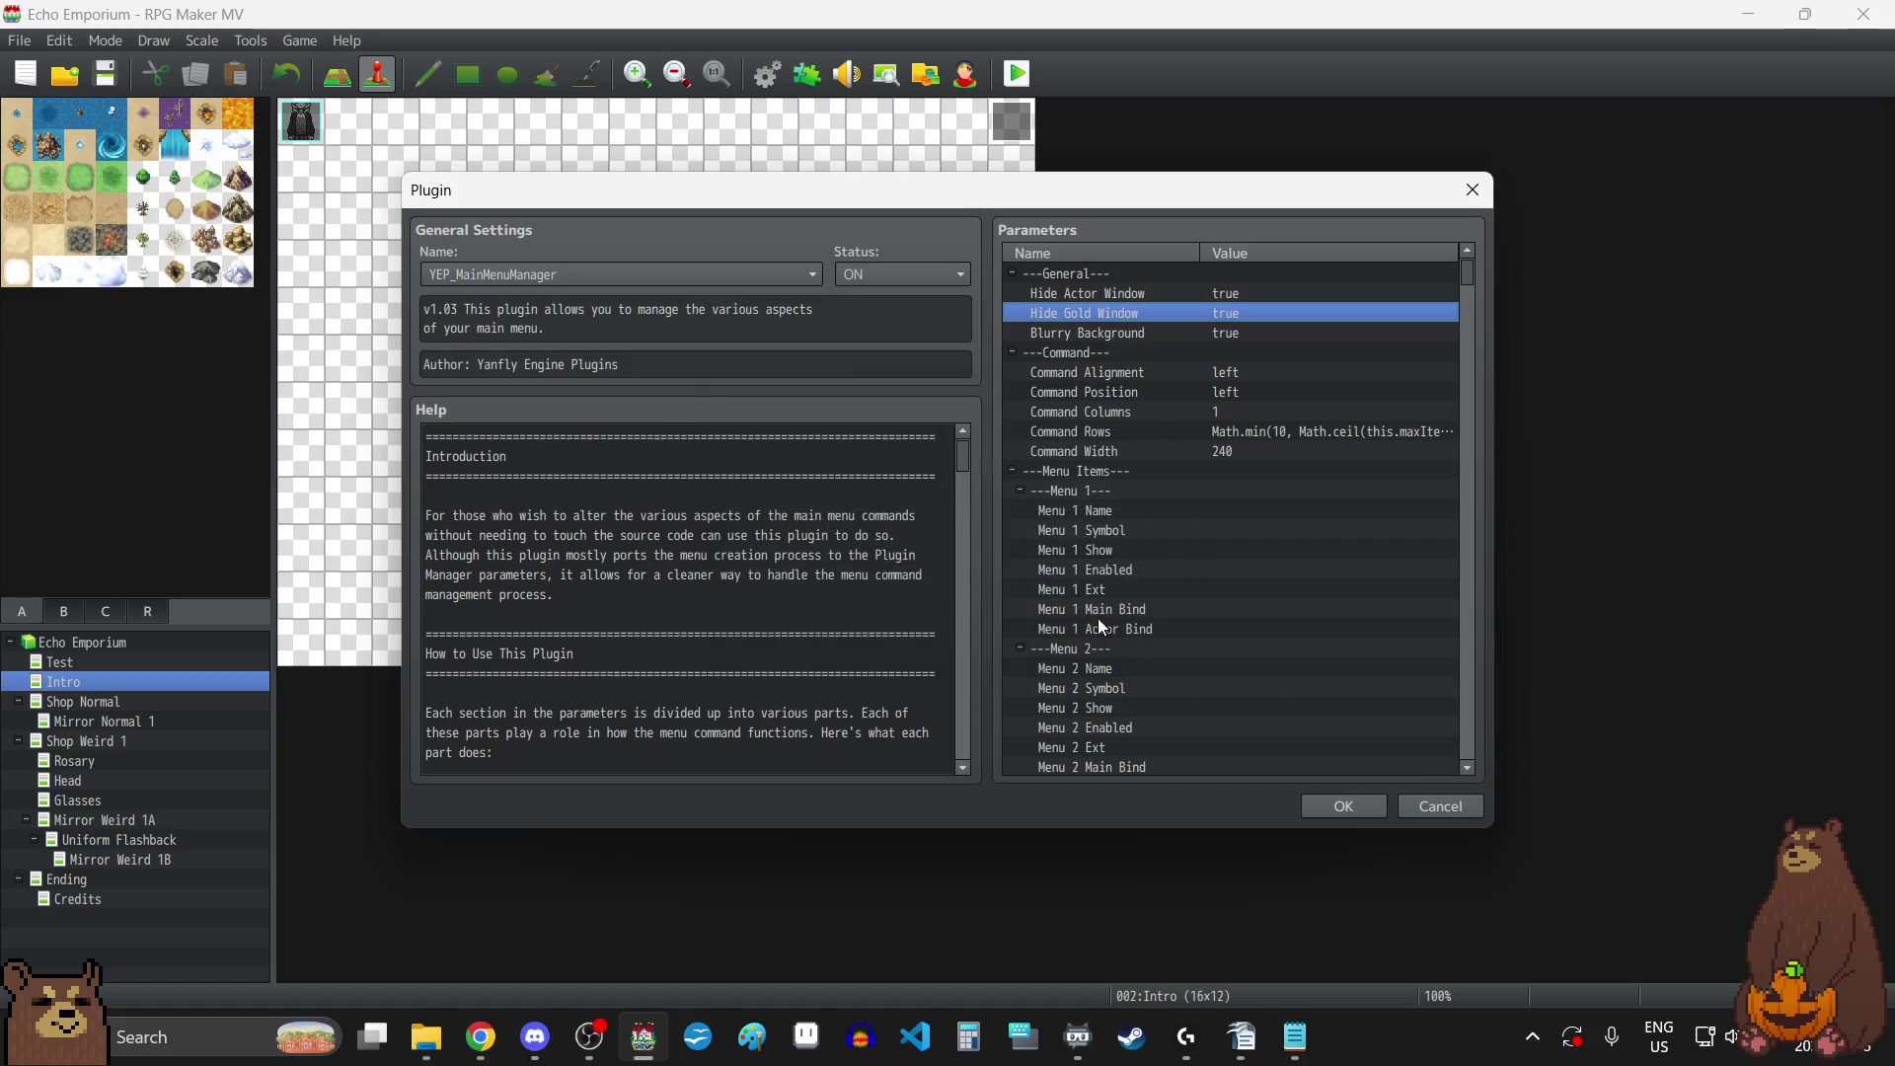
pyautogui.click(1342, 806)
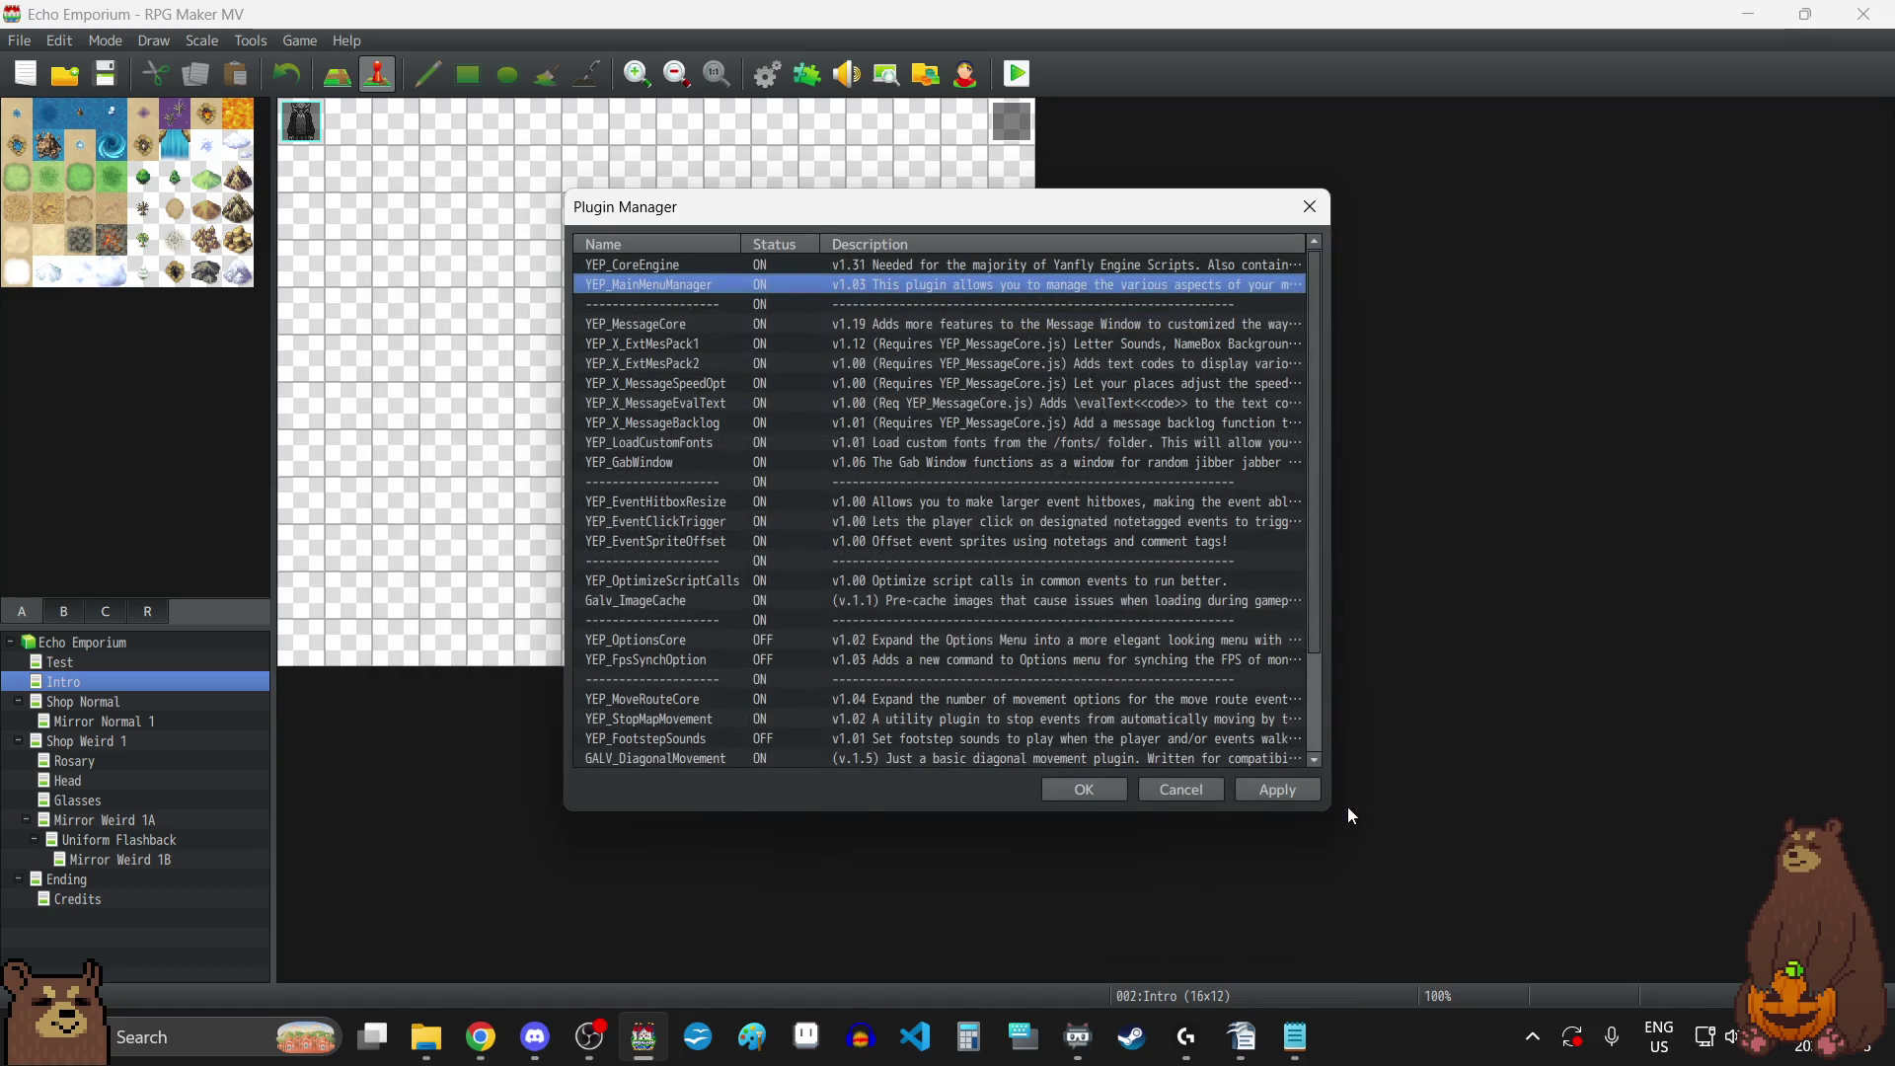
pyautogui.click(1074, 787)
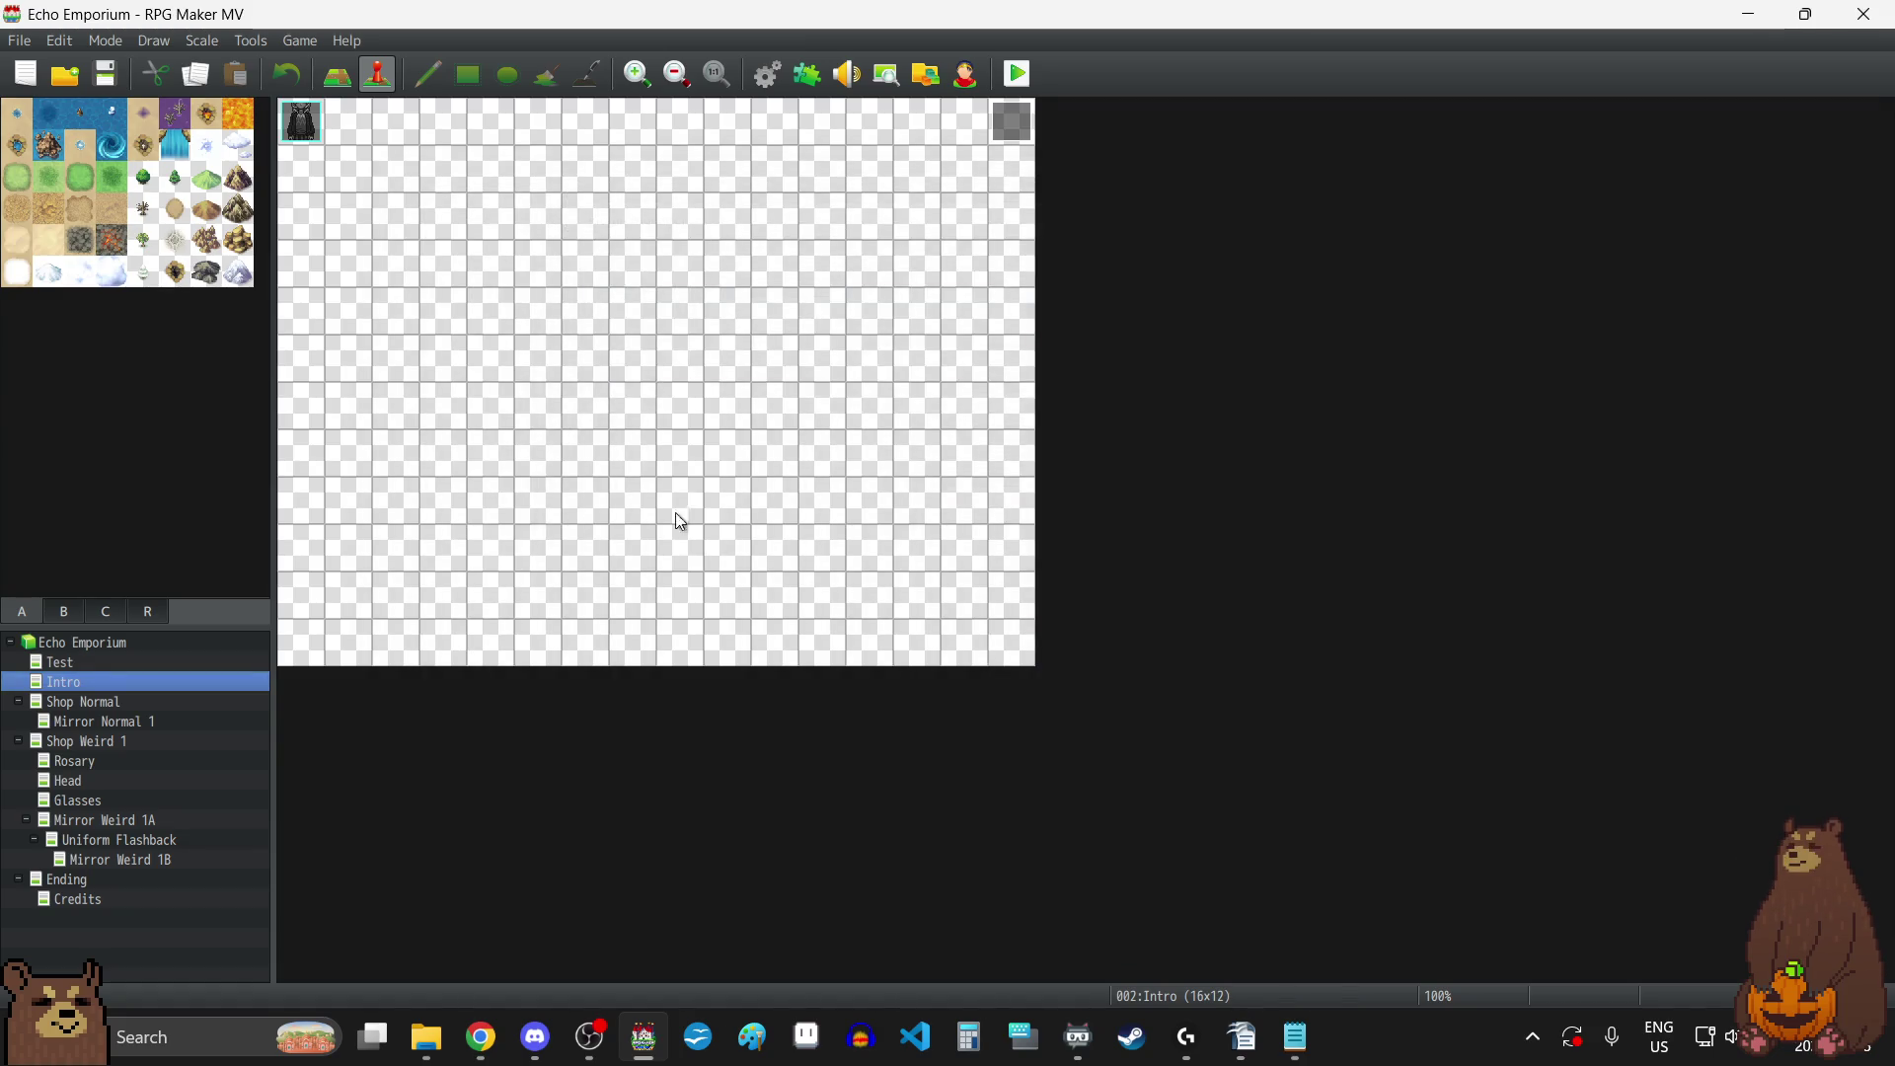
# Start a full-screen playtest and load saved game File 8.
pyautogui.hotkey('alt', 'Tab')
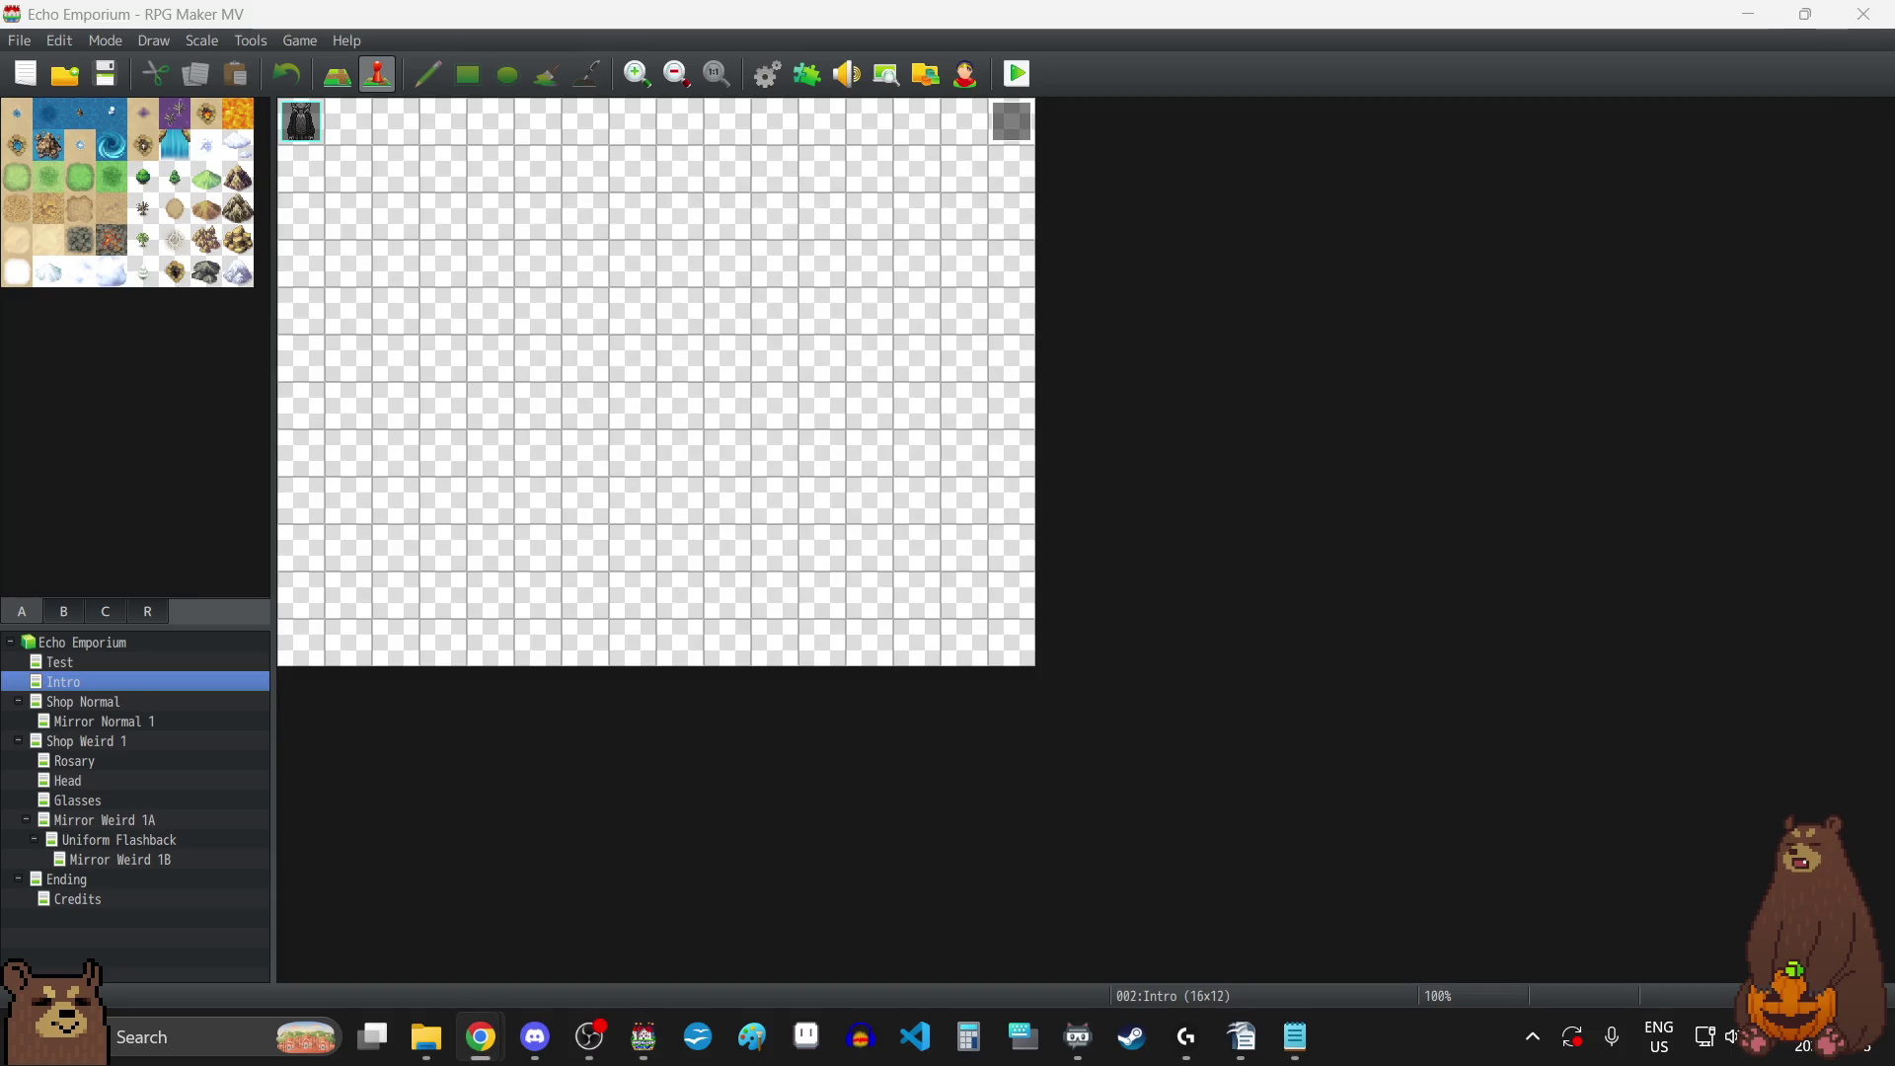
pyautogui.hotkey('alt', 'Tab')
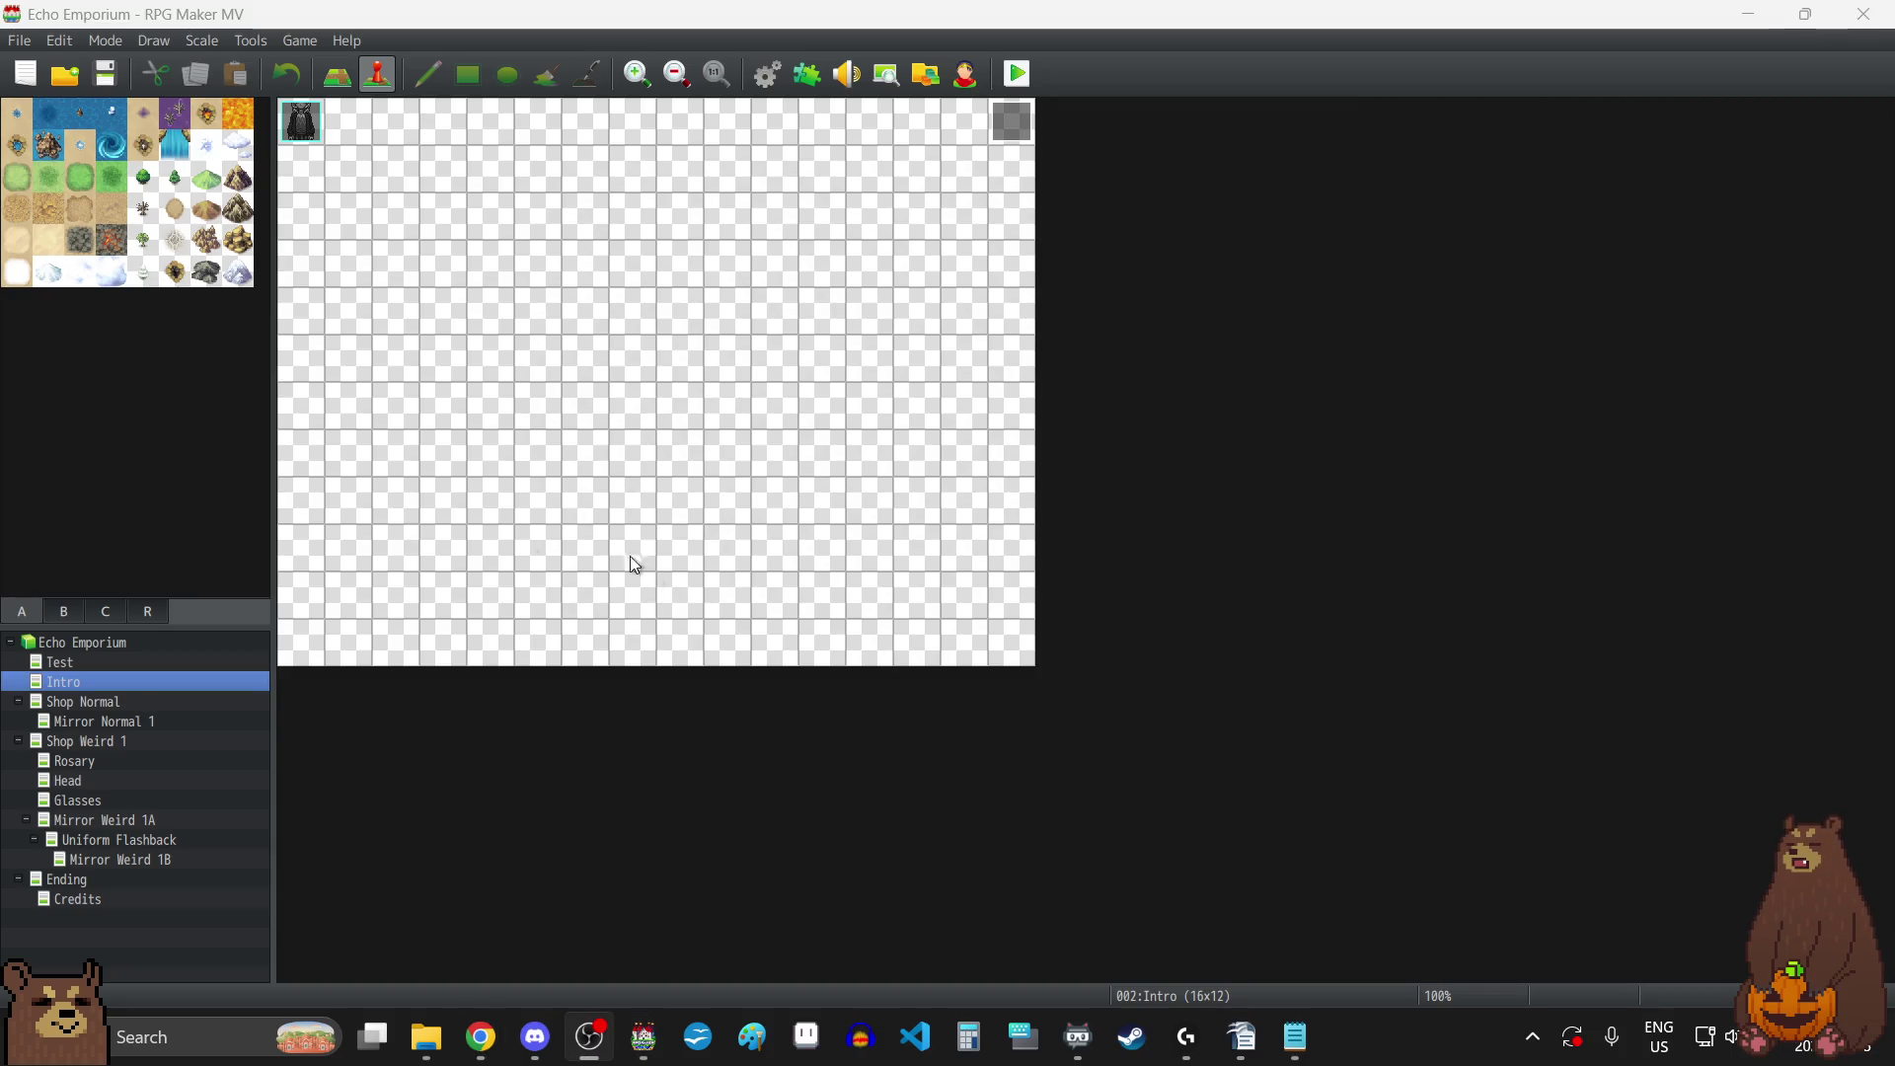
pyautogui.hotkey('alt', 'Tab')
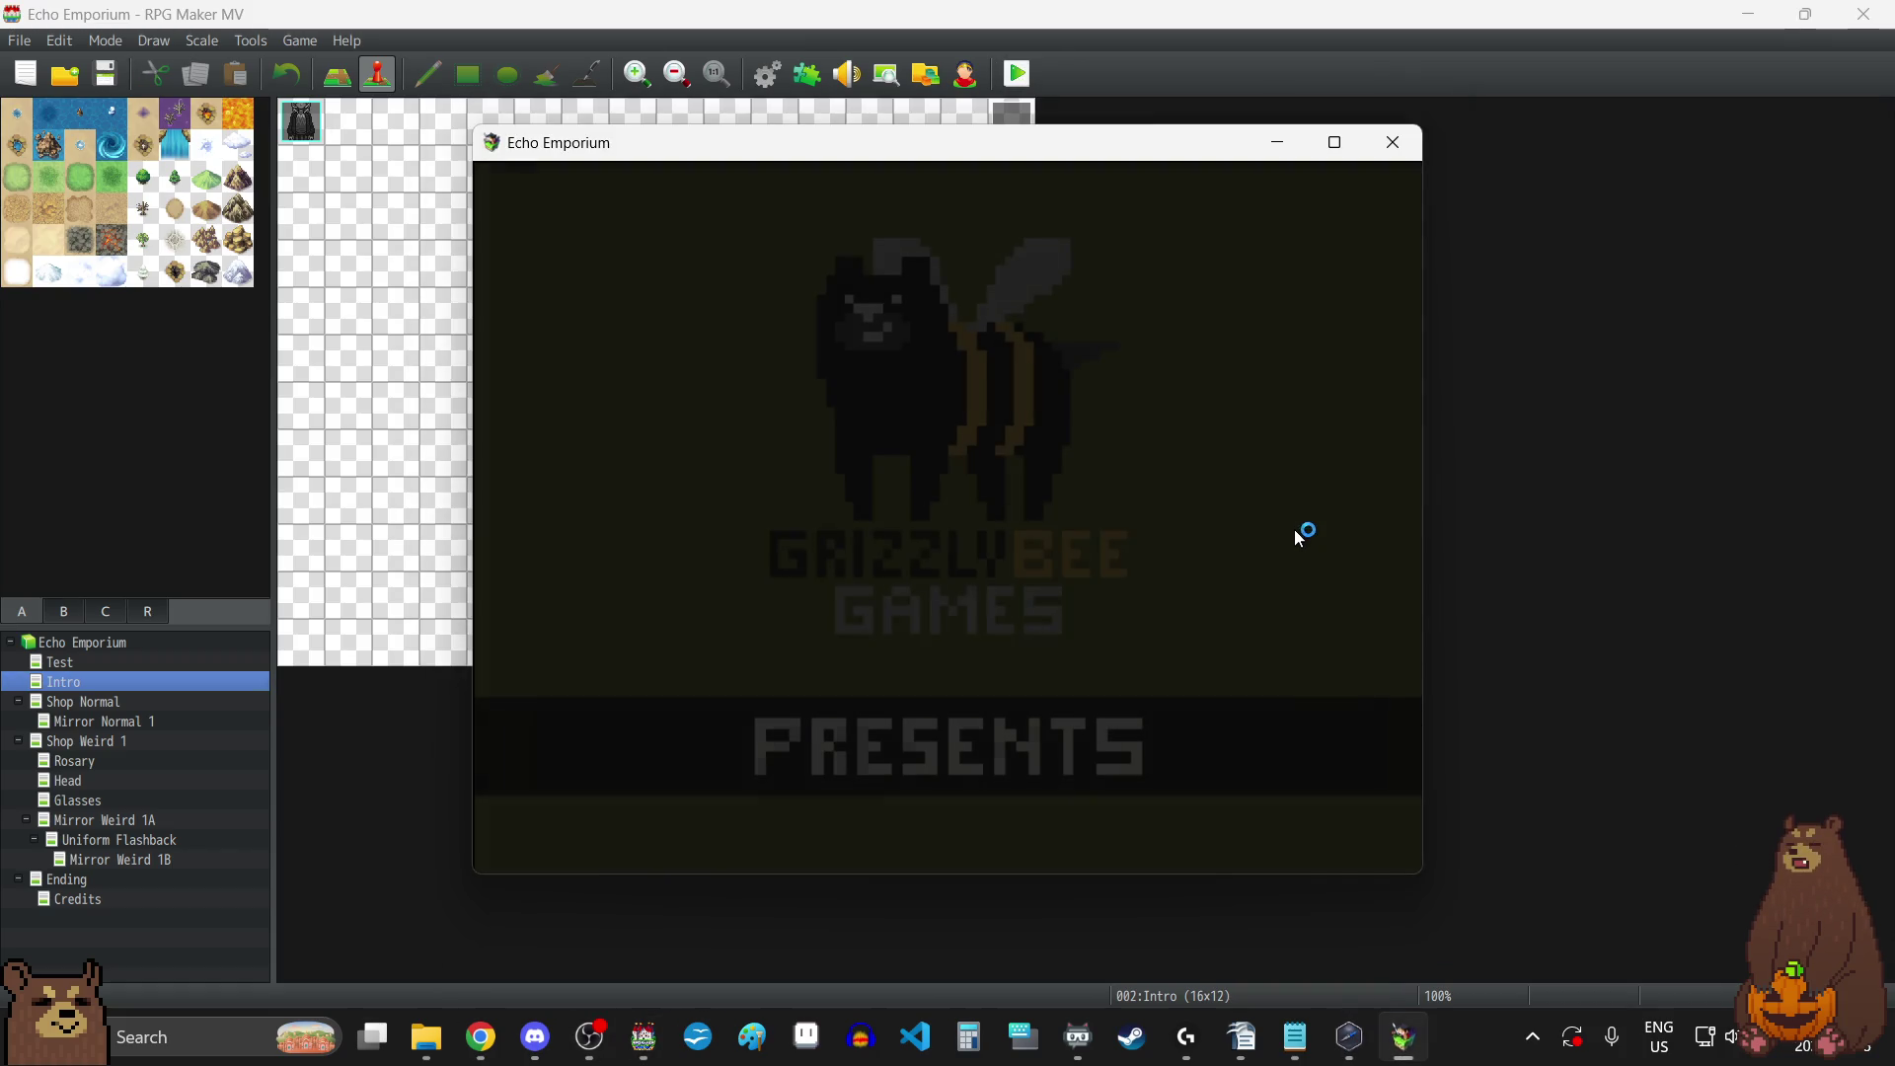
pyautogui.press('F4')
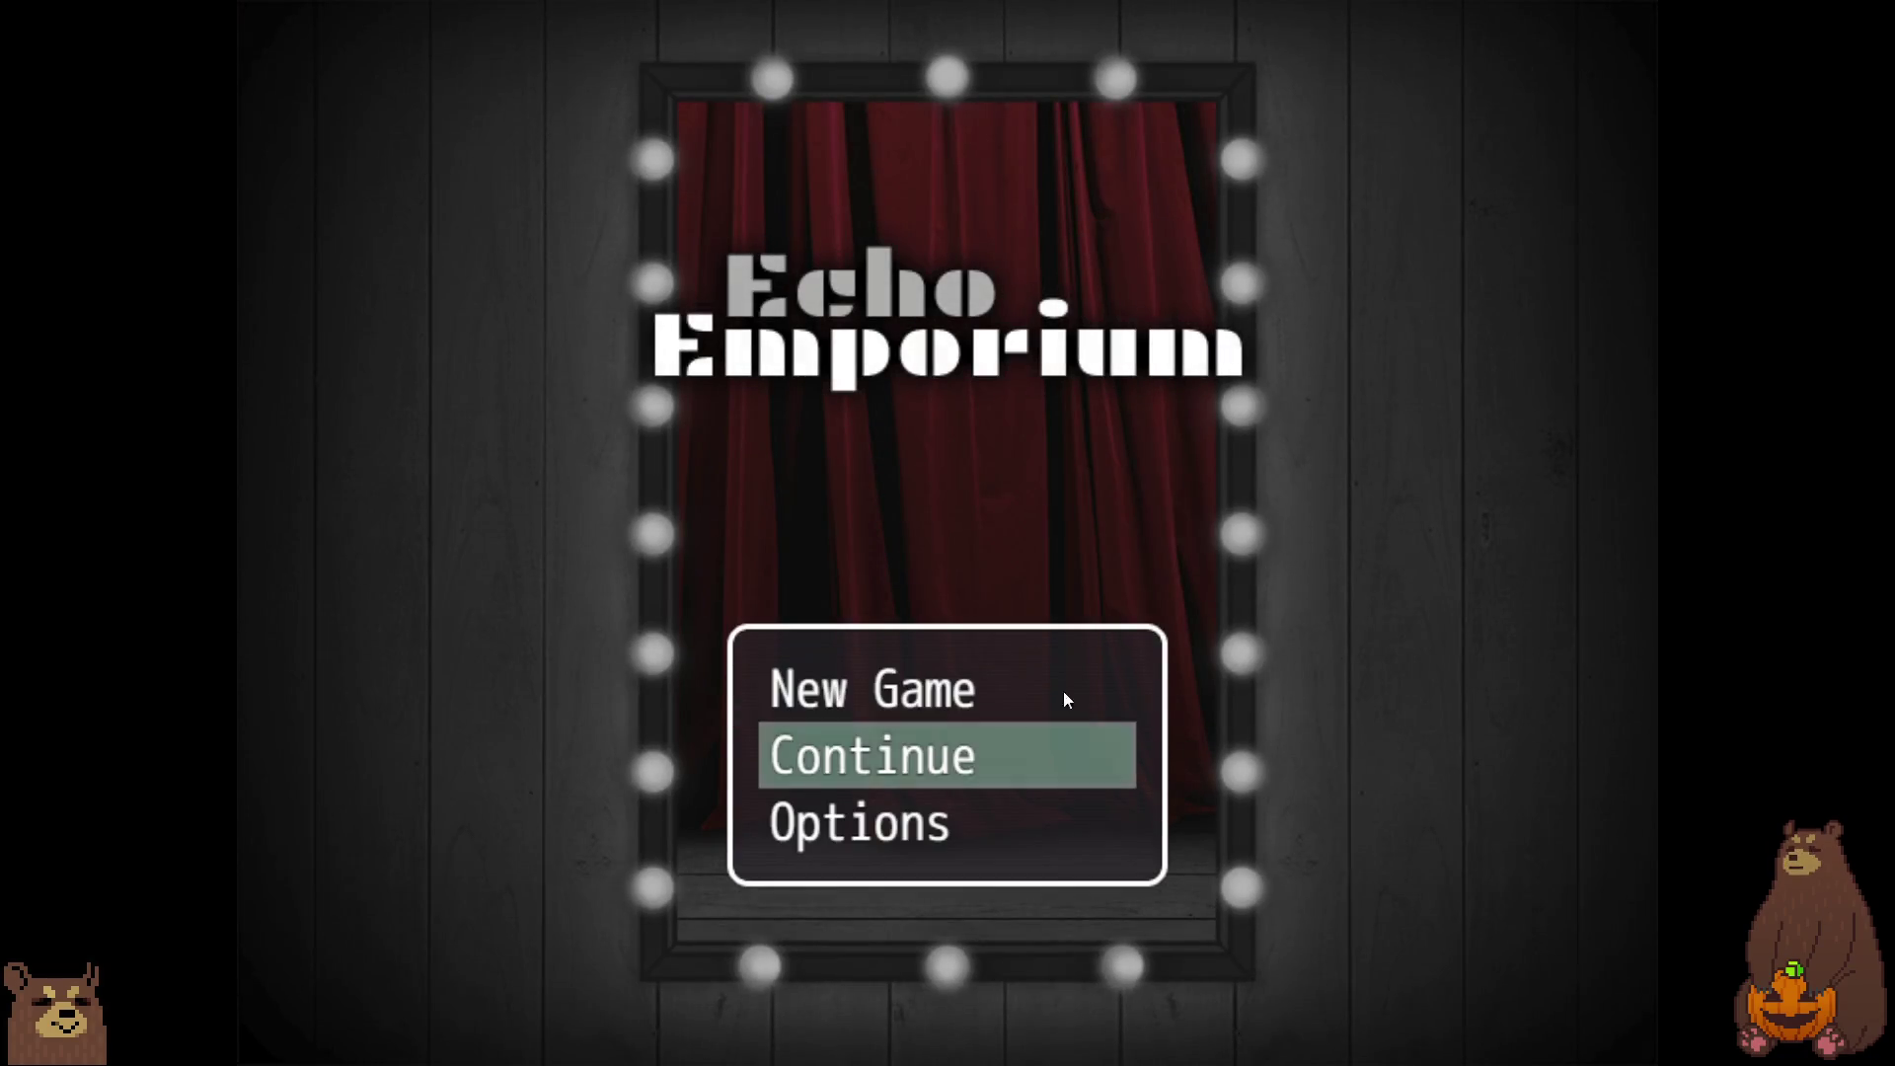
pyautogui.click(1017, 764)
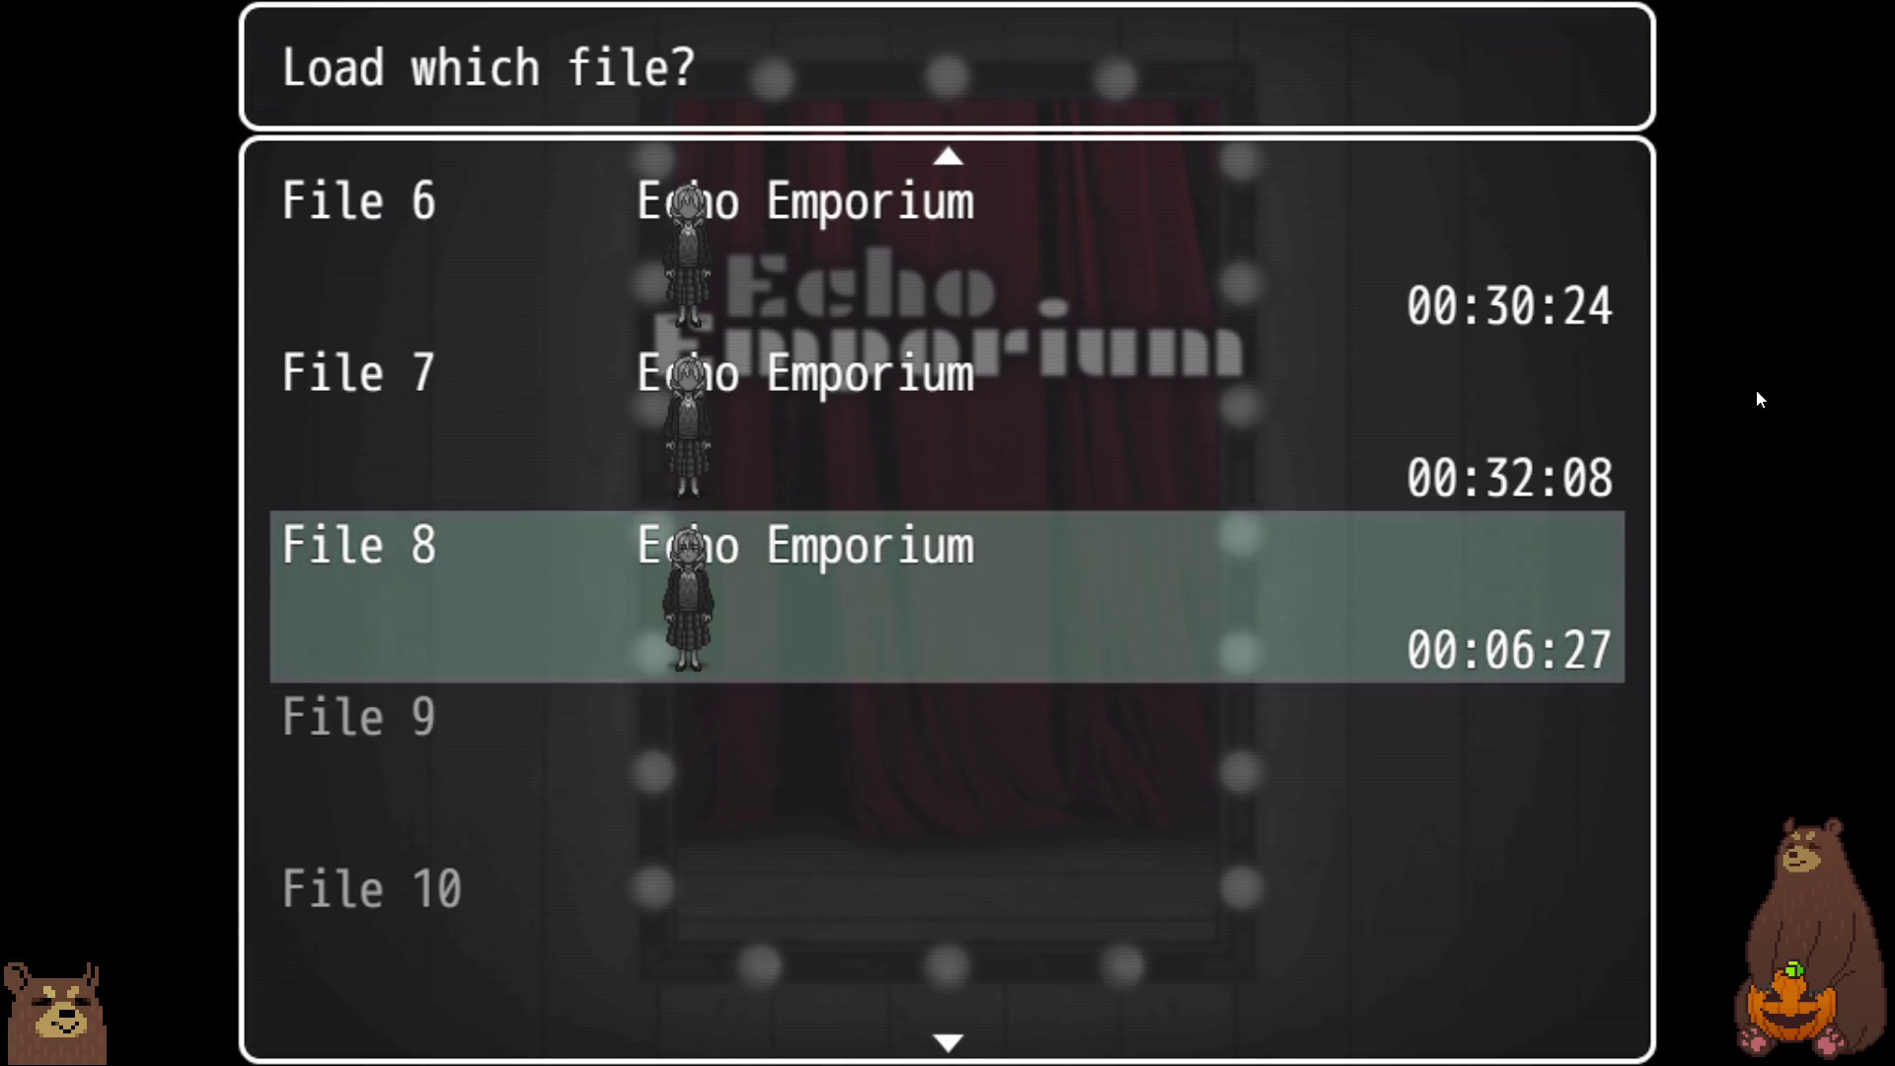
pyautogui.press('Return')
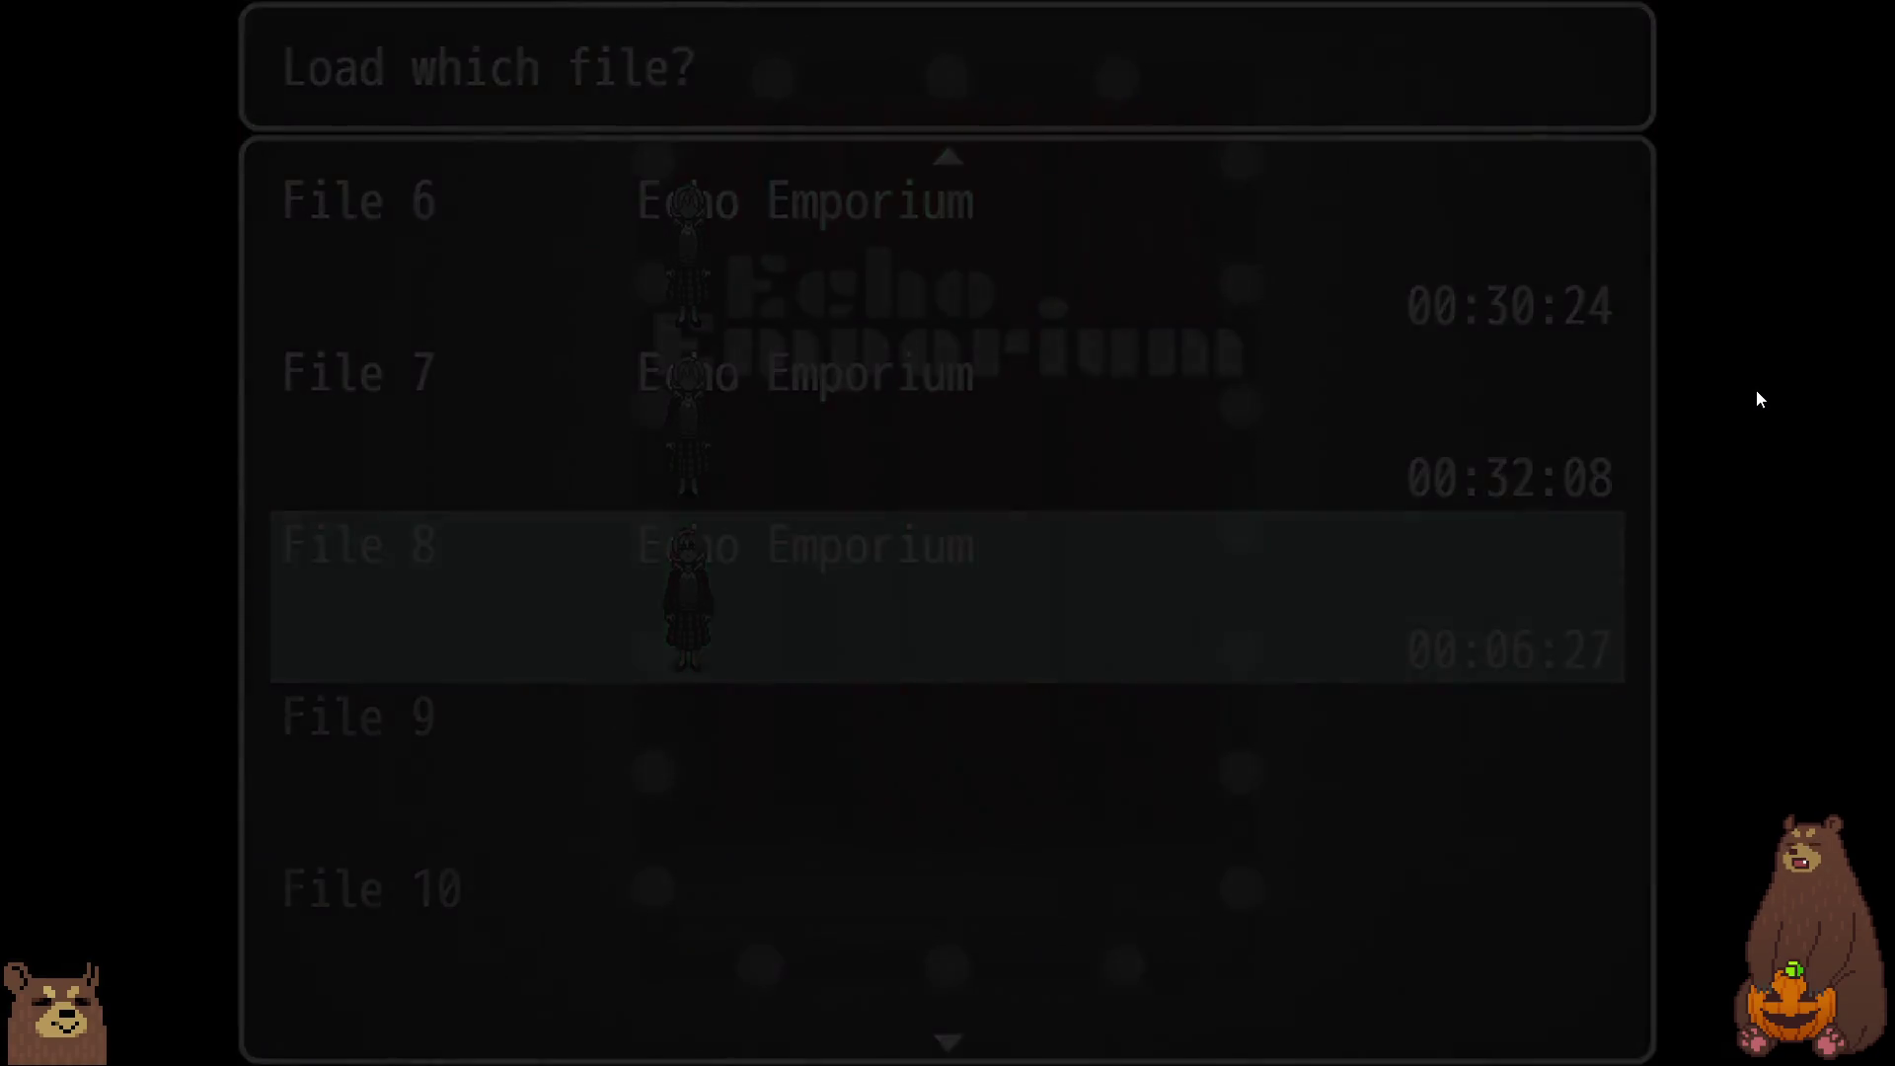
# Check the in-game menu's Debug screen, then exit fullscreen and close the playtest.
pyautogui.press('Escape')
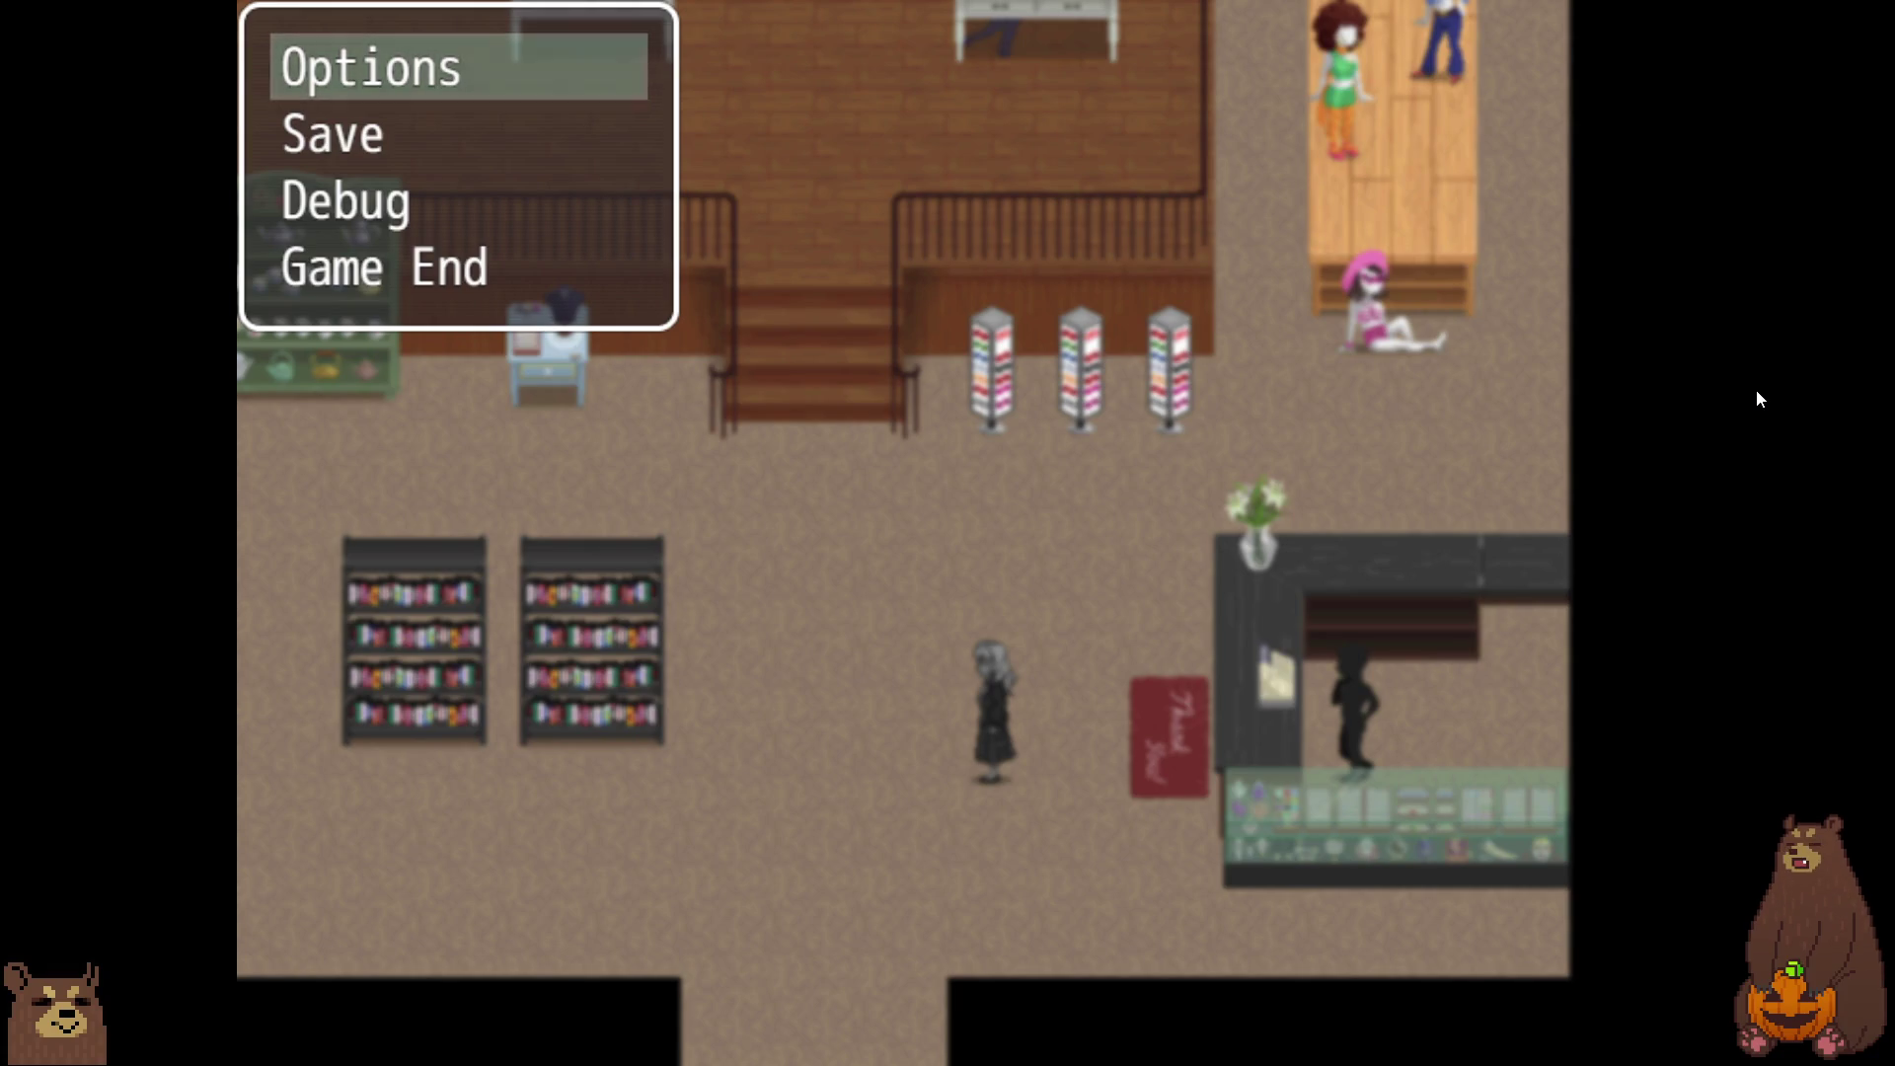
pyautogui.press('Down')
pyautogui.press('Down')
pyautogui.press('Return')
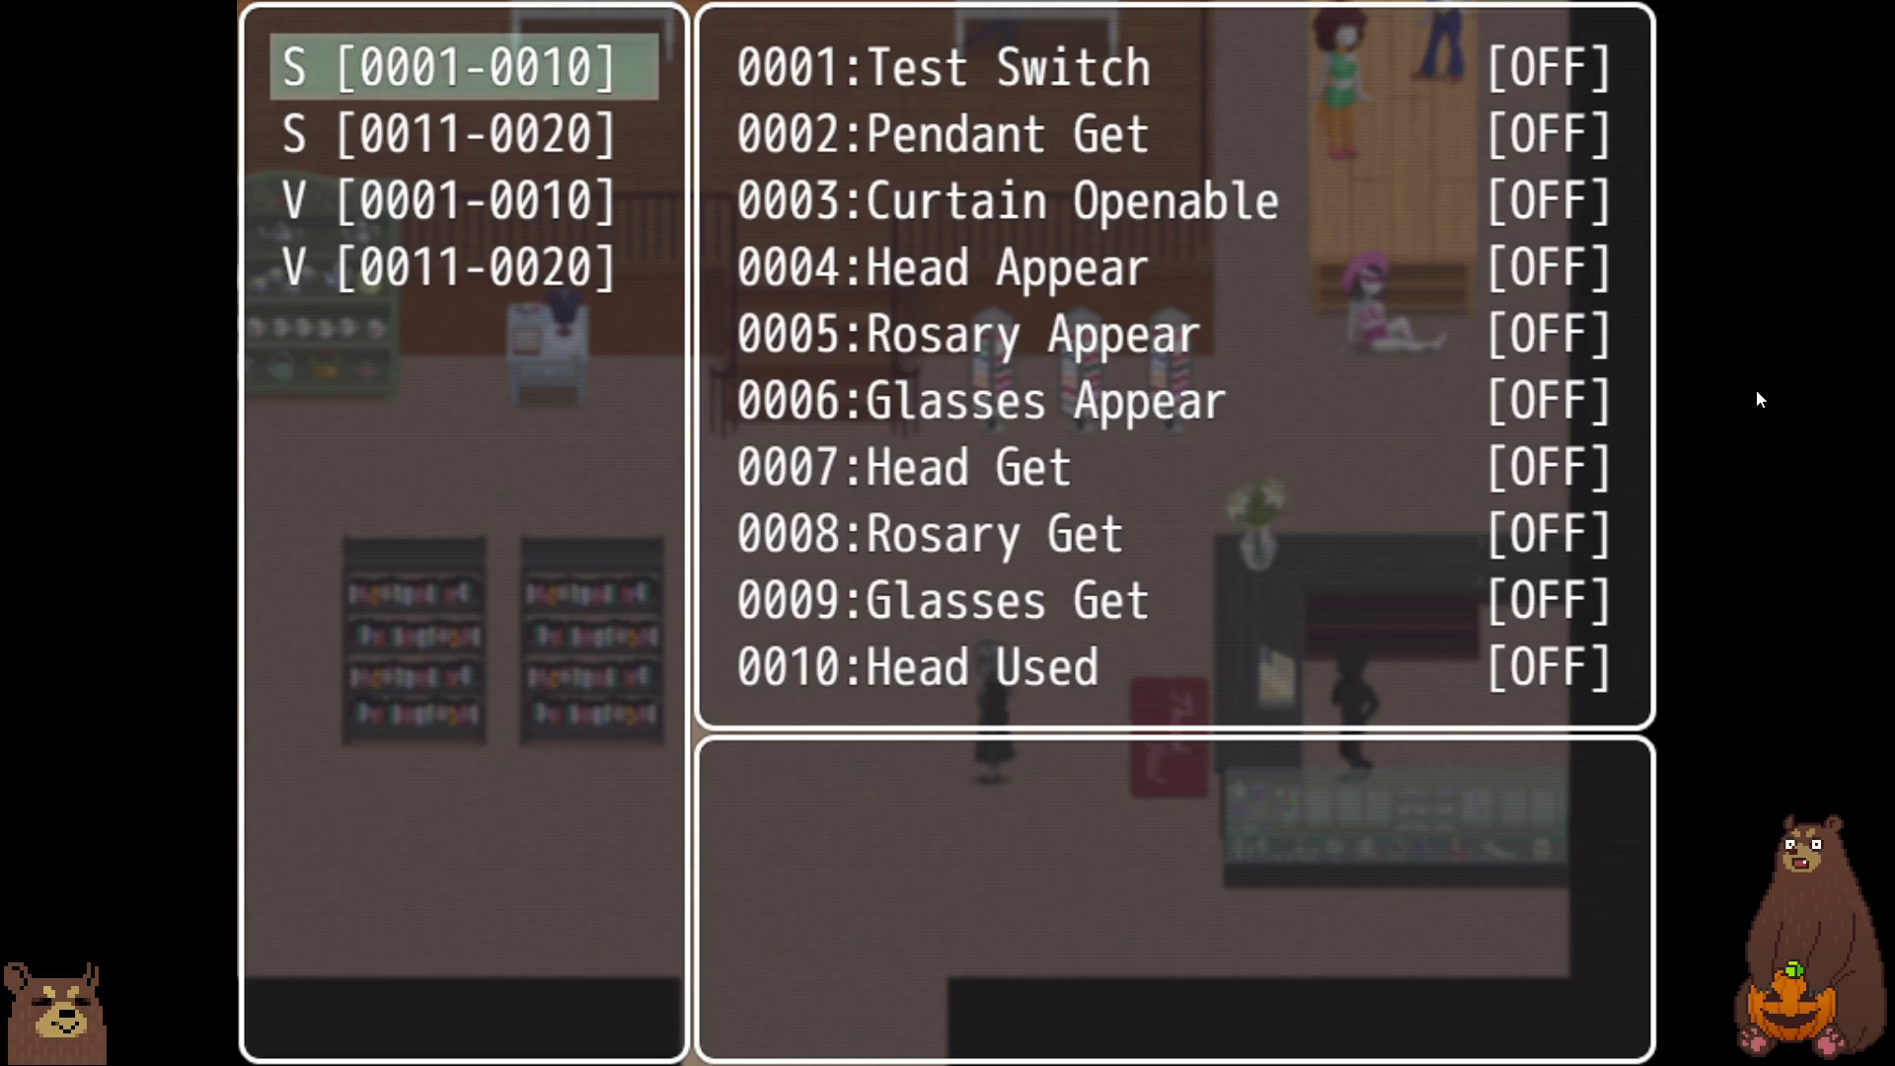
pyautogui.press('Escape')
pyautogui.press('Escape')
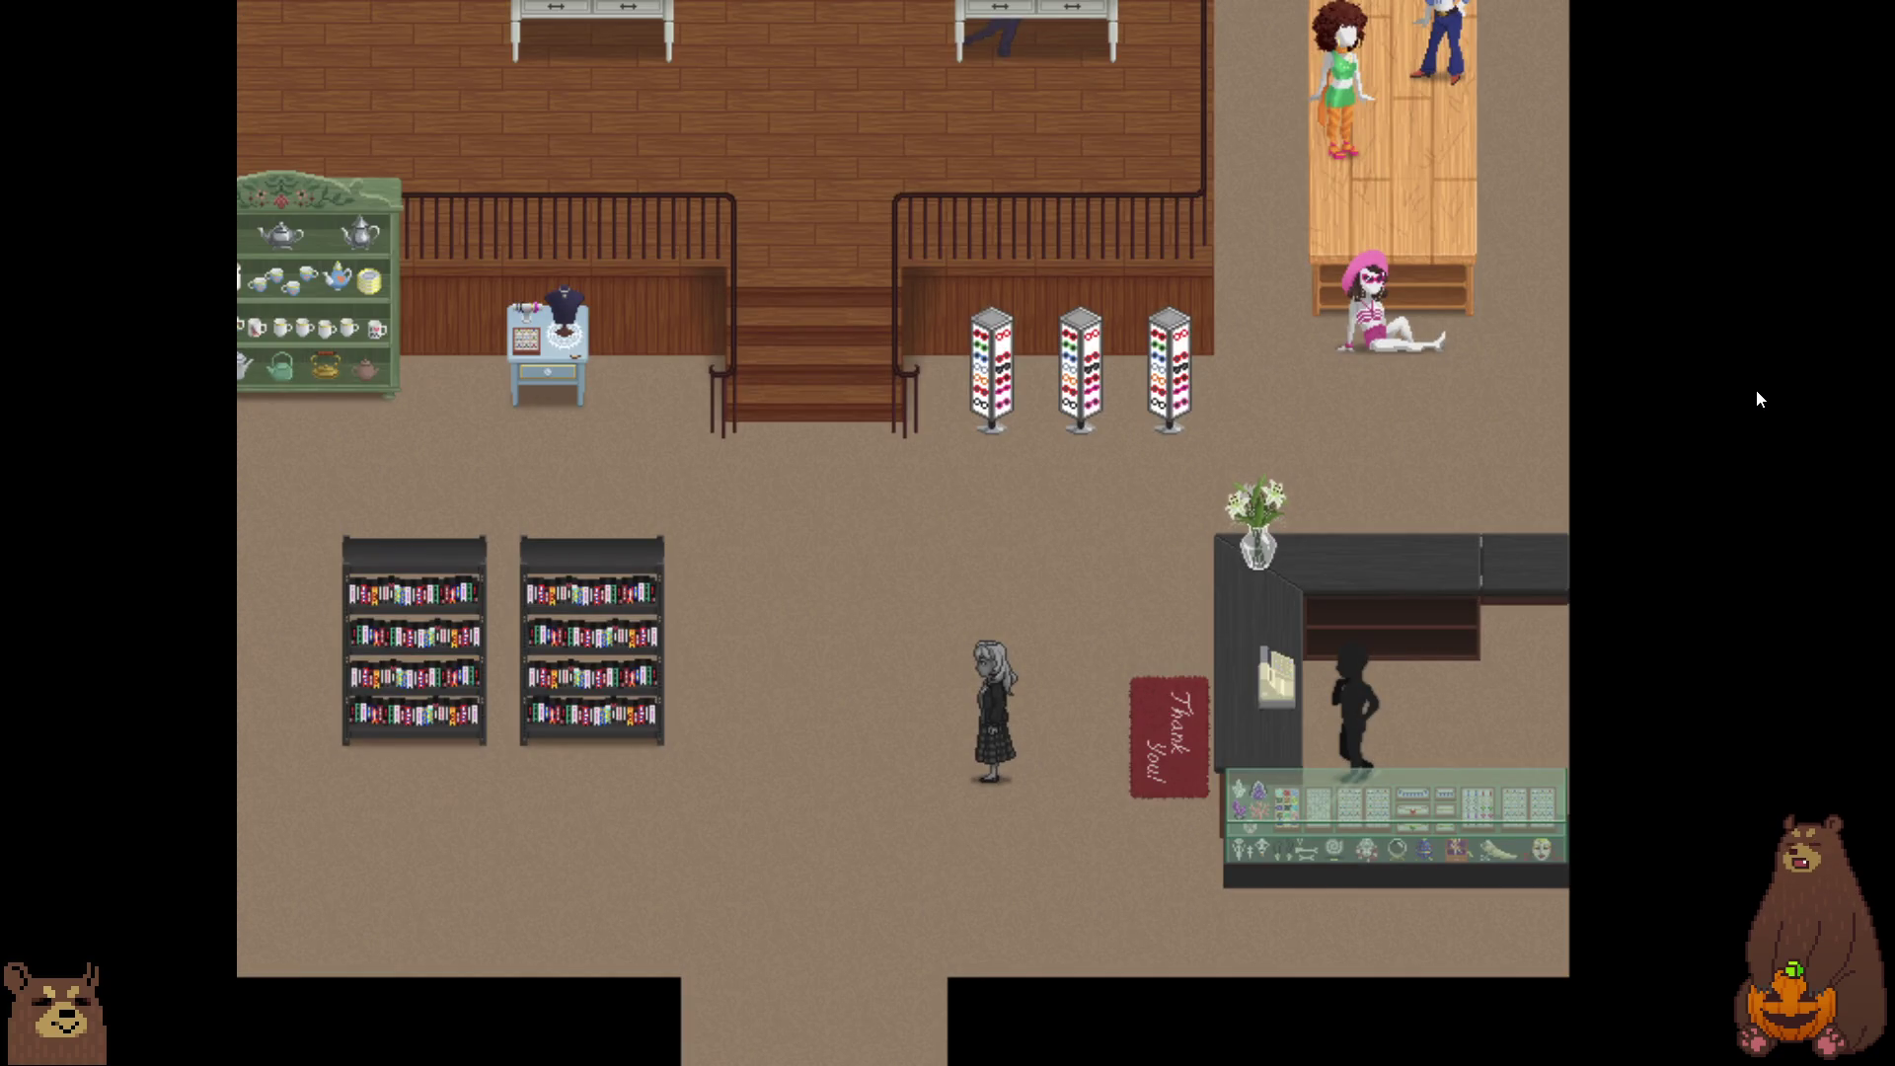
pyautogui.press('F4')
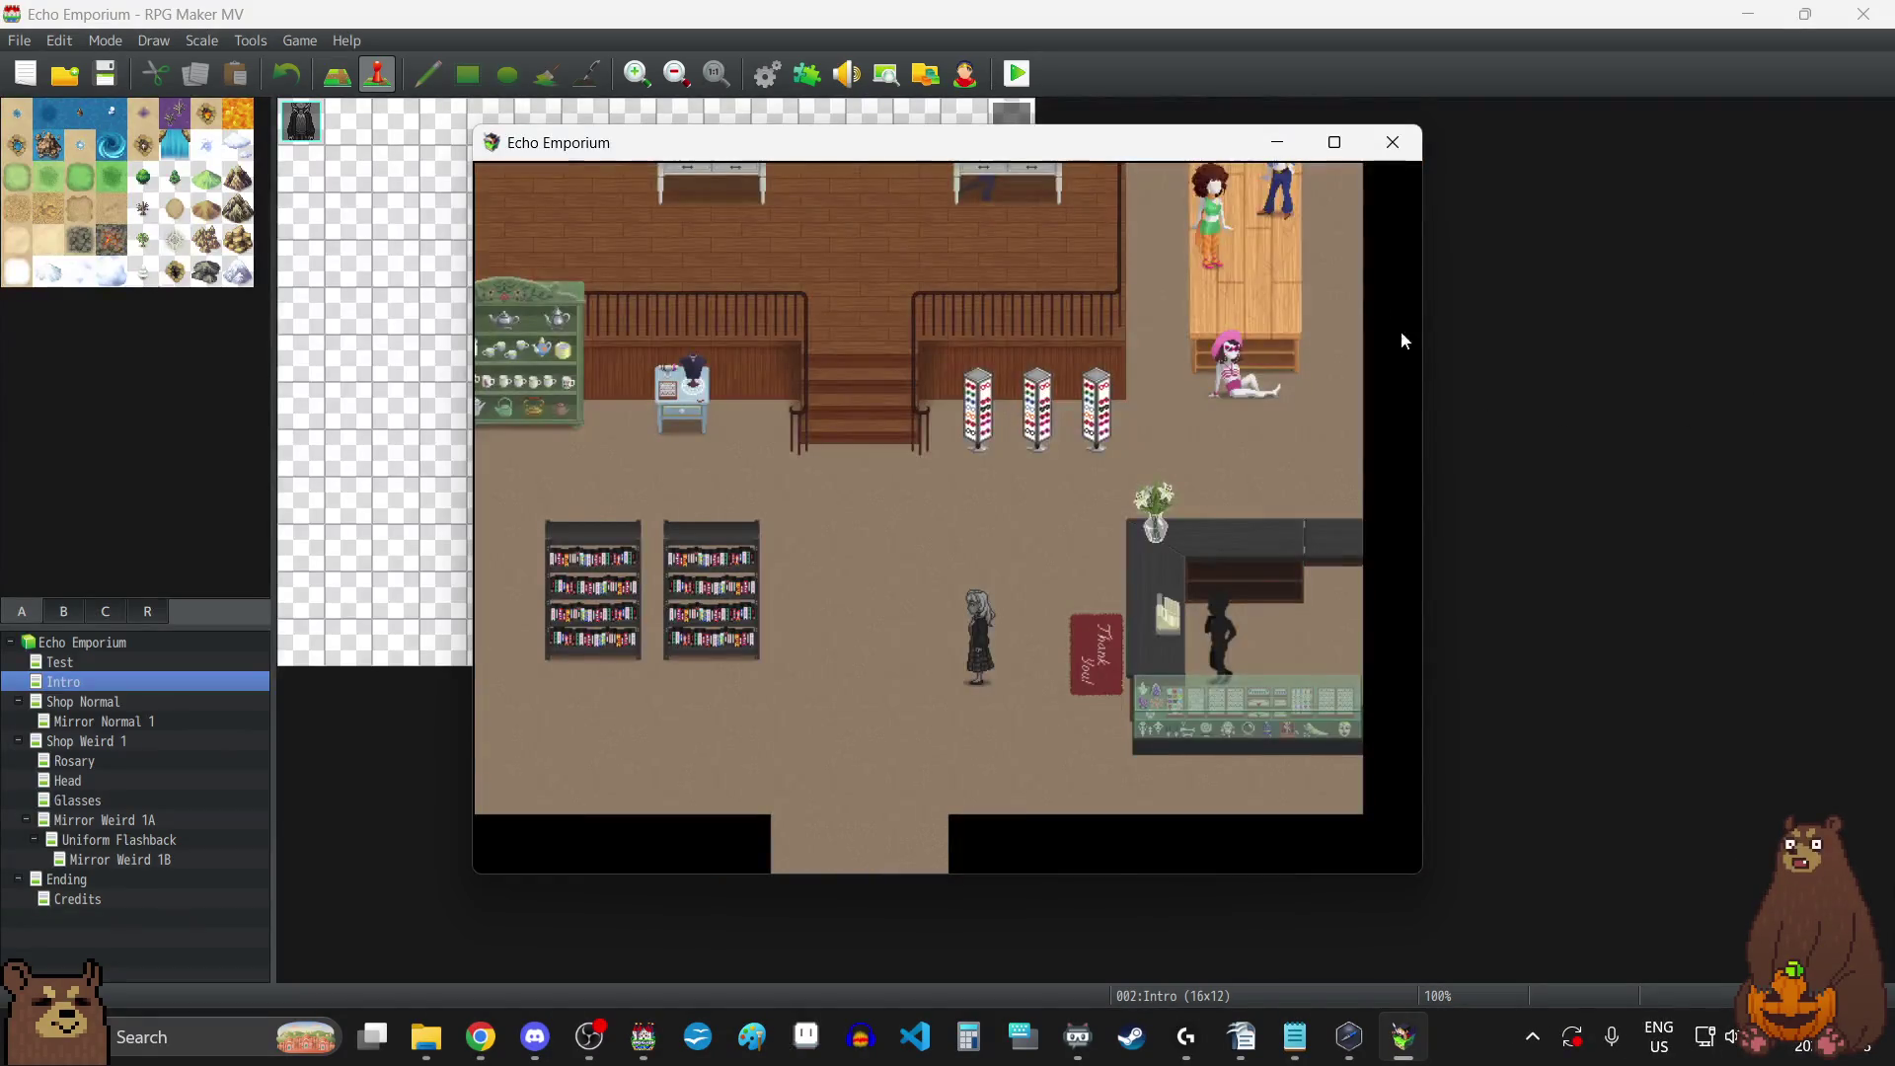
pyautogui.click(1401, 141)
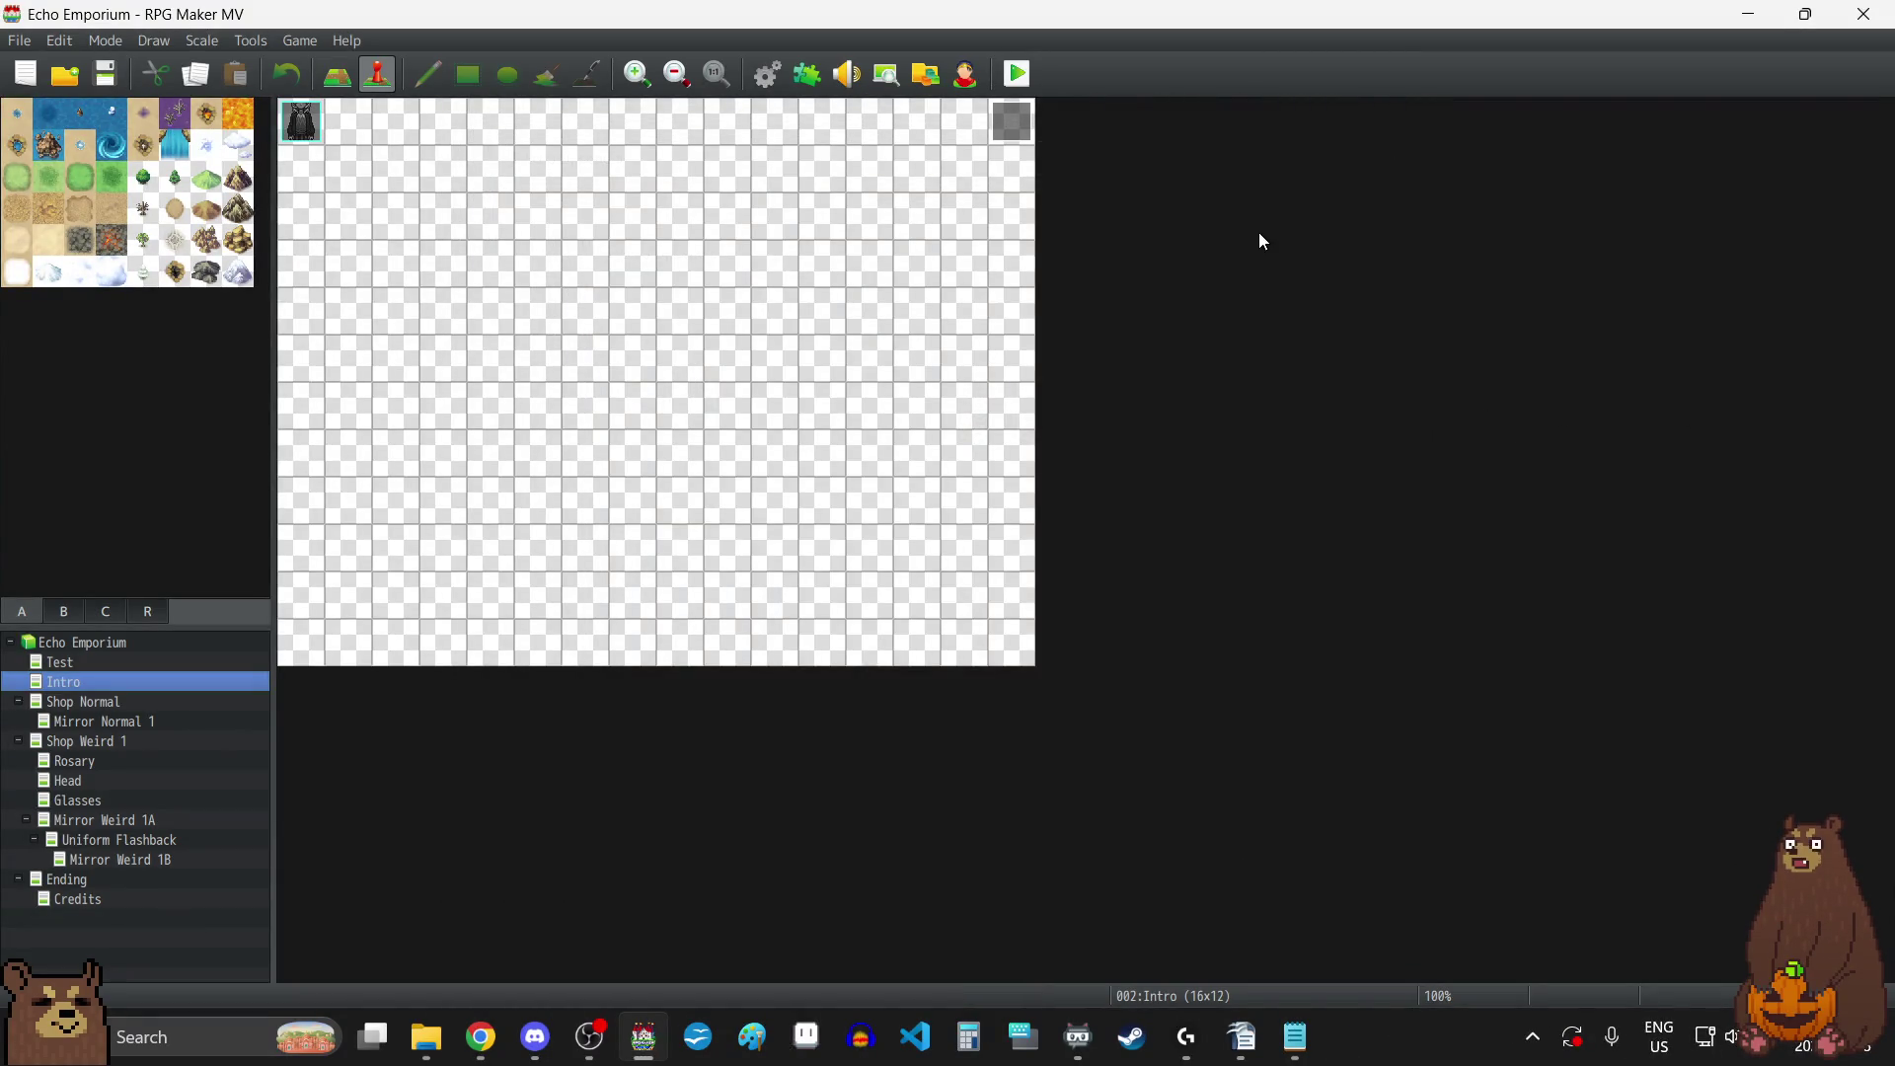
pyautogui.click(106, 76)
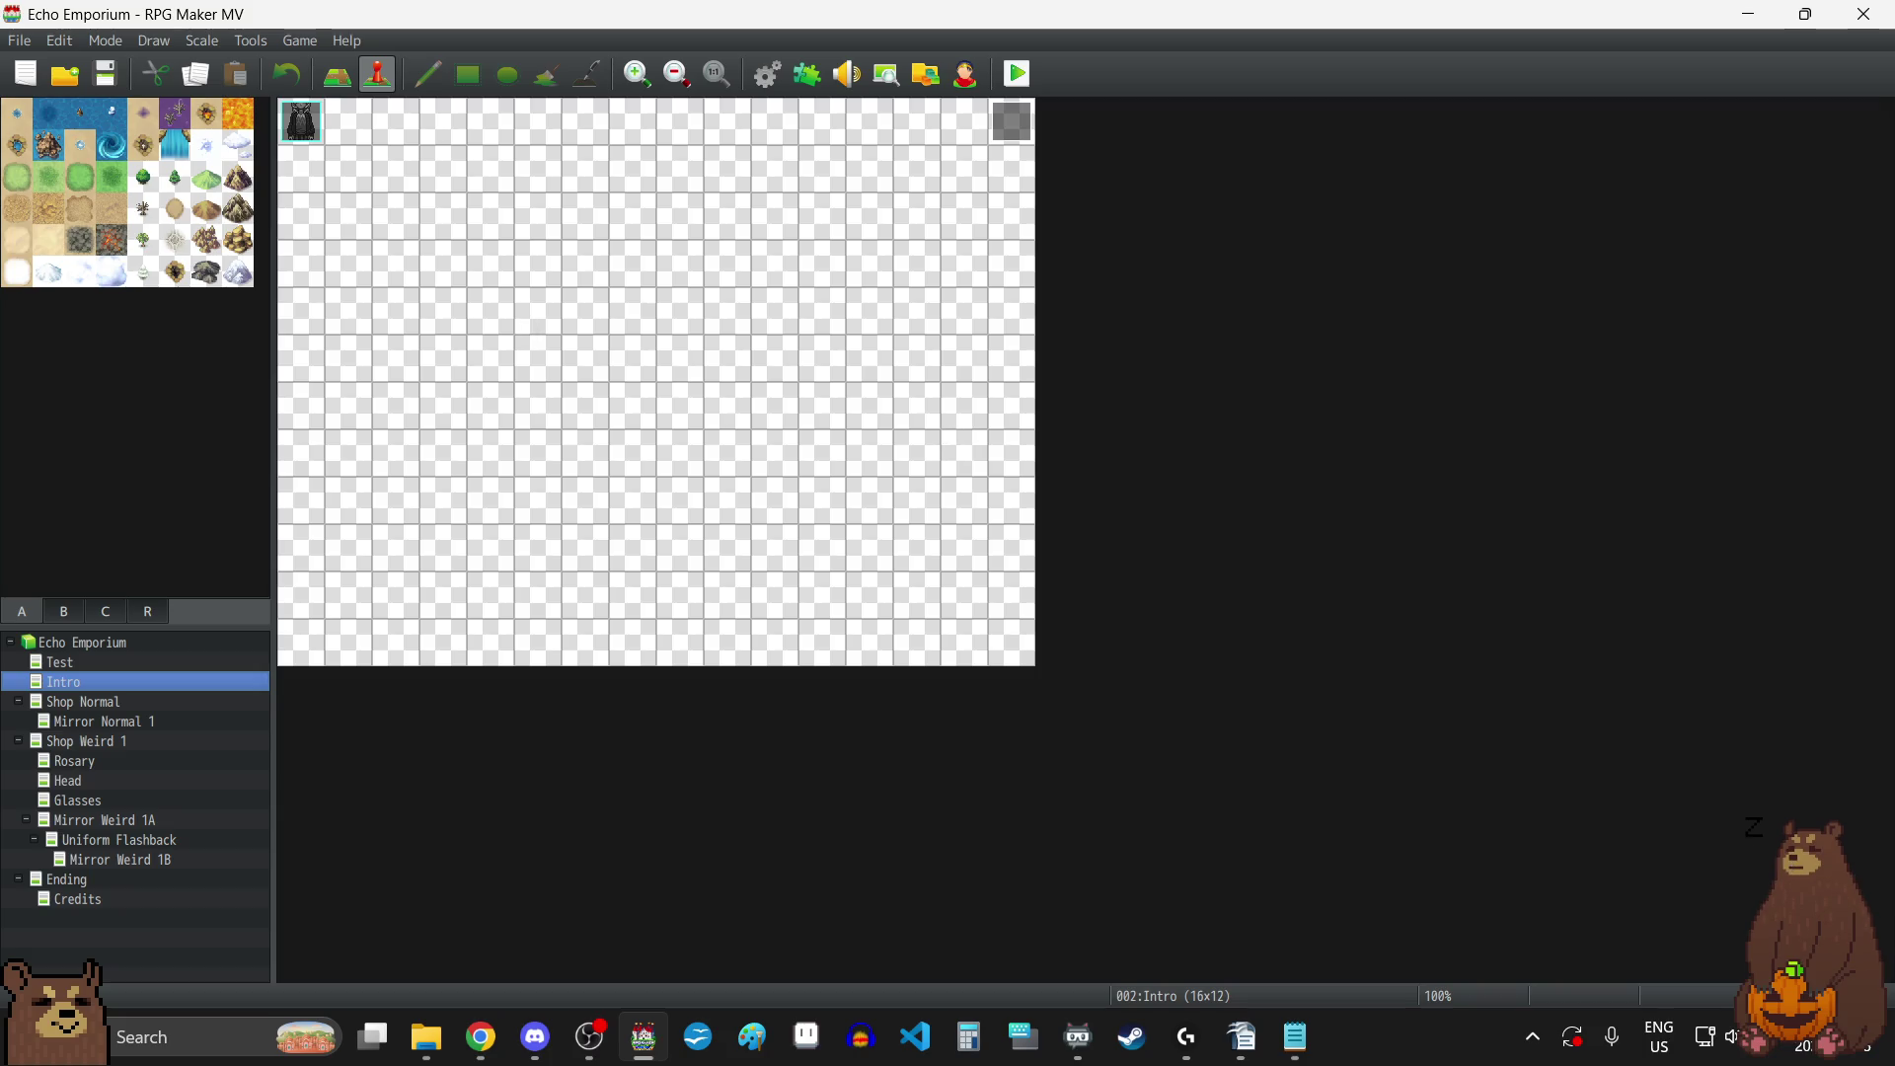
pyautogui.hotkey('alt', 'Tab')
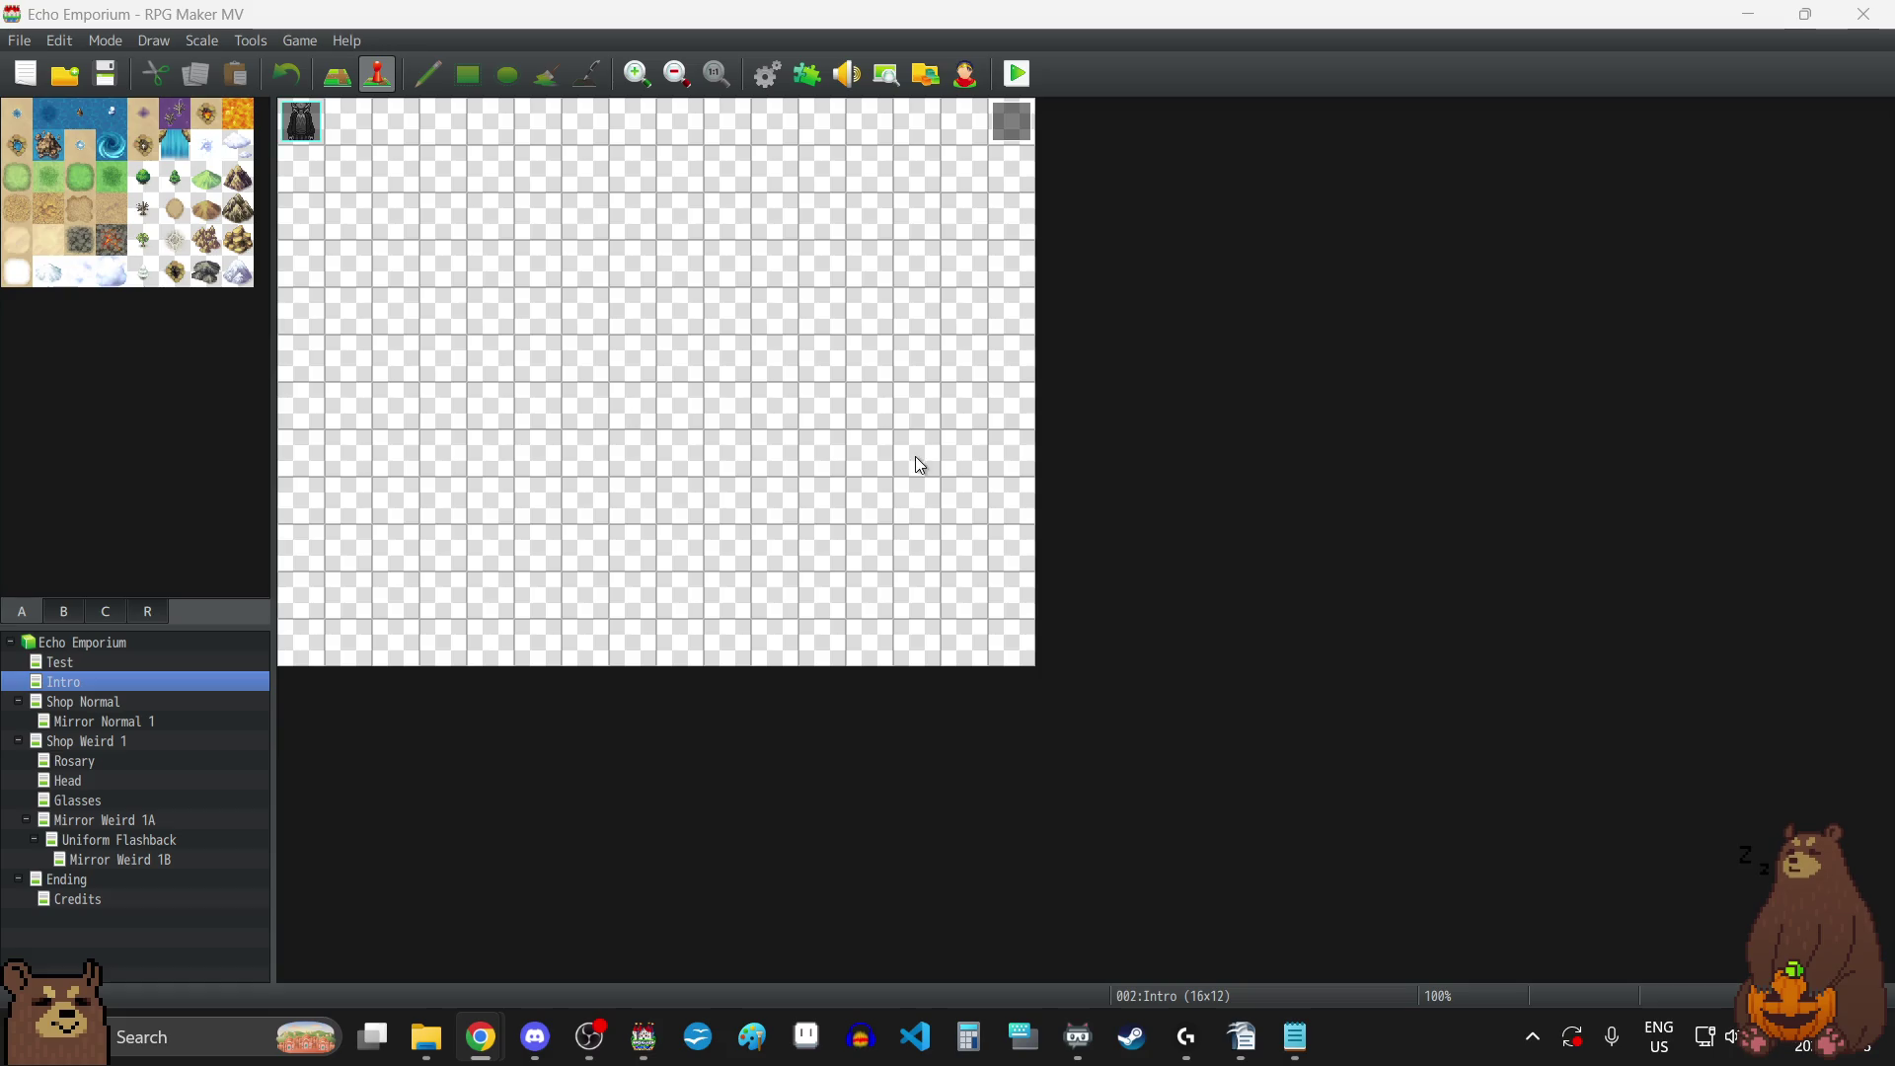
pyautogui.click(808, 73)
# Add the YEP_SaveCore plugin to an empty slot in the plugin list.
pyautogui.scroll(-3, 1093, 666)
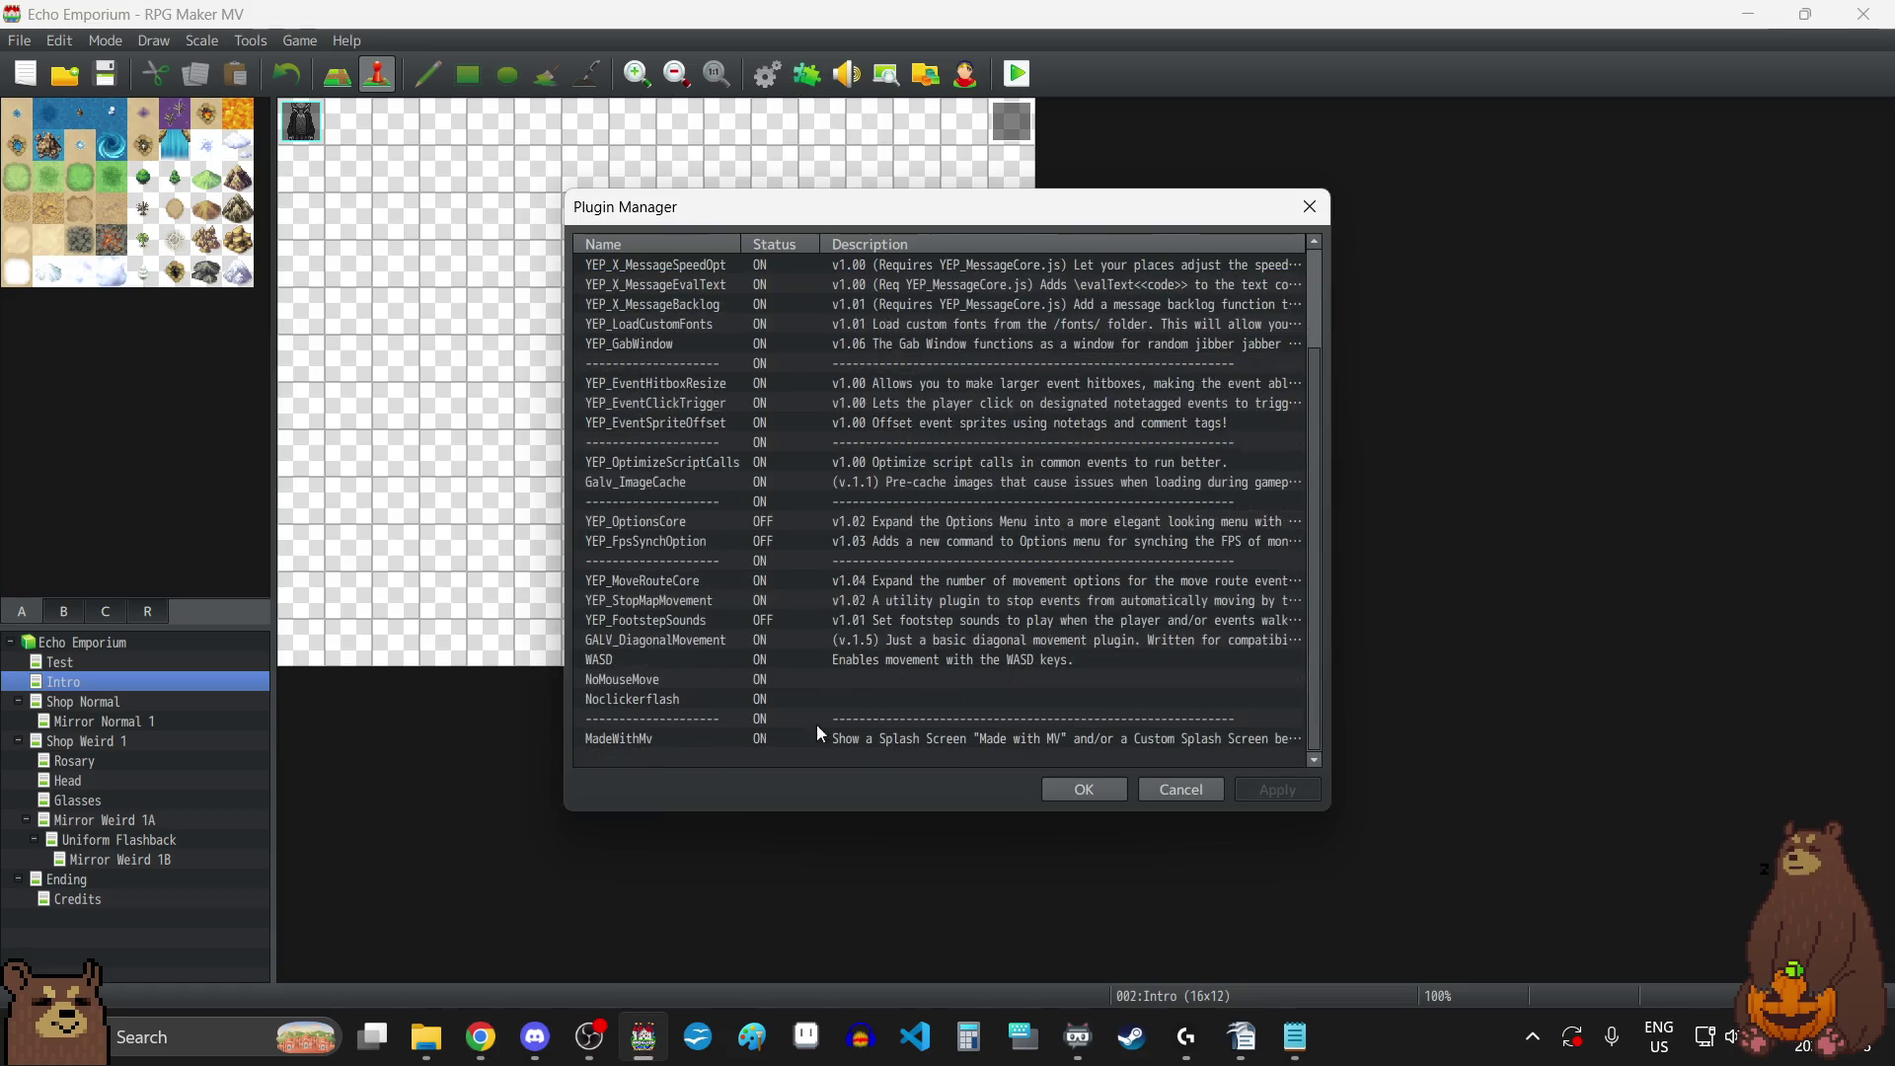
pyautogui.doubleClick(674, 752)
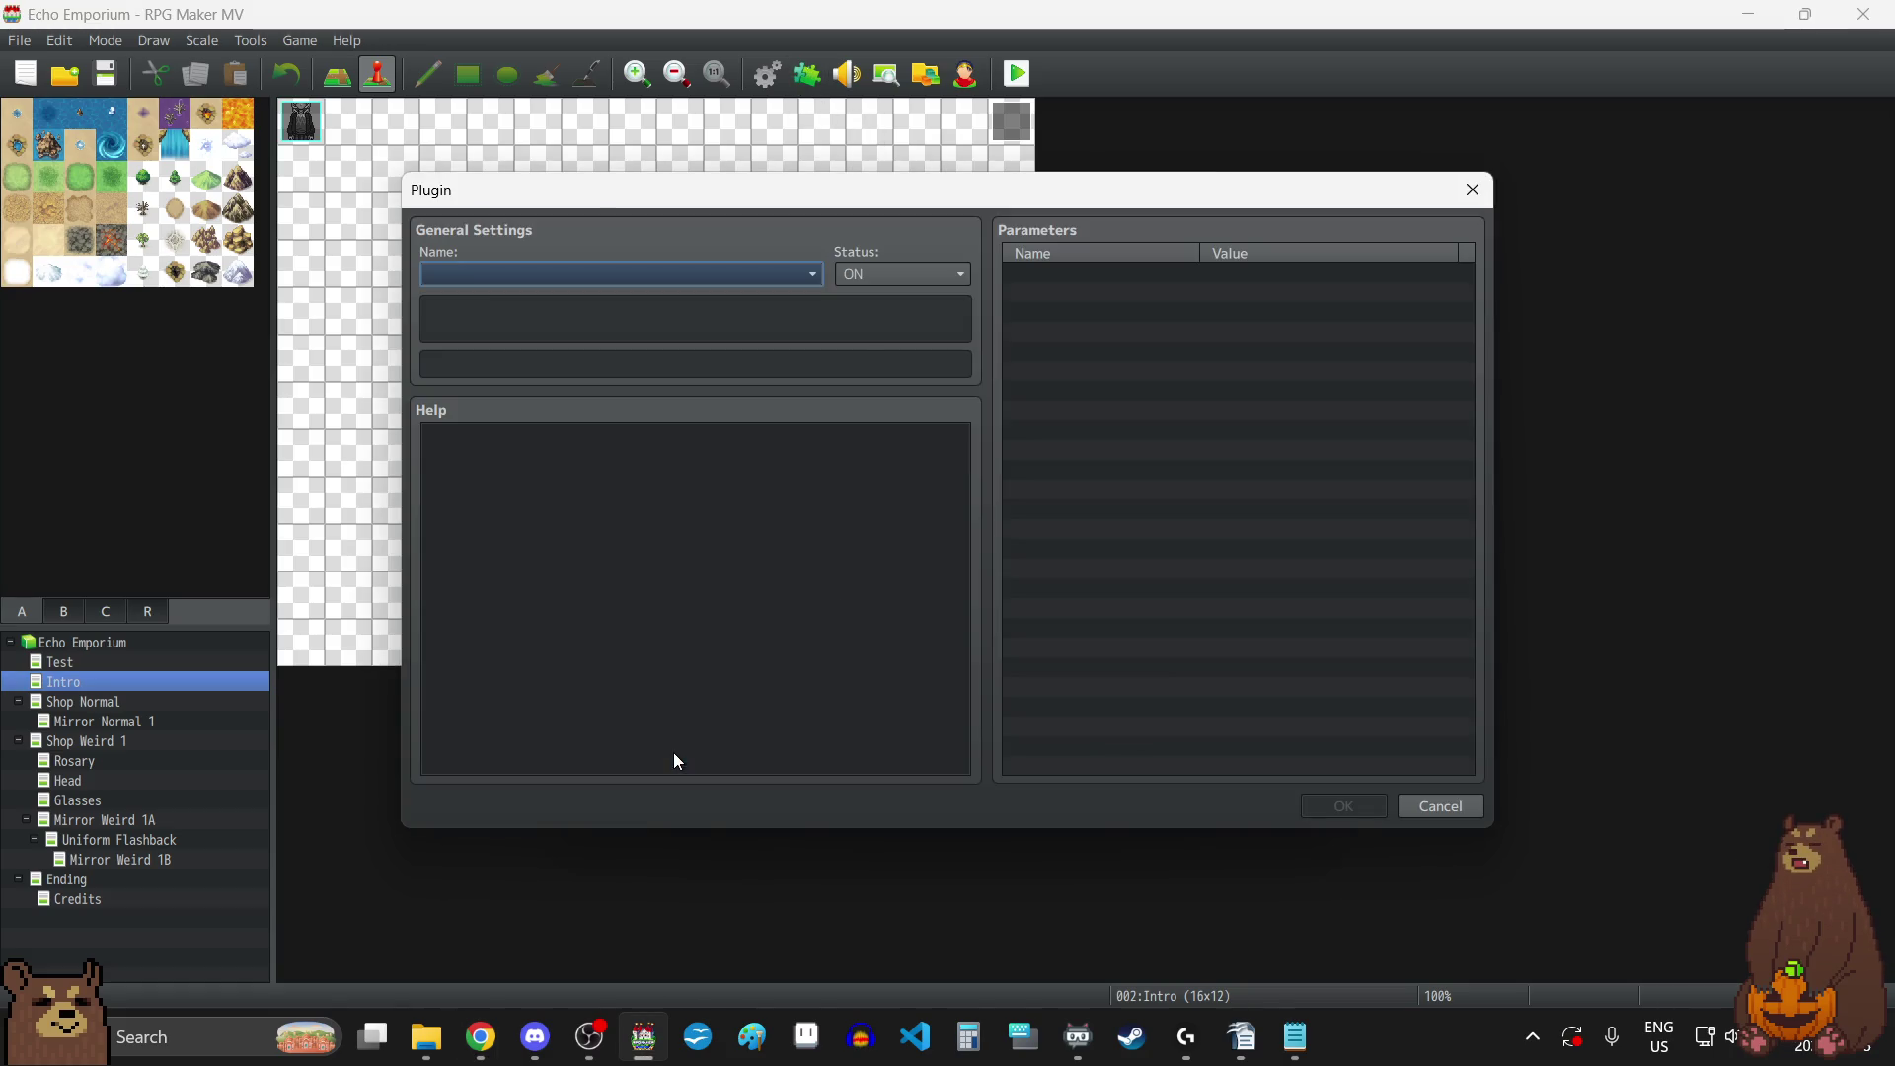
pyautogui.click(701, 268)
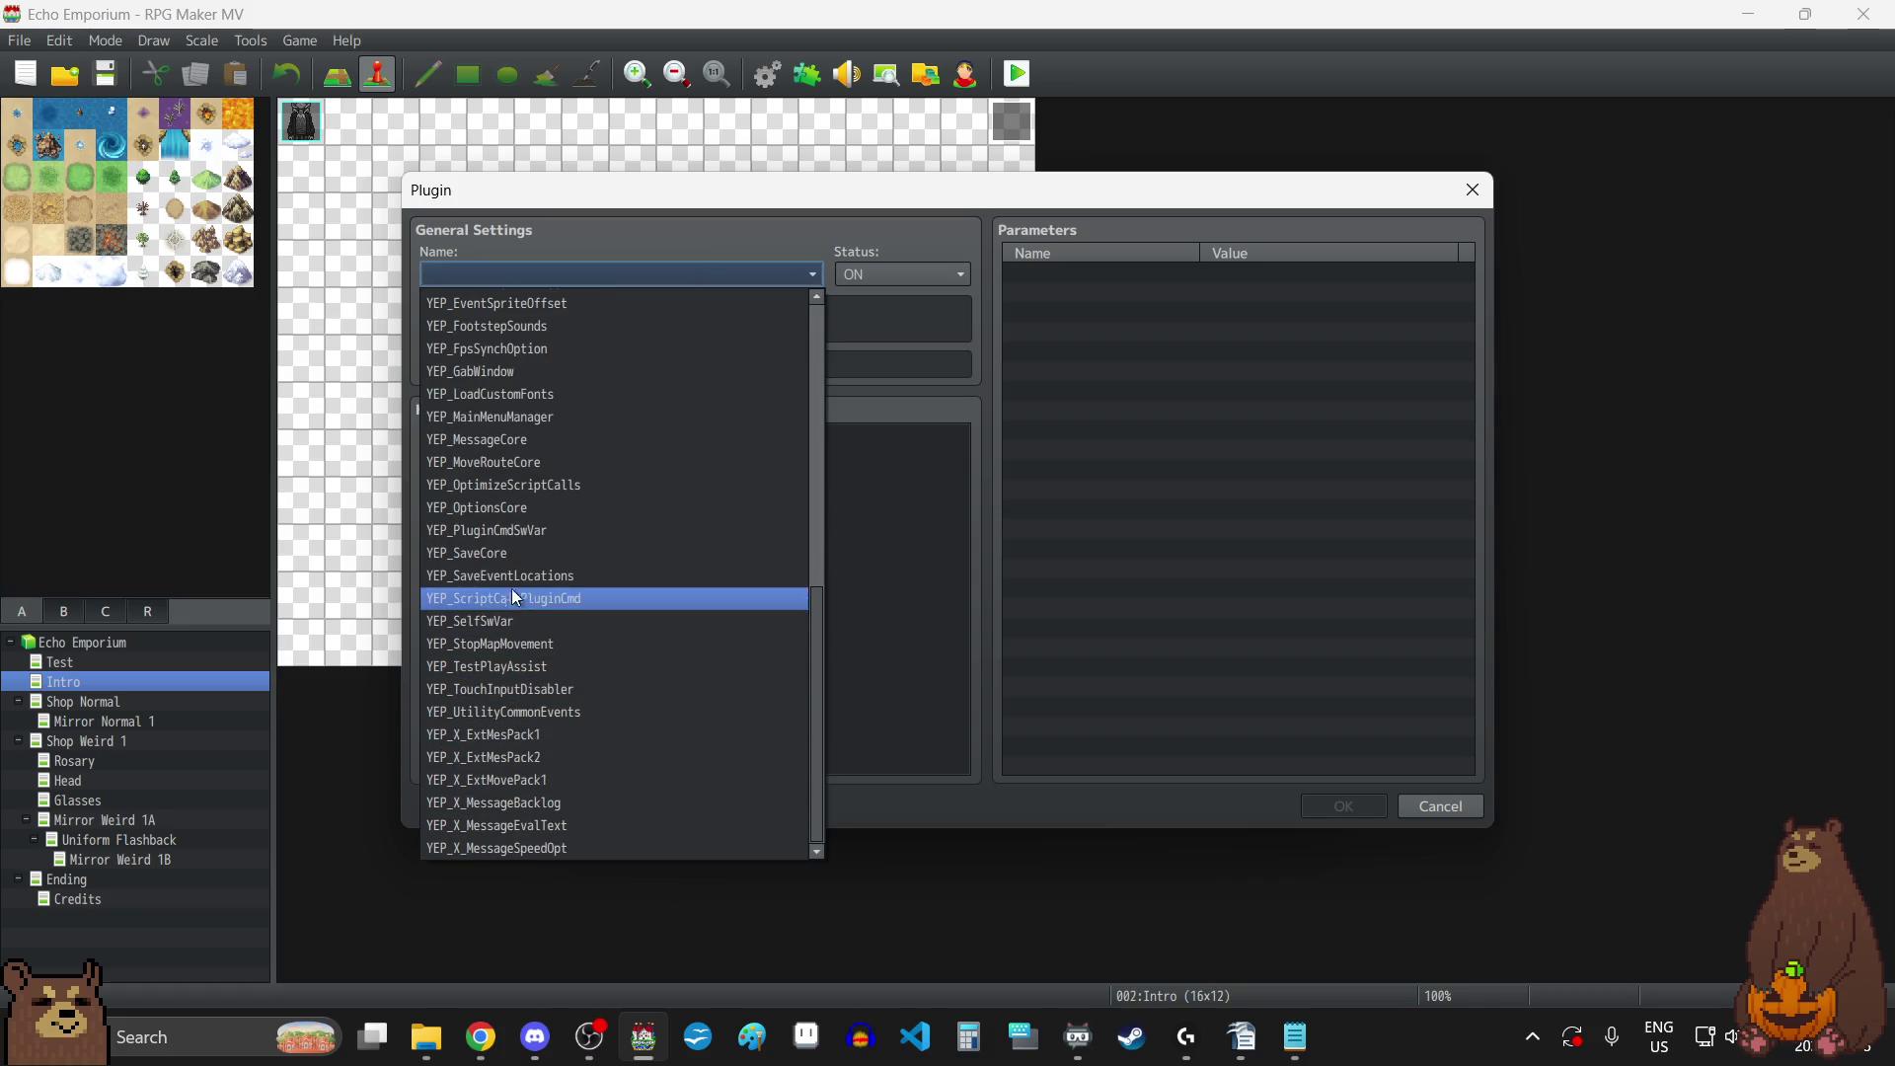
pyautogui.click(514, 557)
pyautogui.click(1337, 801)
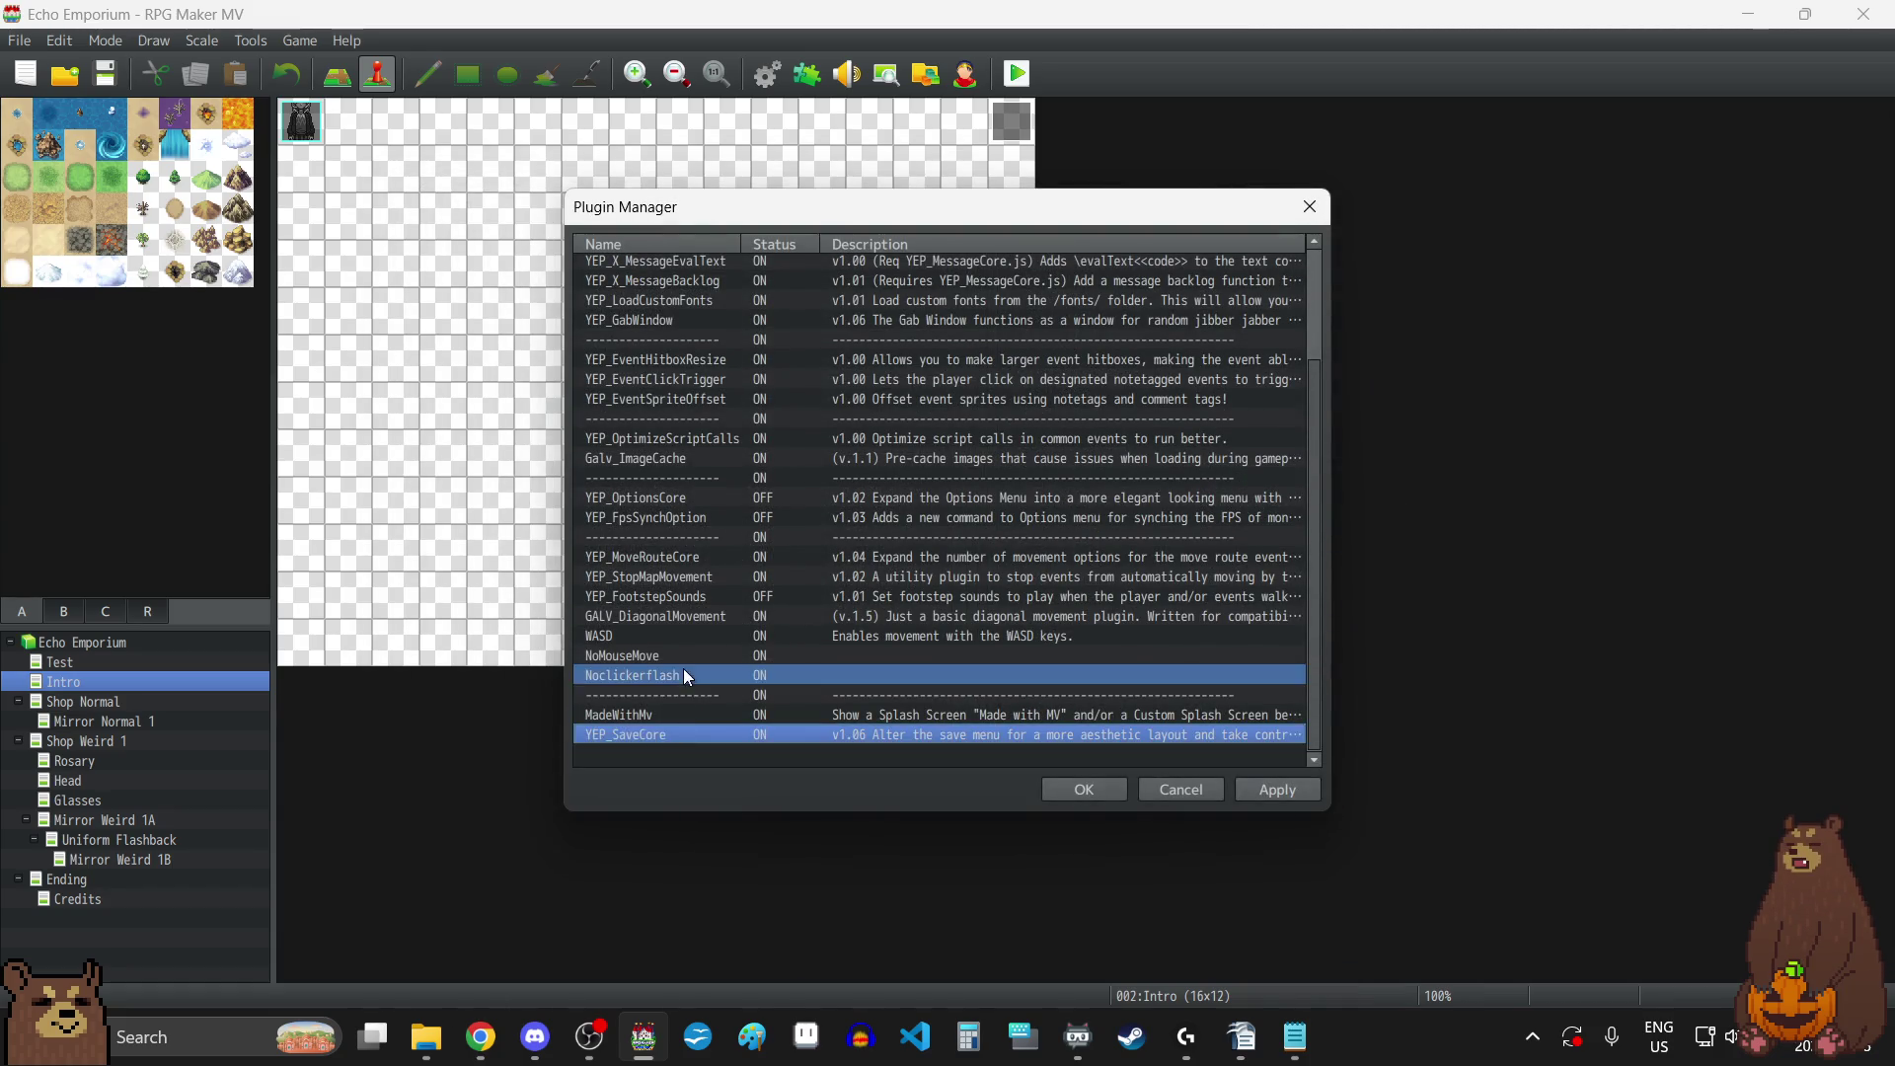
# Move YEP_SaveCore near the top, placing the separator directly below YEP_CoreEngine.
pyautogui.scroll(3, 683, 667)
pyautogui.moveTo(702, 305); pyautogui.dragTo(702, 305)
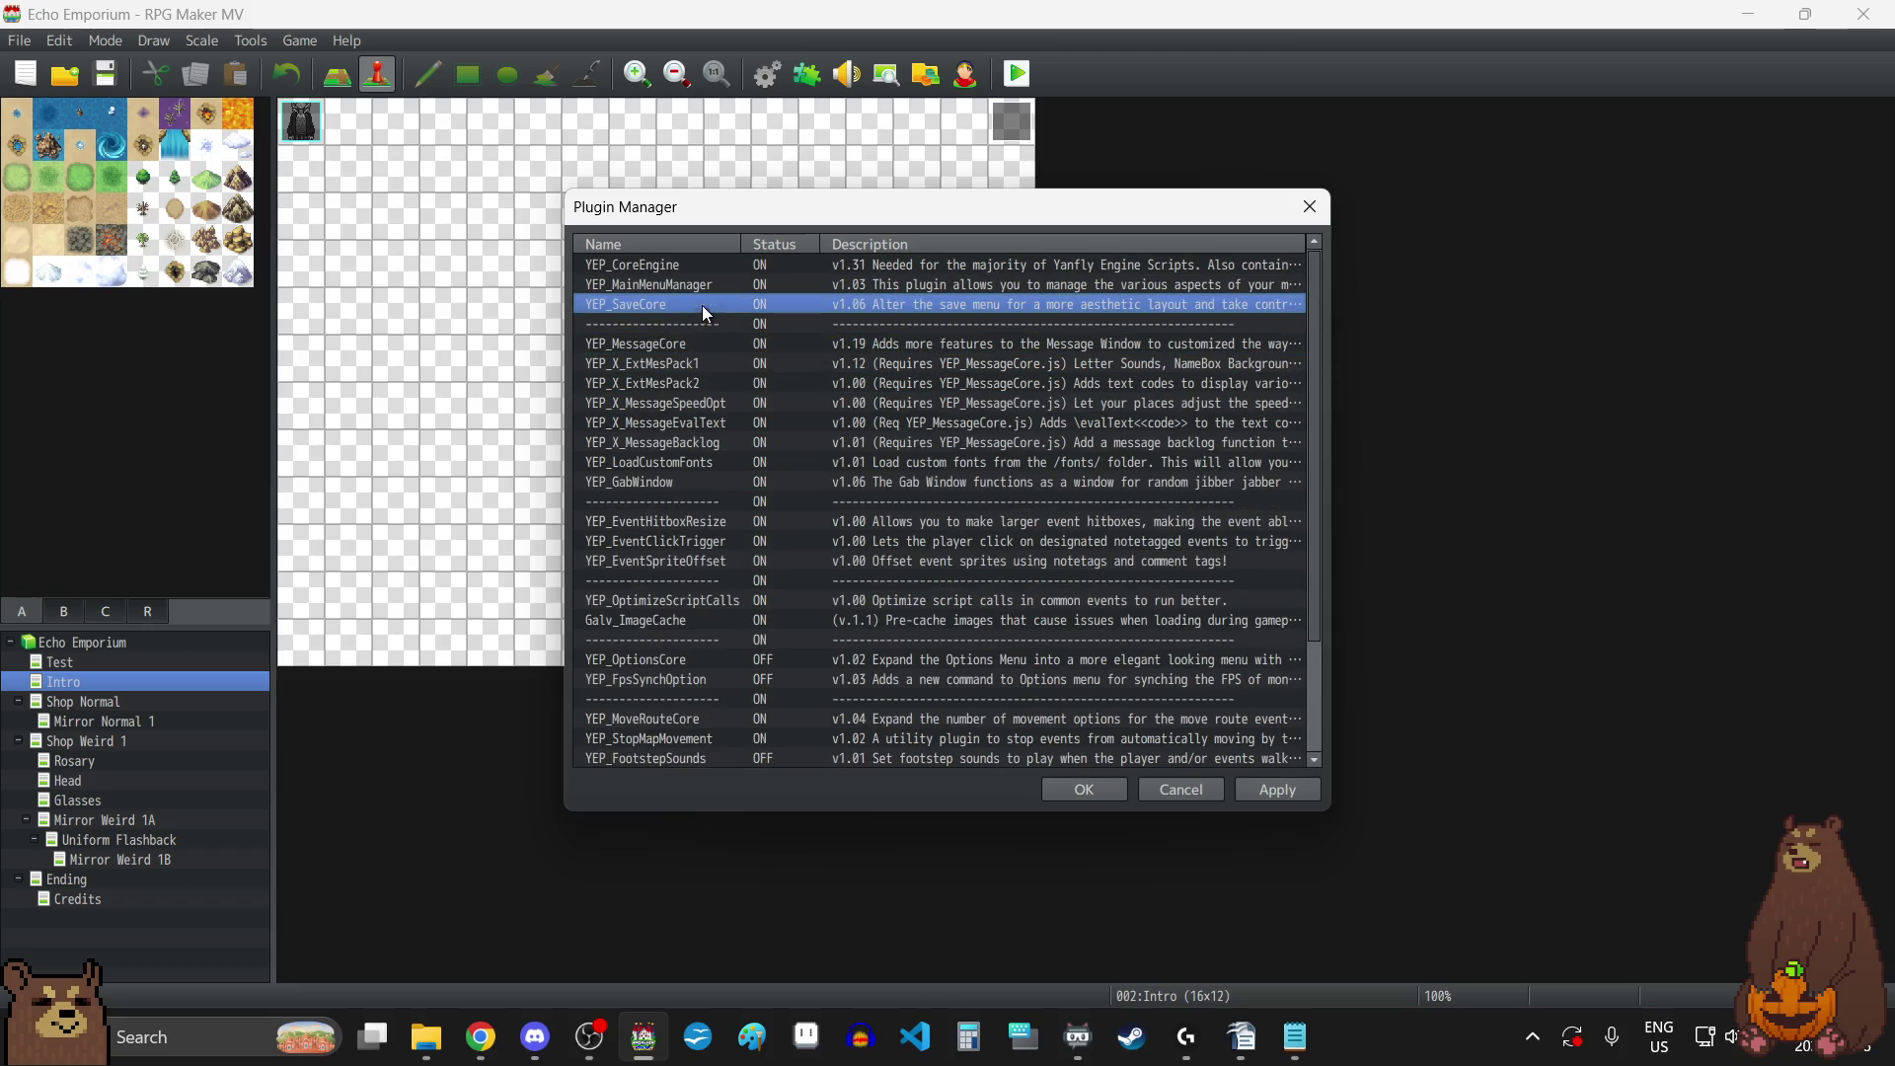
pyautogui.click(688, 326)
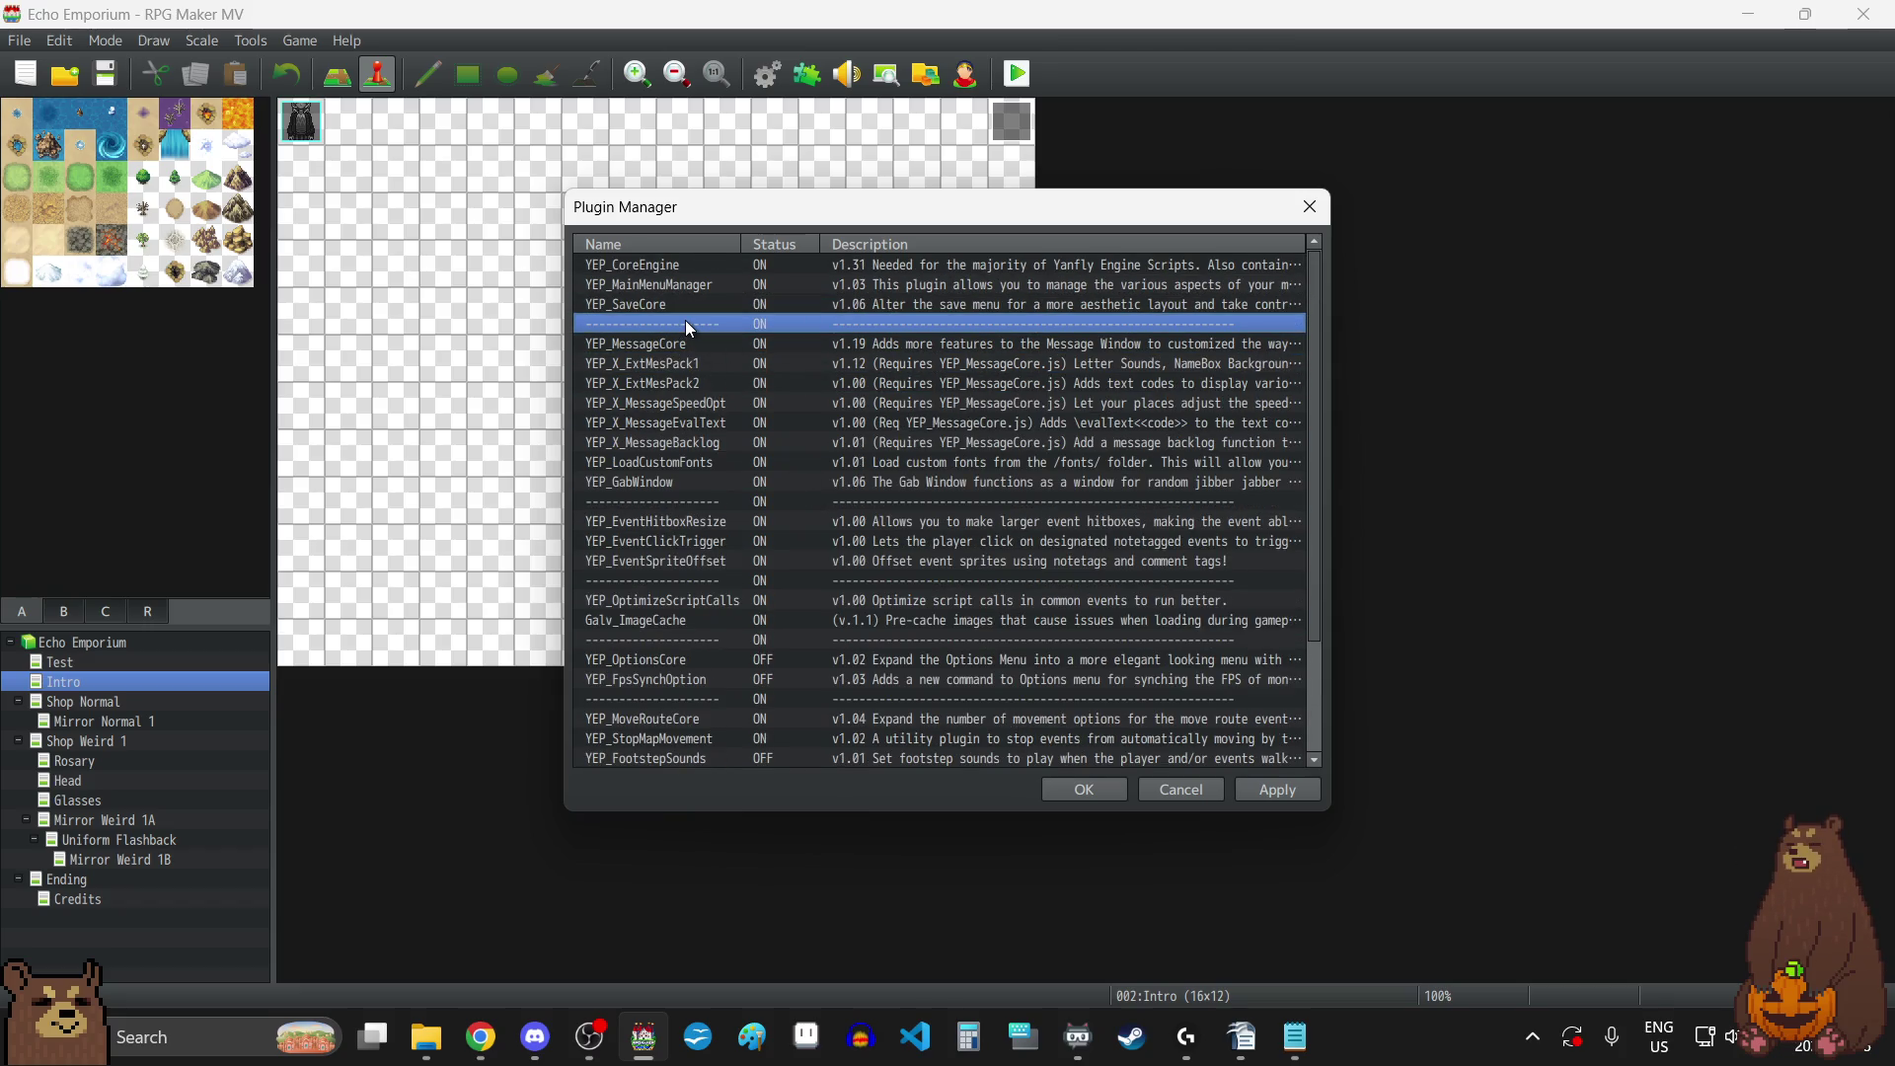
pyautogui.moveTo(684, 315); pyautogui.dragTo(665, 282)
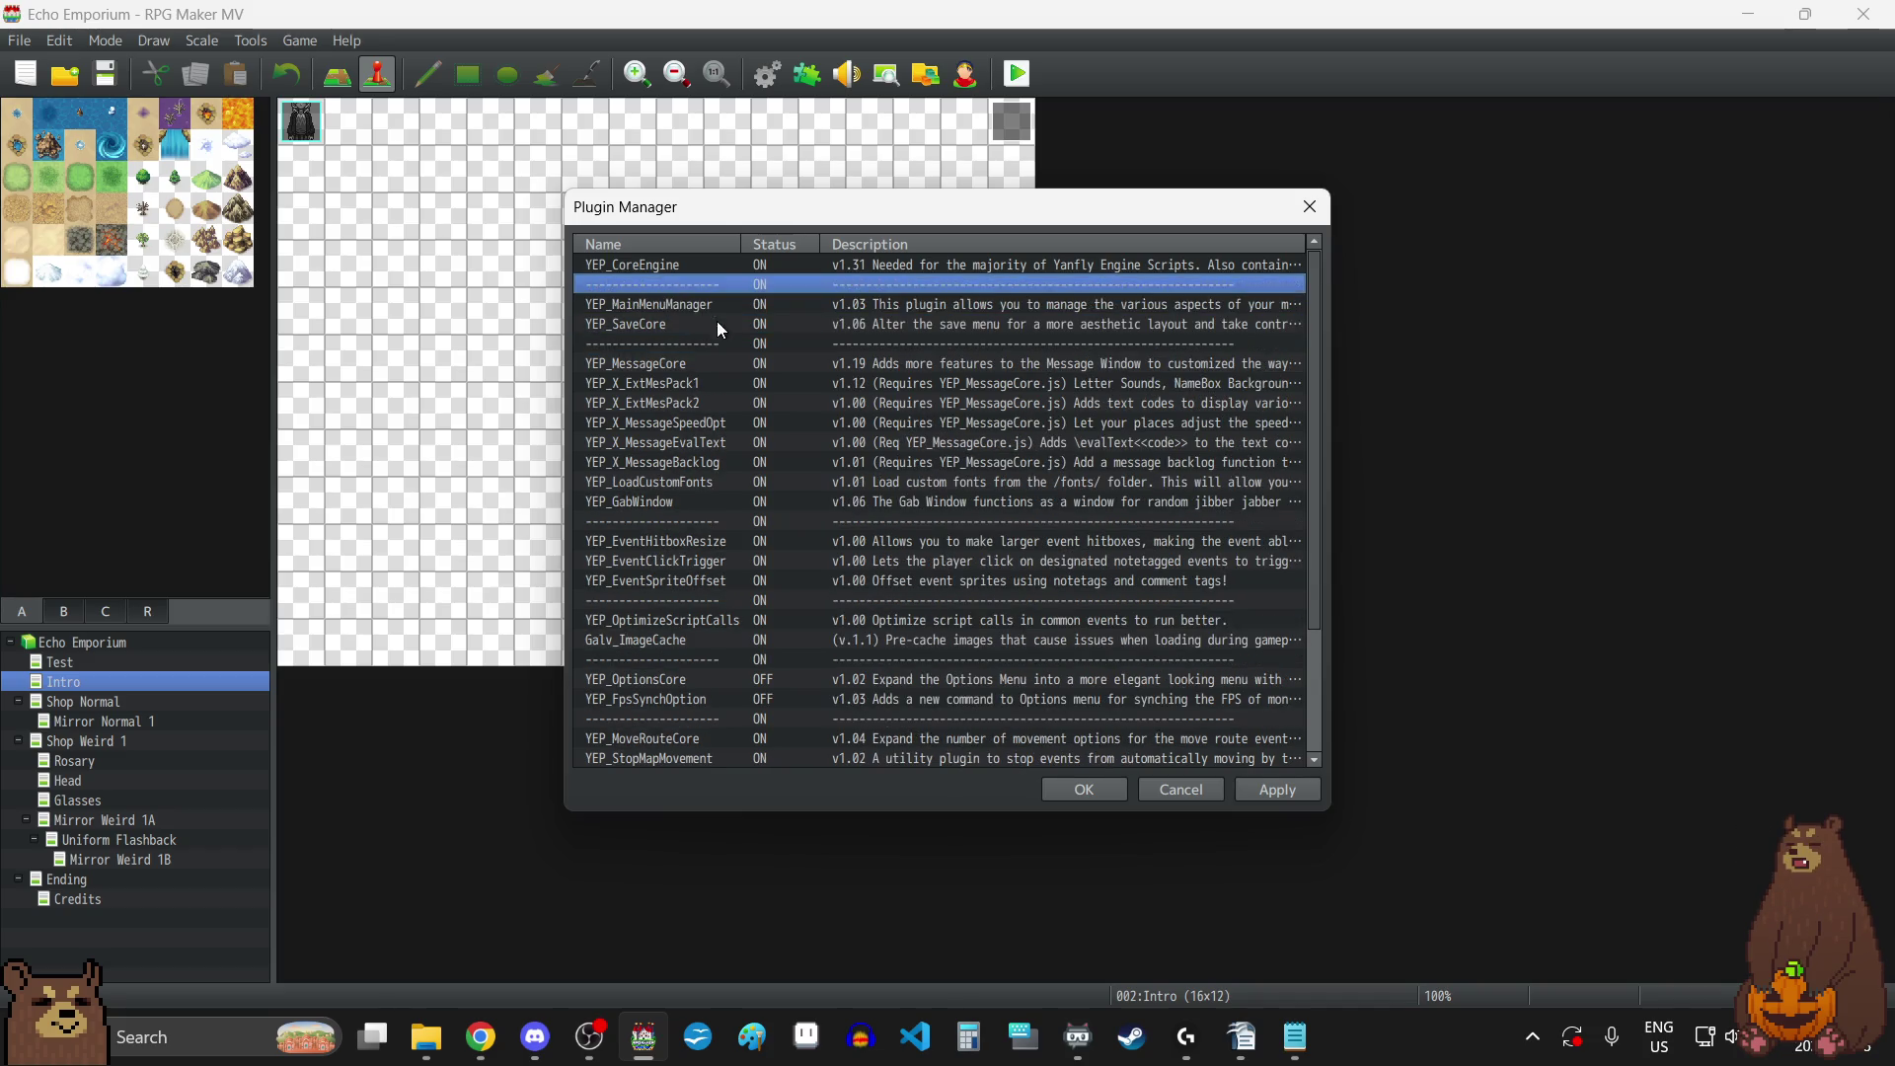
pyautogui.click(697, 325)
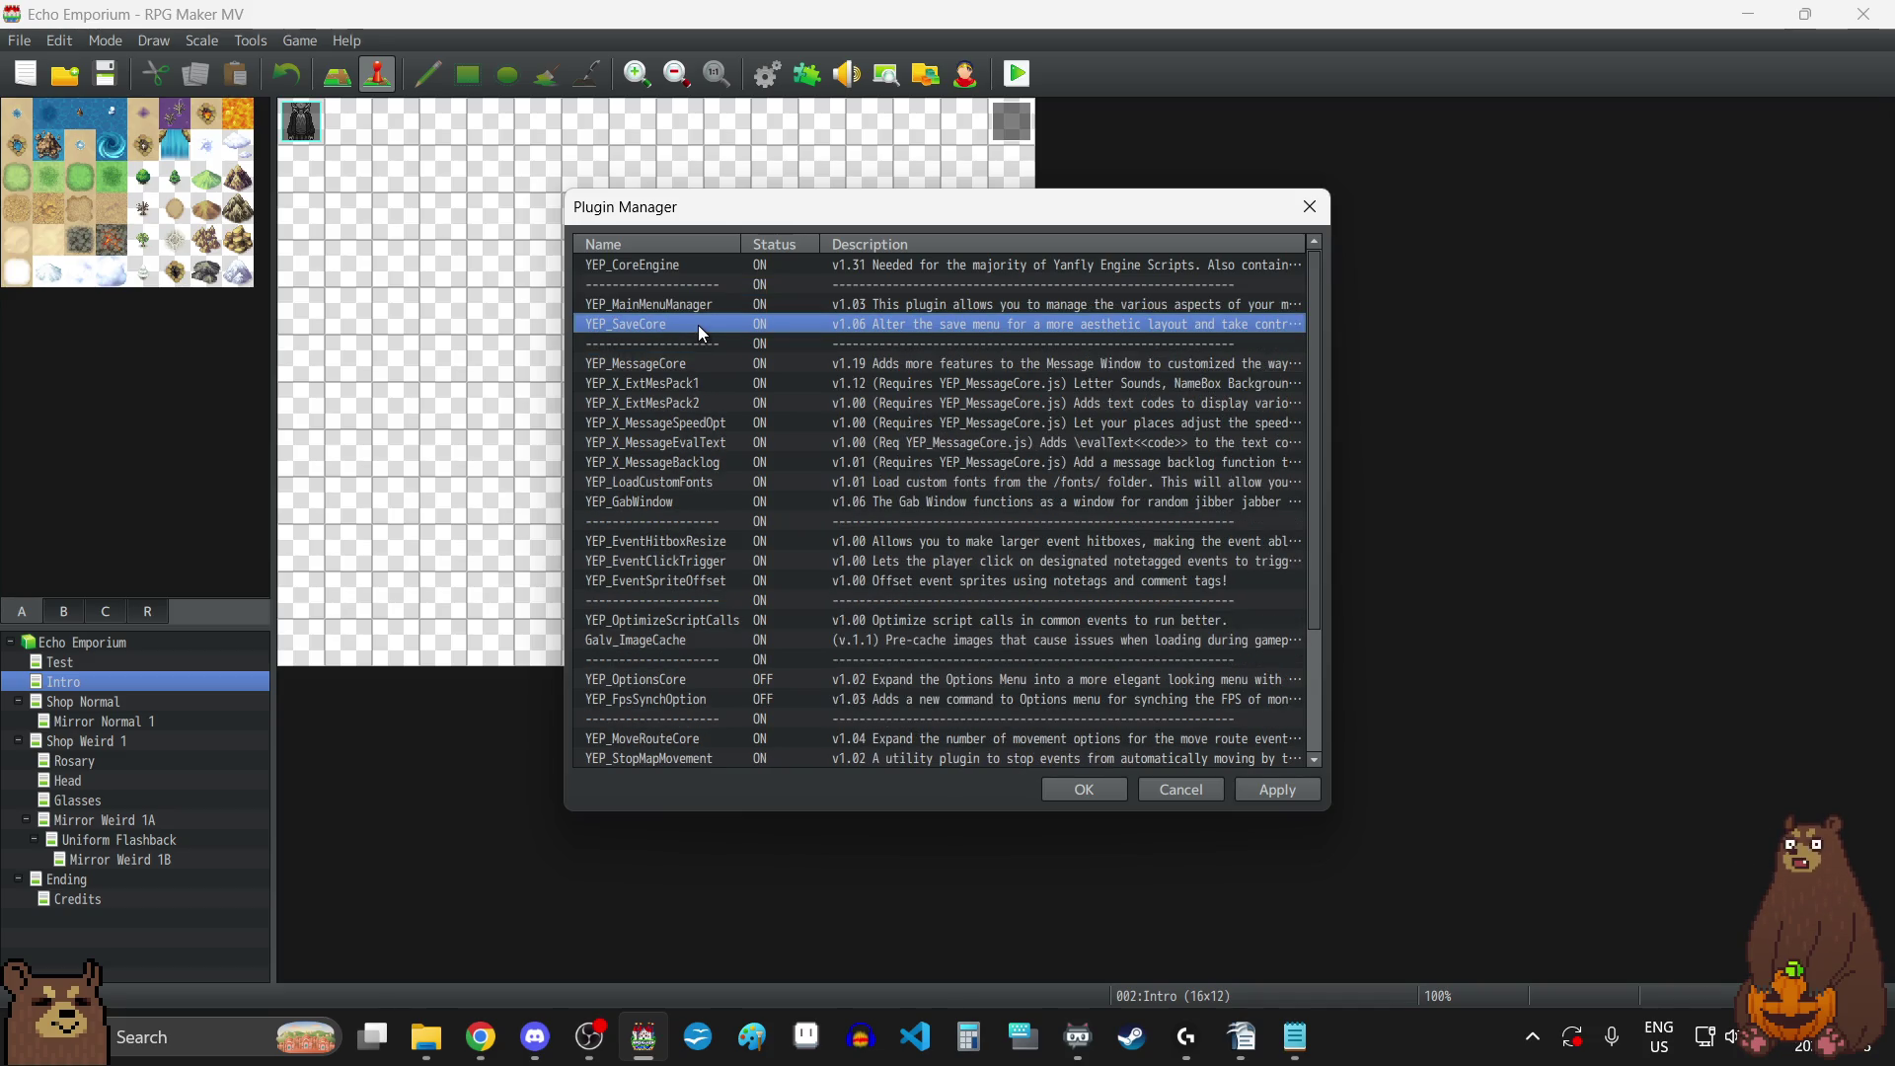
pyautogui.doubleClick(697, 323)
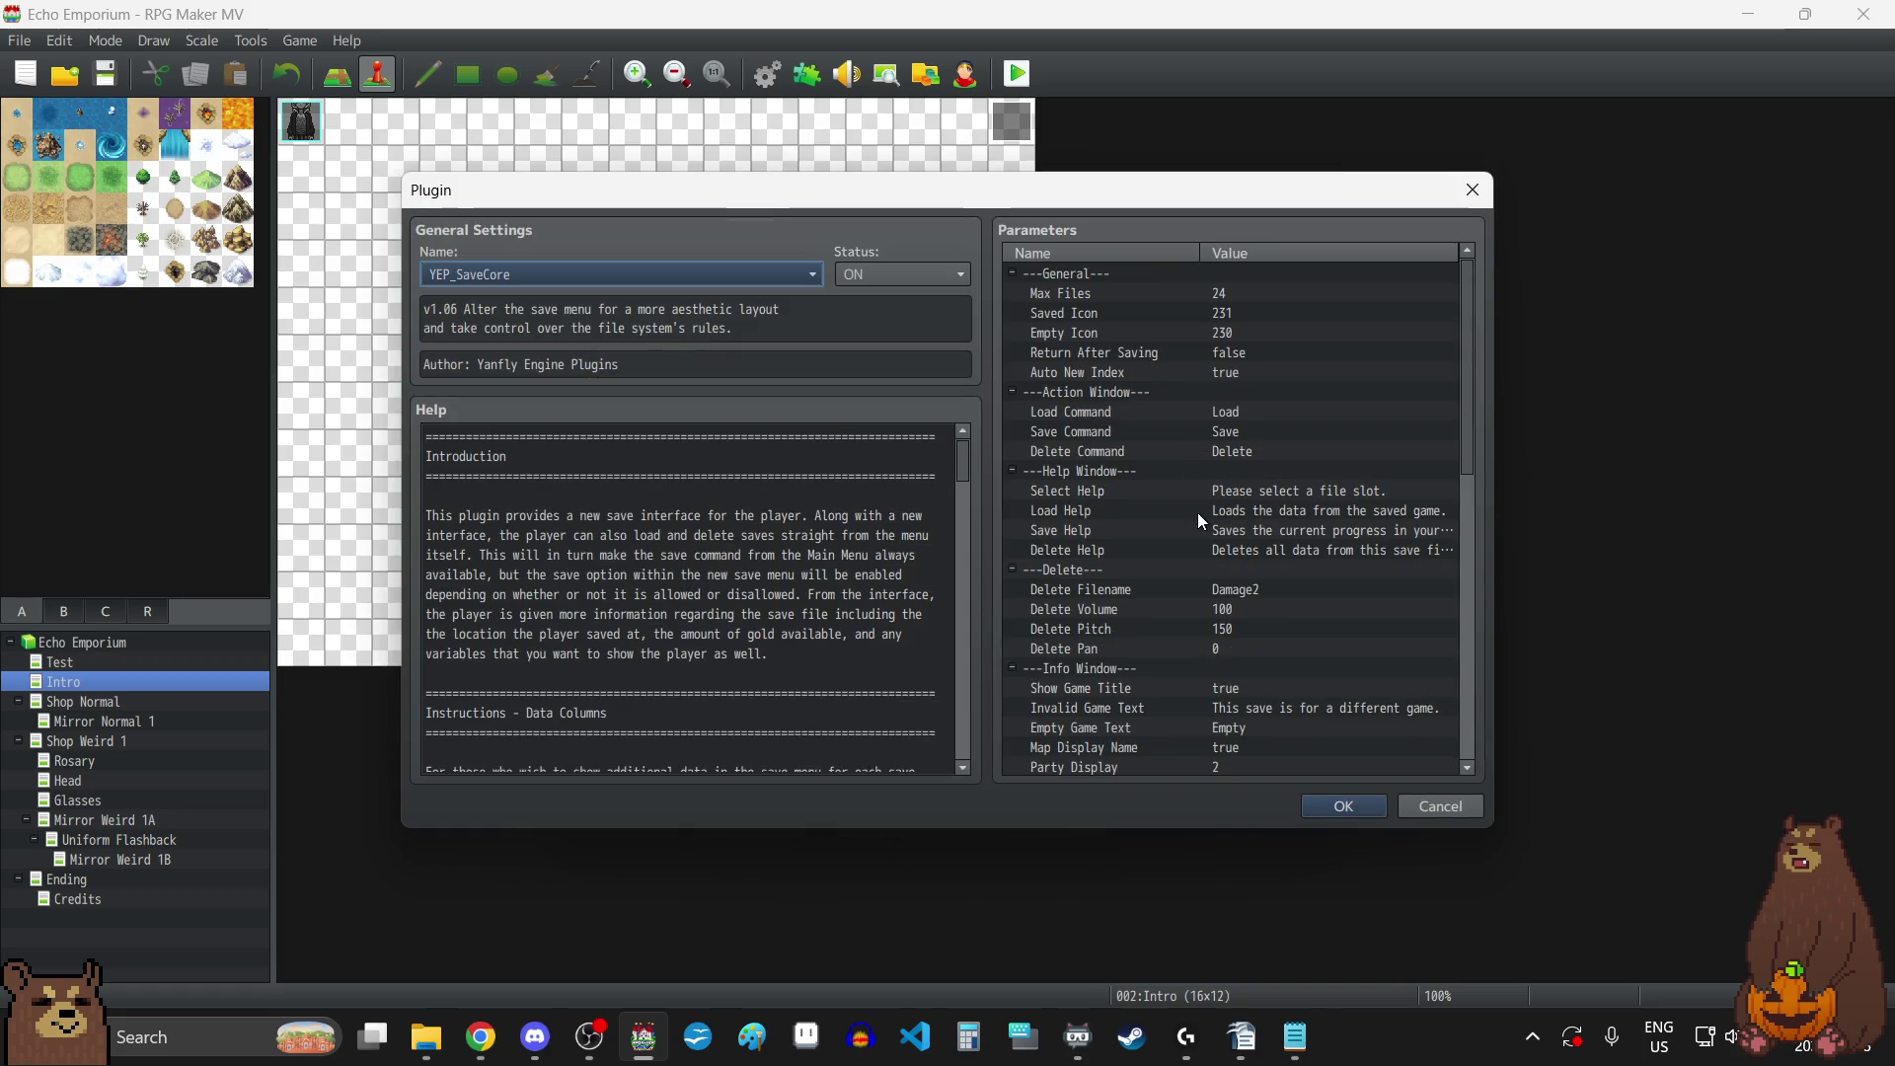
pyautogui.click(1472, 190)
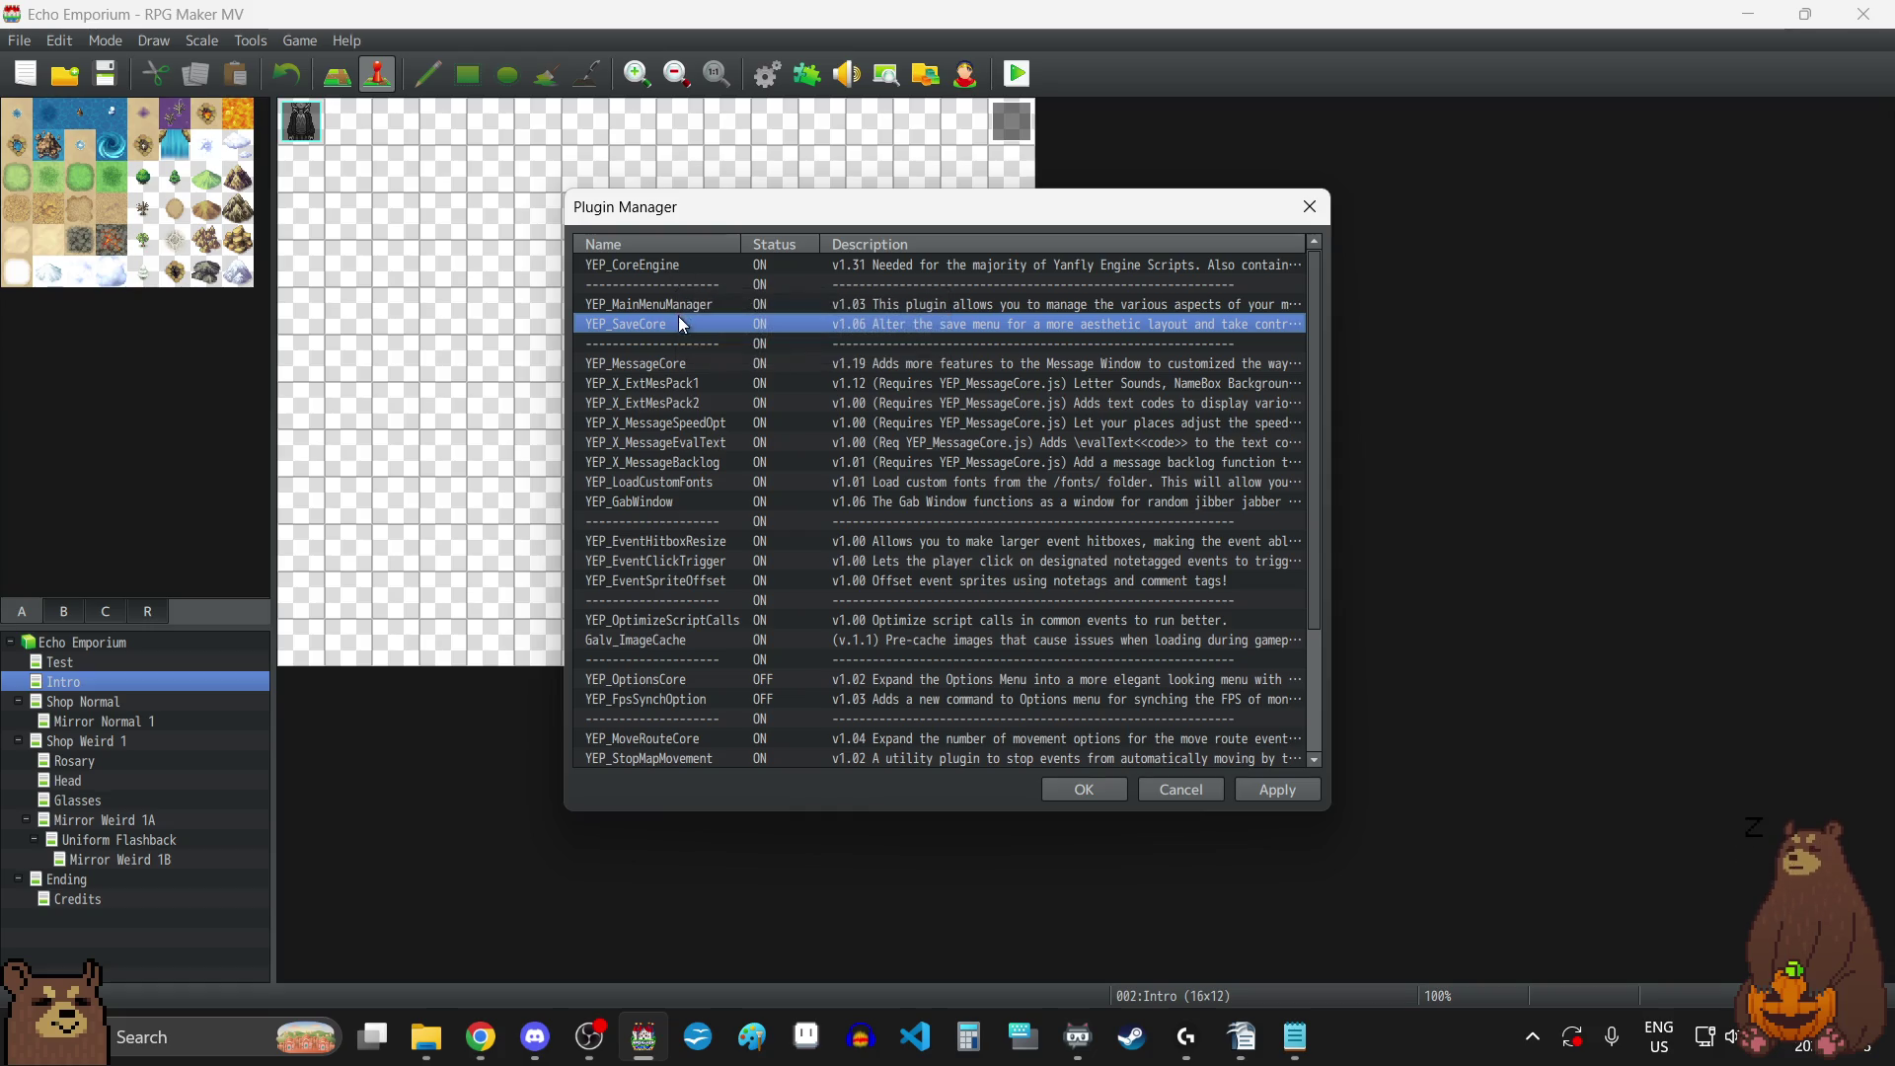
pyautogui.hotkey('alt', 'Tab')
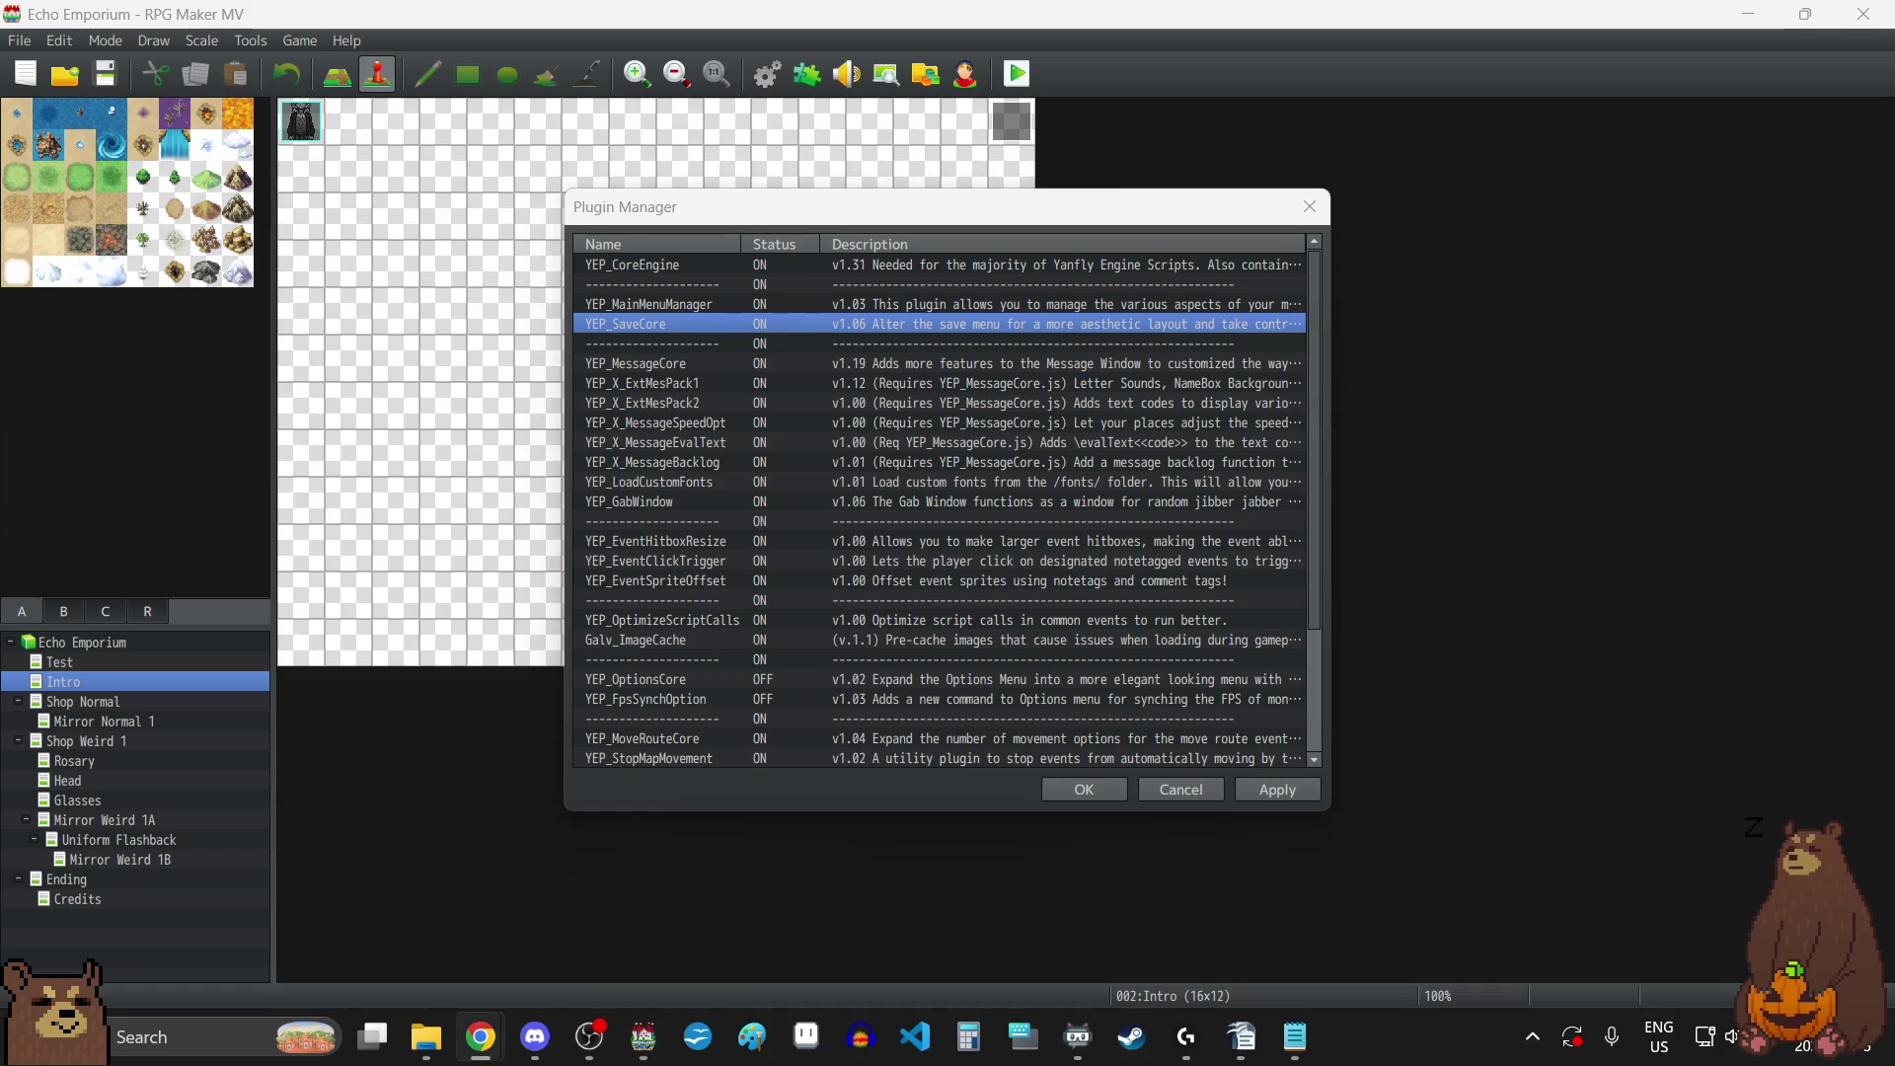
# Set YEP_SaveCore's Max Files to 99.
pyautogui.doubleClick(736, 324)
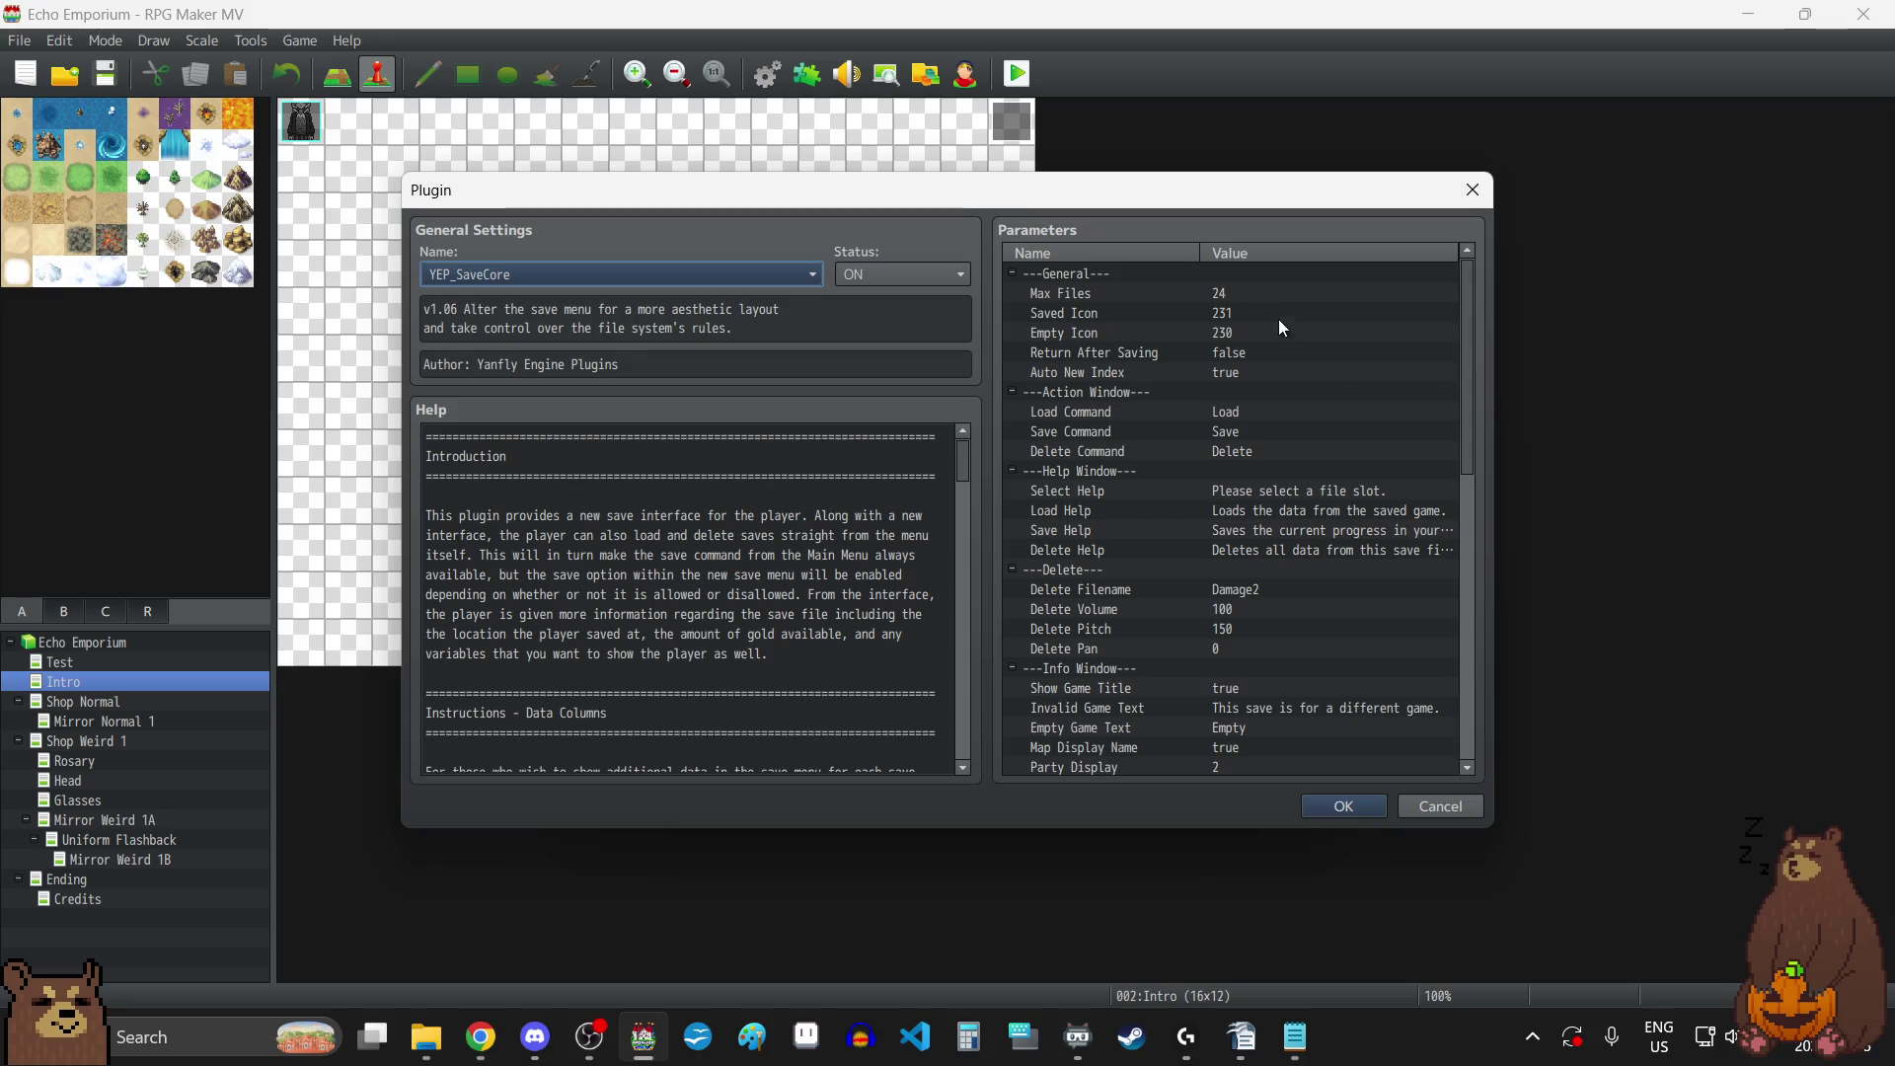
pyautogui.click(1235, 293)
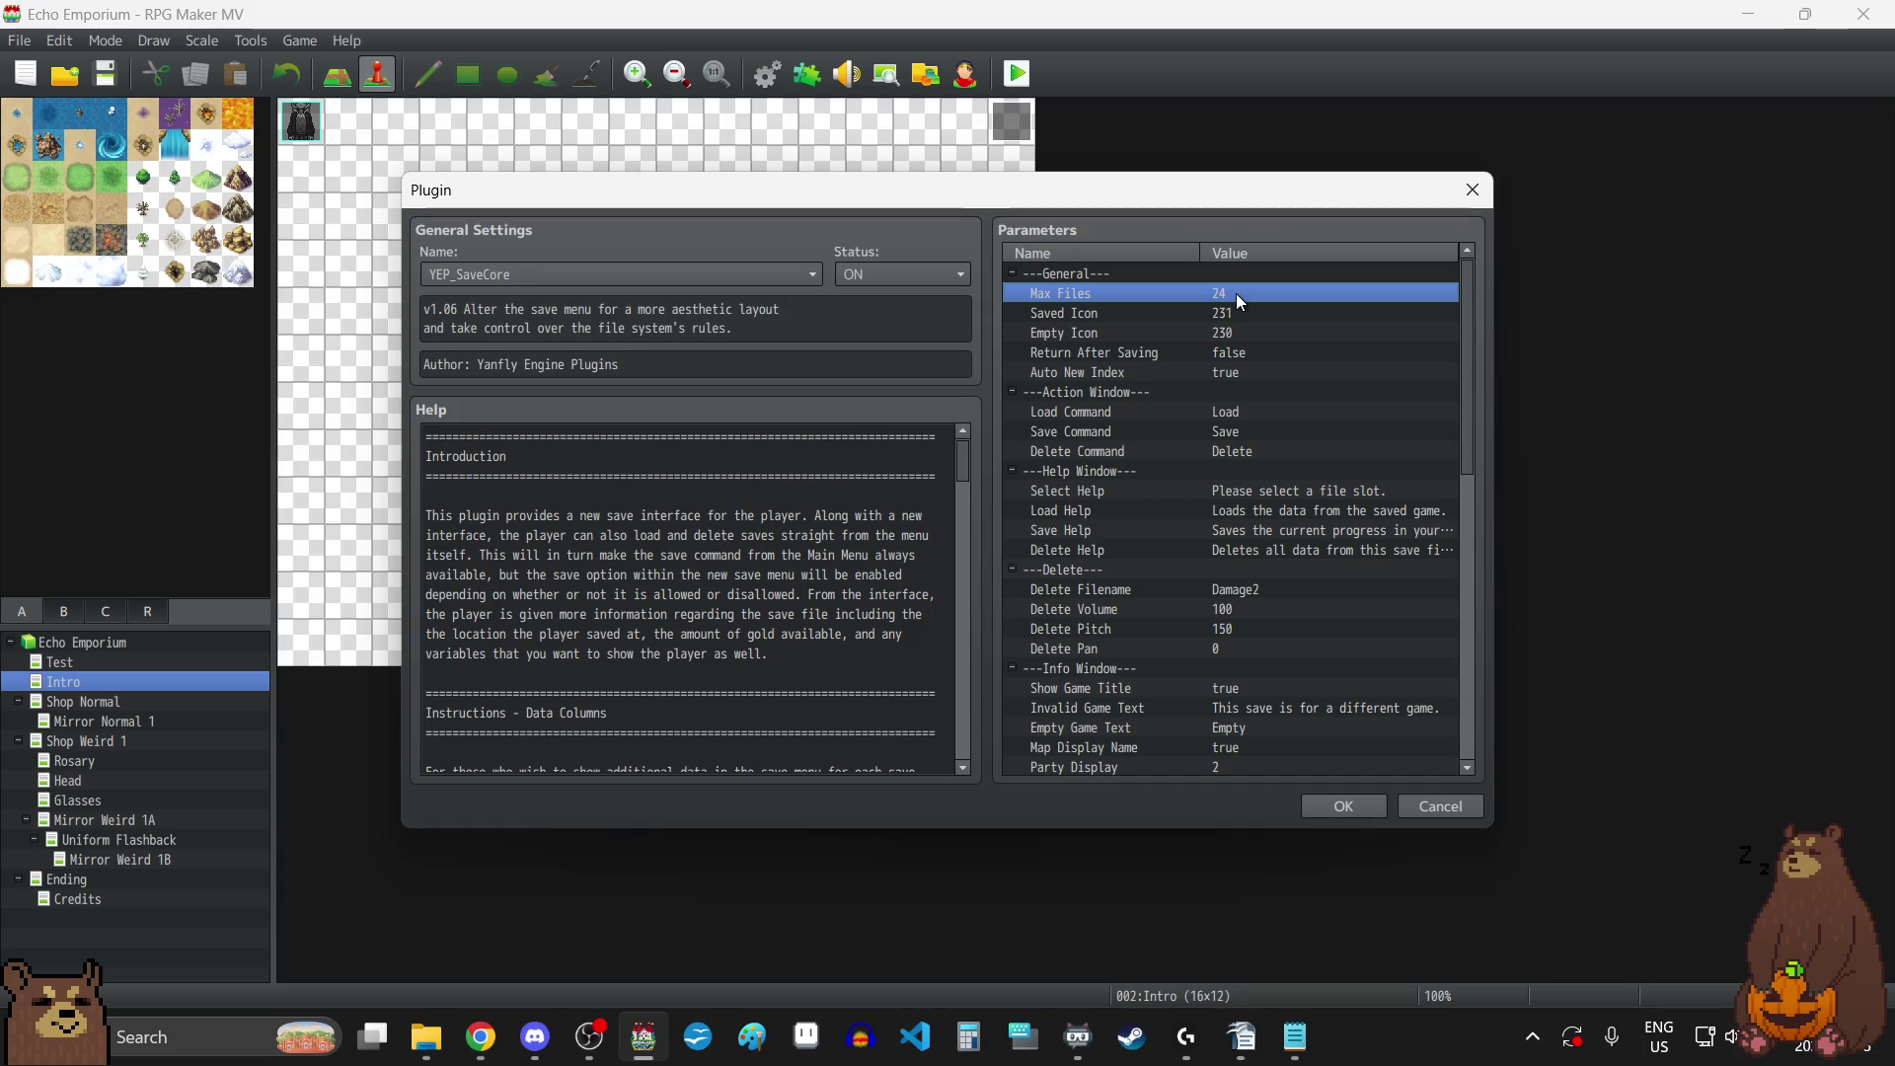
pyautogui.doubleClick(1231, 294)
pyautogui.write('99')
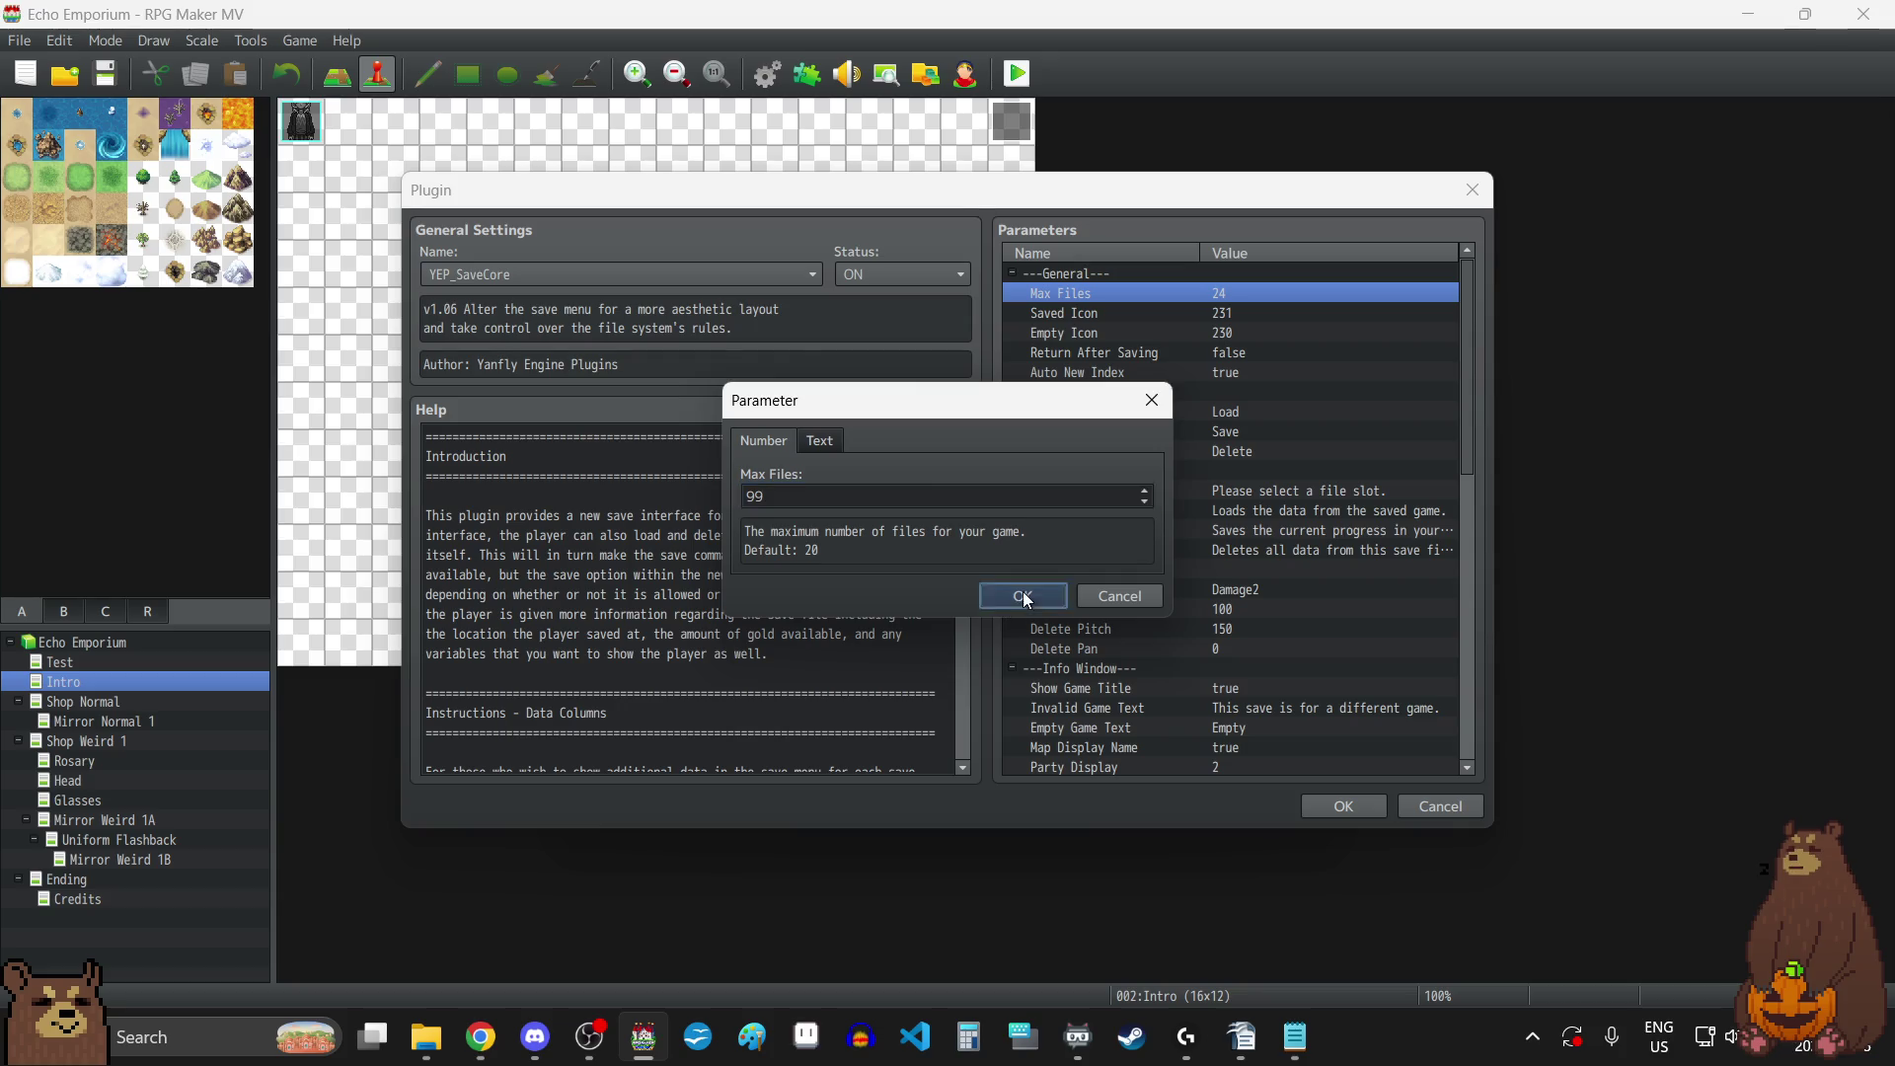
pyautogui.click(1022, 595)
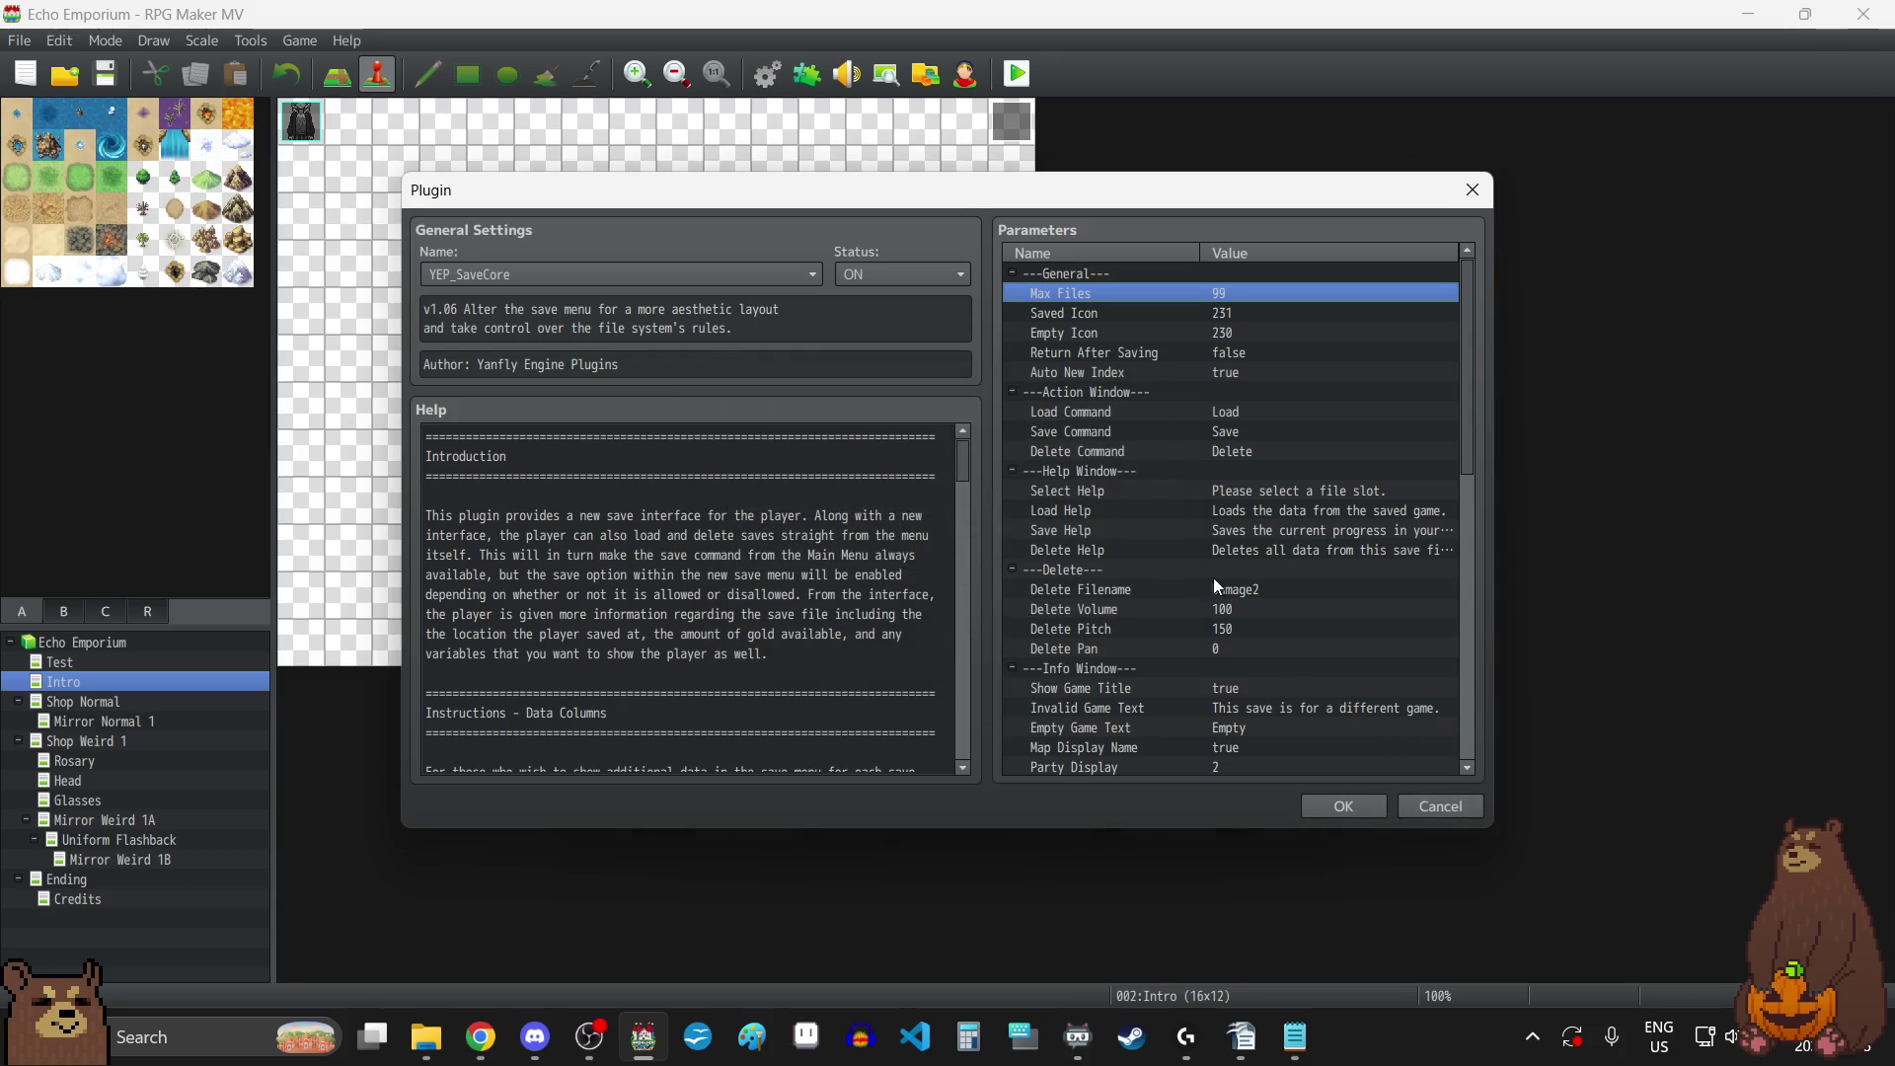
# Set YEP_SaveCore's Saved Icon and Empty Icon both to 0.
pyautogui.doubleClick(1161, 314)
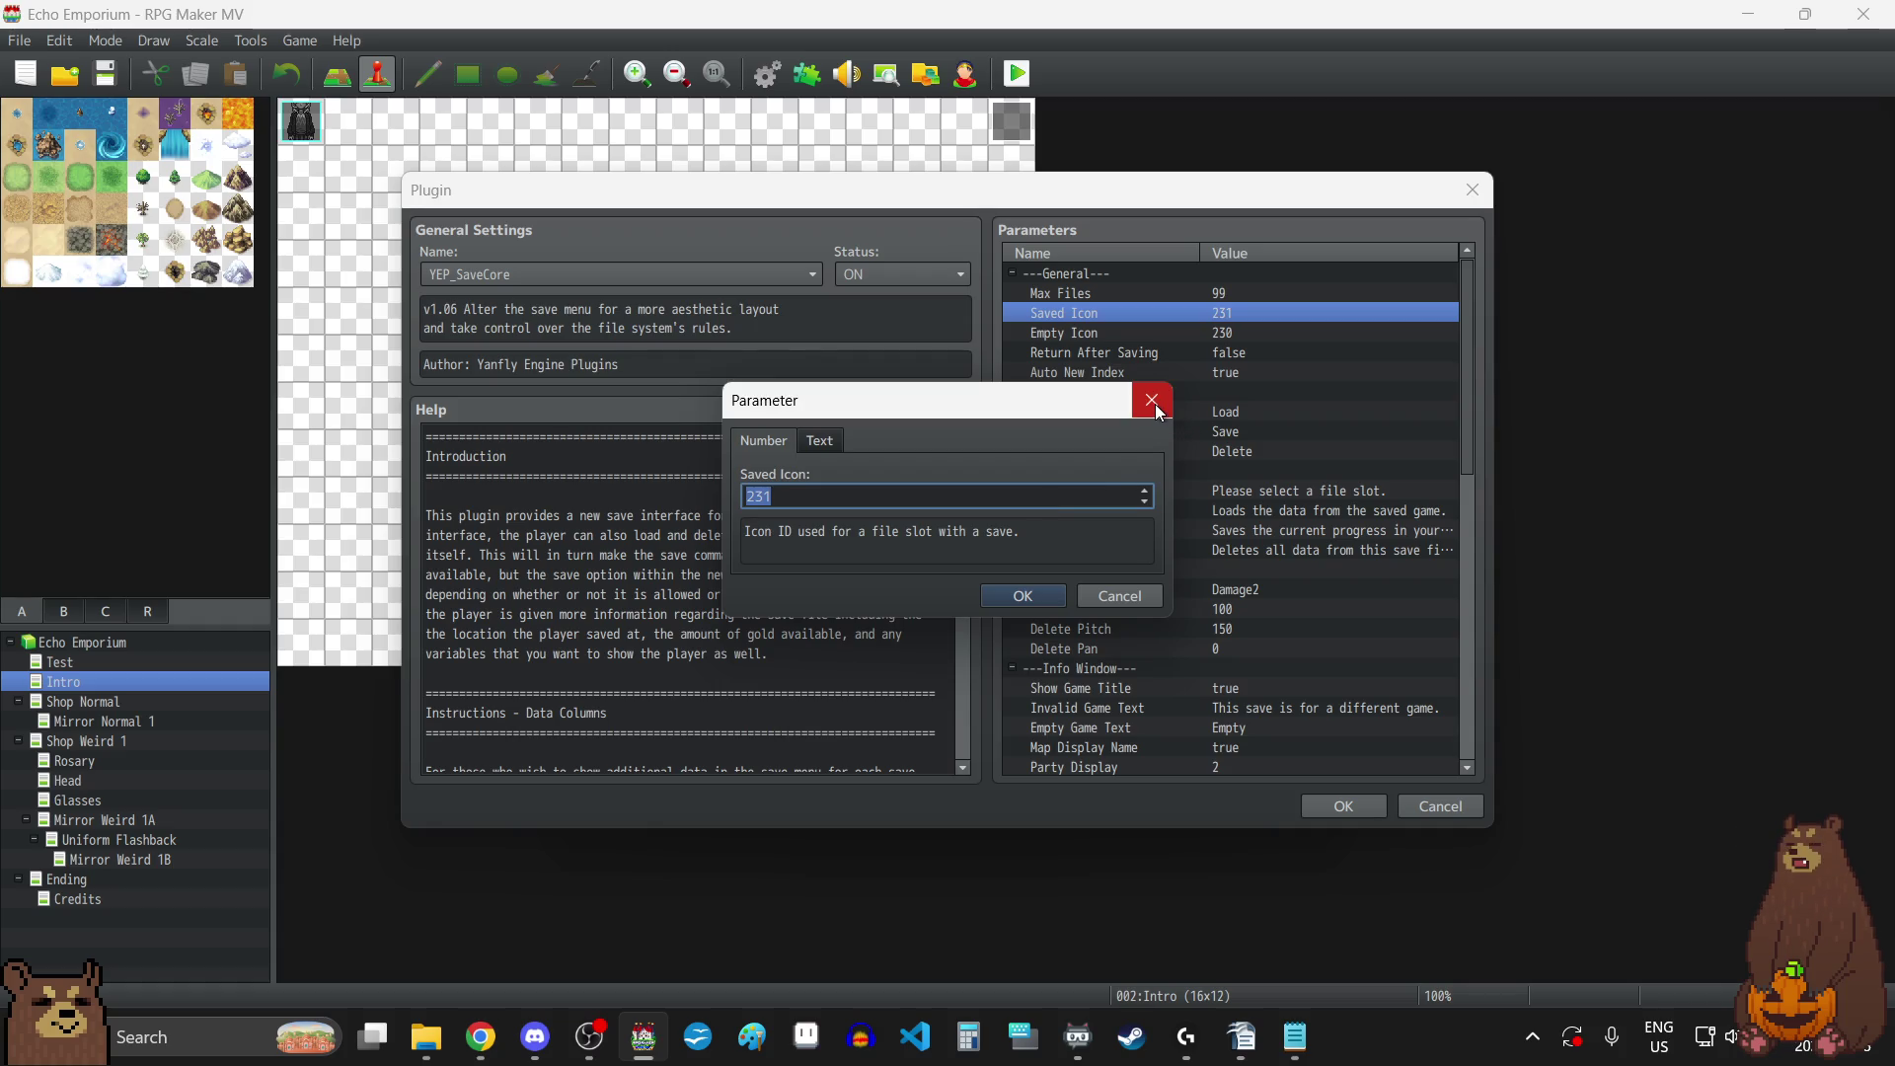
pyautogui.write('0')
pyautogui.click(1045, 597)
pyautogui.doubleClick(1223, 336)
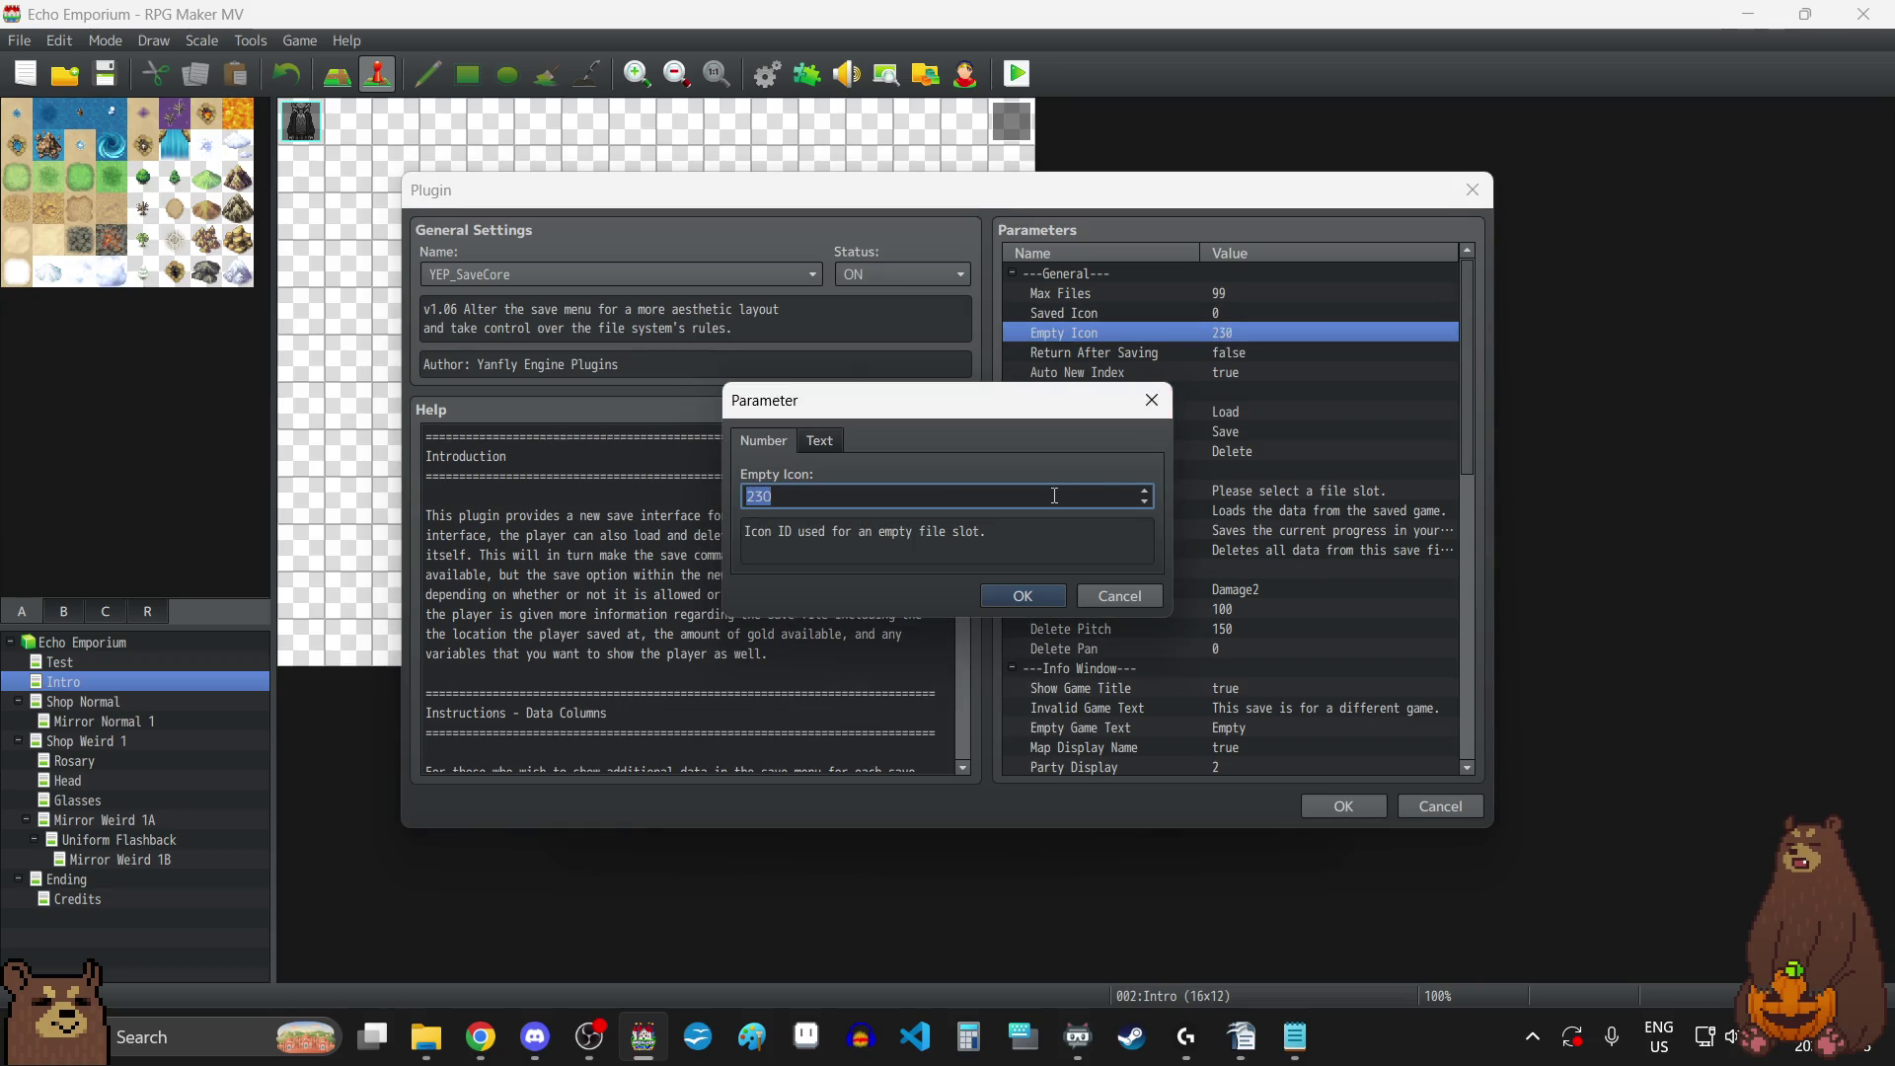
pyautogui.write('0')
pyautogui.click(1045, 591)
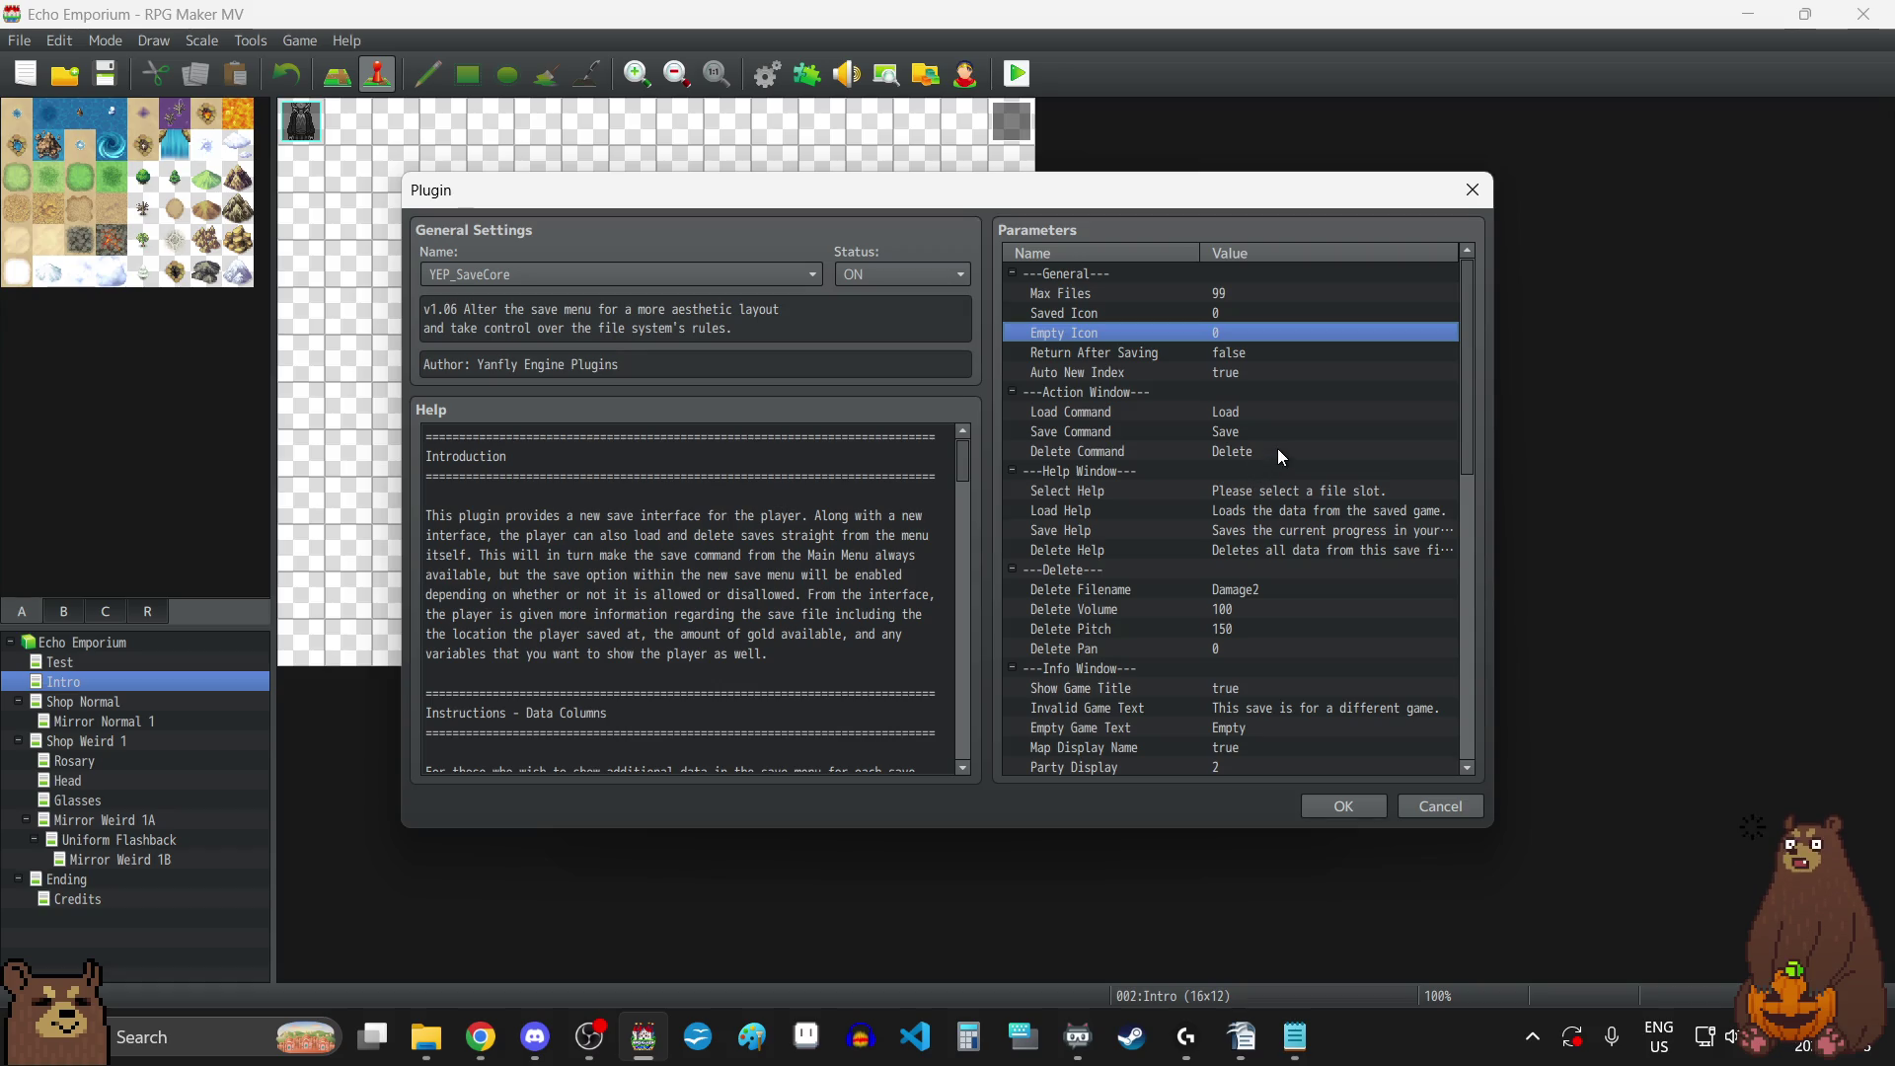
pyautogui.scroll(-1, 1286, 484)
pyautogui.scroll(-5, 1287, 489)
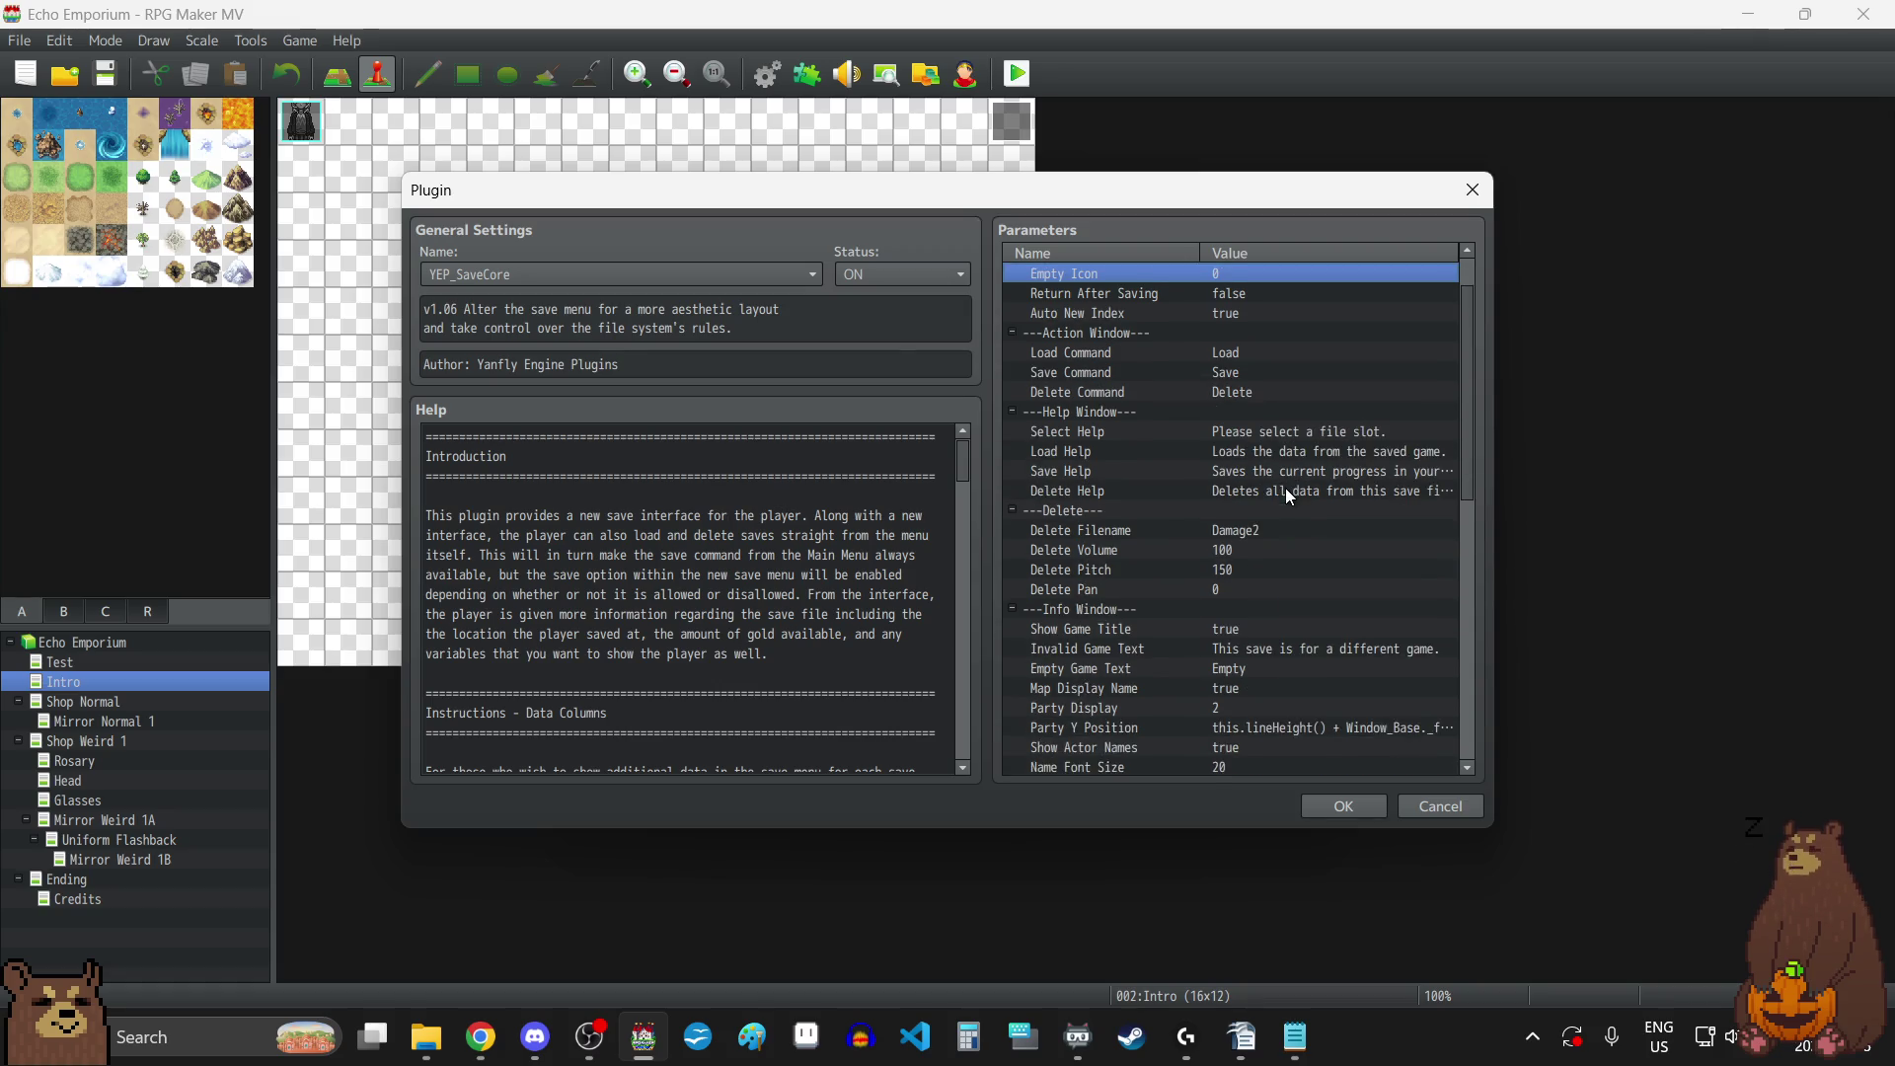
pyautogui.scroll(-1, 1288, 496)
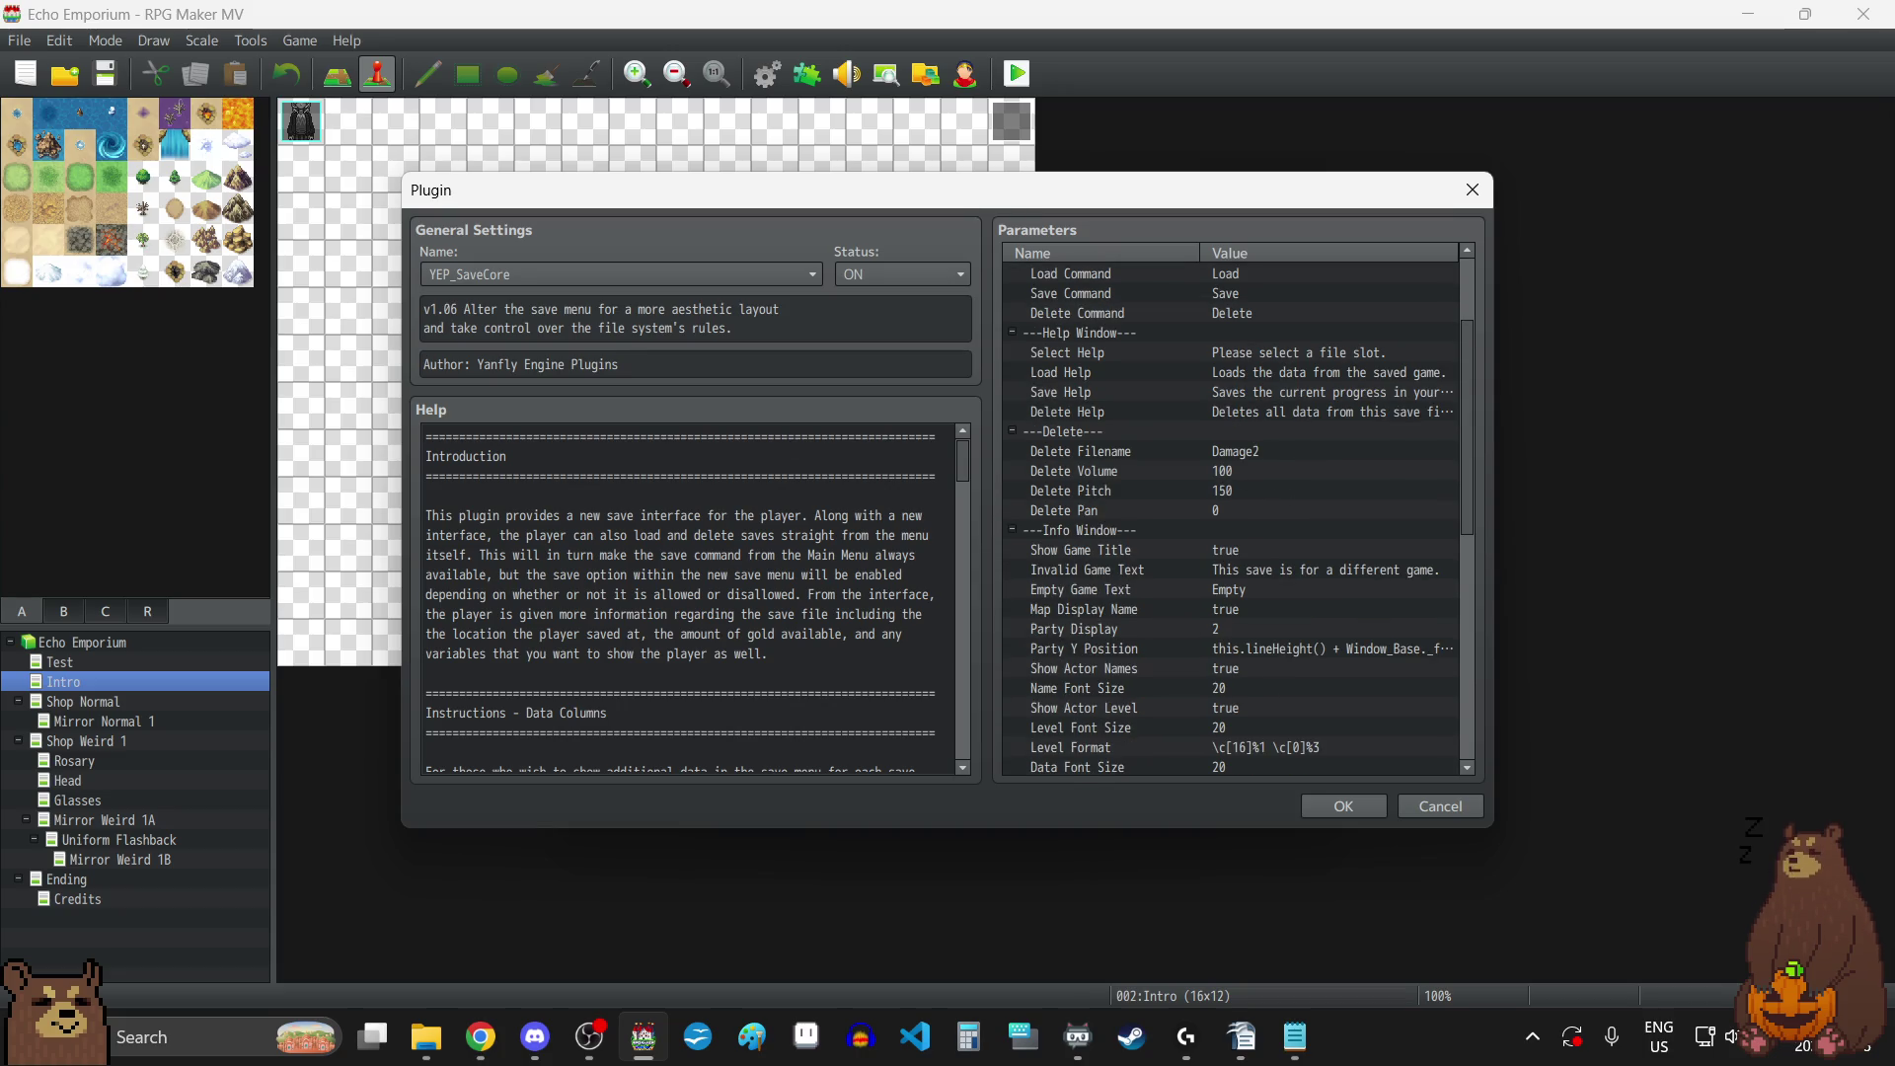
pyautogui.hotkey('alt', 'Tab')
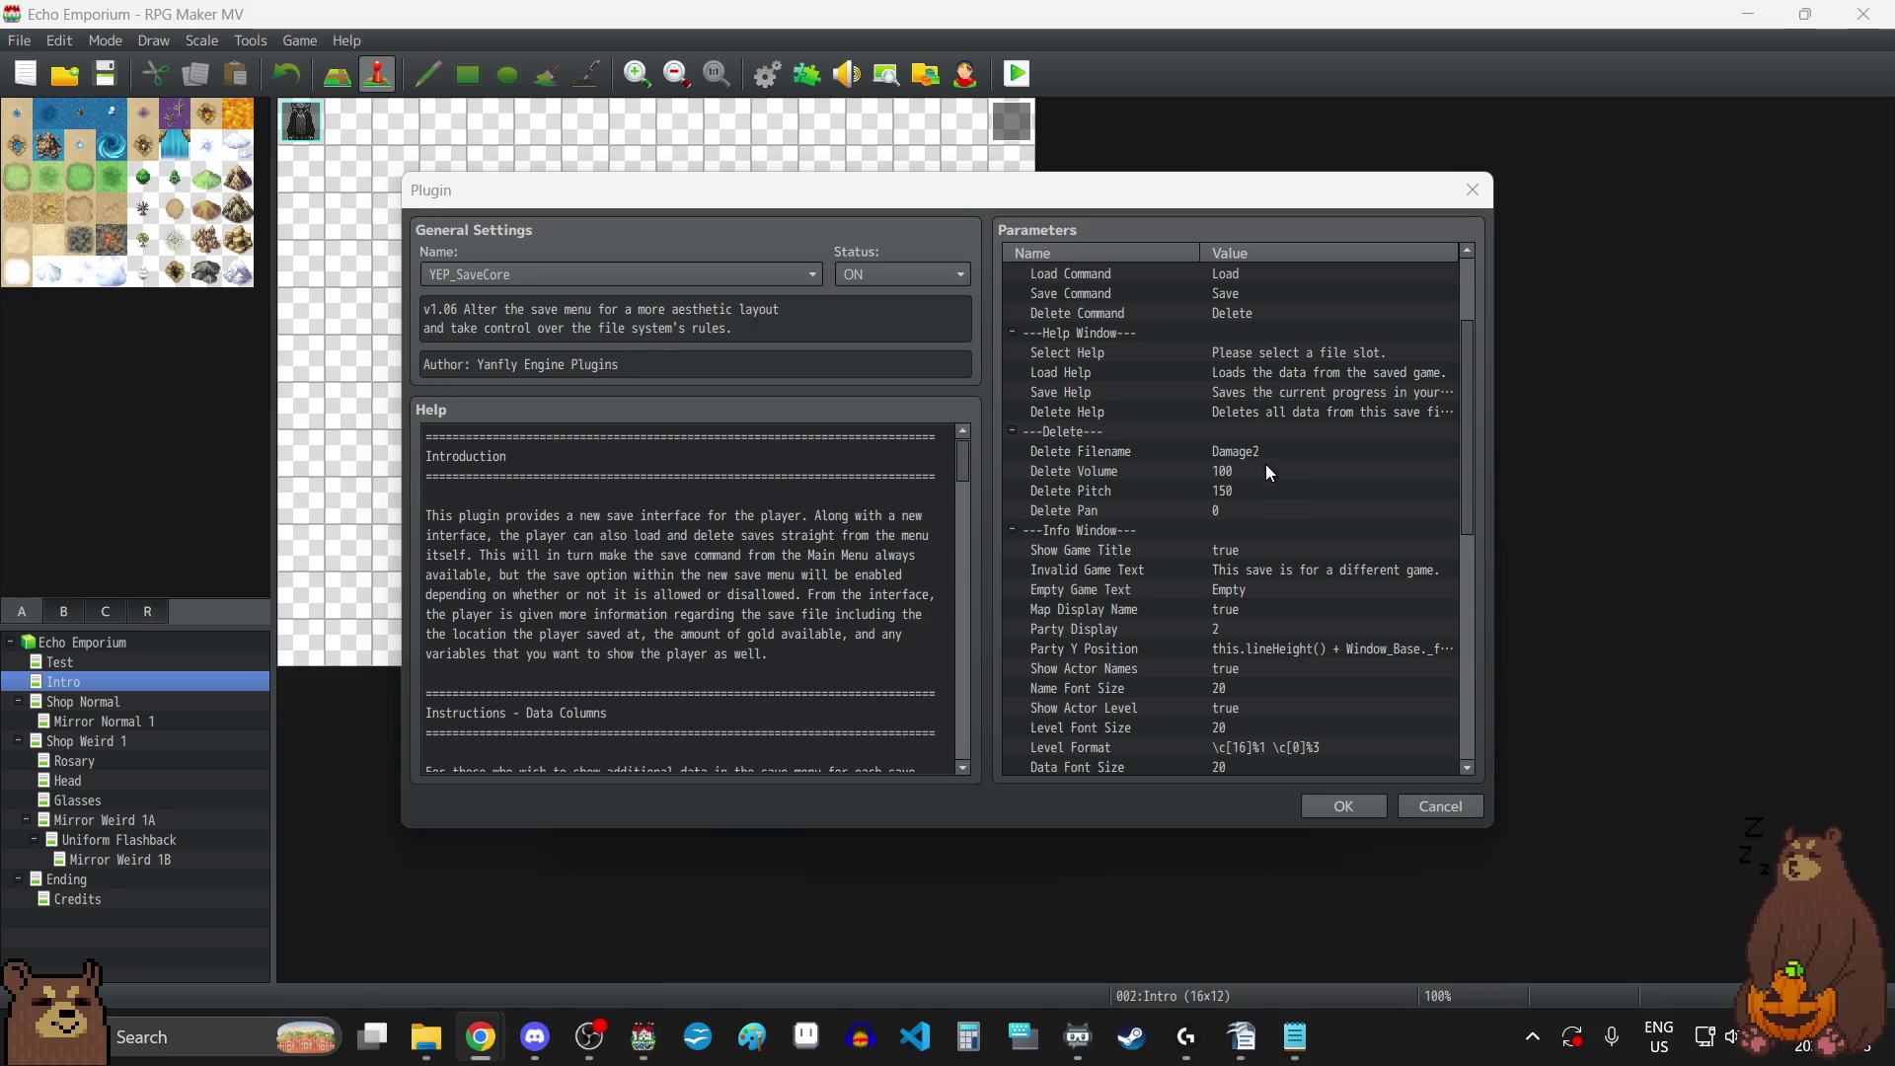
# Preview Damage1, Damage3 and LJSFX_Back as candidate sounds for Delete Filename.
pyautogui.doubleClick(1246, 453)
pyautogui.click(1064, 501)
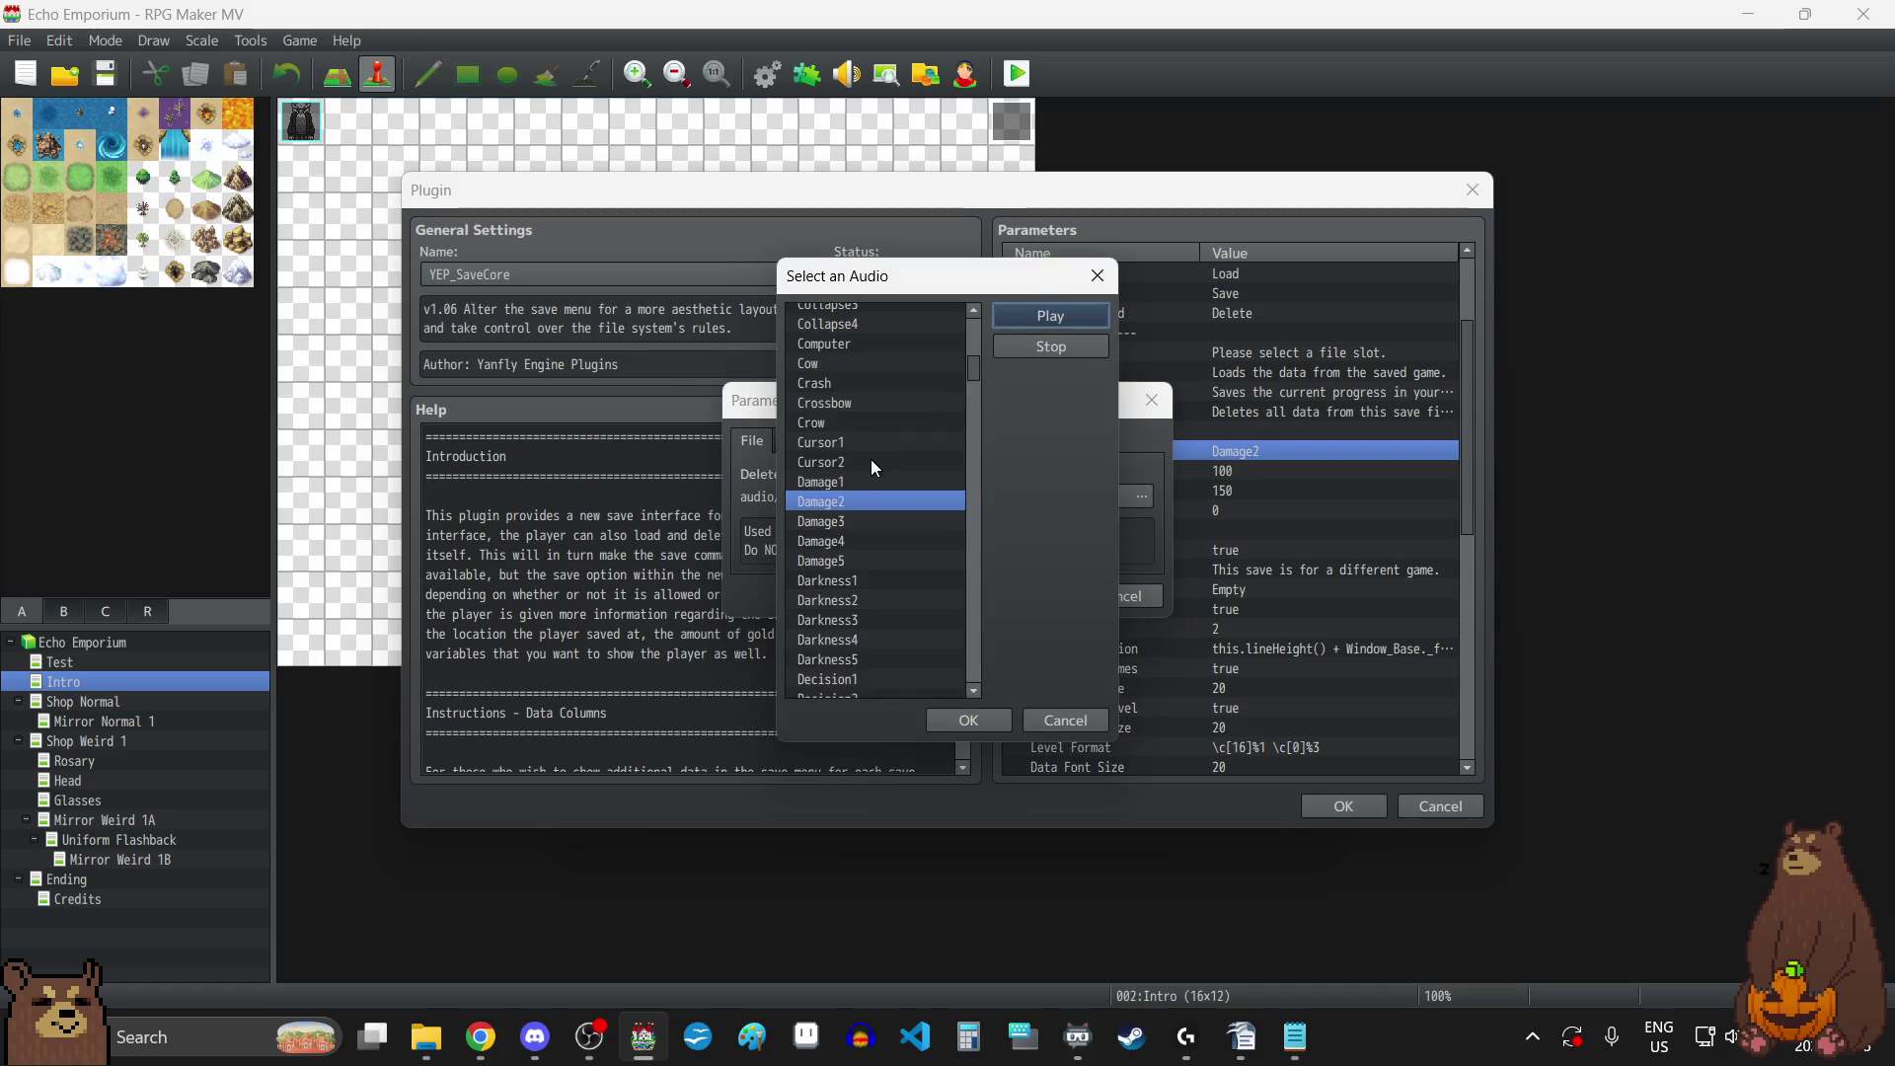
pyautogui.click(843, 482)
pyautogui.click(1065, 314)
pyautogui.click(847, 521)
pyautogui.click(1064, 318)
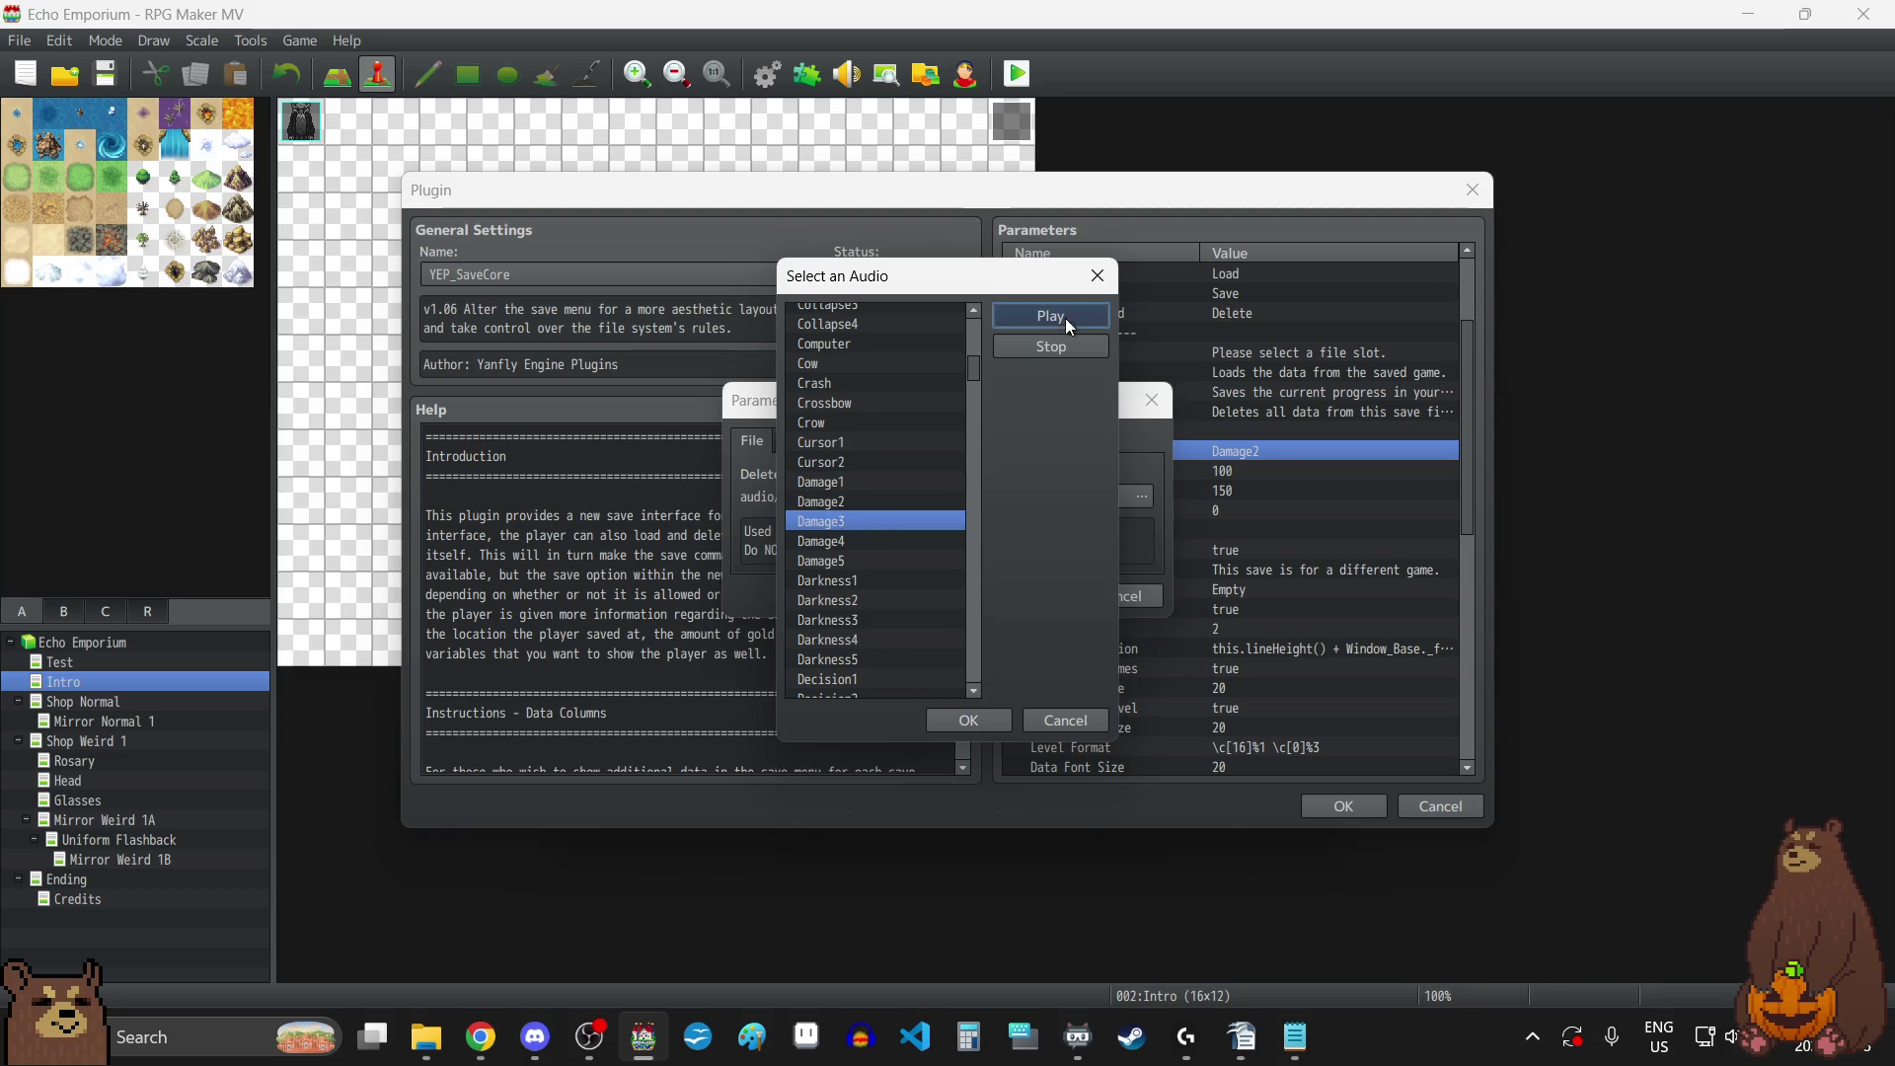
pyautogui.scroll(-12, 873, 521)
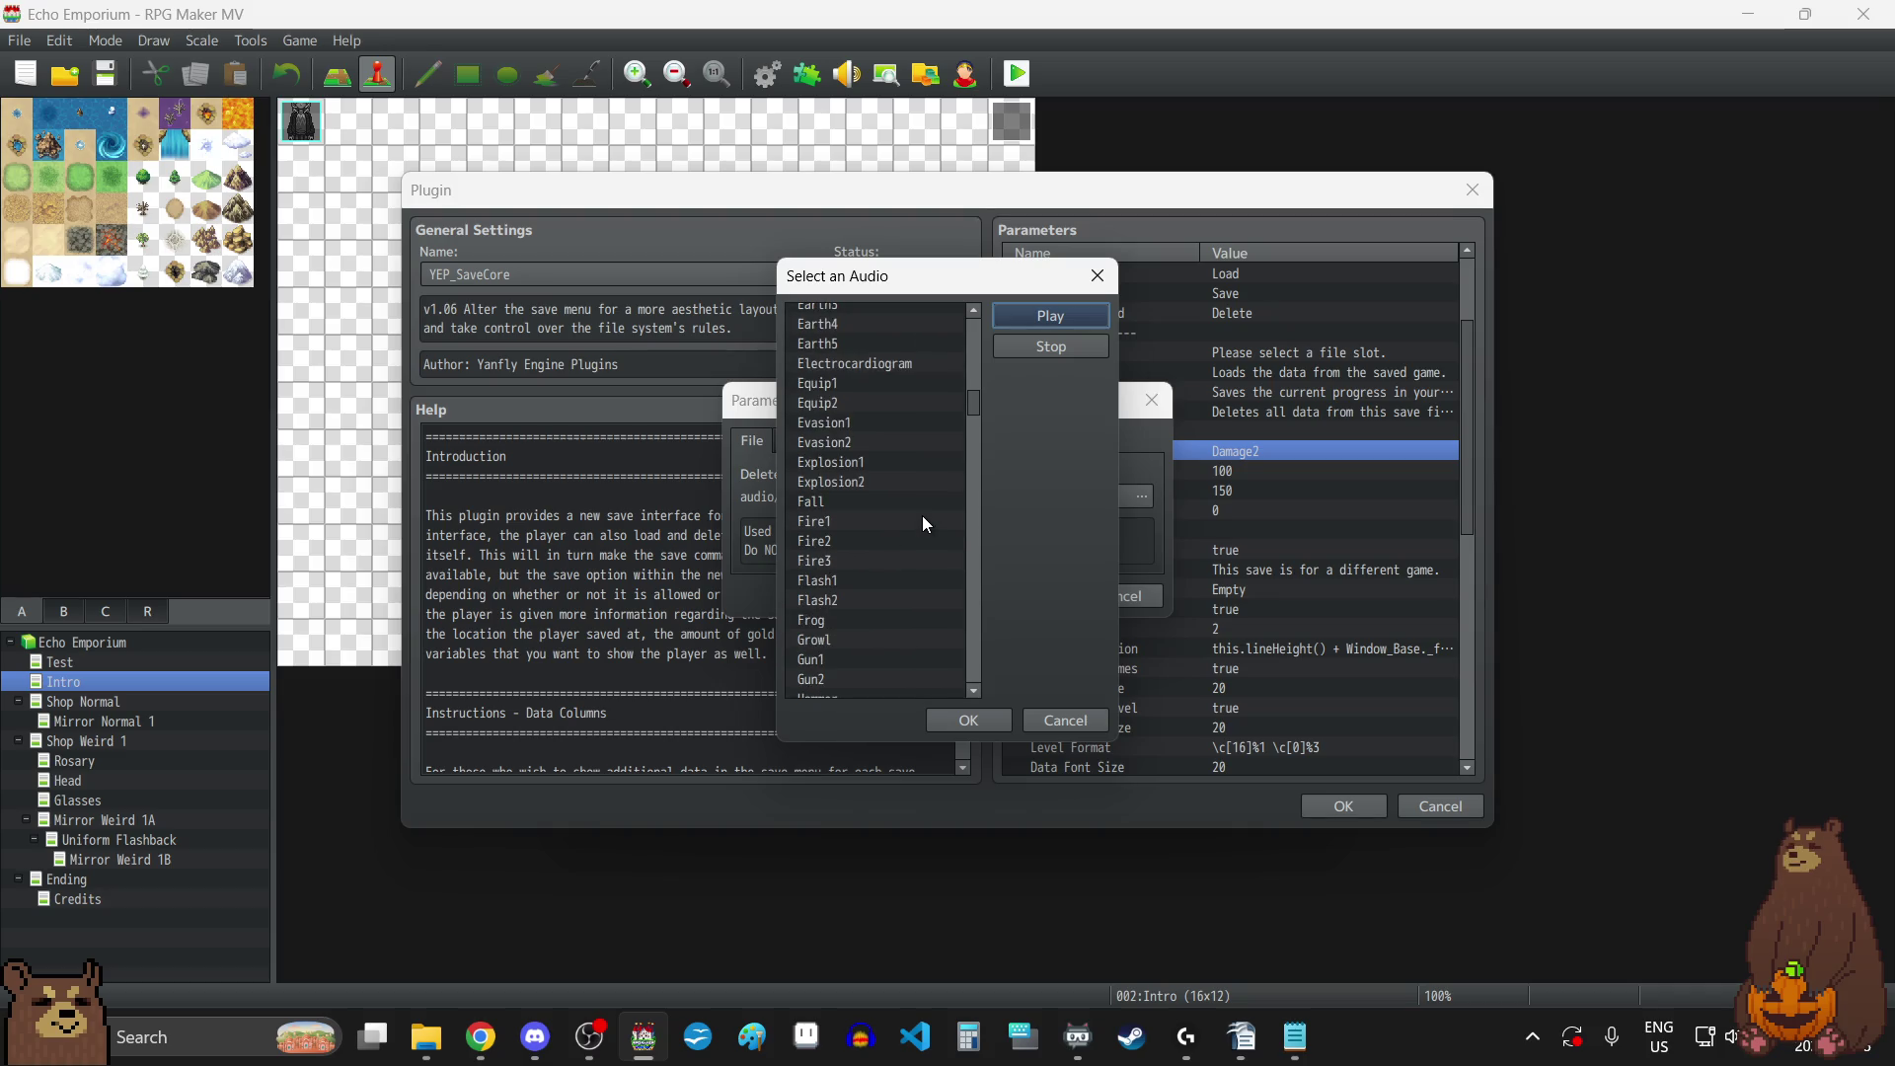
pyautogui.scroll(-10, 922, 509)
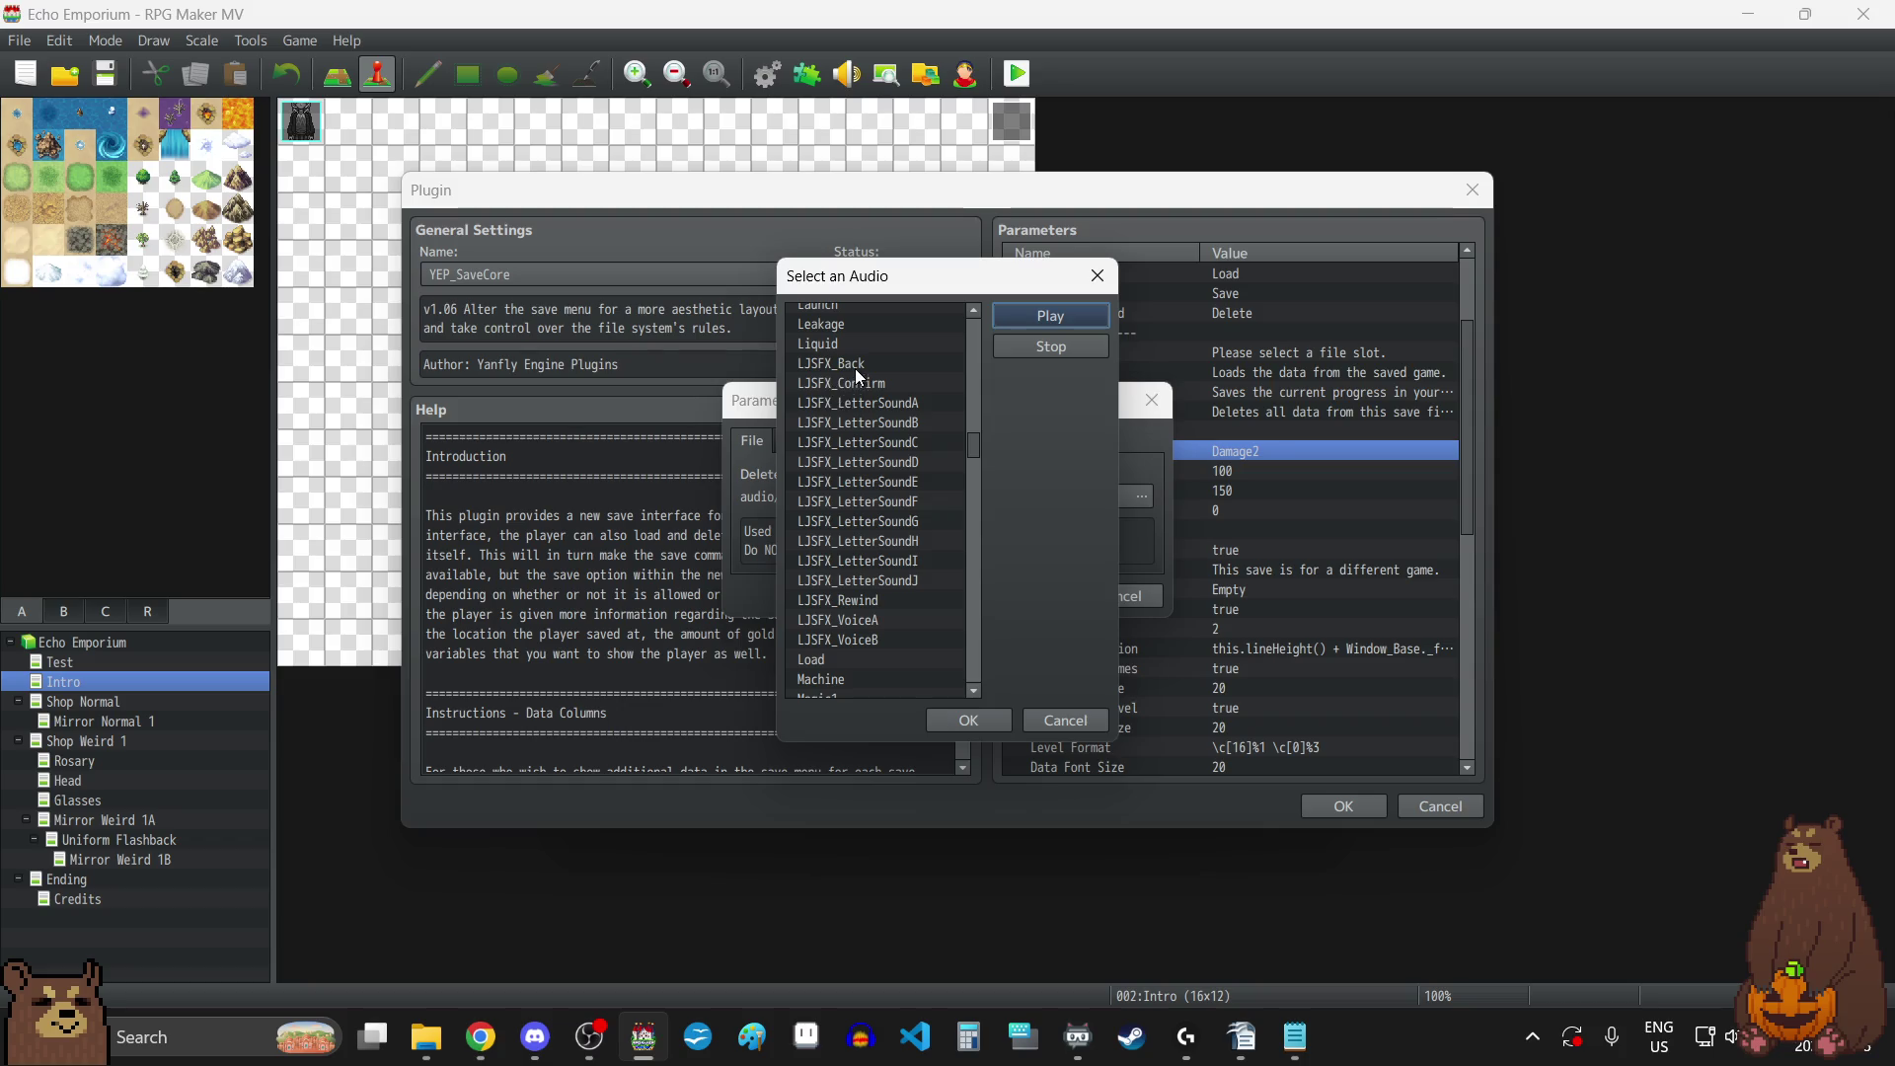
pyautogui.click(855, 365)
pyautogui.click(1079, 314)
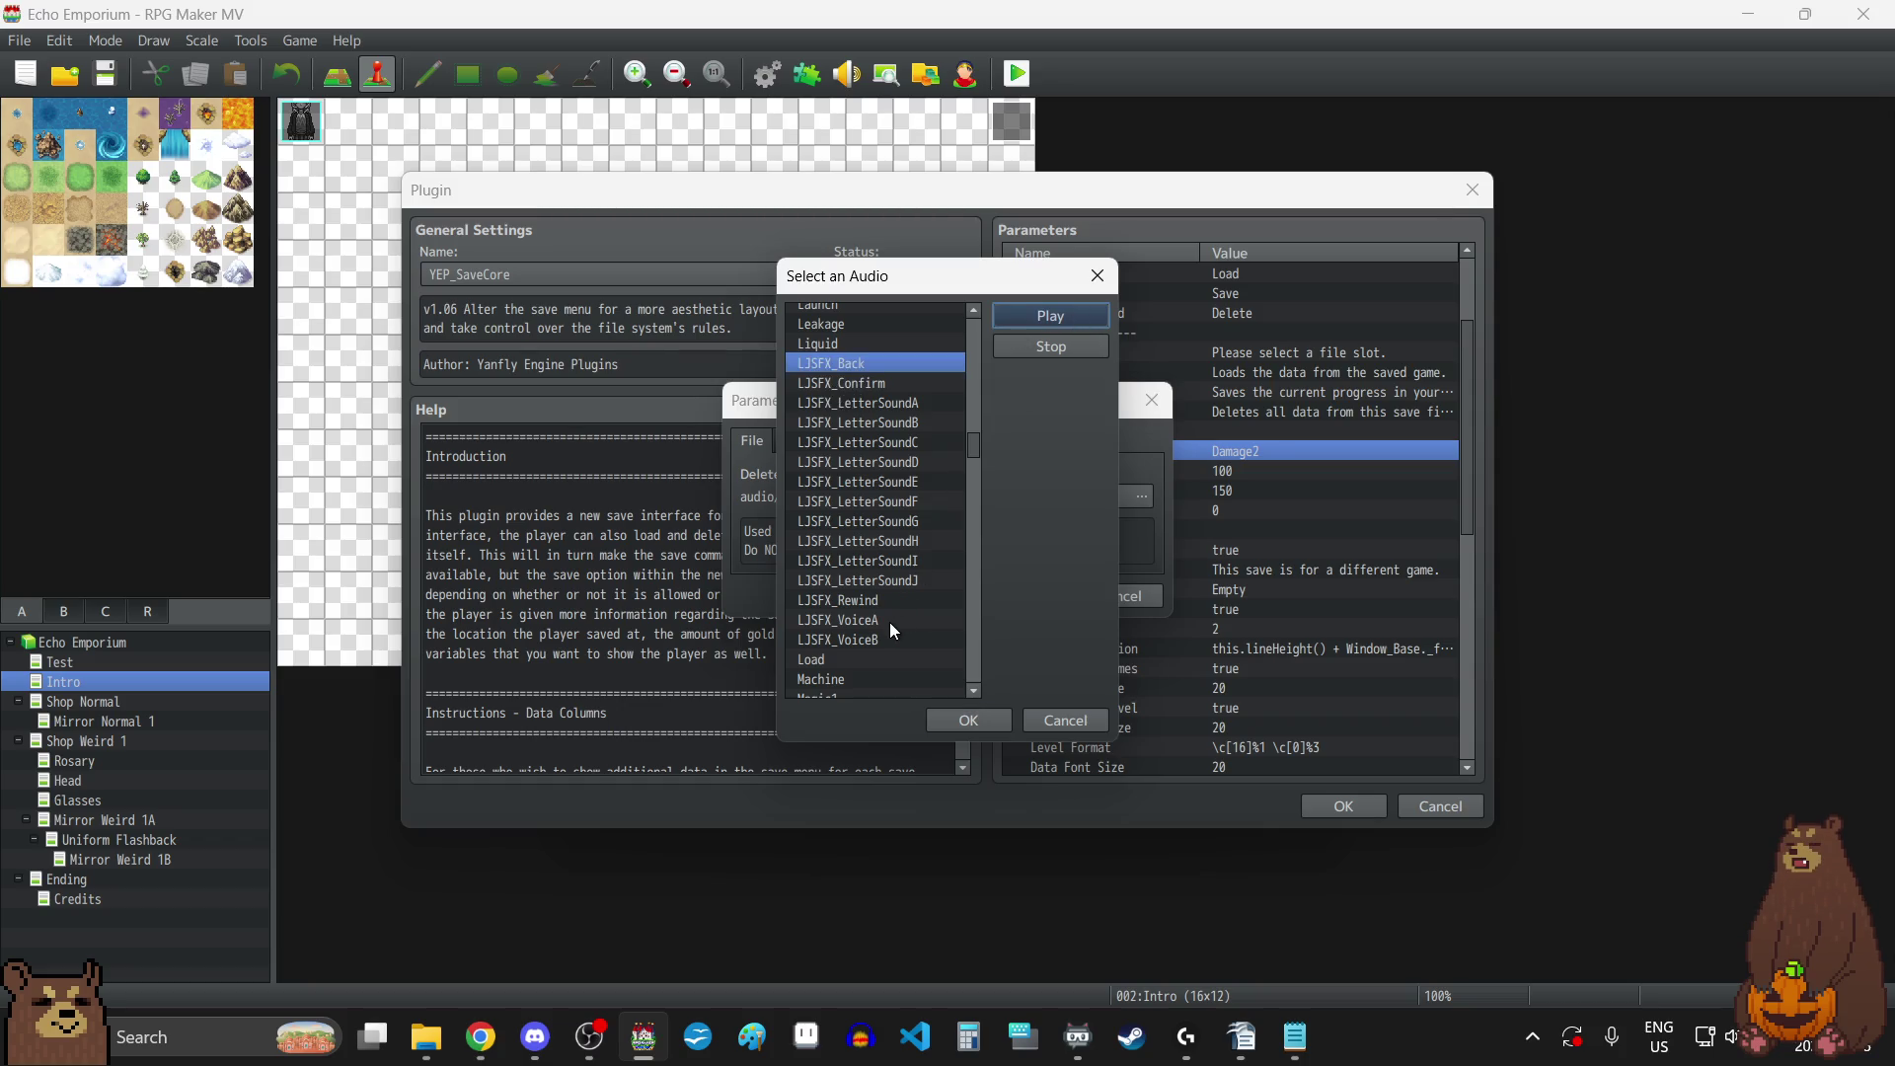
# Choose LJSFX_Rewind as YEP_SaveCore's Delete Filename sound and apply it.
pyautogui.click(878, 600)
pyautogui.click(1039, 314)
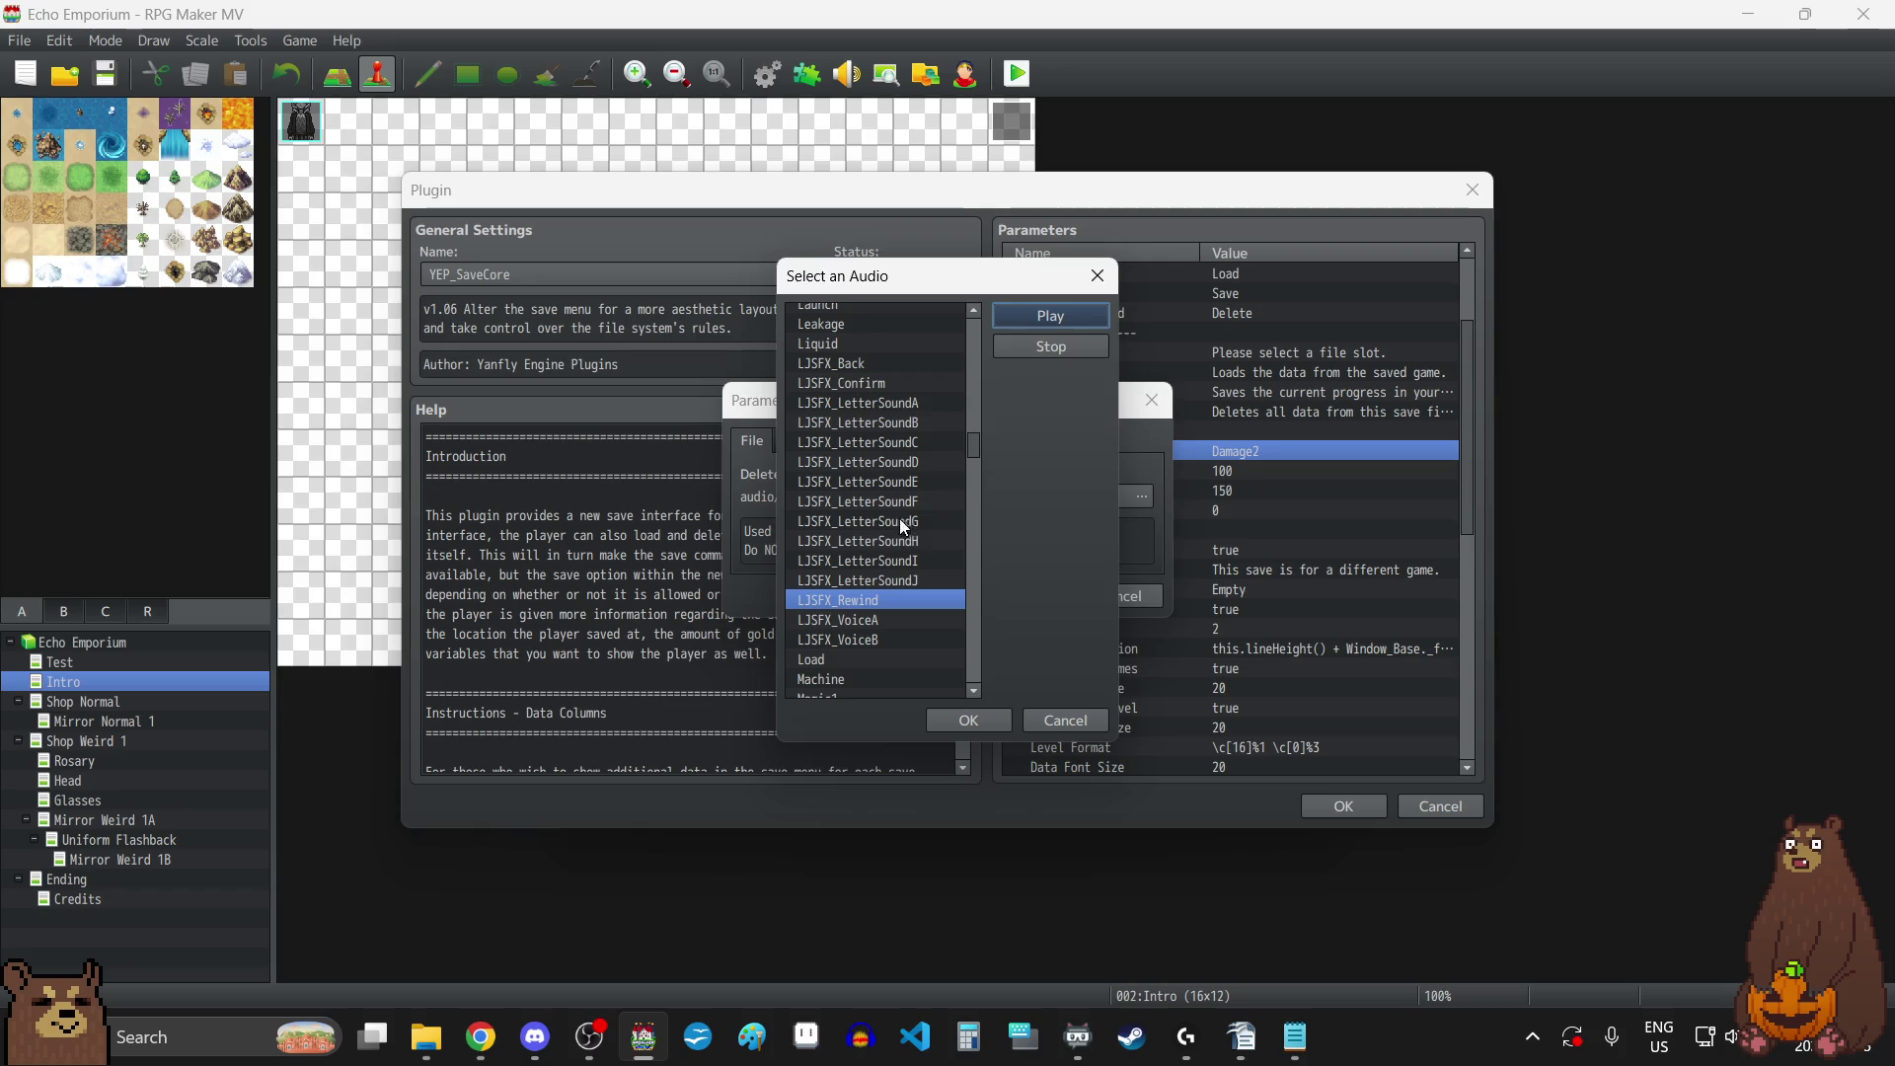
pyautogui.click(962, 721)
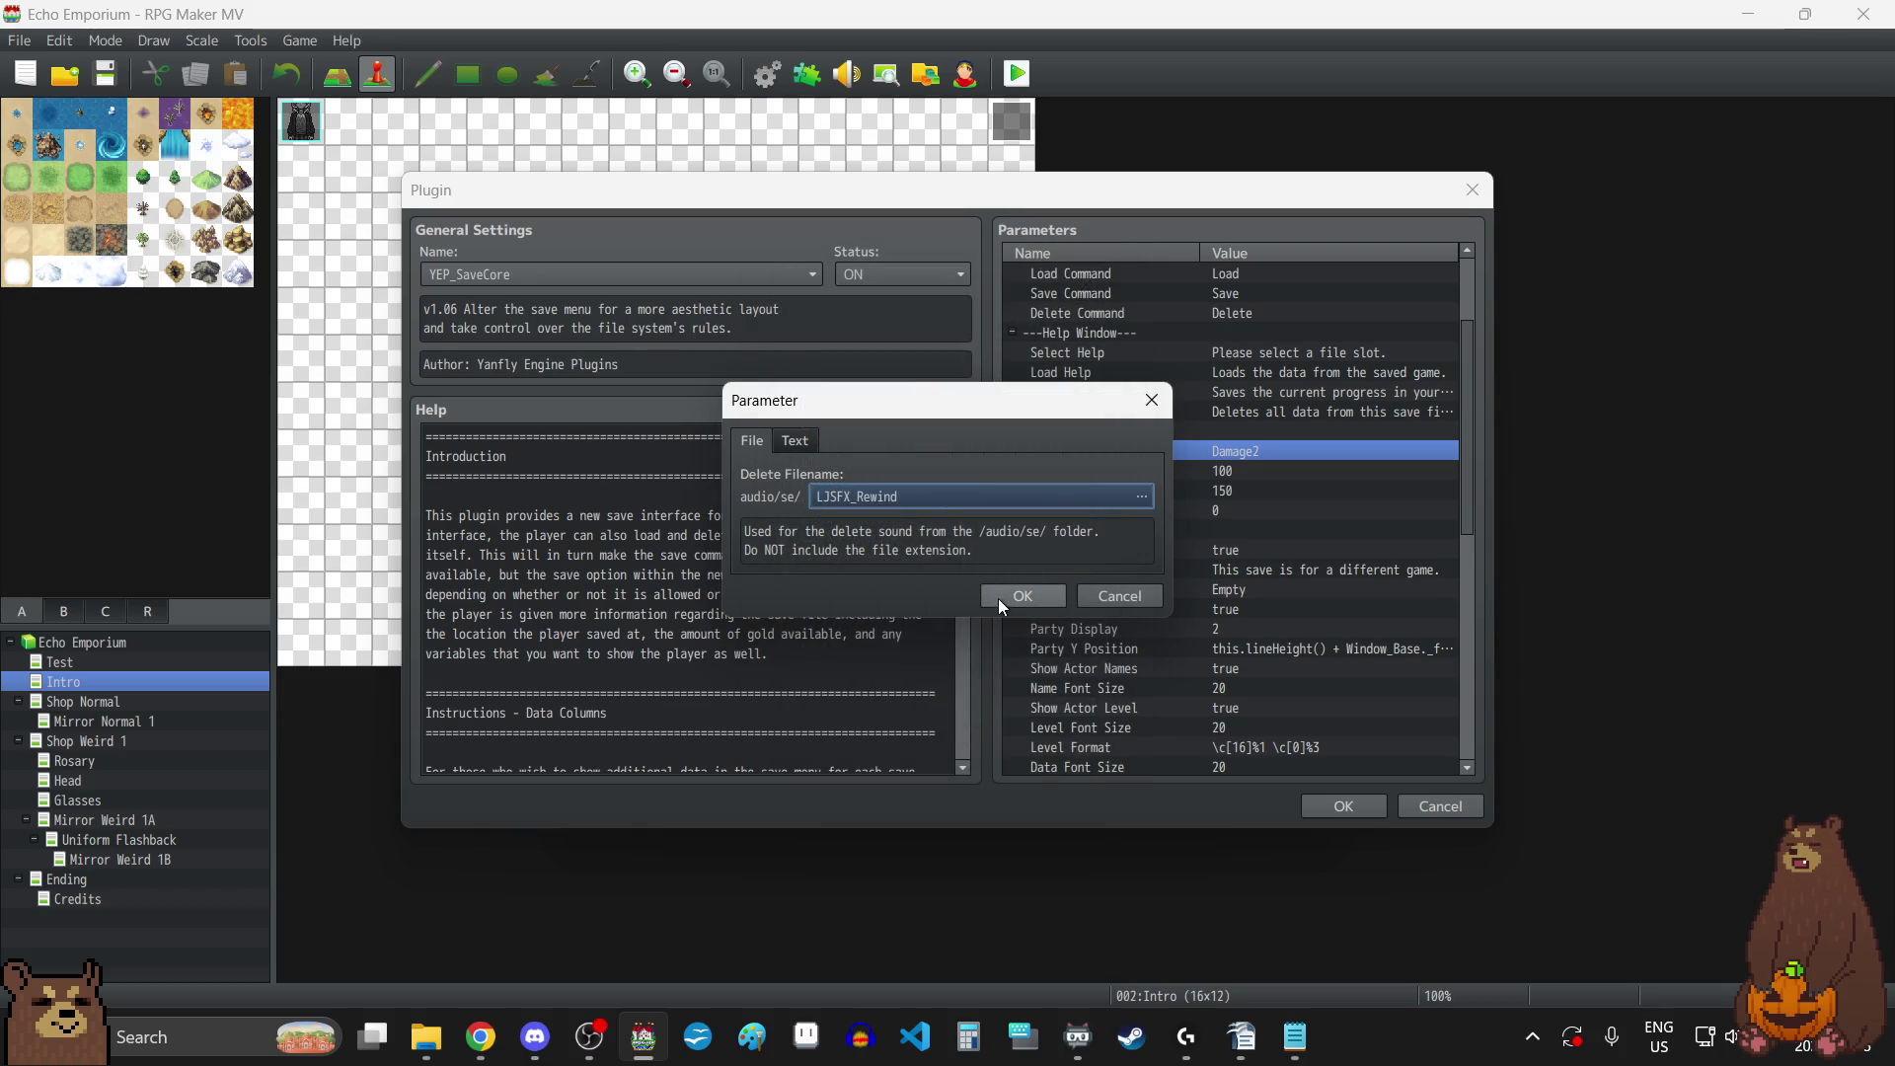
pyautogui.click(1031, 598)
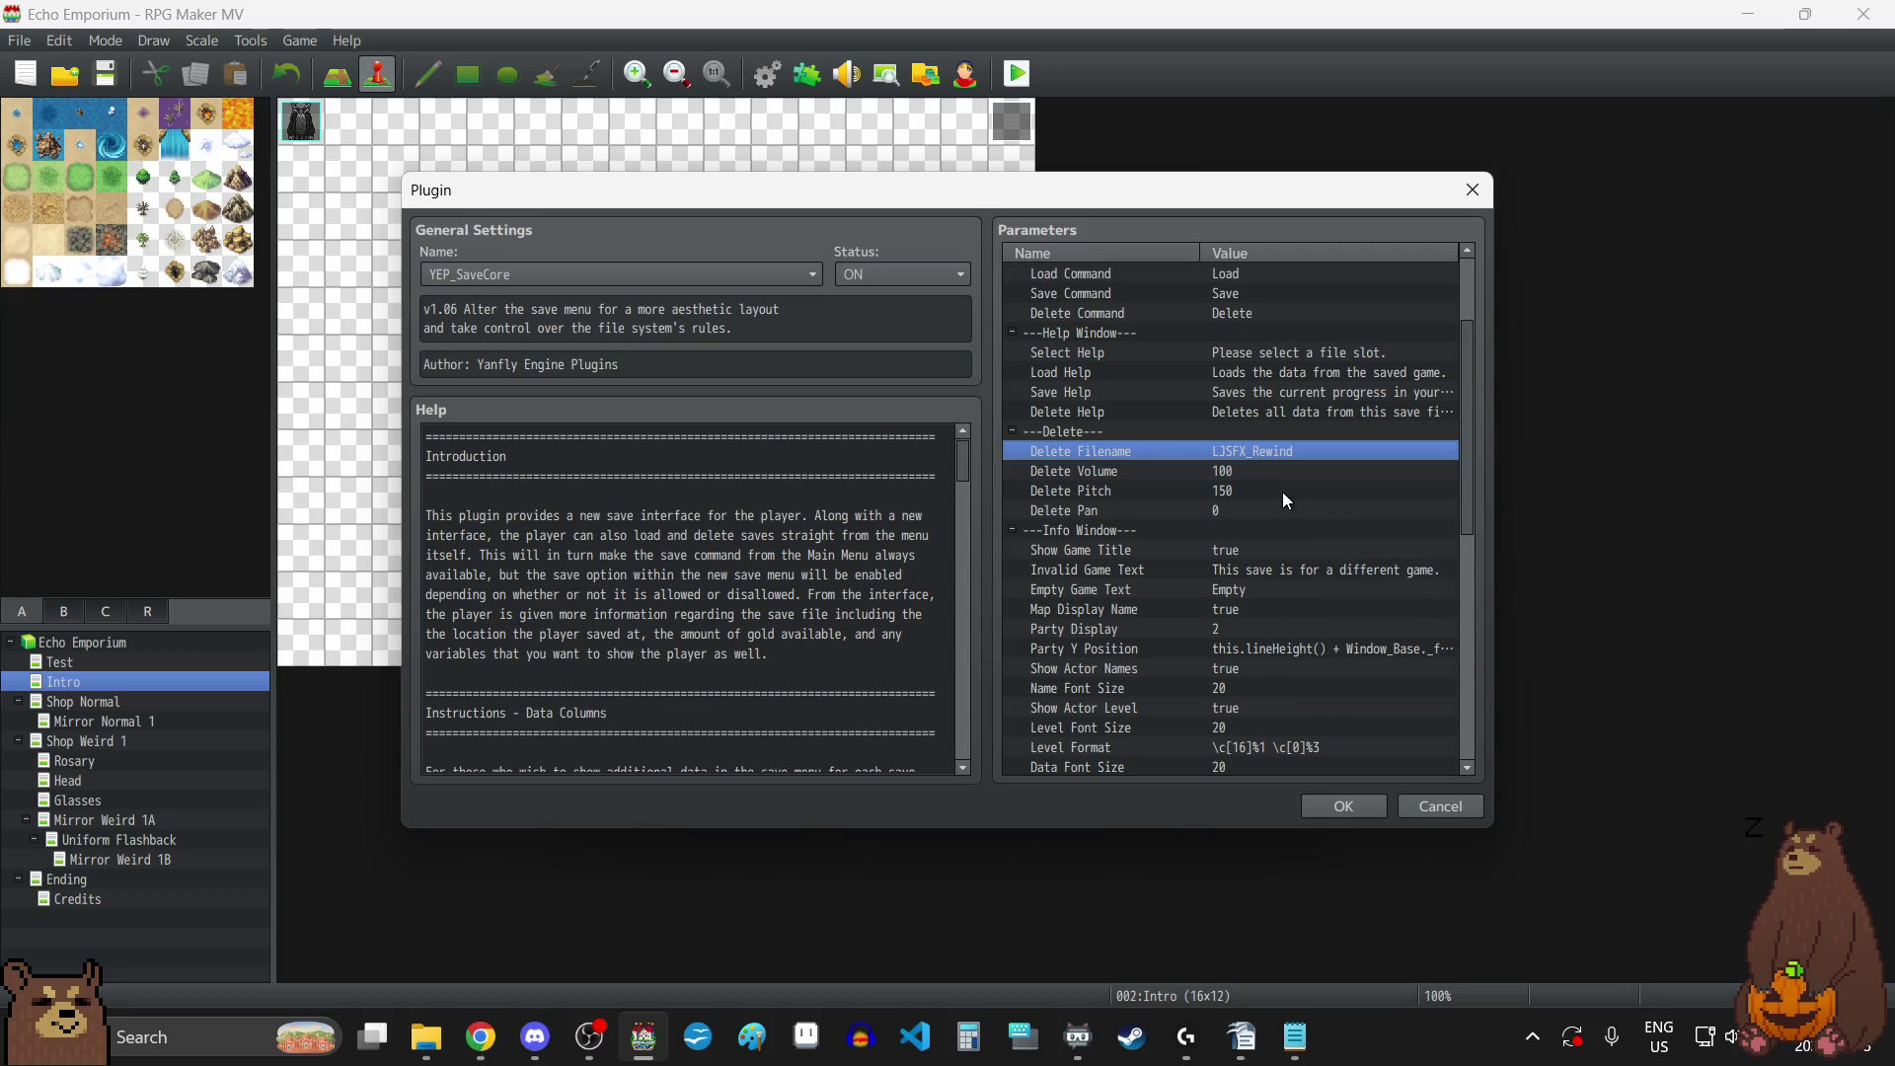
pyautogui.scroll(-8, 1279, 490)
pyautogui.scroll(5, 1277, 504)
pyautogui.scroll(5, 1278, 518)
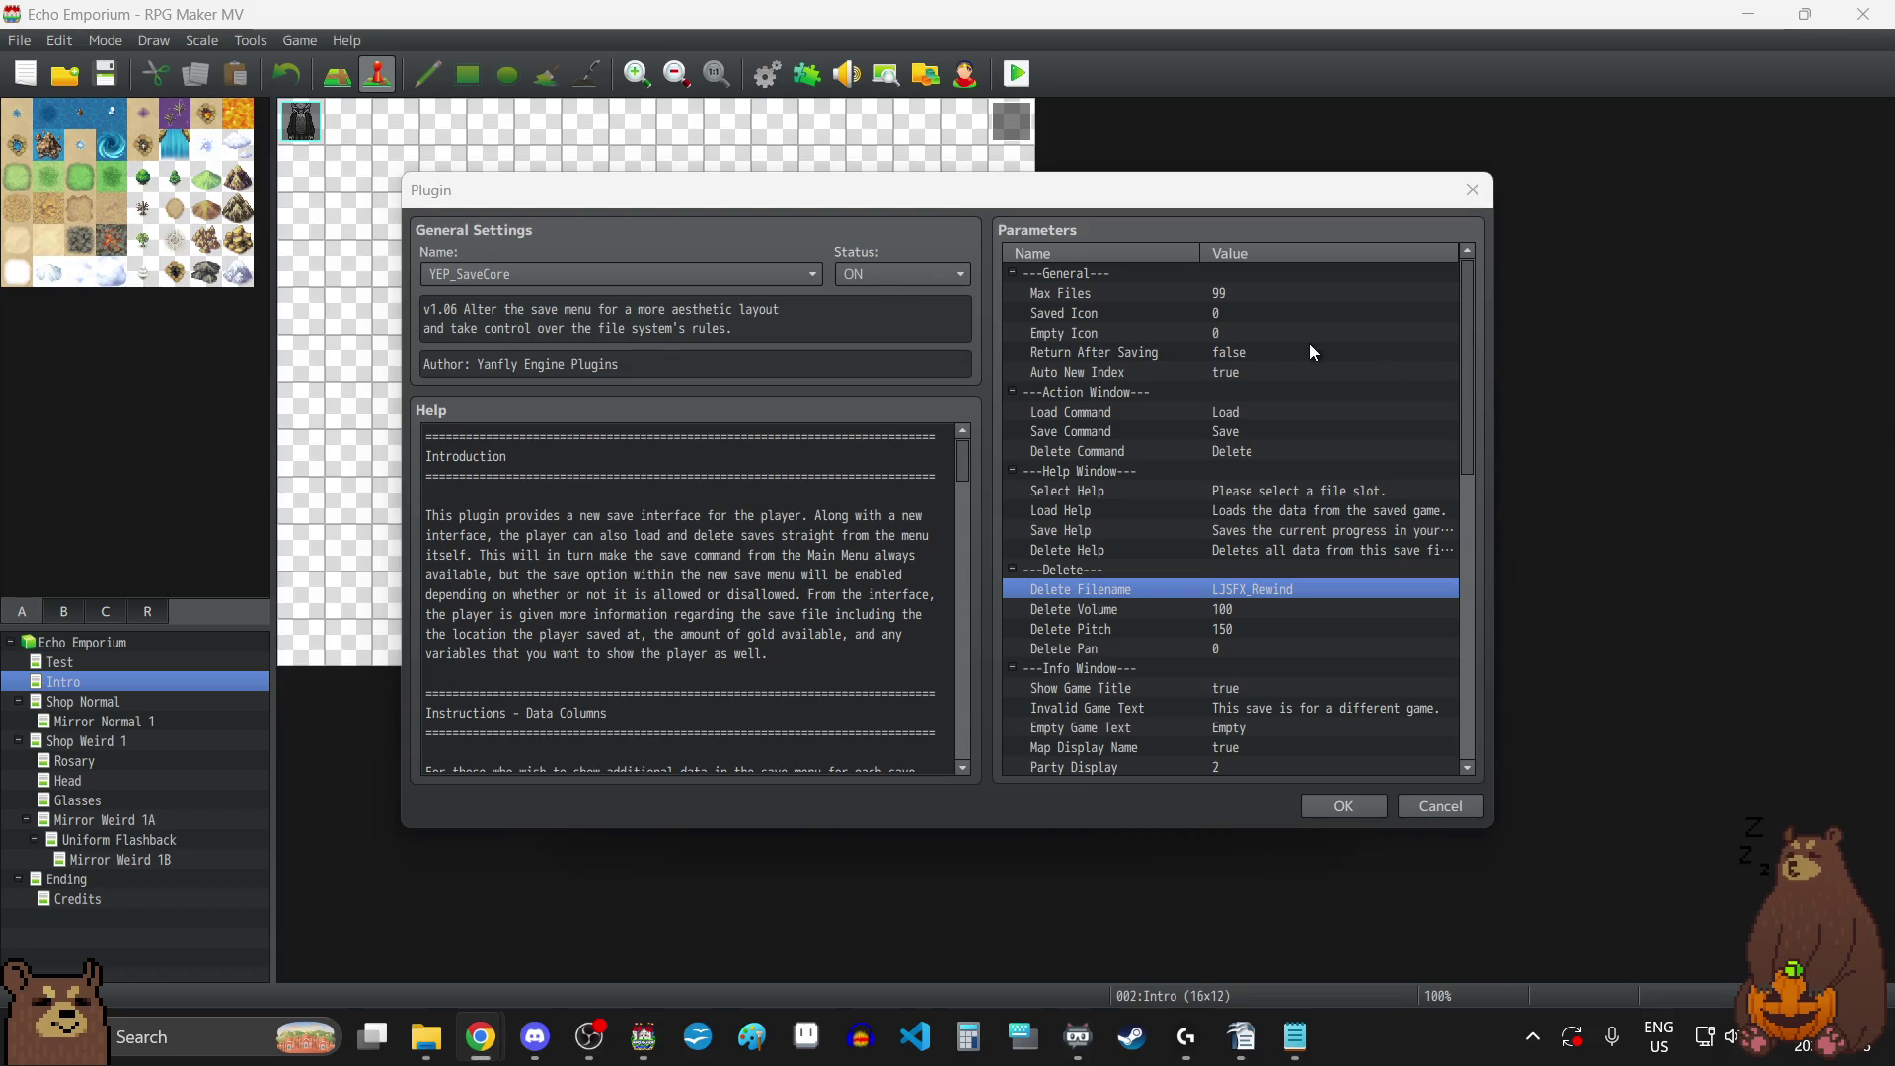
pyautogui.scroll(-1, 1305, 359)
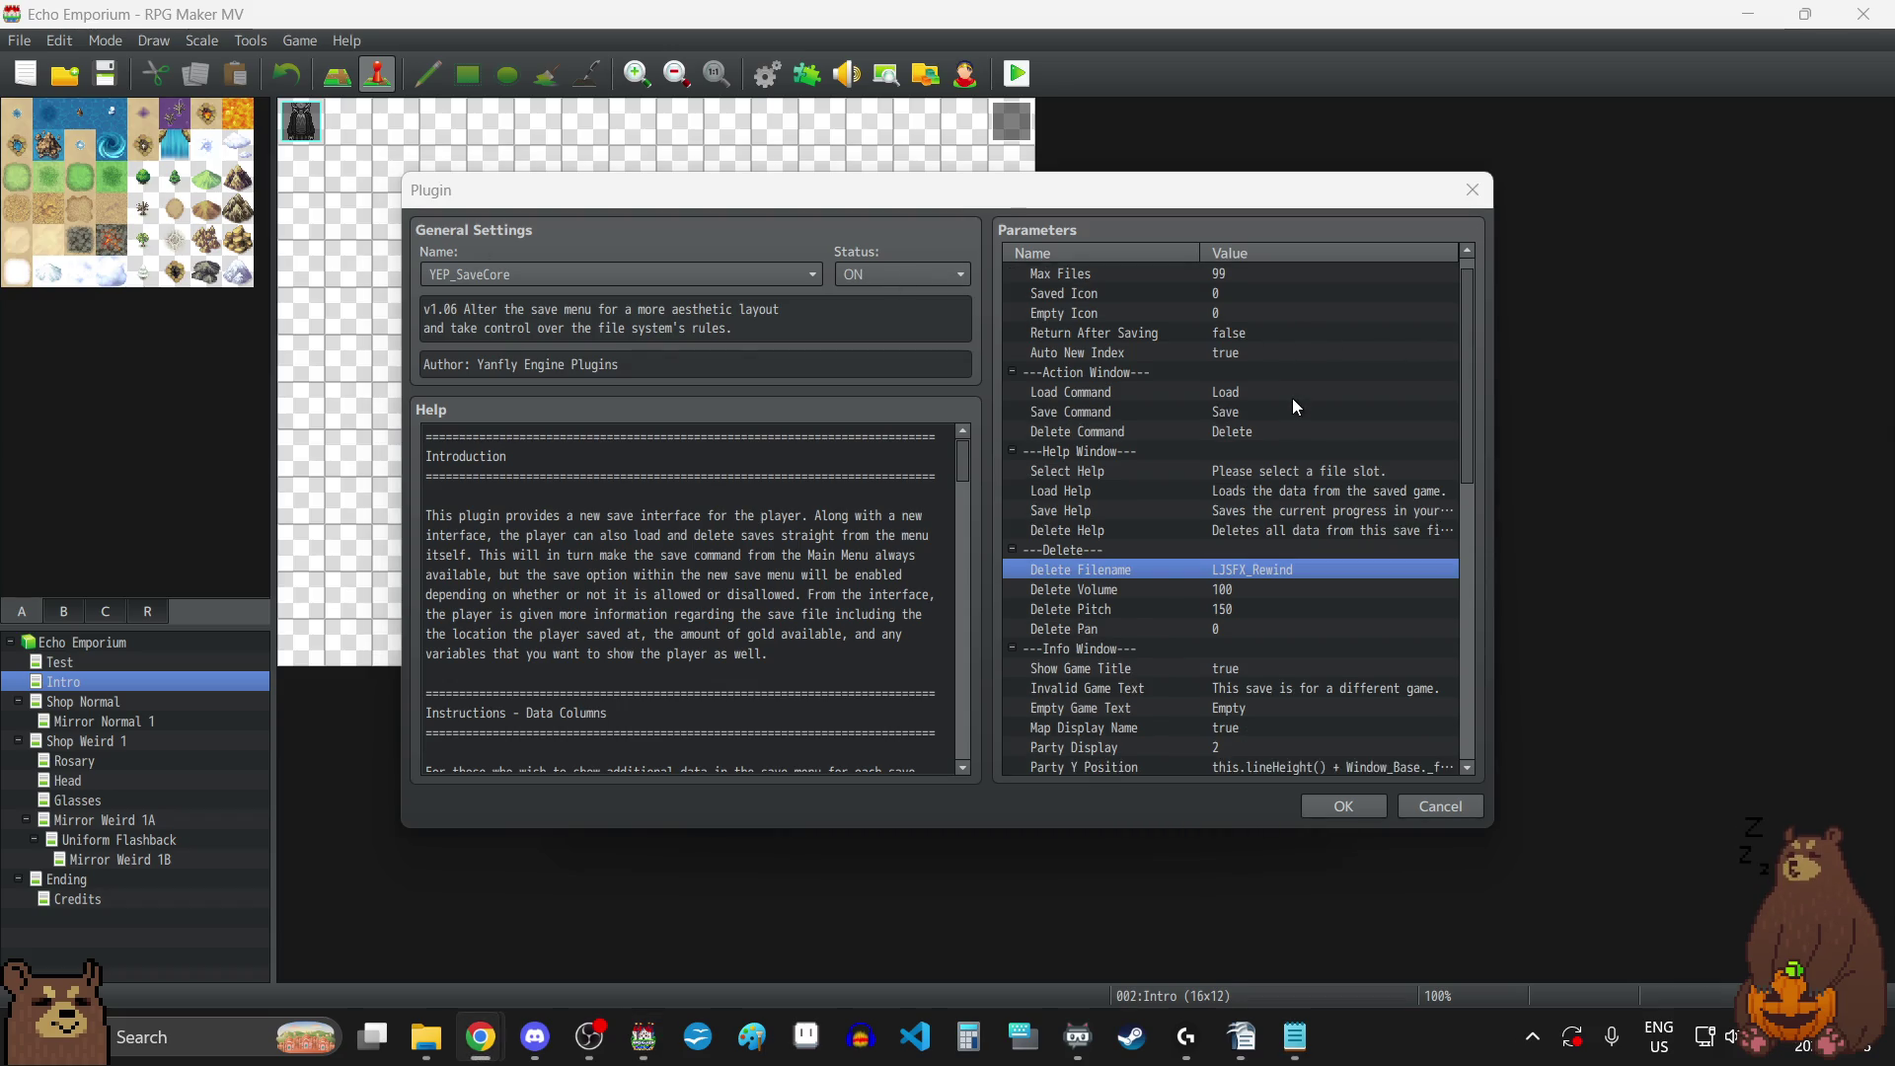
pyautogui.scroll(-2, 1274, 421)
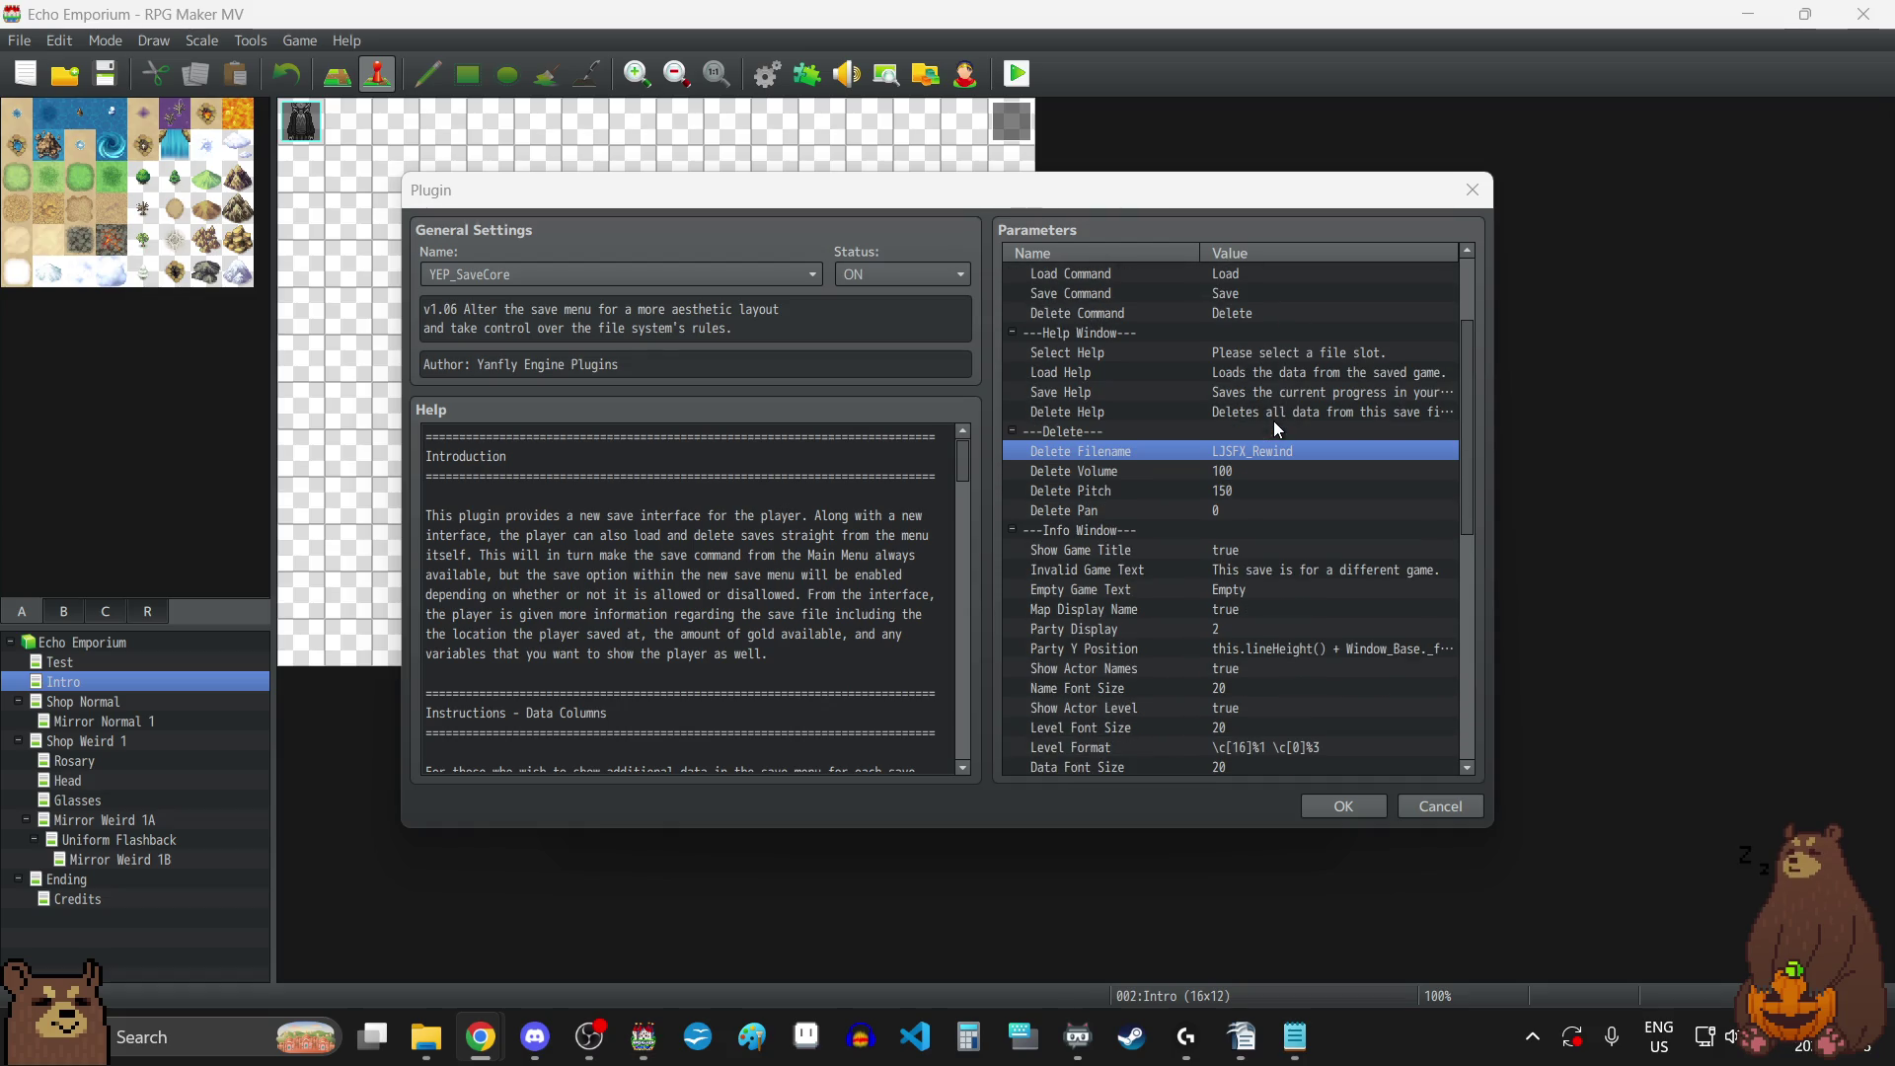
# Set YEP_SaveCore's Delete Volume to 50 and Delete Pitch to 100.
pyautogui.click(1230, 471)
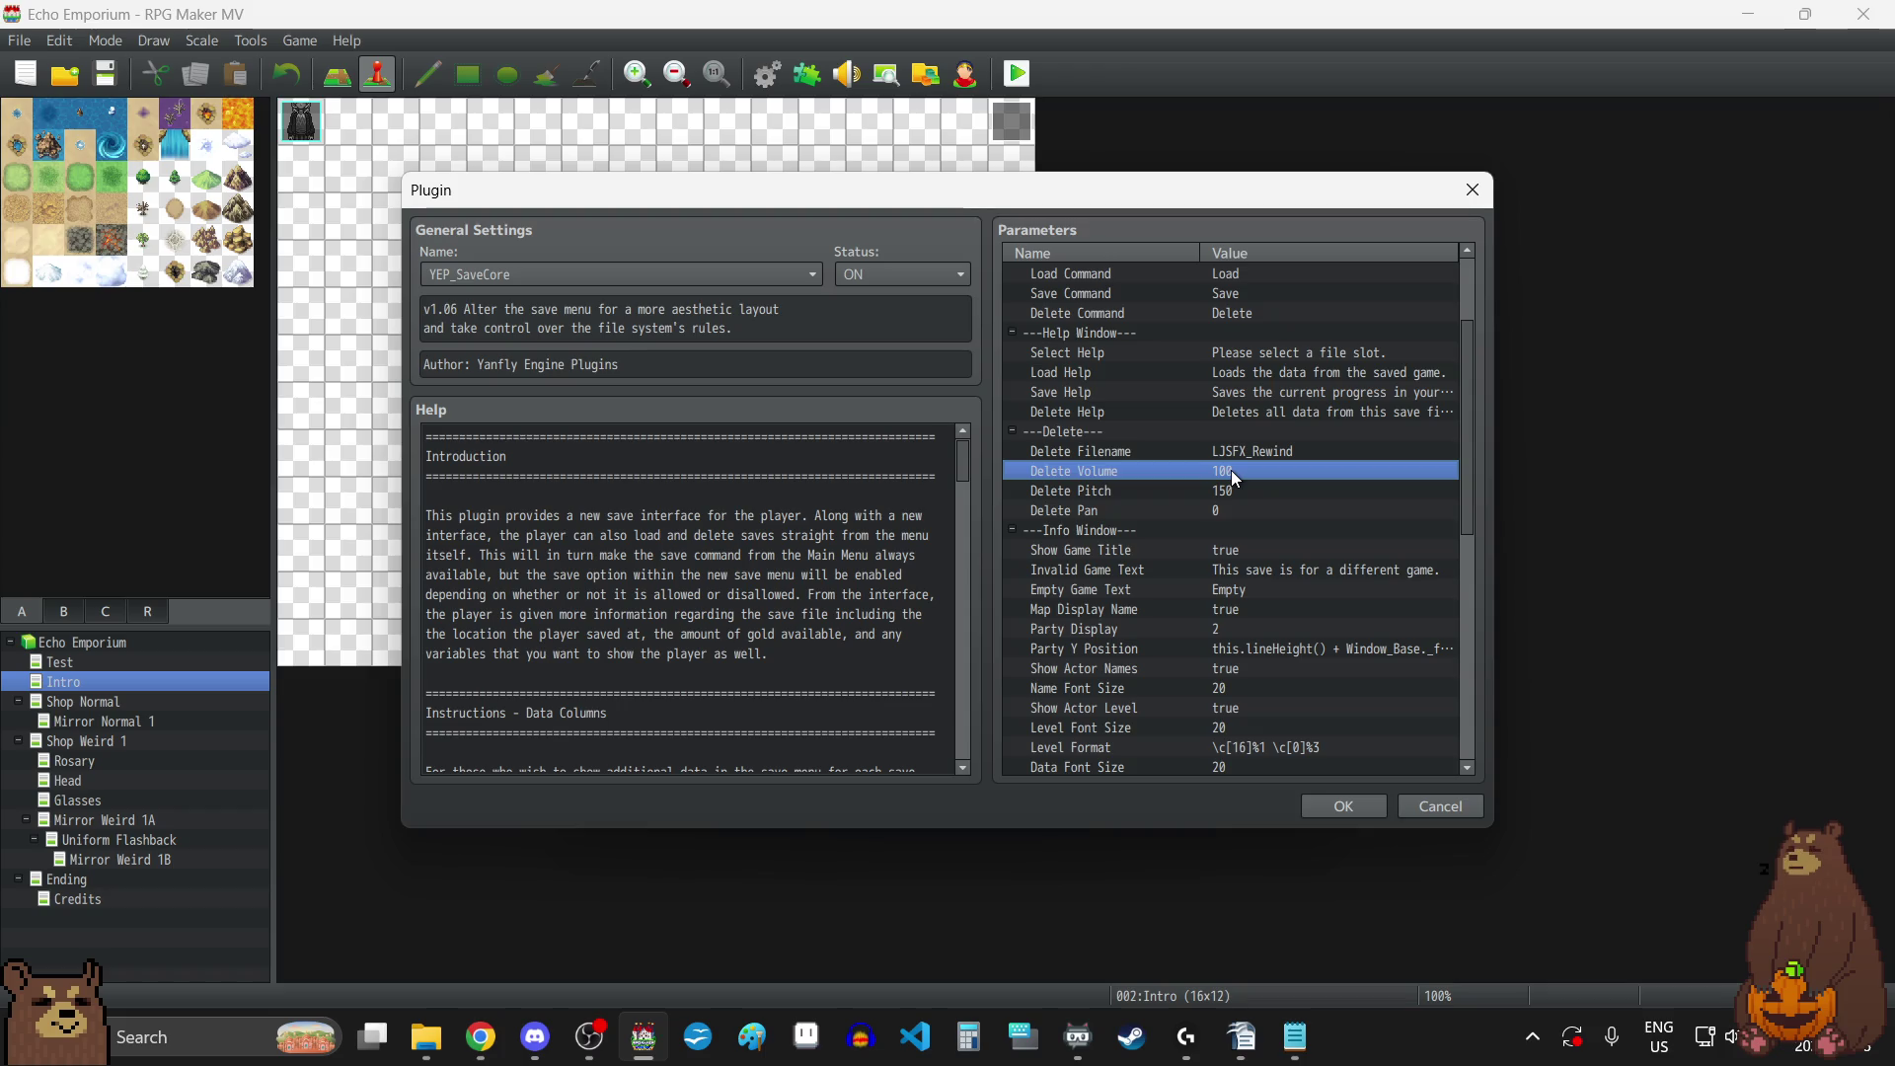
pyautogui.doubleClick(1230, 470)
pyautogui.write('50')
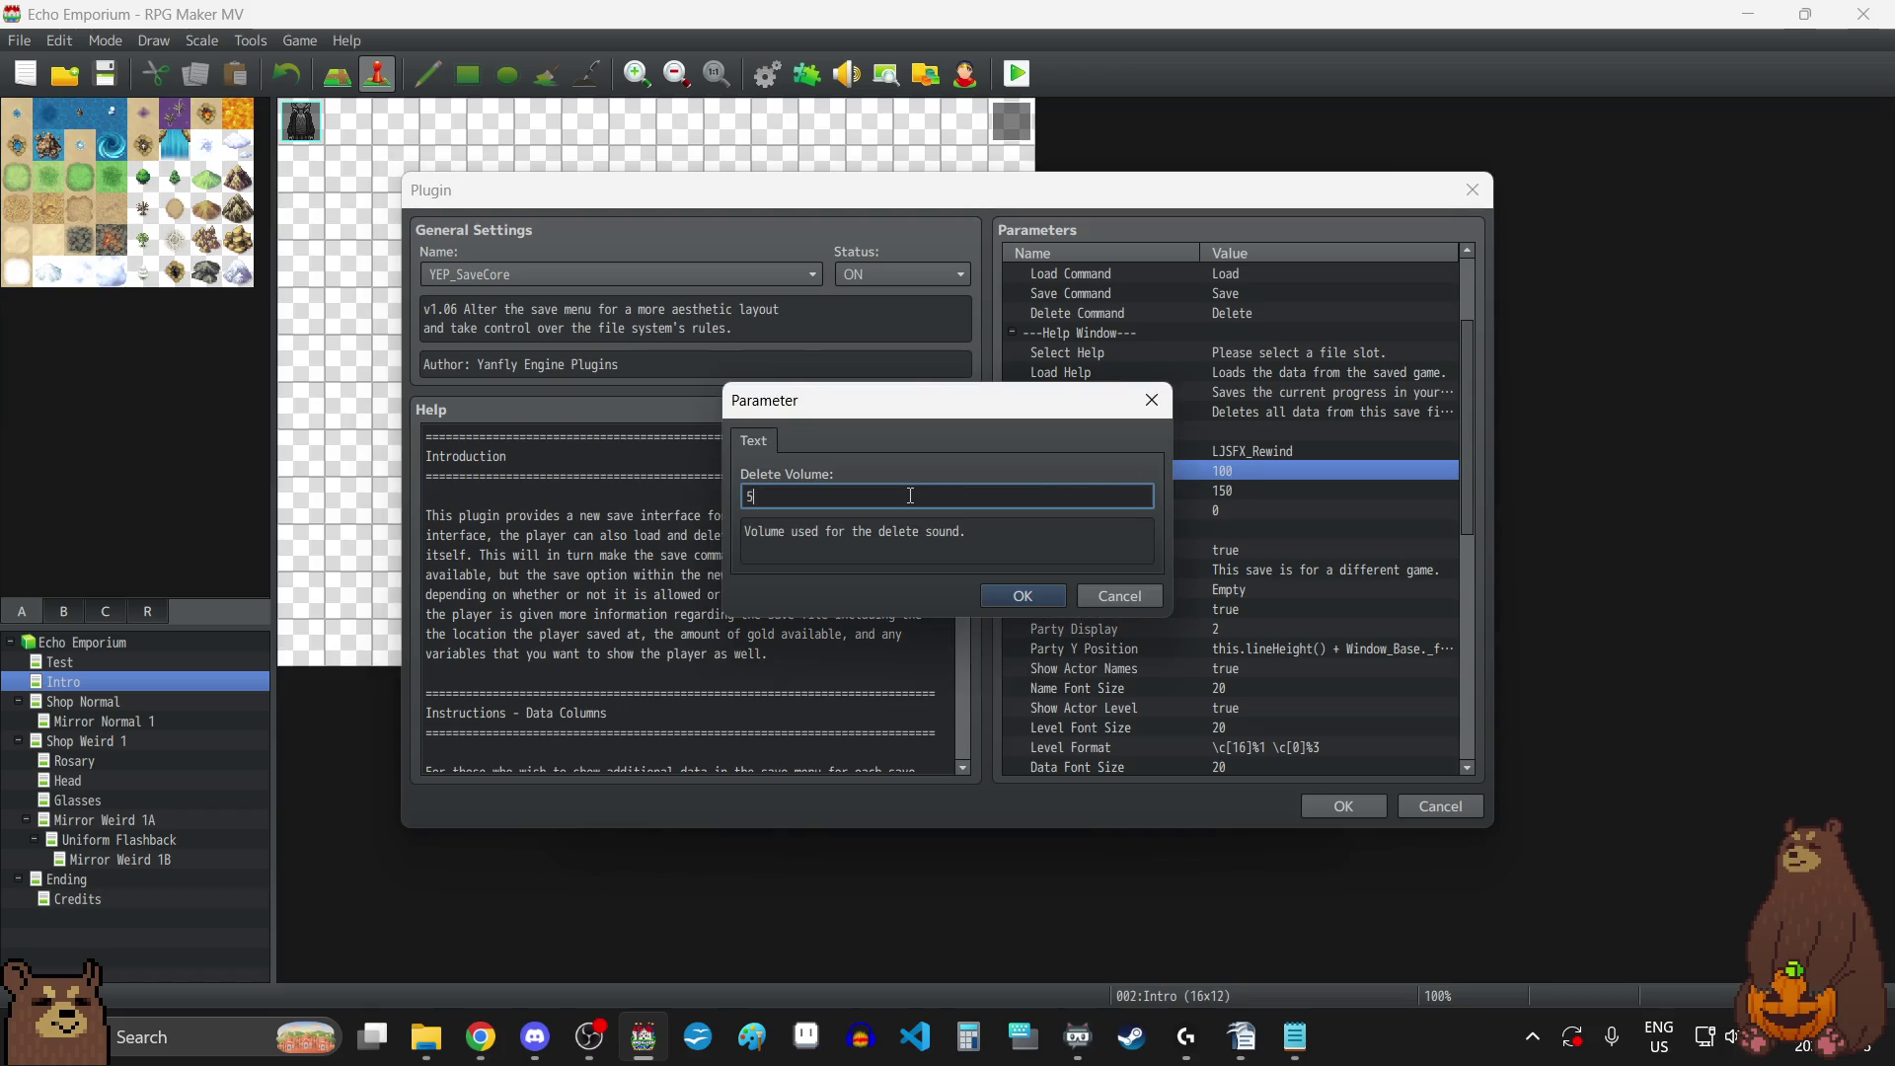
pyautogui.click(1022, 596)
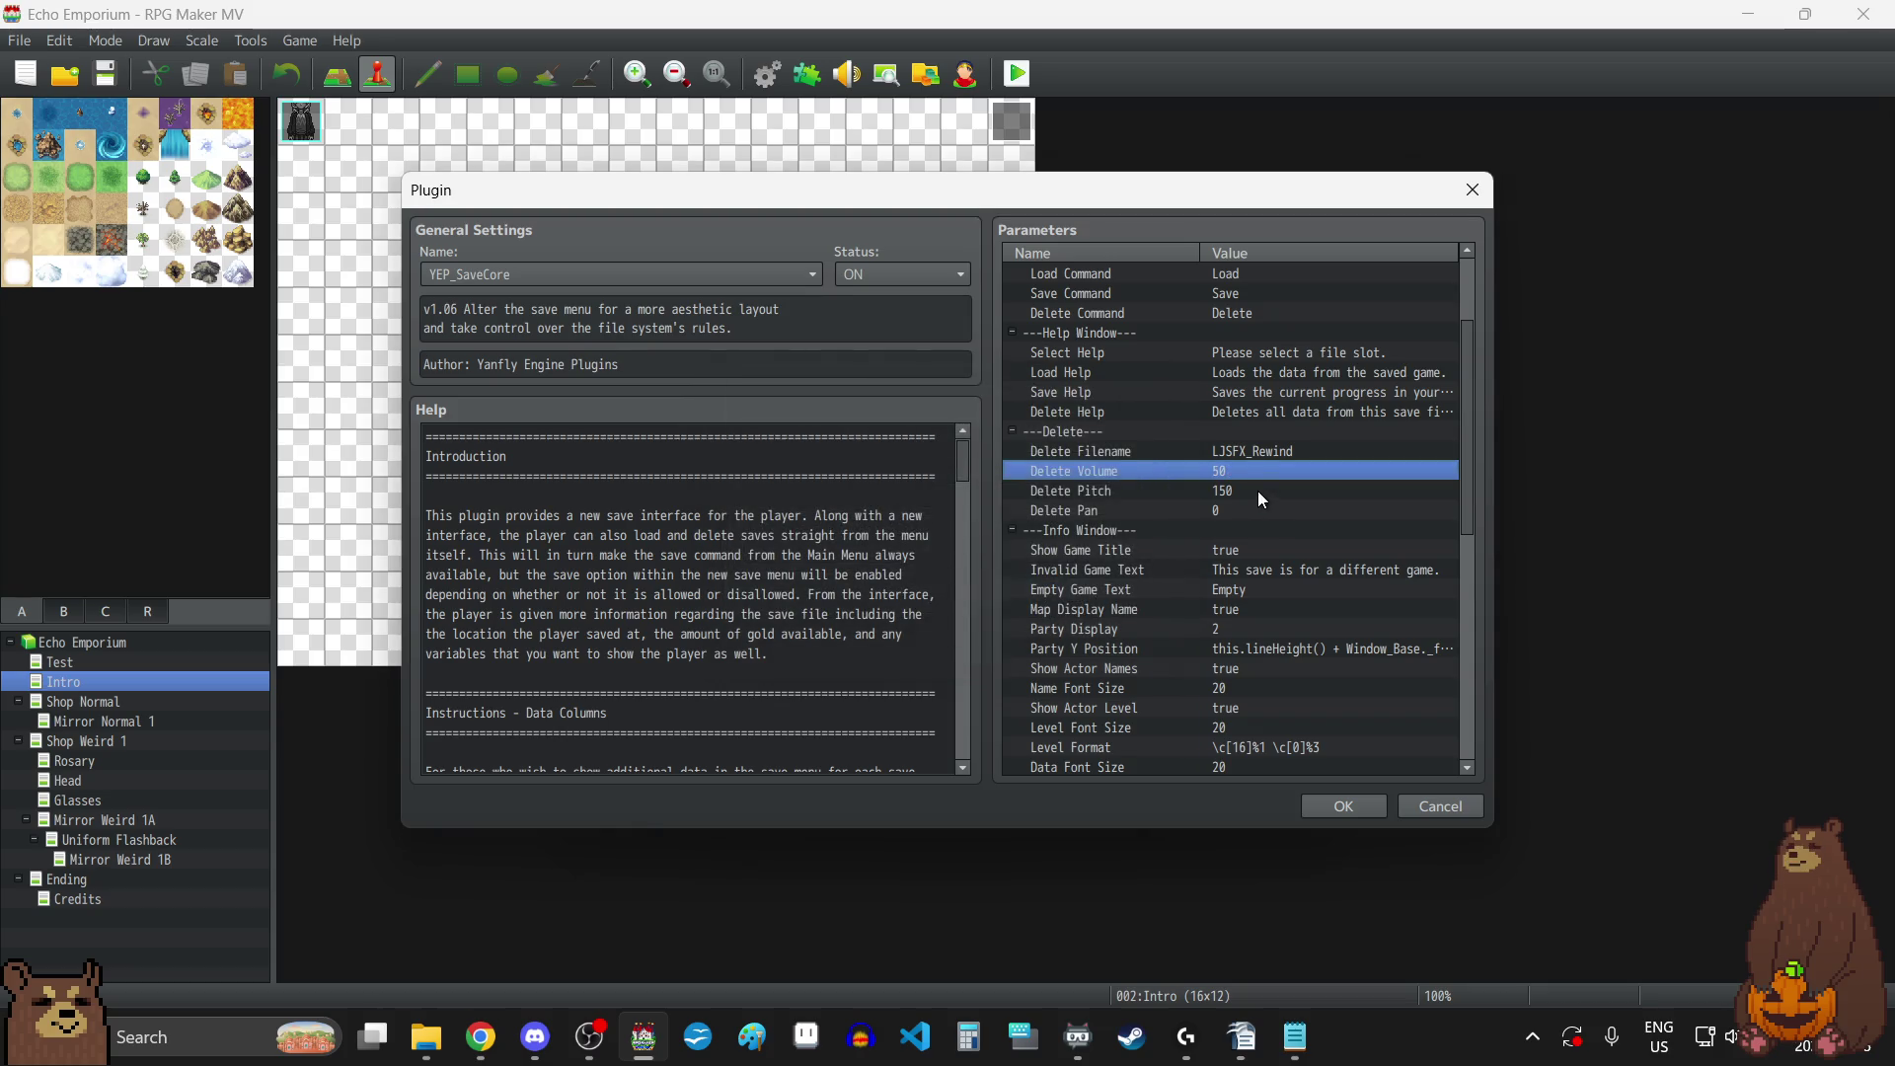
pyautogui.click(1257, 490)
pyautogui.doubleClick(1267, 495)
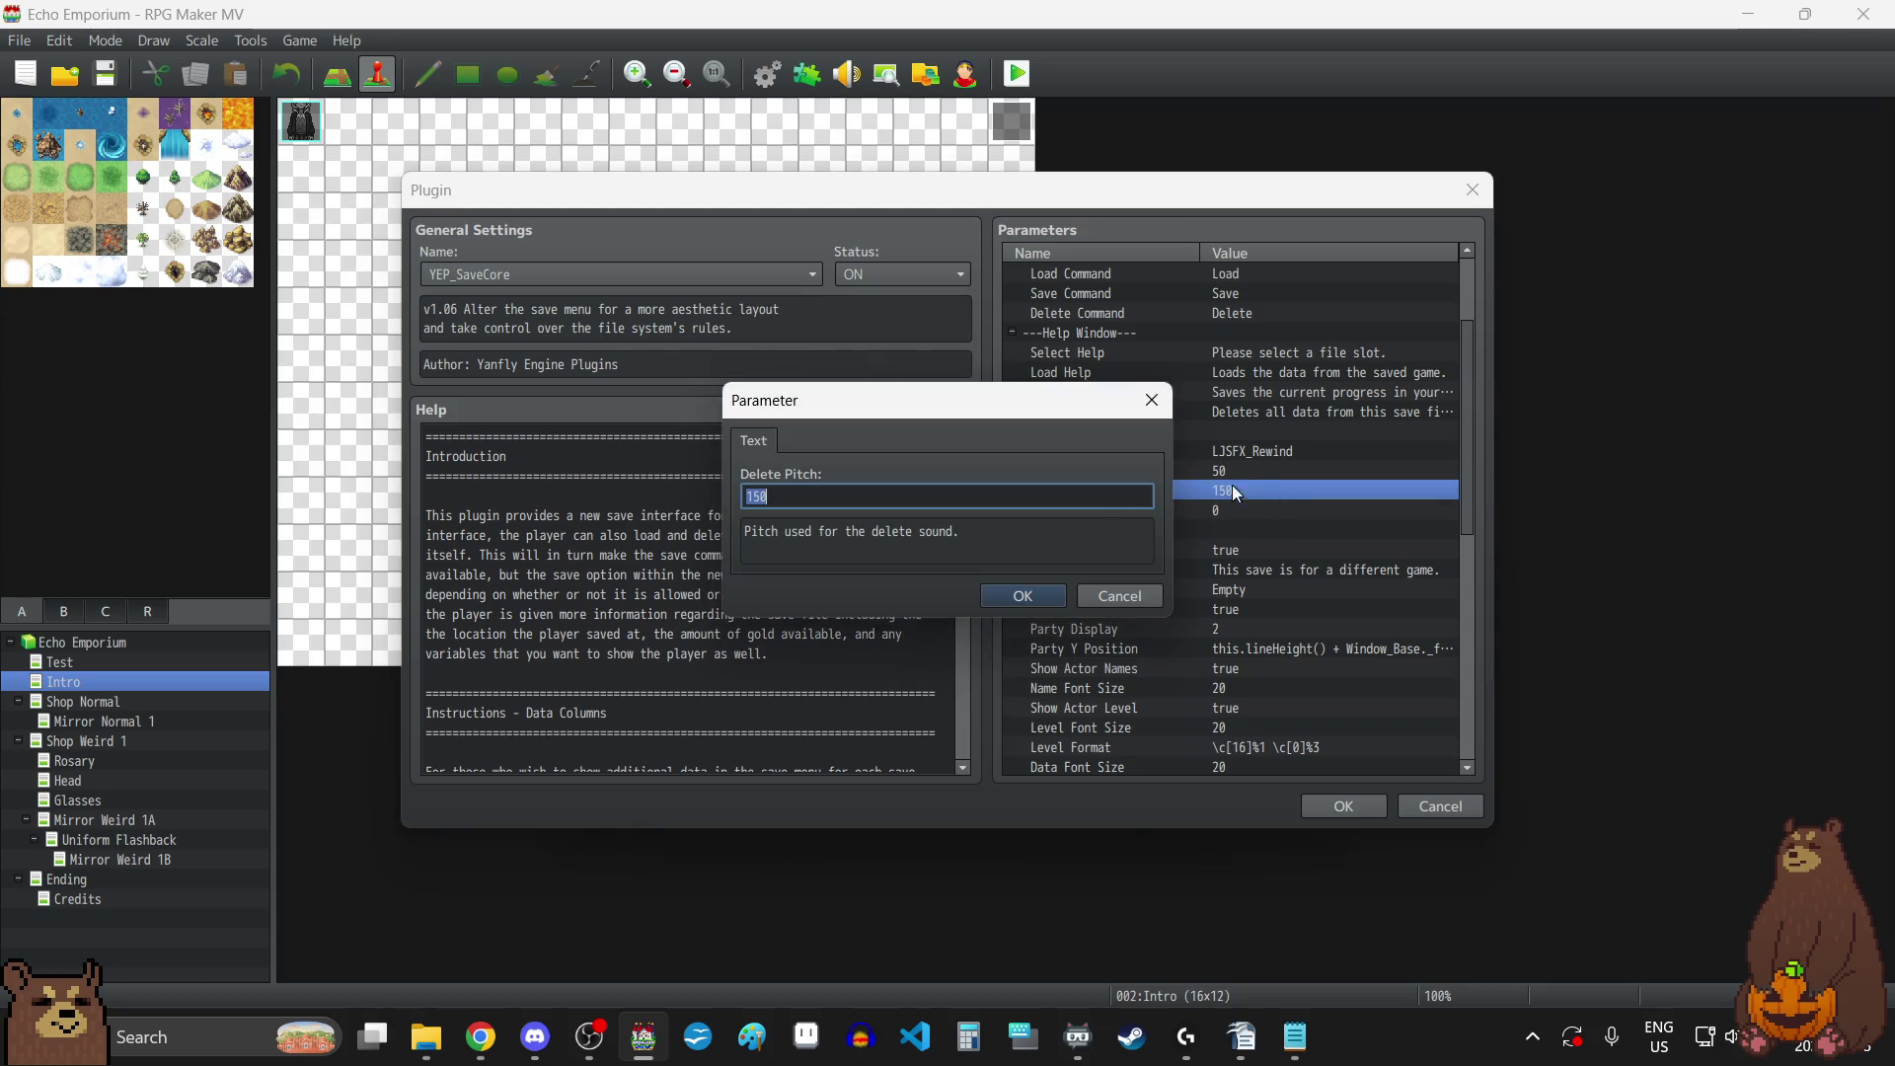
pyautogui.write('100')
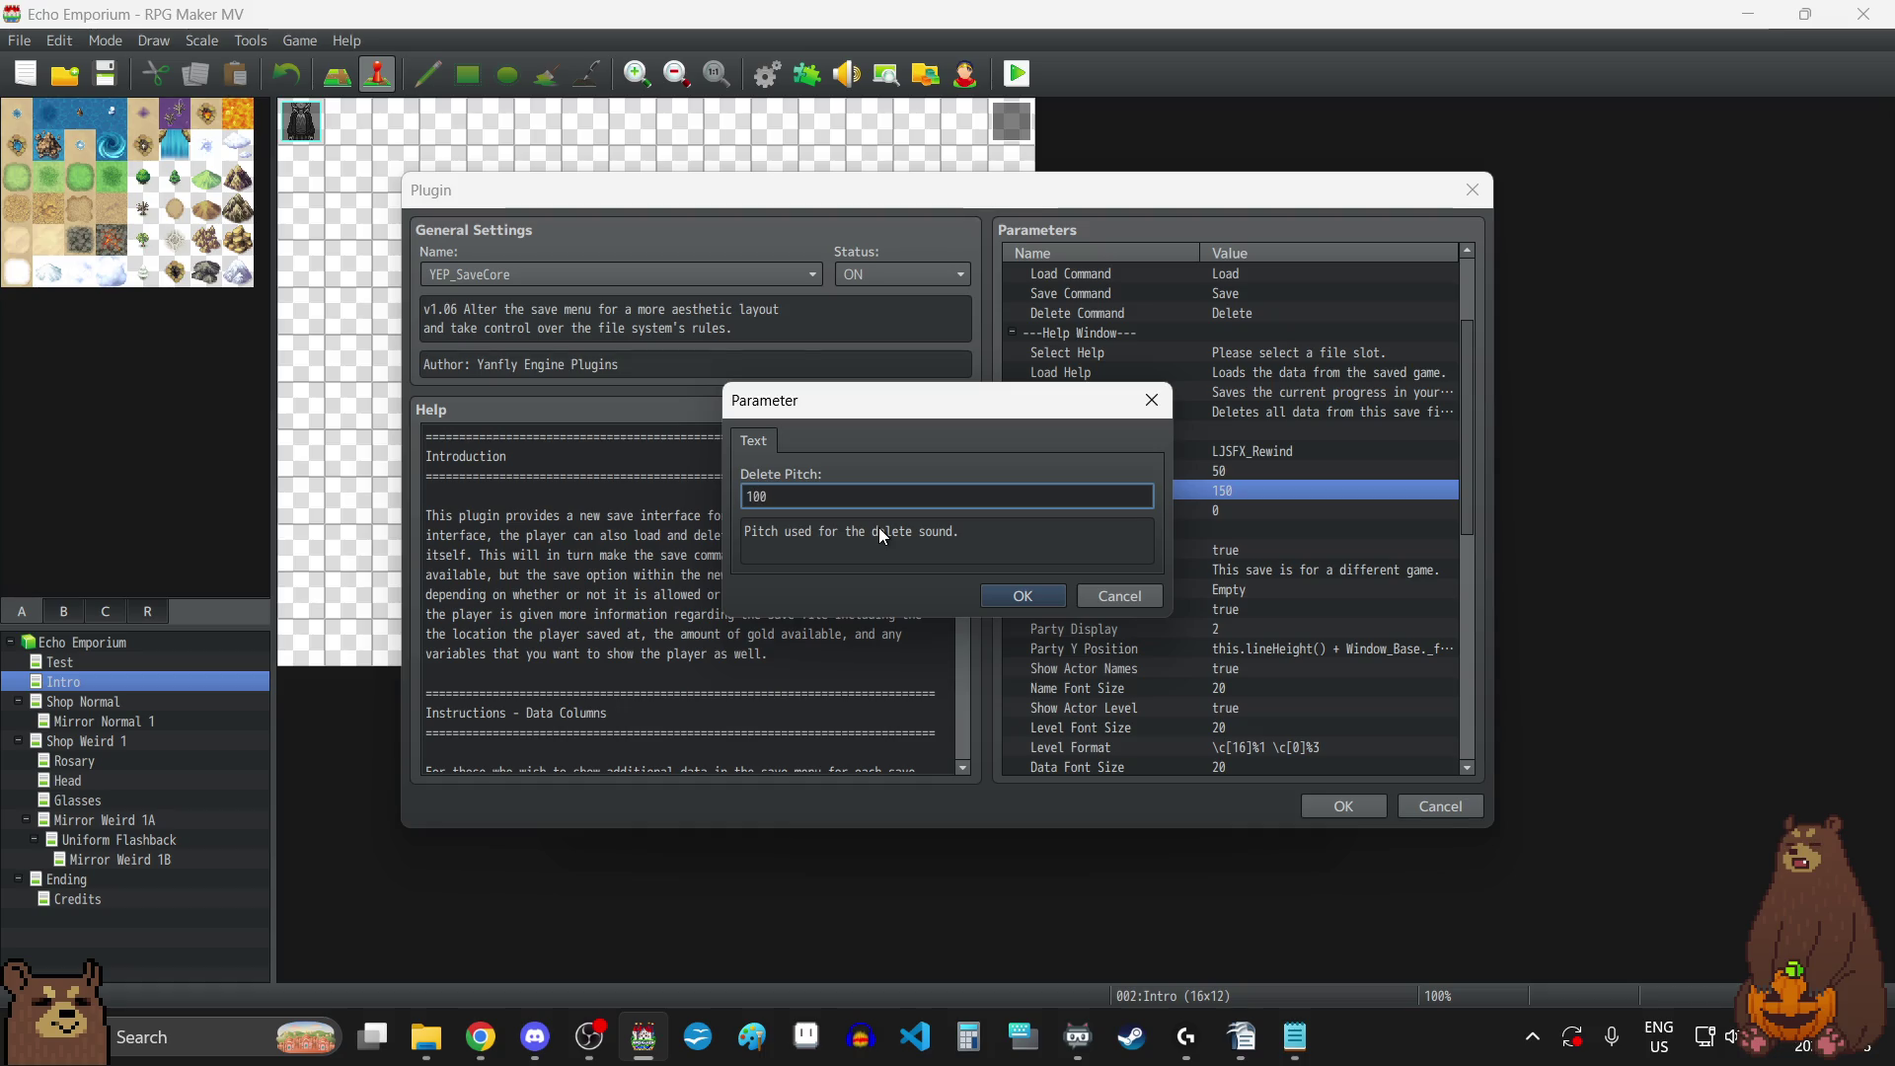
pyautogui.click(1014, 602)
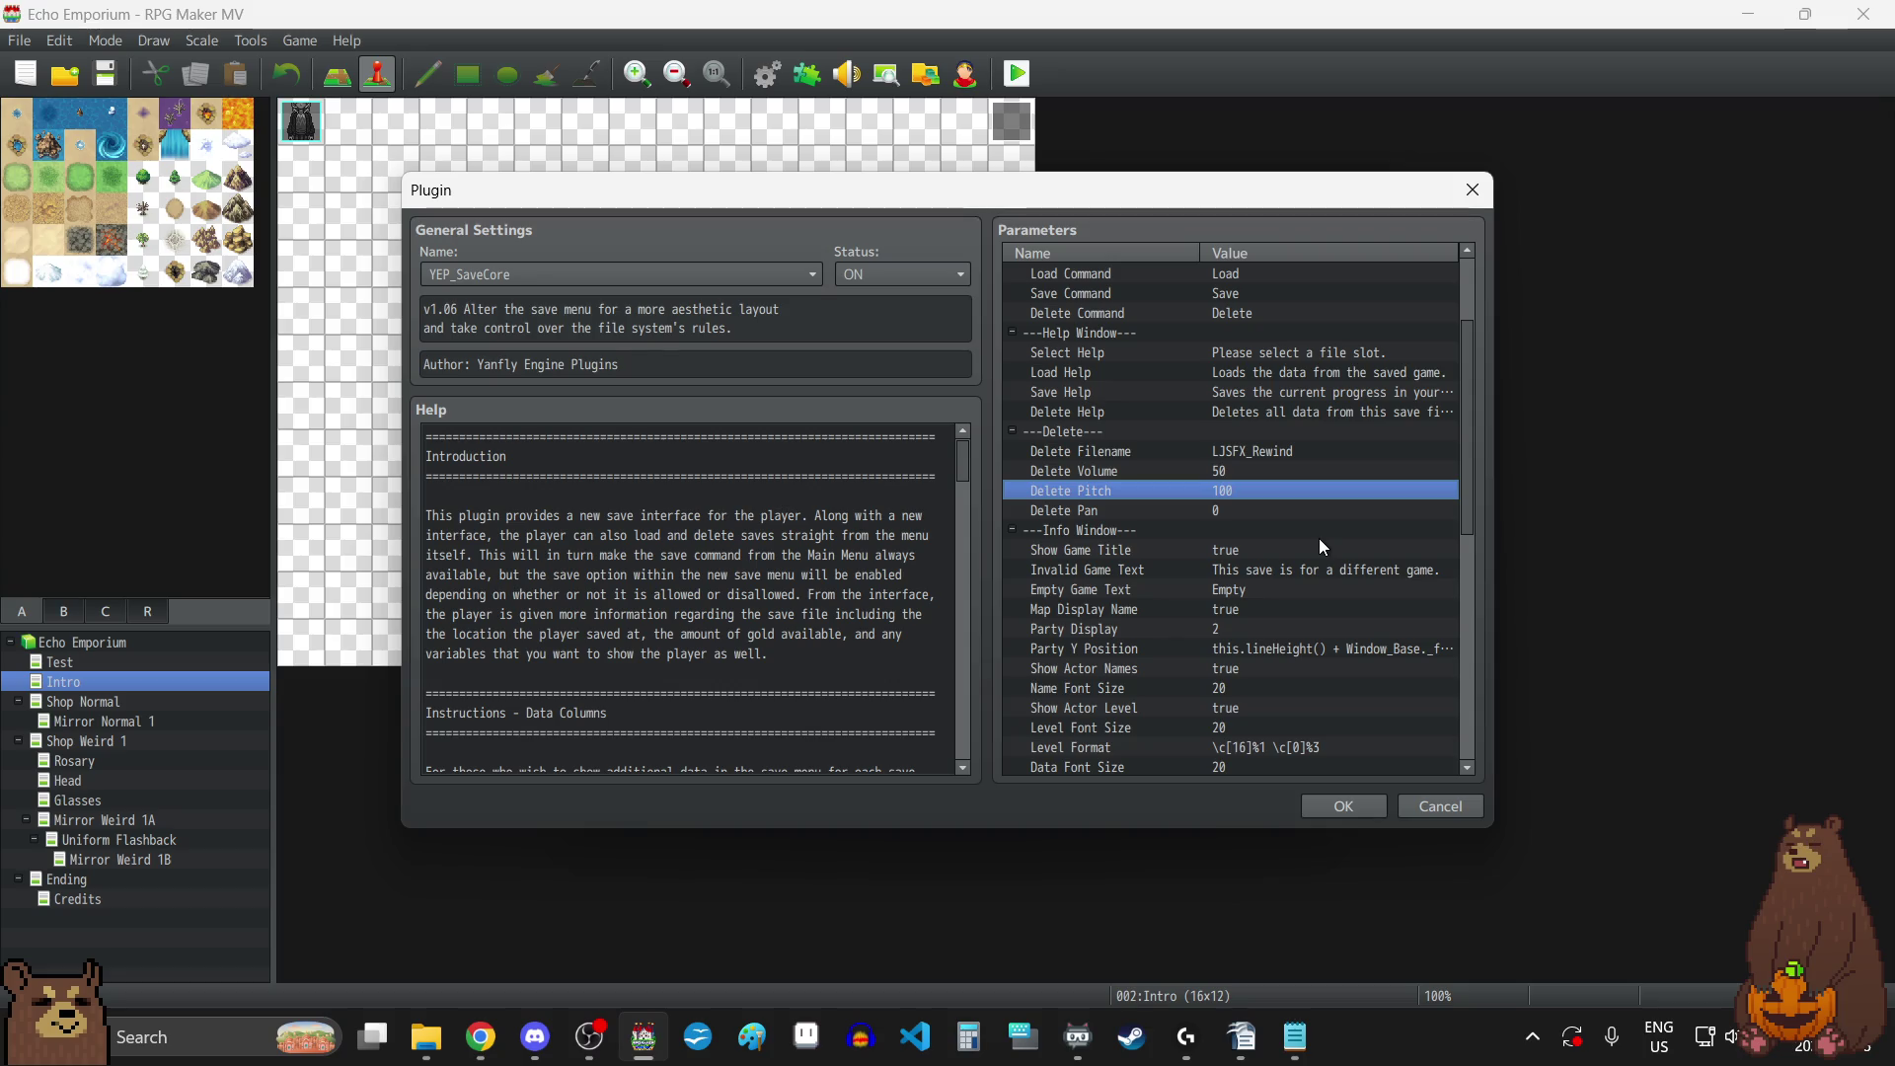
# Set Show Game Title and Map Display Name to false.
pyautogui.click(1259, 554)
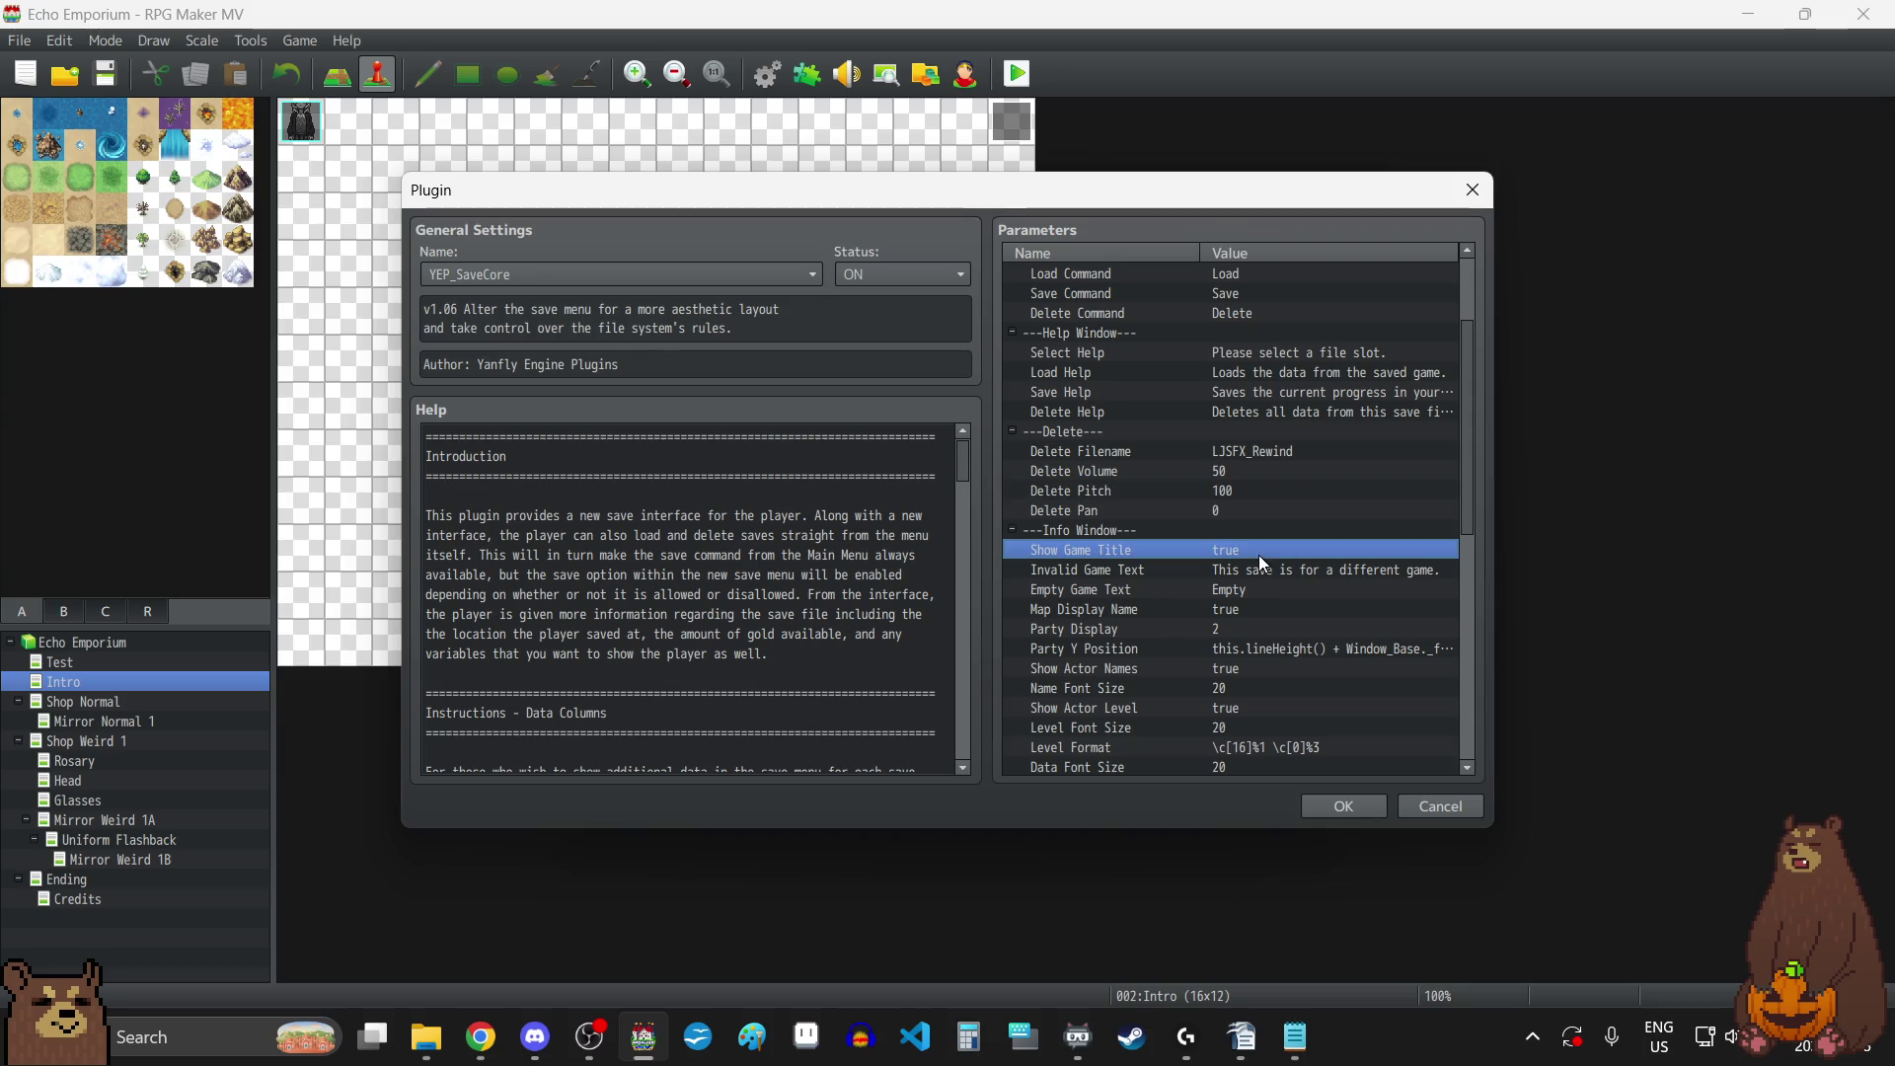
pyautogui.doubleClick(1258, 549)
pyautogui.click(957, 501)
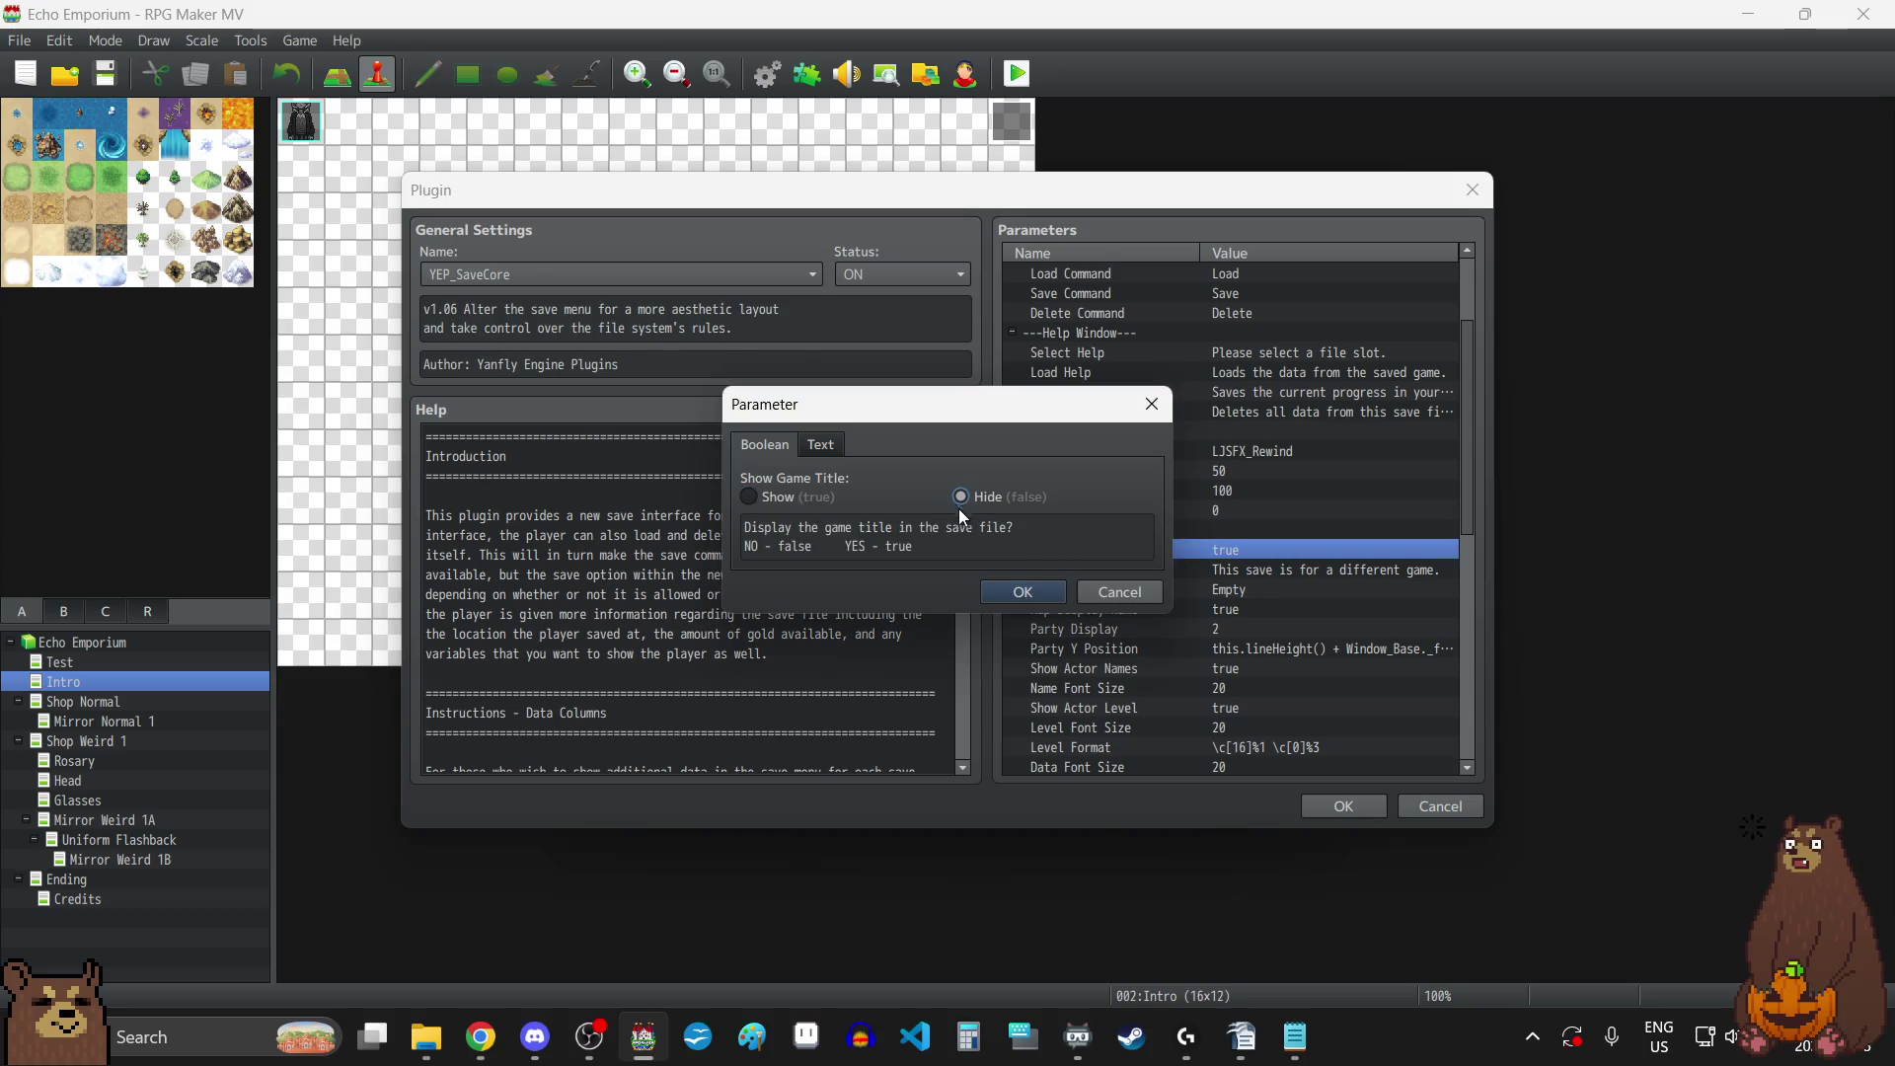
pyautogui.click(1020, 592)
pyautogui.scroll(-1, 1287, 570)
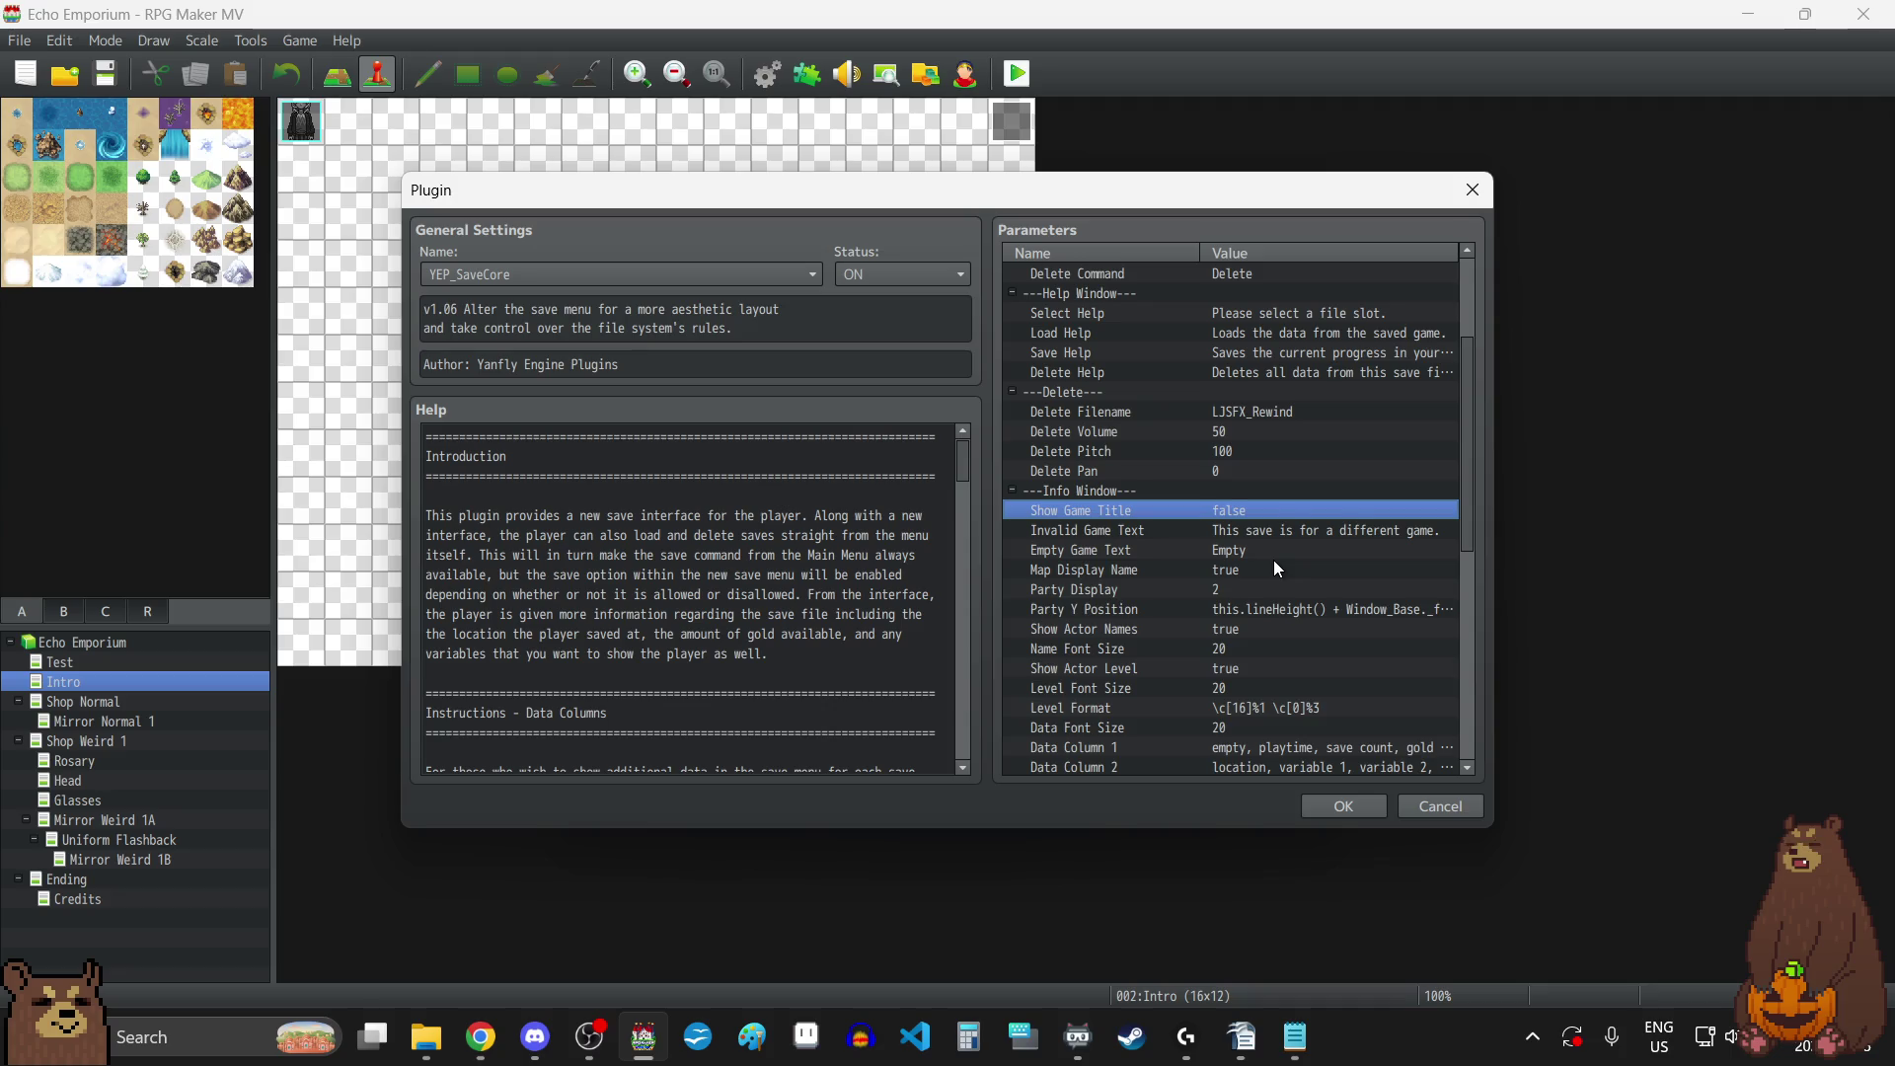
pyautogui.scroll(-1, 1274, 560)
pyautogui.click(1224, 549)
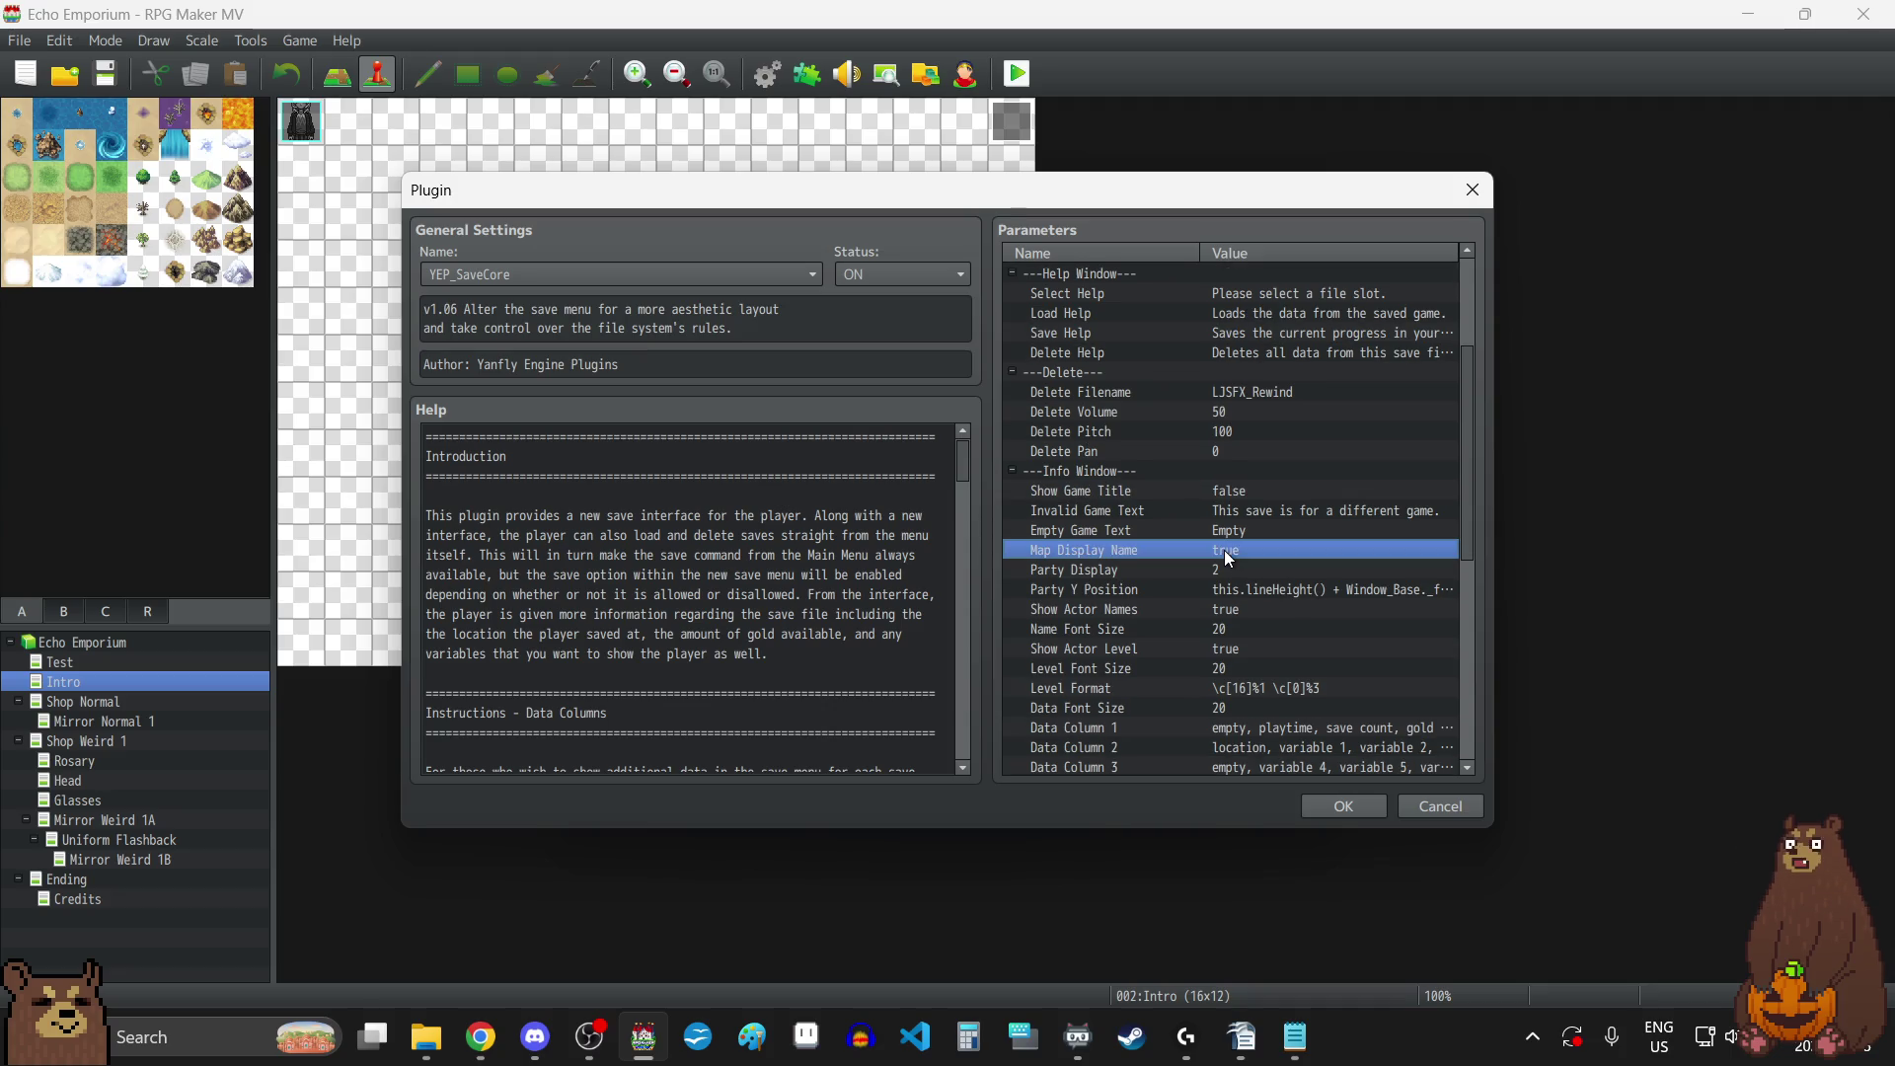
pyautogui.doubleClick(1224, 549)
pyautogui.click(962, 497)
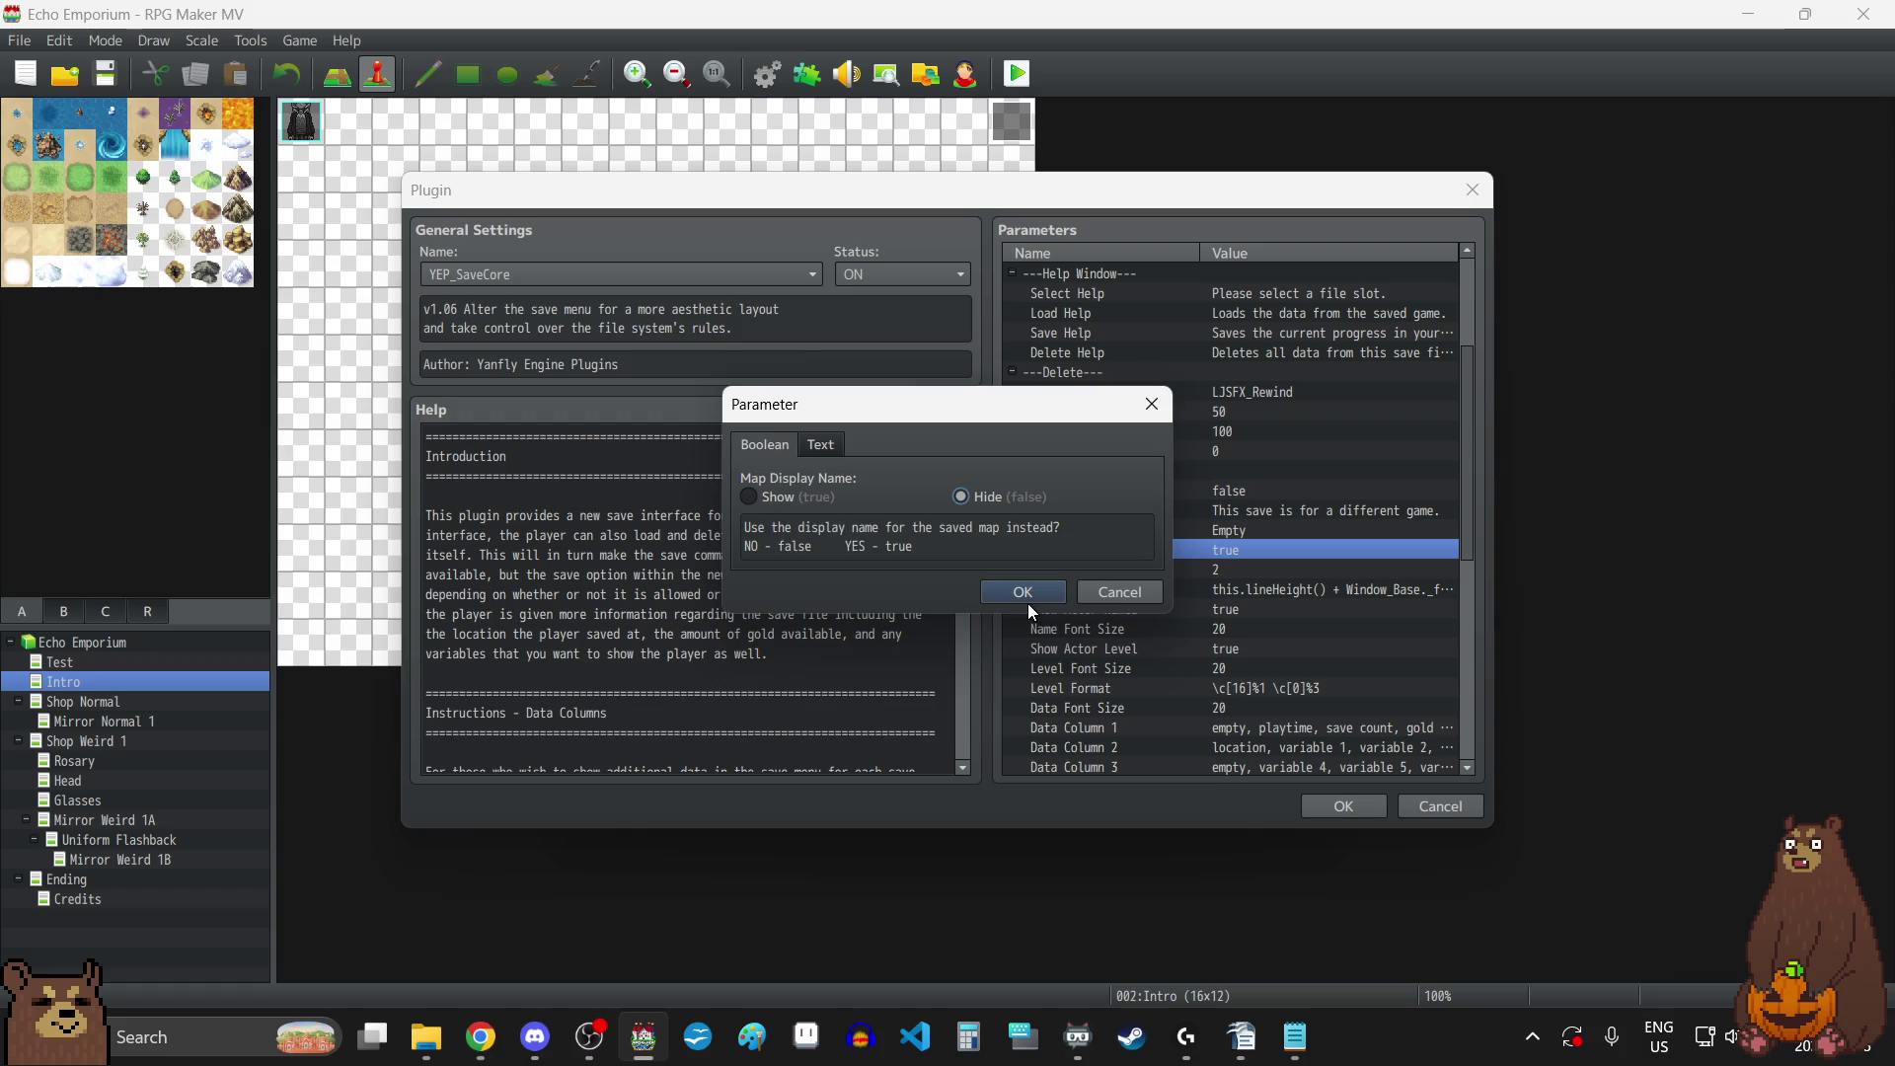
pyautogui.click(1022, 592)
# Set Party Display to None and Show Actor Level to false, leaving Show Actor Names unchanged.
pyautogui.doubleClick(1247, 570)
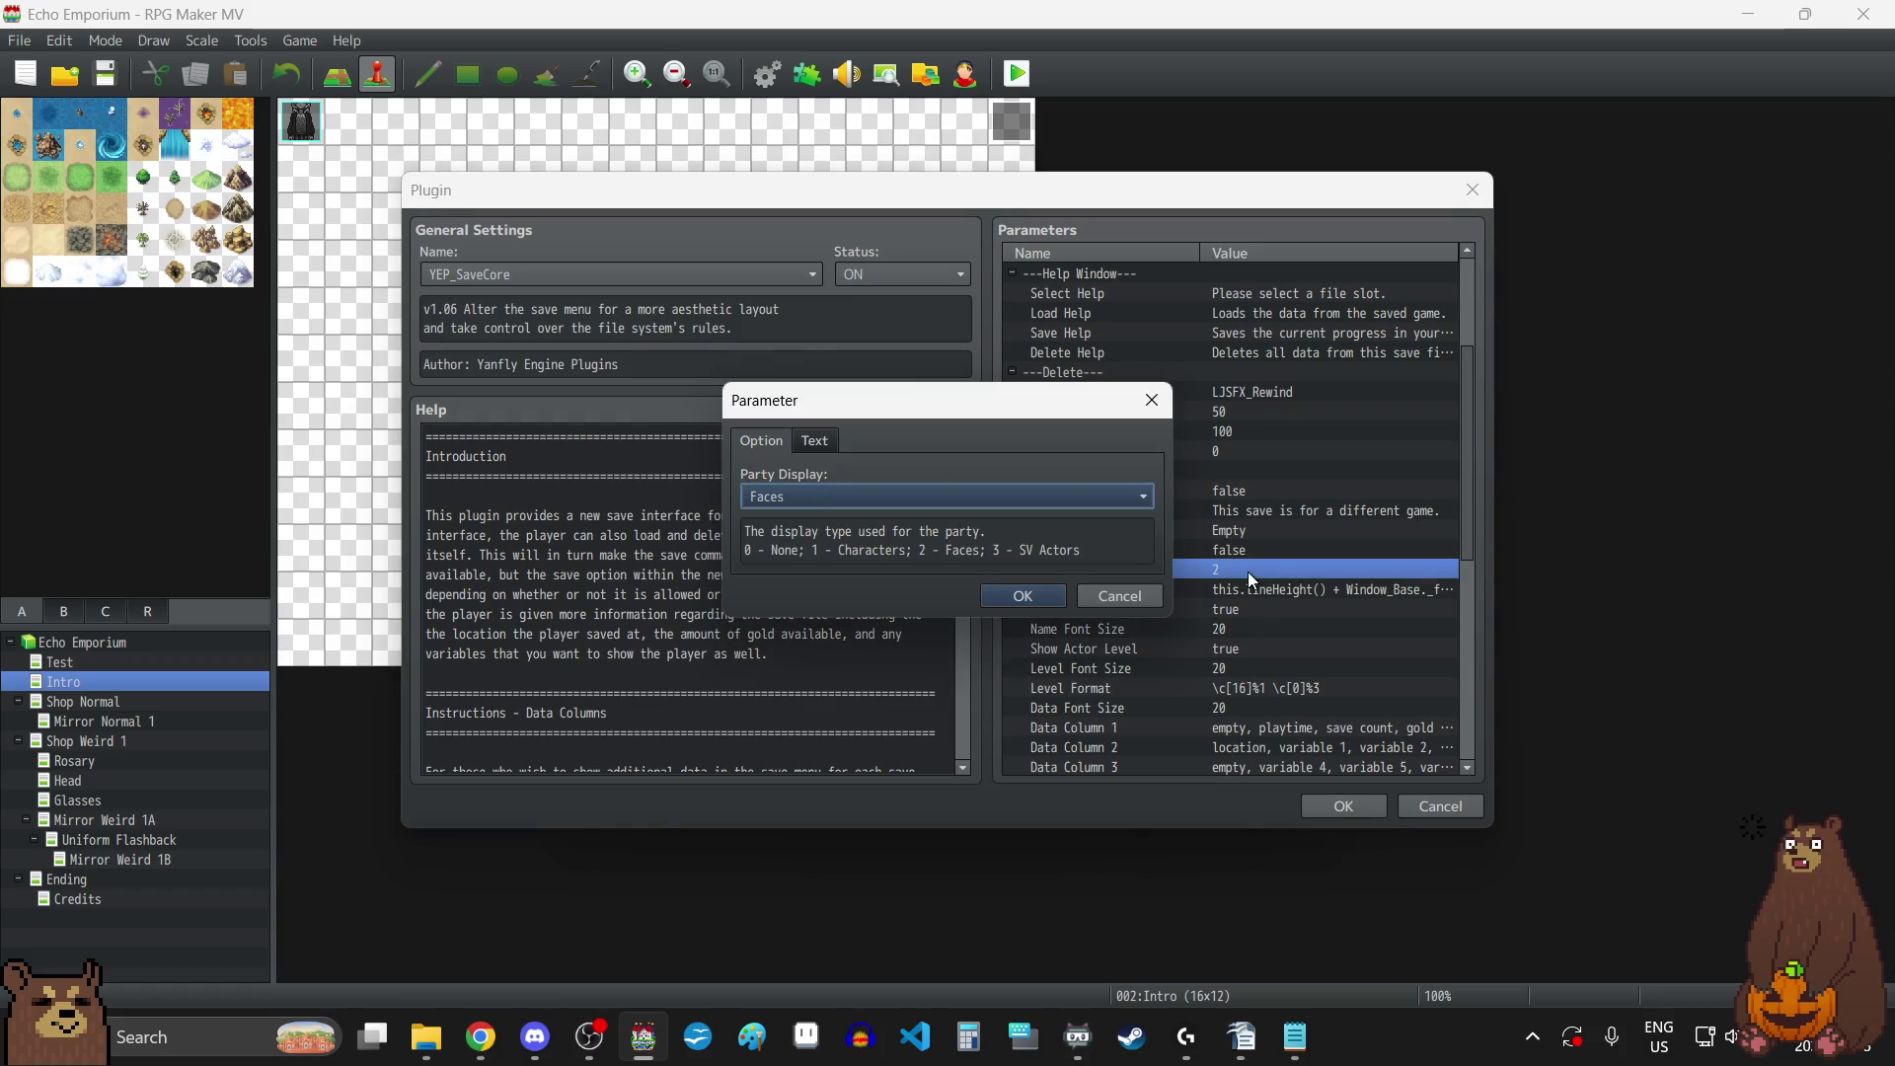
pyautogui.click(966, 506)
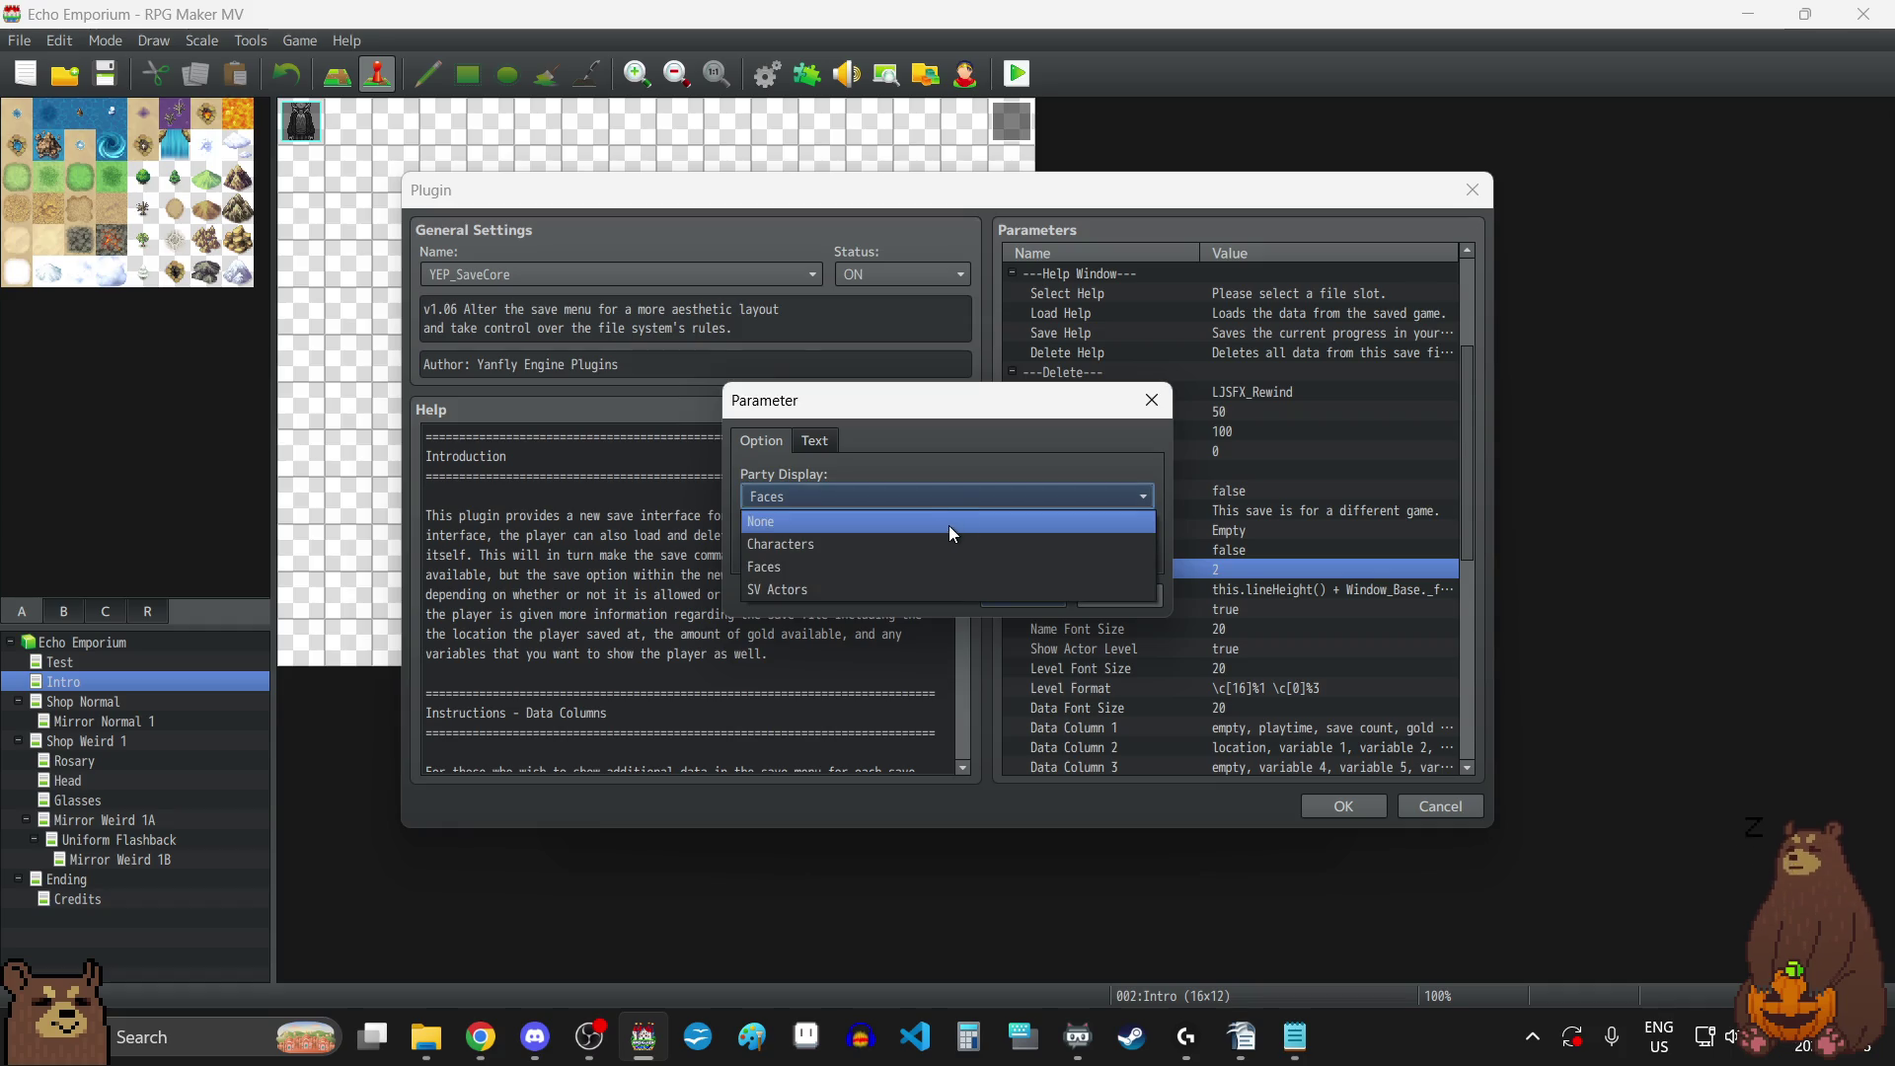
pyautogui.click(949, 522)
pyautogui.click(1048, 598)
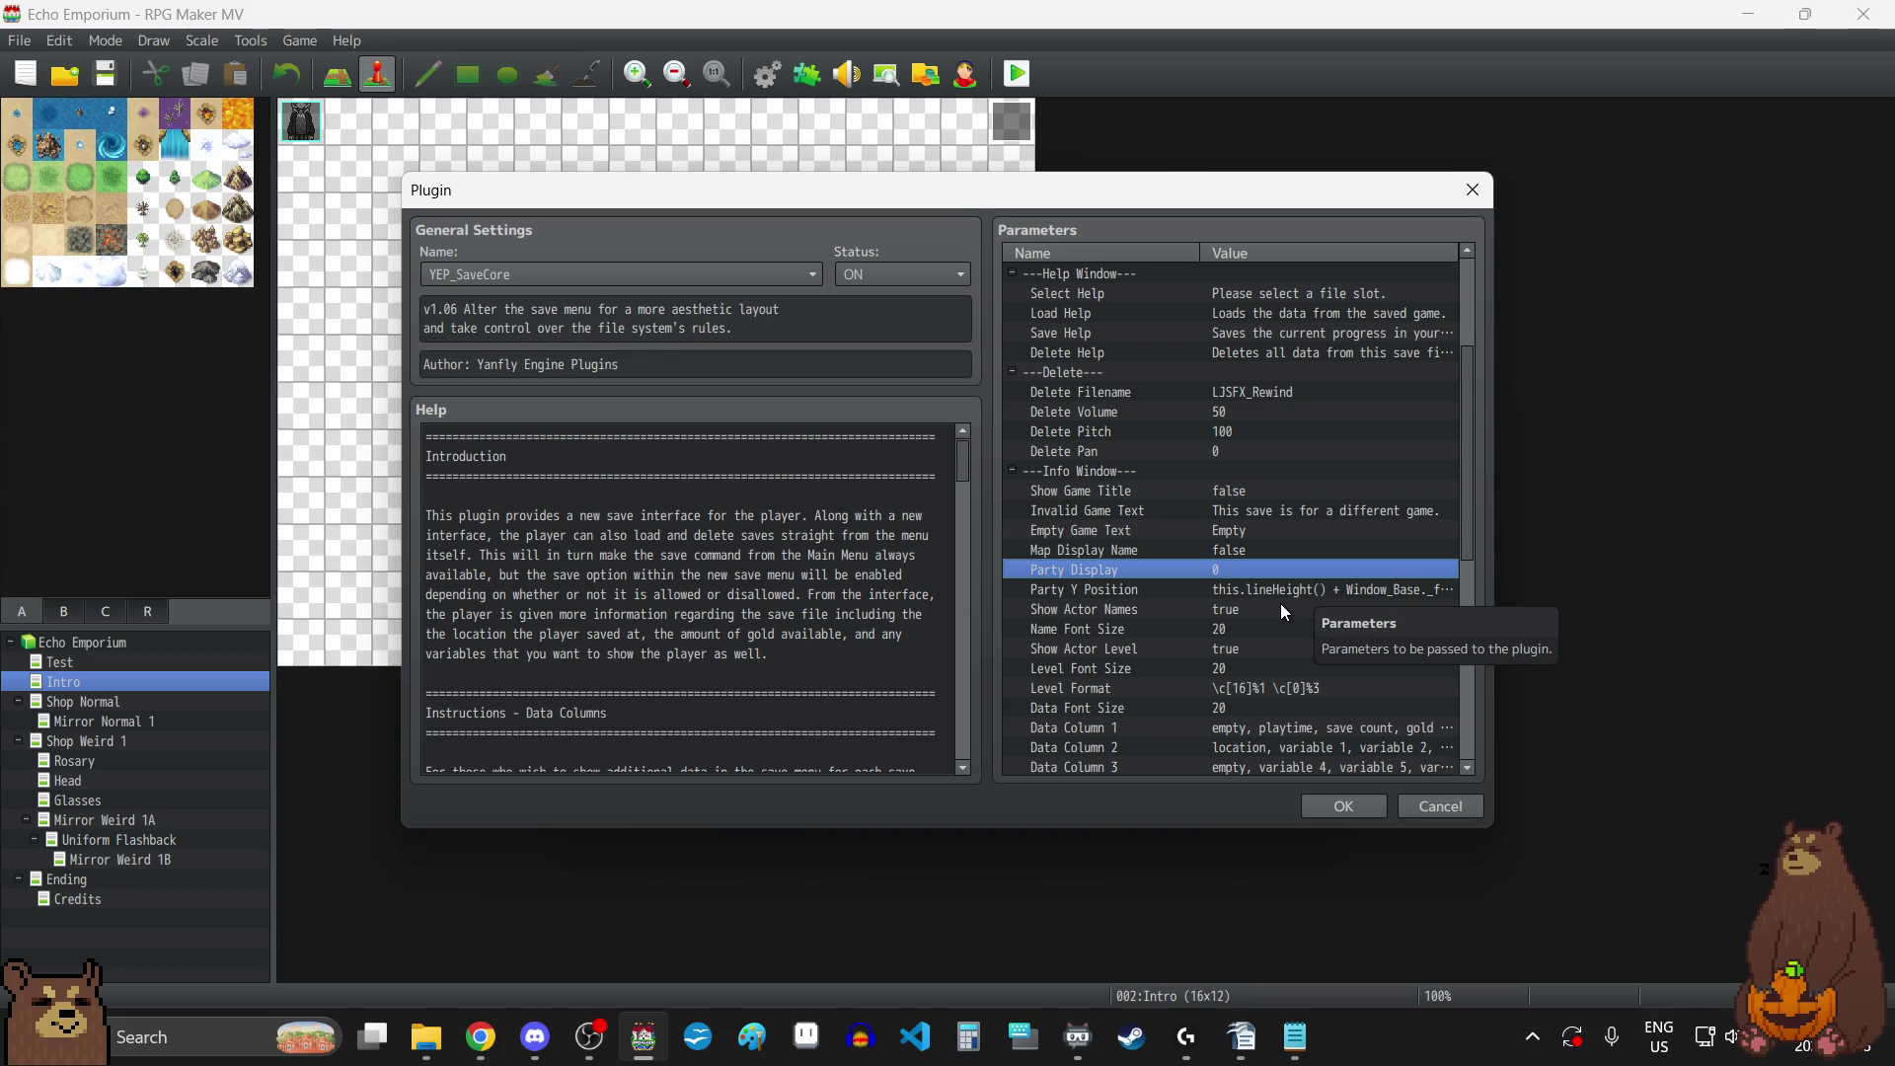
pyautogui.doubleClick(1252, 617)
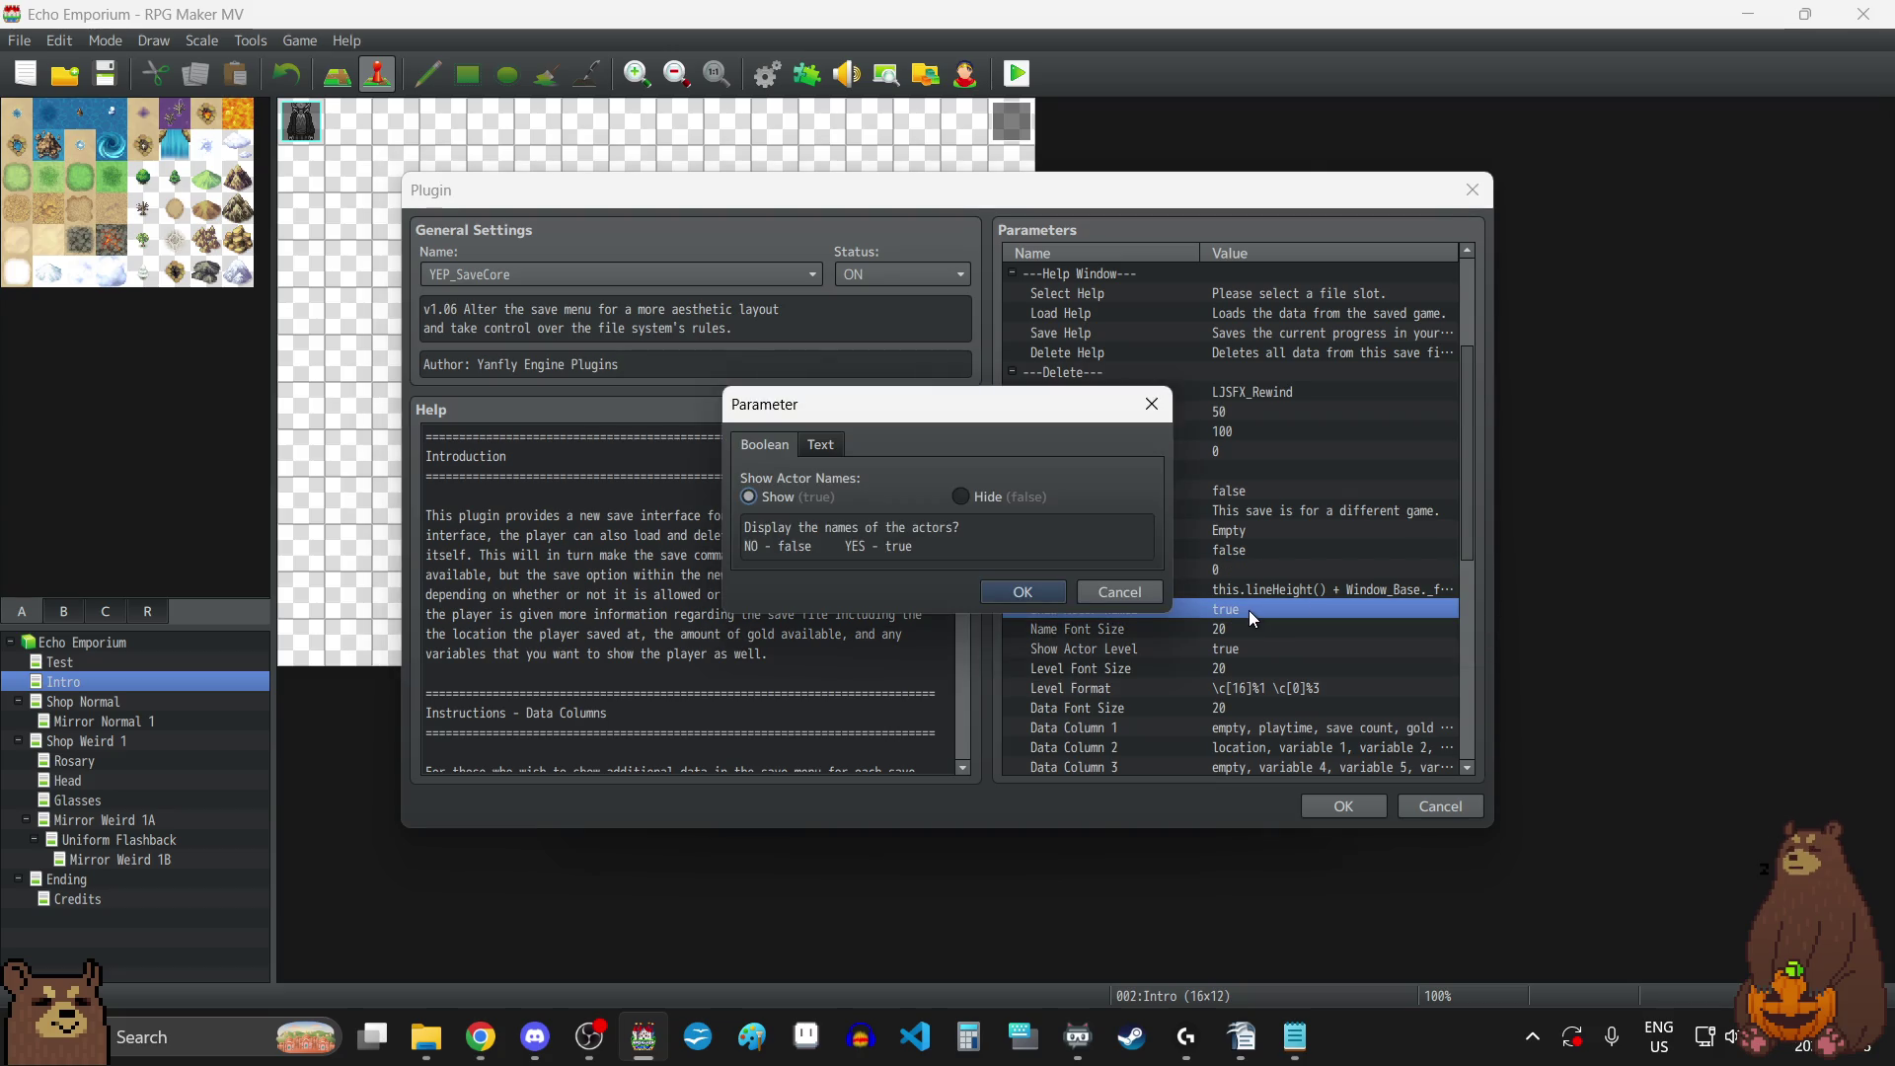
pyautogui.click(1119, 592)
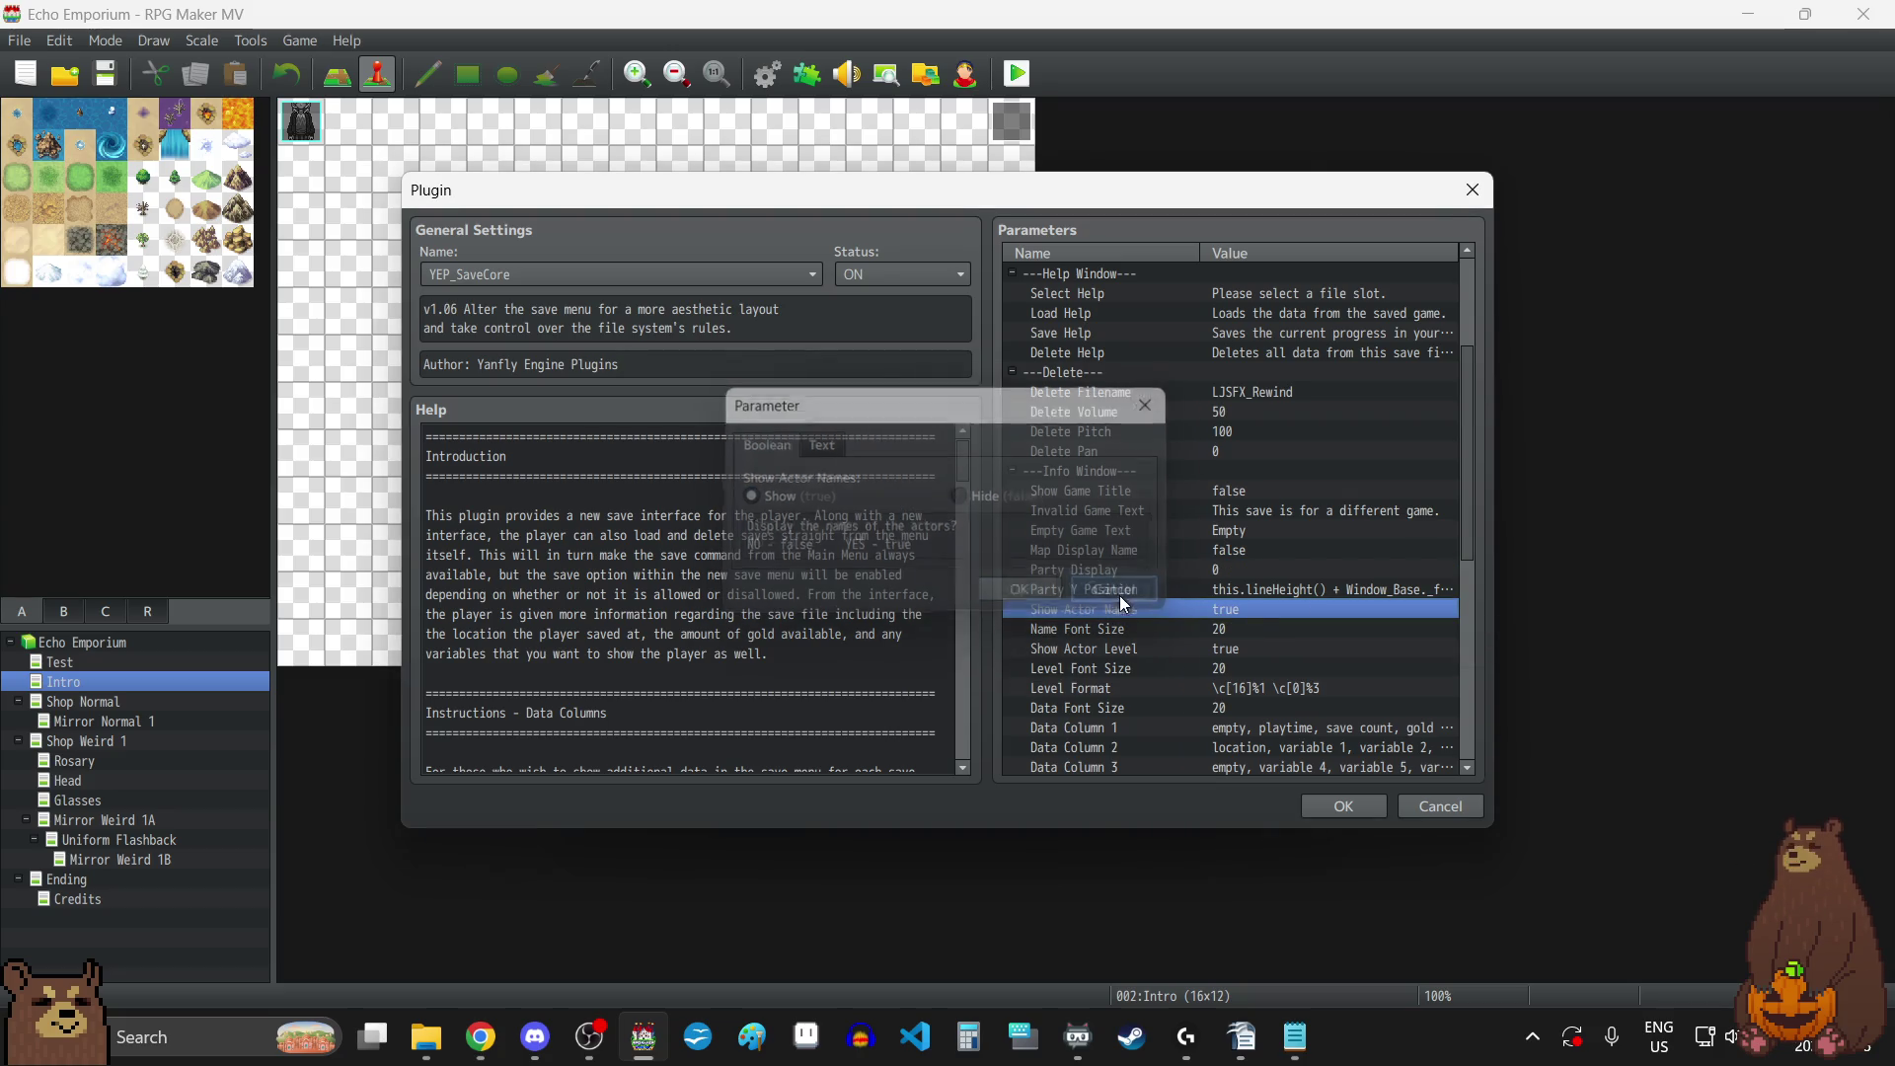
pyautogui.doubleClick(1257, 648)
pyautogui.click(959, 499)
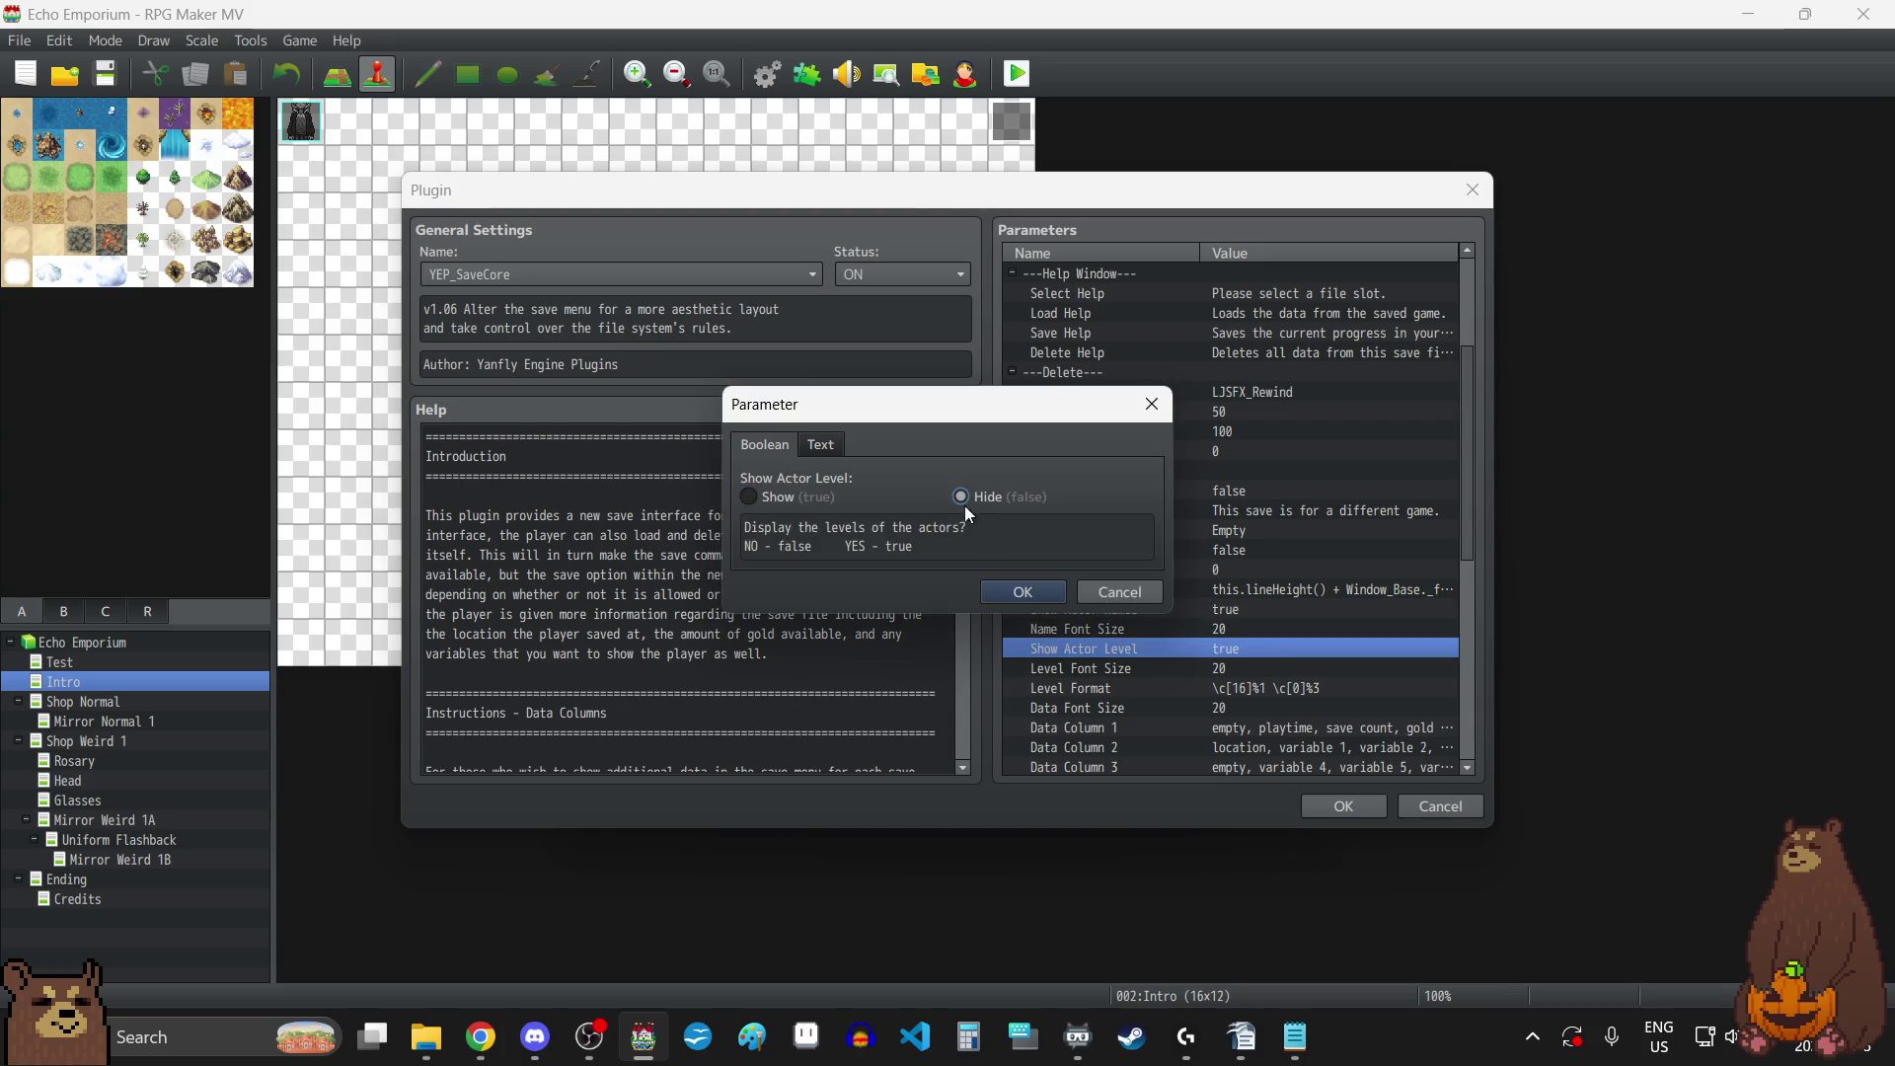
pyautogui.click(1022, 592)
pyautogui.scroll(-2, 1301, 646)
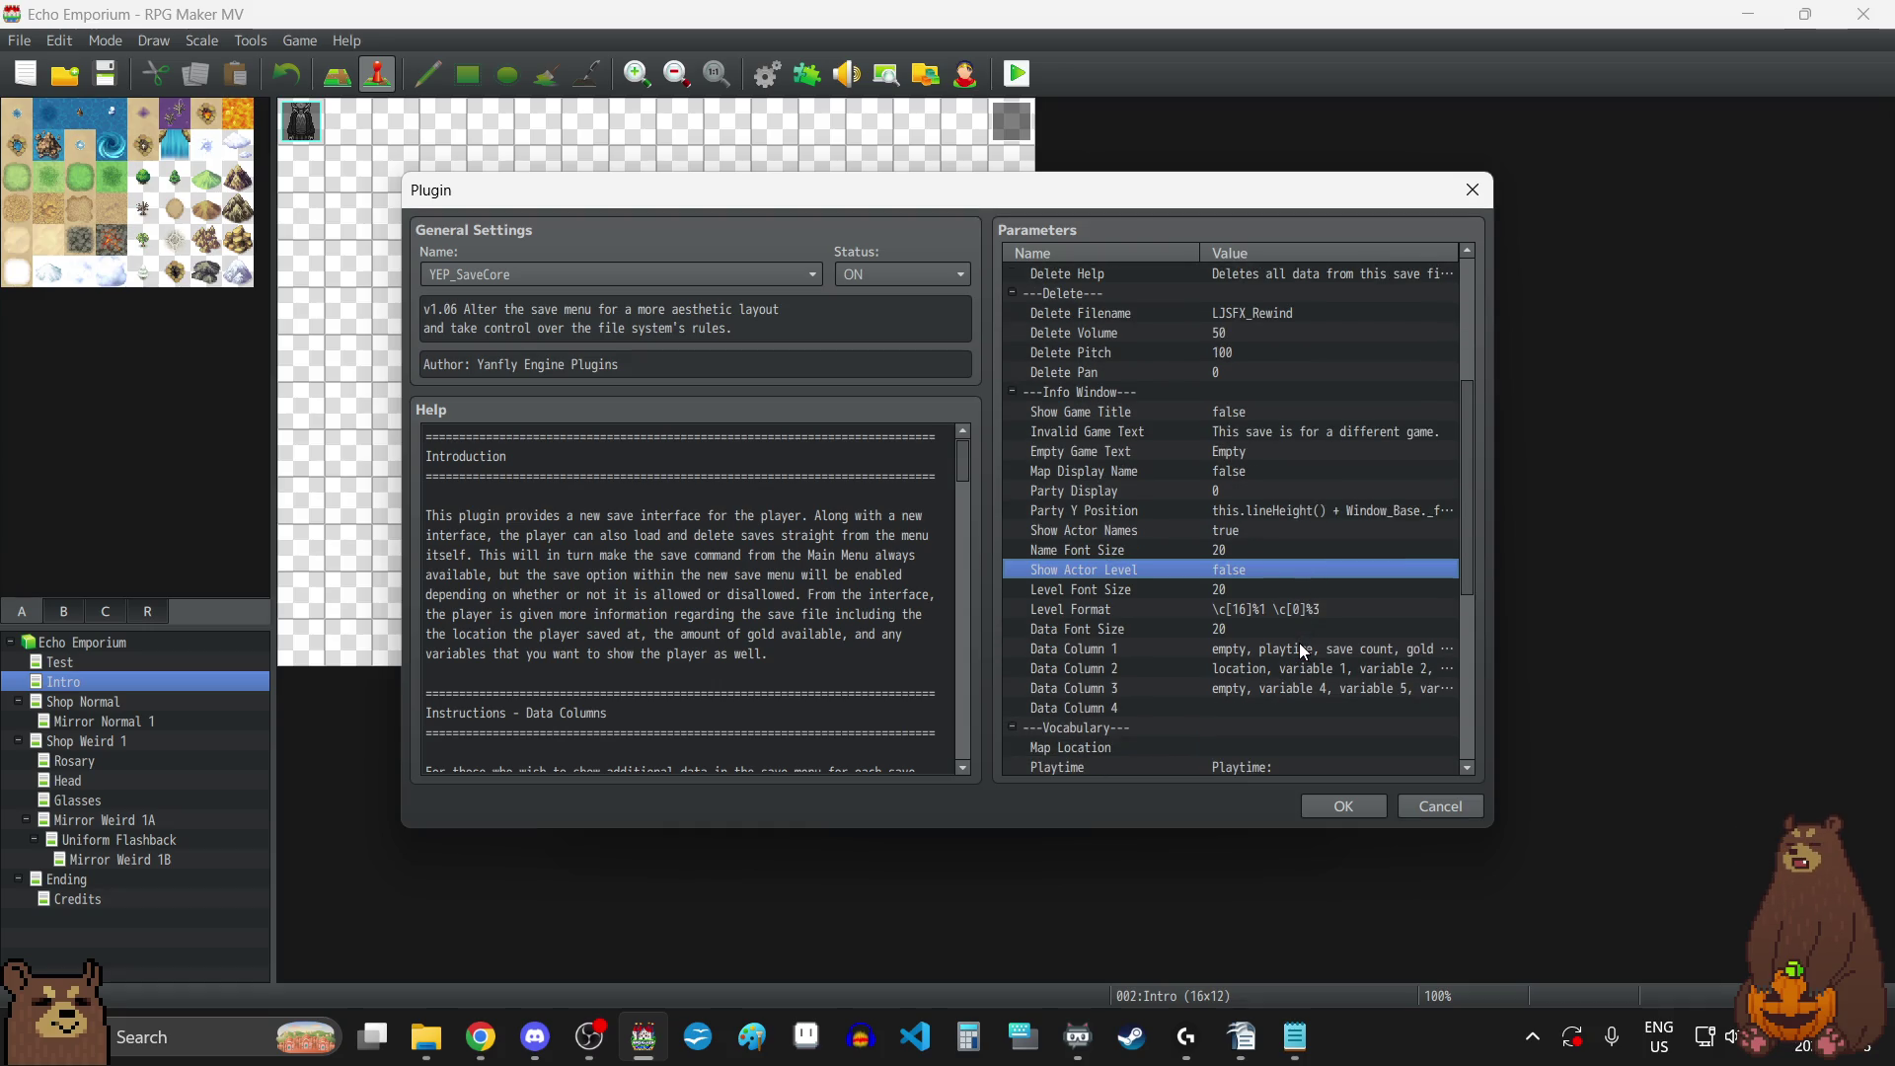
pyautogui.scroll(-2, 1299, 642)
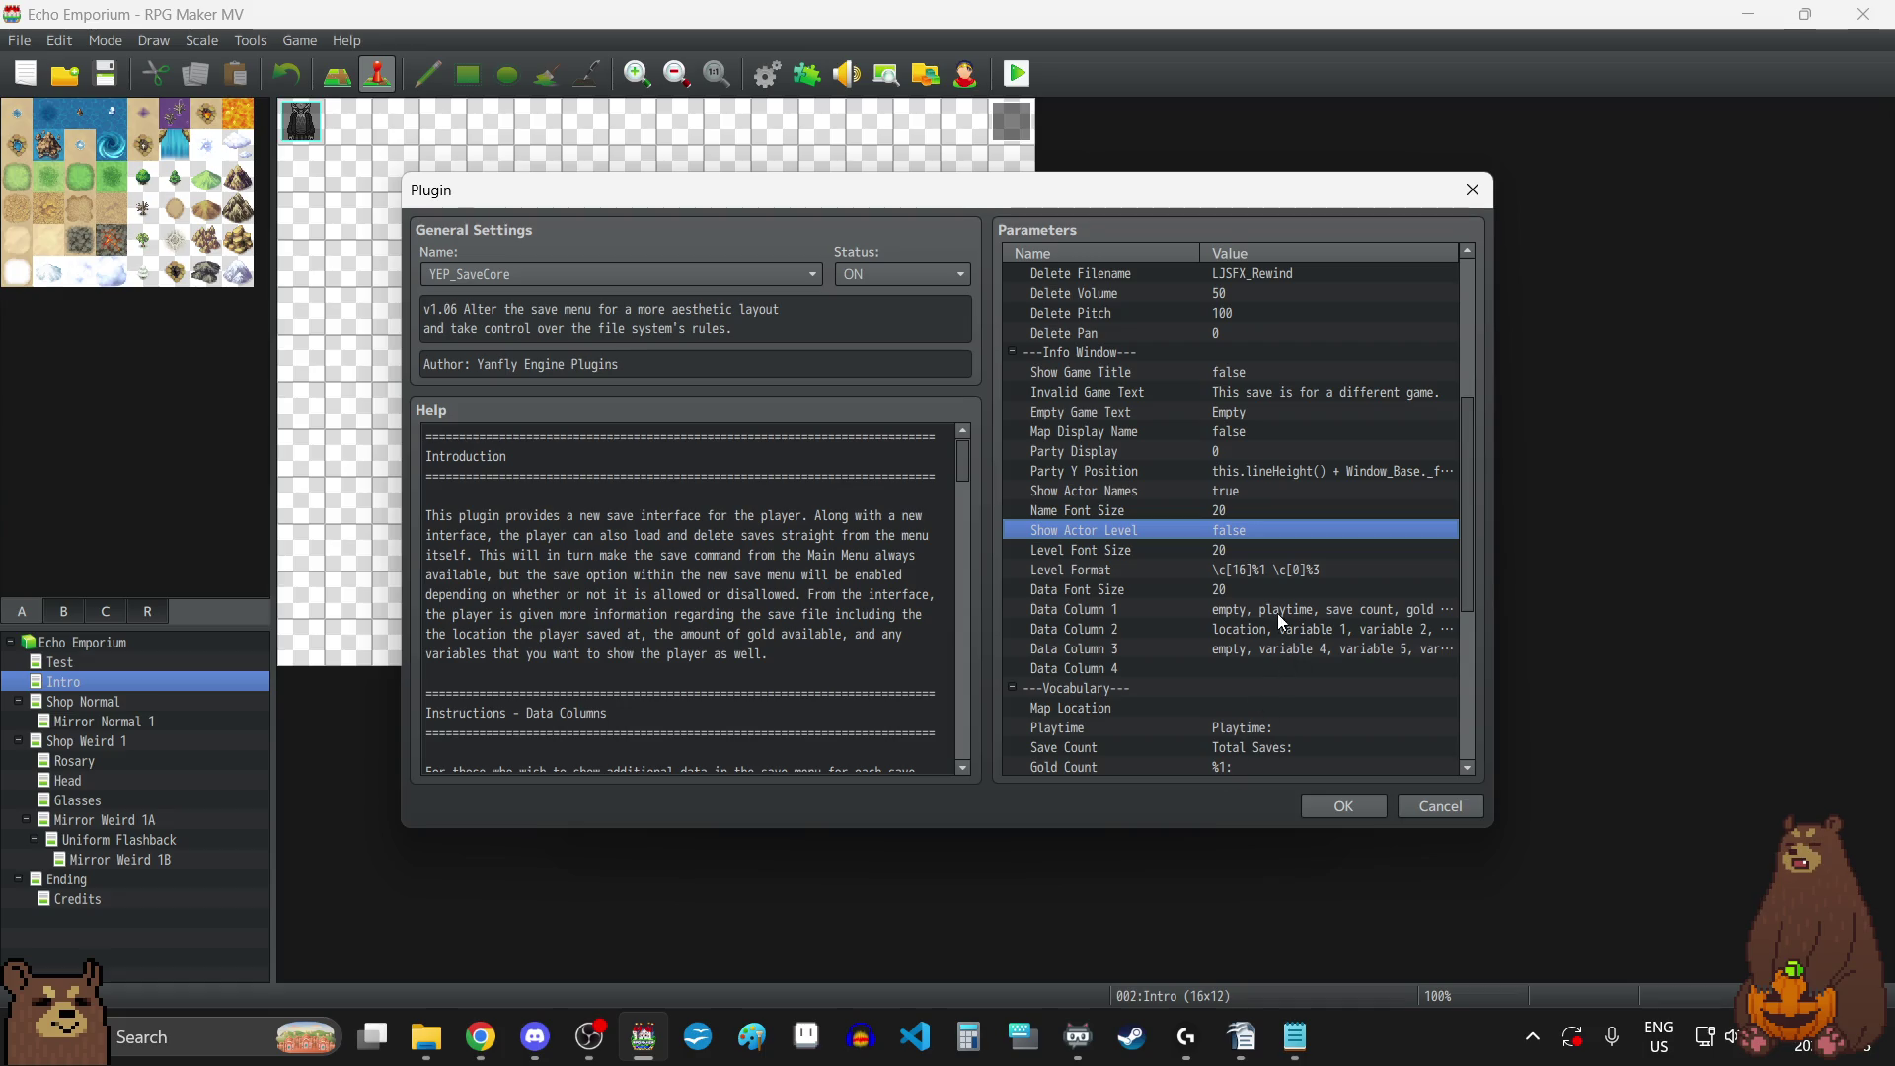
# Replace the gold entry in Data Column 1 so it reads empty, playtime, save count, empty.
pyautogui.click(1242, 611)
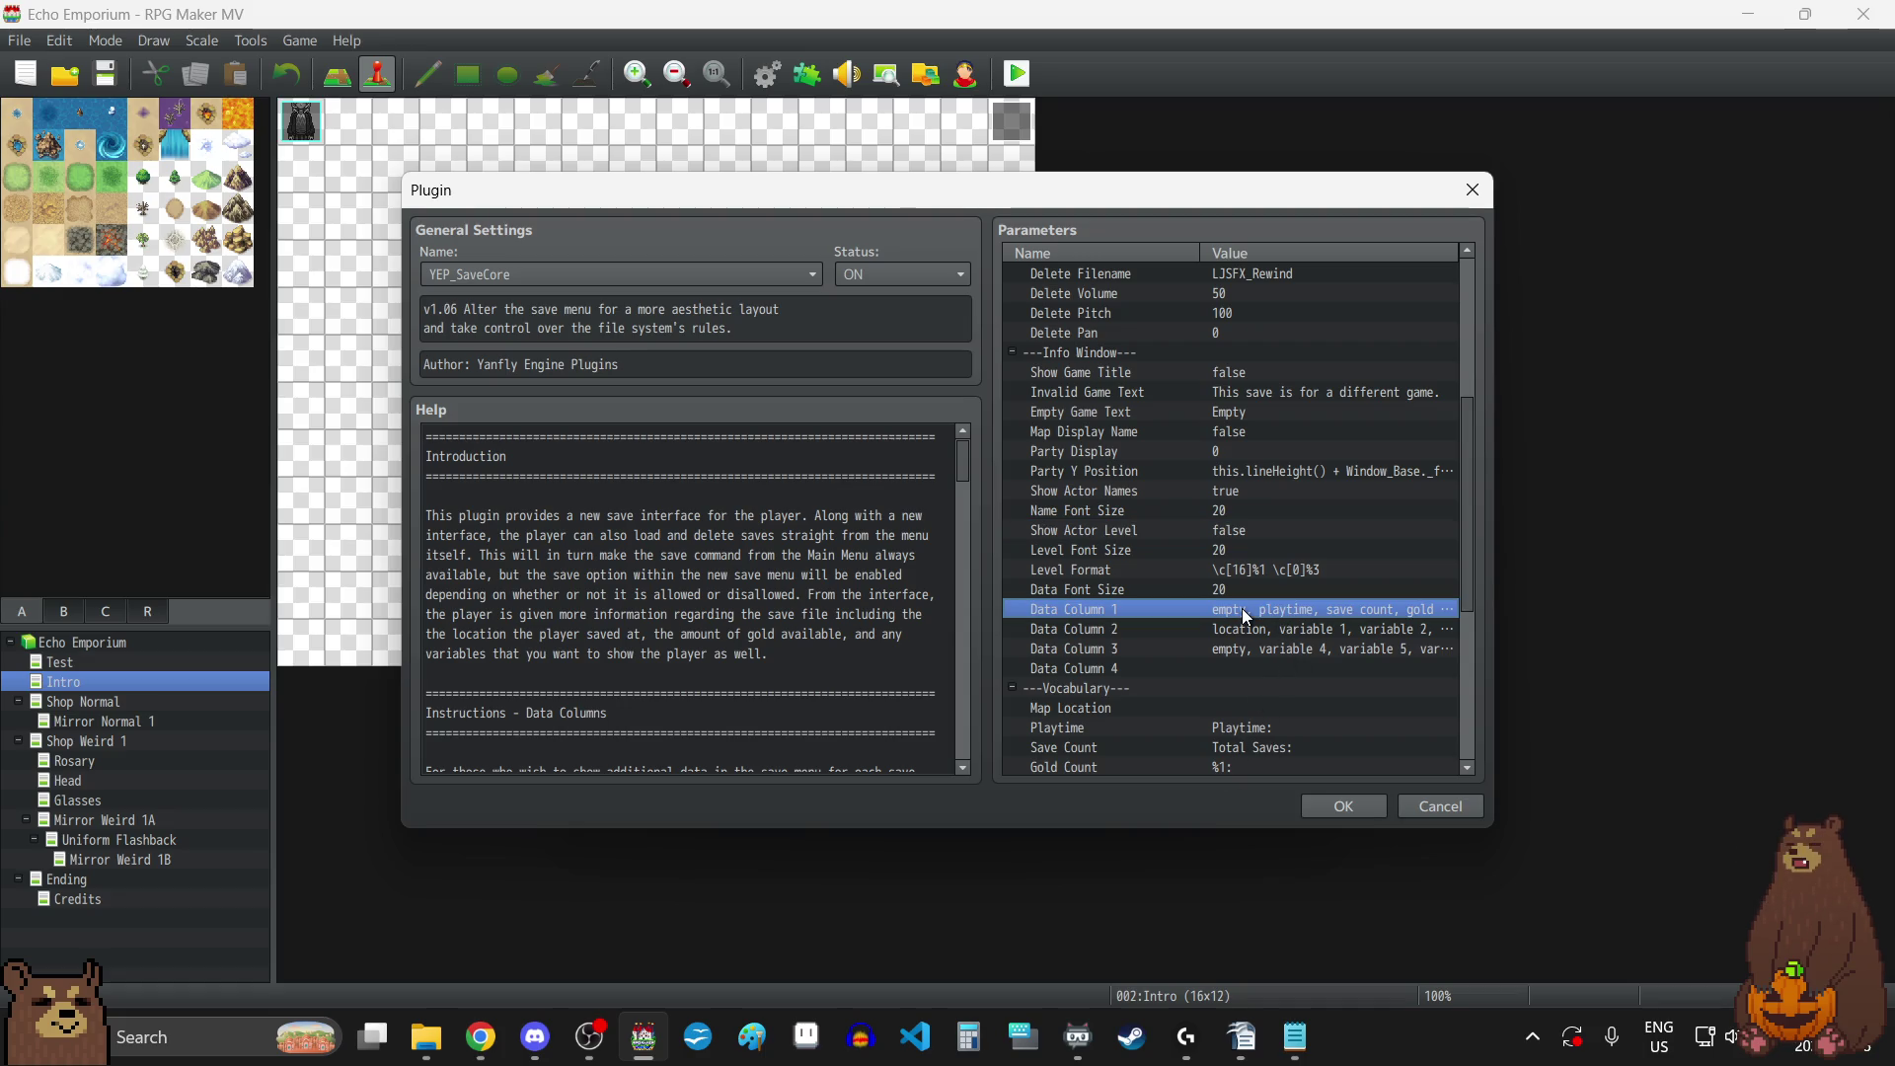
pyautogui.doubleClick(1242, 608)
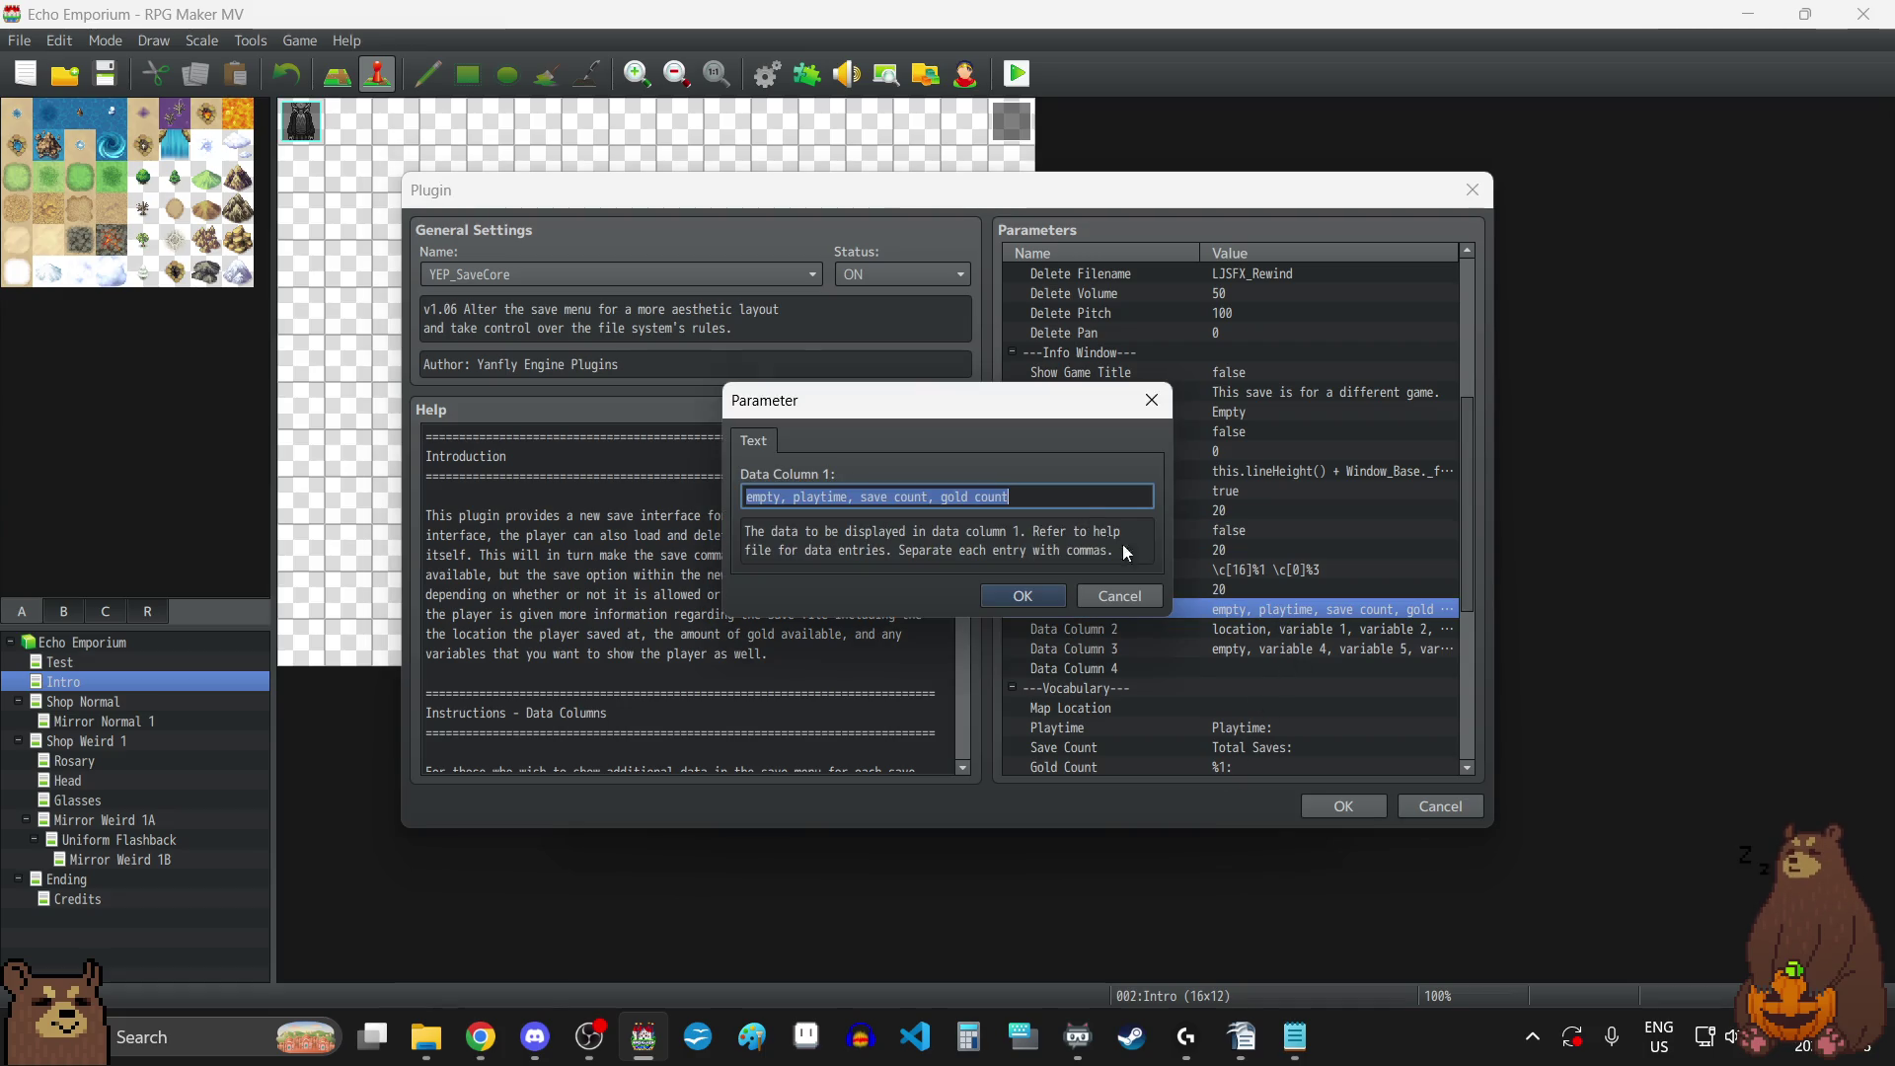
pyautogui.click(1039, 497)
pyautogui.press('BackSpace')
pyautogui.press('BackSpace')
pyautogui.press('BackSpace')
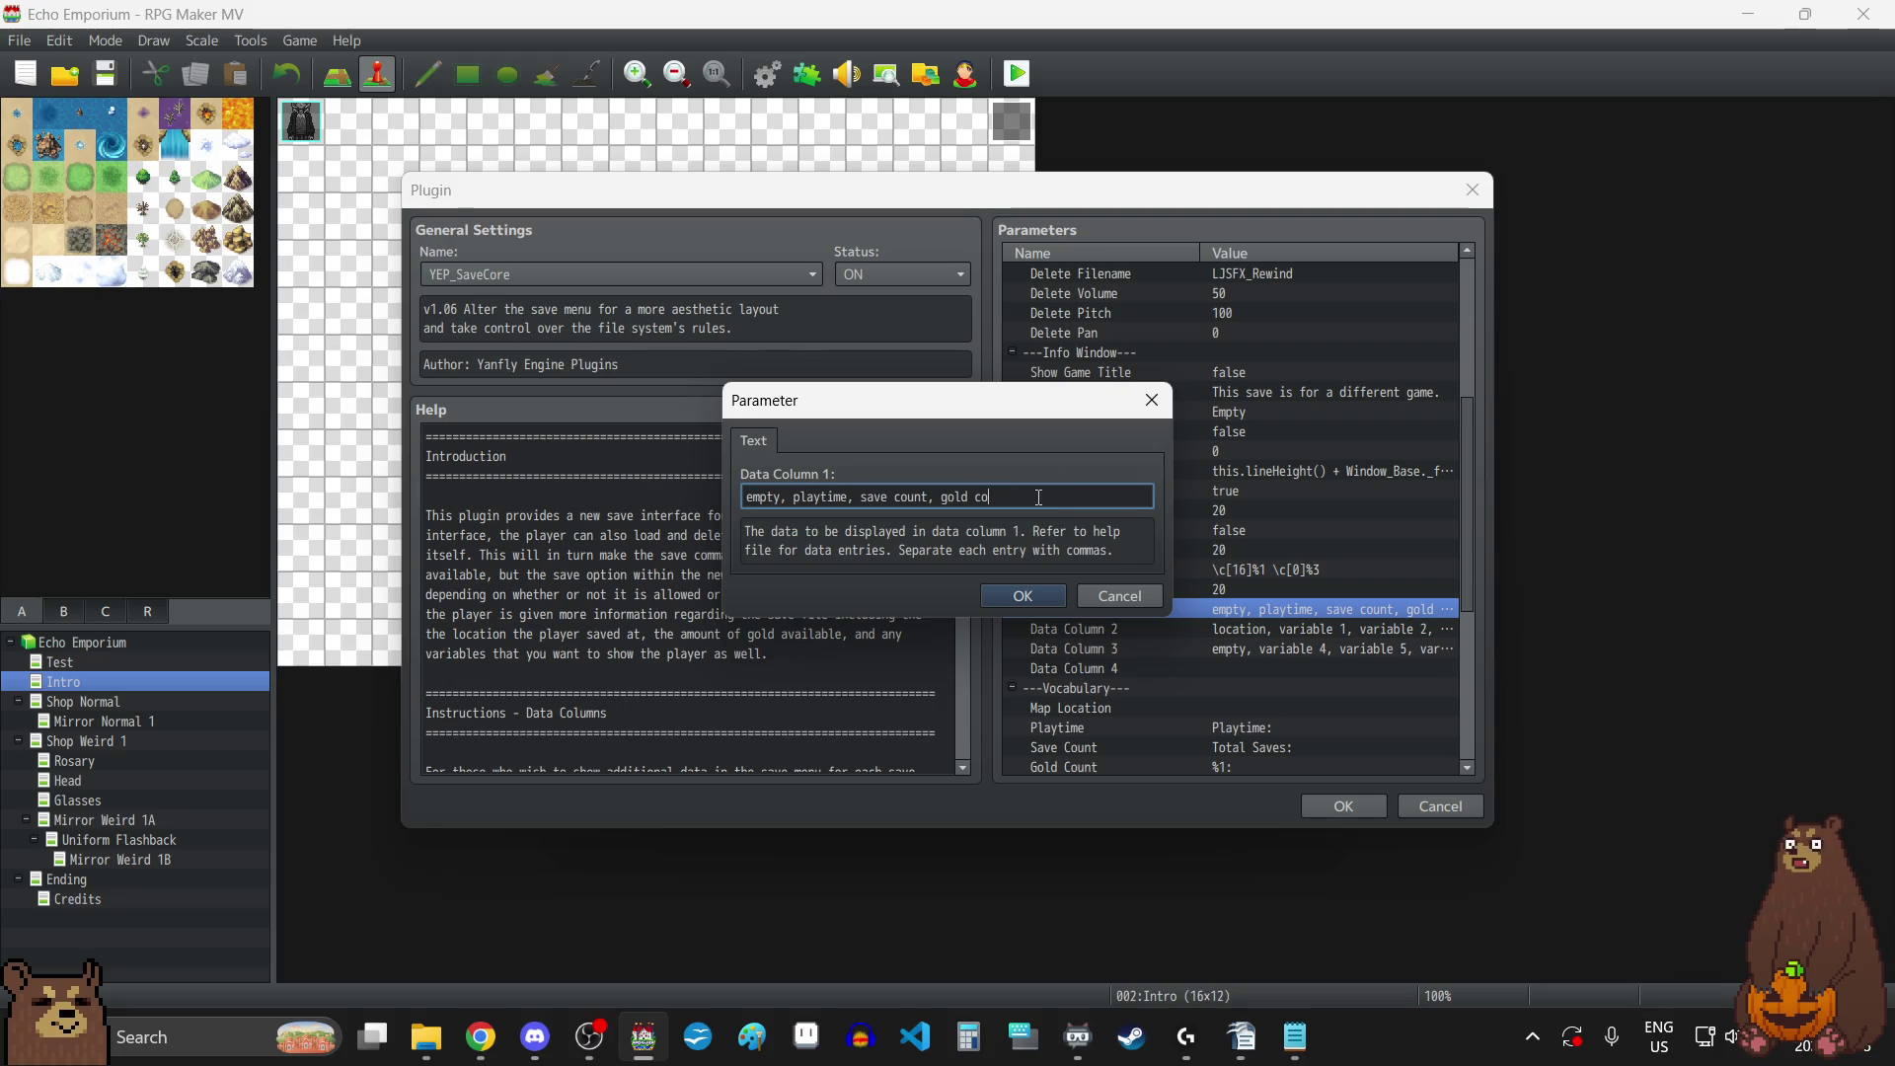
pyautogui.press('BackSpace')
pyautogui.press('BackSpace')
pyautogui.press('BackSpace')
pyautogui.write('mpty')
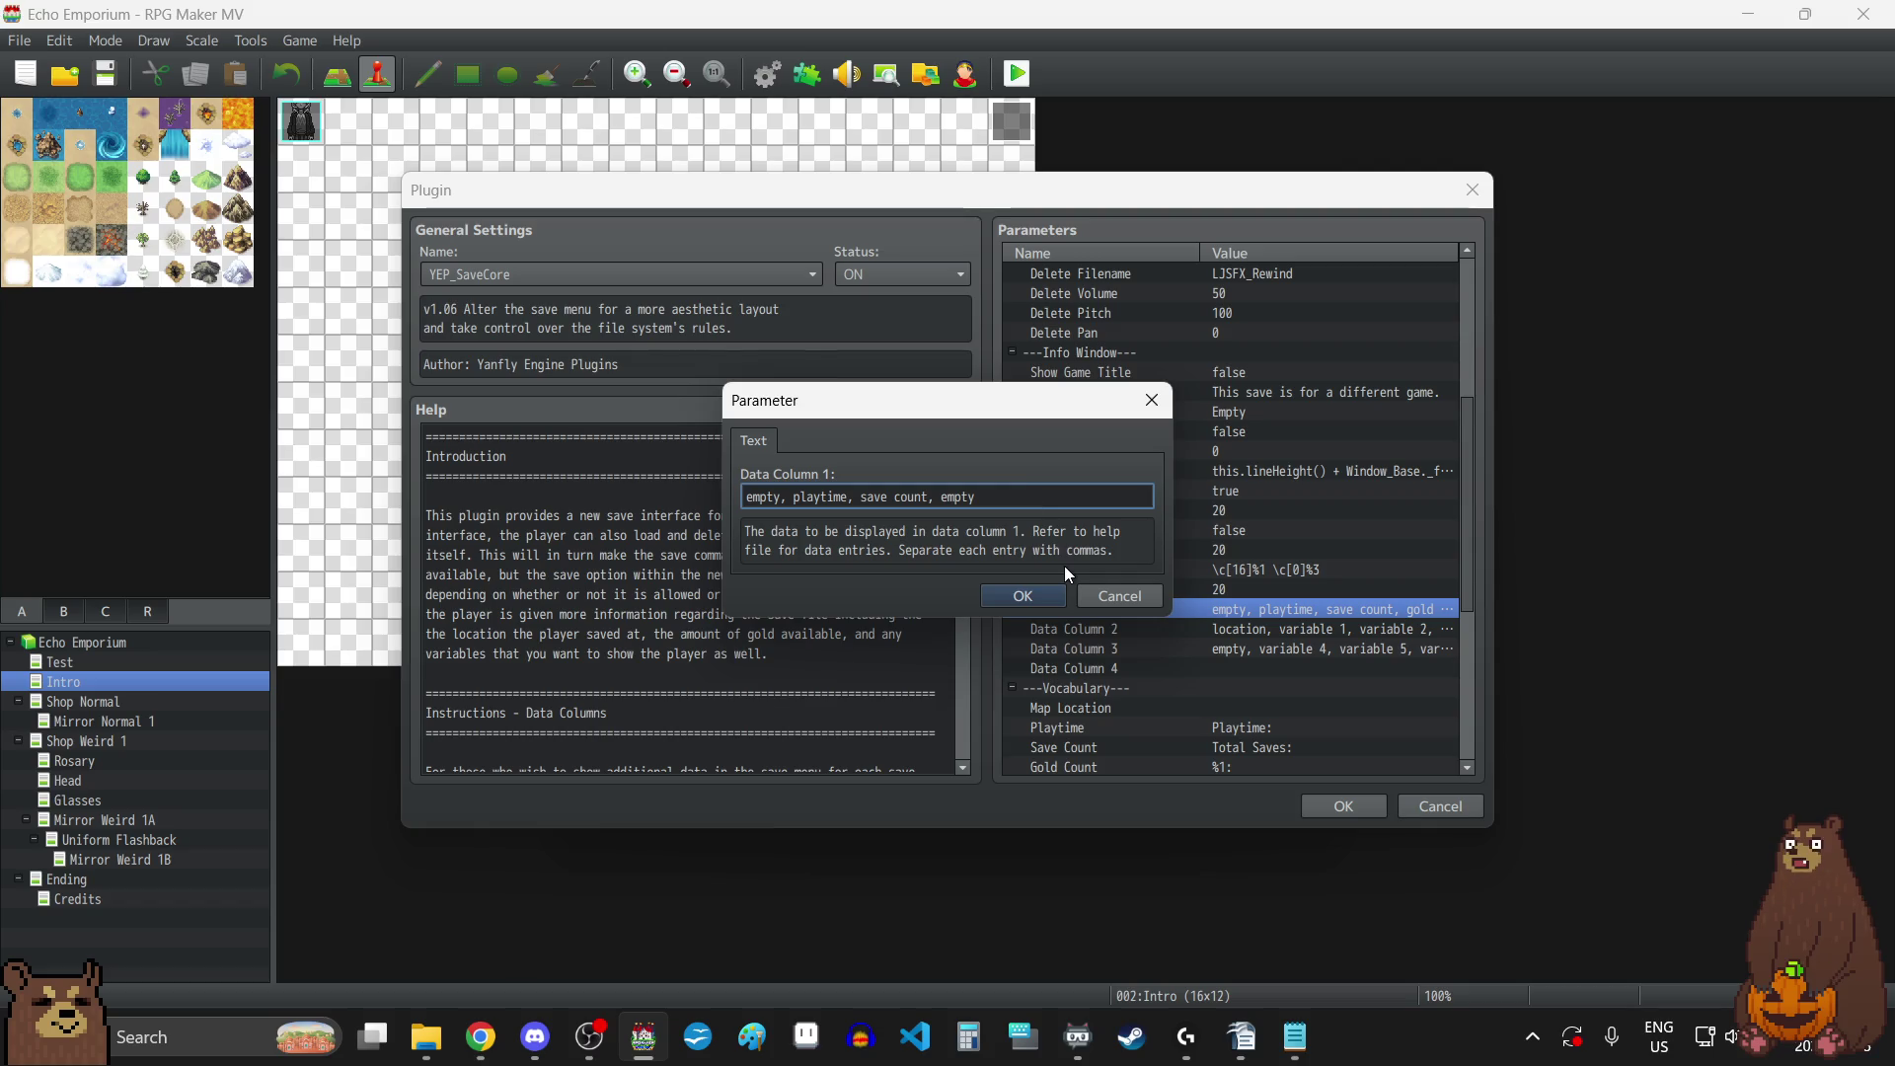
pyautogui.click(1019, 596)
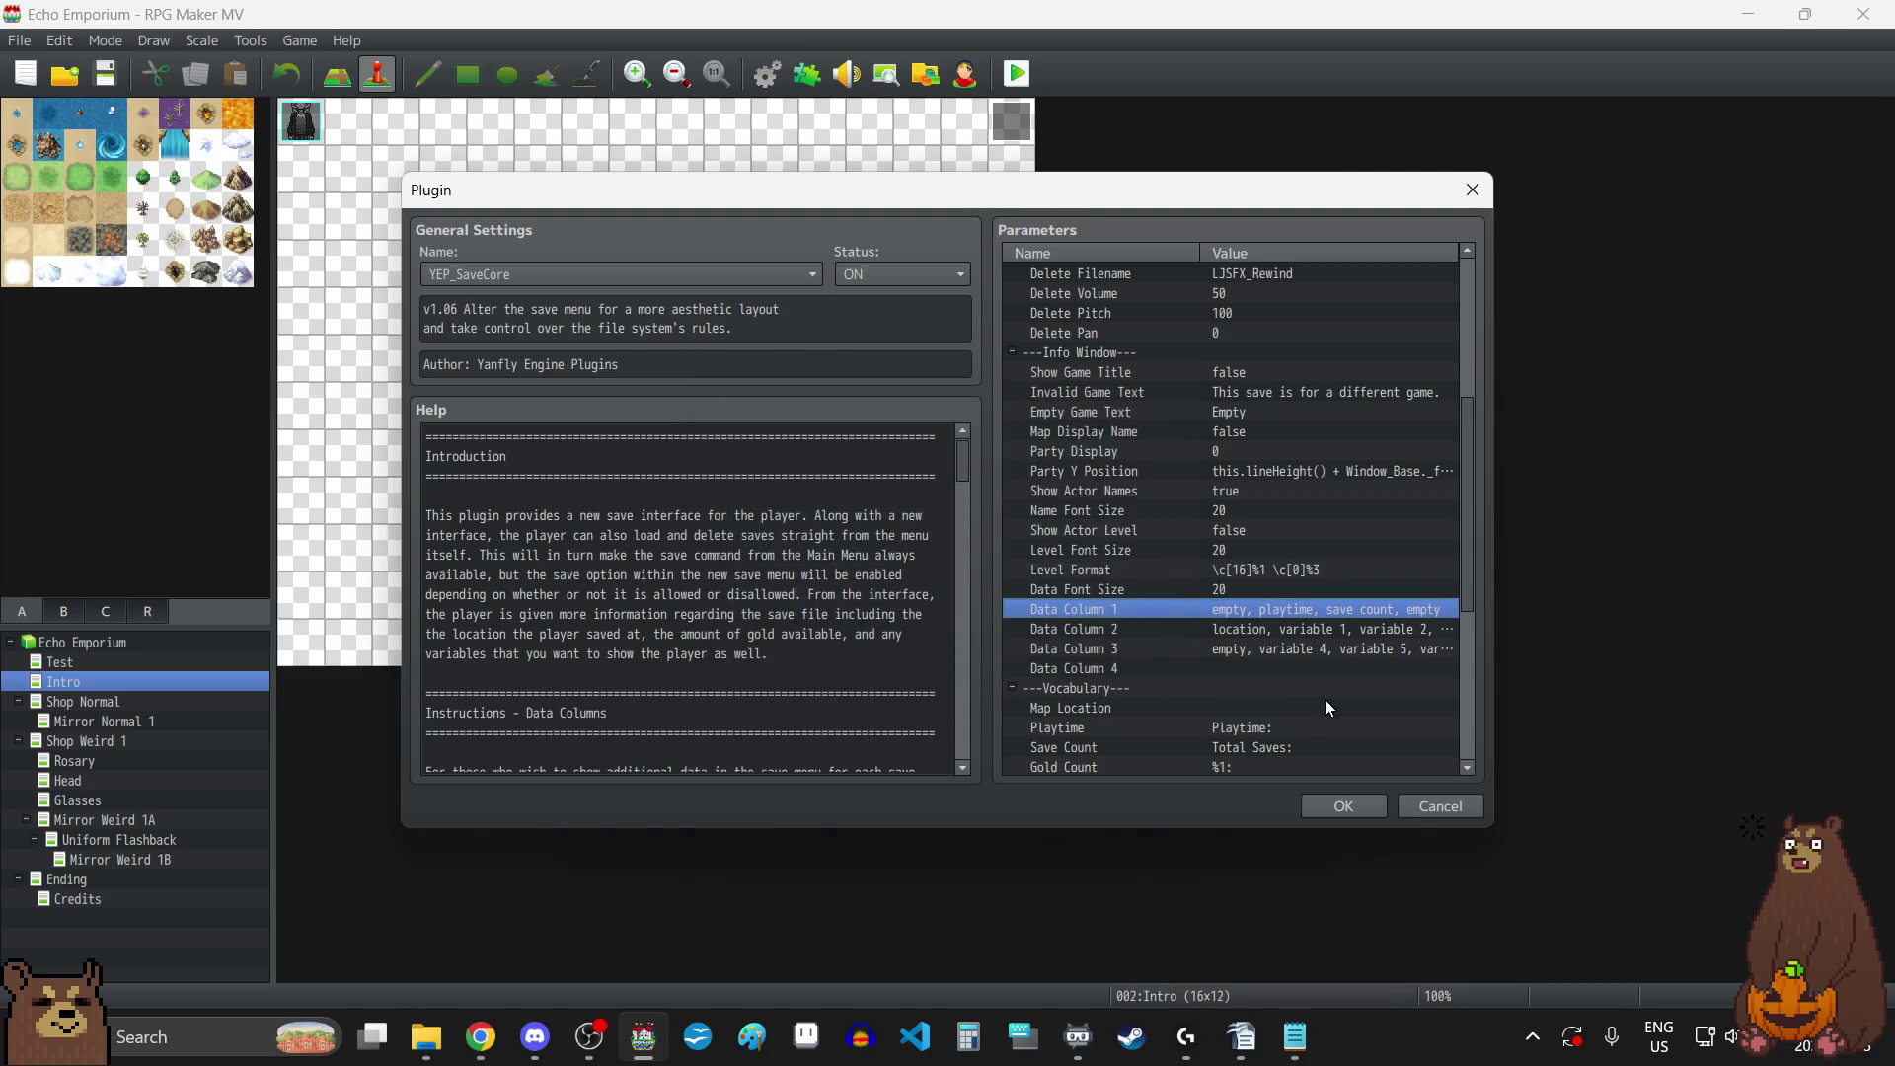
# Set Data Column 2 to 'empty, empty, empty, empty' and replace Data Column 3's variables with 'empty, empty, empty'.
pyautogui.doubleClick(1257, 629)
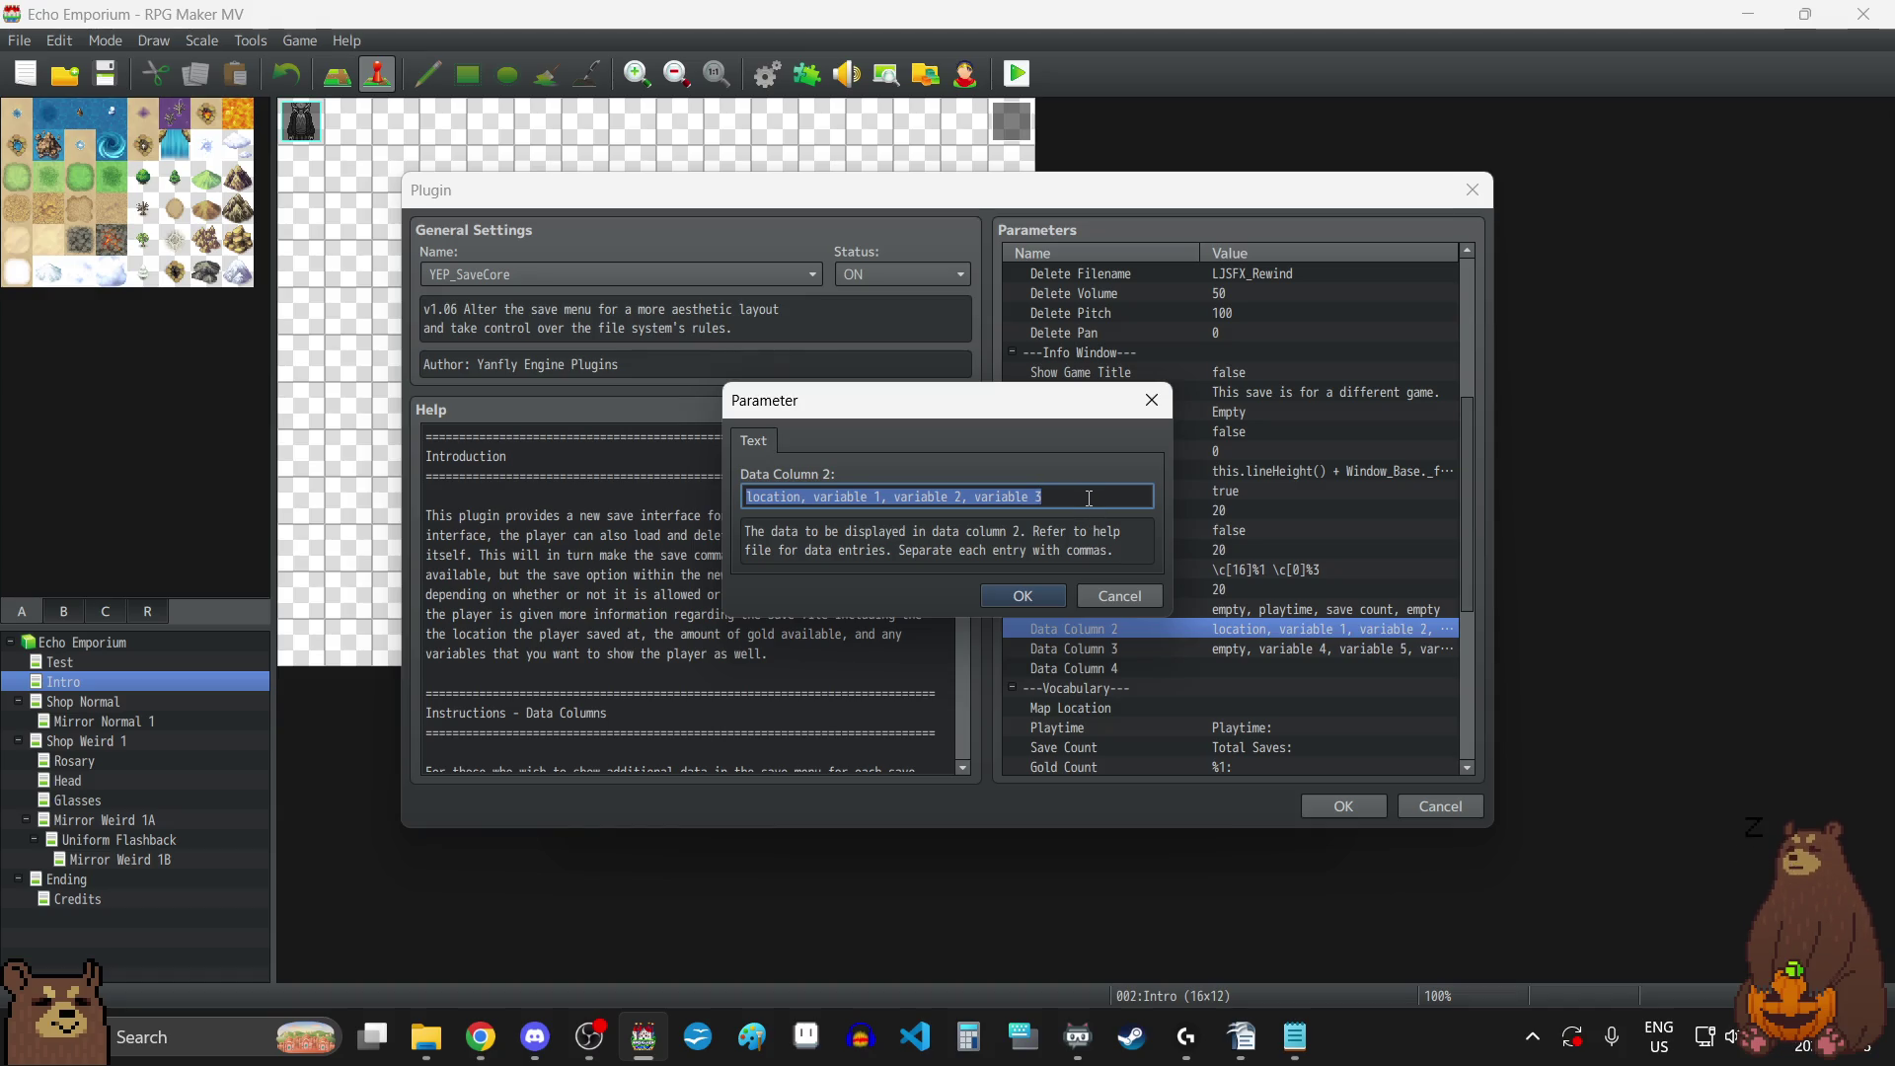
pyautogui.write('empty')
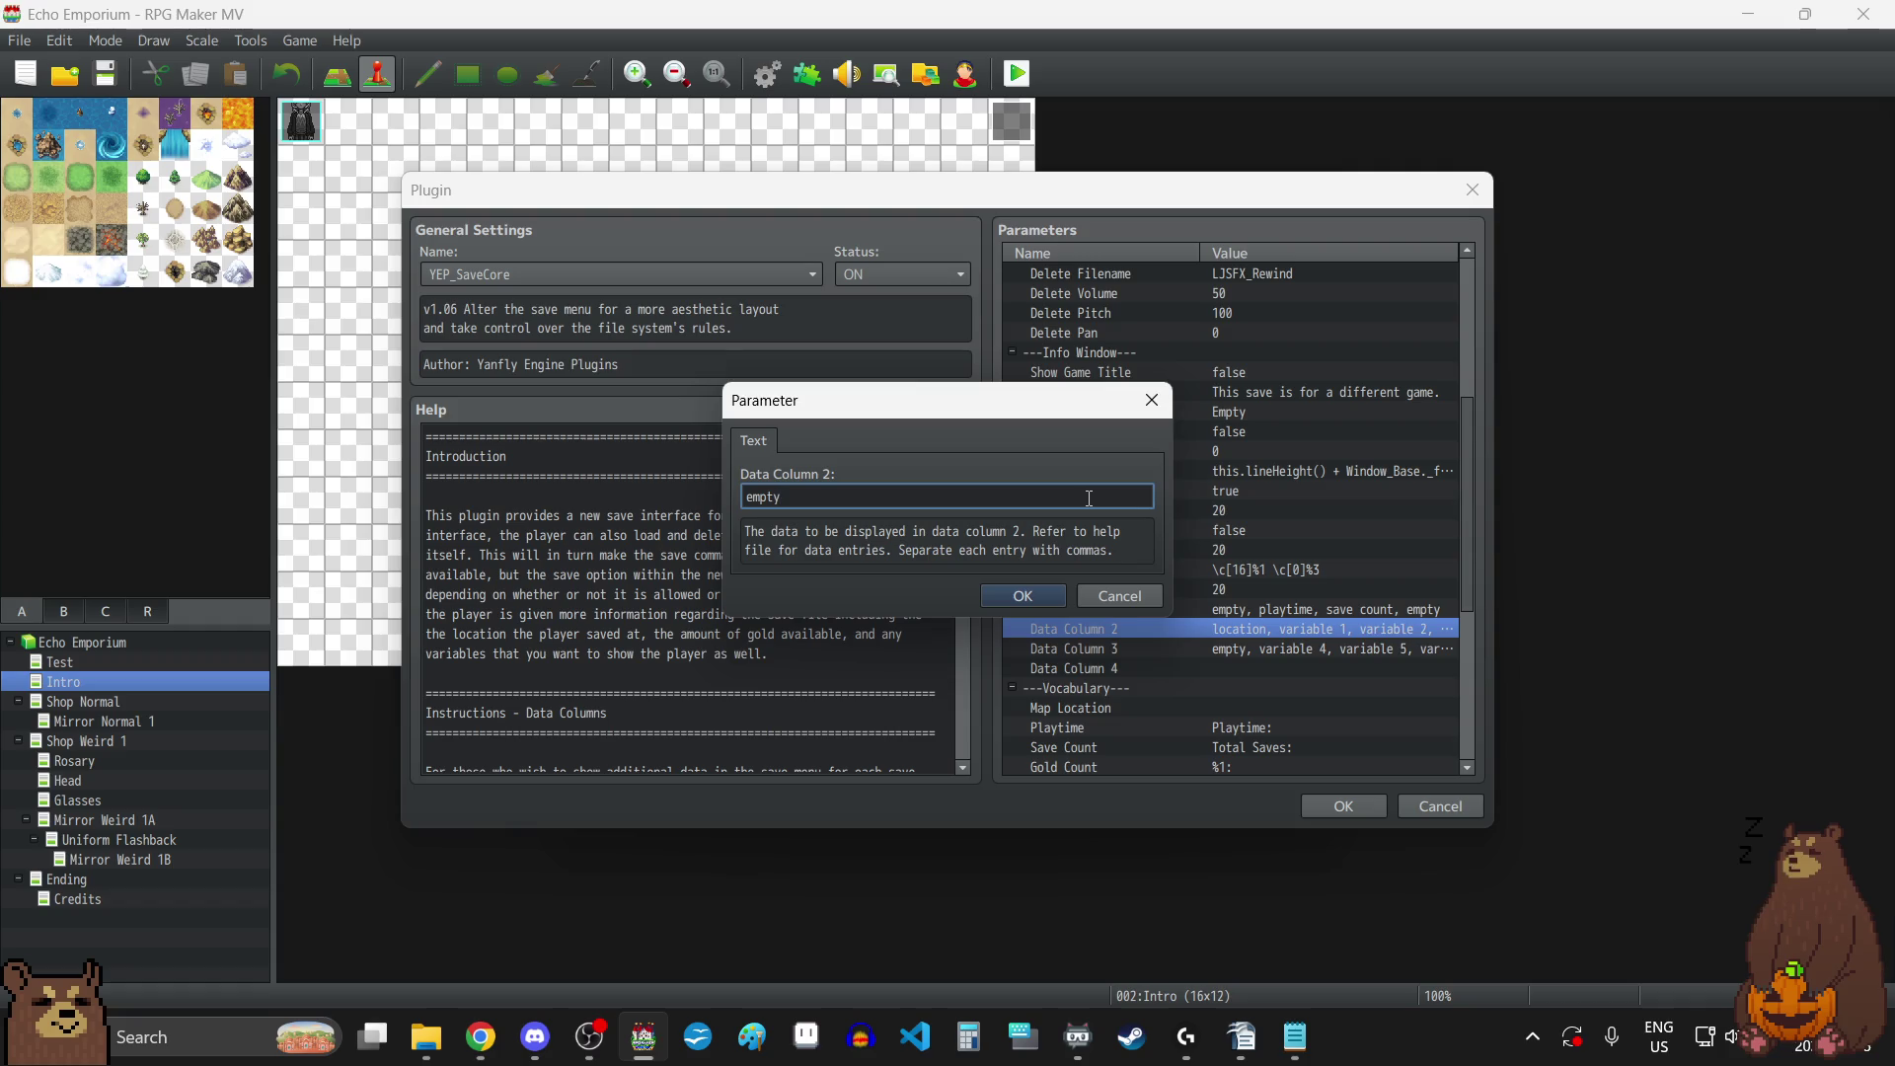
pyautogui.write(', empty, empty,')
pyautogui.write(' empty')
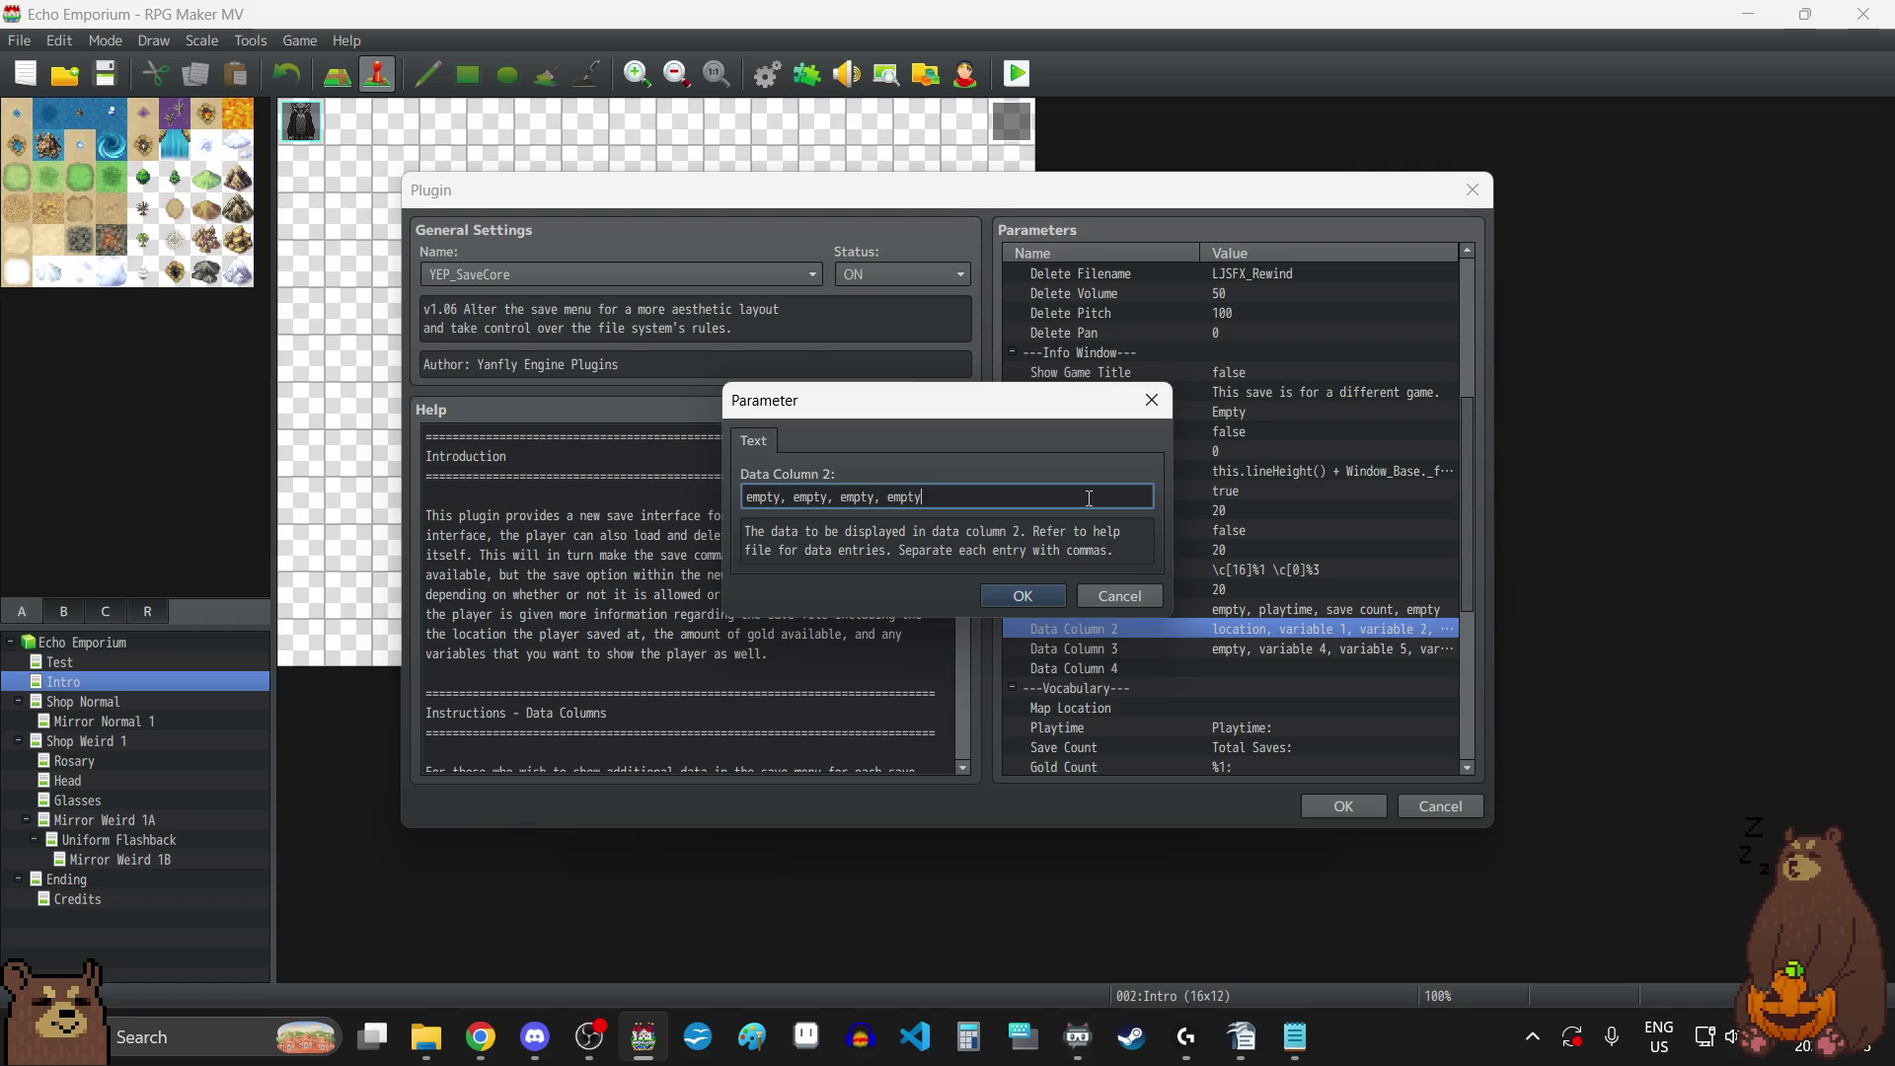
pyautogui.click(1031, 596)
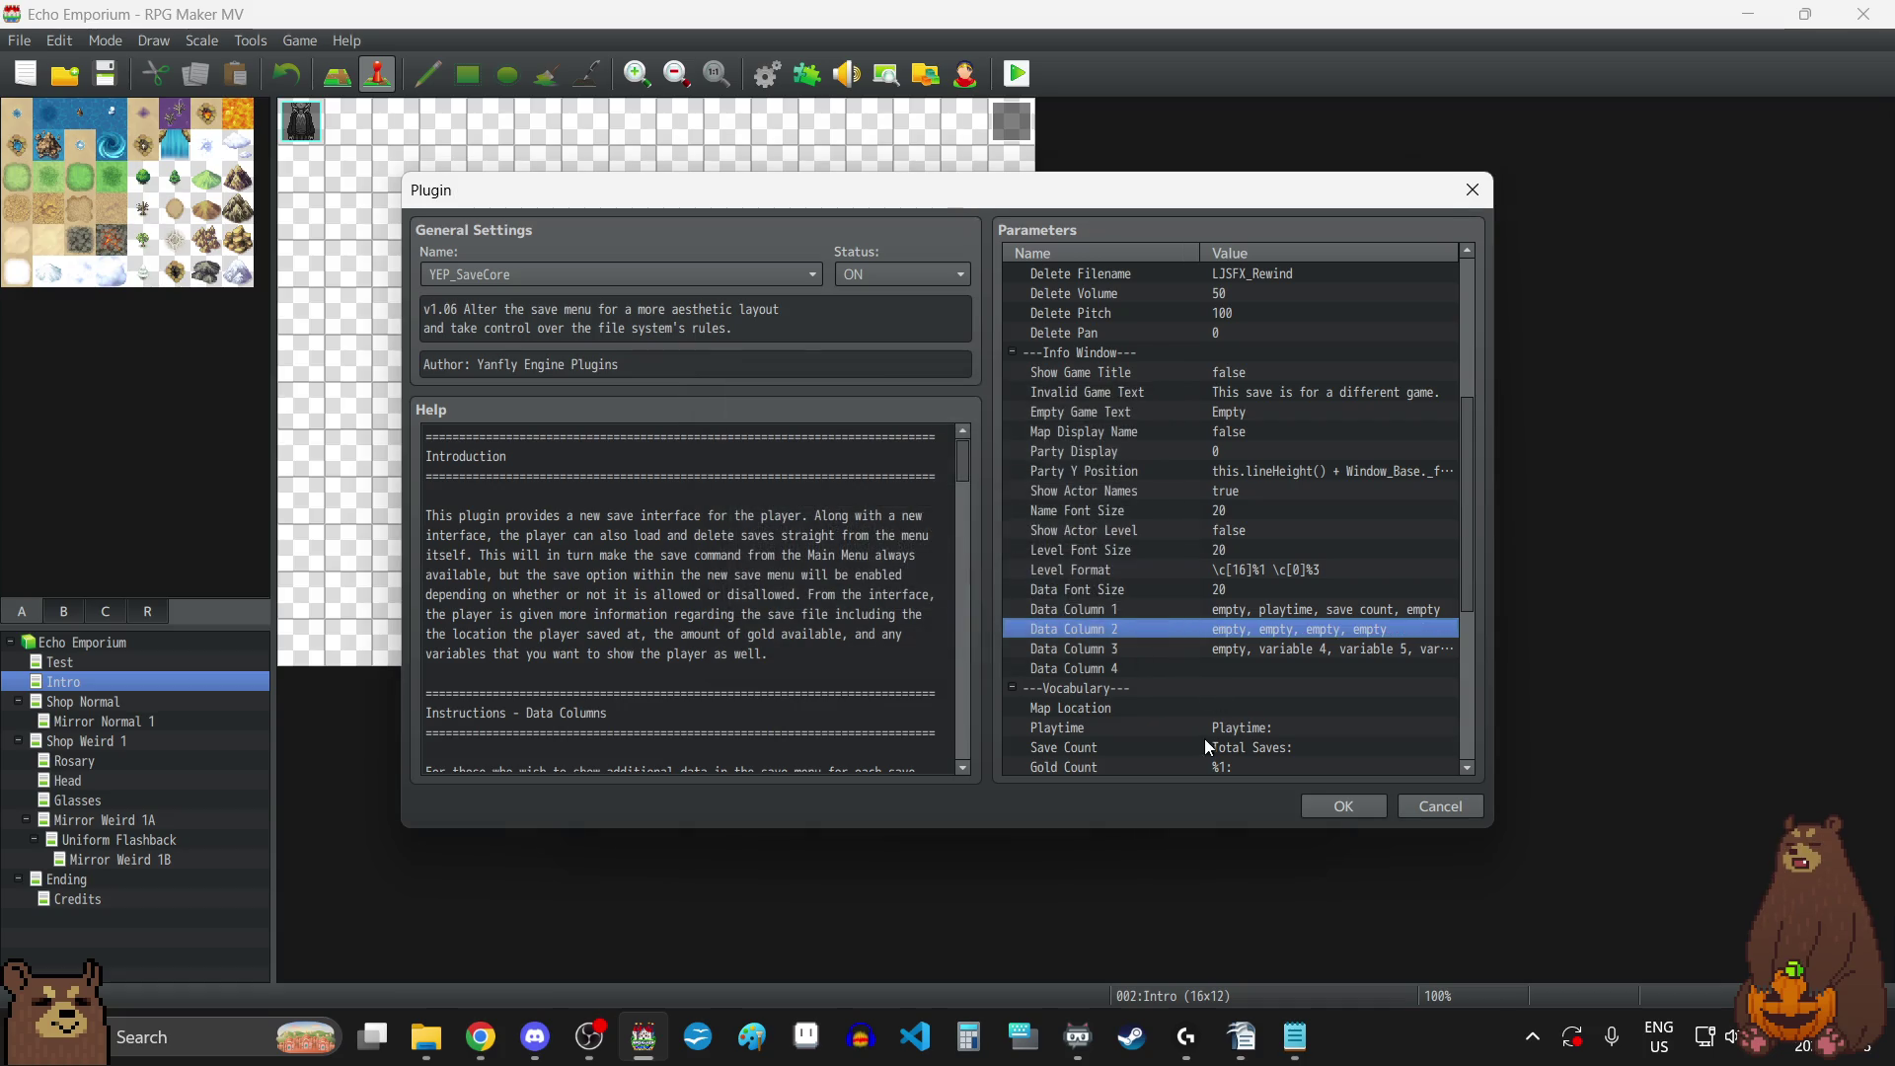
pyautogui.click(1264, 648)
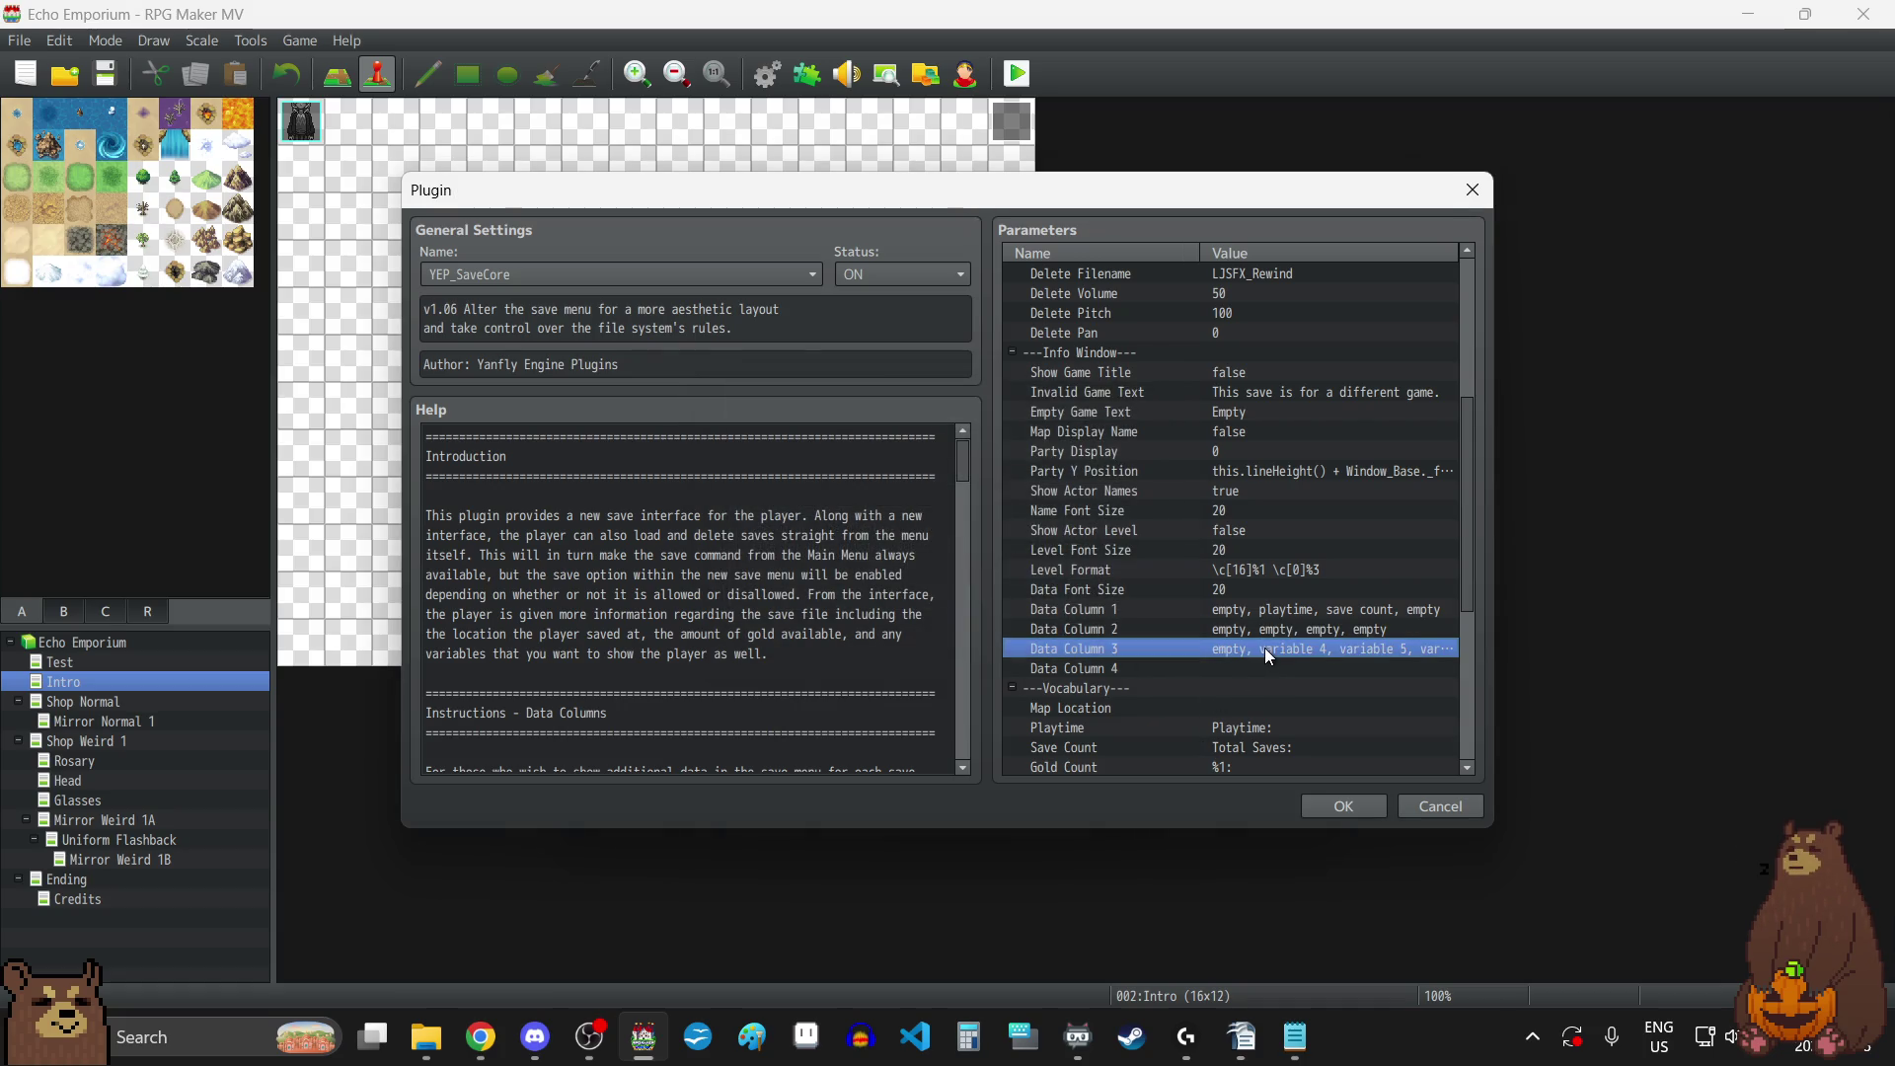
pyautogui.doubleClick(1264, 648)
pyautogui.click(1046, 504)
pyautogui.hotkey('shift', 'Left')
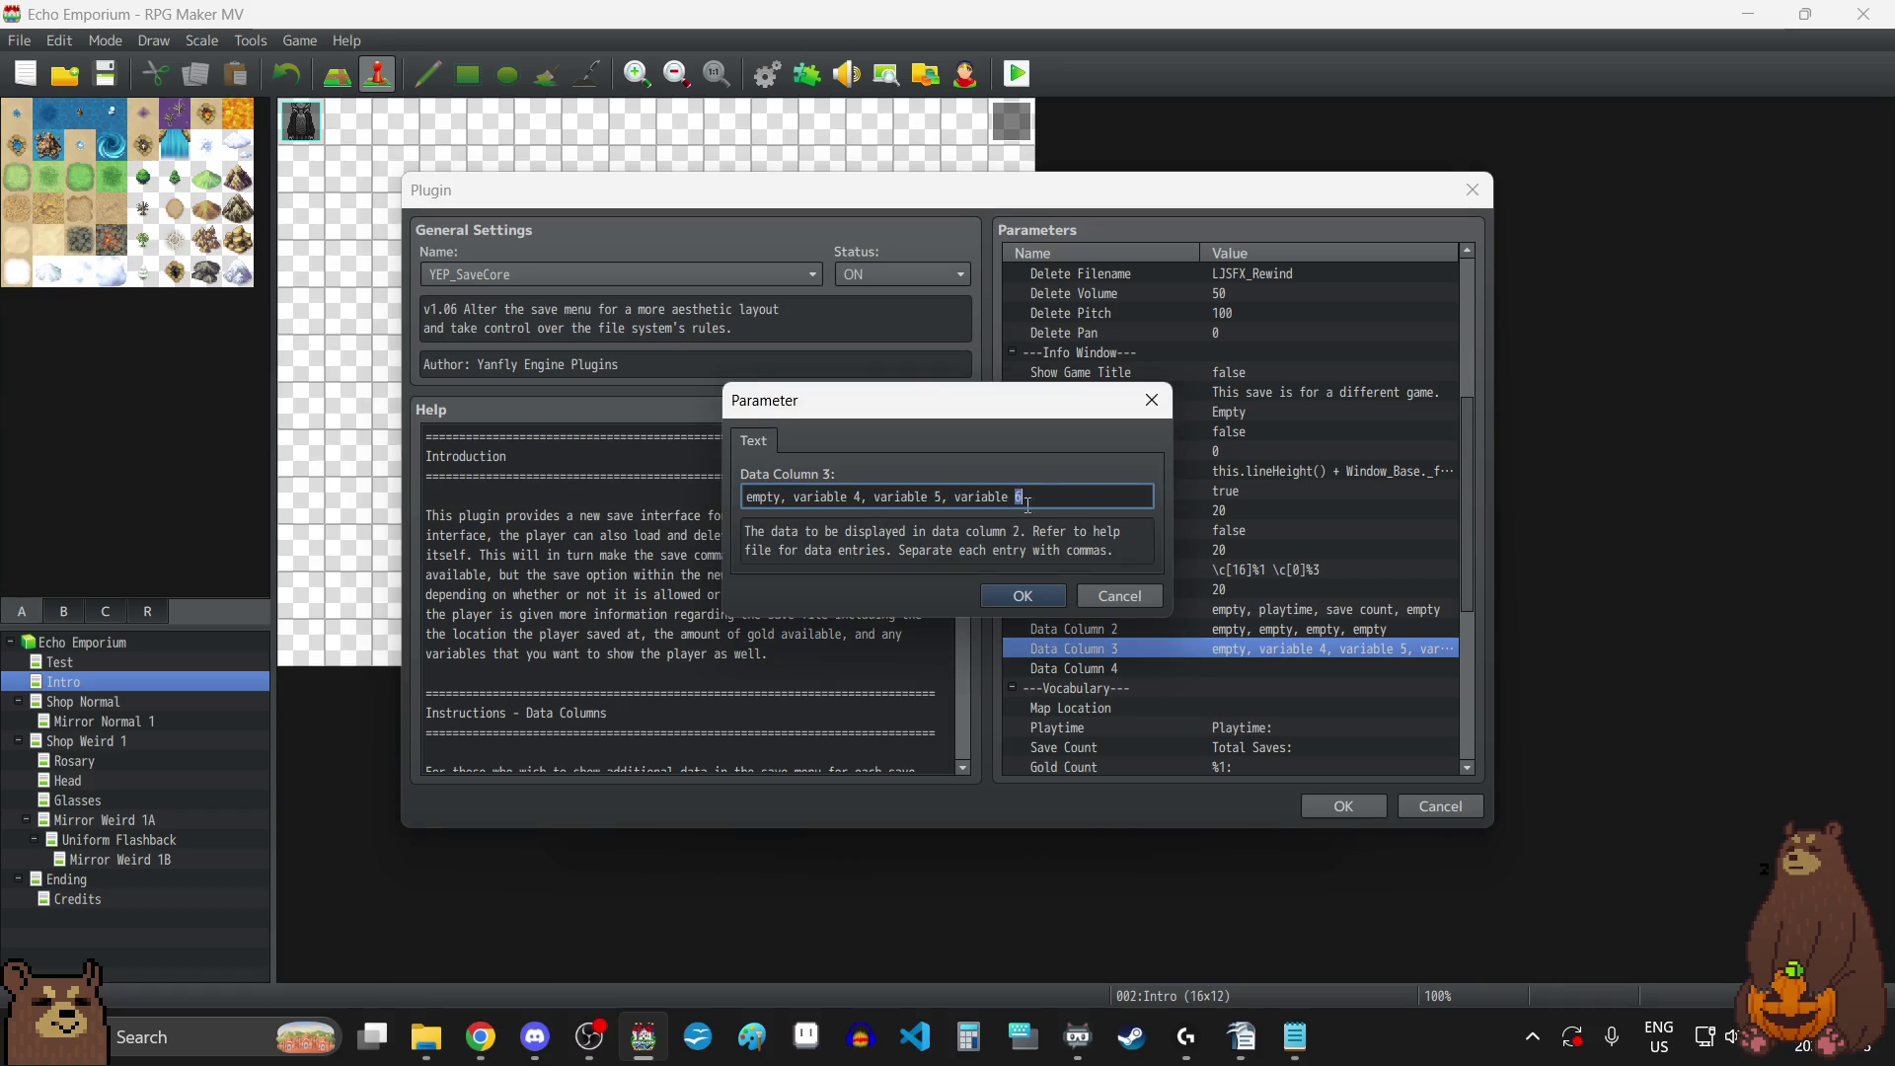
pyautogui.hotkey('ctrl', 'shift', 'Left')
pyautogui.hotkey('ctrl', 'shift', 'Left')
pyautogui.hotkey('ctrl', 'shift', 'Left')
pyautogui.write('empty, empty, empty, empty')
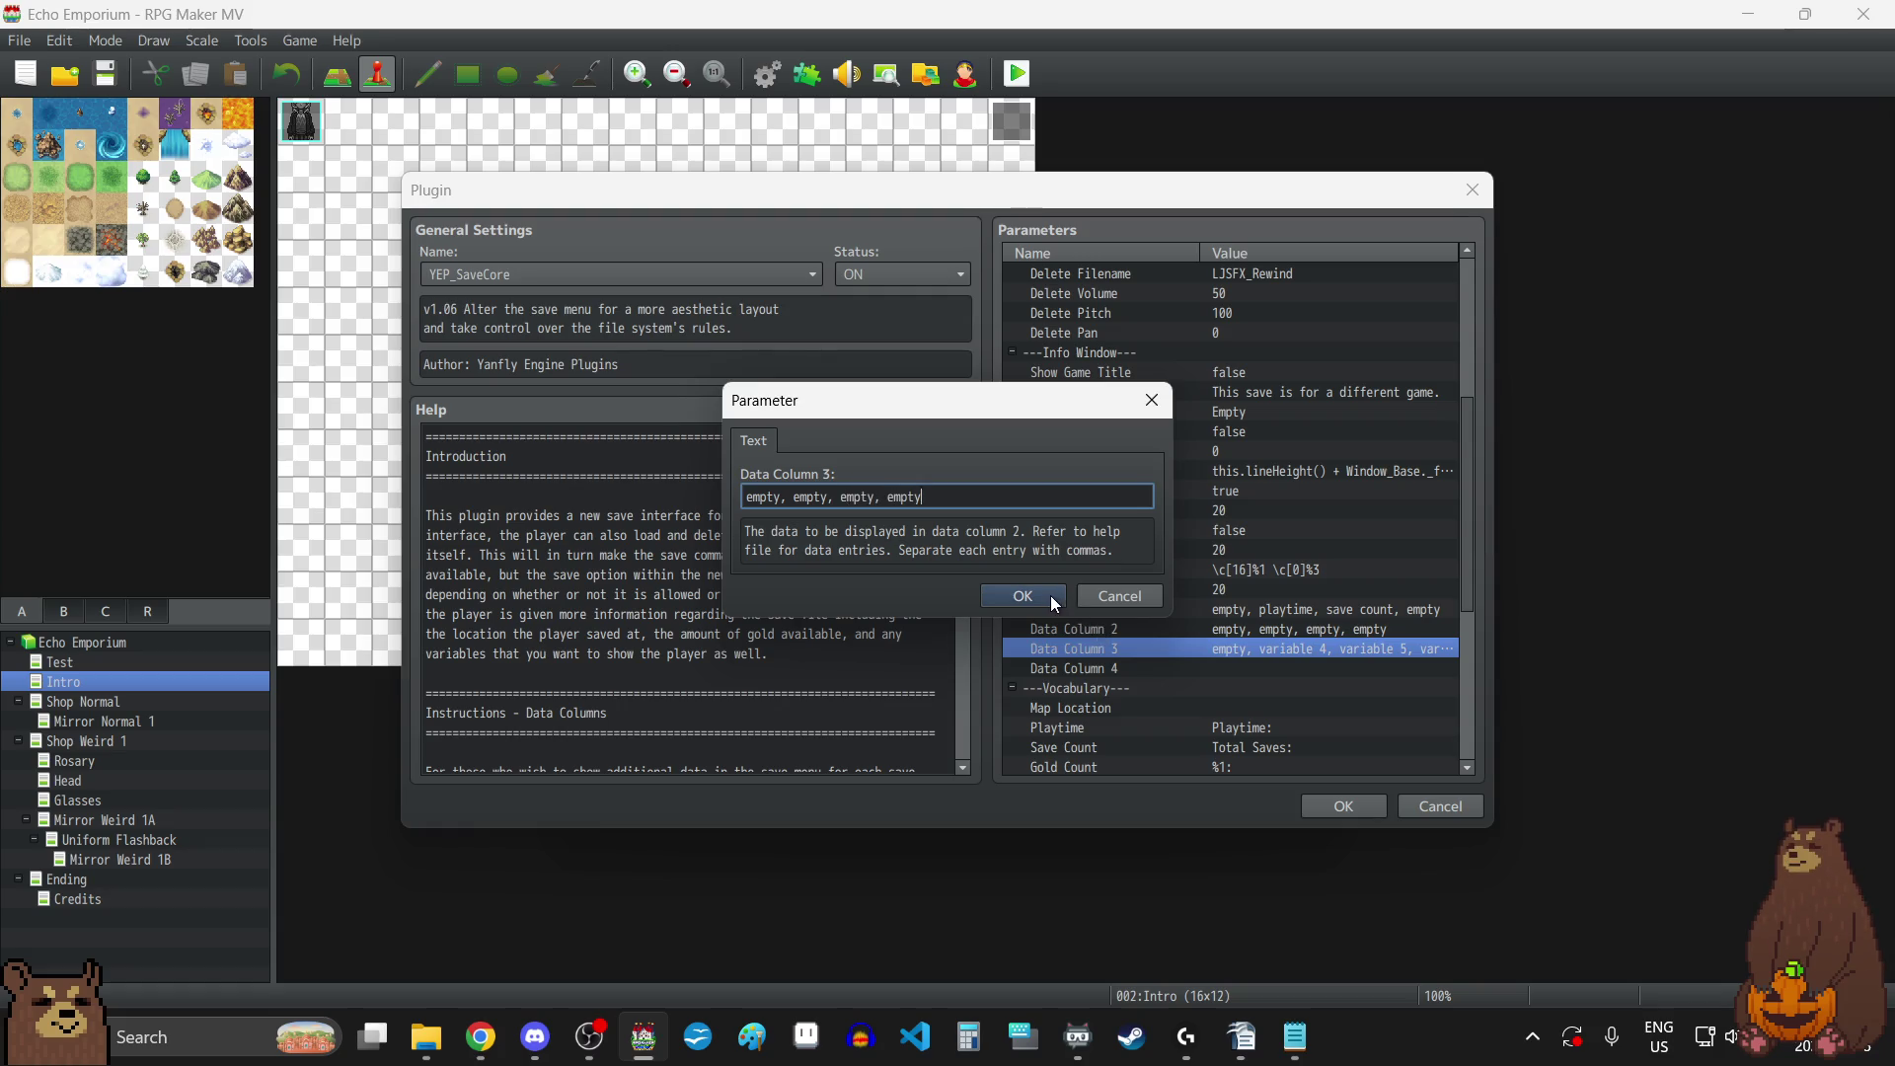
pyautogui.click(1051, 595)
# Delete Data Column 3's value so the column is blank.
pyautogui.click(1262, 632)
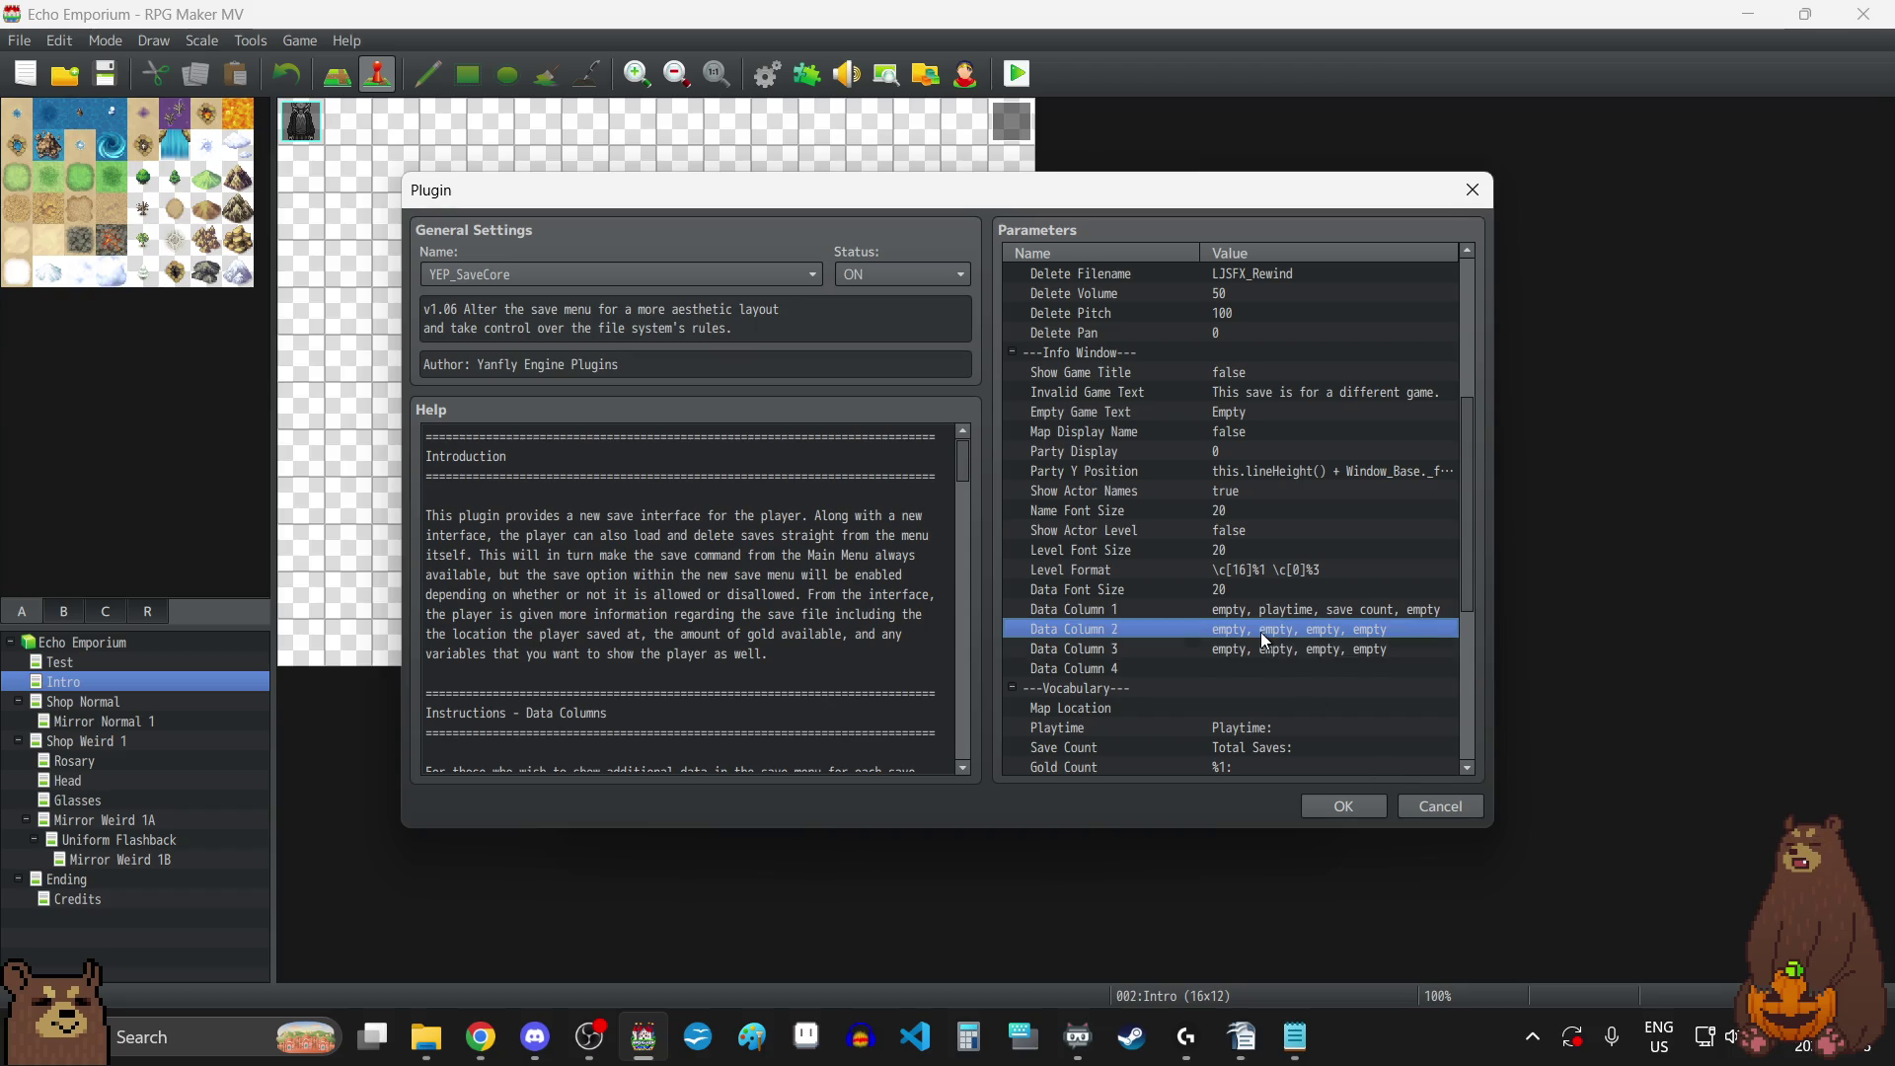
pyautogui.click(1258, 648)
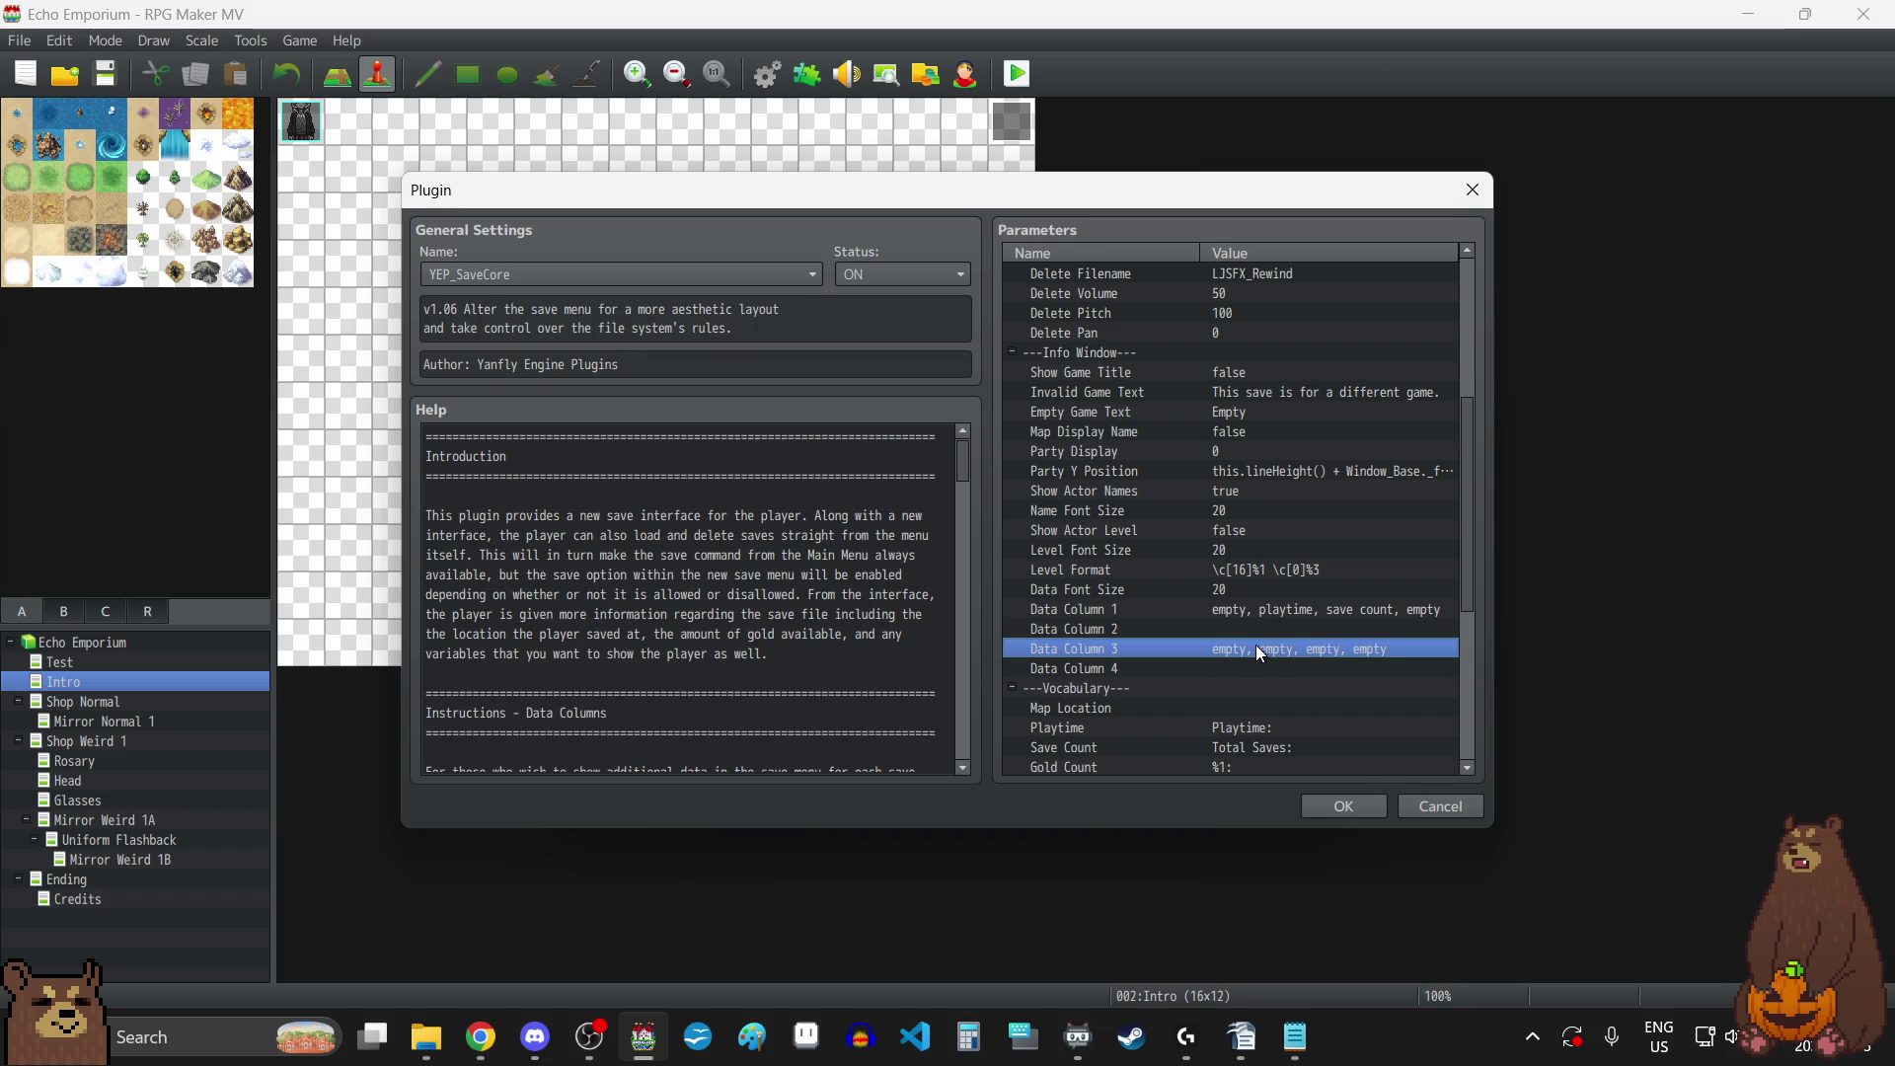
pyautogui.press('Delete')
pyautogui.click(1270, 613)
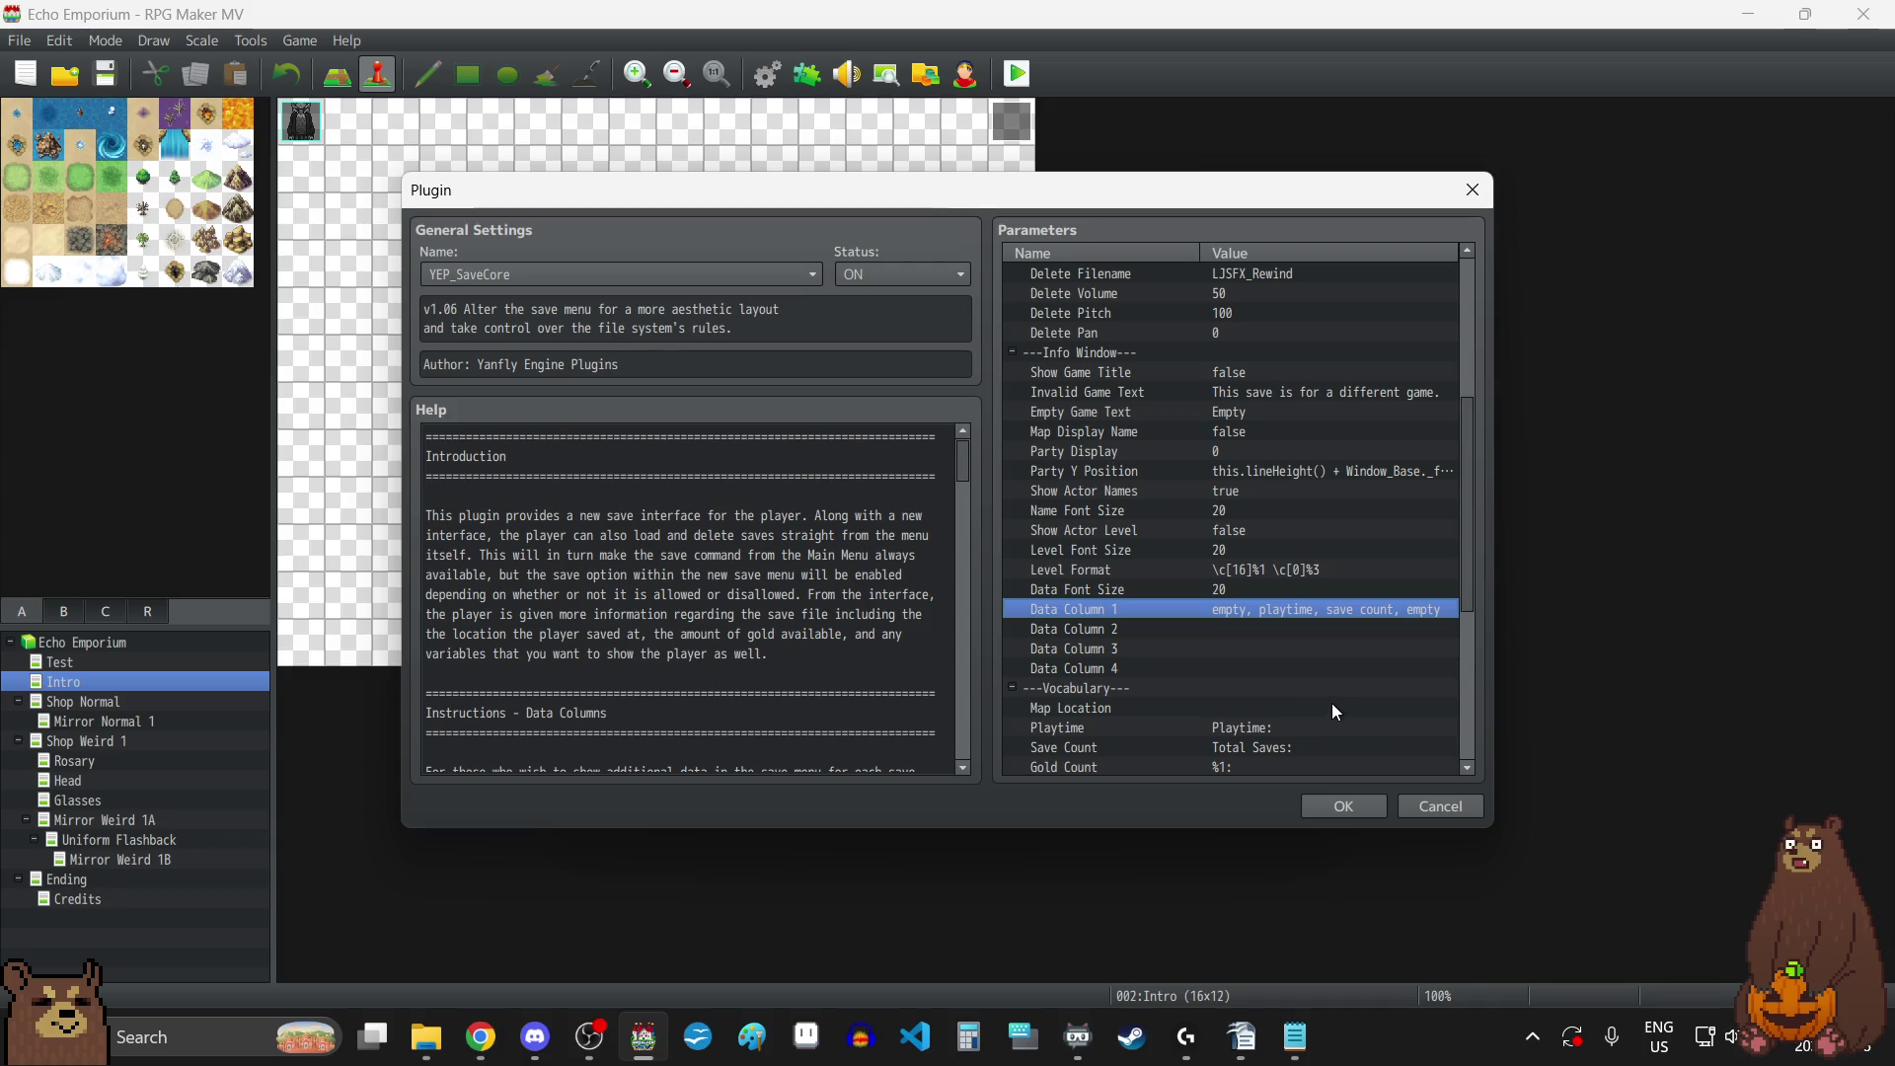
pyautogui.scroll(-1, 1331, 702)
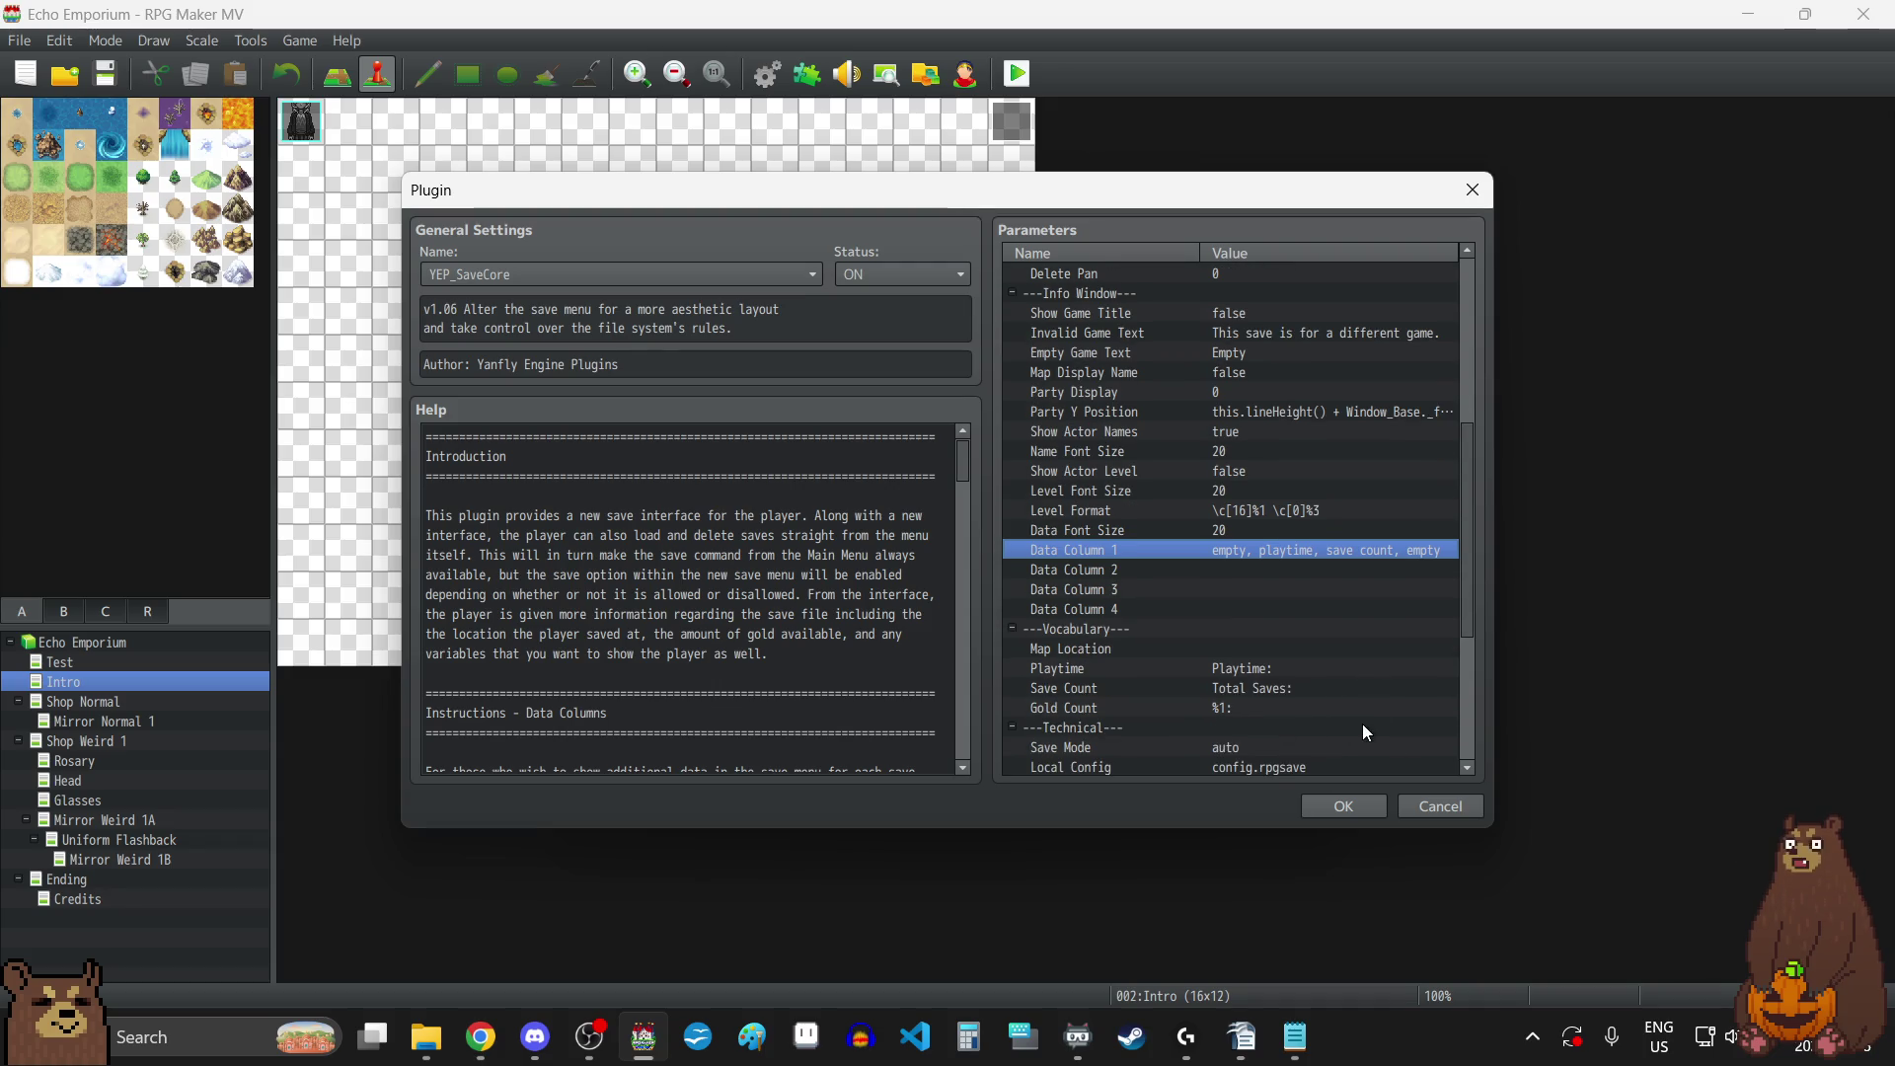
pyautogui.scroll(-1, 1324, 683)
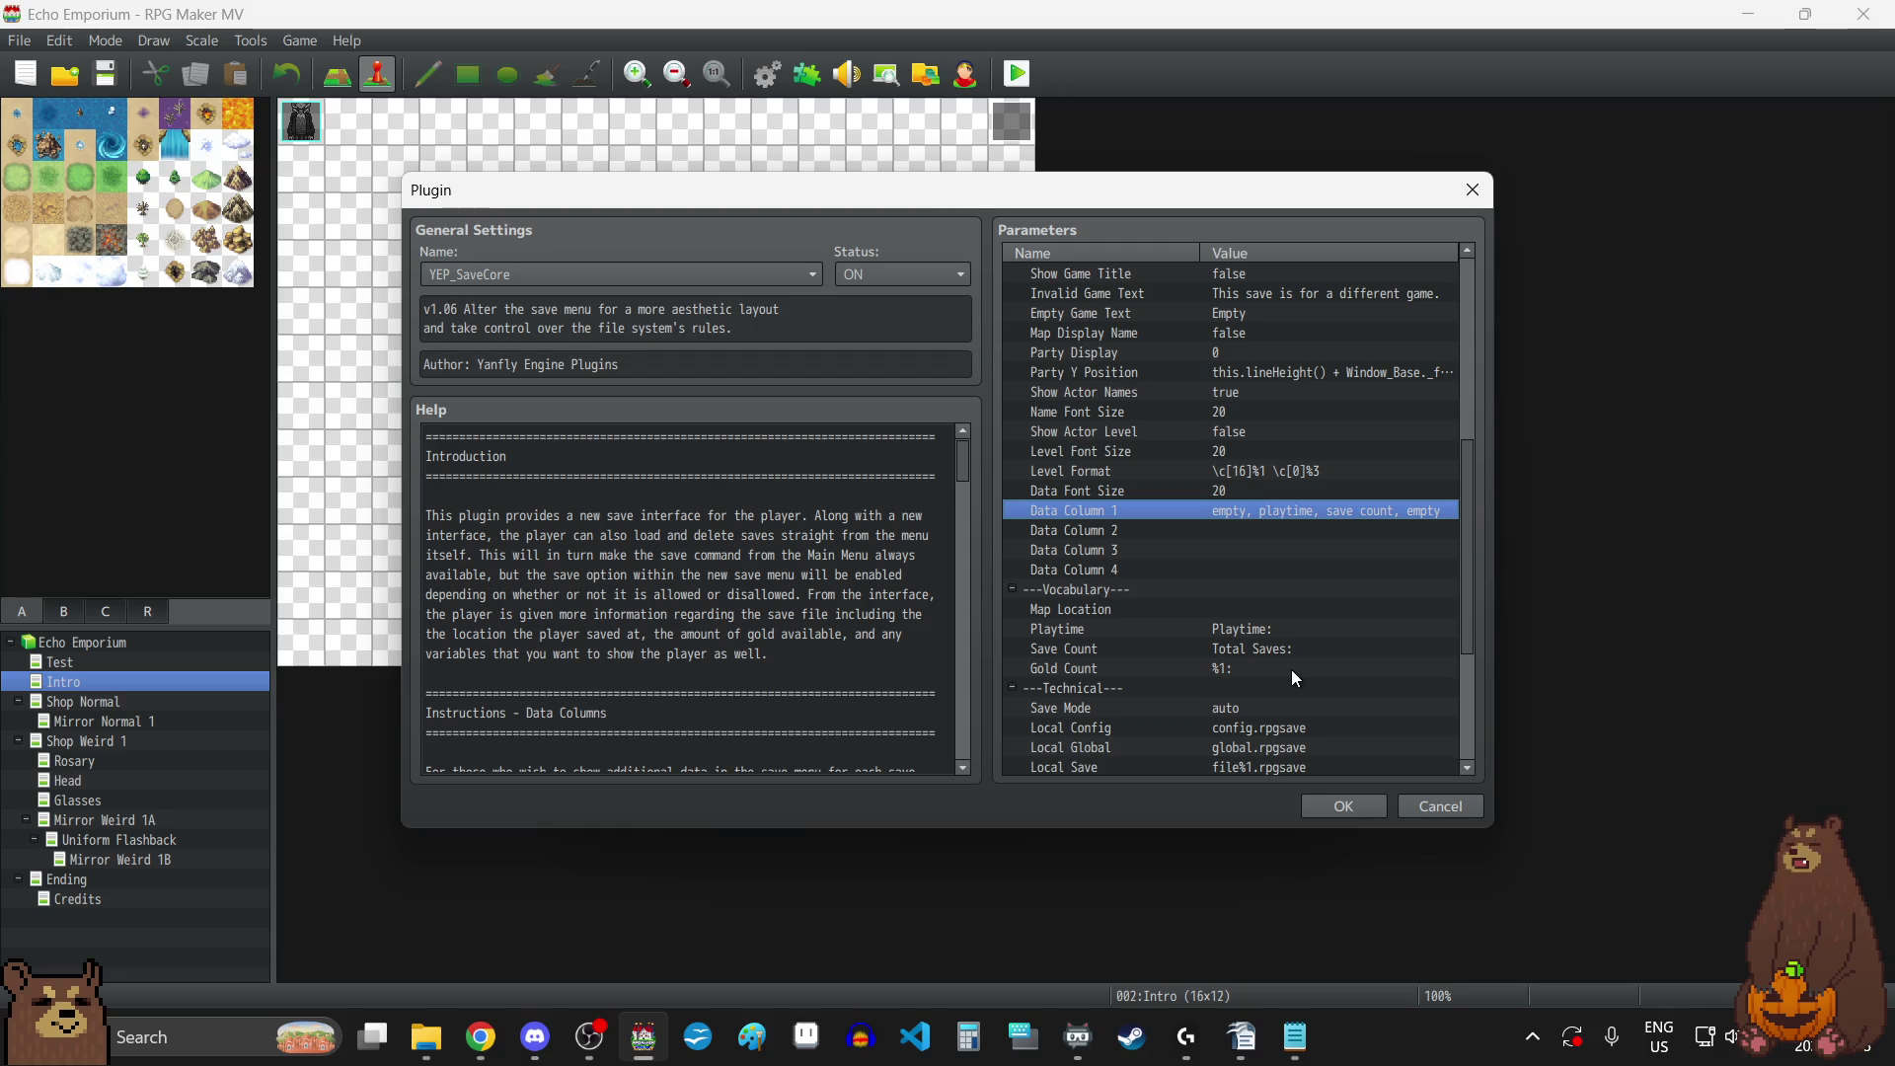
pyautogui.scroll(-1, 1295, 677)
pyautogui.scroll(-1, 1295, 677)
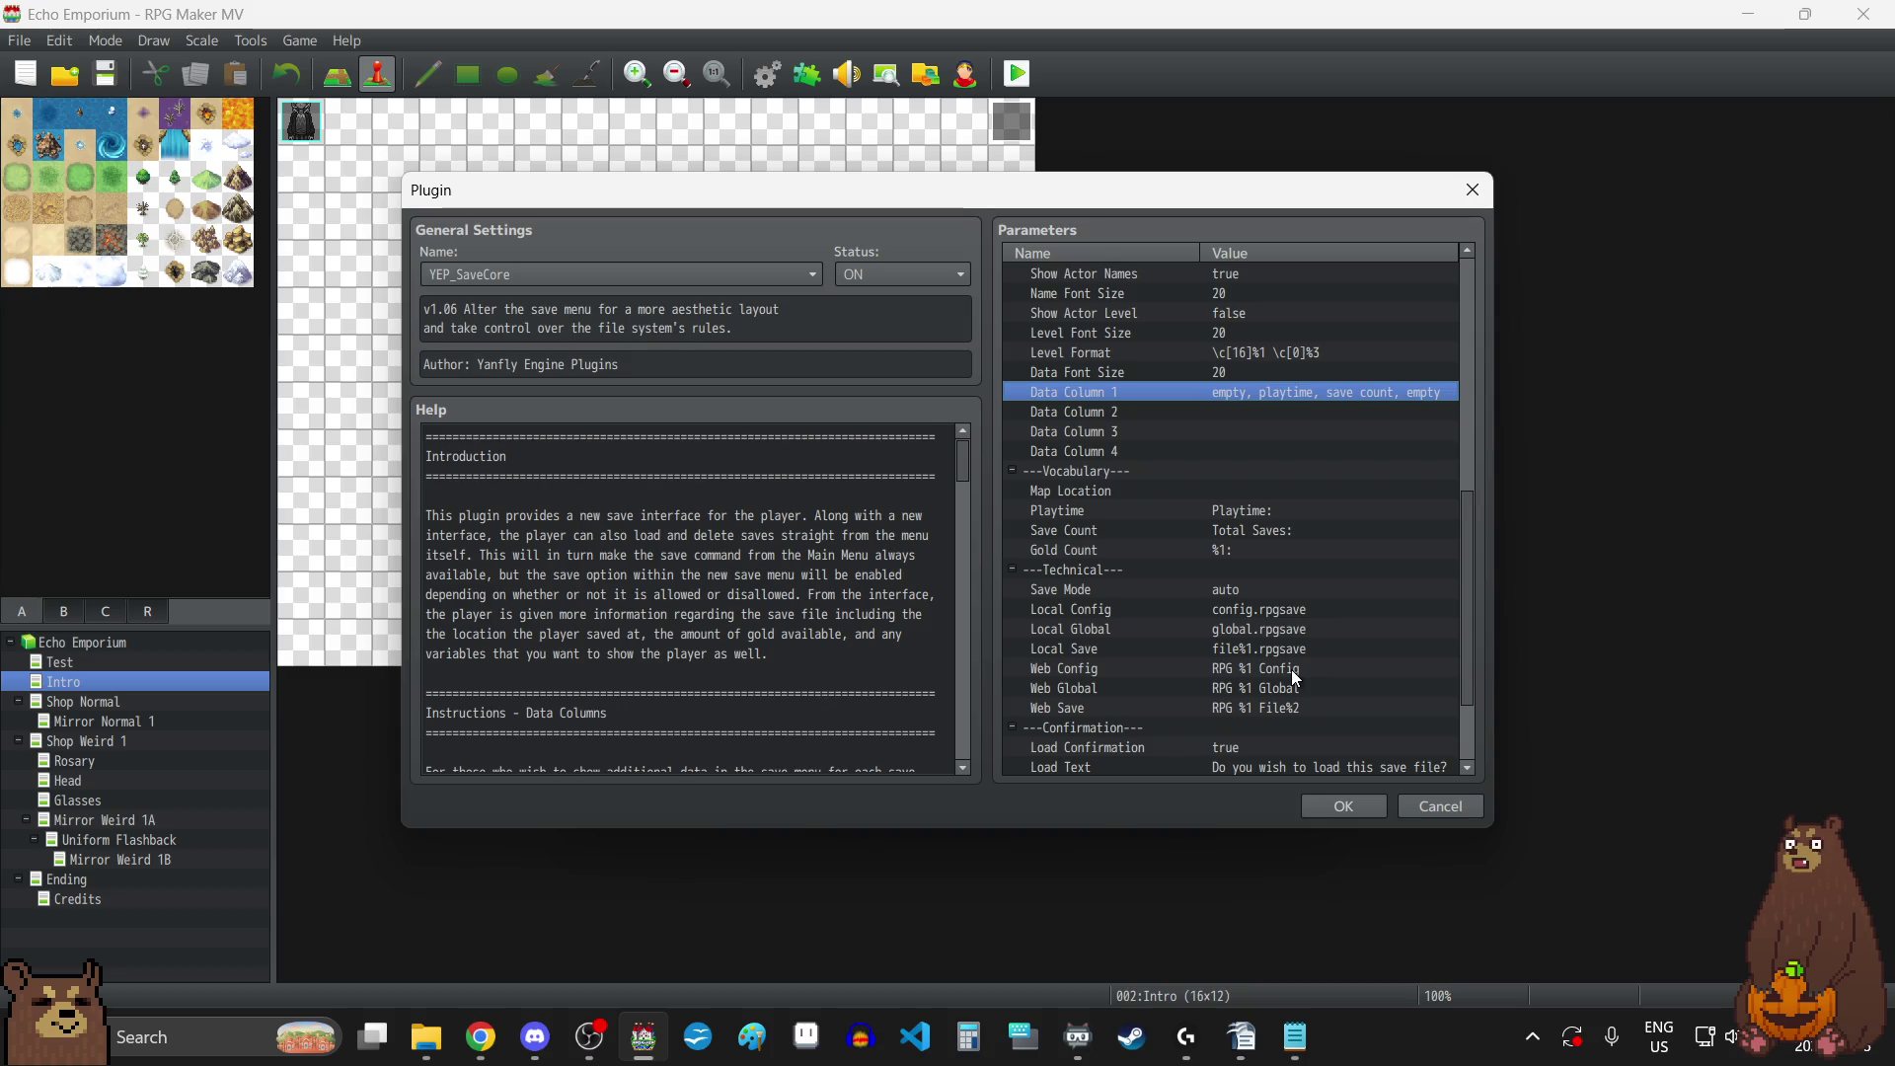
pyautogui.scroll(-2, 1293, 676)
pyautogui.scroll(-1, 1291, 669)
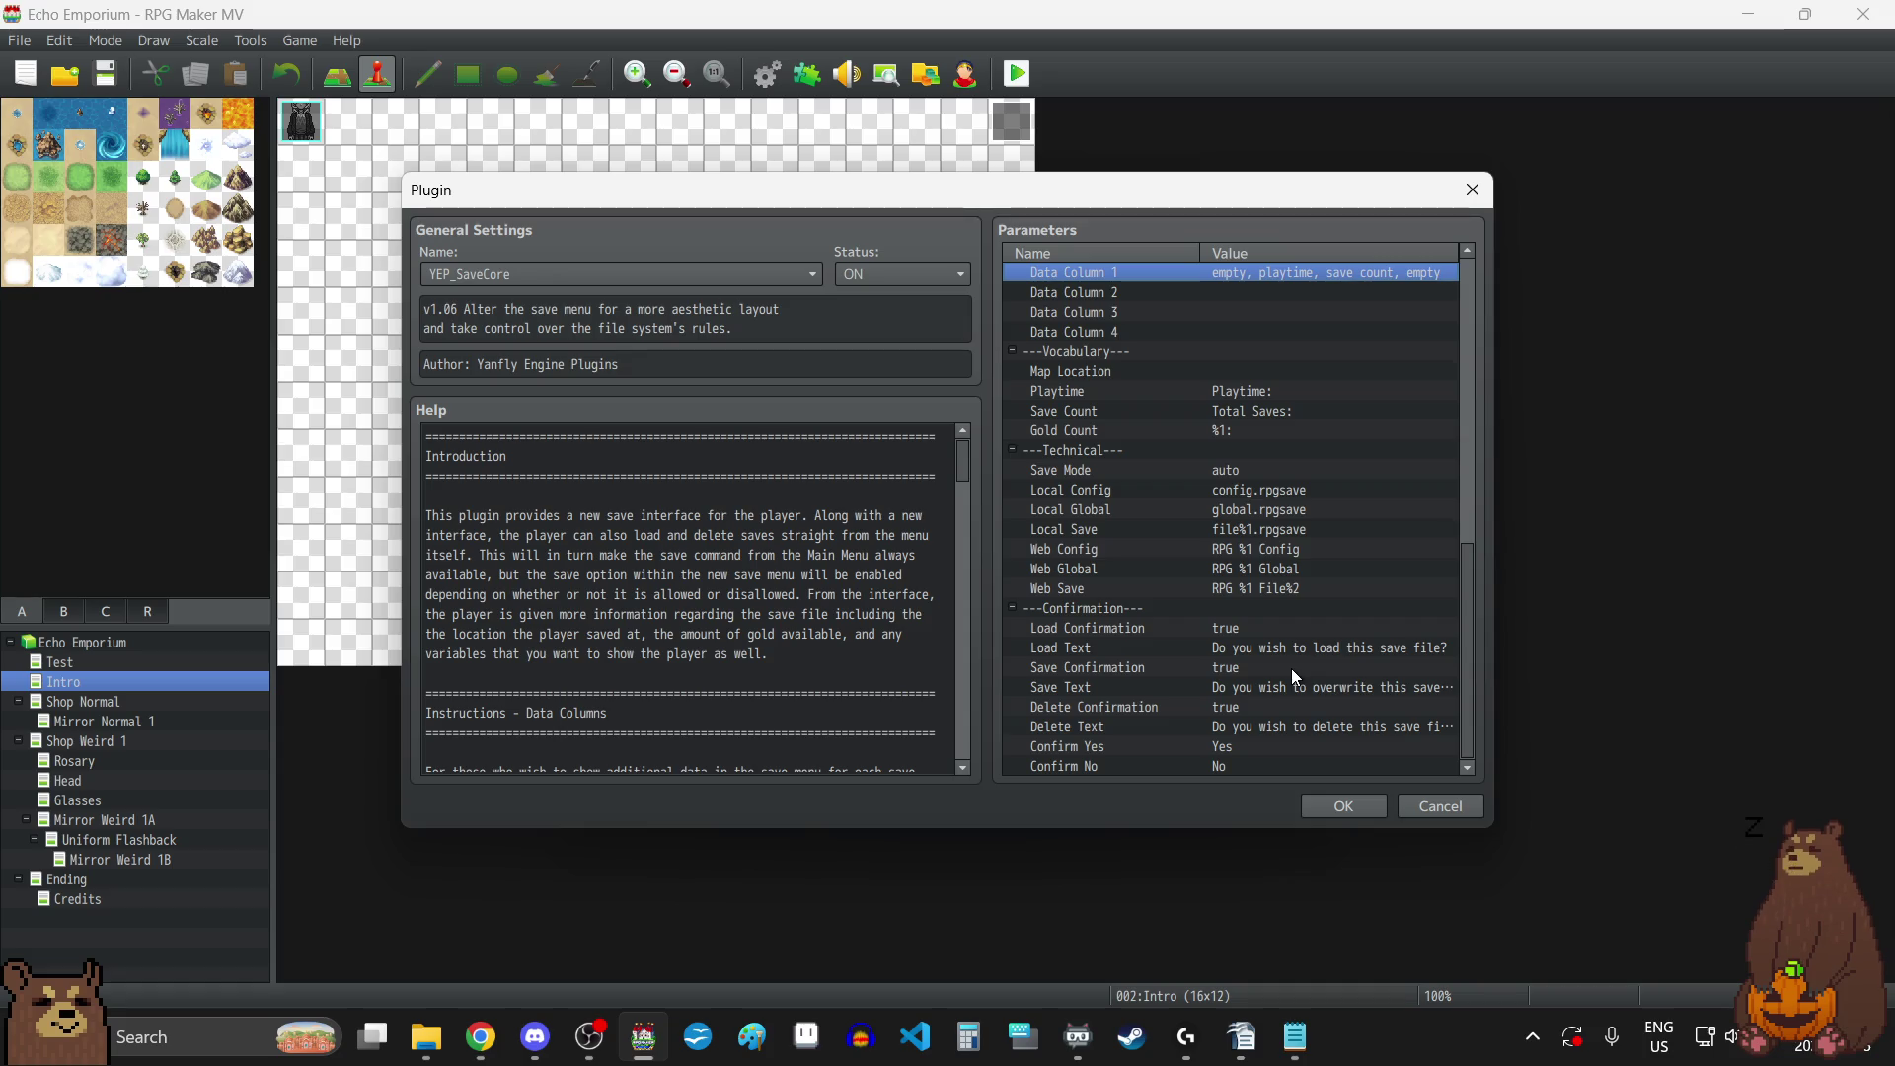
# Accept the YEP_SaveCore parameter changes and close the Plugin Manager.
pyautogui.click(1348, 804)
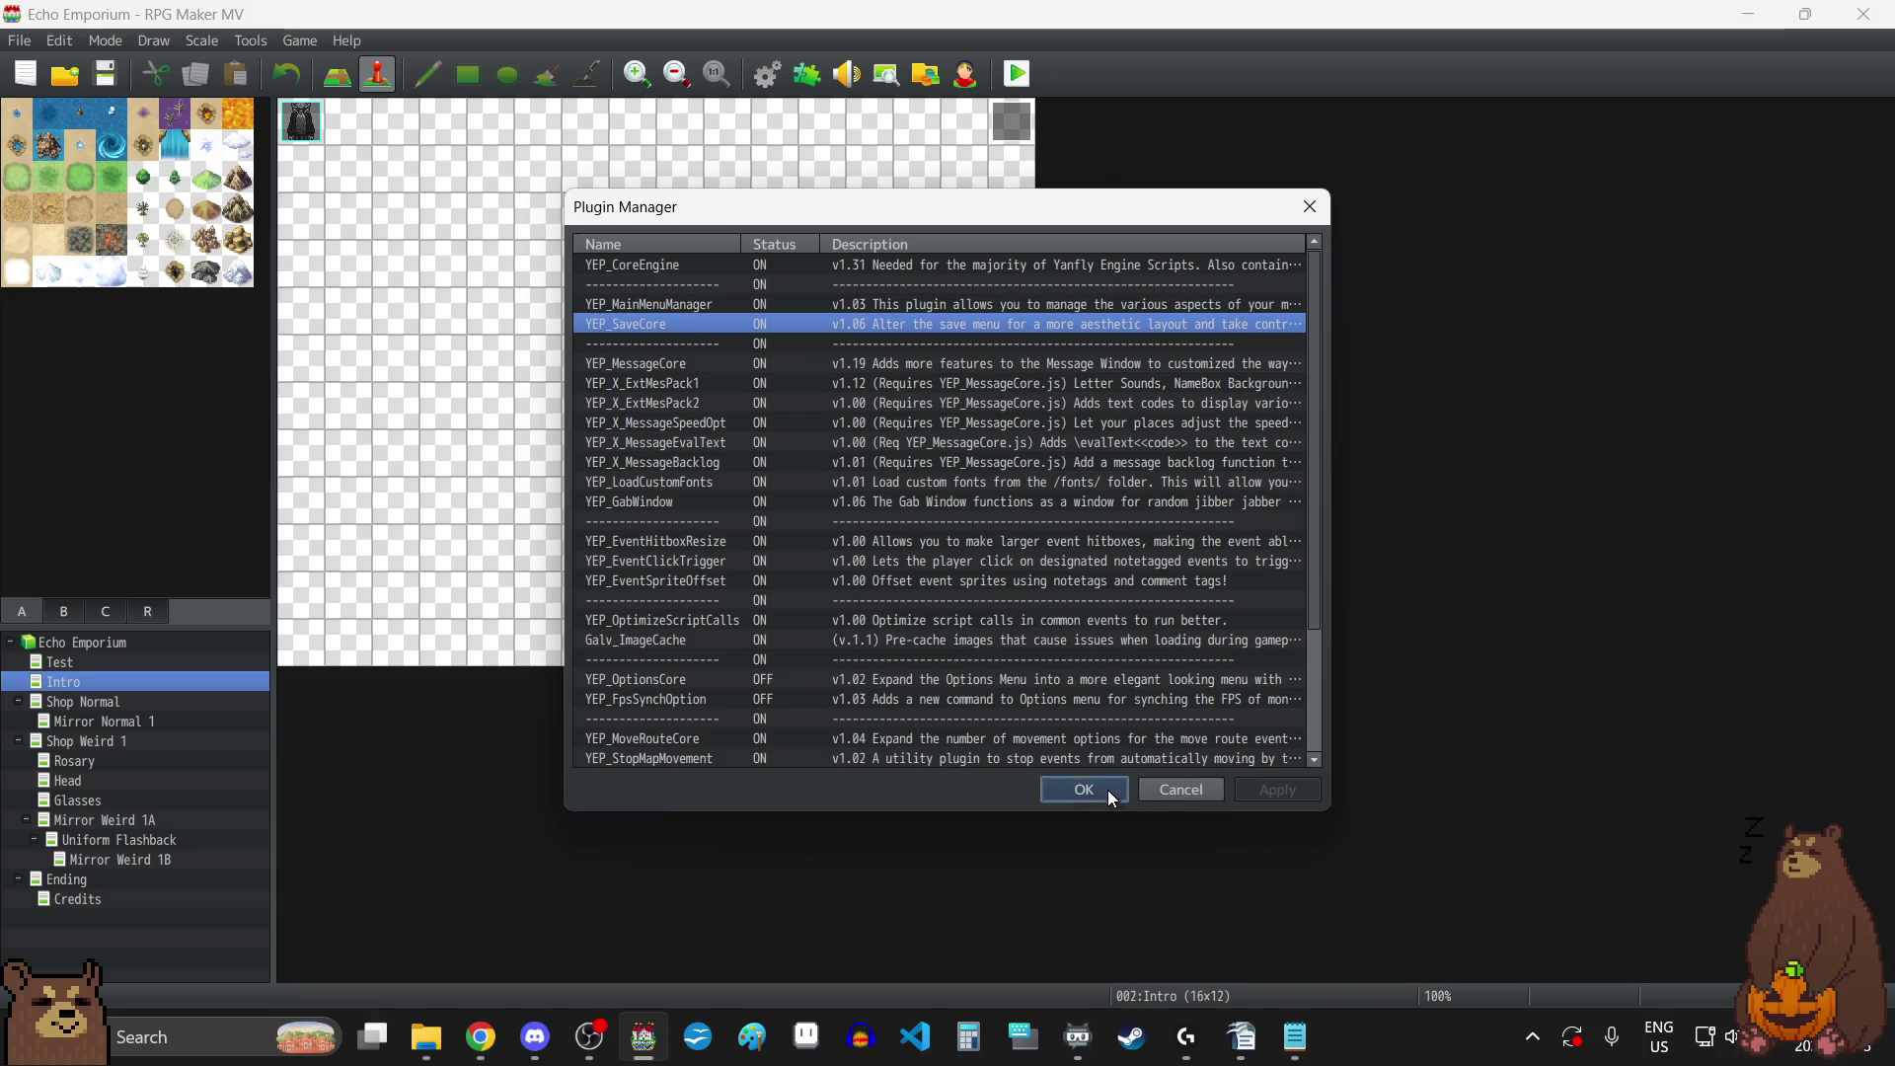
pyautogui.click(1082, 789)
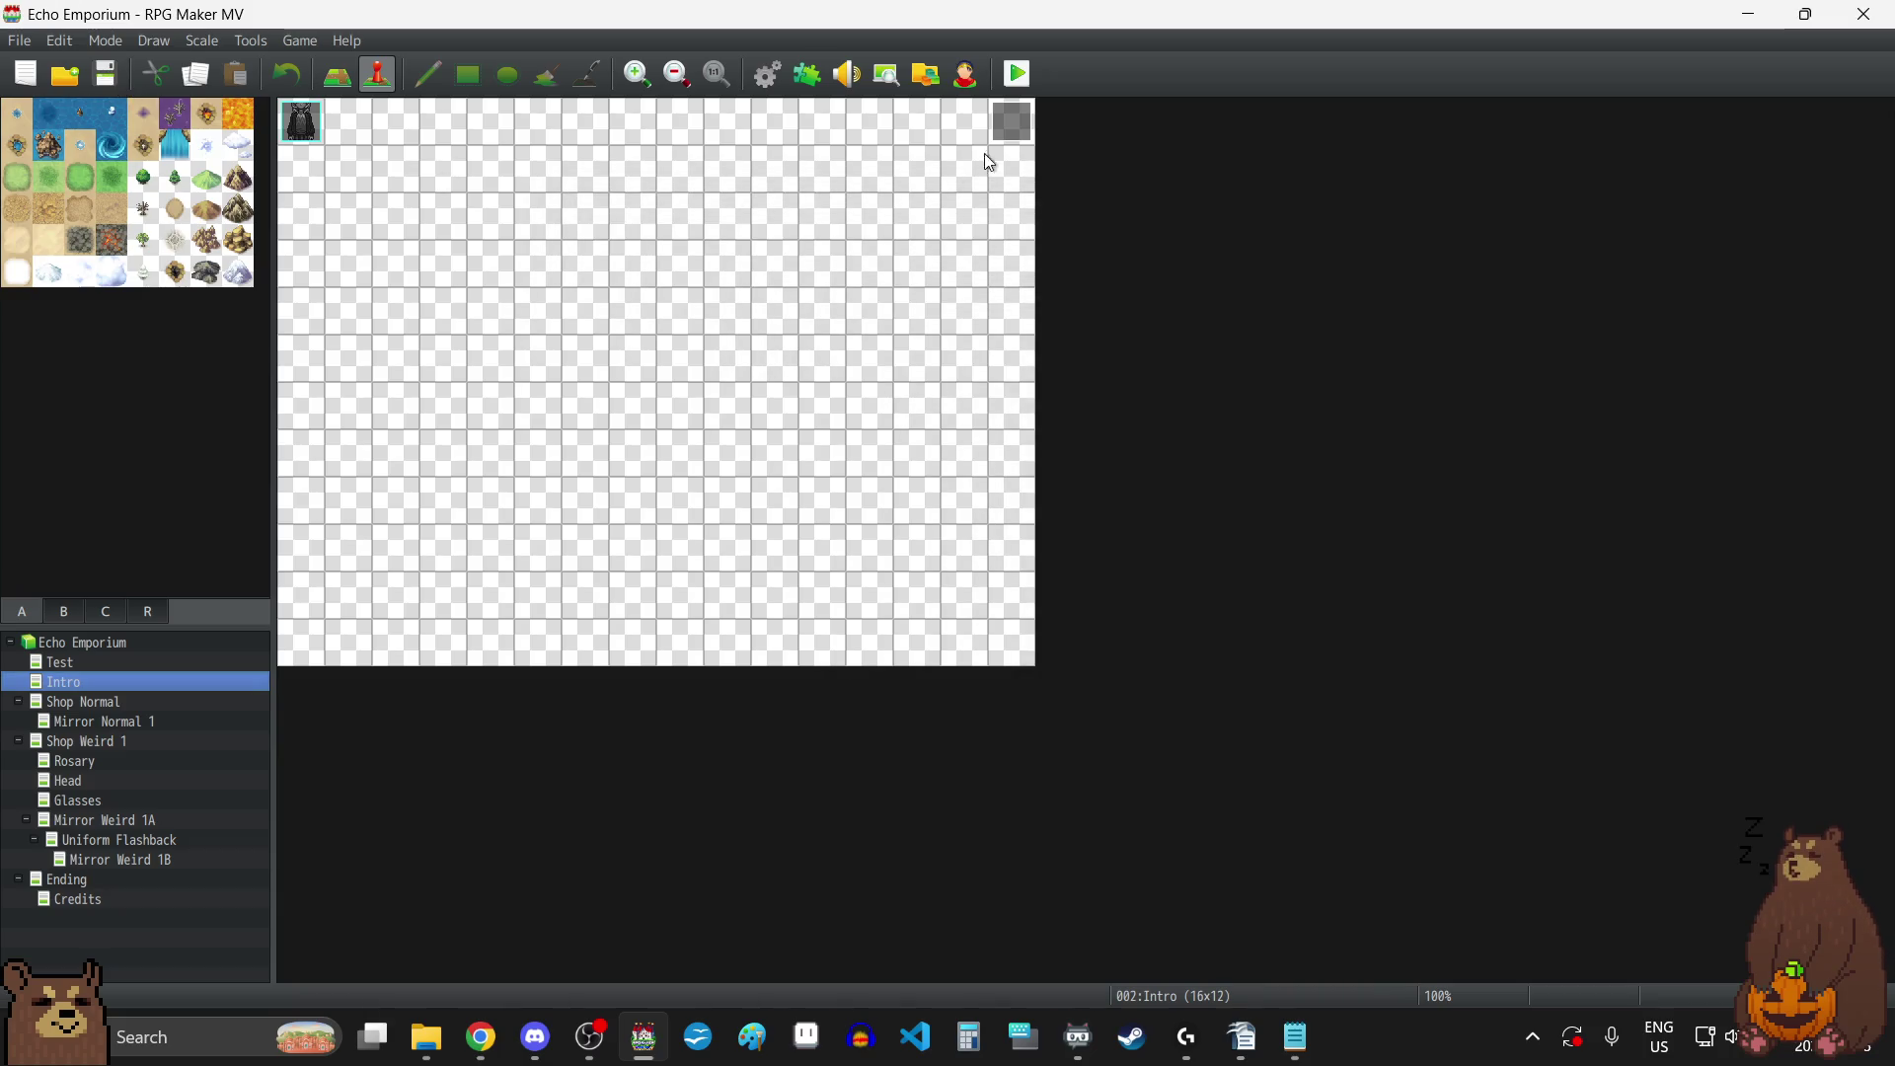
pyautogui.hotkey('alt', 'Tab')
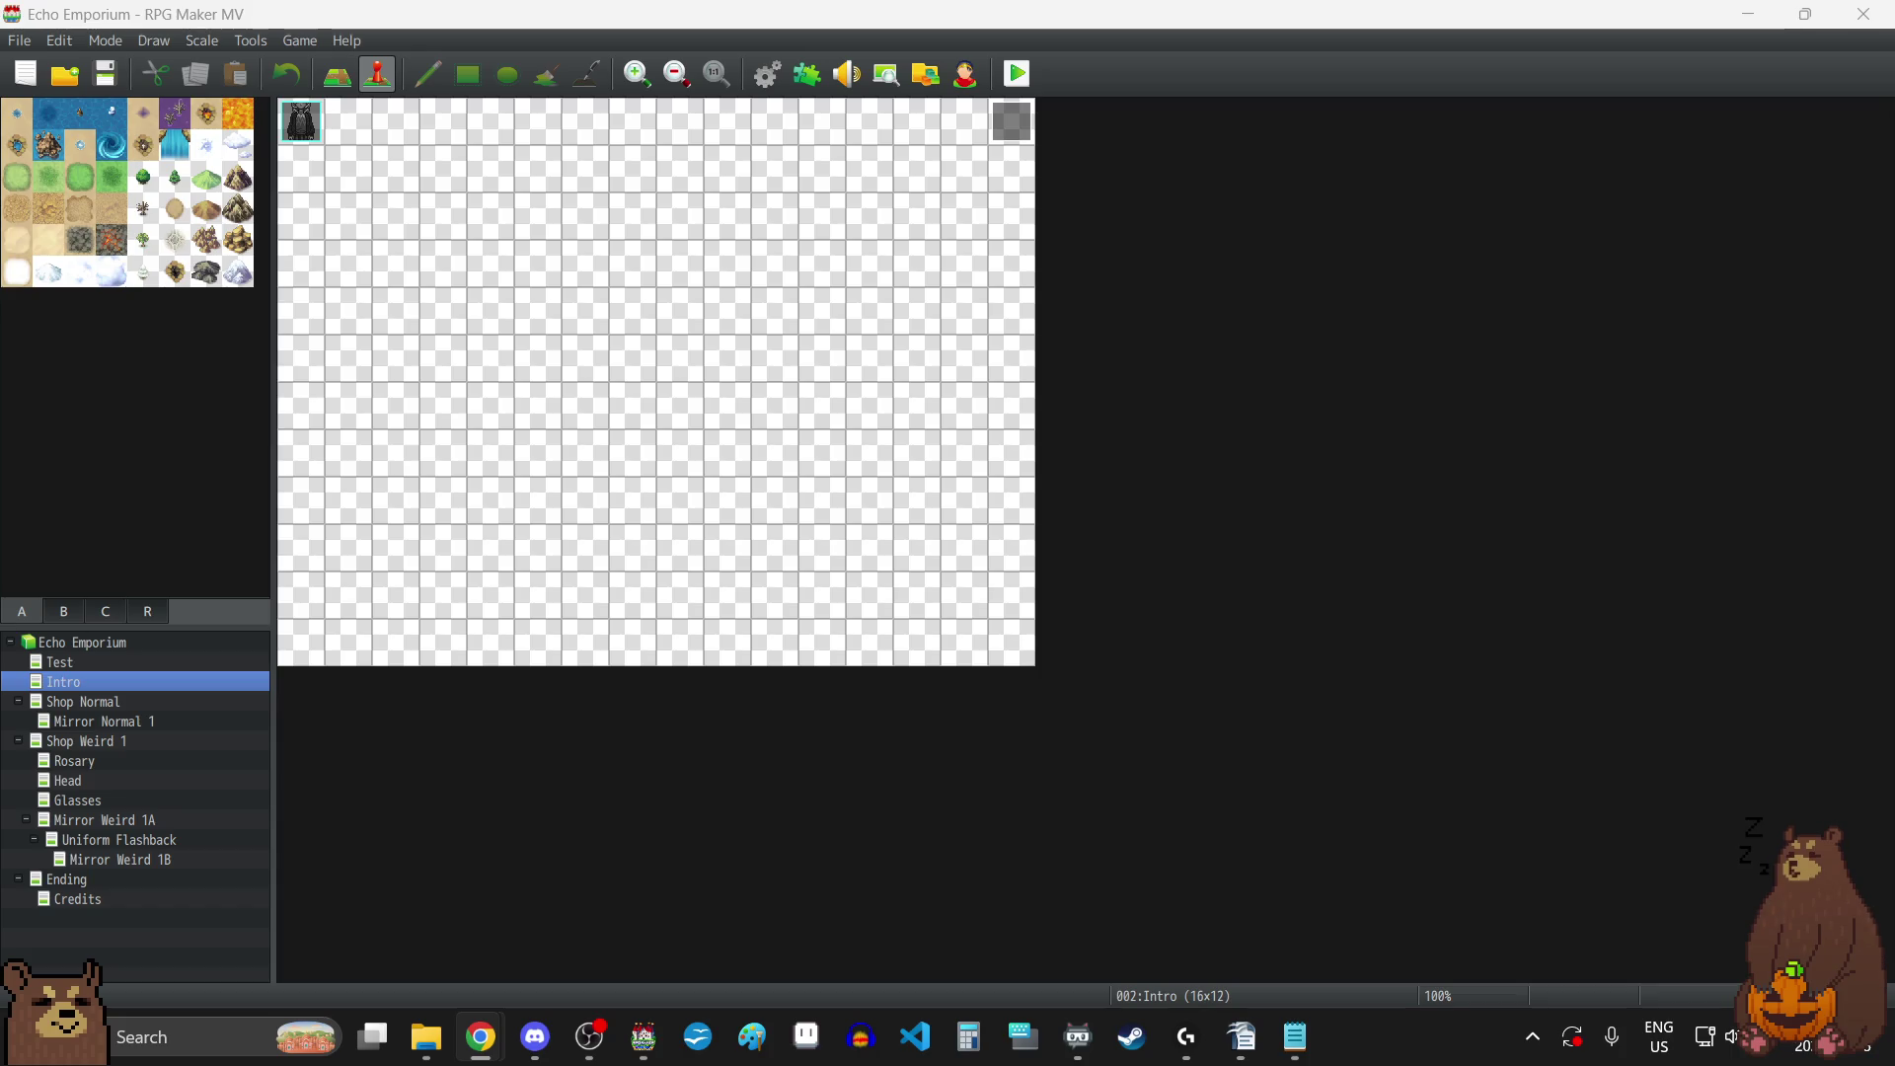
# Put the playtest in fullscreen and choose Continue to reach the load screen.
pyautogui.click(1150, 492)
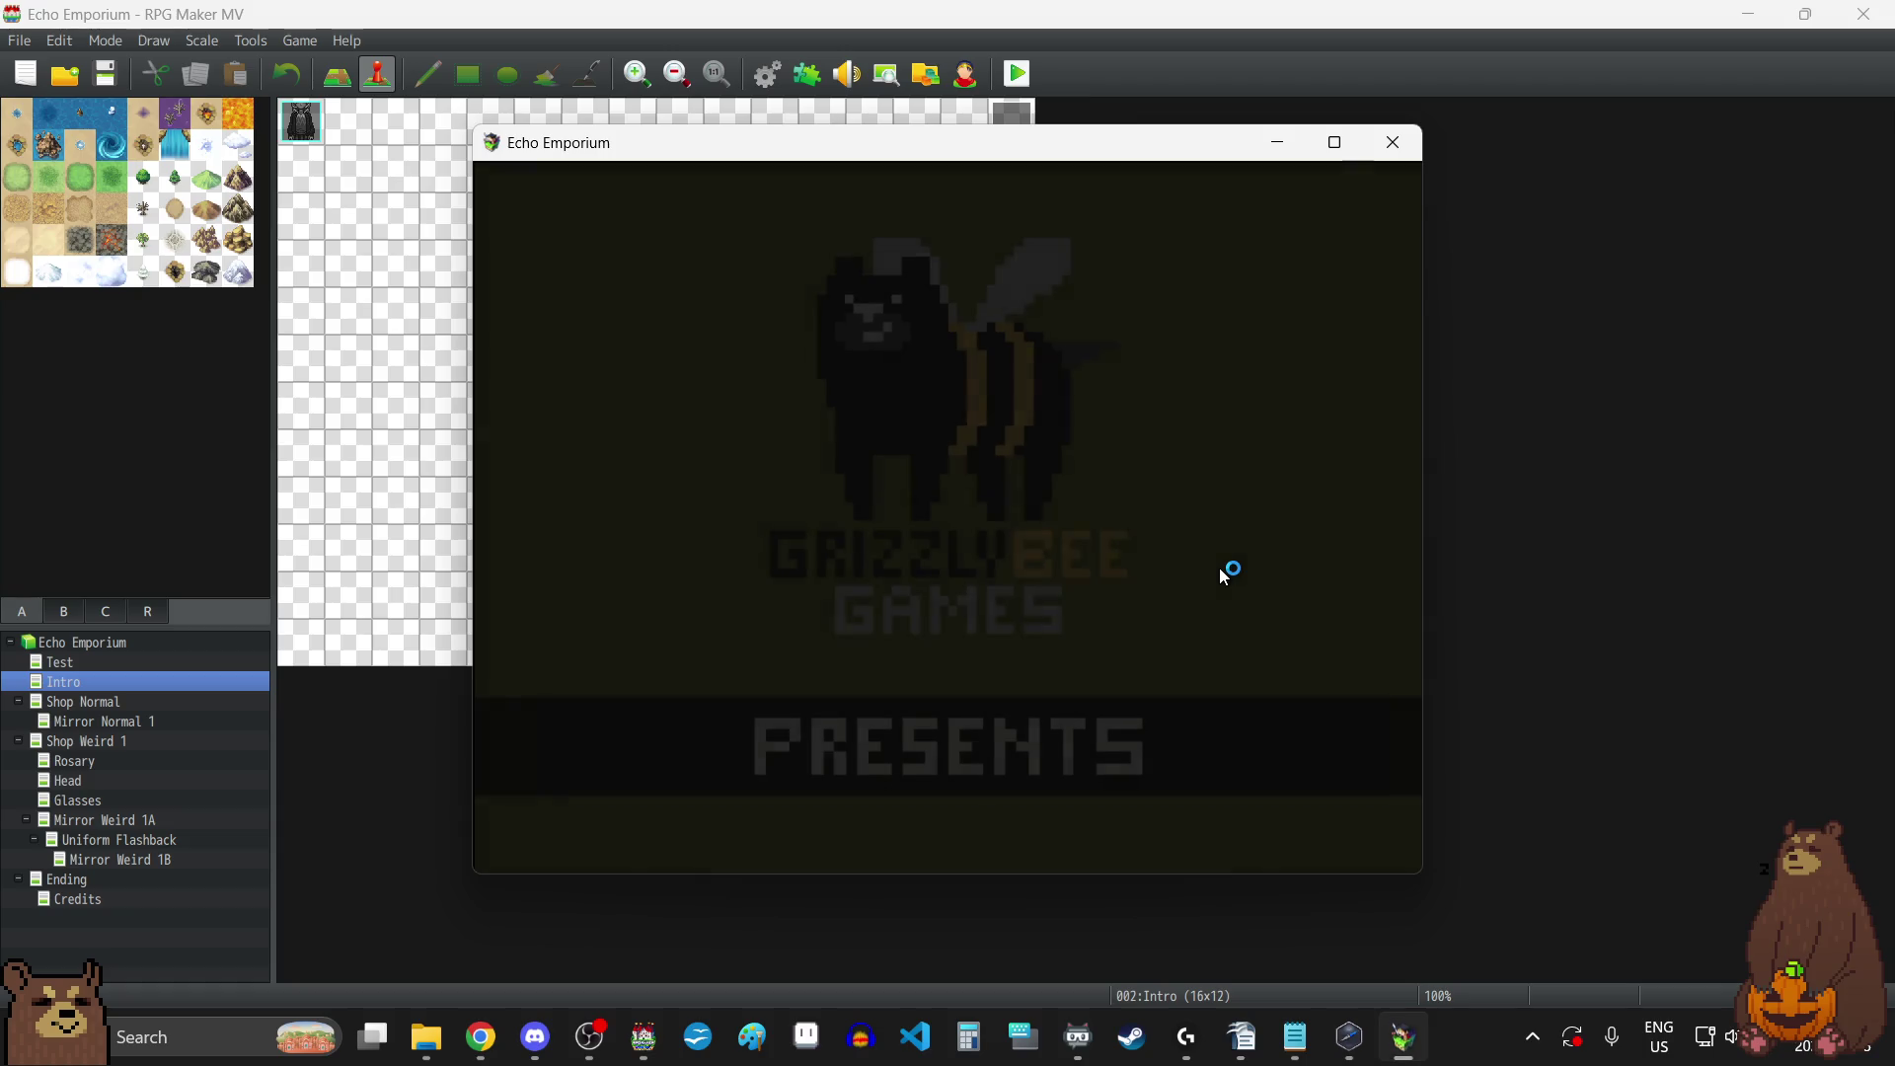
pyautogui.press('F4')
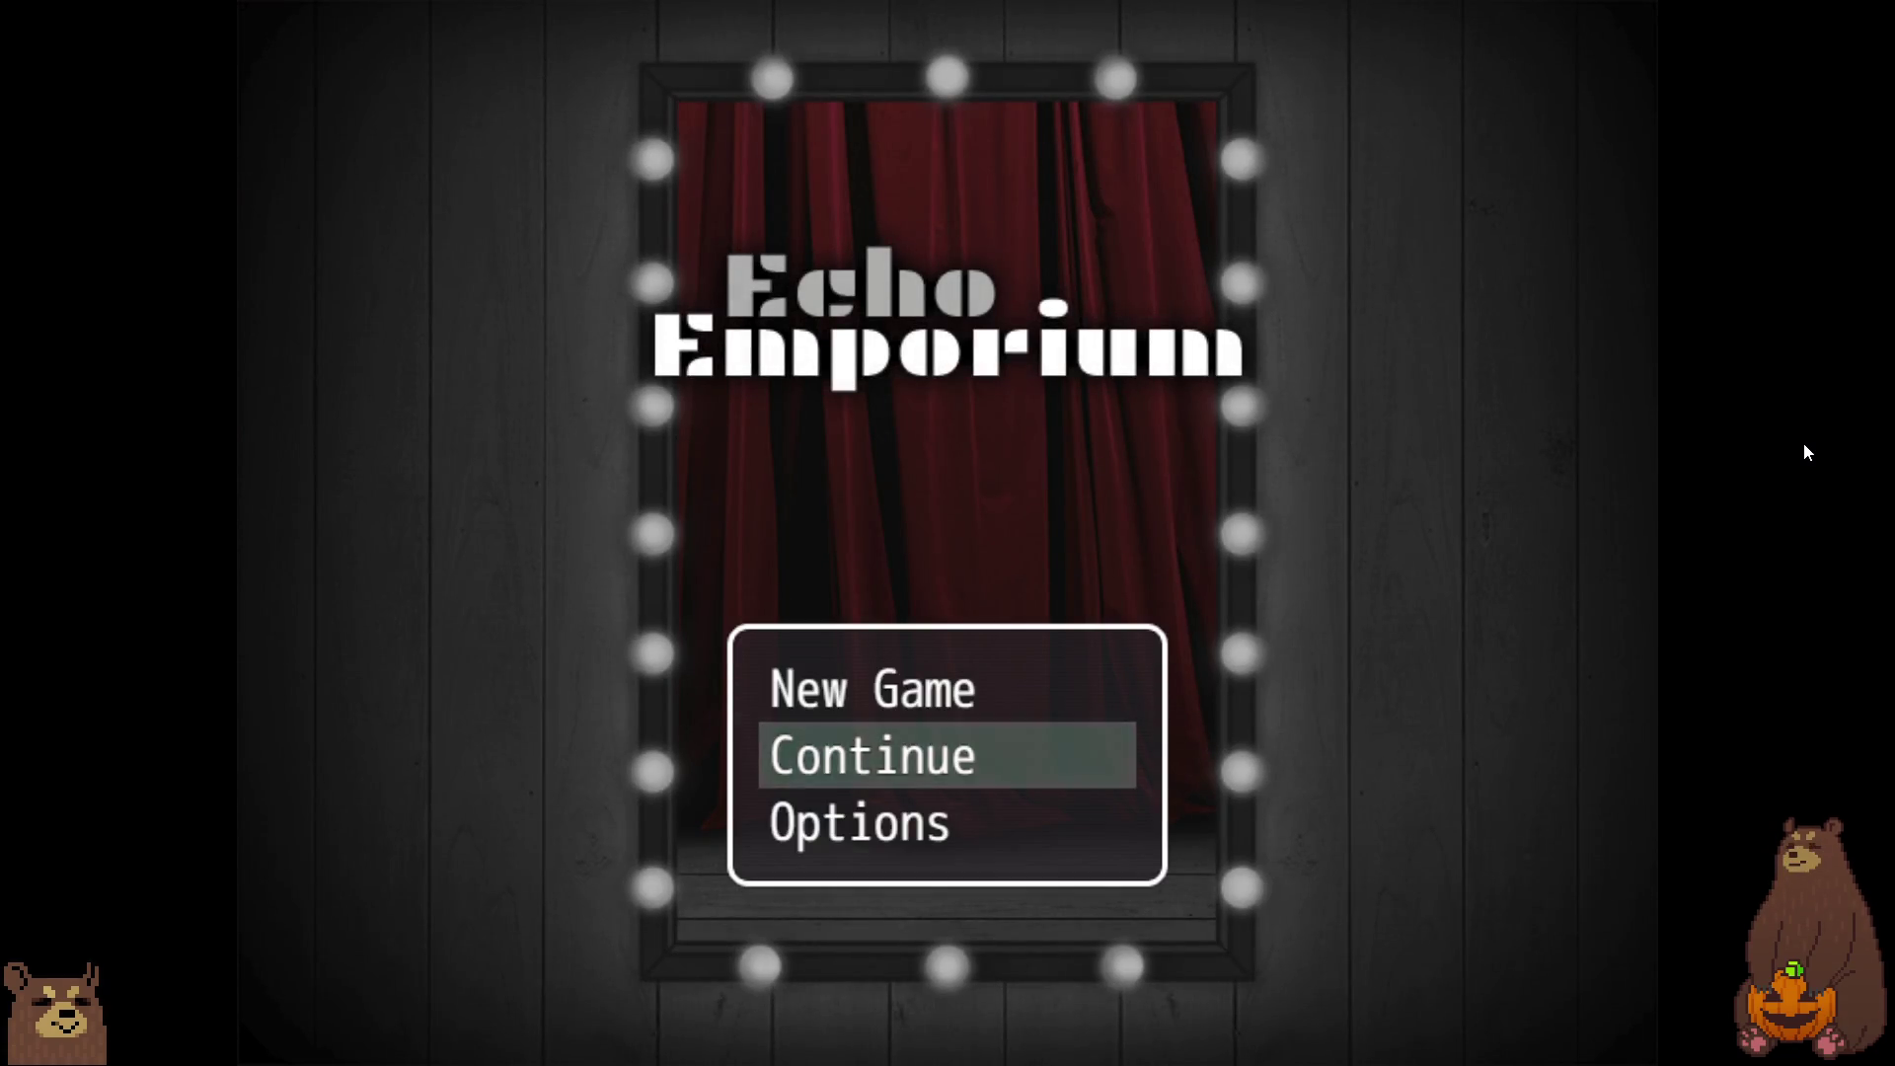
pyautogui.press('Return')
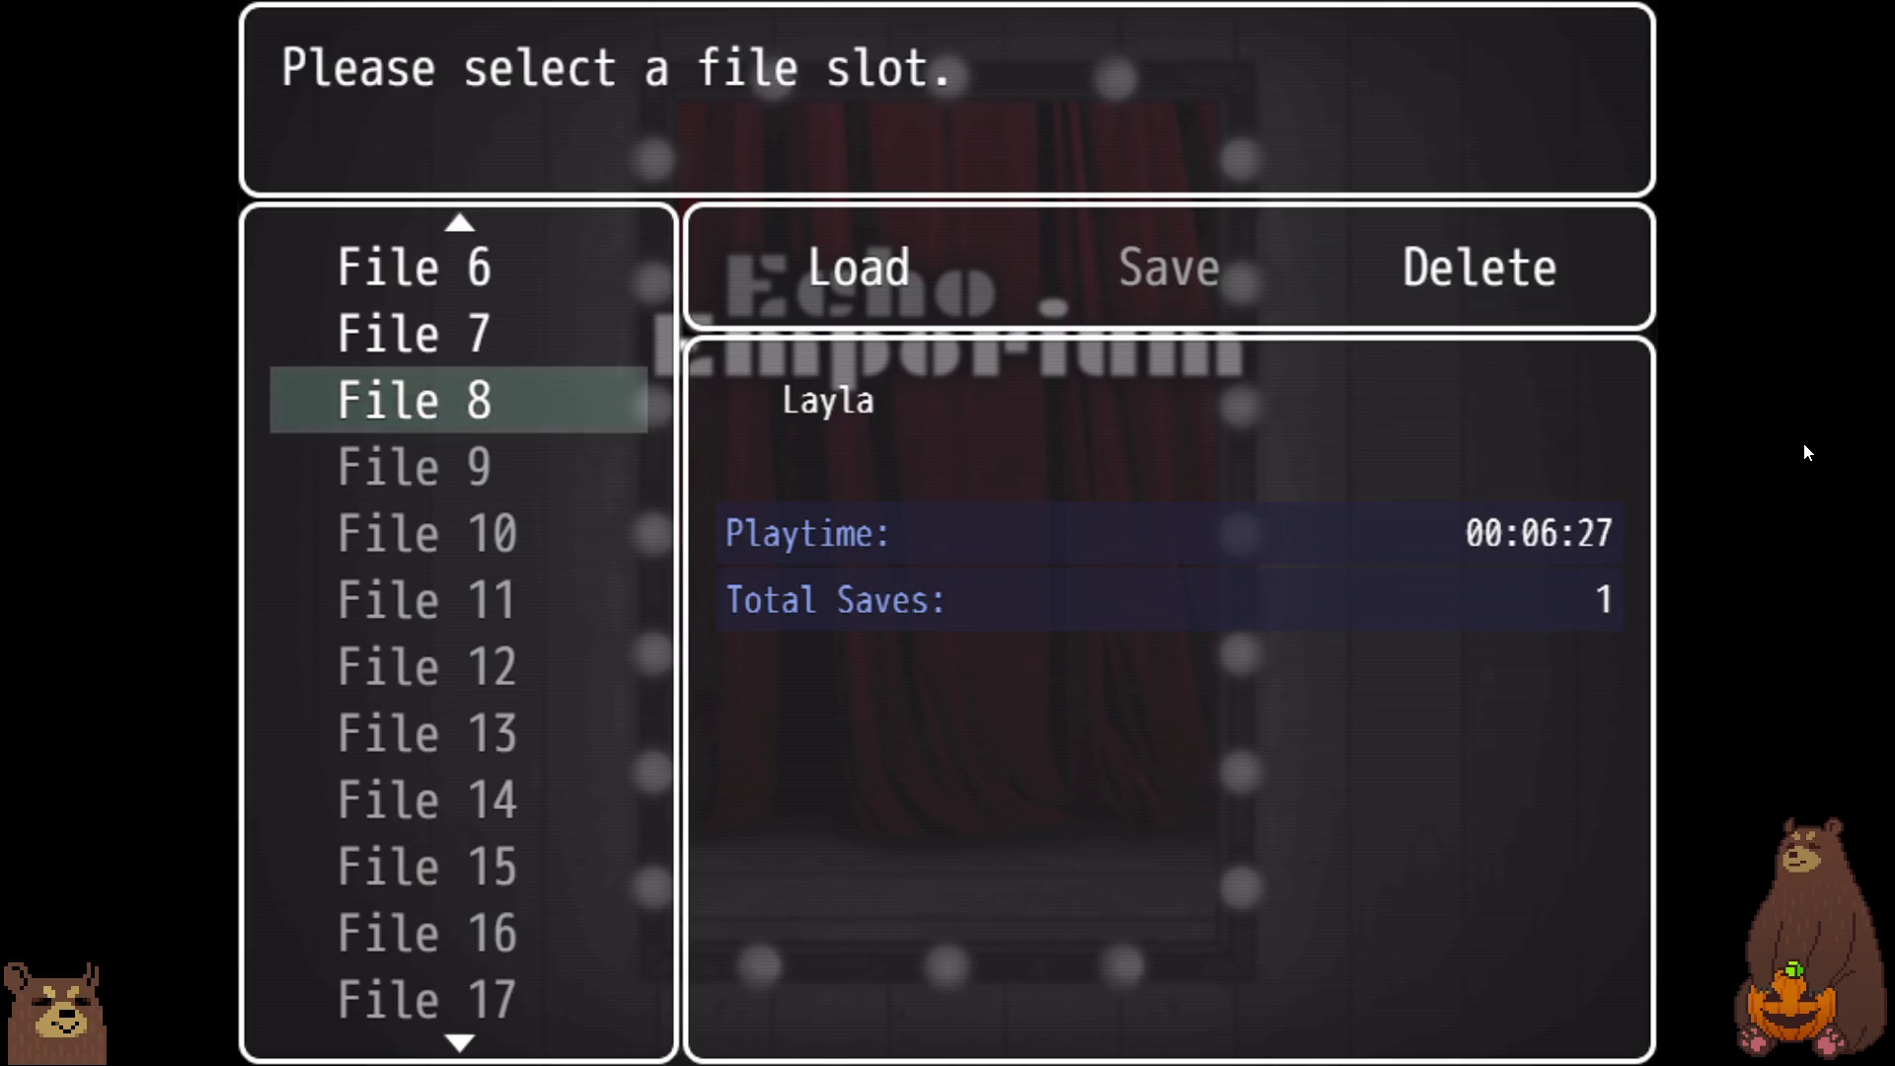
# Browse the save slots to review File 8's playtime 00:06:27 and one total save, then exit fullscreen.
pyautogui.press('Up')
pyautogui.press('Up')
pyautogui.press('Up')
pyautogui.press('Up')
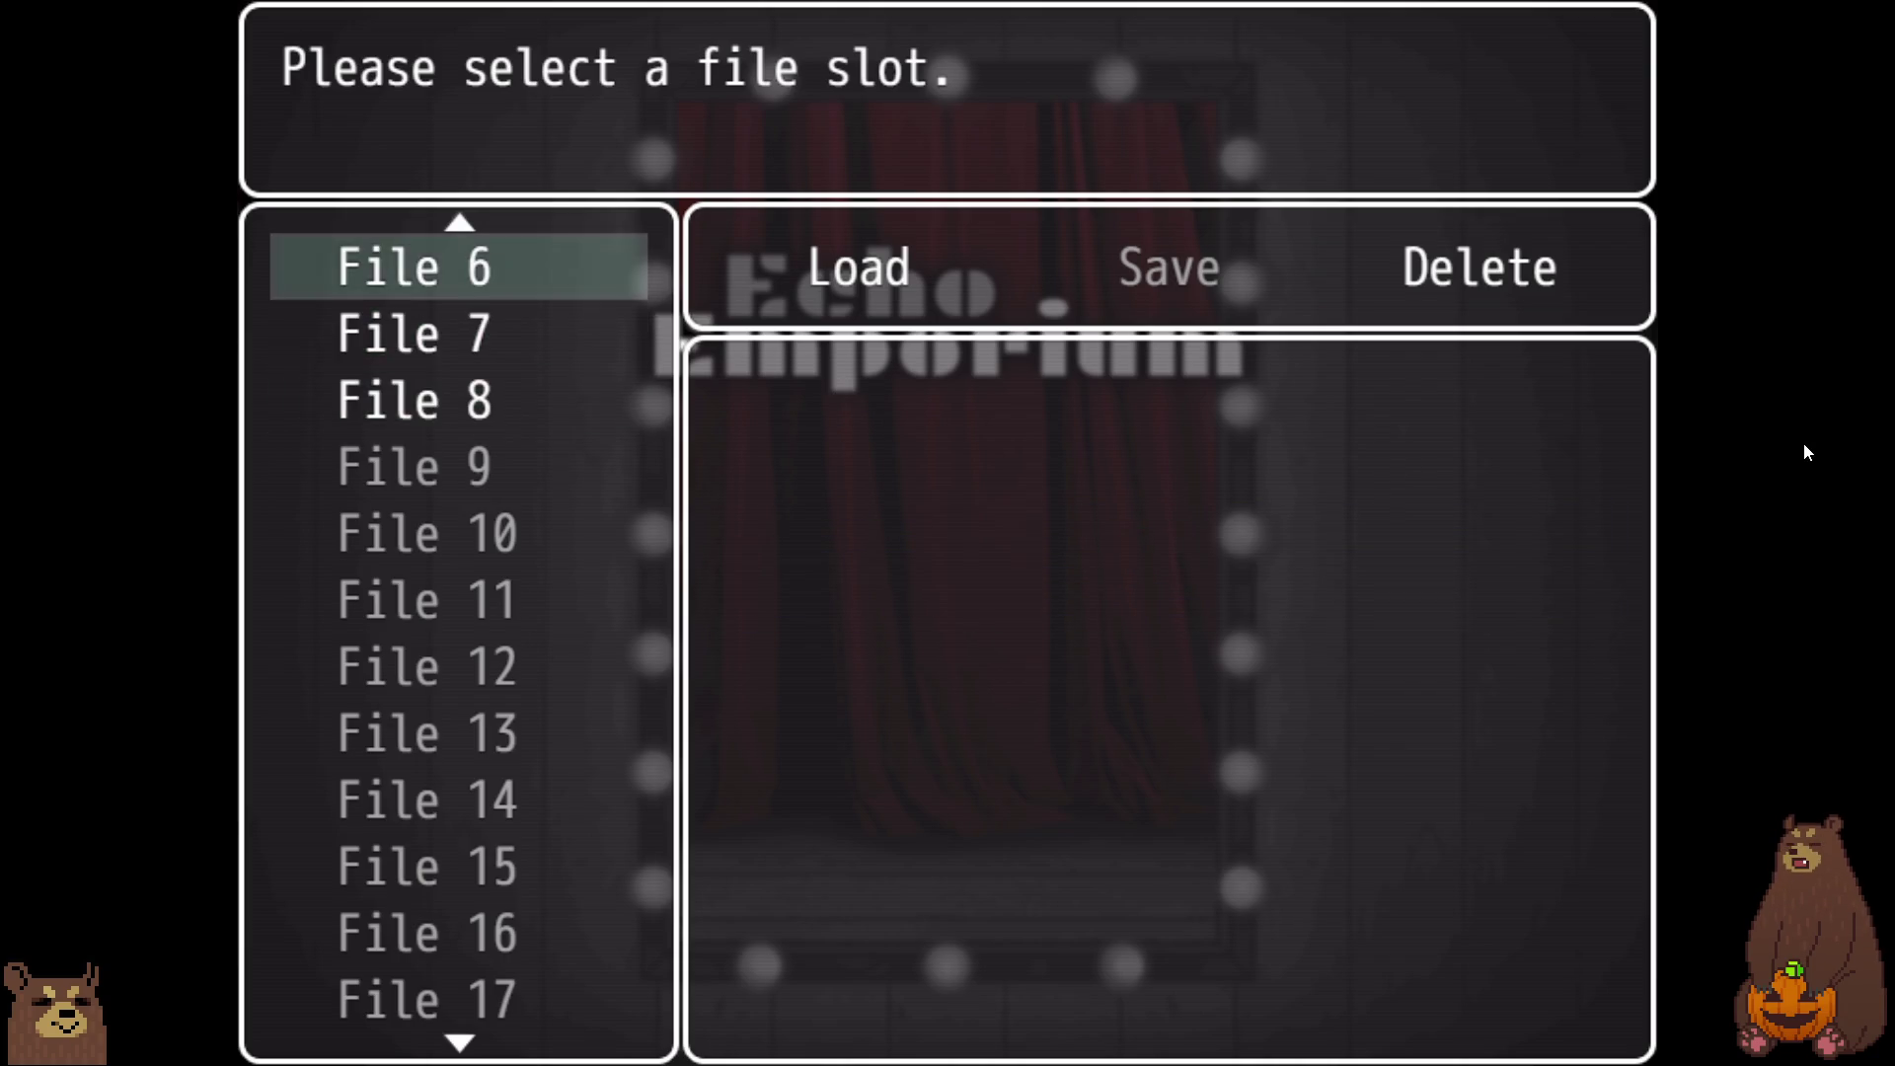
pyautogui.press('Down')
pyautogui.press('Down')
pyautogui.press('Down')
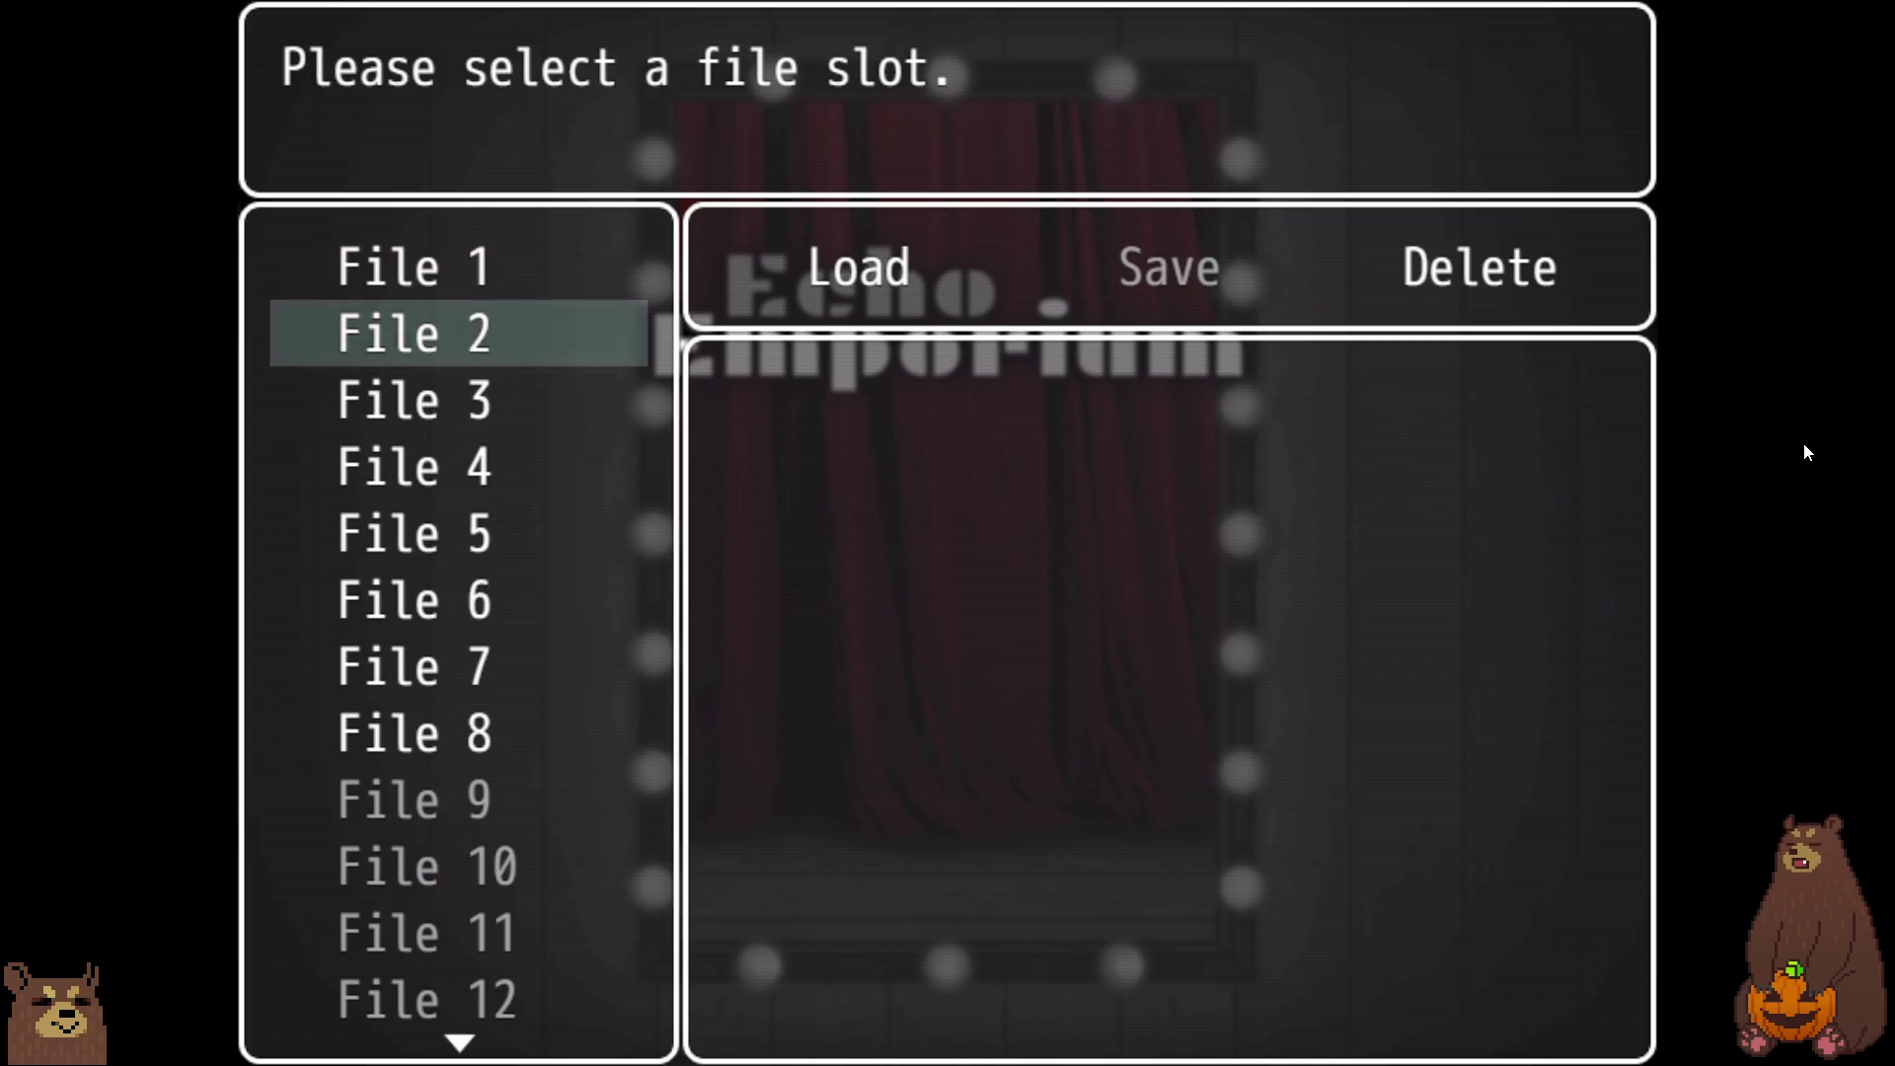
pyautogui.press('Down')
pyautogui.press('Down')
pyautogui.press('Down')
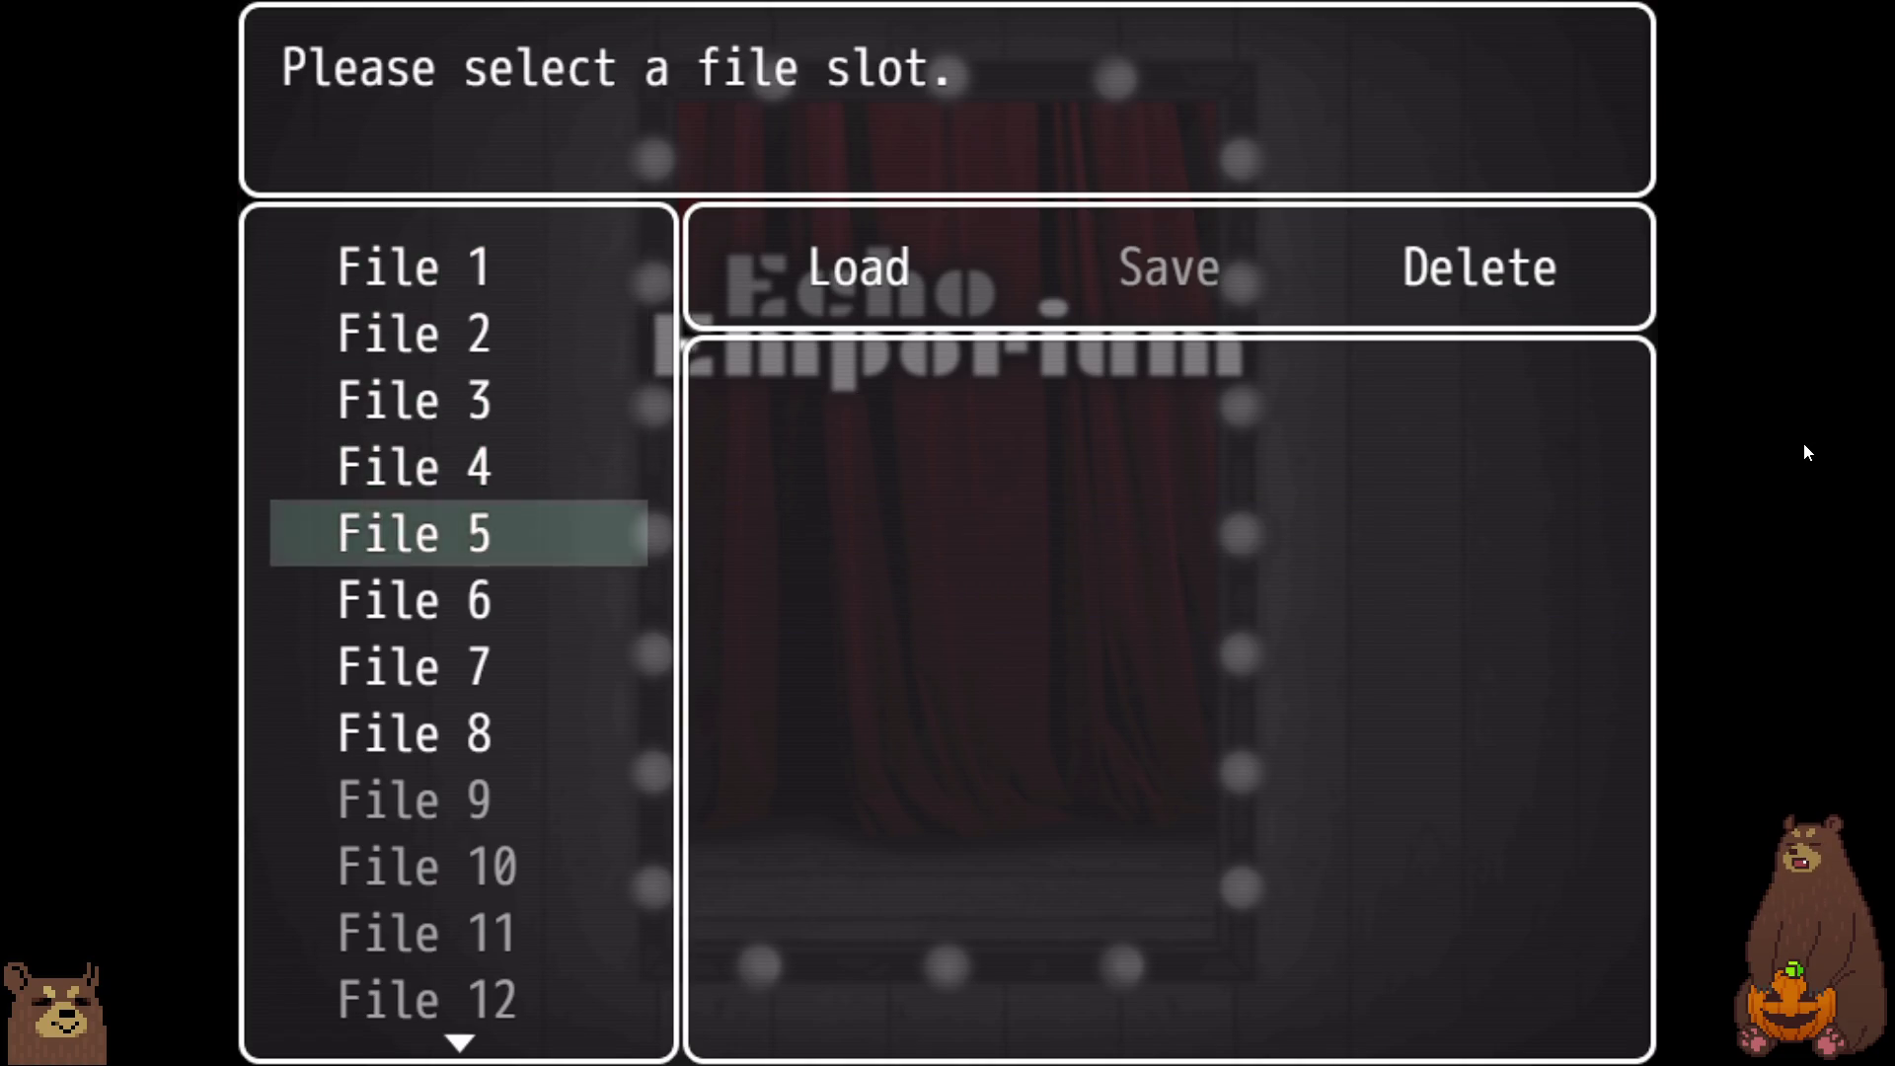
pyautogui.press('Down')
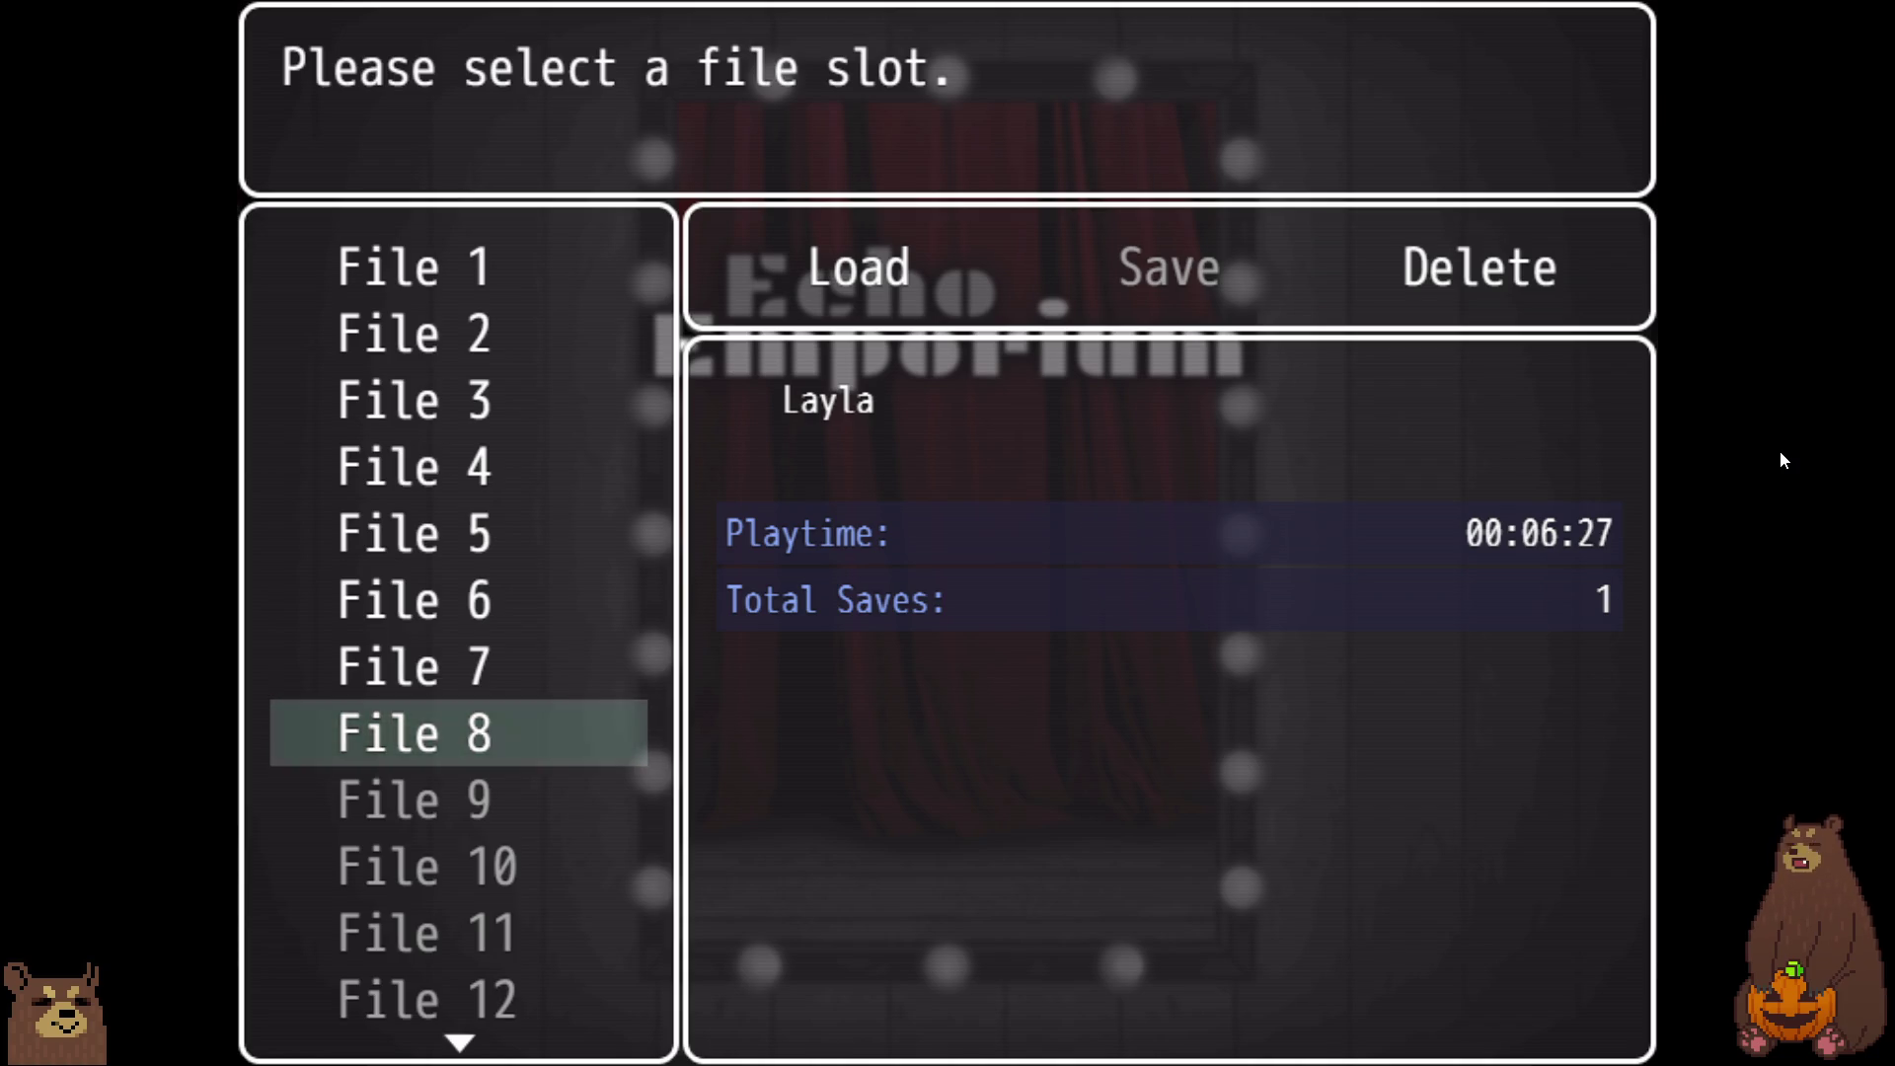
pyautogui.press('Up')
pyautogui.press('Up')
pyautogui.press('Up')
pyautogui.press('Up')
pyautogui.press('Up')
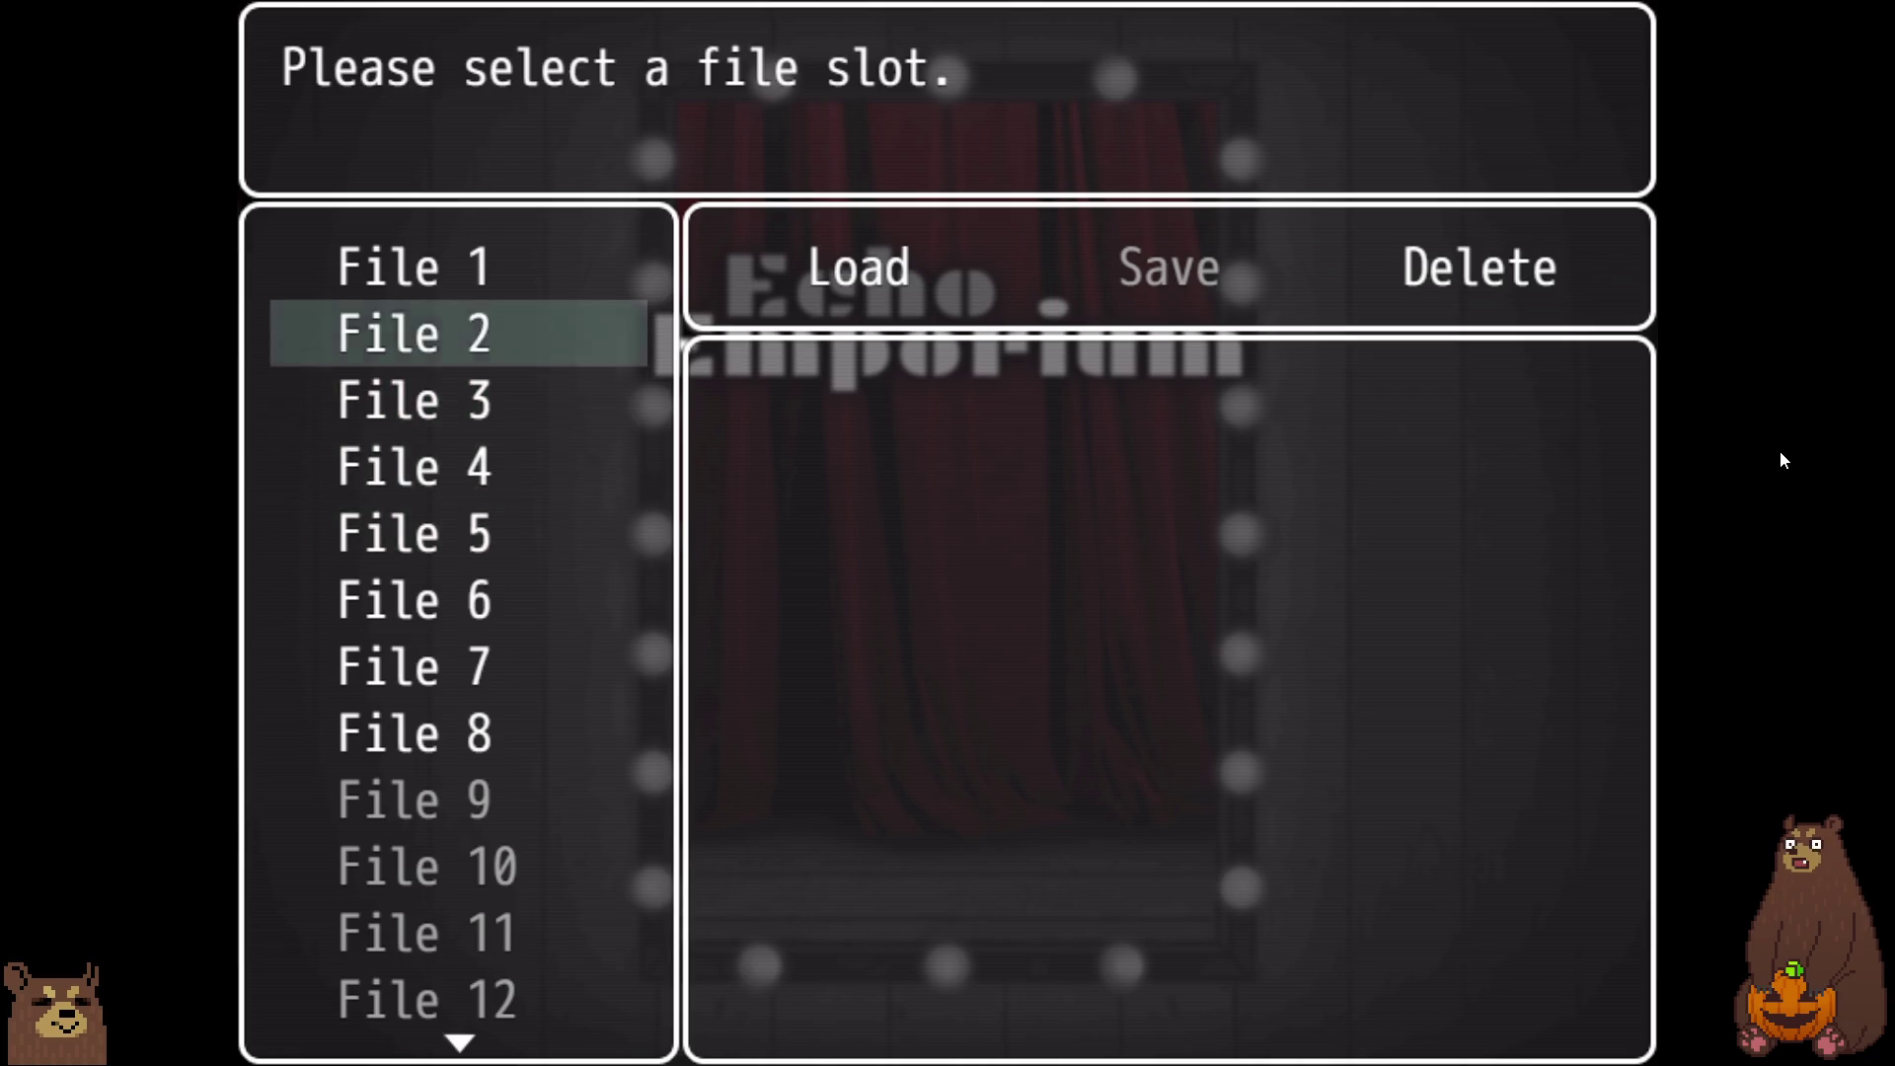
pyautogui.press('Down')
pyautogui.press('Down')
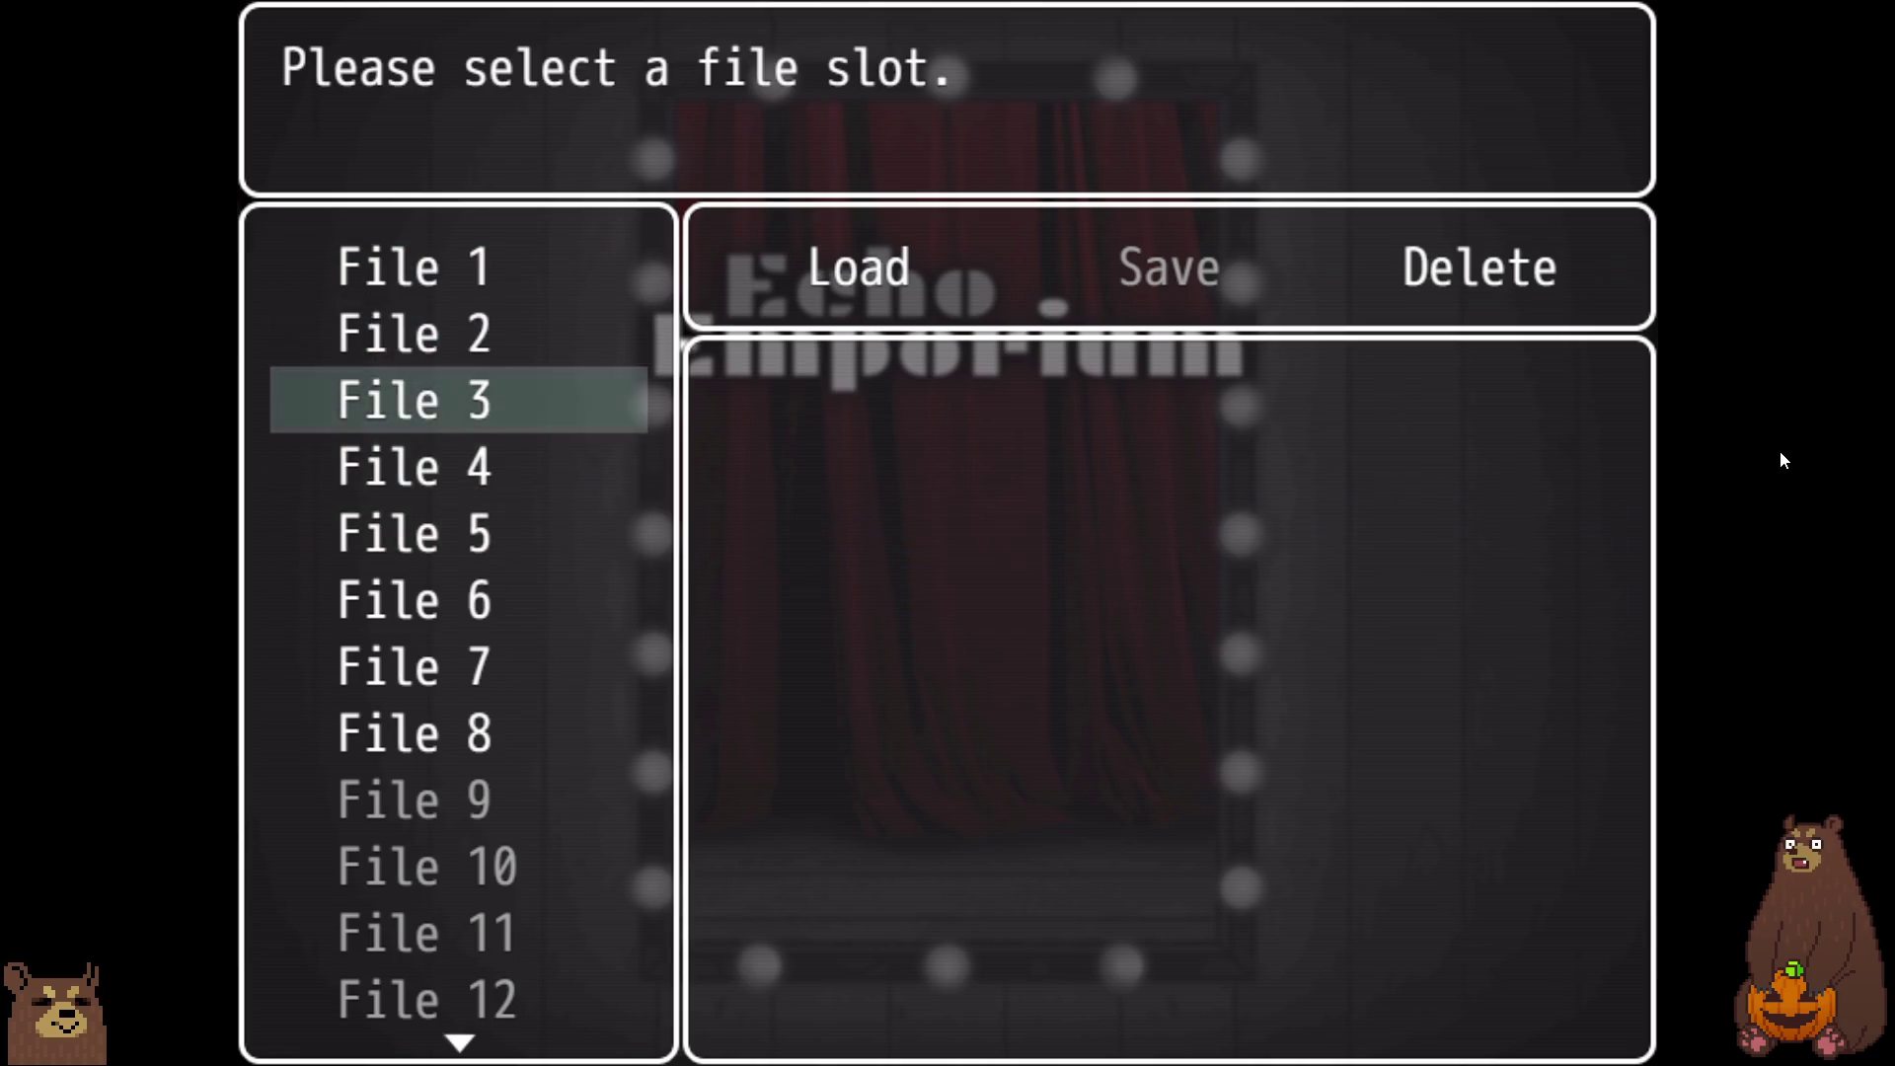
pyautogui.press('Down')
pyautogui.press('Down')
pyautogui.press('Down')
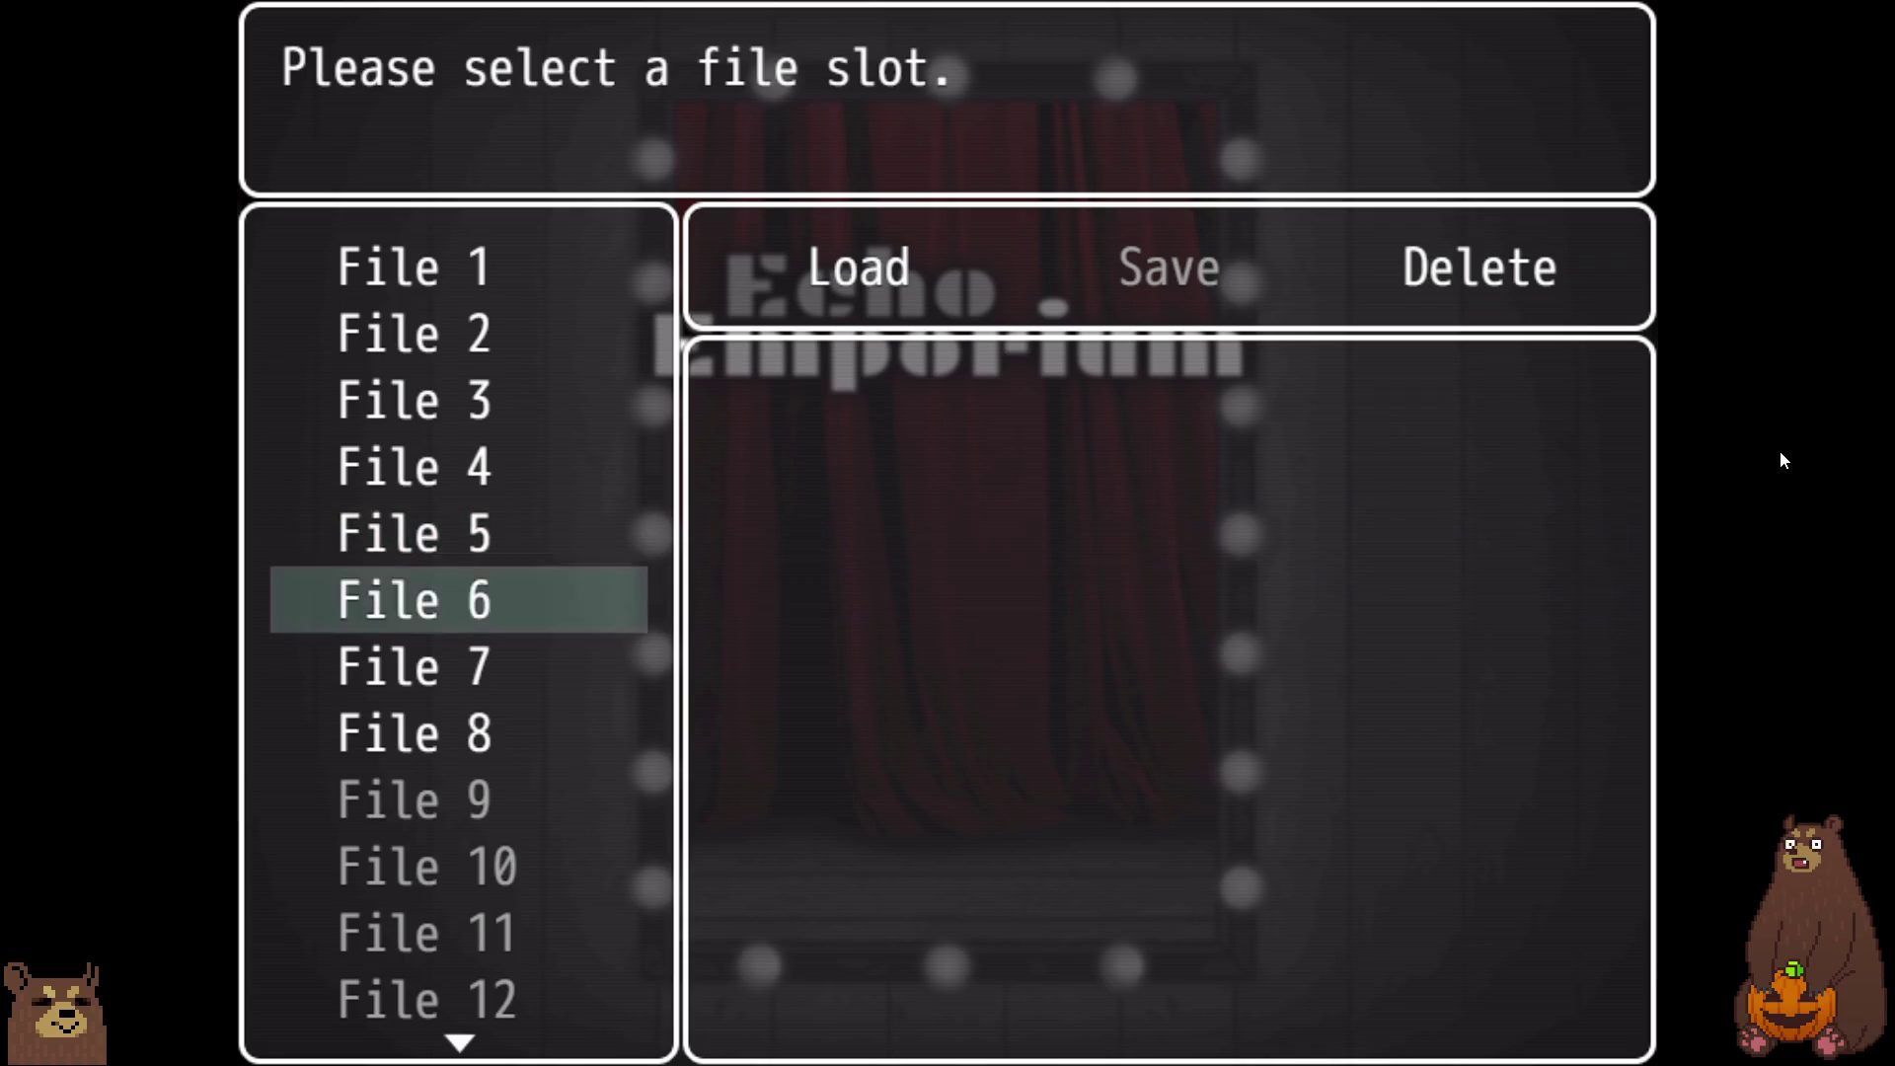
pyautogui.press('Down')
pyautogui.press('Down')
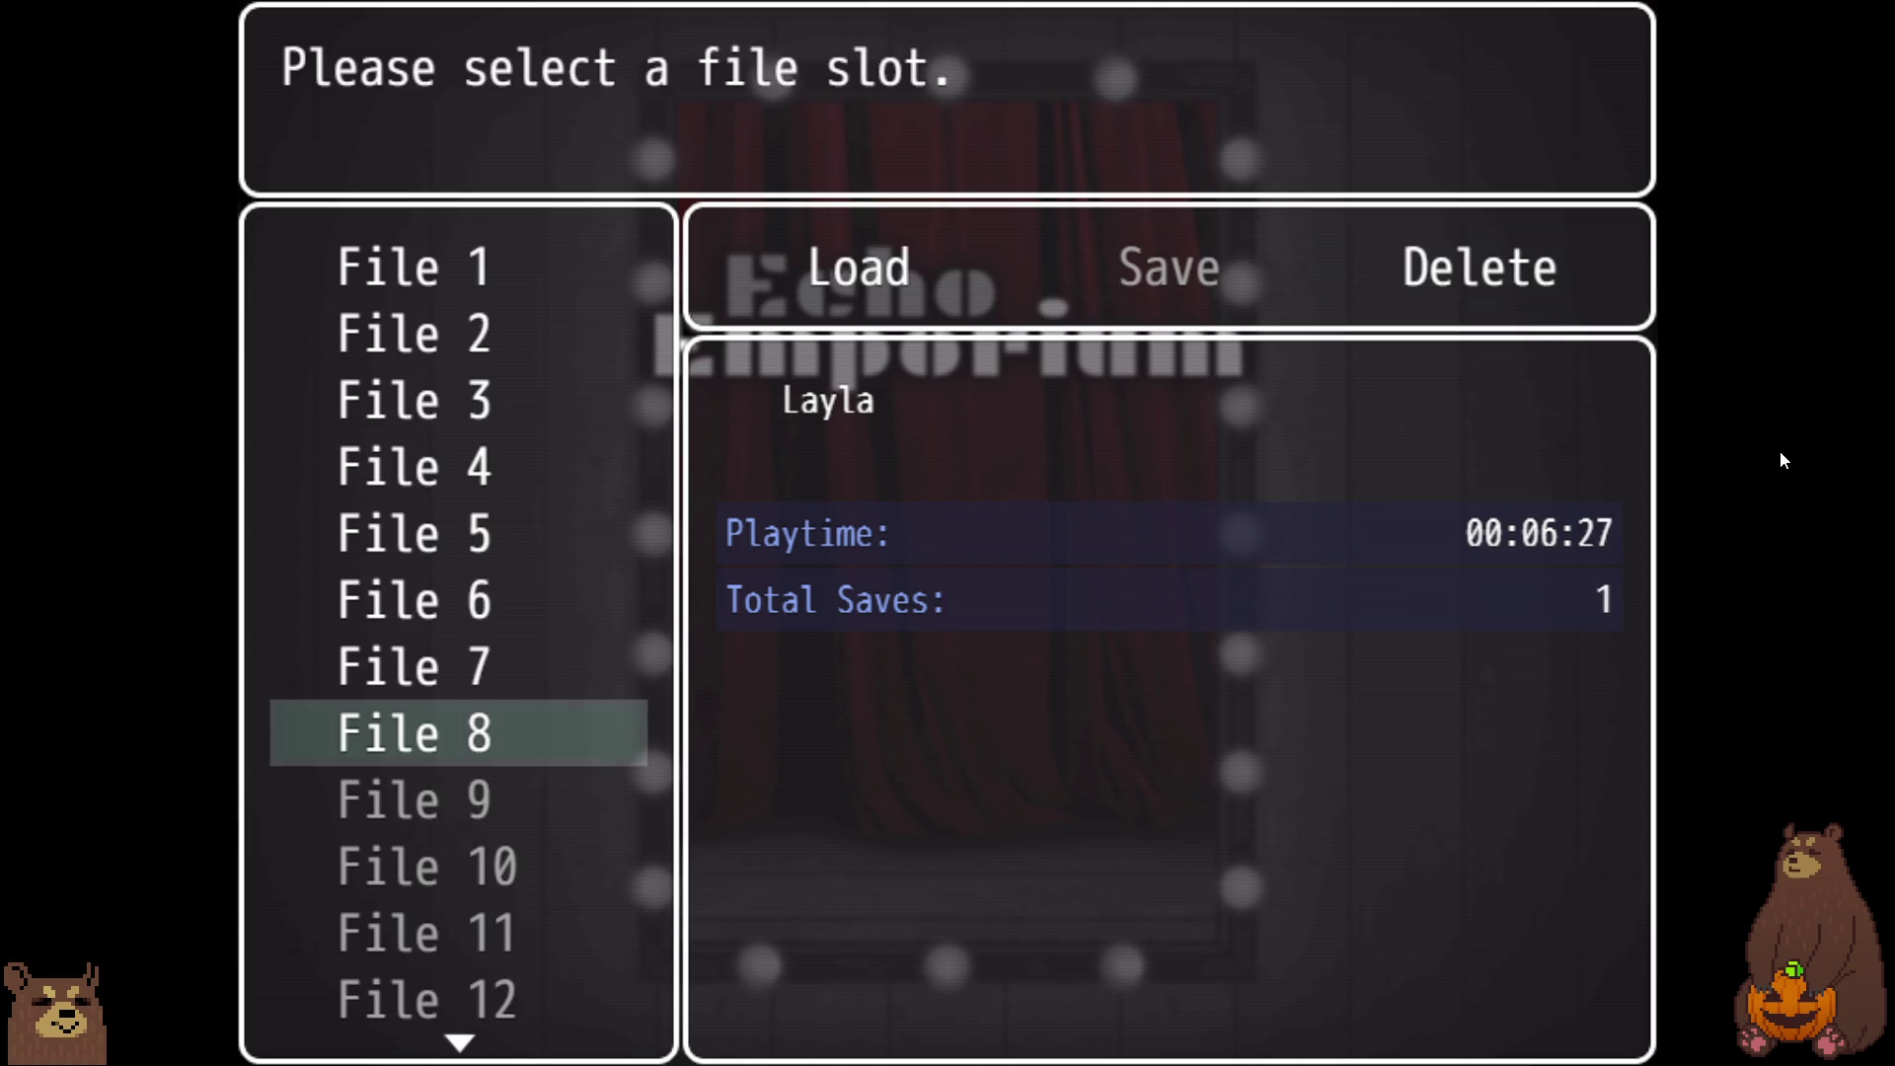
pyautogui.press('F4')
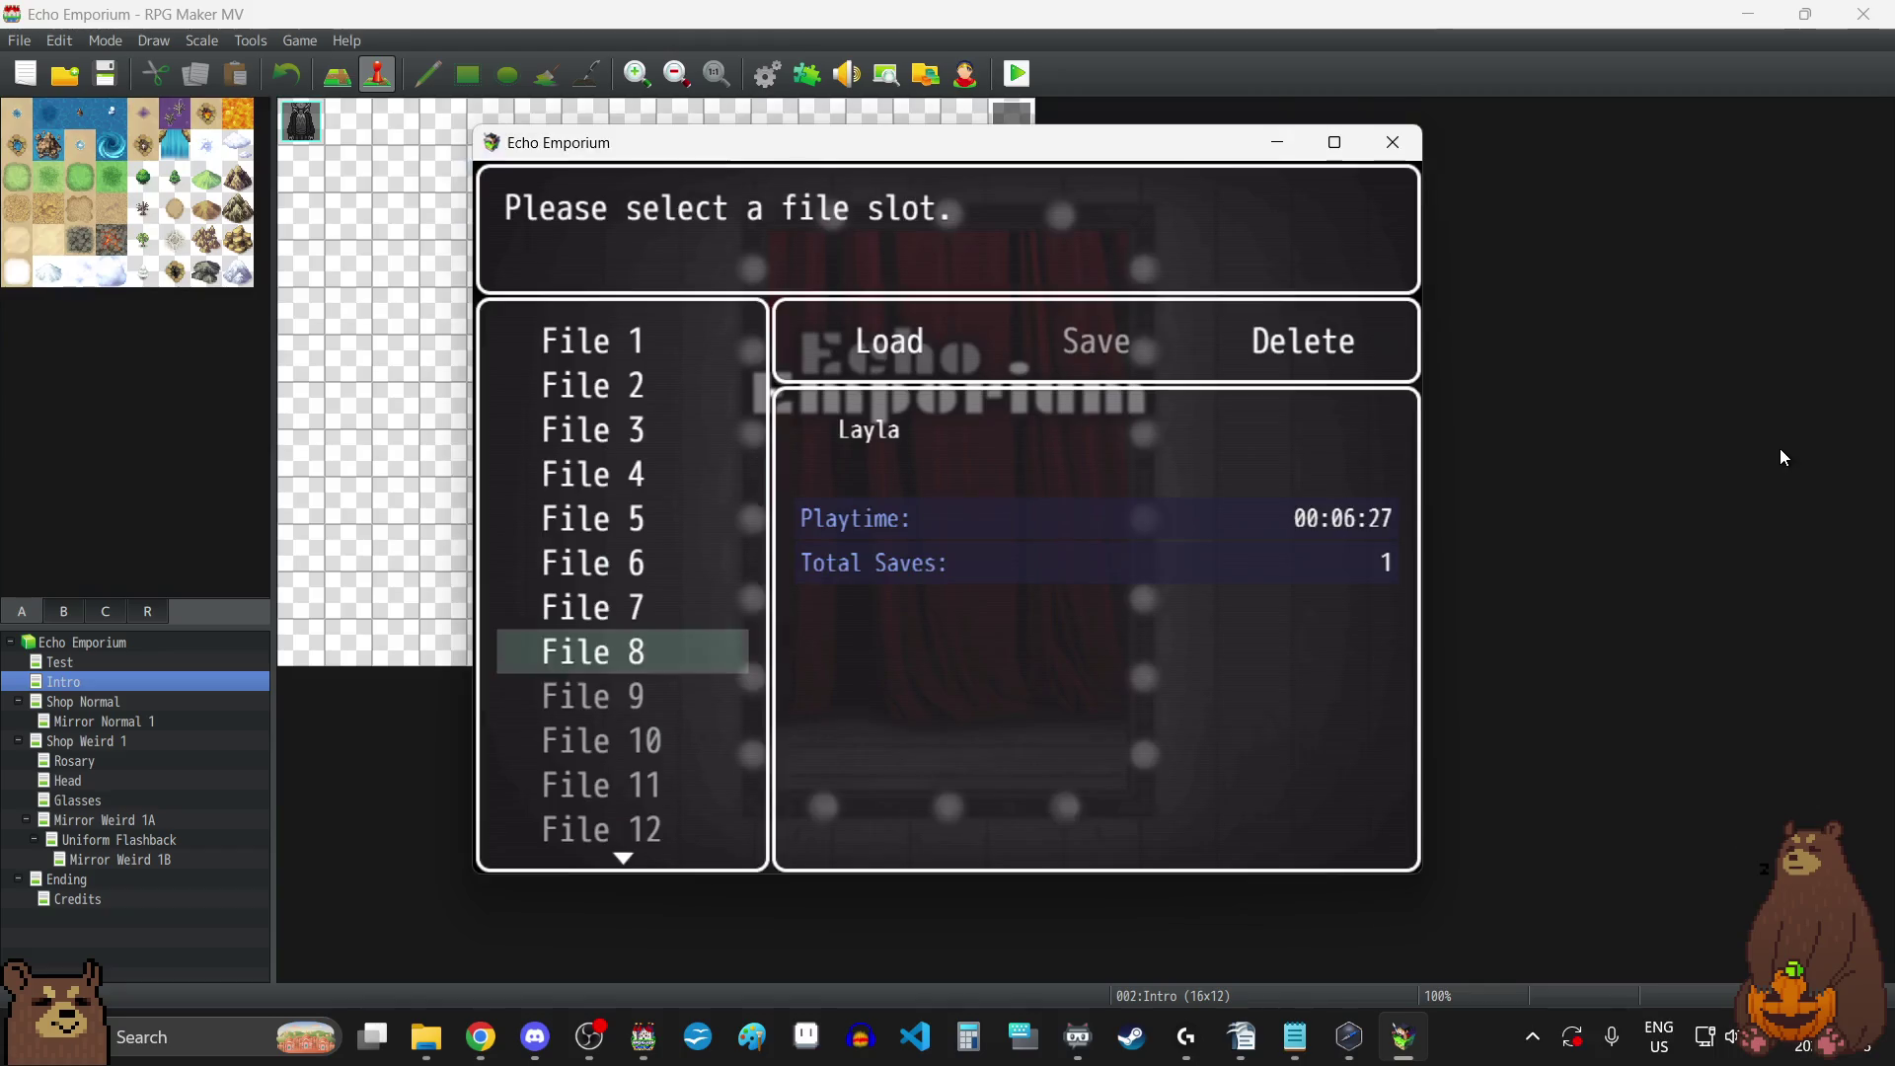
# Close the playtest and open the Plugin Manager.
pyautogui.click(1396, 139)
pyautogui.click(768, 75)
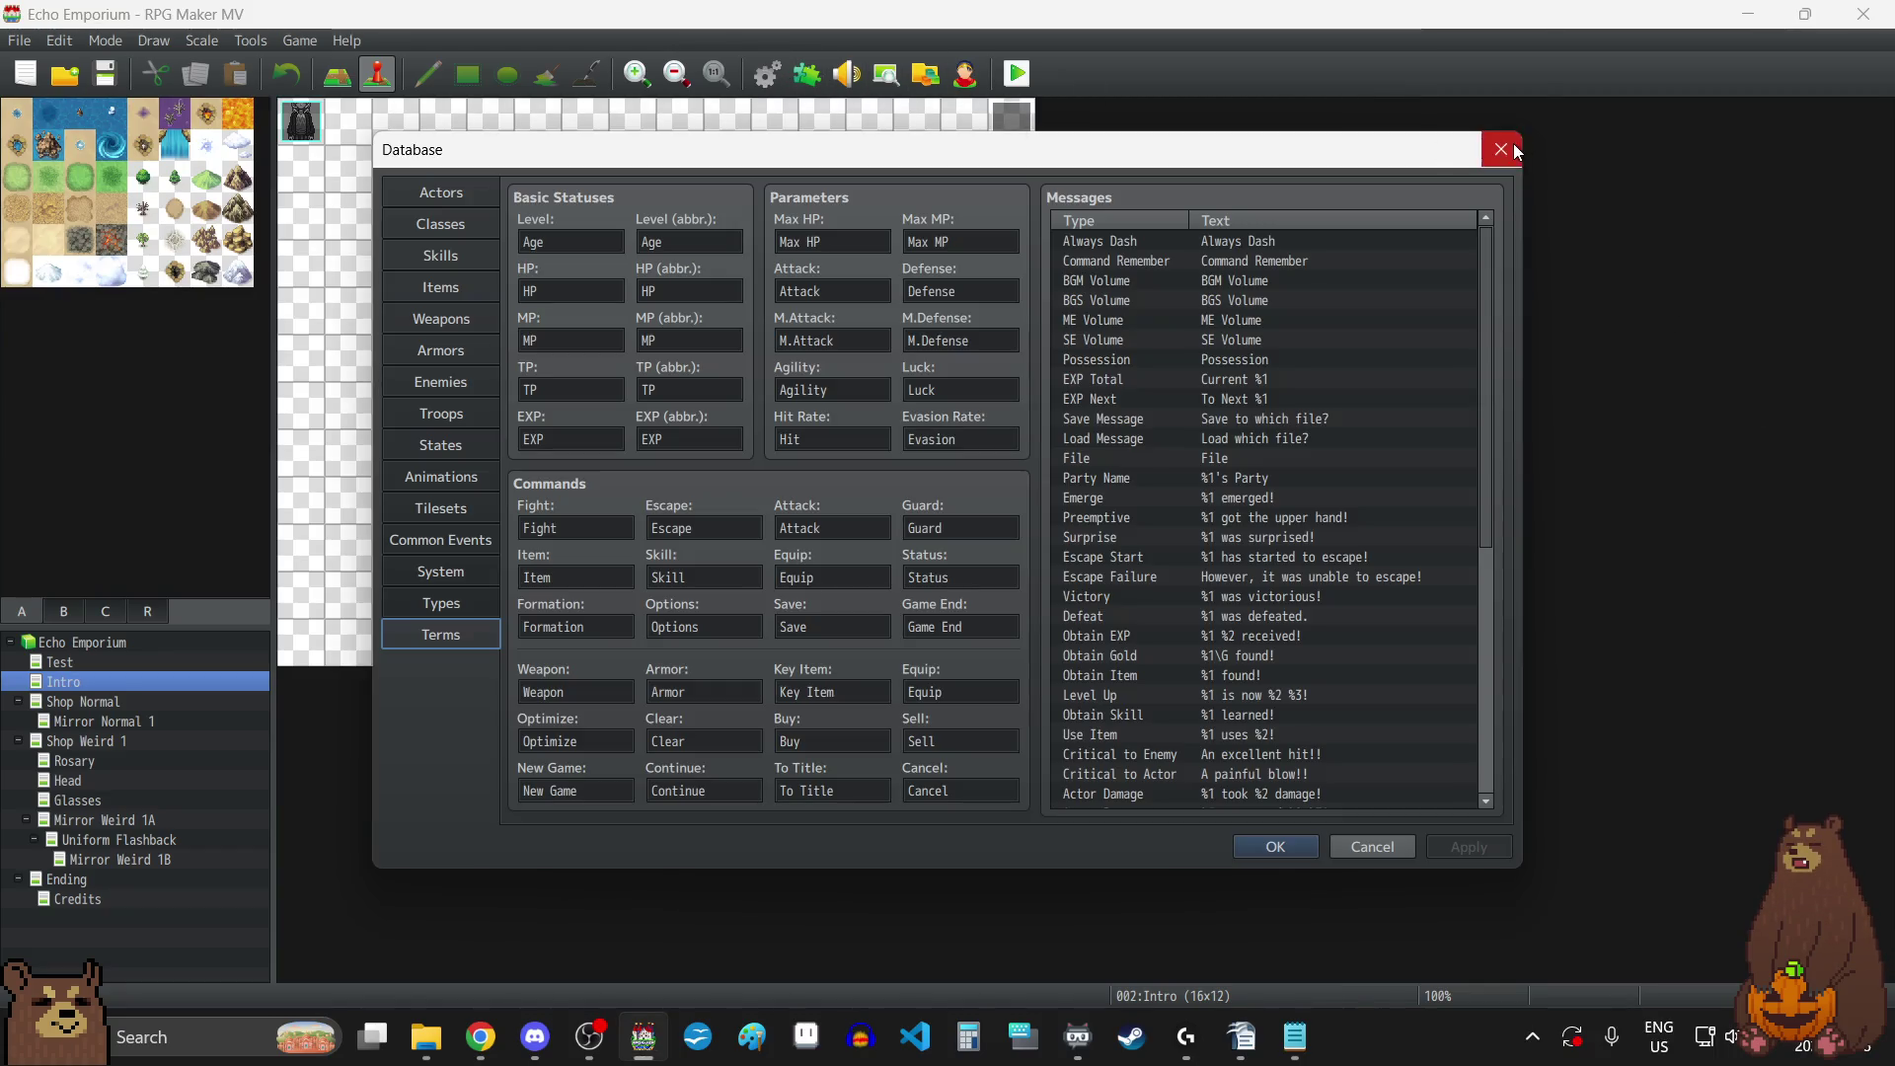
pyautogui.click(1502, 149)
pyautogui.click(802, 74)
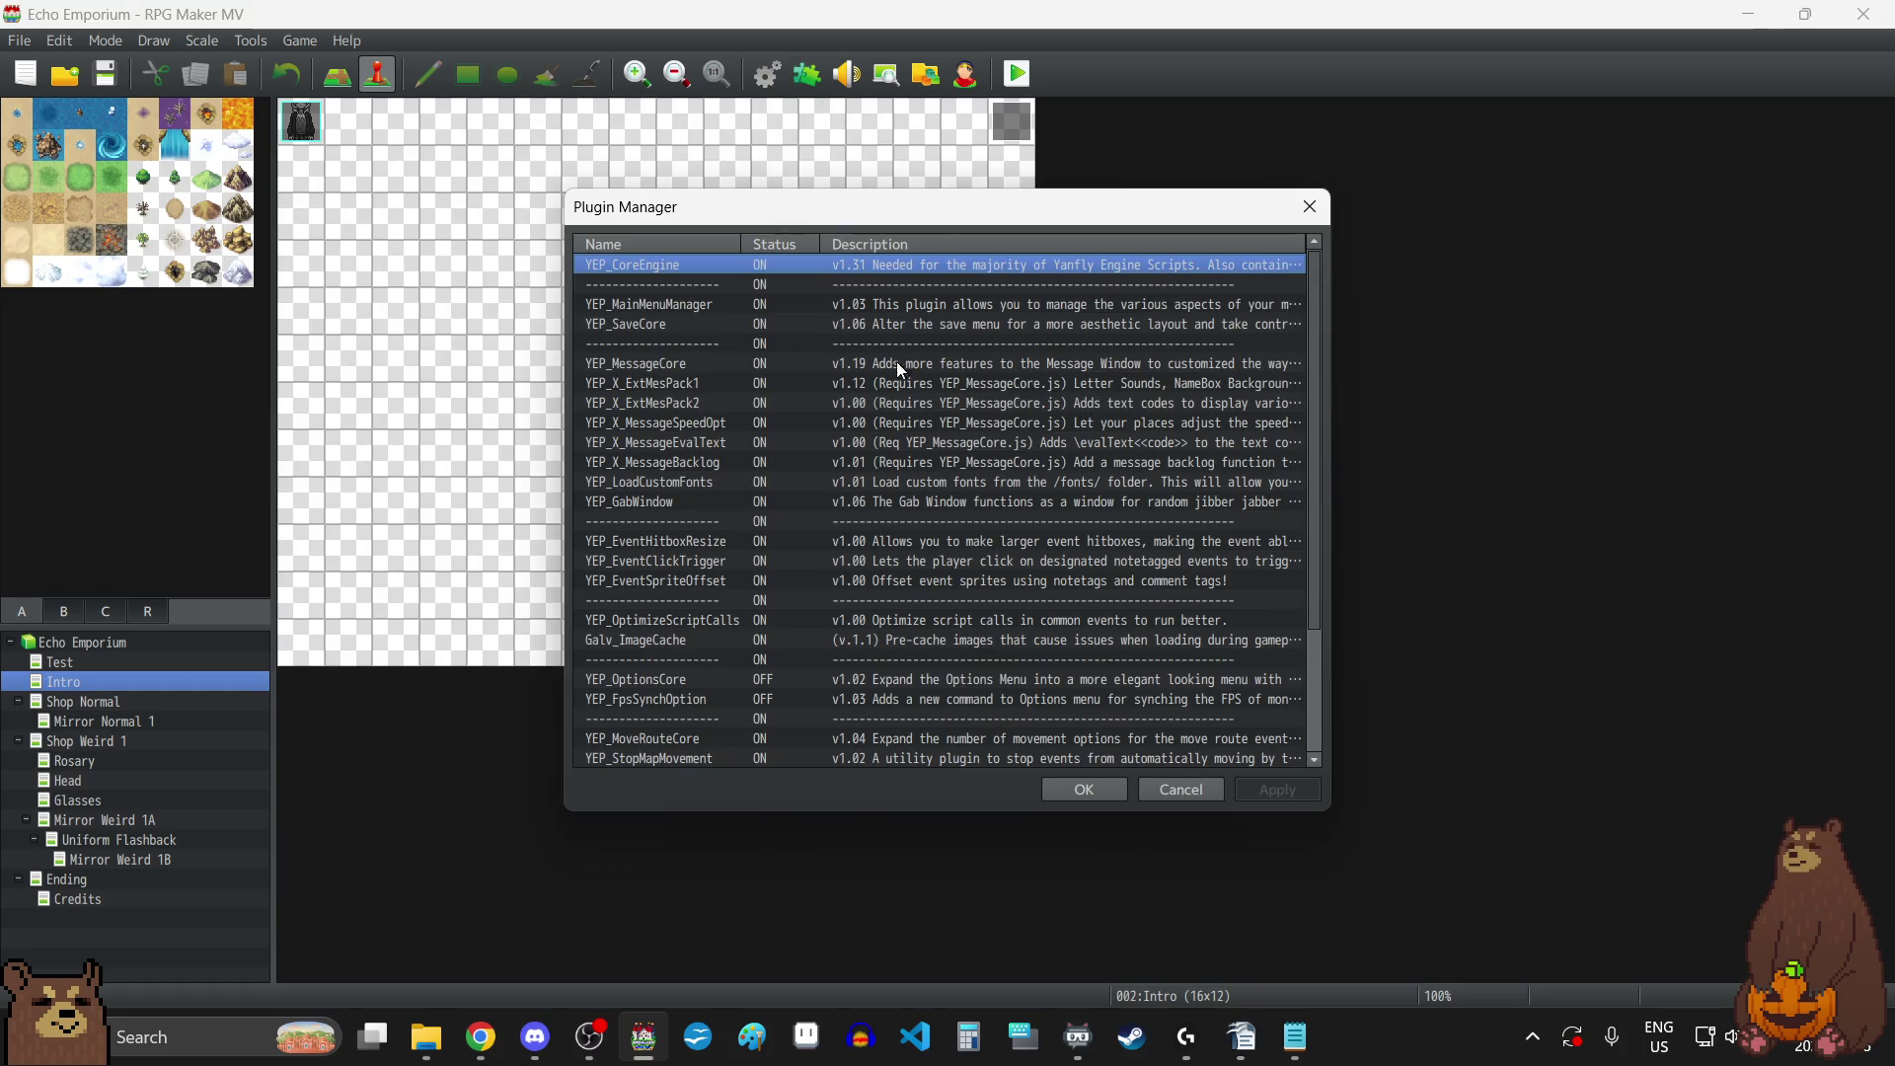
# Set YEP_SaveCore's Show Game Title parameter to Show (true).
pyautogui.doubleClick(752, 326)
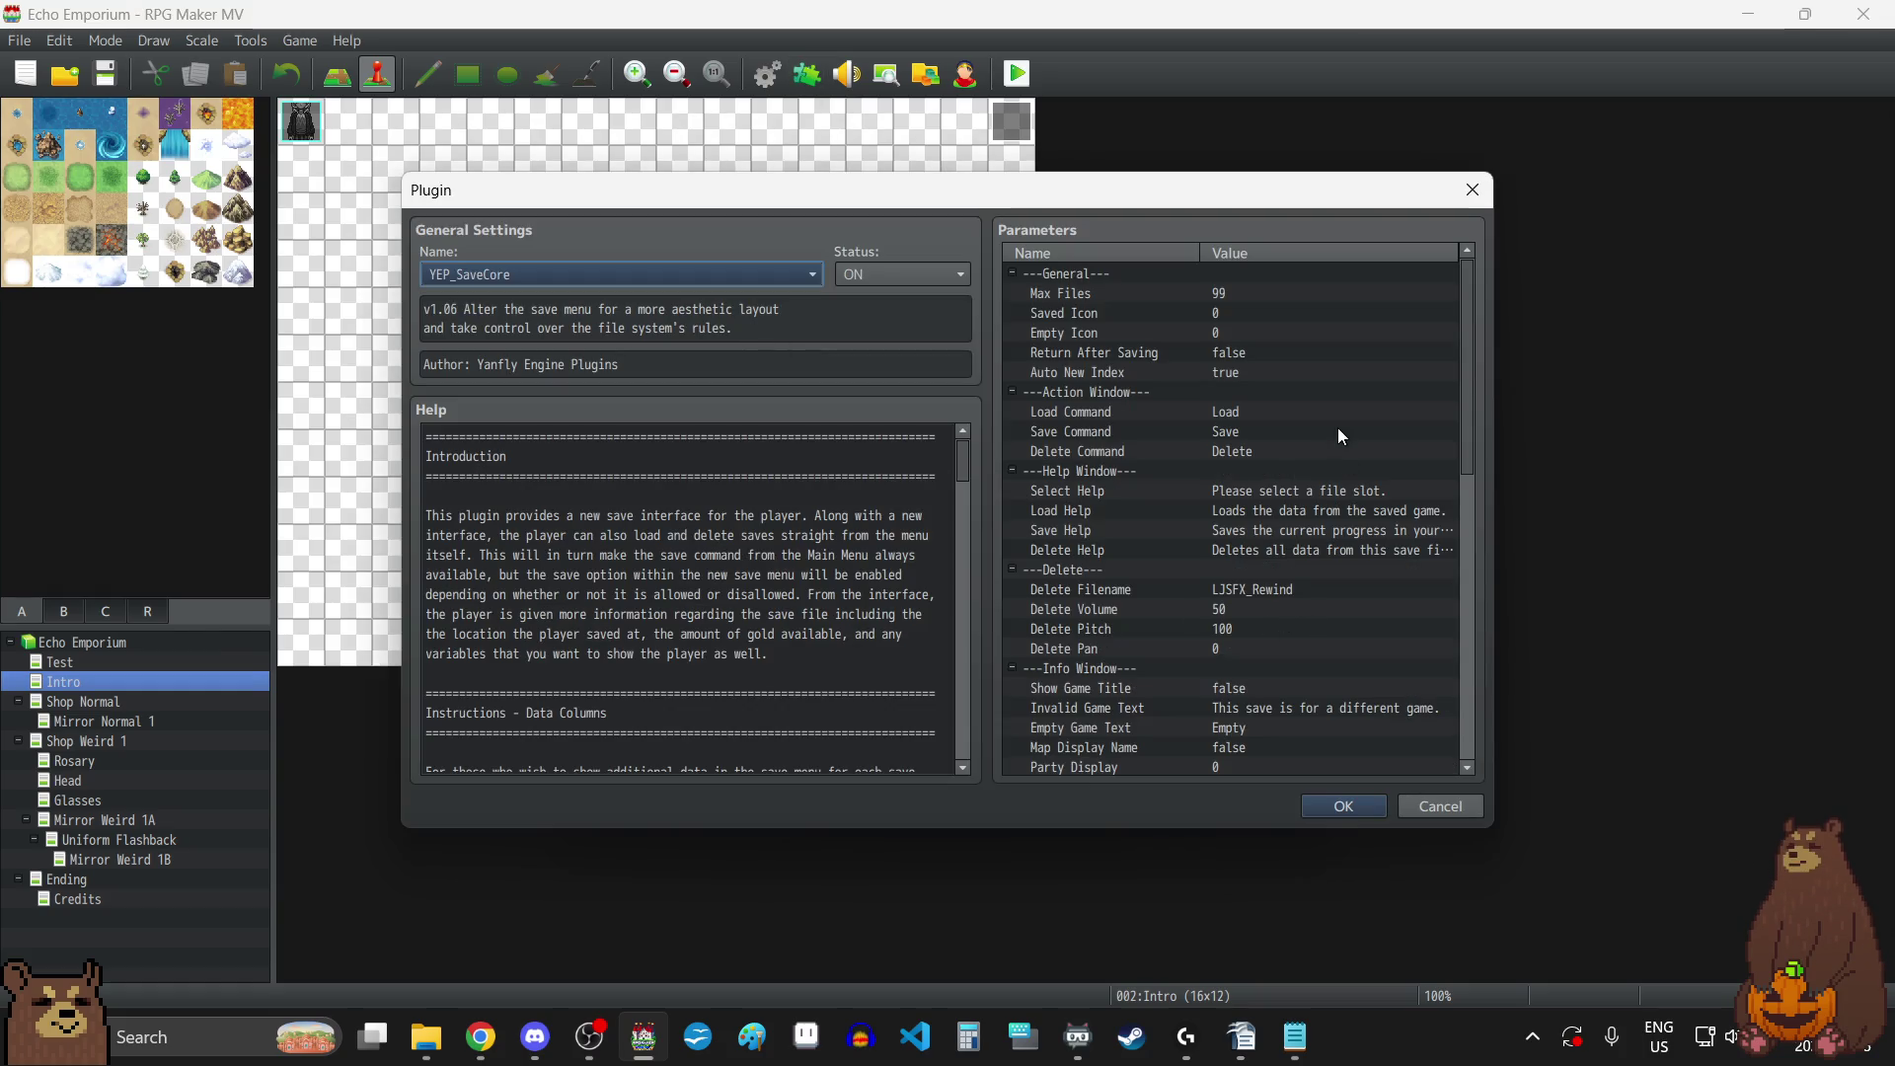
pyautogui.scroll(-3, 1212, 673)
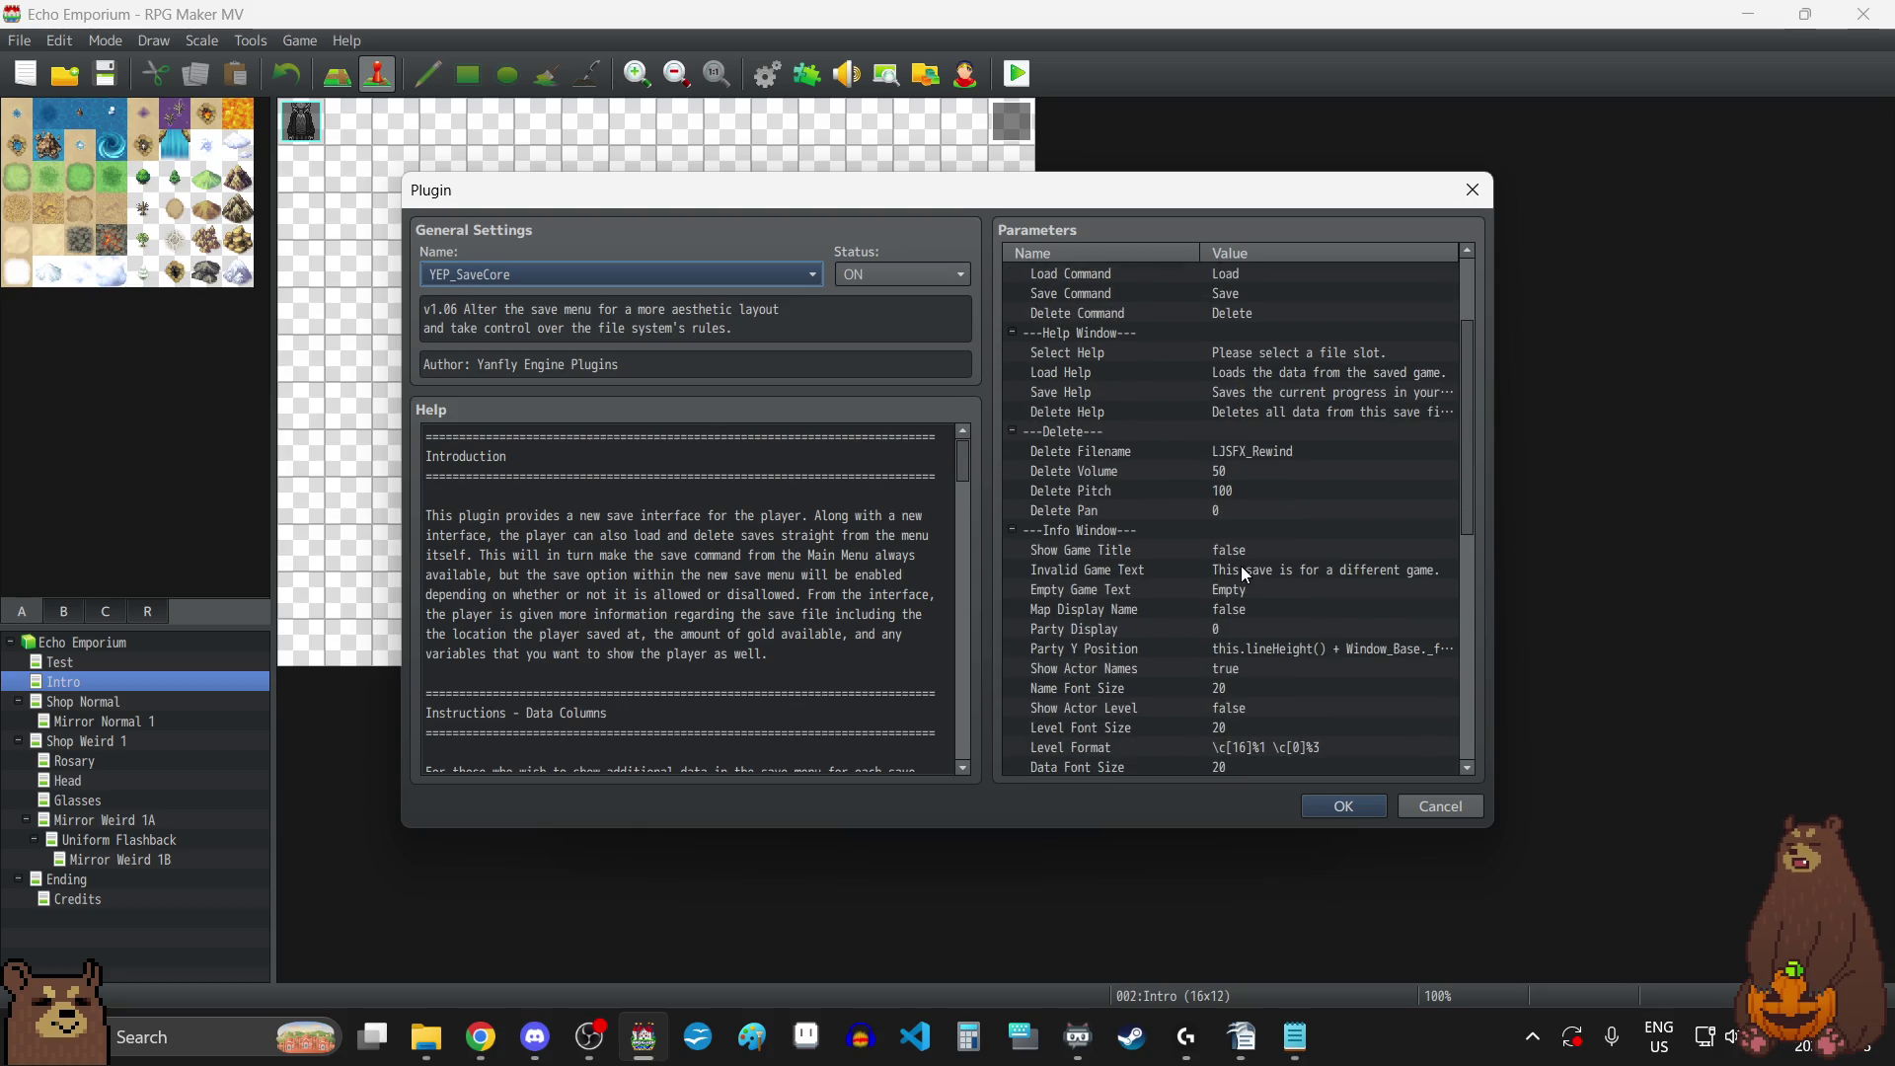
pyautogui.click(1232, 550)
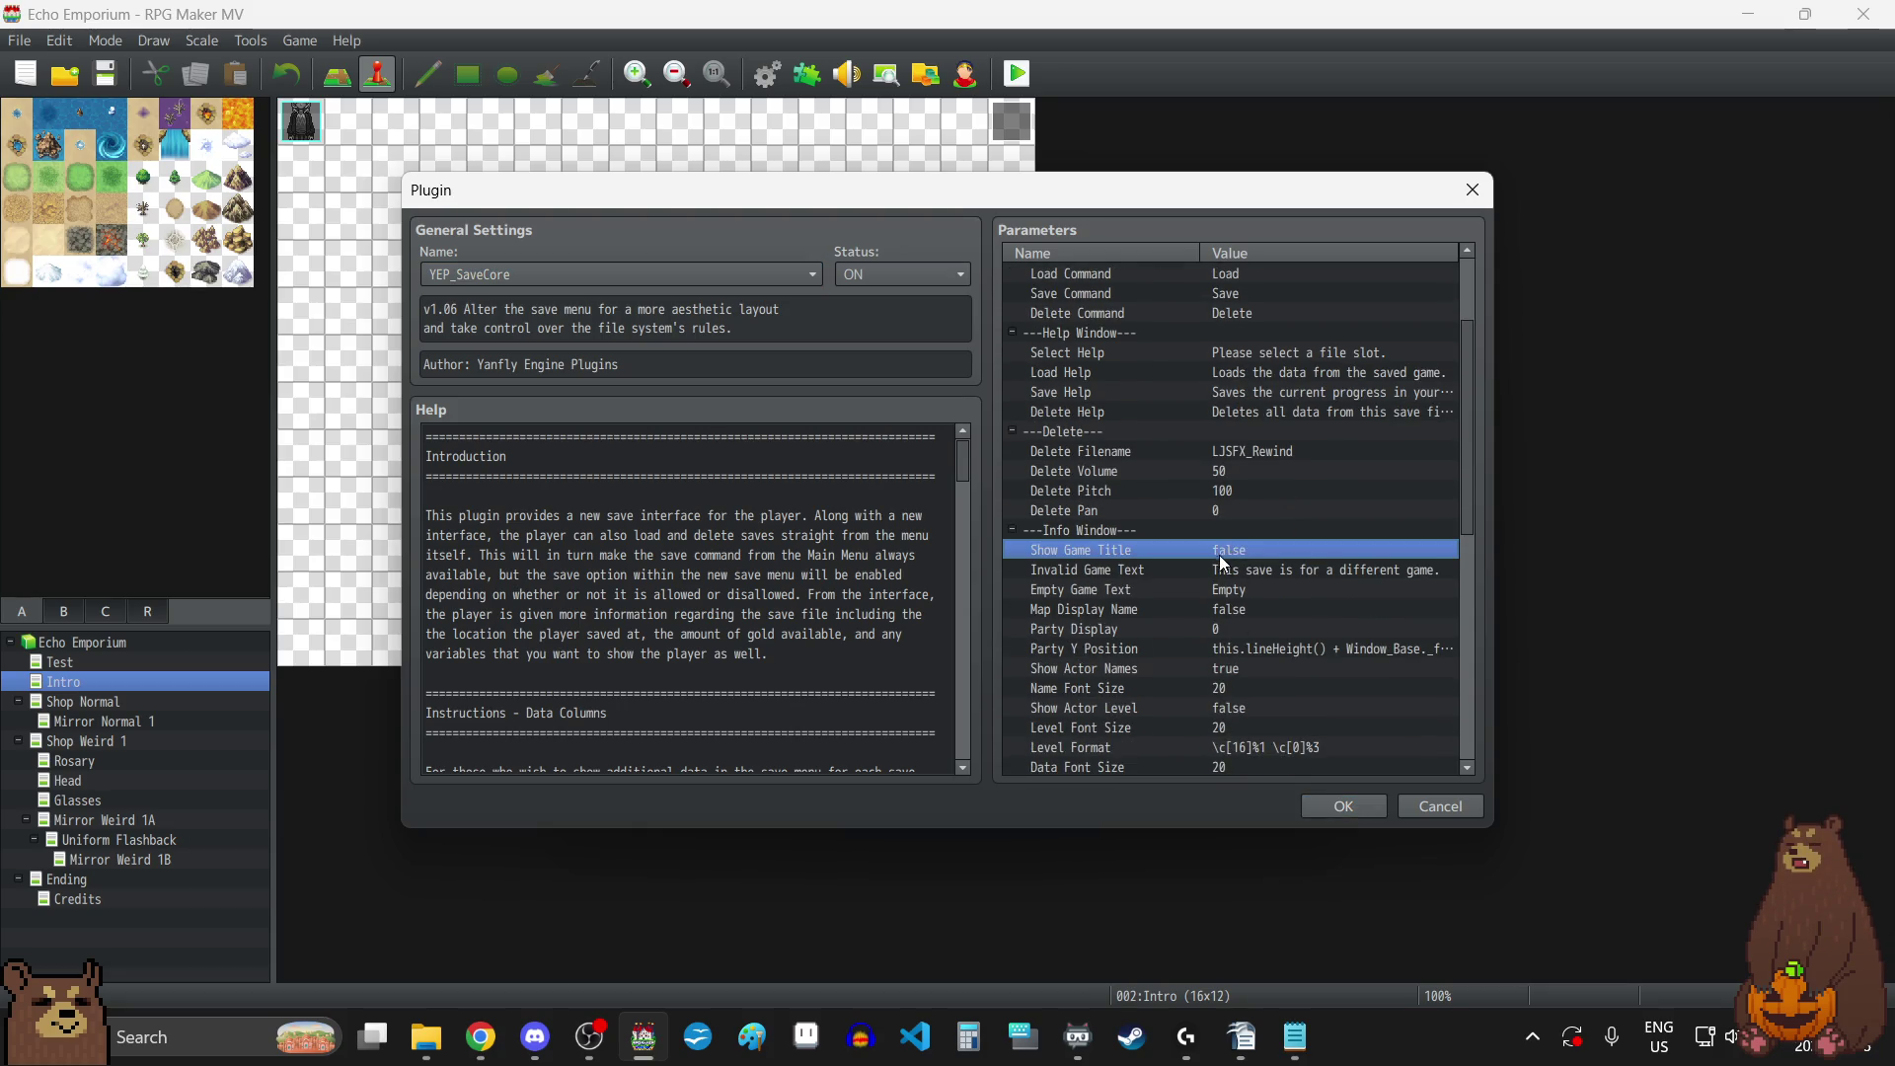
pyautogui.doubleClick(1216, 553)
pyautogui.click(751, 496)
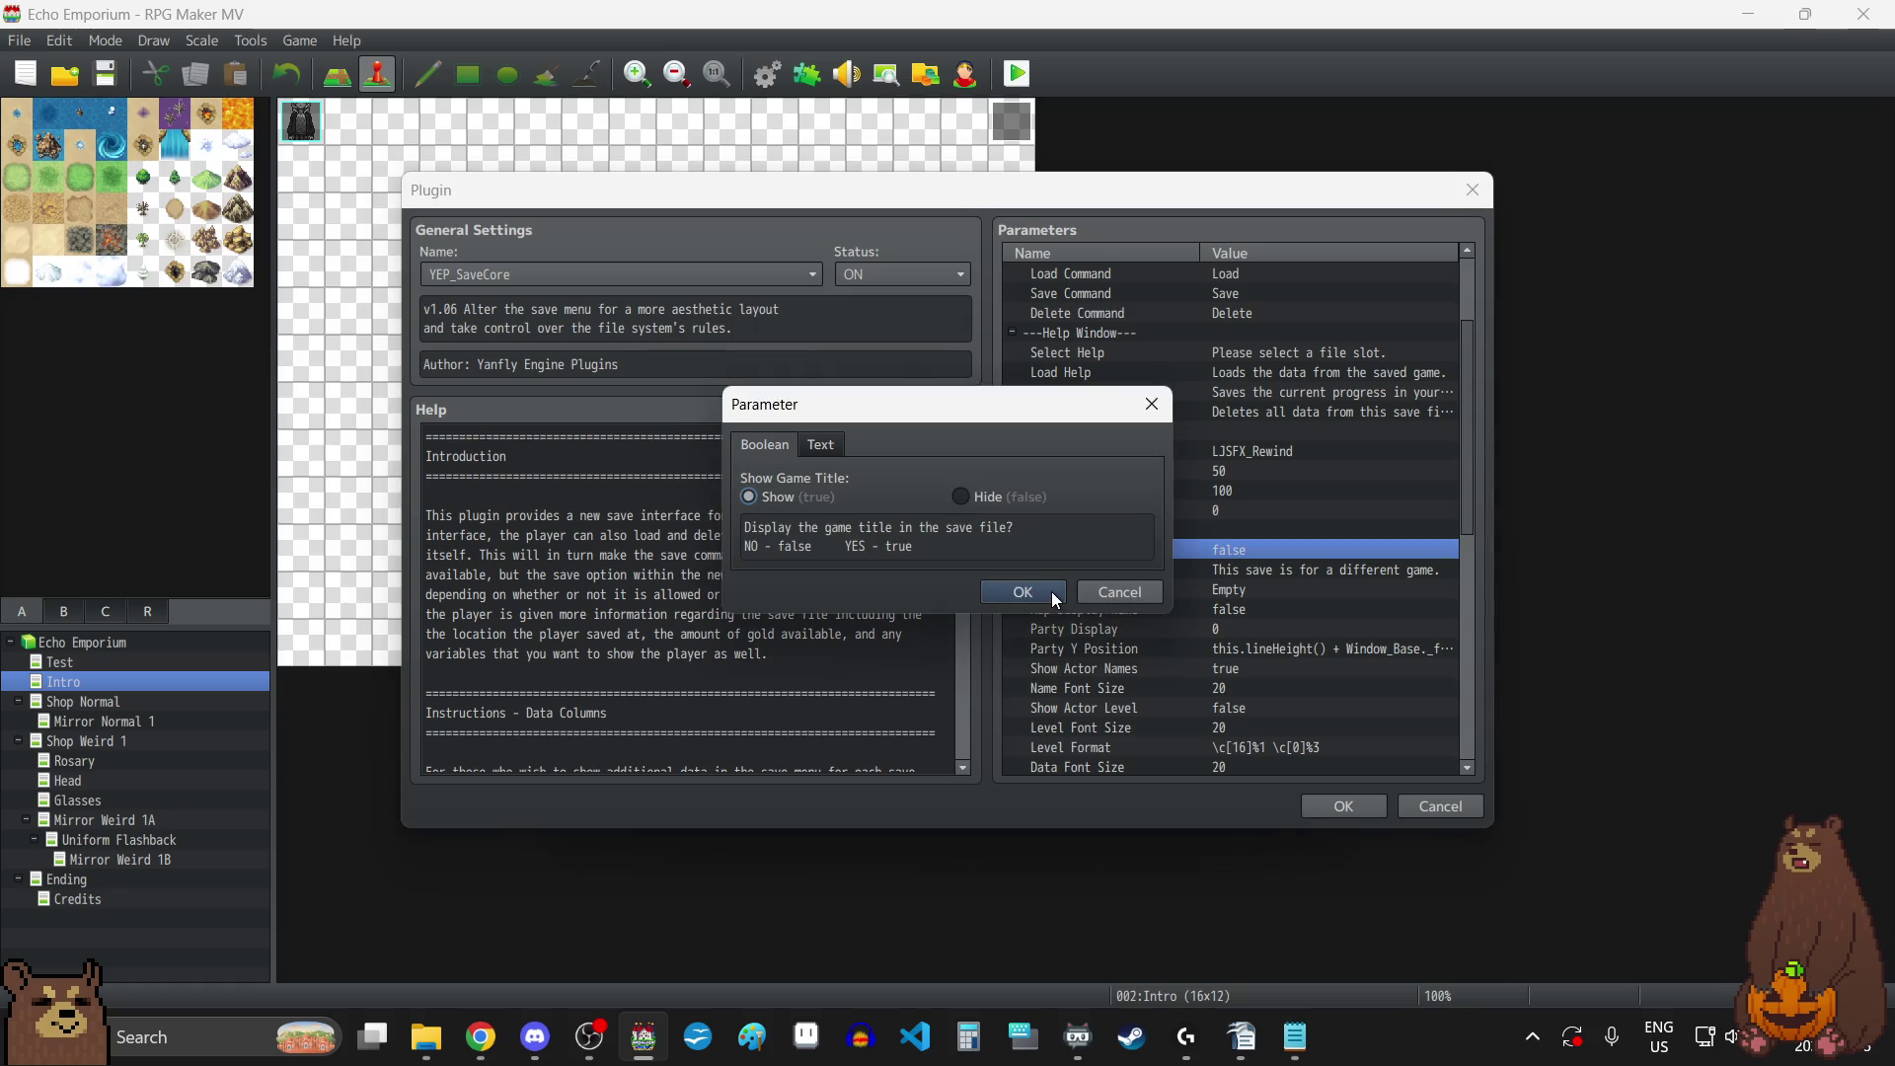
pyautogui.click(1022, 591)
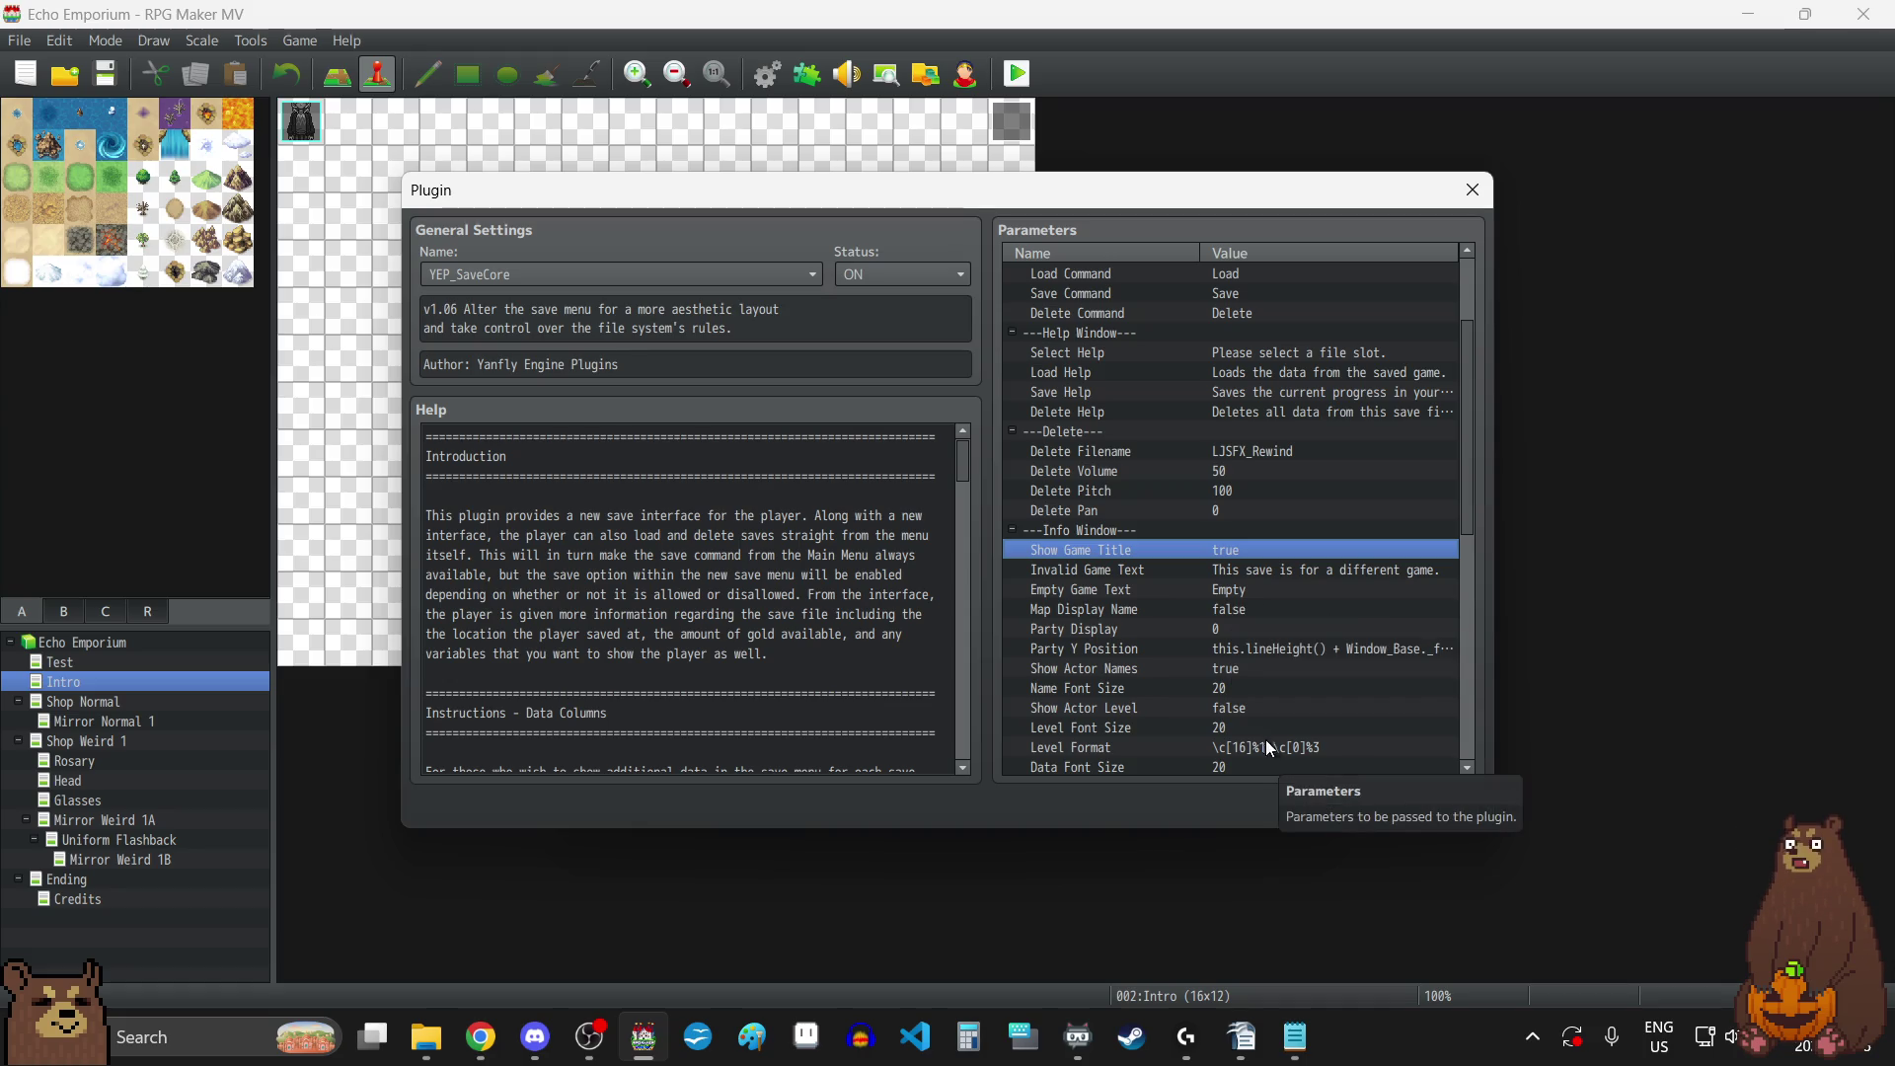
pyautogui.scroll(3, 1246, 618)
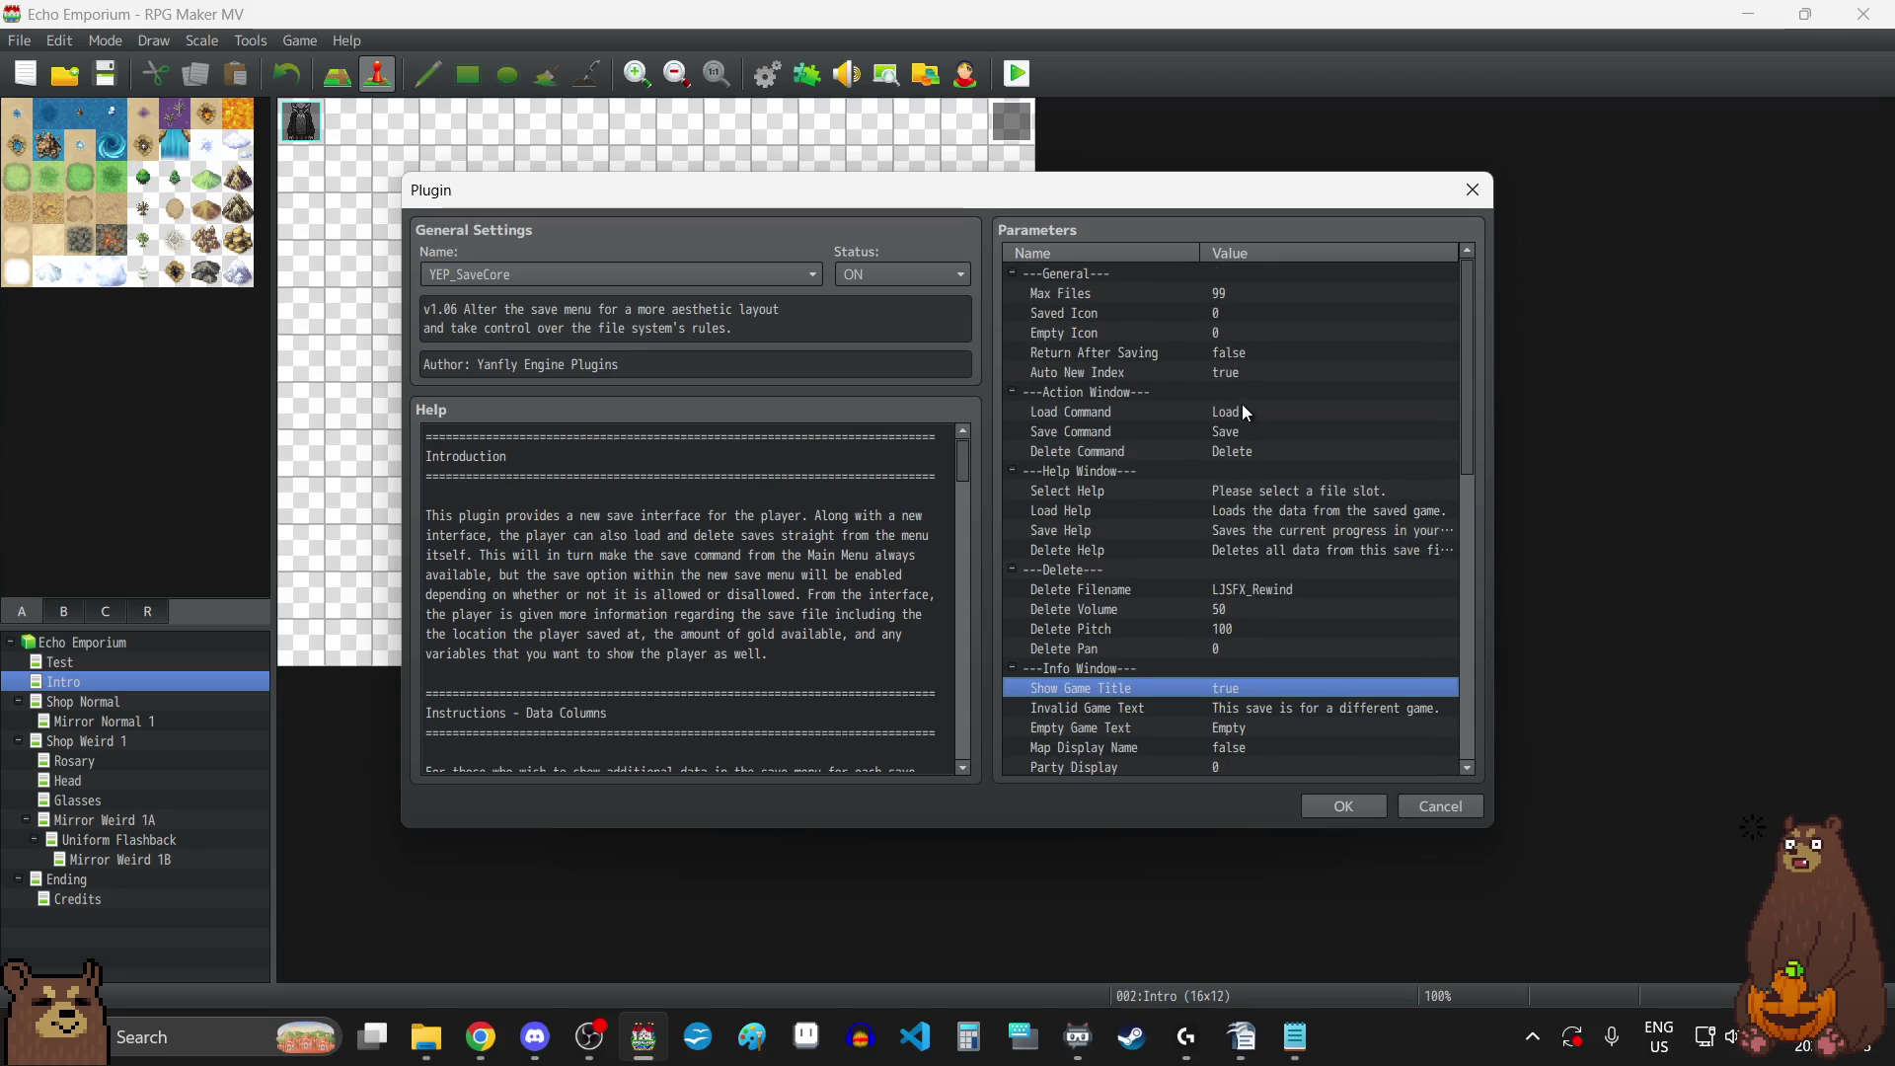
pyautogui.scroll(-2, 1254, 554)
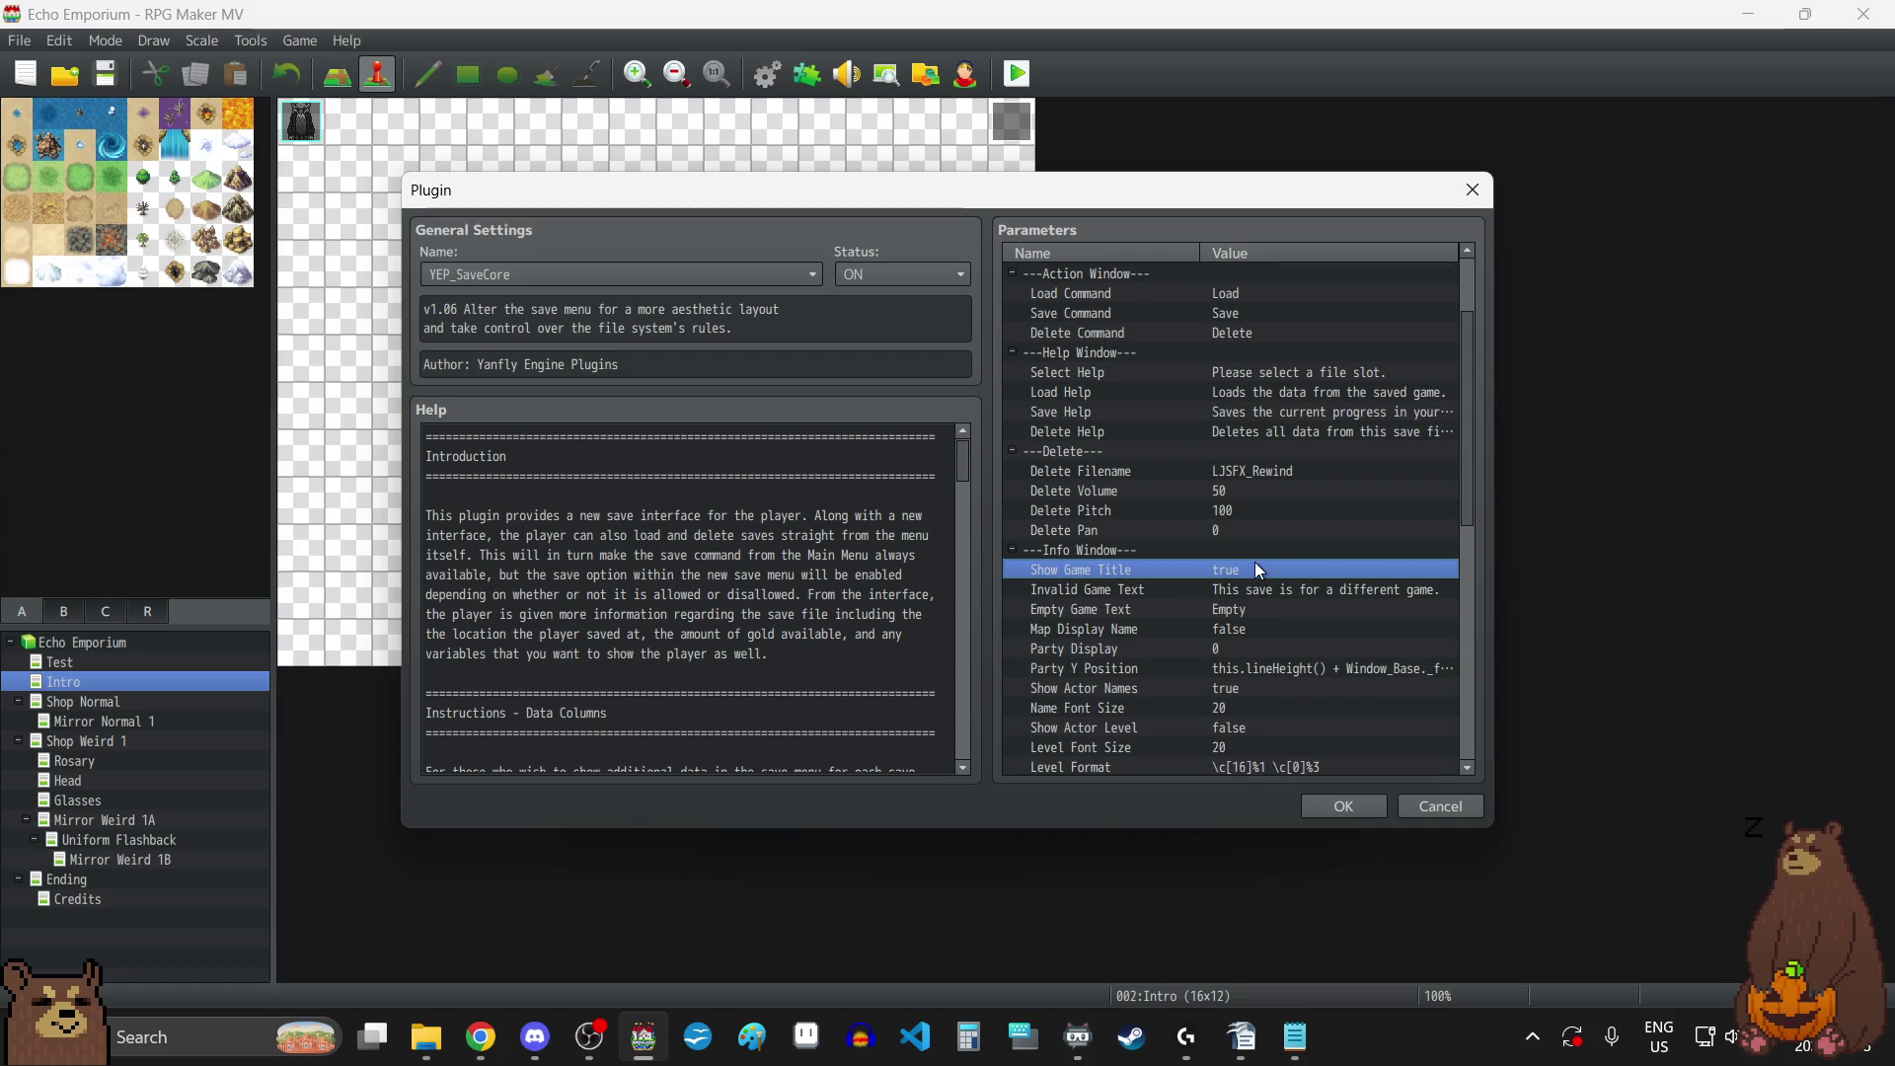
pyautogui.doubleClick(1226, 648)
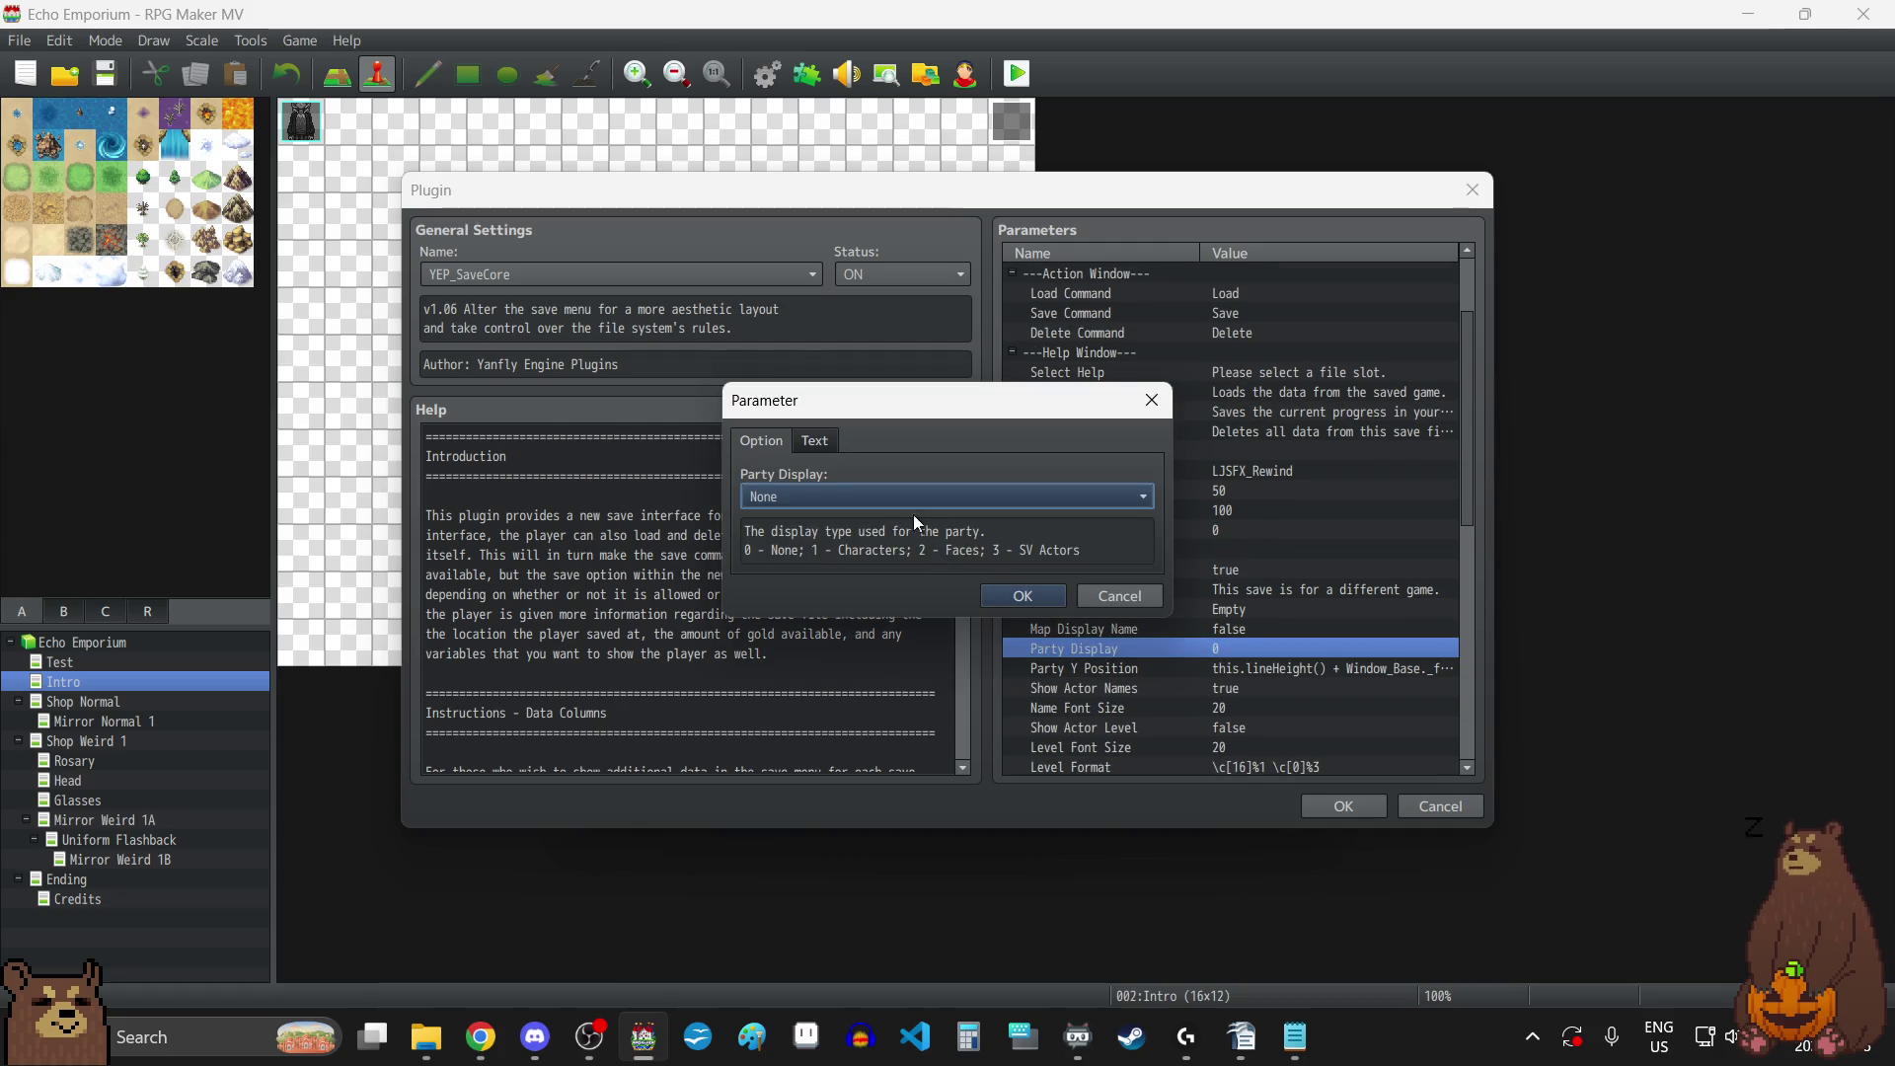
# Switch YEP_SaveCore's Party Display to Characters and apply the changes in the Plugin Manager.
pyautogui.click(908, 501)
pyautogui.click(893, 541)
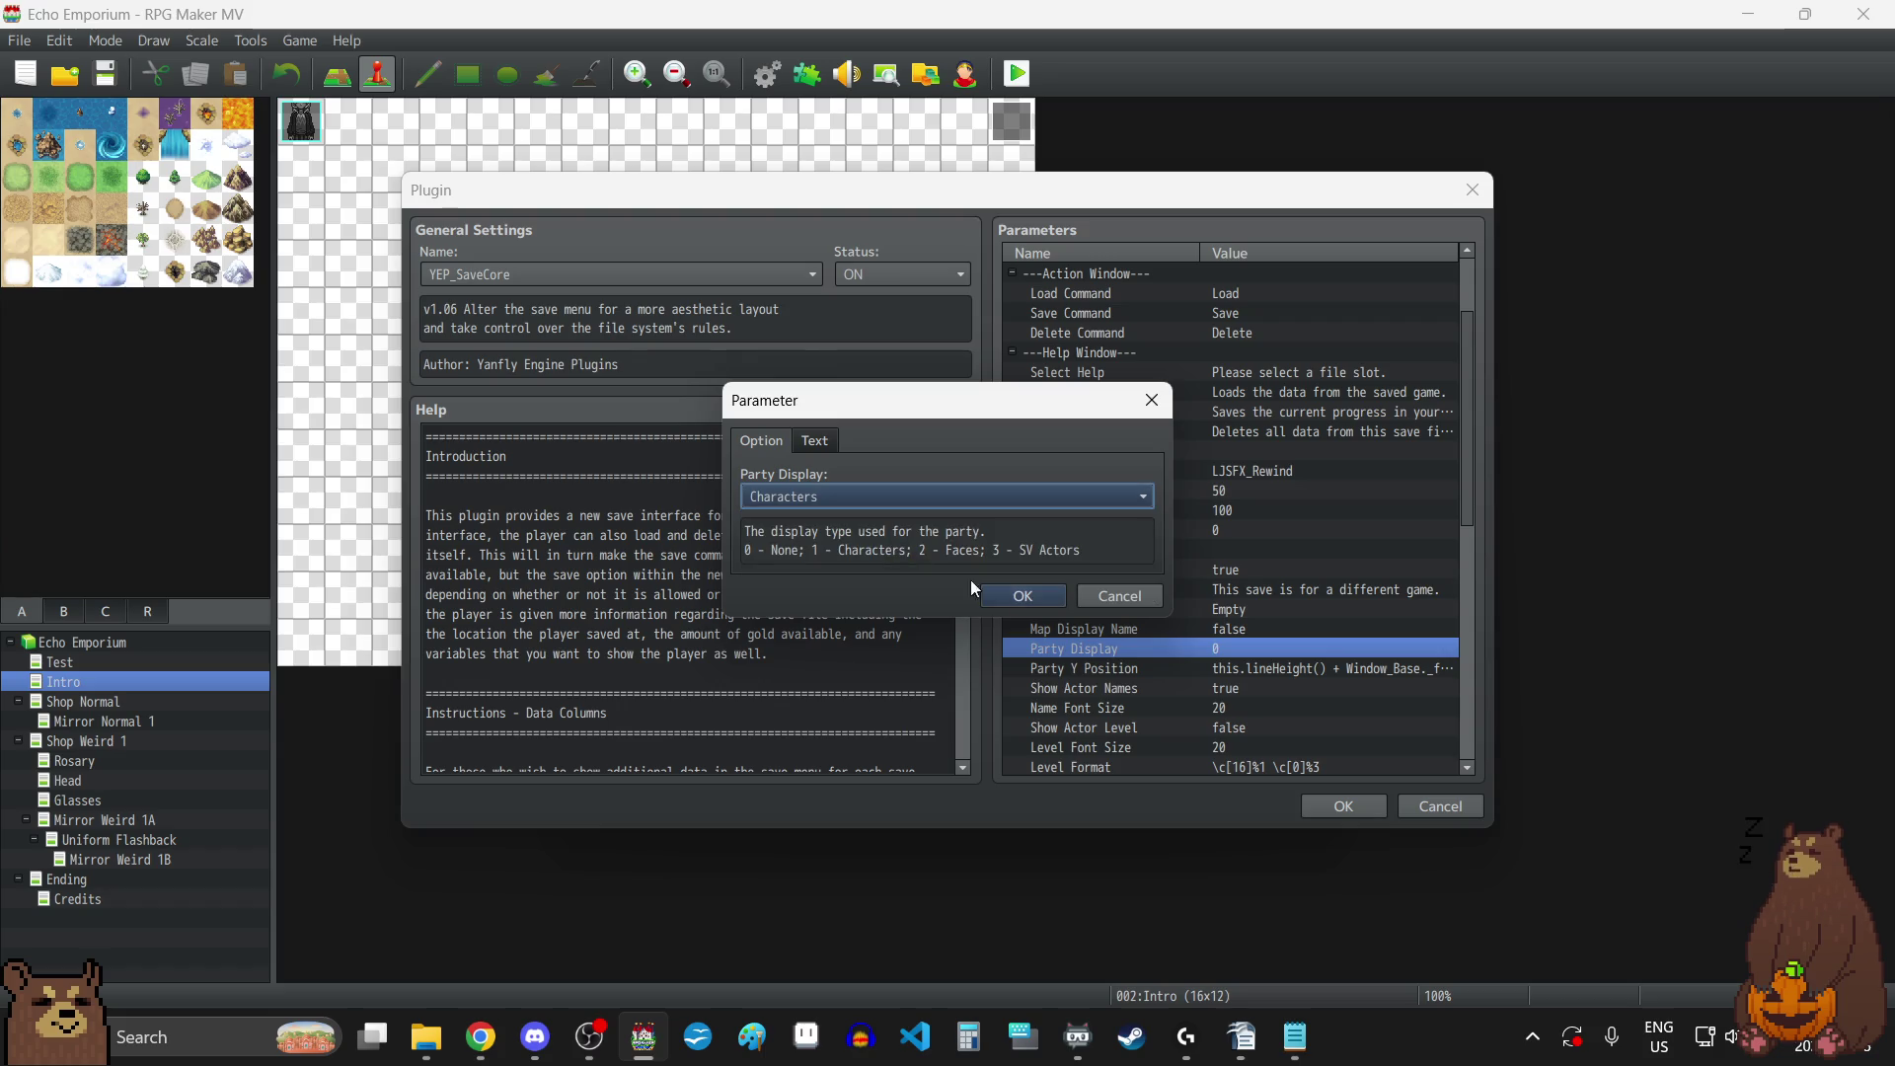
pyautogui.click(1059, 595)
pyautogui.click(1327, 804)
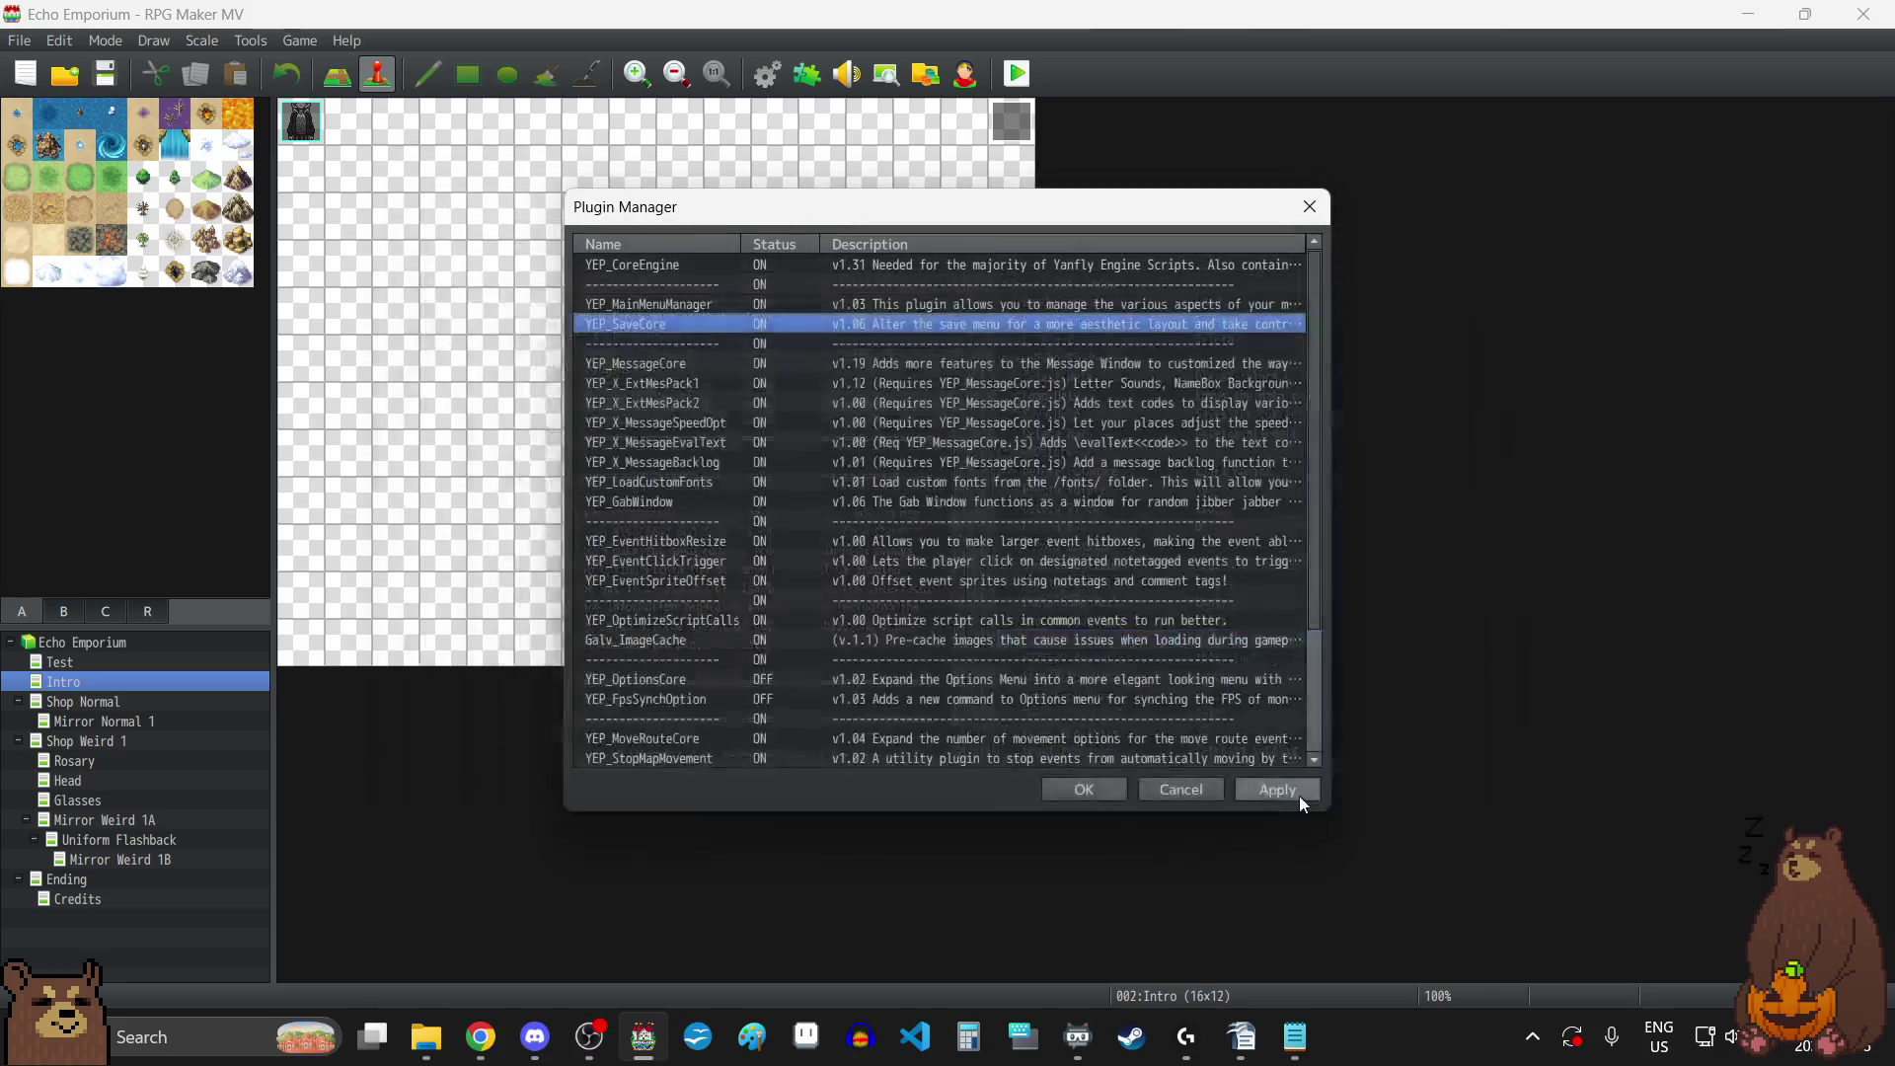
pyautogui.click(1121, 788)
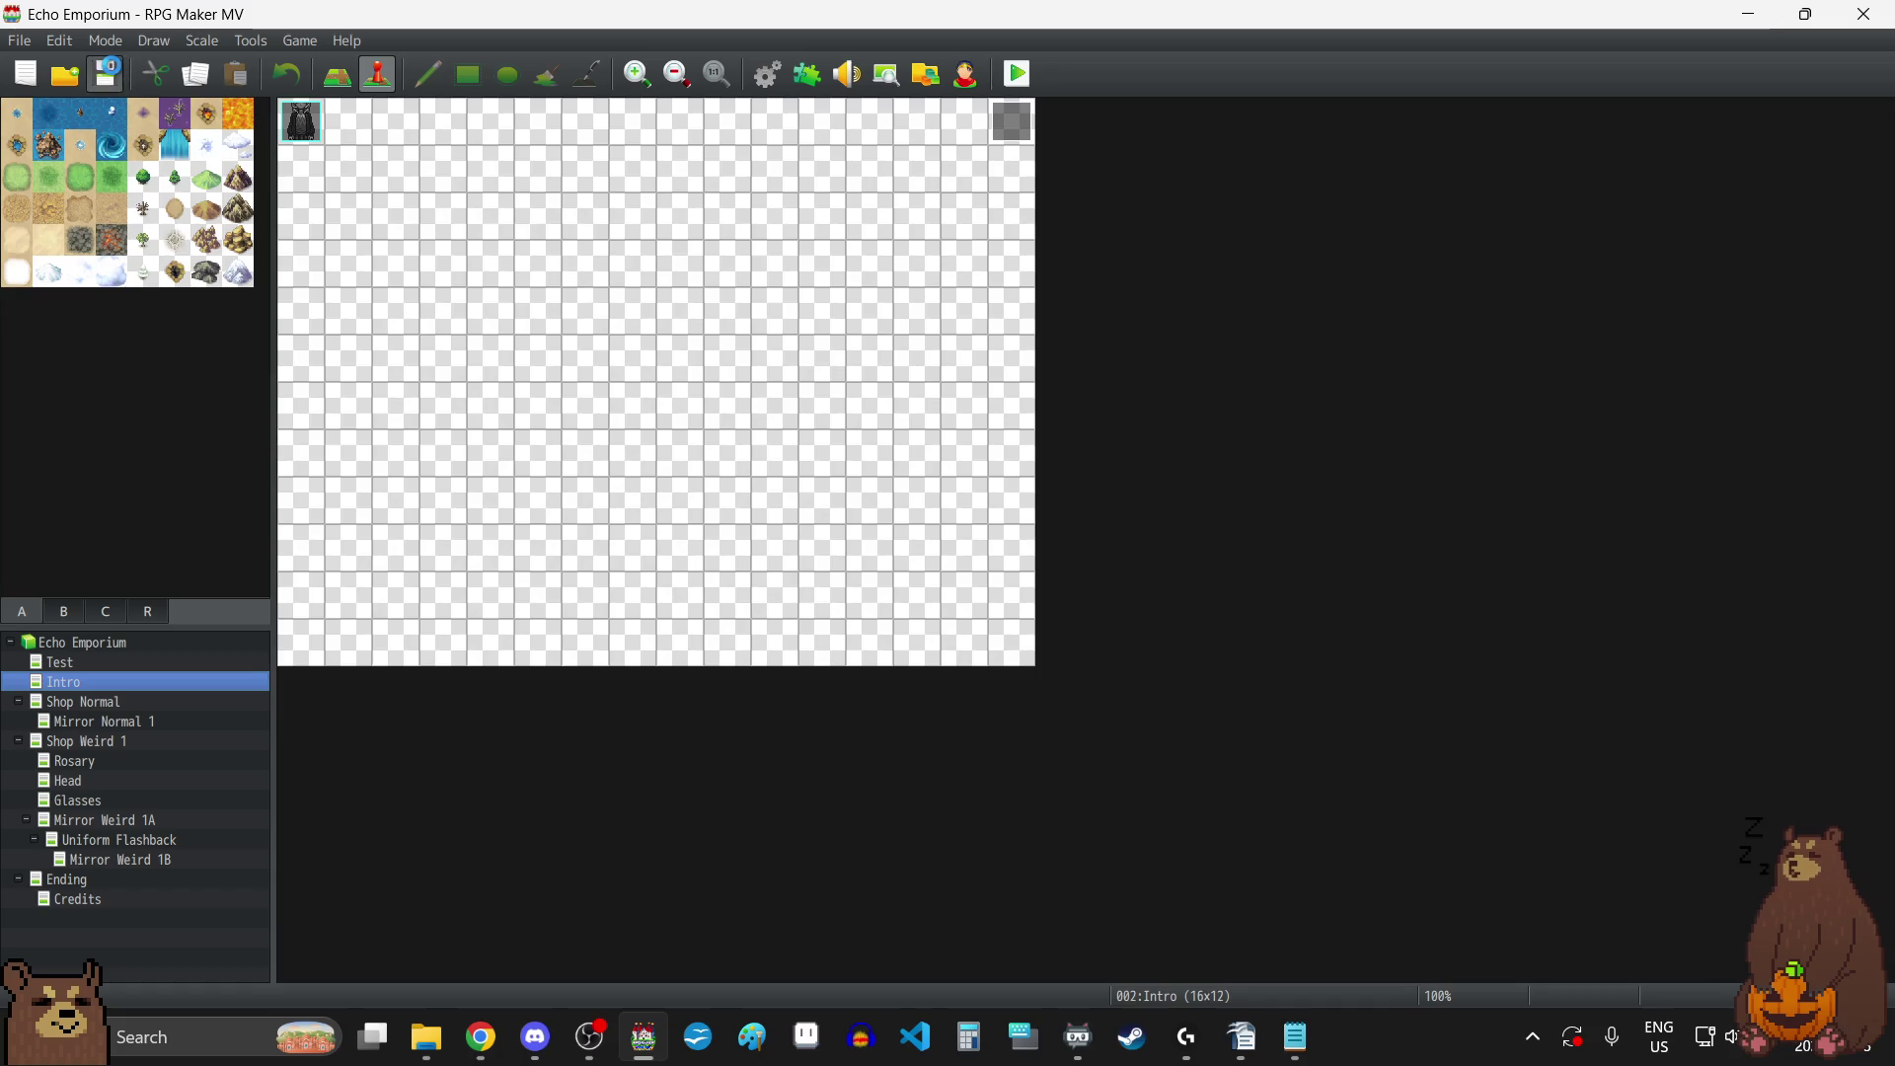
pyautogui.click(1018, 74)
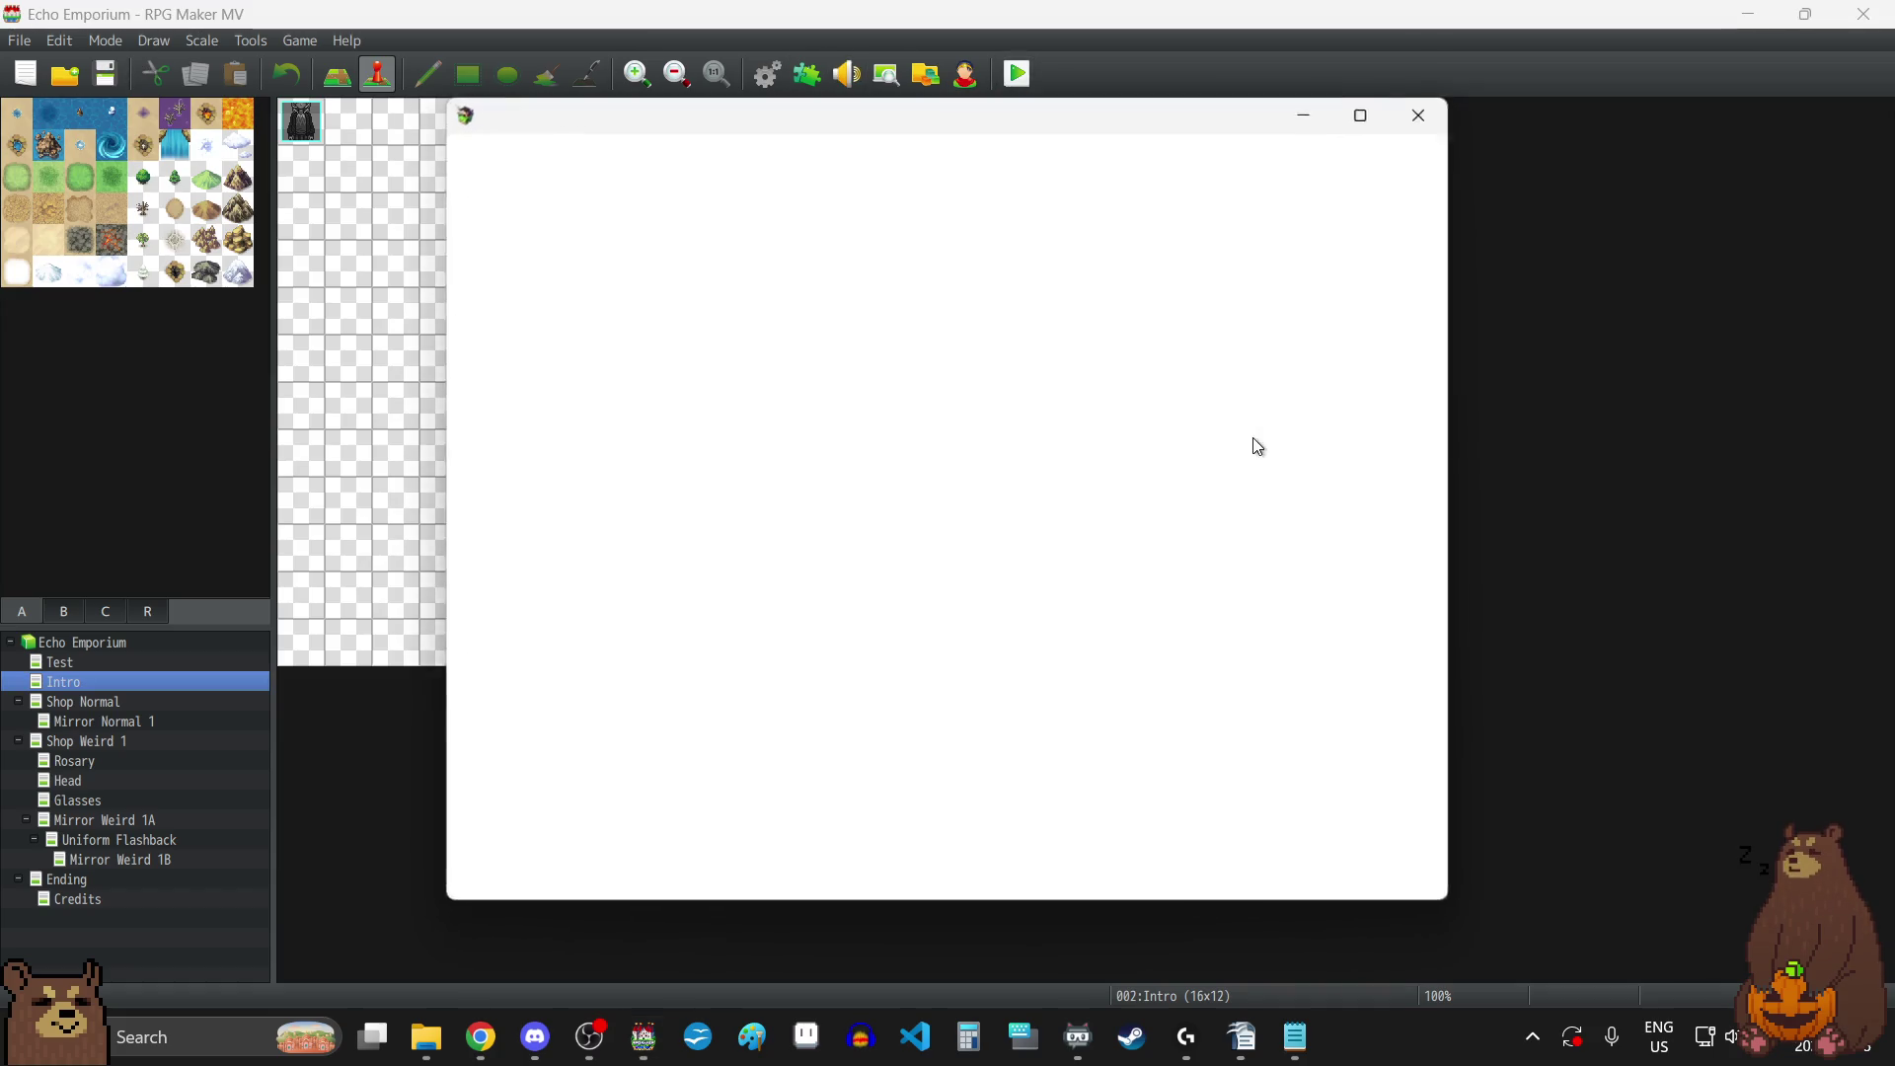
# In fullscreen, preview Files 1–6 showing the title, Layla's sprite, playtime and save count, then close the game.
pyautogui.press('F4')
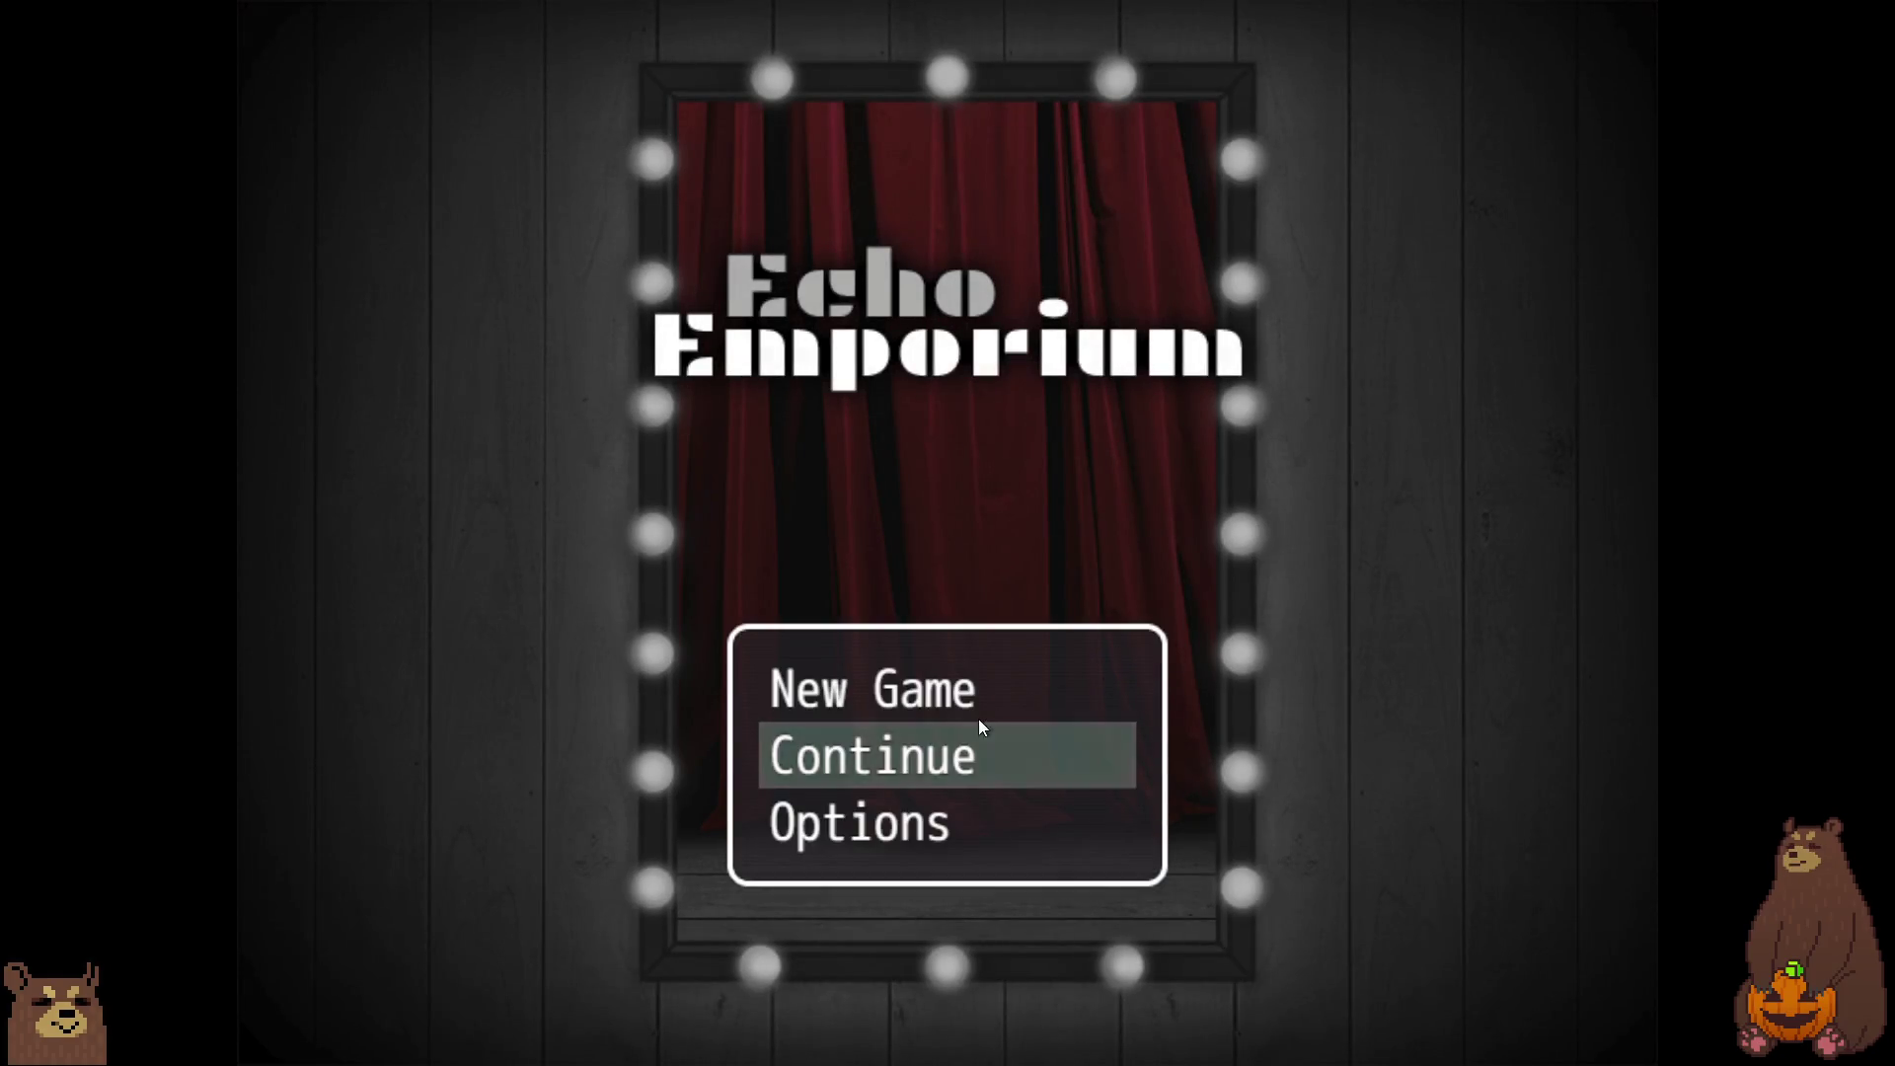
pyautogui.click(960, 756)
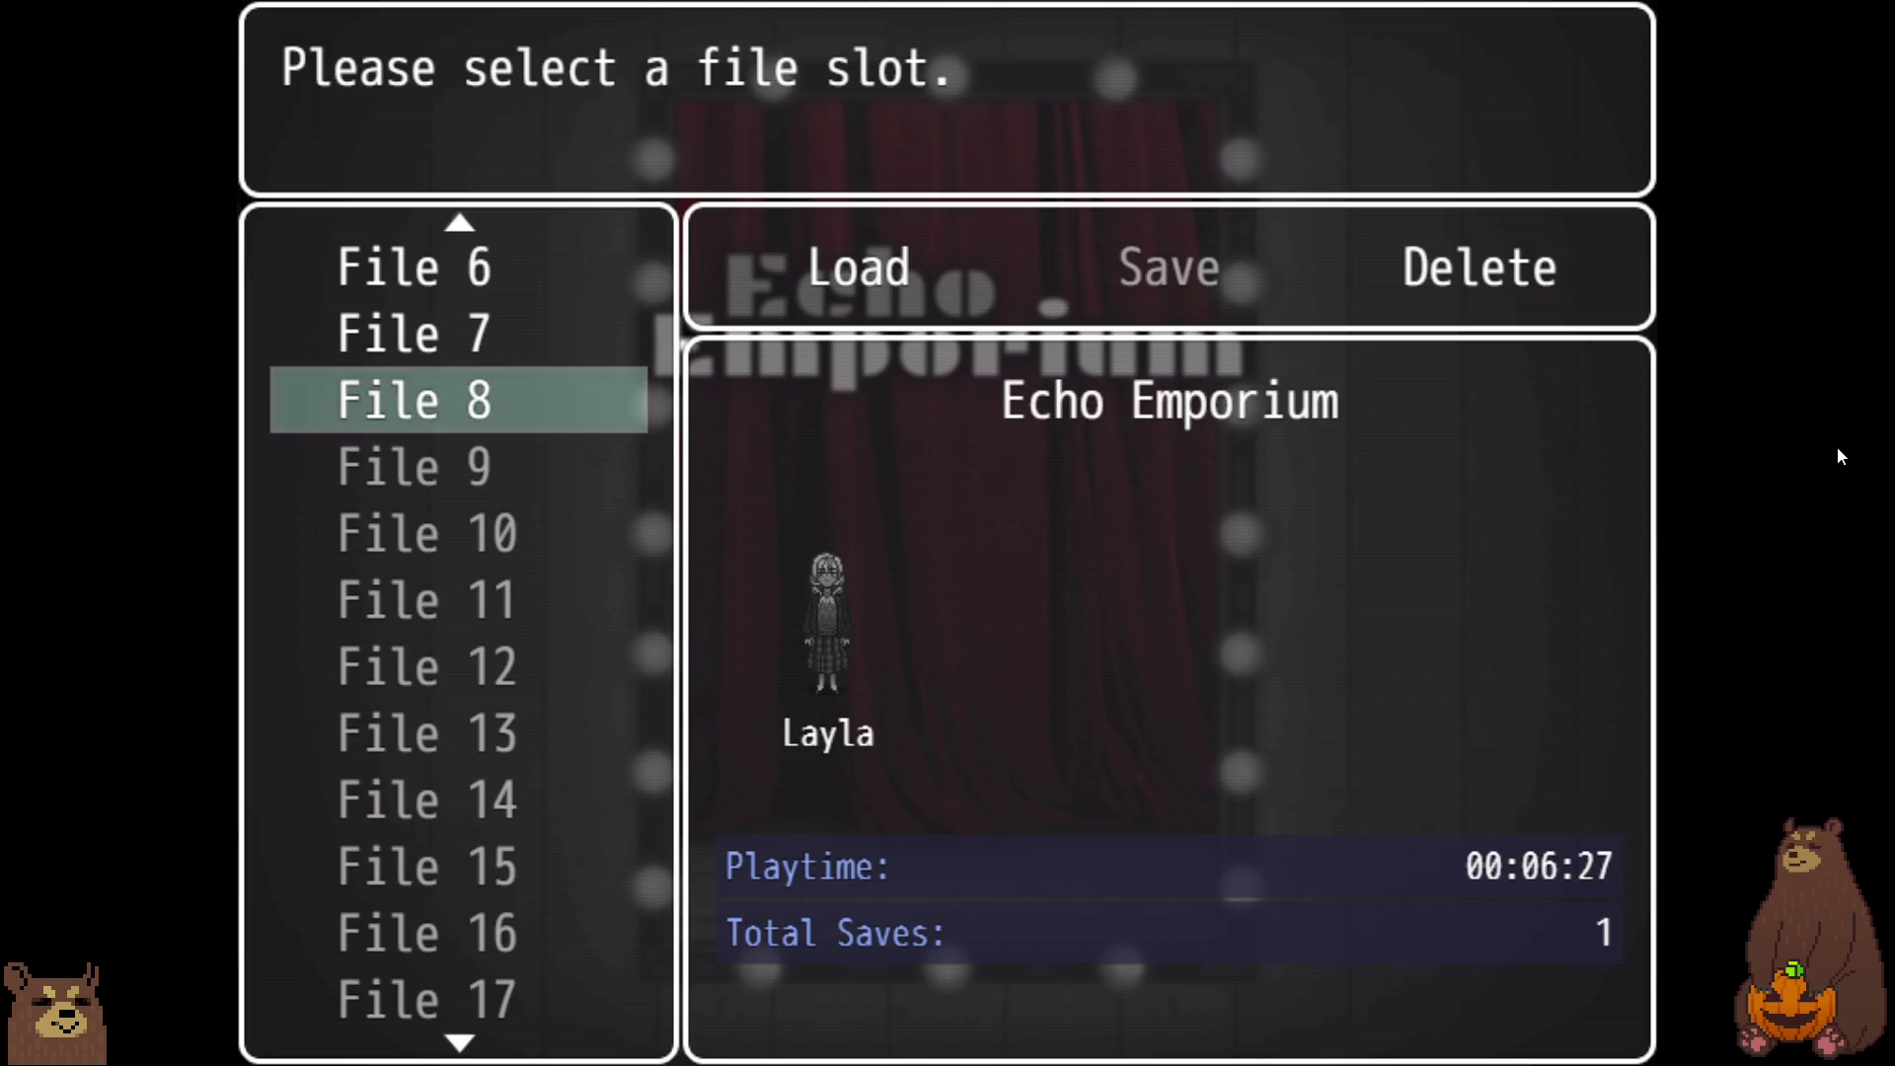
pyautogui.press('Up')
pyautogui.press('Up')
pyautogui.press('Down')
pyautogui.press('Down')
pyautogui.press('Up')
pyautogui.press('Up')
pyautogui.press('Up')
pyautogui.press('Up')
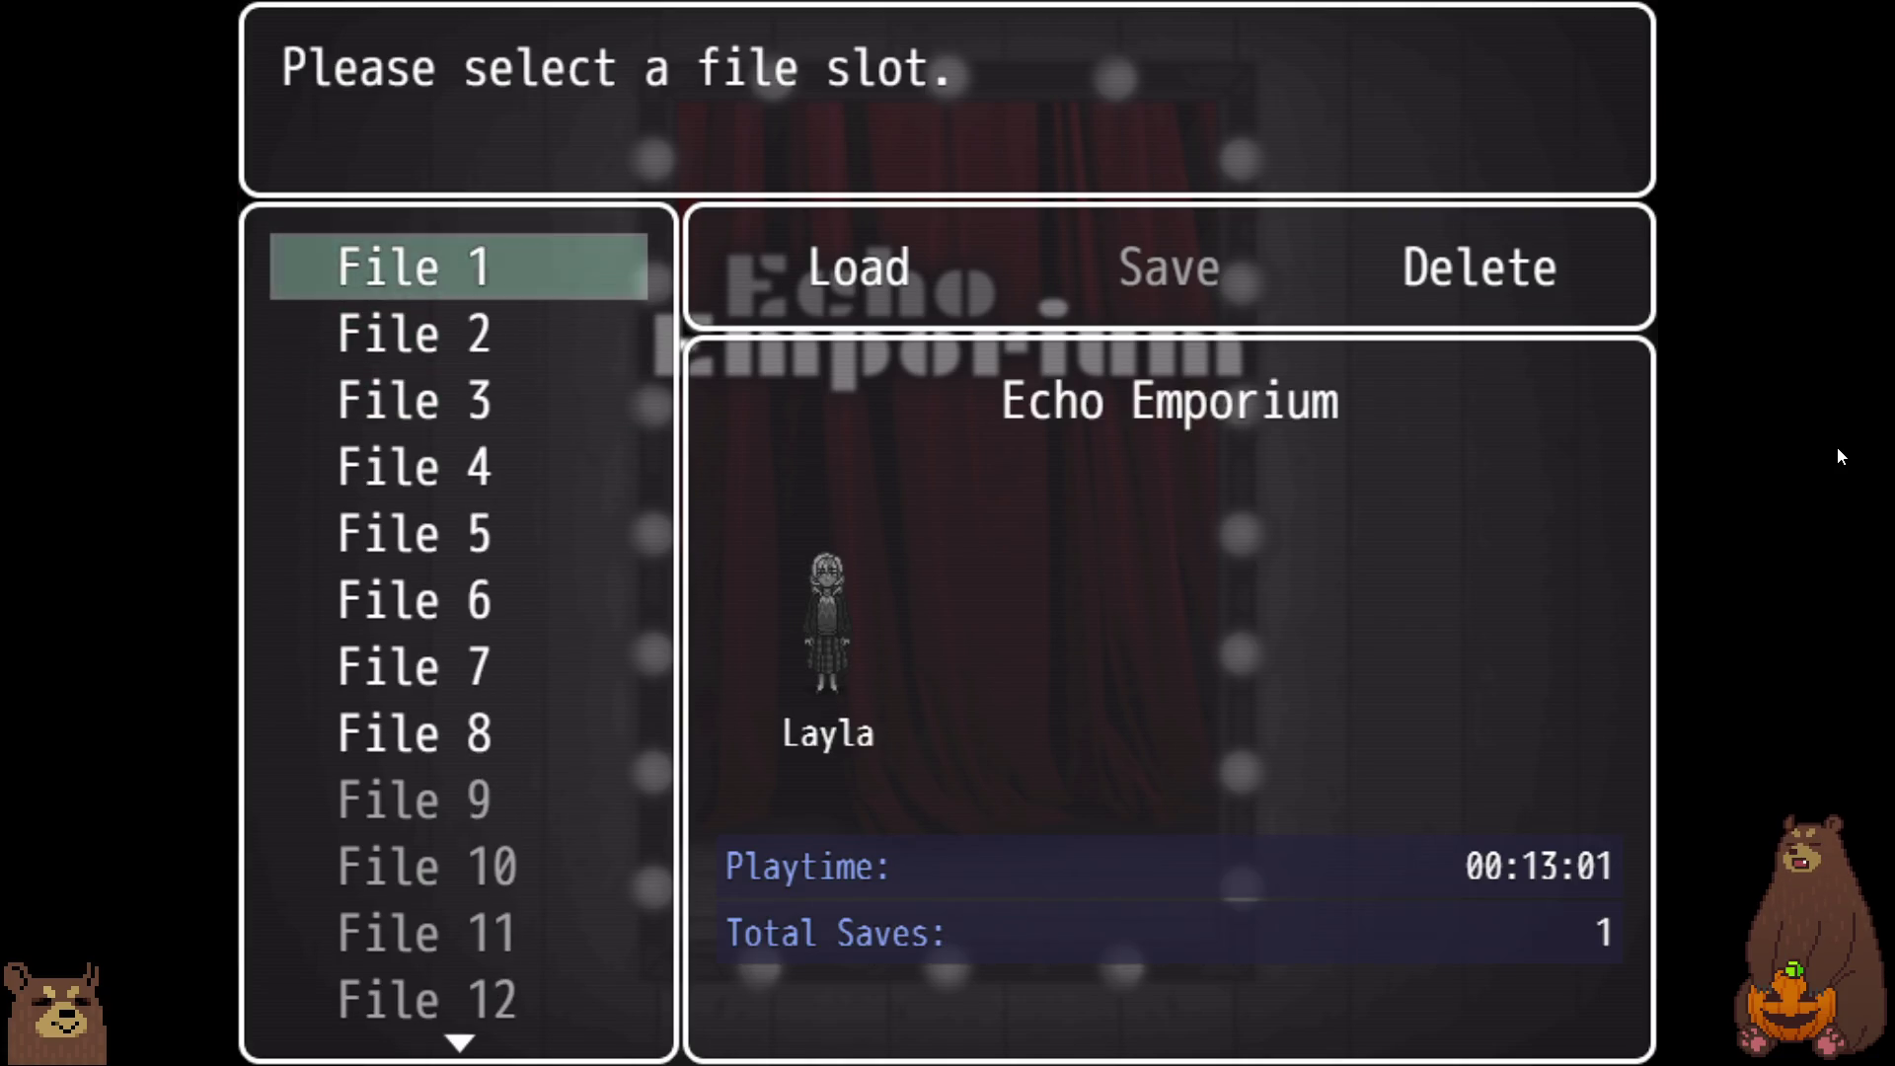
pyautogui.press('Down')
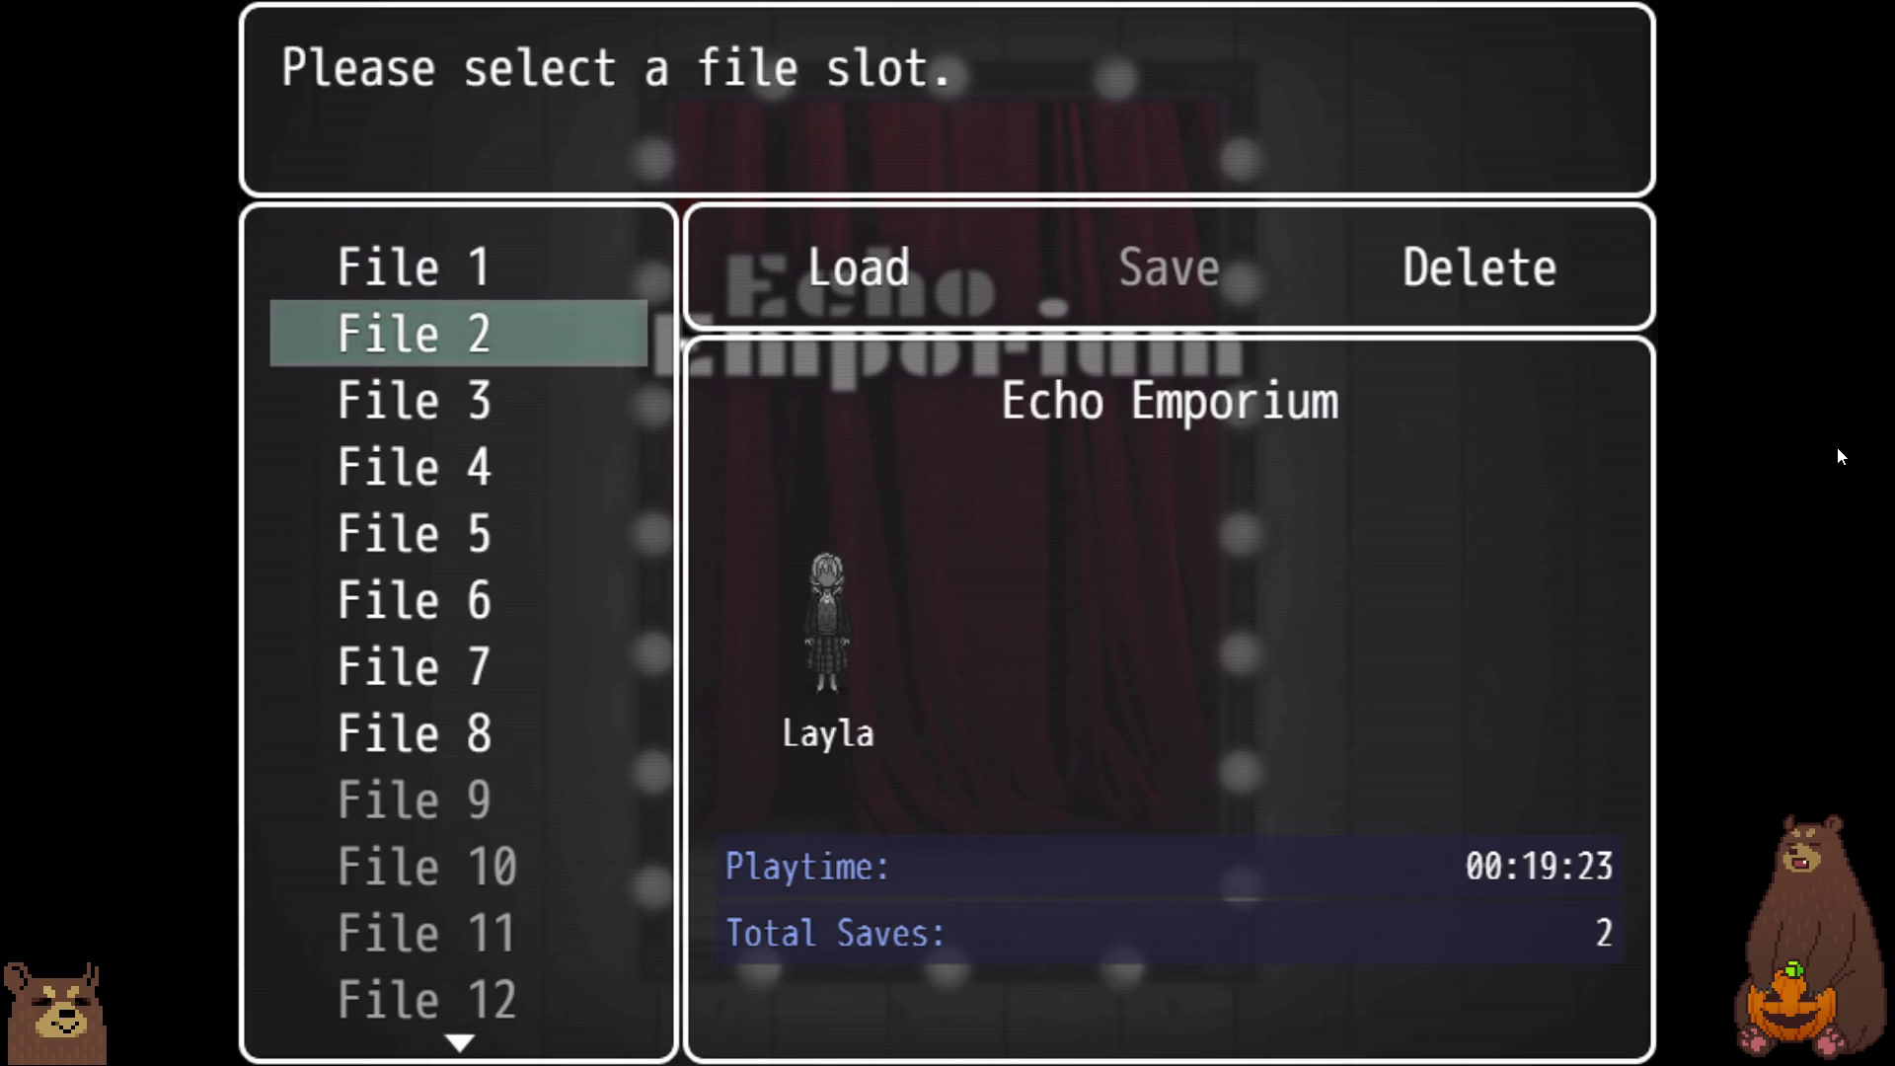
pyautogui.press('Down')
pyautogui.press('Down')
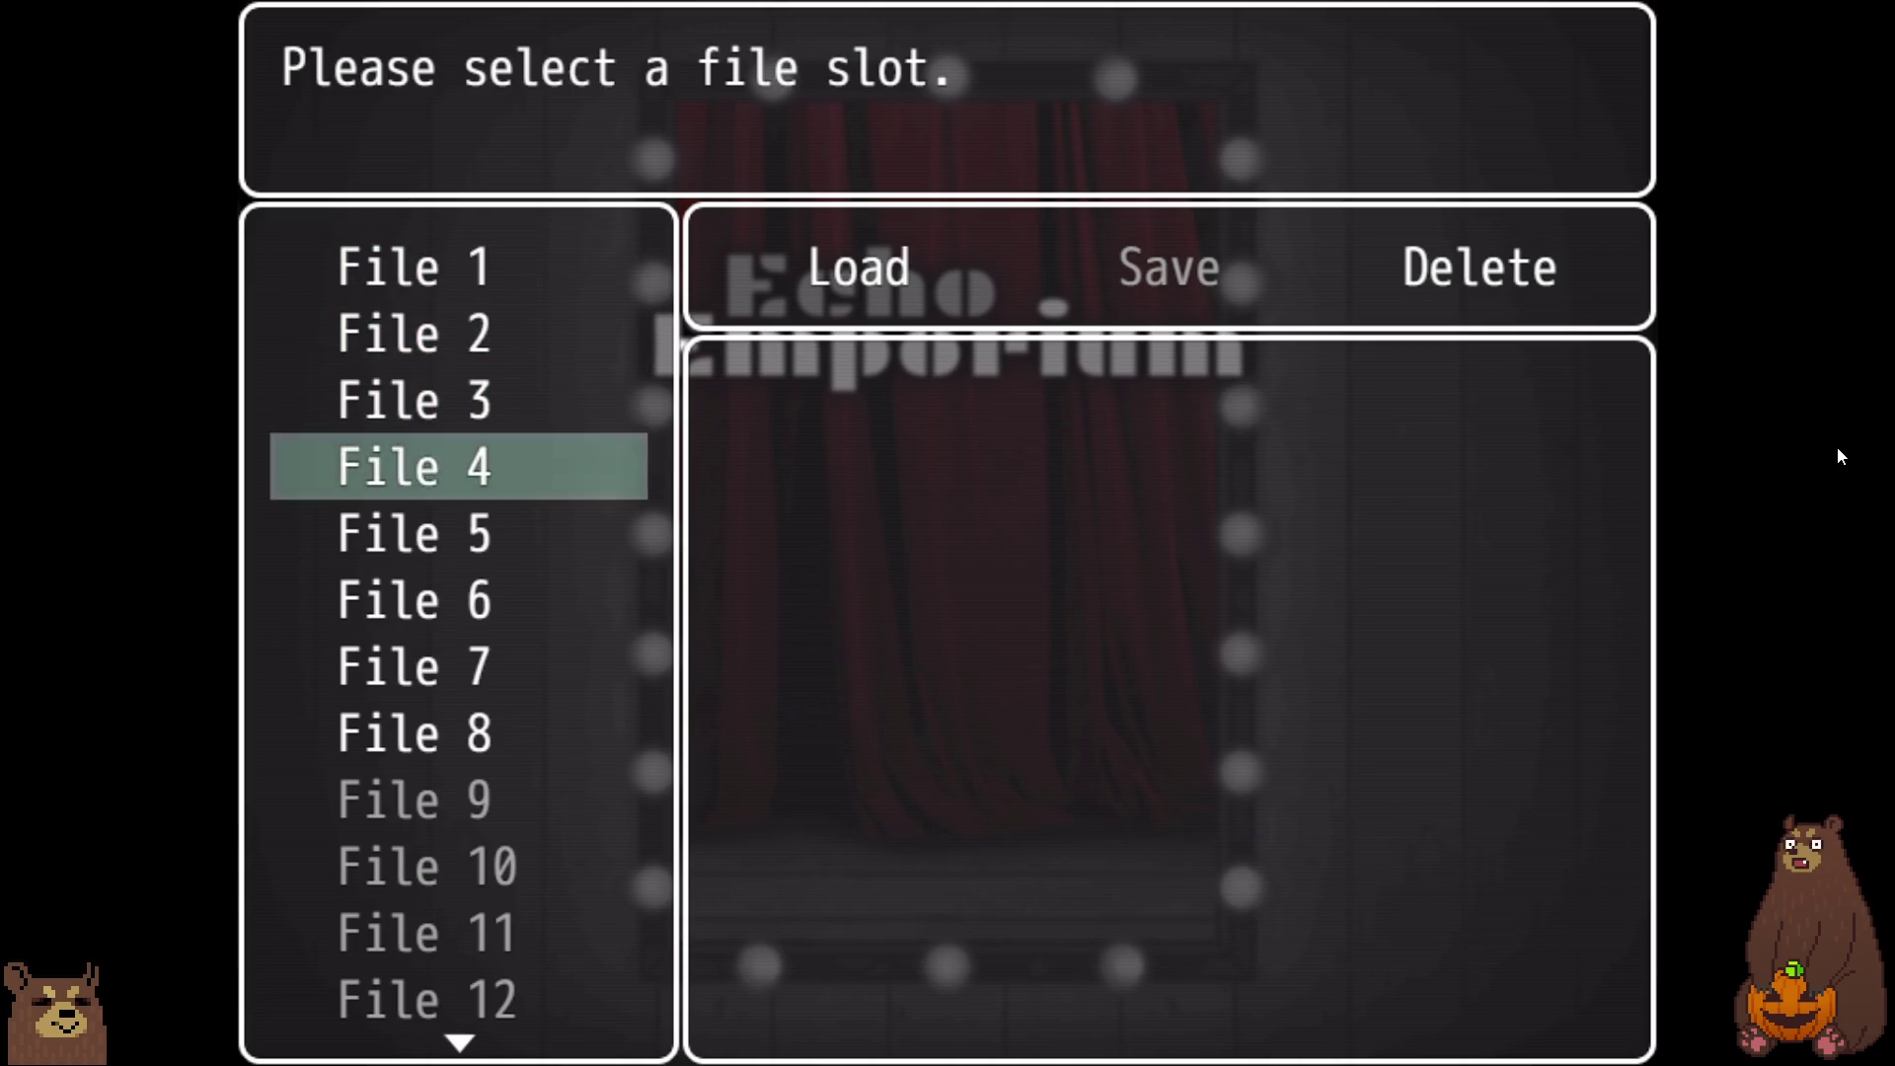
pyautogui.press('Down')
pyautogui.press('Down')
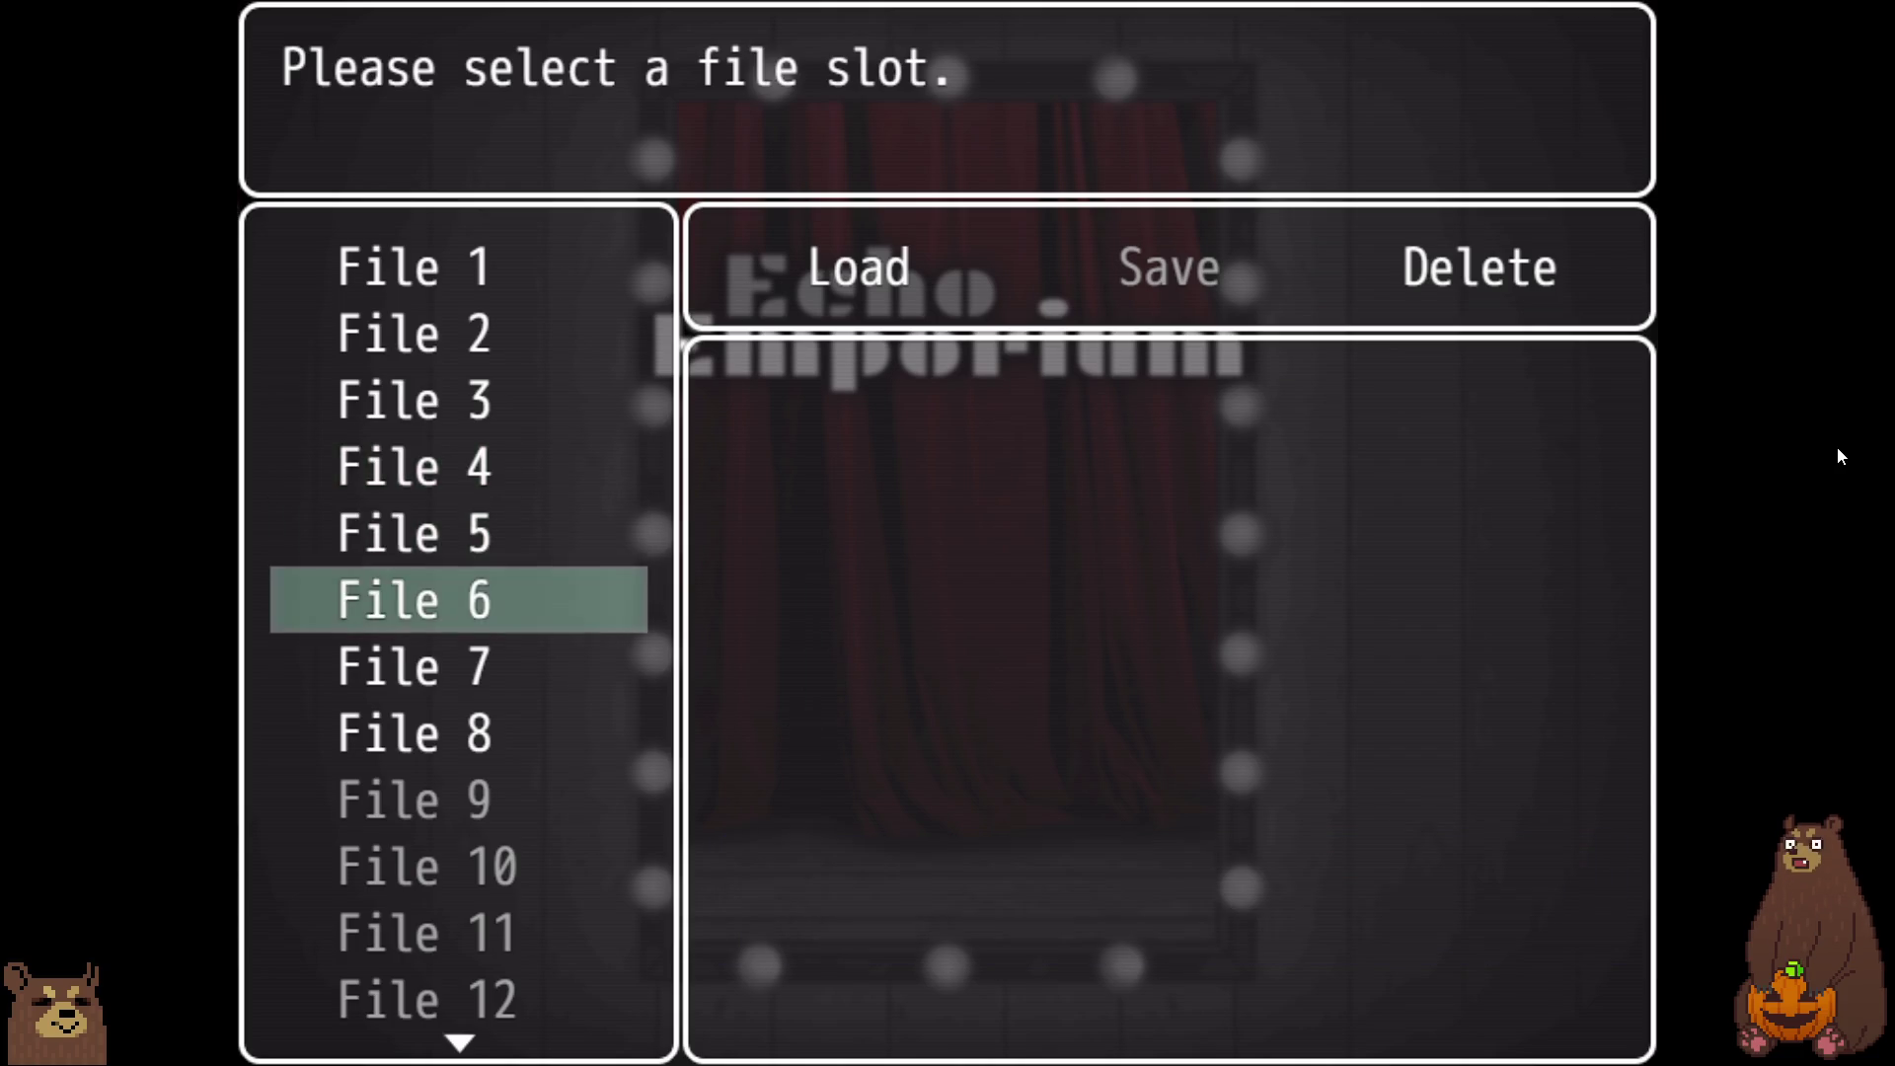
pyautogui.press('Down')
pyautogui.press('Down')
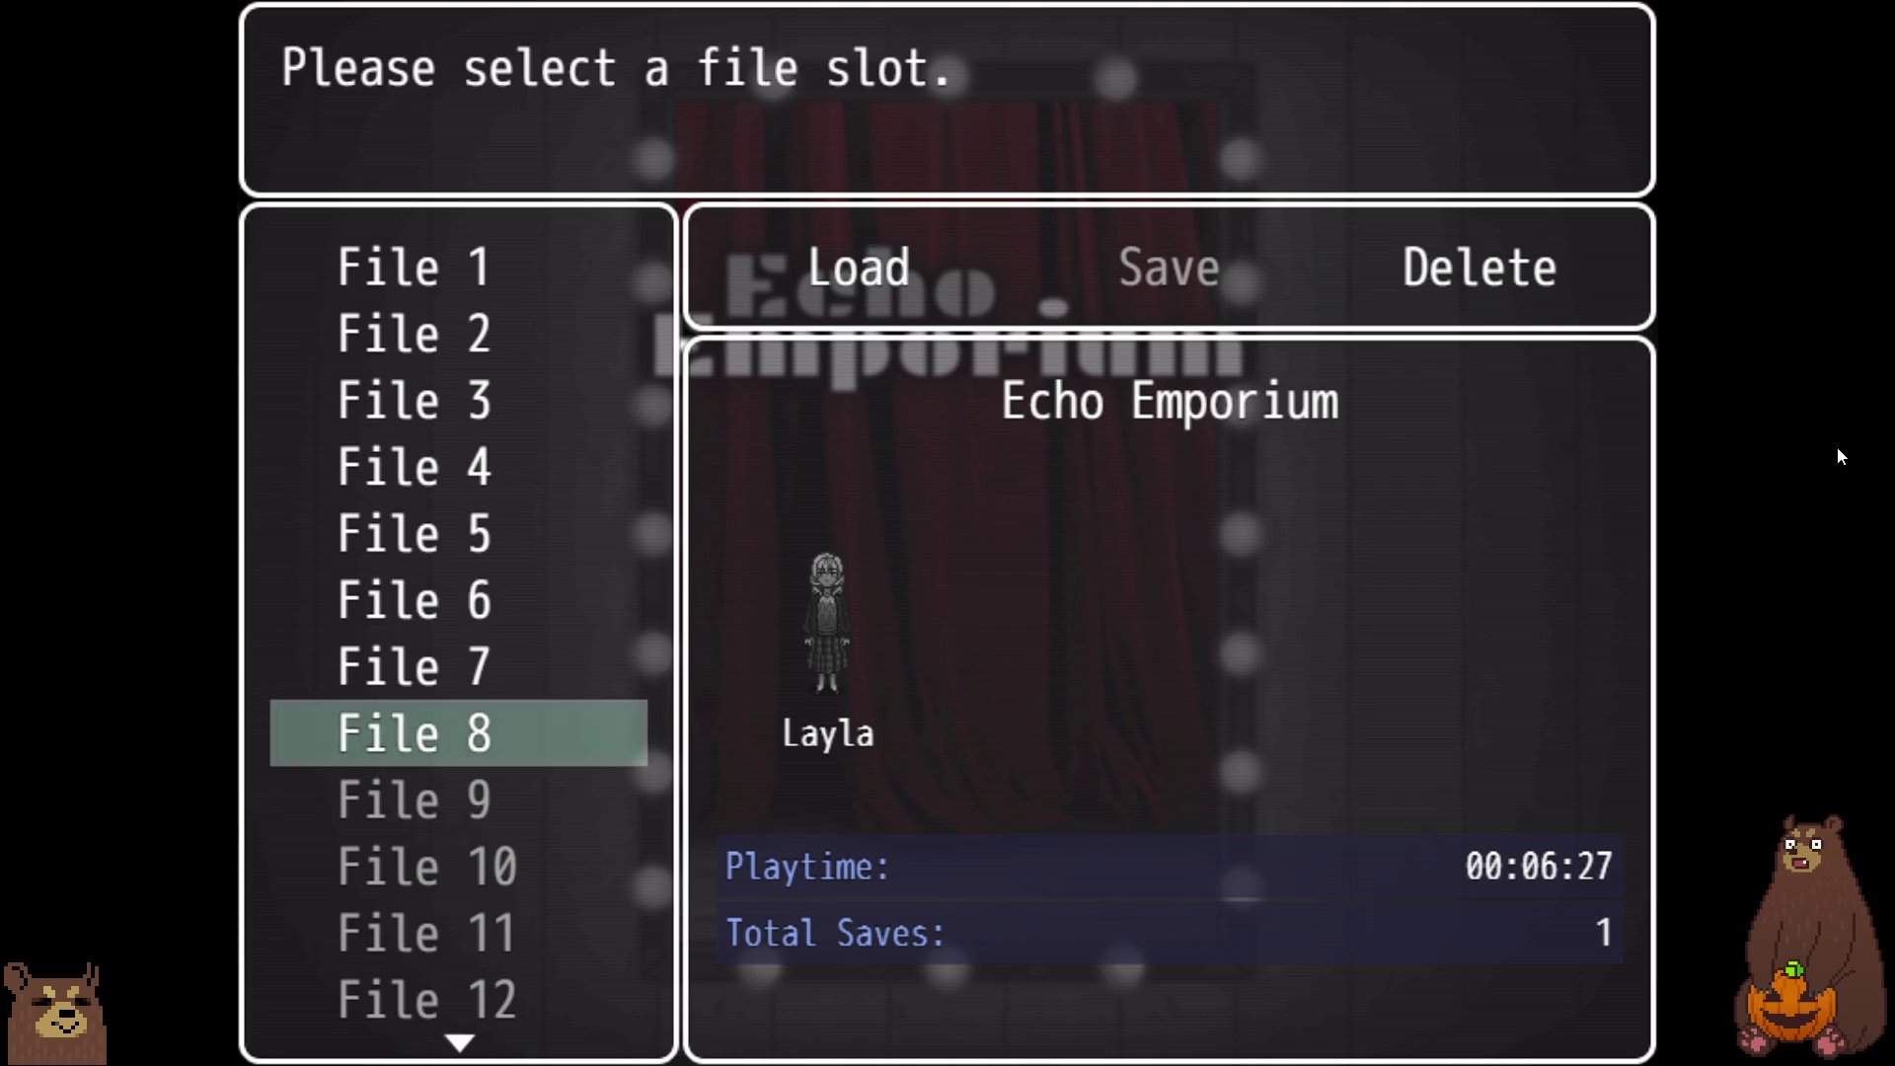
pyautogui.press('F4')
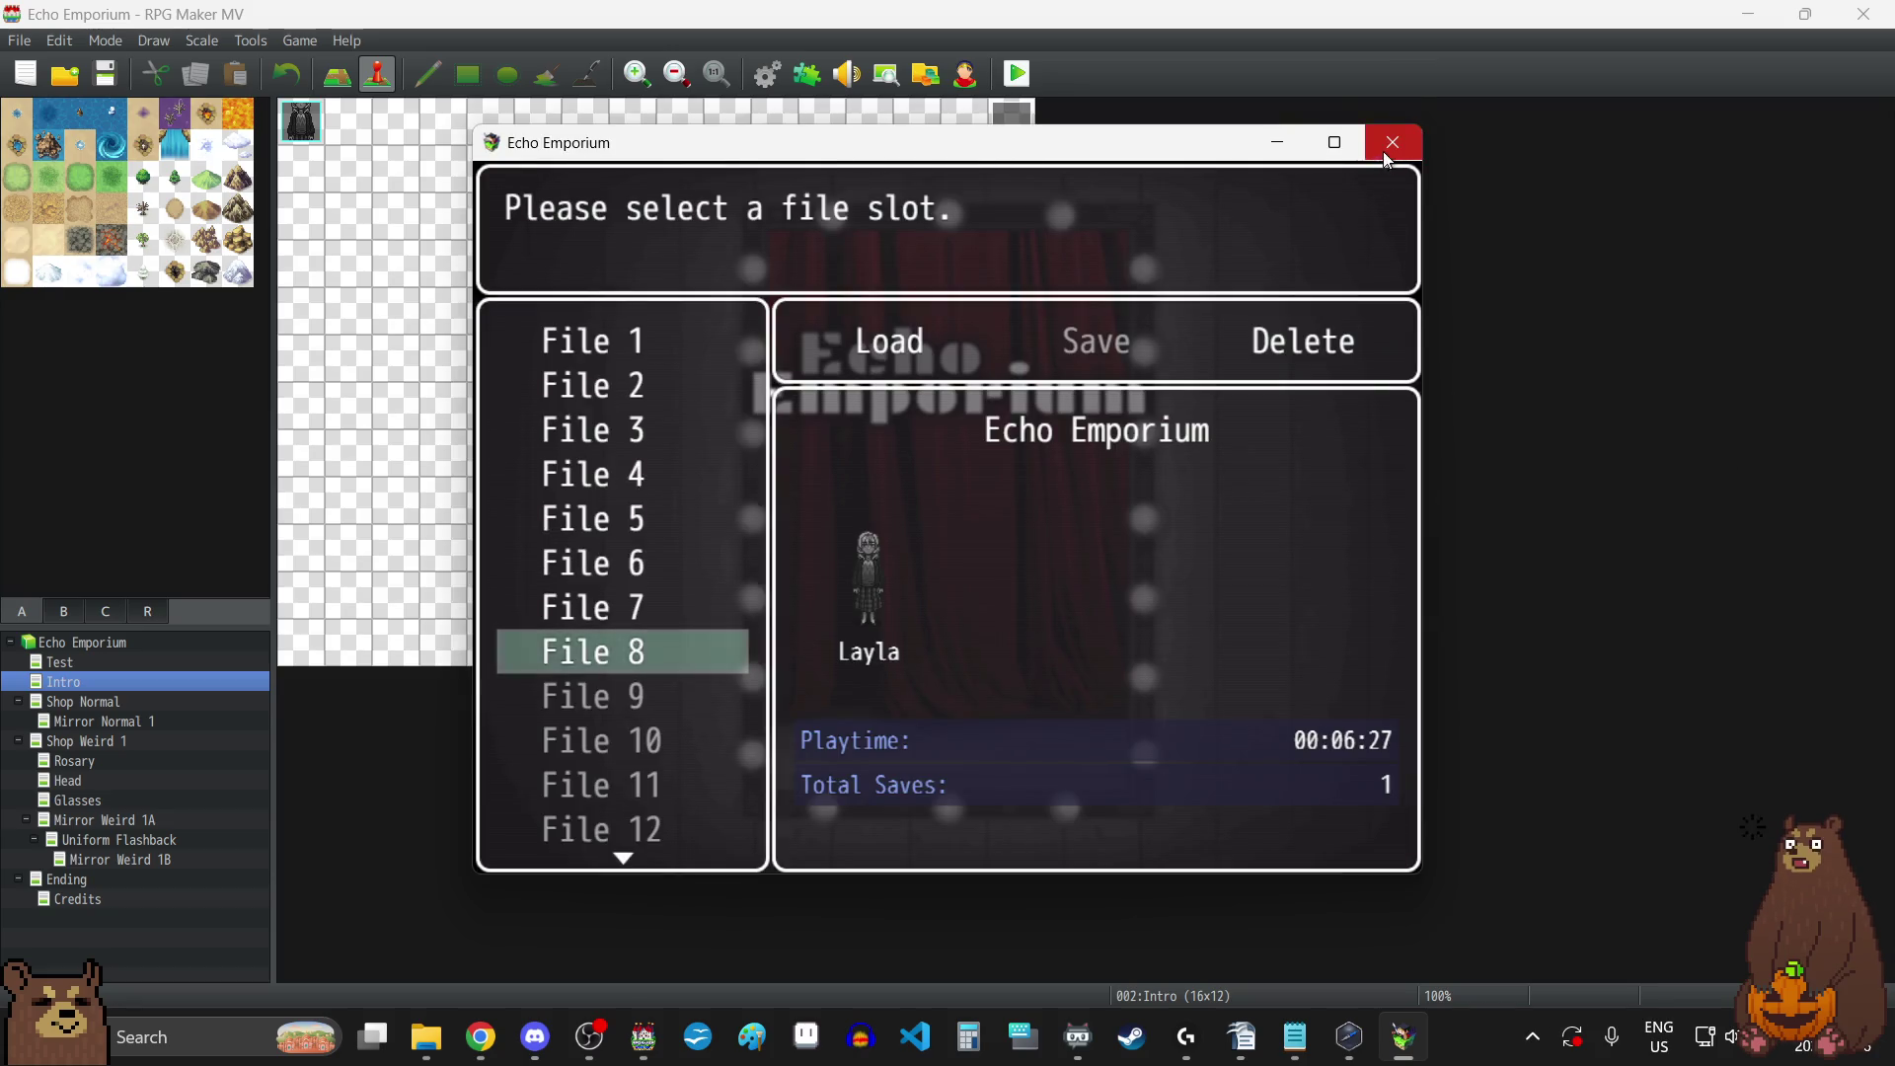
pyautogui.click(1402, 135)
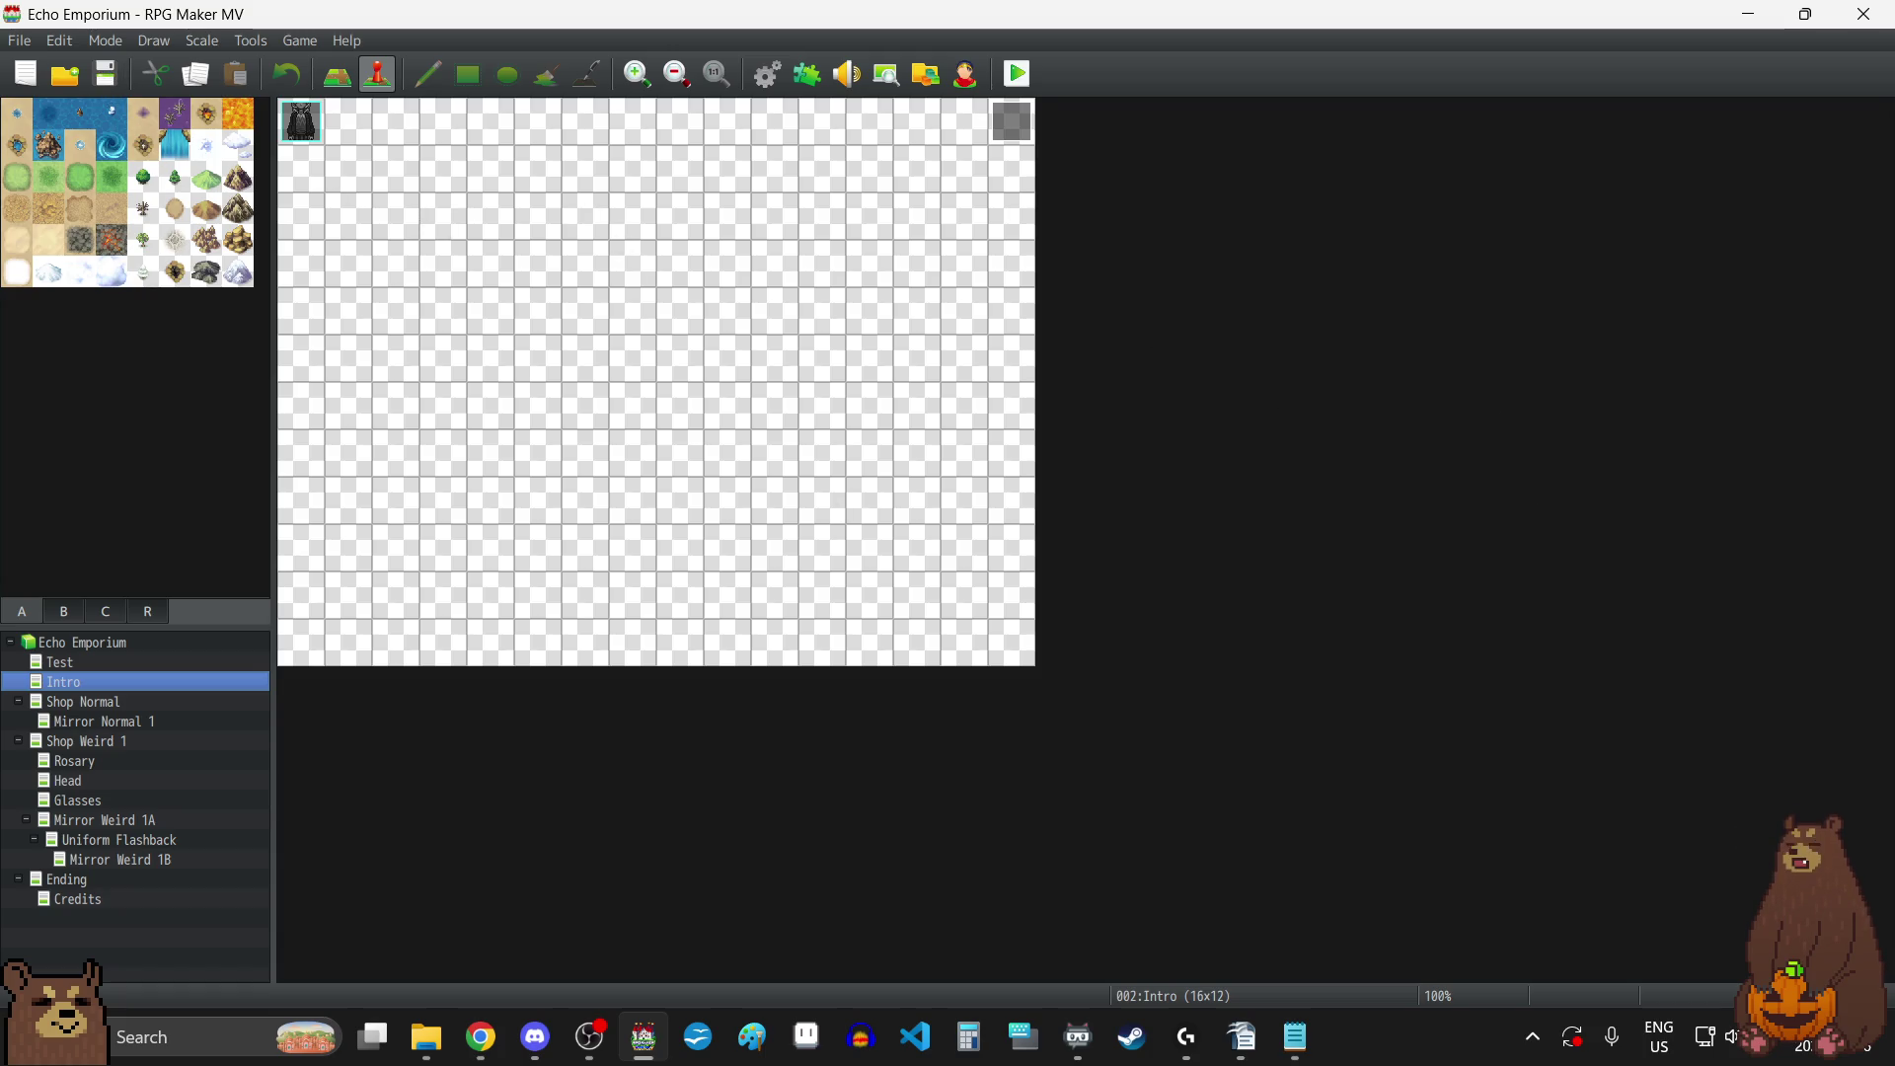
pyautogui.hotkey('alt', 'Tab')
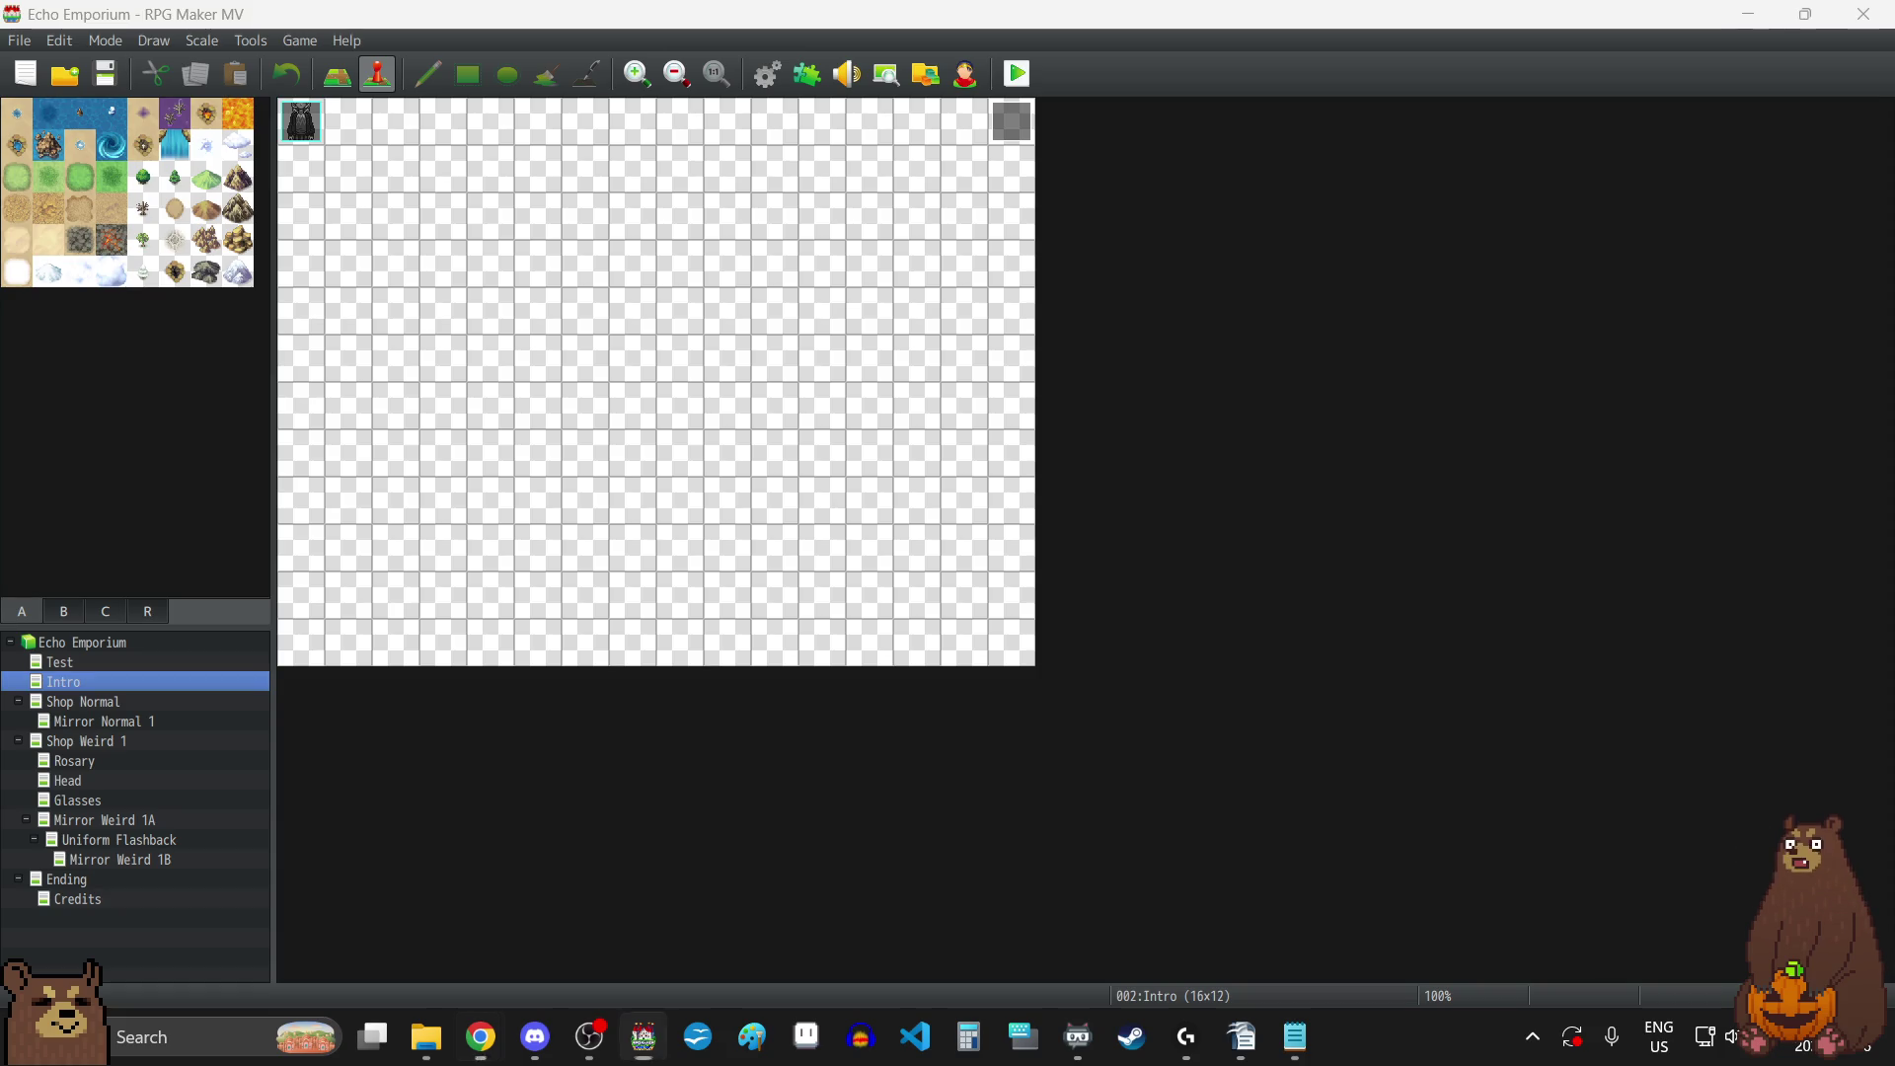